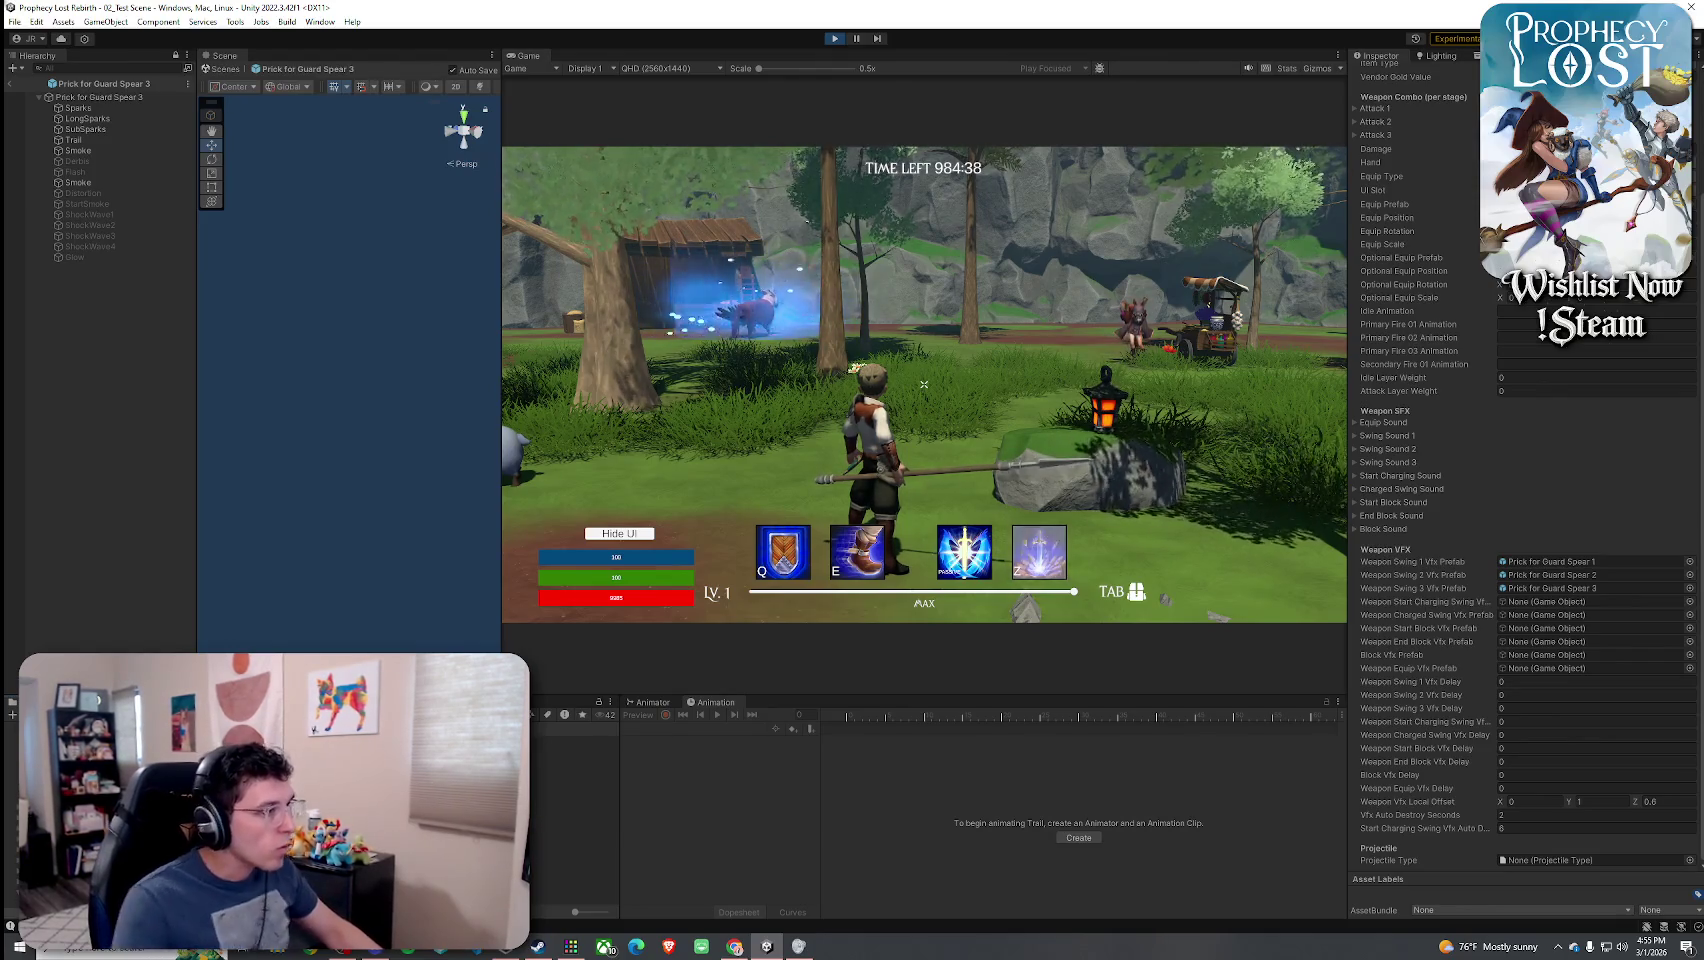
- Inspect the 5_Rune short swords projectile, then the 4_Rune Shortblades weapon's Weapon VFX settings
left_click(575, 741)
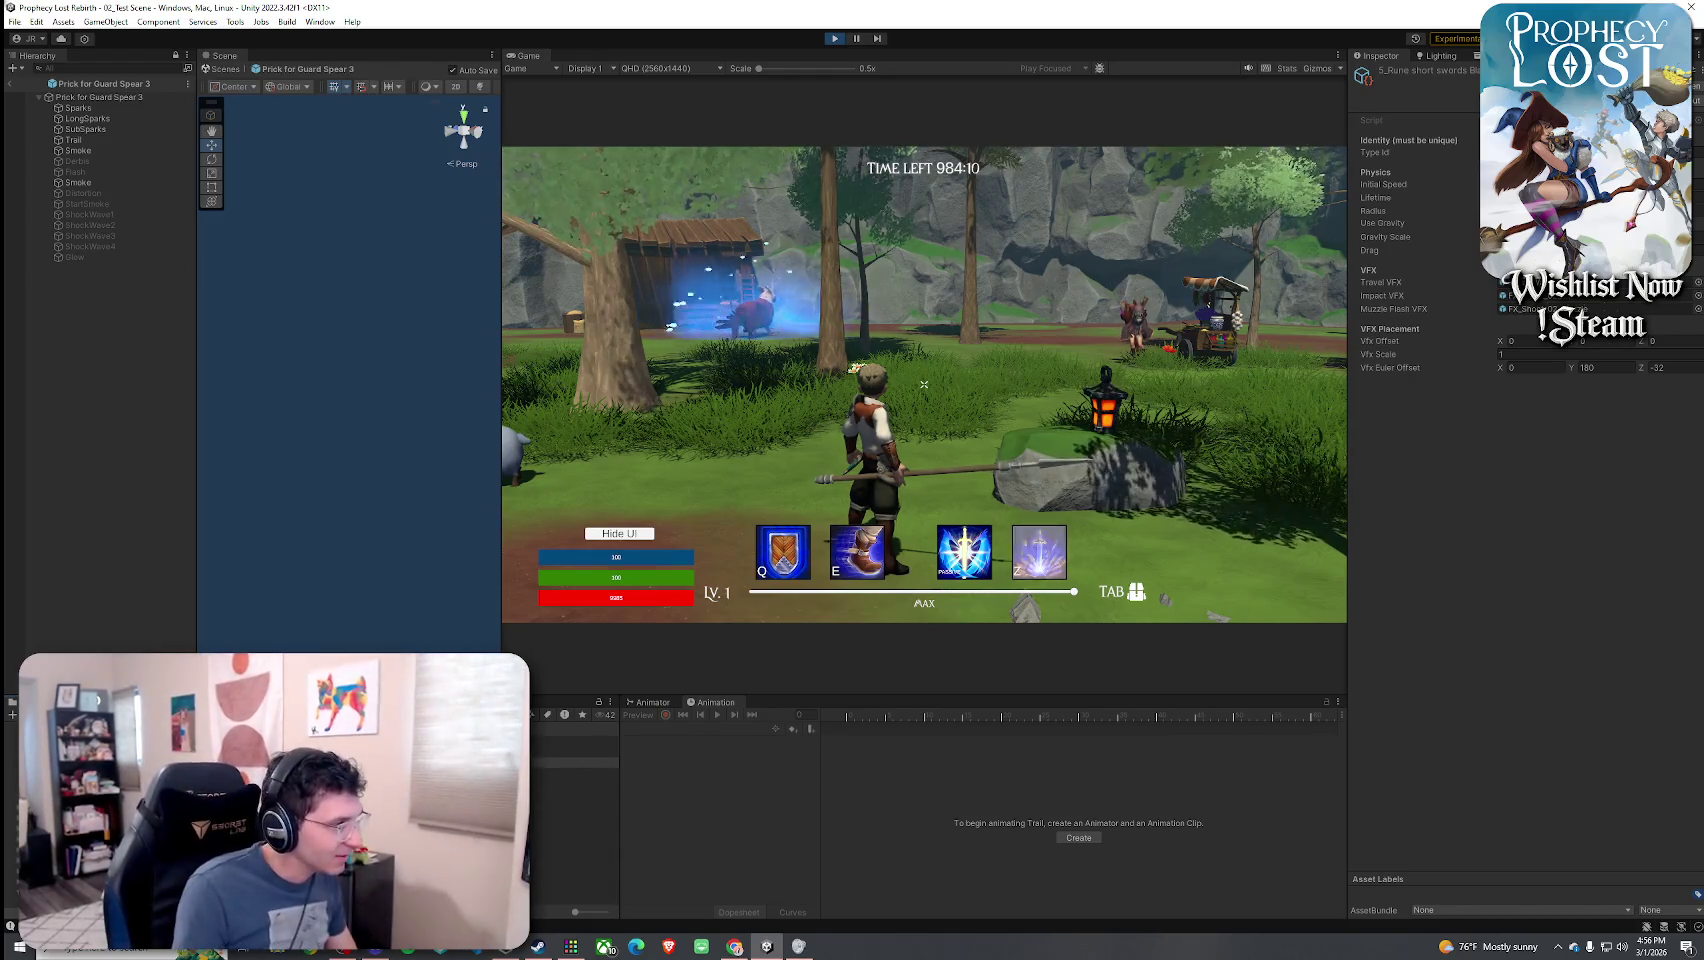
left_click(575, 751)
scroll(1428, 590, "down", 3)
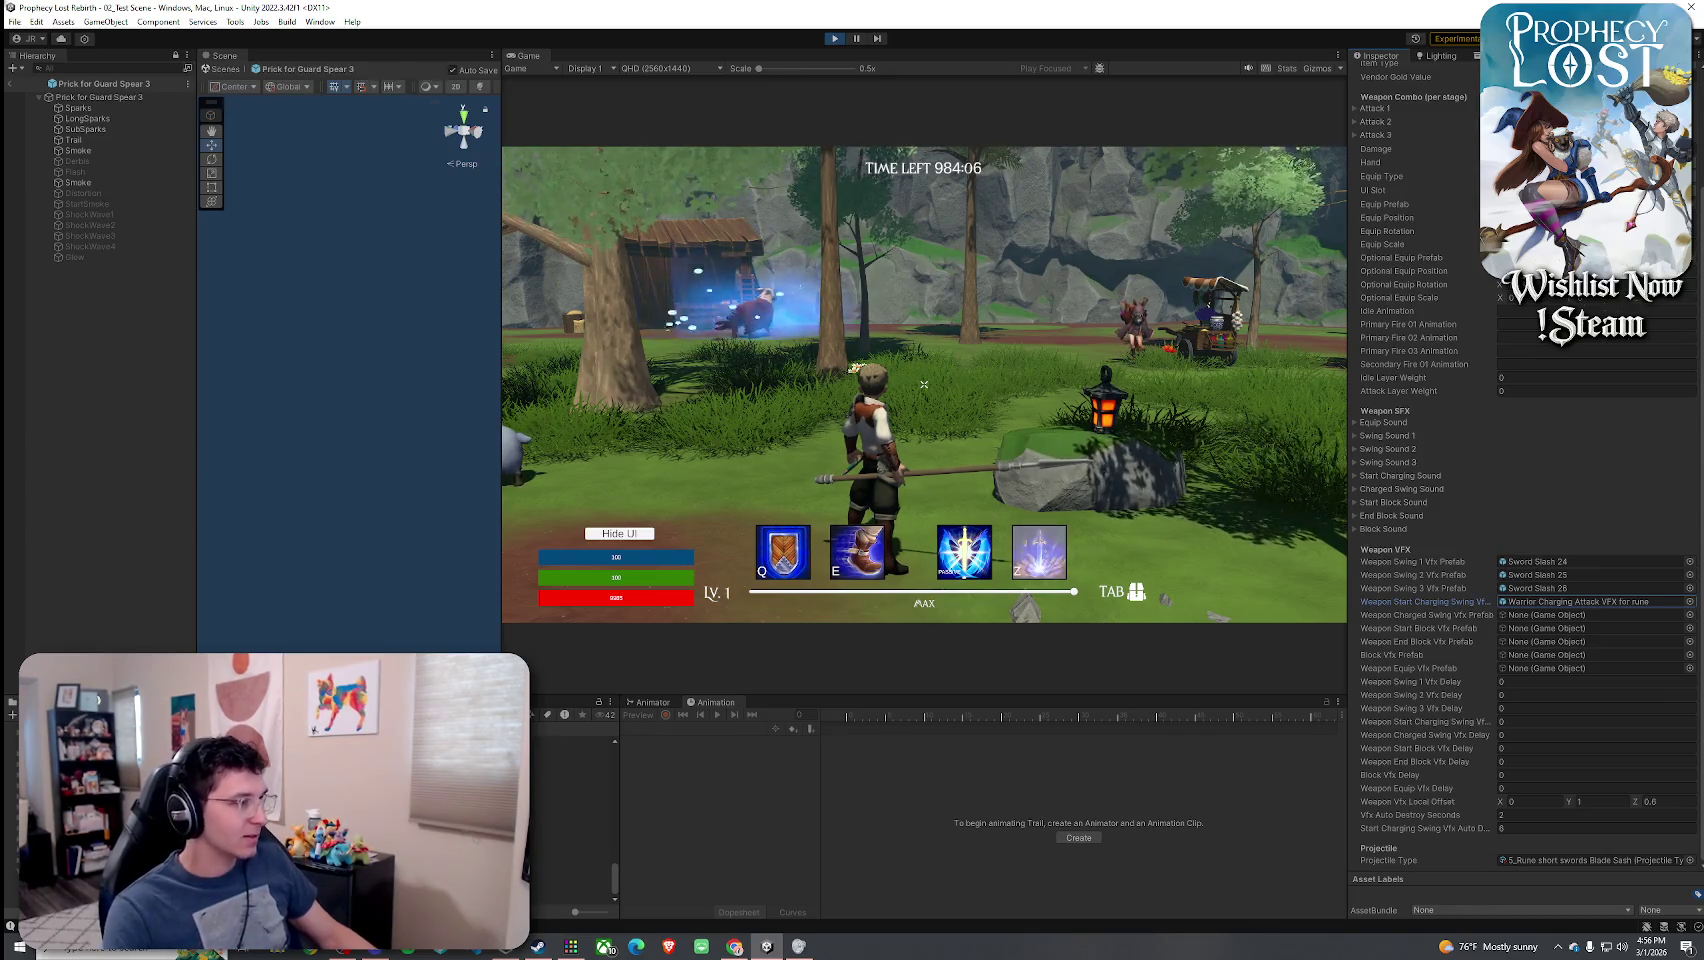
- Preview the rune charging attack VFX, then open the Warrior Charging Attack VFX for guard spear prefab
double_click(1590, 601)
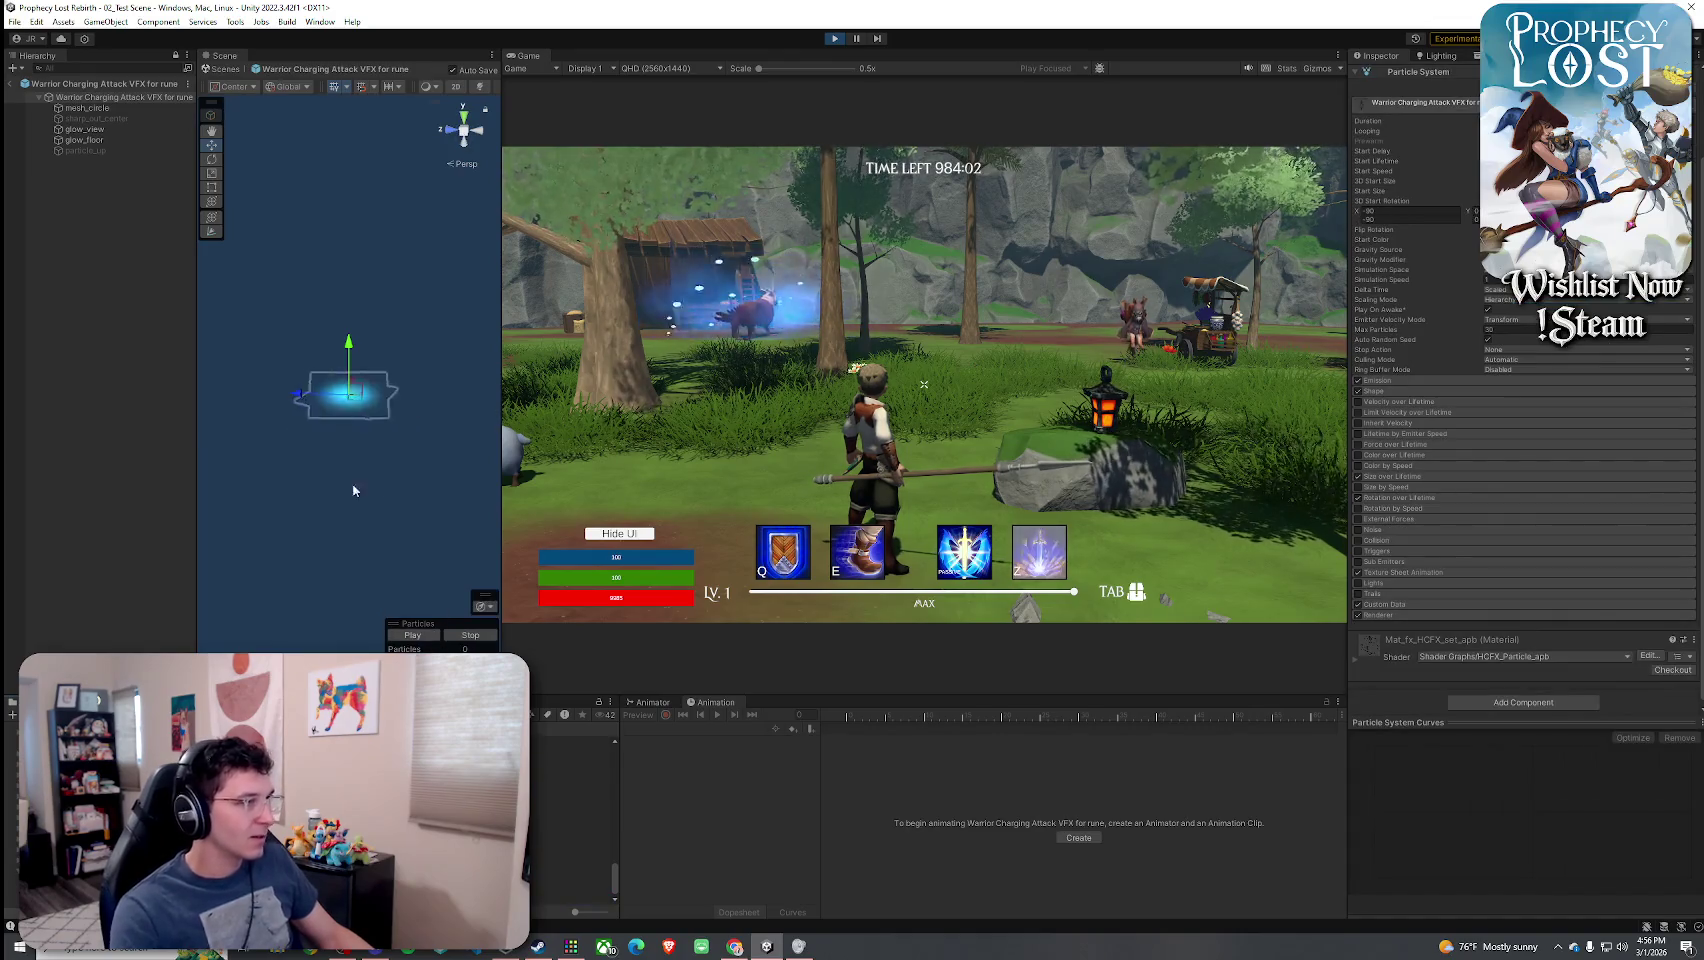
left_click(410, 636)
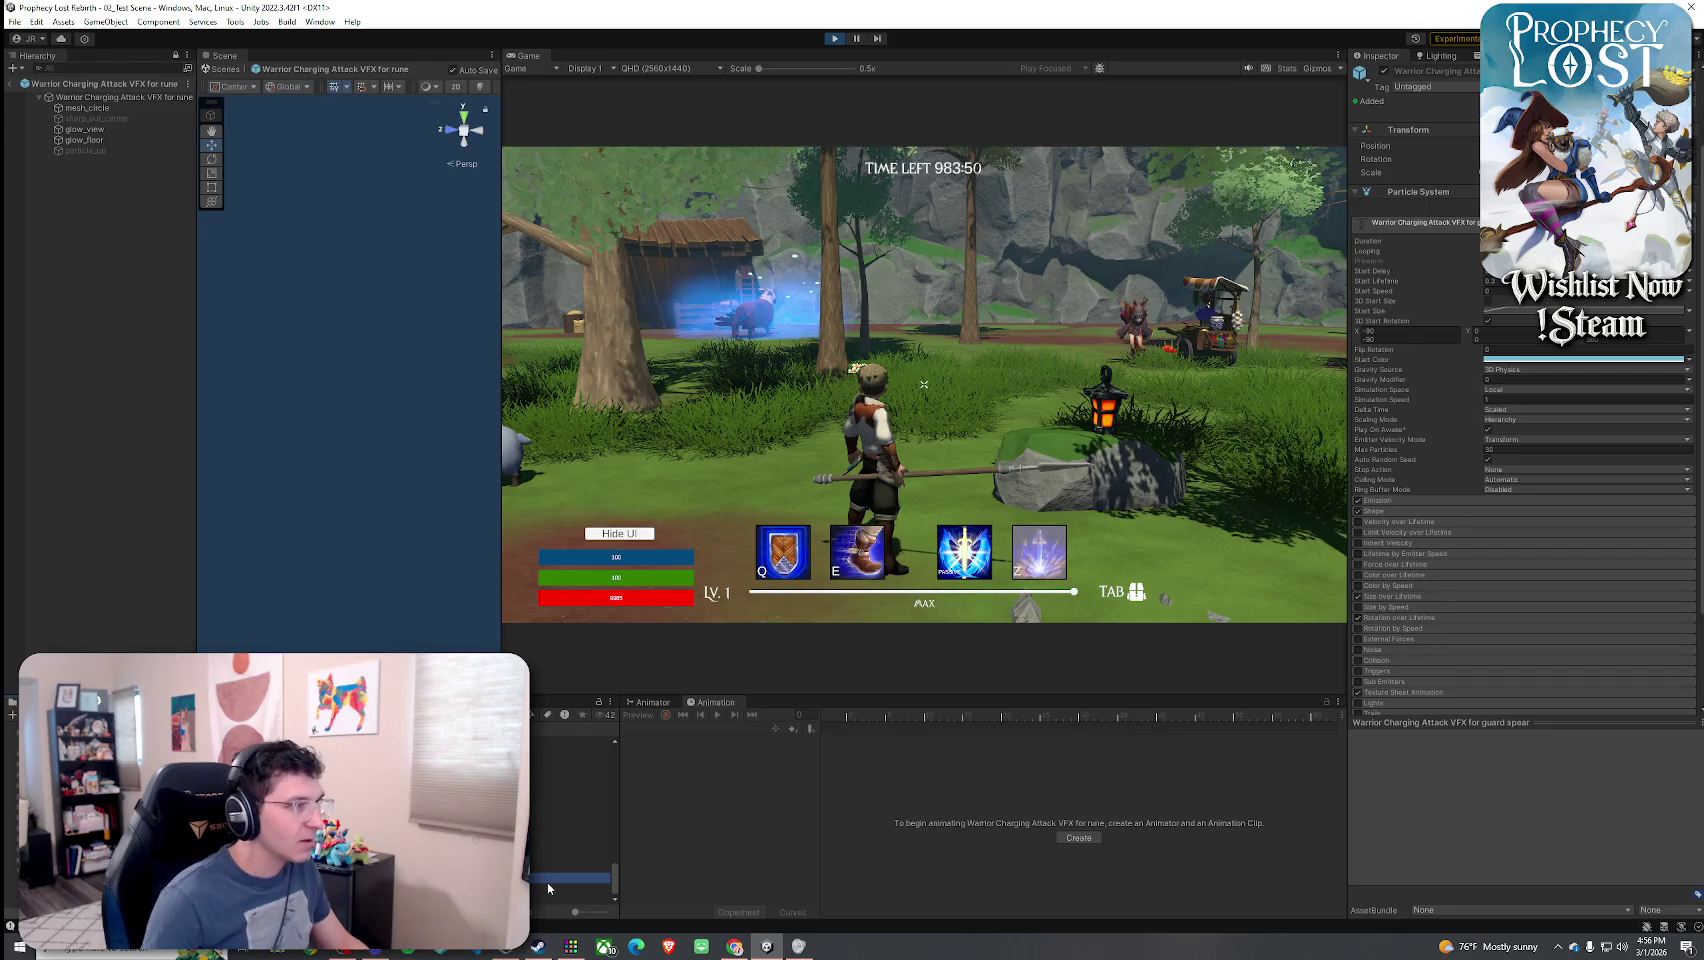
double_click(547, 879)
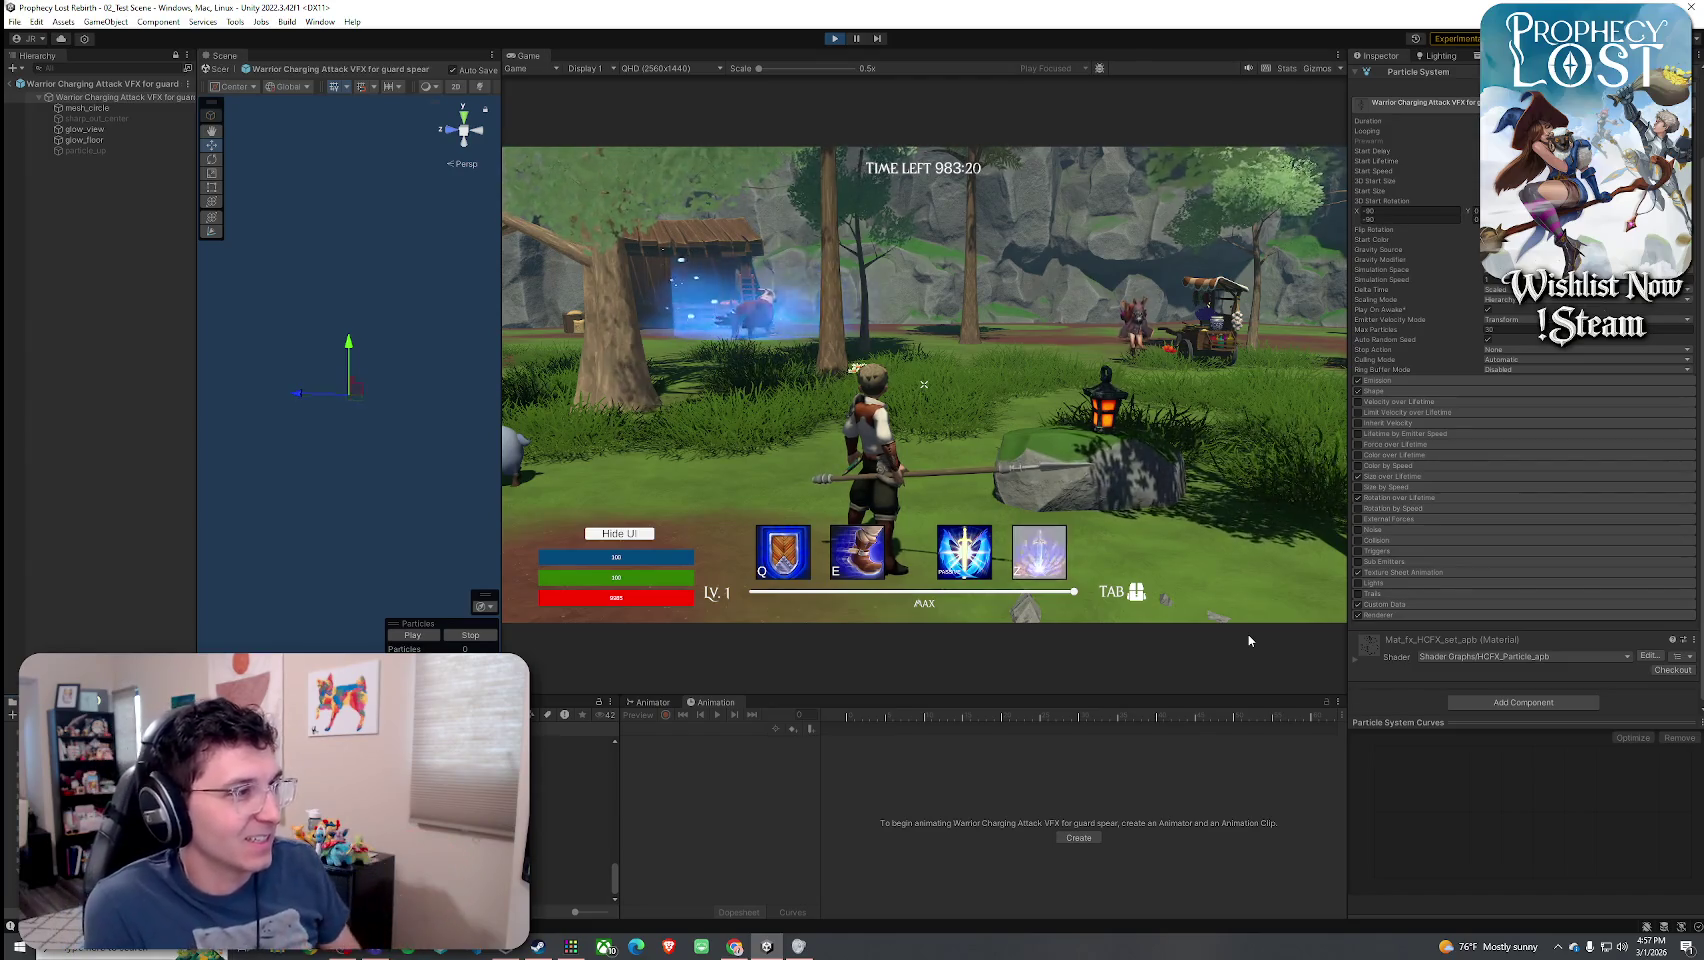
- Charge three spear attacks in the Game view, then climb the character onto the rock plateau
left_click(1249, 640)
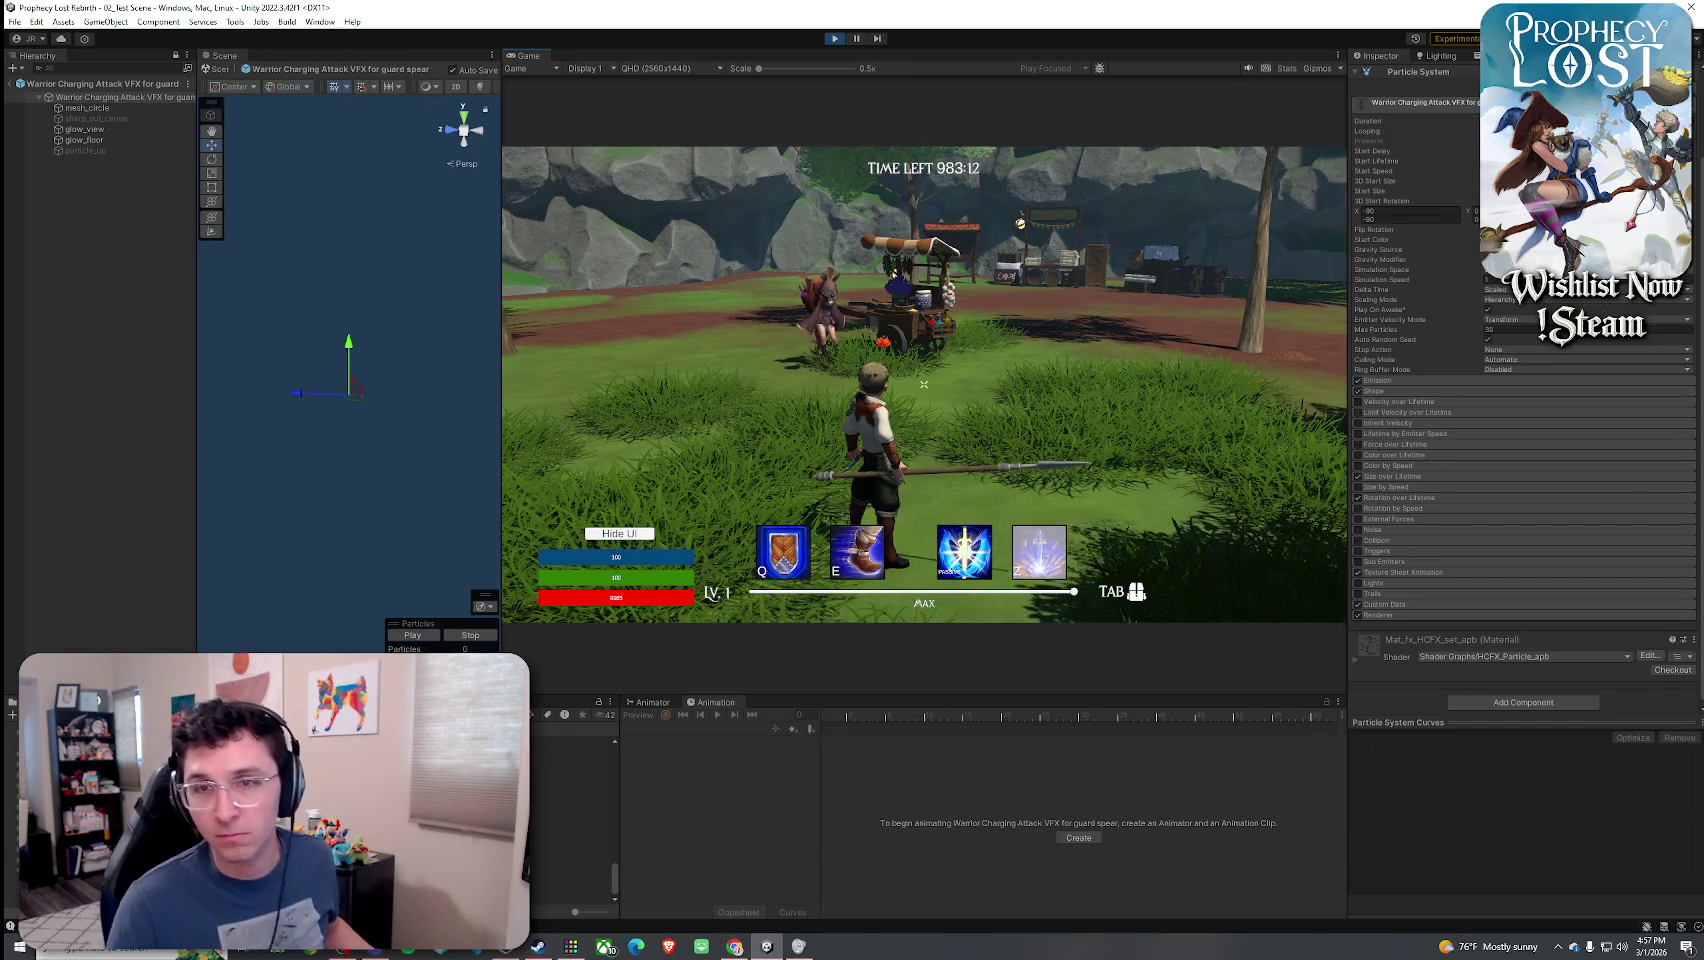
left_click(924, 384)
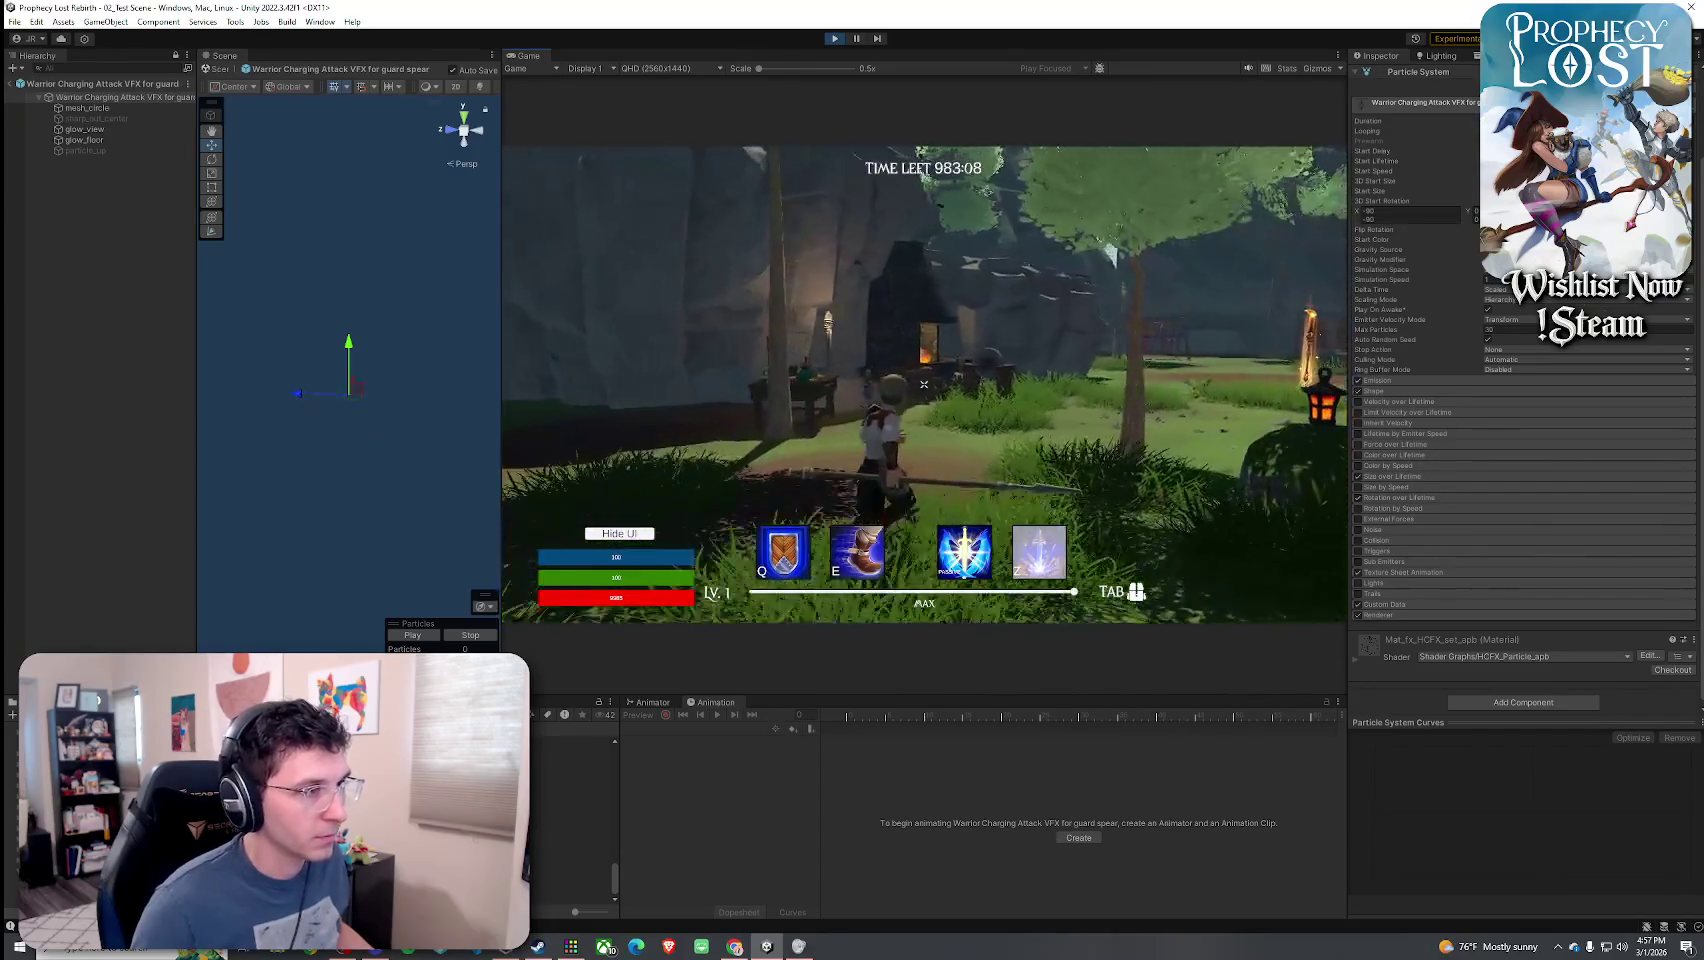
left_click(924, 384)
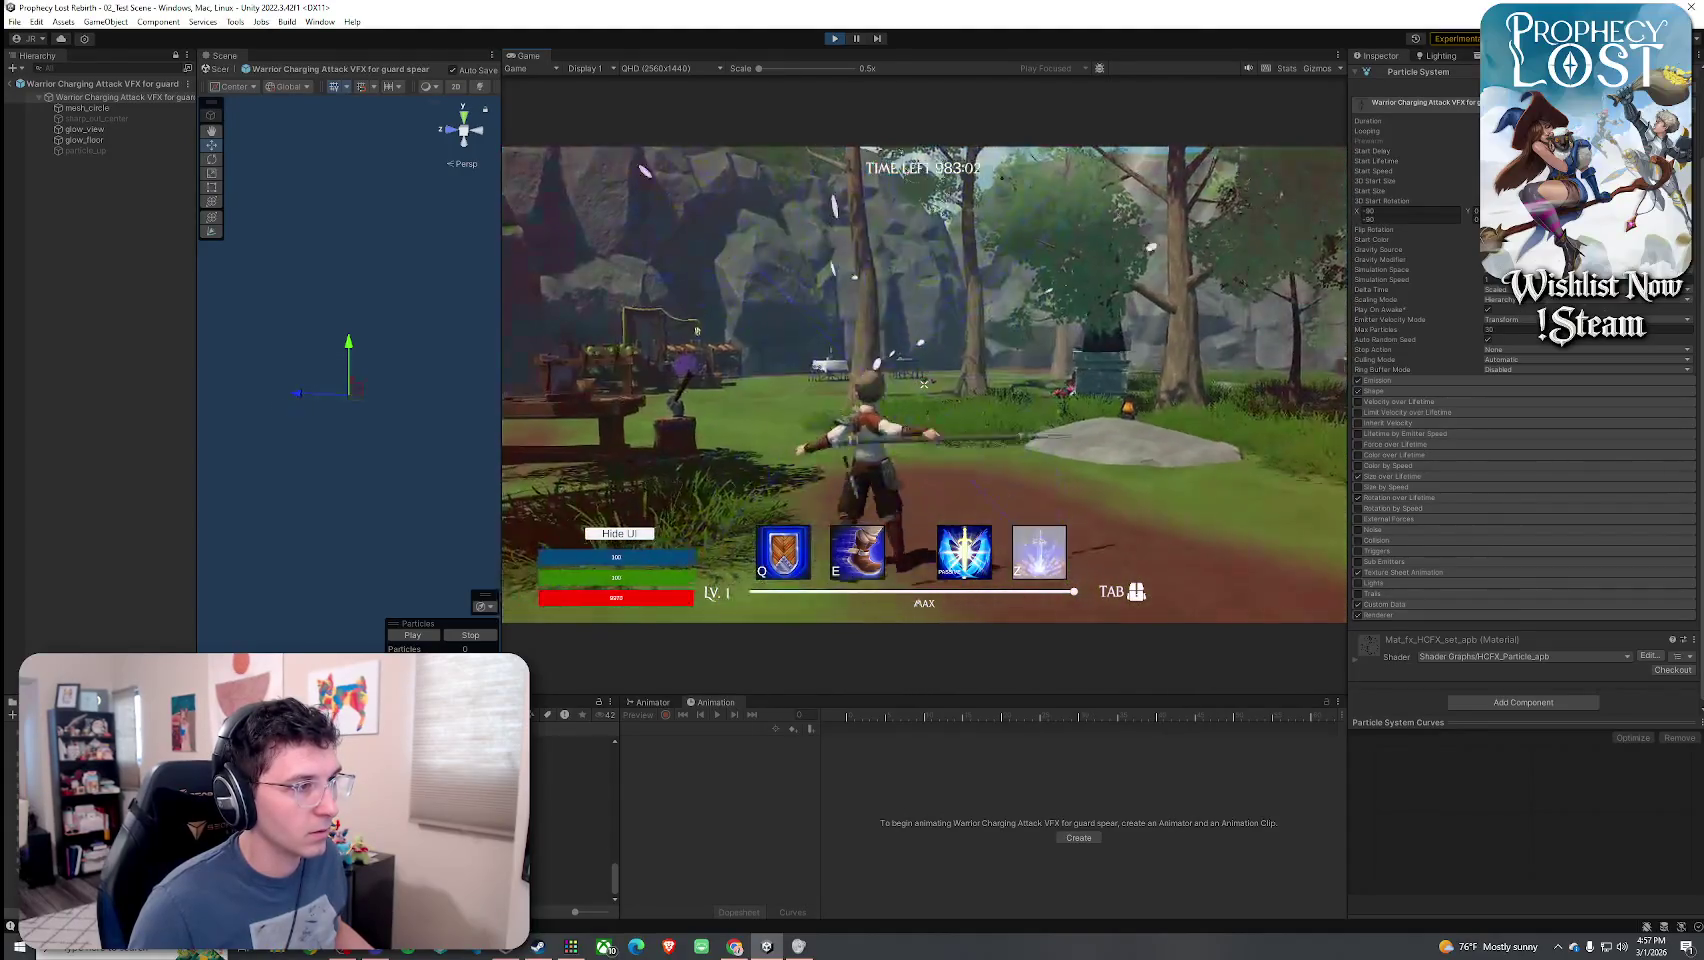
left_click(924, 384)
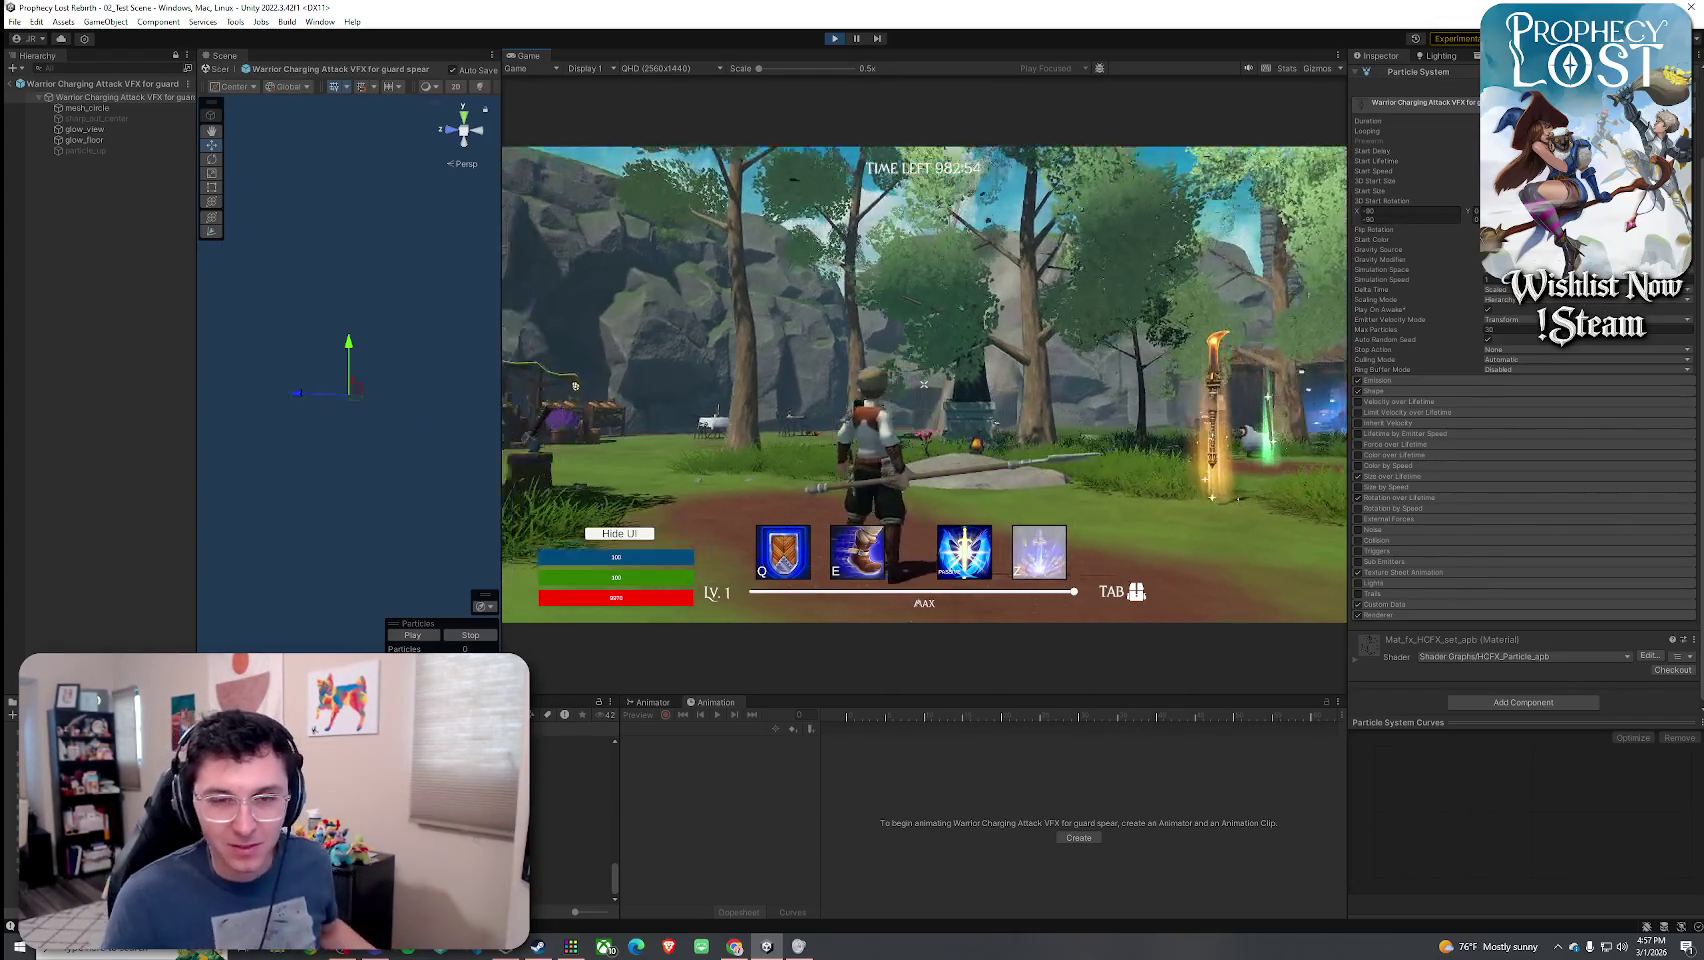
key("super")
key("super")
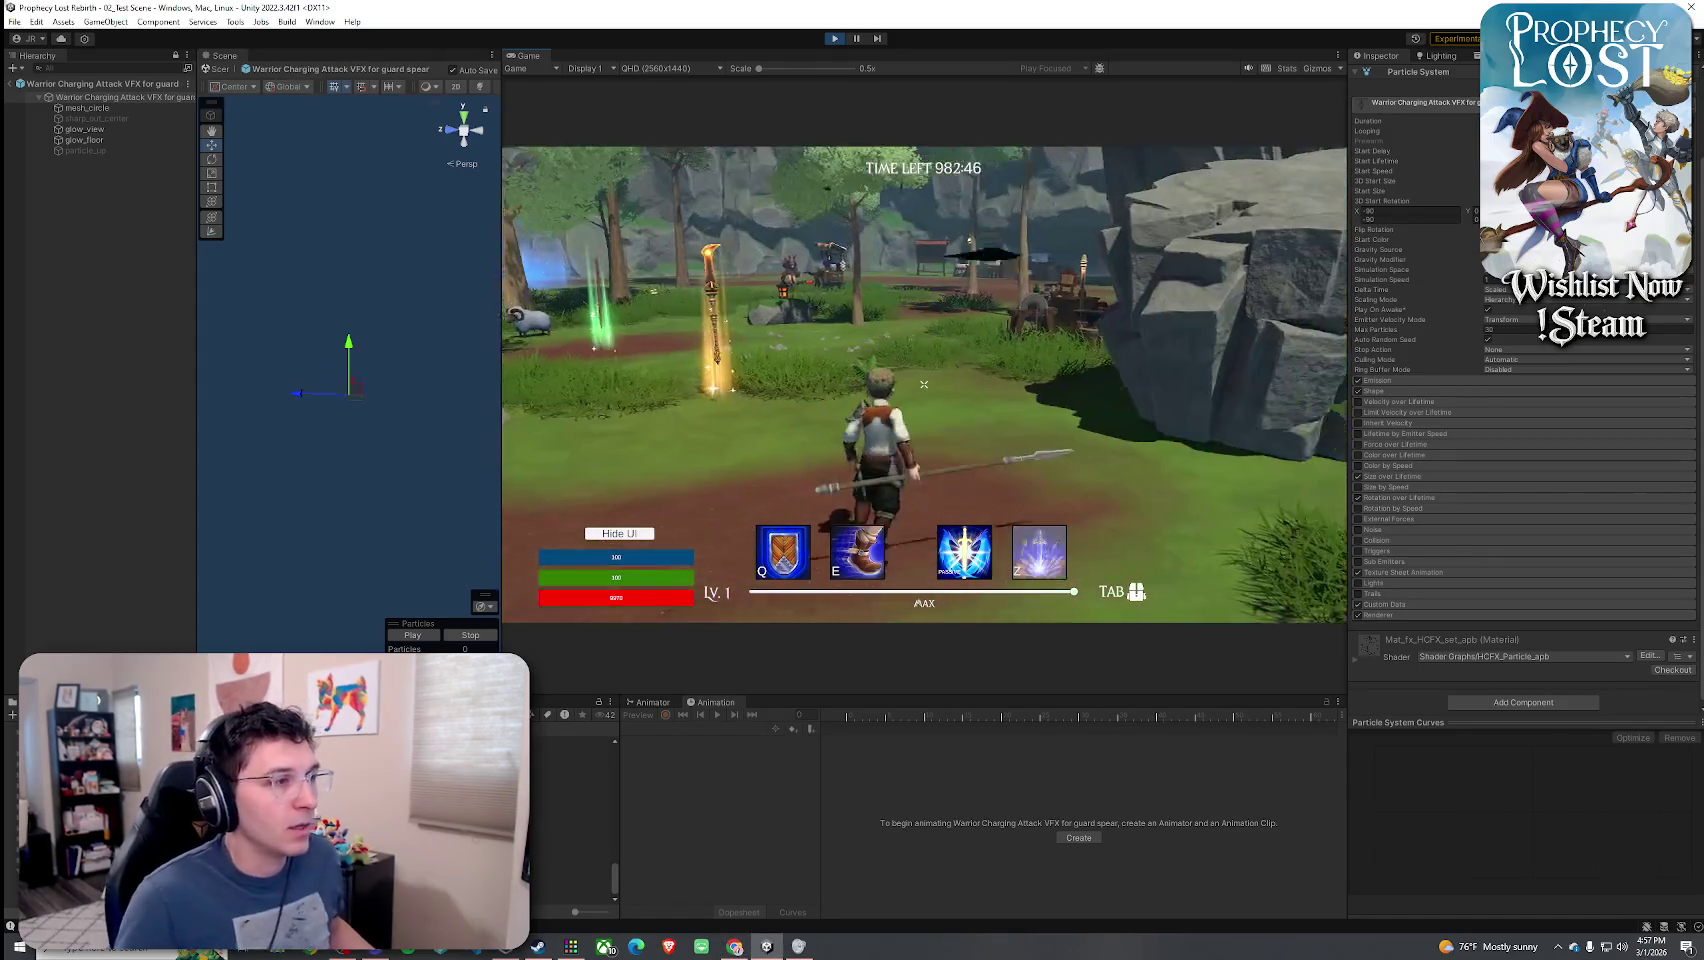
key("w")
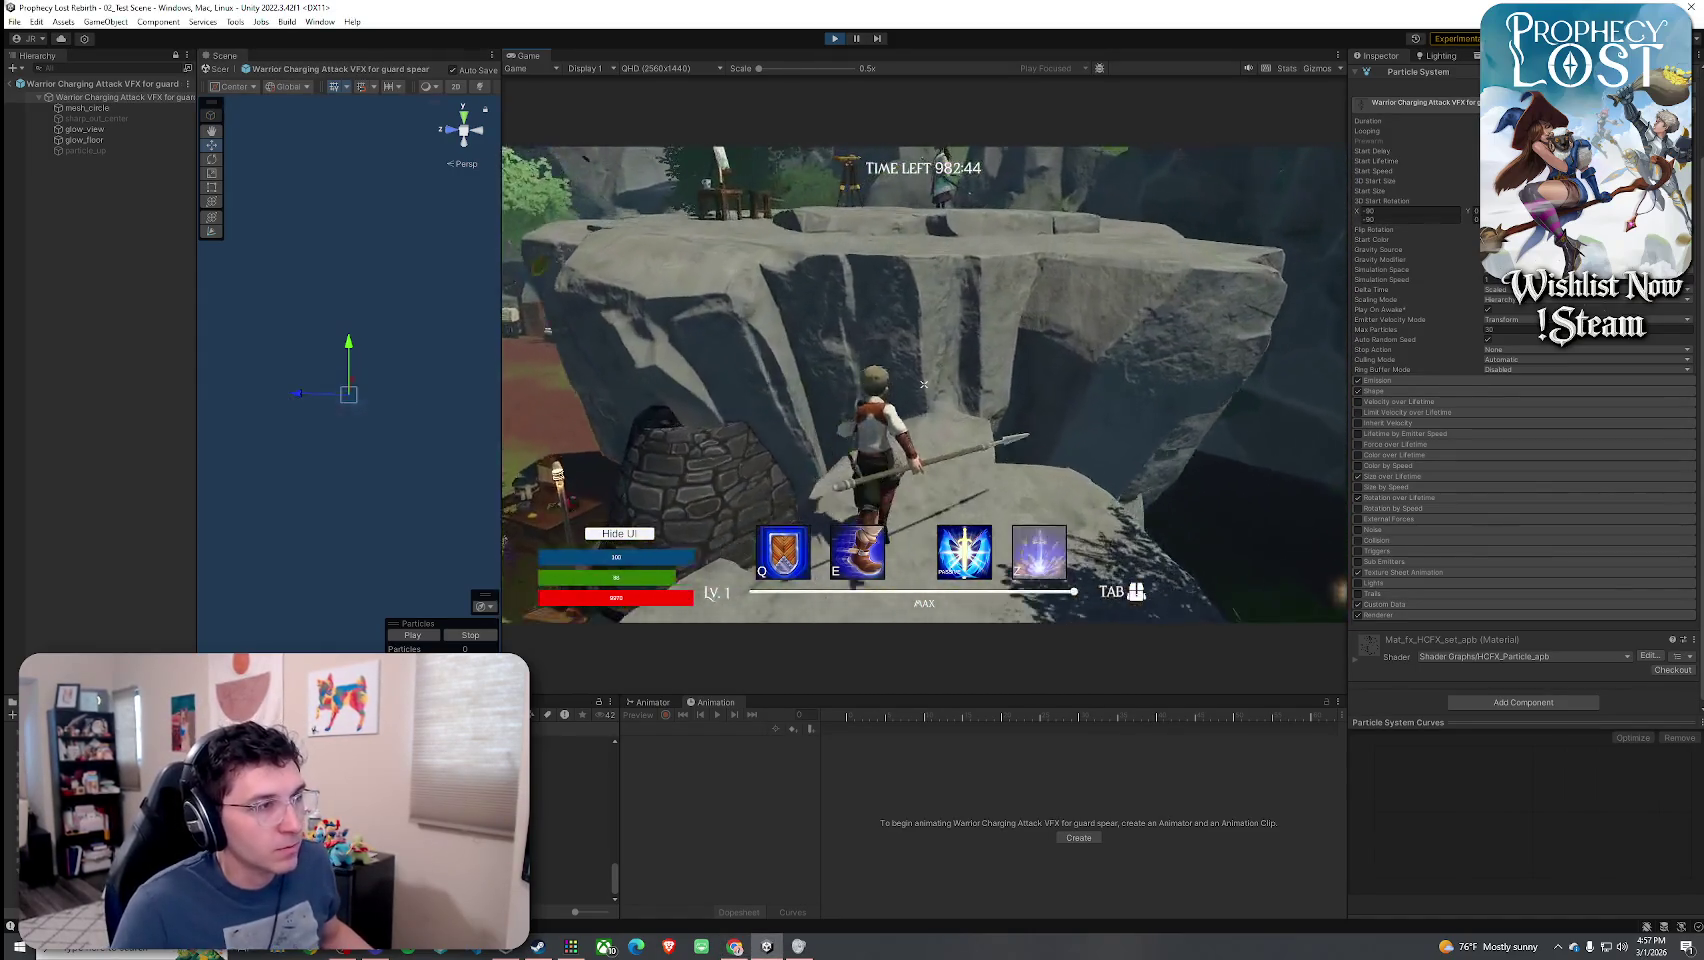
key("space")
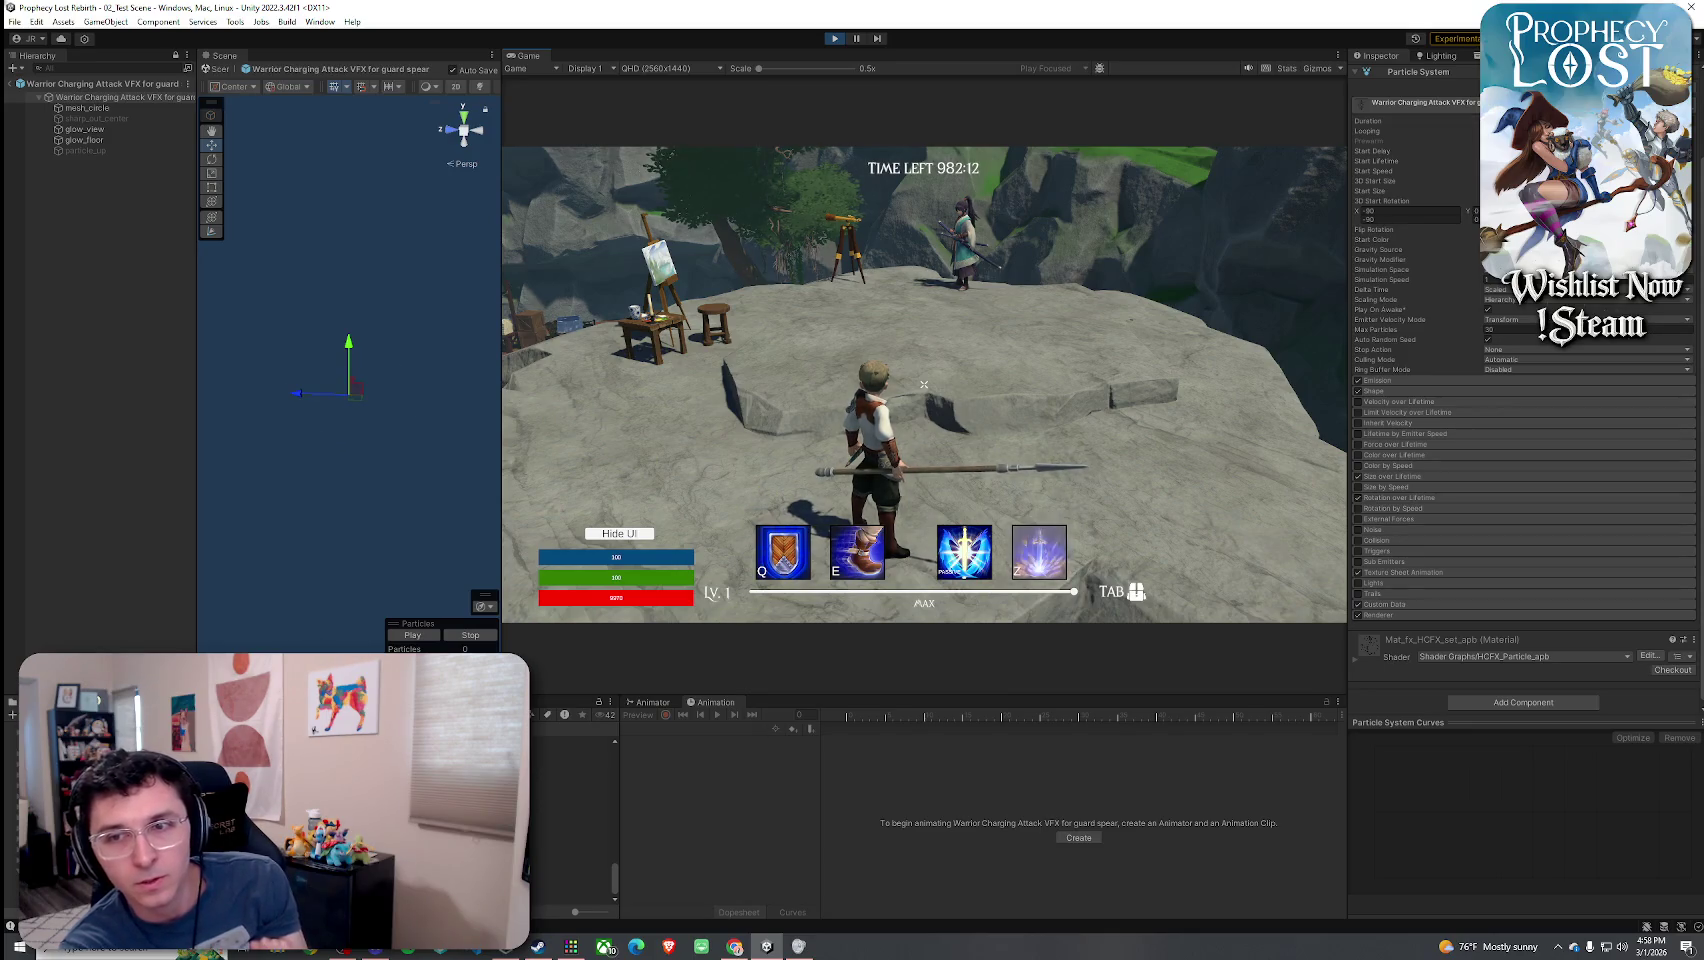
- Run across the plateau toward the telescope, cart and forge while swinging the spear
key("w")
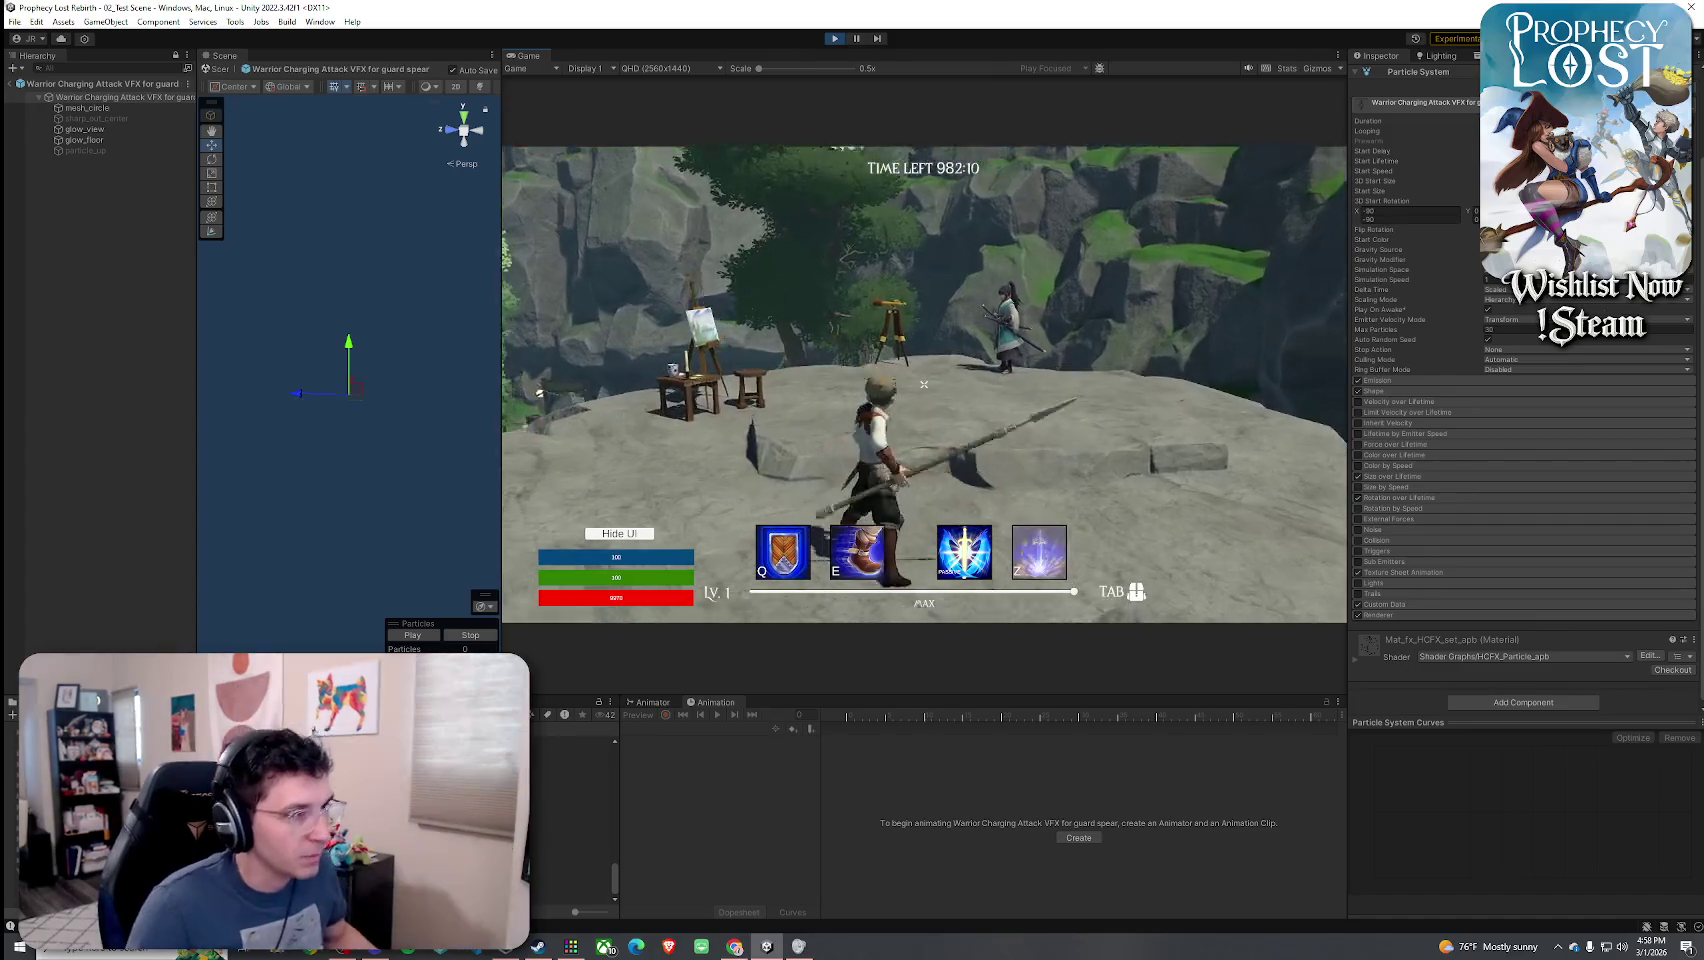
key("w")
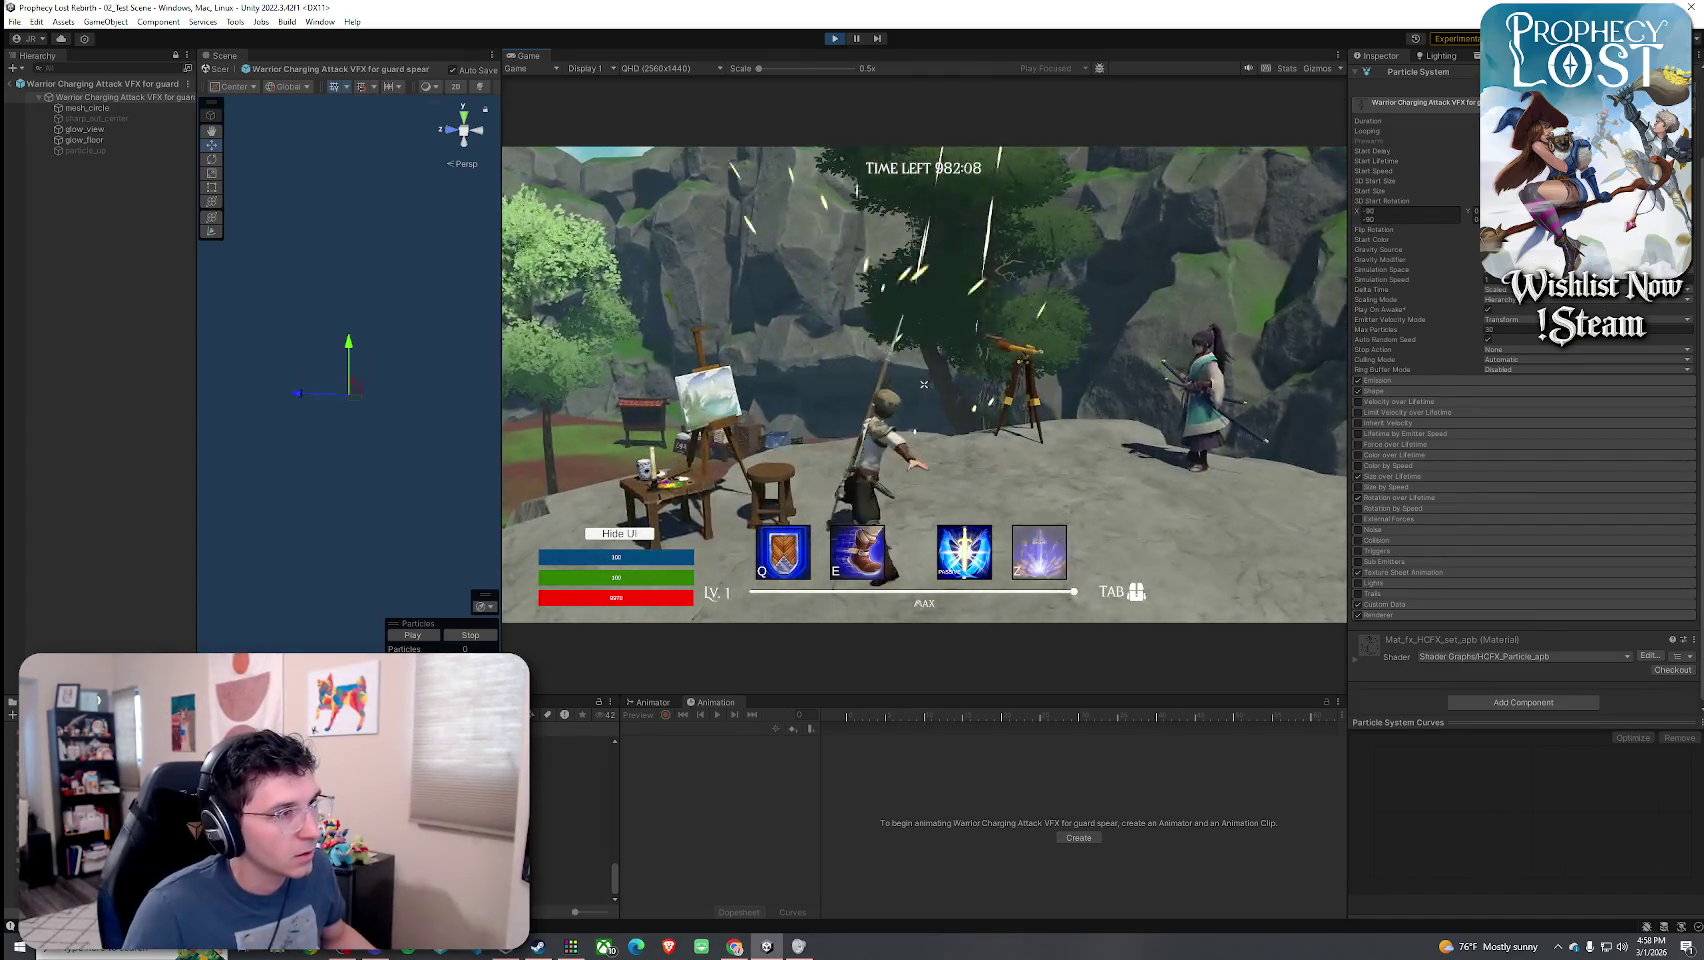
key("w")
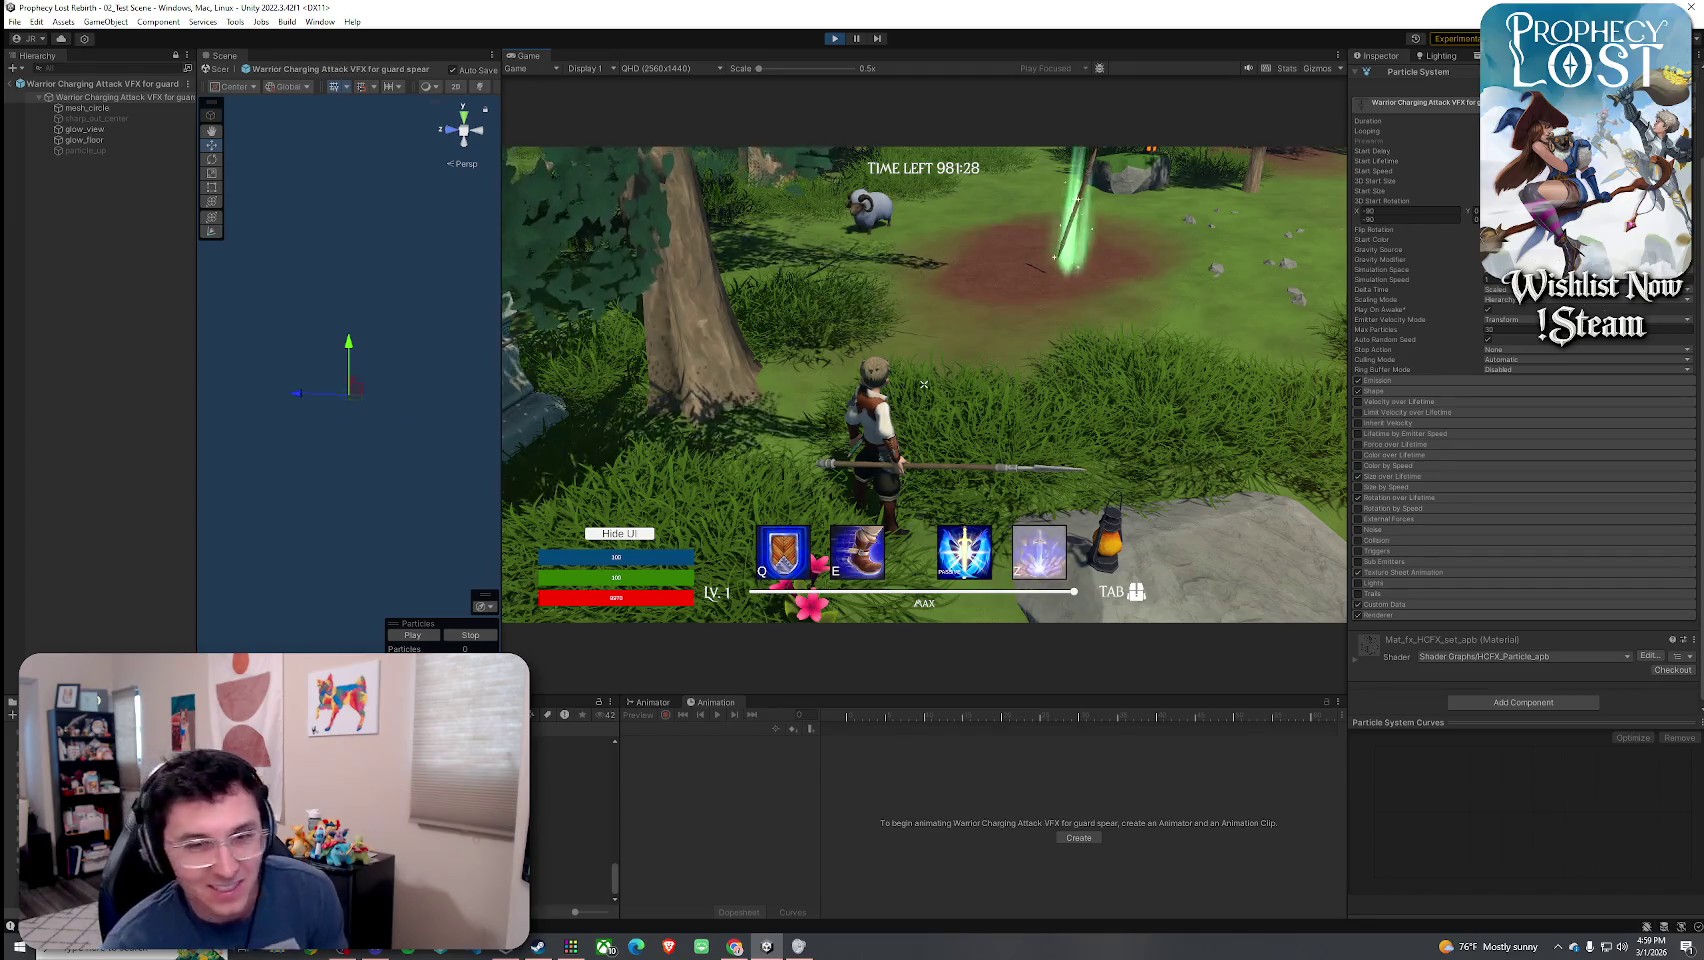
key("w")
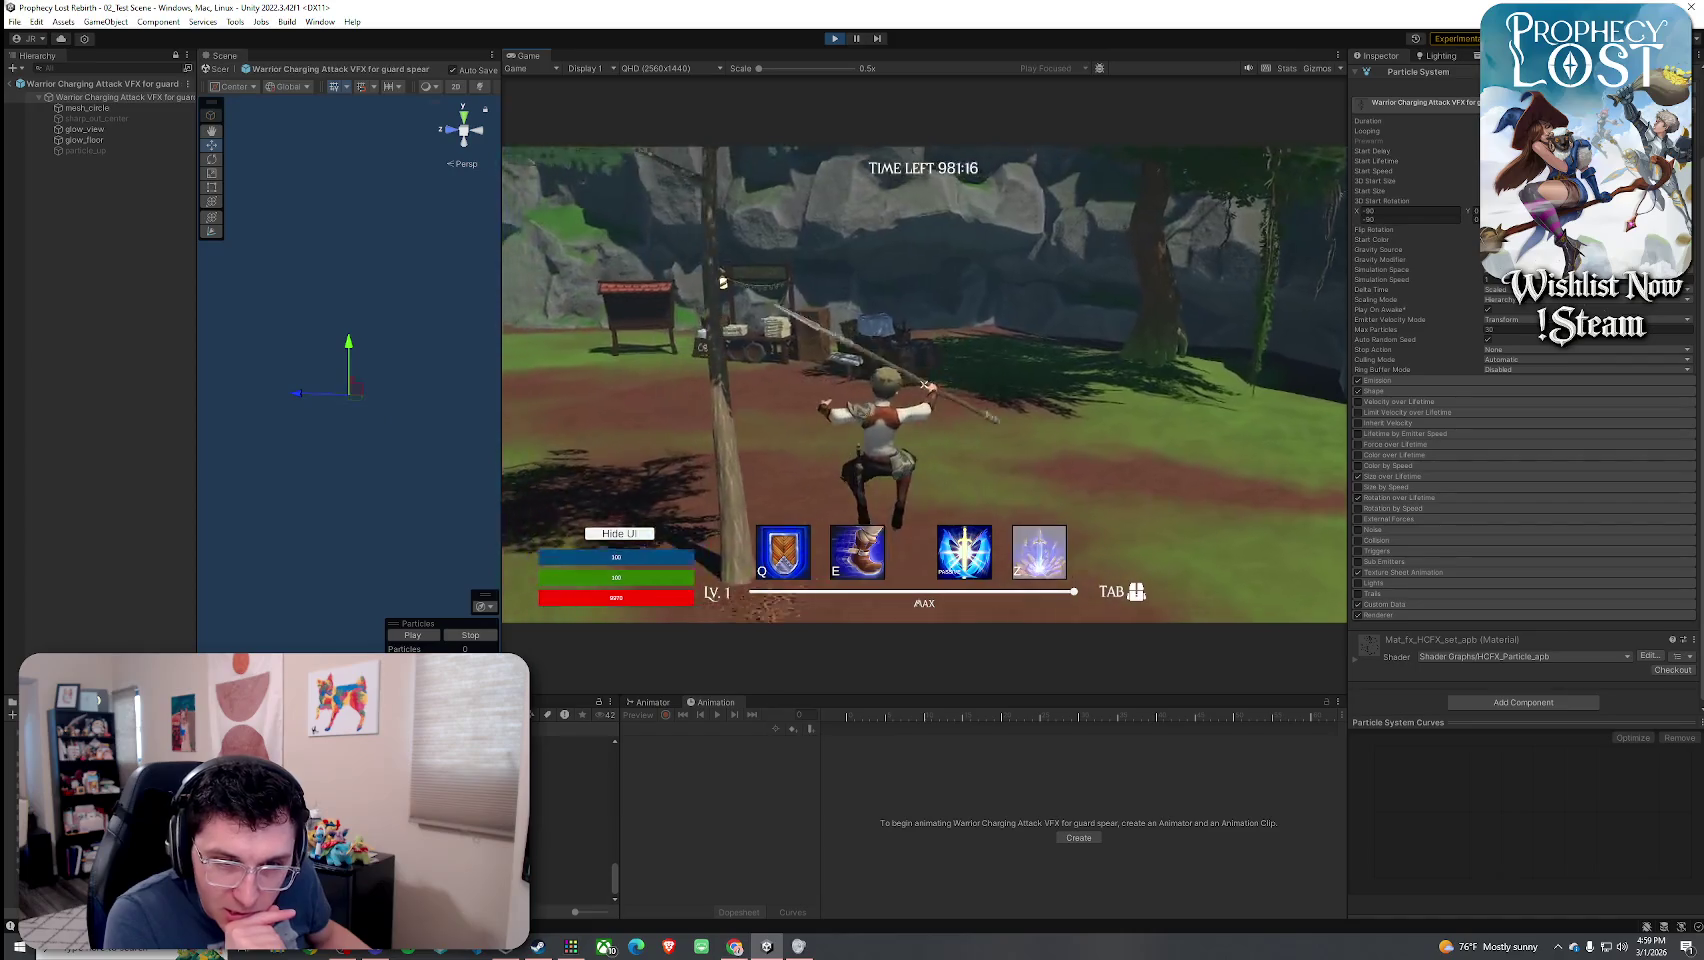
key("w")
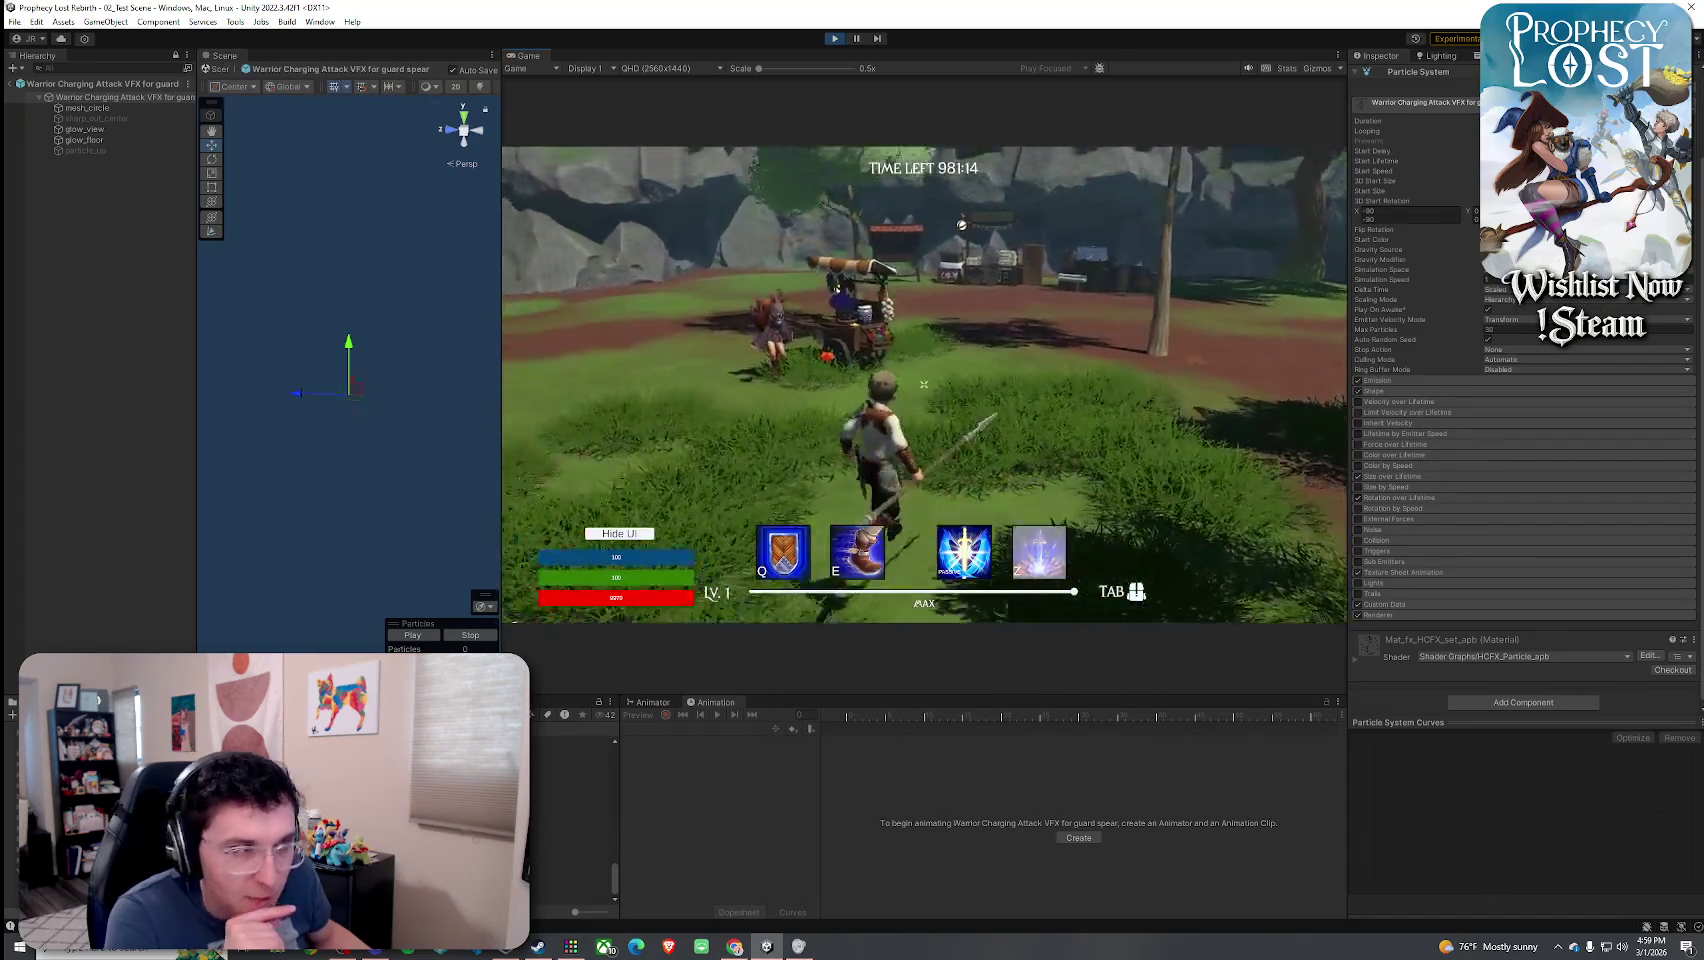
key("s")
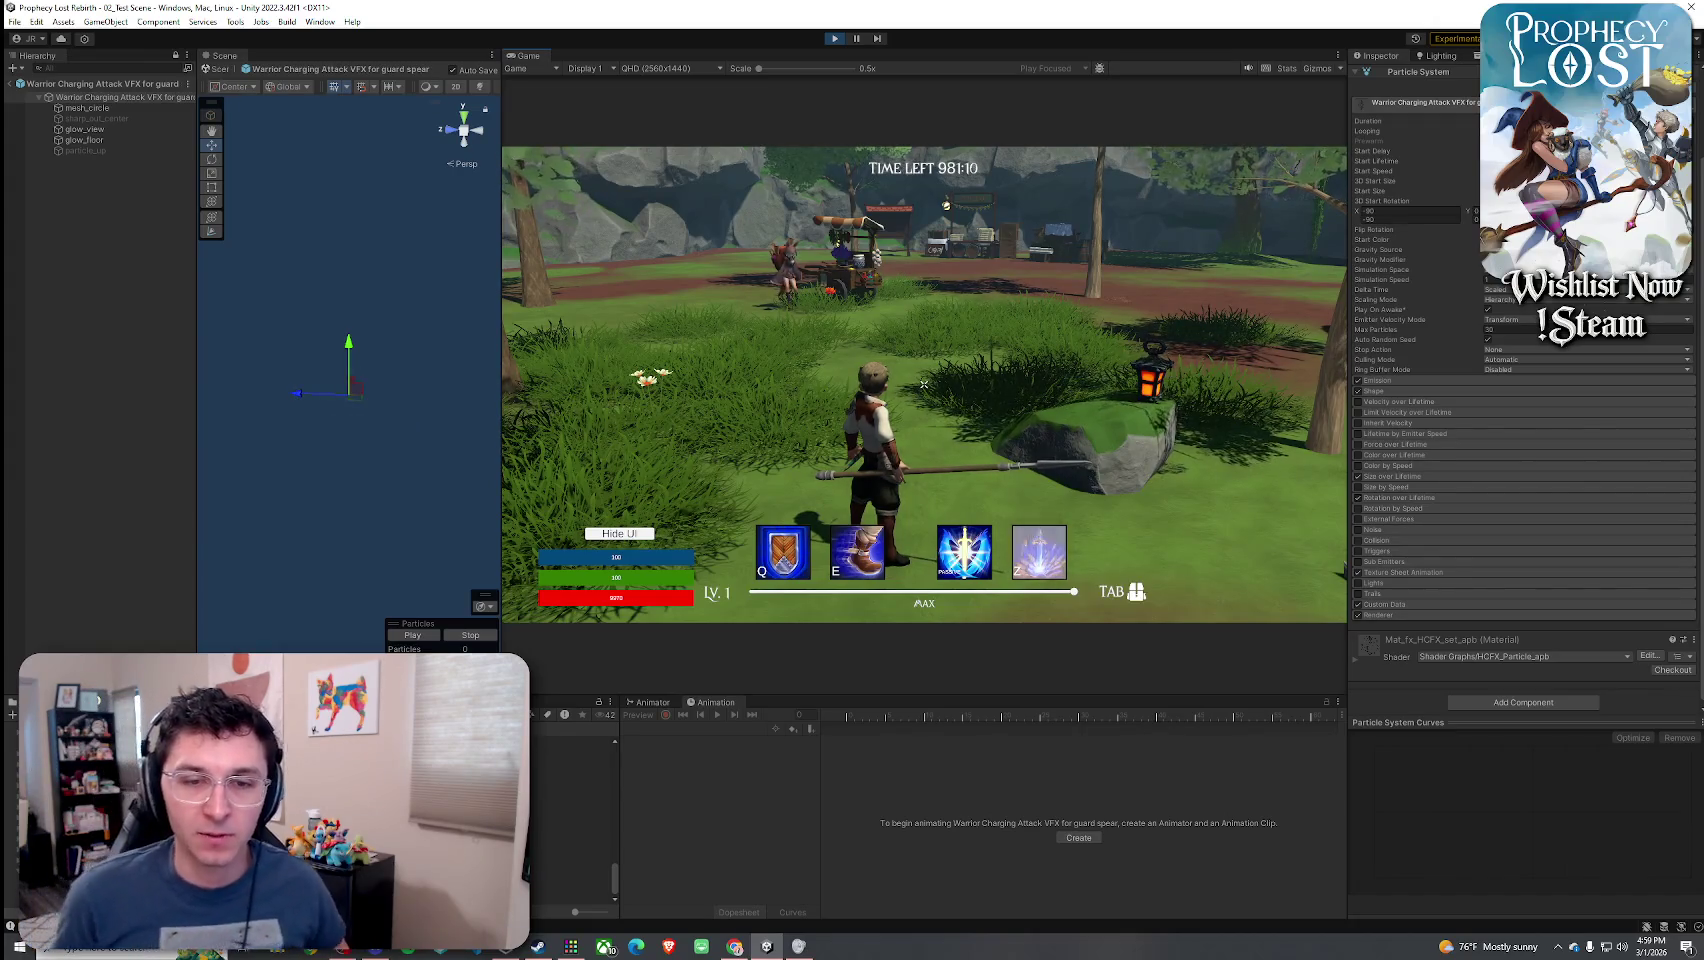
key("a")
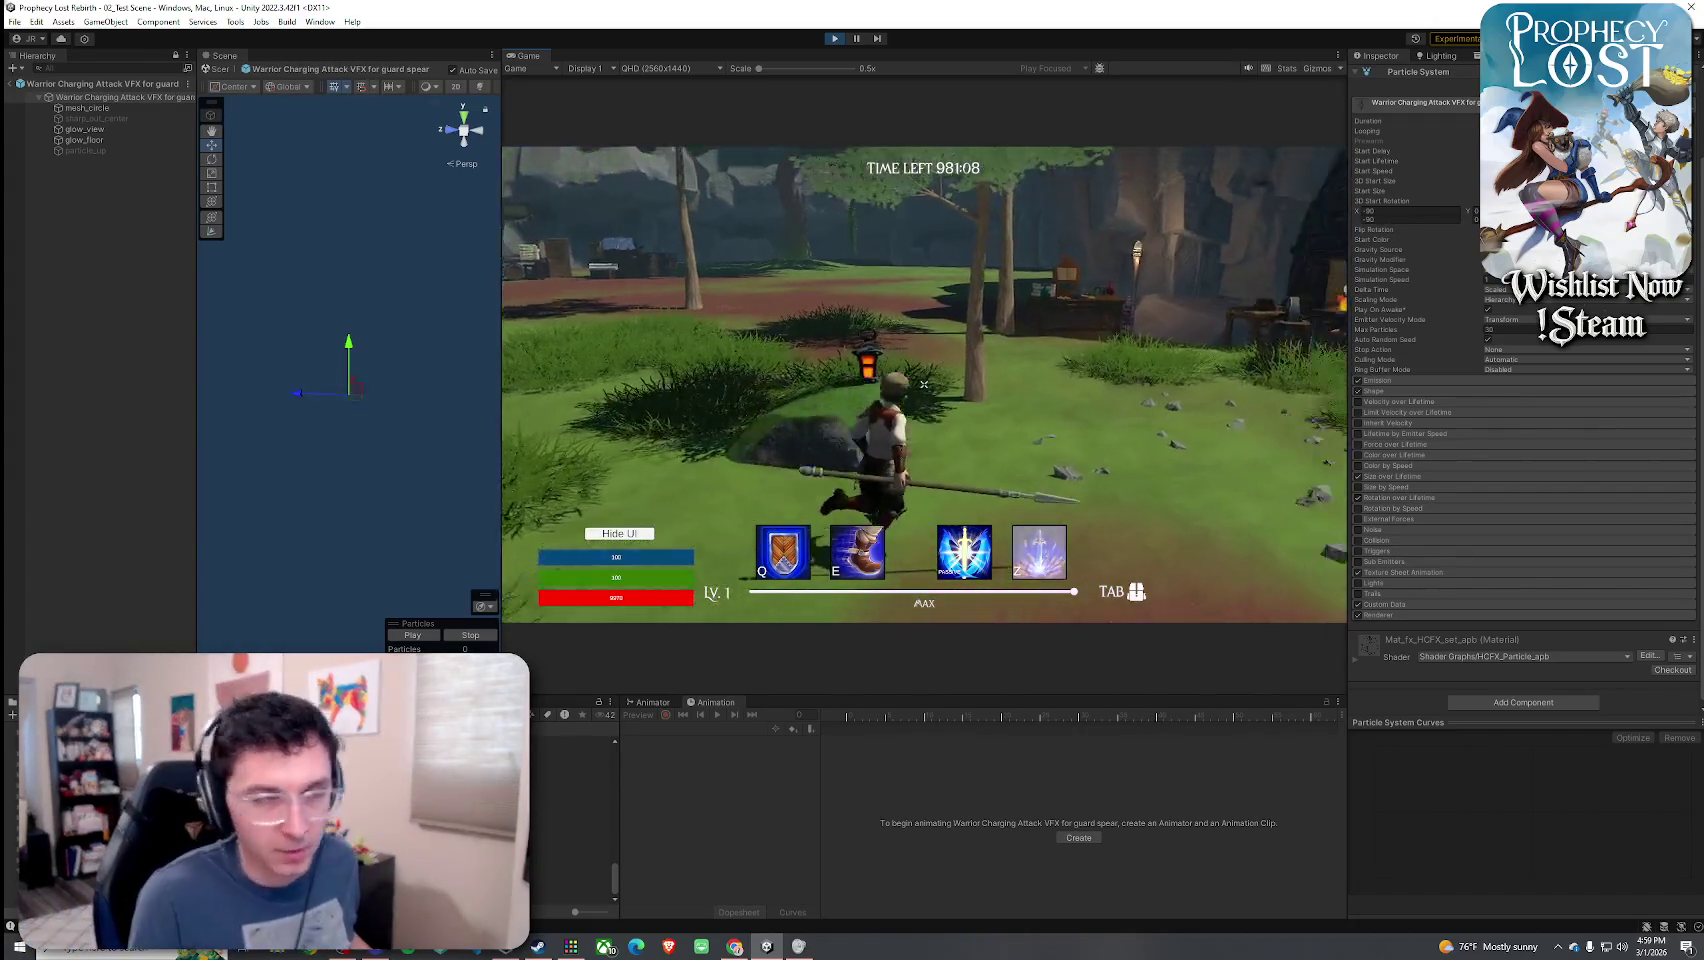
key("w")
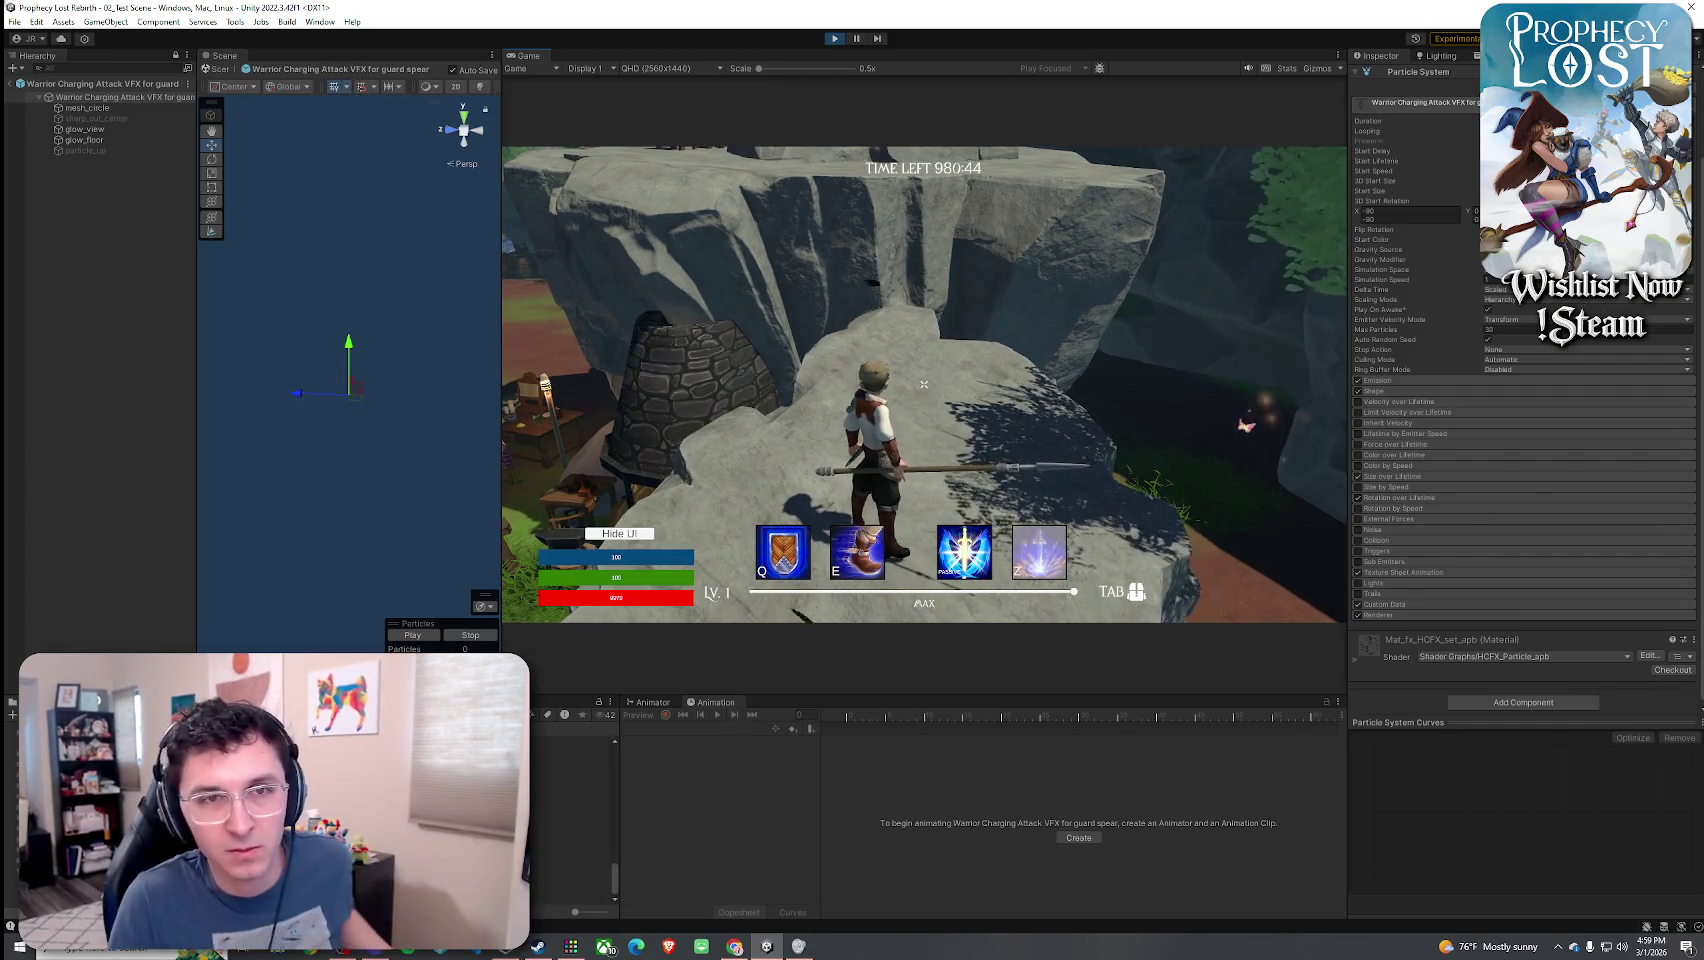
key("w")
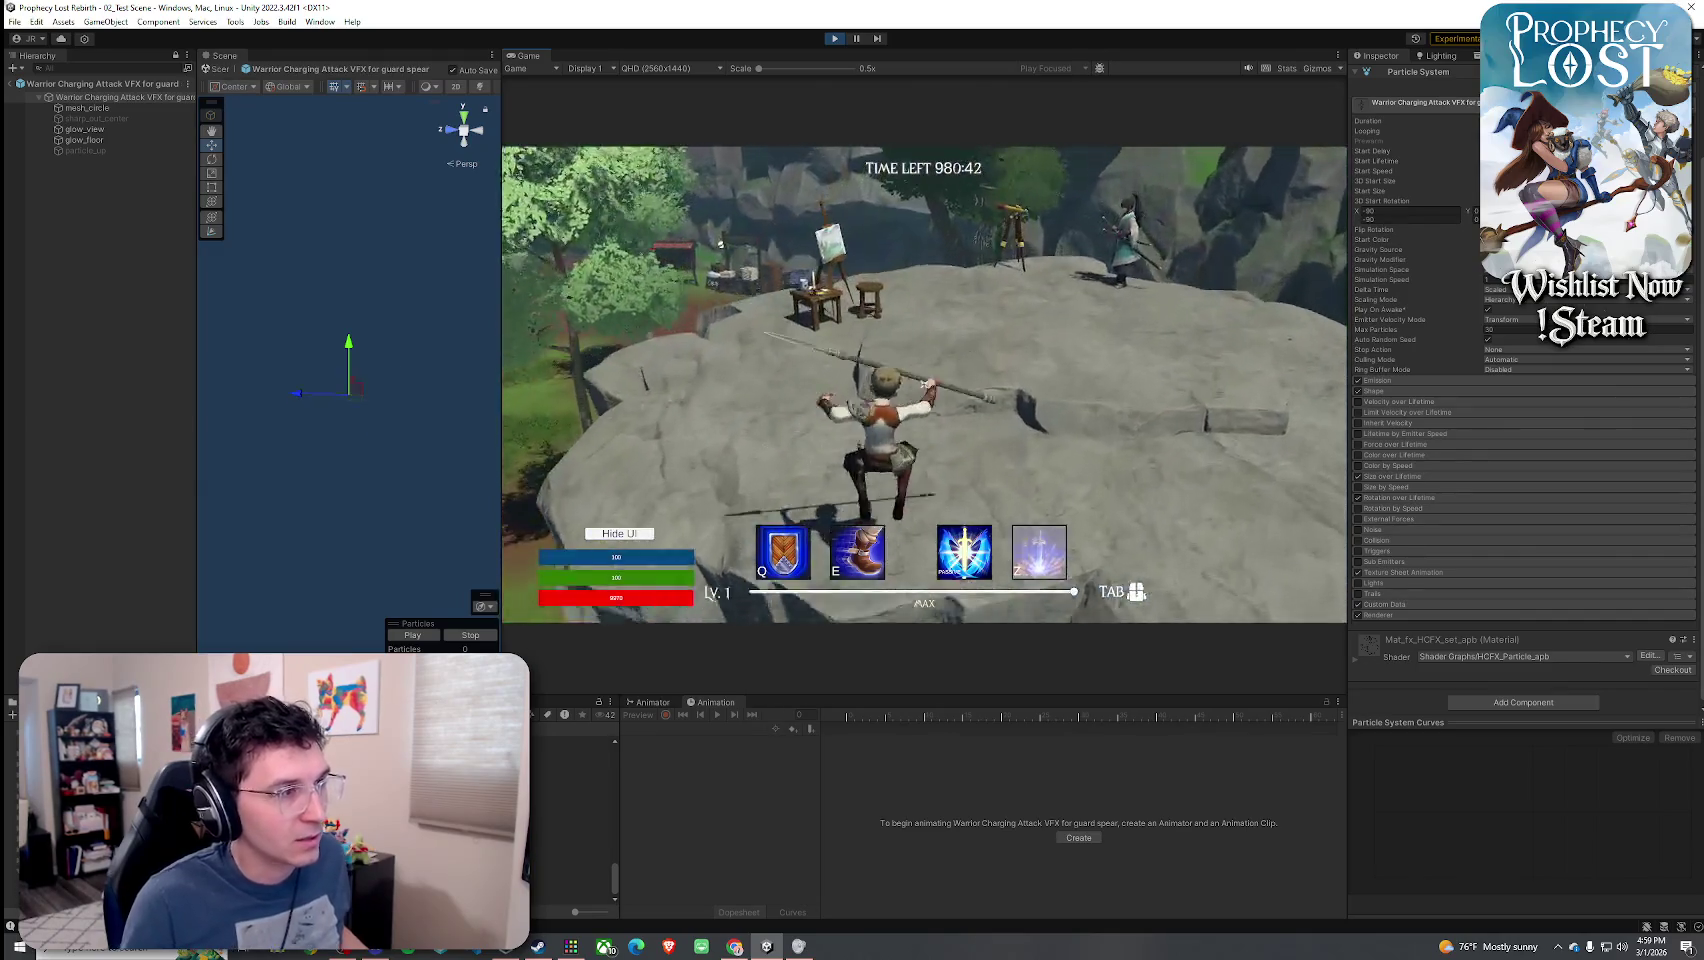
left_click(923, 384)
key("w")
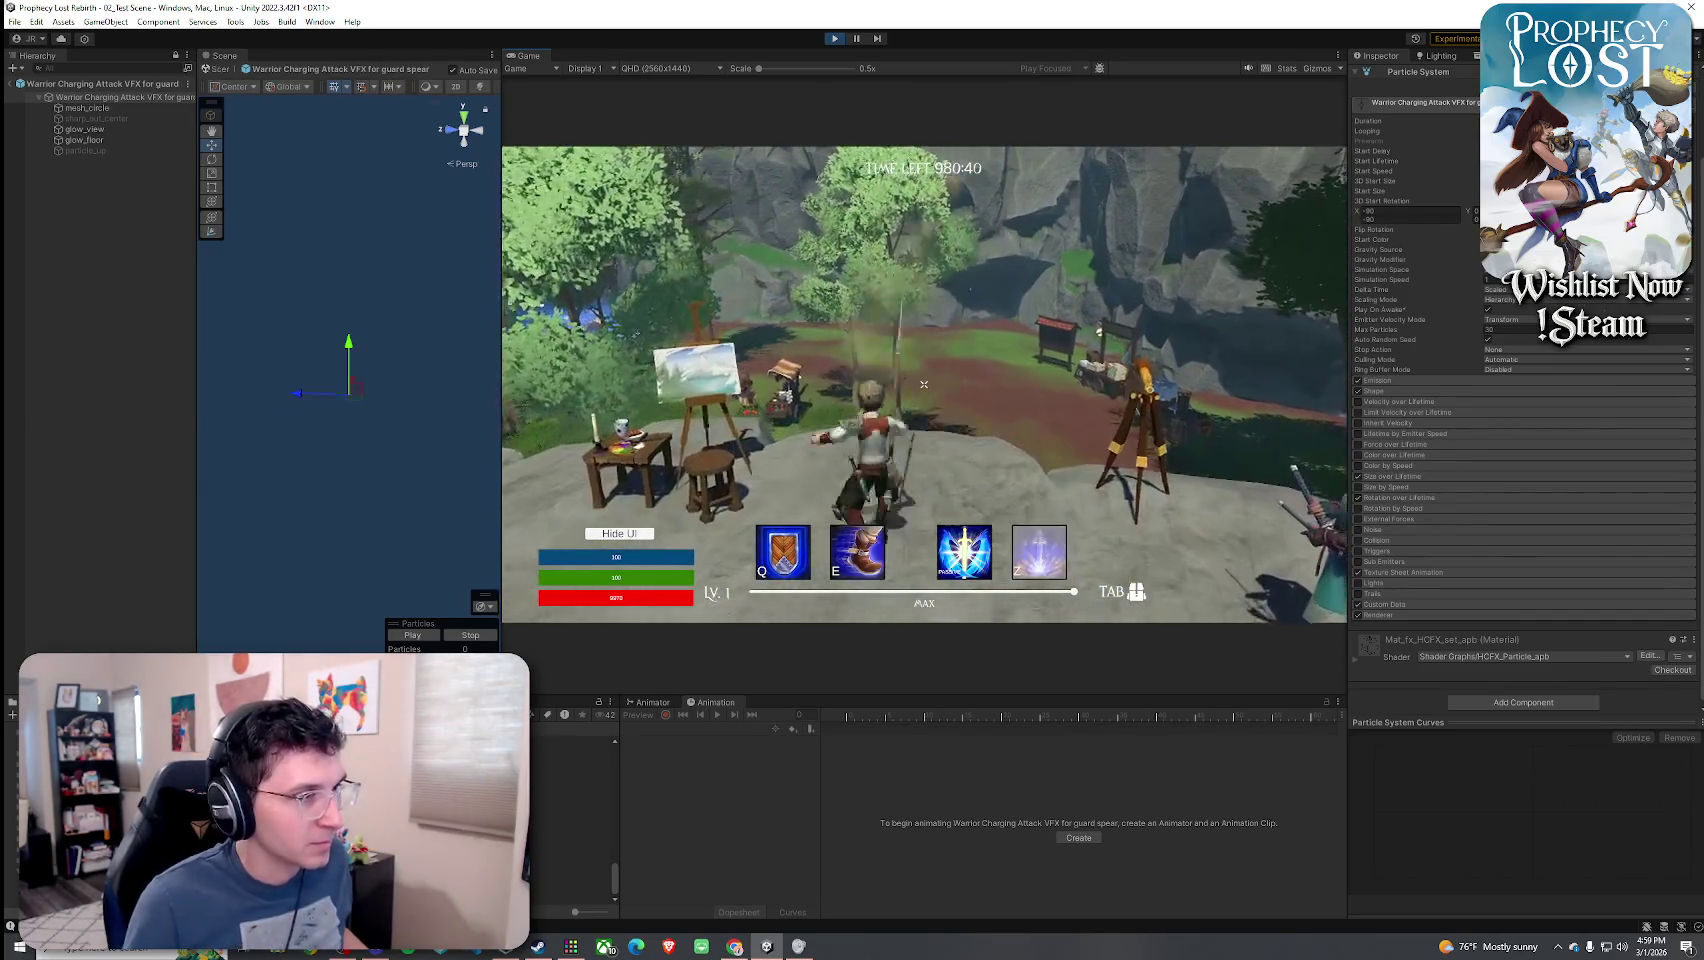
key("w")
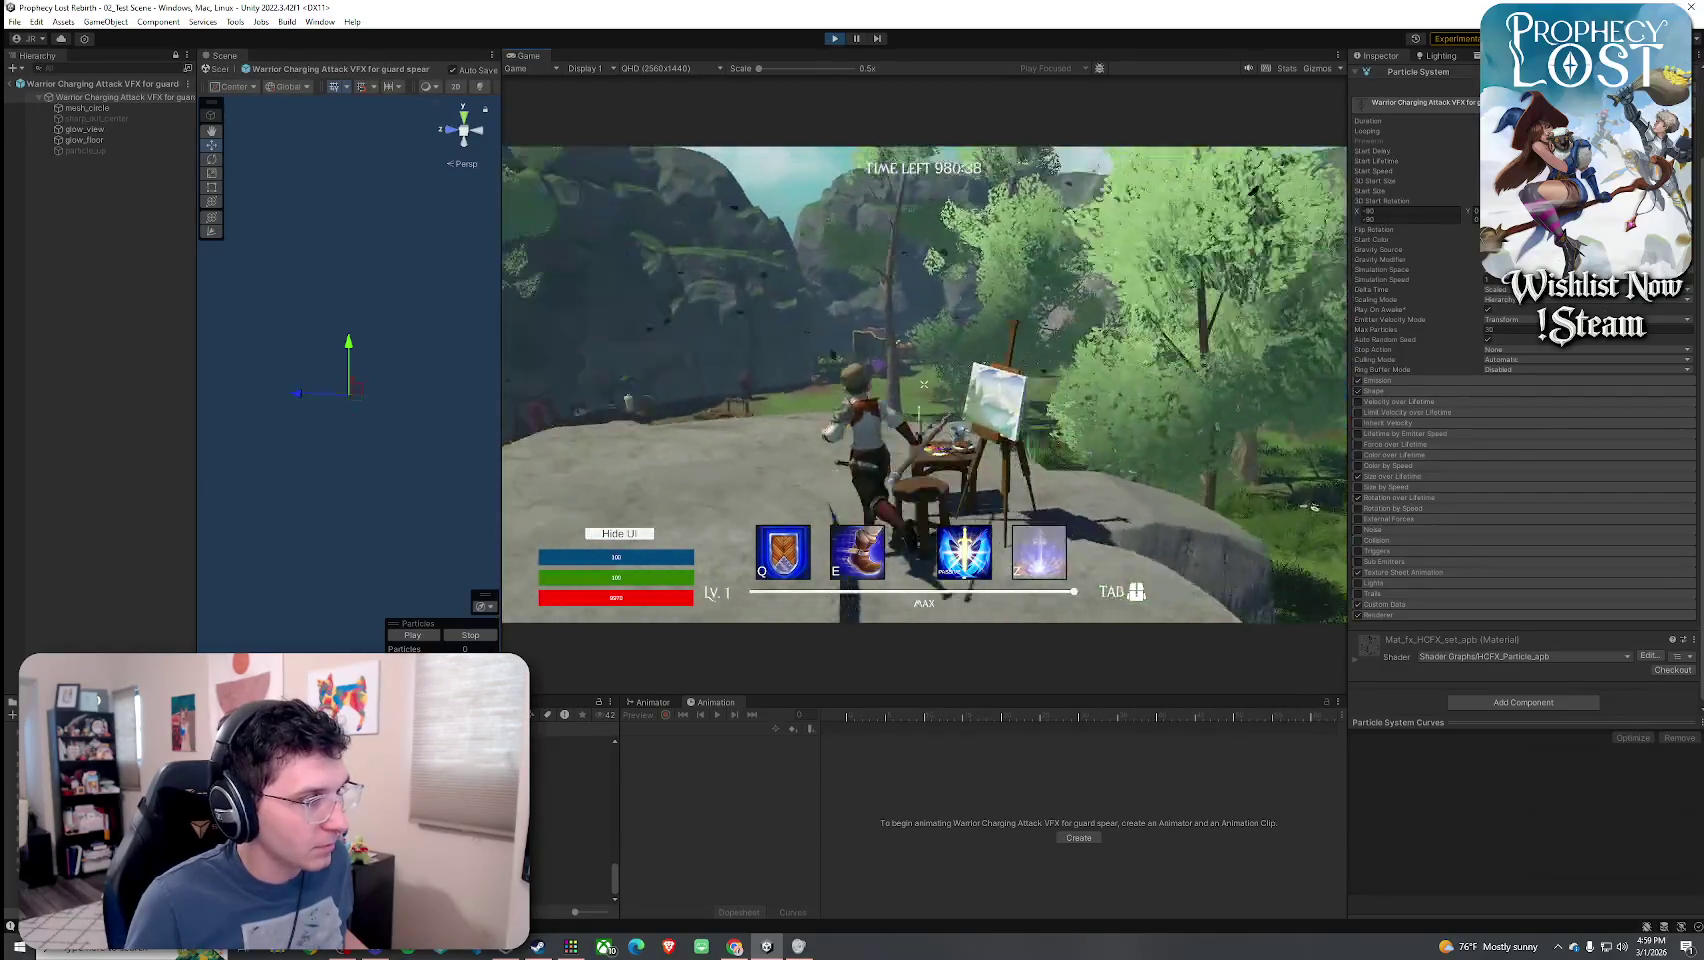
left_click(923, 384)
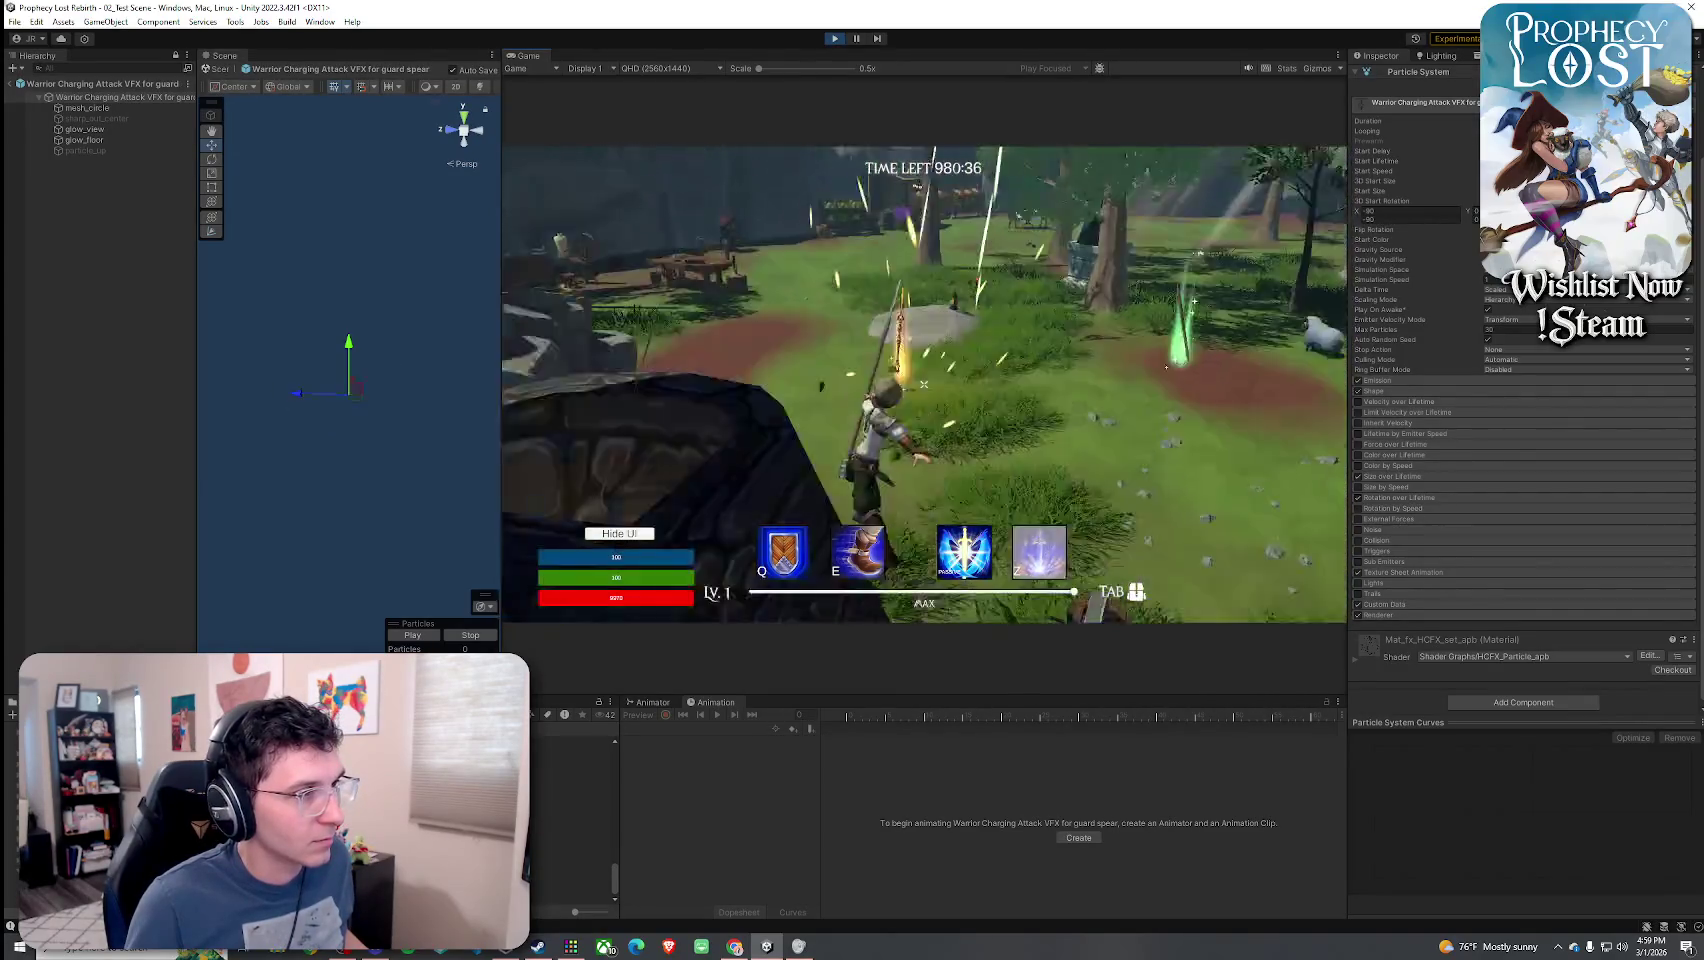
key("w")
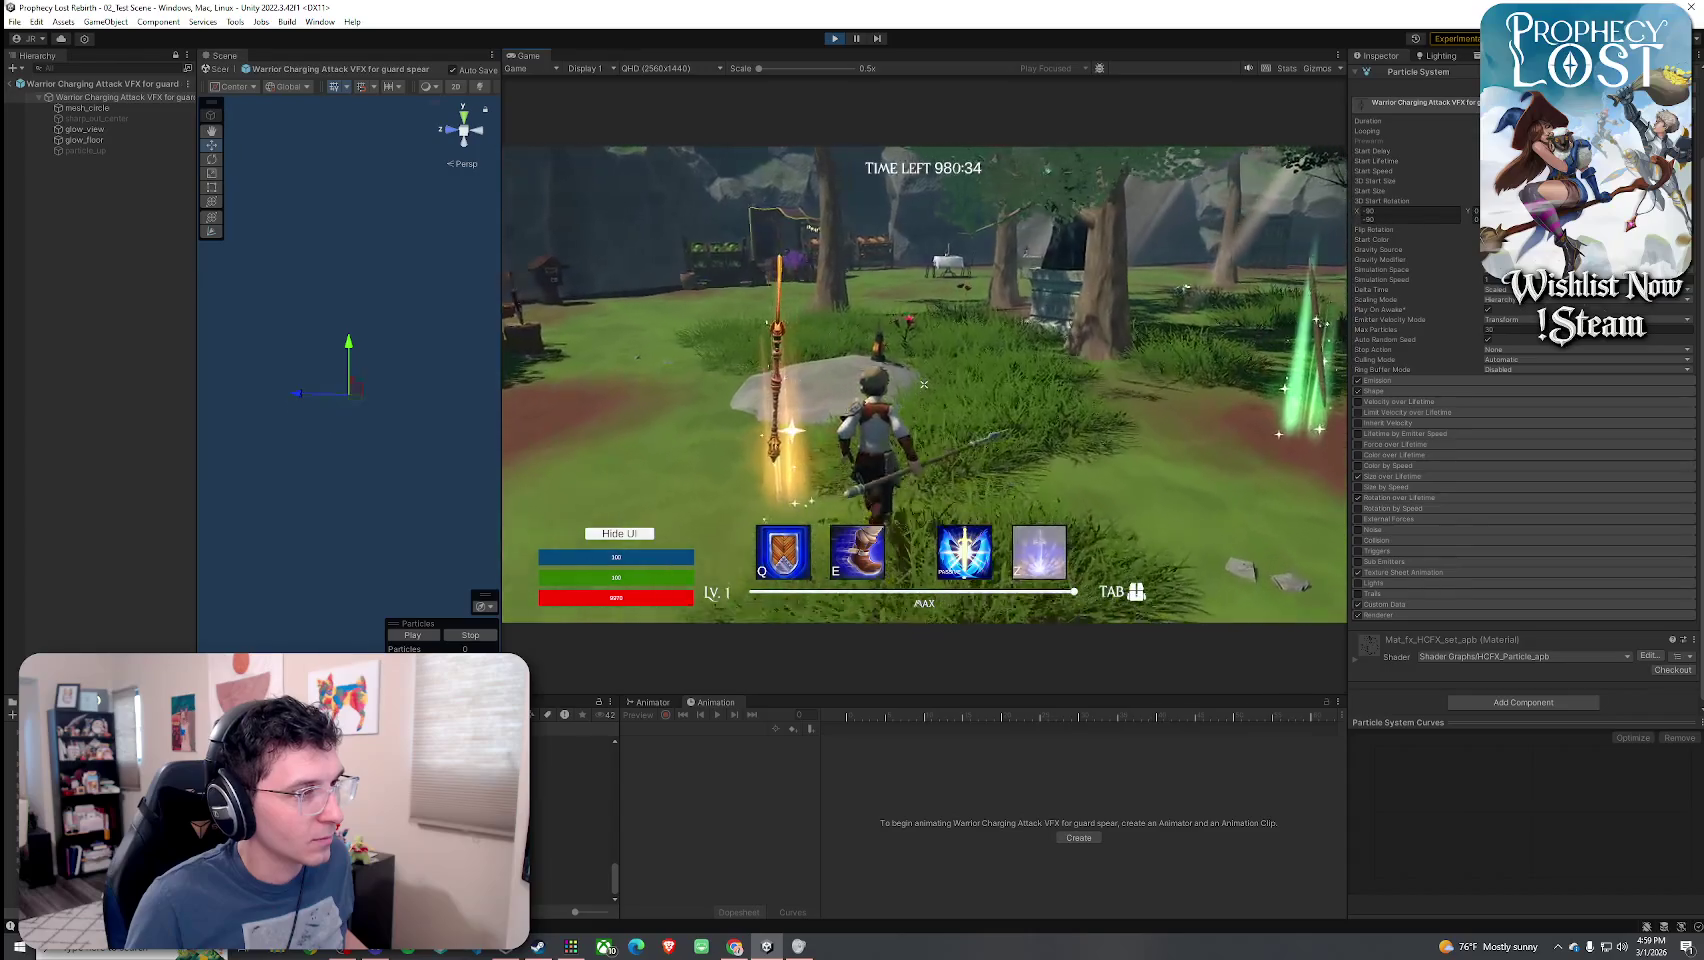
key("f")
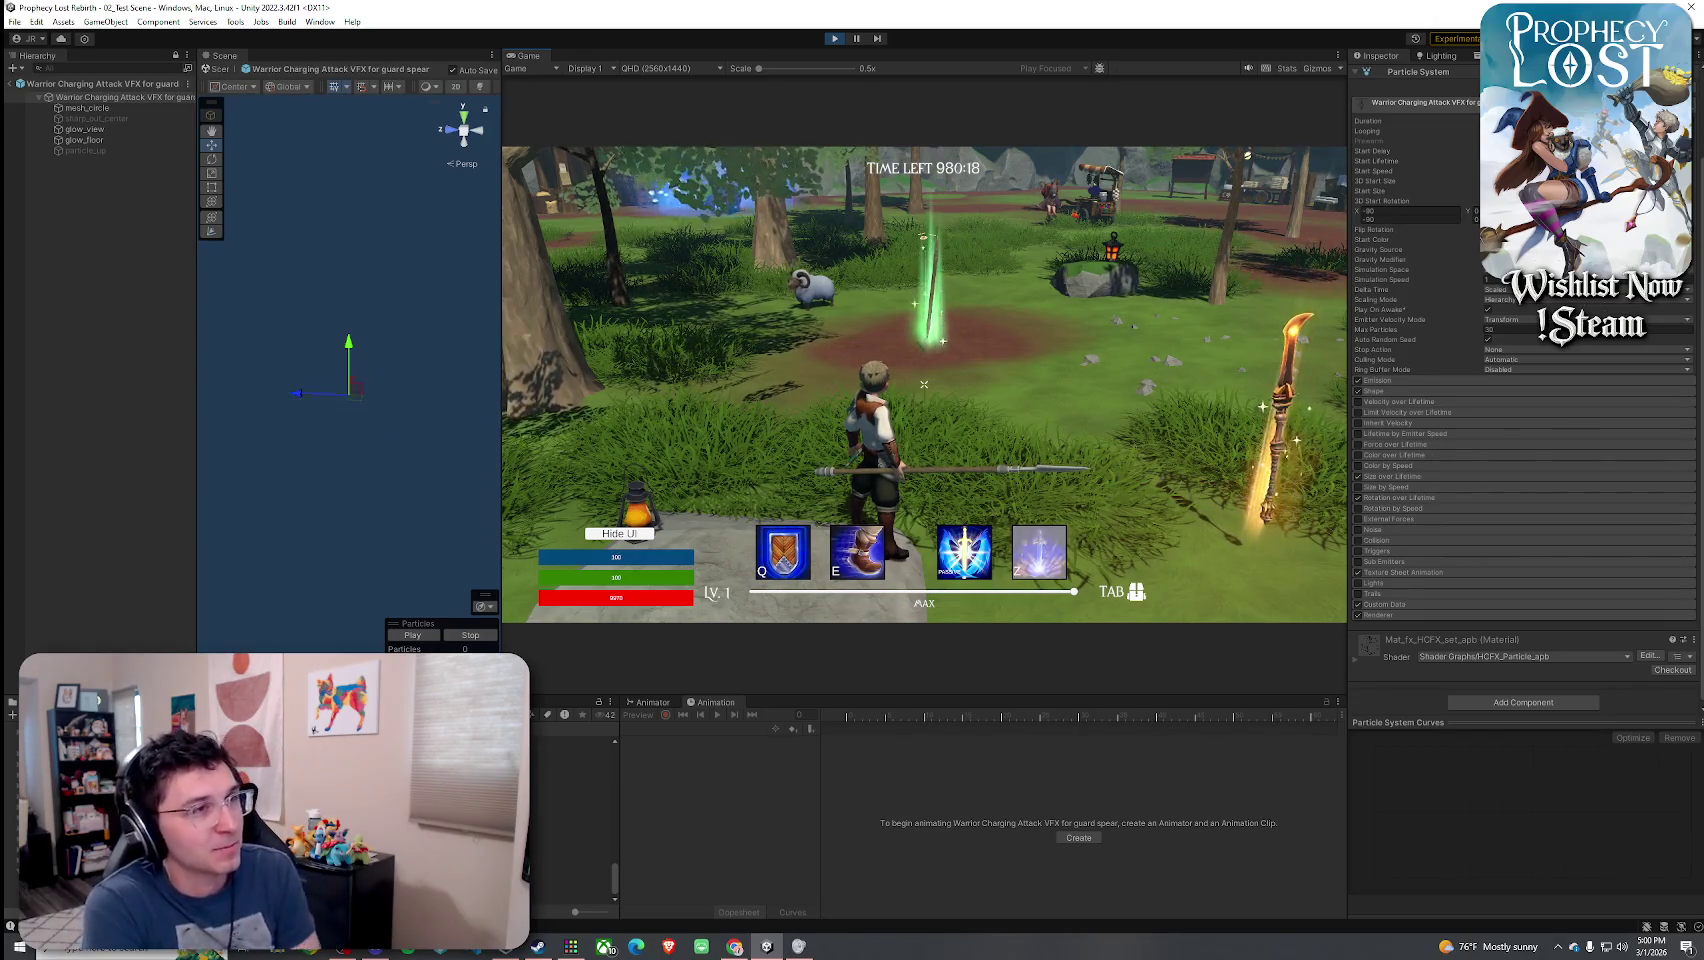
key("w")
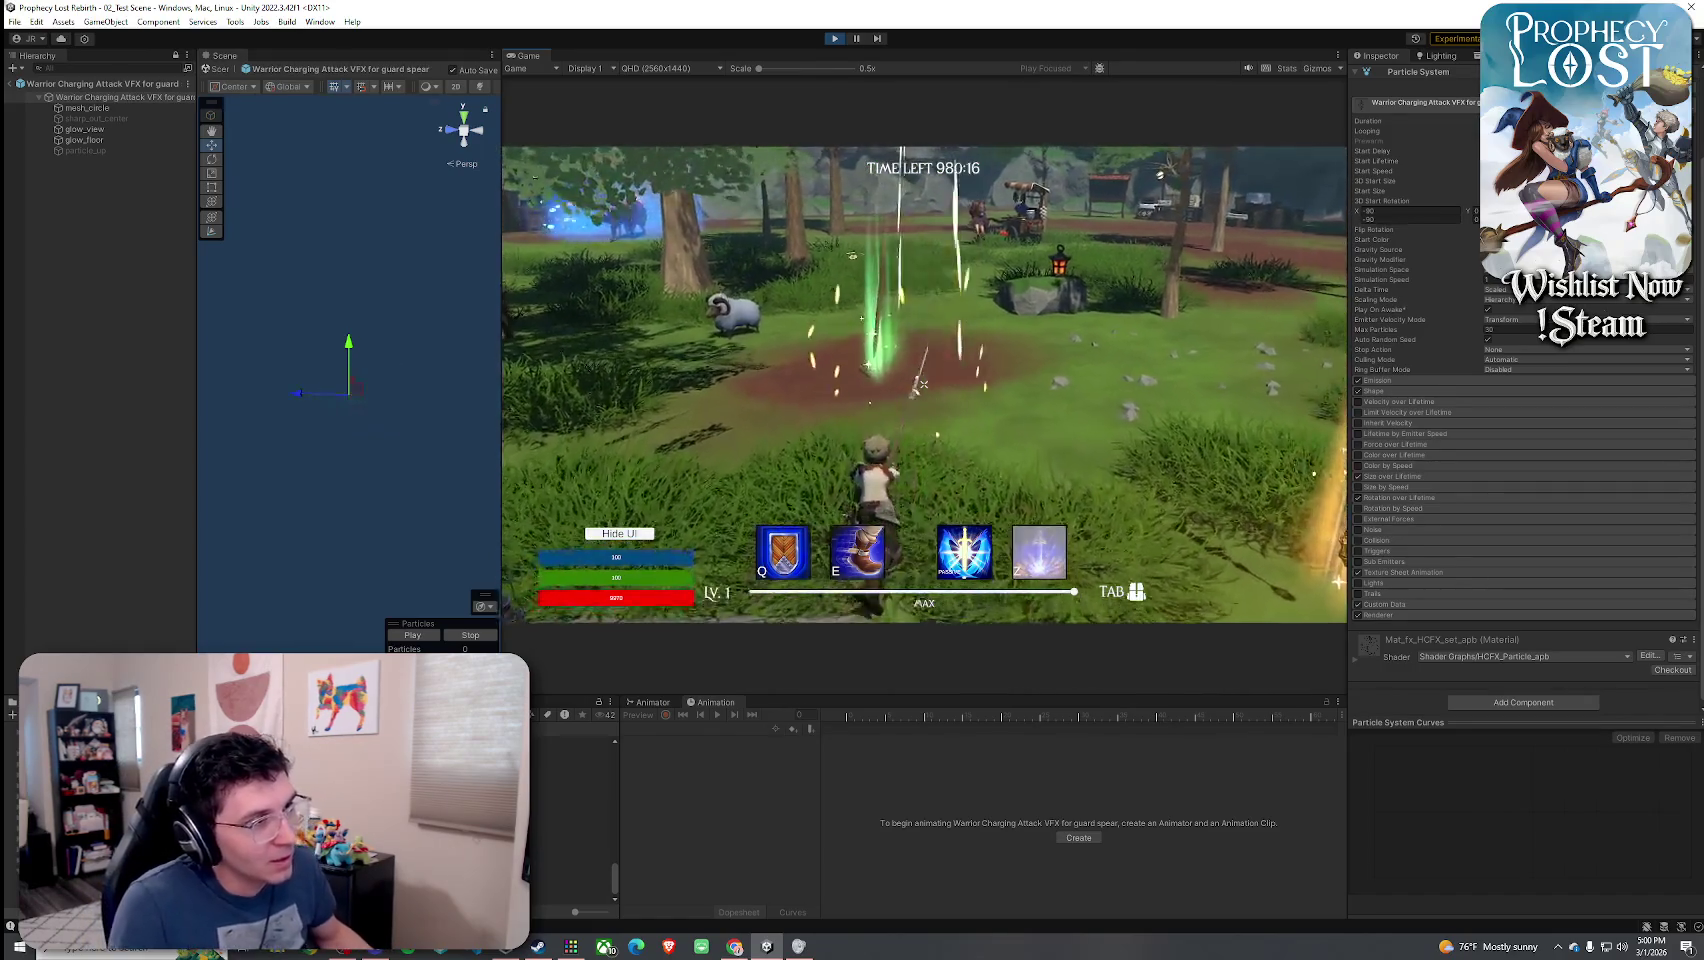
key("w")
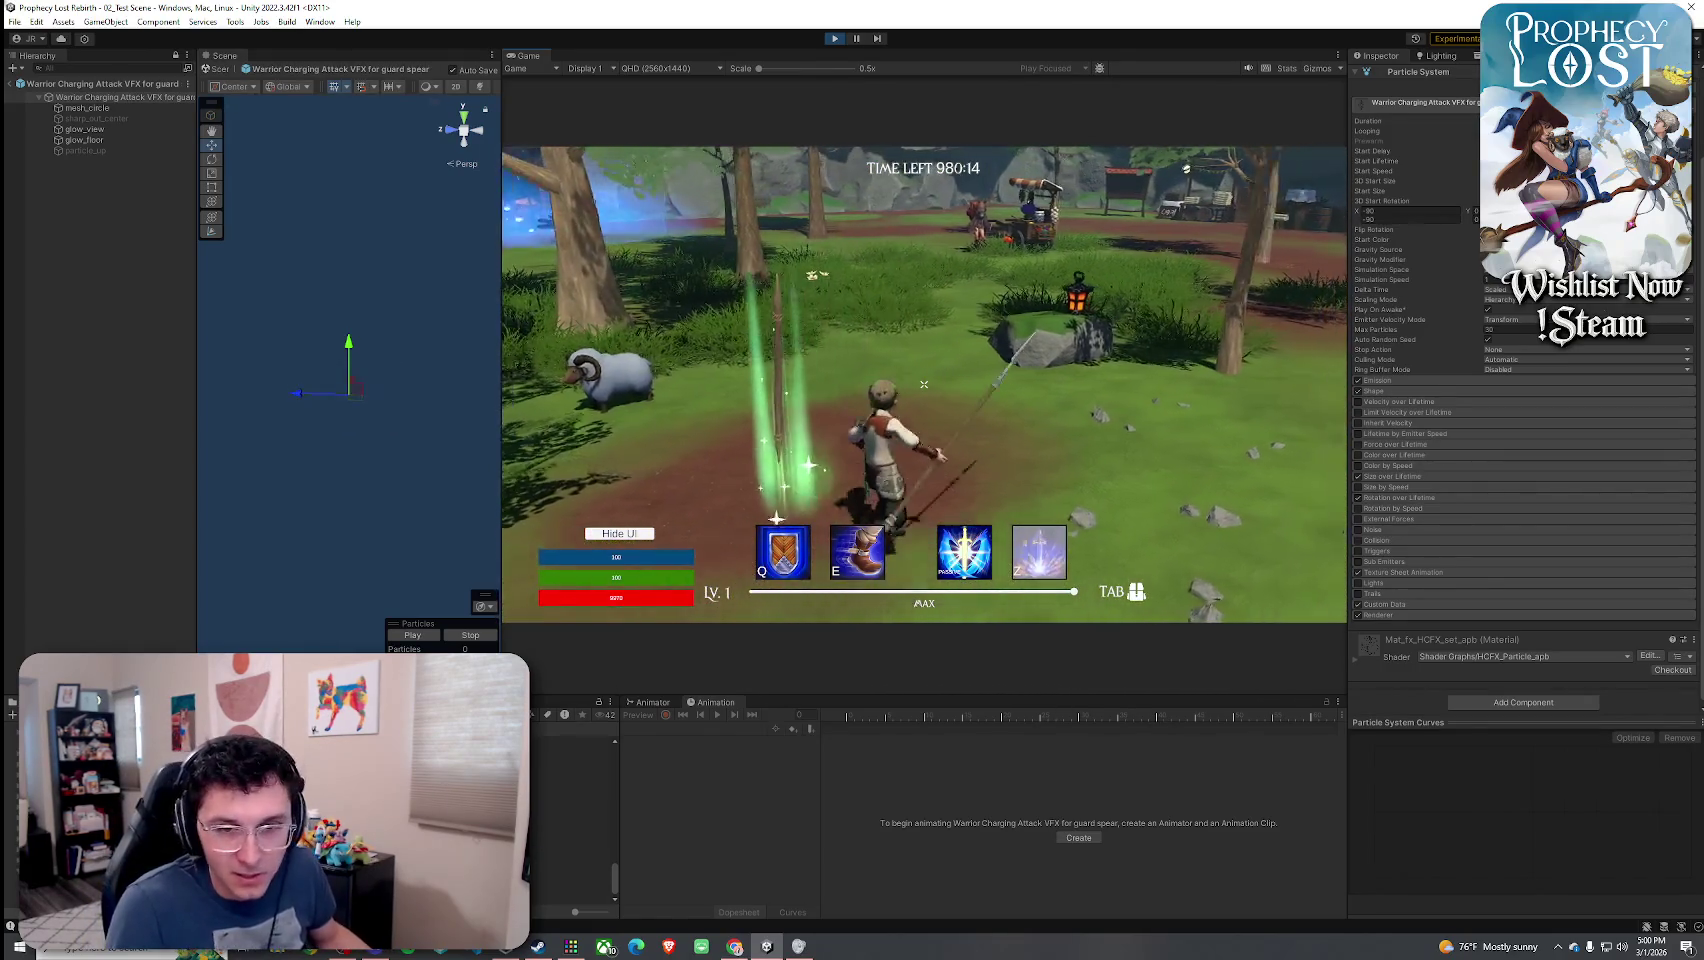
key("w")
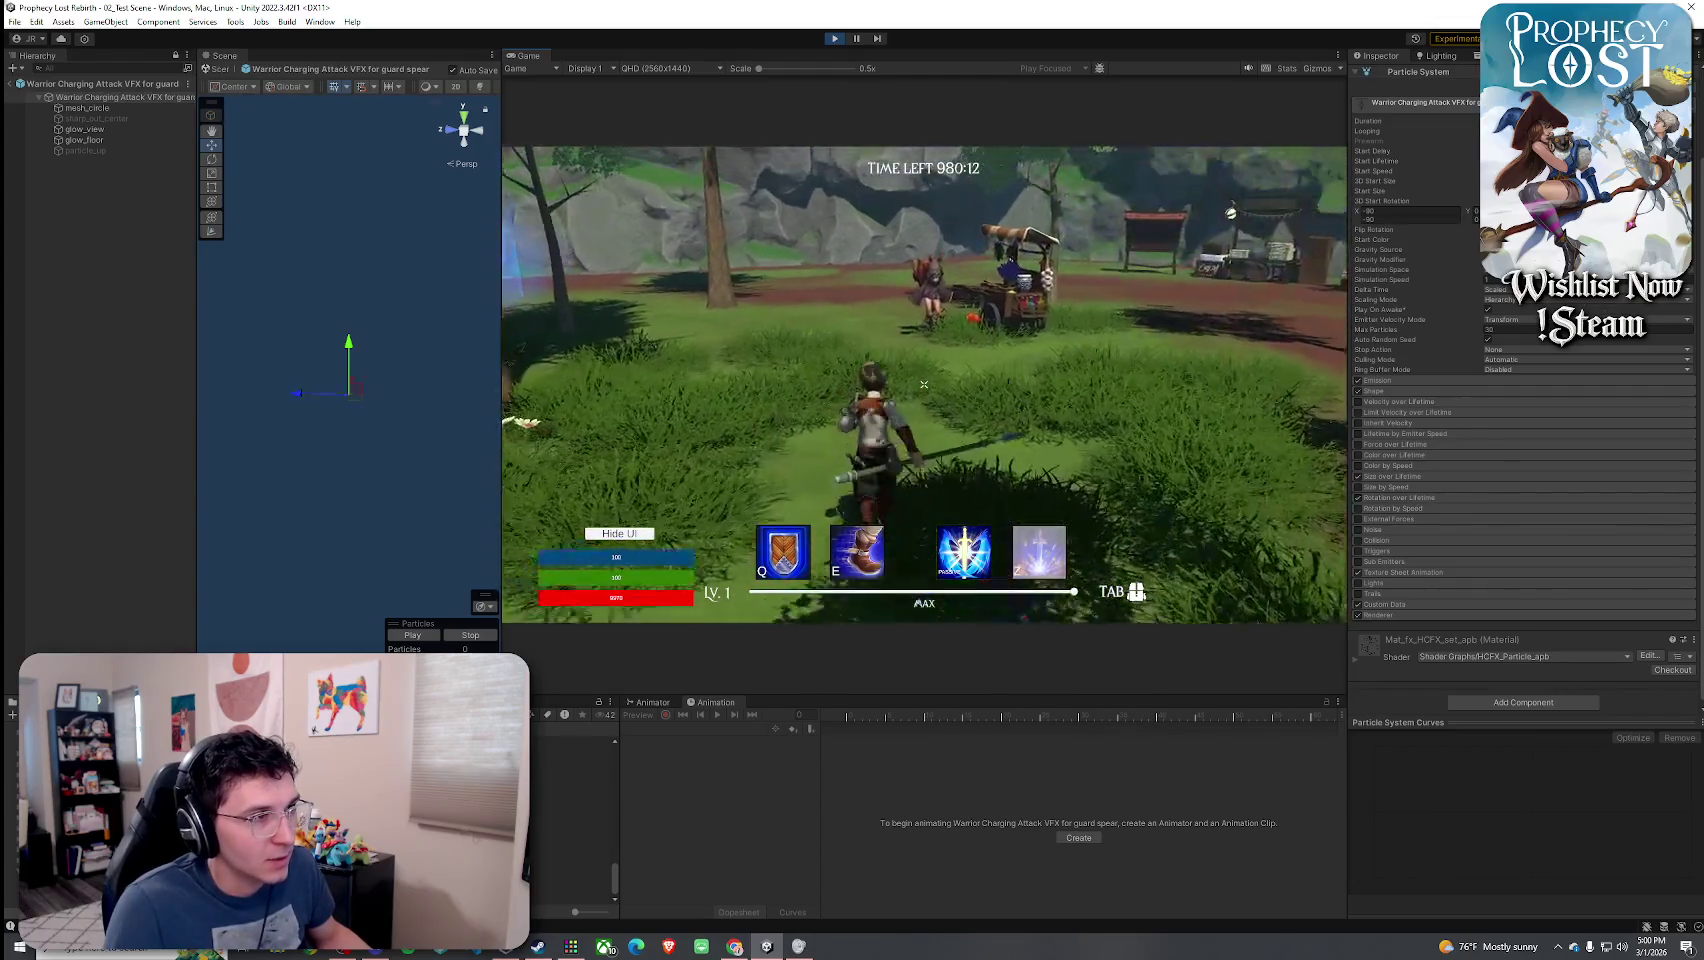
key("w")
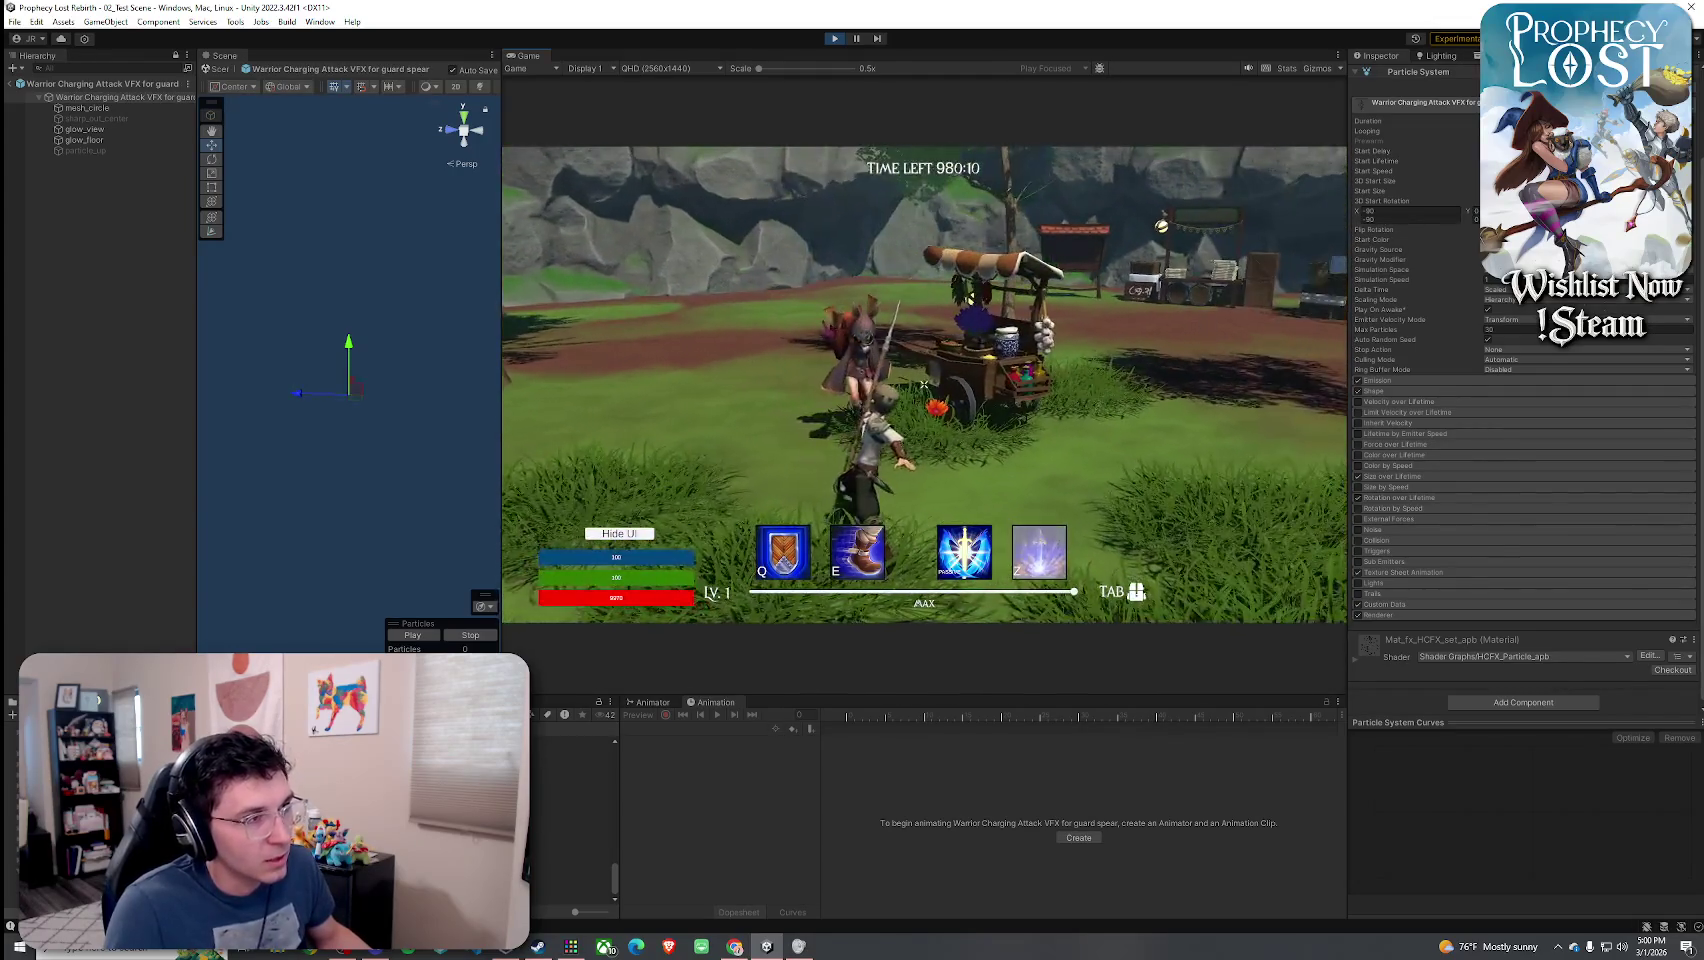
key("w")
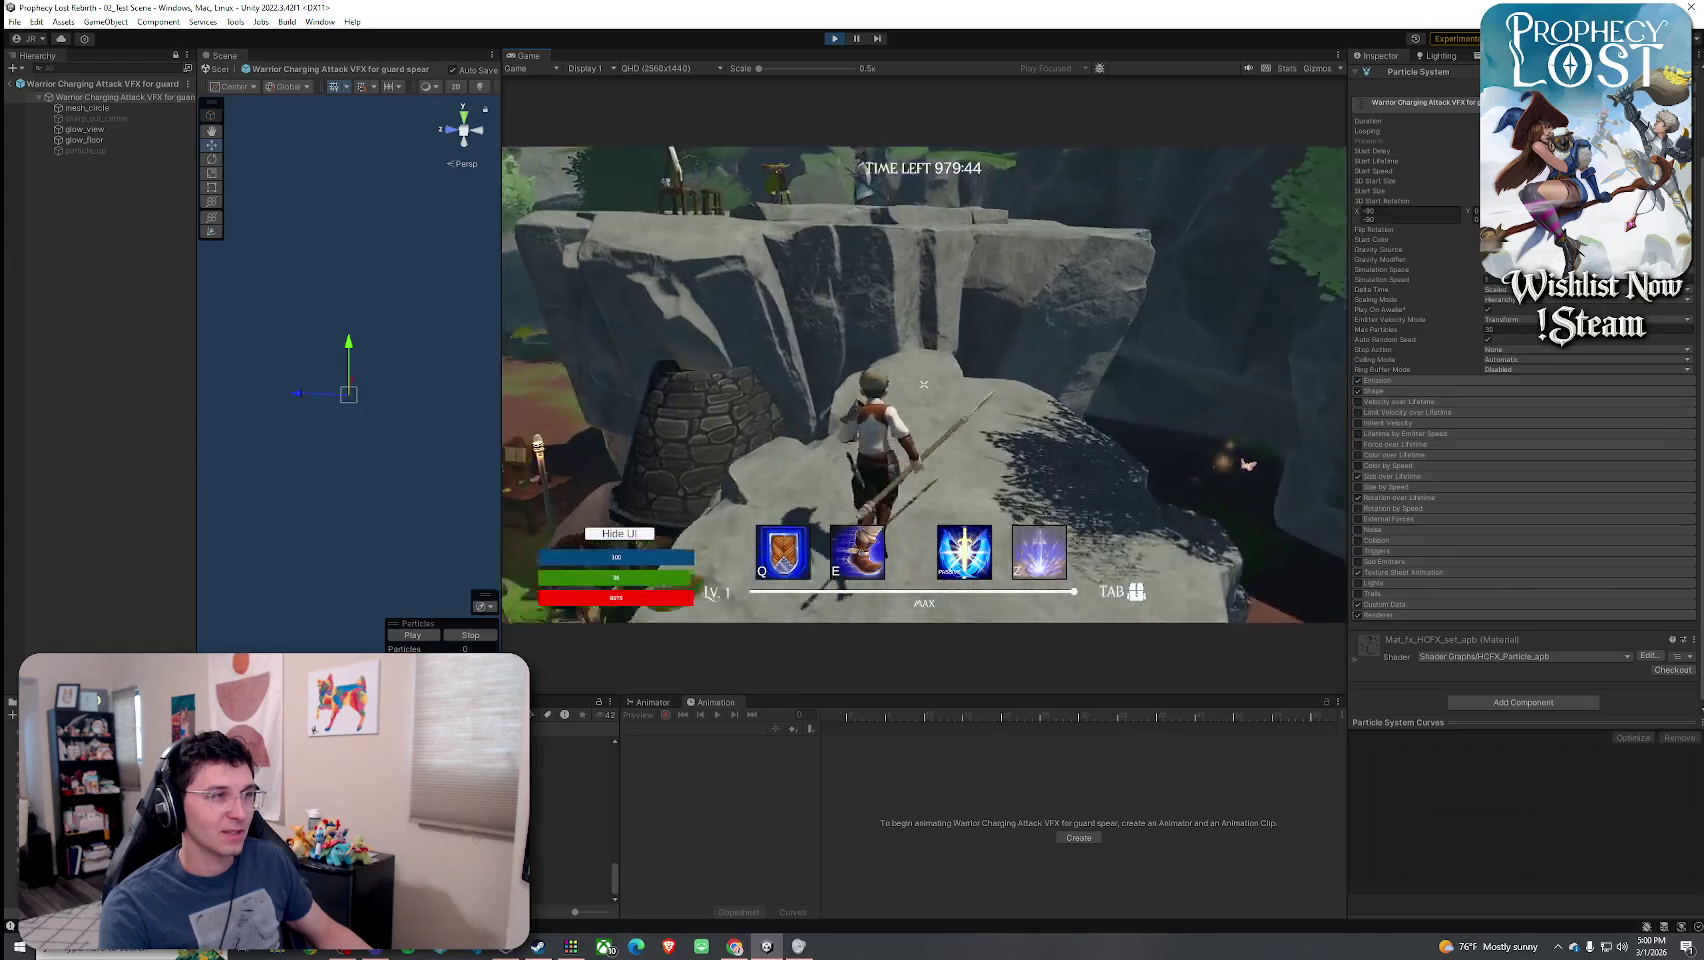
key("w")
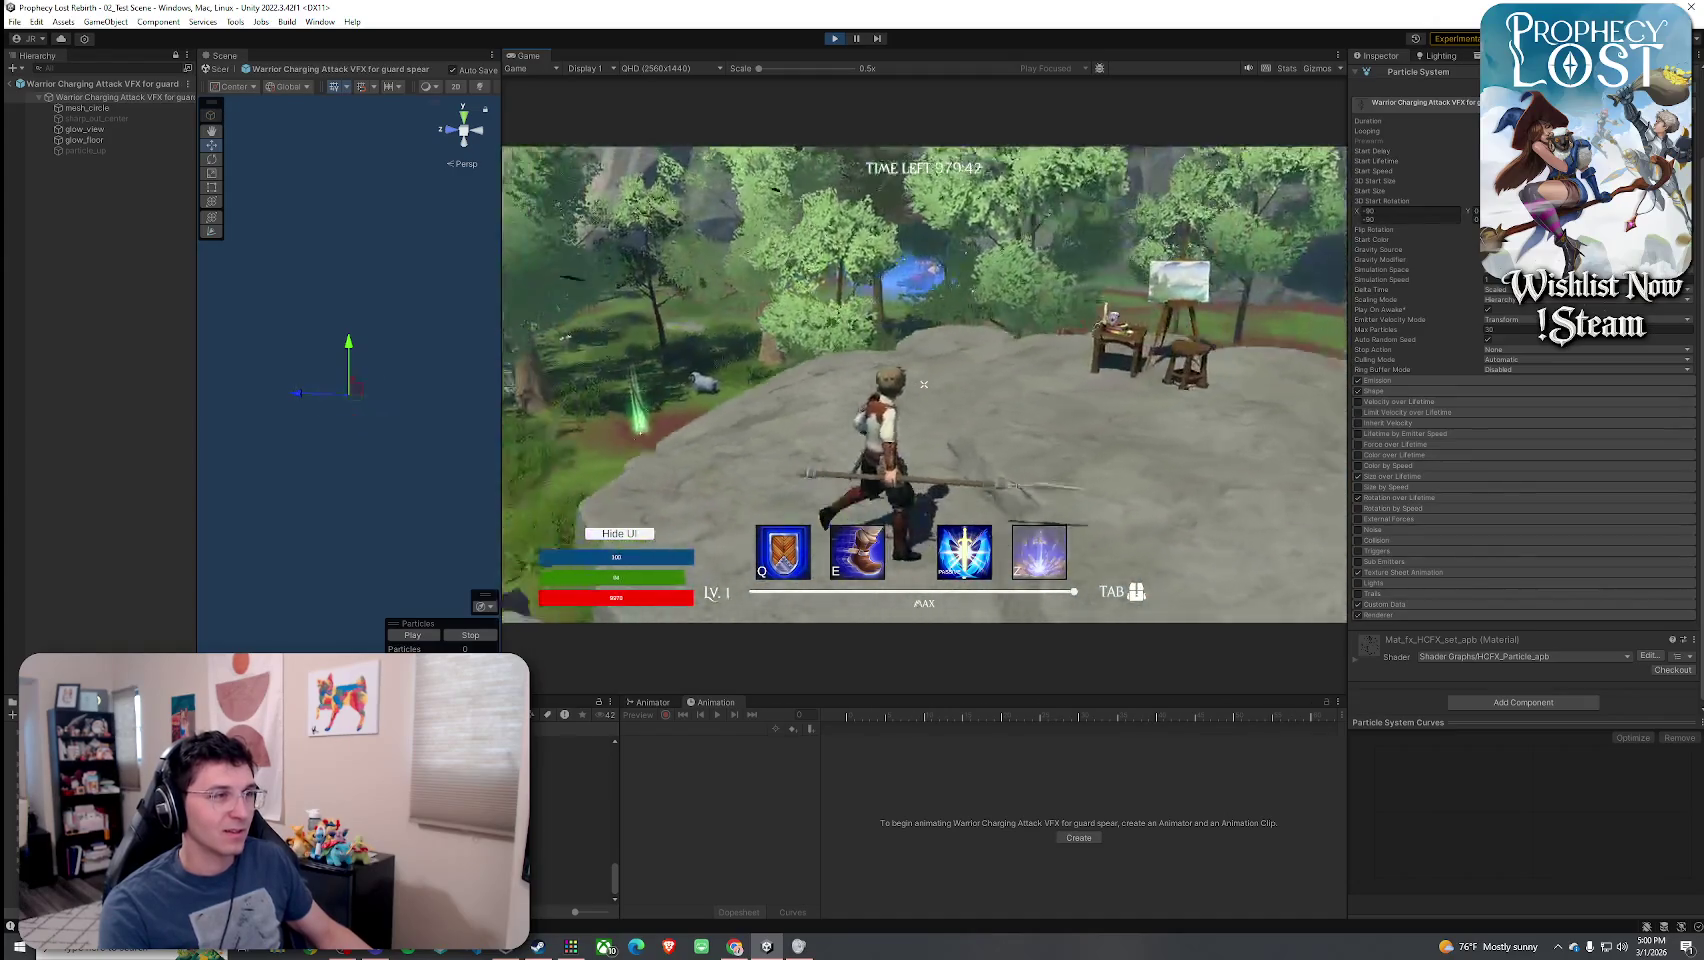
key("w")
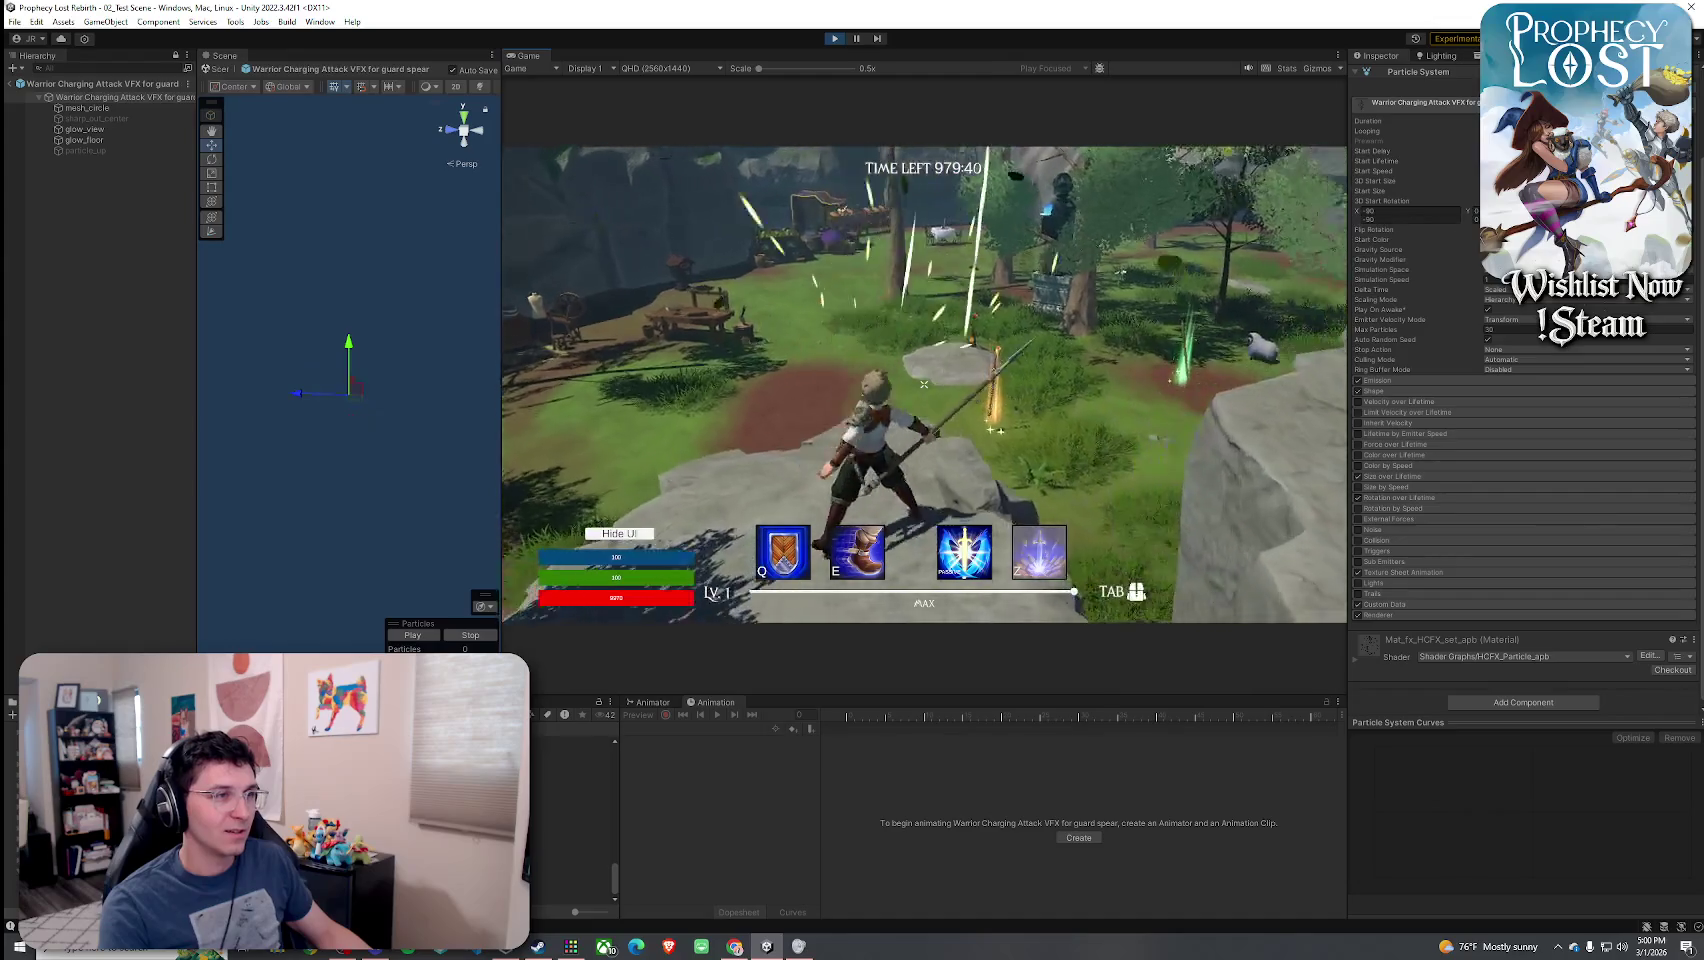
key("w")
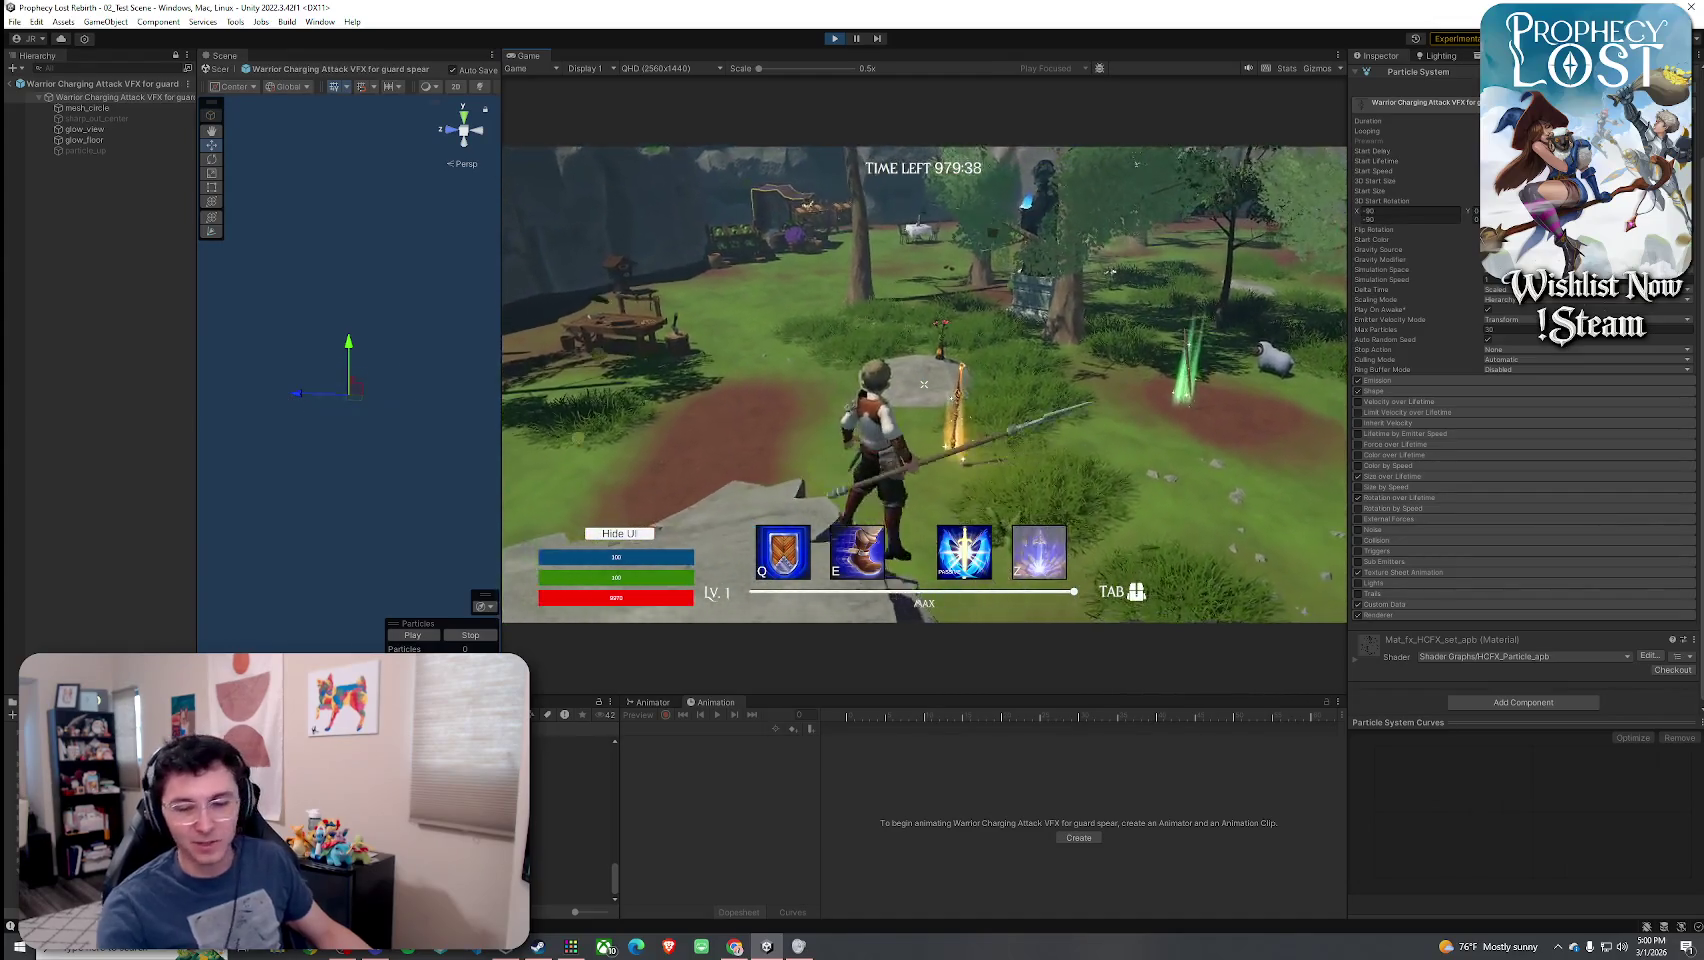
right_click(924, 384)
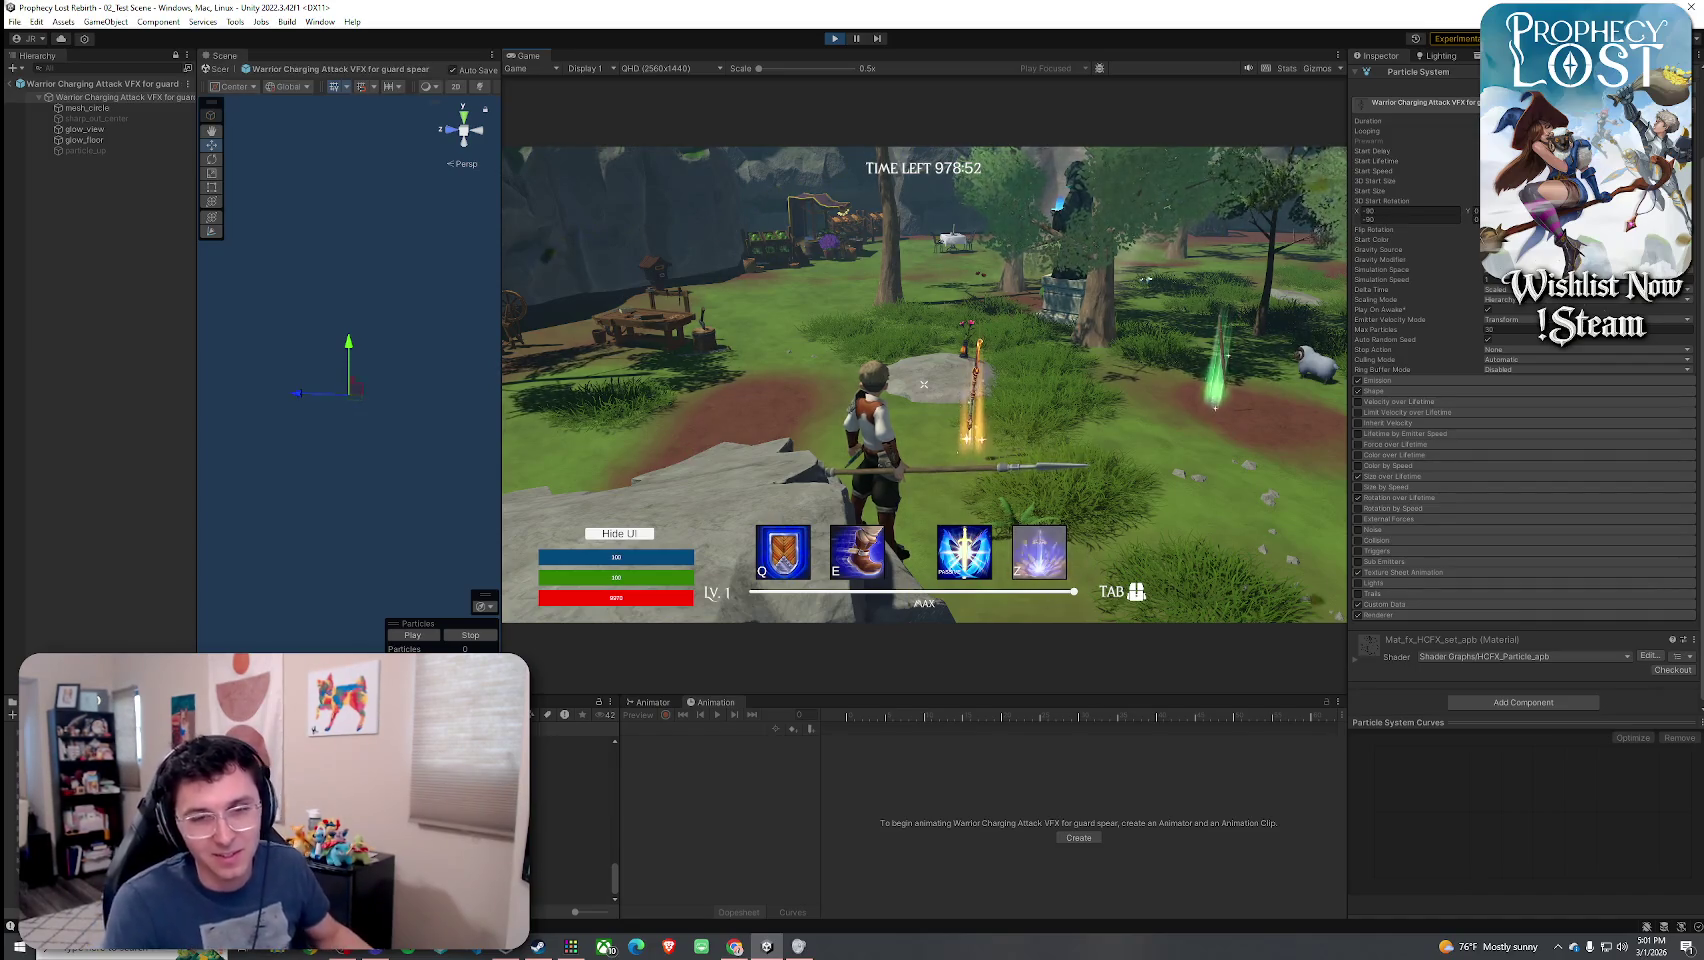
key("w")
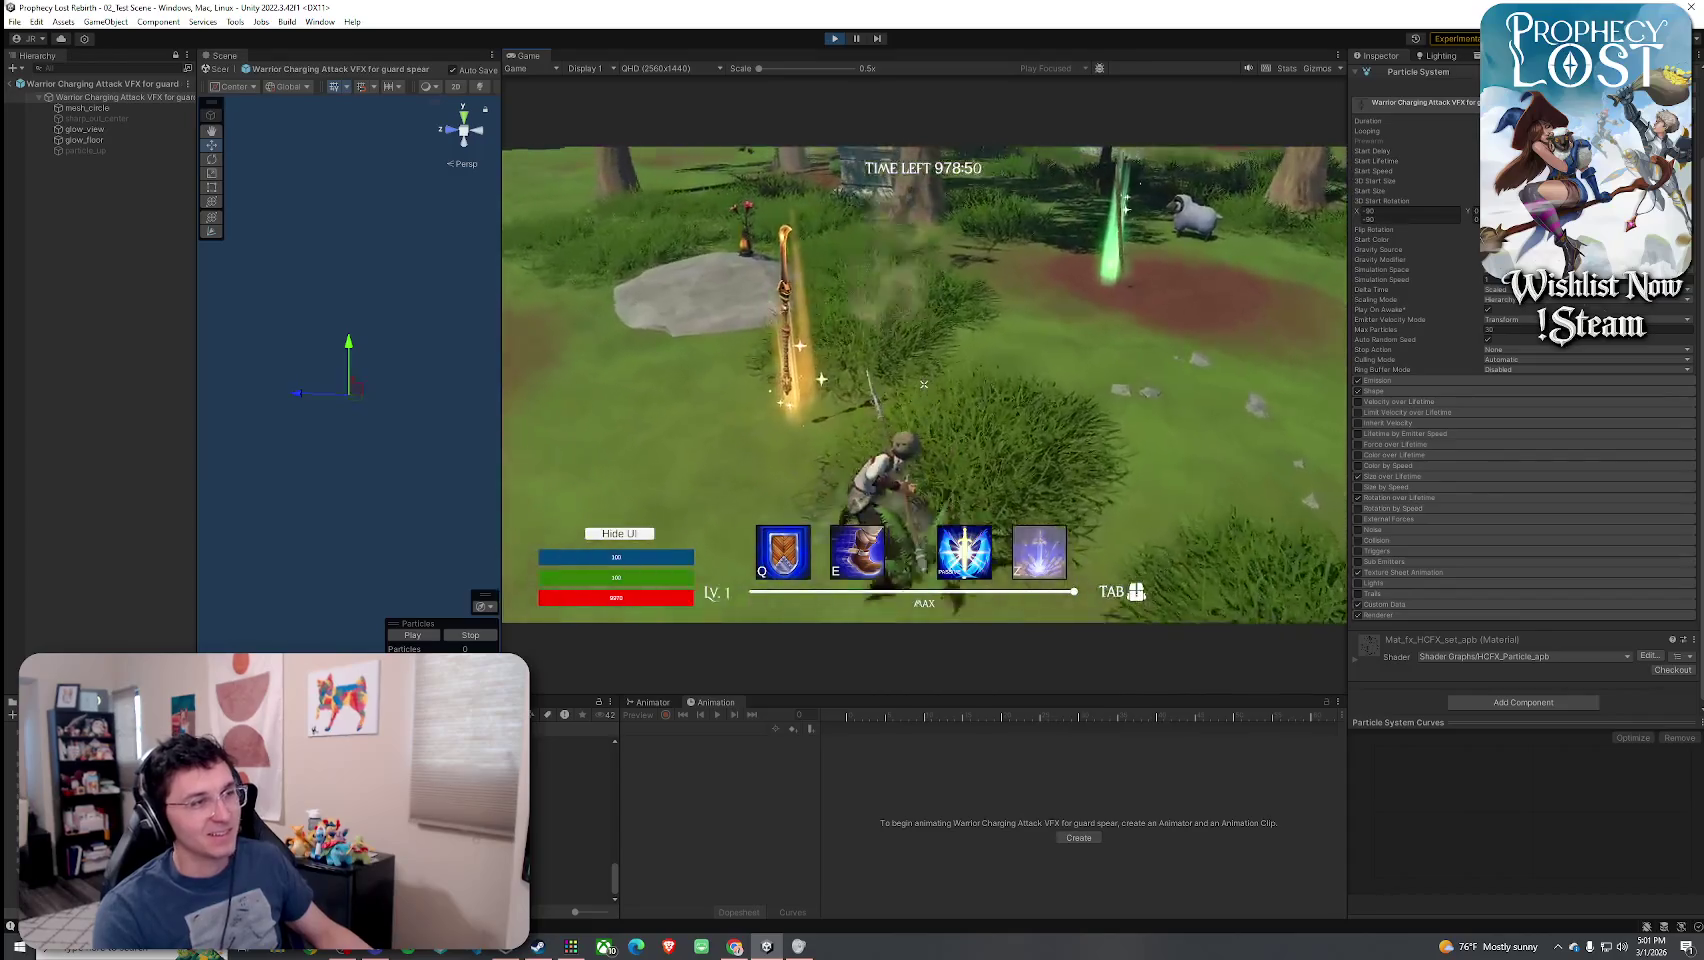
key("w")
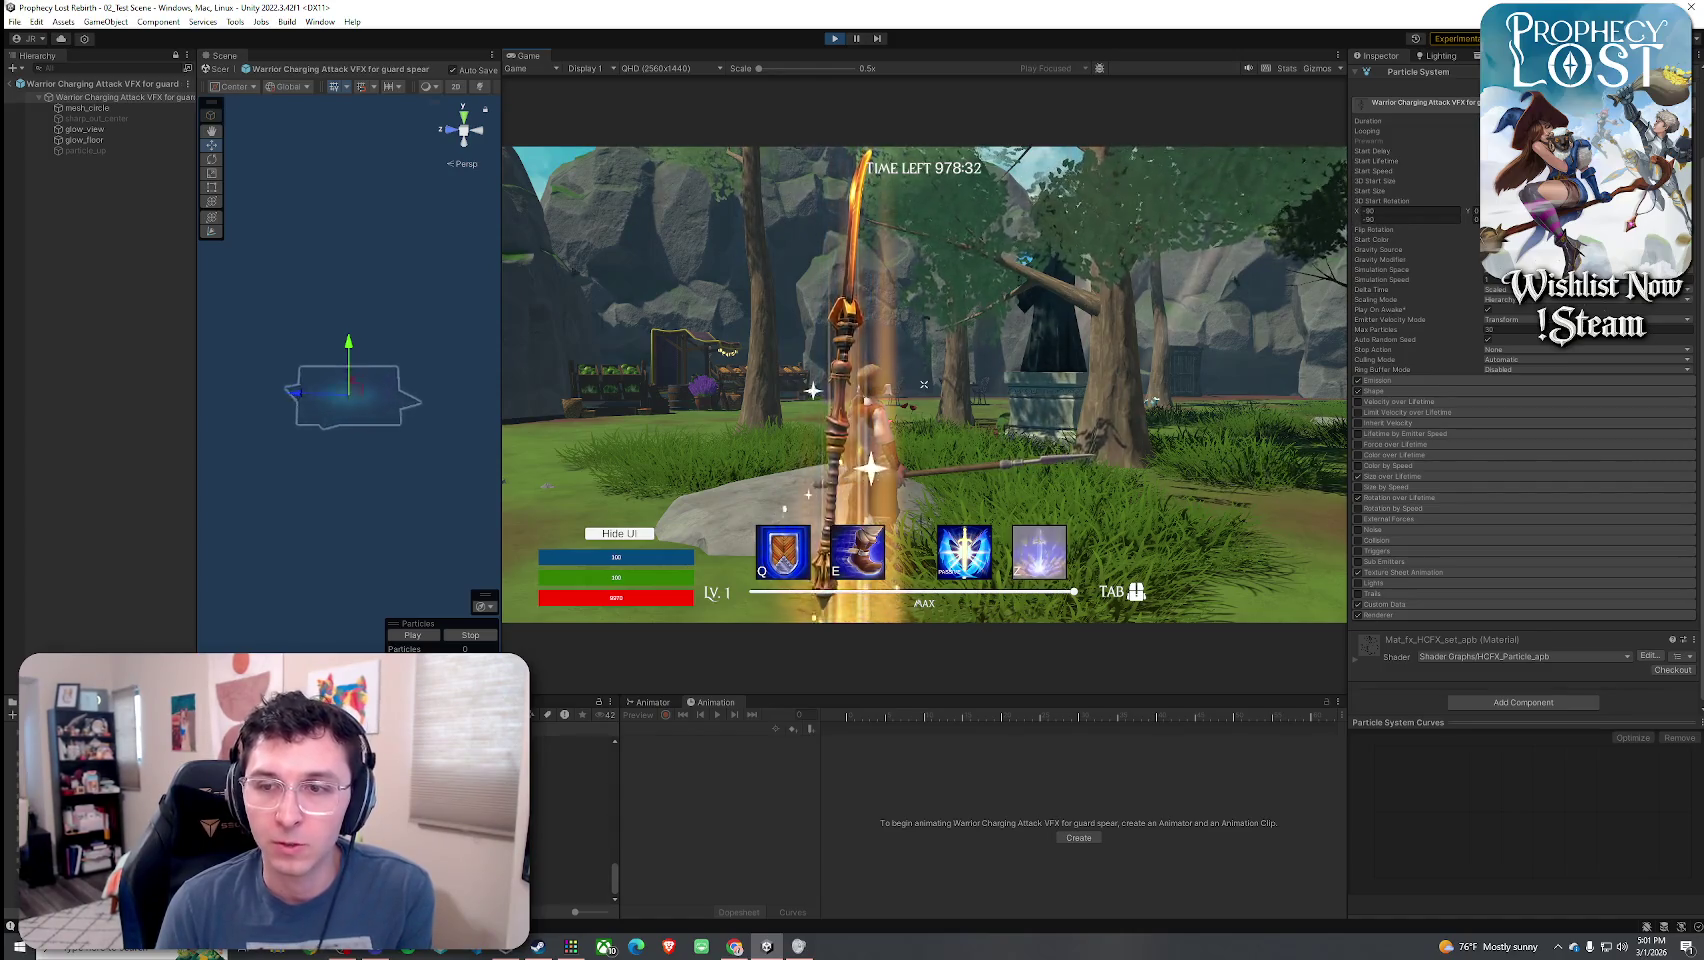
key("w")
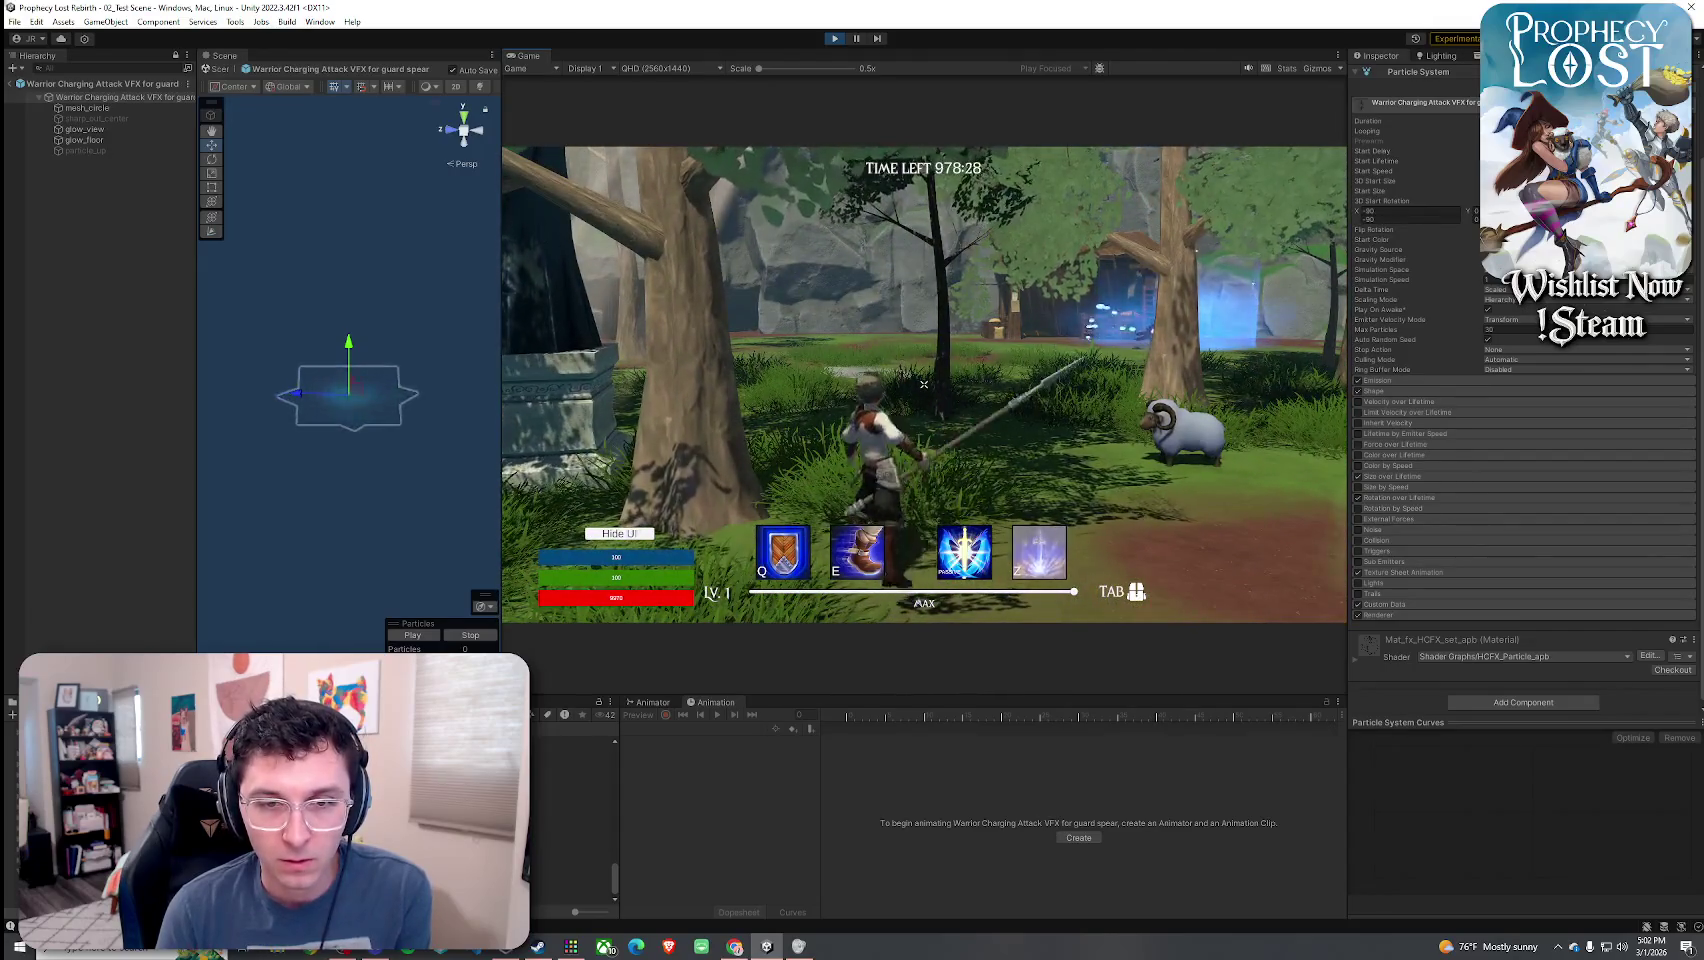
key("w")
left_click(924, 384)
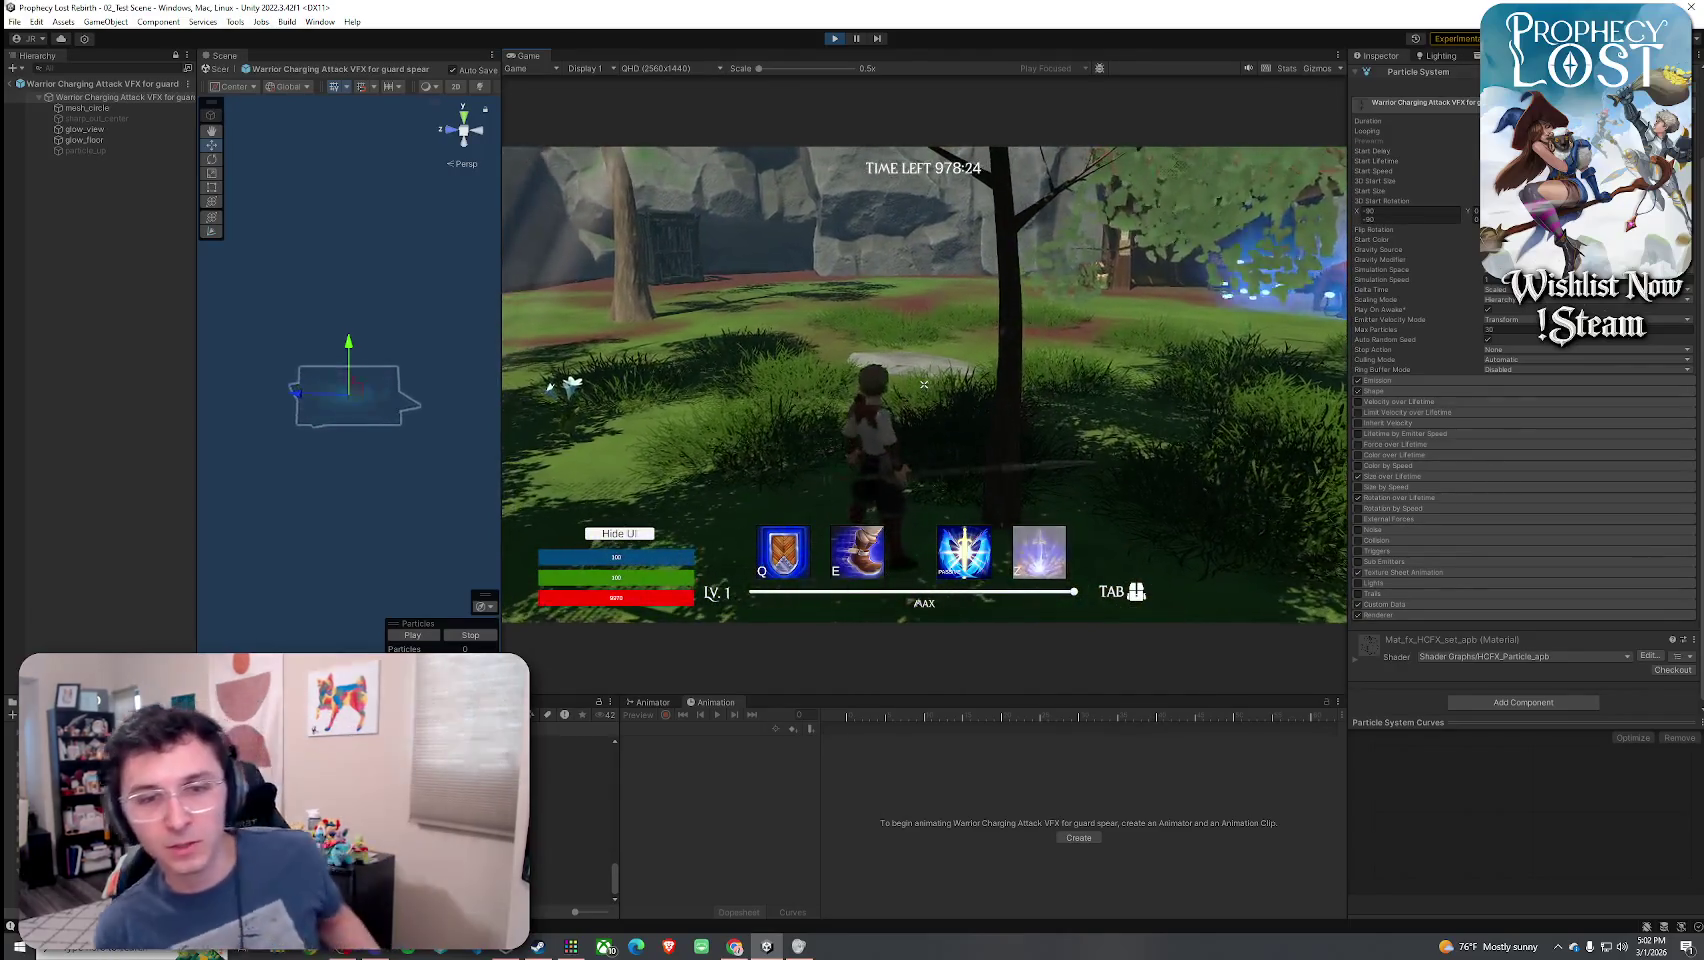
key("super")
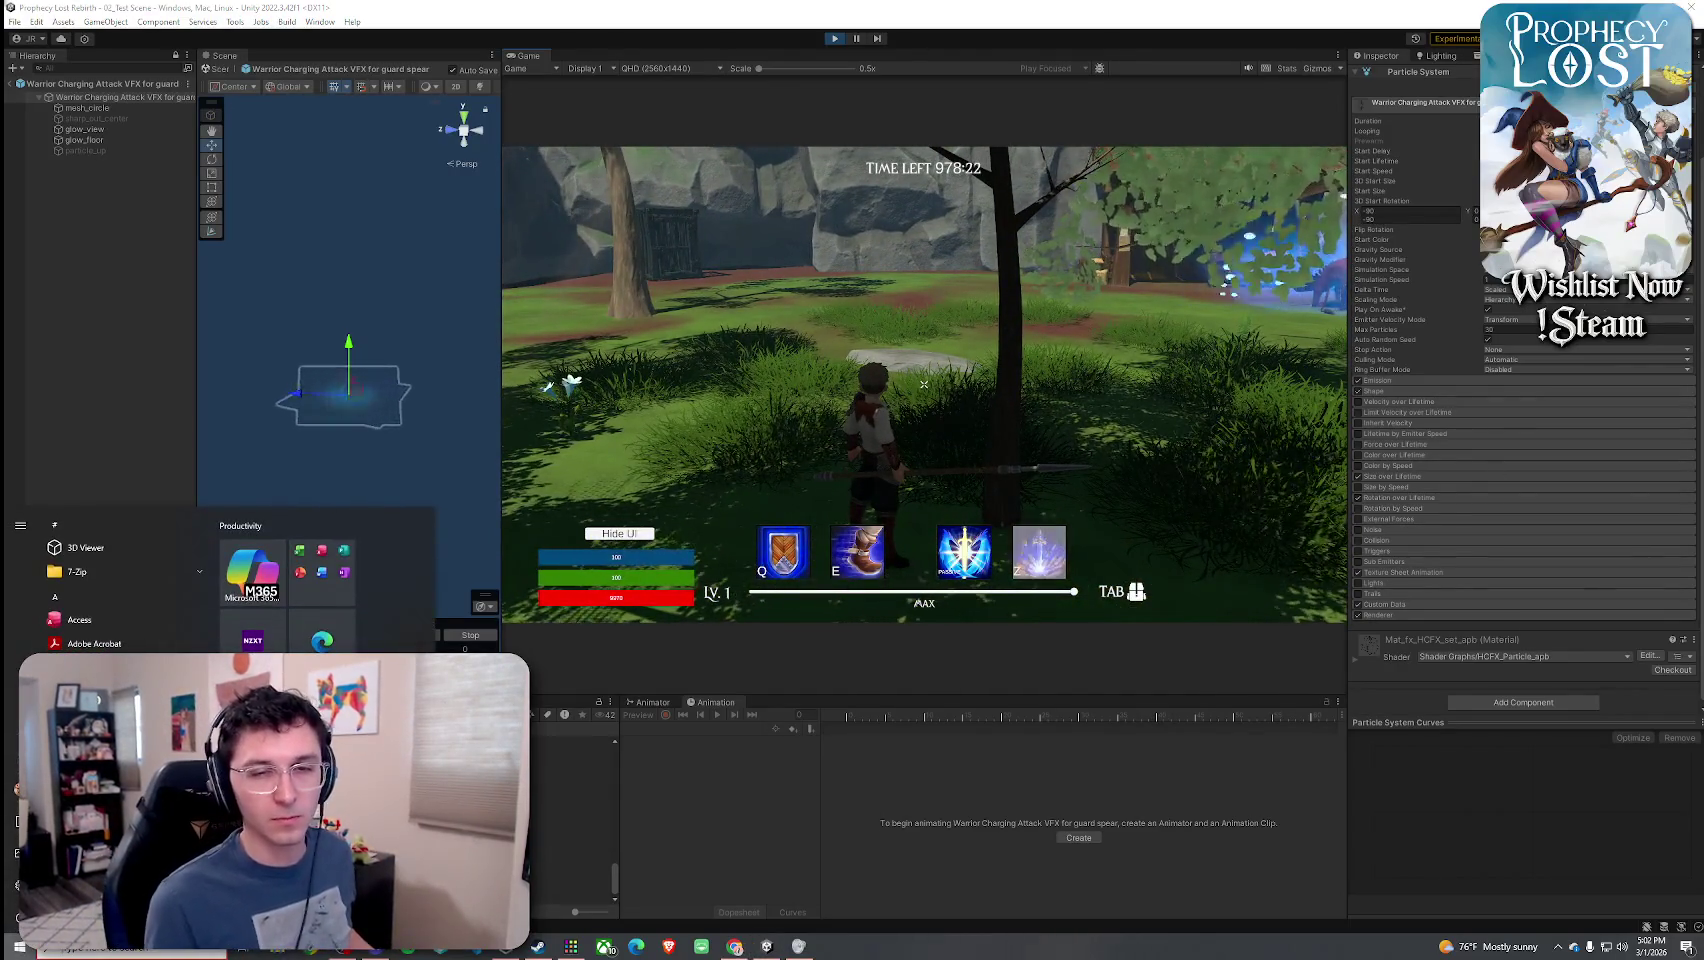
key("super")
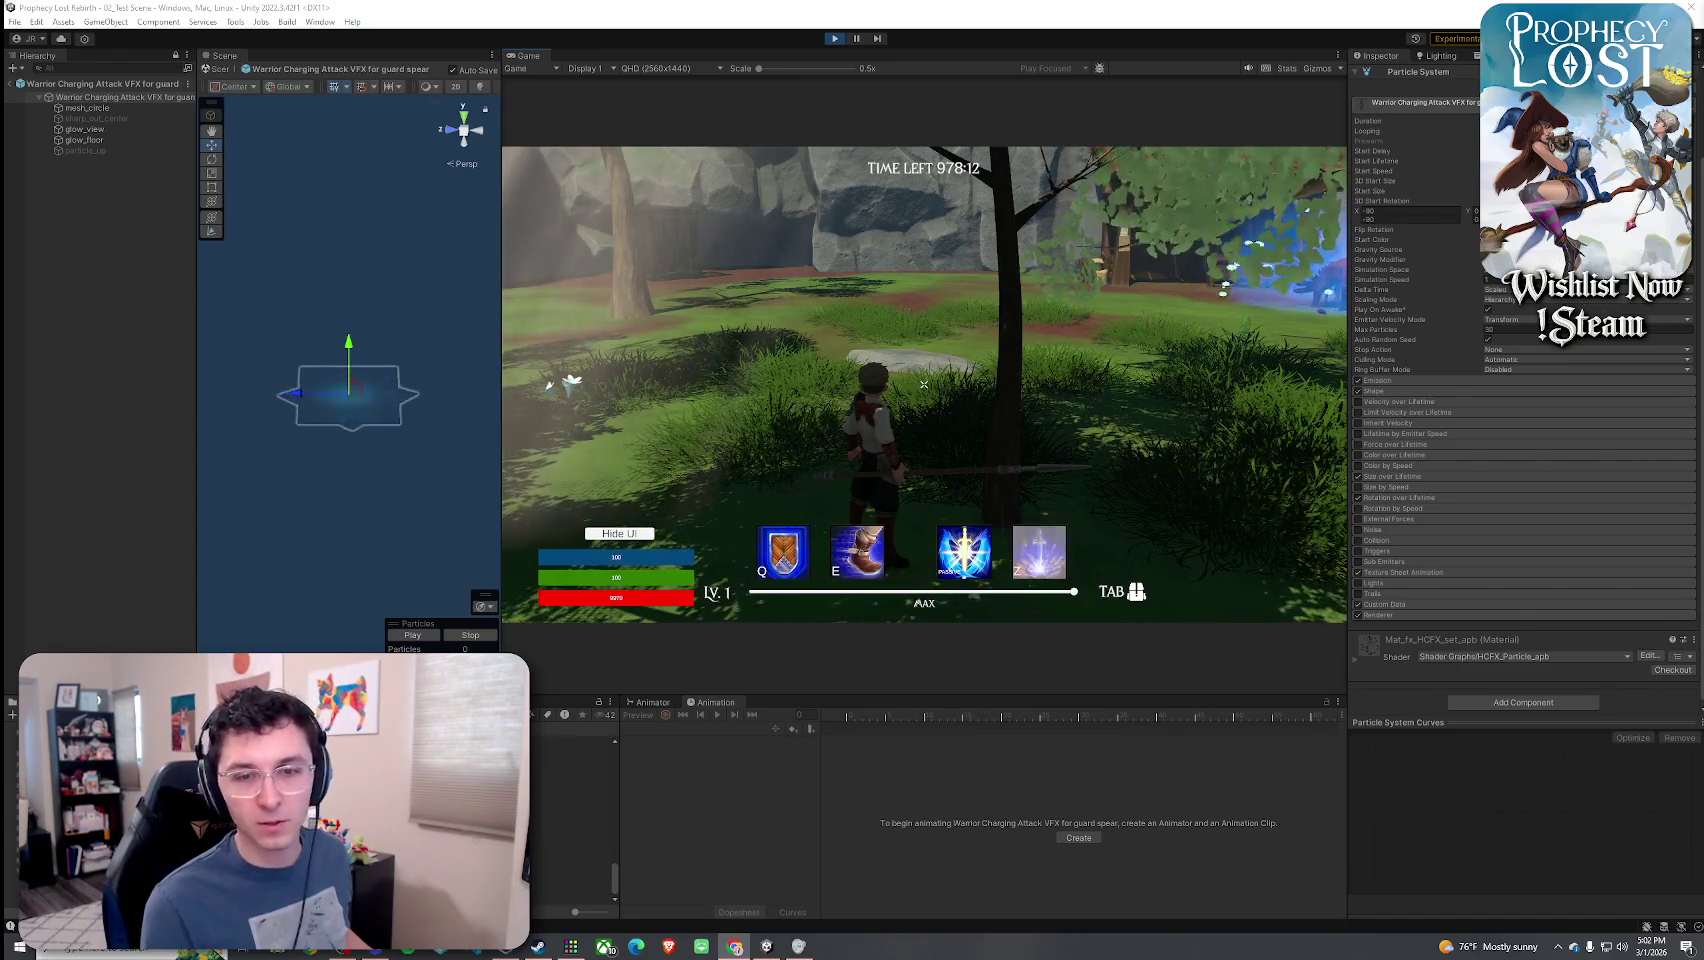
right_click(1379, 500)
left_click(1305, 545)
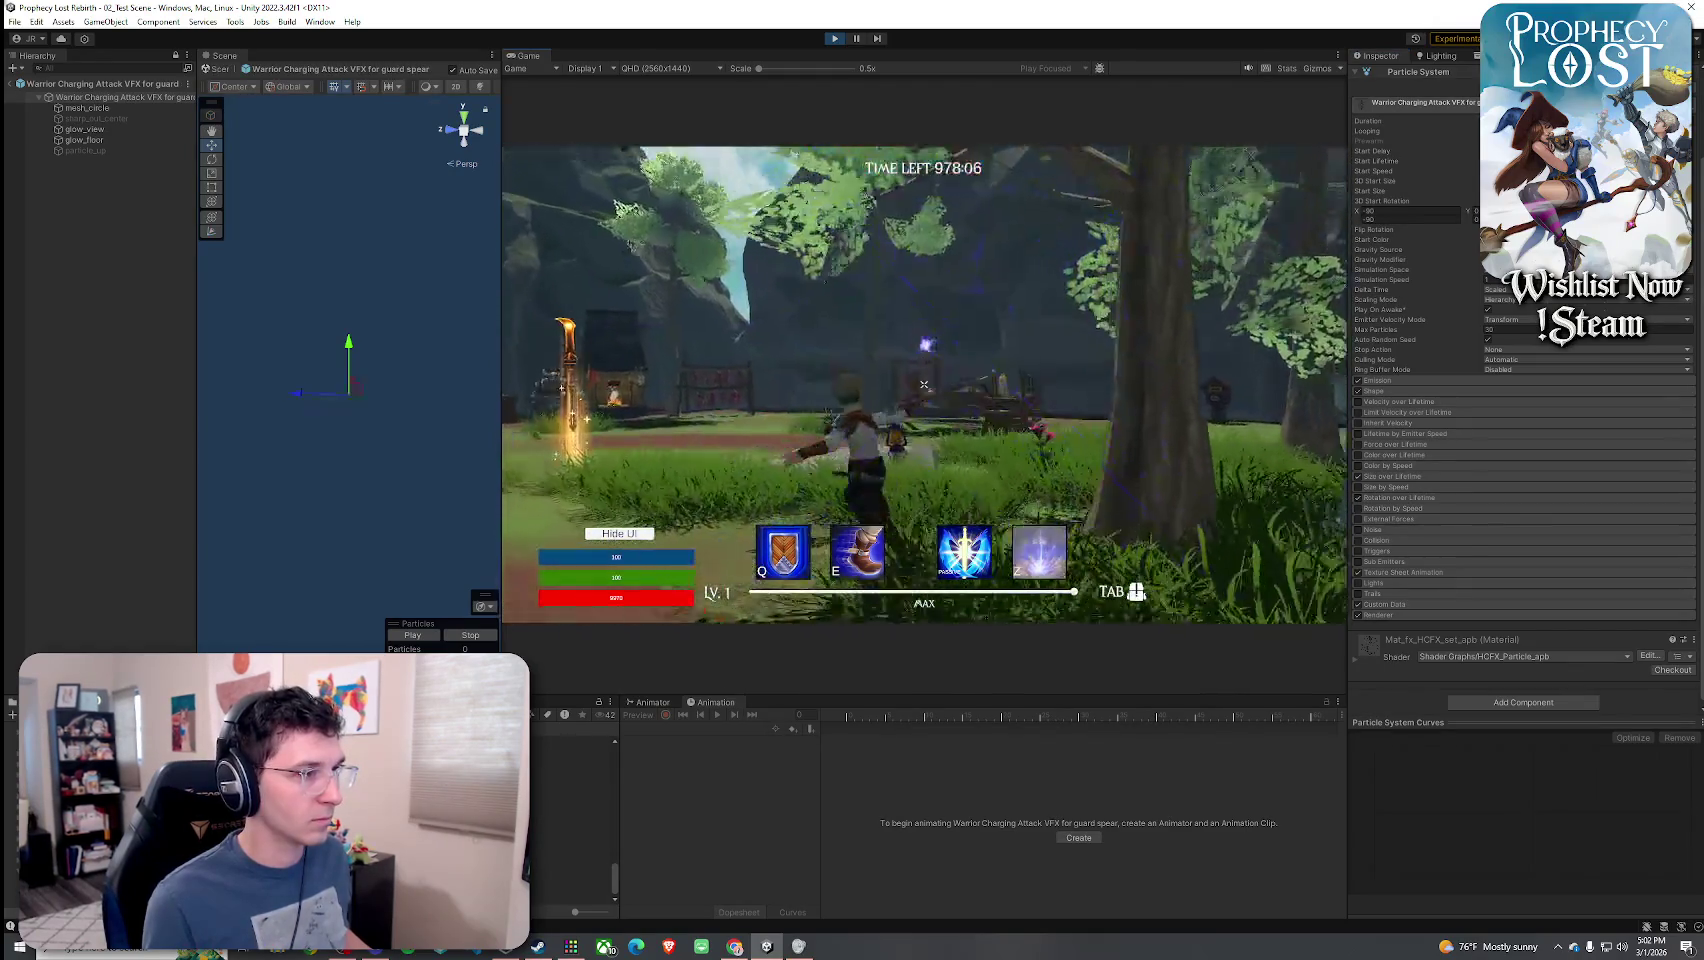
left_click(924, 384)
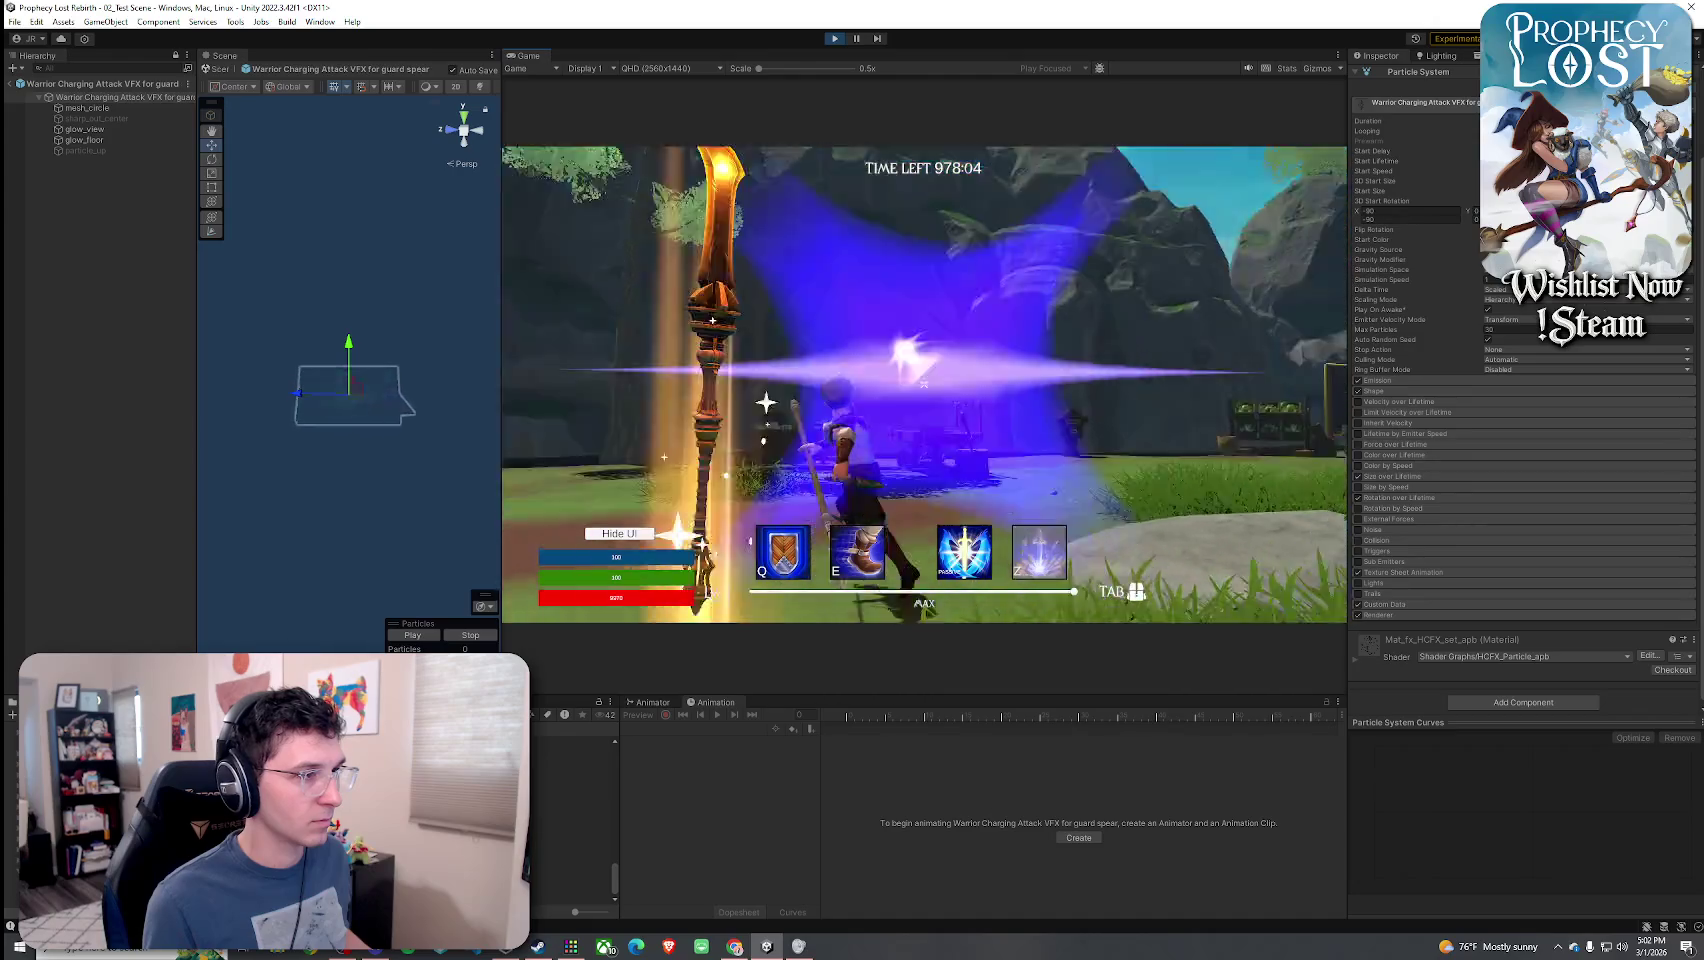
left_click(924, 384)
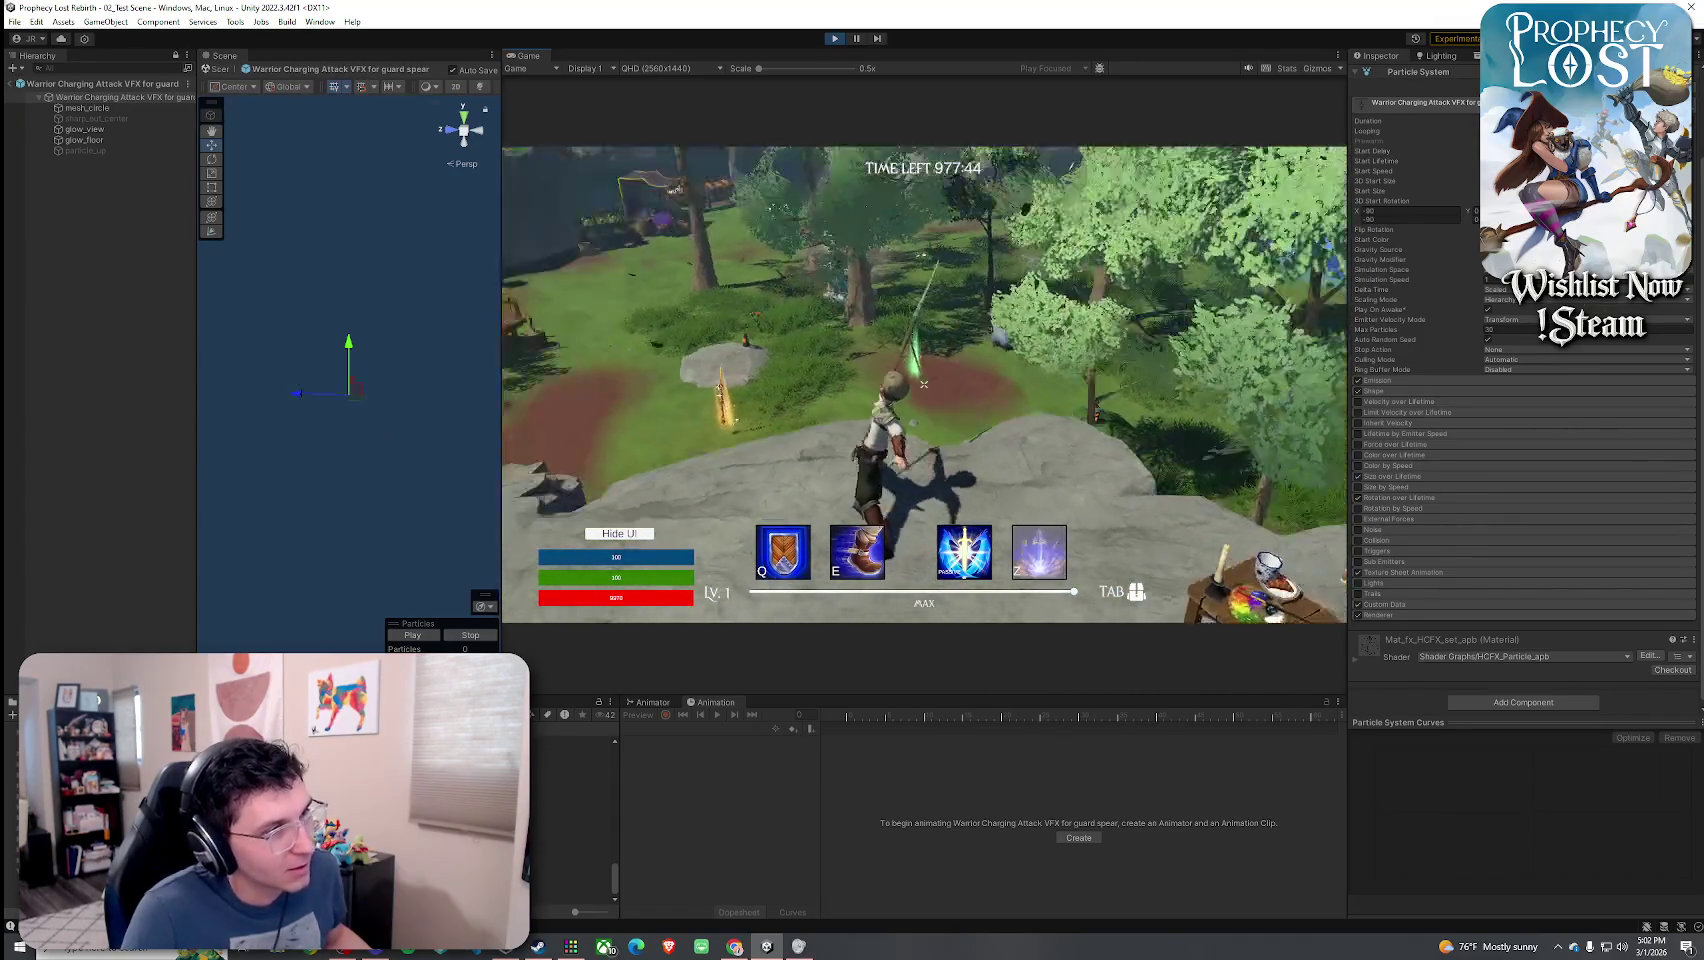
key("super")
left_click(529, 51)
double_click(529, 51)
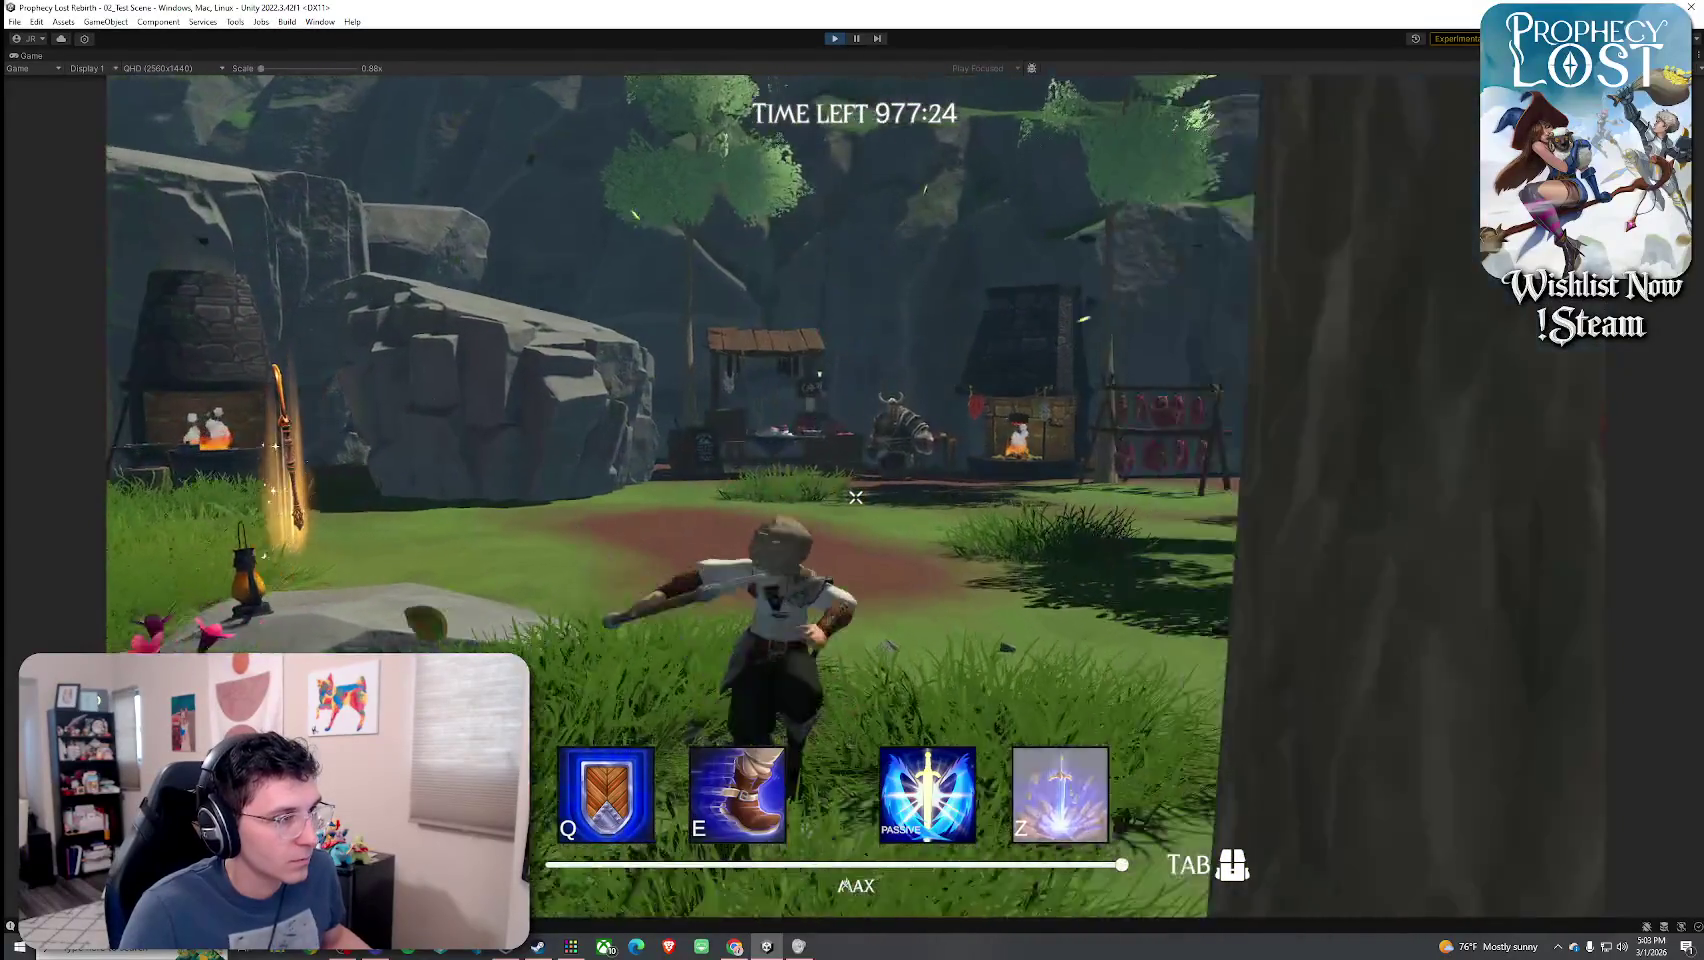
key("Tab")
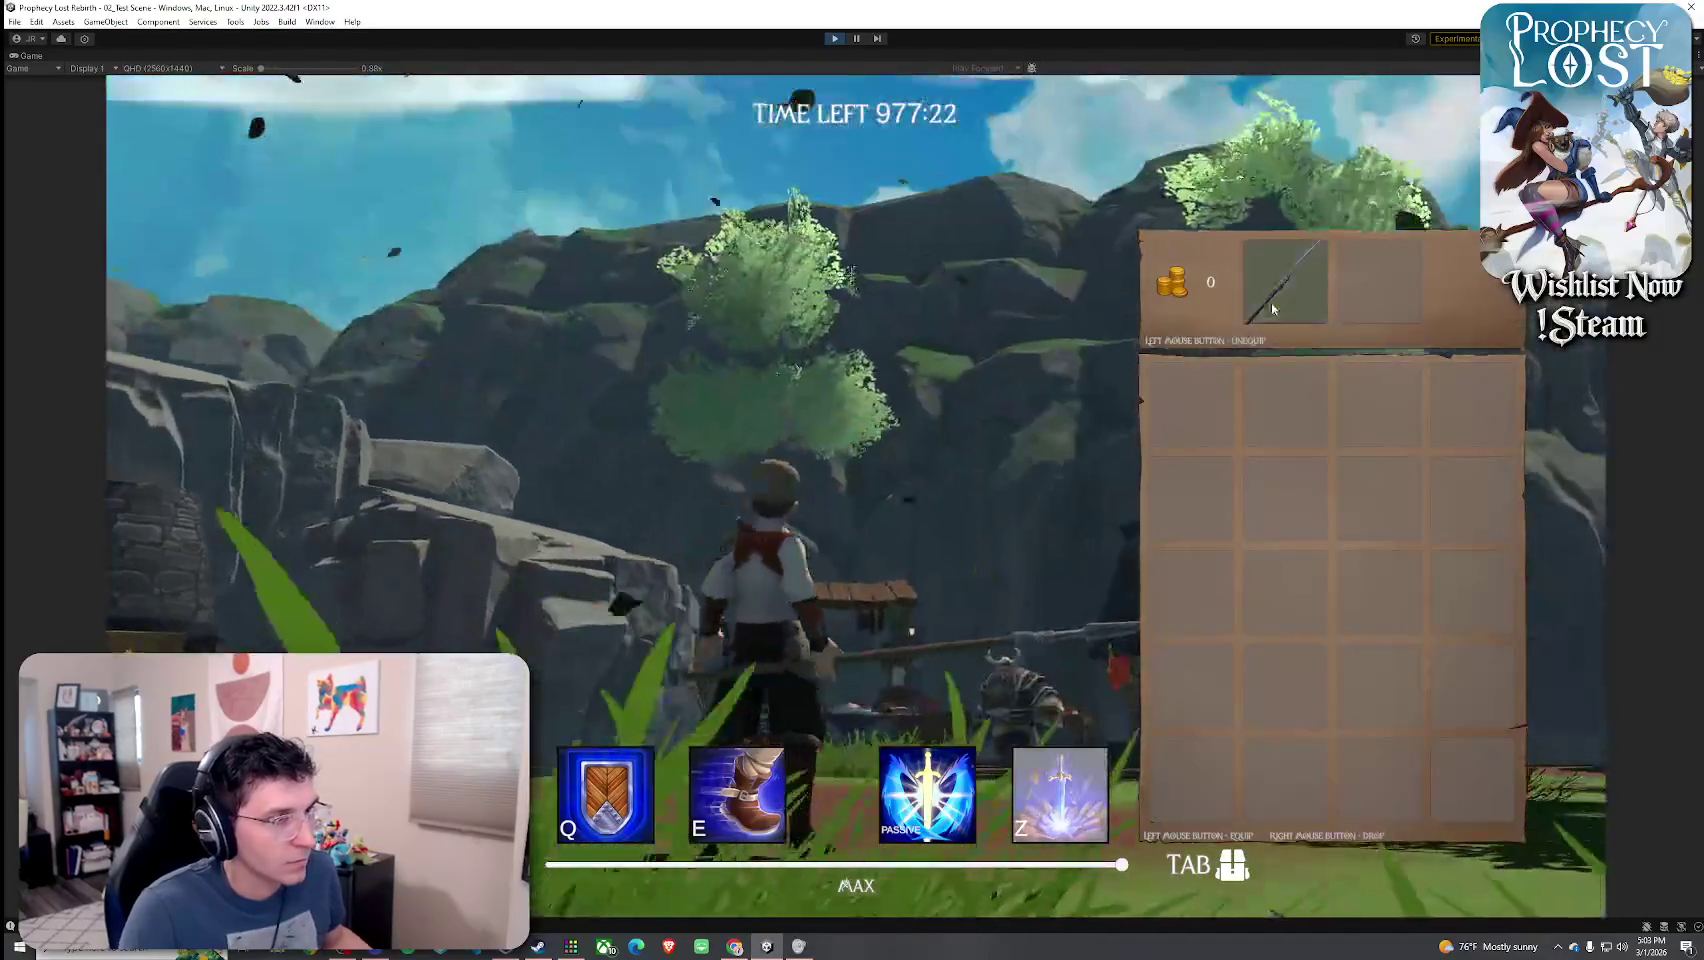
key("Tab")
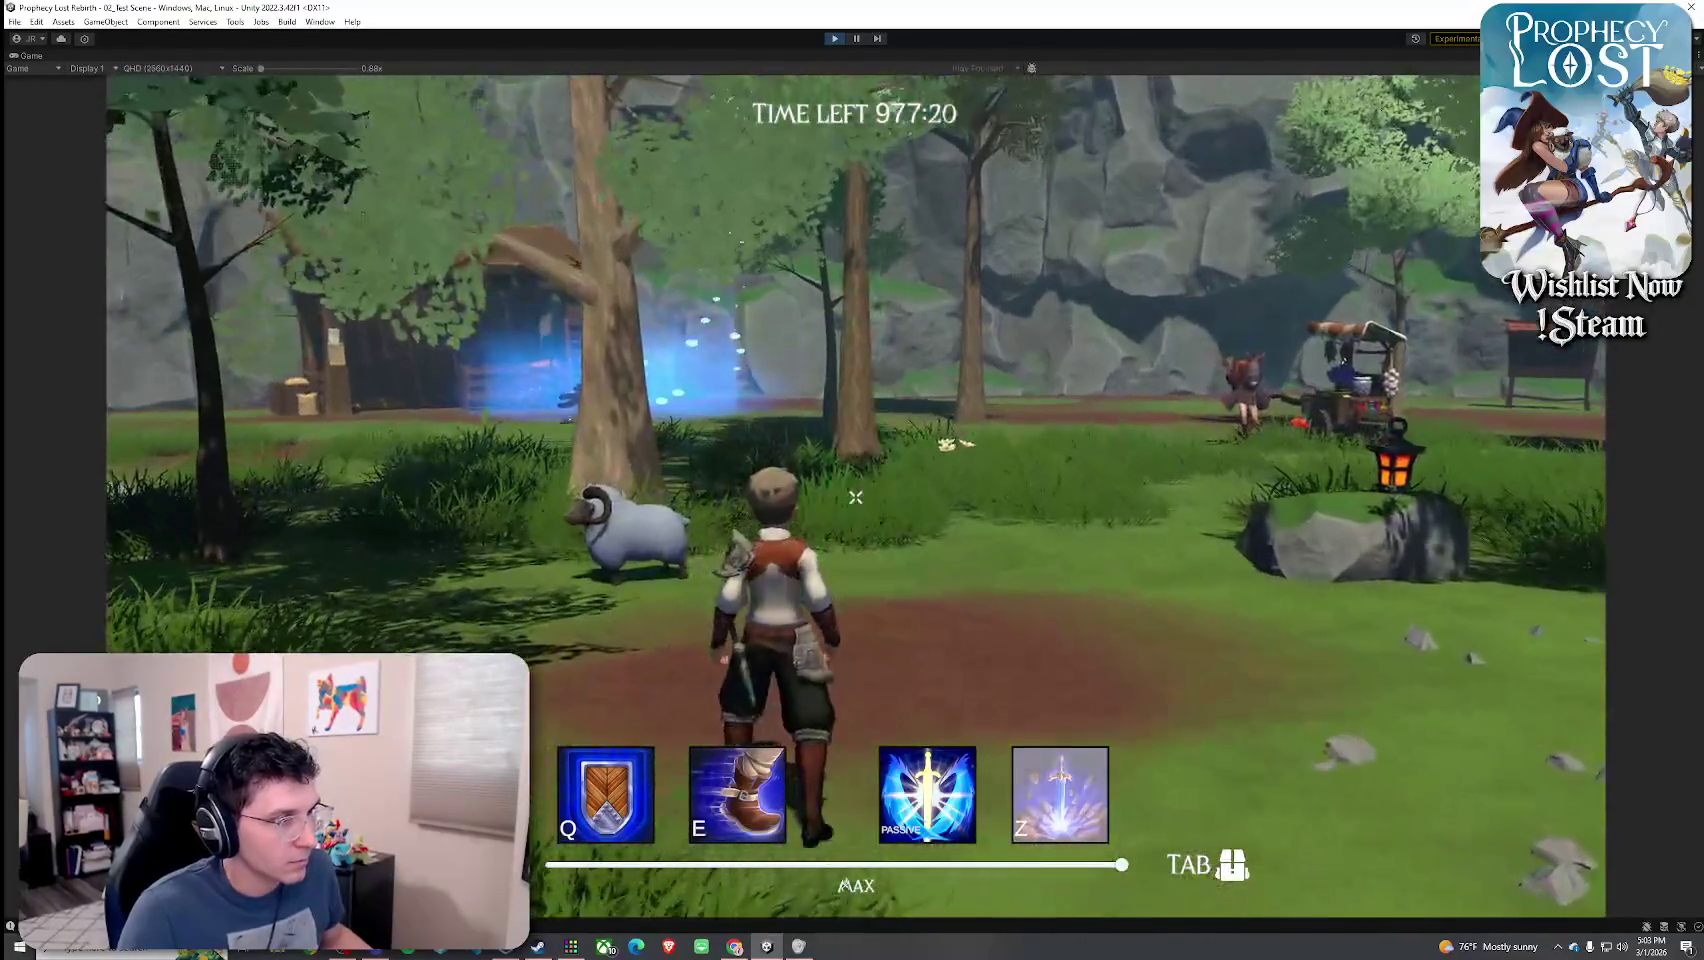
key("Tab")
key("Tab")
key("w")
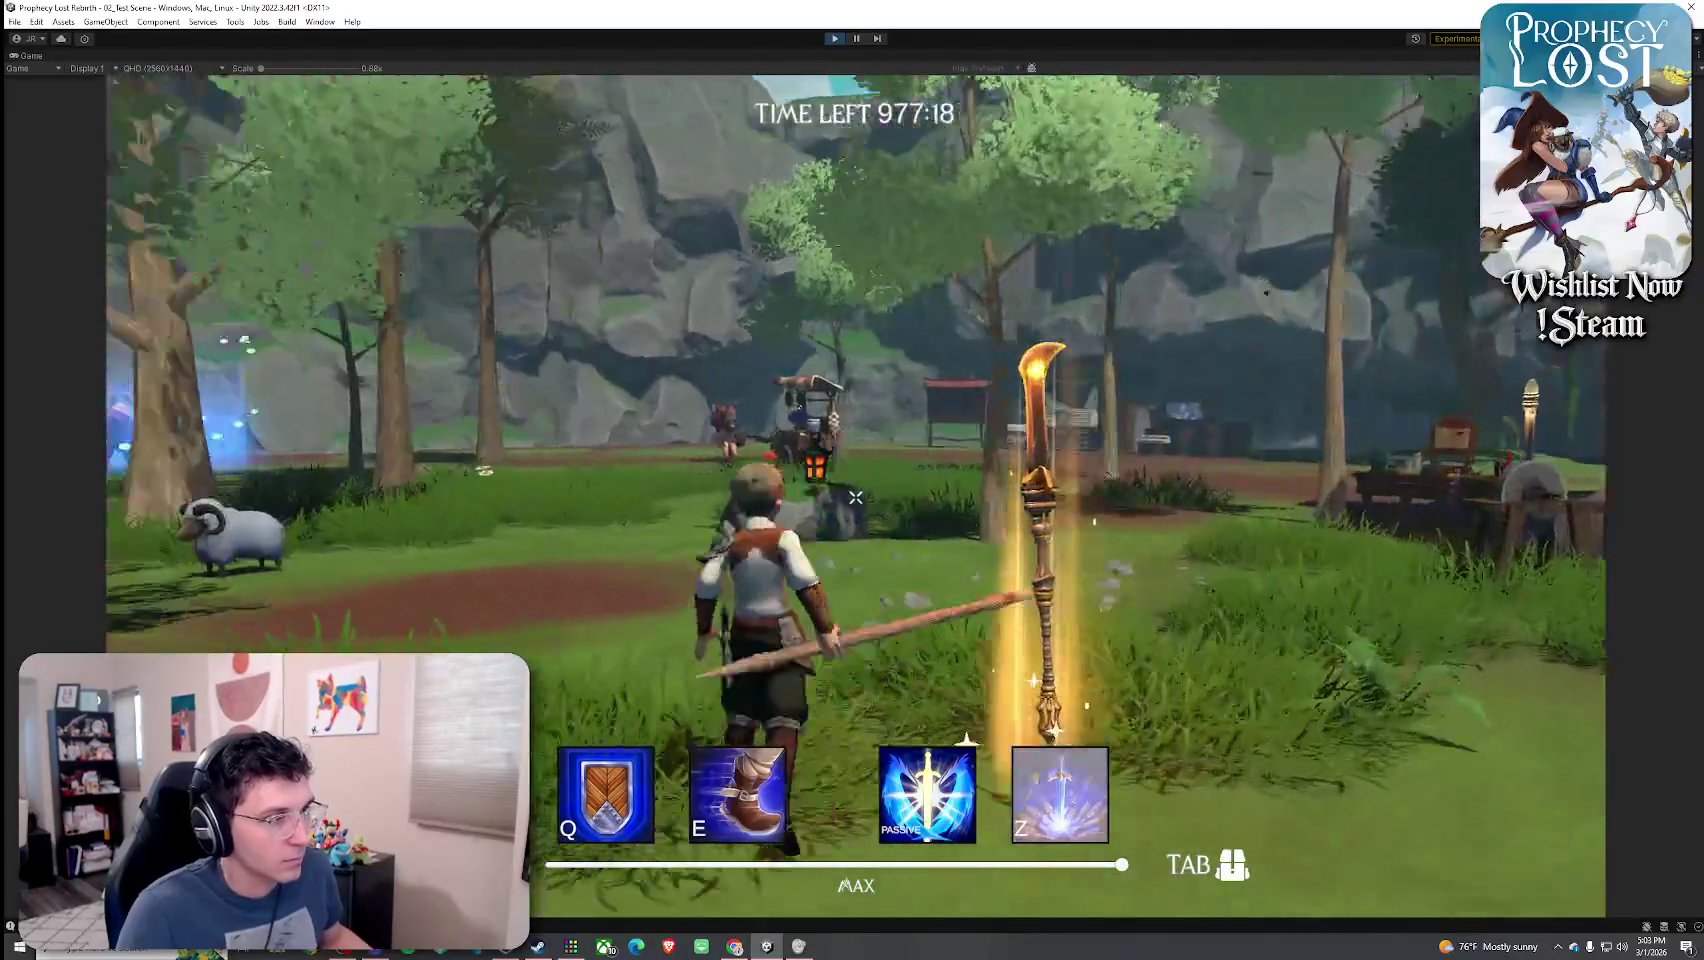
key("w")
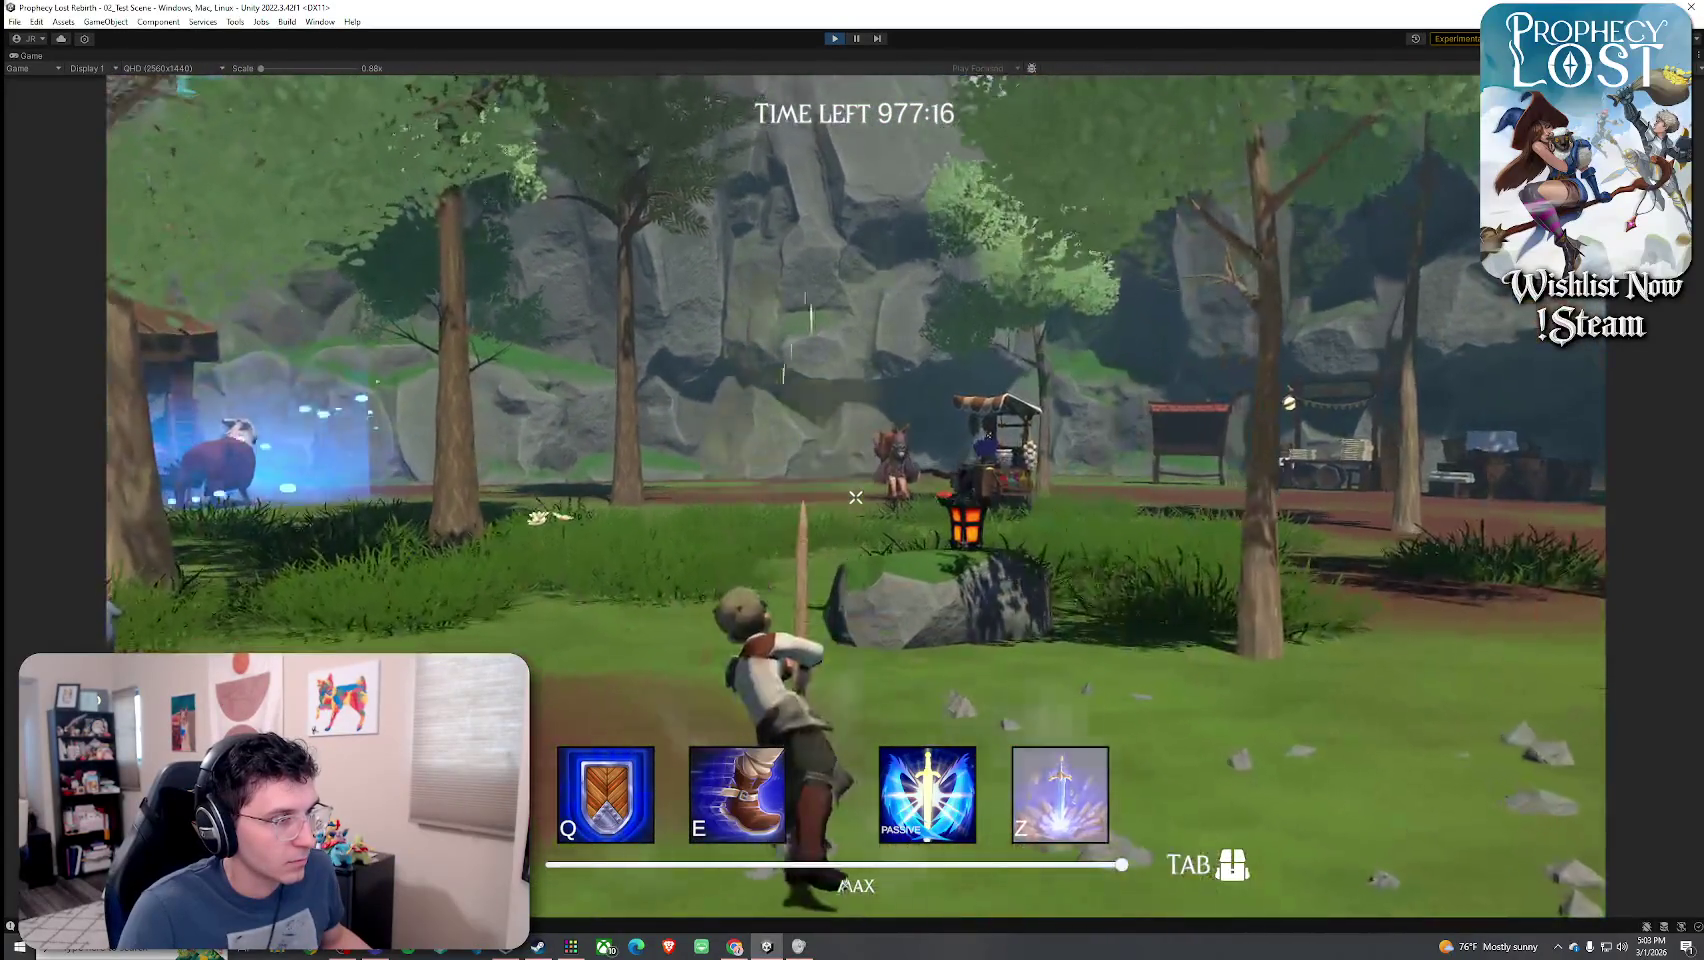
key("w")
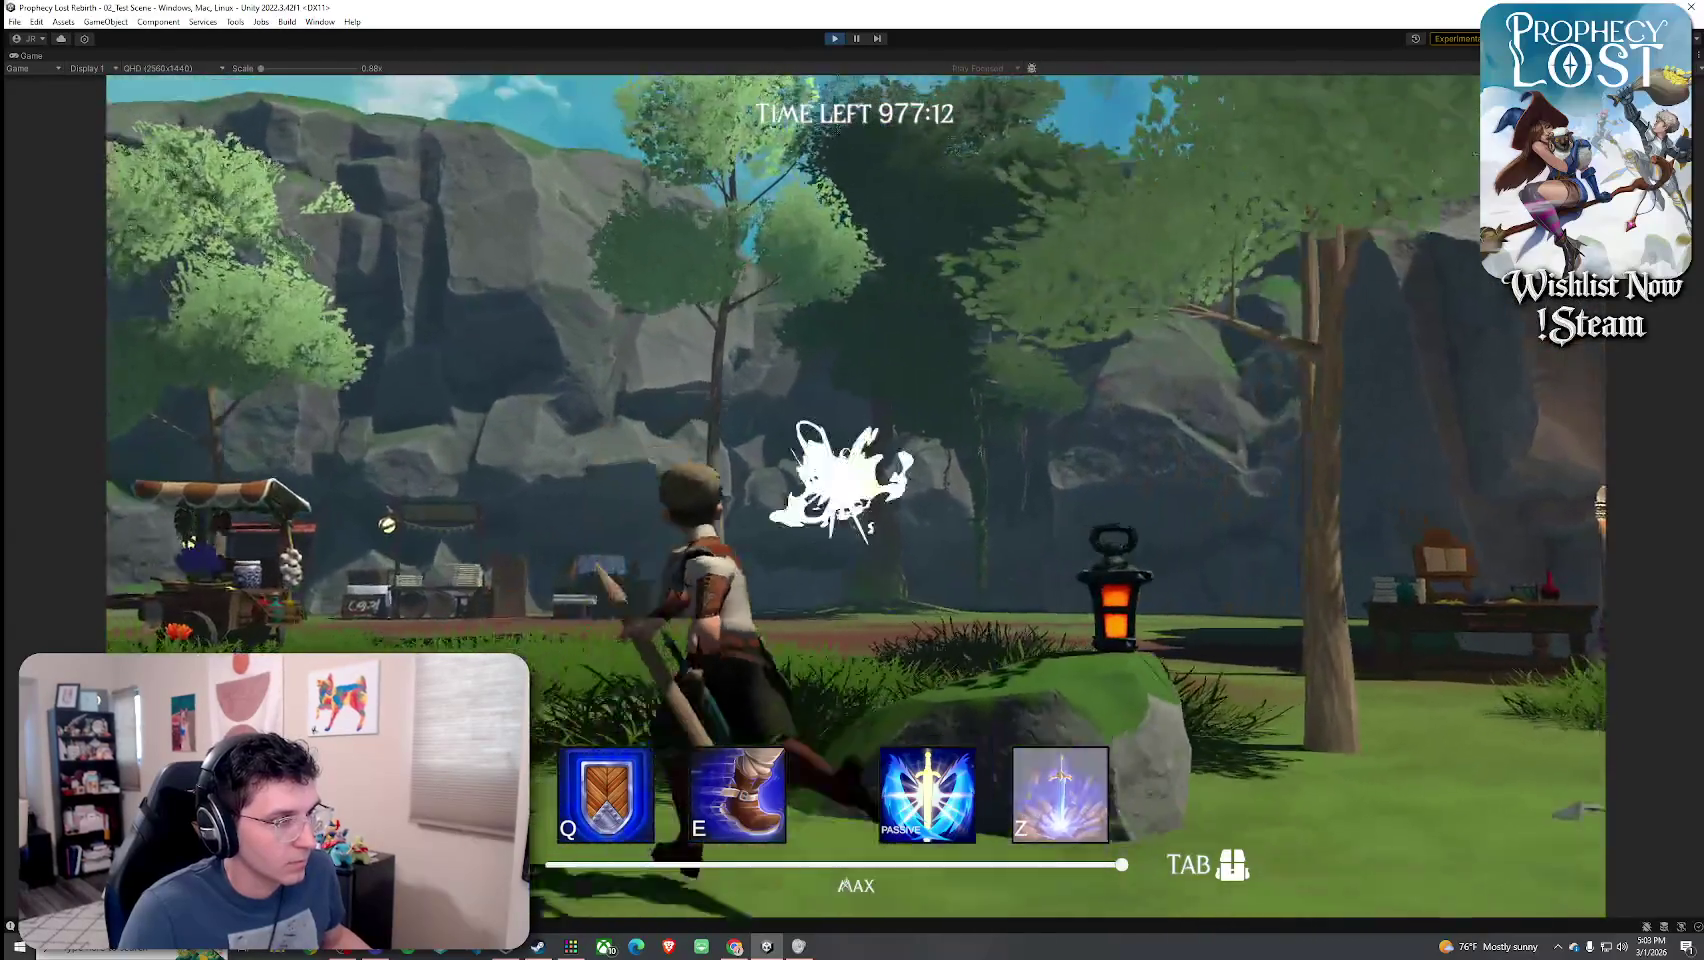
key("Tab")
key("Tab")
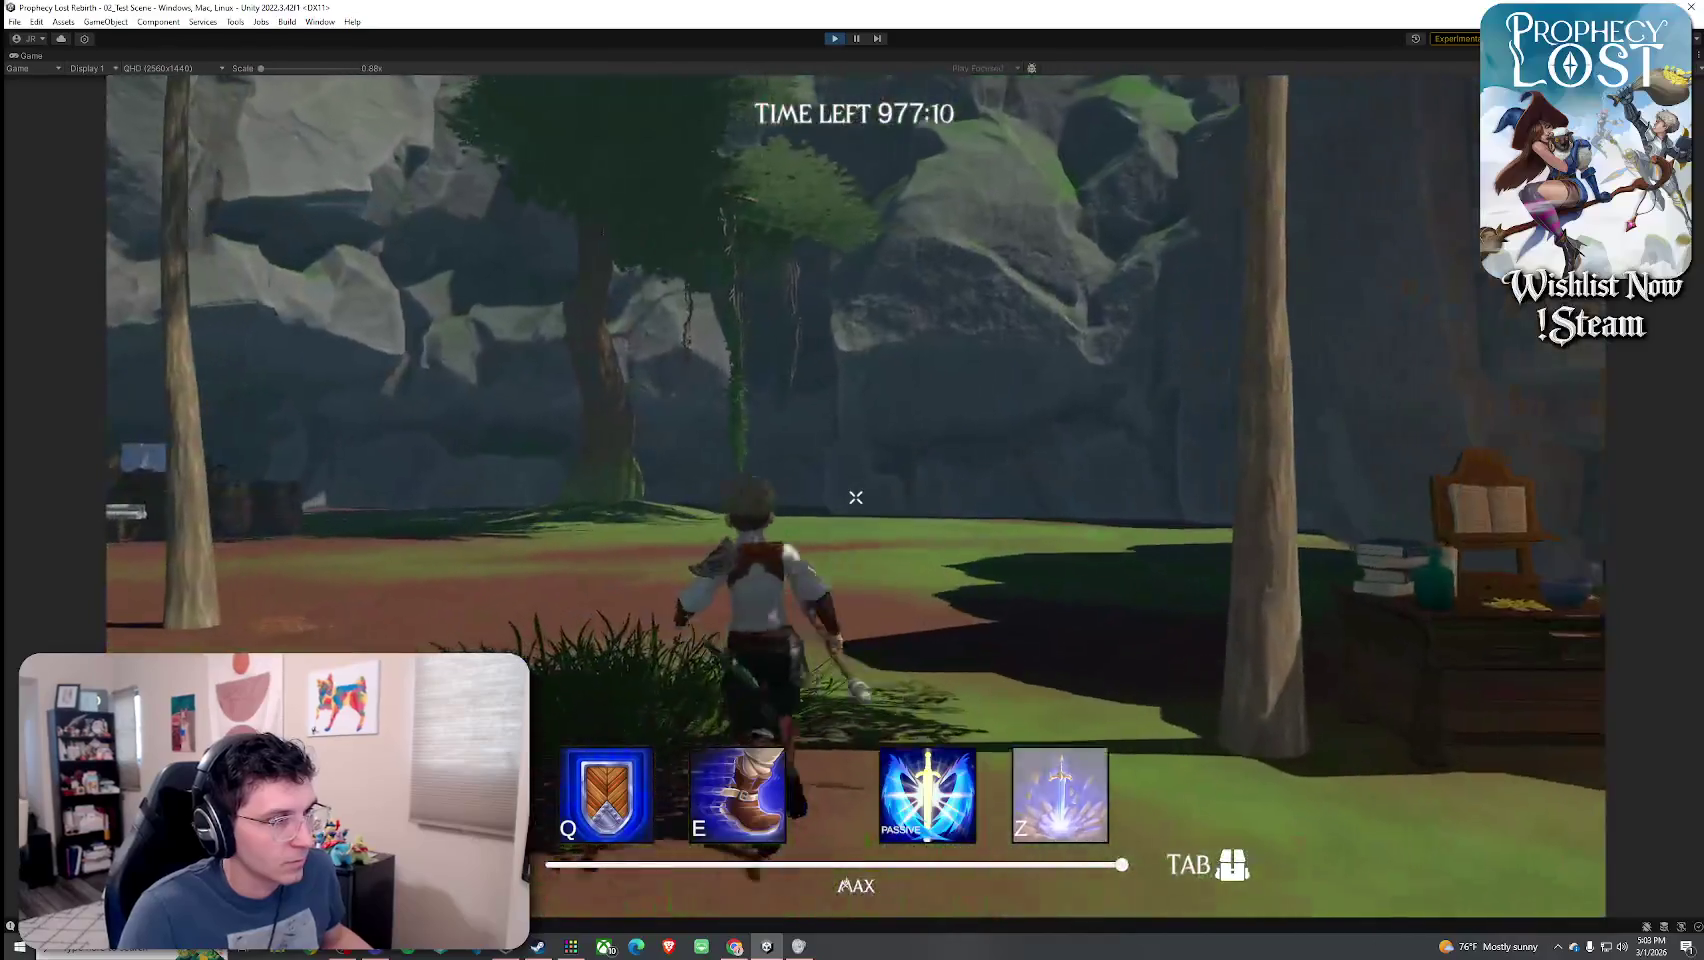
left_click(855, 497)
key("w")
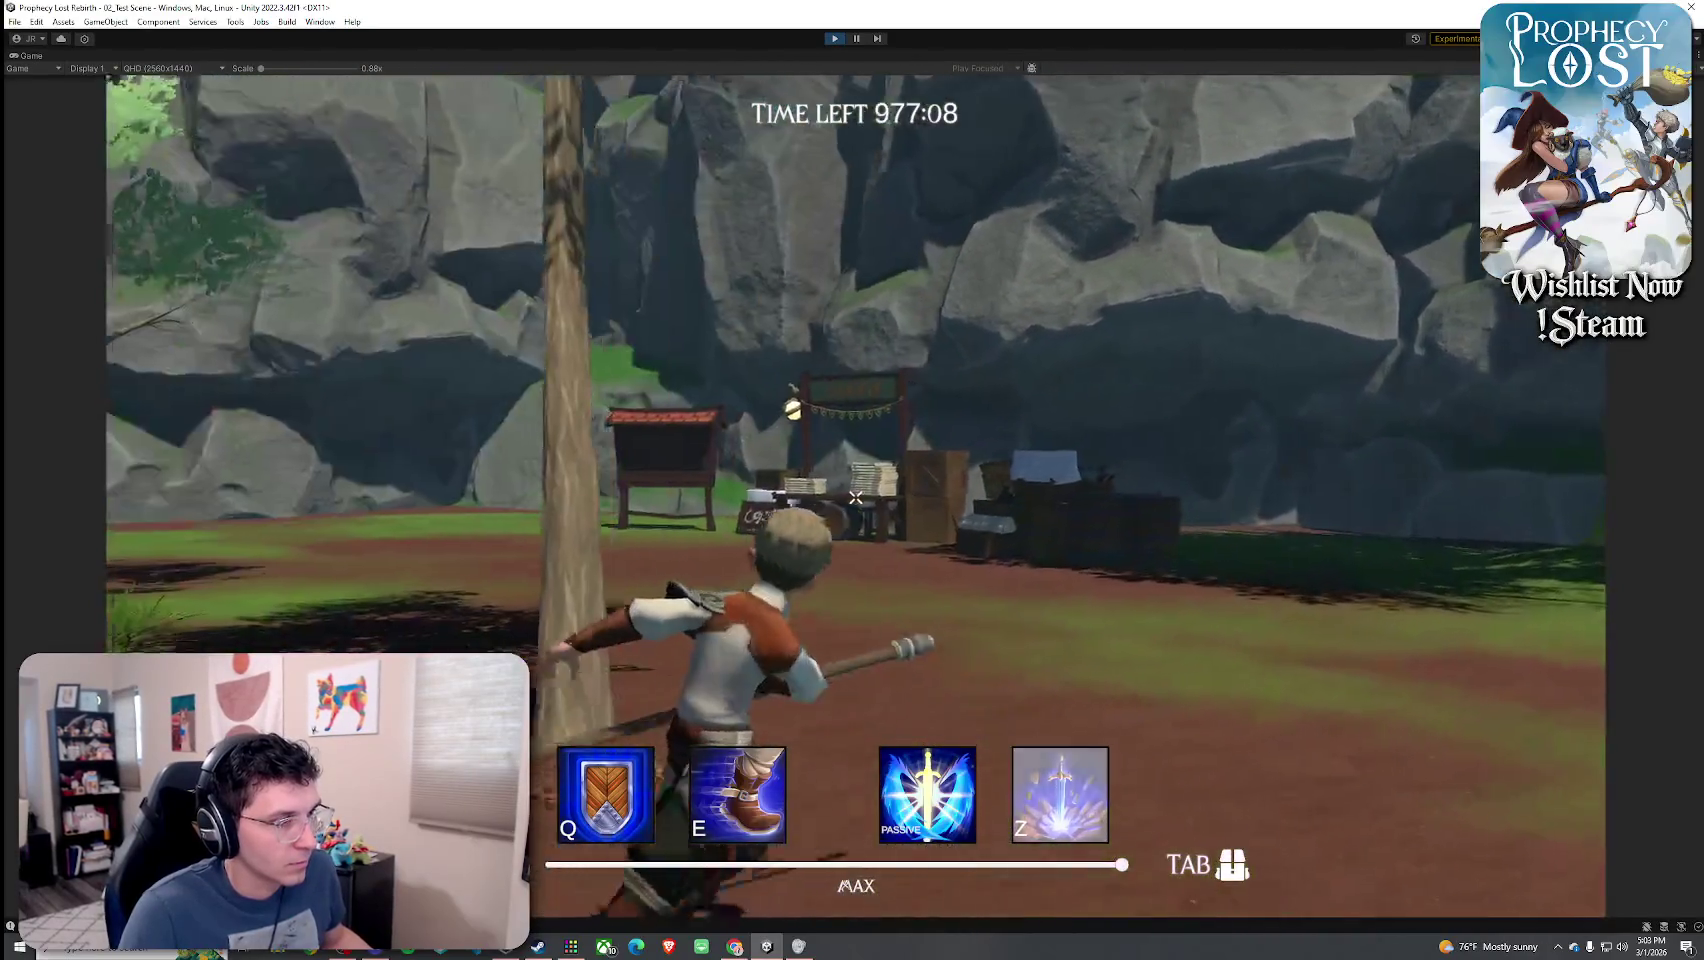
key("w")
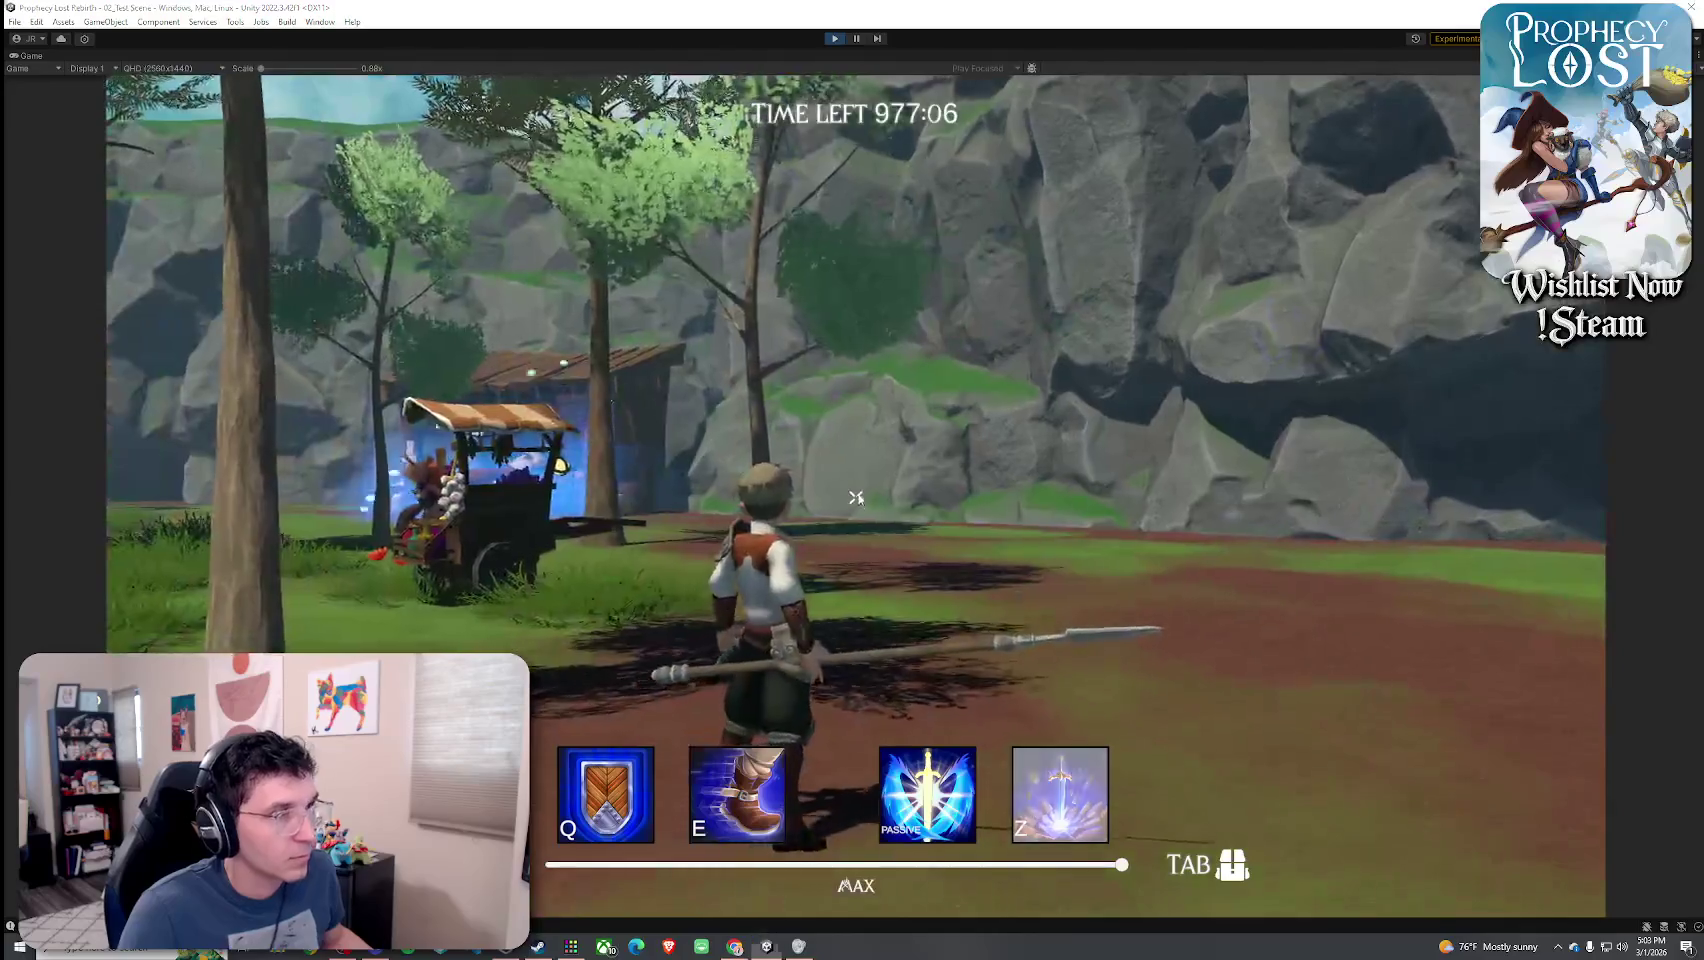
key("shift+space")
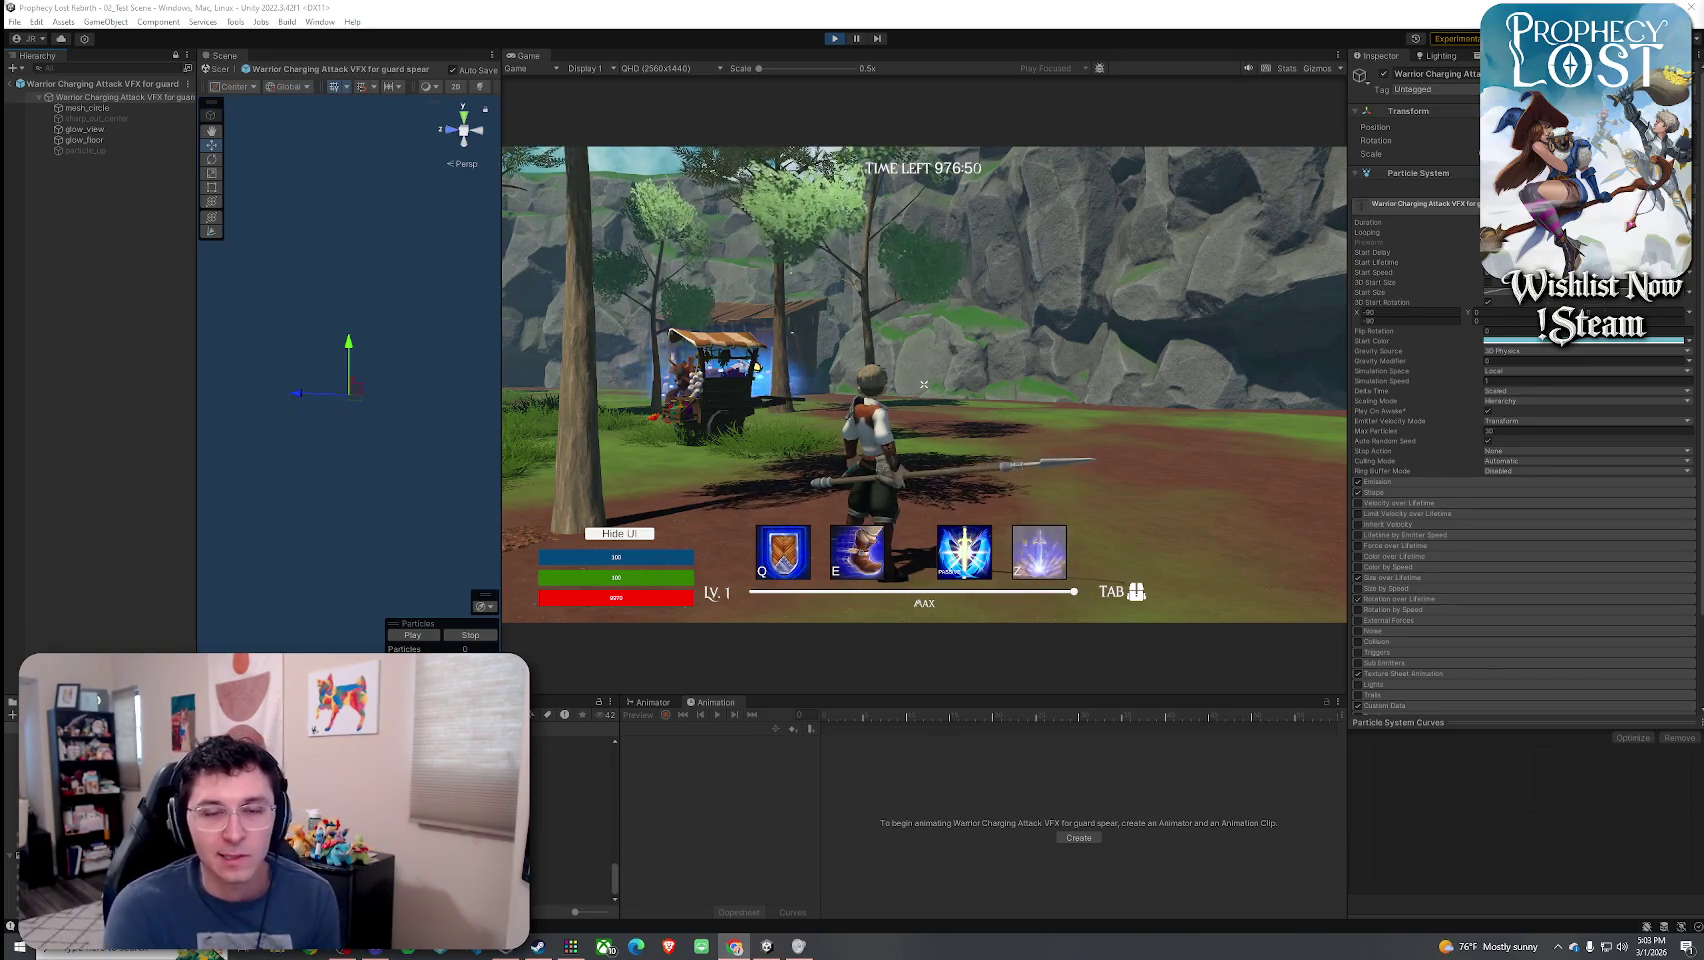
- Walk the character past the yellow light beam and through the village
left_click(1300, 525)
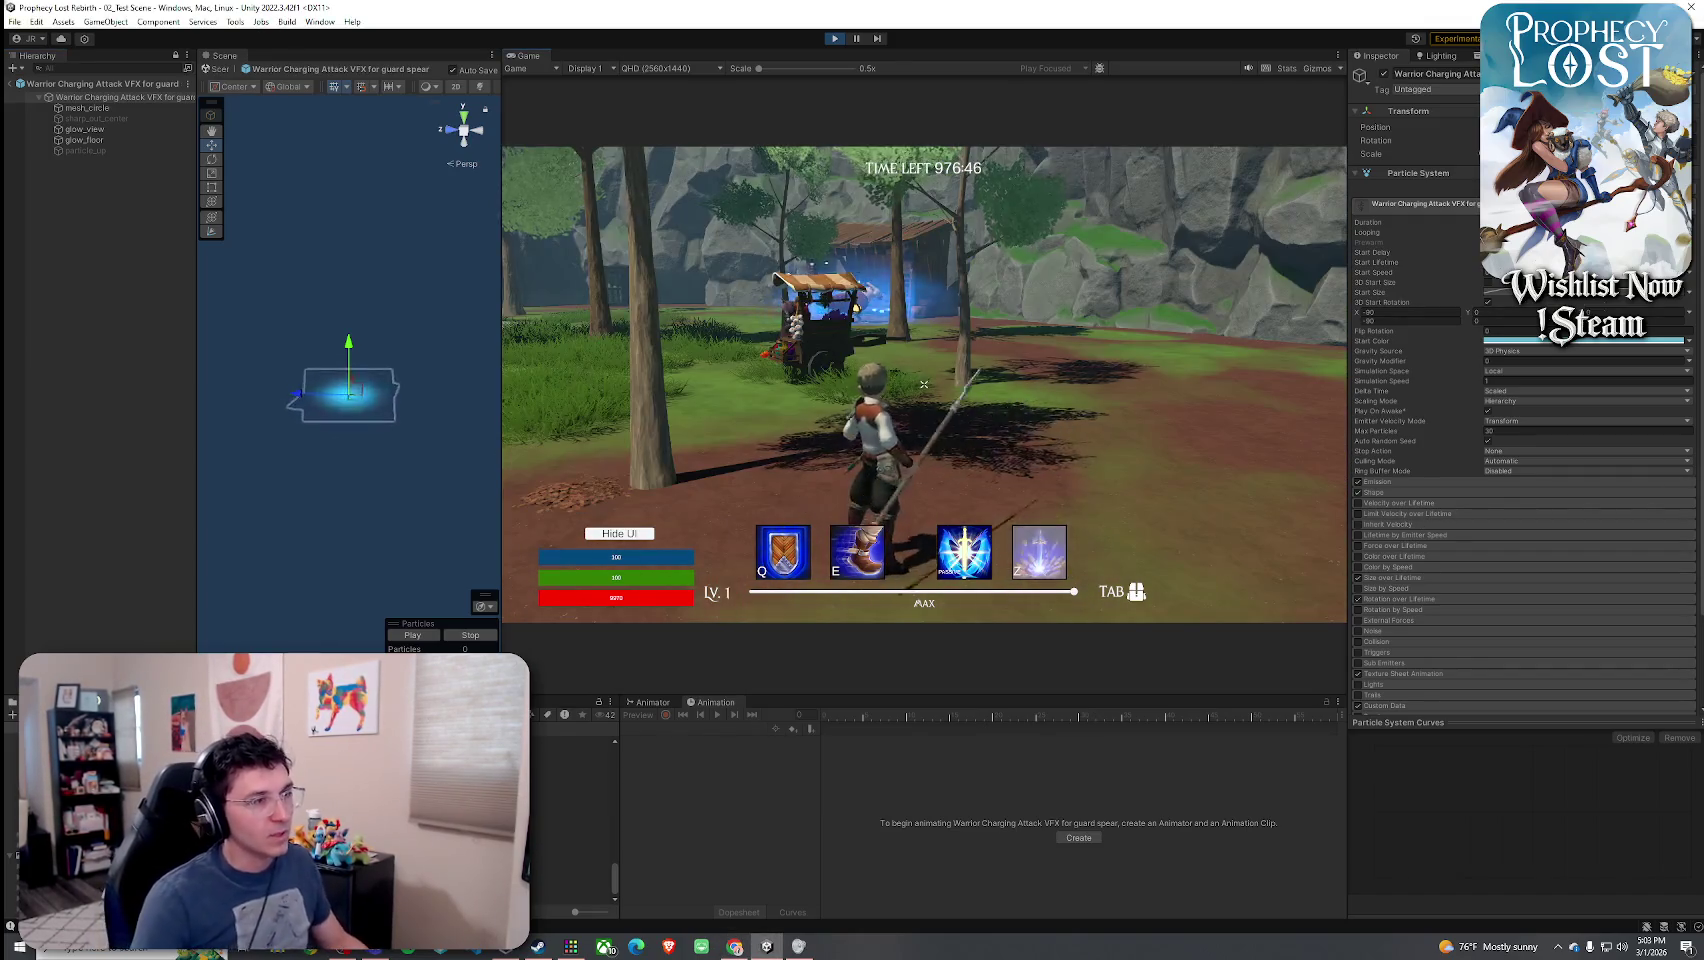
key("w")
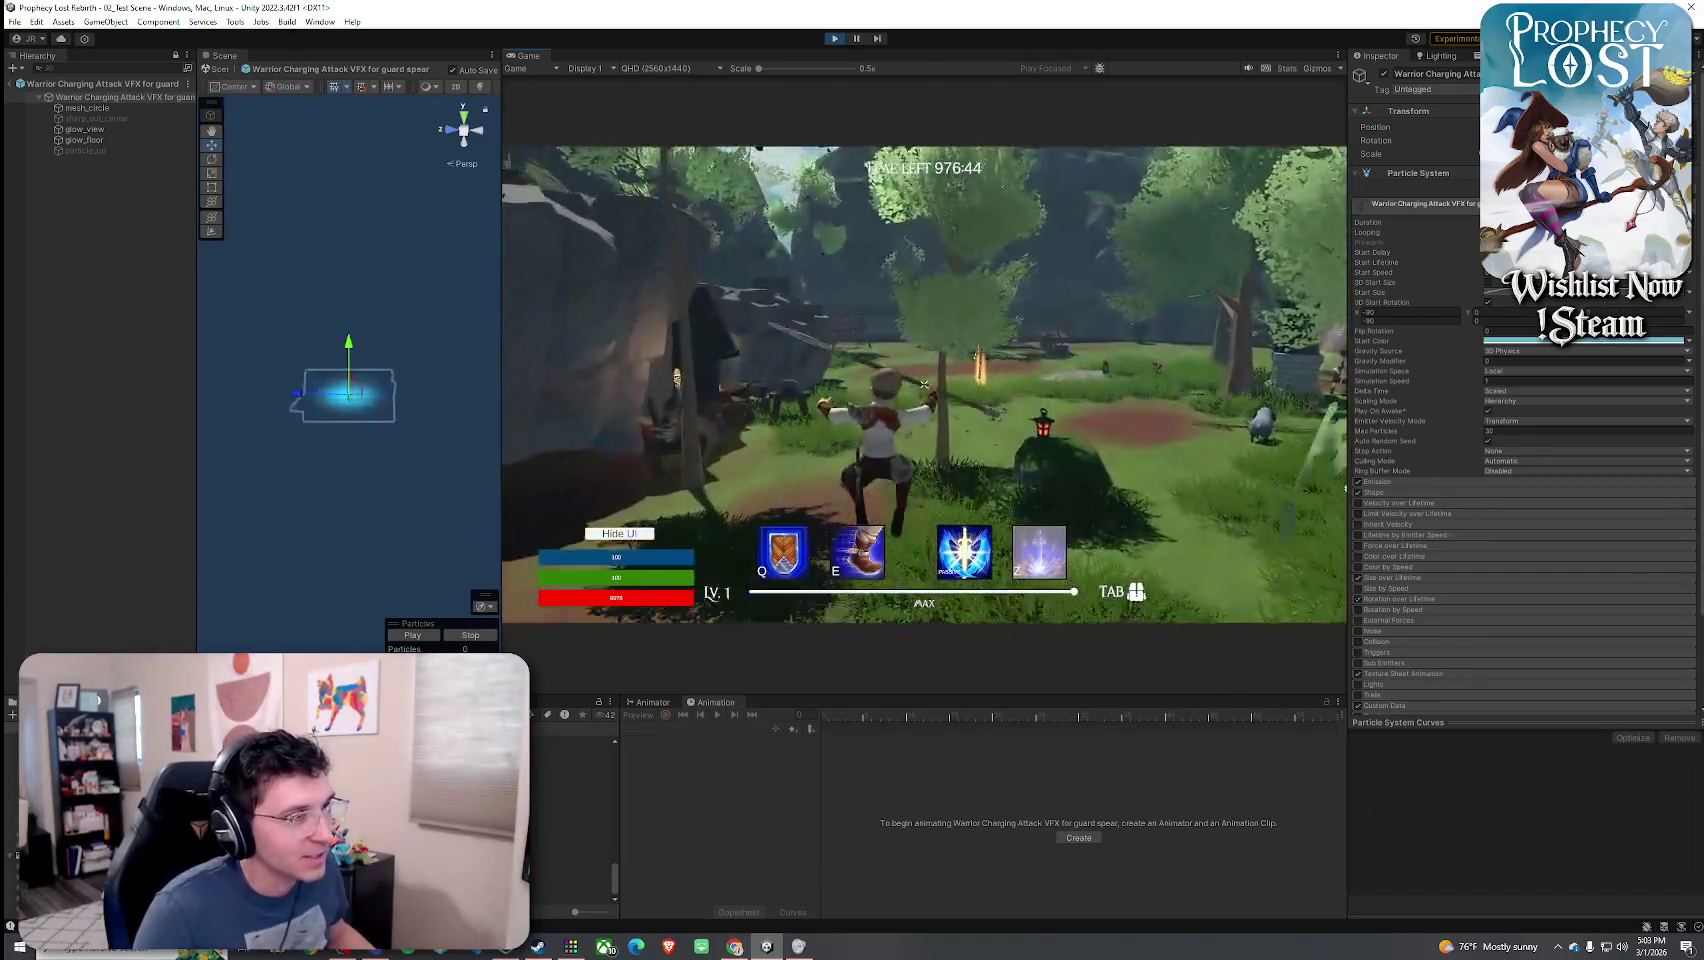
key("w")
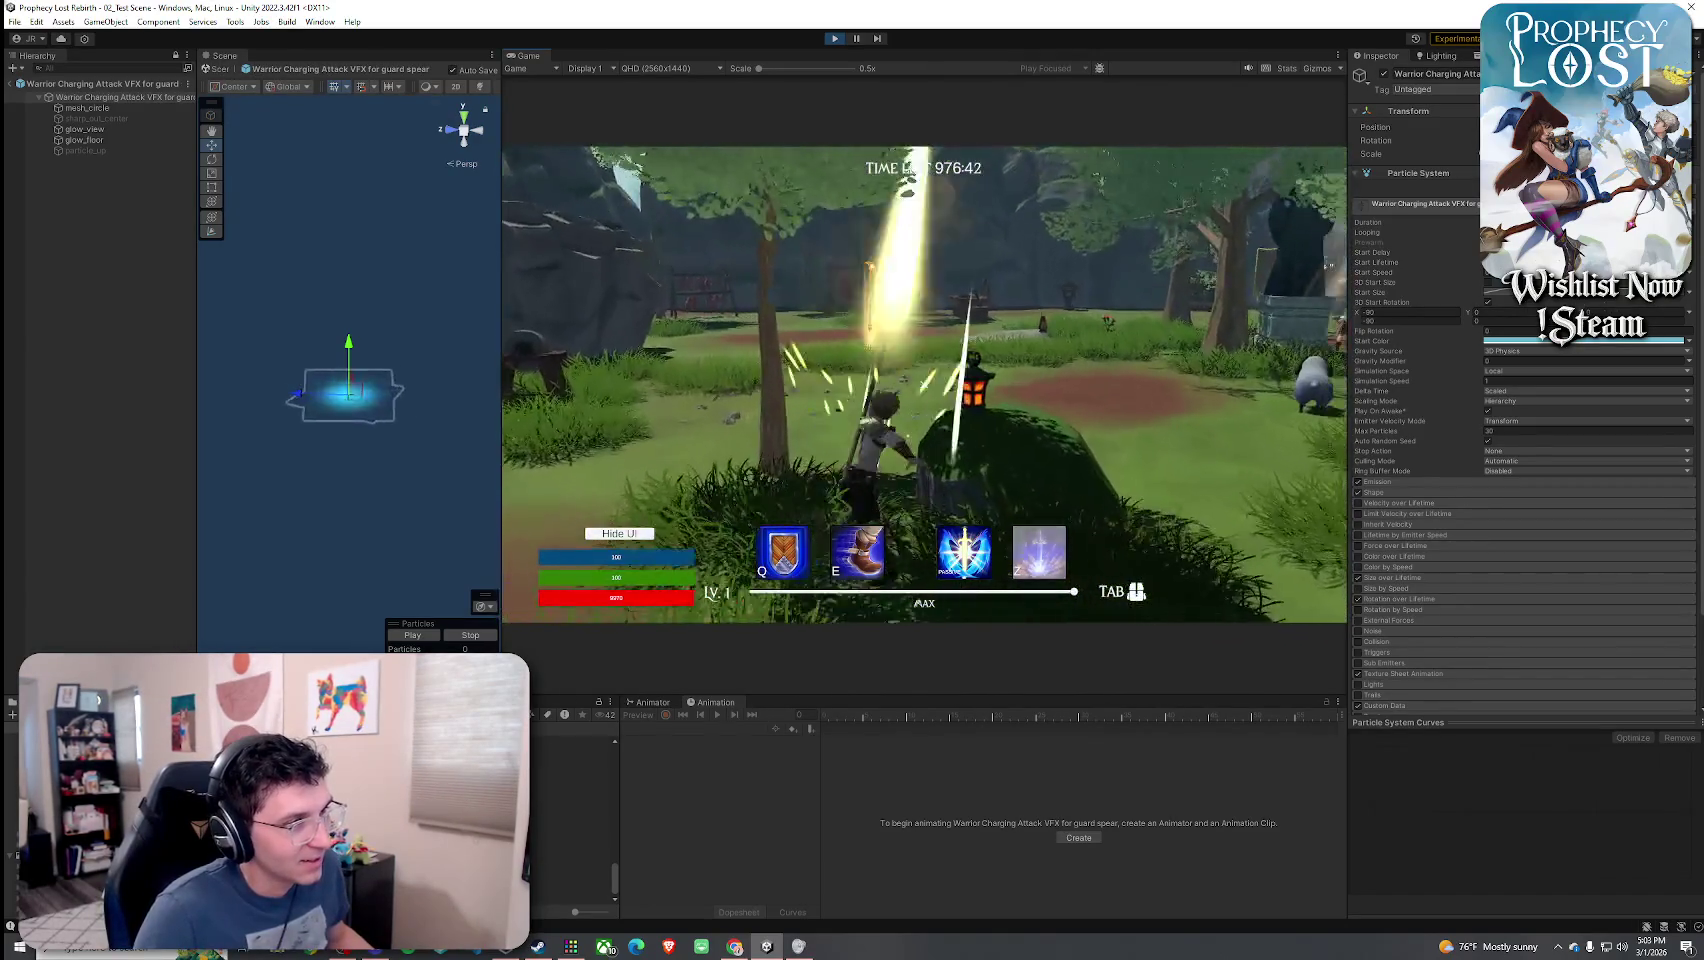
key("w")
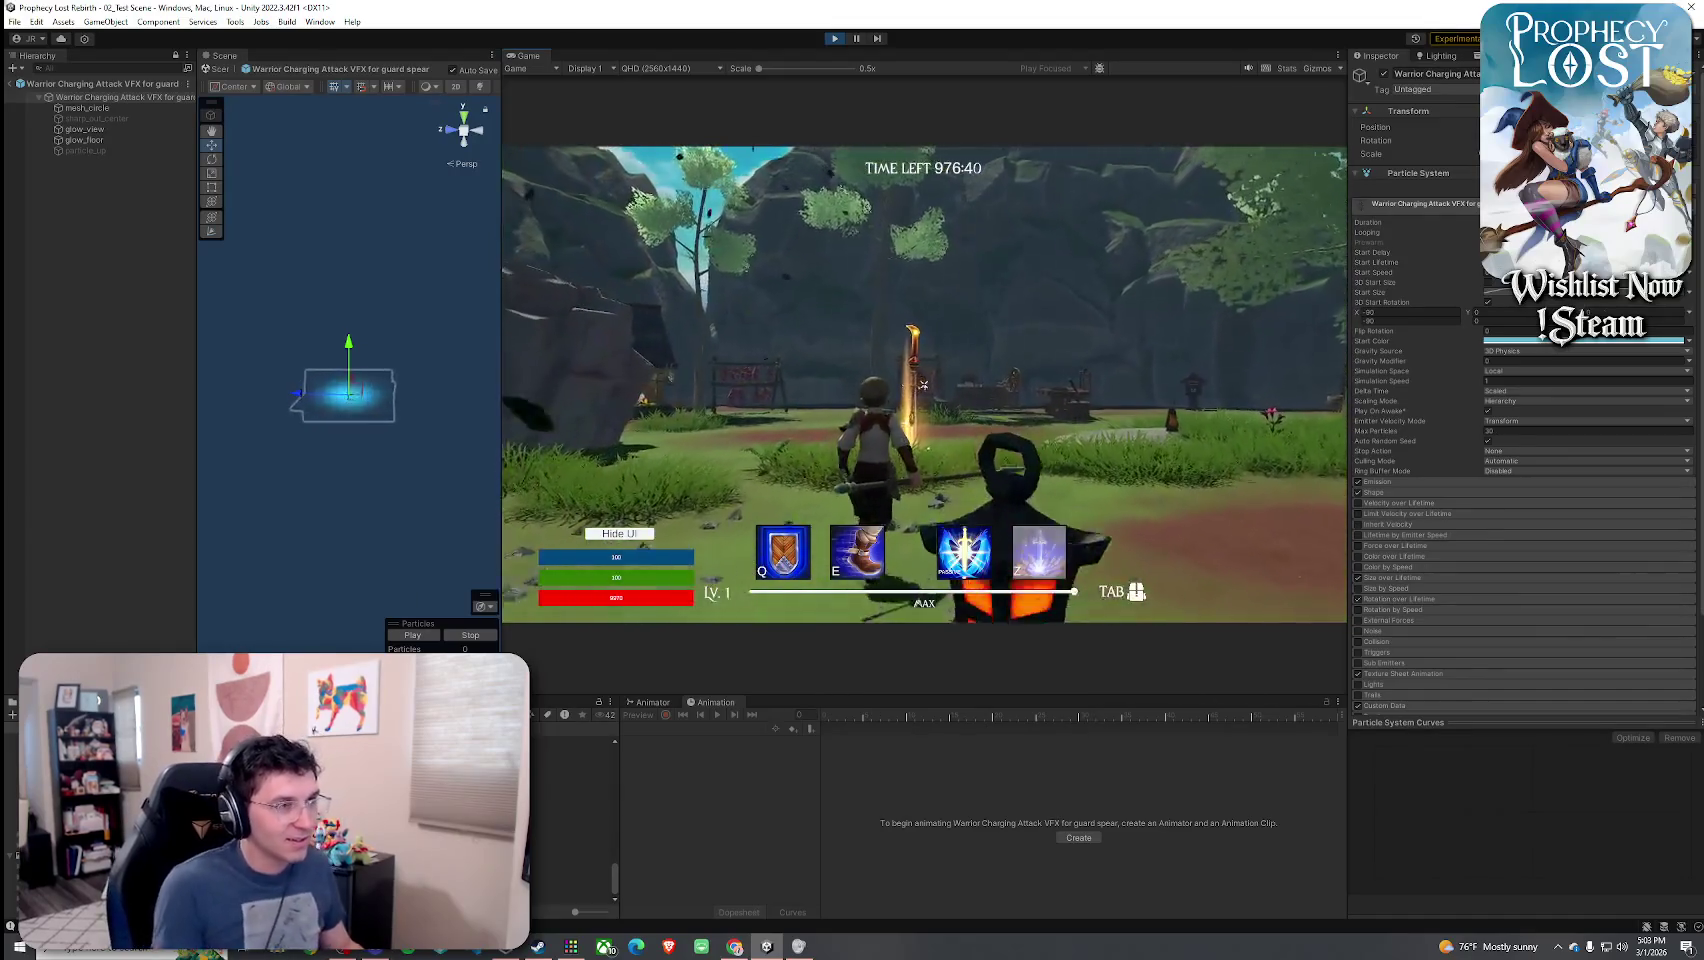
key("w")
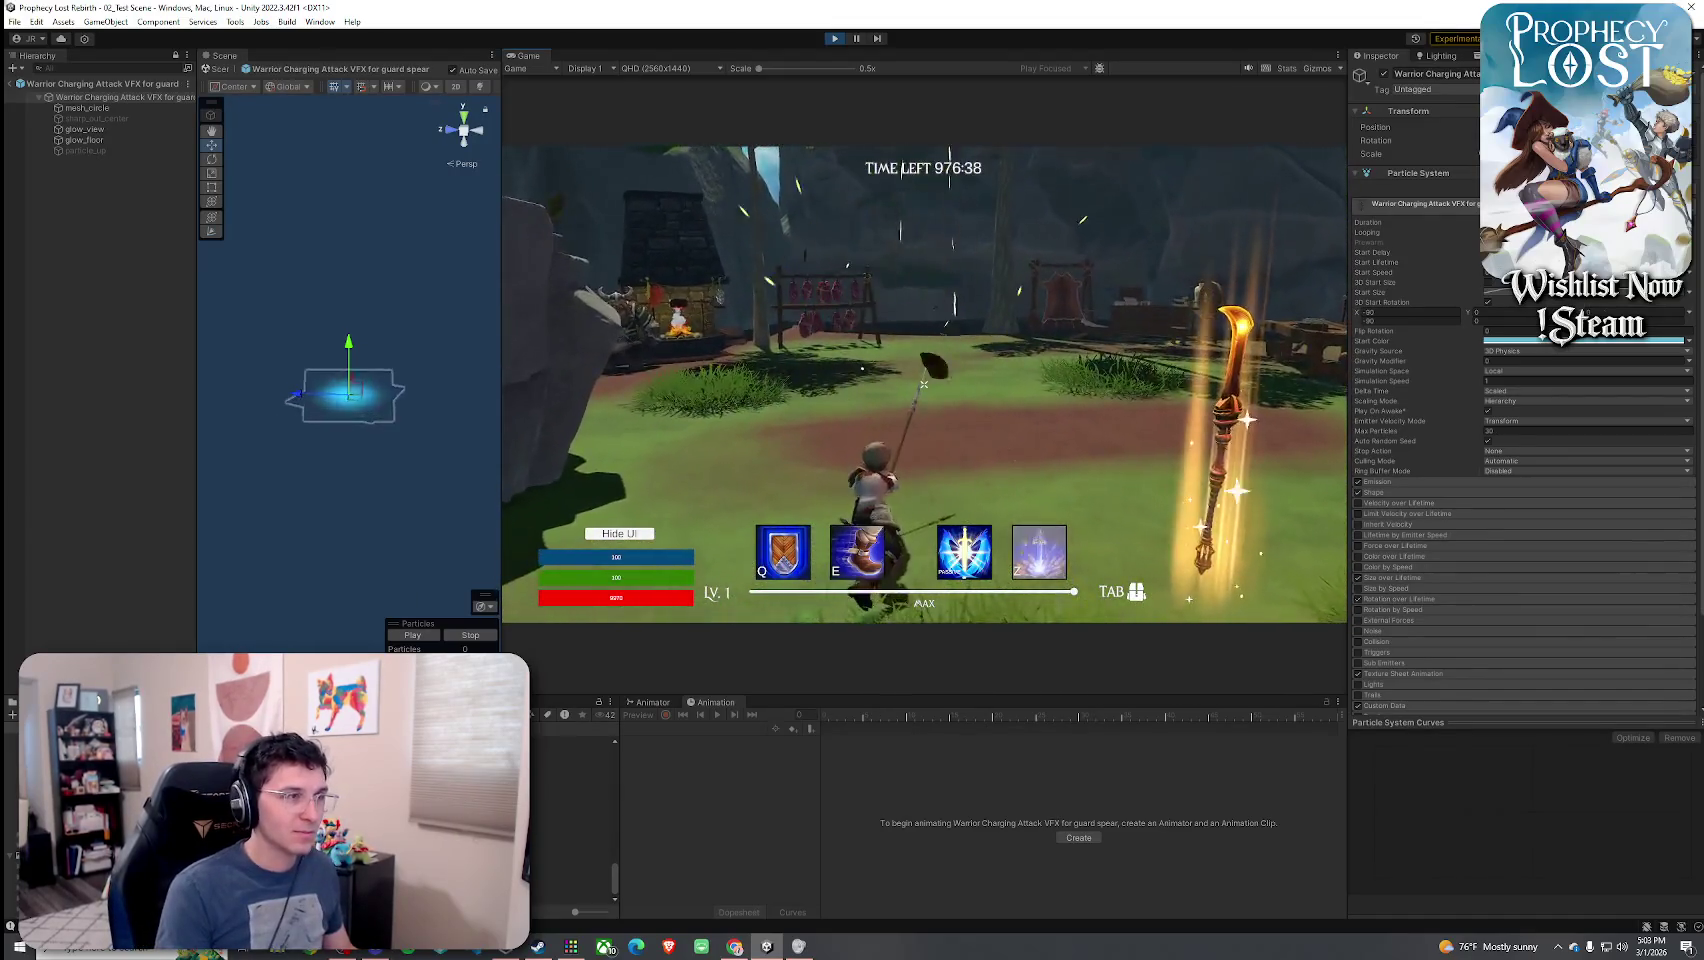
key("w")
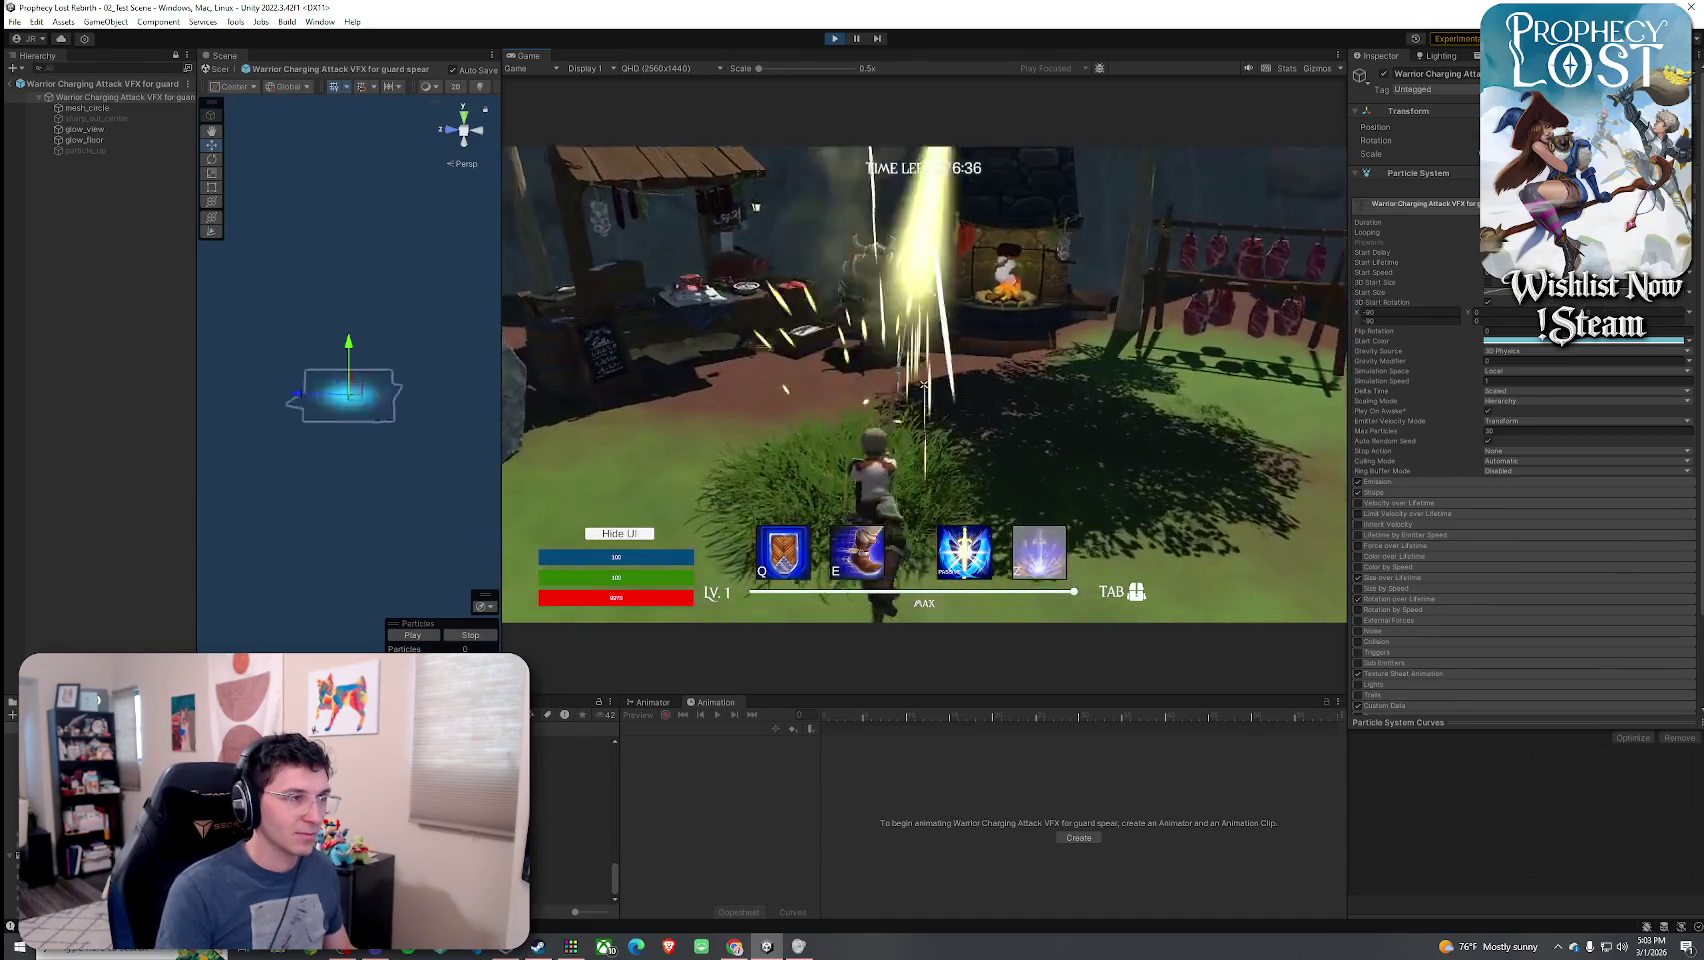
key("w")
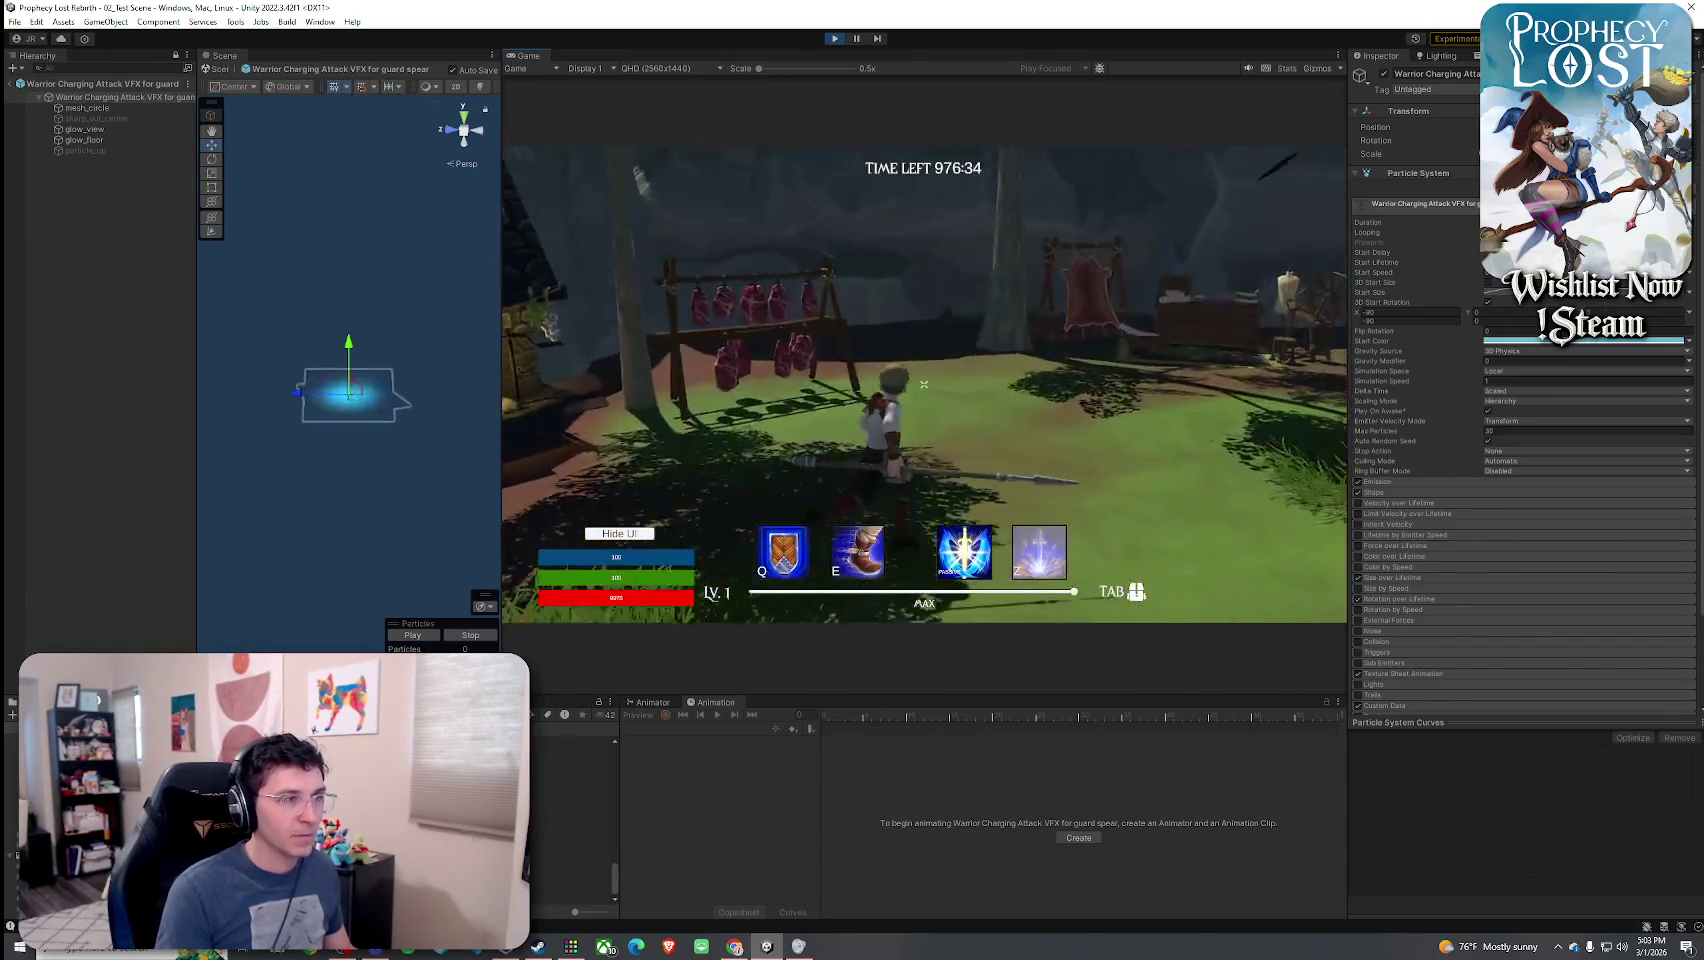
- Perform a charged spear swing, then bring up the in-game inventory with Tab
key("w")
left_click(924, 384)
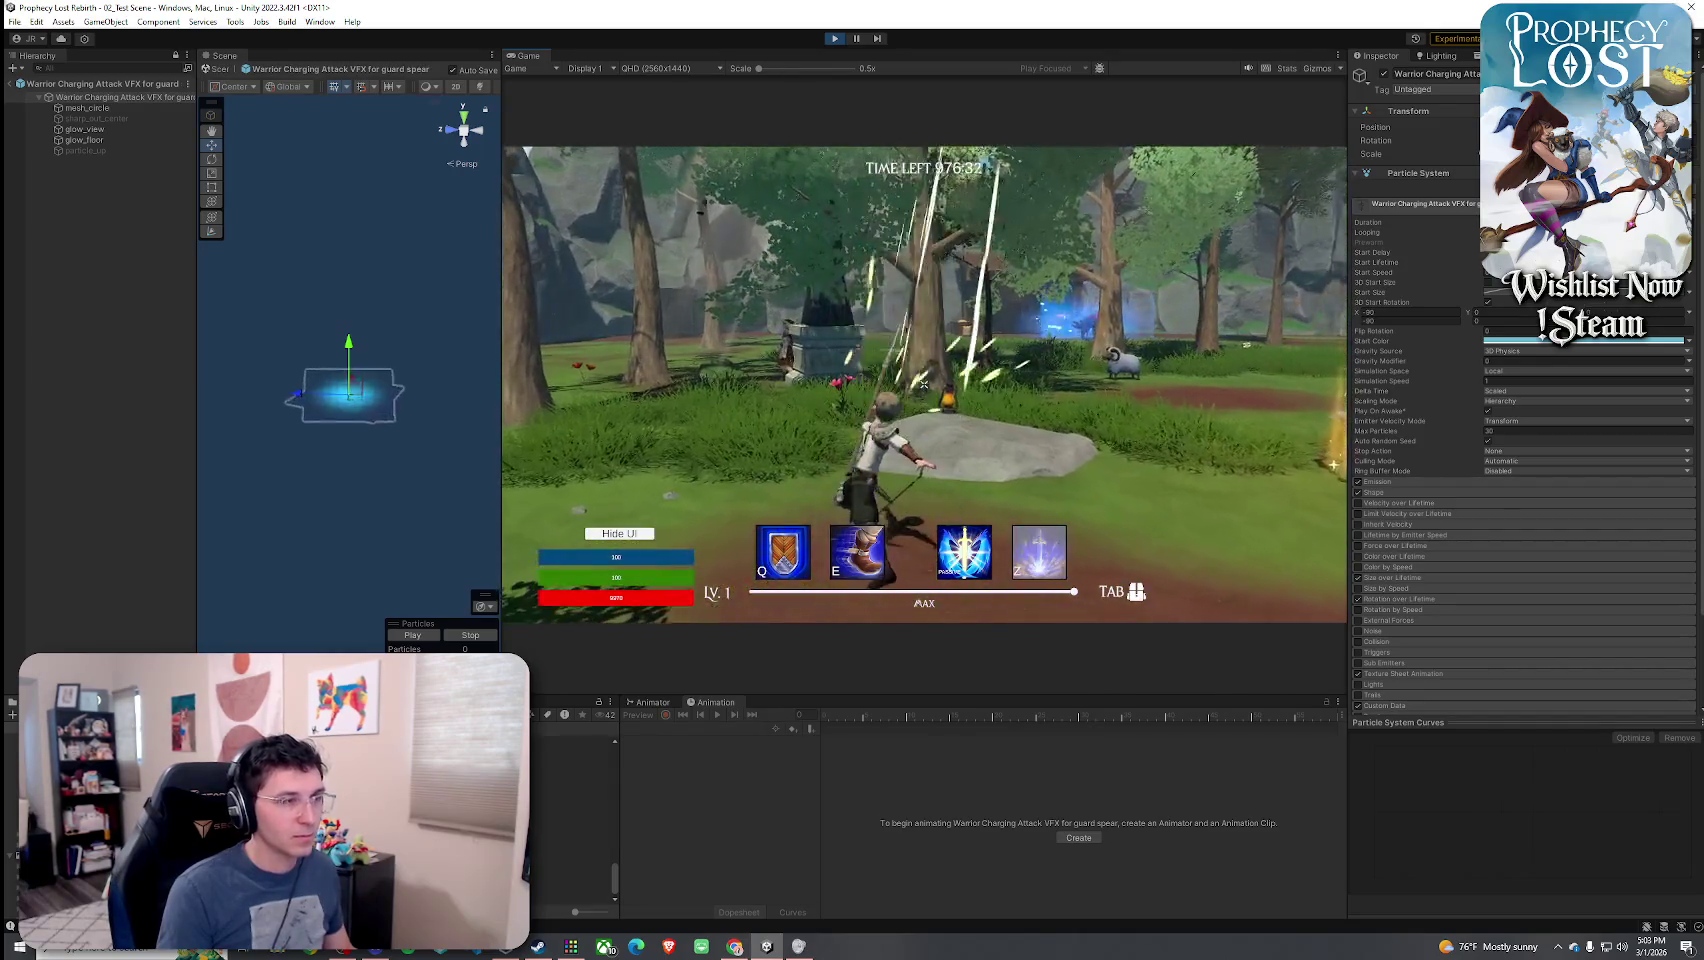
key("Tab")
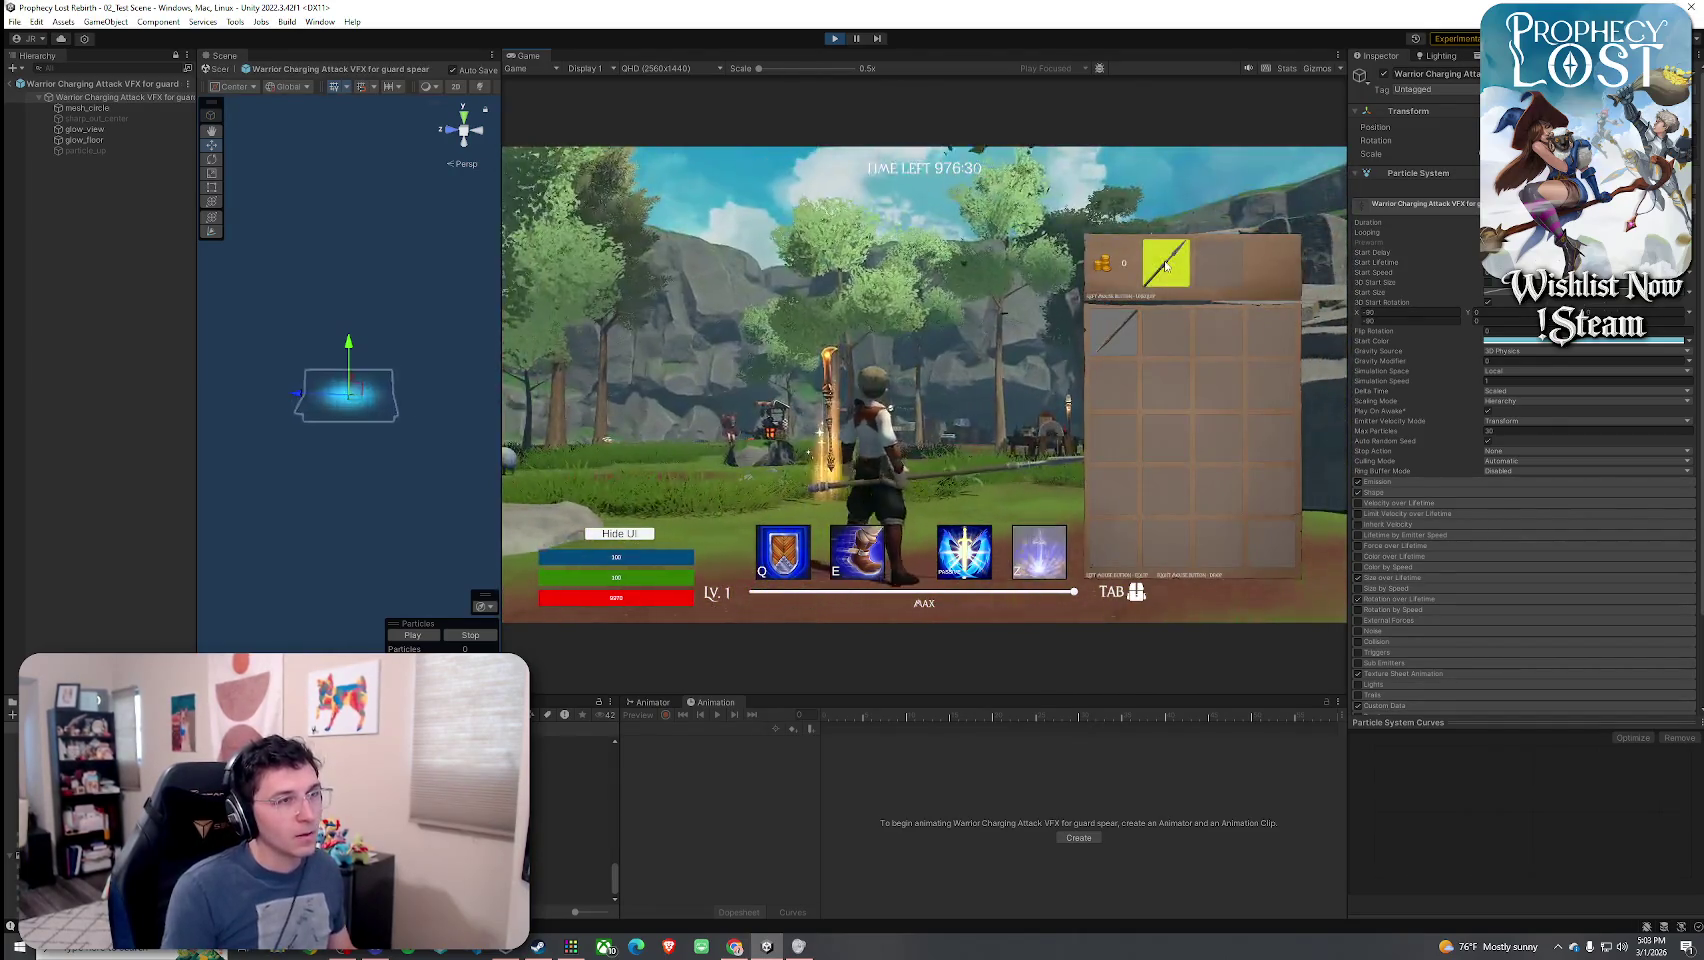
key("w")
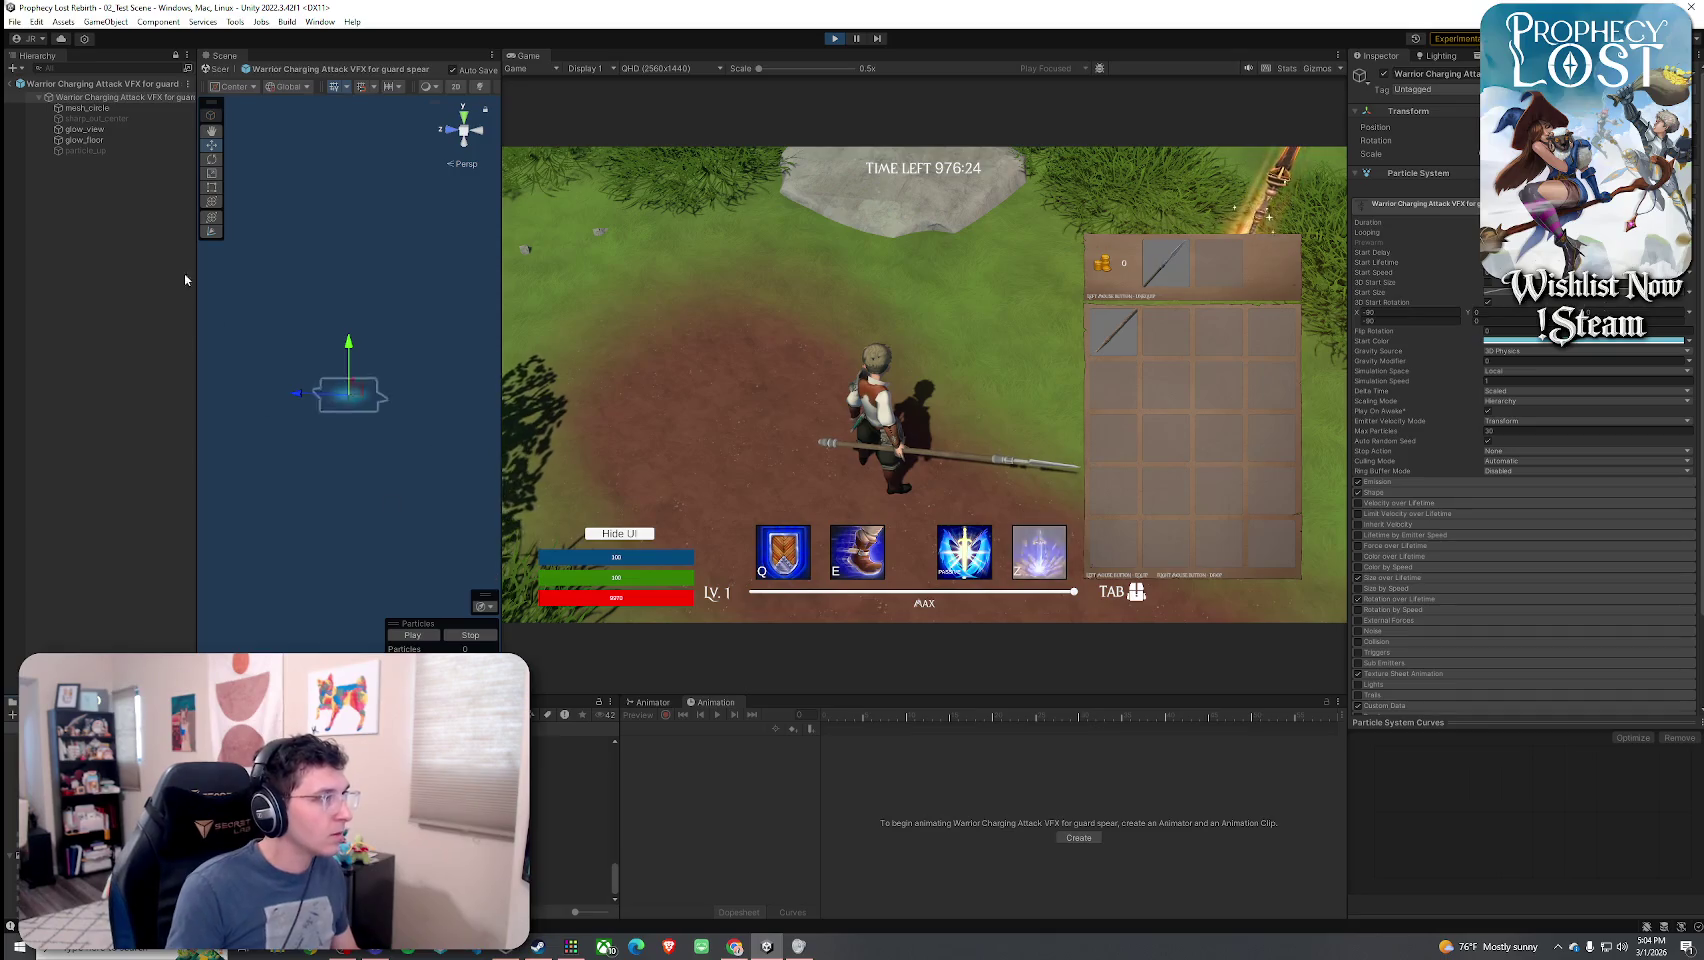
- Make the root start colour a lighter grey, then bring up mesh_circle's start colour
left_click(1590, 341)
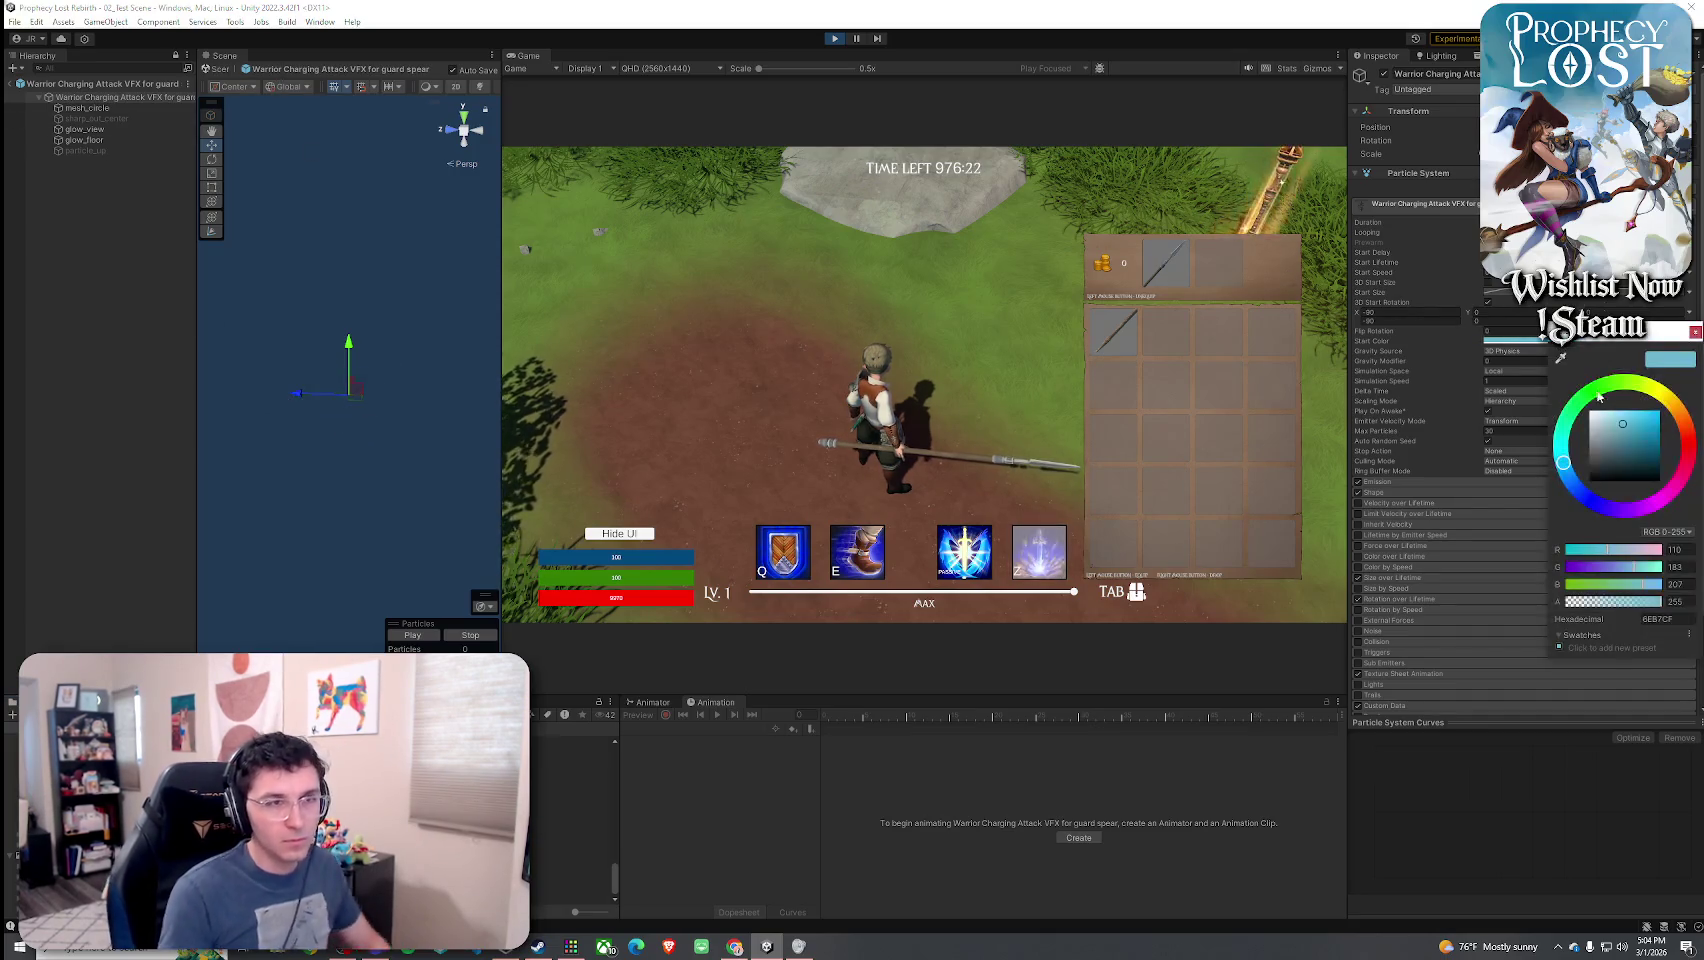
left_click(1599, 443)
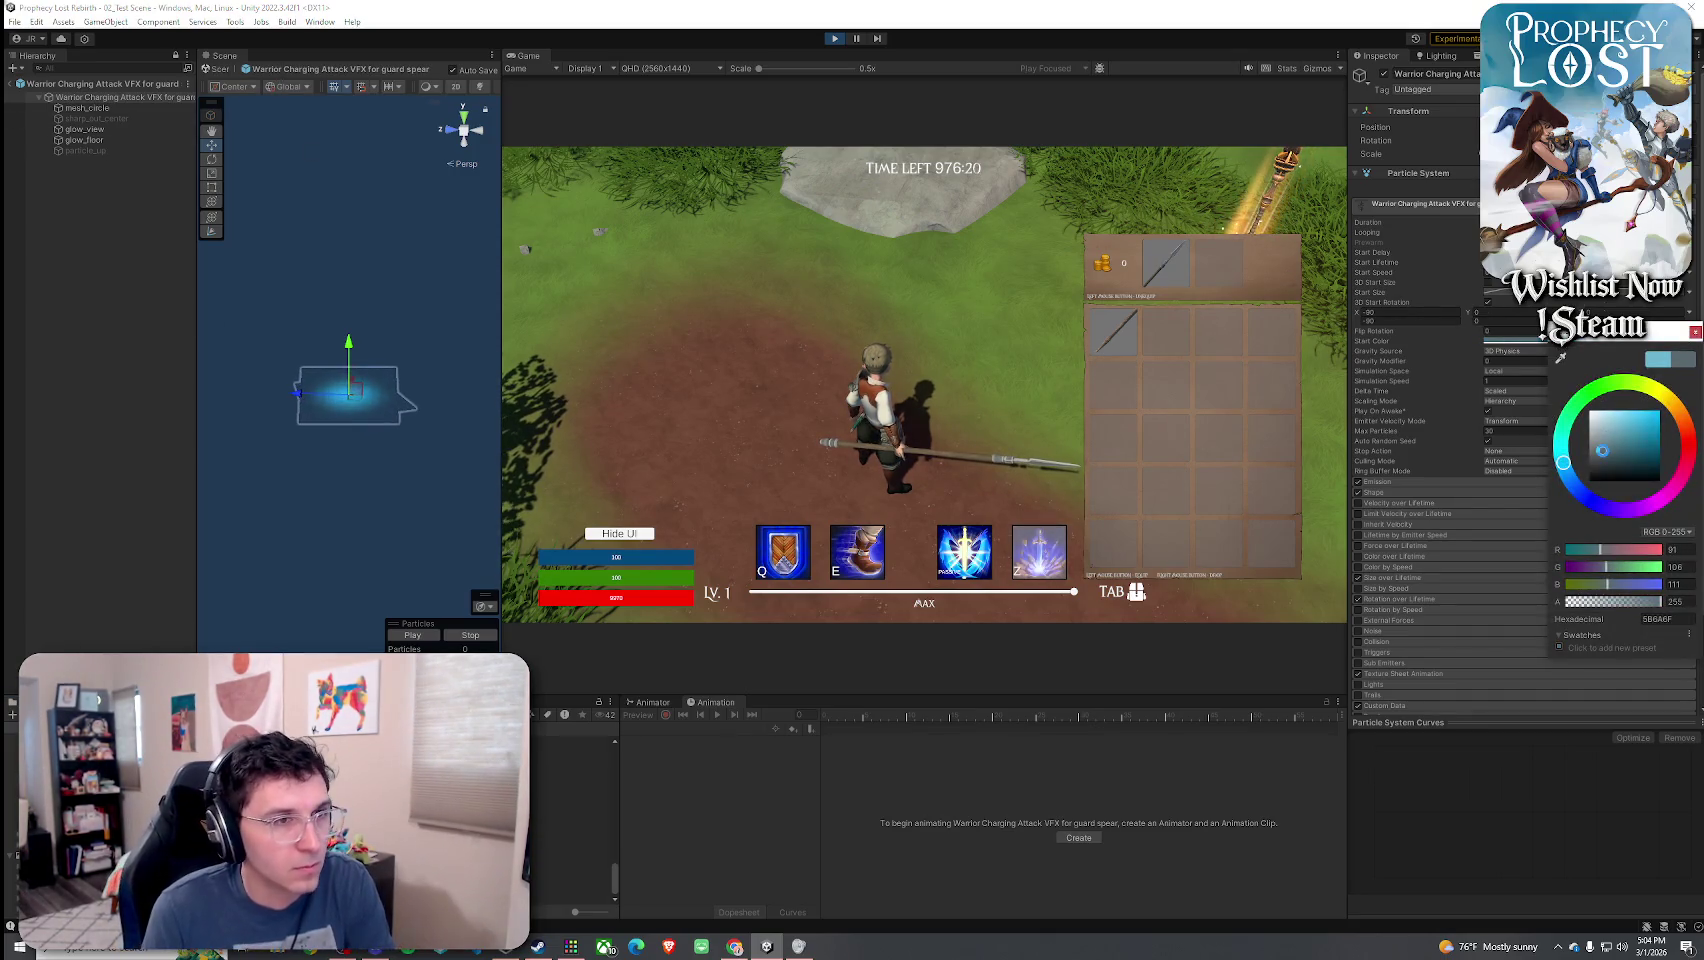
left_click(1594, 438)
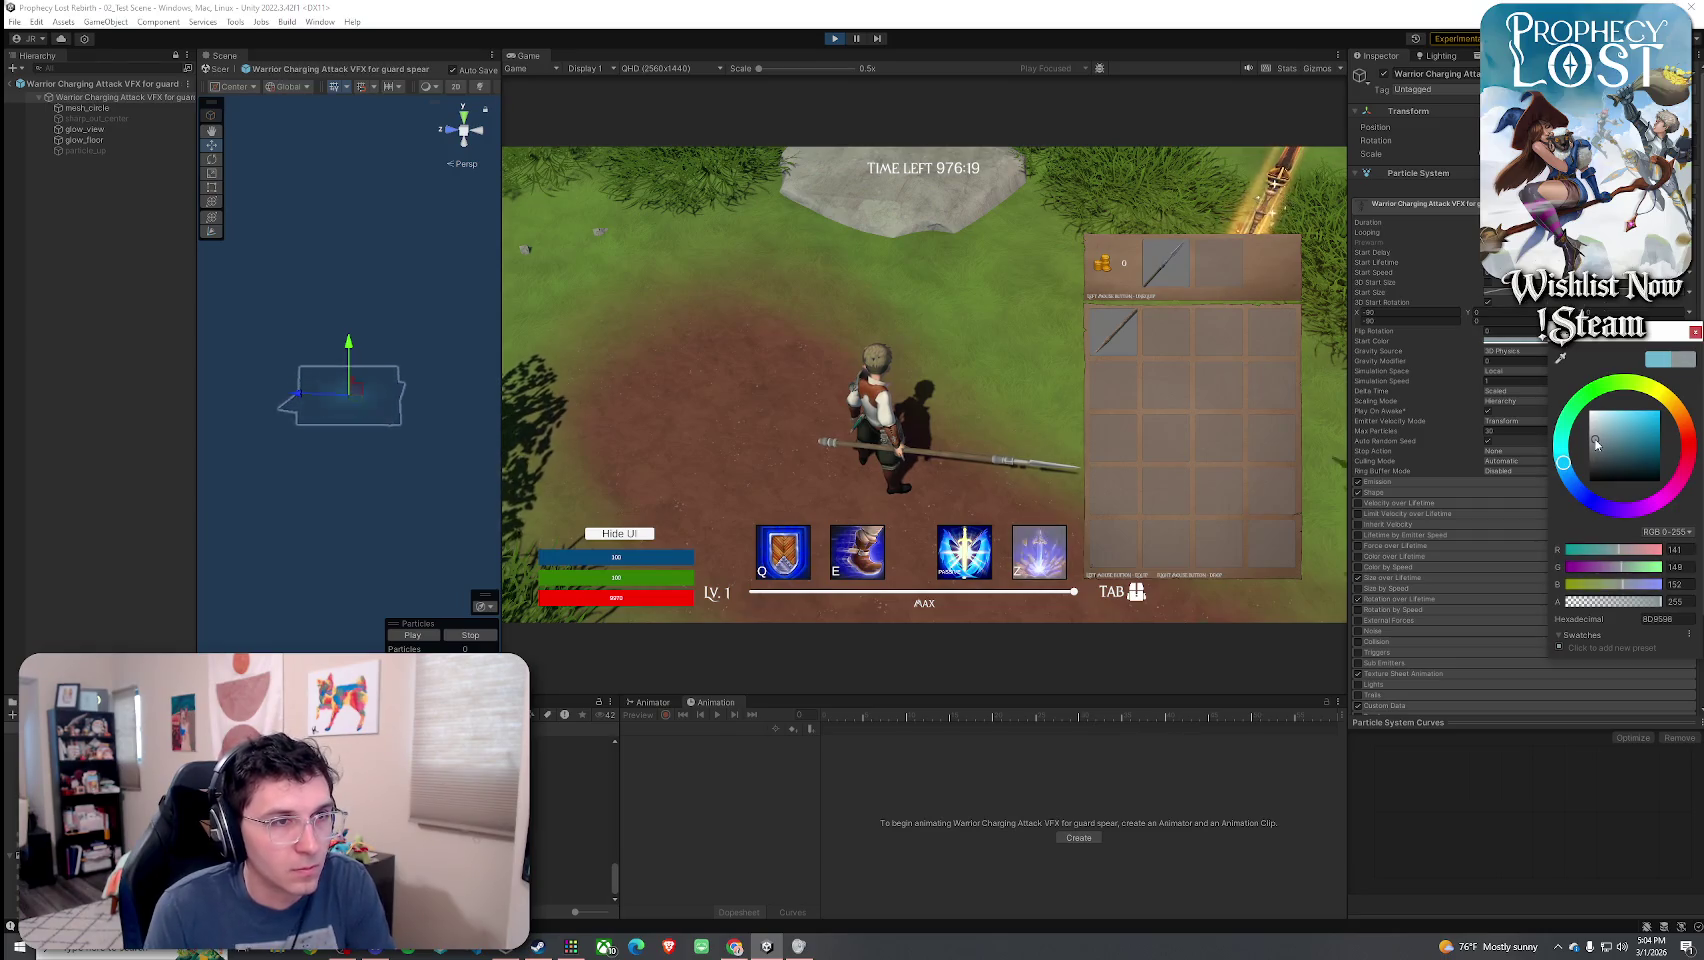
left_click(433, 615)
left_click(100, 108)
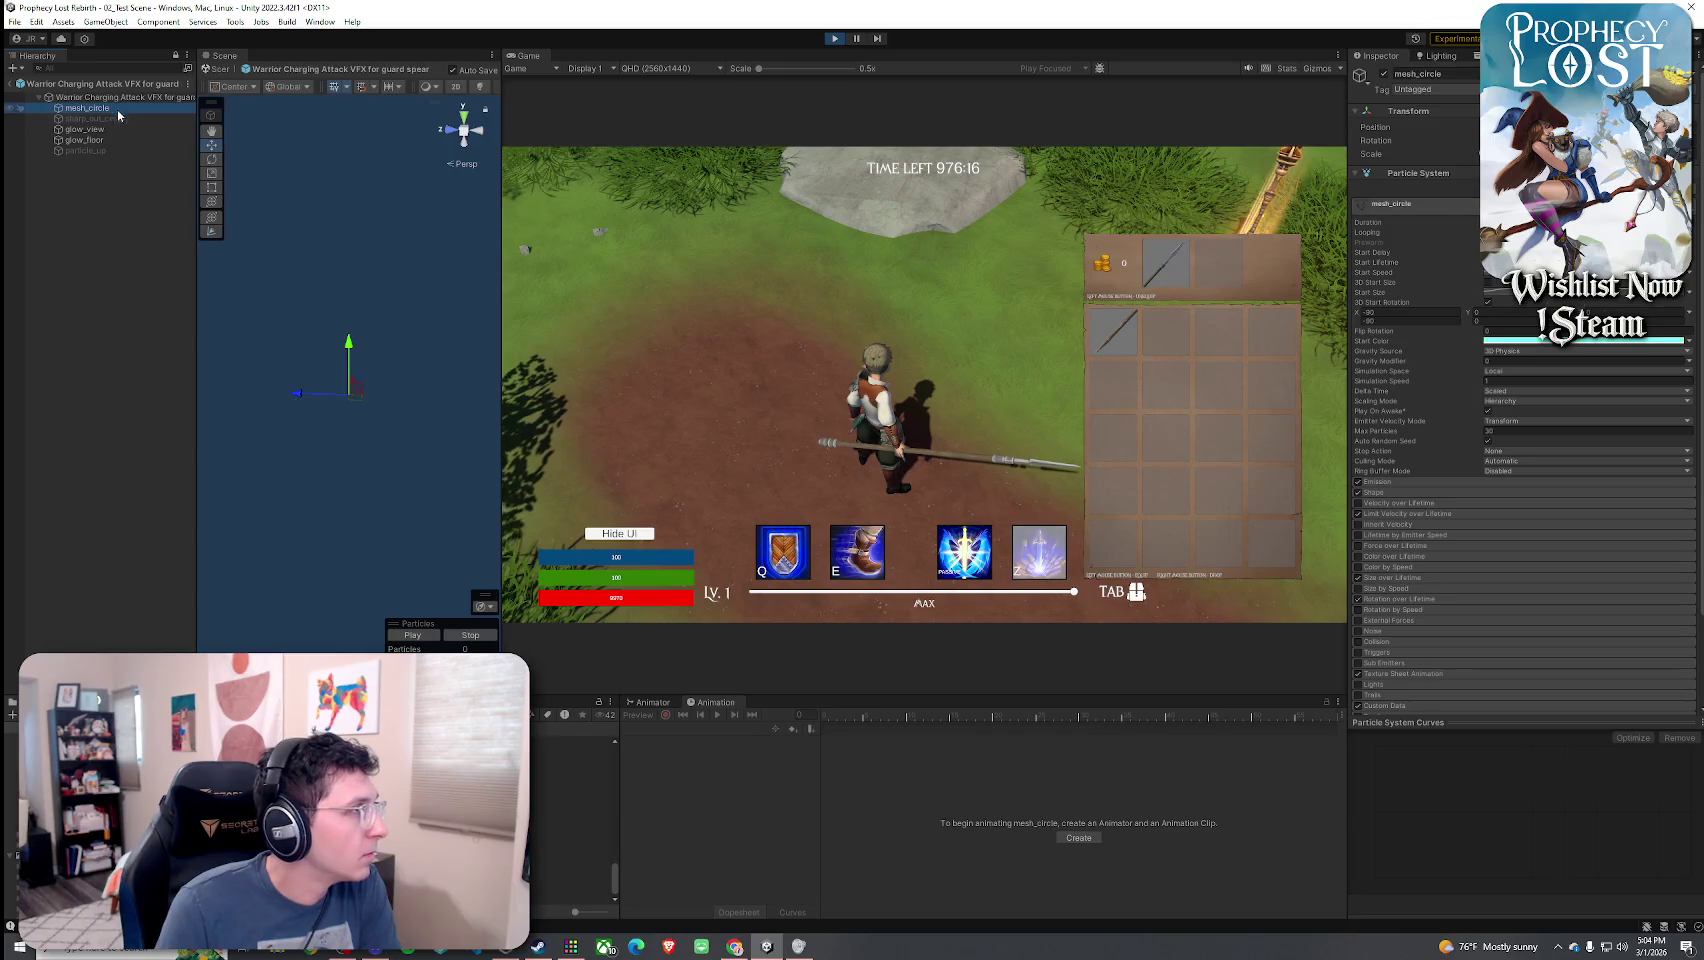
left_click(1585, 341)
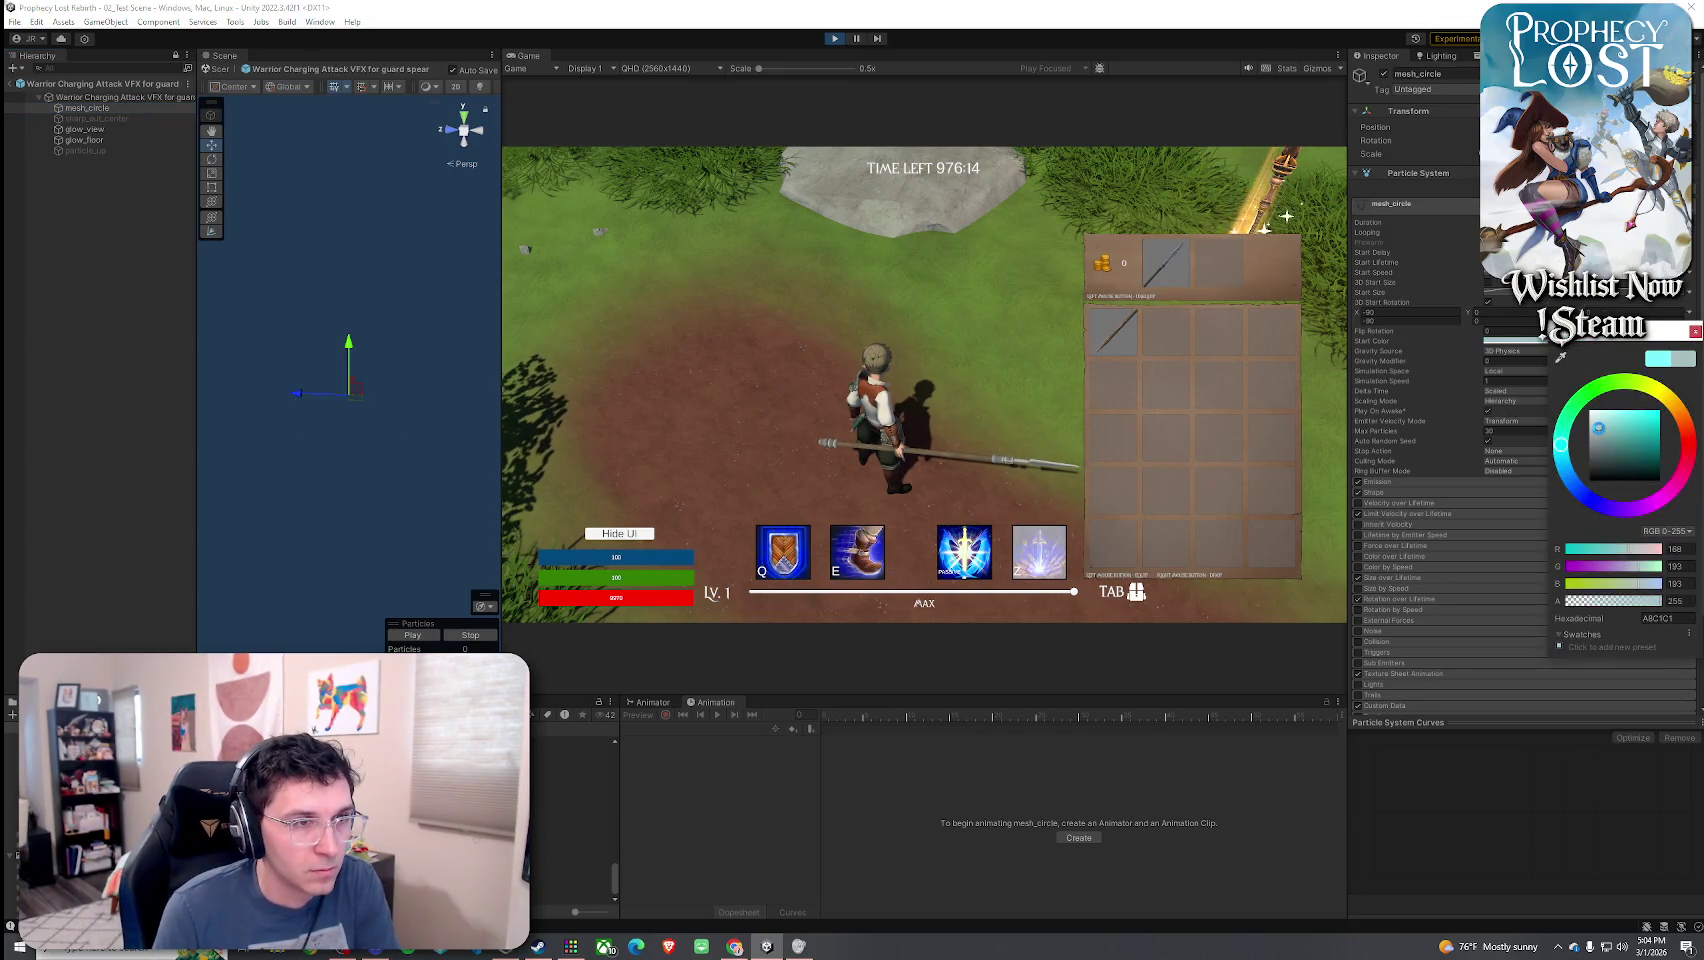
- Desaturate glow_view's colour to grey-blue and set glow_floor's start colour to red FF0F00
left_click(85, 129)
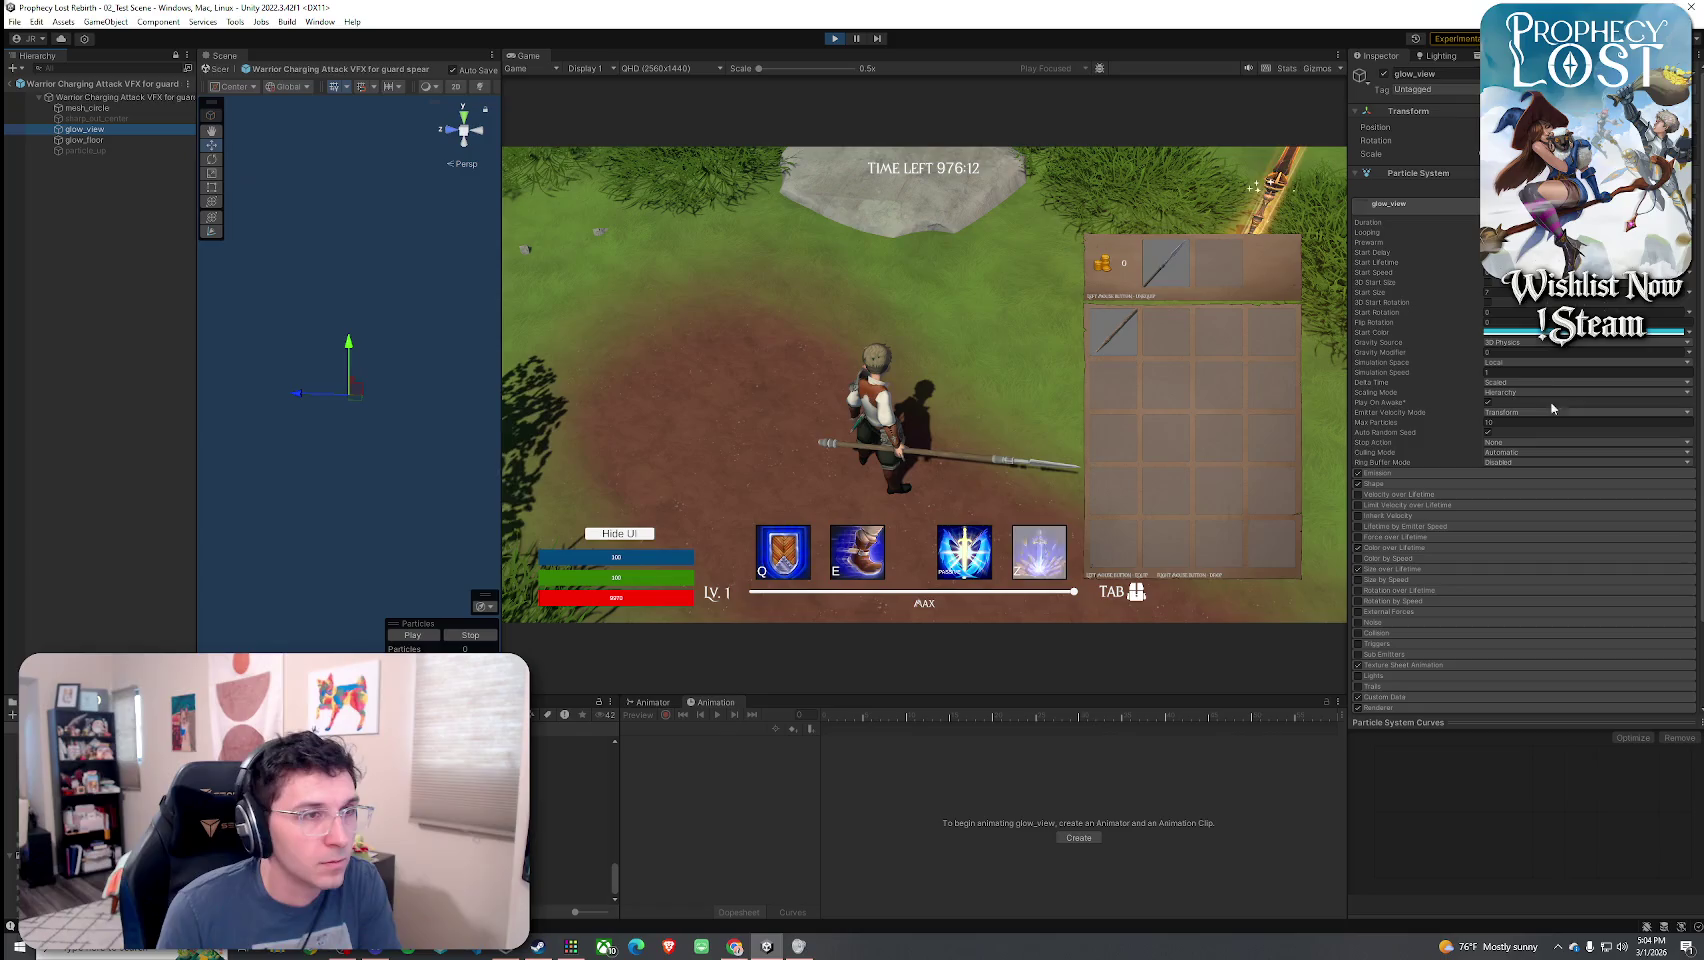
left_click(1528, 334)
left_click(1582, 432)
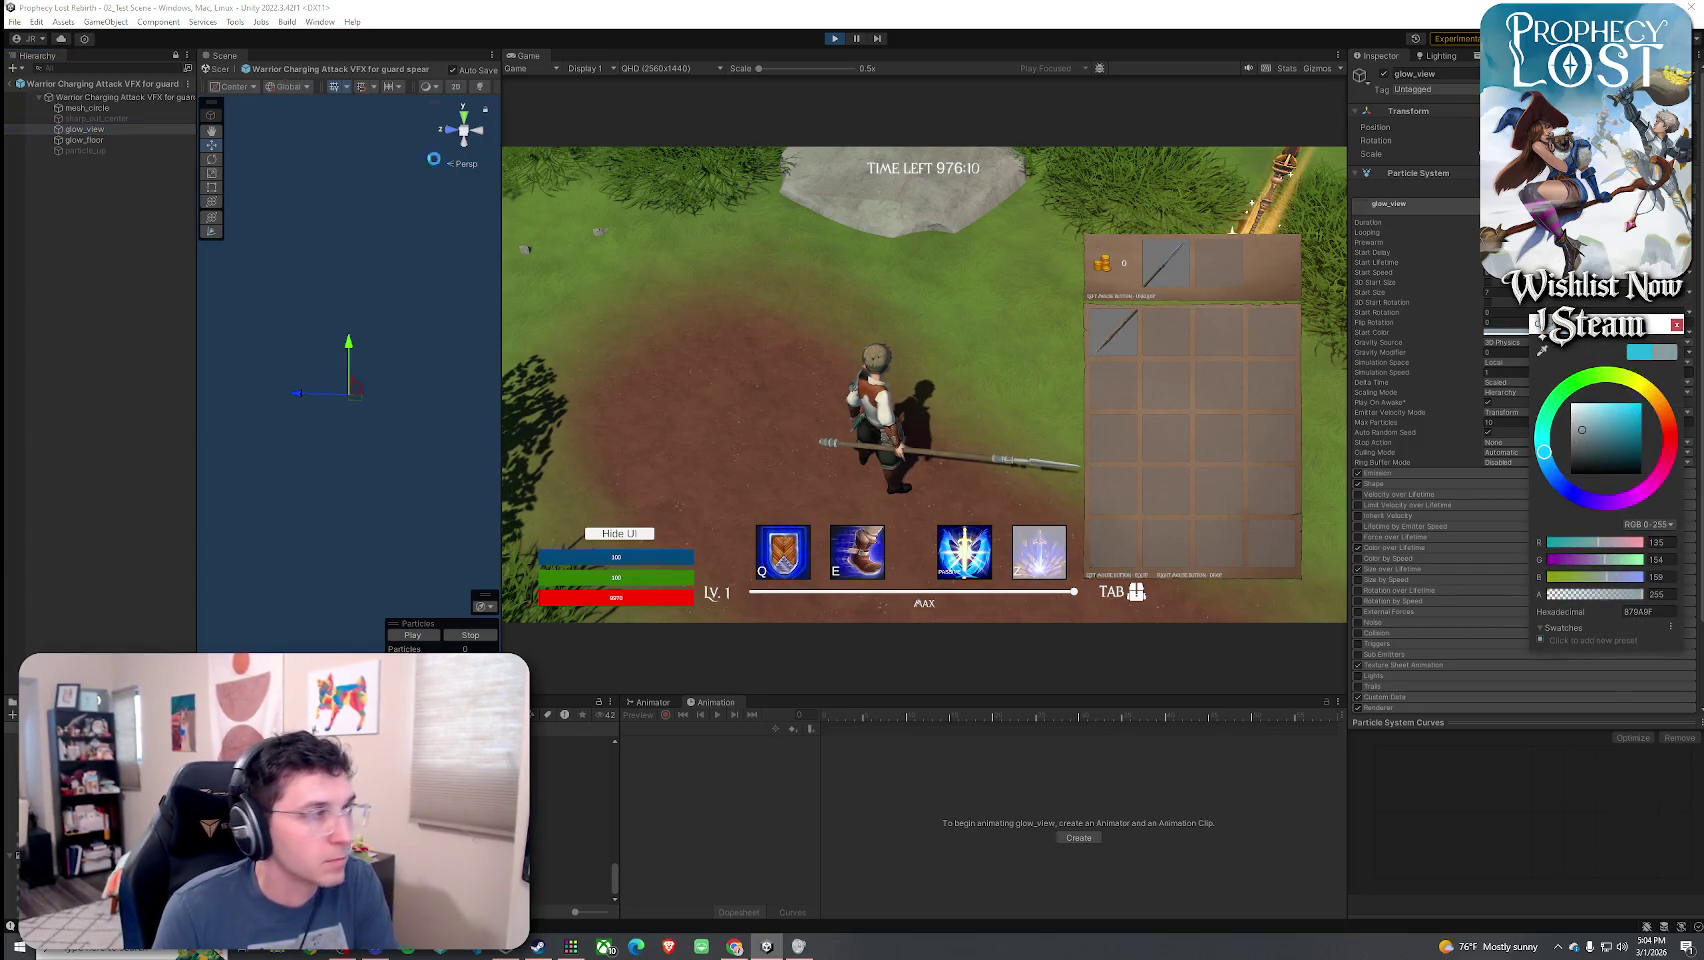
left_click(85, 140)
left_click(1515, 341)
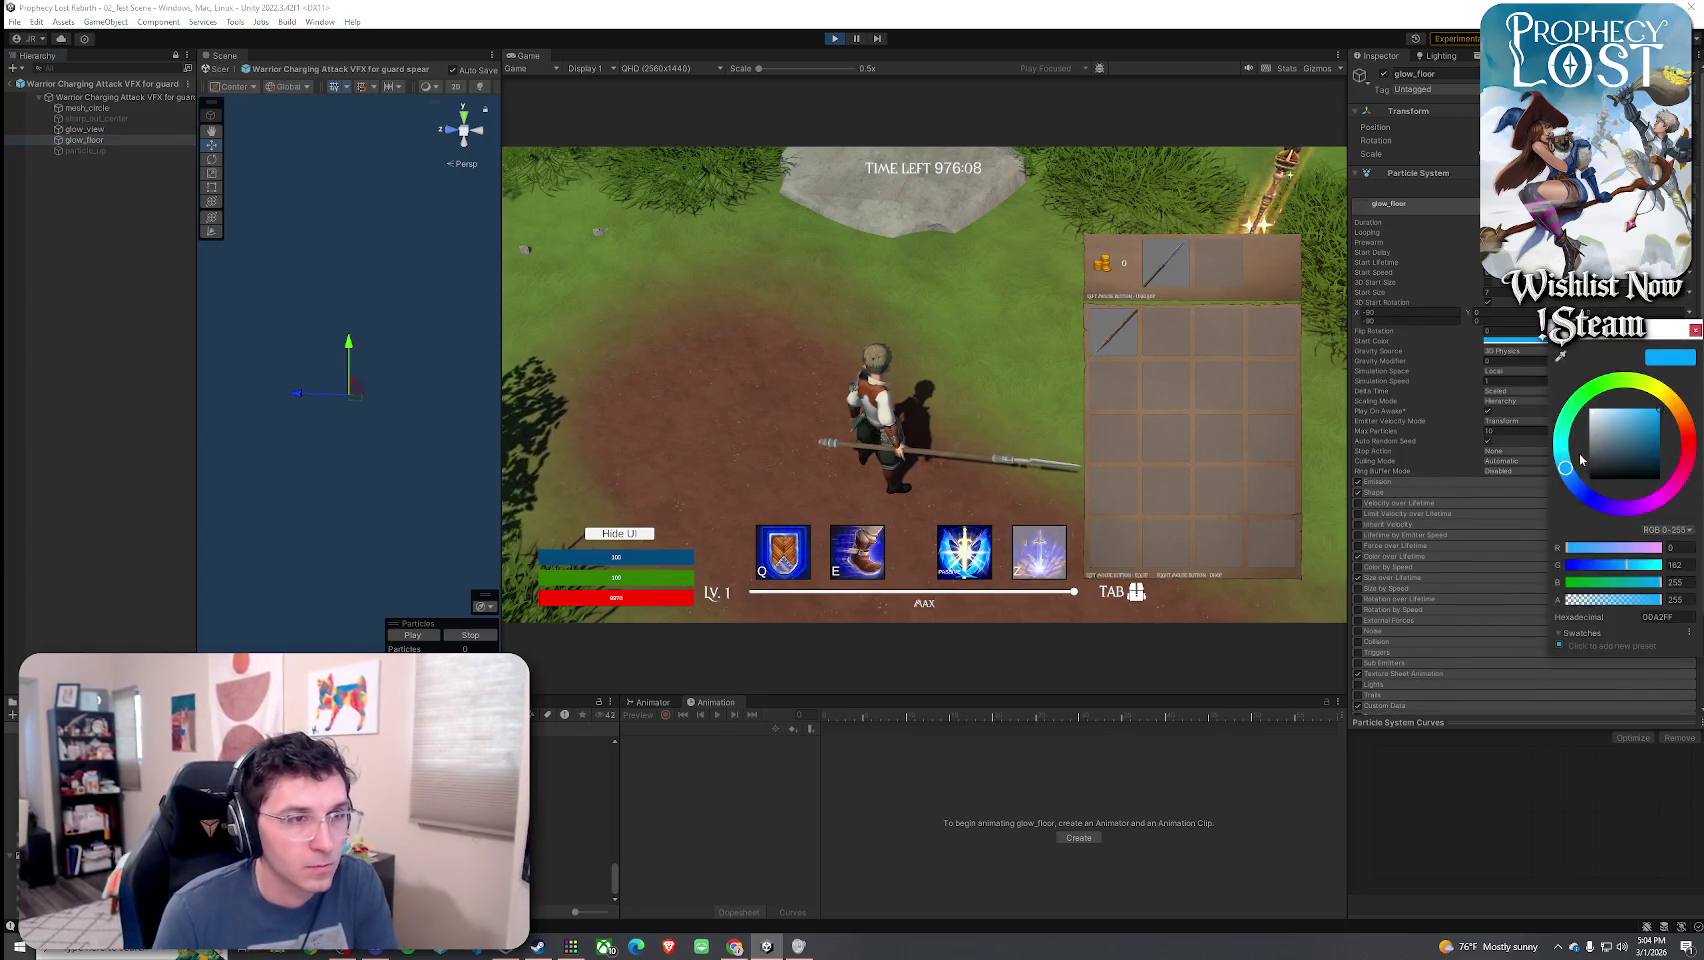
left_click(1688, 440)
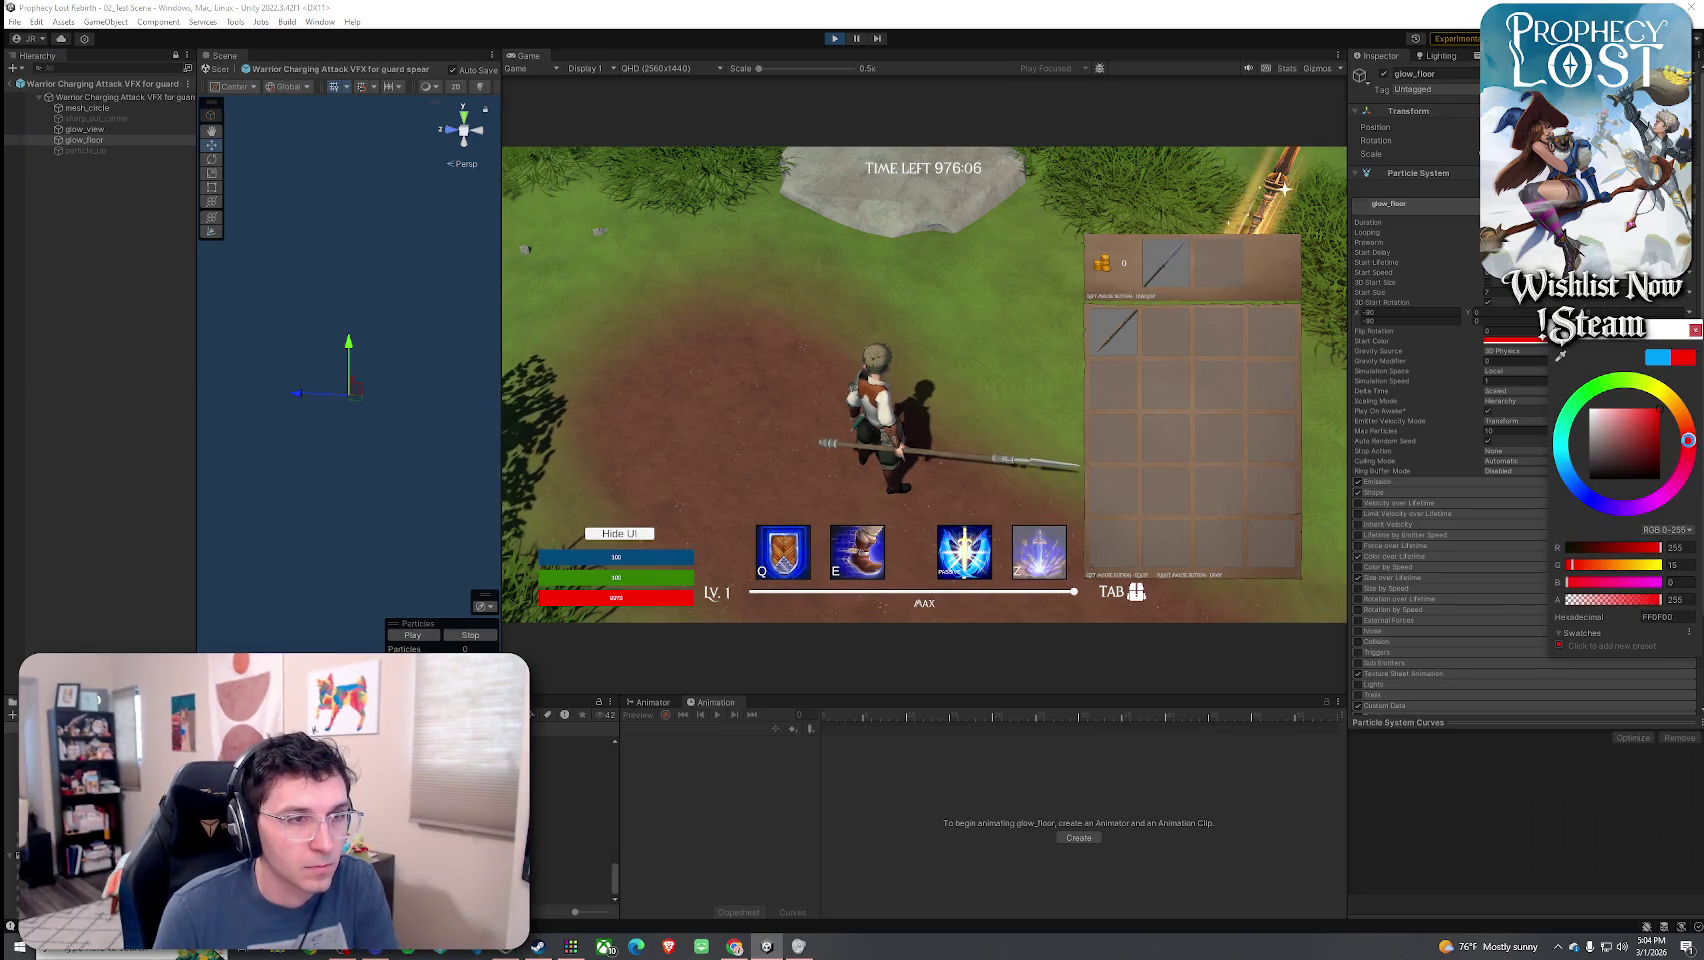
left_click(1002, 414)
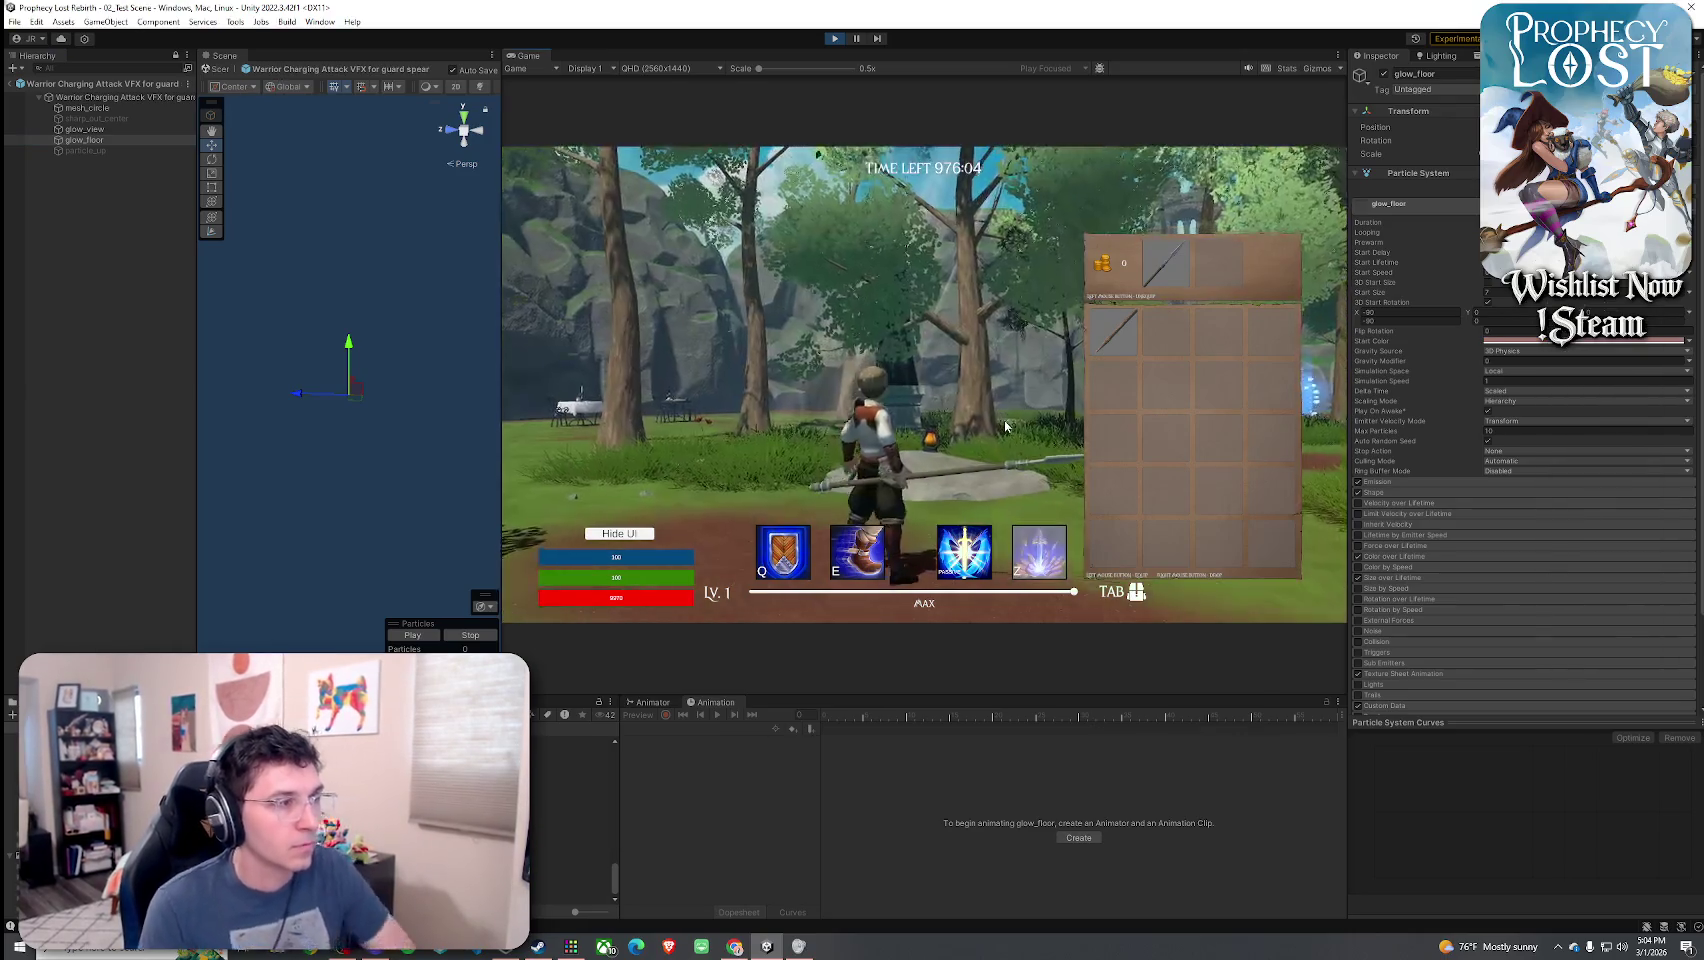
key("super")
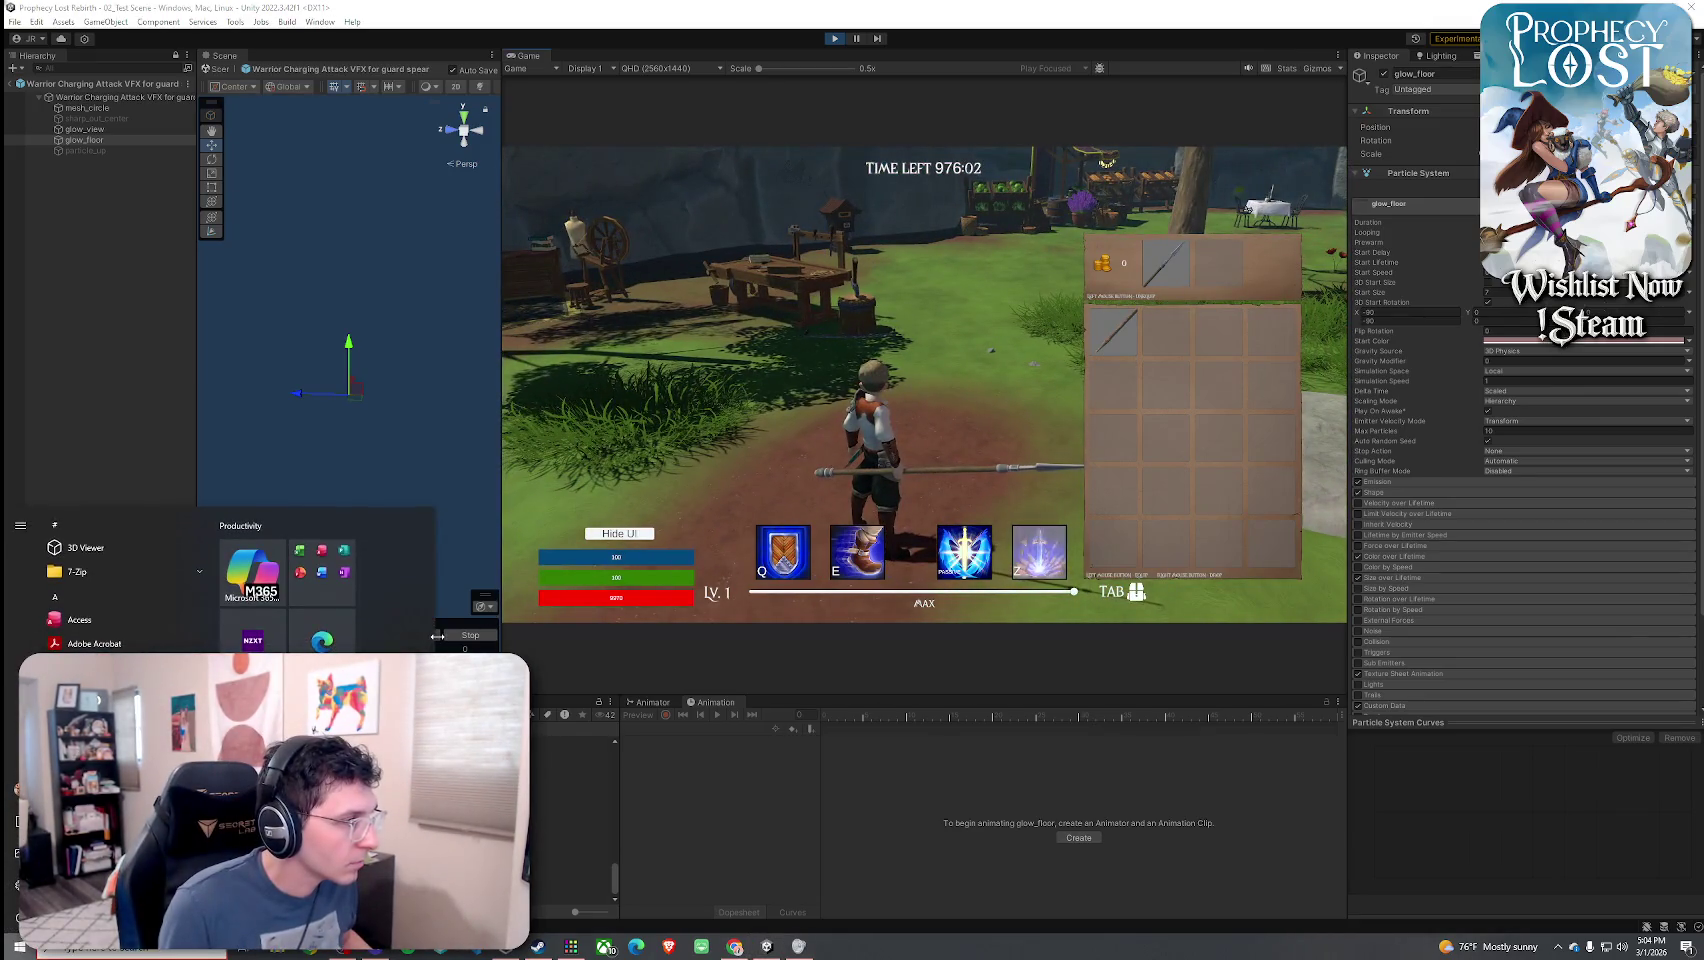
- Select the charging VFX root and play its particle preview in the scene
left_click(442, 632)
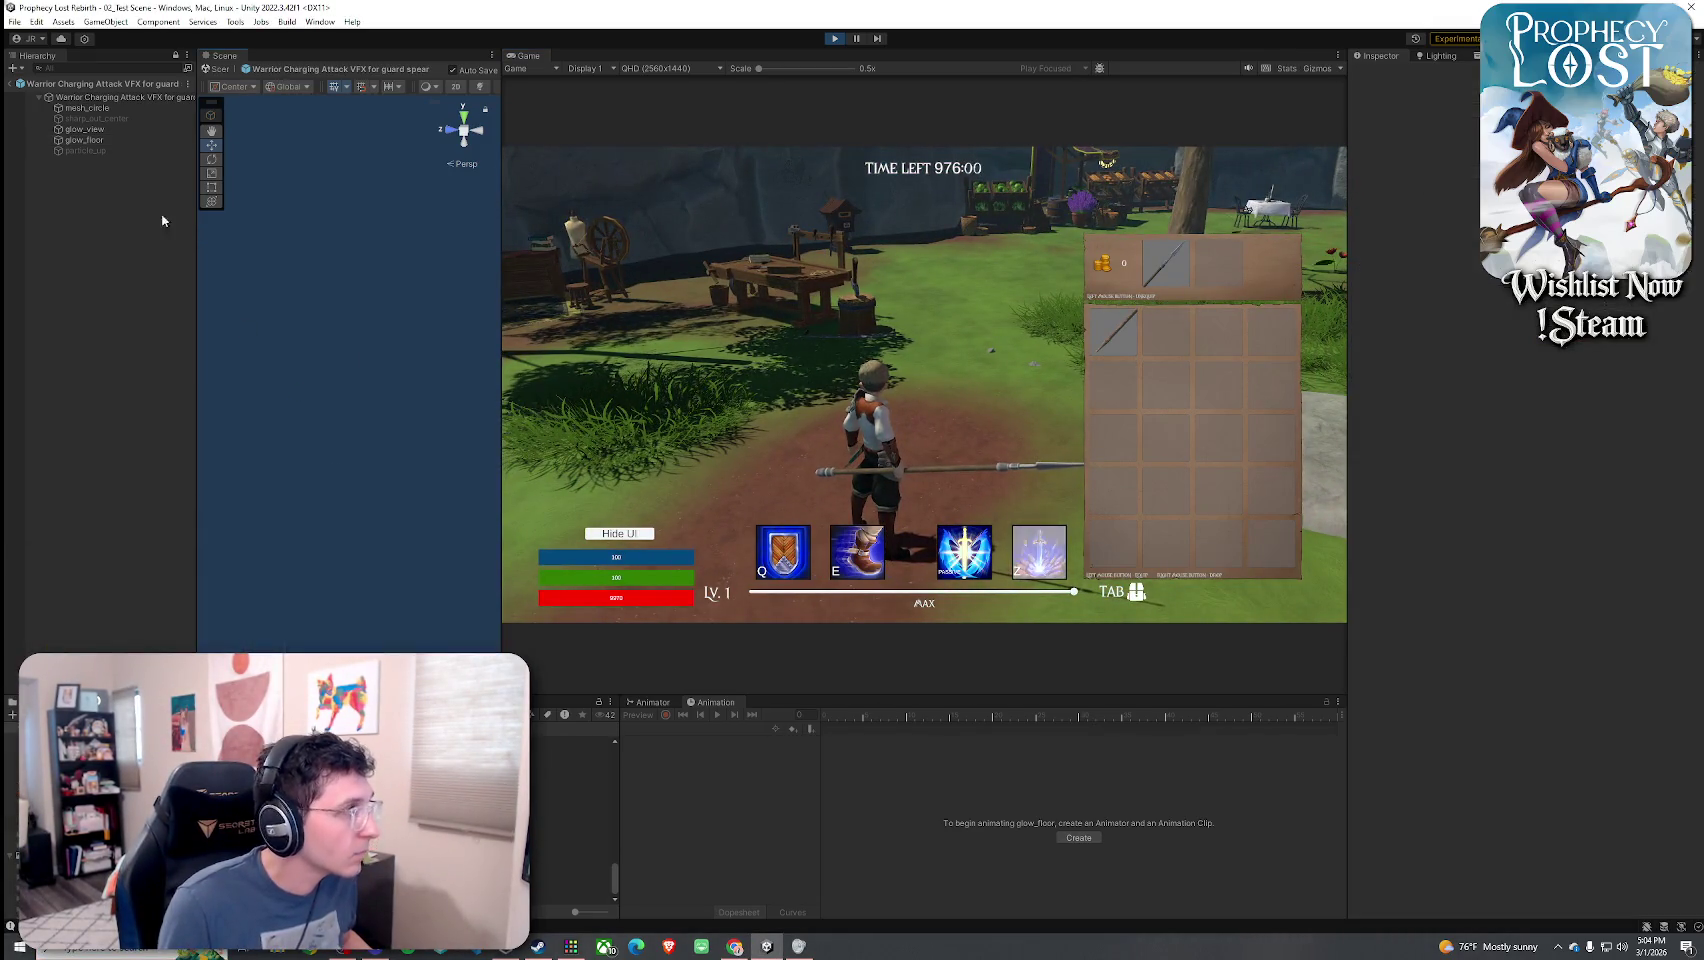
left_click(101, 100)
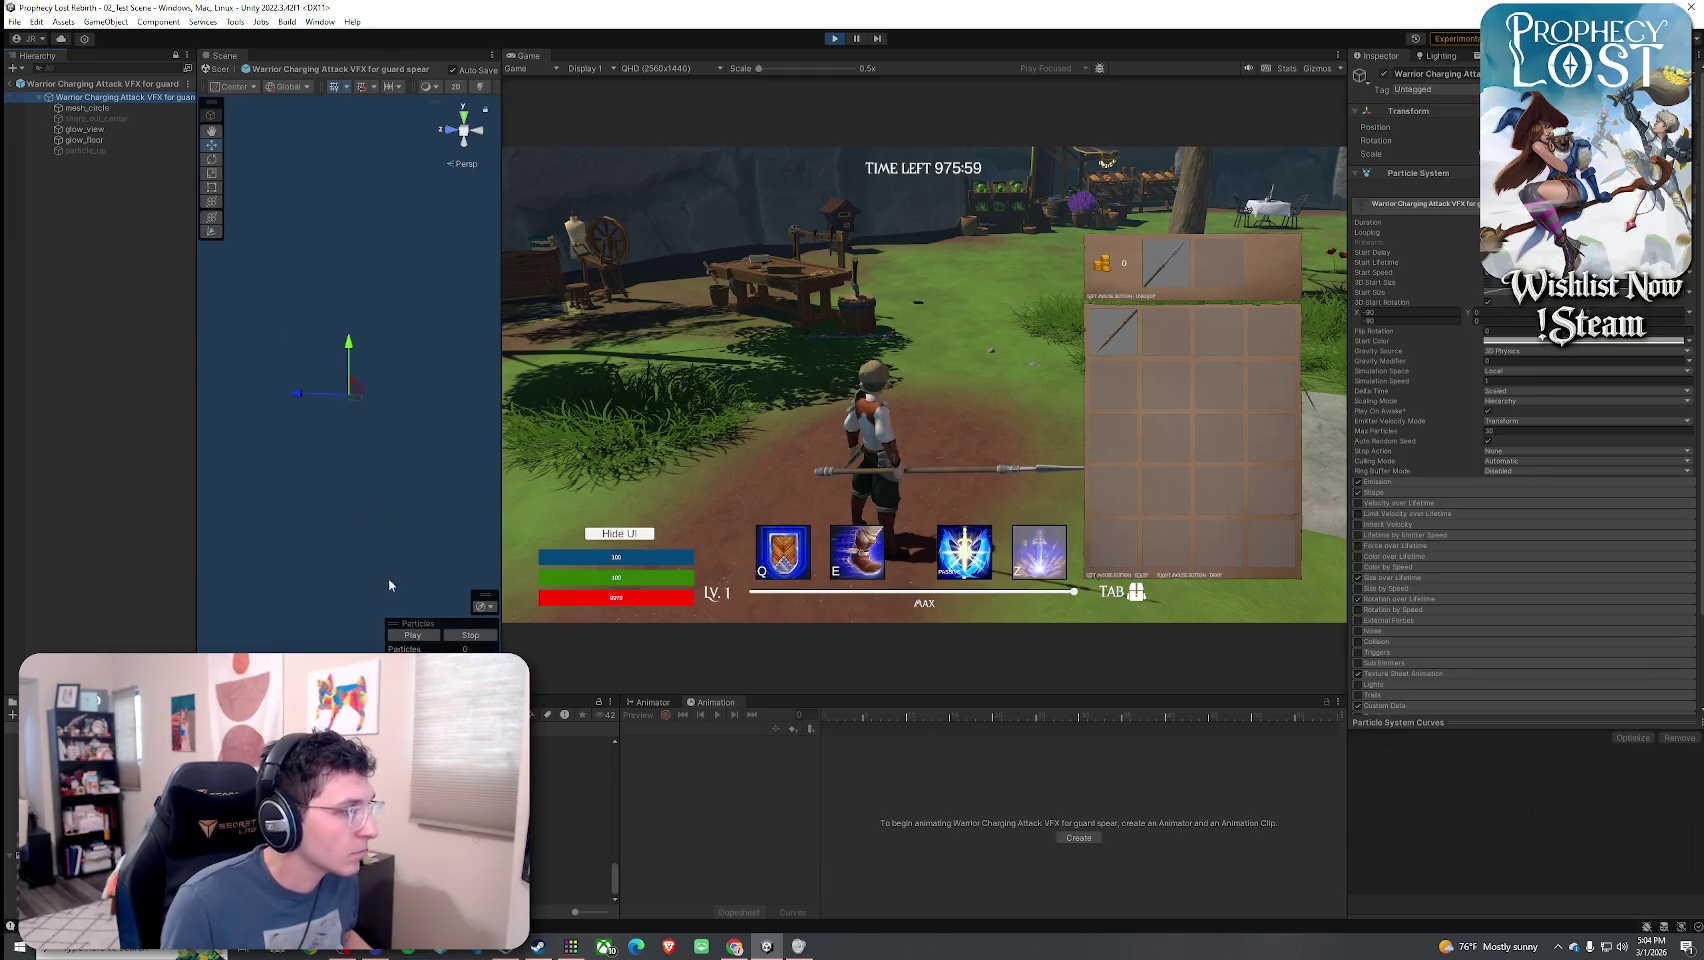
mouse_move(400, 540)
left_mouse_down()
mouse_move(365, 480)
mouse_move(346, 493)
mouse_move(350, 470)
mouse_move(360, 520)
left_mouse_up()
left_click(423, 634)
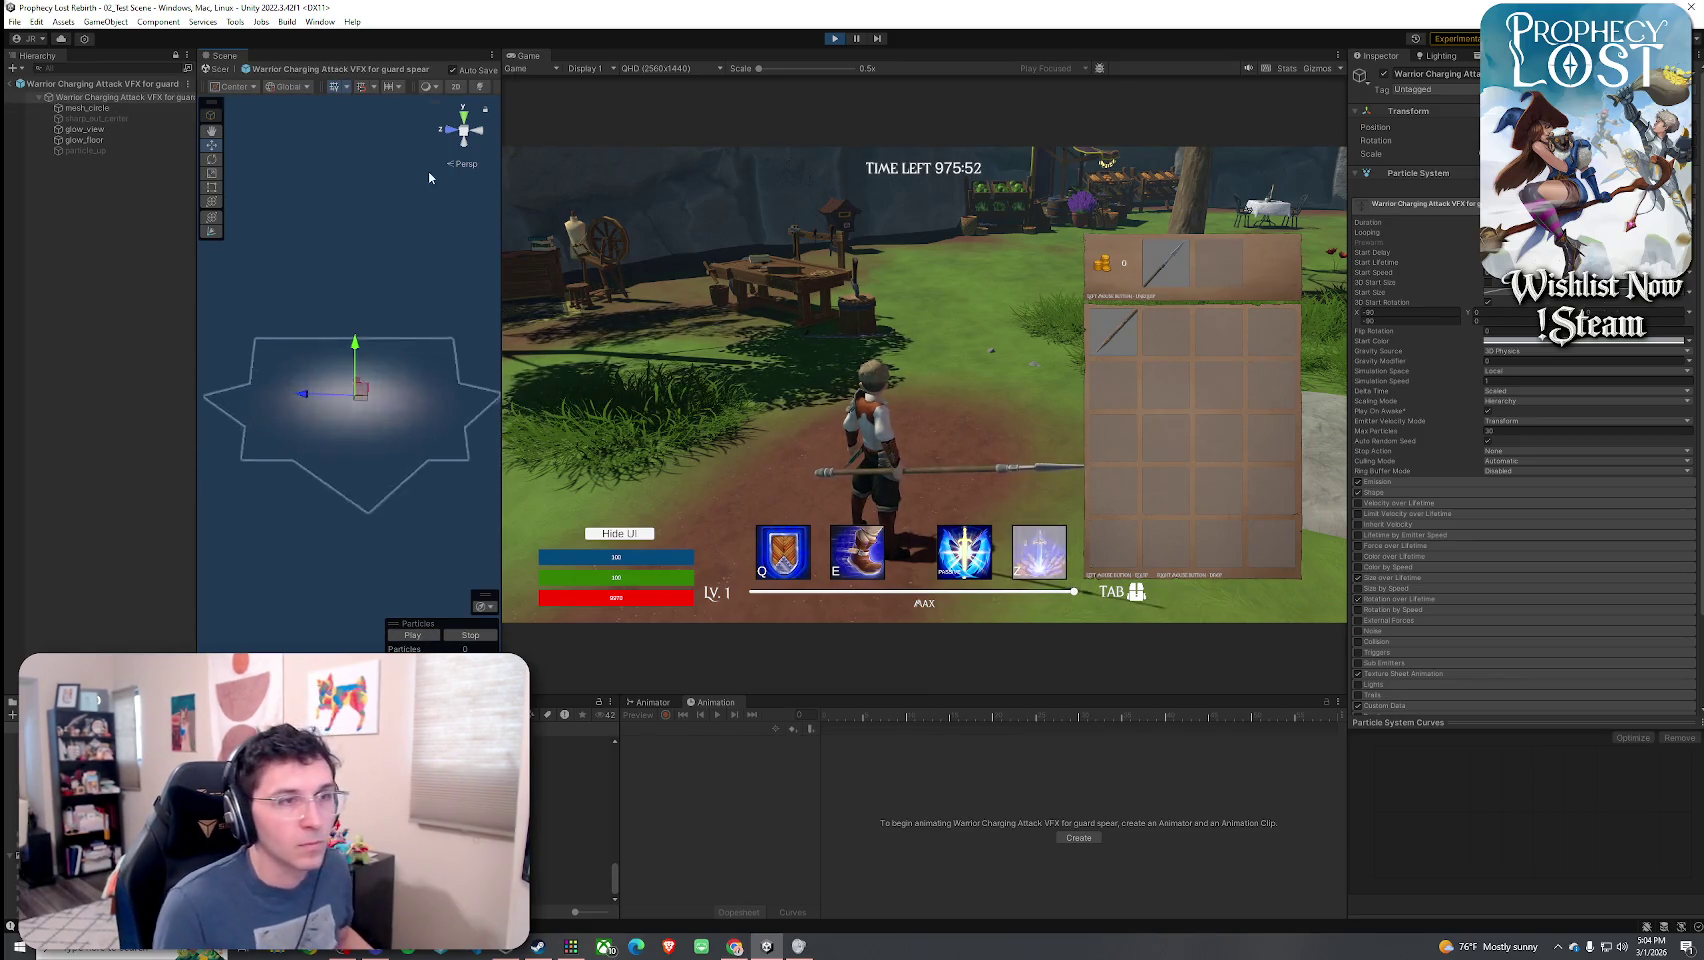
- Expand the Emission, Velocity, Shape, Size, Rotation, Texture Sheet, Custom Data and Renderer modules
left_click(1429, 482)
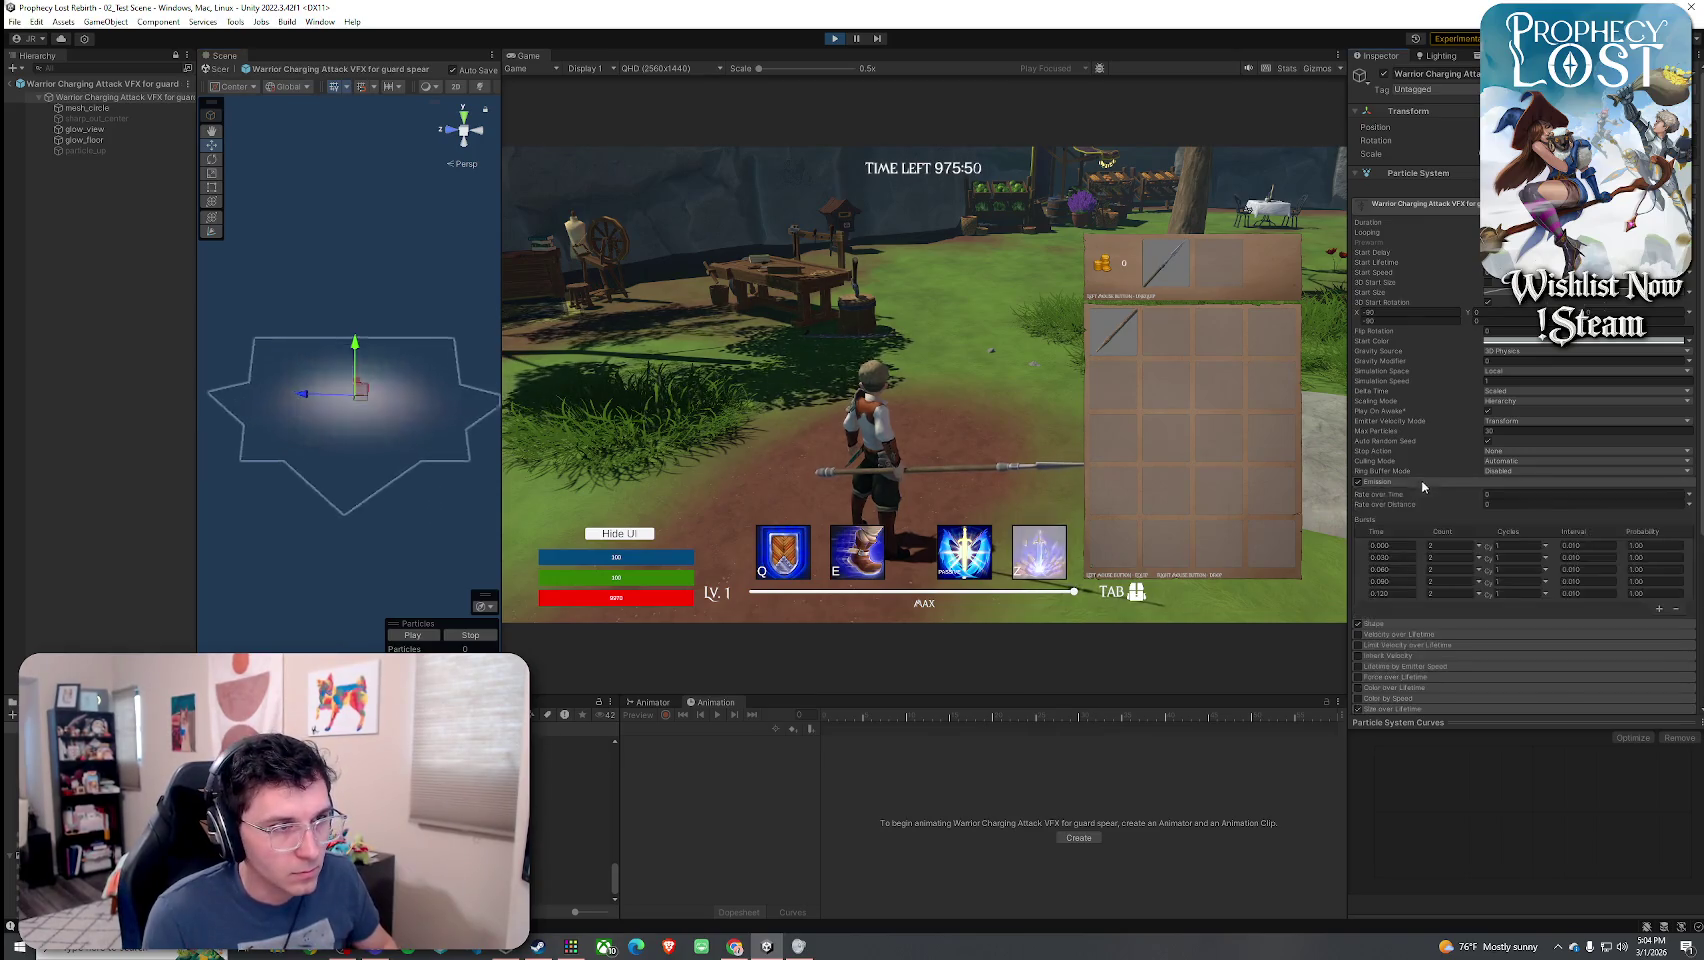
scroll(1430, 500, "down", 2)
left_click(1424, 489)
left_click(1424, 481)
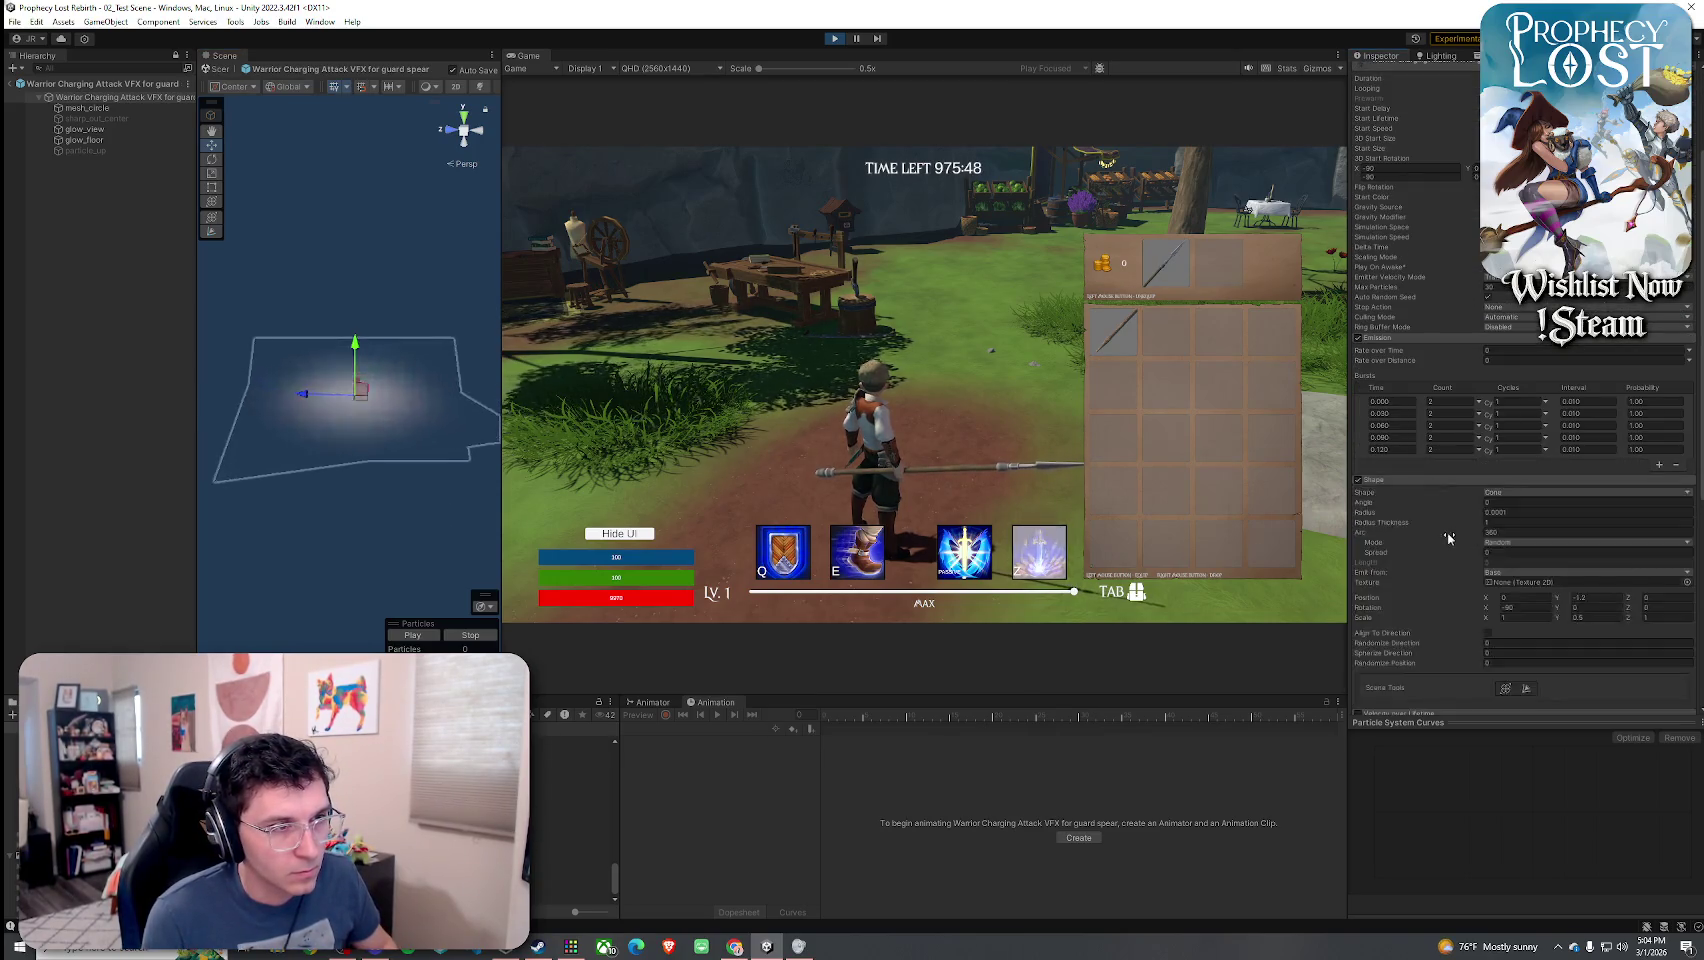
scroll(1447, 532, "down", 5)
left_click(1403, 527)
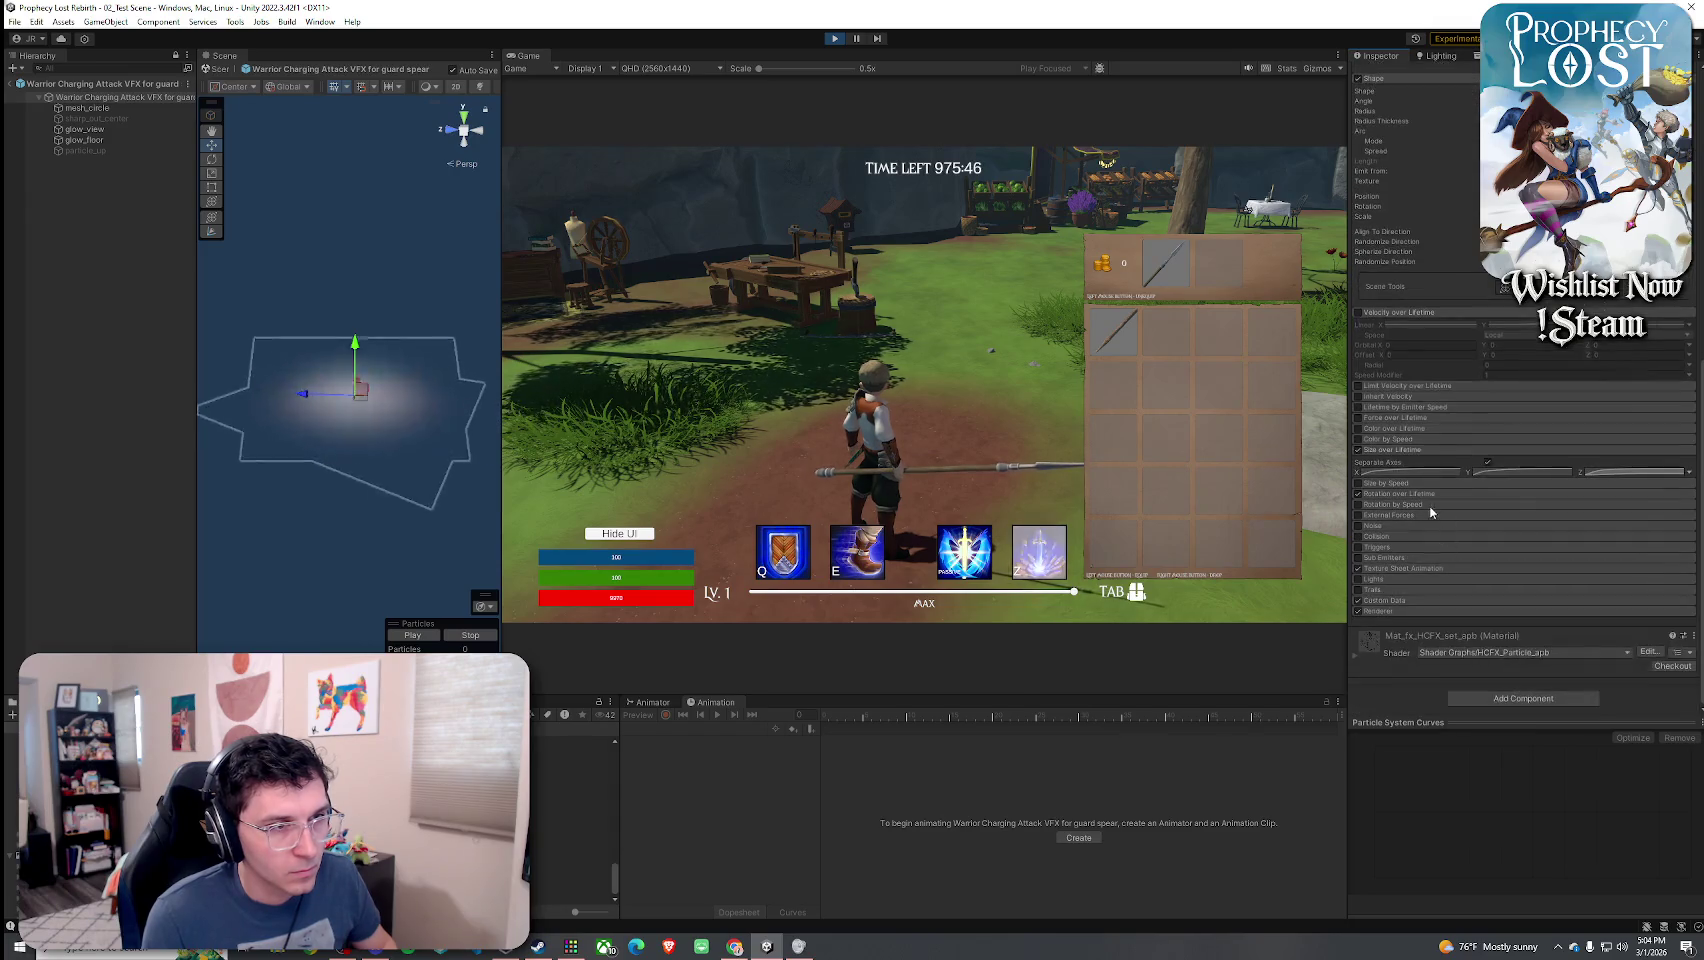
left_click(1403, 571)
scroll(1403, 571, "down", 2)
left_click(1402, 568)
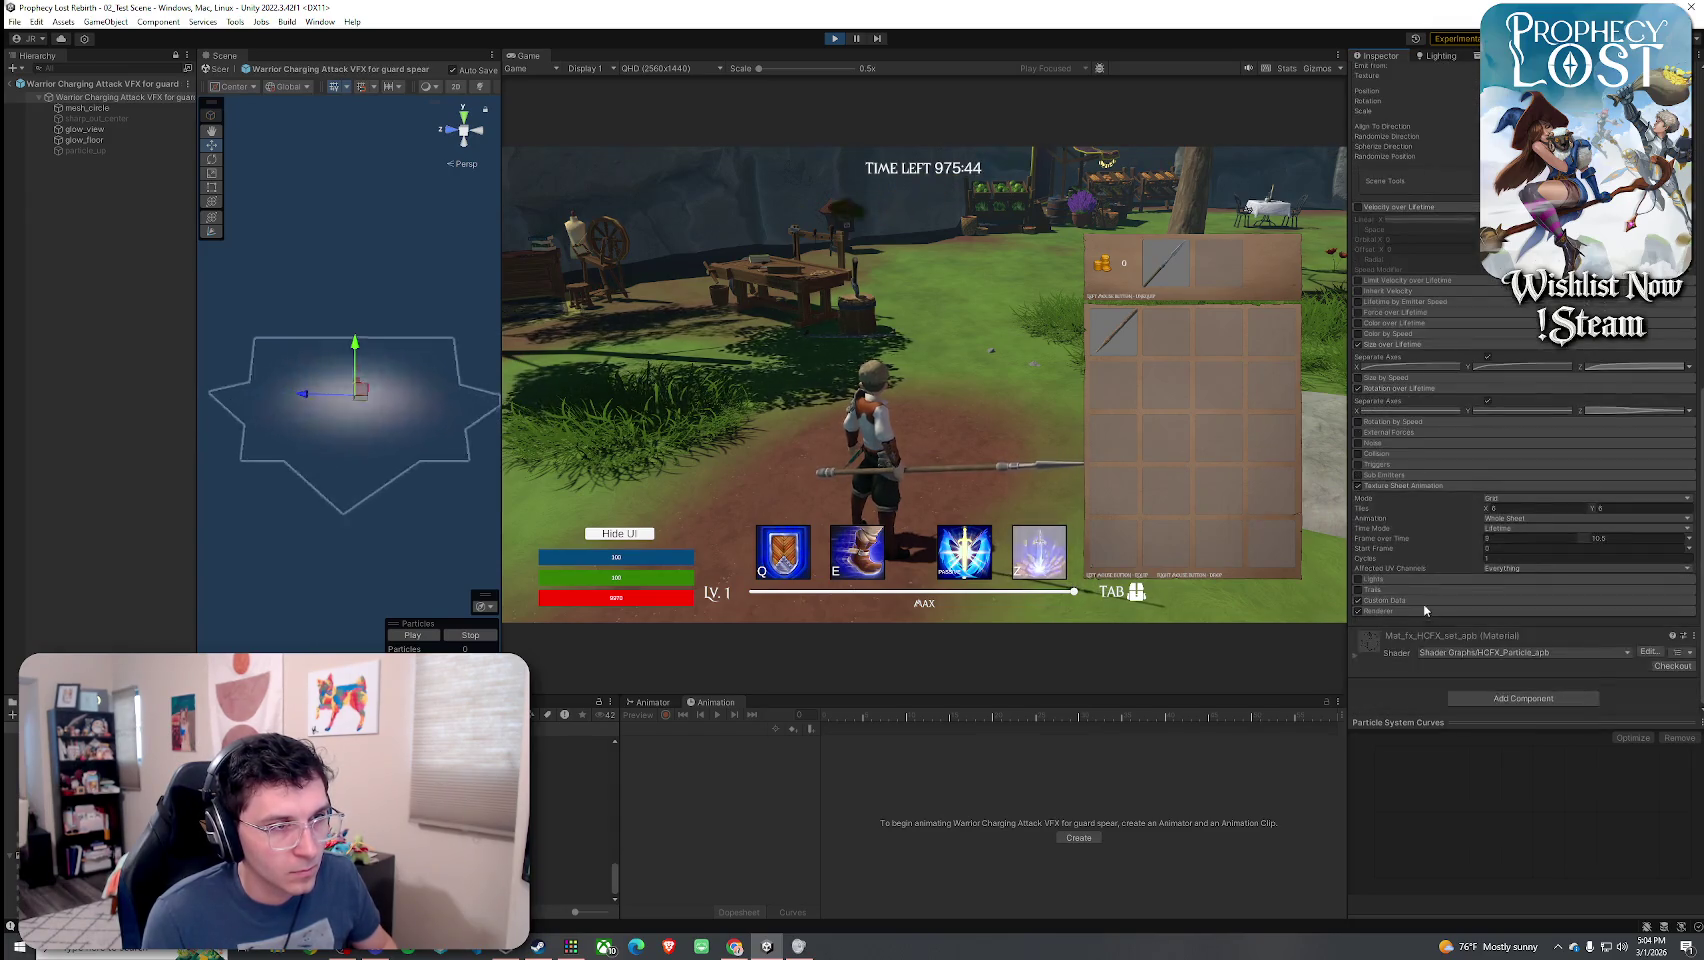
scroll(1410, 590, "down", 1)
left_click(1420, 608)
- Scroll through the root particle system's module settings to review them
scroll(1447, 614, "down", 2)
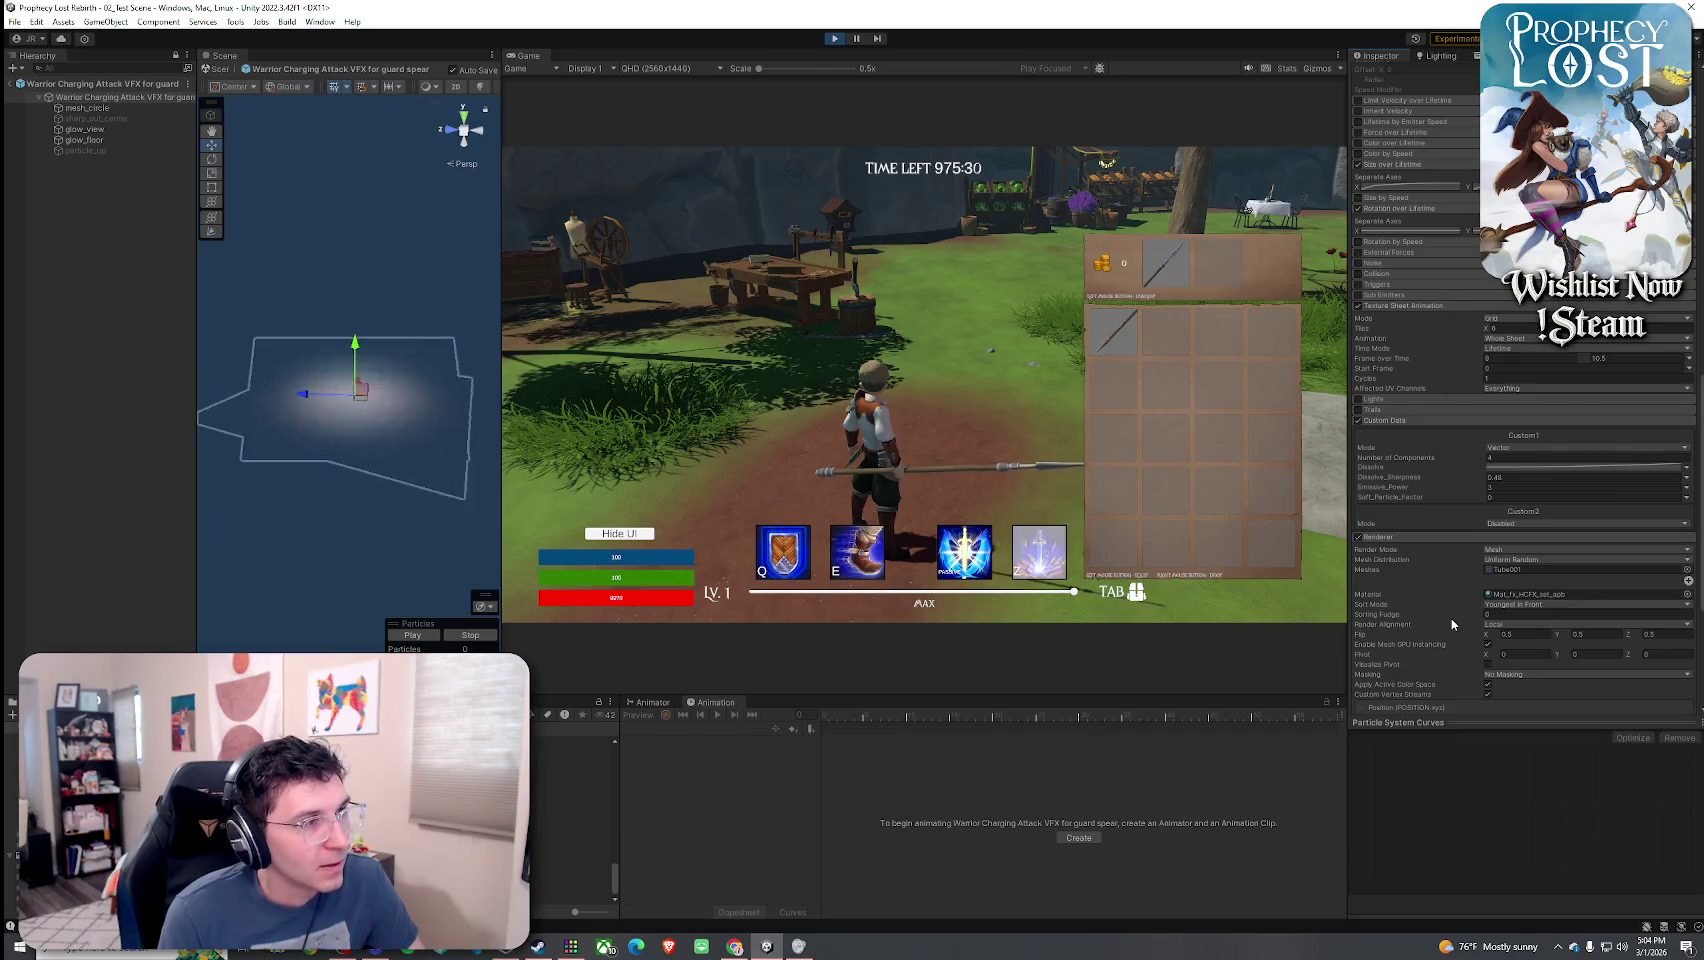
scroll(1435, 630, "down", 3)
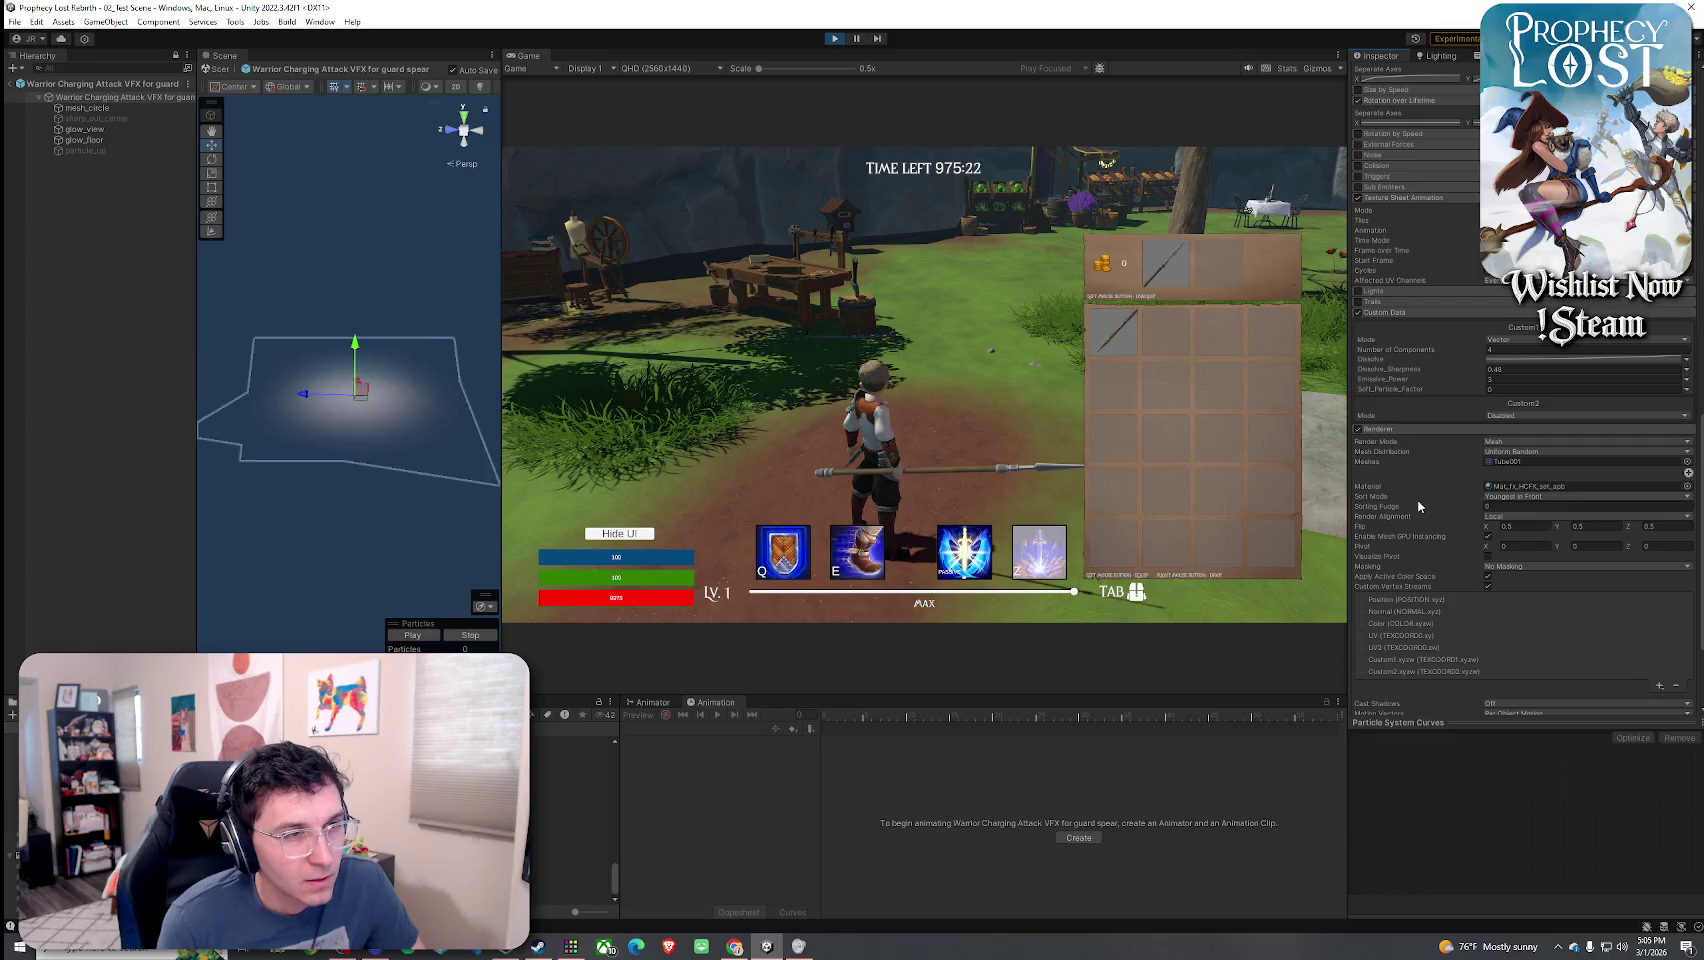
scroll(1407, 548, "down", 4)
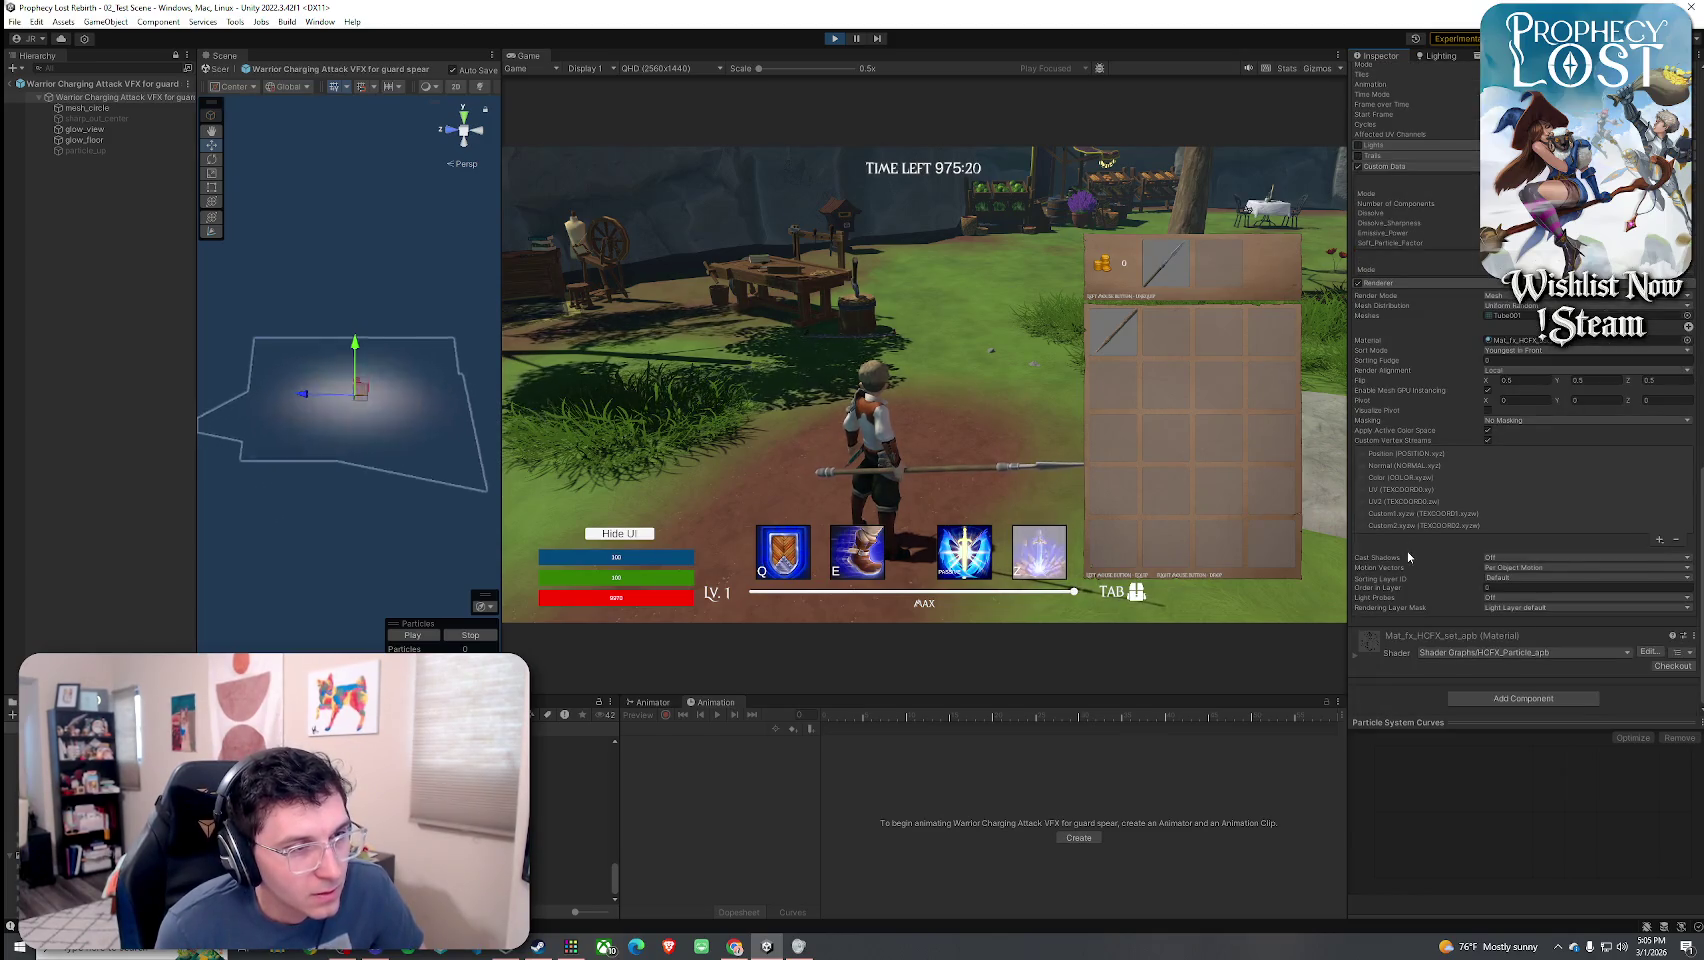
scroll(1400, 550, "up", 3)
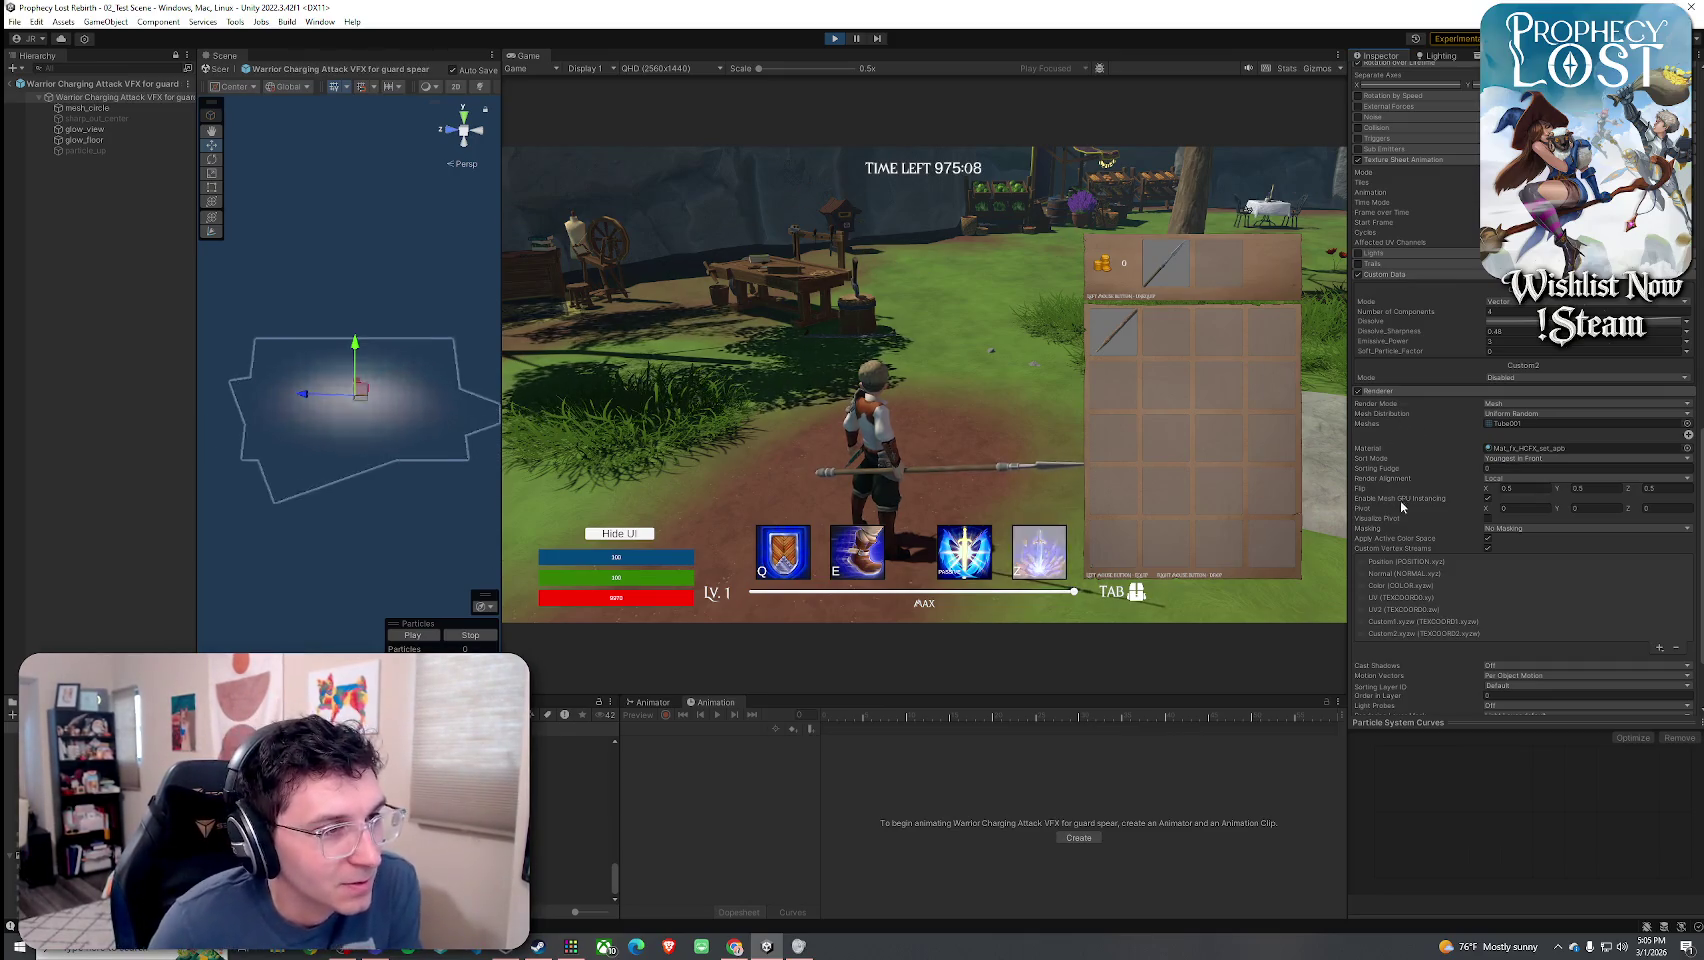
scroll(1401, 507, "down", 3)
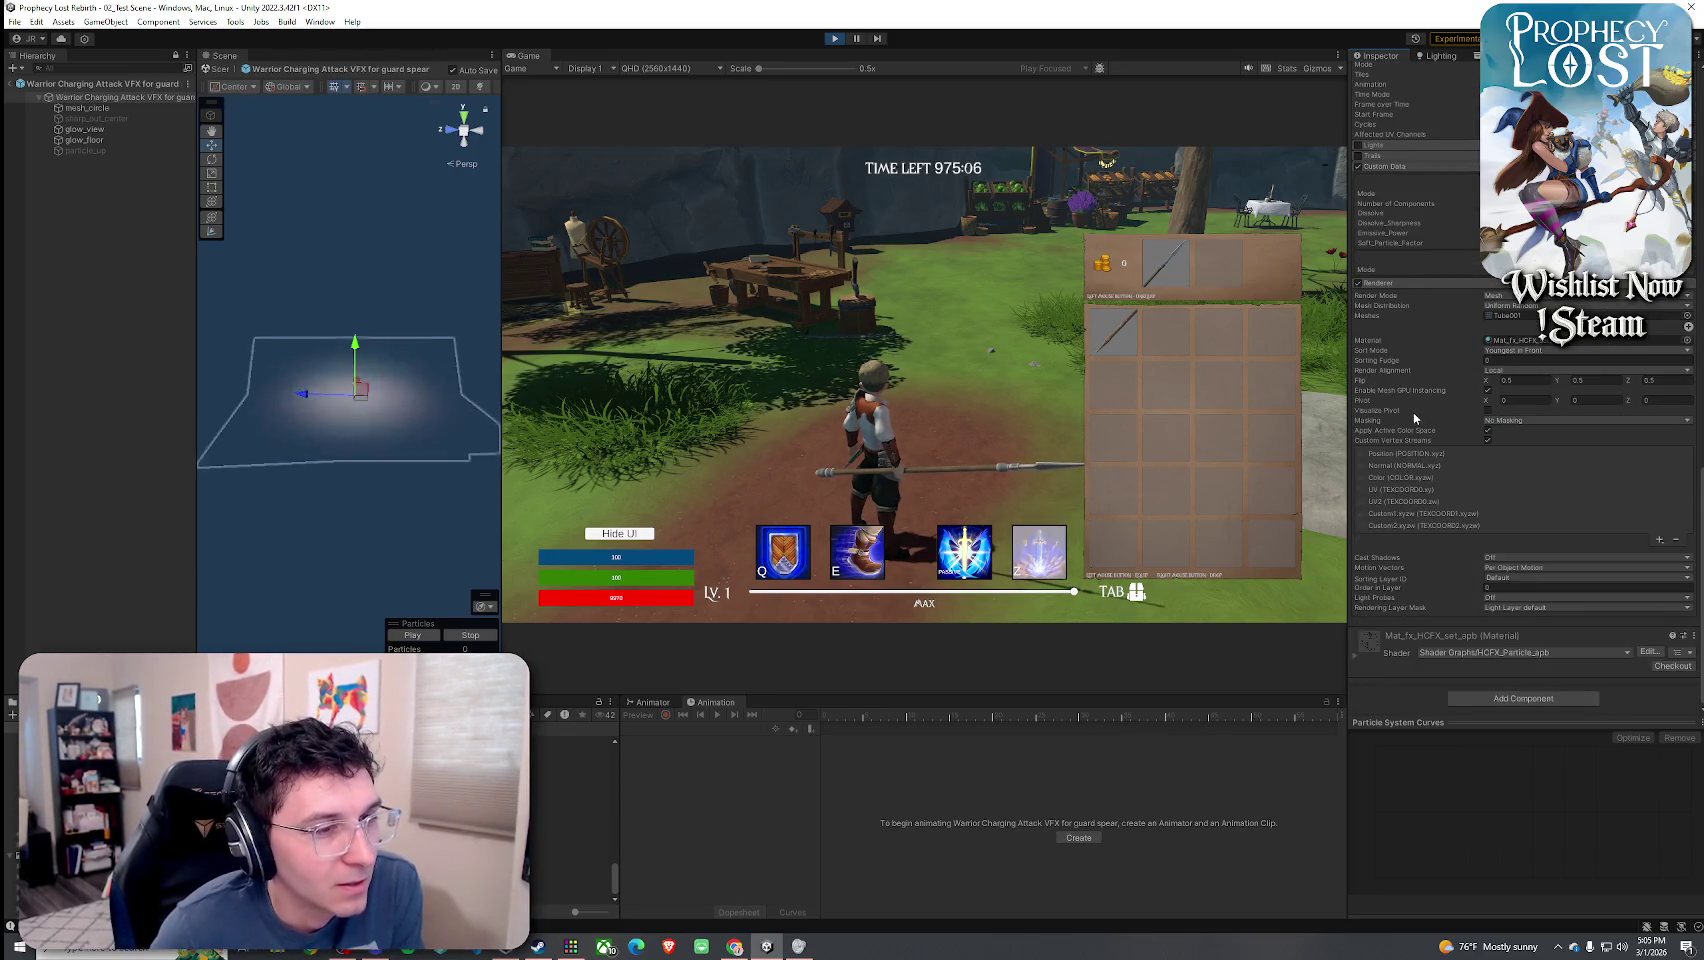
scroll(1444, 486, "up", 8)
scroll(1403, 585, "up", 3)
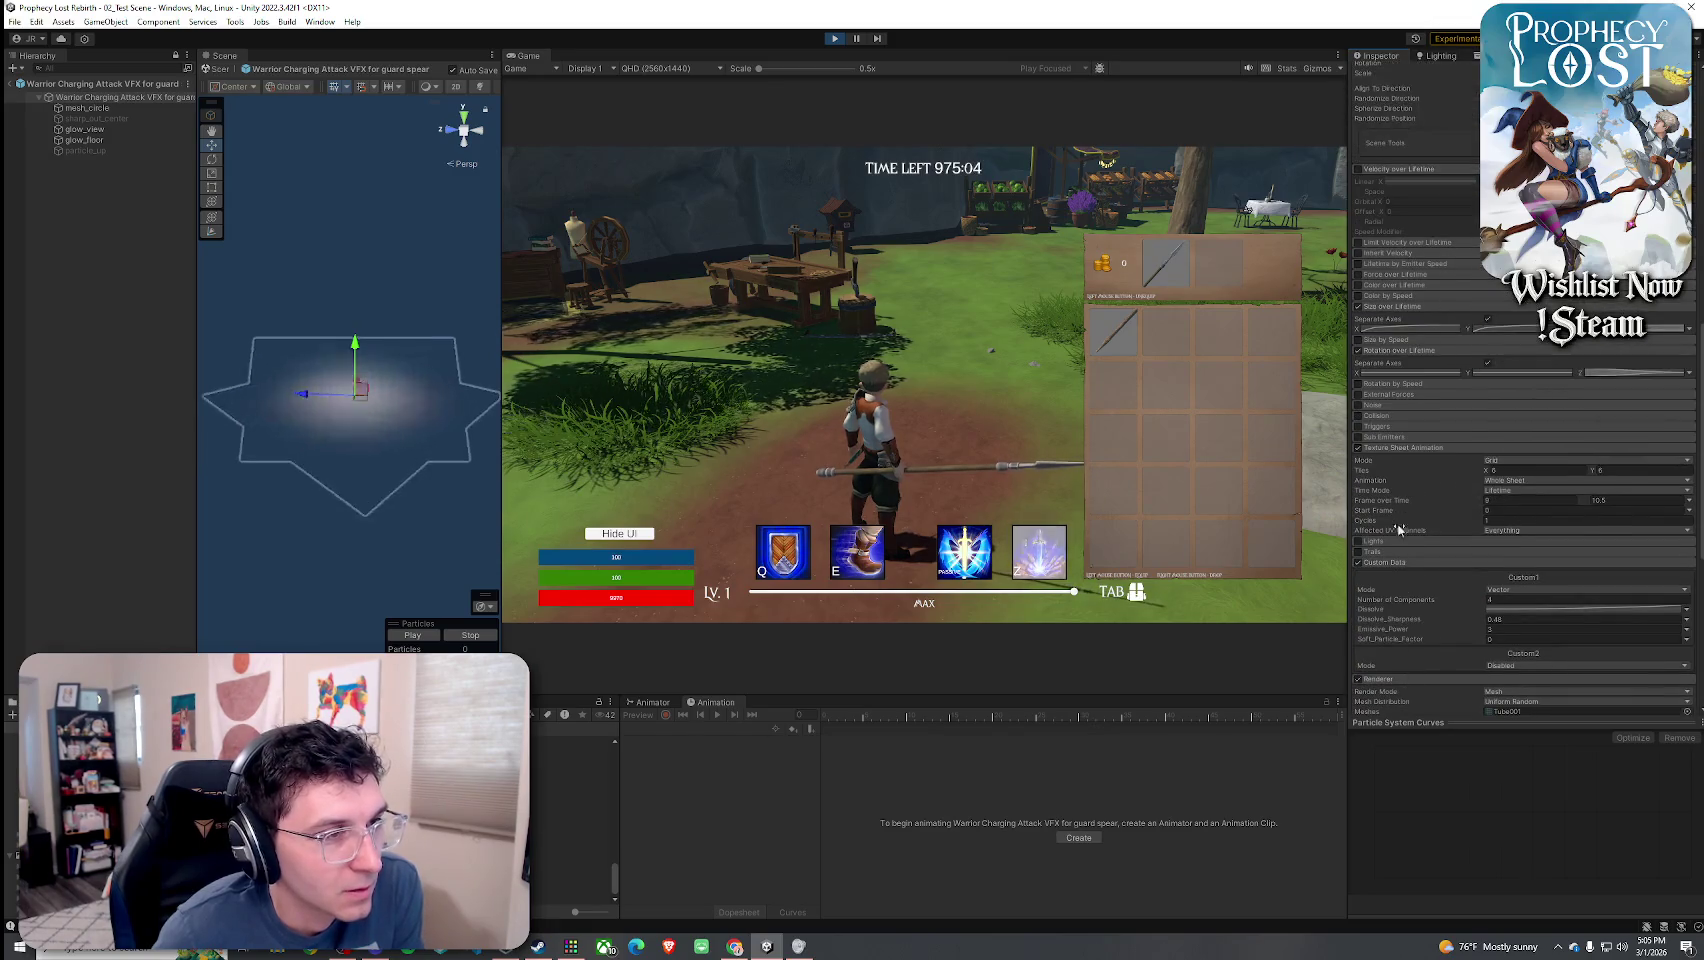
scroll(1400, 570, "up", 4)
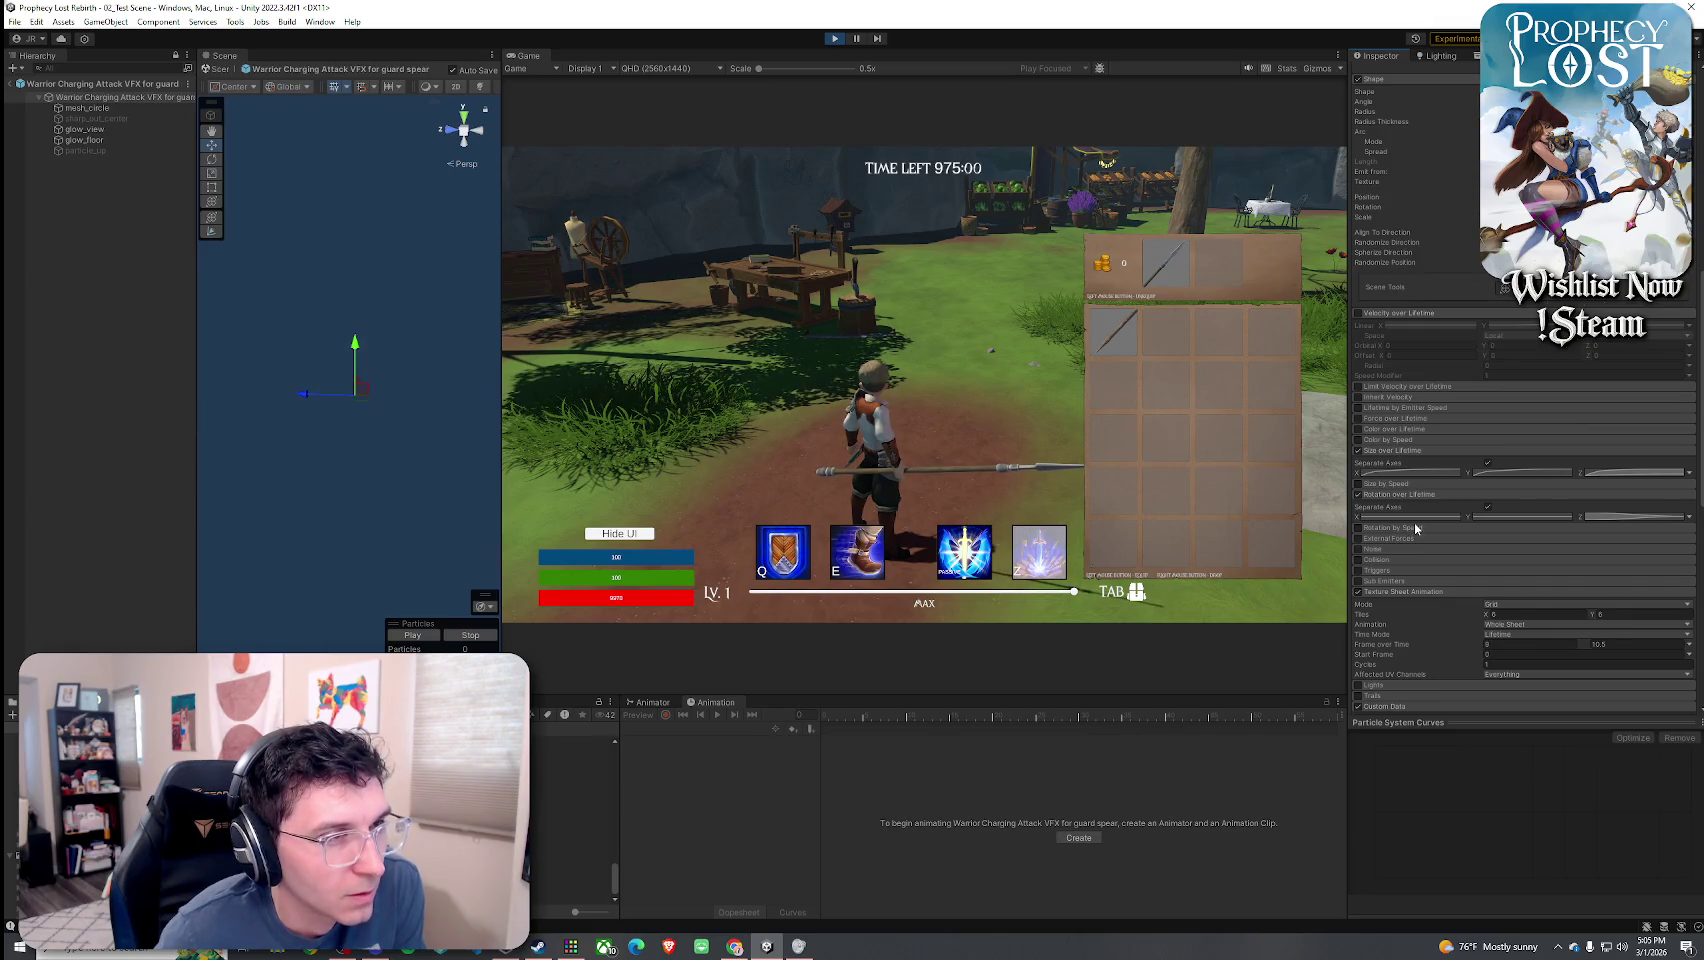
scroll(1414, 528, "up", 9)
scroll(1433, 458, "up", 6)
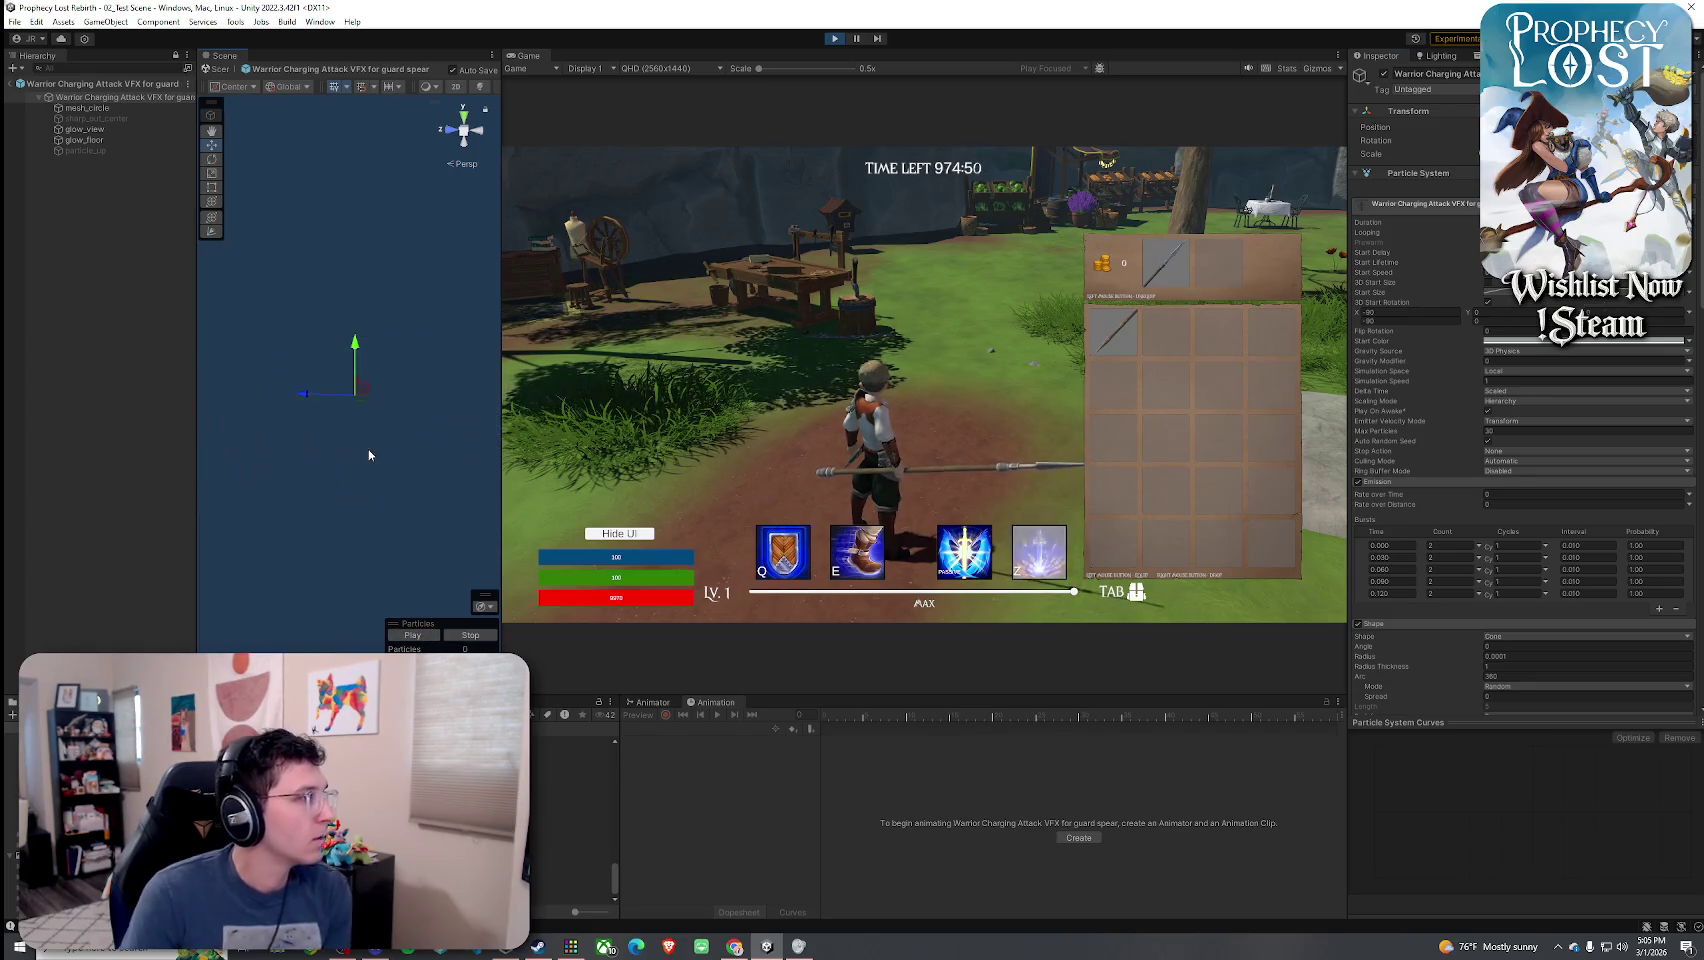
- Tint mesh_circle's start colour to a greyer brown, previewing the effect
left_click(100, 108)
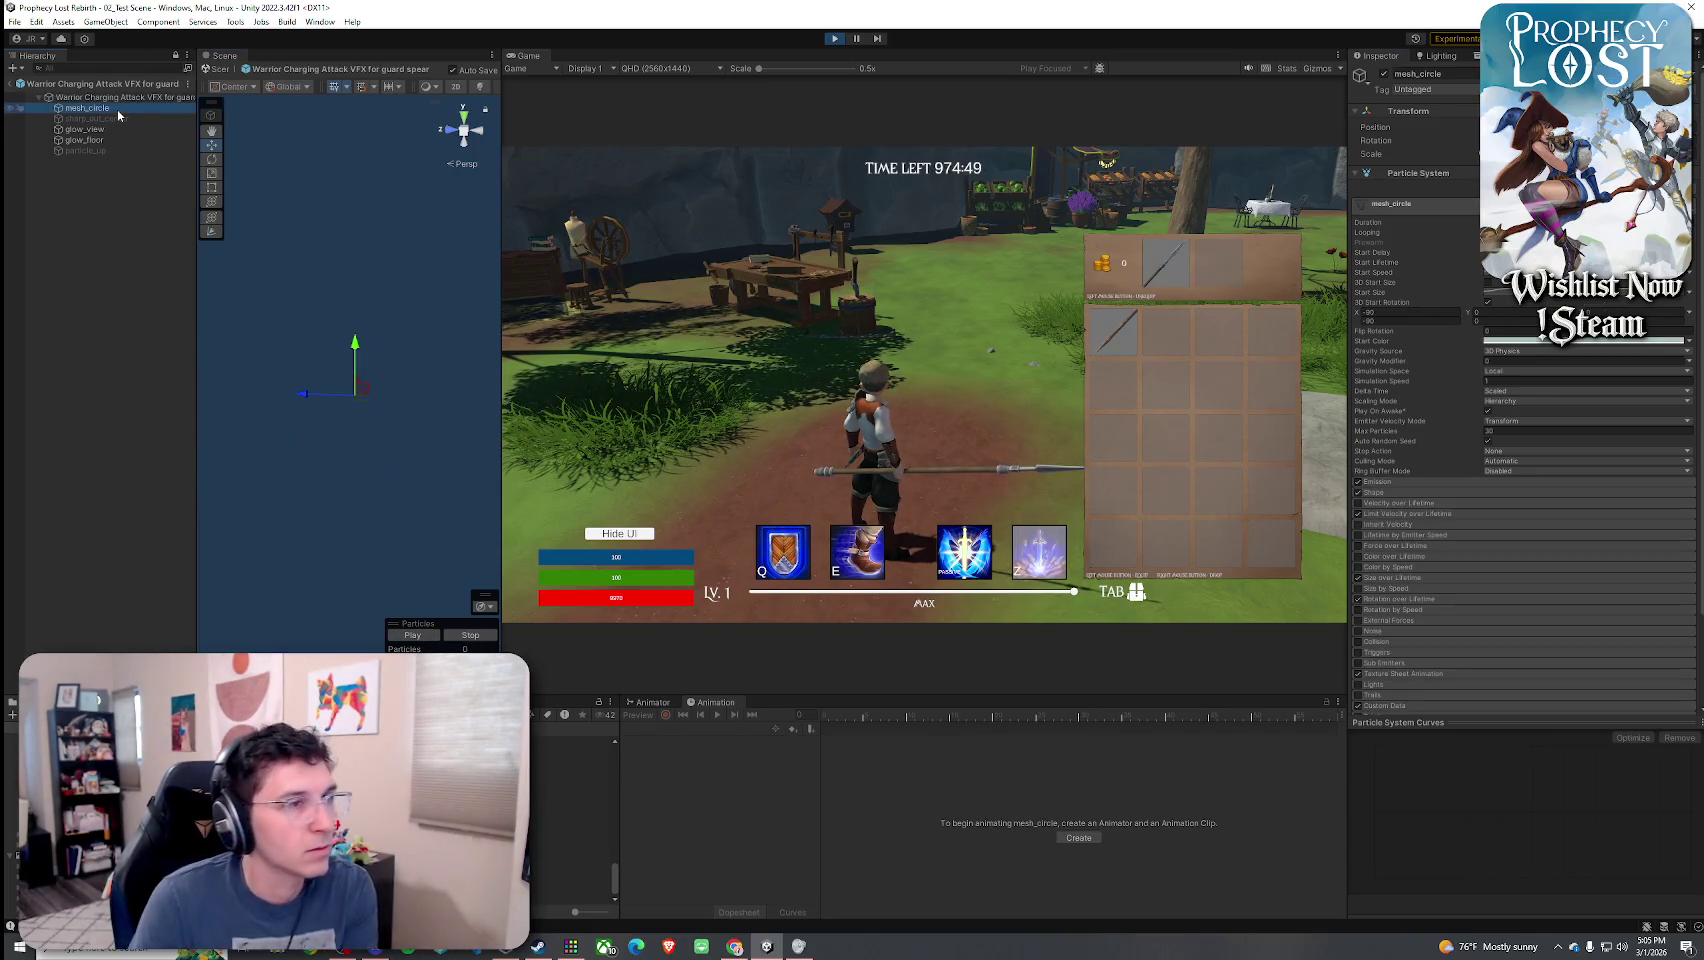
left_click(1522, 342)
left_click(1661, 432)
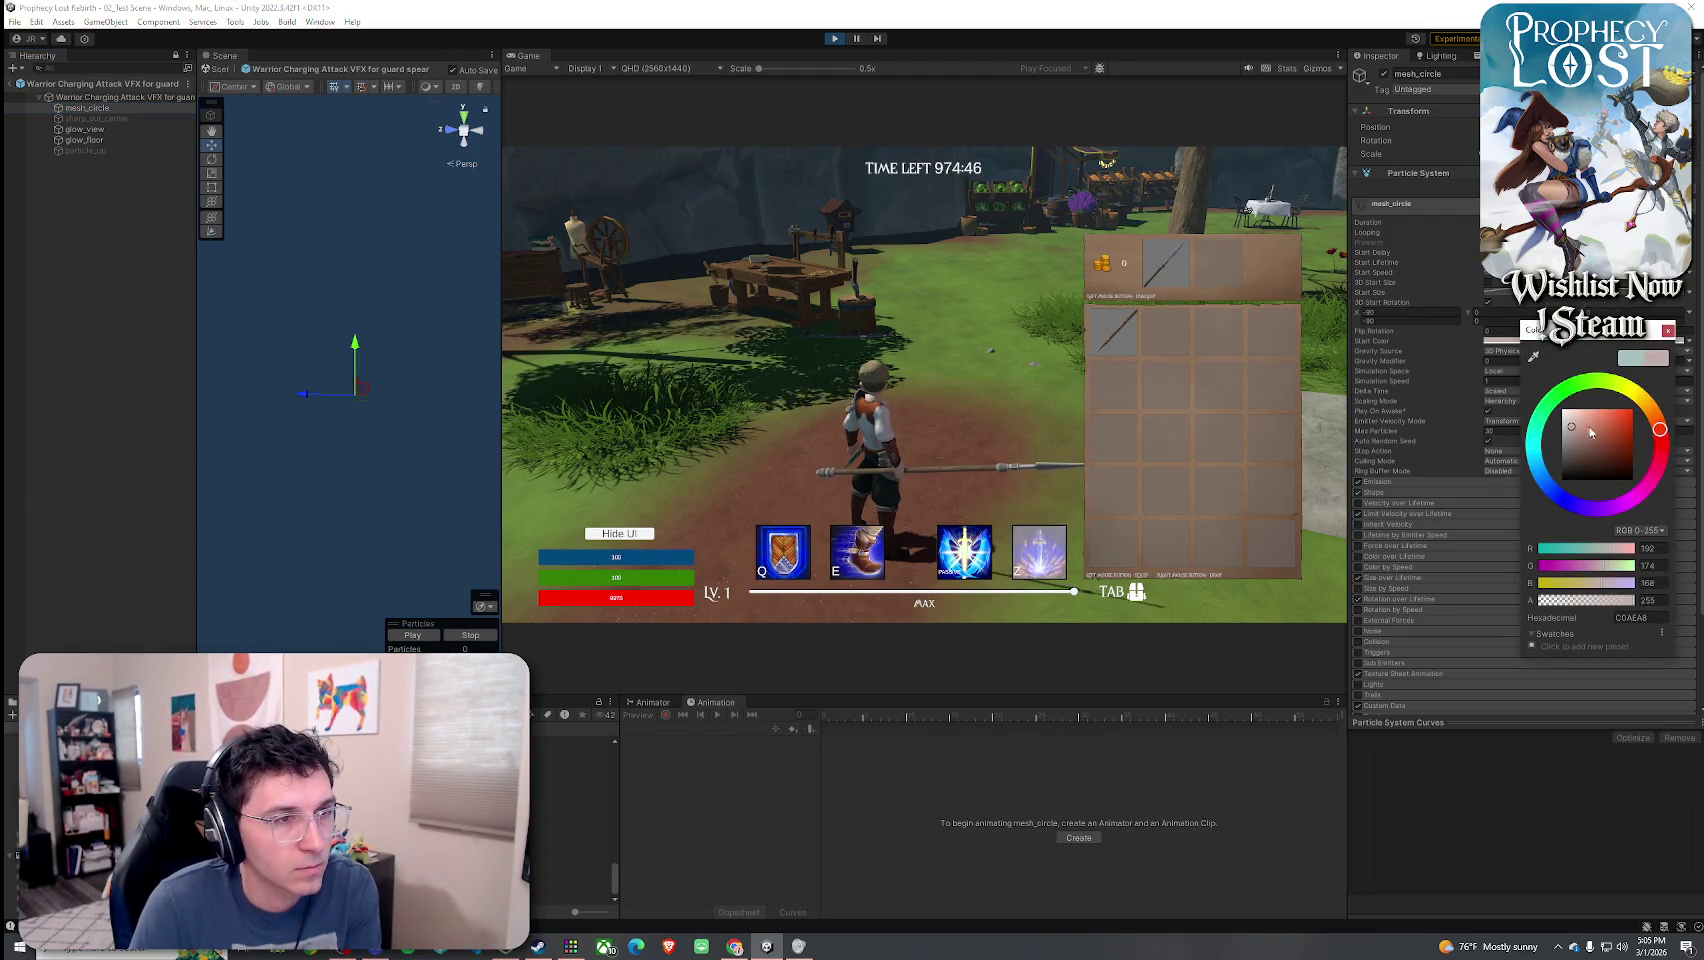
left_click(414, 635)
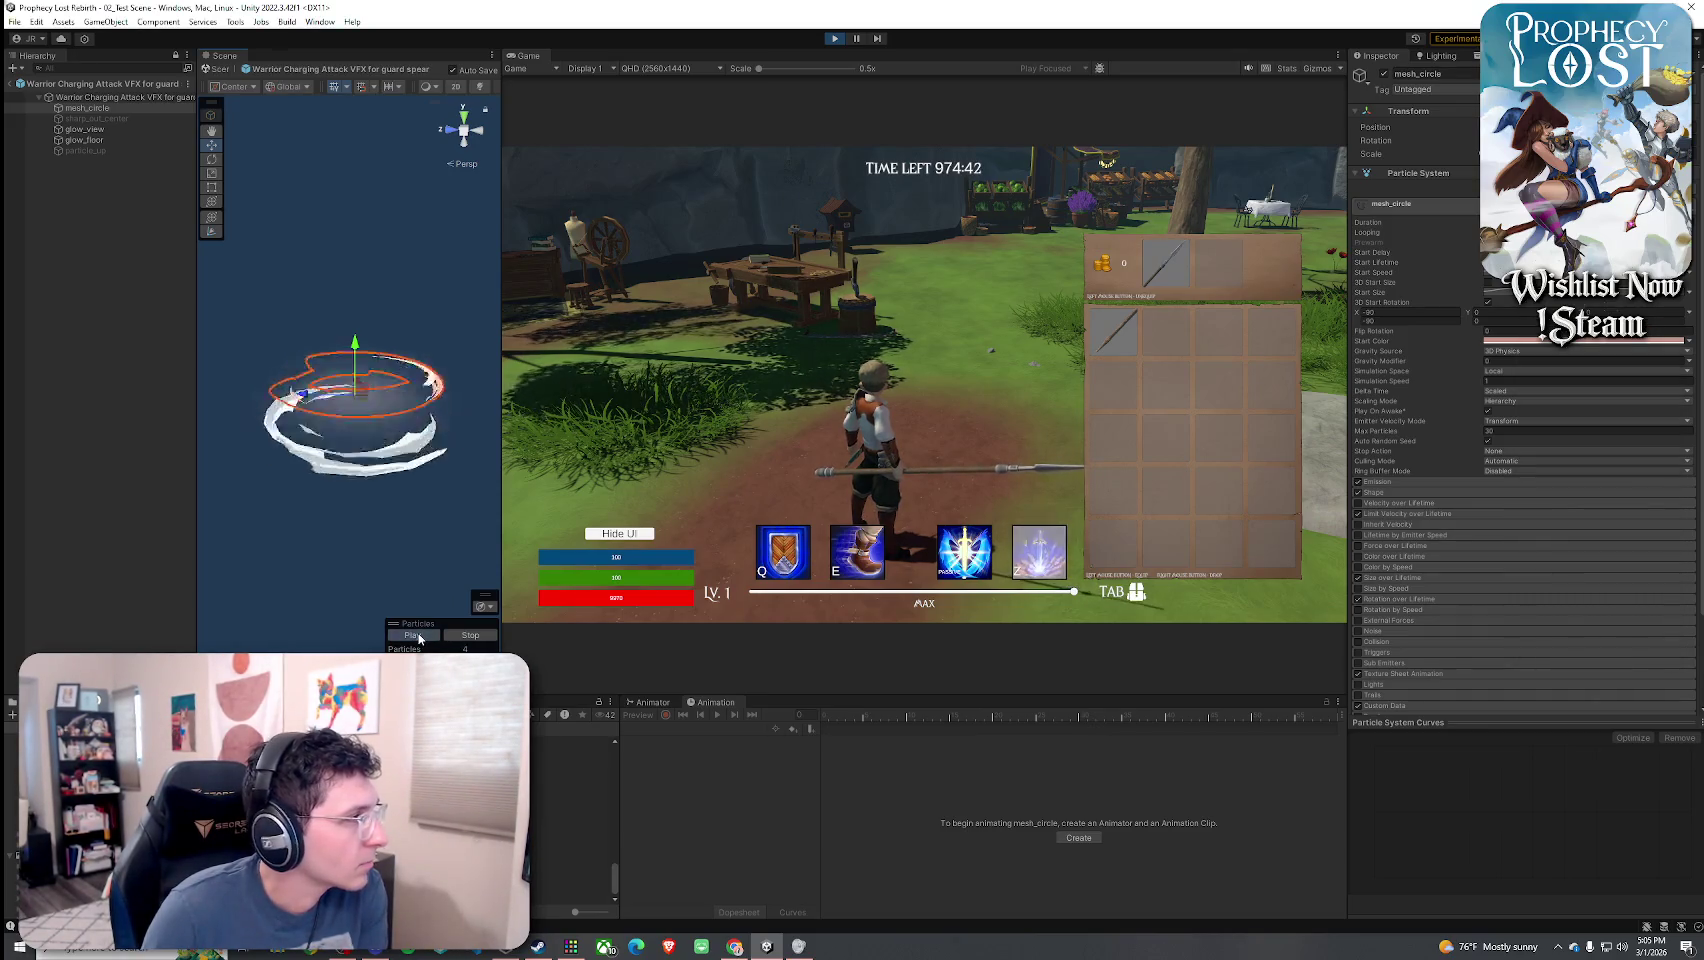
left_click(1585, 340)
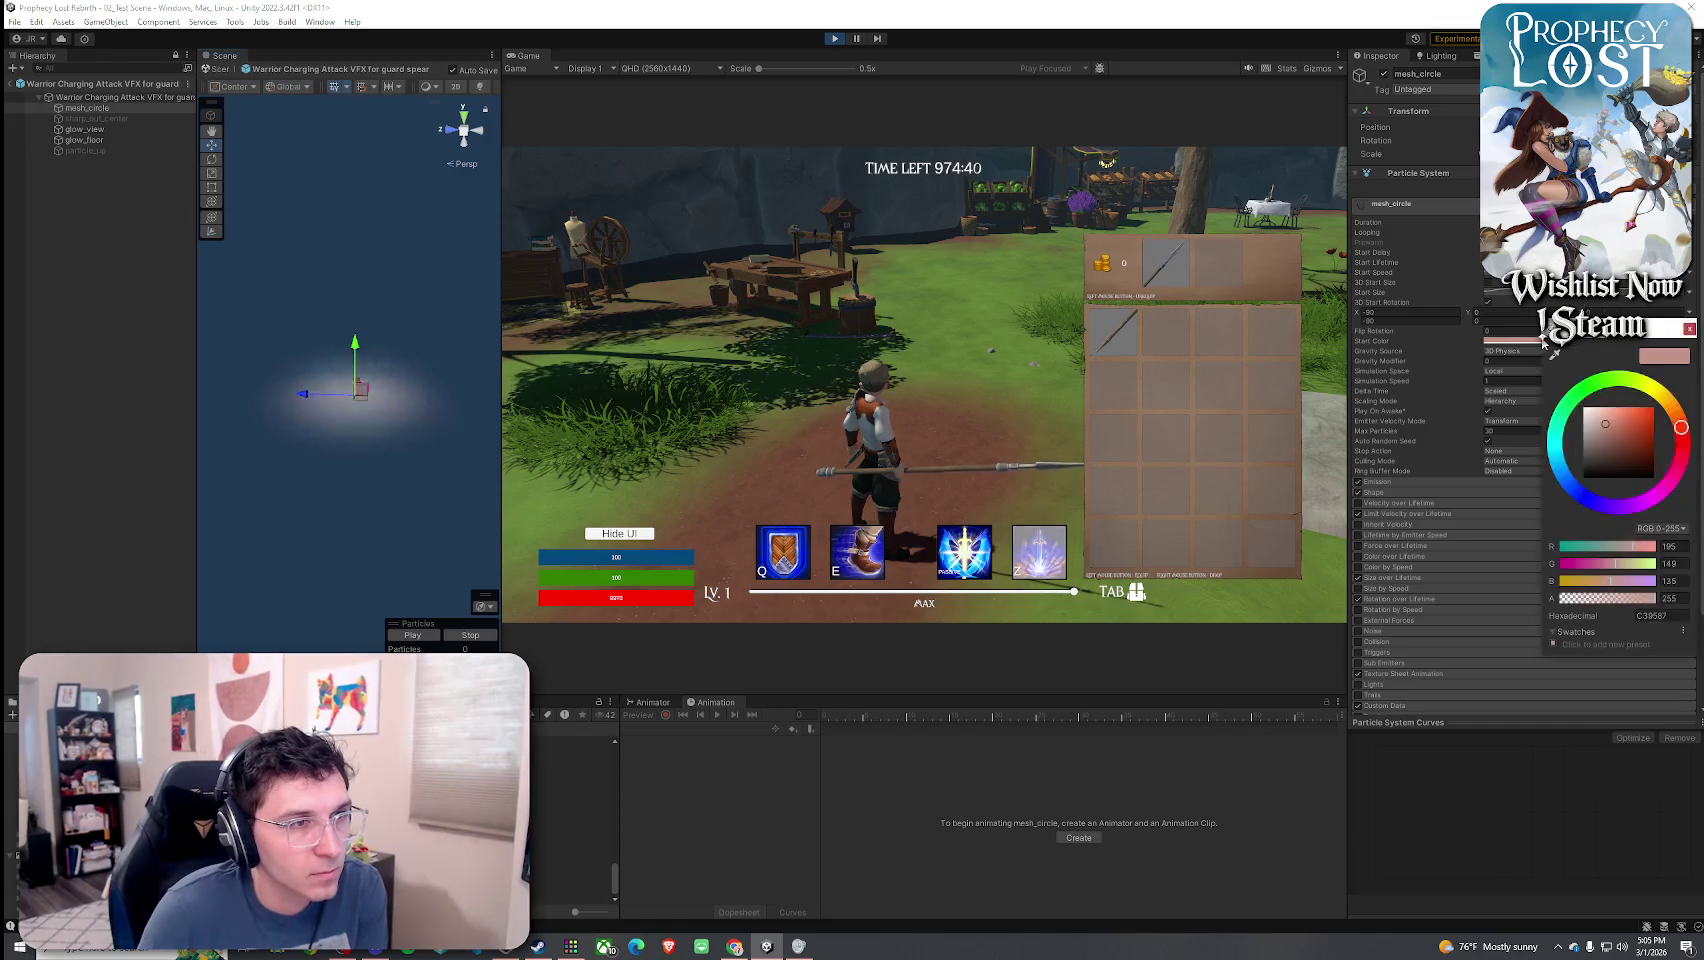
left_click(1625, 443)
left_click_drag(1625, 443, 1605, 444)
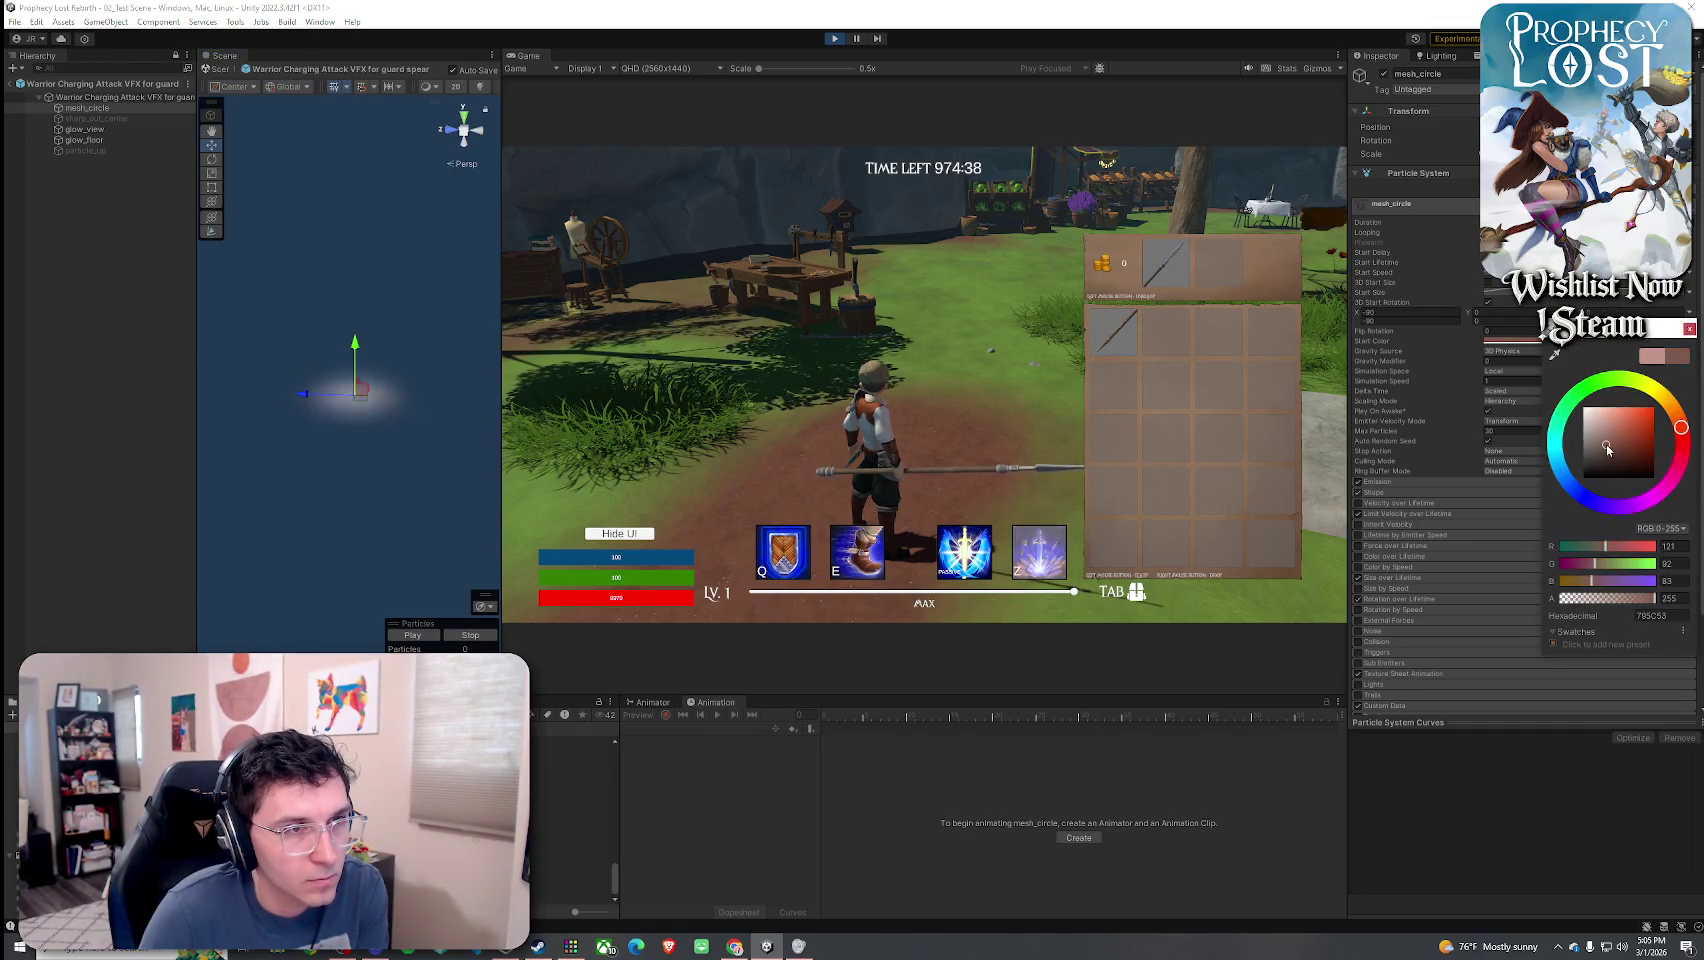
- Set the parent system's start colour to blue-grey, preview it, and return to 02_Test Scene
left_click(84, 129)
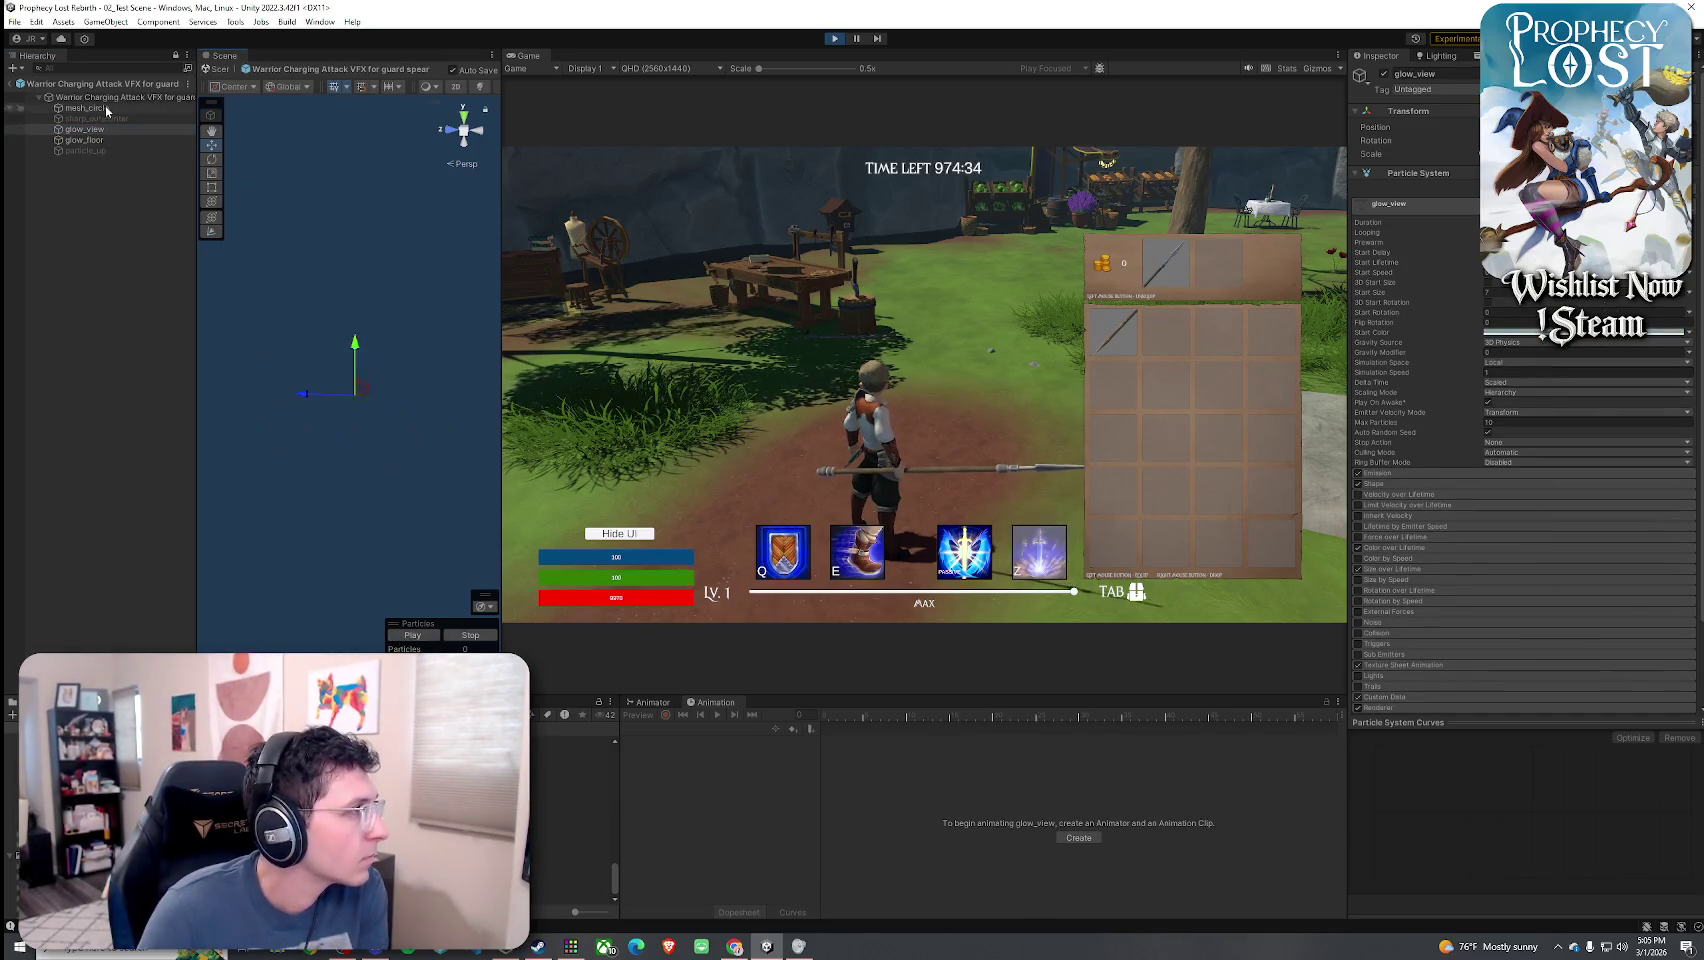
left_click(110, 97)
left_click(1545, 341)
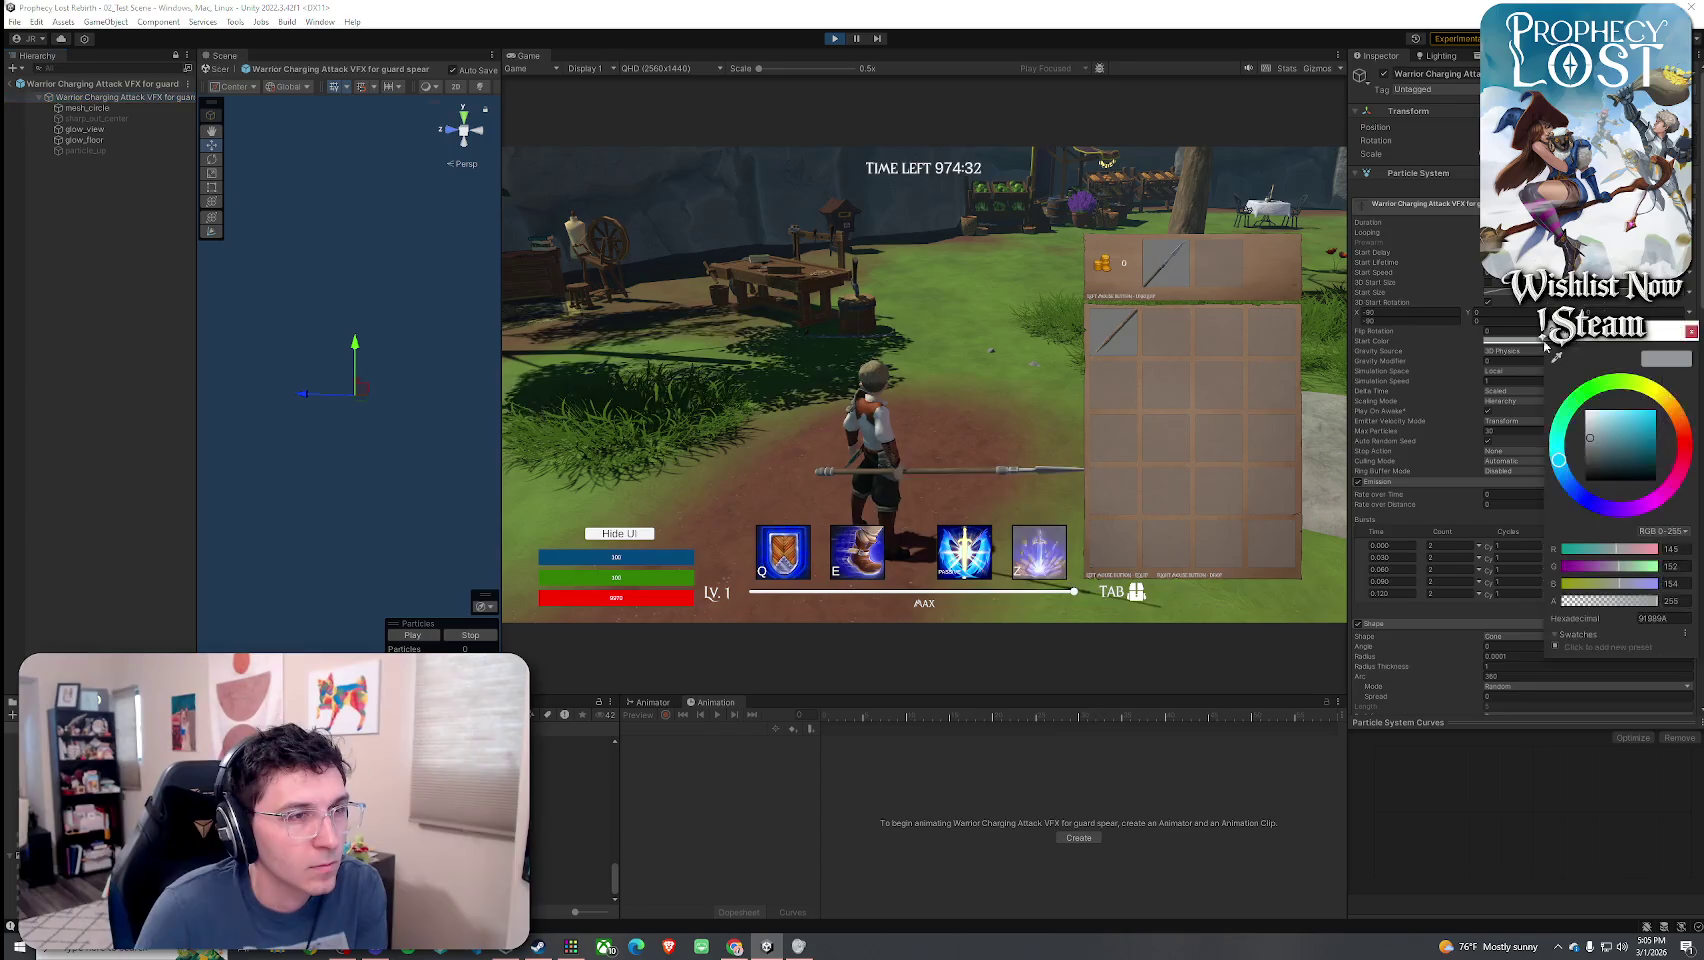
left_click(1616, 433)
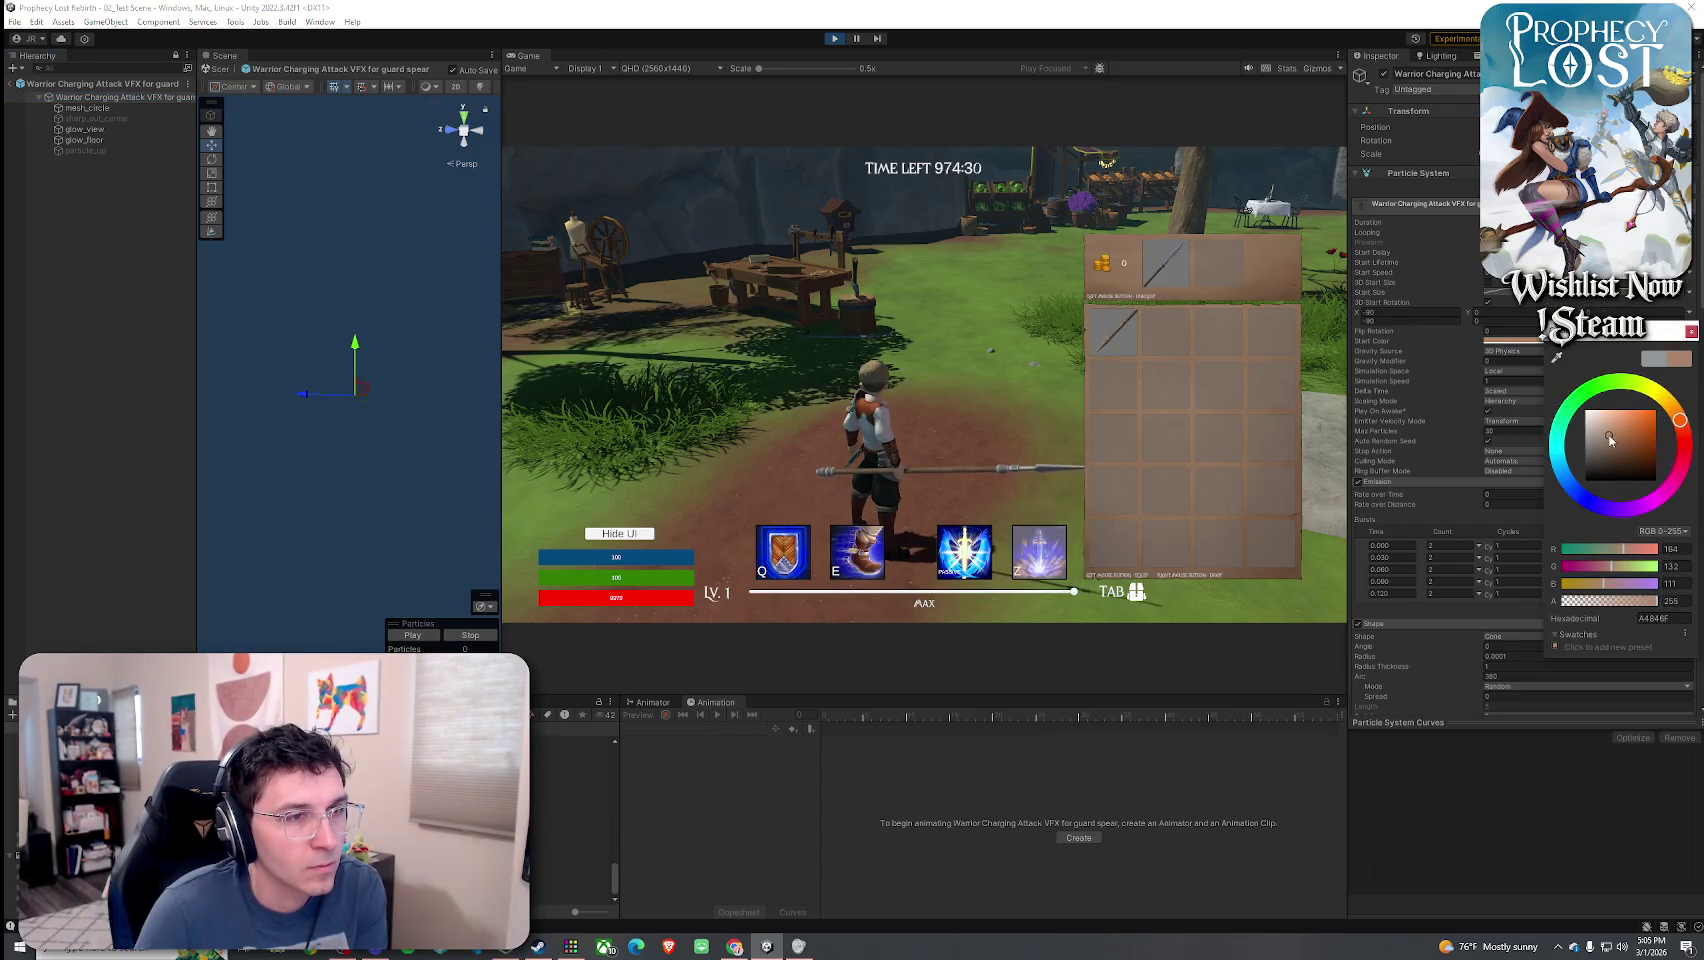
left_click(409, 636)
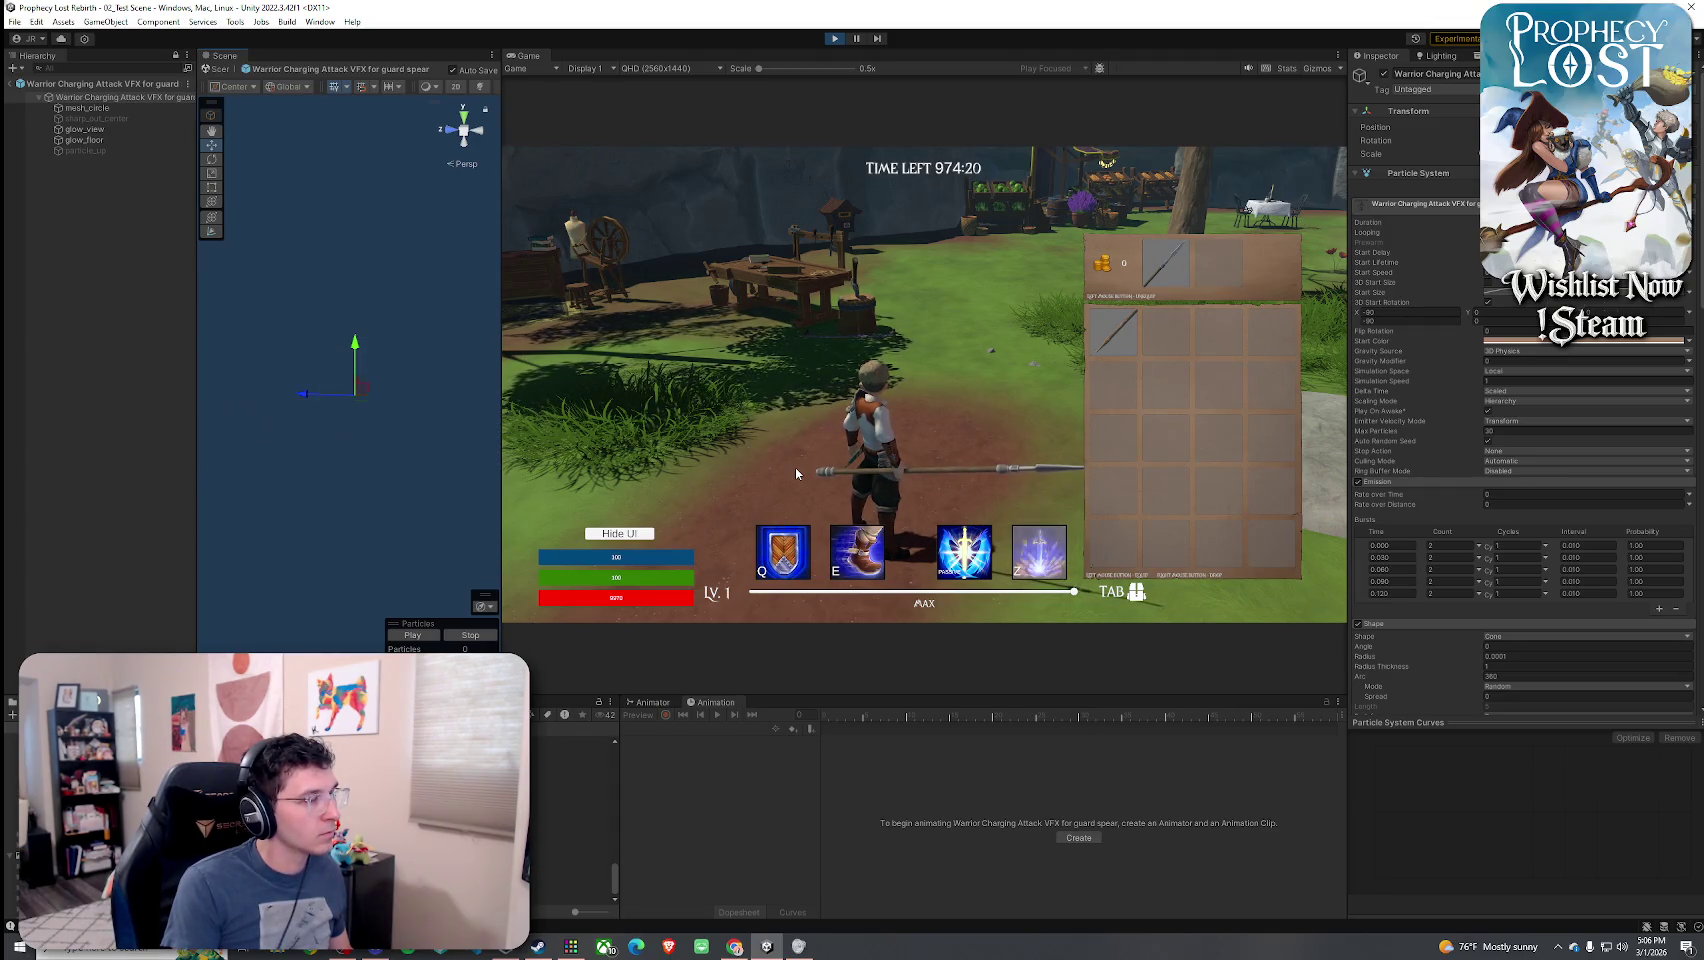
left_click(1550, 342)
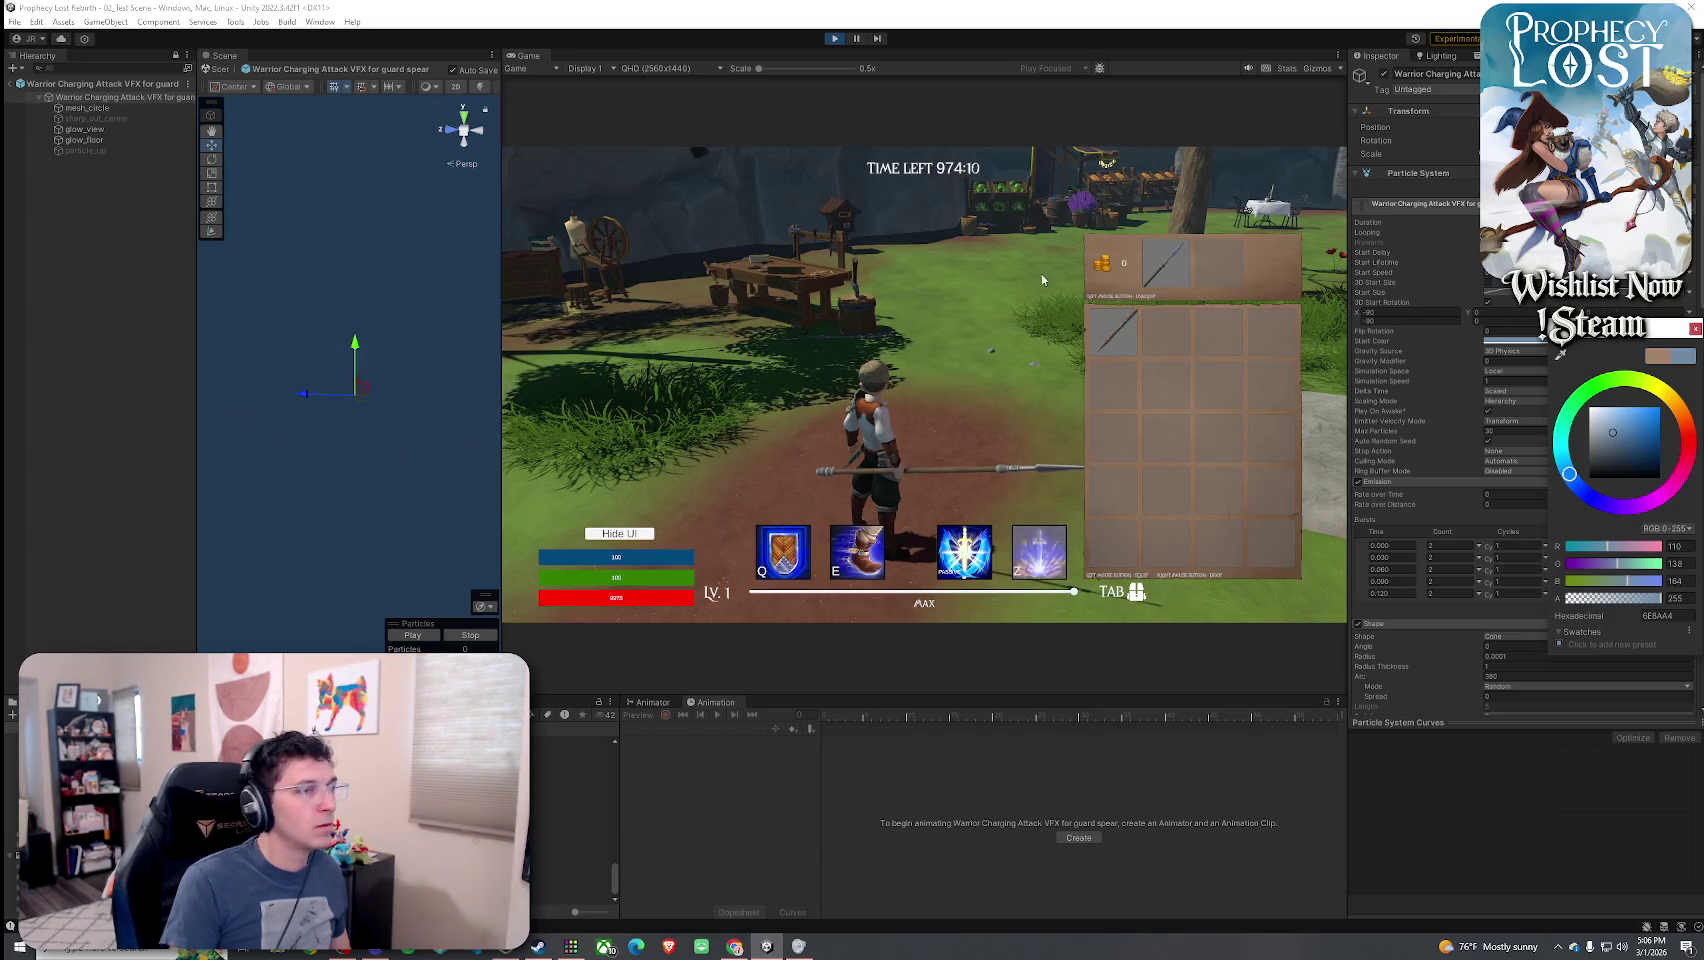
left_click(1695, 329)
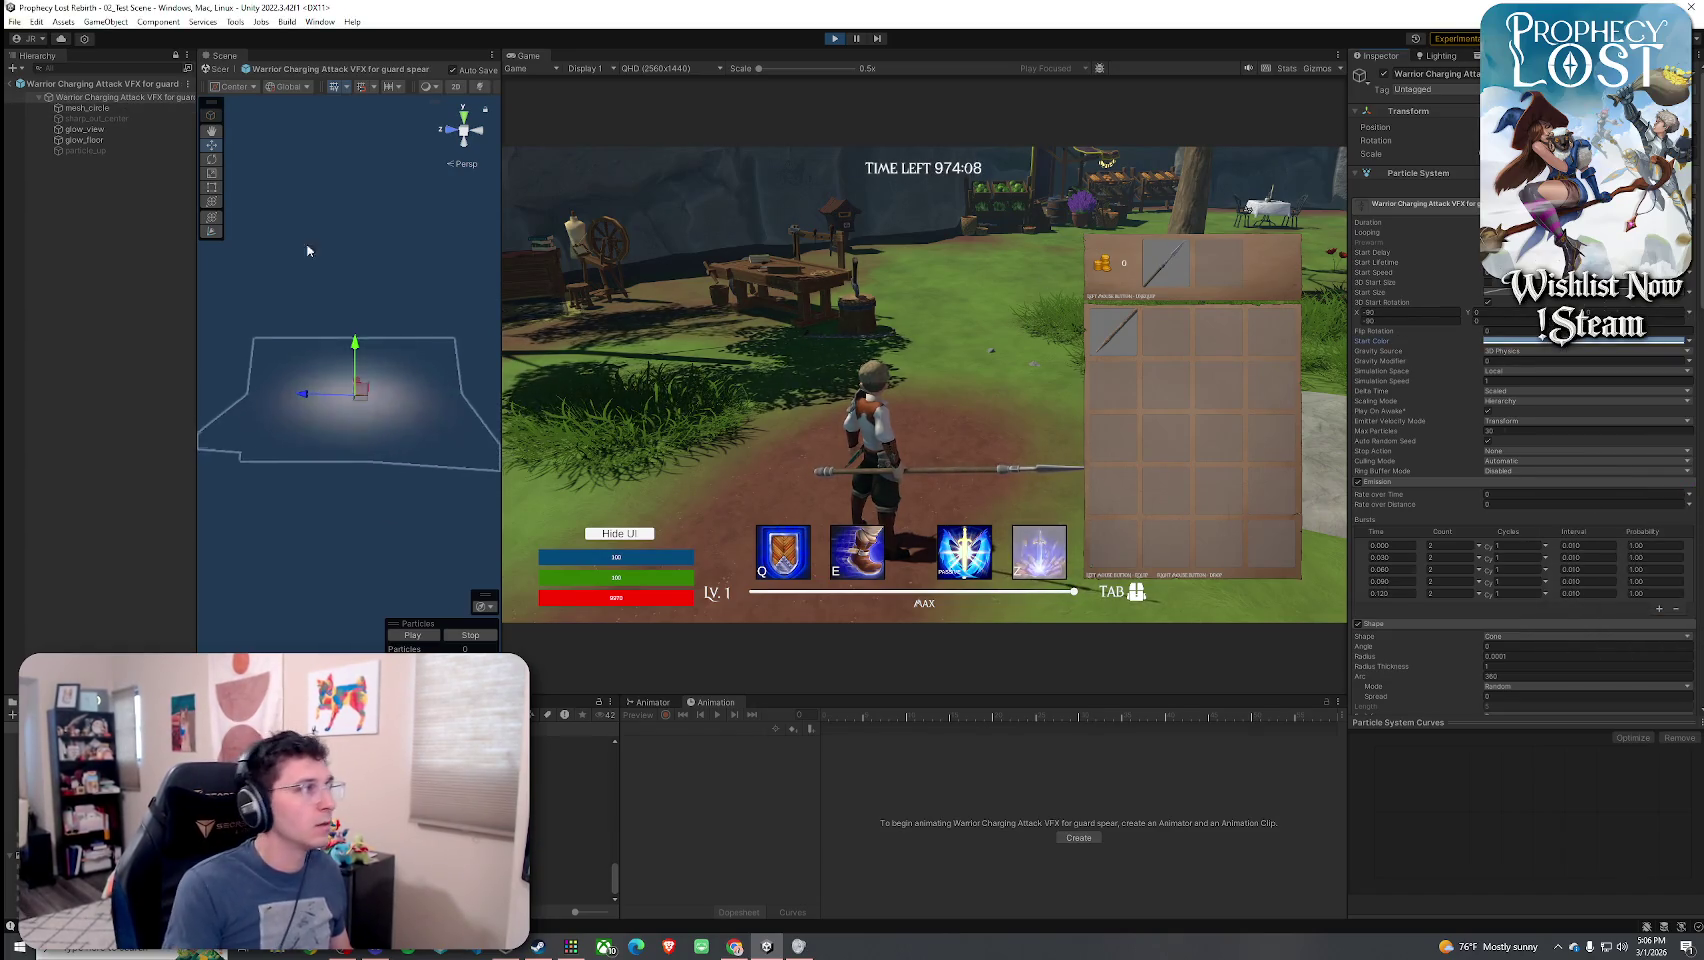
left_click(10, 84)
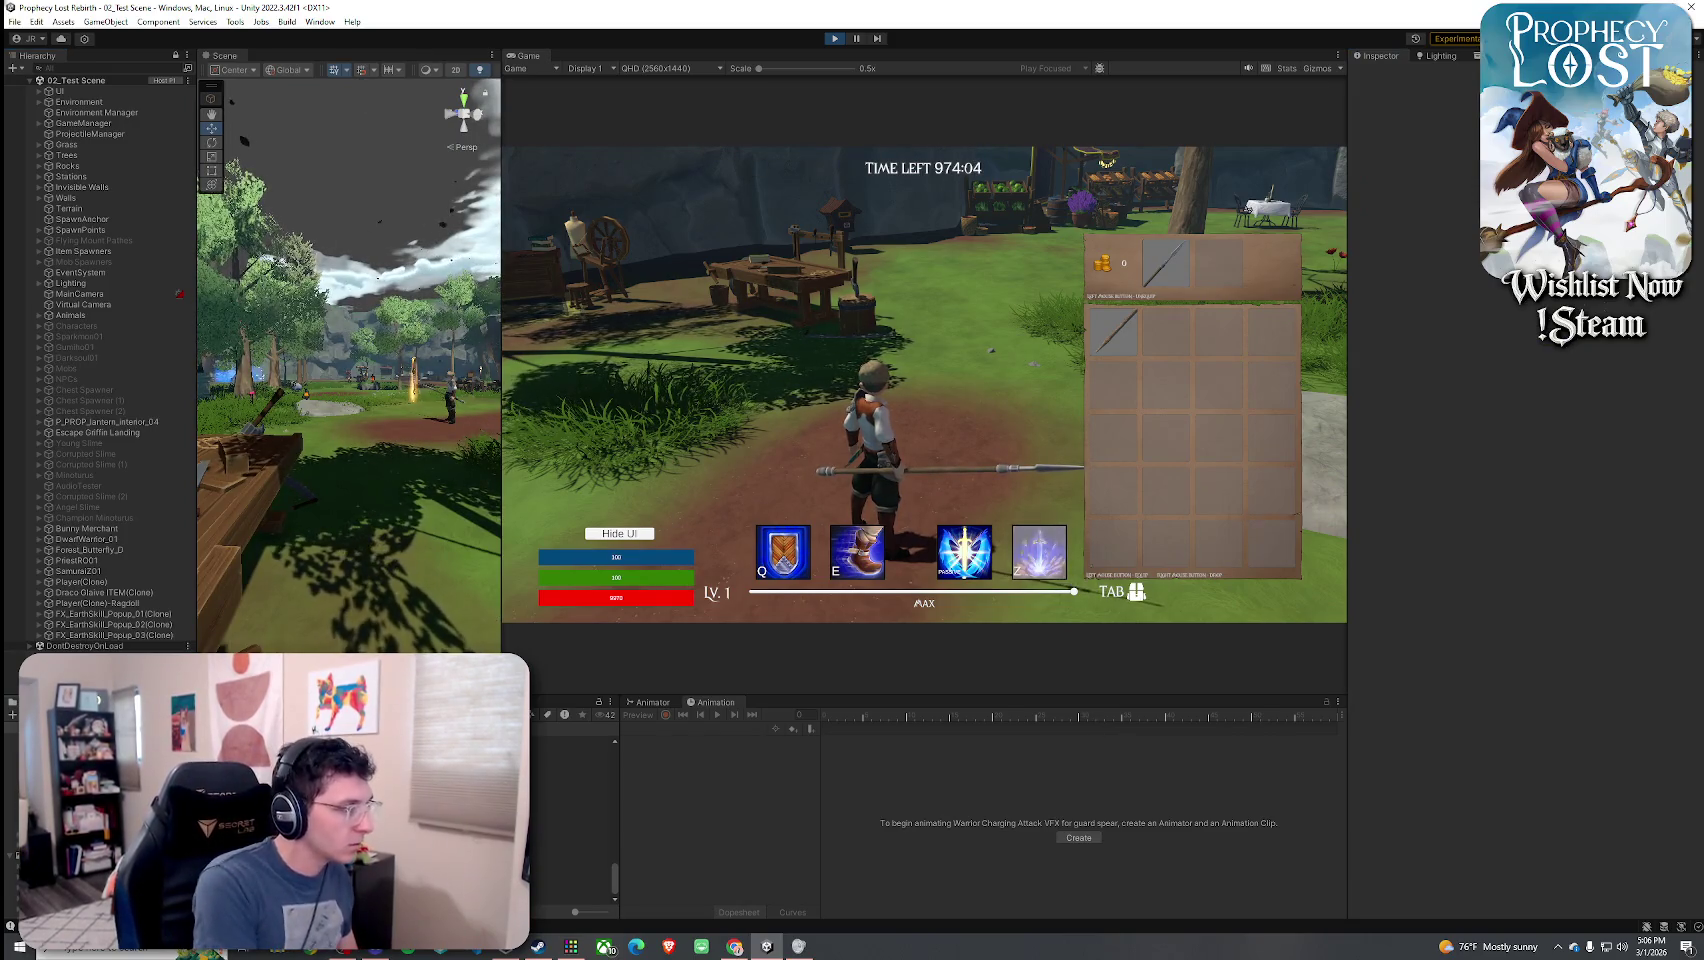
- Assign Warrior Charging Attack VFX to the guard spear's Weapon Start Charging Swing VFX Prefab
left_click(575, 751)
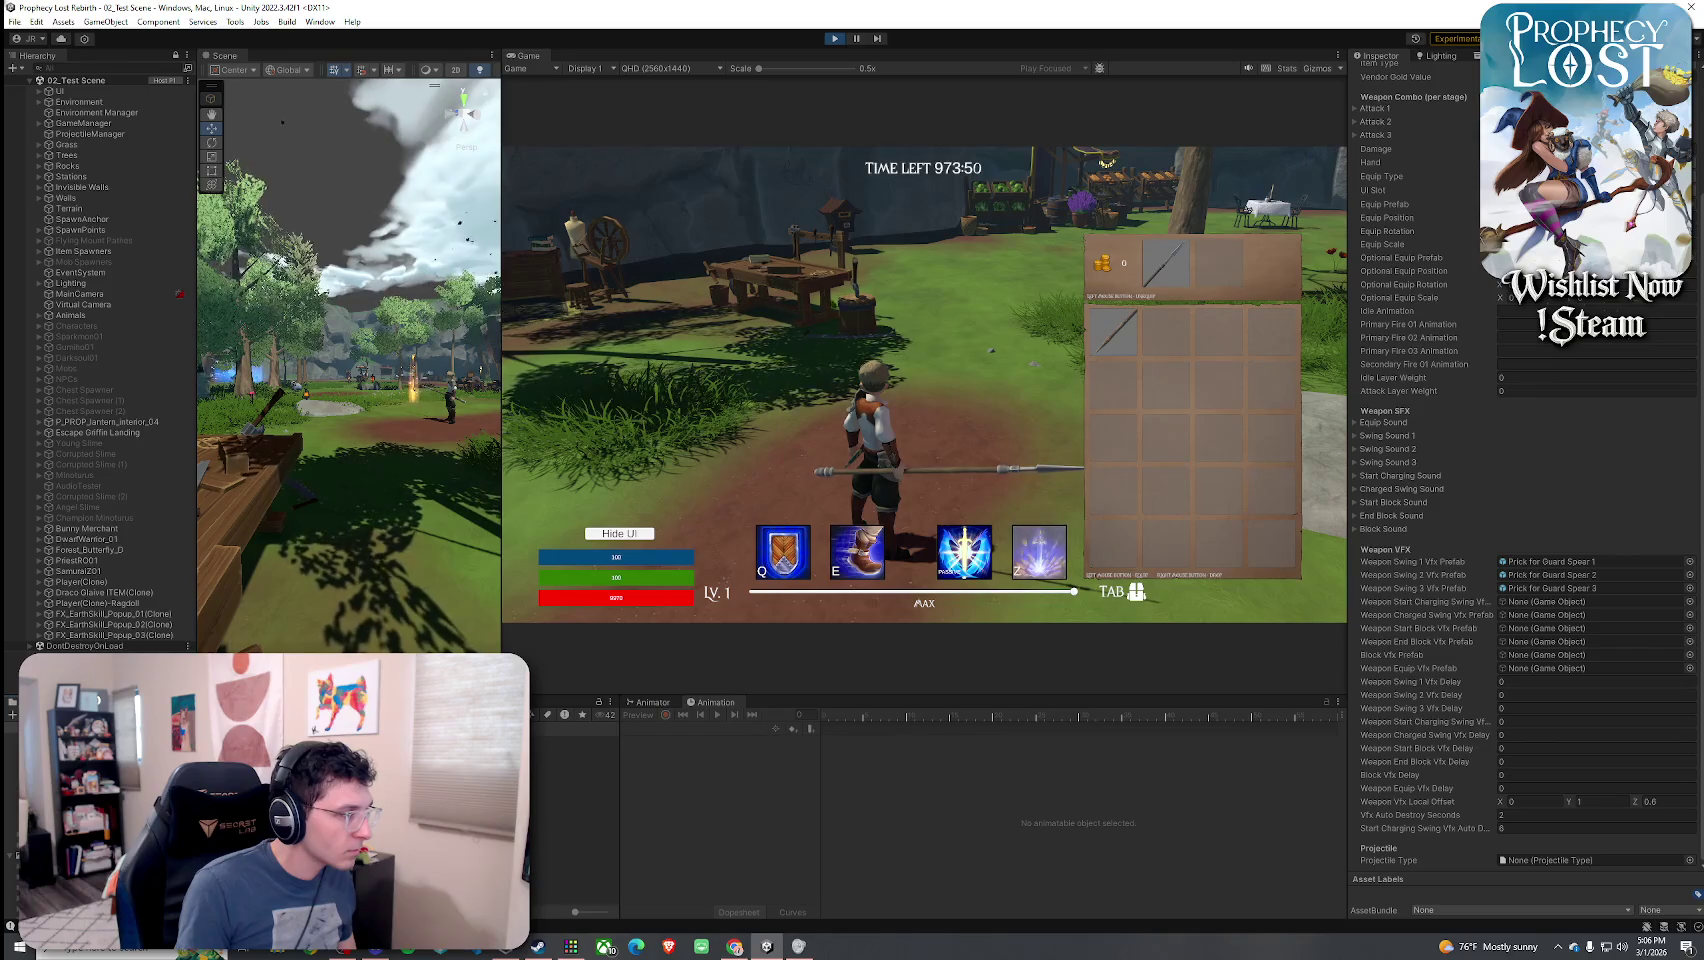
left_click_drag(1703, 602, 1538, 602)
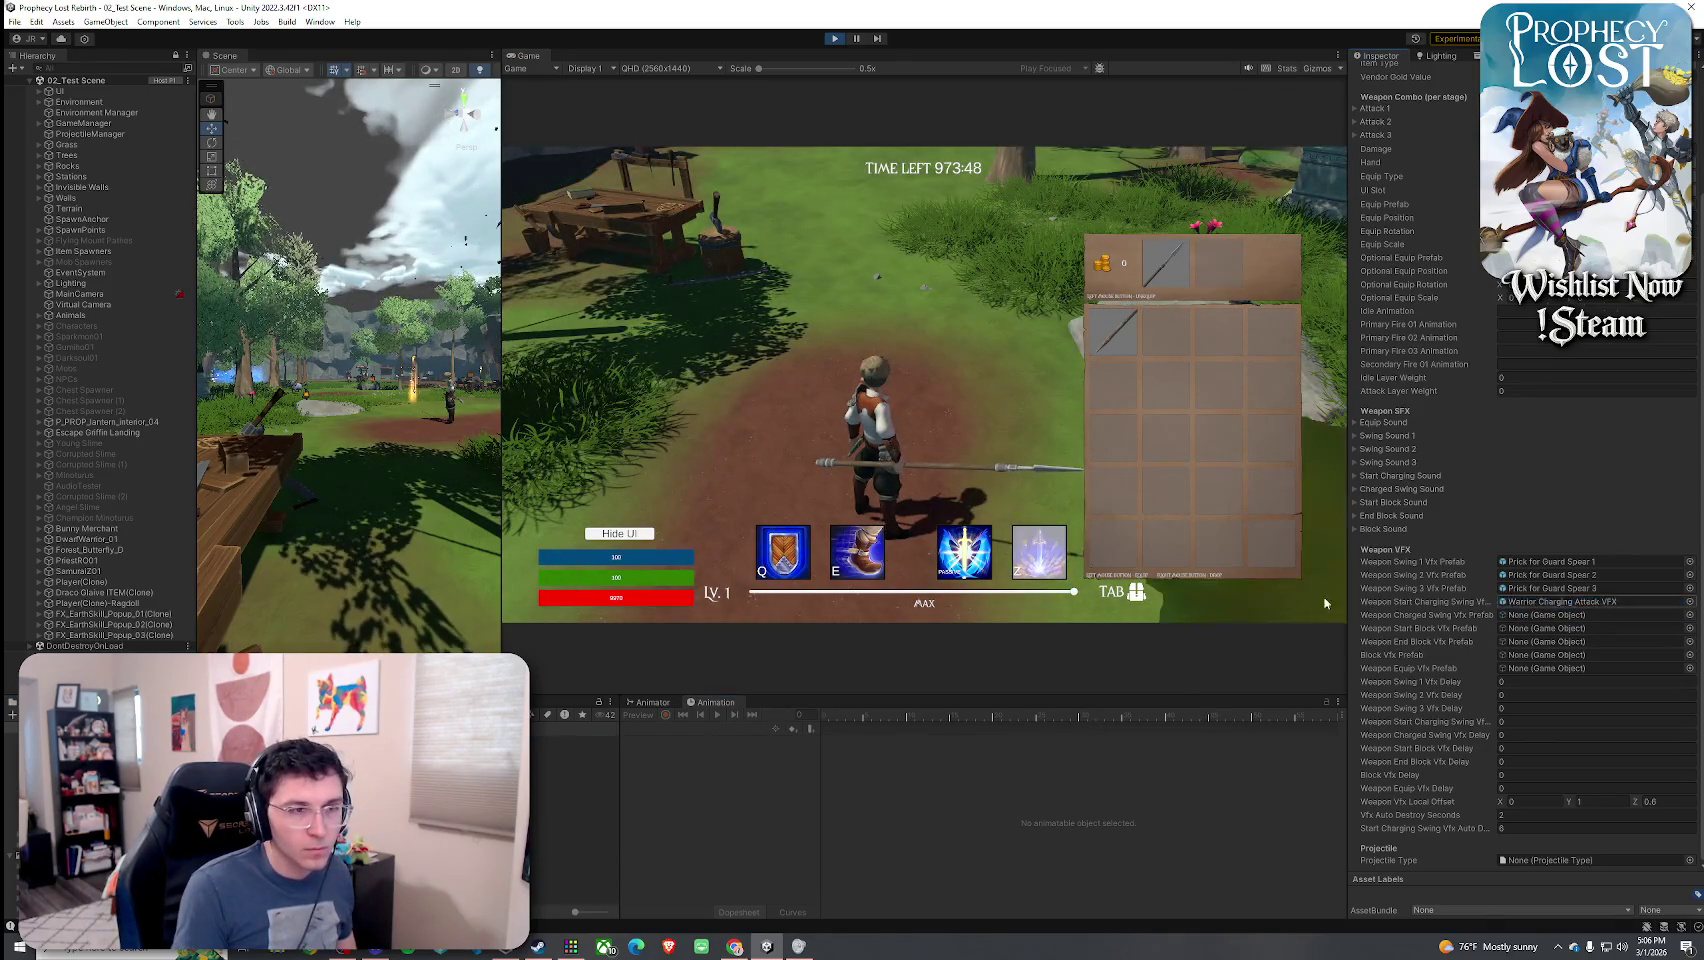
- Close the inventory, charge a spear swing, climb the rock, then open the Projectile Type picker
key("Tab")
left_click(924, 384)
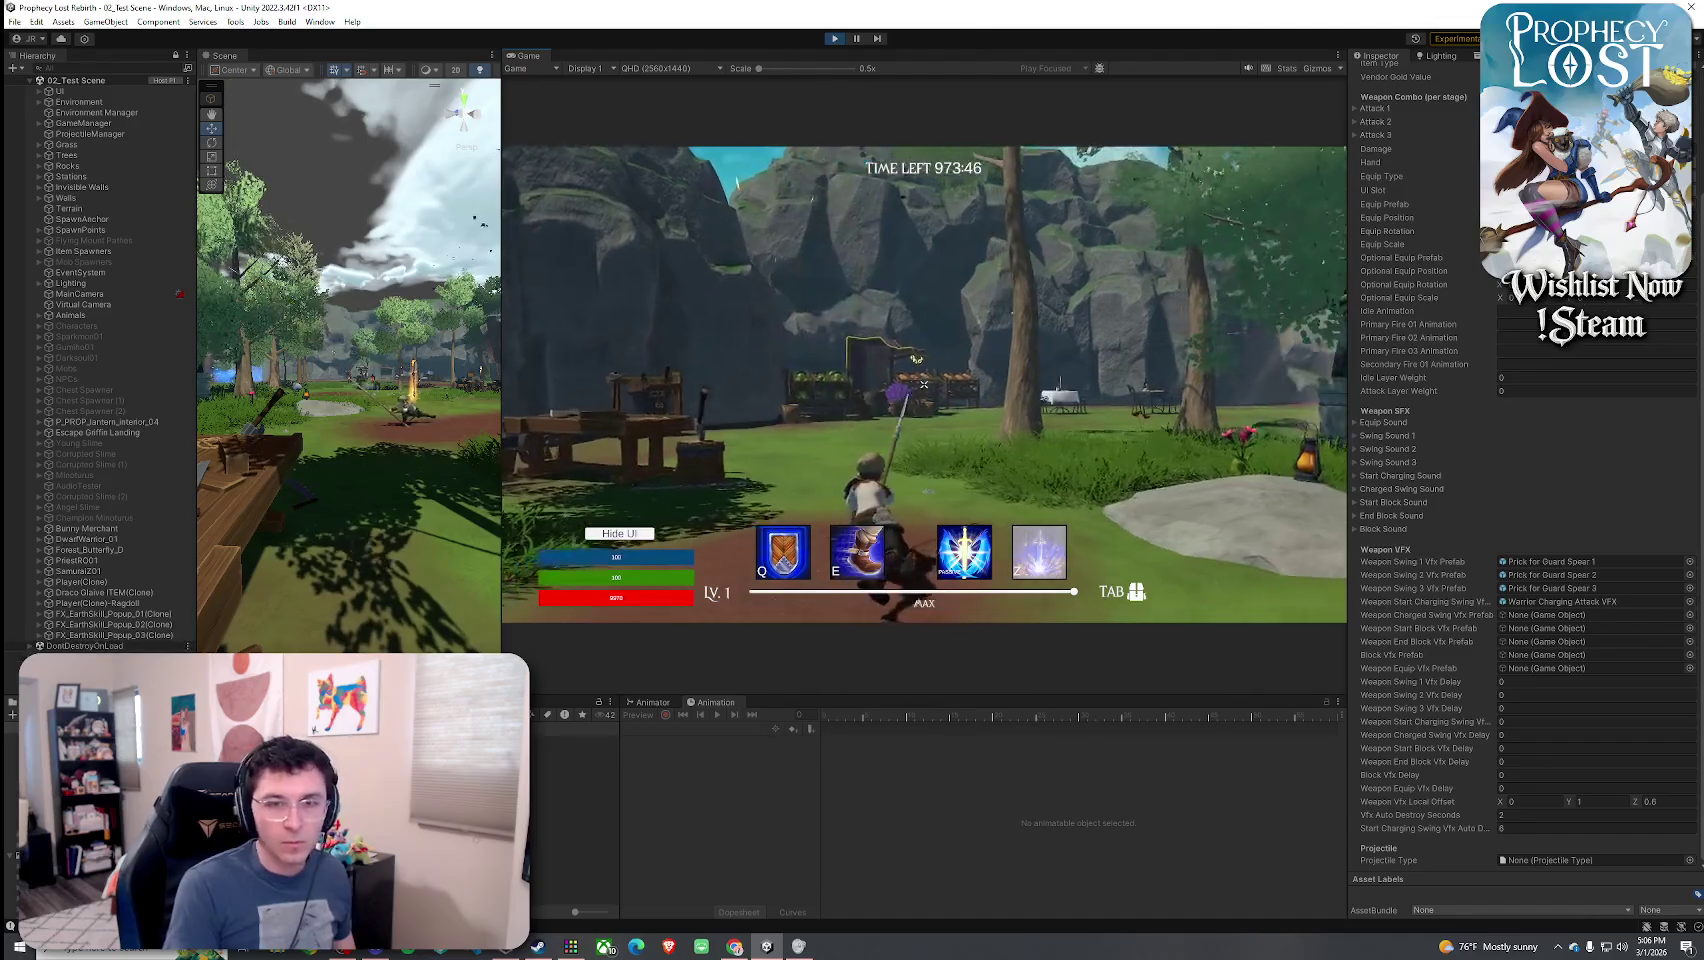
left_click(924, 384)
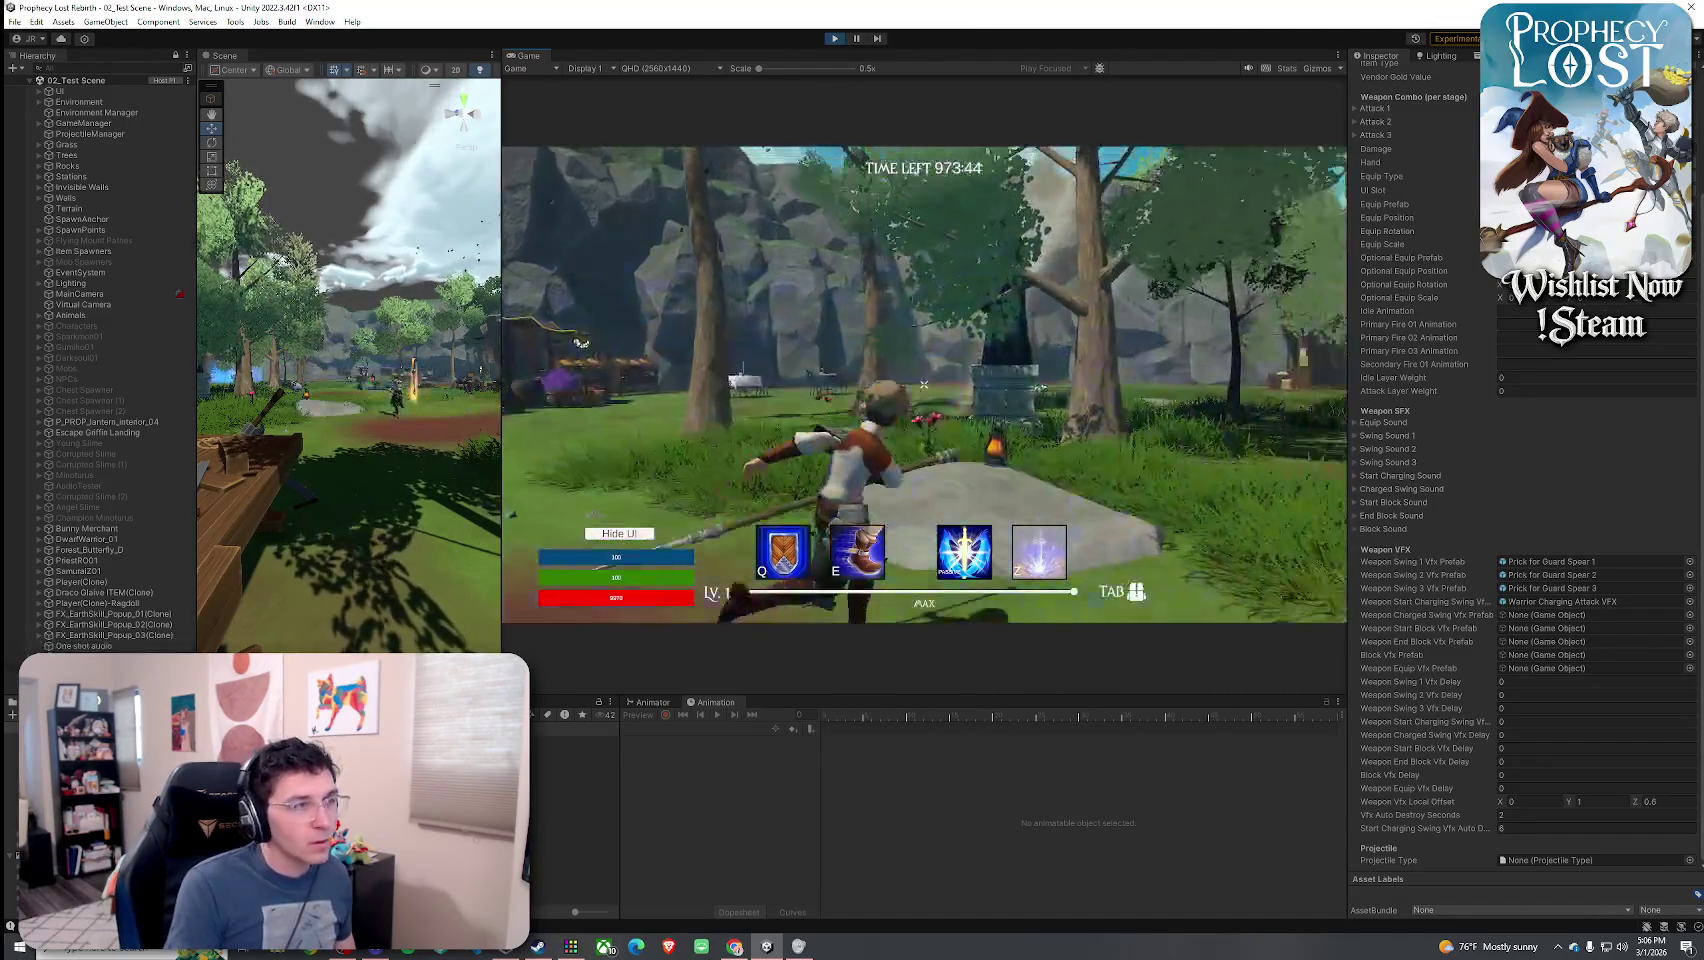
key("w")
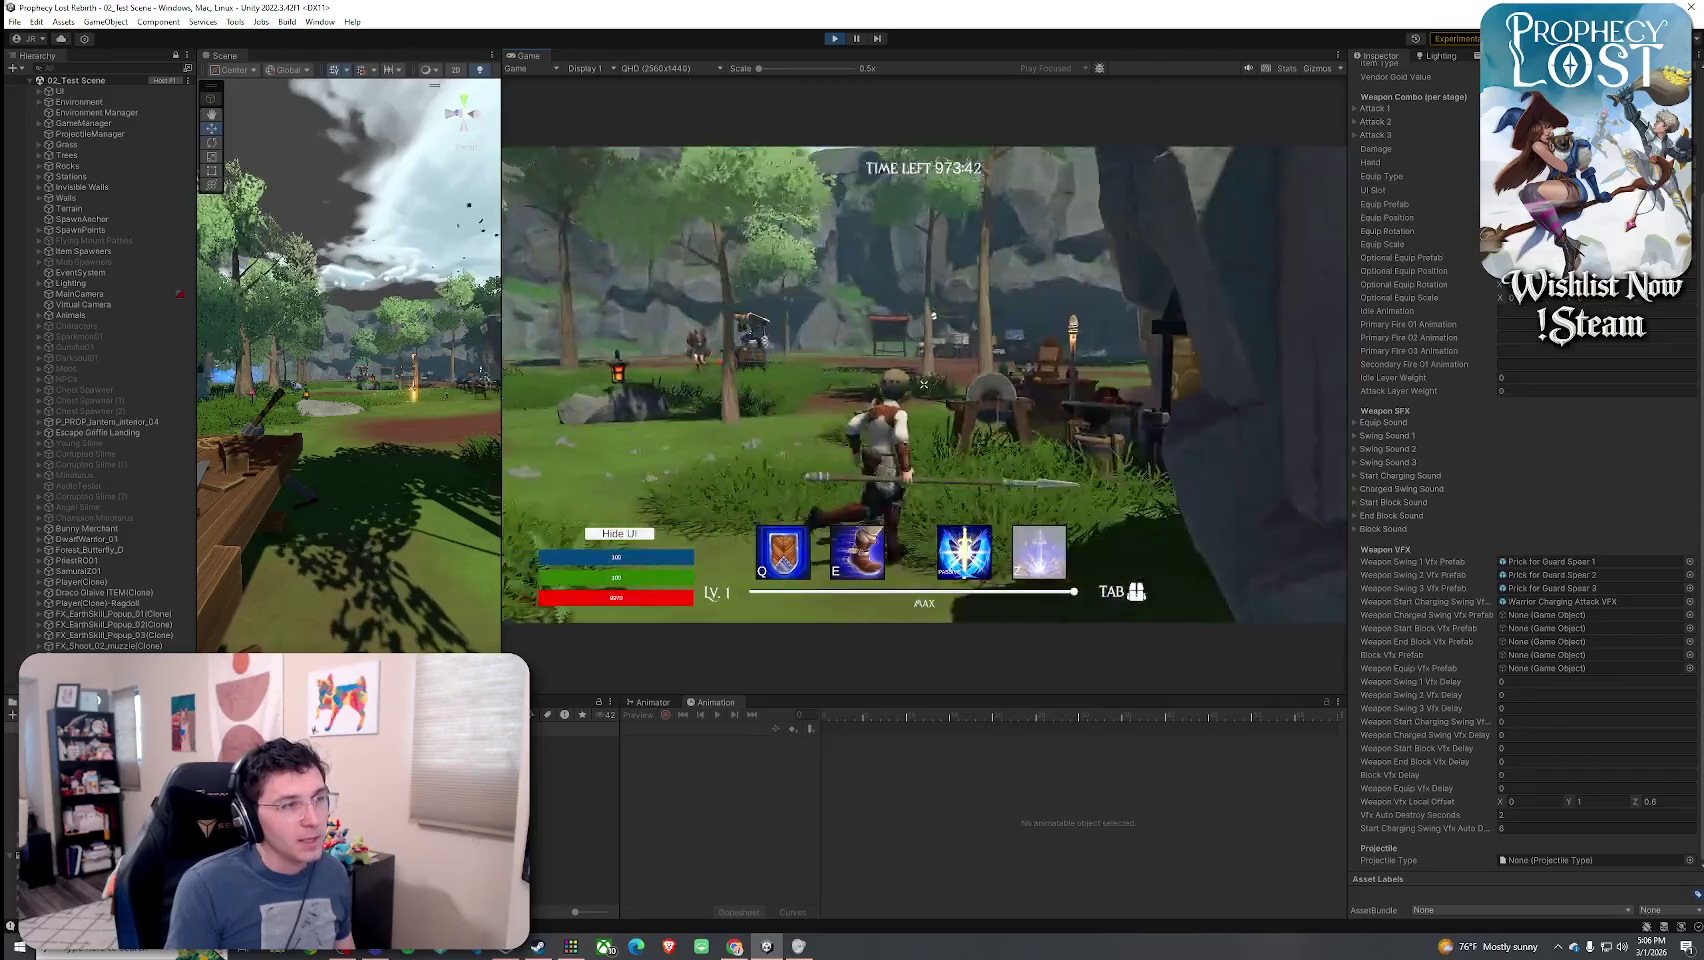
key("w")
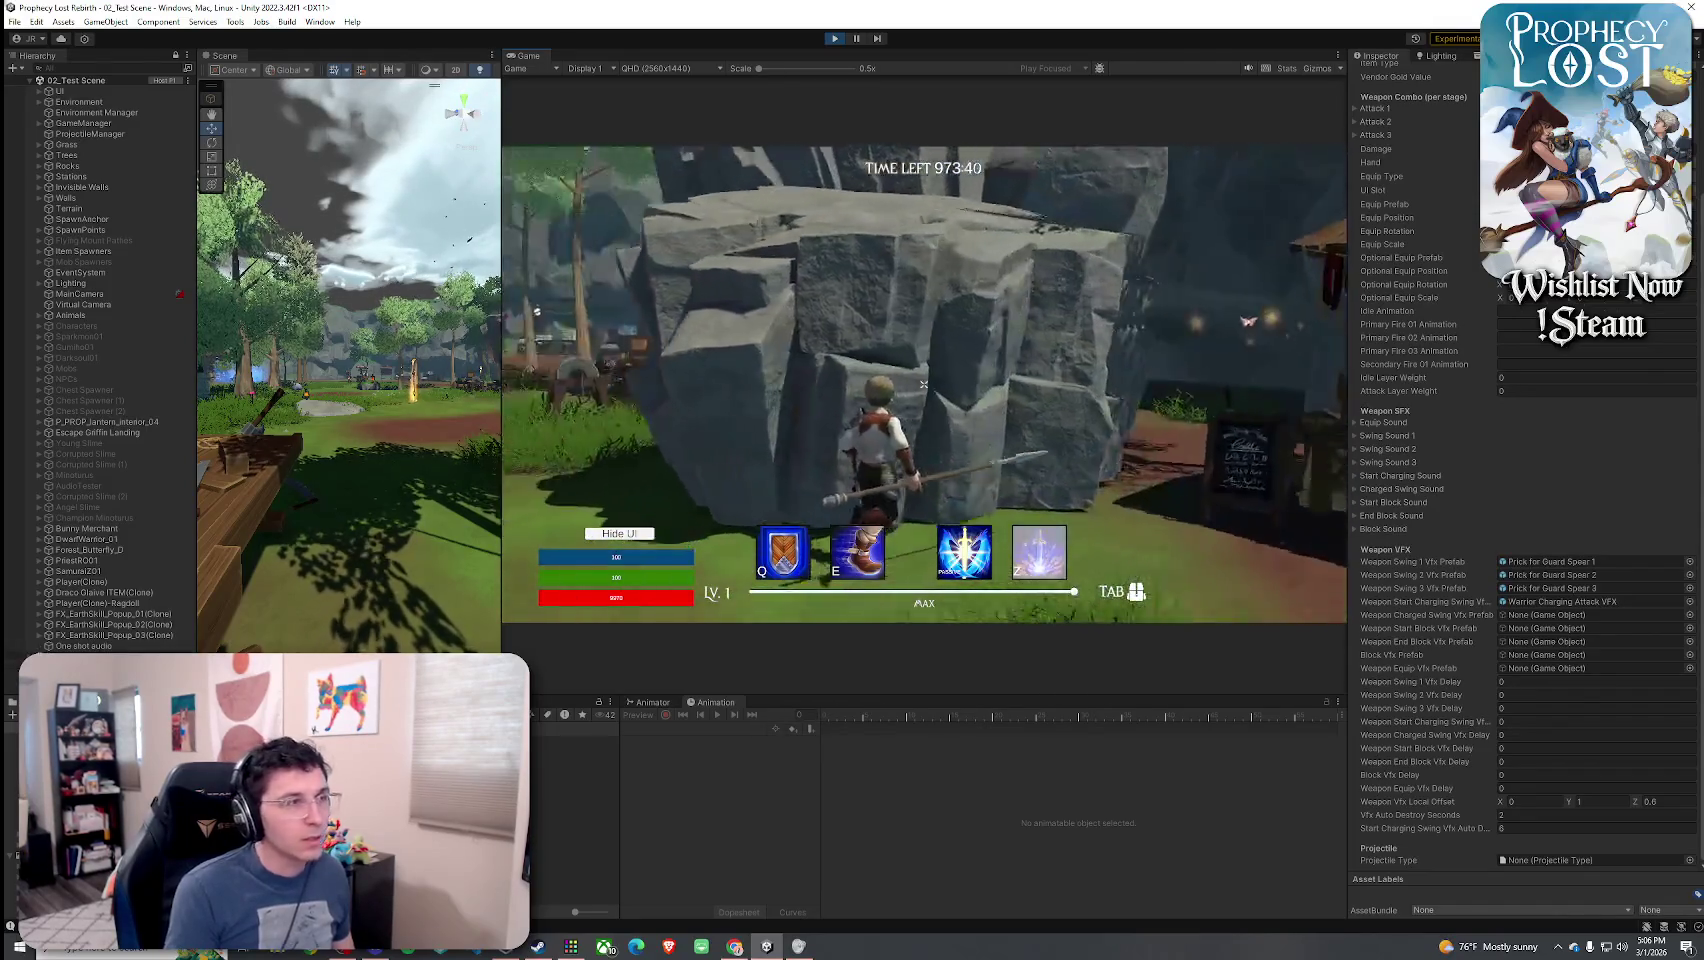
key("space")
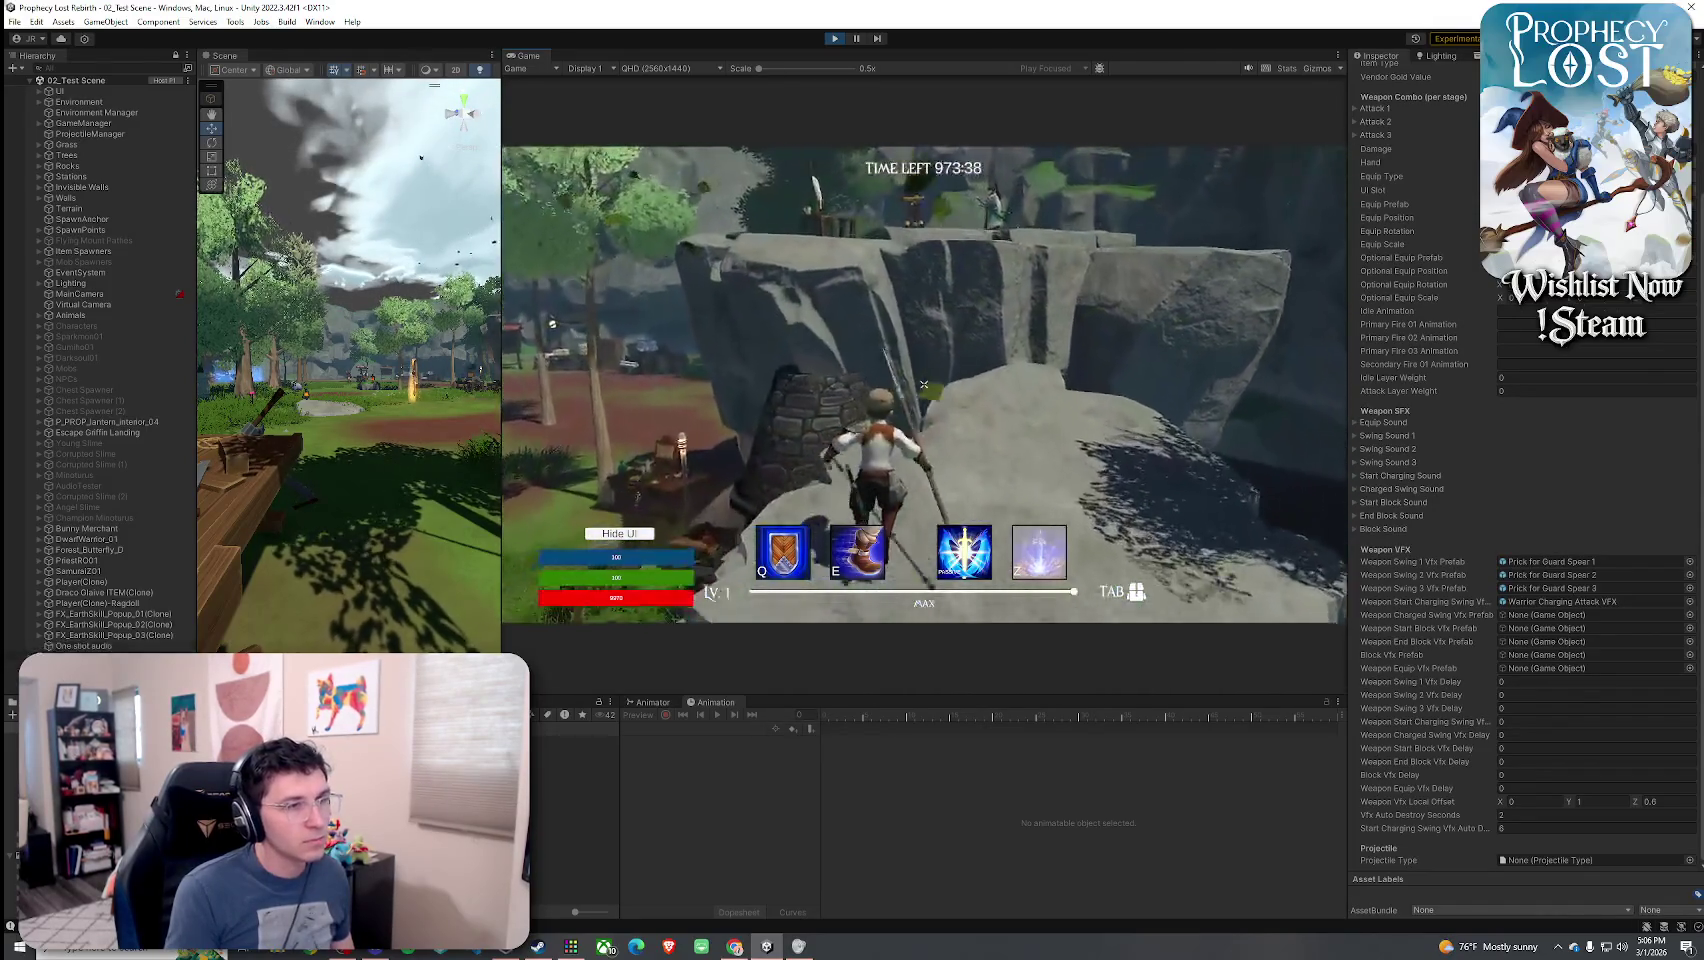
left_click(1689, 860)
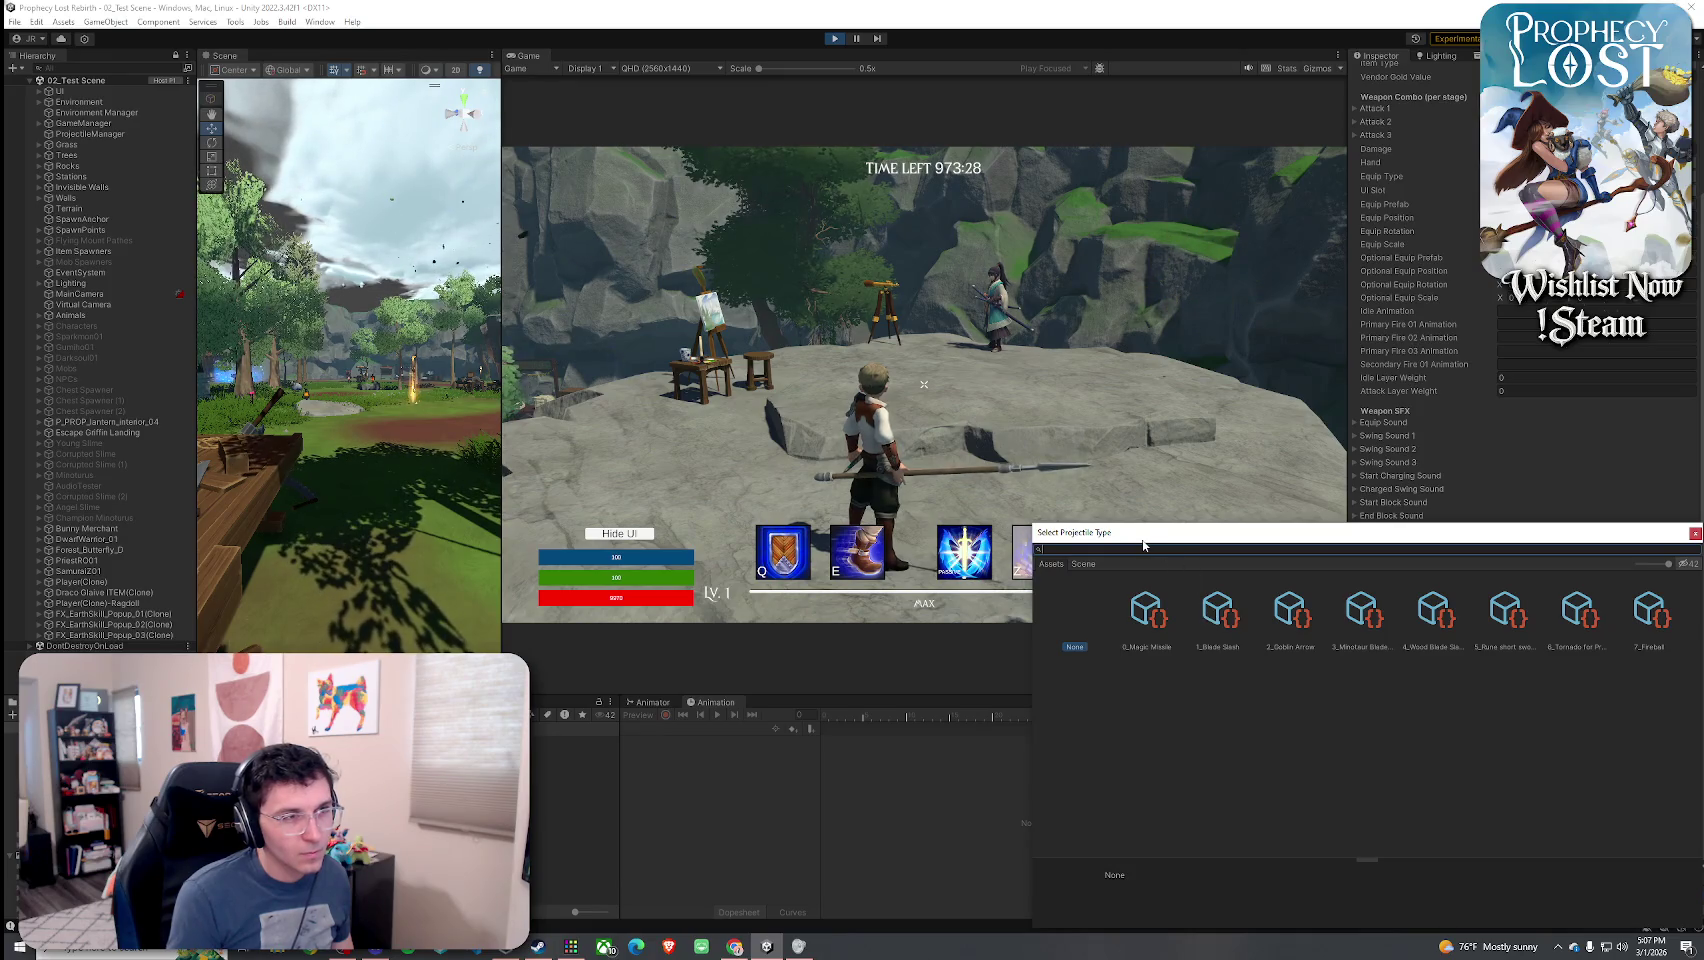
- Set the spear's projectile to 5_Rune short swords Blade Sash and test a charged attack
left_click_drag(1143, 545, 1077, 517)
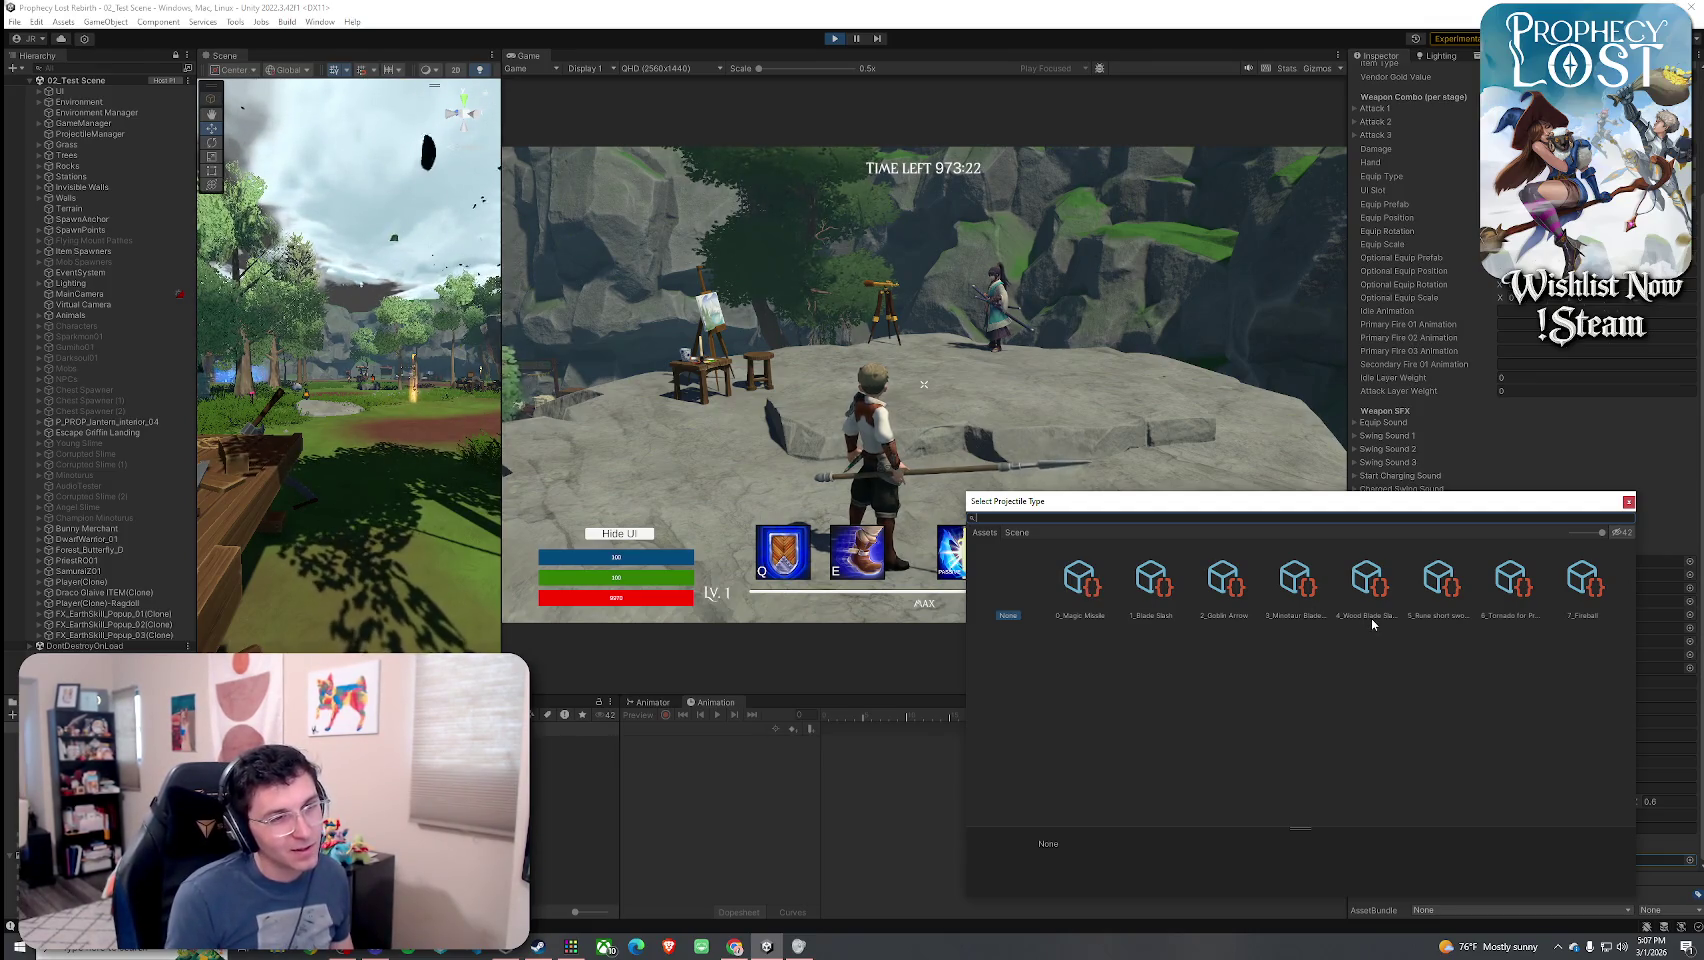
left_click(1440, 612)
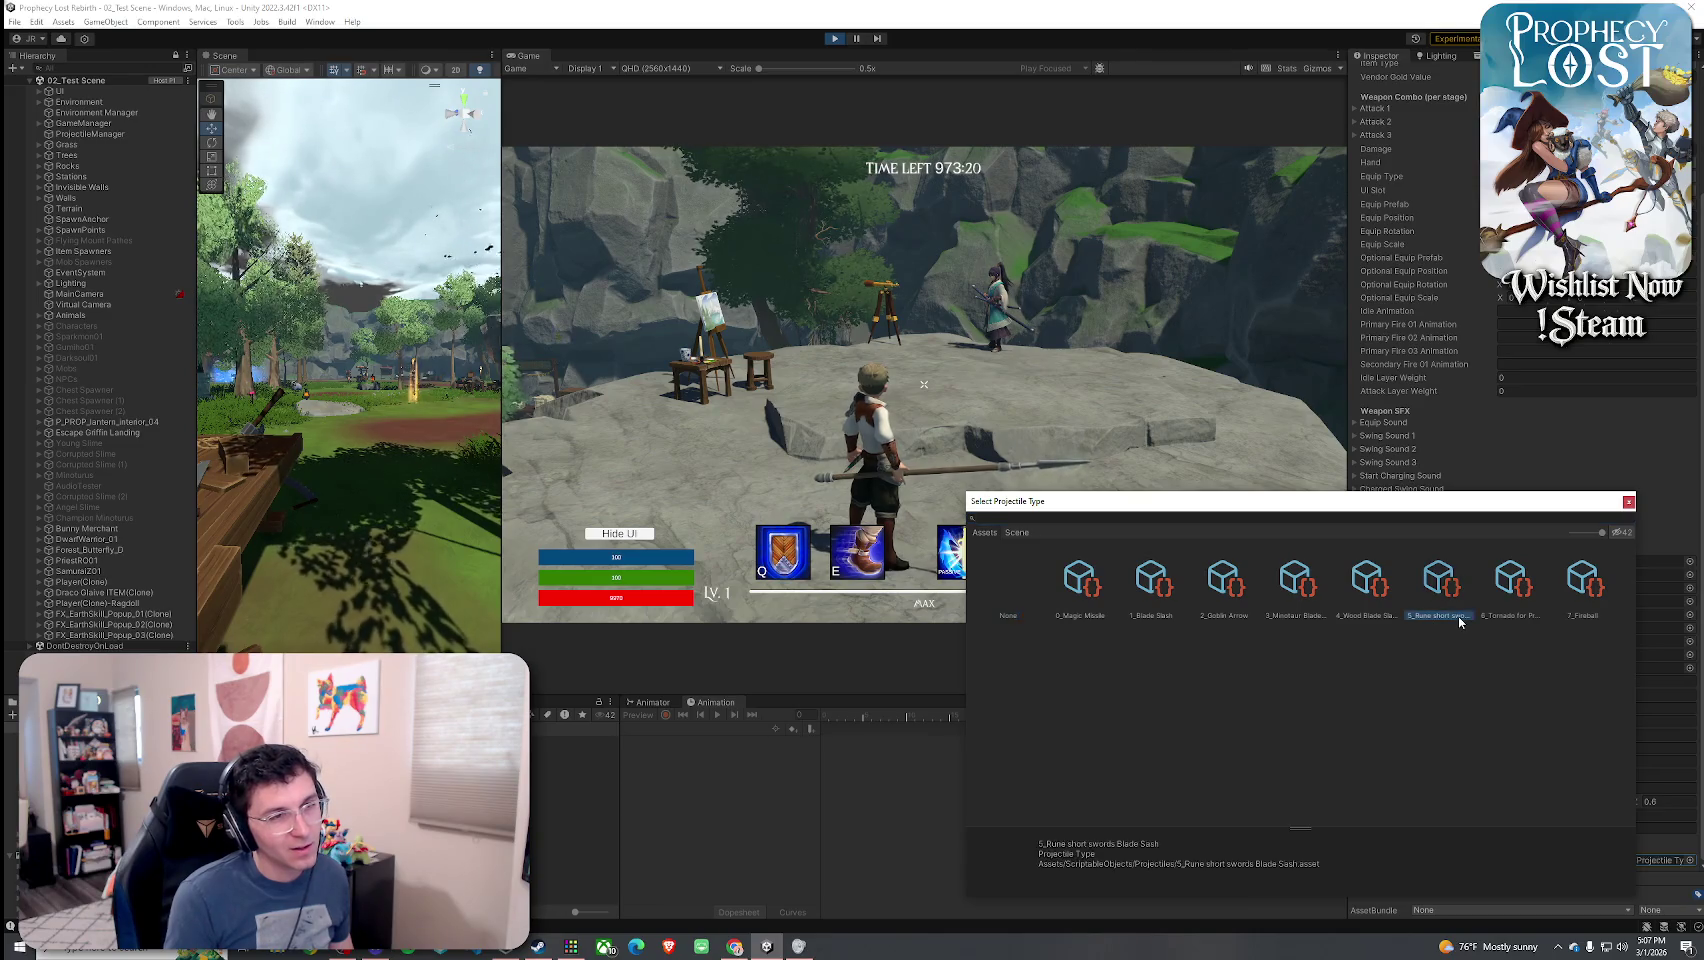
double_click(1449, 609)
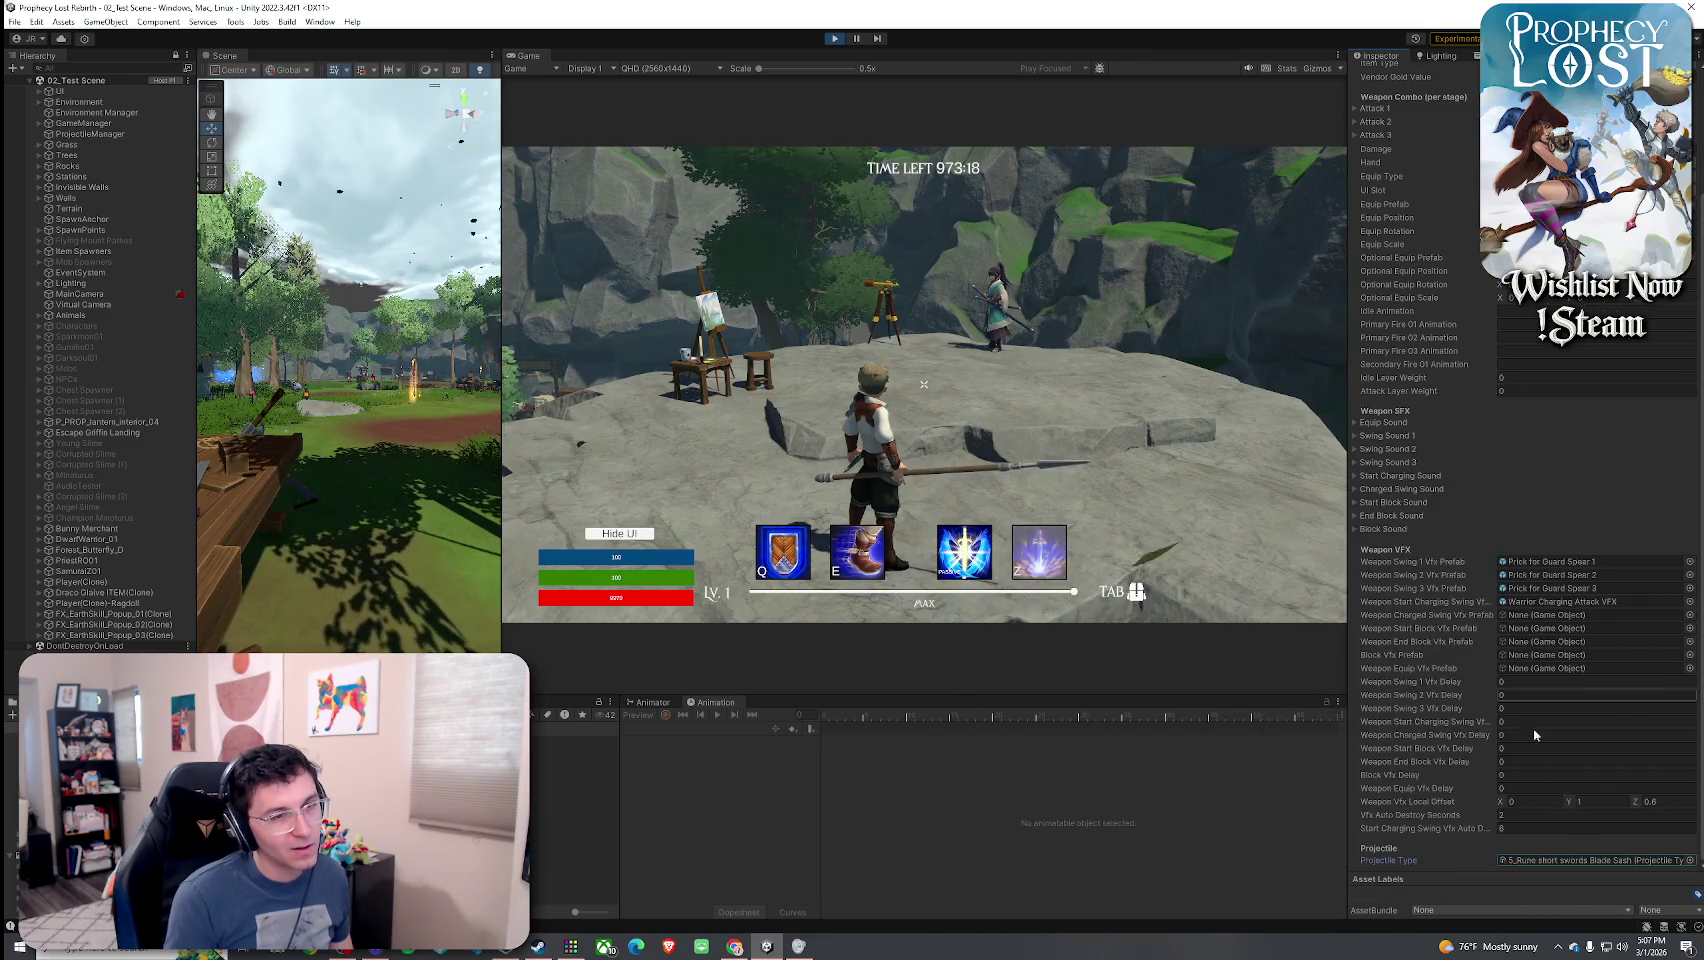
left_click(924, 384)
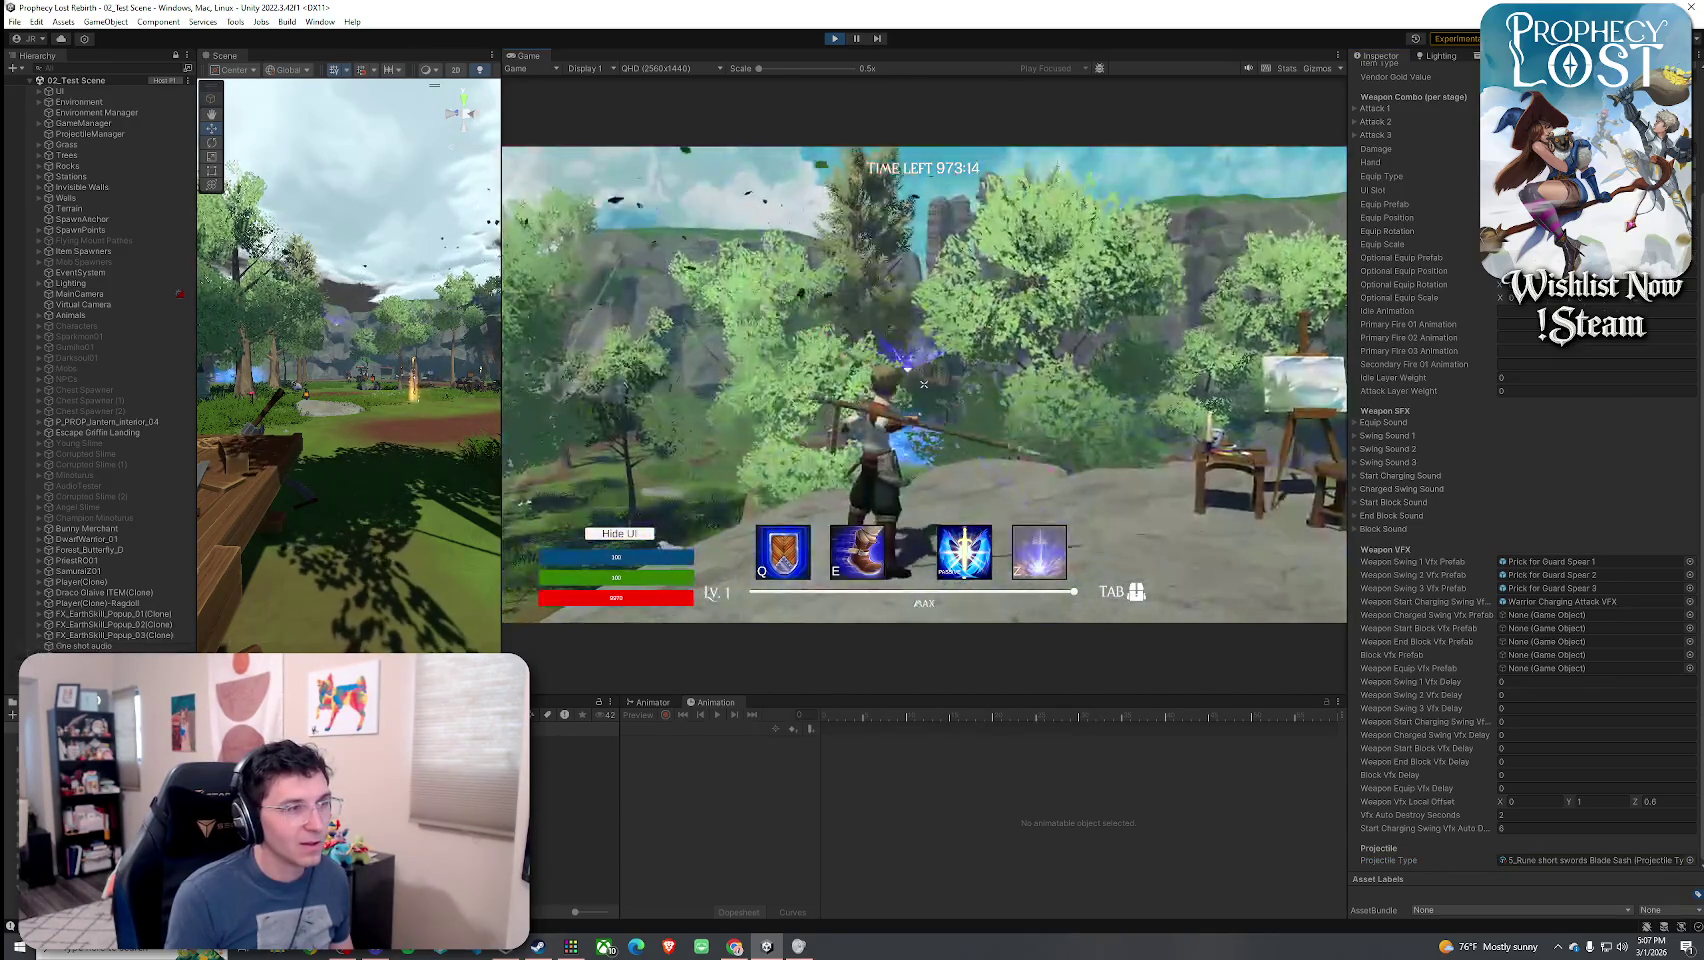
key("w")
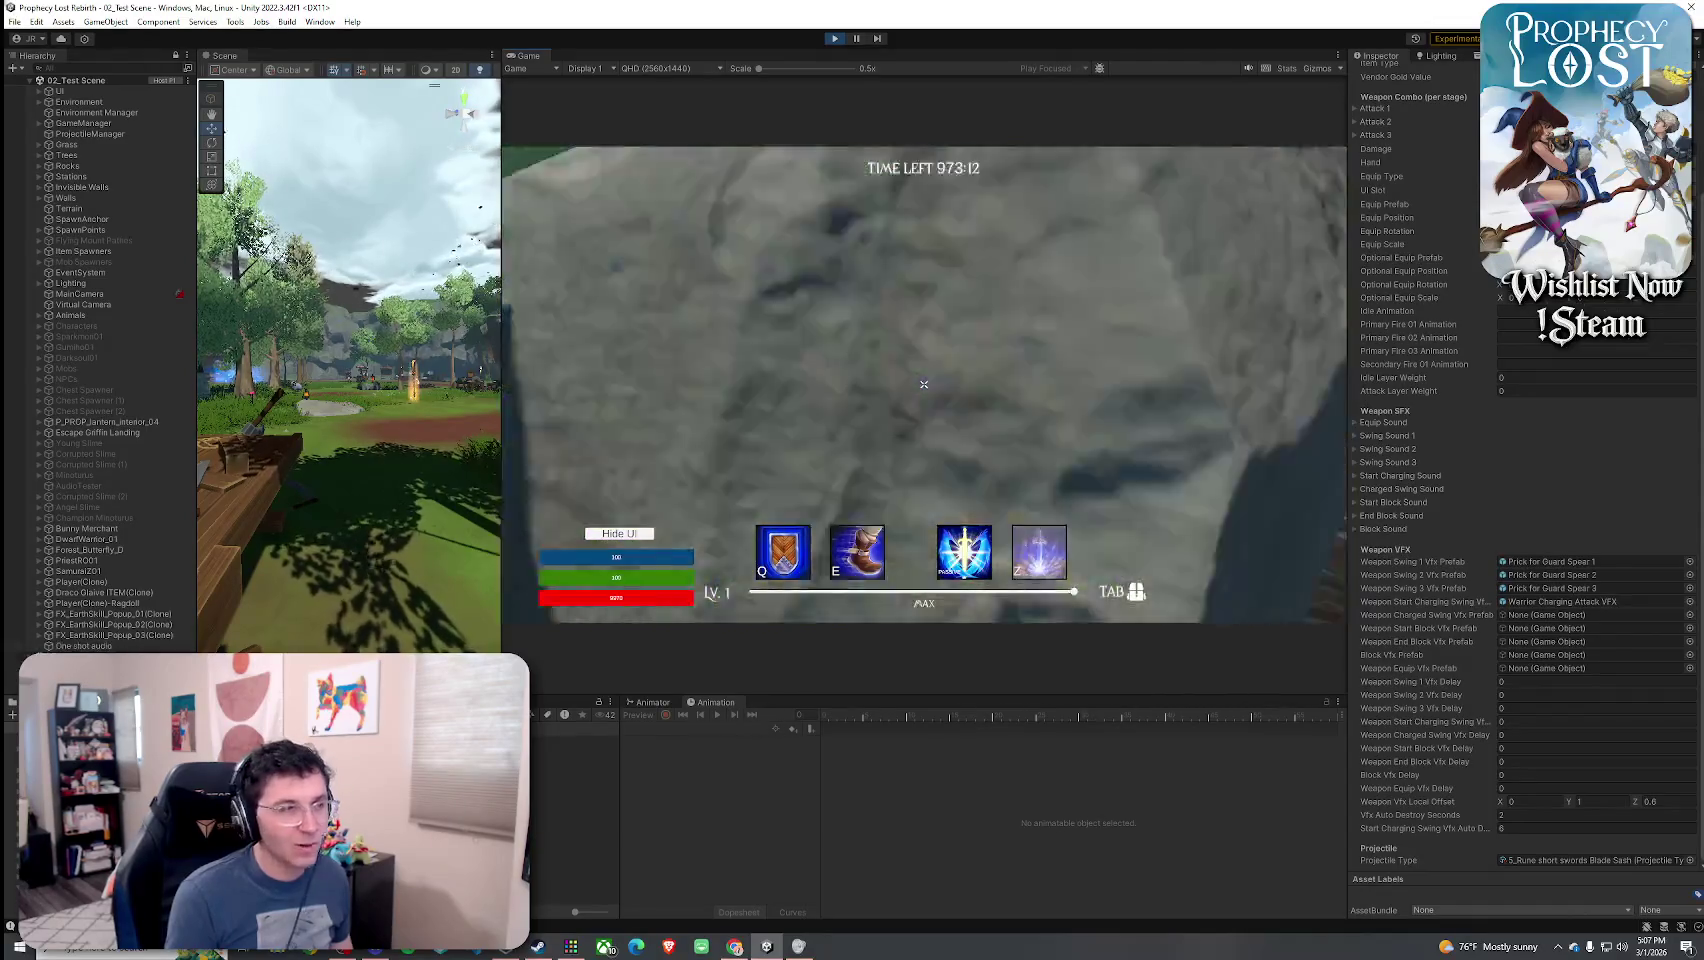
- Switch the spear's Projectile Type to 1_Blade Slash
key("super")
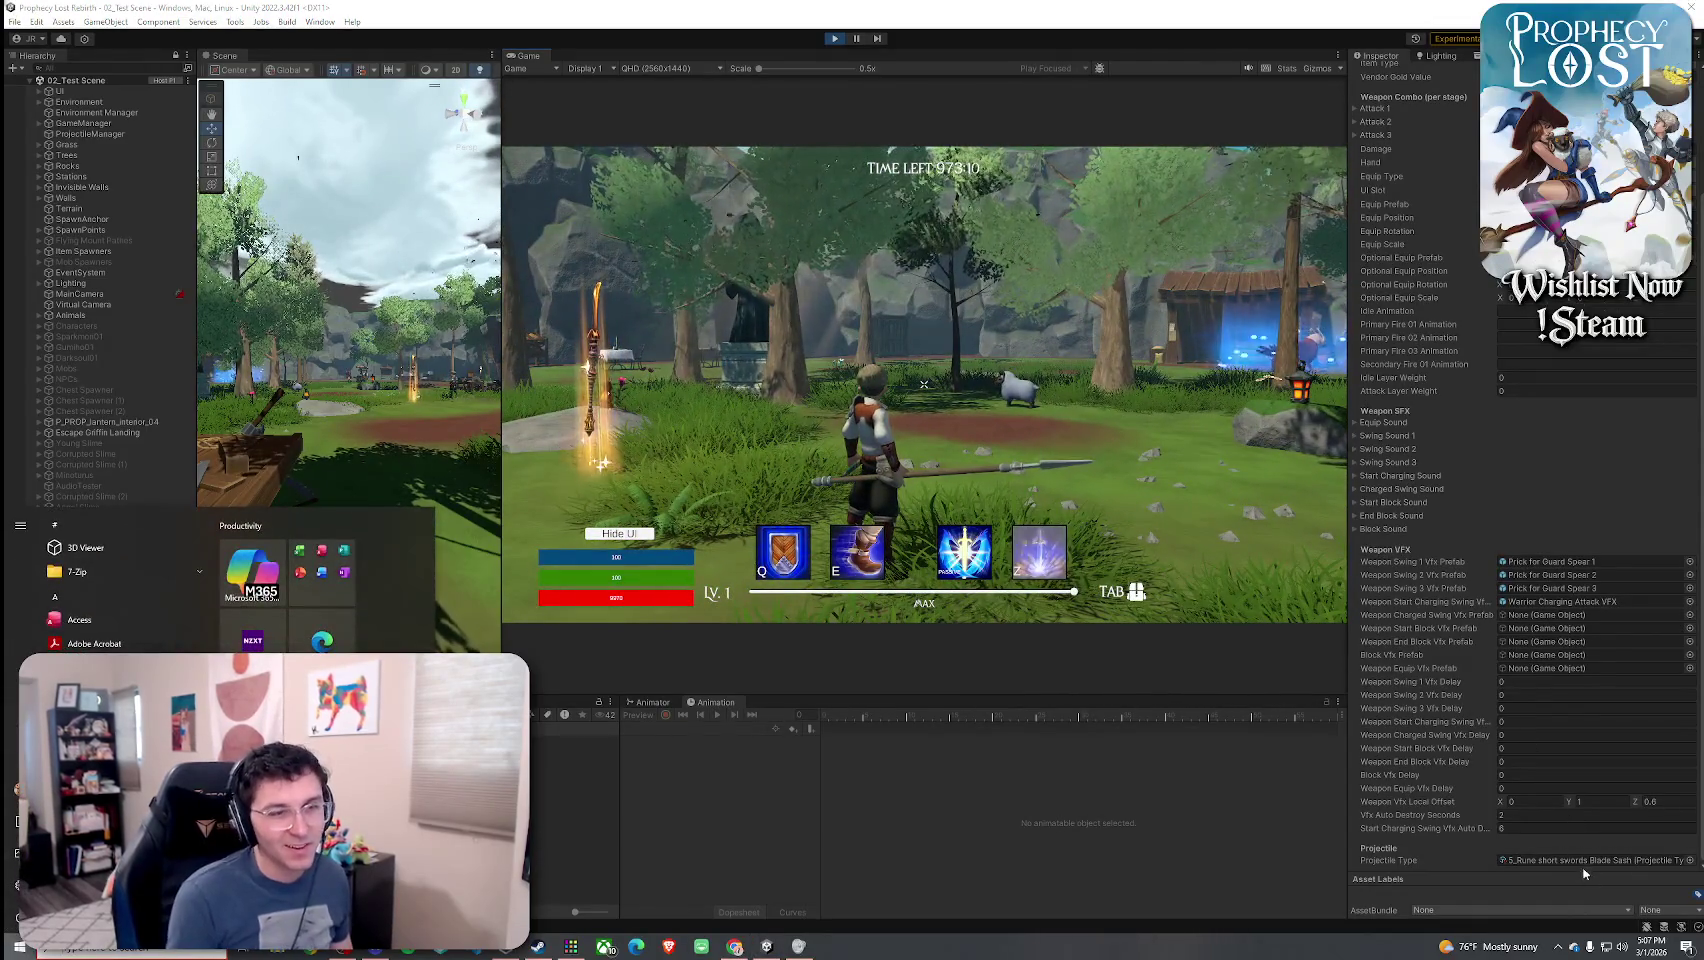
left_click(1583, 866)
left_click(1689, 860)
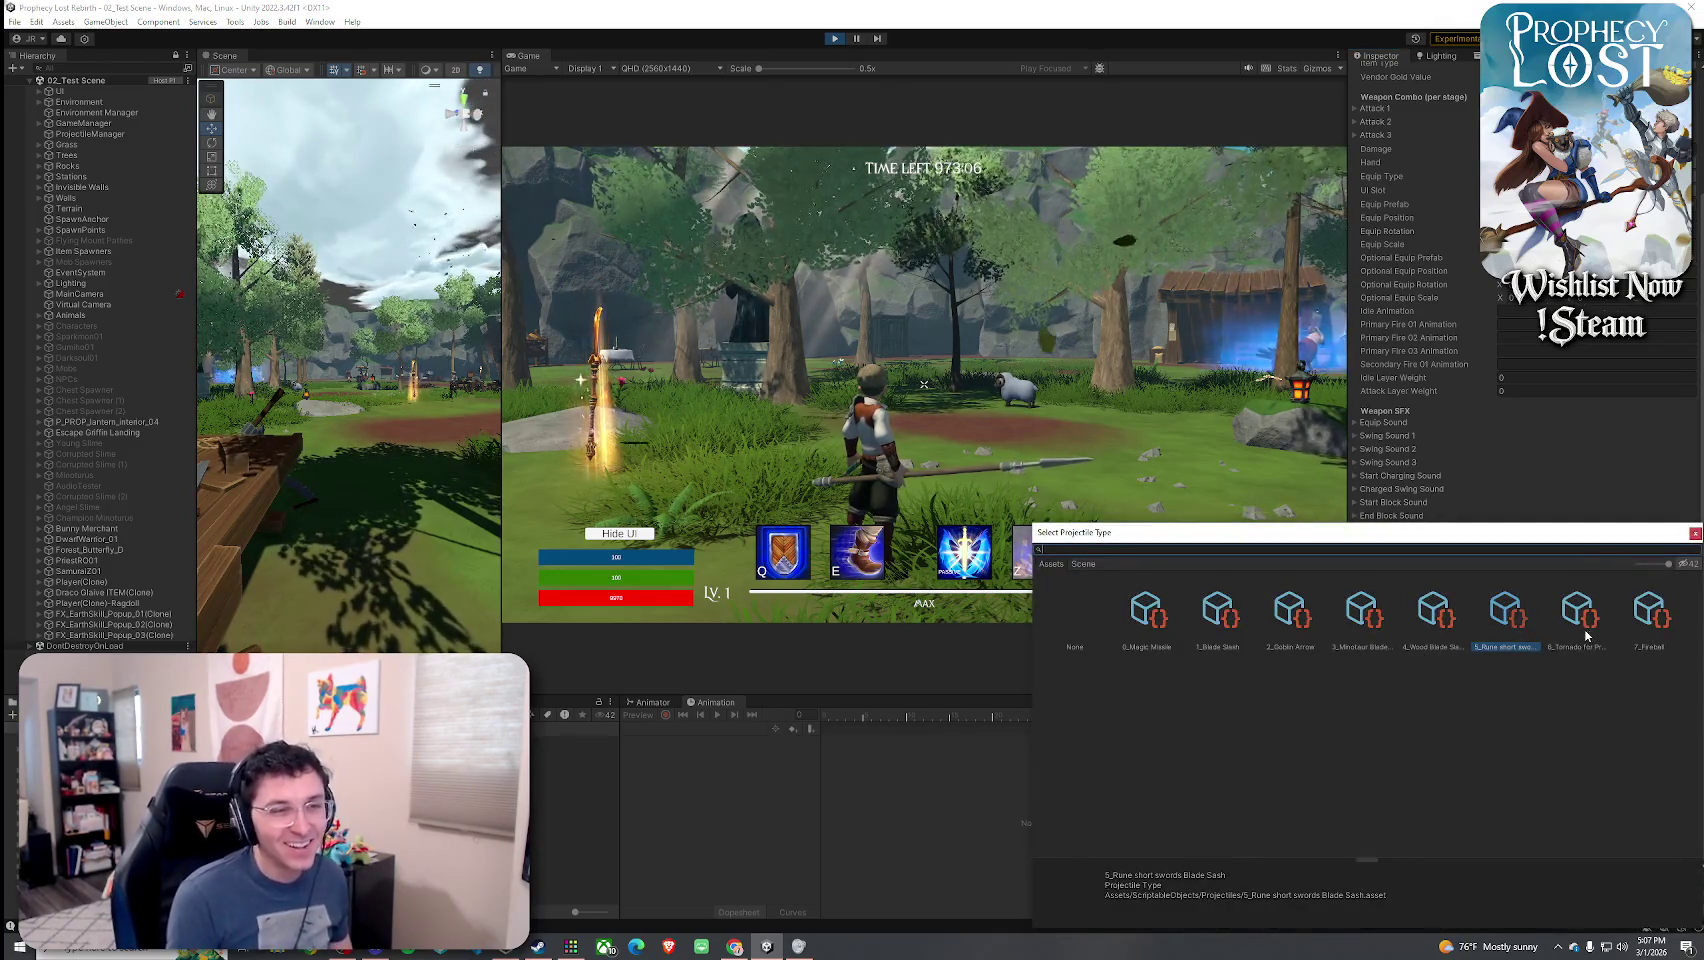
left_click(1160, 647)
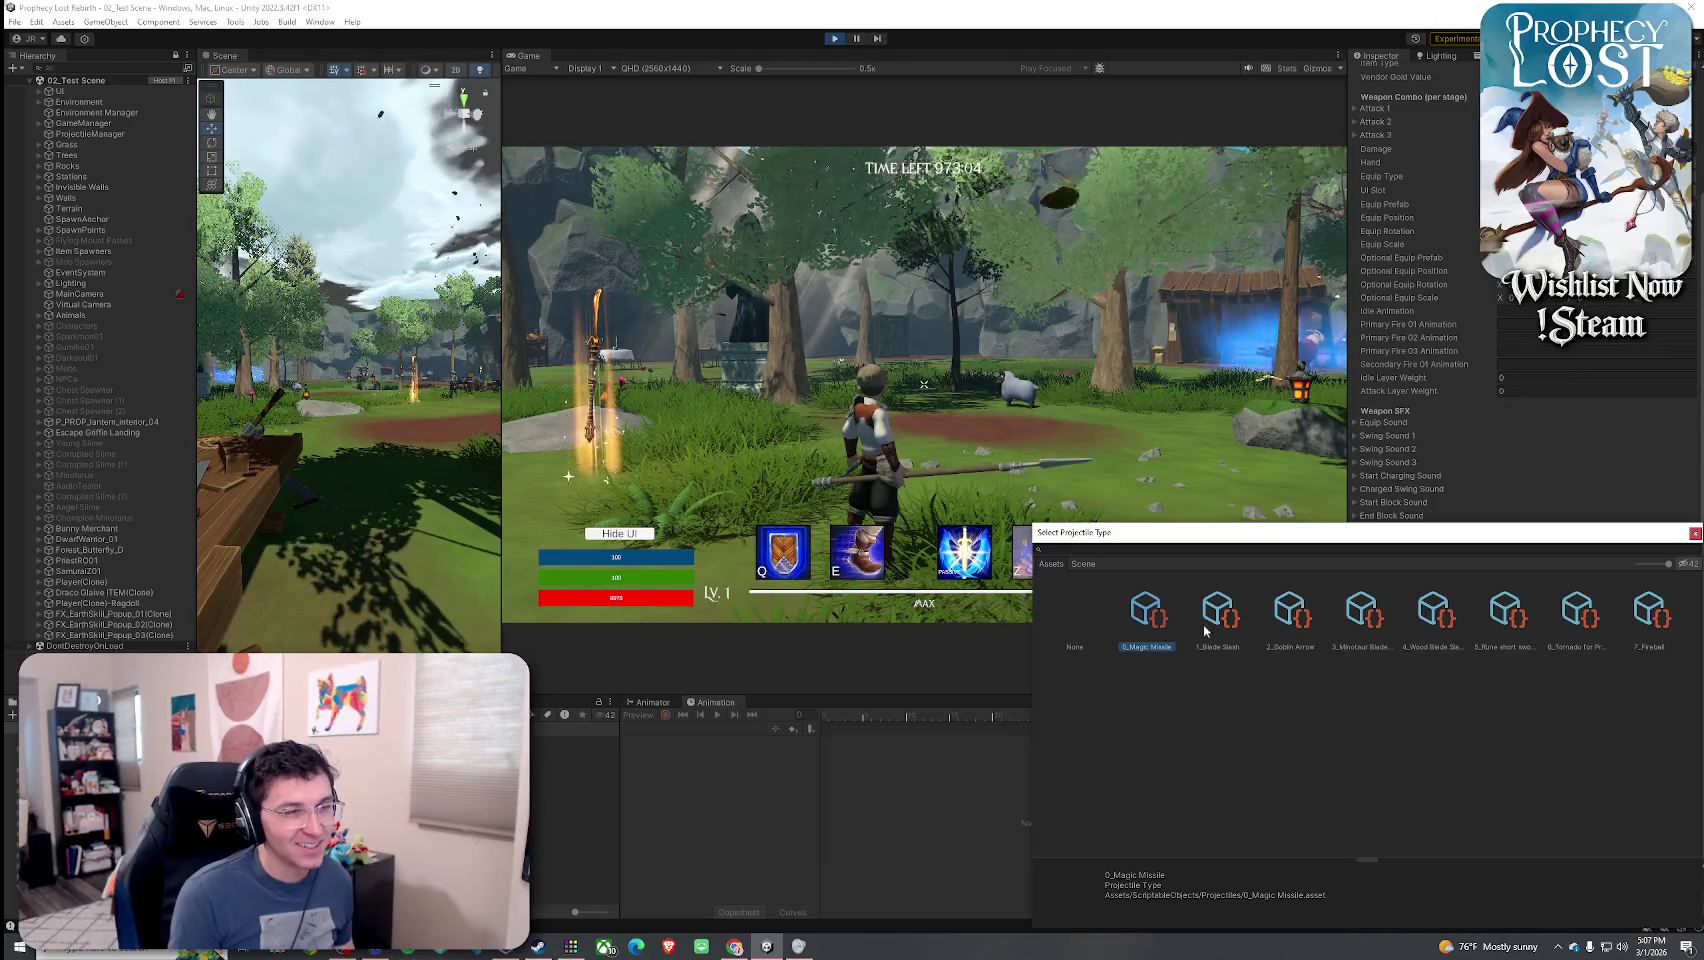
double_click(1205, 630)
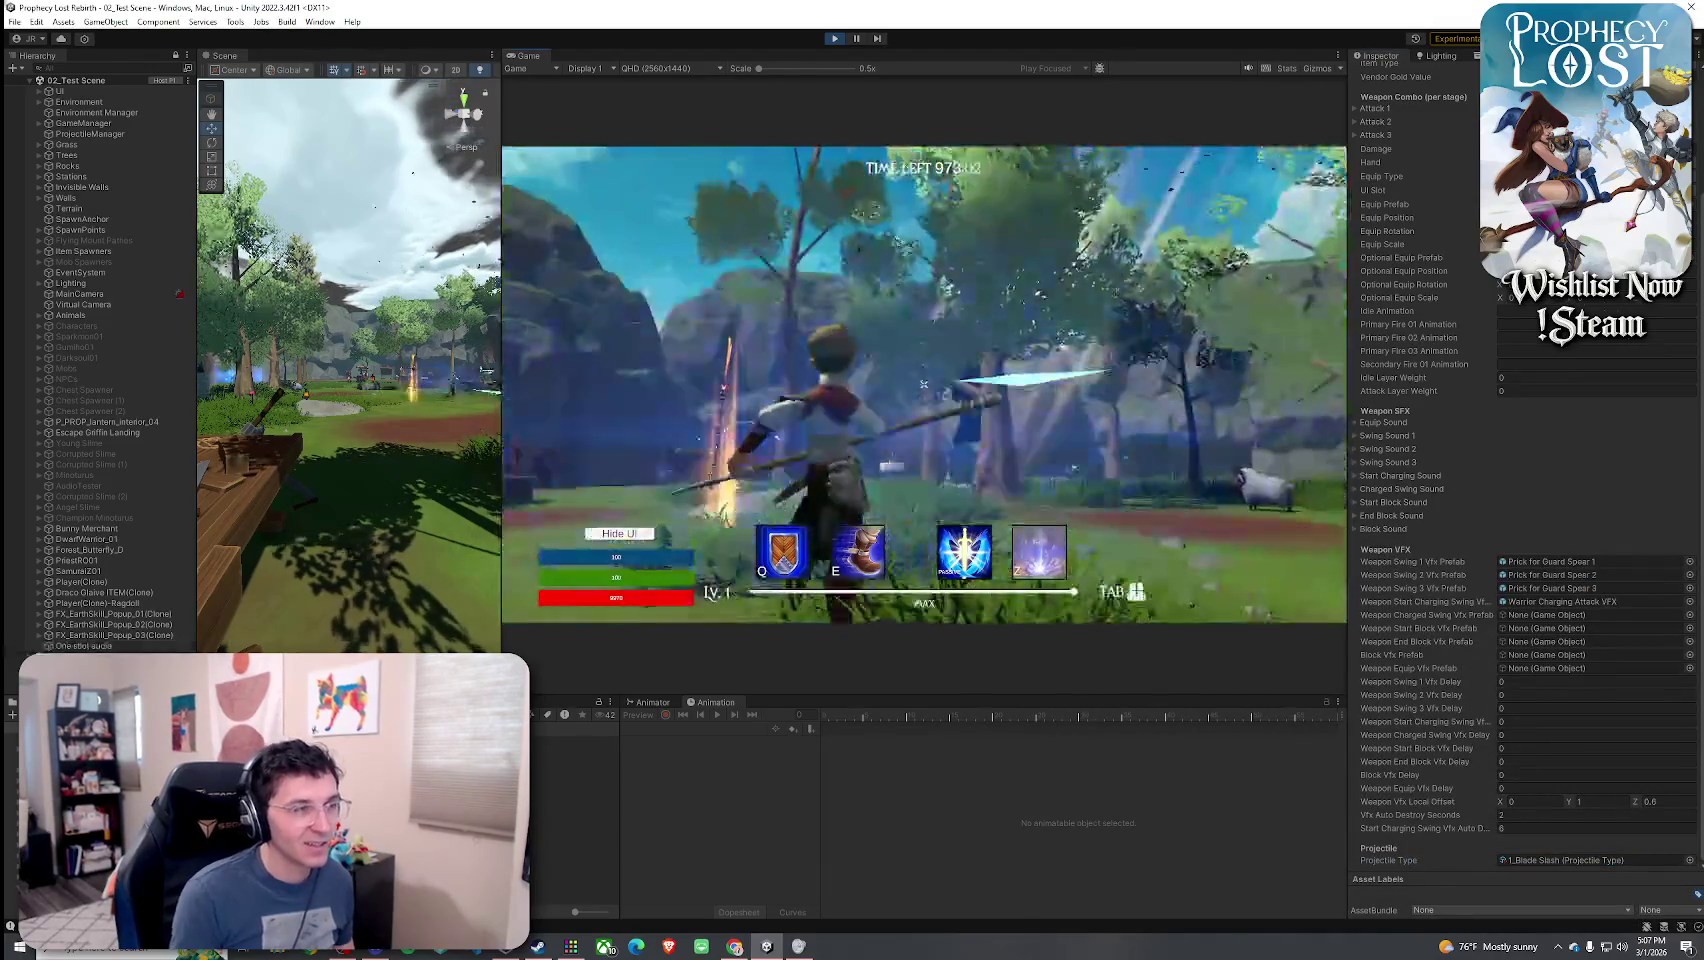
- Swing the spear through its full combo to watch the blue and spinning slash effects
left_click(917, 601)
left_click(924, 384)
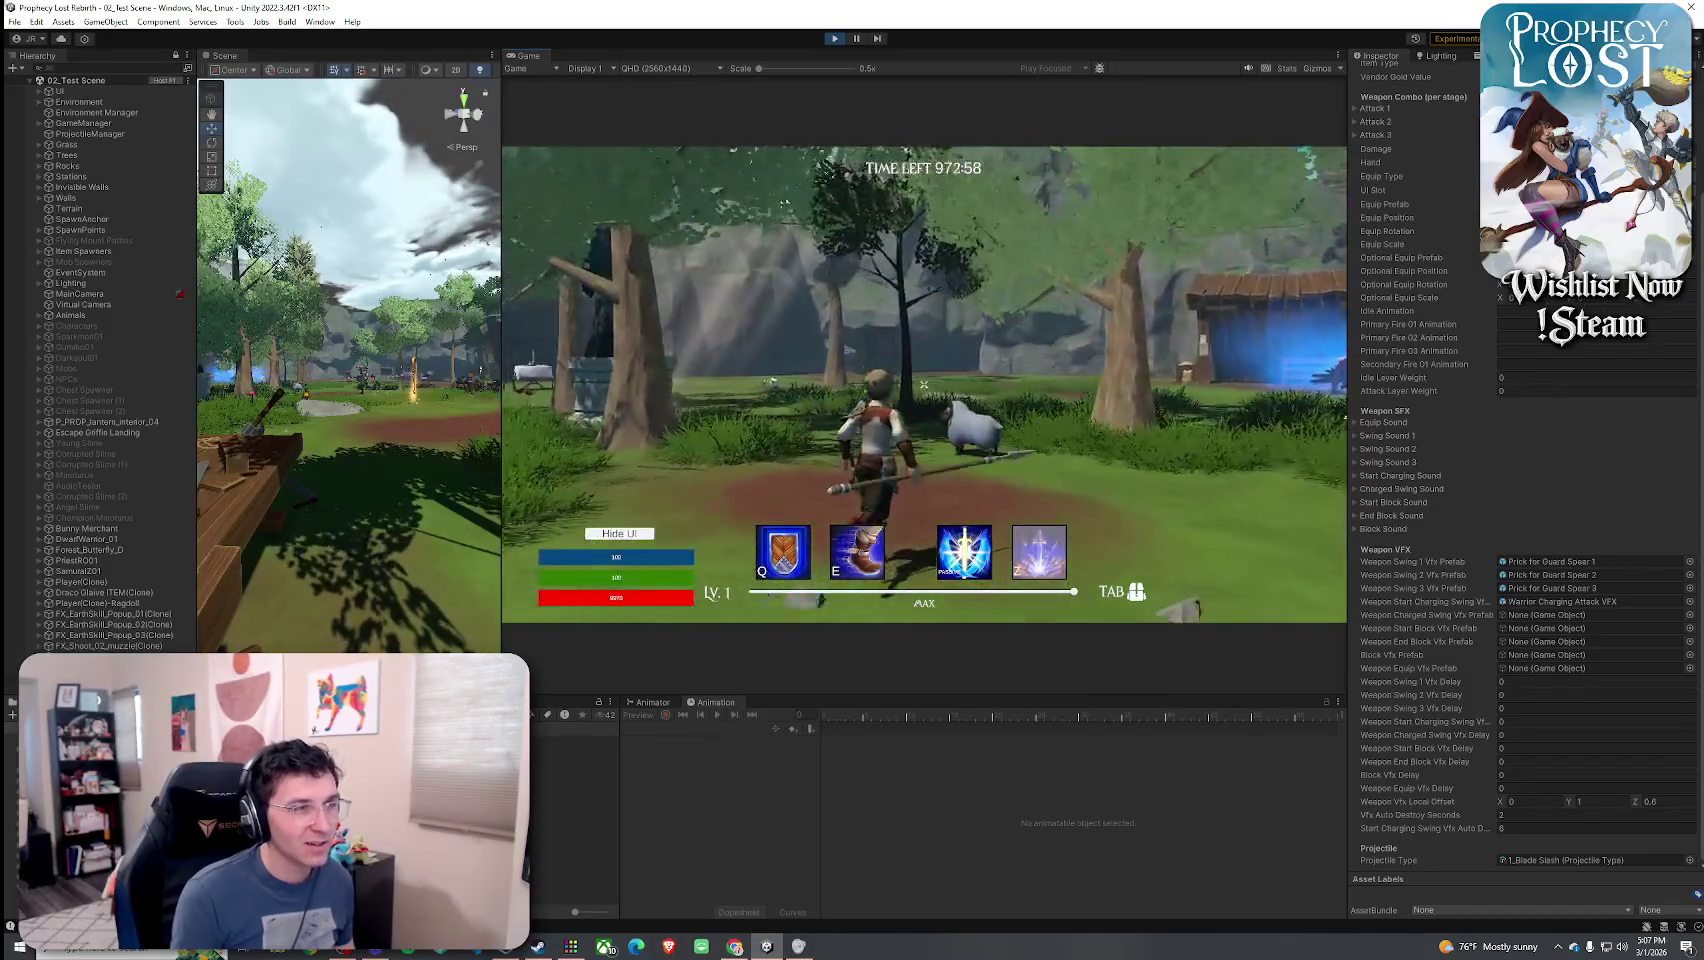
left_click(924, 384)
left_click(924, 384)
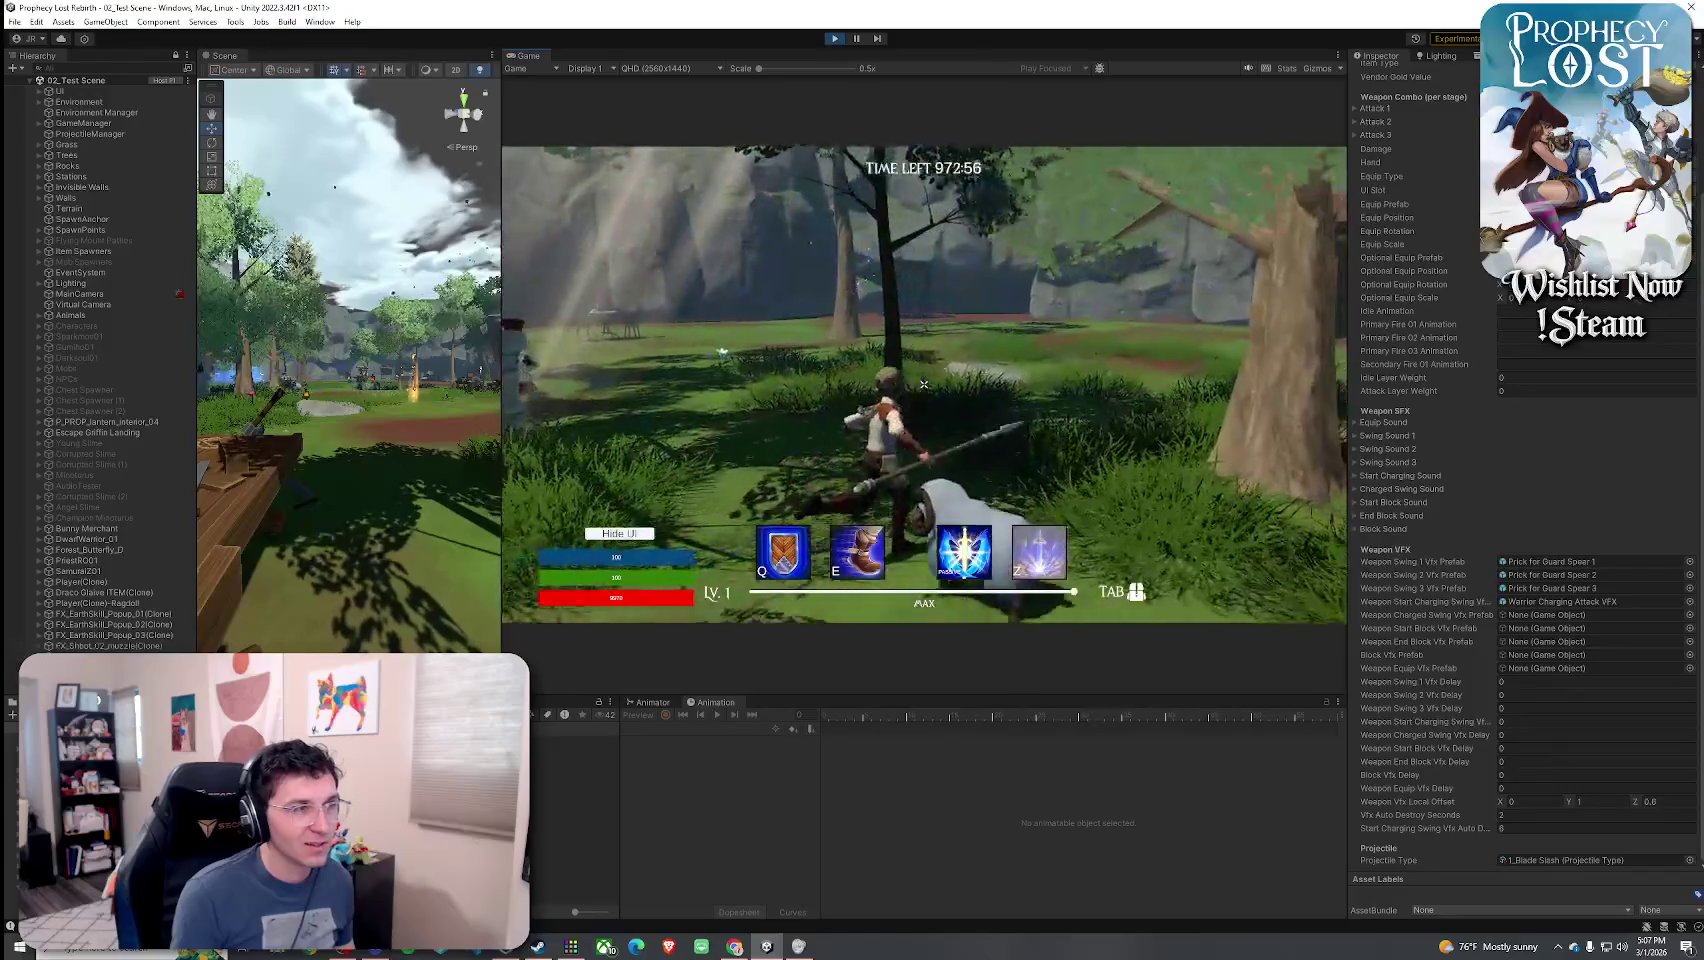
left_click(924, 384)
left_click(924, 384)
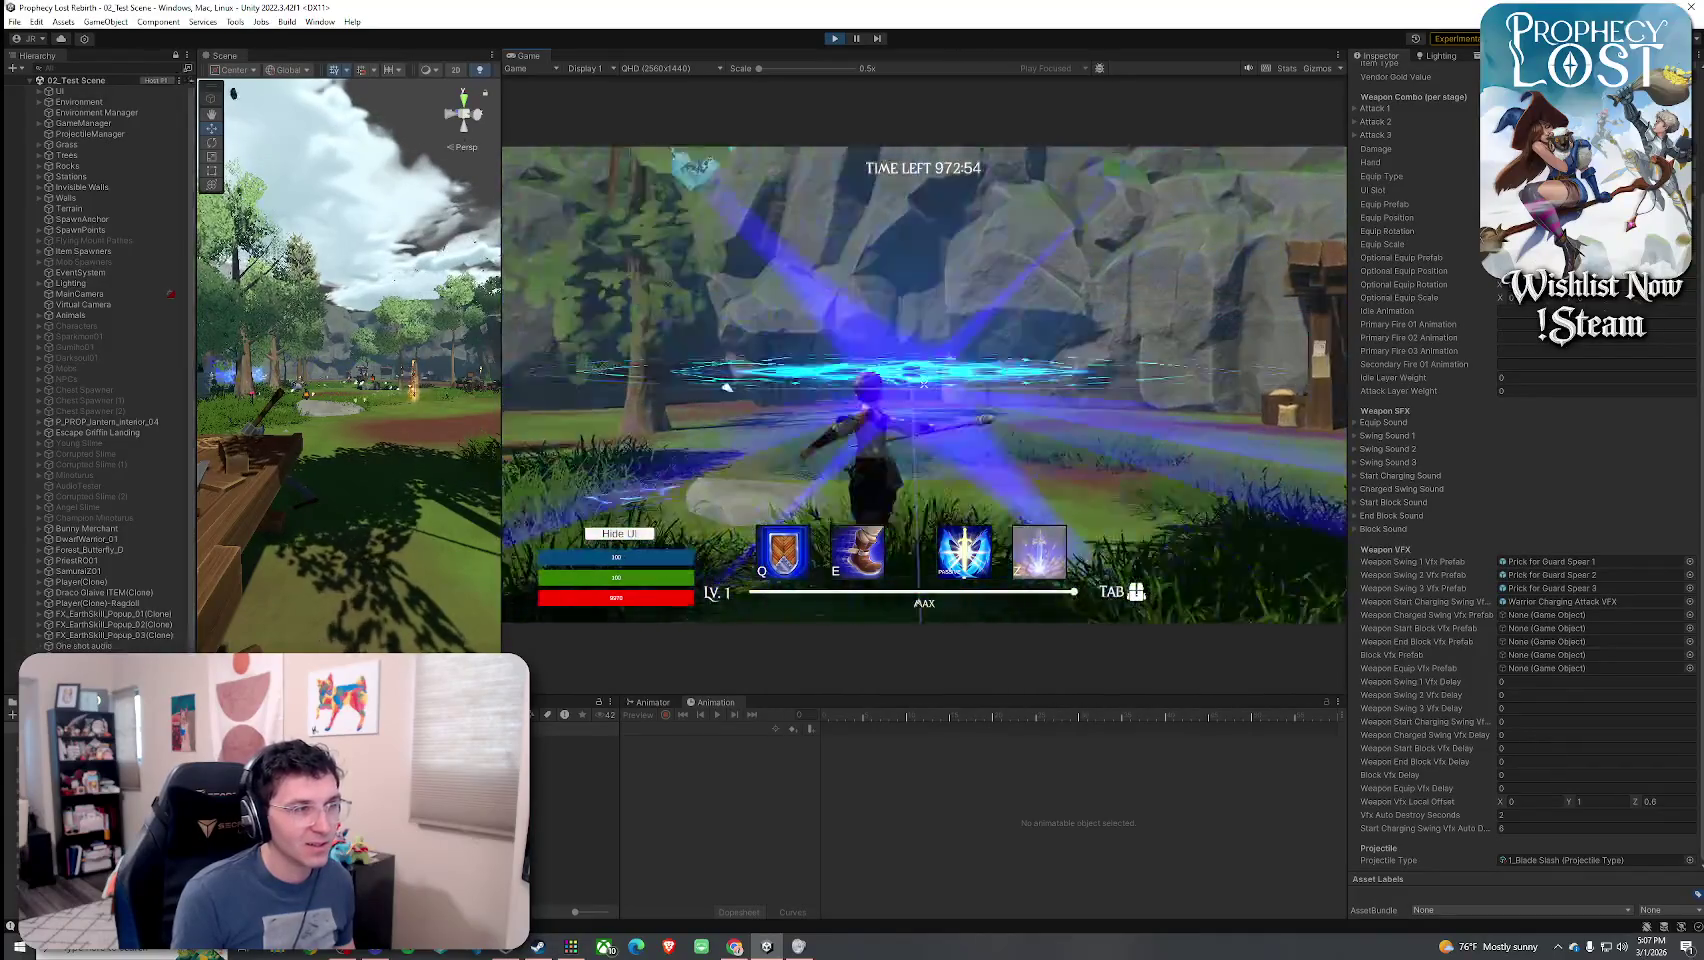
left_click(924, 384)
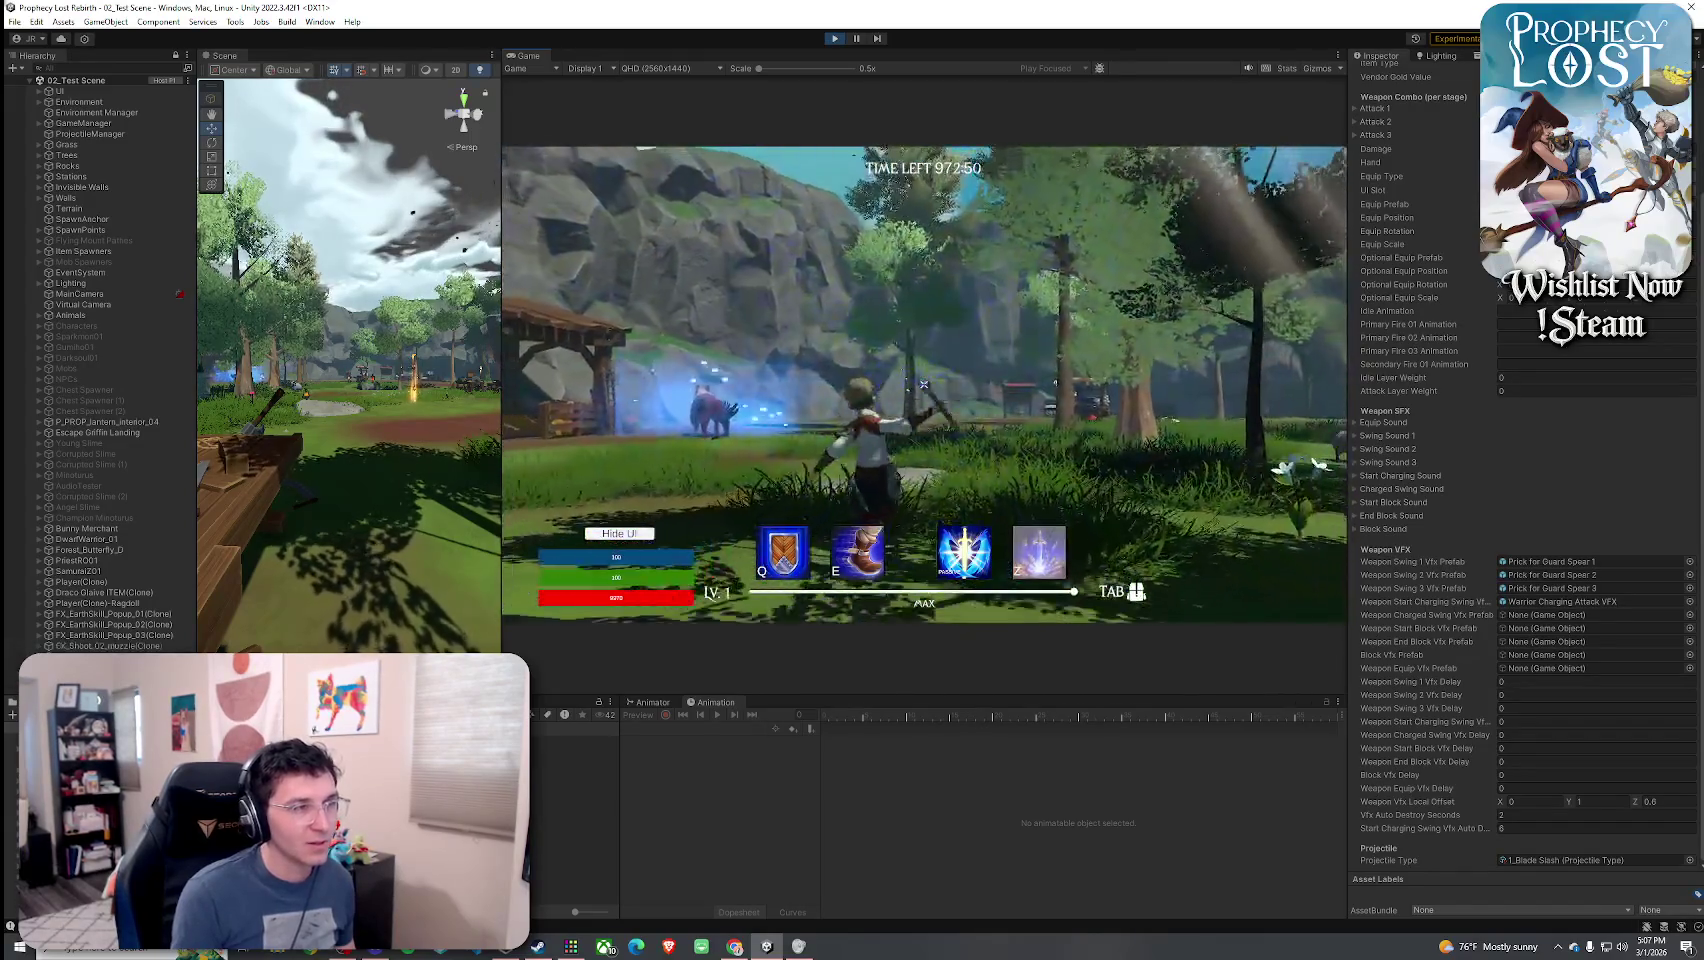
left_click(924, 384)
left_click(924, 384)
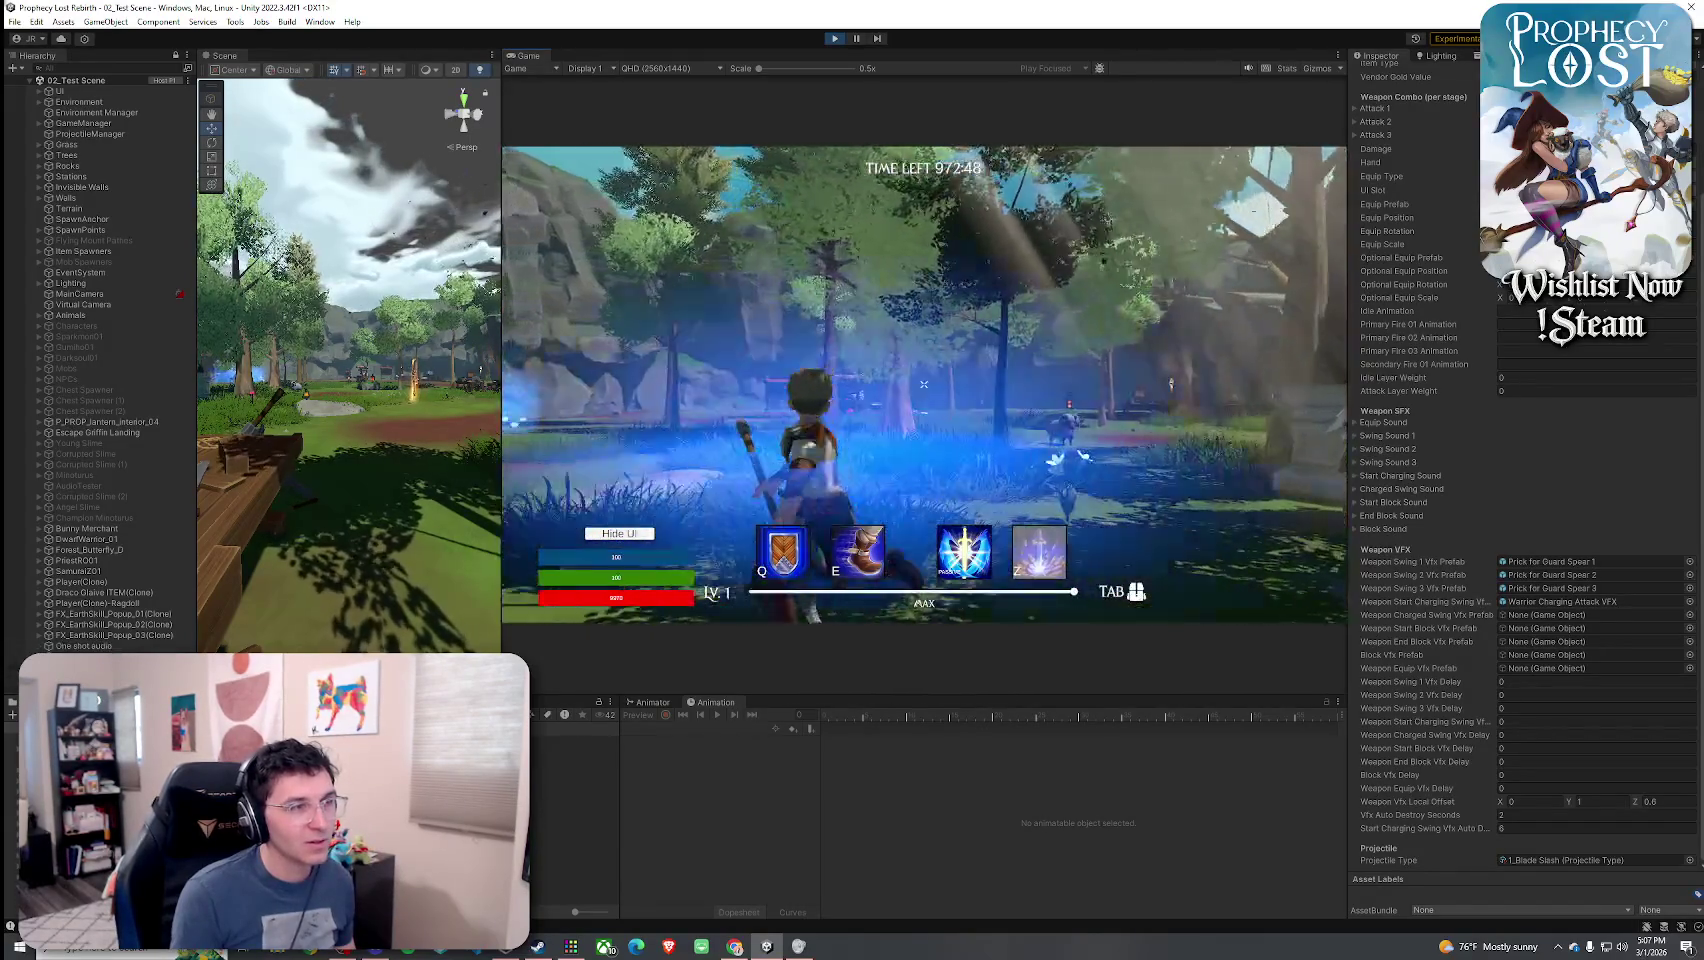
left_click(924, 384)
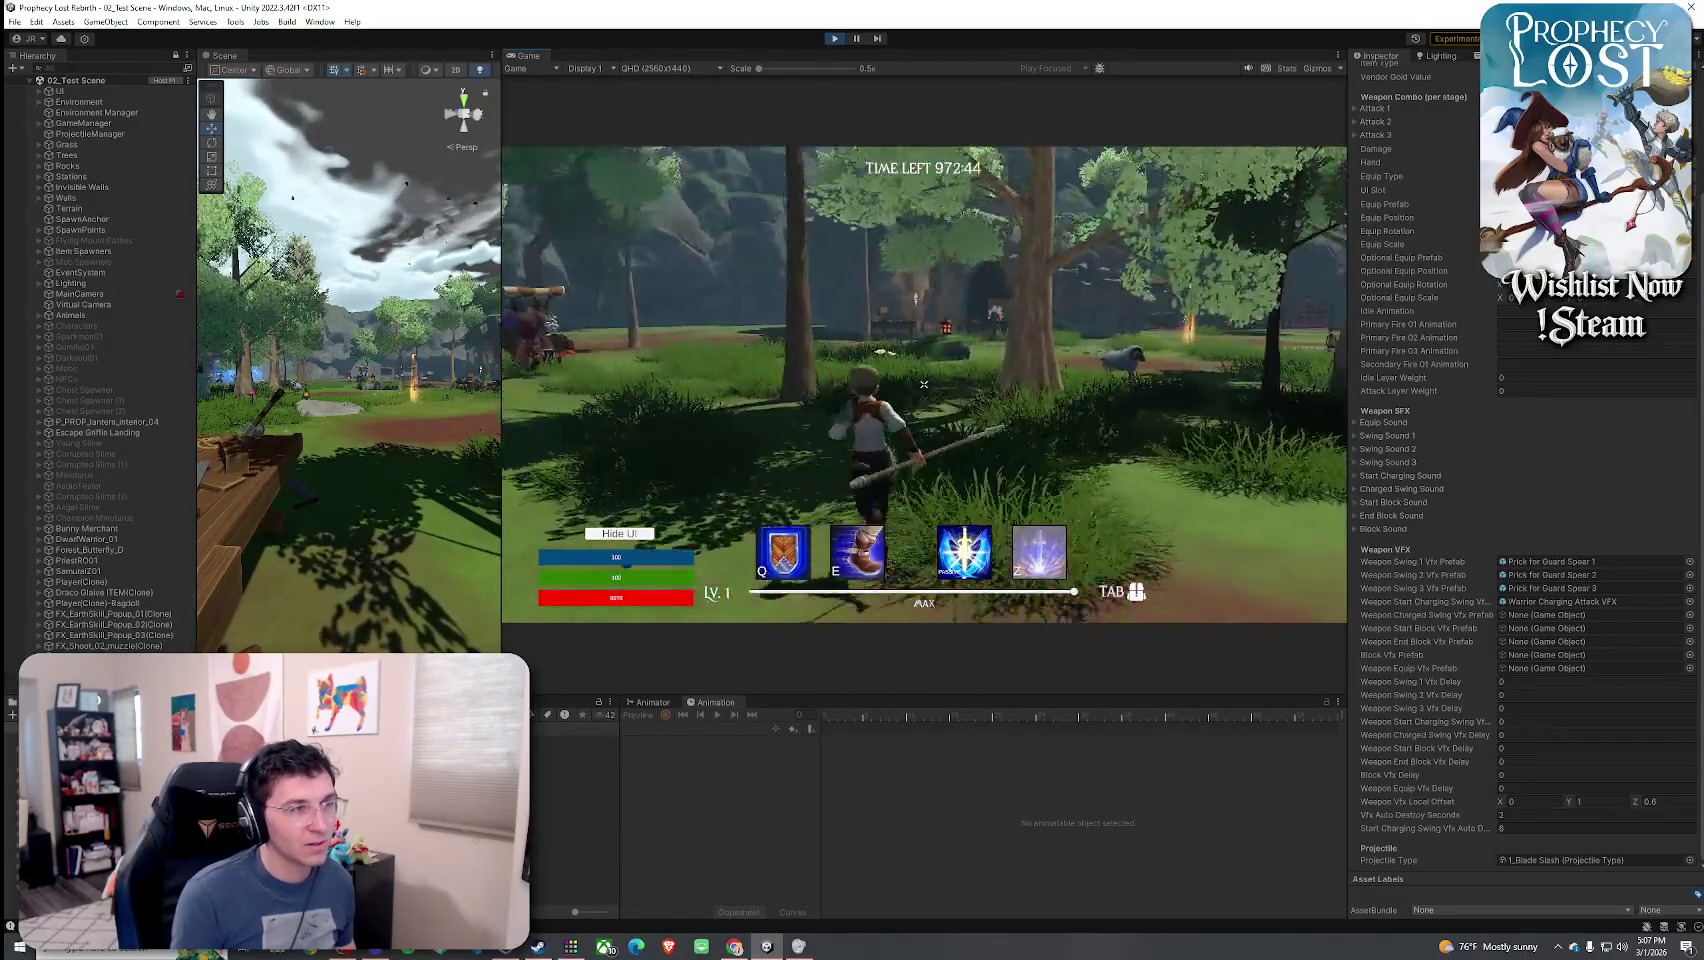
- Check the inventory, then run toward the torch and forge while thrusting the spear
key("Tab")
key("Tab")
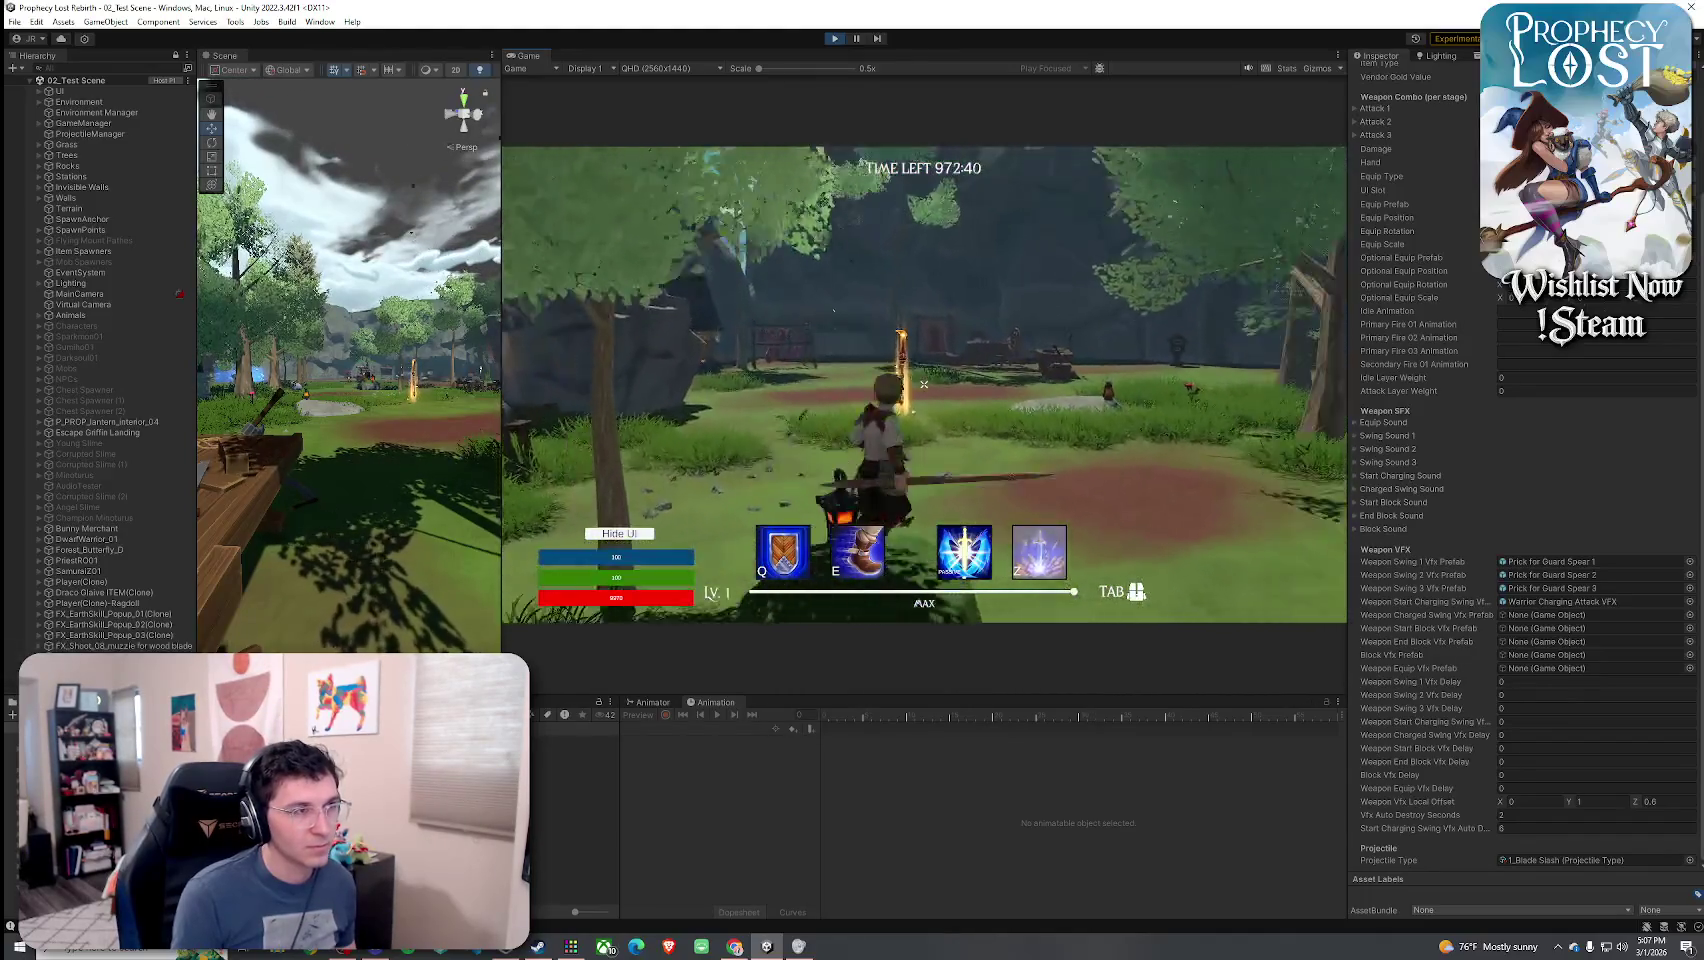
left_click(924, 384)
key("w")
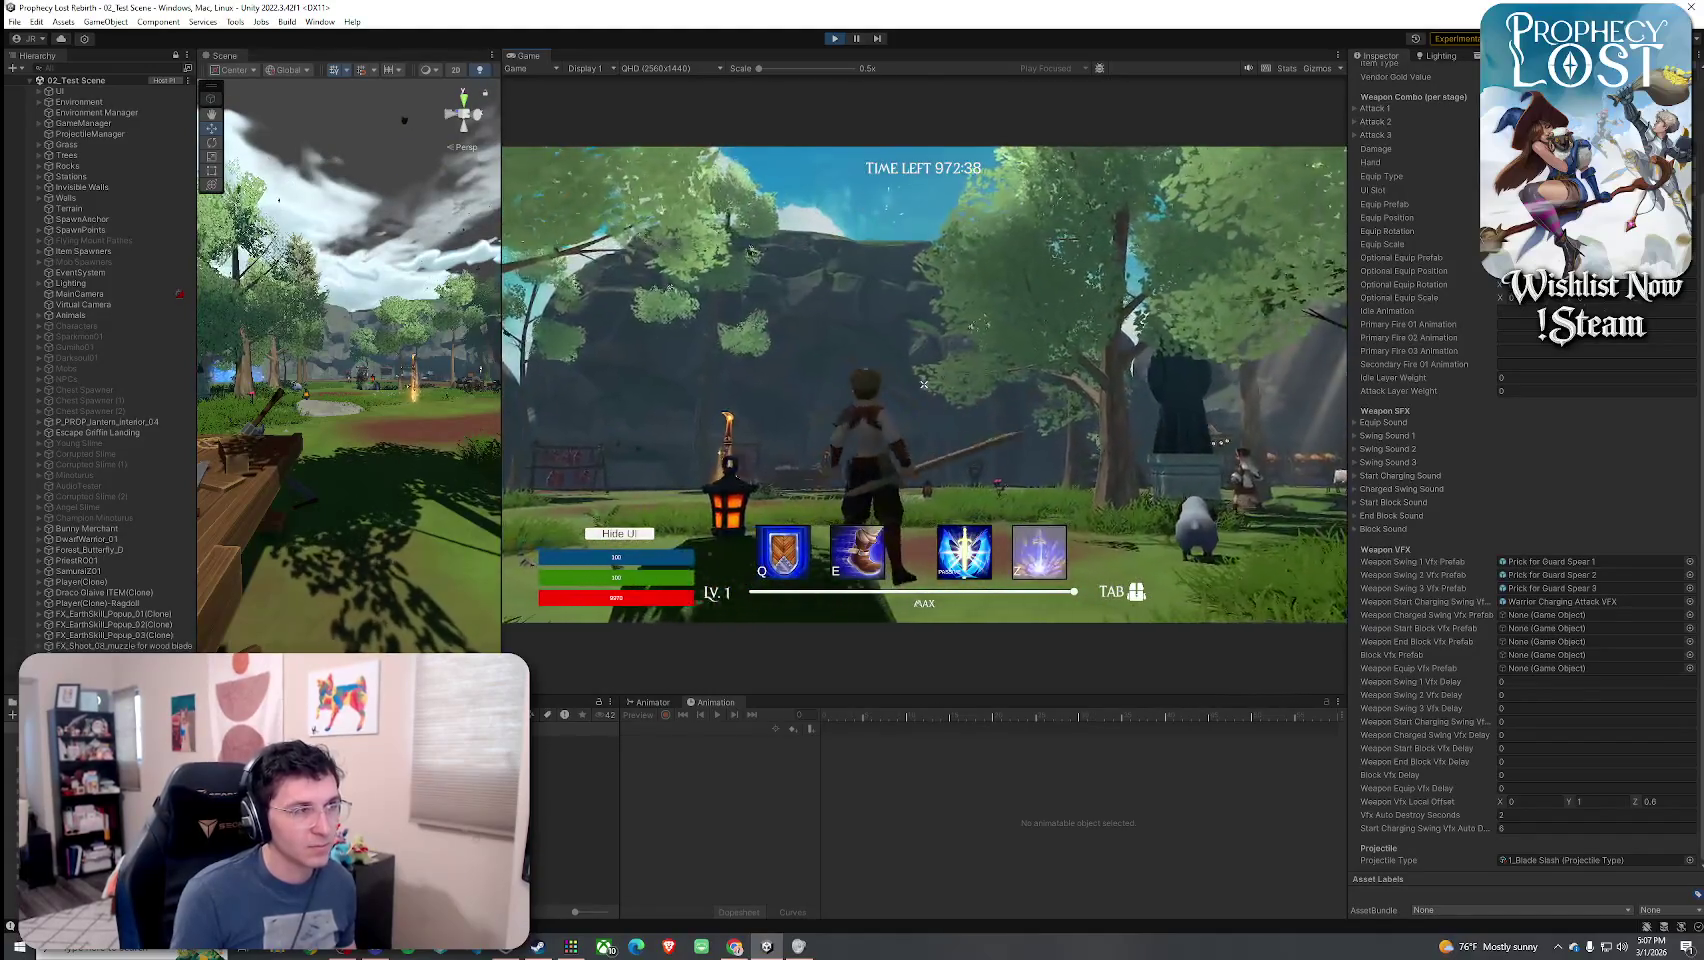
left_click(924, 384)
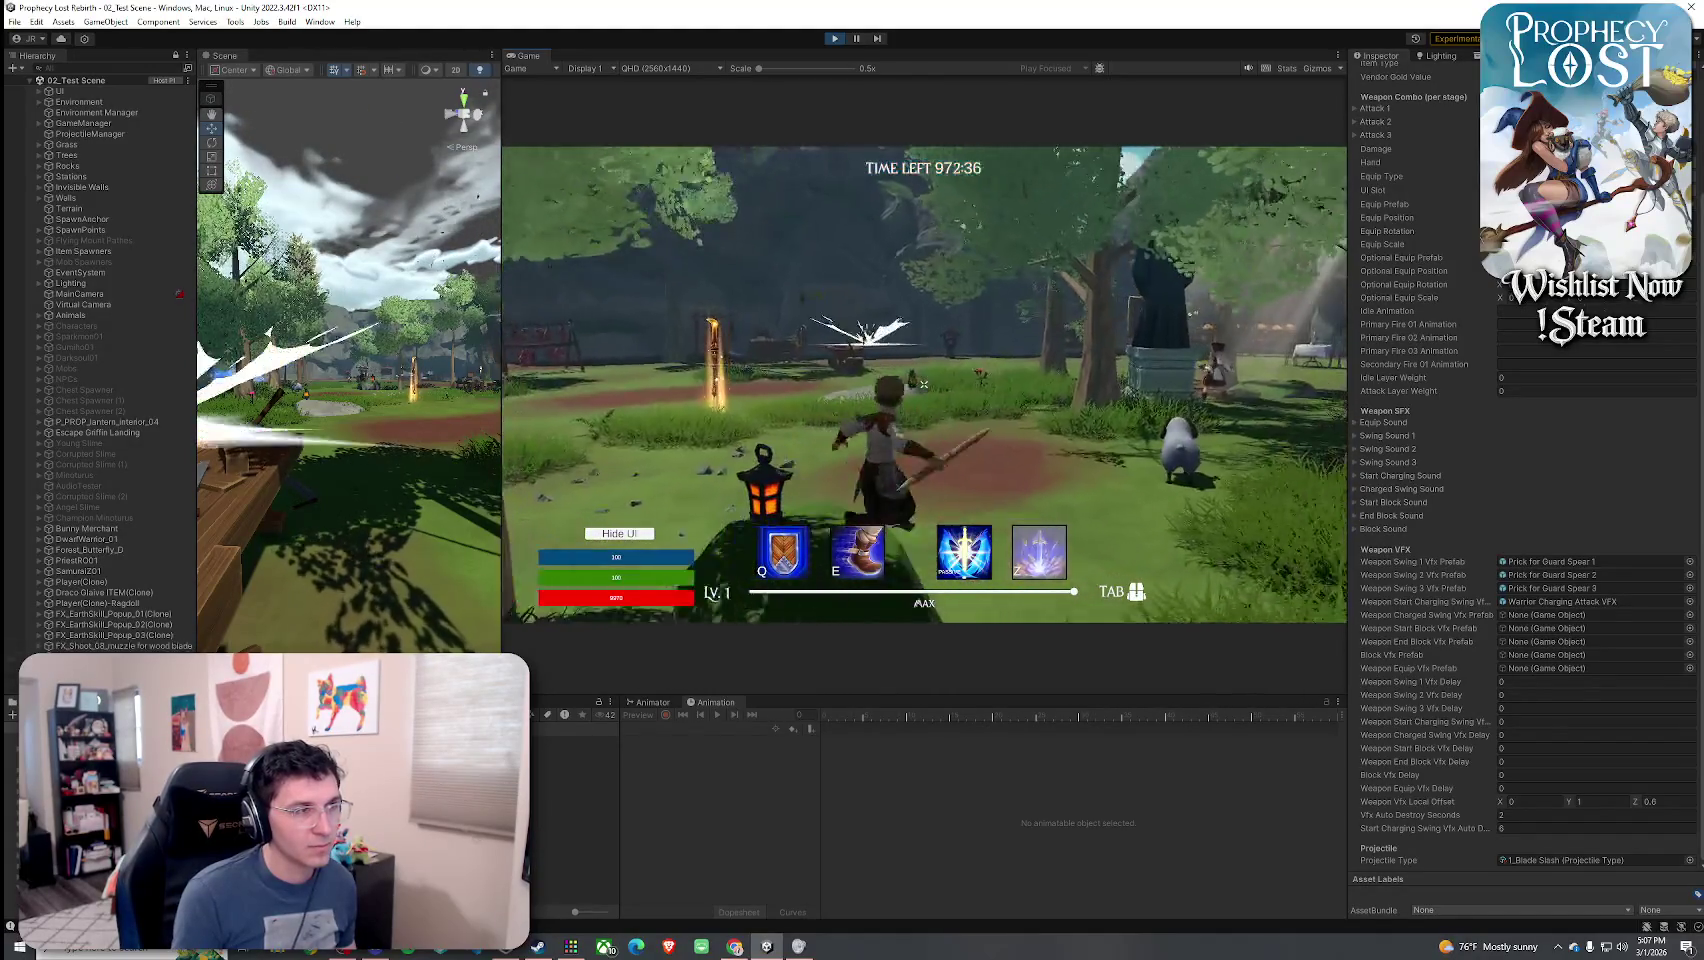
key("w")
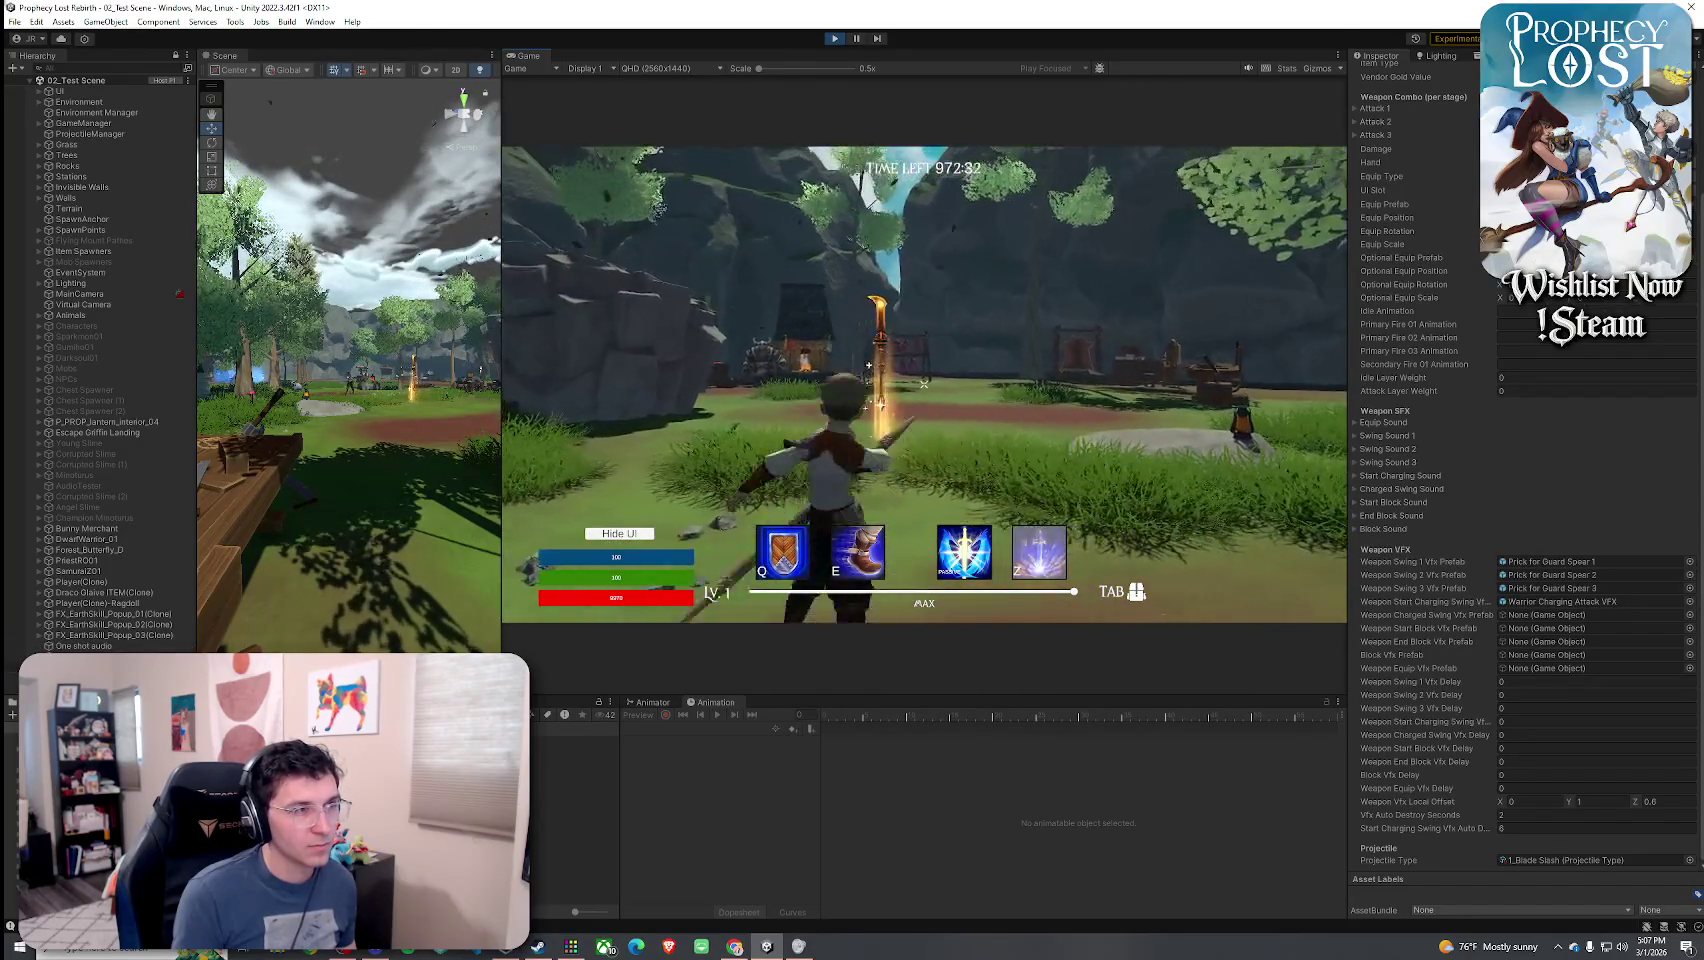
left_click(924, 384)
key("w")
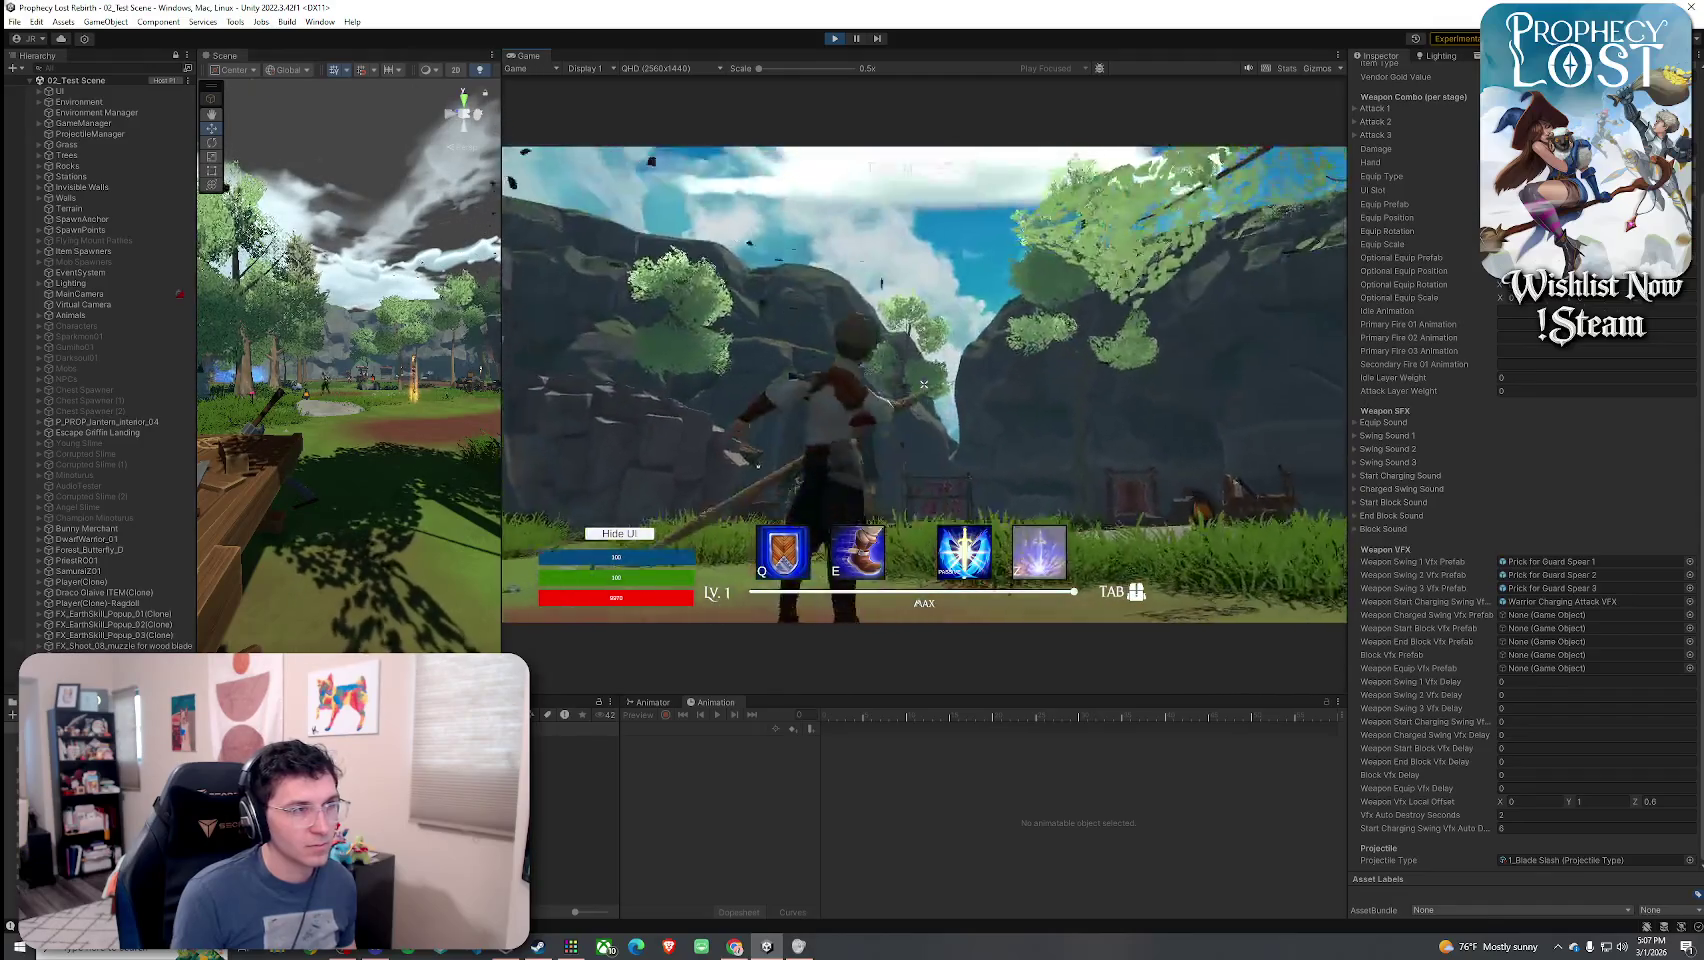
key("w")
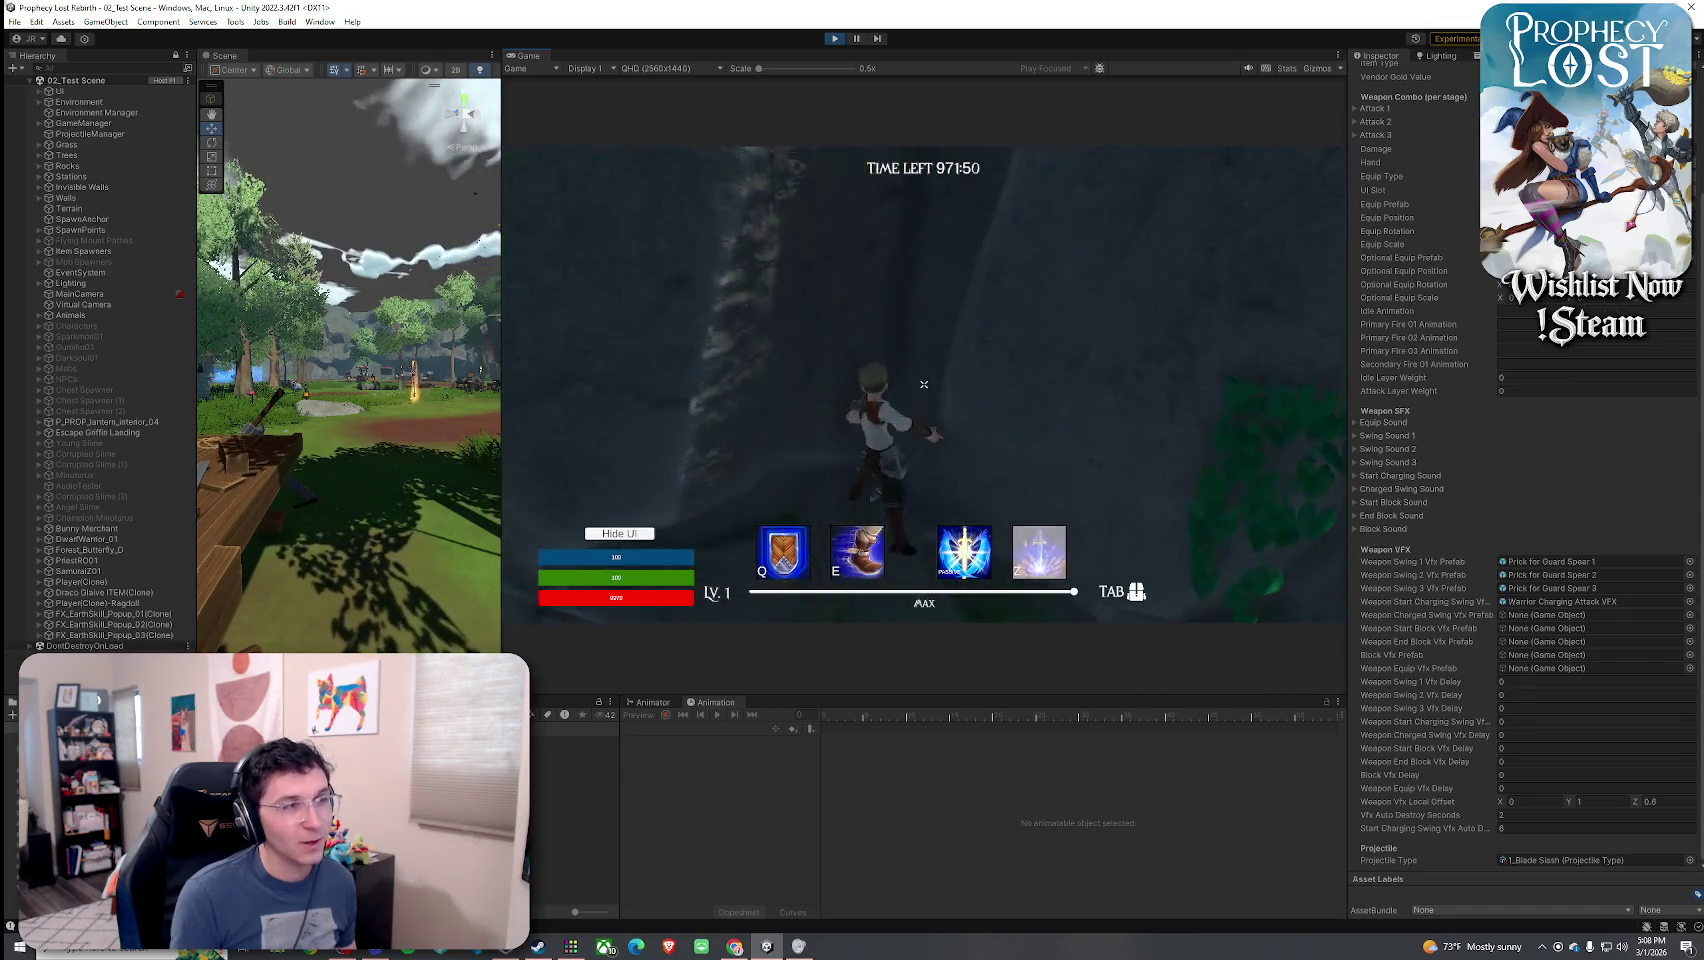
- Run along the rock wall into the grassy clearing and pick up the glowing spear, checking the inventory
left_click(924, 384)
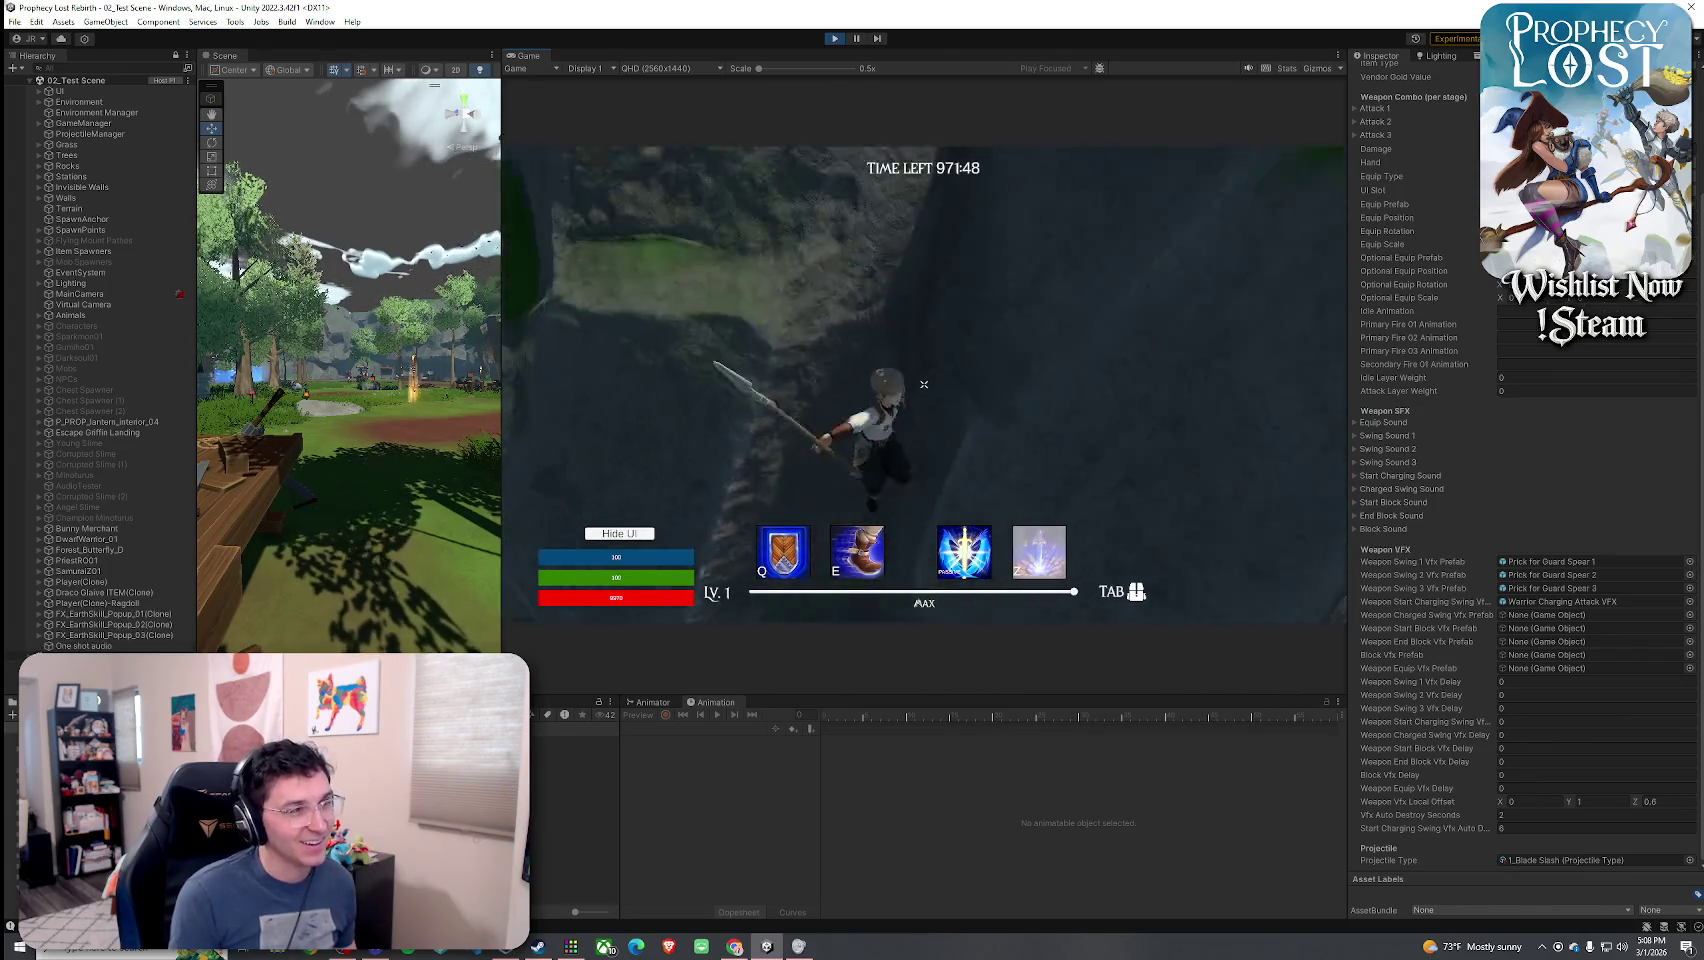
key("w")
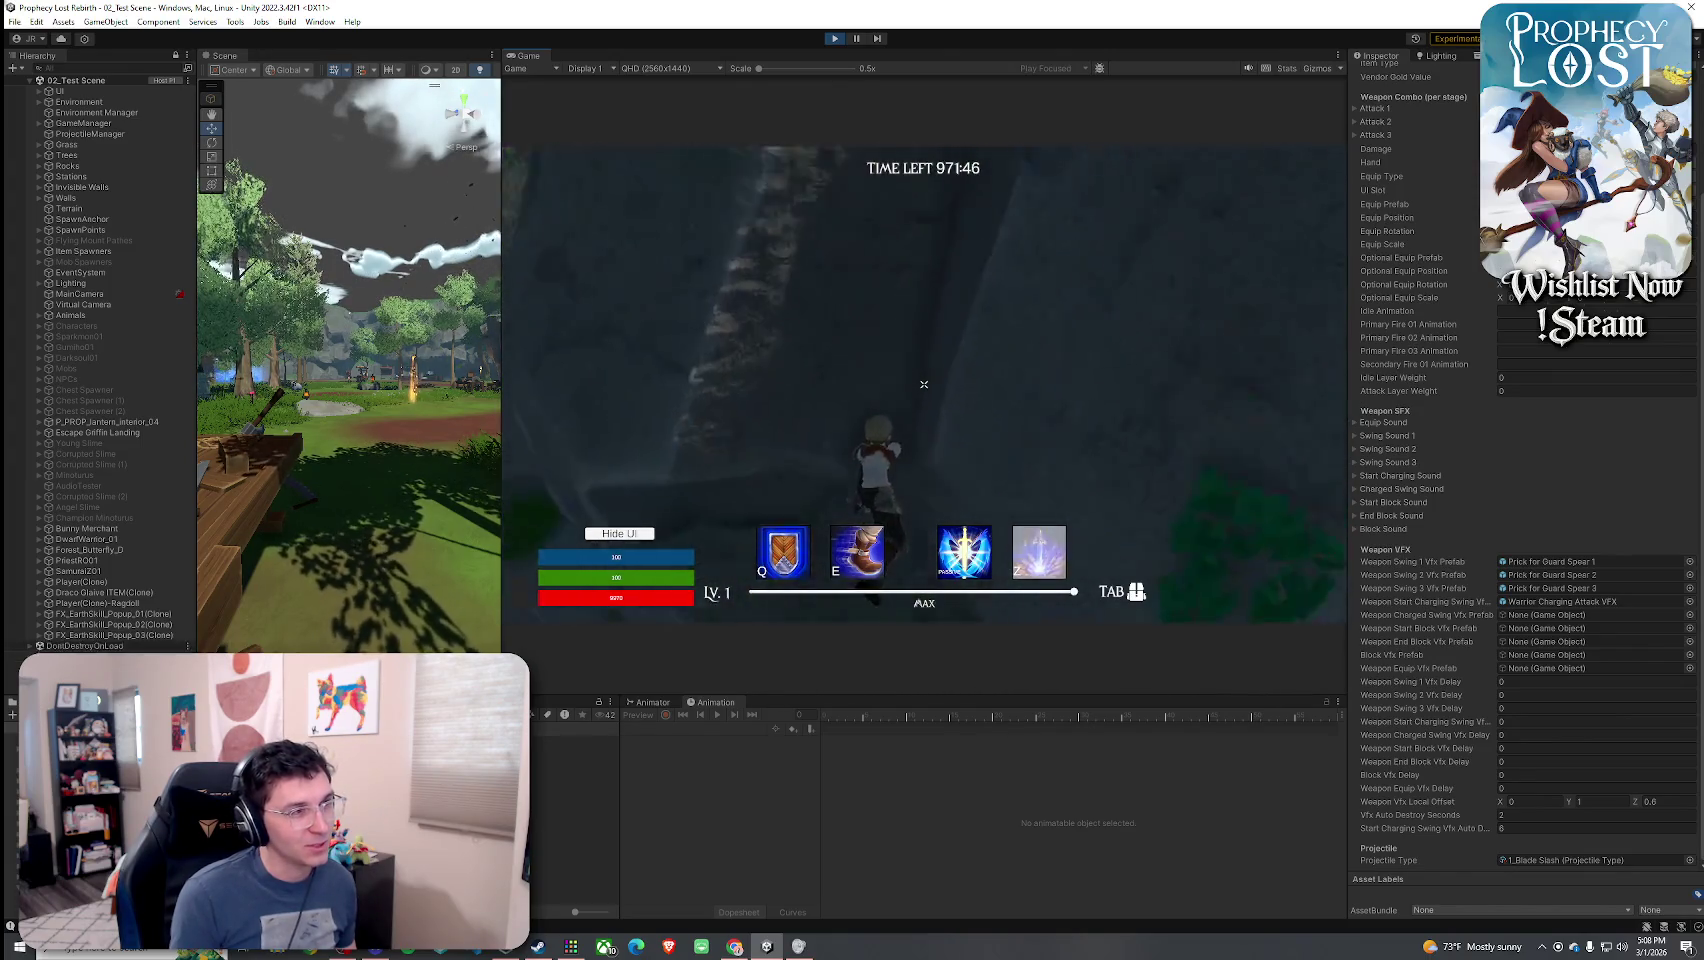
key("w")
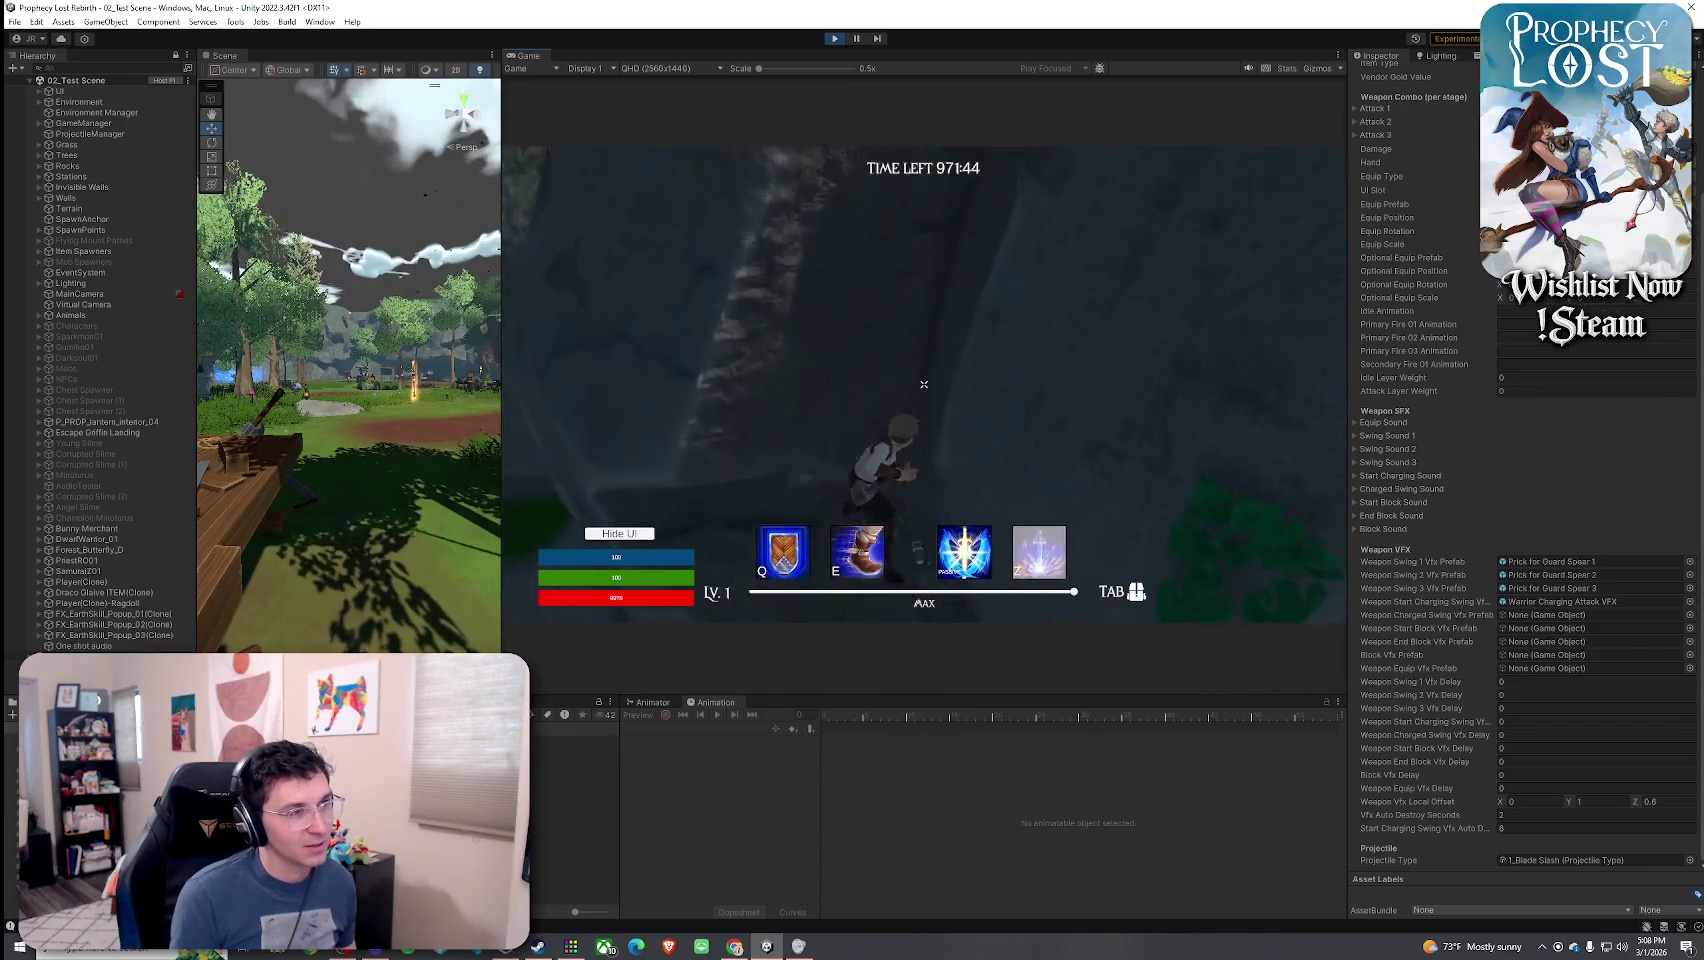
key("w")
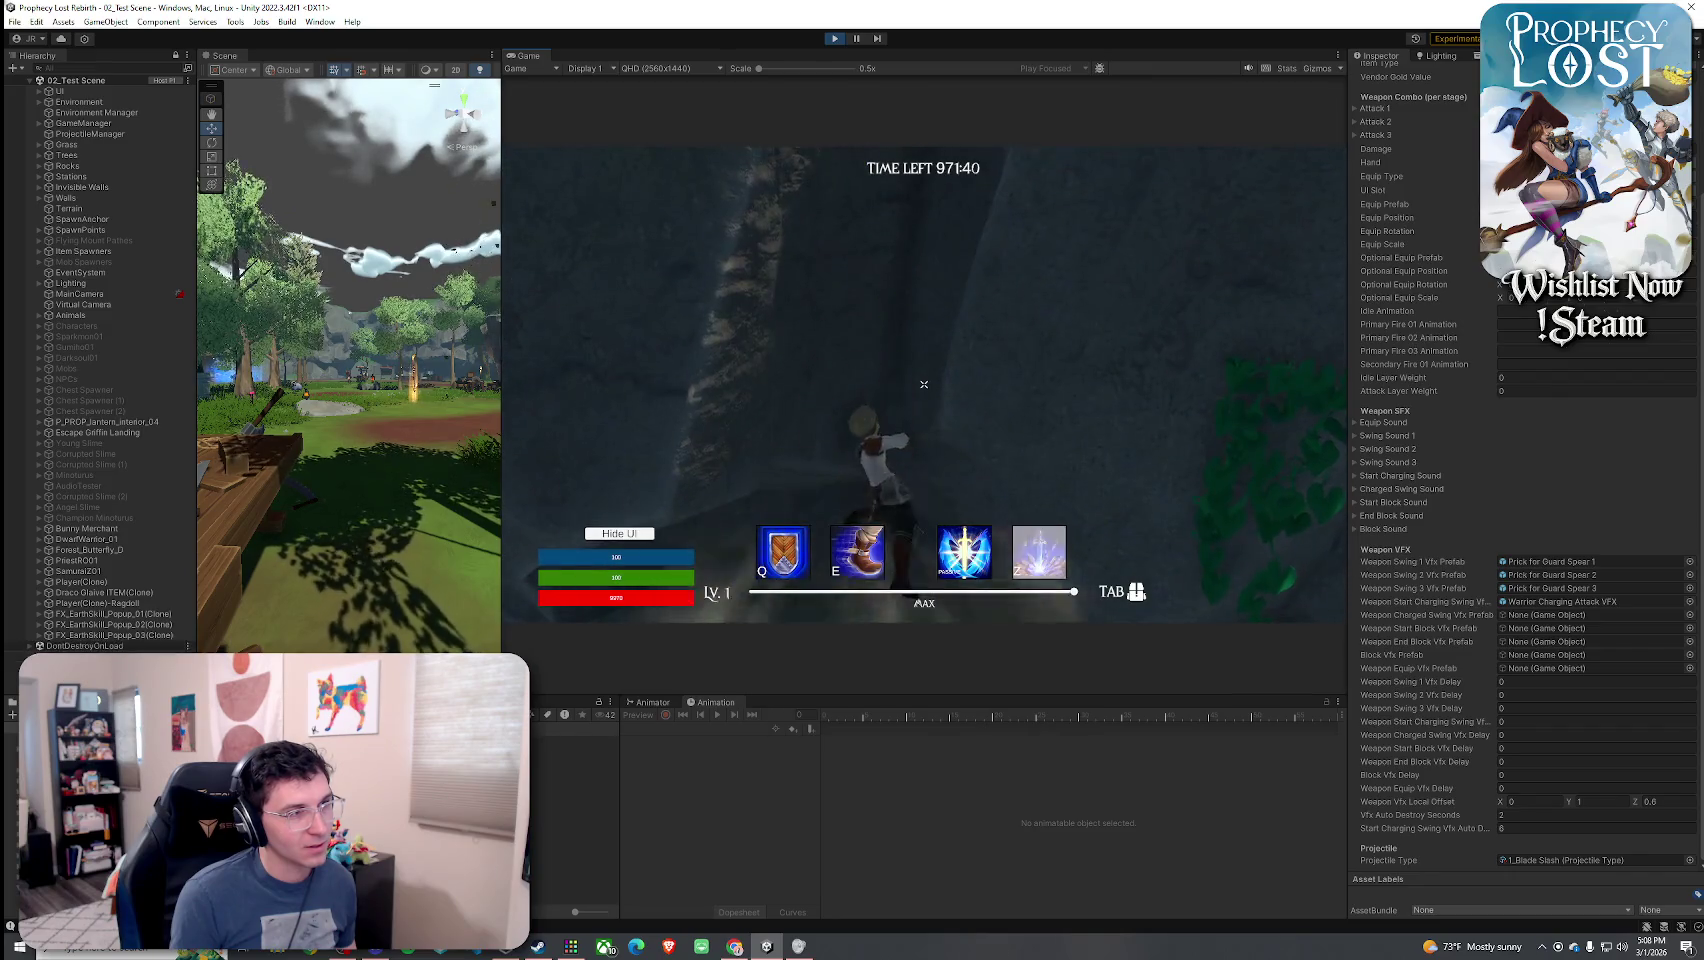
key("Tab")
key("Tab")
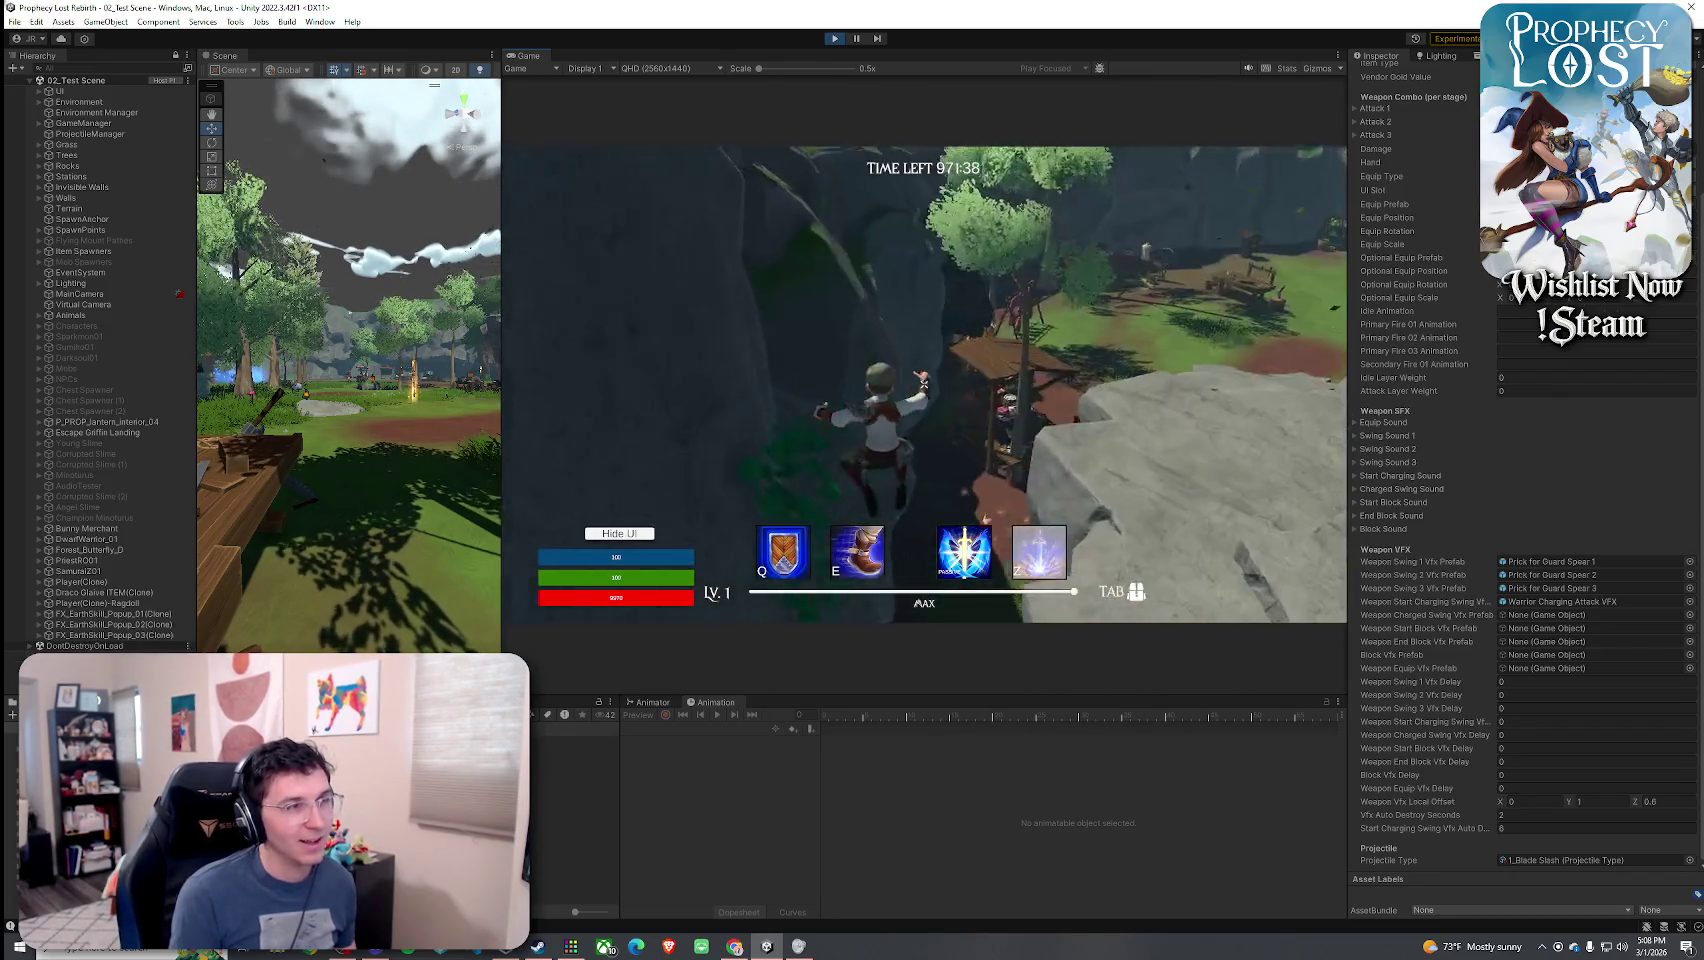
key("w")
key("w")
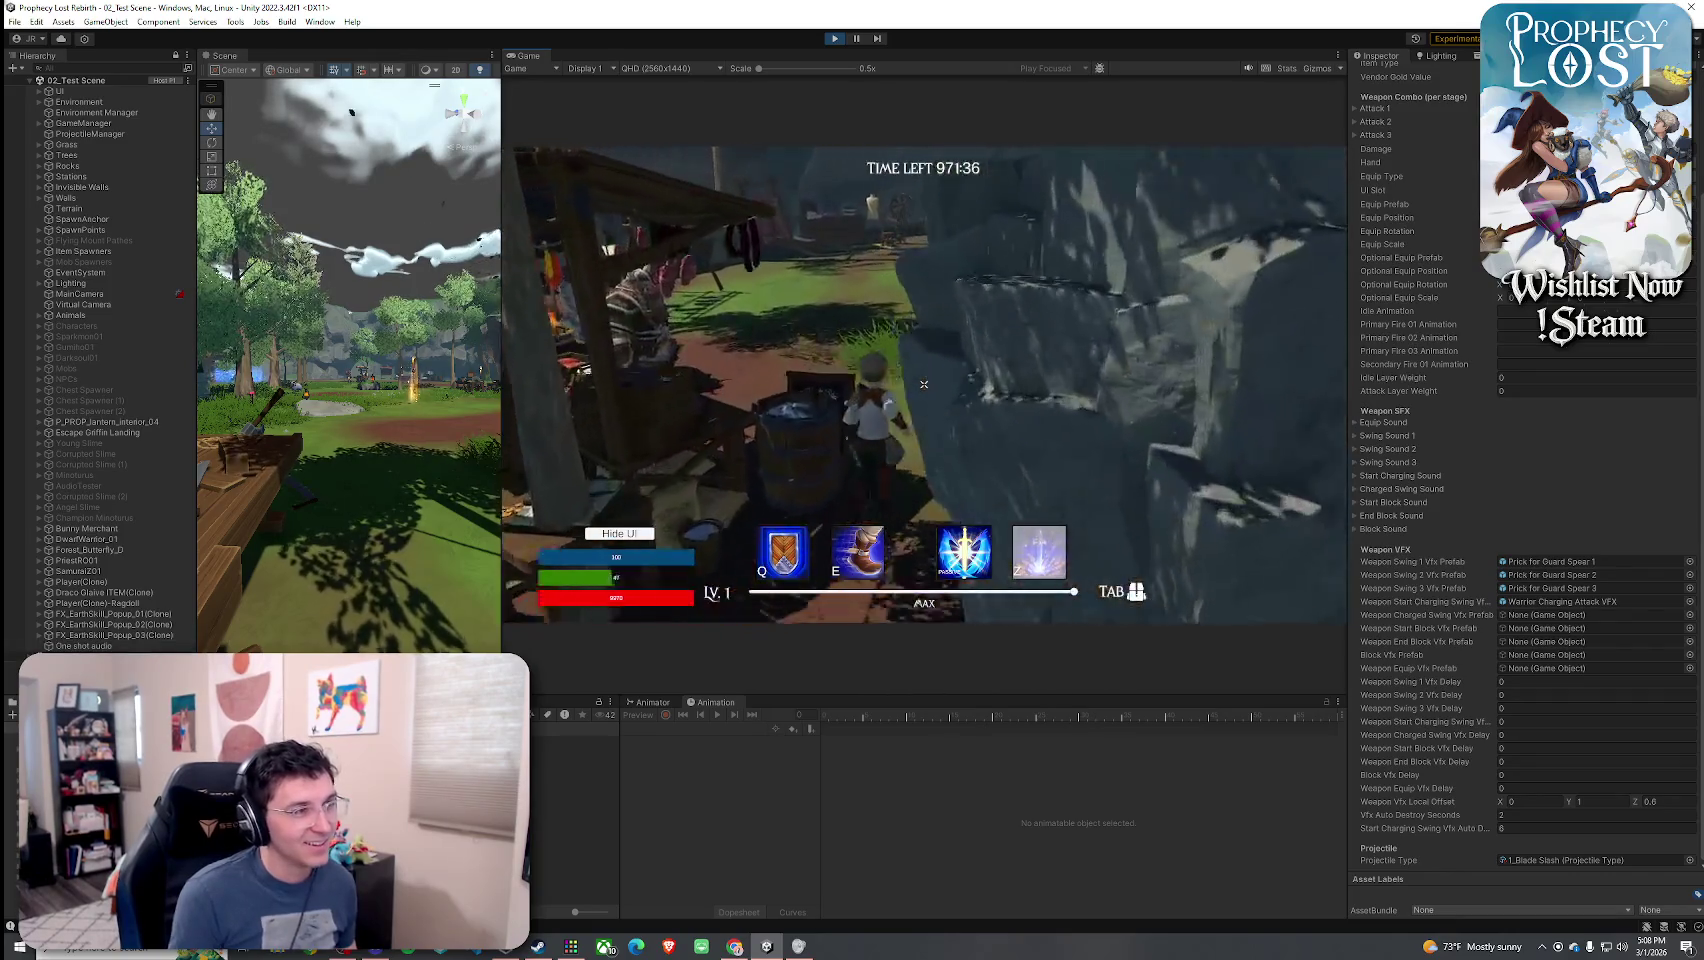
key("w")
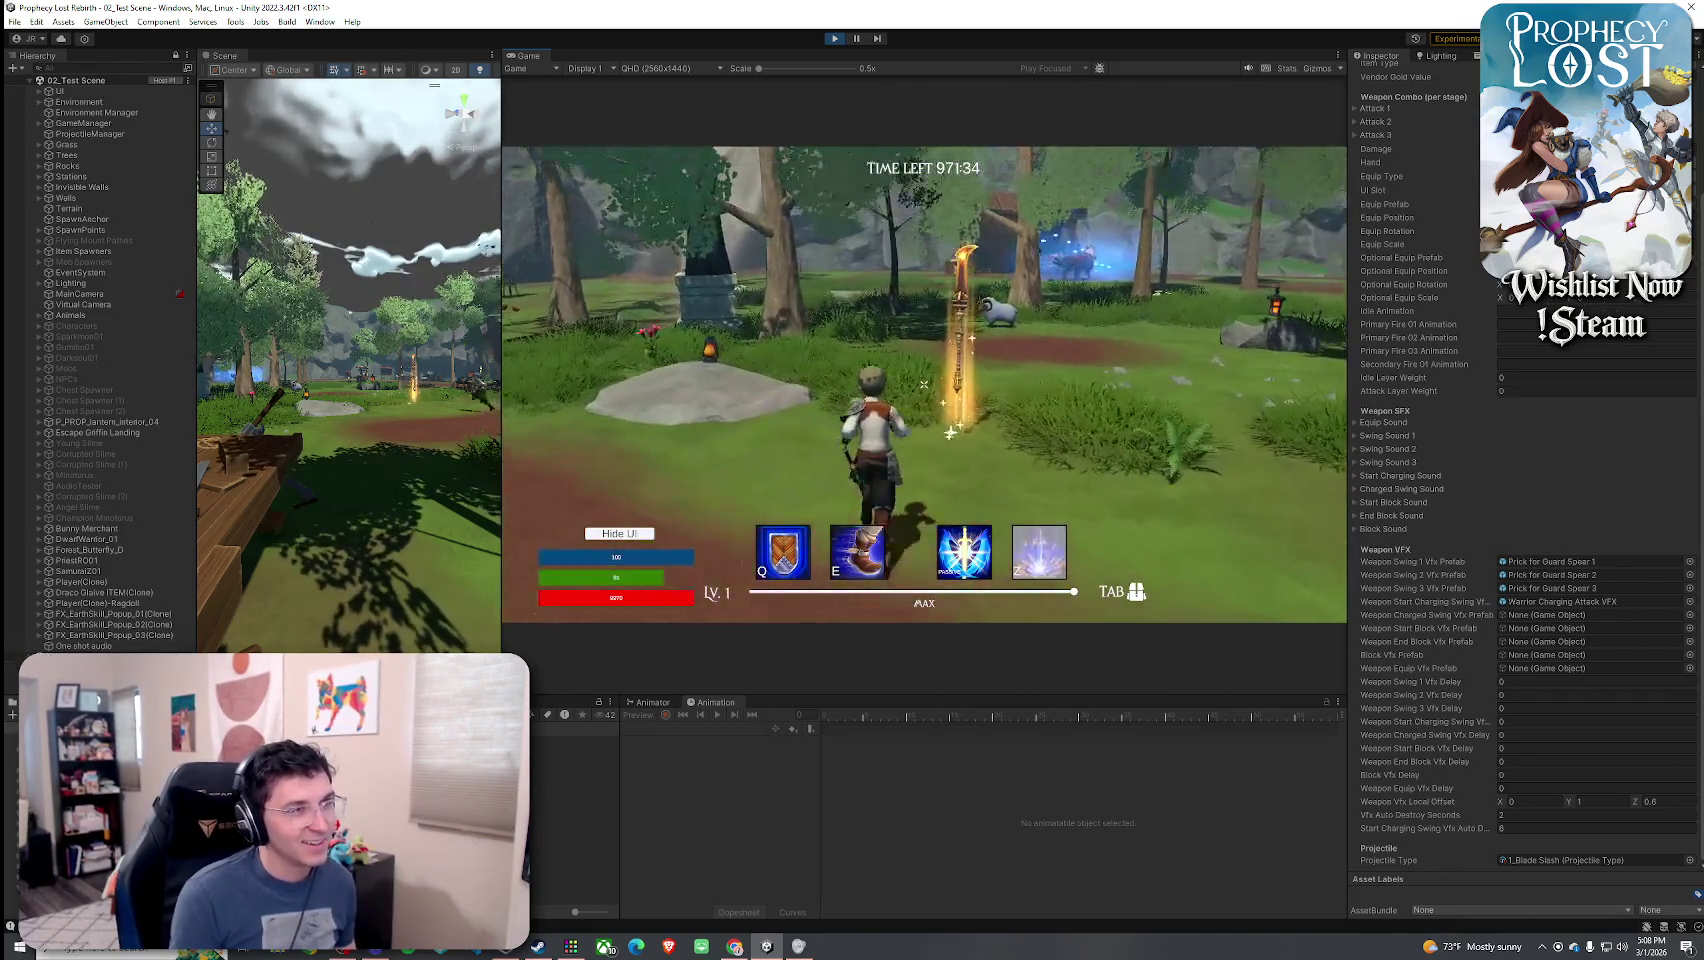
key("Tab")
key("Tab")
key("w")
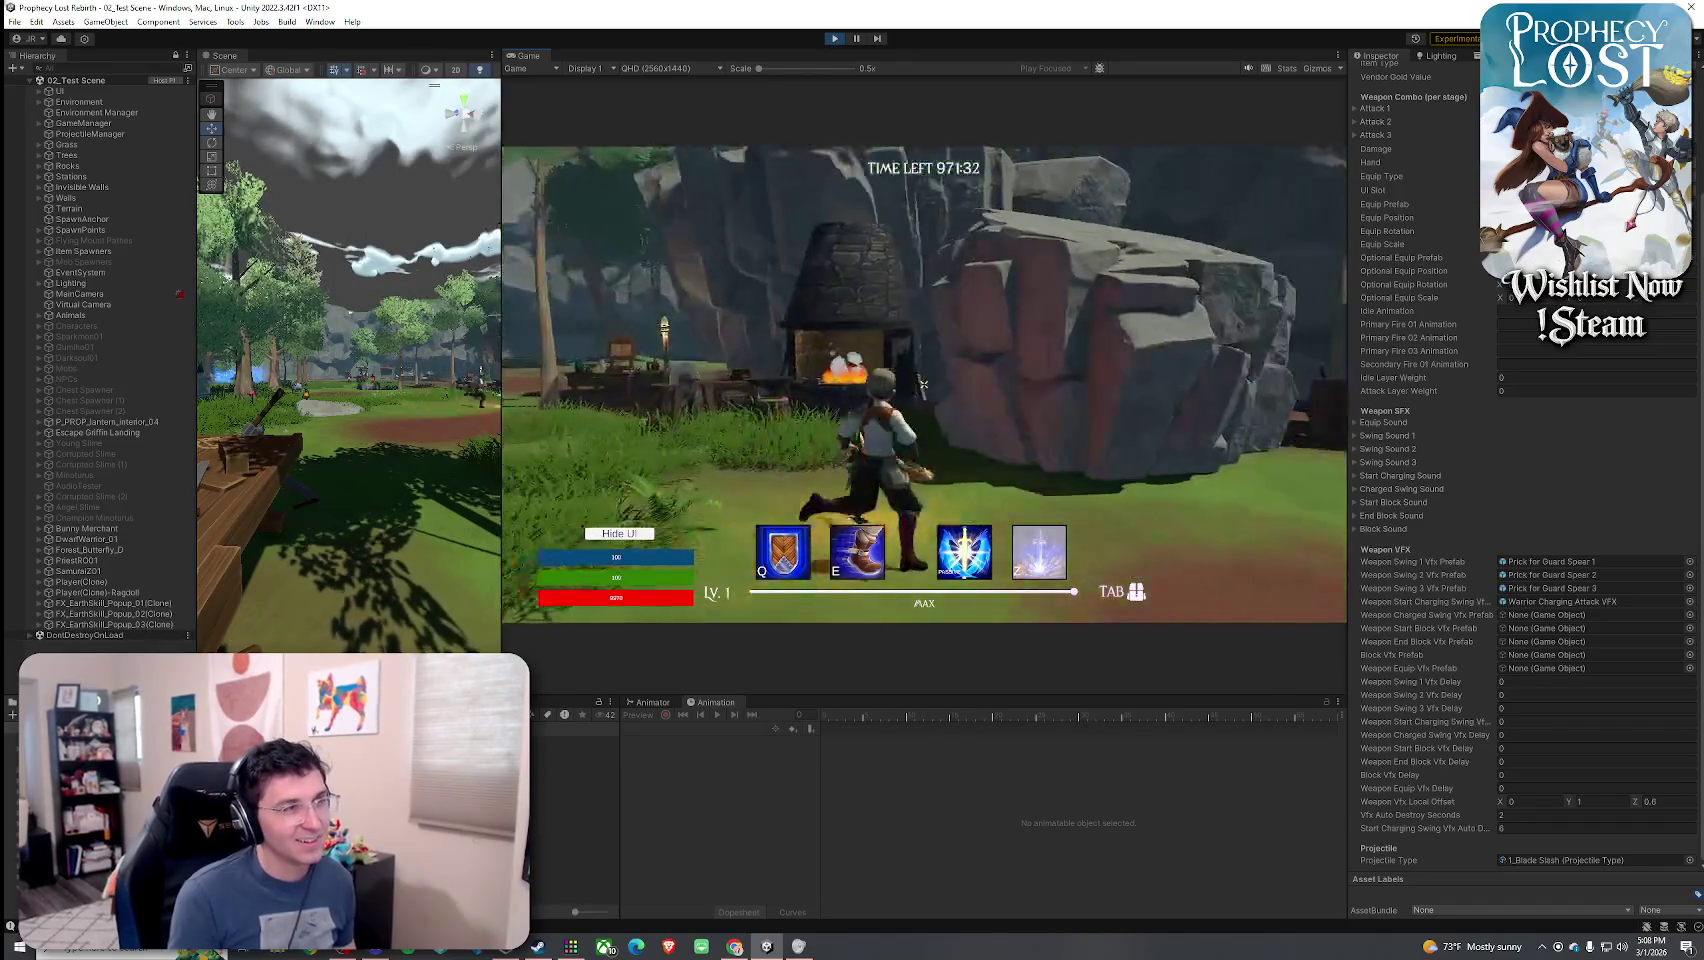
key("w")
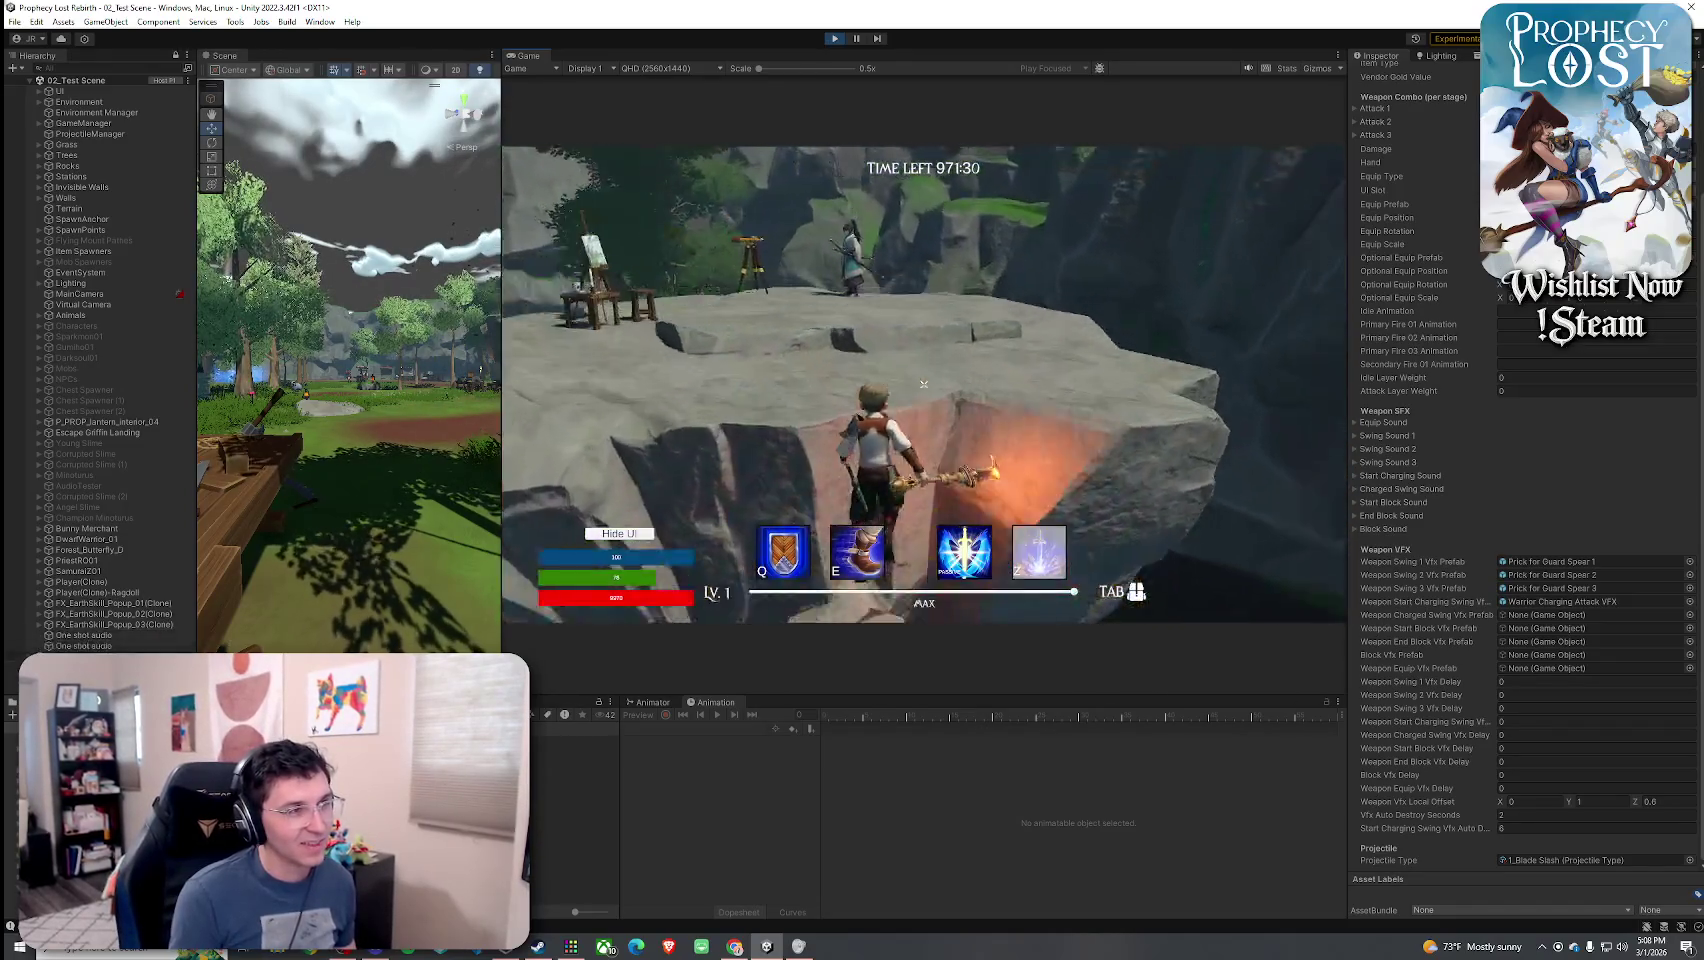
key("w")
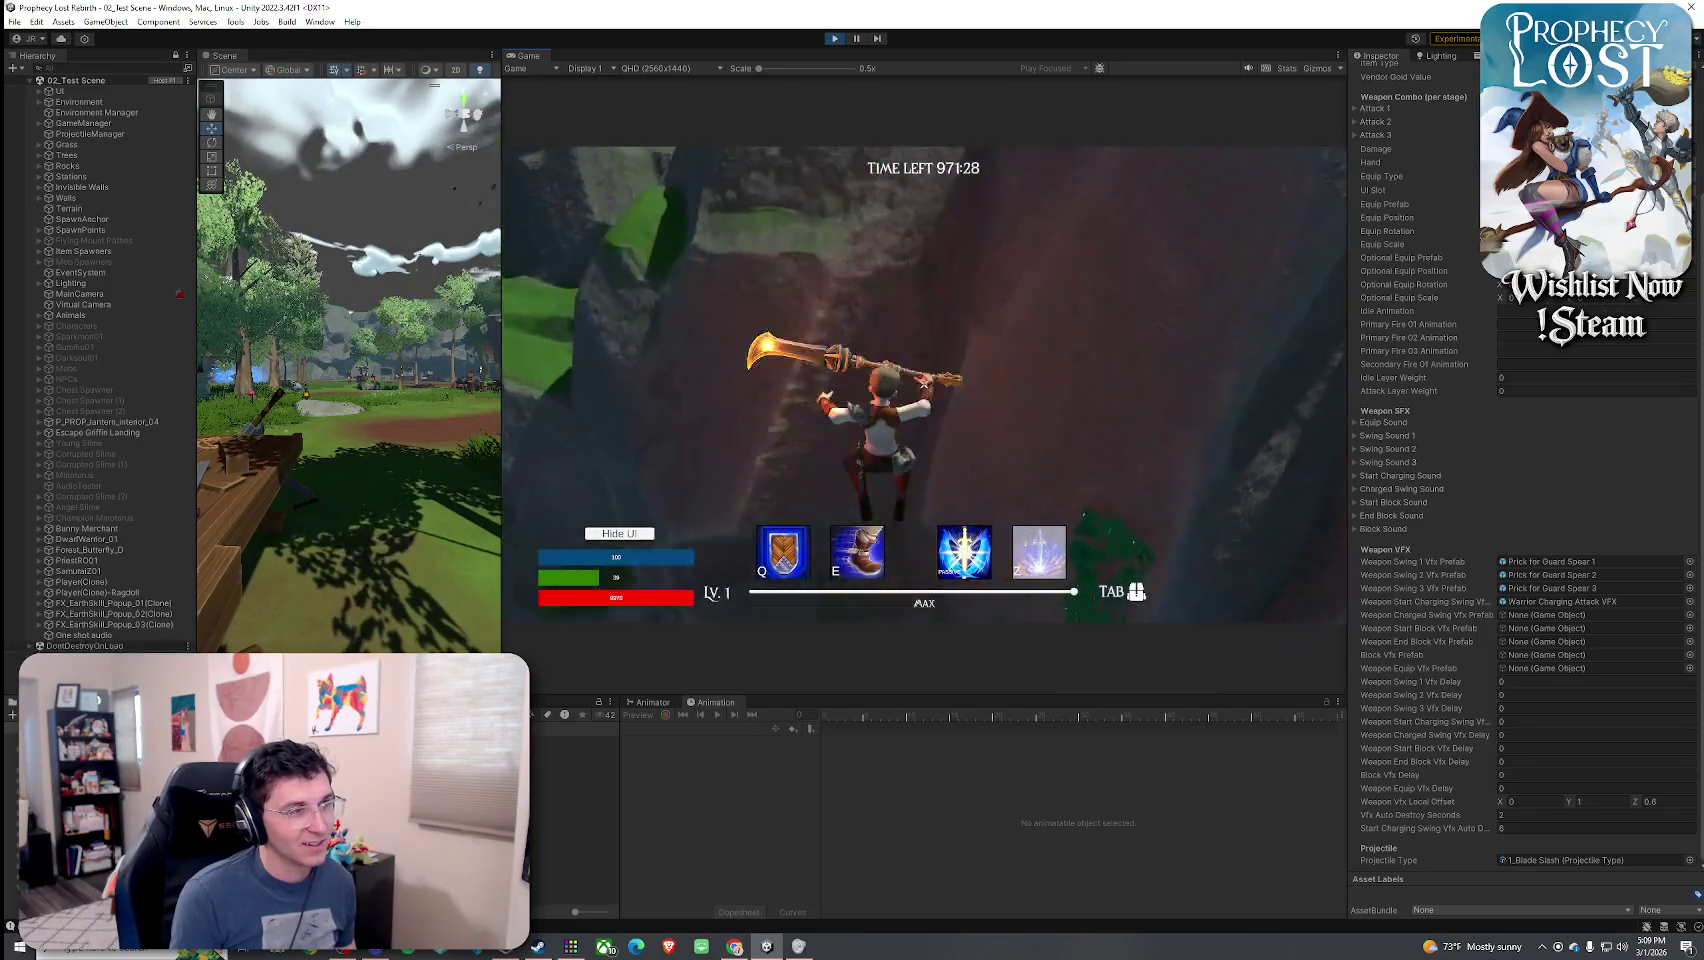
key("w")
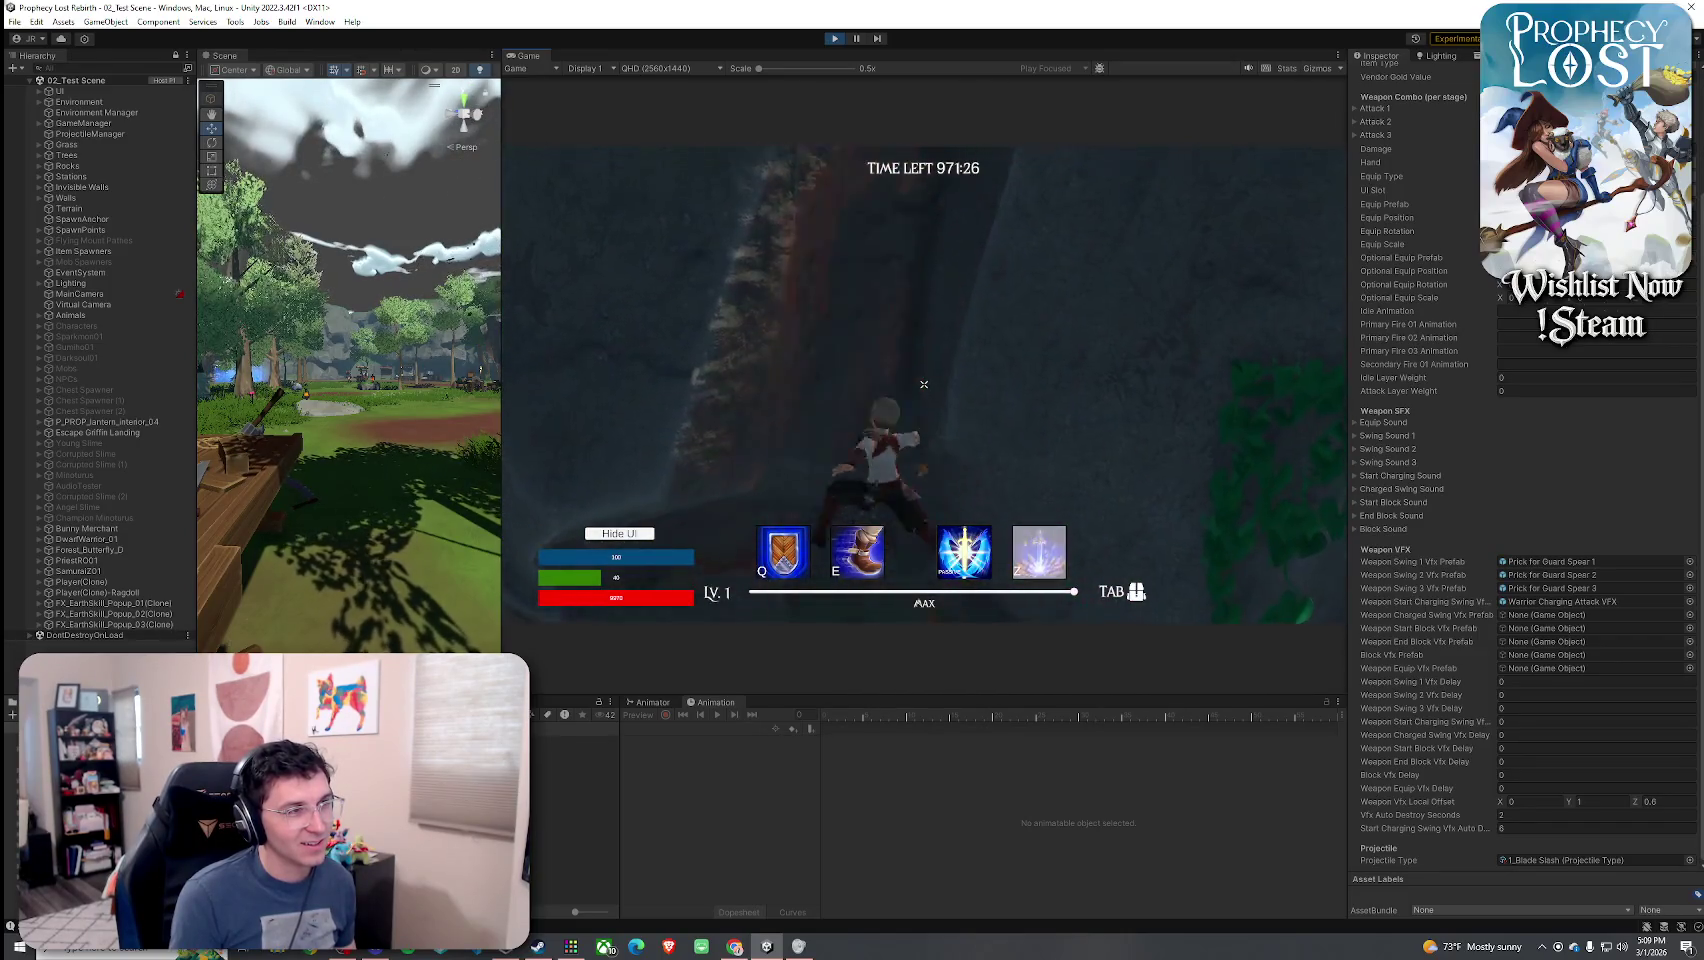
key("space")
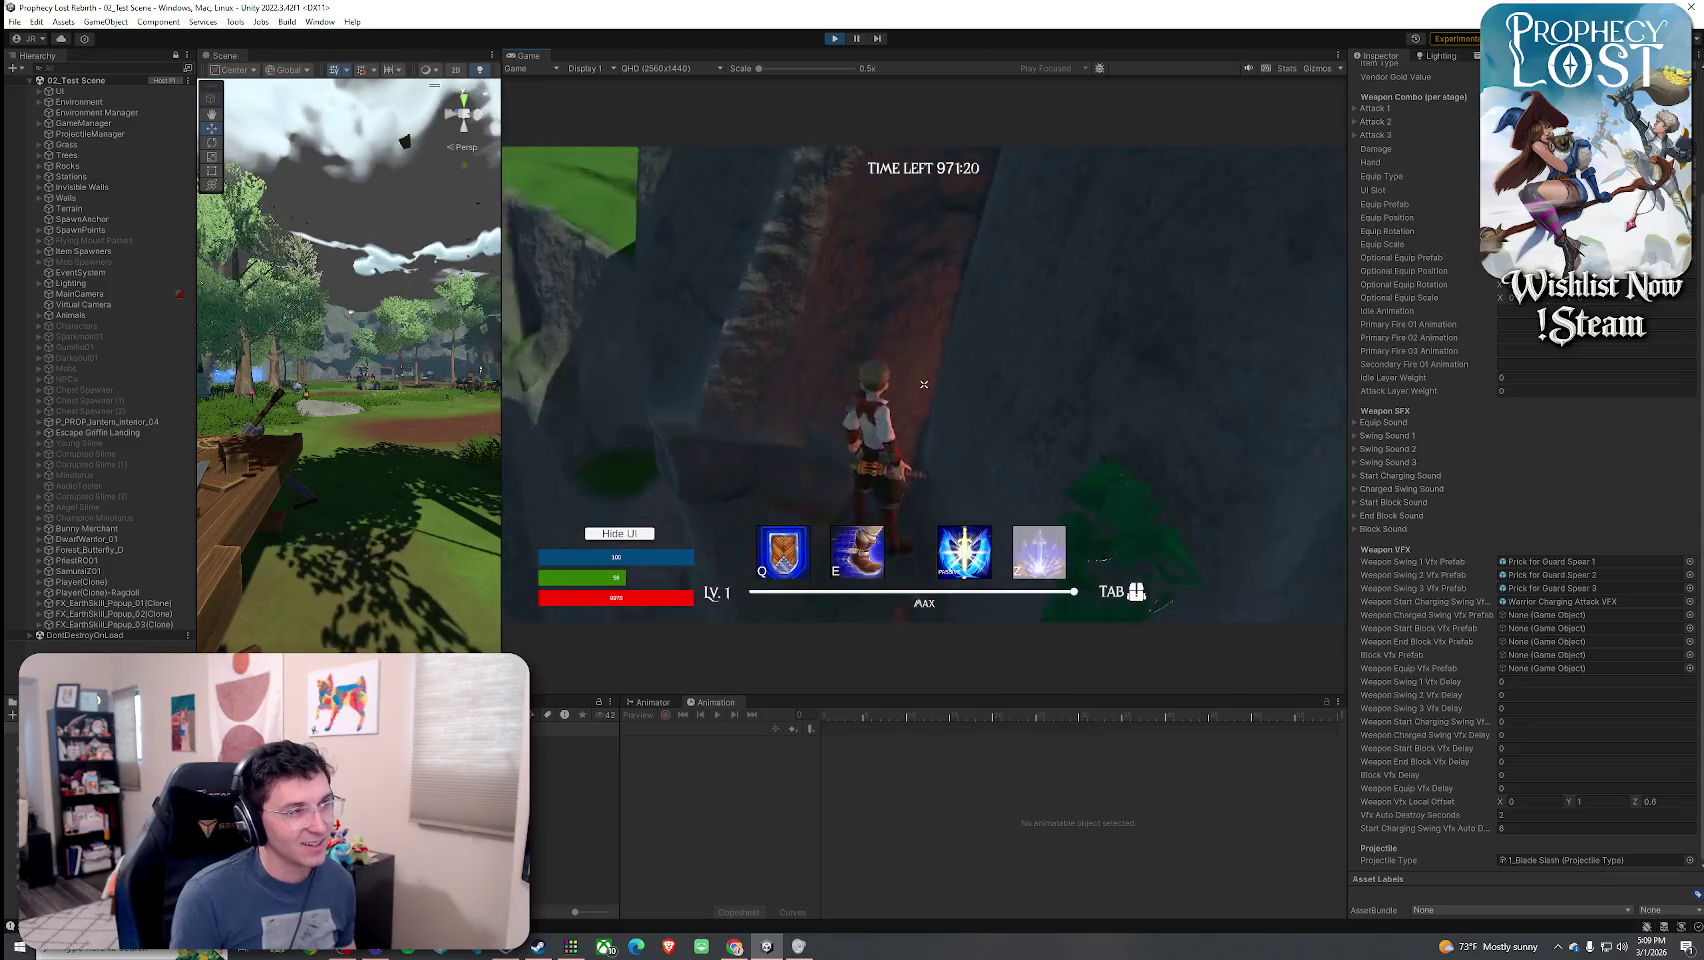
key("w")
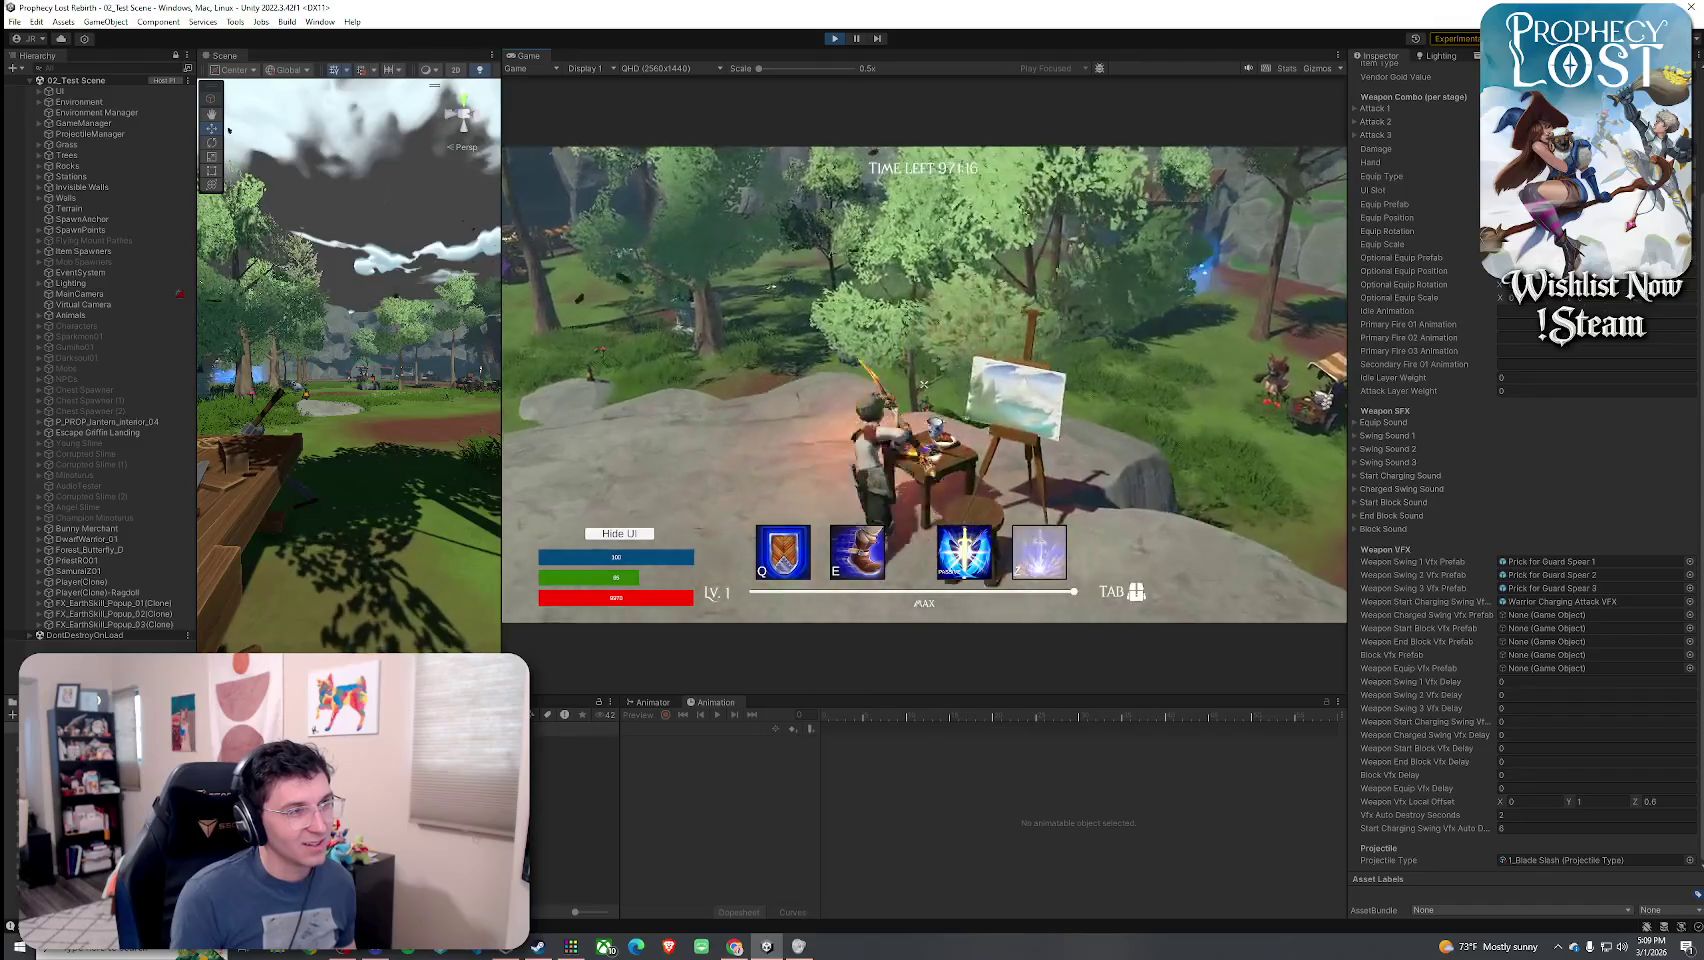
key("w")
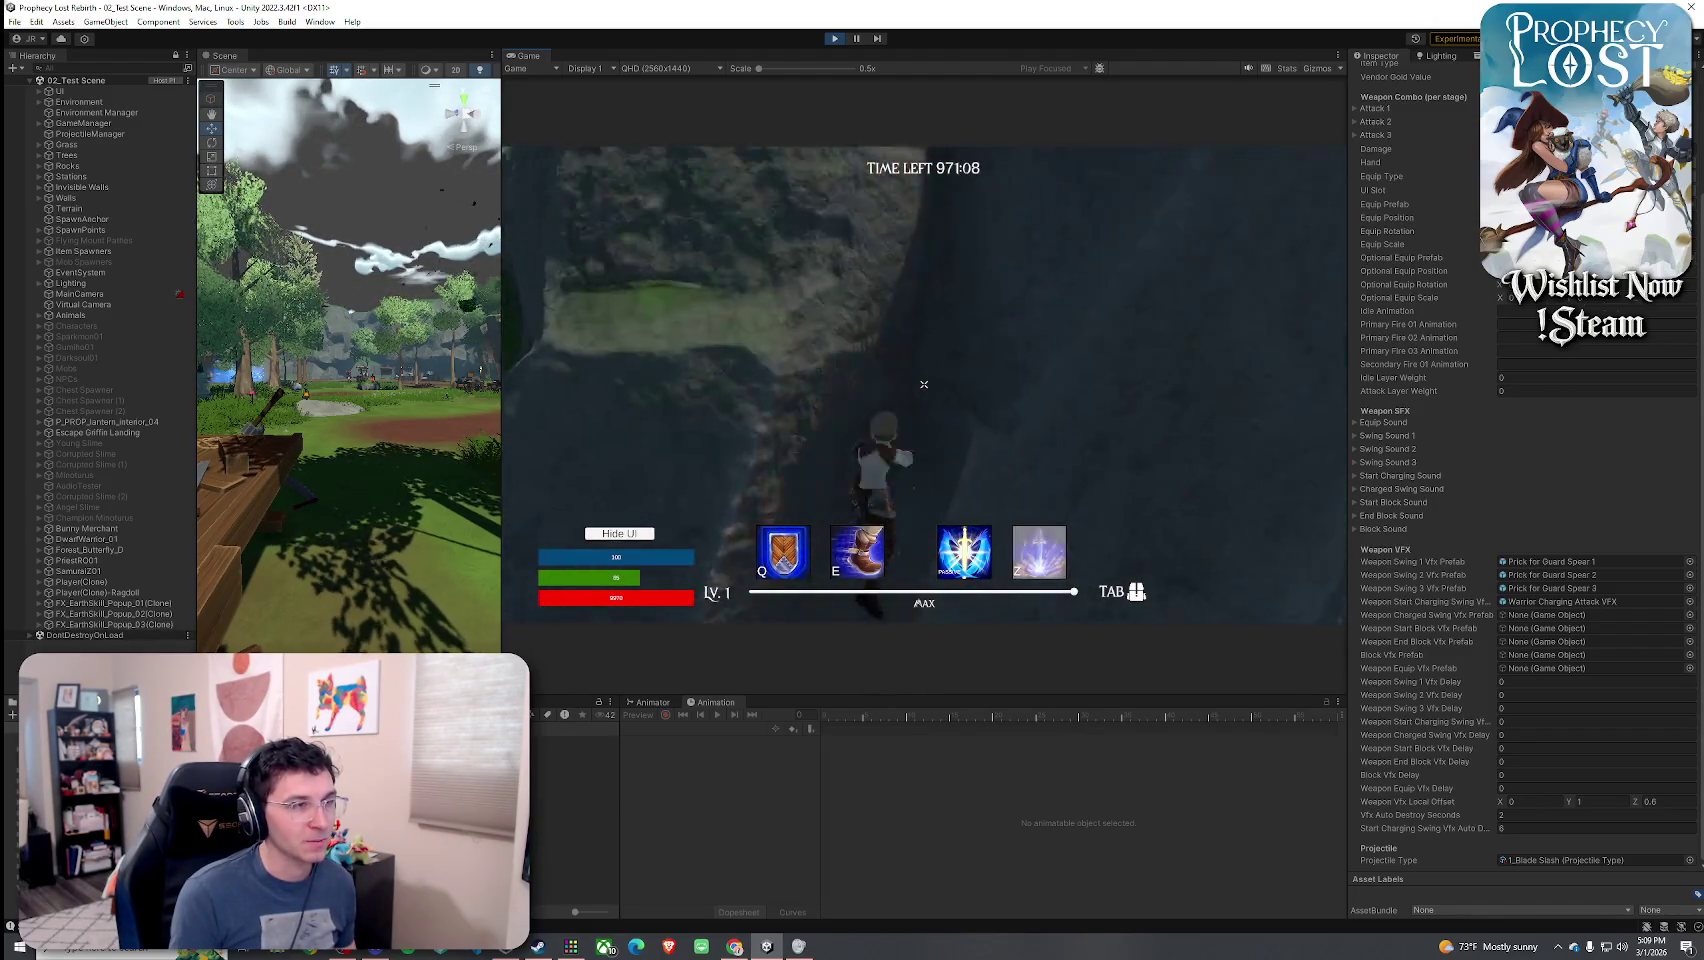
key("w")
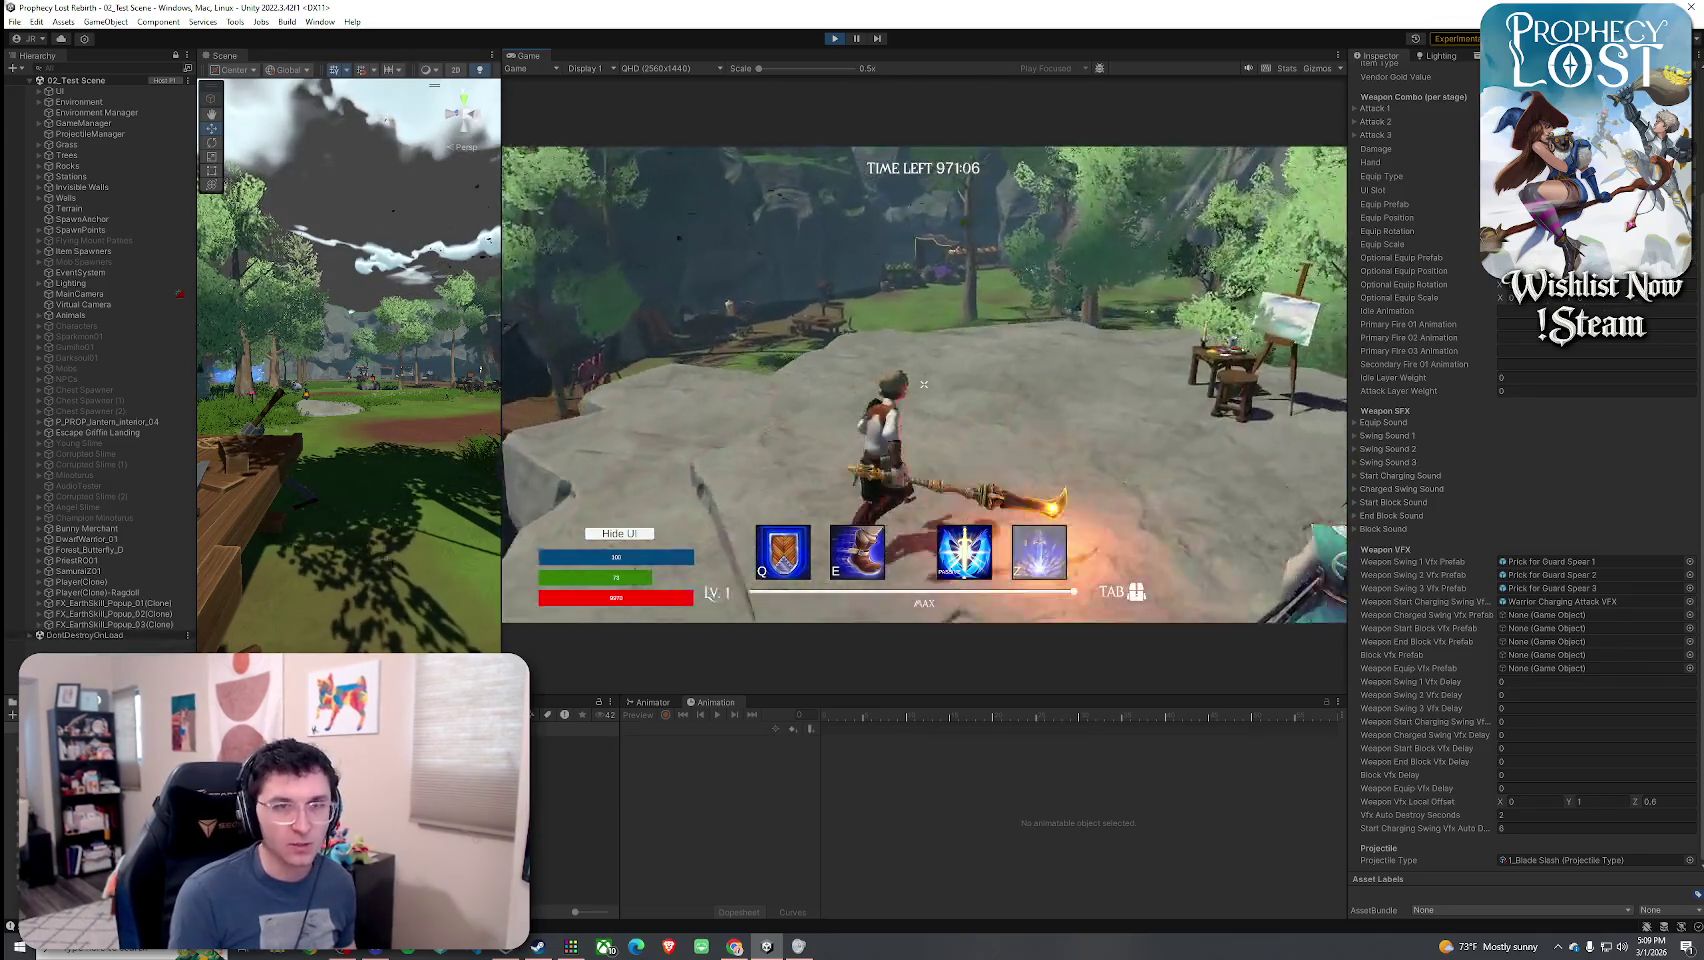
key("w")
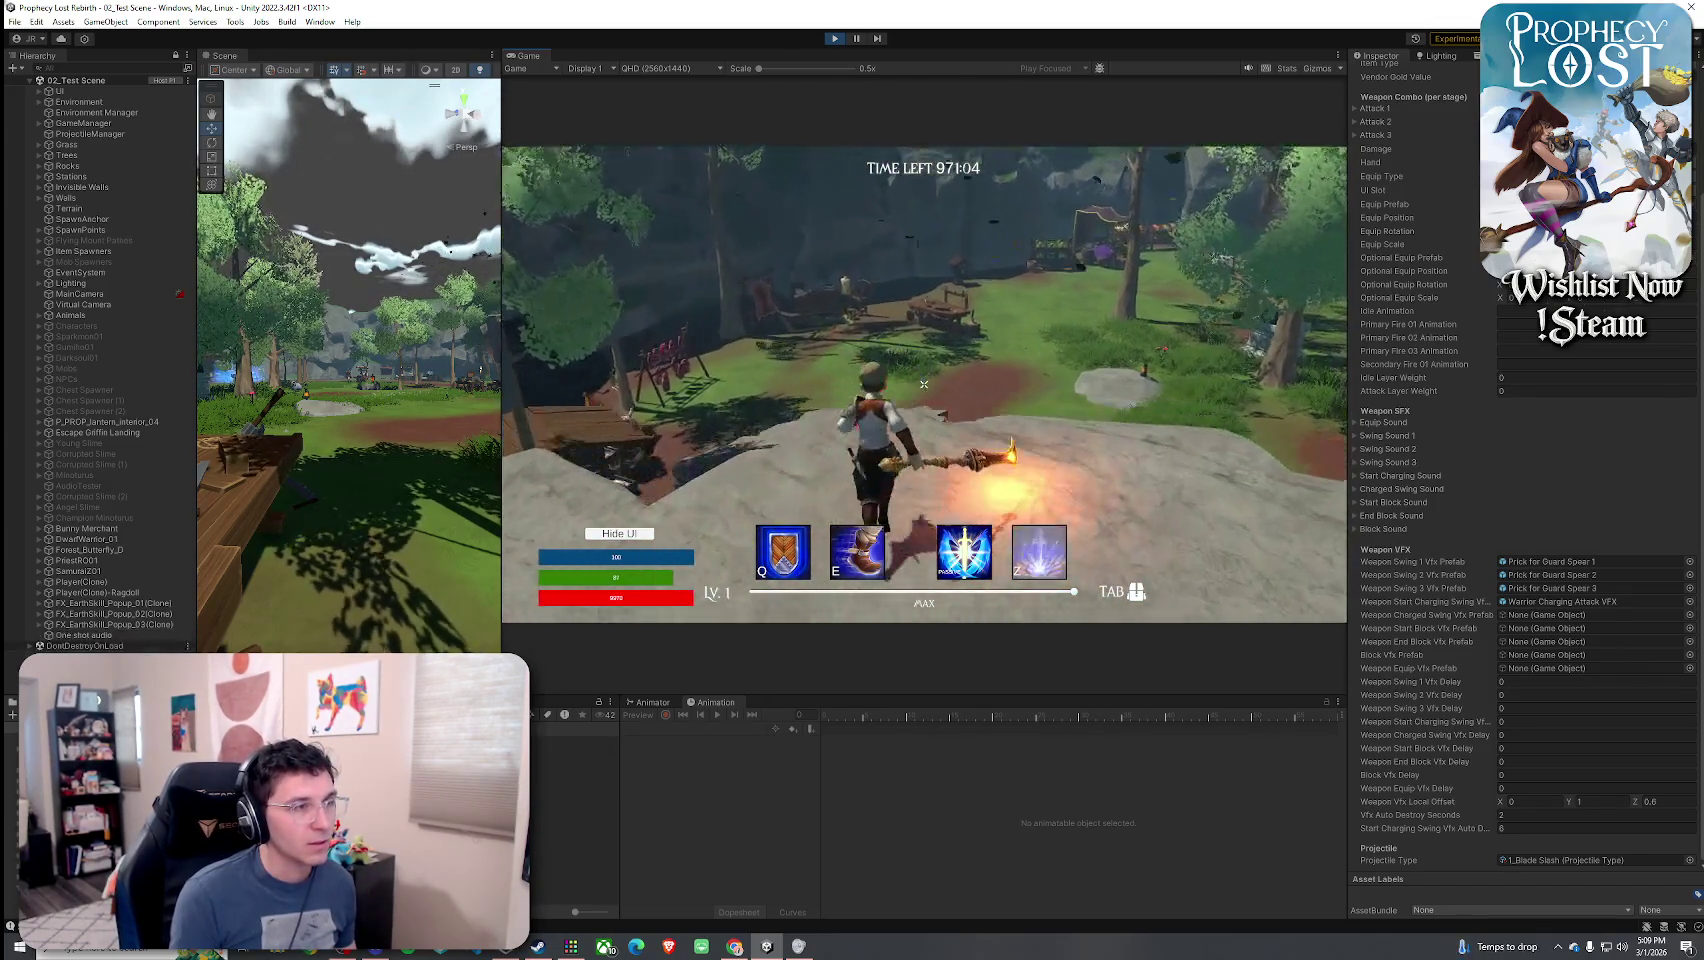
key("w")
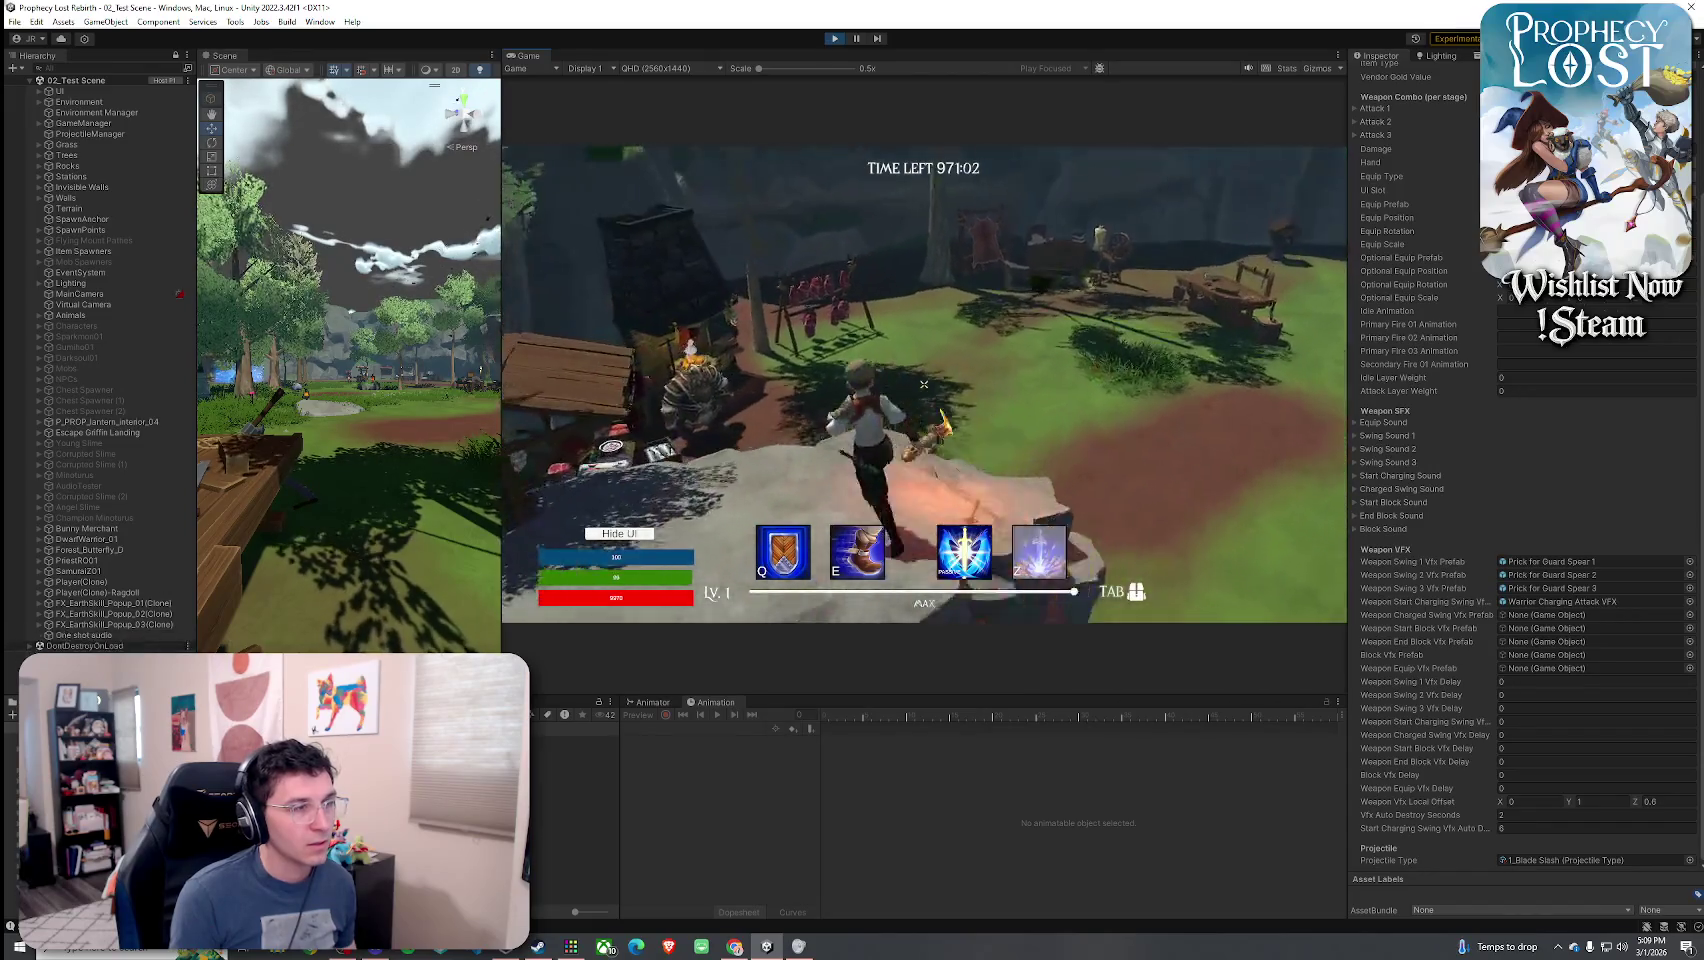
key("w")
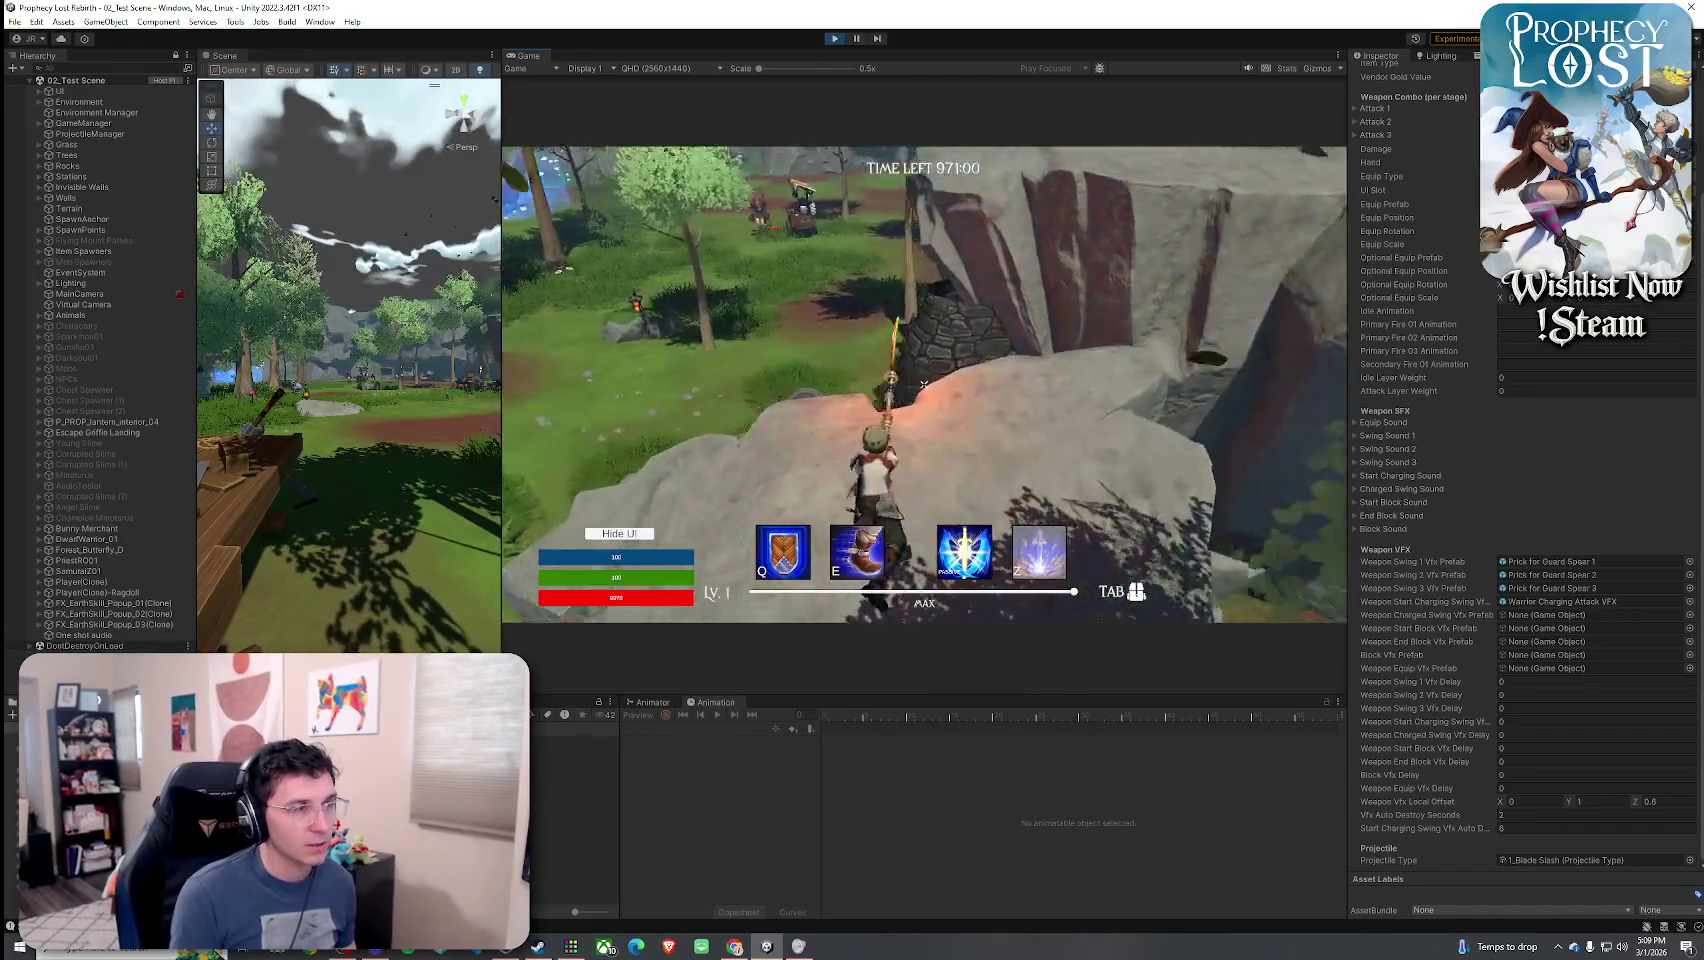
key("w")
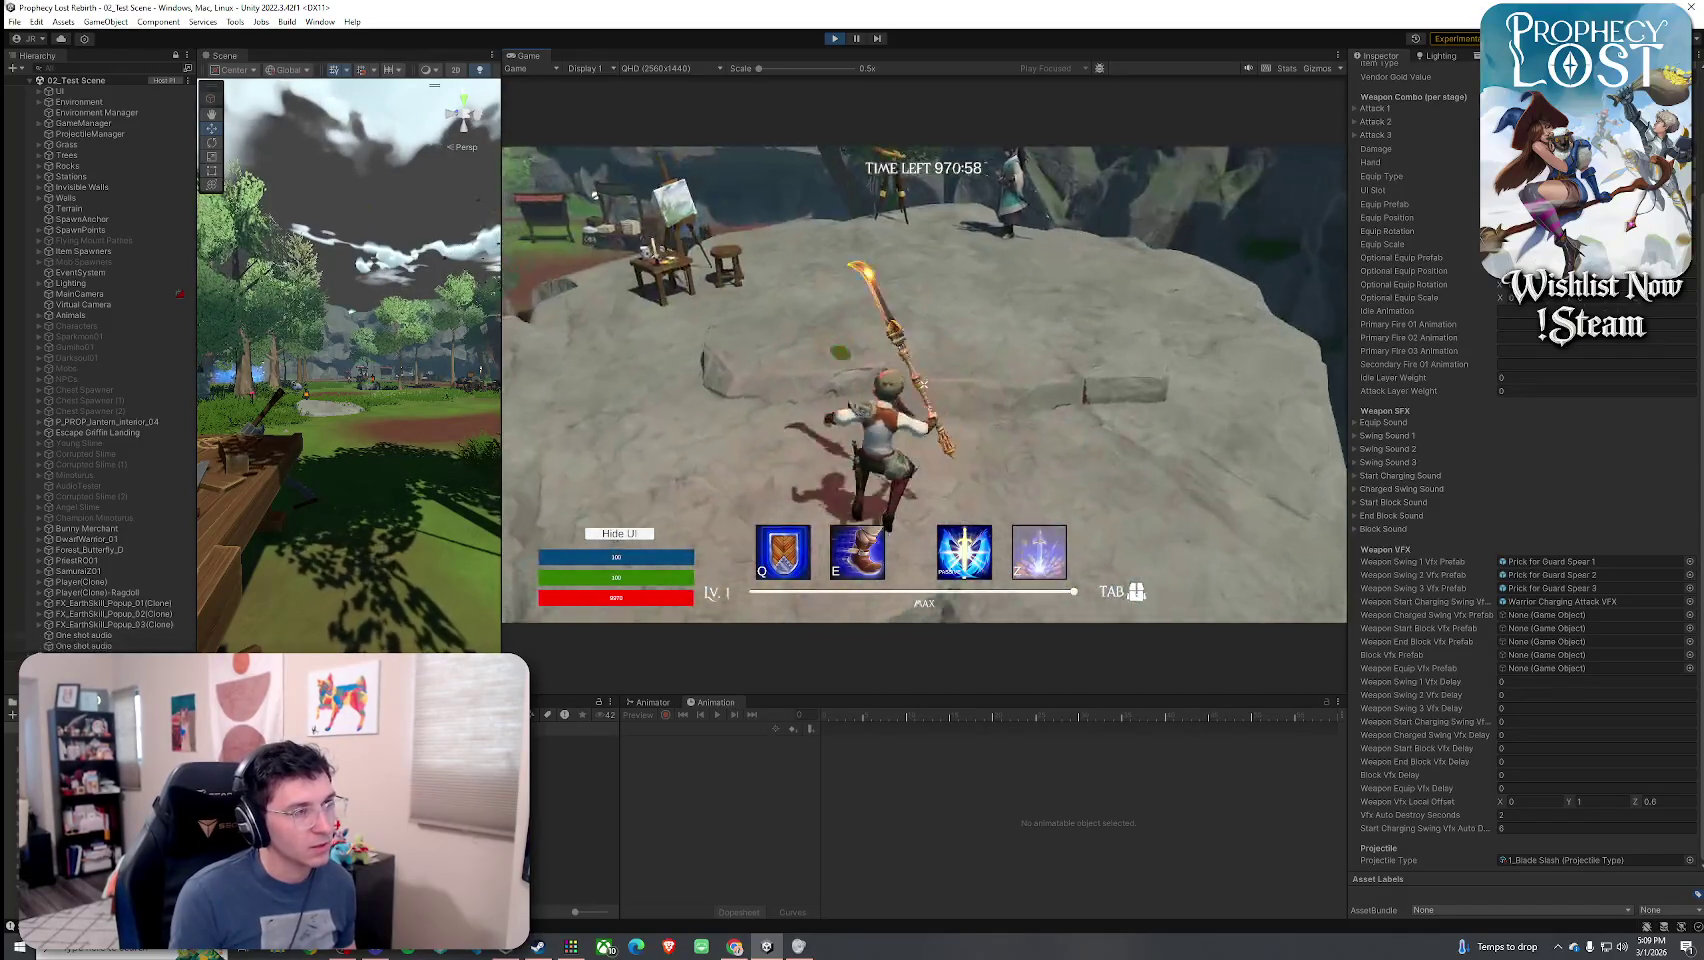
key("w")
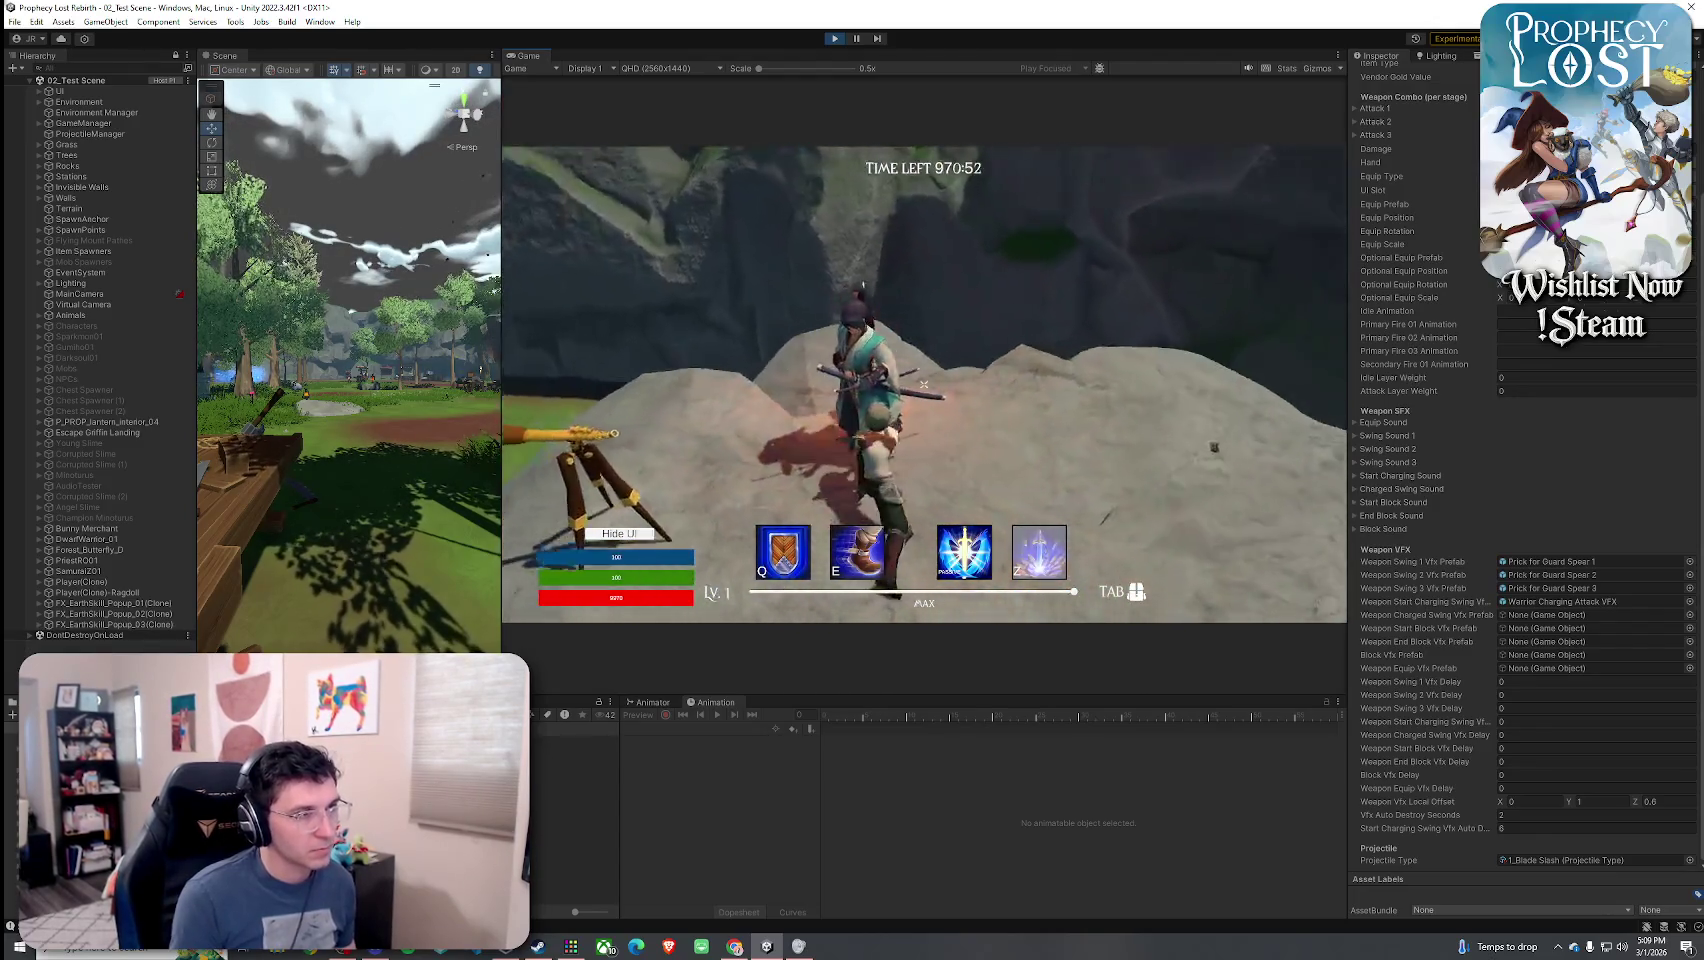
left_click(924, 384)
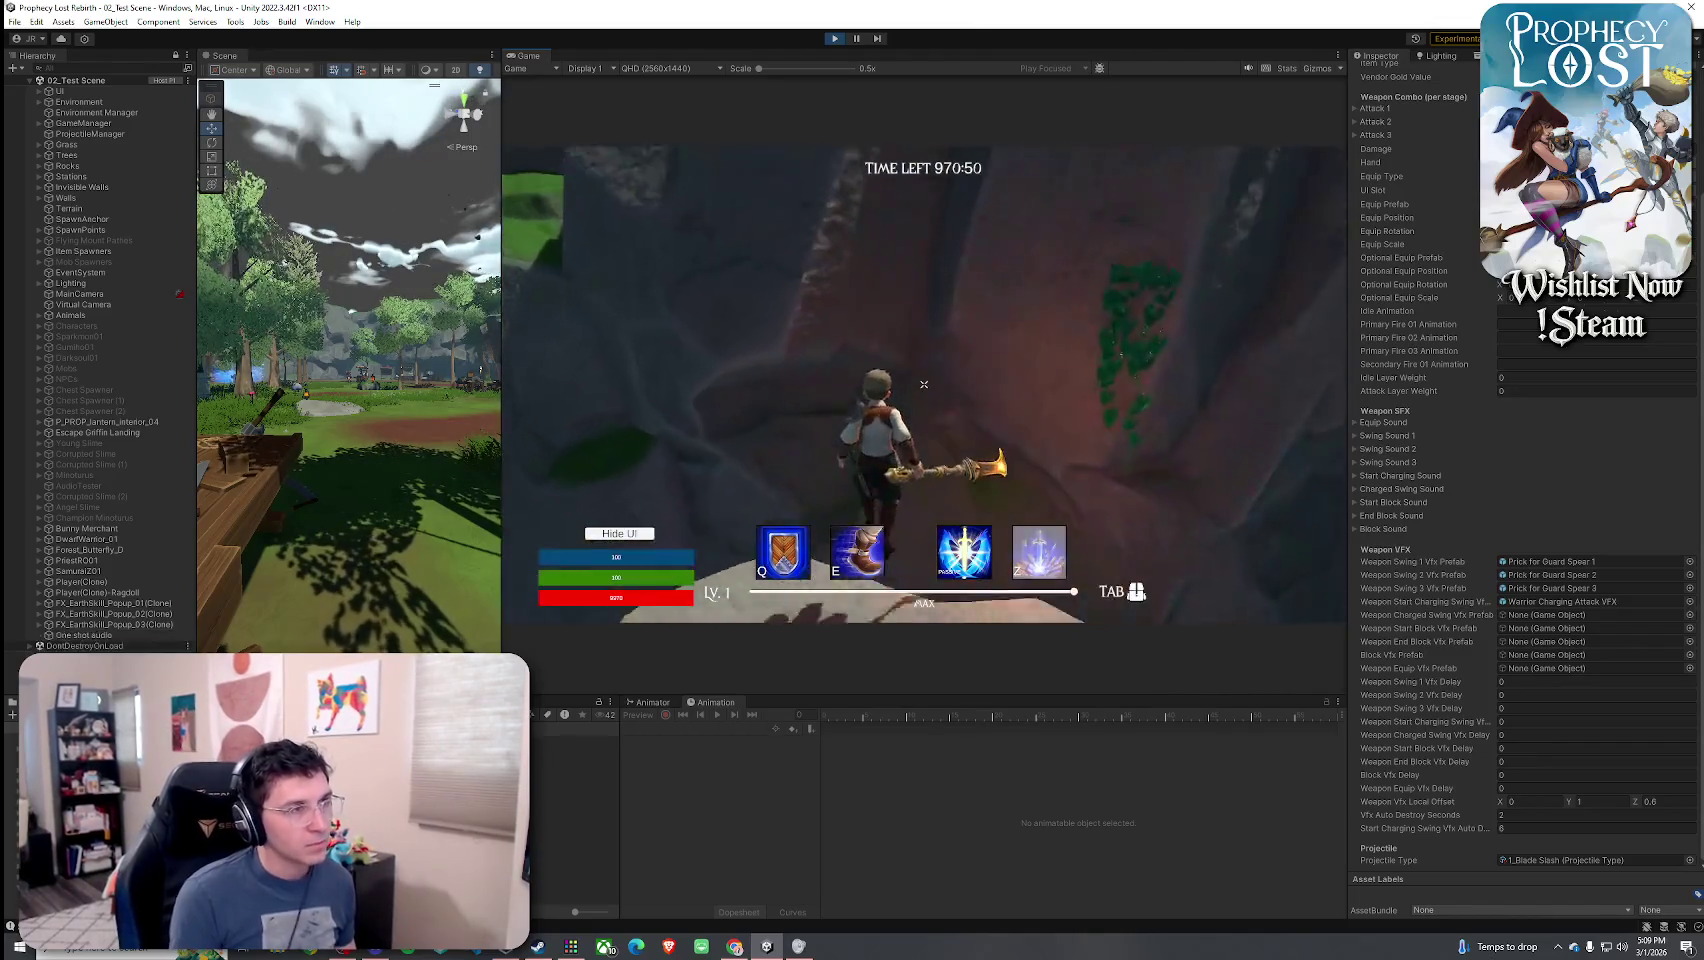
left_click(924, 384)
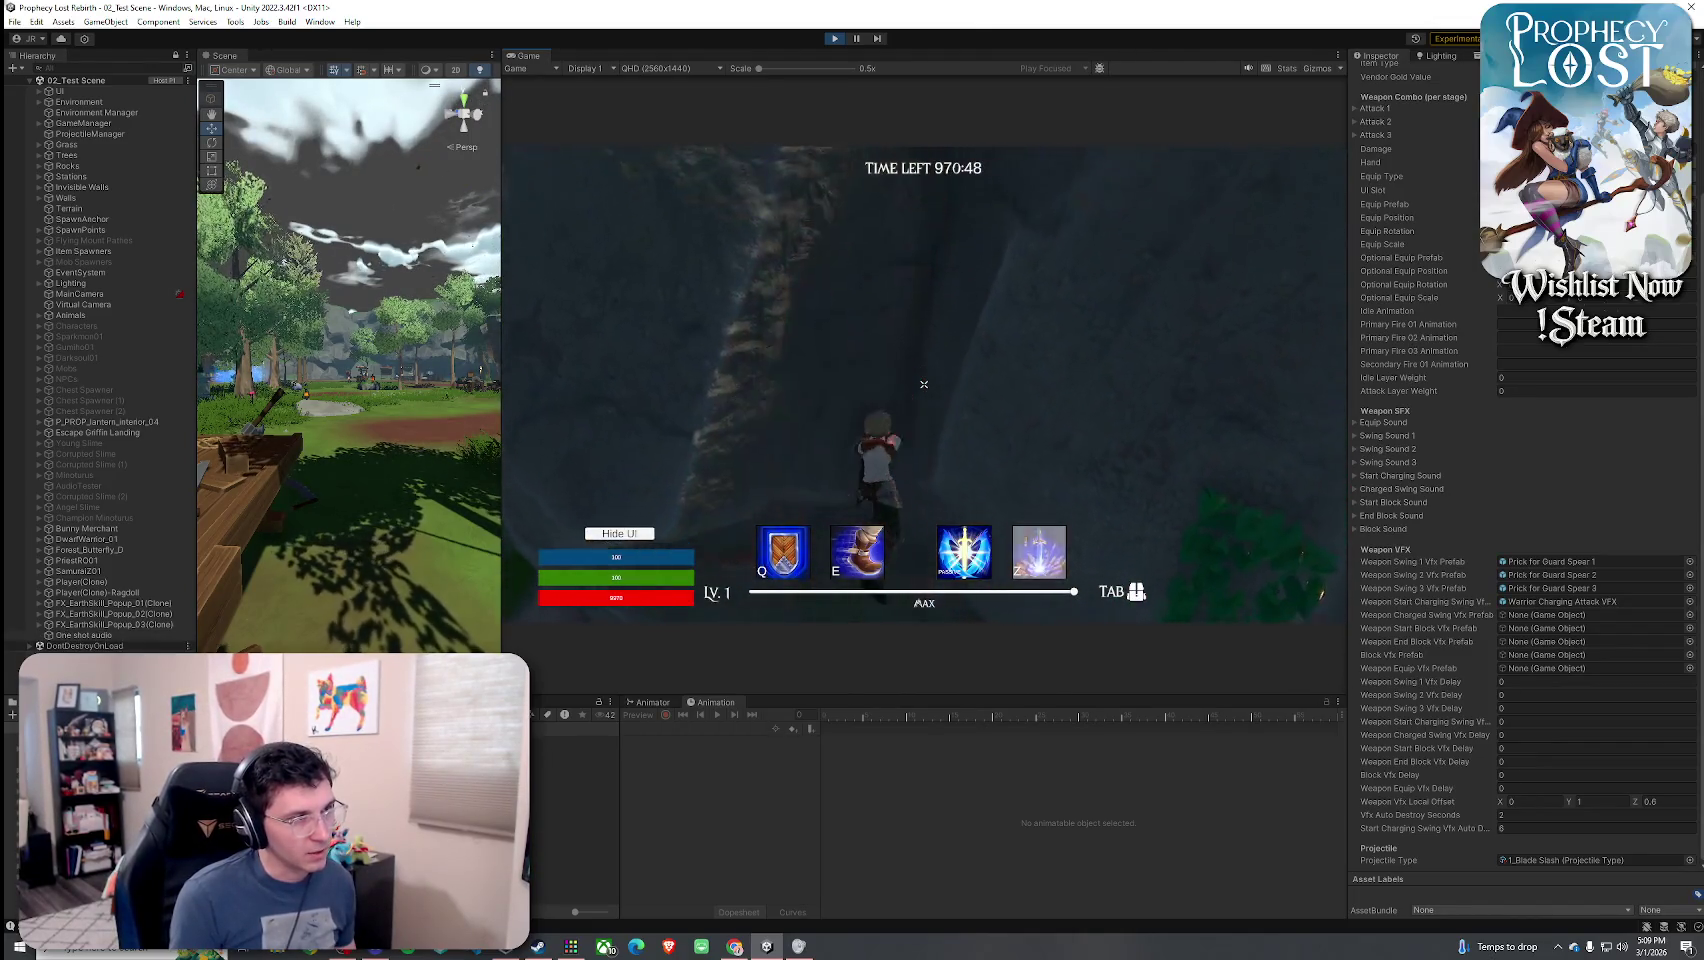
key("w")
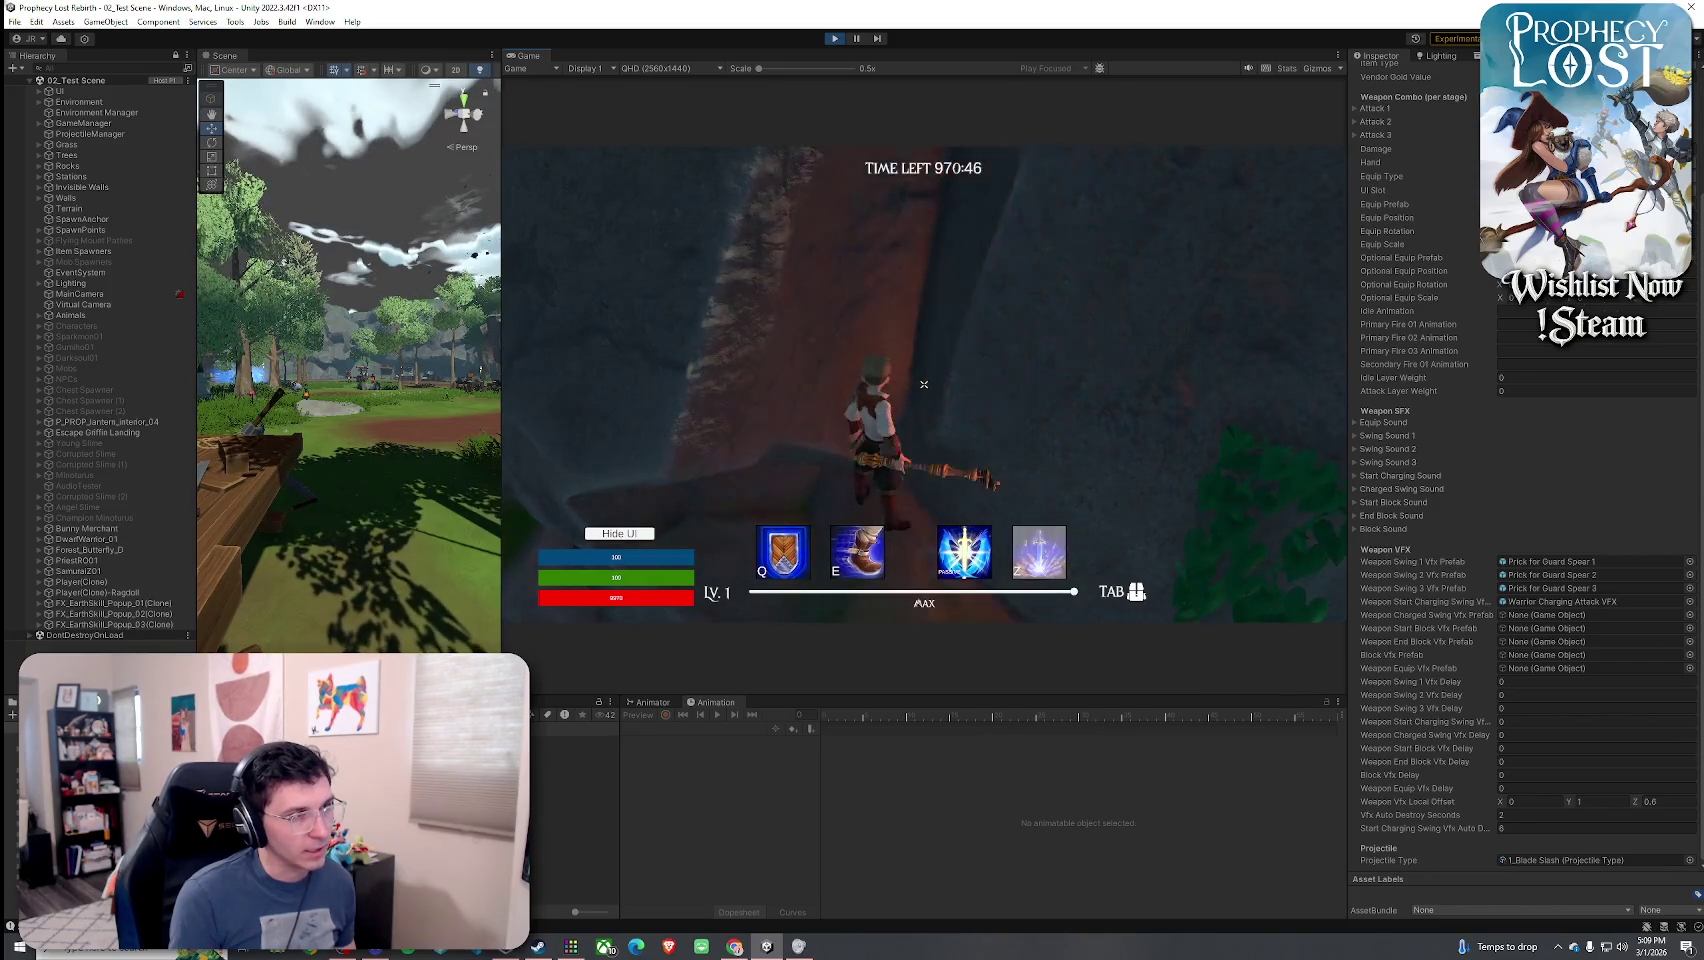
left_click(924, 384)
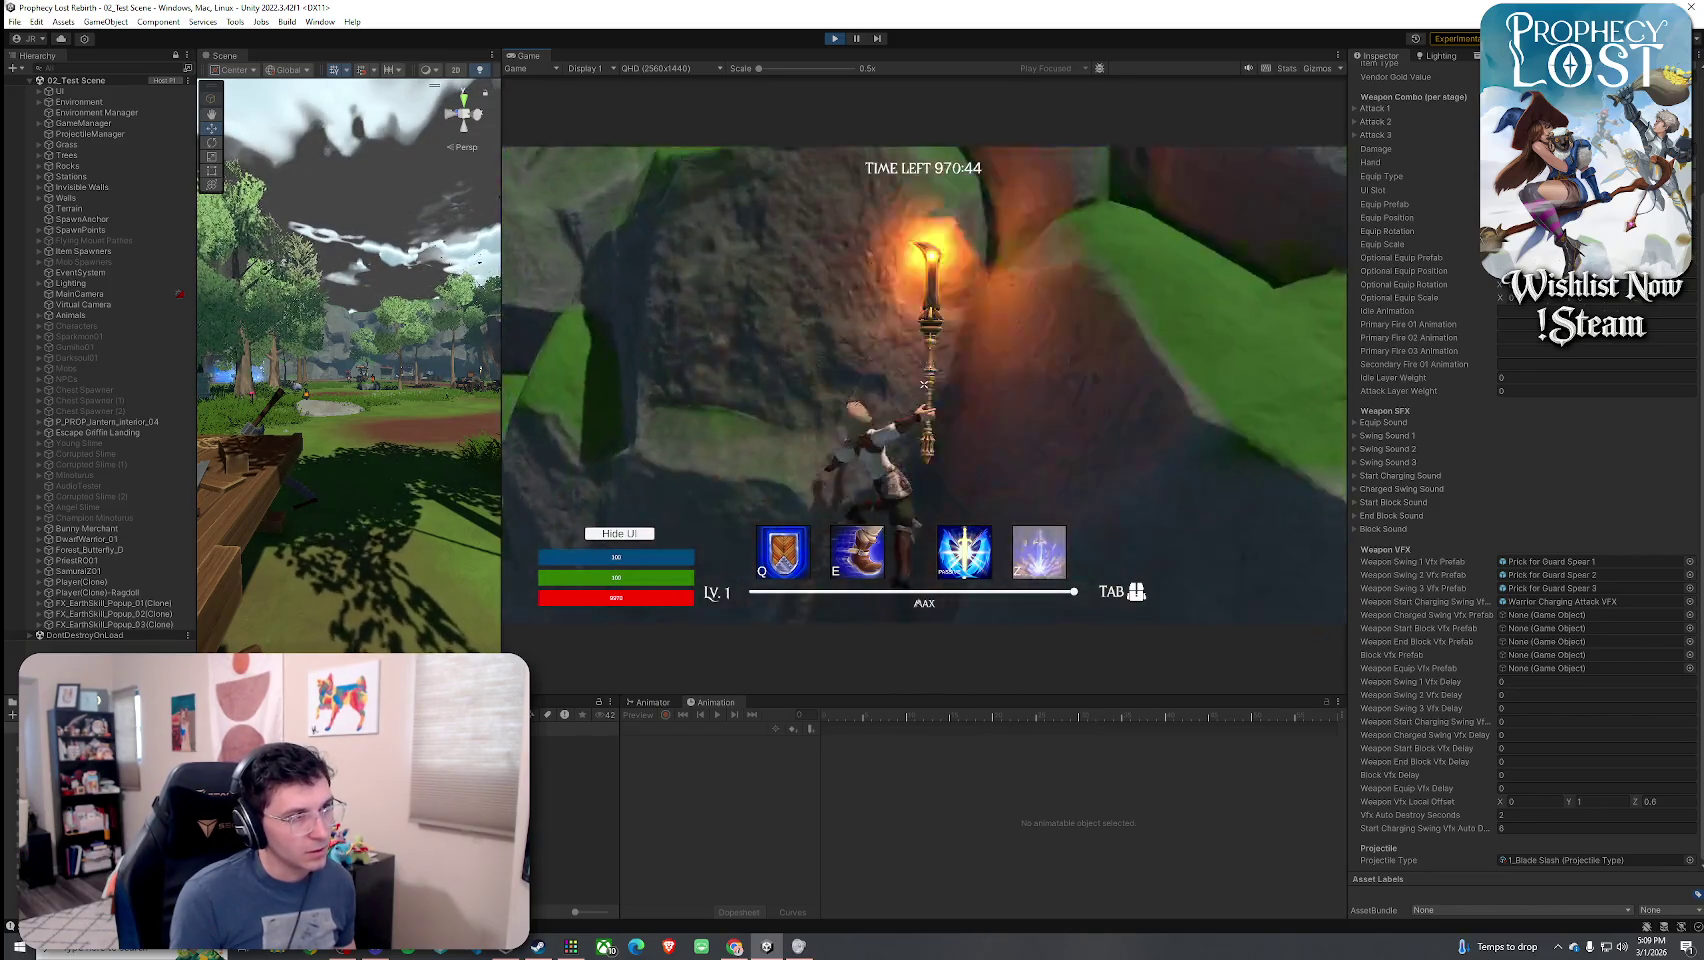
key("w")
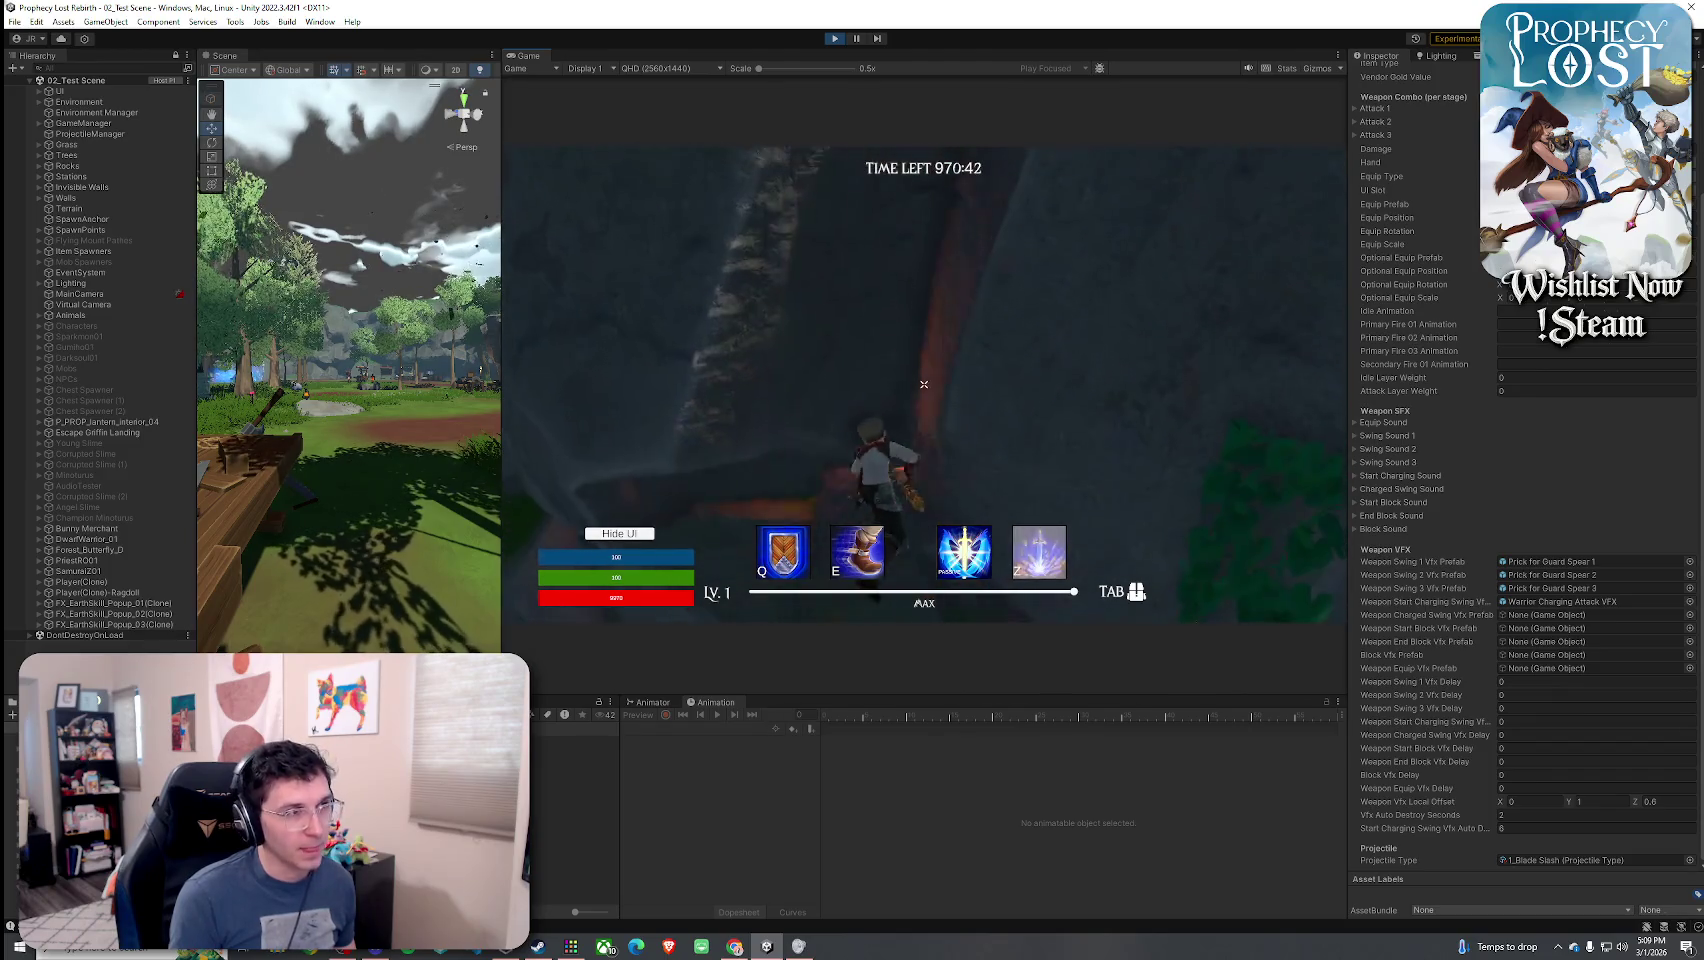
key("w")
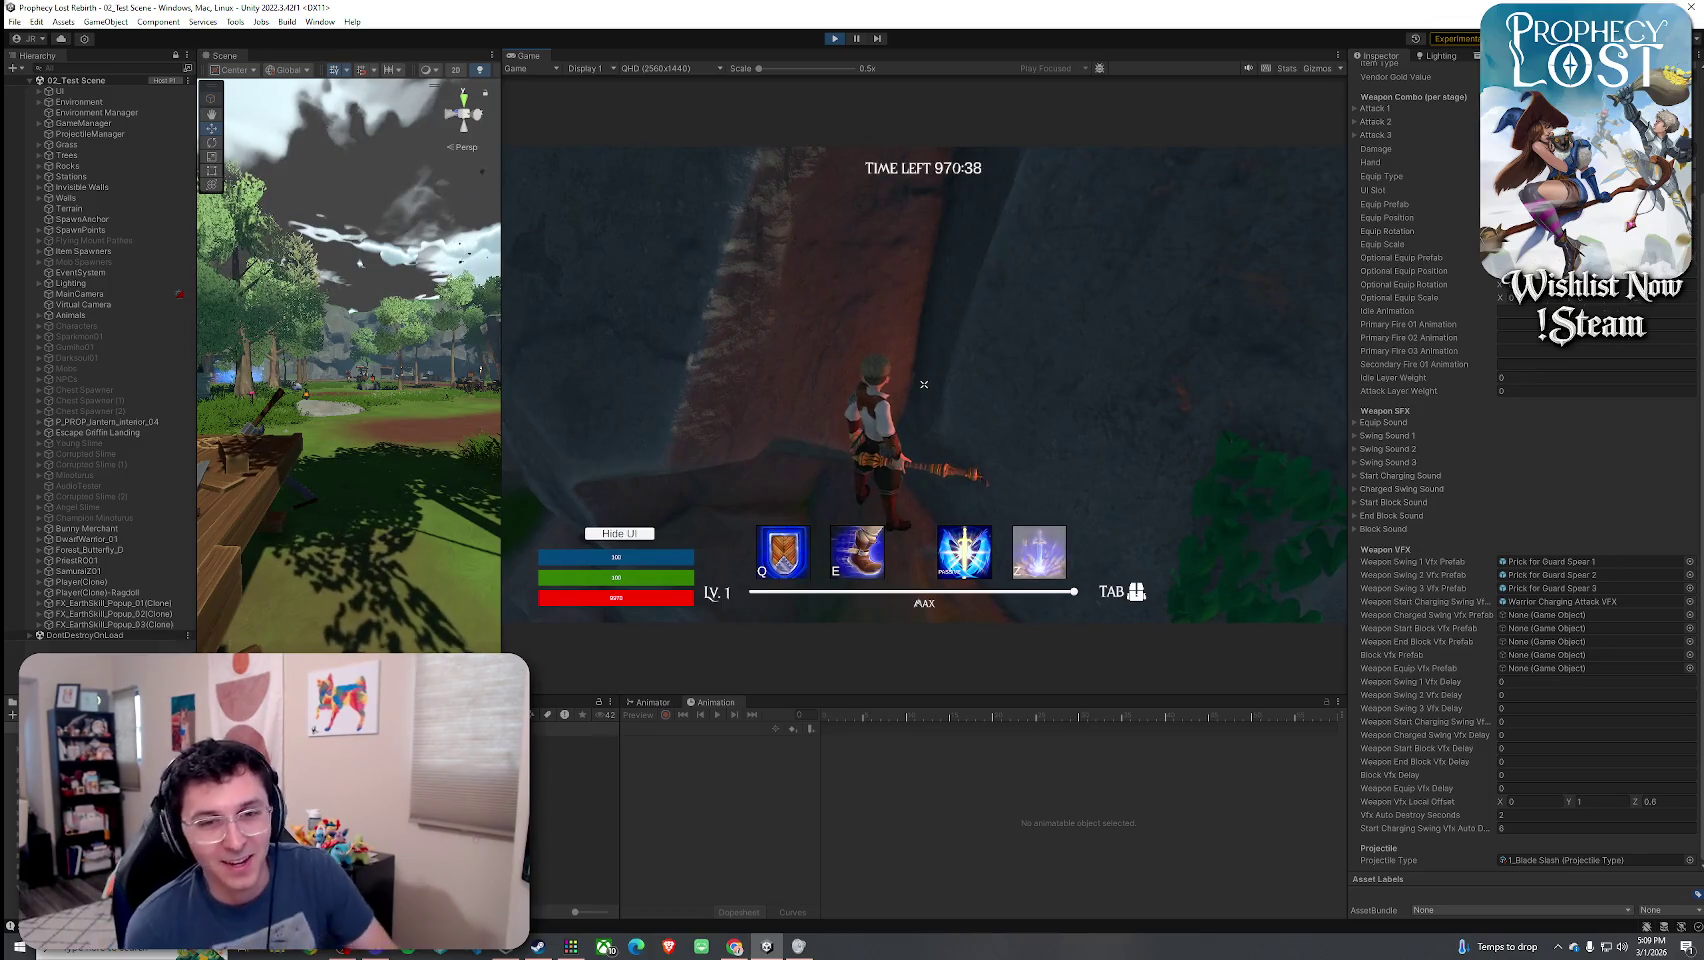
key("w")
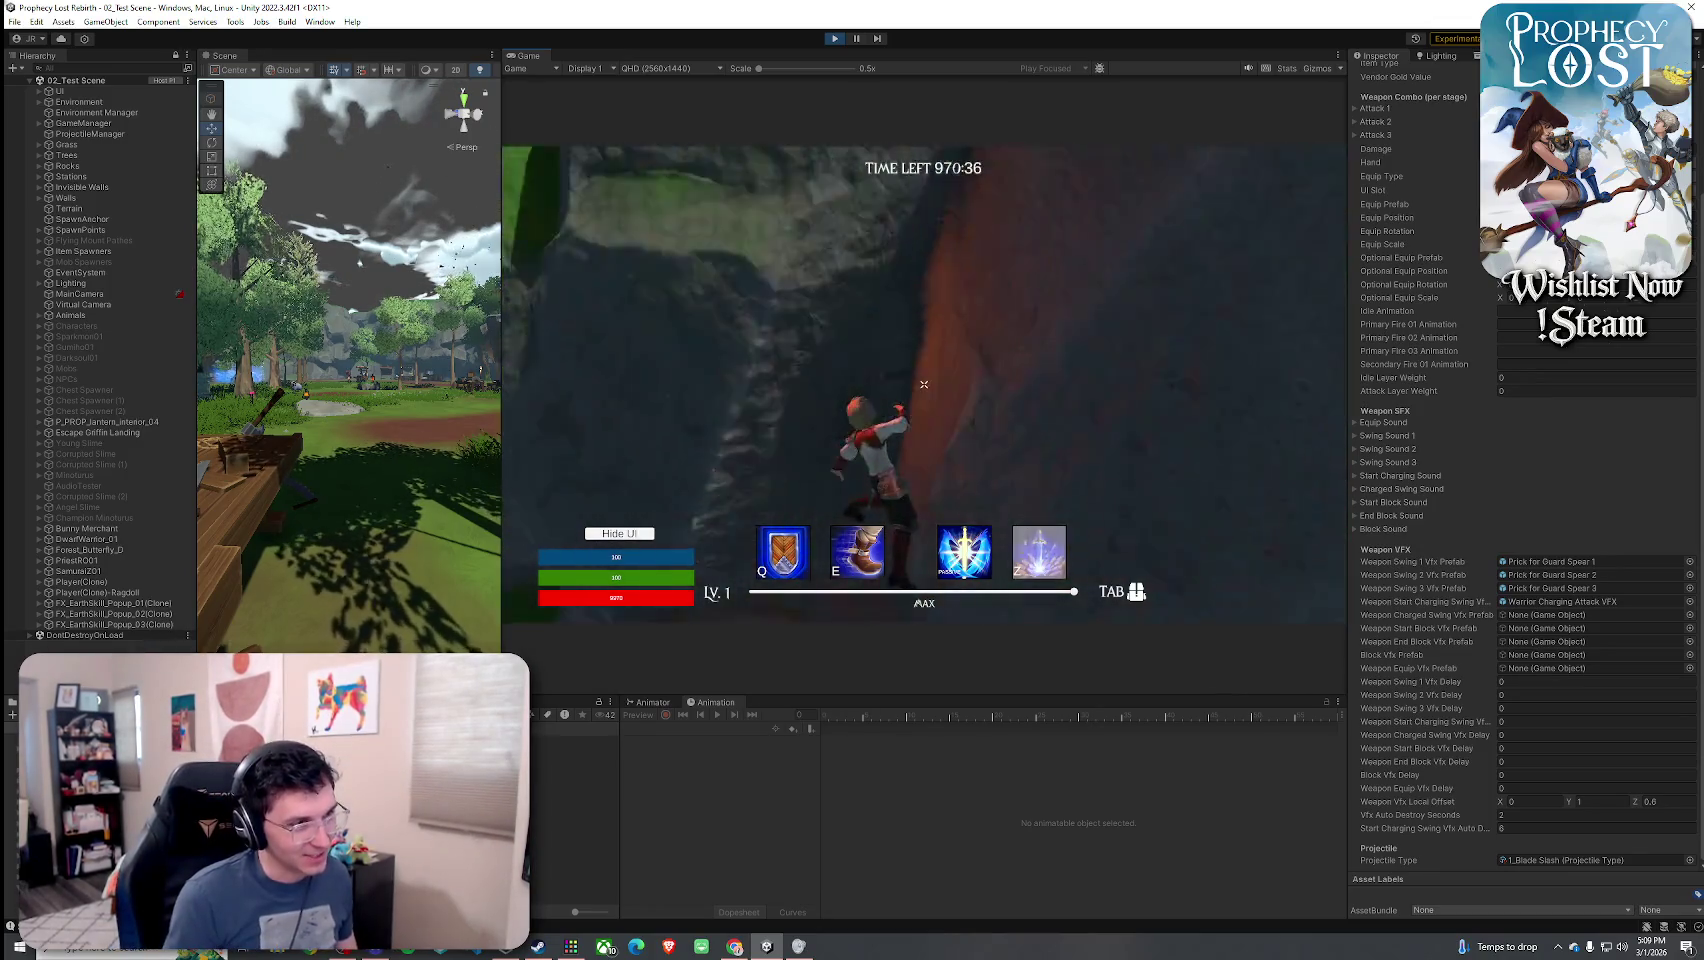
key("w")
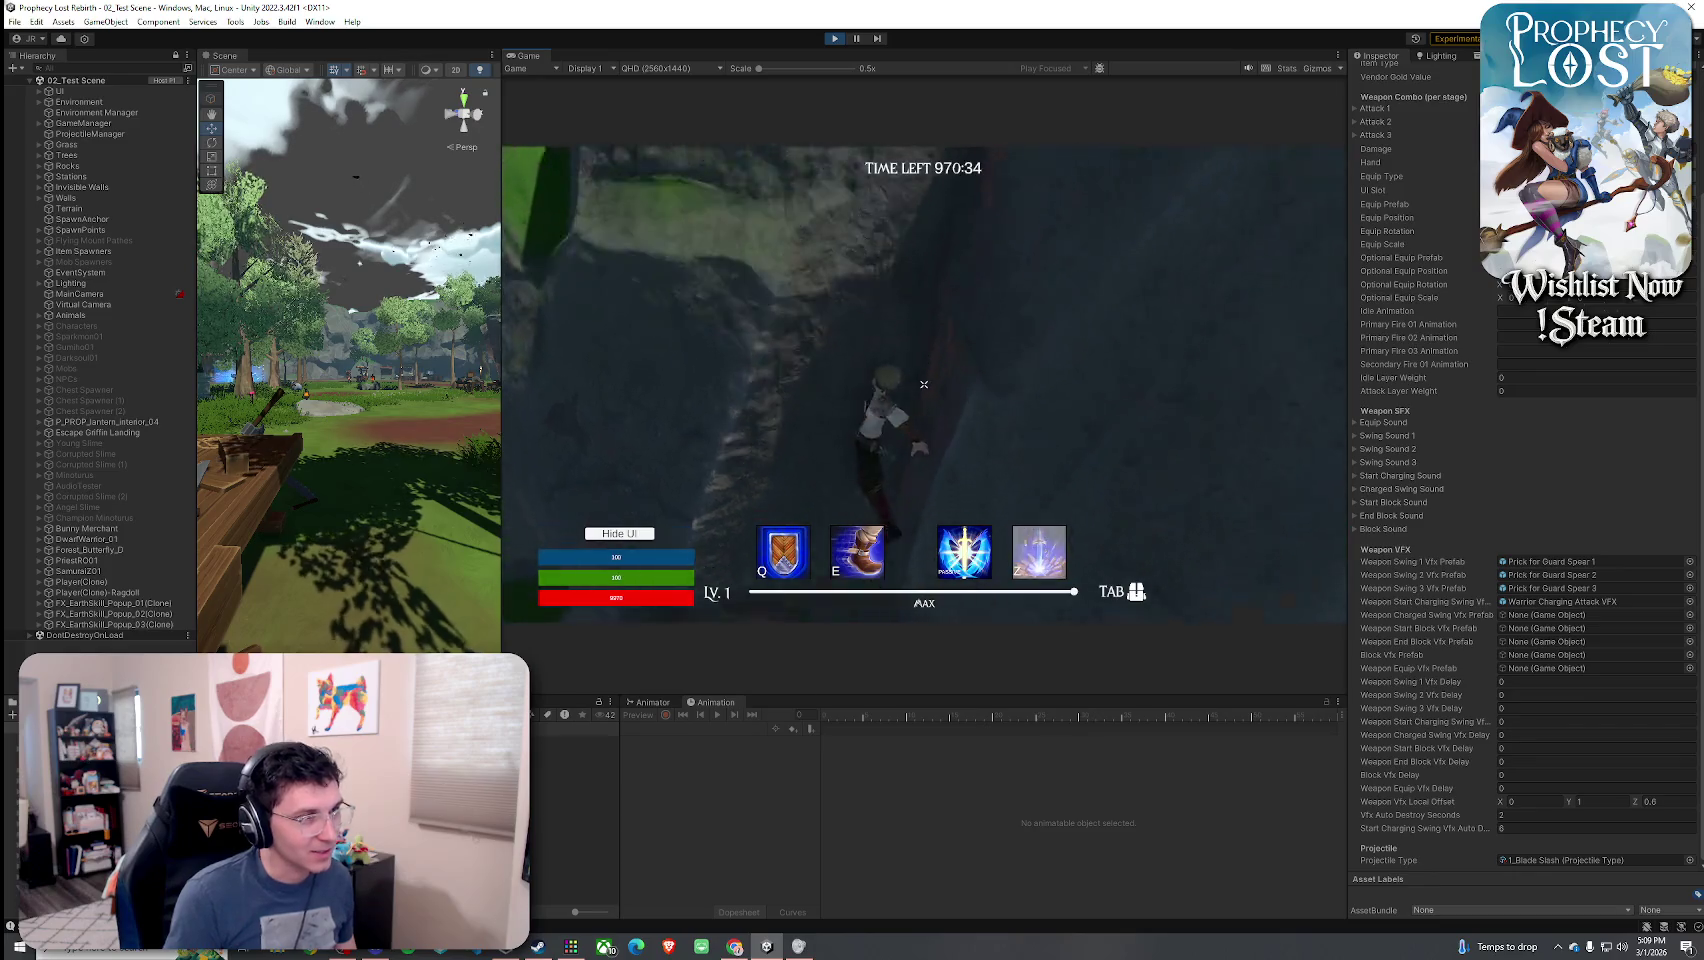
key("w")
key("w")
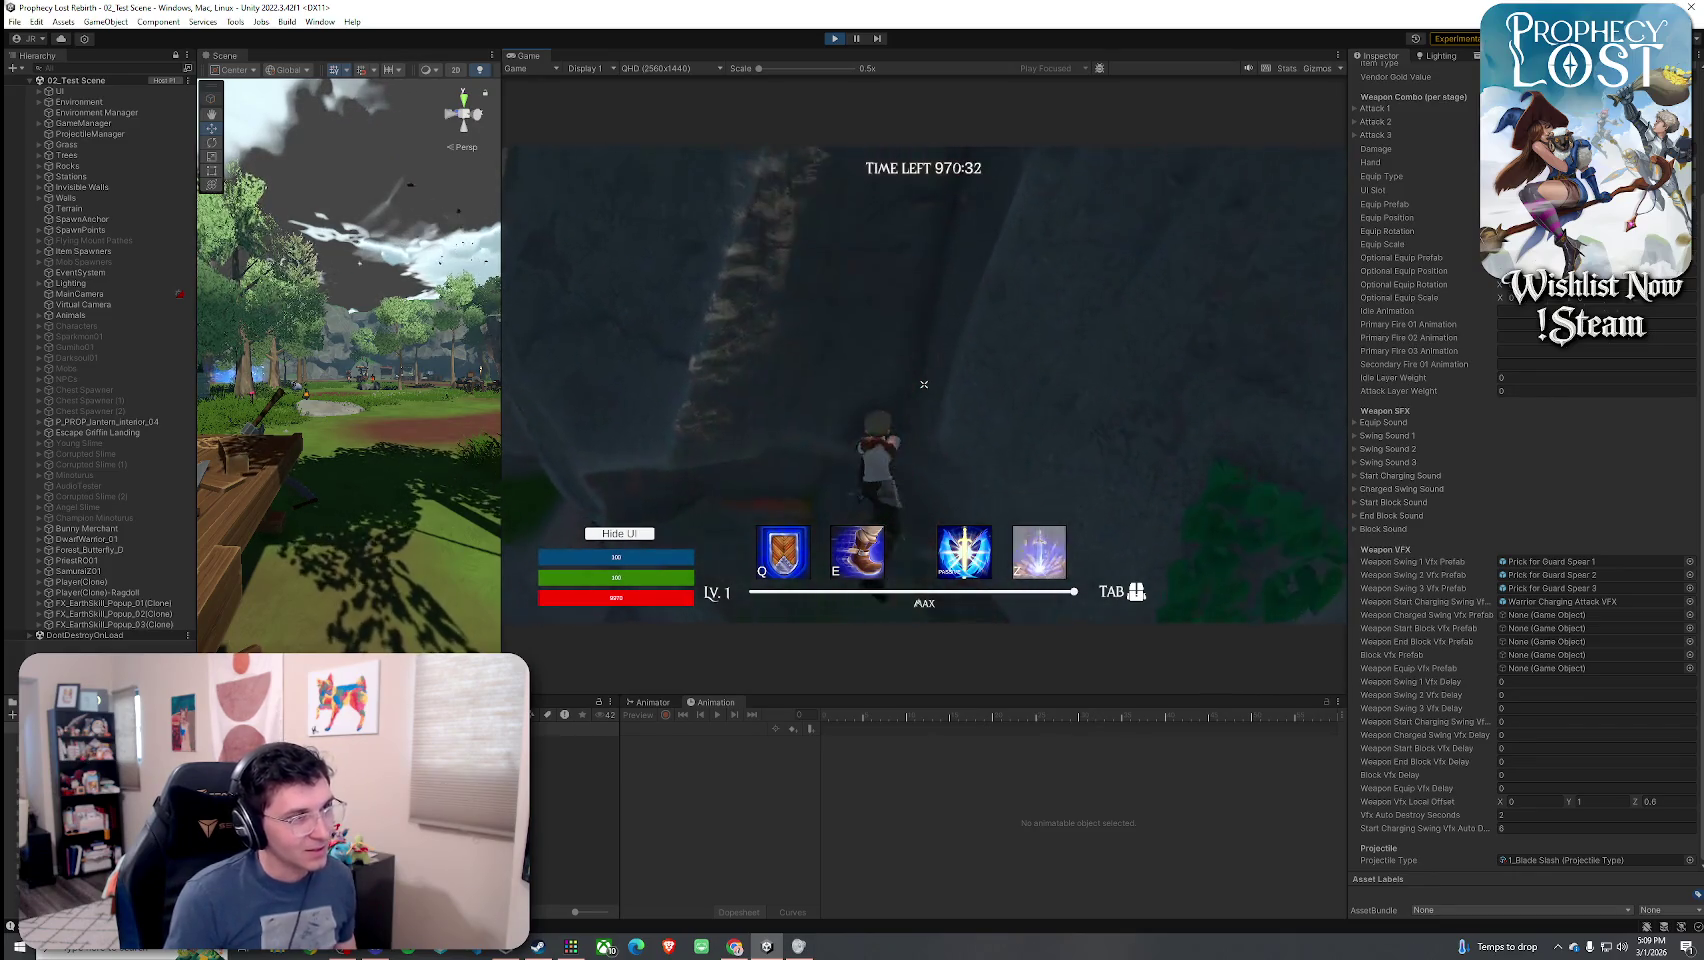
key("w")
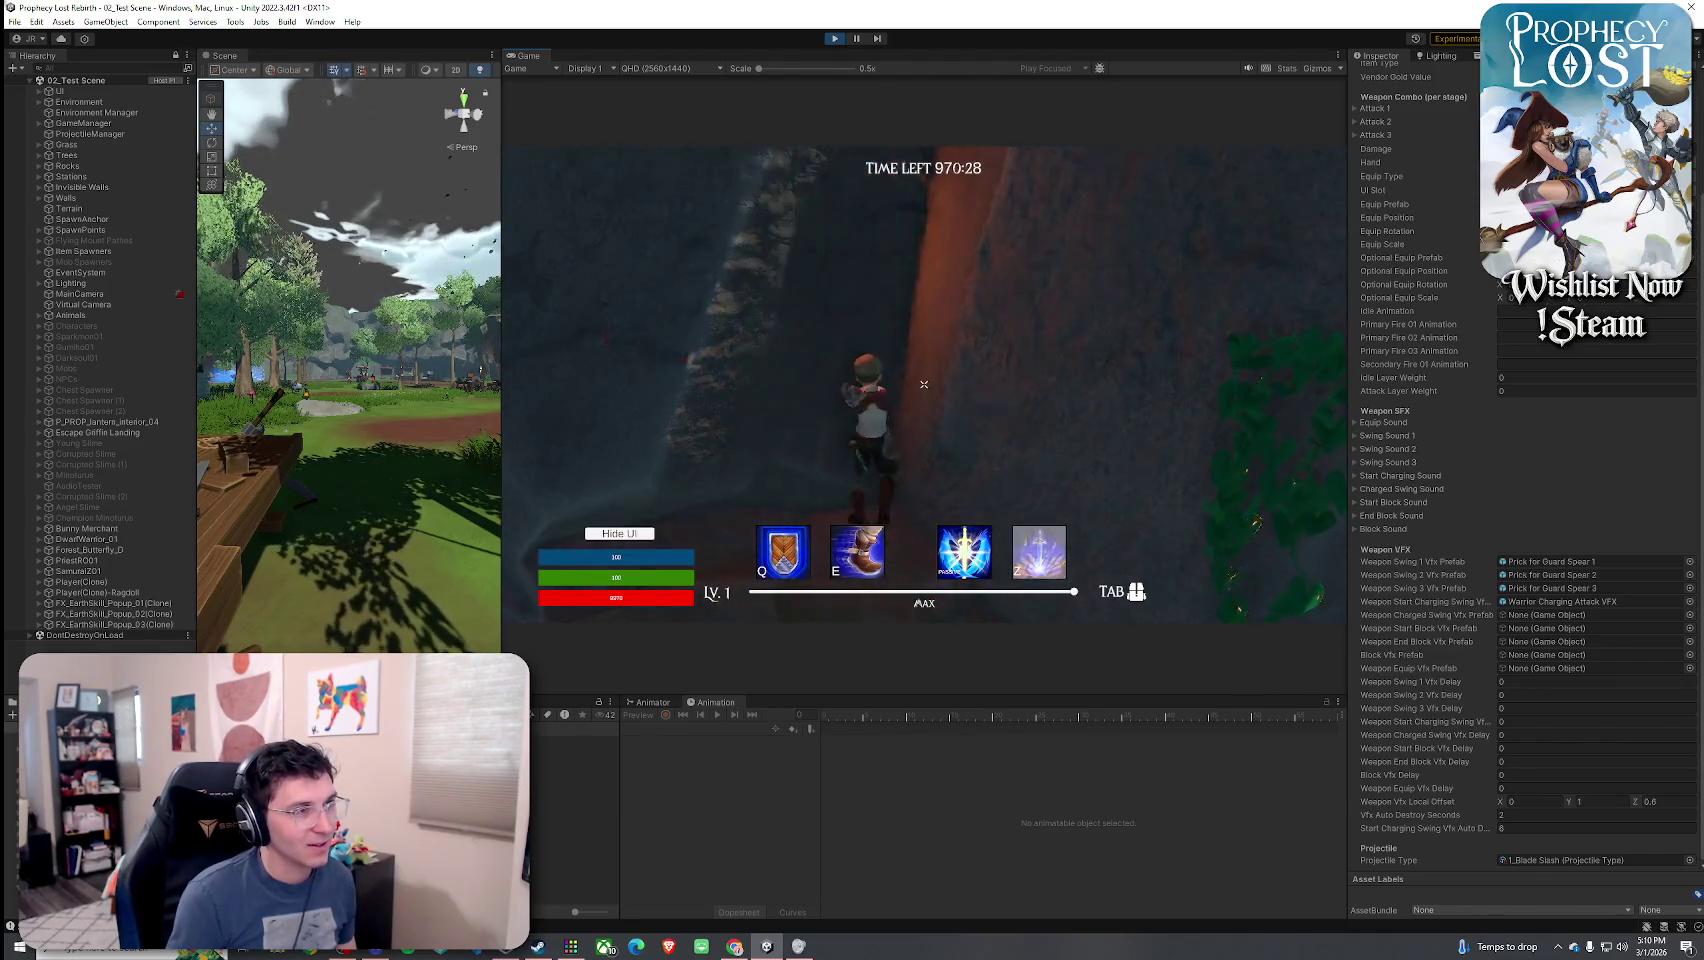
key("w")
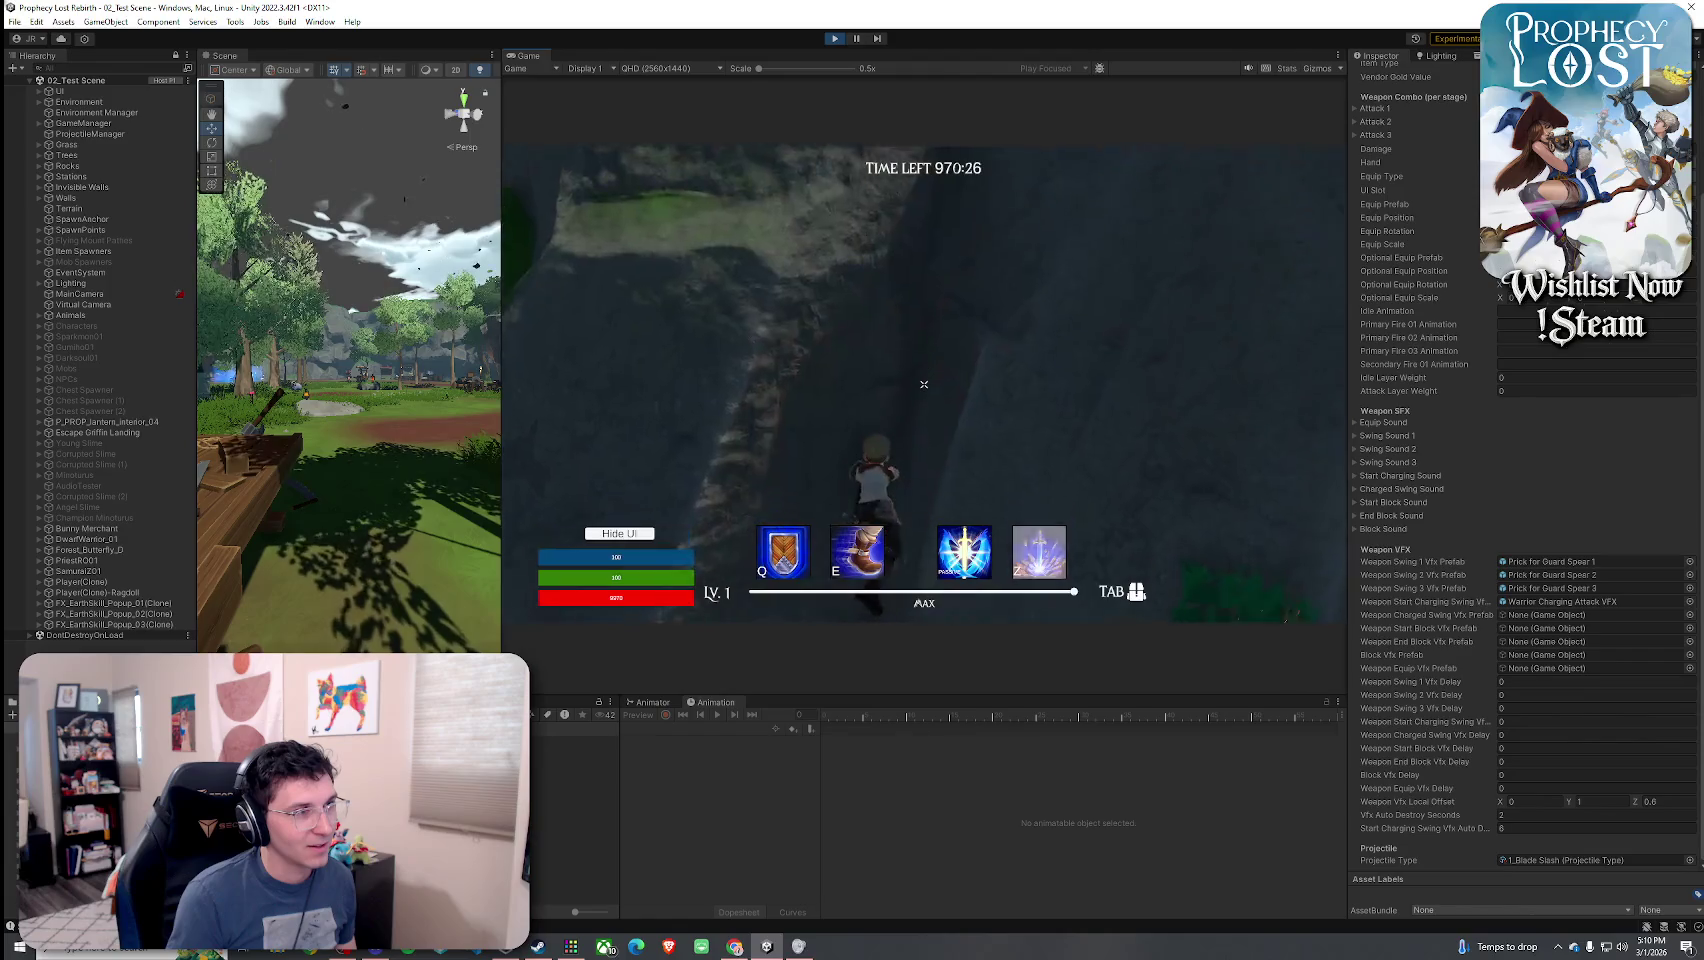
key("w")
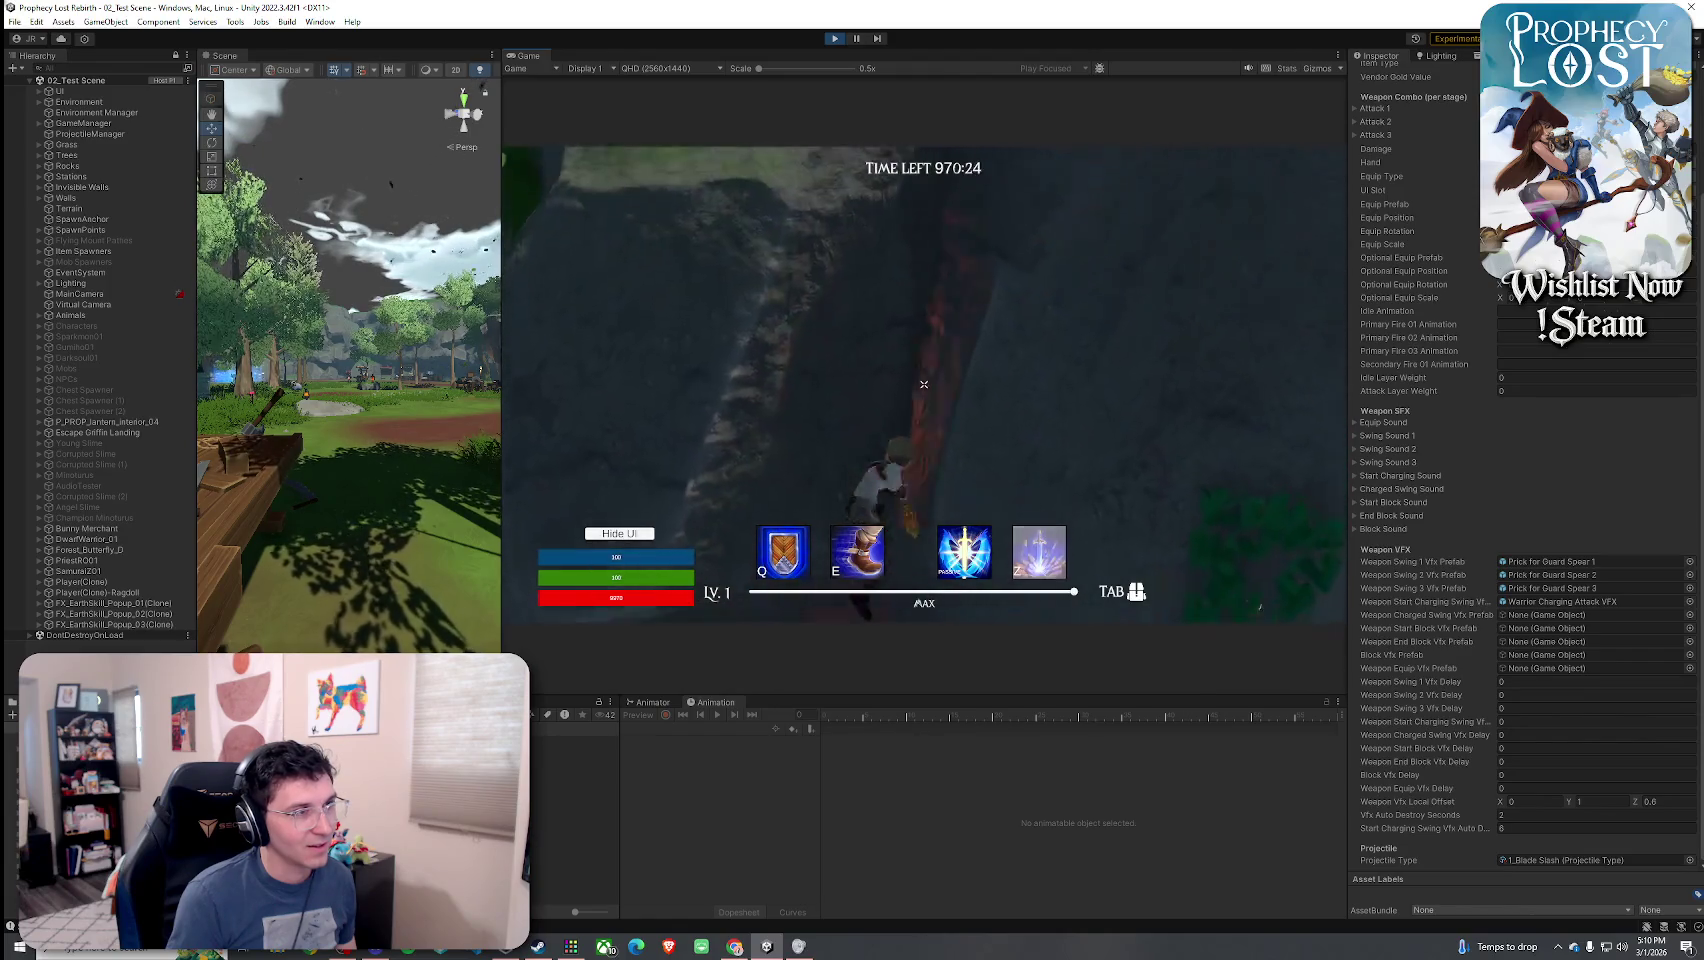
key("w")
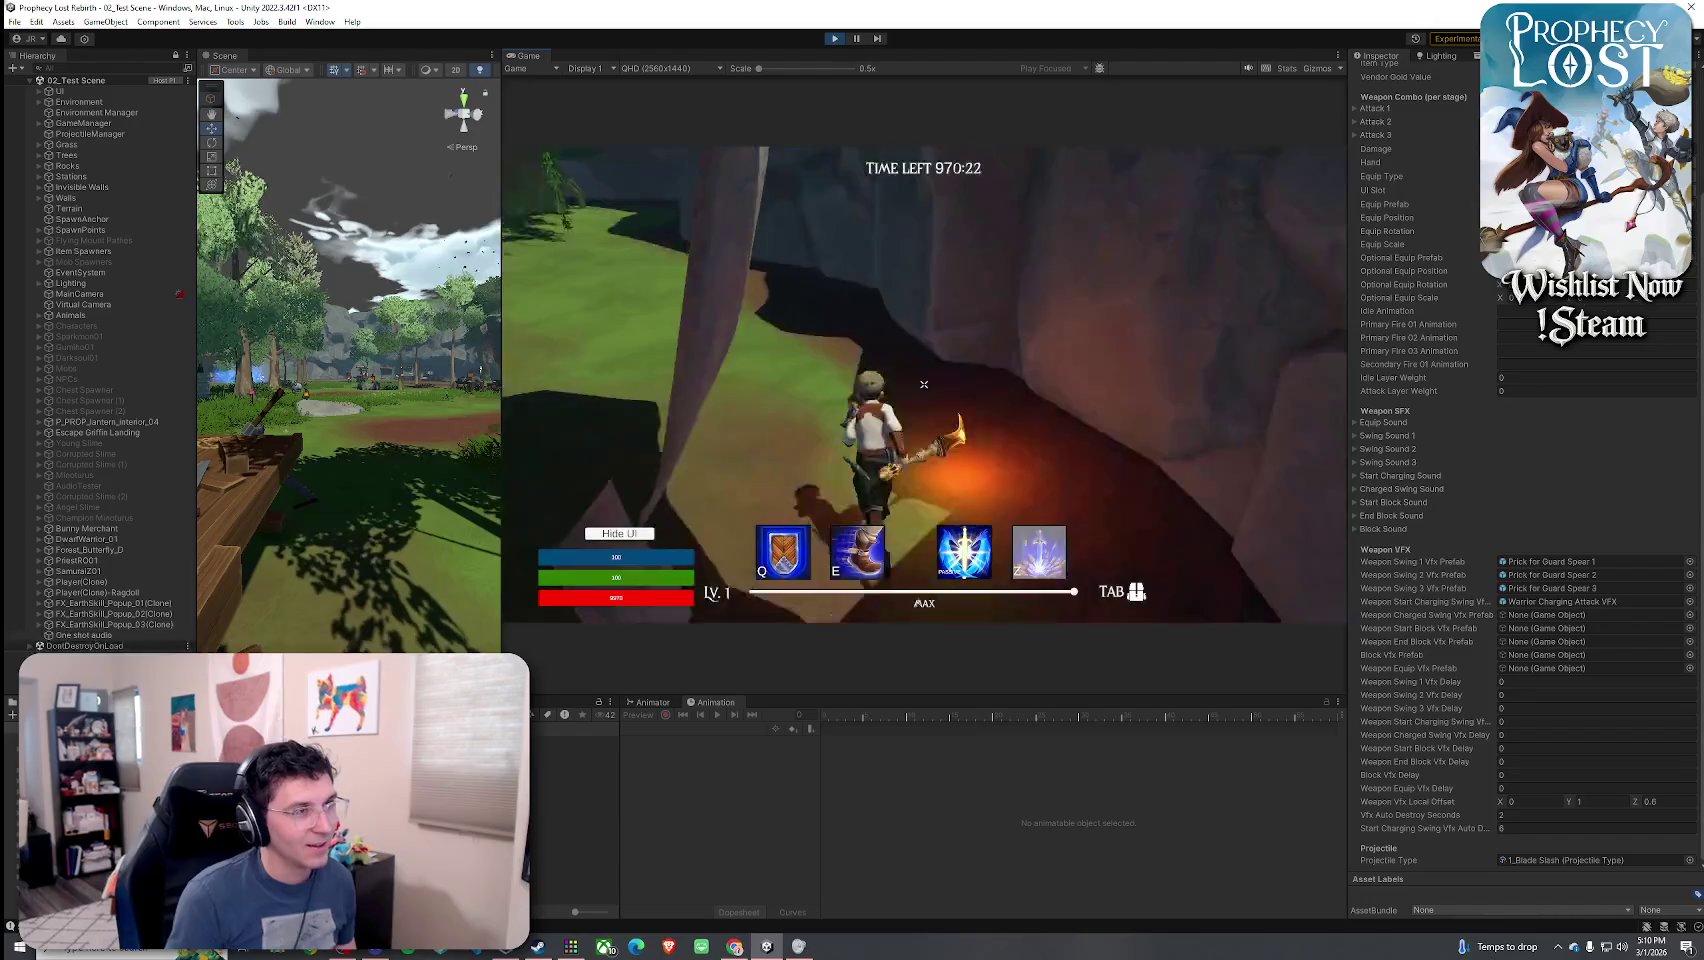
key("w")
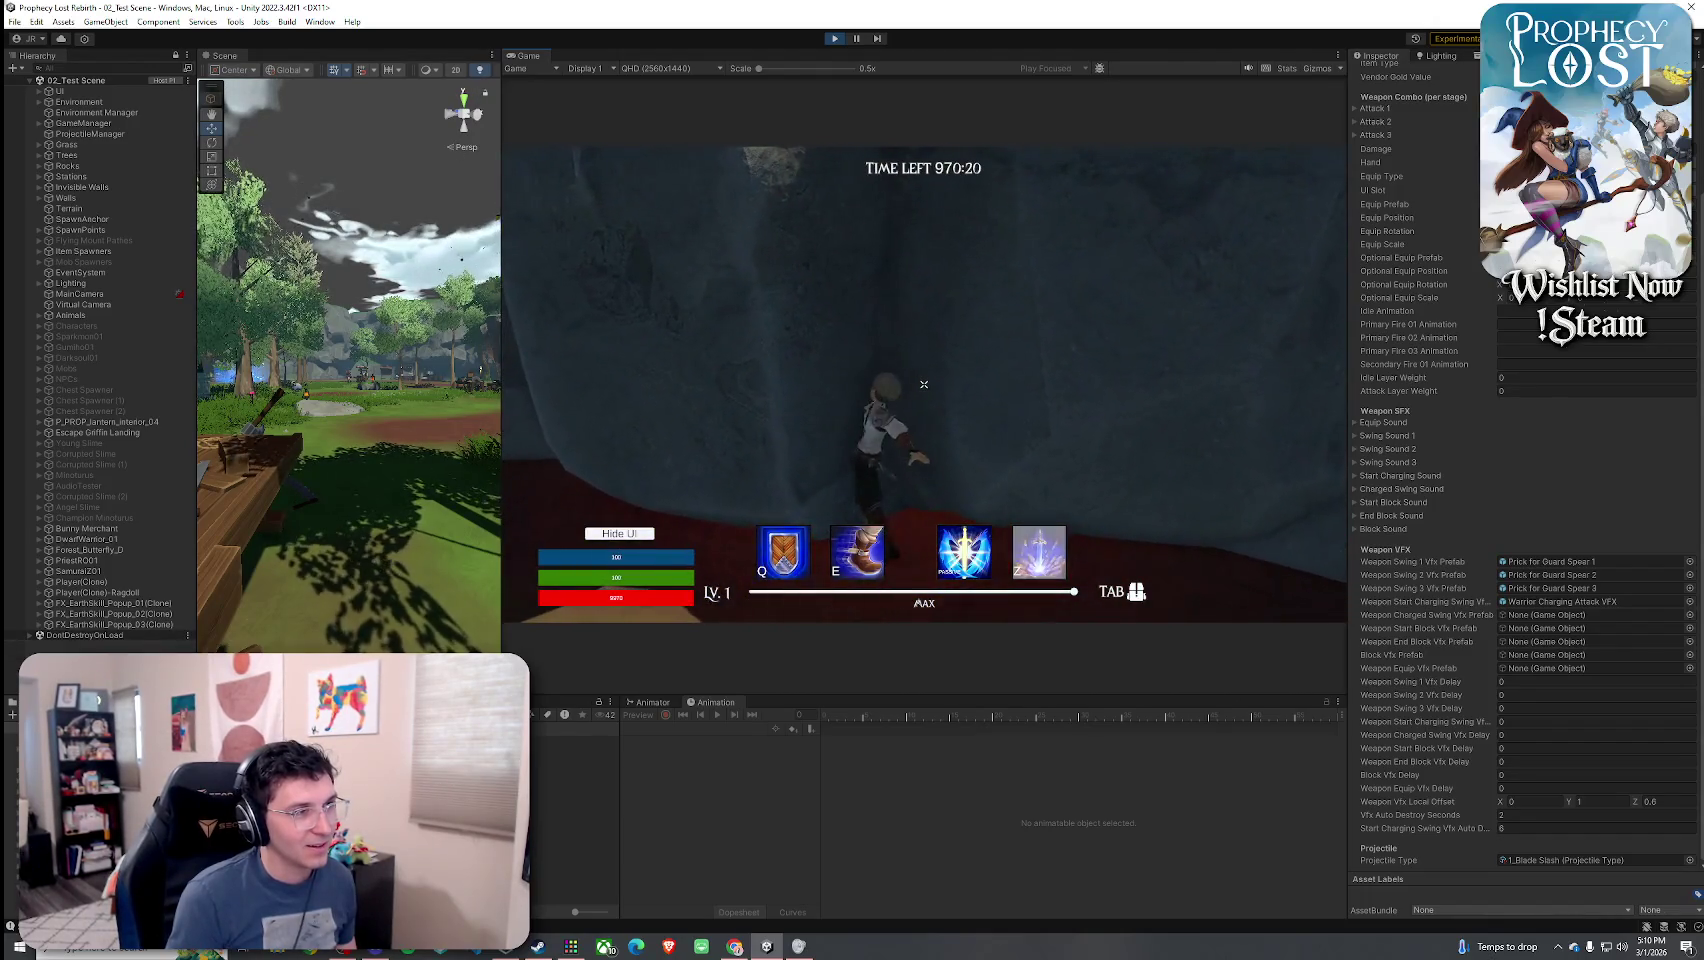
key("w")
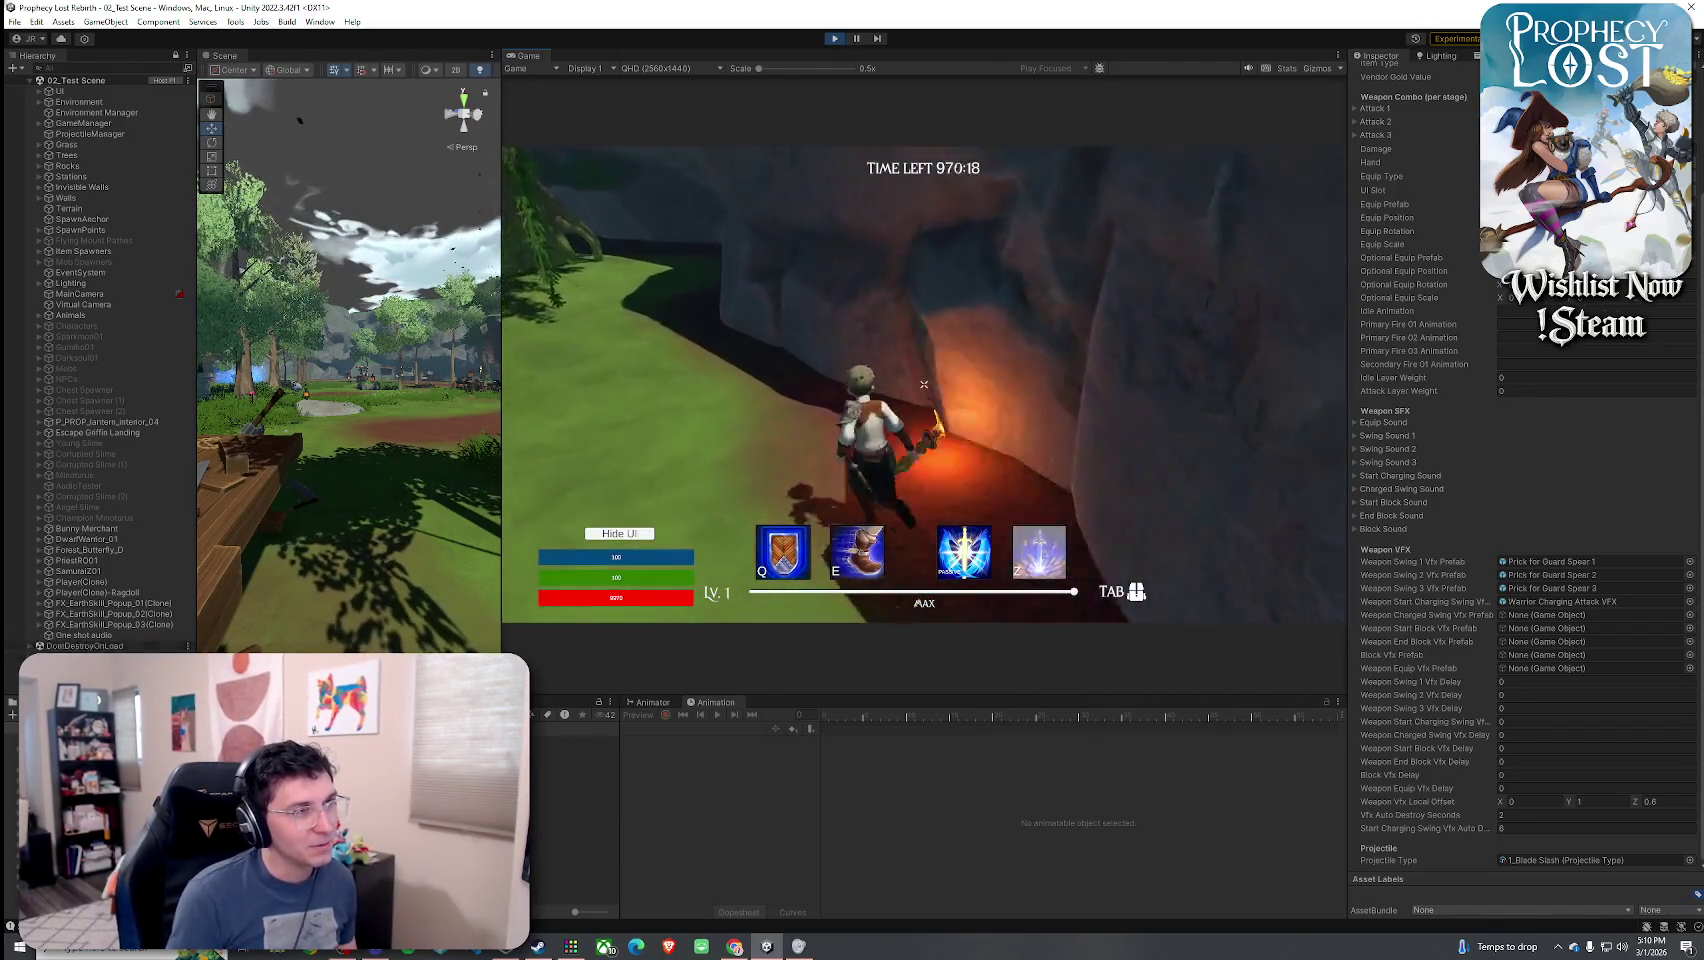
key("w")
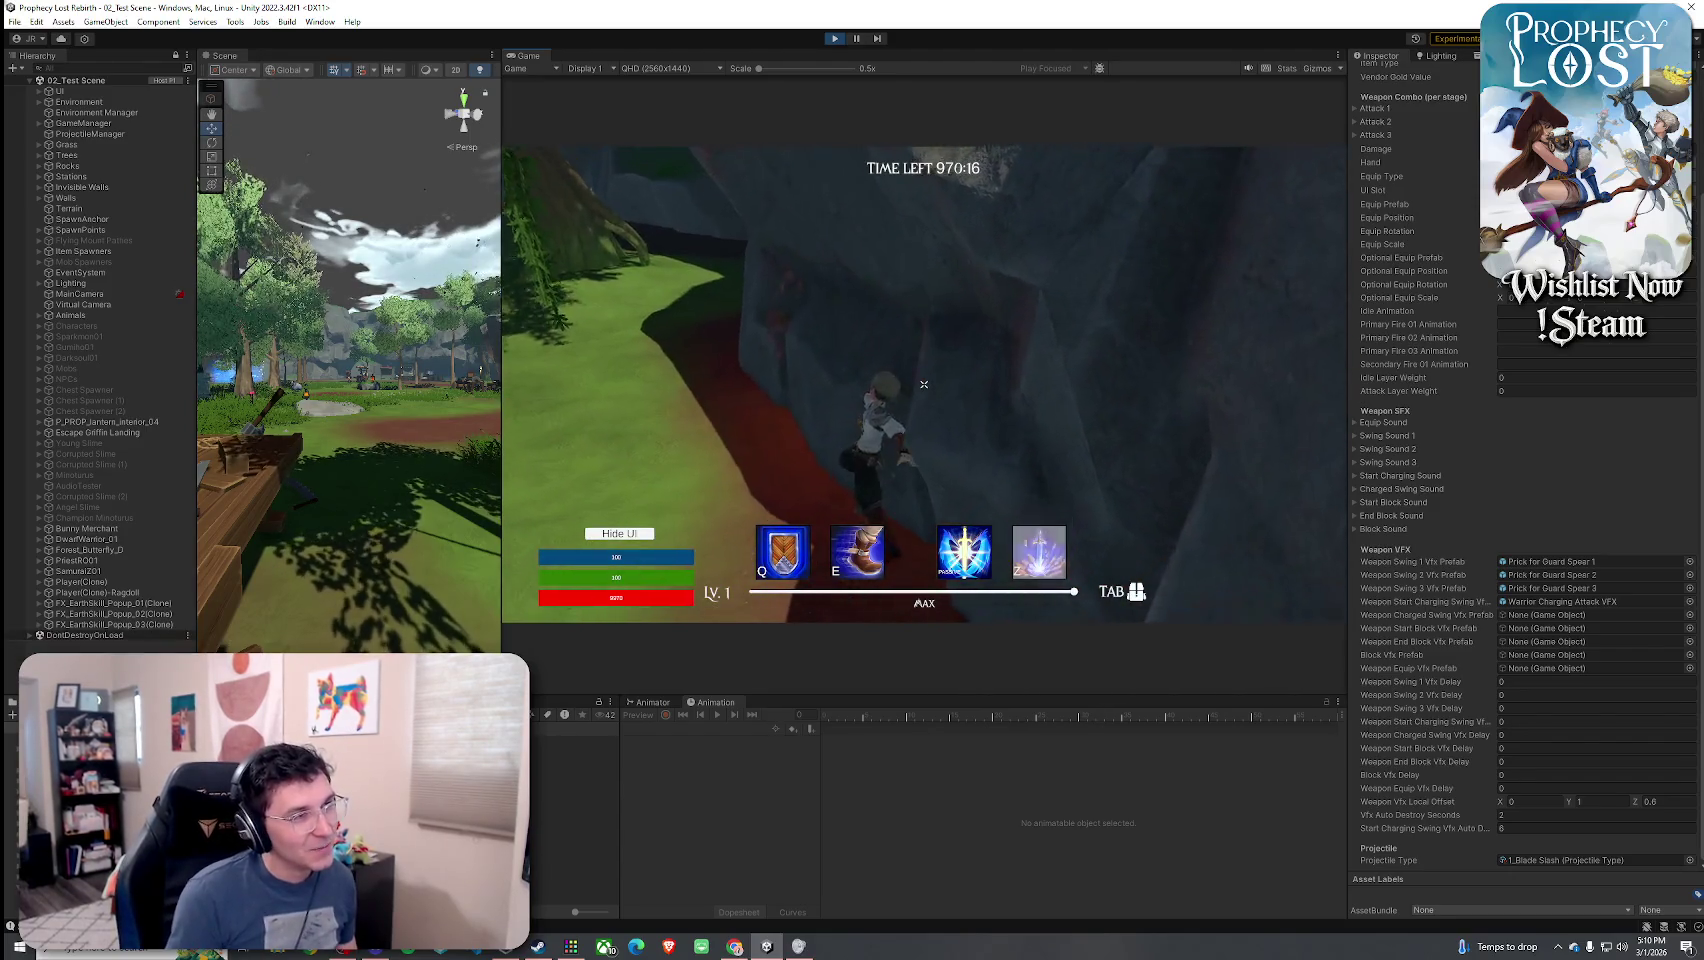
key("w")
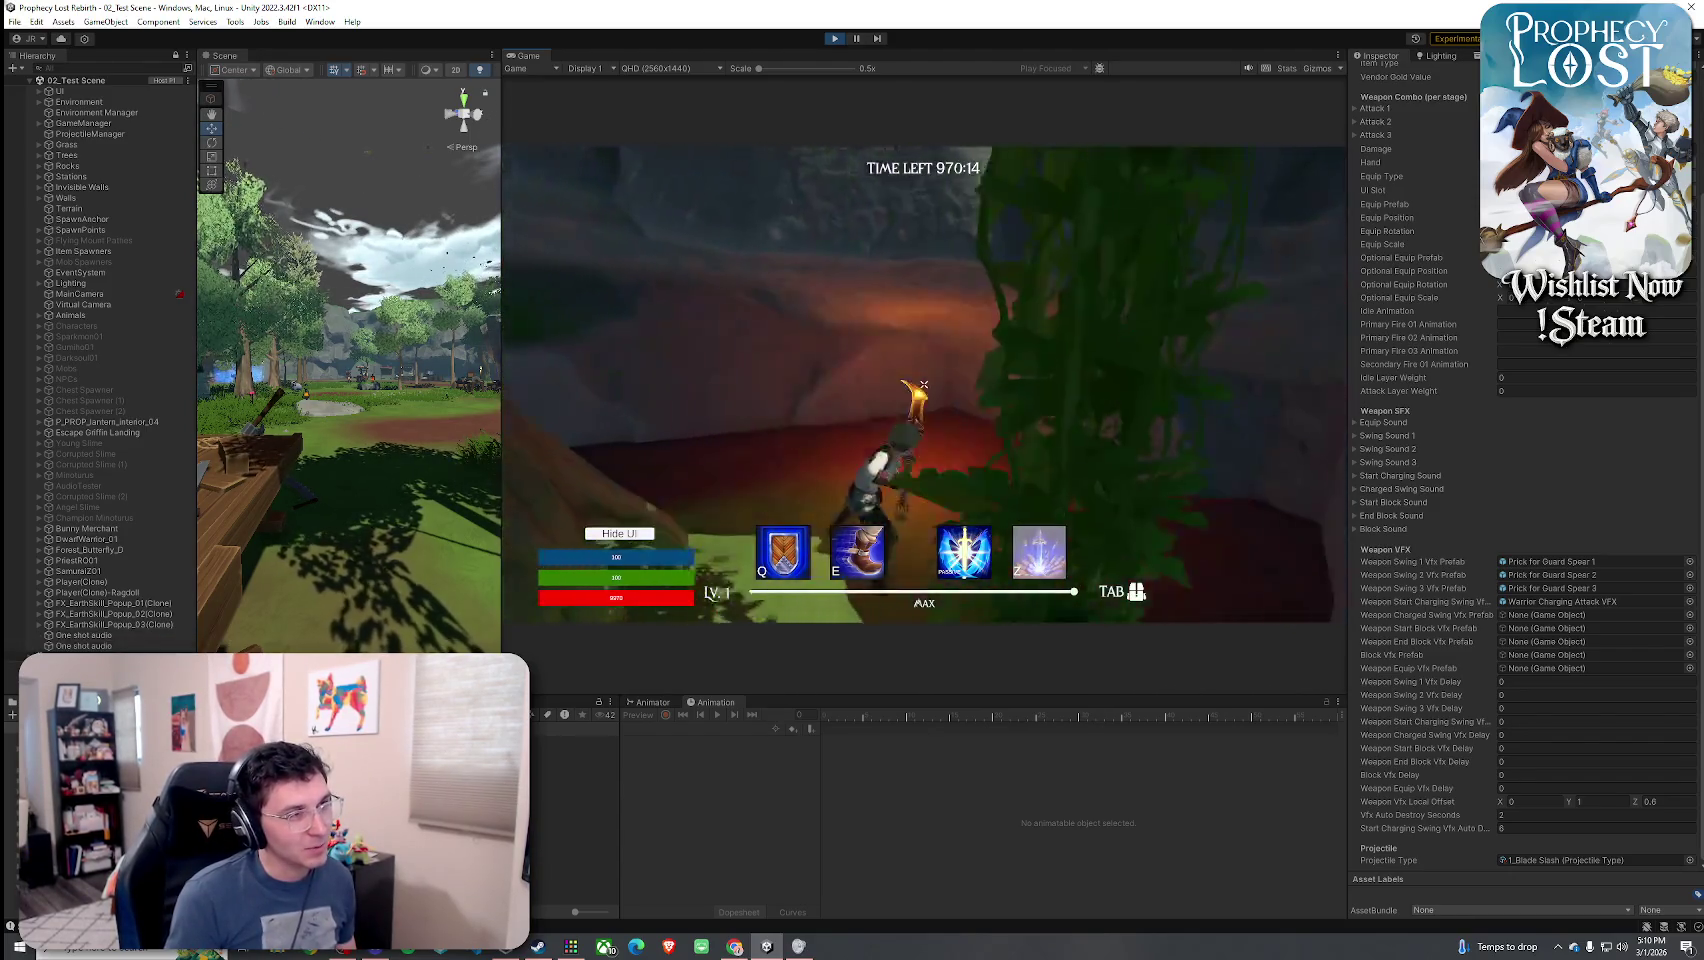
key("w")
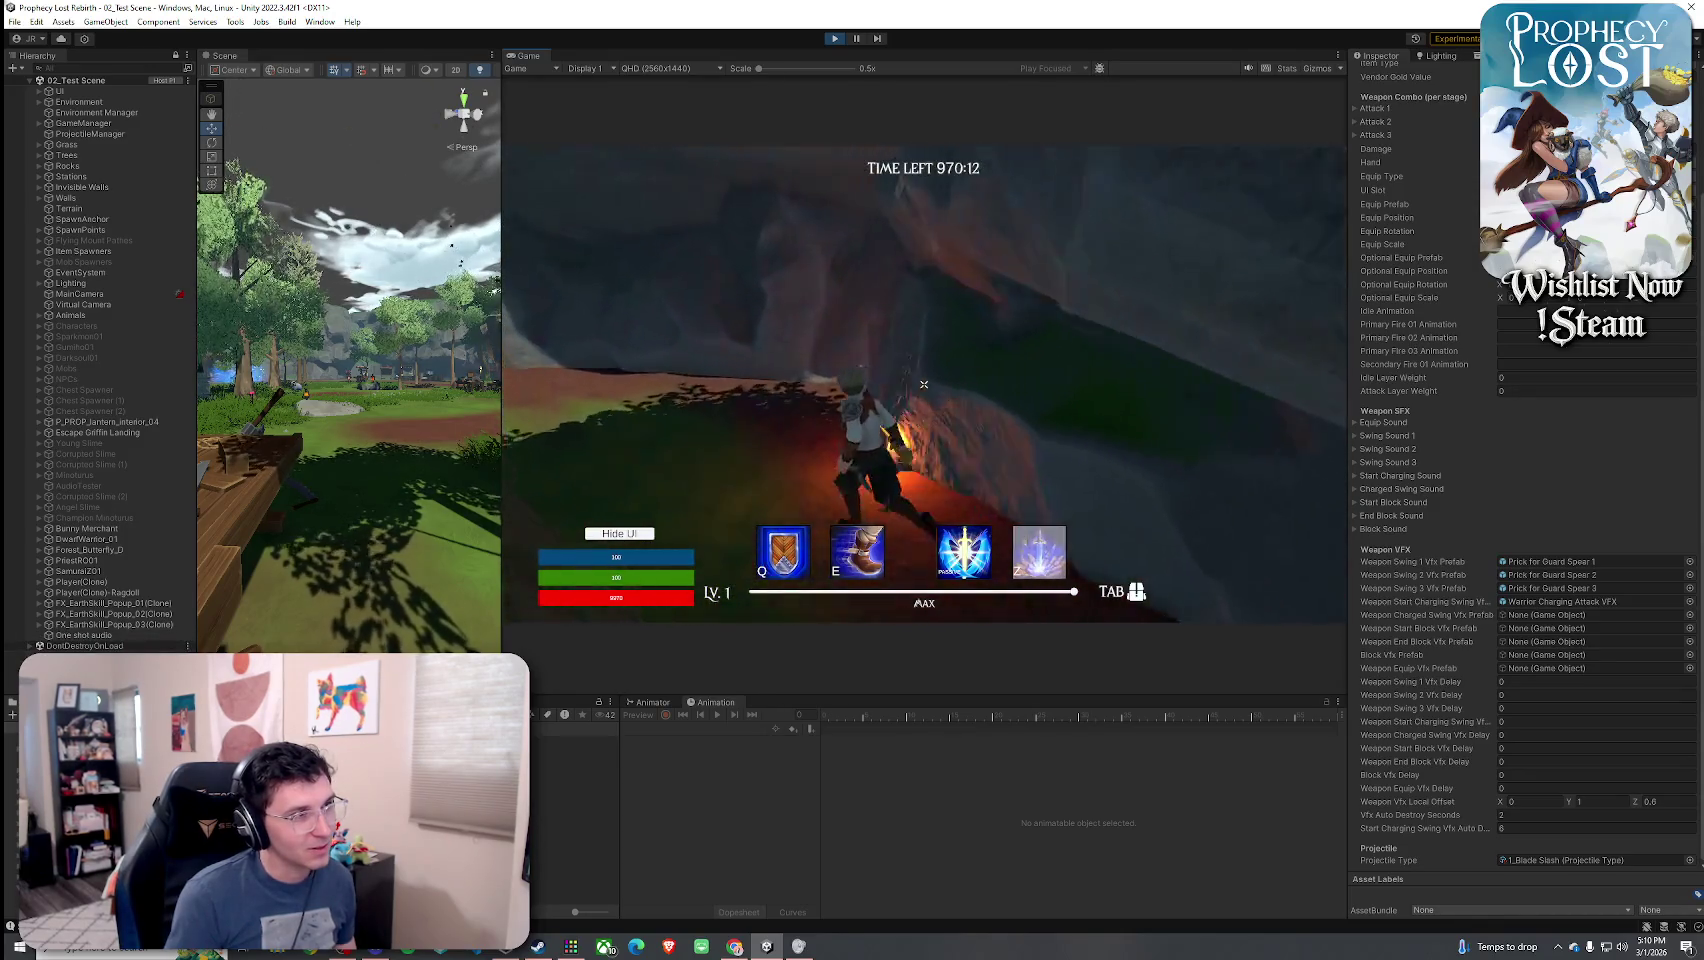
key("s")
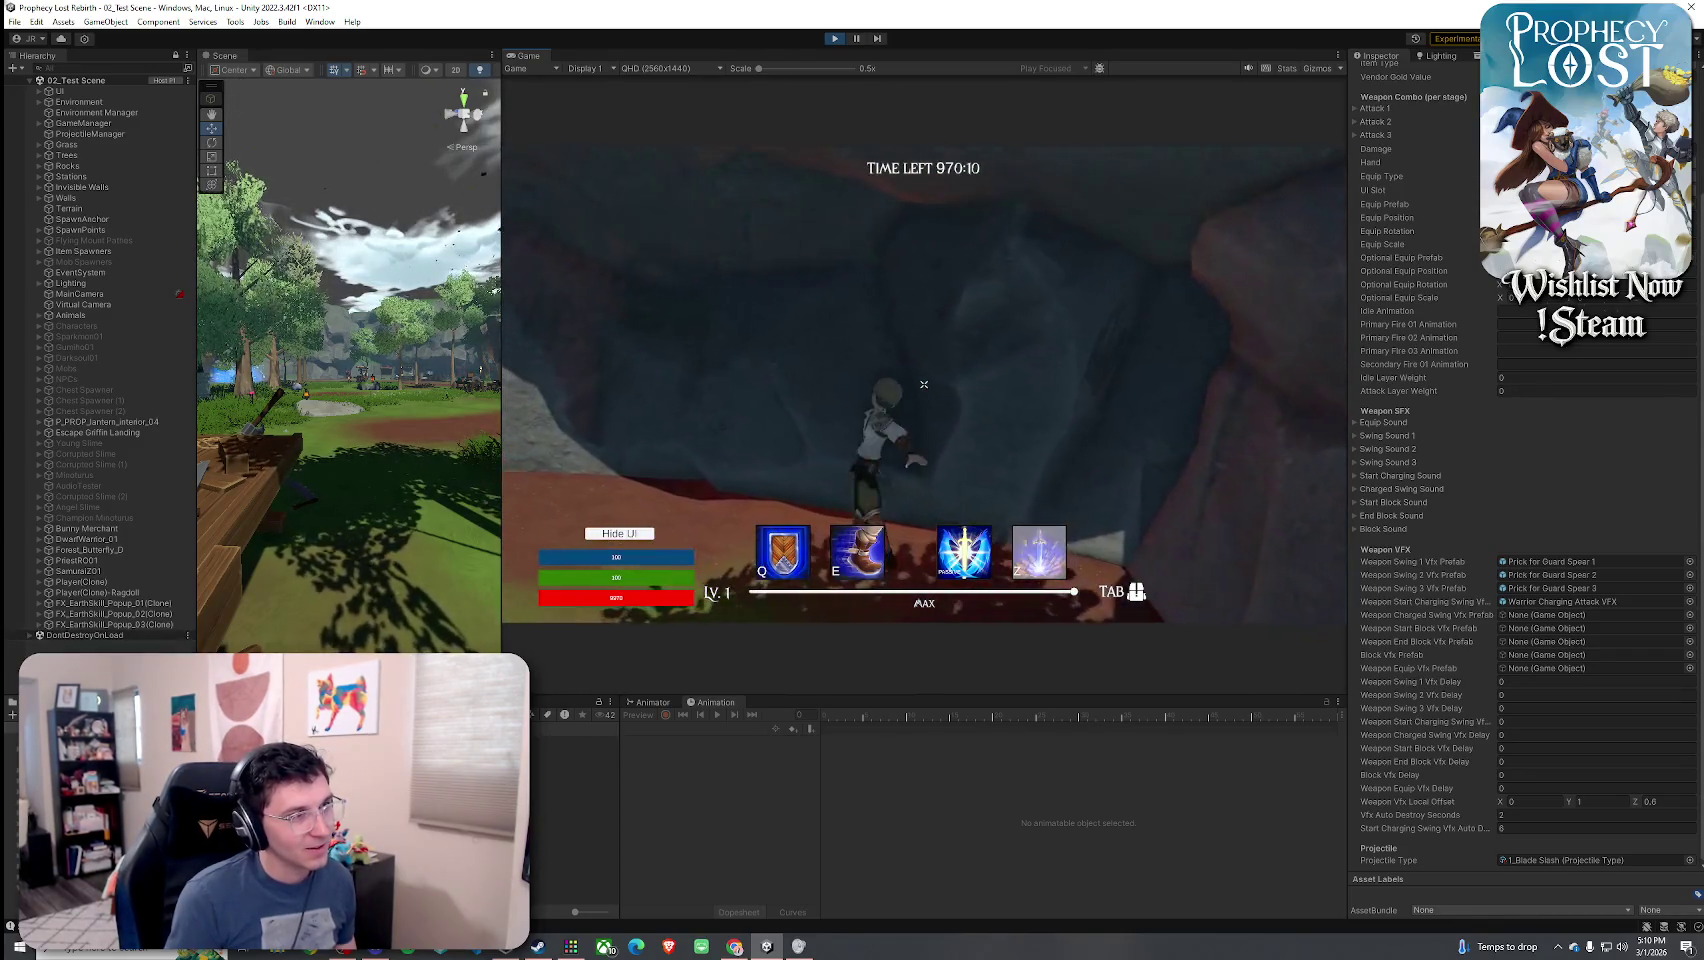
key("w")
key("a")
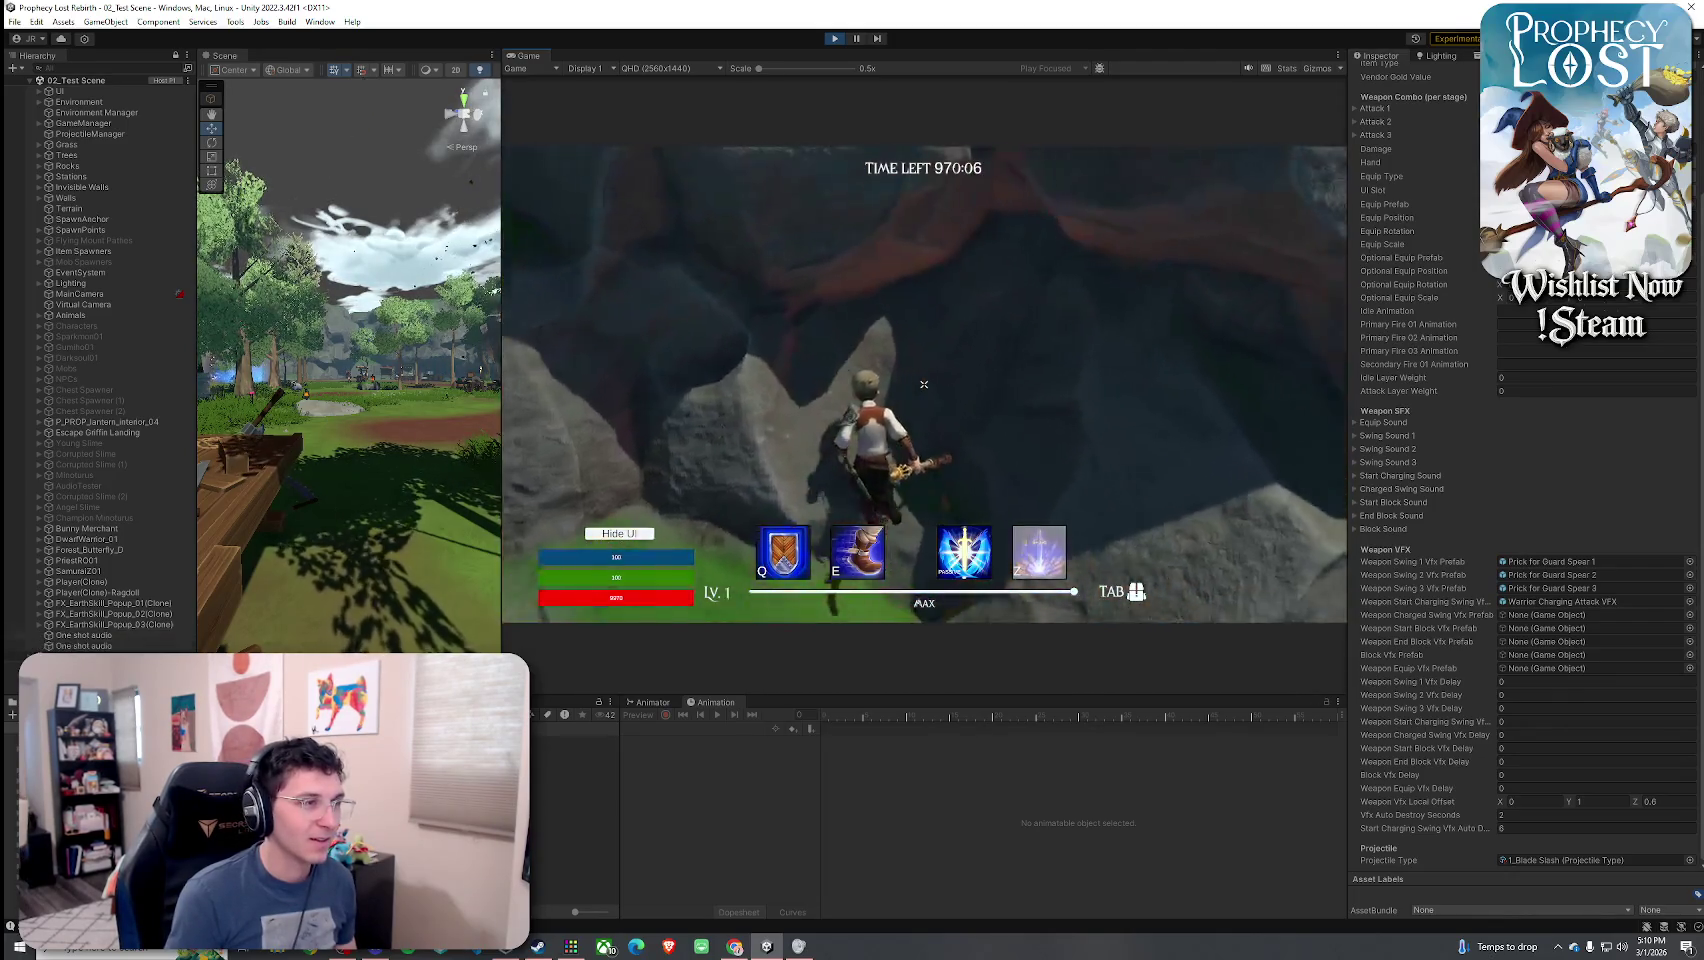
key("w")
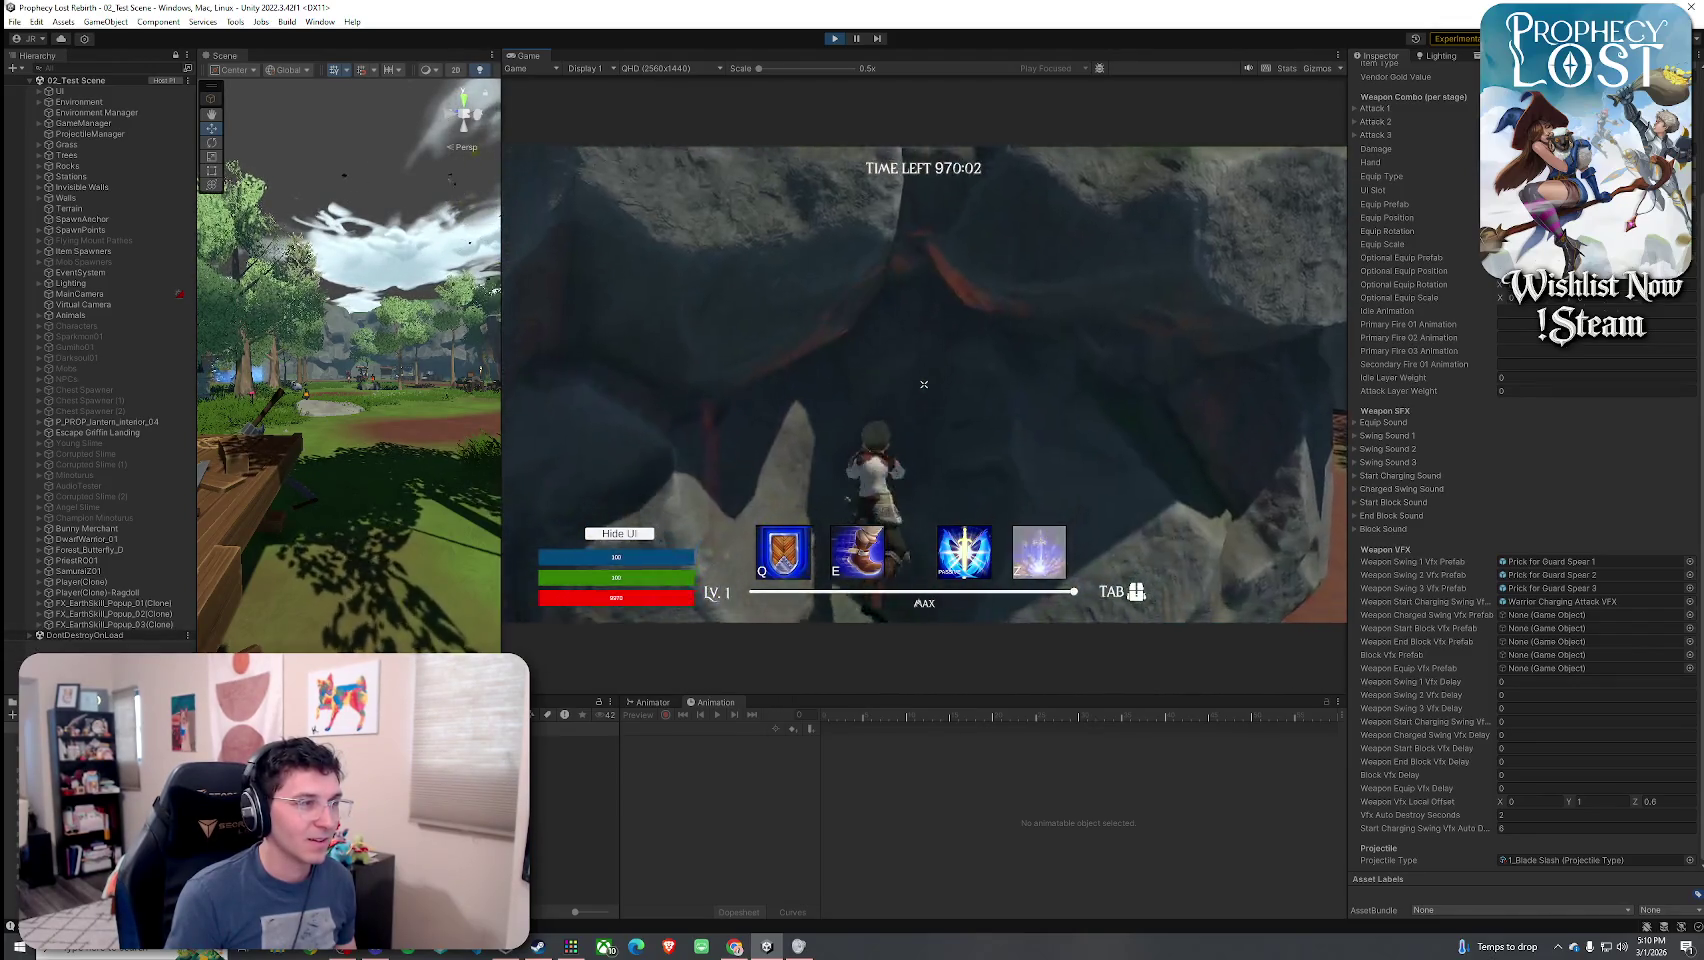
key("a")
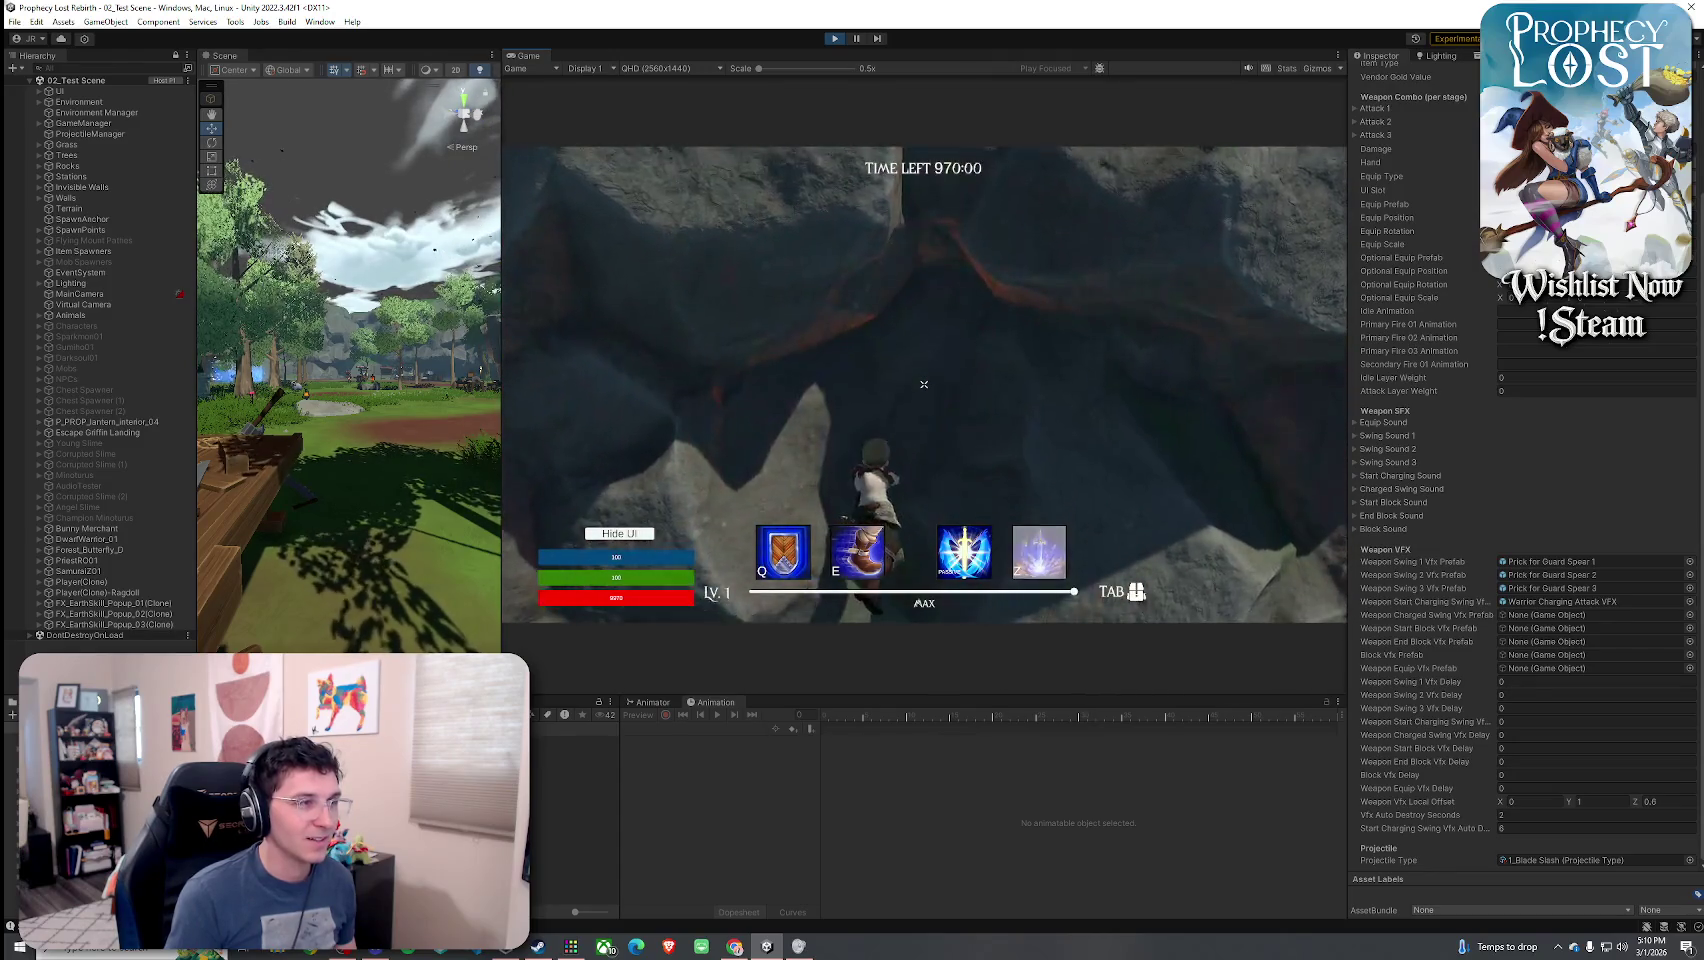
key("s")
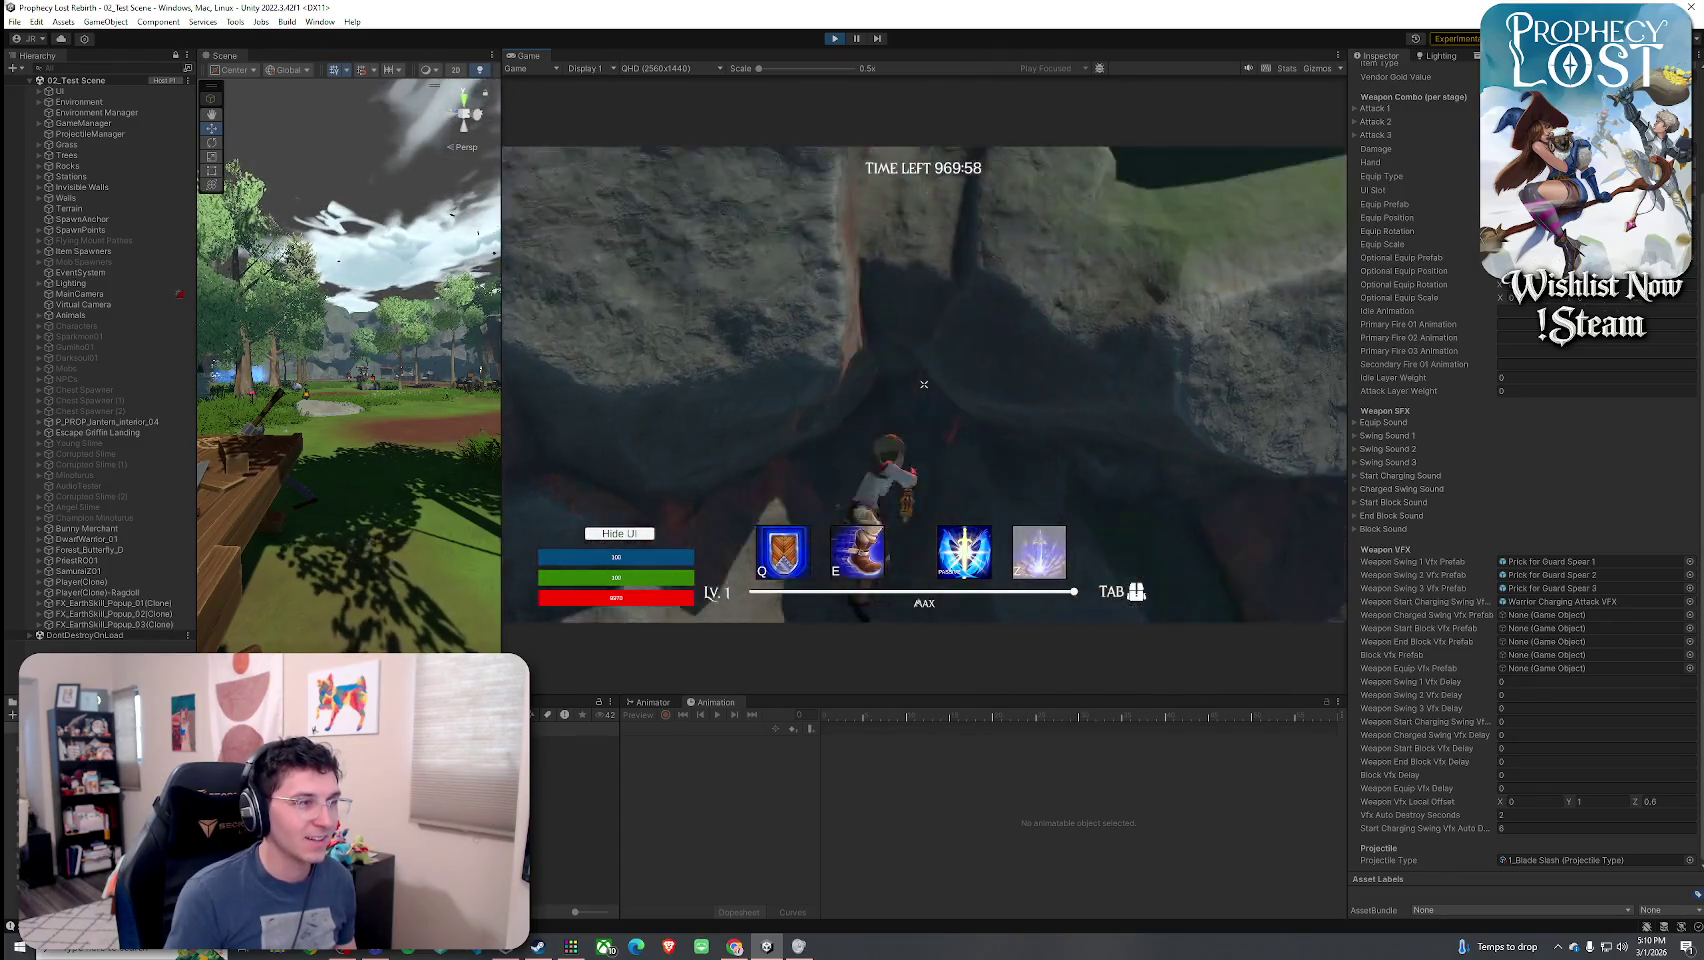
- Move the spear to a second-row inventory slot and equip it
key("s")
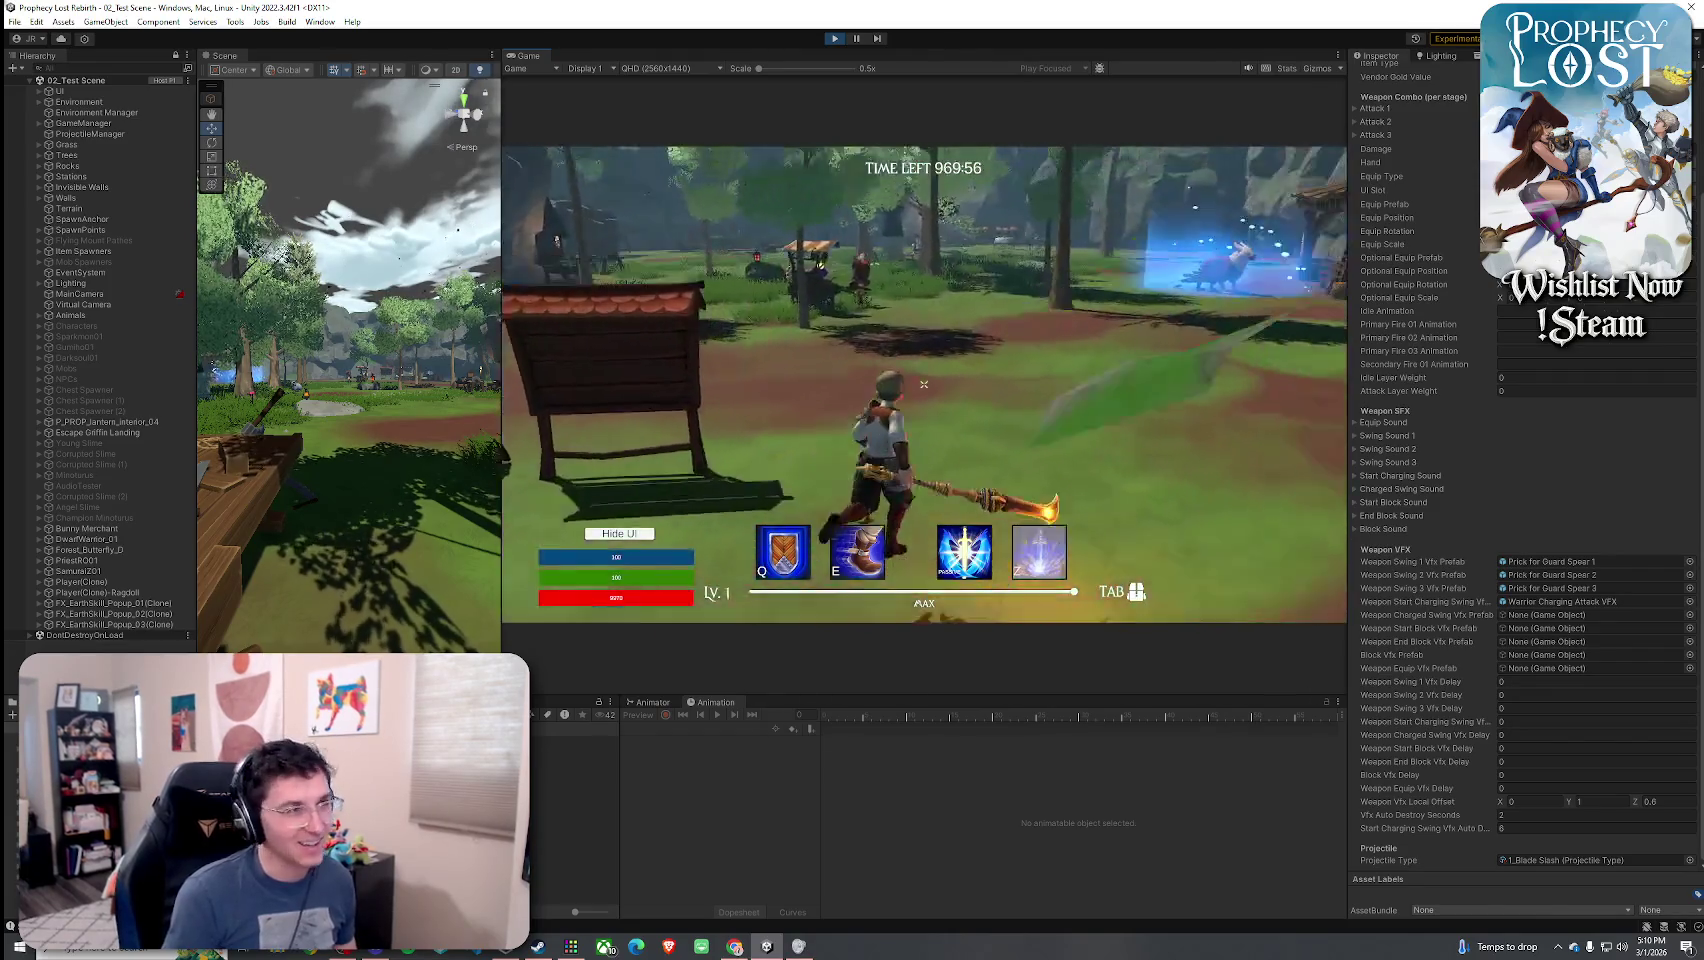
key("w")
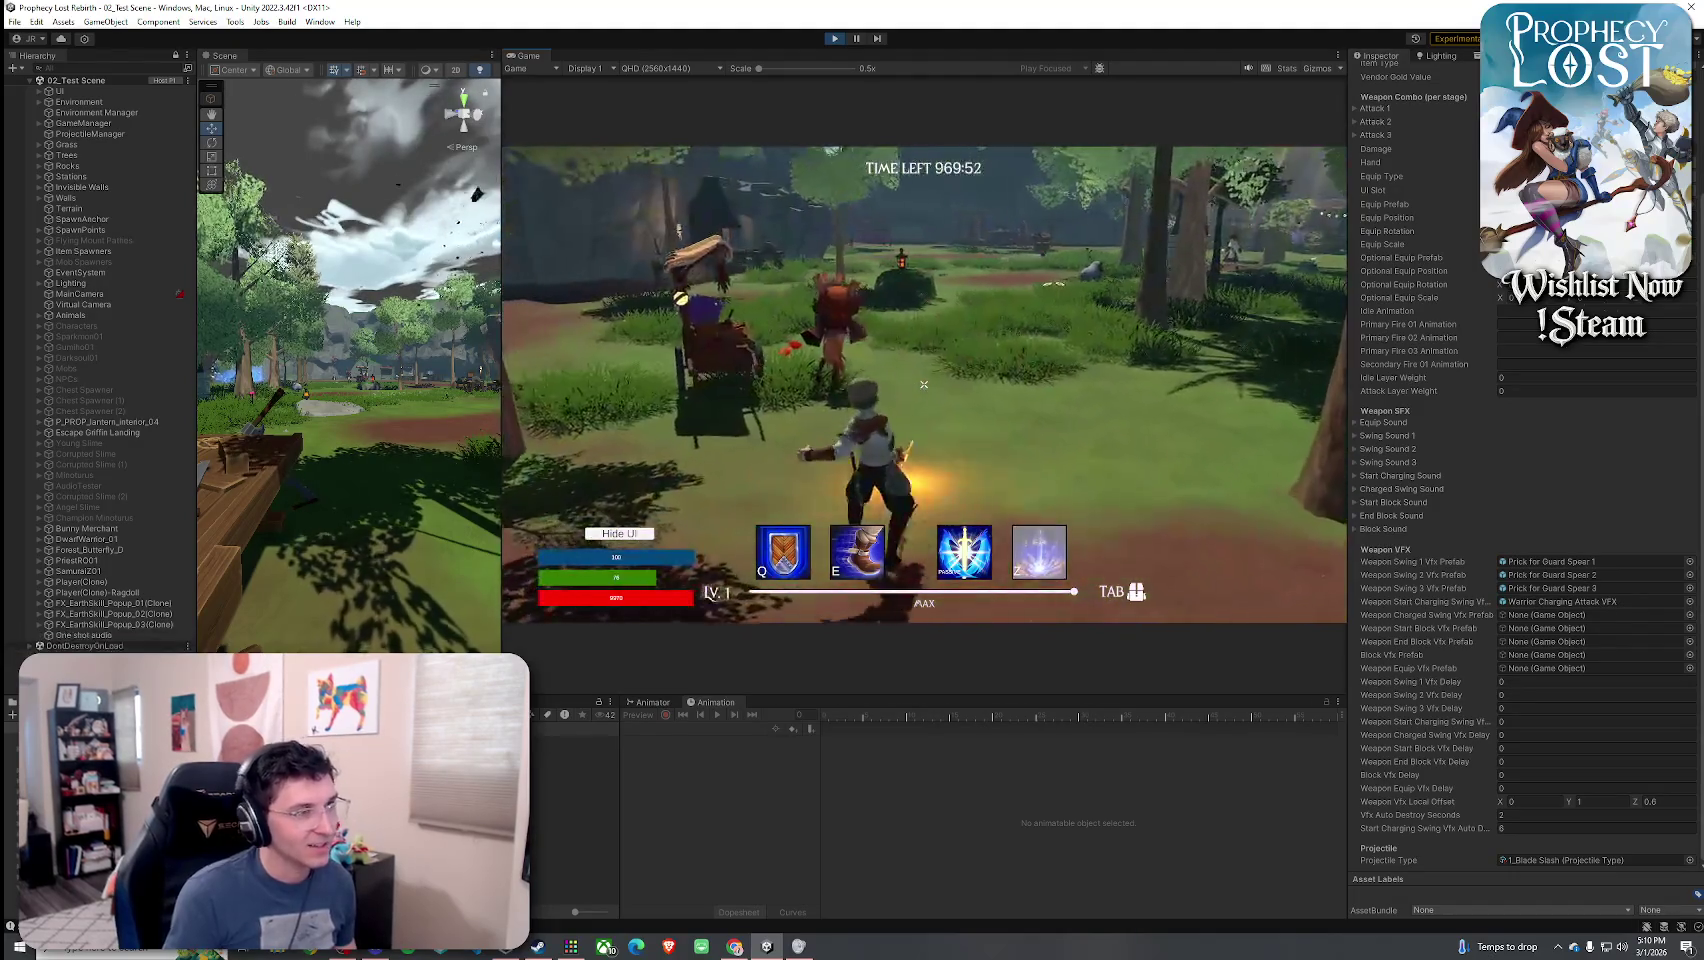
key("Tab")
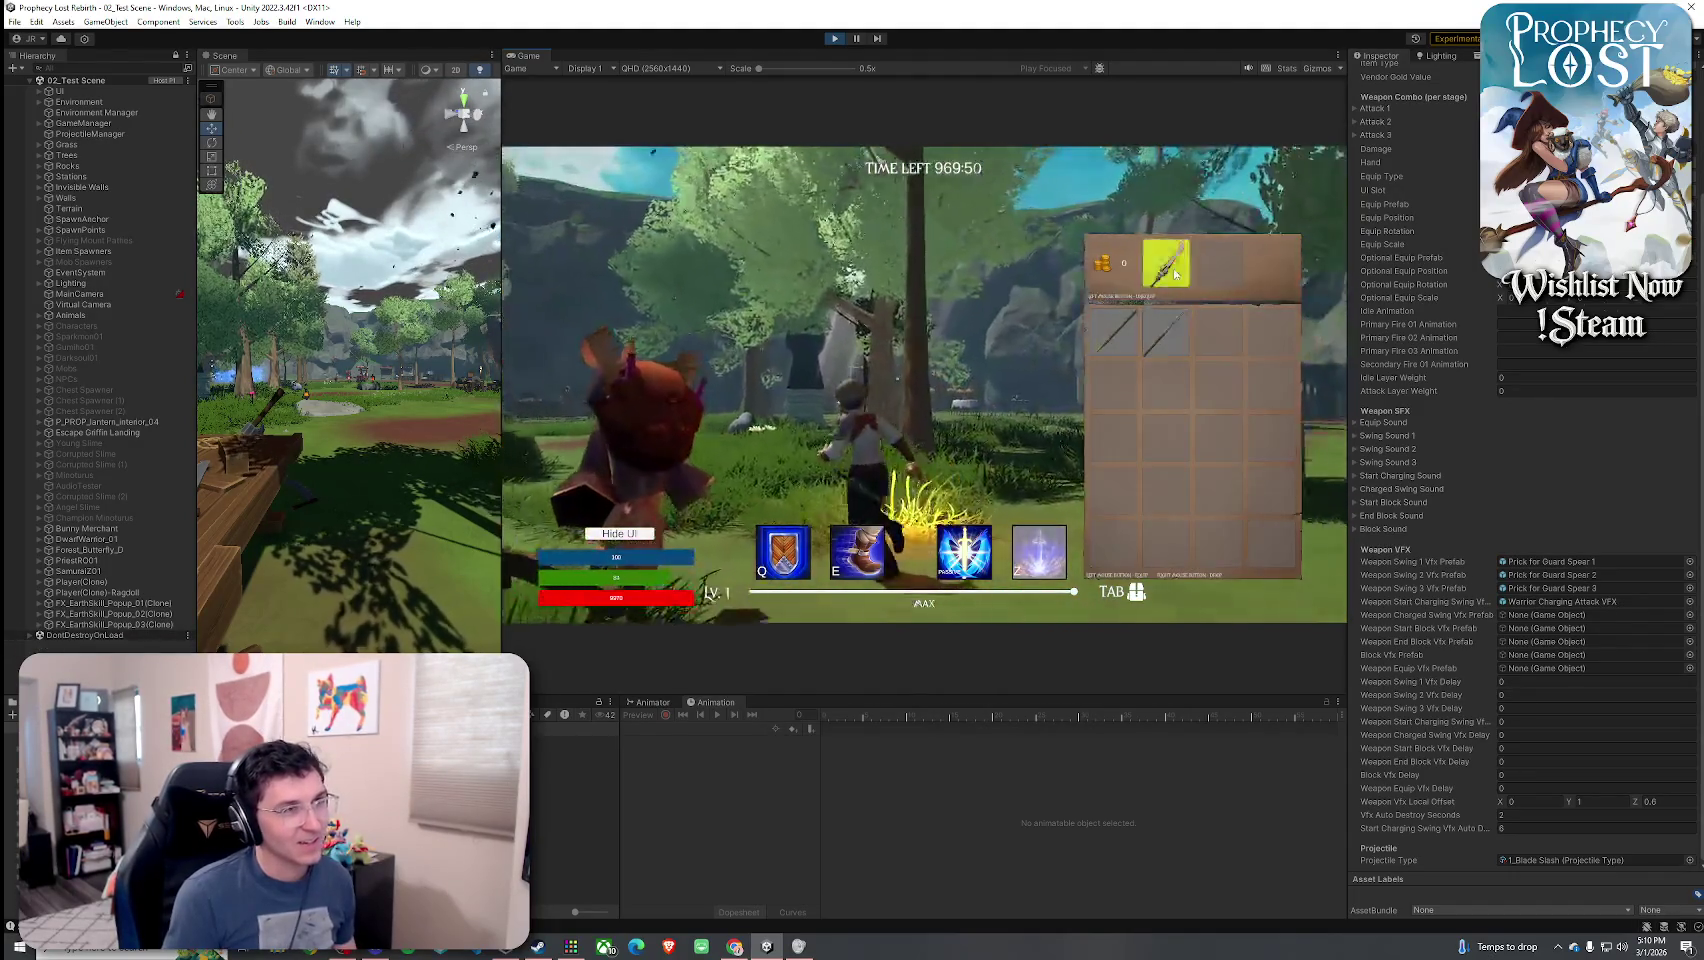
left_click_drag(1165, 262, 1212, 335)
key("Tab")
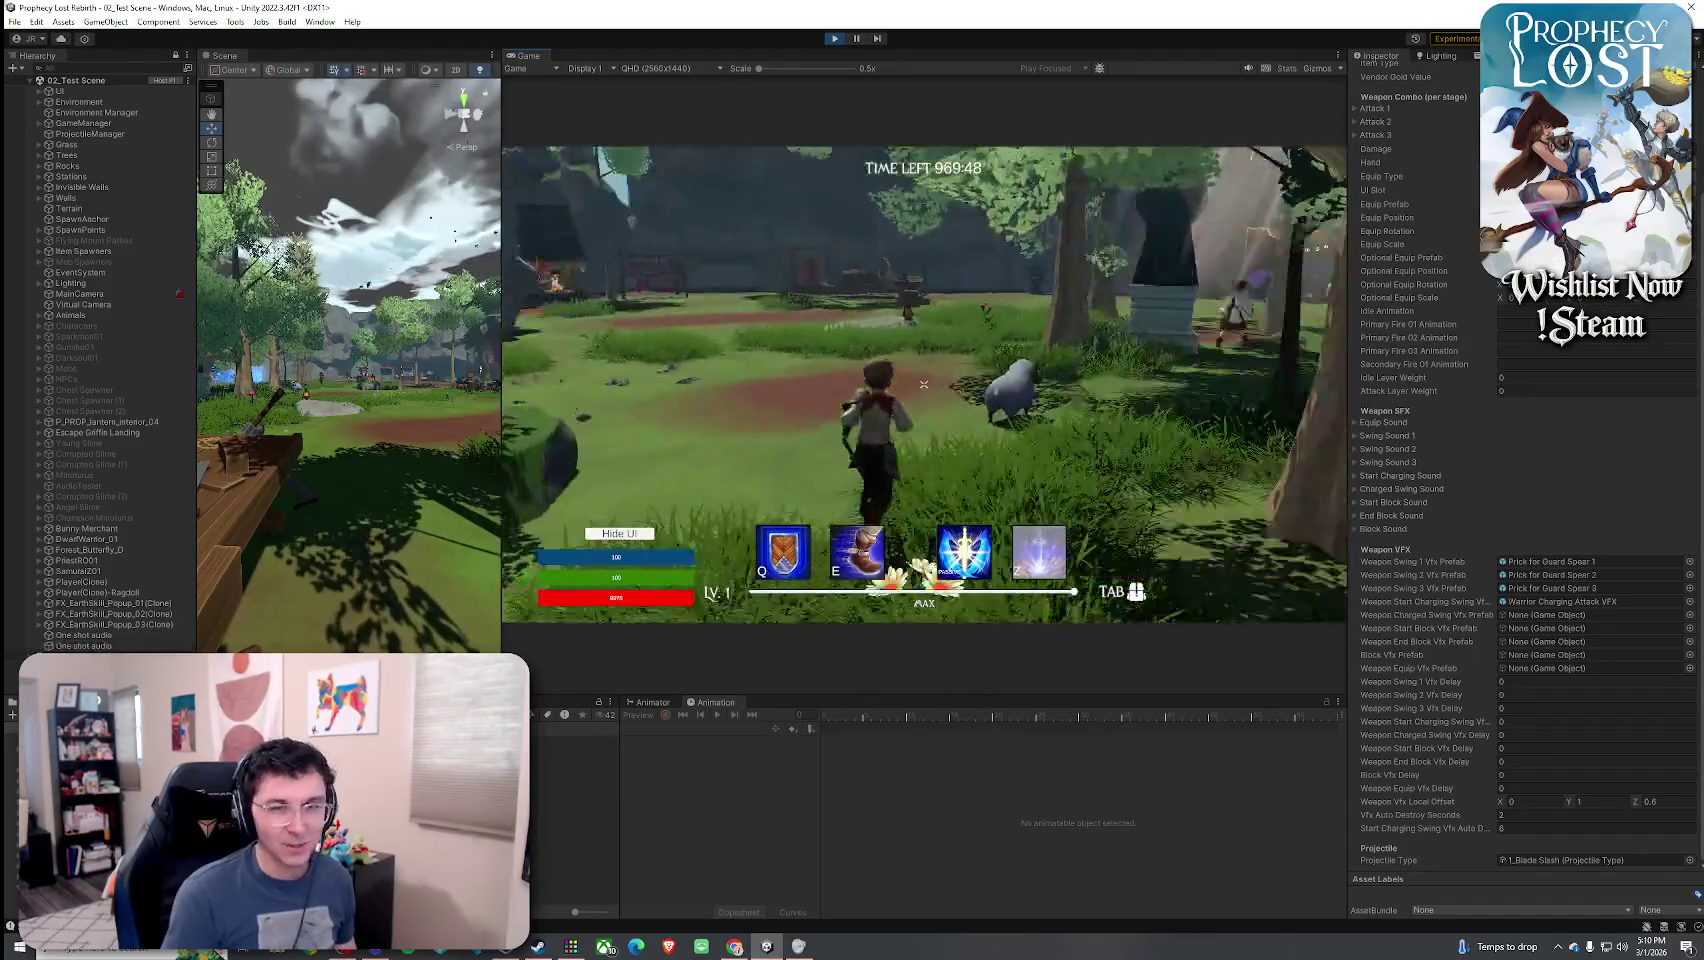
key("Tab")
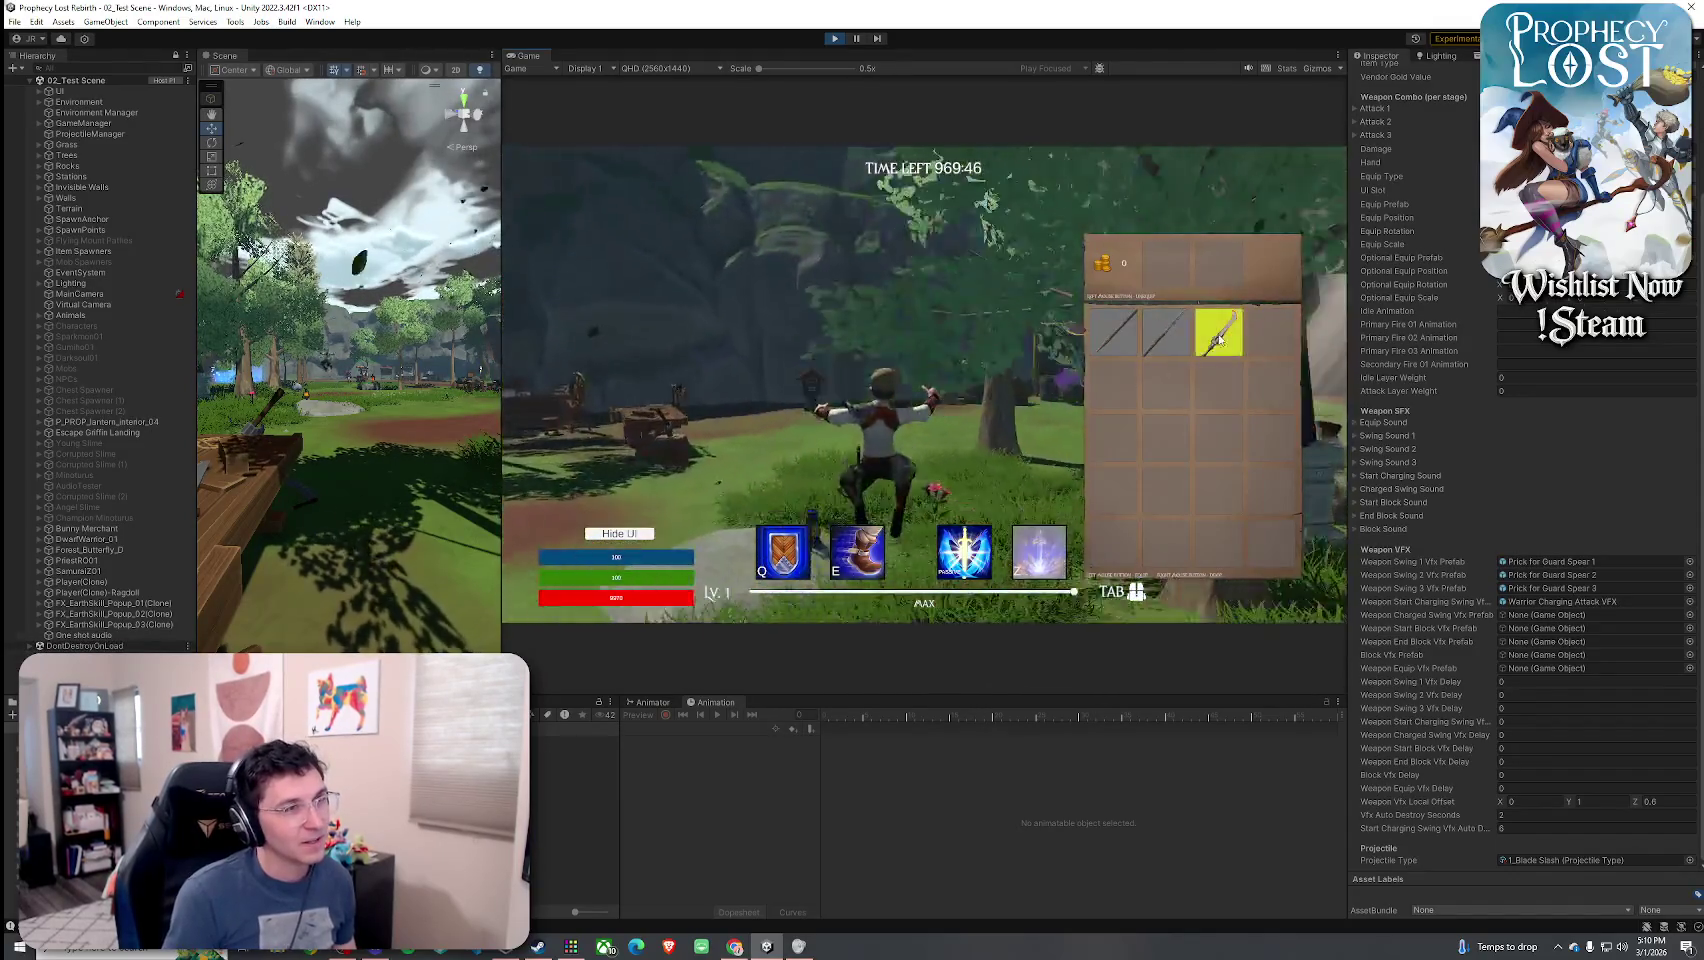
left_click_drag(1215, 332, 1115, 332)
key("Tab")
- Swing the equipped spear across the field toward the camp to test sparks and sound, then open the inventory
left_click(924, 384)
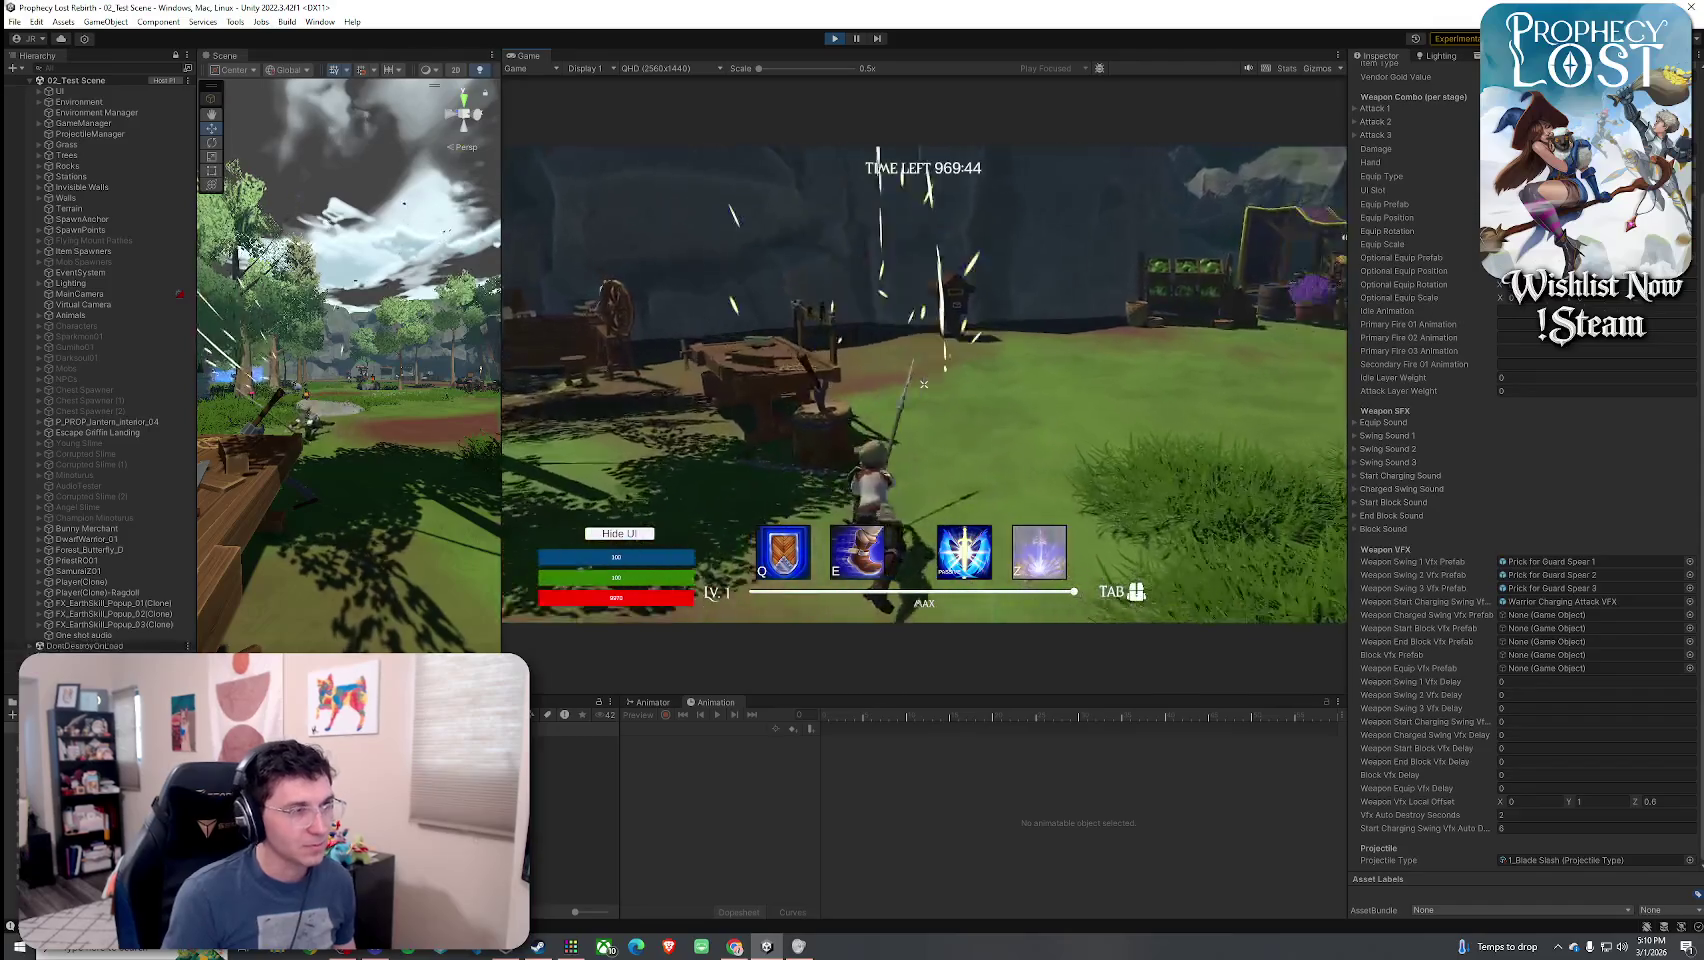
key("w")
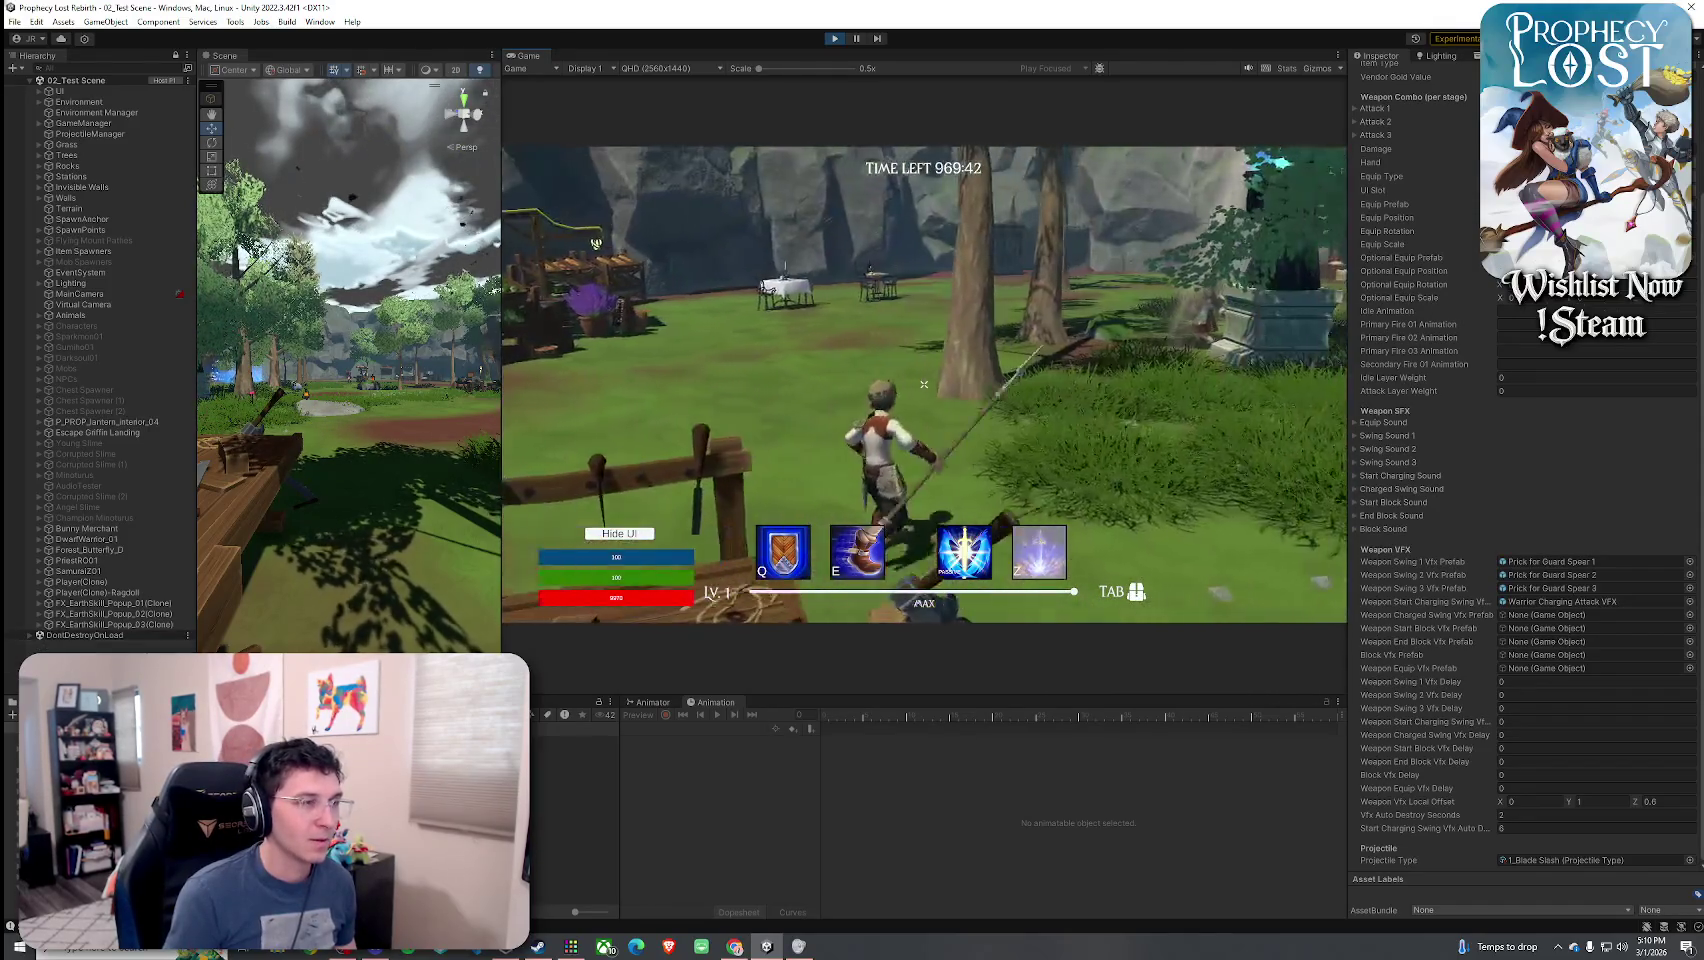
left_click(924, 384)
key("w")
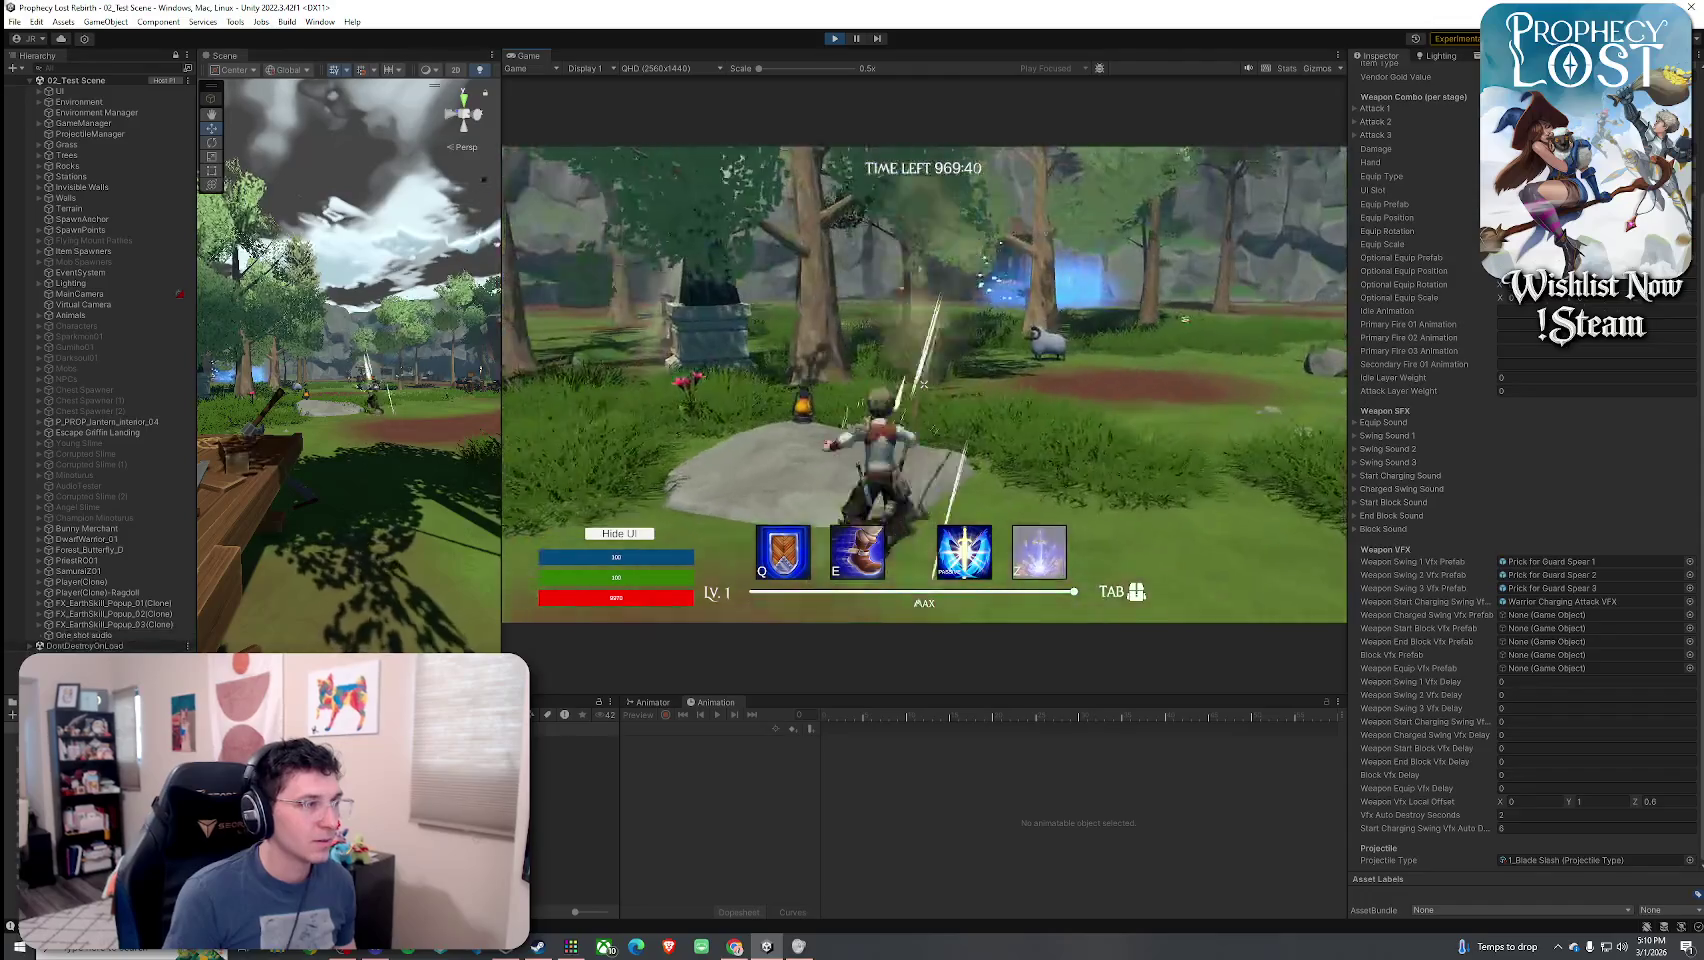
key("w")
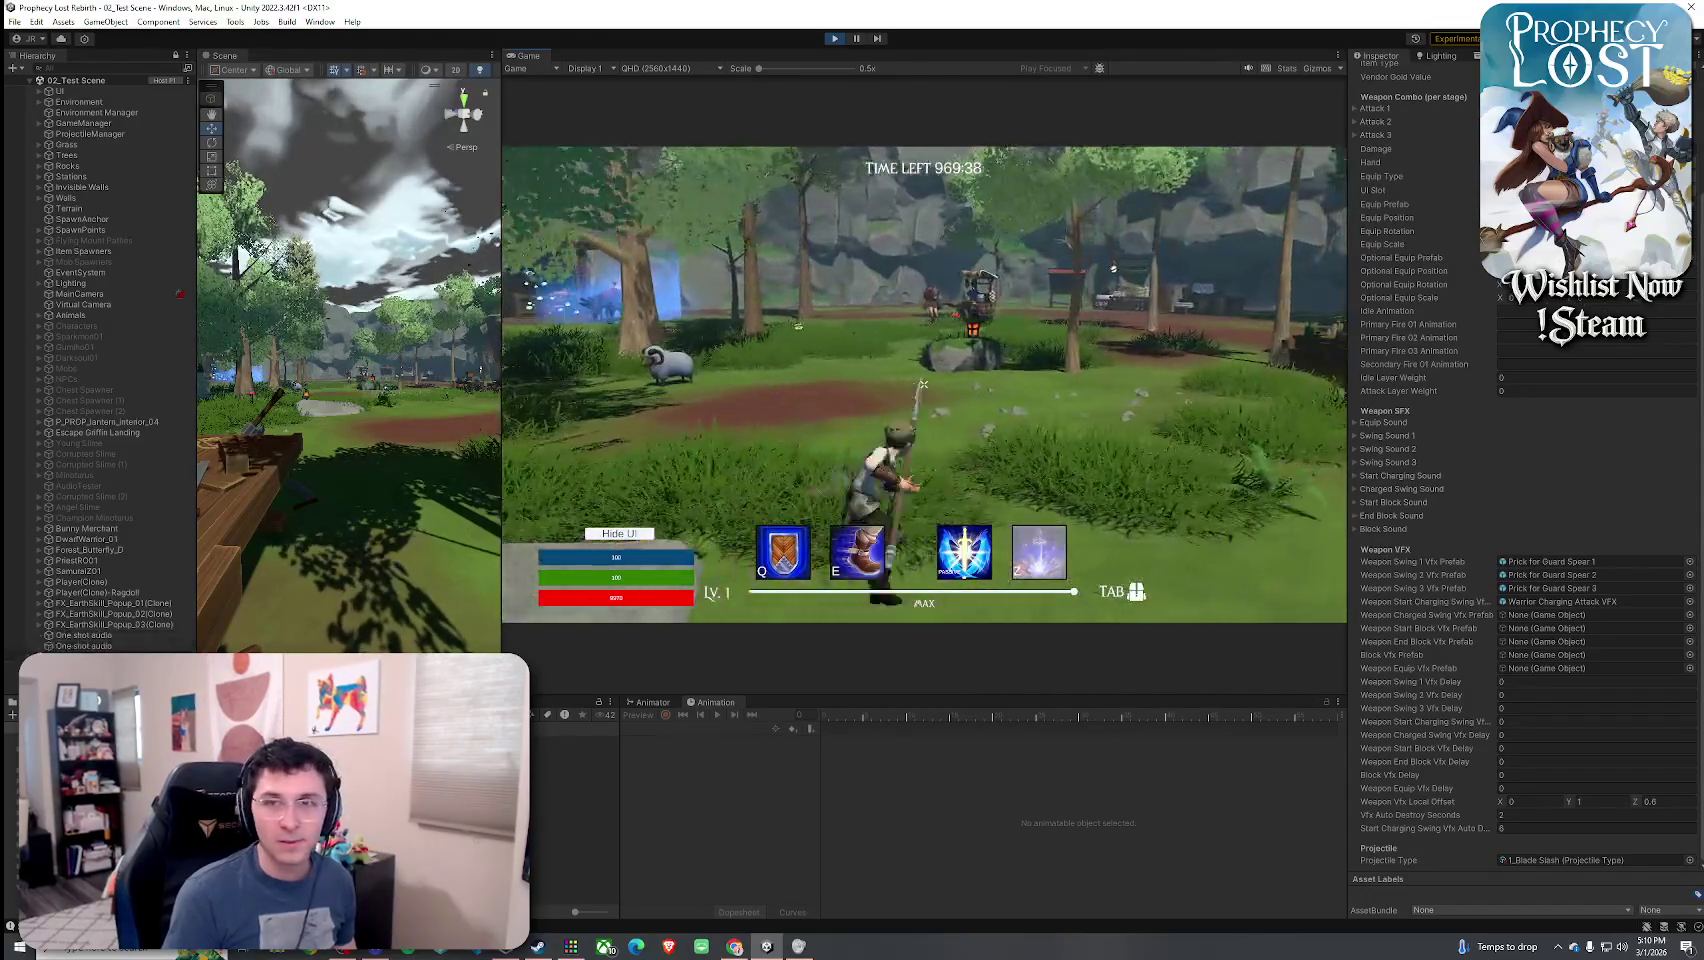
key("w")
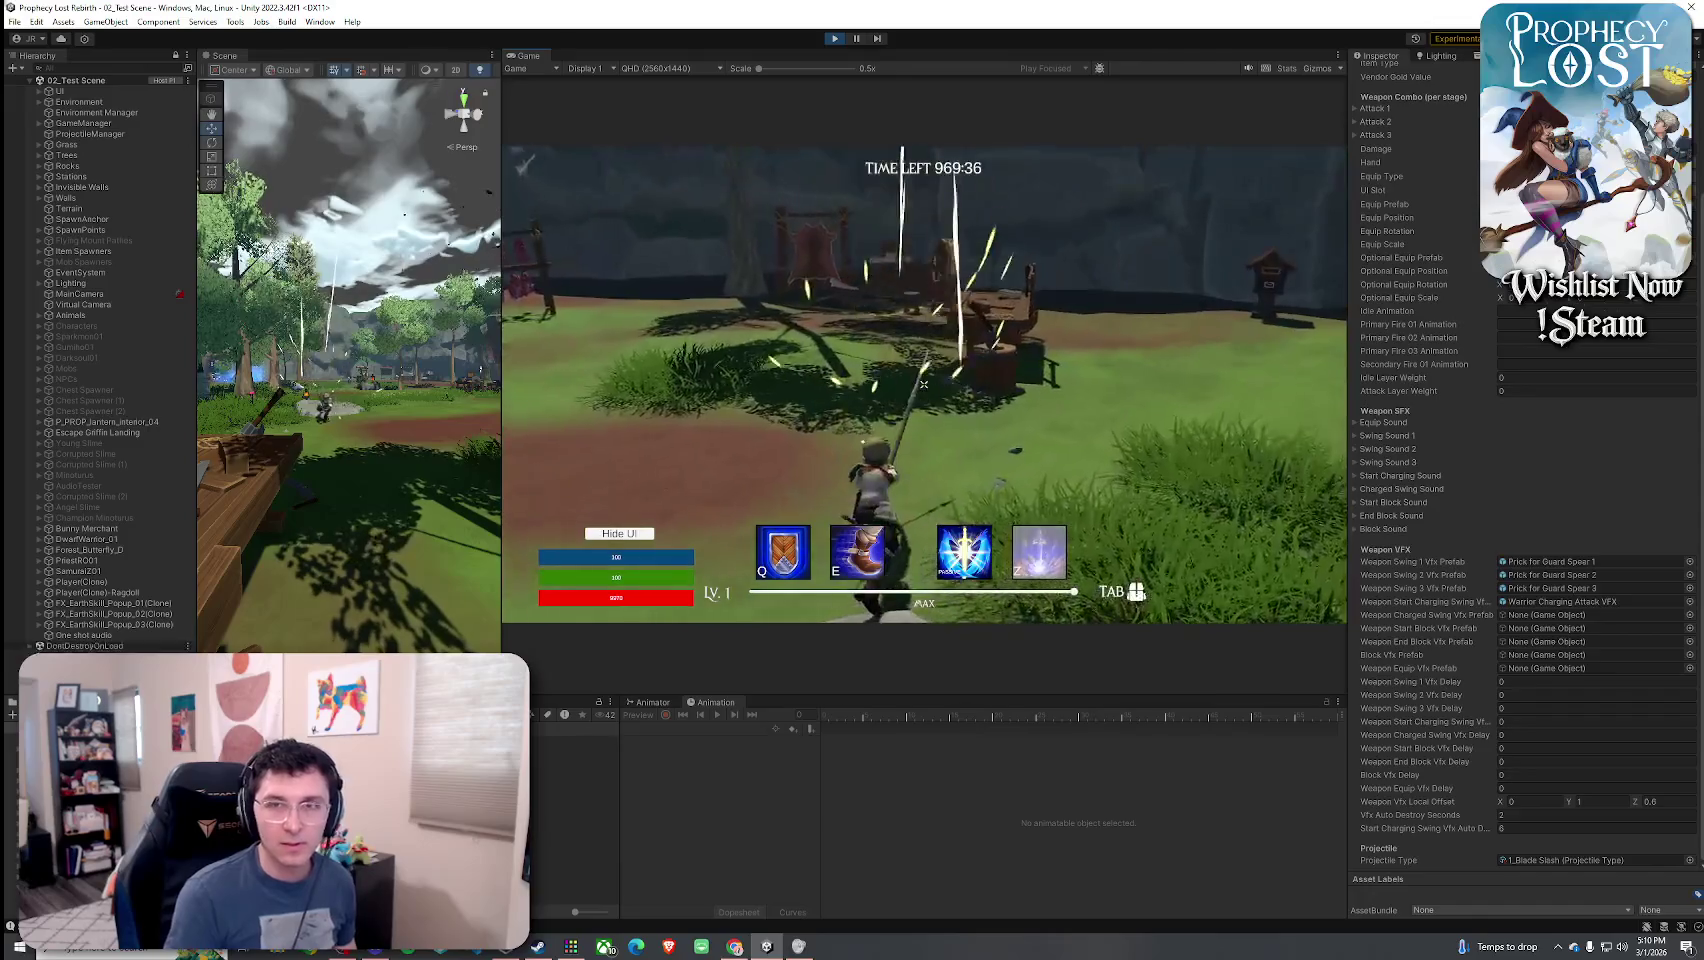
left_click(924, 384)
key("w")
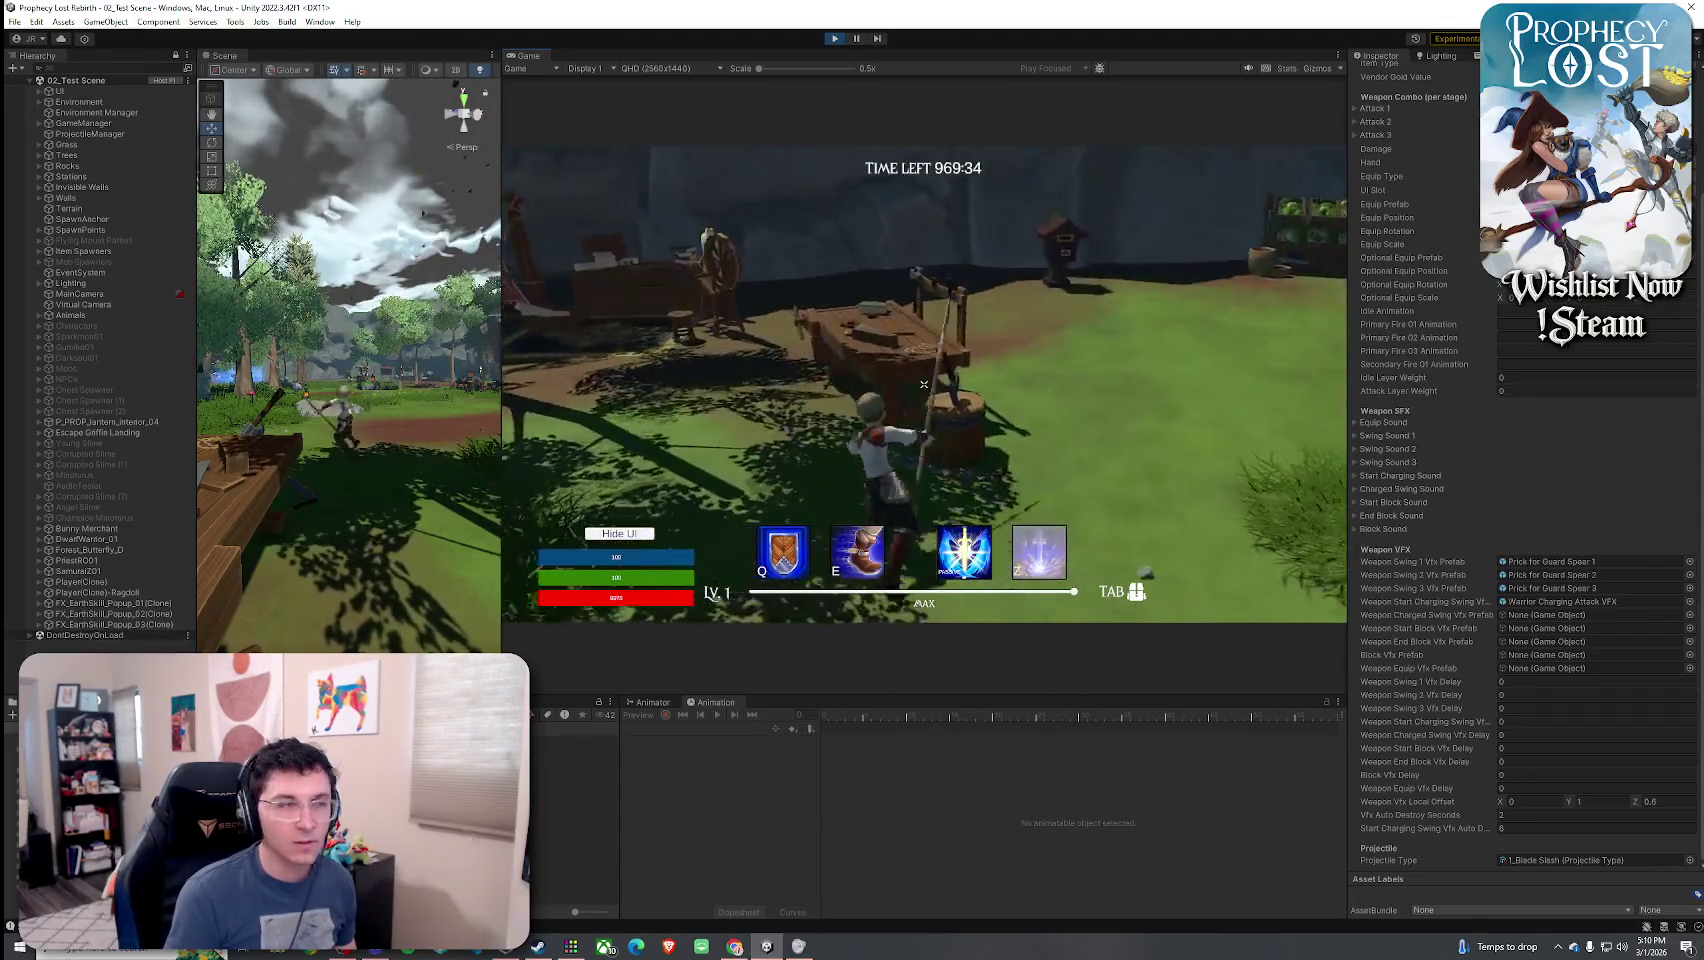
key("w")
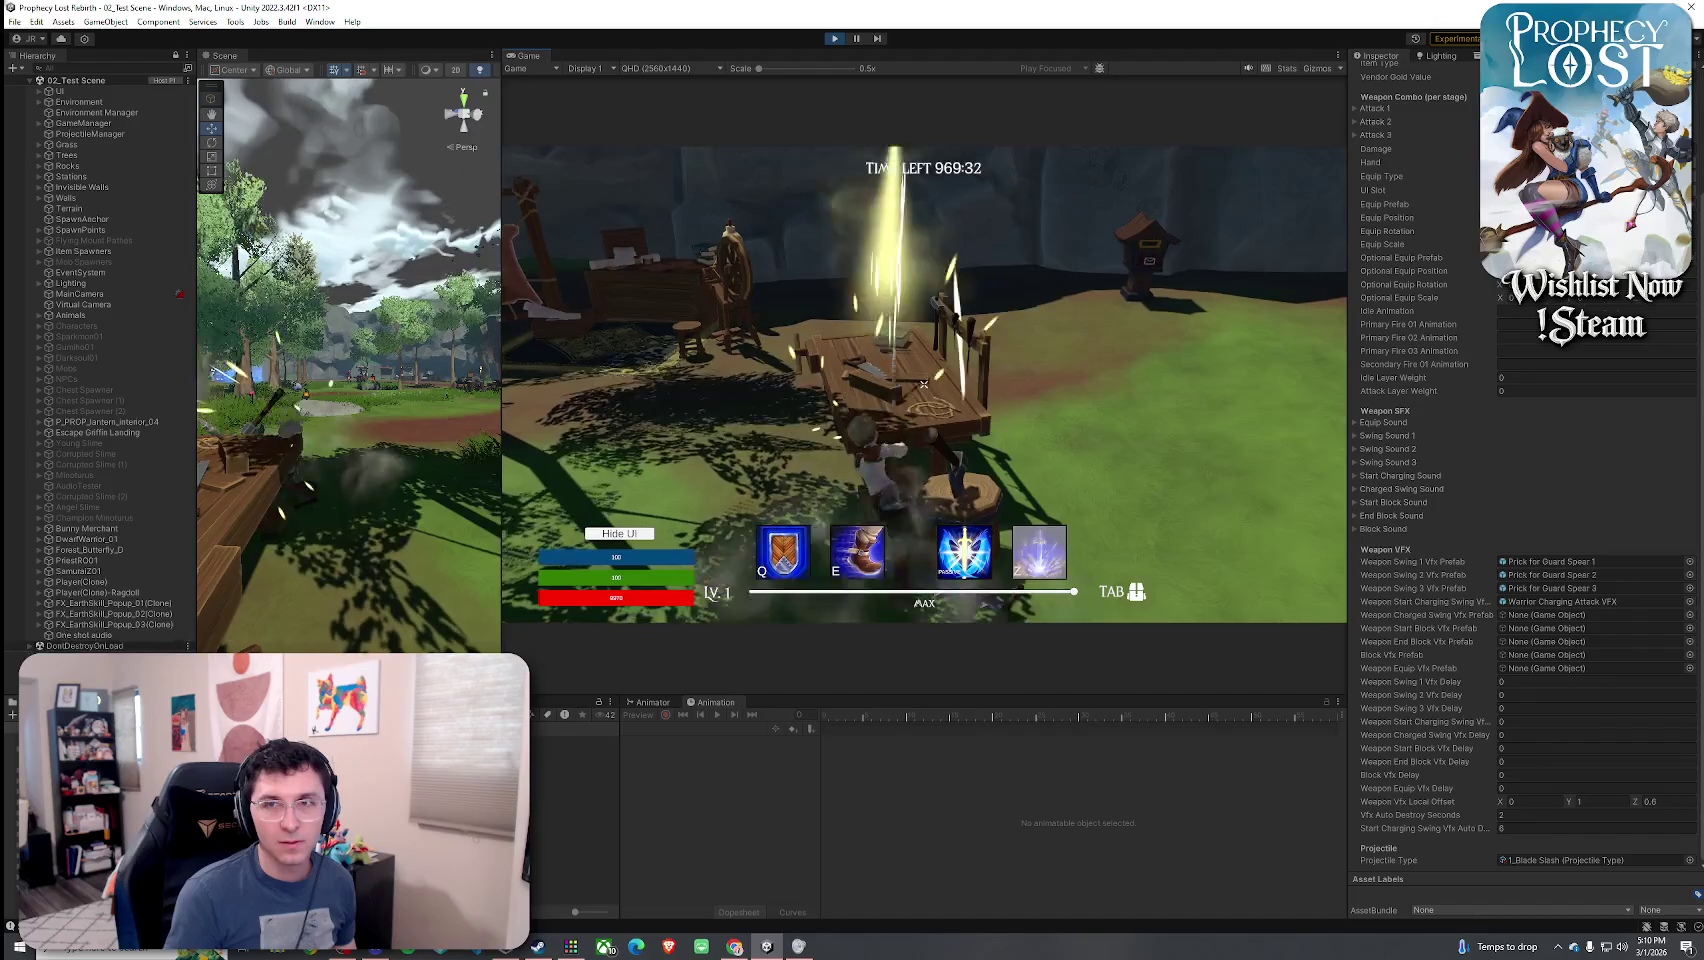
key("w")
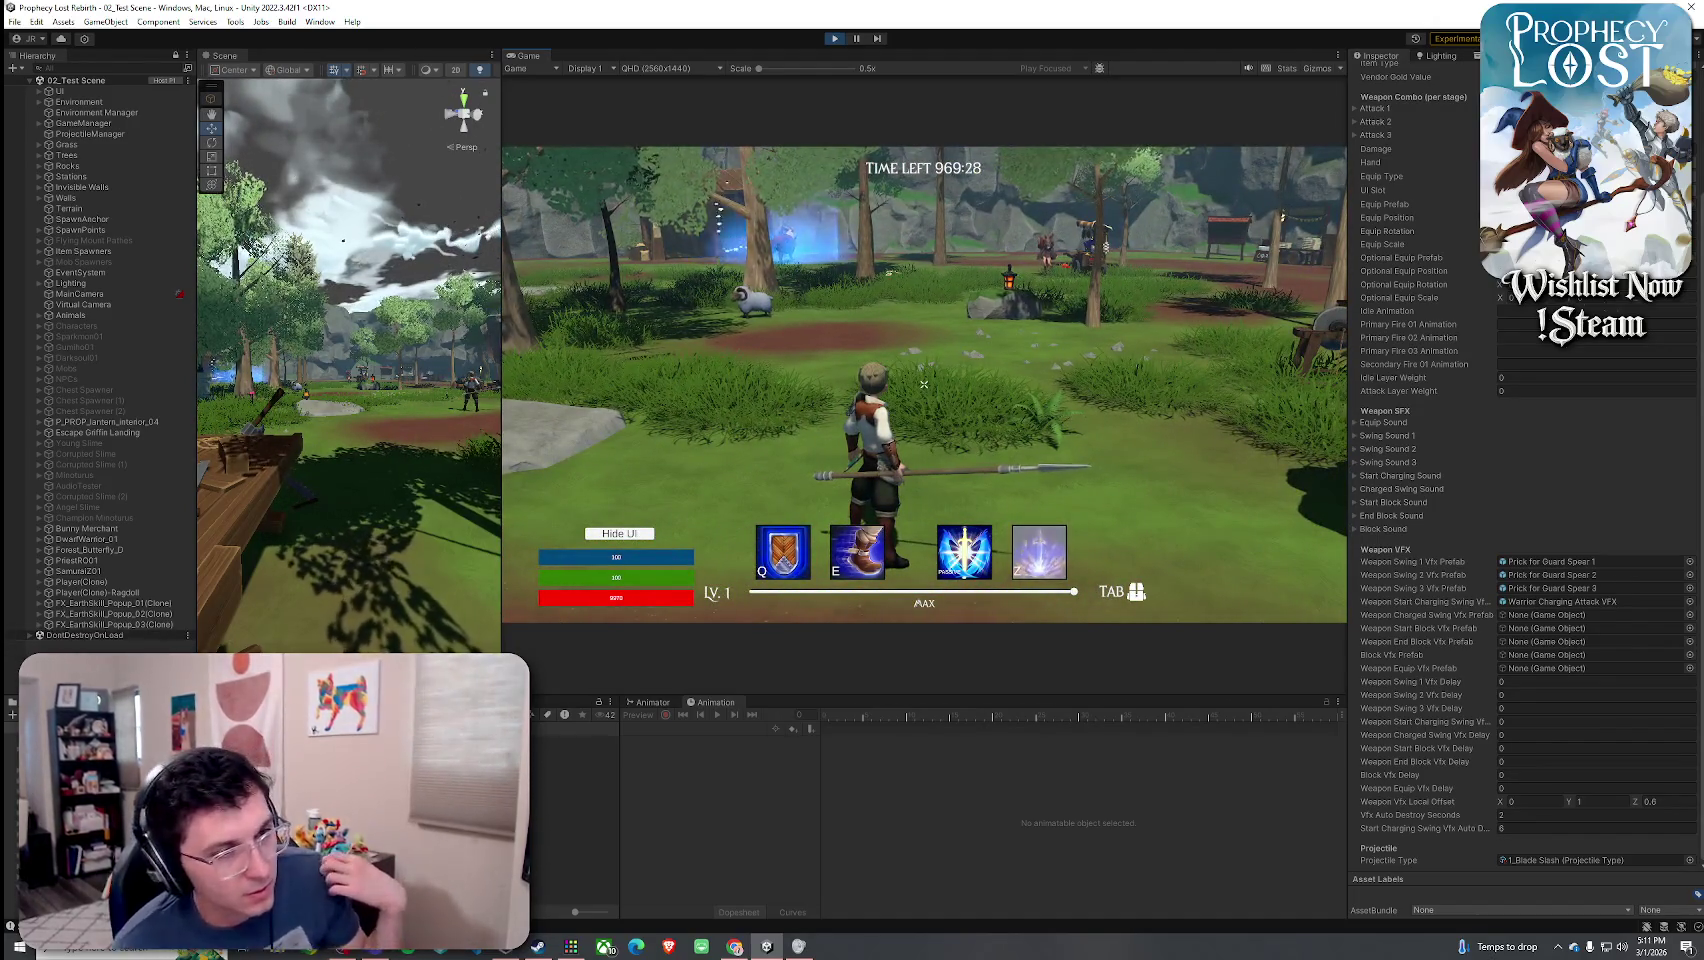
left_click(924, 384)
key("Tab")
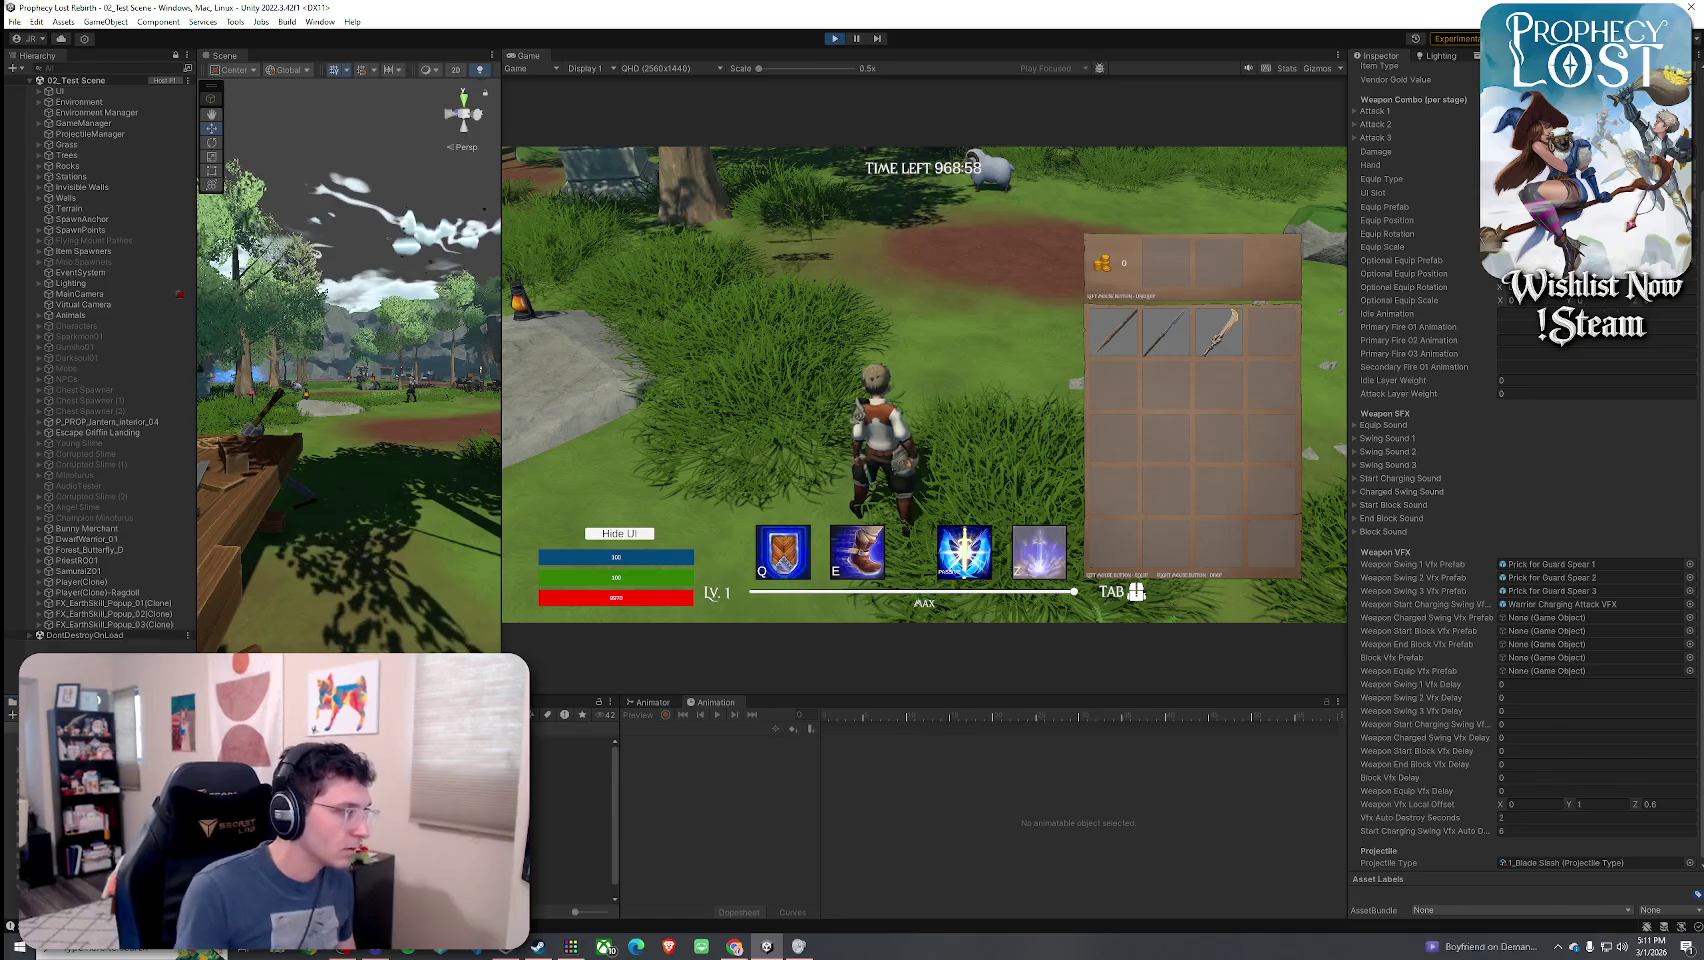
- Audition another weapon's Heavy Blade Slice Short 01 charged-swing clip, then reselect the Guards Spear asset
left_click(570, 795)
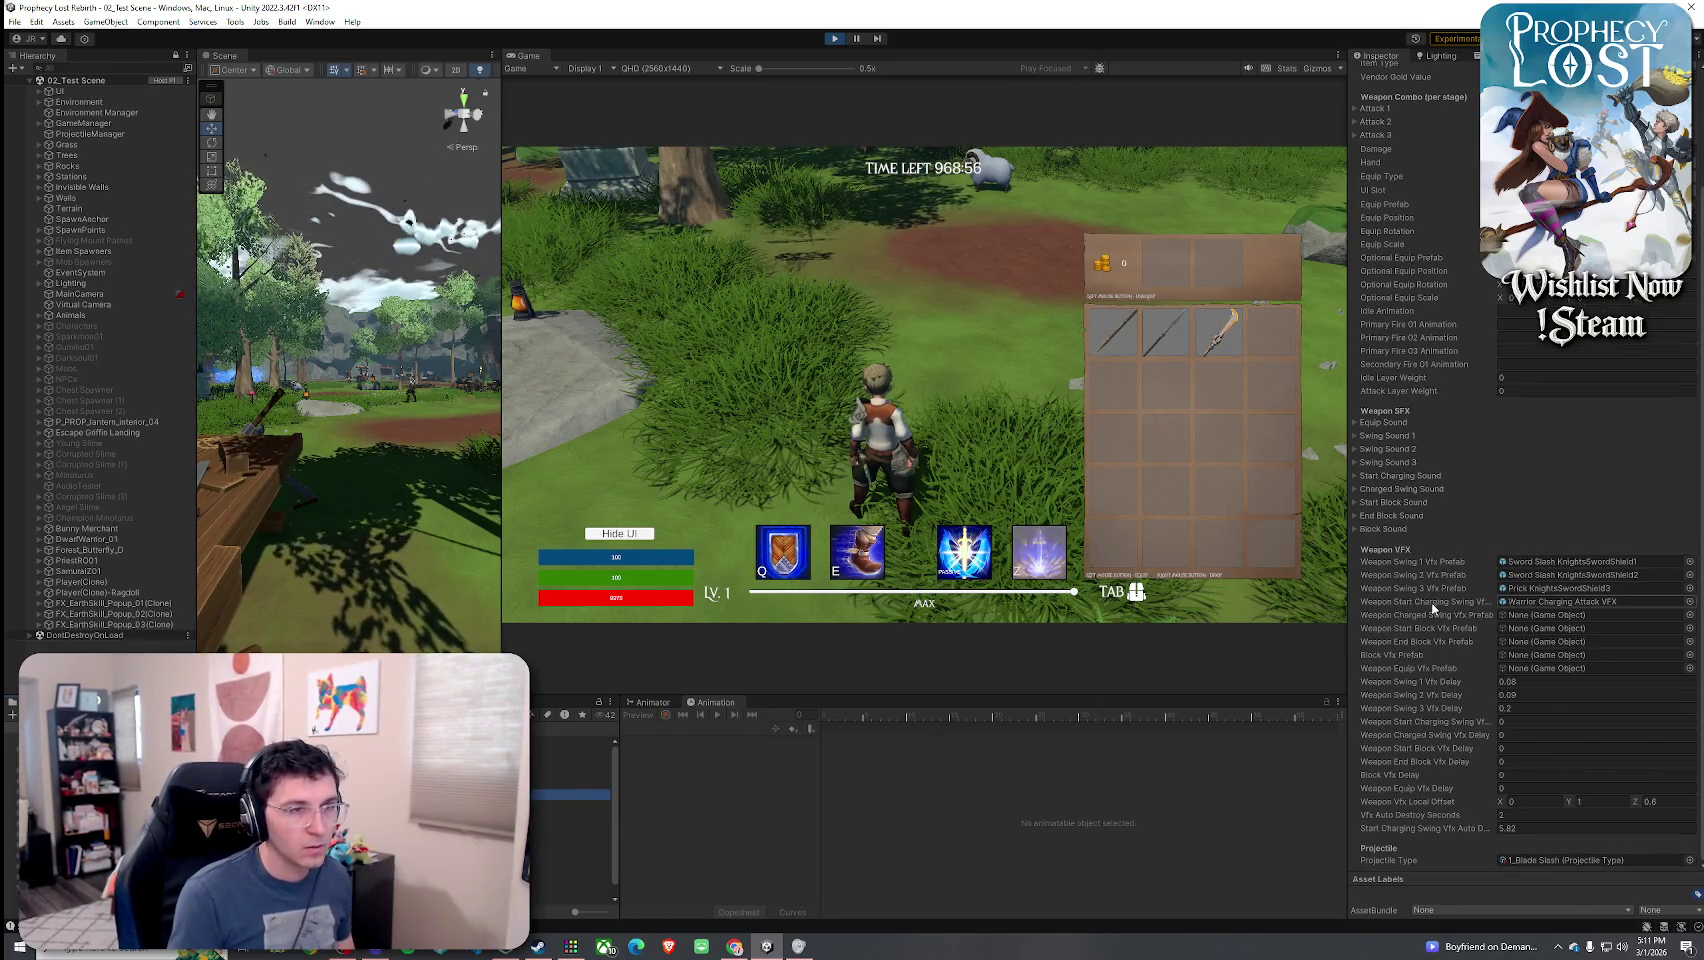
left_click(1385, 477)
left_click(1387, 490)
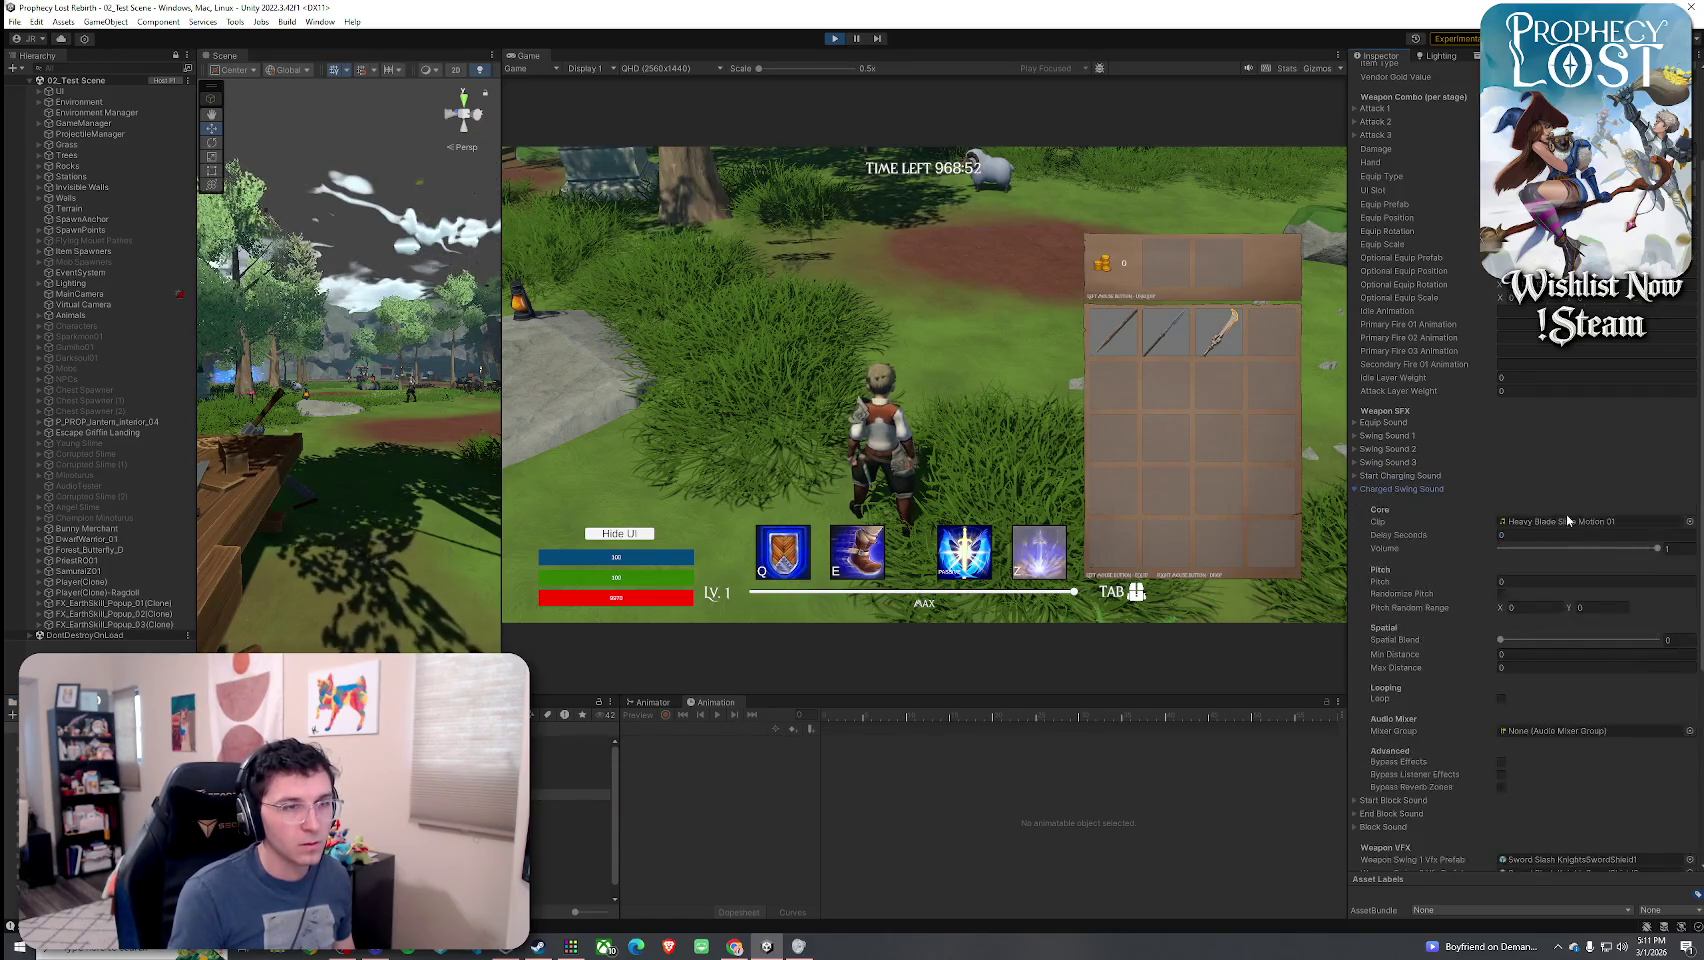
double_click(1570, 521)
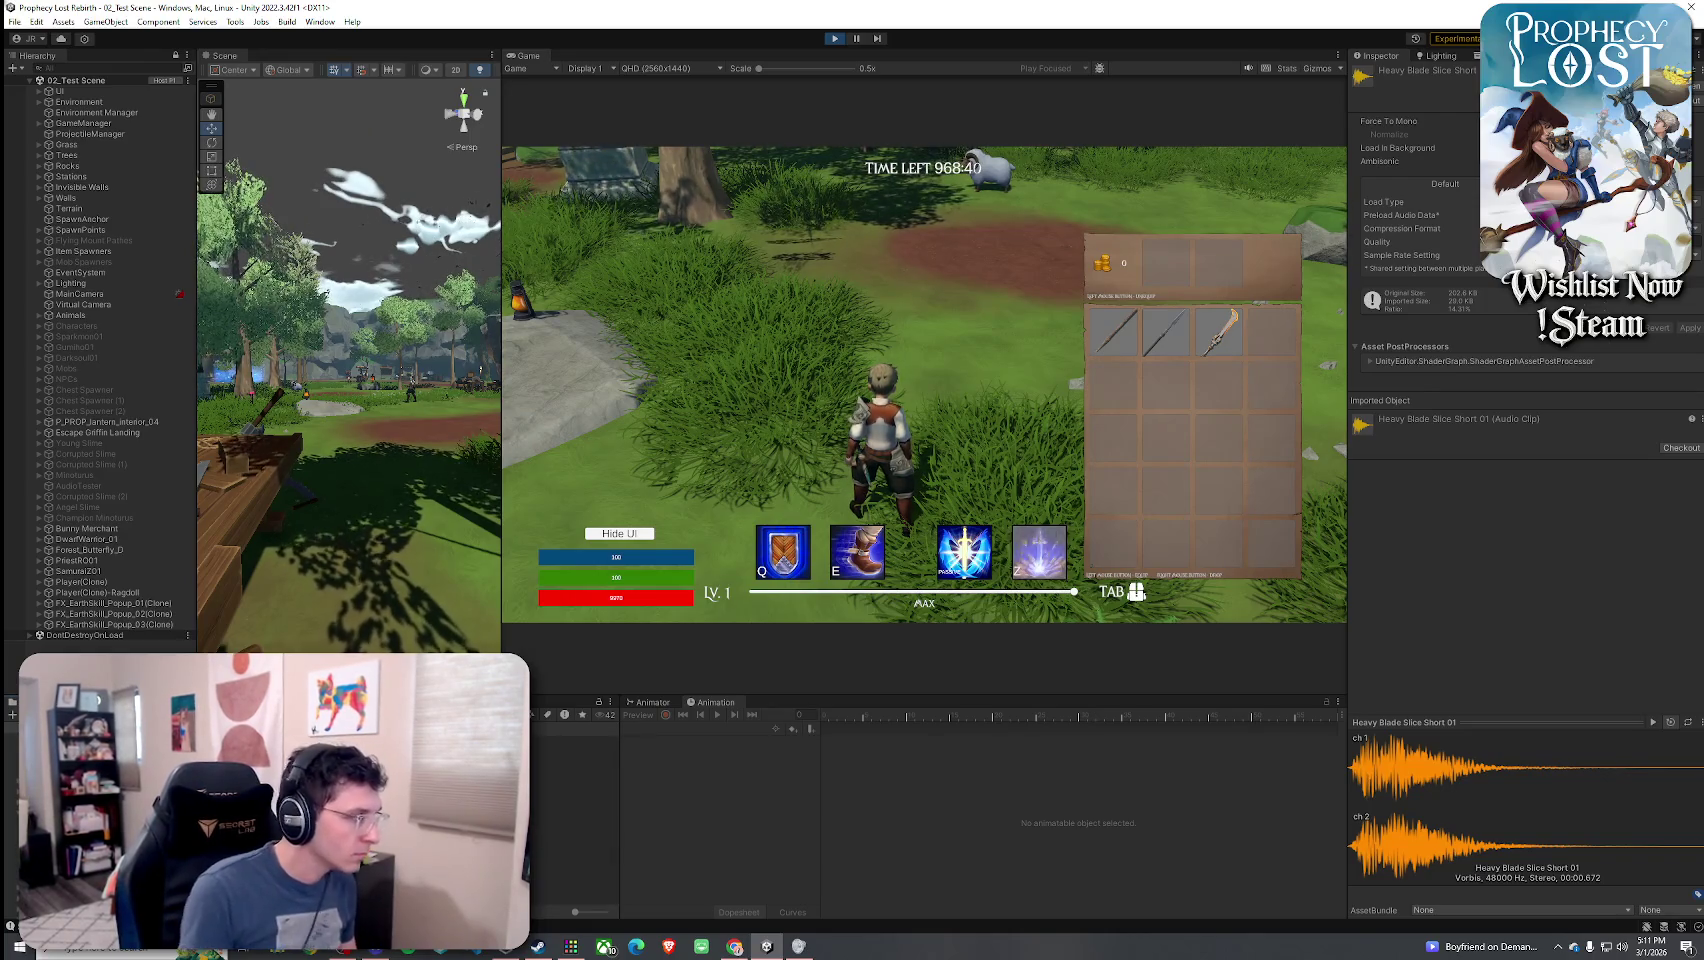
left_click(575, 741)
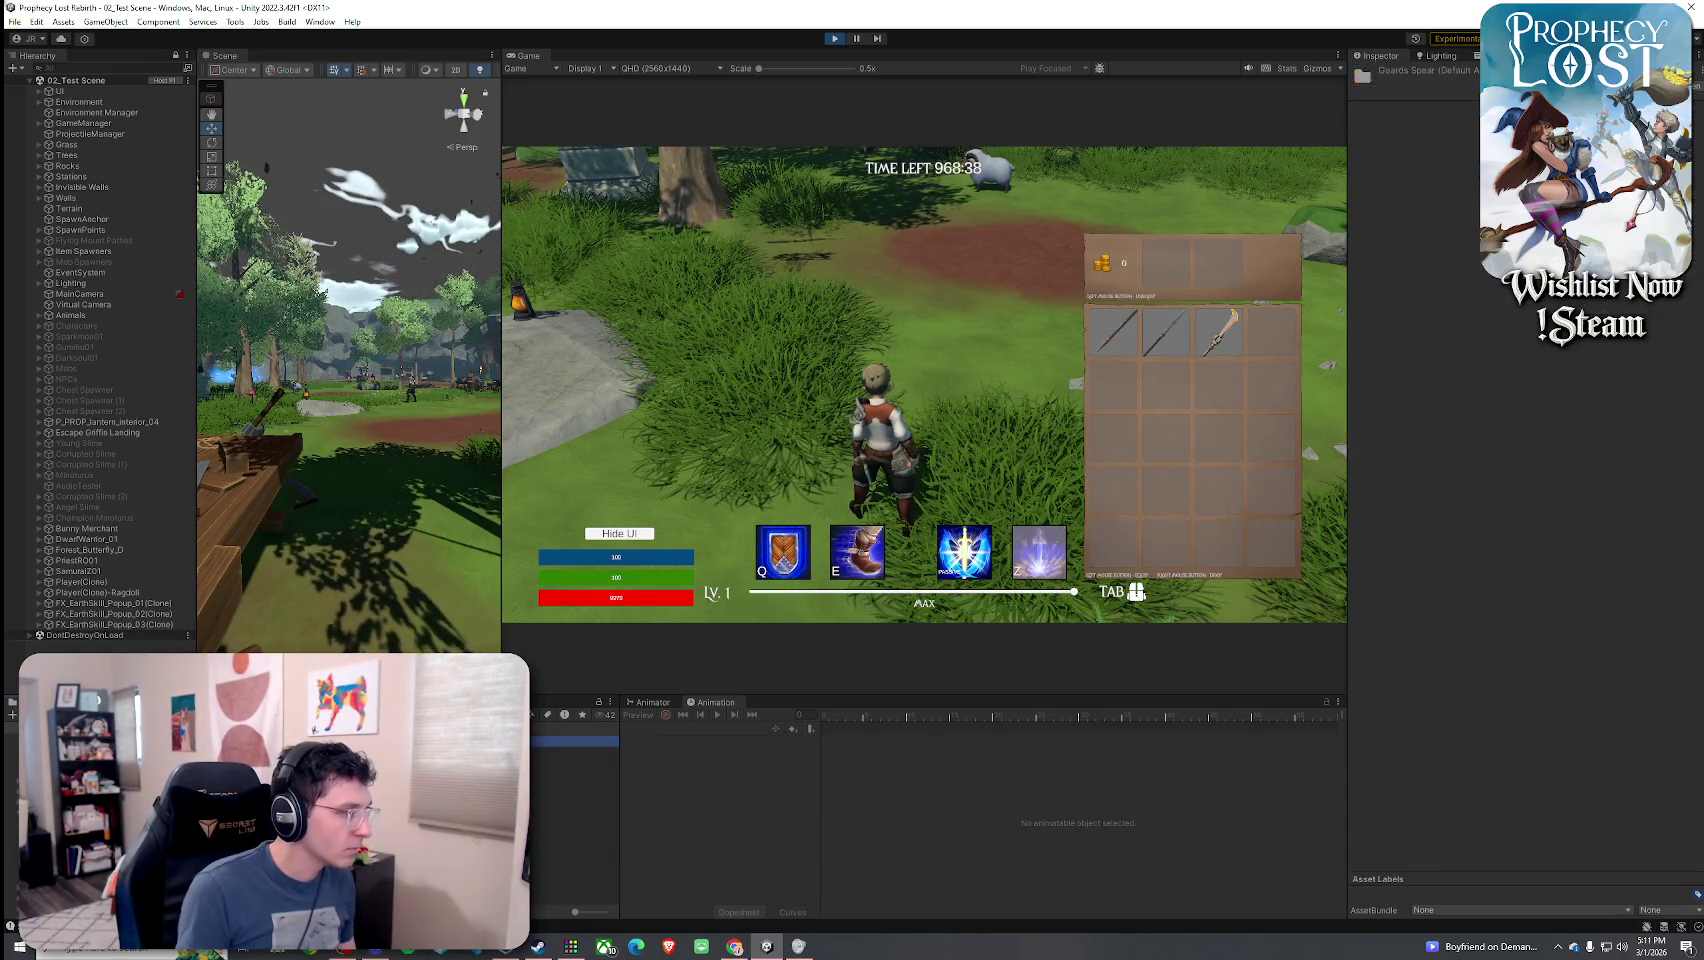
- Assign Heavy Blade Slice Short 01 as the 7_Guards Spear's Charged Swing Sound clip
left_click(575, 751)
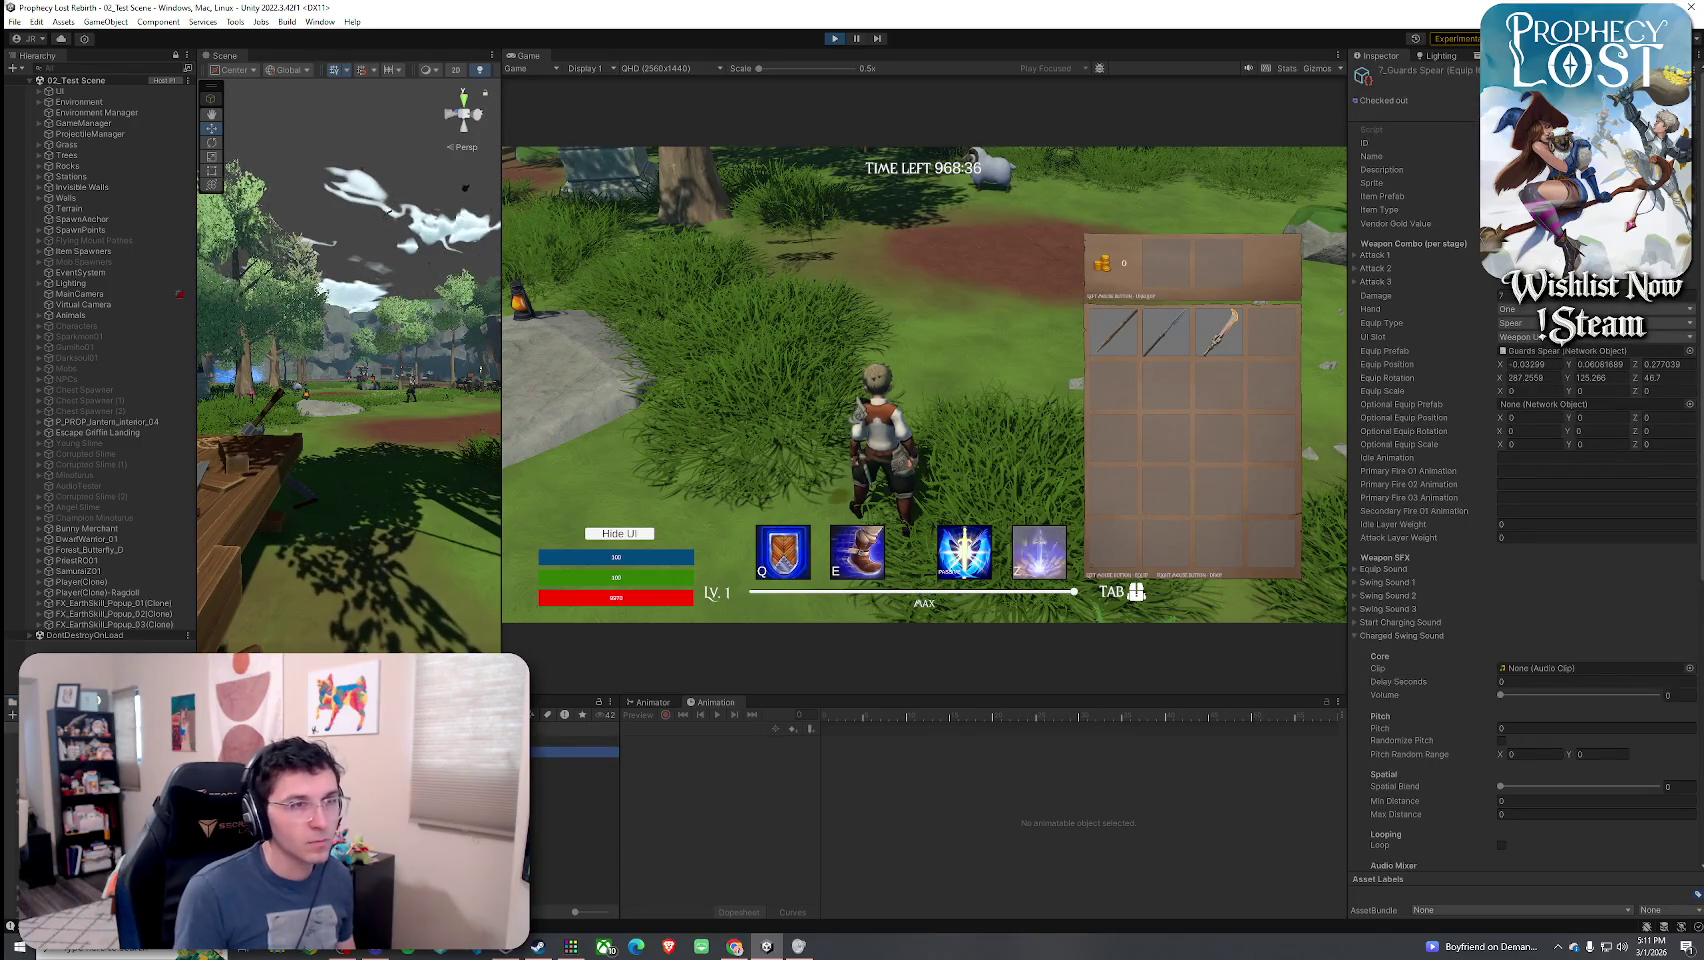
scroll(1558, 575, "down", 5)
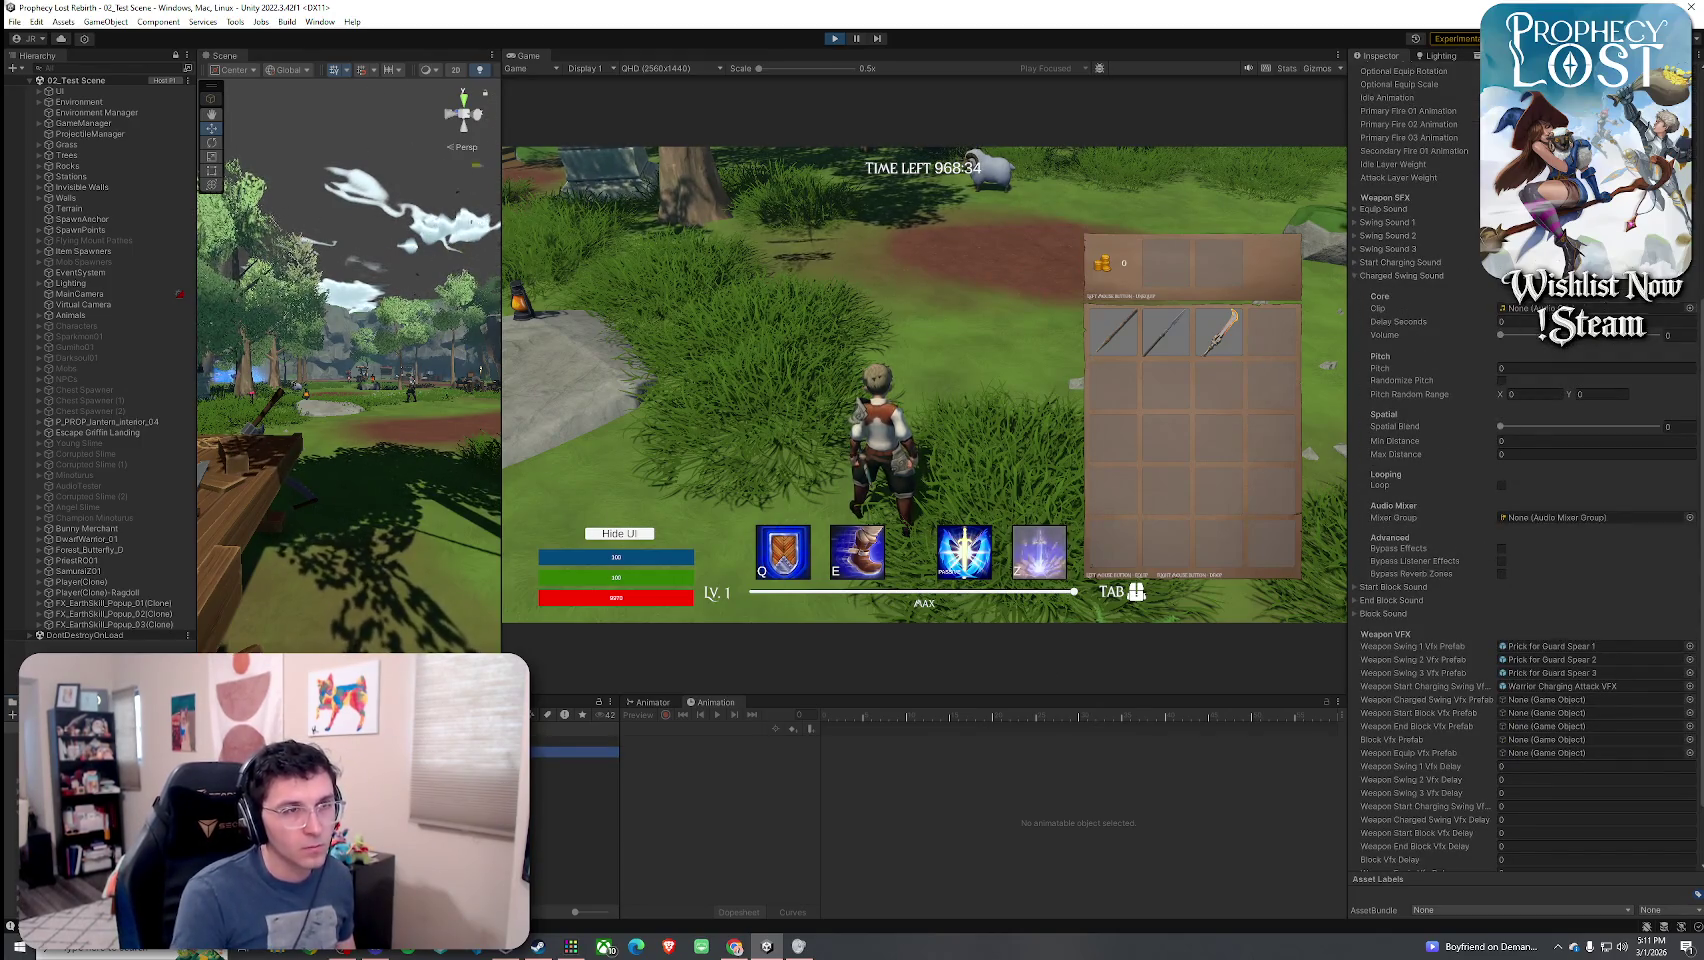
left_click(1688, 309)
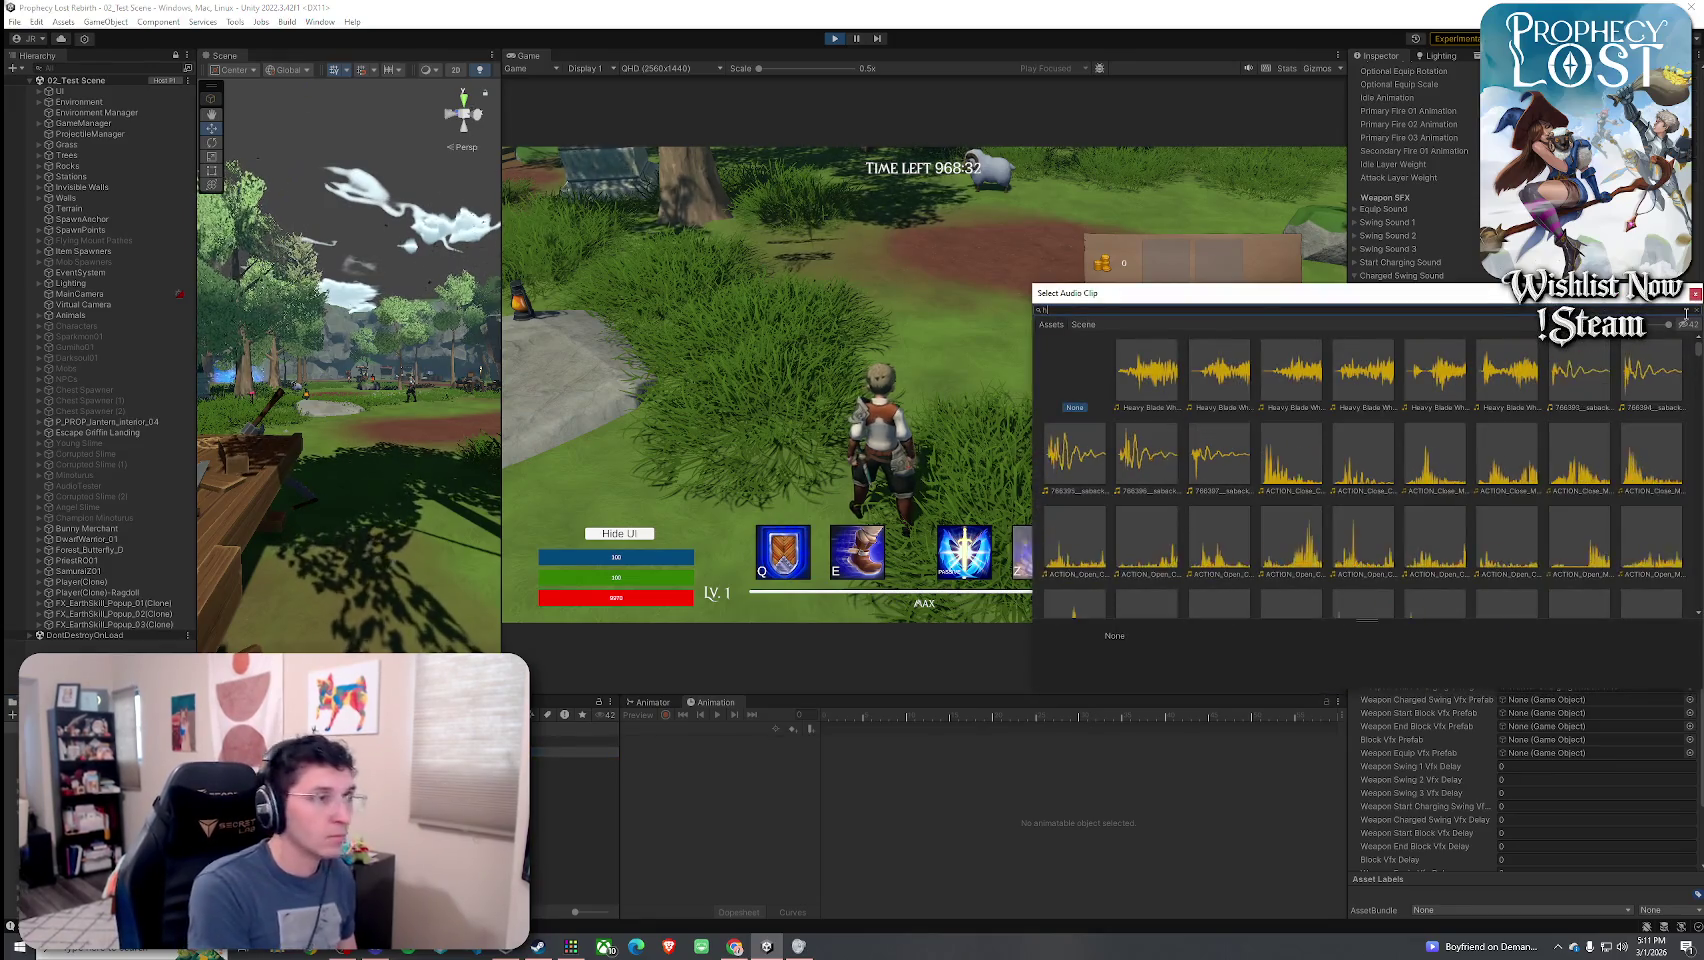
type("eavy blade sl")
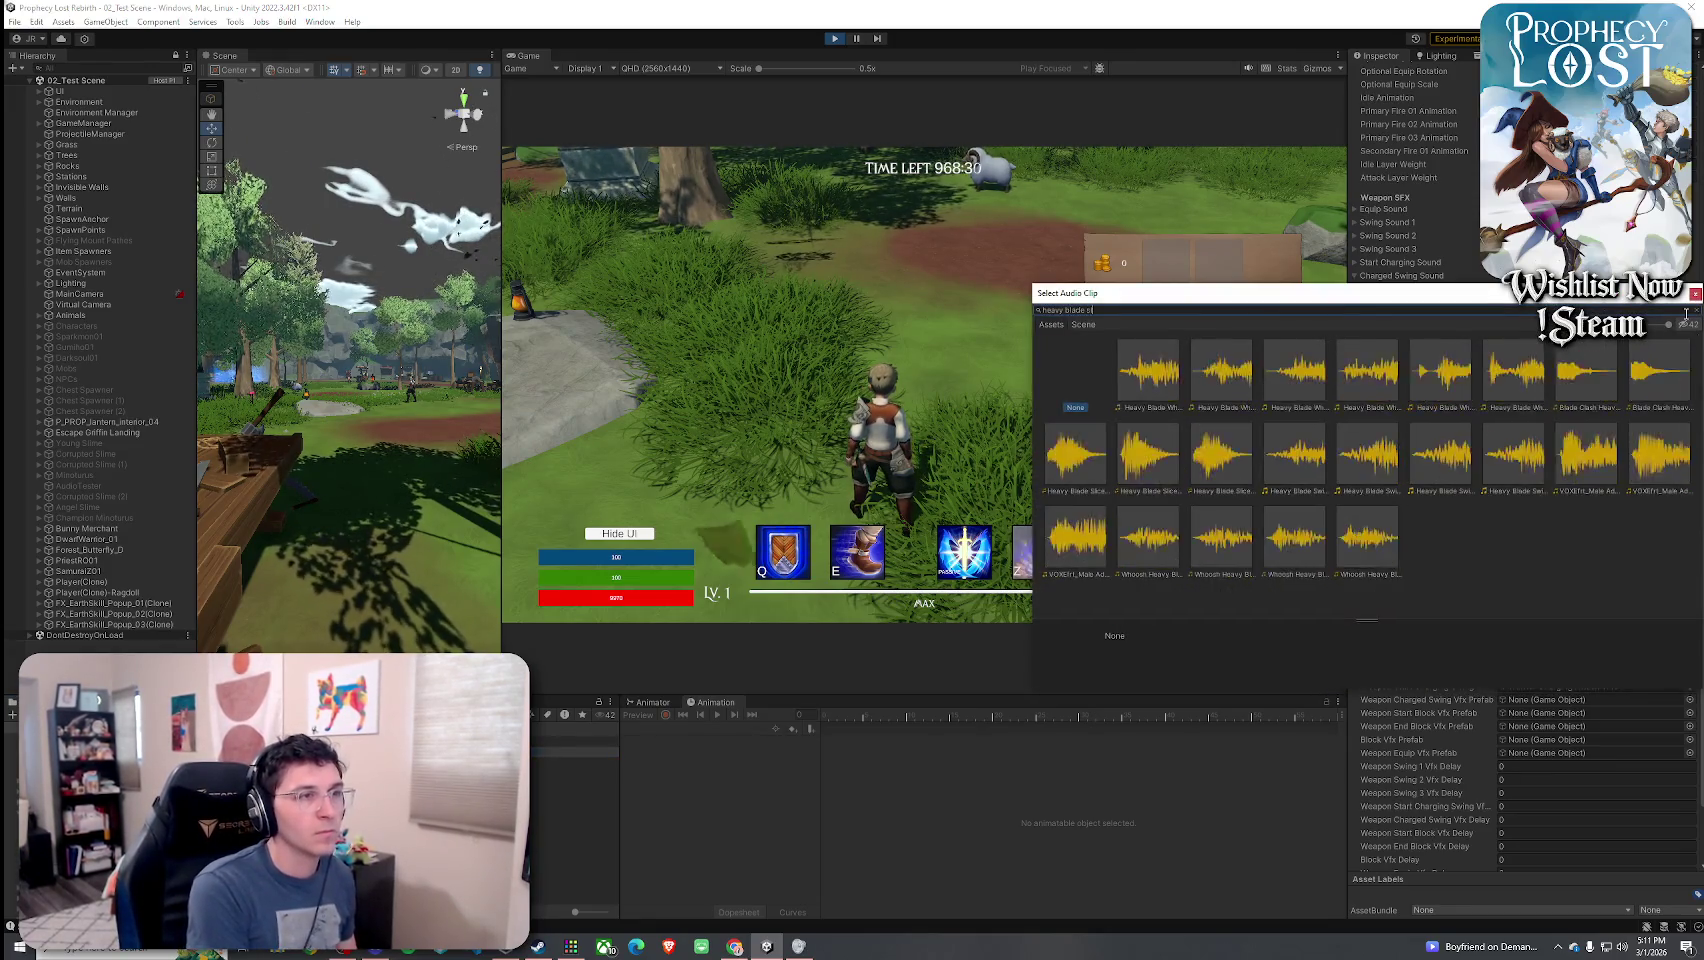
type("ice soh")
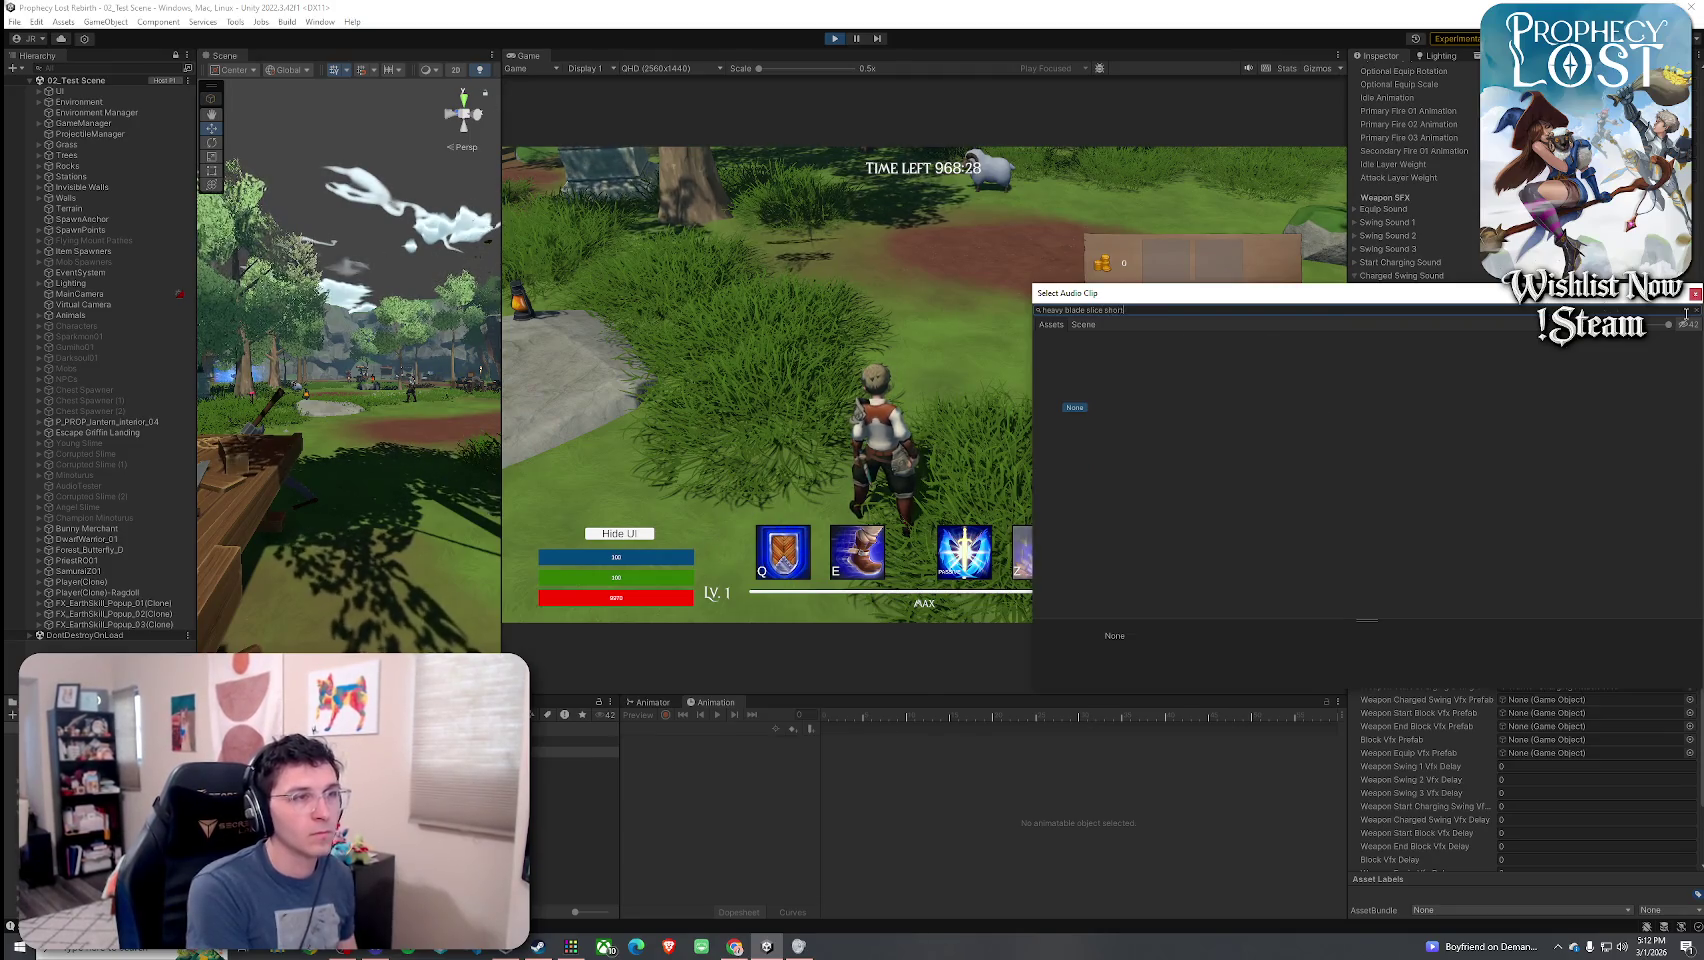
type(" 1")
key("Return")
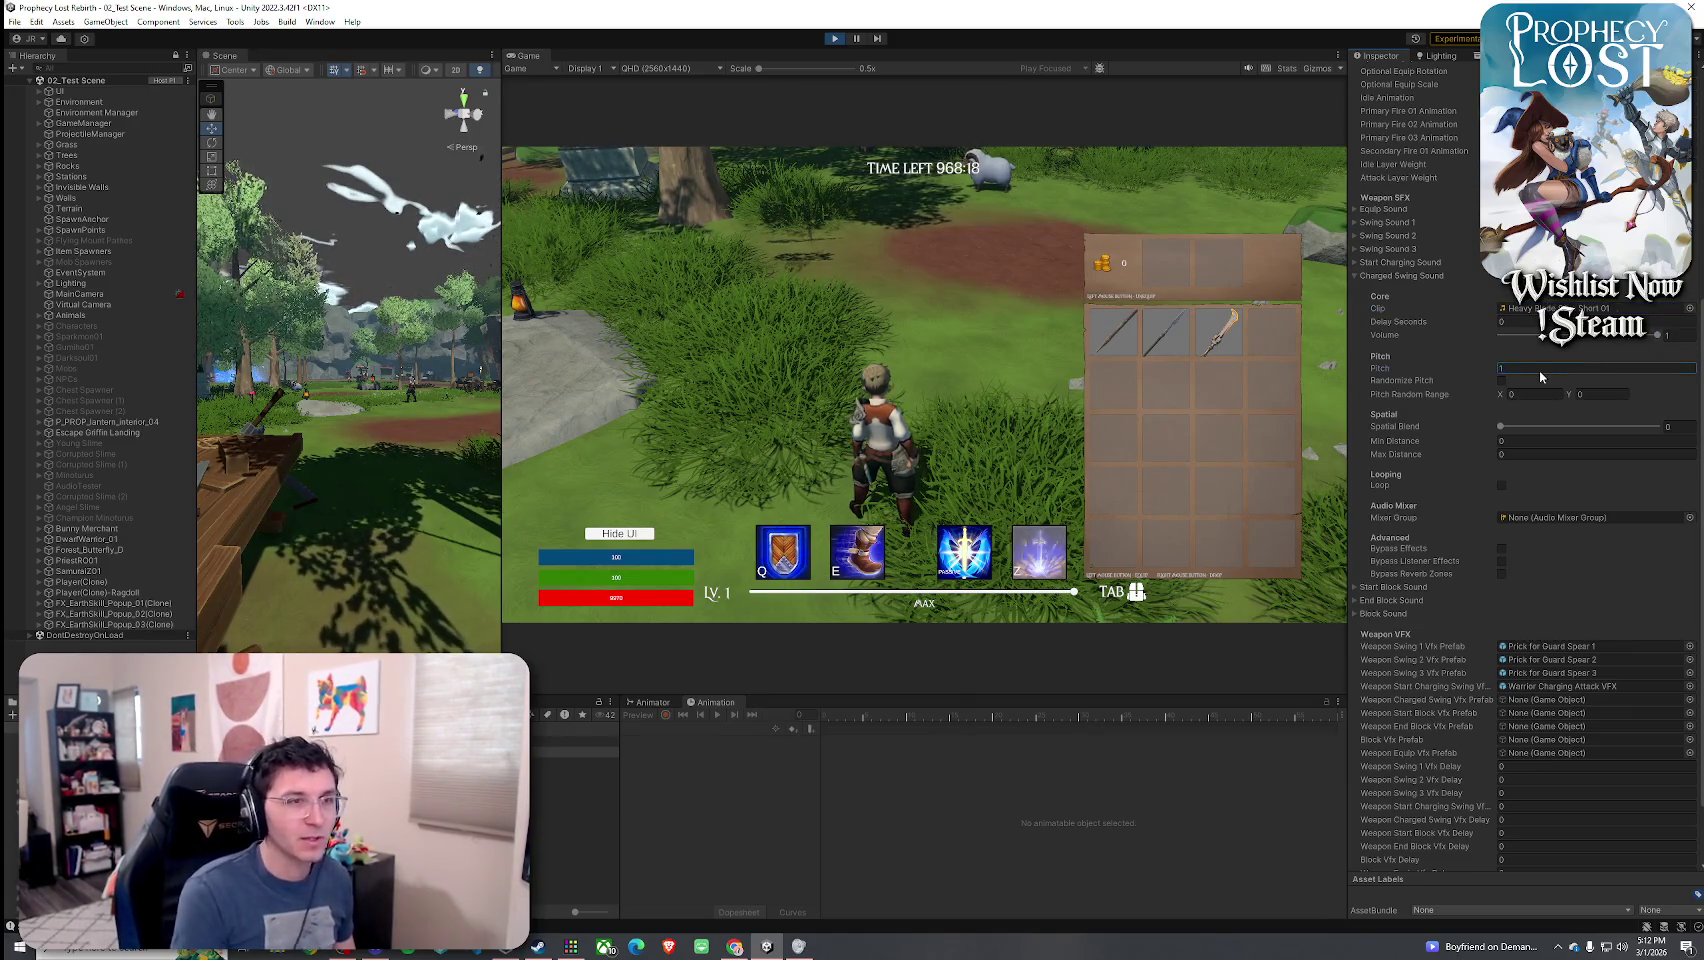
- Set the charged swing sound's pitch to 1, randomized between 0.9 and 1.1
type("1")
key("Return")
type("0.9")
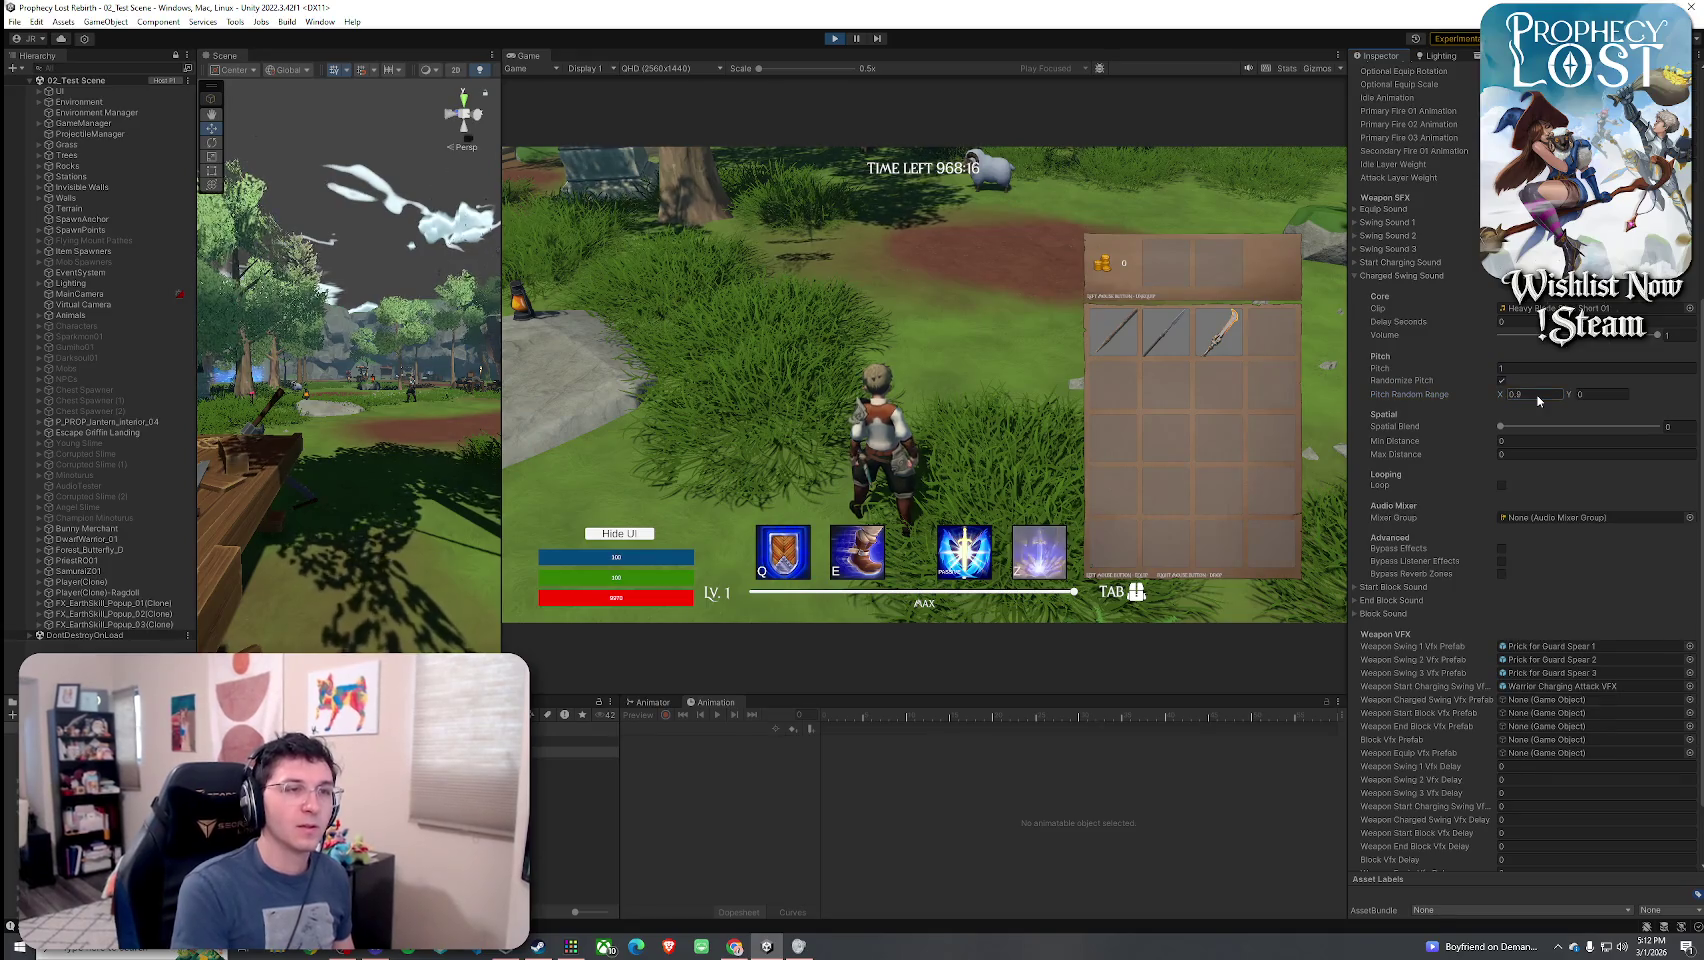
type("1.1")
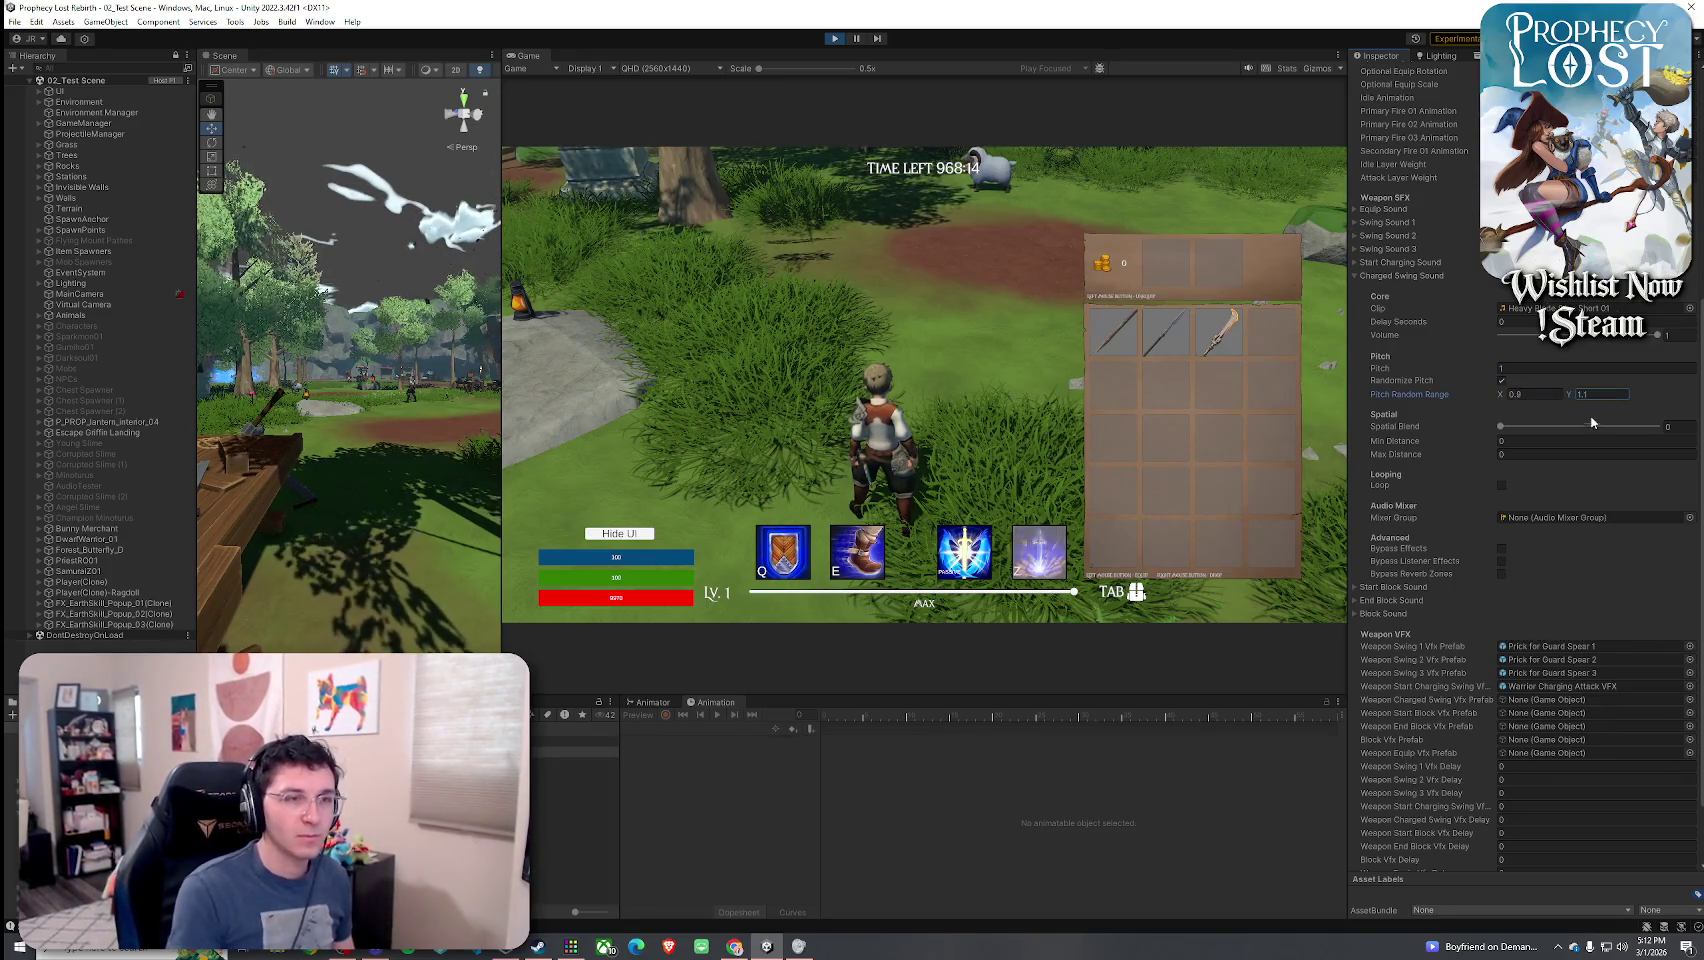
left_click(1591, 426)
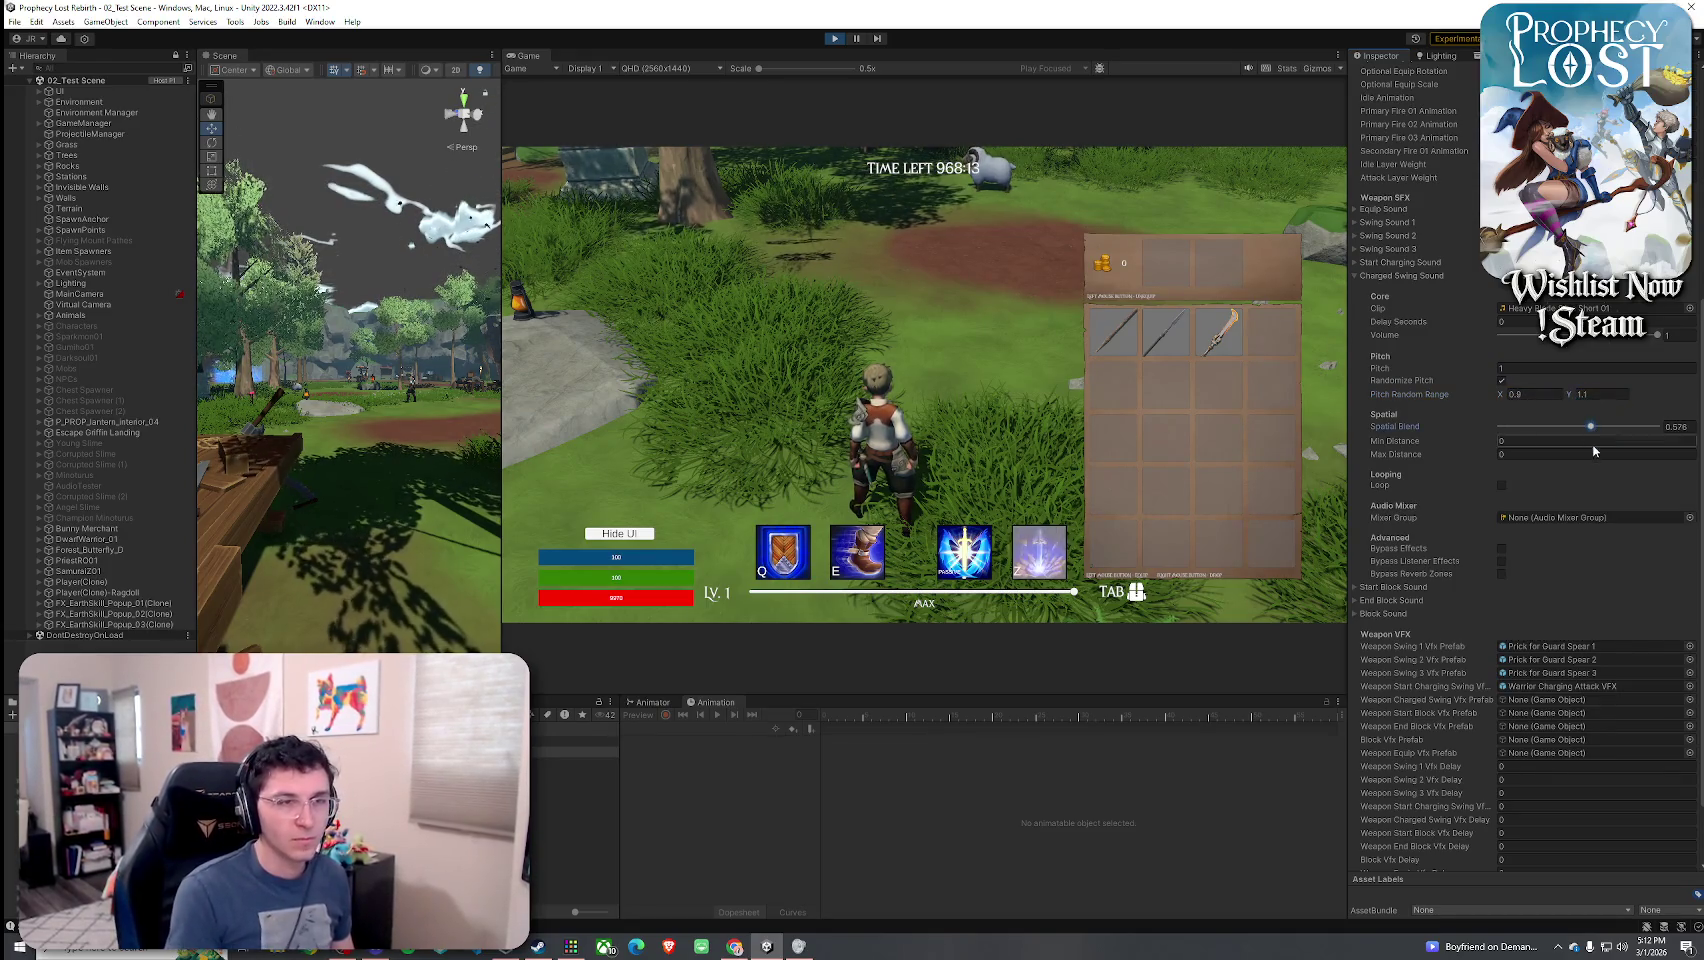
left_click(1394, 277)
left_click(1126, 354)
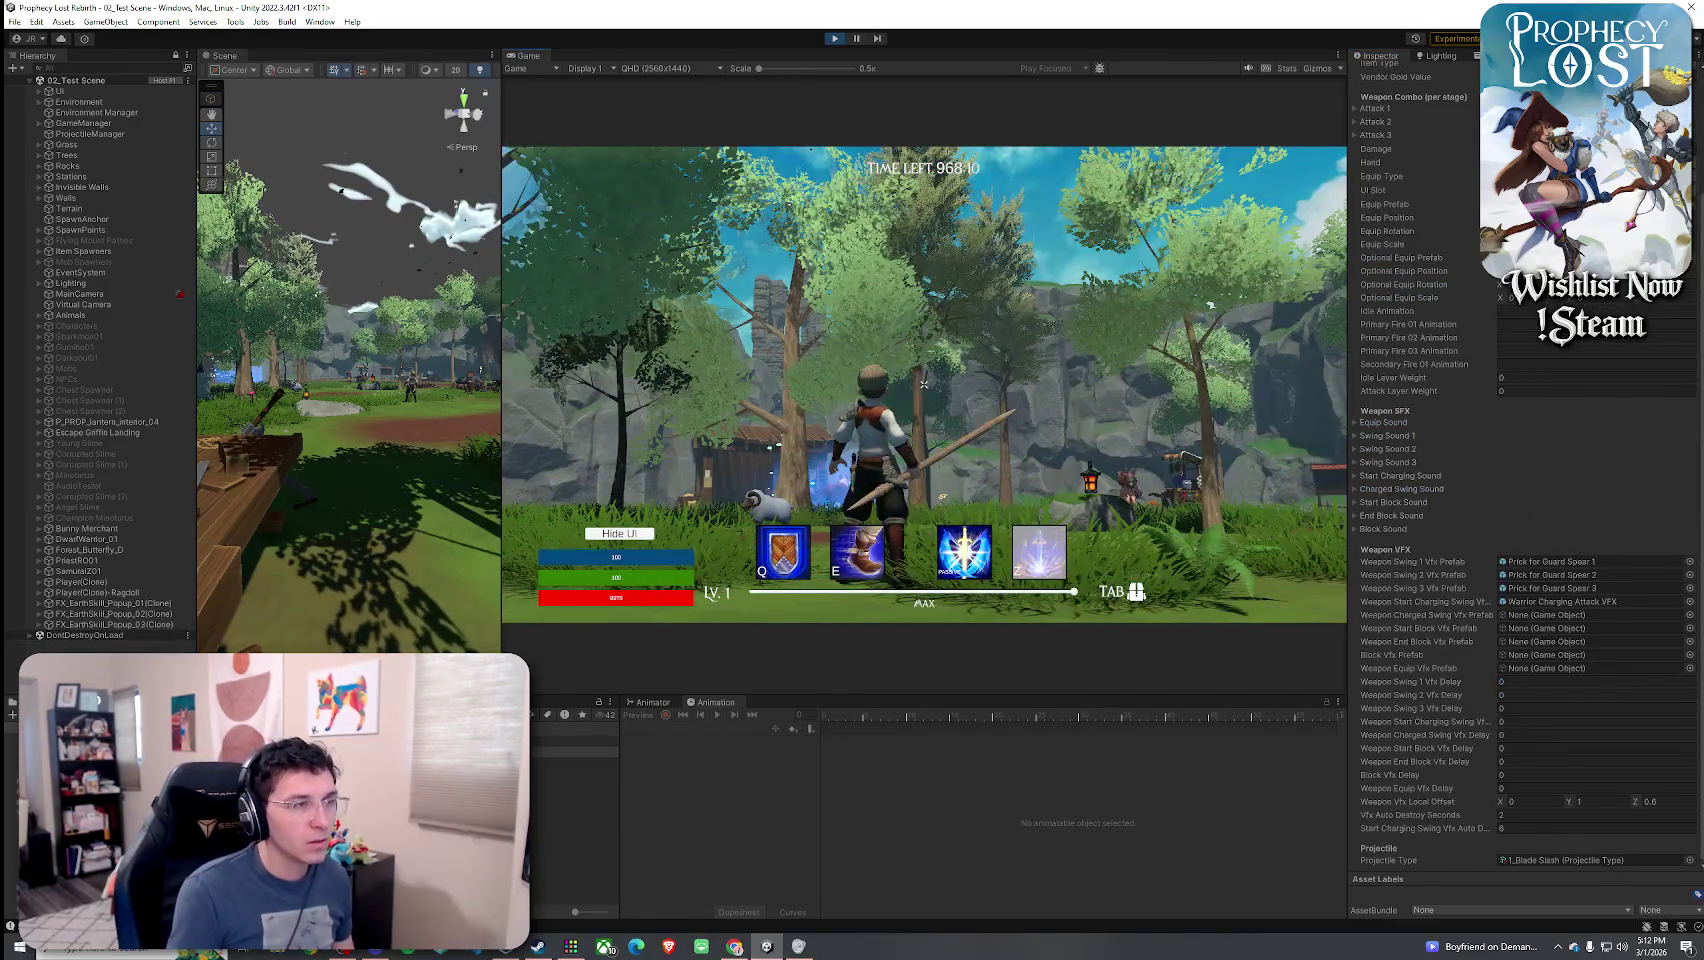
- Perform charged spin slashes with the spear, briefly toggling the inventory
left_click(924, 386)
key("Tab")
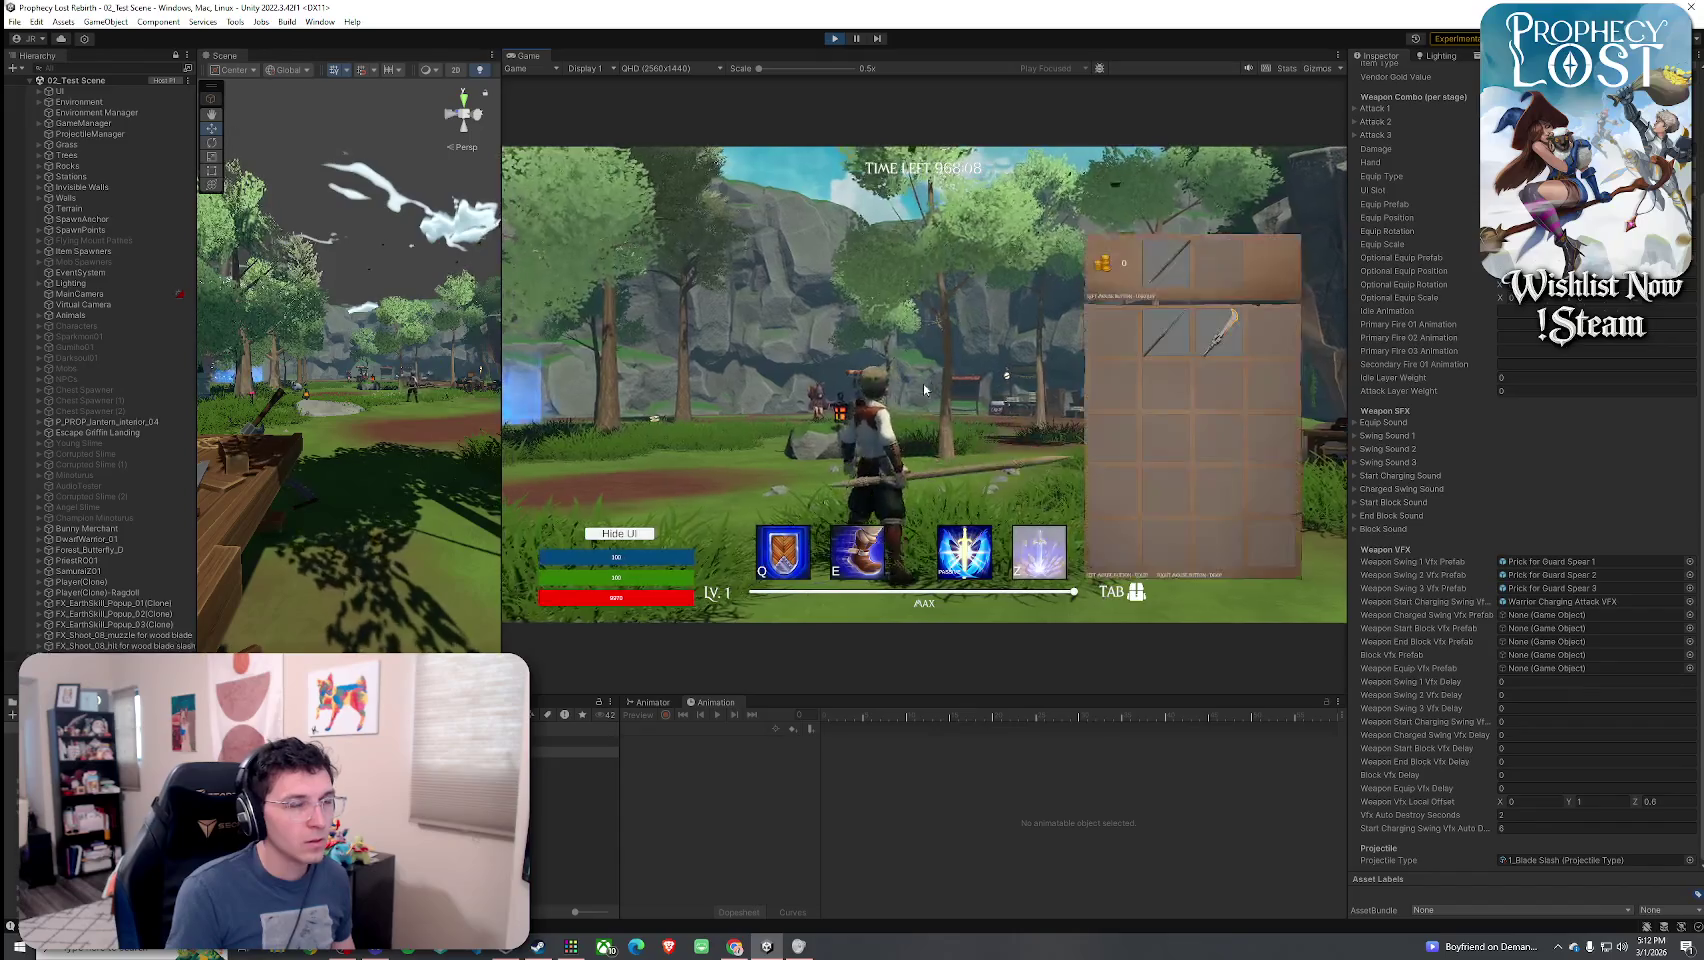
key("Tab")
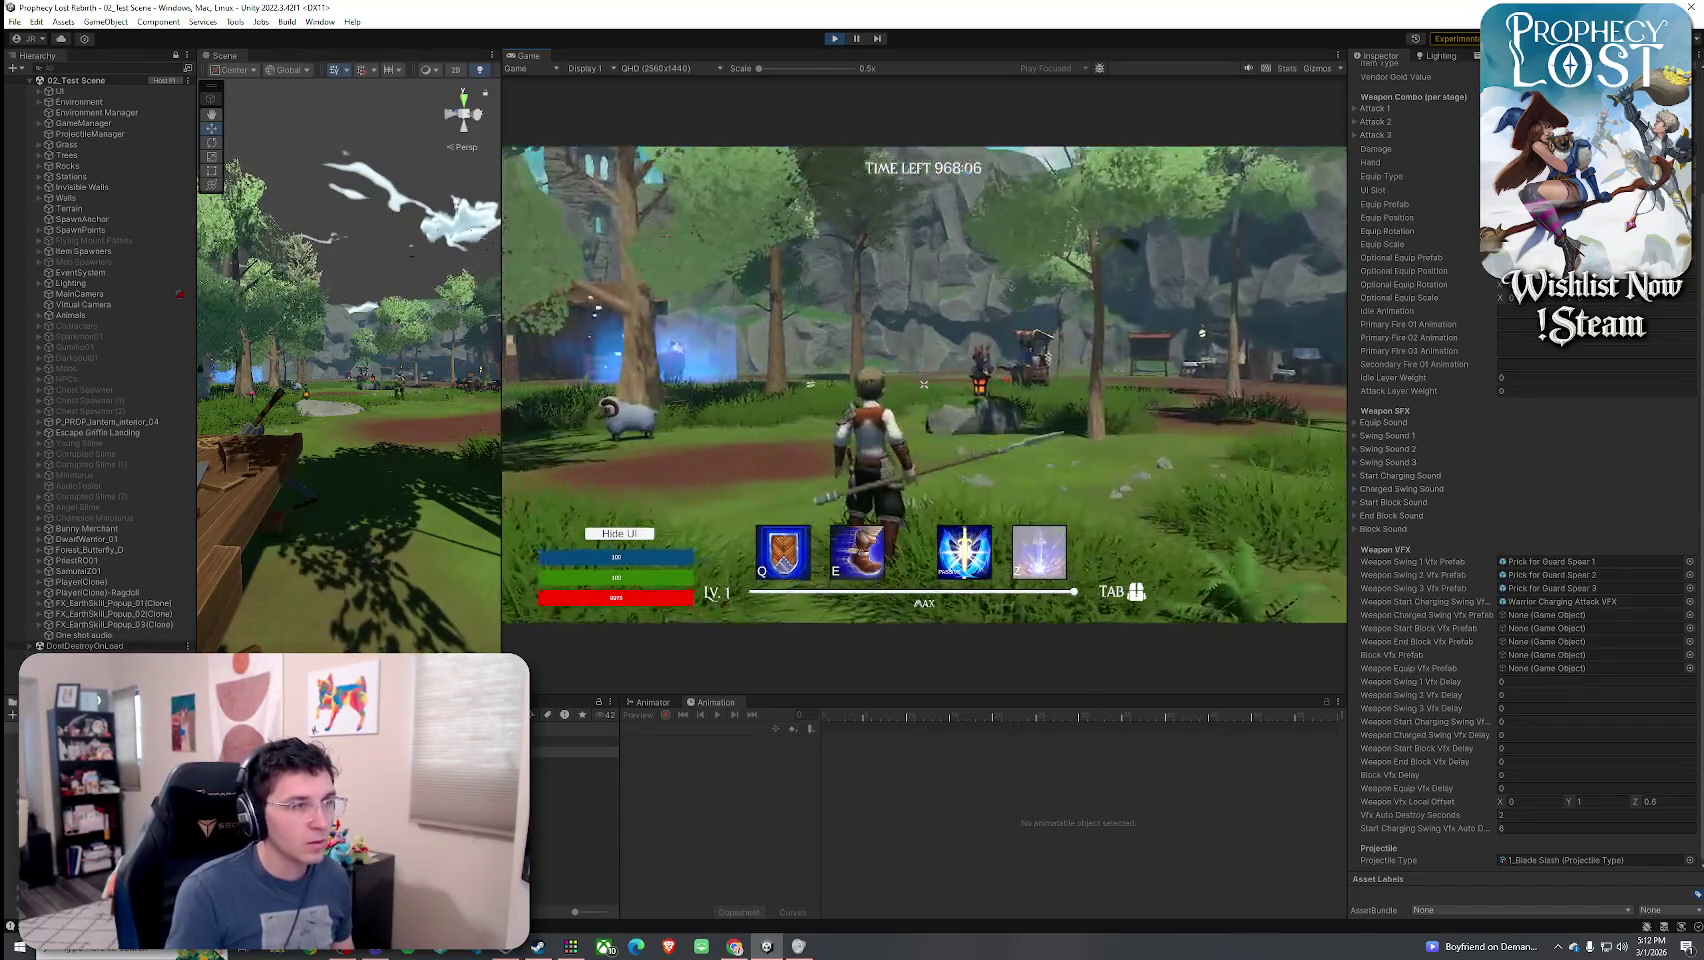
left_click(924, 384)
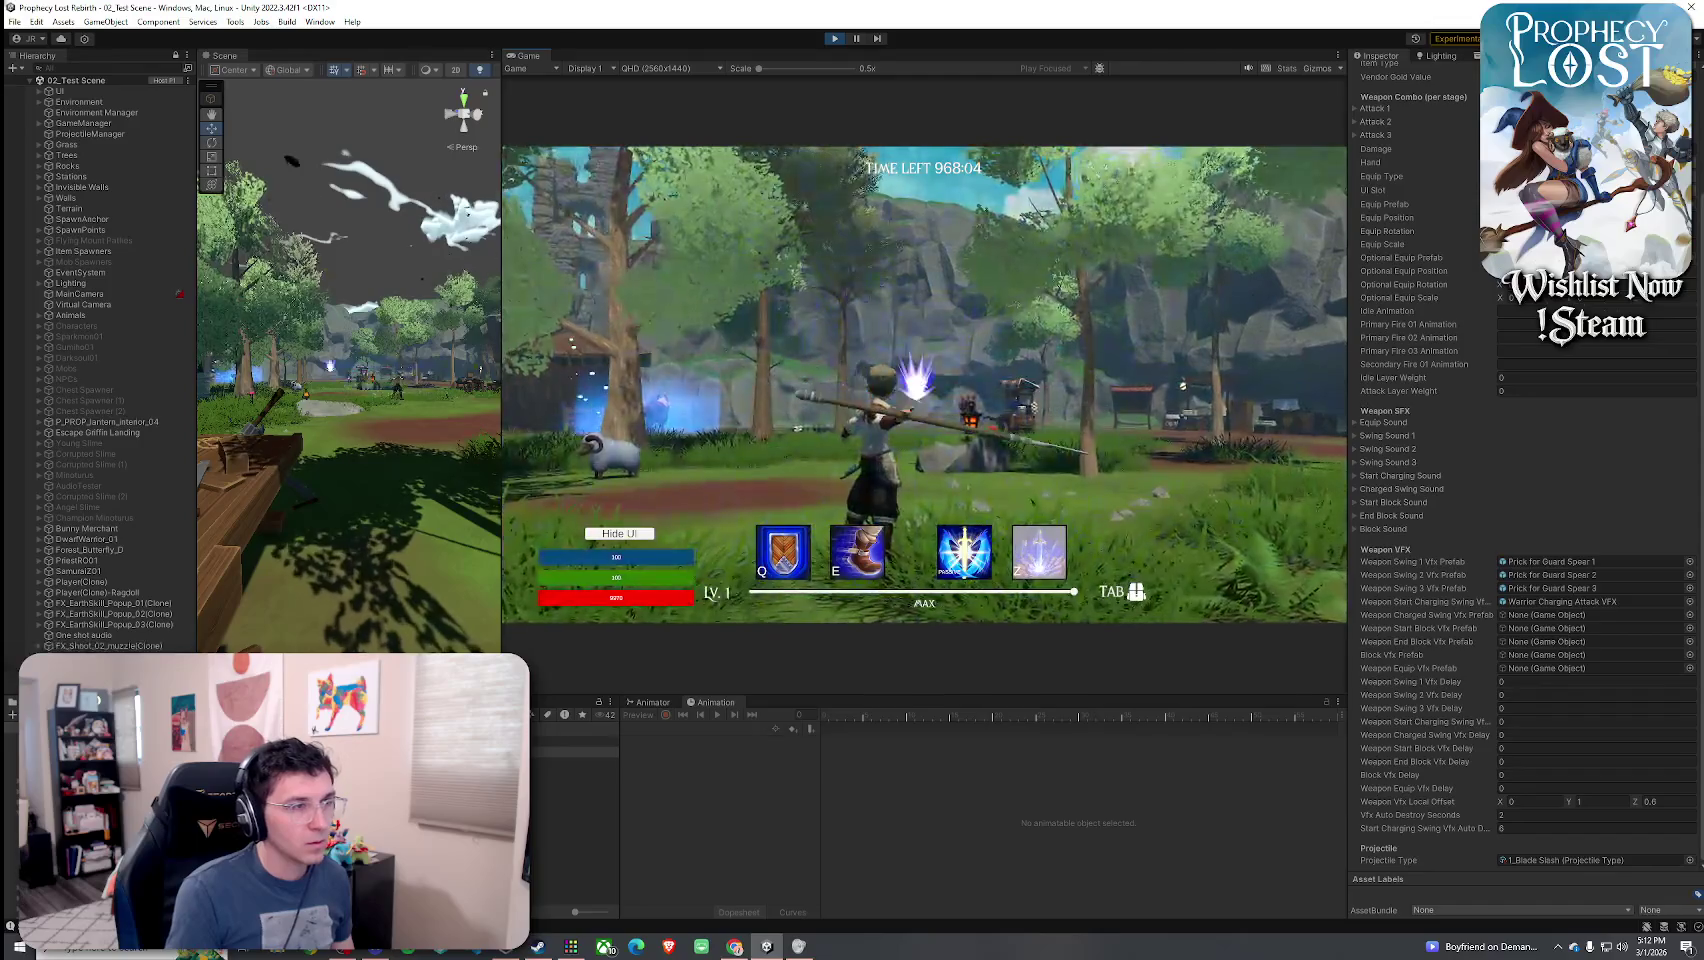
left_click(924, 386)
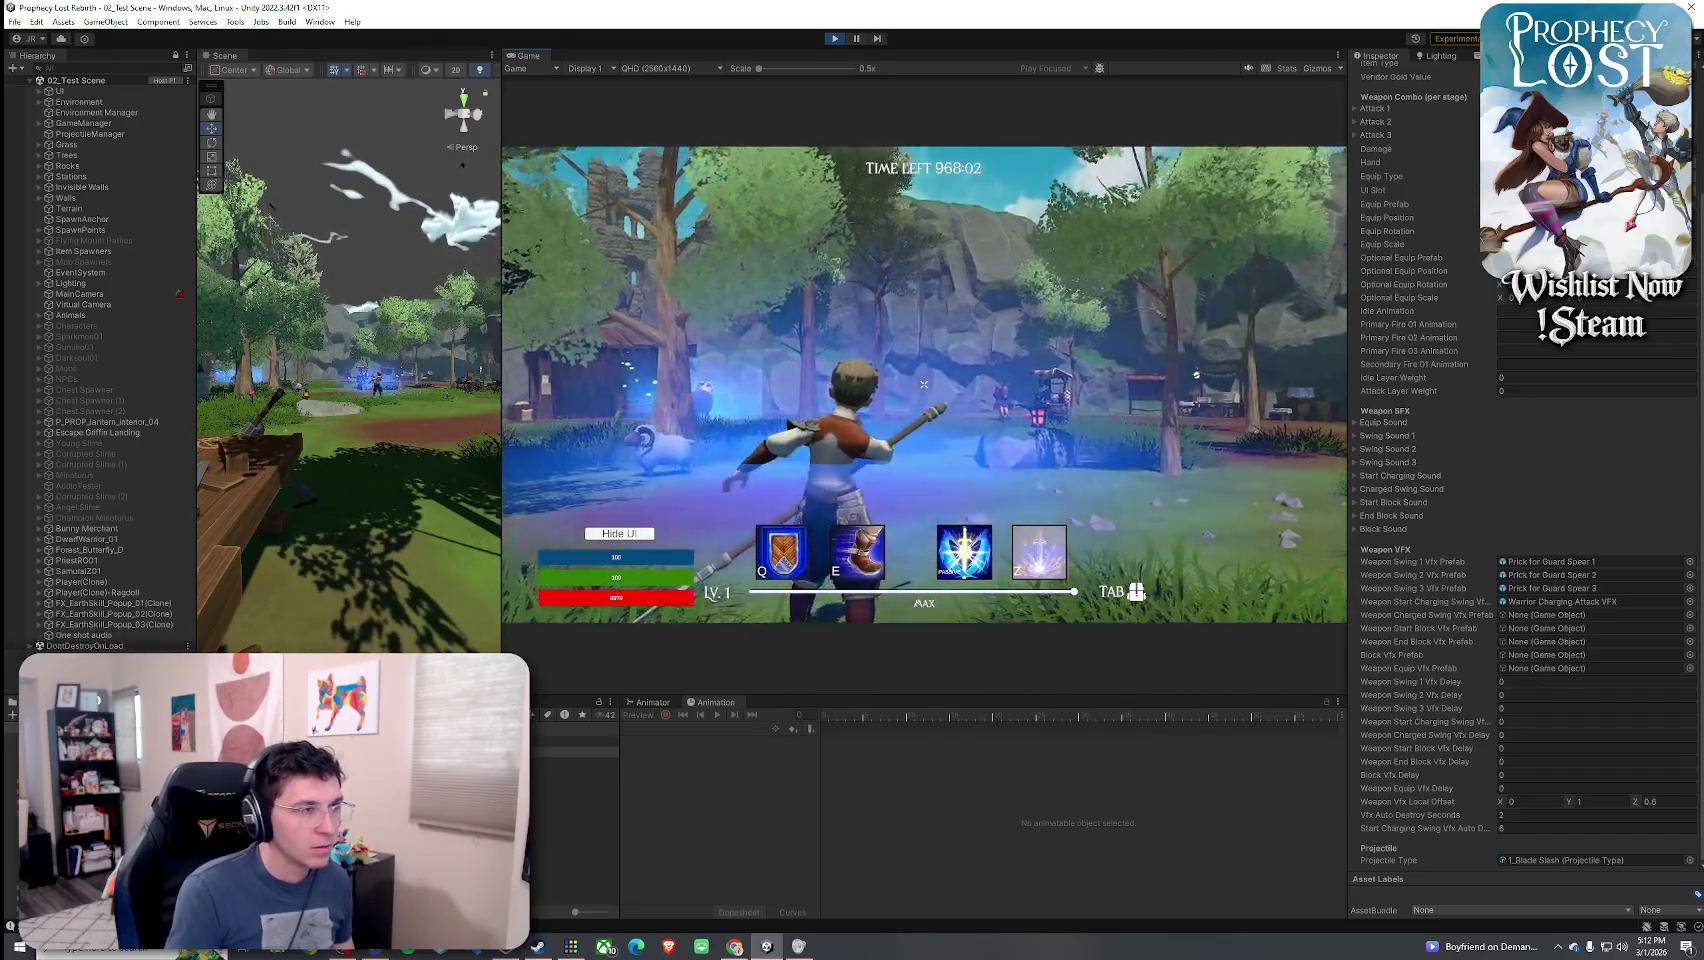
key("Tab")
key("Tab")
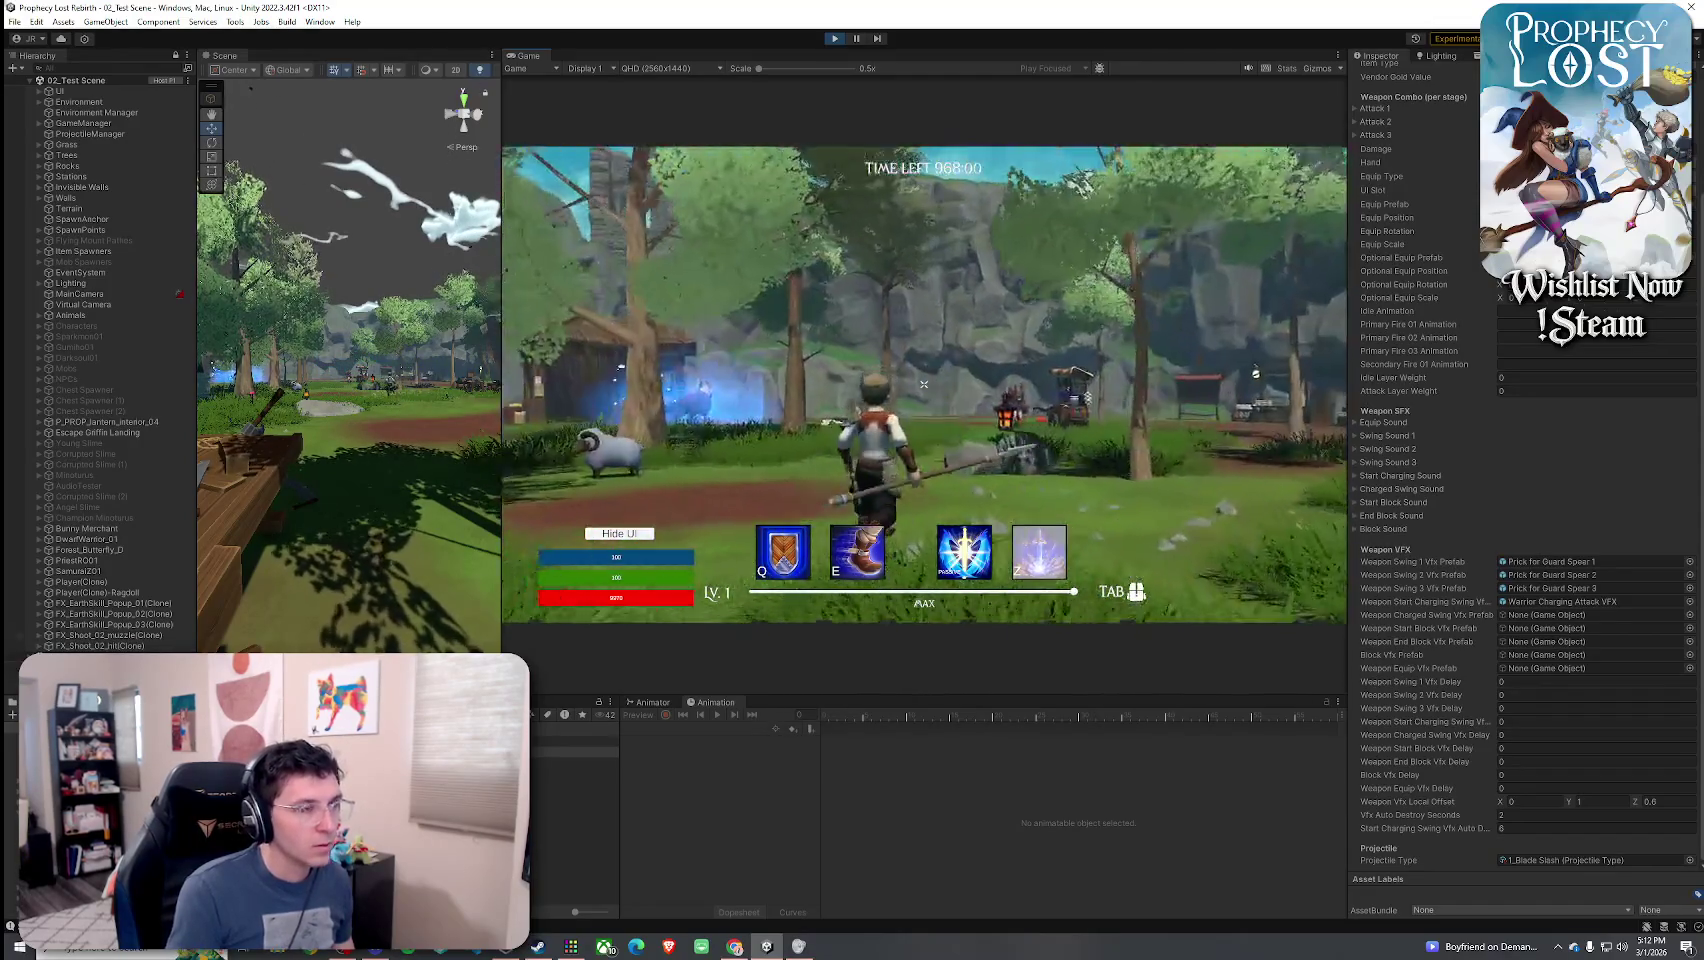
- Attack repeatedly to hear the swing sounds, then exit Play mode with Ctrl+P
left_click(924, 384)
left_click(924, 384)
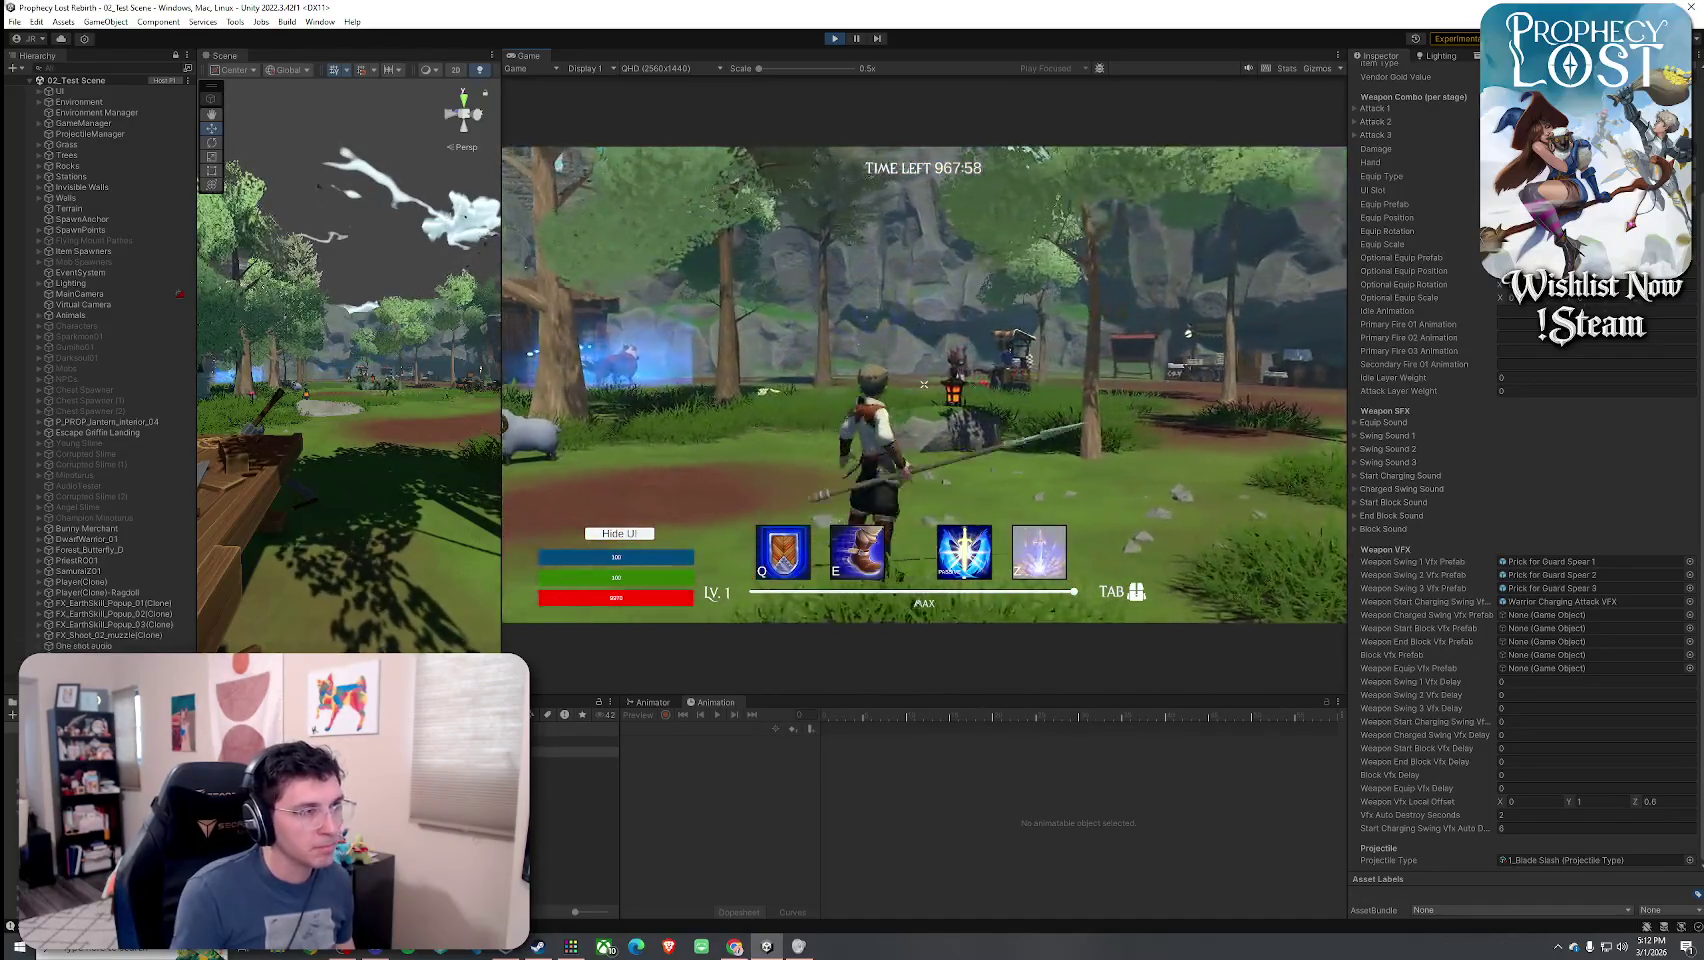
left_click(924, 384)
left_click(924, 384)
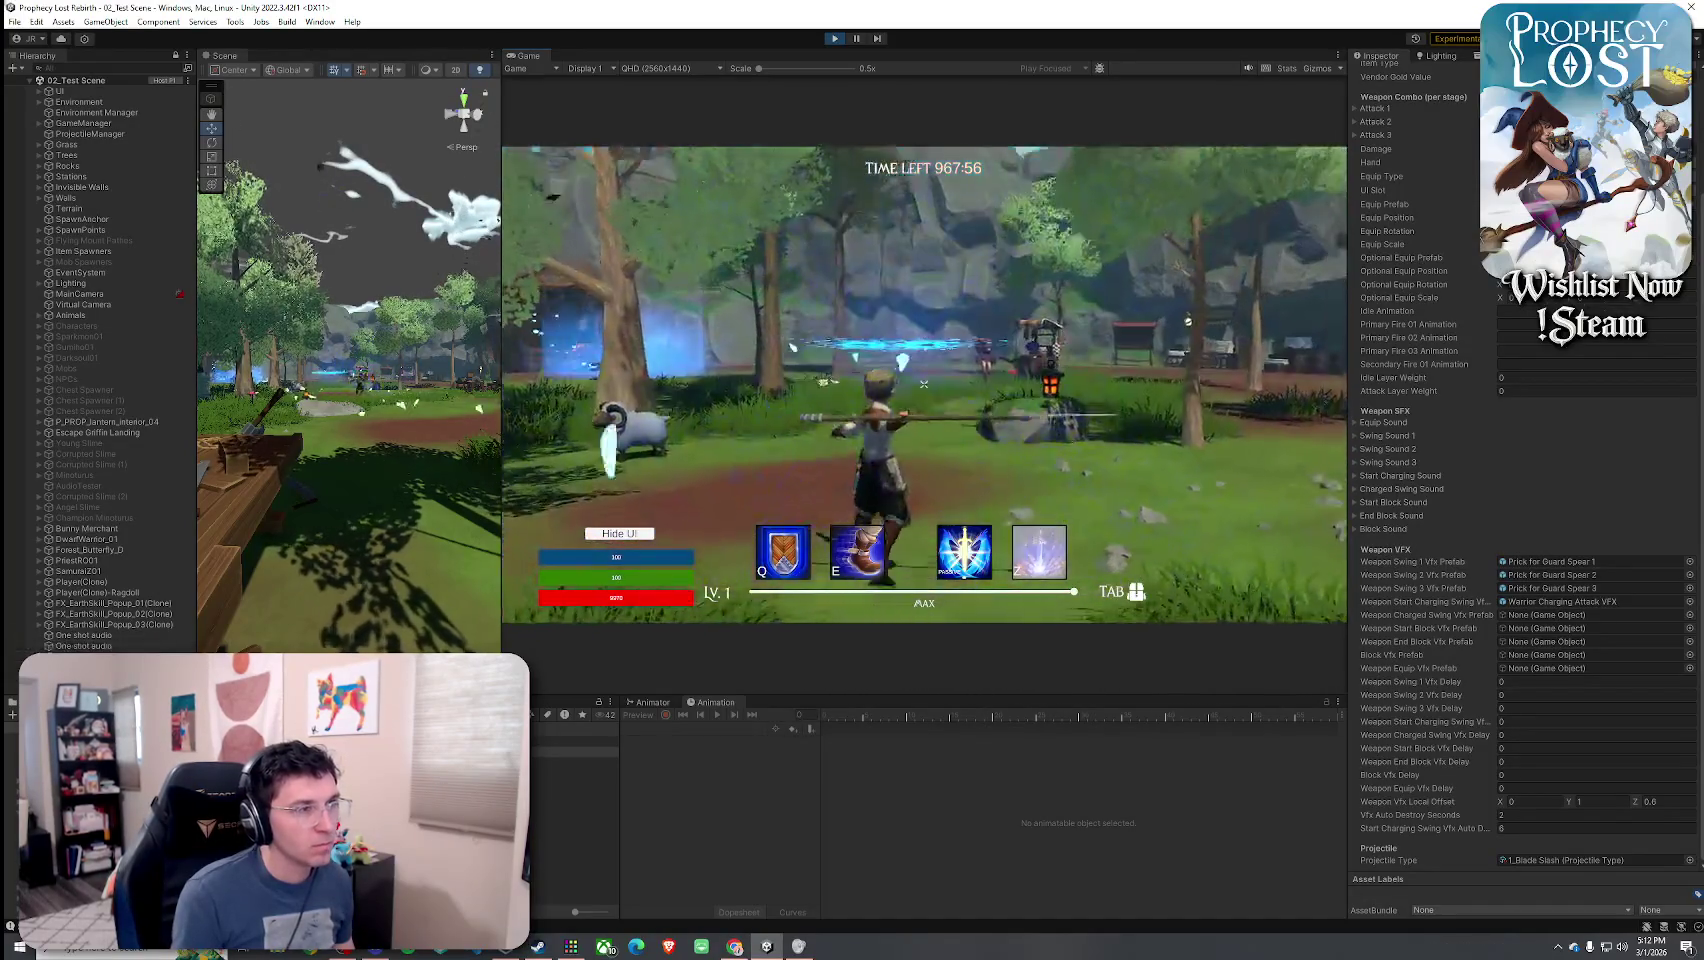
key("Escape")
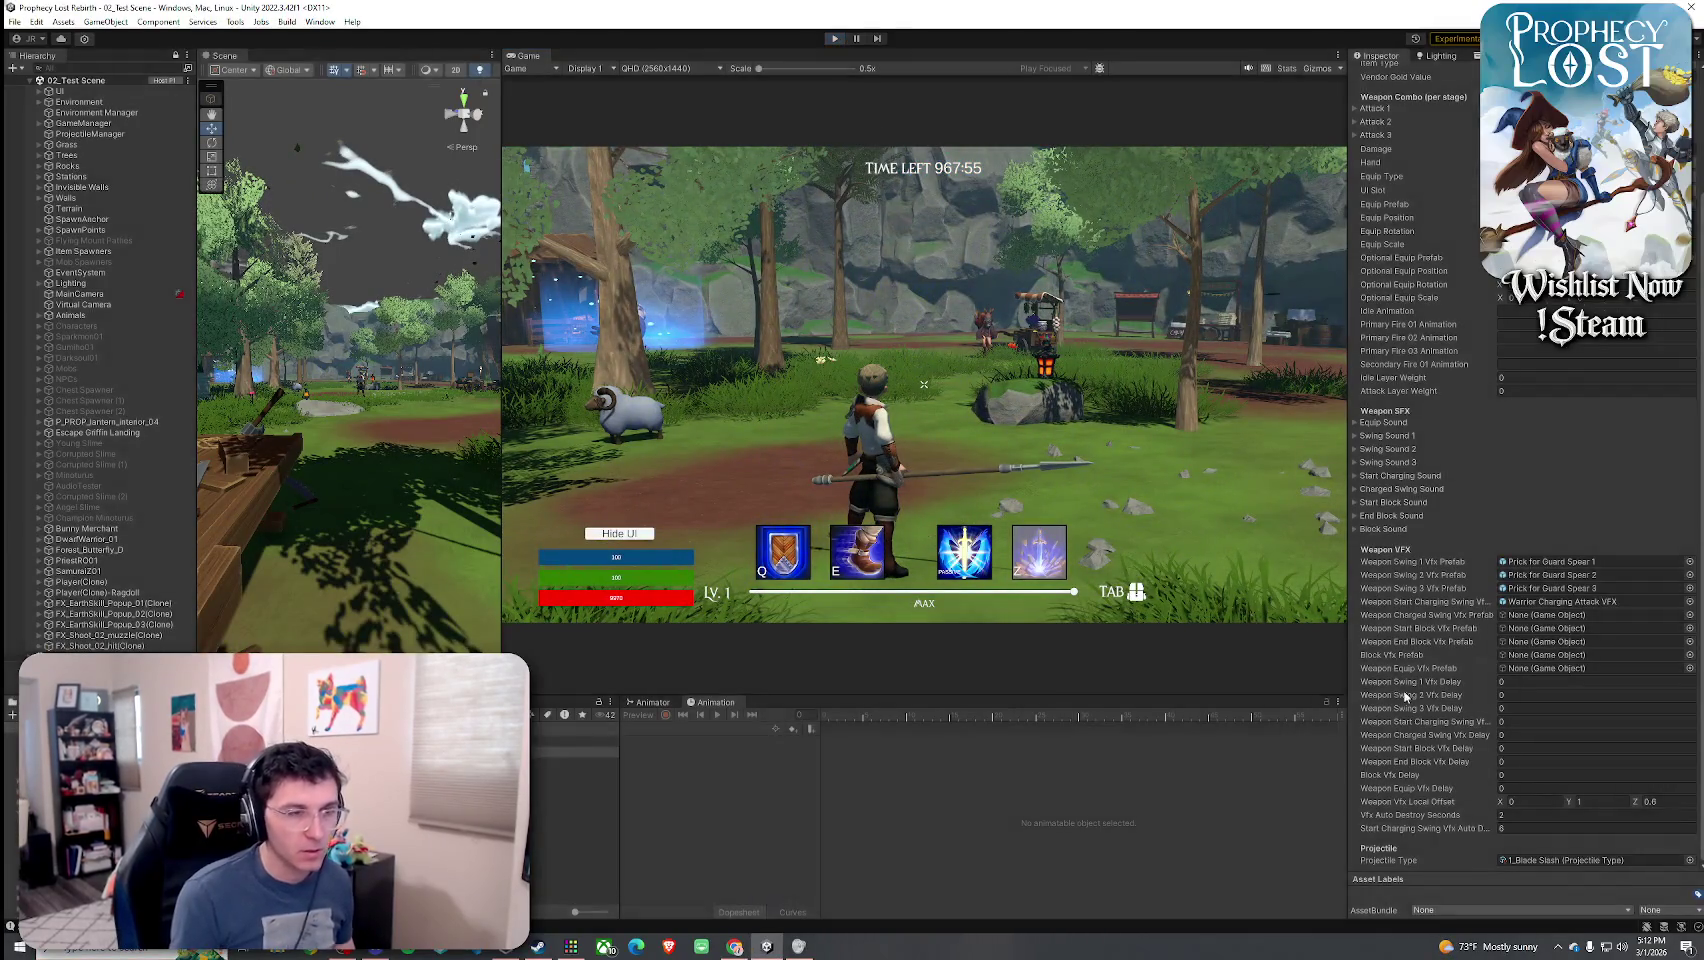
key("ctrl+p")
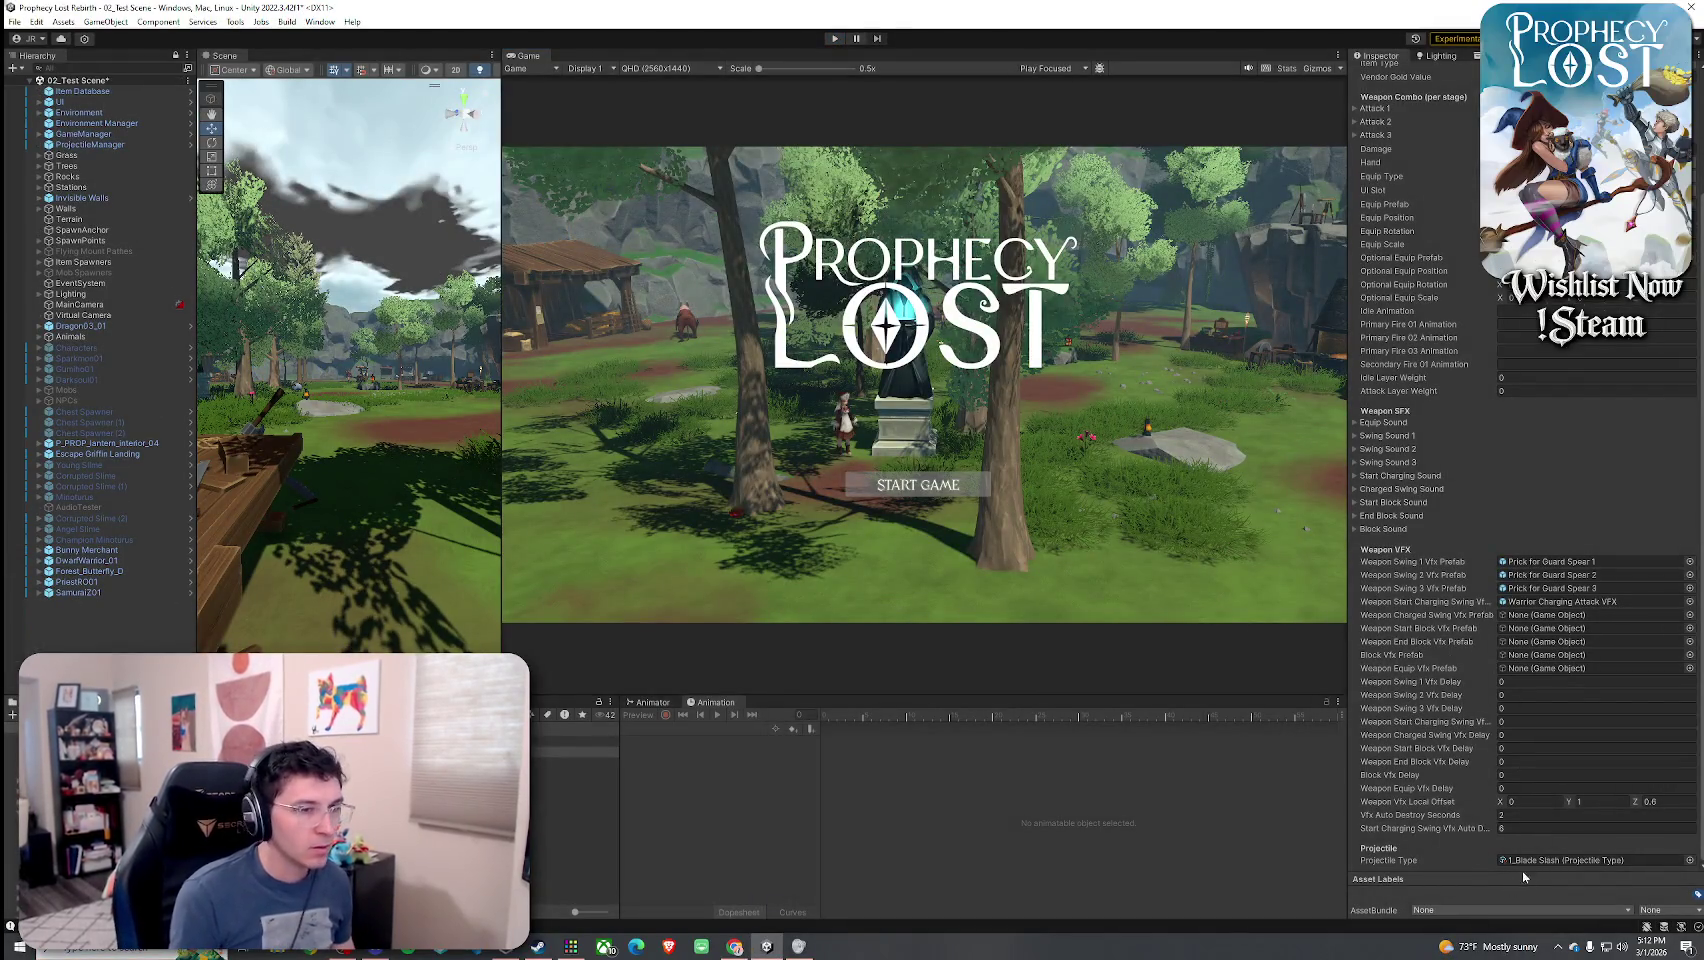
- Duplicate the 1_Blade Slash projectile type with Ctrl+D and select the resulting 8_Spear Slash
left_click(1524, 860)
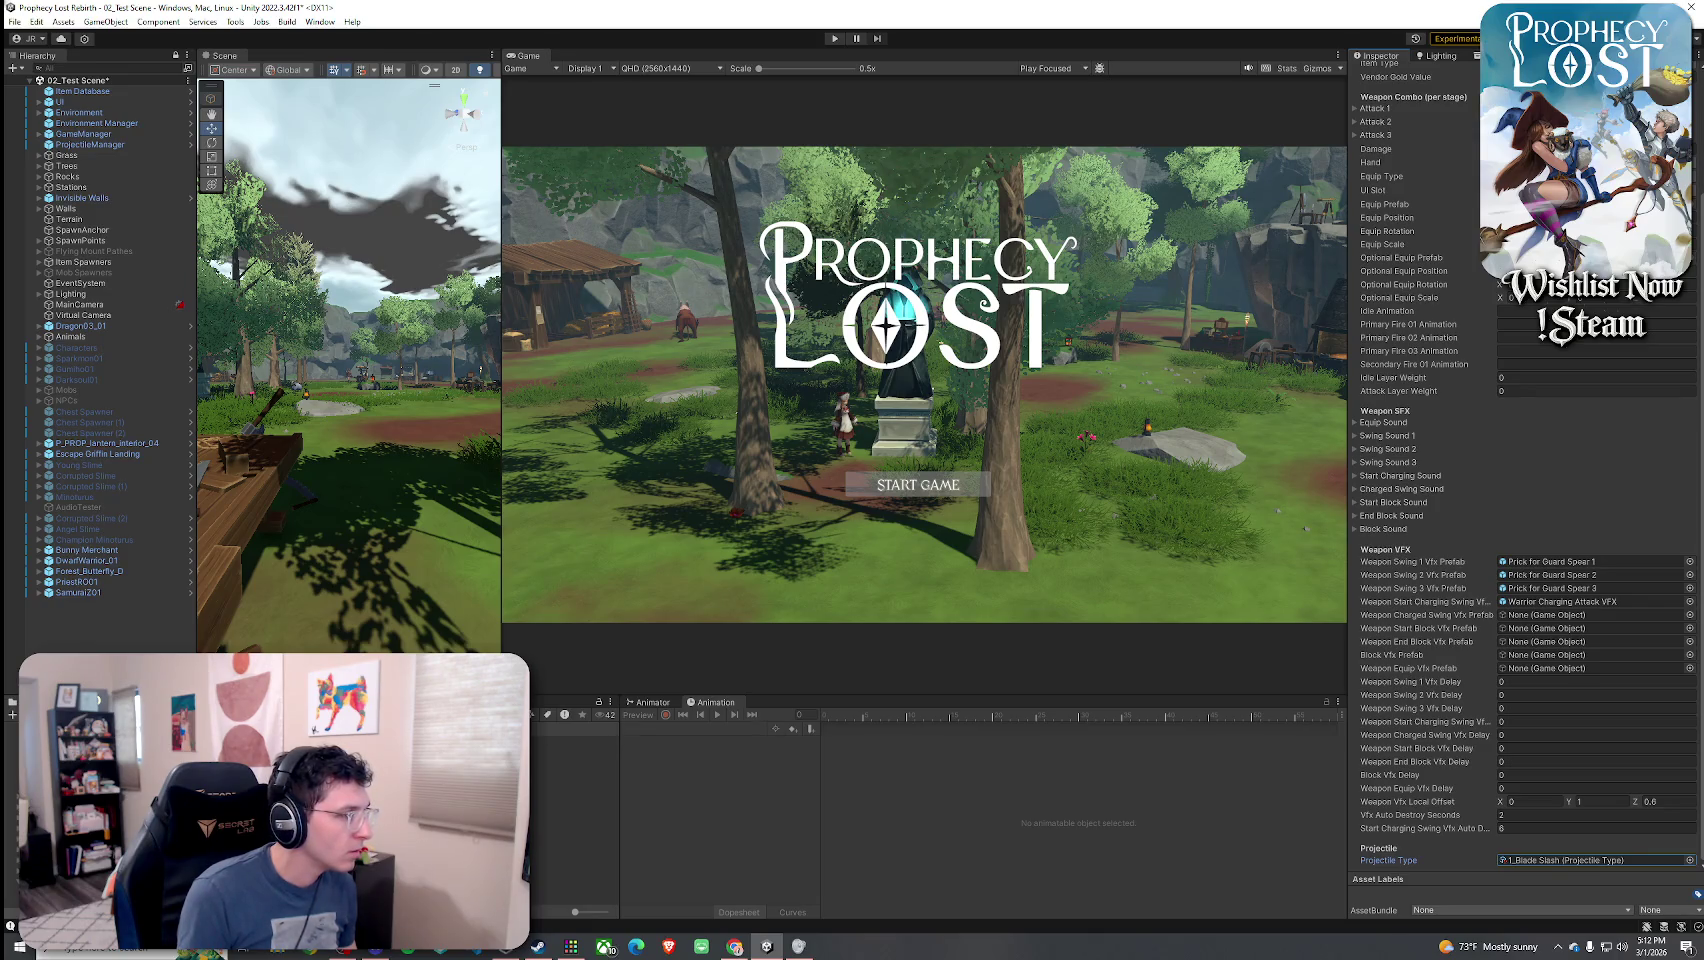
double_click(1560, 860)
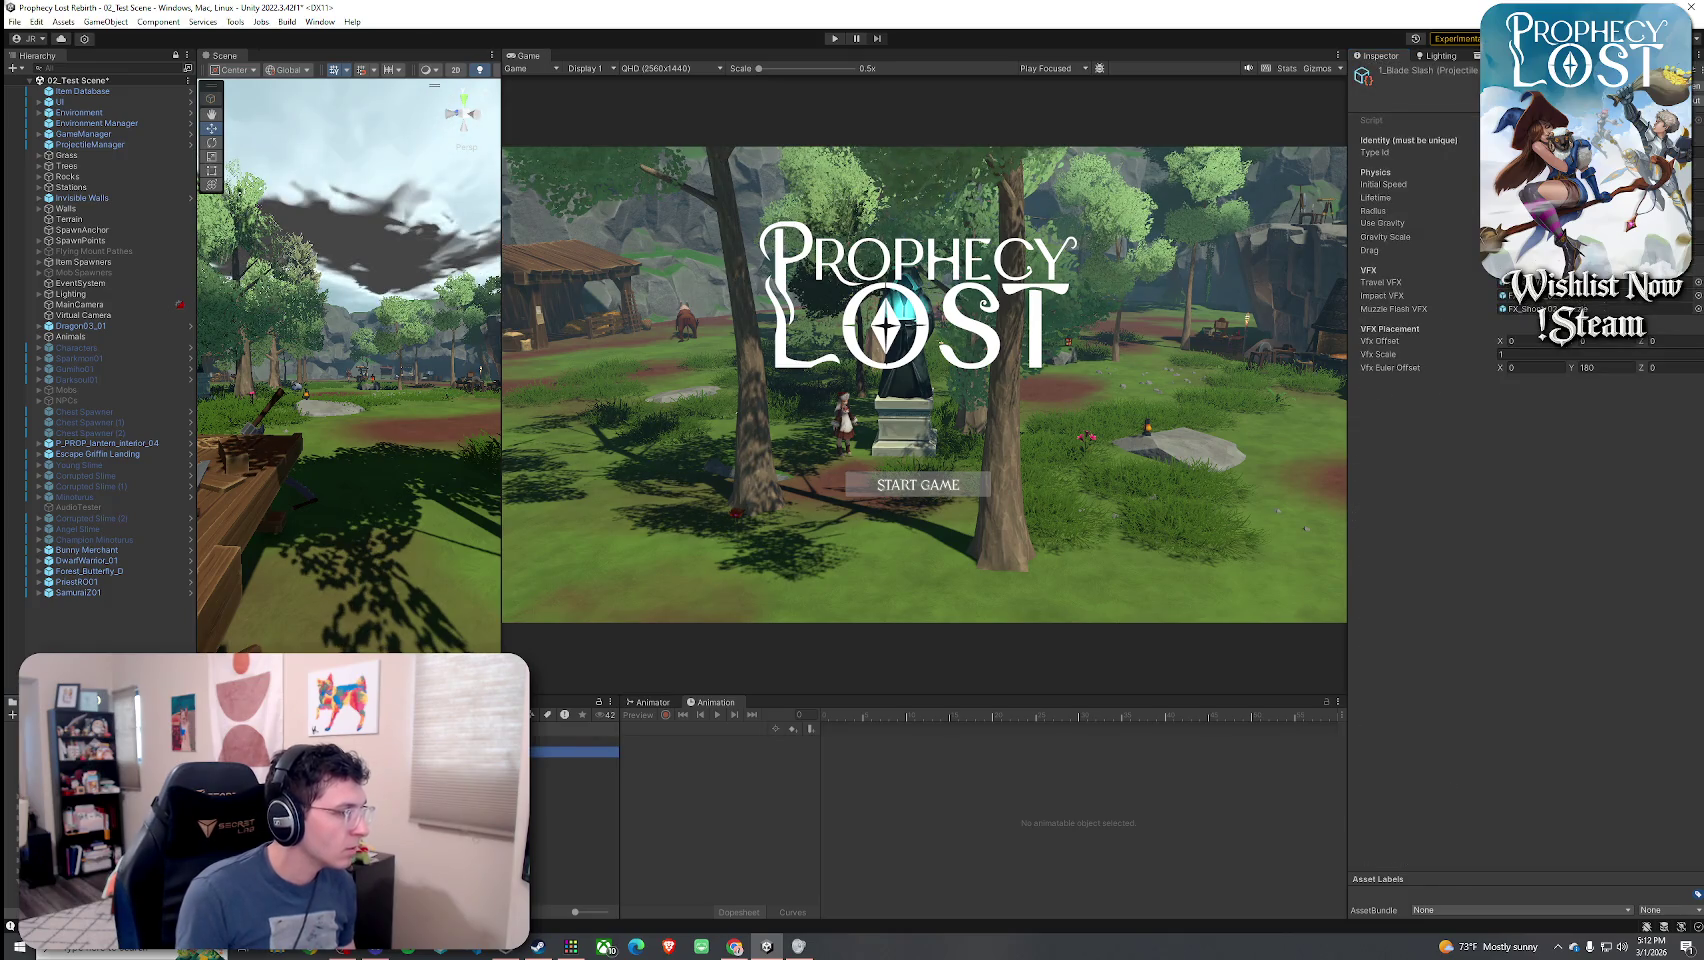
key("ctrl+d")
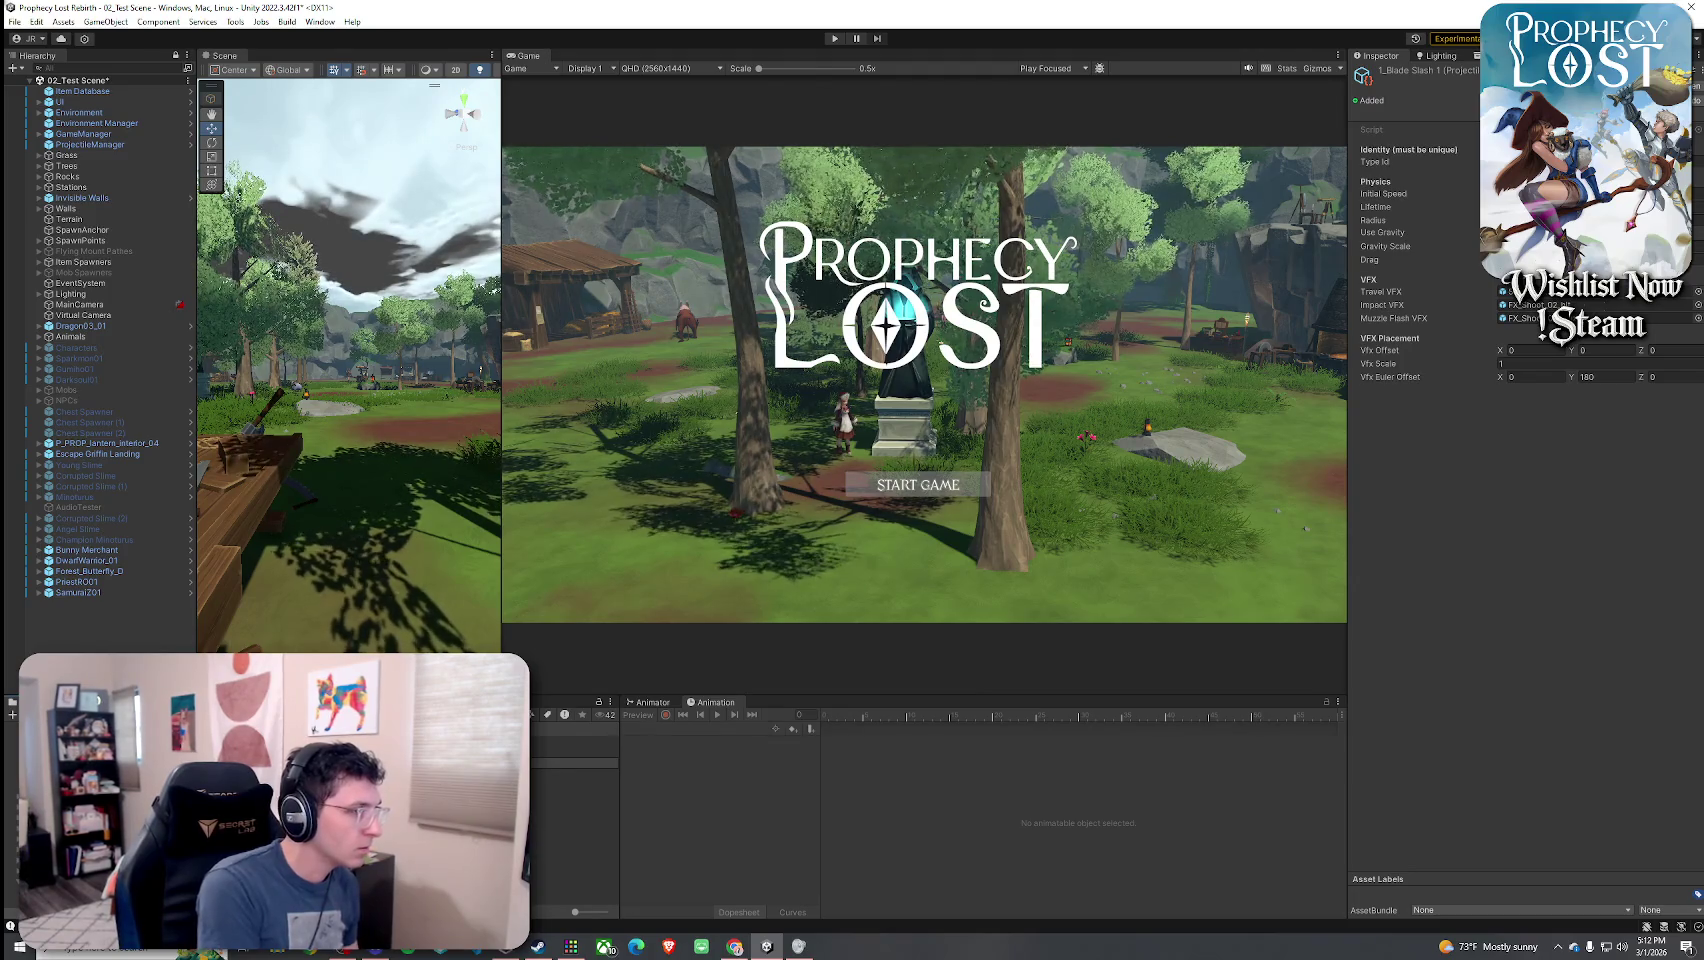
left_click(575, 826)
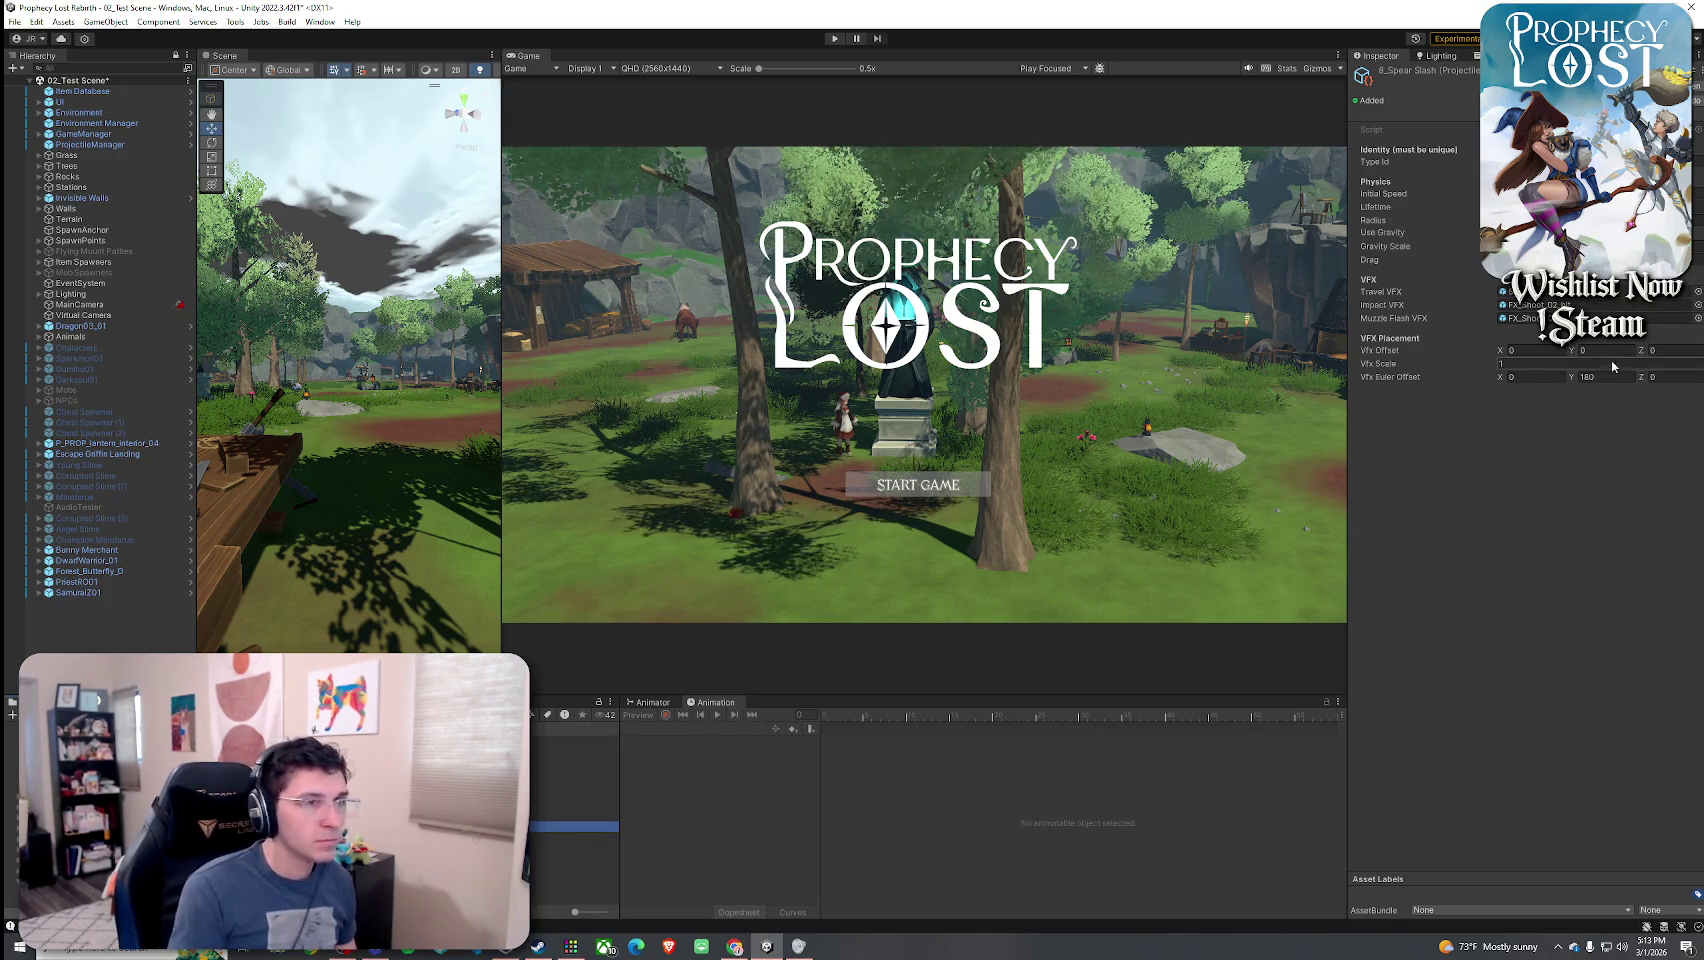
left_click(1525, 305)
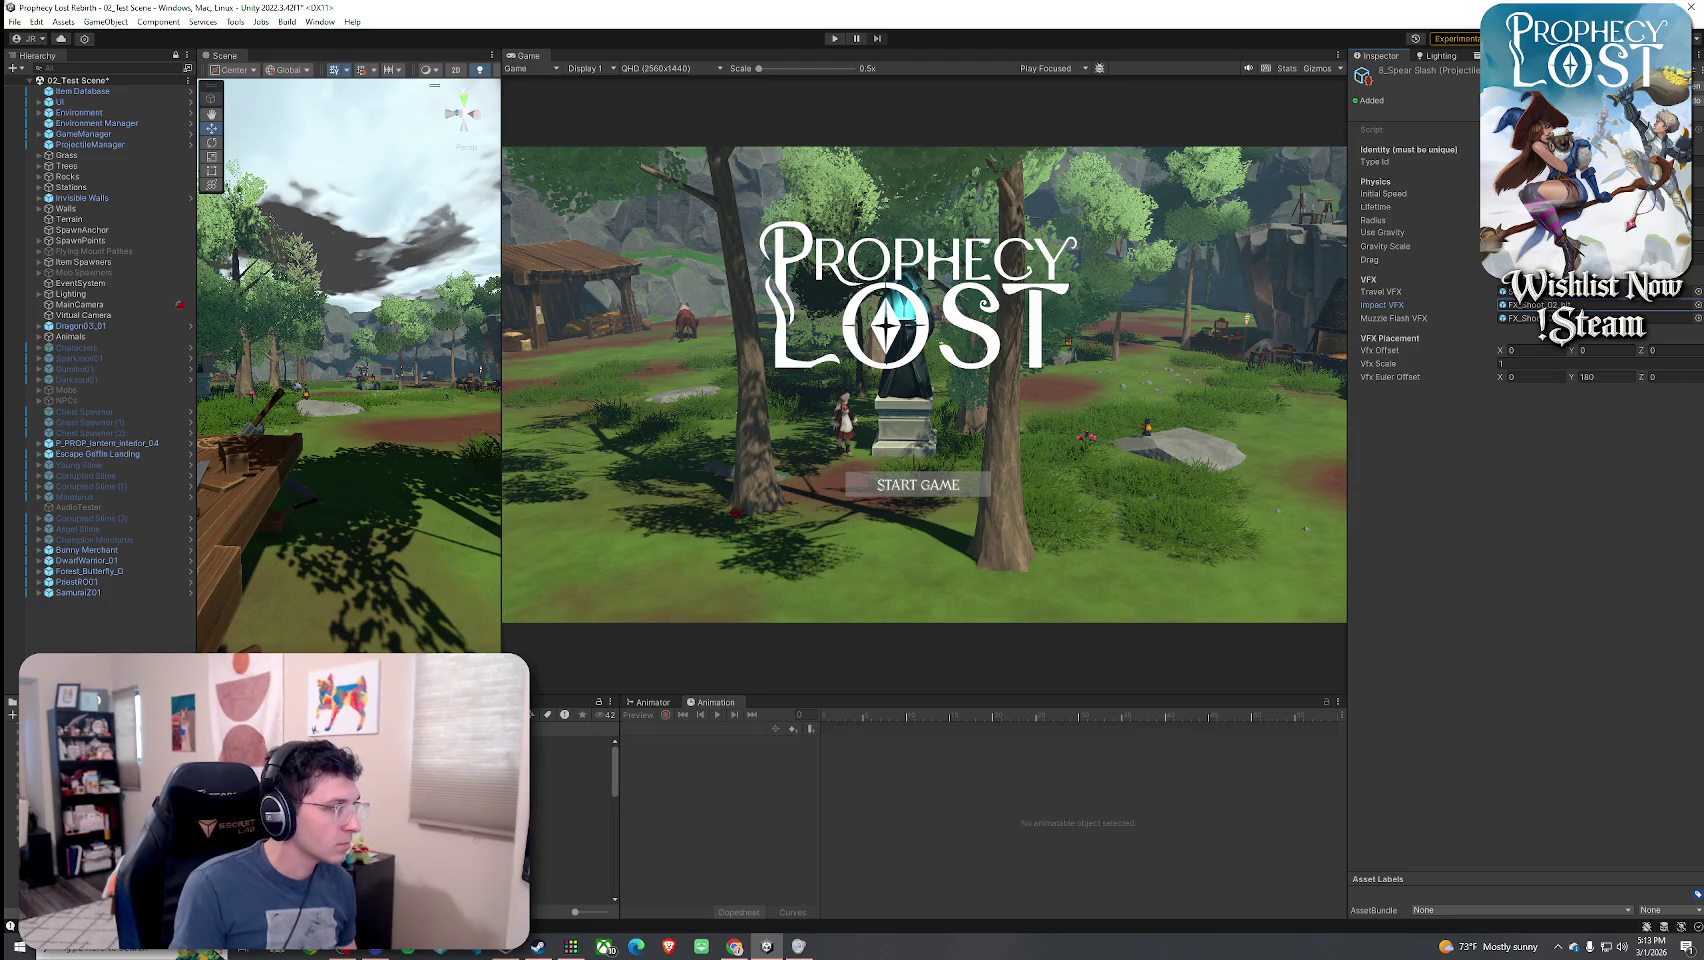
- Preview FX_Shoot projectile prefabs 01 through 07, orbiting around FX_Shoot_07 to inspect it
double_click(1520, 291)
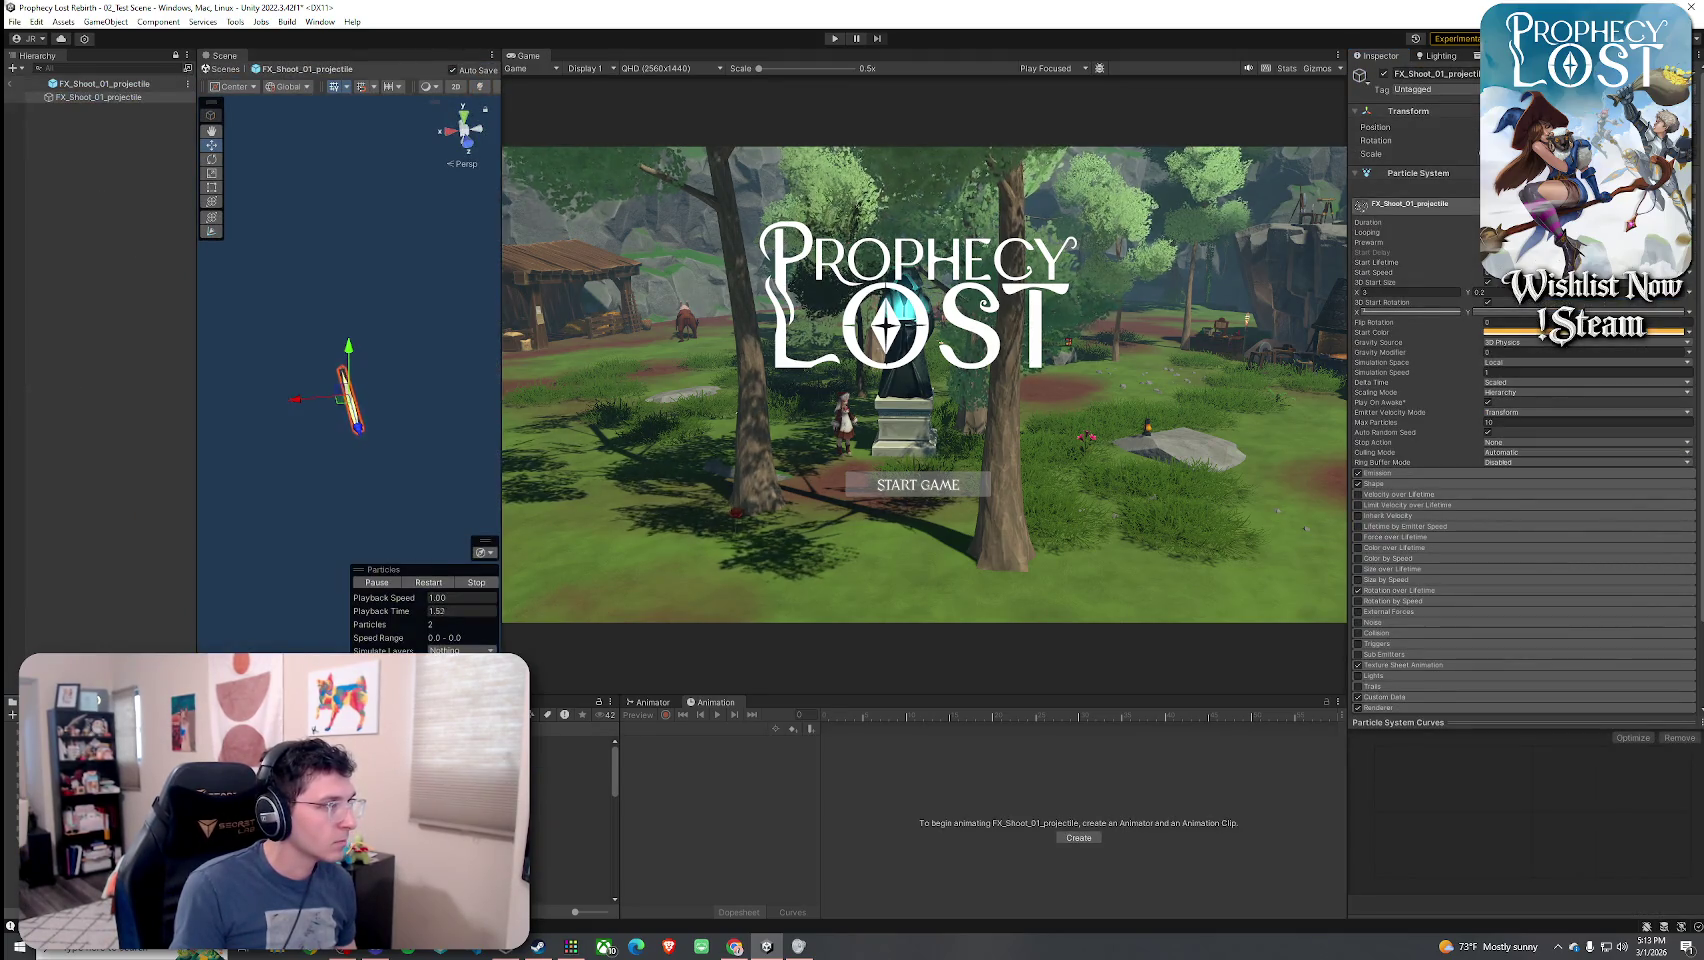
double_click(570, 848)
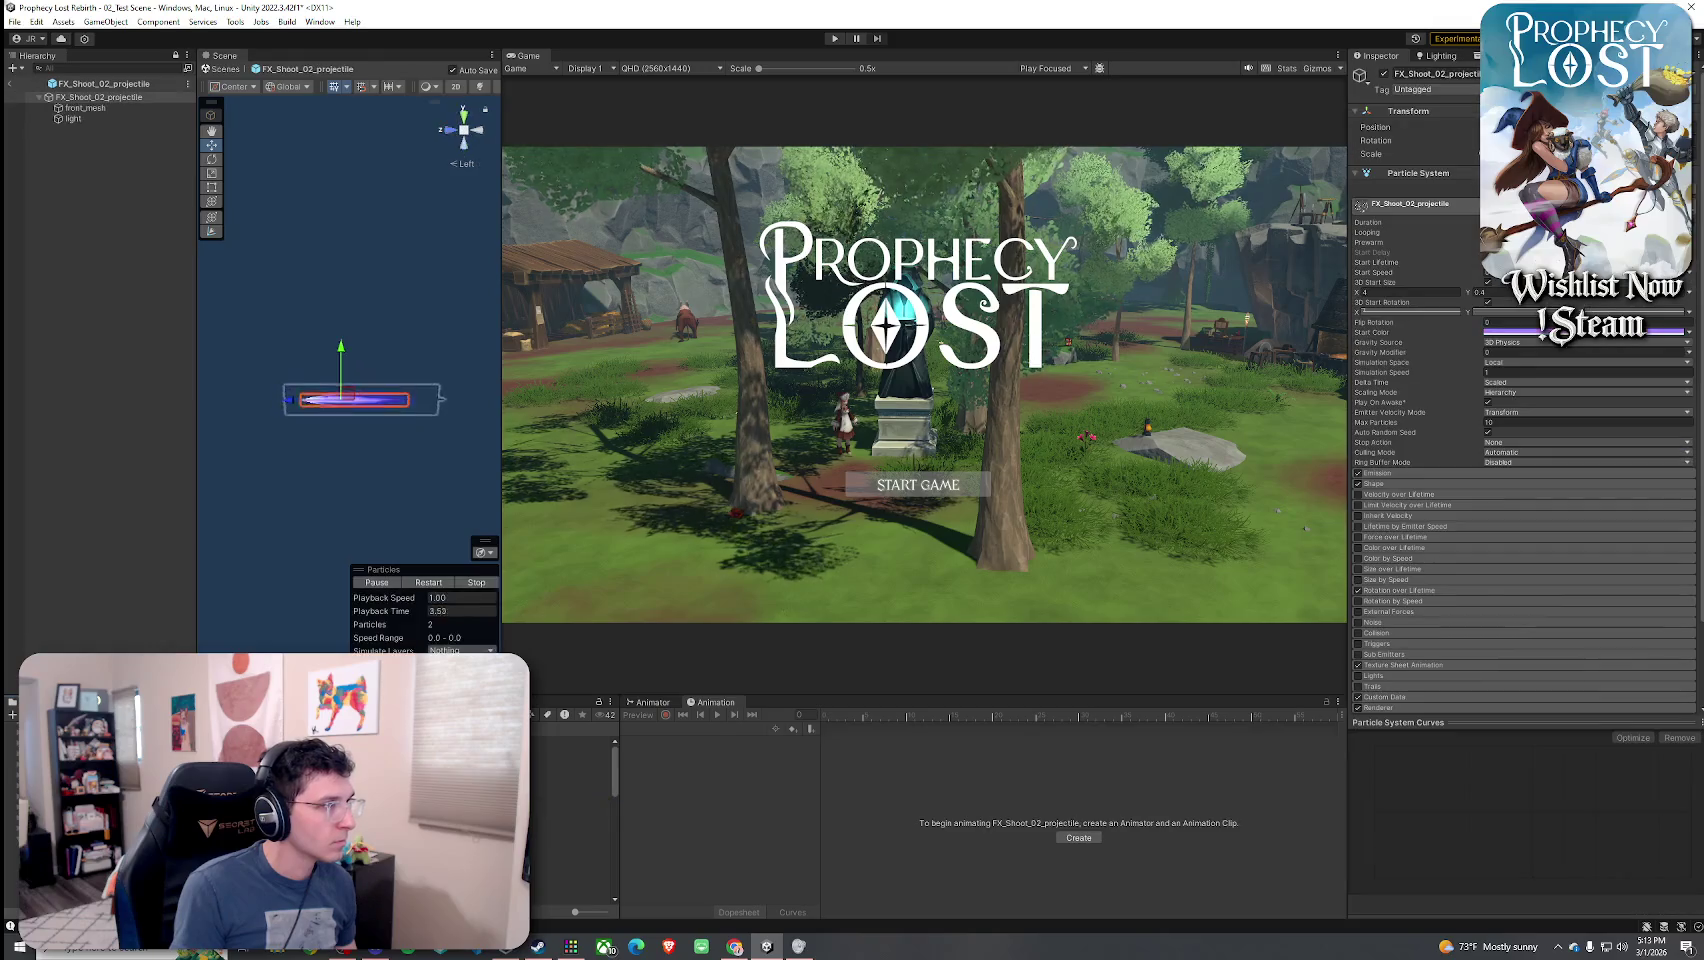
double_click(570, 880)
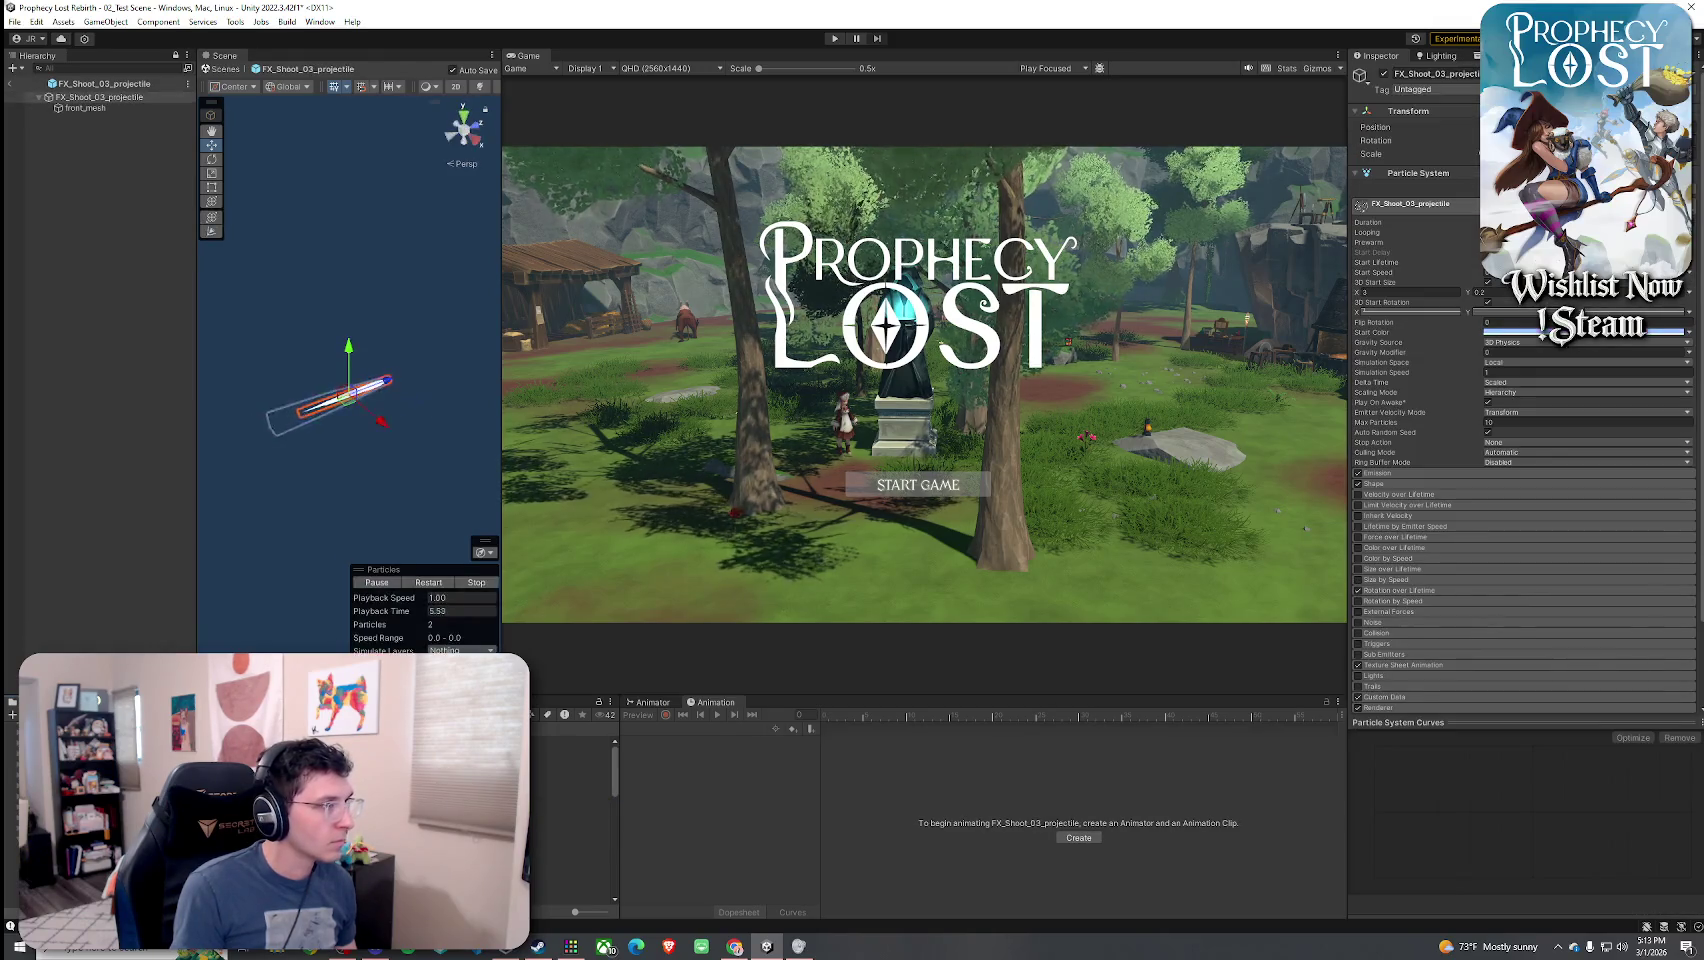
double_click(570, 896)
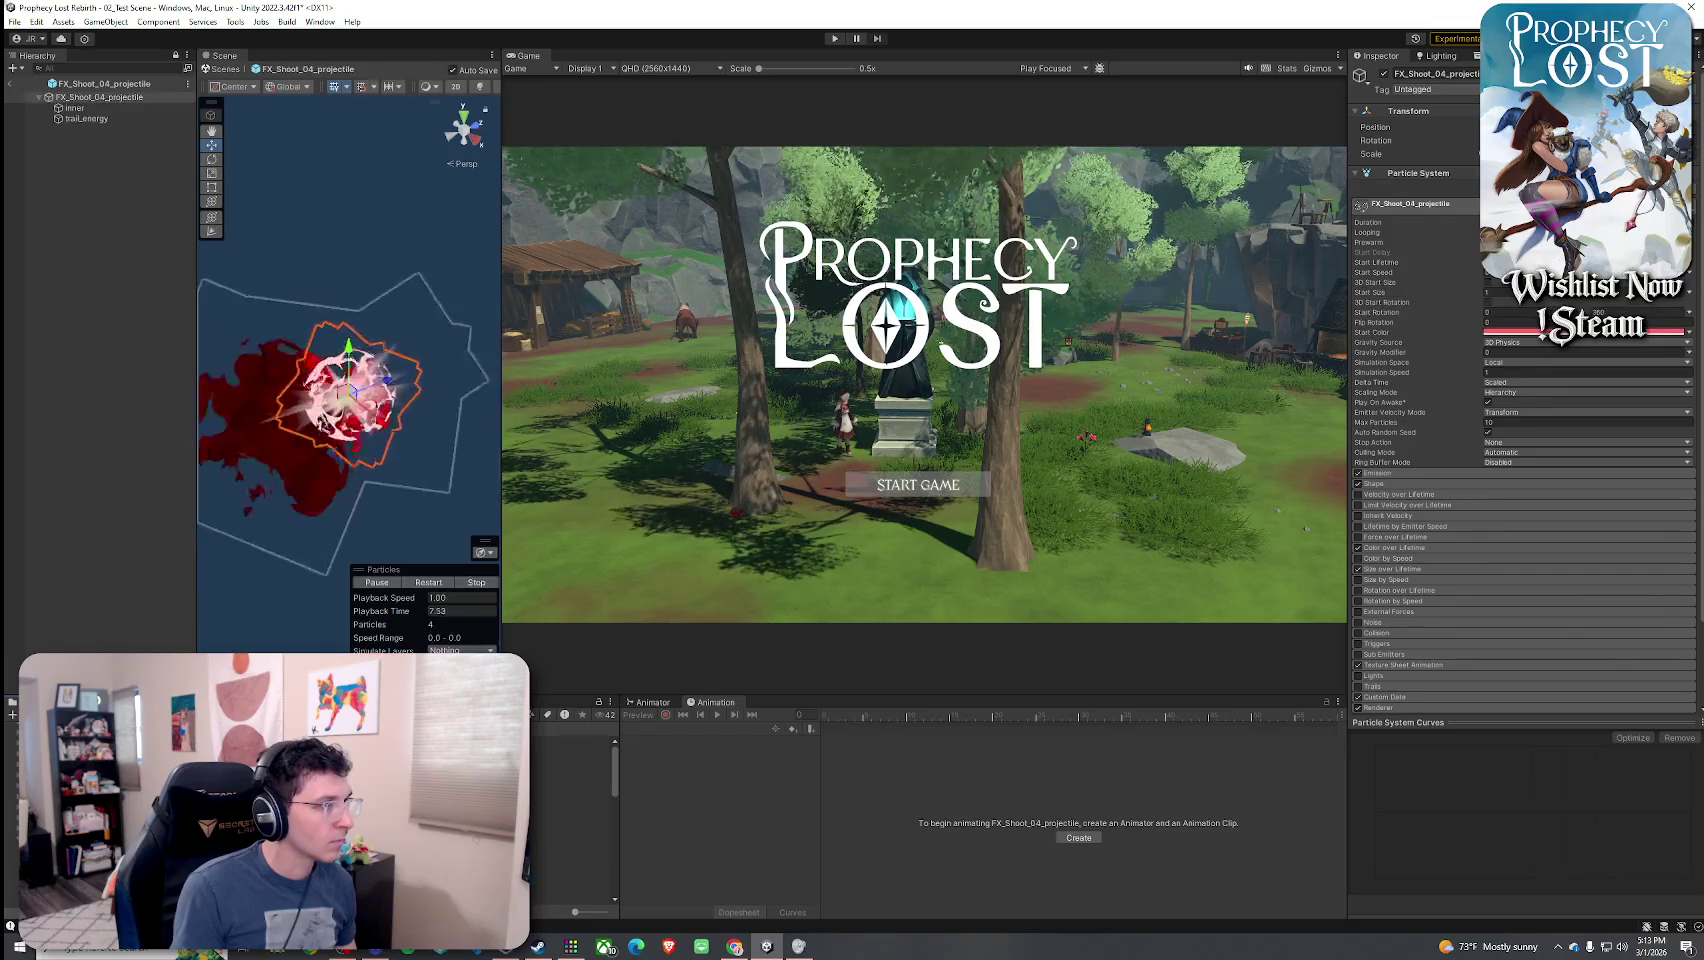
double_click(570, 912)
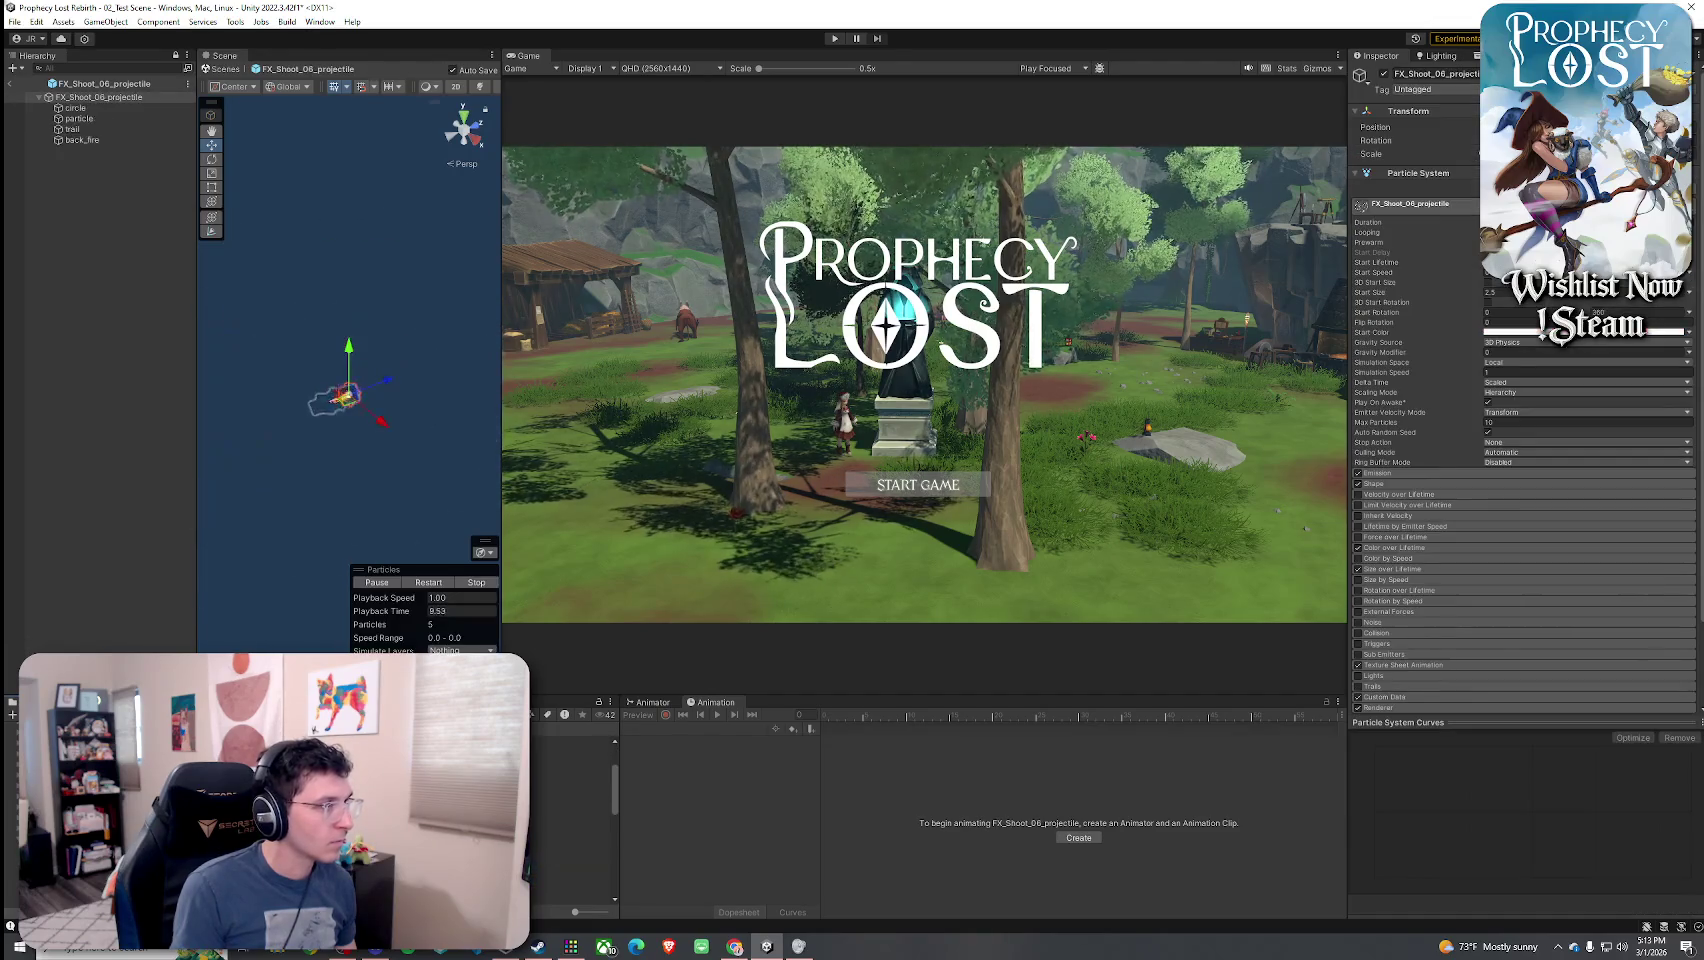
double_click(570, 912)
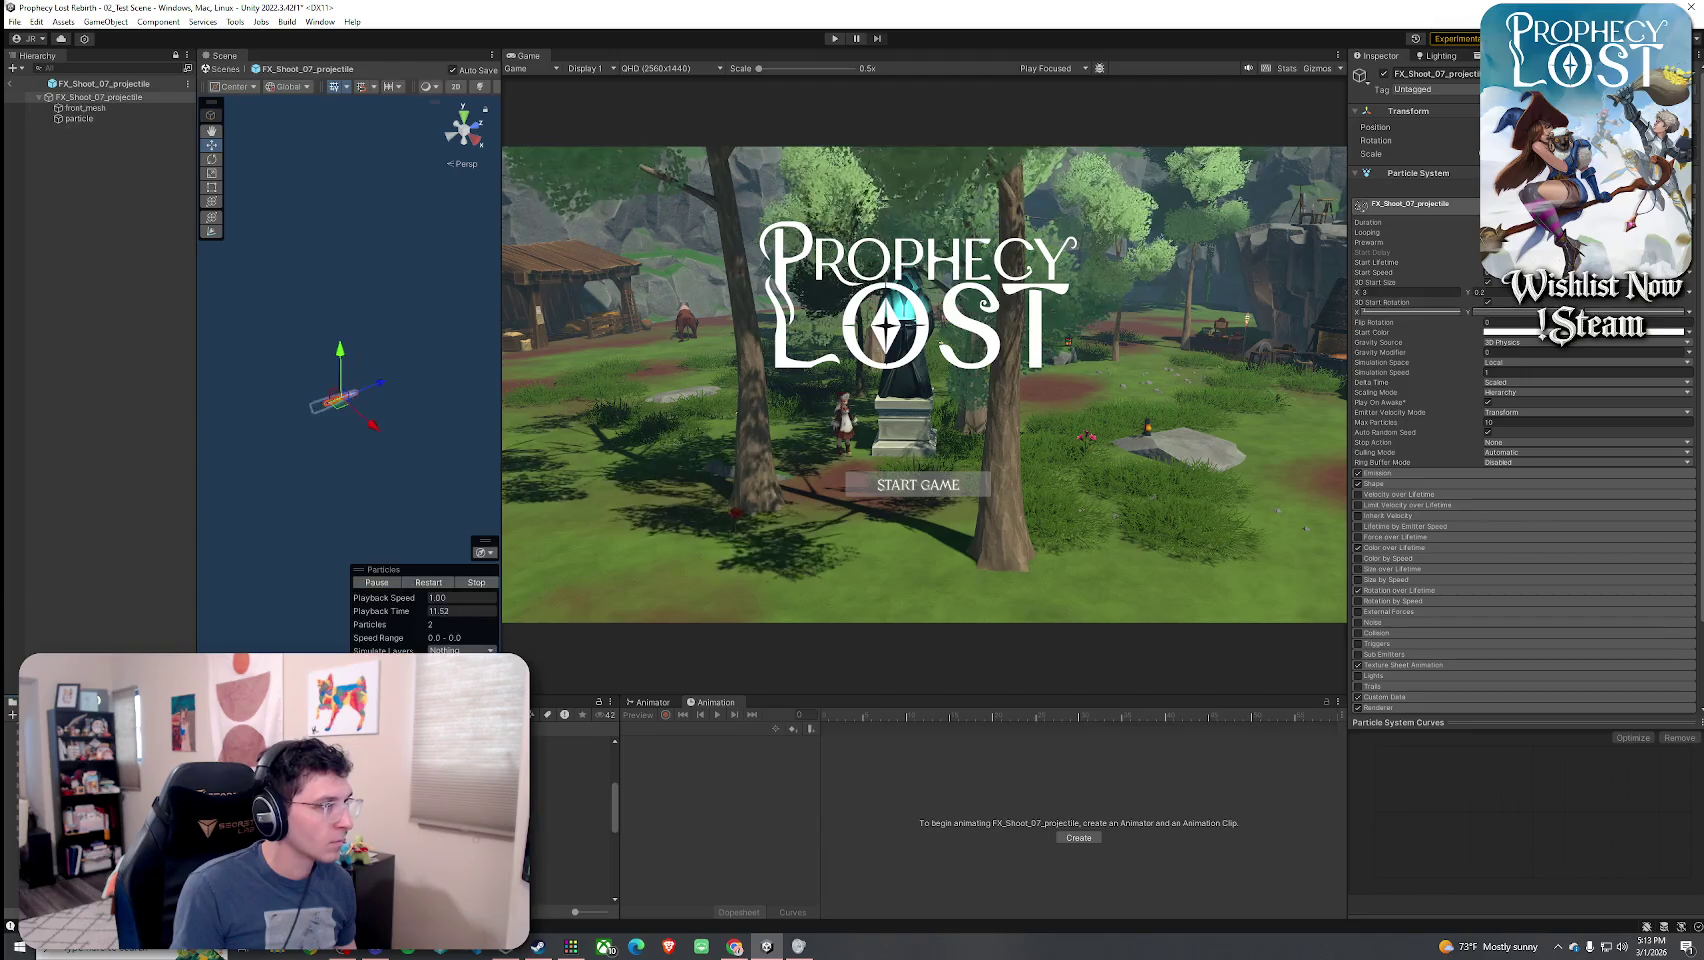
left_click_drag(310, 400, 314, 385)
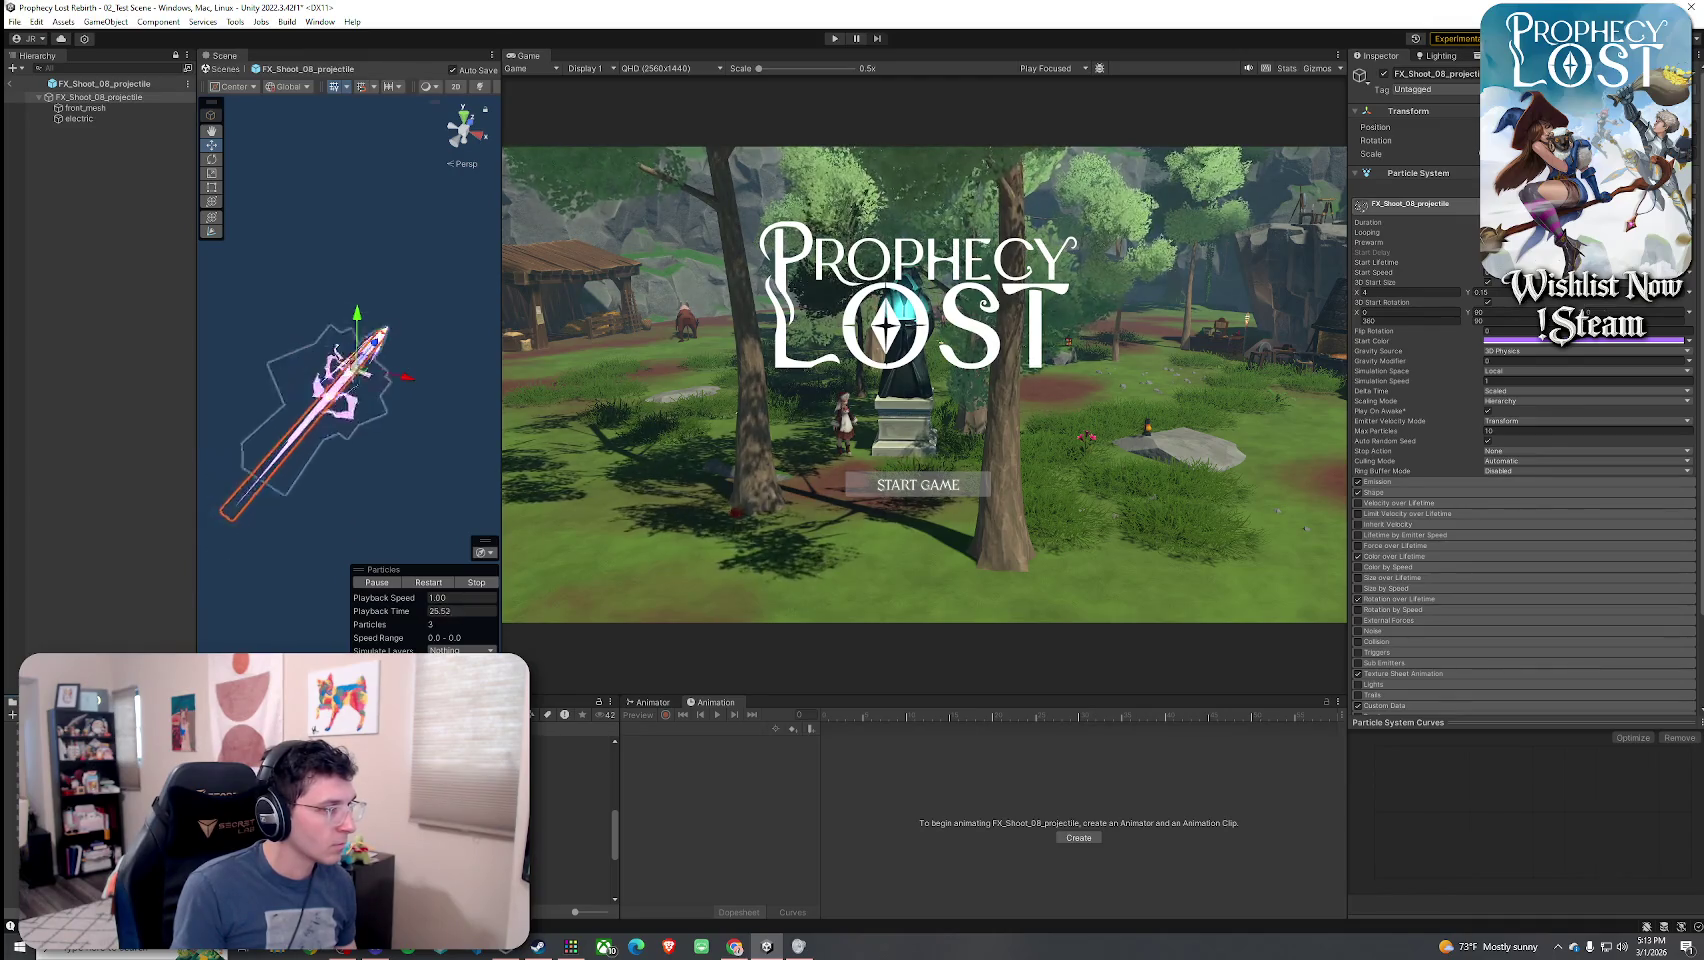
left_click_drag(353, 482, 632, 477)
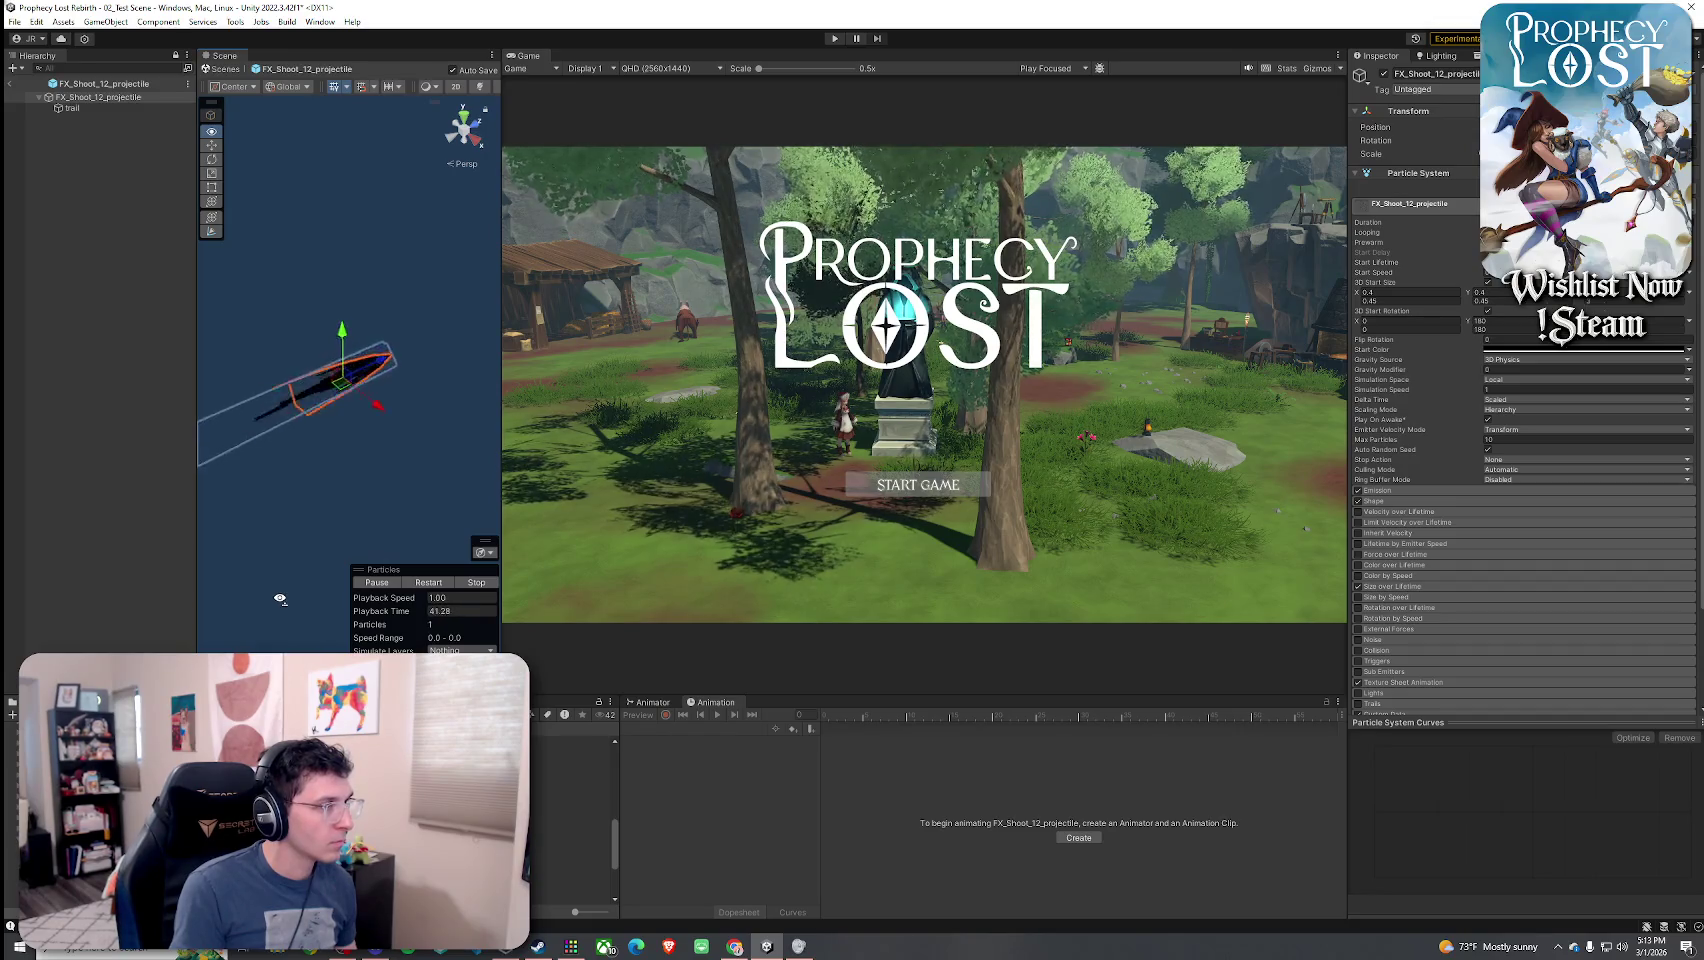
left_click_drag(280, 599, 310, 600)
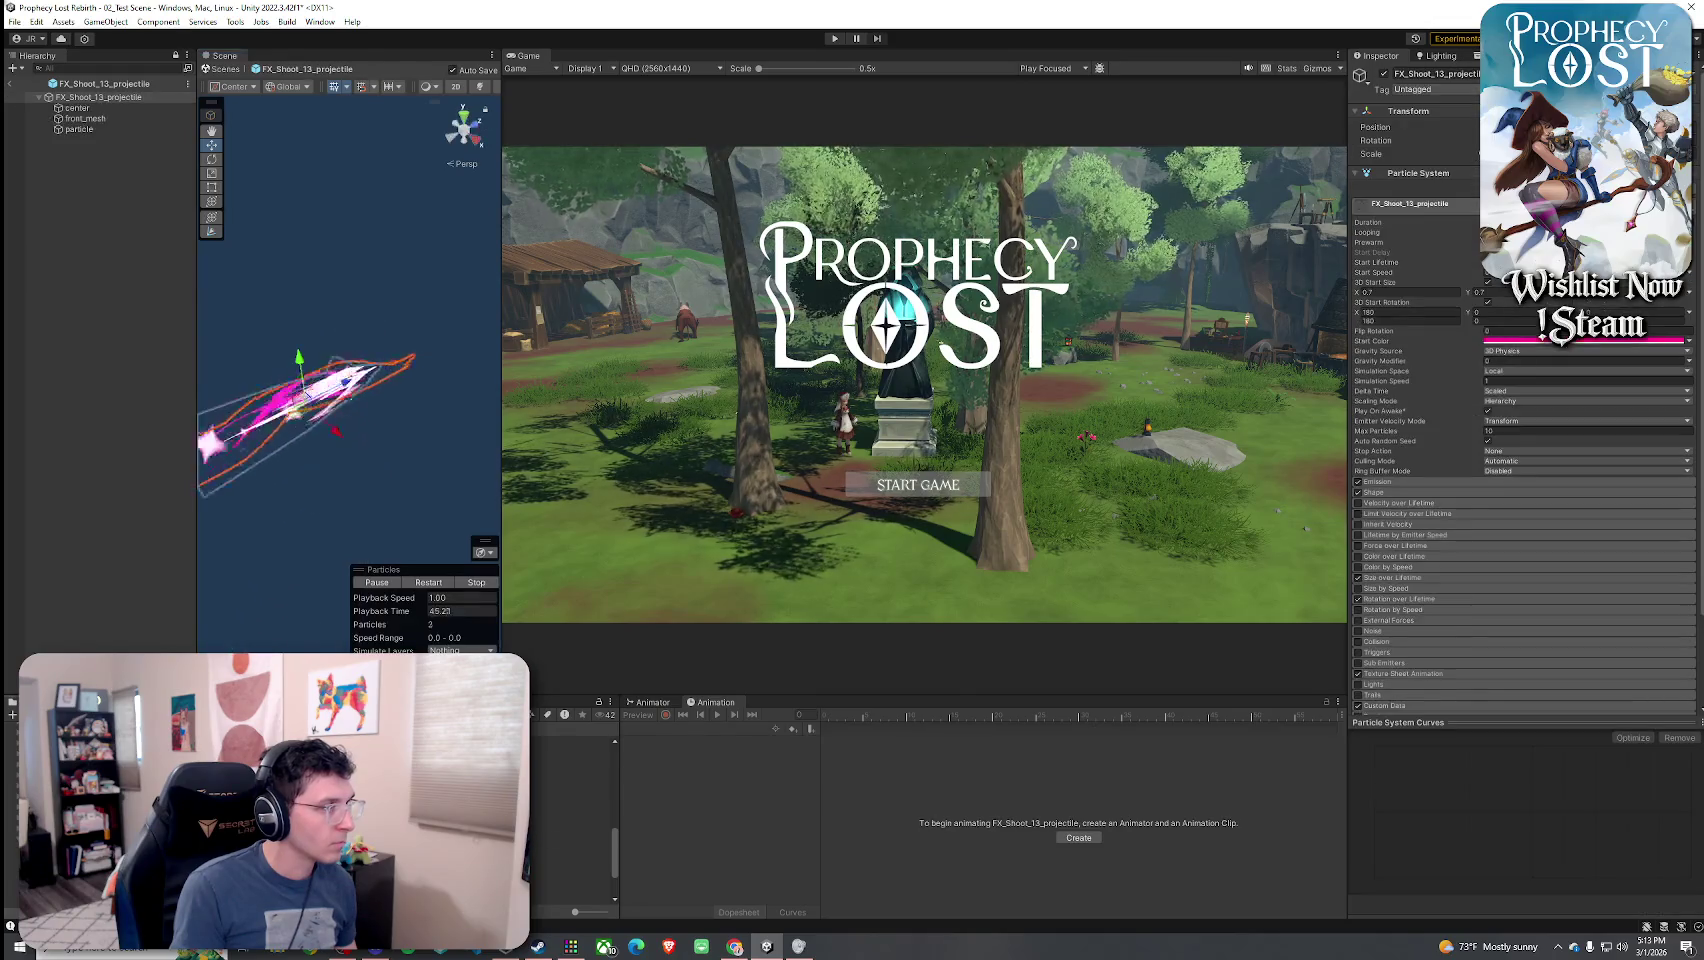
left_click_drag(302, 619, 266, 617)
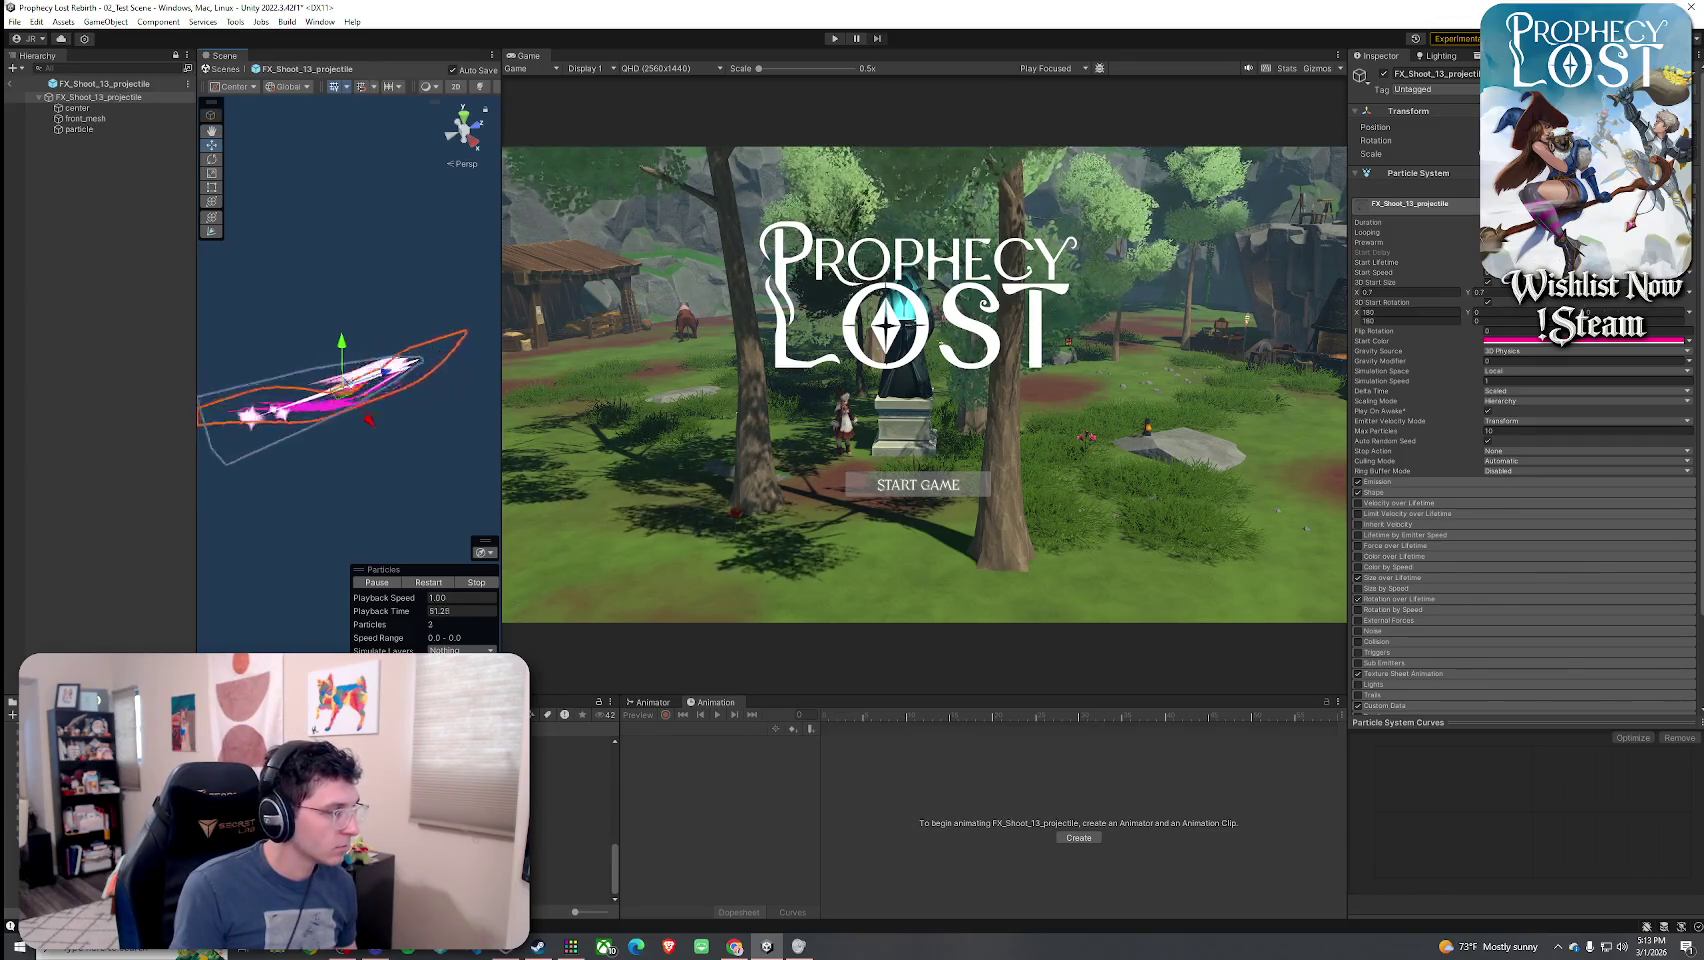
- Preview the FX_Shoot_14, 15 and 16 projectile prefabs, orbiting around each
double_click(570, 804)
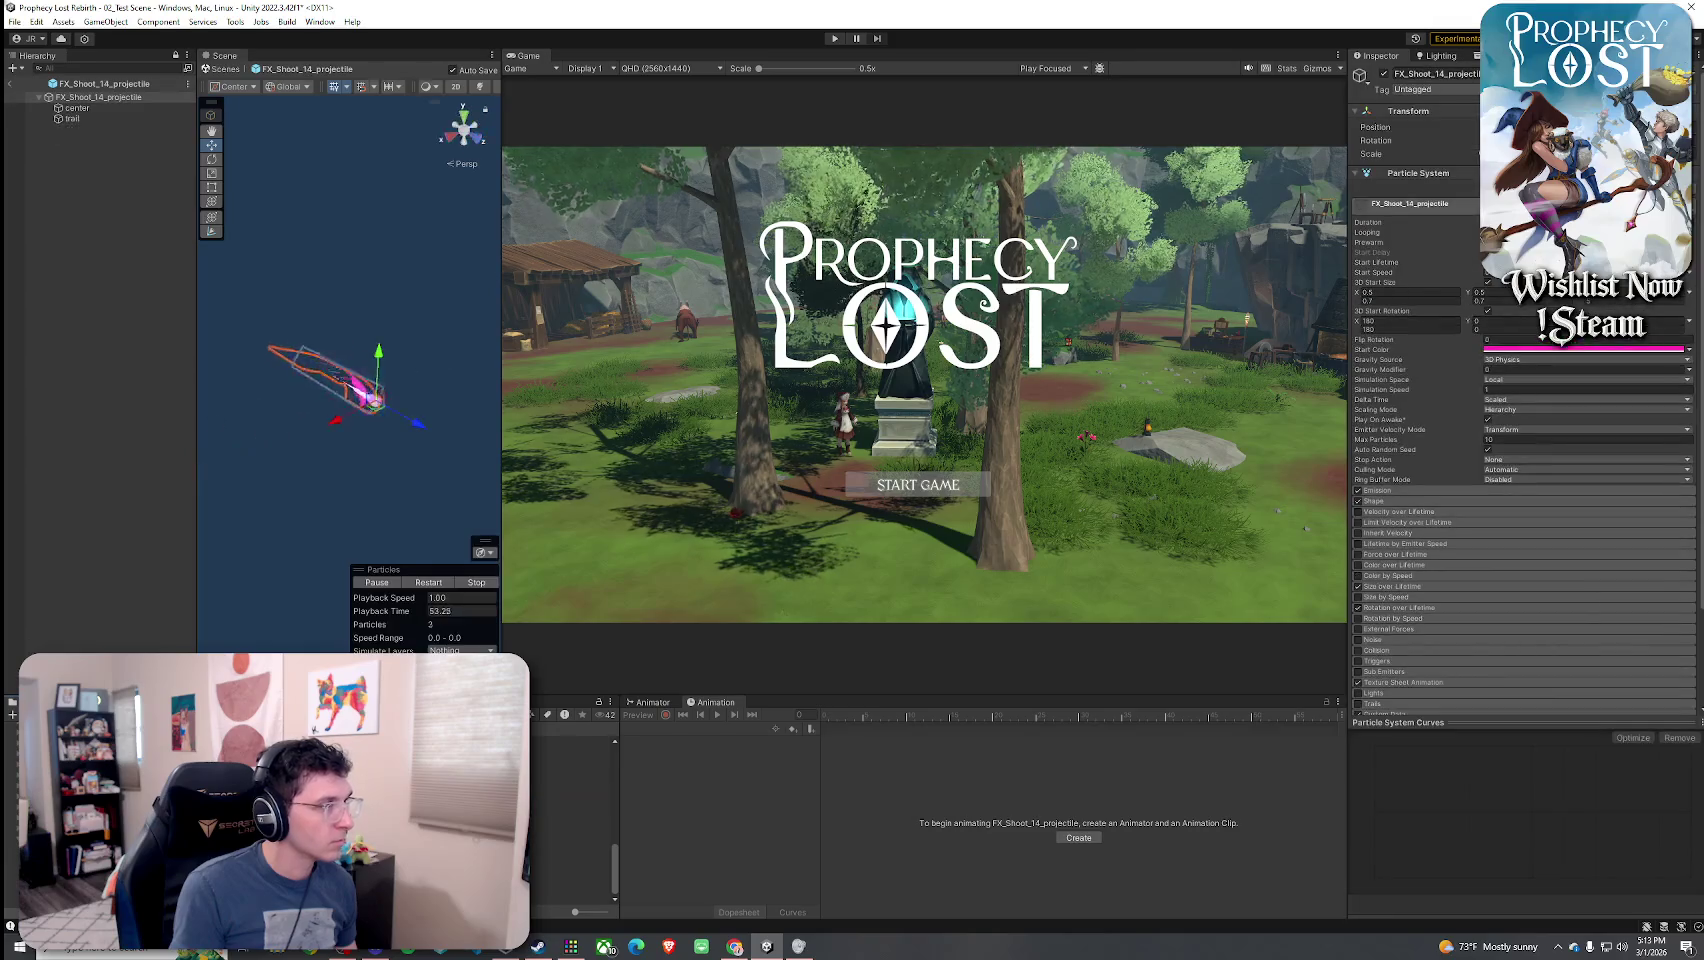
left_click_drag(334, 584, 690, 582)
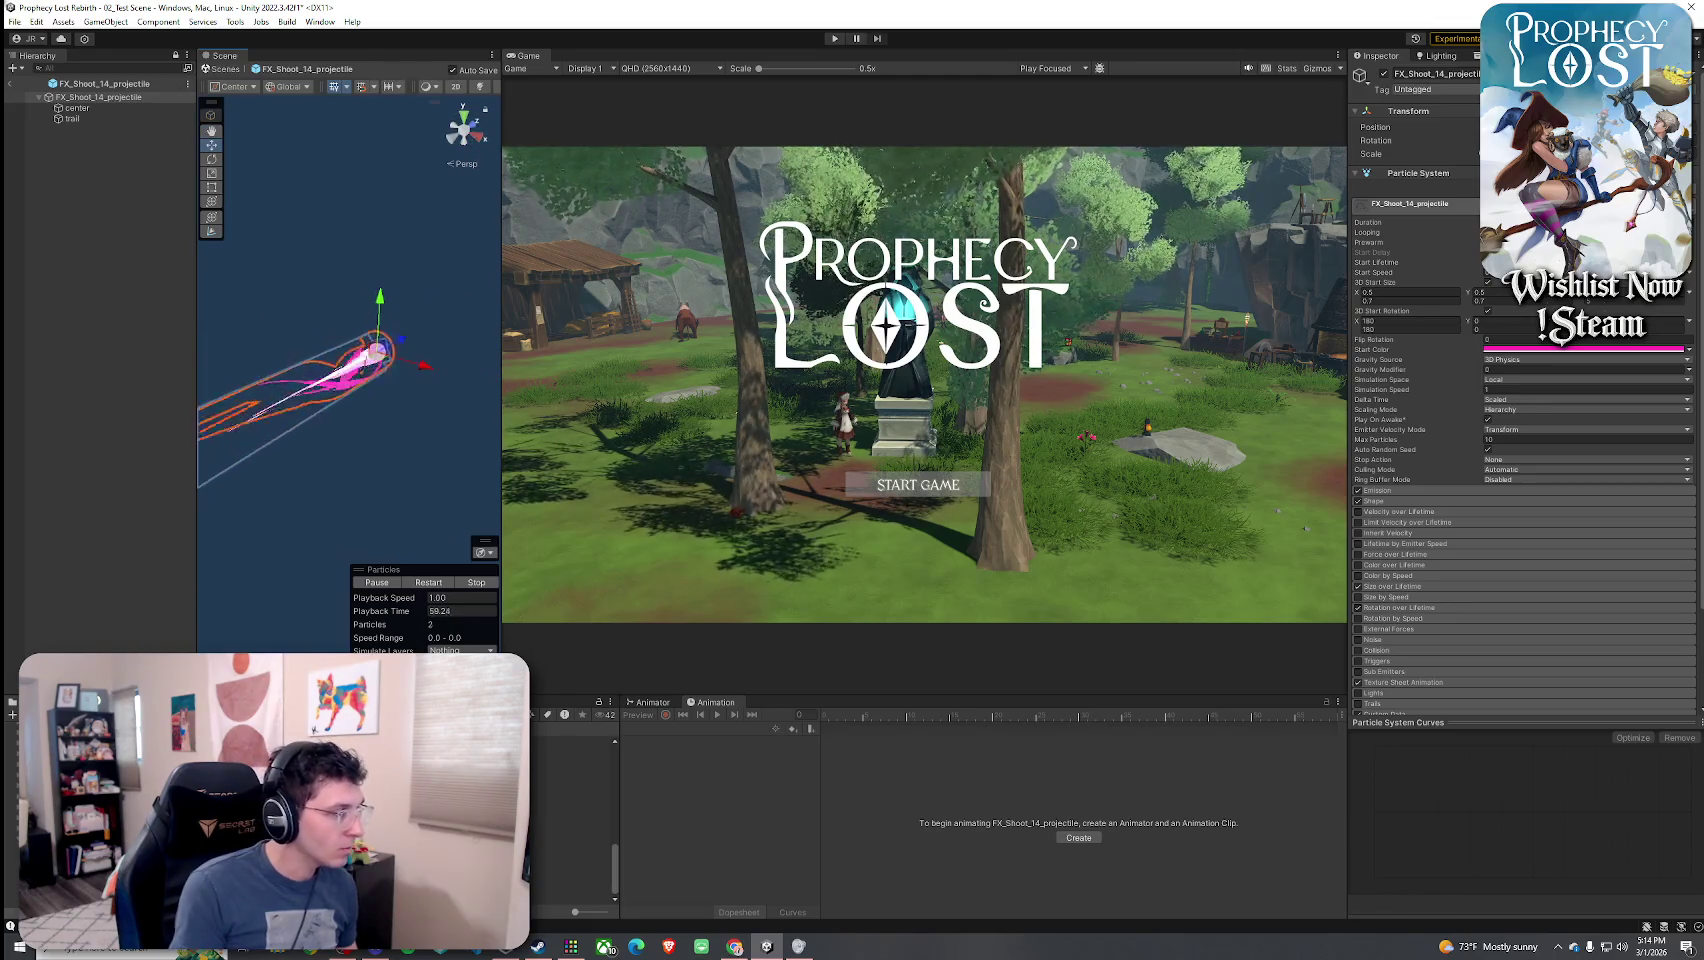
key("Down")
key("Return")
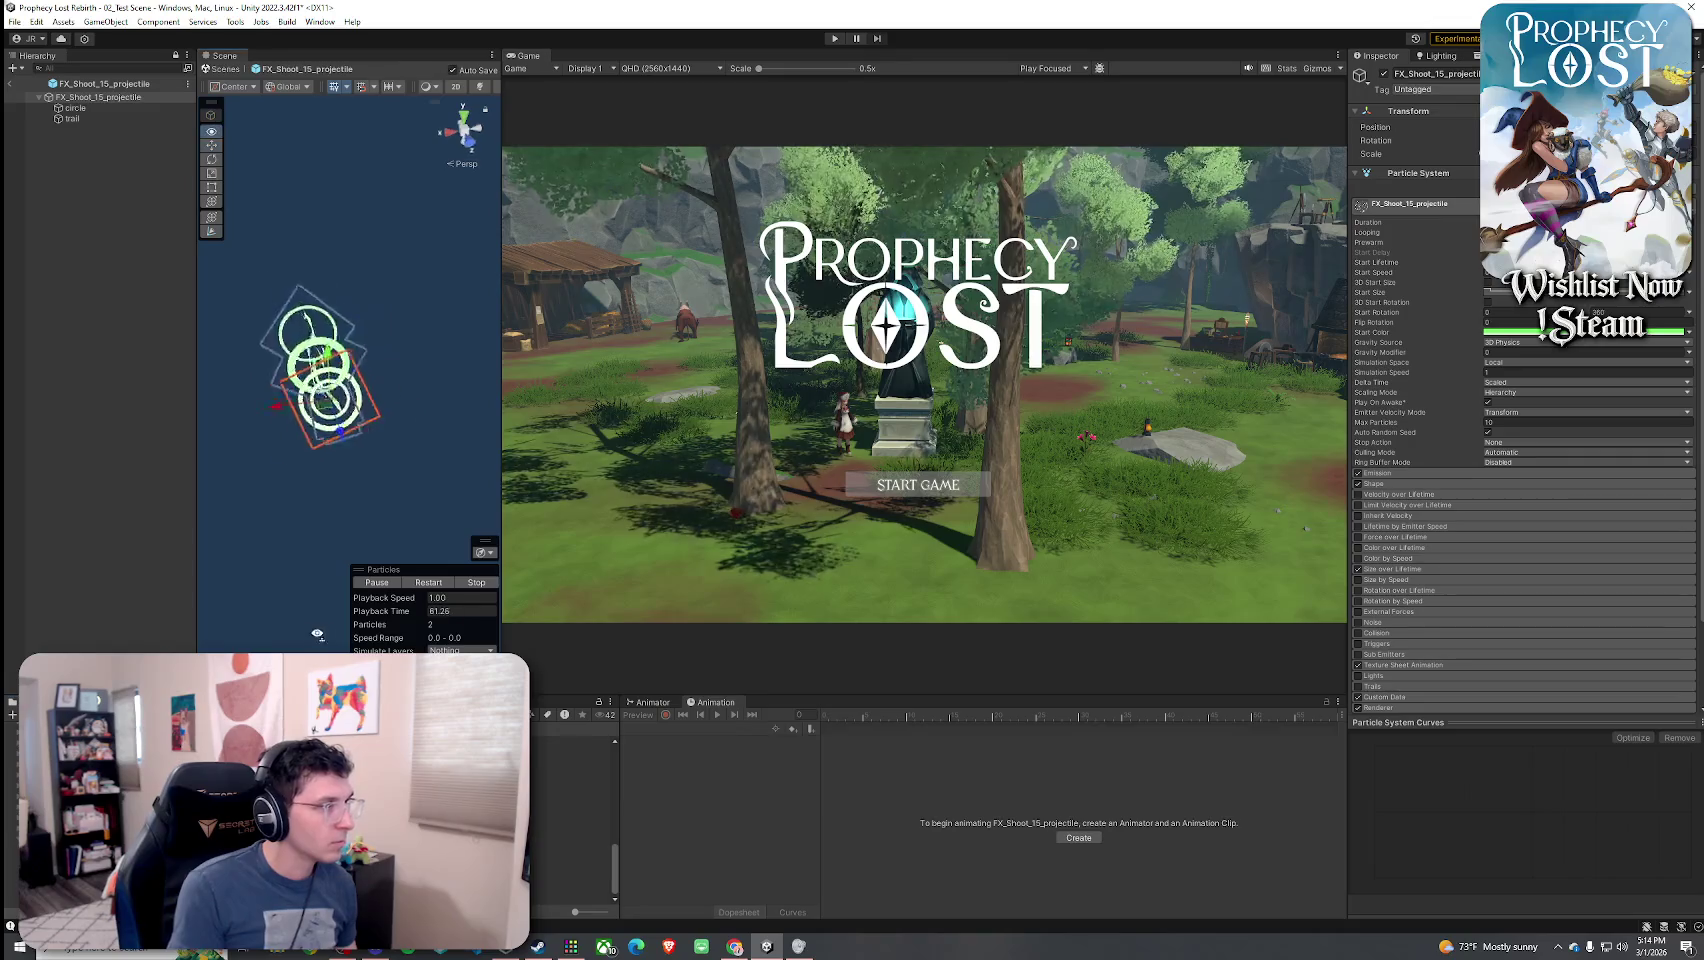
left_click_drag(317, 634, 832, 628)
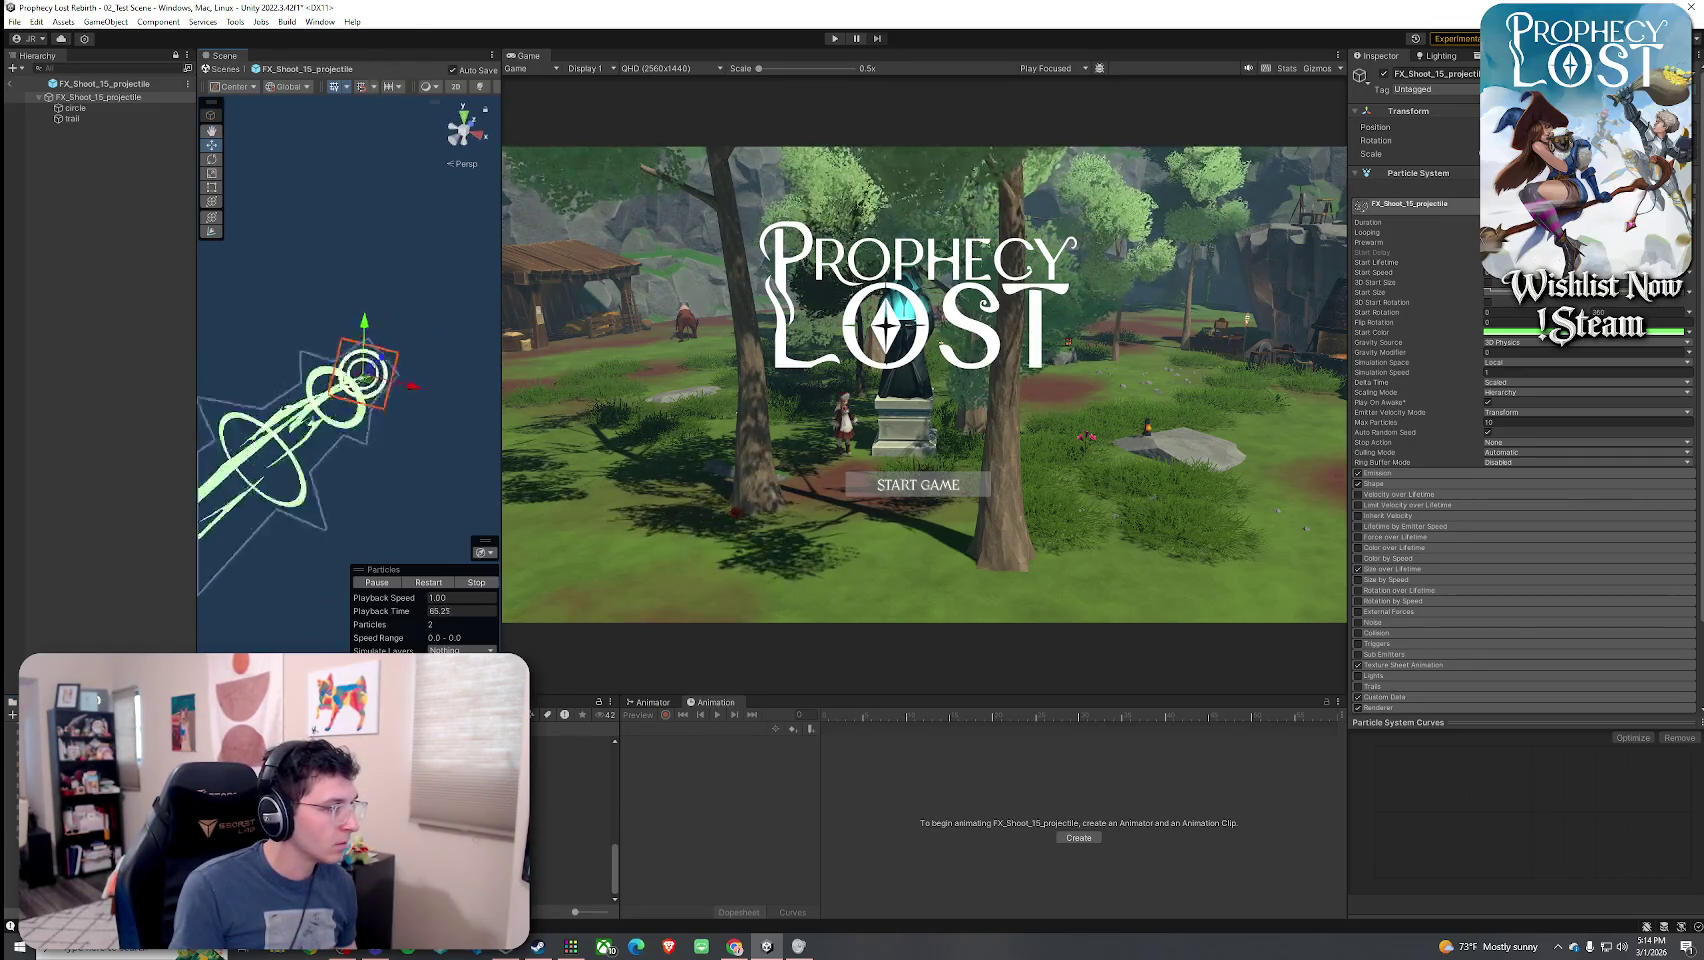
key("Down")
key("Return")
left_click_drag(248, 634, 572, 634)
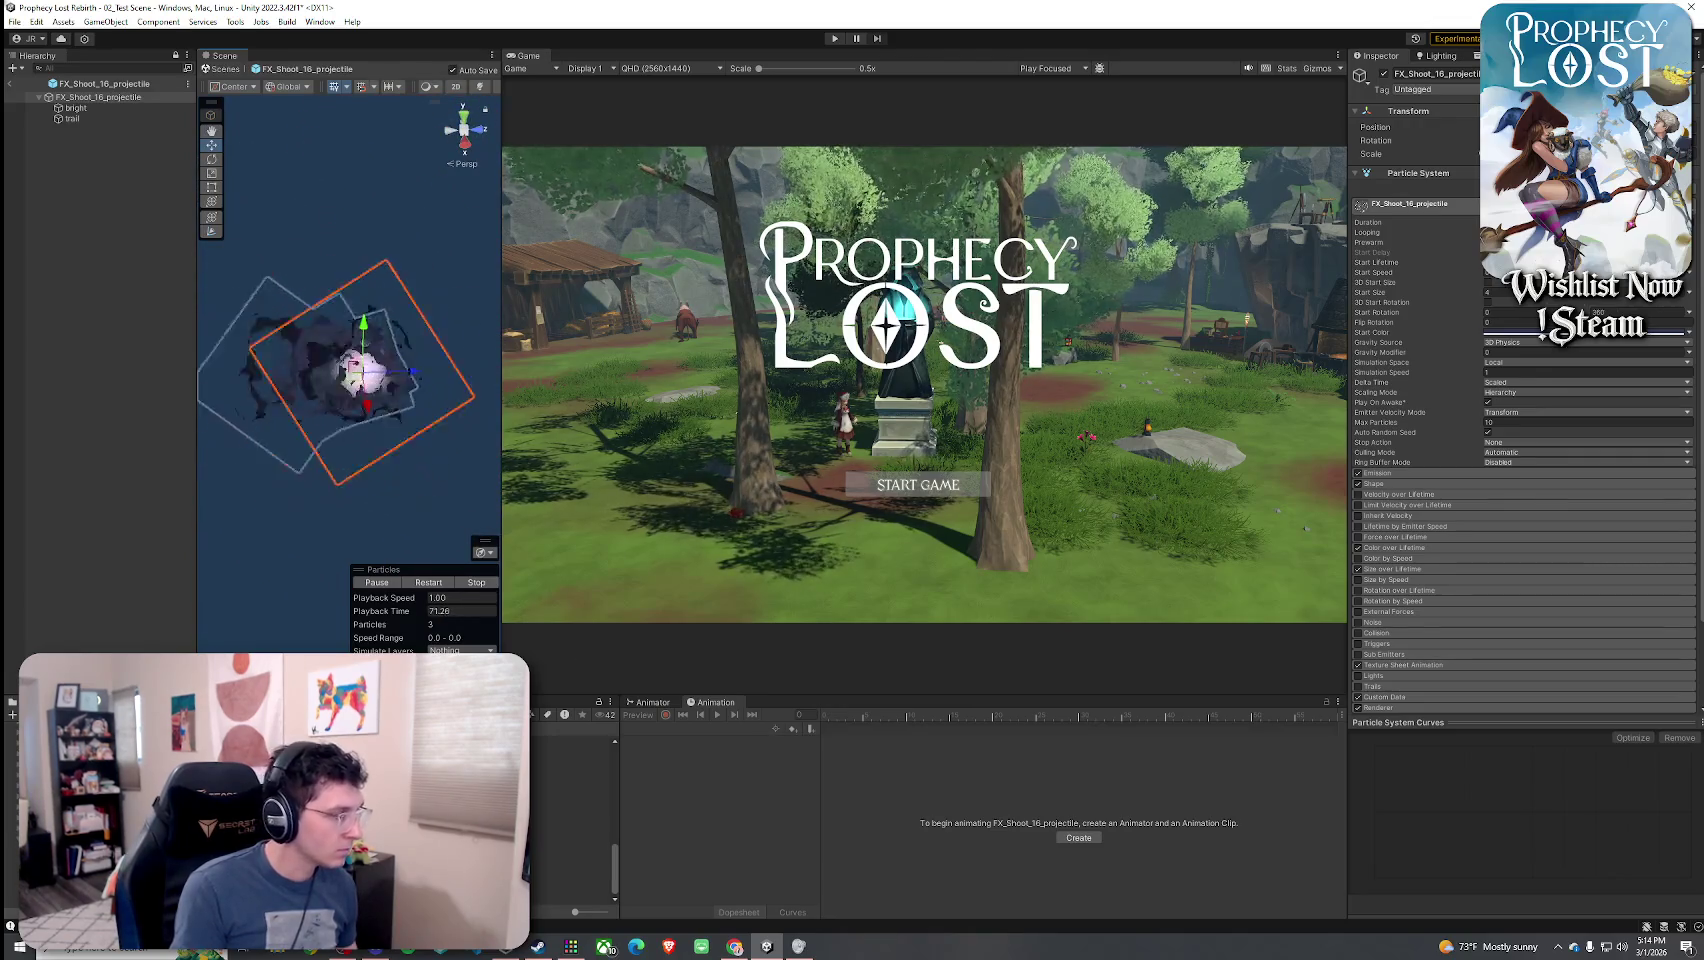
- Preview the Stylized Shoot & Hit Arrow, Ice, Kunai and Laser_01 projectiles, then reopen FX_Shoot_01_projectile
left_click(300, 800)
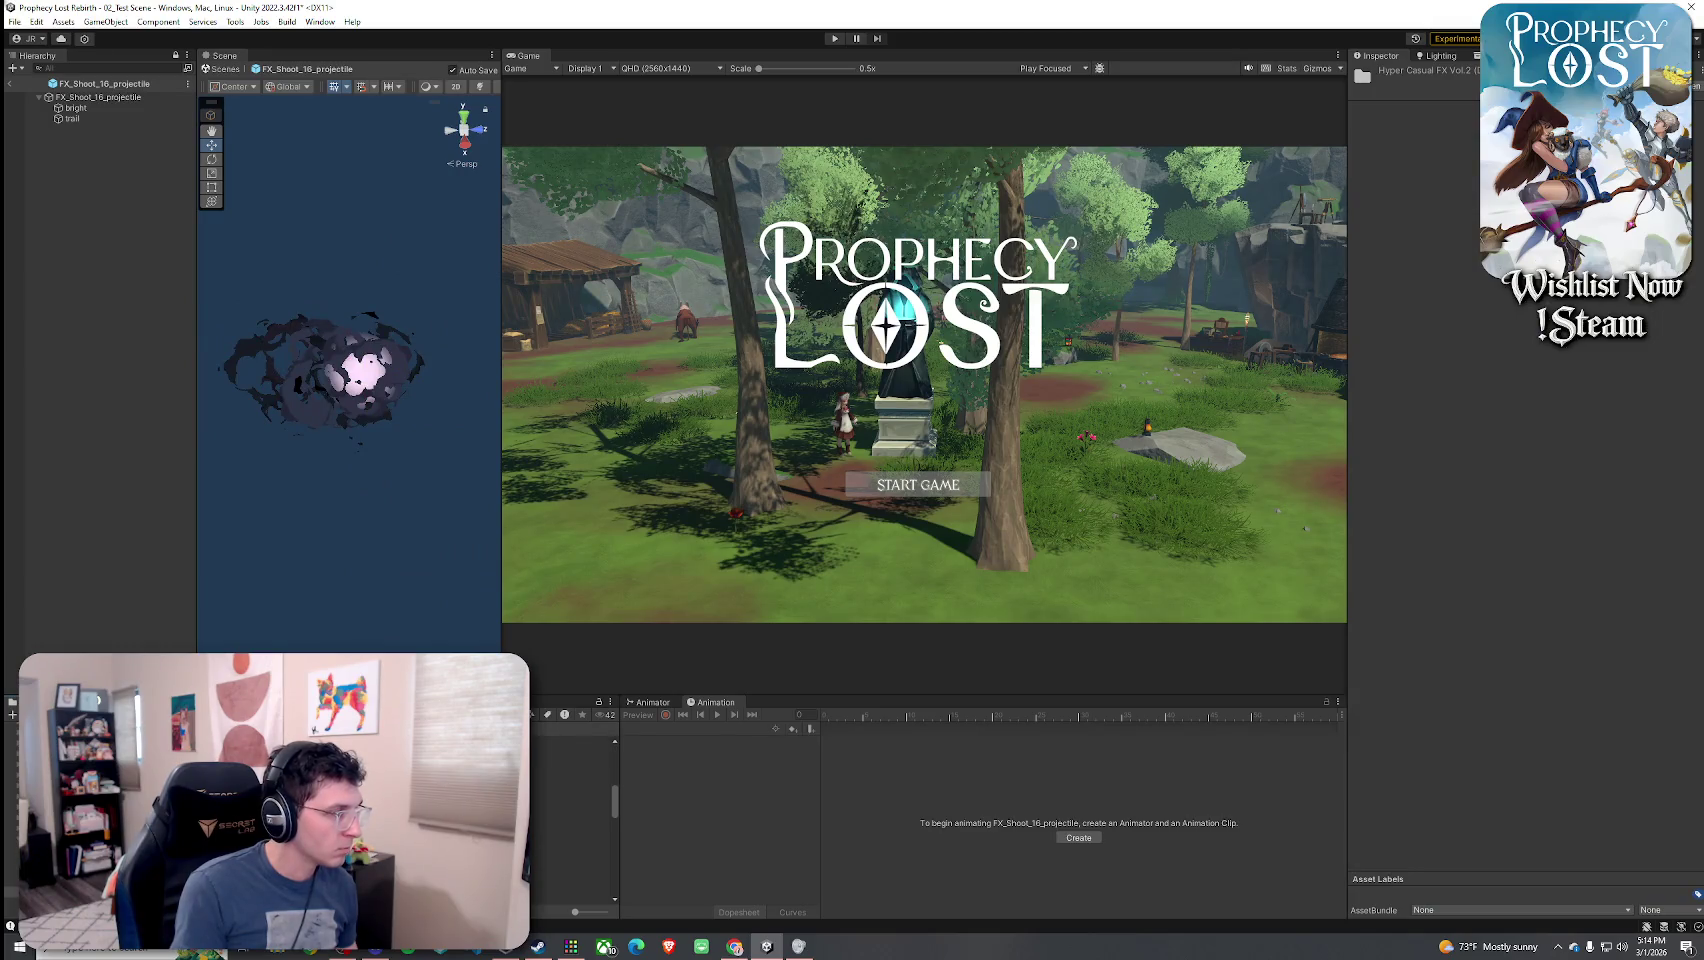
left_click(575, 785)
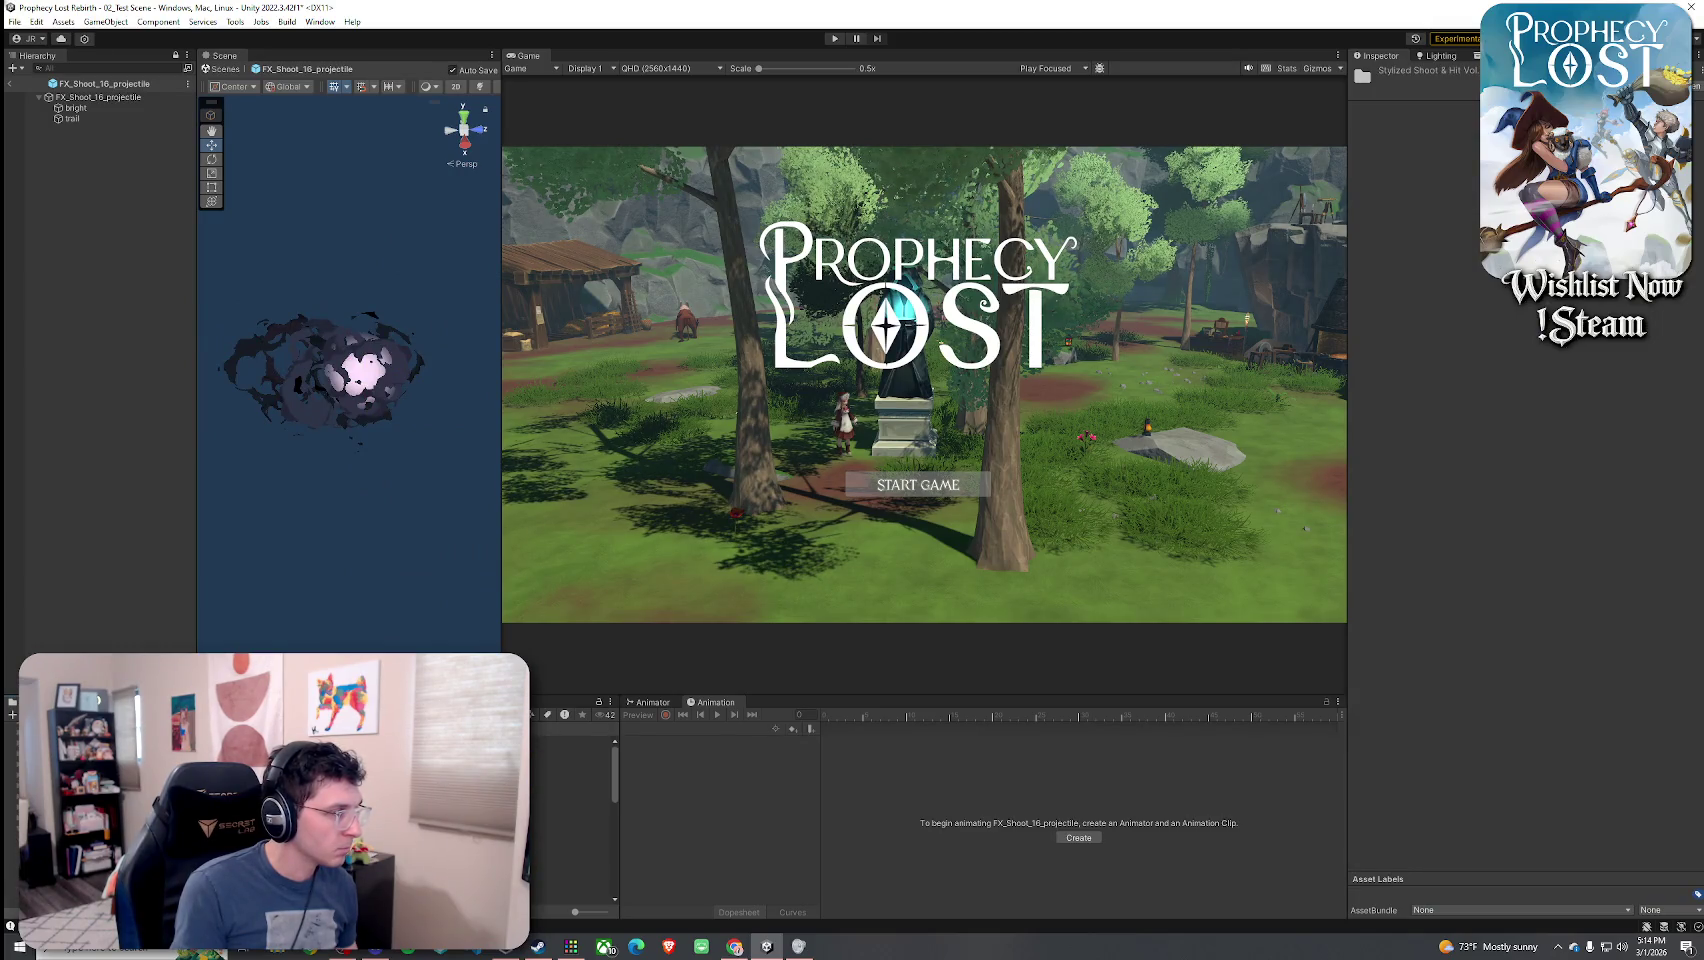
double_click(571, 774)
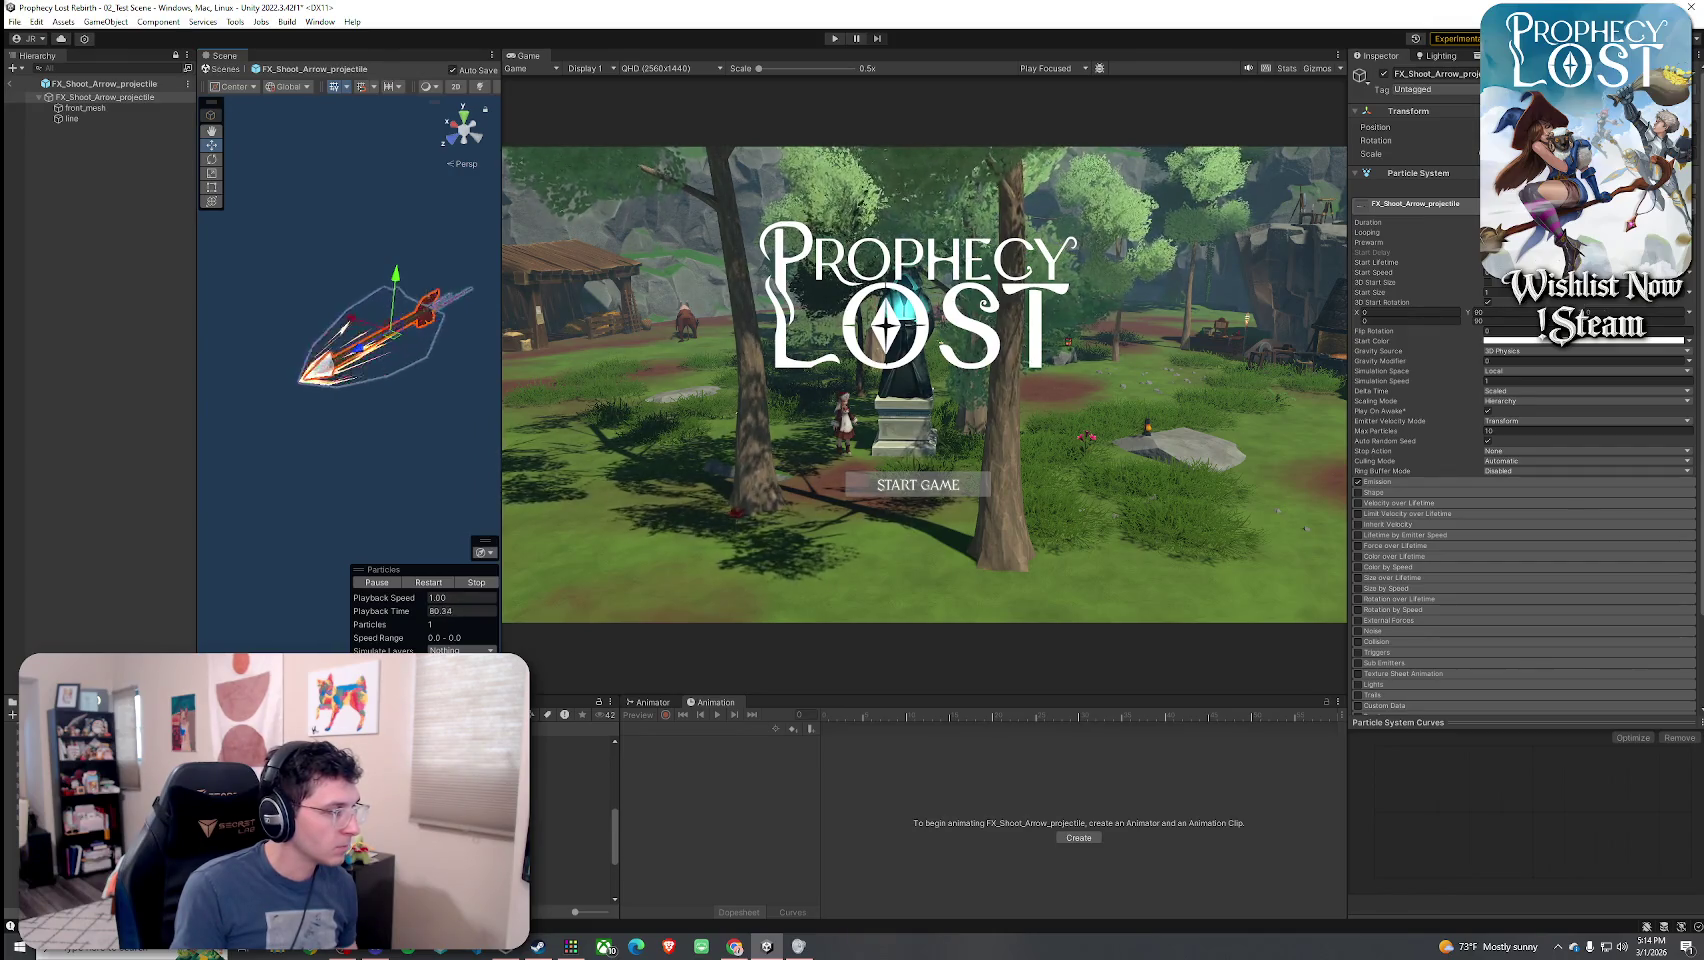
double_click(571, 774)
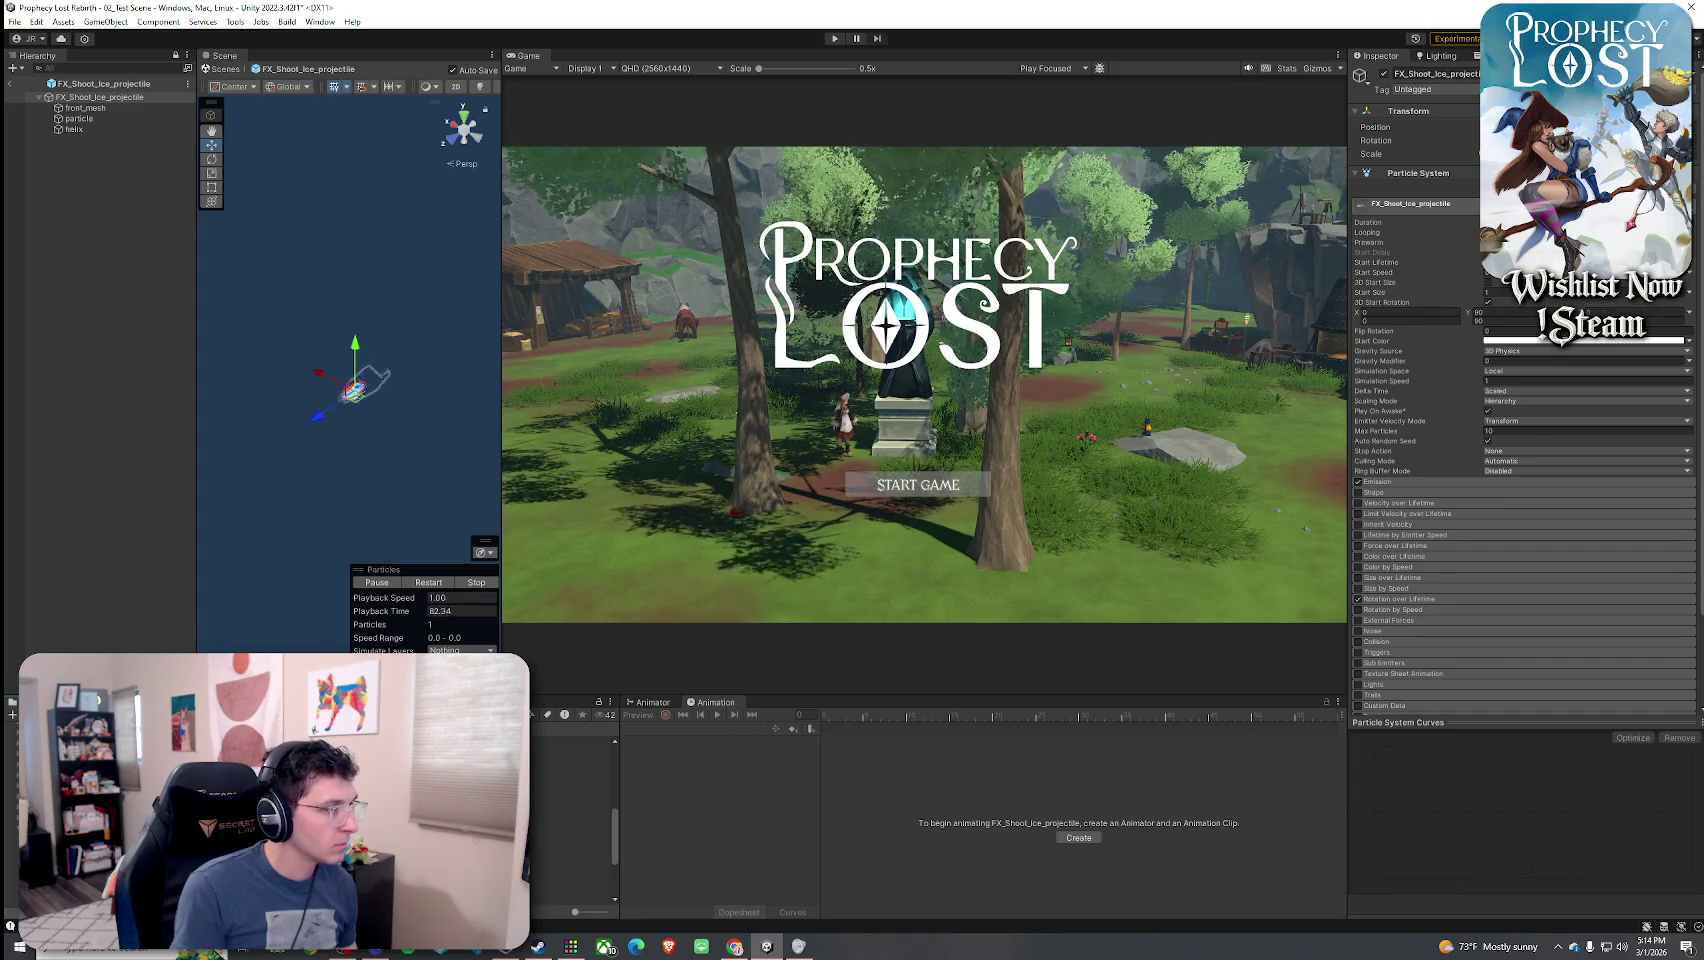
double_click(571, 844)
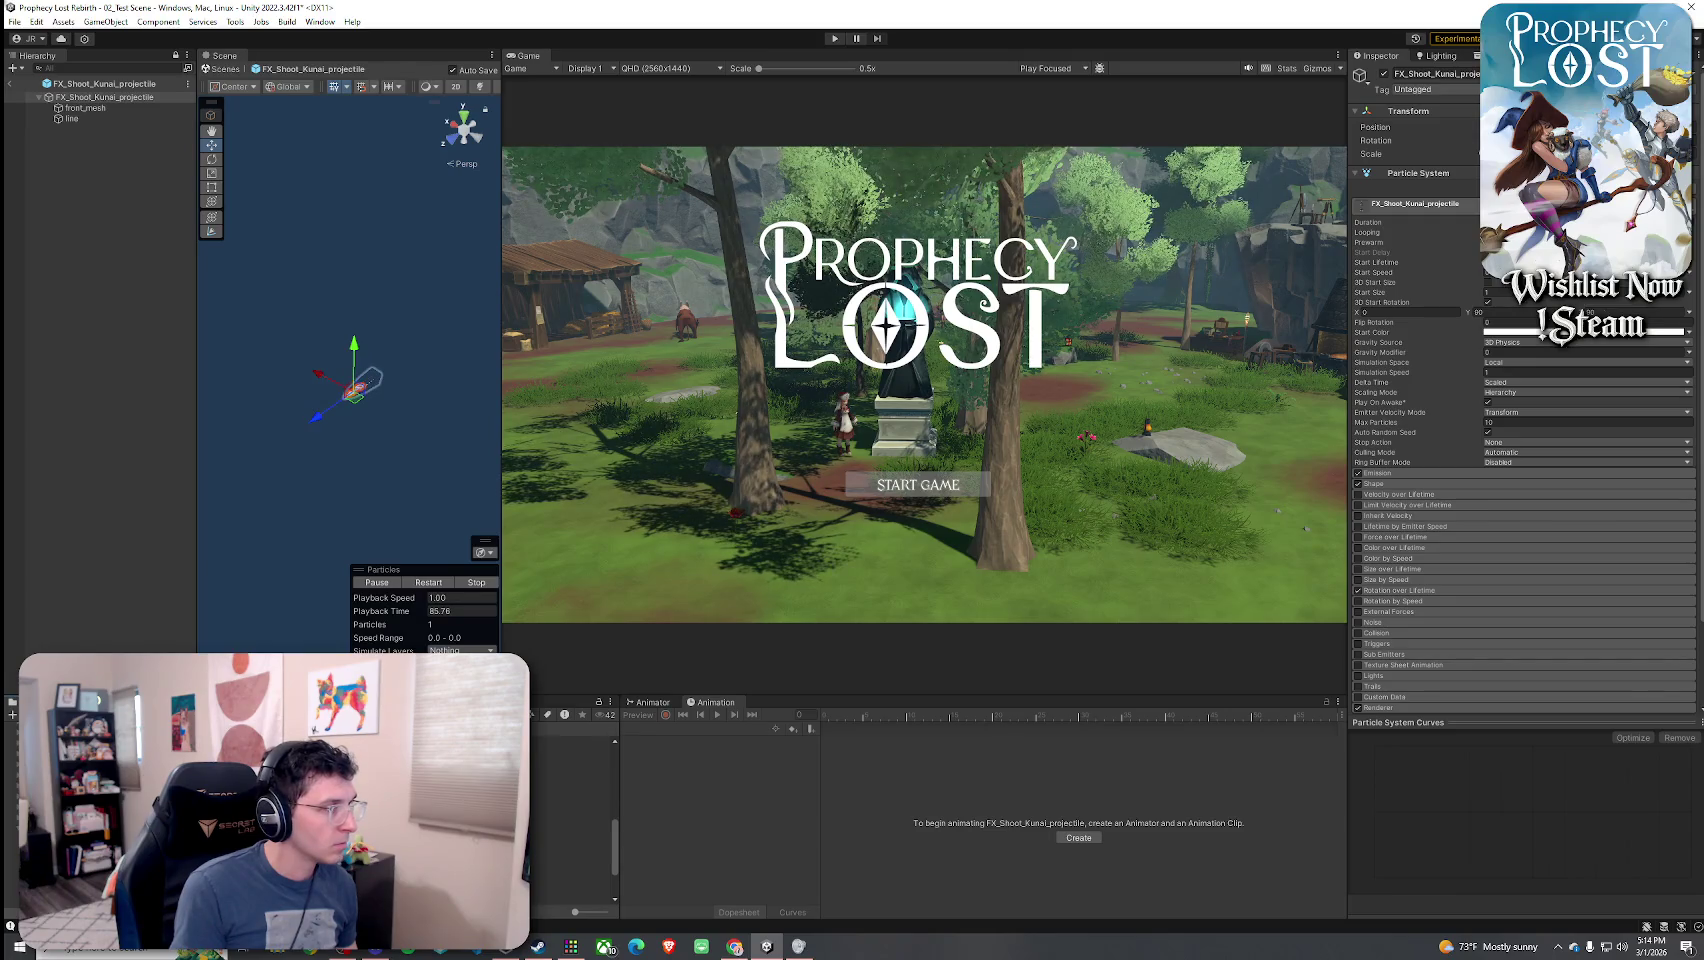
double_click(571, 879)
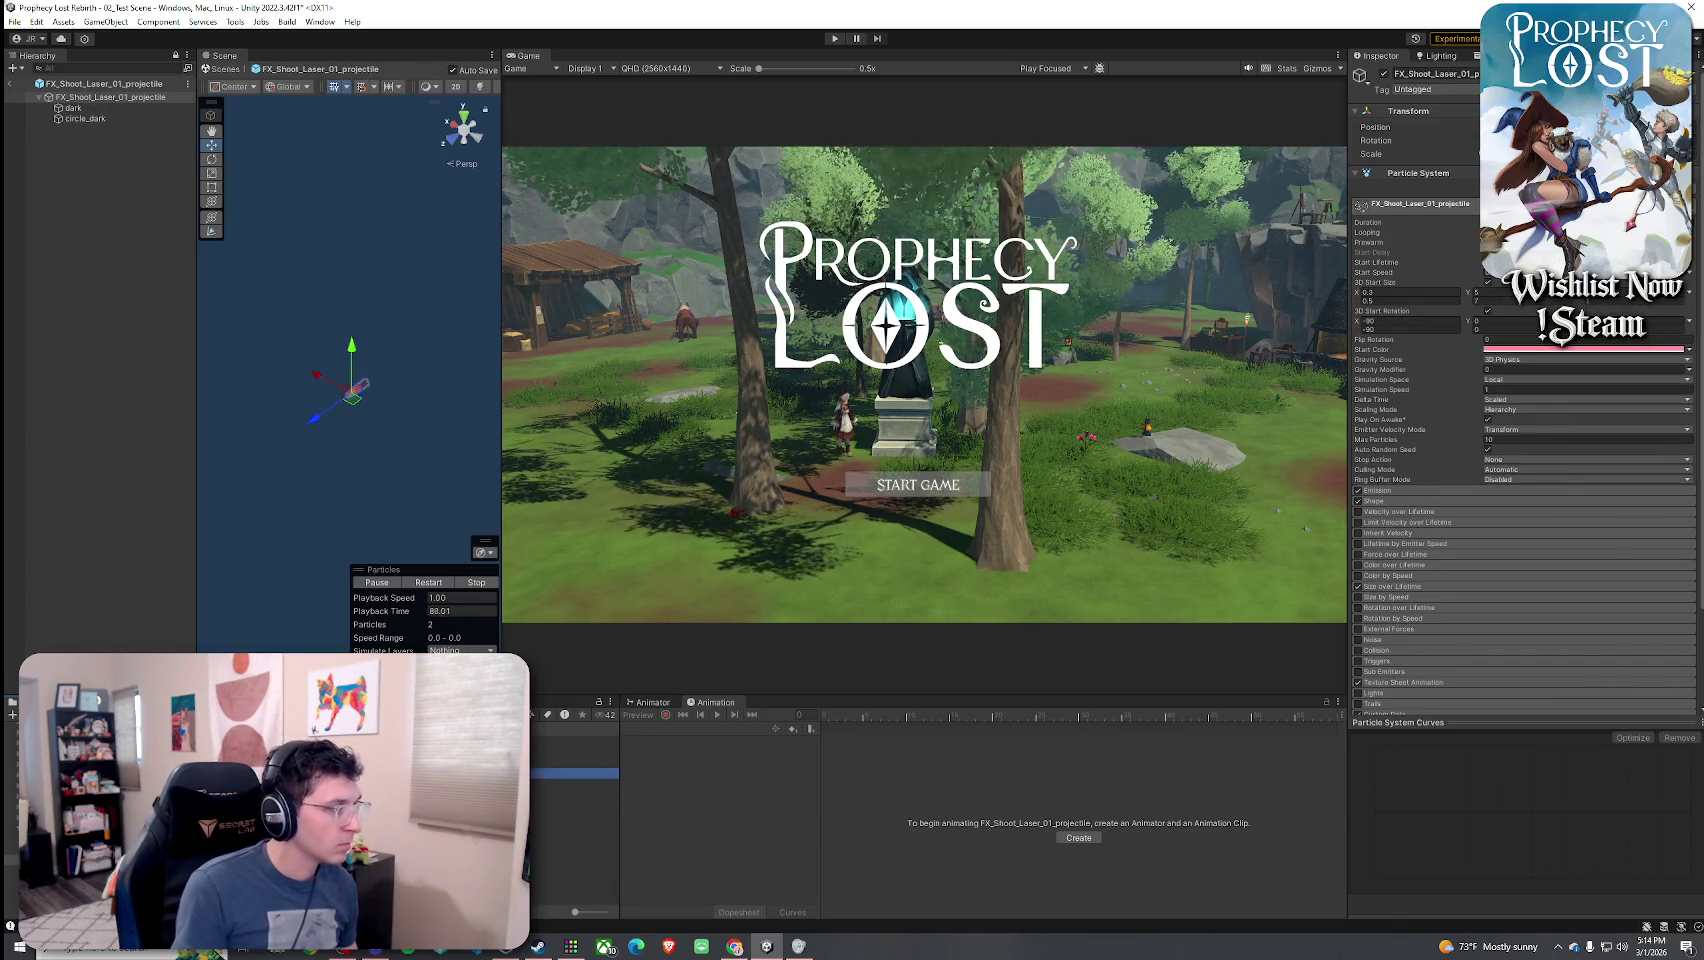
left_click(560, 740)
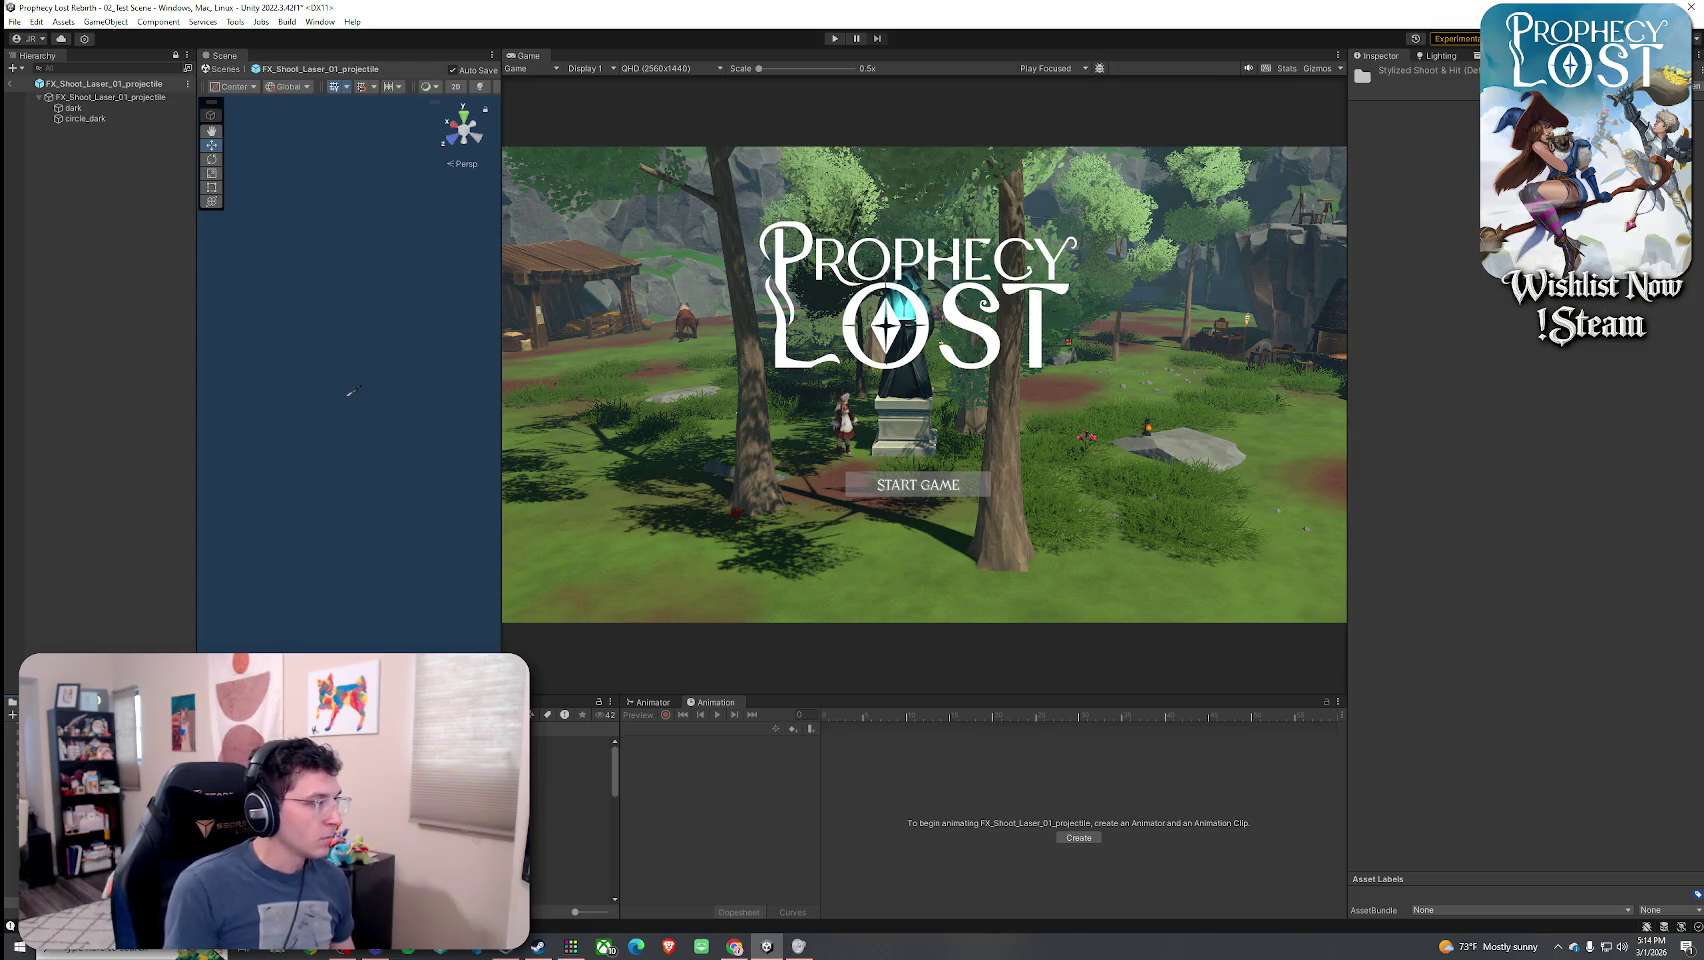
double_click(571, 775)
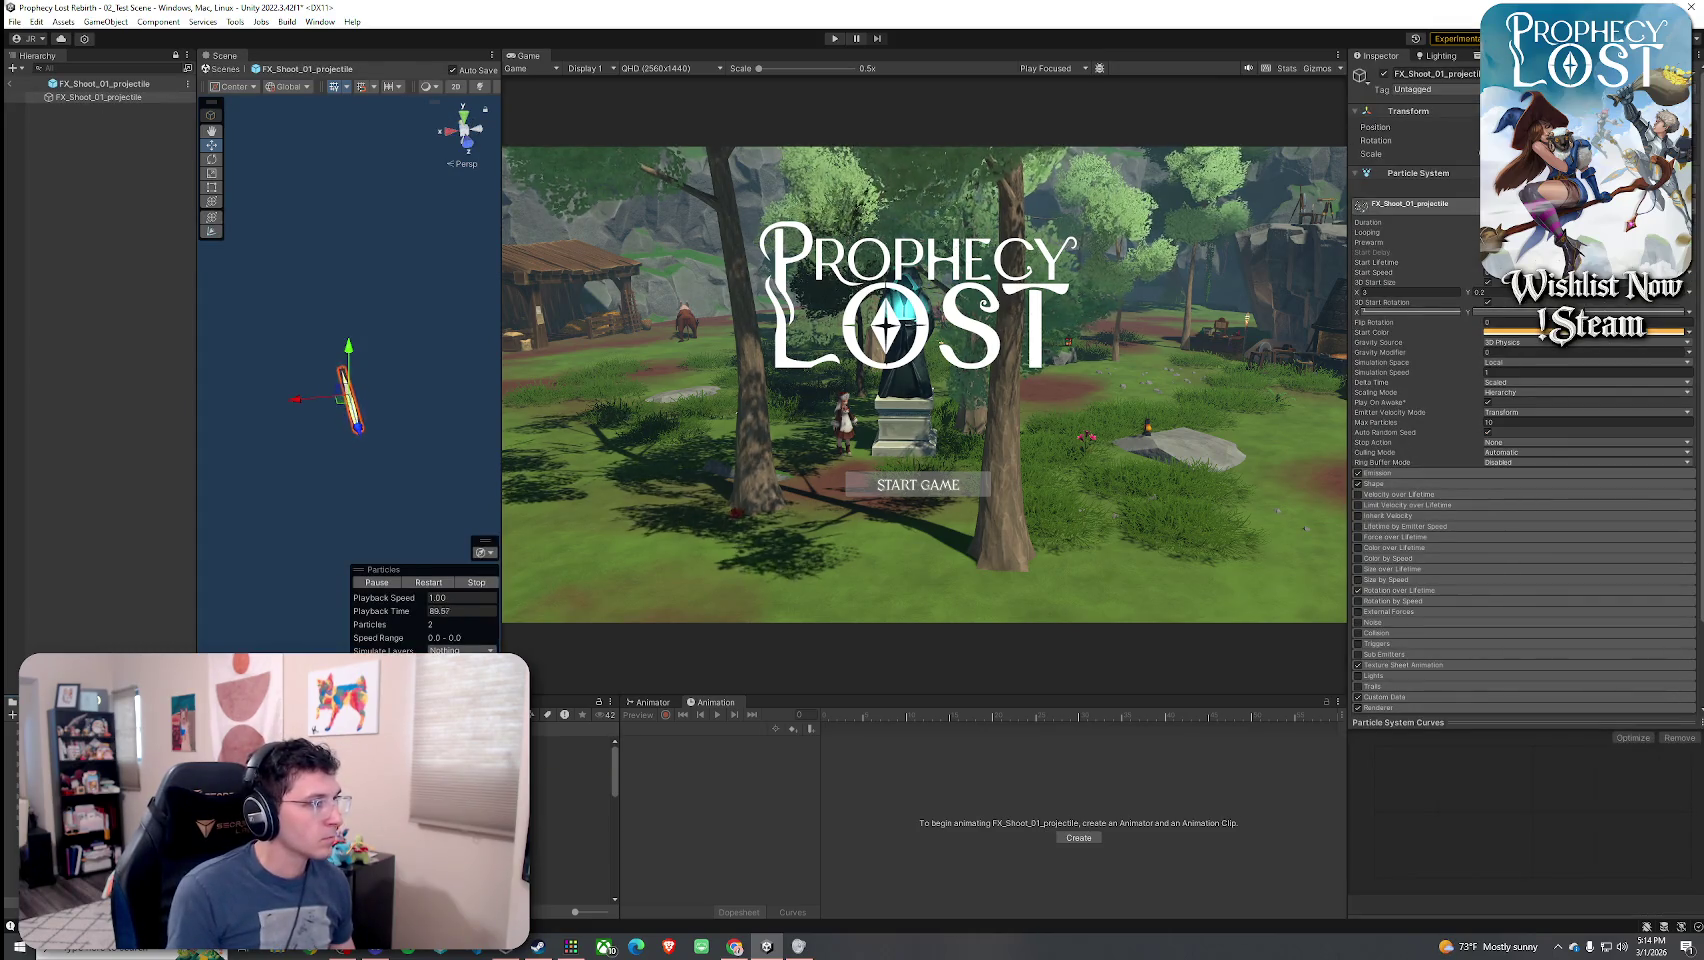
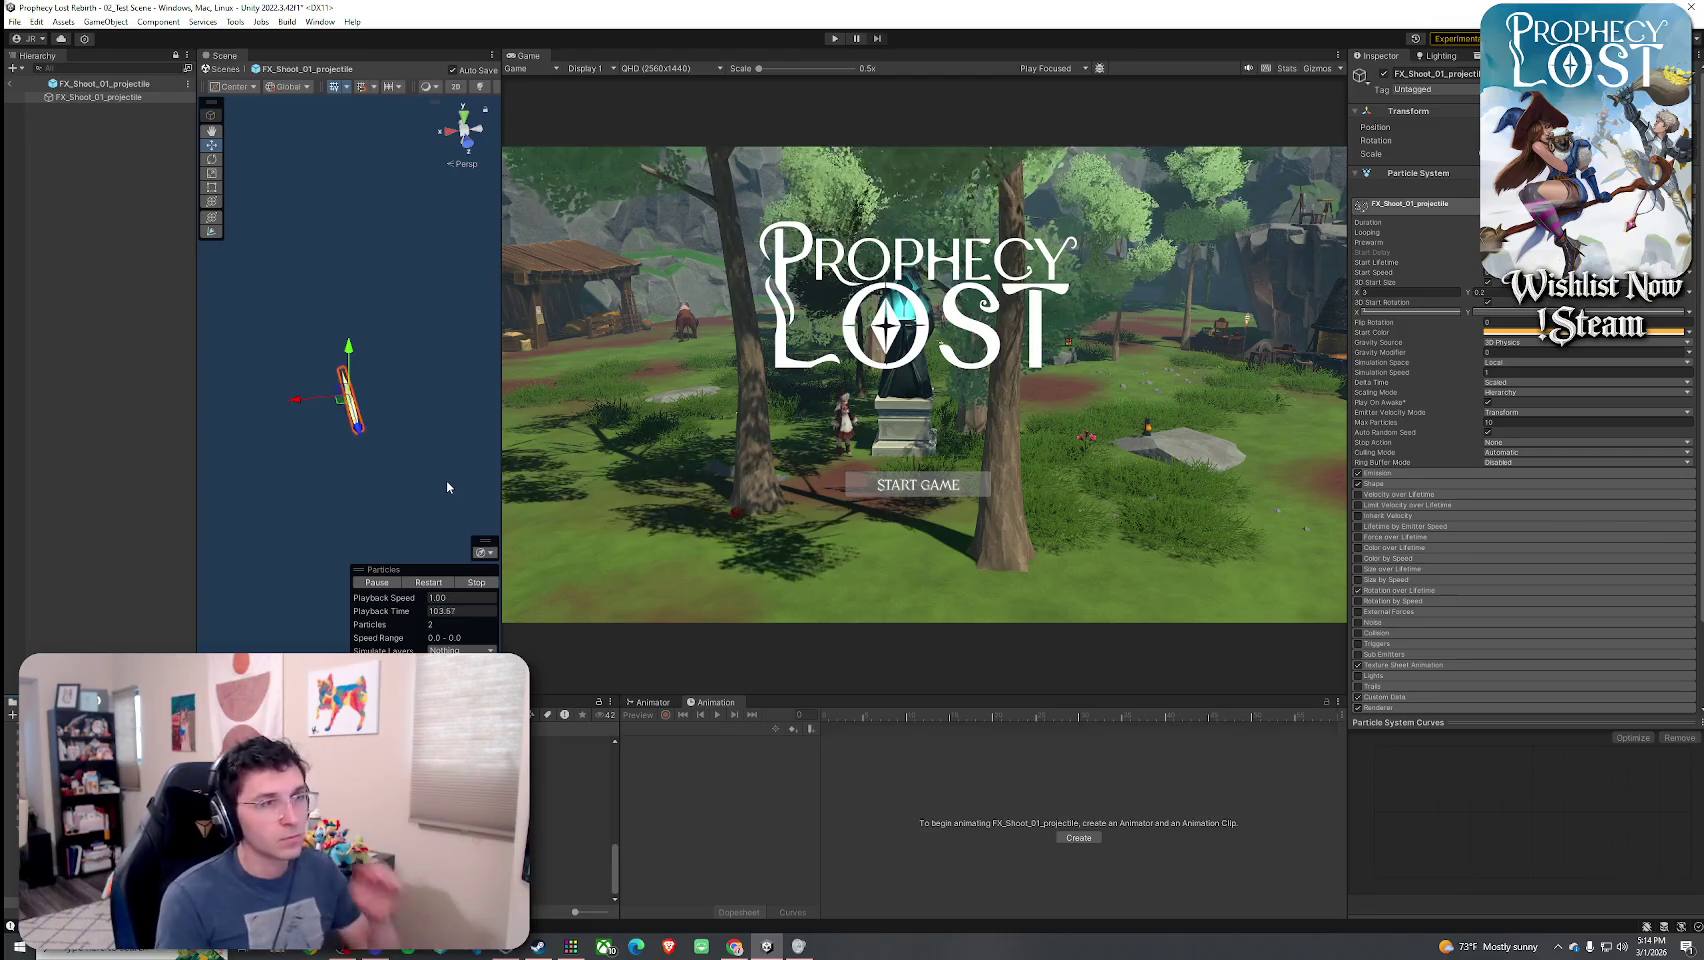
- Leave prefab mode, change the weapon's projectile type from 1_Blade Slash to 8_Spear Slash, and inspect it
left_click(11, 85)
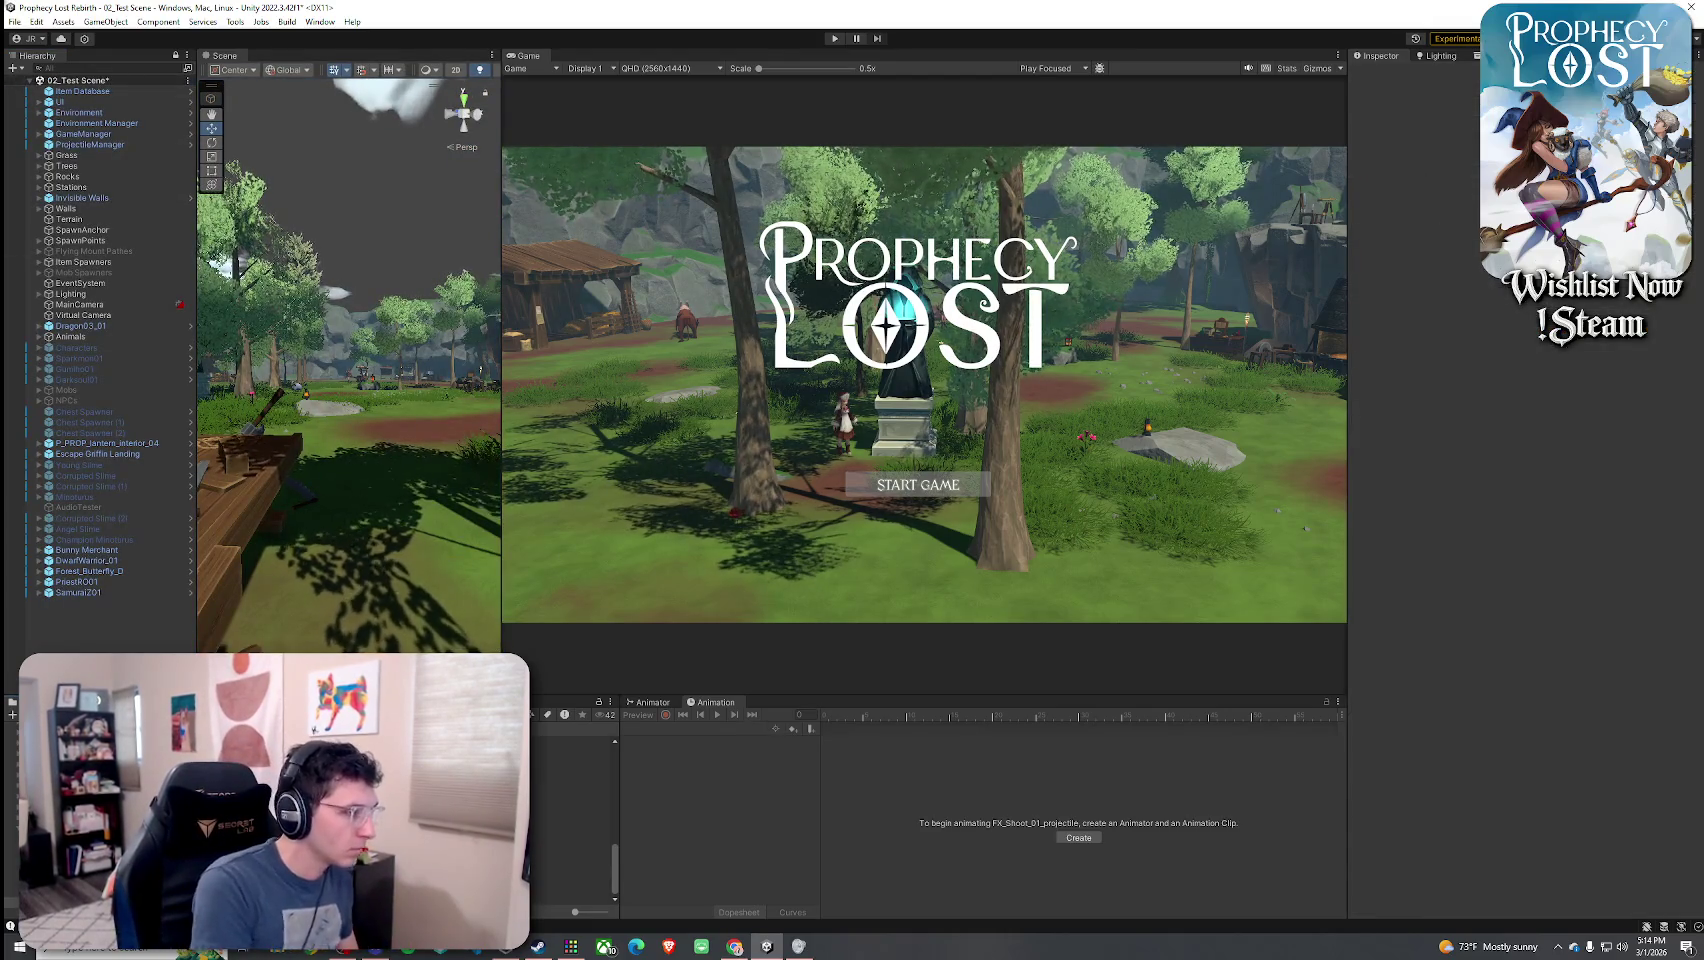
scroll(1459, 566, "down", 10)
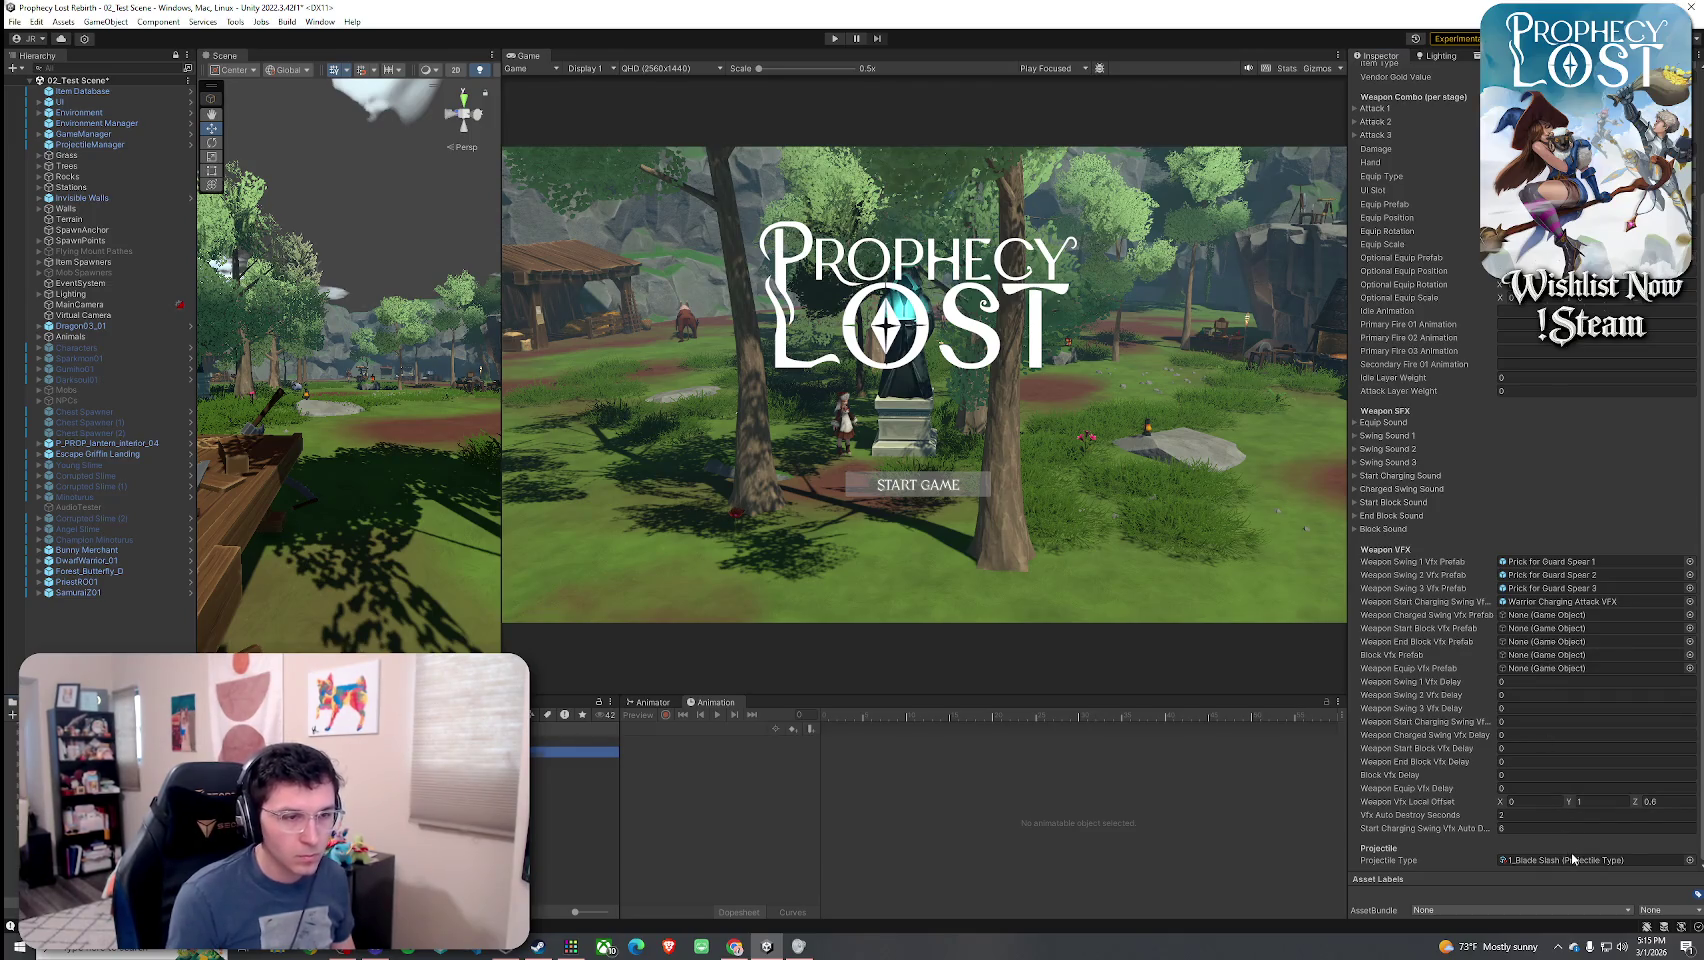
left_click(1689, 860)
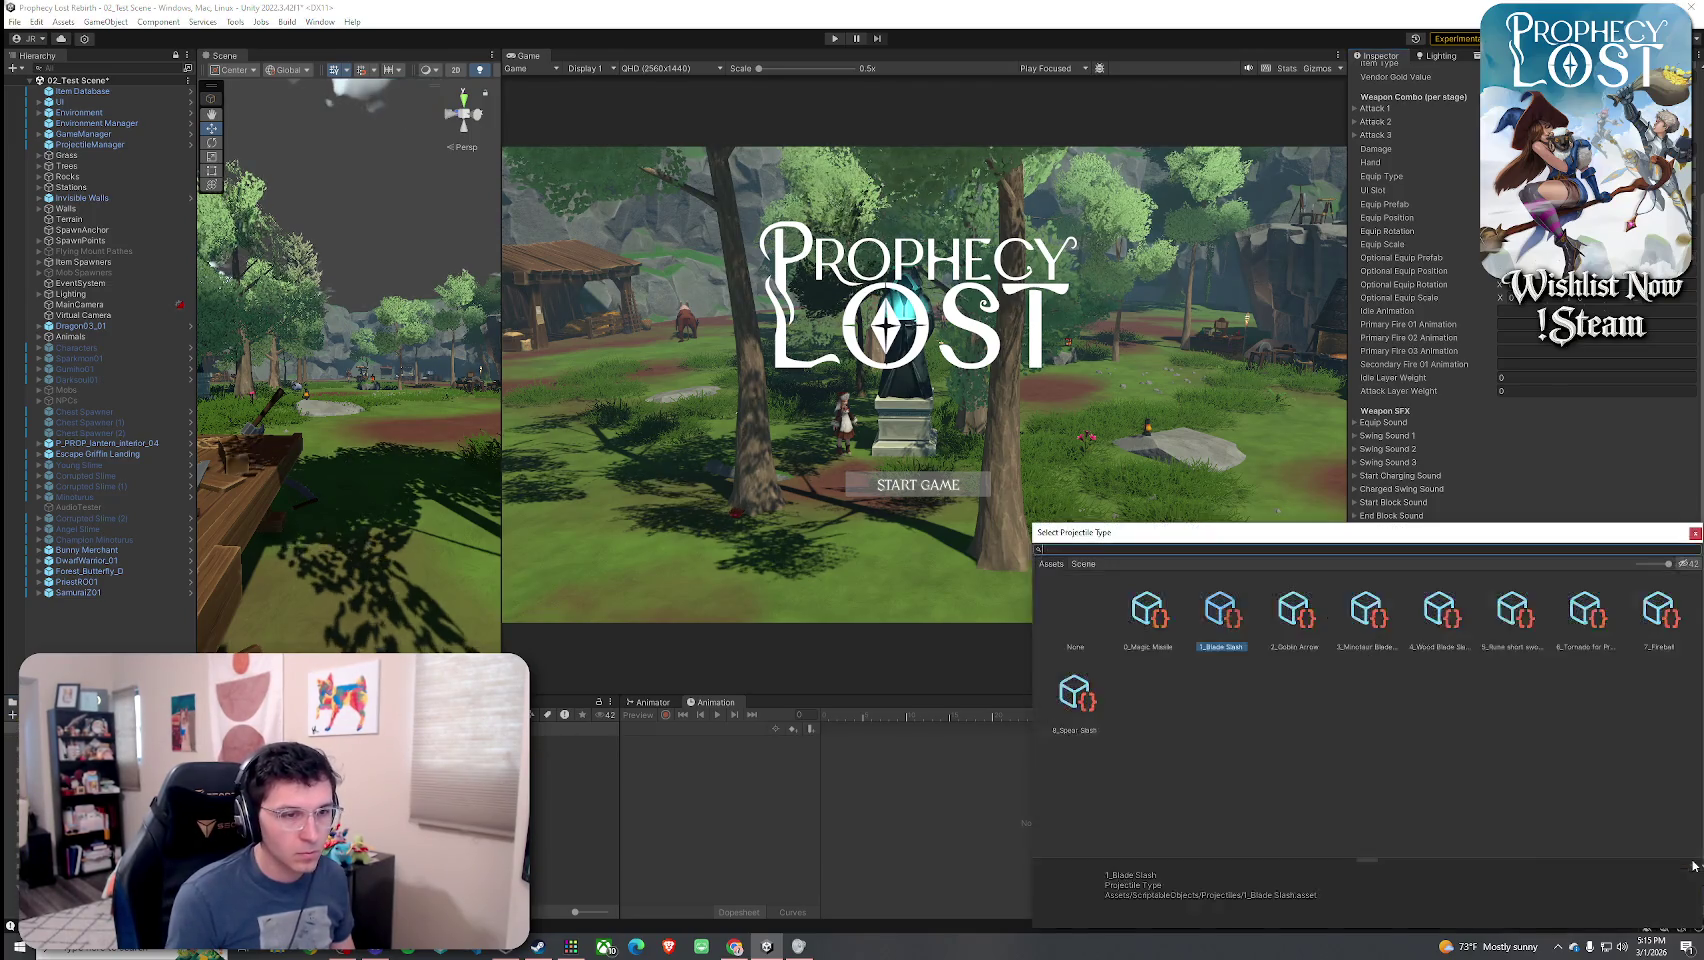
double_click(1098, 692)
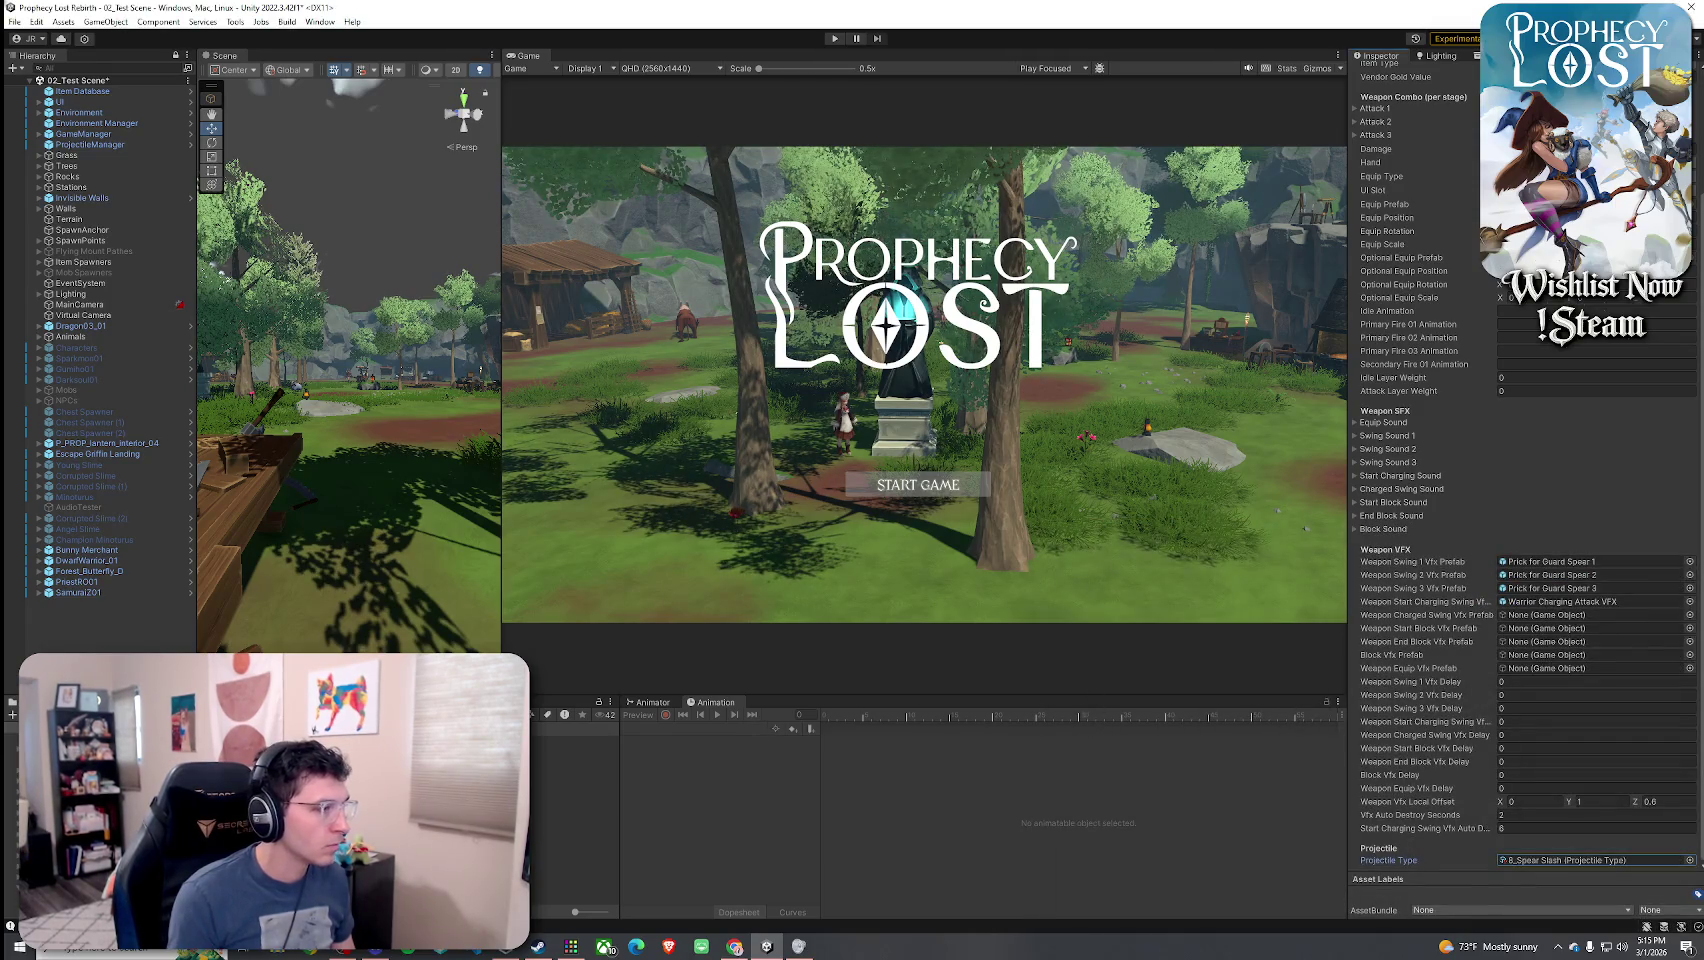
double_click(1580, 860)
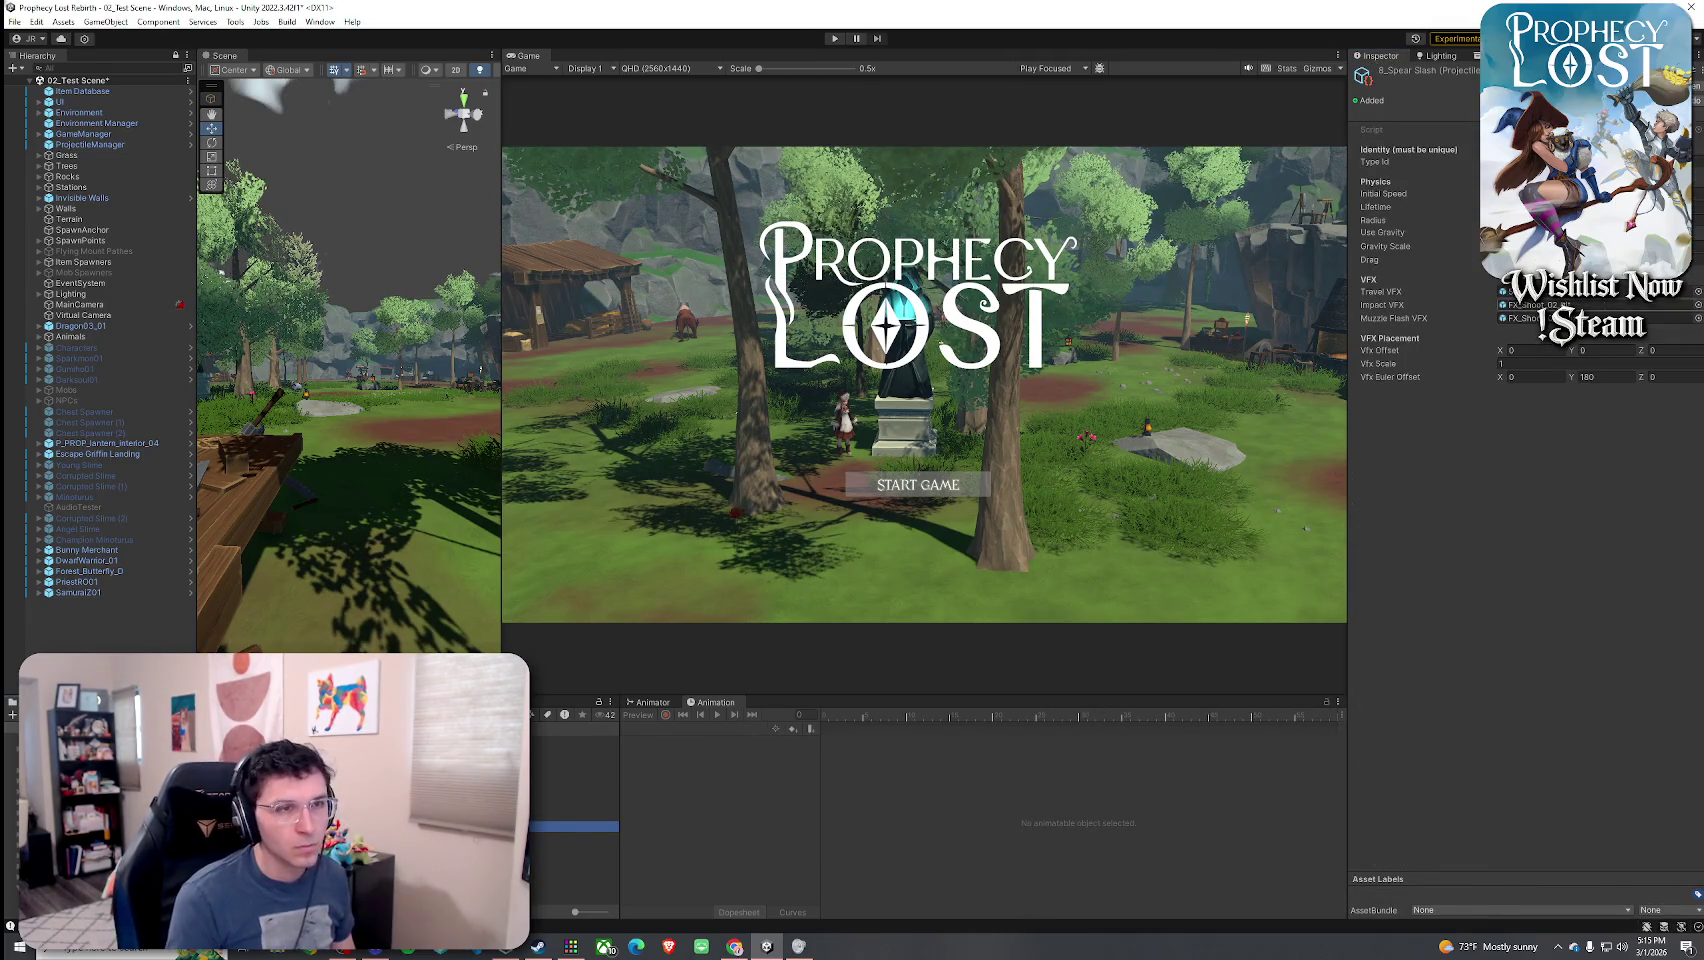
- Assign FX_Shoot_01_projectile as the projectile's Travel VFX
left_click(1697, 291)
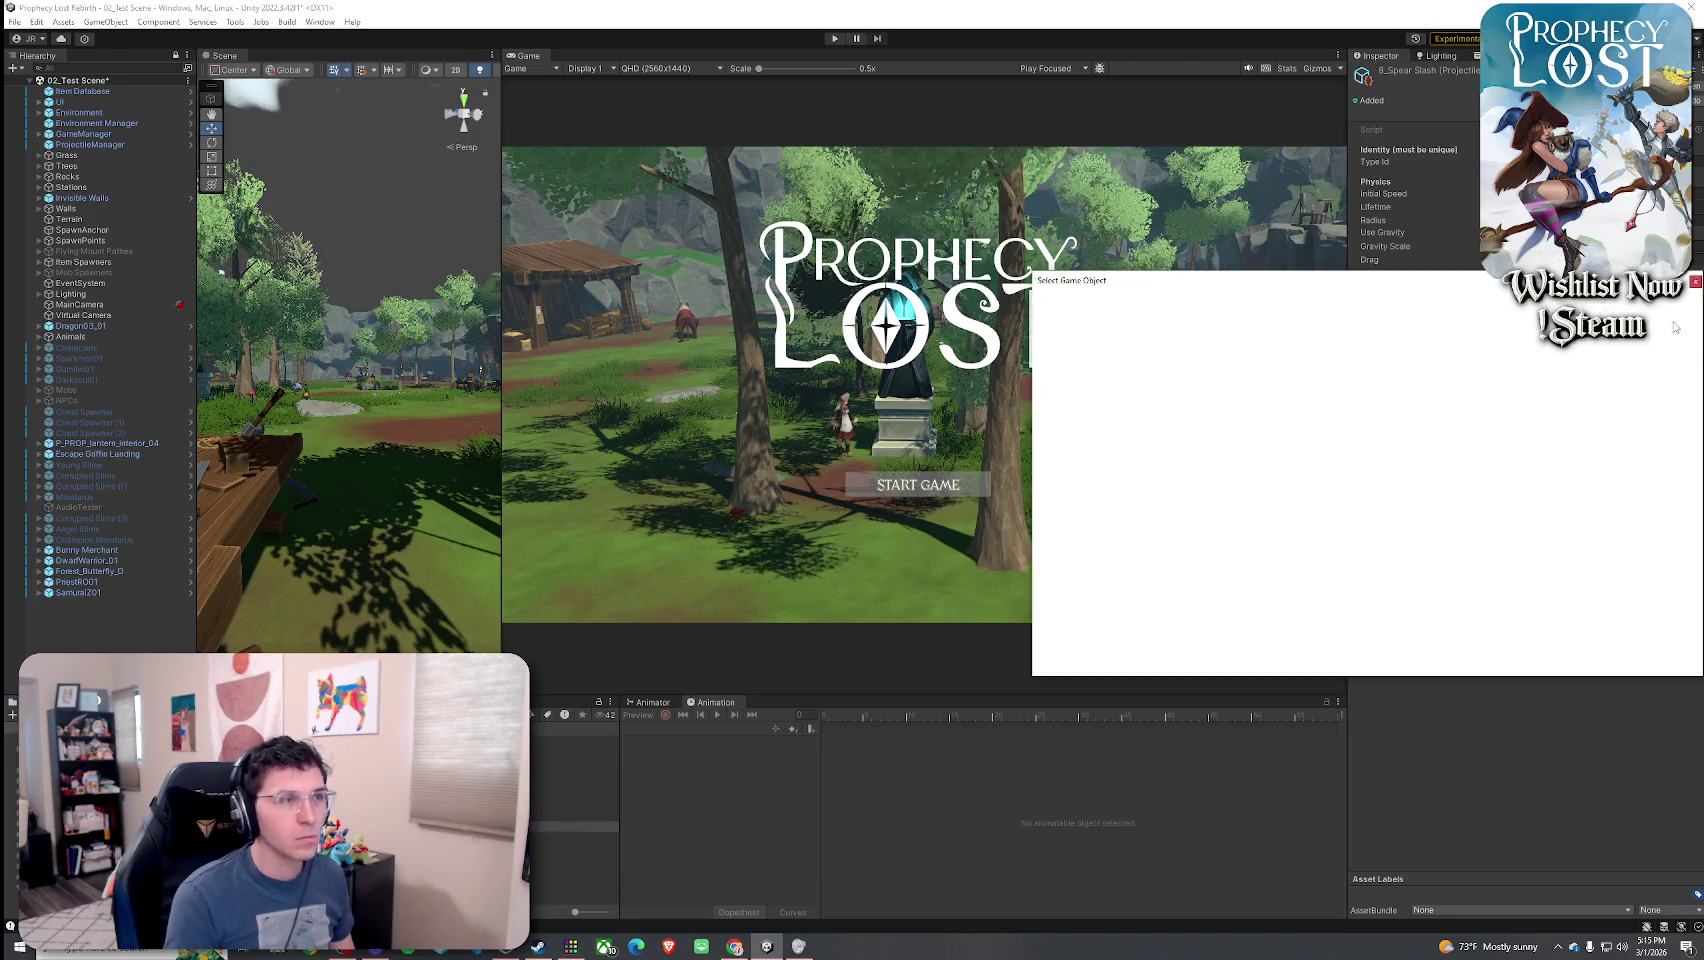
type("shoot pro")
key("BackSpace")
key("BackSpace")
key("BackSpace")
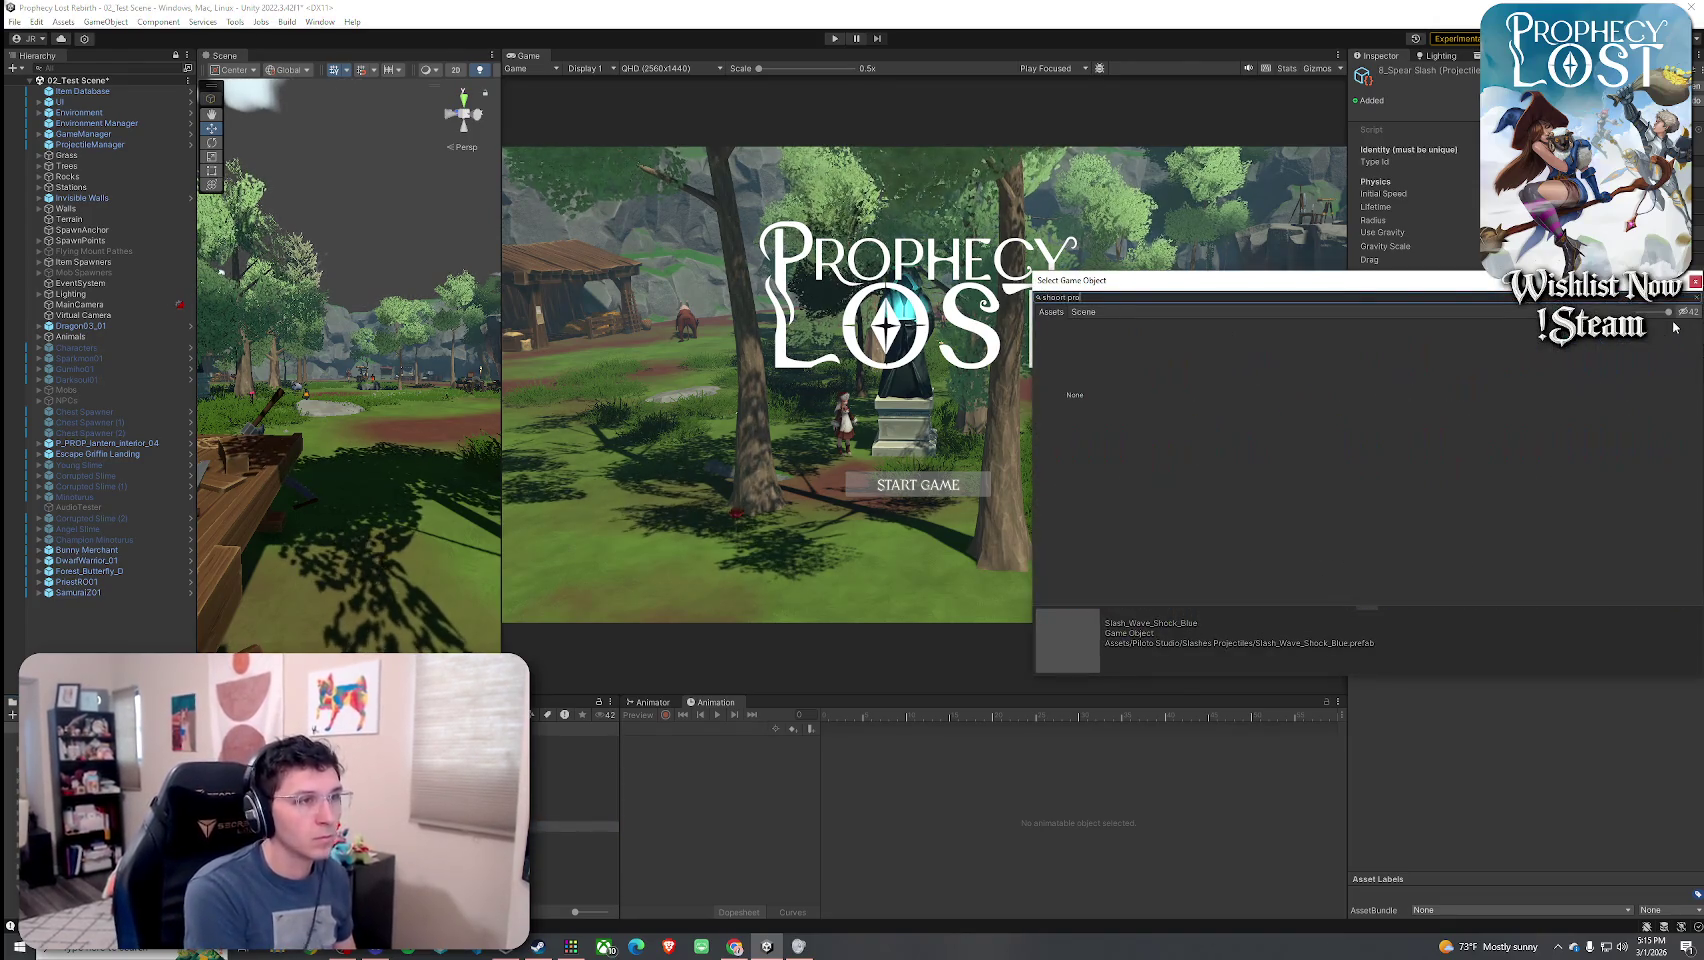
type("projecti")
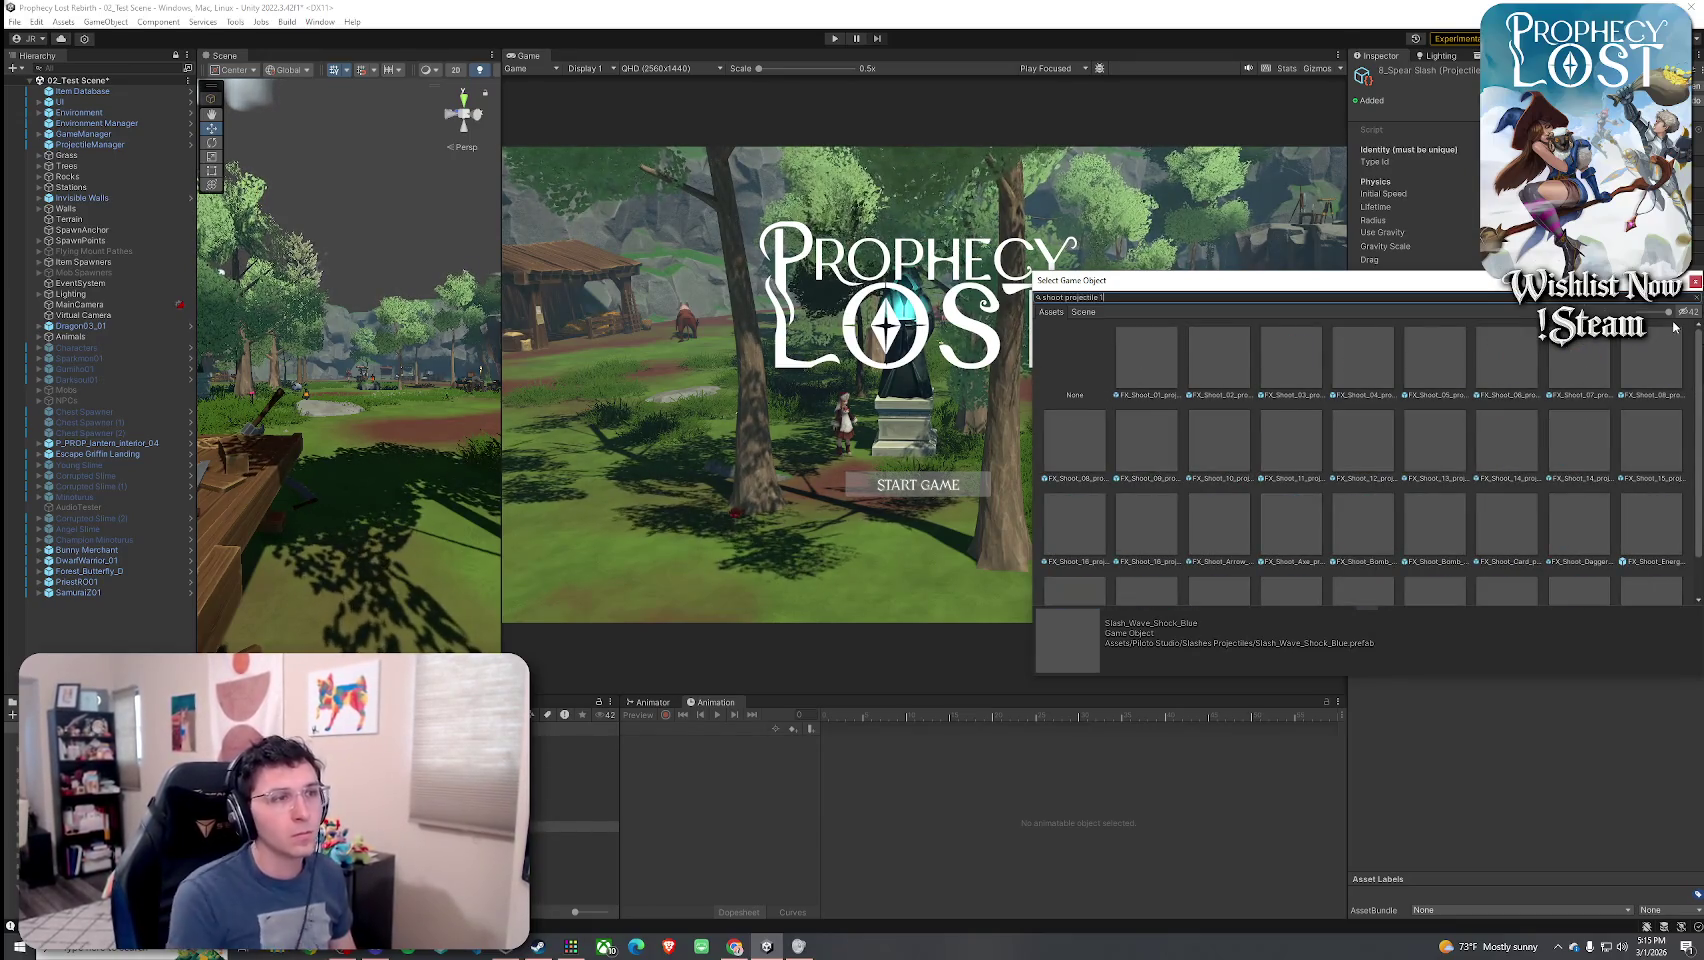
type("le 1")
left_click(1158, 384)
left_click(1199, 366)
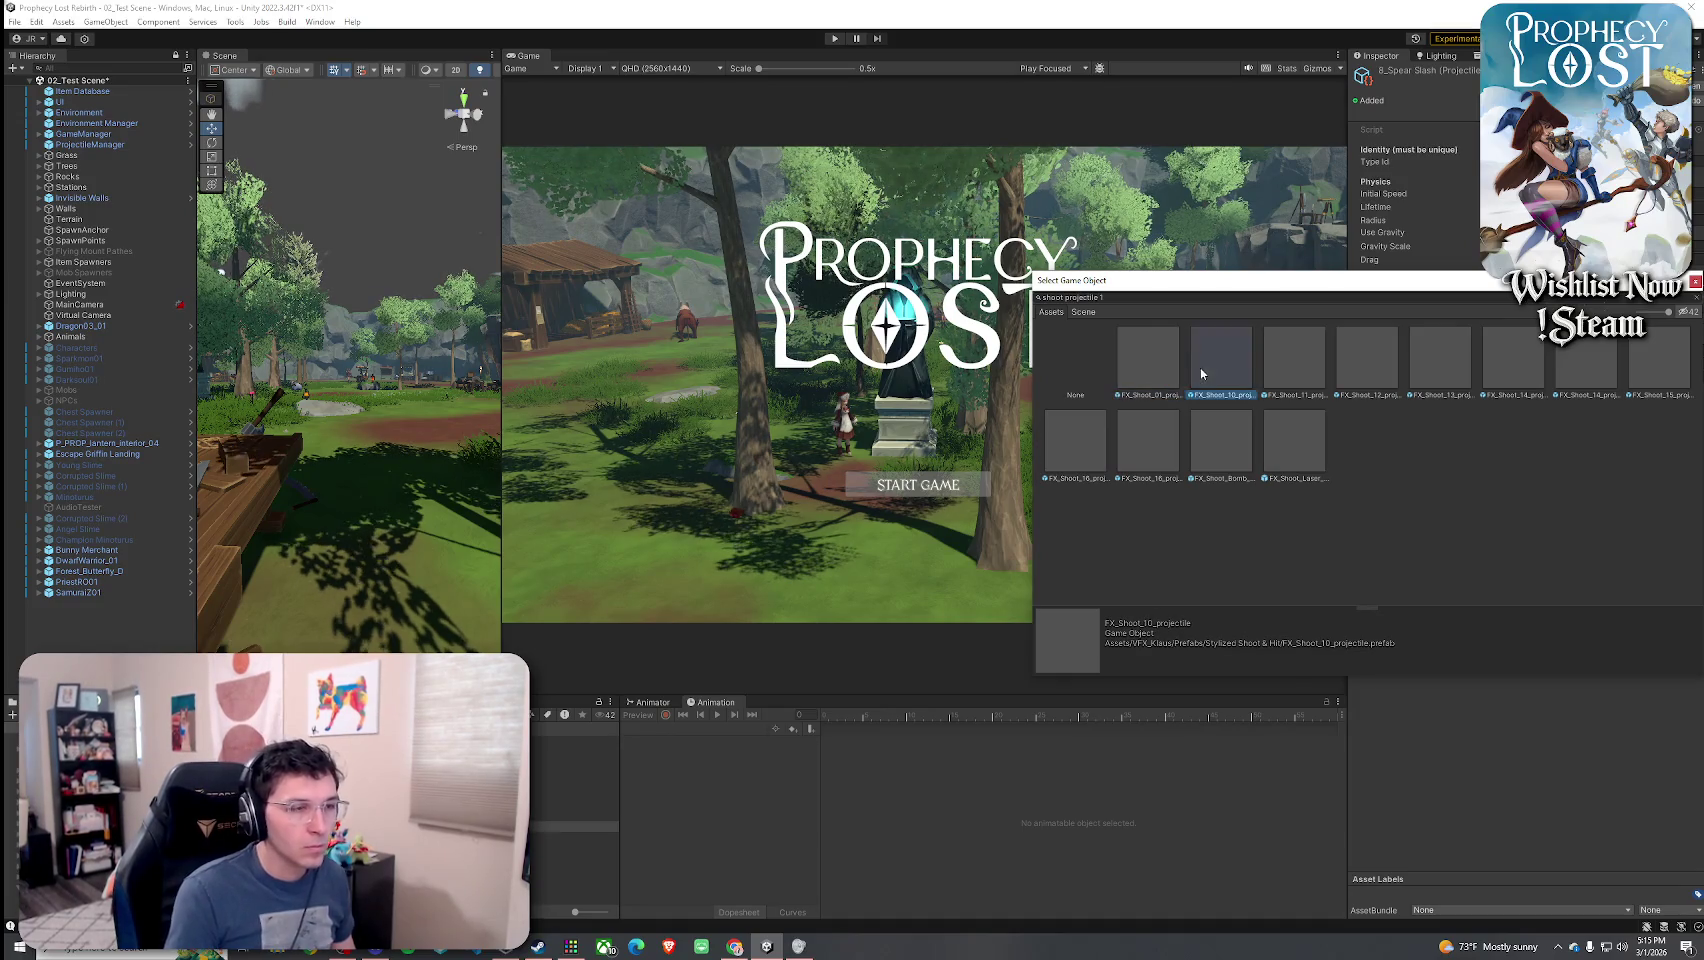
left_click(1367, 362)
left_click(1152, 370)
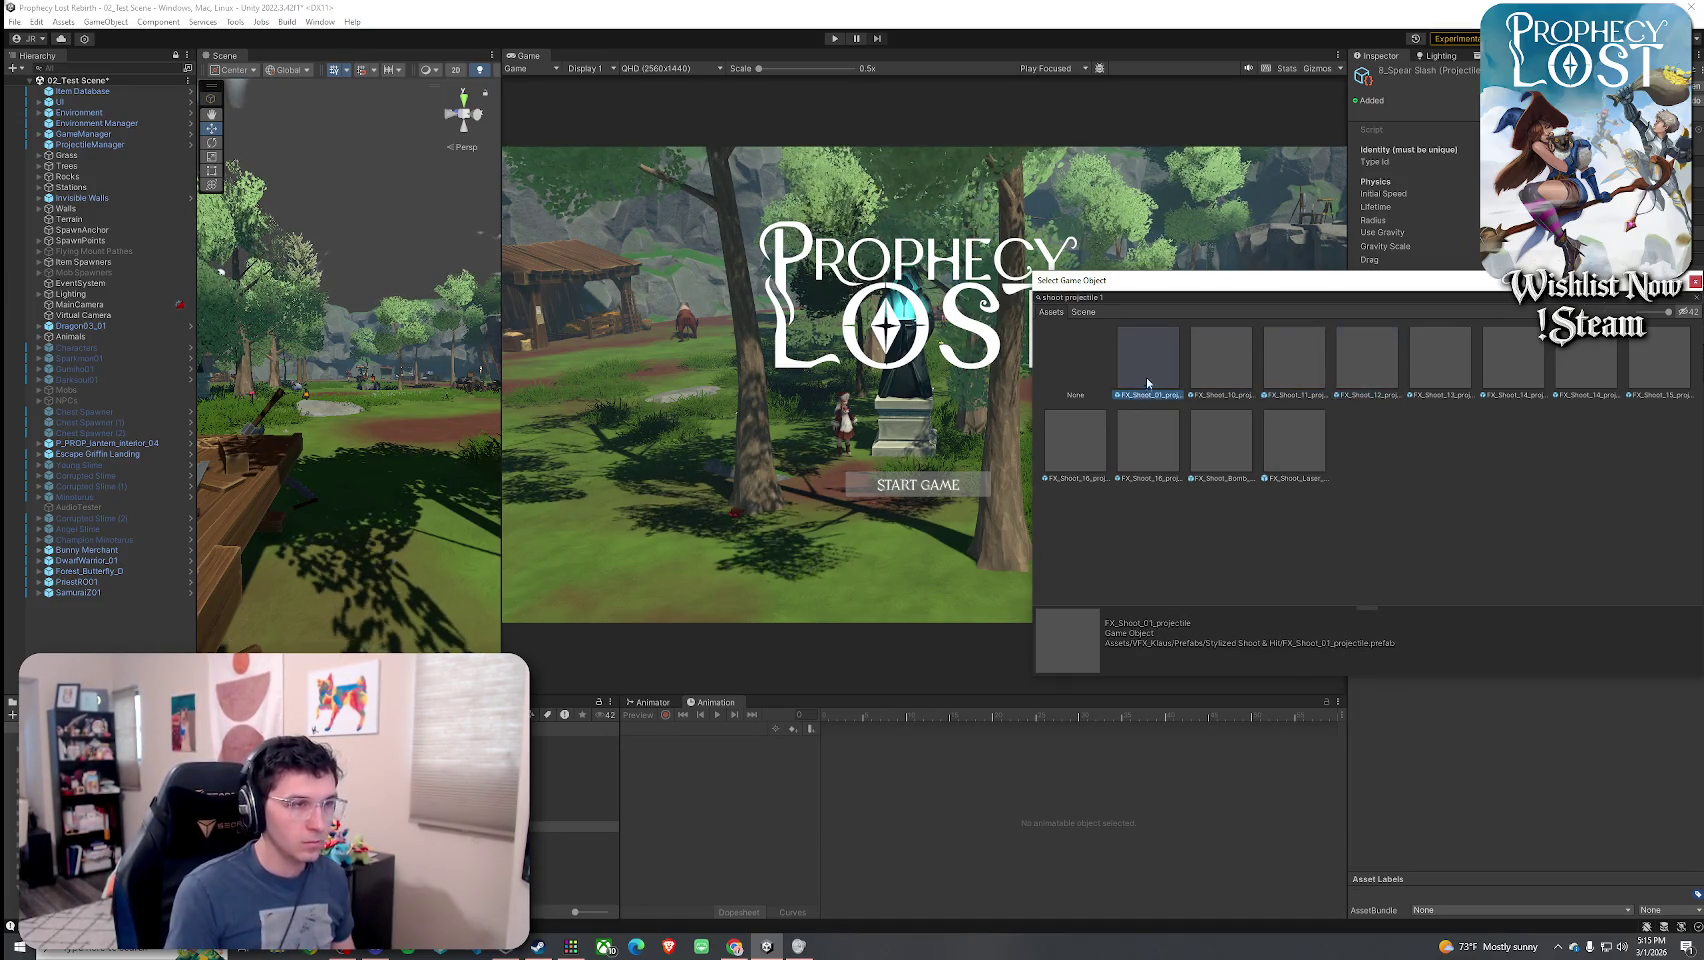
double_click(1152, 370)
- Assign FX_Shoot_01_hit as the projectile's Impact VFX
left_click(1694, 305)
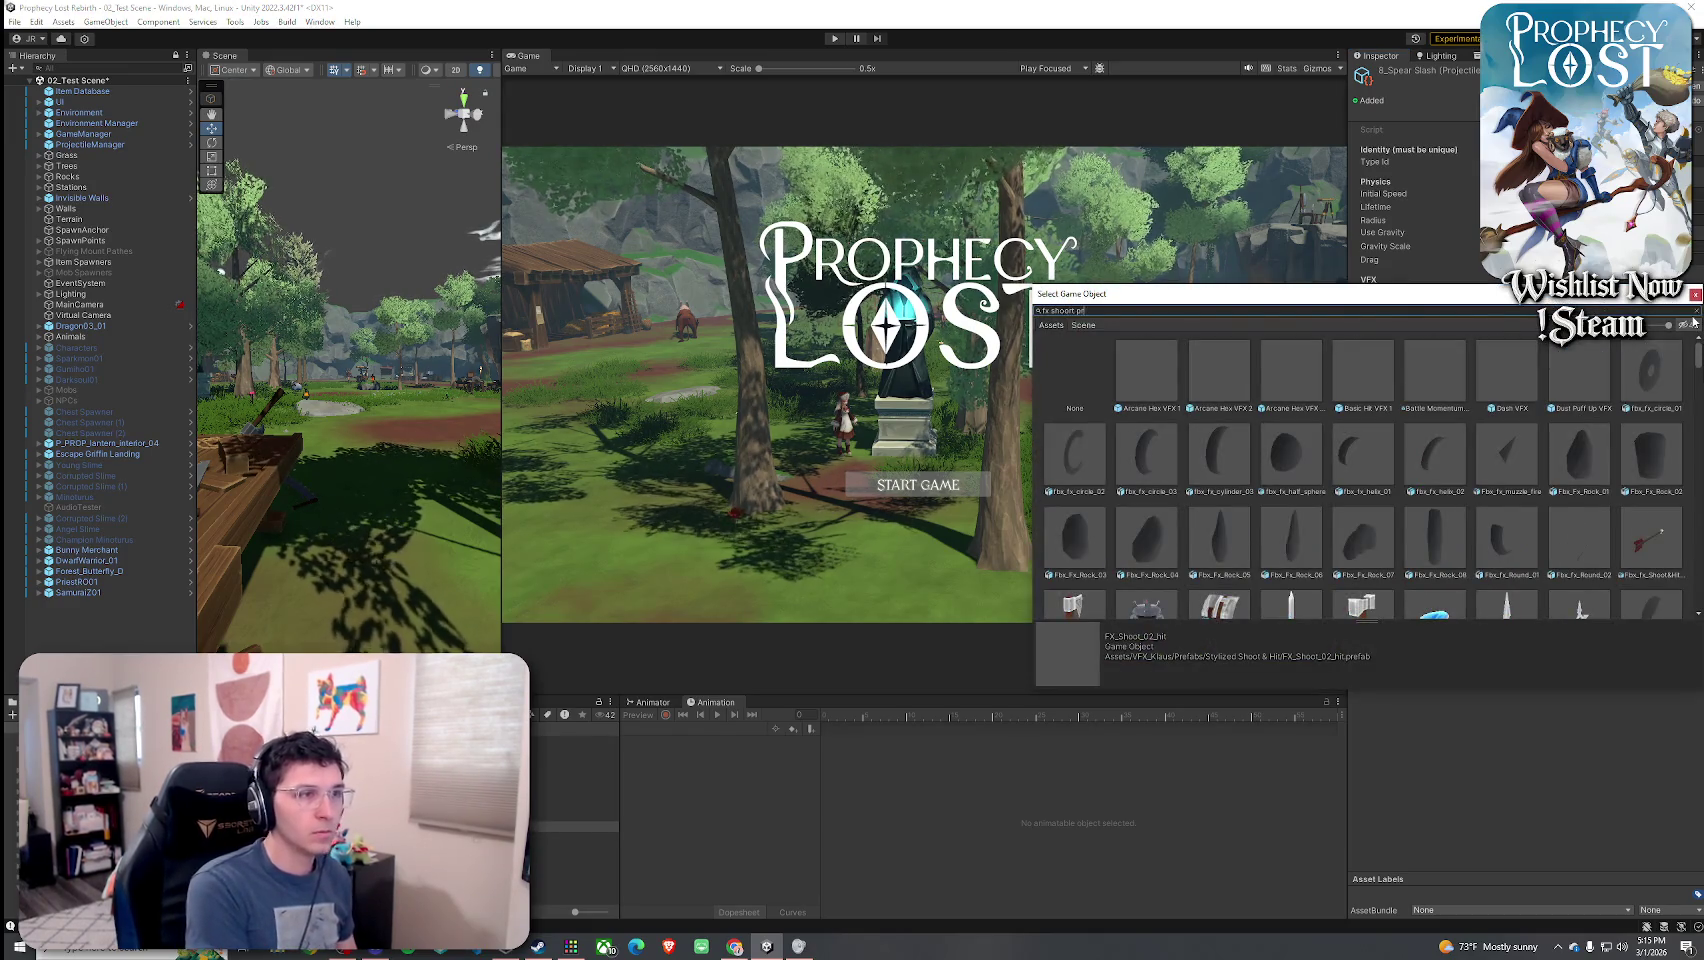
type("ot projectile")
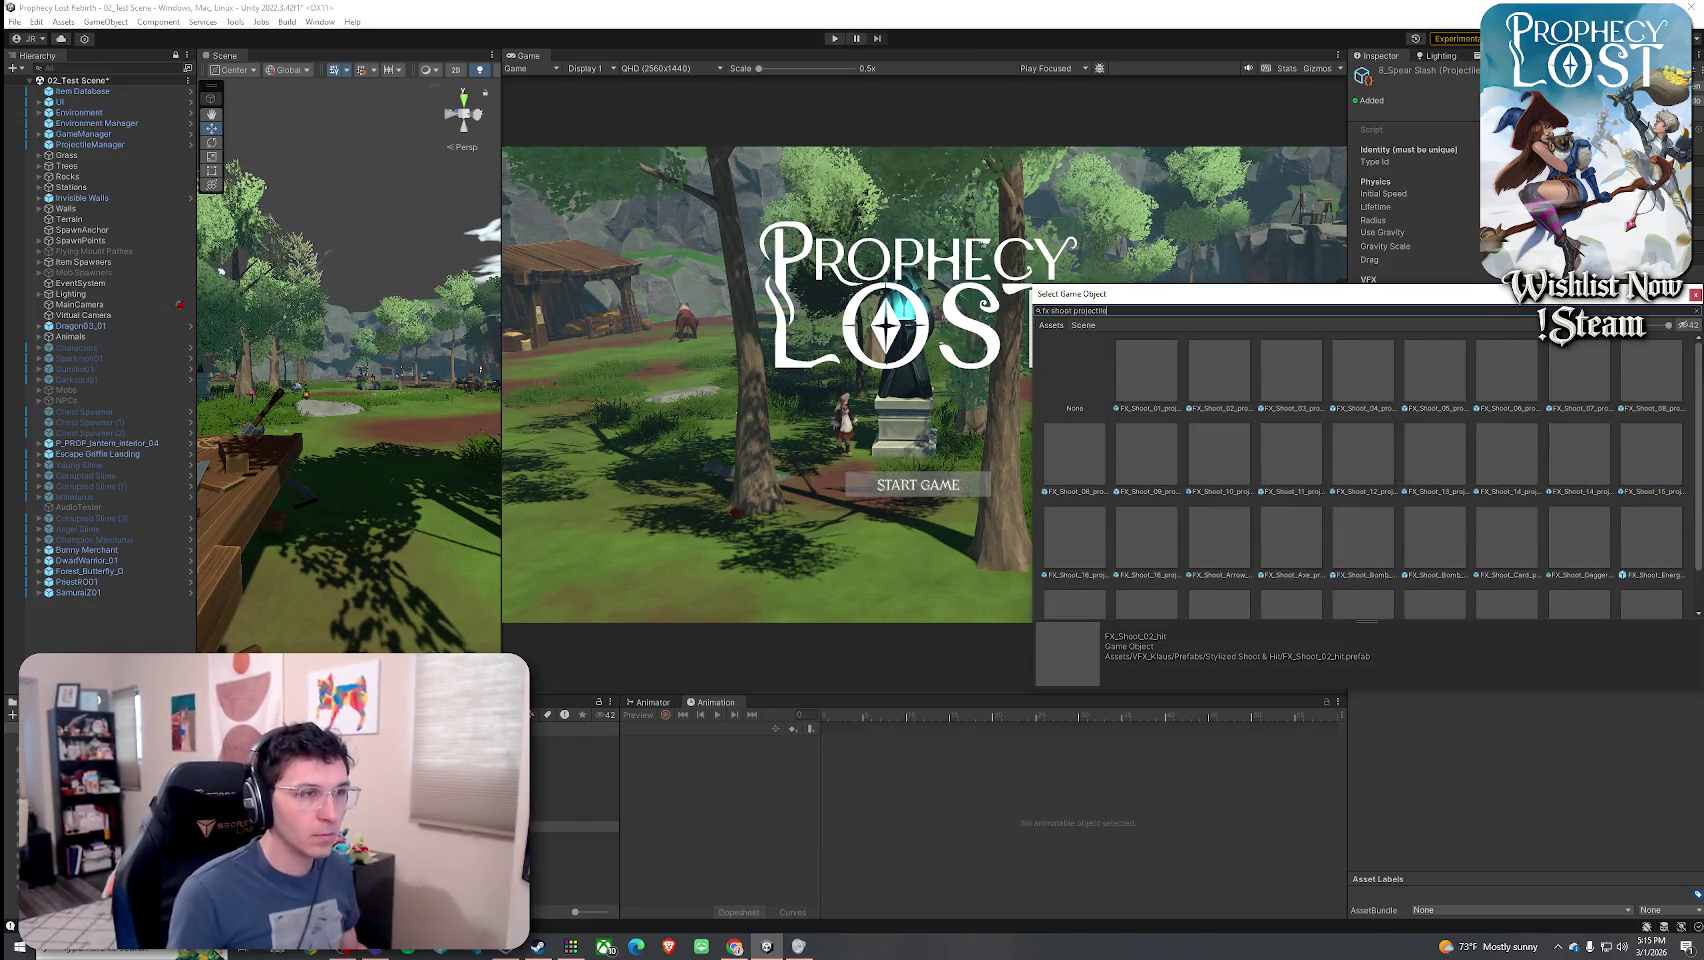
left_click_drag(1483, 299, 1135, 278)
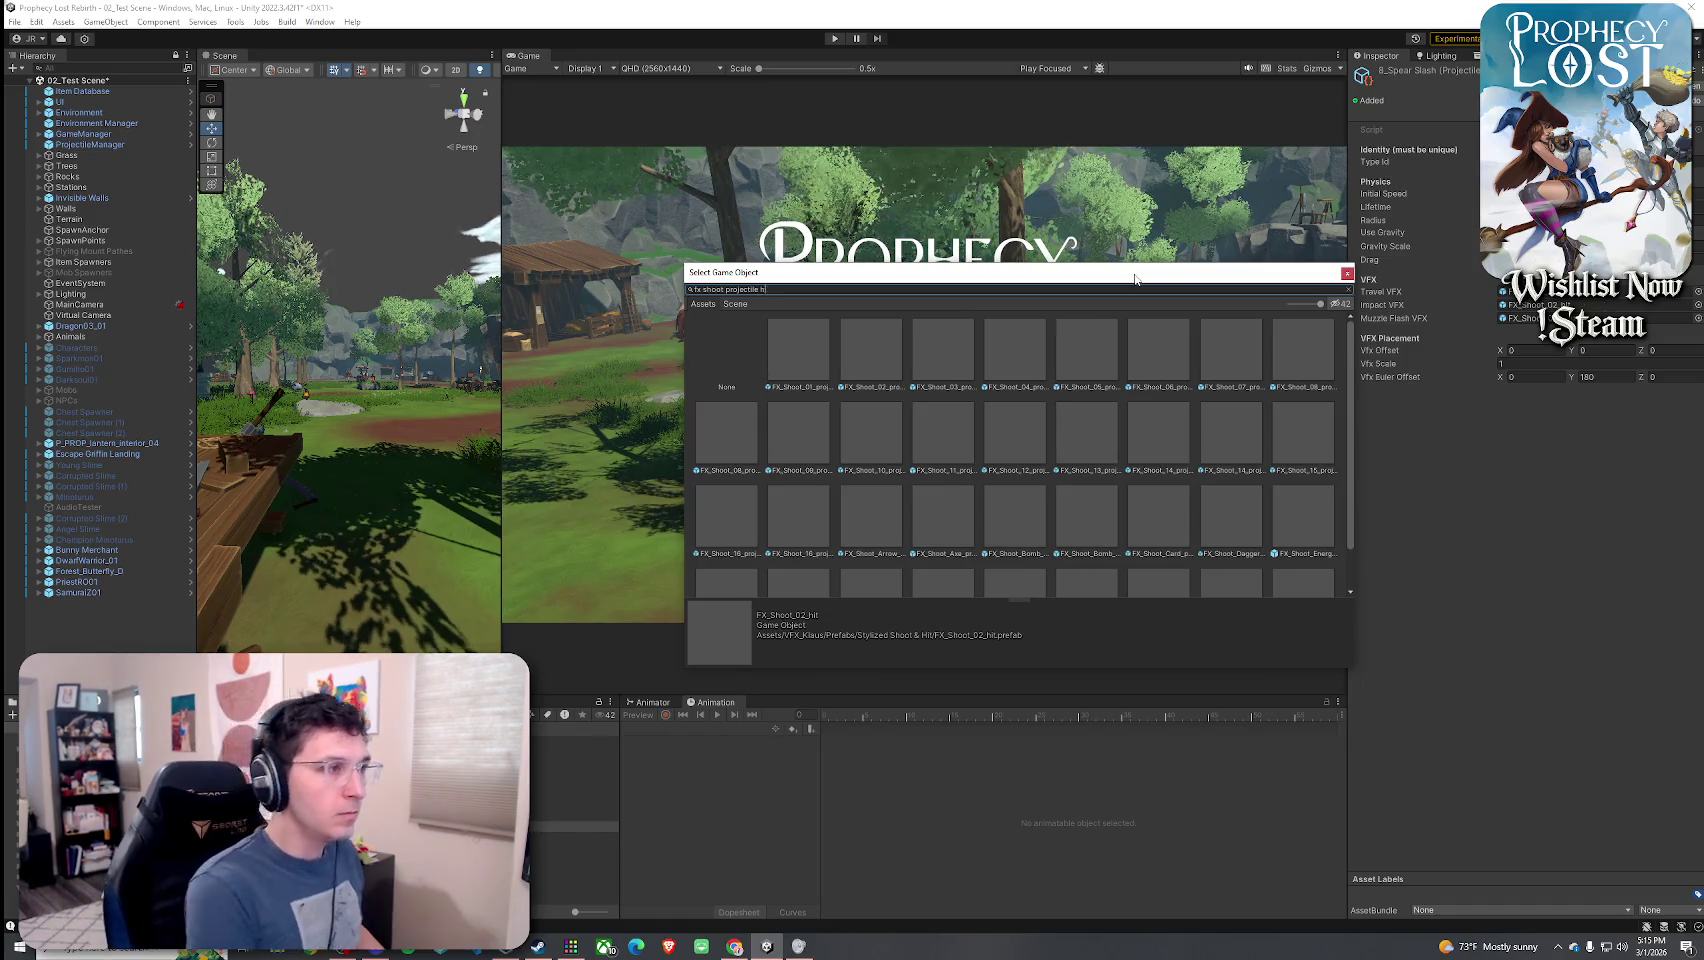
type("hit 12")
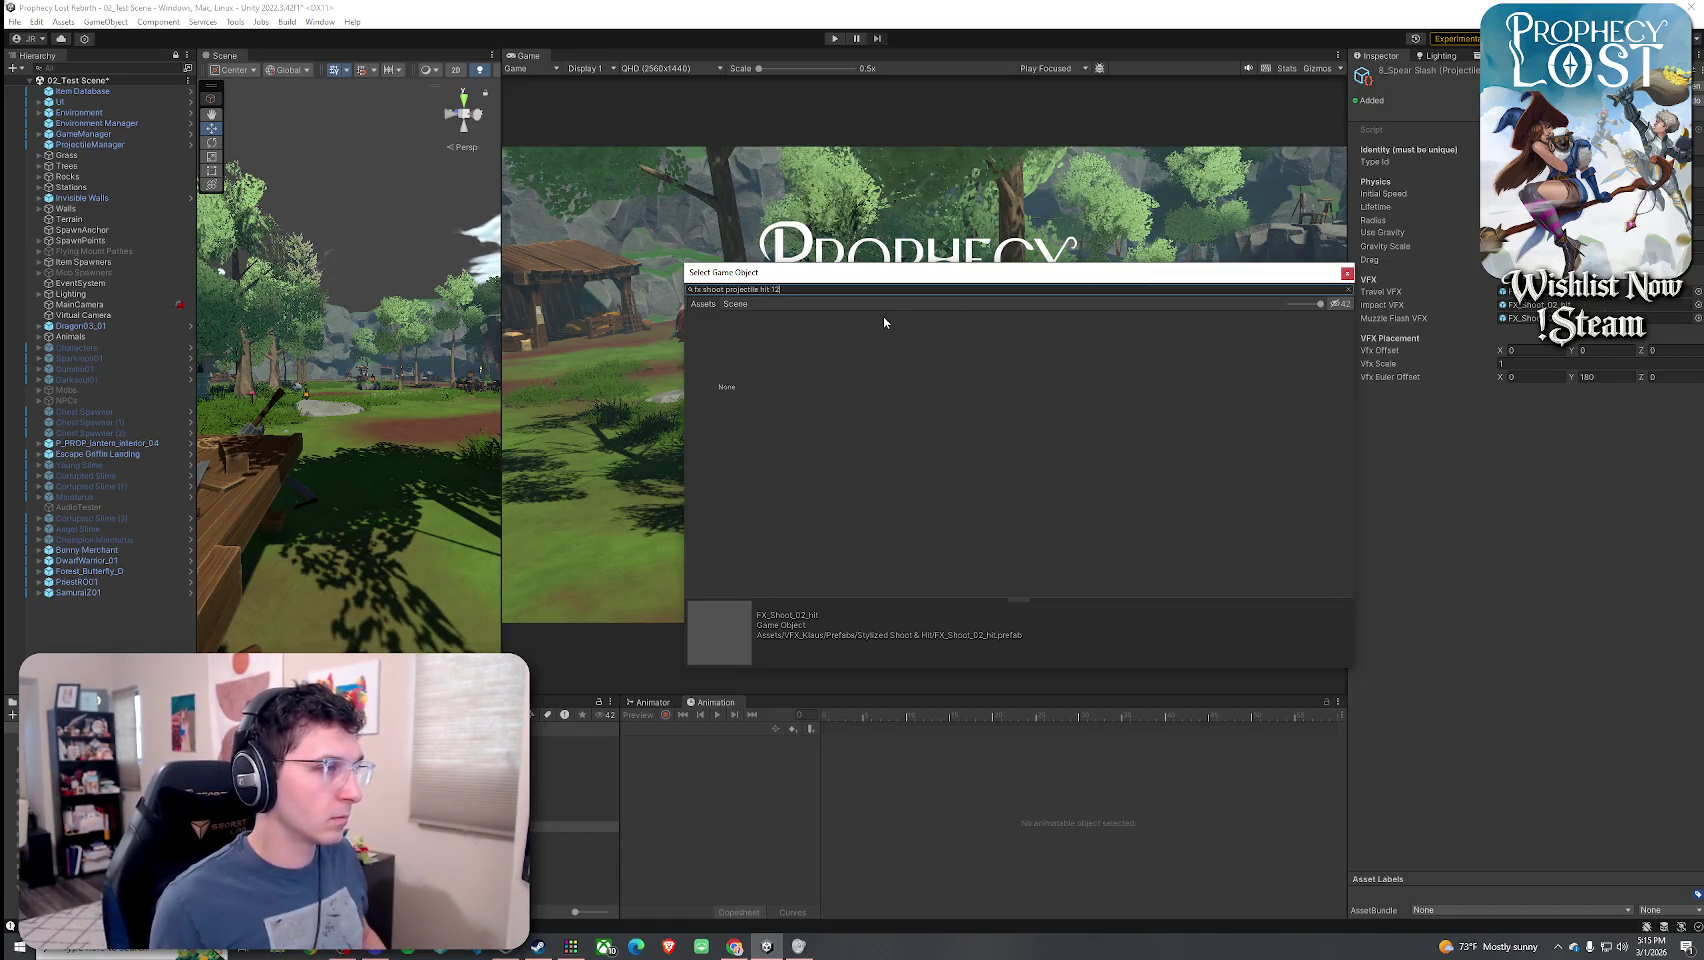
key("BackSpace")
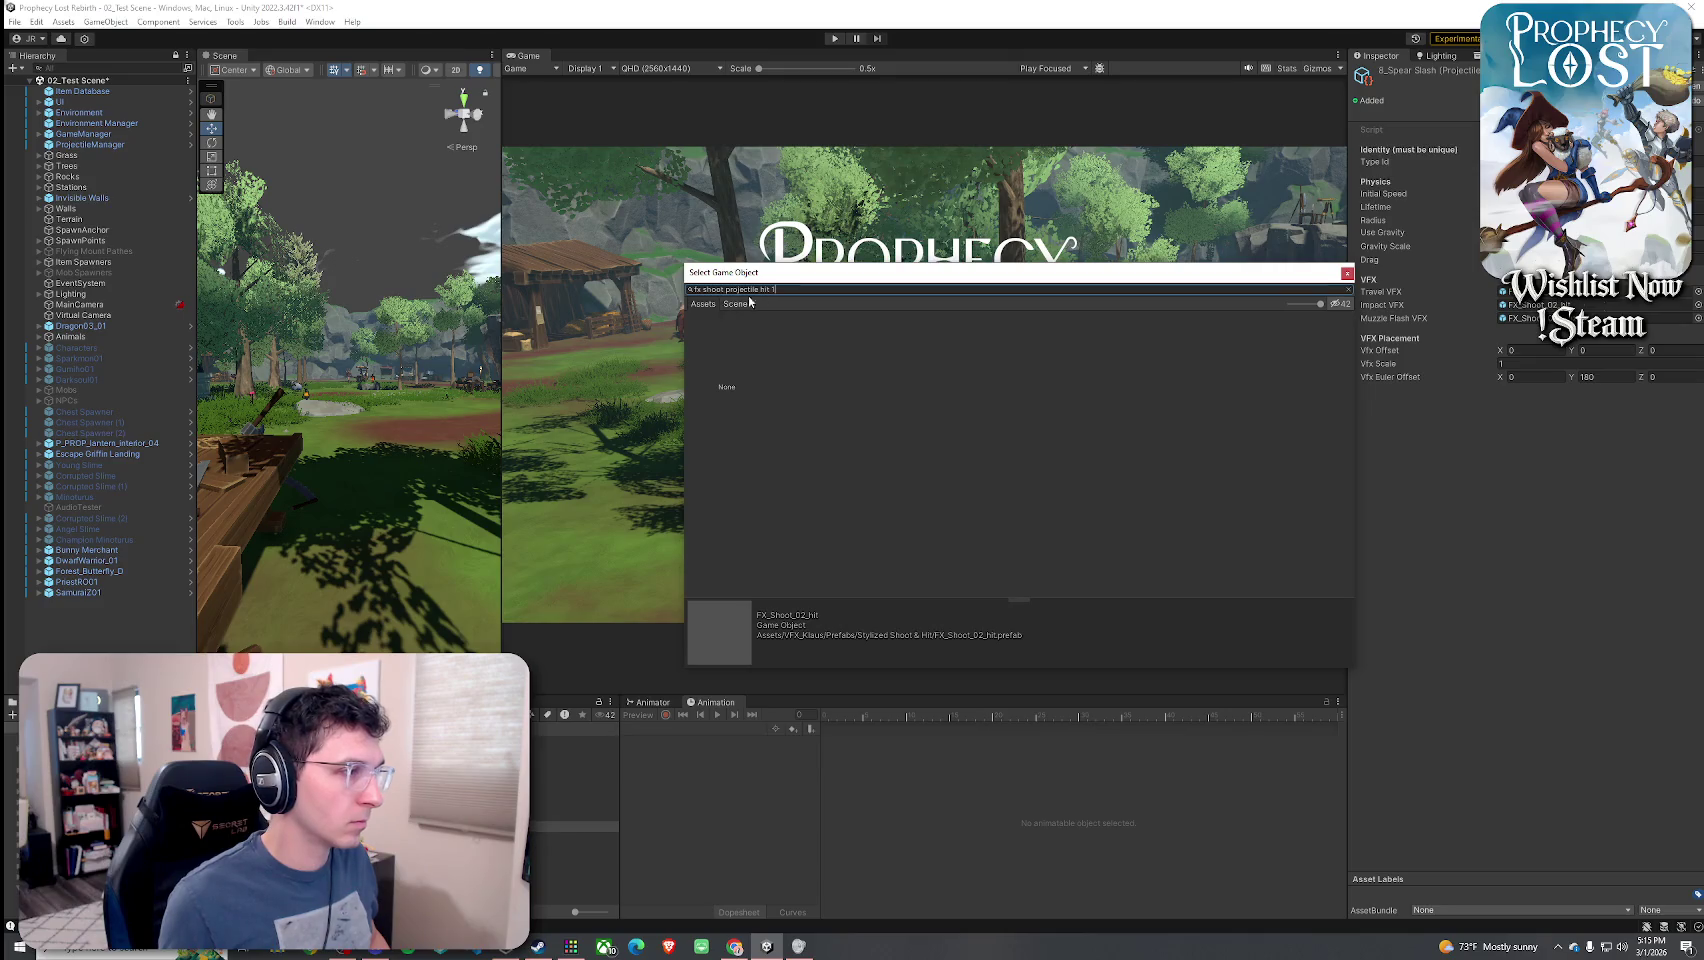
left_click(724, 289)
key("BackSpace")
key("BackSpace")
key("BackSpace")
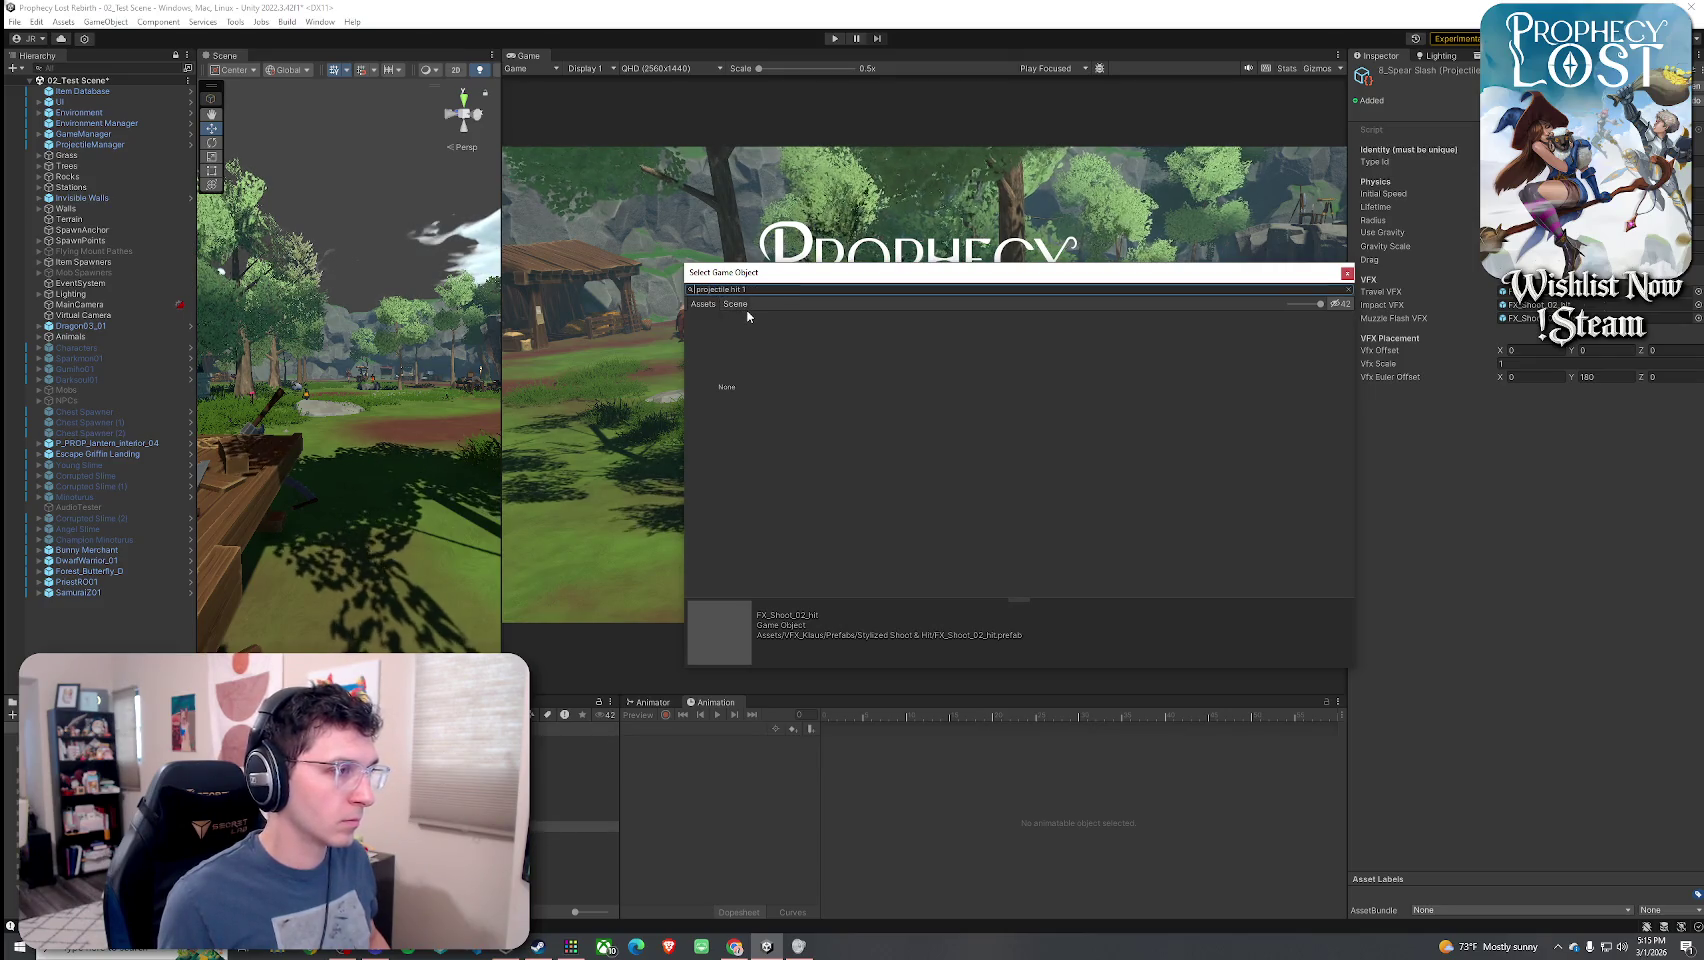
key("Delete")
key("Delete")
key("Delete")
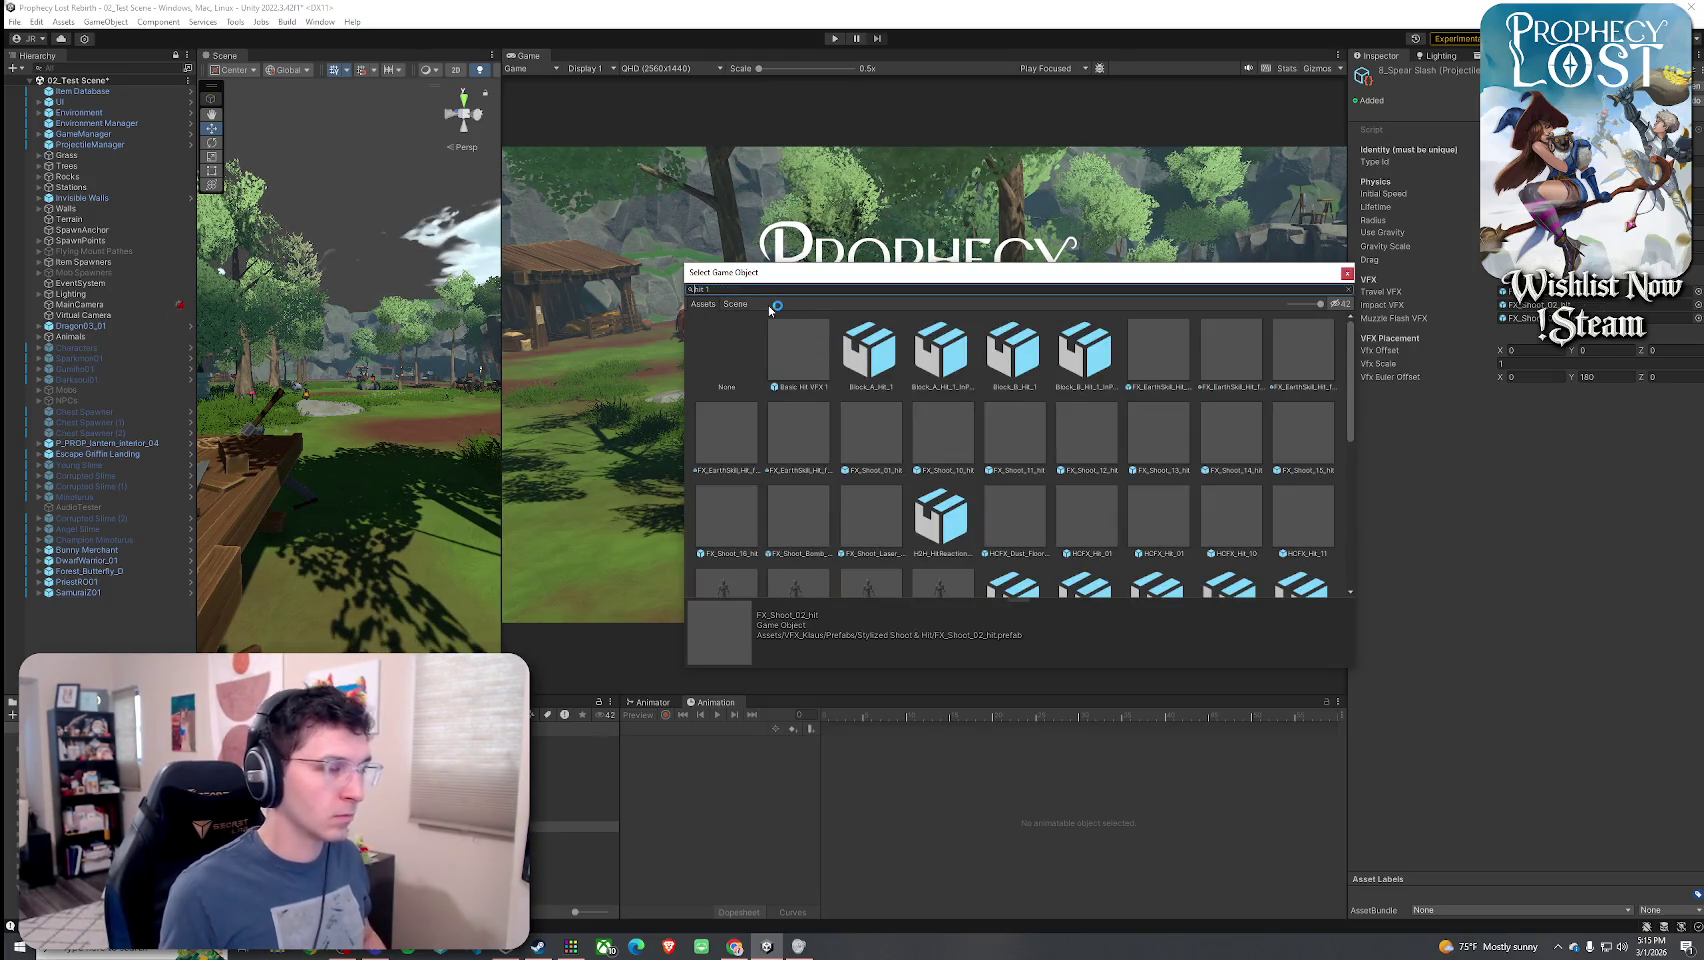
type("FX_Shoot")
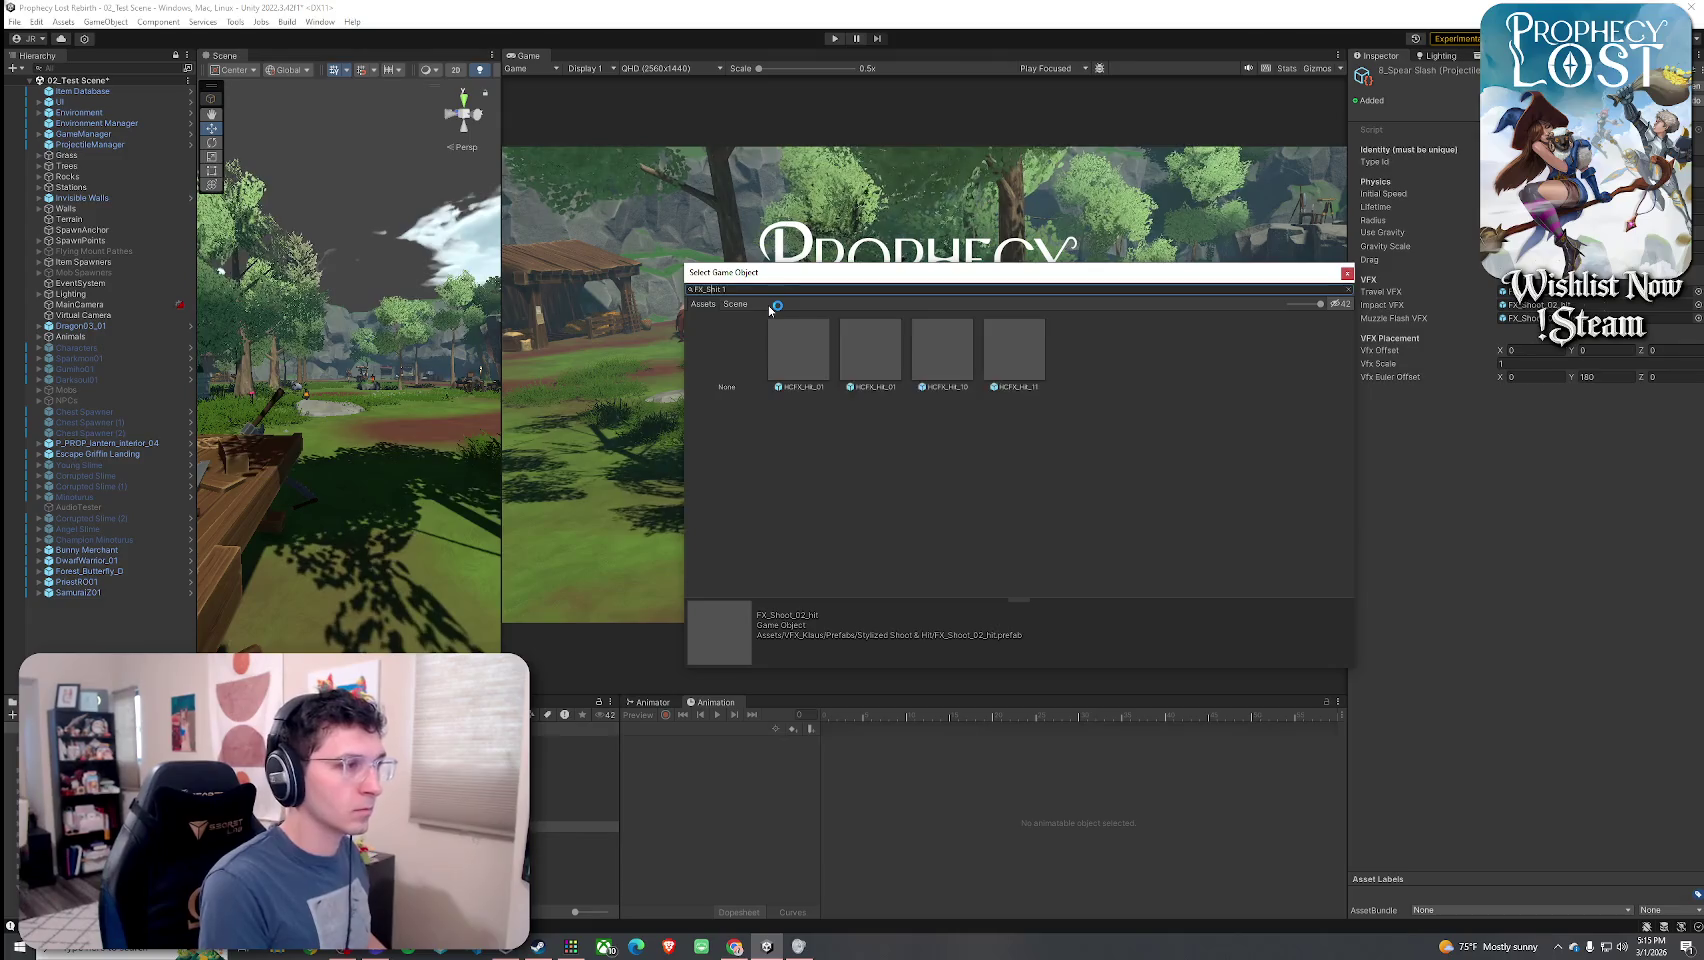
double_click(792, 332)
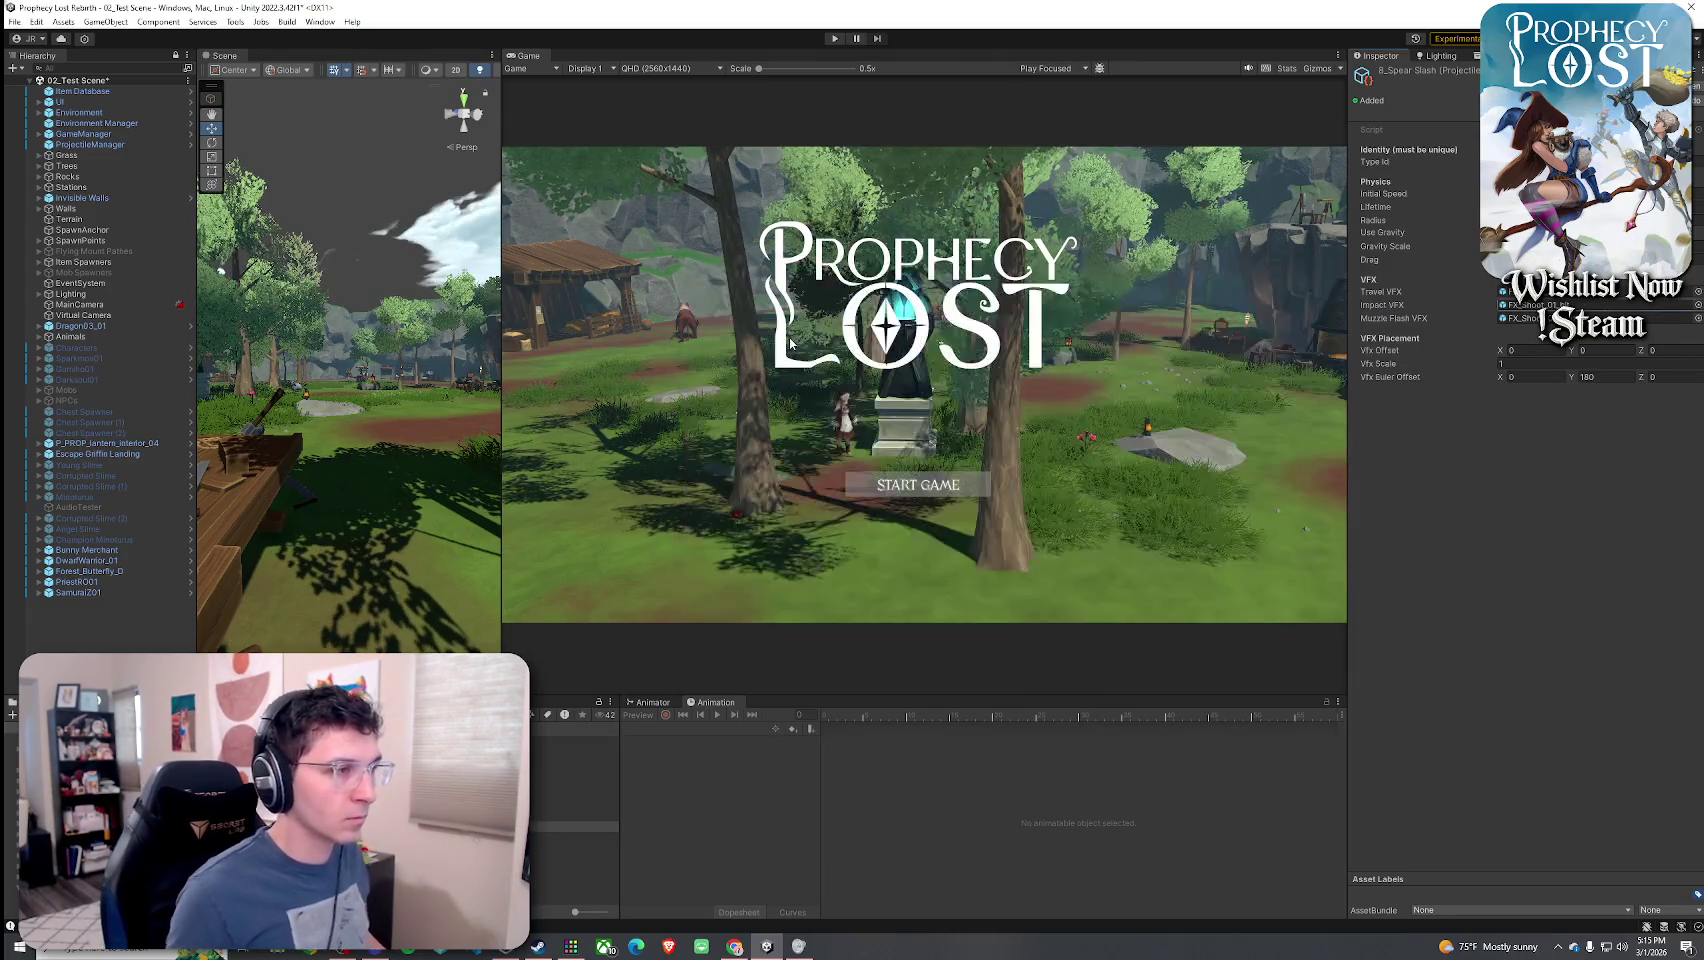
- Assign the FX_Shoot_01 muzzle prefab as the Muzzle Flash VFX
left_click(1697, 321)
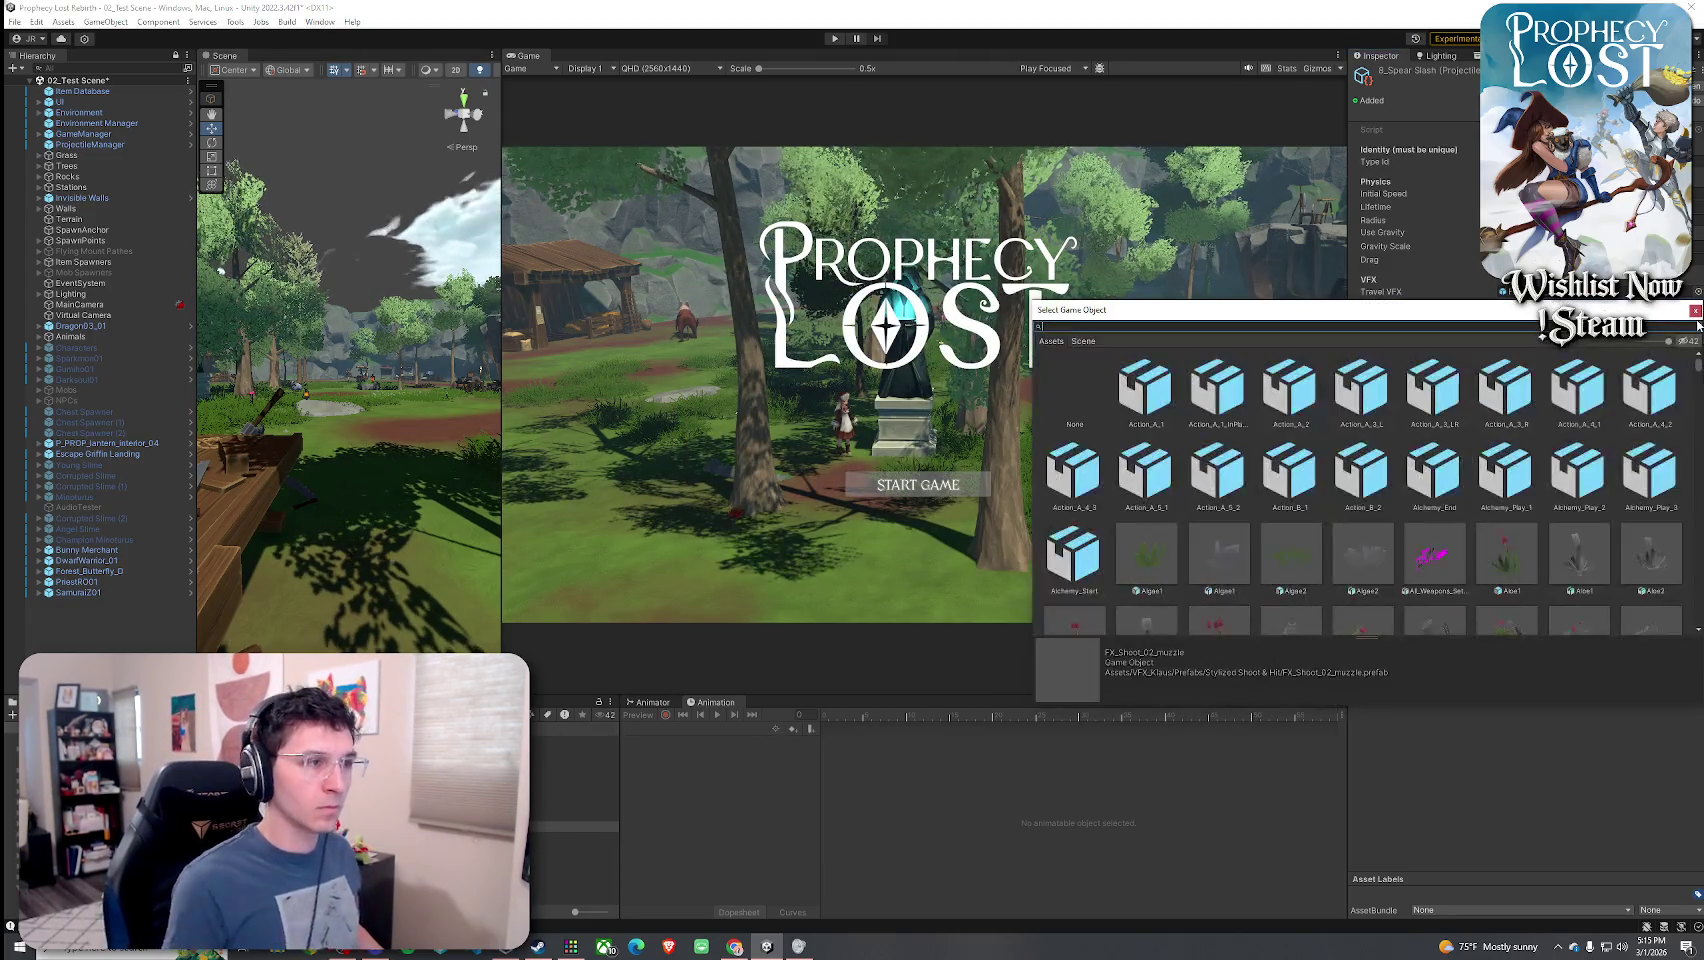
type("FX_Shoot_")
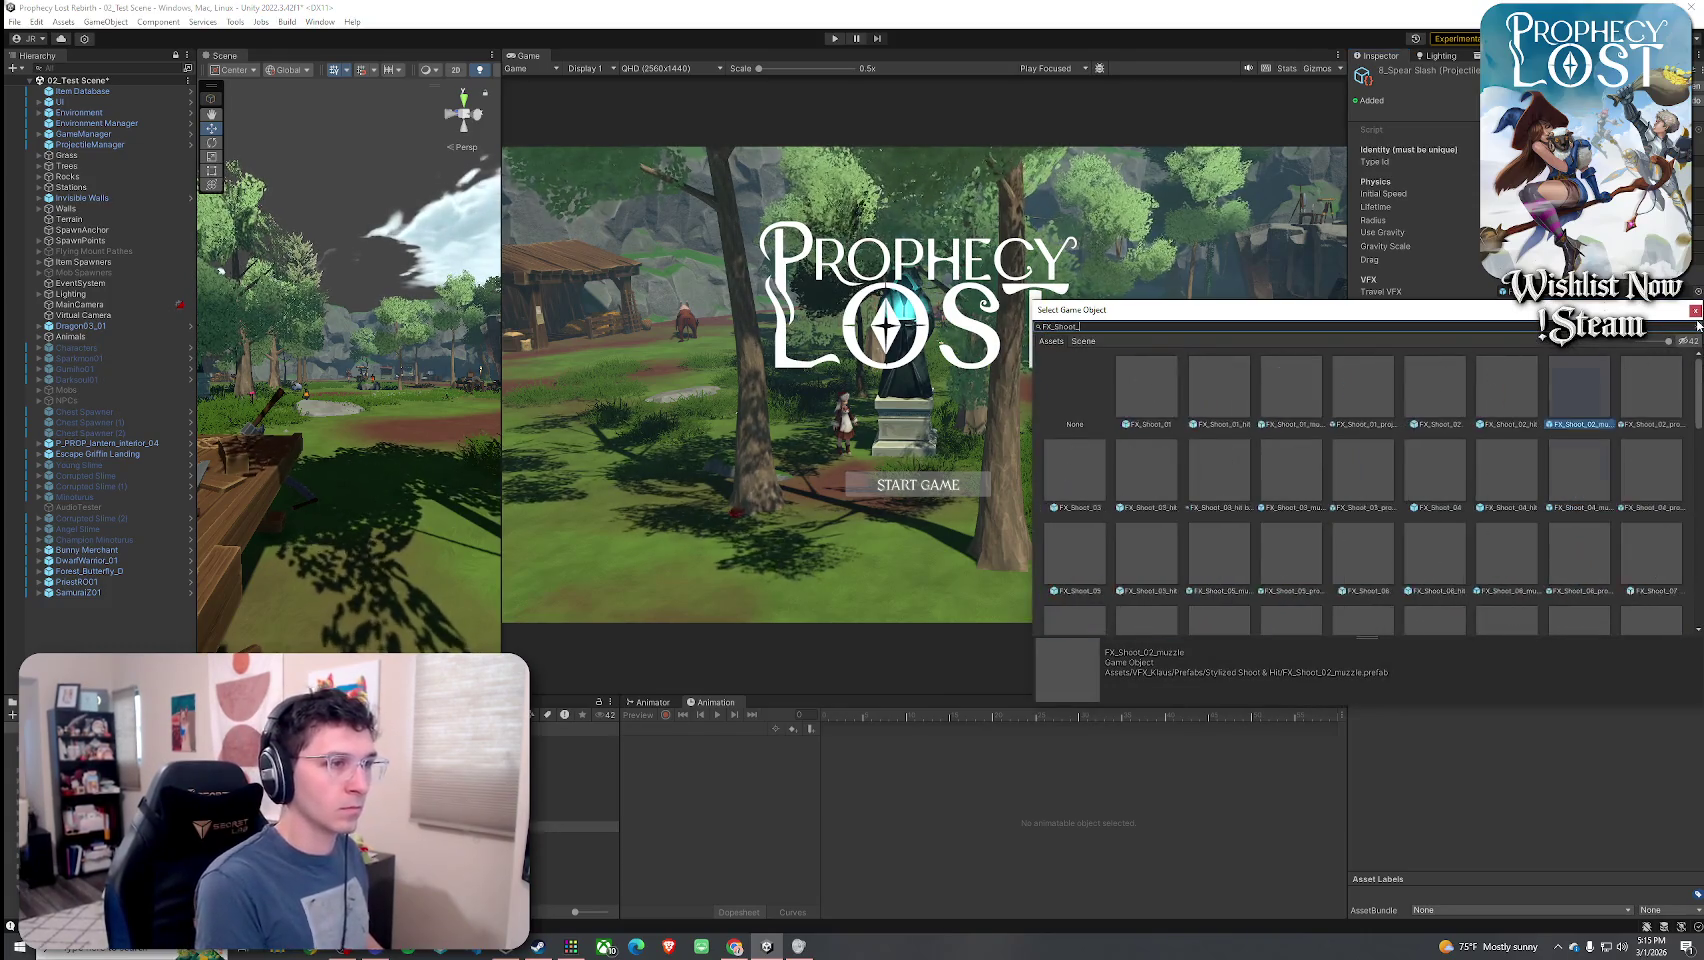
type("muz")
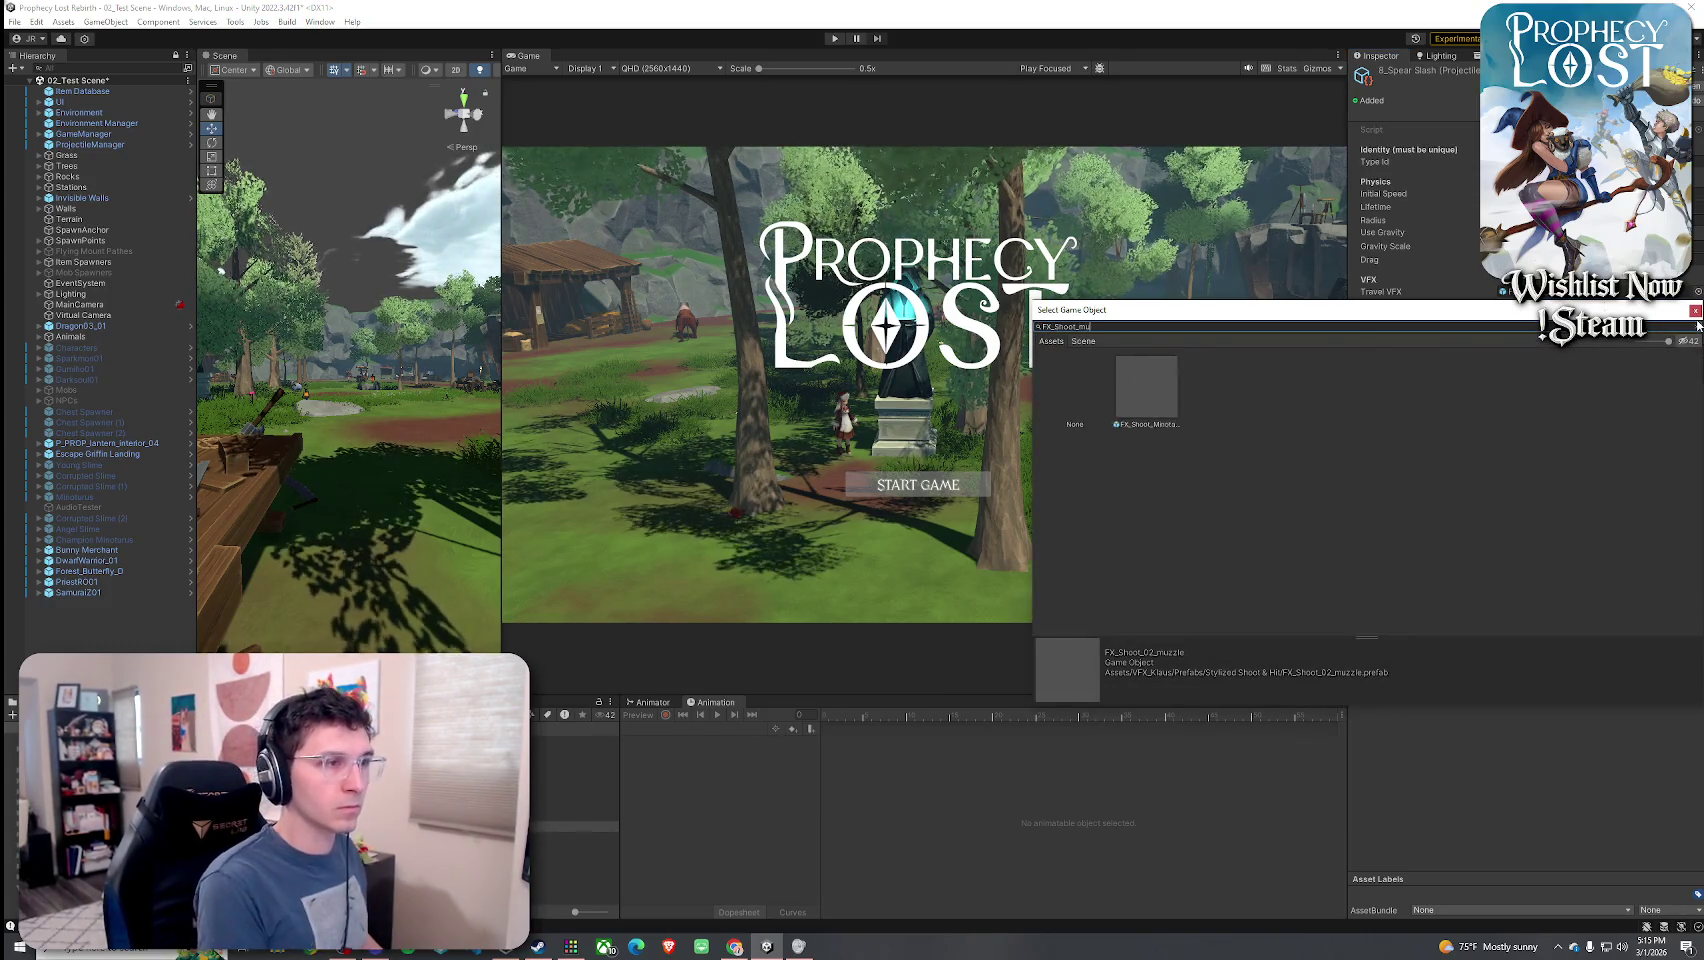
left_click_drag(1443, 310, 1134, 256)
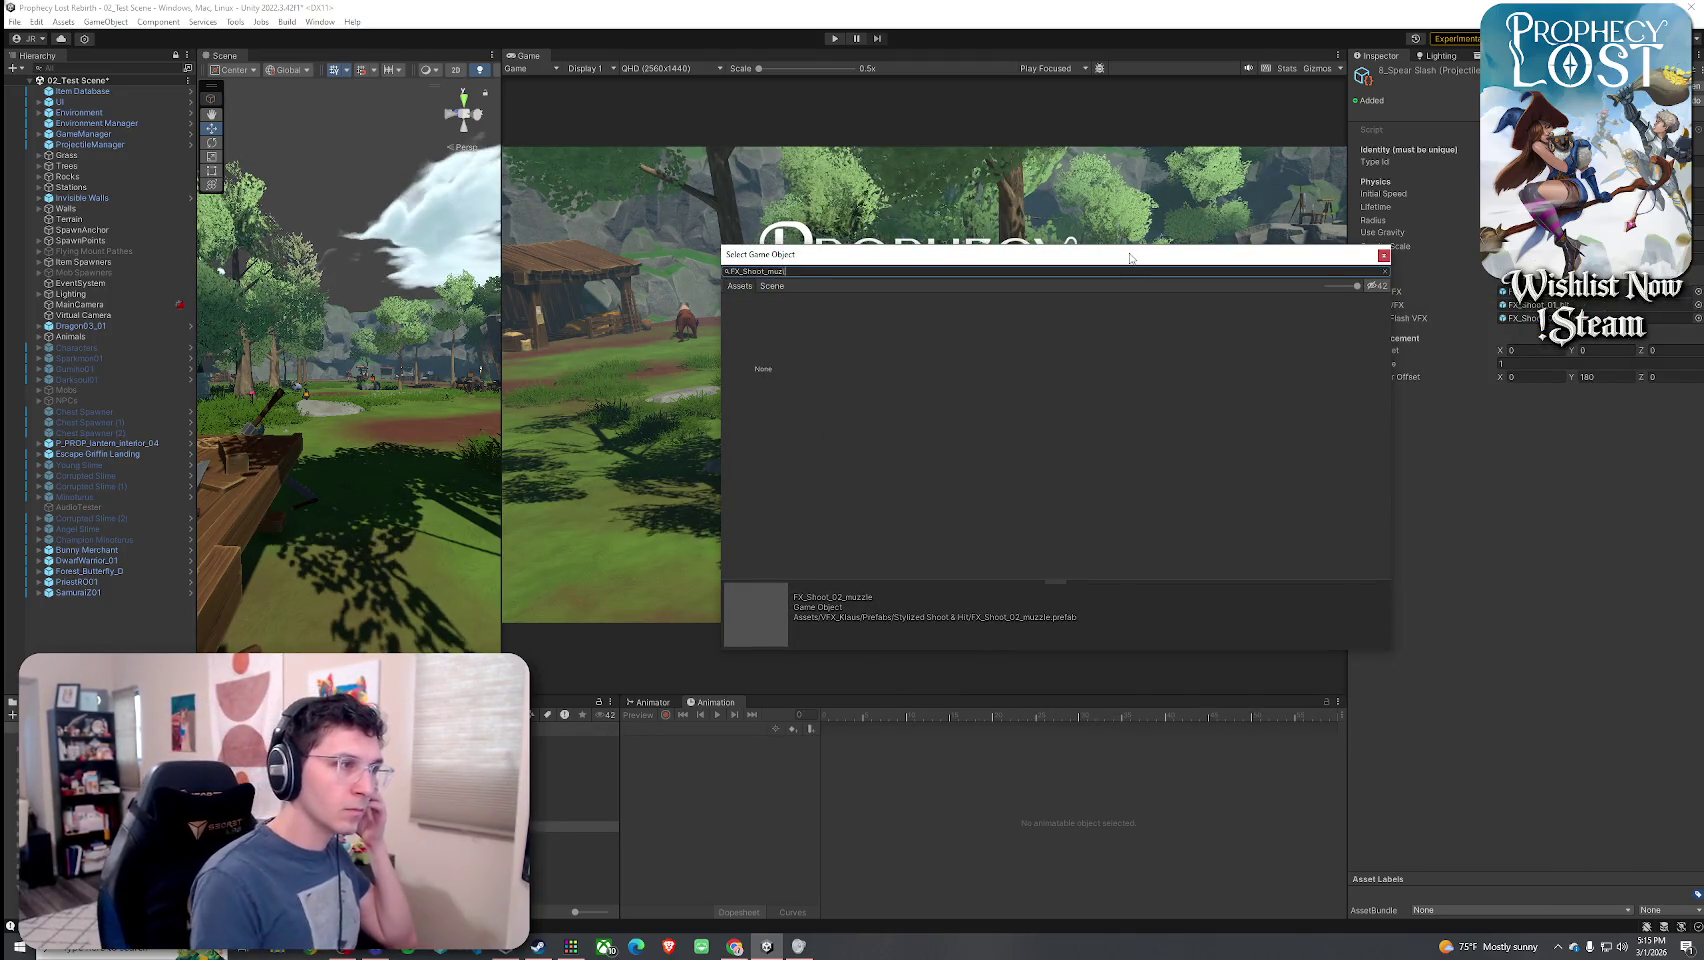
key("BackSpace")
key("BackSpace")
key("BackSpace")
type("01")
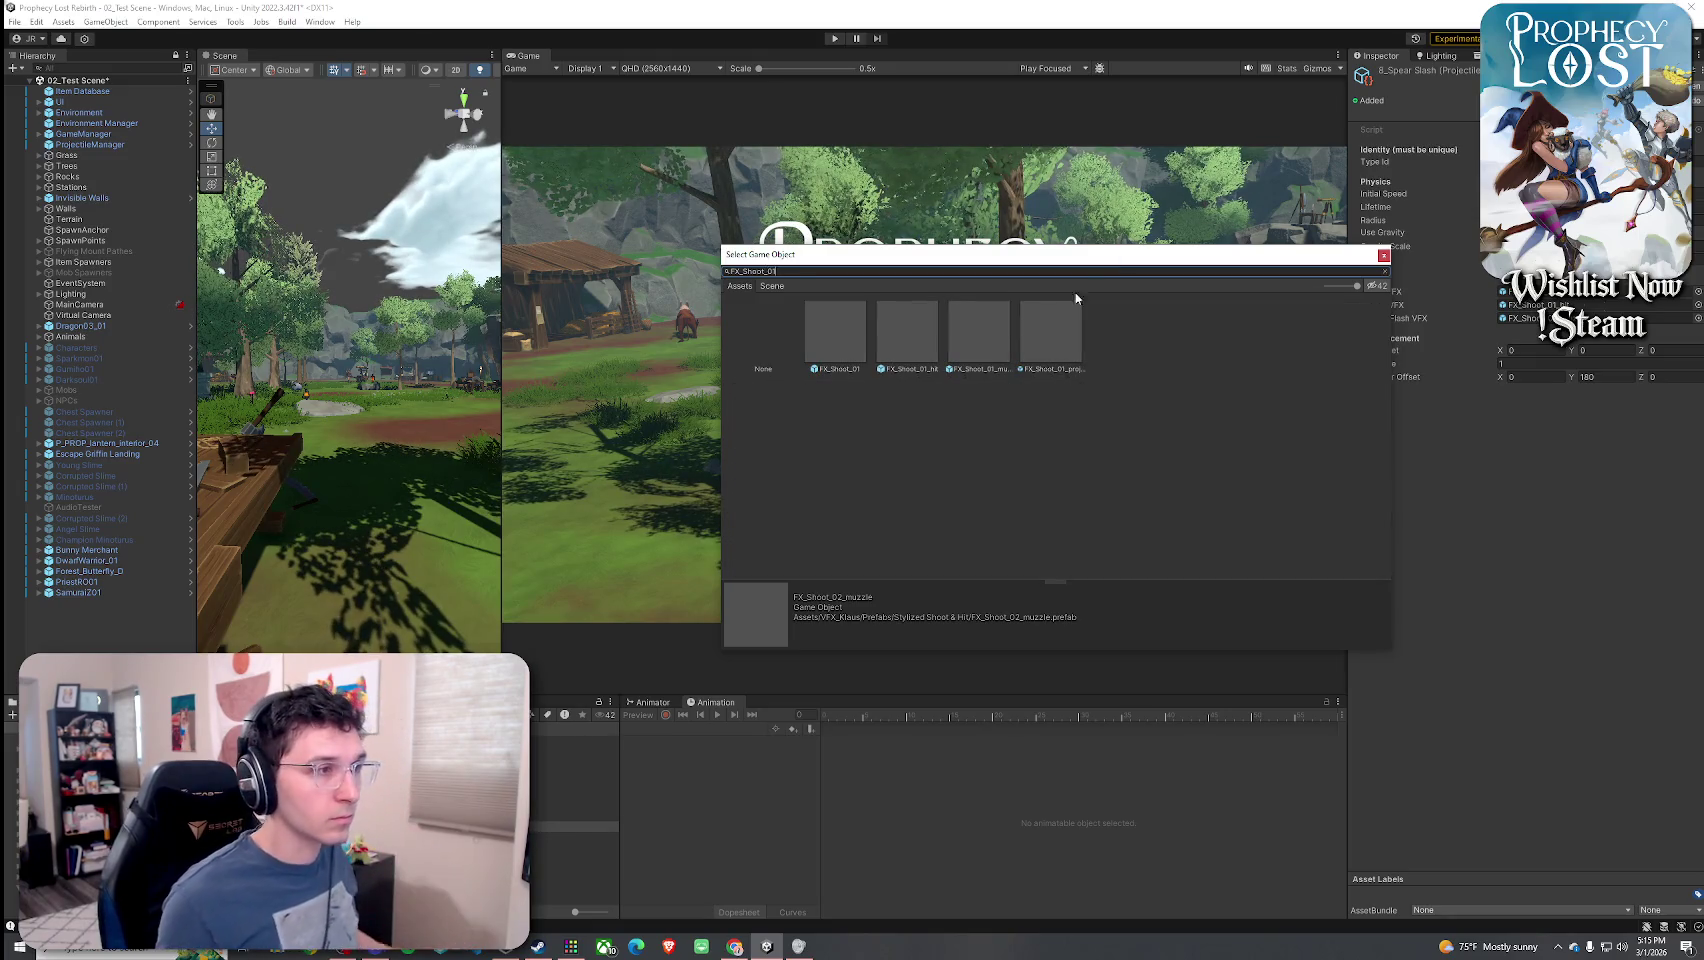
type("_muzz")
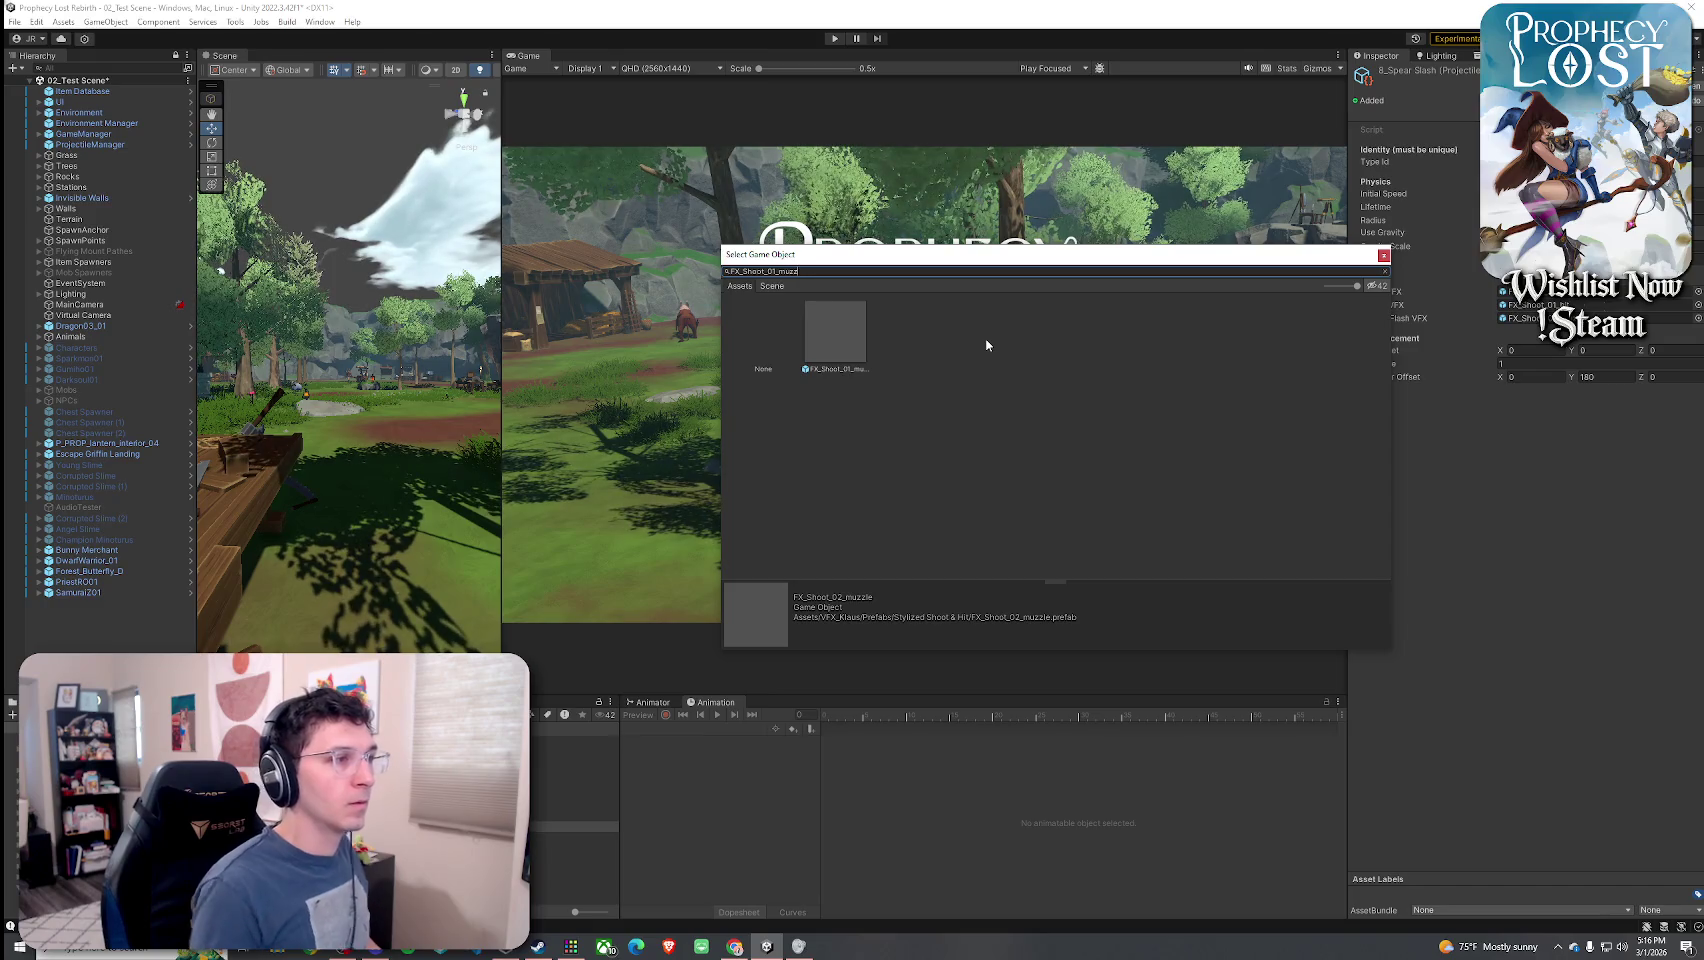
double_click(840, 340)
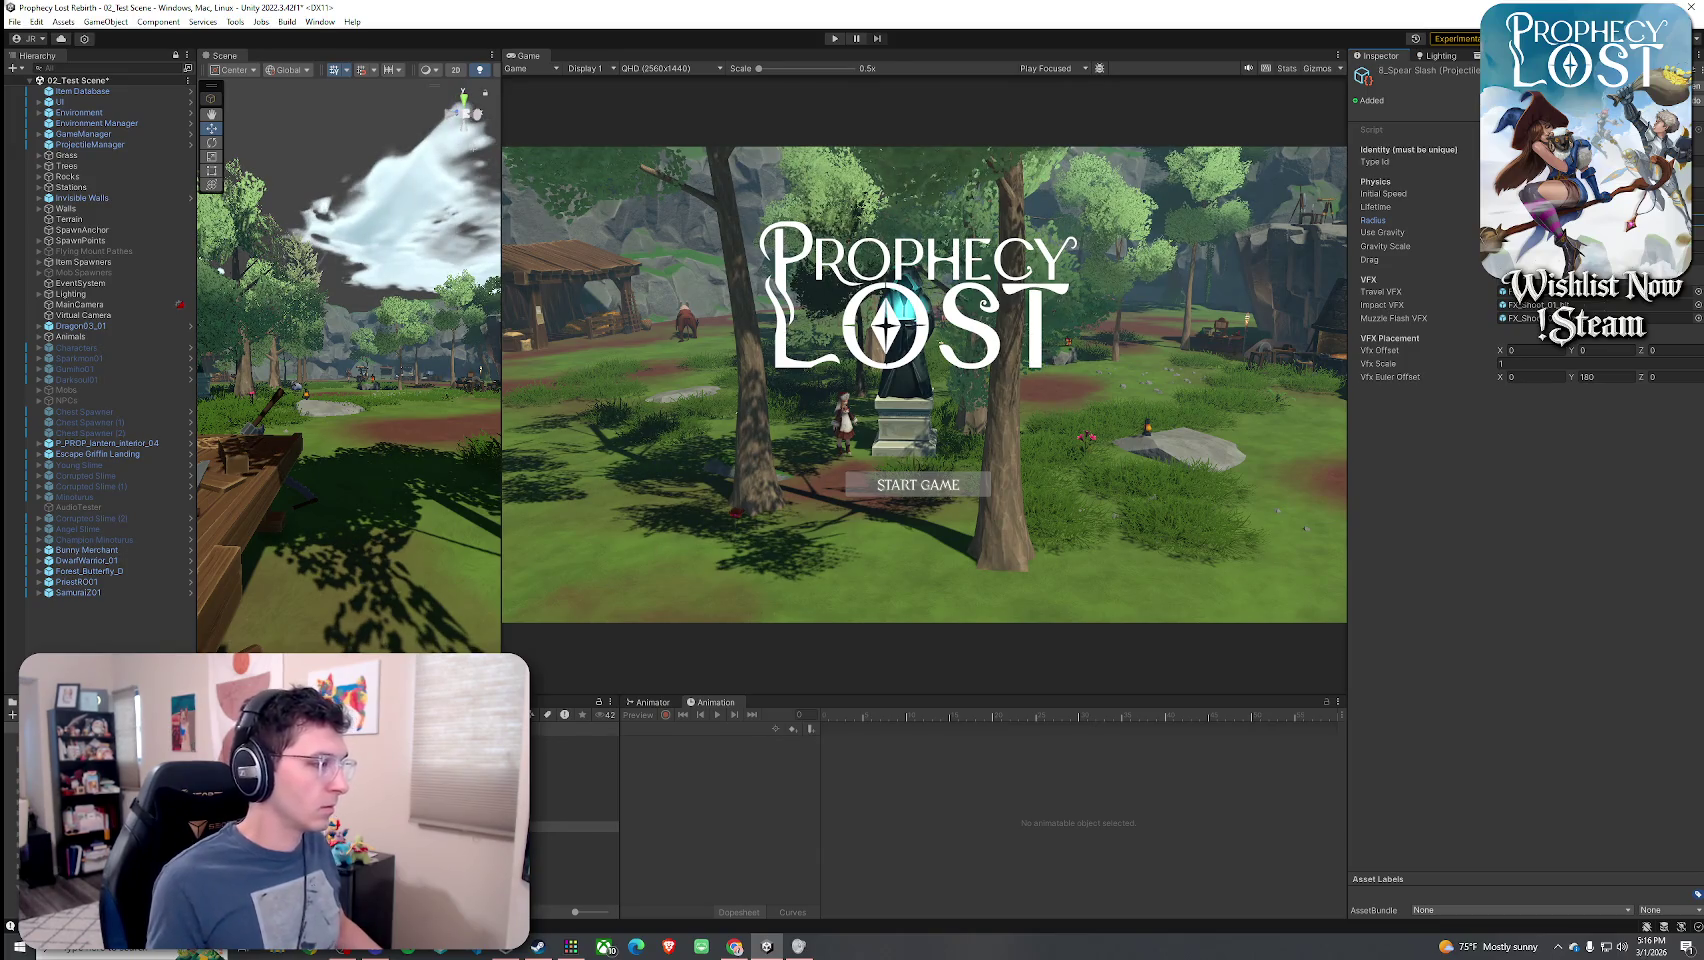
- Compare 0_Magic Missile with 8_Spear Slash, then save 02_Test Scene
left_click(575, 741)
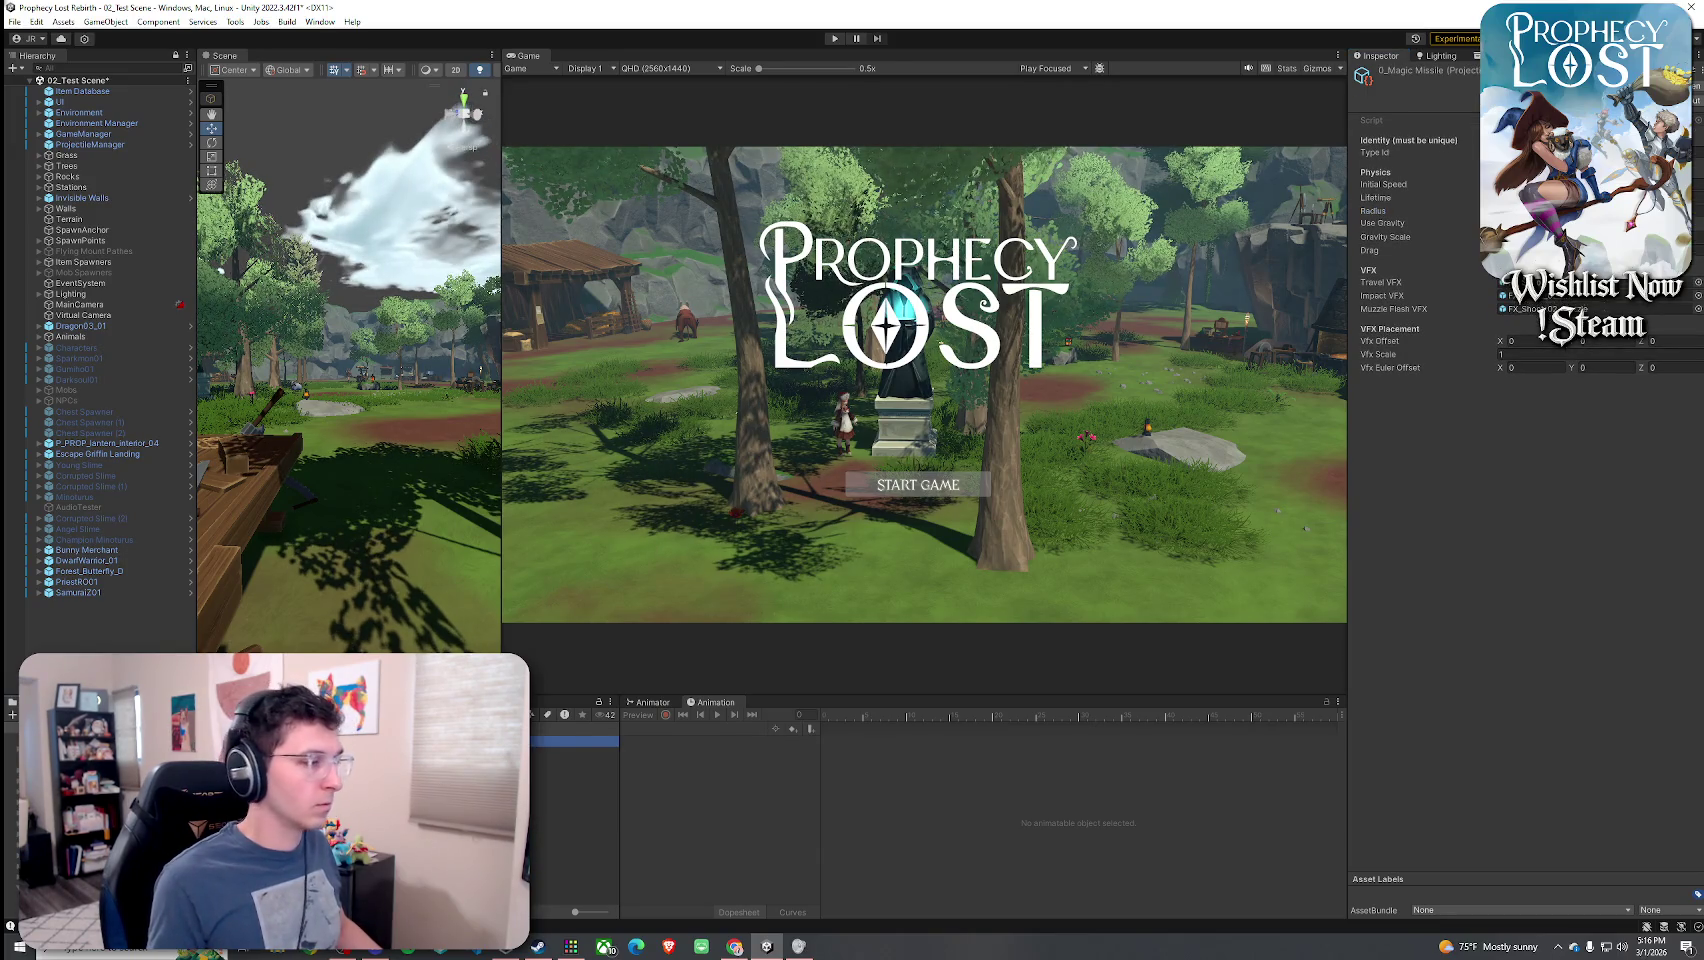
left_click(575, 826)
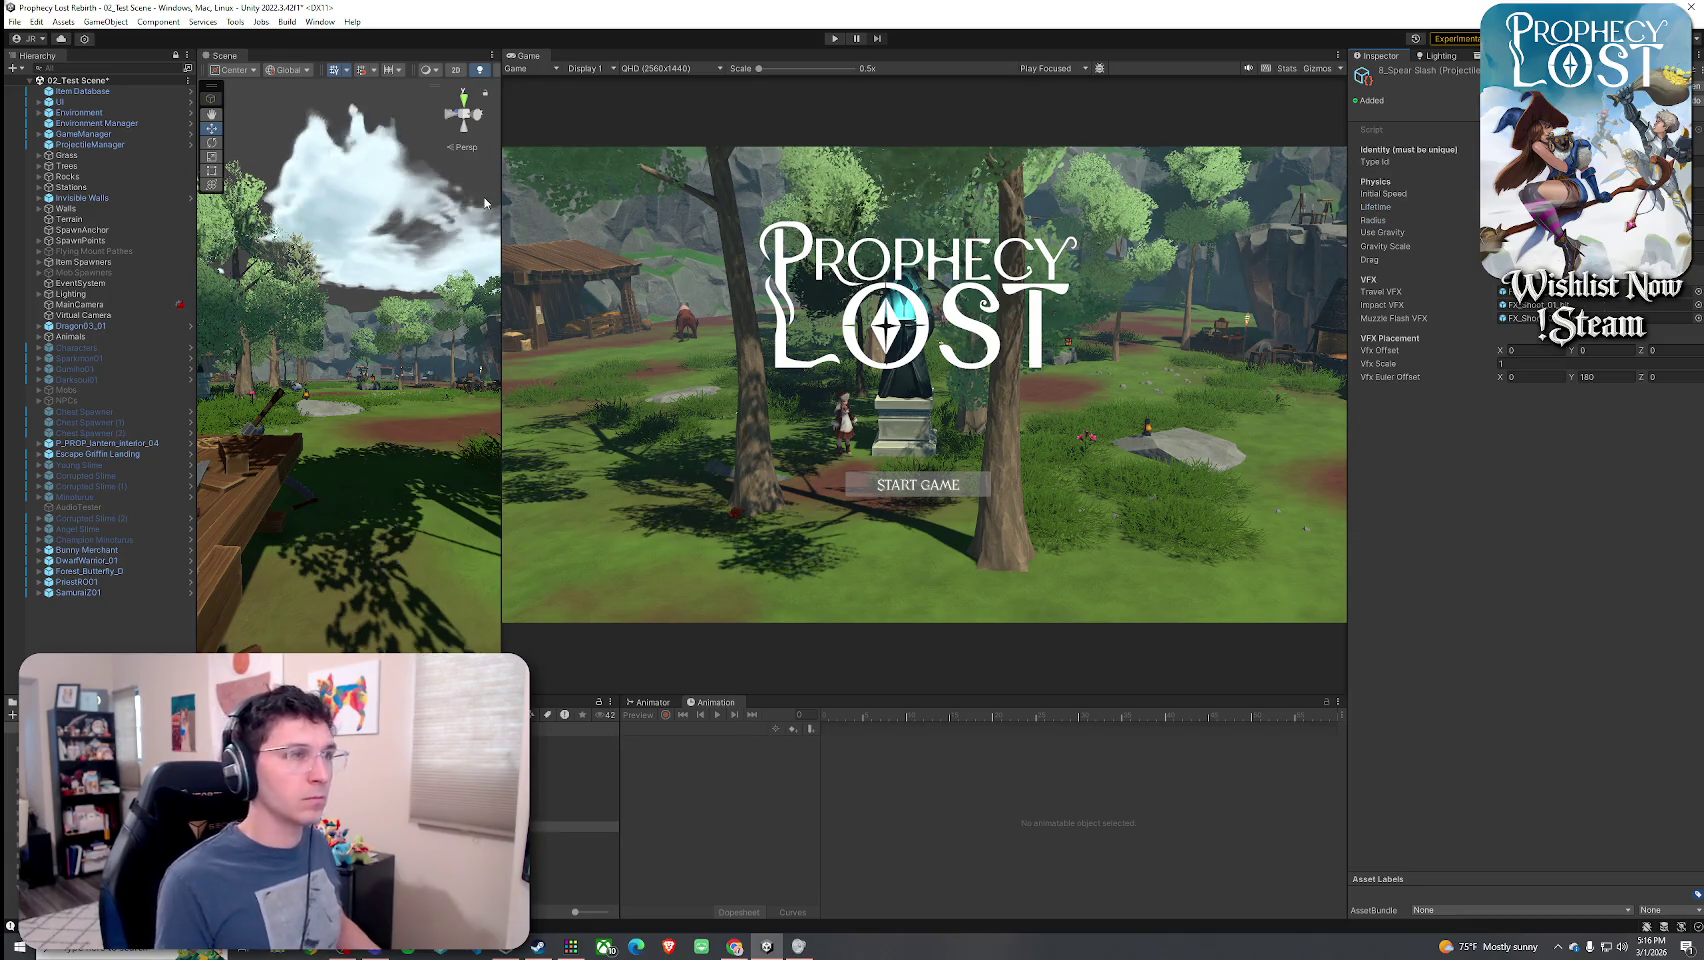
left_click(14, 21)
left_click(60, 86)
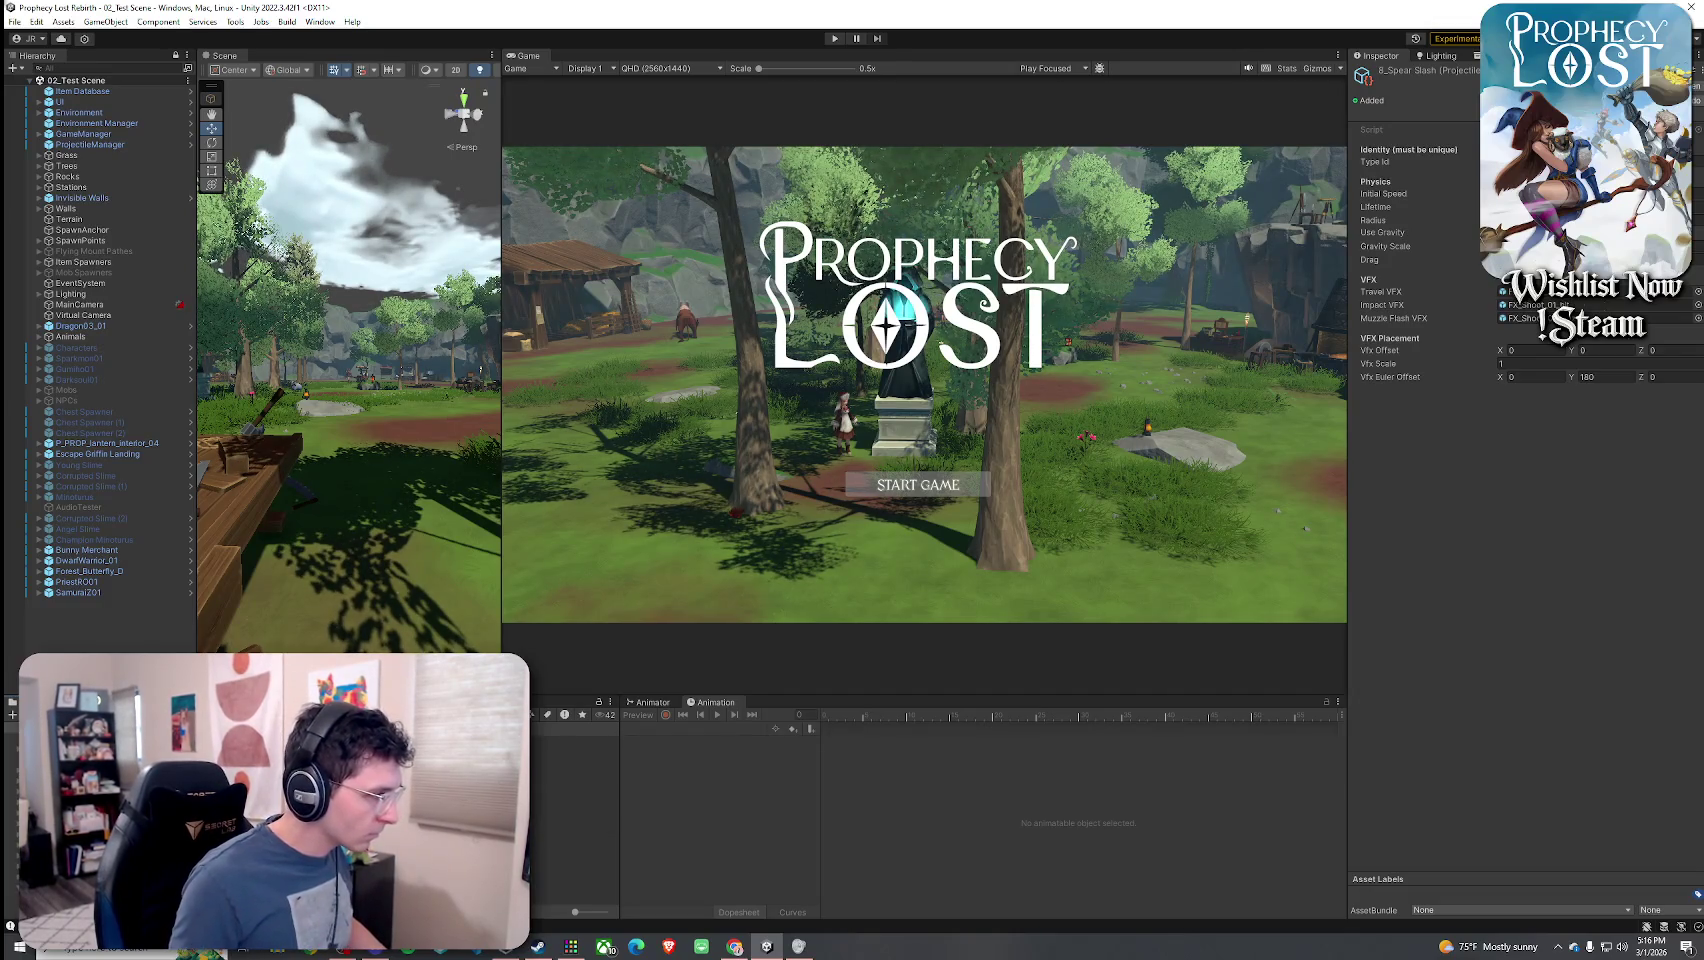
- Open the charging-attack VFX prefab and review the root, mesh_circle and glow_floor start colours
double_click(1530, 291)
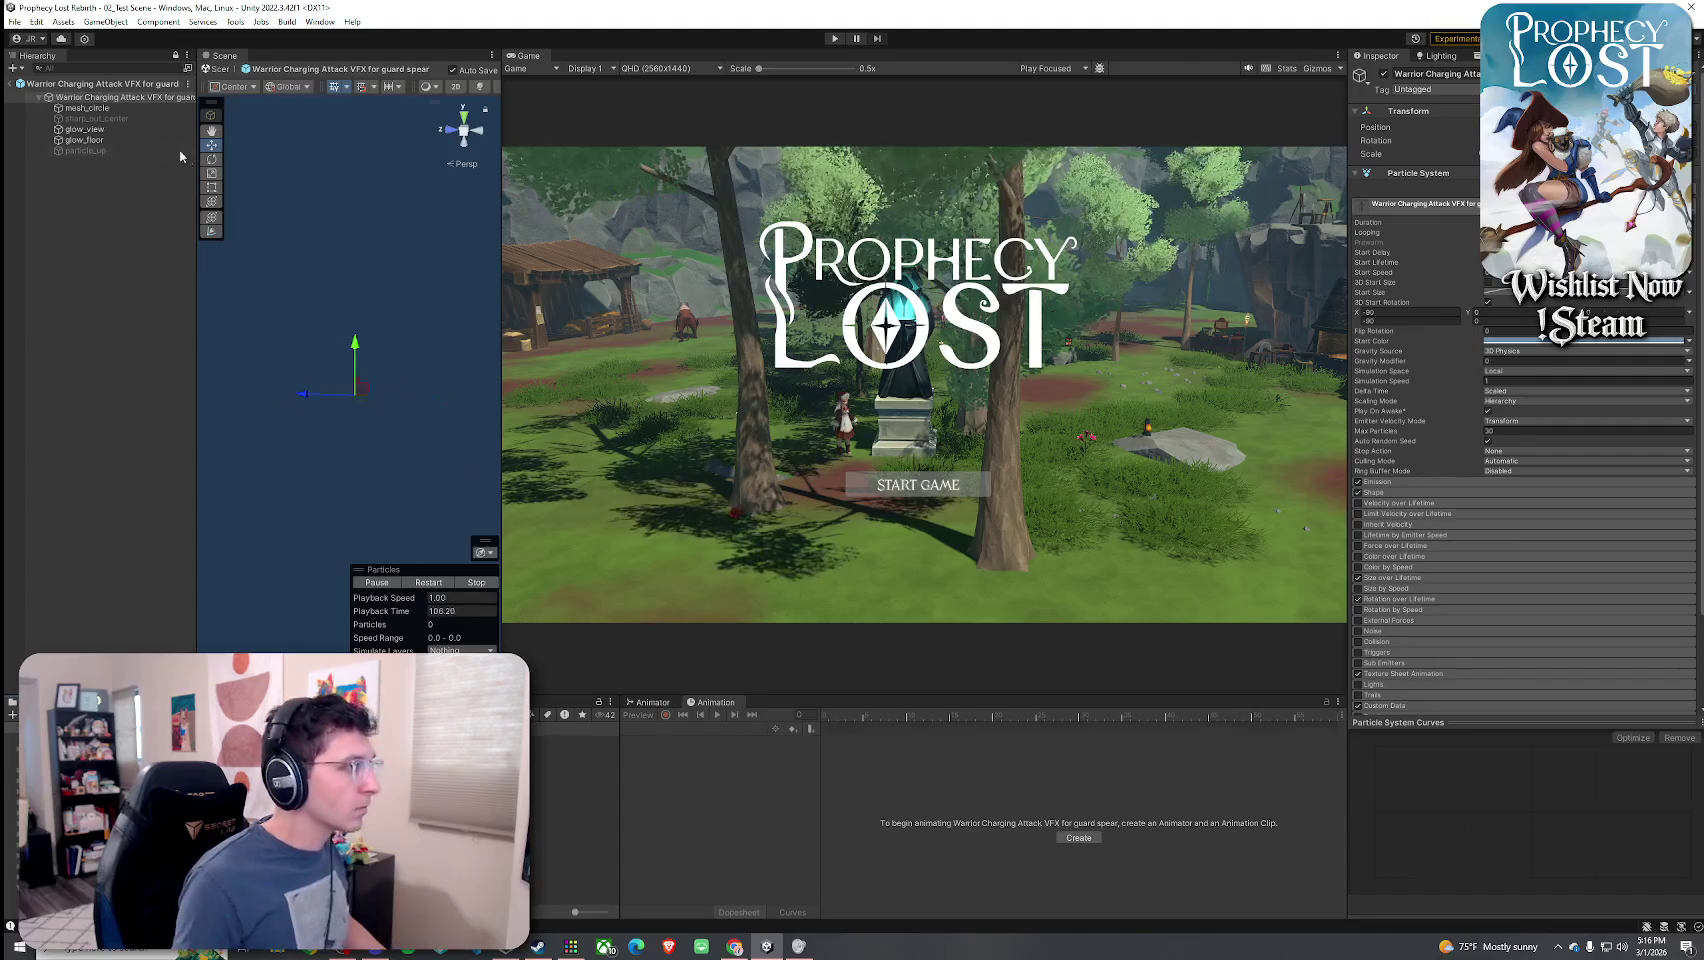
left_click(1541, 341)
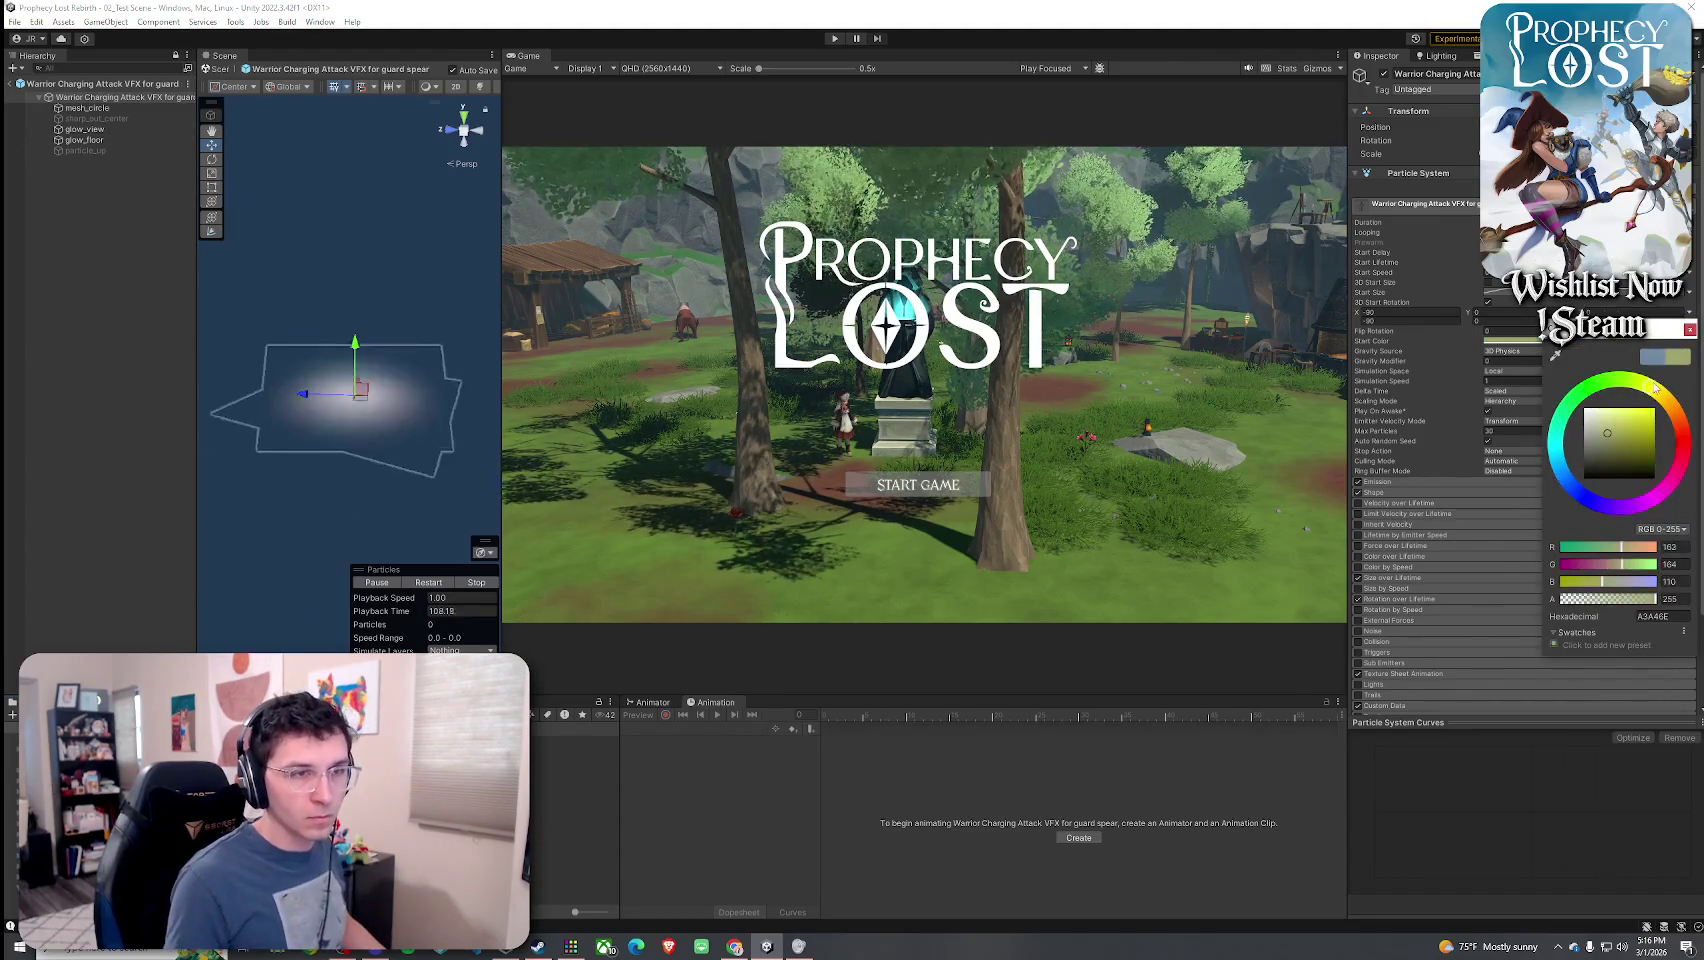
left_click(148, 108)
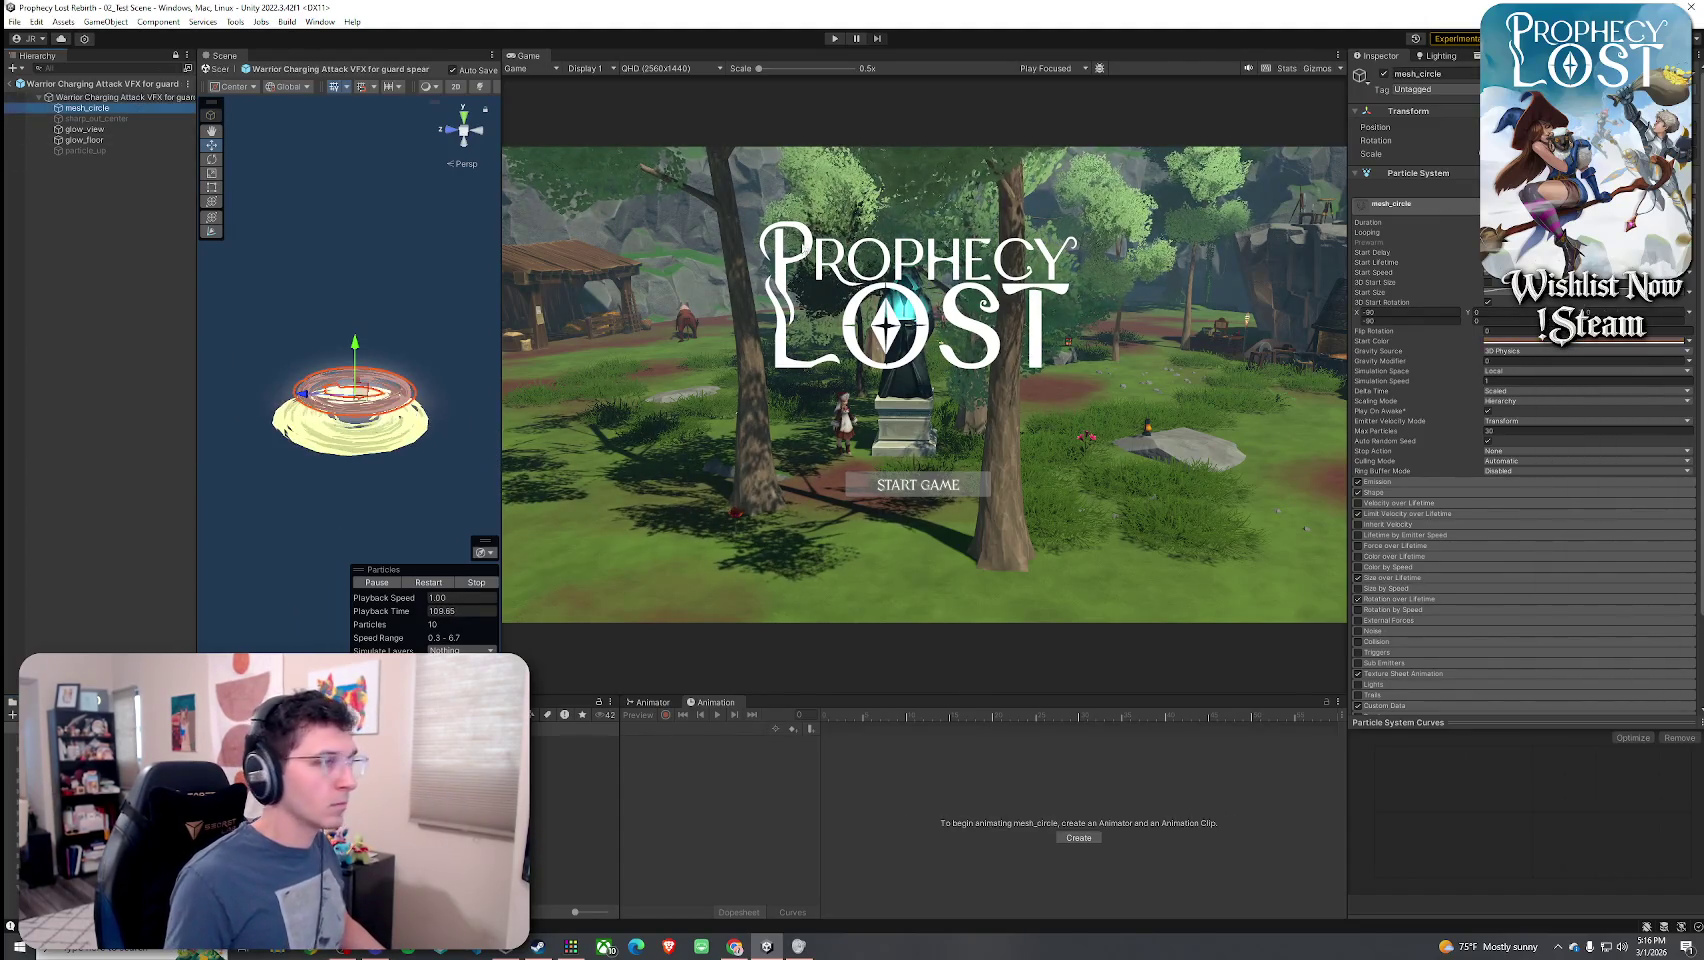
left_click(1565, 341)
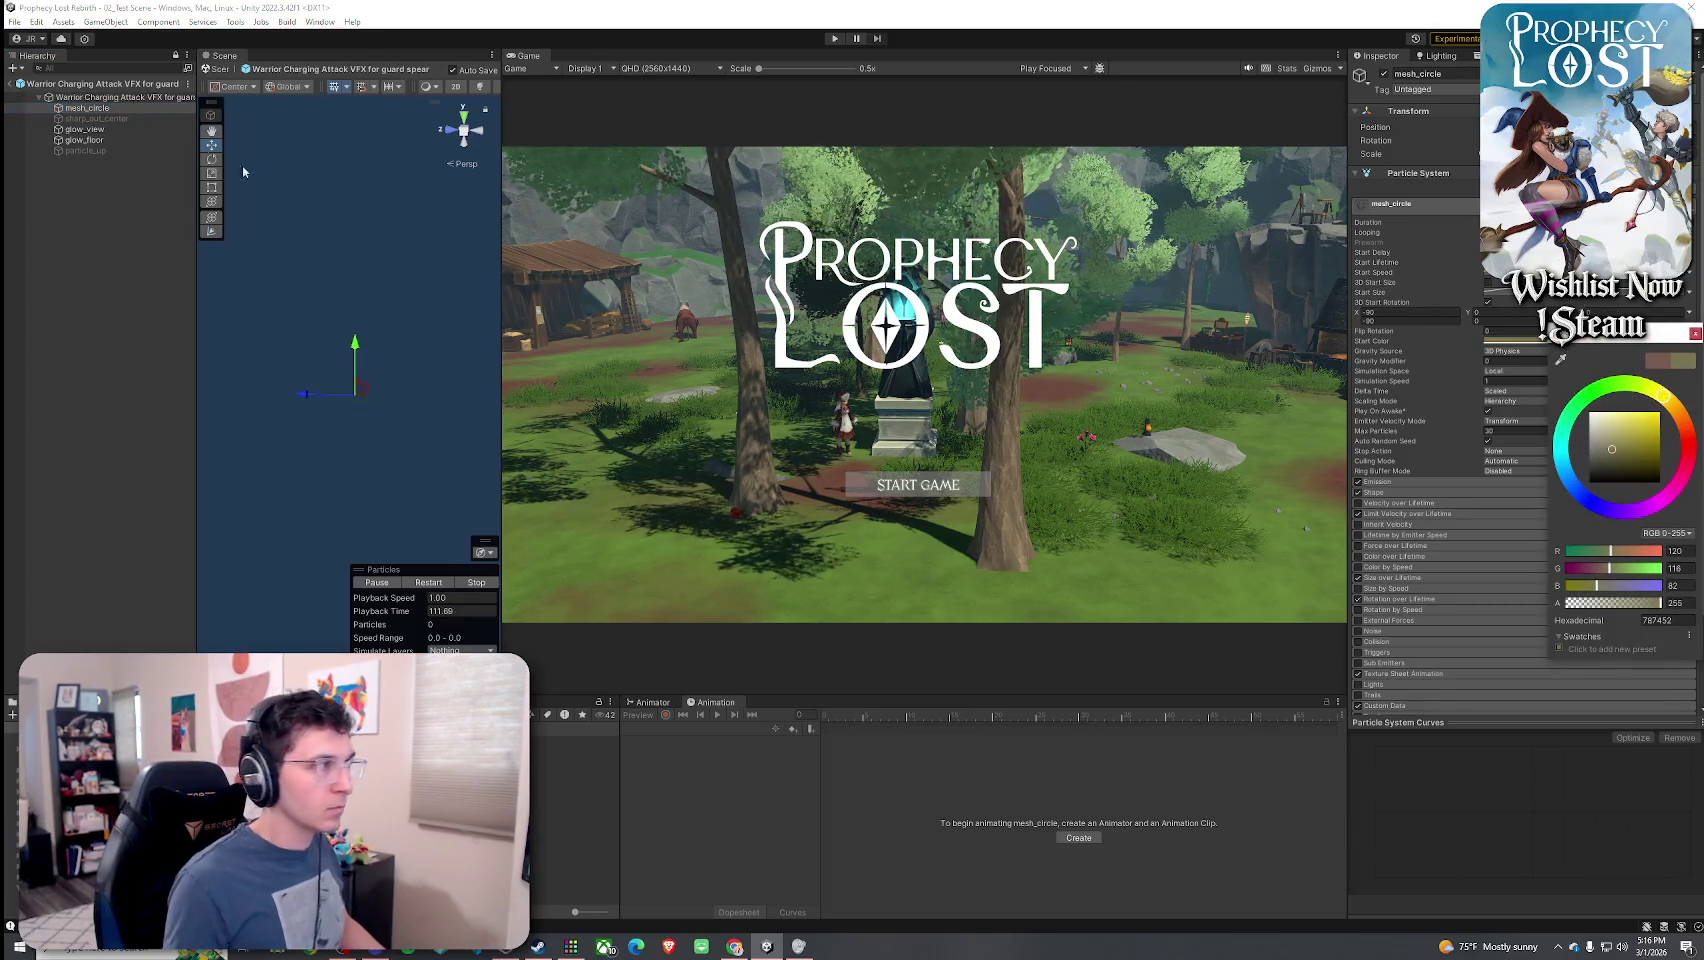
left_click(84, 129)
left_click(1585, 332)
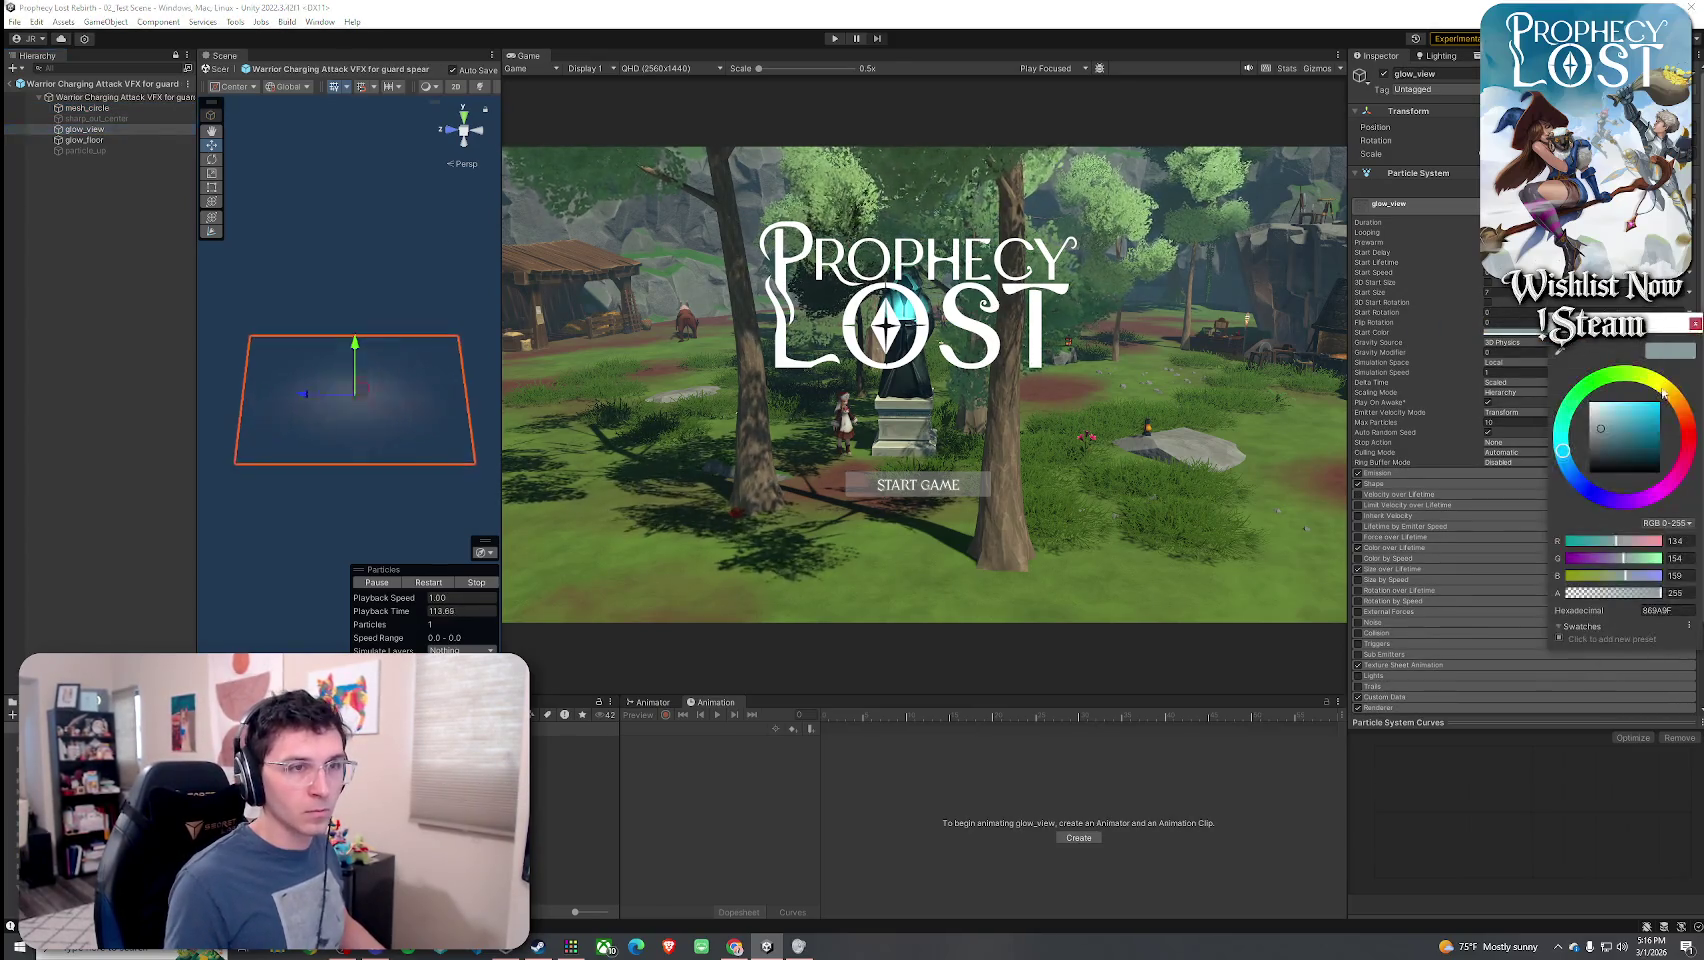
left_click(84, 140)
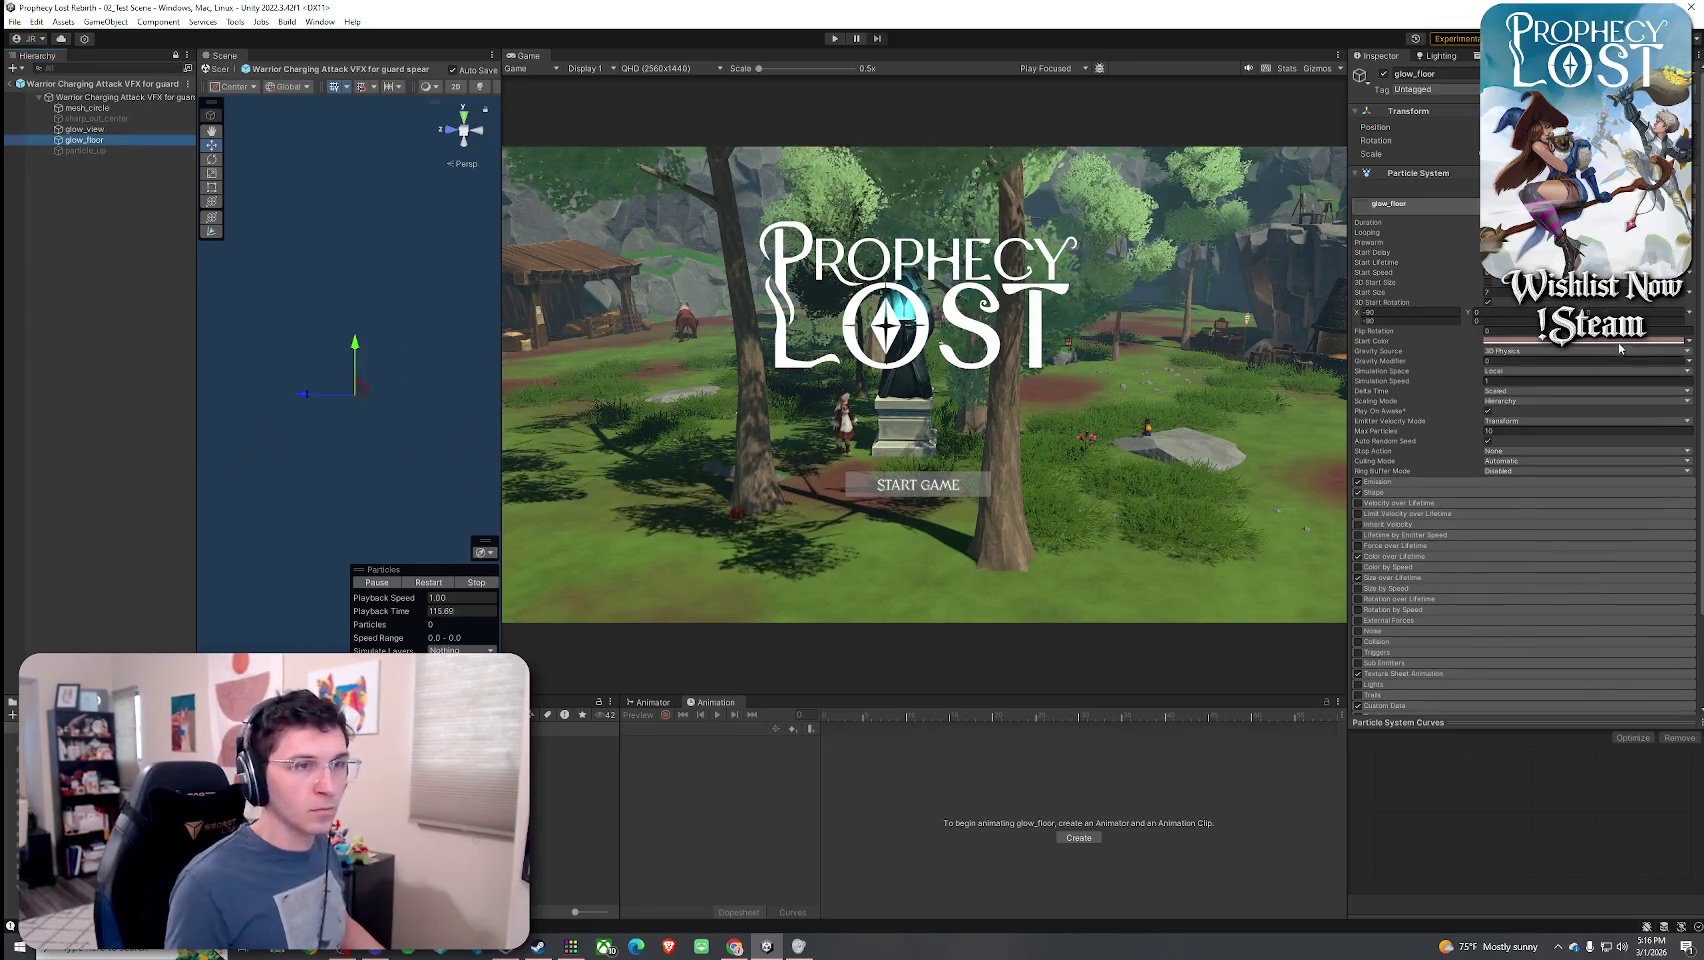
left_click(1585, 341)
left_click(425, 580)
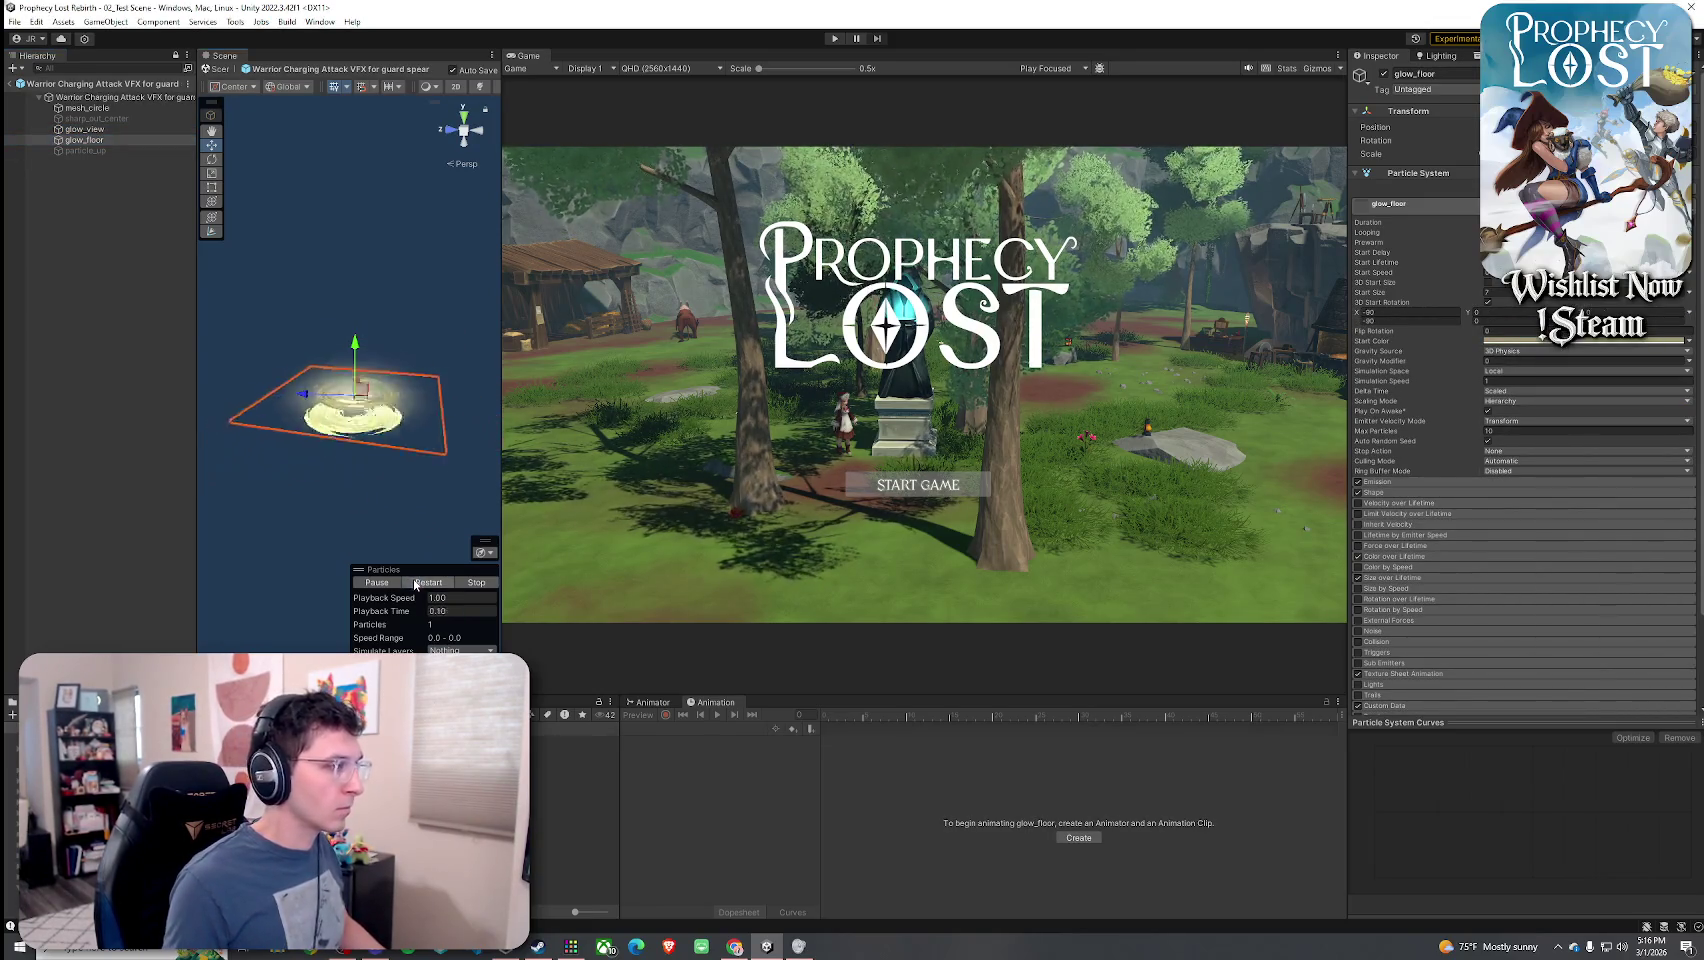
left_click(415, 585)
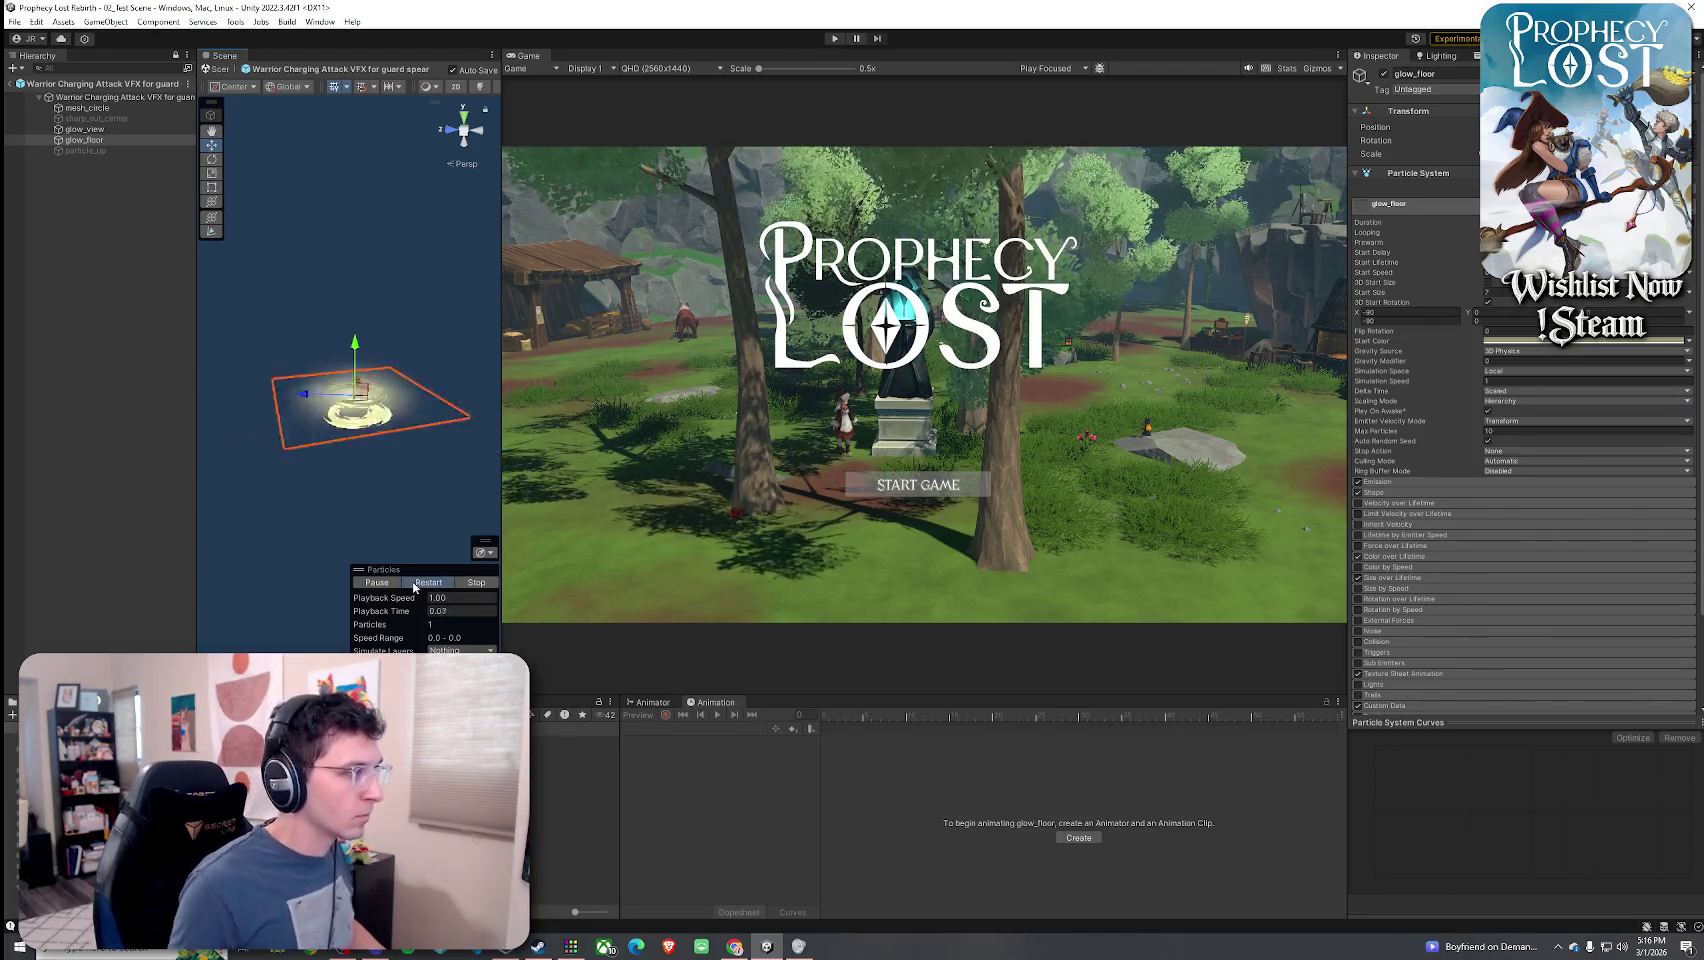
- Give the root charging-attack effect a more muted yellow start colour and preview it
left_click(88, 98)
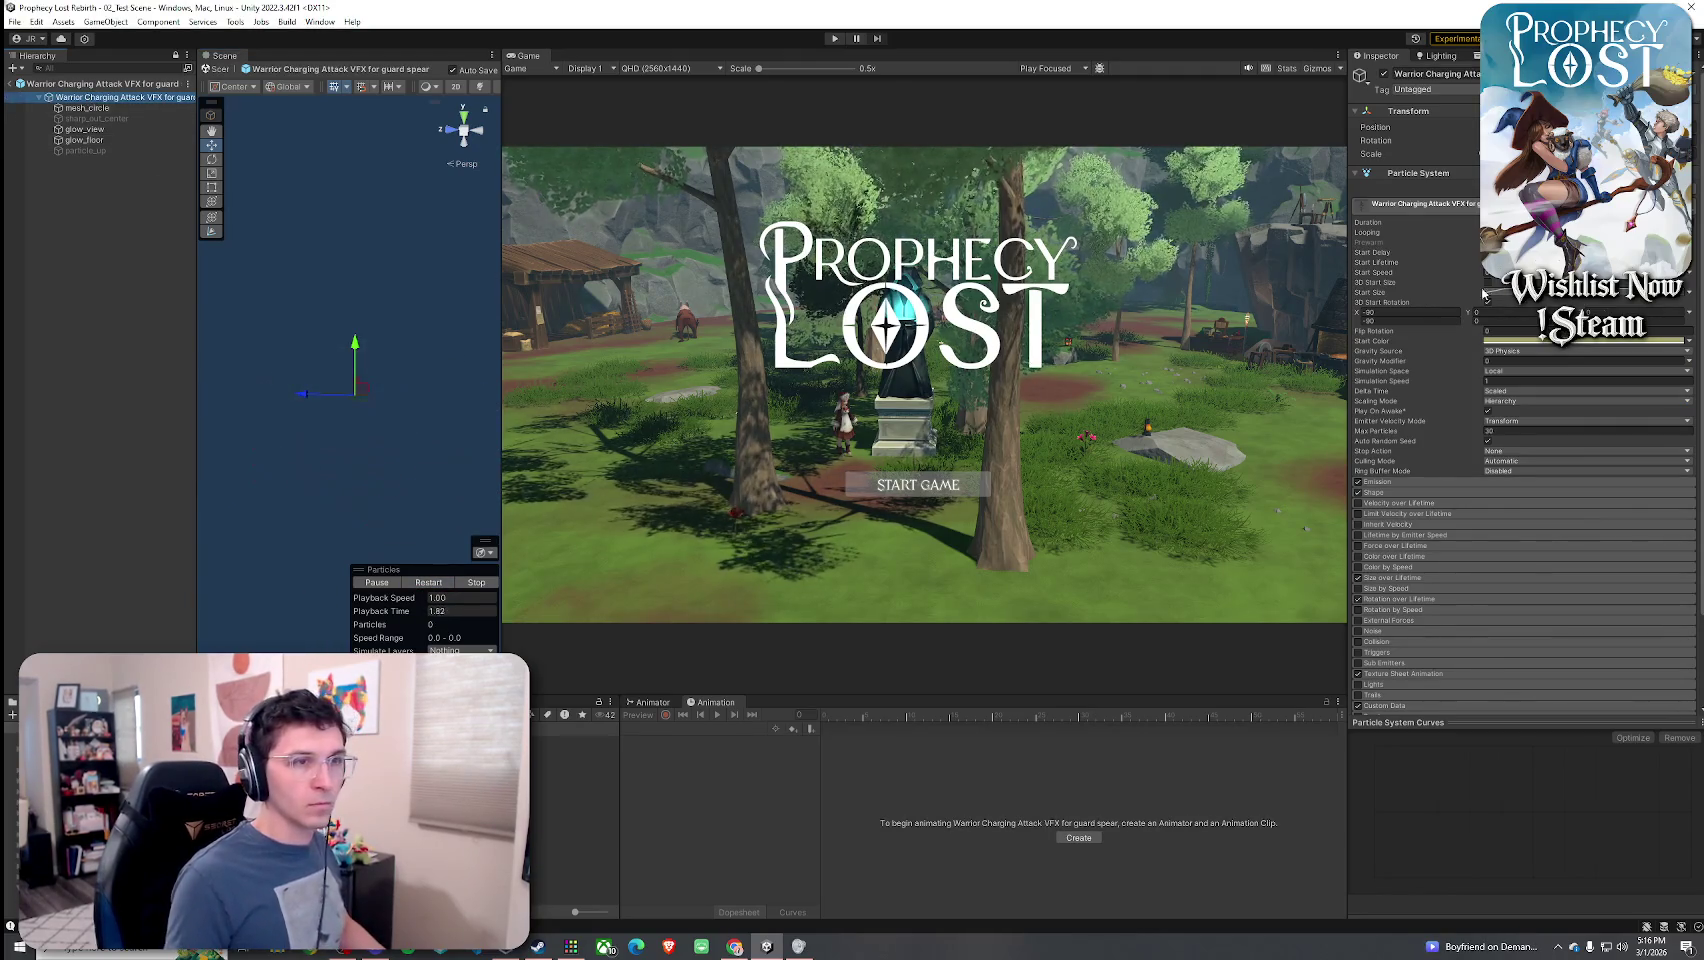
left_click(1601, 343)
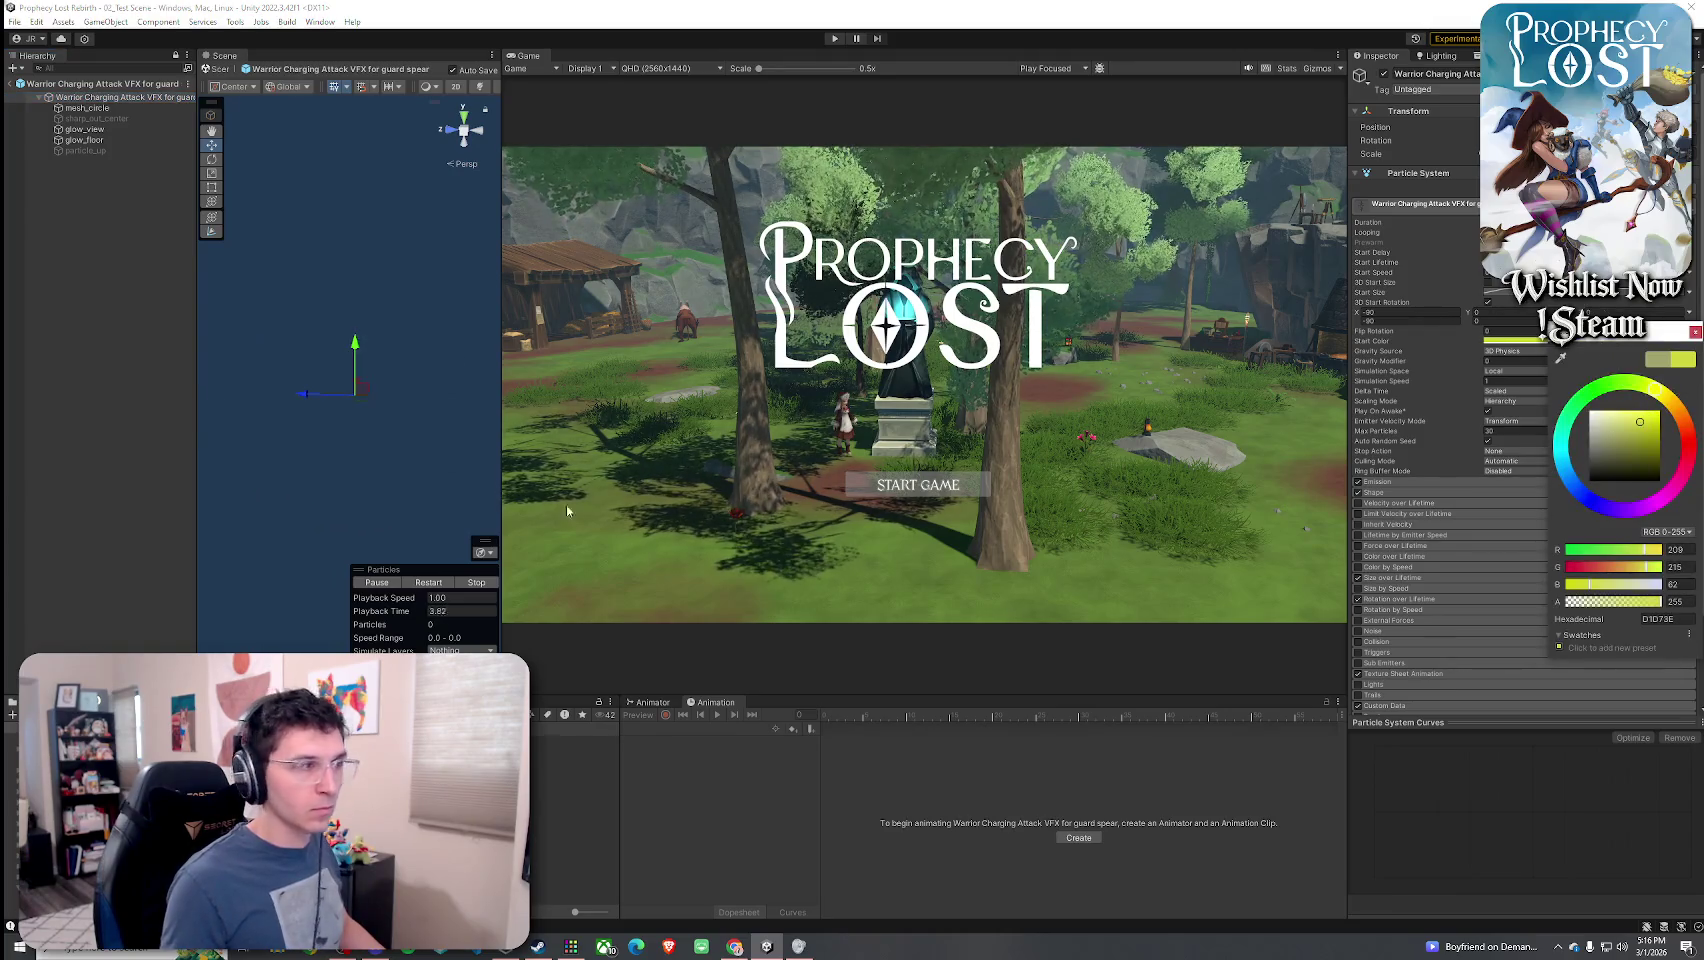
left_click(419, 583)
left_click(419, 584)
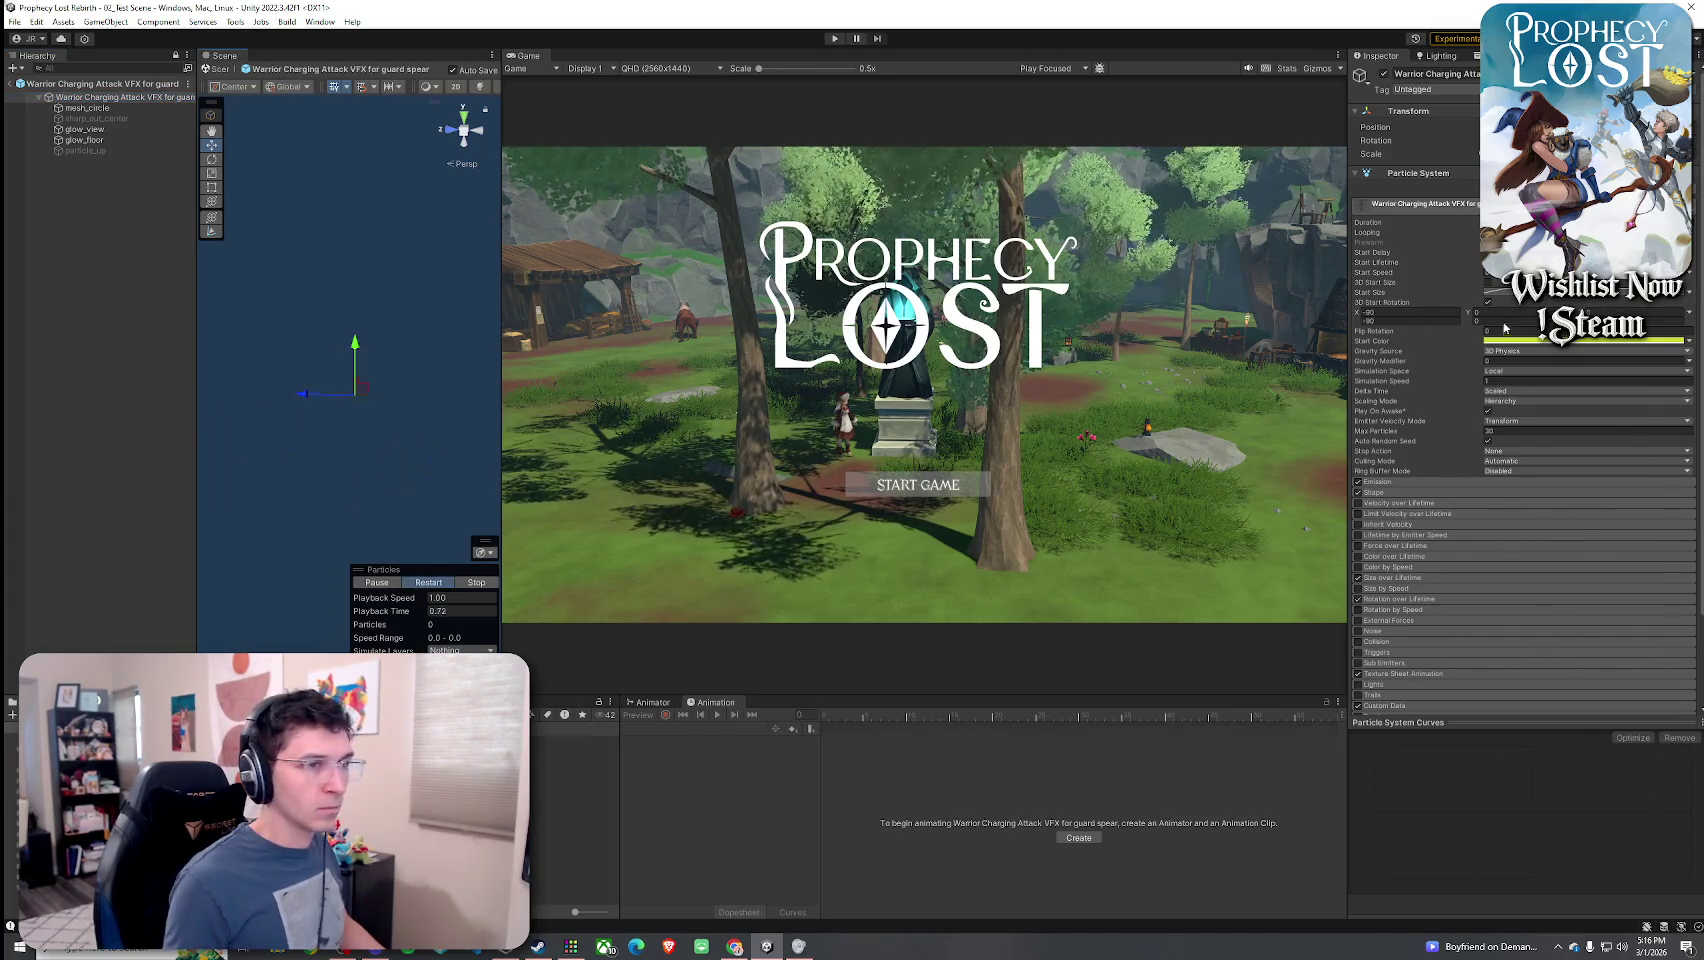
left_click(1555, 341)
left_click(1634, 441)
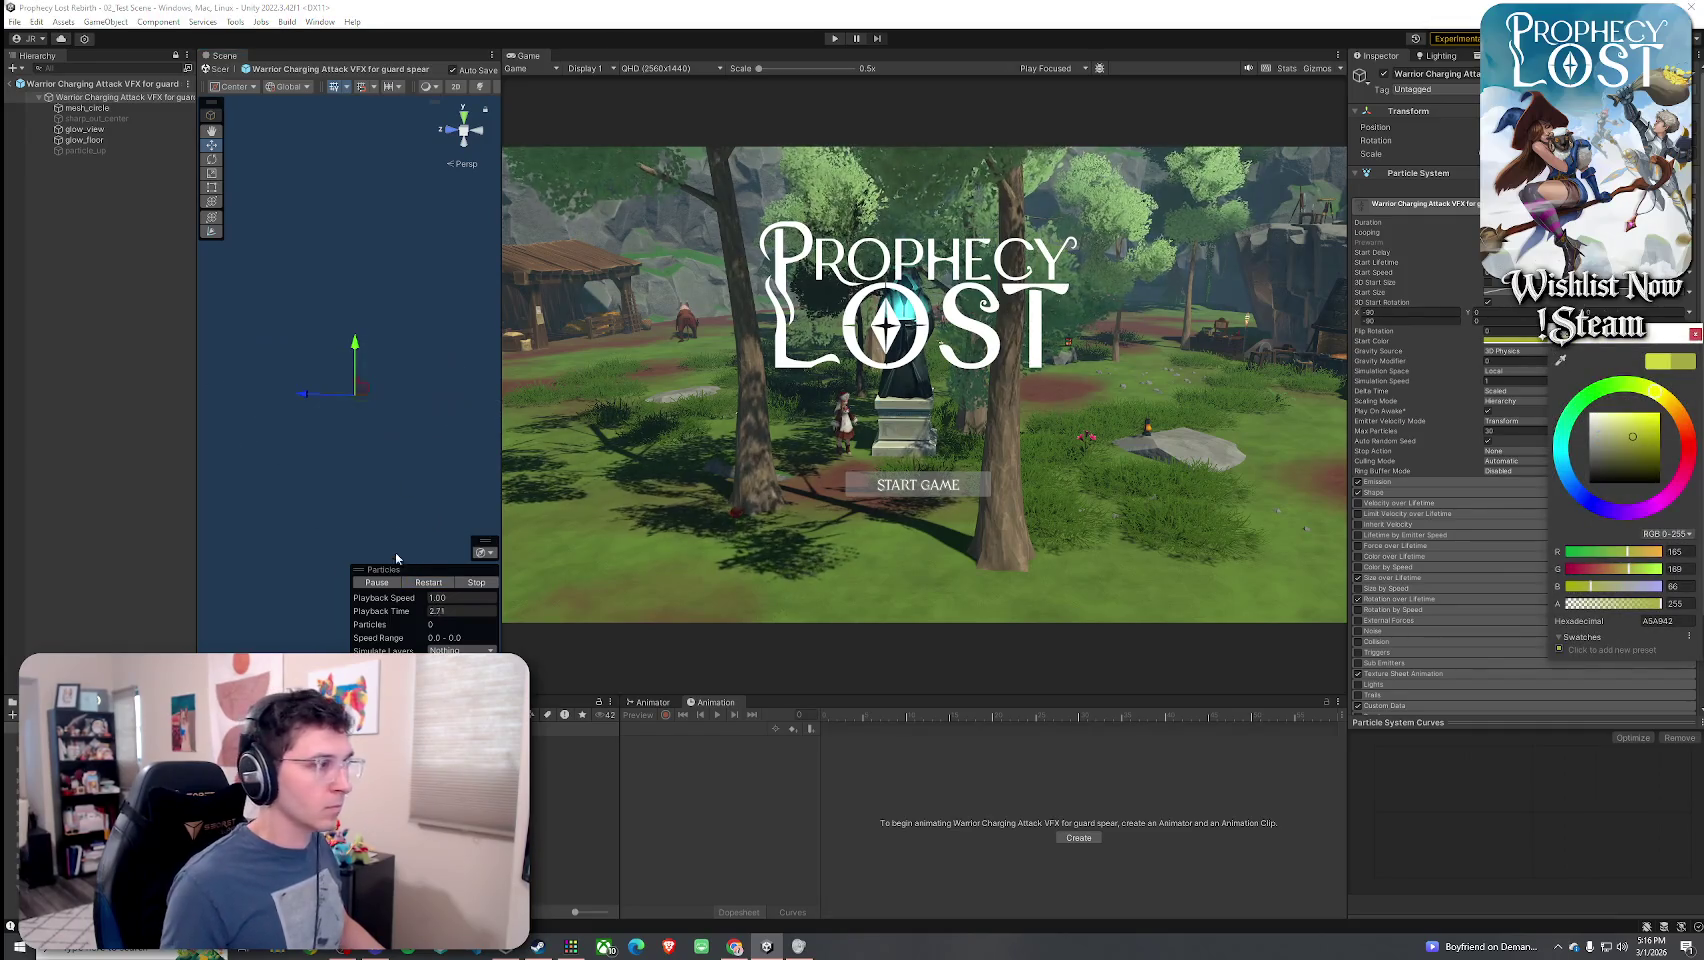
left_click(424, 585)
left_click(424, 585)
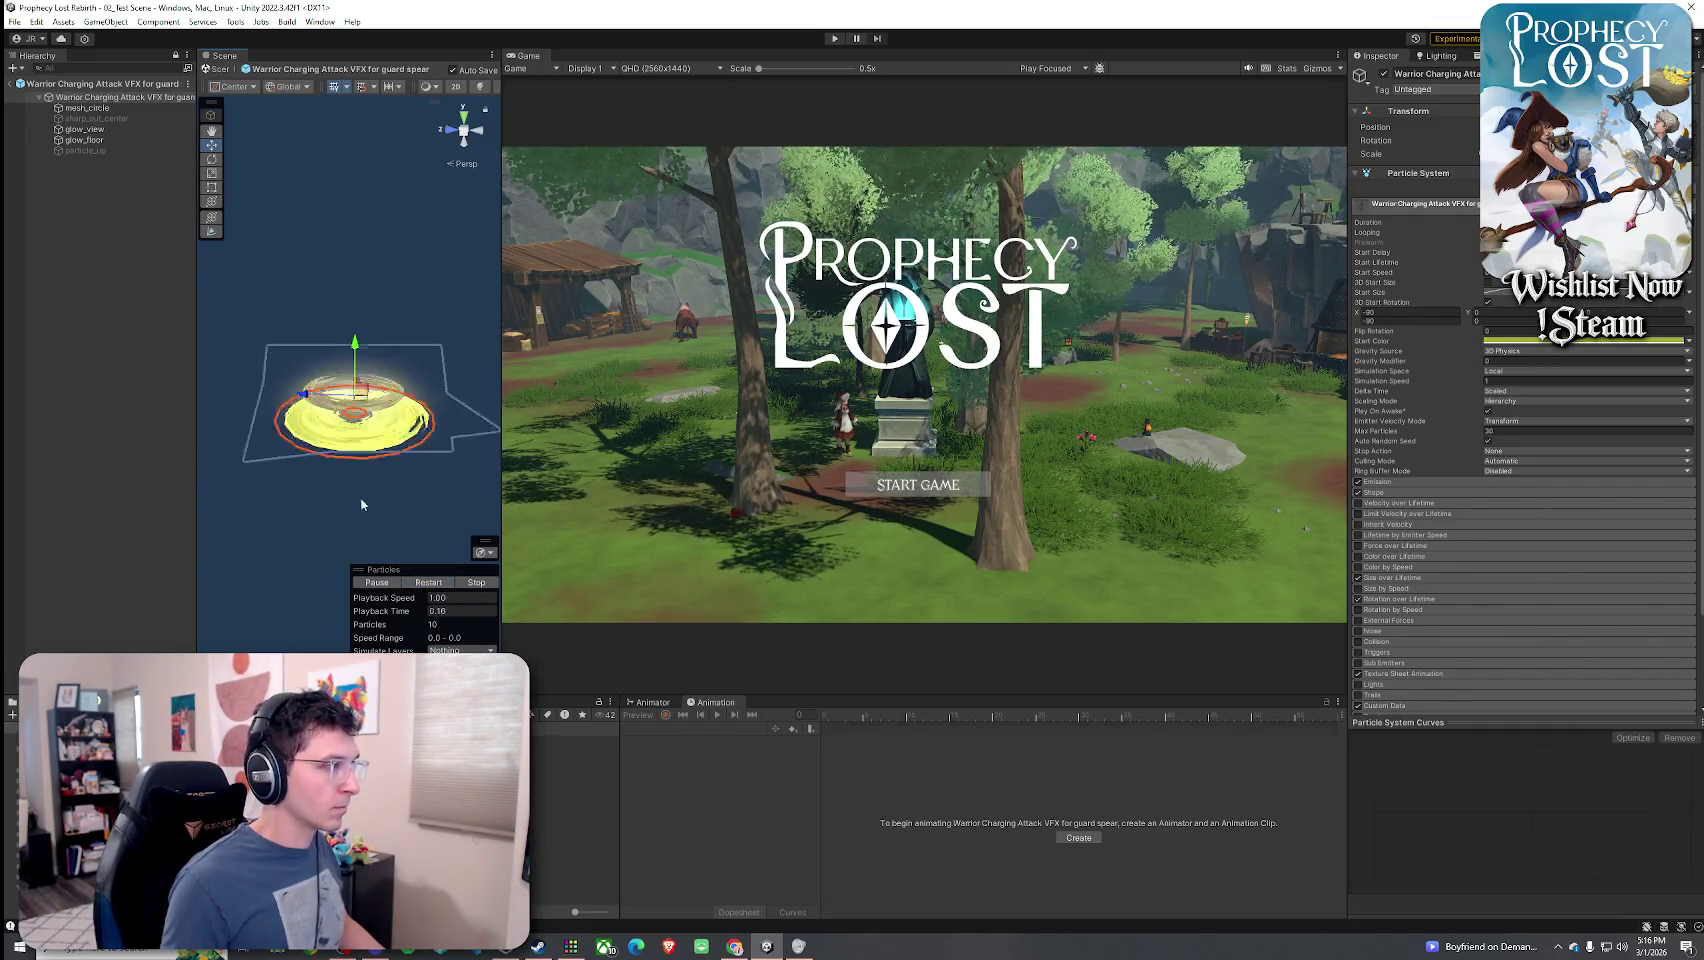
- Adjust the mesh_circle and glow_view layers' start colours and replay the effect
left_click(87, 107)
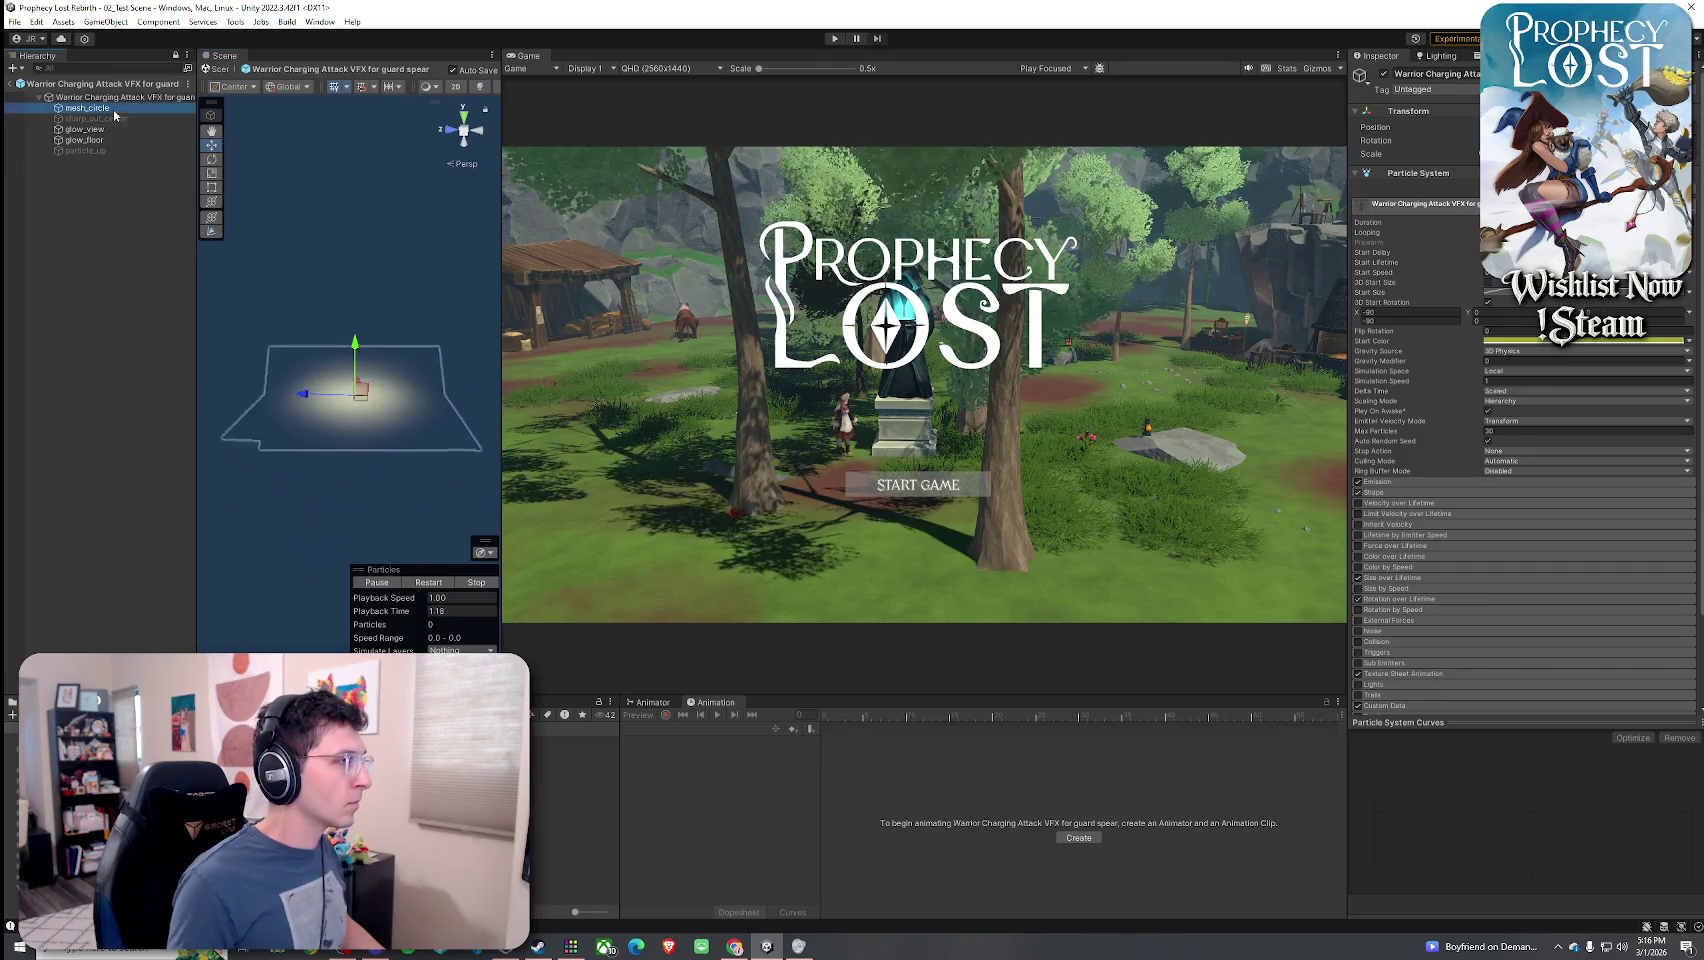
left_click(1590, 341)
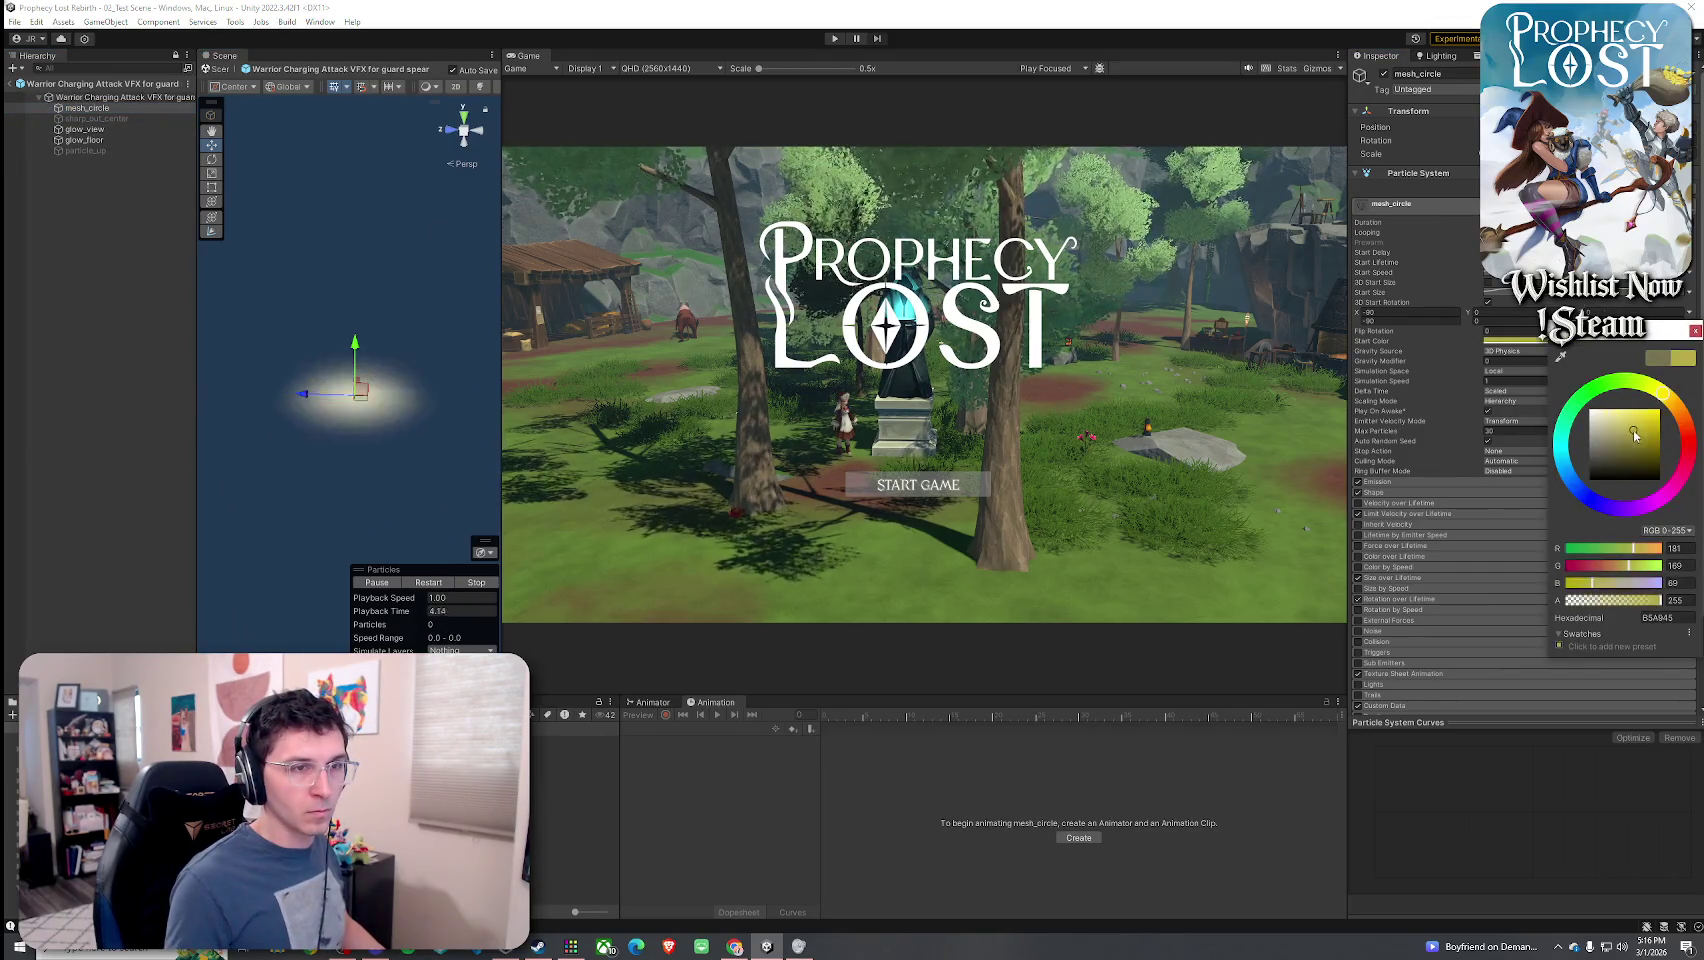
left_click(428, 583)
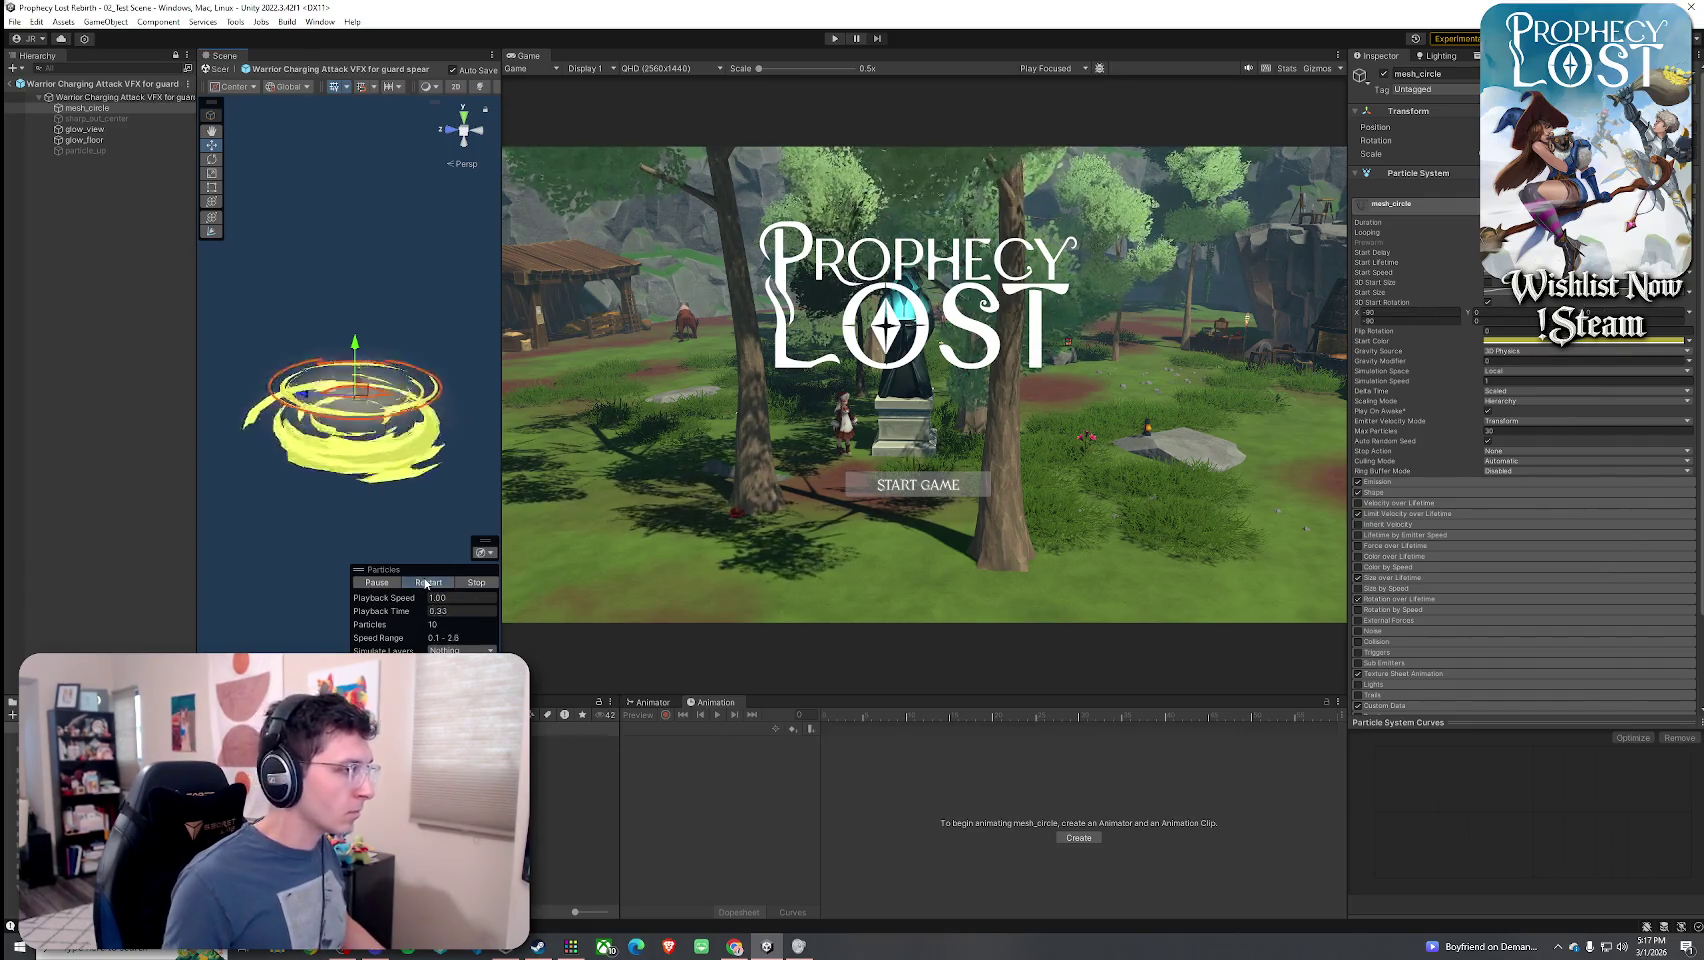
left_click(112, 129)
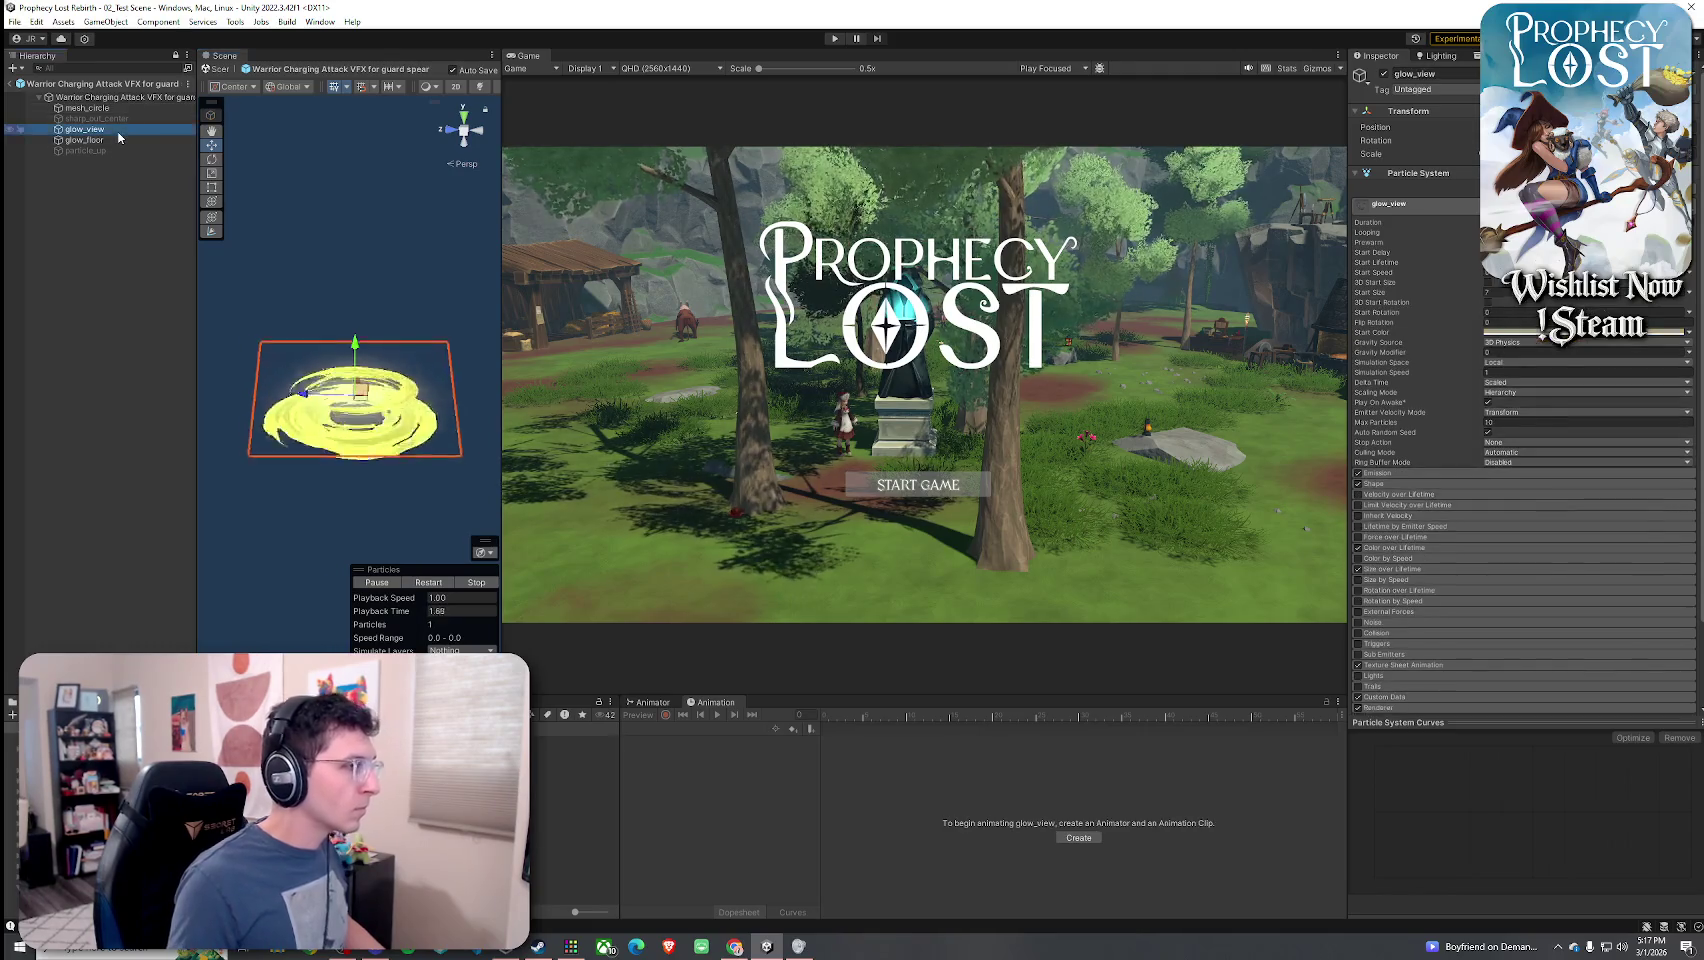
left_click(1640, 333)
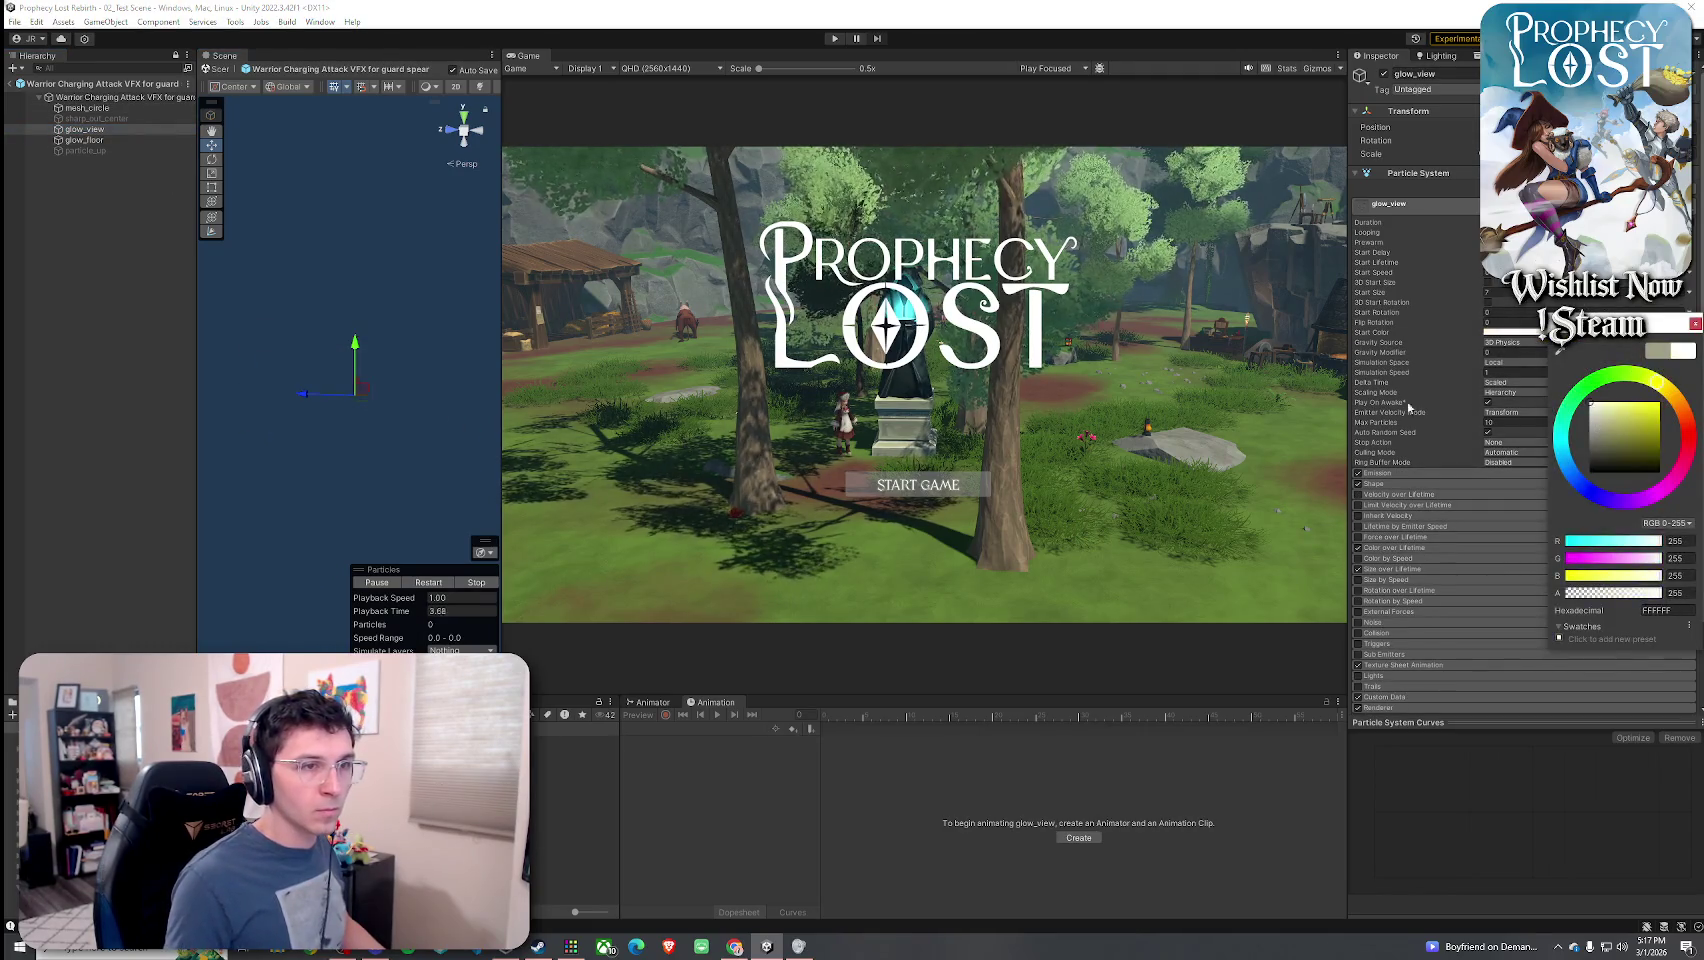
left_click(430, 583)
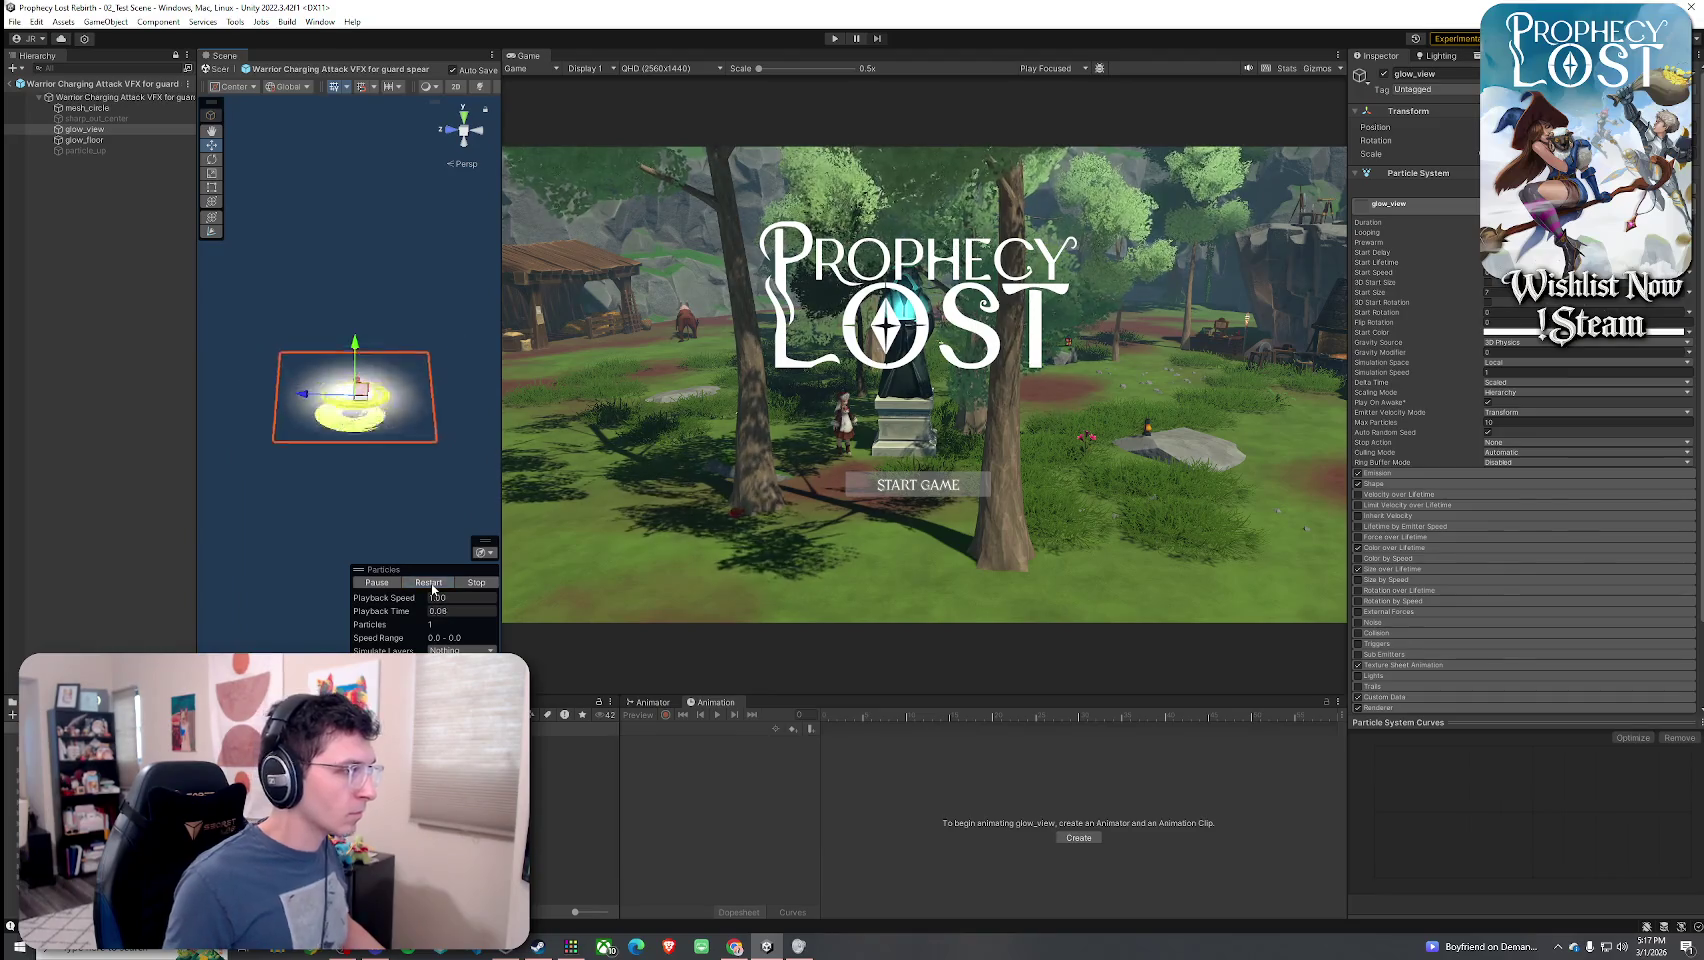
left_click(436, 584)
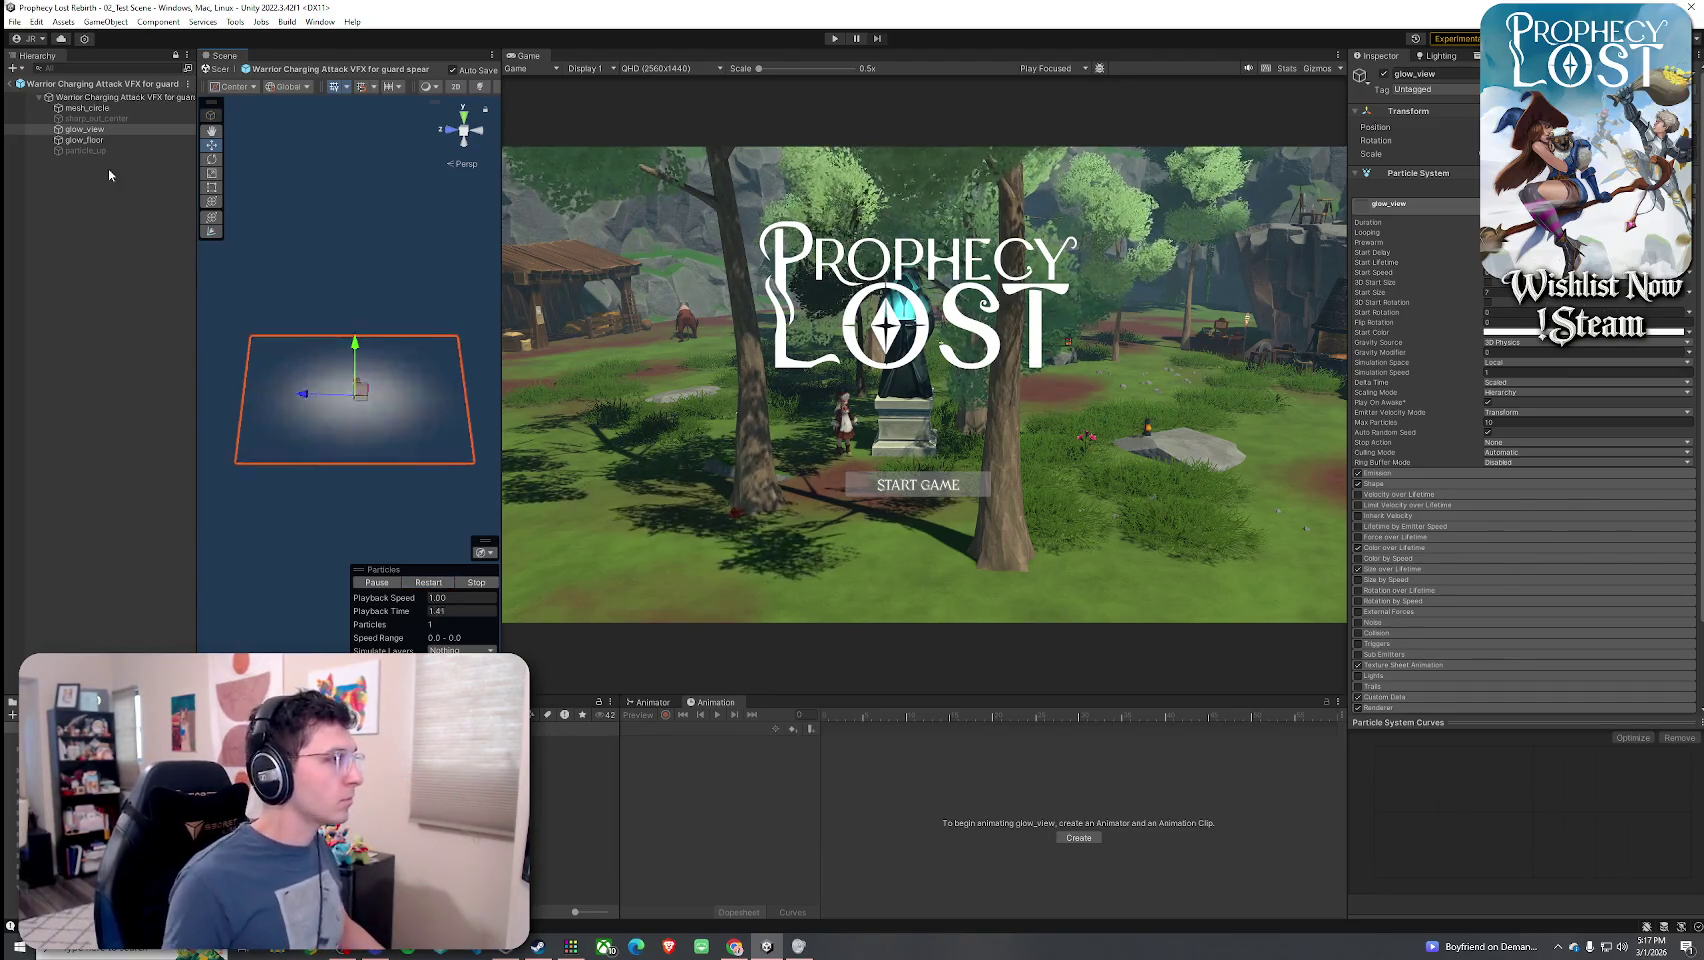
- Preview the particle_up and sharp_out_center bursts, disable both layers, and exit Prefab Mode
left_click(86, 150)
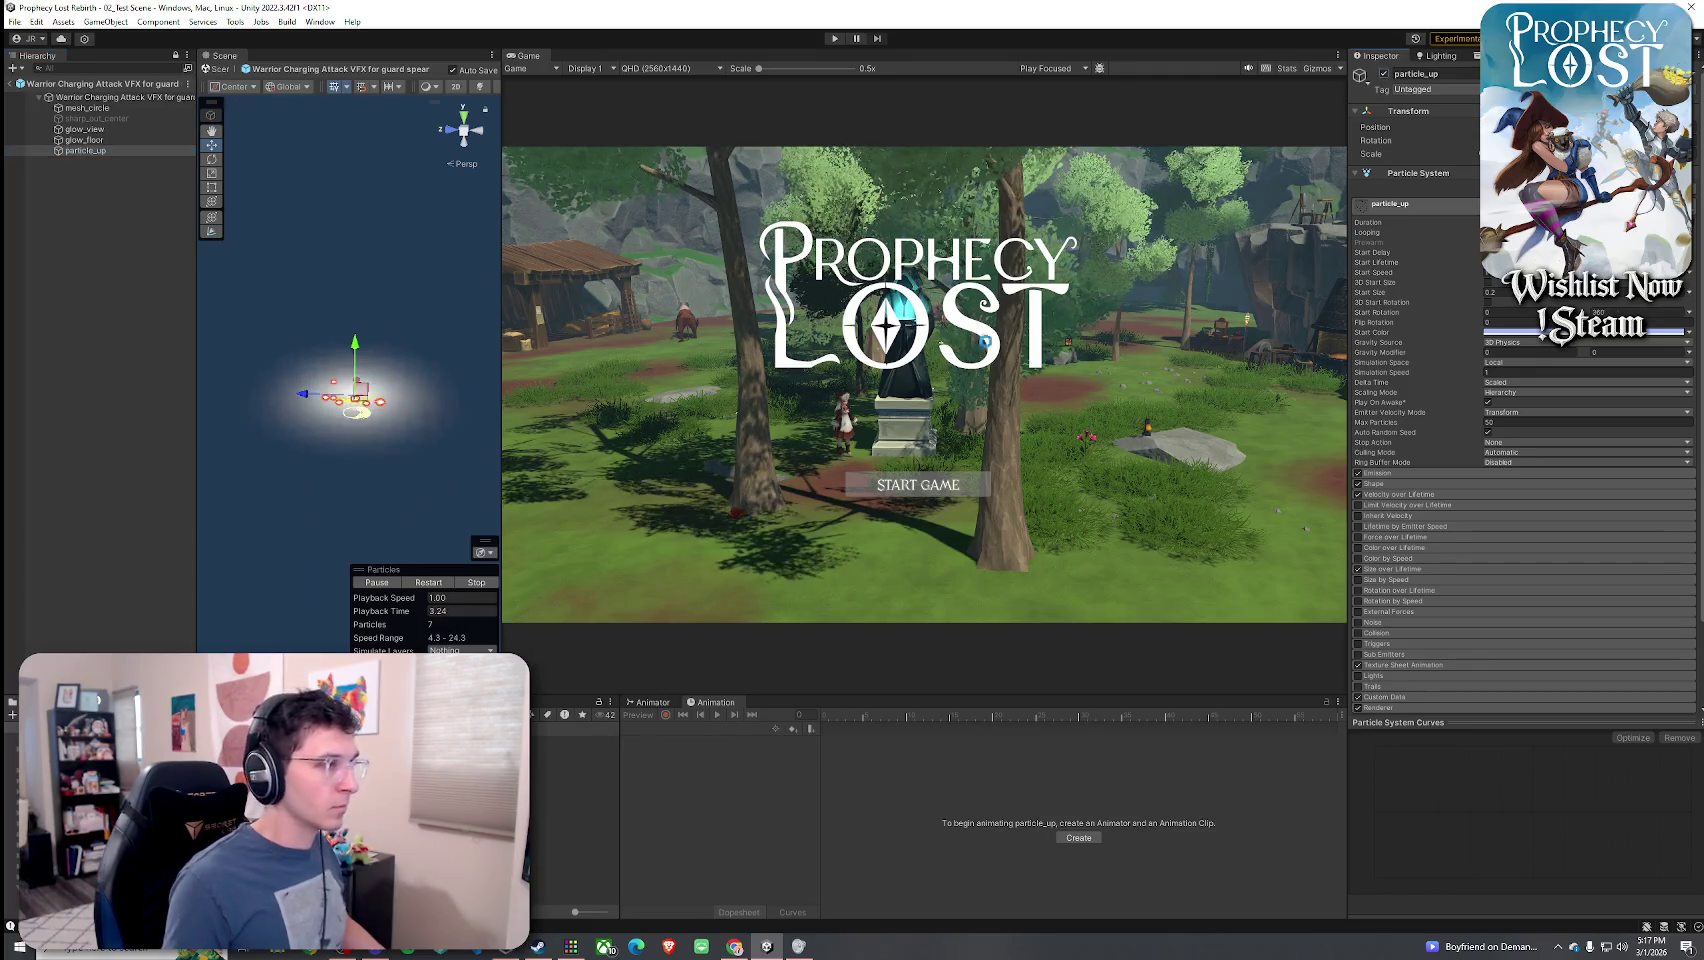
left_click(430, 584)
left_click(430, 587)
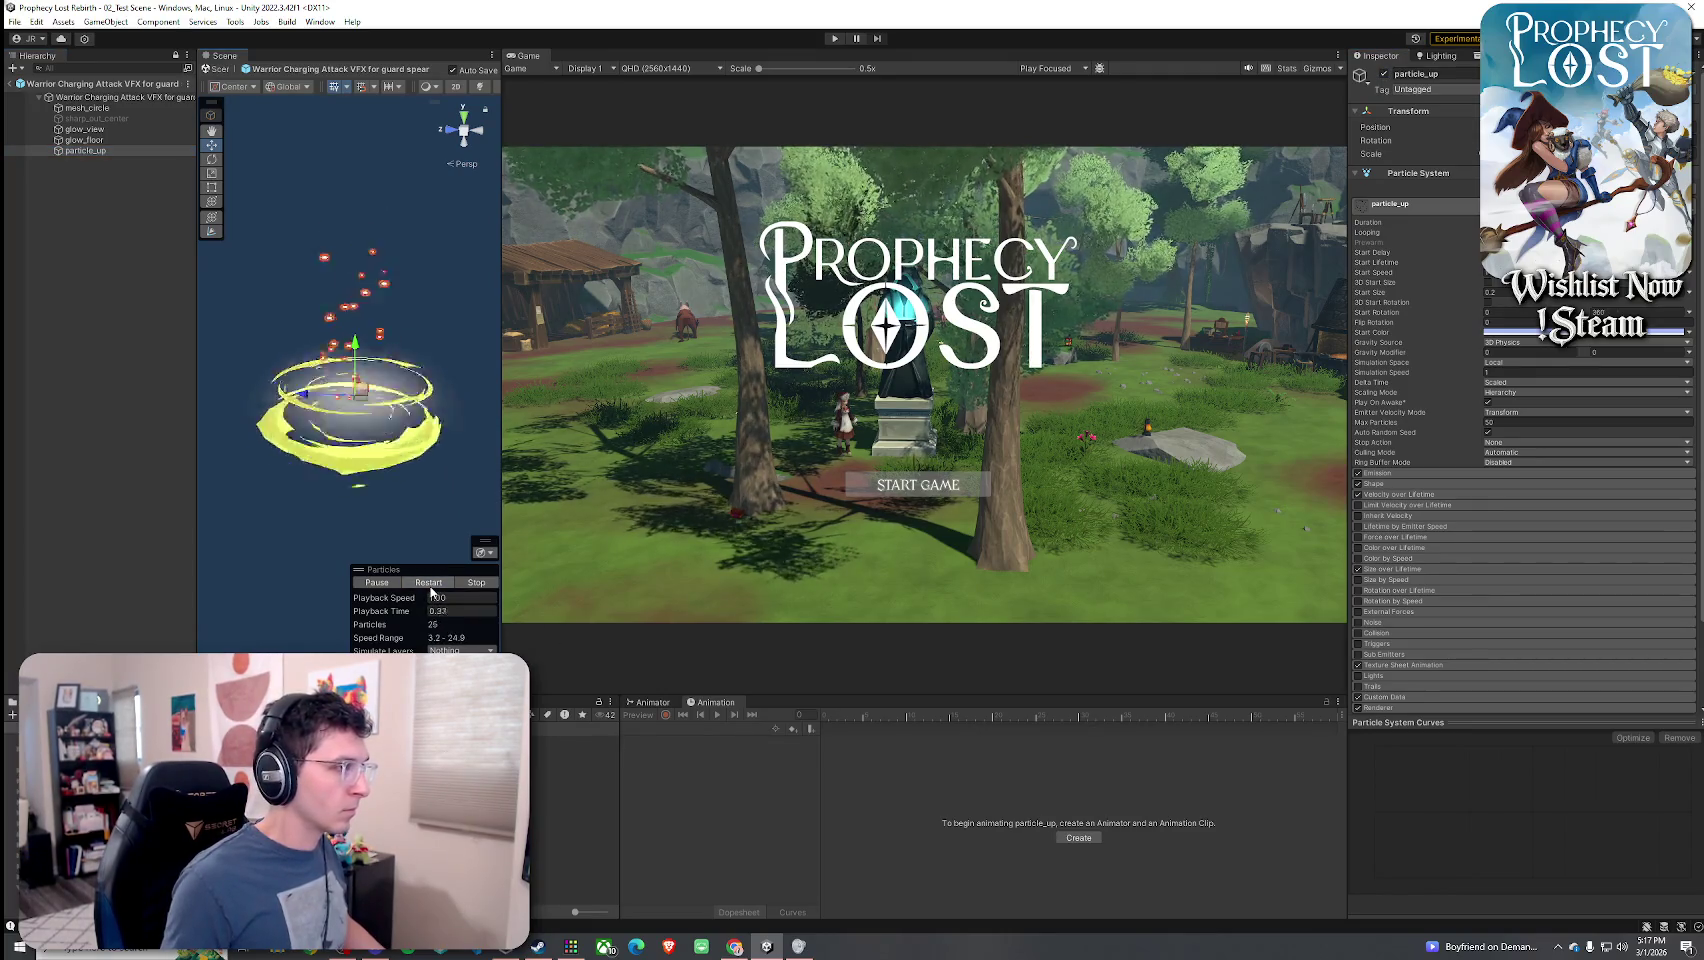
left_click(1384, 73)
left_click(97, 118)
left_click(1384, 73)
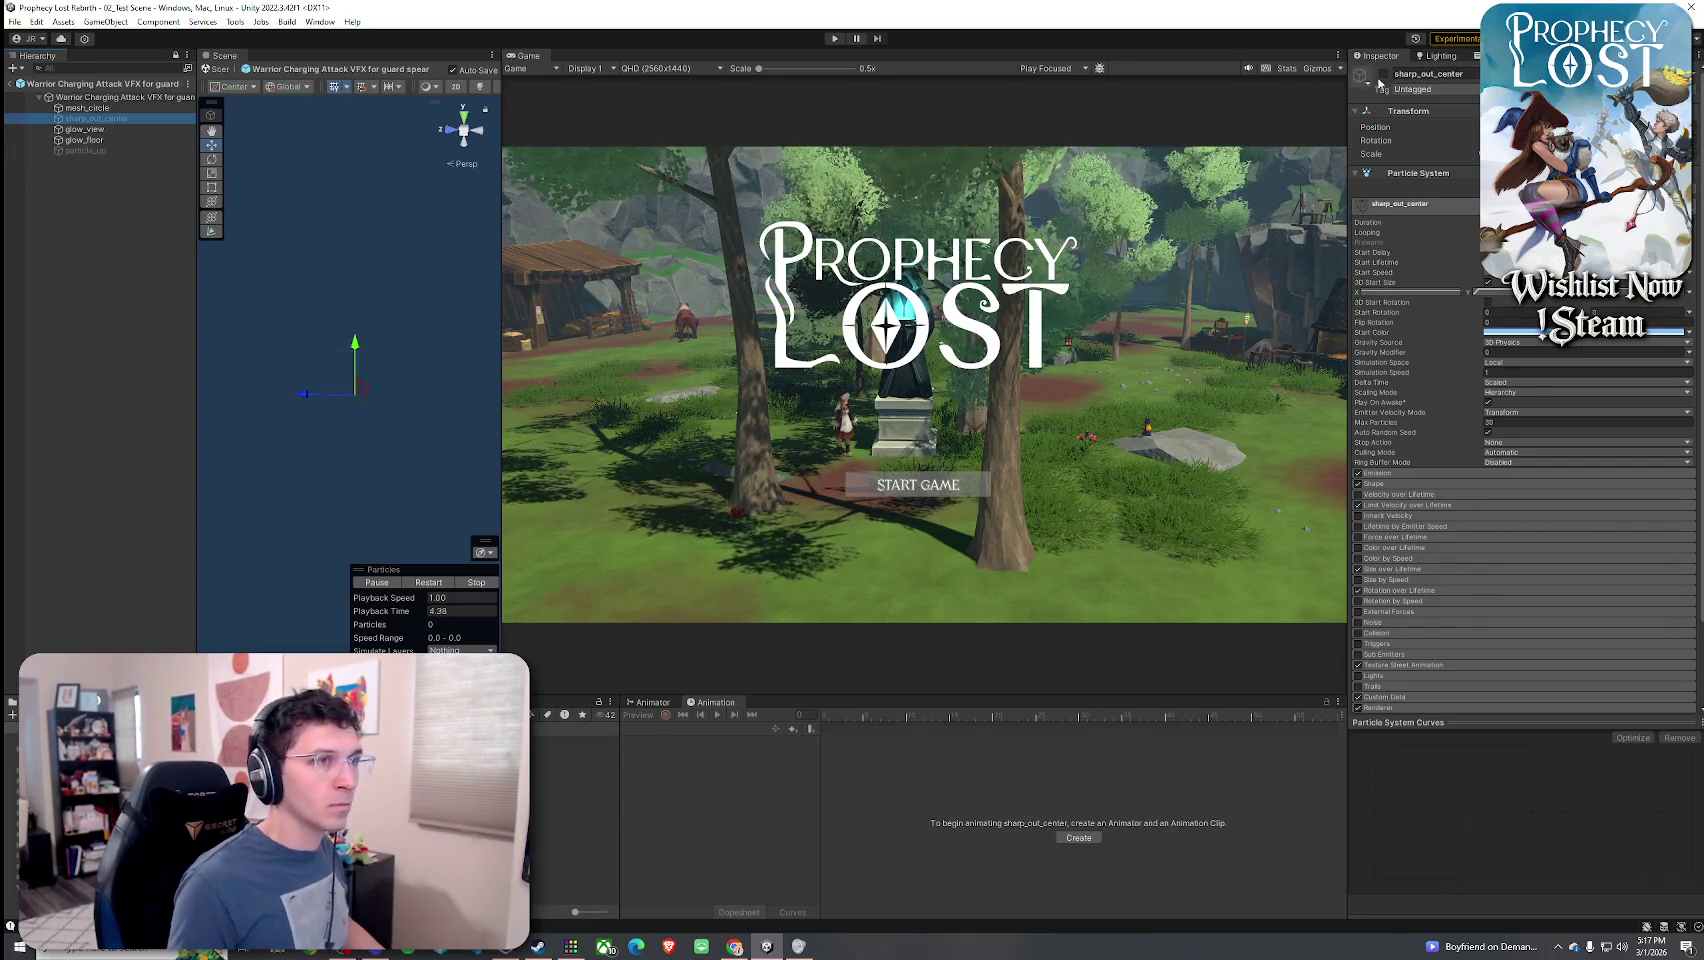
left_click(430, 584)
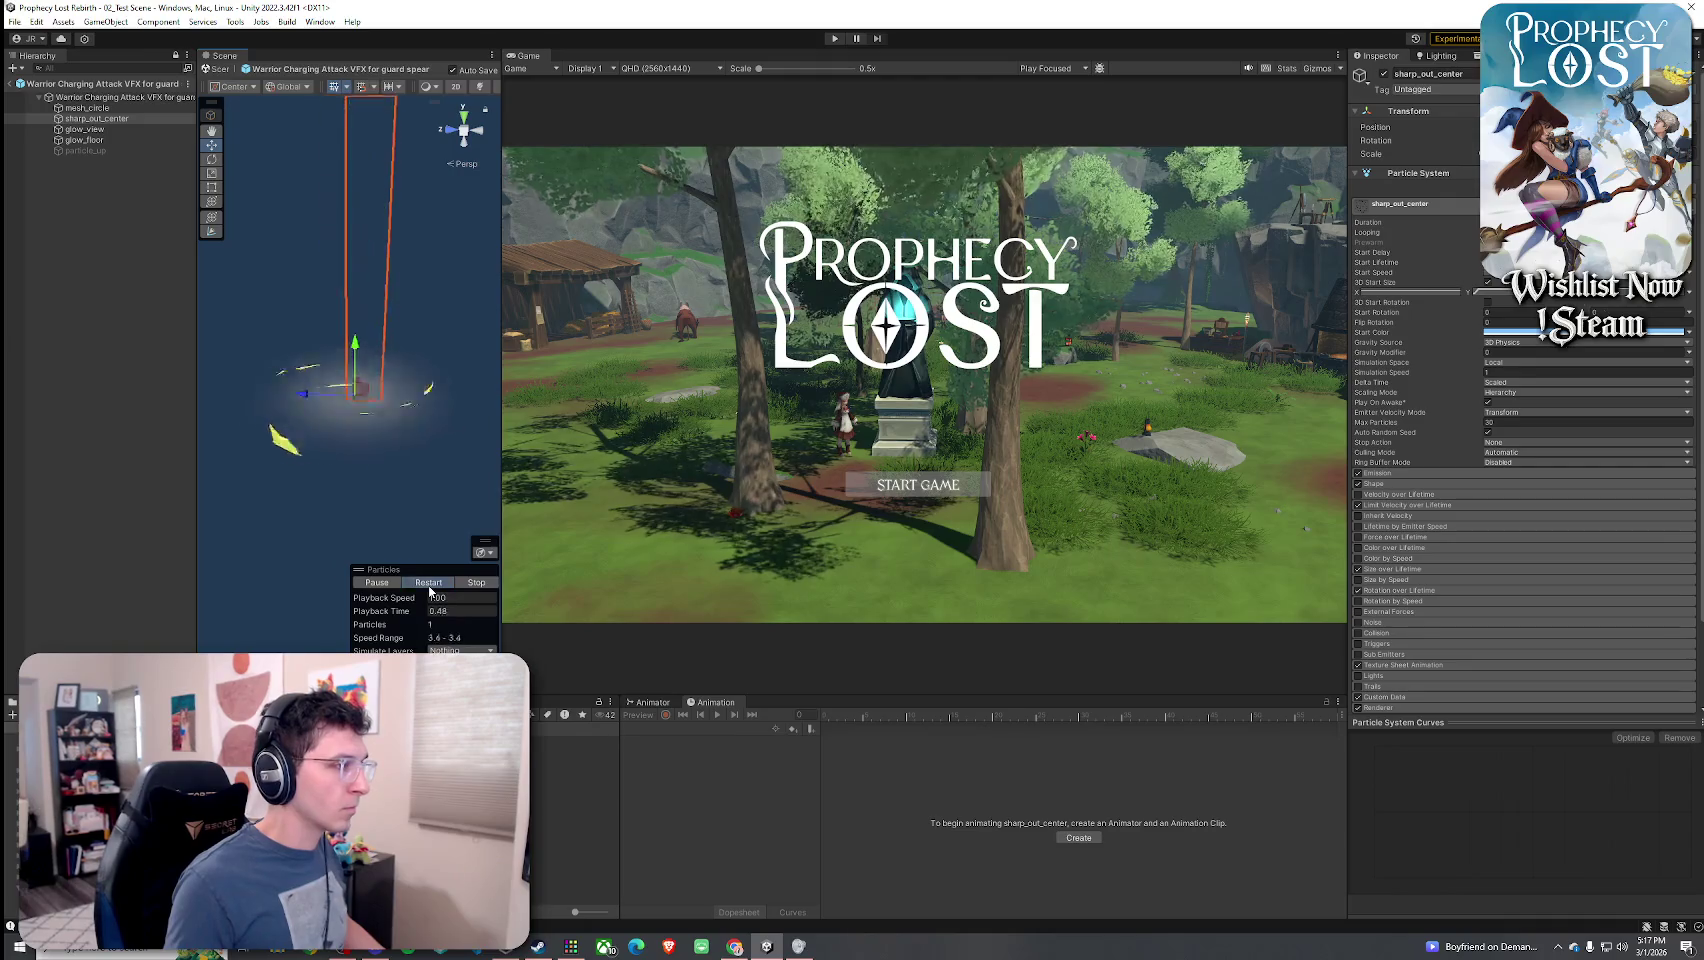
left_click(430, 584)
left_click(430, 584)
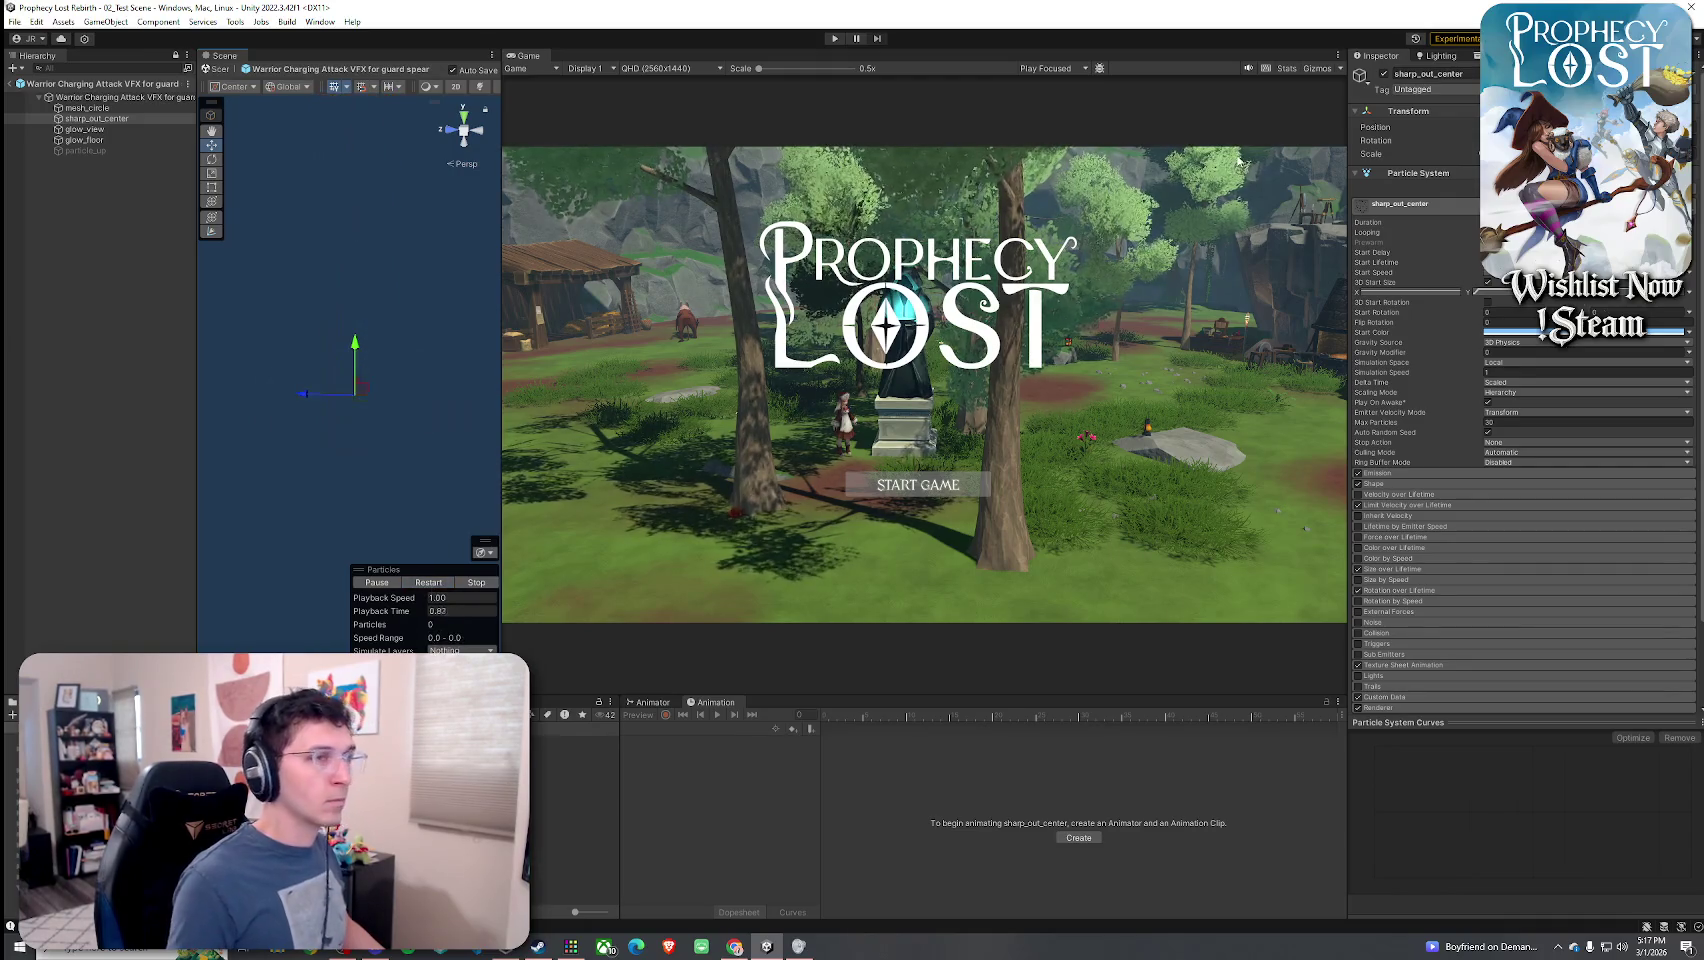
key("alt+shift+a")
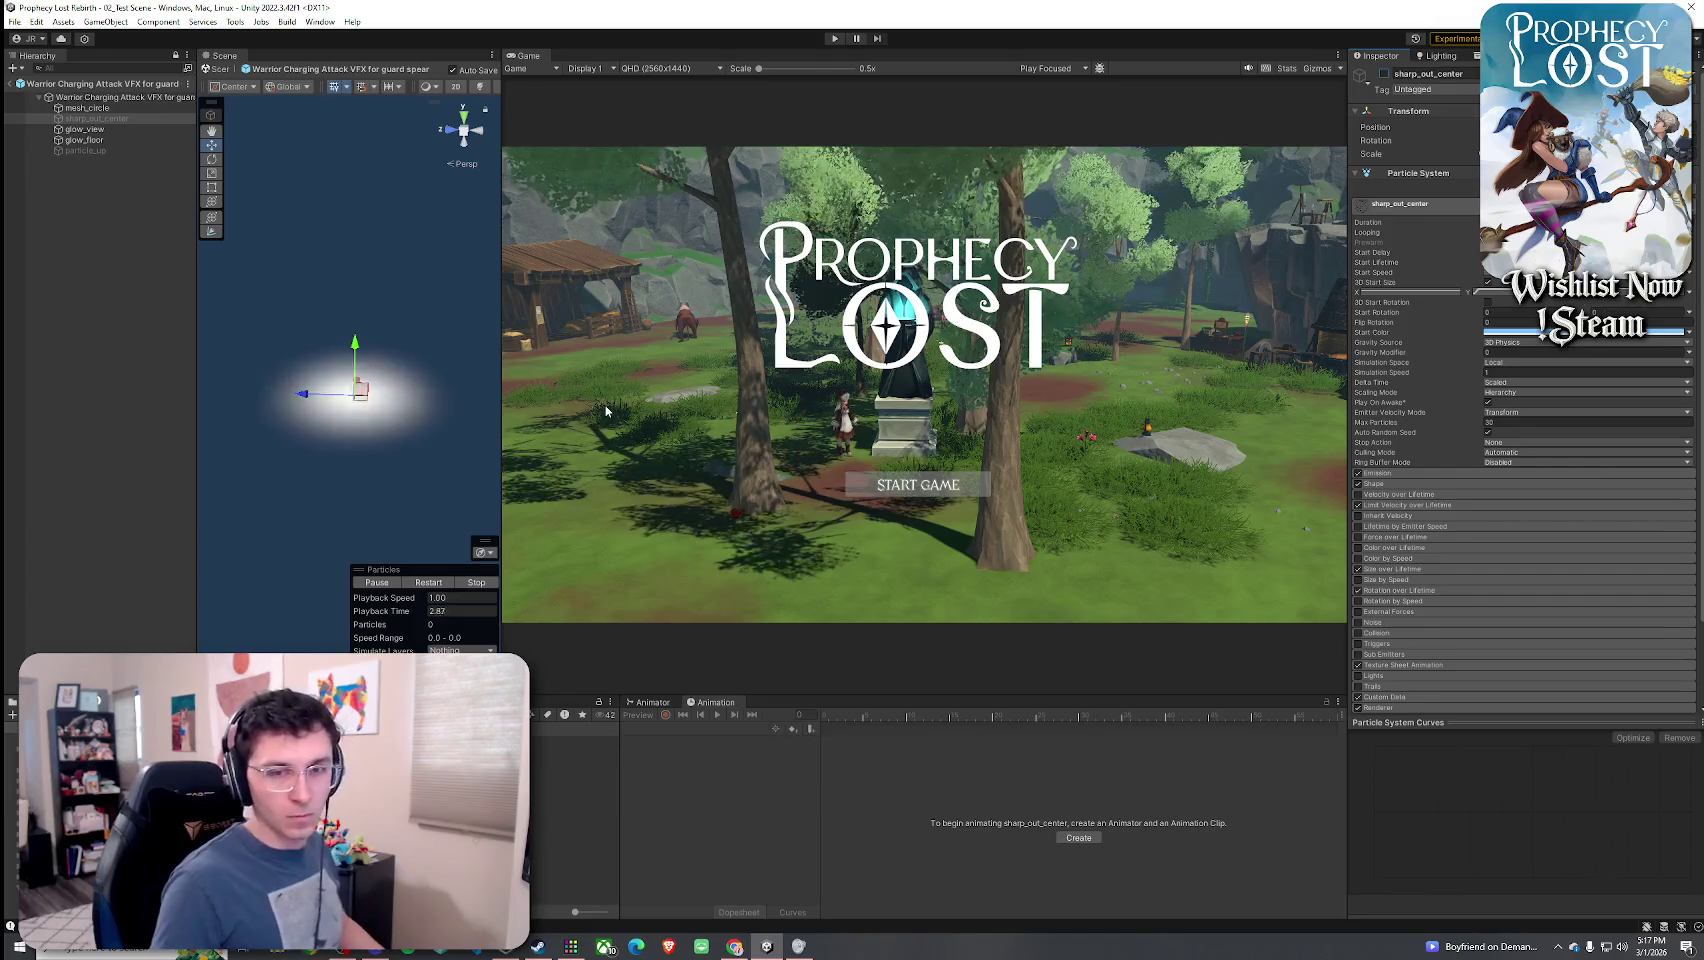
left_click(10, 70)
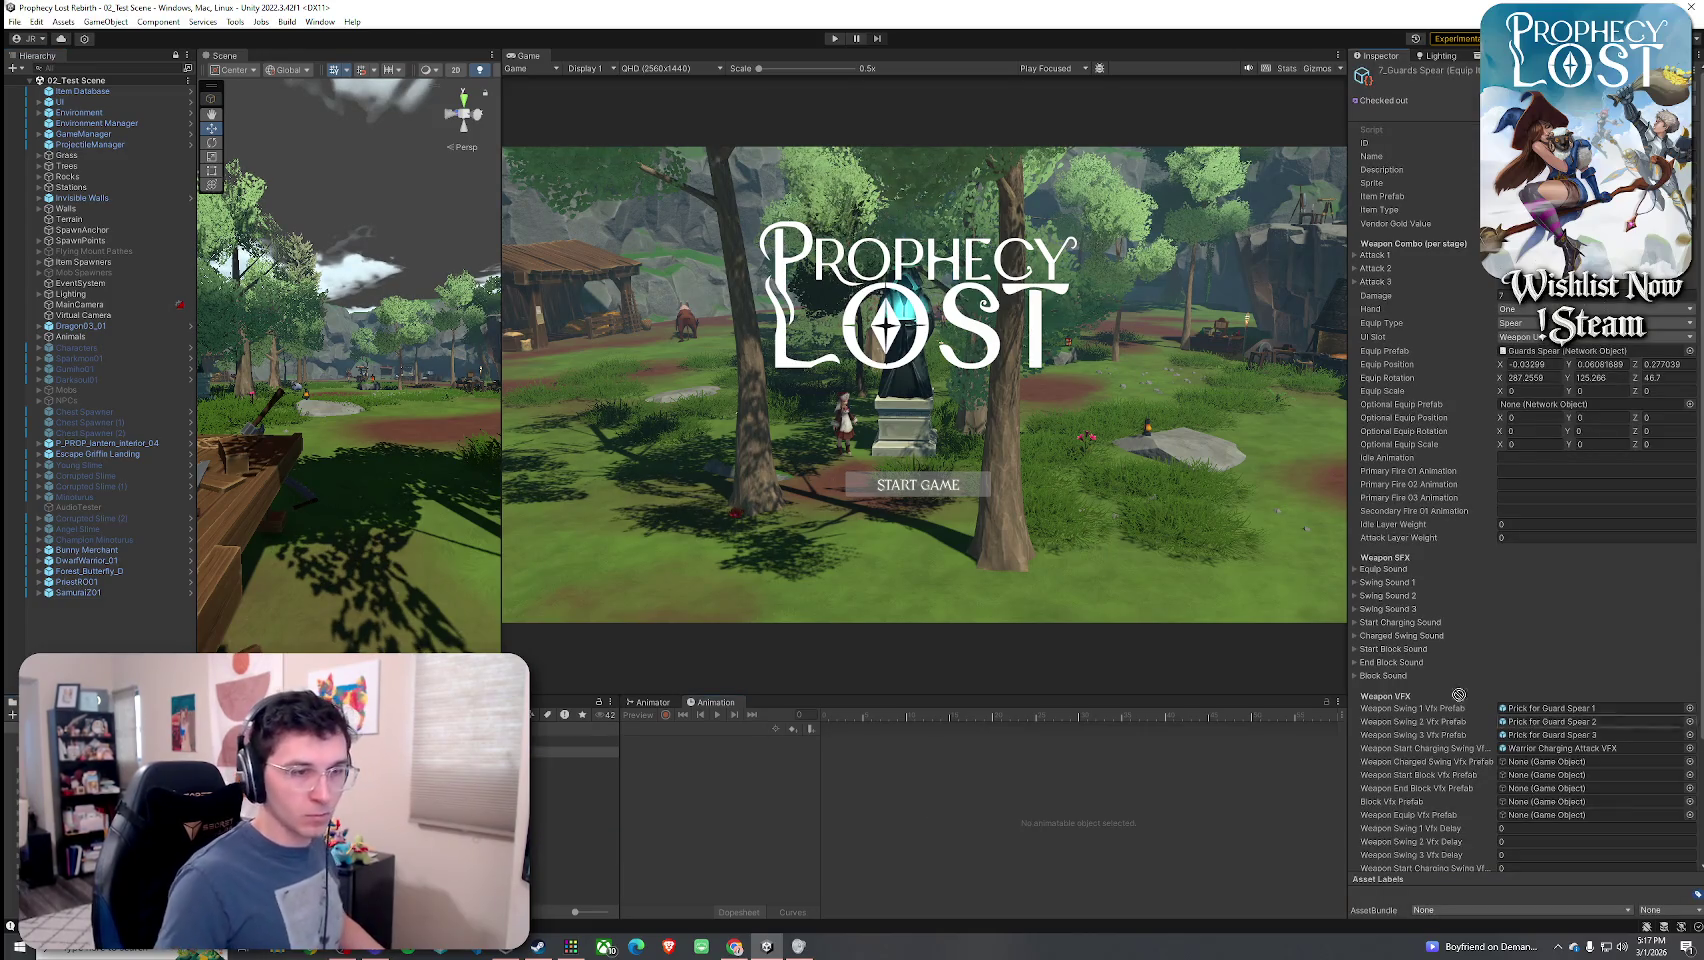
- Select 7_Guards Spear, expand its empty Start Block Sound, and open the Project type filter
left_click(1548, 748)
scroll(1460, 680, "down", 3)
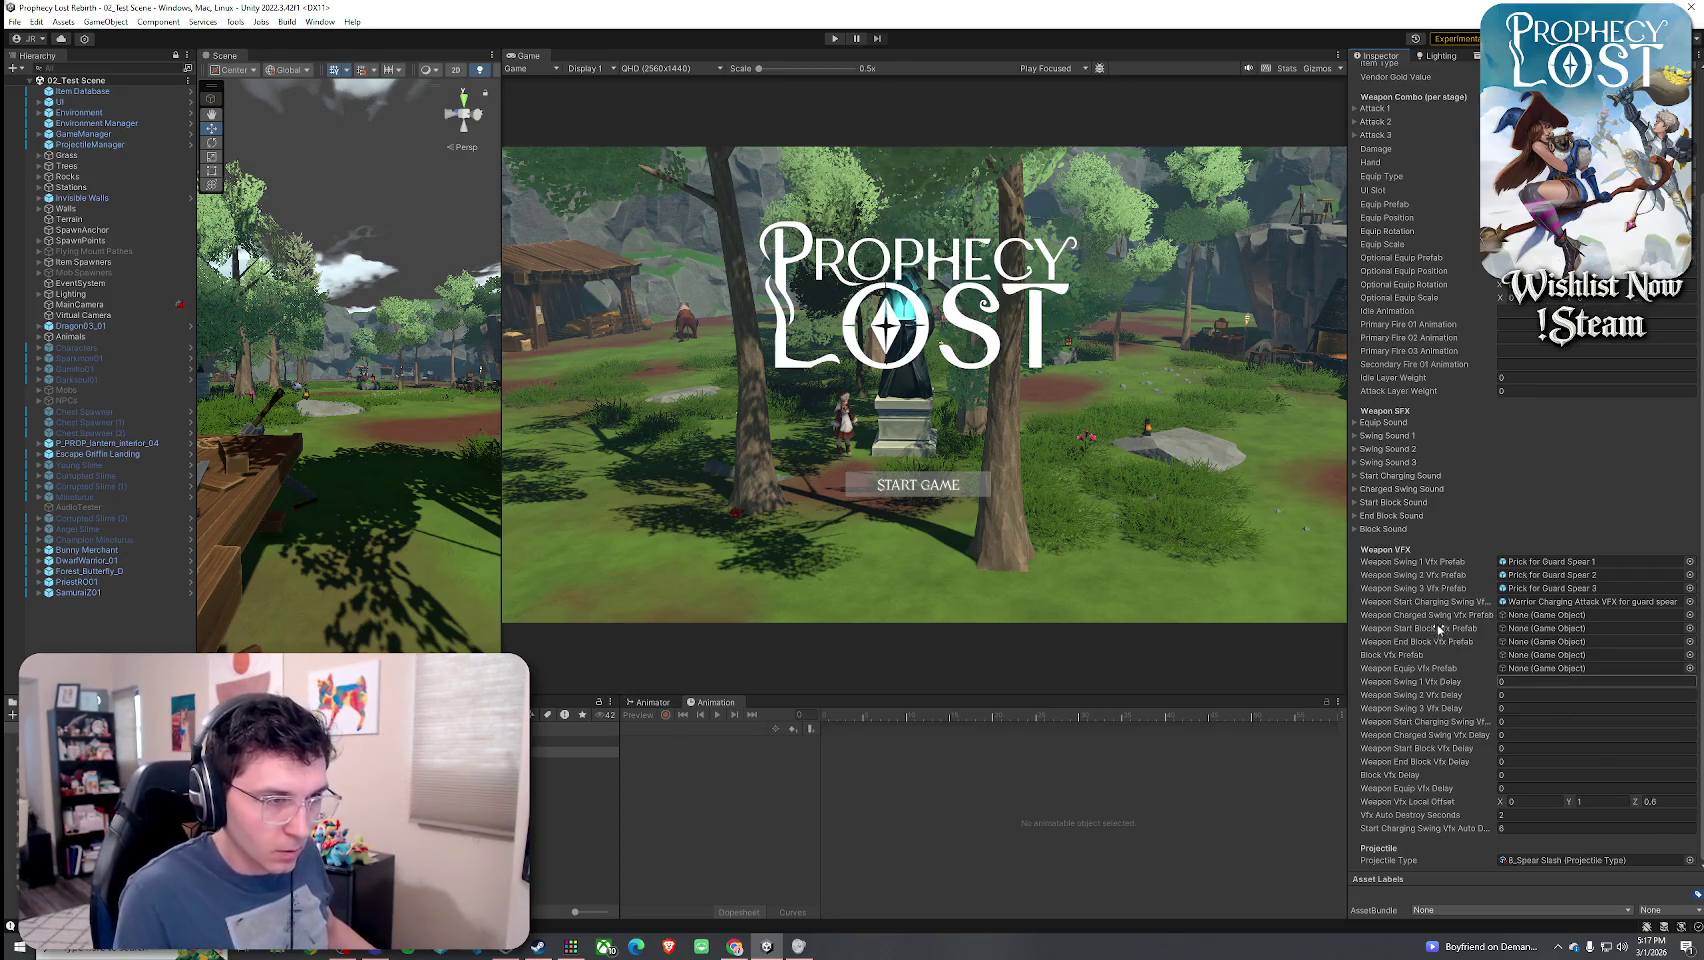
left_click(1399, 504)
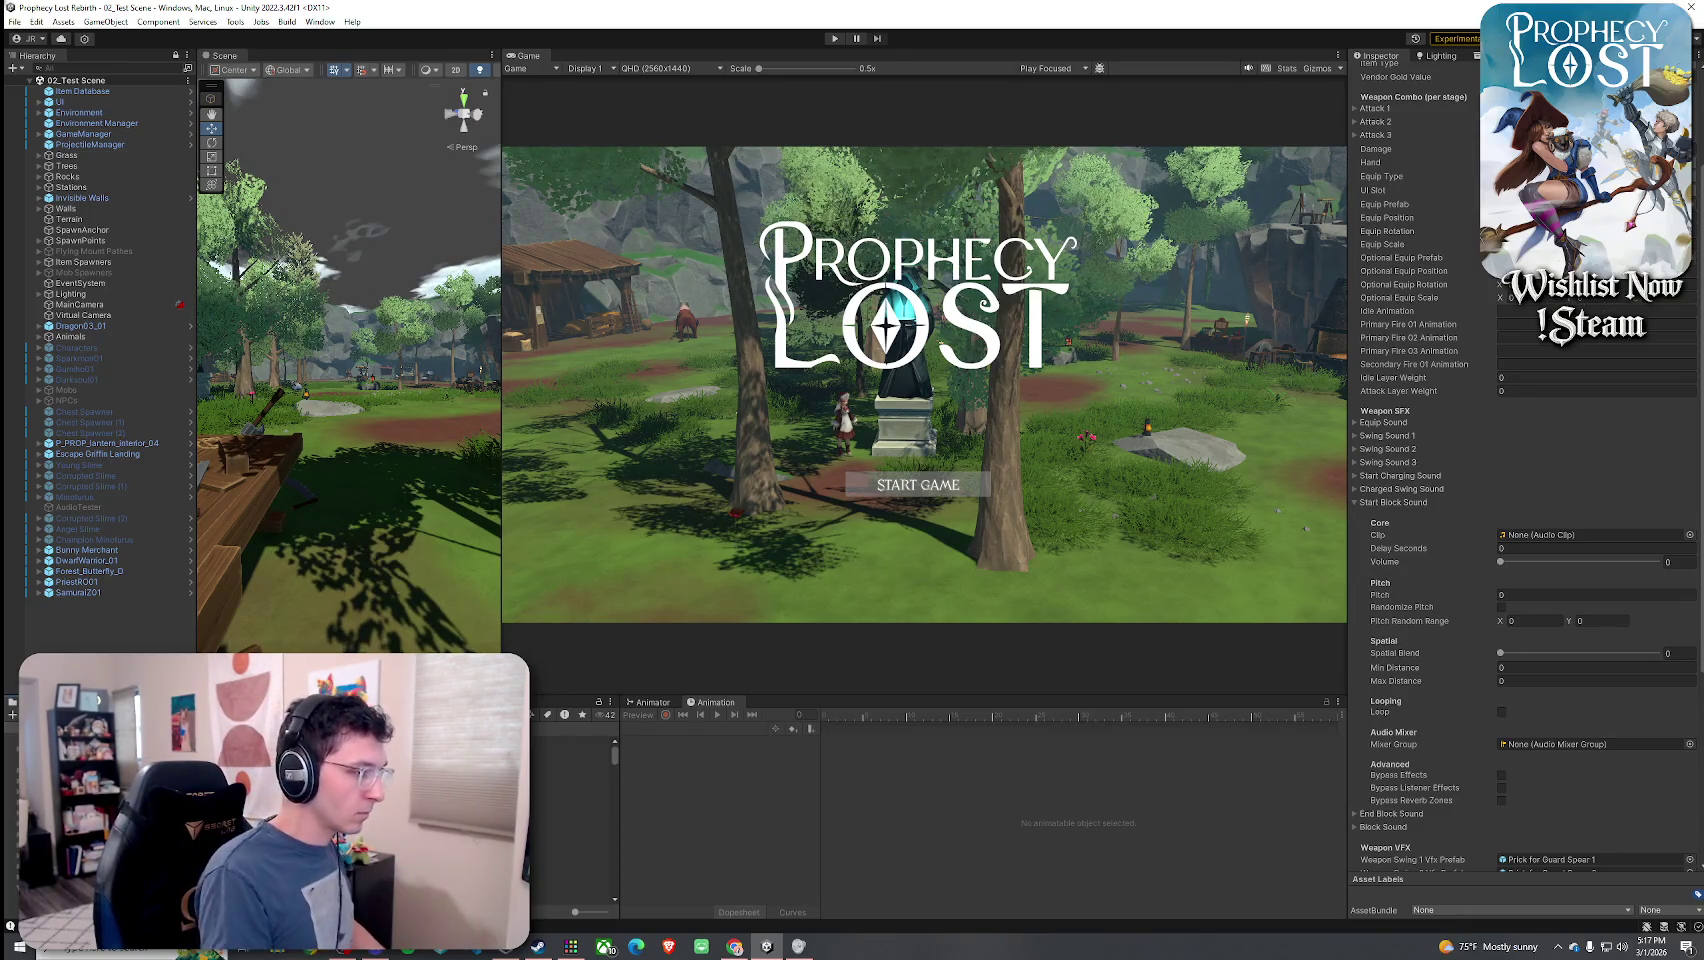
left_click(548, 715)
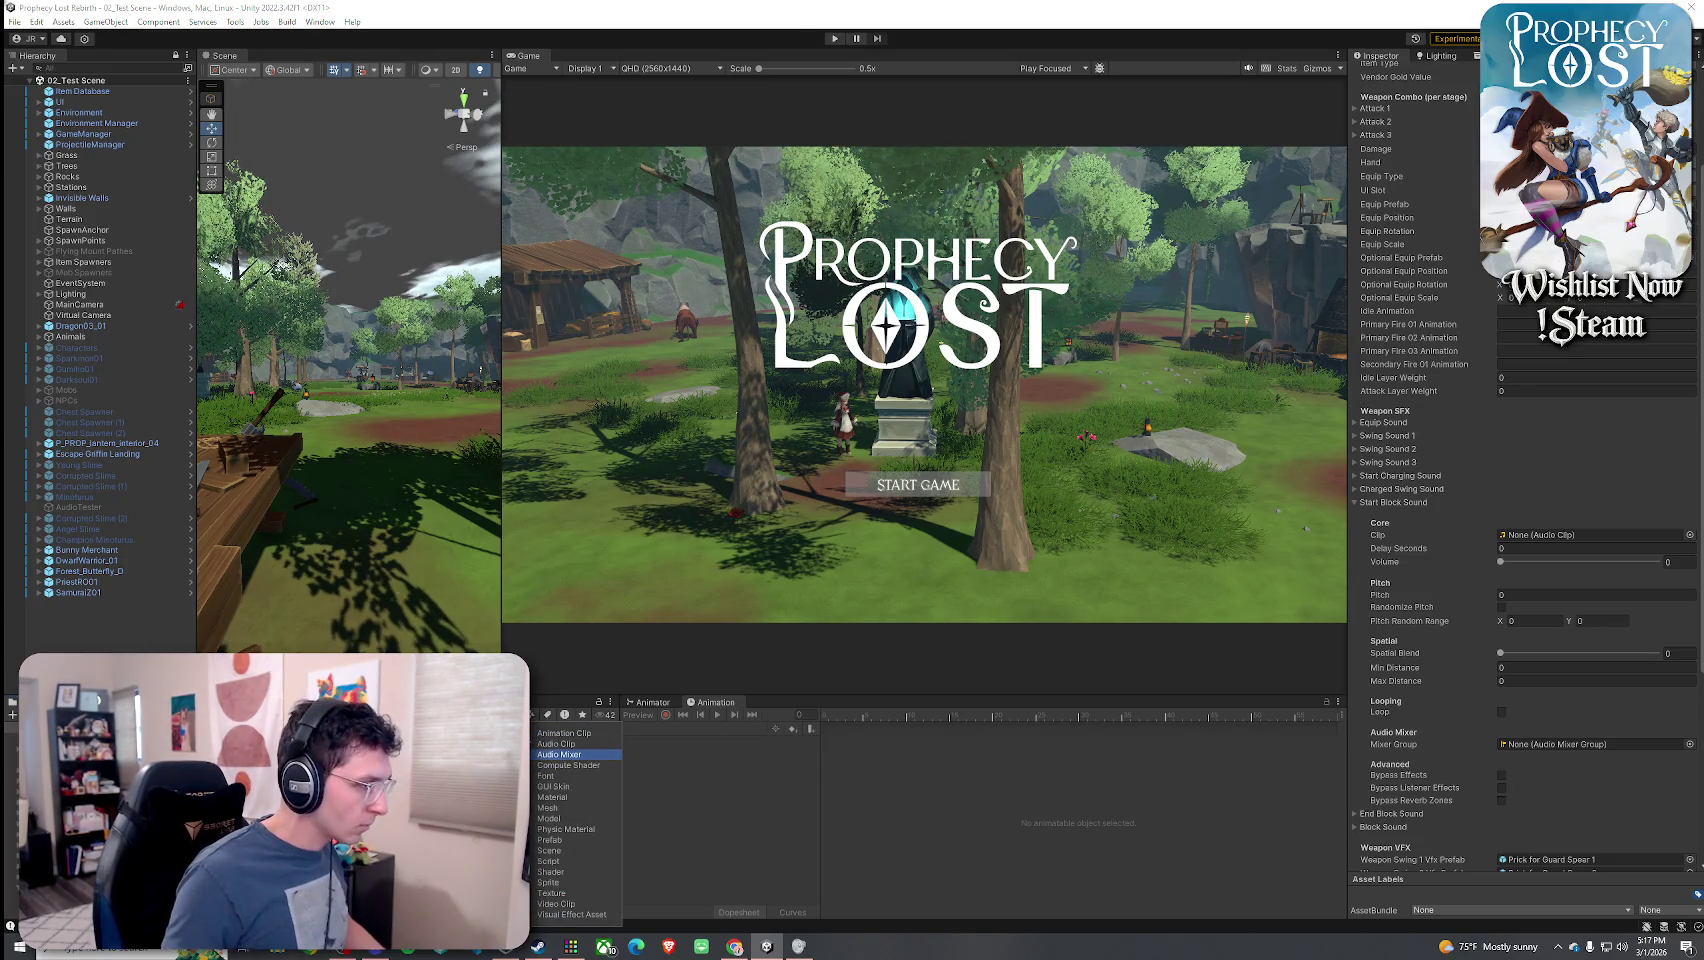
left_click(556, 744)
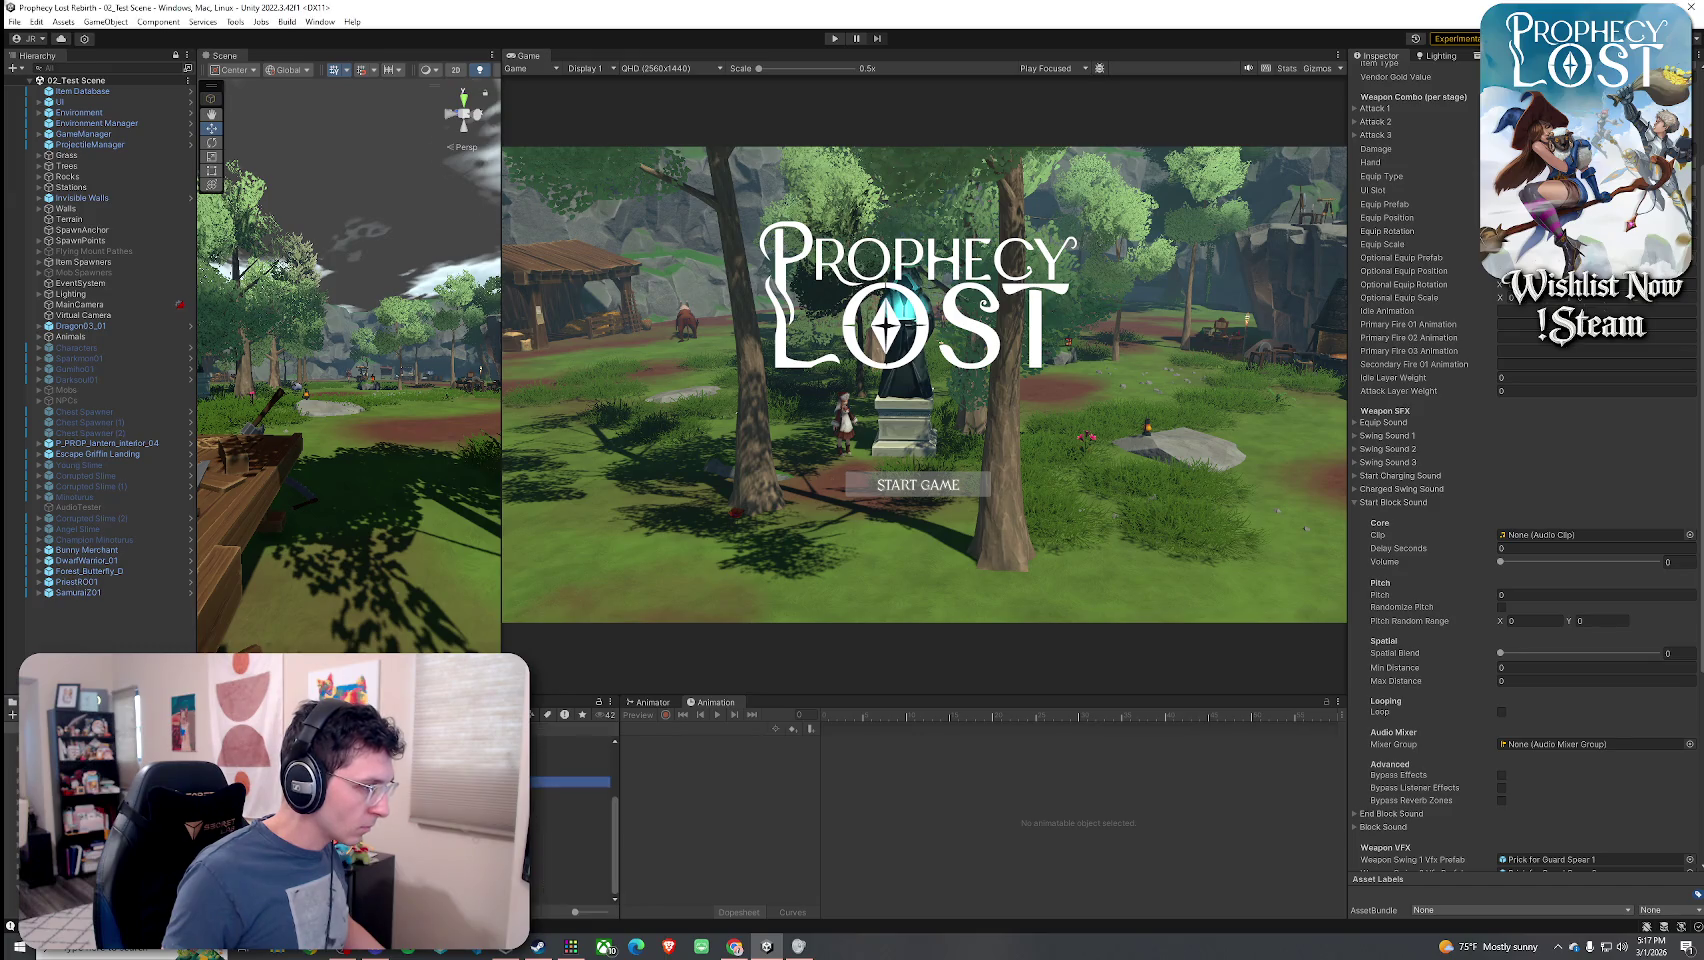
left_click(570, 781)
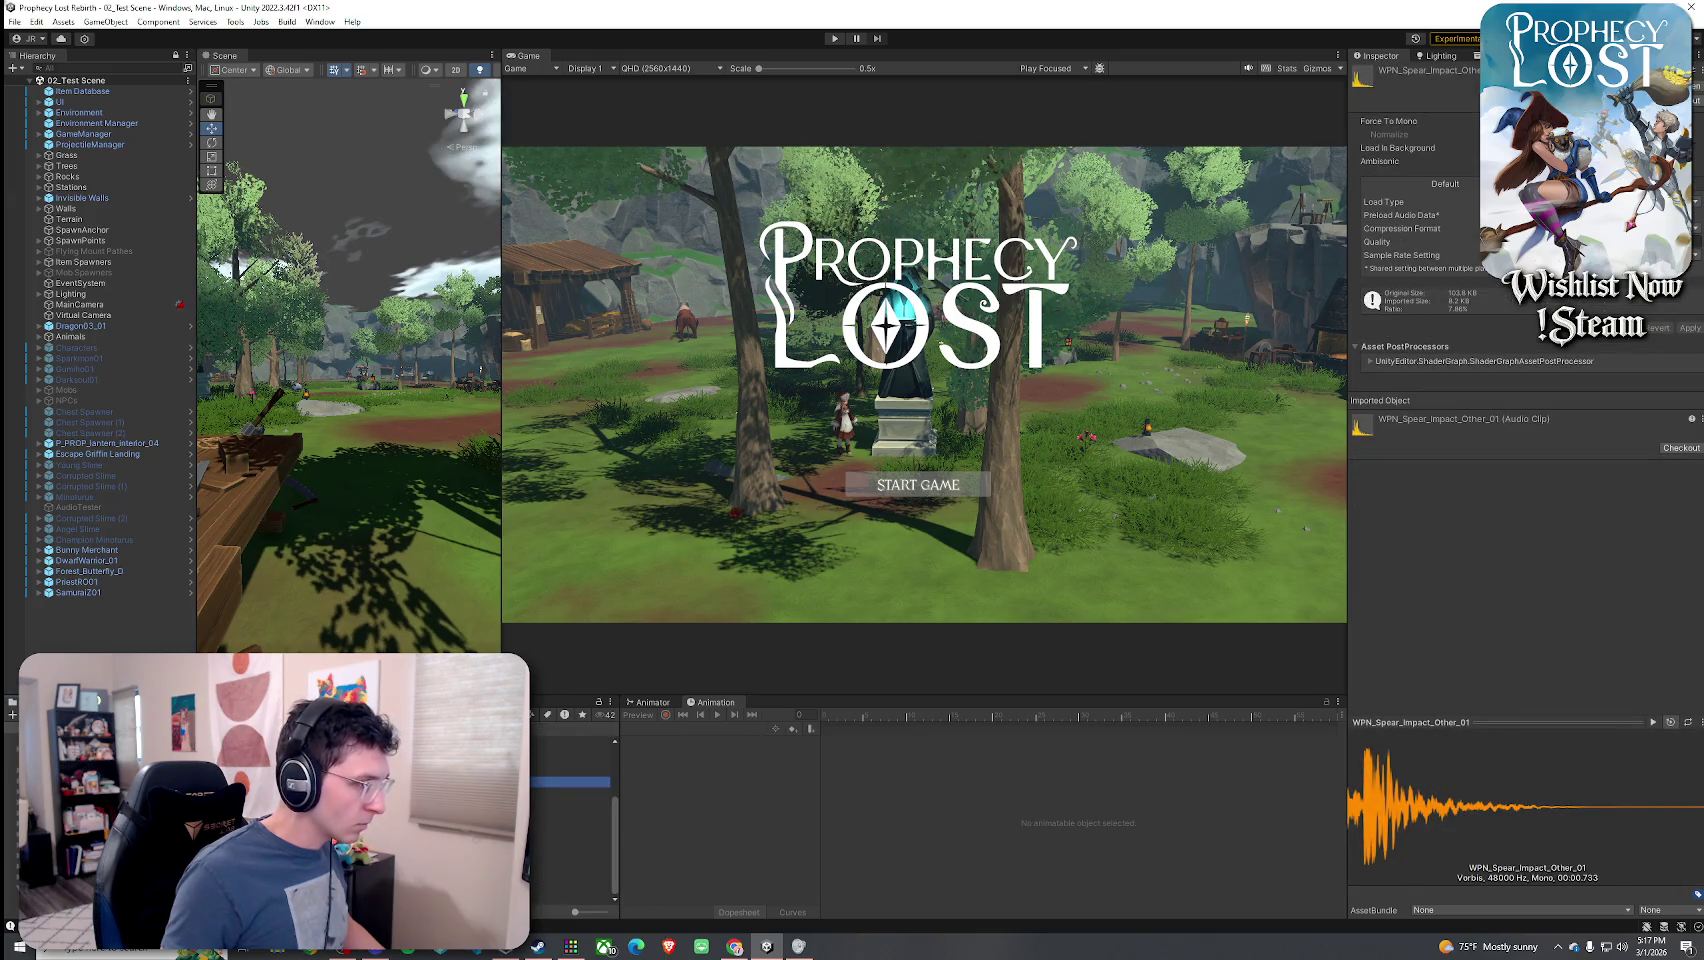
left_click(570, 792)
left_click(570, 803)
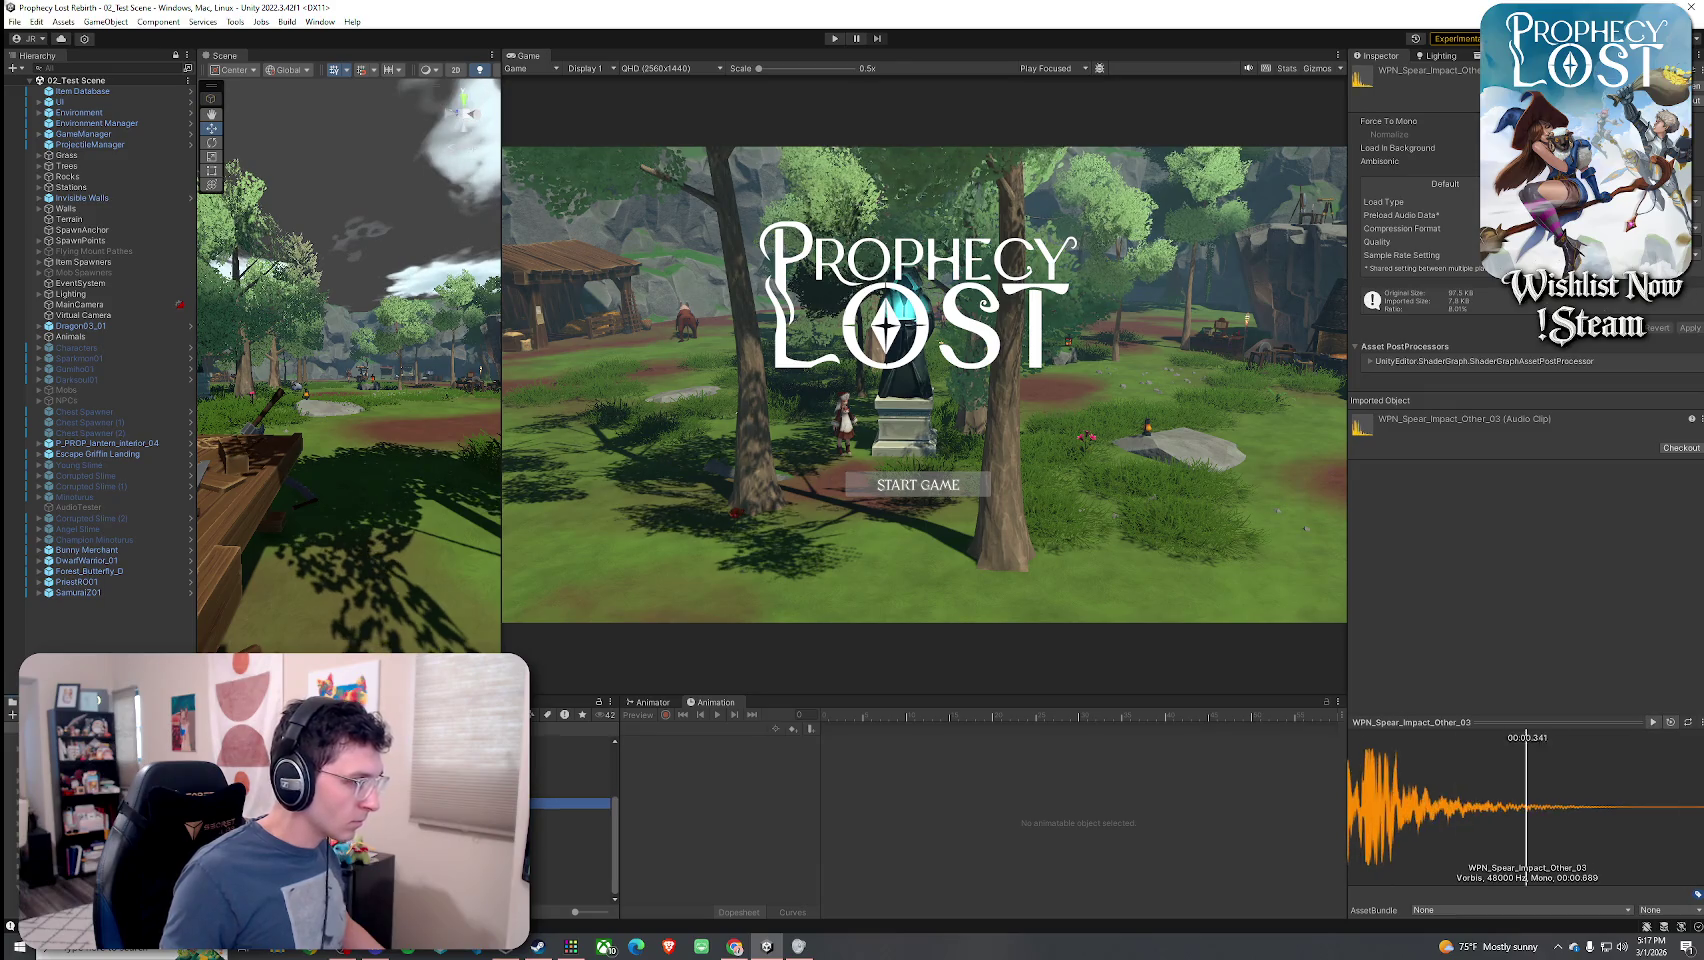
left_click(570, 889)
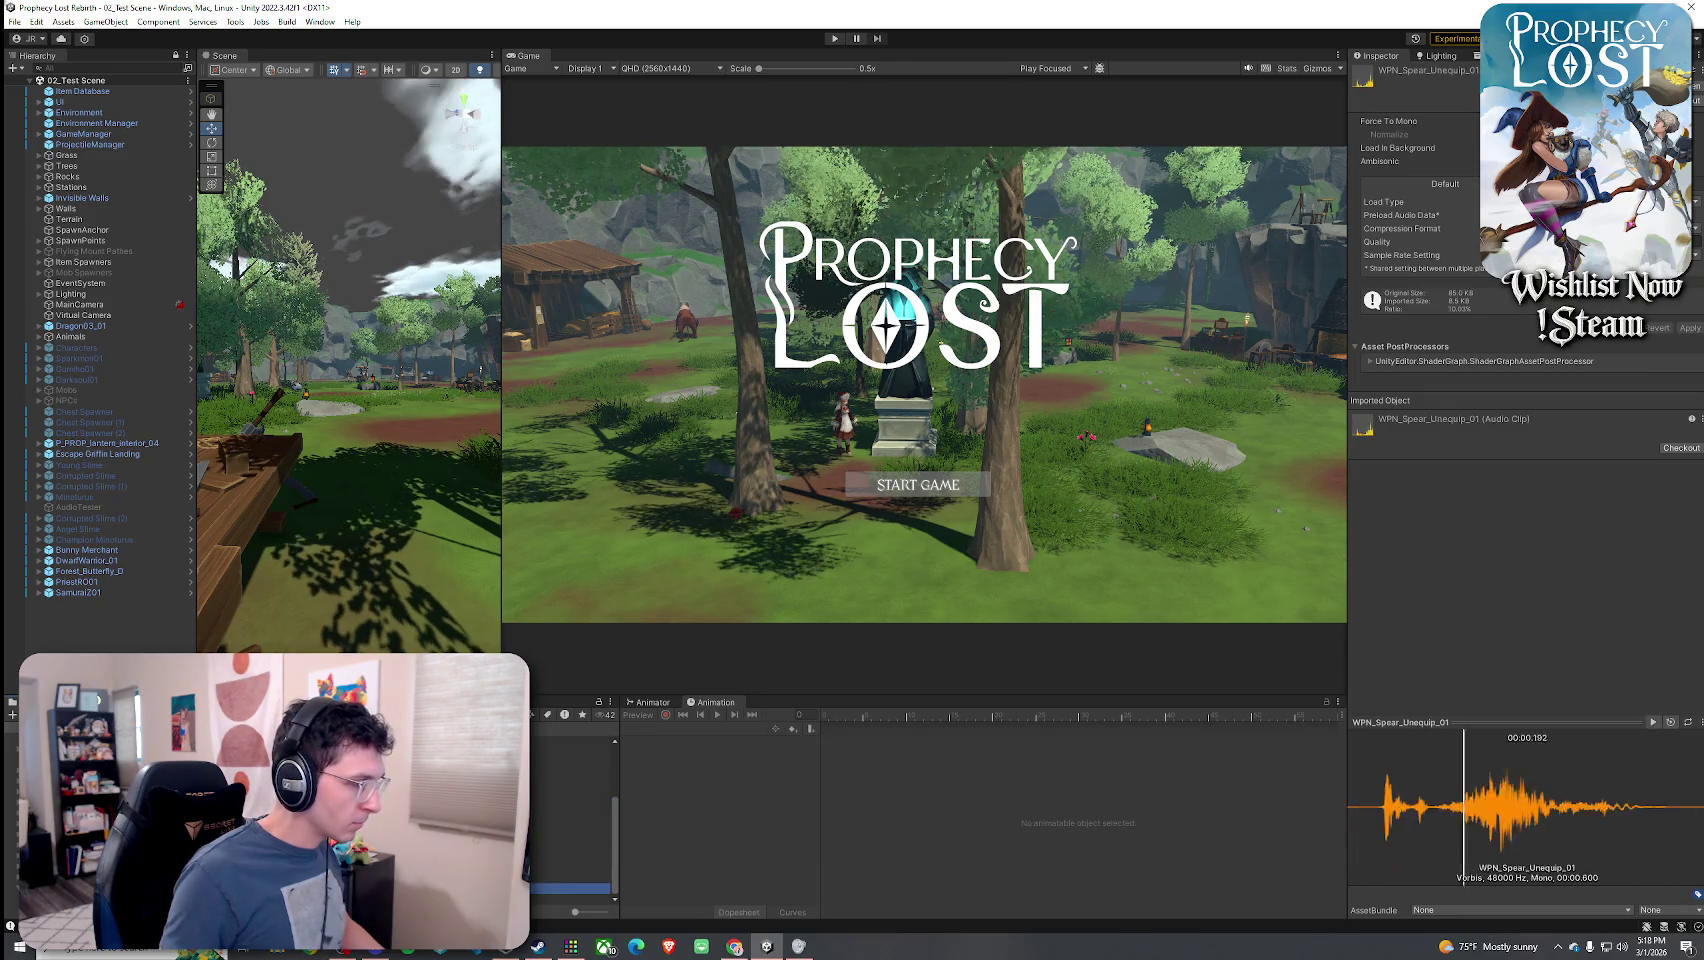
key("Down")
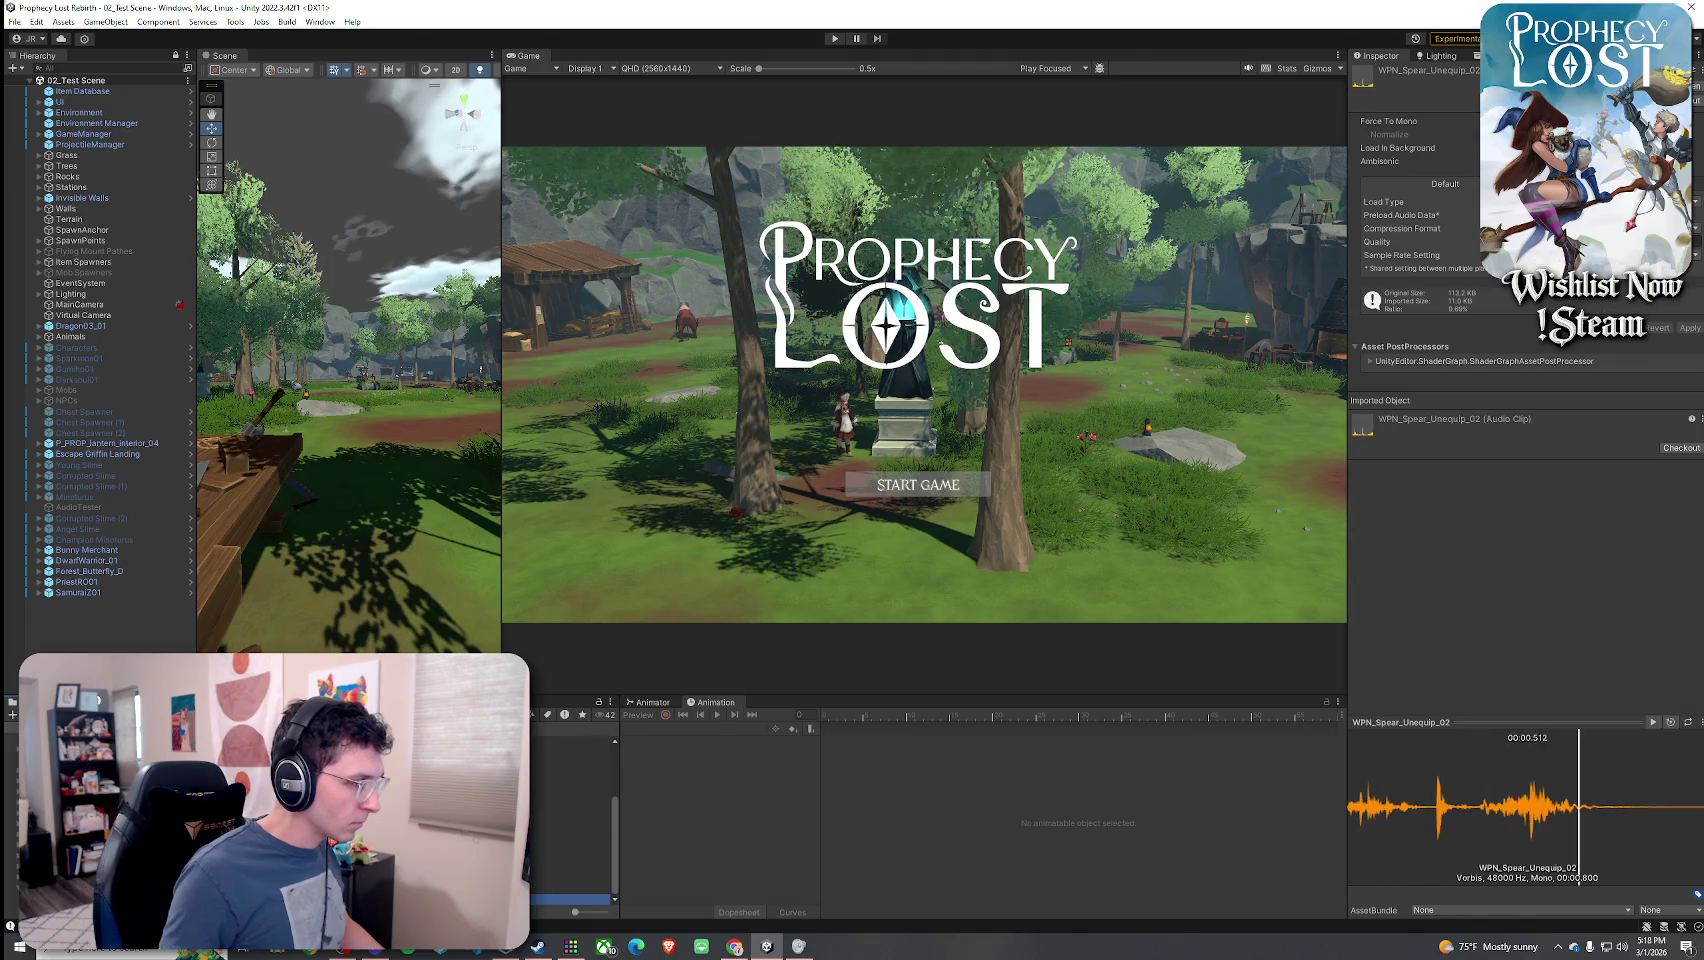
scroll(570, 820, "up", 3)
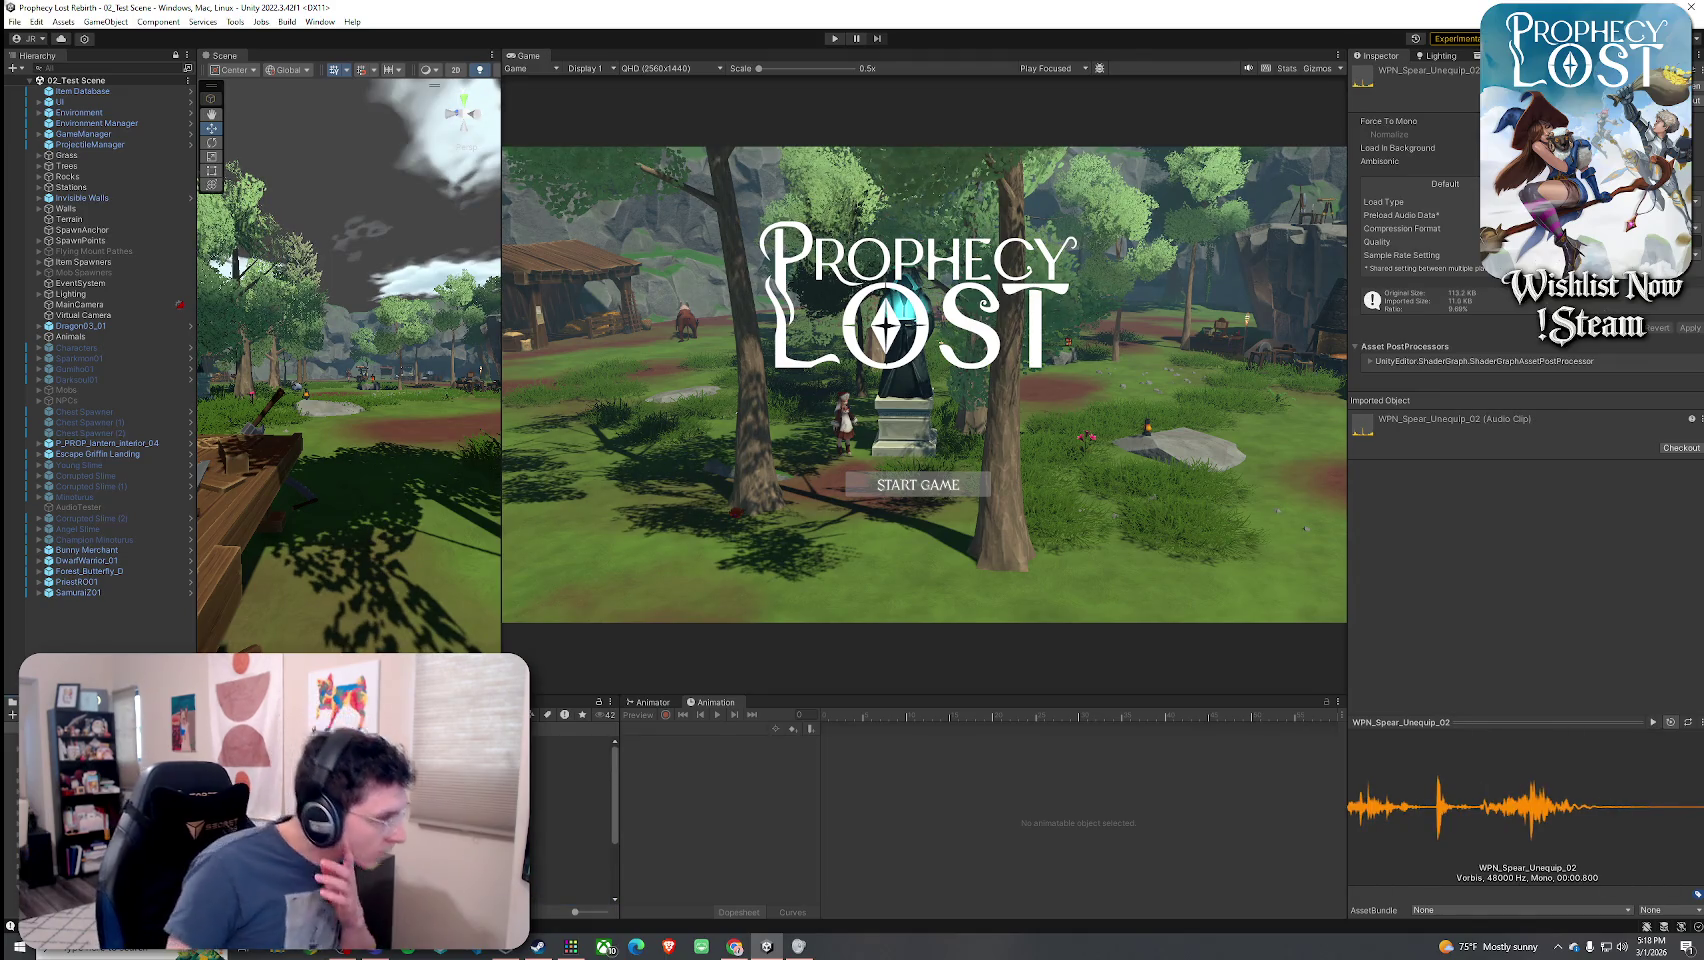
left_click(570, 783)
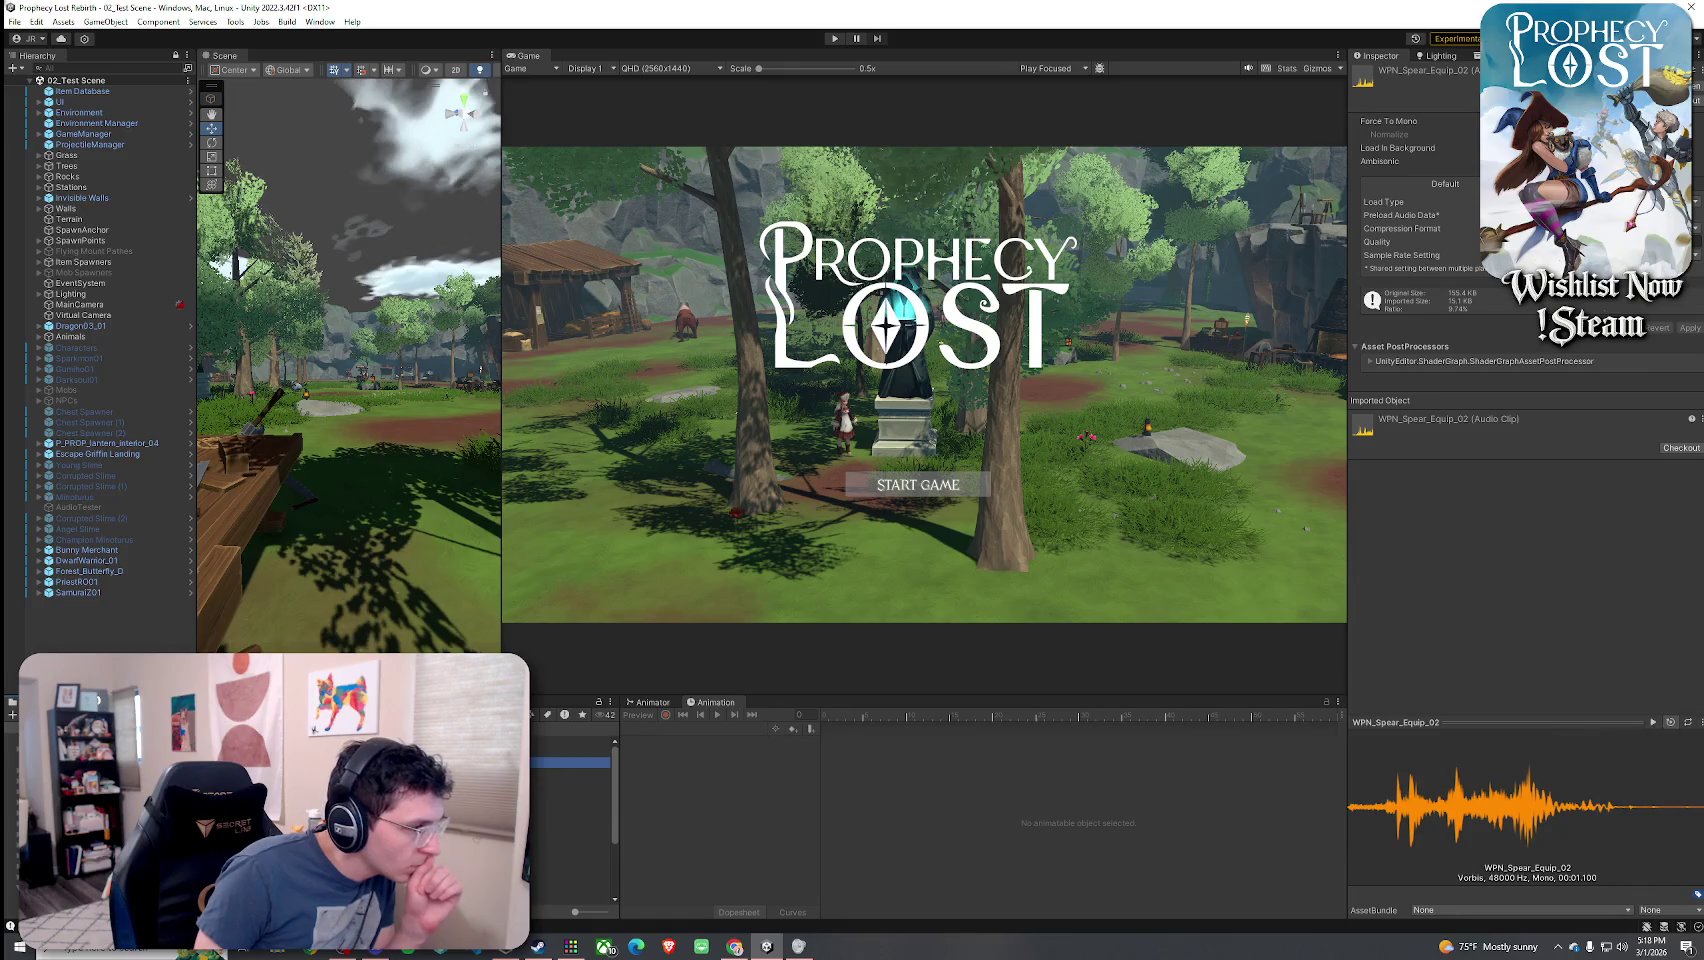
left_click(570, 741)
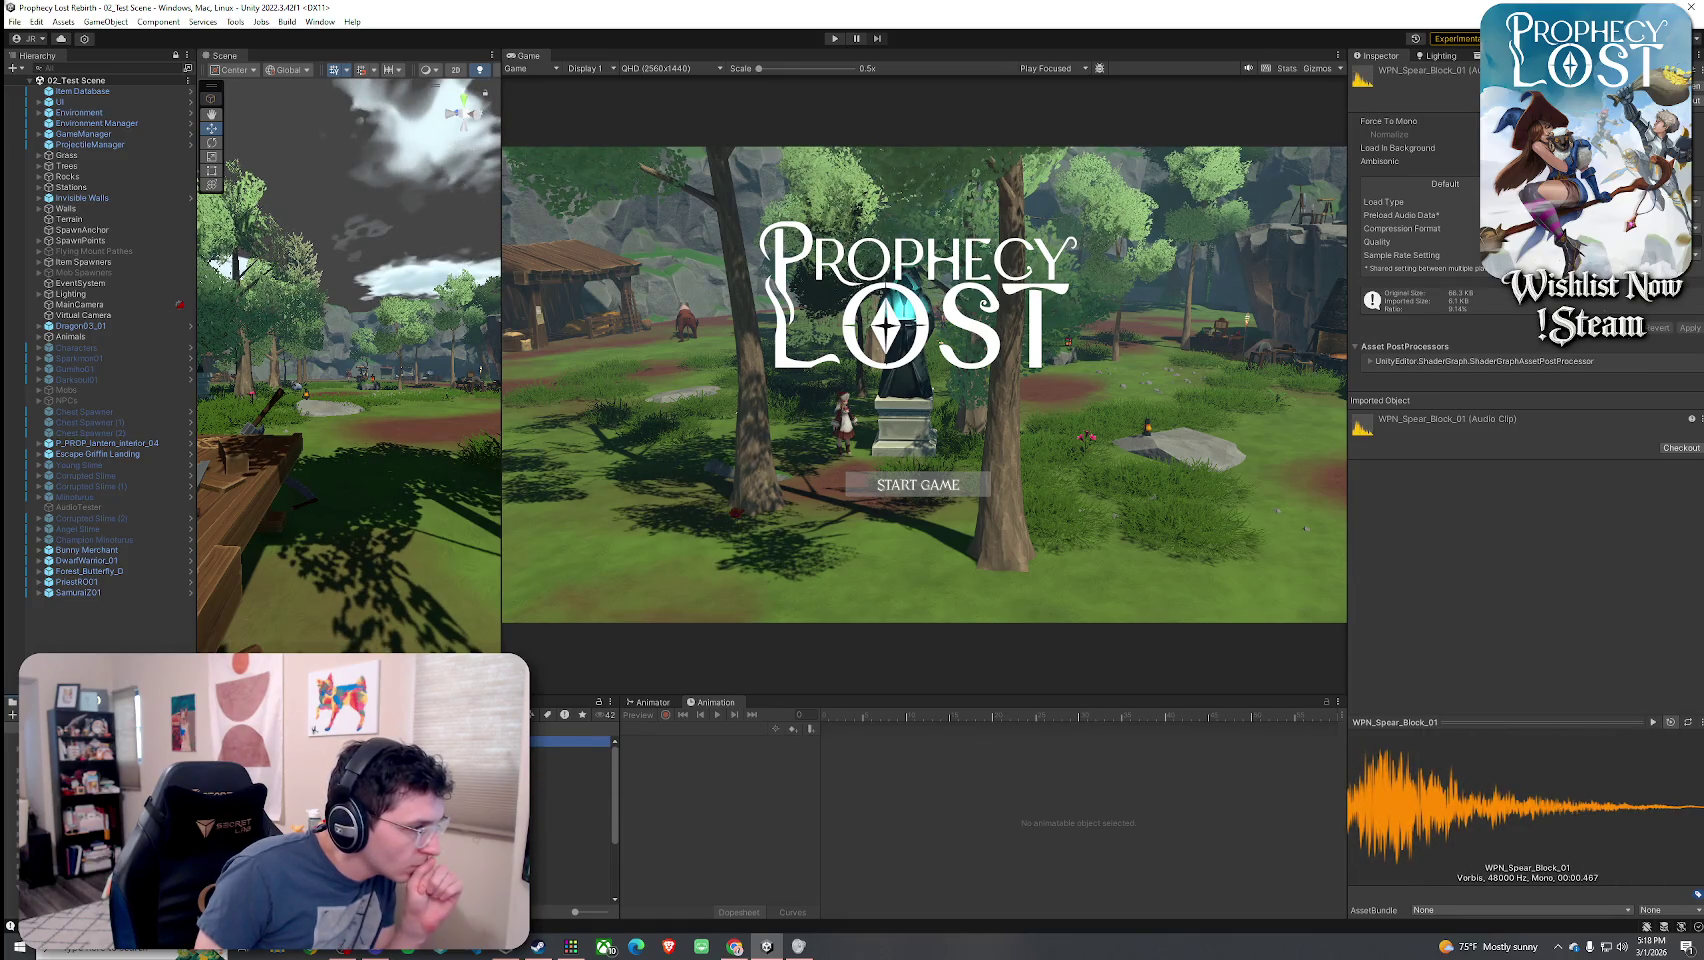
left_click(570, 751)
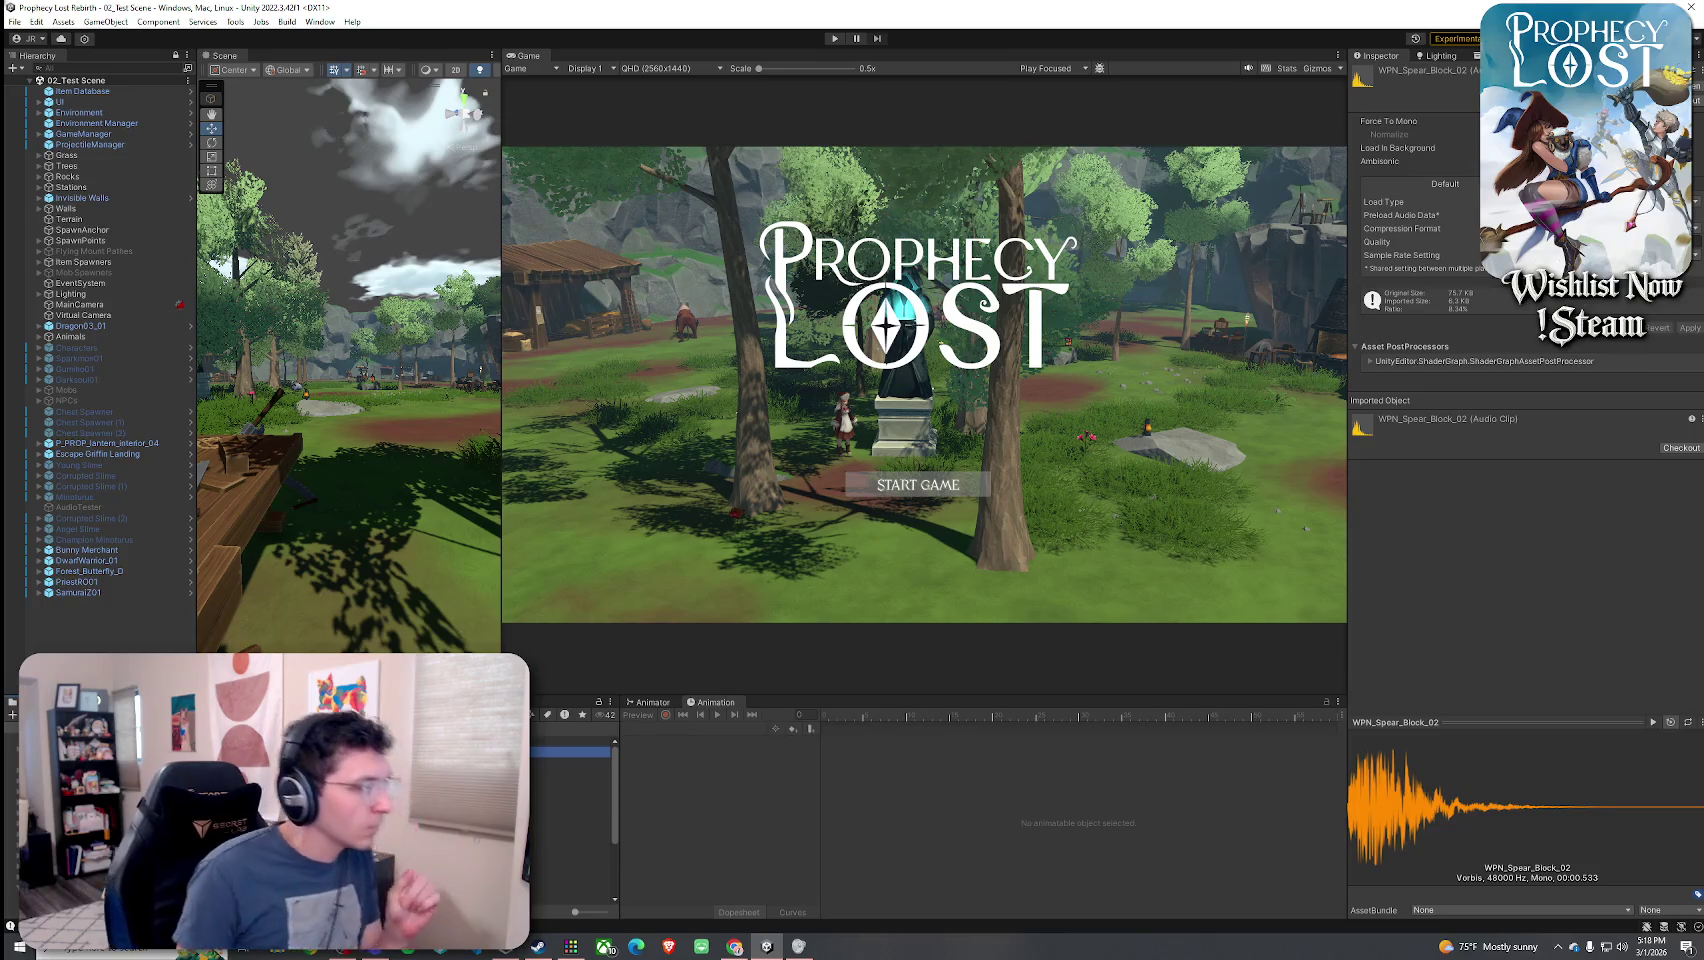
left_click(570, 741)
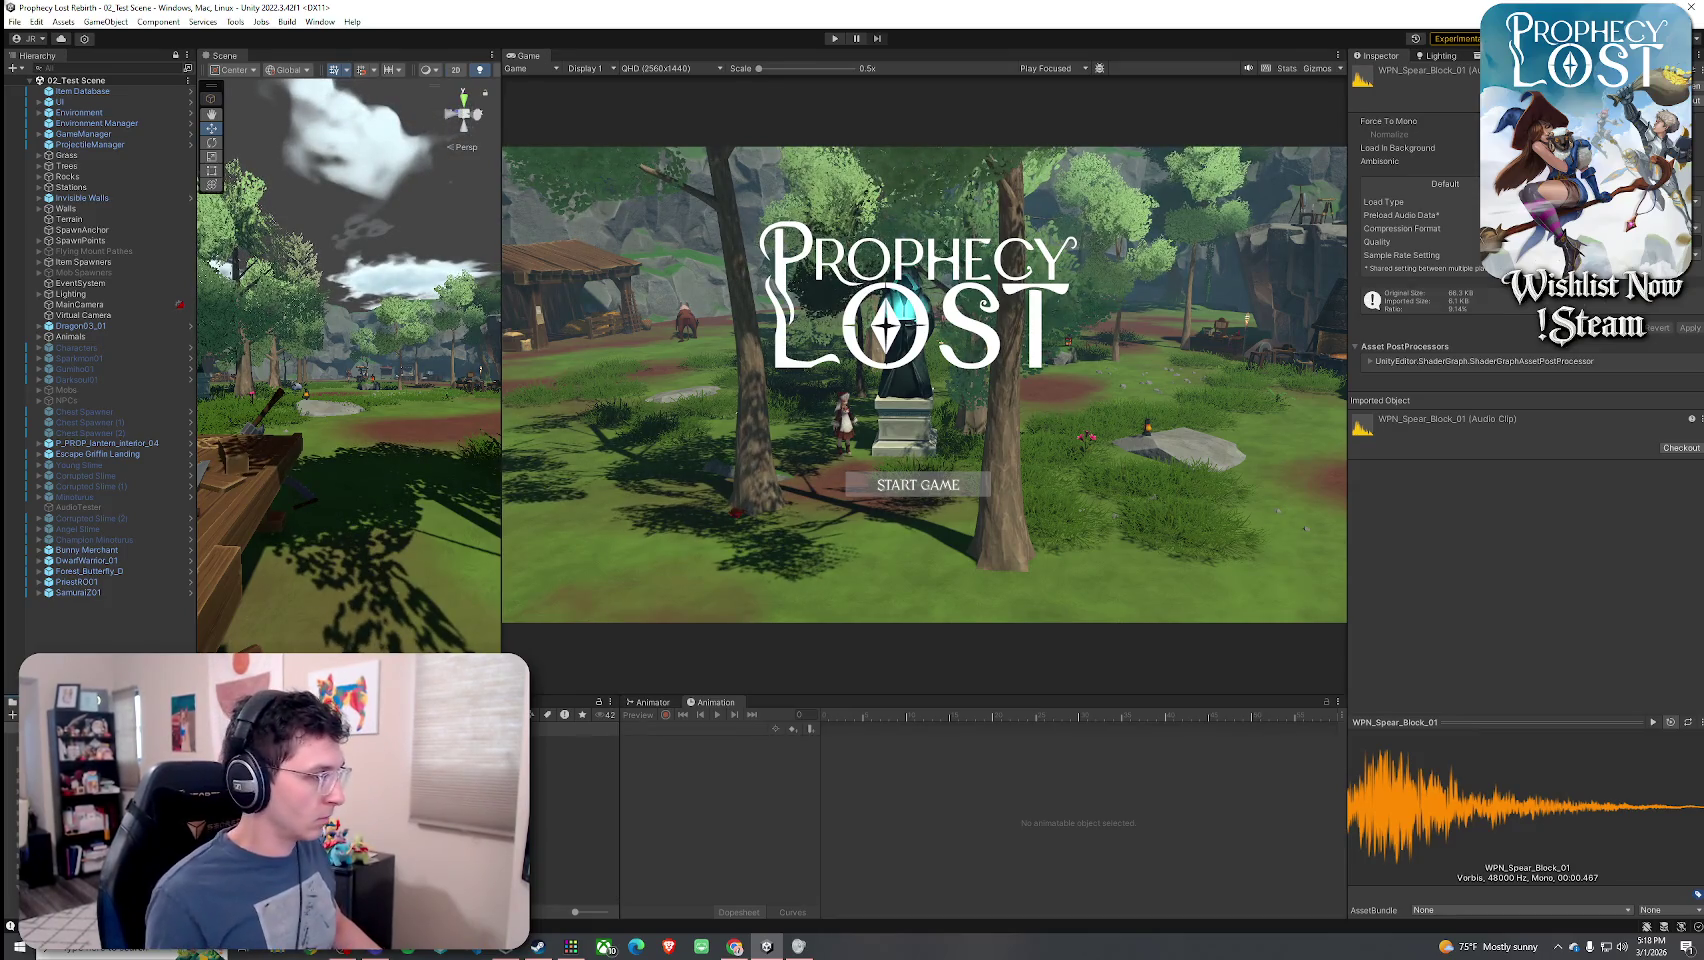
left_click(570, 751)
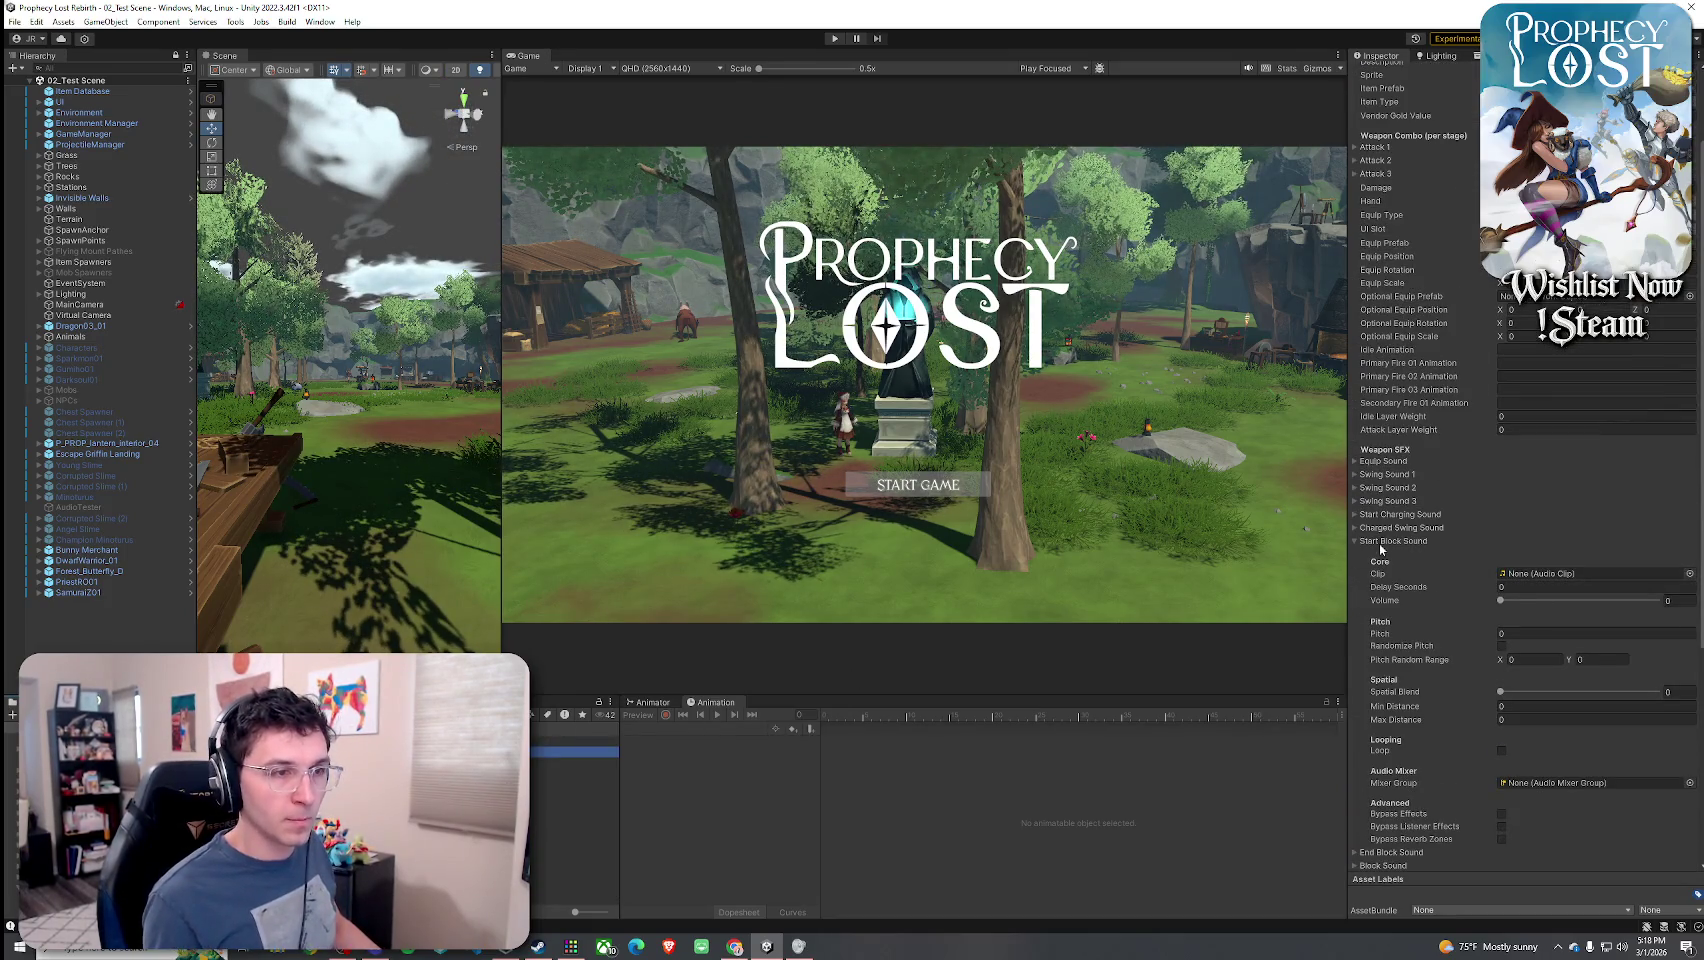
- Assign WPN_Spear_Block_01 to Block Sound and raise its volume to 1
left_click(1385, 541)
left_click(1396, 554)
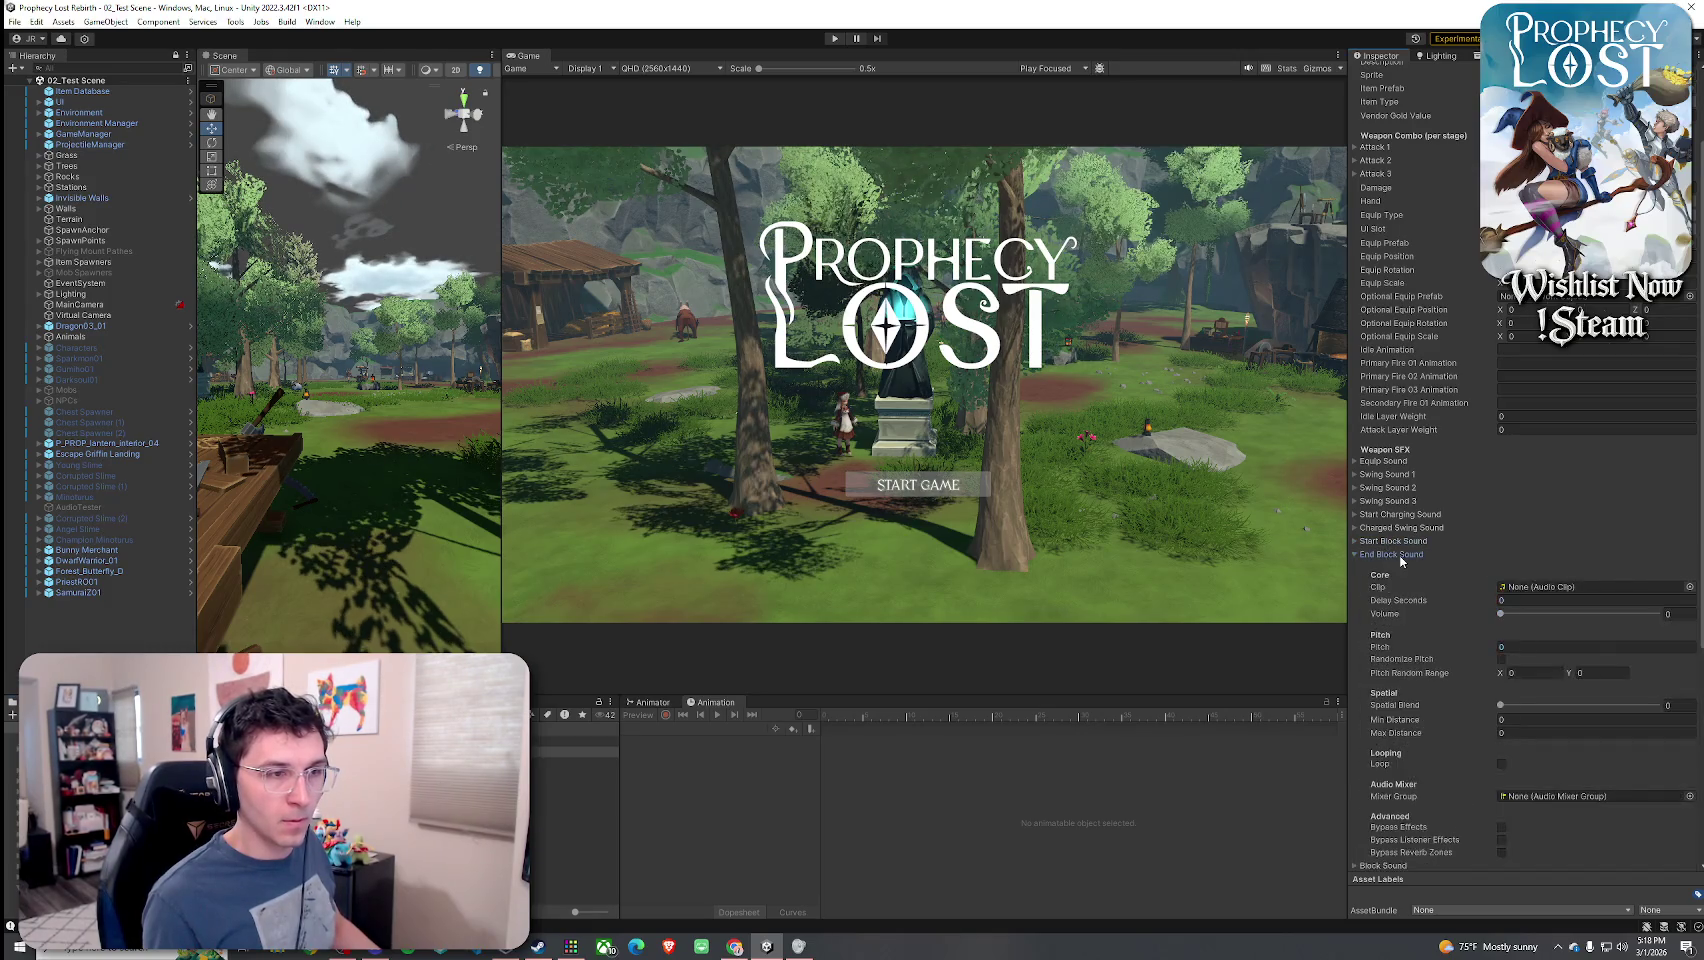
left_click(1689, 586)
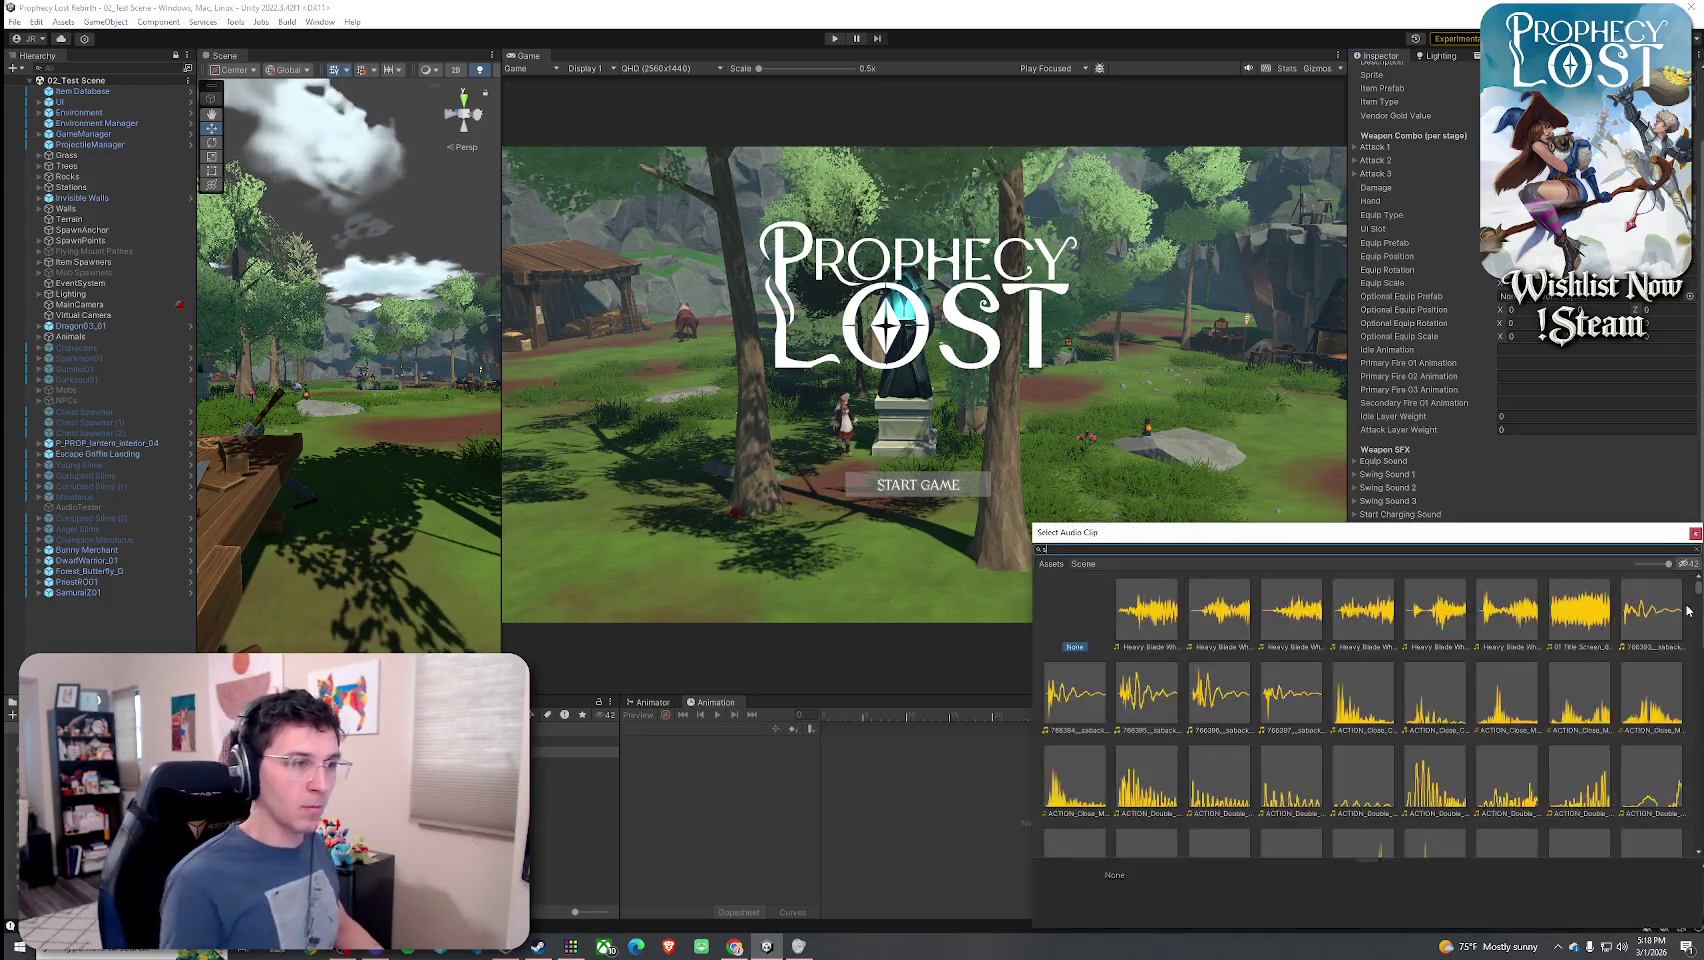
type("pear block")
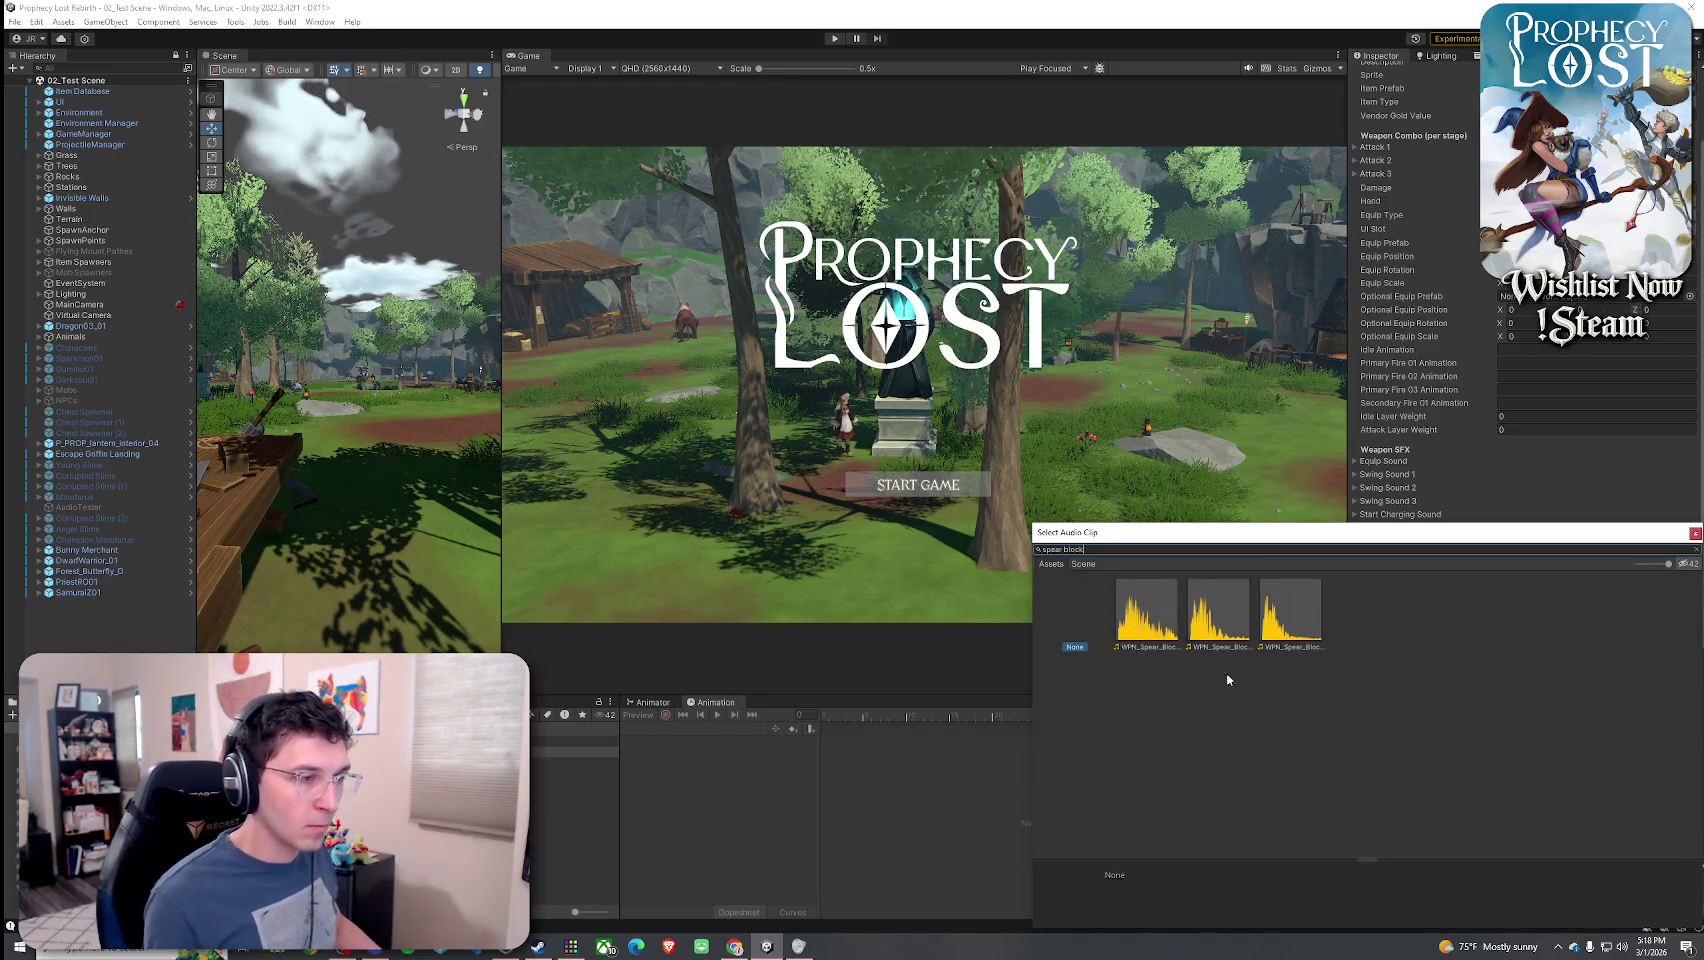
double_click(1158, 632)
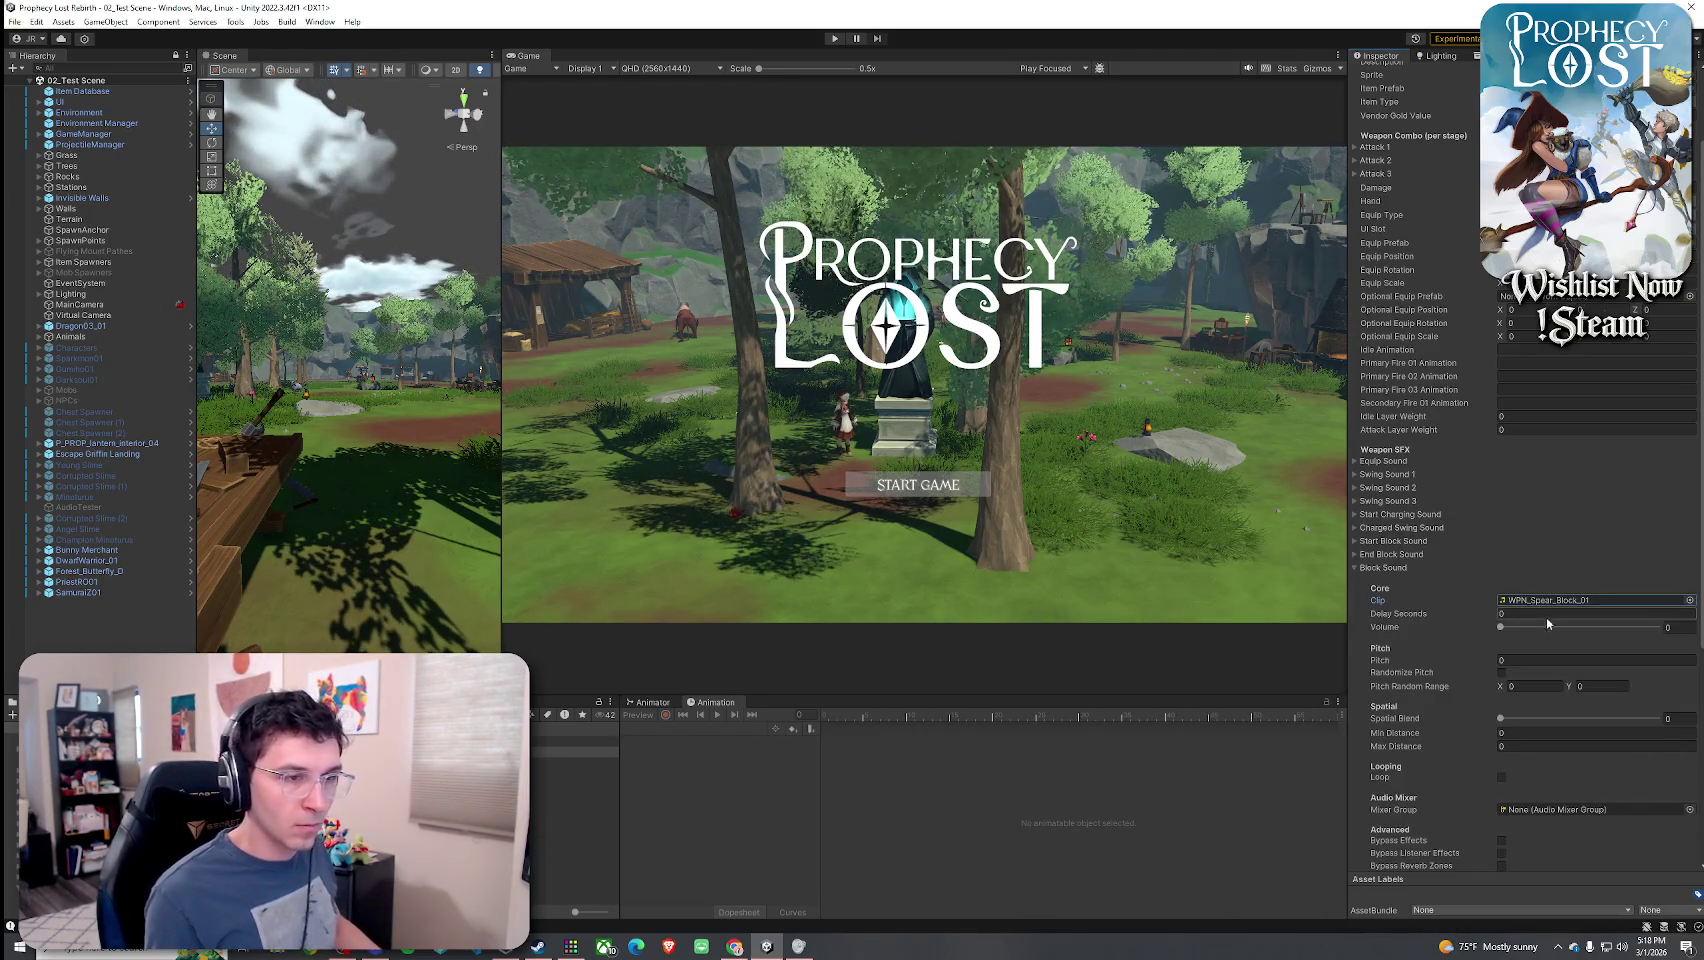
left_click_drag(1546, 626, 1665, 626)
- Set Block Sound pitch 1, randomized between 0.8 and 1.2, with spatial blend about 0.62
left_click(1609, 658)
type("1")
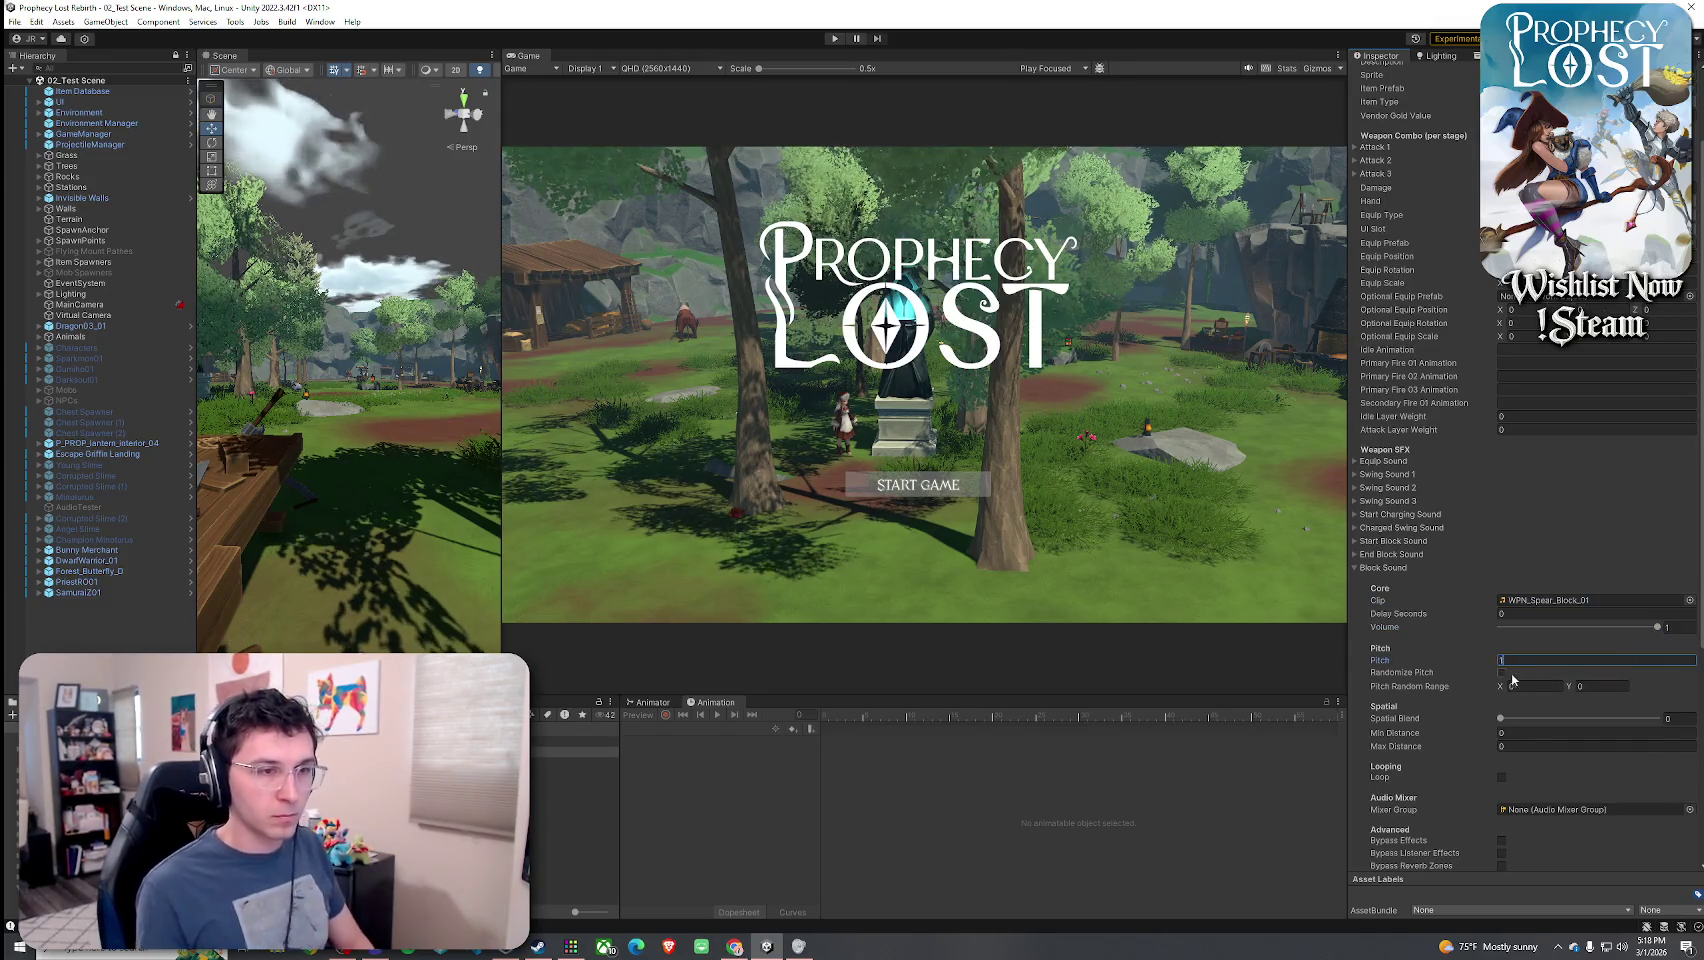
left_click(1501, 673)
left_click(1538, 686)
type("0.8")
left_click(1601, 686)
type("1.1")
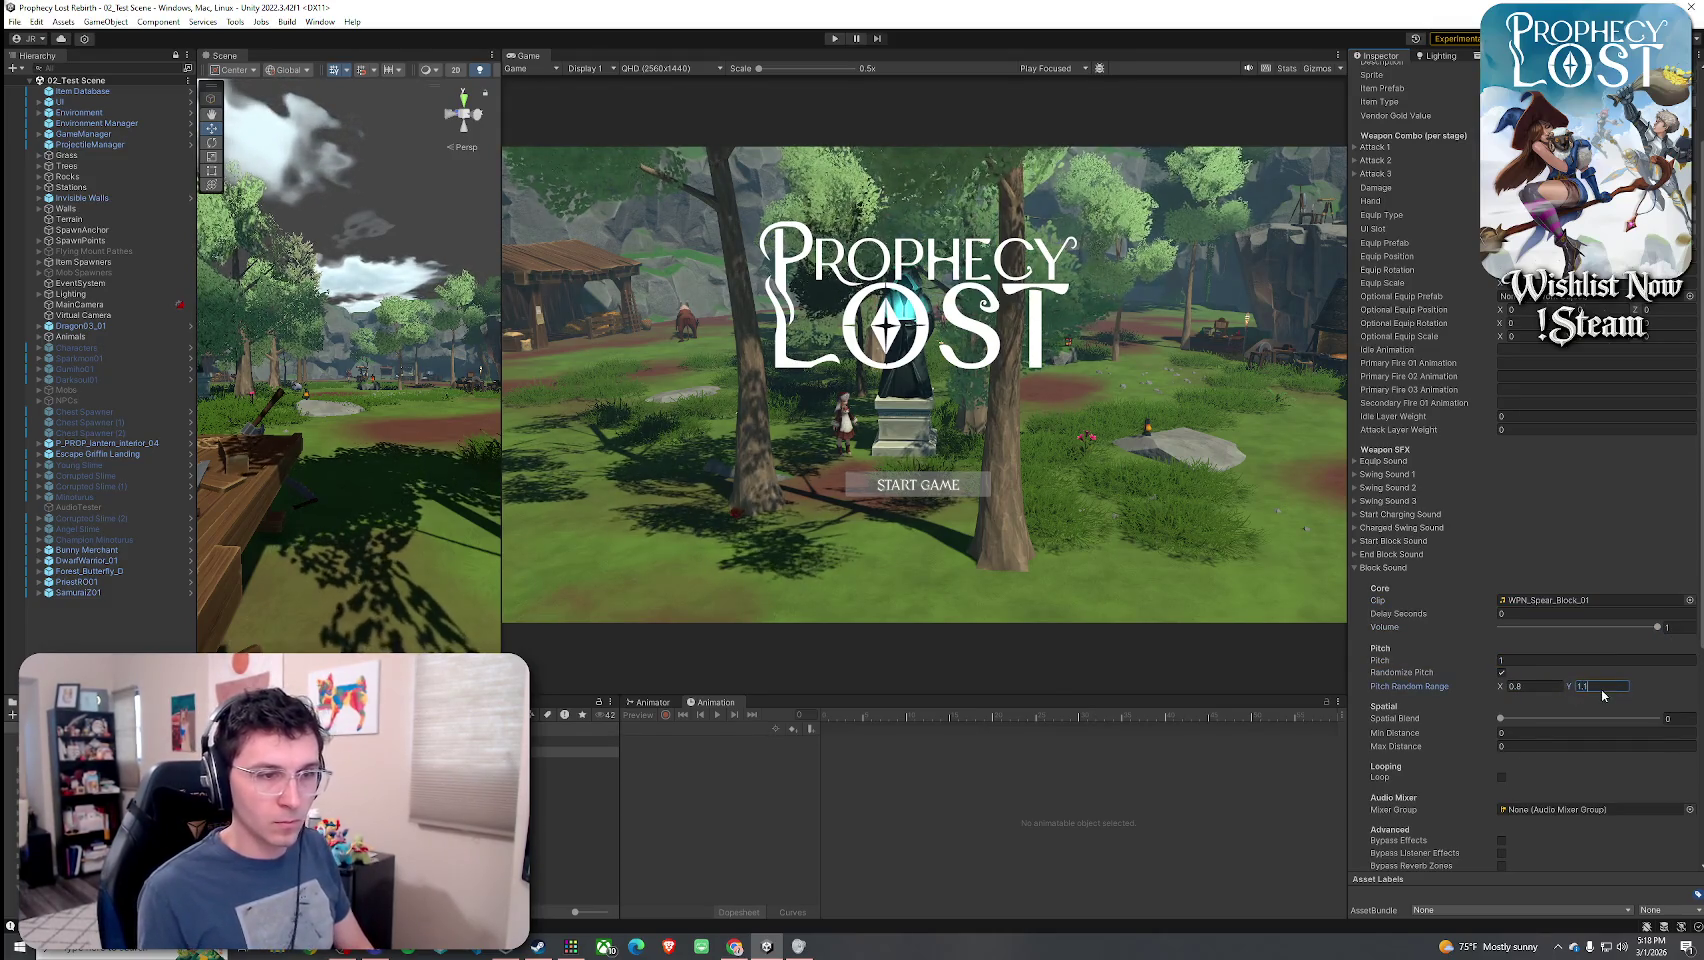
key("BackSpace")
type("2")
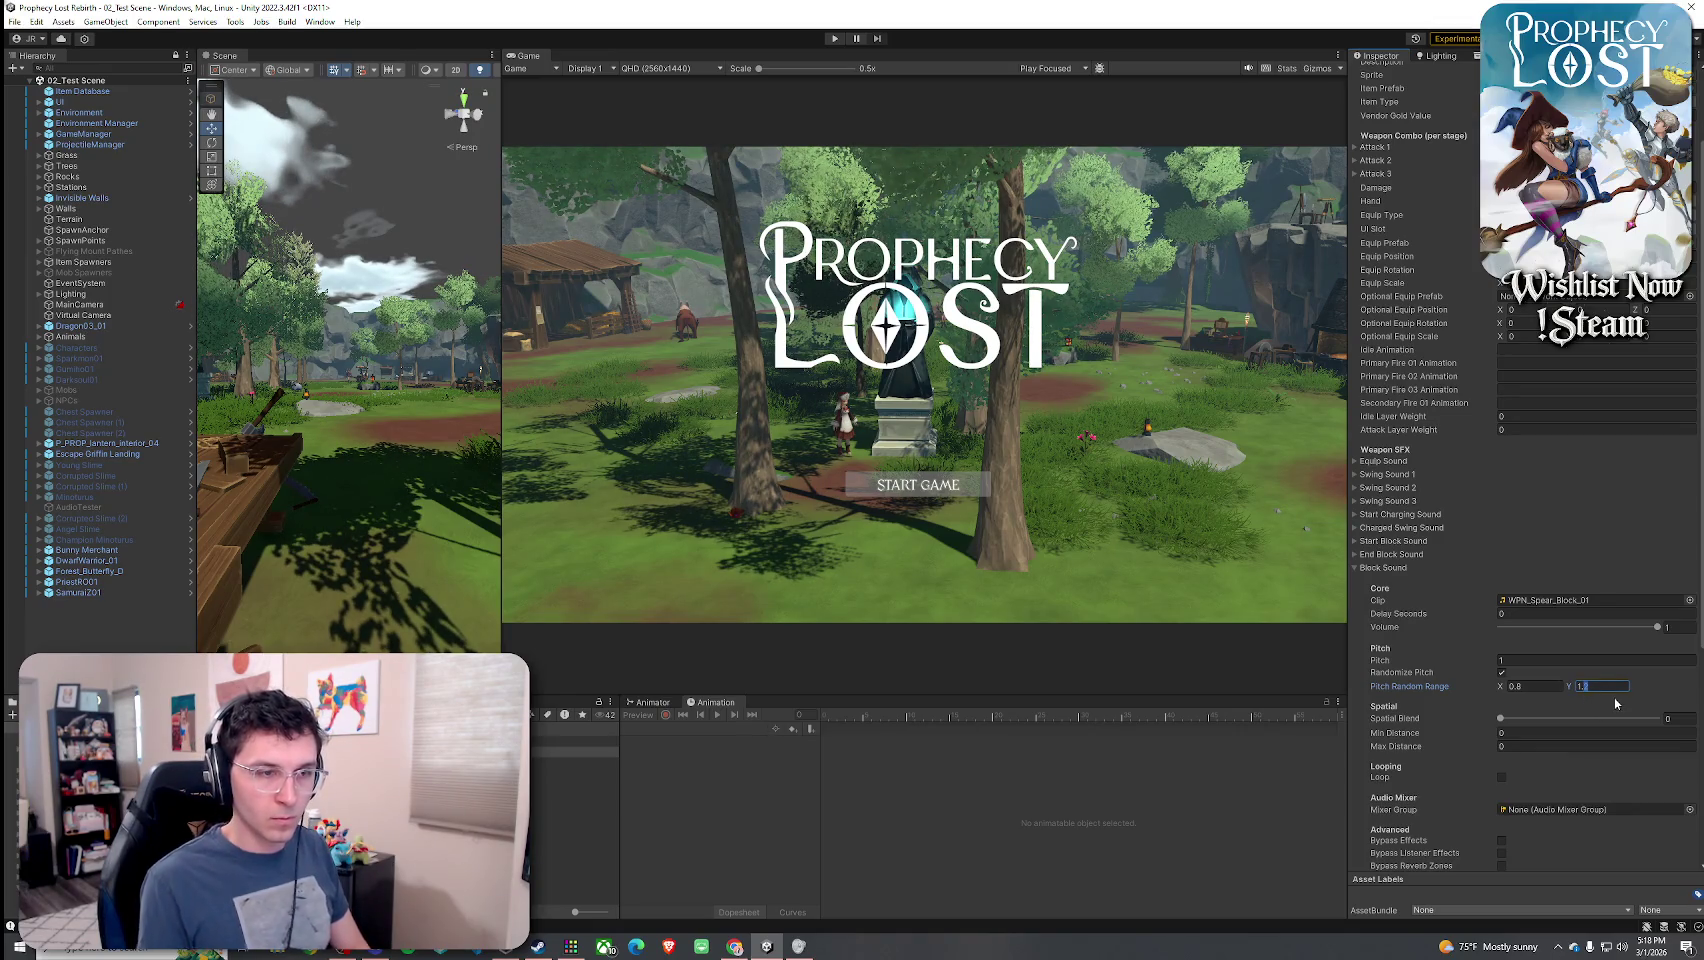
type(".1")
left_click(1597, 718)
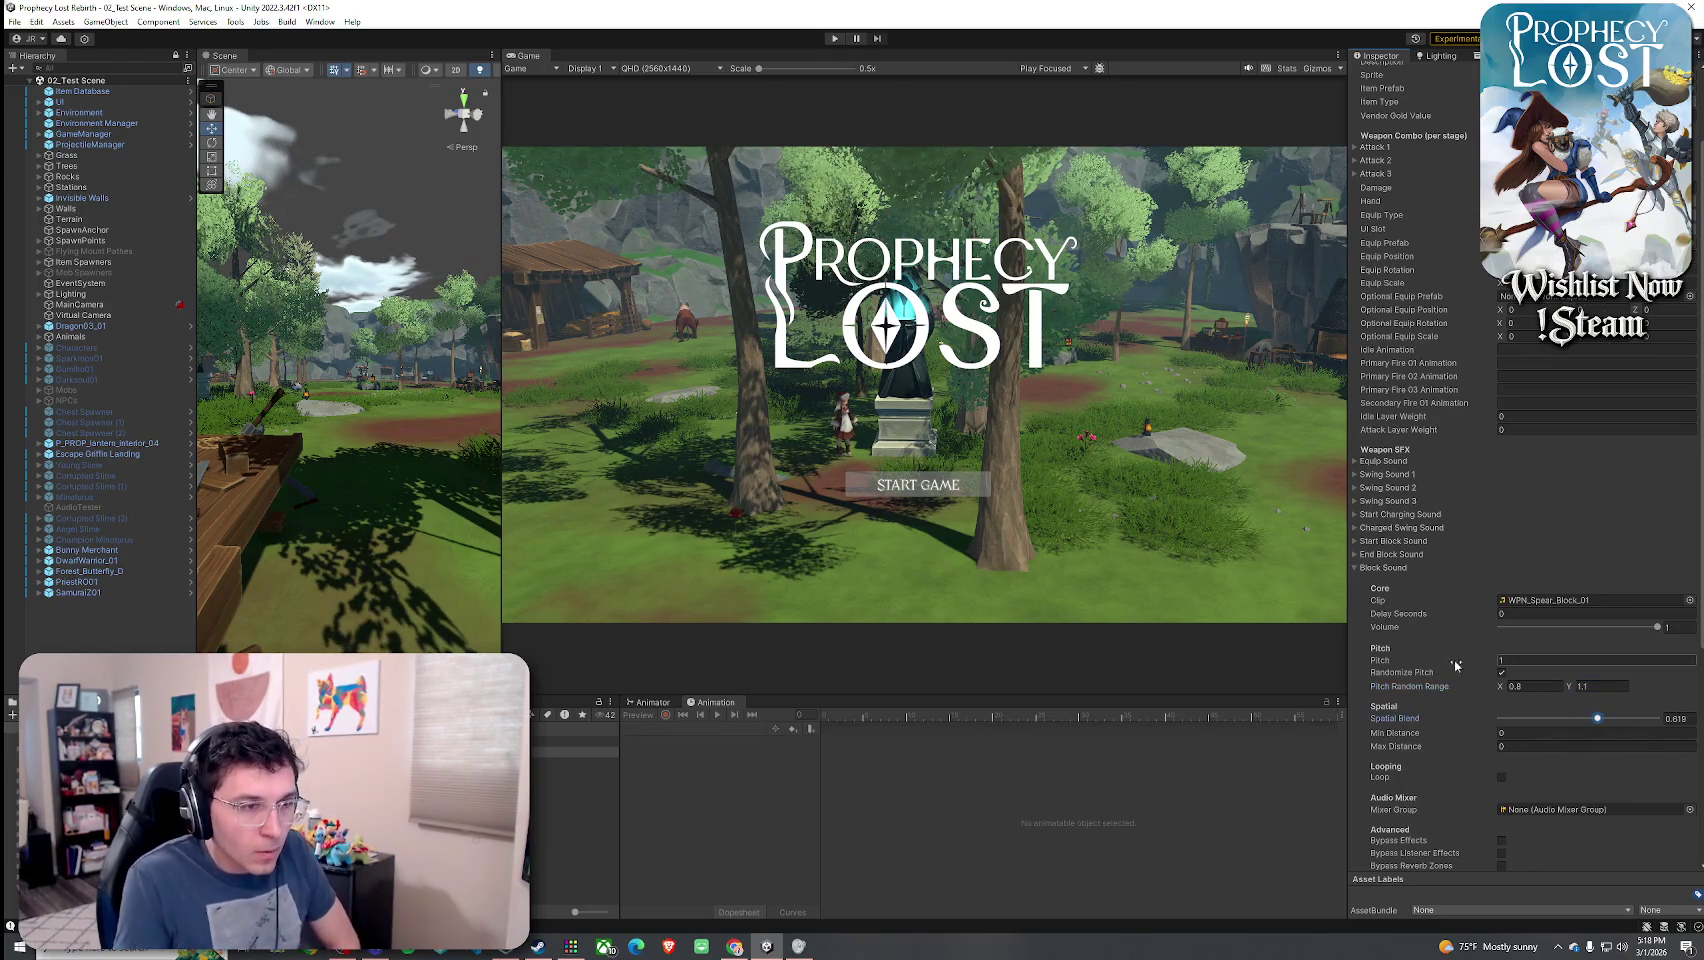
left_click(1392, 566)
left_click(1385, 542)
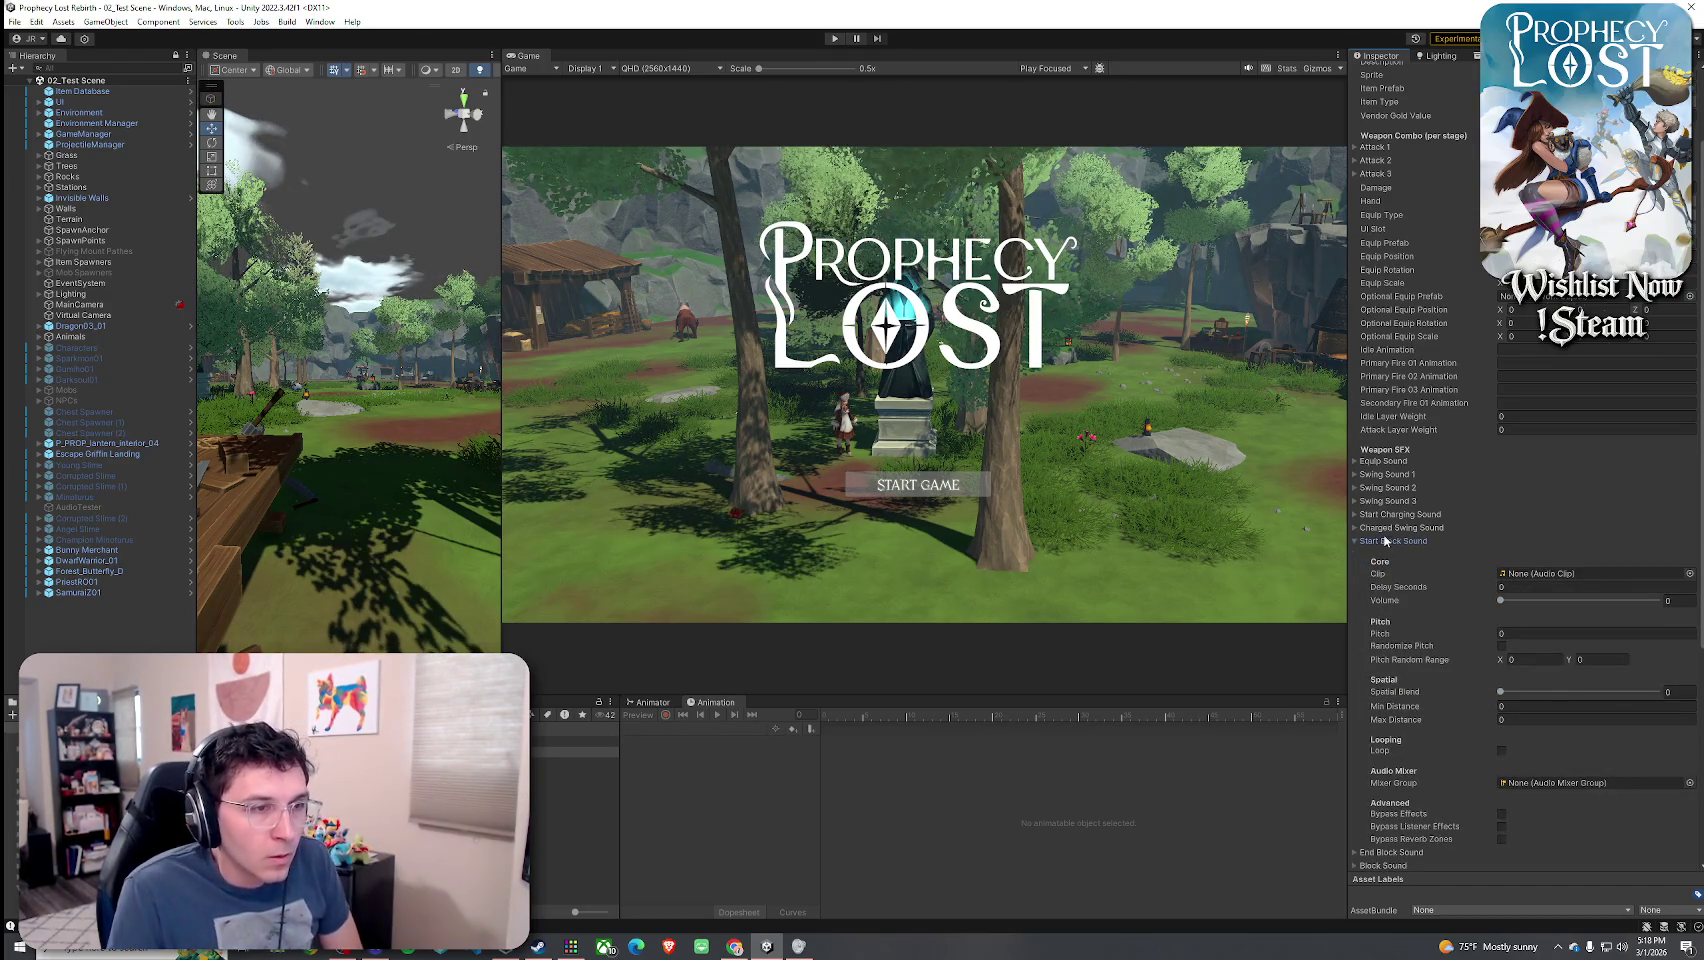
- Assign CUPBOARD_Open_Door_01_mono as the Start Block Sound clip
left_click(1689, 575)
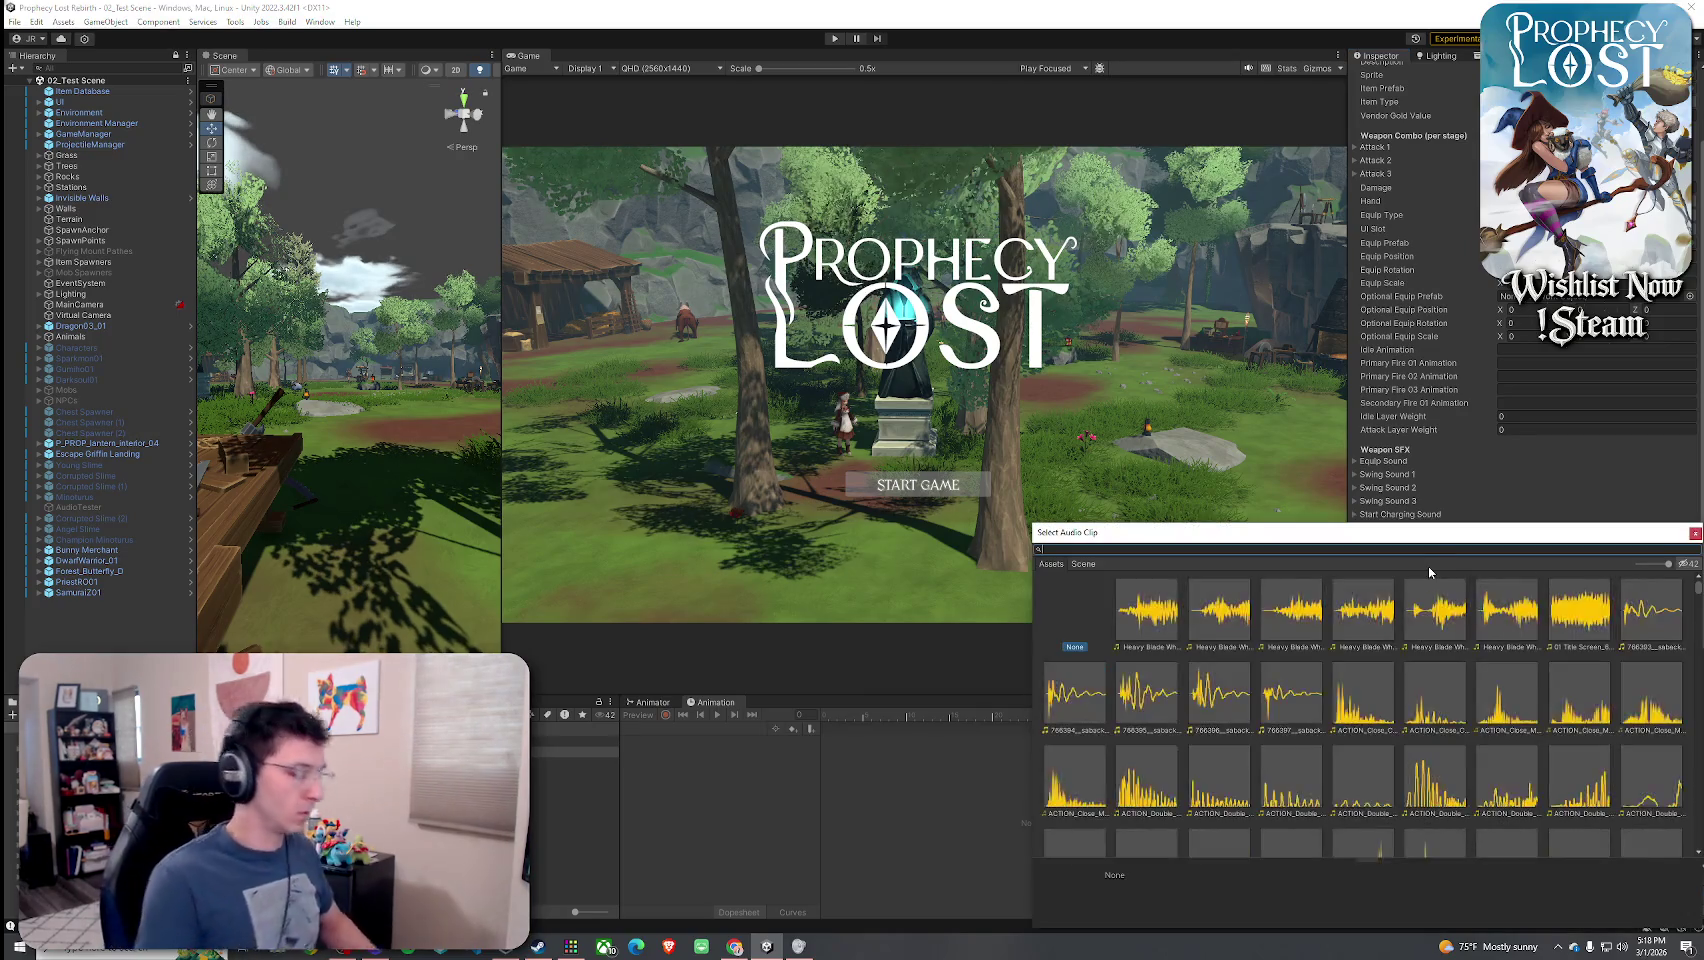
type("open cup")
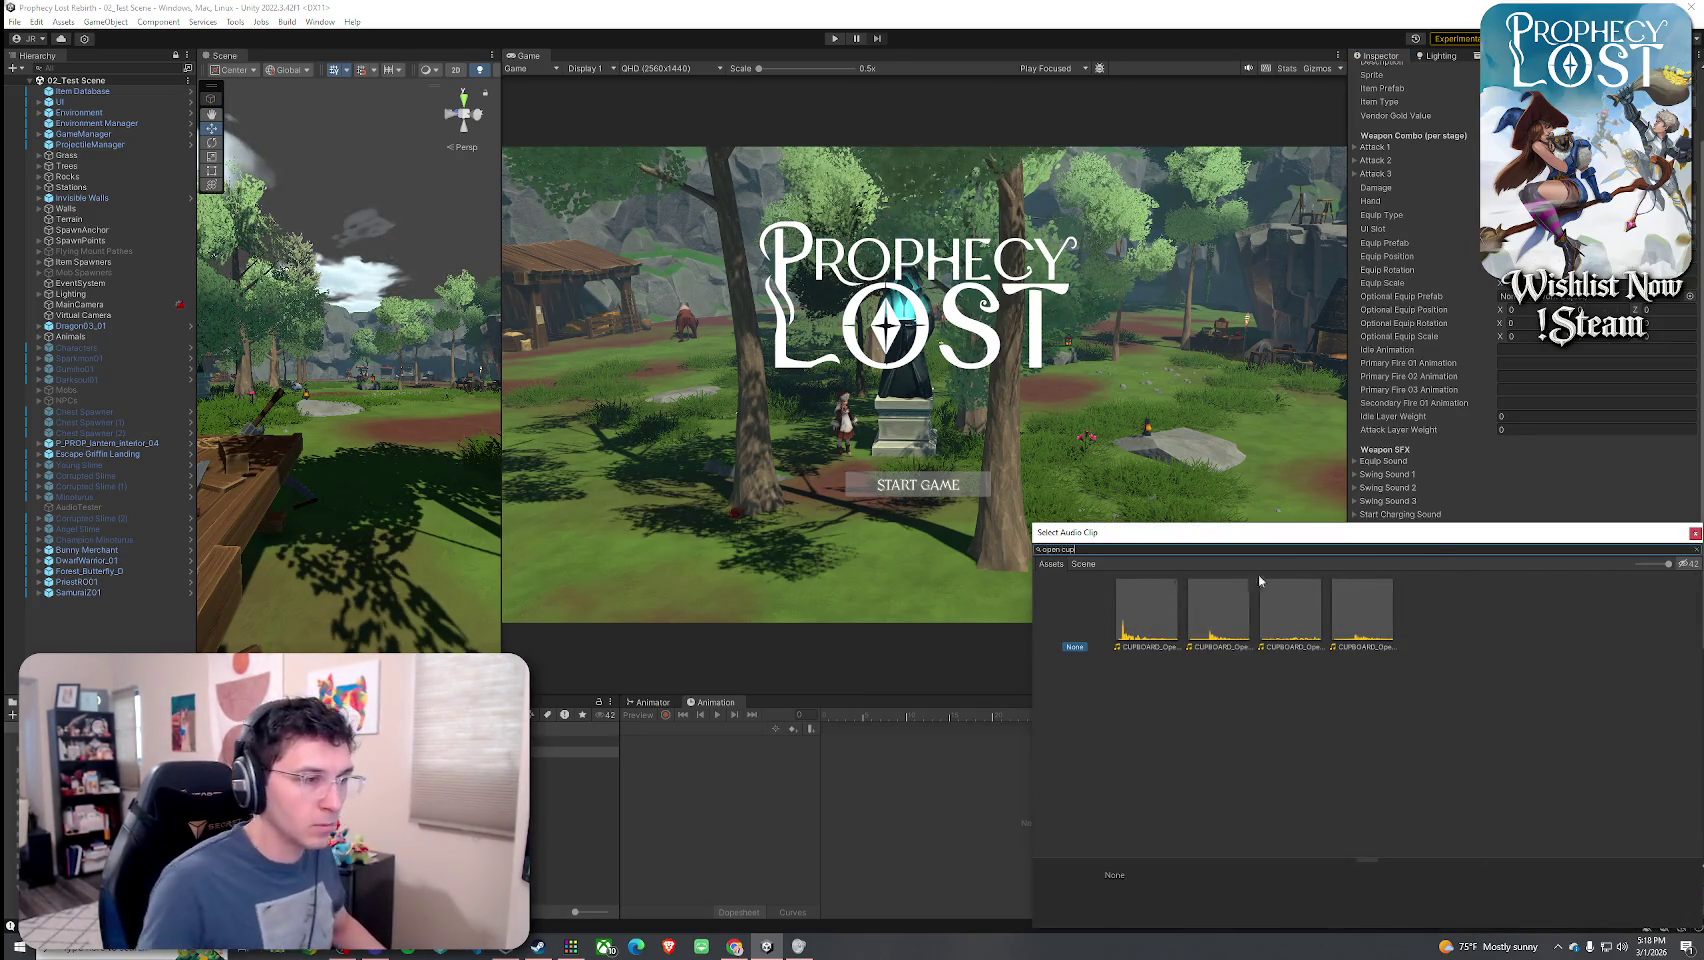
left_click(1160, 628)
left_click(1231, 622)
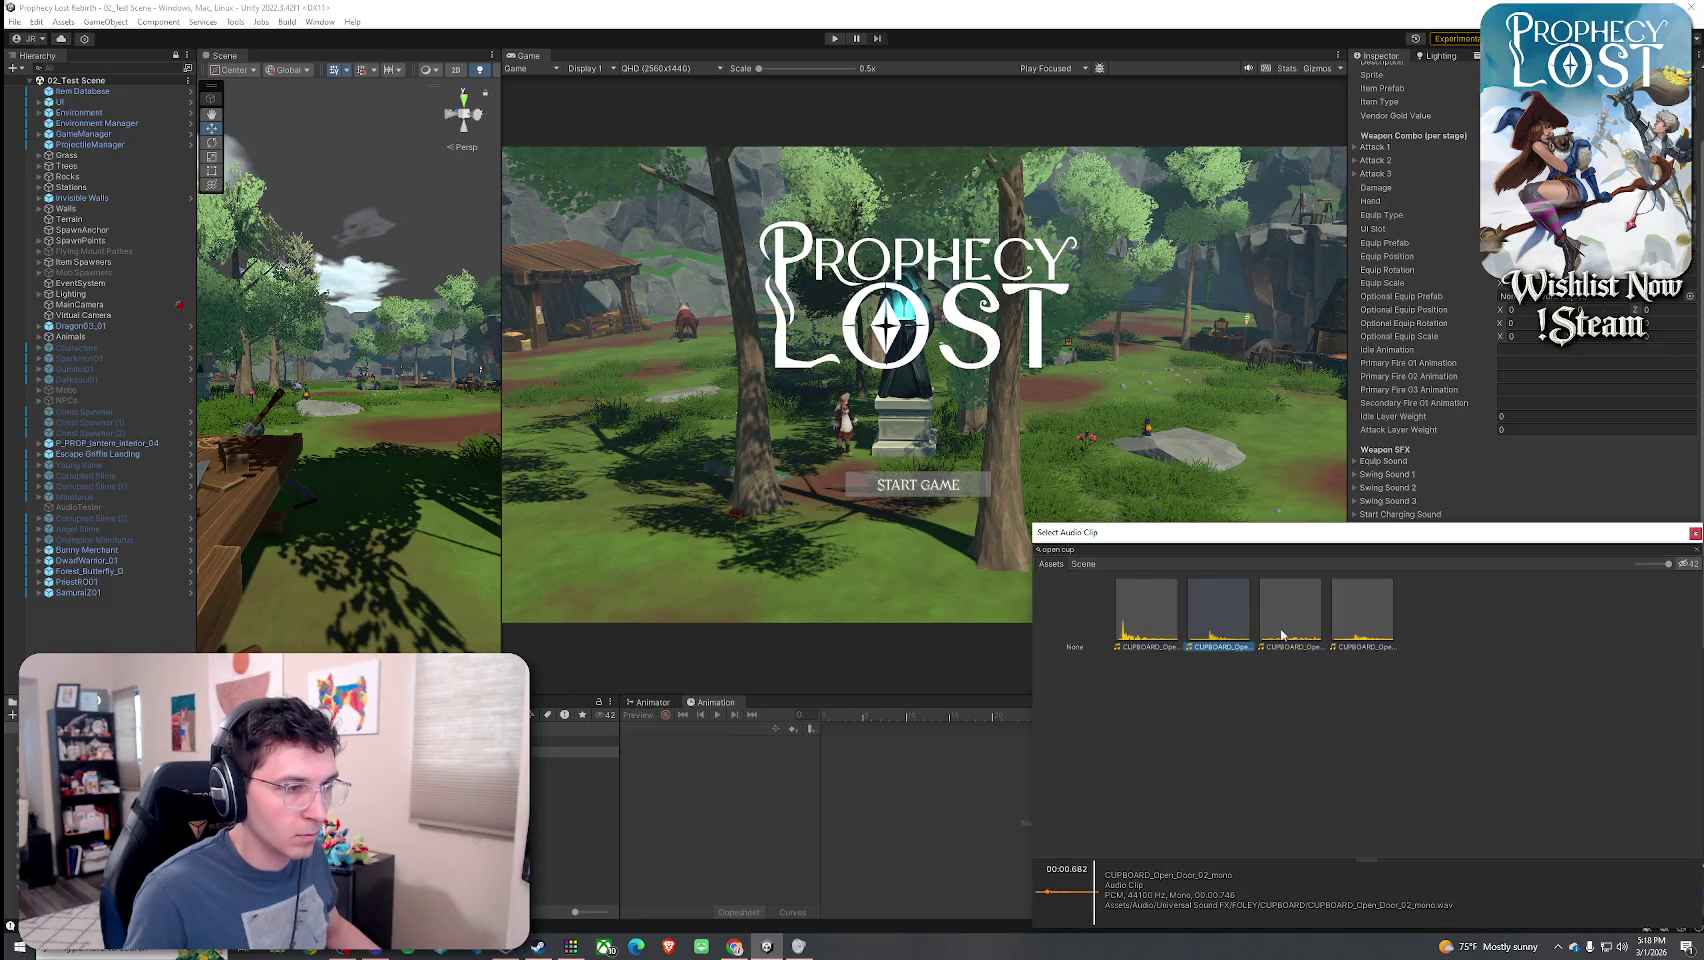
left_click(1268, 640)
key("Right")
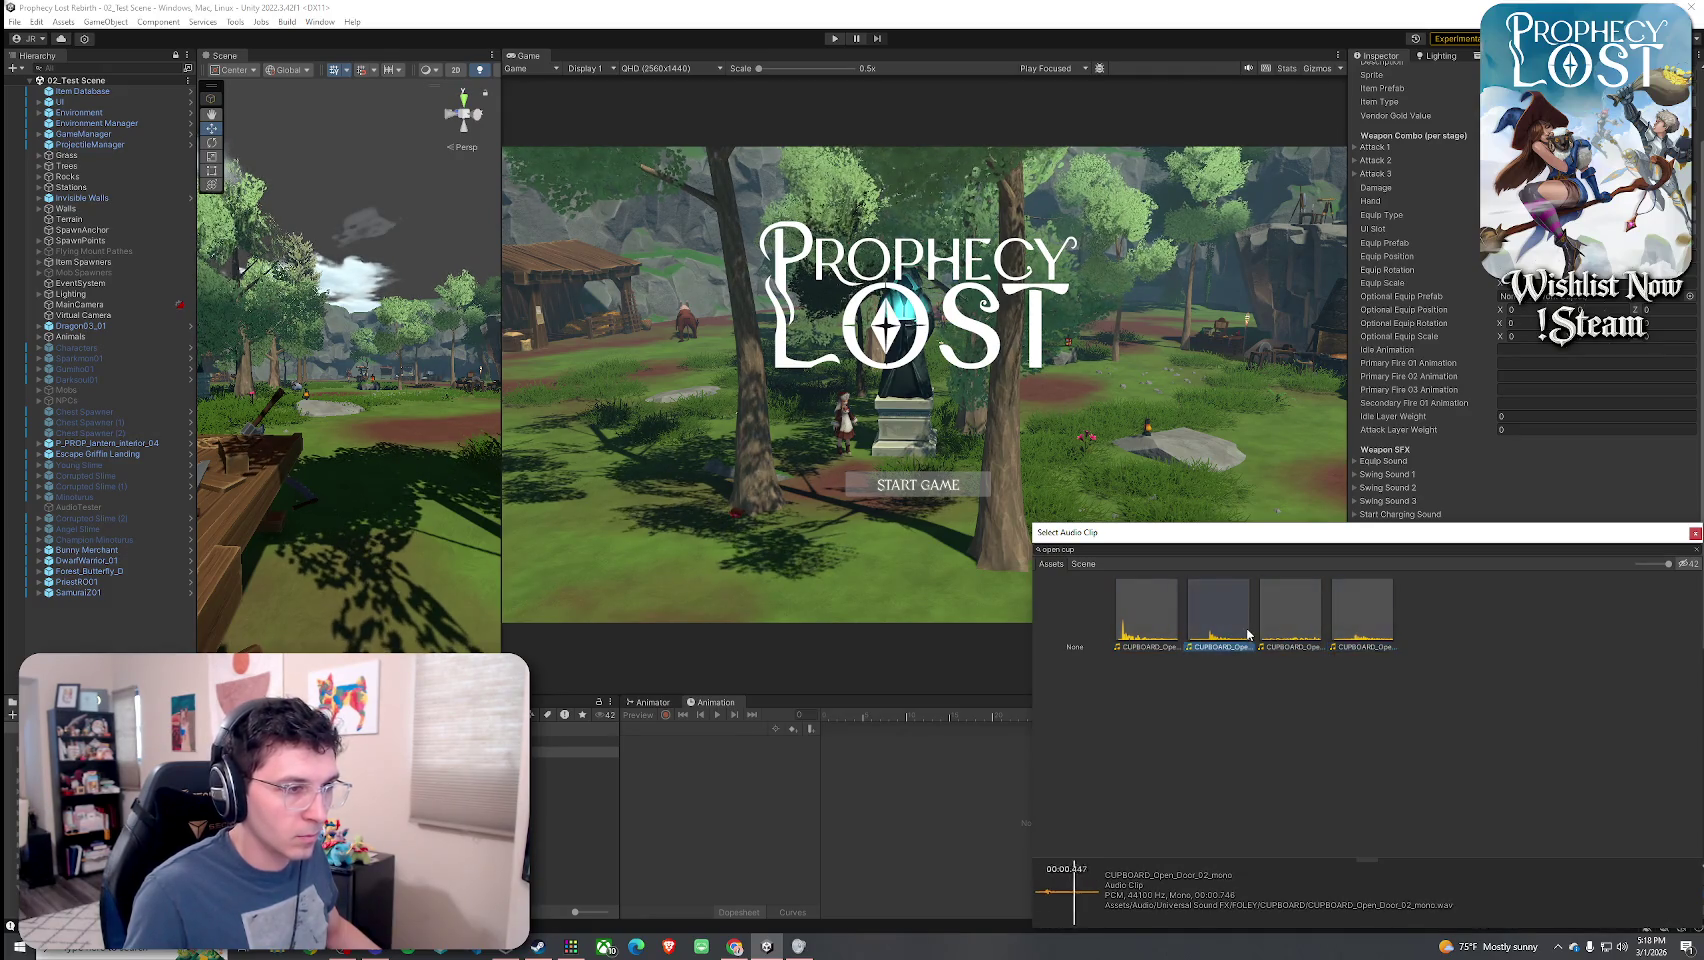
left_click(1158, 621)
double_click(1160, 628)
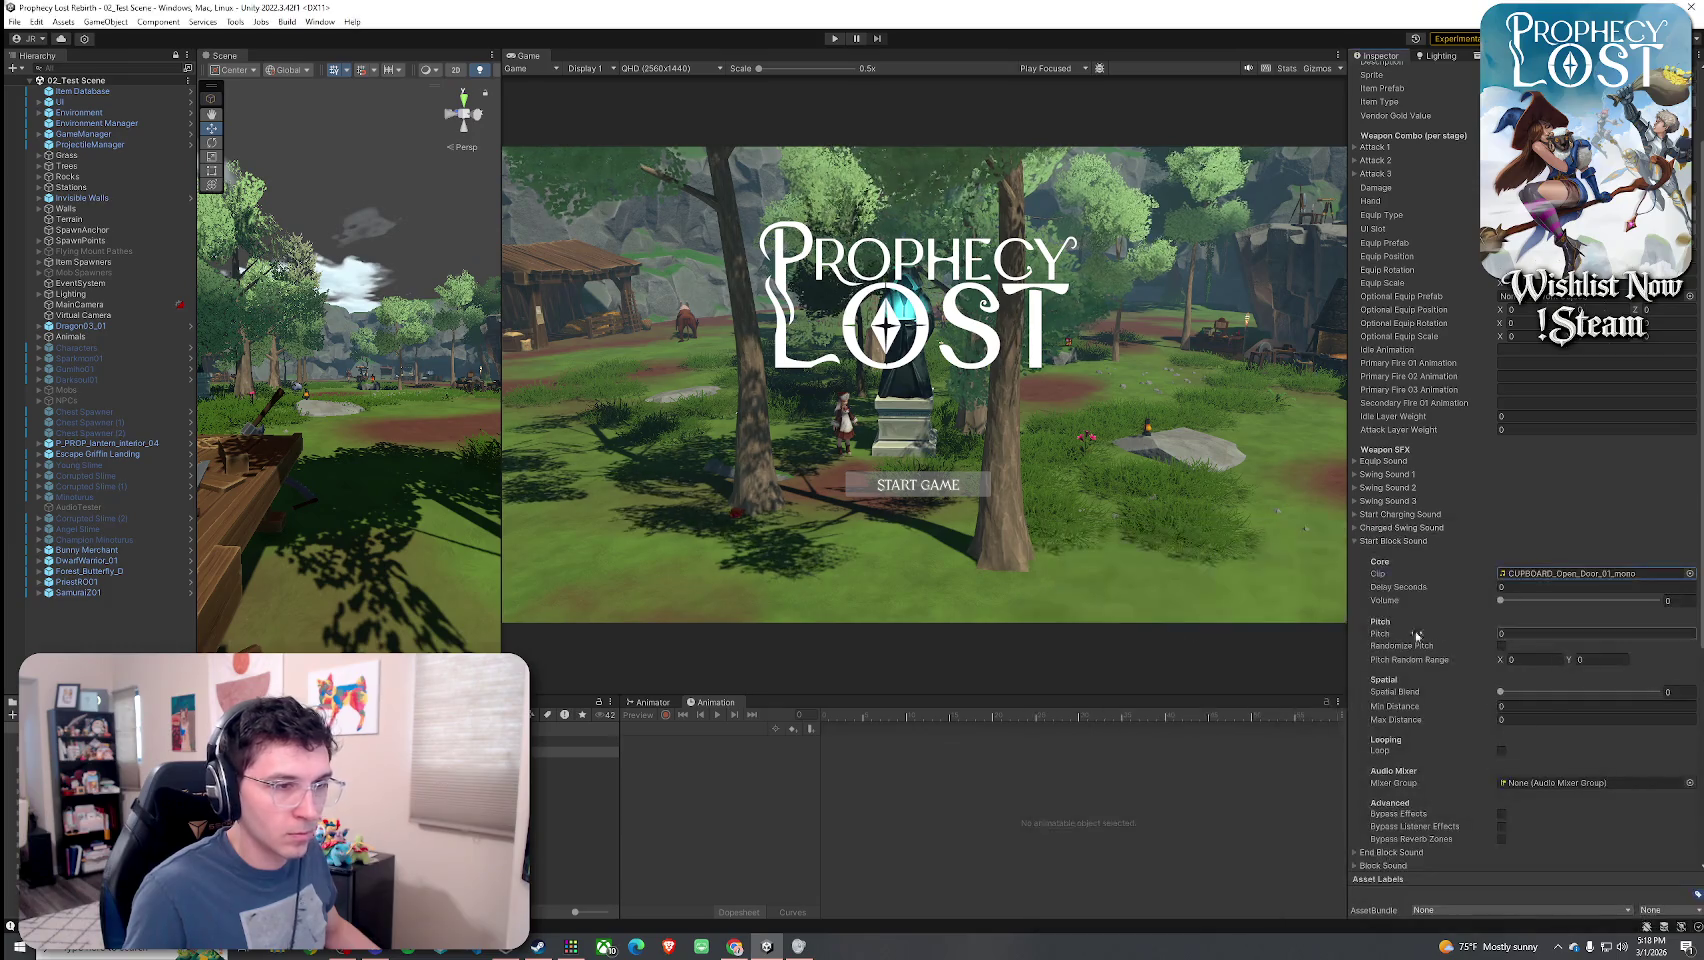
- Assign CUPBOARD_Close_Door_03_mono to End Block Sound at volume 1
left_click(1689, 593)
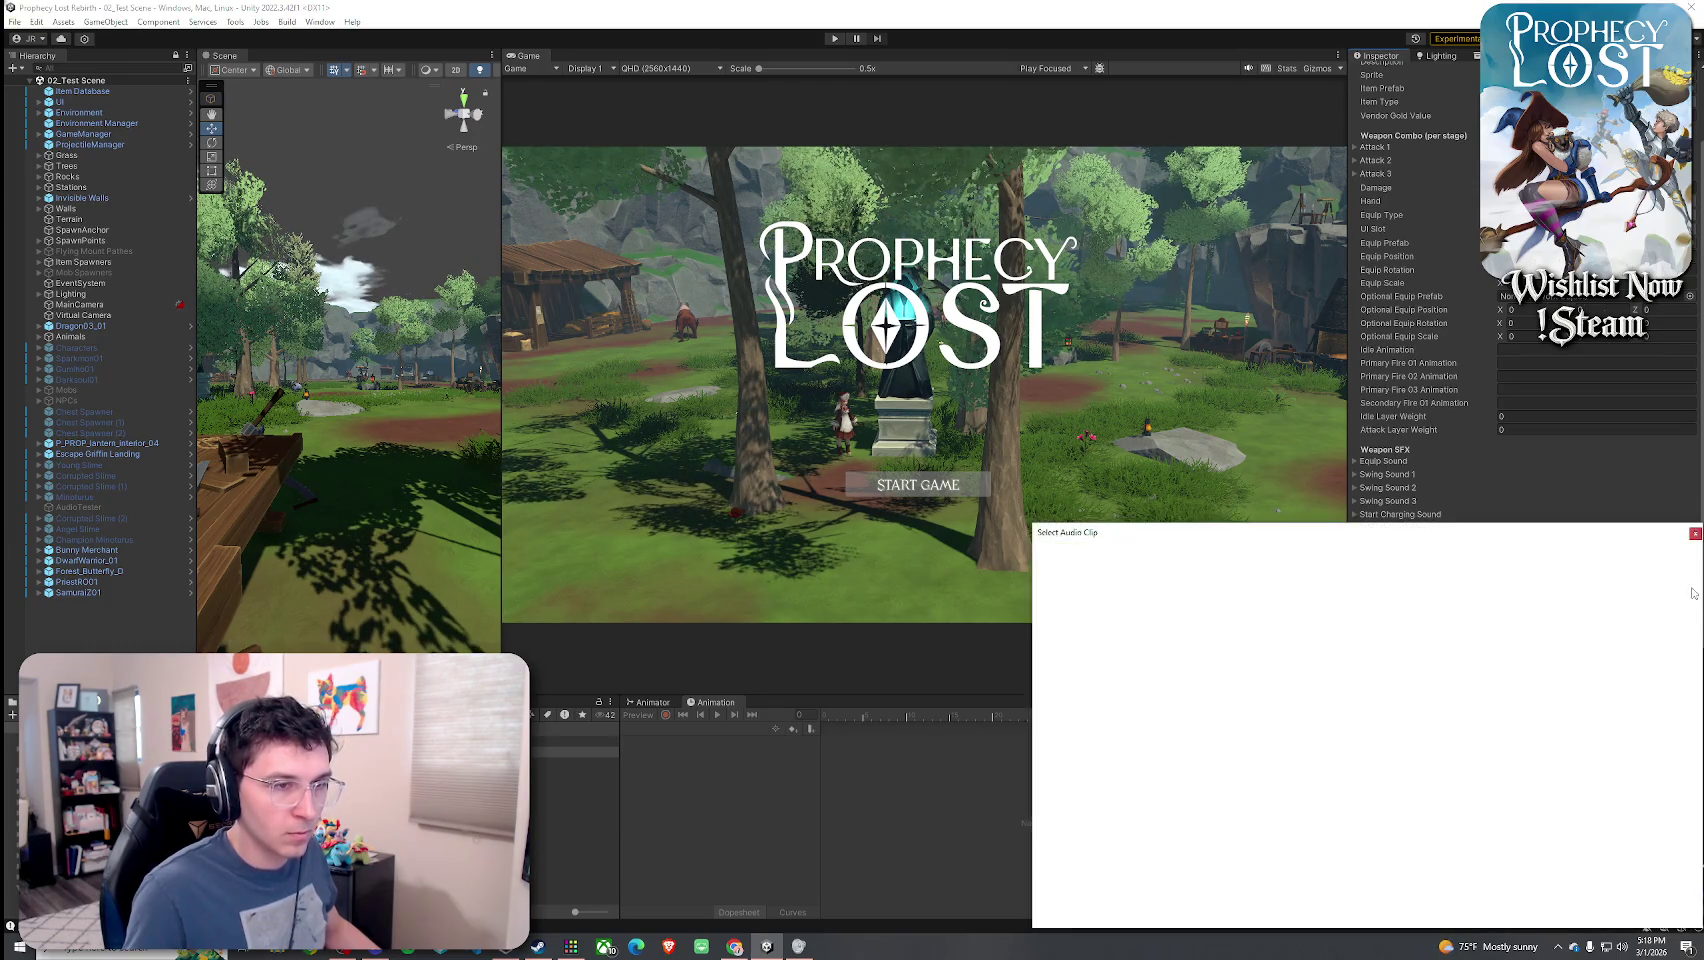
type("close cu")
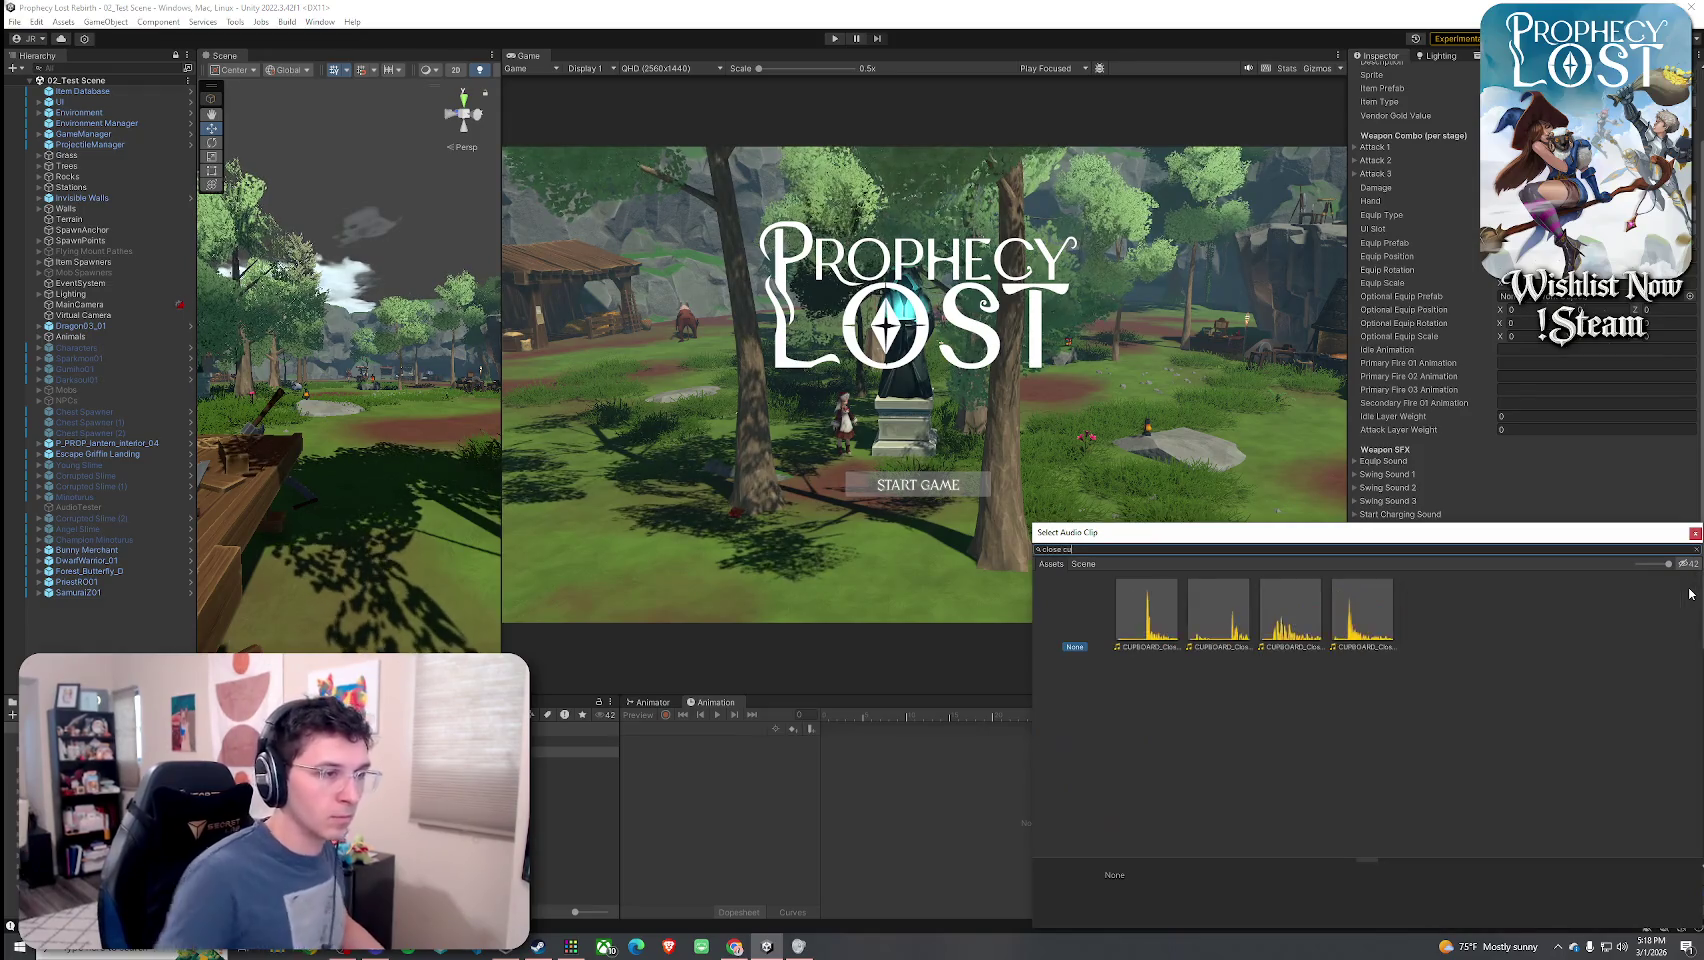
left_click(1163, 641)
left_click(1208, 654)
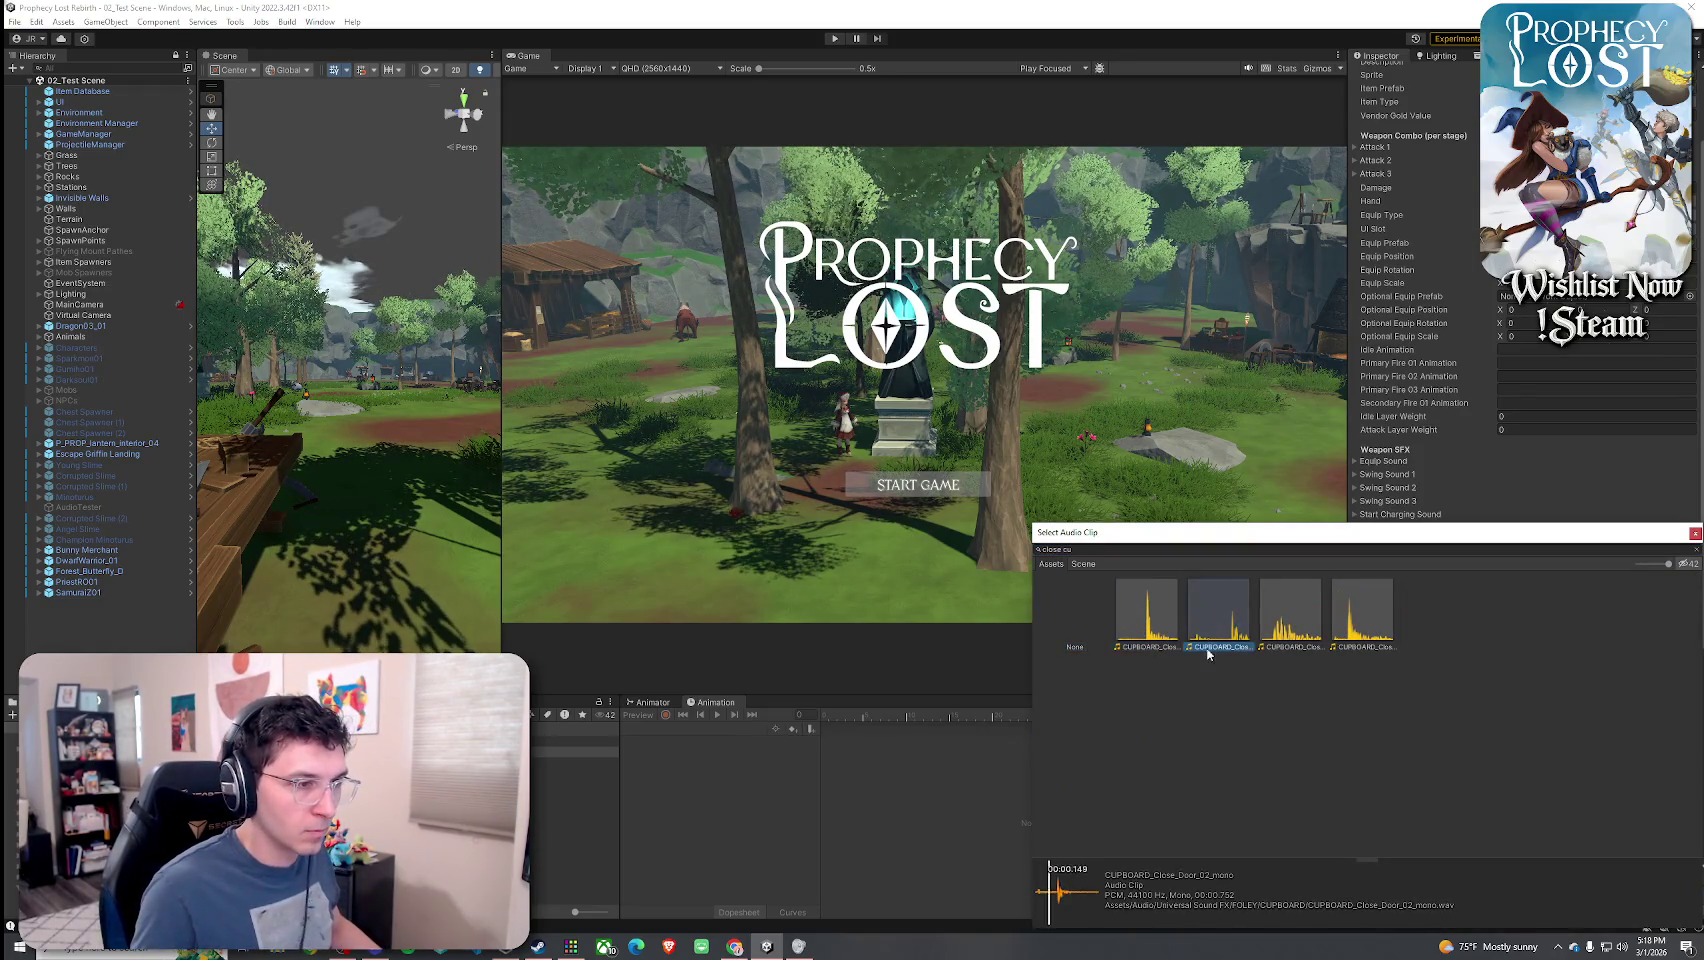
left_click(1272, 646)
left_click(1350, 670)
left_click(1295, 640)
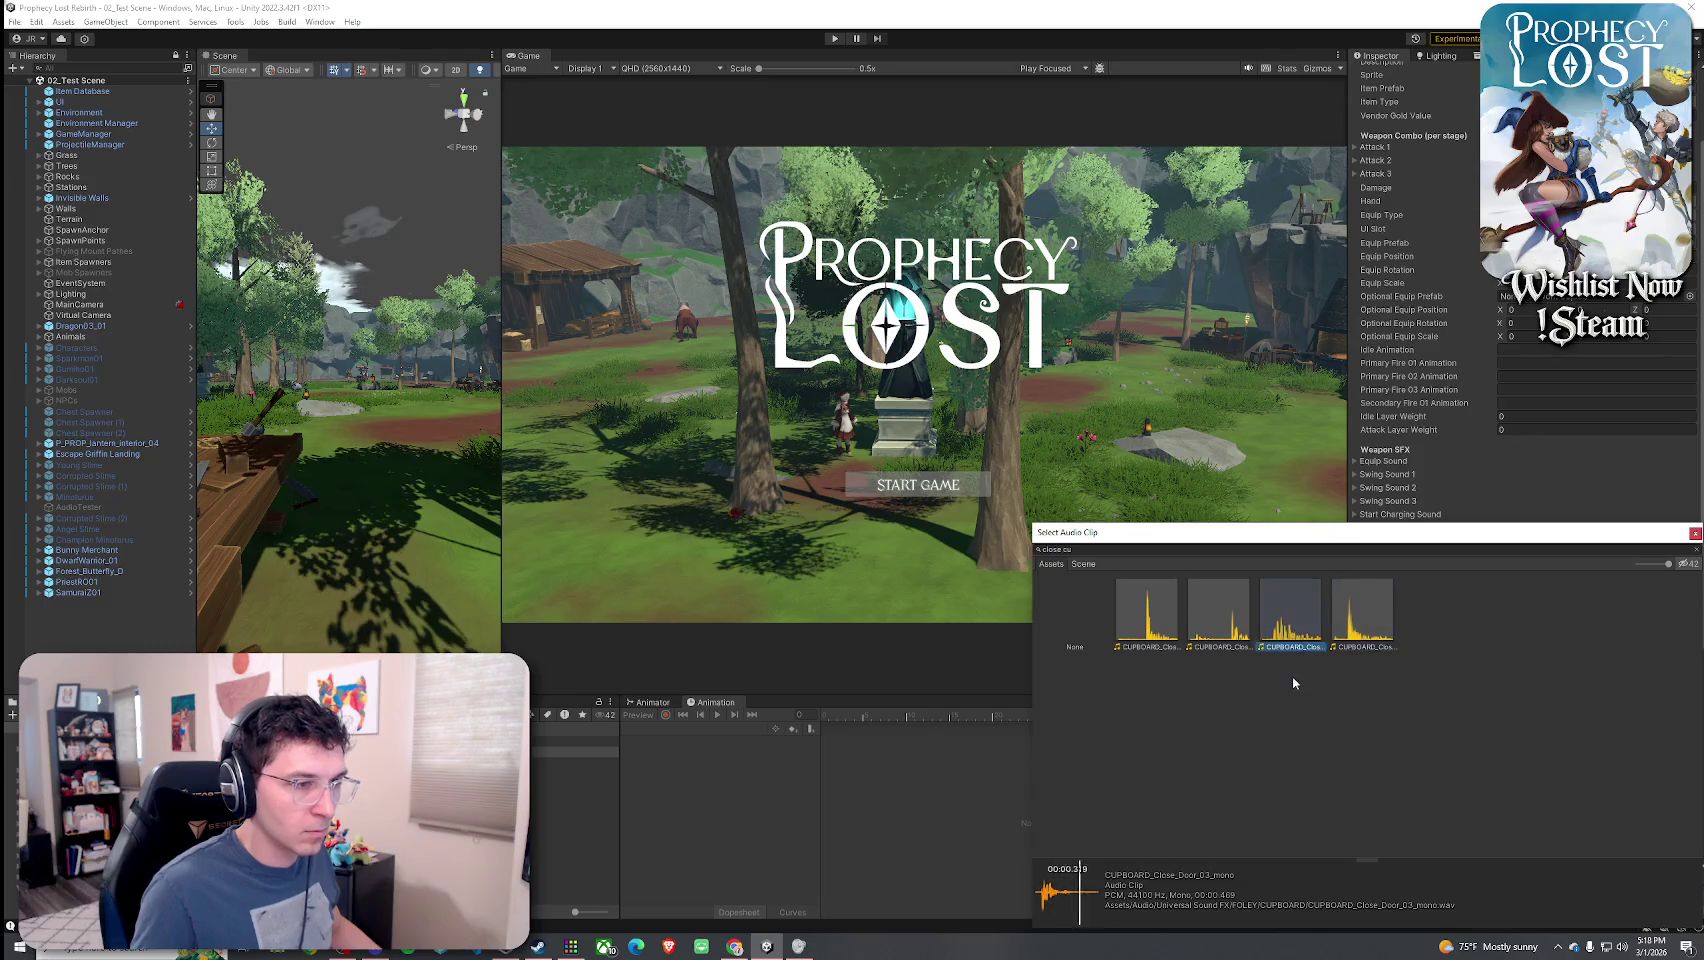
double_click(1295, 629)
left_click_drag(1500, 613, 1659, 613)
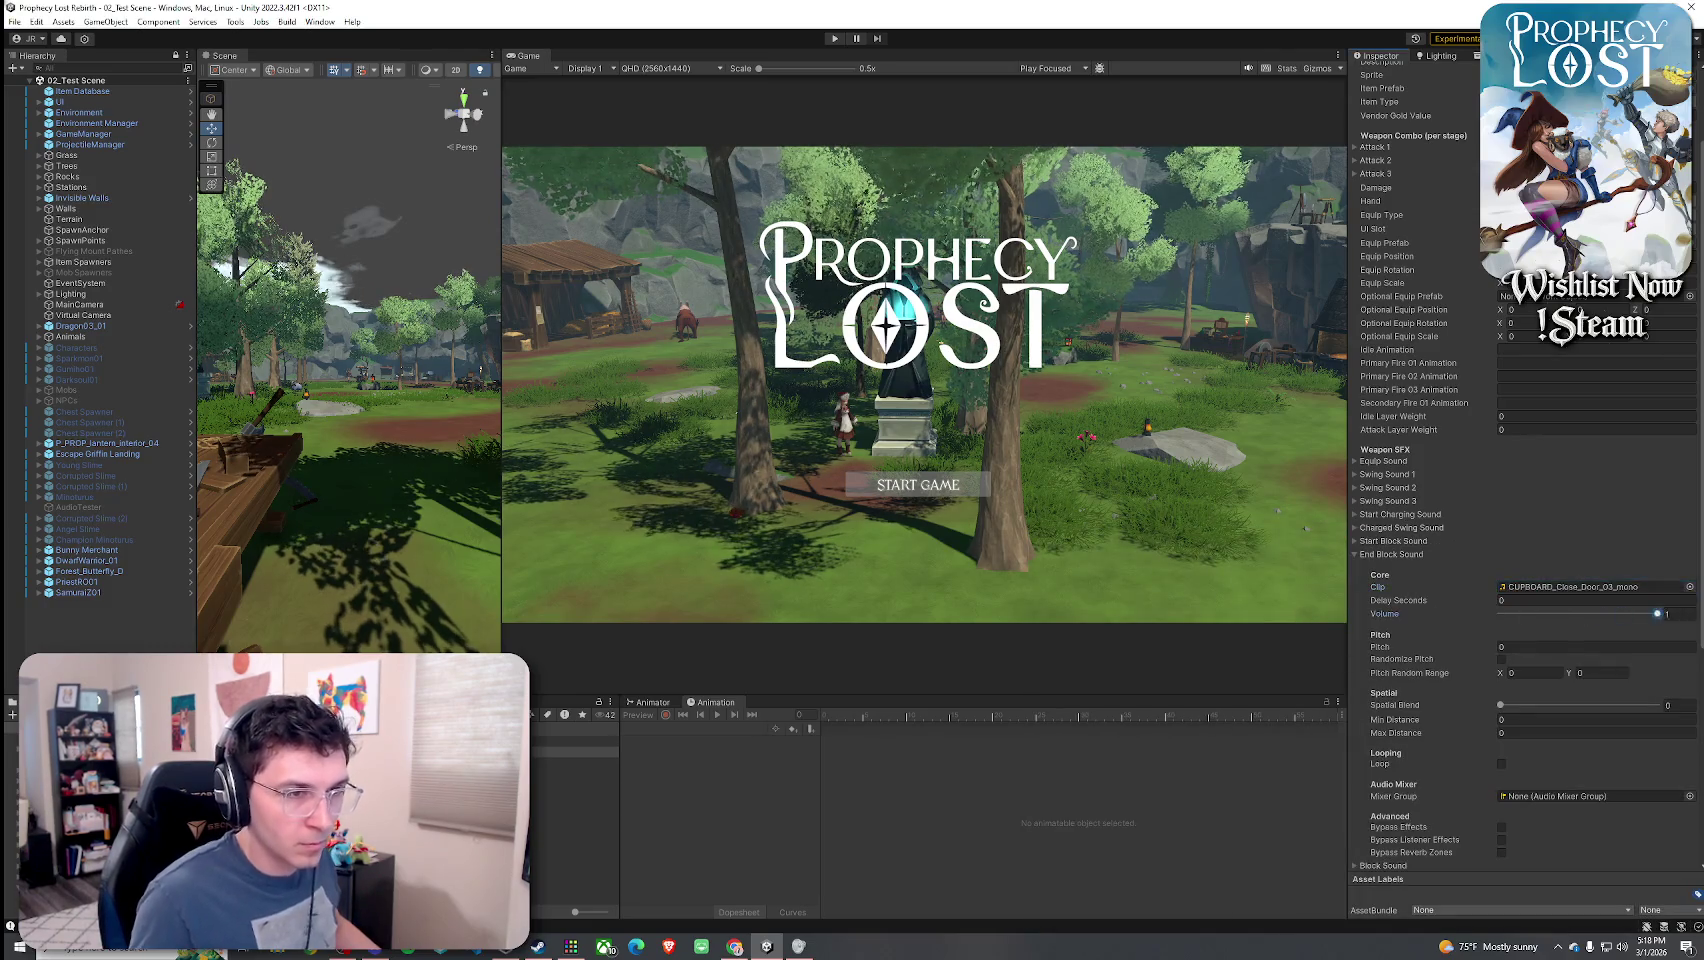
- Set Start Block Sound to full volume with pitch randomized between 0.9 and 1.1
left_click(1395, 541)
left_click(1653, 600)
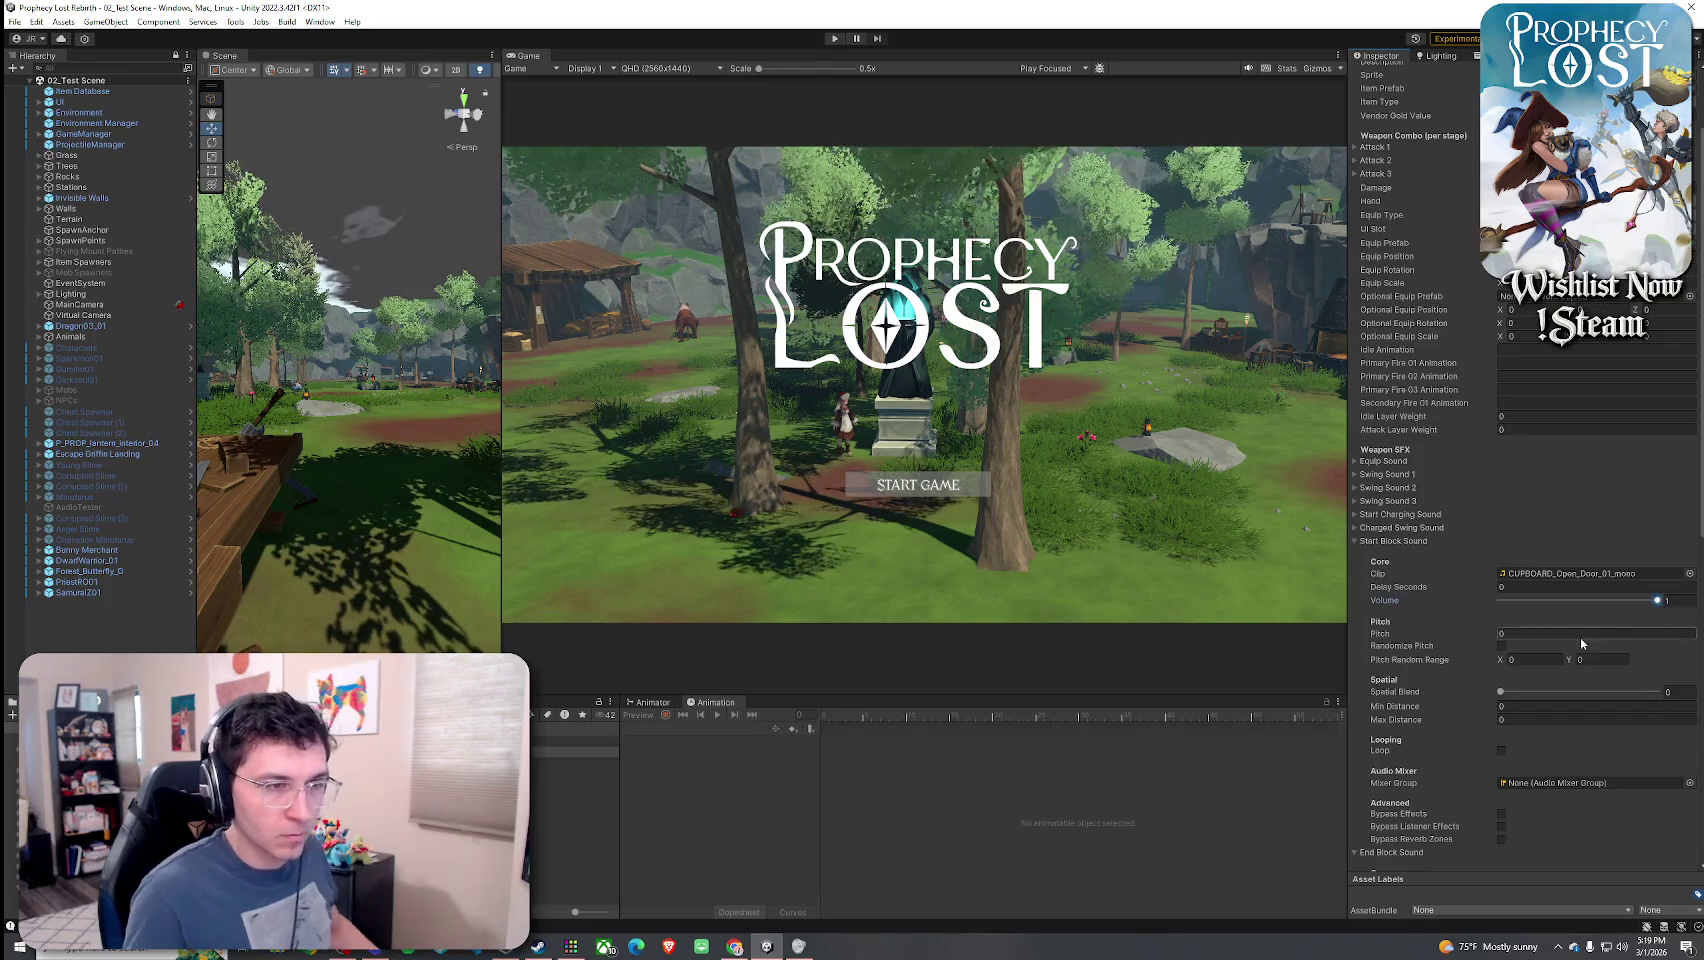
left_click(1501, 646)
left_click(1531, 659)
type("0.9")
left_click(1601, 659)
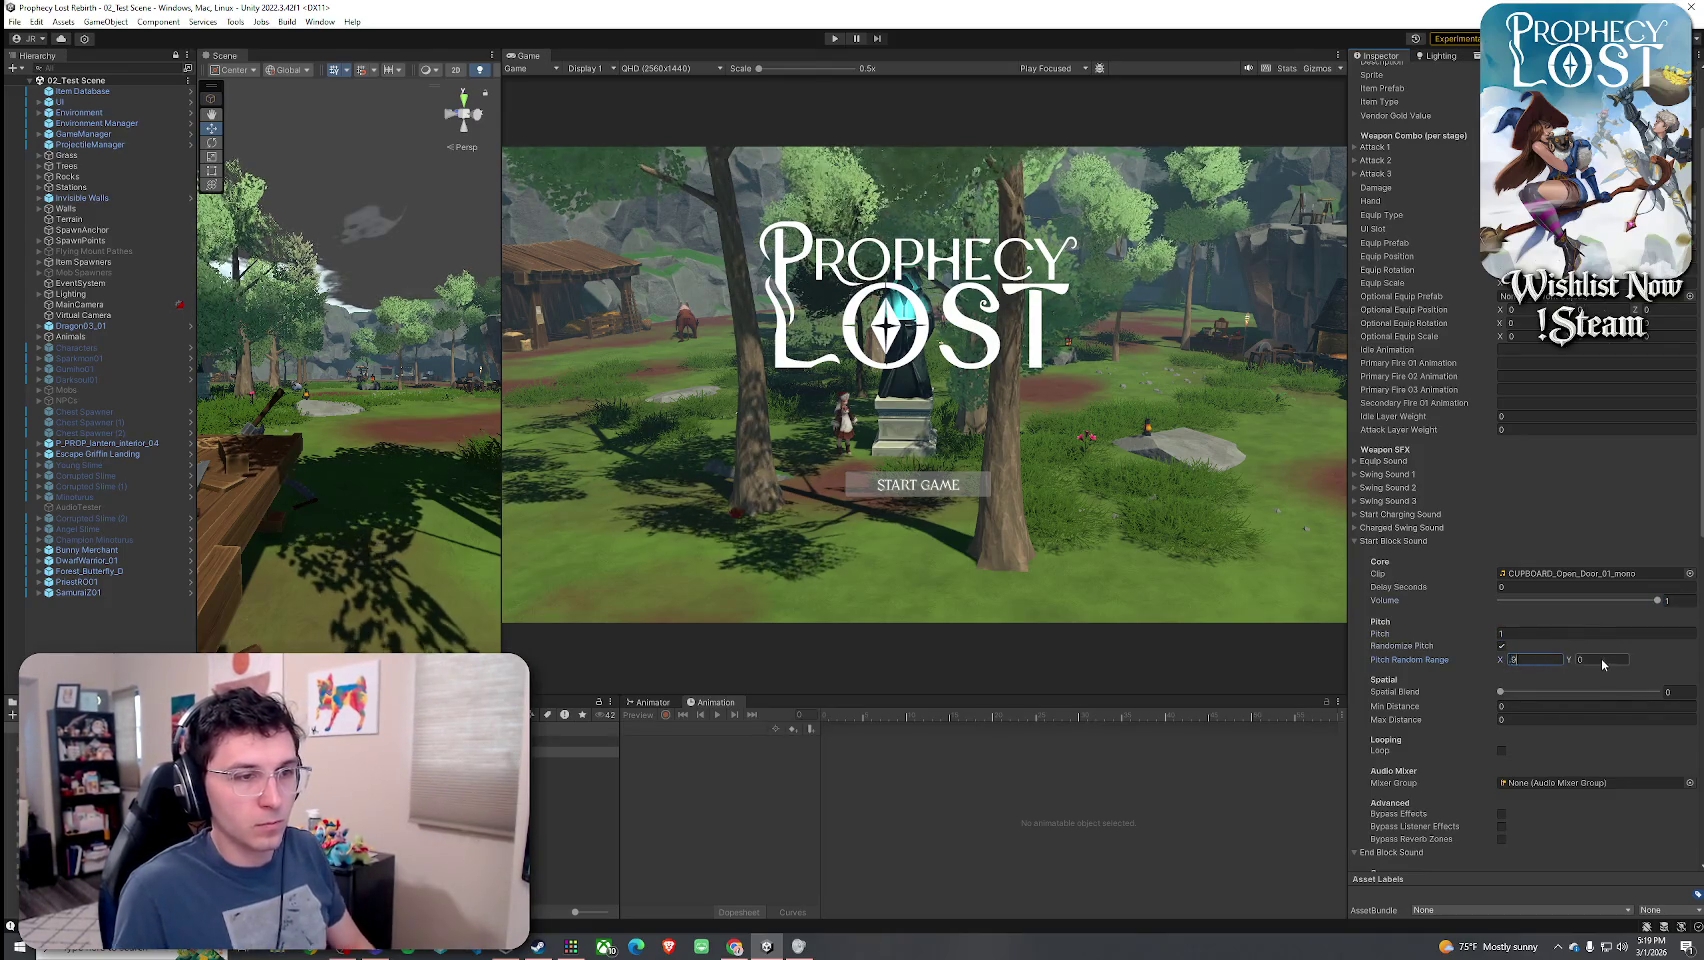
type("1.1")
left_click(1395, 541)
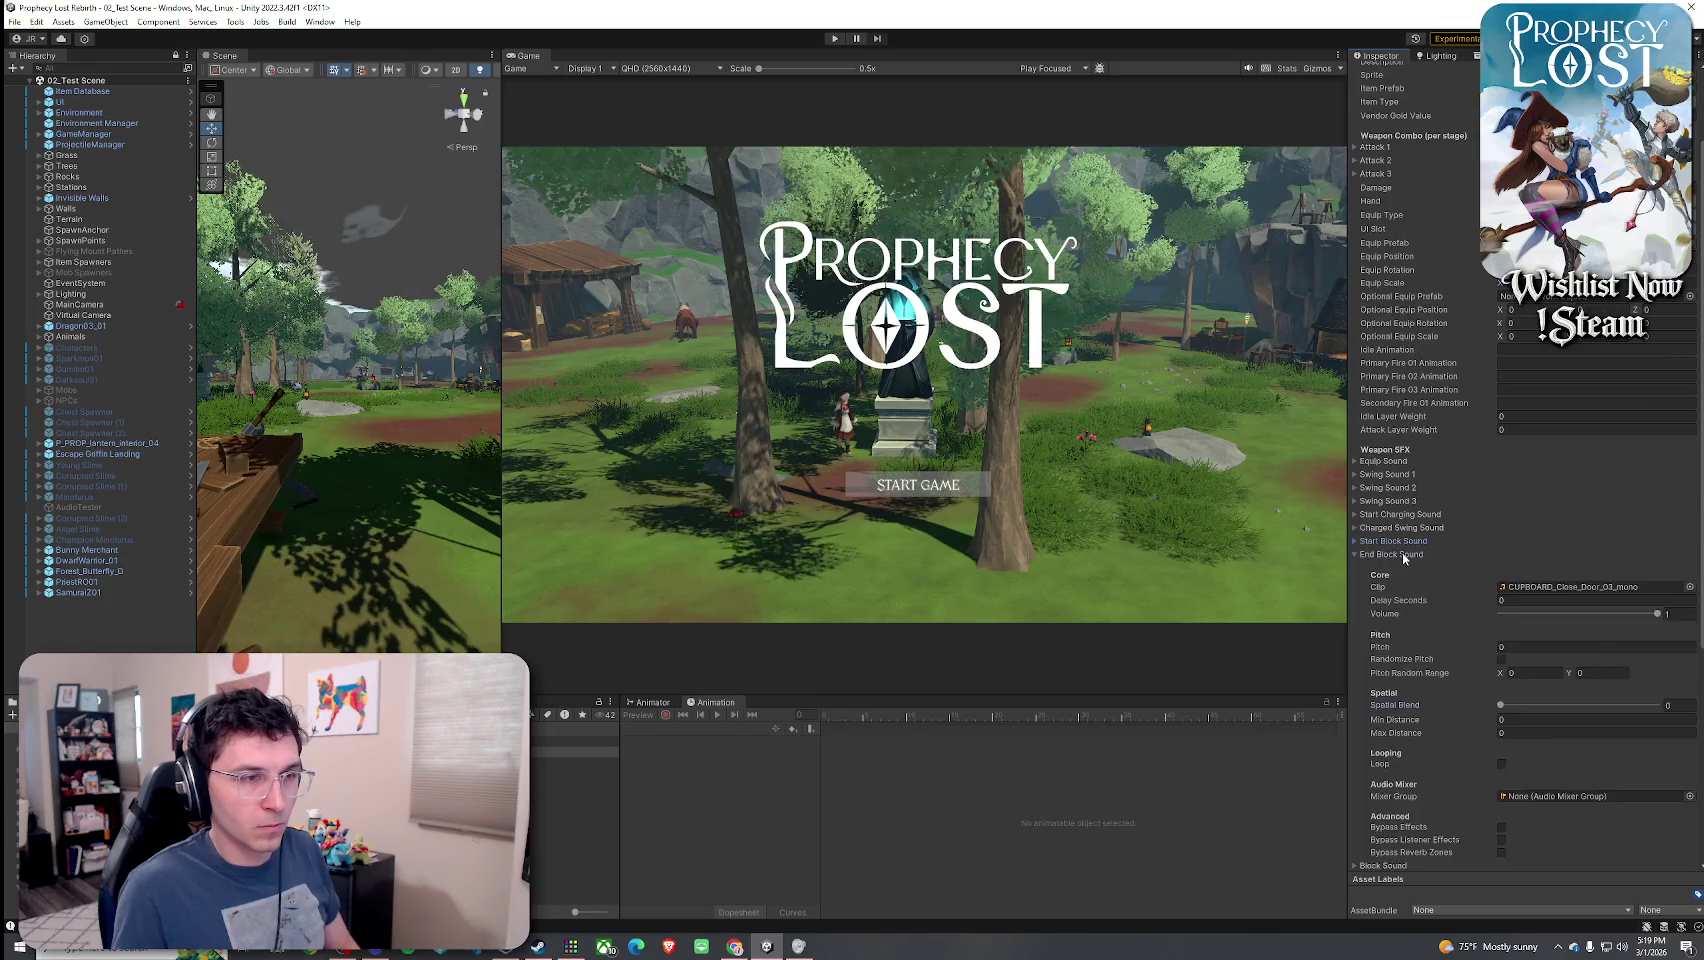
- Randomize End Block Sound pitch between 0.9 and 1.1 and collapse its settings
left_click(1402, 554)
left_click(1501, 659)
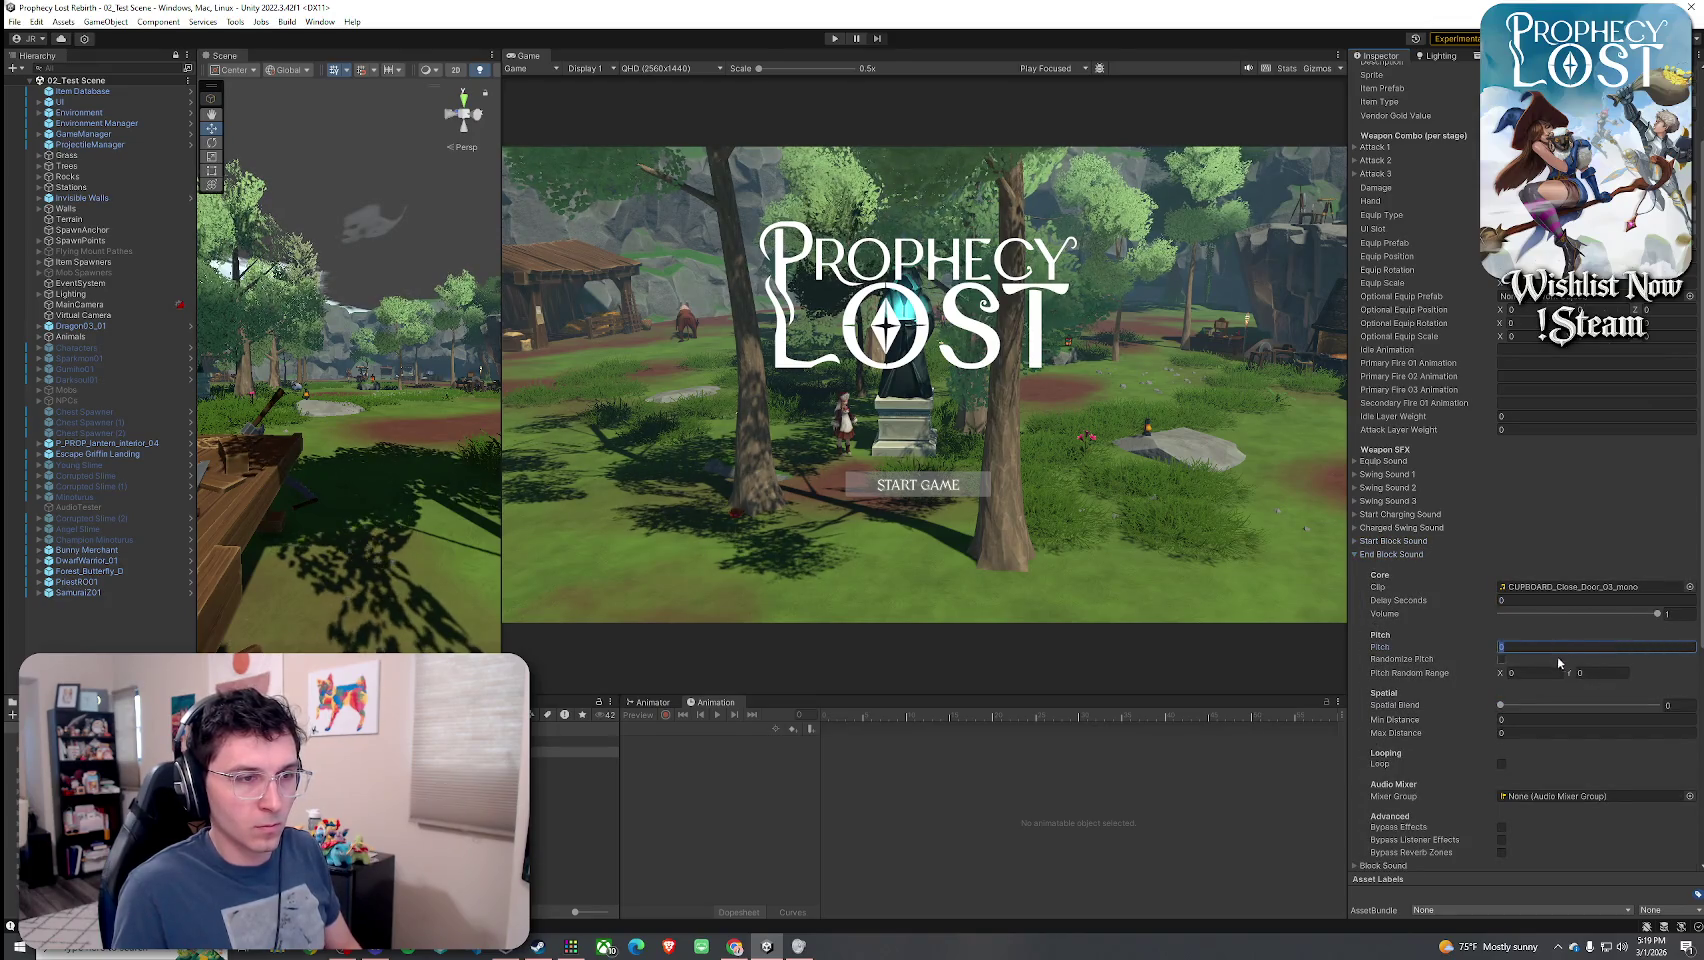
left_click(1529, 672)
type("0.9")
key("Tab")
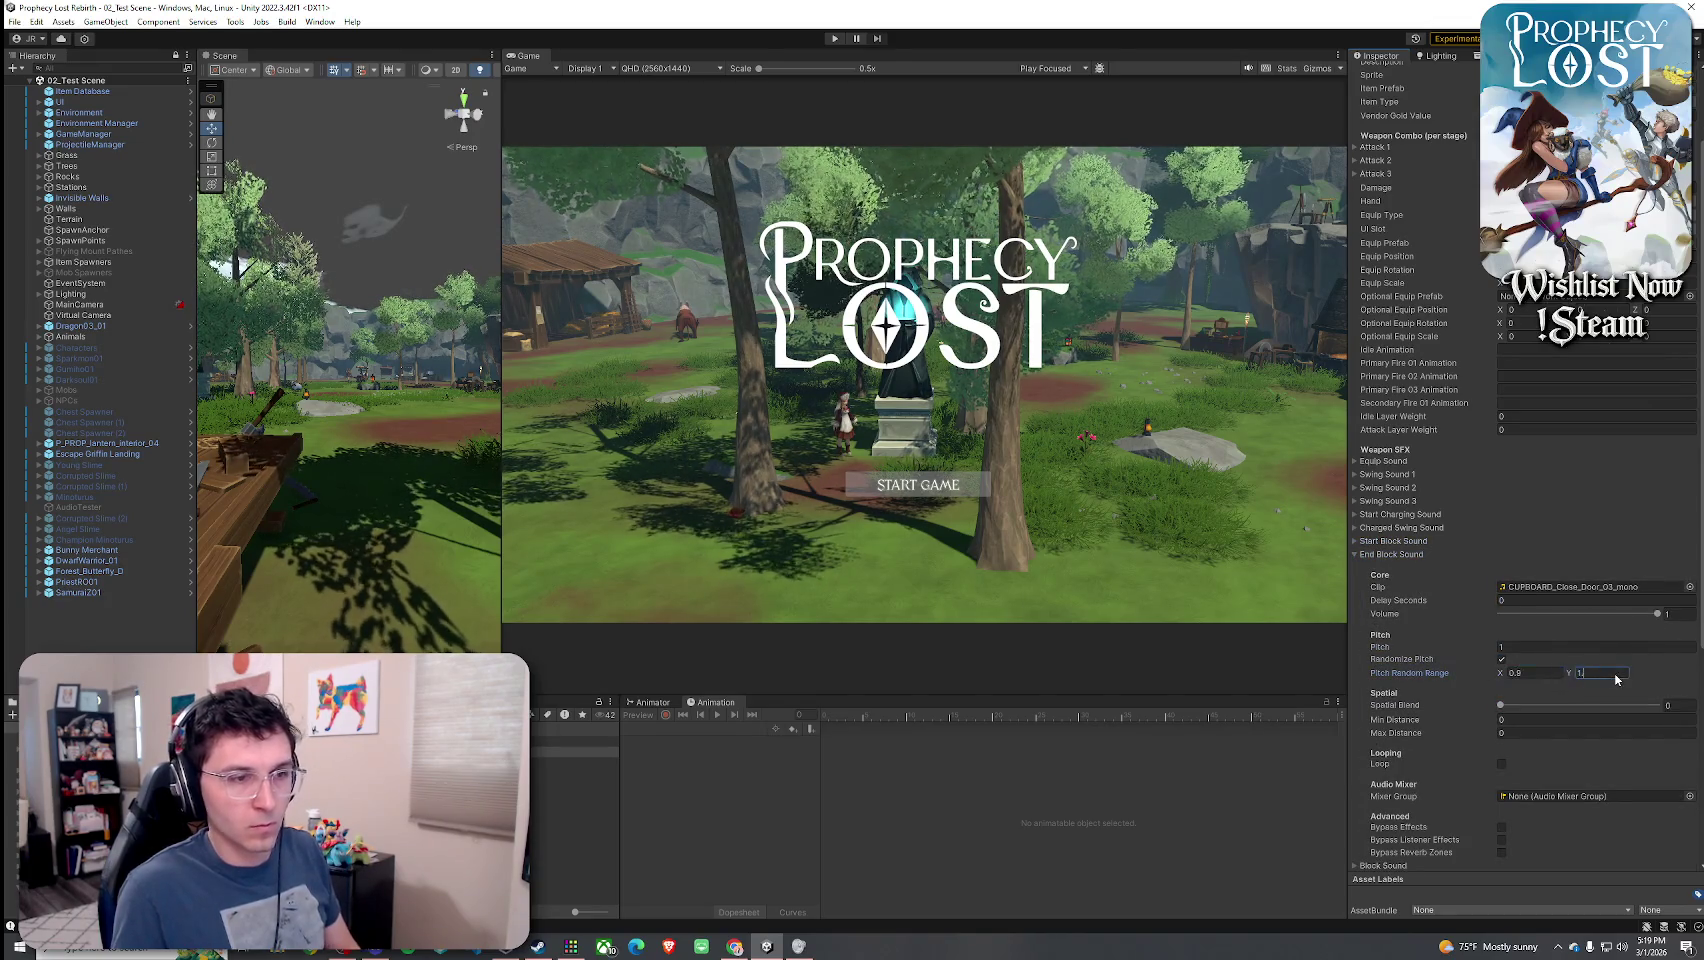
type("1.1")
left_click(1587, 705)
left_click(1401, 555)
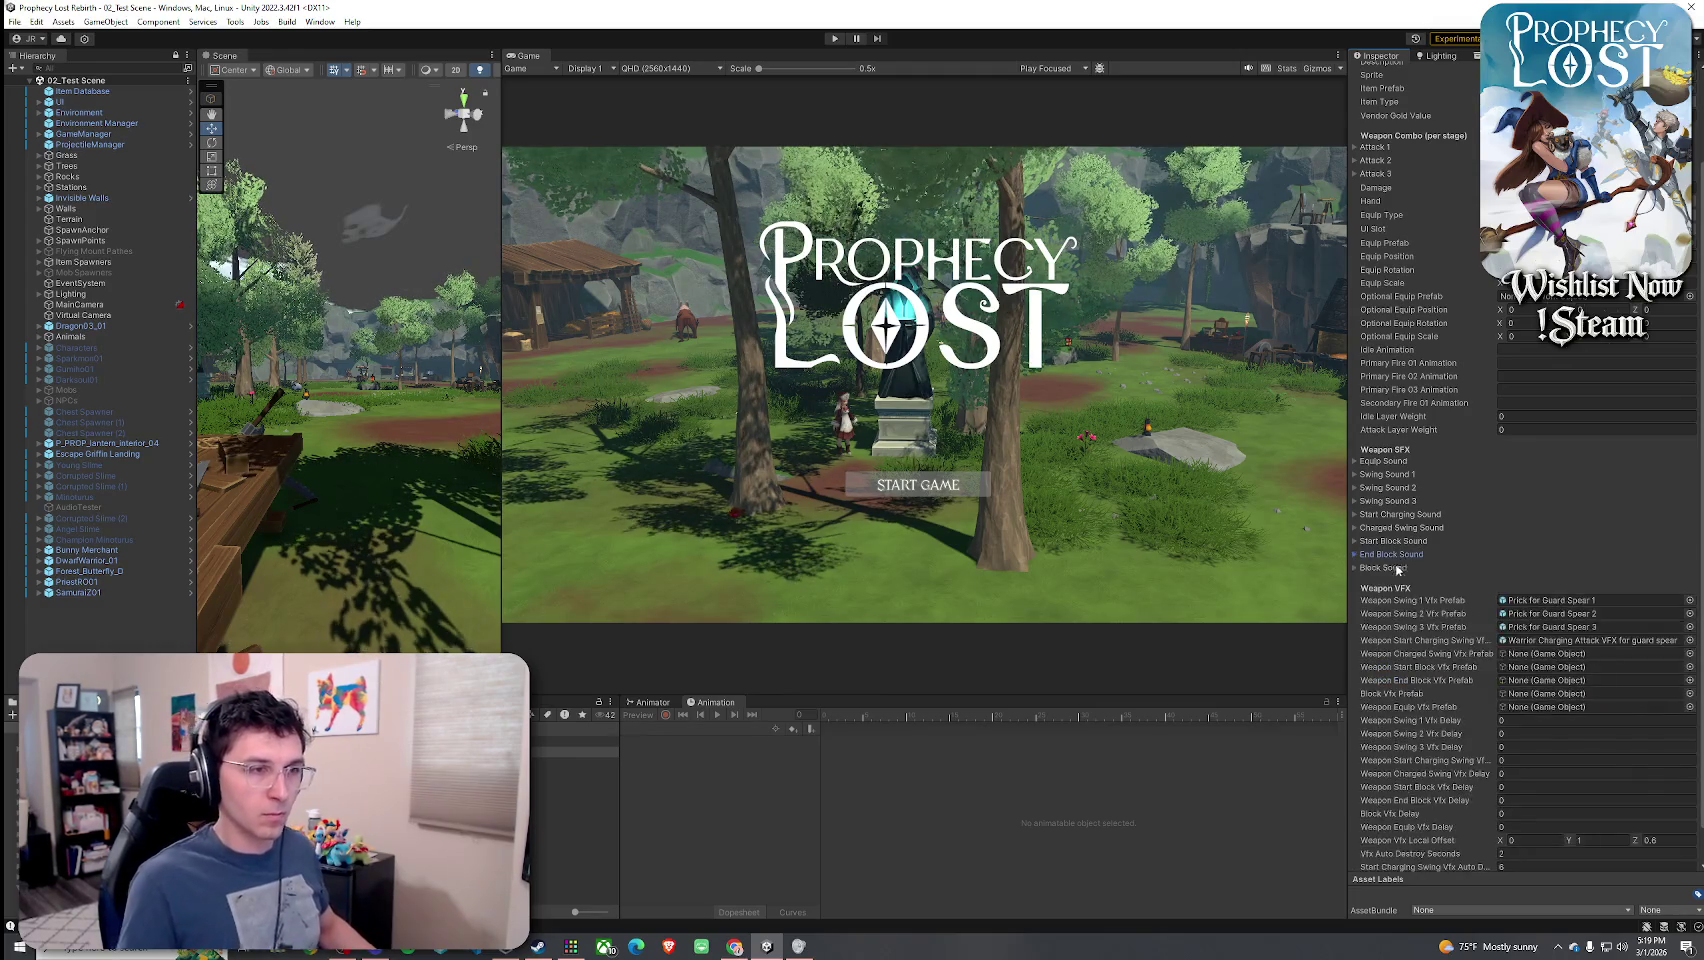
left_click(15, 21)
- Close the stray File menu and enter Play mode to reach the Prophecy Lost title screen
left_click(45, 91)
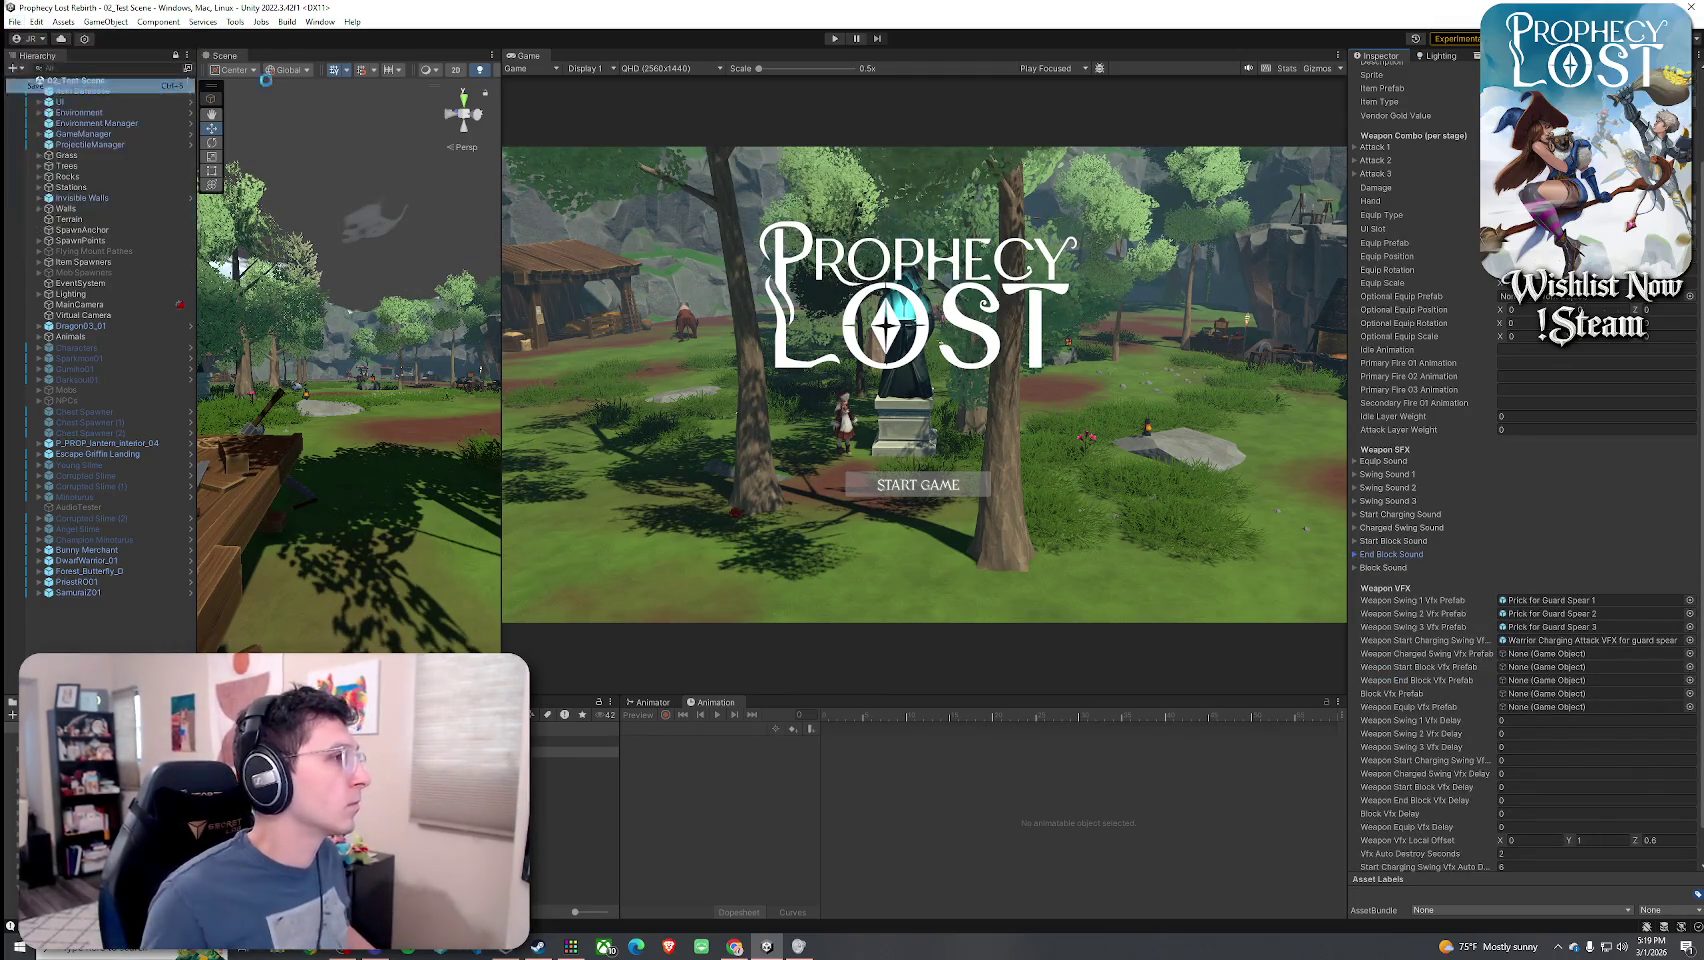
left_click(836, 40)
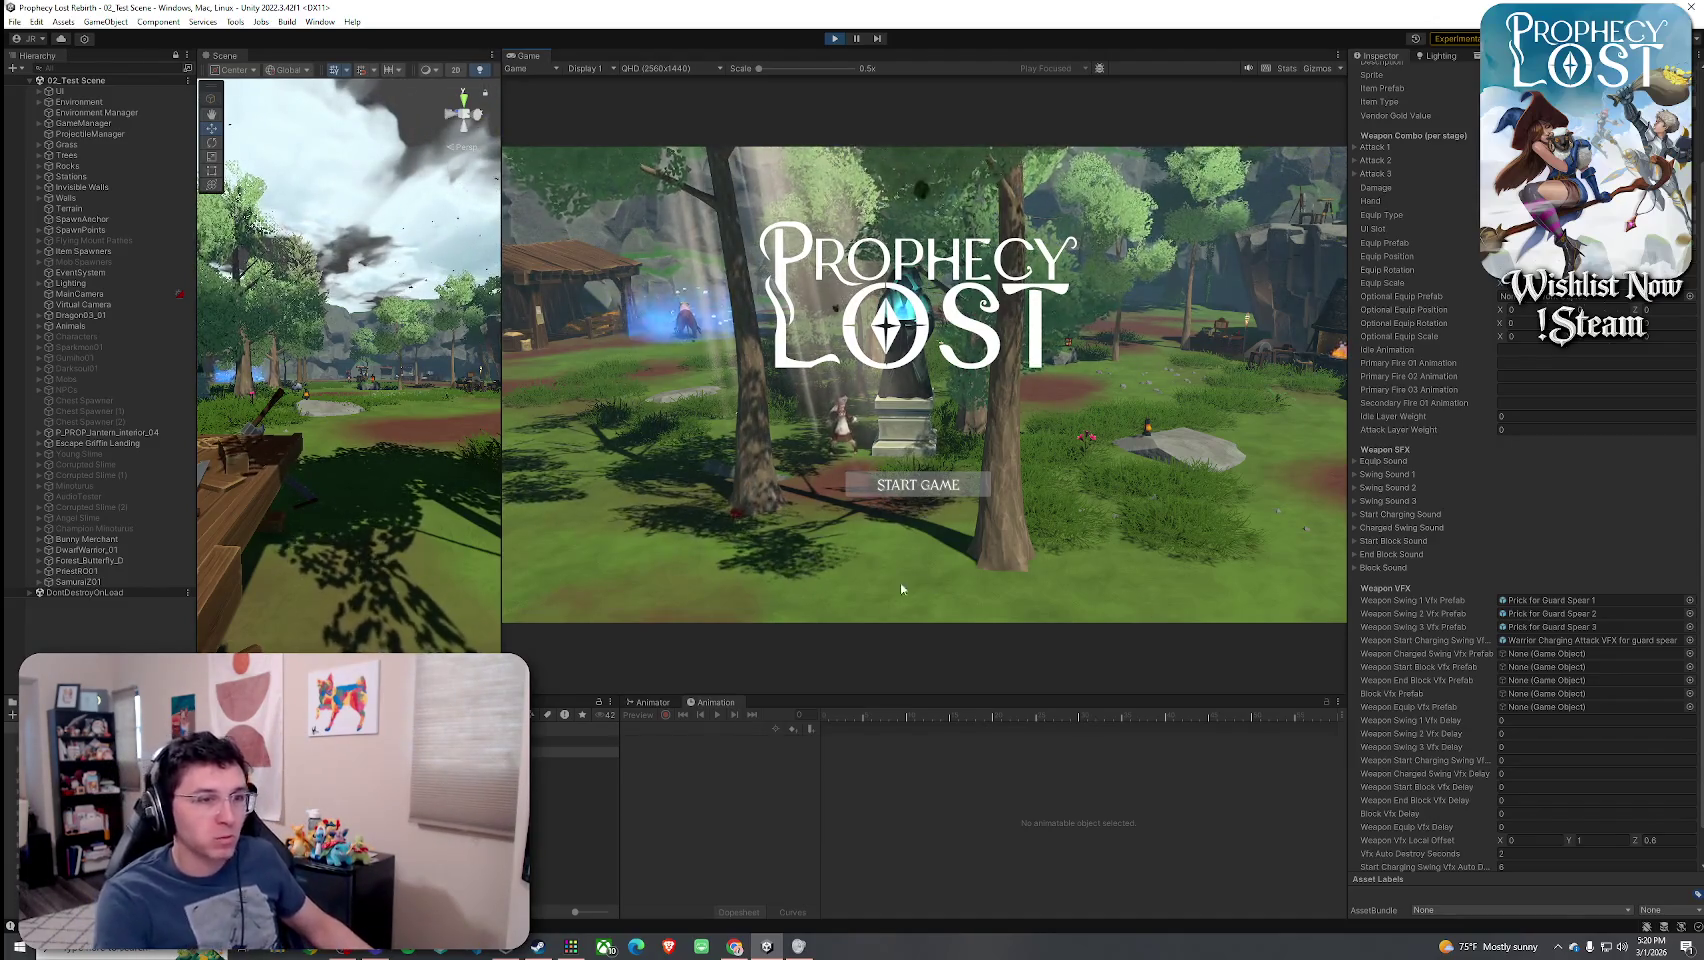
- Start the game, run forward, and swing the spear twice plus a spinning slash
left_click(918, 485)
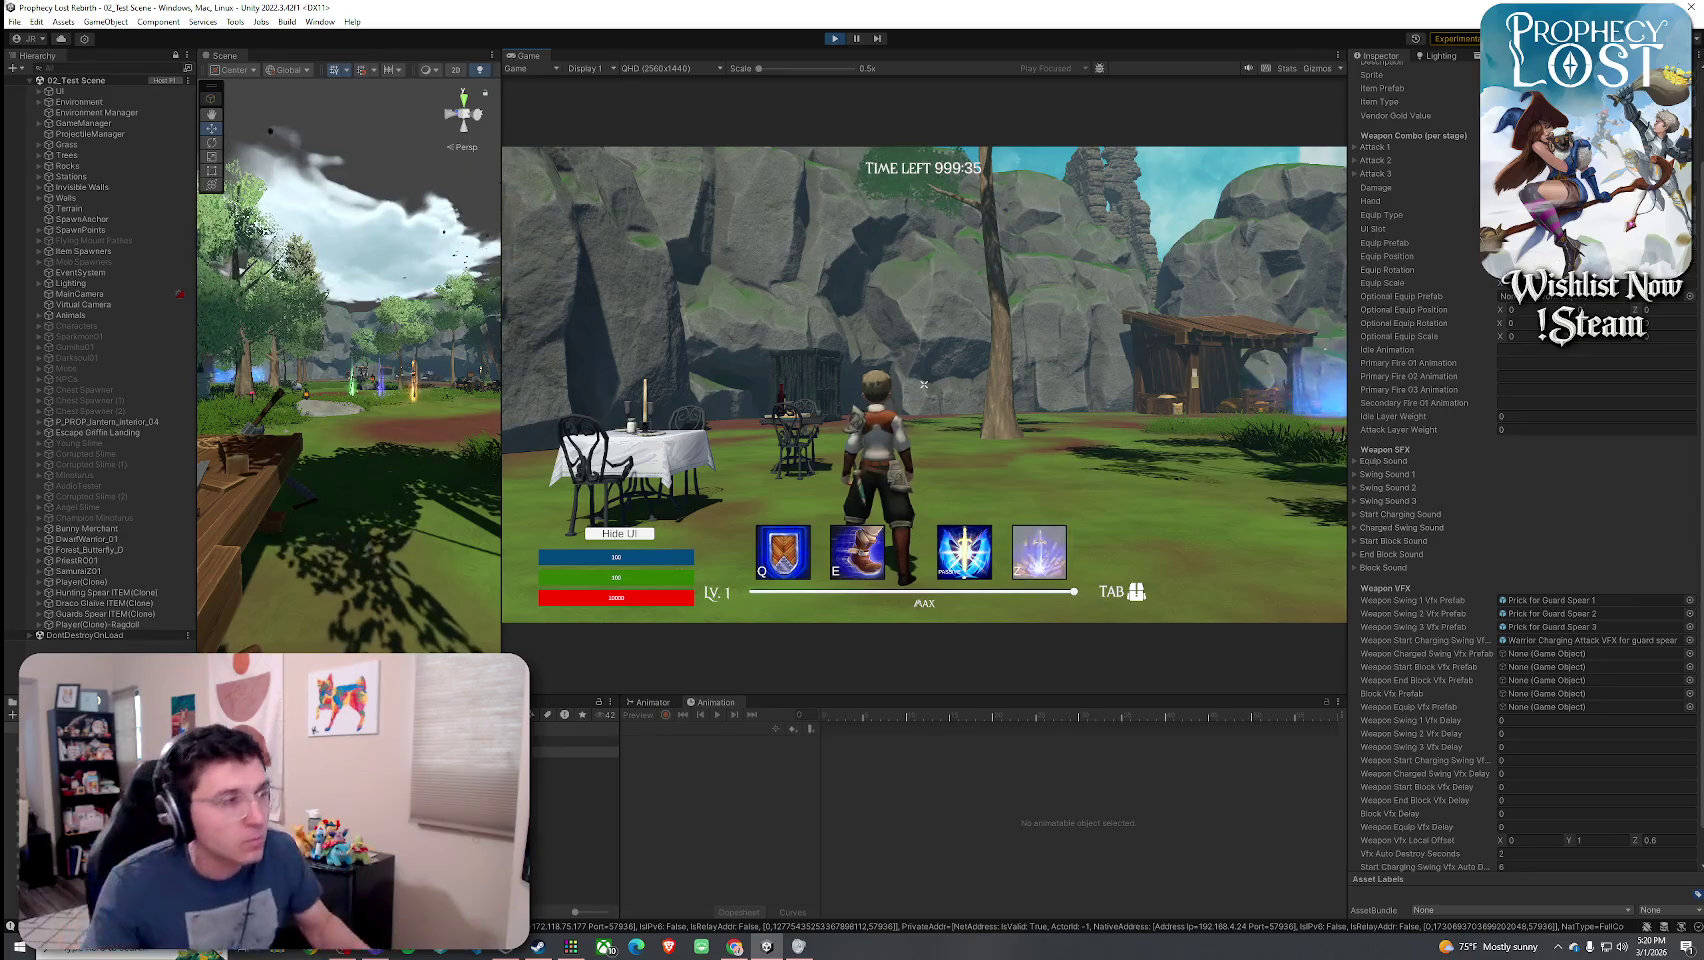
key("w")
key("shift")
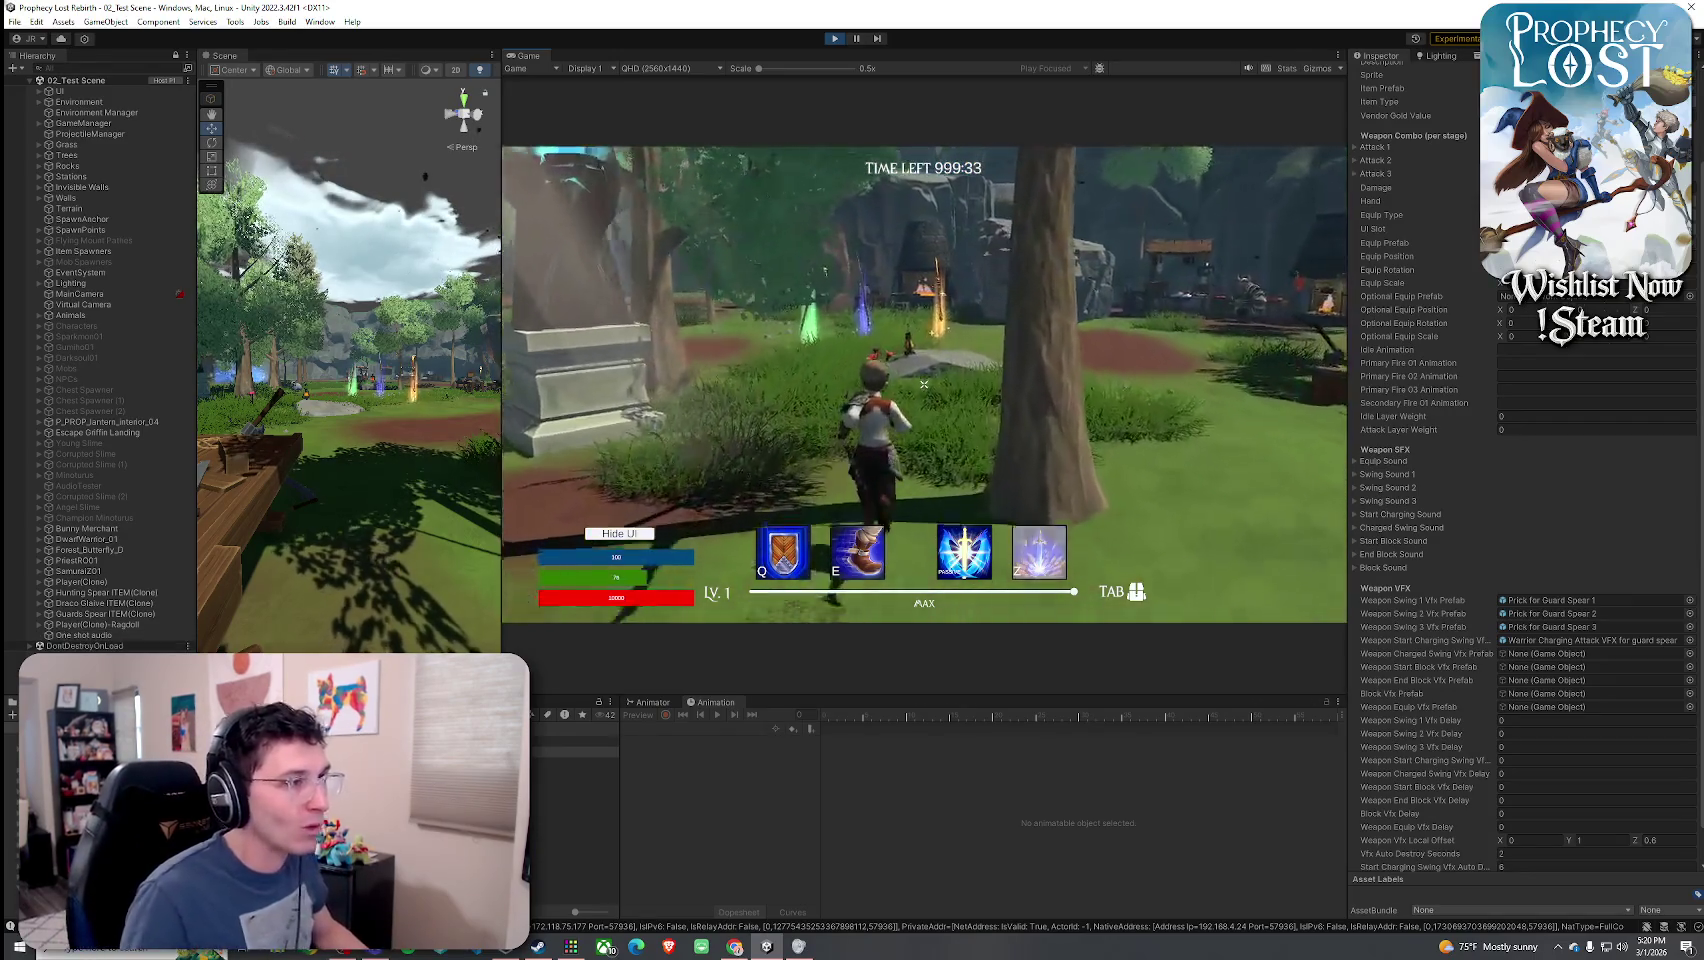
key("Tab")
key("Tab")
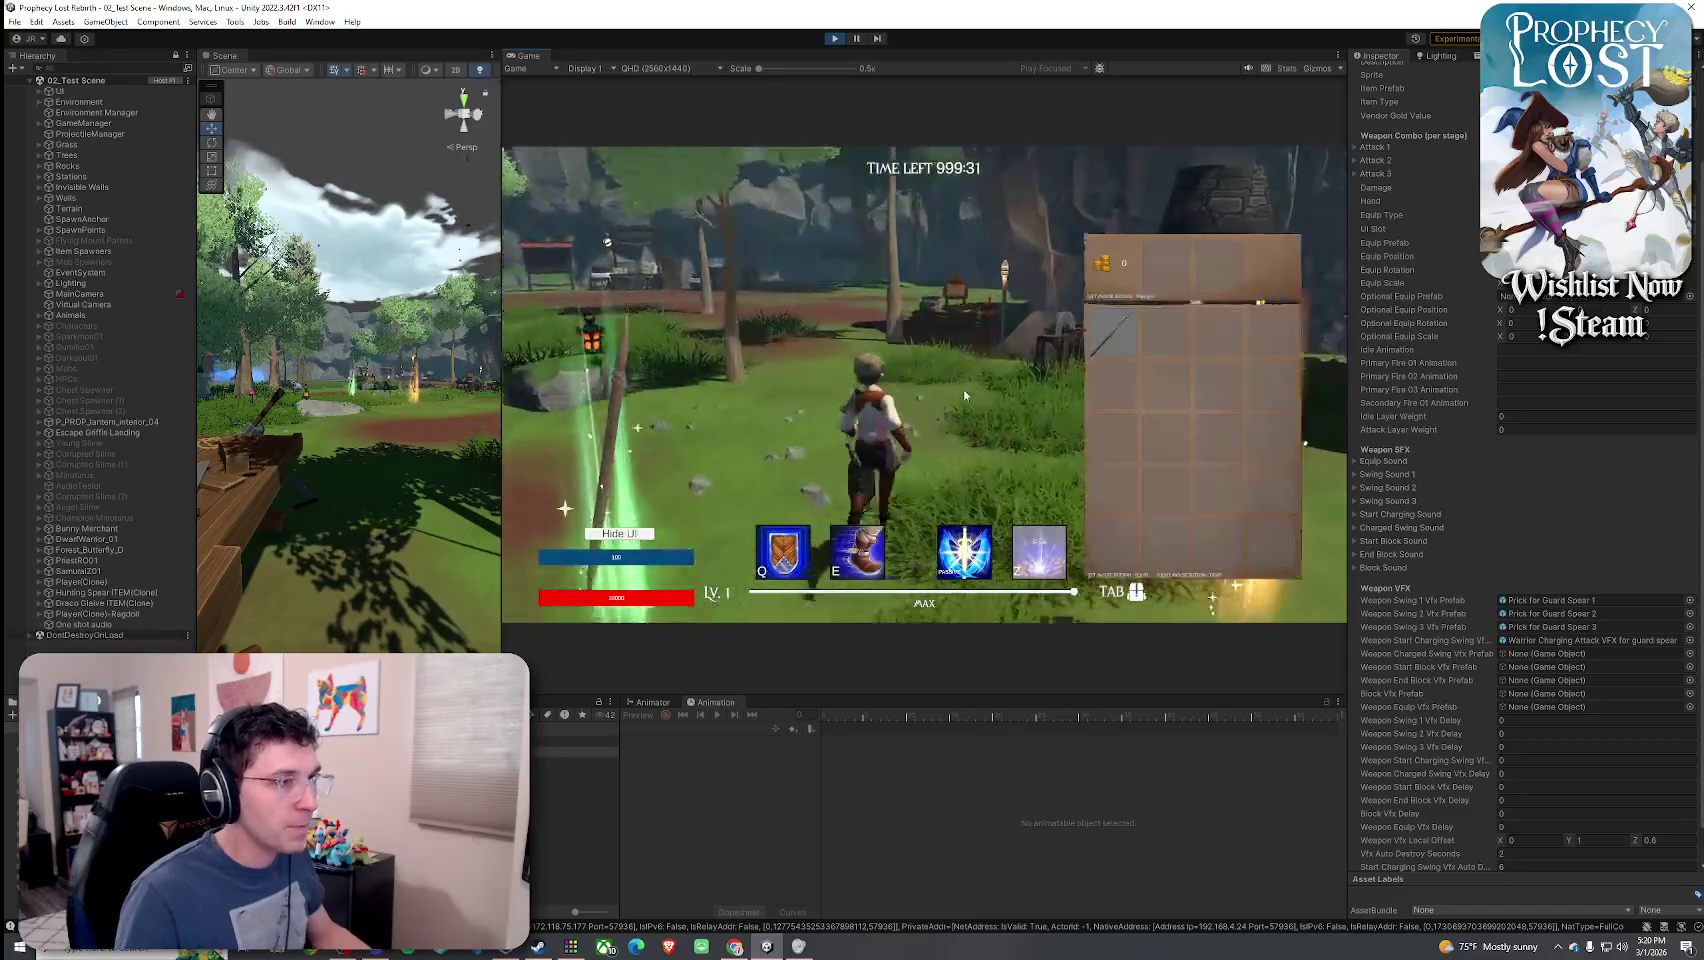
left_click(924, 384)
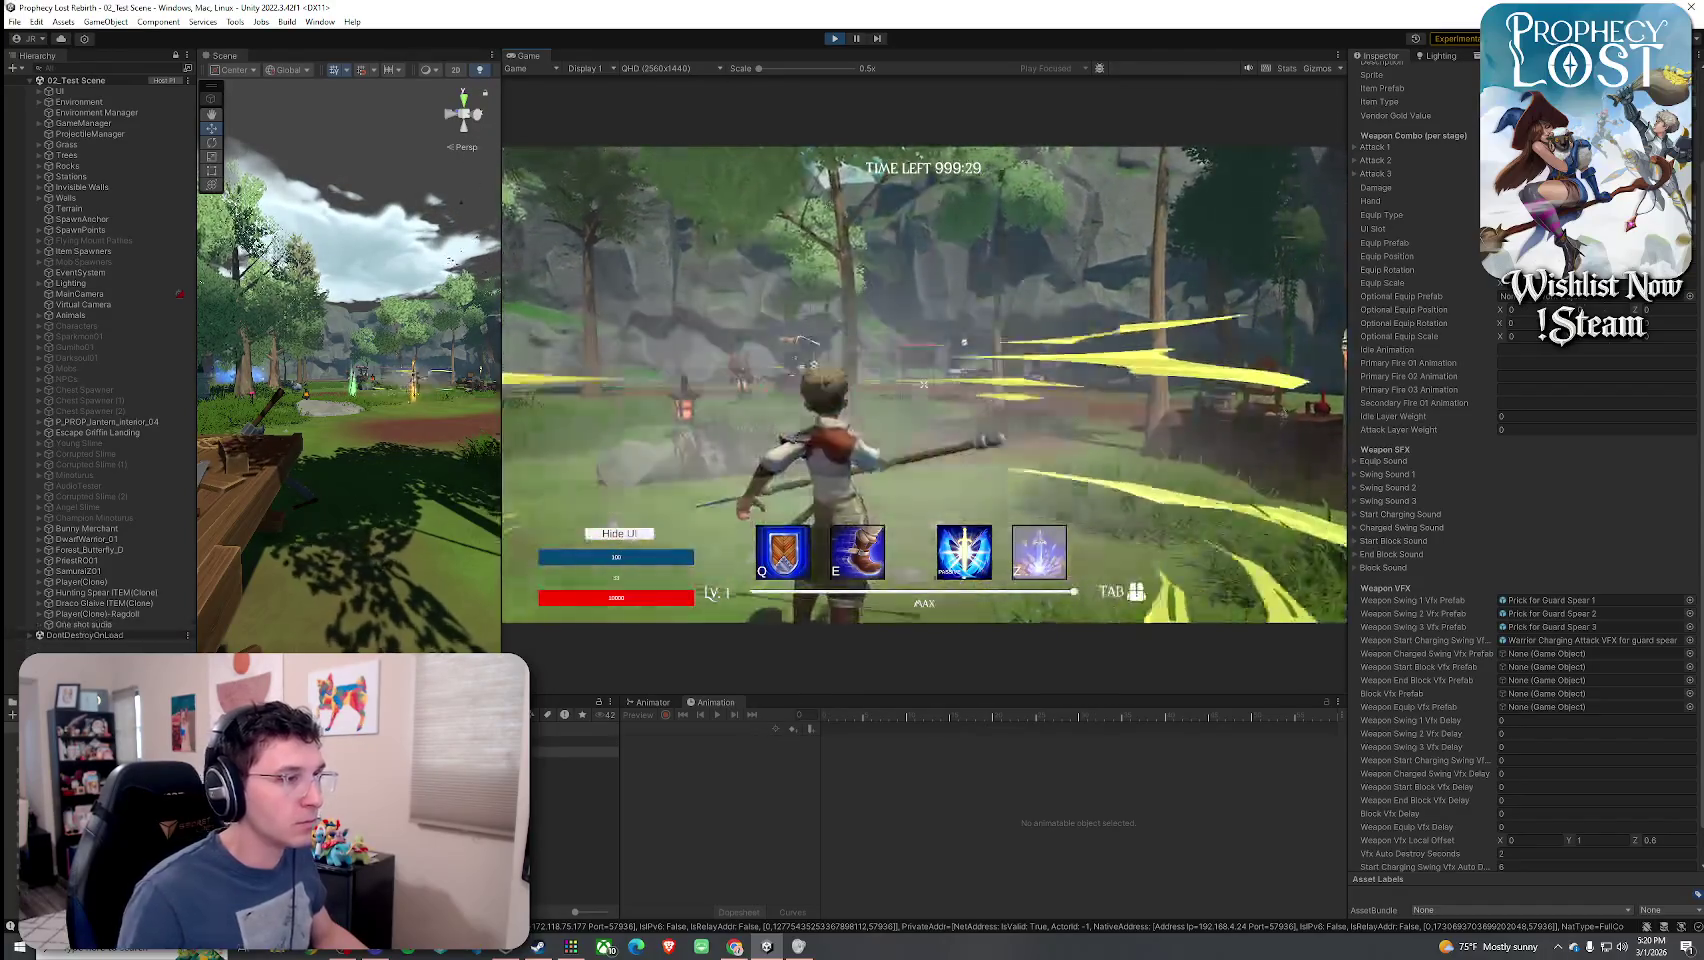
left_click(924, 384)
left_click(924, 384)
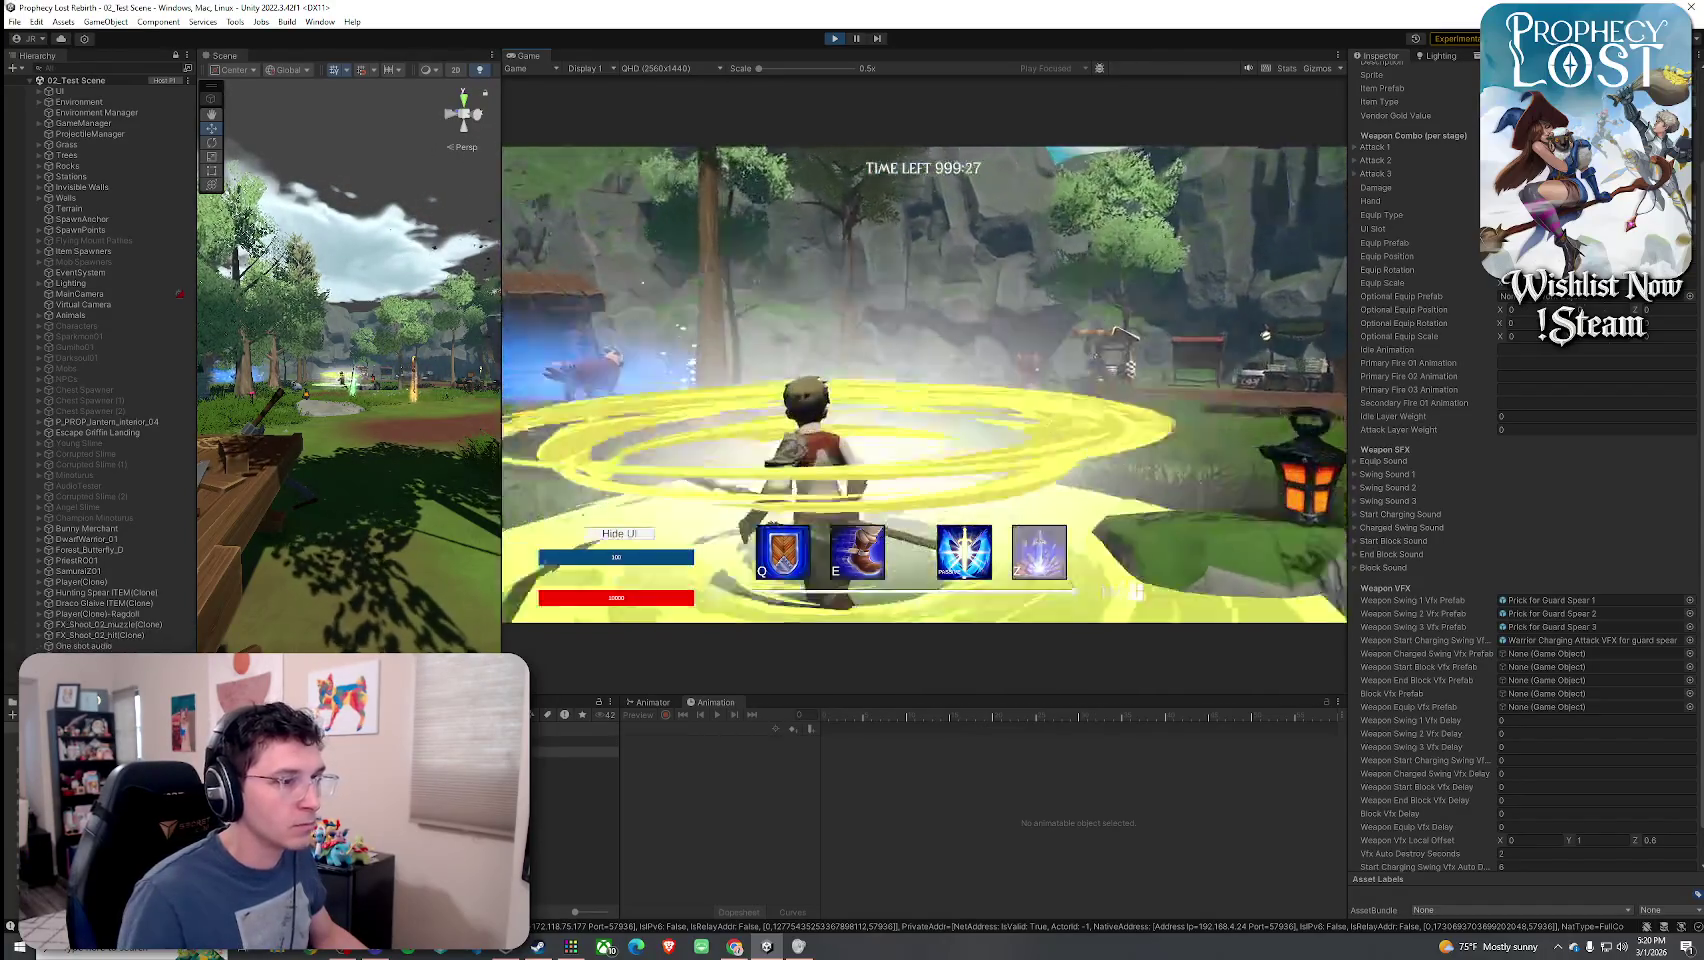
- Return focus to the editor and stop Play mode with Ctrl+P
key("super")
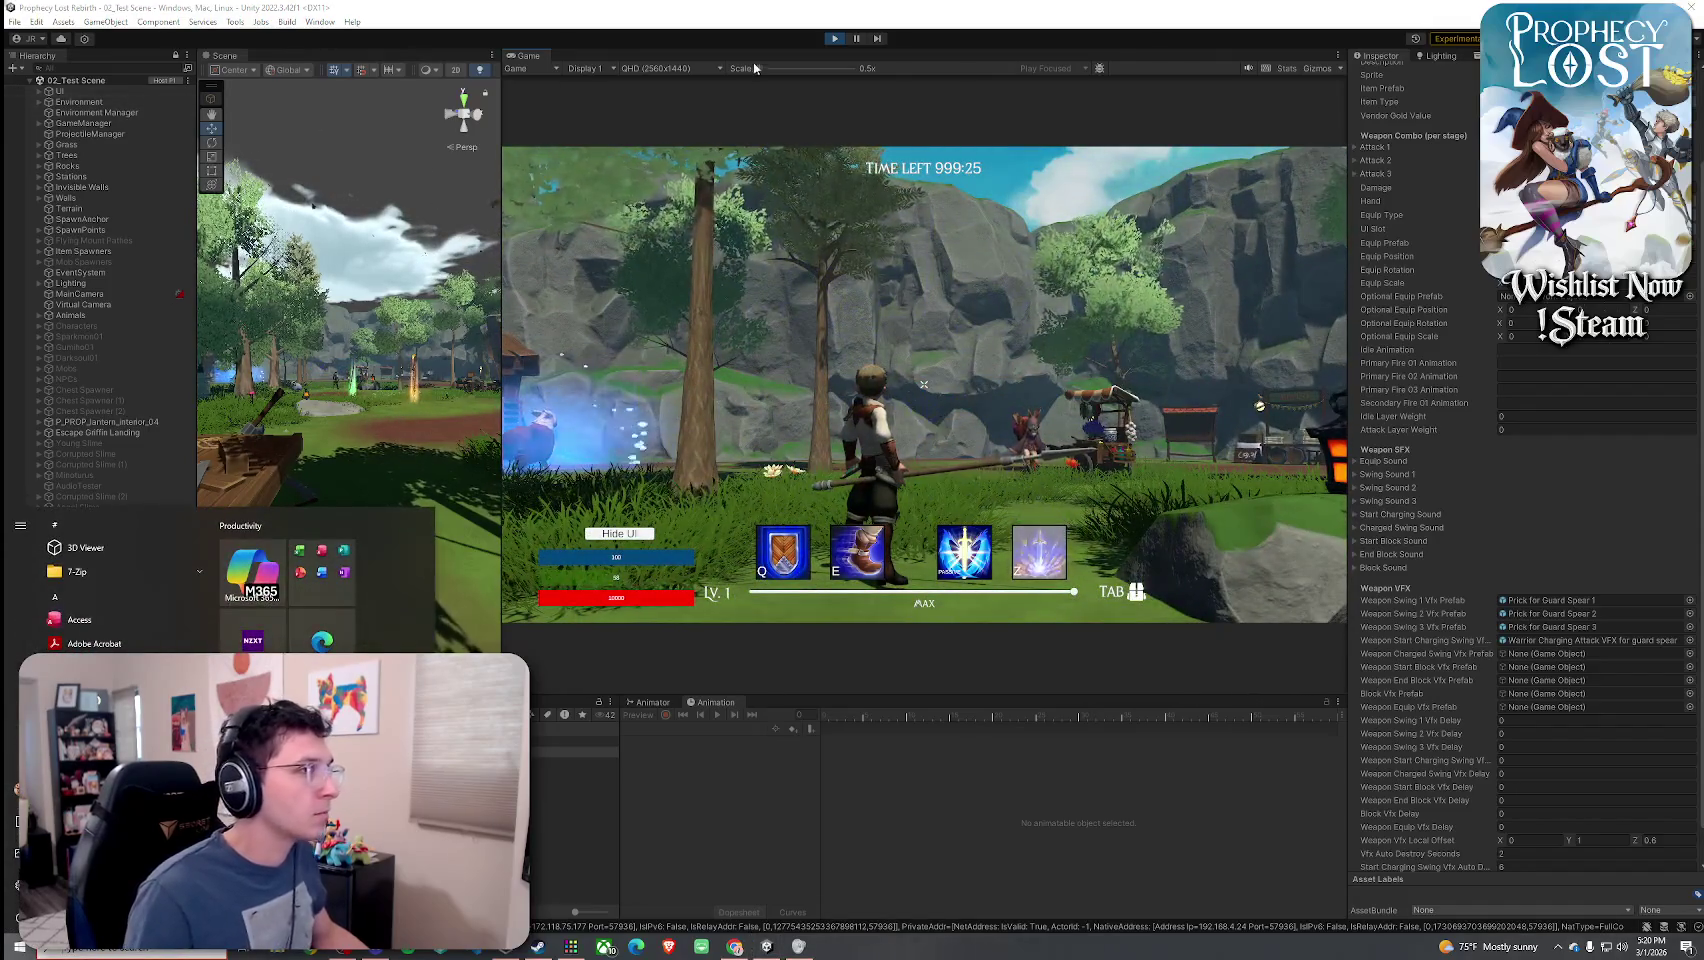
left_click(803, 63)
key("ctrl+p")
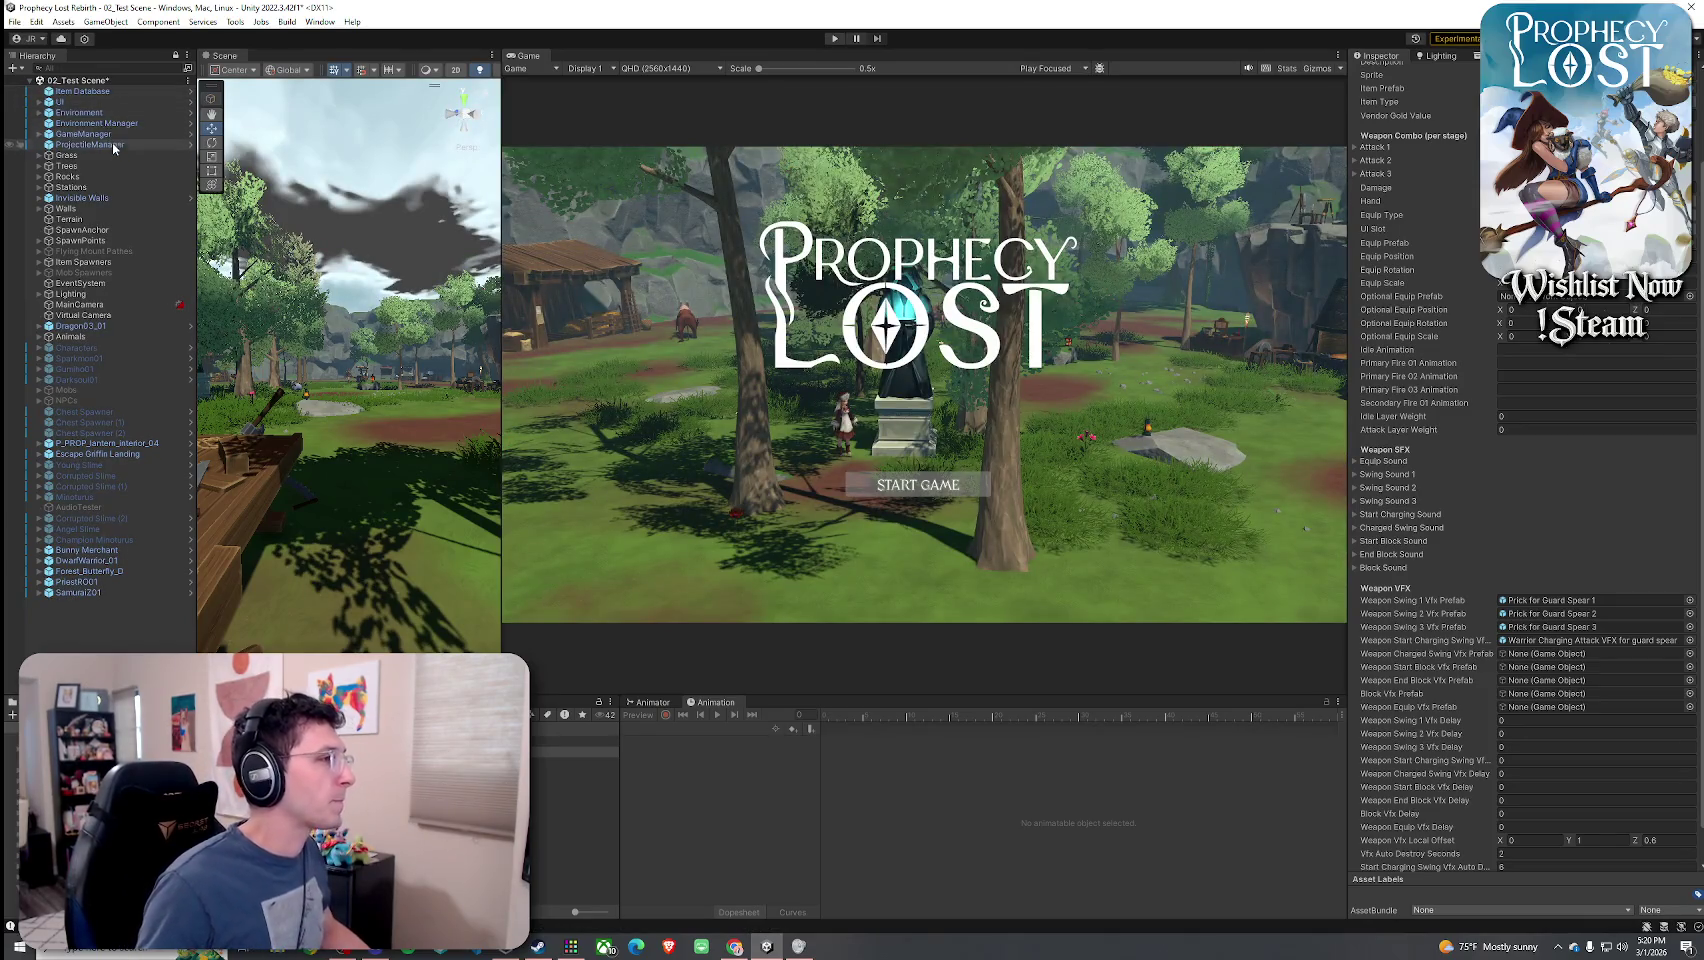
- Add Element 8 to ProjectileManager's projectile types and set it to 8_Spear Slash
left_click(112, 144)
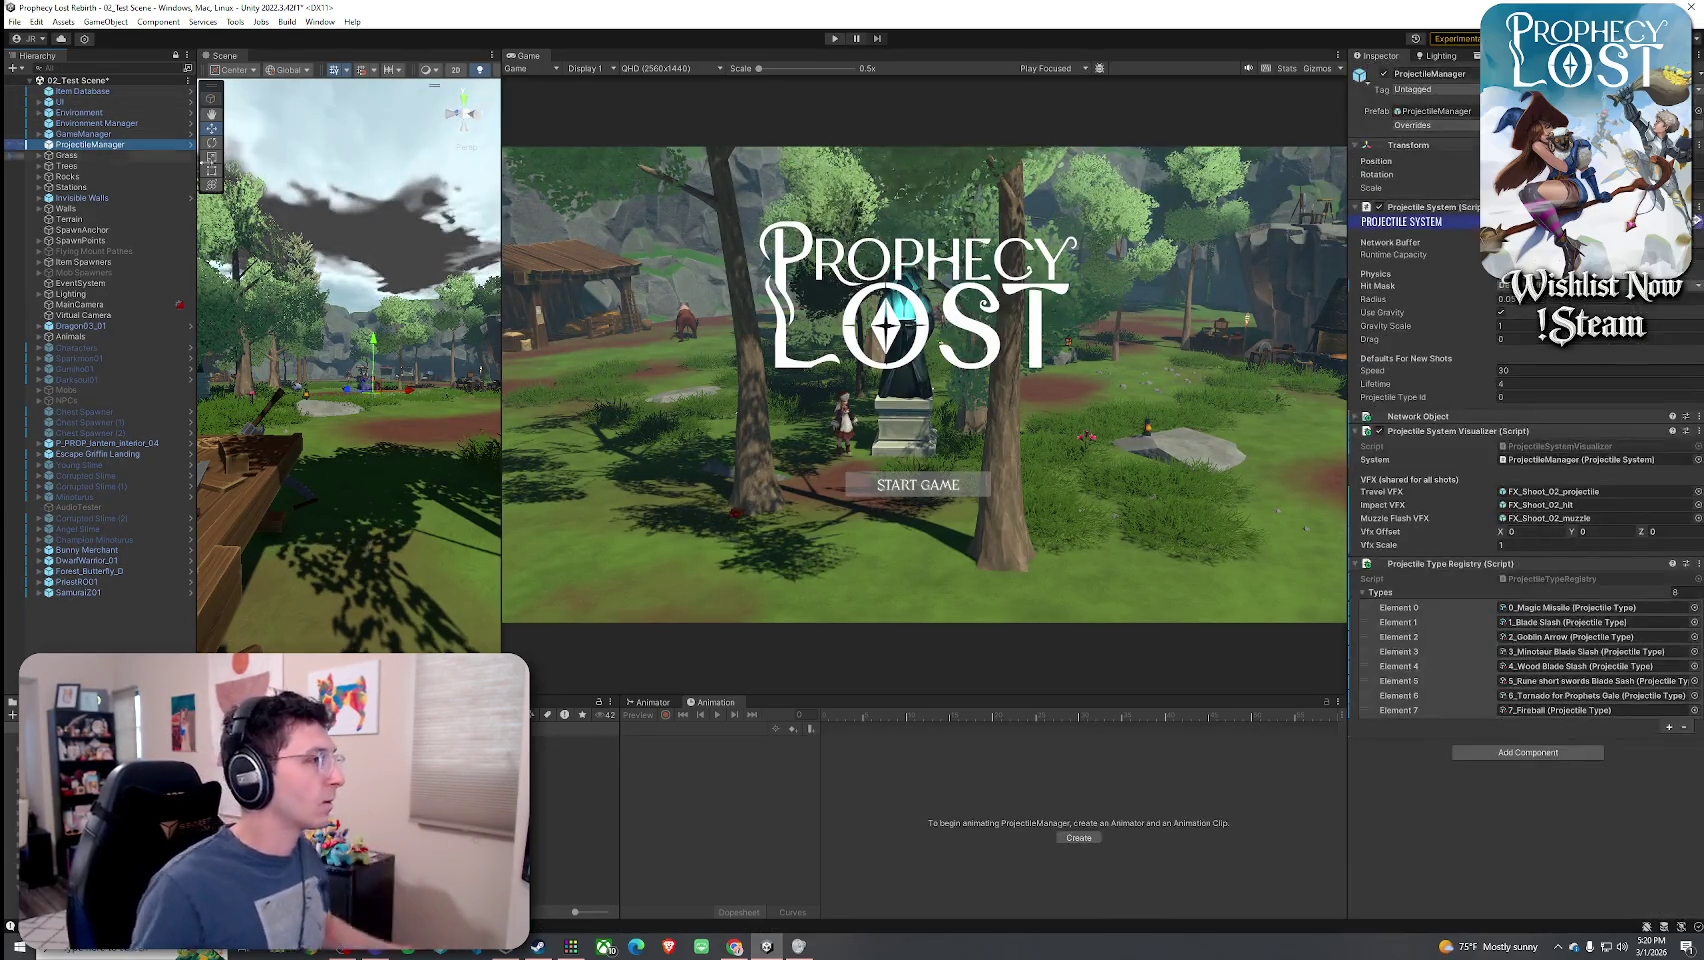
left_click(1668, 727)
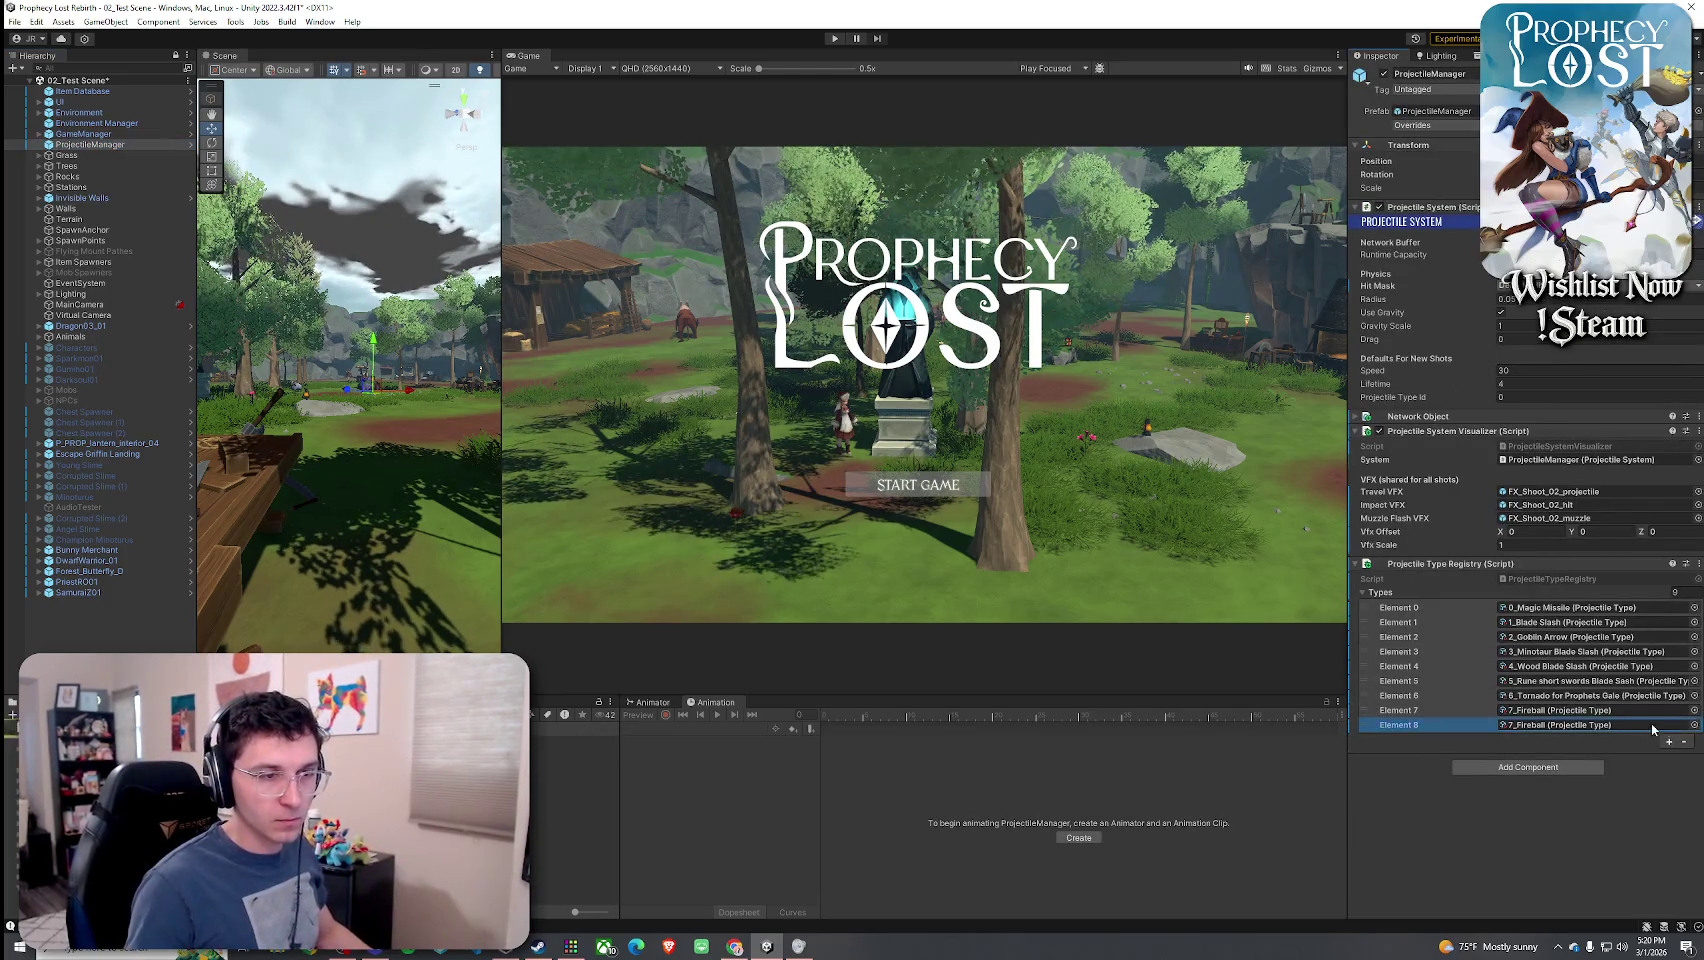
left_click(1688, 731)
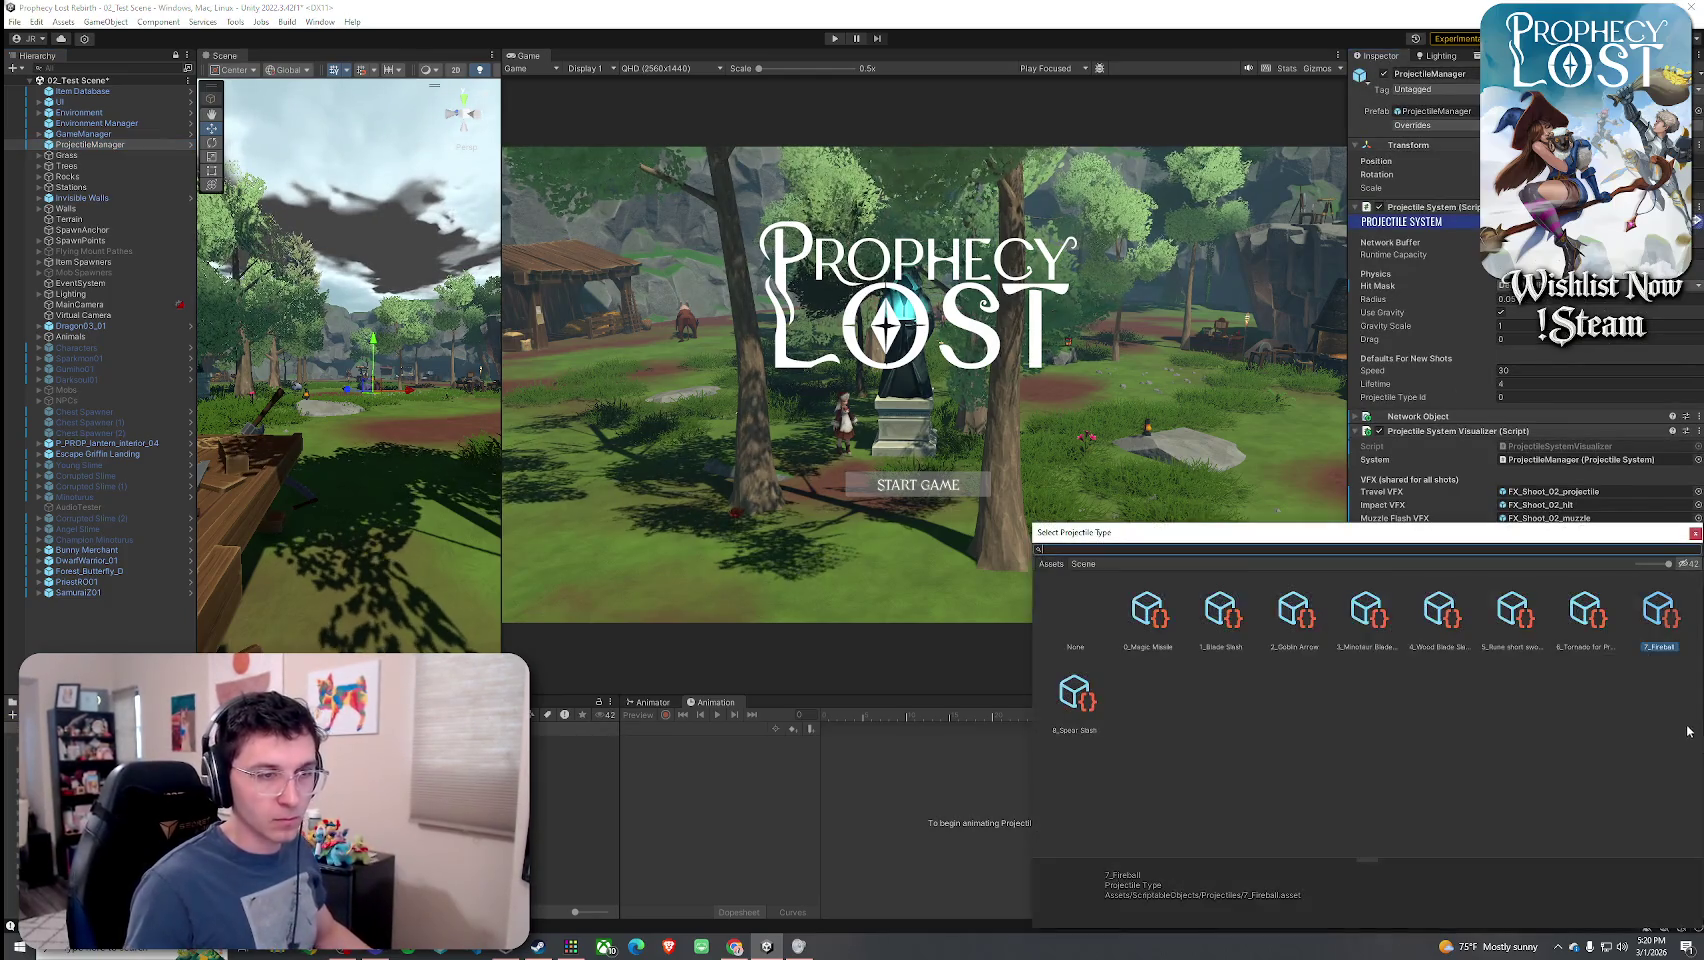
double_click(1094, 727)
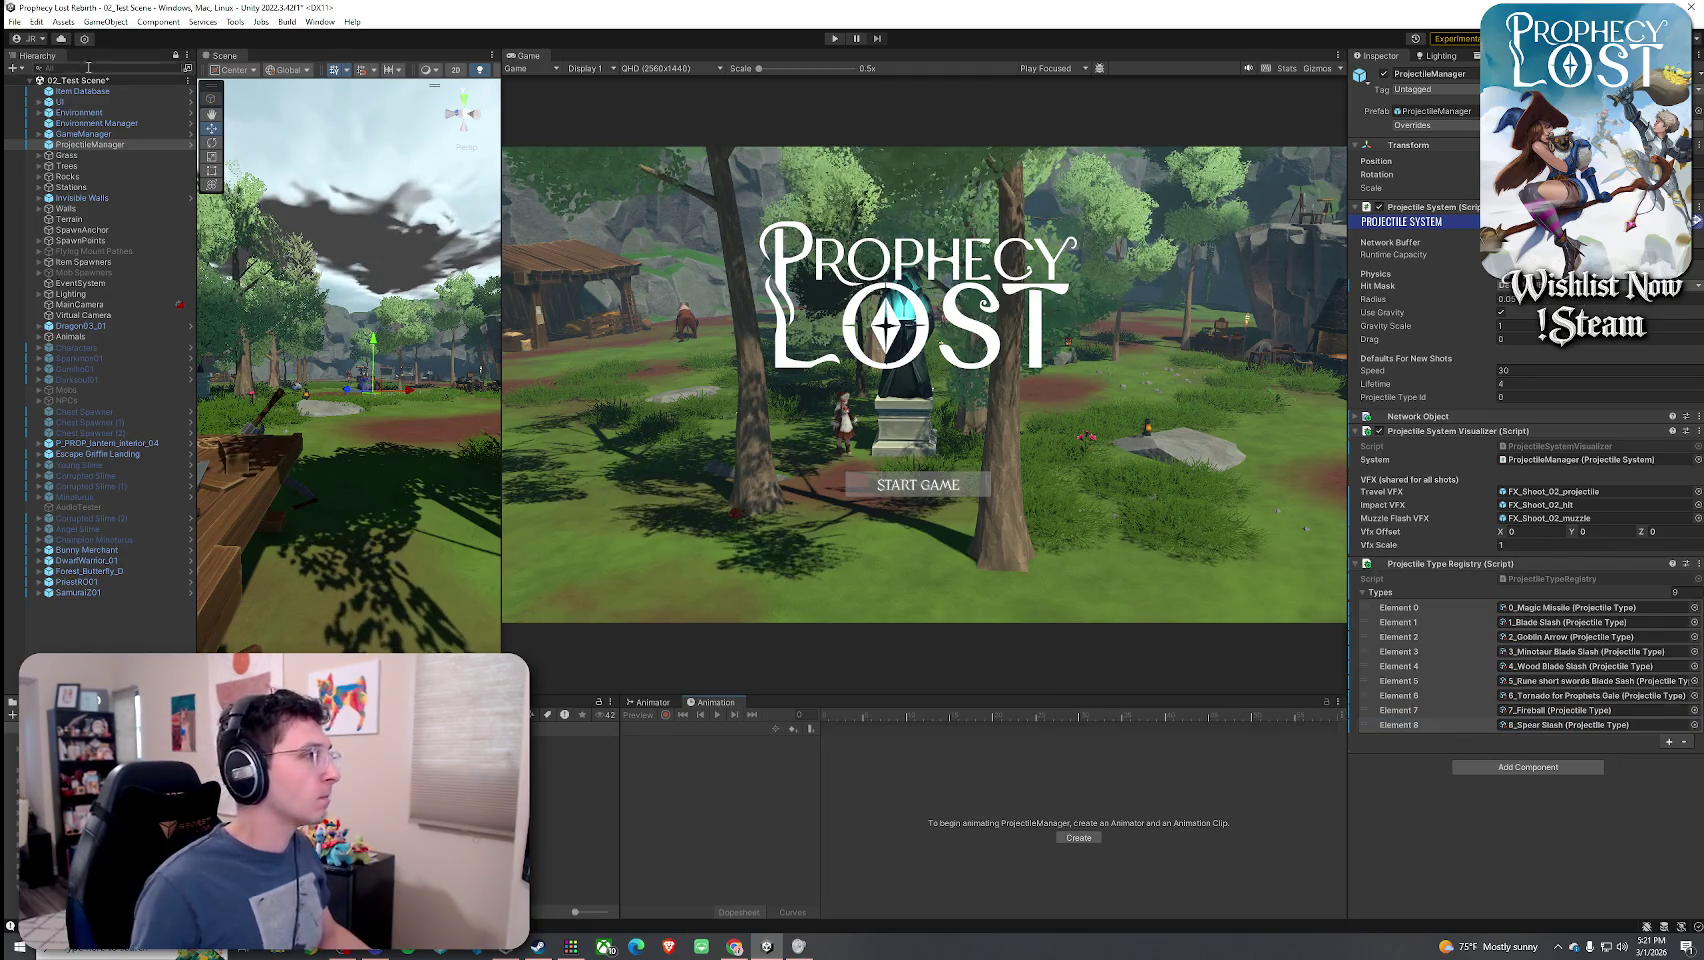
- Open the 8_Spear Slash asset, then the Warrior Charging Attack VFX for guard spear prefab
left_click(36, 21)
left_click(166, 23)
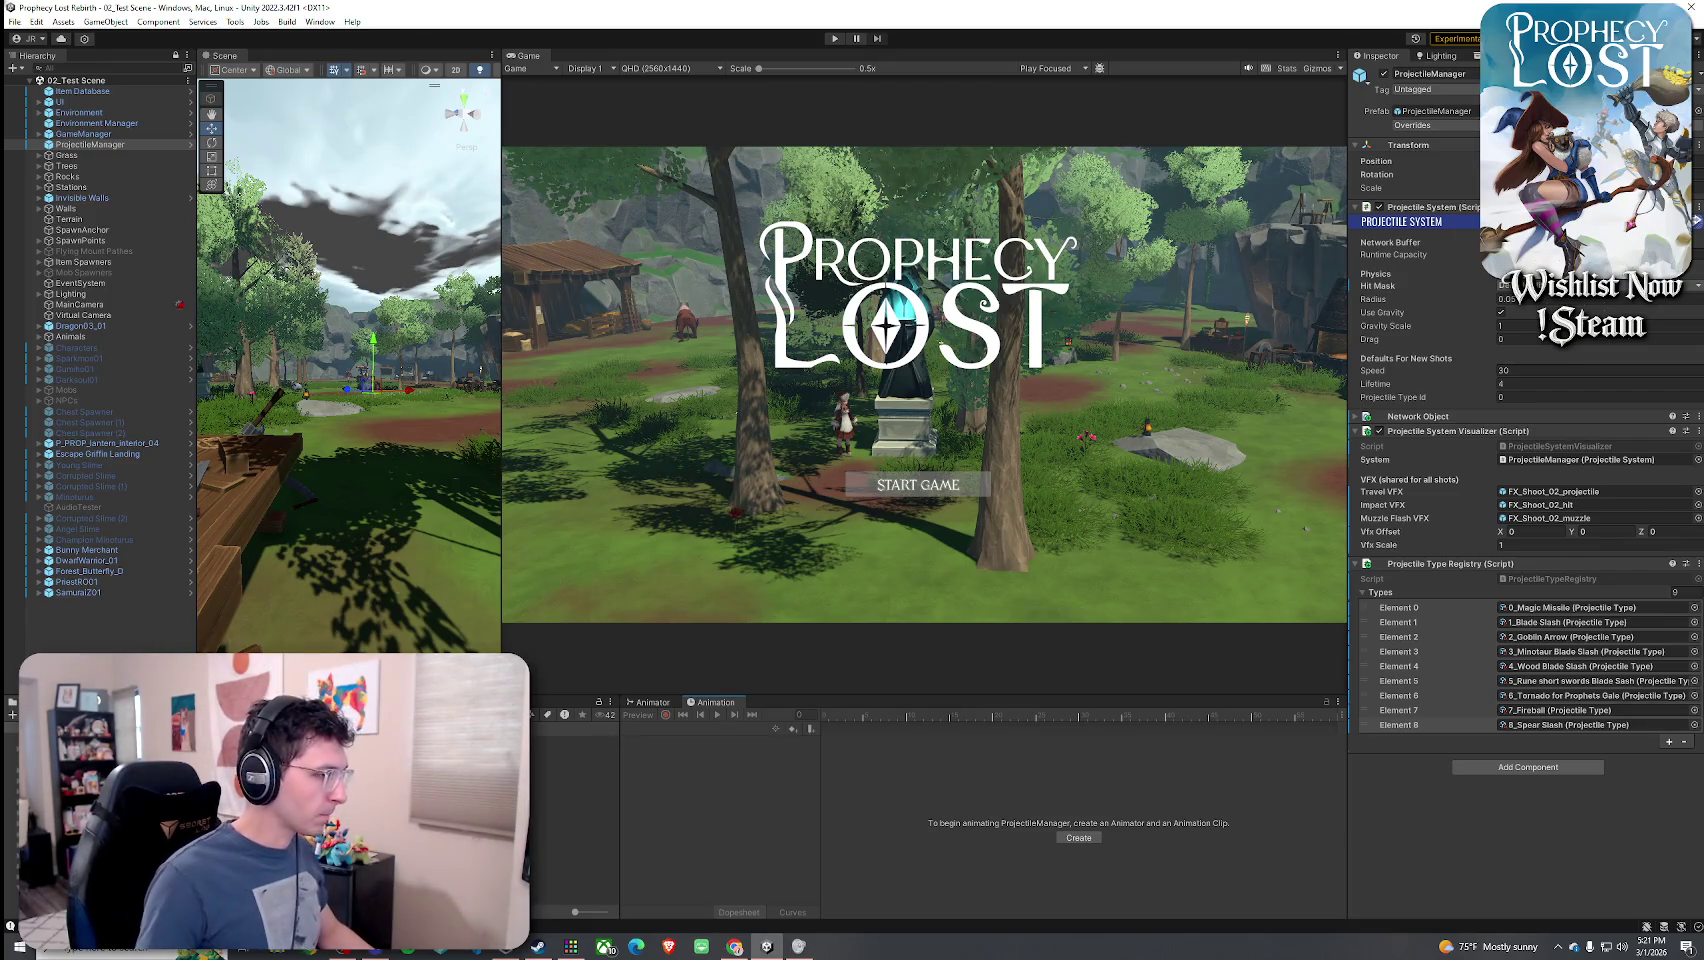
double_click(1570, 725)
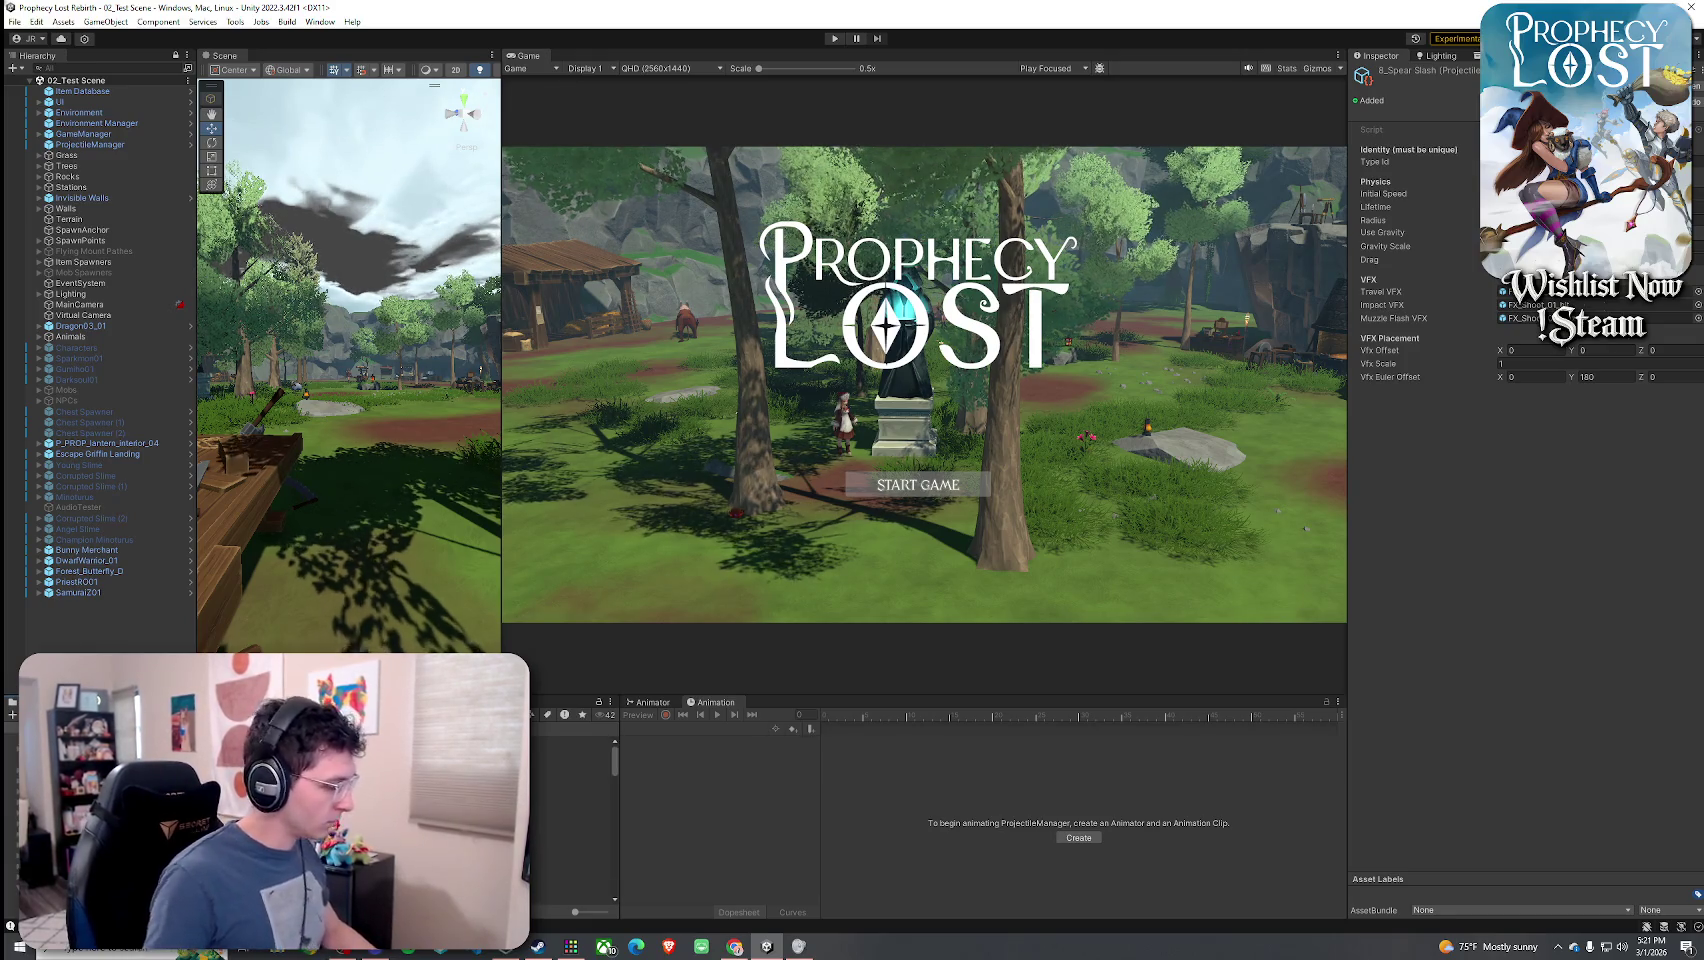
double_click(1520, 304)
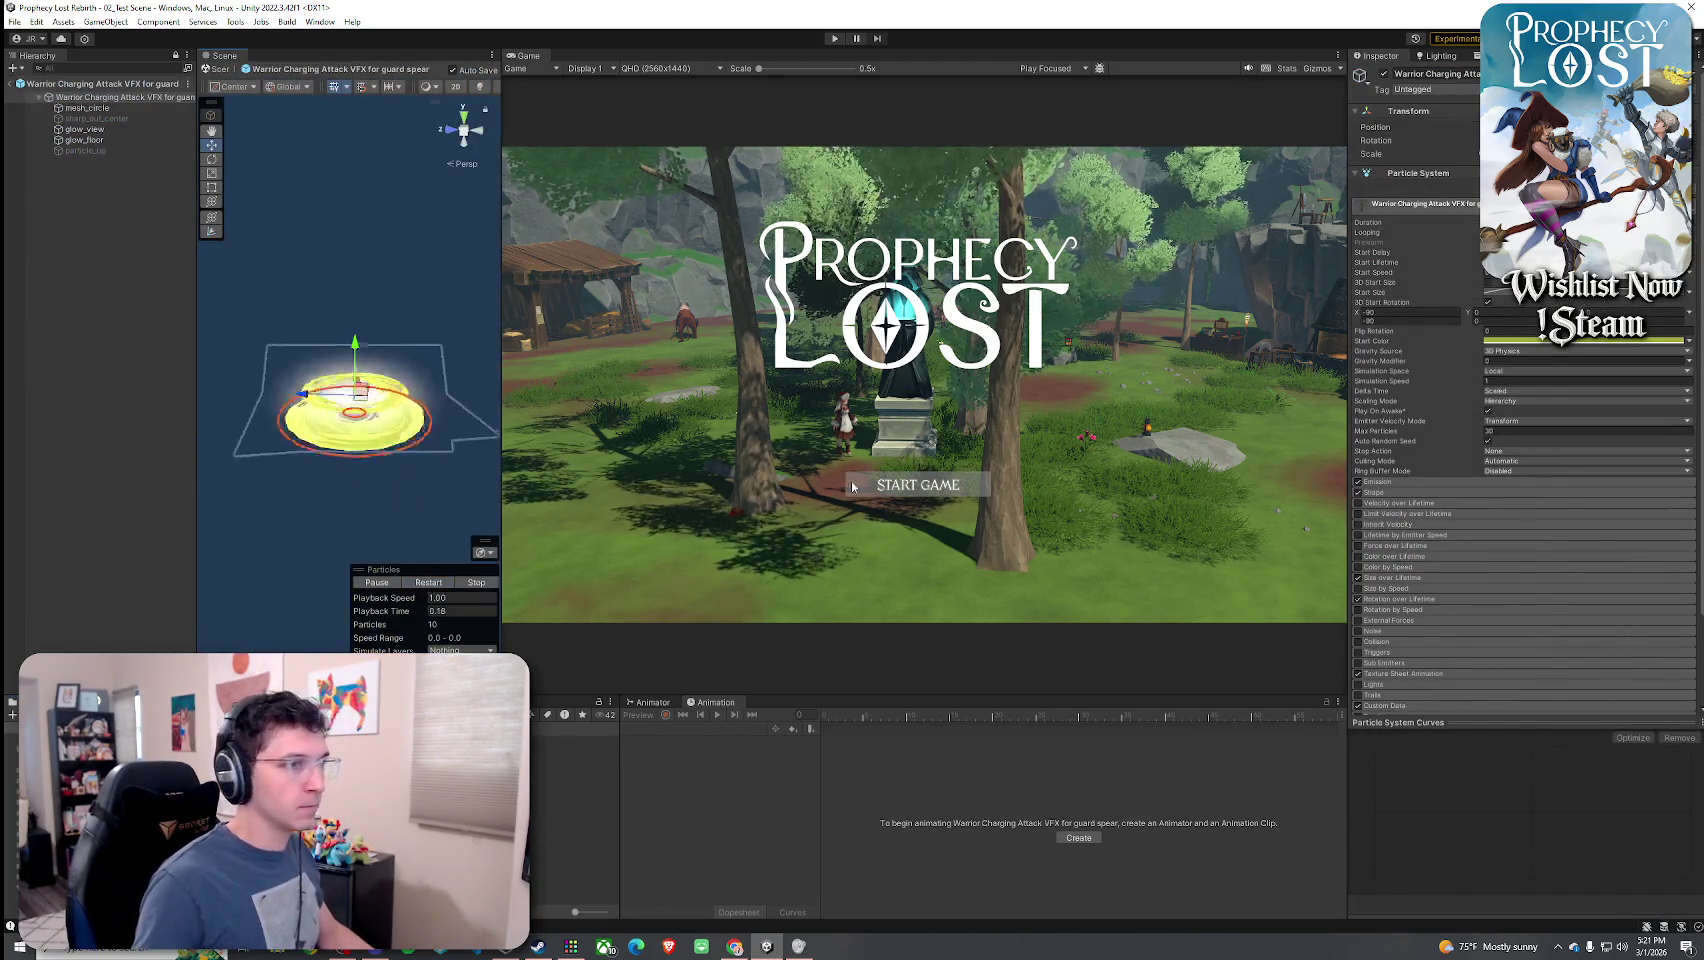
- Inspect the charge VFX particle start colours, including mesh_circle's
left_click(1531, 341)
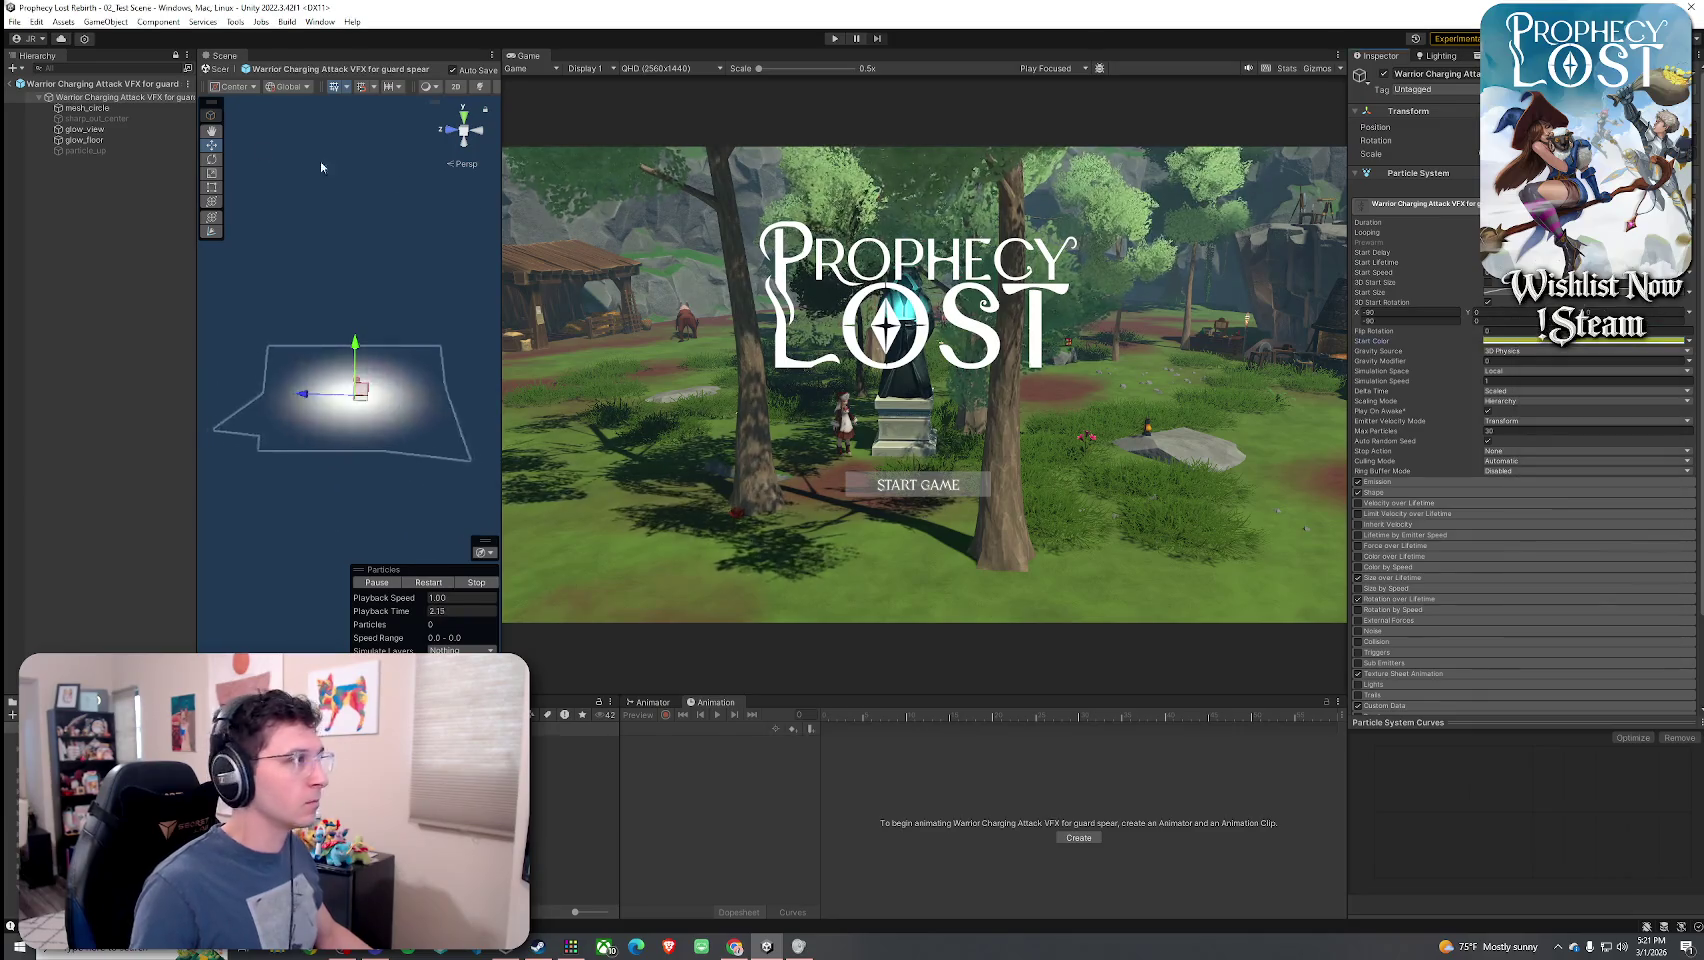
left_click(88, 108)
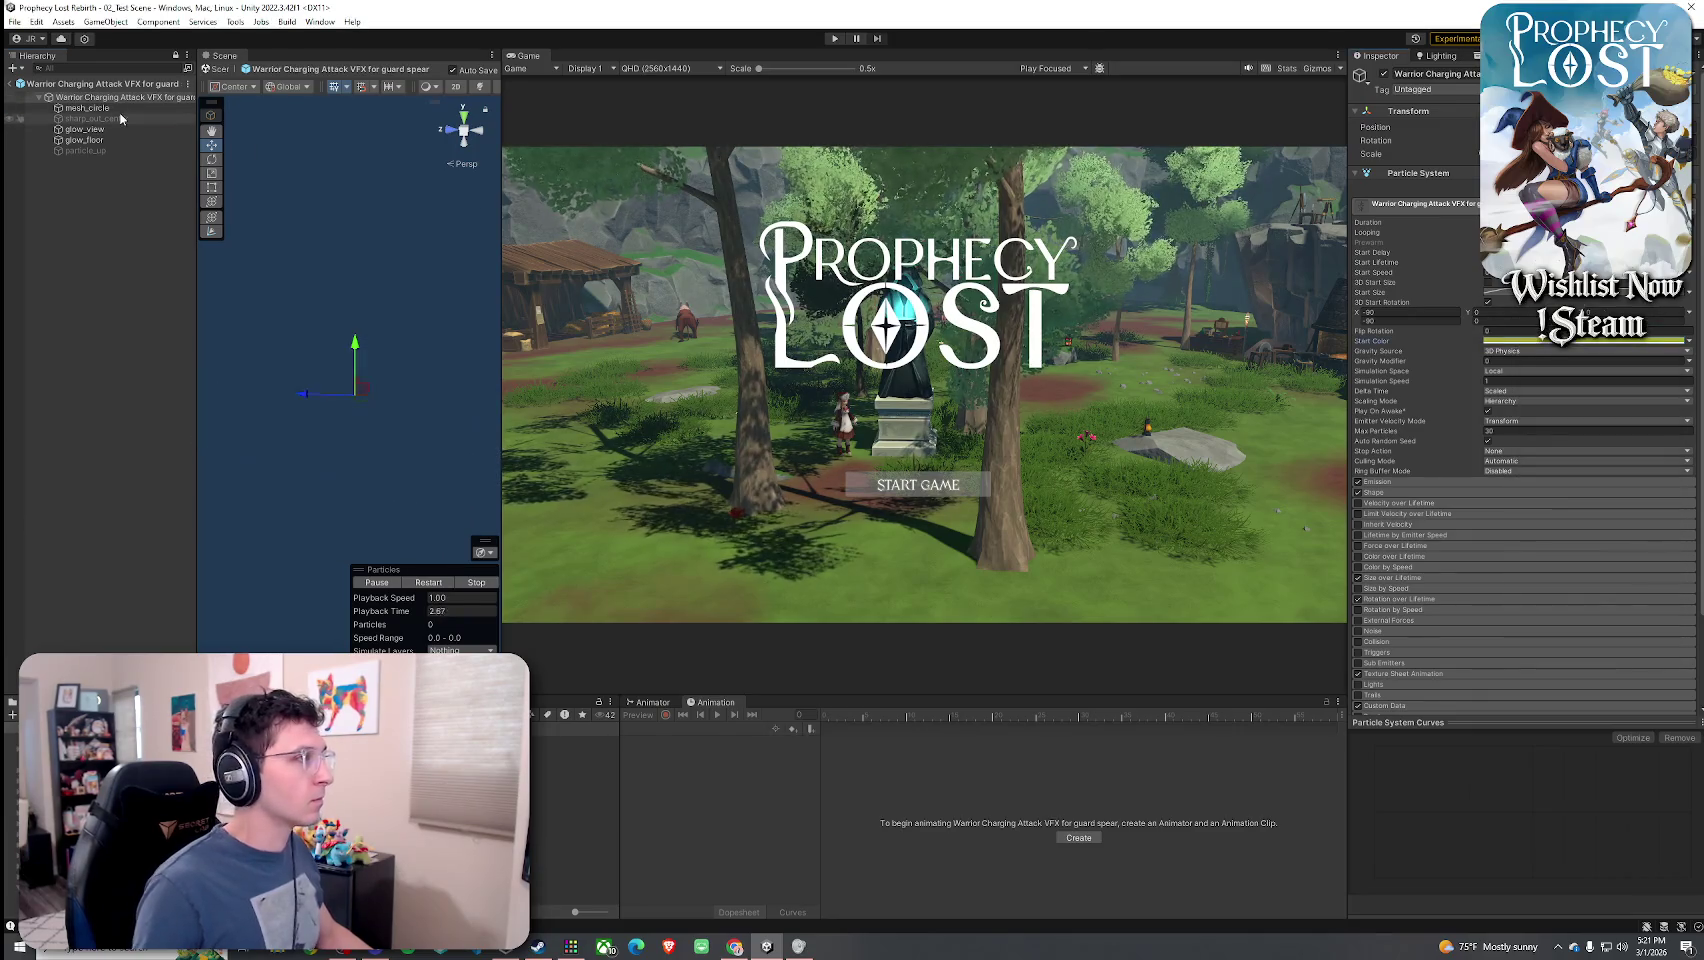
left_click(1540, 341)
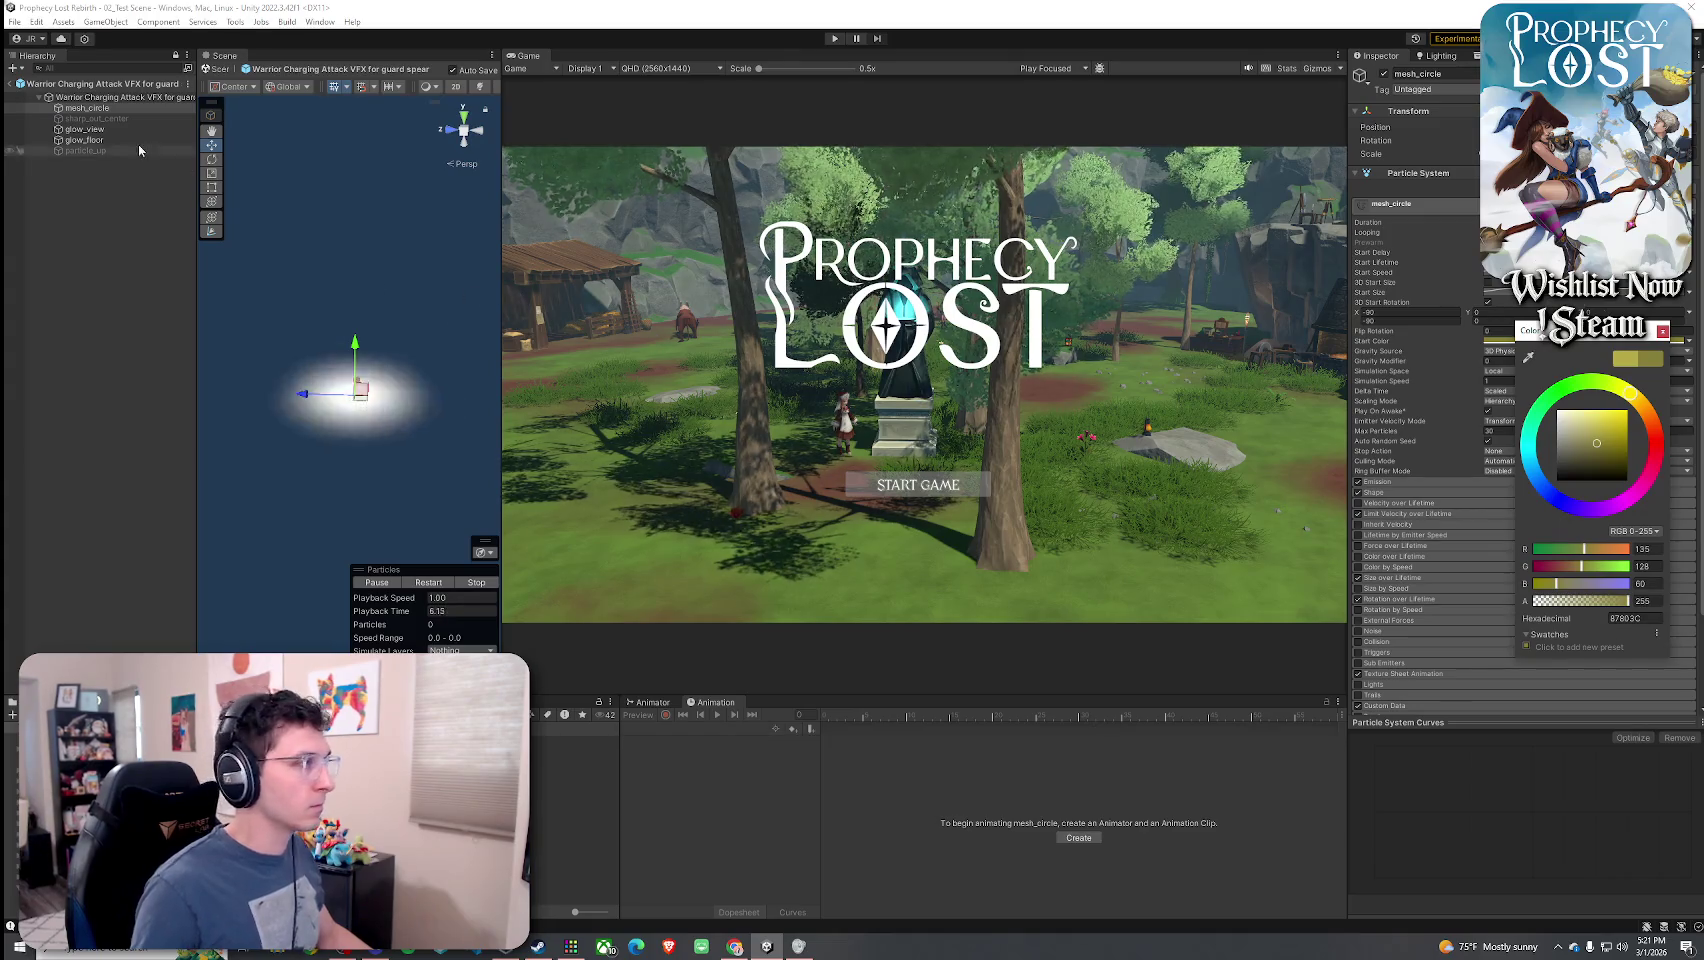
left_click(125, 97)
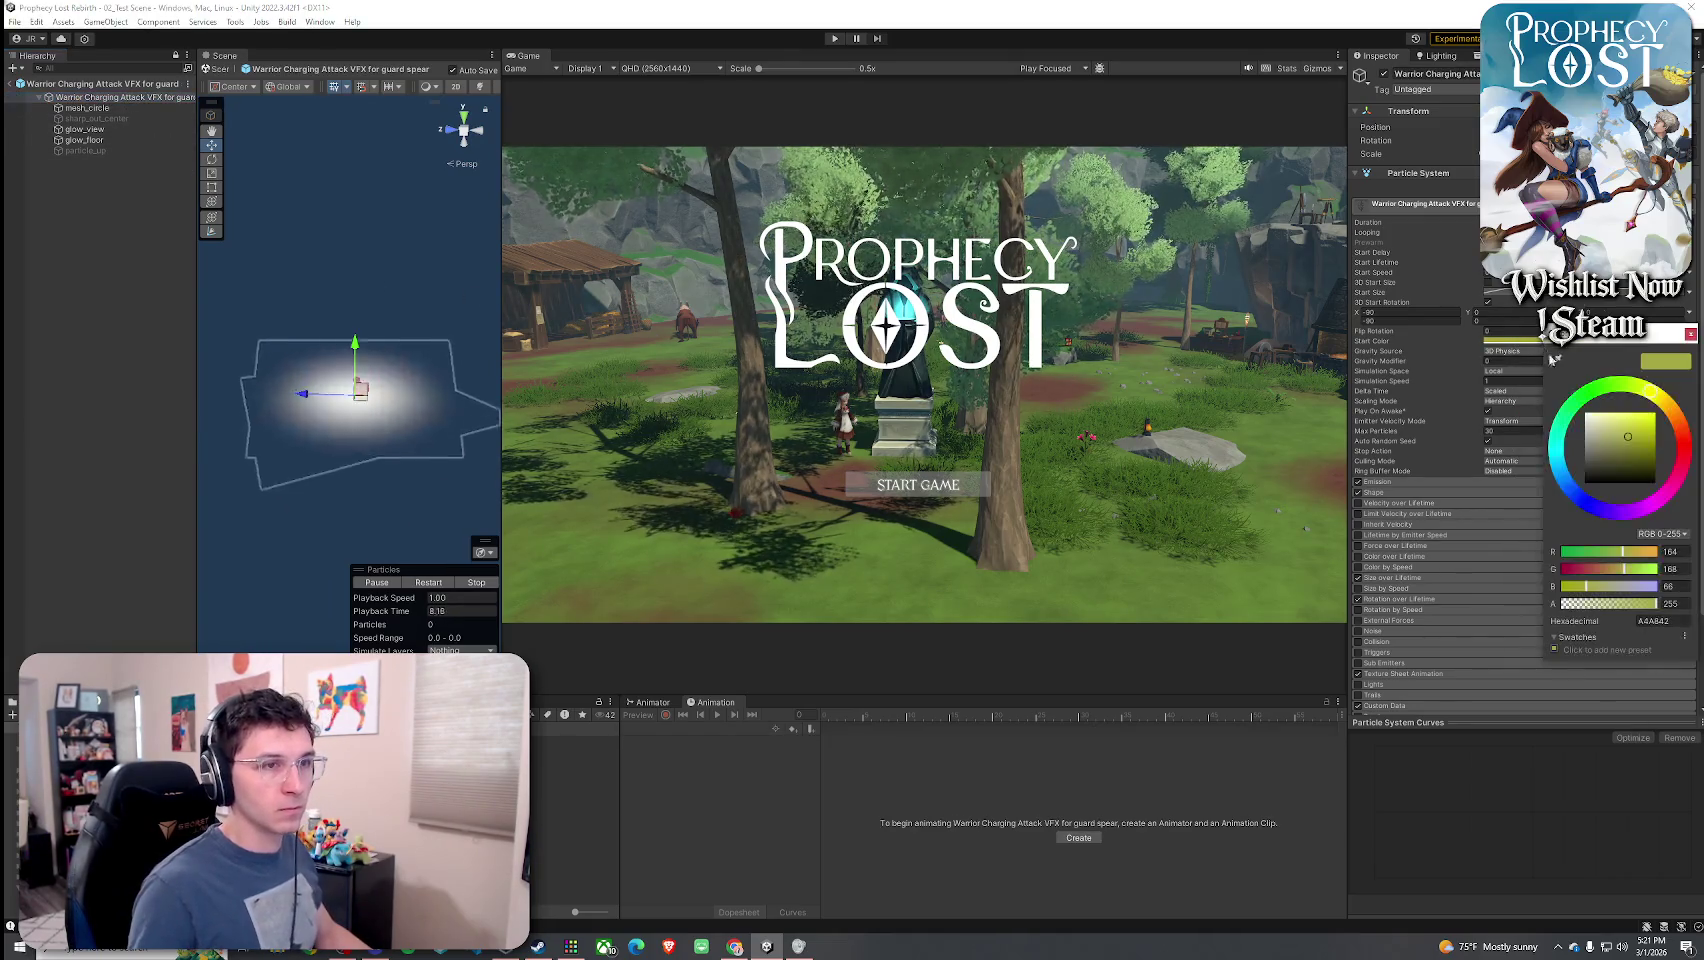
left_click(128, 109)
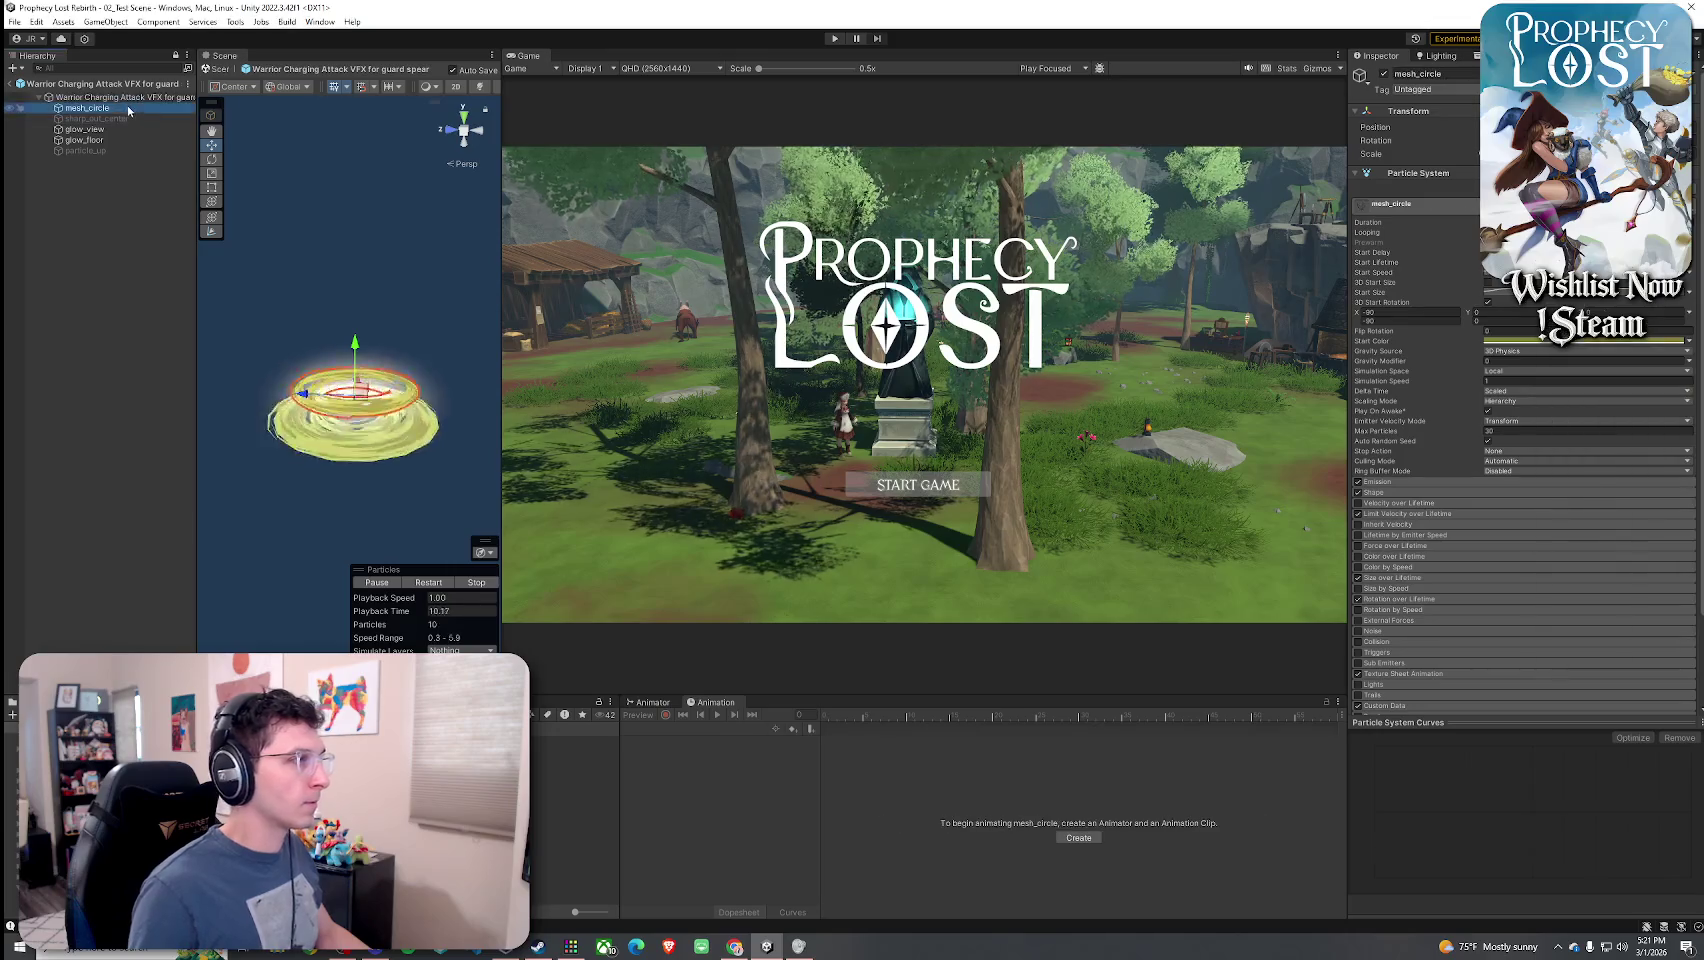
- Shift glow_view's start colour to a duller yellow and replay the effect preview
left_click(130, 129)
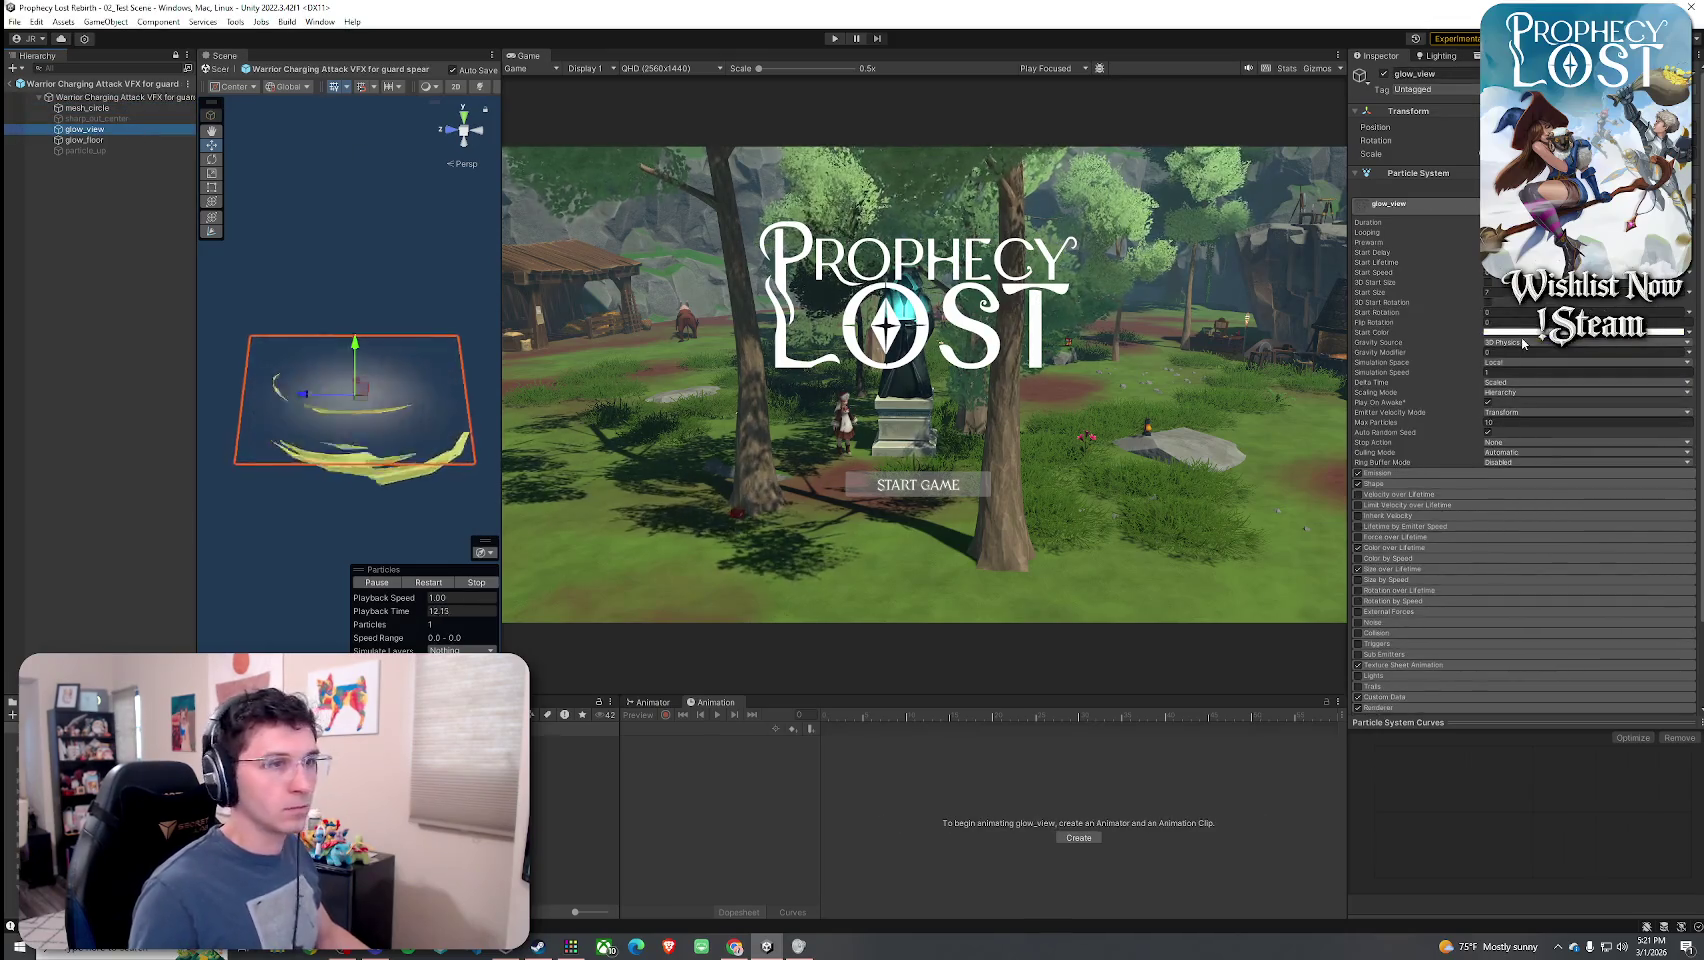
left_click(1530, 332)
left_click(1638, 399)
left_click(1602, 419)
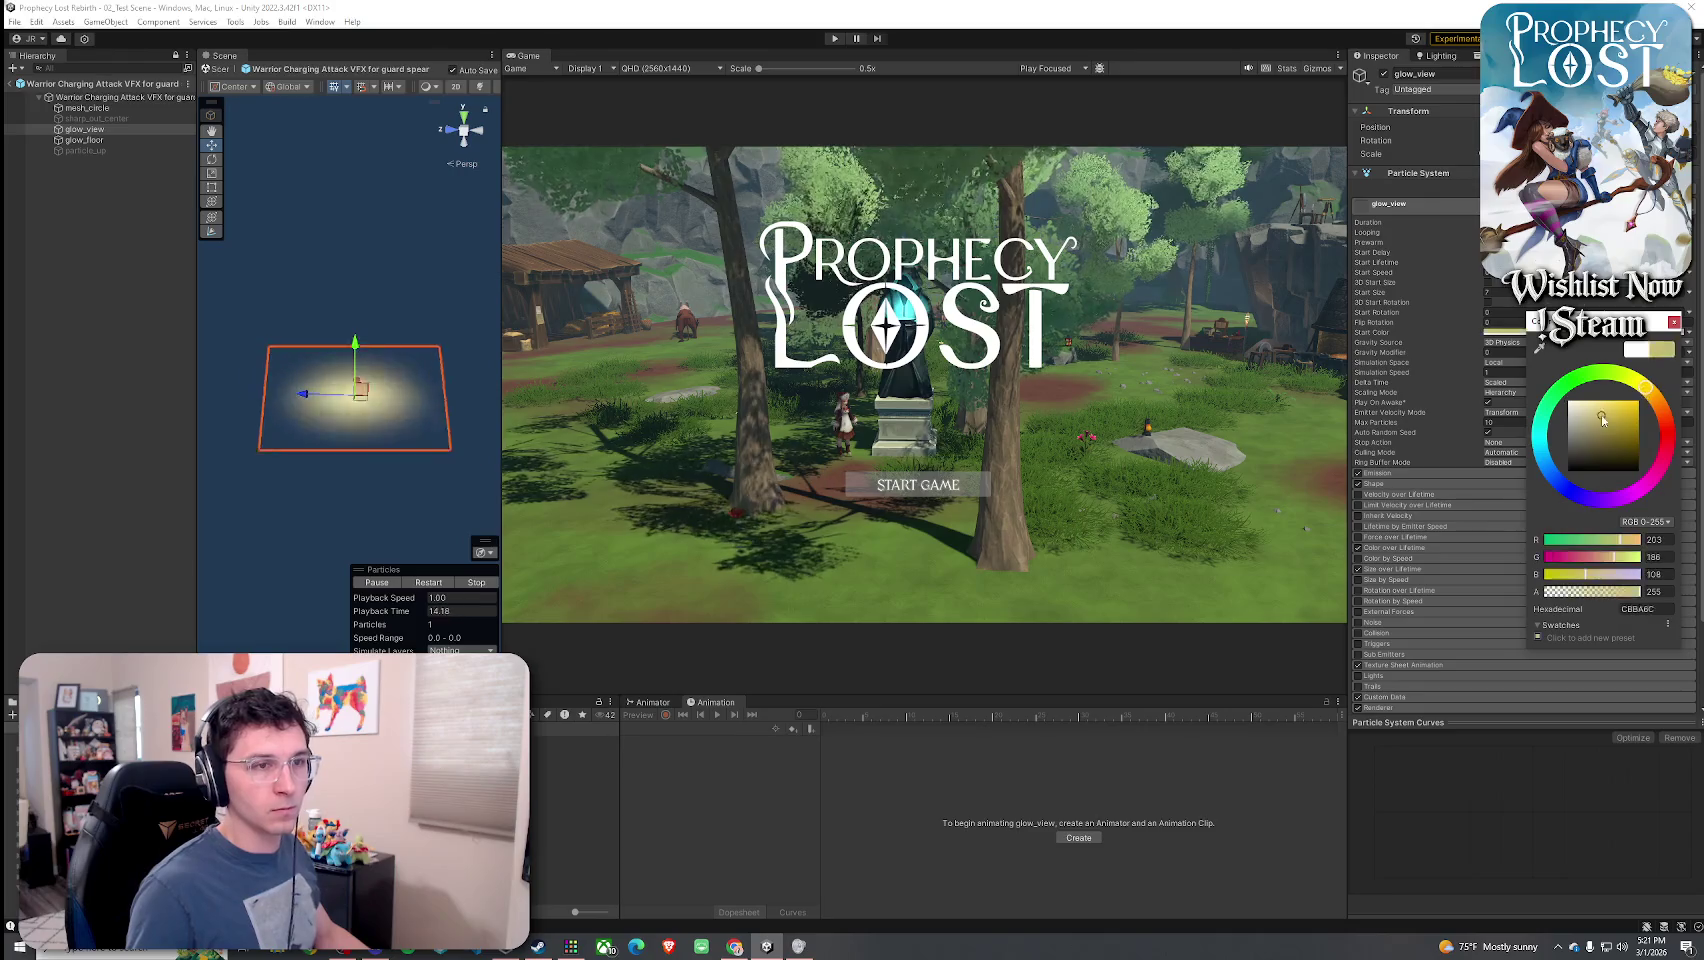
left_click_drag(1611, 415, 1611, 397)
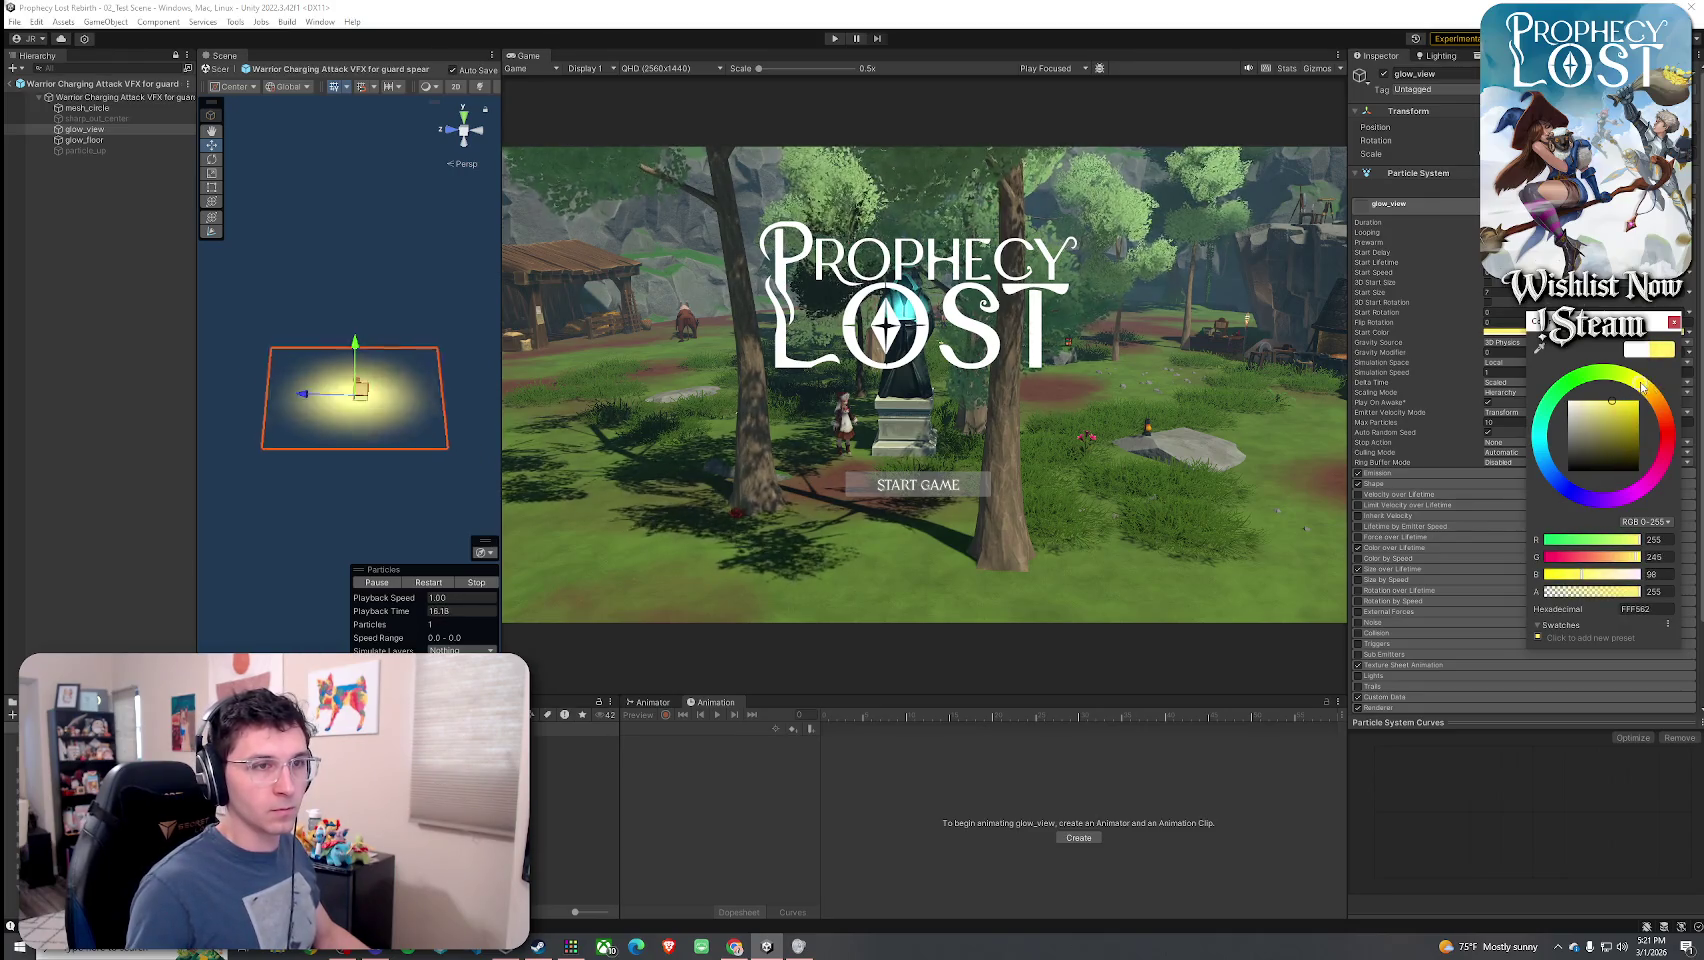
left_click(1617, 413)
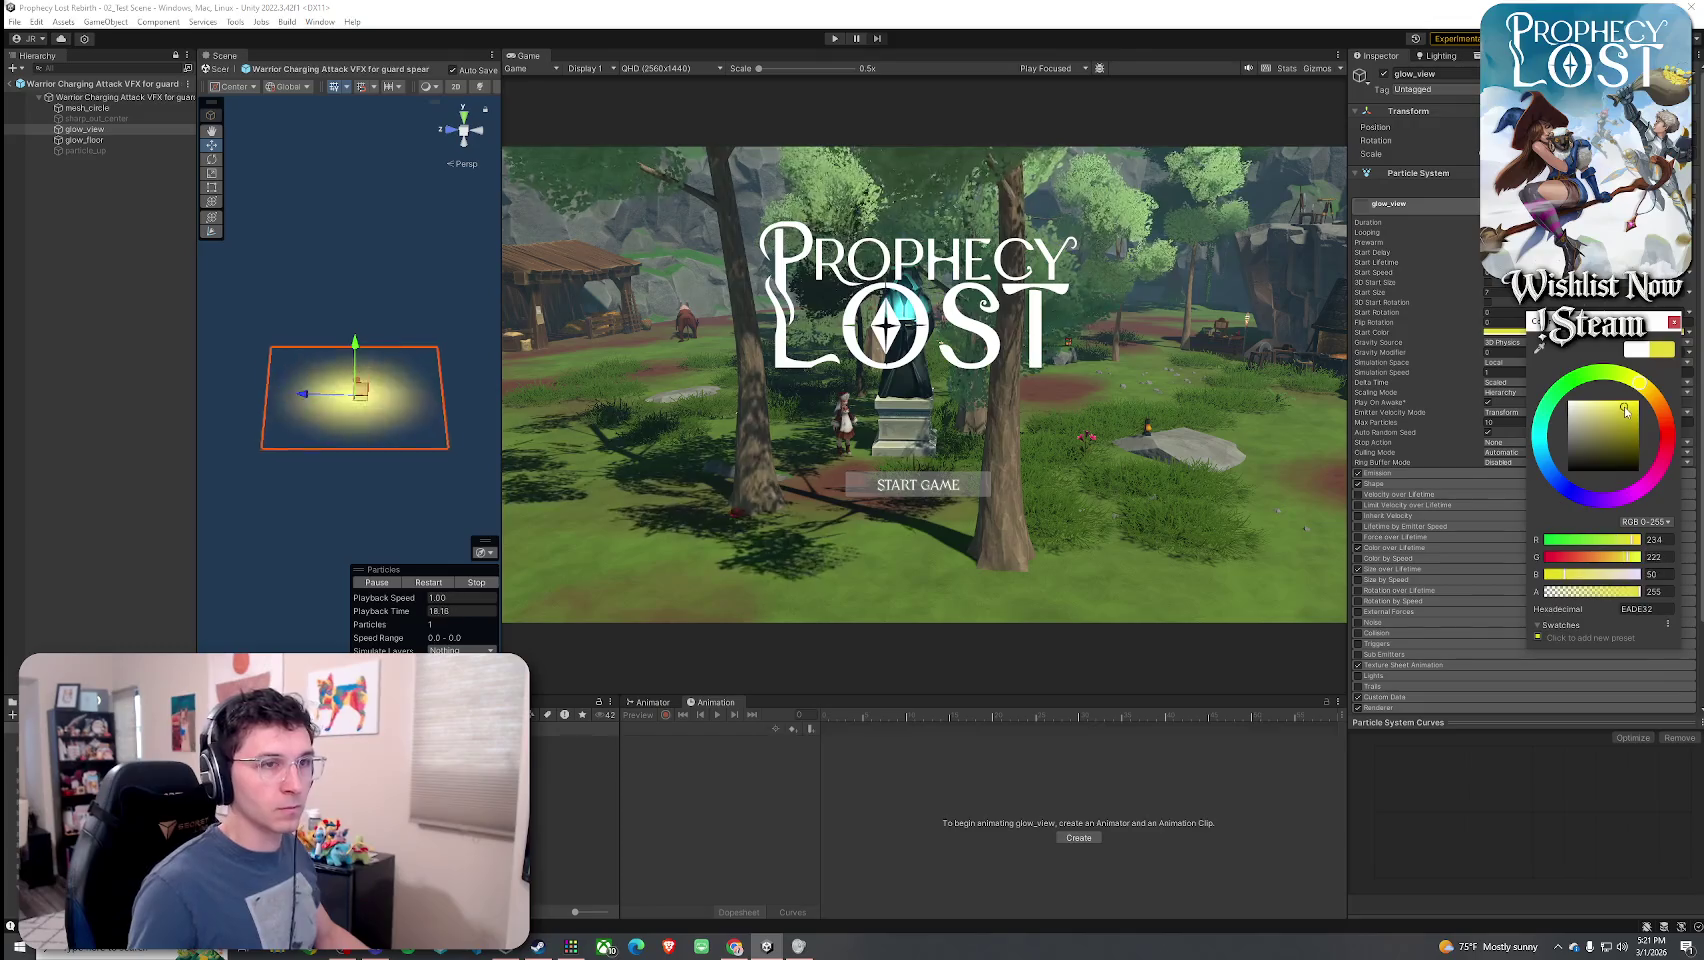
left_click(448, 583)
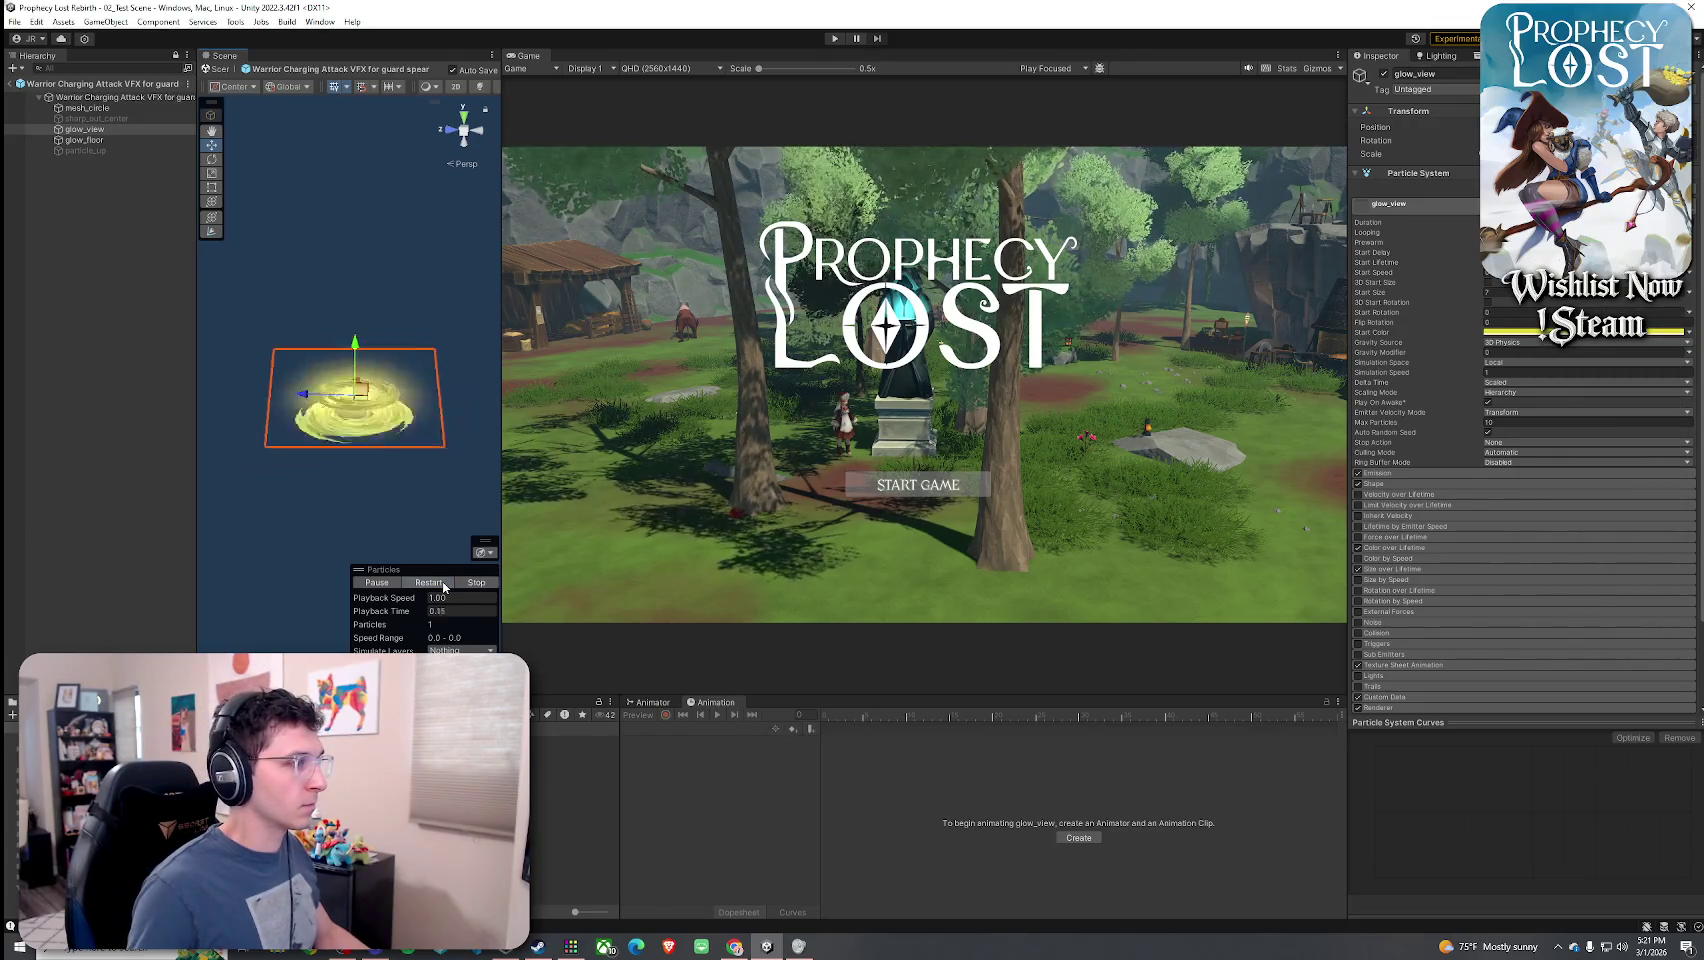
left_click(438, 583)
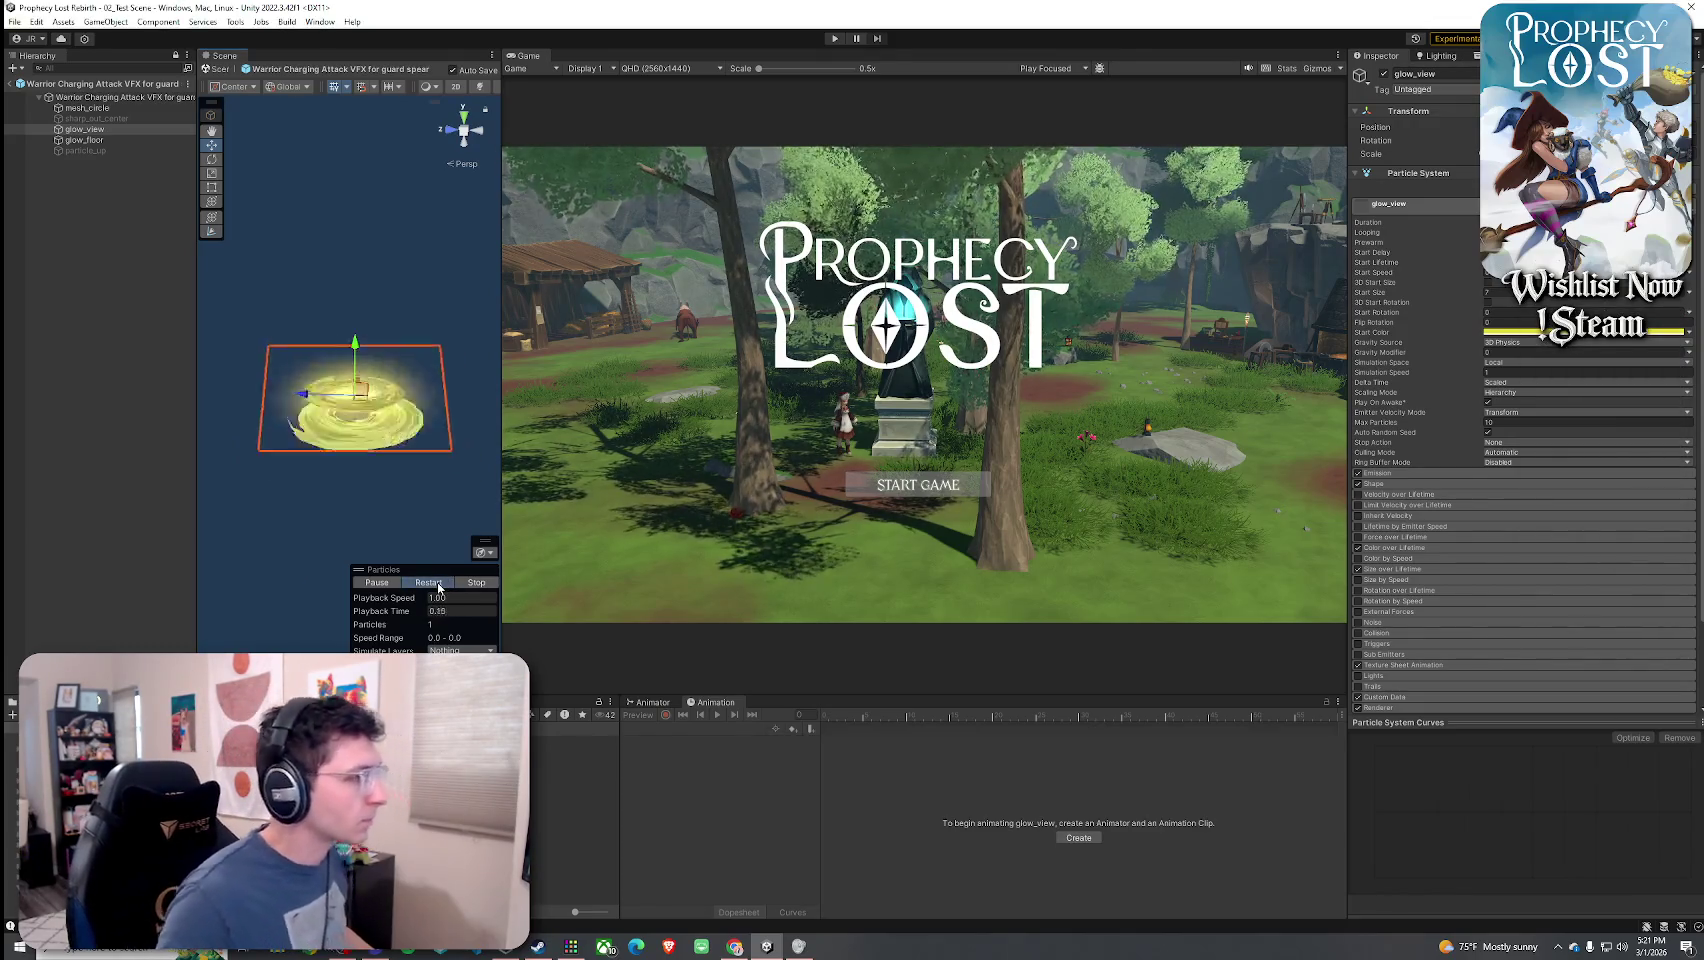
- Brighten mesh_circle's start colour and replay the effect preview twice
left_click(112, 97)
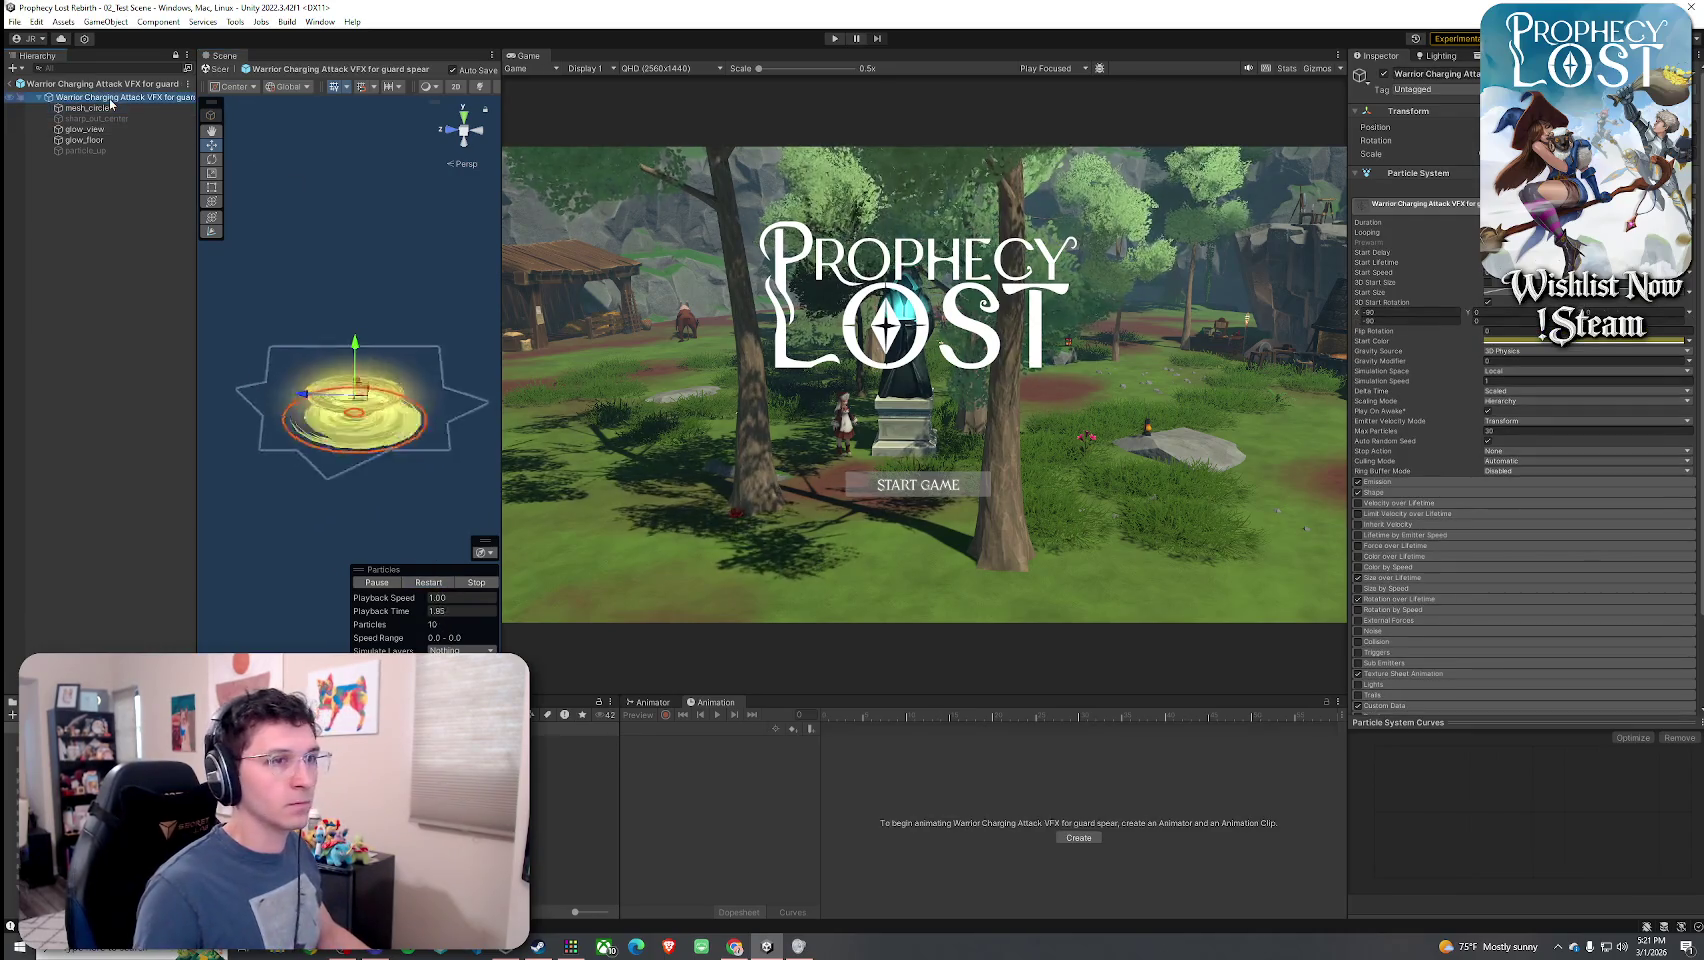
left_click(113, 108)
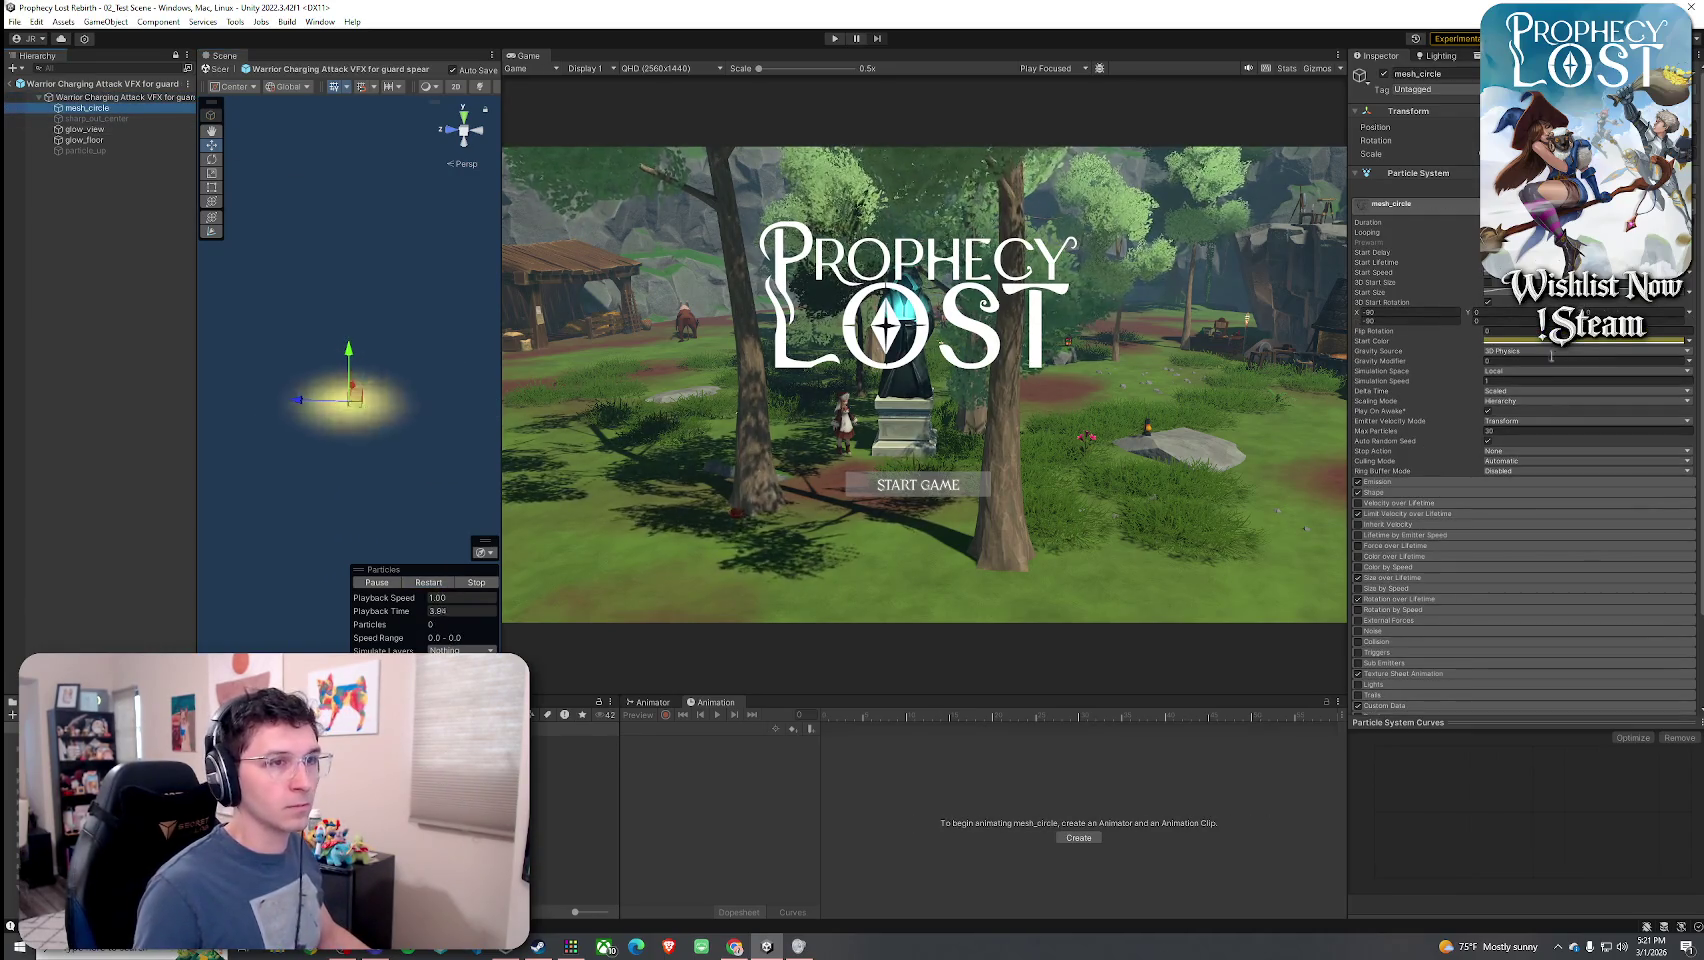
left_click(1578, 342)
left_click_drag(1633, 439, 1630, 432)
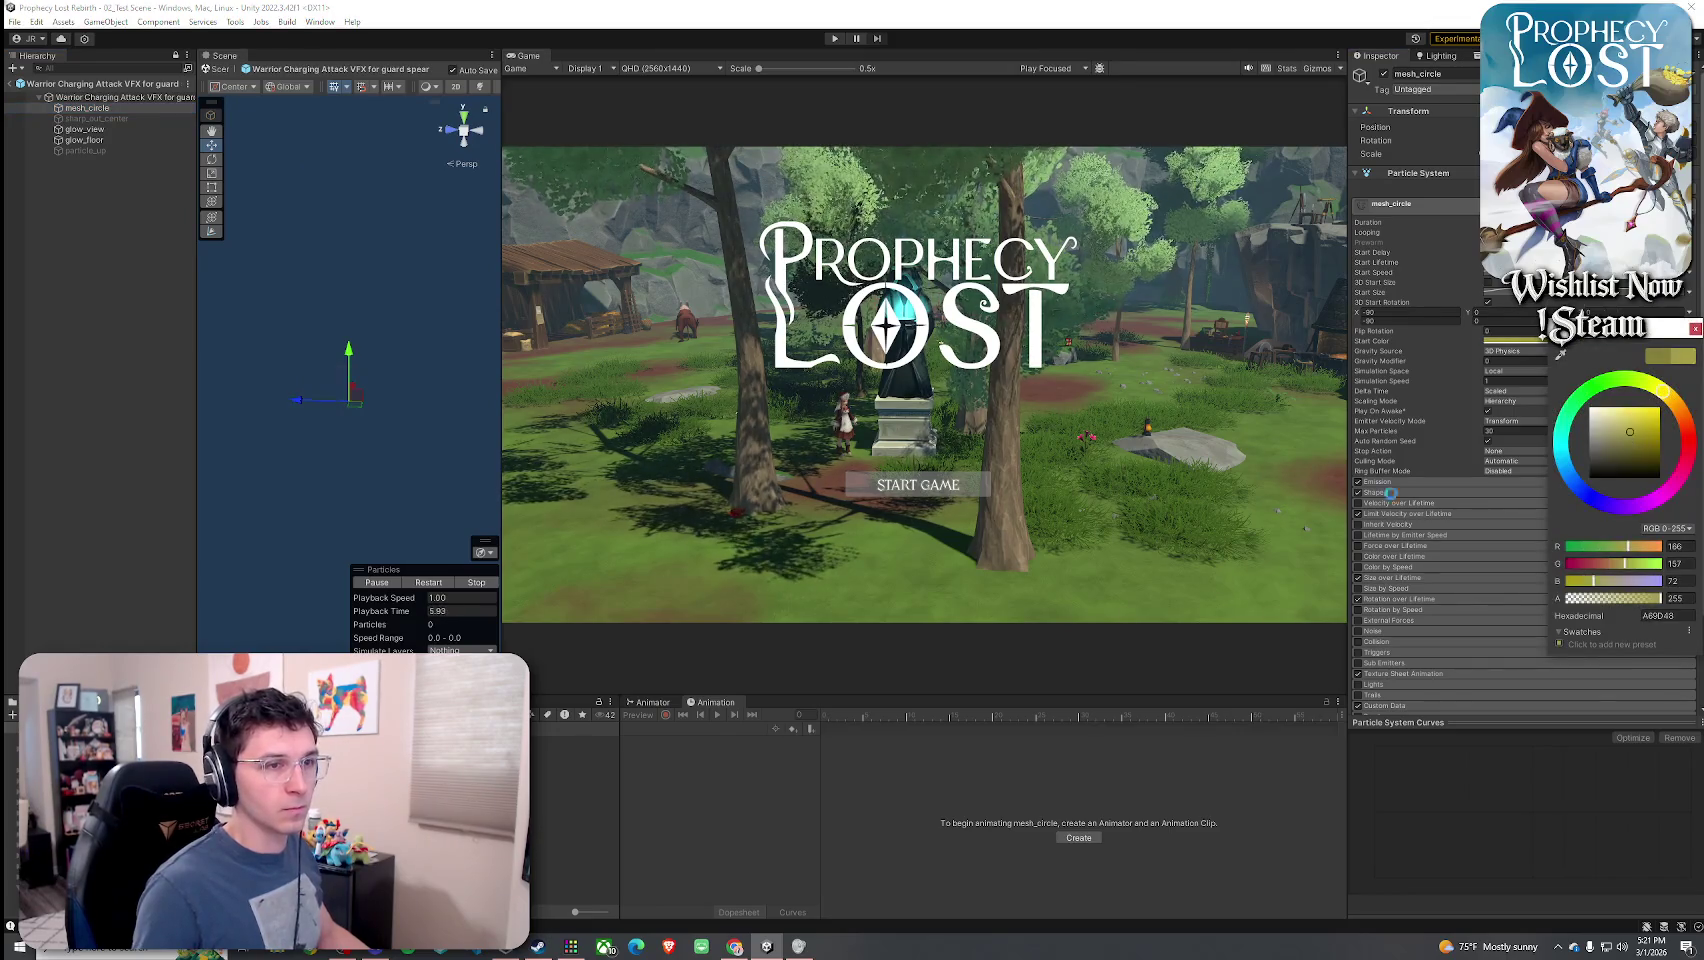
left_click(428, 583)
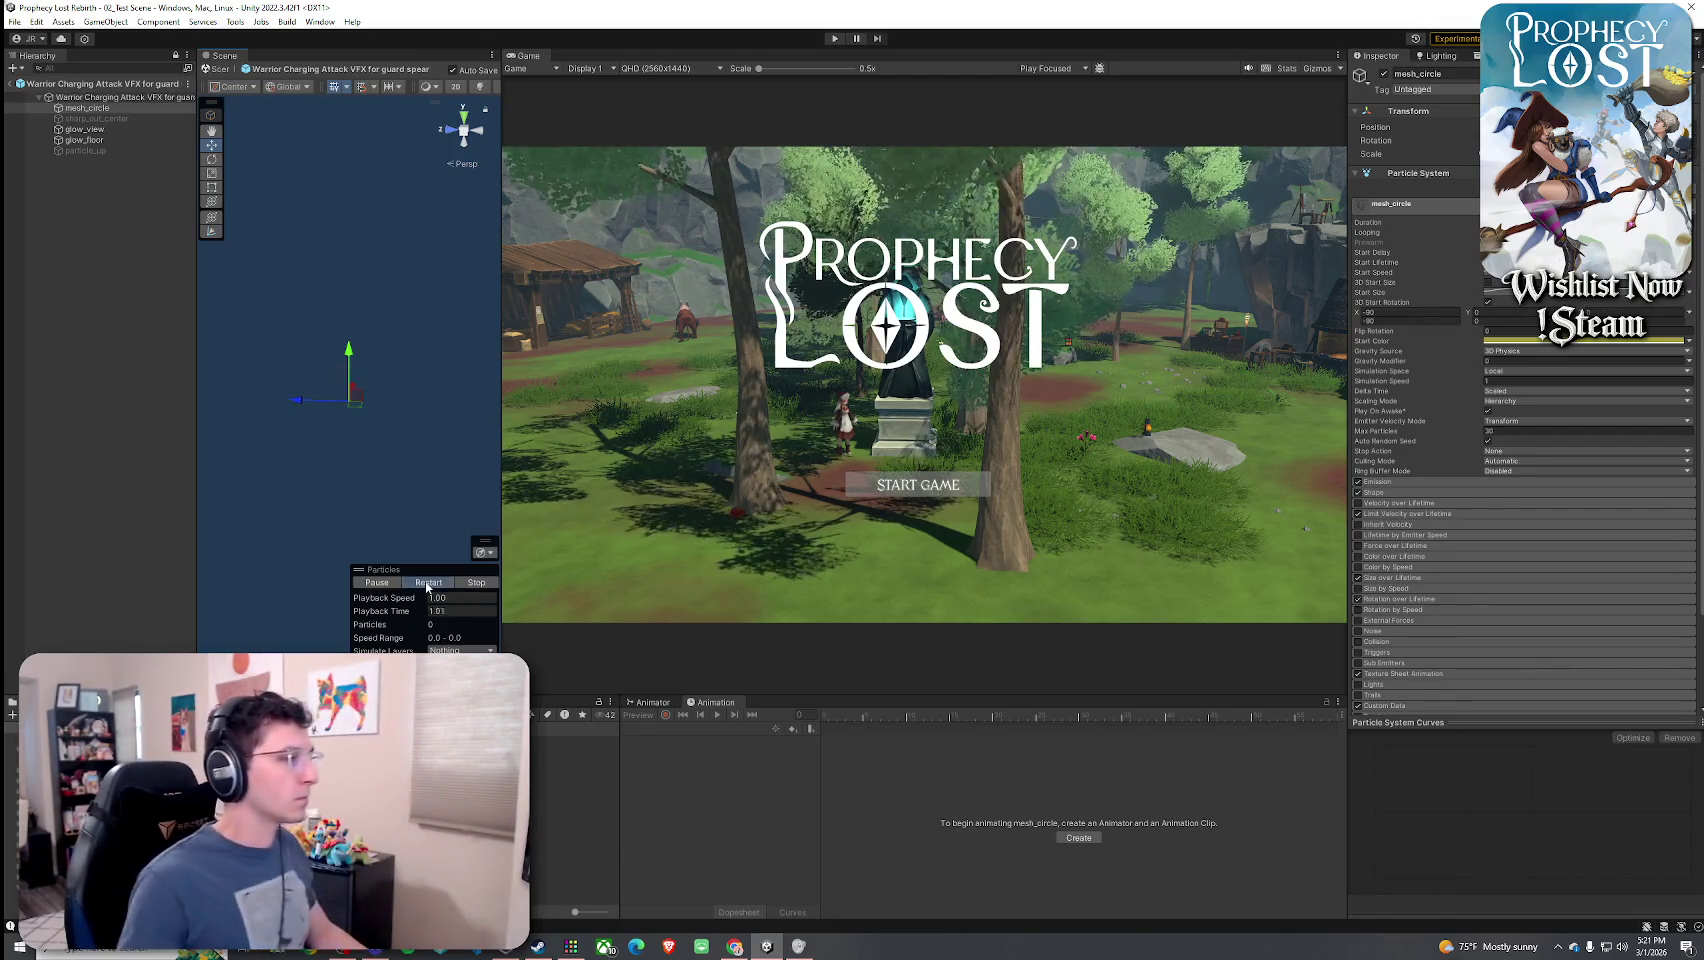
left_click(428, 583)
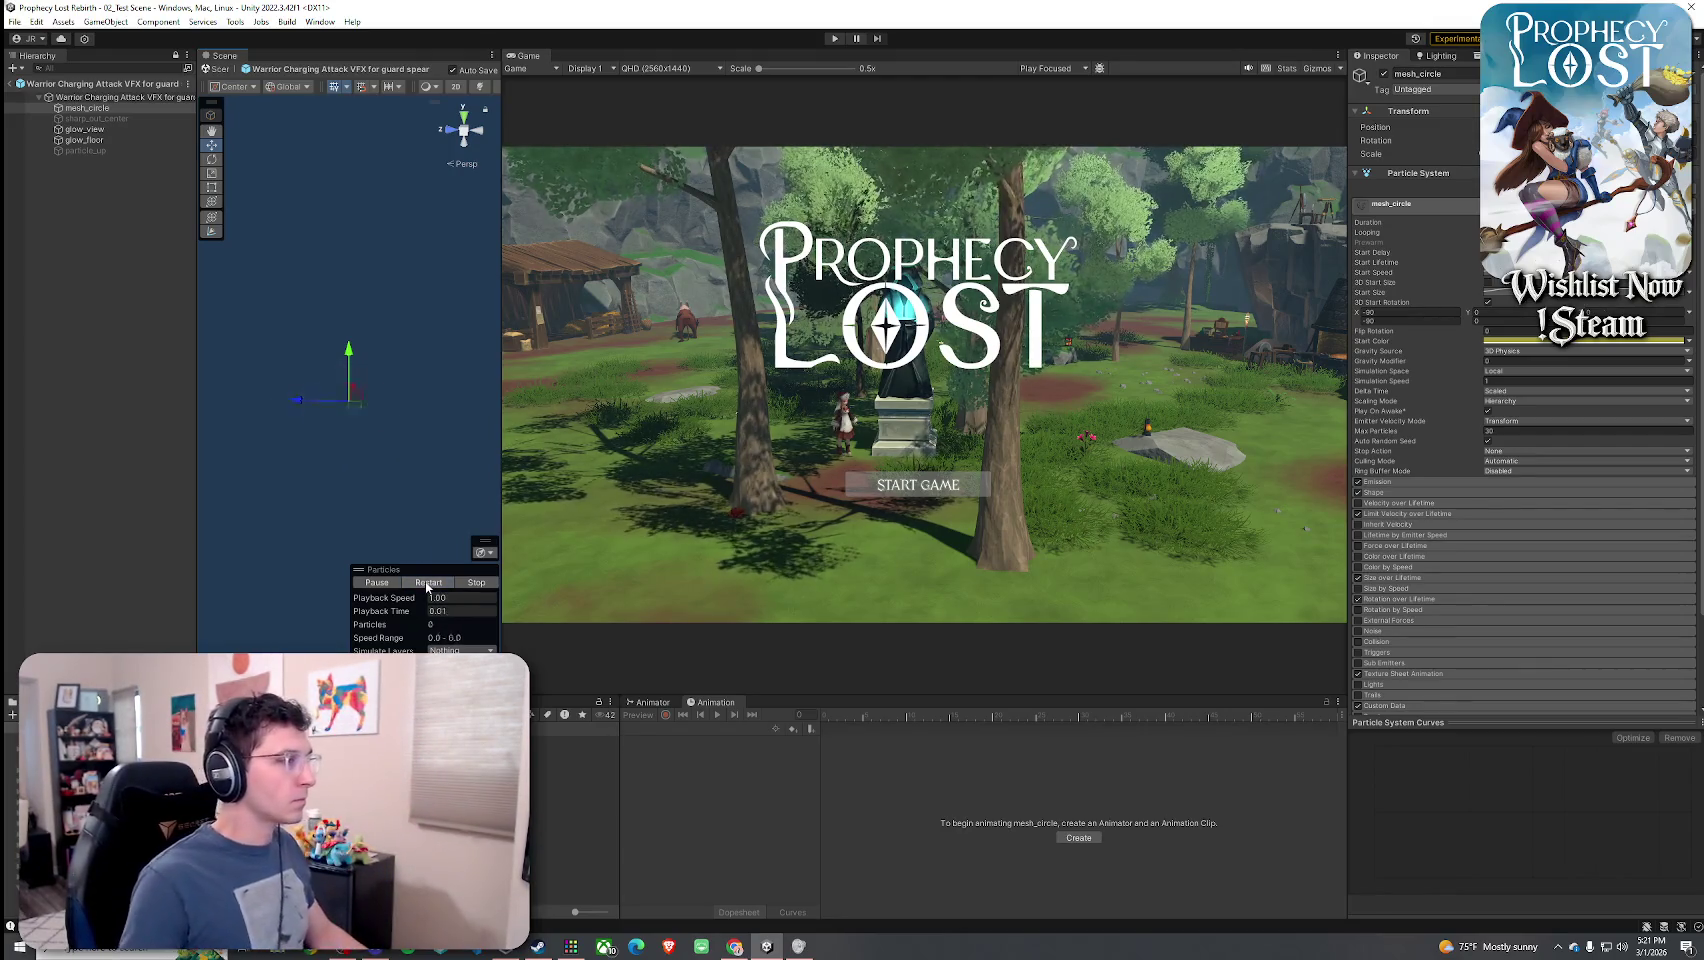
- Exit Prefab mode back to the 02_Test Scene hierarchy
left_click(10, 84)
left_click(15, 22)
left_click(15, 22)
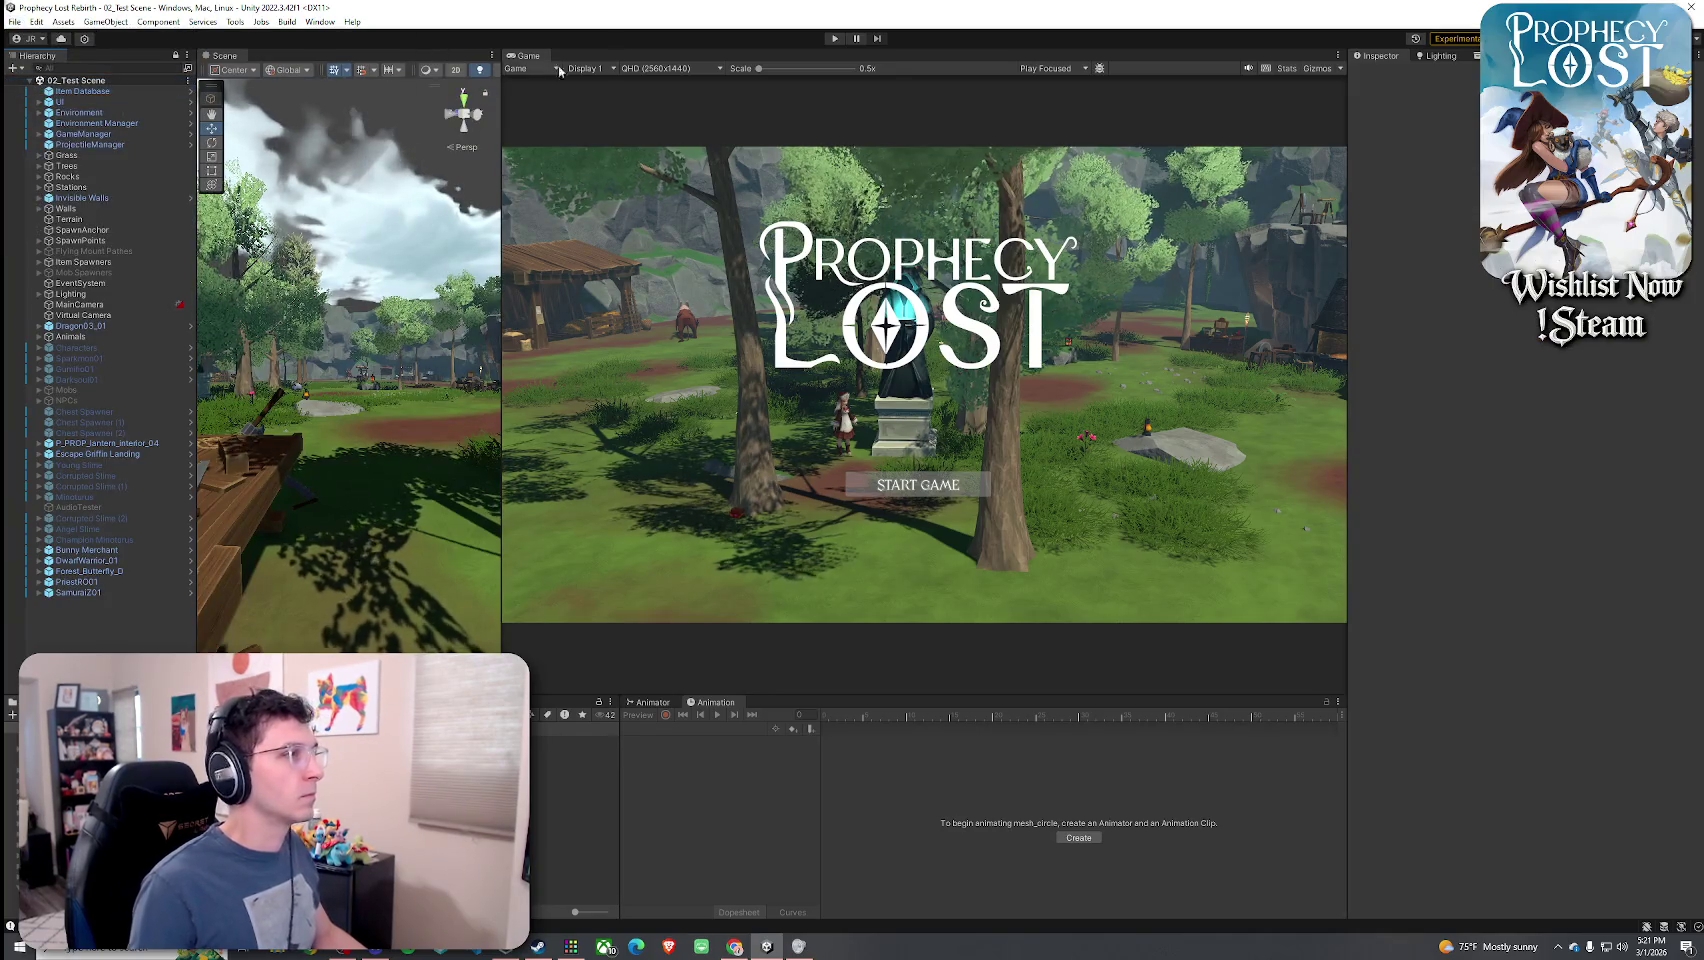
- Save the 02_Test Scene, enter Play mode, and press START GAME
left_click(836, 39)
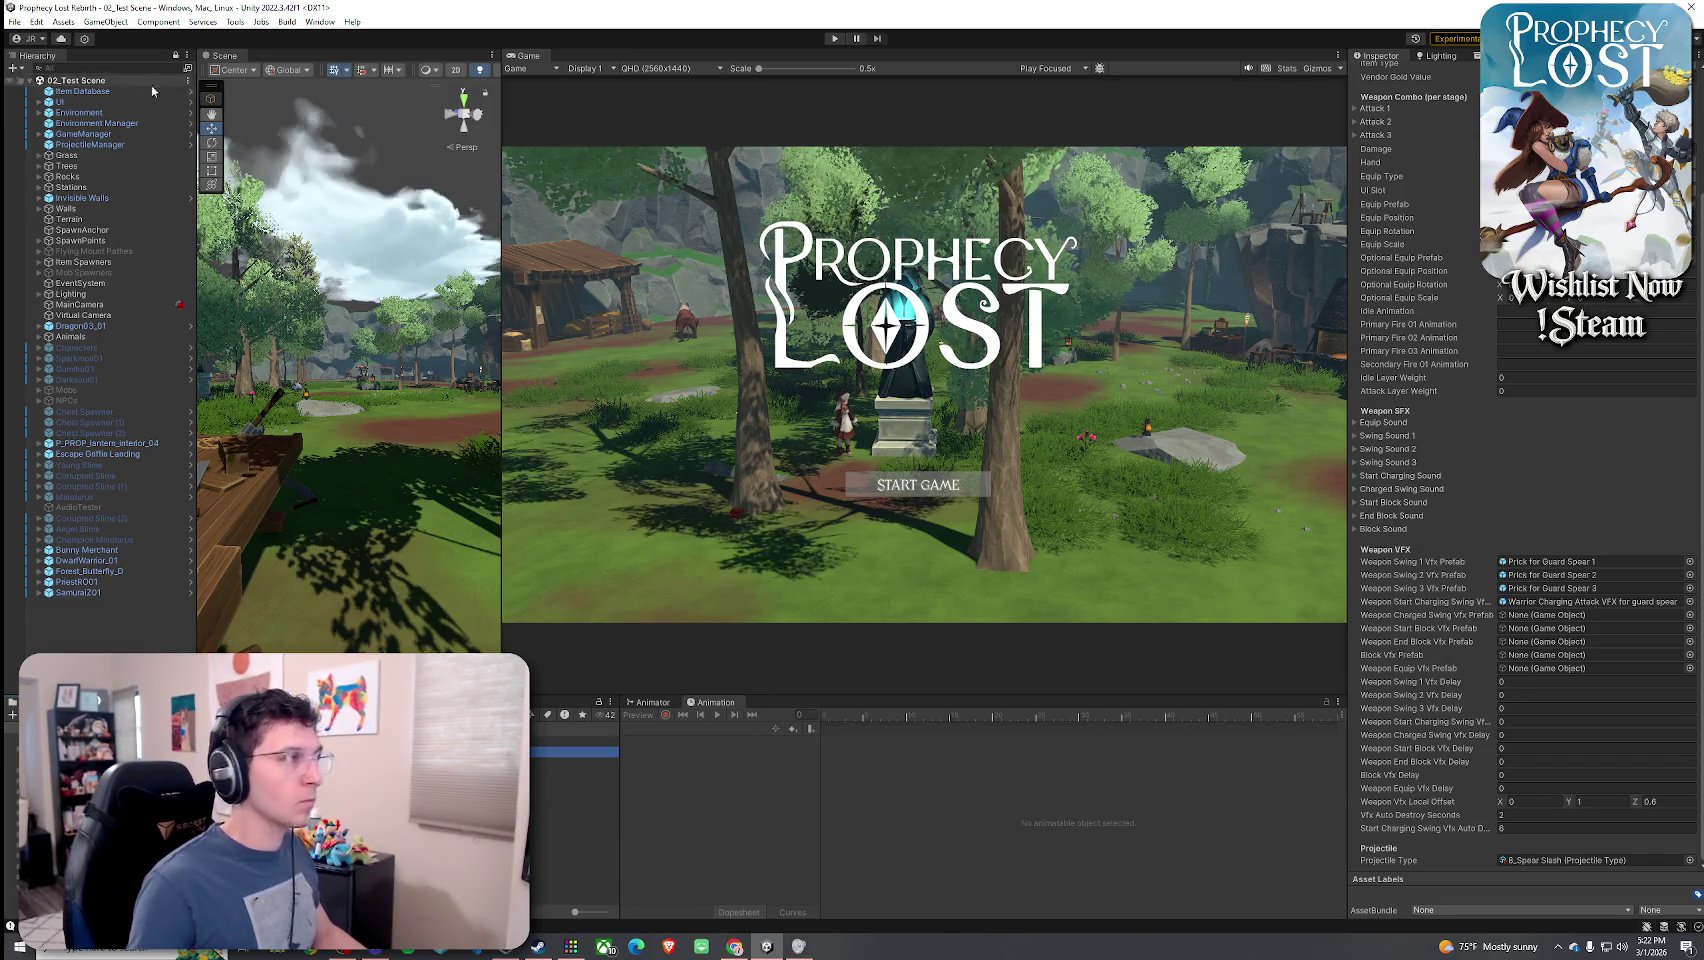
right_click(66, 84)
left_click(66, 87)
left_click(834, 38)
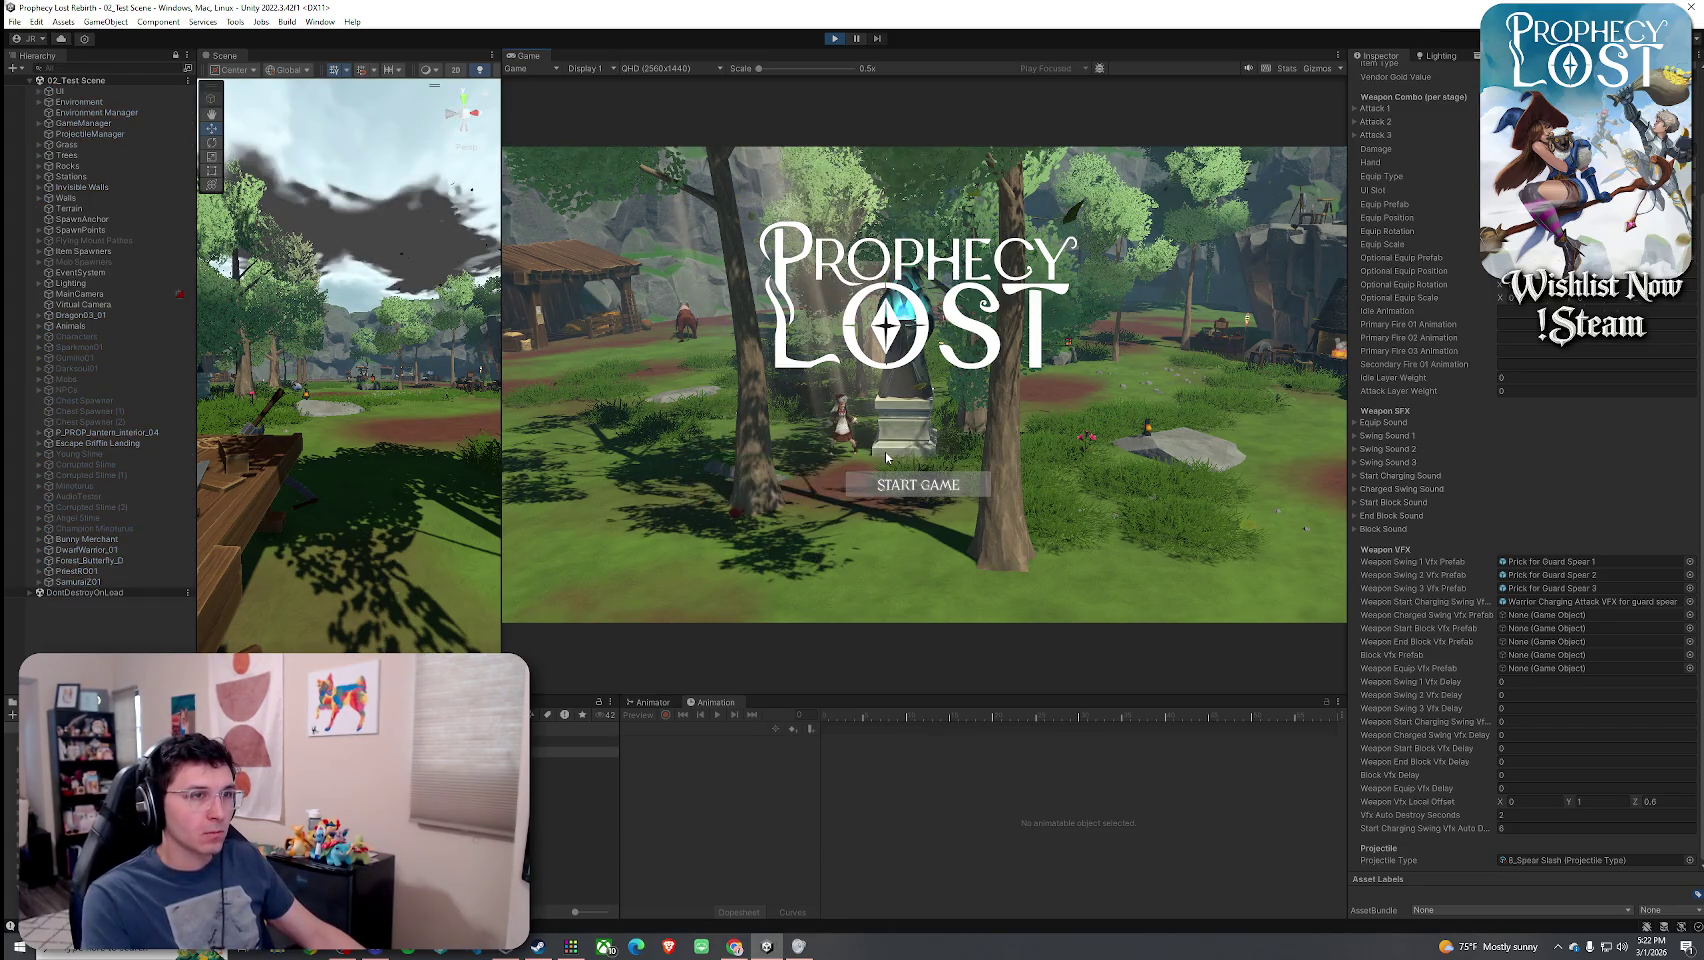
left_click(908, 484)
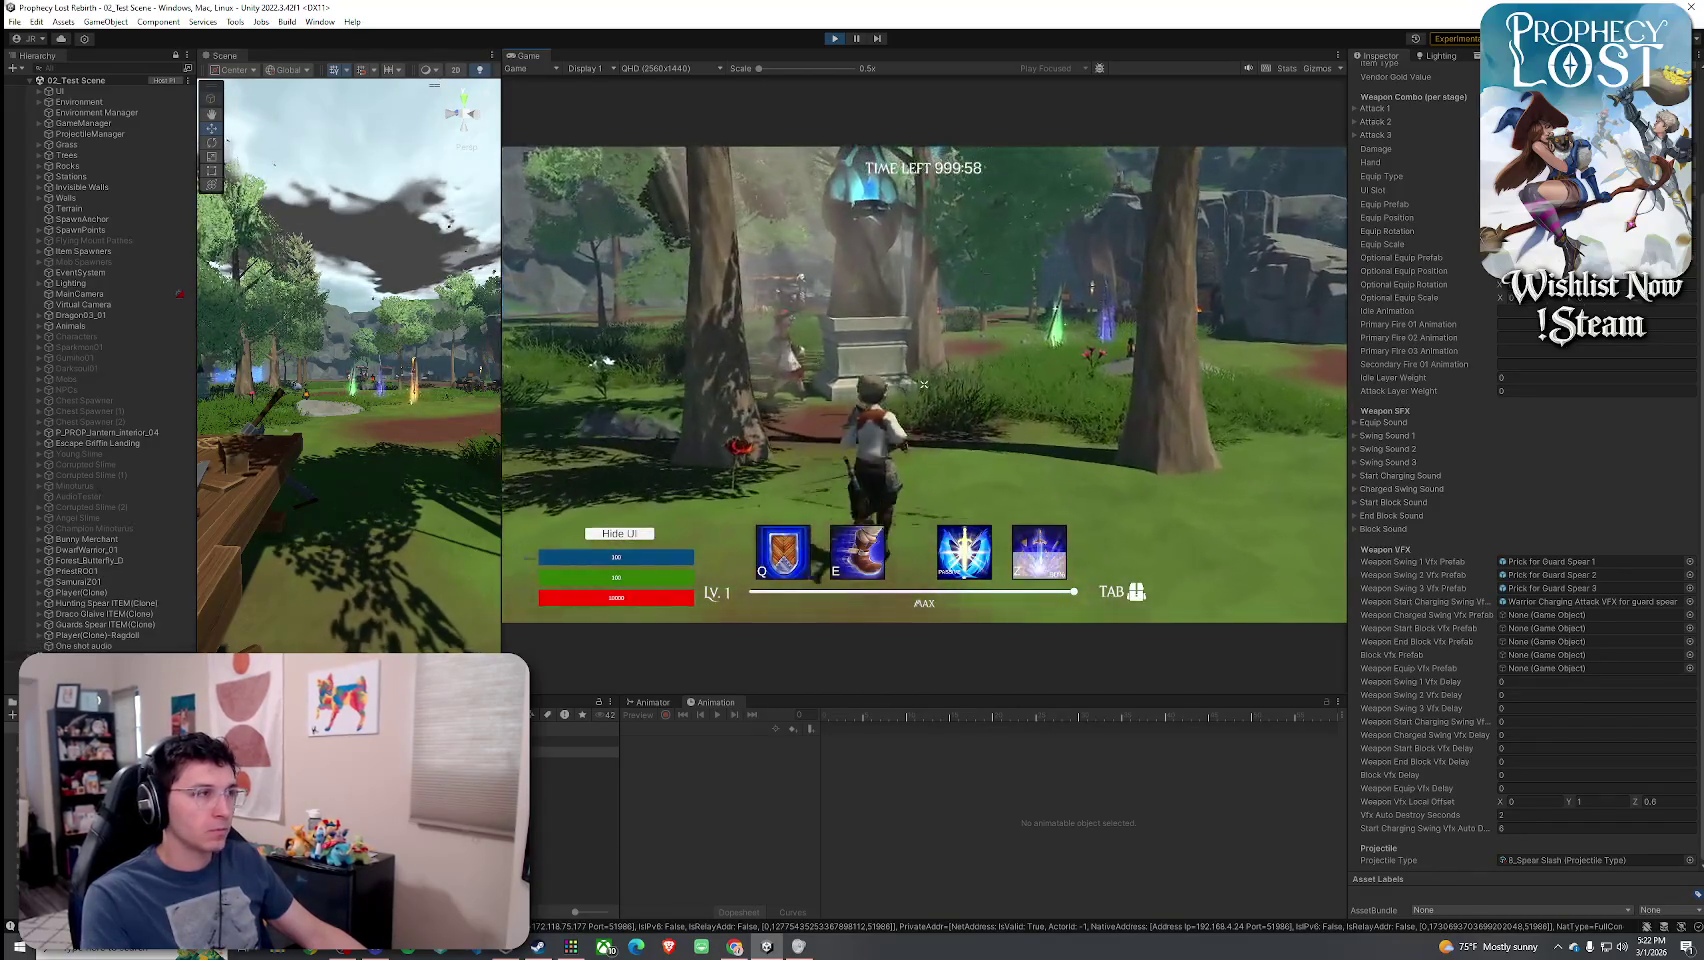
- Run through the village, pick up a spear, and test spinning and slash attacks
key("w")
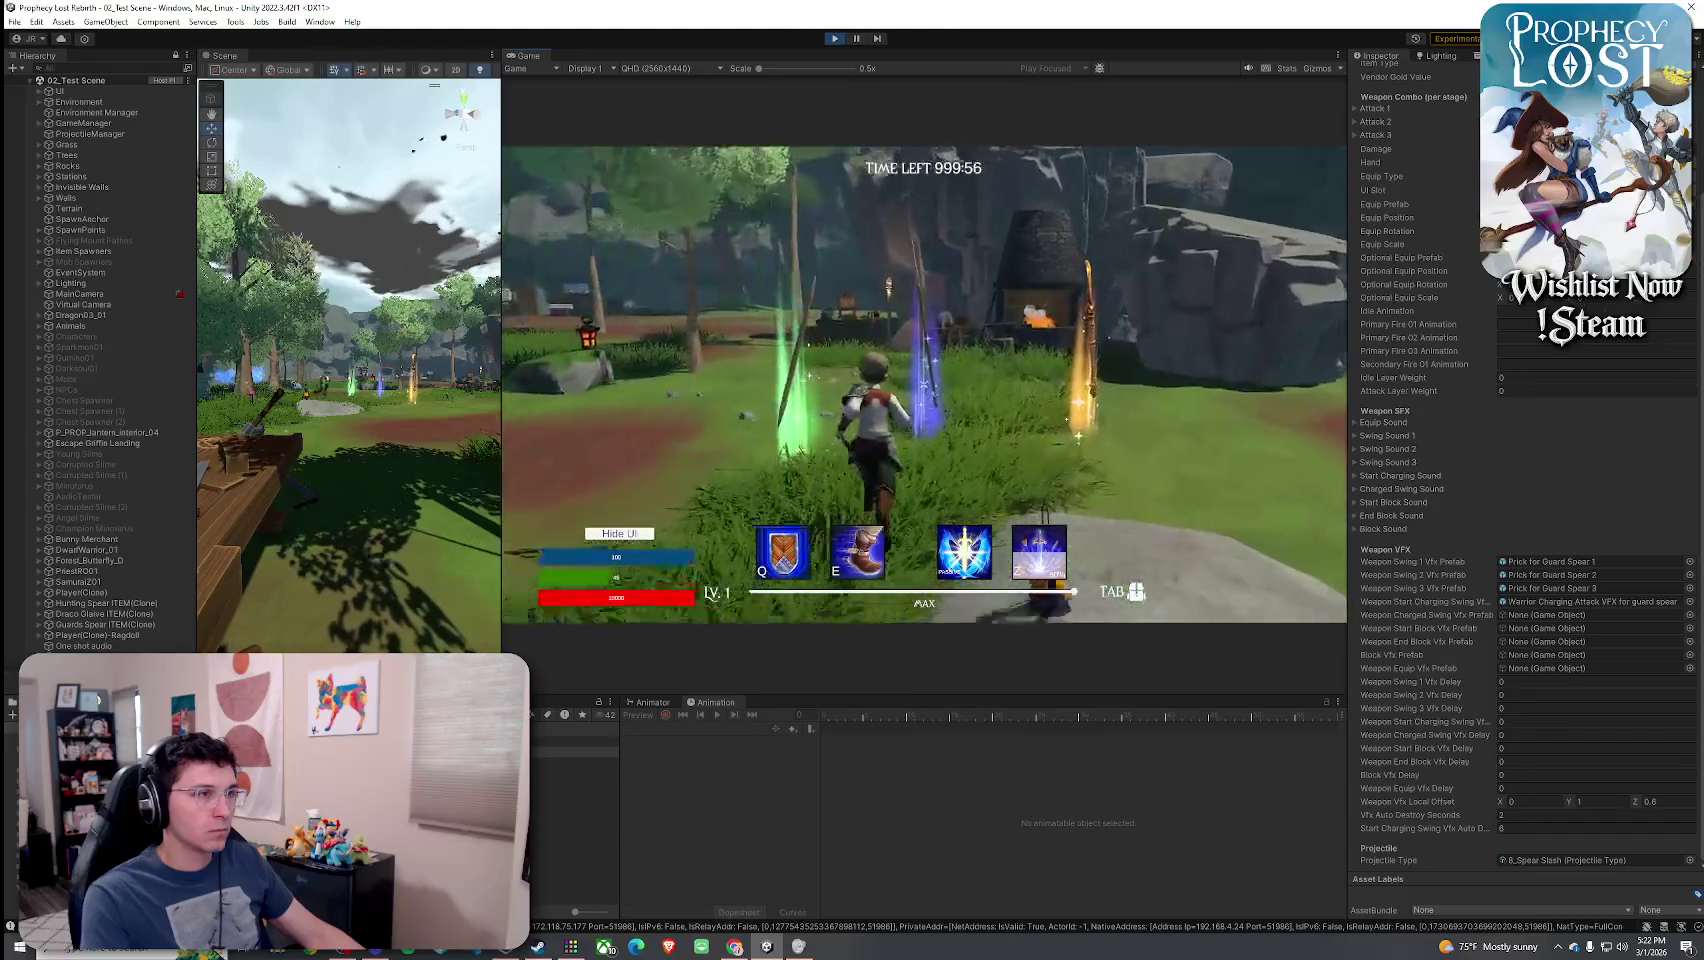
key("w")
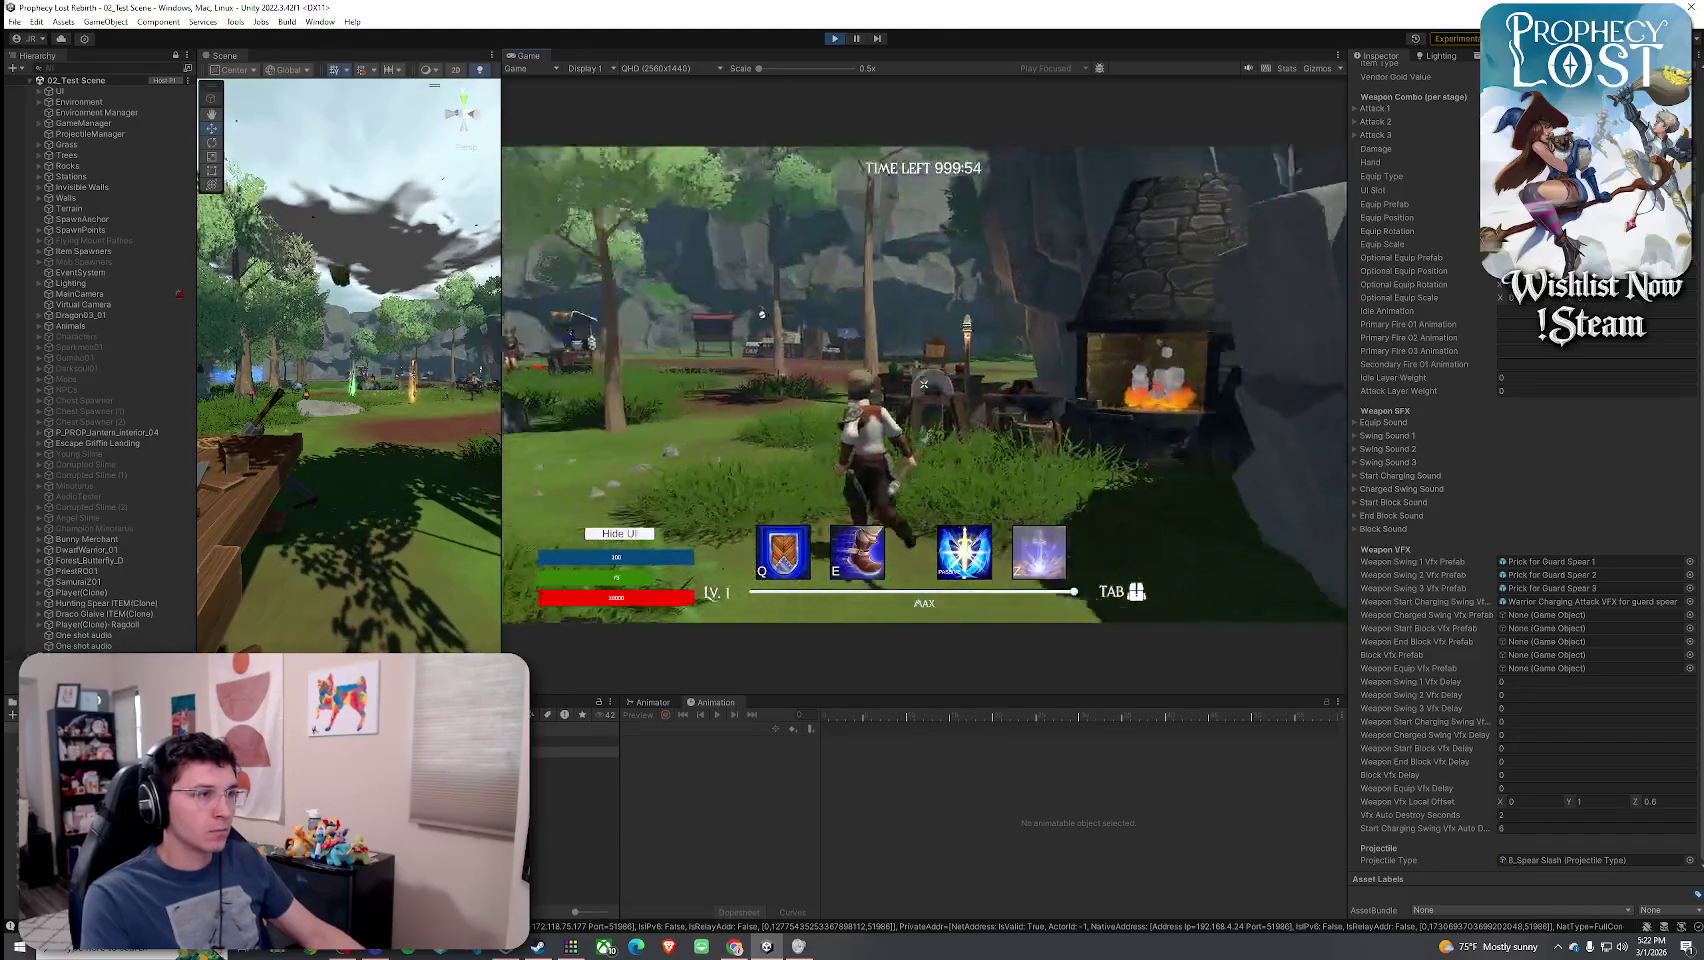
left_click(924, 383)
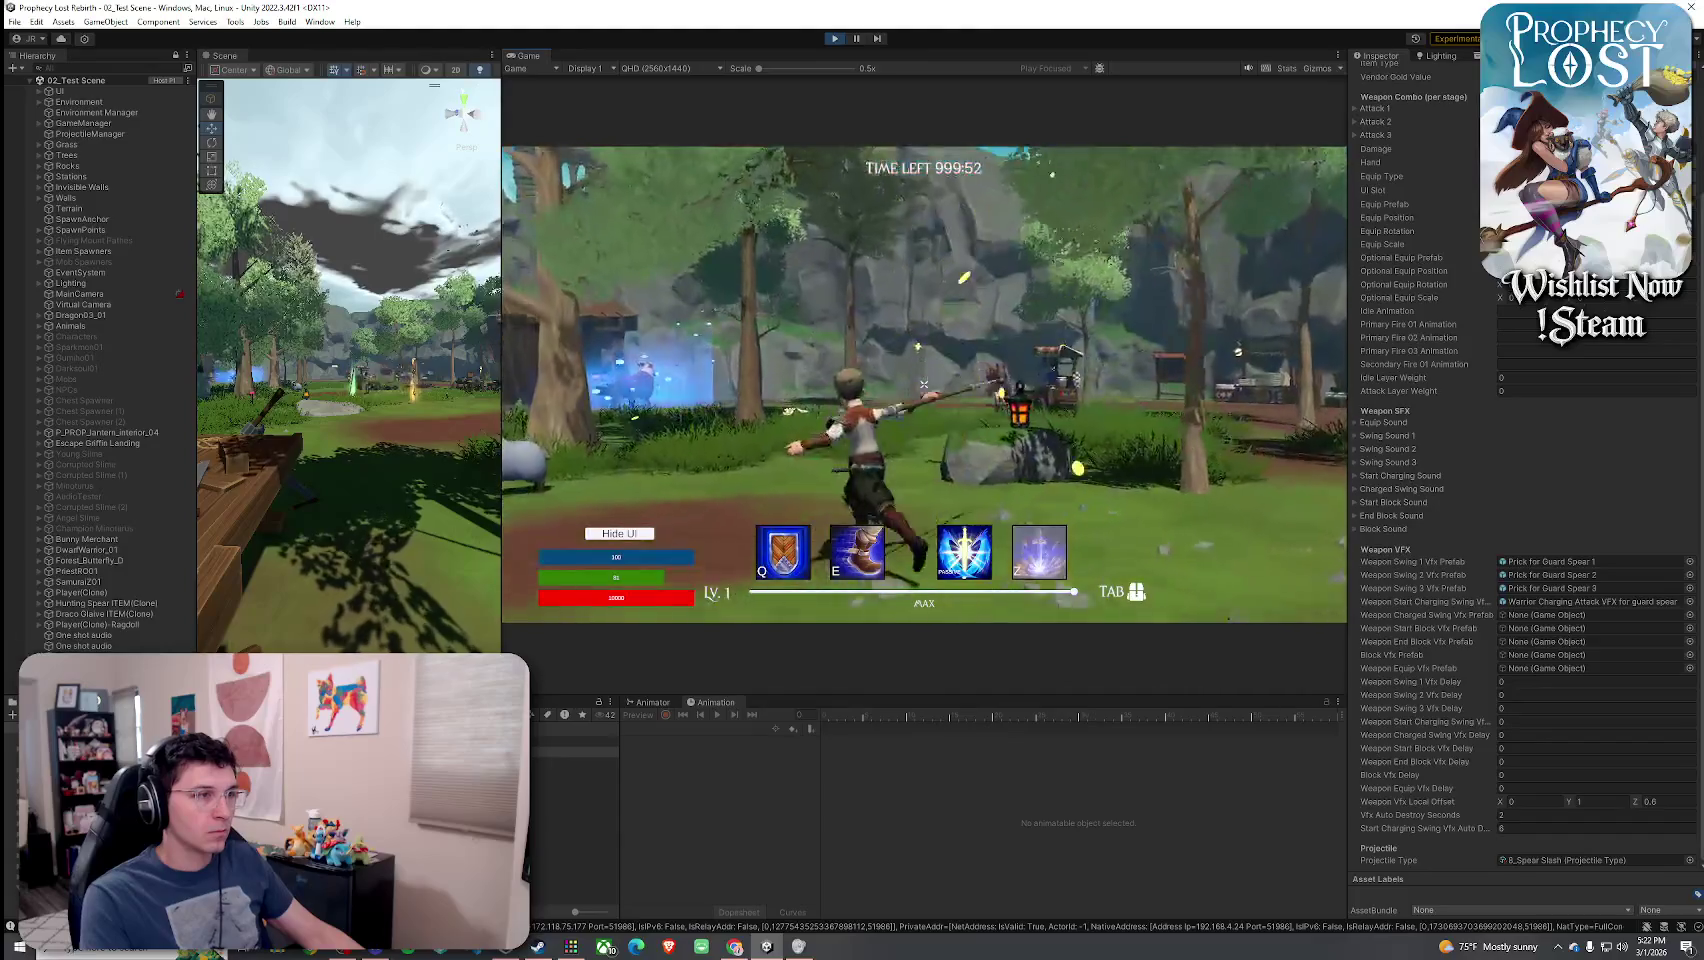
left_click(924, 383)
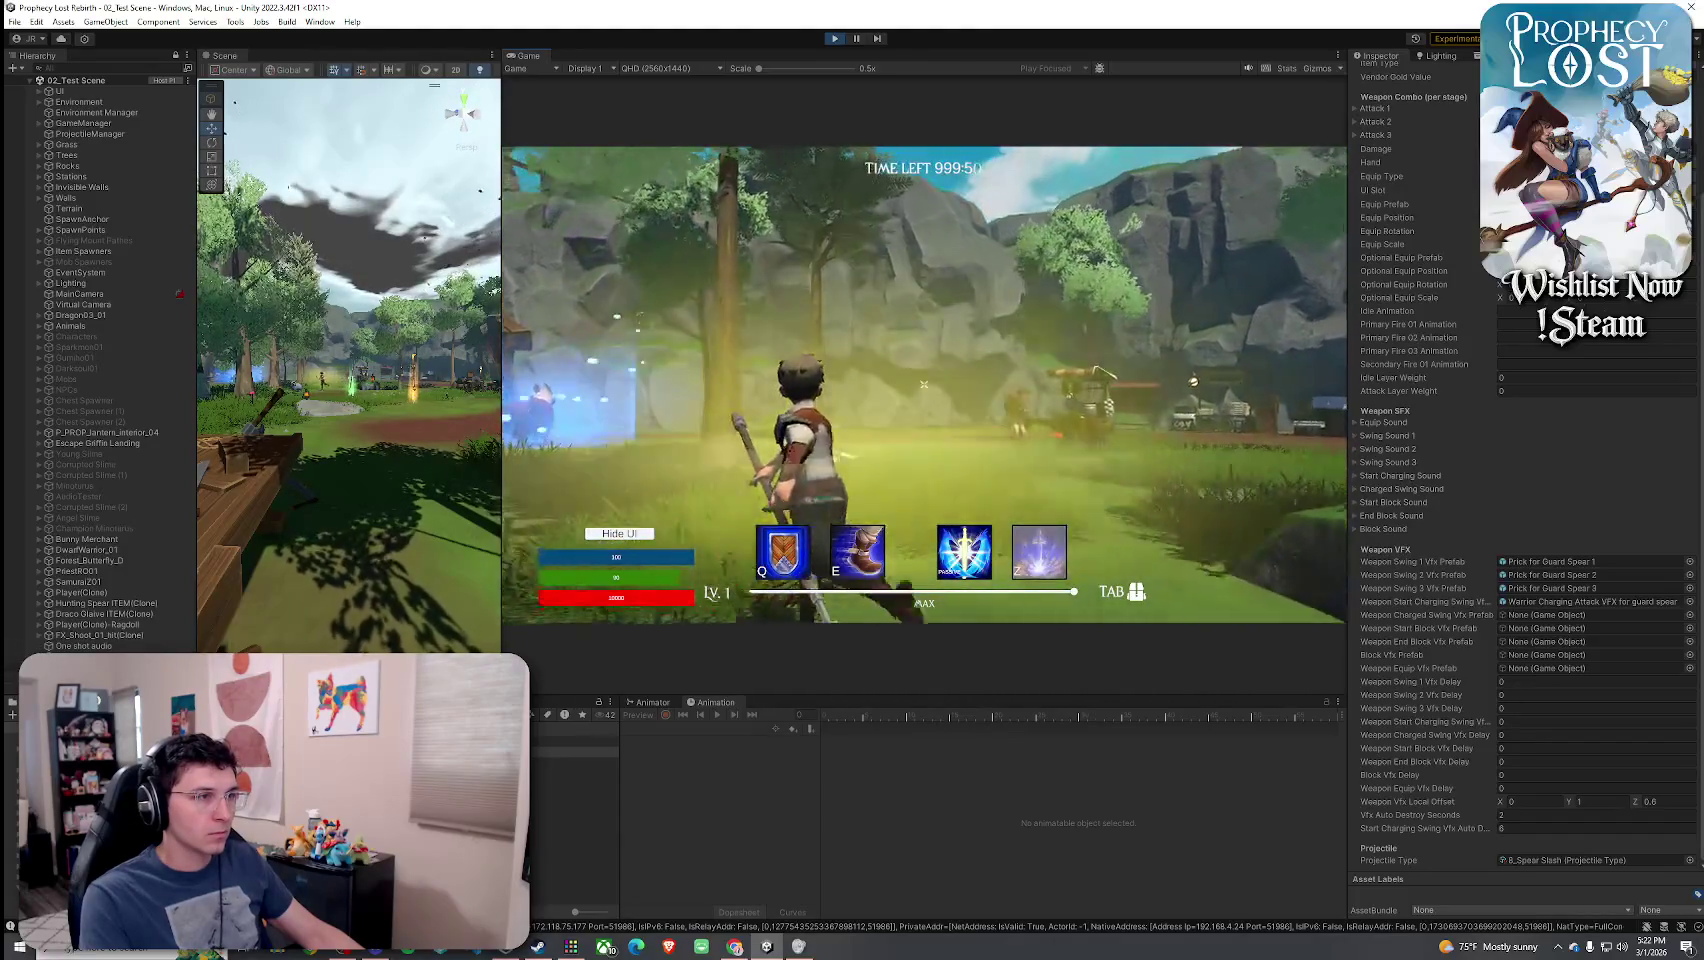
left_click(924, 383)
left_click(924, 383)
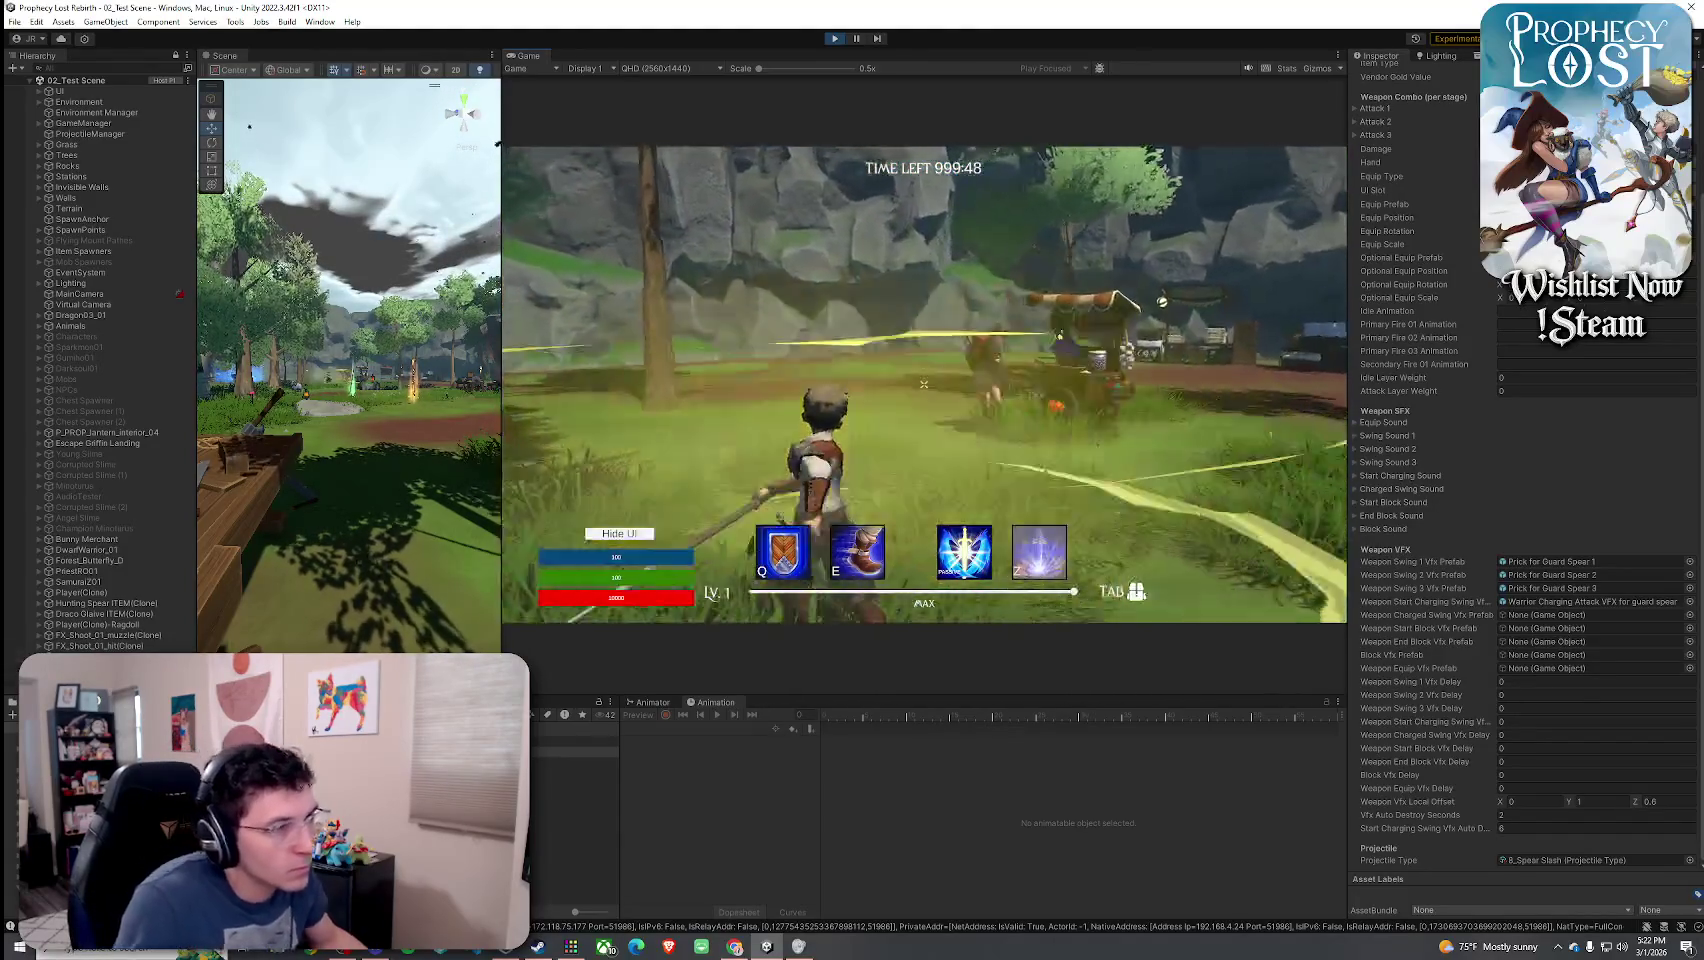
- Run across the field triggering the charged yellow ring attacks
key("w")
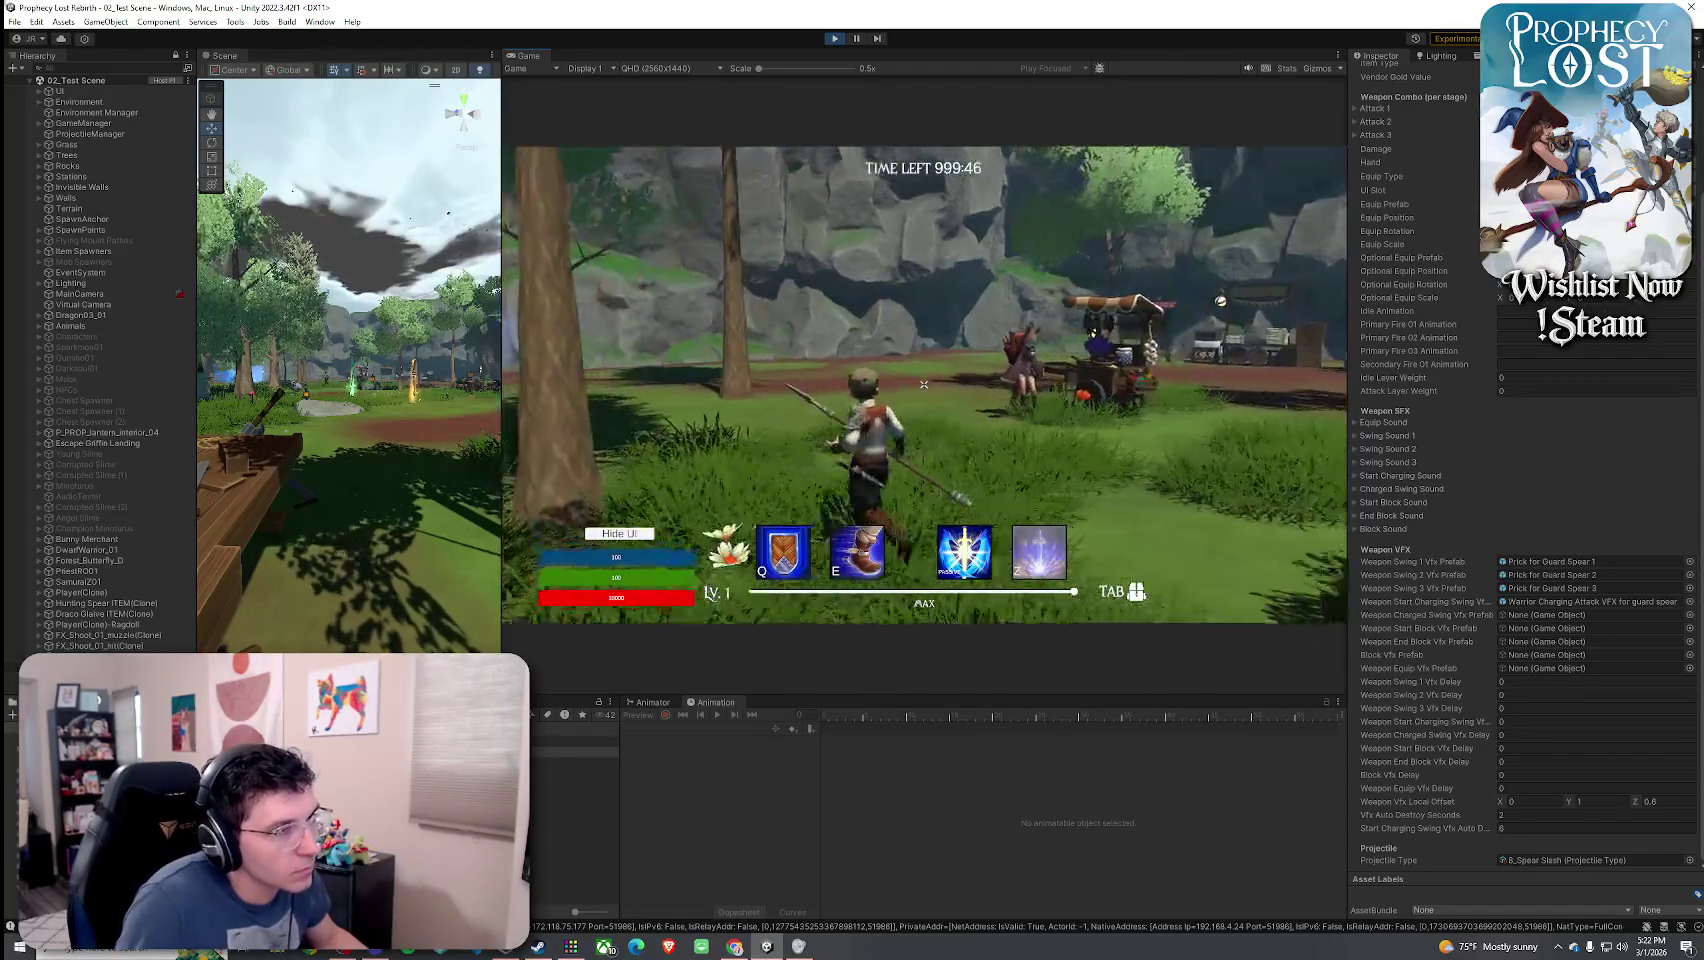
key("w")
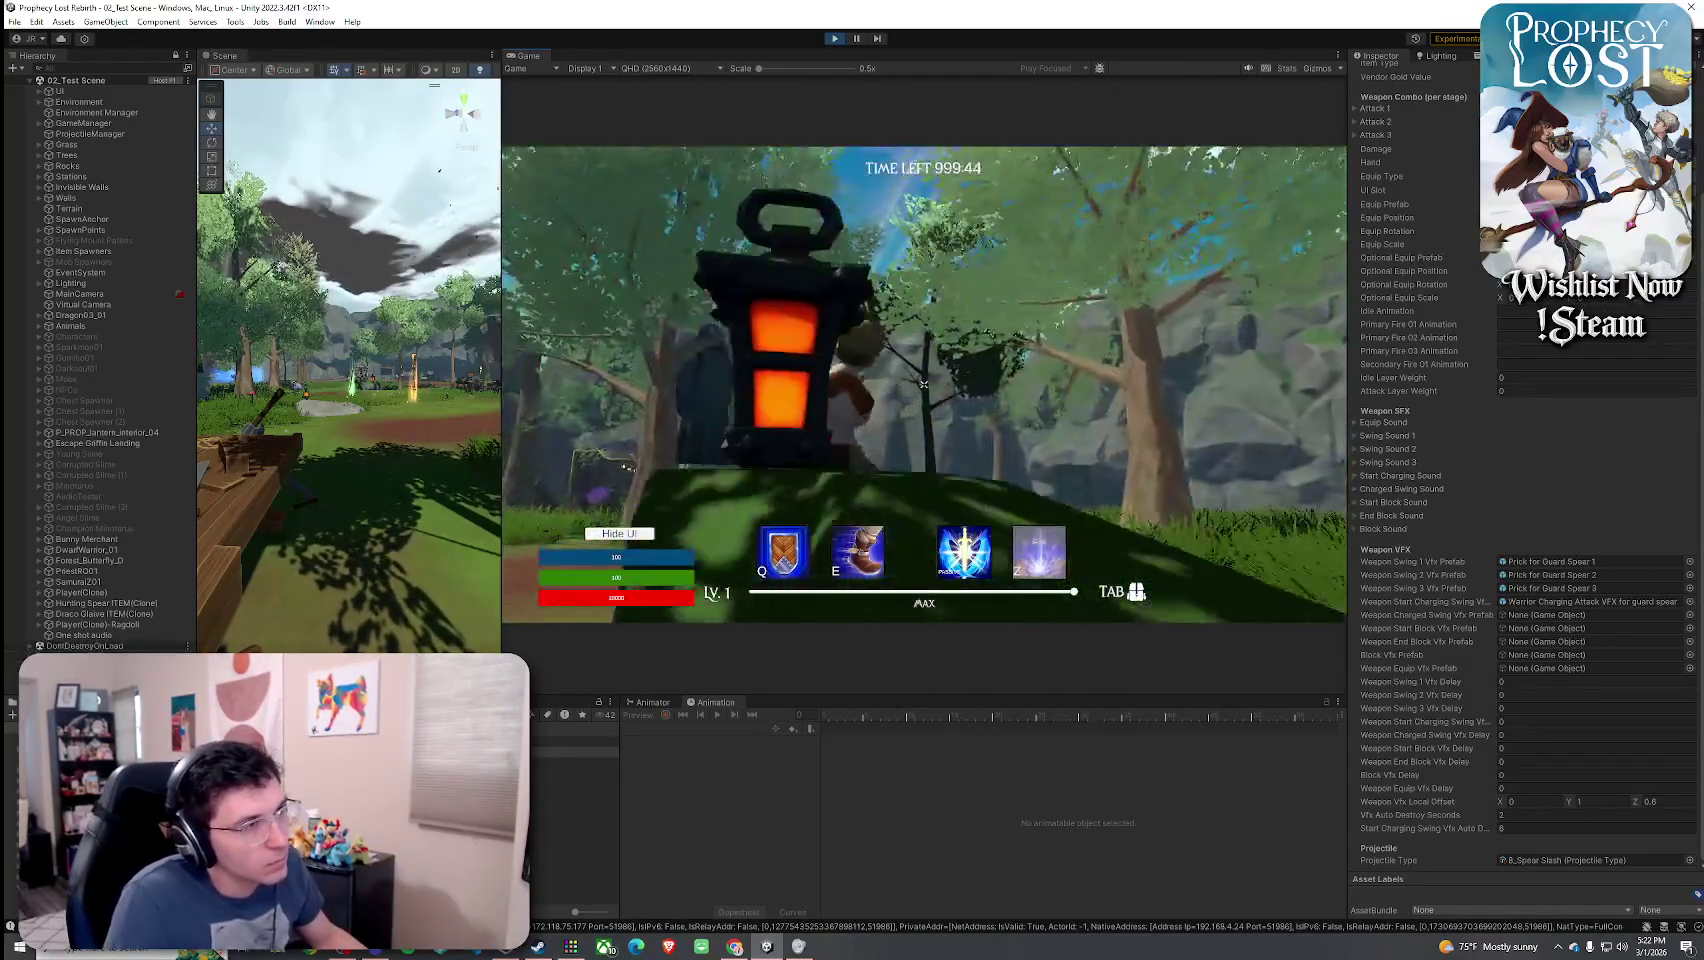
key("w")
left_click(924, 383)
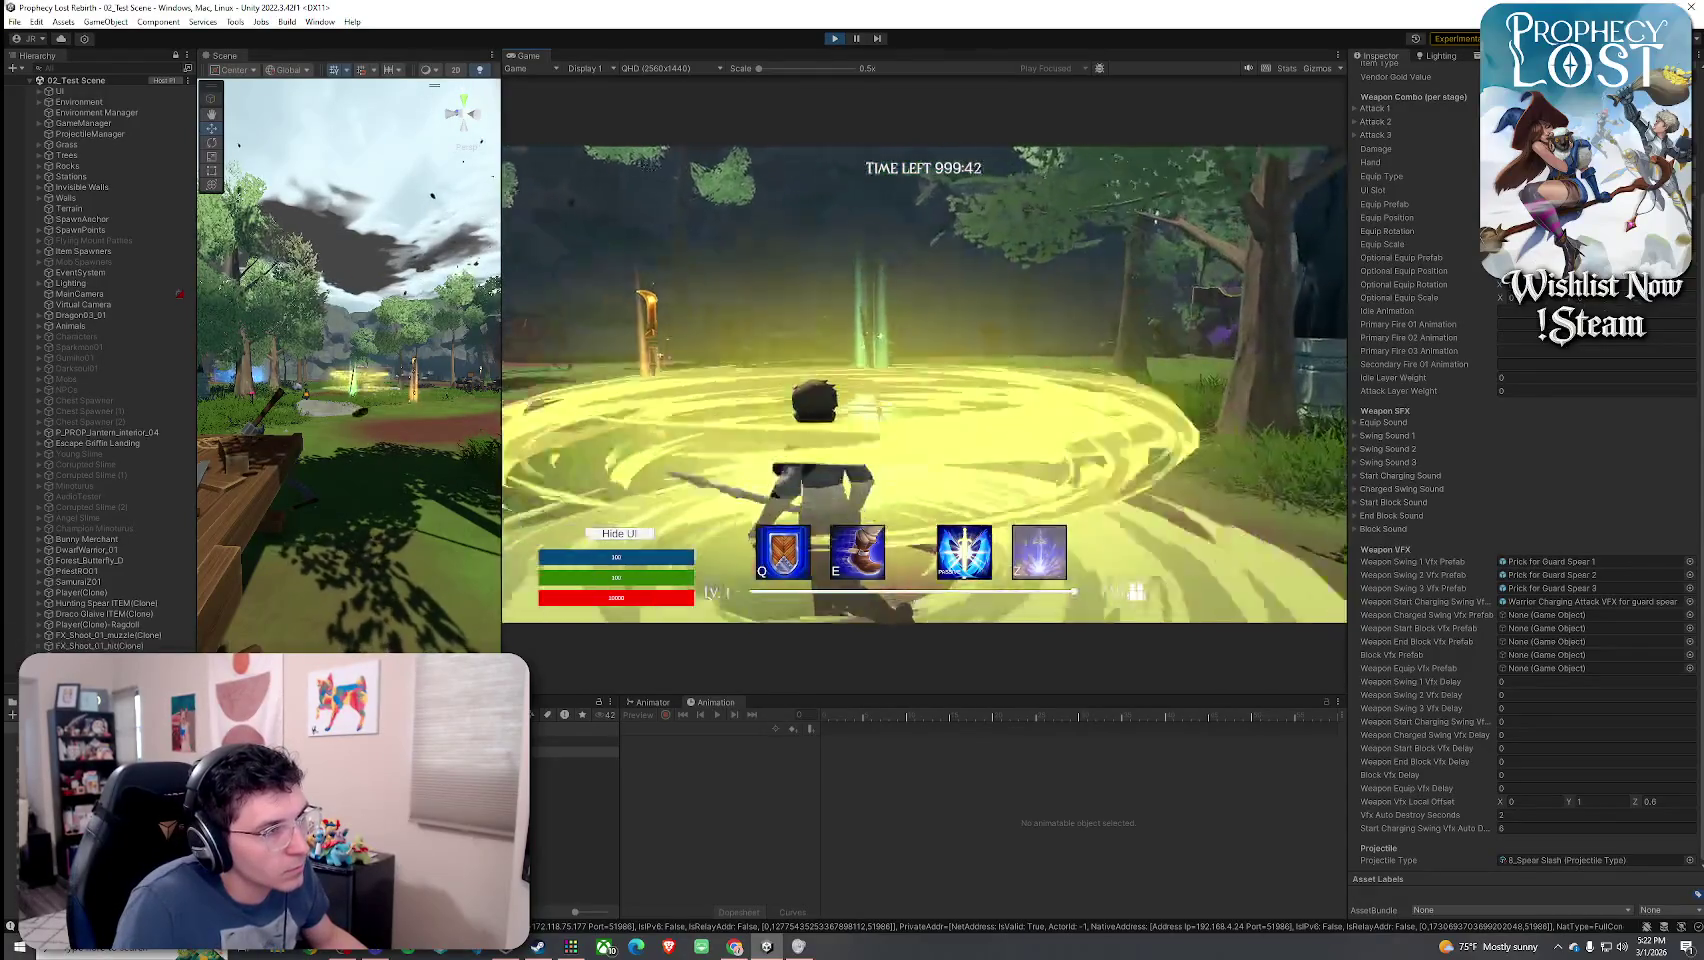
key("w")
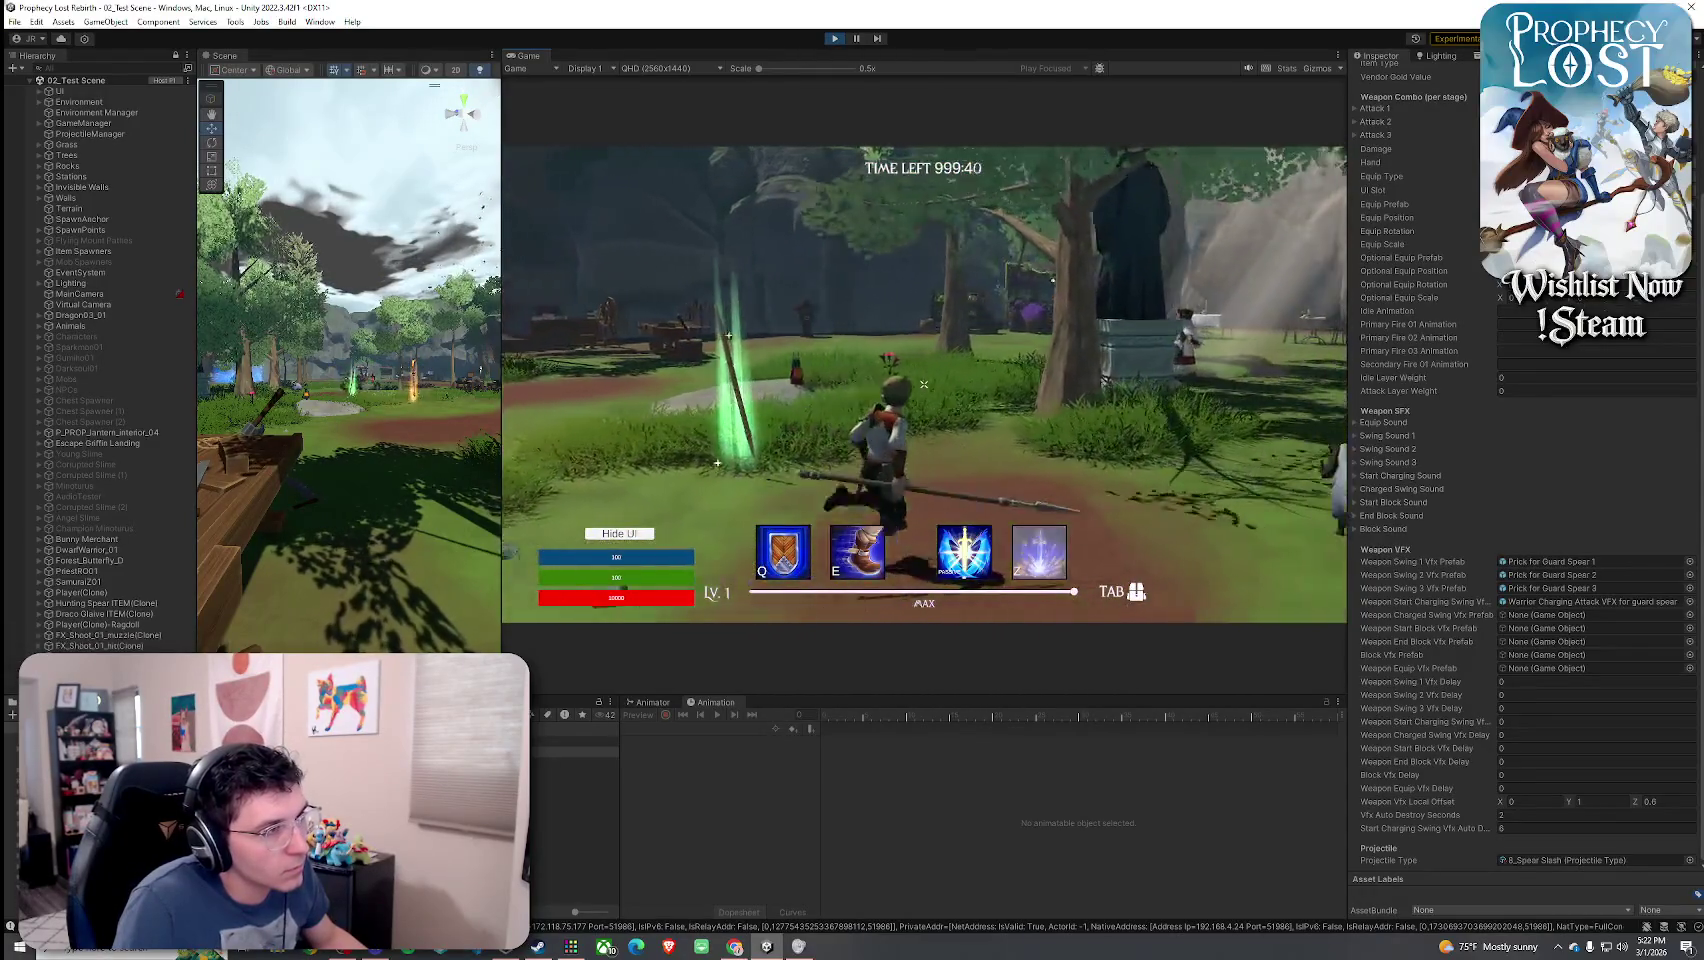
left_click(924, 383)
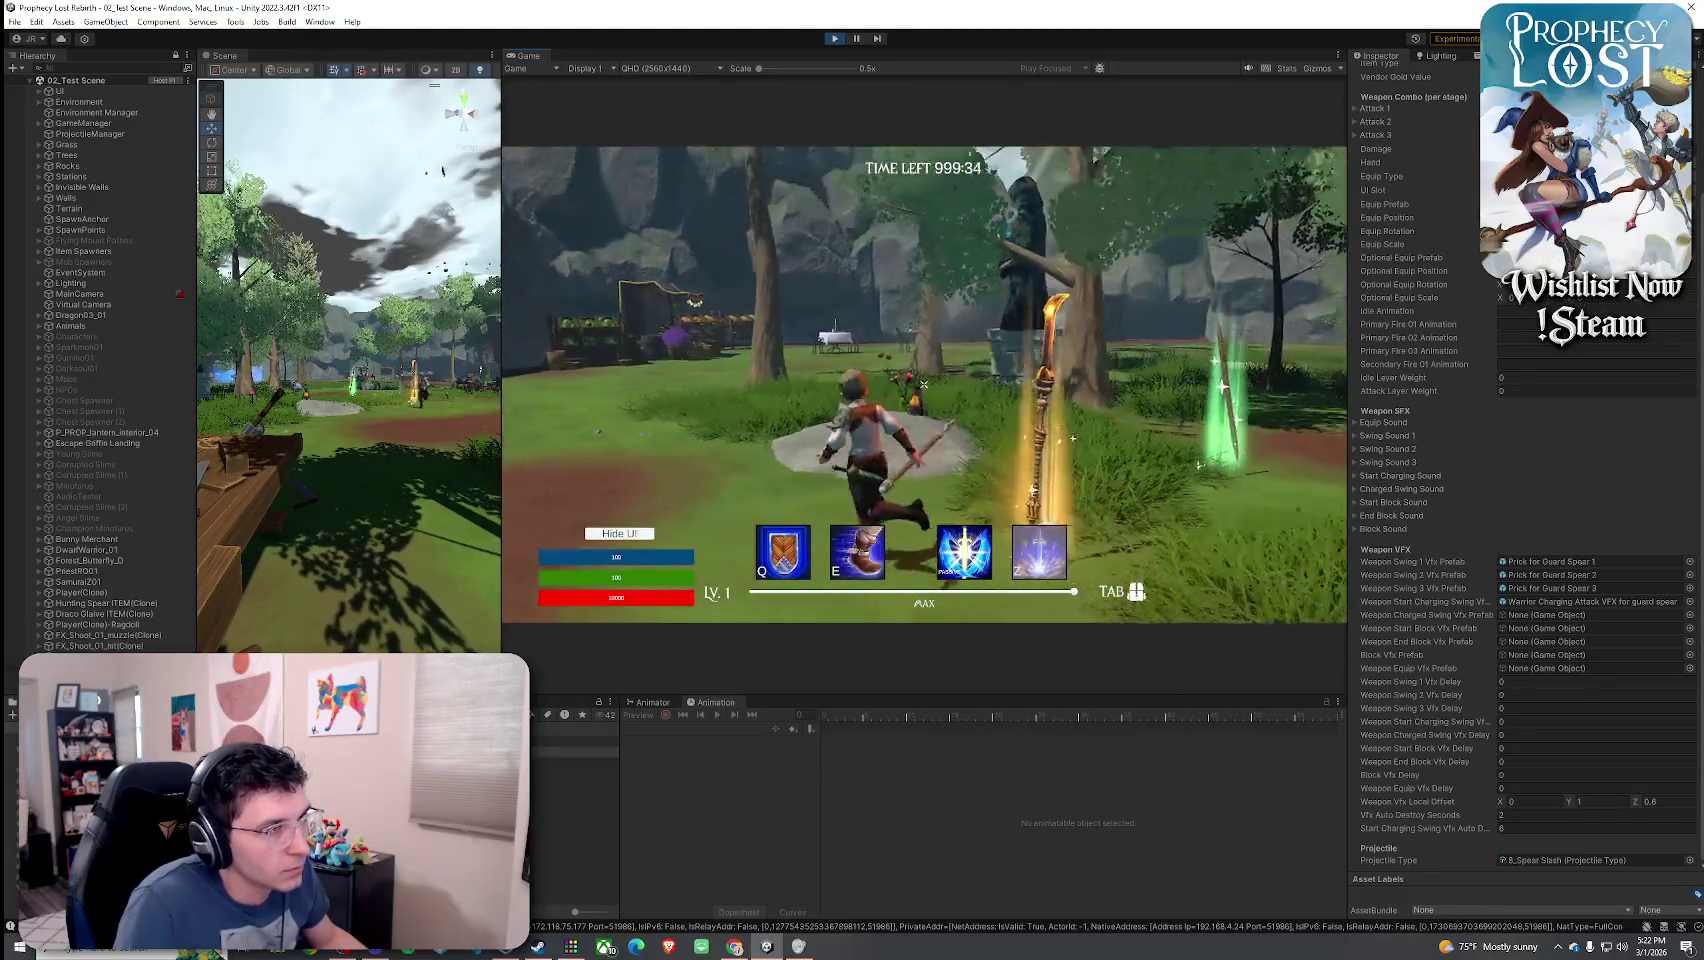
left_click(924, 383)
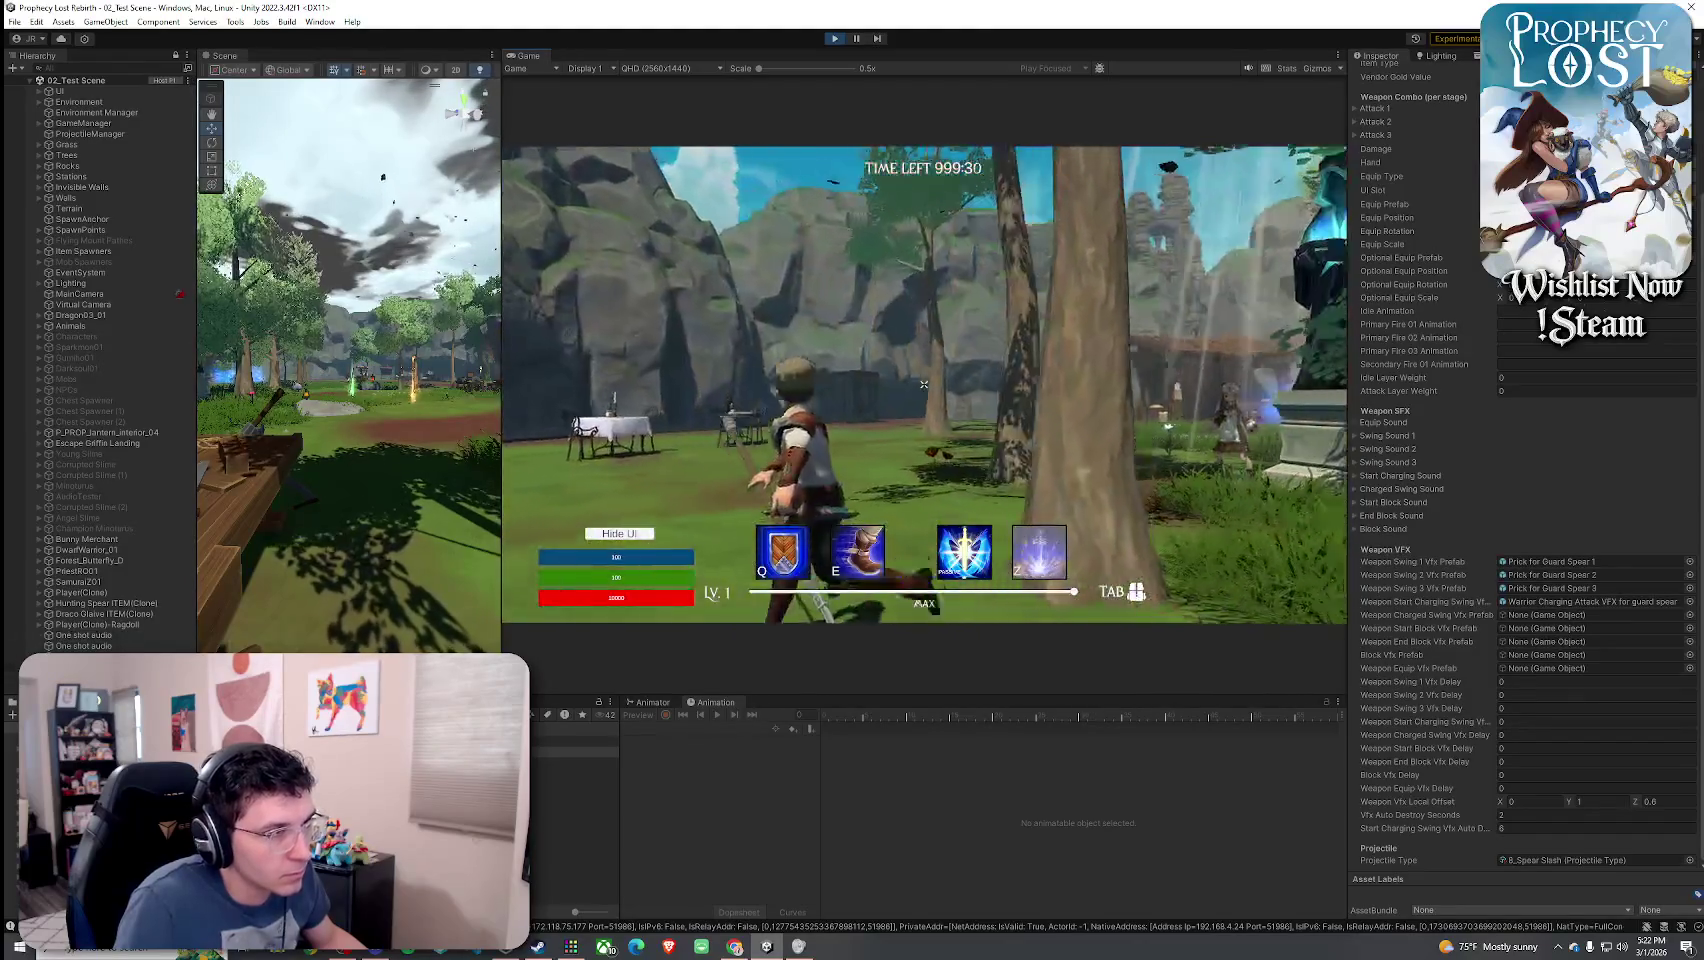
- Perform two more spear slashes, then open the Prick for Guard Spear 3 effect
key("w")
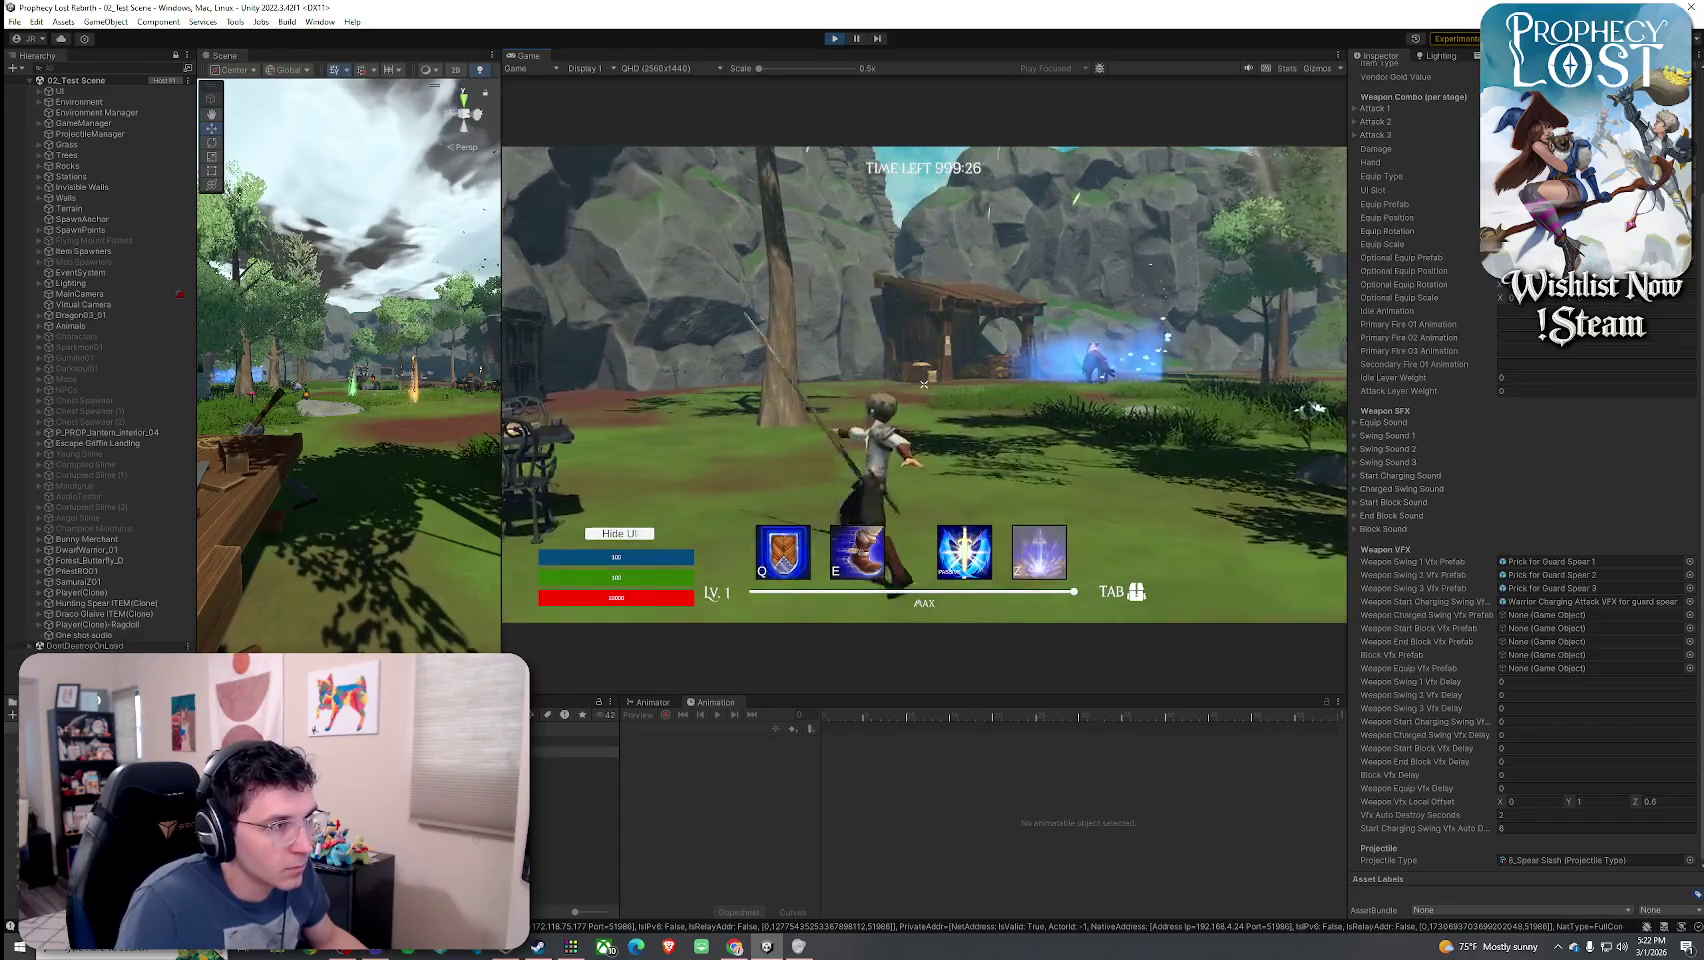
left_click(924, 383)
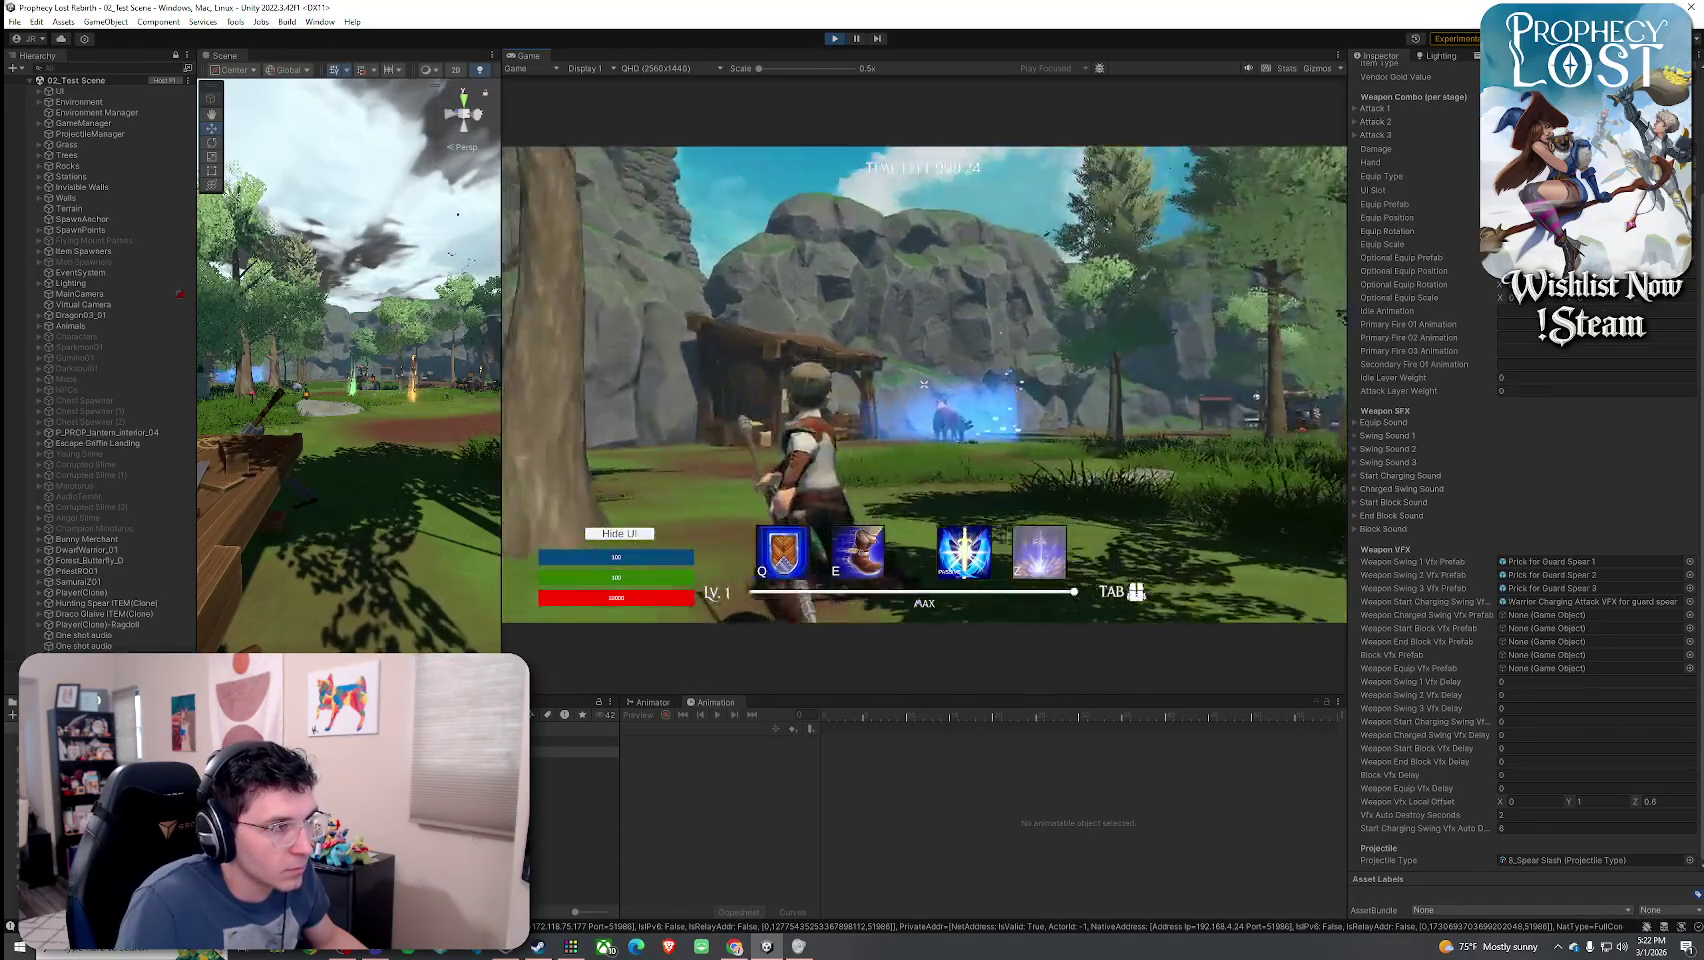
left_click(924, 383)
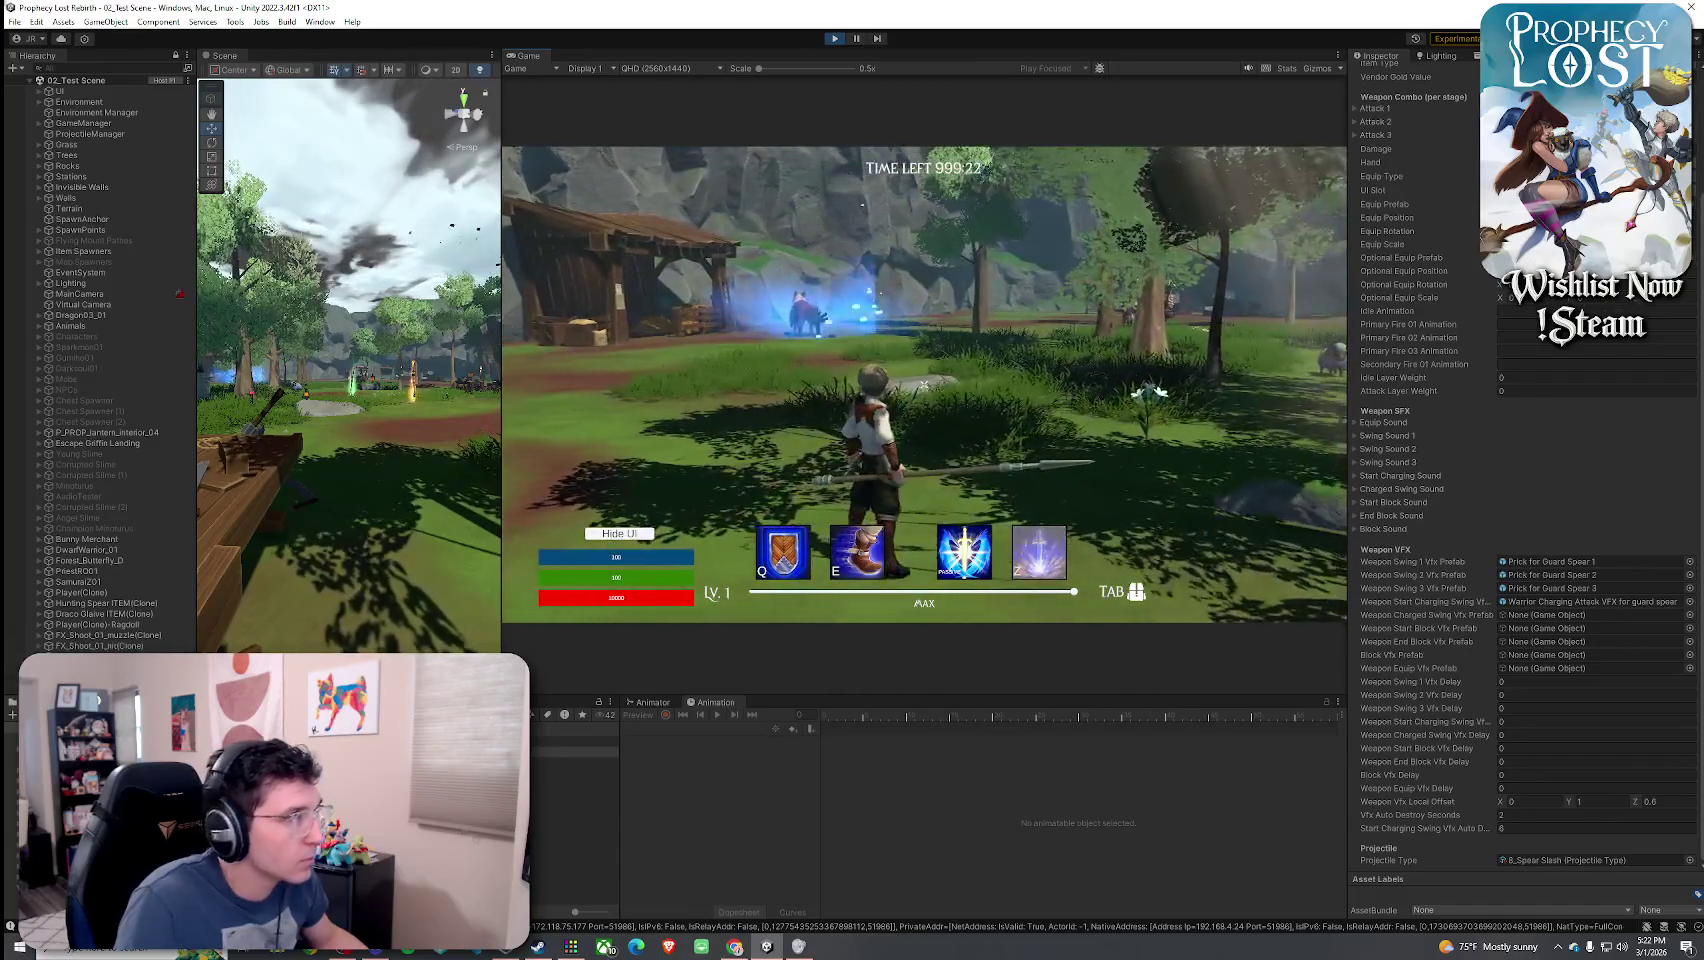
key("super")
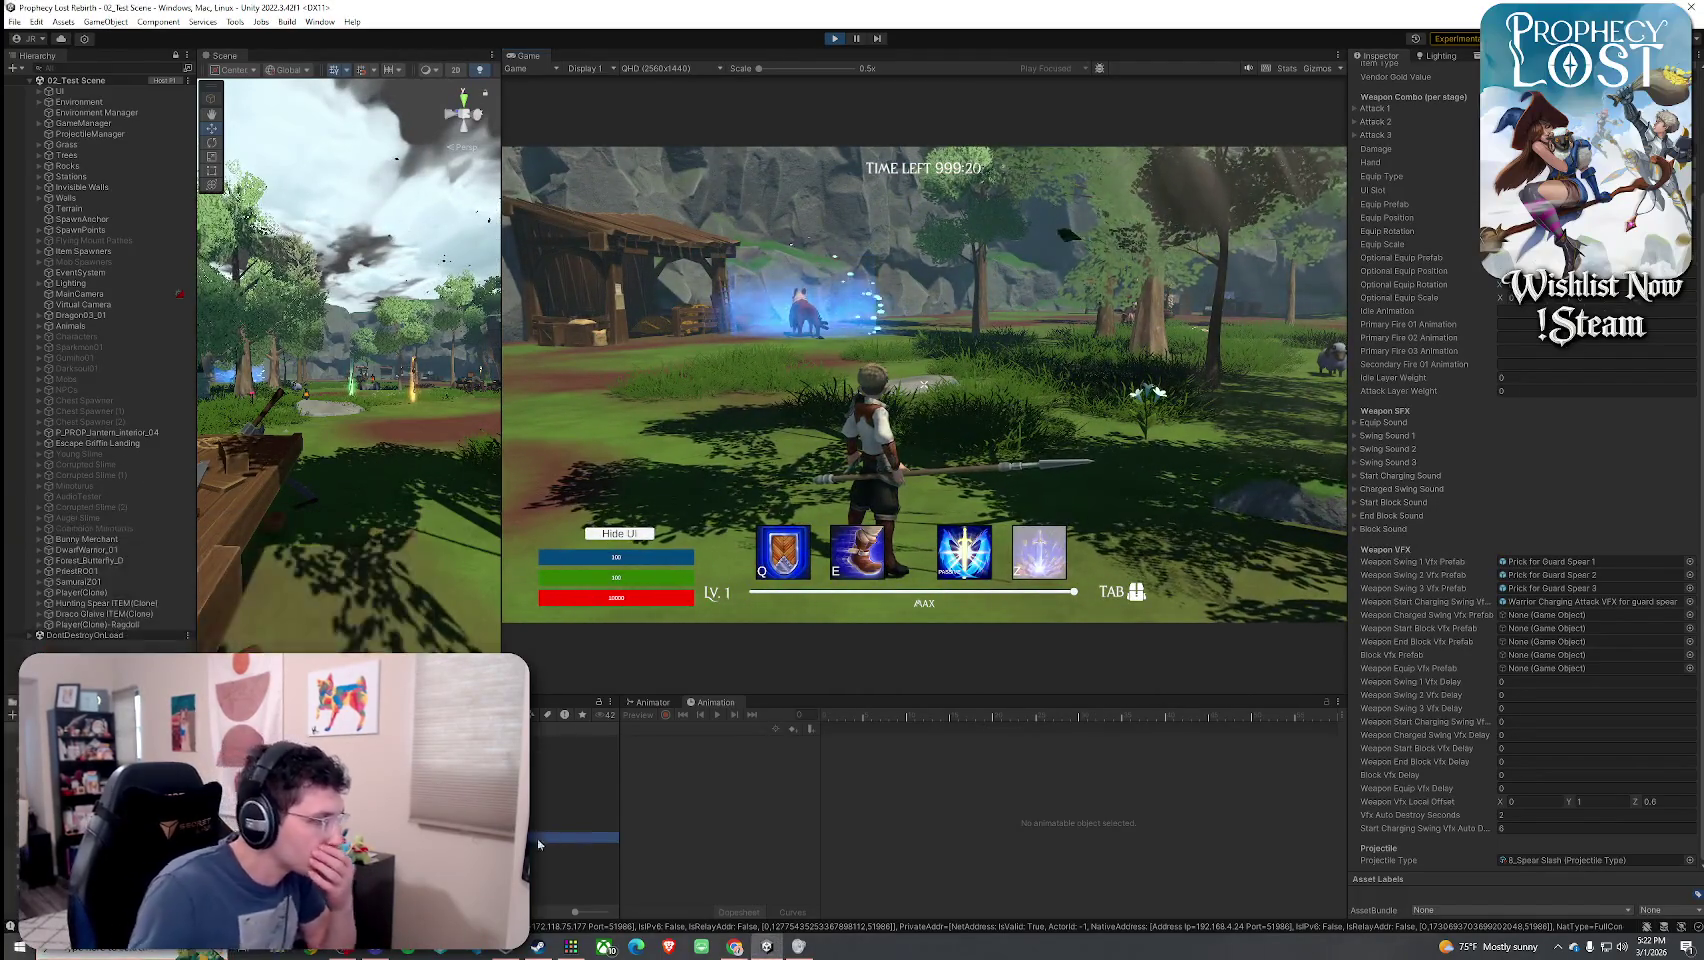
double_click(1550, 588)
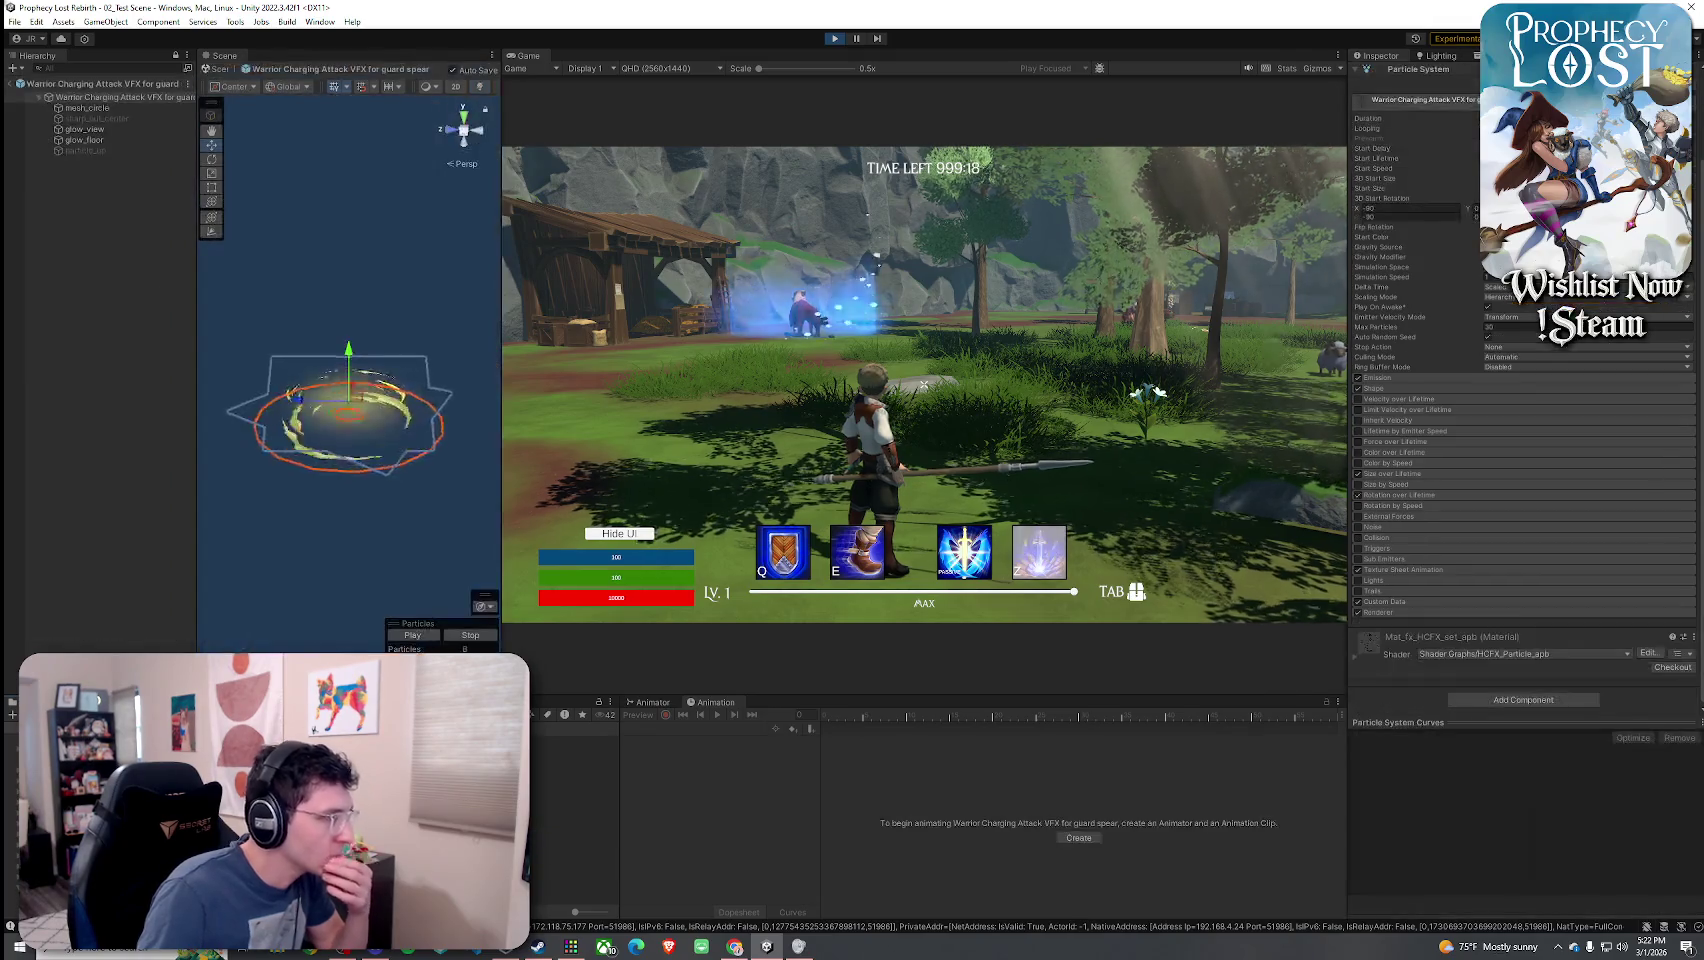
- Inspect the Start Color of mesh_circle, glow_view and glow_floor, then resume playing
left_click(1585, 237)
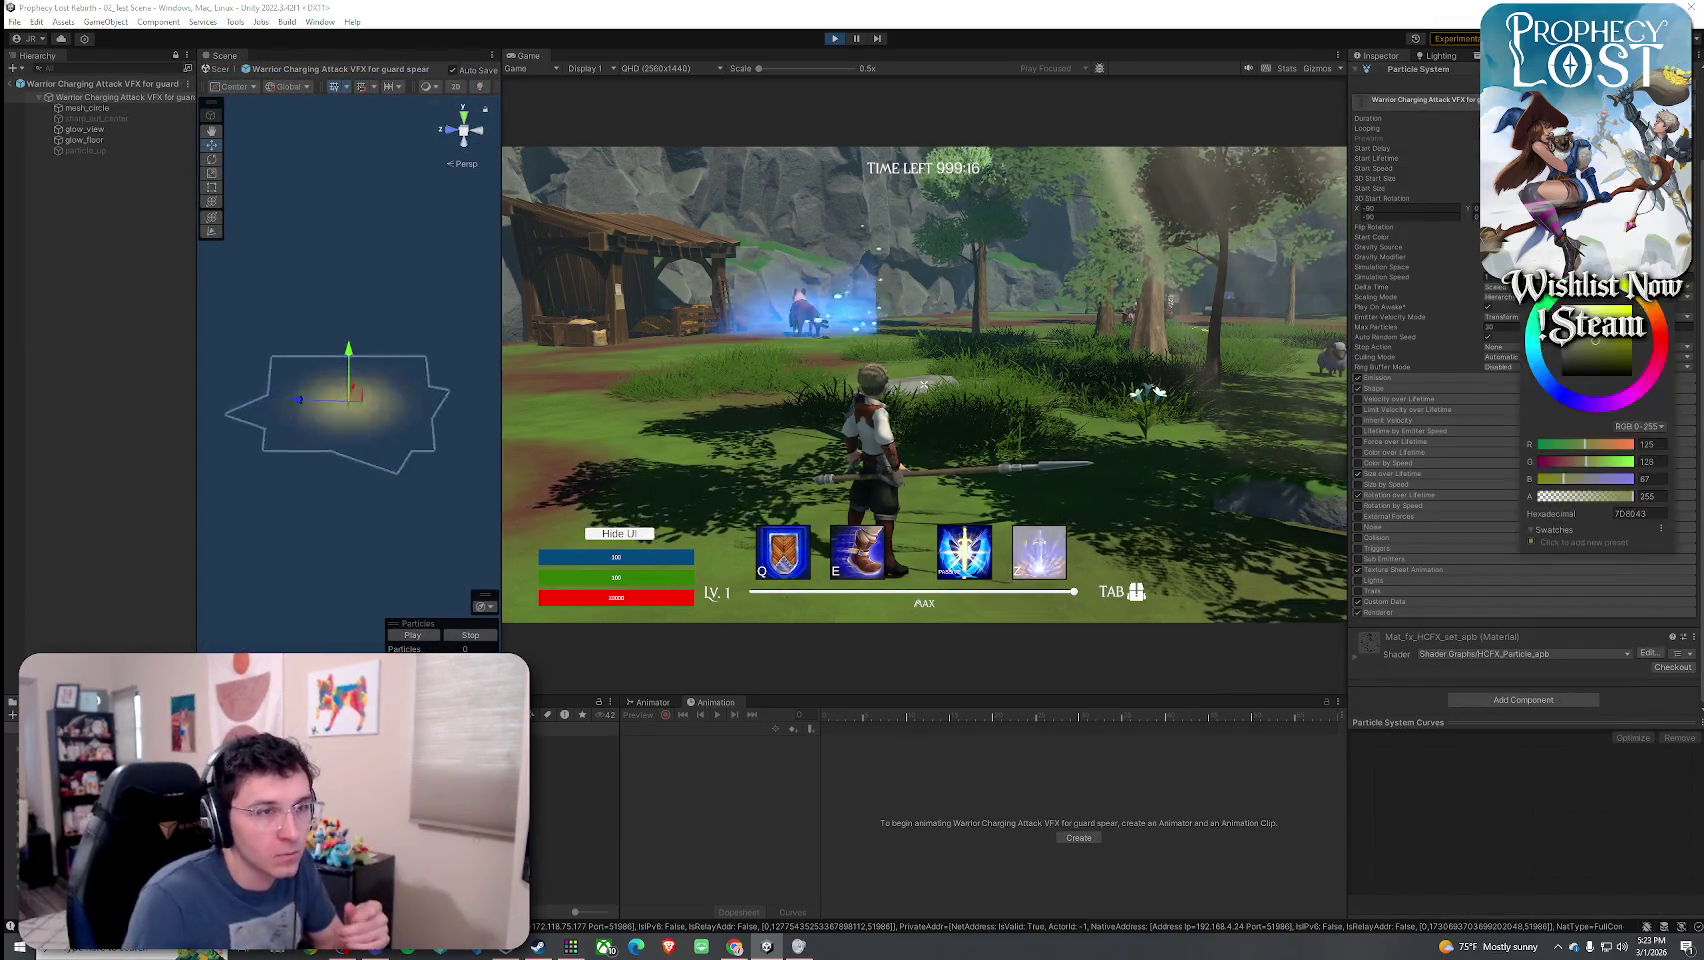
left_click(140, 107)
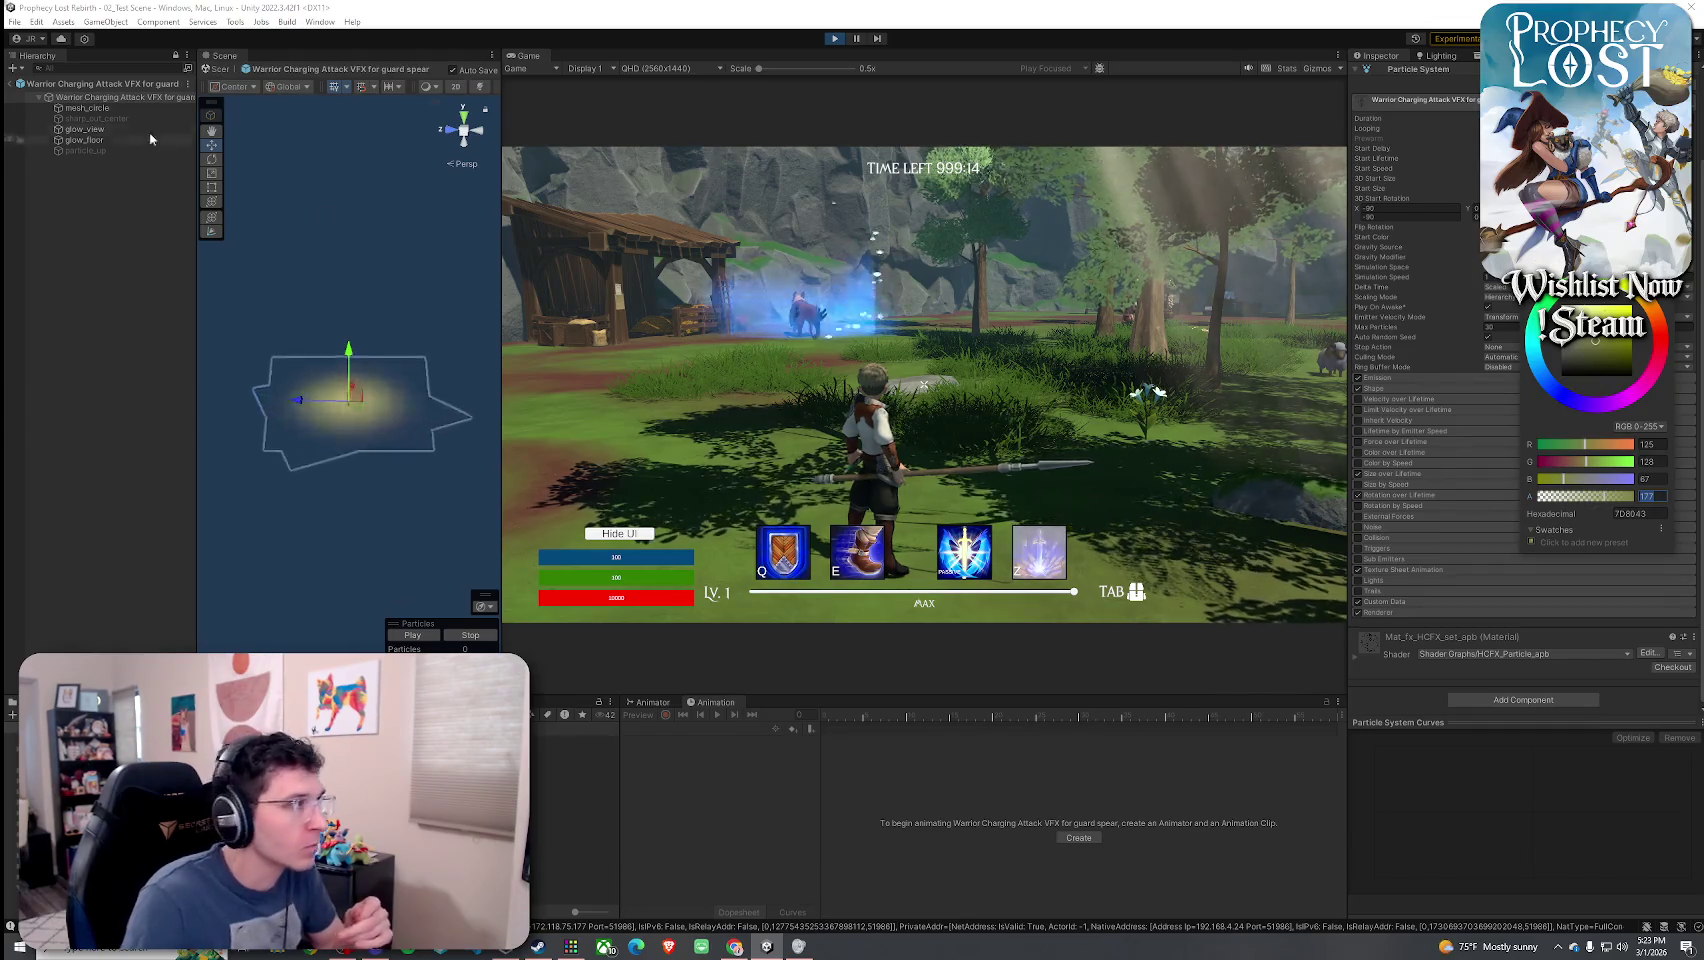
left_click(1585, 239)
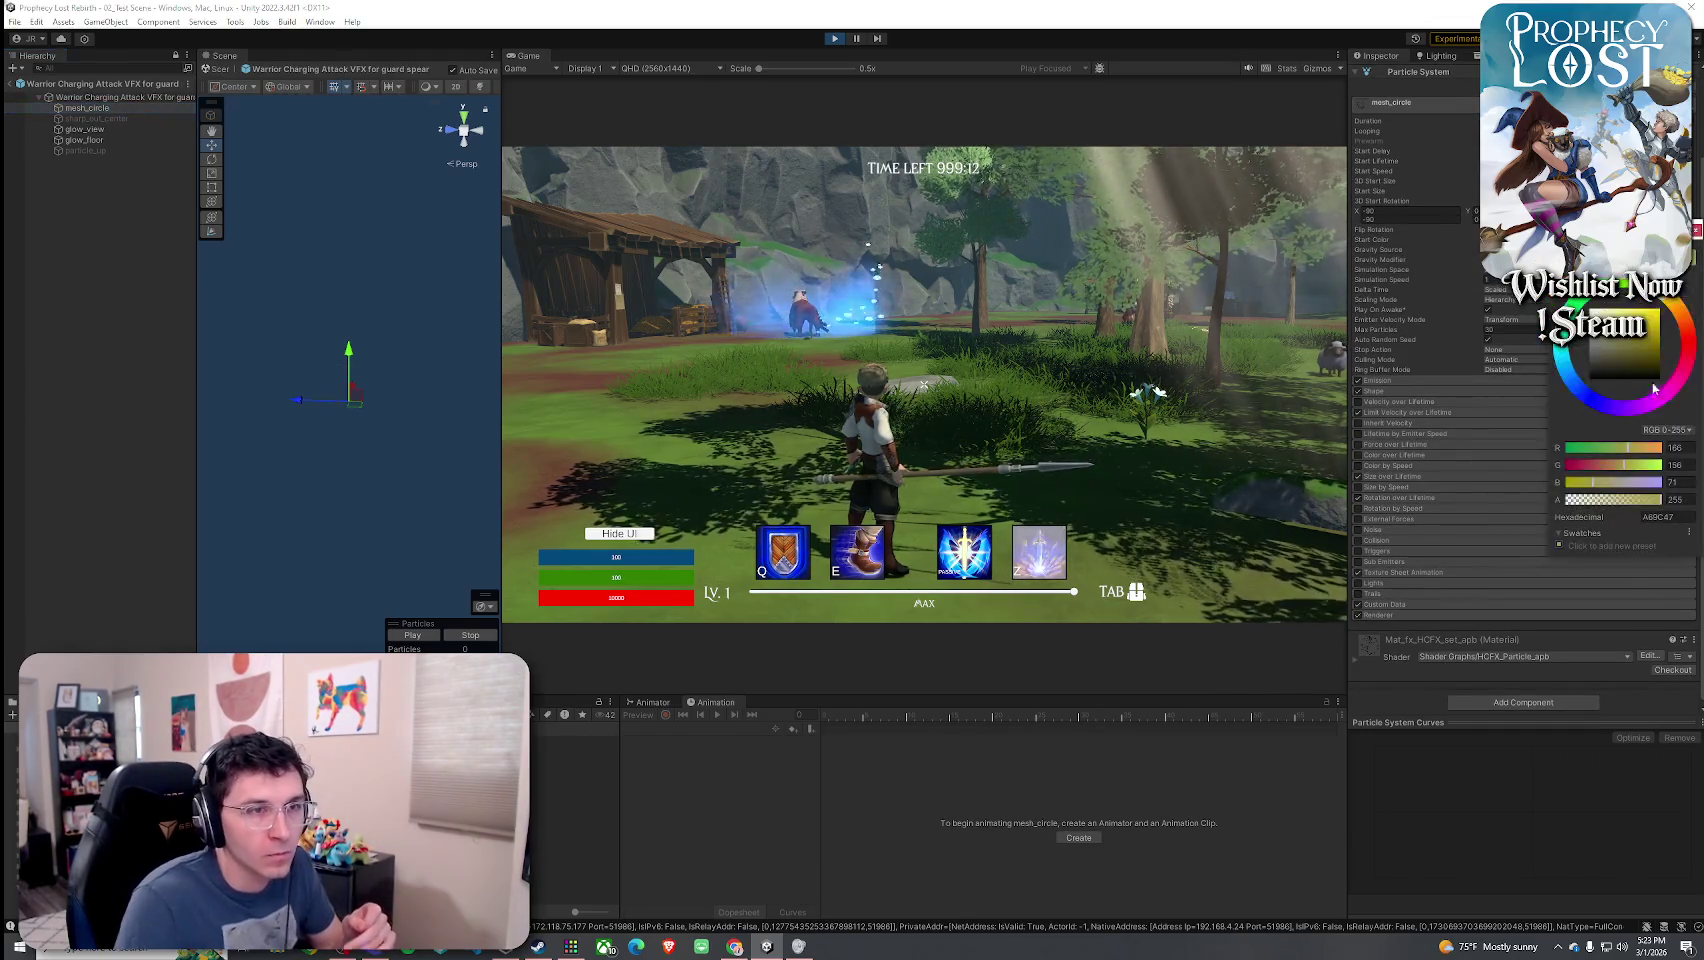
left_click(653, 468)
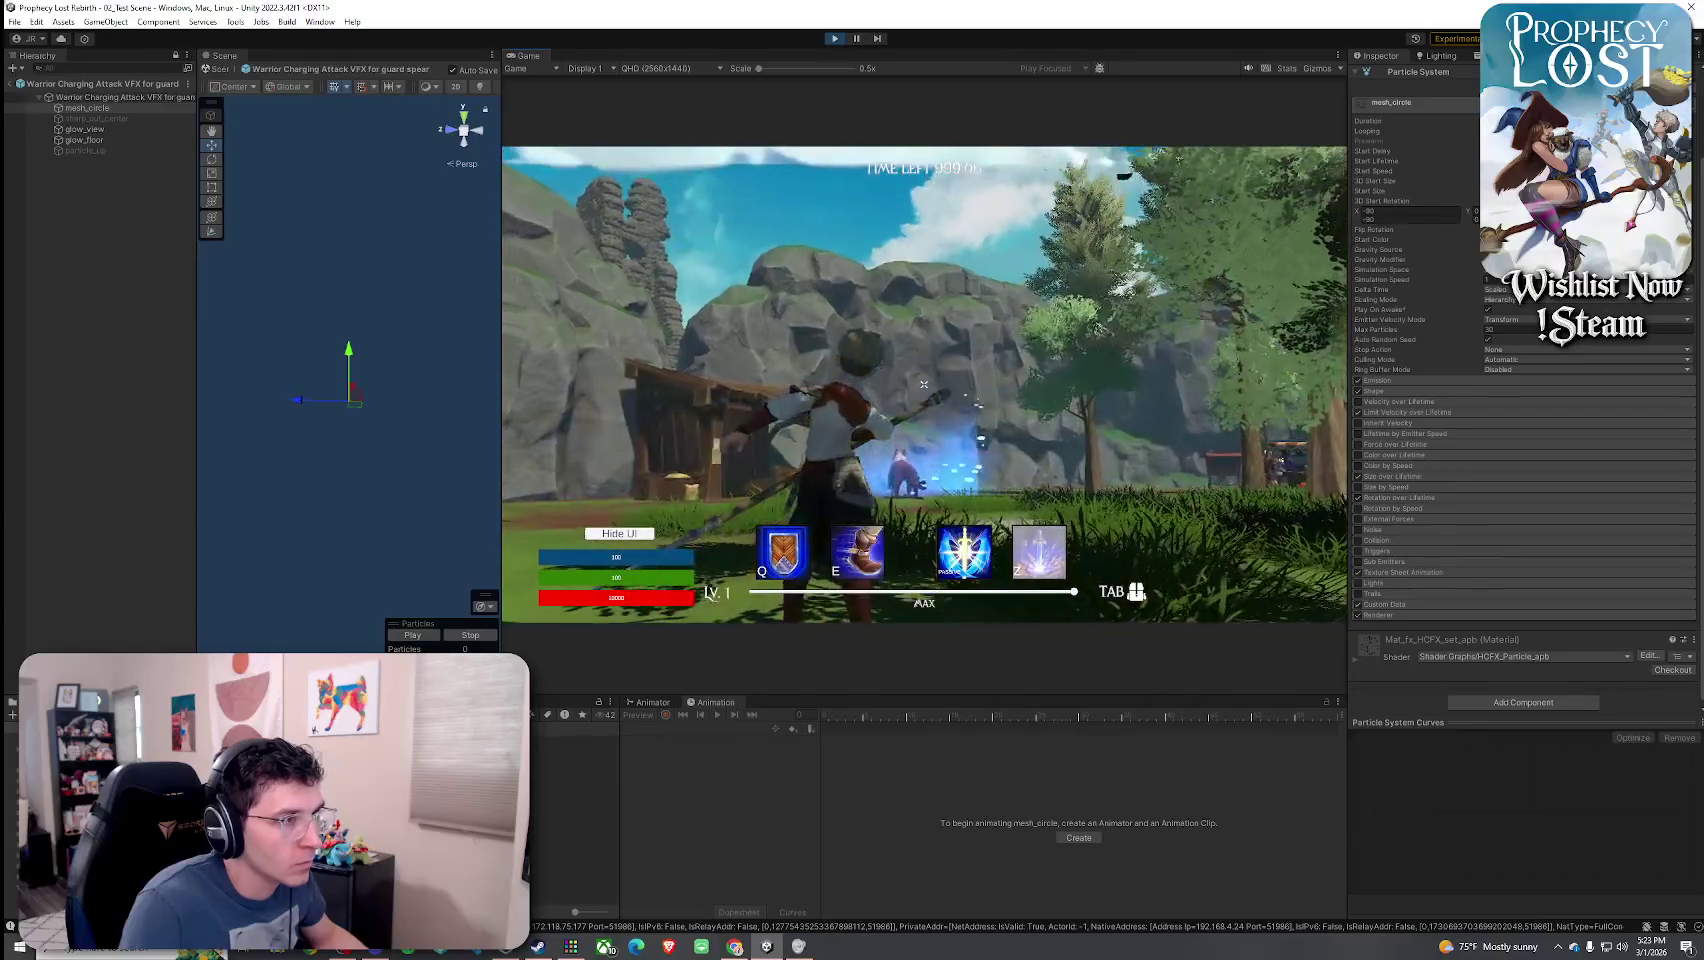
key("super")
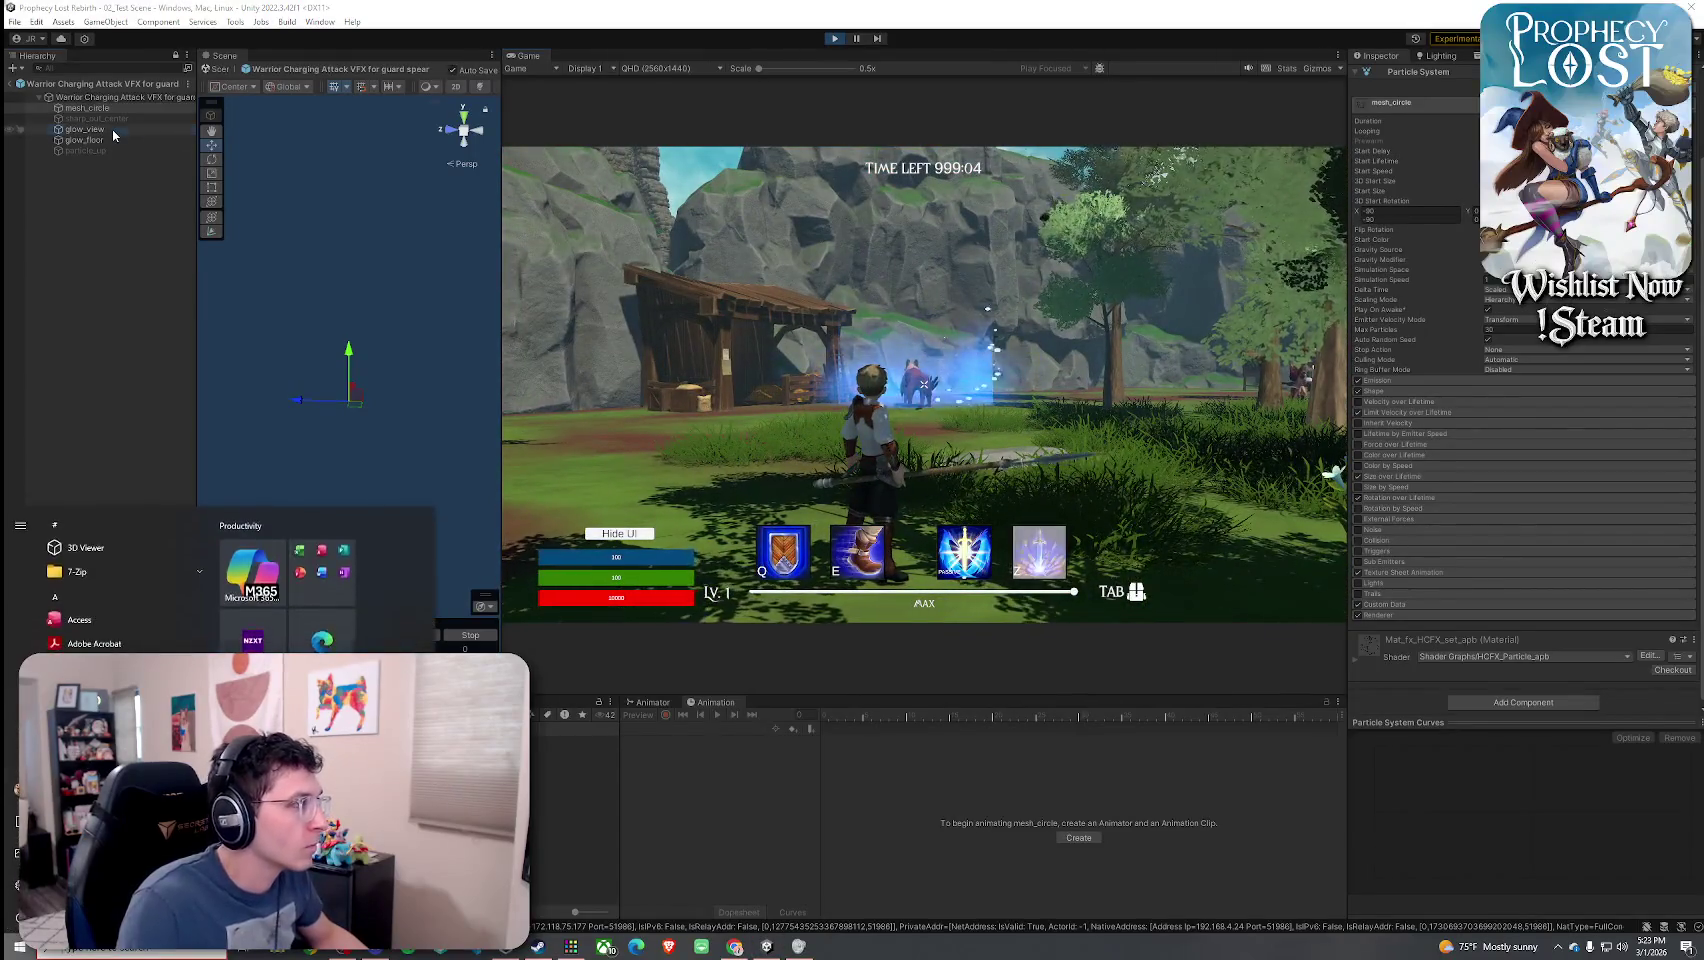
left_click(84, 129)
left_click(1590, 239)
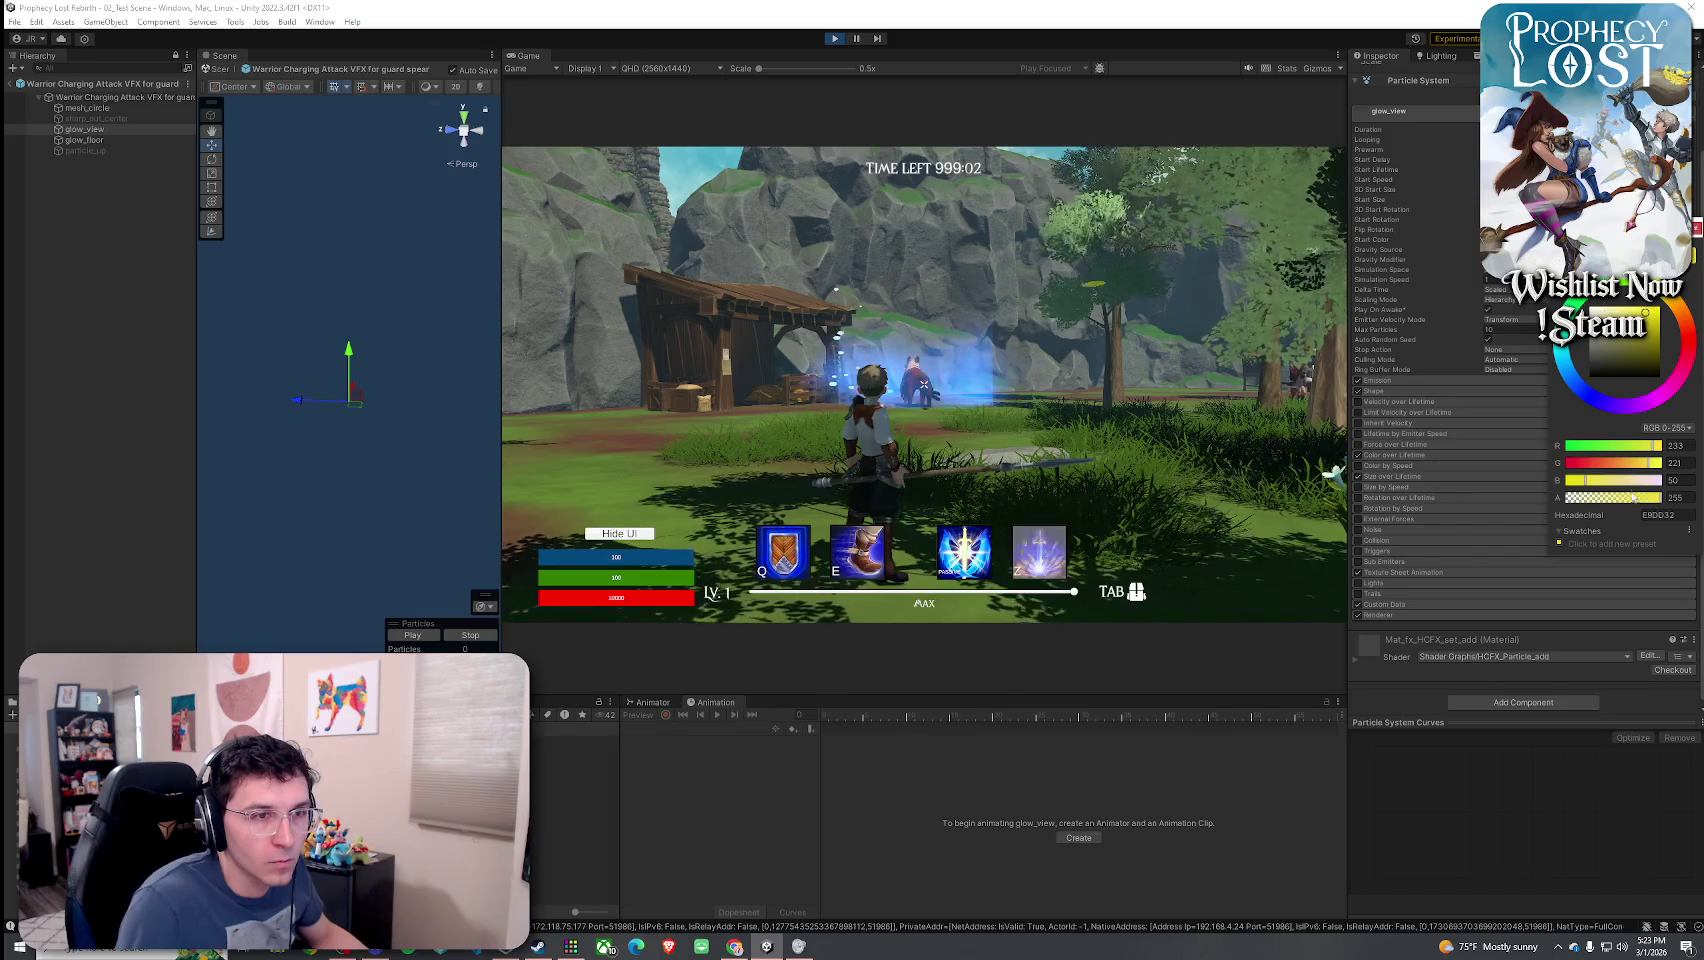
left_click(84, 140)
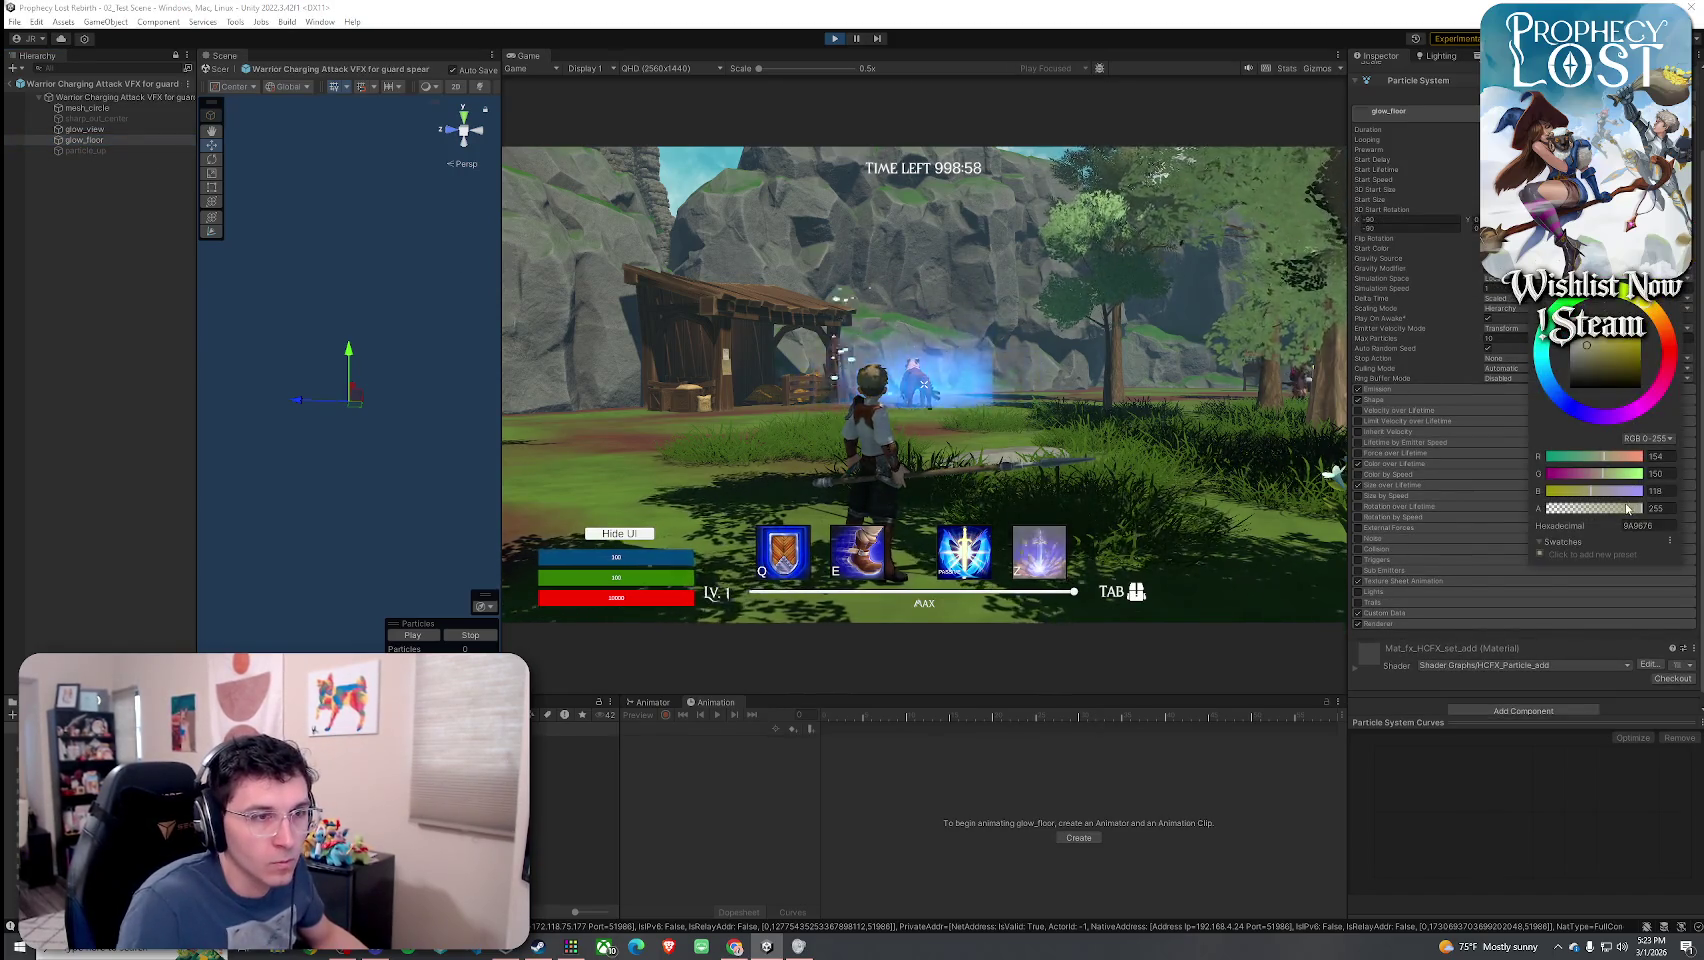
left_click(1188, 425)
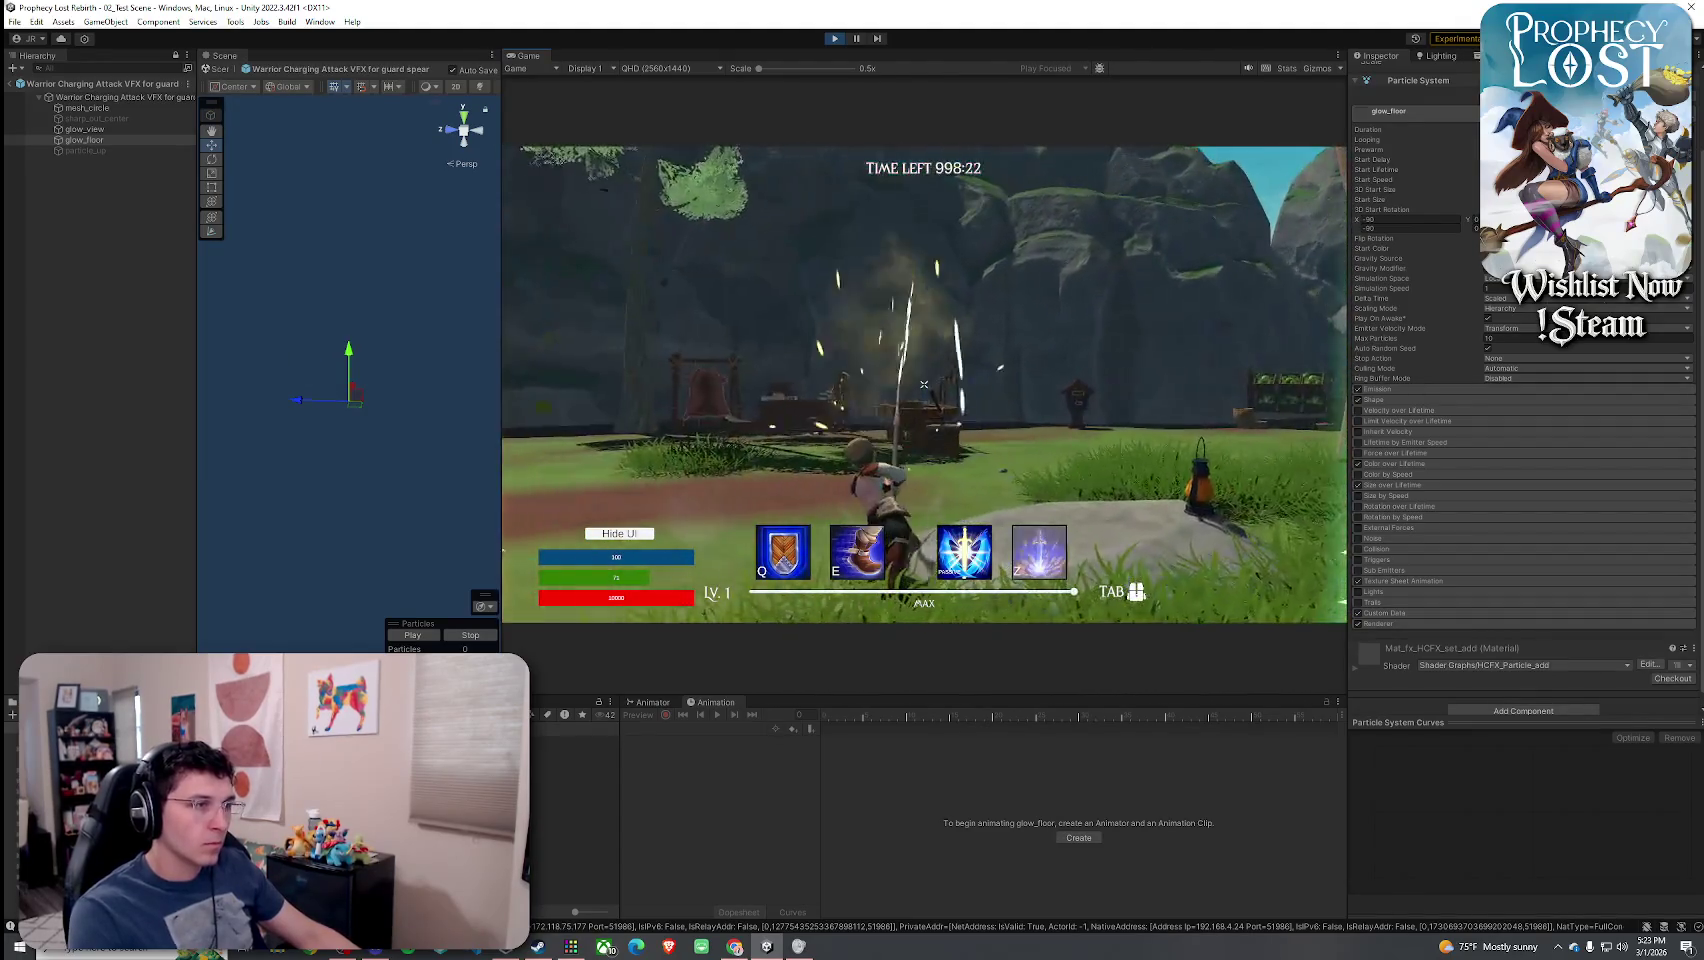
- Toggle the inventory open and closed twice, then attack with the spear
key("Tab")
key("Tab")
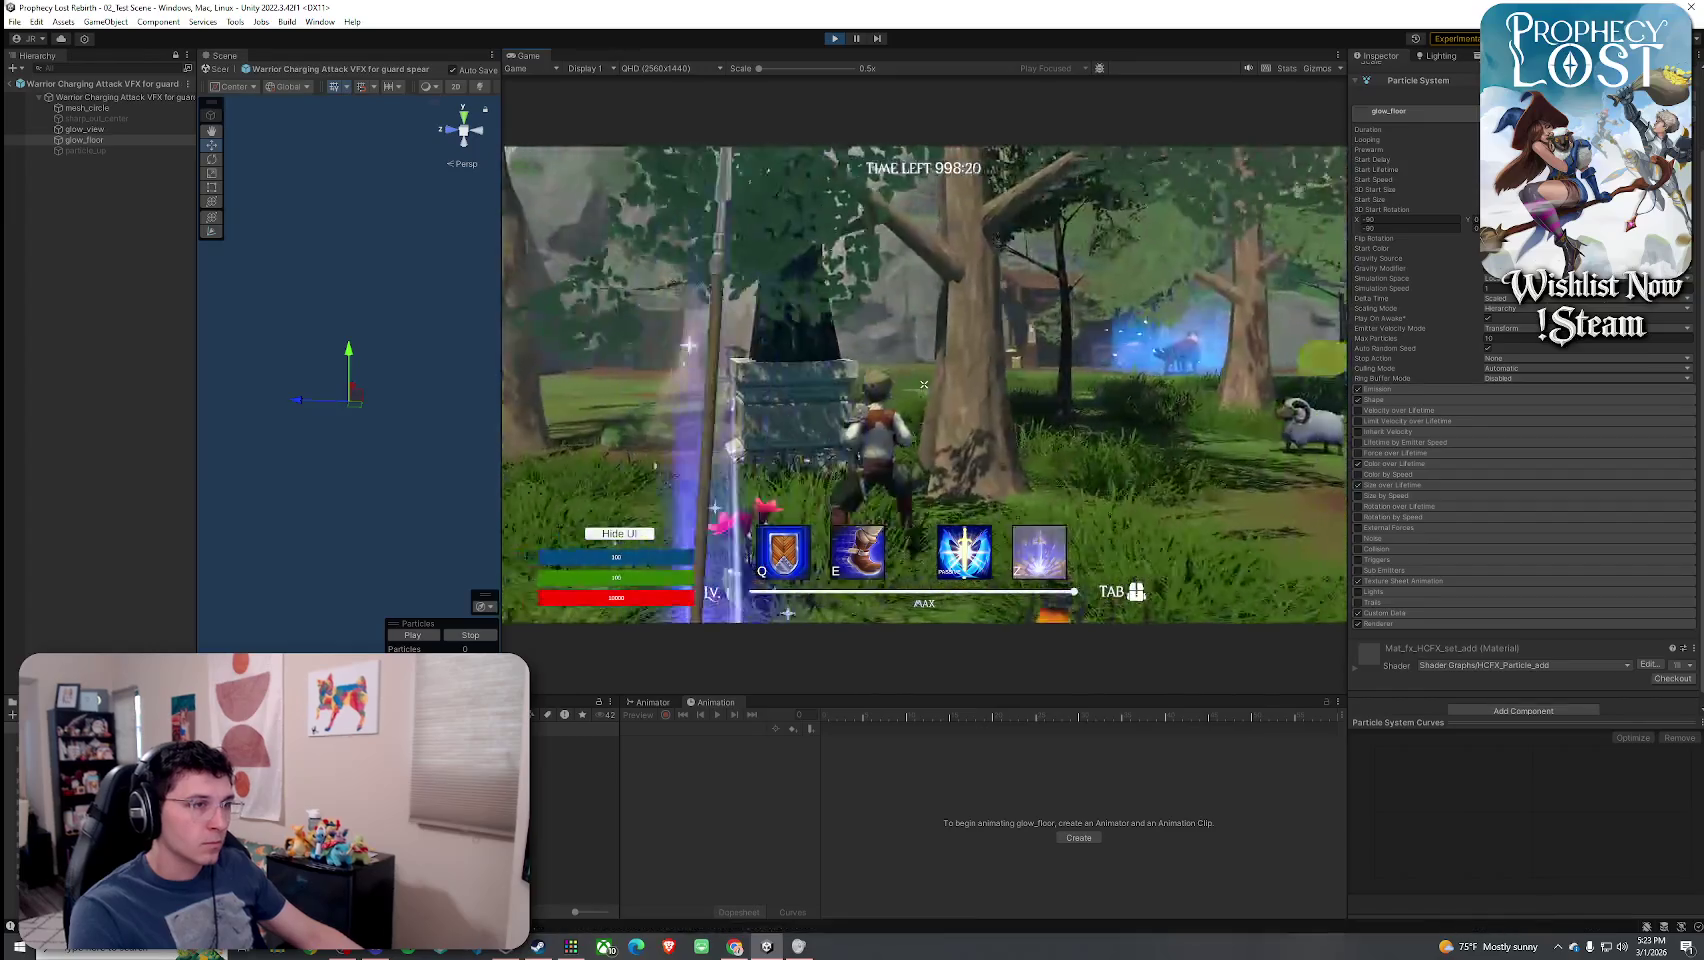
key("Tab")
key("Tab")
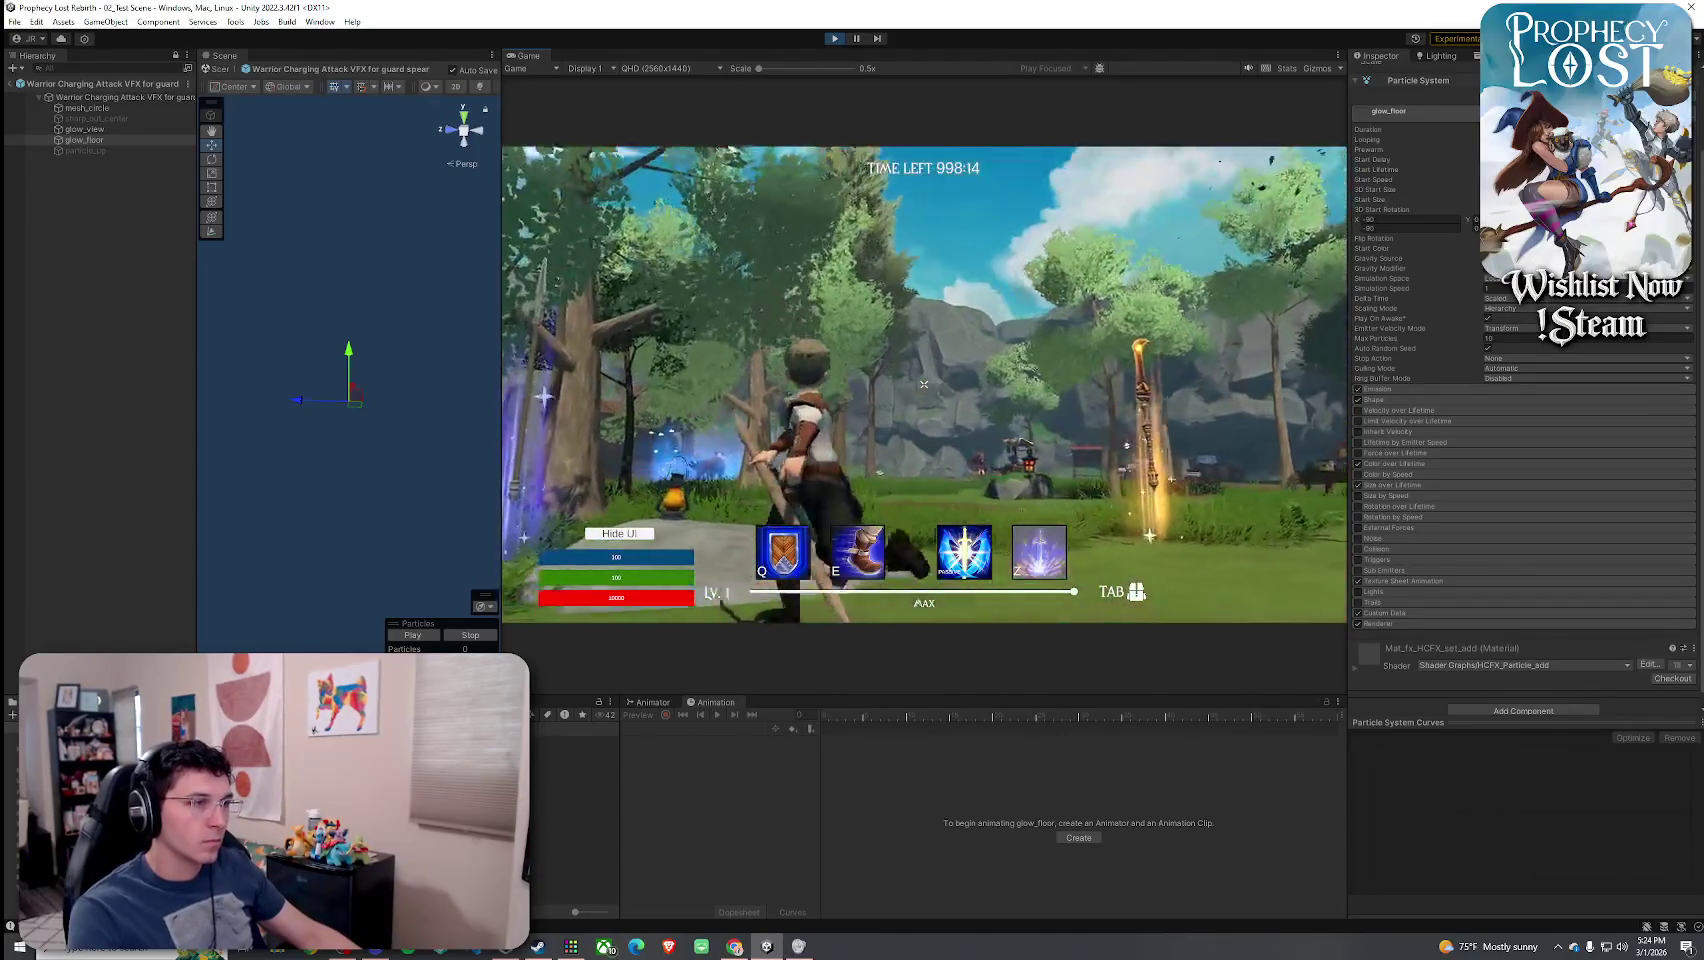
key("Tab")
key("Tab")
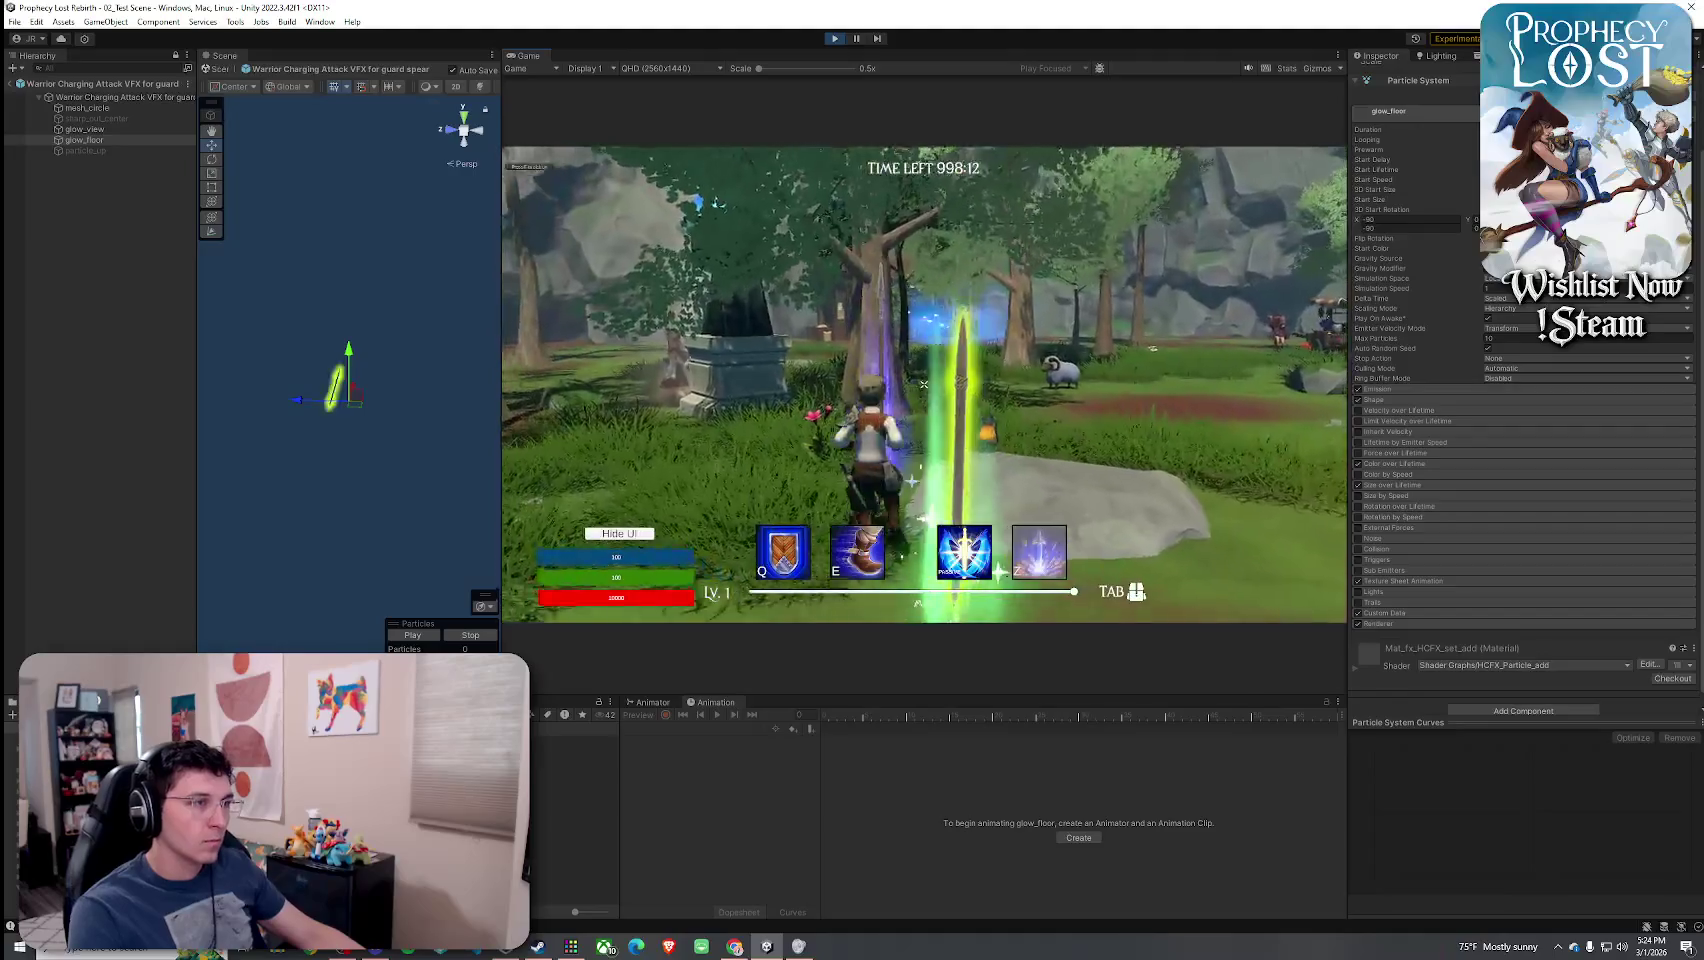
key("Tab")
key("Tab")
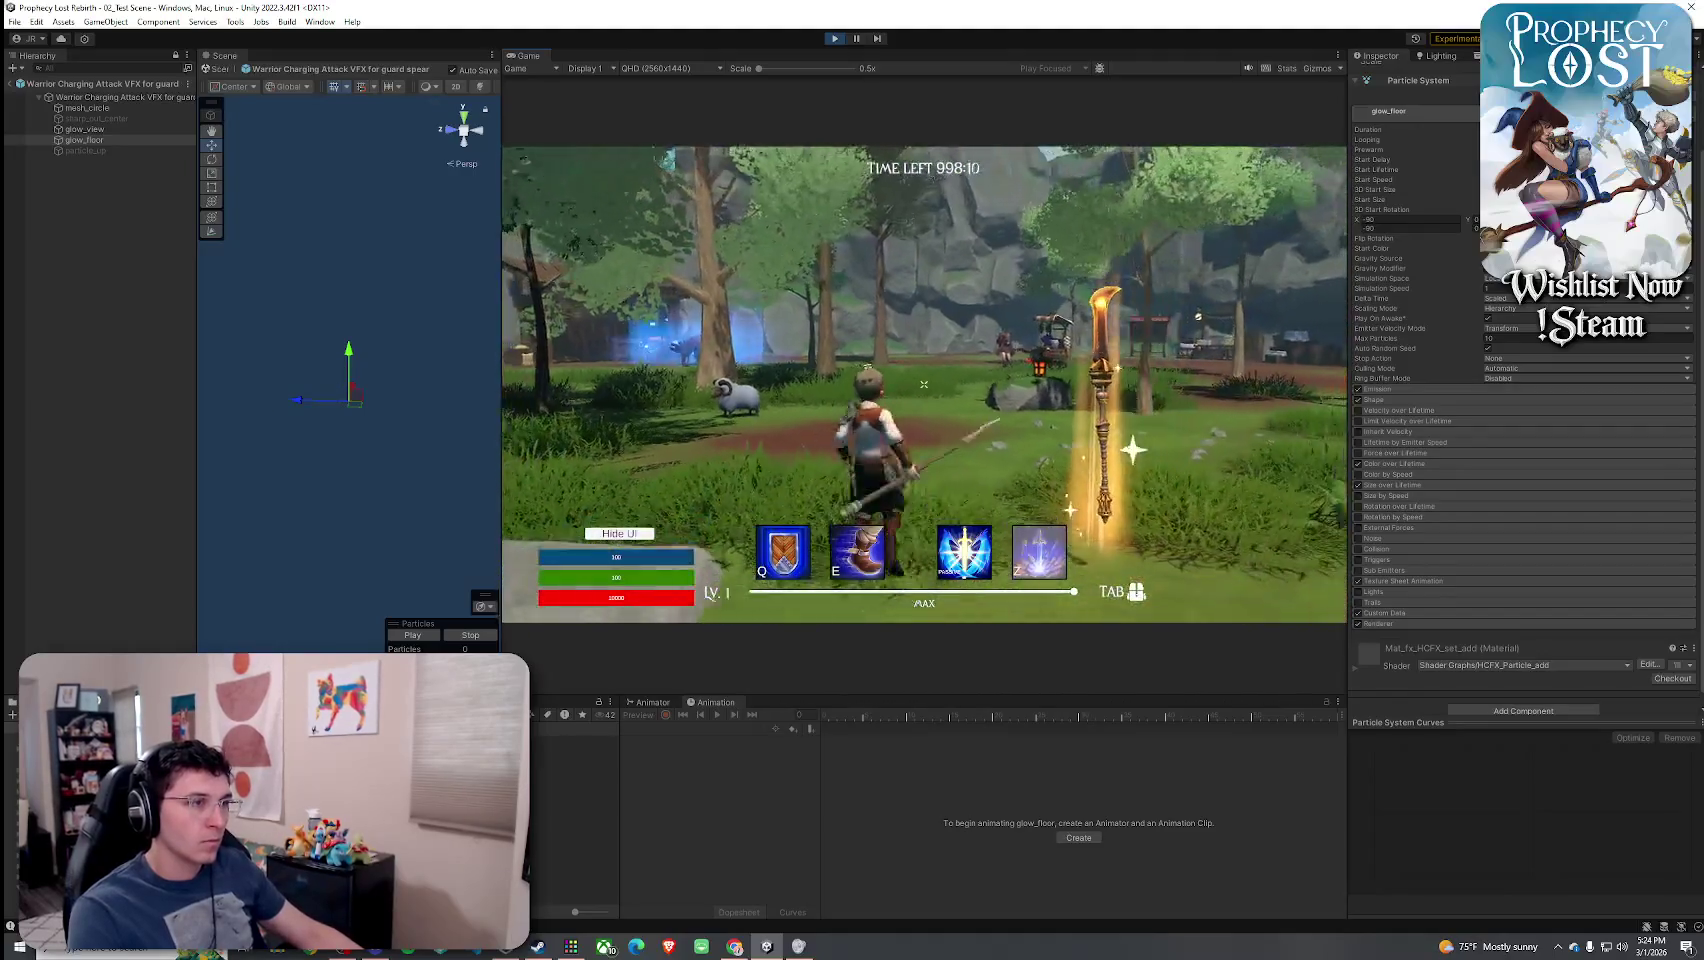
left_click(923, 383)
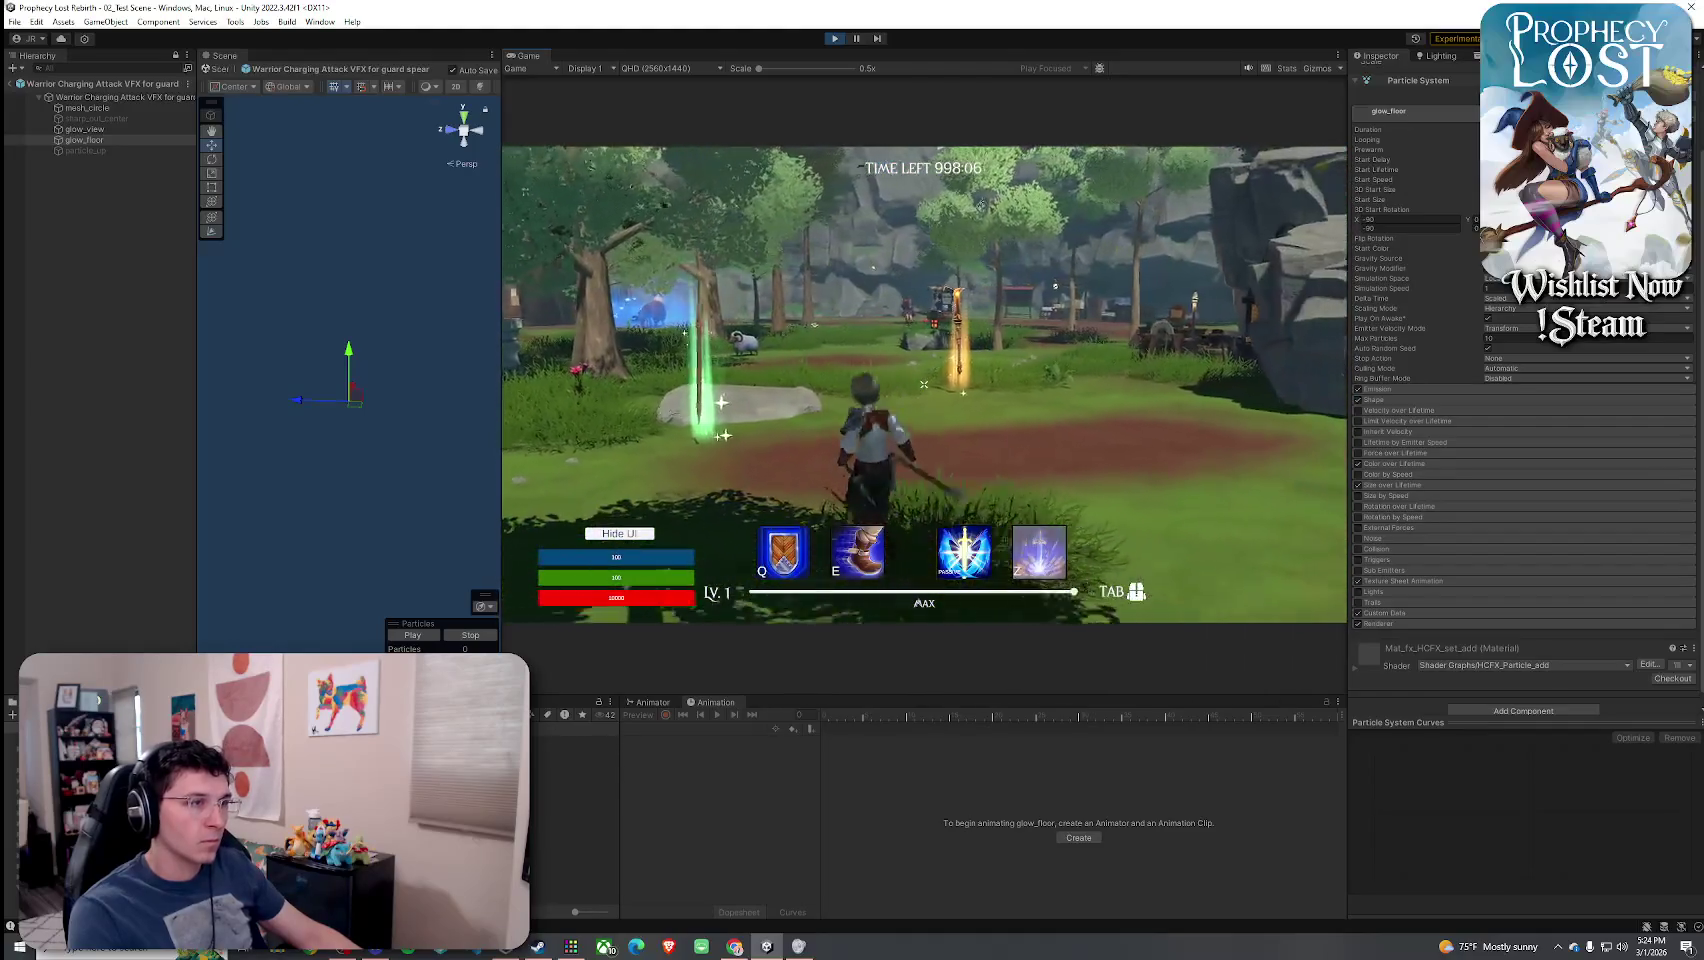
- Climb over the rock ledge while performing charged, normal and horizontal spear attacks
key("w")
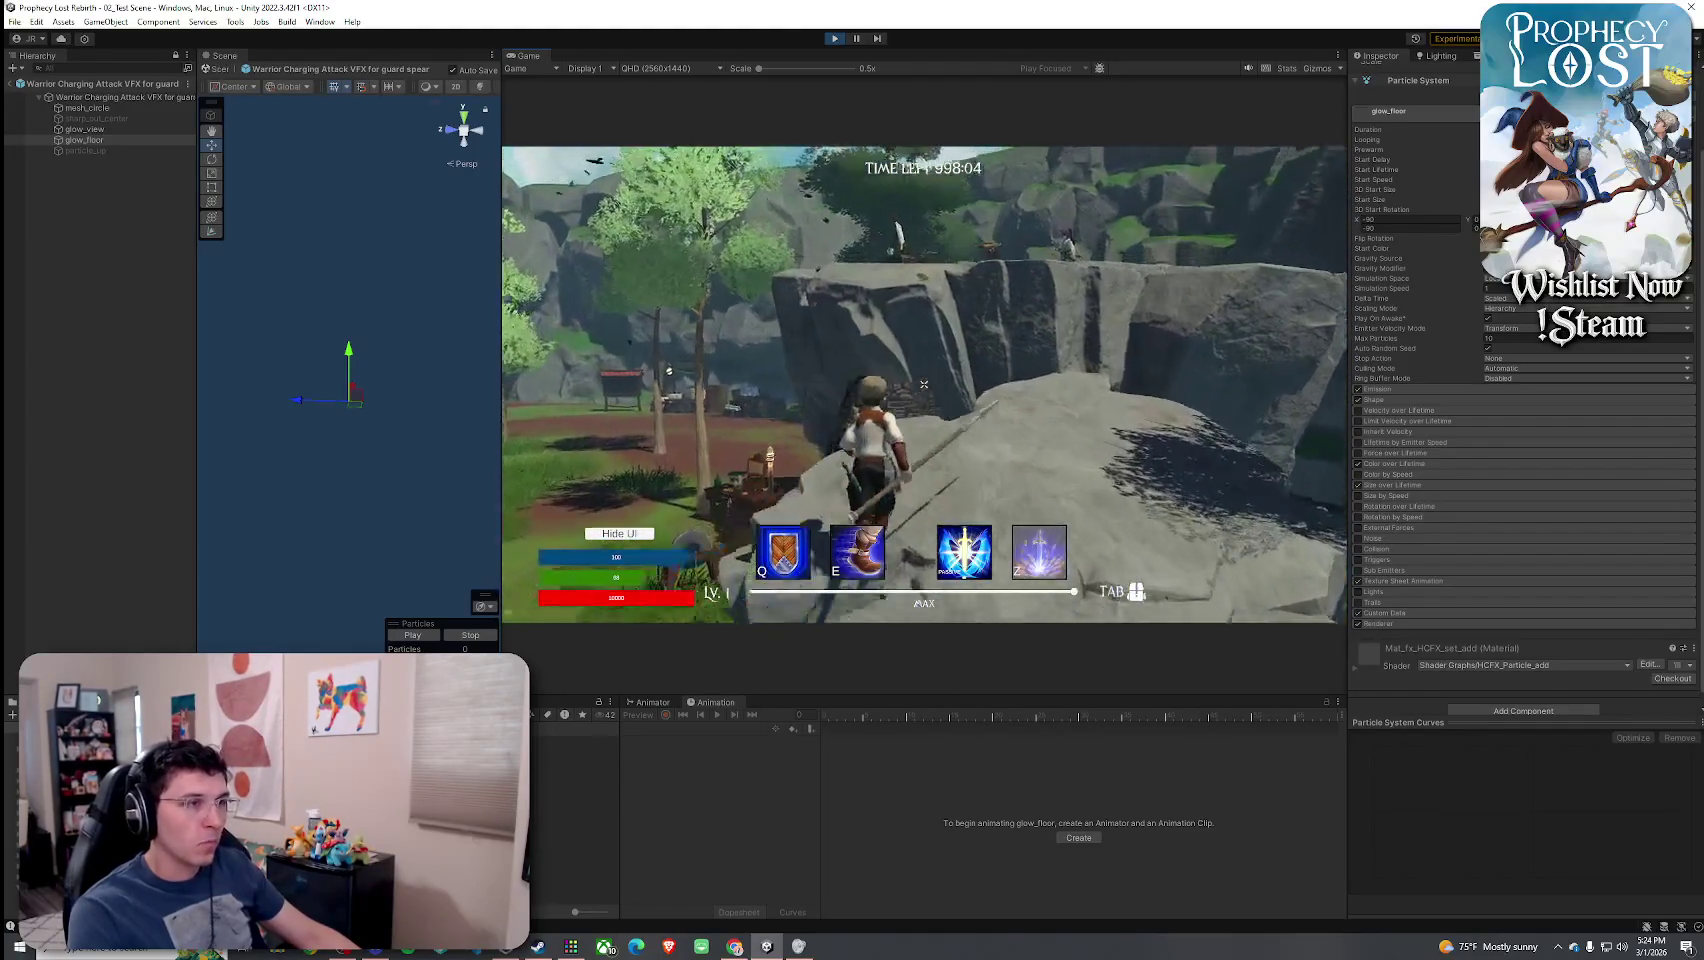
left_click(923, 383)
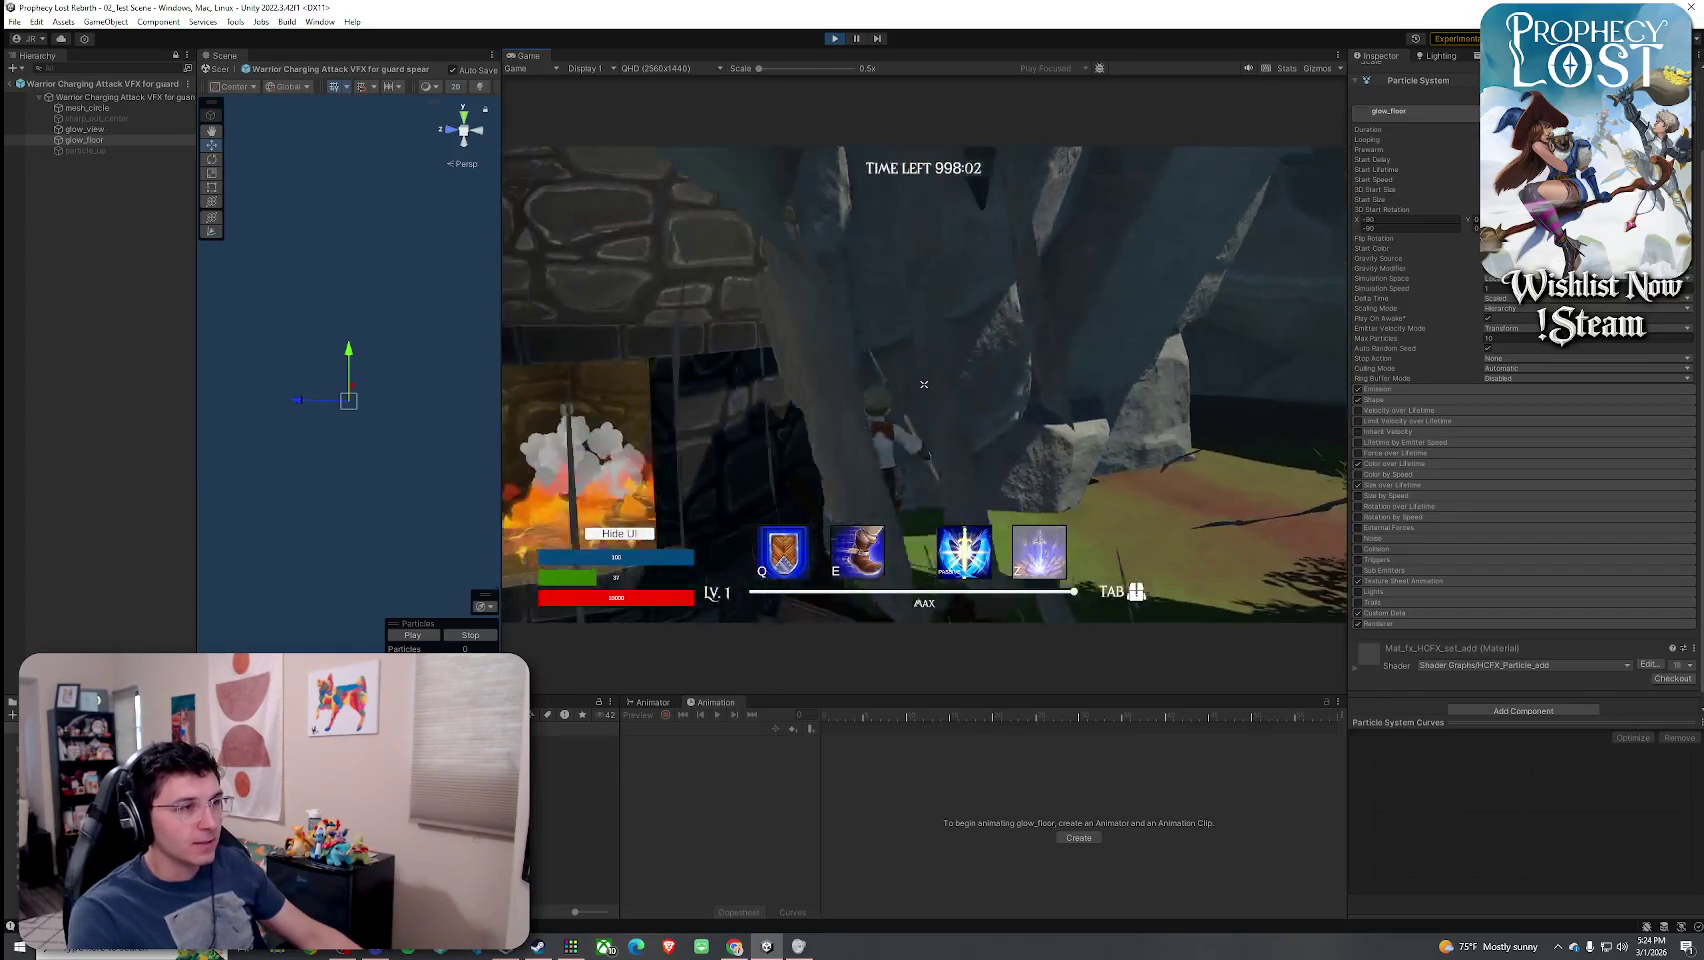
key("s")
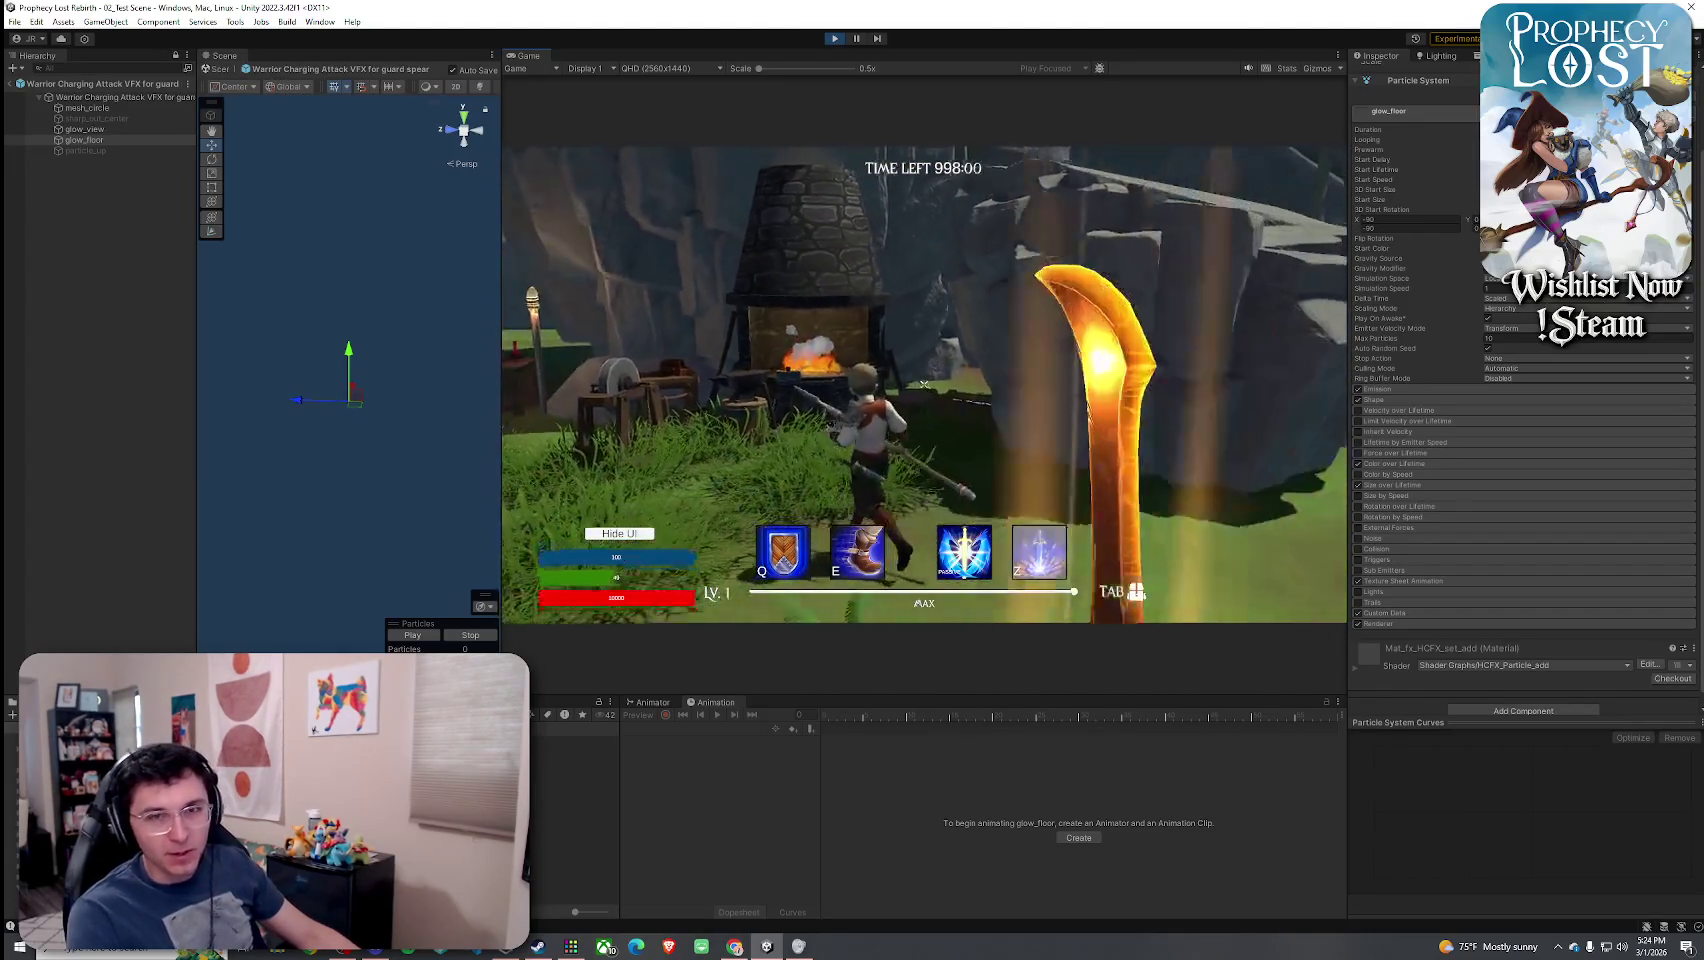
key("w")
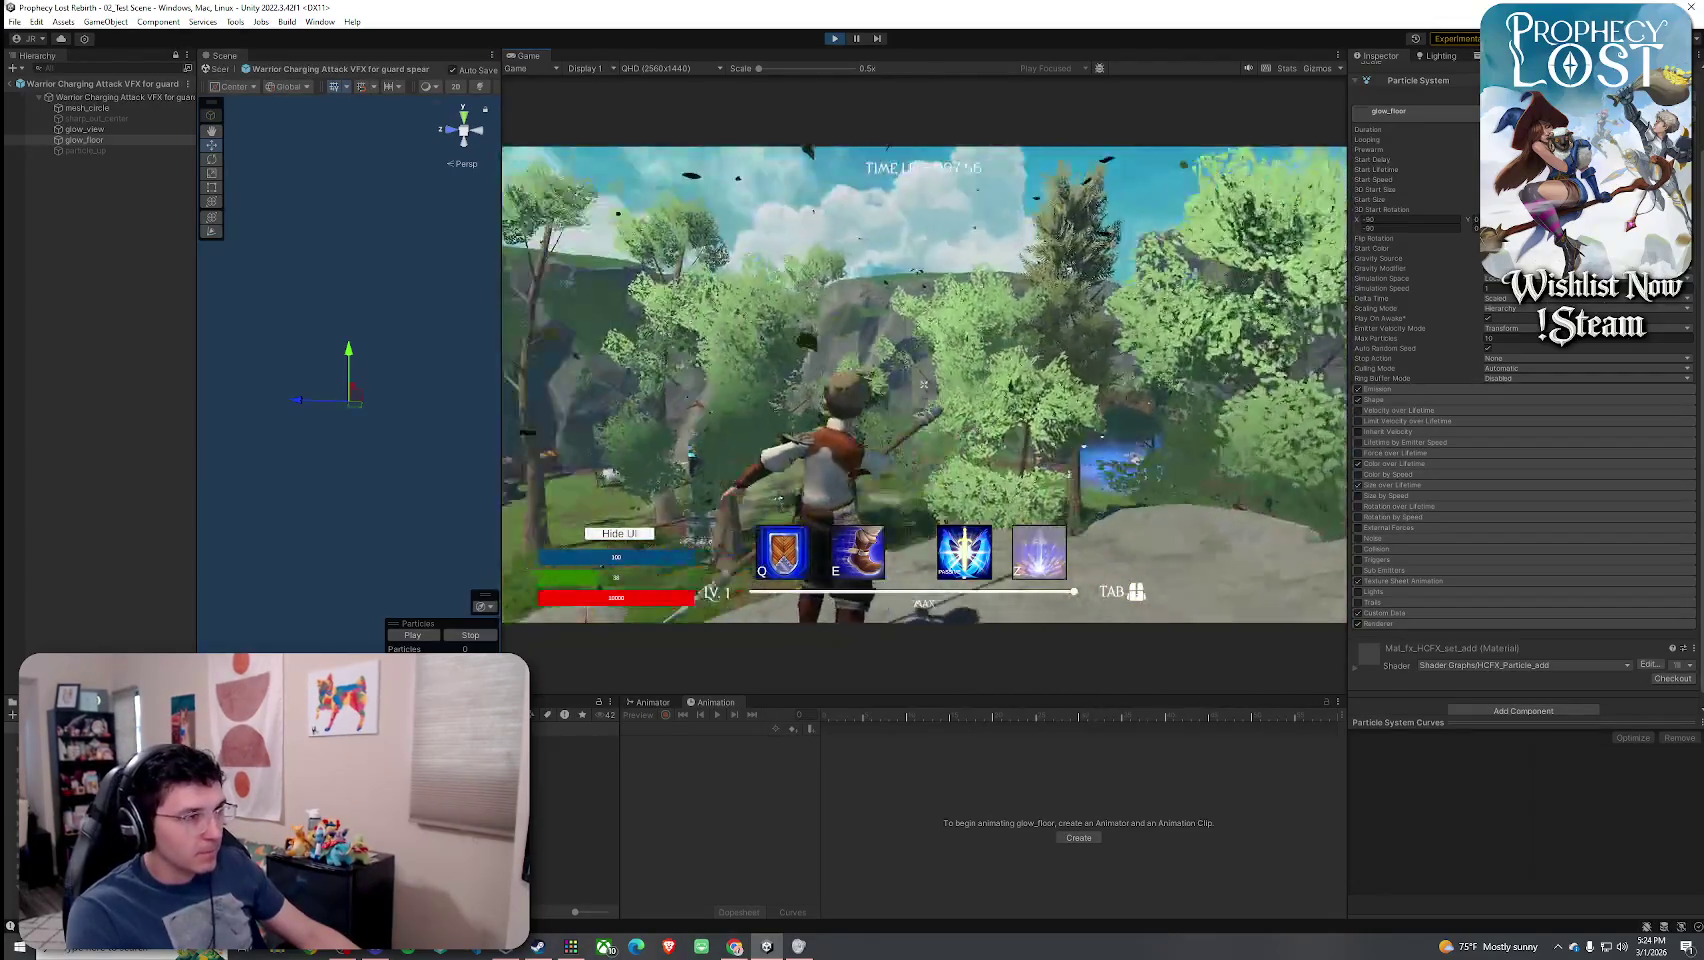
left_click(923, 383)
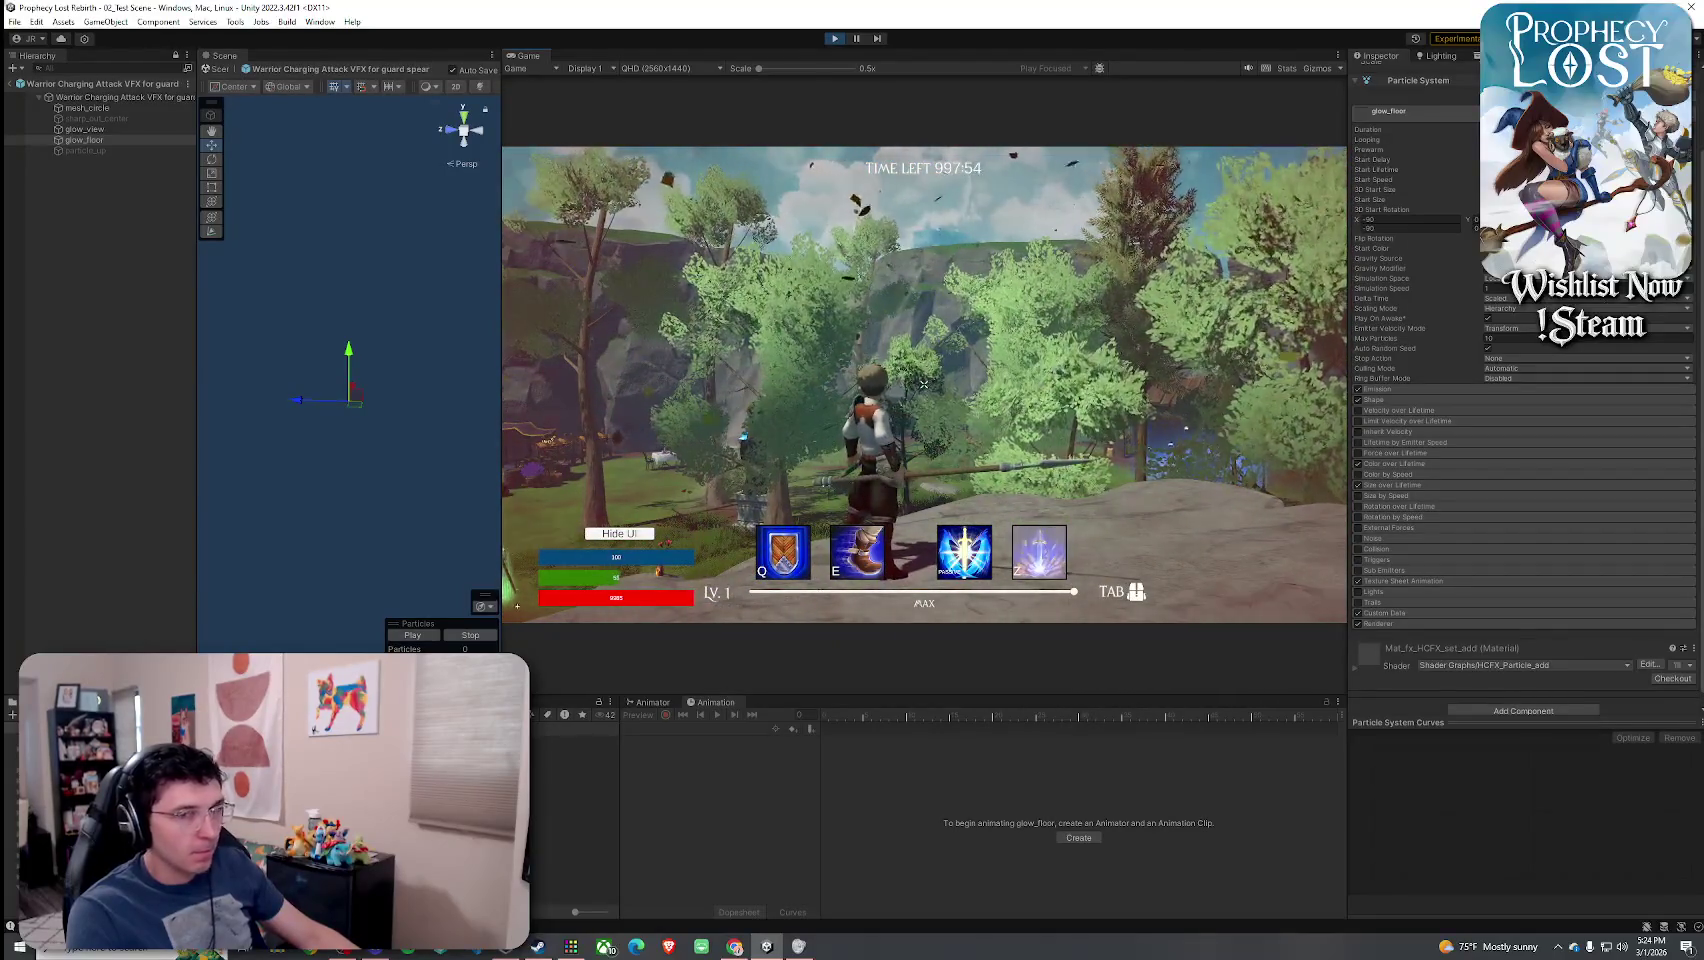
left_click(923, 383)
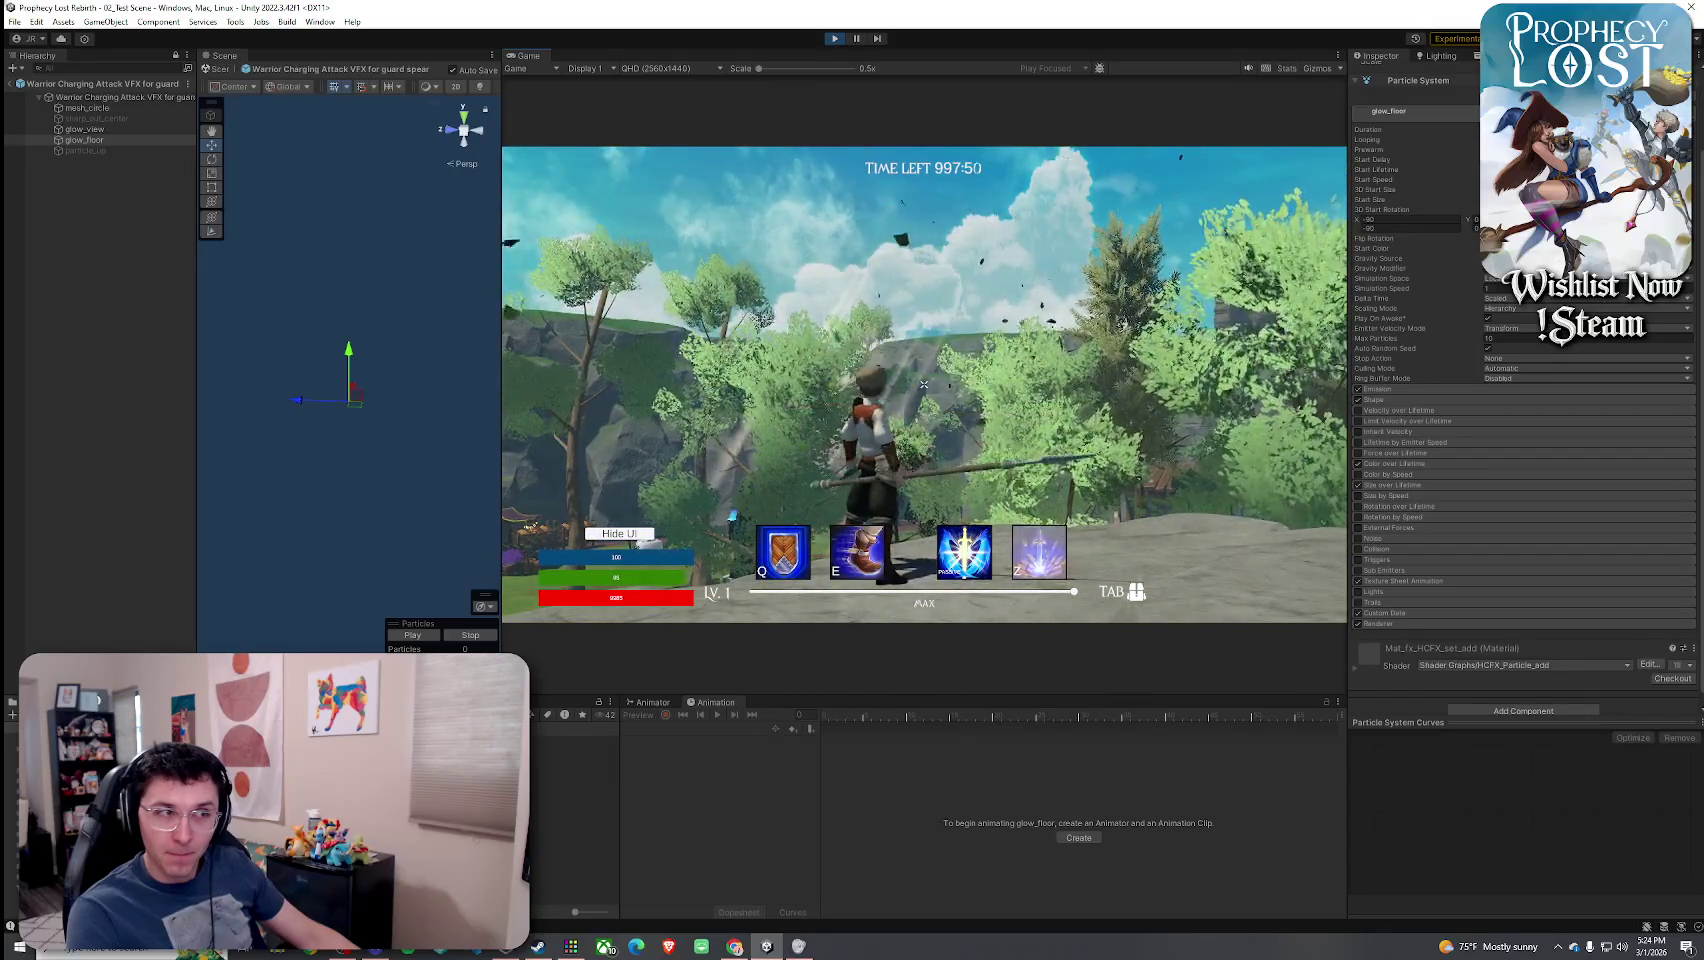
left_click(923, 383)
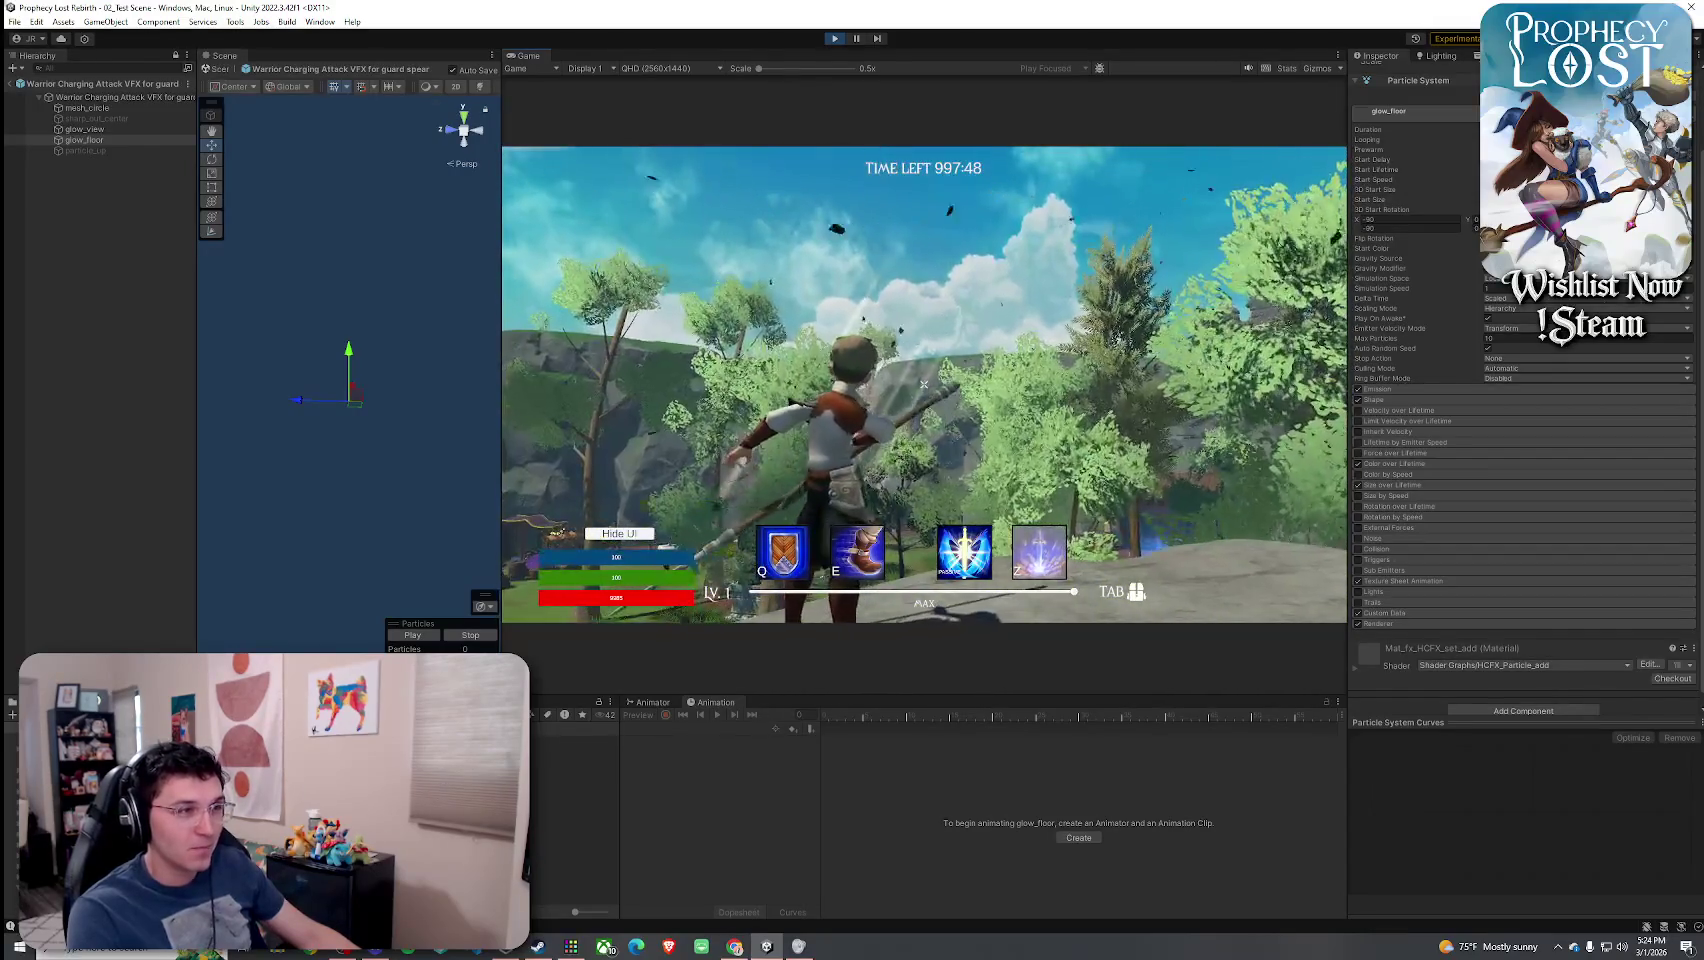
left_click(923, 383)
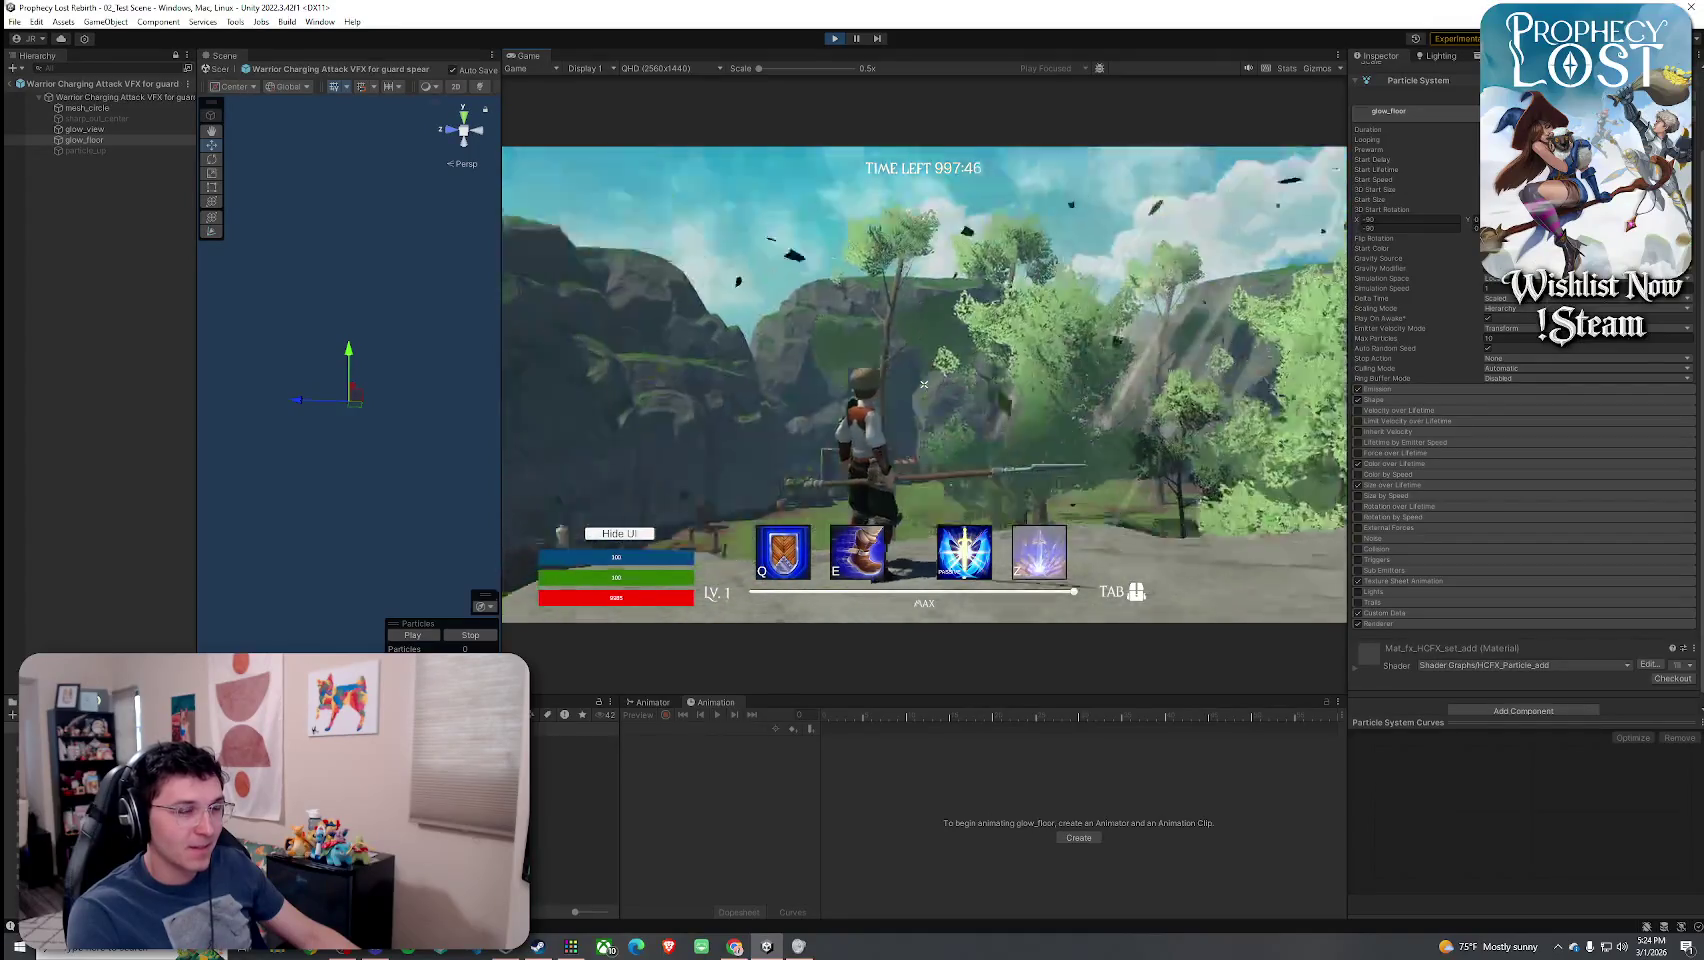
- Jump, then return focus from the game to the editor
key("space")
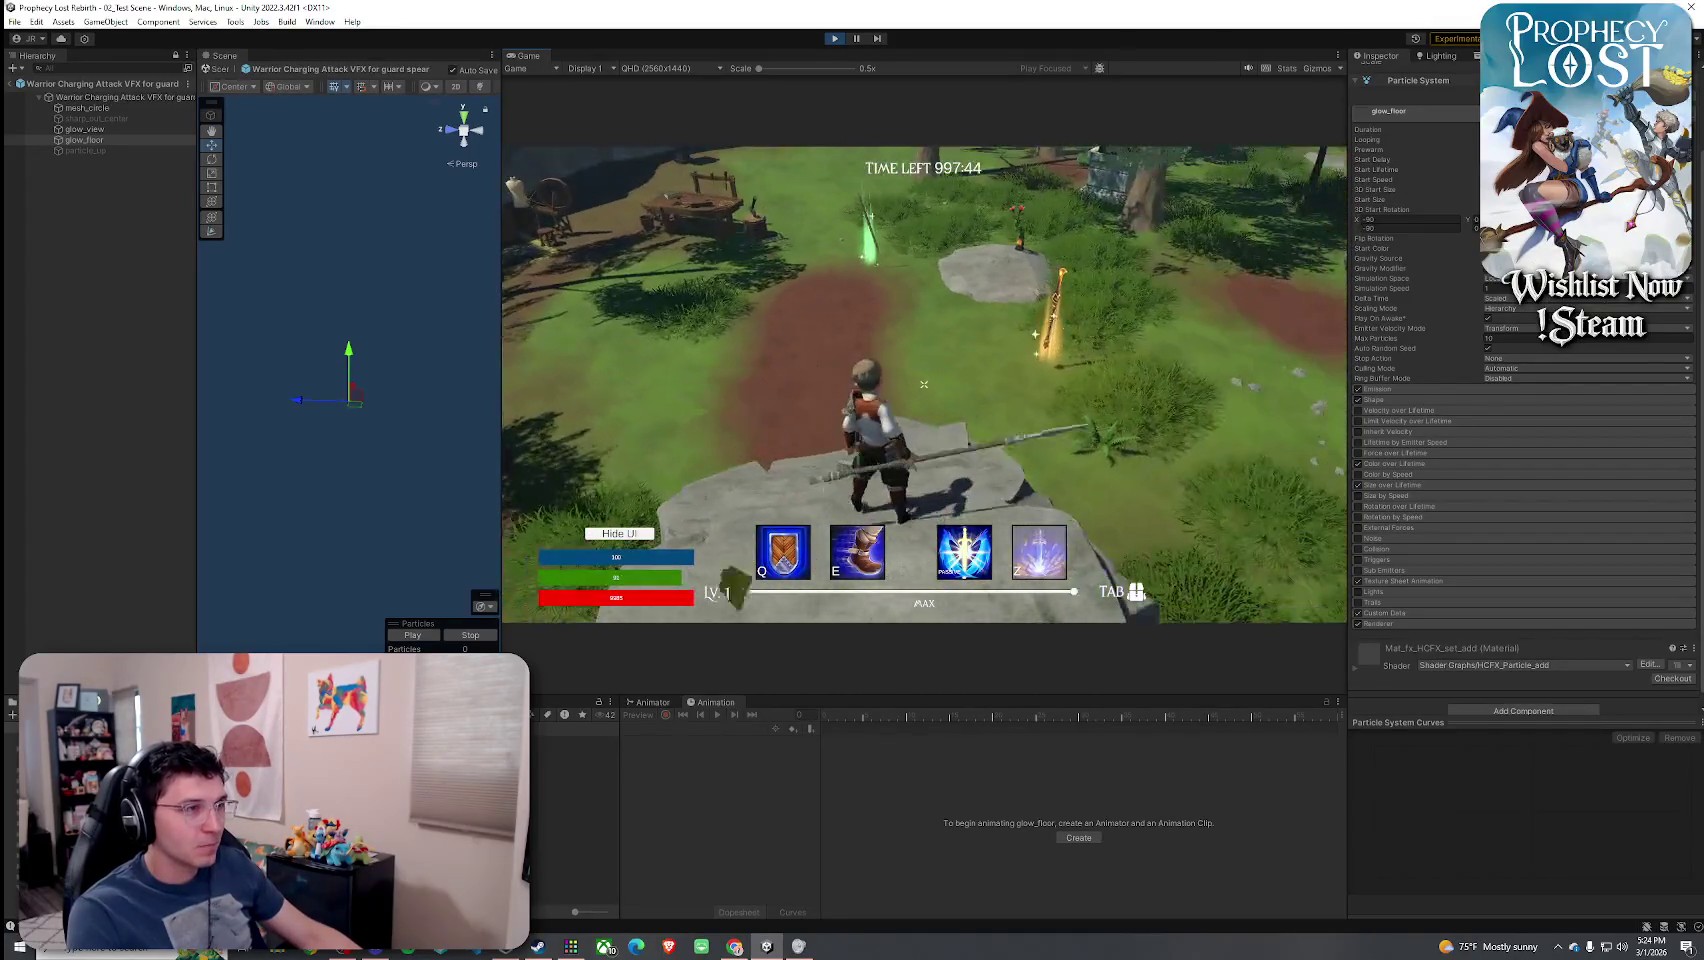
key("super")
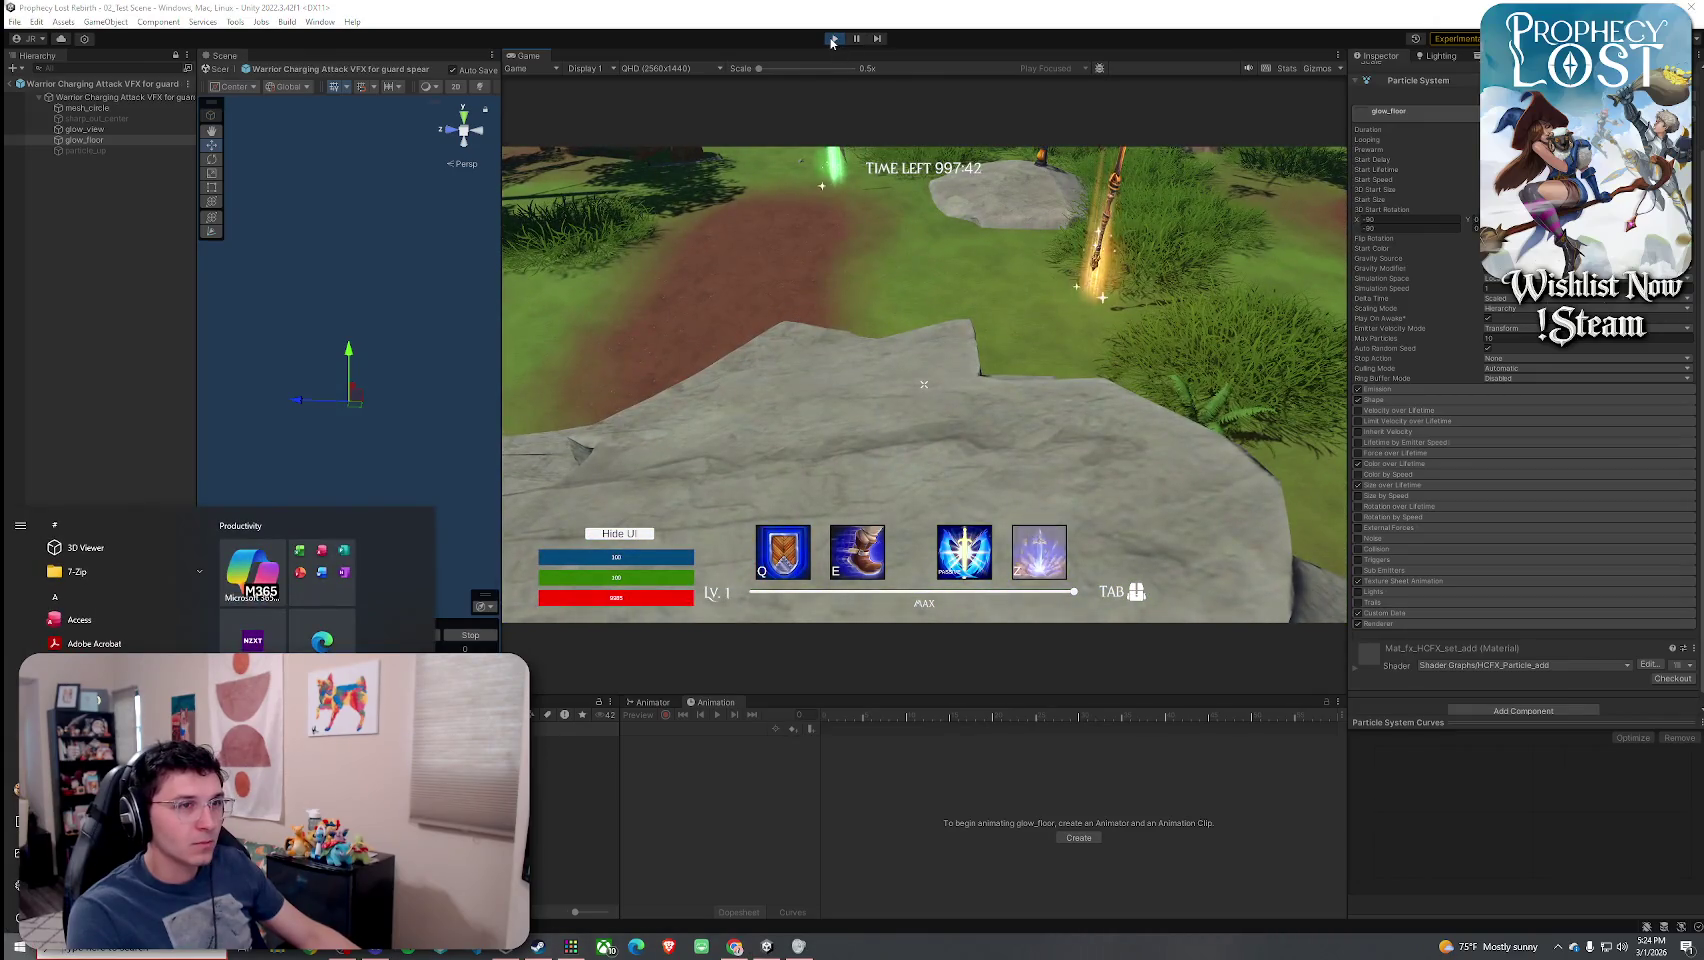
left_click(617, 155)
- Stop Play mode, exit prefab editing, and save the scene
key("ctrl+p")
left_click(12, 84)
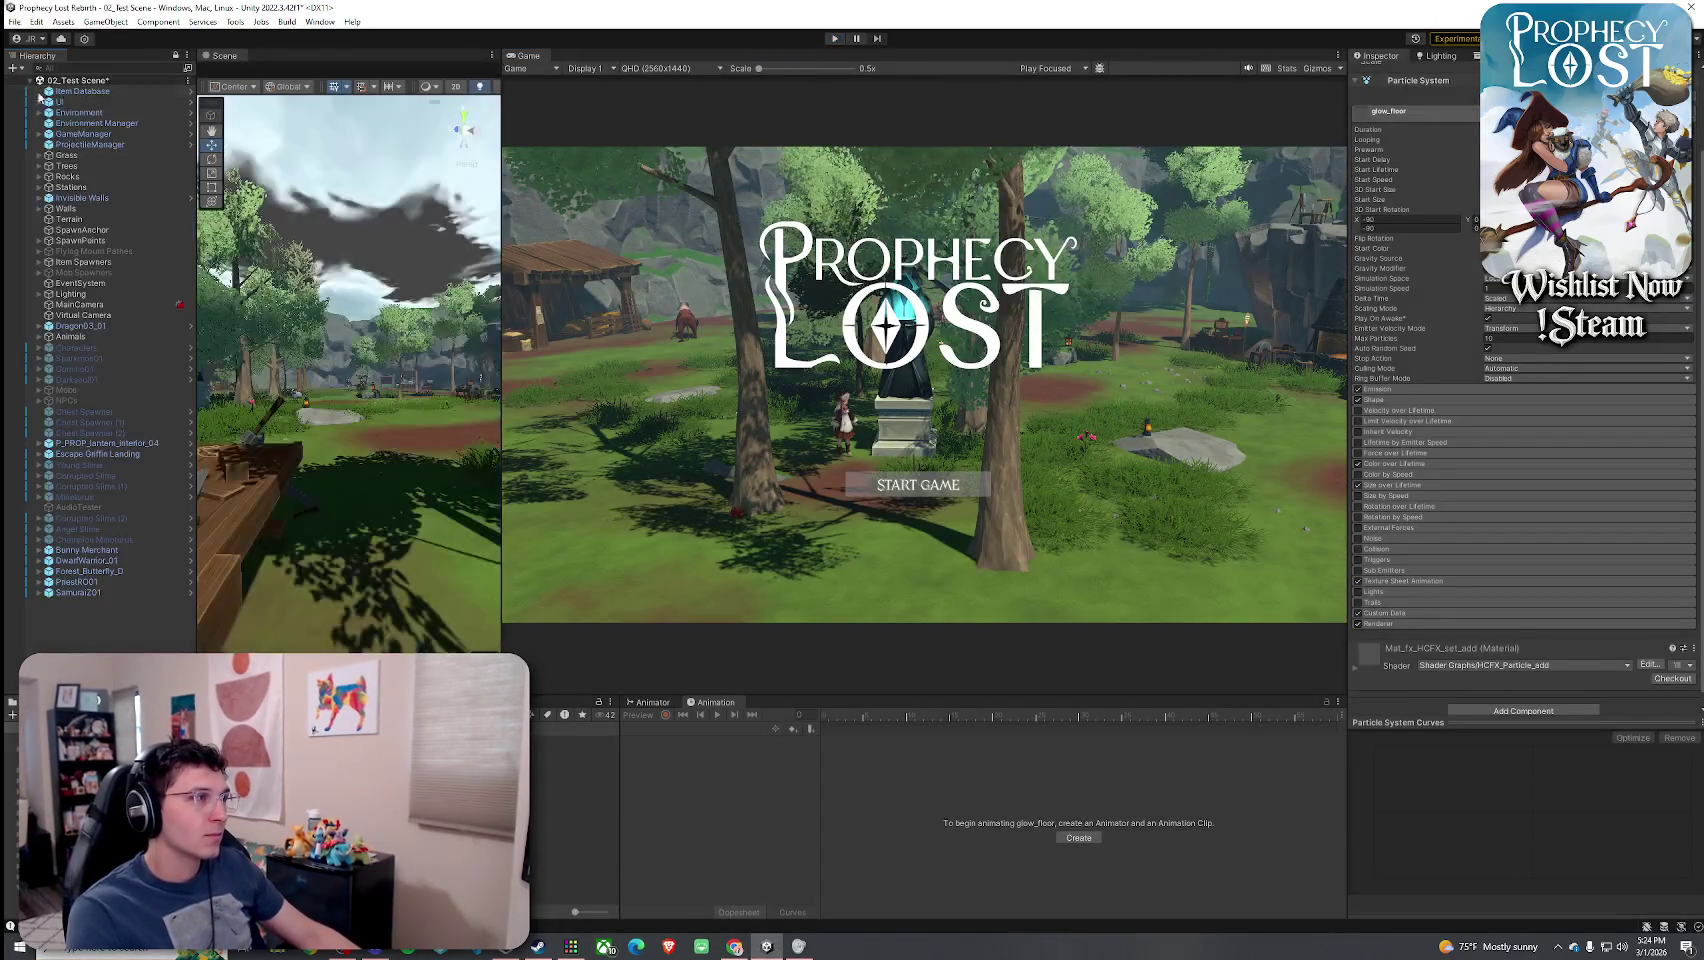
left_click(14, 21)
left_click(37, 85)
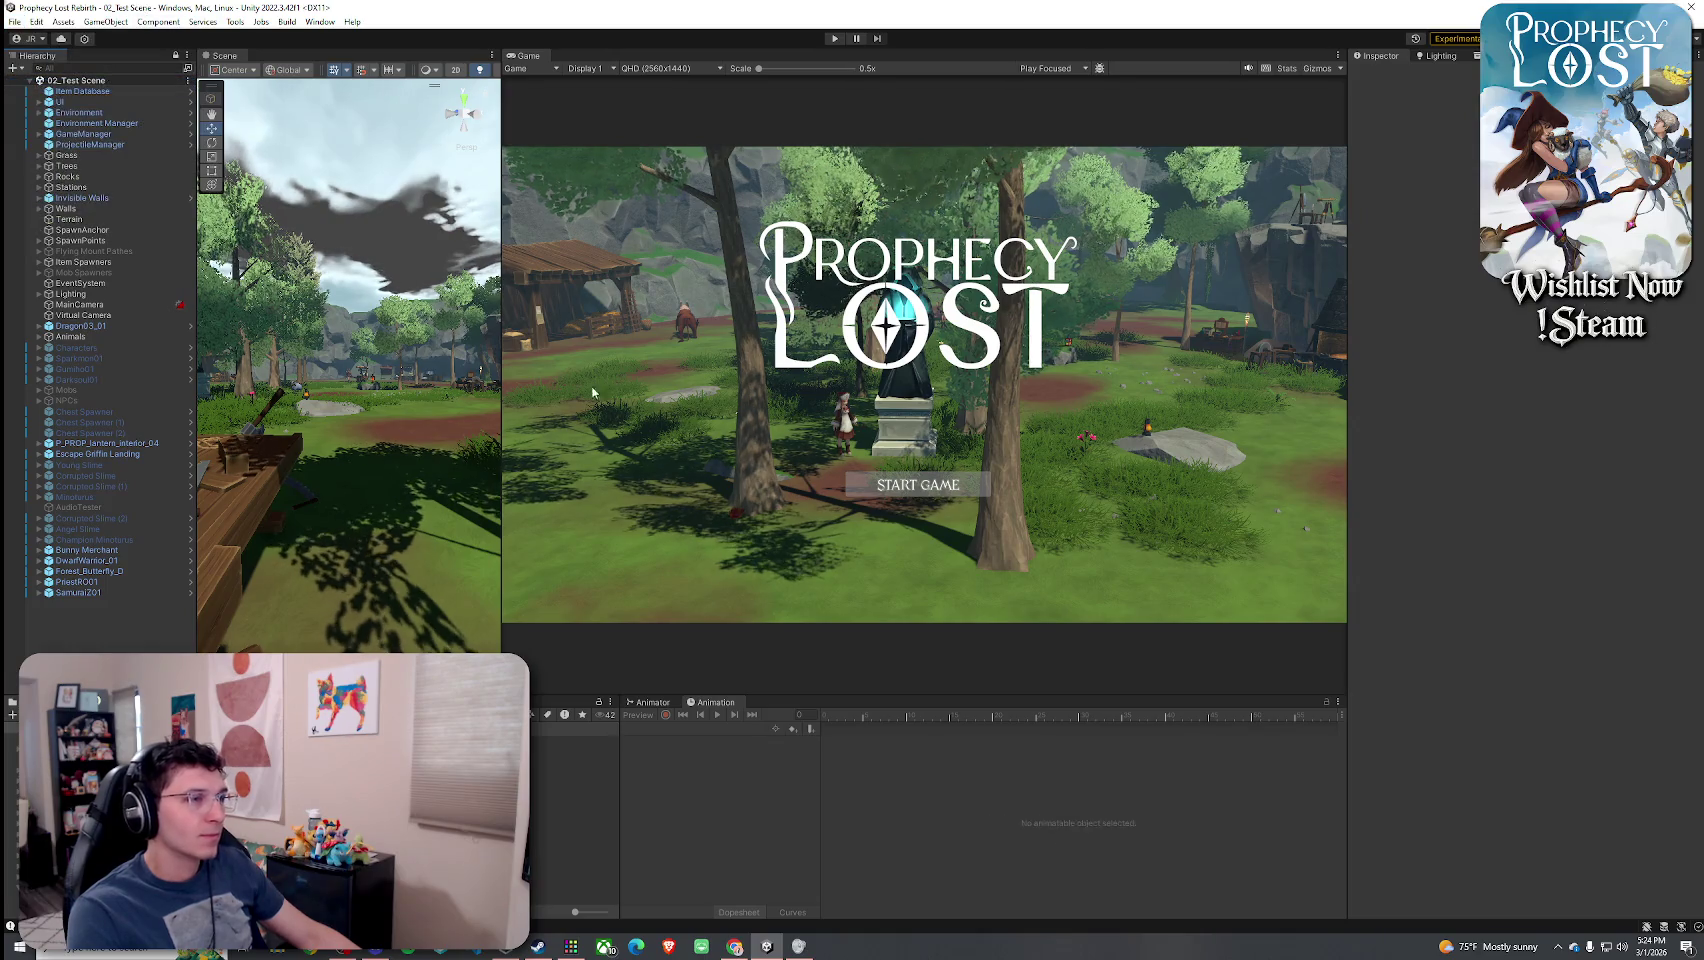
- Toggle the scene view between Iso and Persp, save again, and select 8_Draco Glaive
scroll(361, 457, "up", 3)
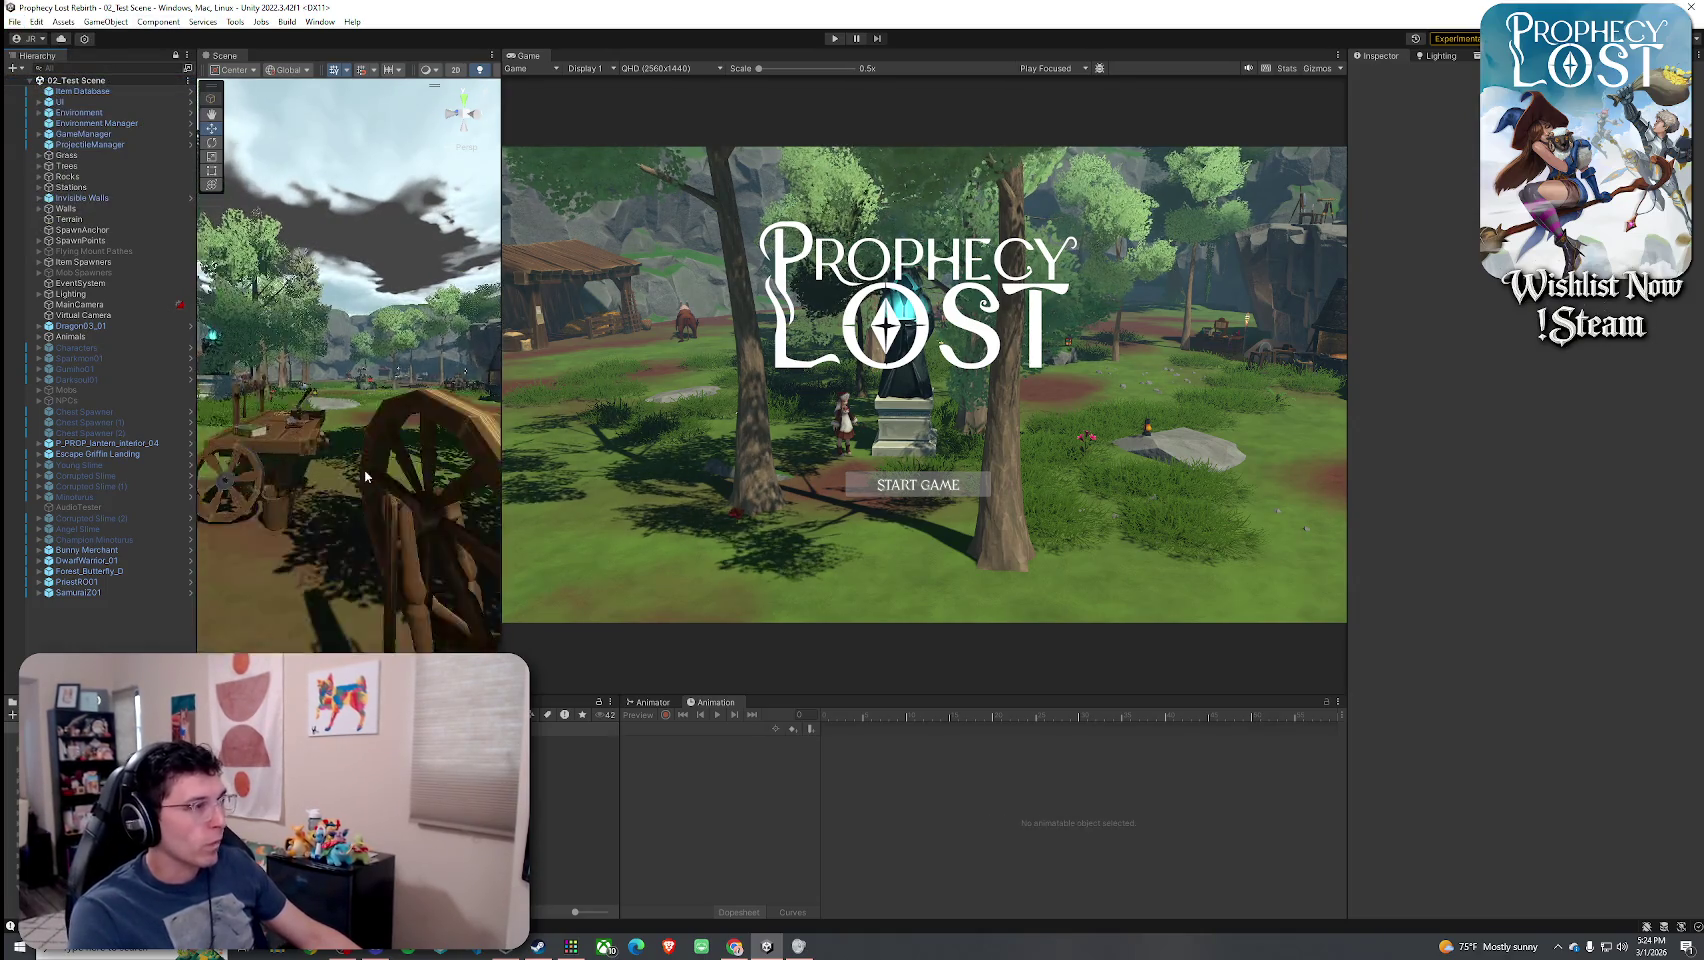
scroll(363, 469, "down", 2)
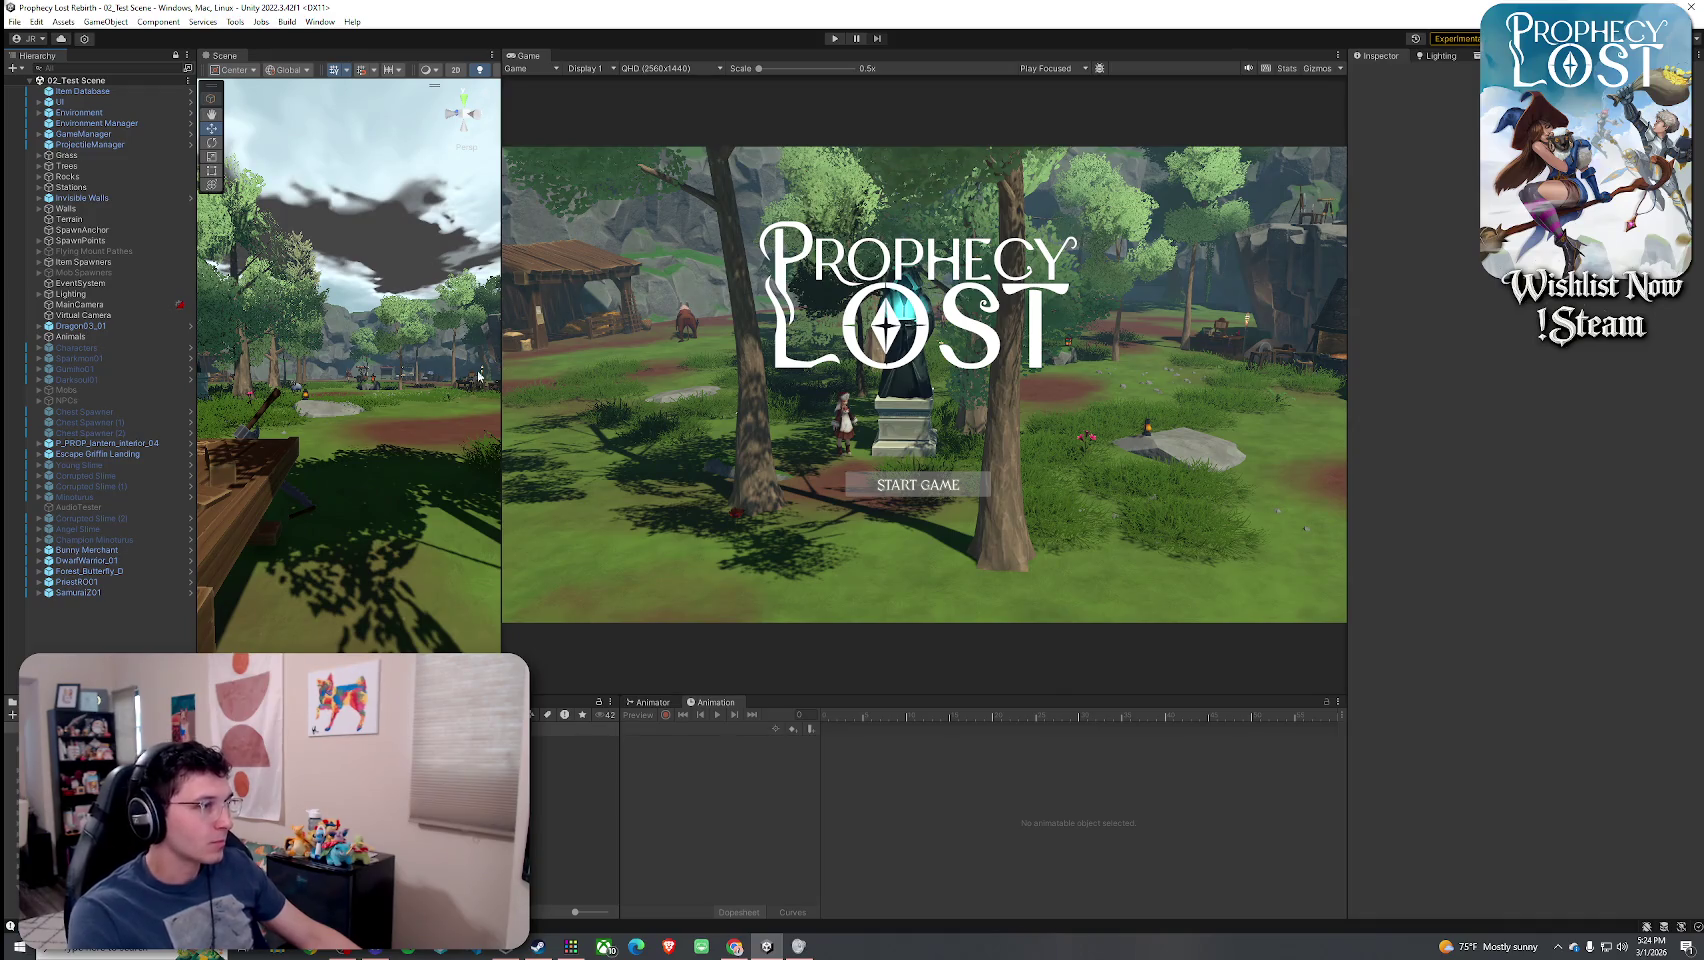
left_click(465, 149)
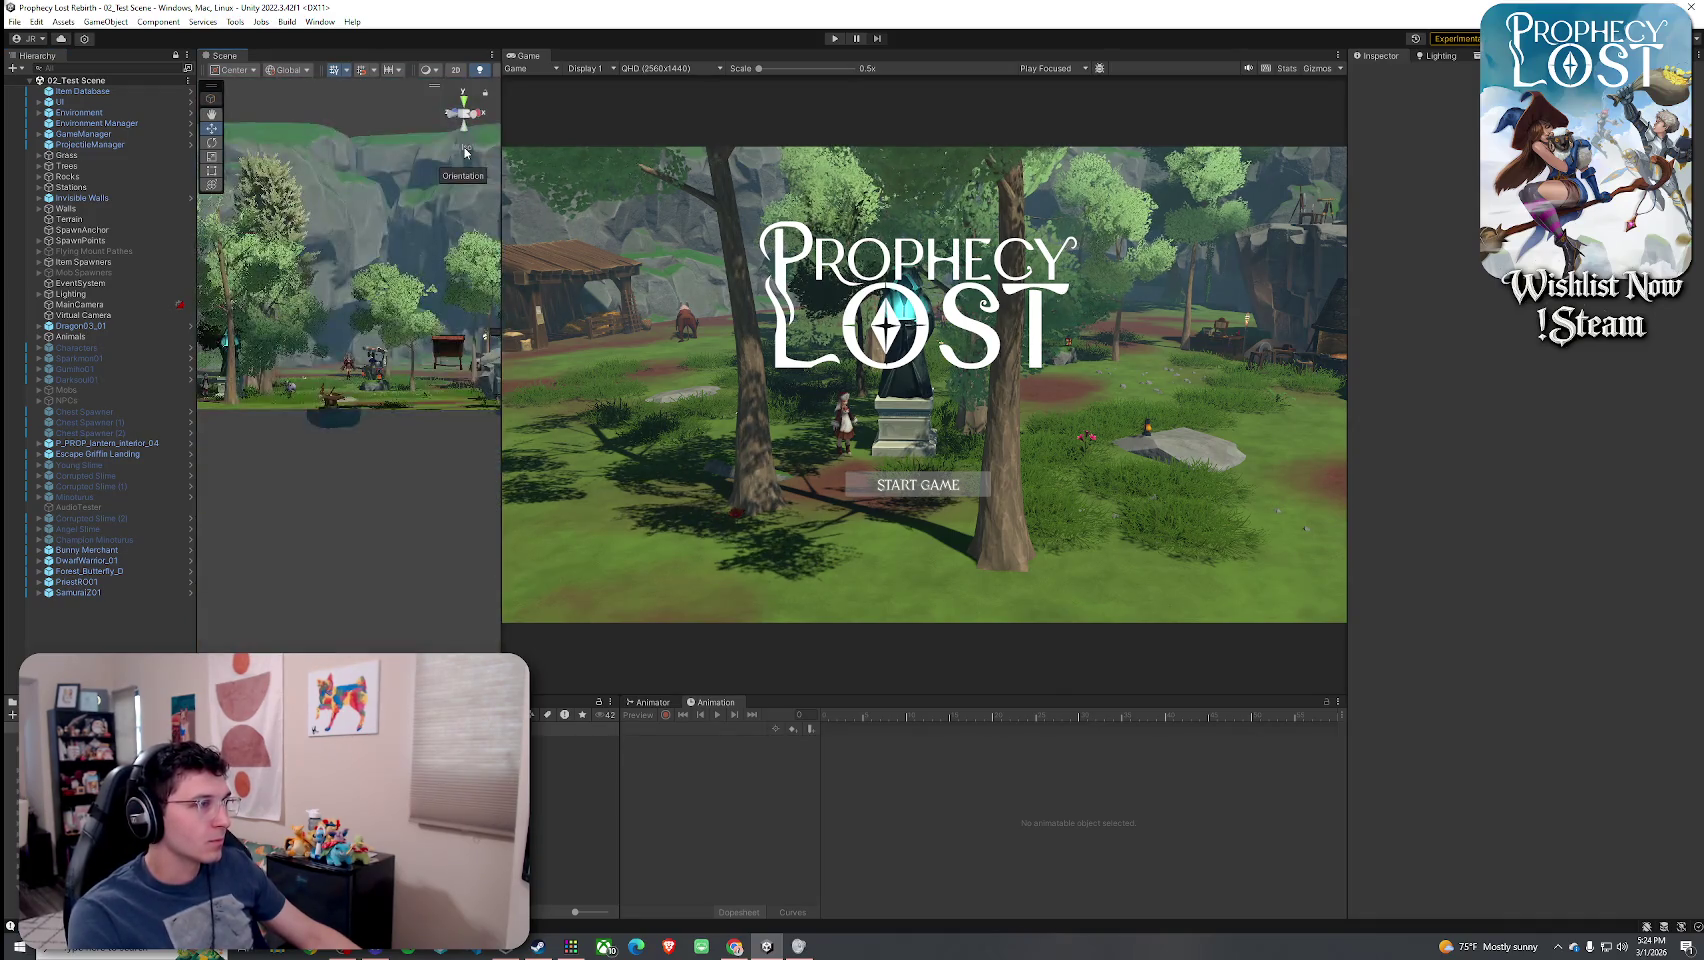
left_click(465, 150)
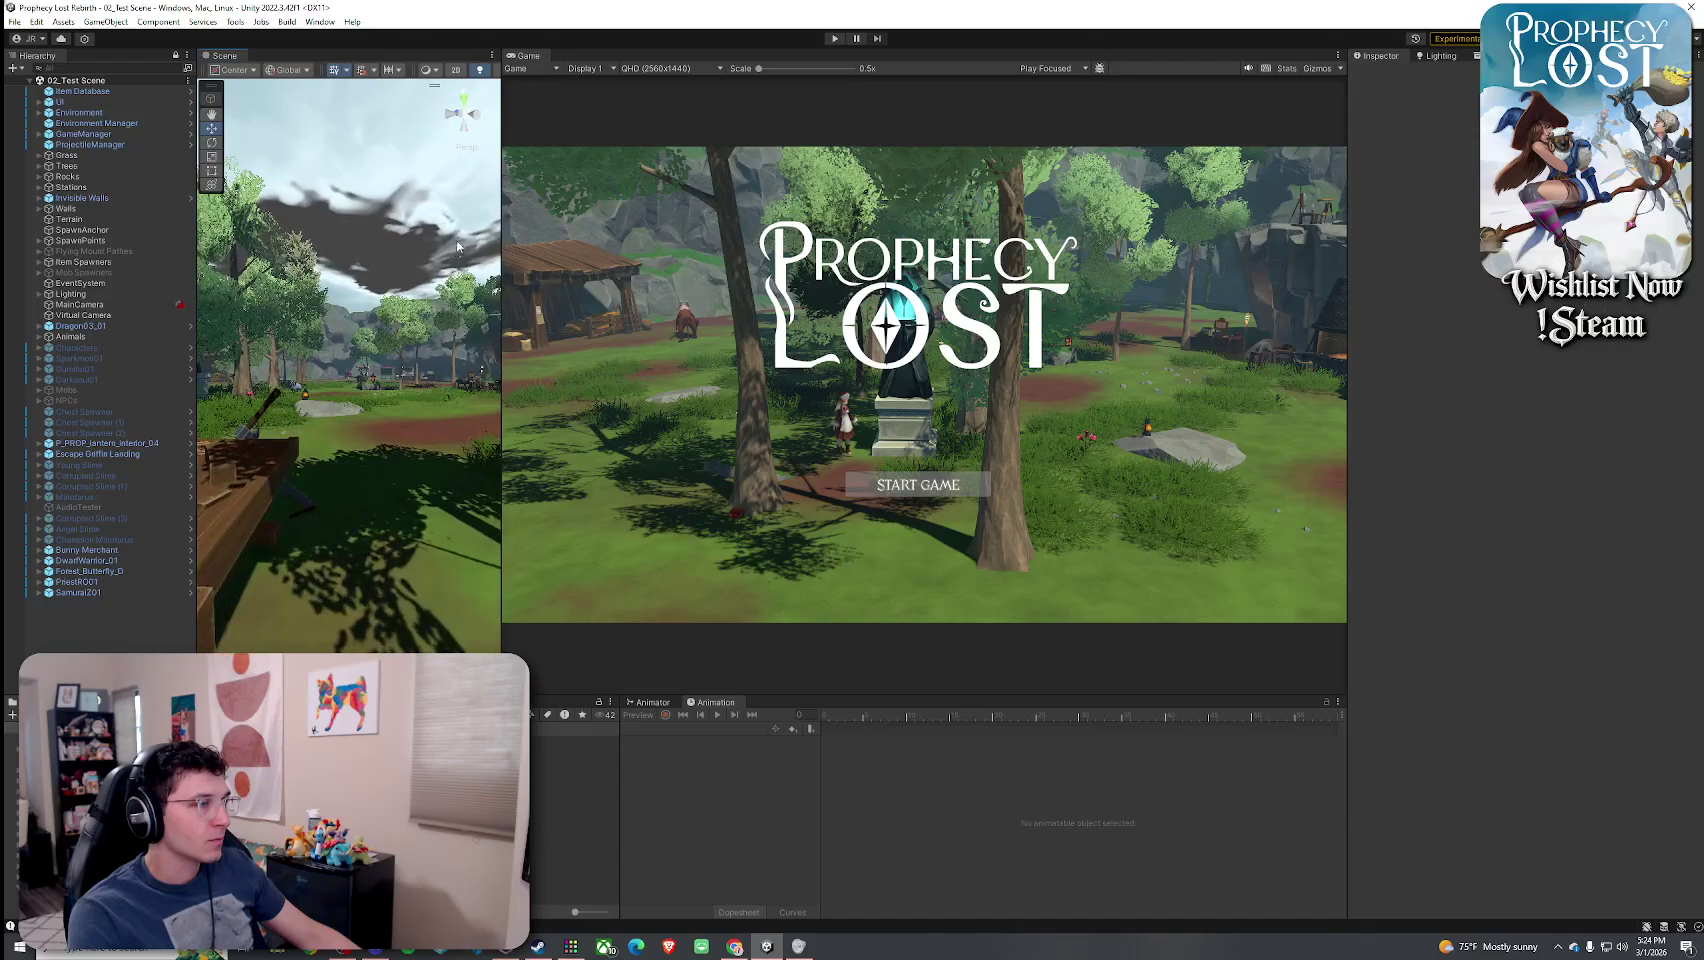
left_click(14, 21)
left_click(60, 88)
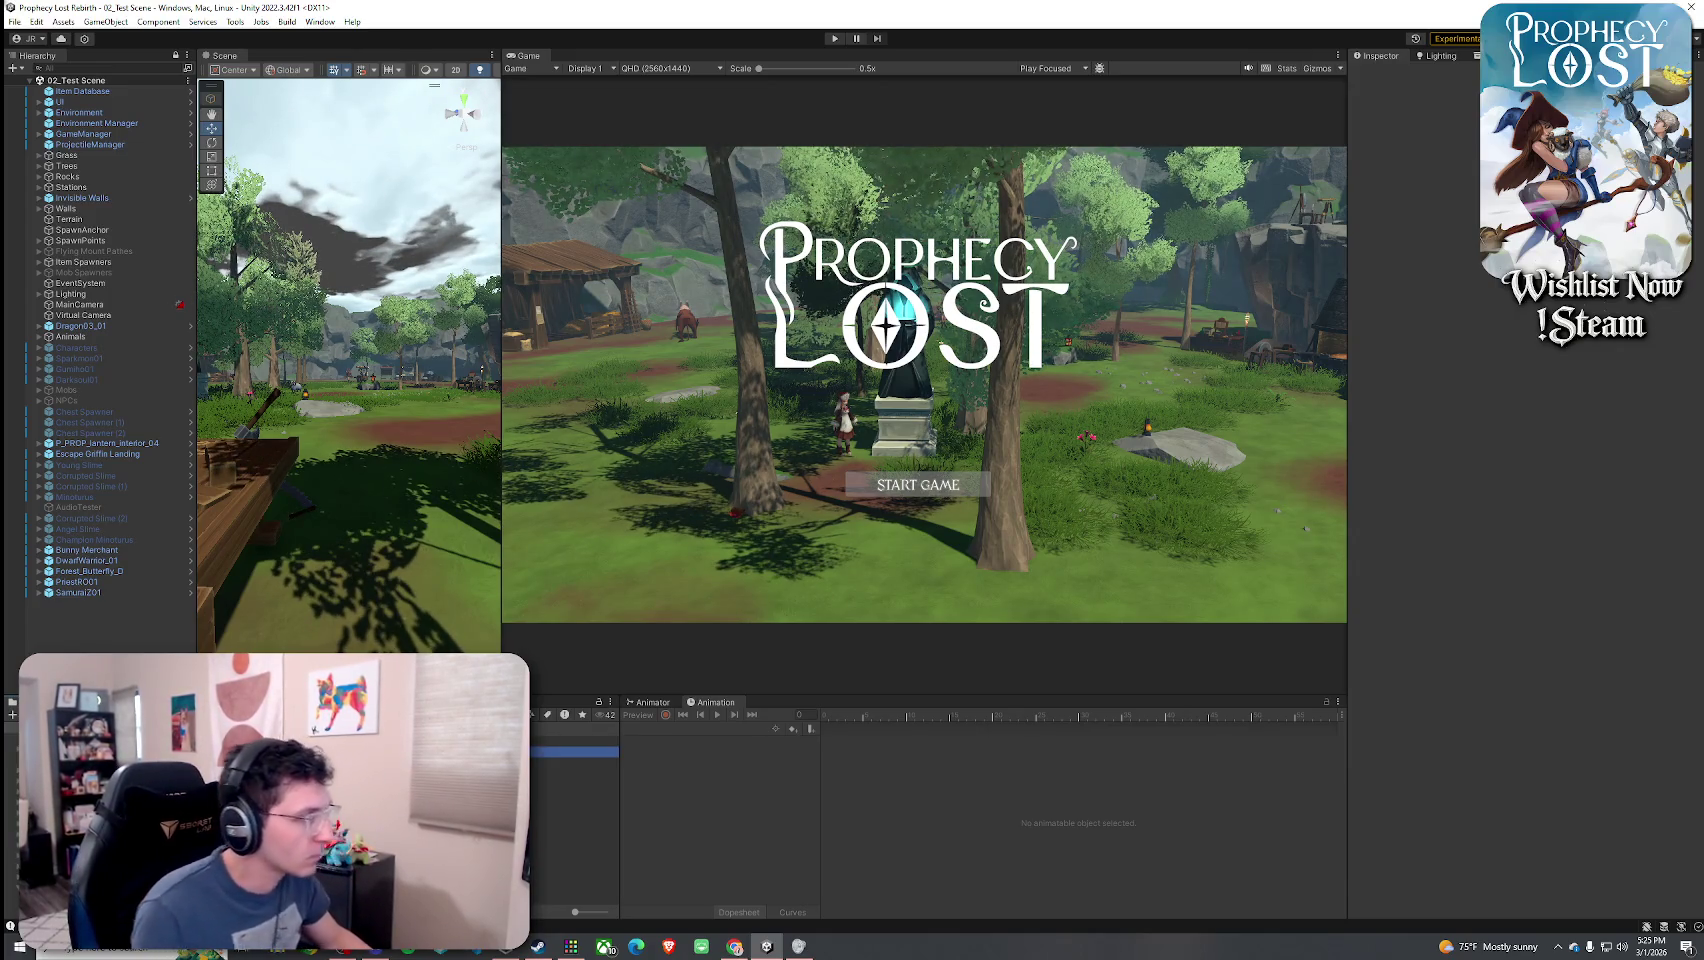
left_click(645, 711)
- Assign WPN_Spear_Equip_02 as the Equip Sound Clip
scroll(1436, 326, "down", 3)
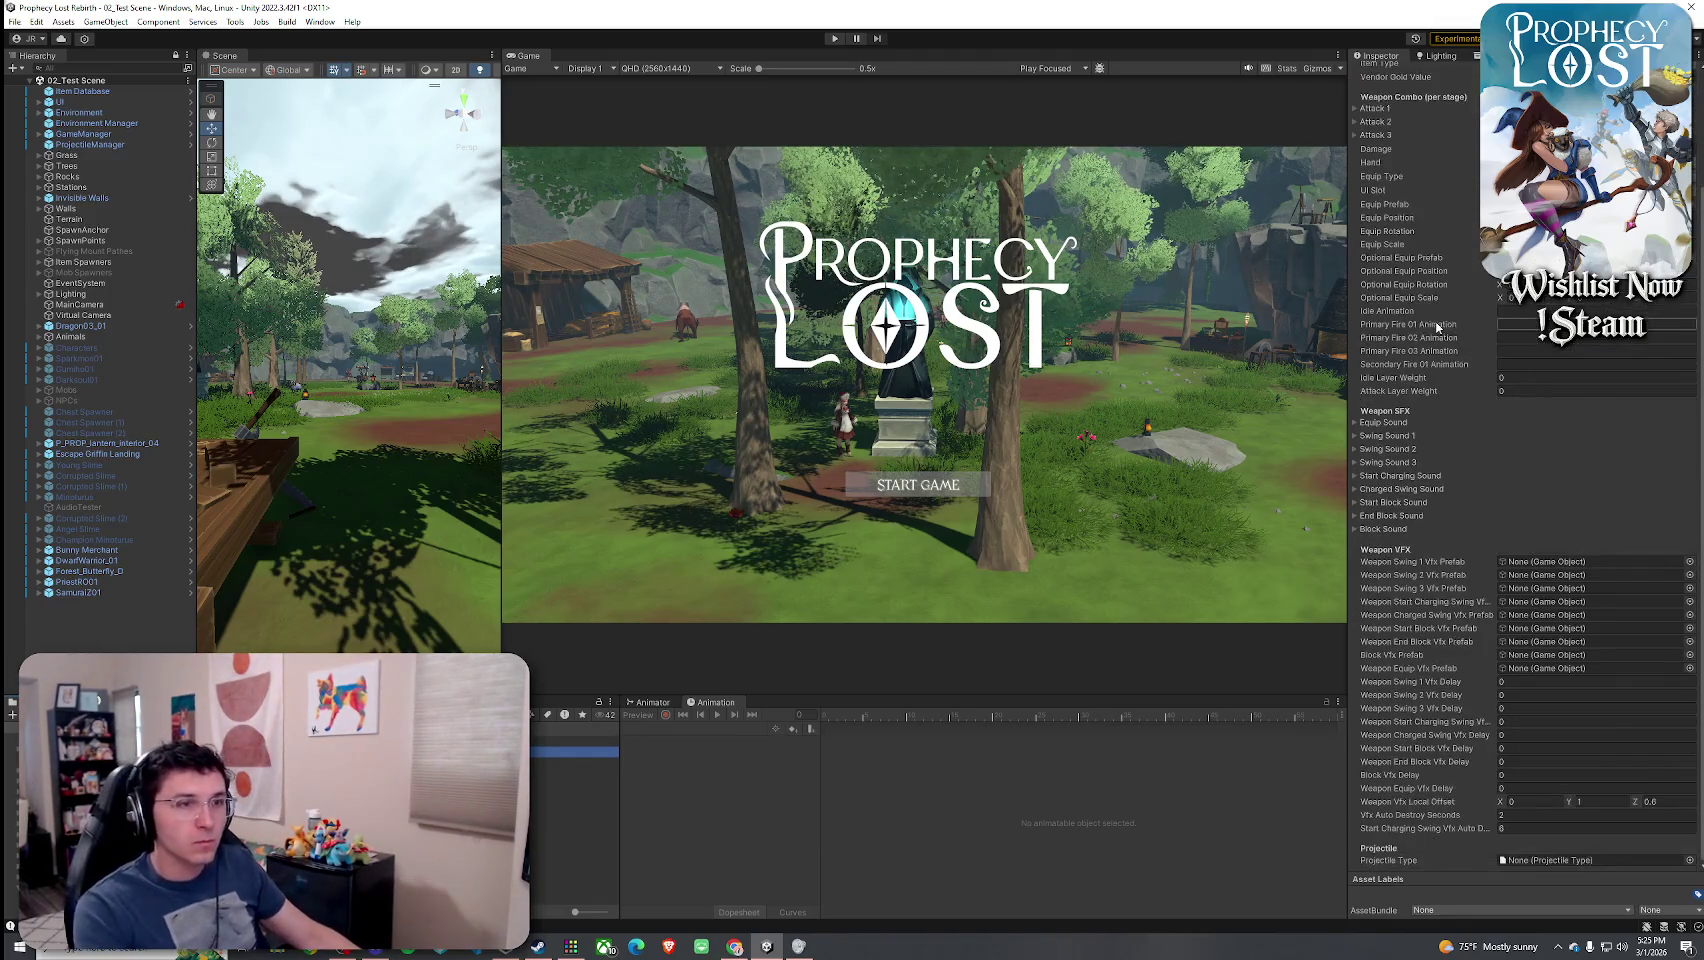
left_click(1400, 423)
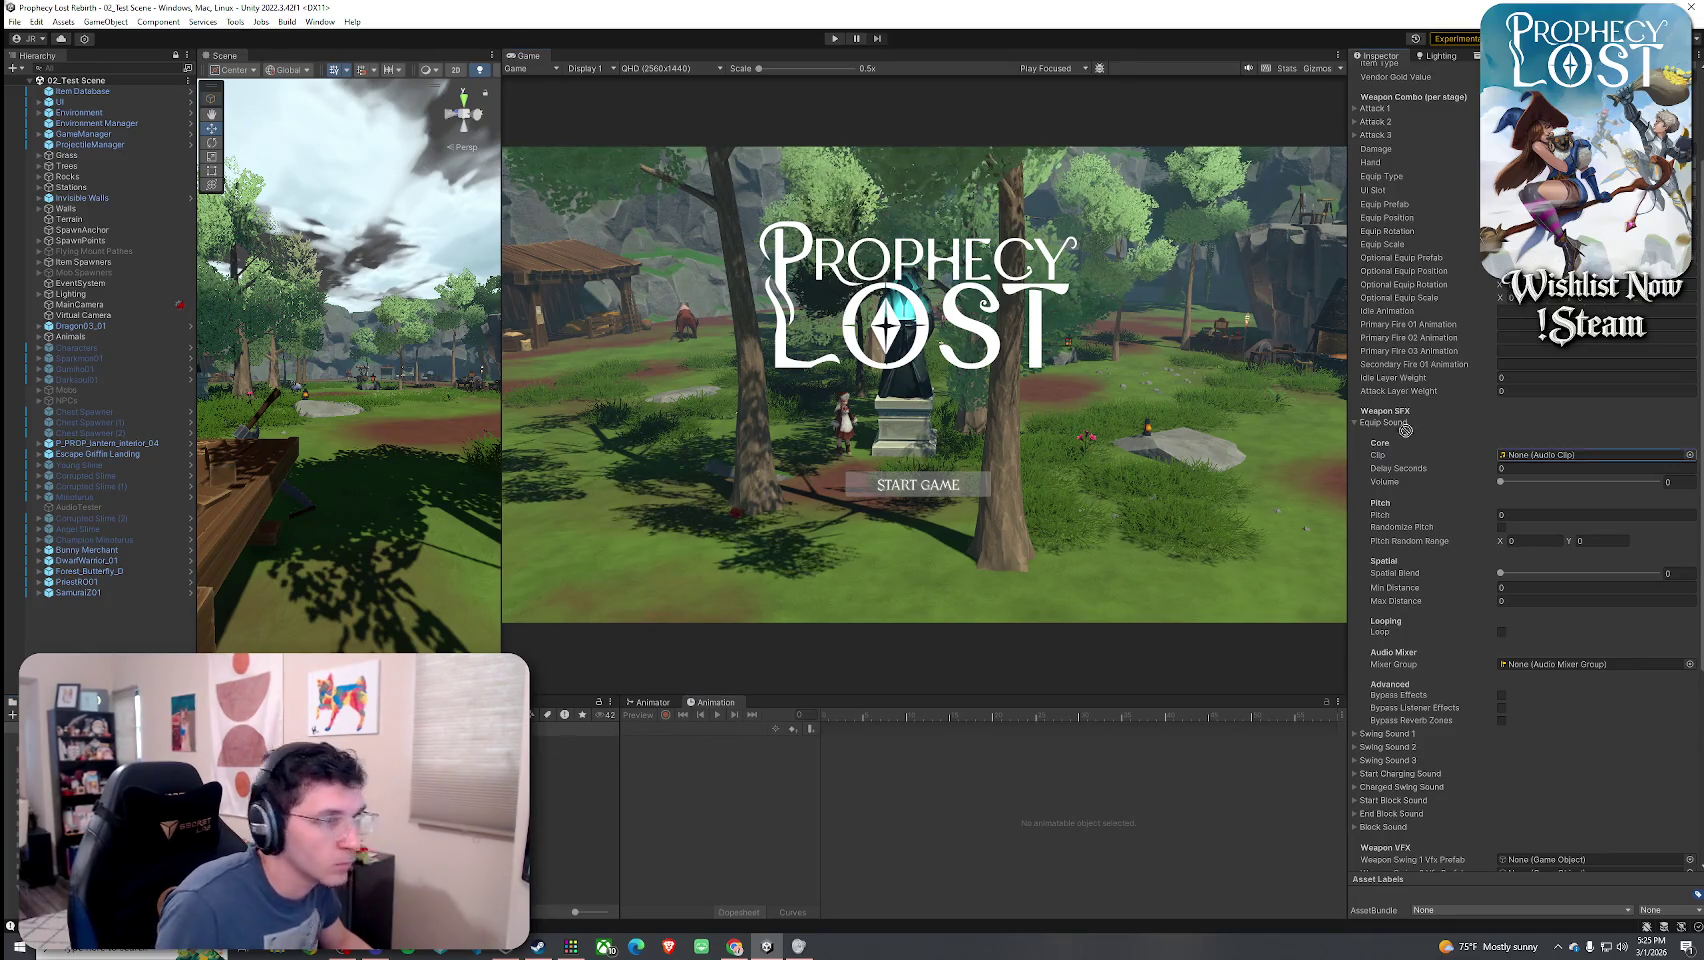
left_click_drag(1541, 461, 1538, 464)
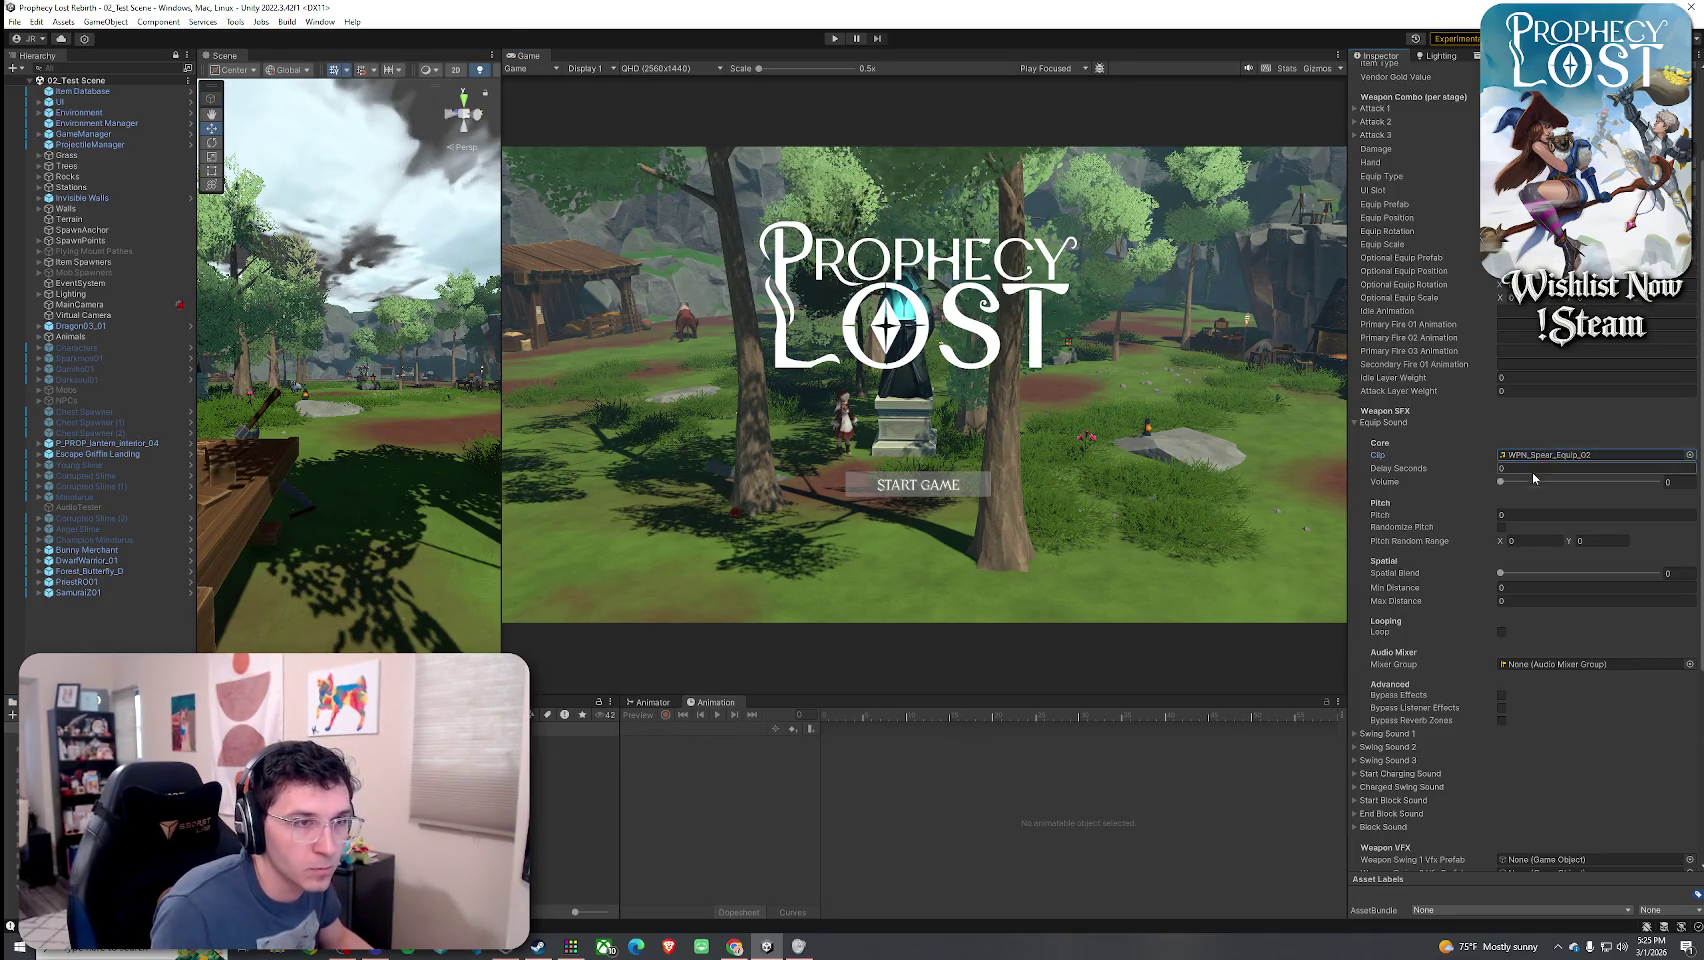
- Randomize equip pitch between 0.9 and 1.1, set spatial blend ~0.653, and open the clip
left_click(1579, 513)
left_click(1501, 527)
left_click(1535, 541)
type("0.9")
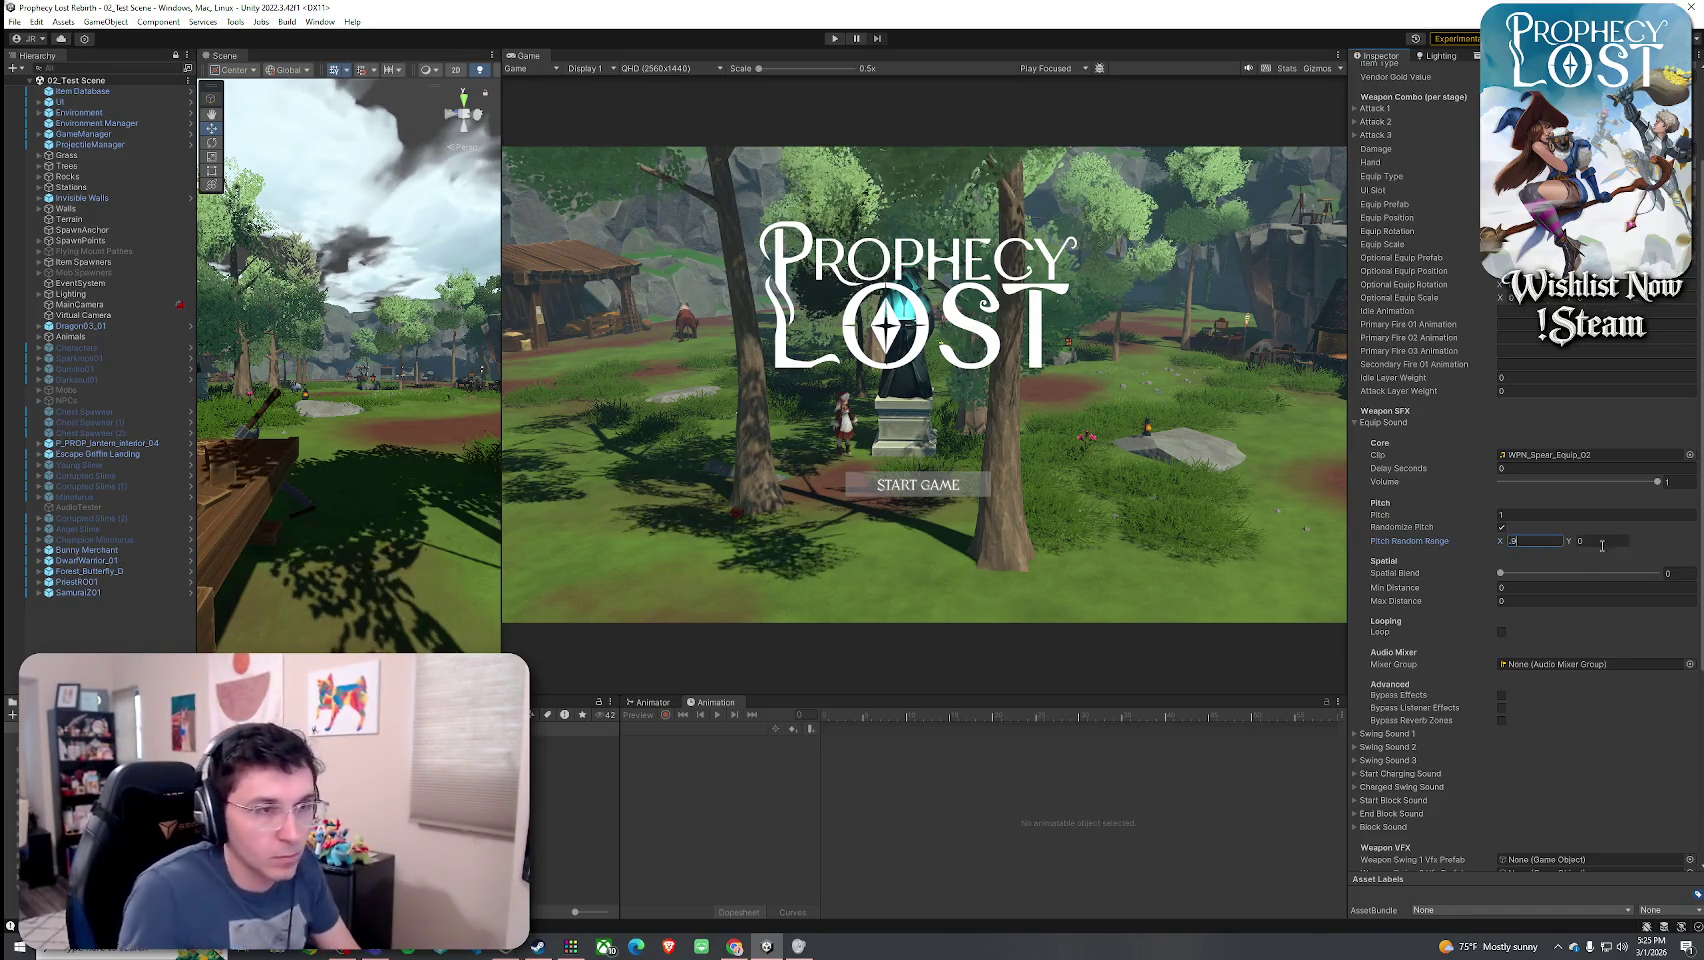
key("Tab")
type("1.1")
left_click(1598, 578)
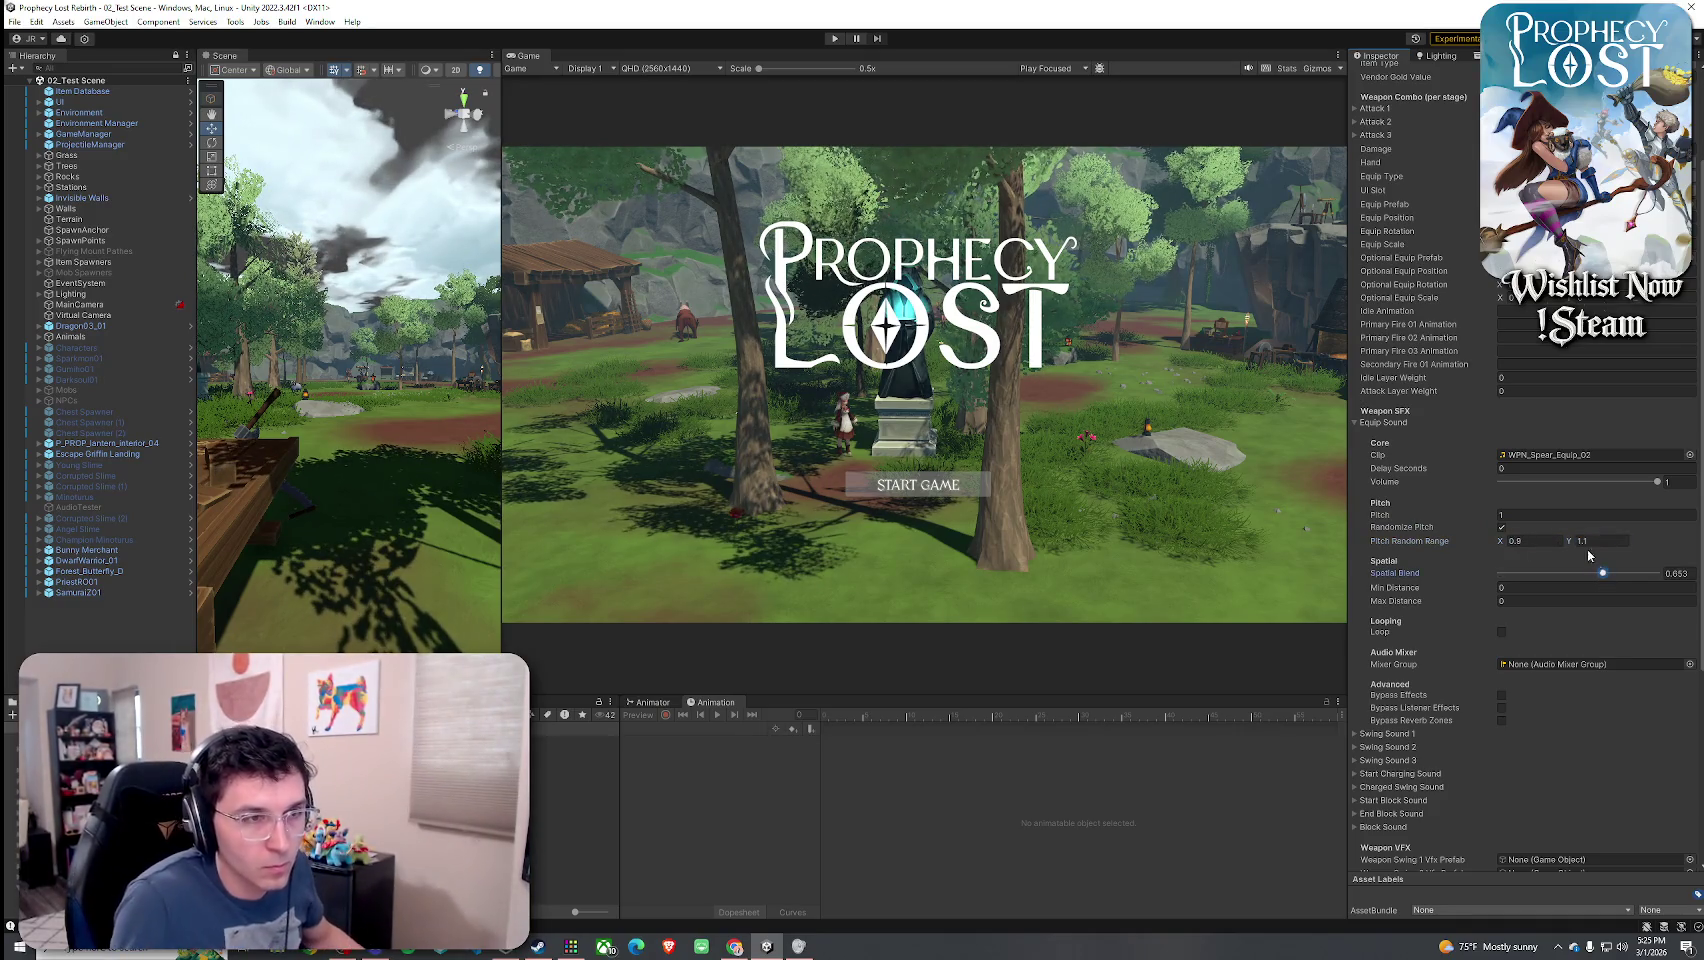
left_click(1560, 457)
double_click(1560, 455)
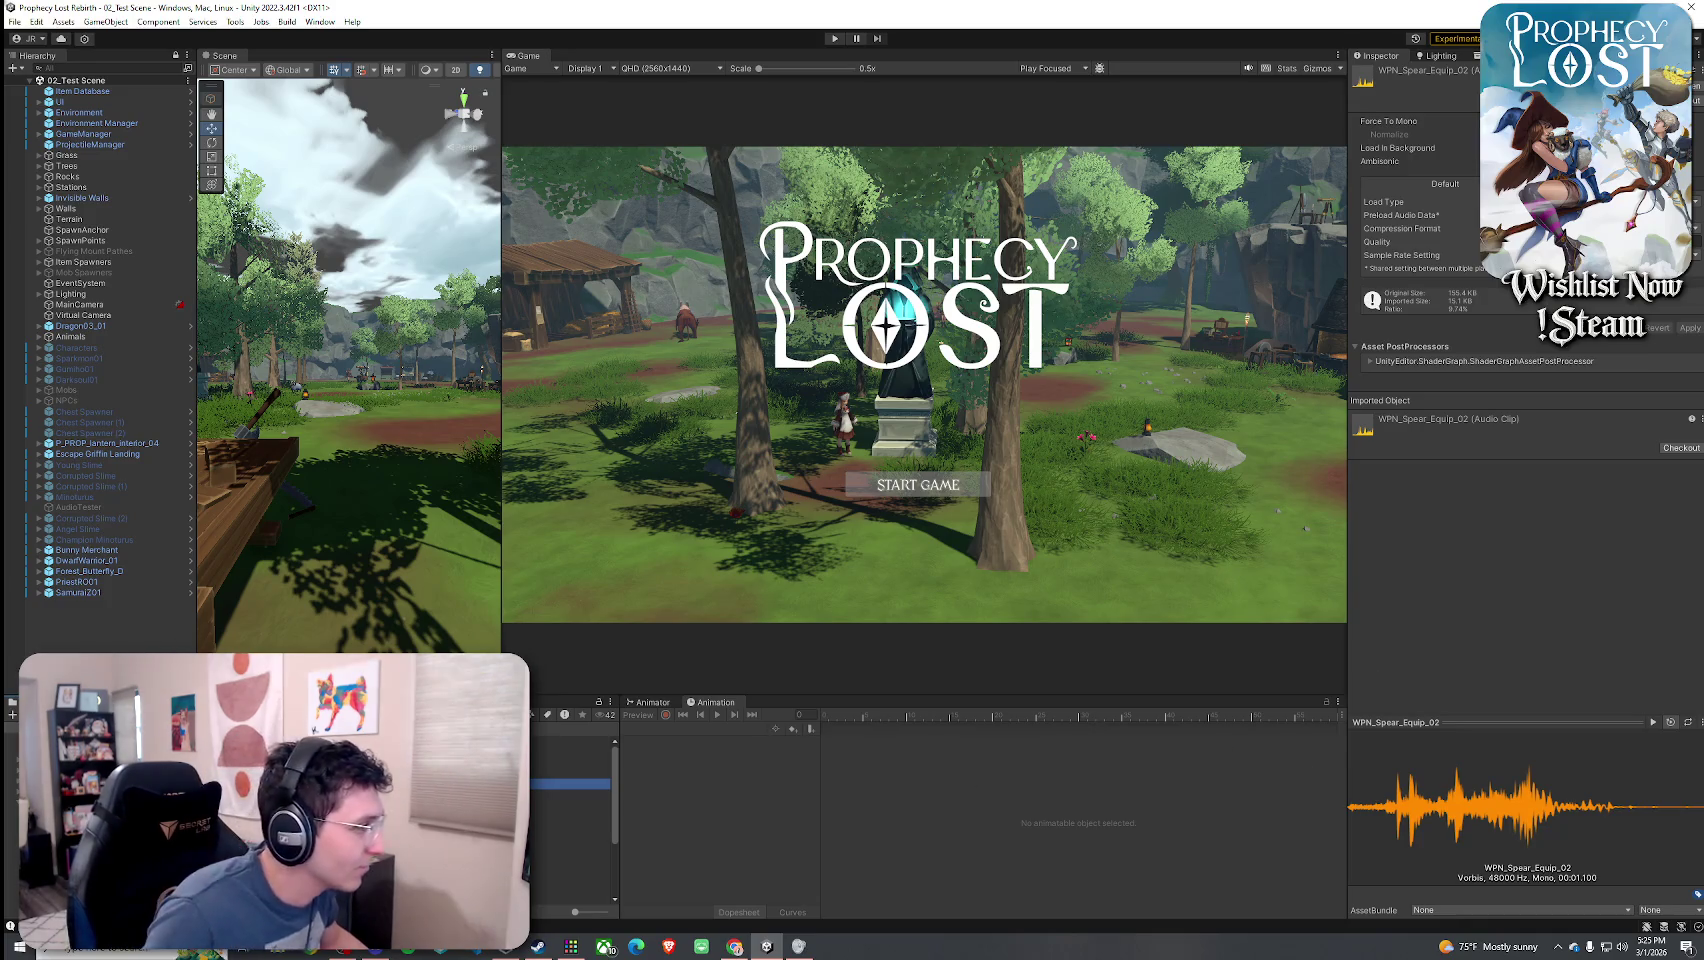
- Preview neighbouring spear clips WPN_Spear_Equip_01, Equip_02 and Swing_03
key("Up")
key("Down")
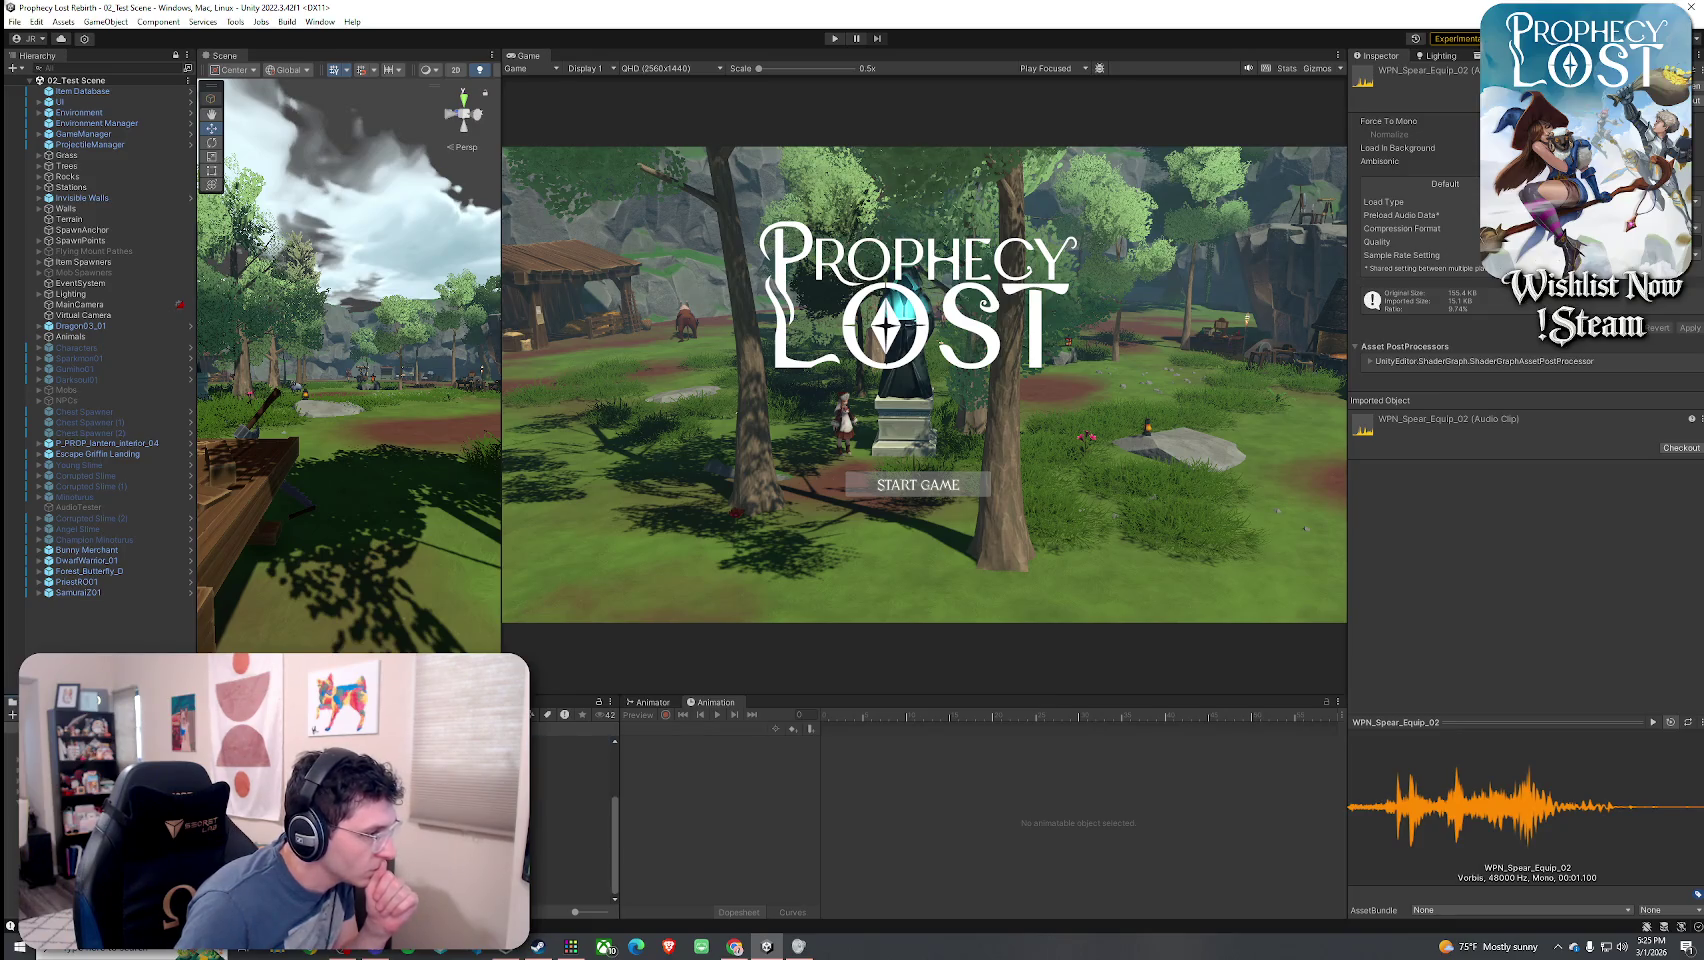
key("Down")
key("Down")
key("Down")
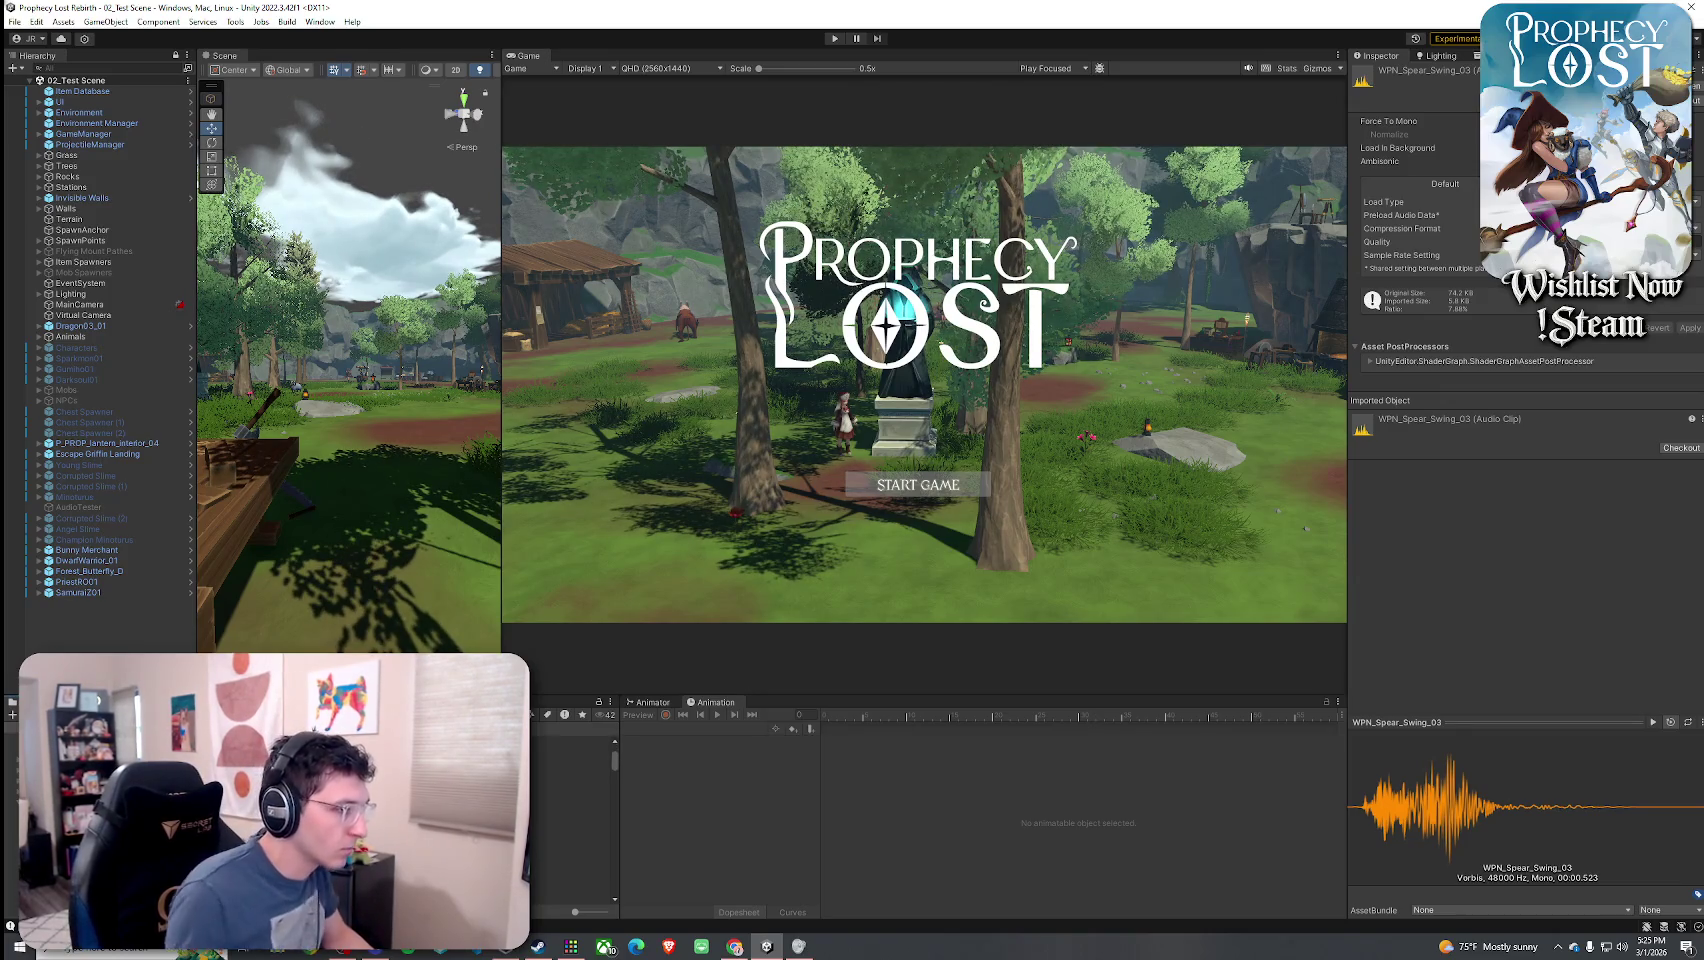
- Search audio clips for 'stab' and preview Stab 2_1 and Stab 3_1, adjusting system volume
left_click(537, 716)
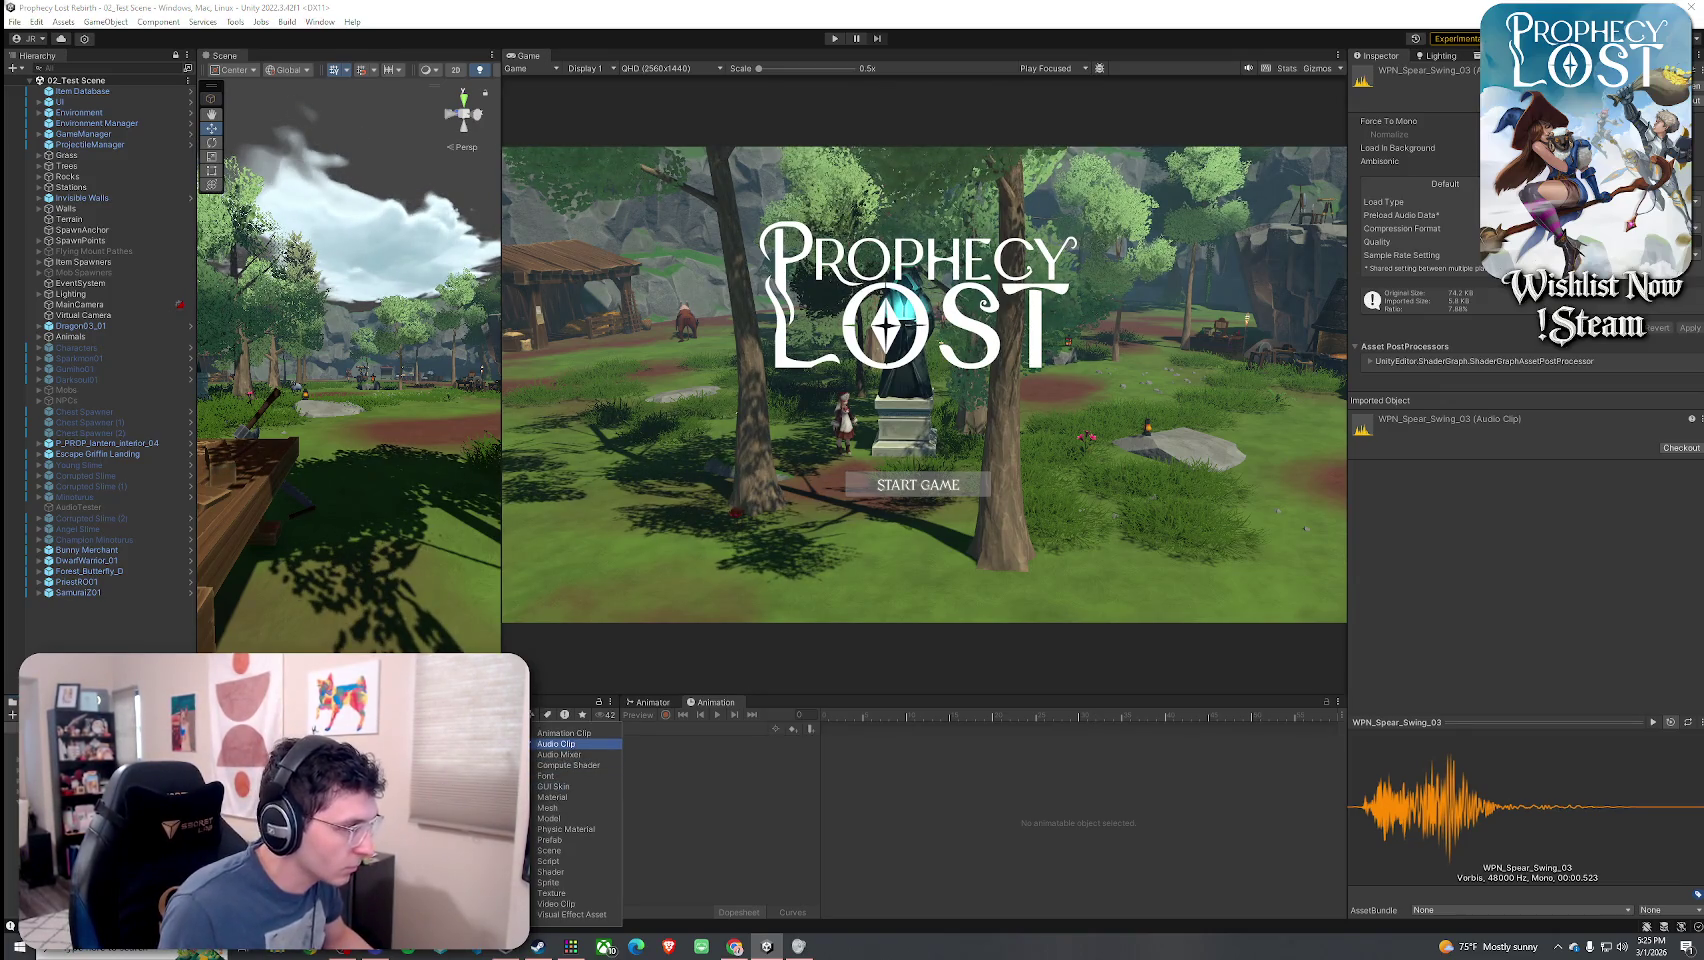
left_click(556, 744)
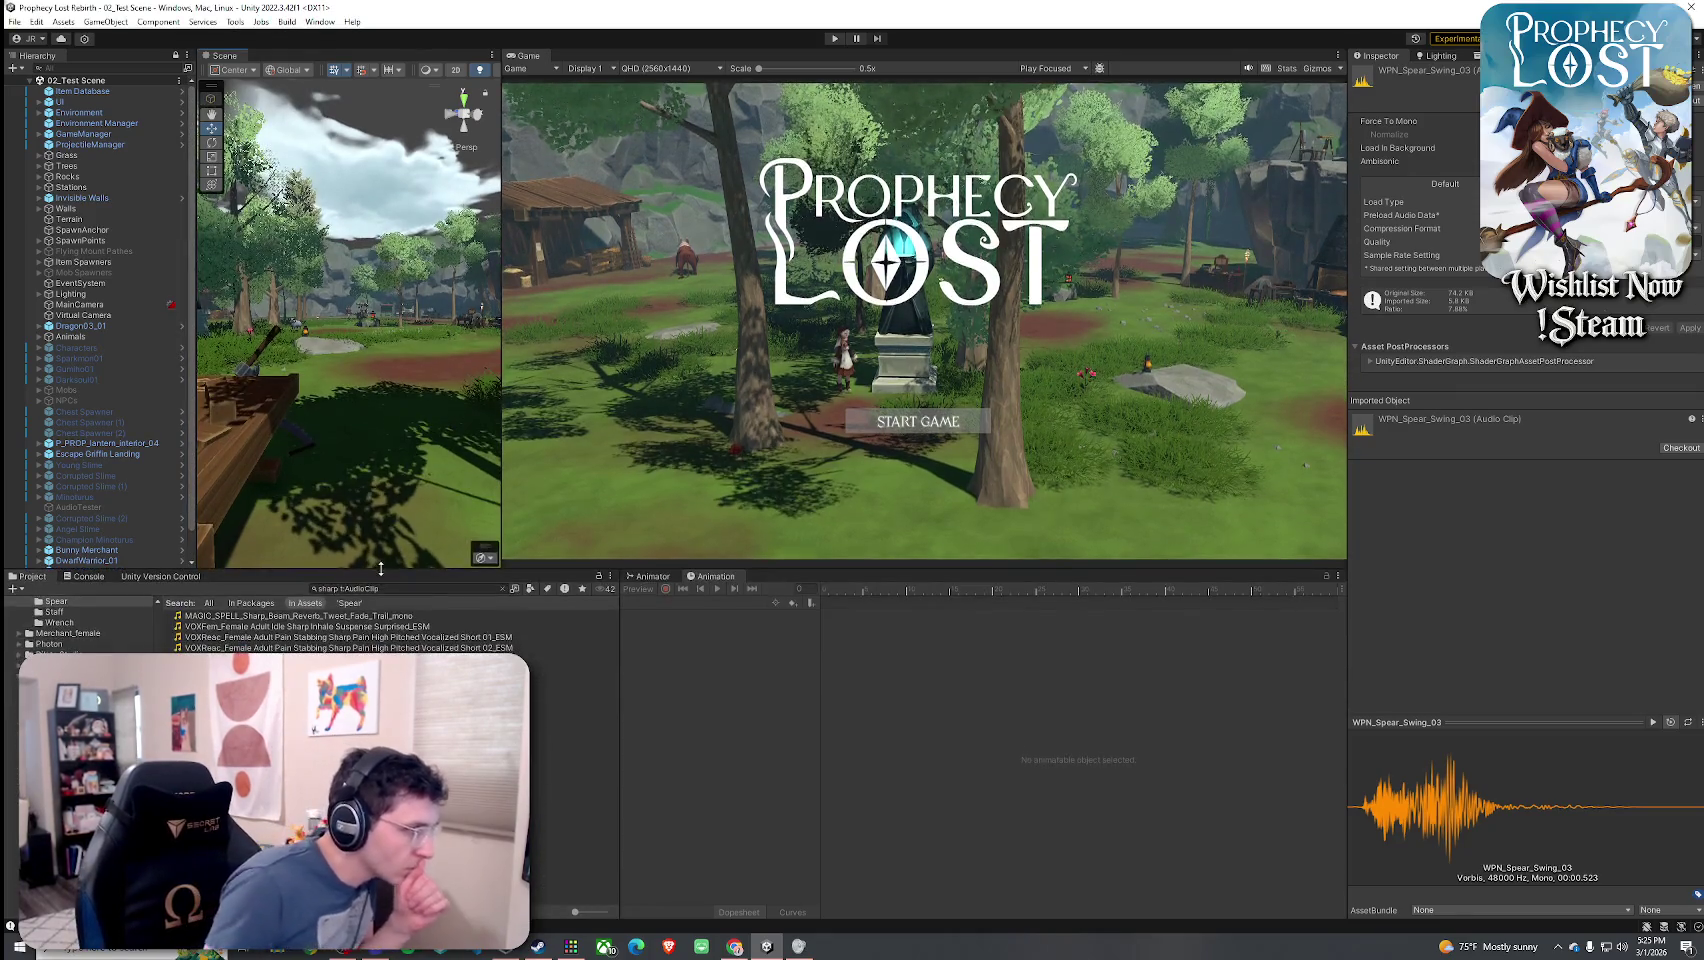
left_click(331, 589)
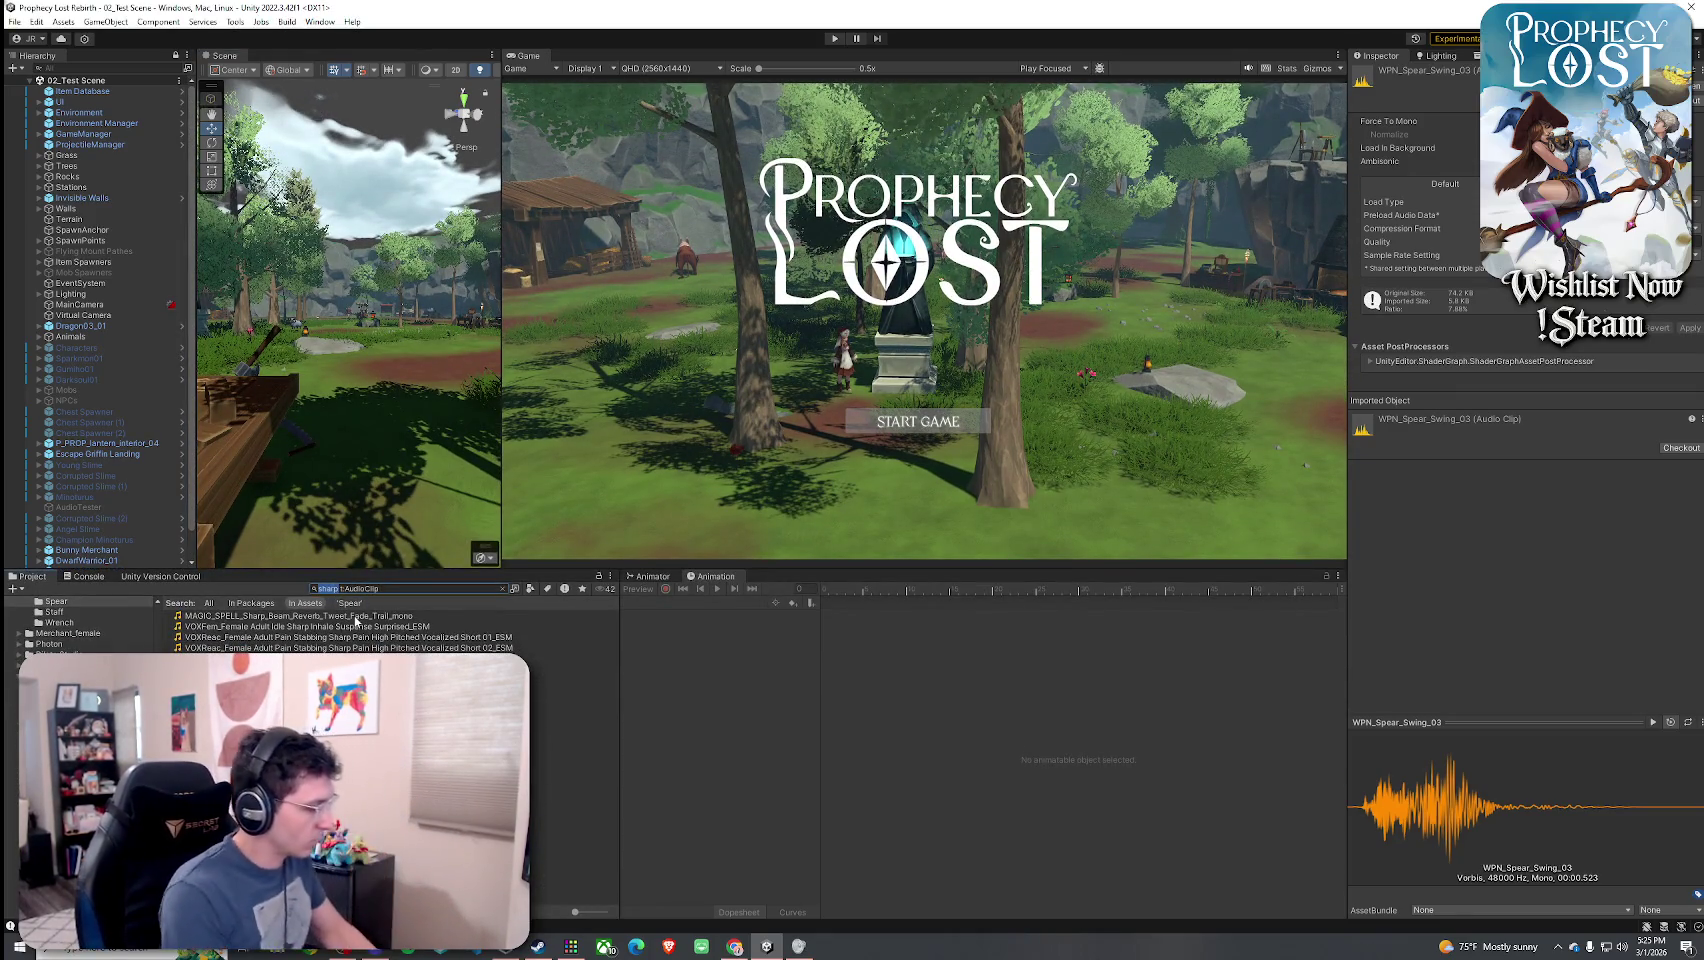
type("stab")
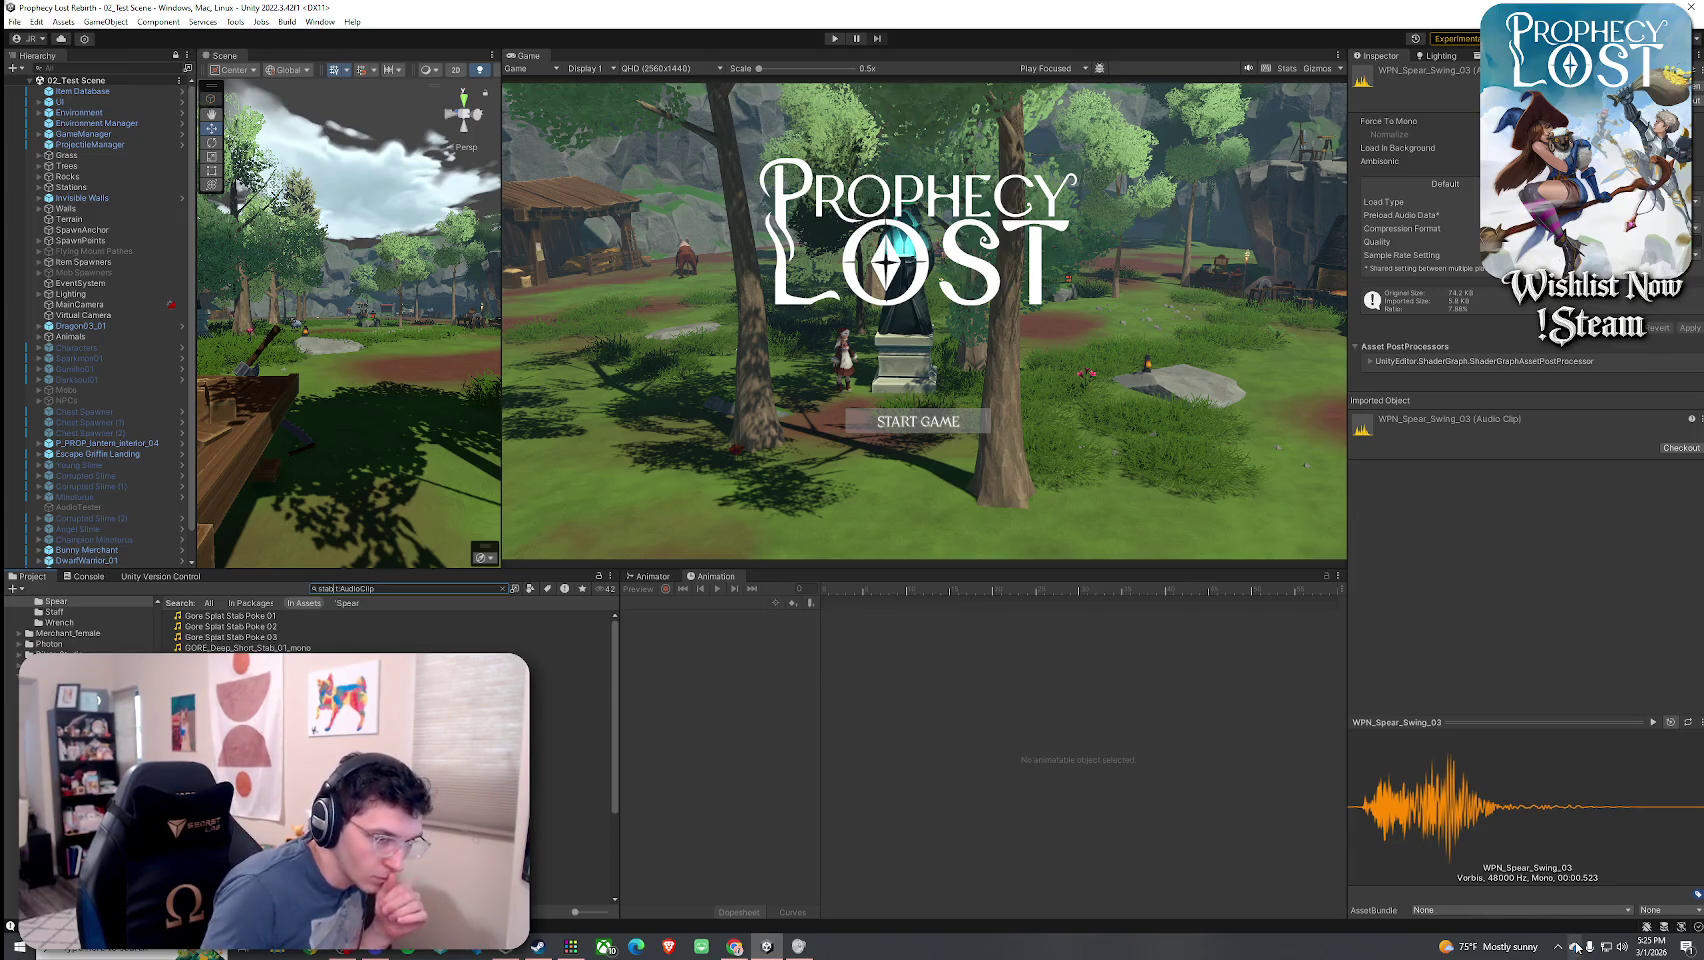
right_click(1625, 951)
left_click(1577, 849)
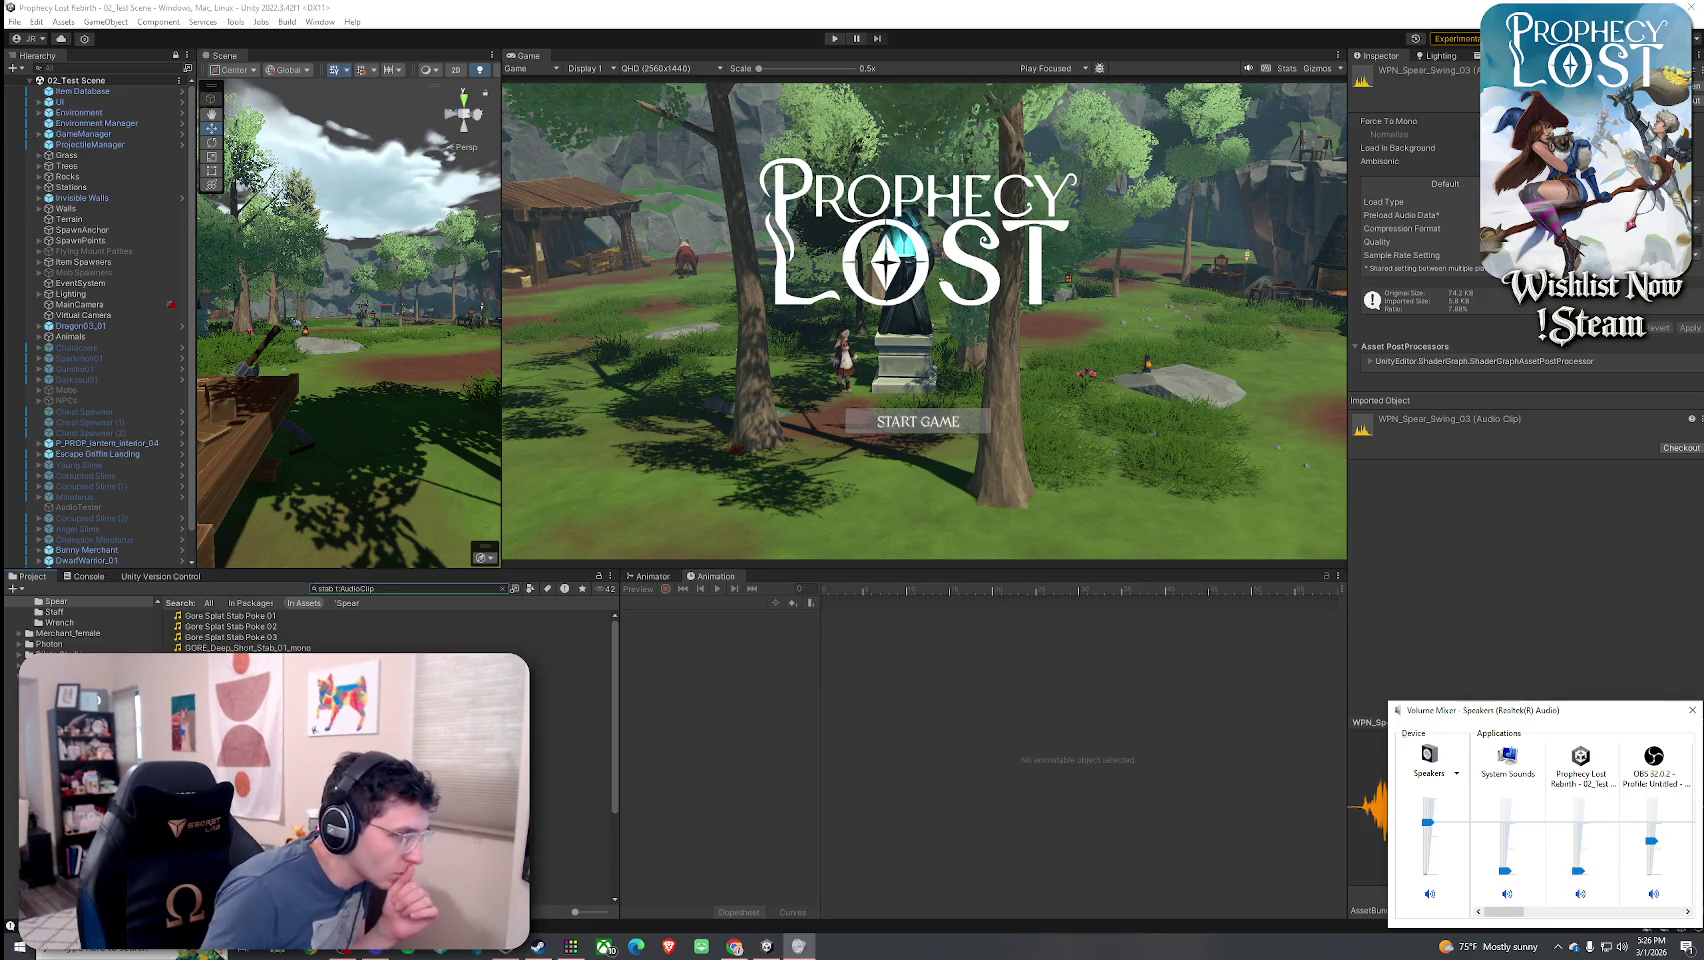
left_click(570, 806)
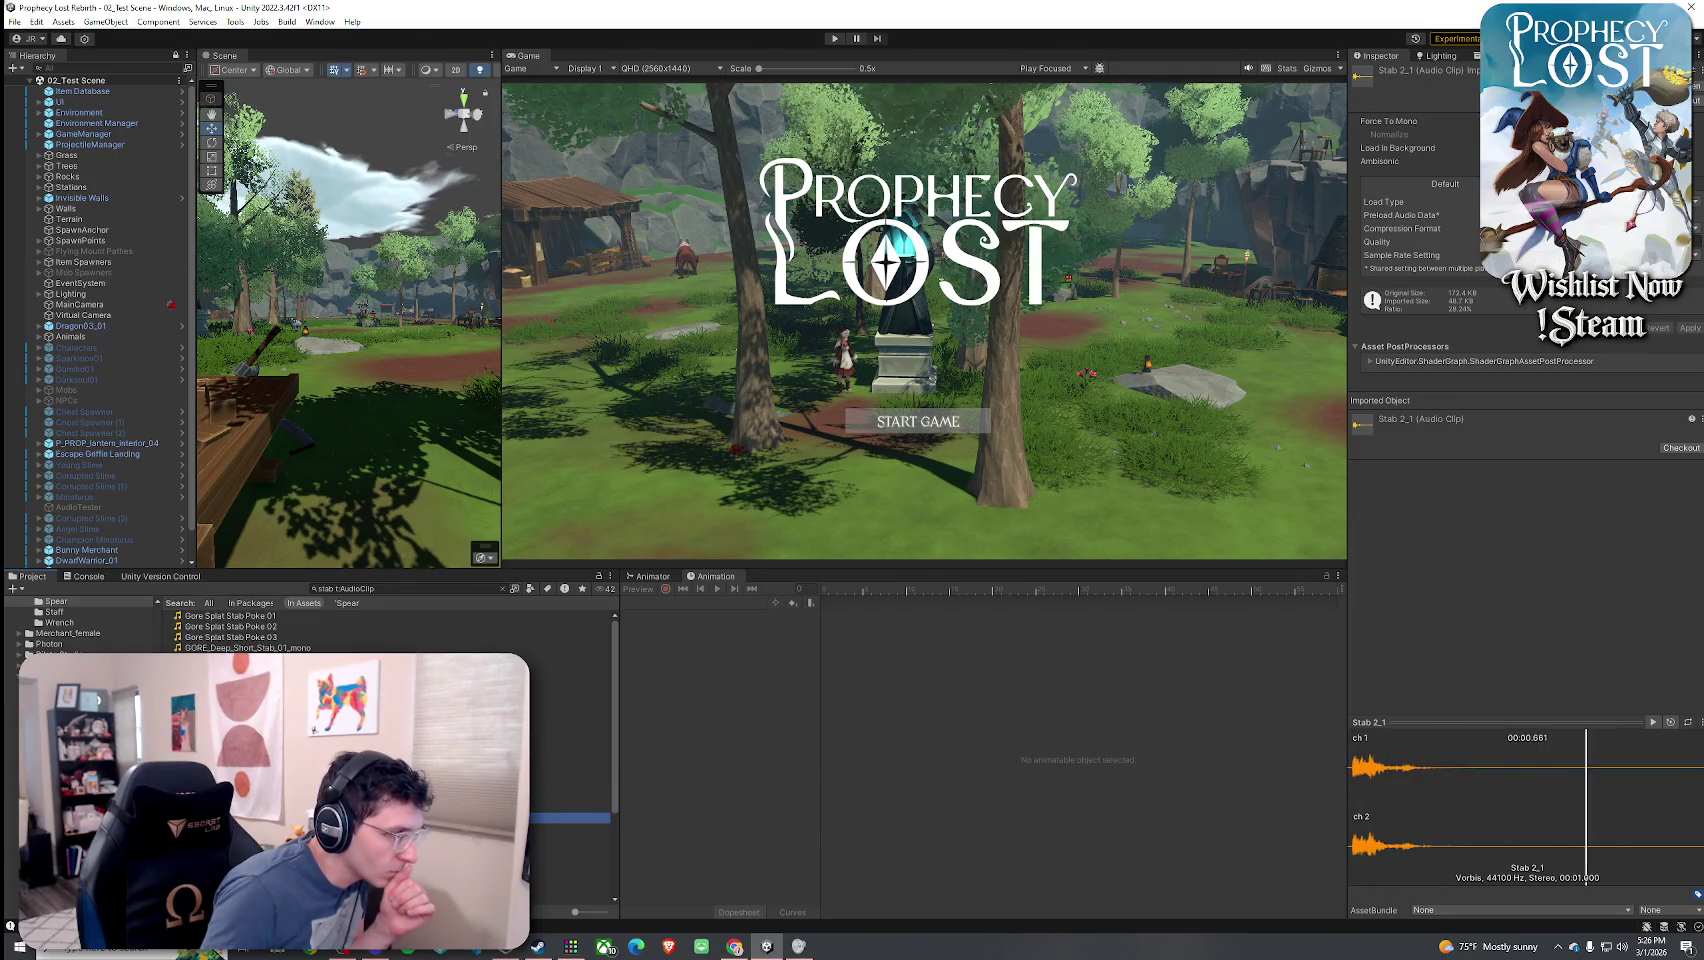
key("Down")
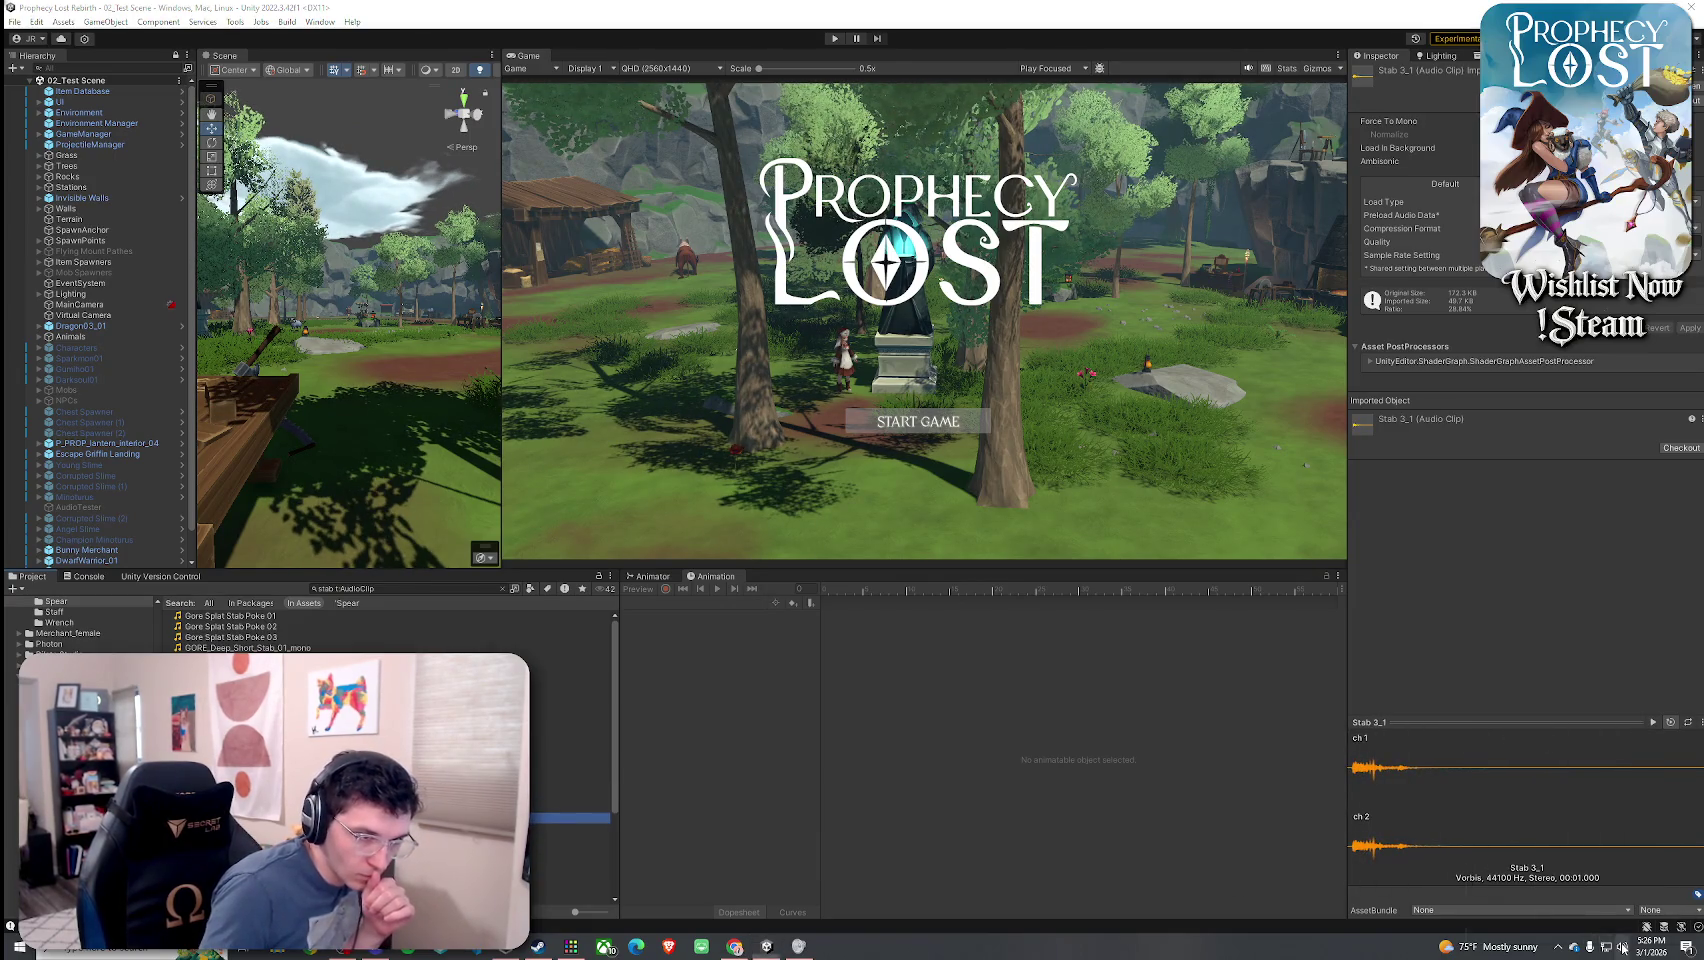
- Adjust the volume mixer, preview Sword Stab Impact clips, and clear the search back to Gore
right_click(1605, 946)
left_click(1556, 870)
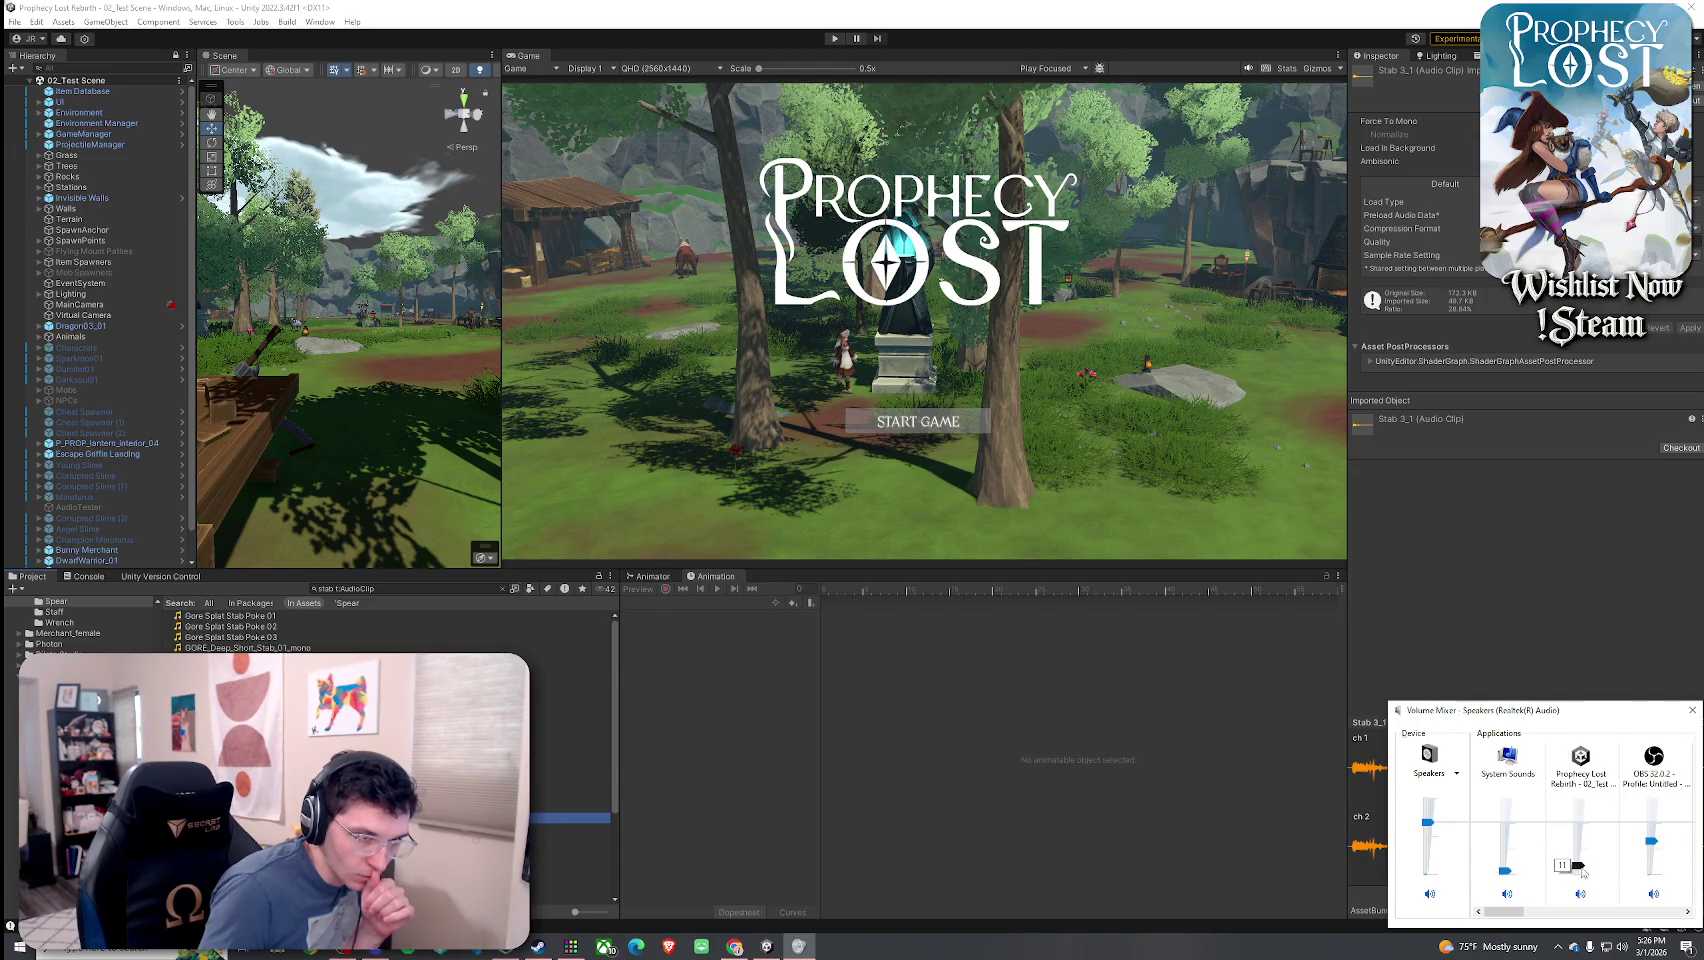
left_click(570, 817)
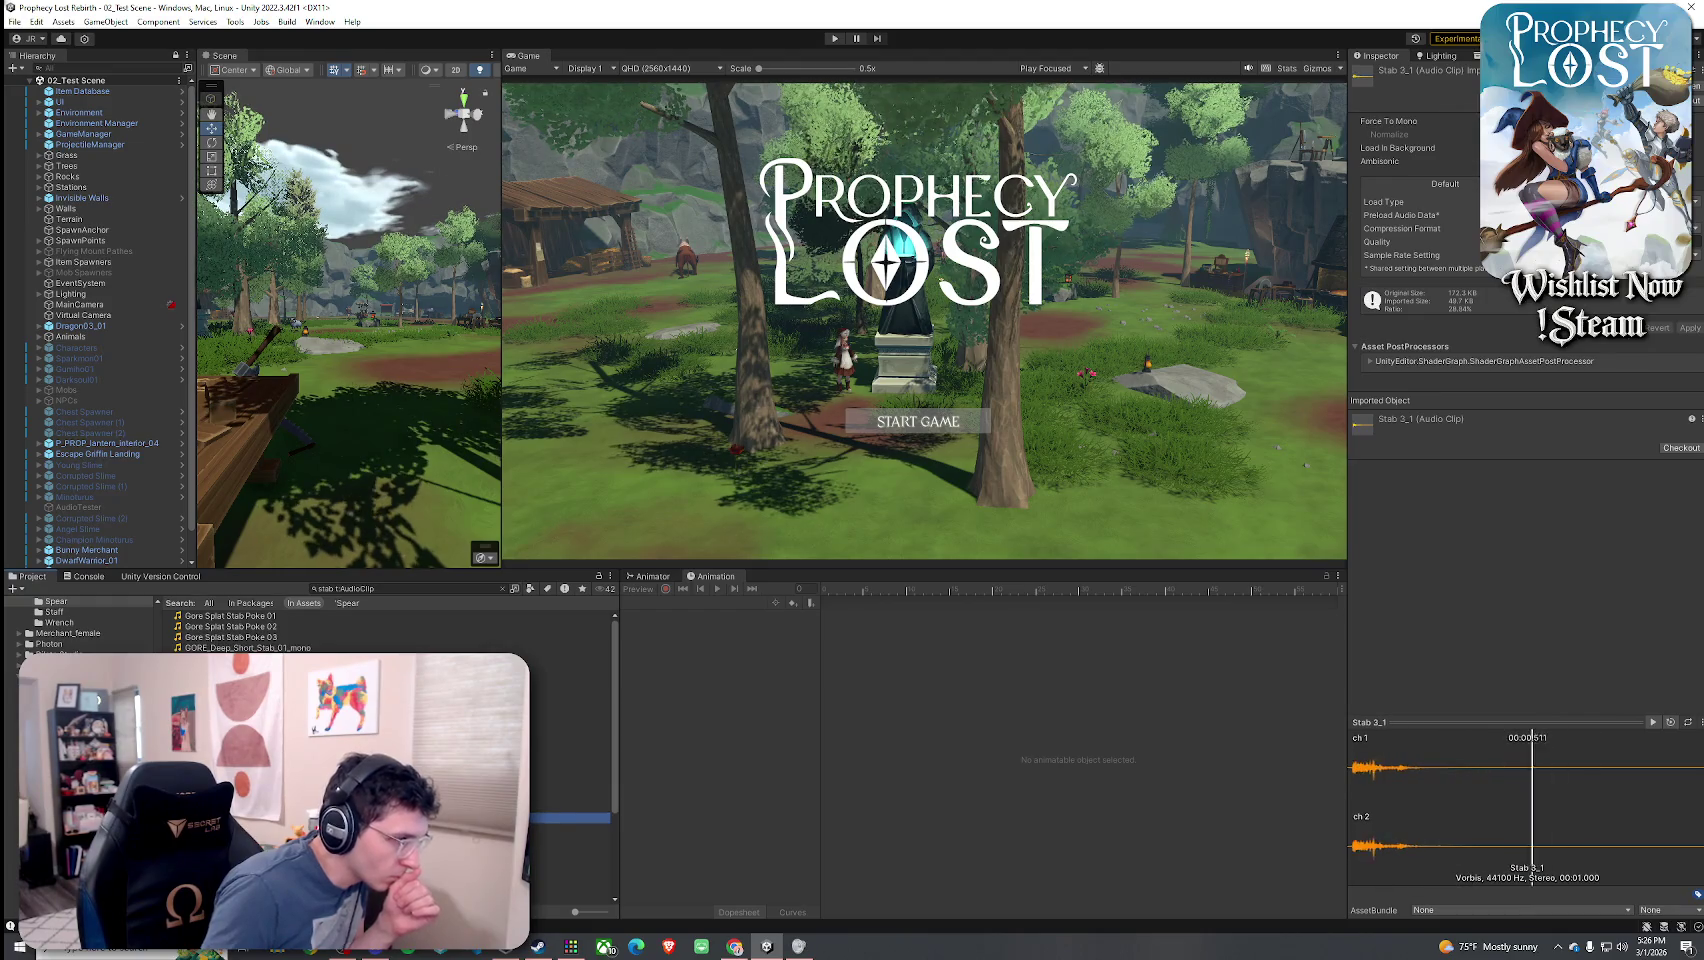
key("Down")
key("Down")
key("Down")
key("Down")
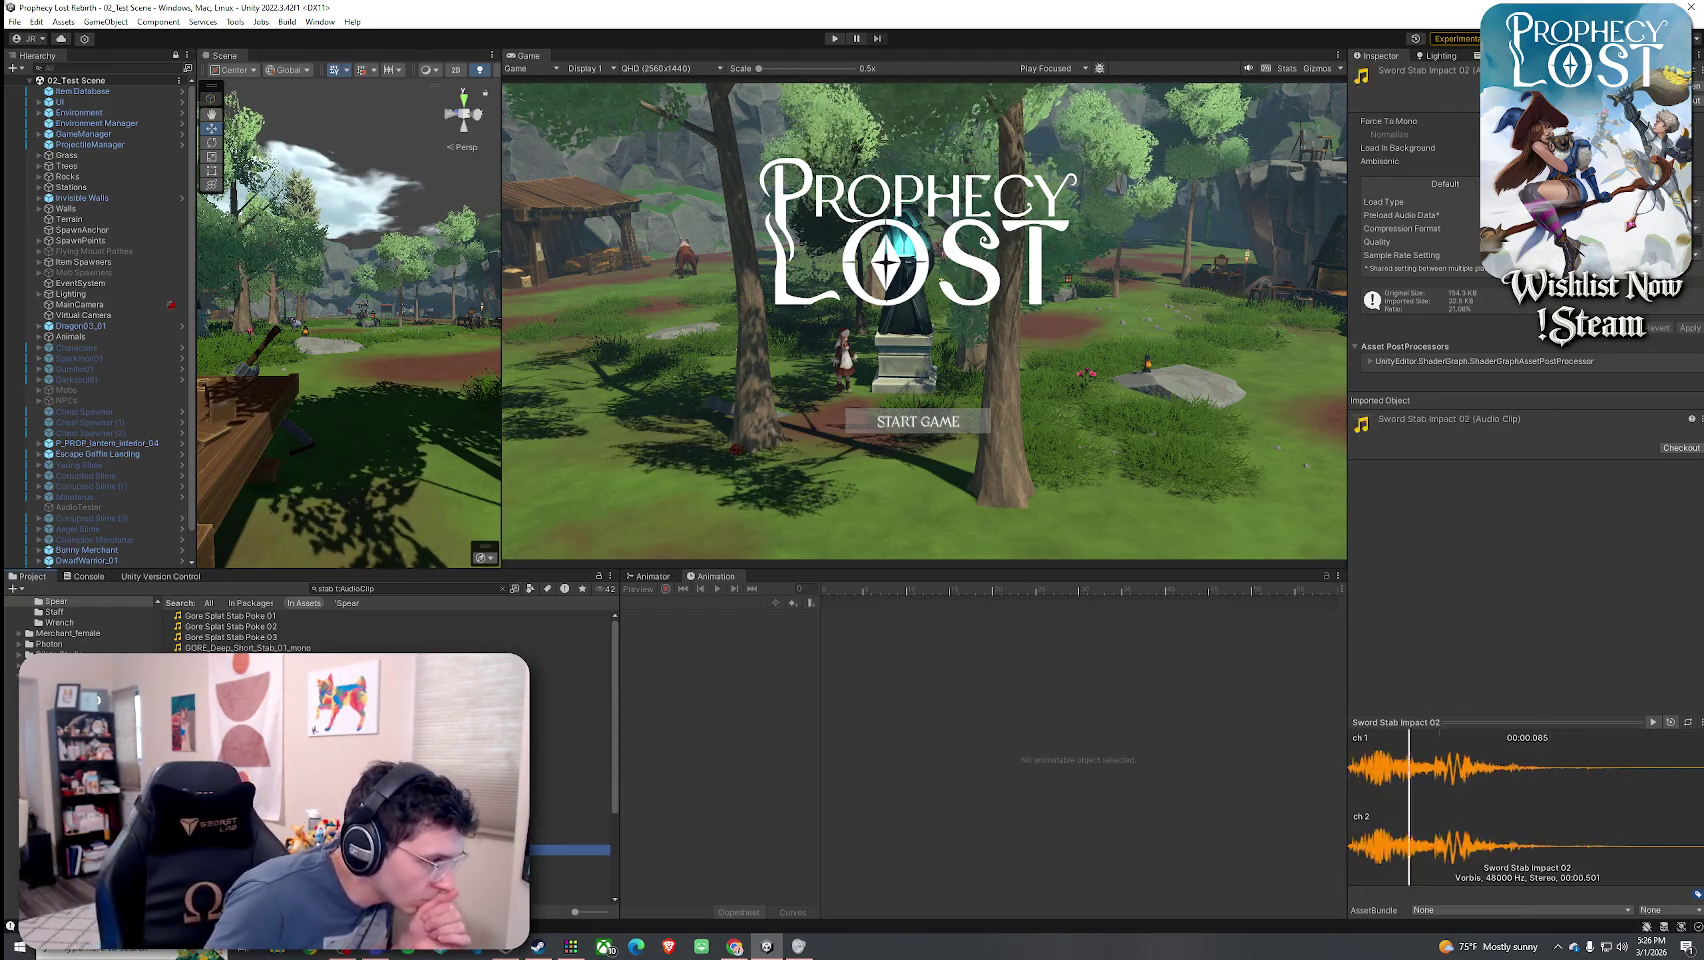
scroll(390, 750, "down", 3)
scroll(390, 750, "up", 4)
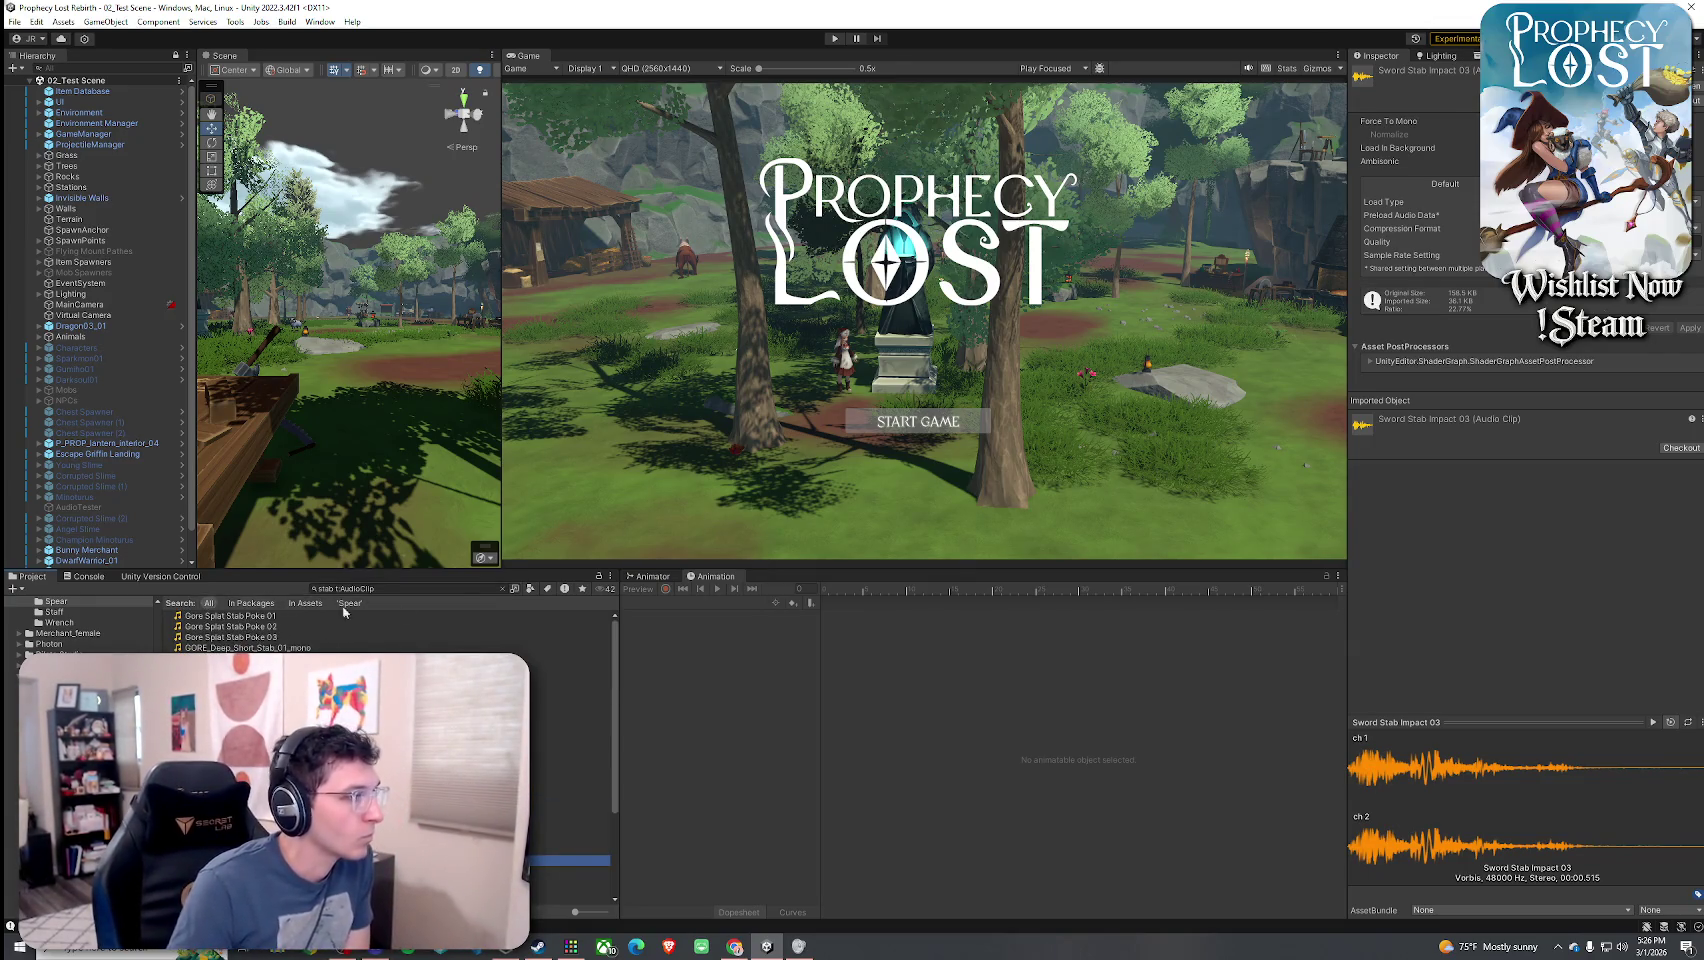
left_click(502, 589)
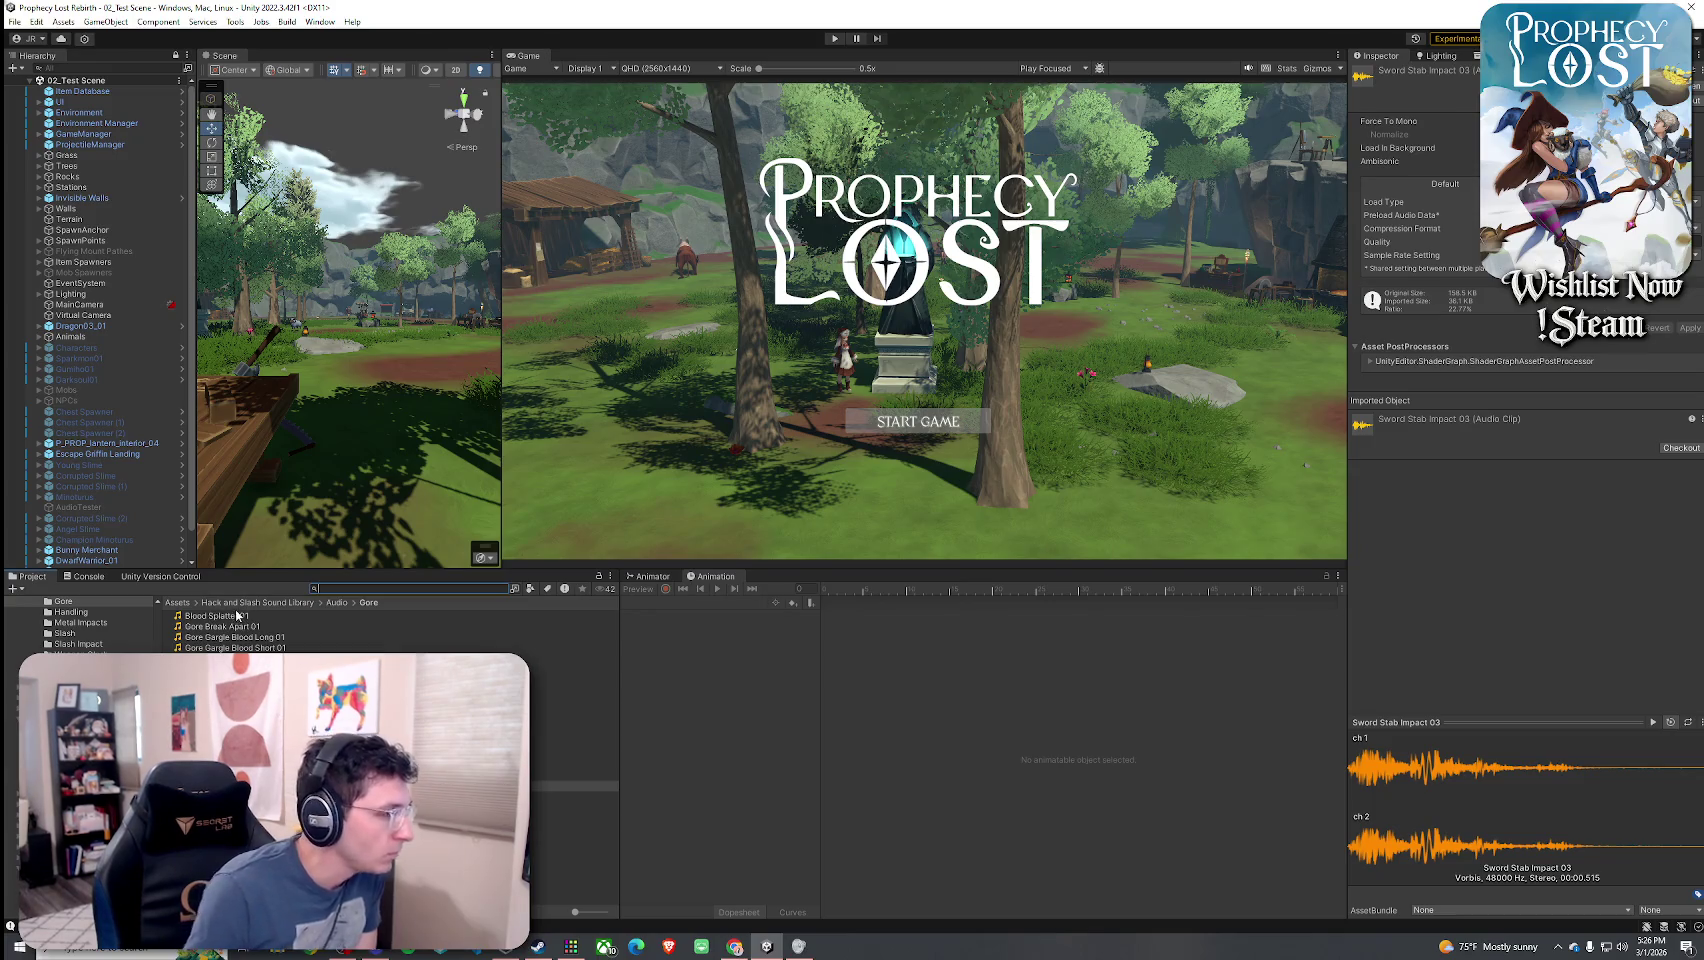
- Open the Hack and Slash Sound Library's Audio > Slash folder
left_click(250, 602)
double_click(225, 616)
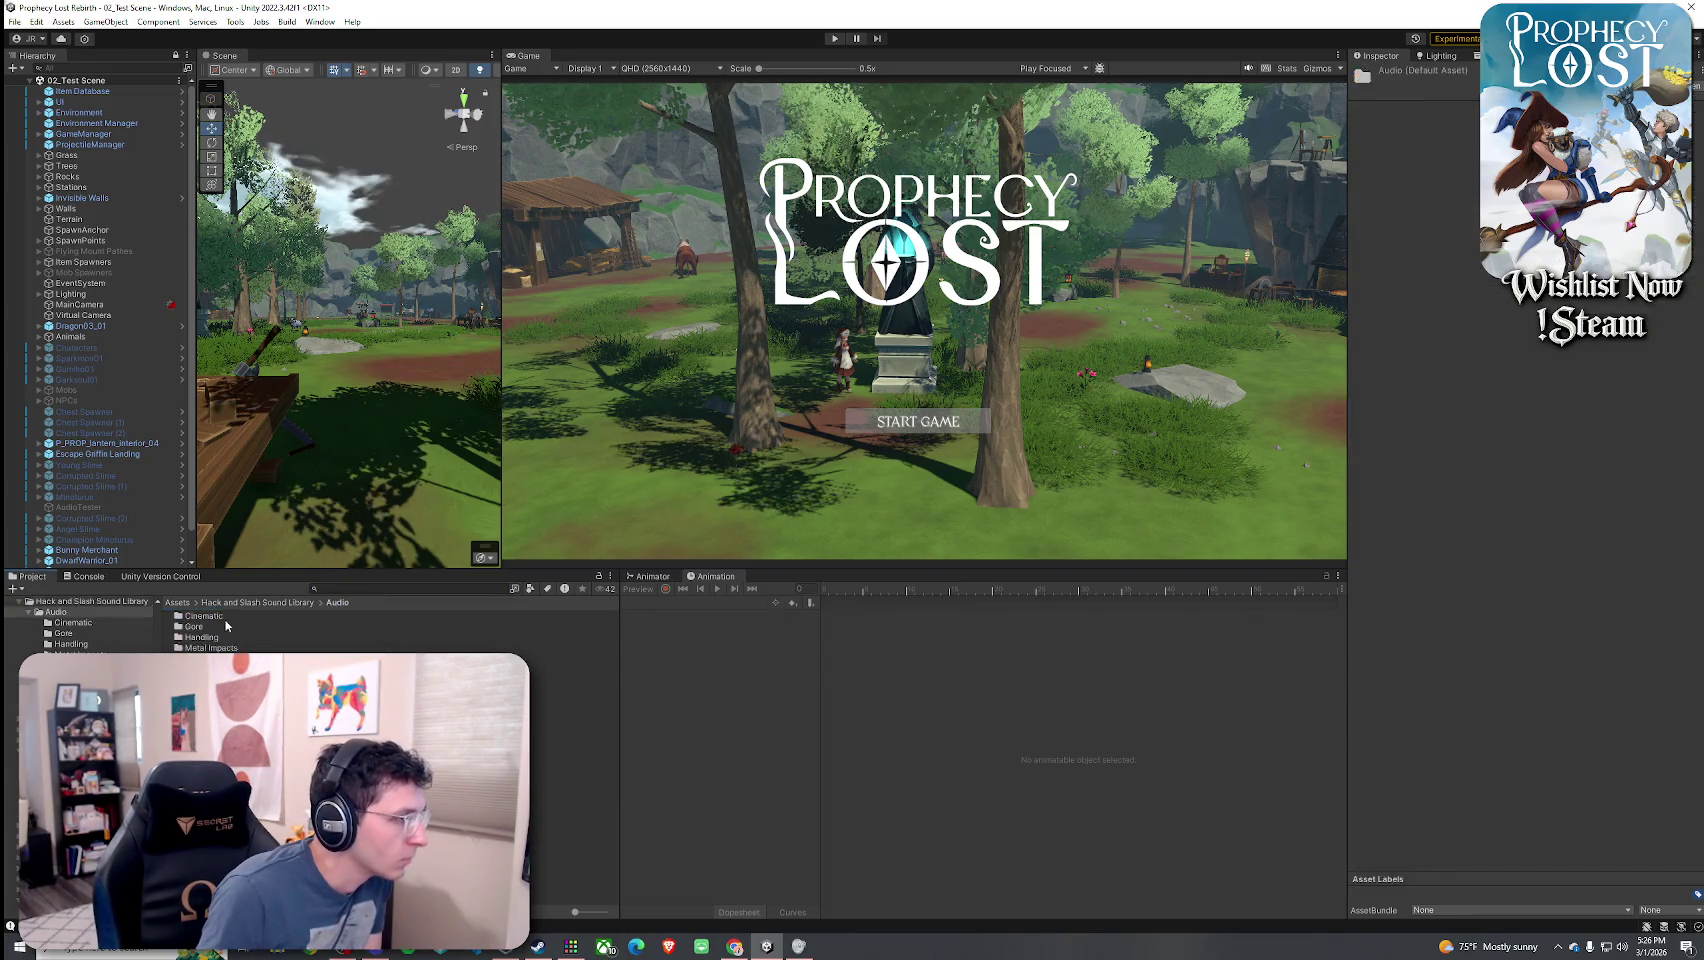
double_click(225, 659)
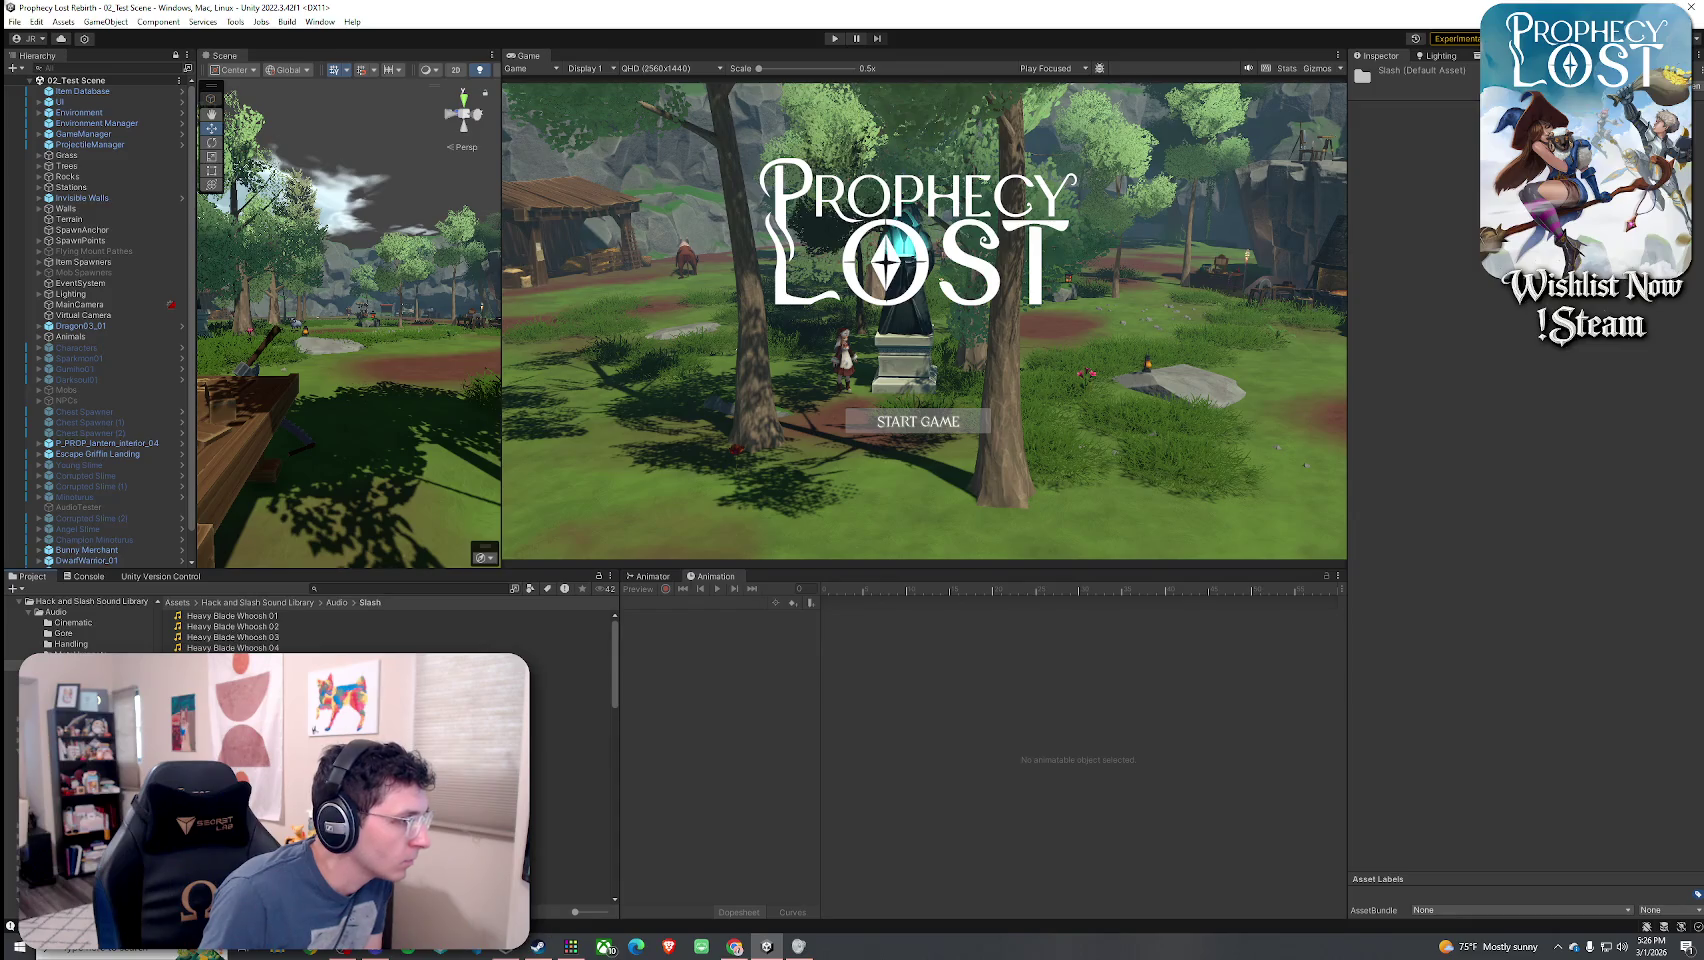
scroll(390, 630, "down", 10)
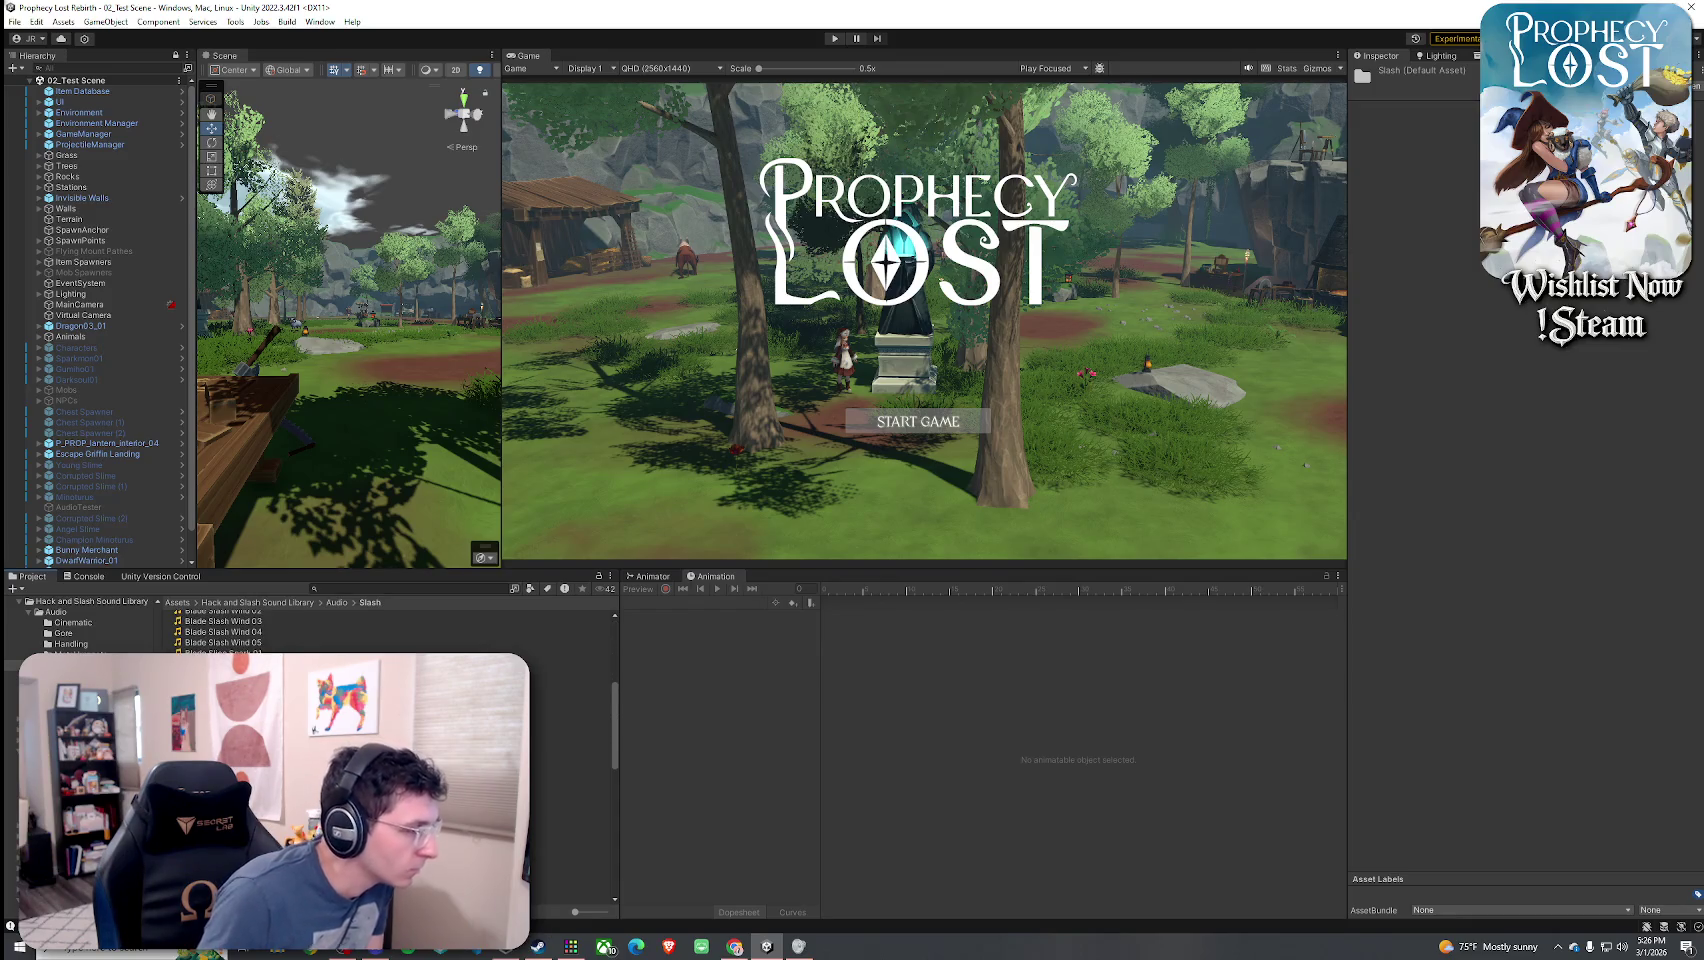
scroll(390, 630, "down", 3)
- Preview a Slash Fantasy Blade Long clip and the Small Blade Slice 02–11 clips
left_click(250, 721)
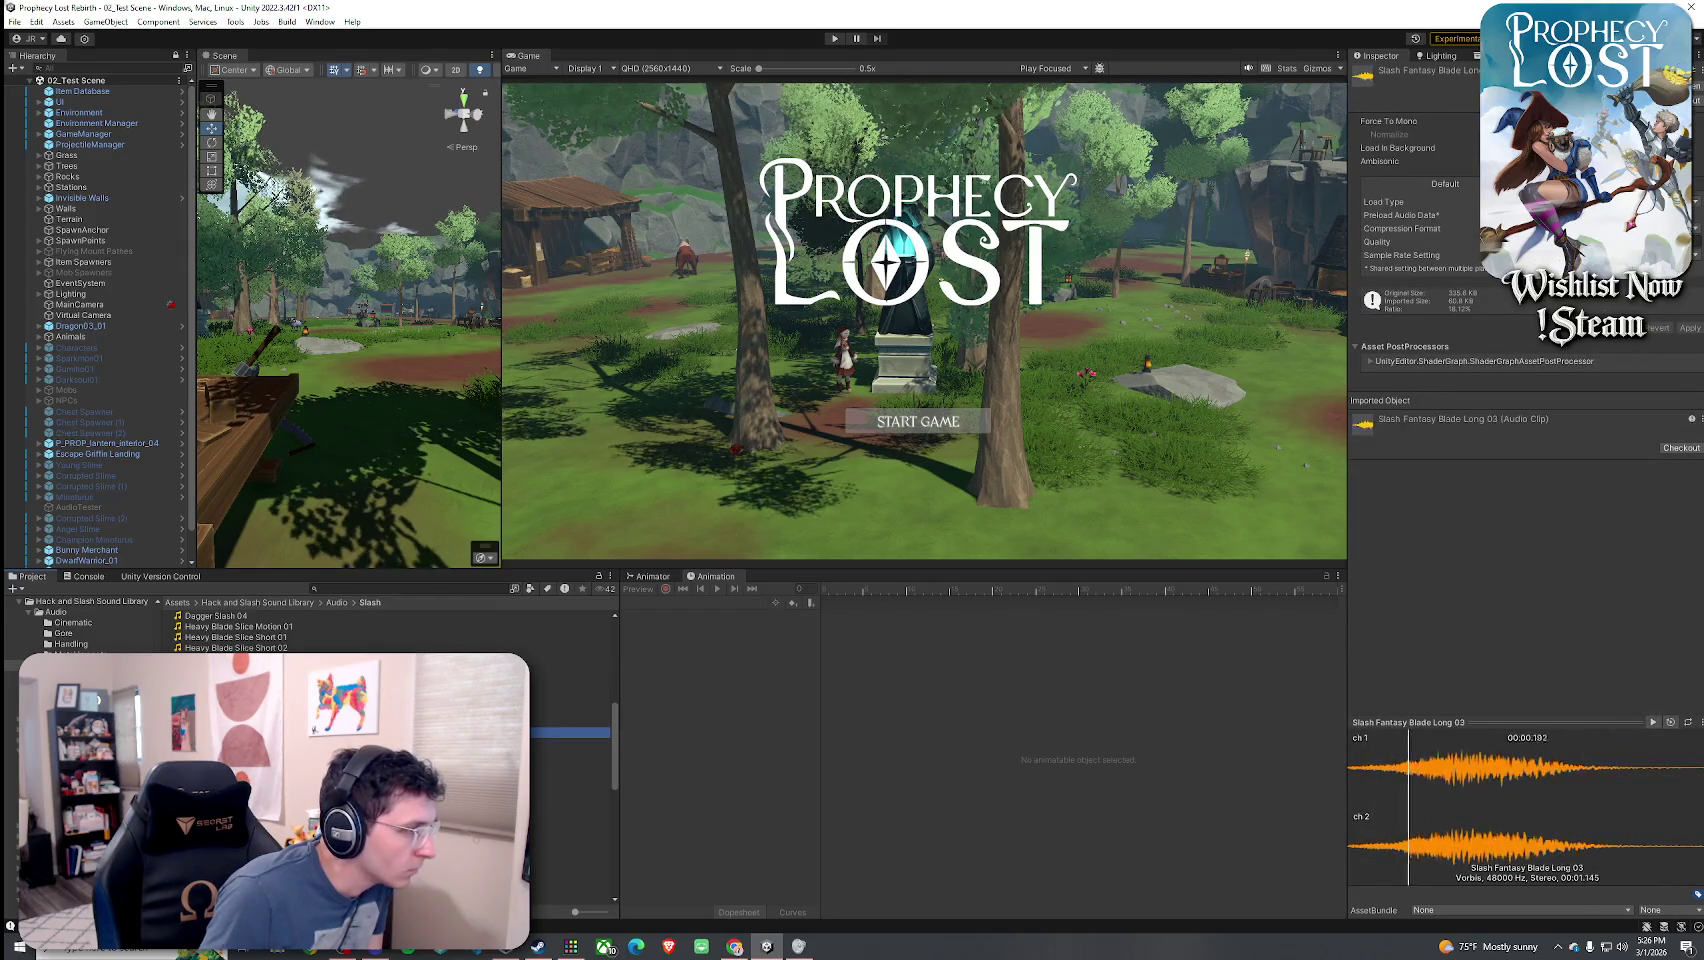
left_click(250, 785)
left_click(570, 796)
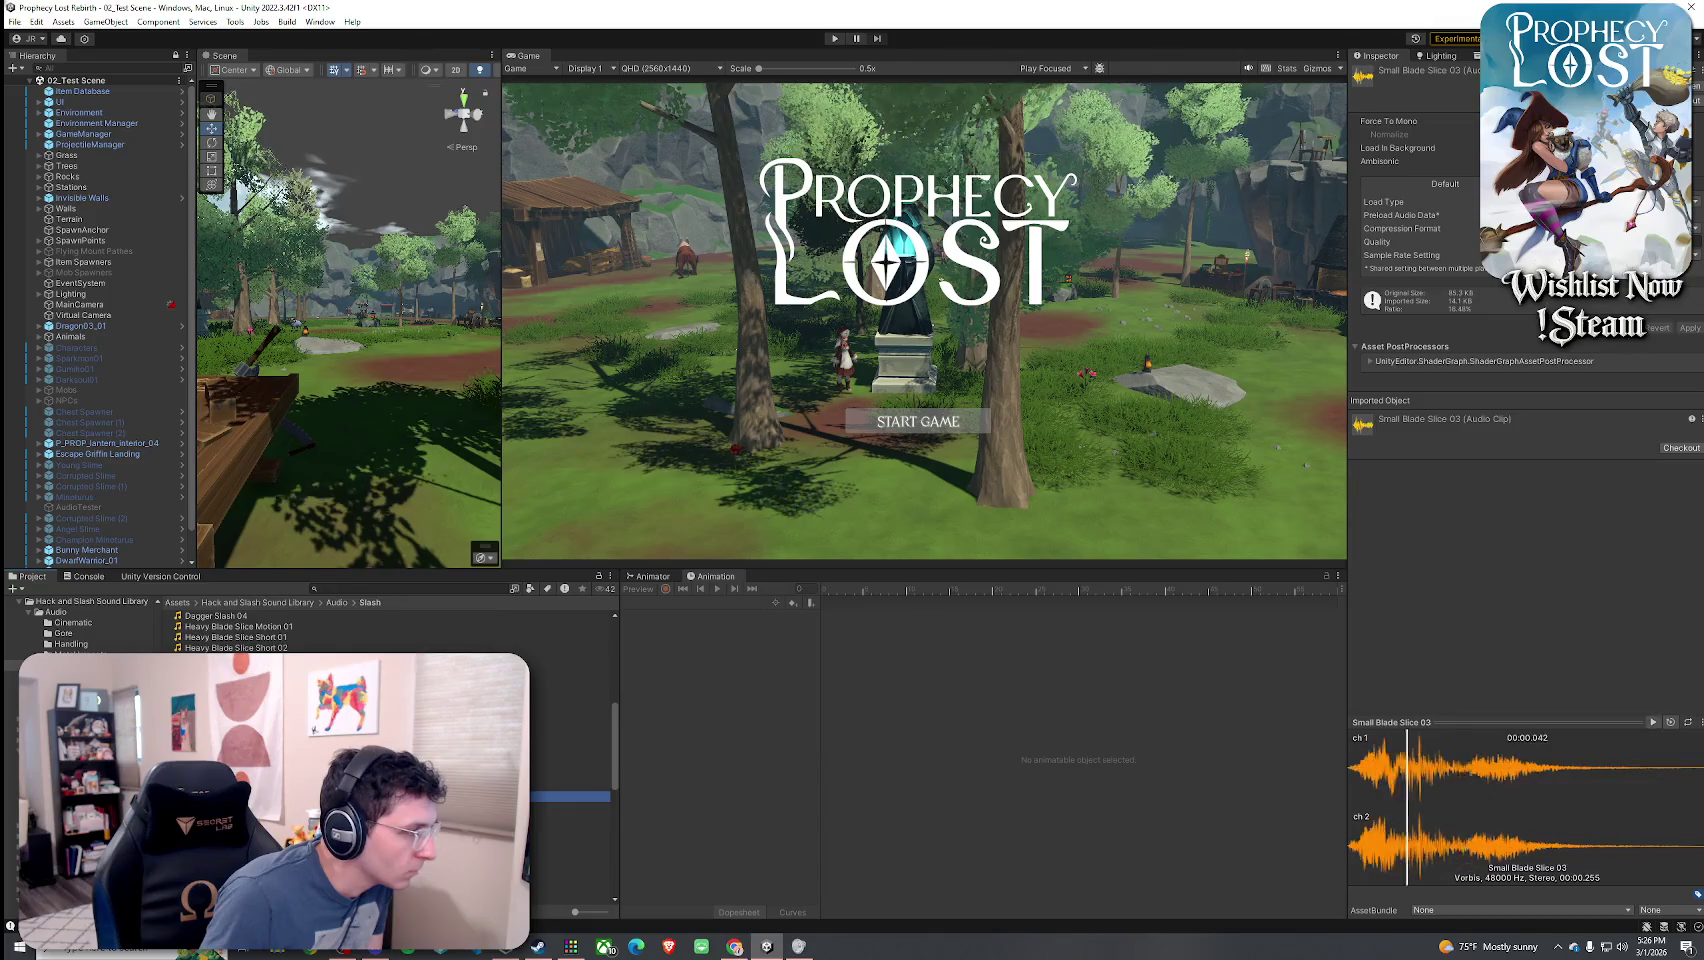
left_click(570, 807)
left_click(570, 817)
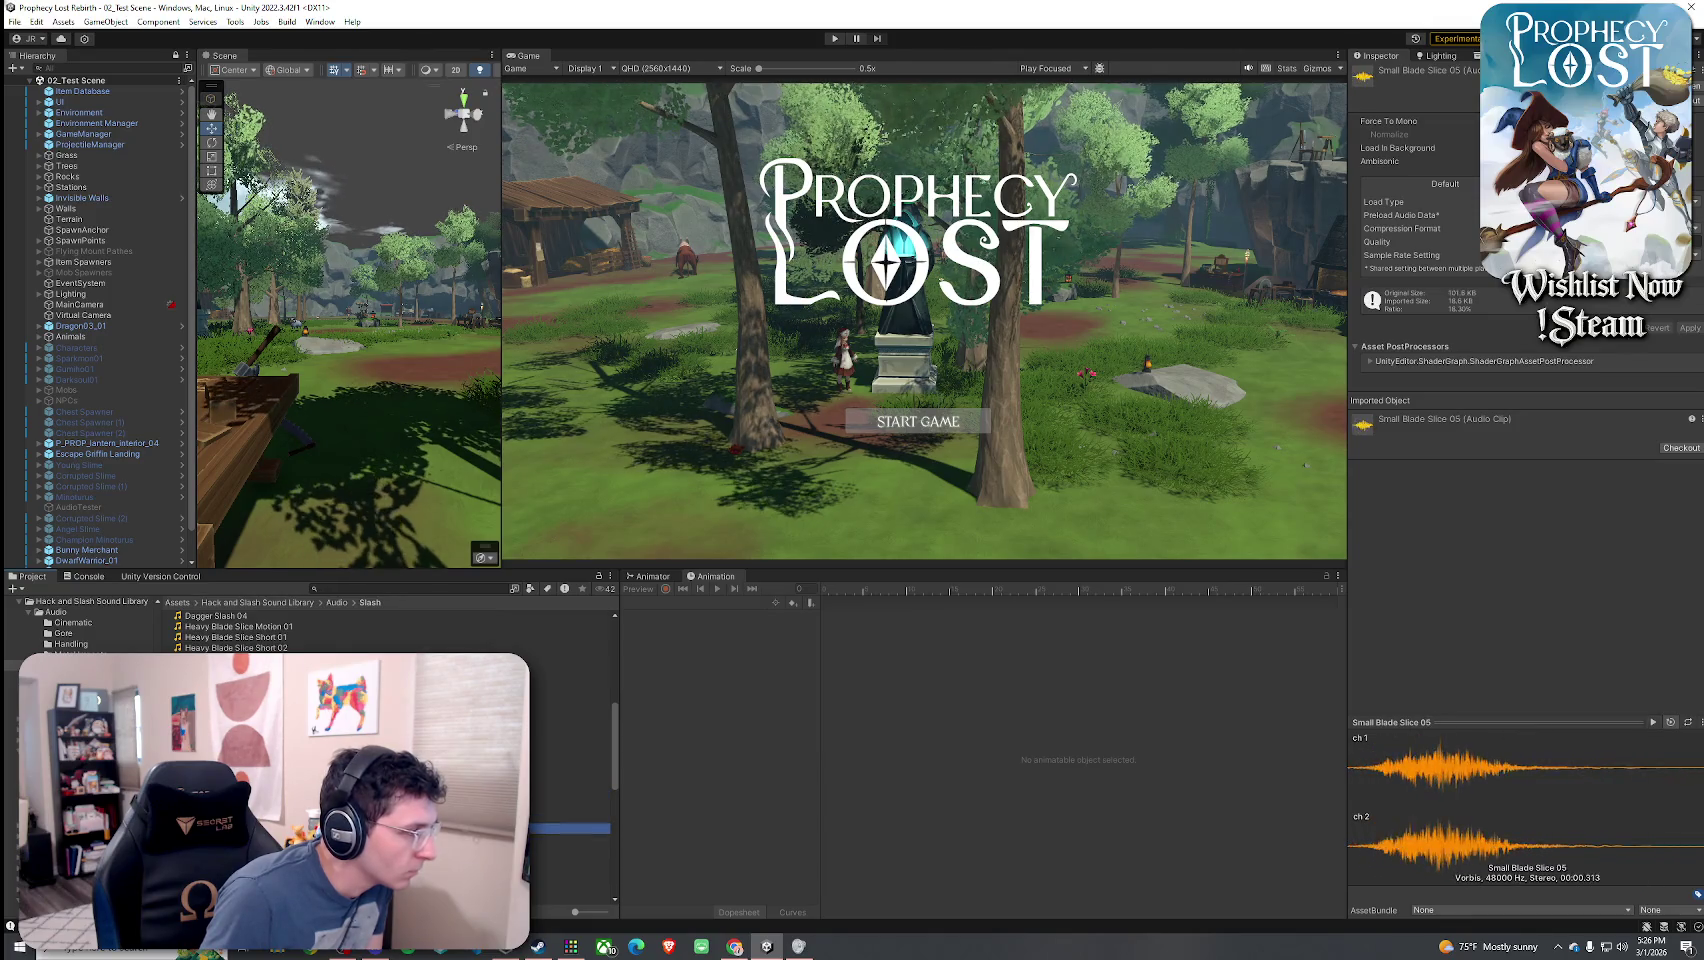
left_click(570, 828)
left_click(570, 839)
left_click(570, 849)
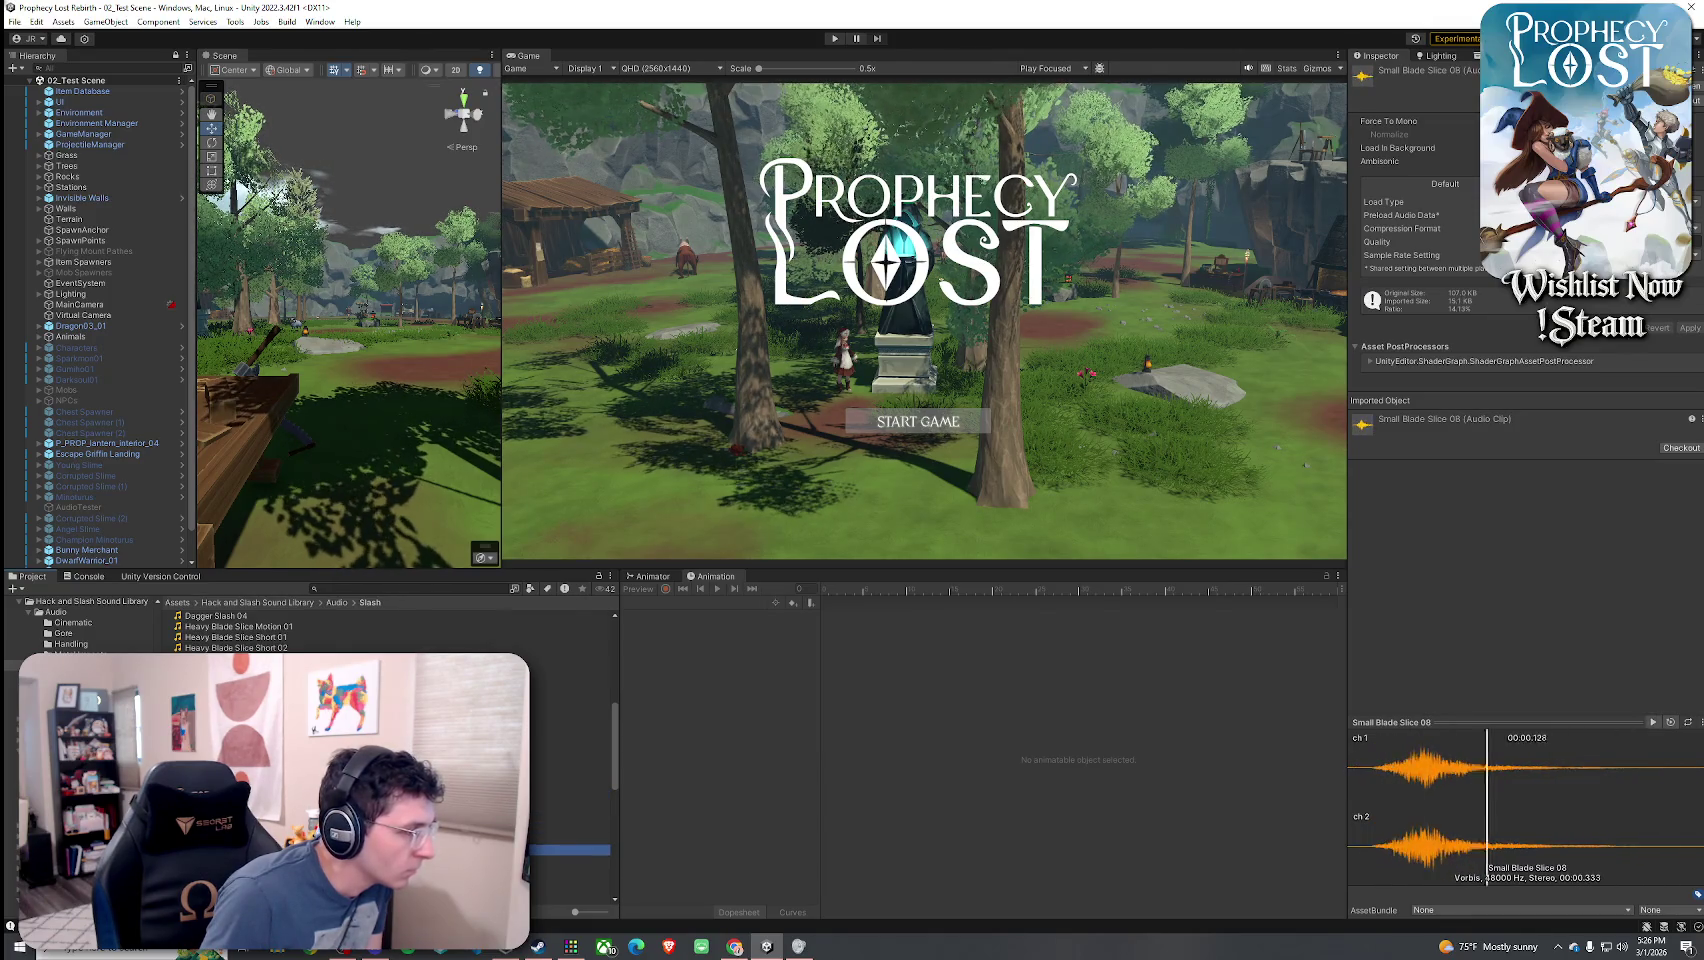
left_click(570, 860)
left_click(570, 871)
key("Down")
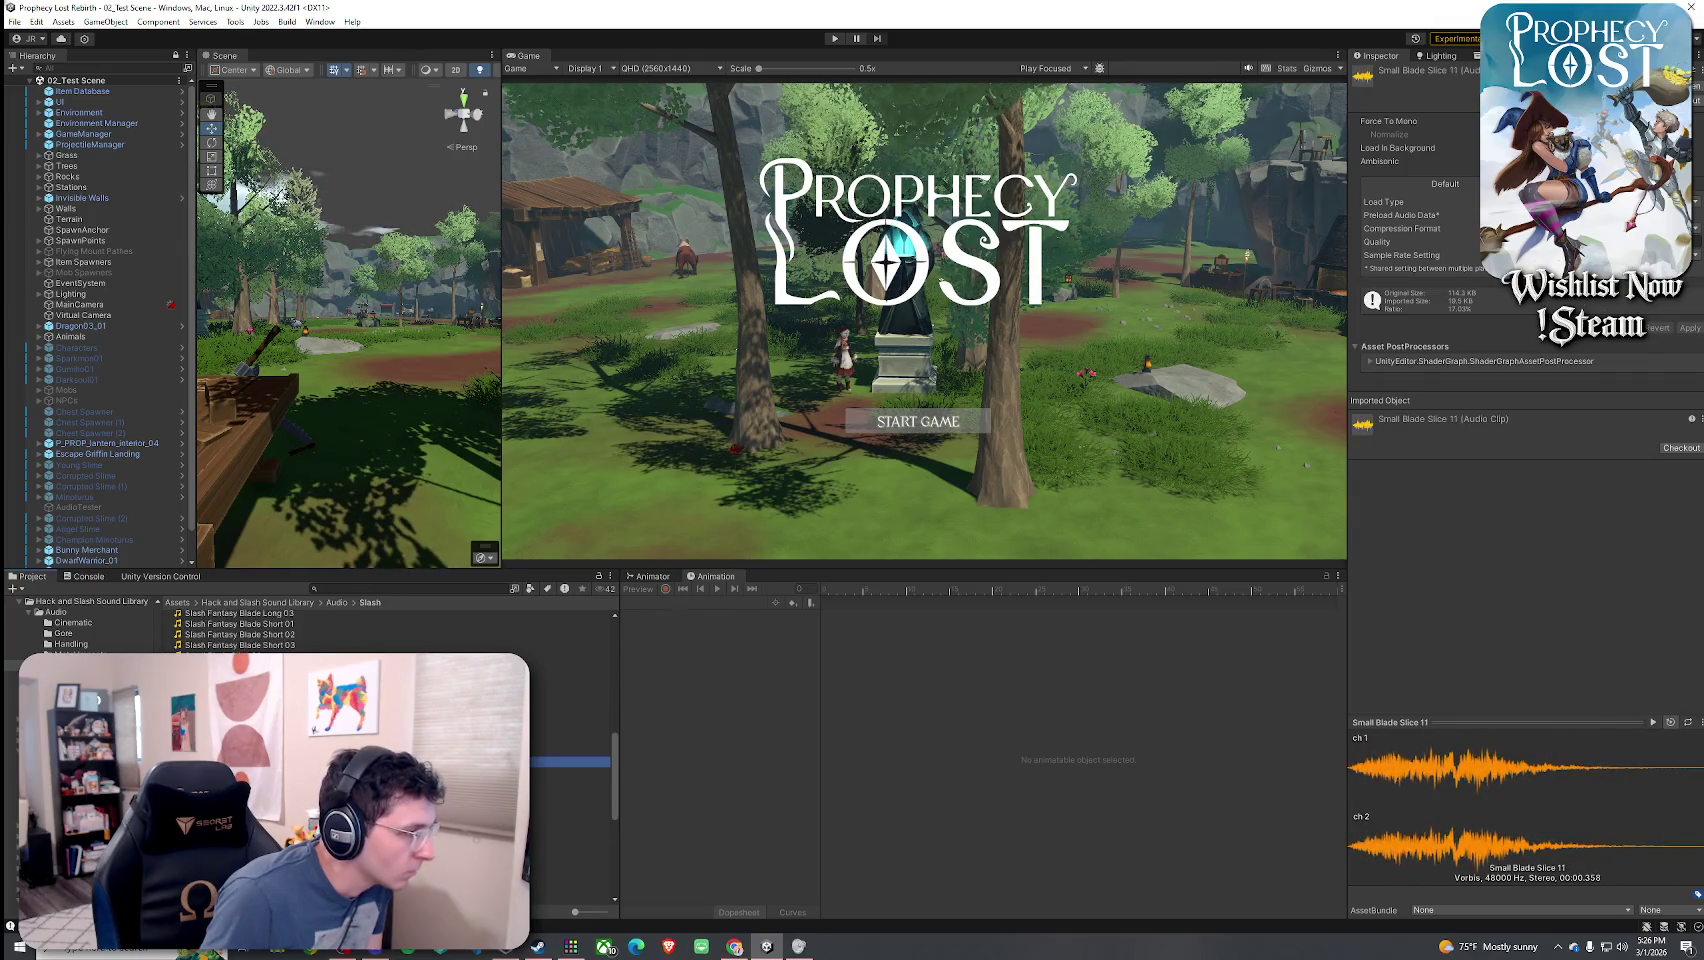
- Preview Sword Slash Metallic Light 02 and 03, Sword Slash Short 02, and Triple Slash Metal Impact 01
scroll(570, 770, "down", 3)
left_click(570, 777)
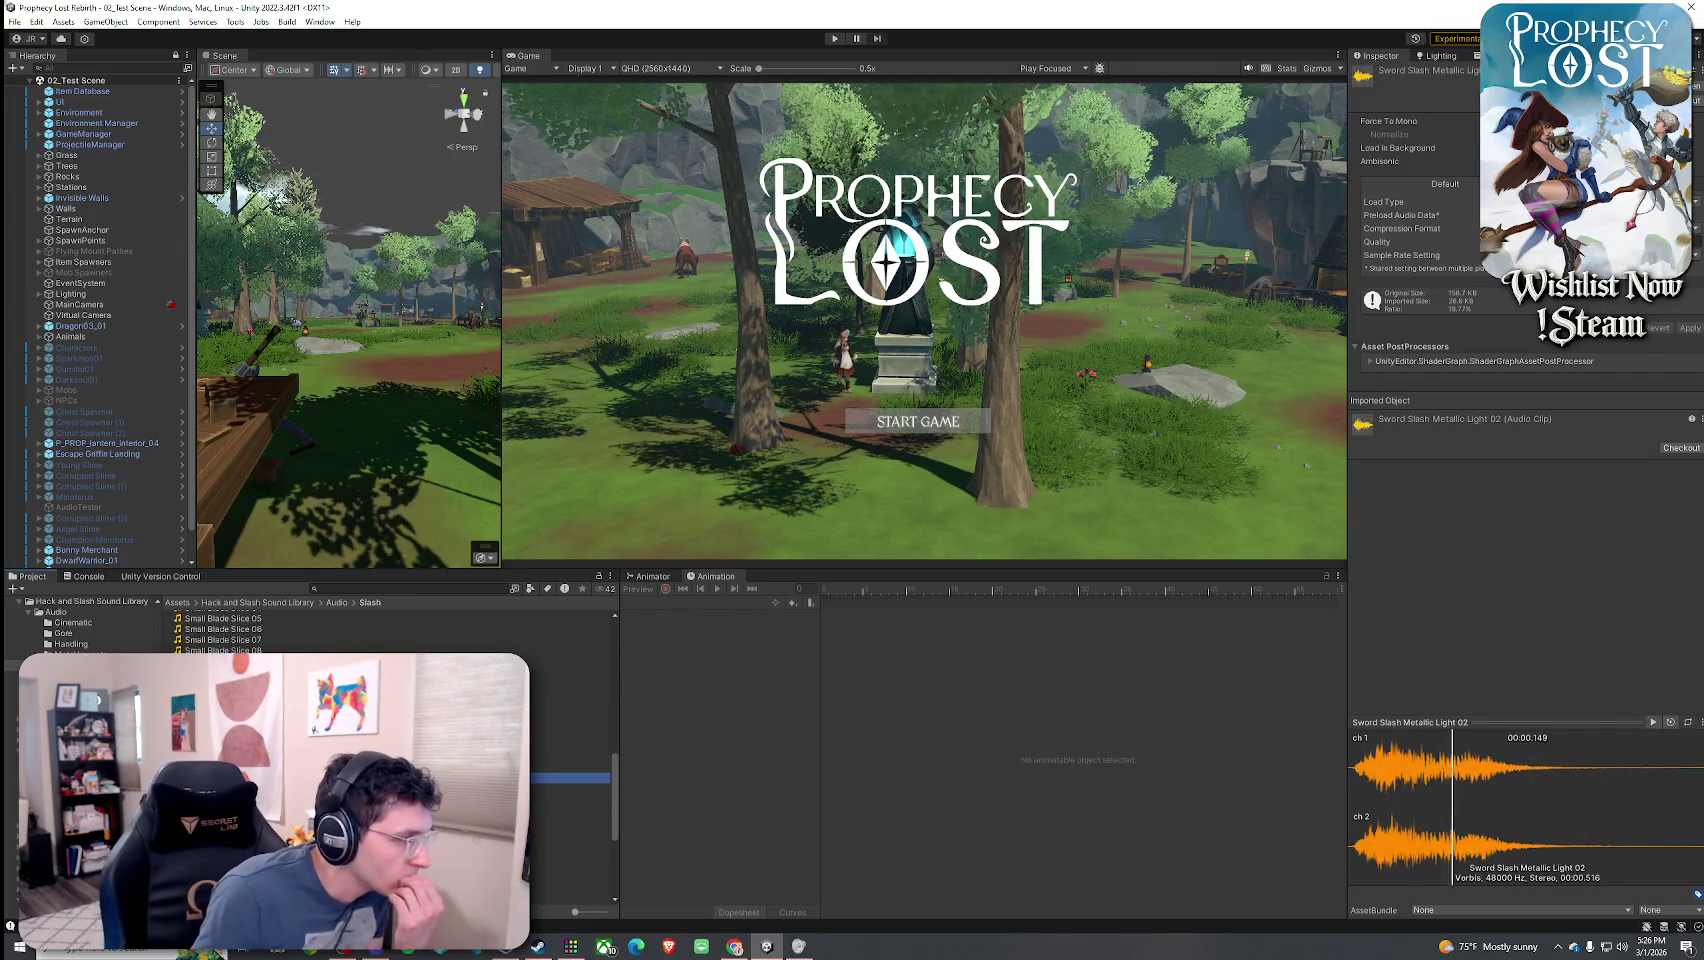
left_click(570, 788)
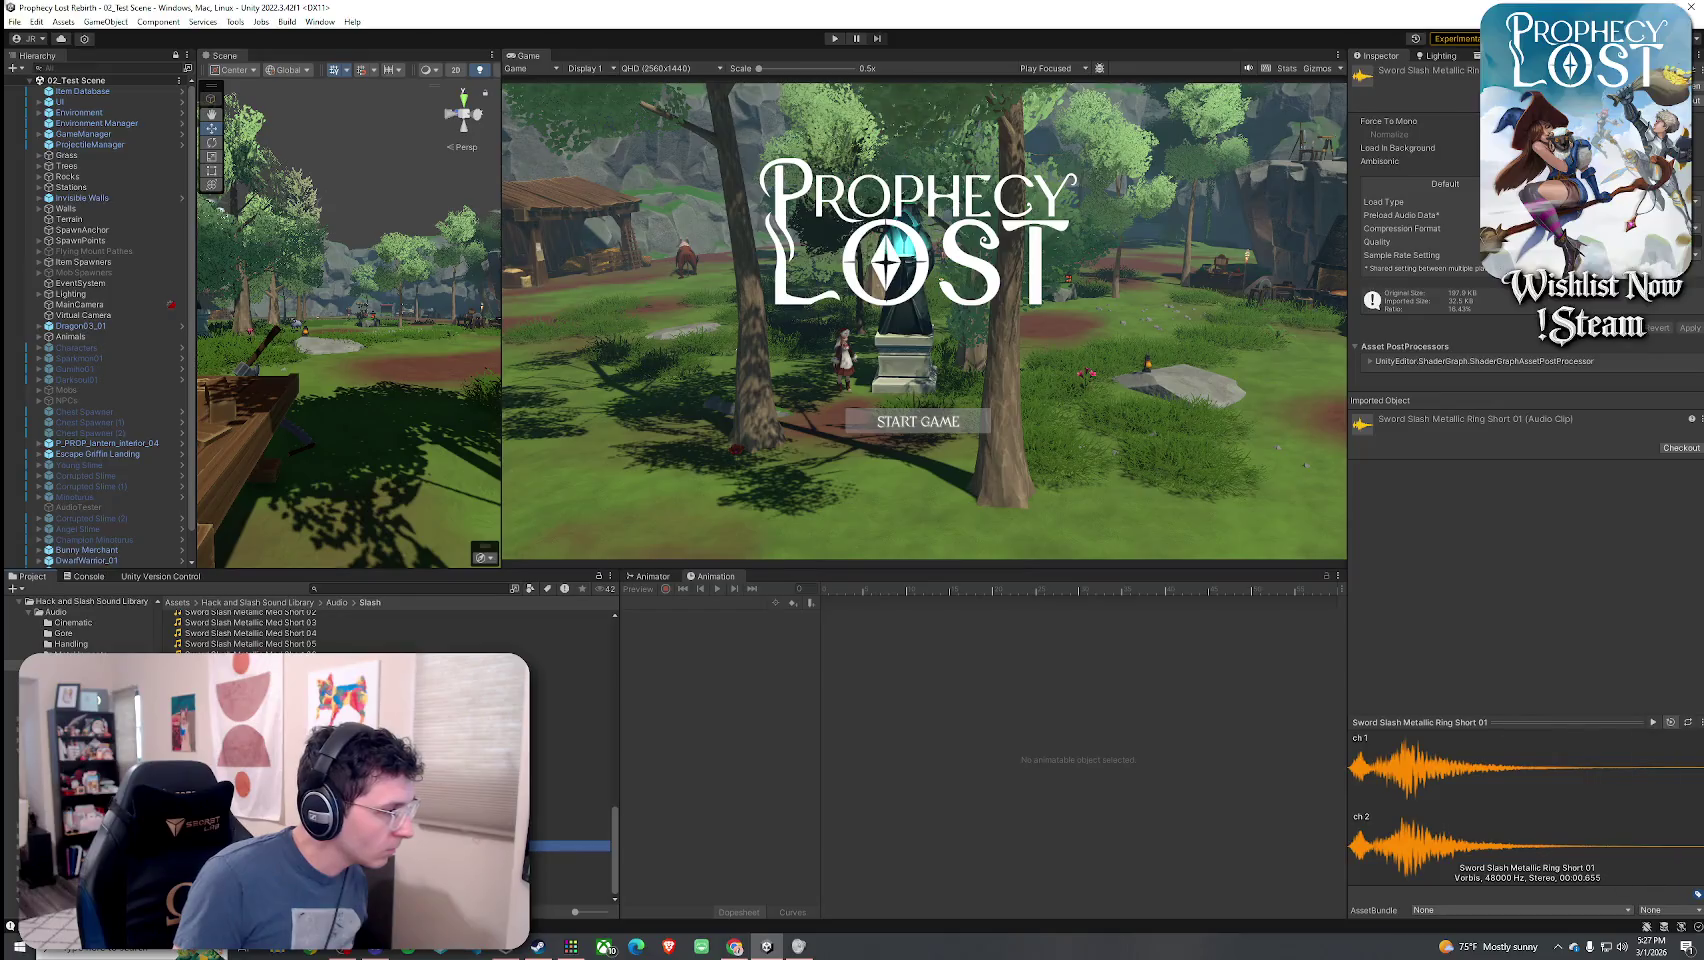
scroll(570, 800, "down", 3)
left_click(570, 888)
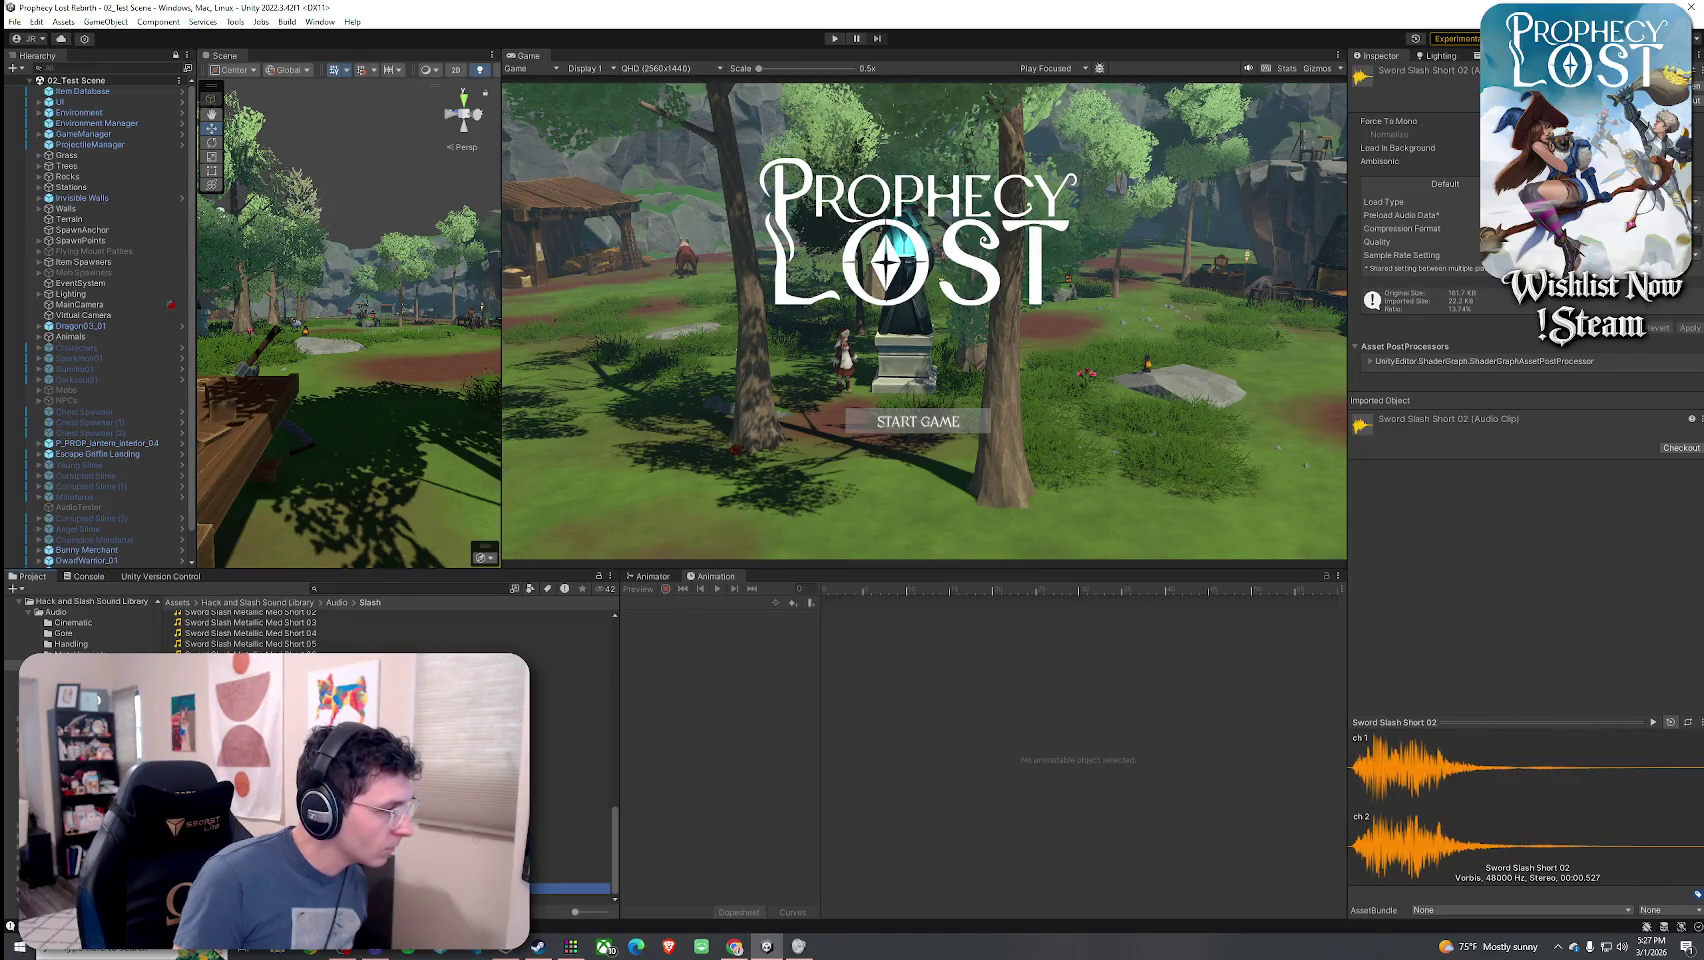
left_click(570, 899)
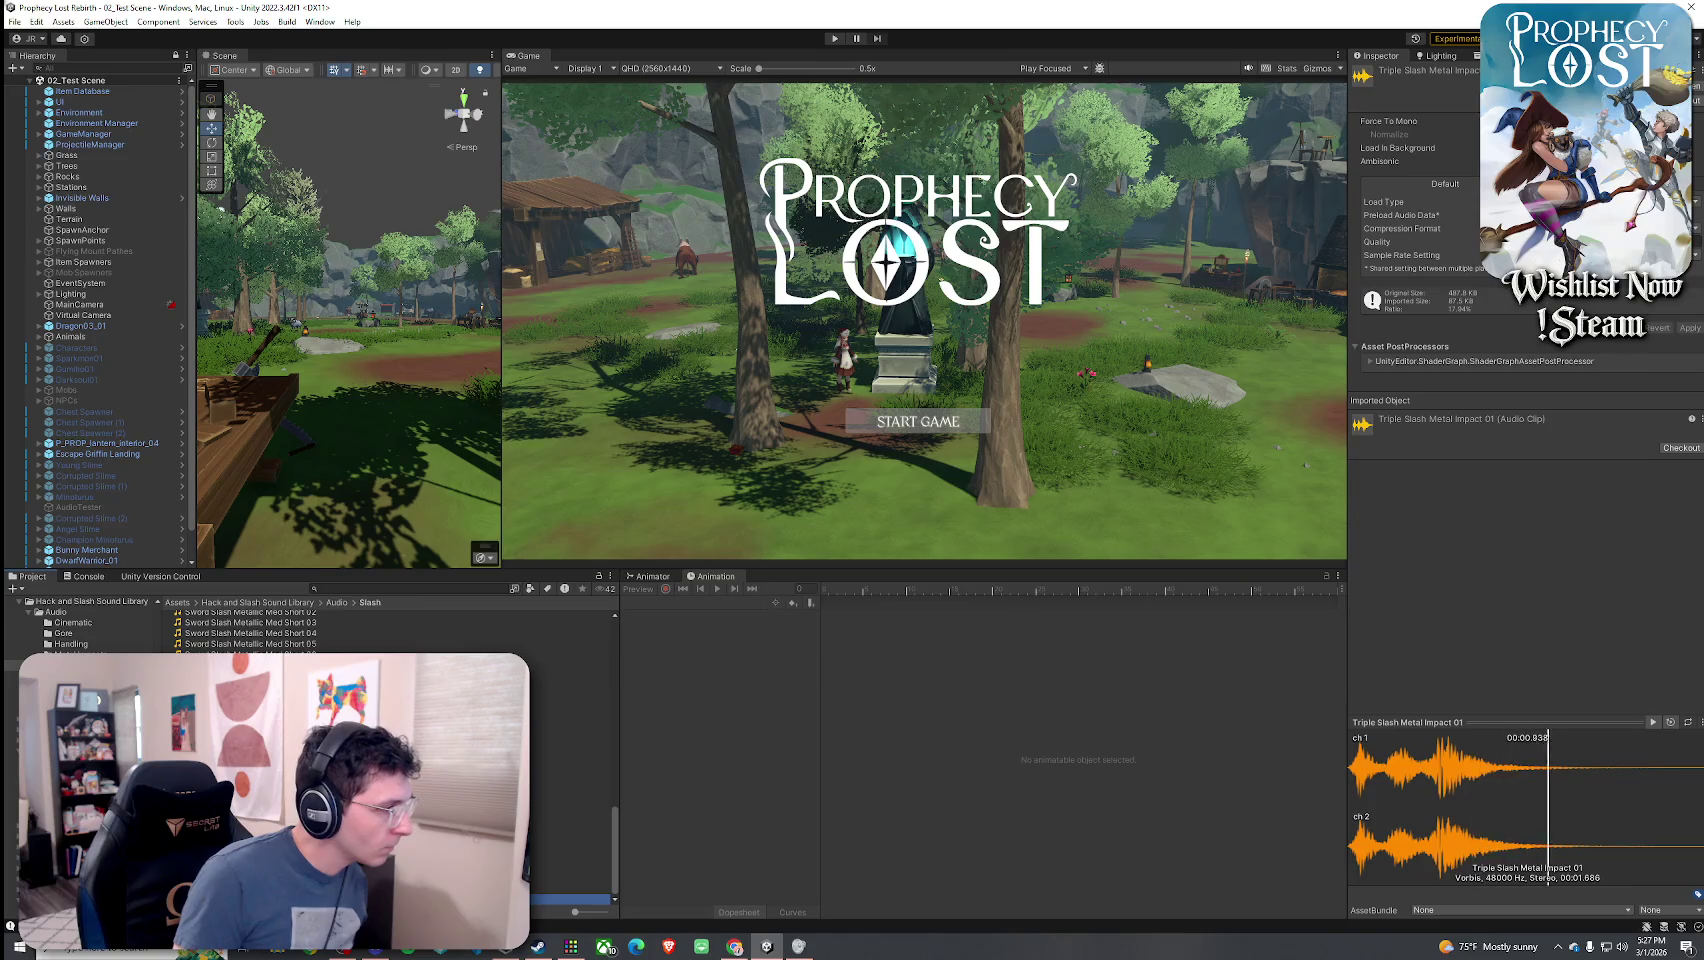
scroll(570, 880, "up", 3)
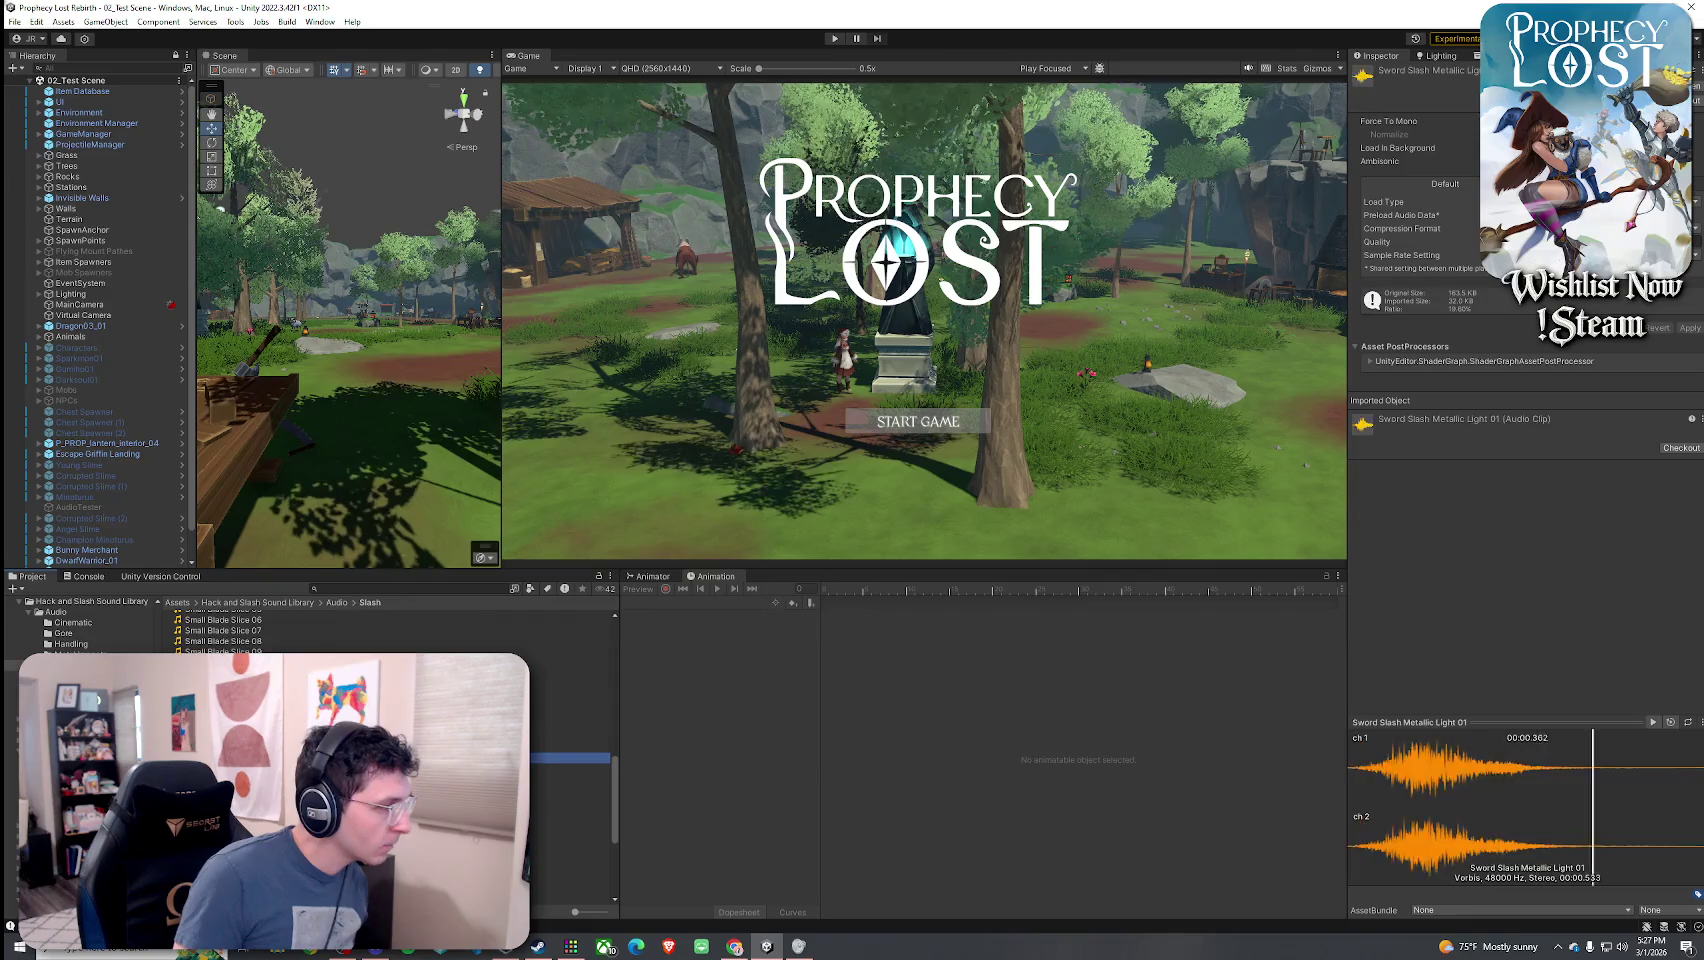
- Compare Sword Slash Metallic Light 03 and 04, ending with Light 03 selected
left_click(570, 779)
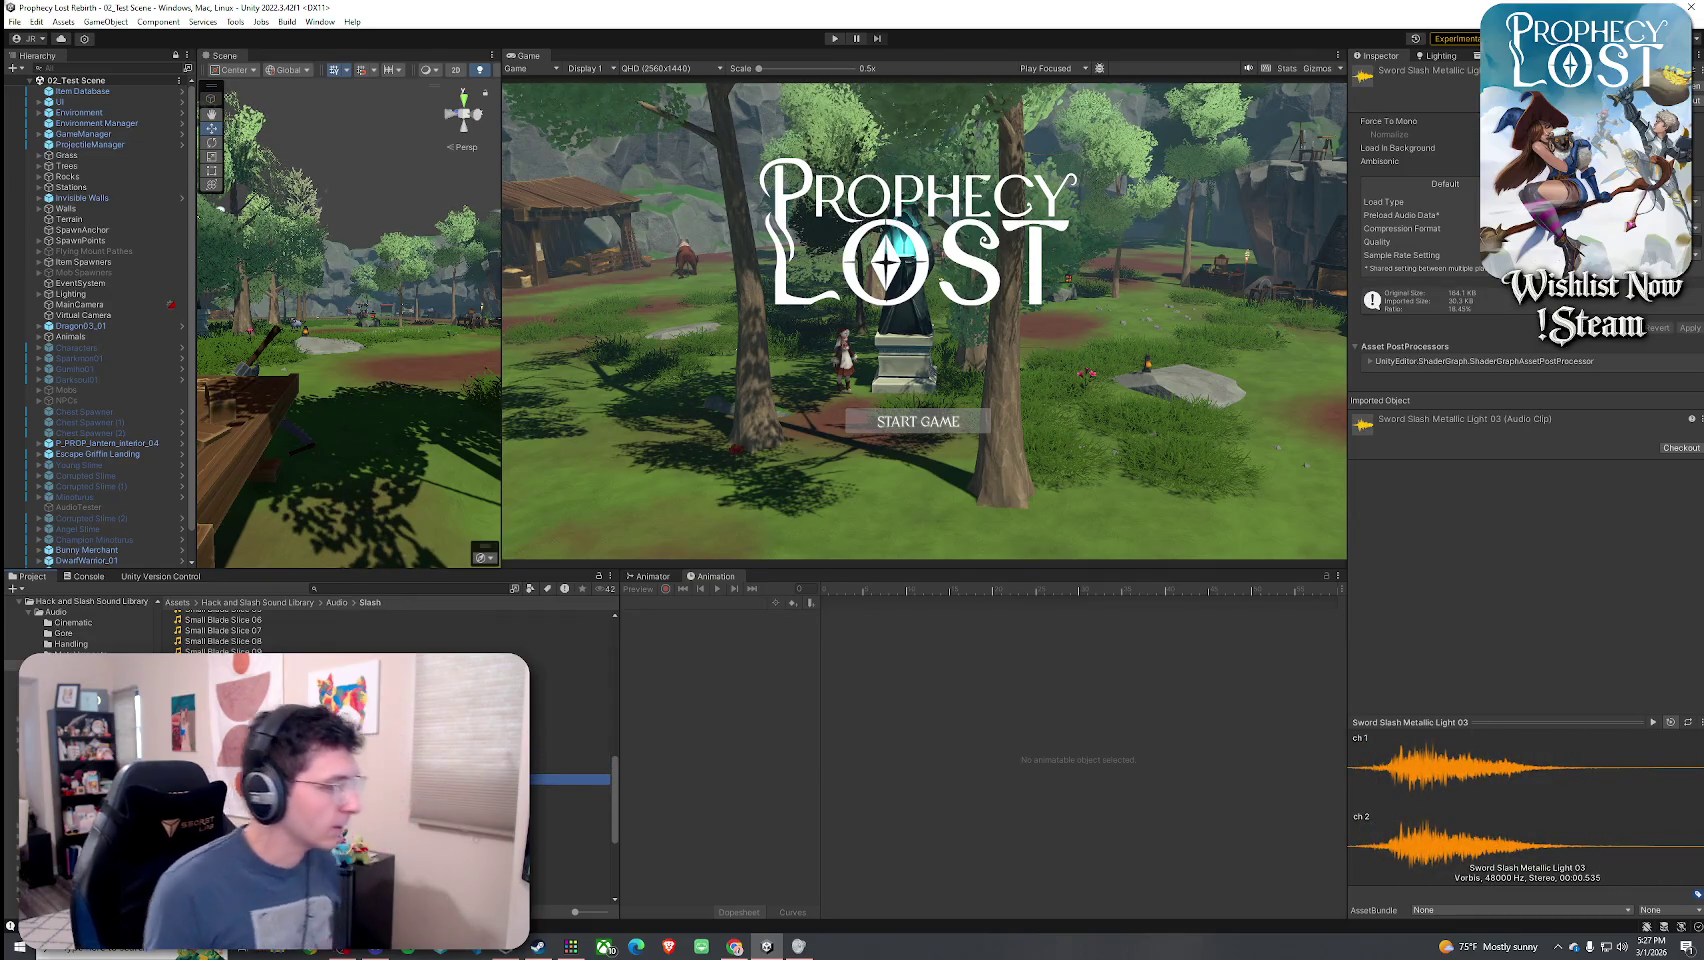
left_click(570, 790)
key("Down")
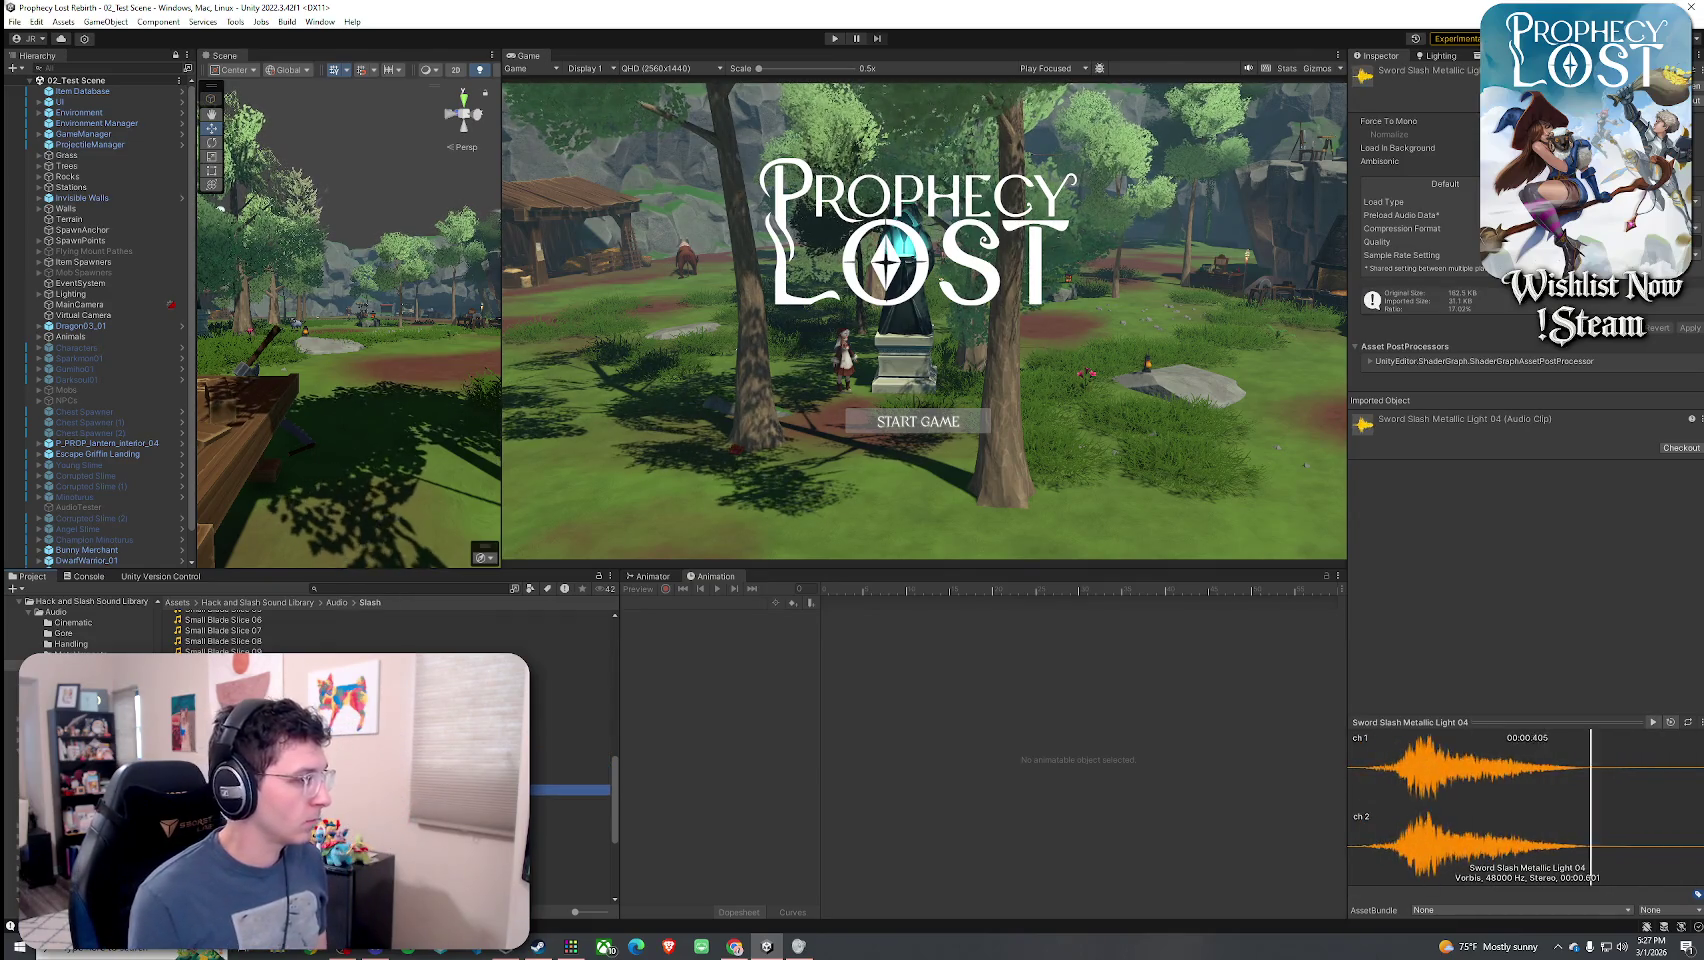
left_click(570, 779)
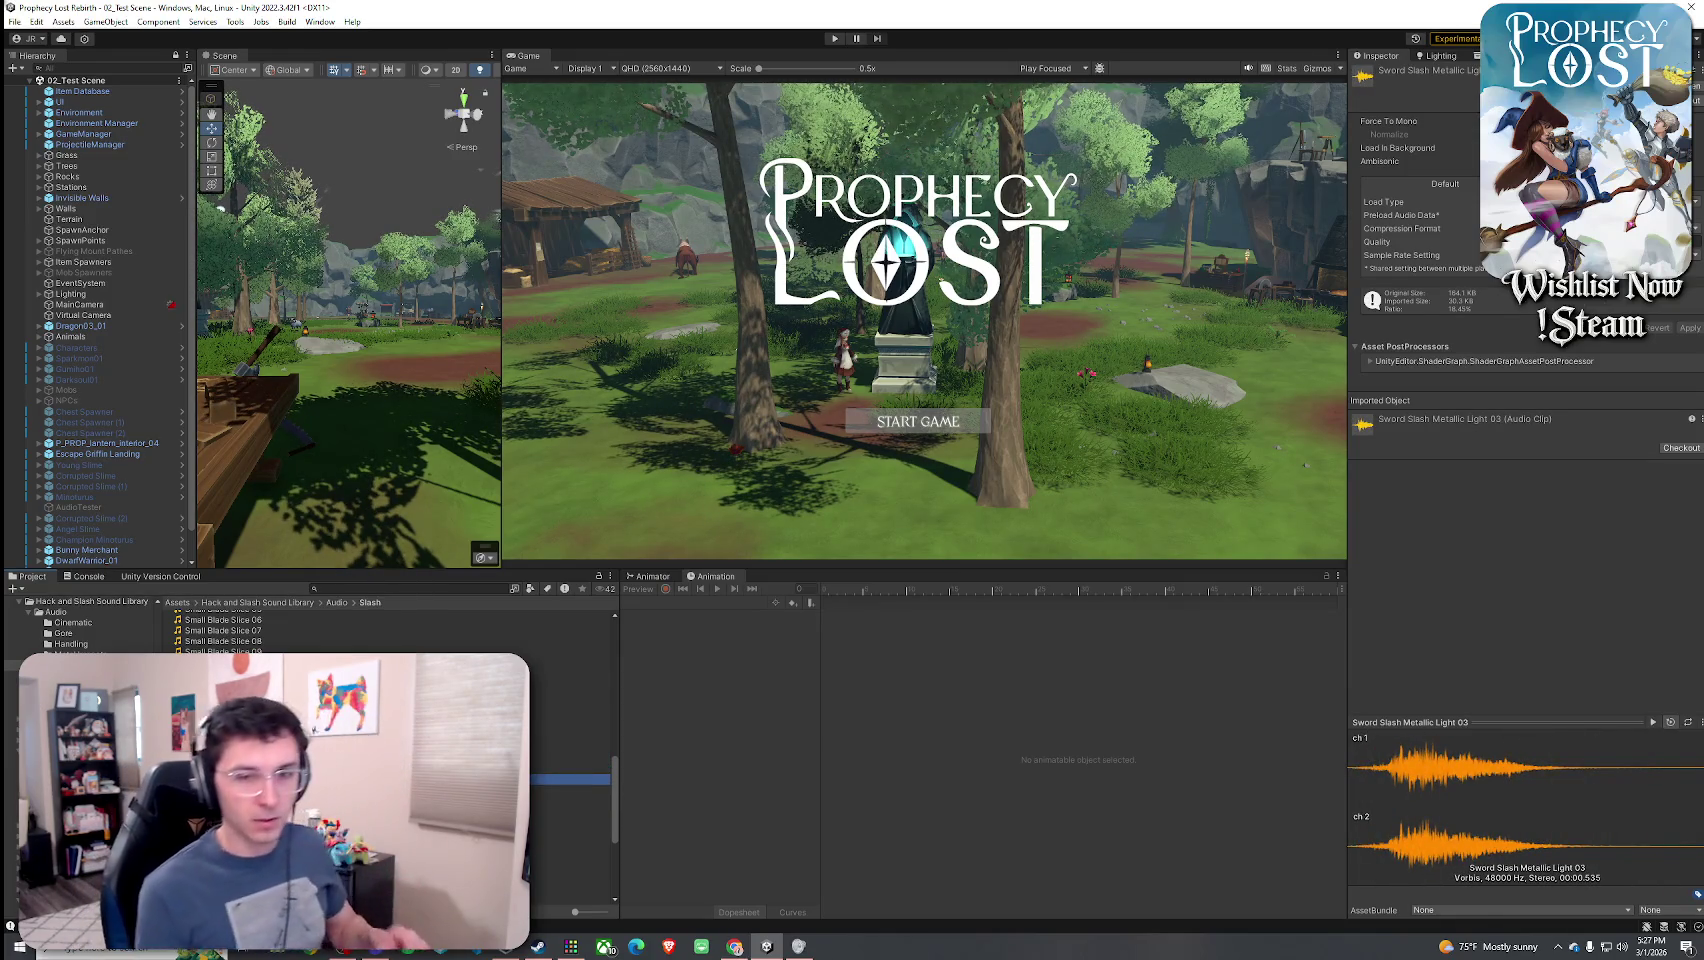
- Search the Project for 'draco glaive' and select the 8_DracoGlaive item asset
left_click(360, 588)
type("draco gal")
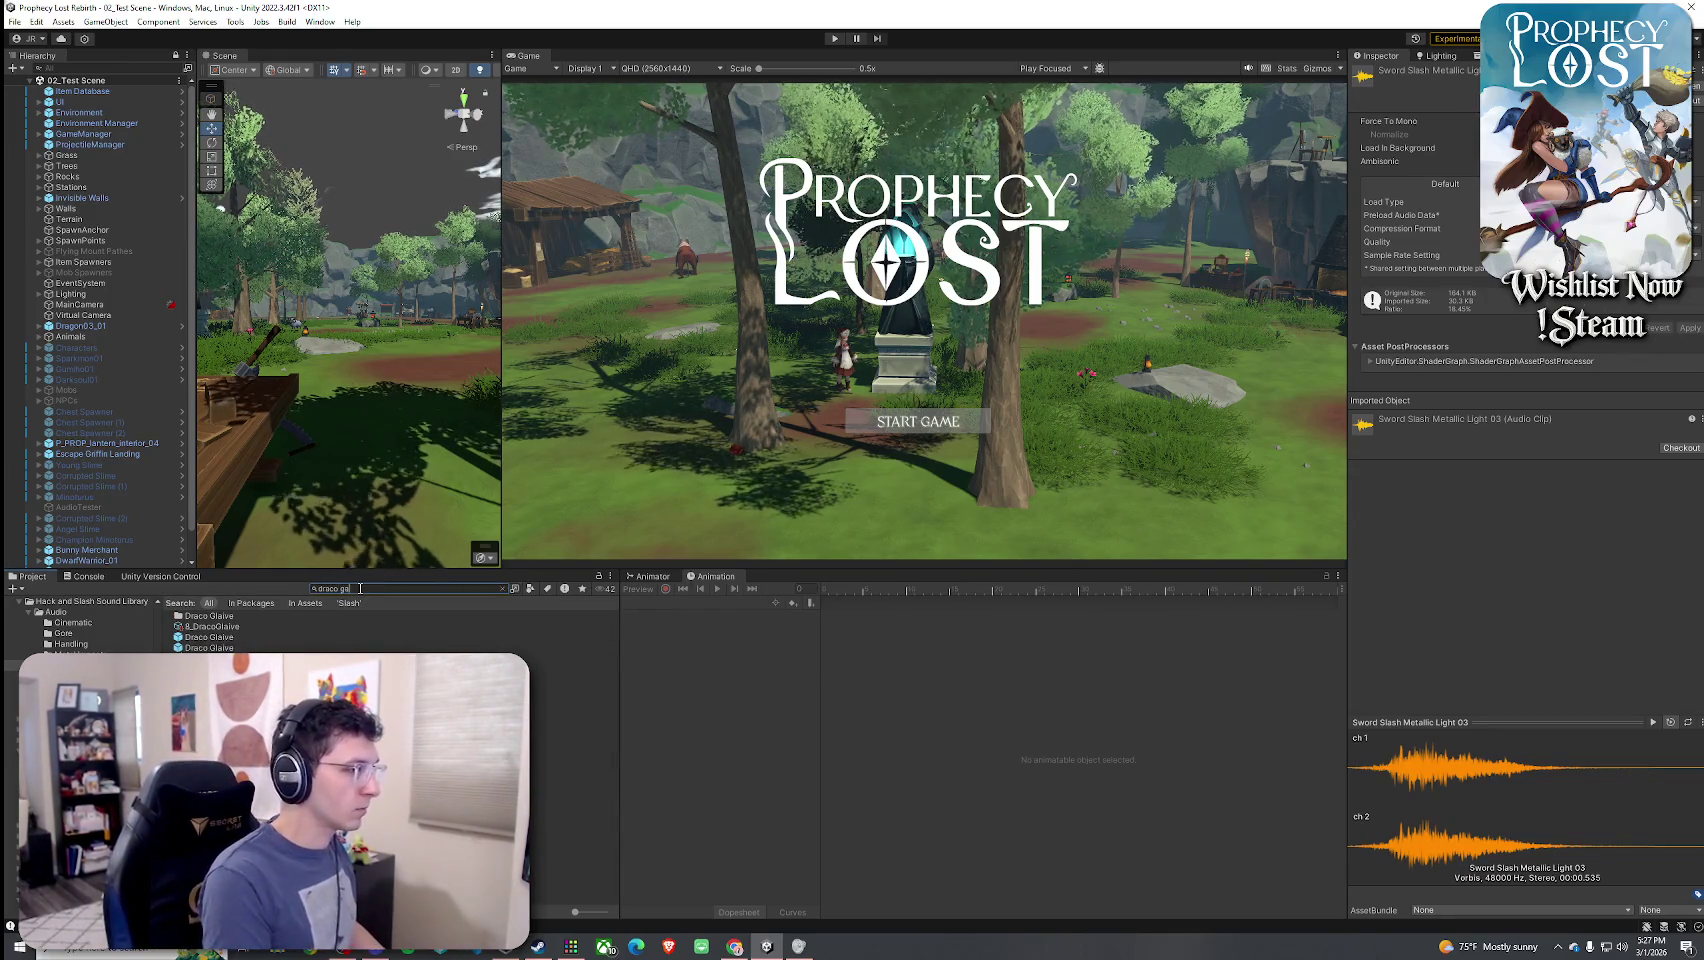
key("BackSpace")
key("BackSpace")
type("laive")
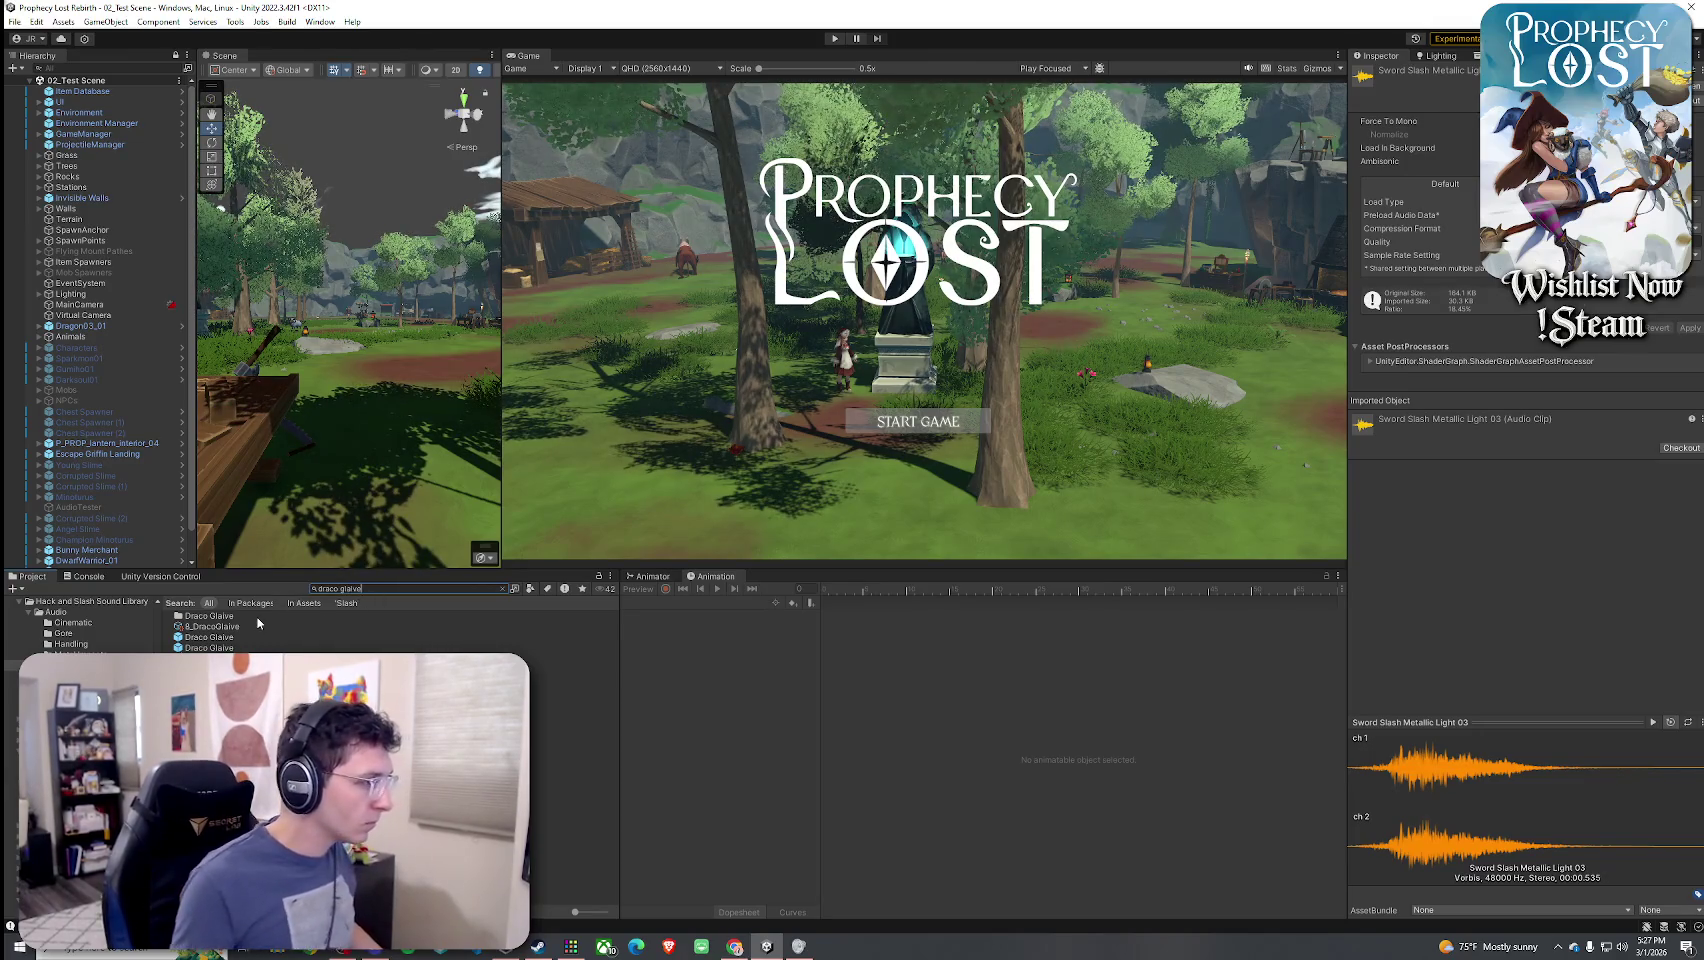
left_click(258, 626)
scroll(1483, 609, "down", 1)
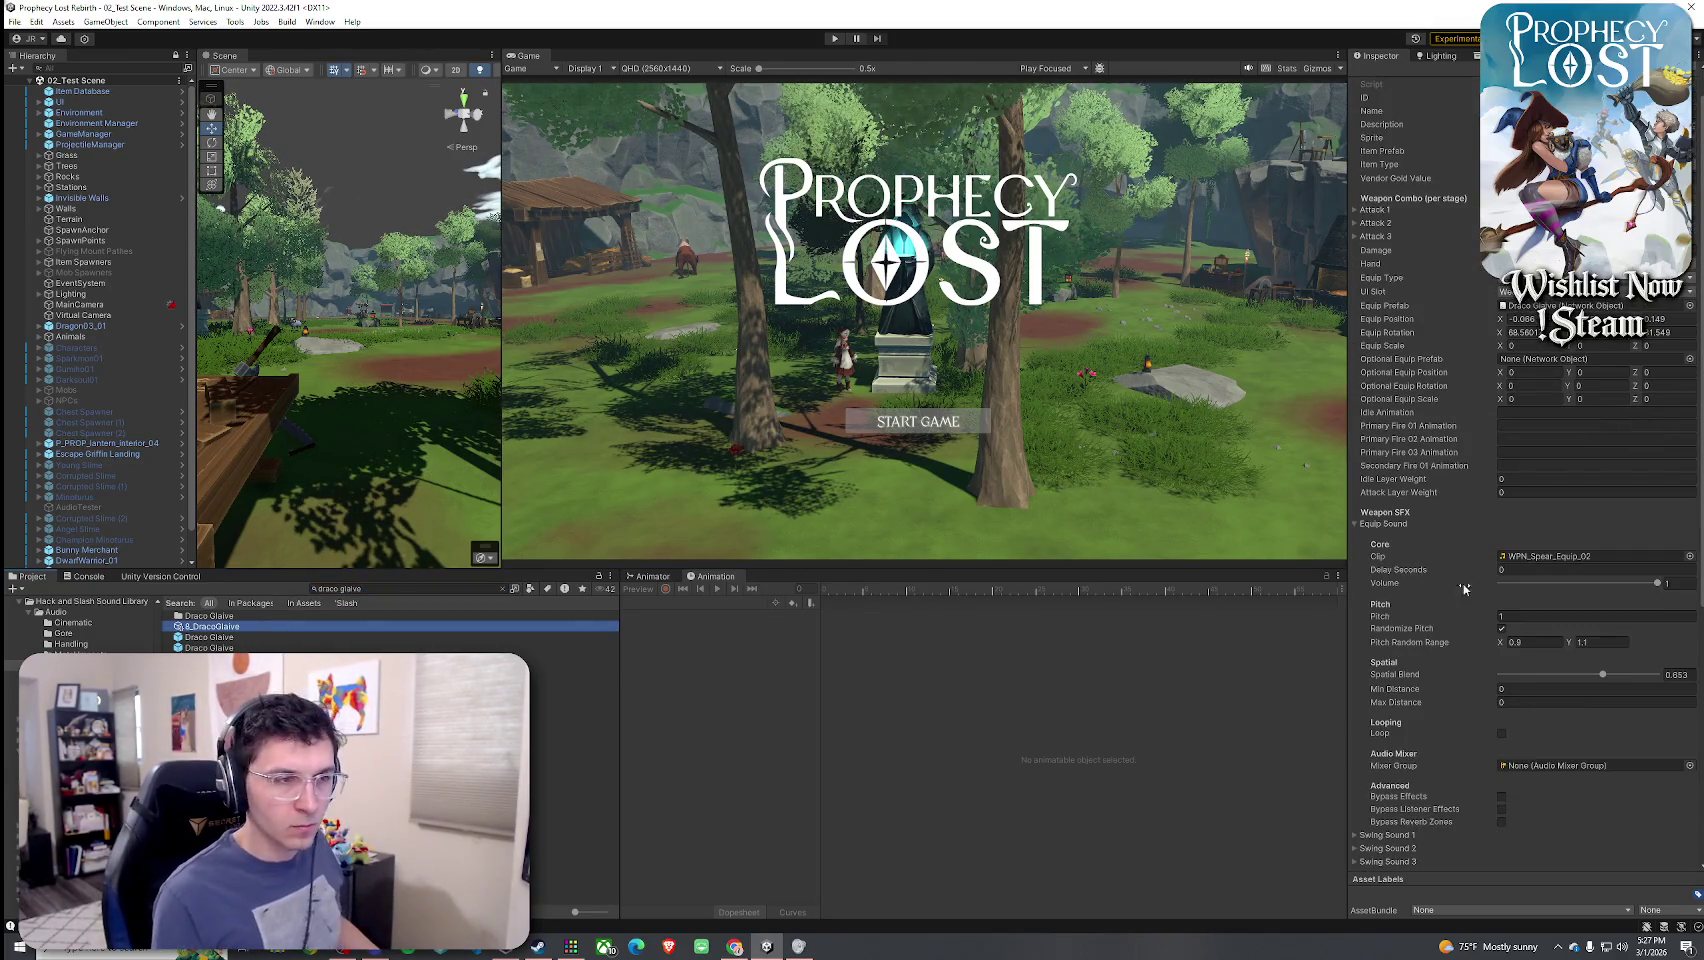
- Assign Sword Slash Metallic Light 01 as the Swing Sound 1 clip
left_click(1387, 526)
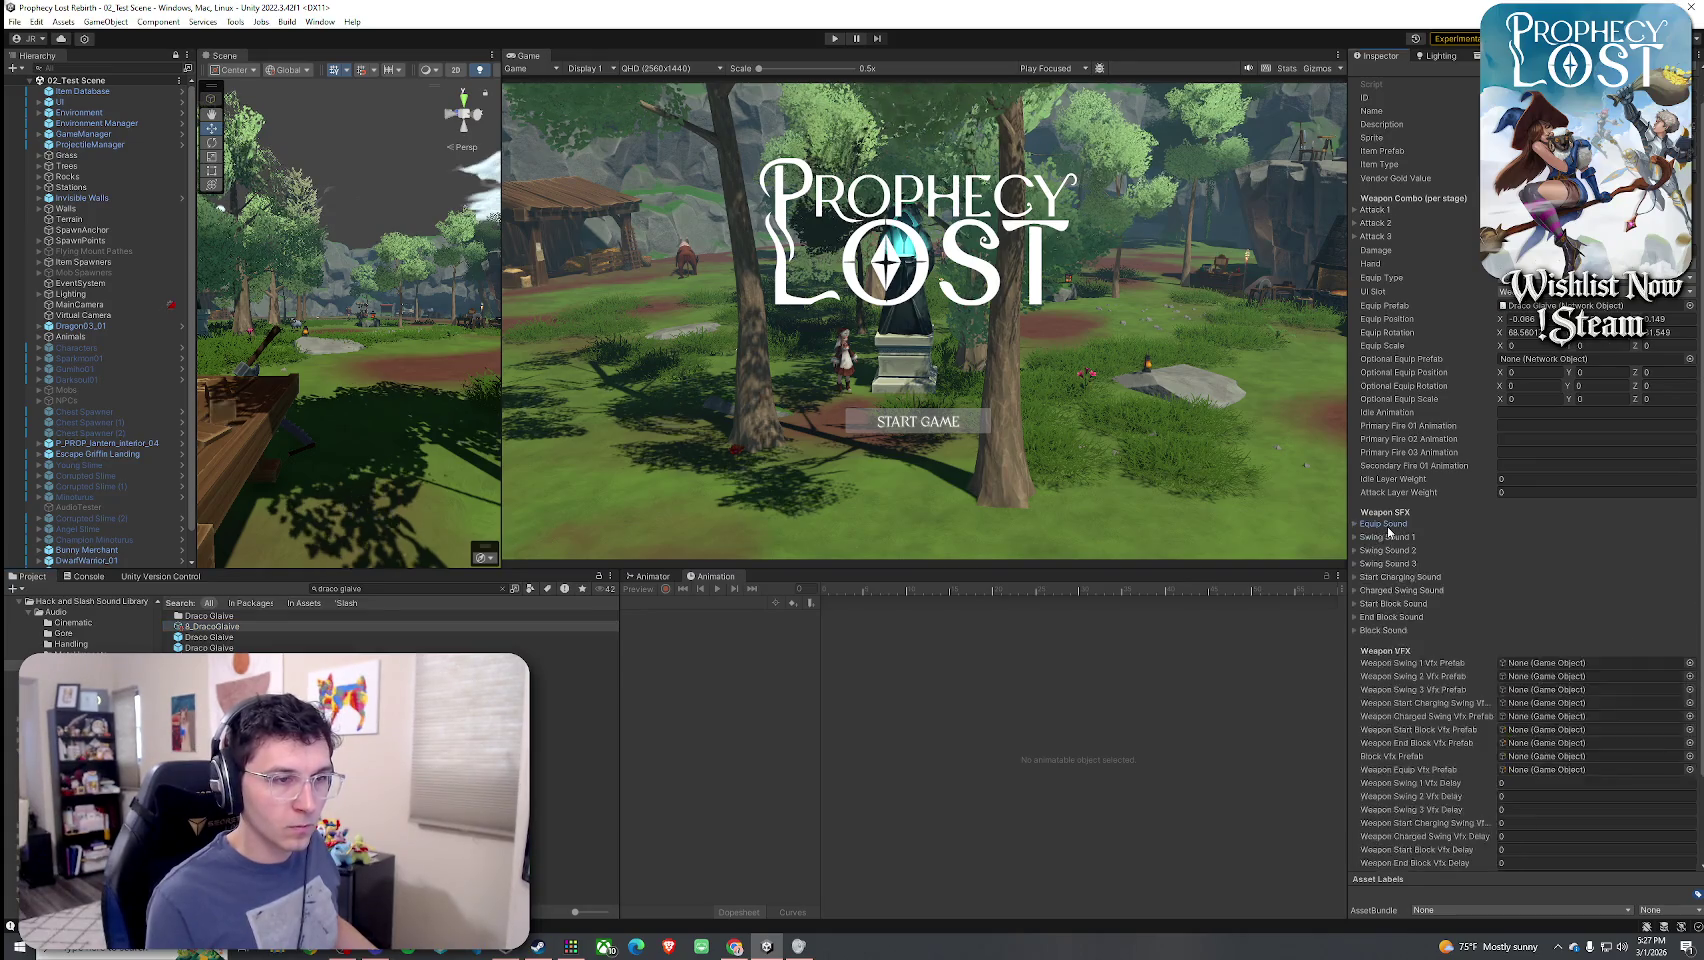
left_click(1397, 541)
left_click(1688, 569)
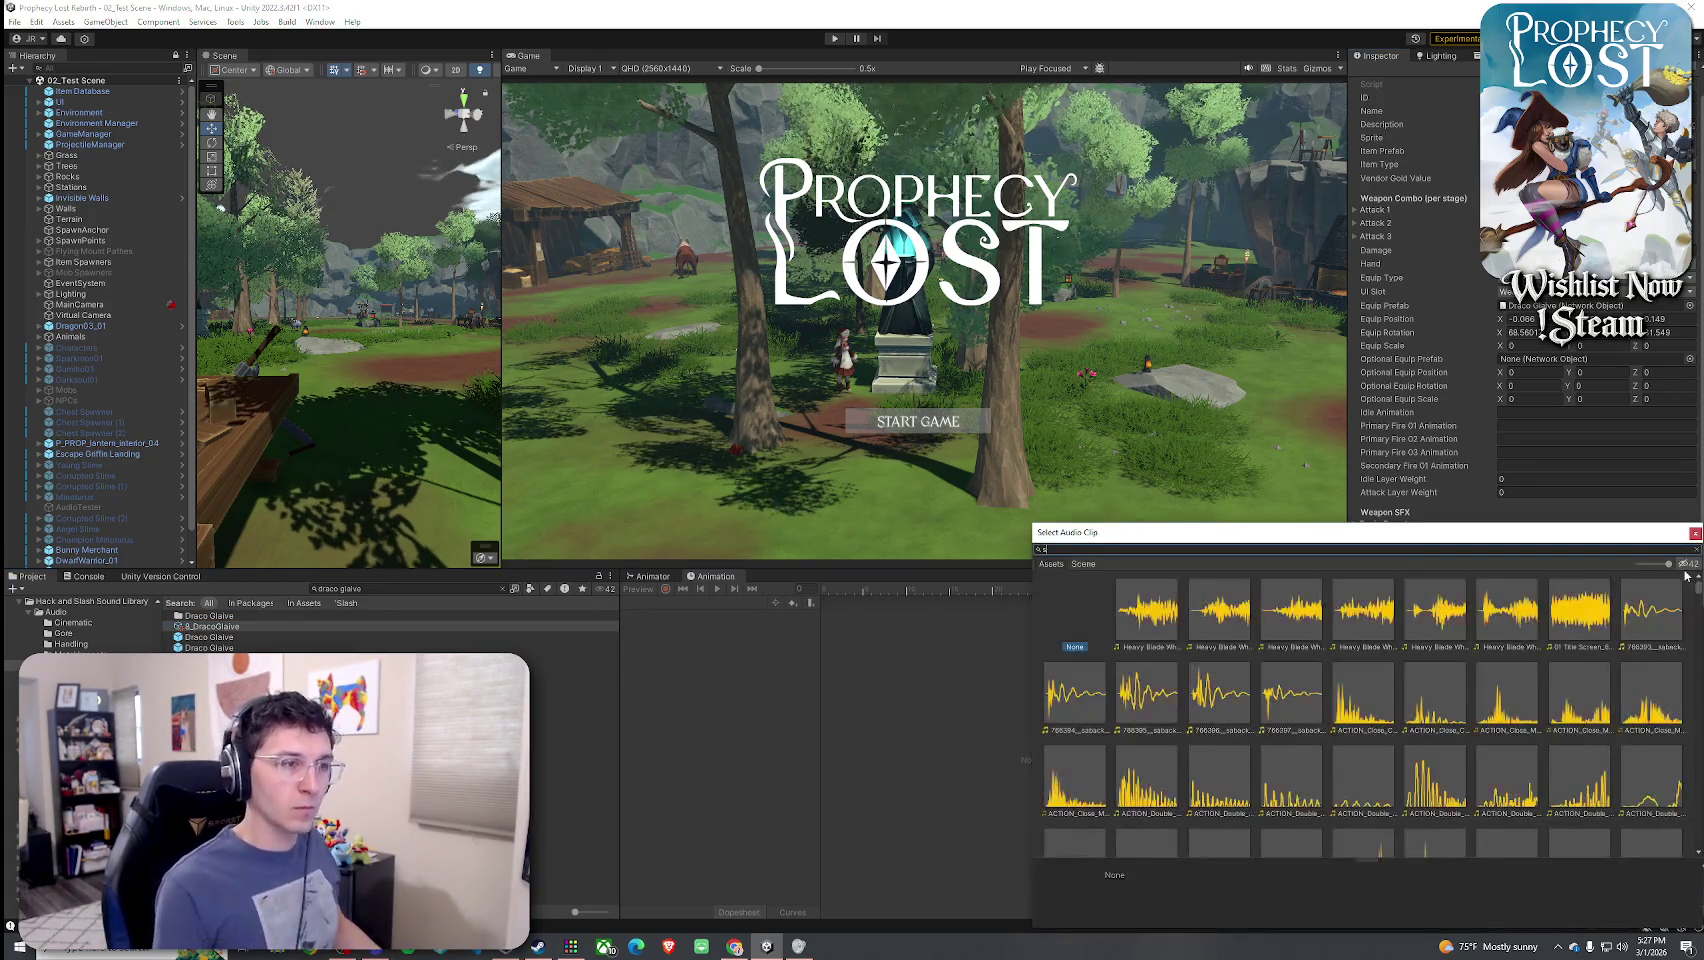
type("sword slash metallic")
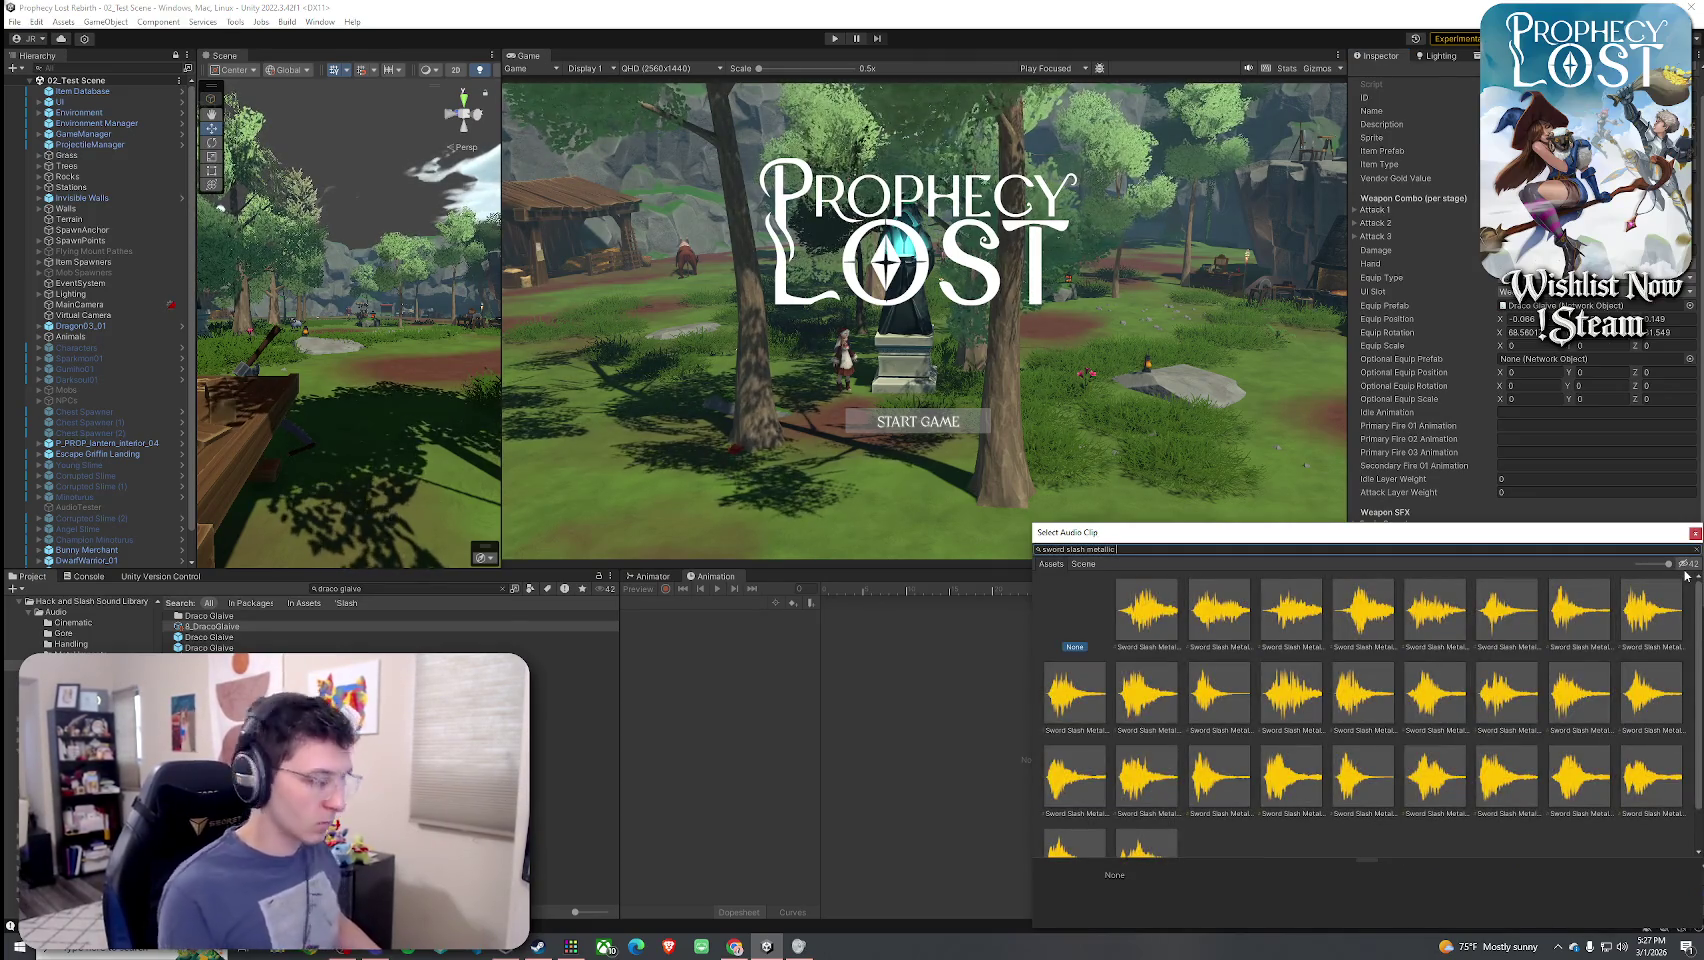
type(" light 1")
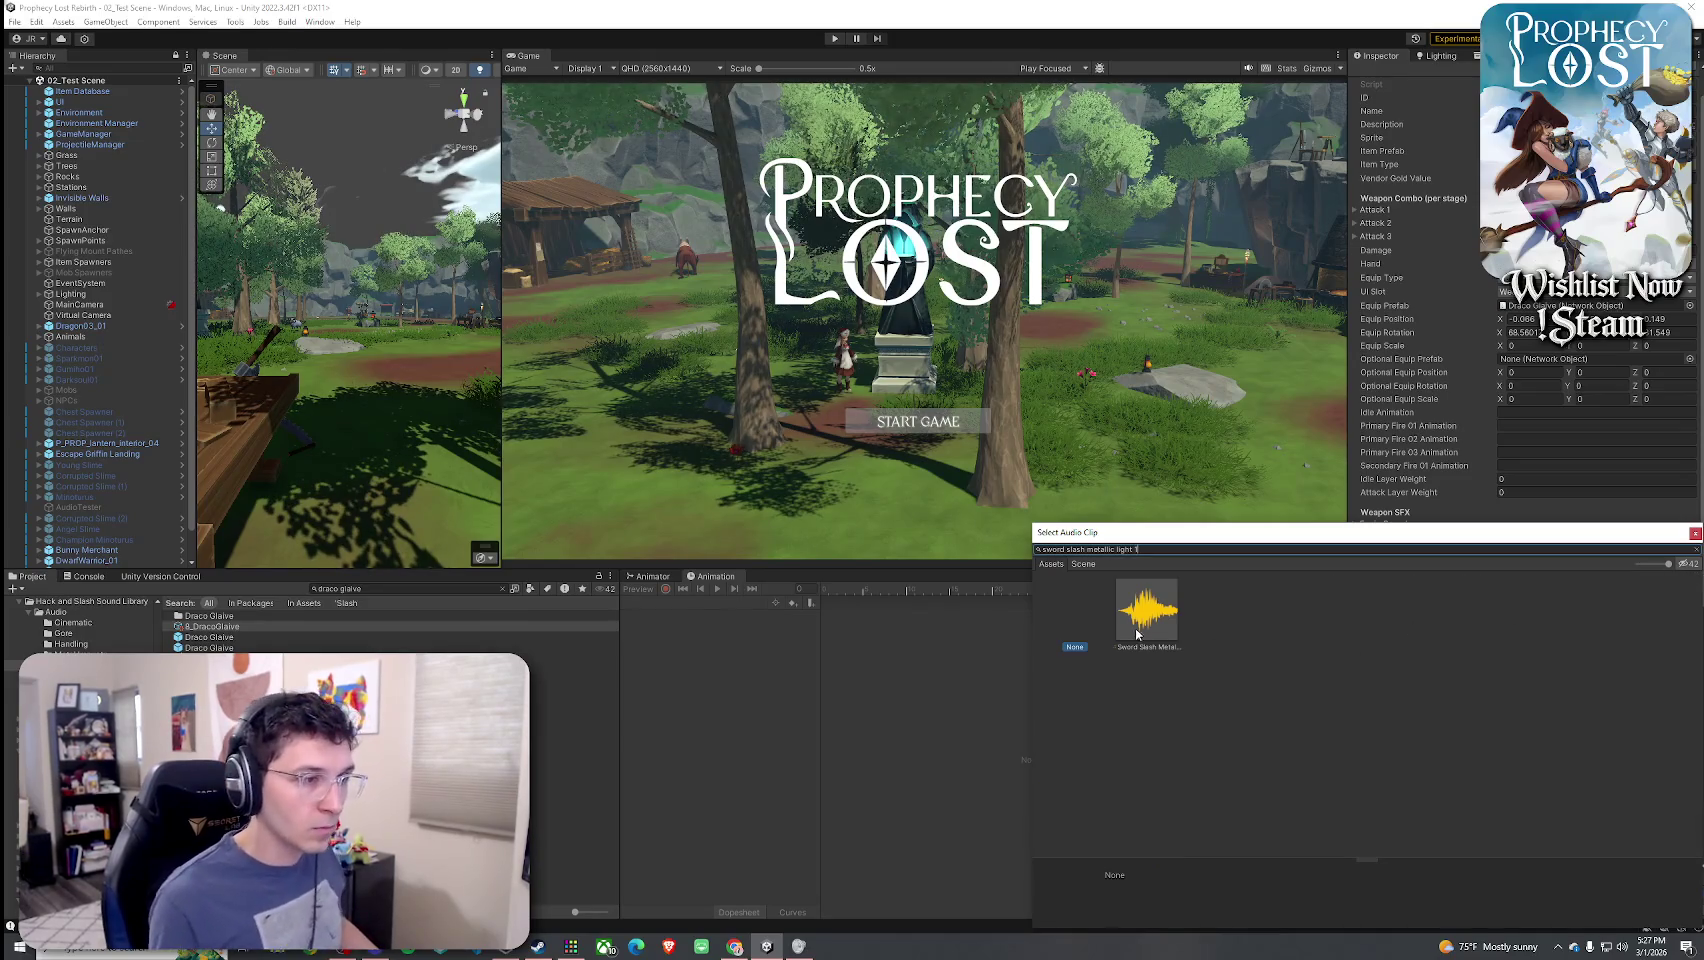
double_click(1137, 634)
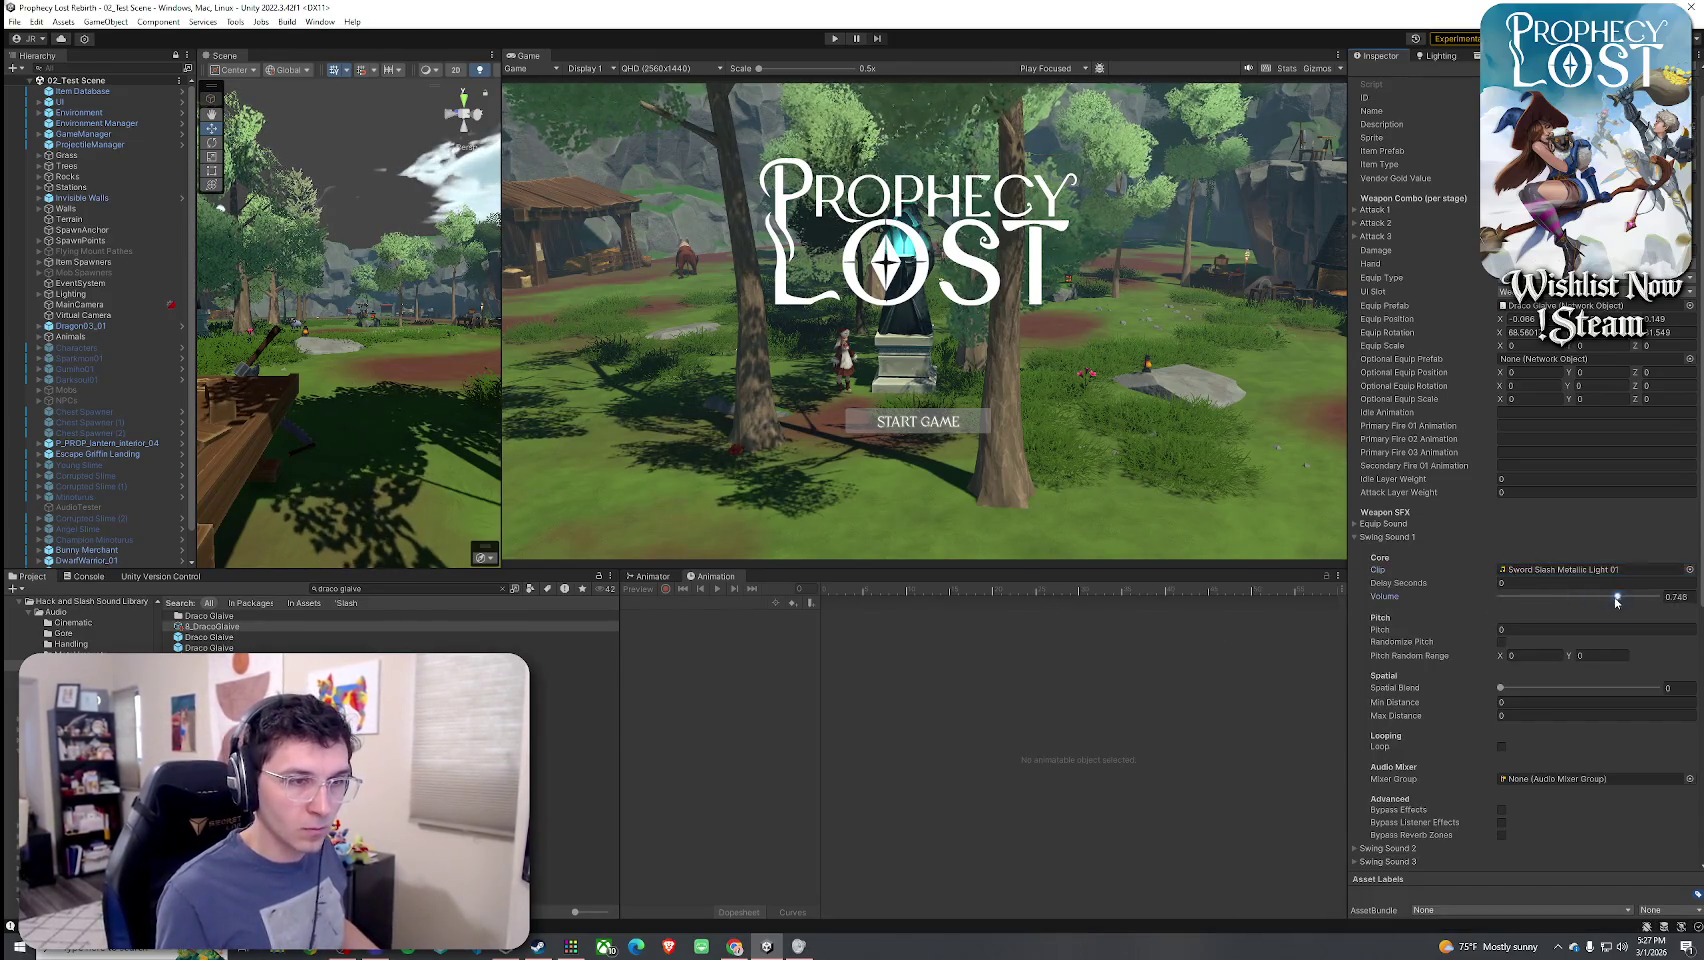
- Give Swing Sound 1 volume 1, randomized pitch 0.9–1.1 and spatial blend 0.589
left_click_drag(1617, 598, 1697, 601)
type("1")
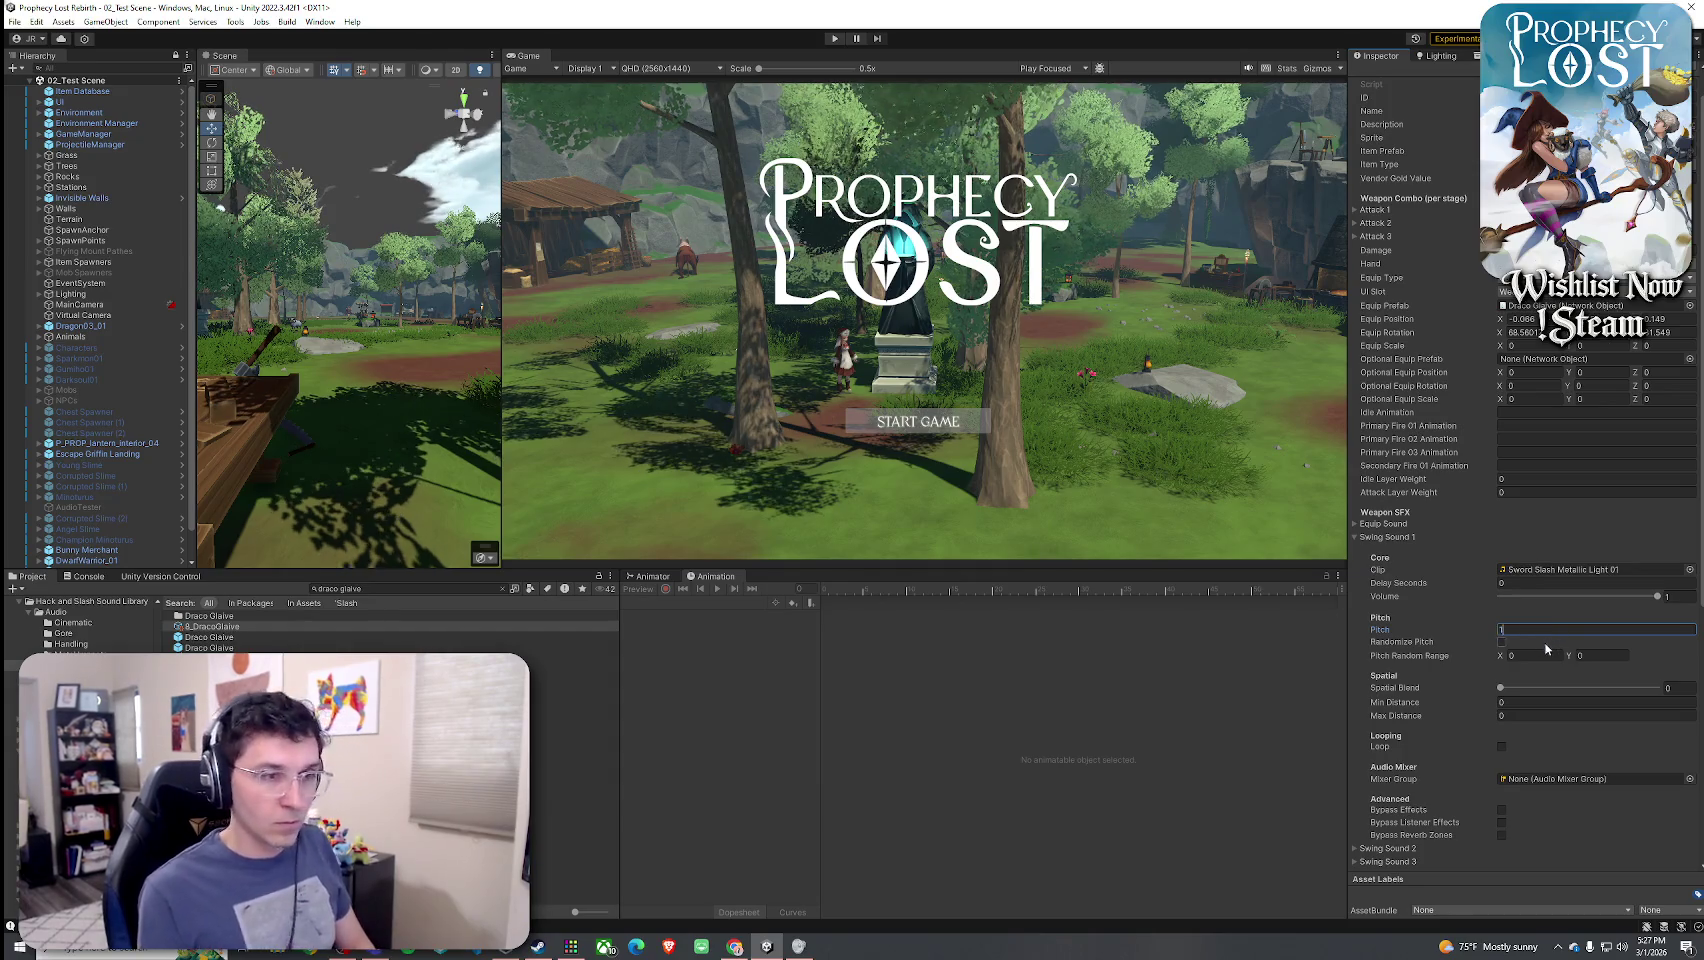
left_click(1501, 642)
left_click(1553, 655)
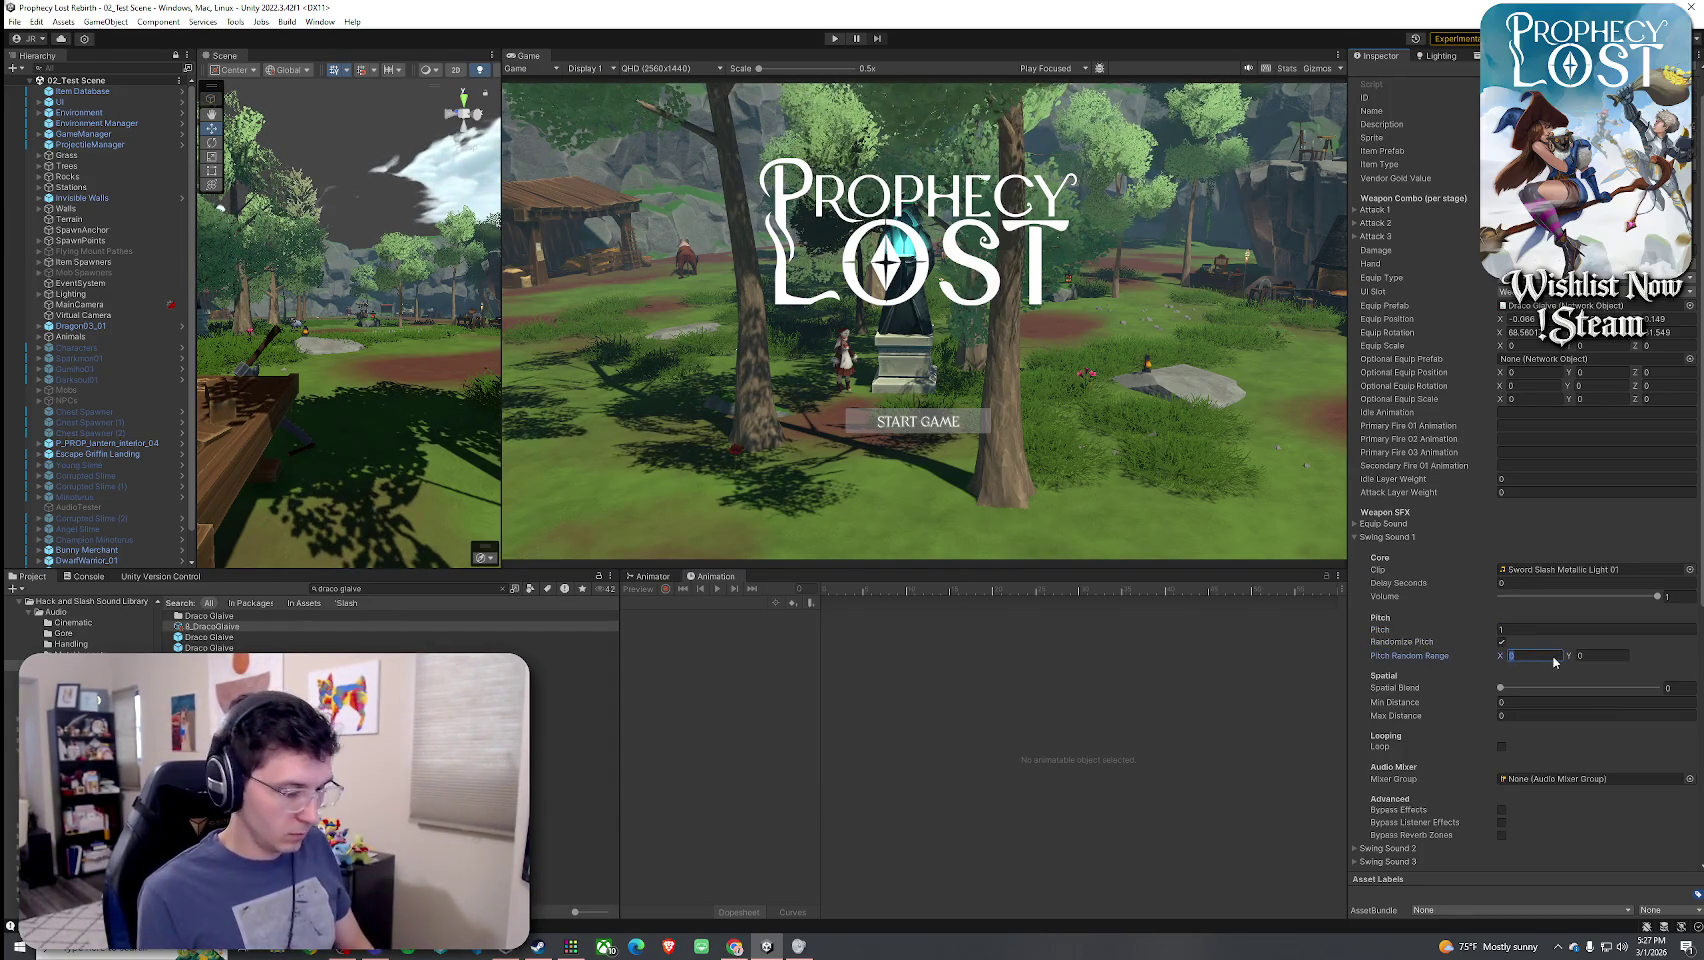
type("0.9")
key("Tab")
type("1.1")
left_click_drag(1500, 688, 1594, 688)
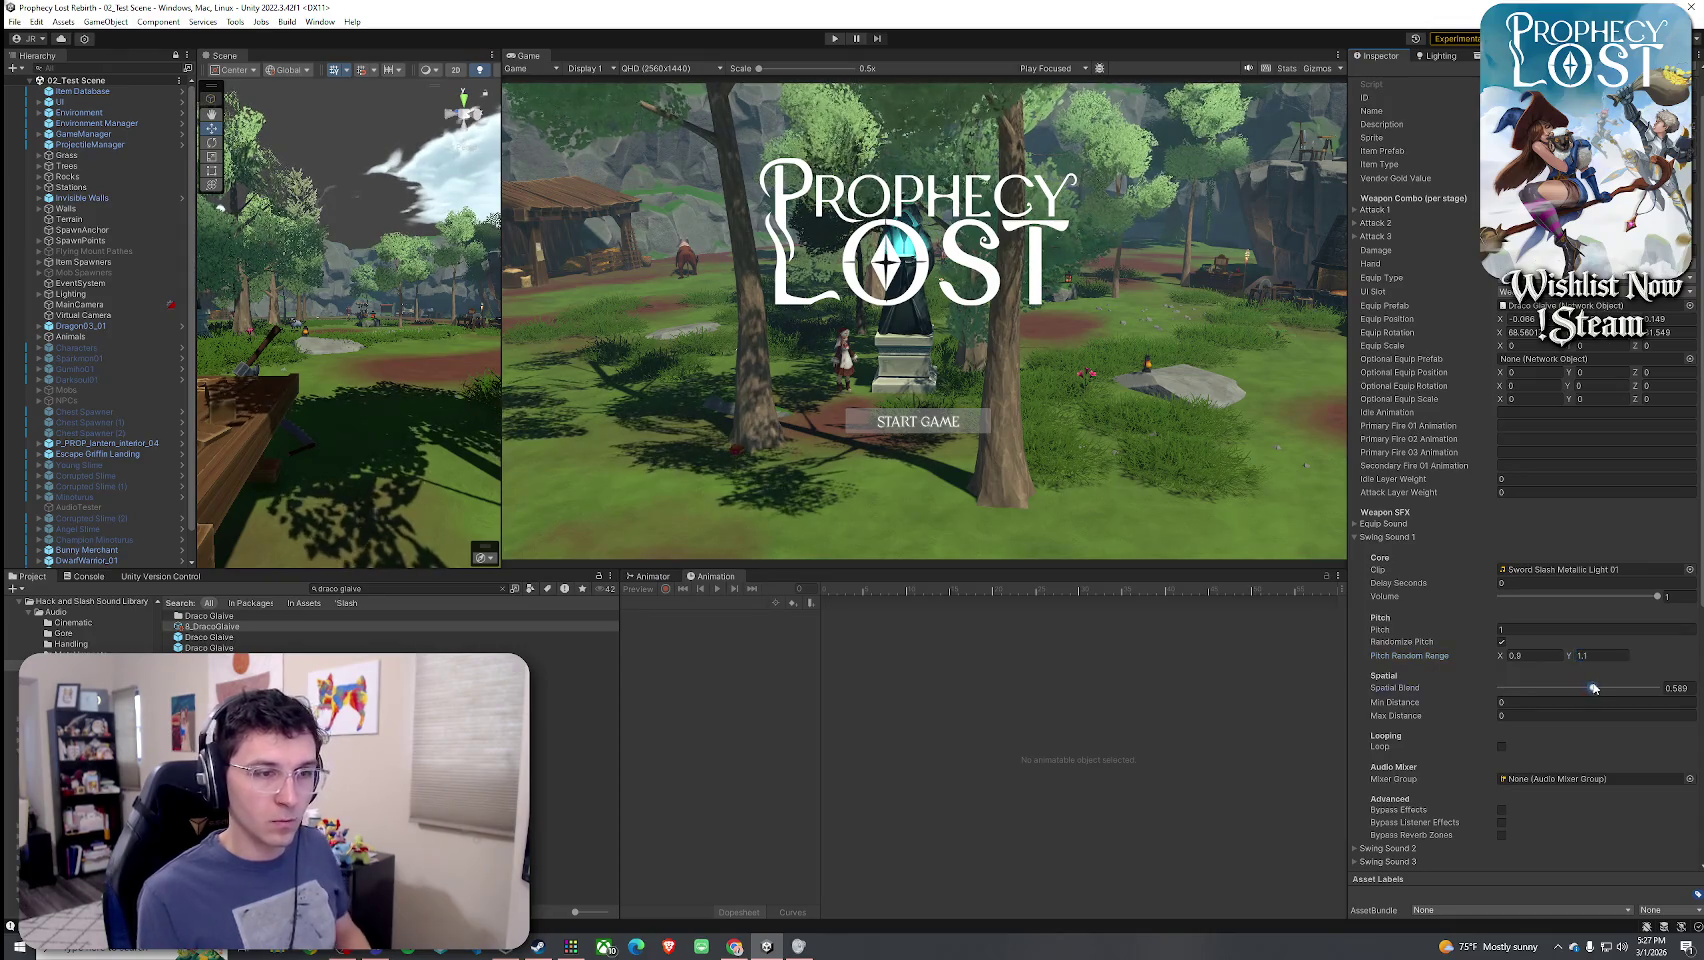
left_click(1390, 539)
- Assign Sword Slash Metallic Light 02 as the Swing Sound 2 clip
left_click(1390, 550)
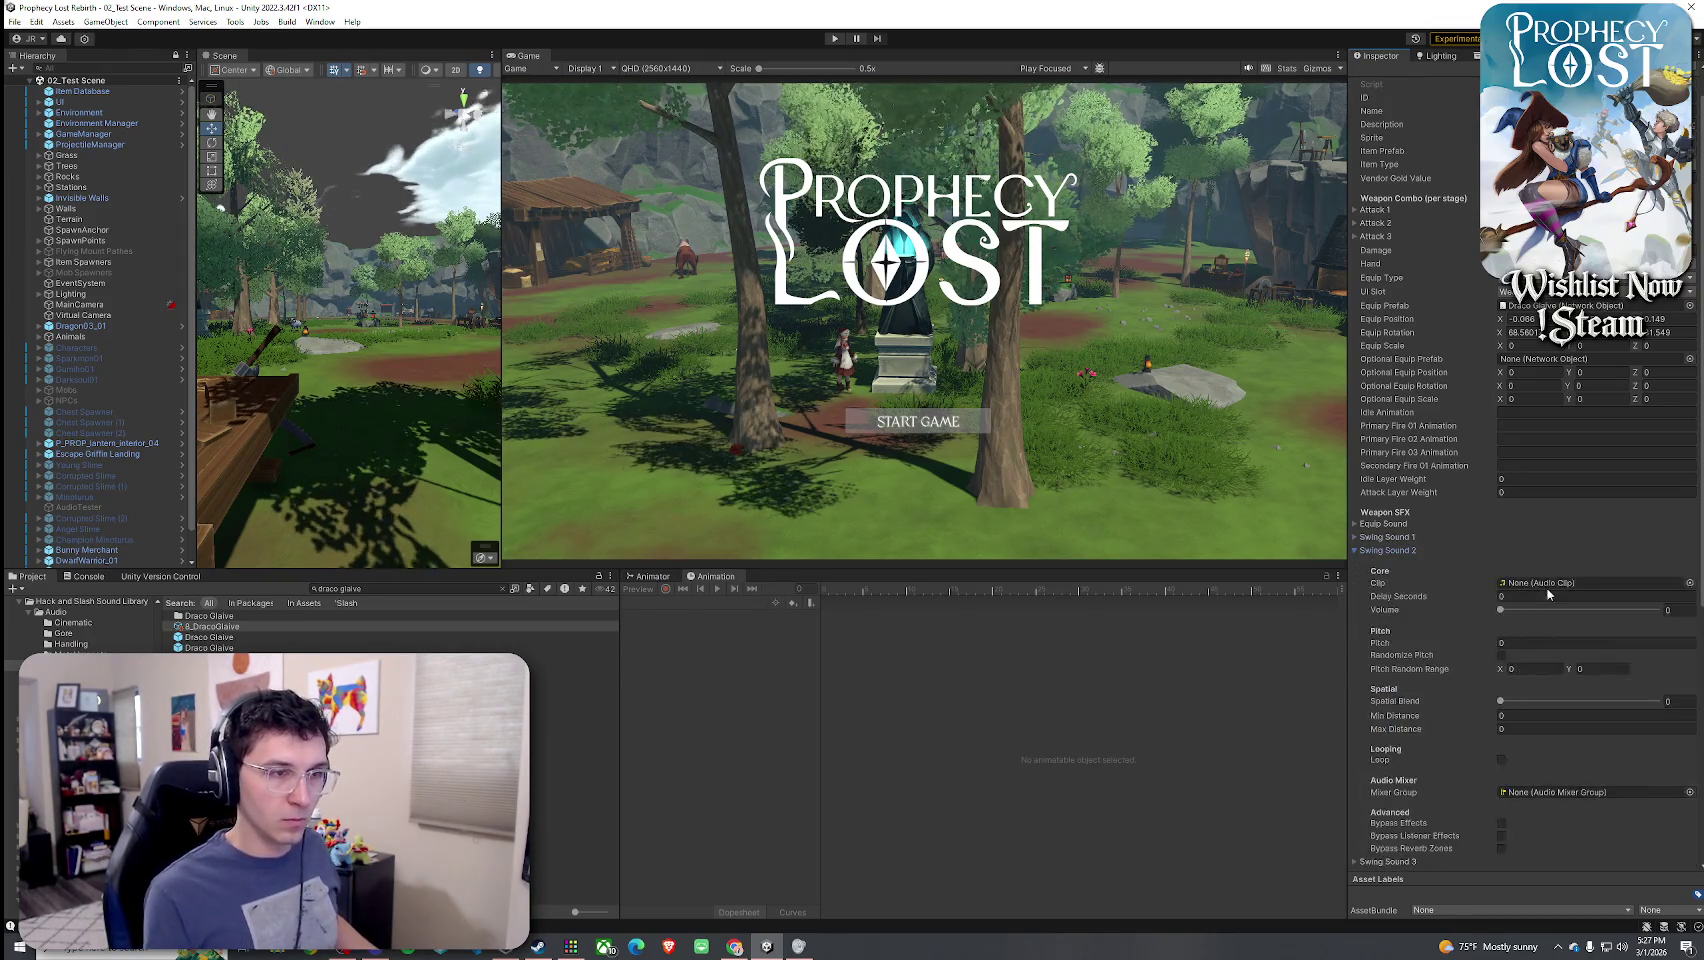
left_click(1689, 583)
type("sword s")
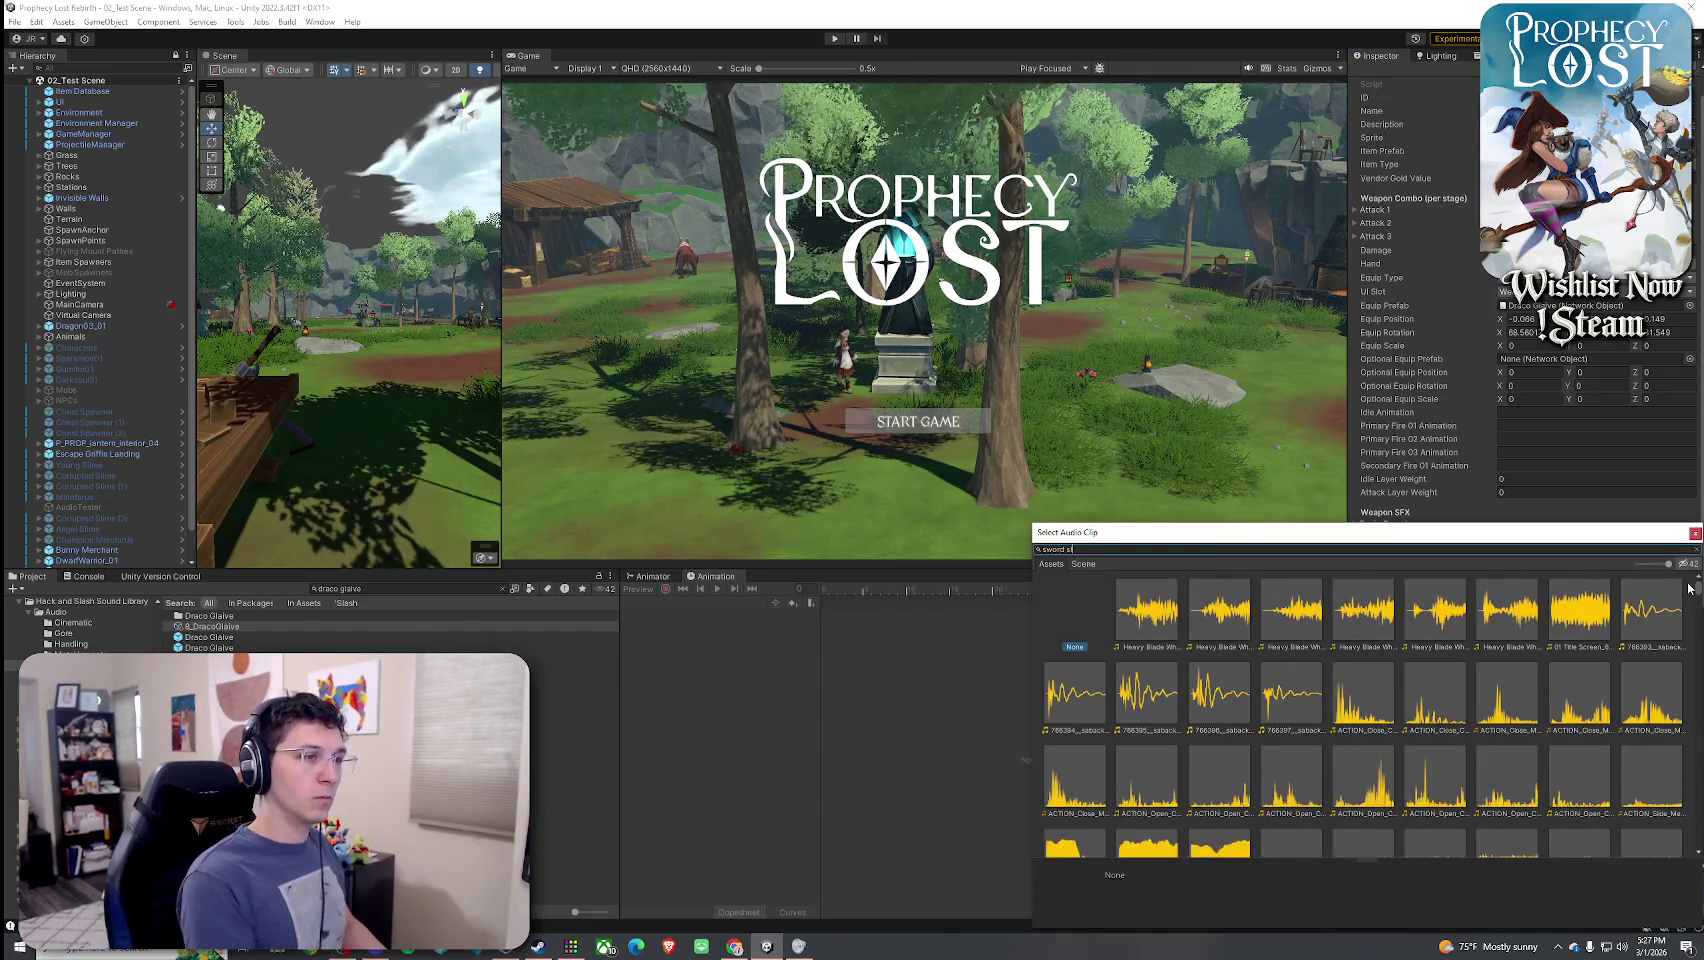
type("ash metallic ligh")
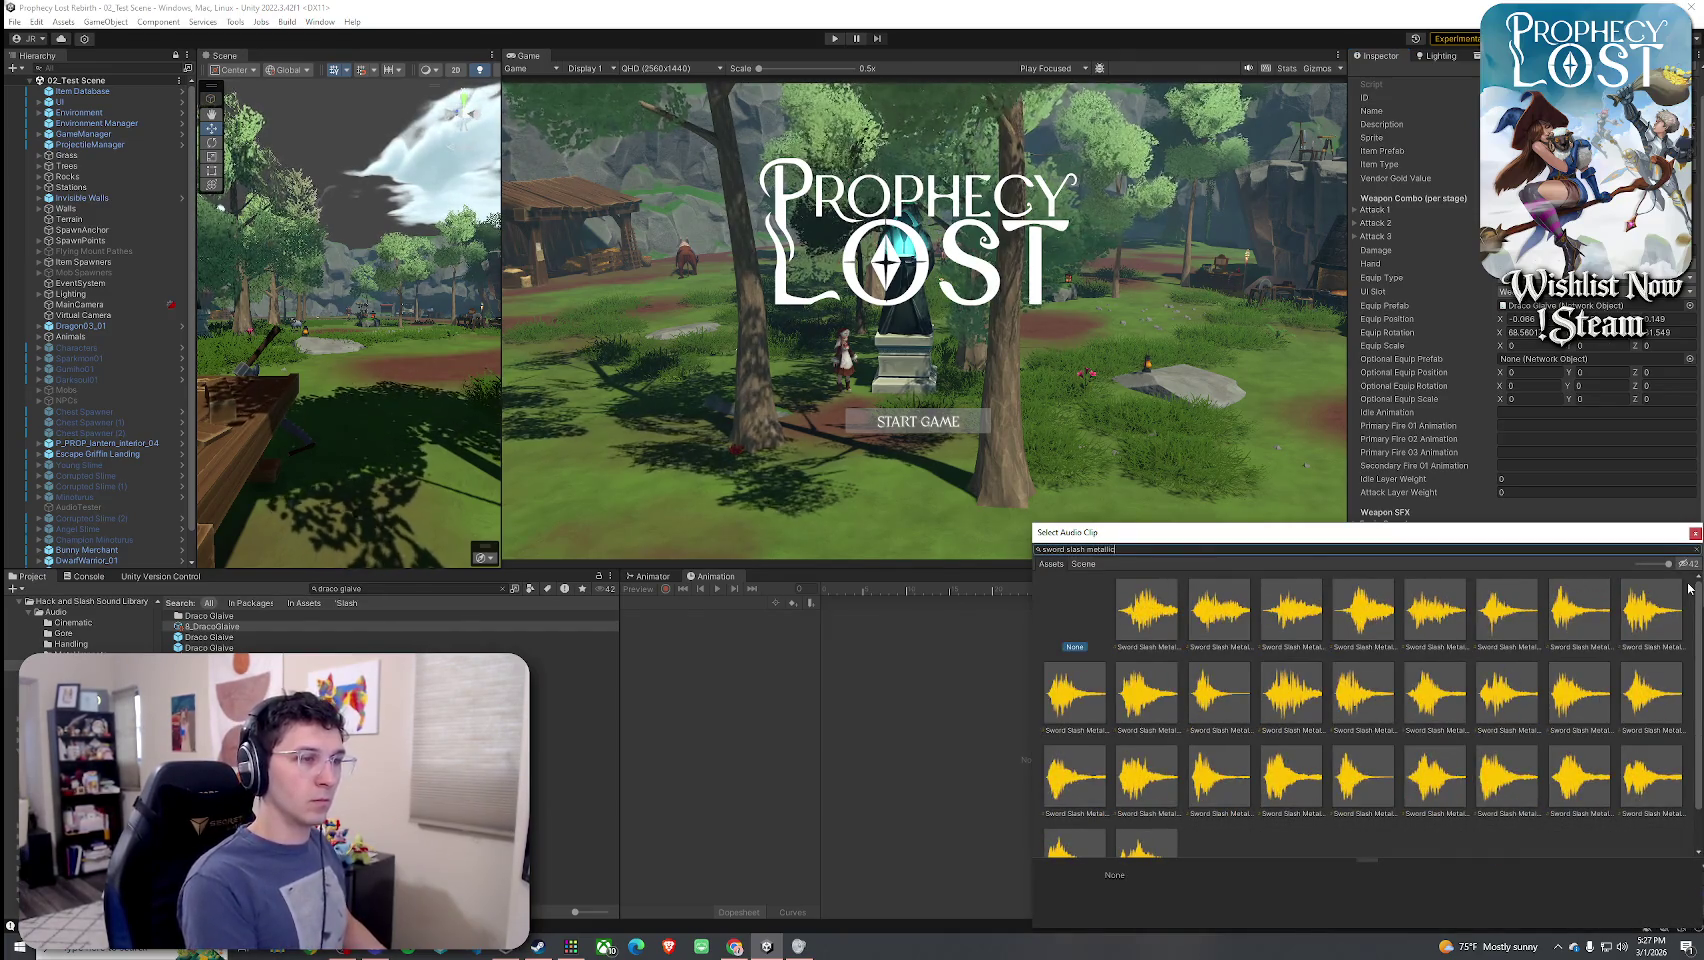
type("t 32")
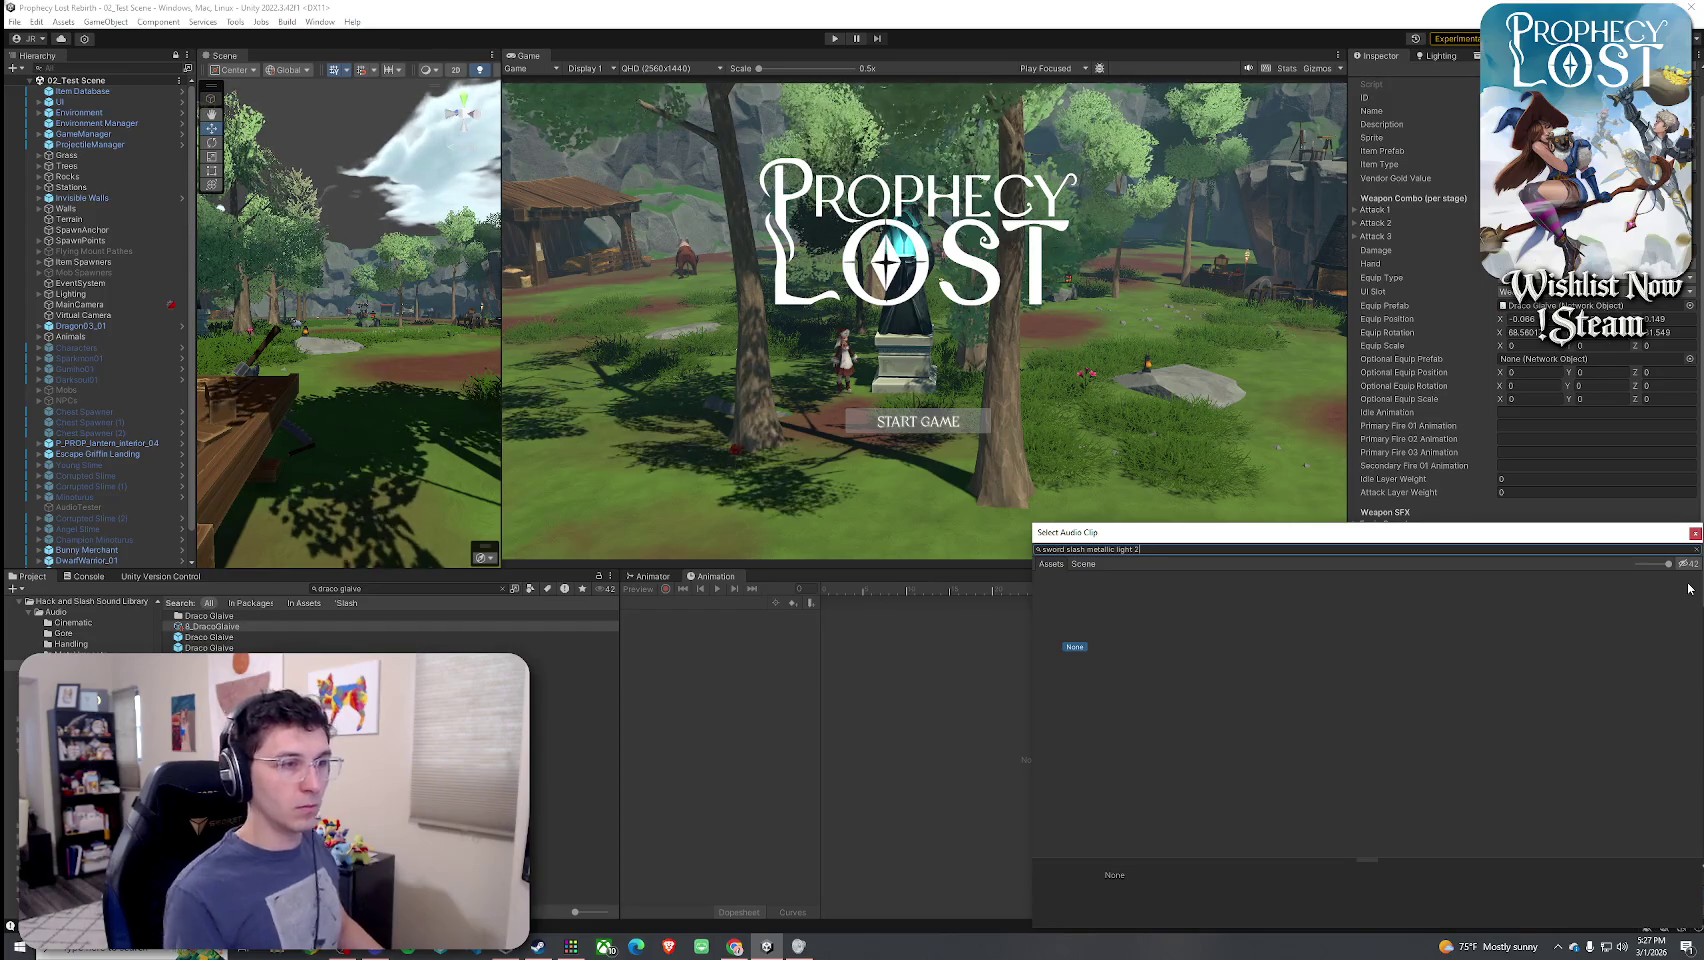
key("BackSpace")
key("BackSpace")
type("02")
double_click(1150, 610)
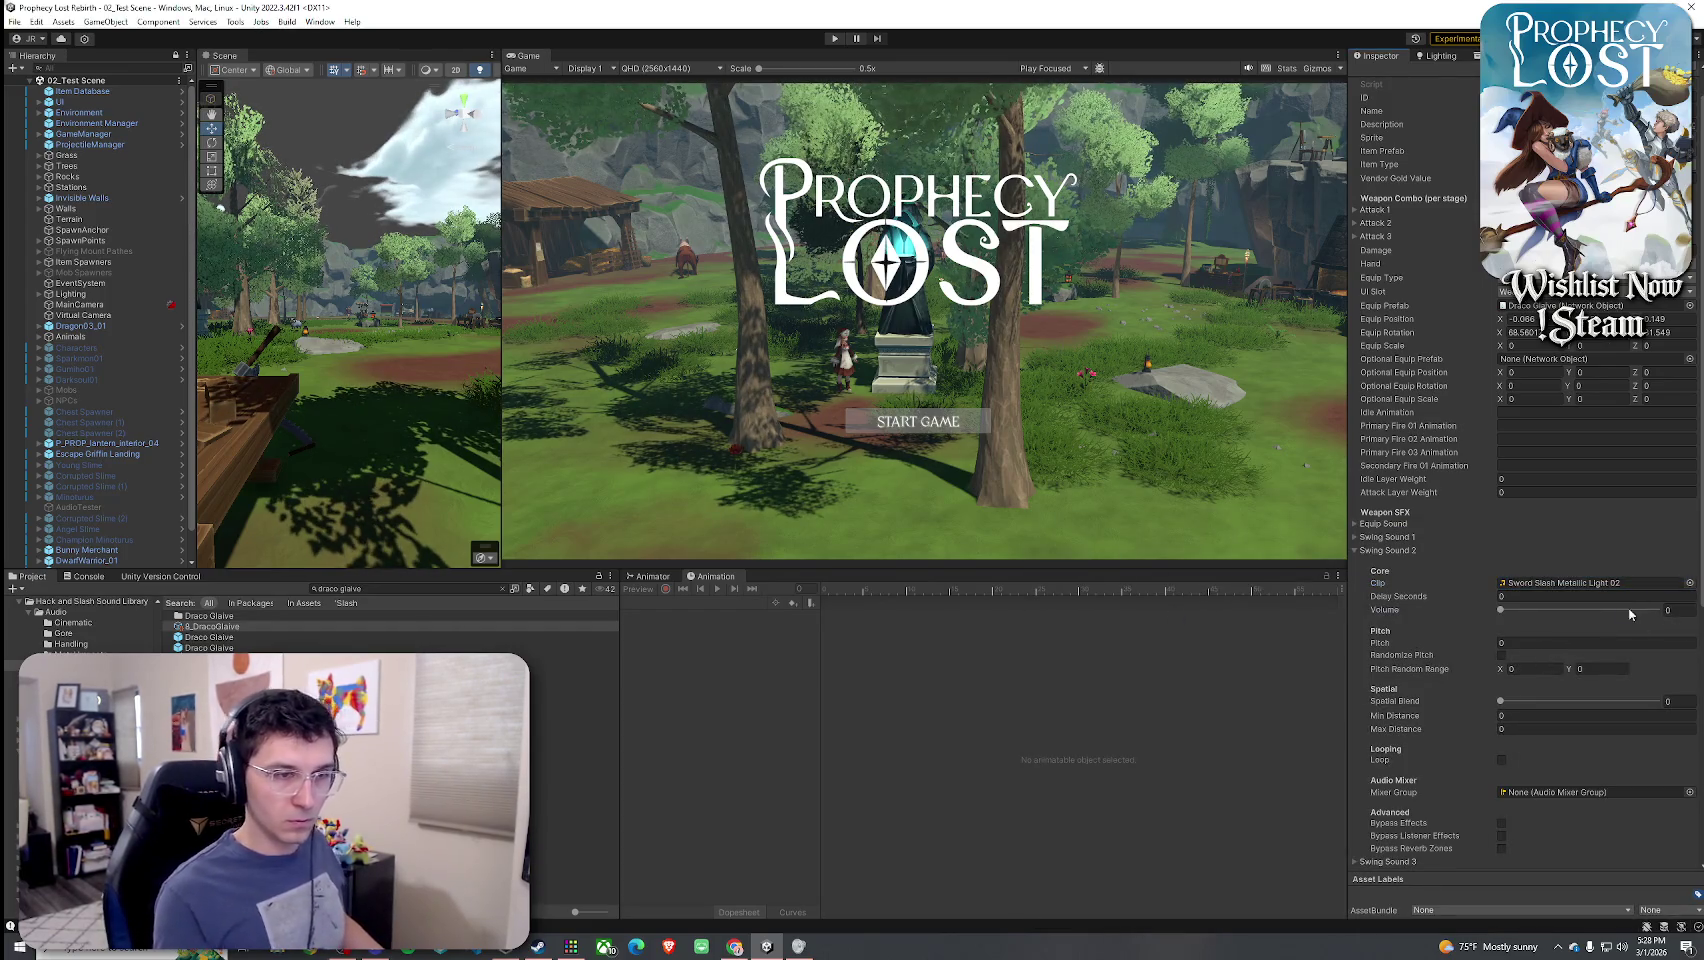
- Give Swing Sound 2 full volume, randomized pitch 0.9–1.1 and spatial blend 0.542
left_click_drag(1629, 610, 1665, 610)
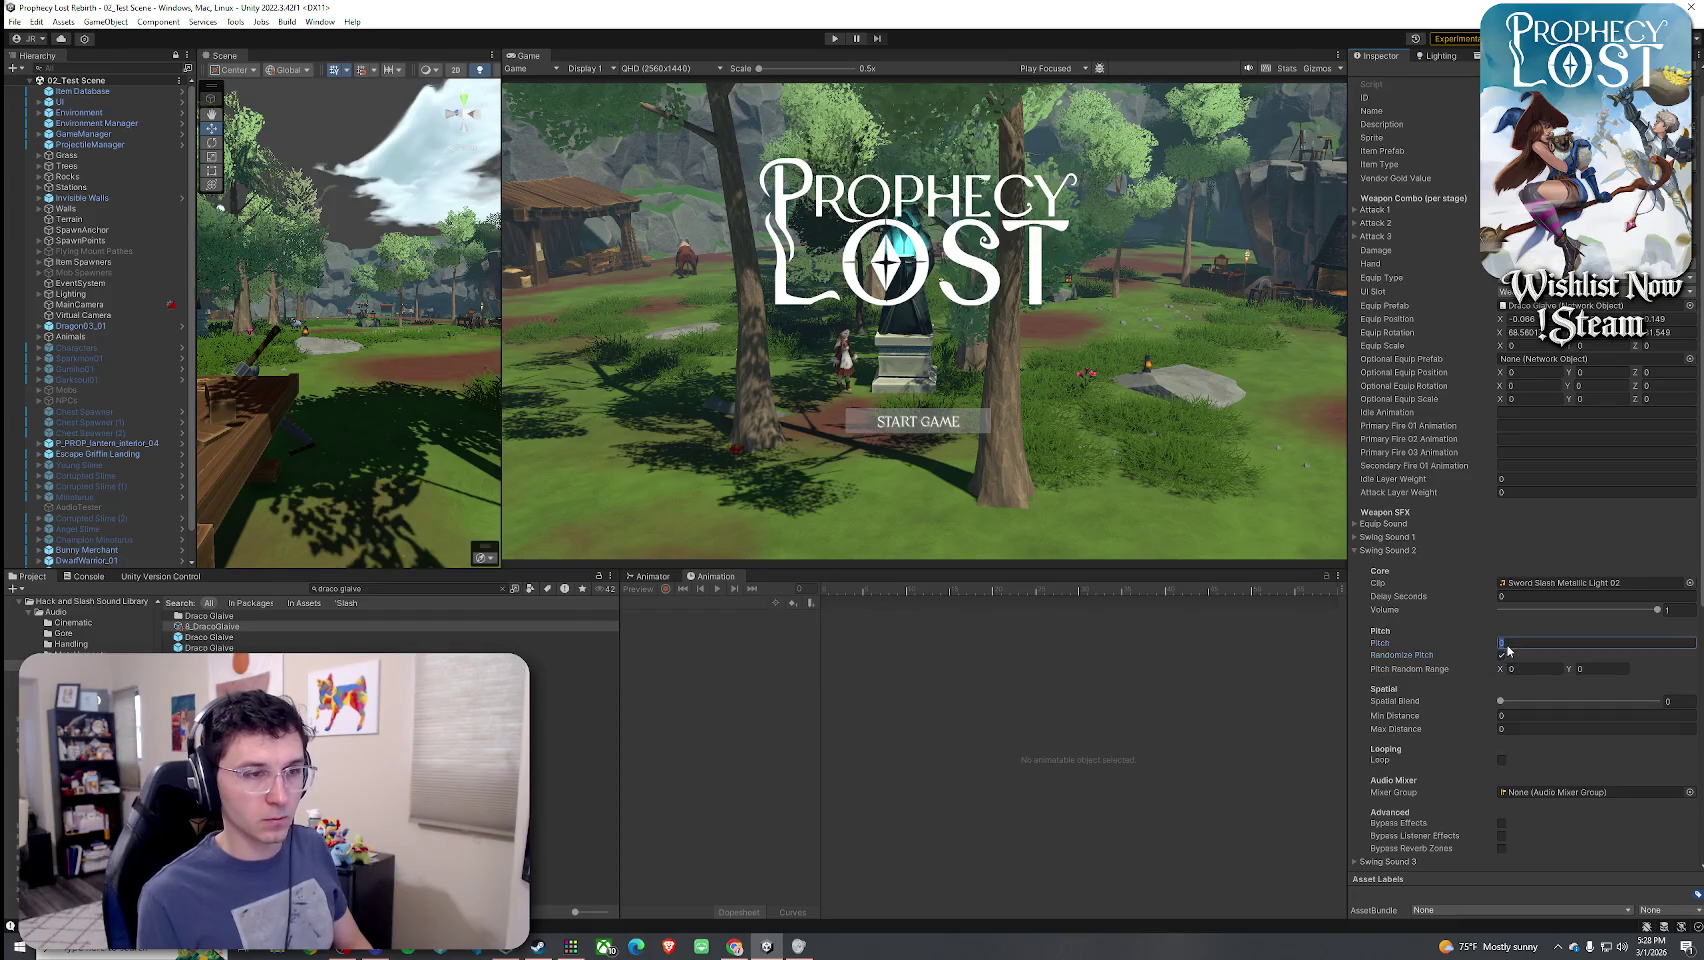
left_click(1501, 655)
left_click(1603, 669)
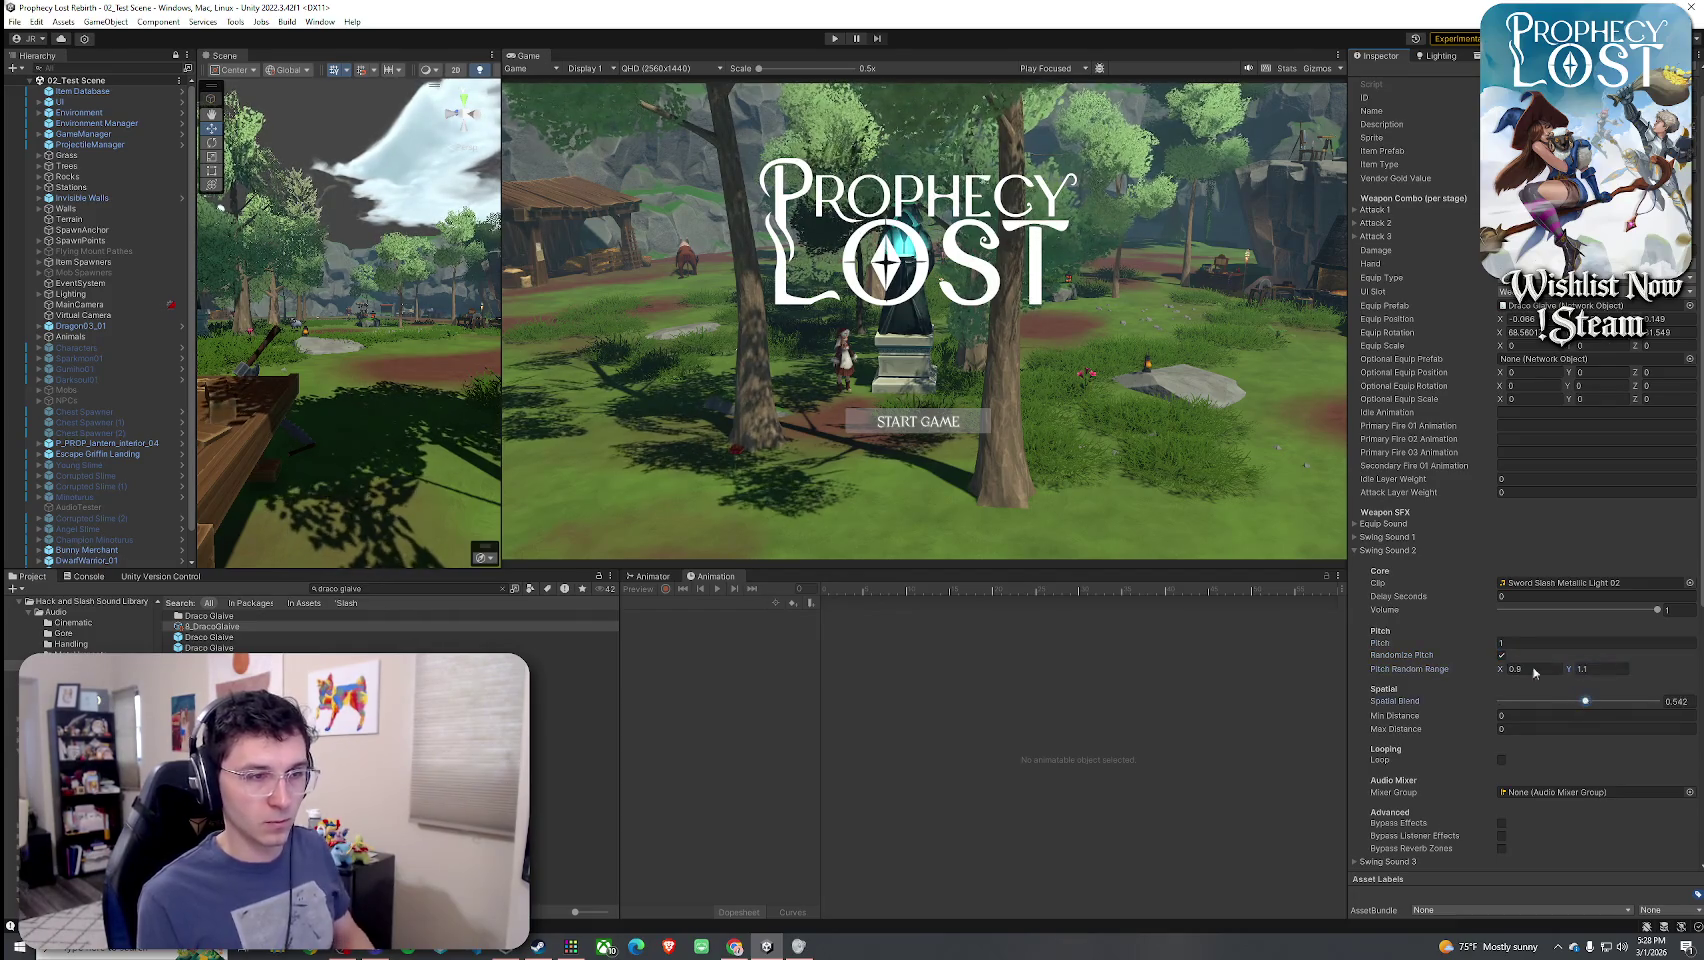
left_click(1396, 552)
- Assign Sword Slash Metallic Light 03 as the Swing Sound 3 clip
left_click(1407, 566)
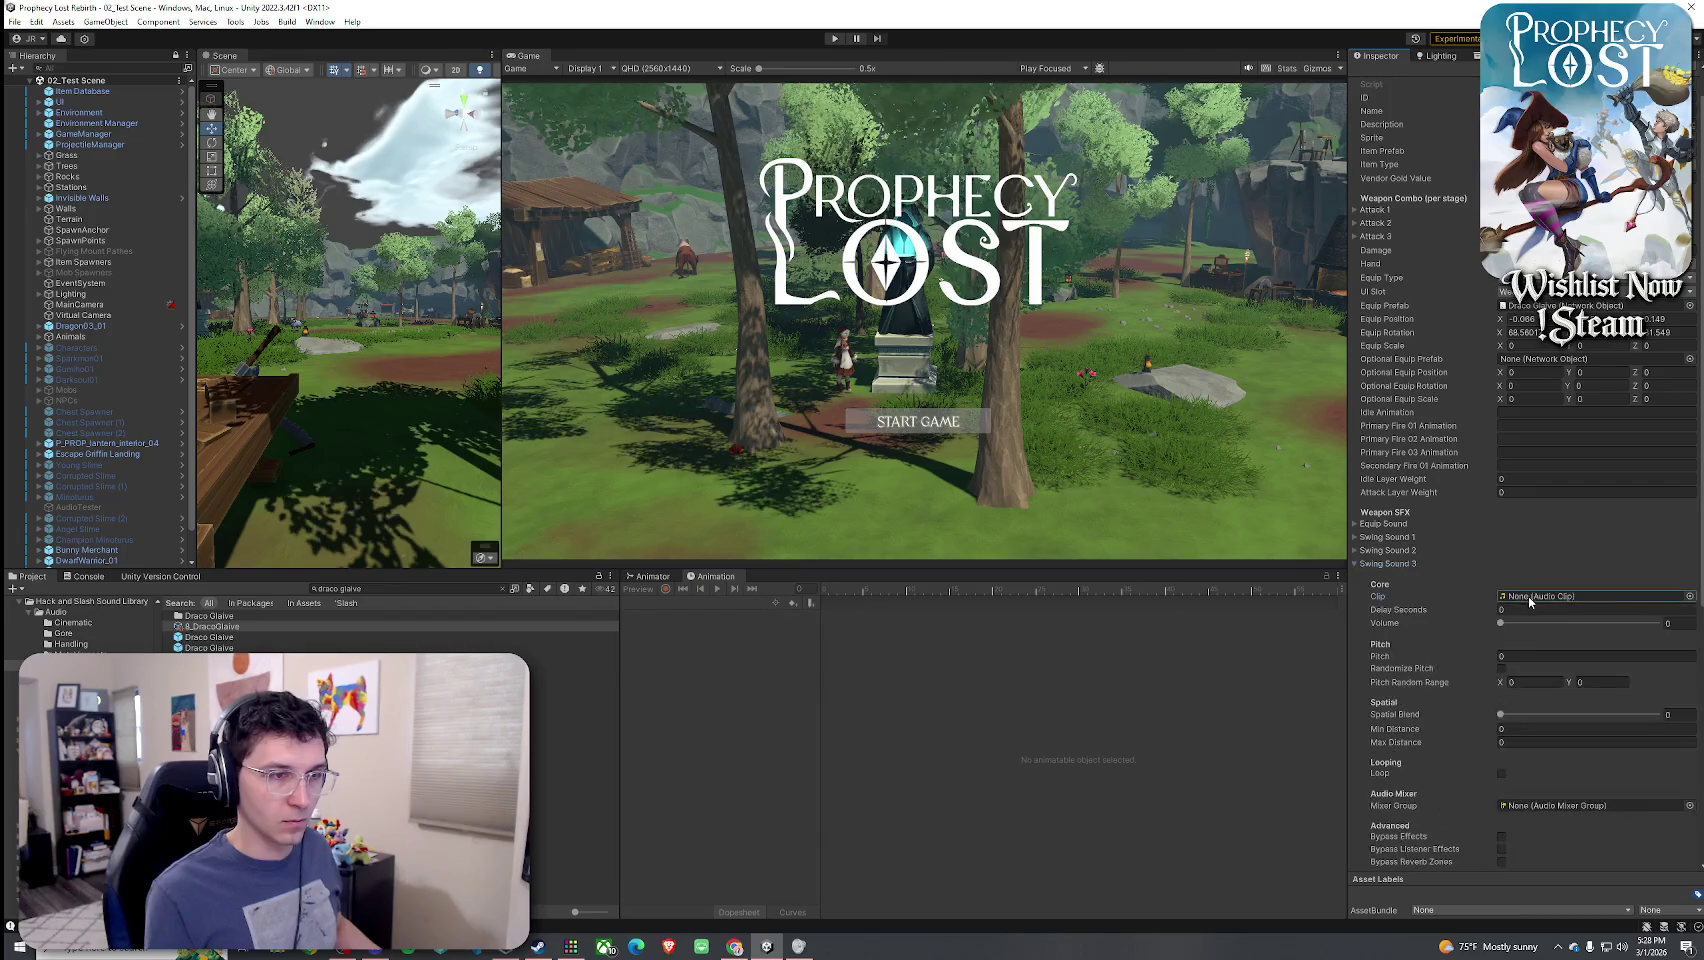
left_click(1689, 597)
type("t:sword slash m")
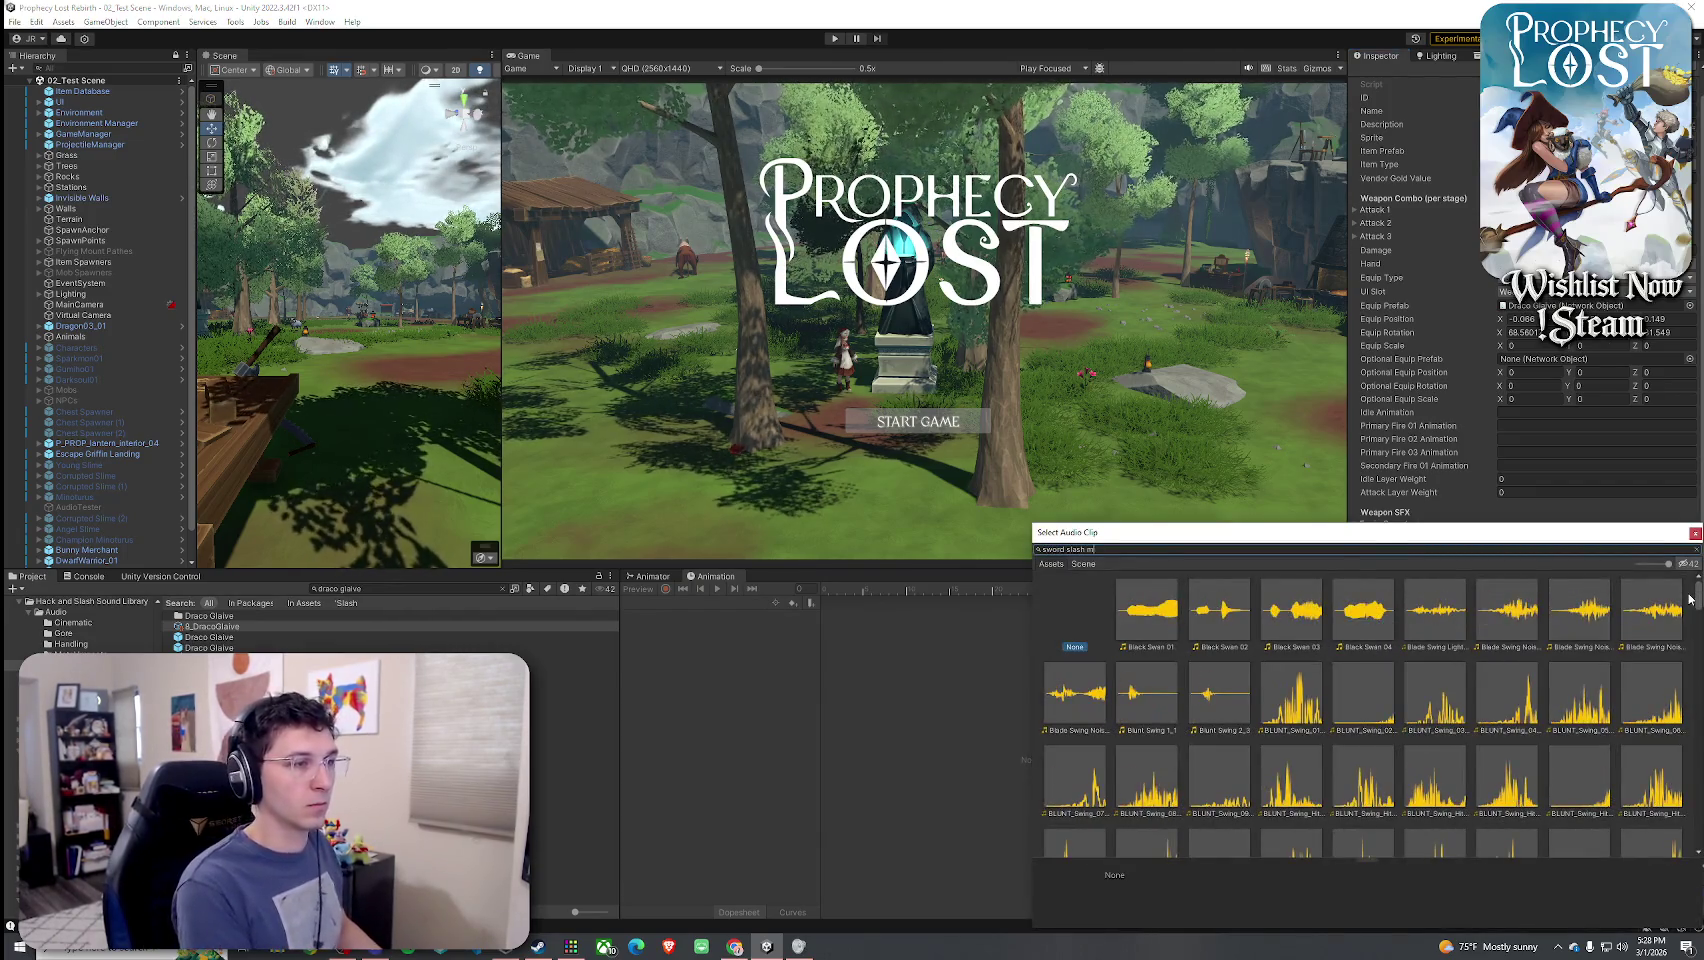
type("etallic light 3")
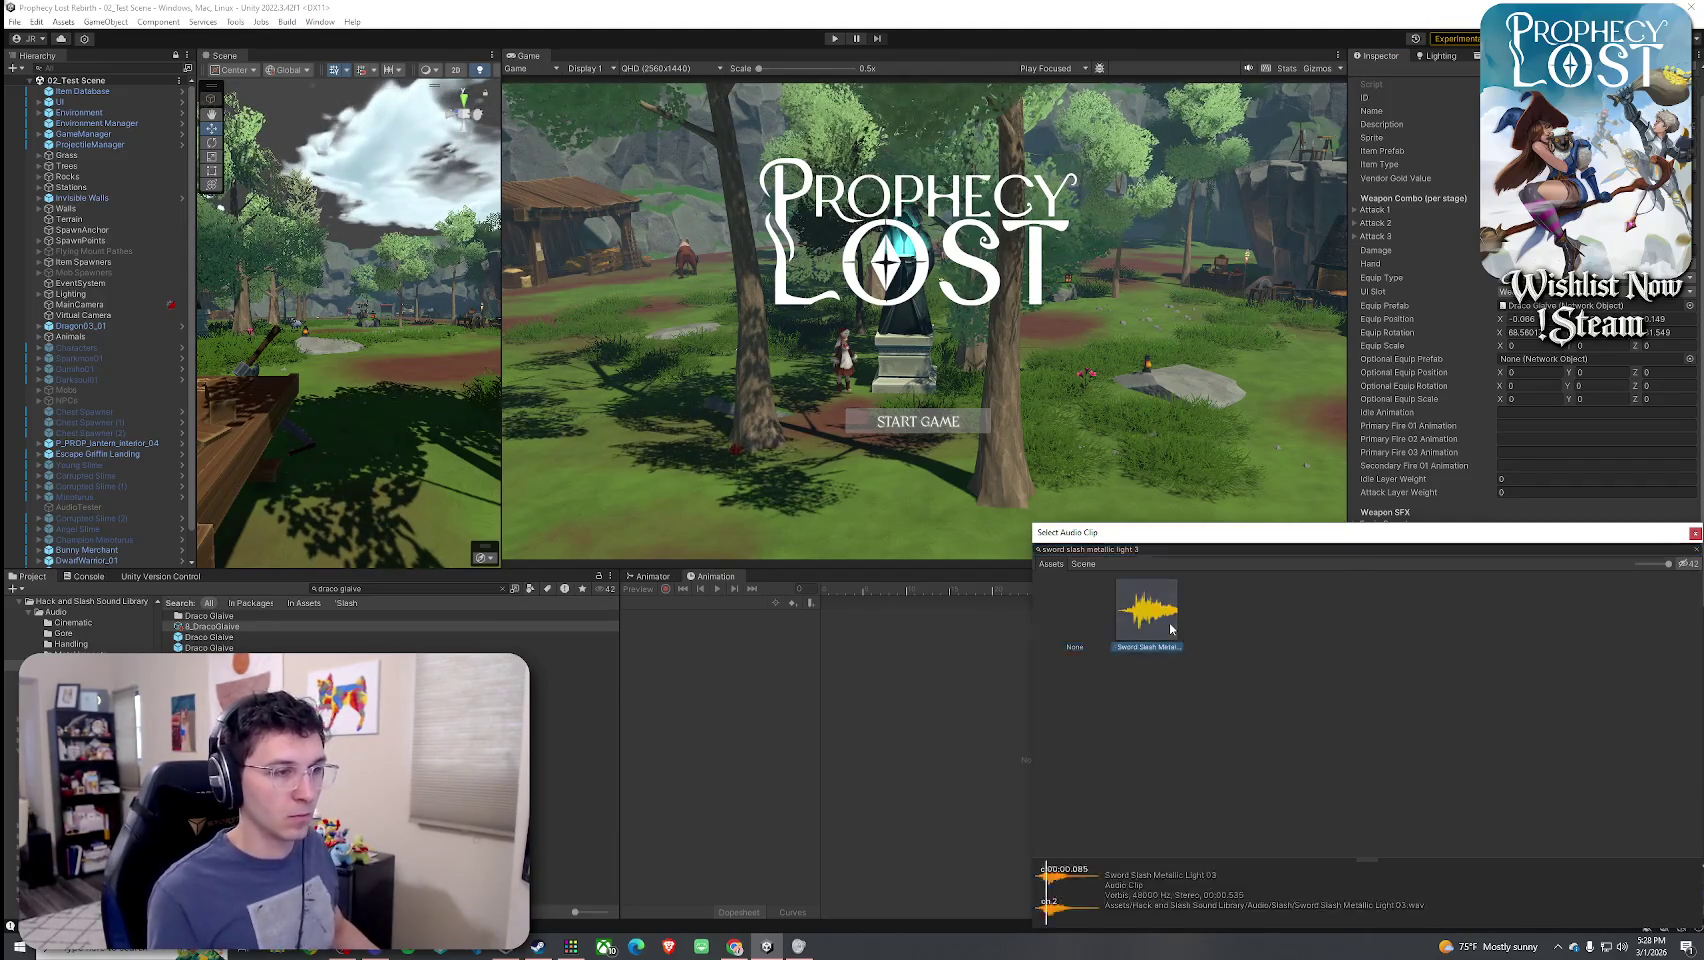
key("Return")
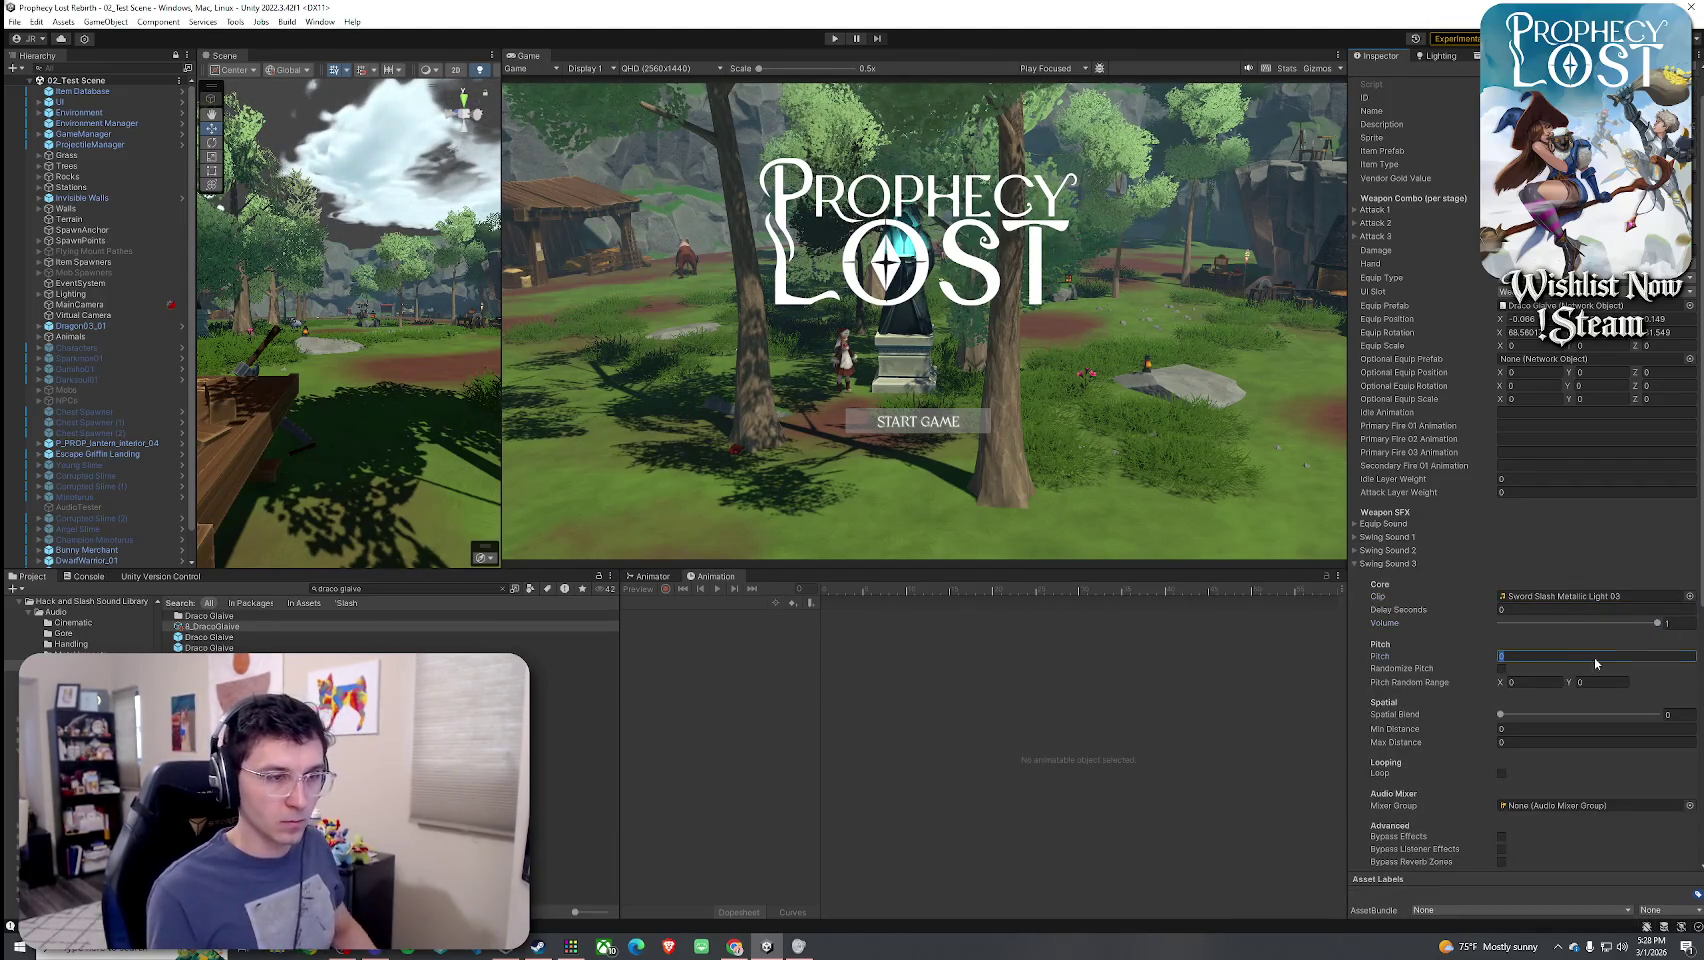
- Give Swing Sound 3 randomized pitch 0.9–1.1 and spatial blend 0.568, then expand Start Charging Sound
left_click(1501, 668)
left_click(1535, 682)
type("0.9")
key("Tab")
type("1.1")
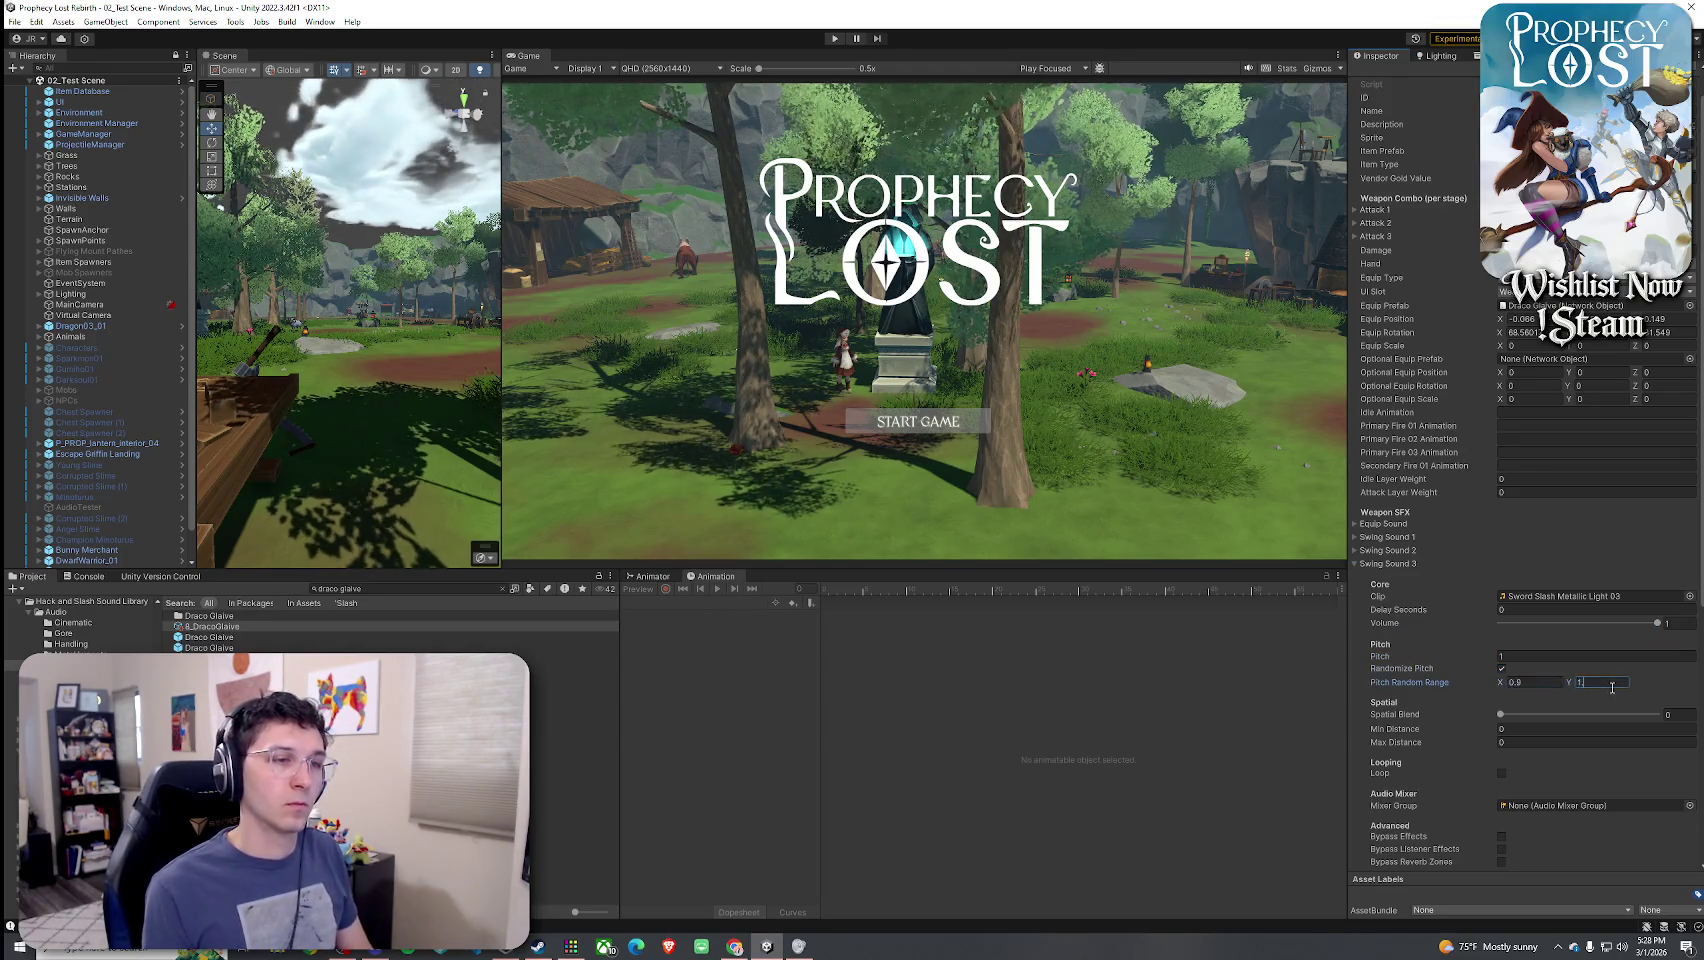
left_click_drag(1599, 716, 1582, 716)
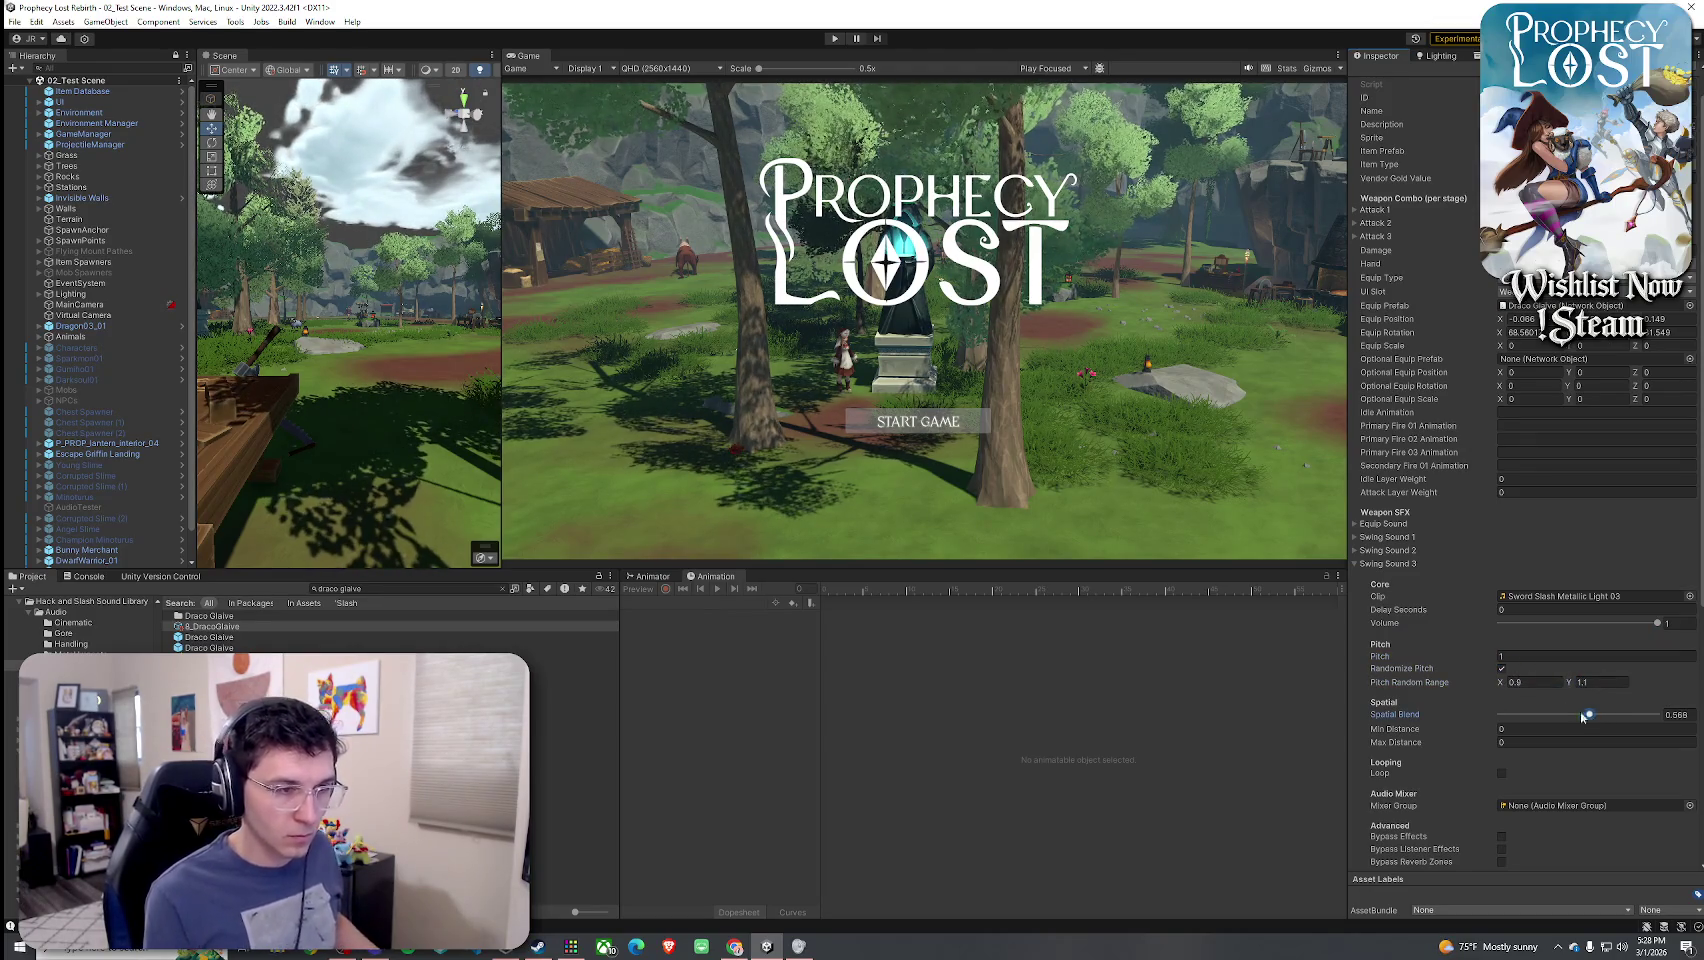
left_click(1397, 564)
left_click(1400, 577)
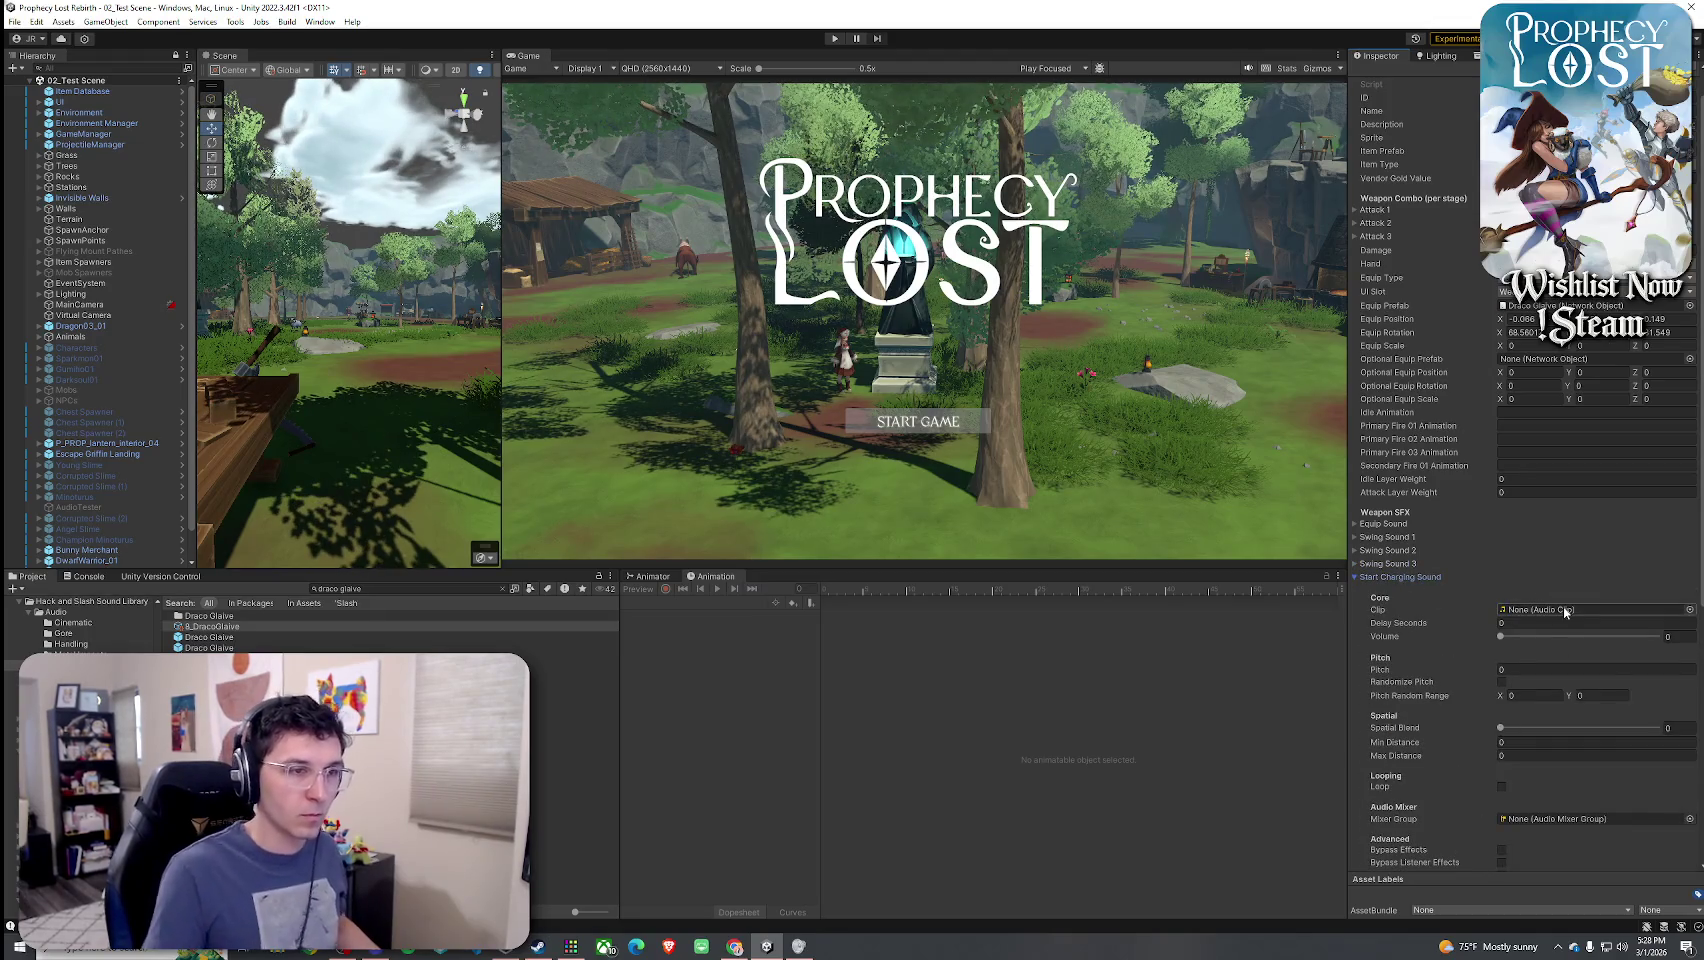
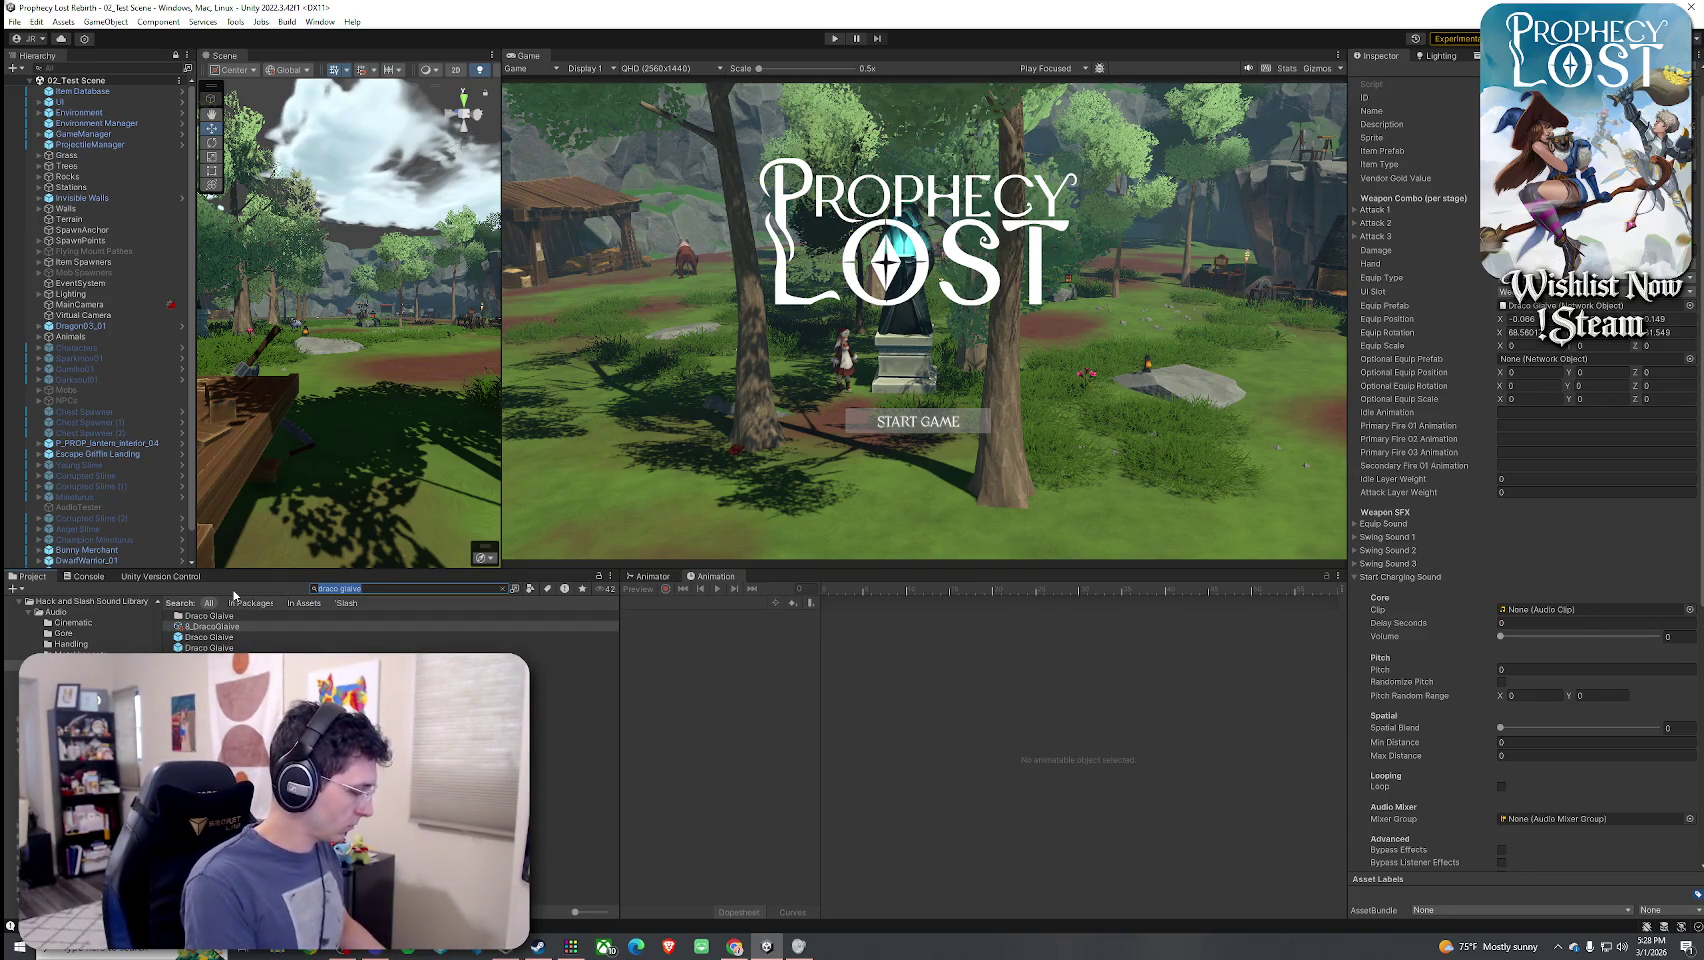
- Search 'prophet', ping 9_PropetsGale's charging clip in the Cinematic folder, and preview Cinematic Metallic Impact 02
type("prophet")
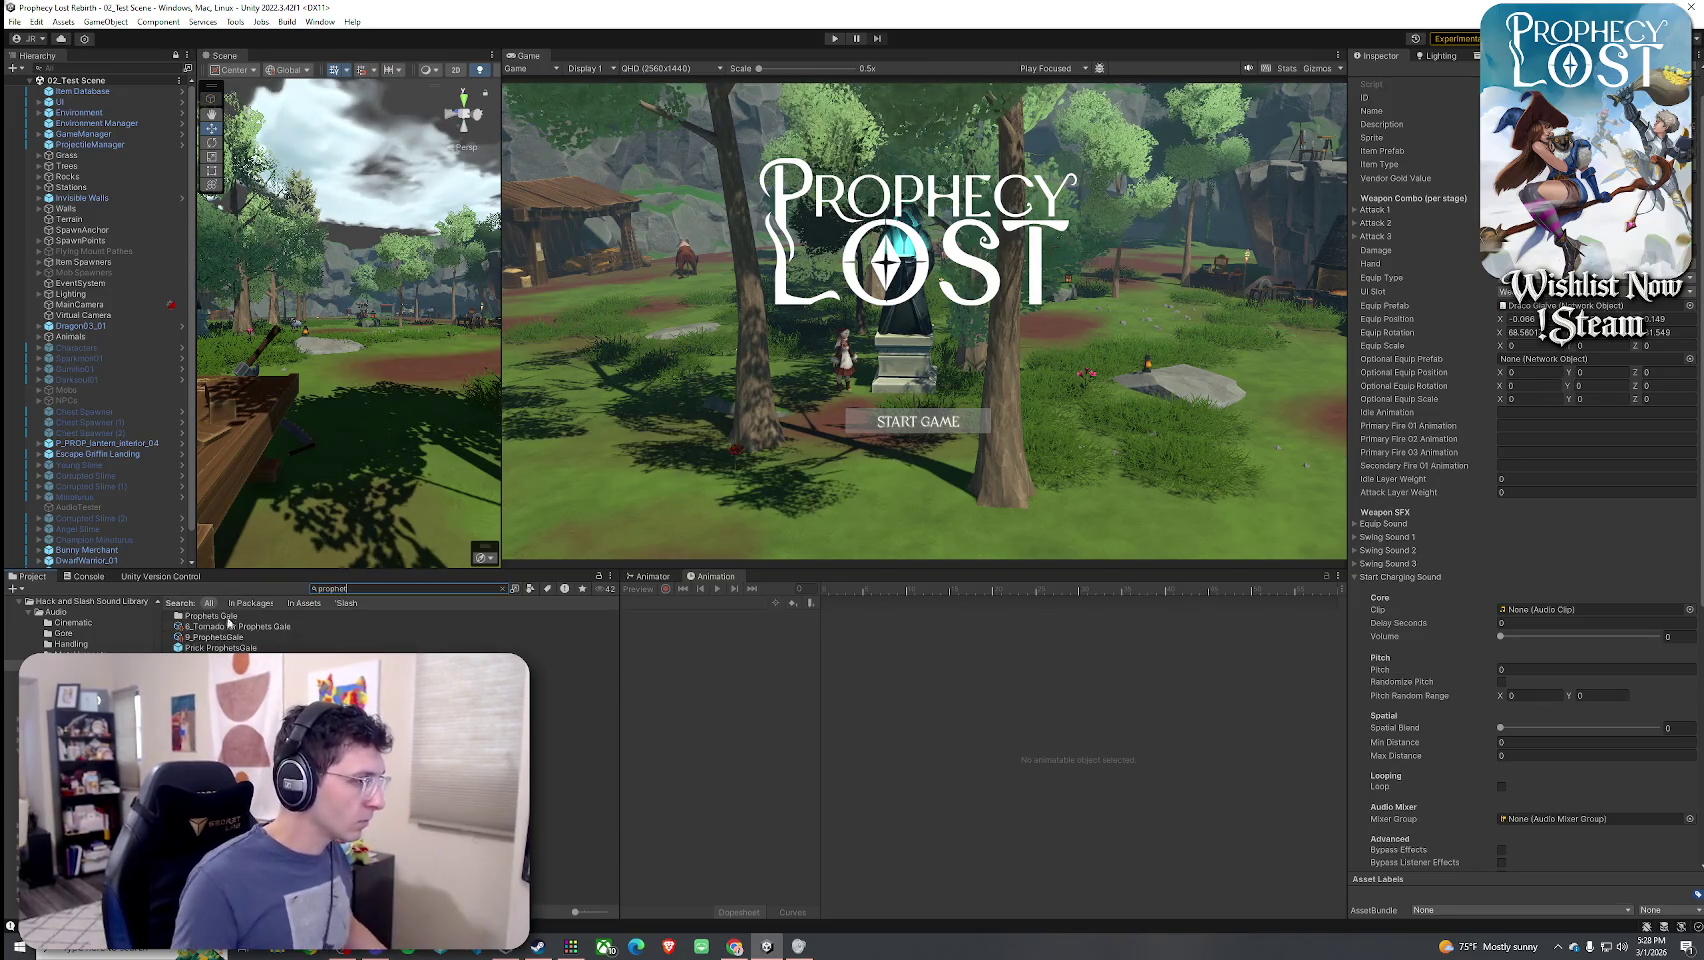
left_click(214, 637)
left_click(1540, 608)
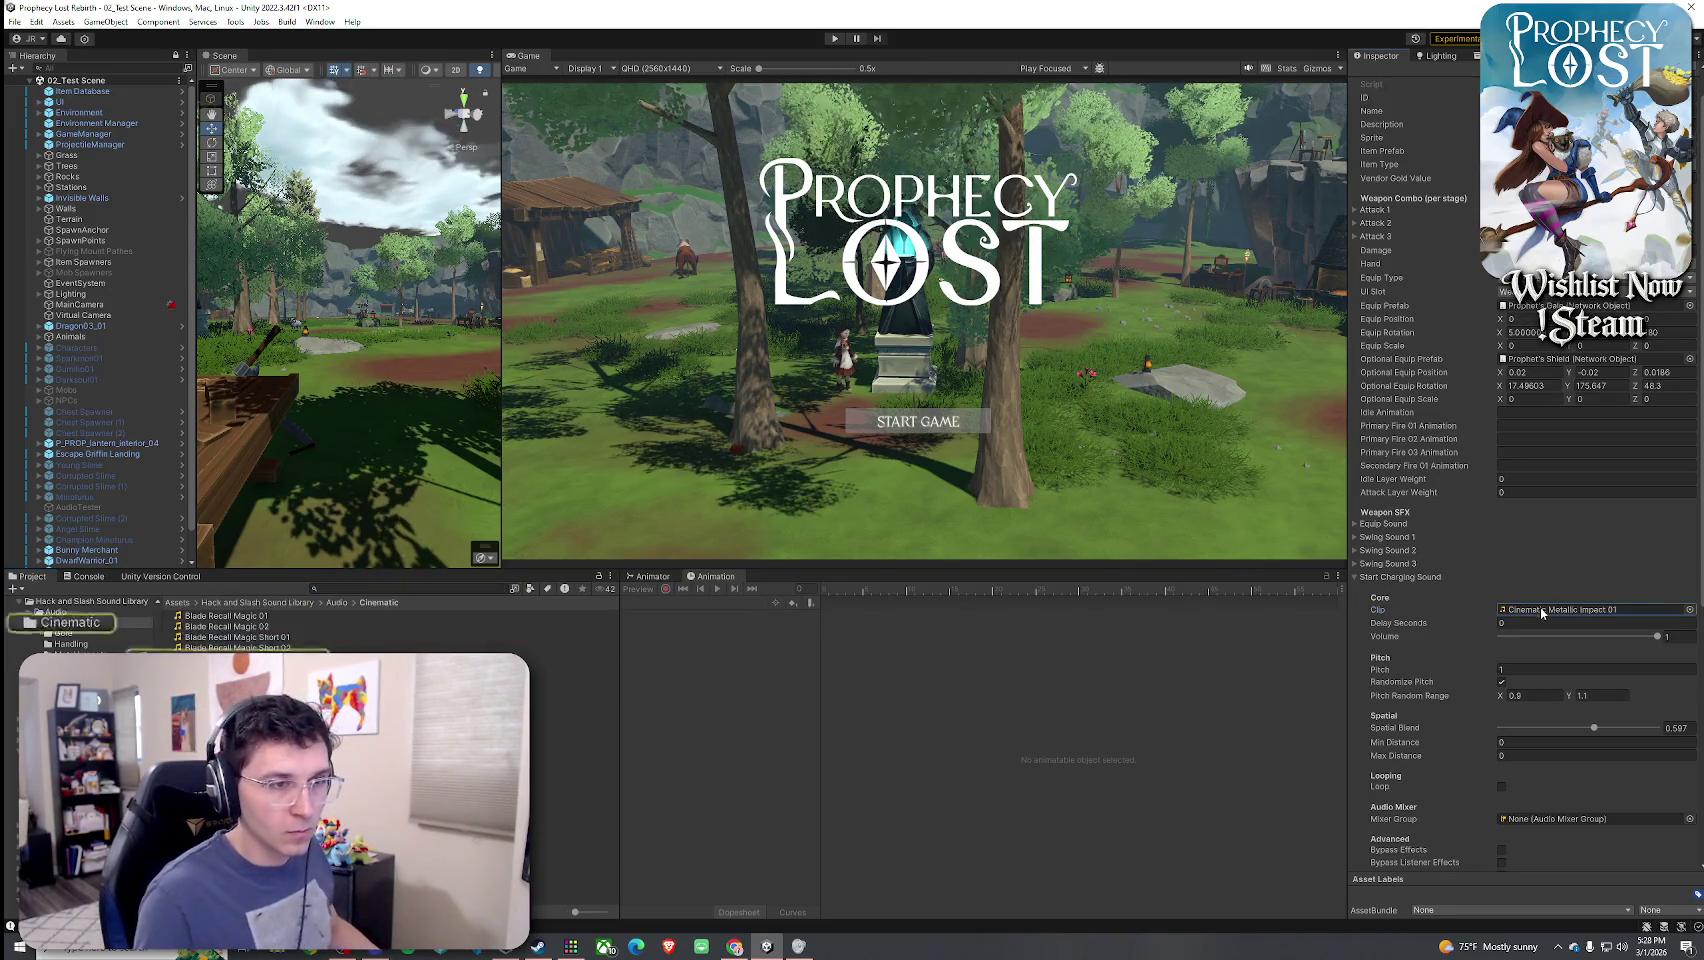
left_click(575, 668)
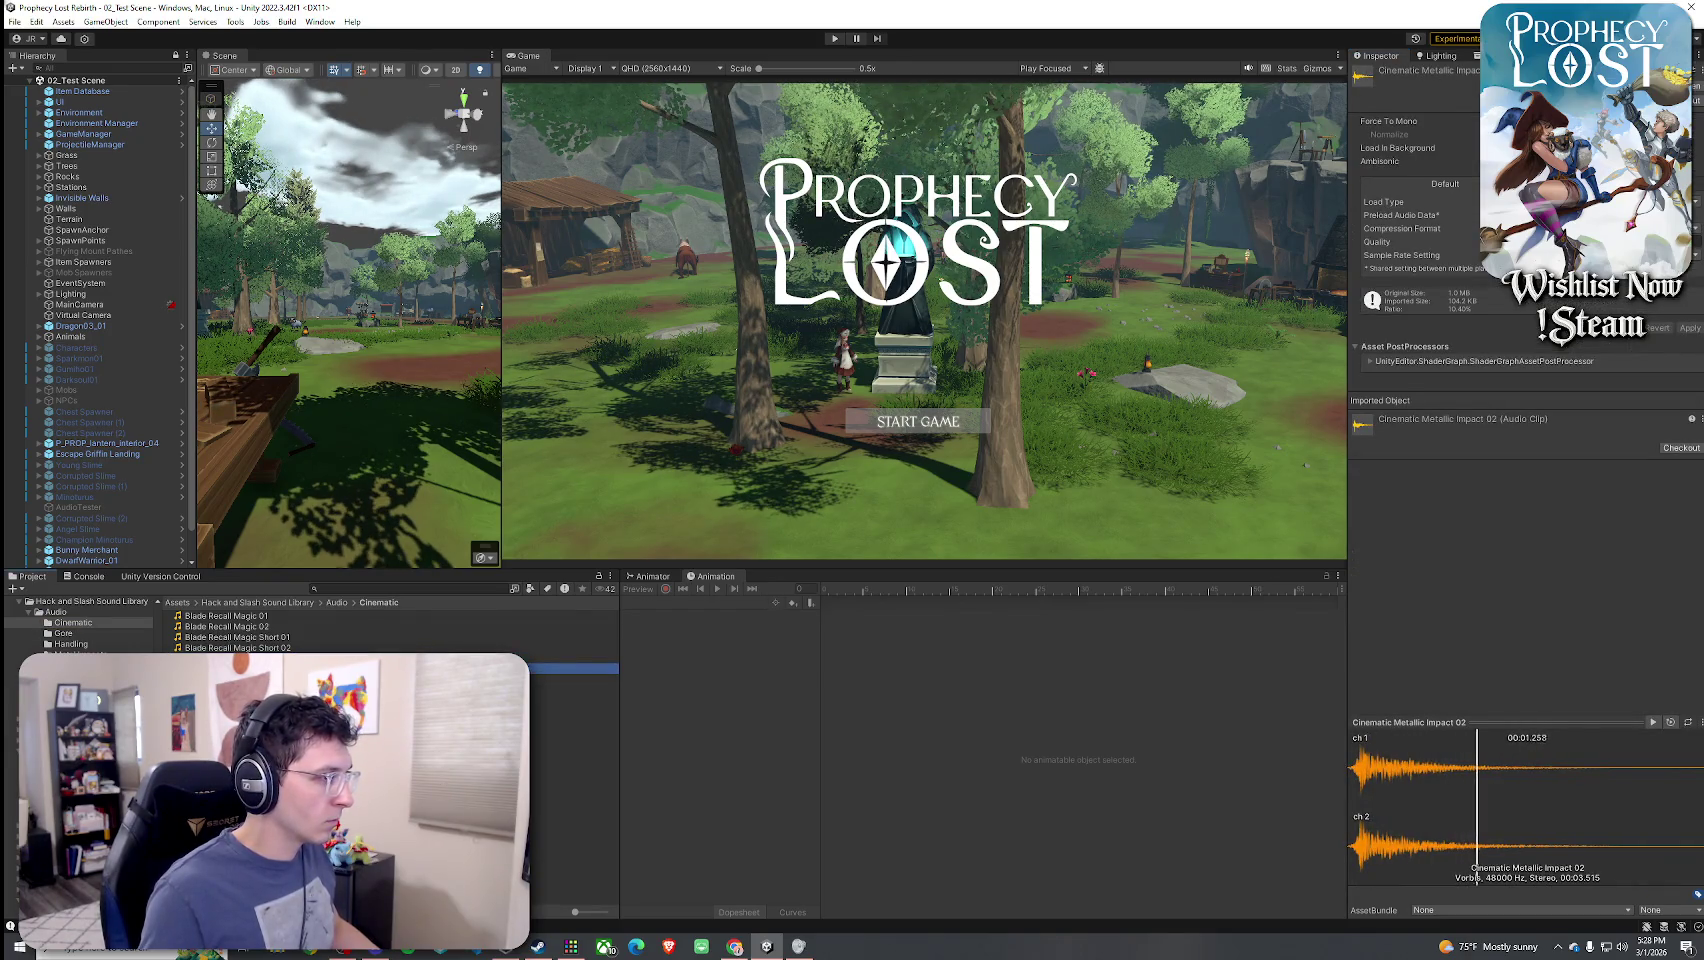
- Audition Cinematic Metallic Impact 03, 04, 05 and Build 01, then recheck 01 through 03
left_click(575, 680)
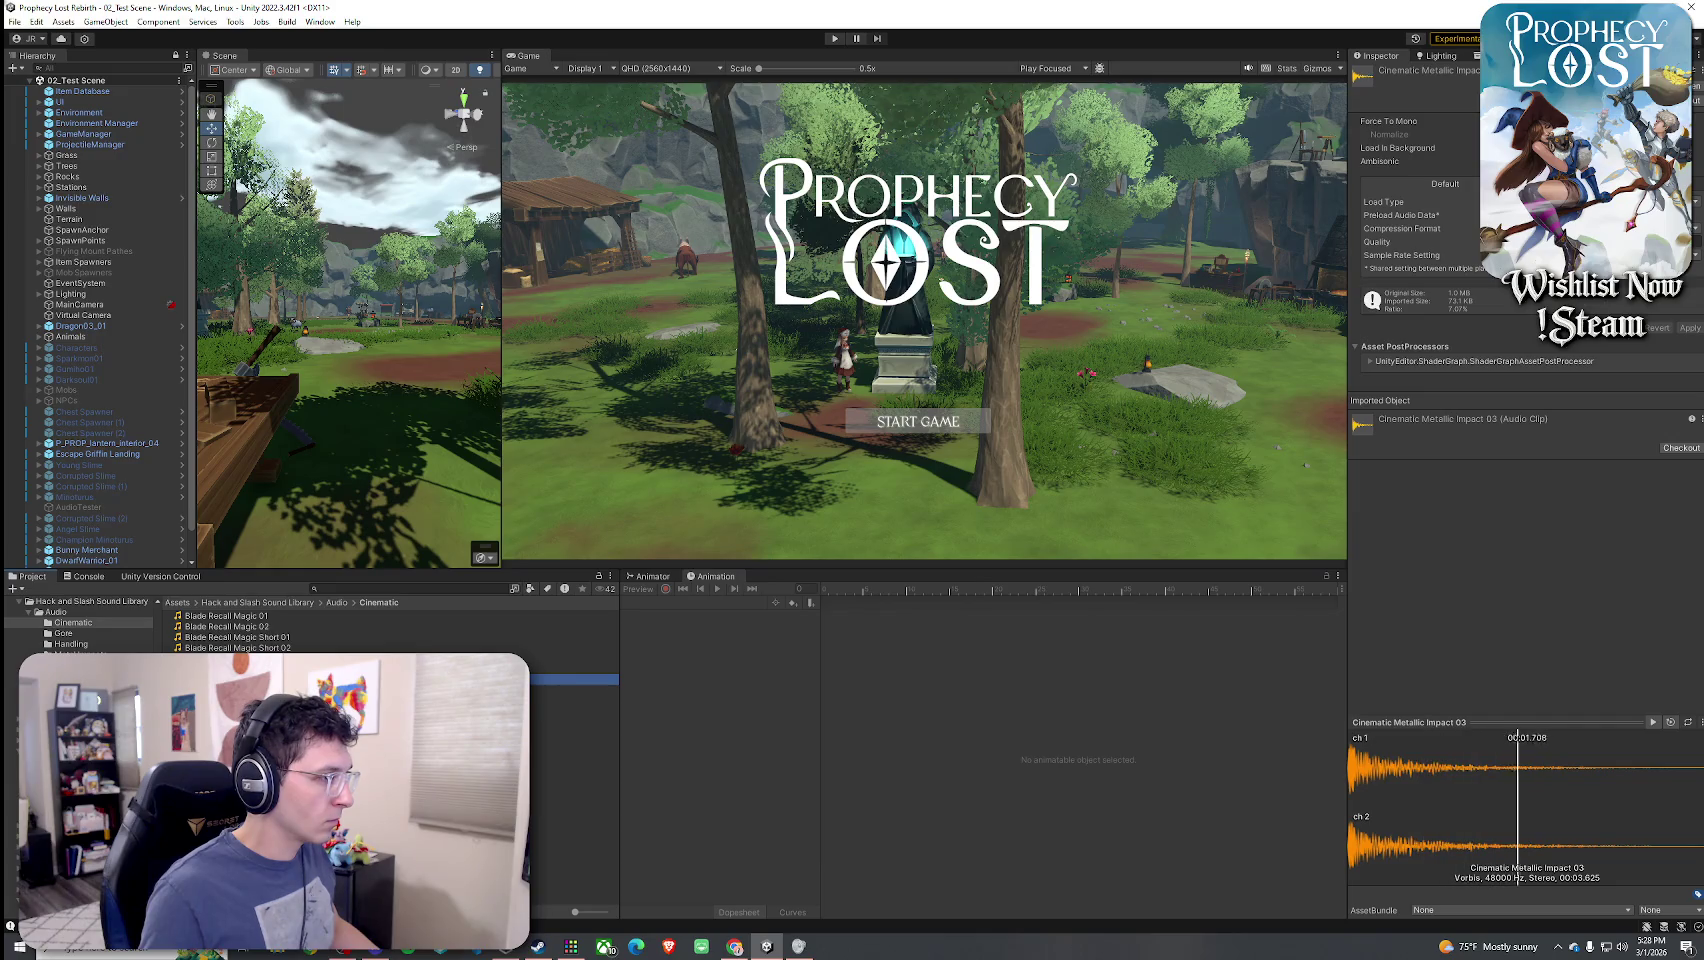
left_click(575, 690)
left_click(575, 701)
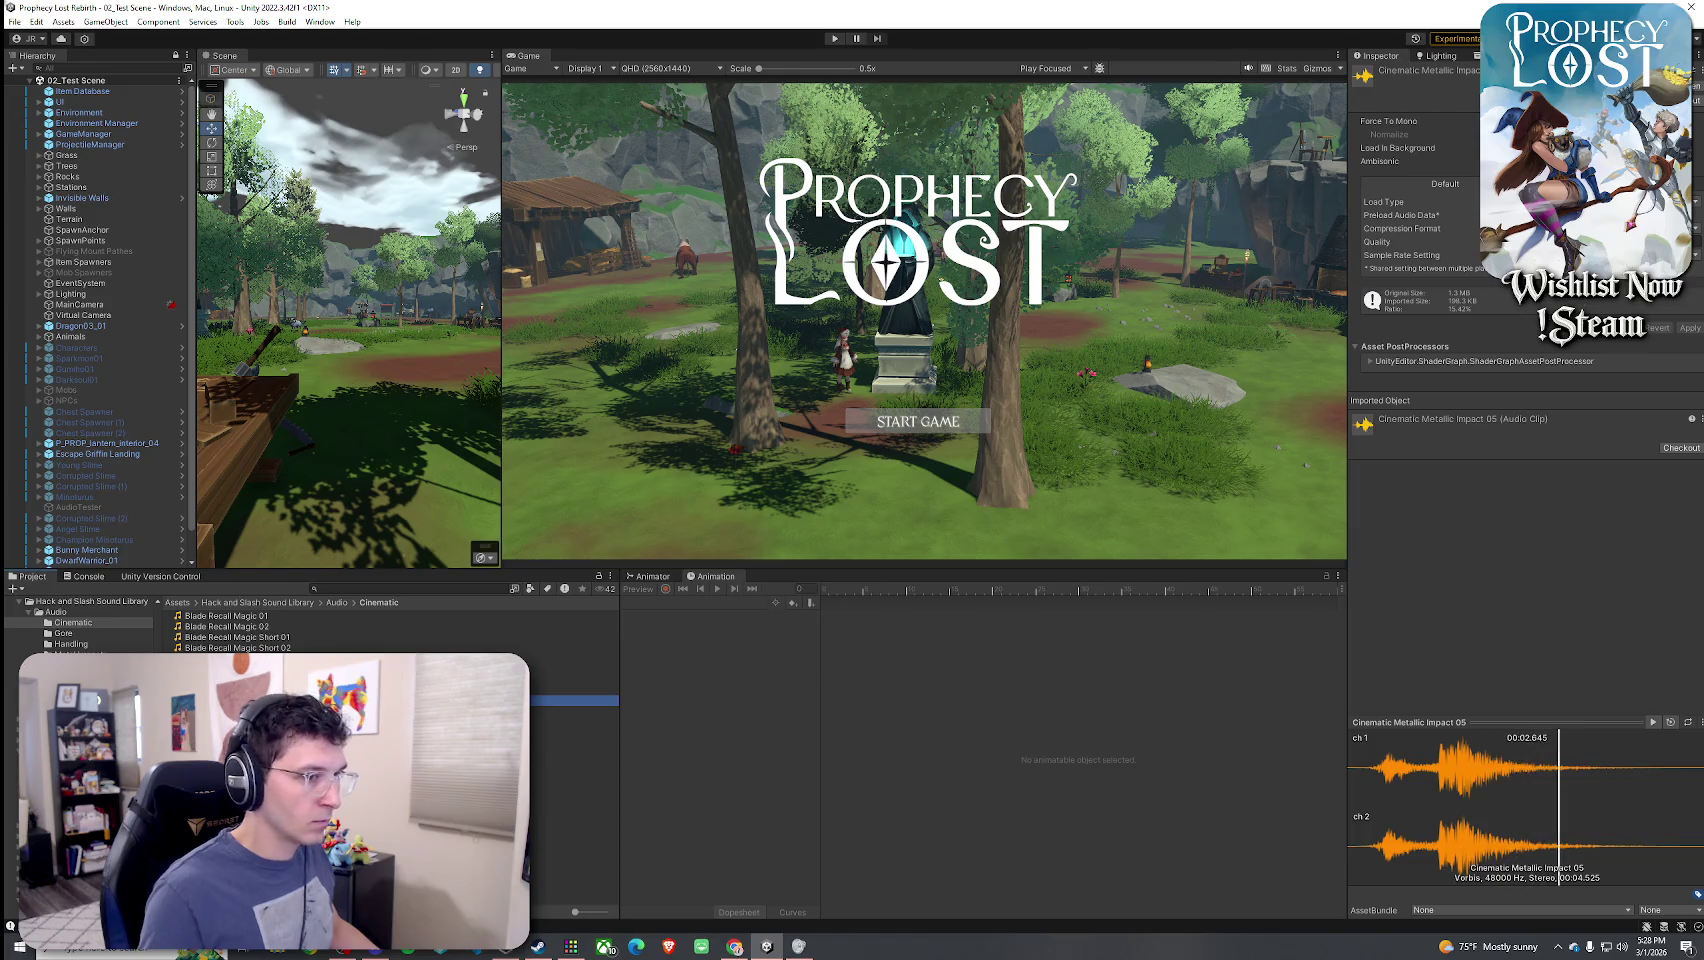
left_click(575, 712)
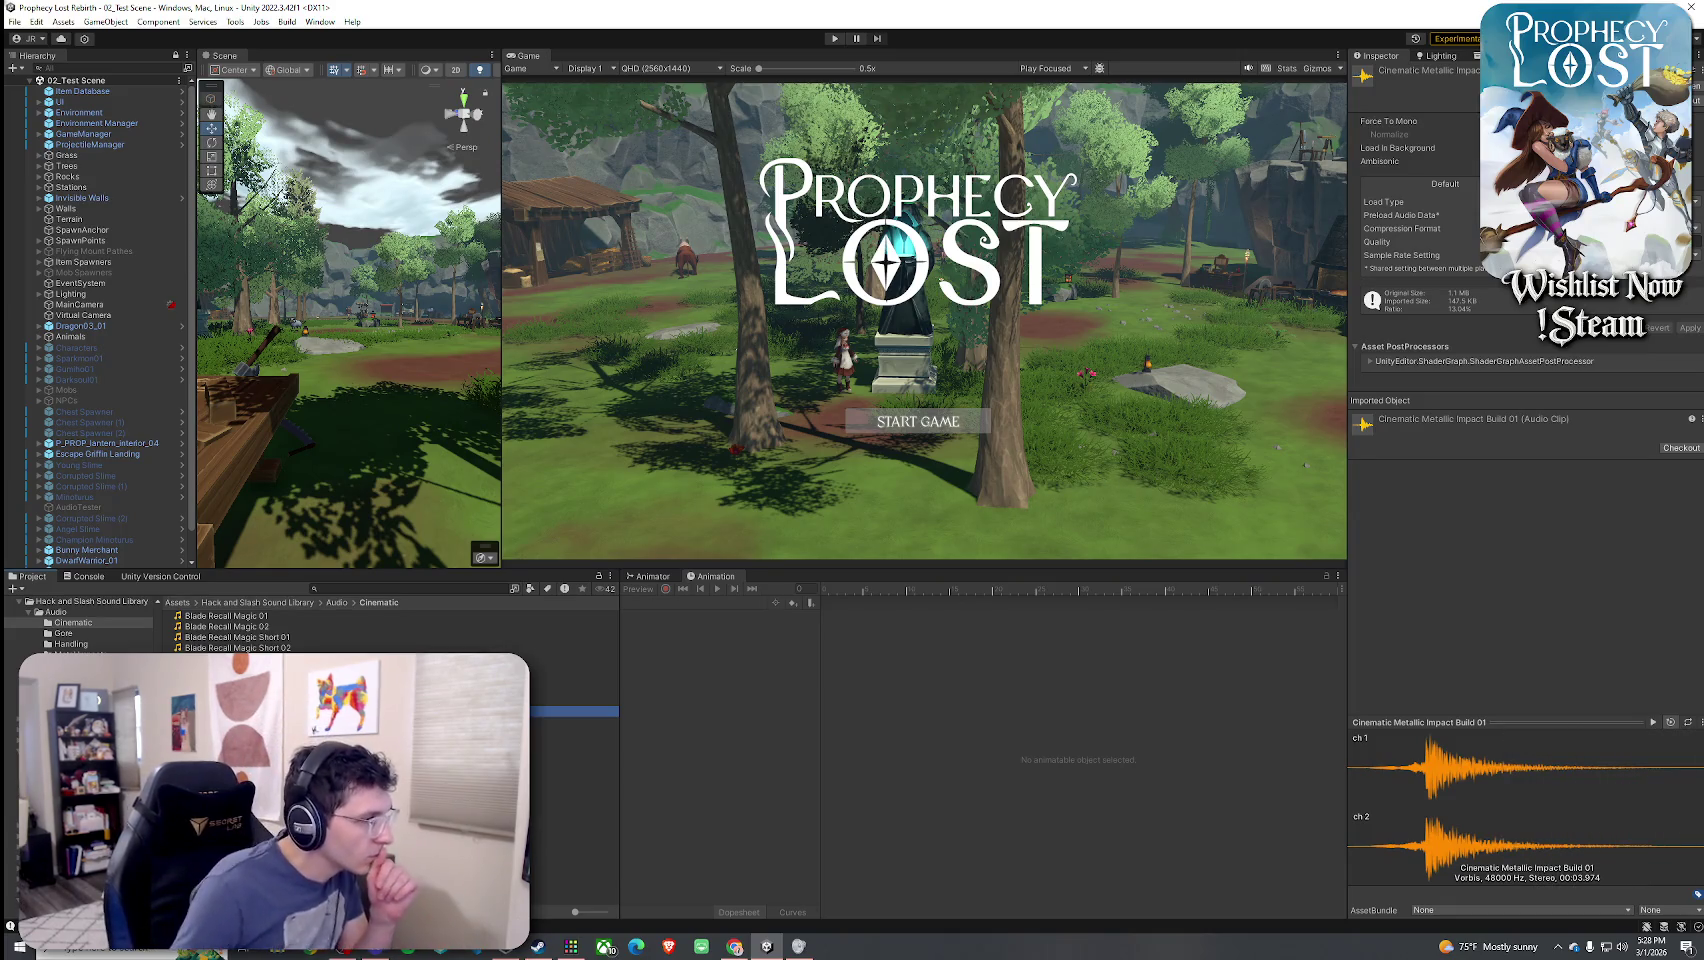
left_click(575, 658)
left_click(575, 668)
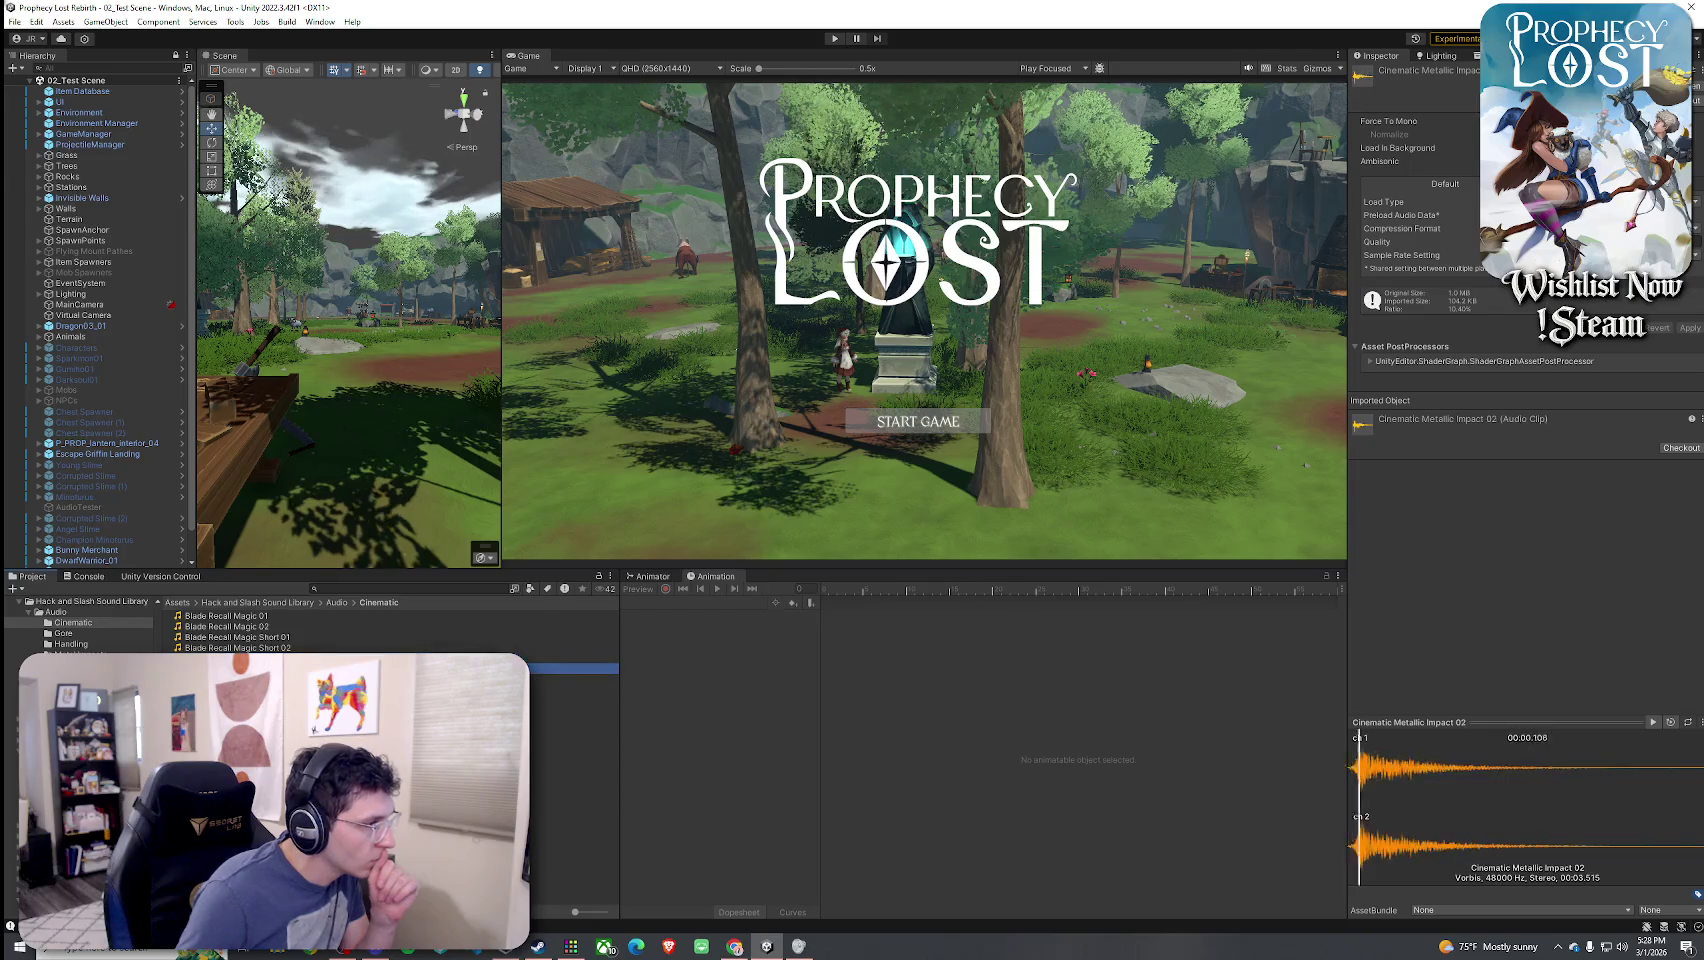
left_click(575, 679)
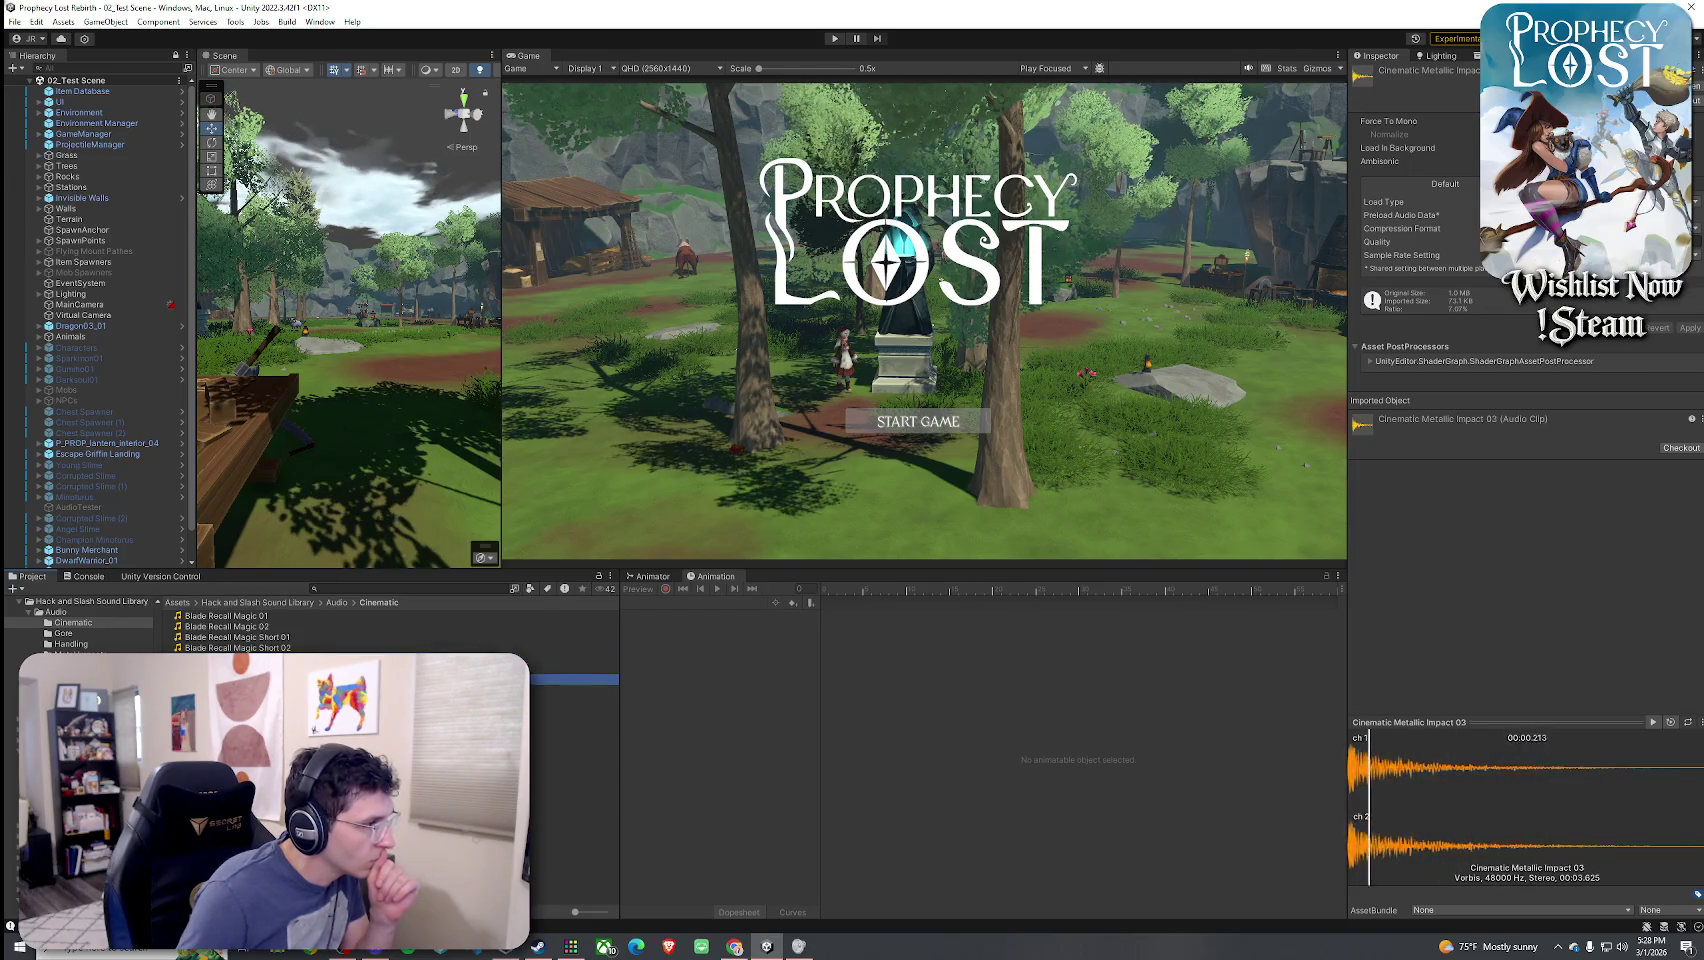
key("Down")
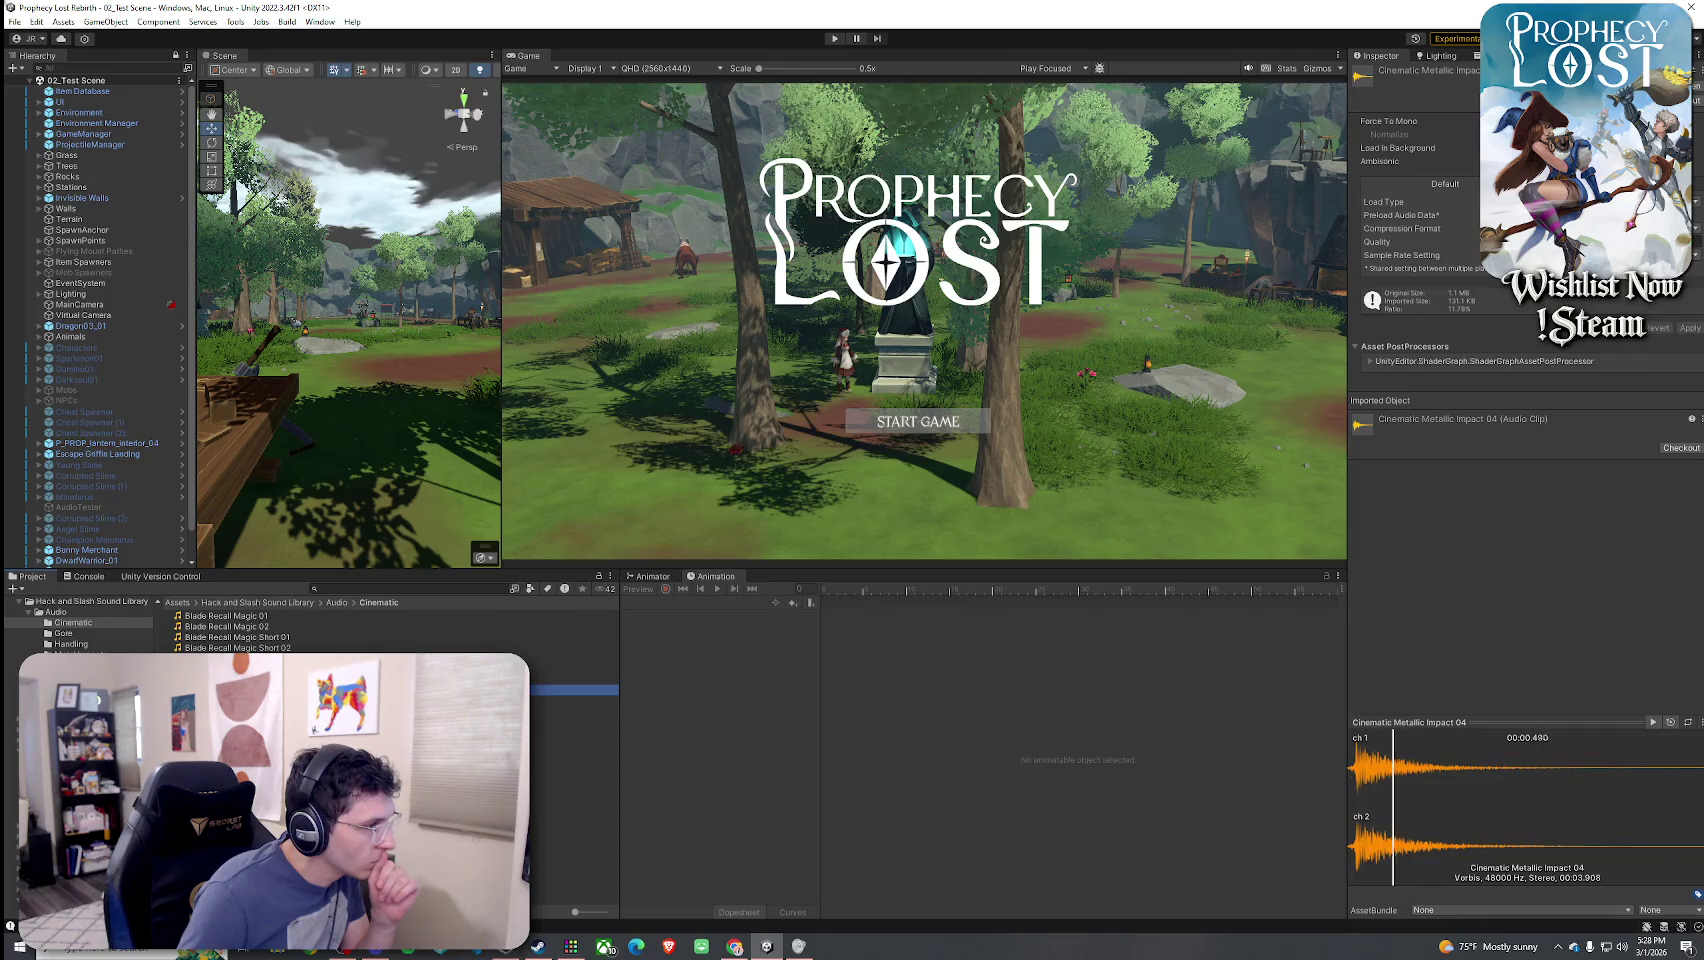
key("Up")
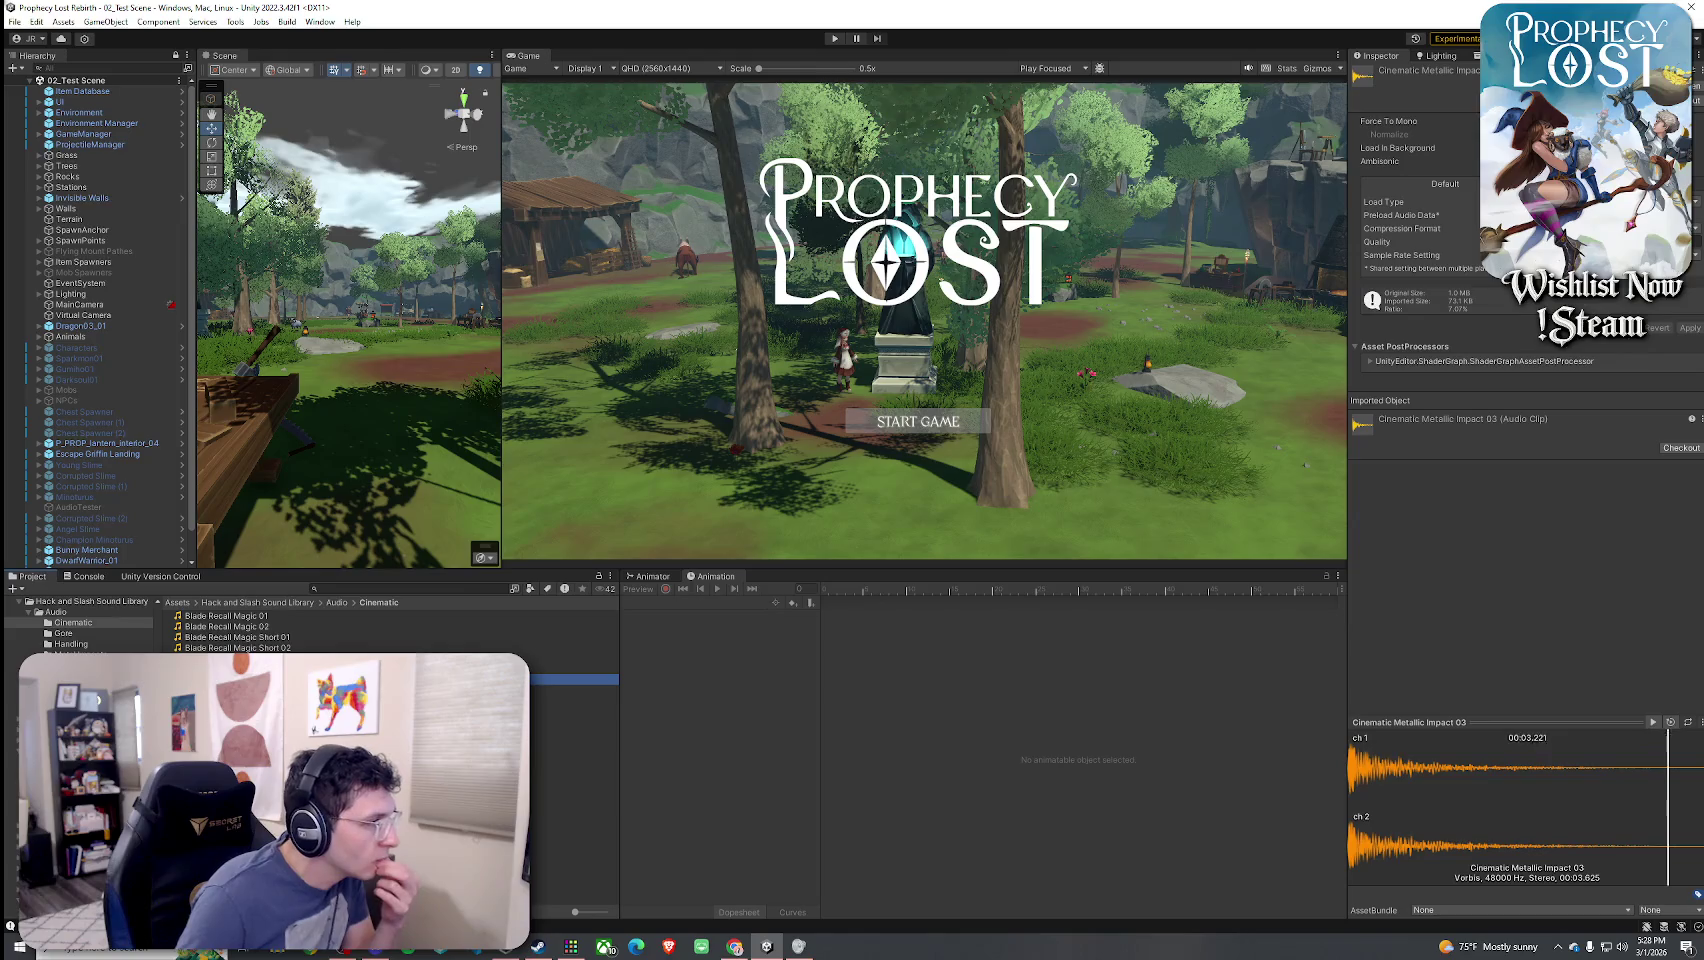
- Compare Blade Recall Magic Short 01 and Blade Recall Magic 02 against Cinematic Metallic Impact 03
left_click(265, 638)
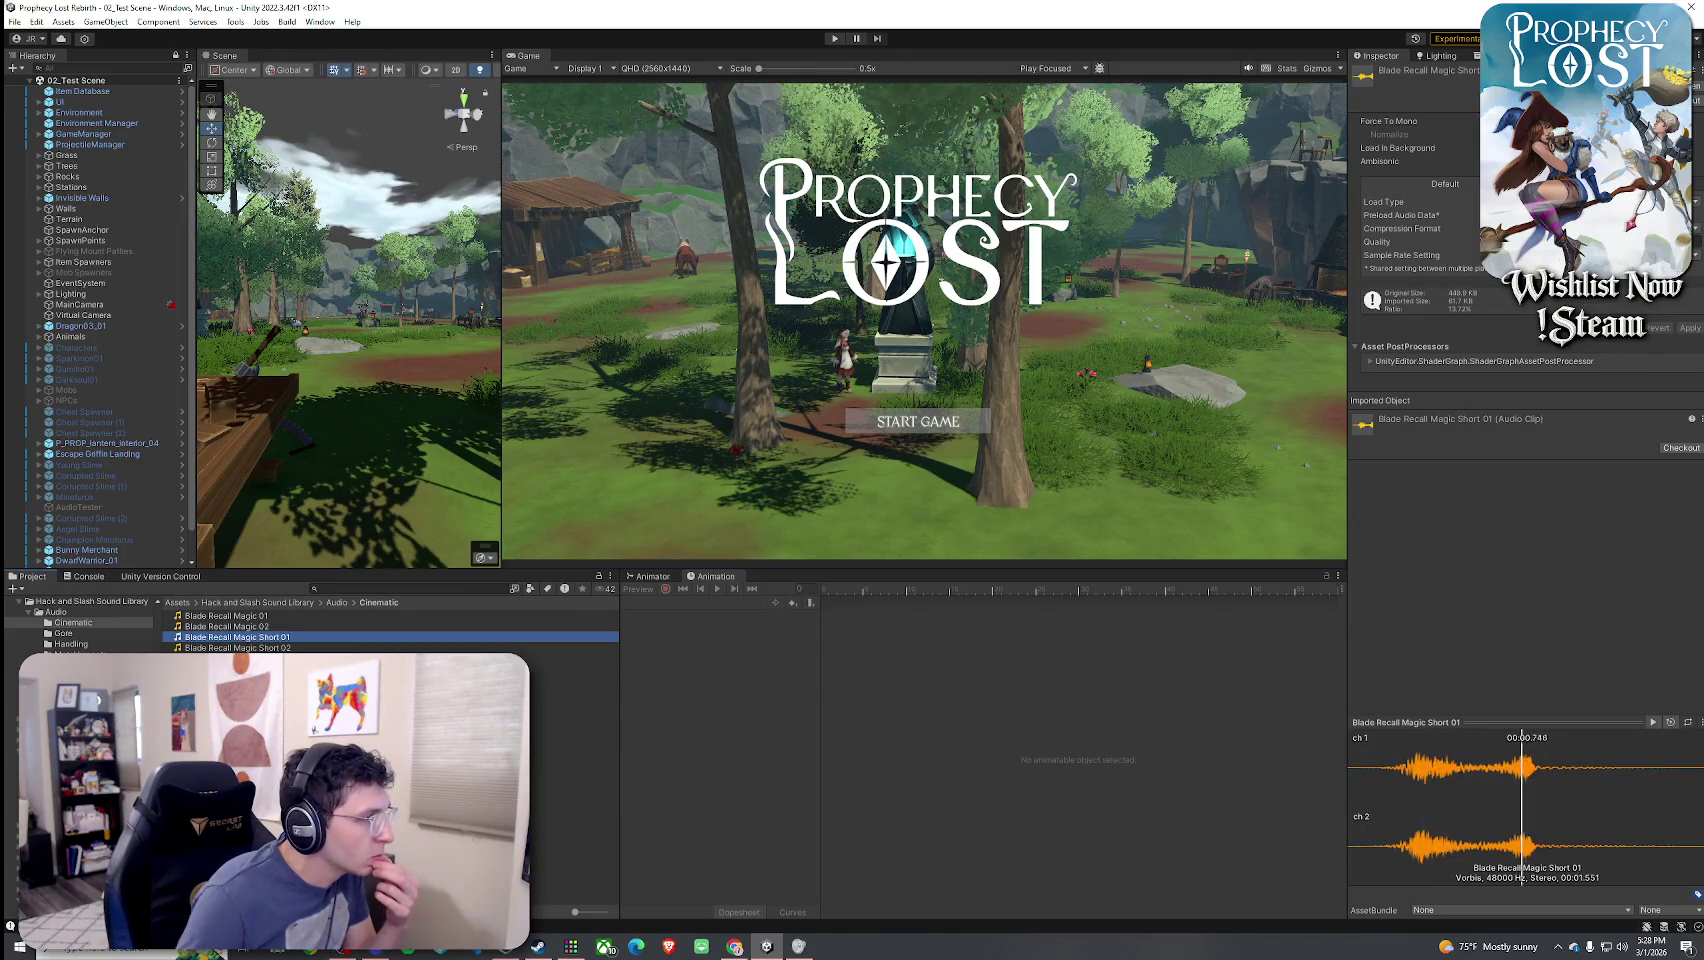
left_click(240, 680)
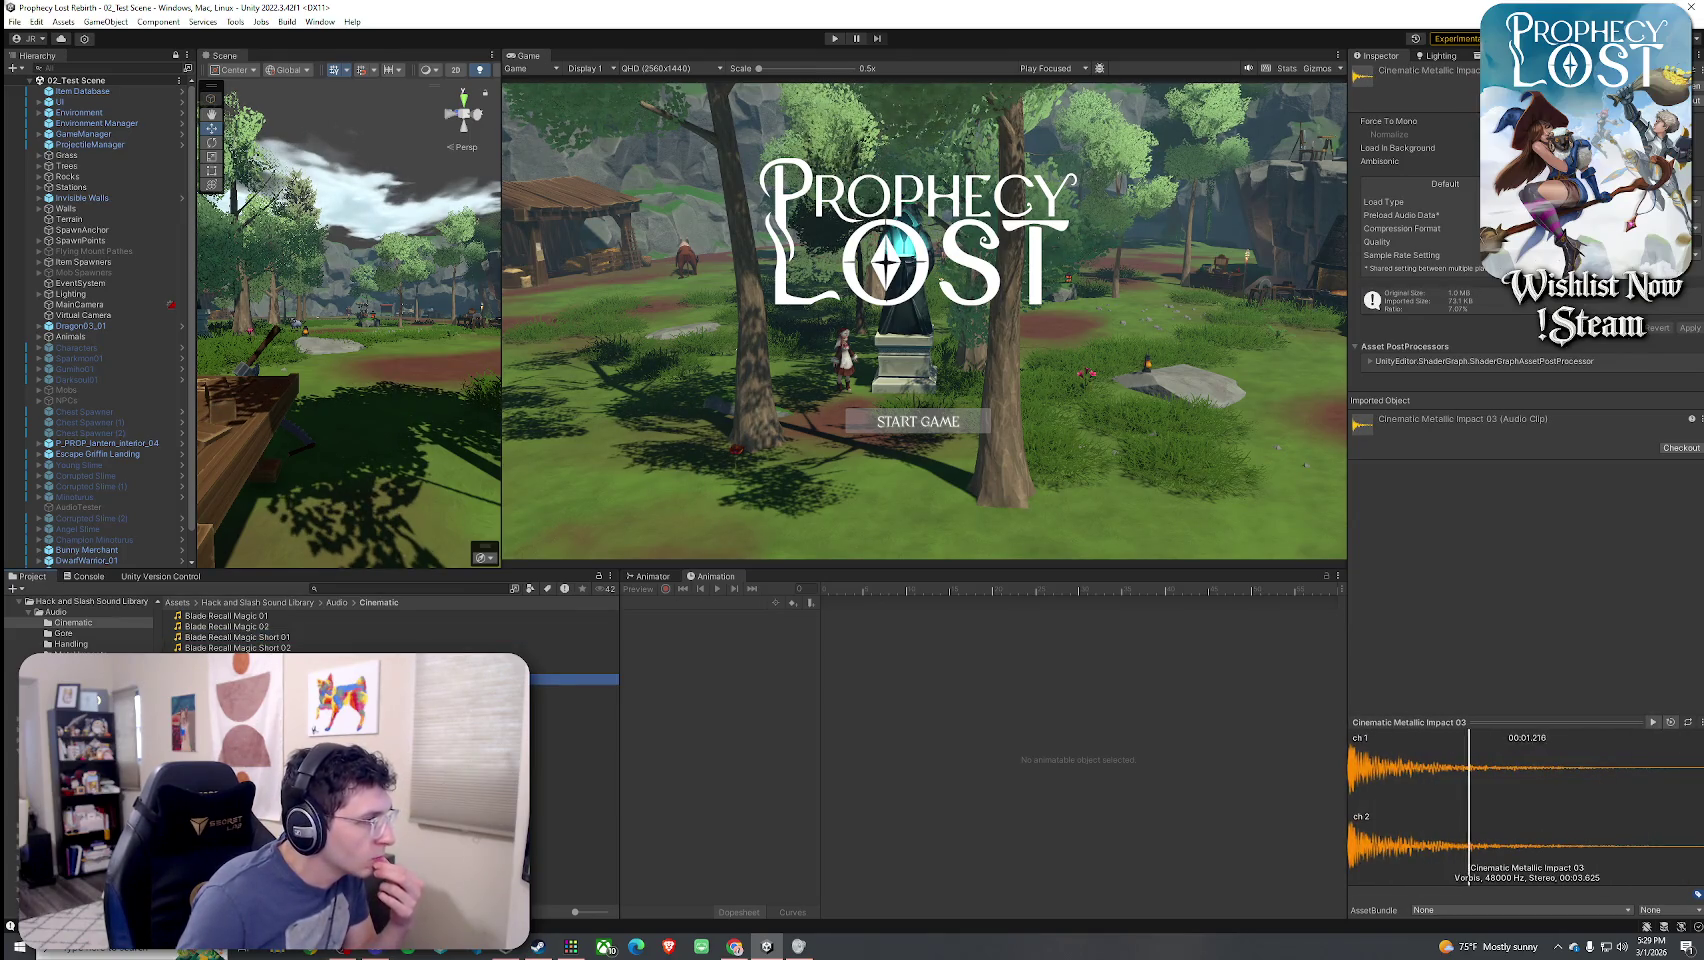
left_click(281, 626)
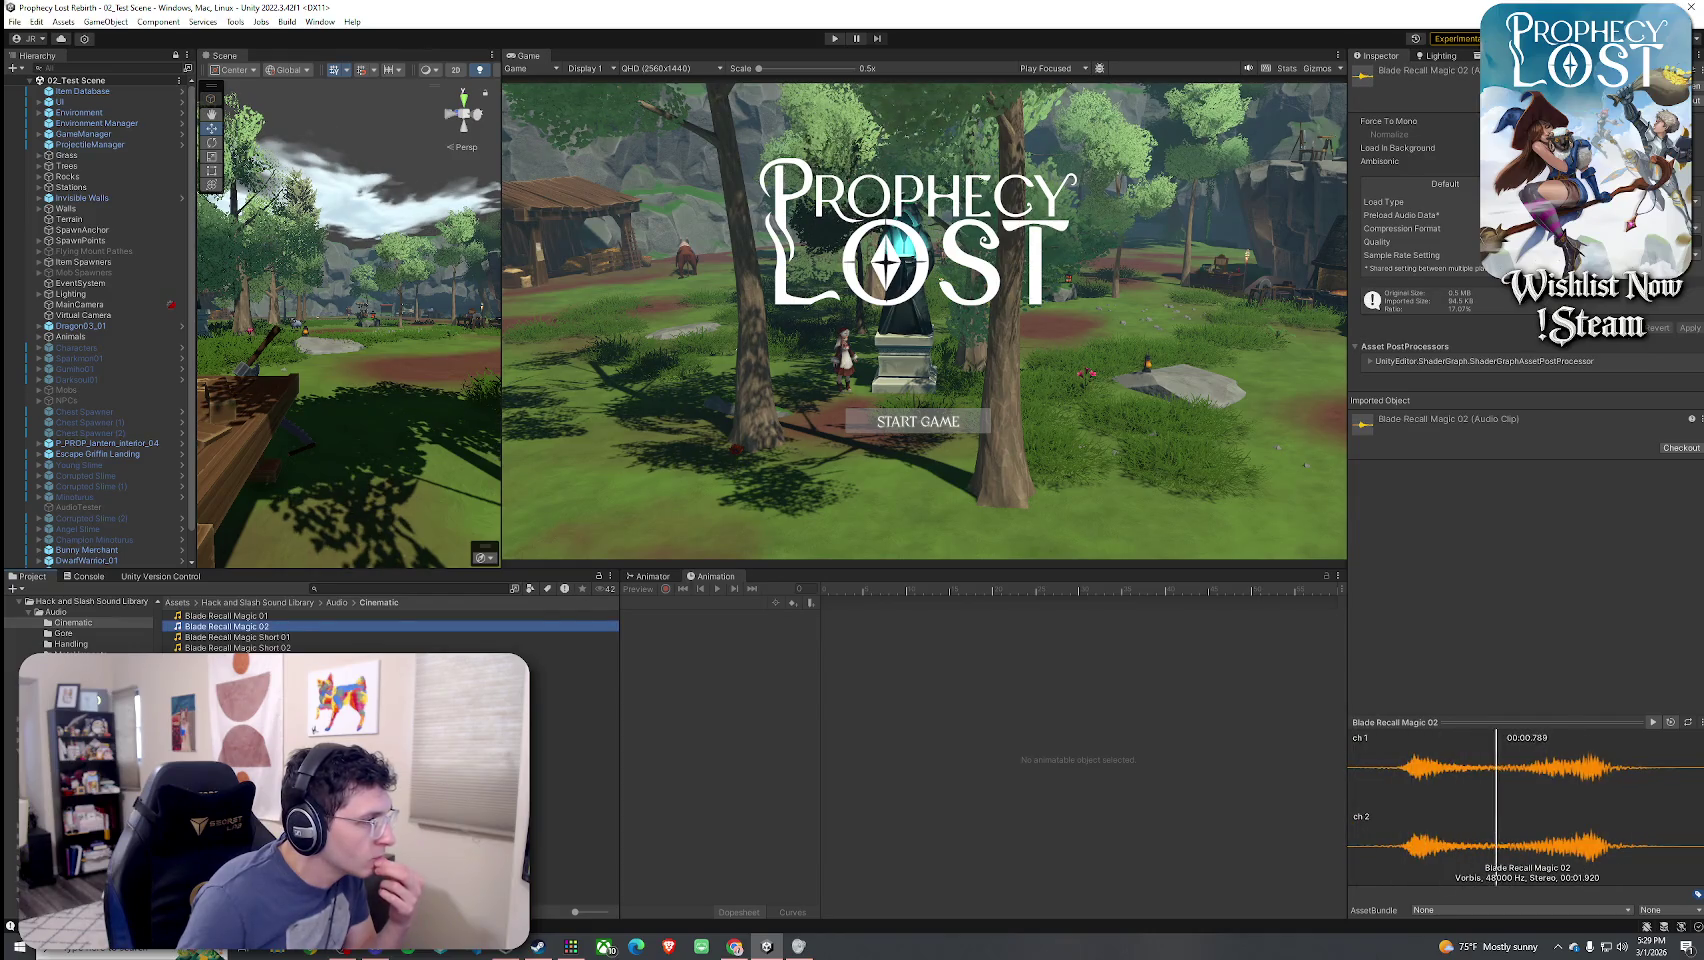
left_click(240, 680)
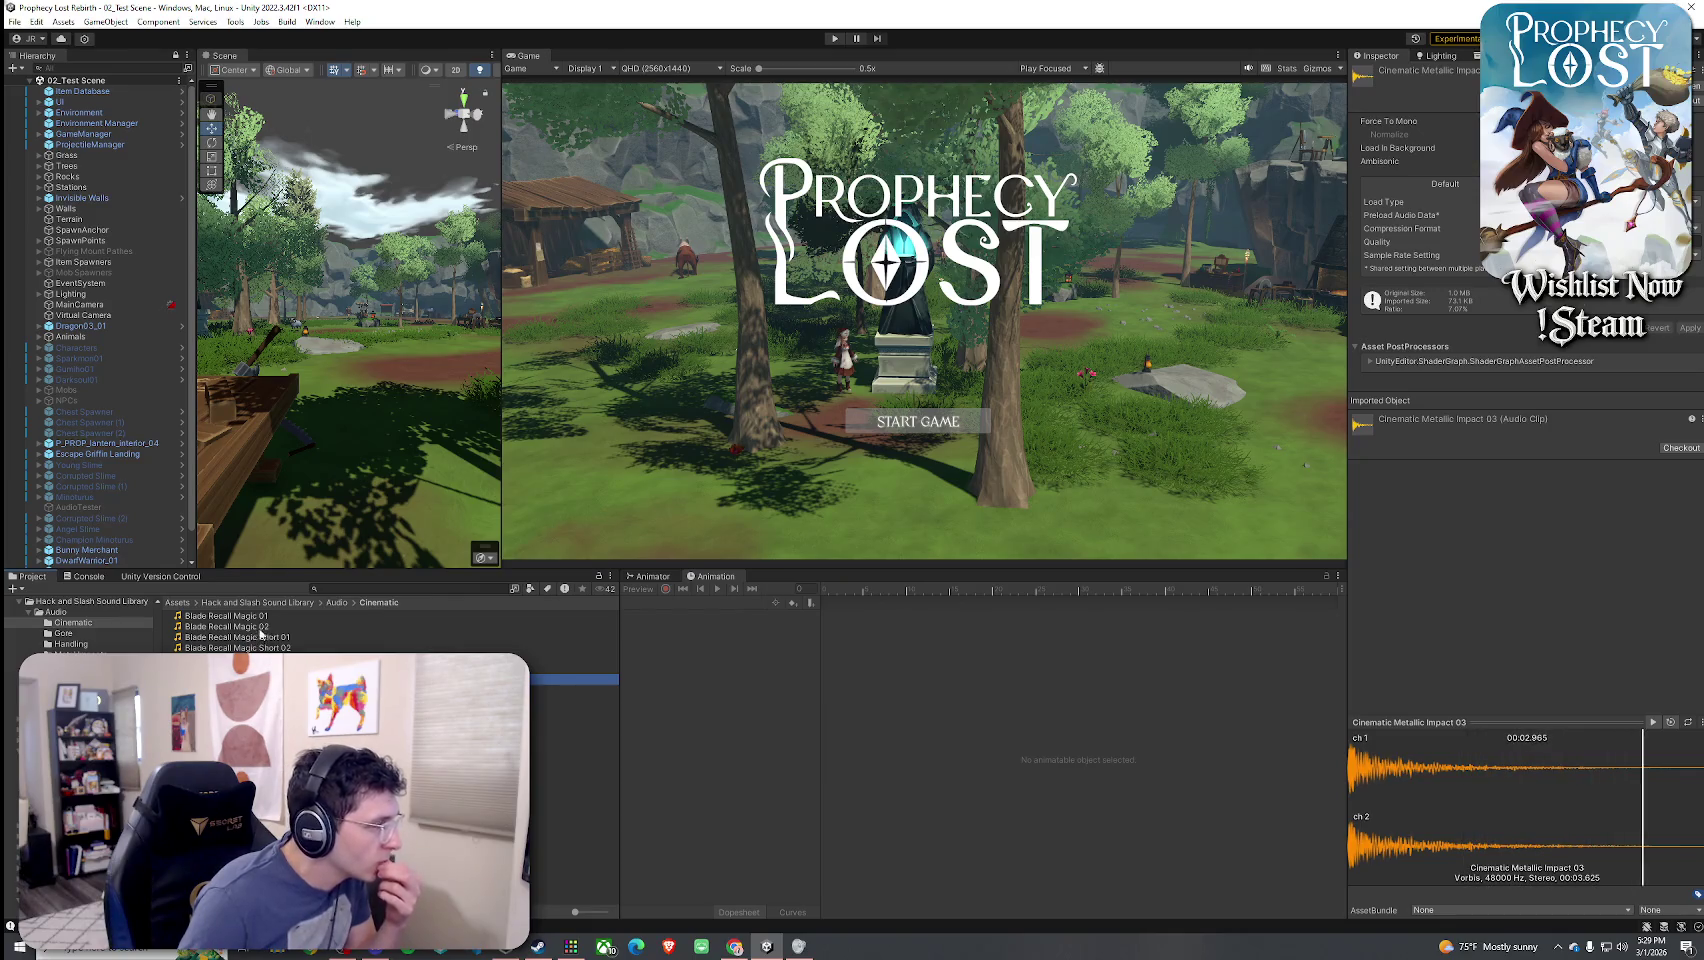
left_click(261, 627)
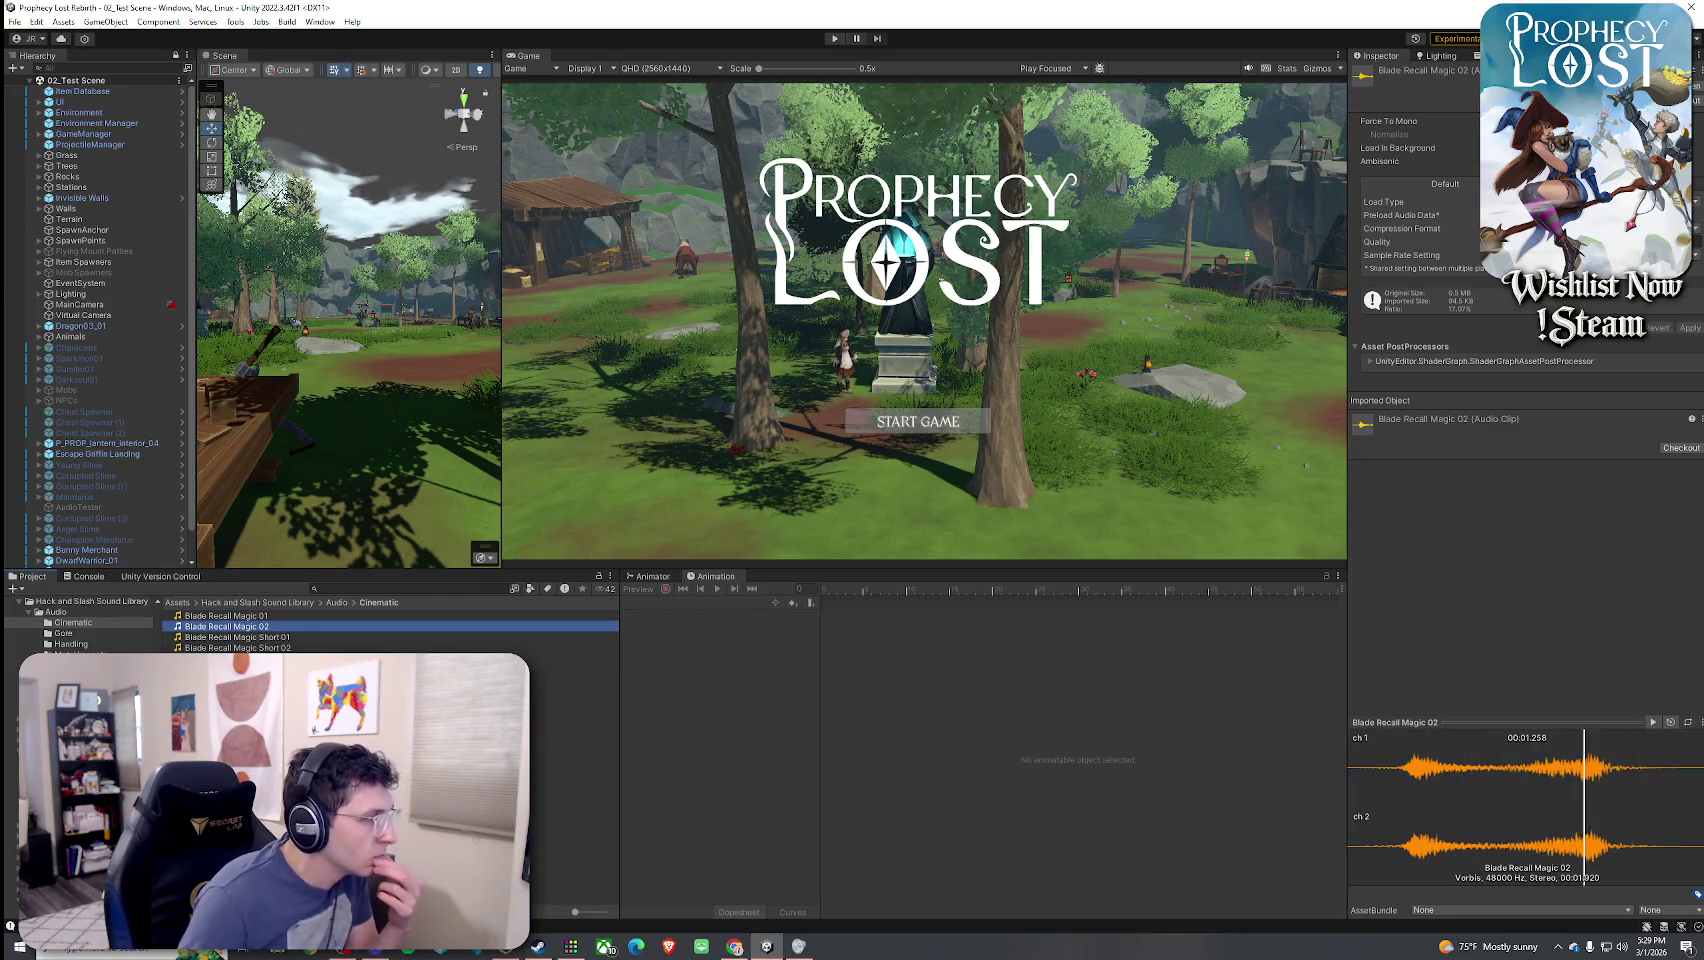
left_click(240, 680)
- Replay Cinematic Metallic Impact 03, check Build 01 once more, and settle on Impact 03
left_click(240, 658)
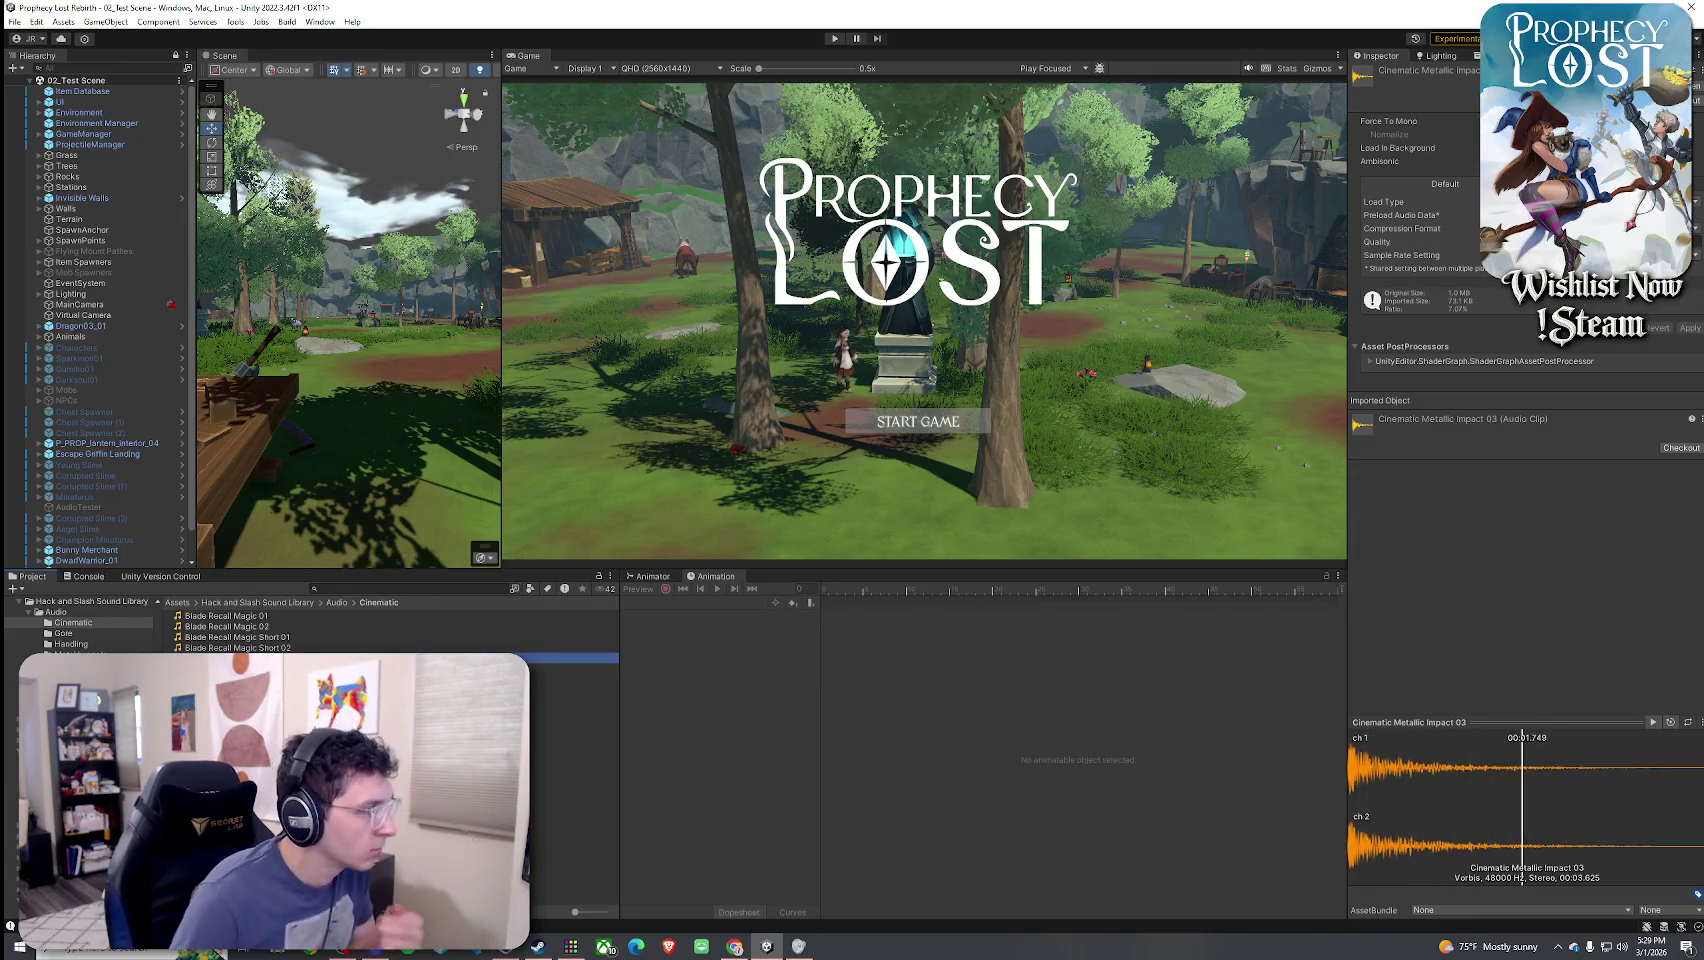
left_click(240, 680)
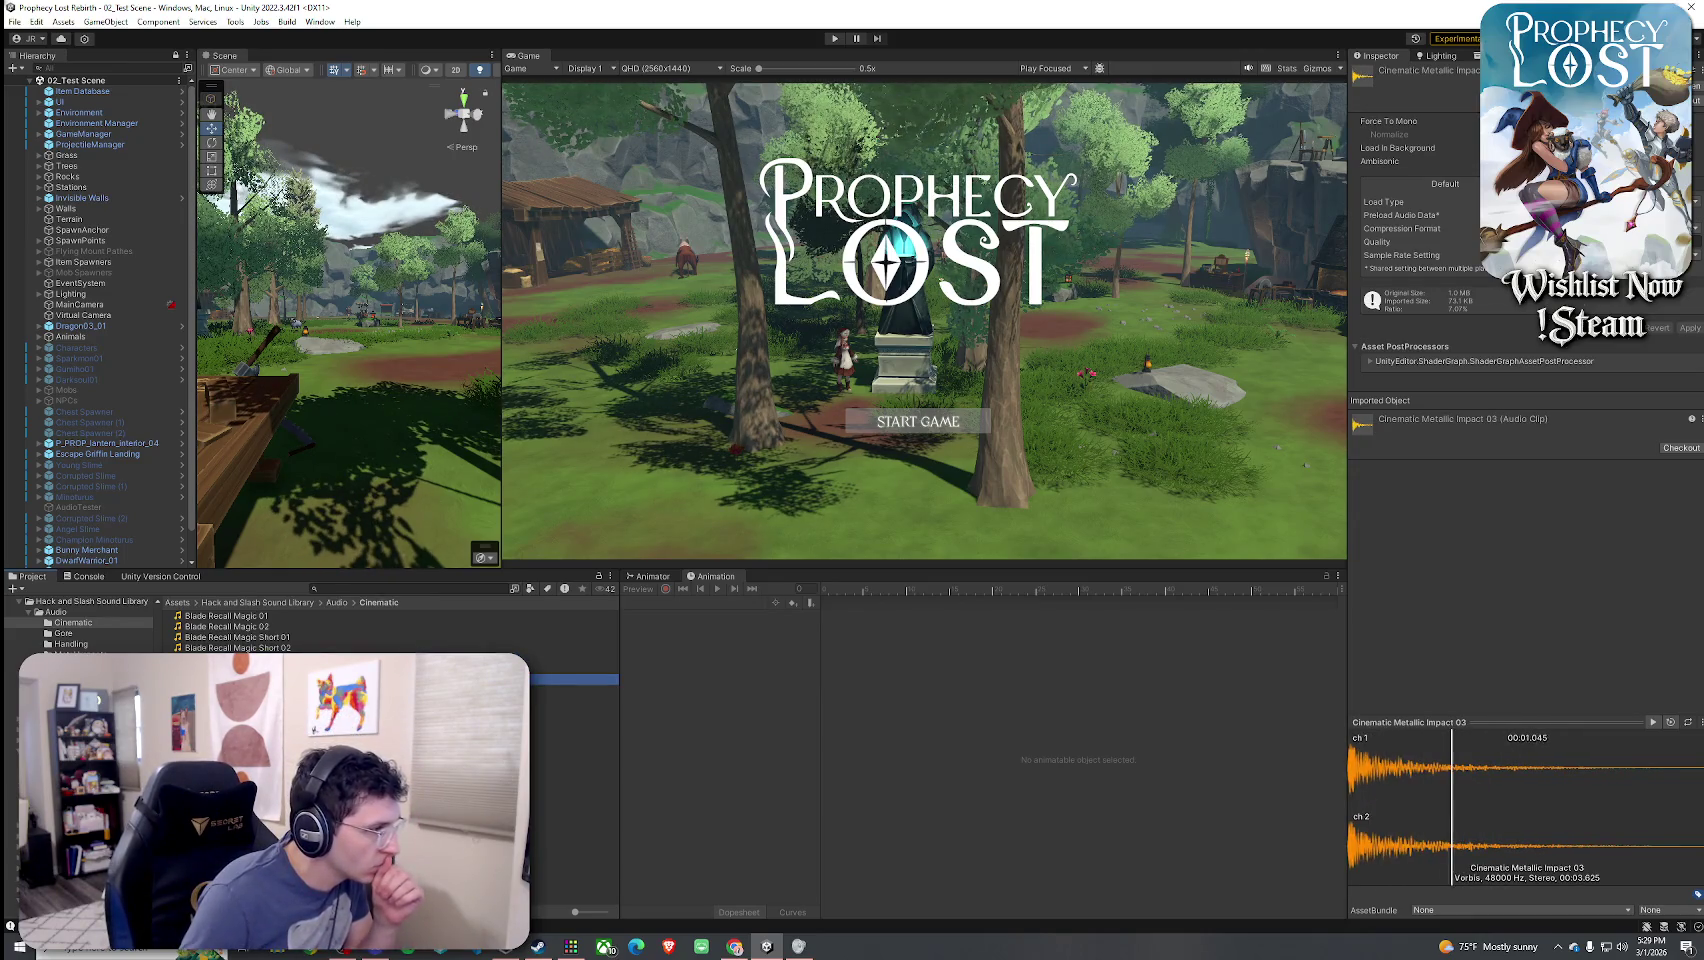
left_click(240, 680)
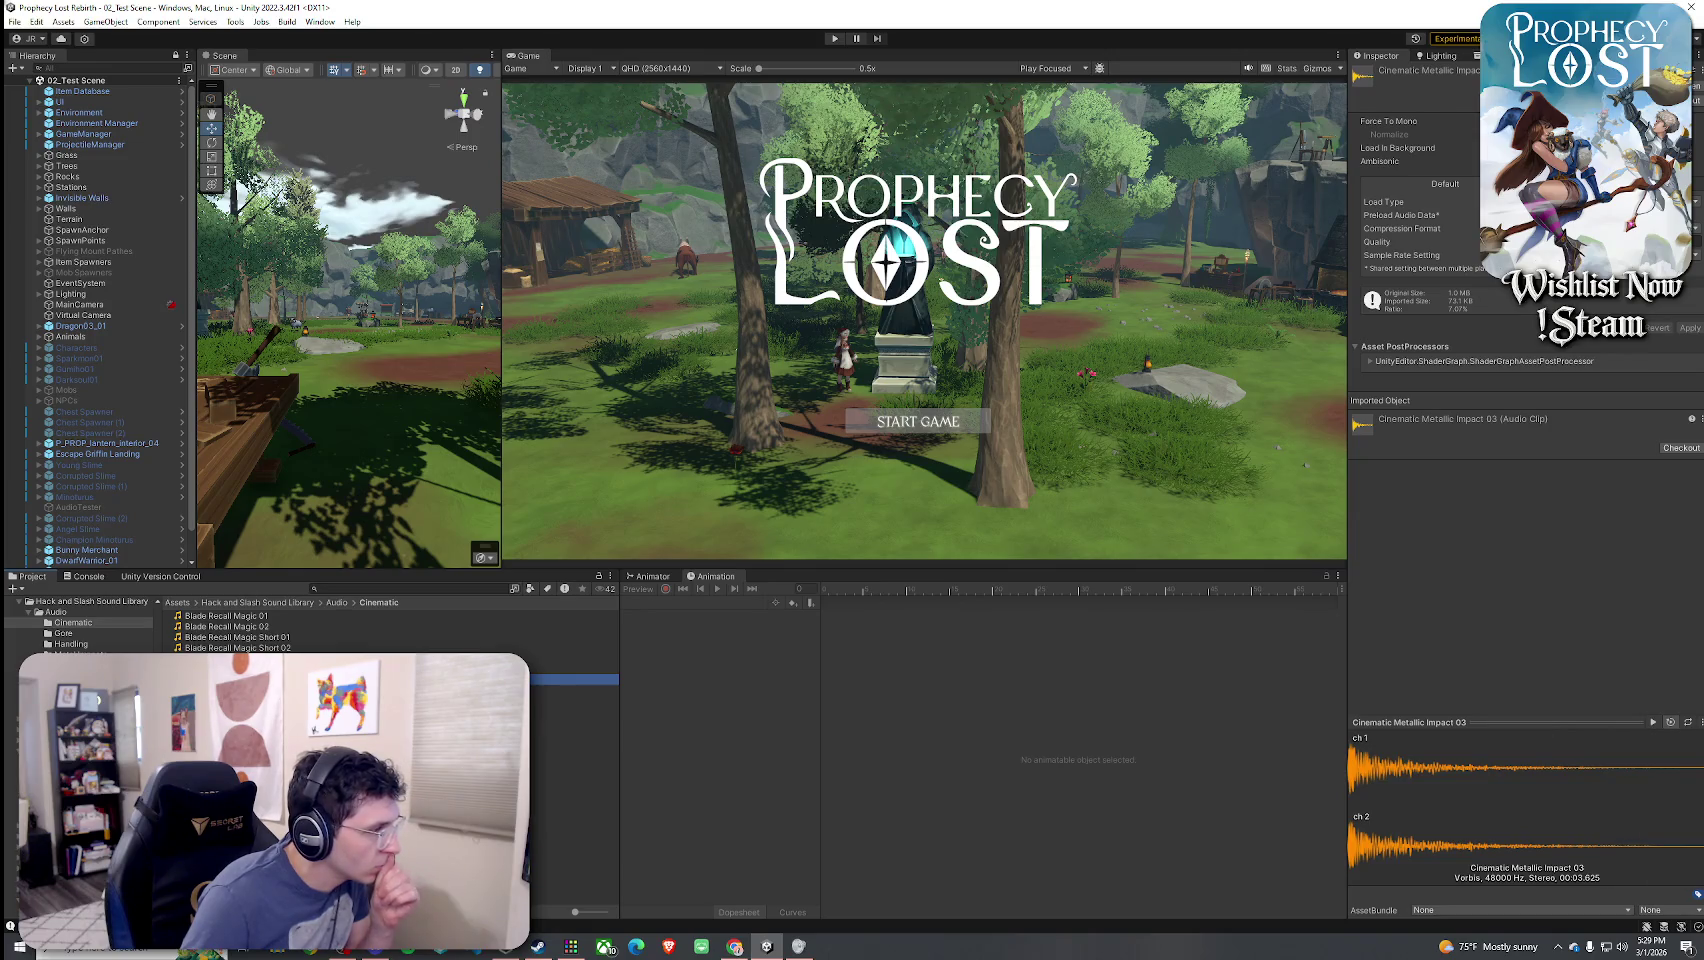
left_click(240, 712)
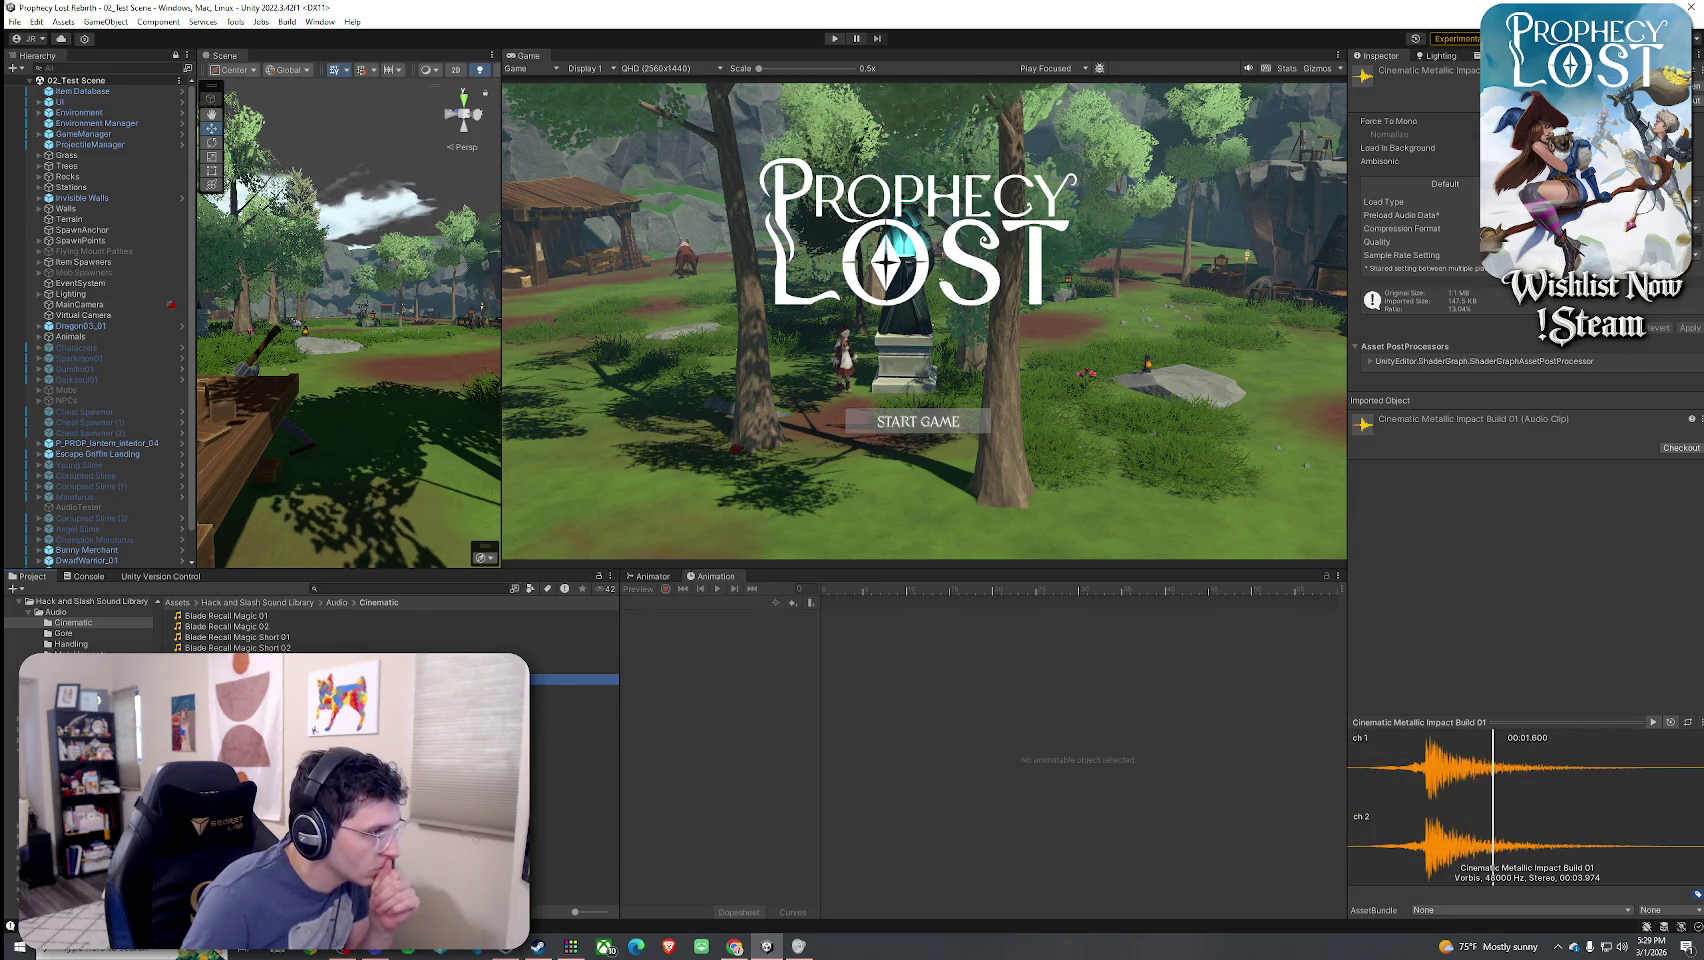
left_click(240, 680)
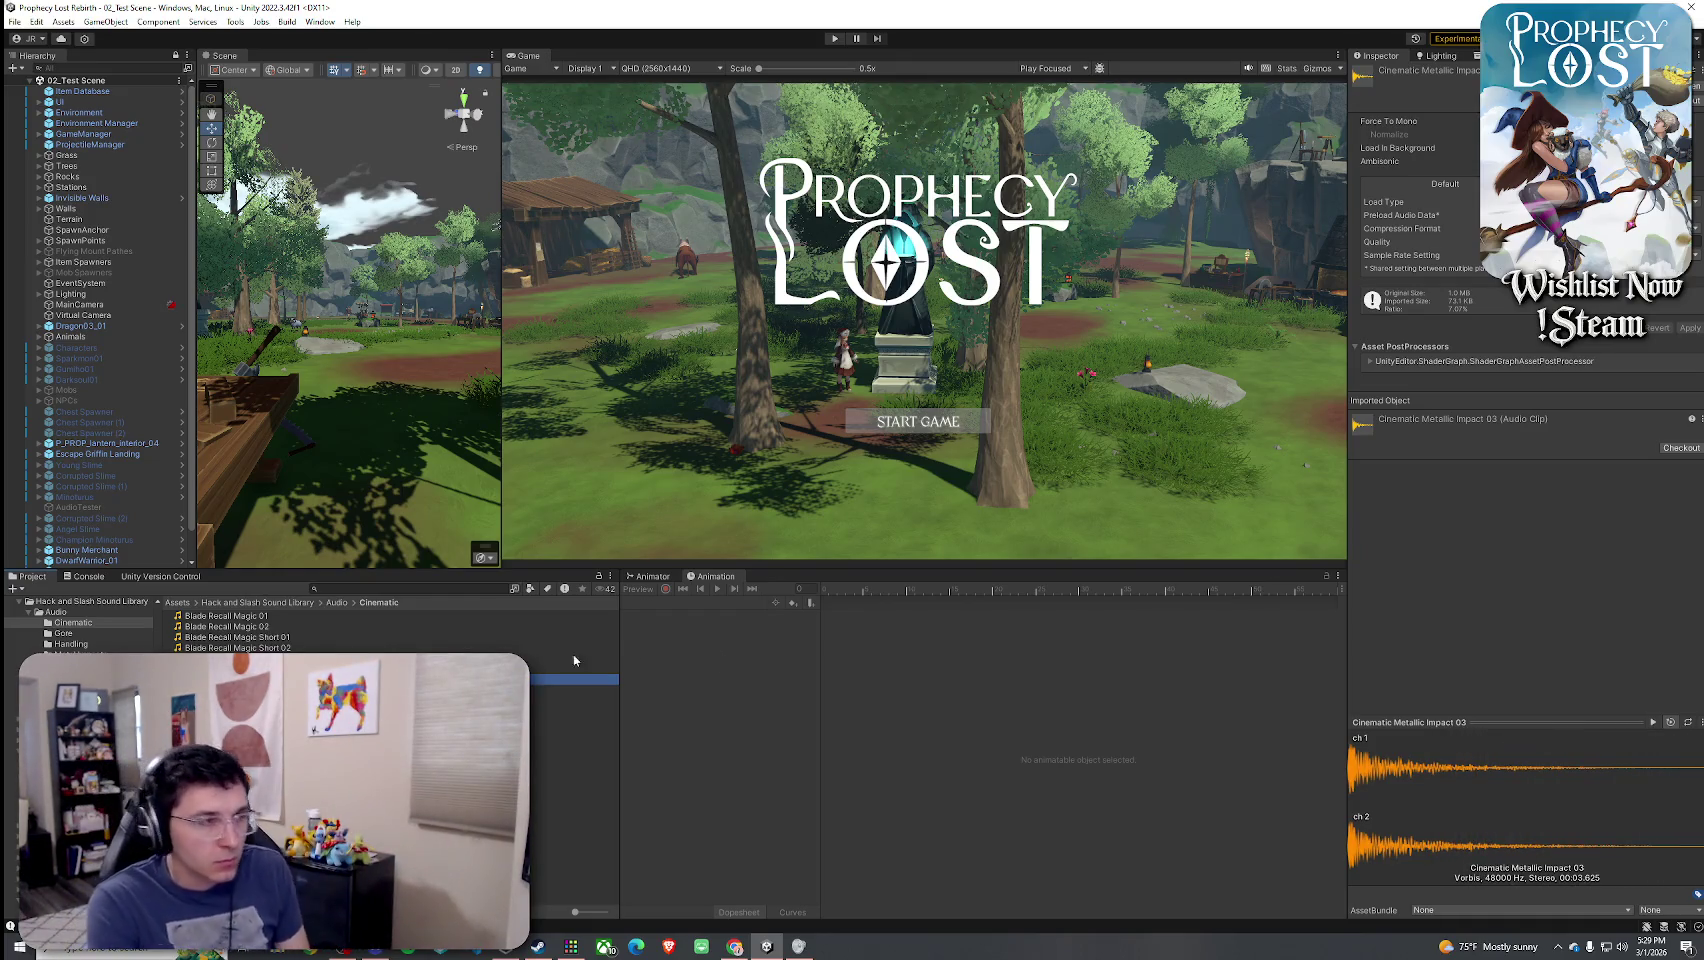
left_click(388, 590)
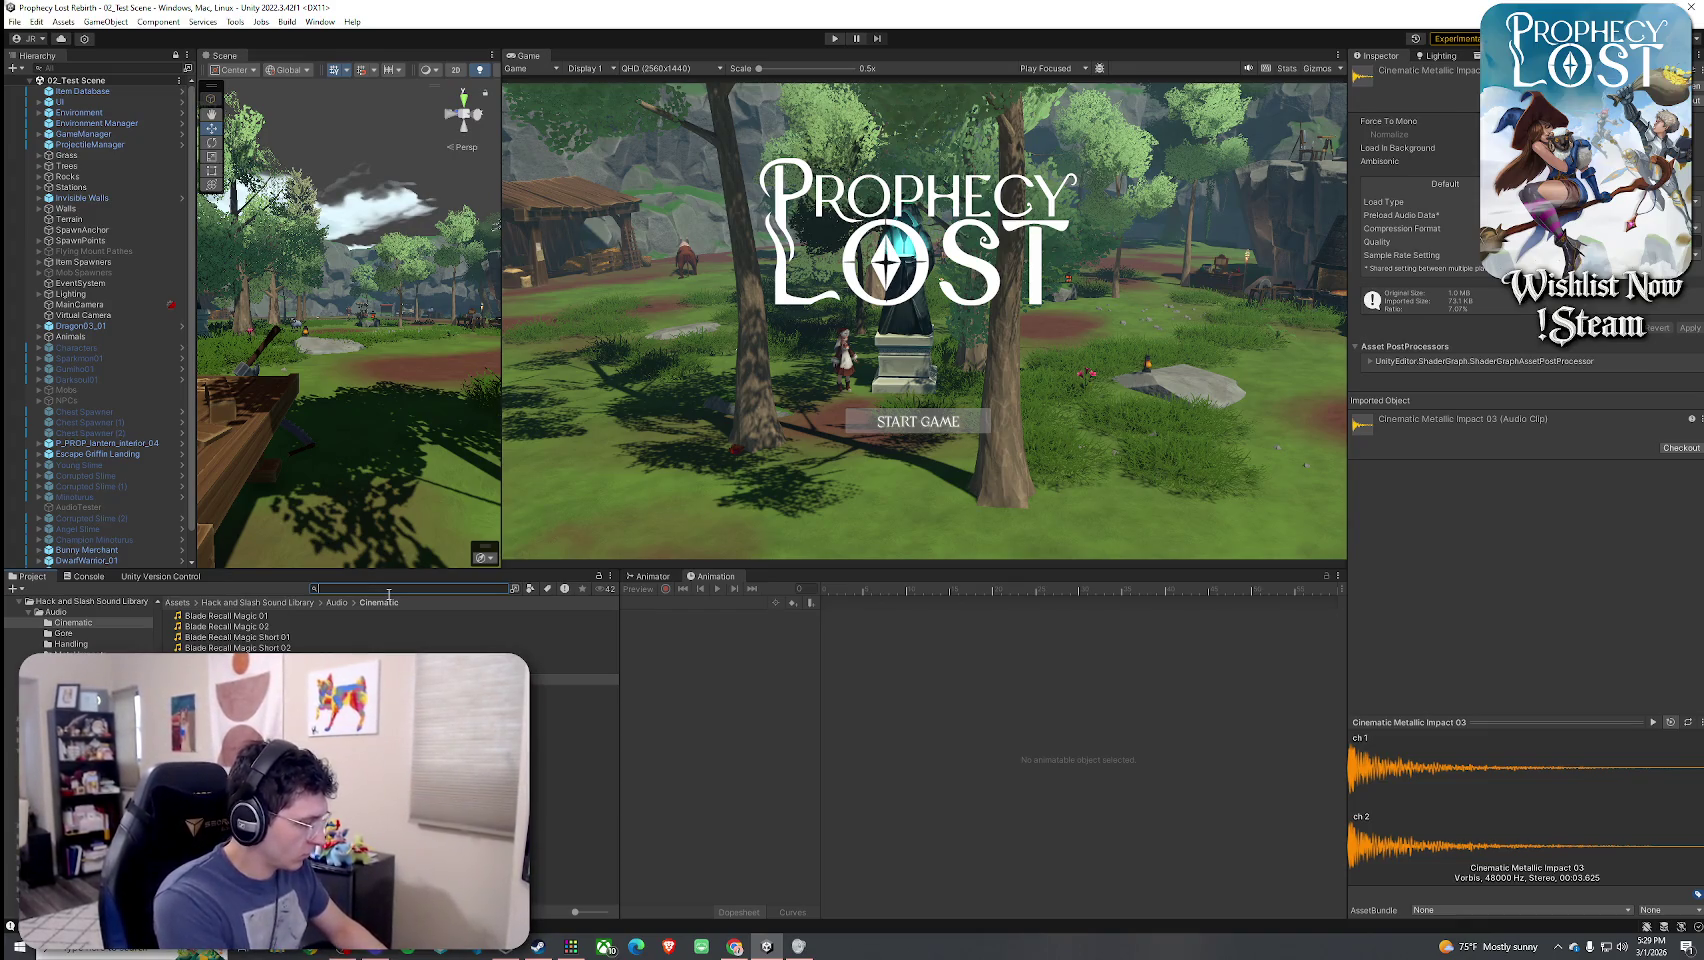
- Search 'ember fangs' and locate 5_Ember Fangs' charging clip SFX_Spell02Fire_charge_Ember_Fangs in Fire5
type("ember fan")
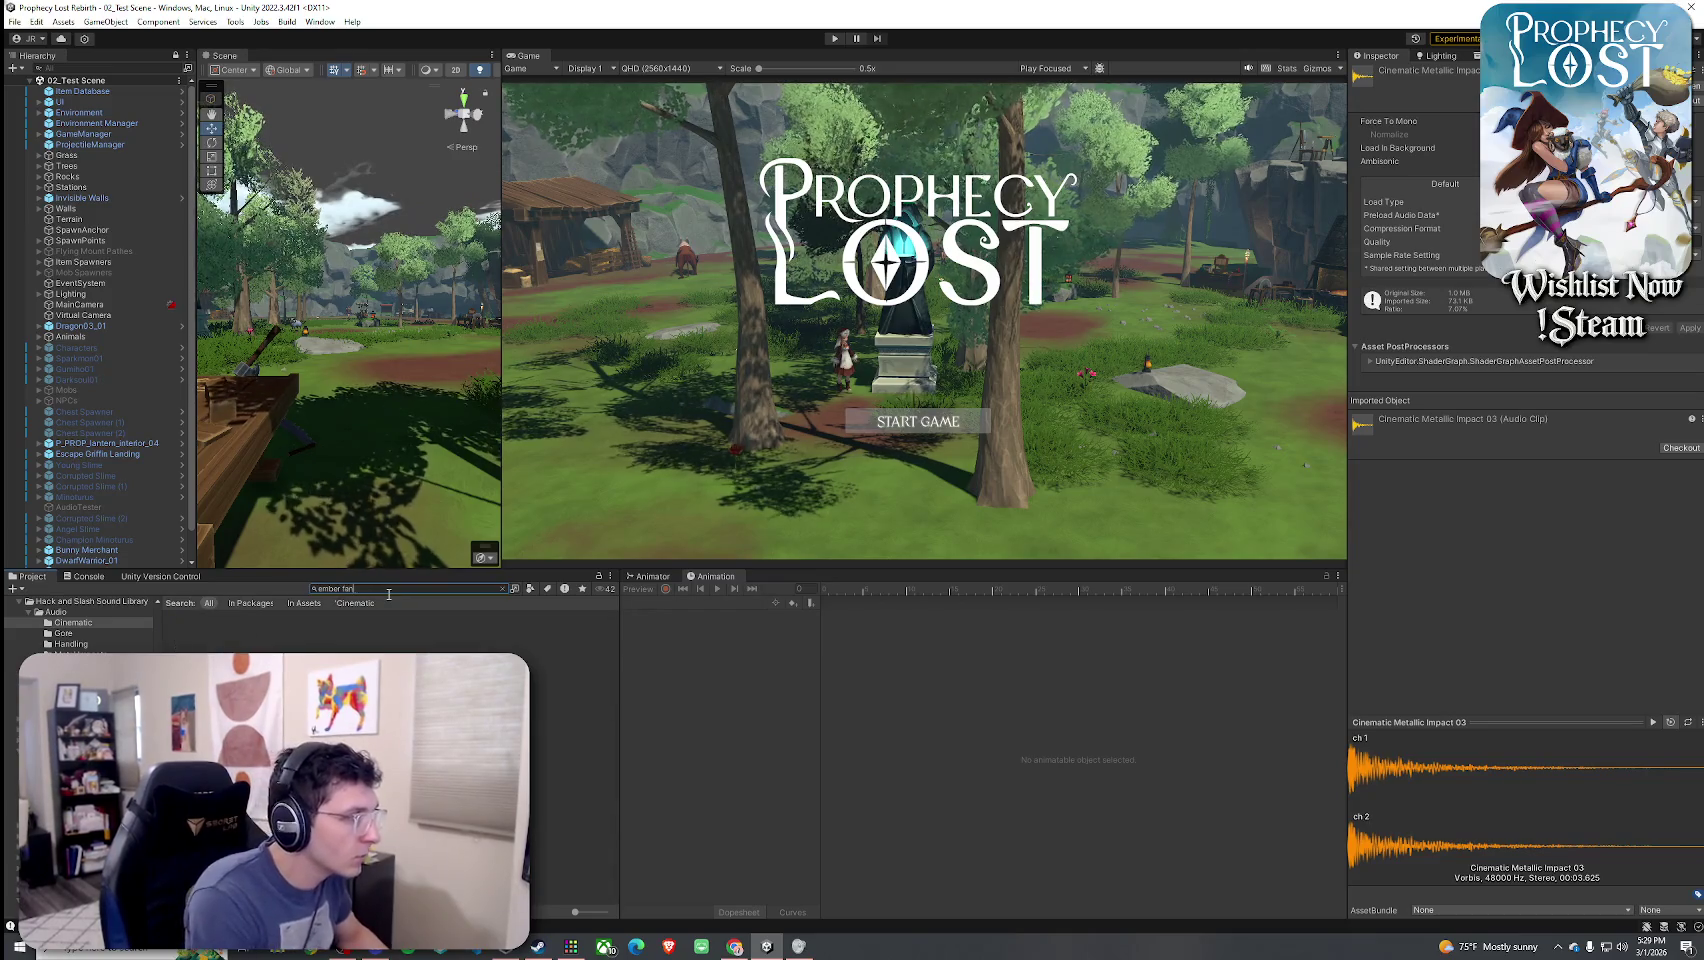
type("gs")
left_click(215, 626)
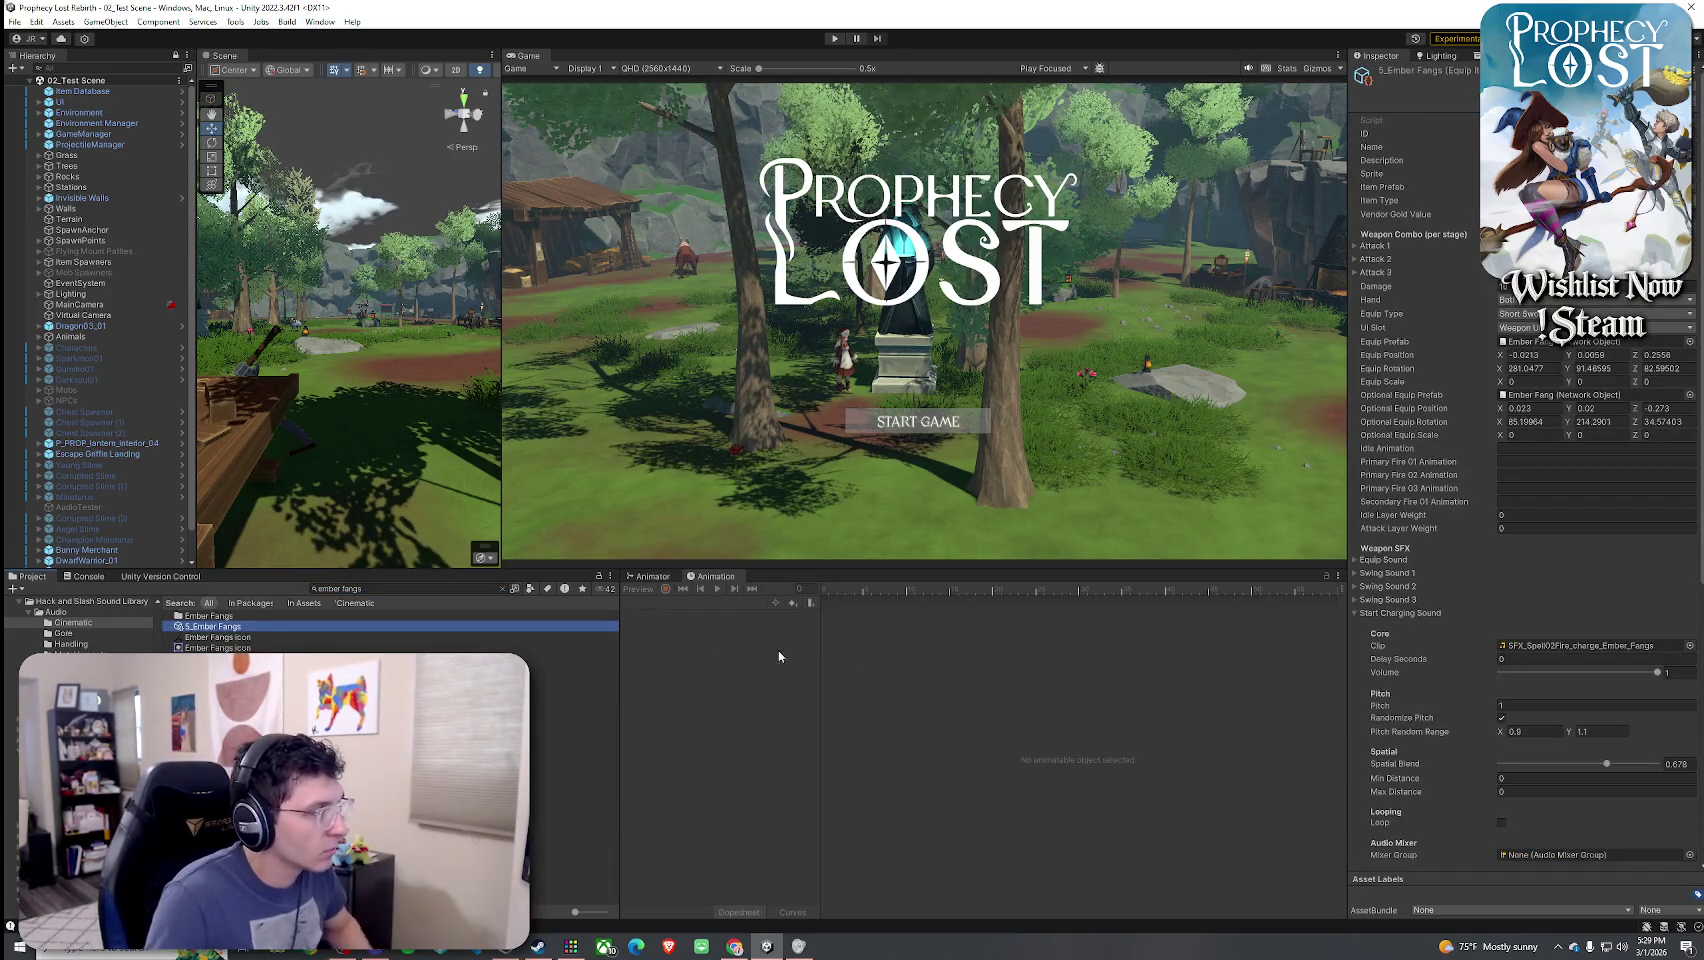
scroll(1510, 432, "down", 5)
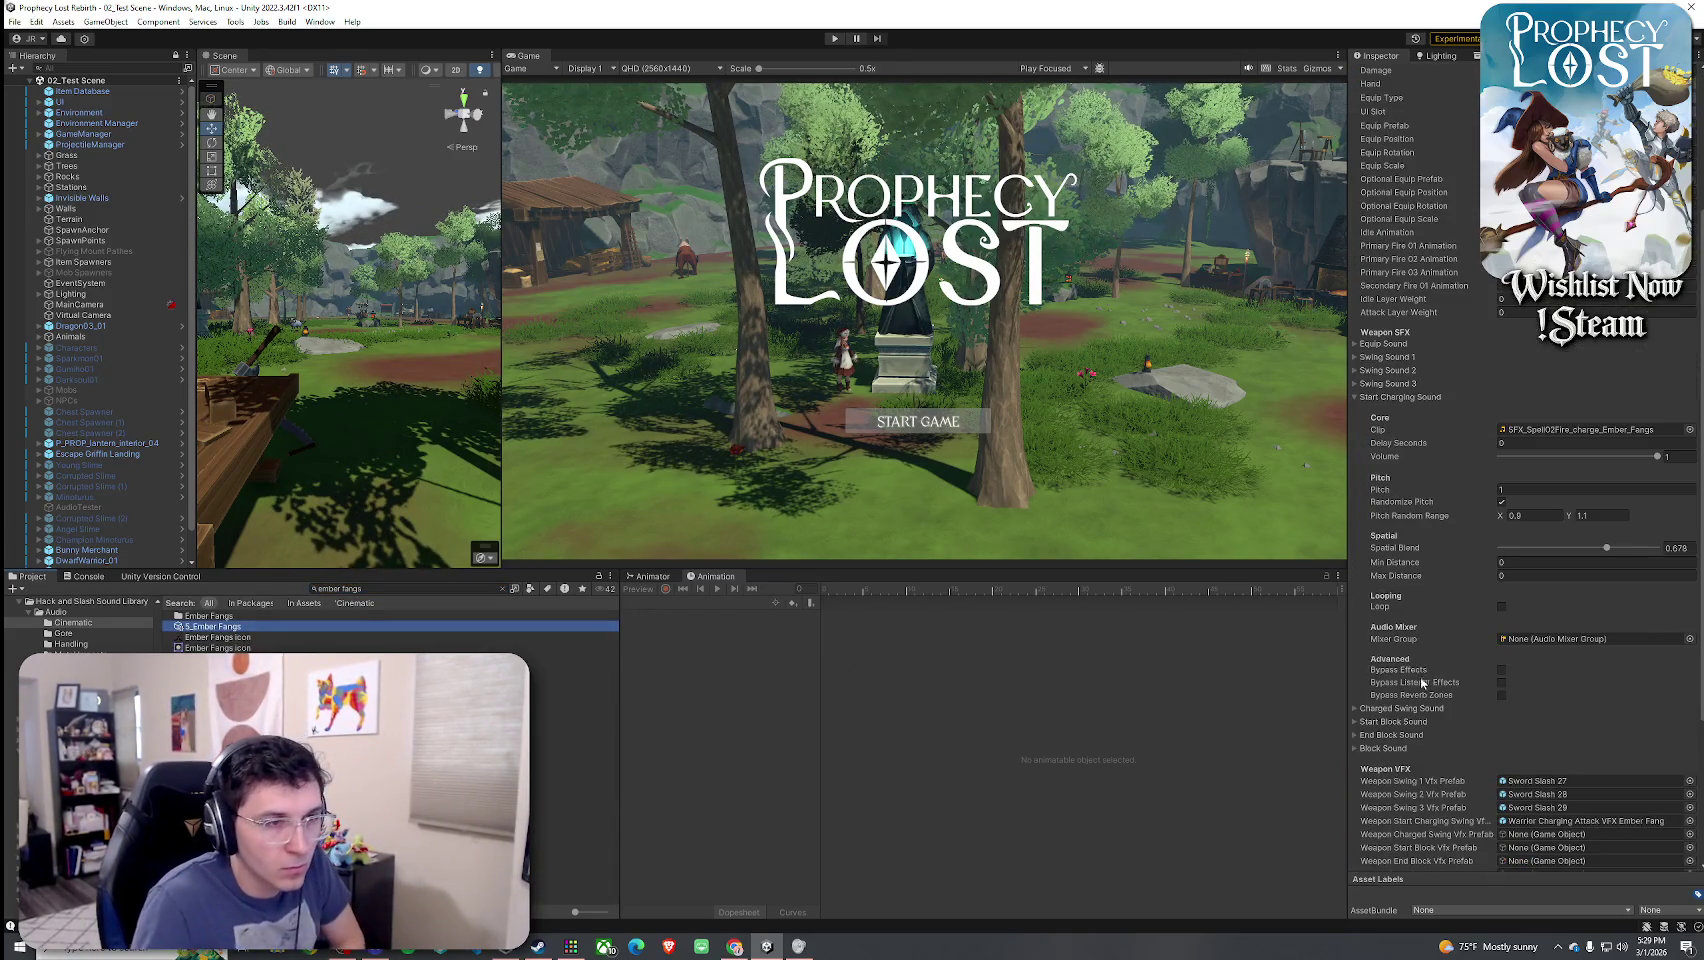
double_click(1510, 430)
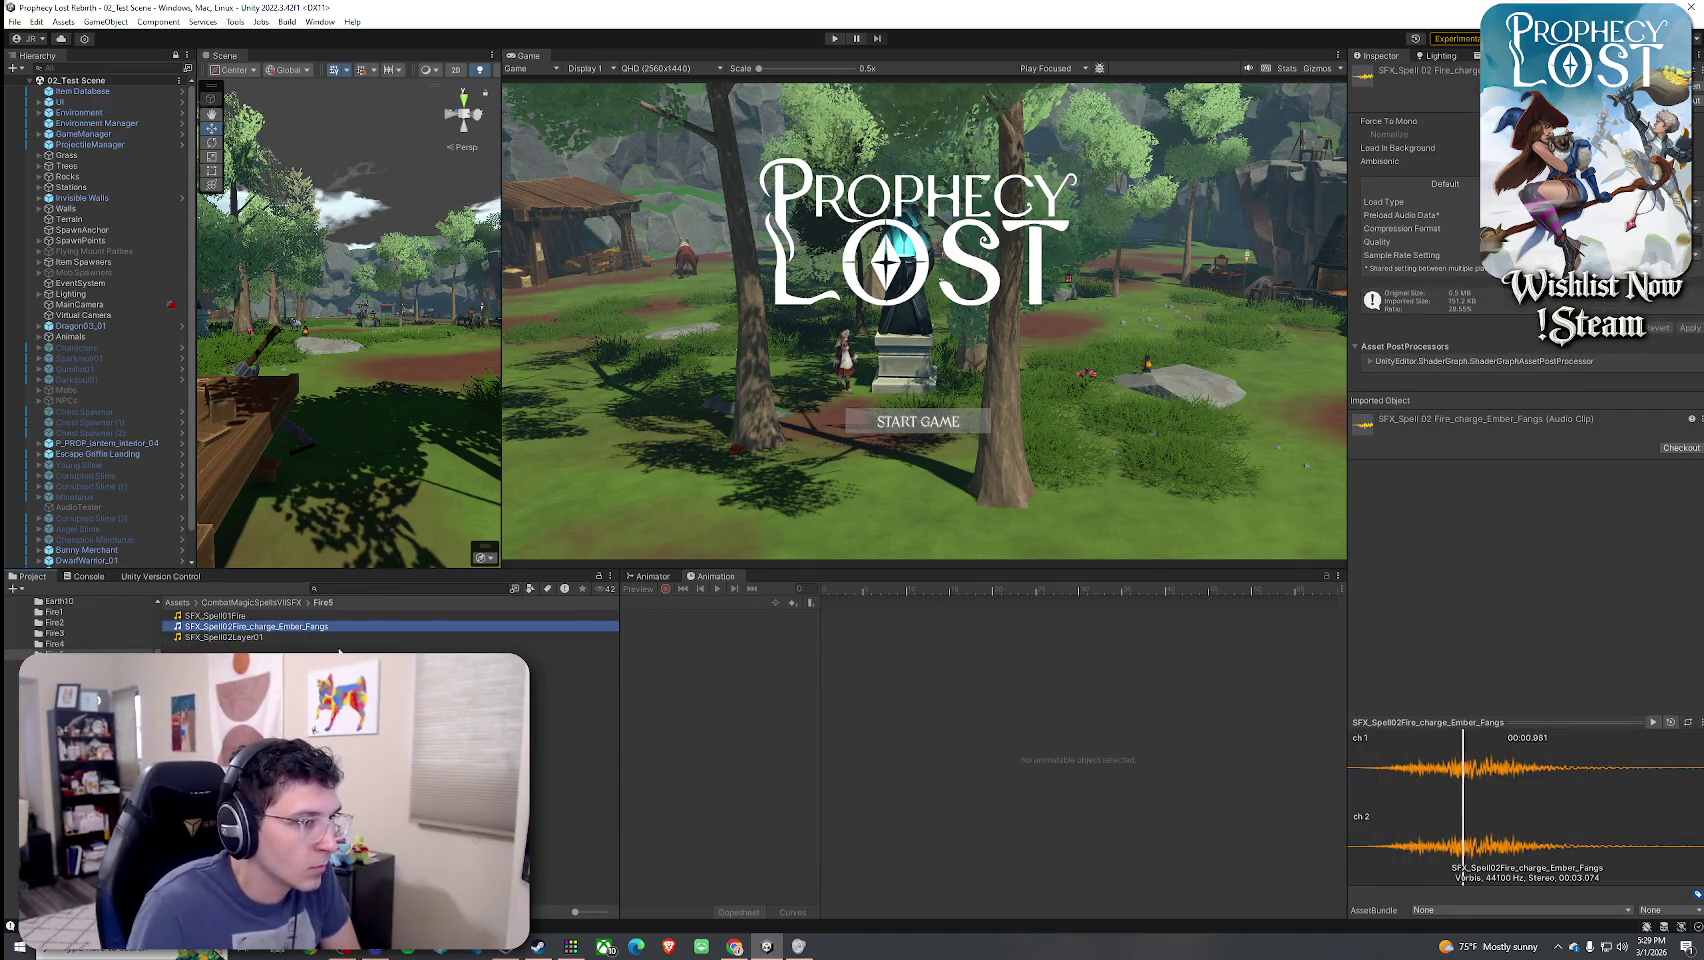
- Audition the Thunder1 clips SFX_Spell01CastLayer01, CastLayer02 and Charge01
left_click(284, 603)
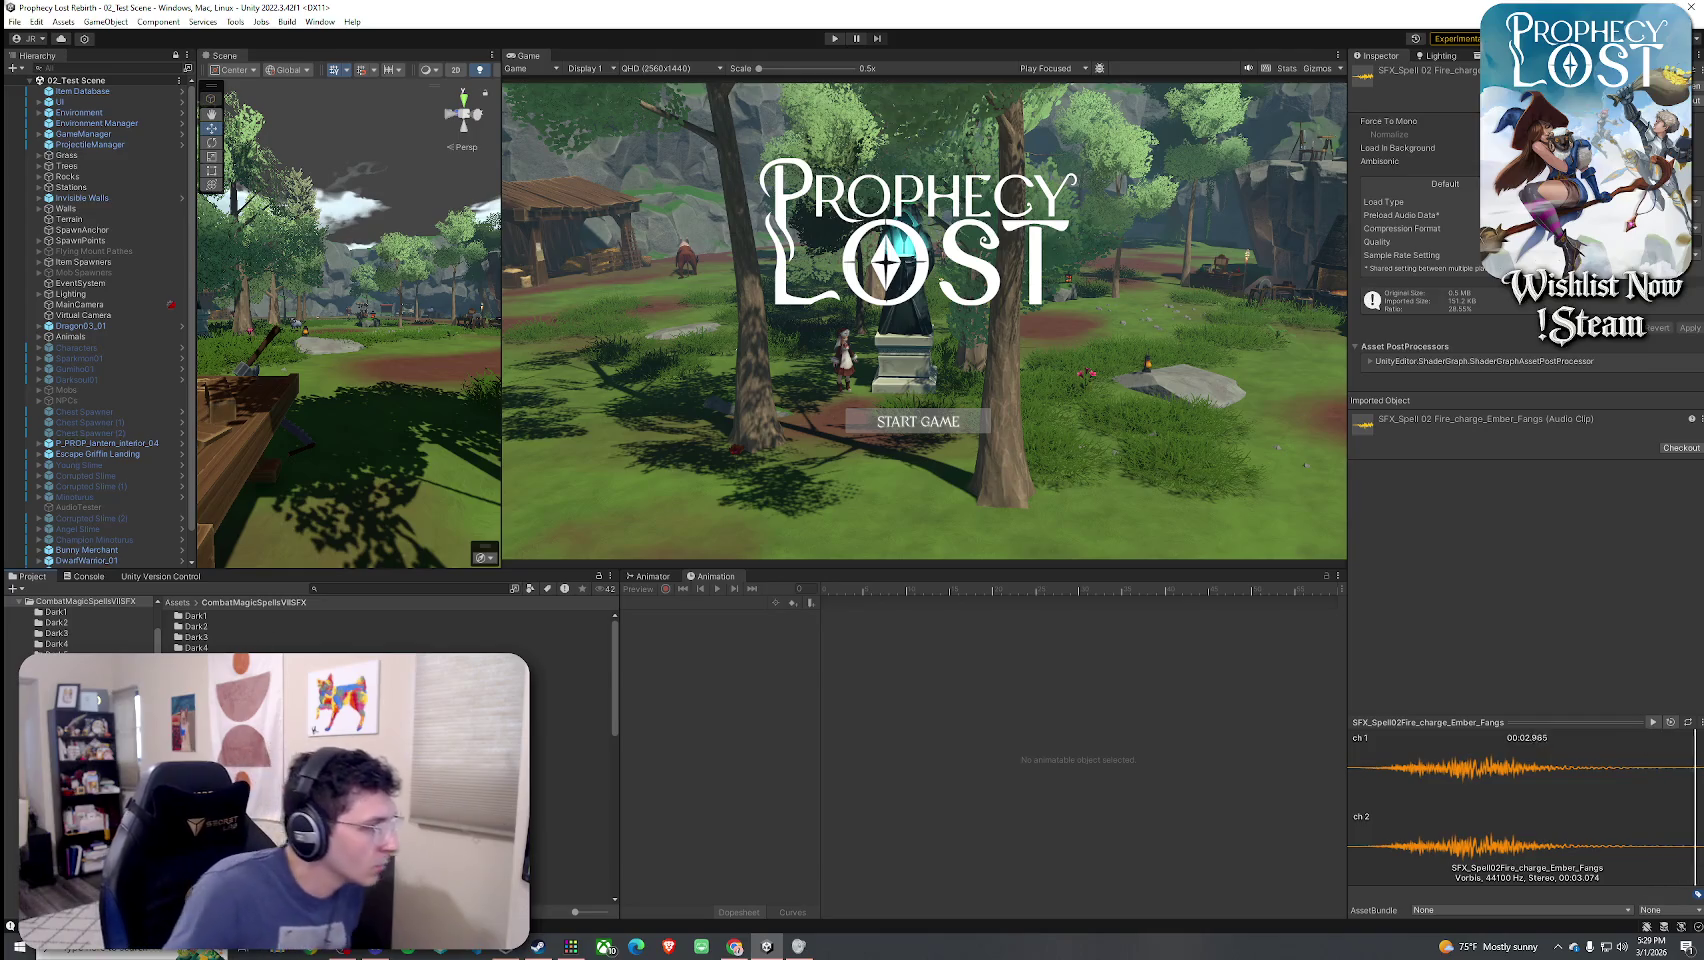
scroll(385, 760, "down", 10)
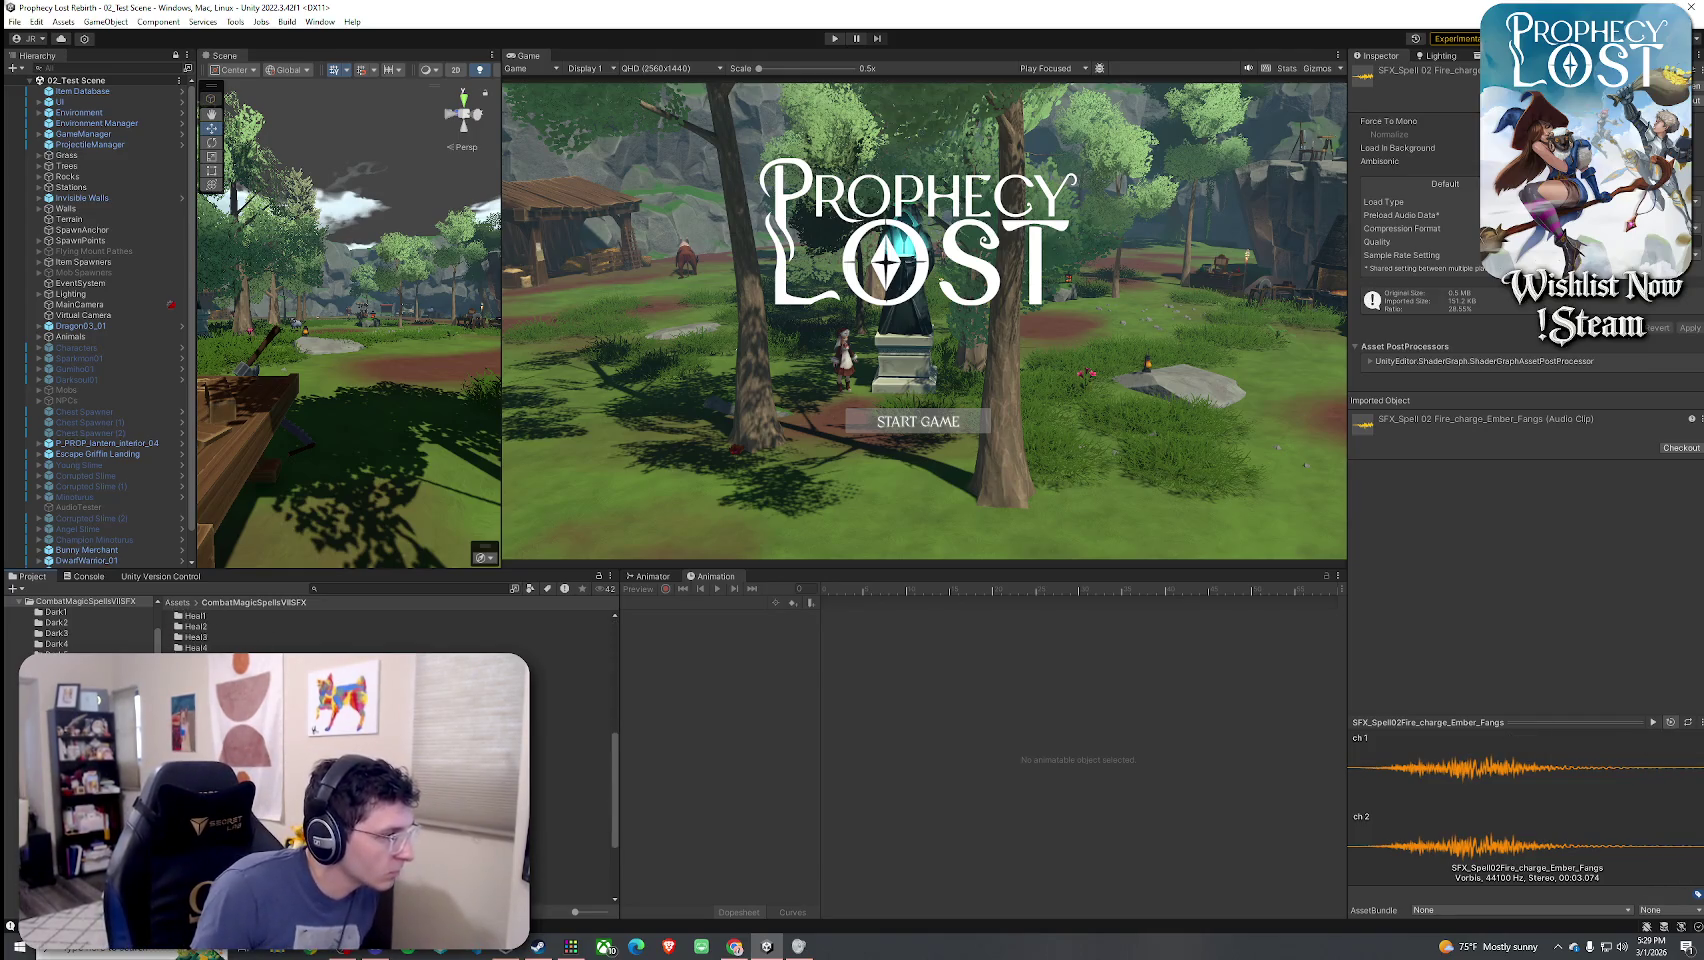
scroll(385, 760, "down", 3)
left_click(385, 708)
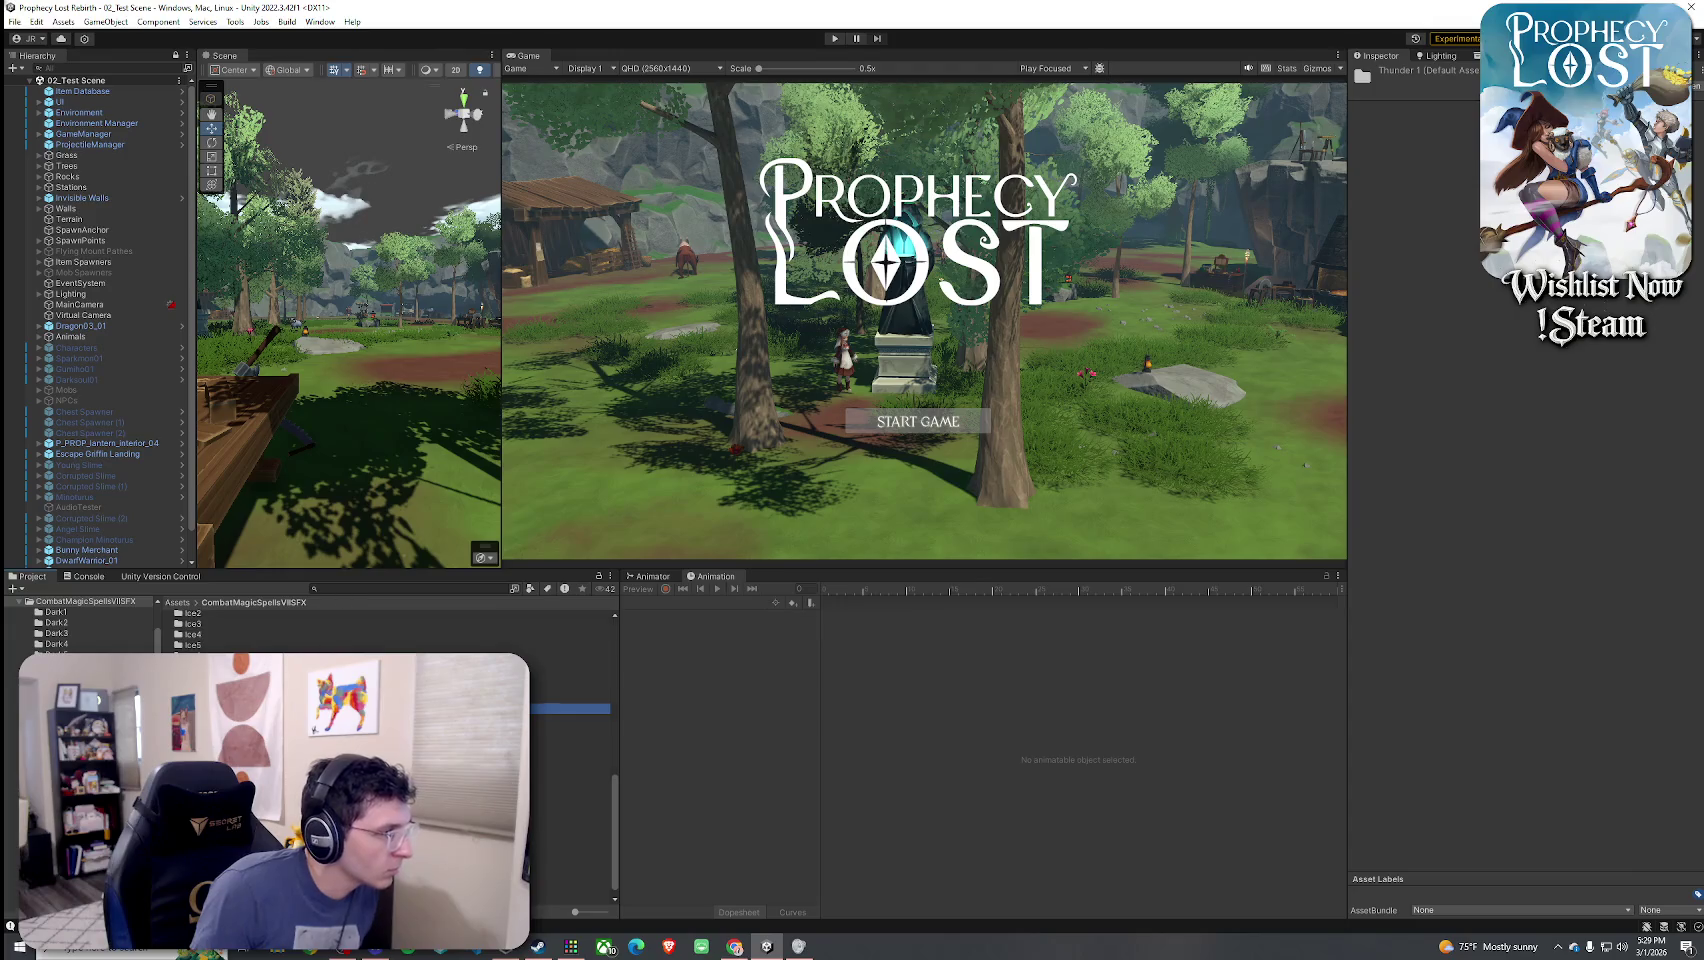
double_click(385, 708)
left_click(265, 628)
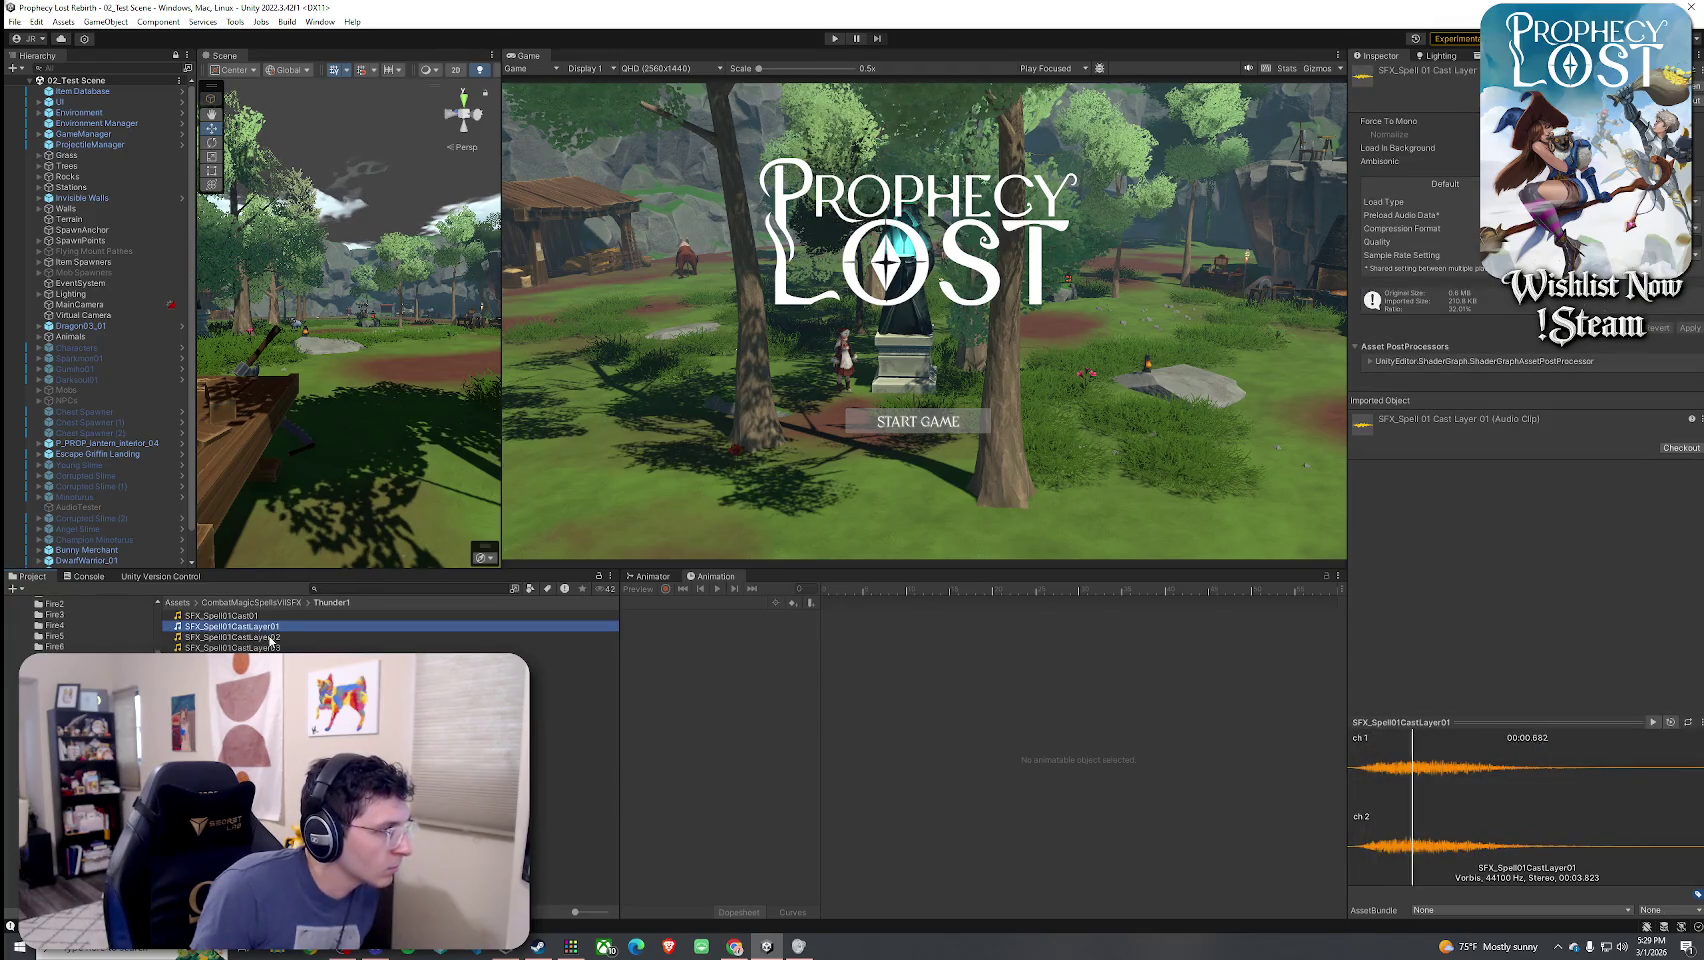
left_click(229, 637)
left_click(230, 658)
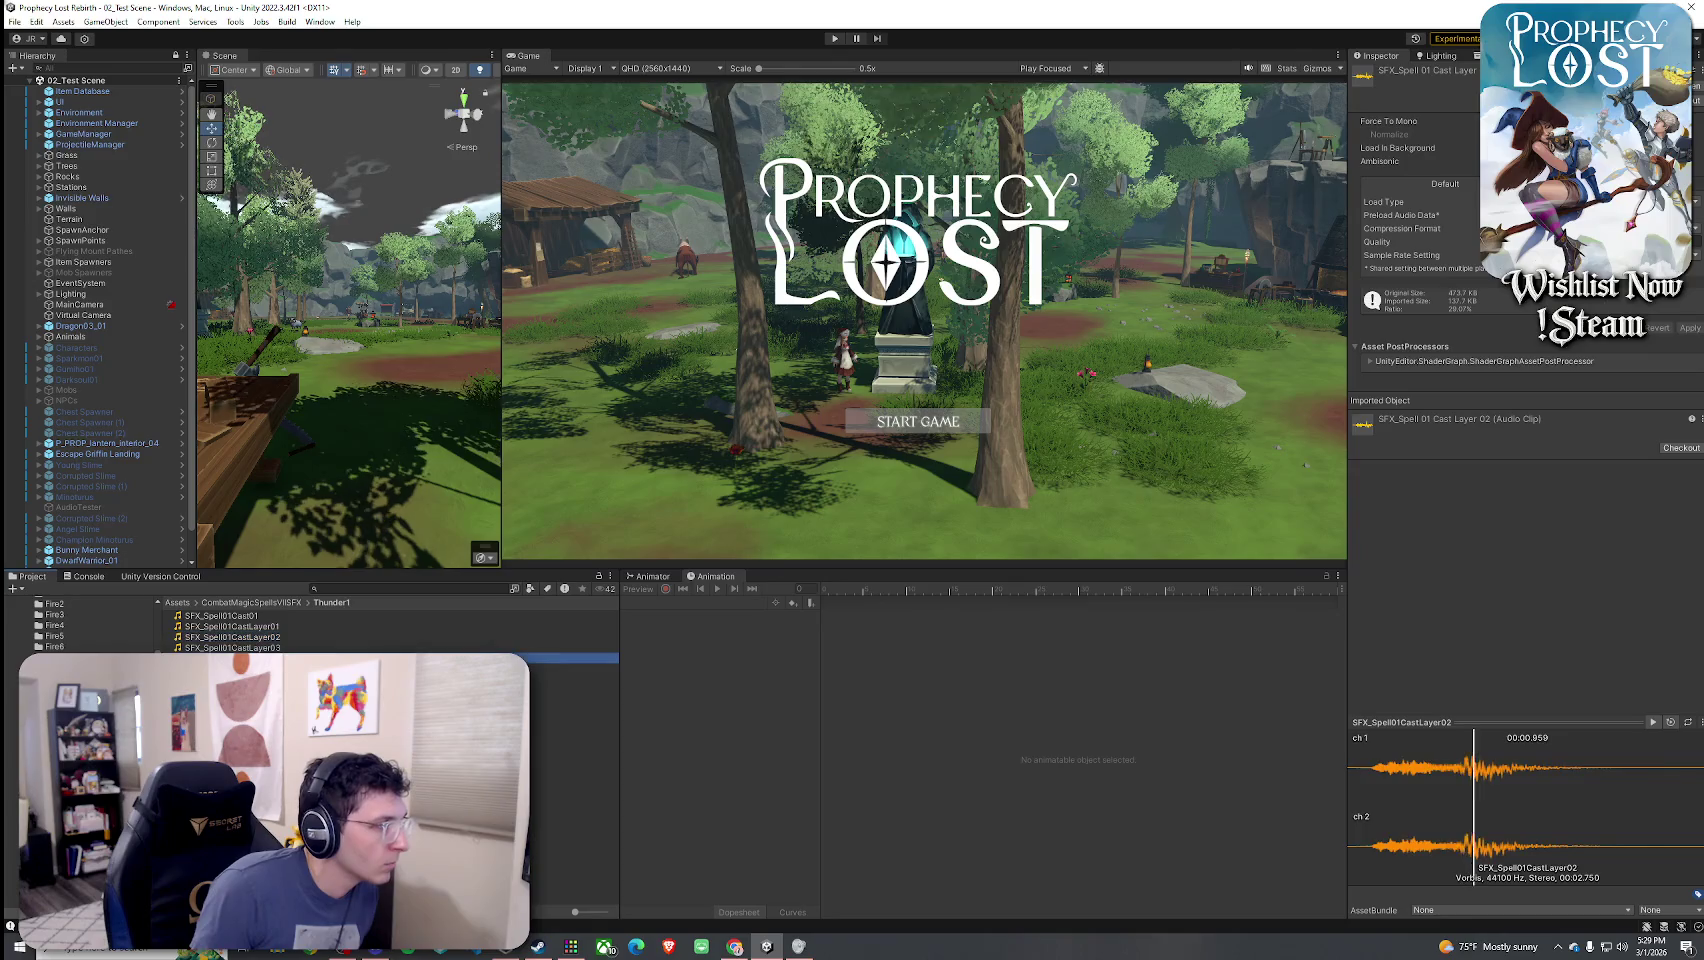
left_click(230, 669)
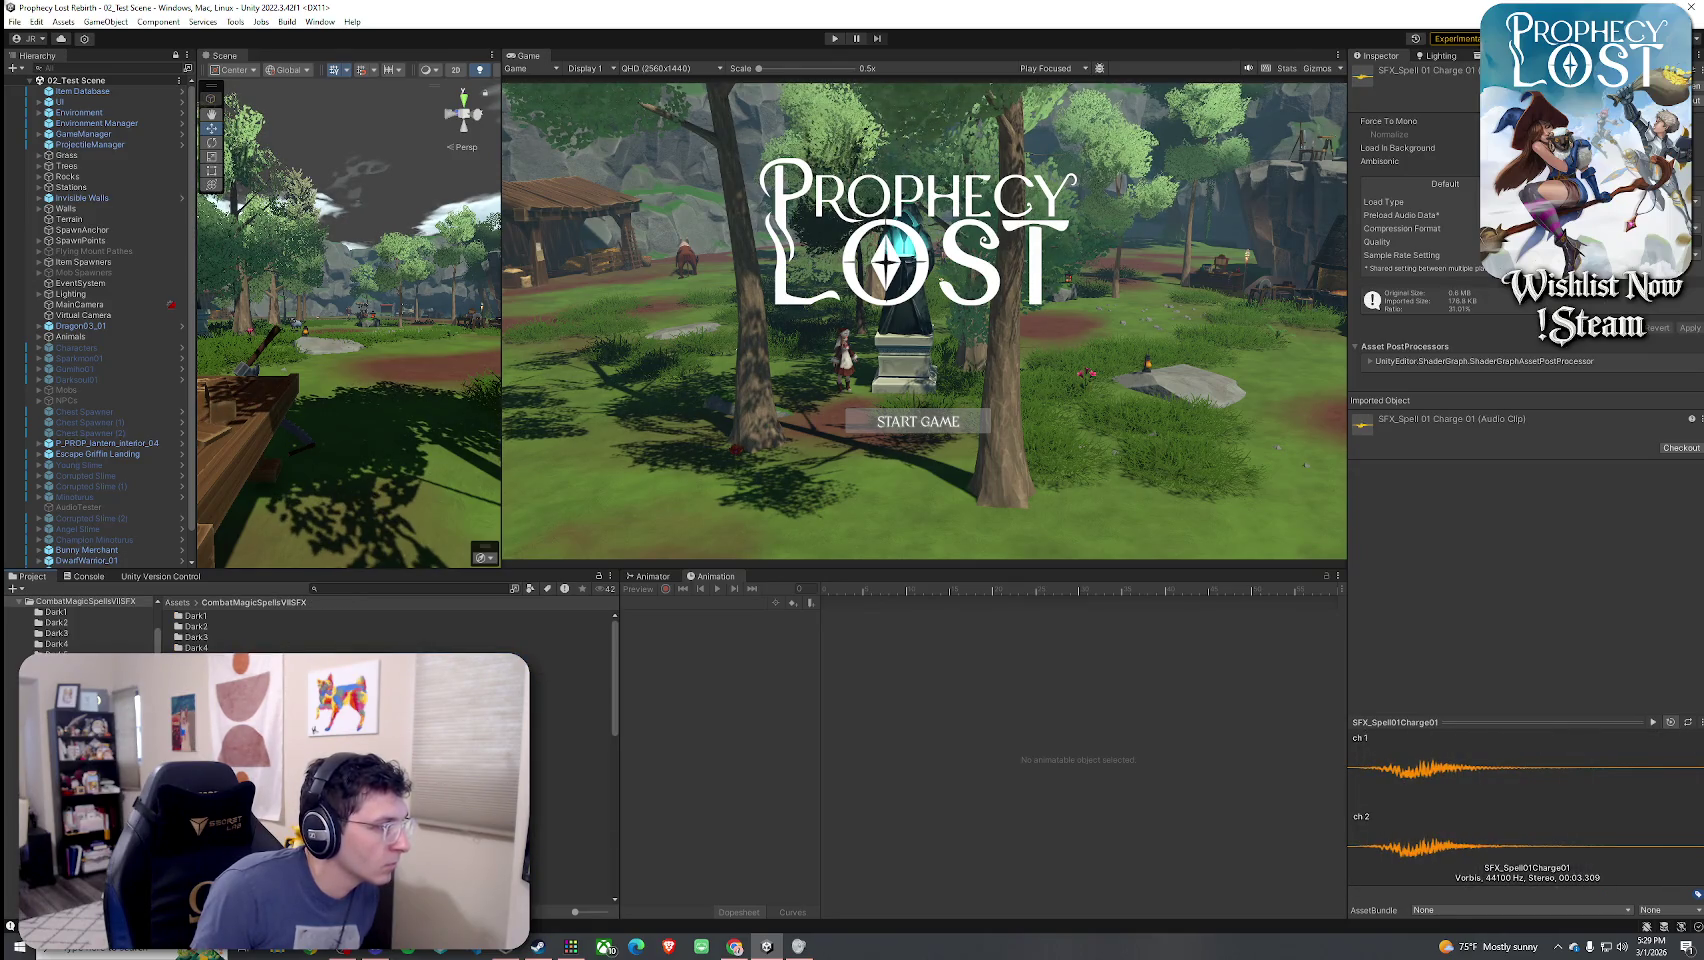
- Audition the Thunder2 and Thunder3 cast, layer and thunder clips
scroll(390, 760, "down", 10)
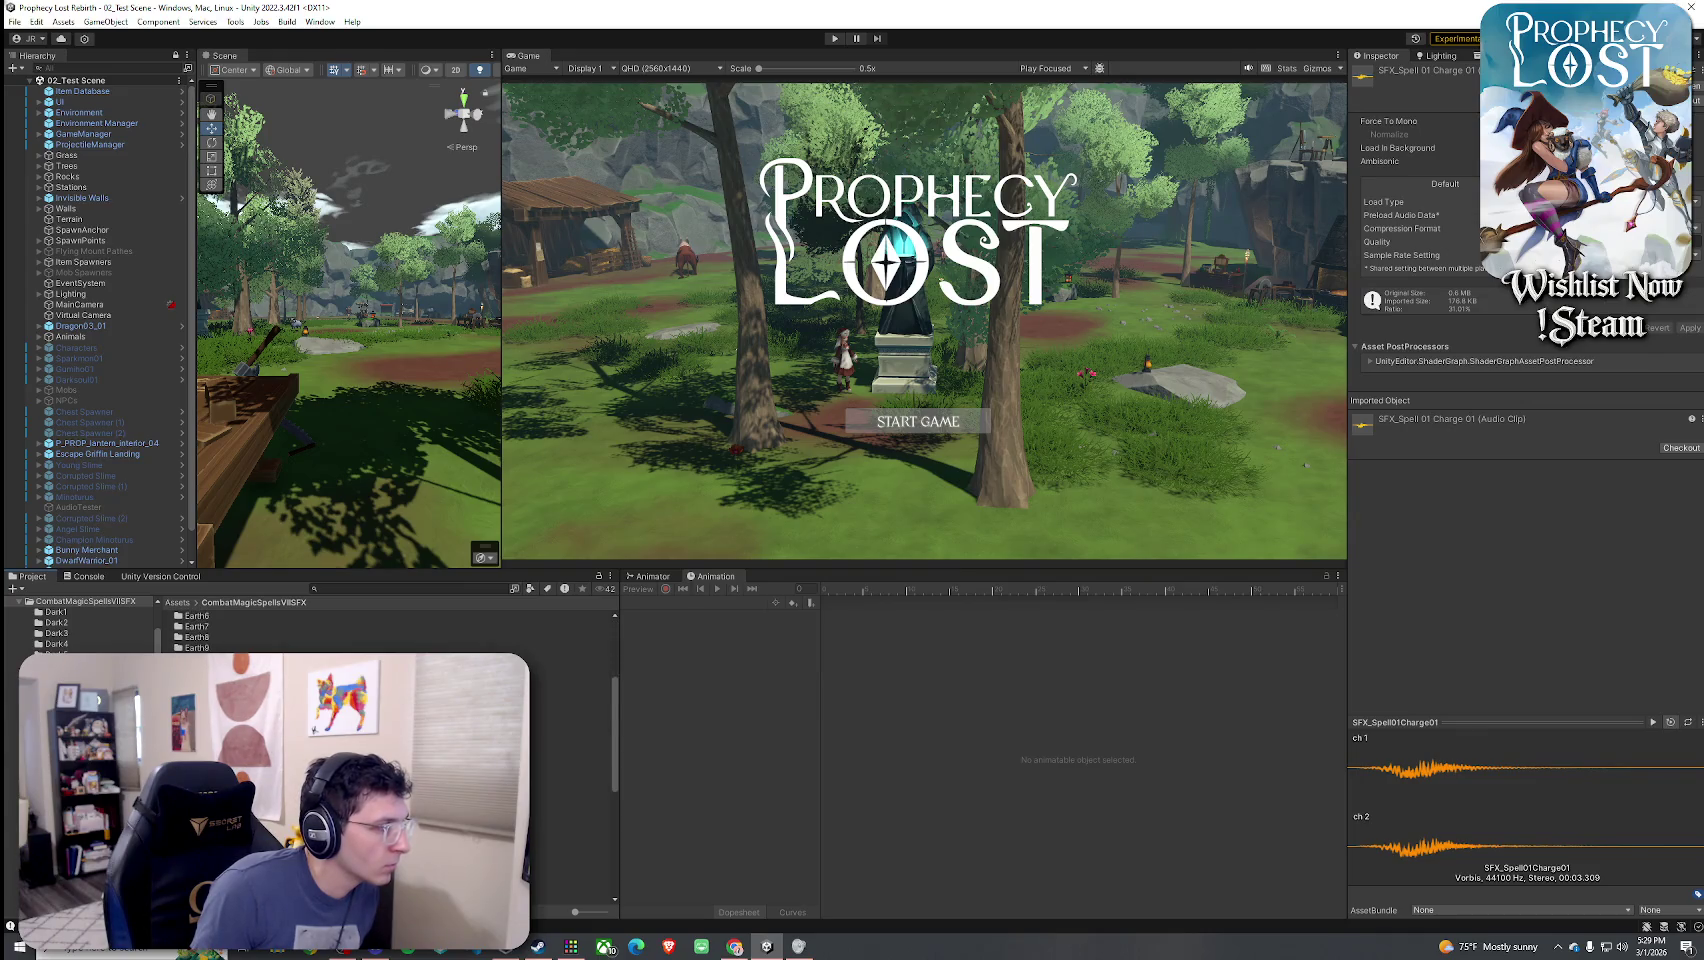
scroll(390, 760, "down", 3)
double_click(200, 760)
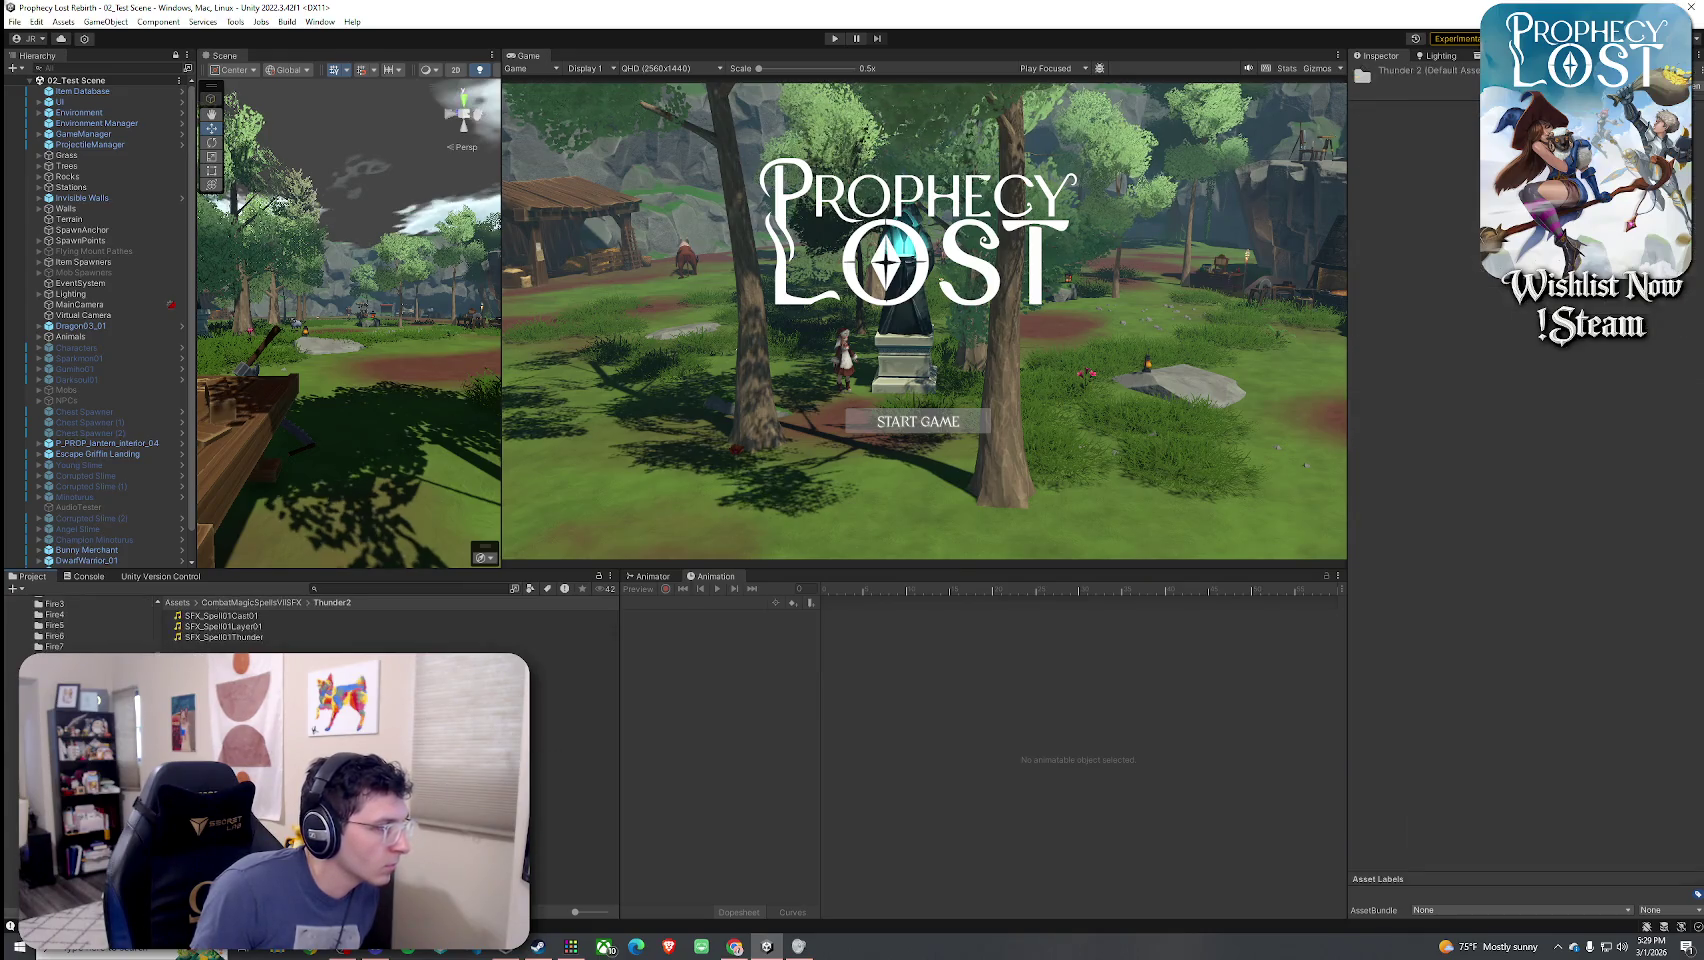
left_click(276, 616)
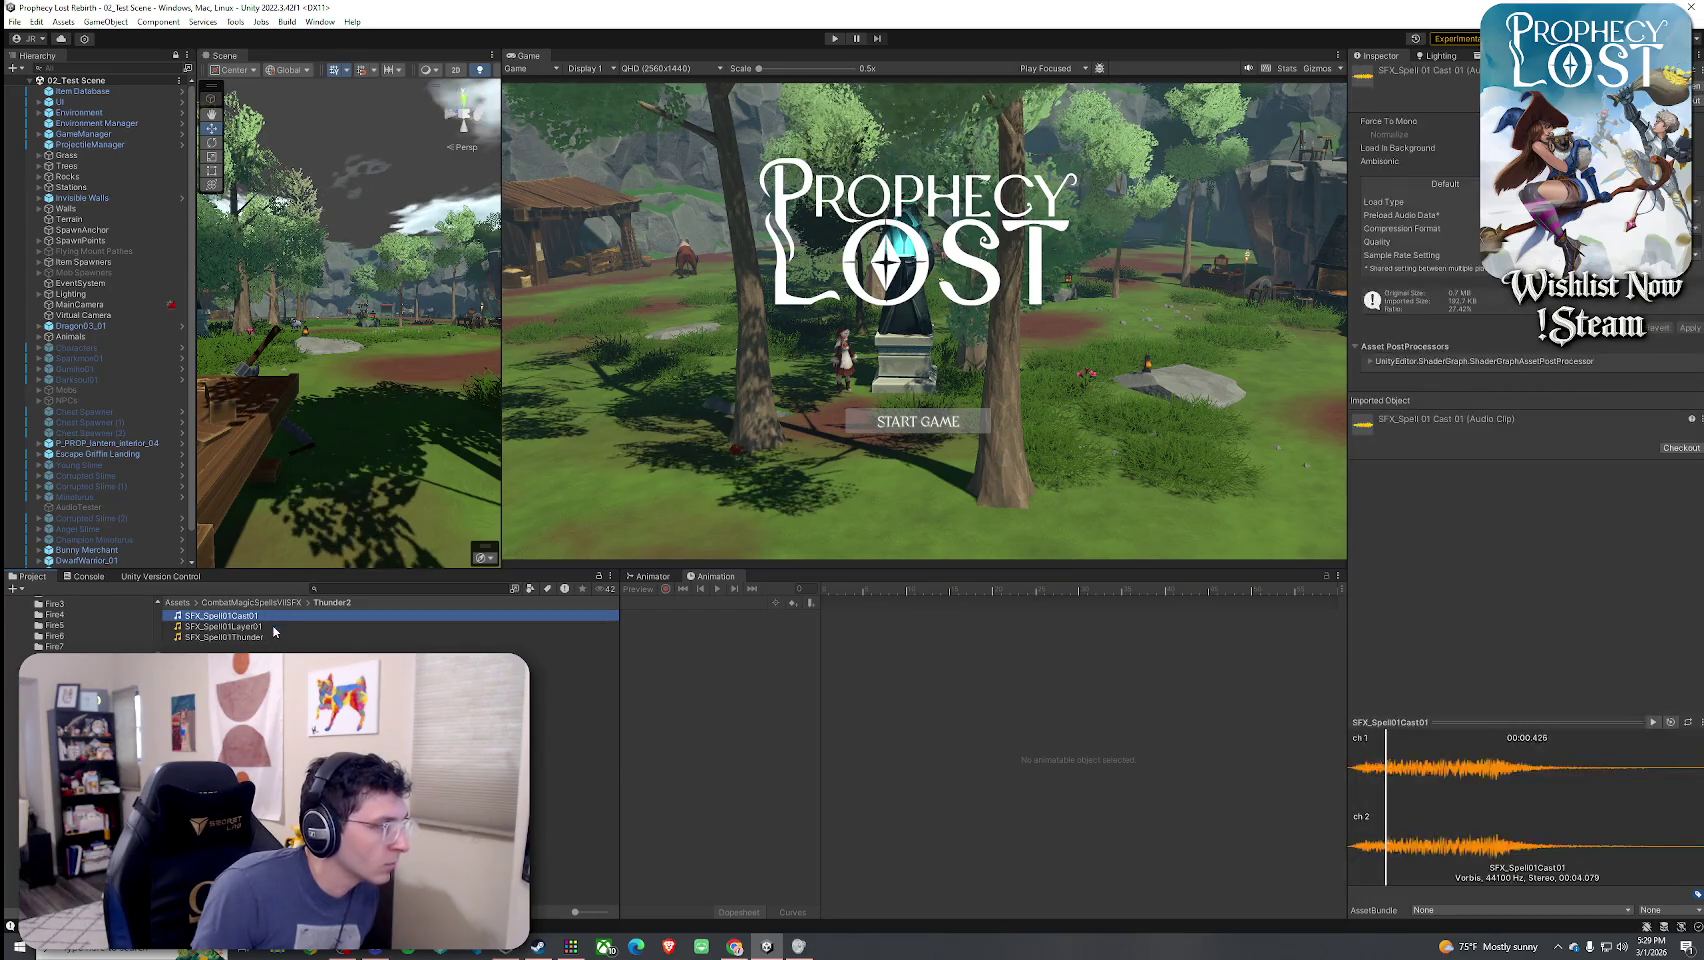
left_click(272, 627)
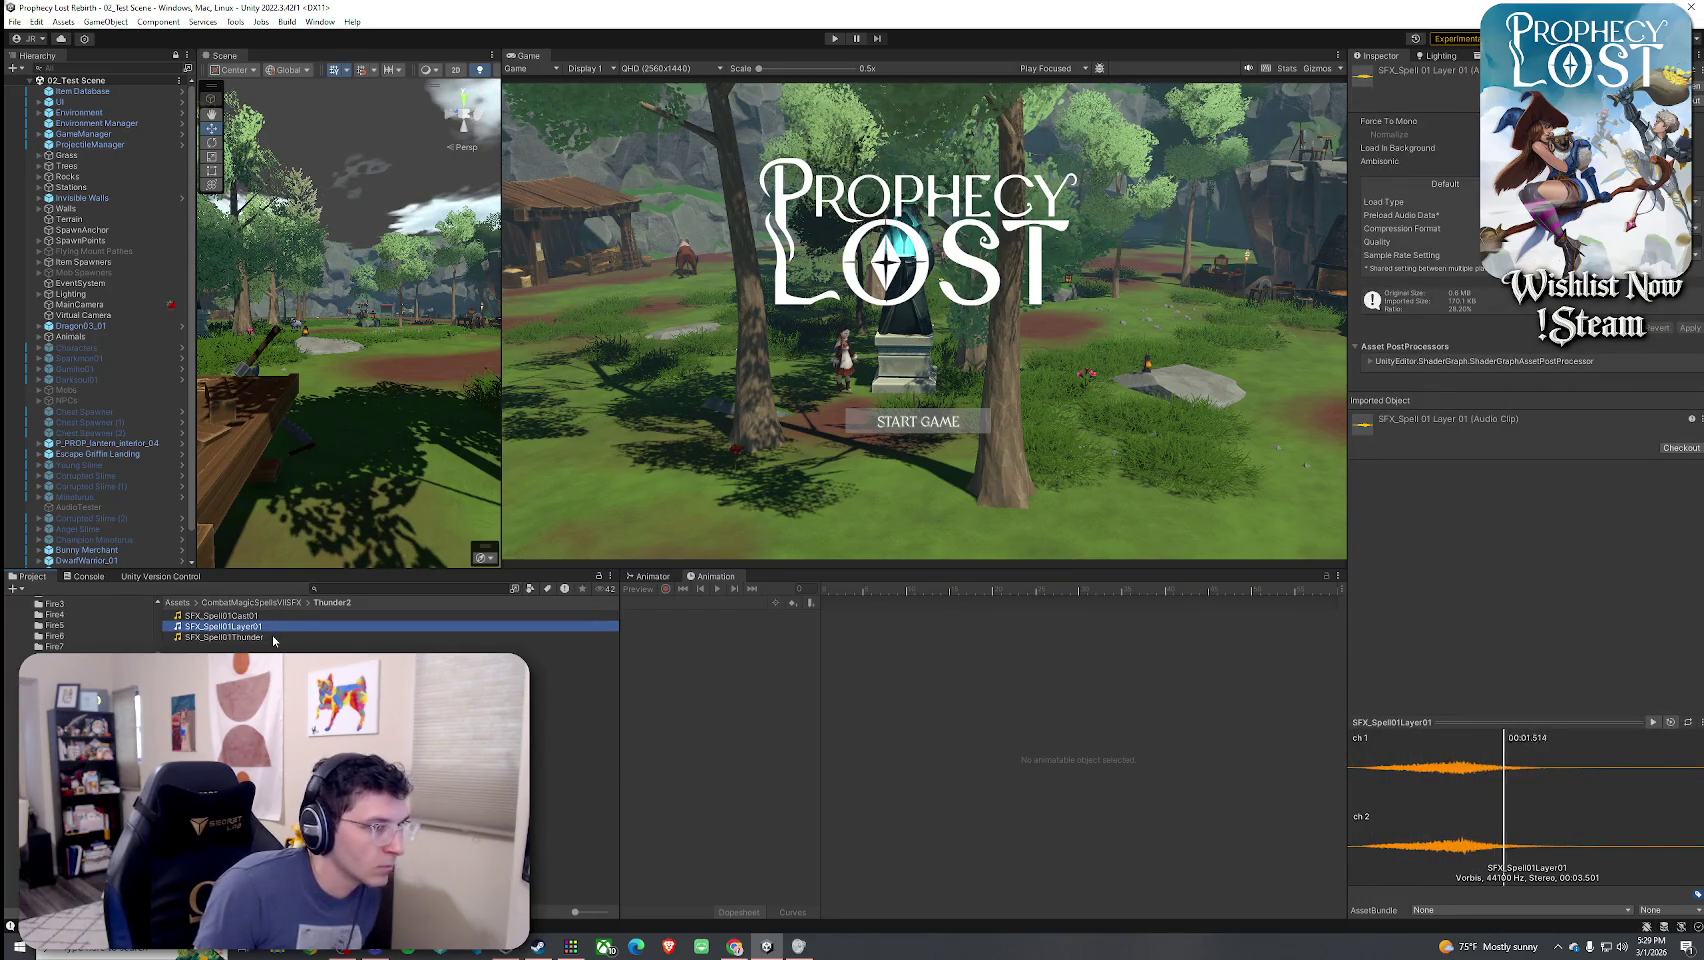
left_click(270, 637)
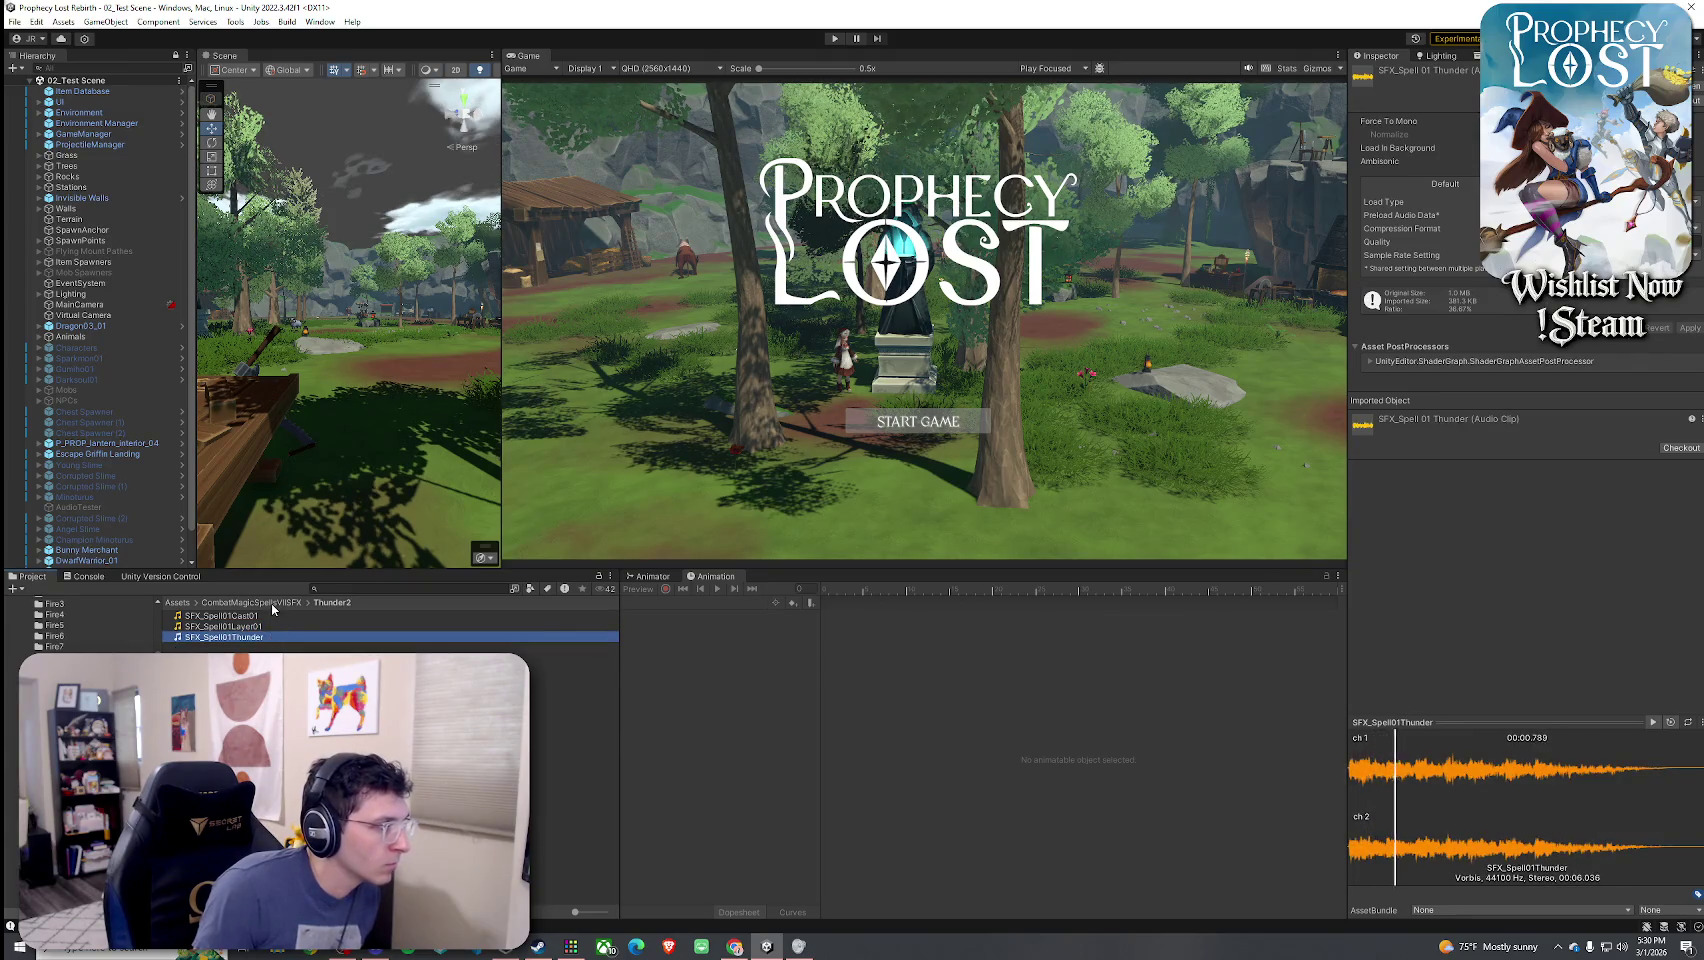
left_click(249, 602)
scroll(300, 635, "down", 8)
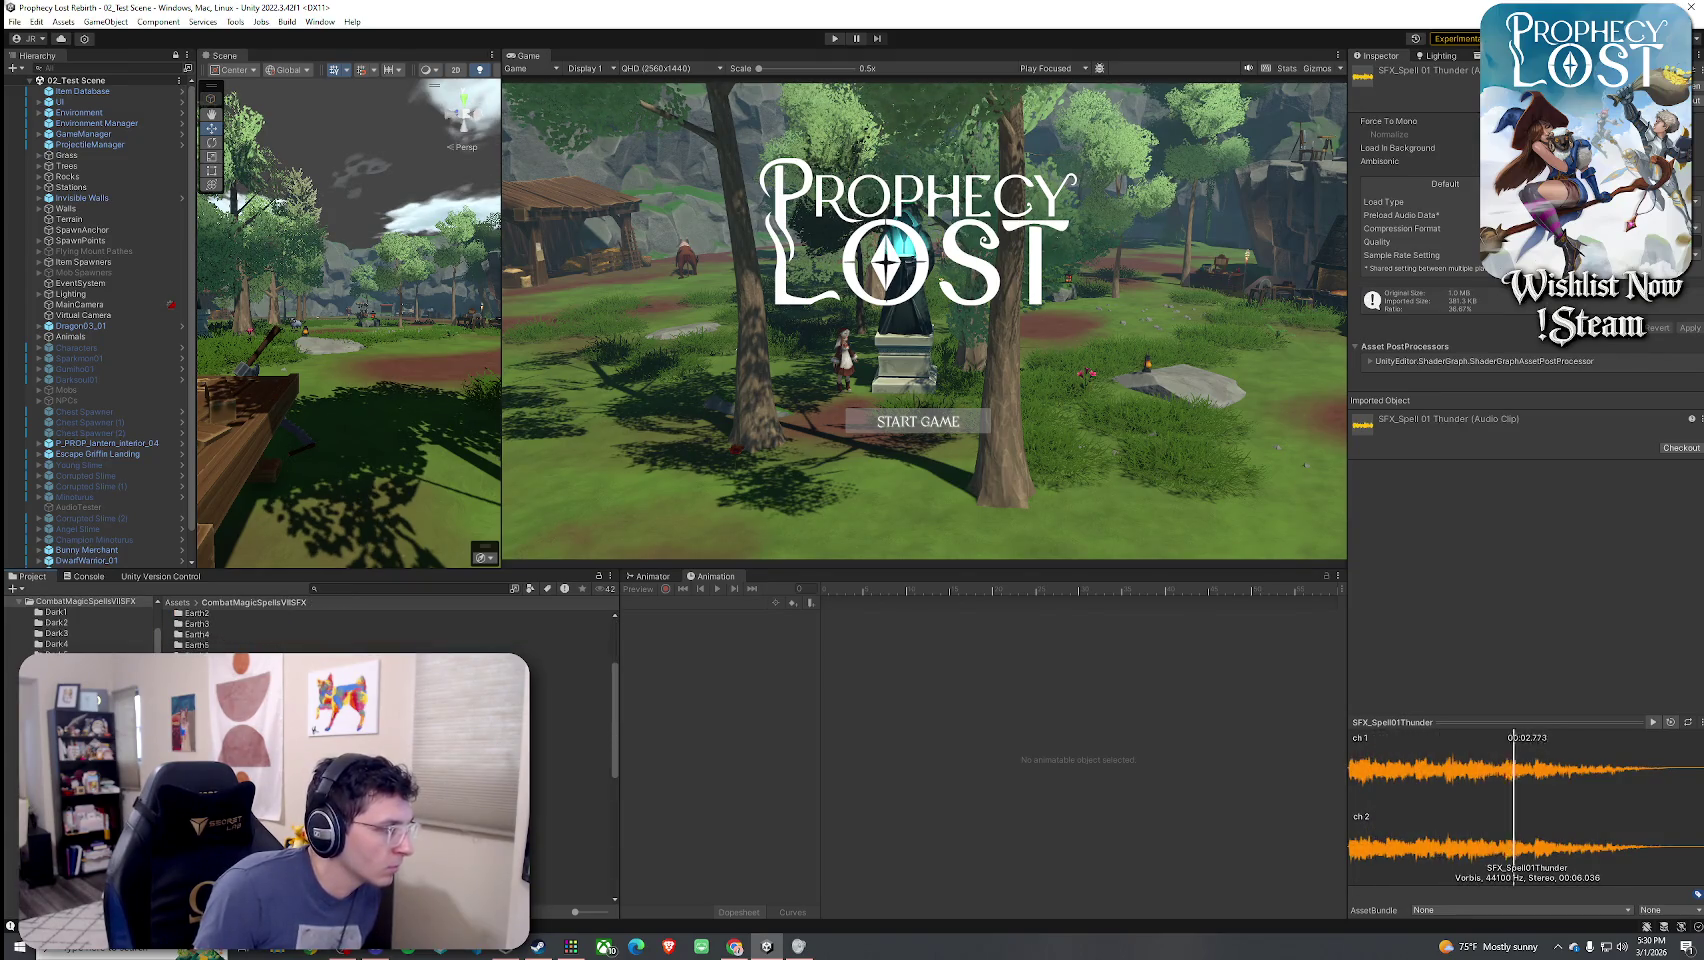
scroll(300, 700, "down", 5)
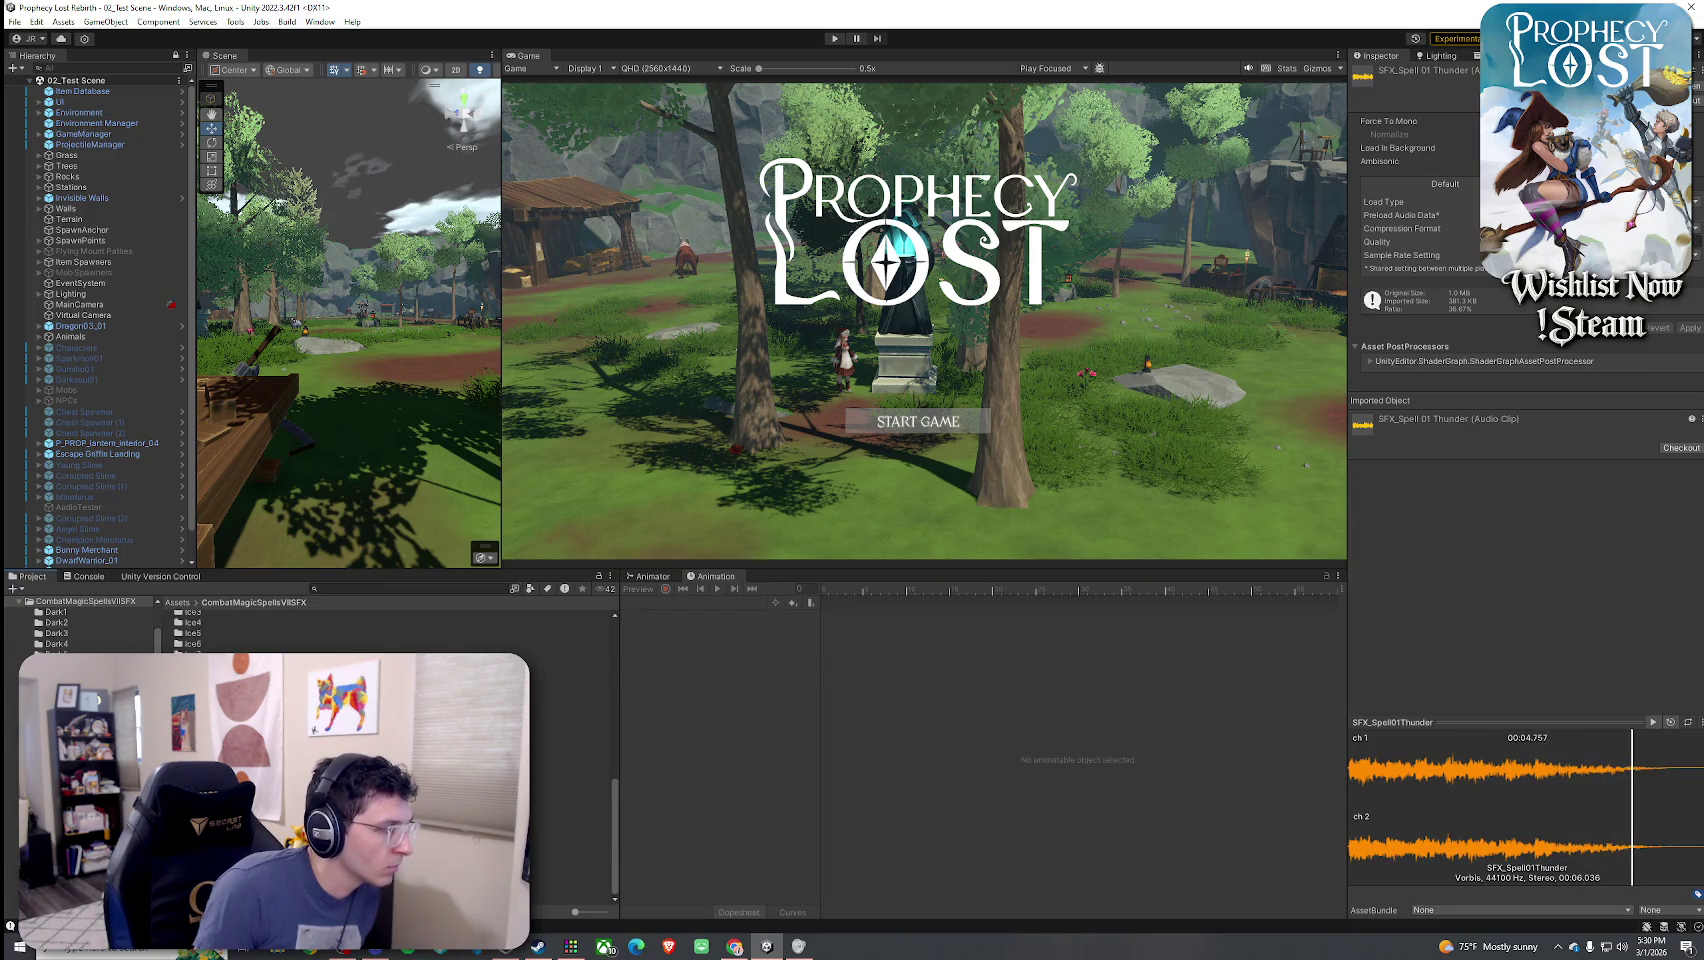
double_click(200, 800)
left_click(257, 627)
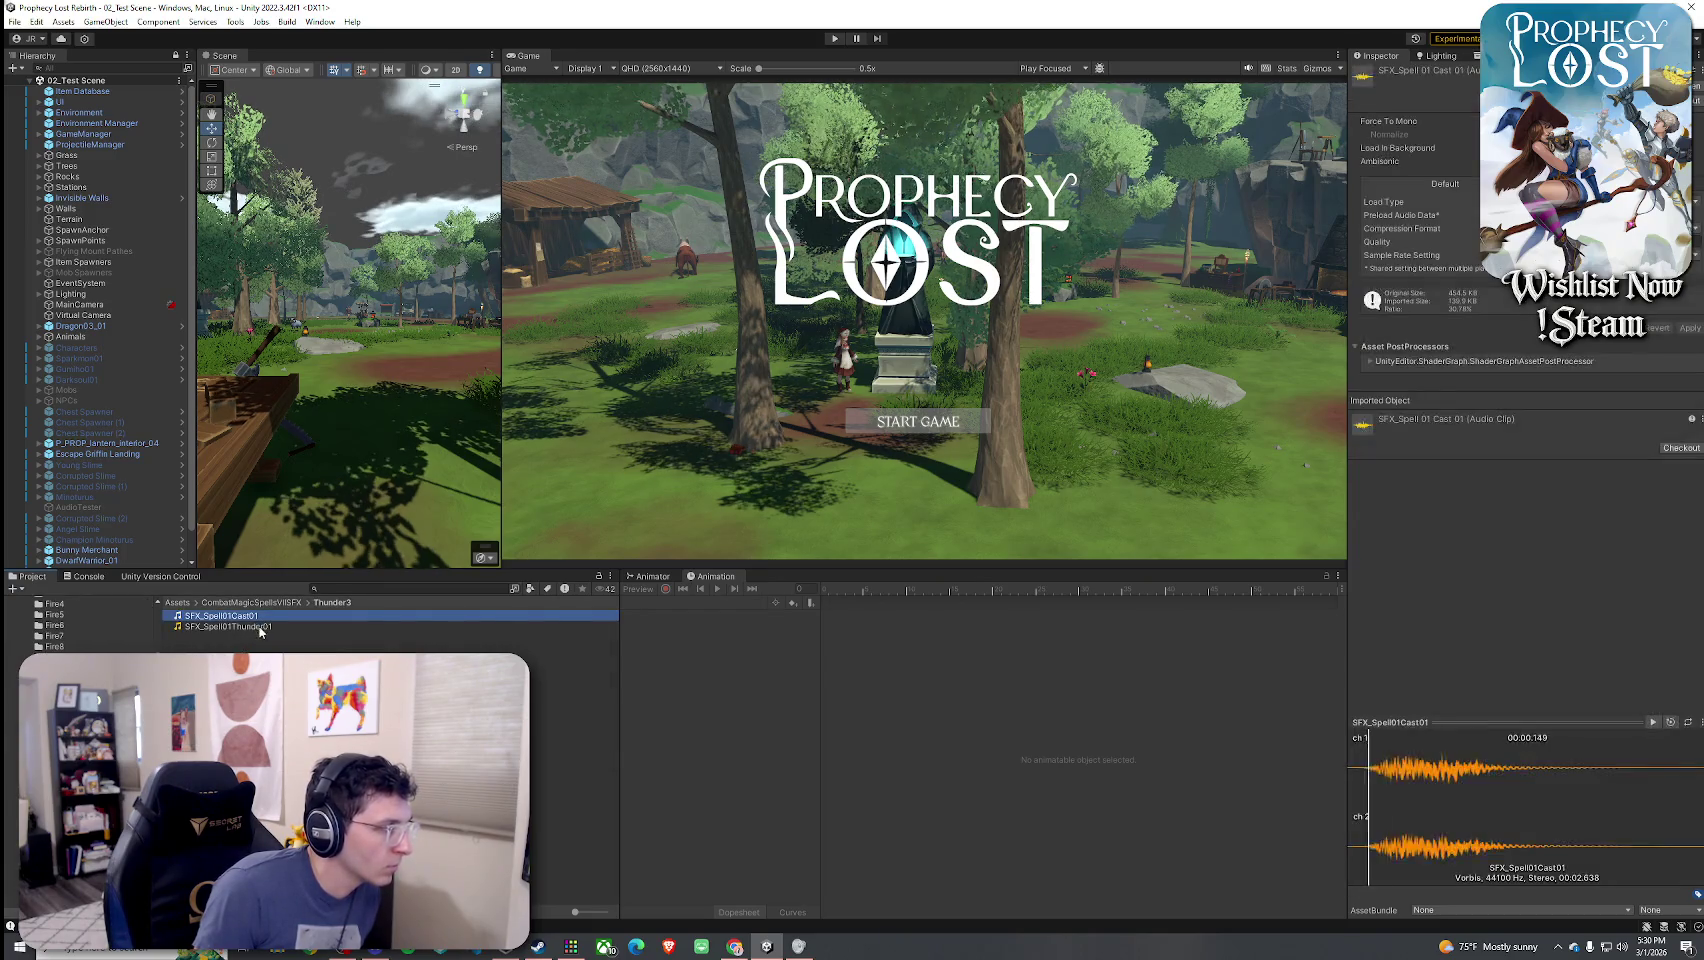
left_click(277, 624)
- Audition the Thunder10 SFX_Spell01–03Thunder clips and the Thunder9 layer clips
left_click(251, 602)
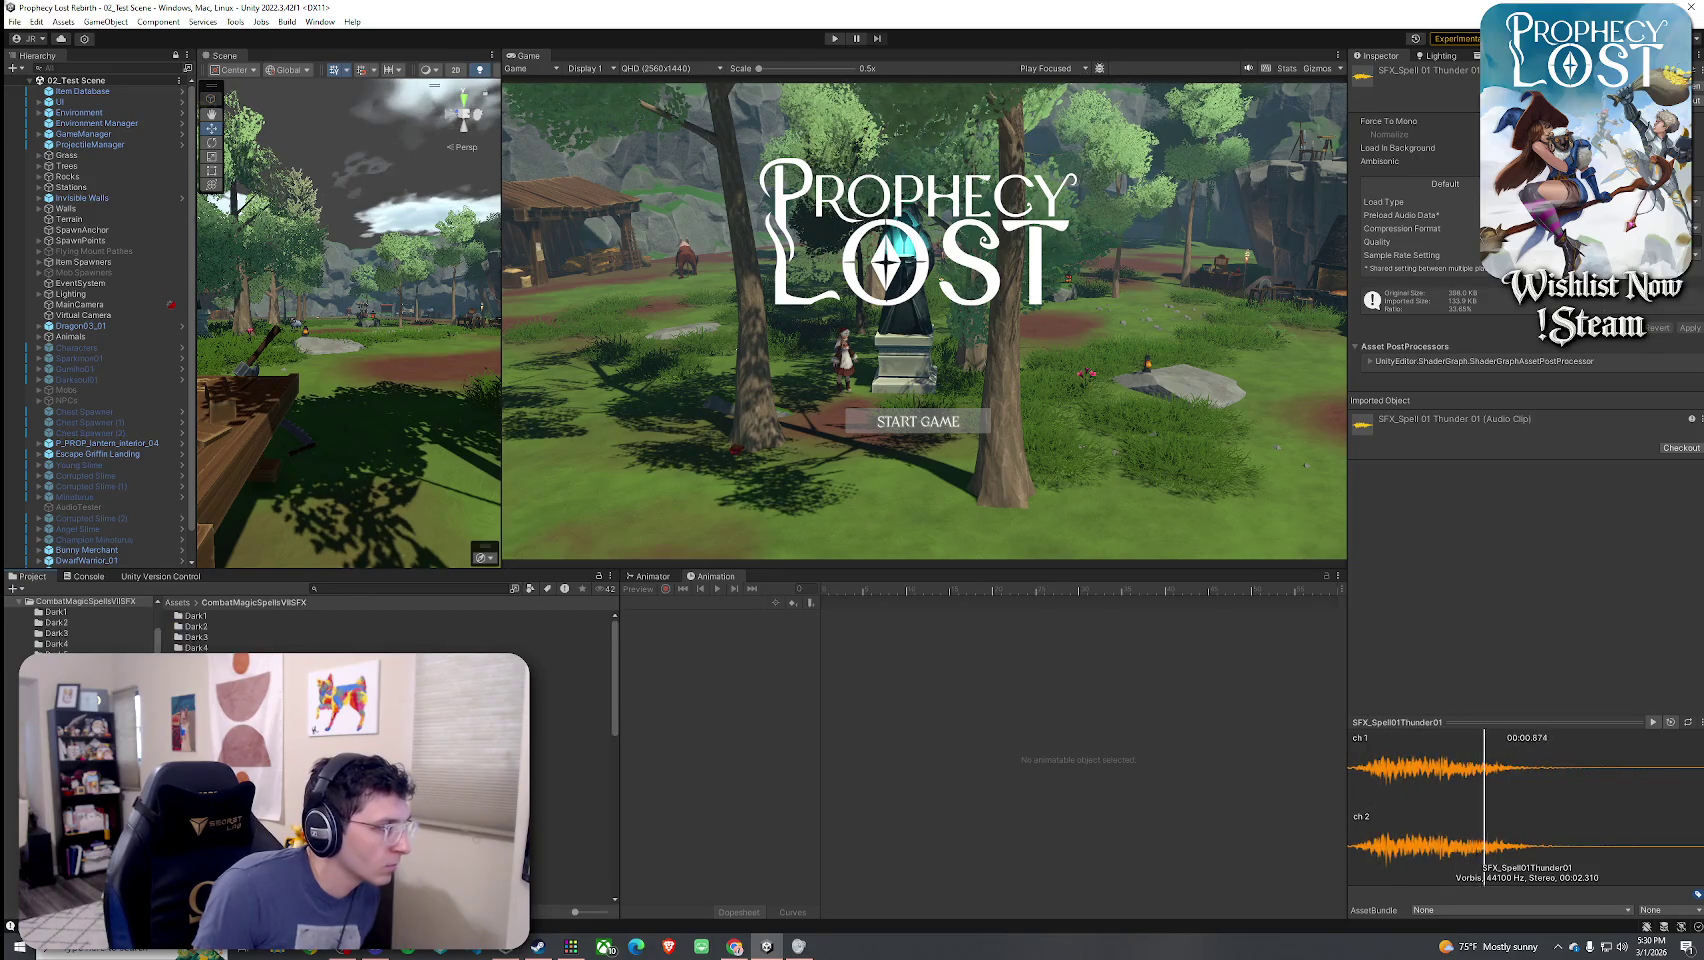
scroll(250, 630, "down", 5)
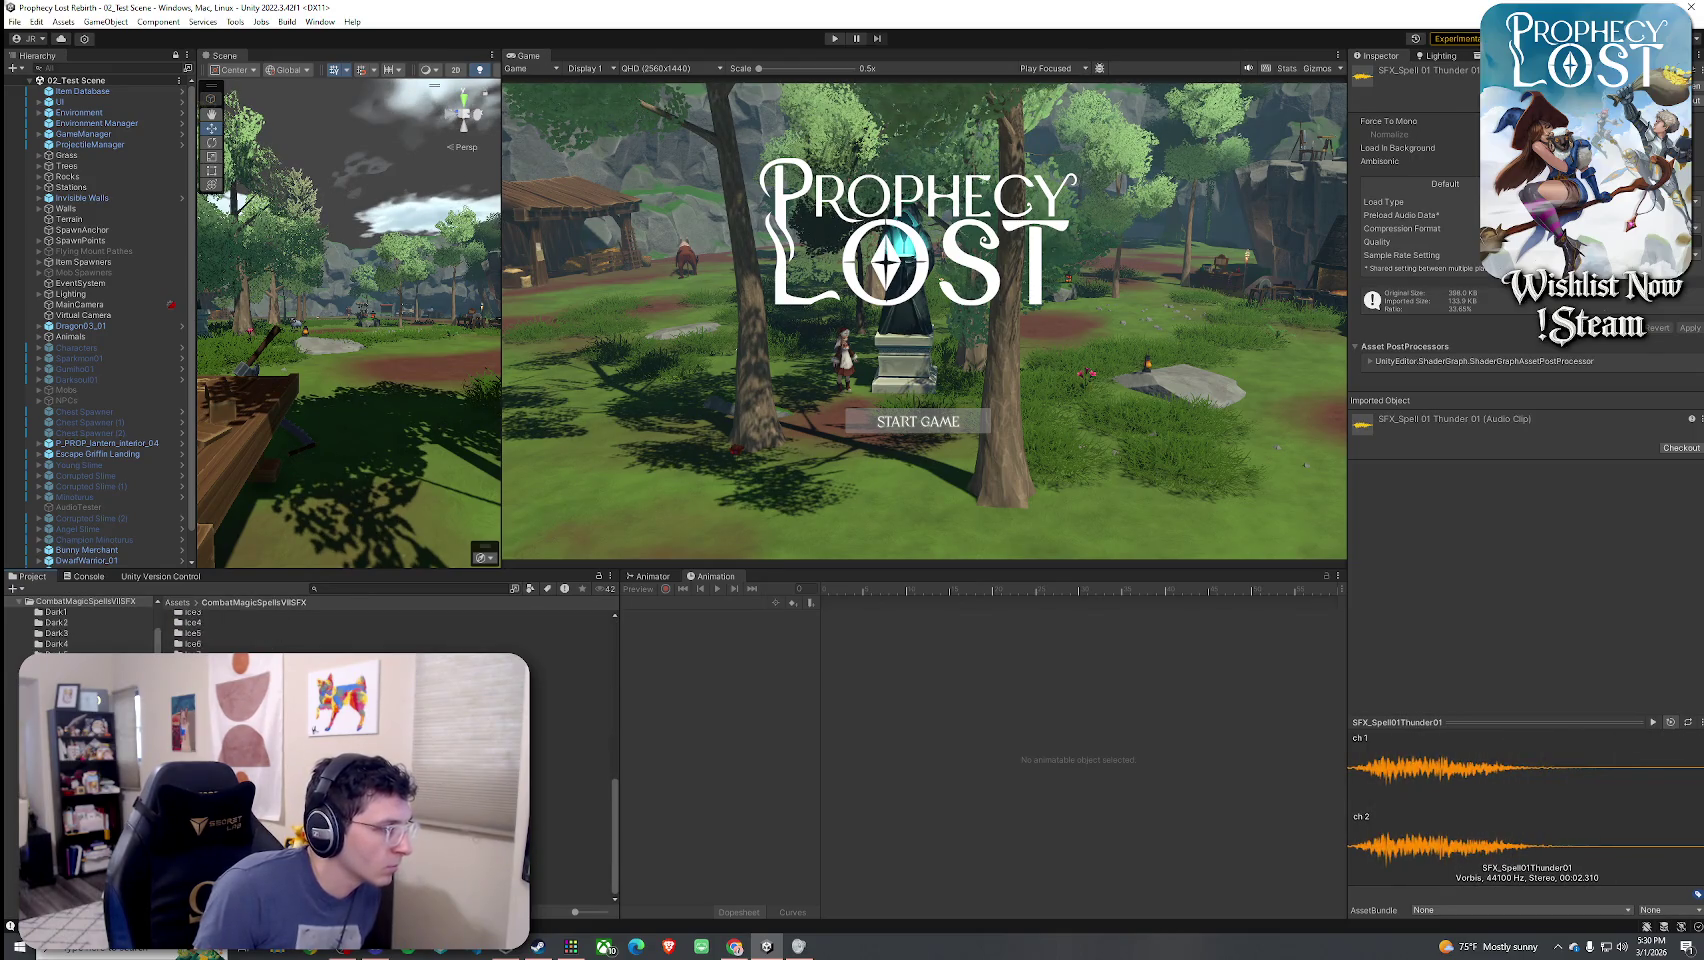
double_click(200, 780)
left_click(258, 616)
left_click(262, 627)
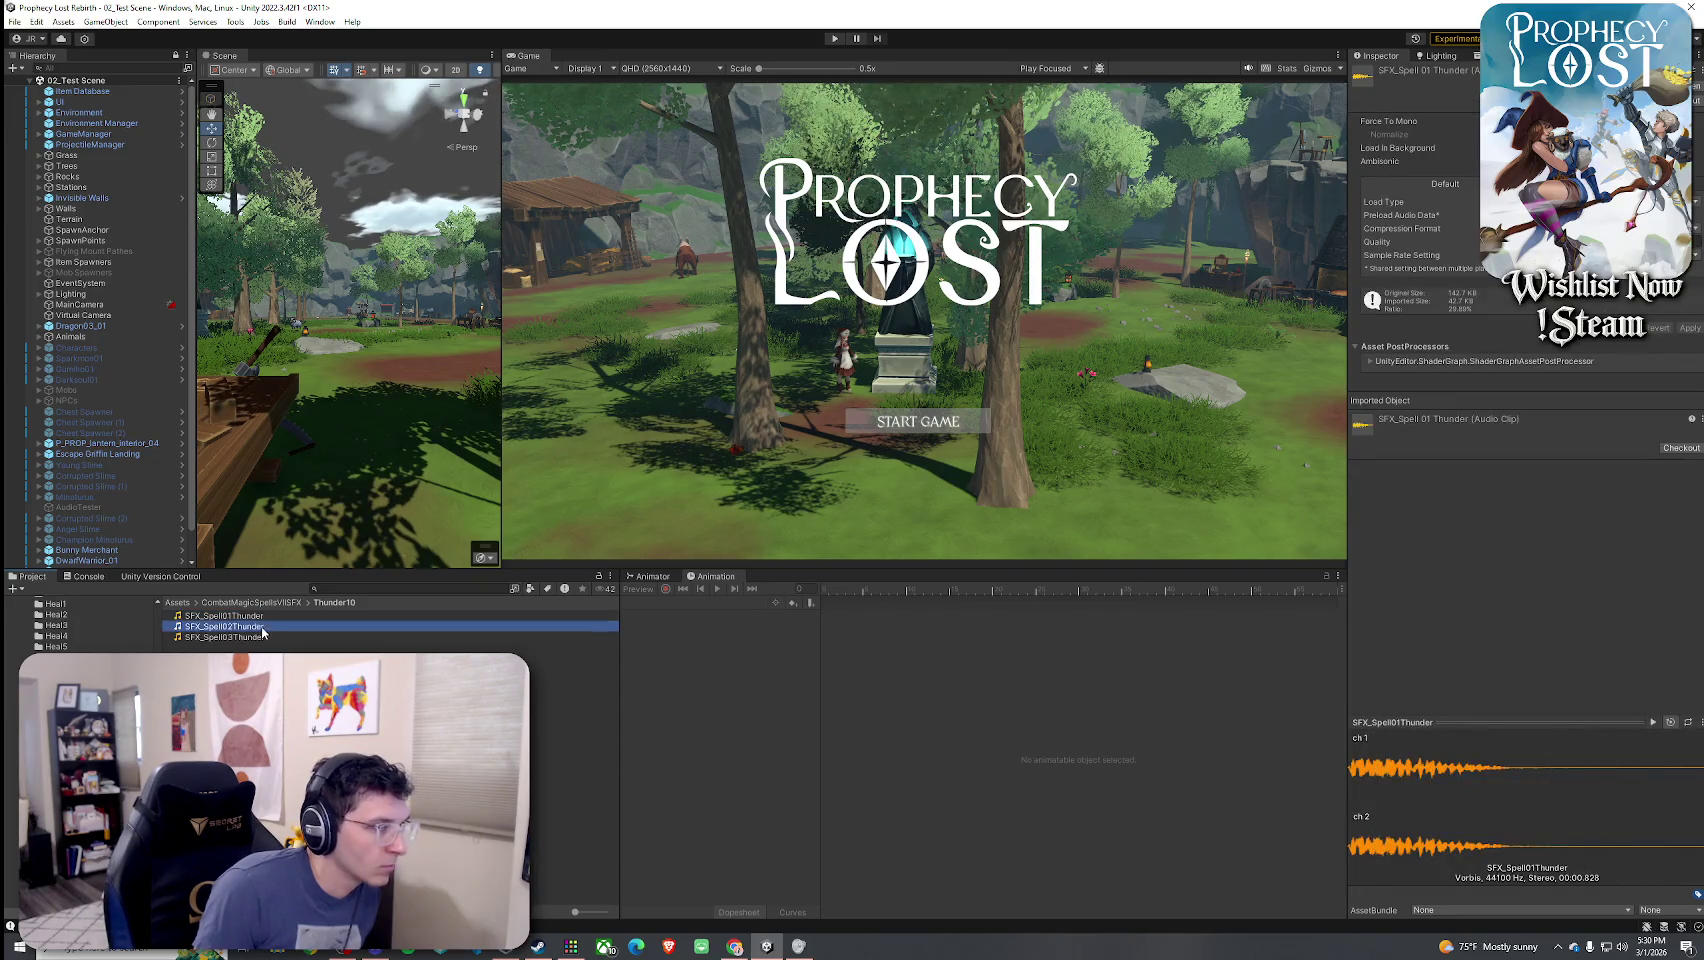
left_click(265, 637)
left_click(272, 603)
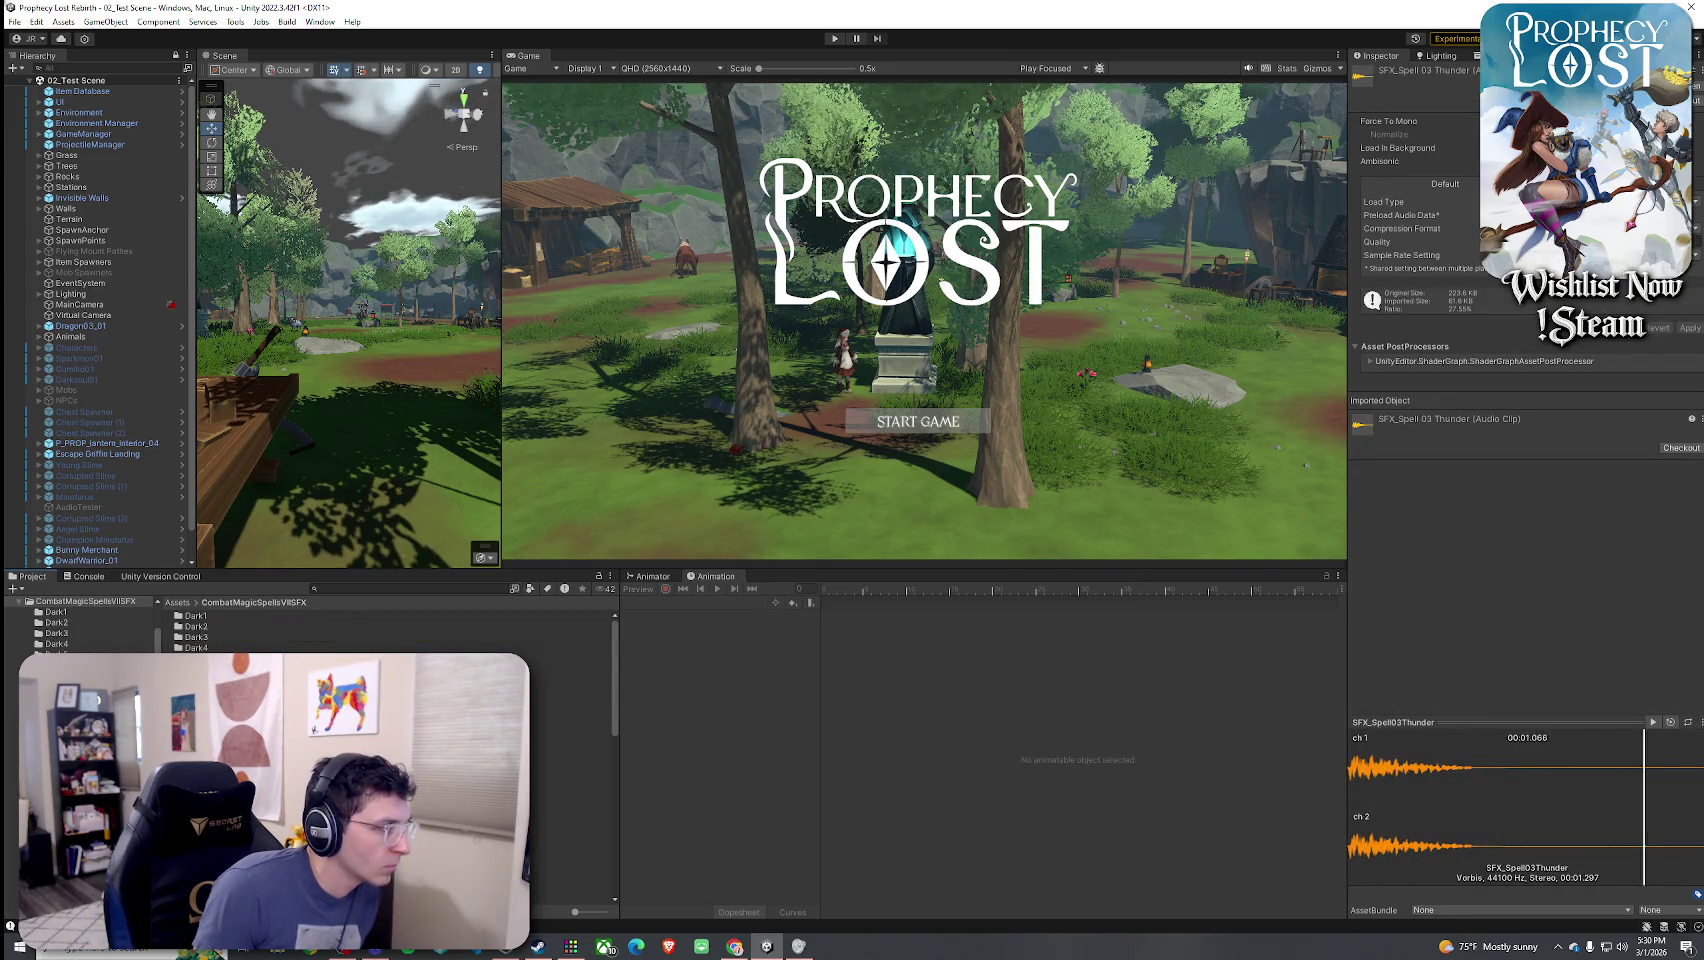
scroll(250, 630, "down", 10)
double_click(200, 770)
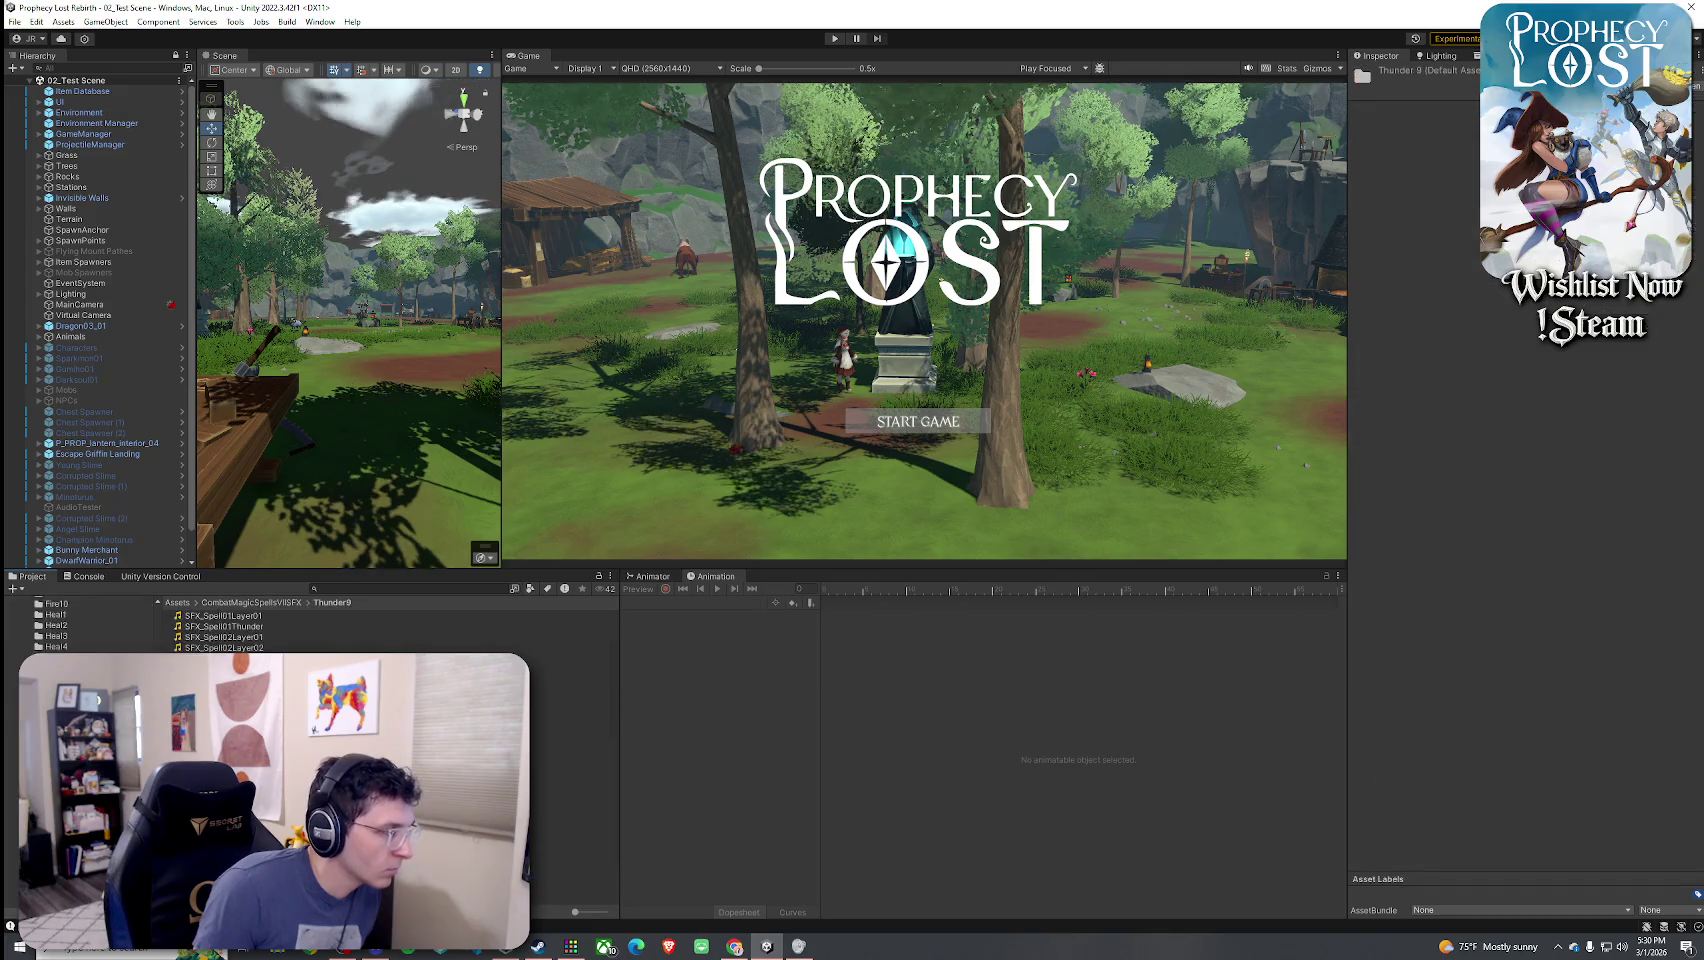
left_click(250, 615)
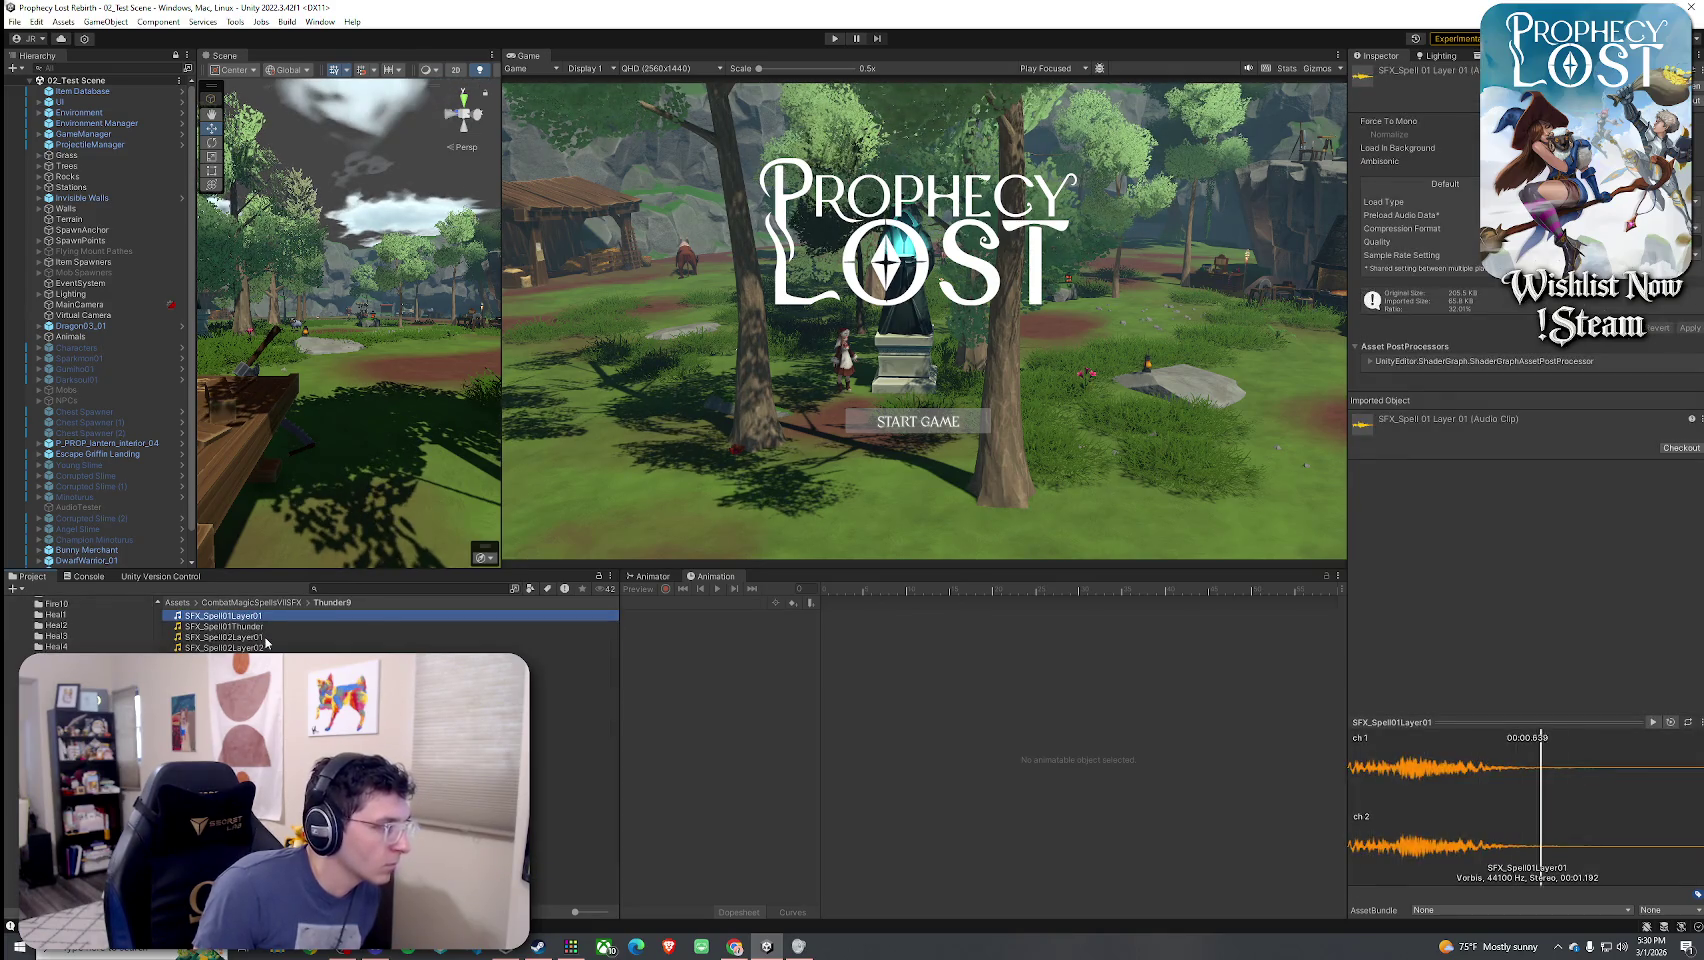
key("Down")
key("Down")
- Audition another Thunder folder's SFX_Spell01Thunder01, CastLayer01 and Cast clips
left_click(252, 602)
scroll(250, 625, "down", 10)
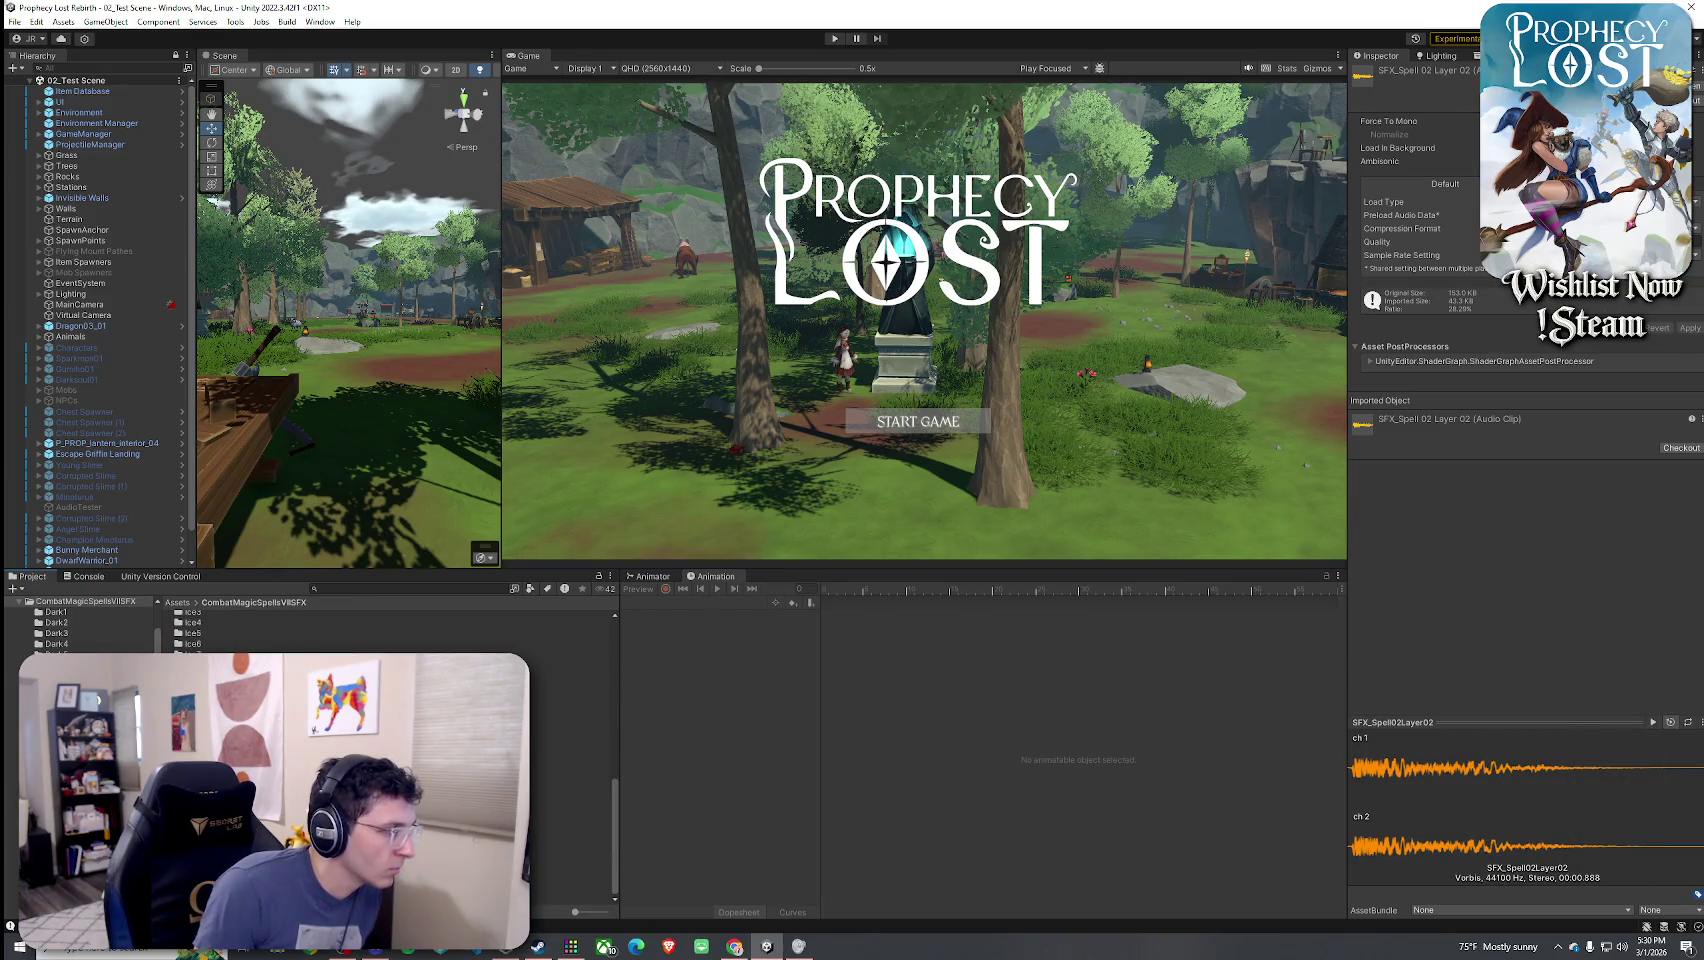
double_click(200, 770)
left_click(225, 658)
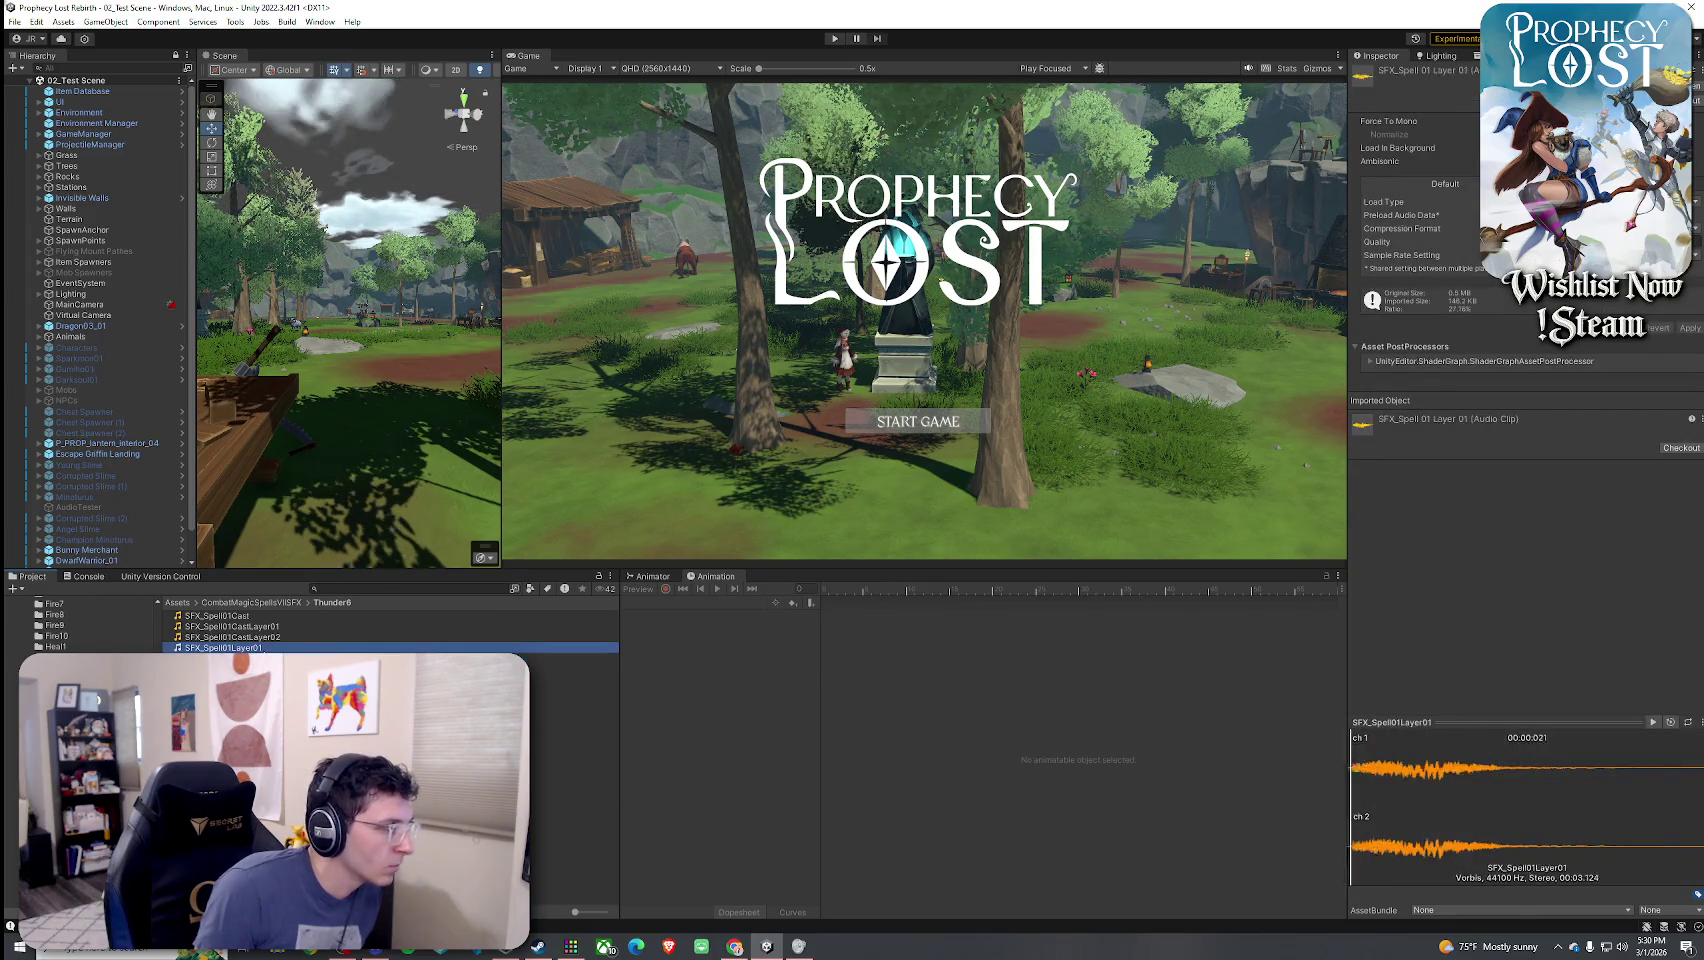
left_click(262, 637)
left_click(265, 626)
left_click(217, 615)
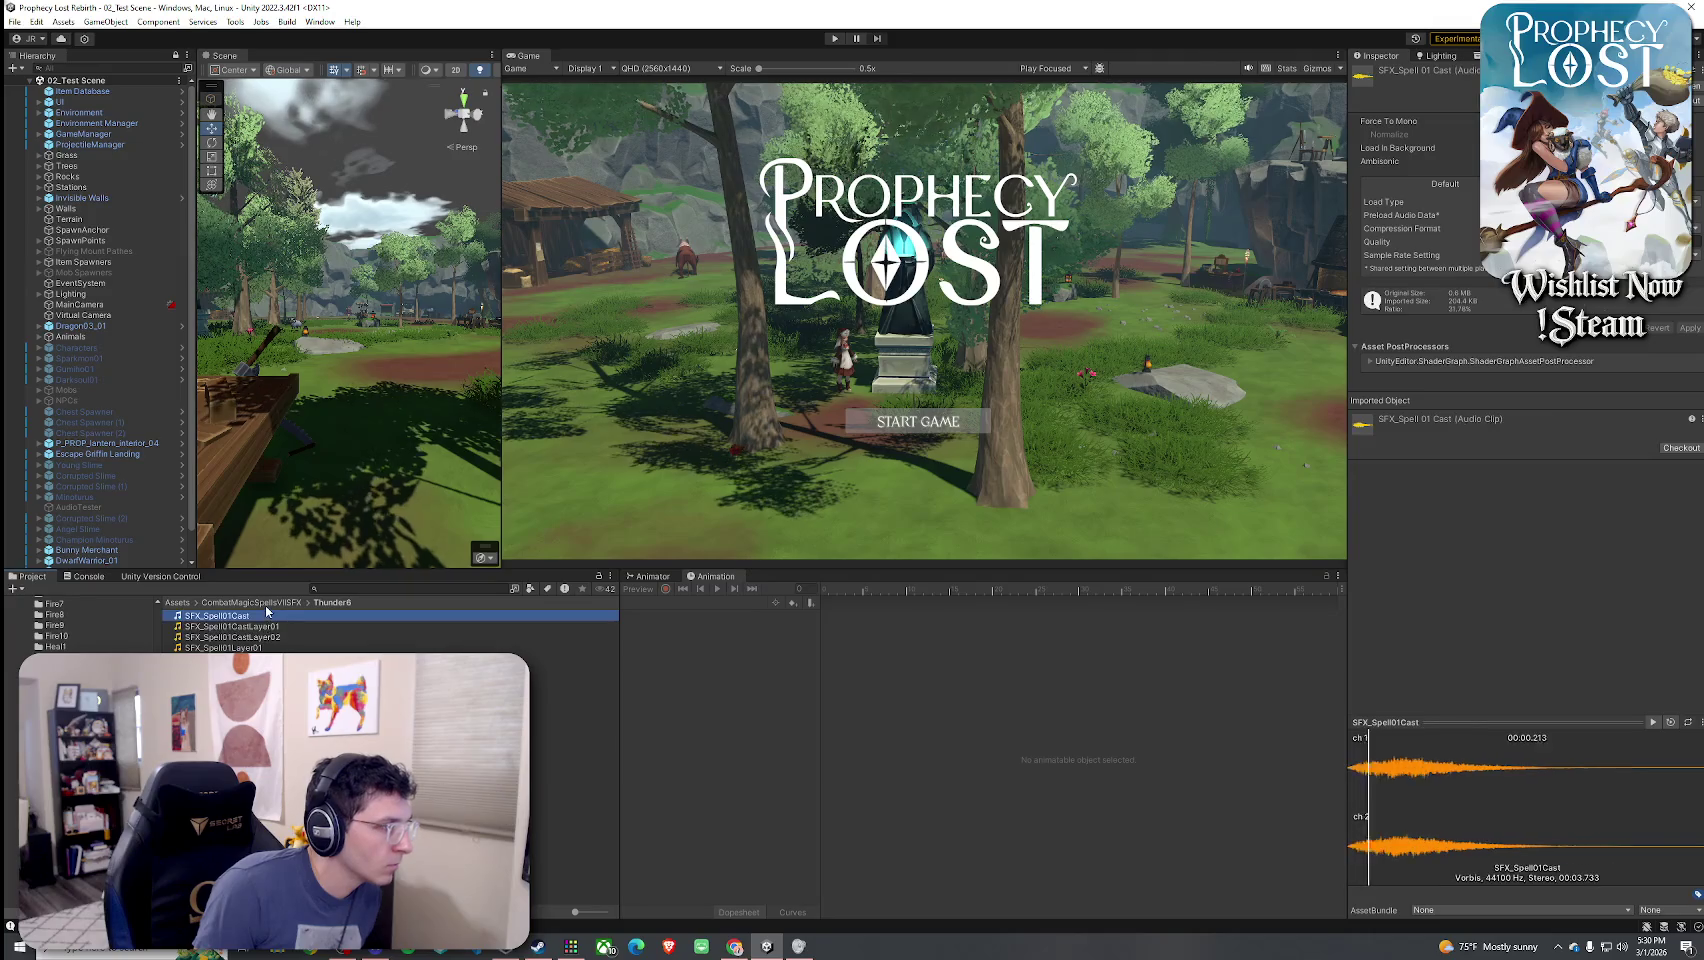
- Check the Thunder4 folder and preview SFX_Spell01Earth from Earth1
left_click(250, 602)
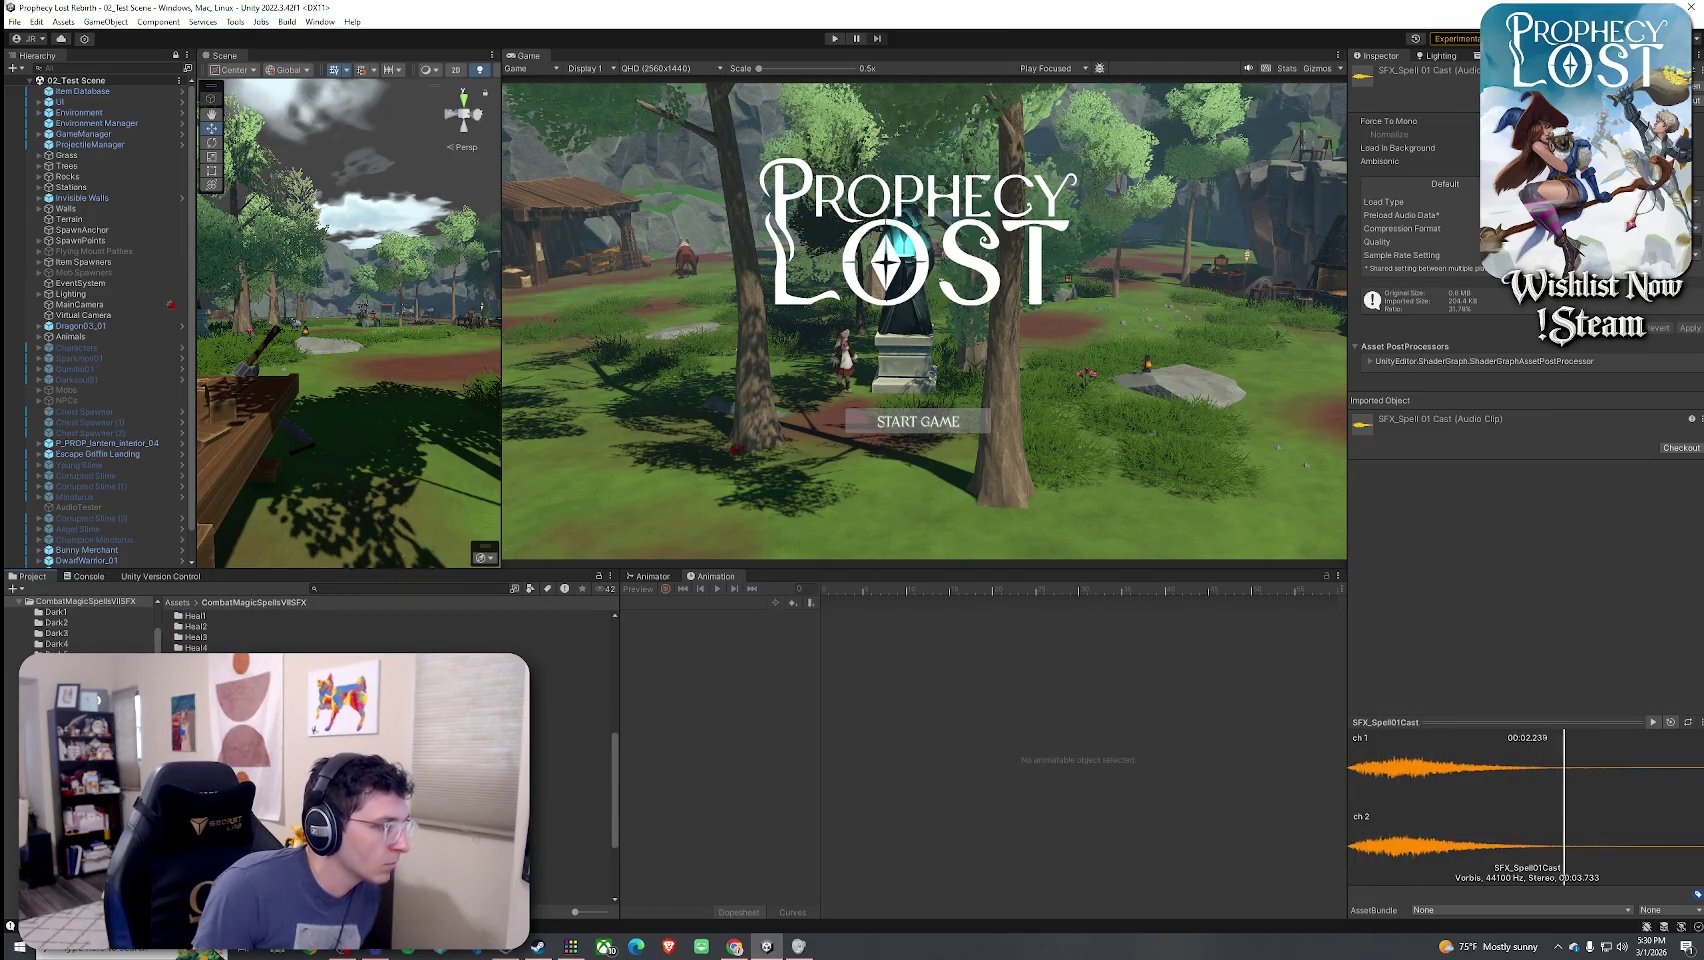
double_click(195, 700)
left_click(250, 602)
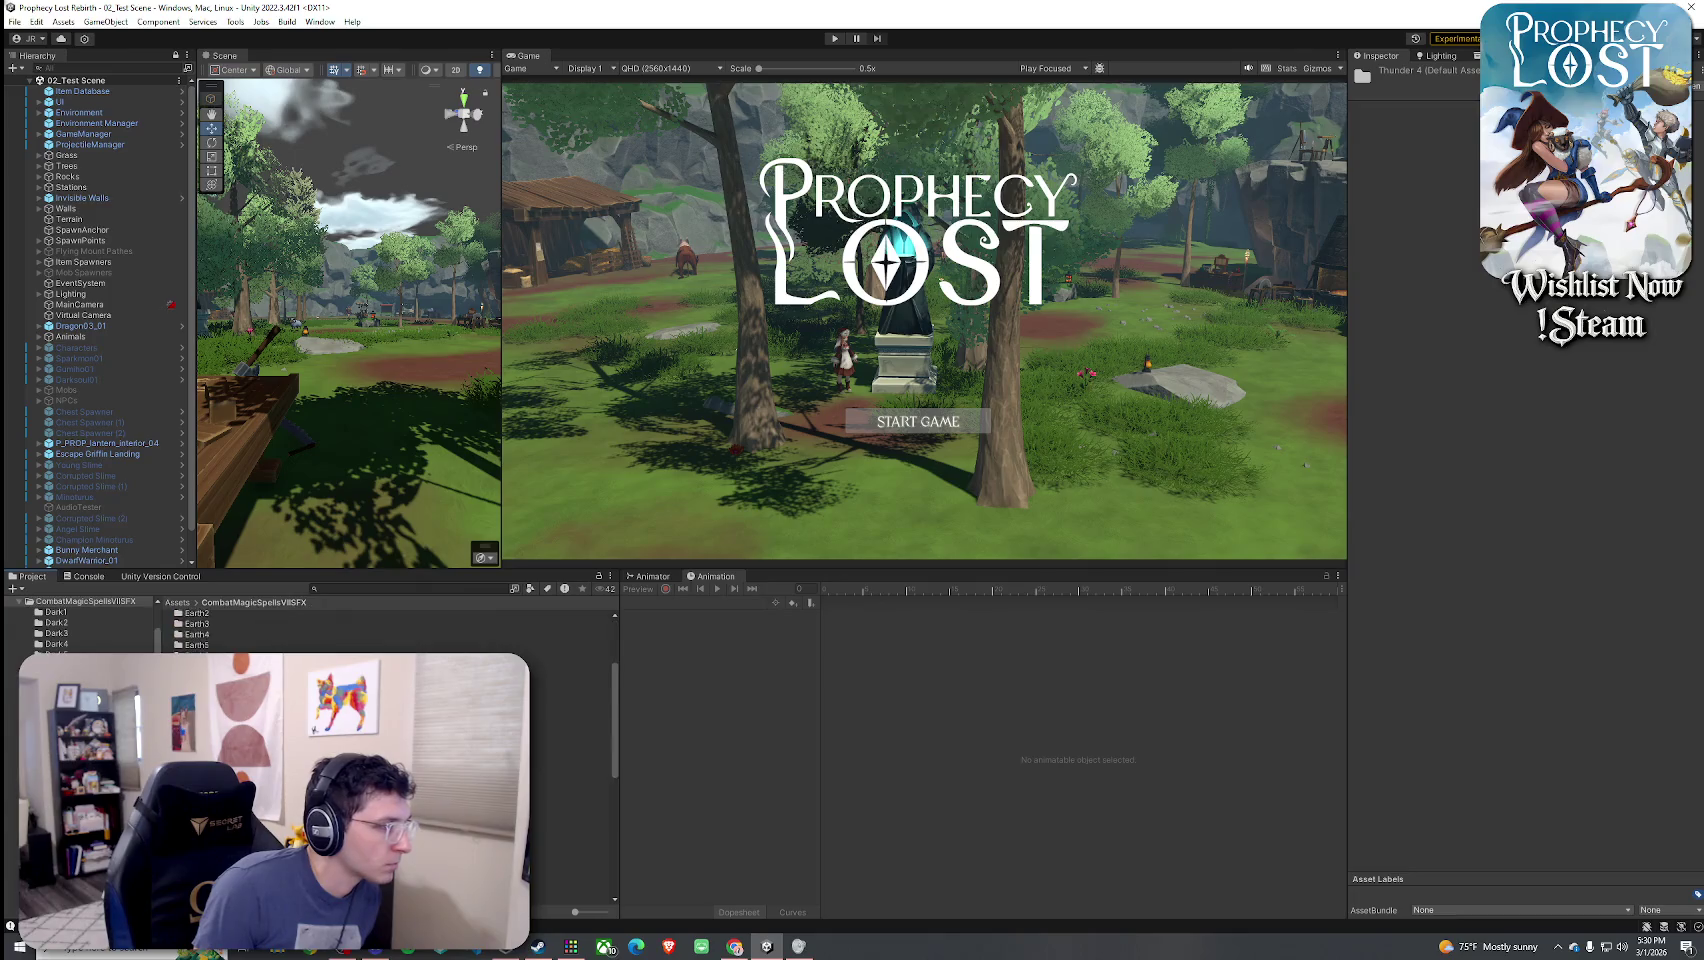
scroll(390, 750, "down", 3)
double_click(195, 700)
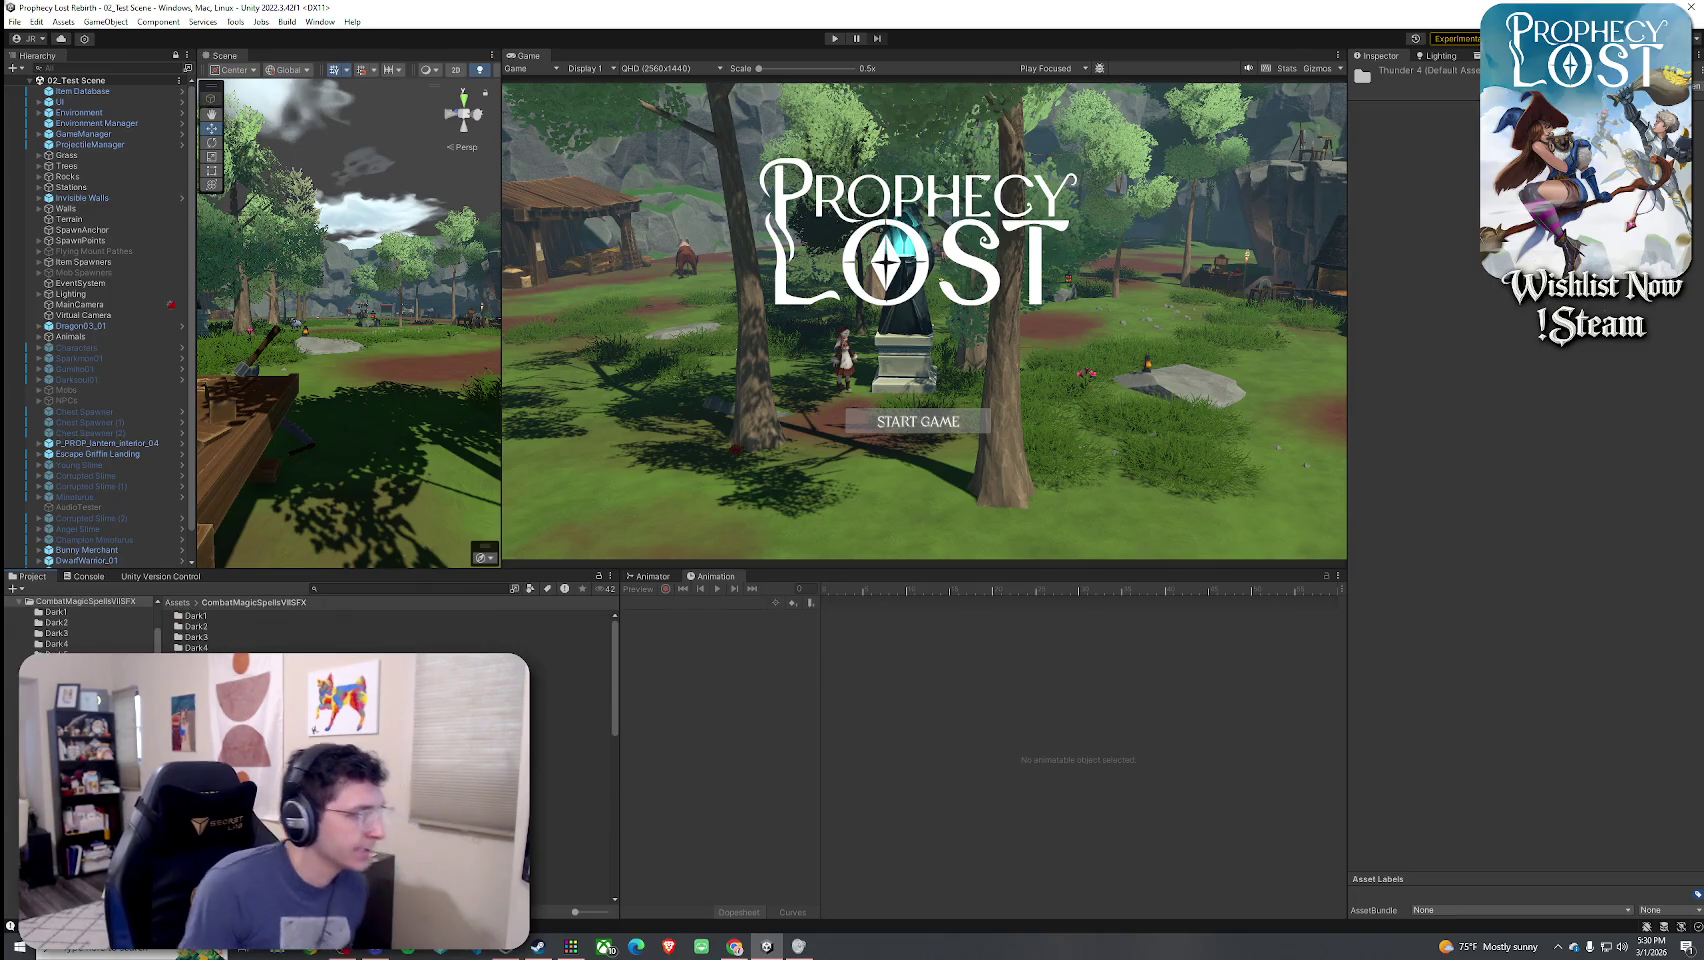
left_click(218, 615)
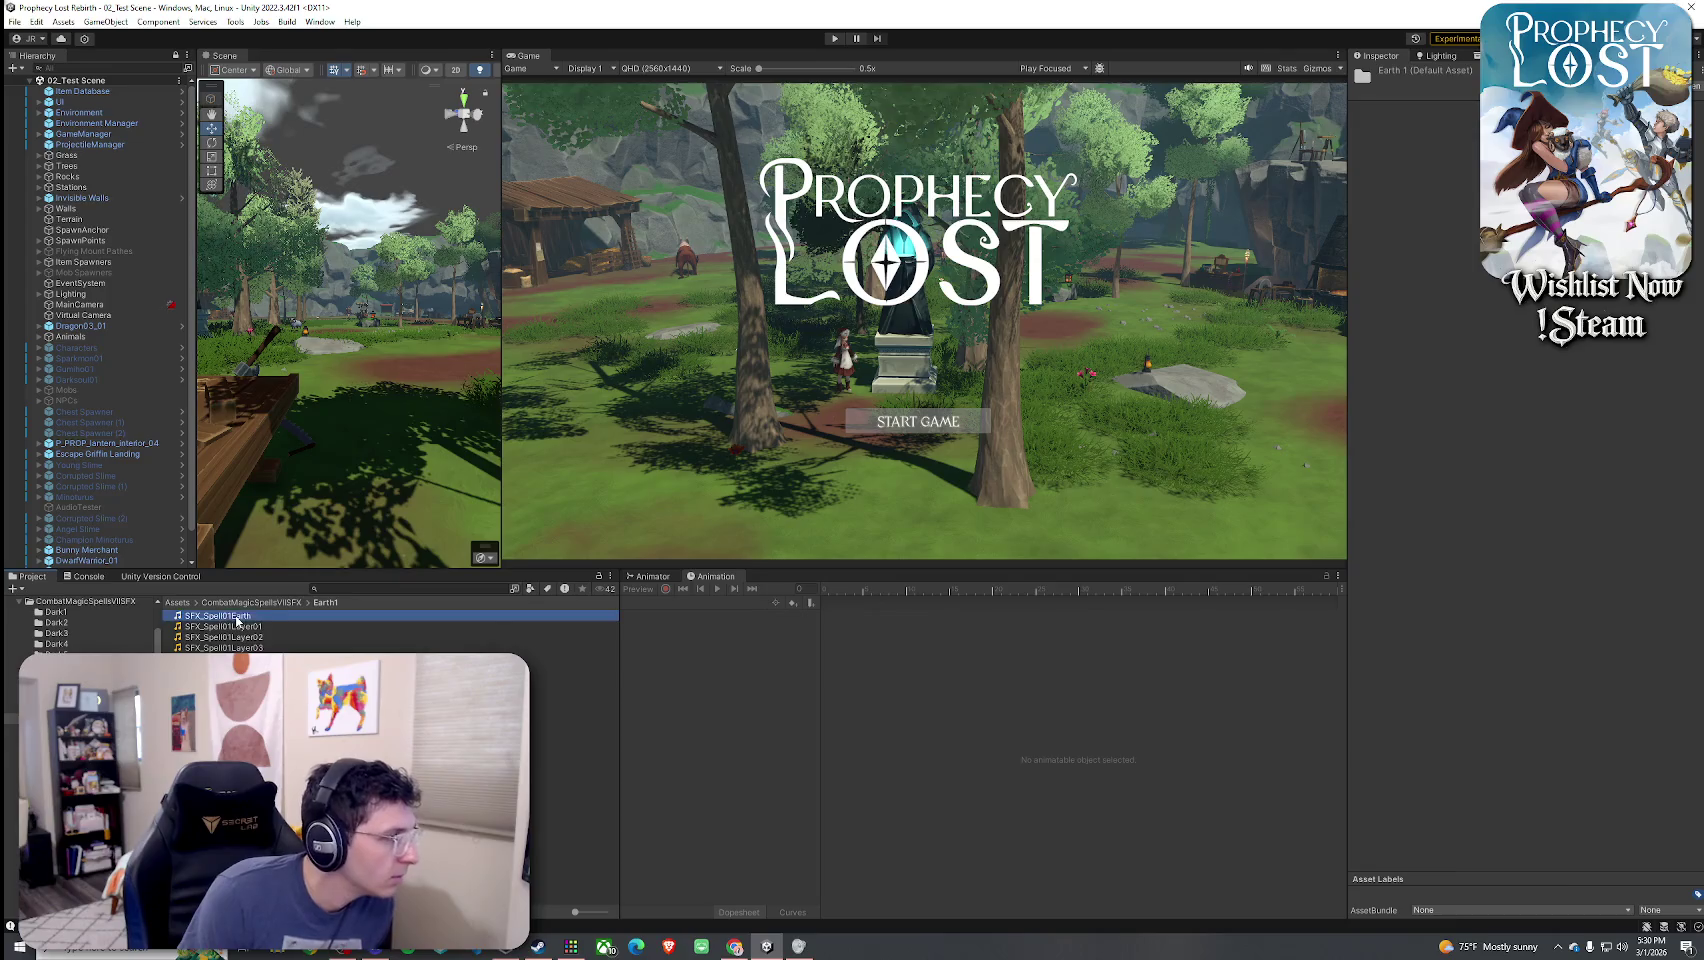
- Audition the Dark5 and Dark9 cast and dark clips, ending on SFX_Spell01Dark, then return to Assets
left_click(250, 602)
scroll(195, 630, "up", 2)
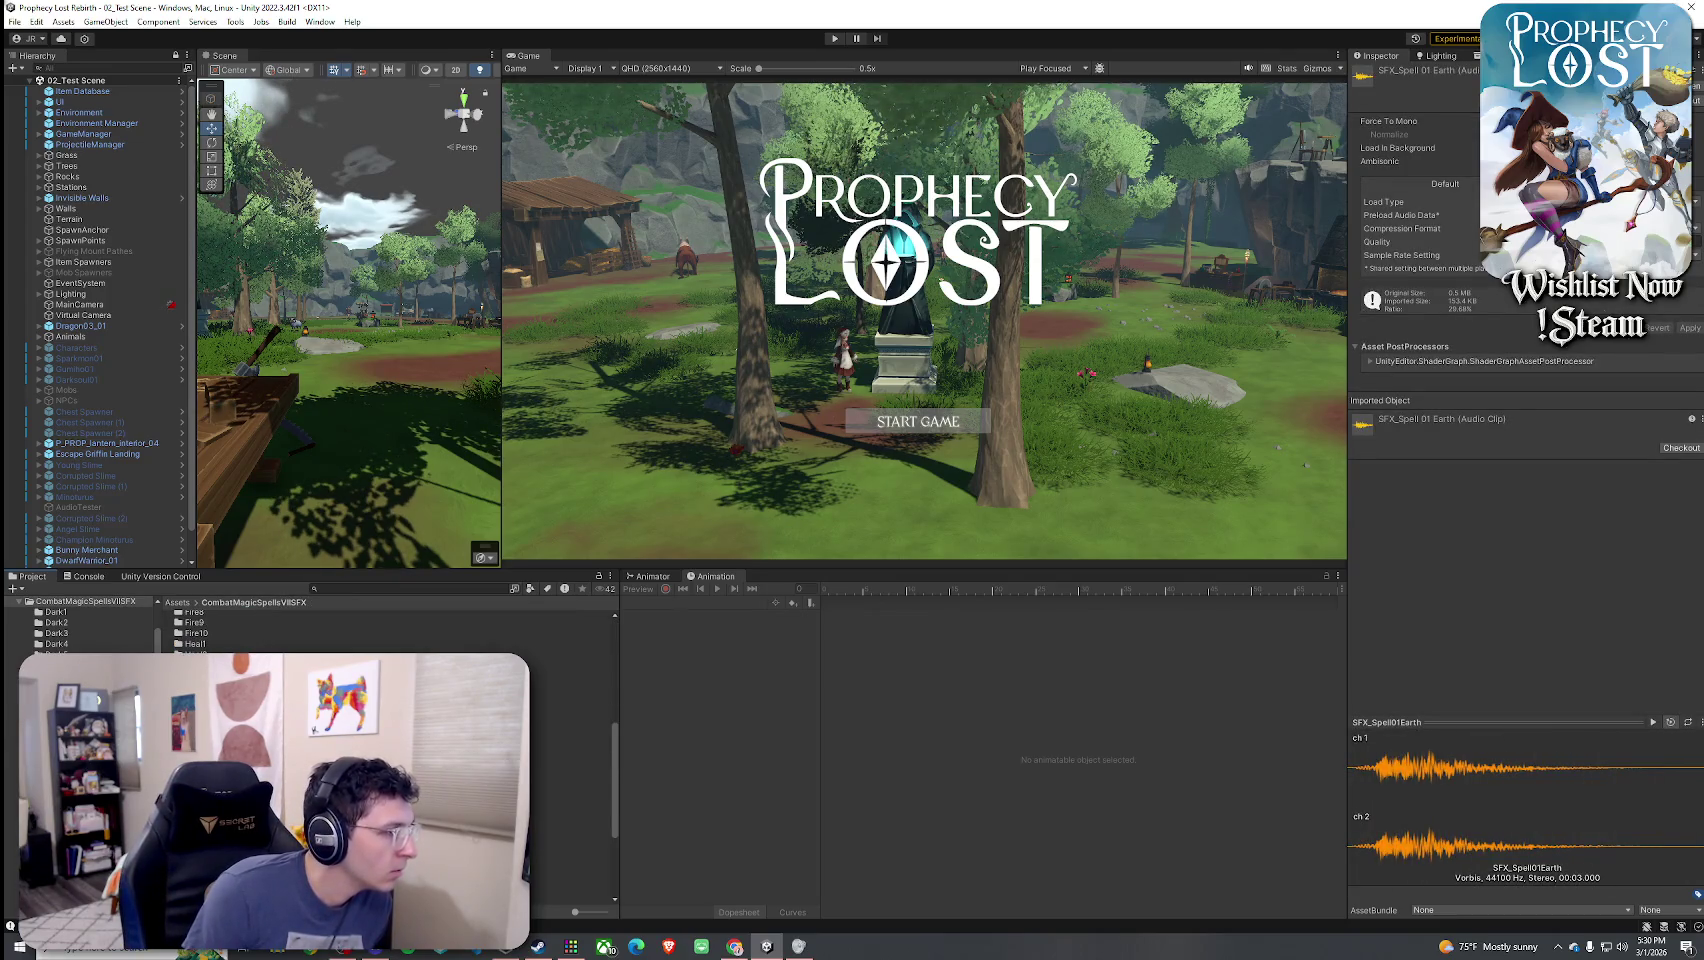
scroll(195, 630, "up", 5)
double_click(197, 625)
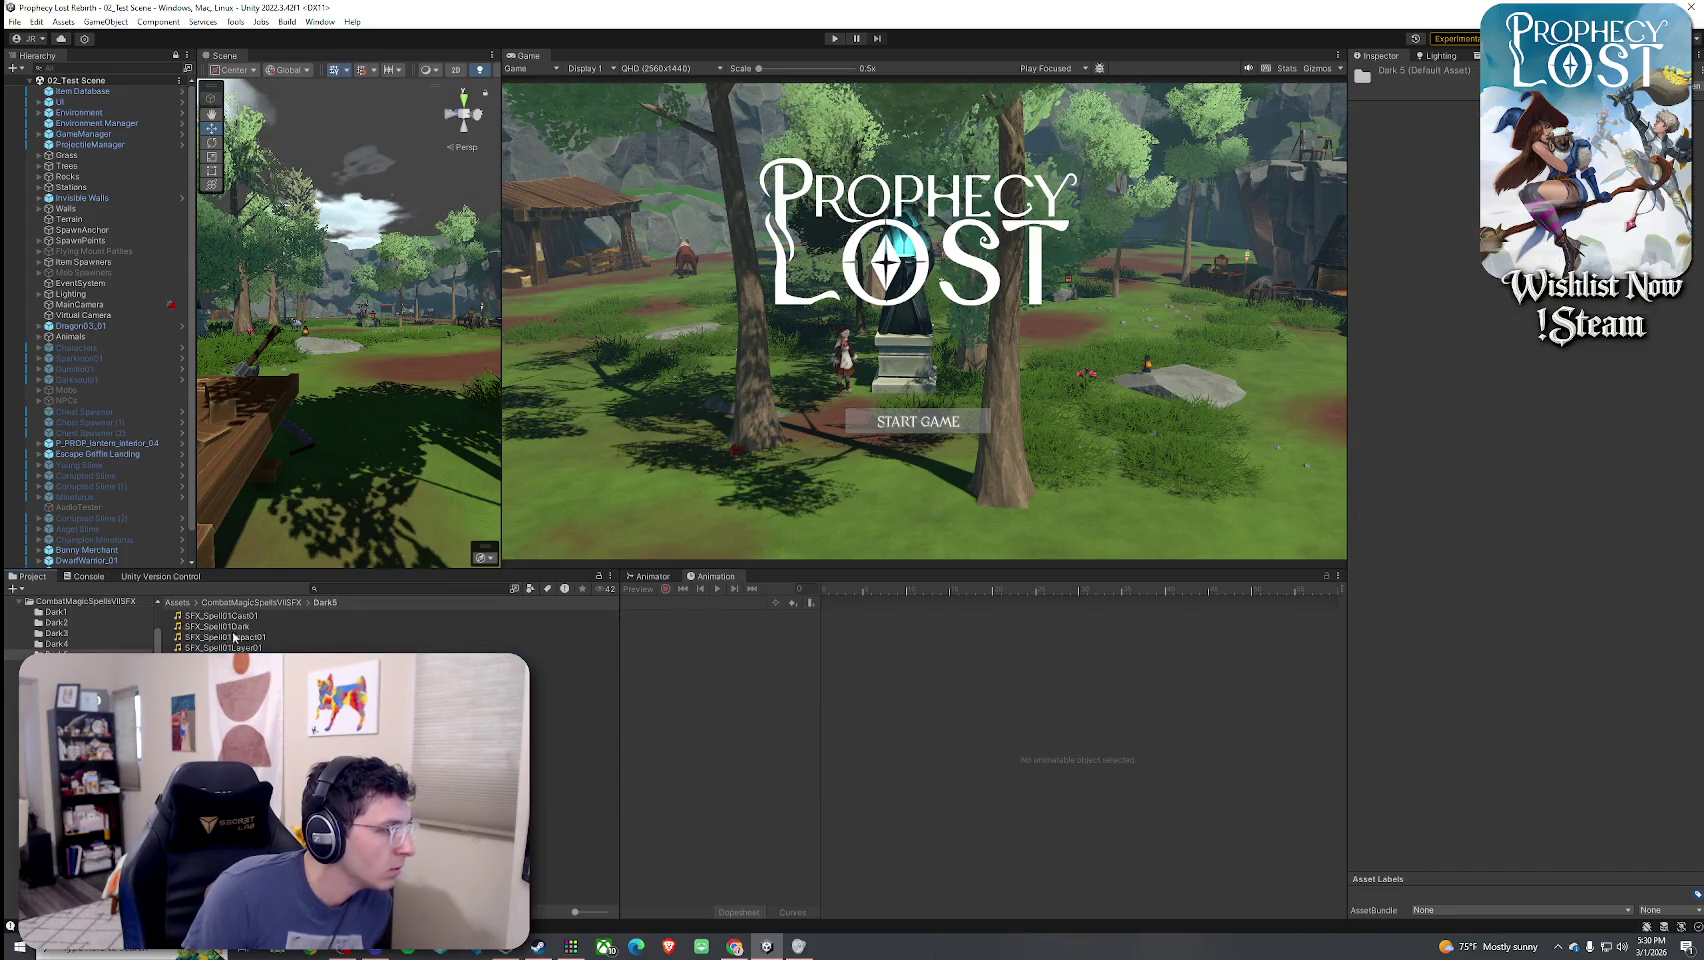
left_click(250, 615)
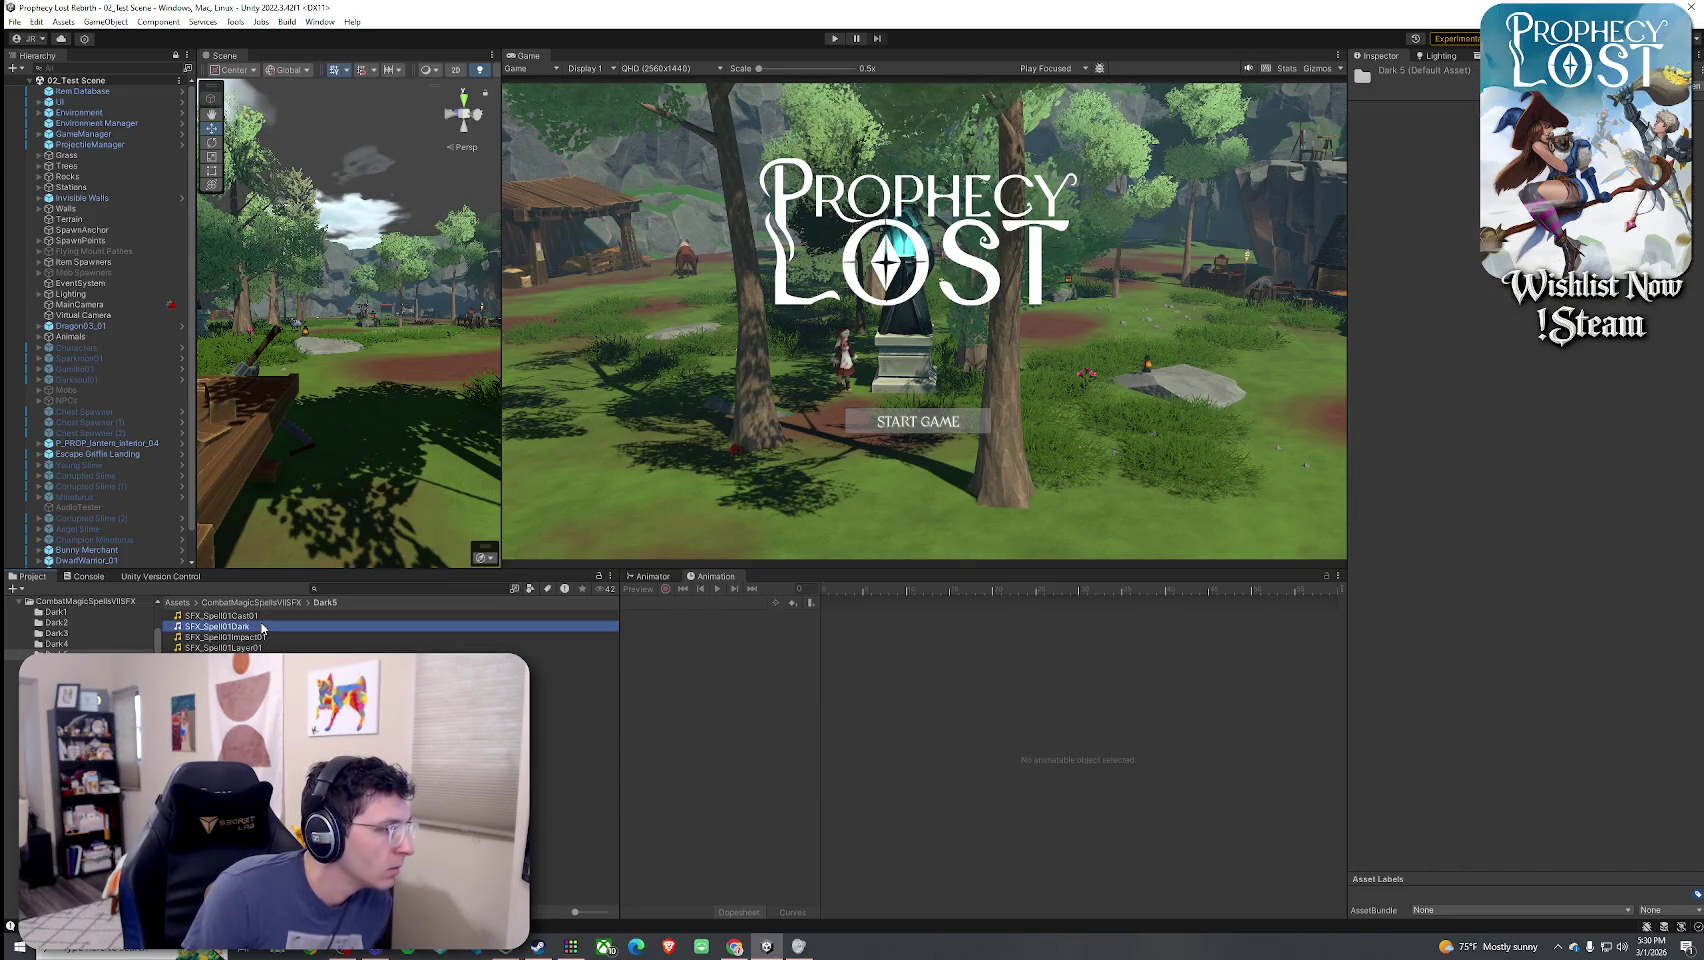
left_click(55, 697)
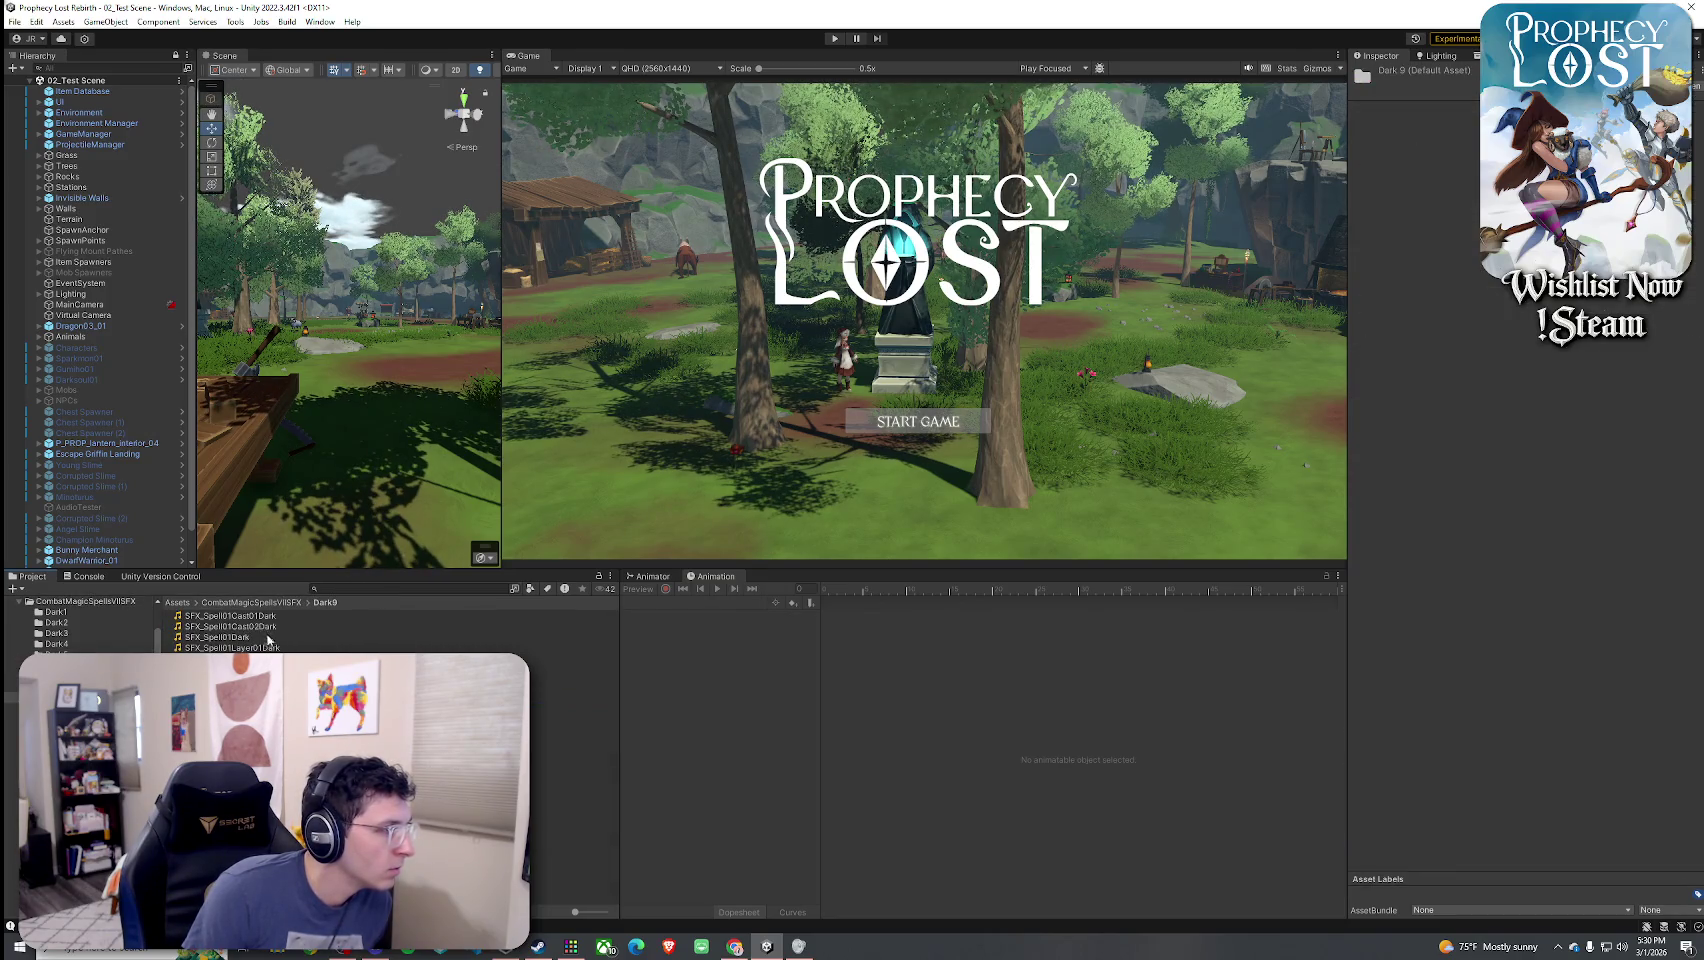
left_click(268, 638)
left_click(268, 628)
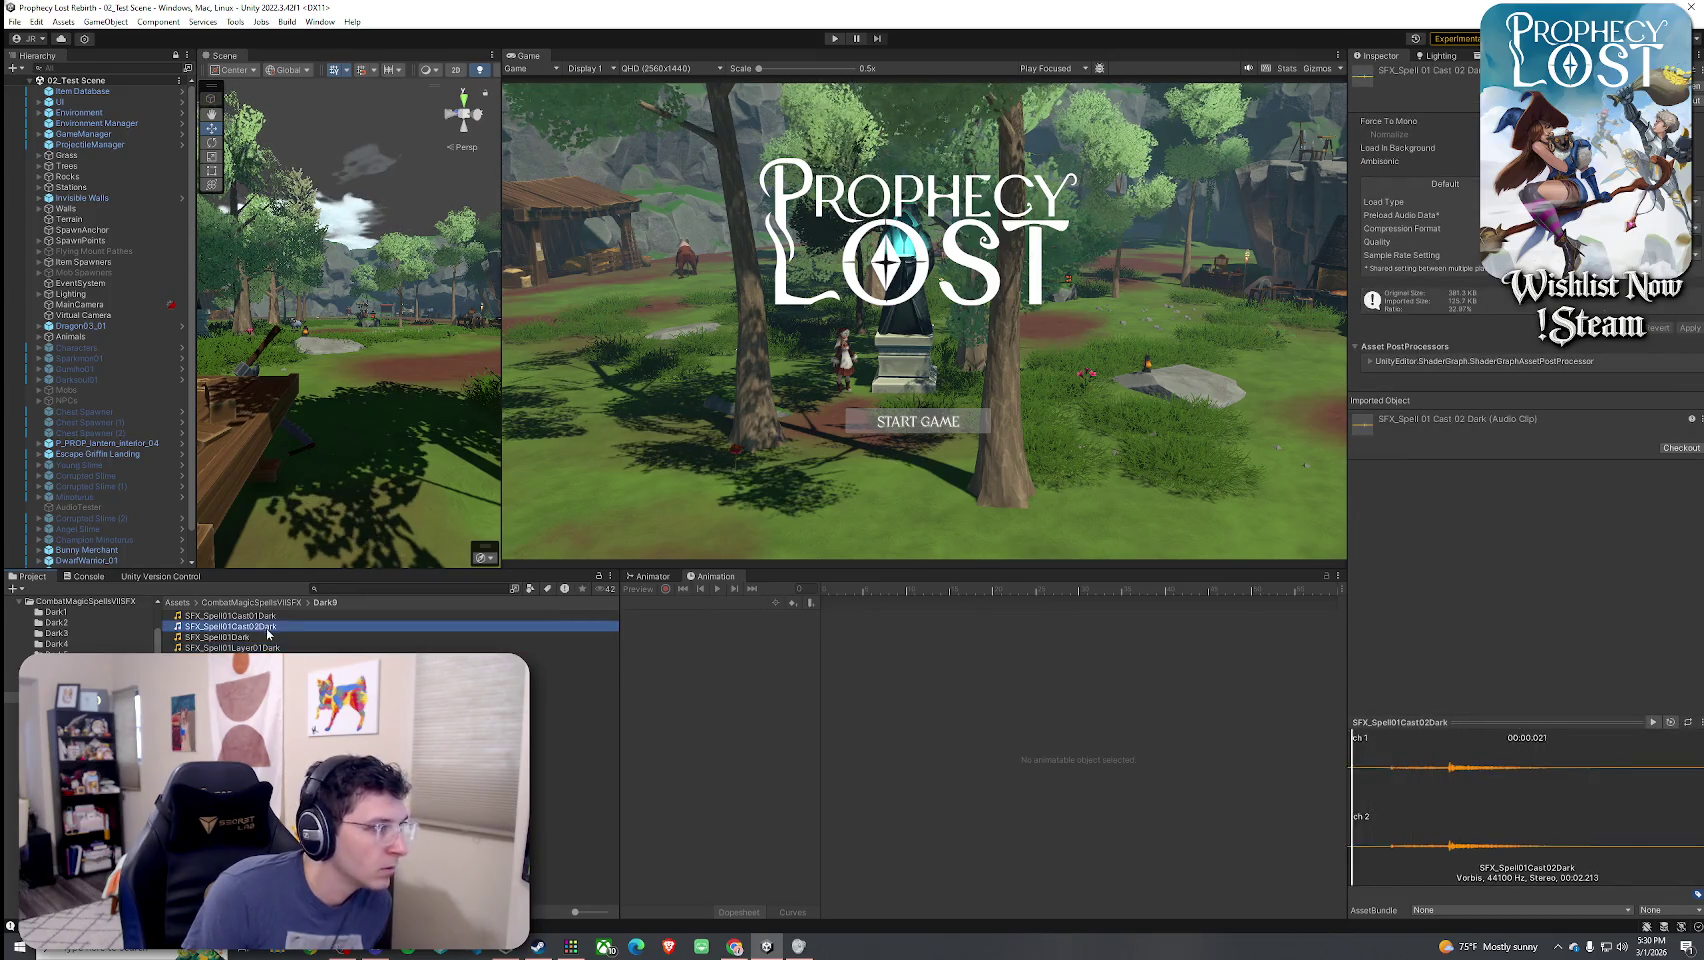
left_click(255, 615)
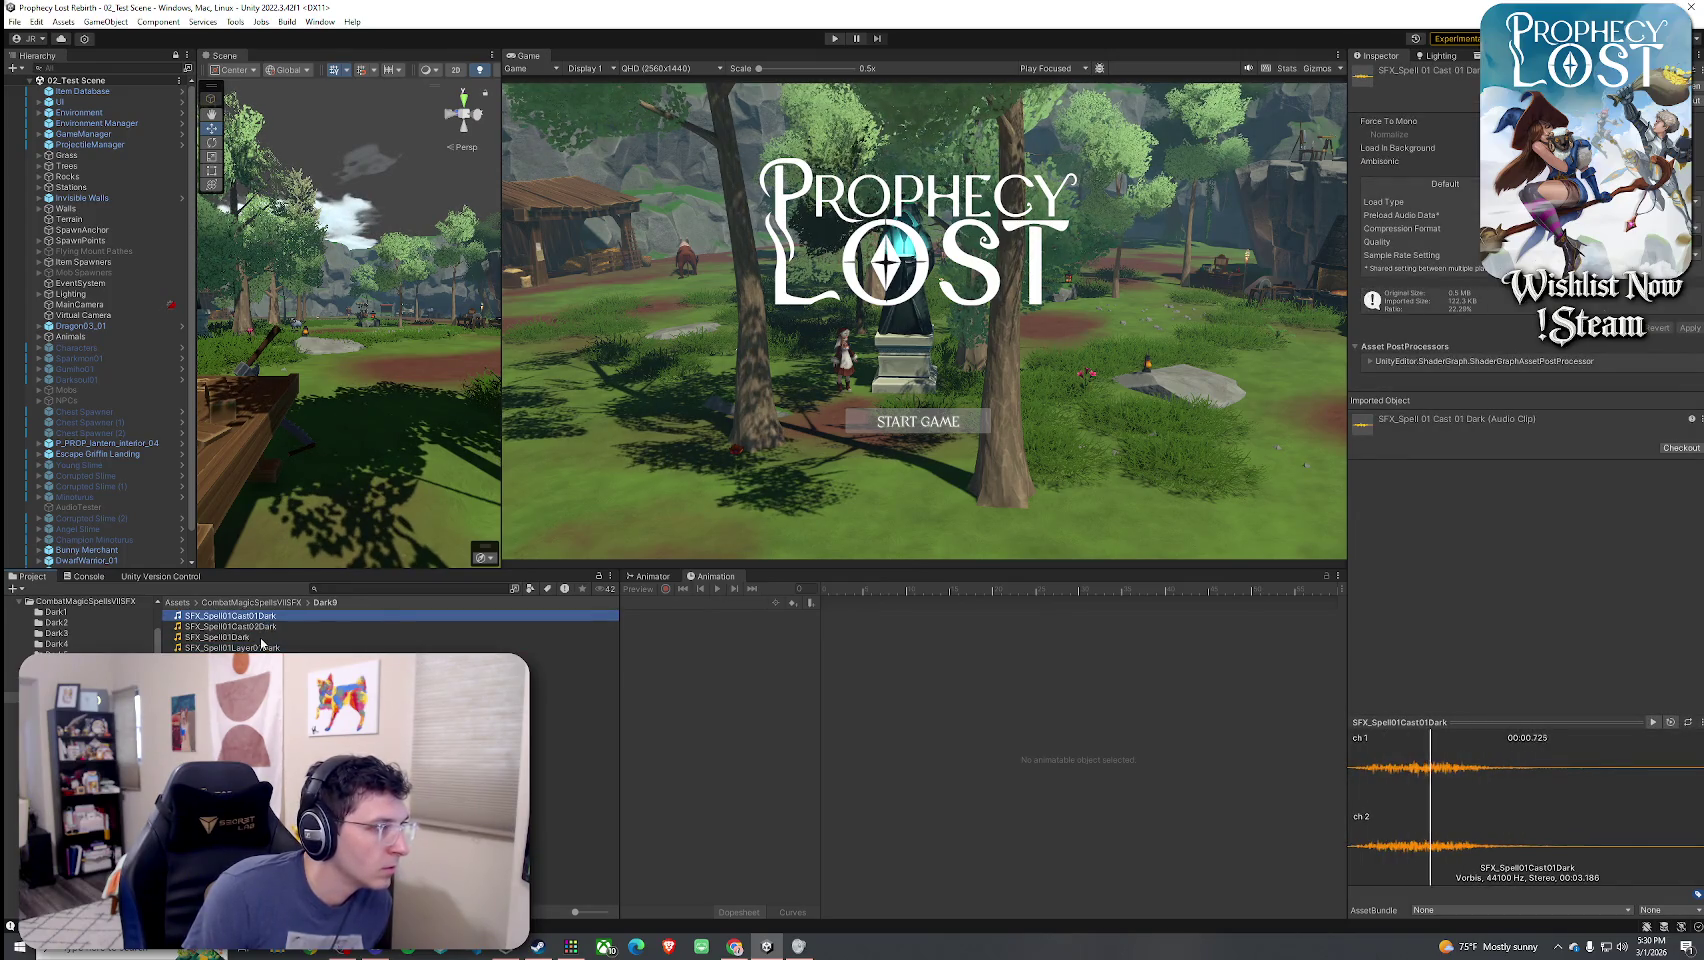
left_click(262, 638)
left_click(197, 602)
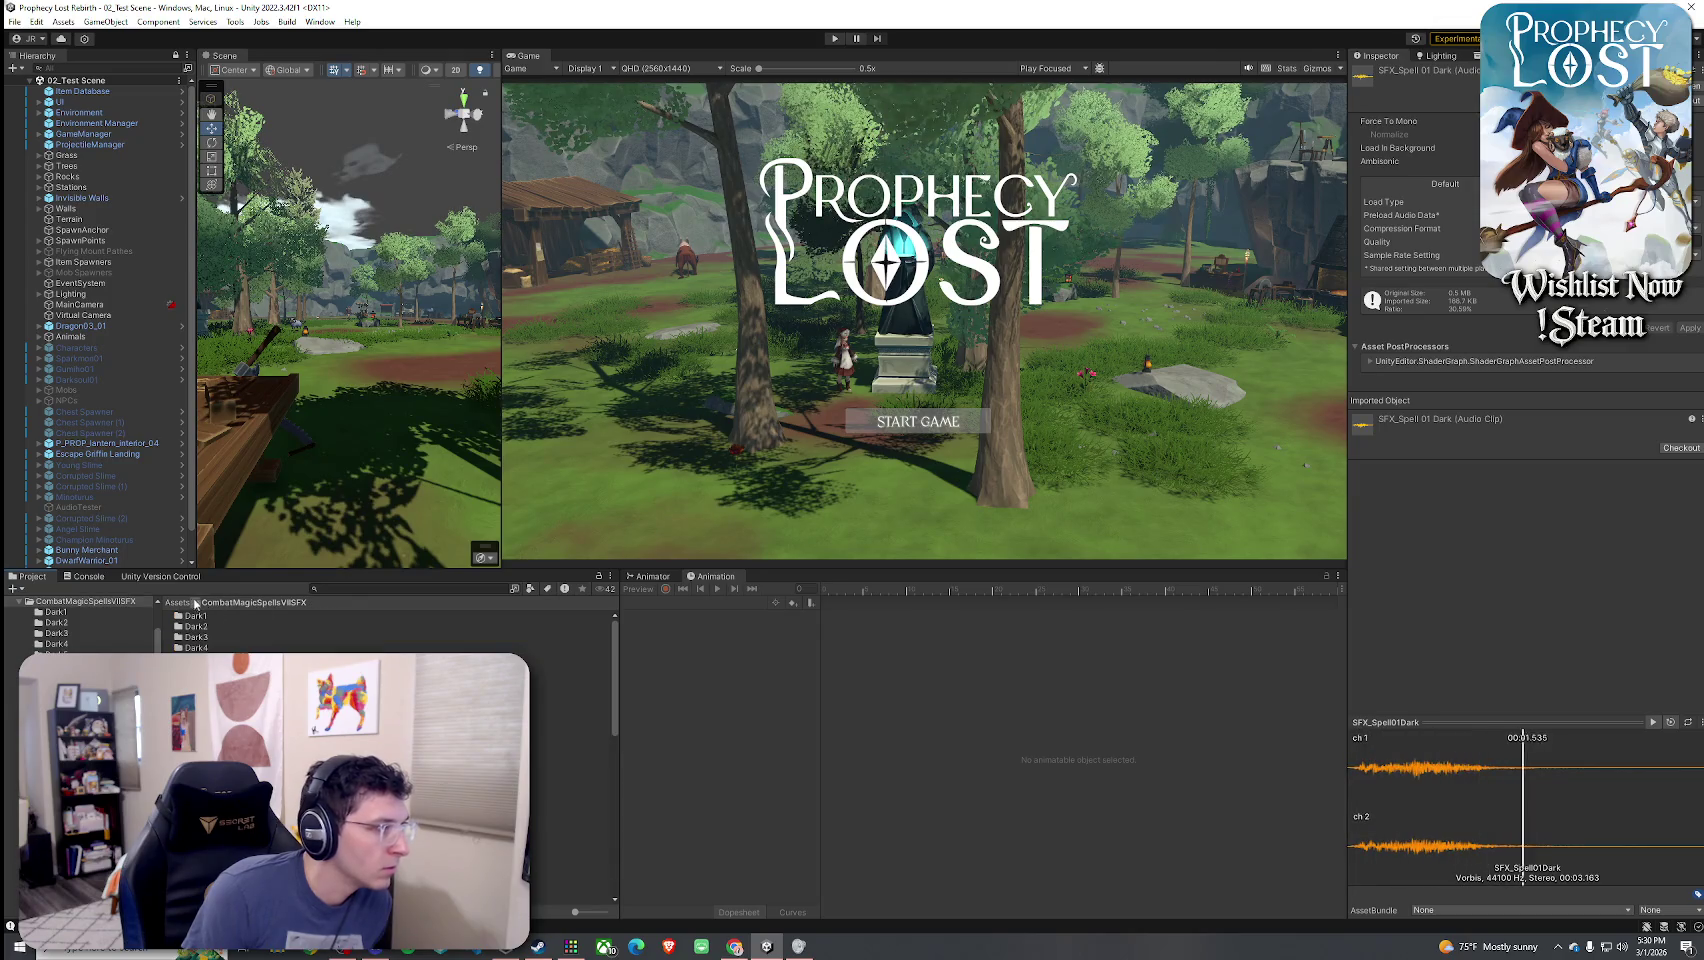
left_click(179, 602)
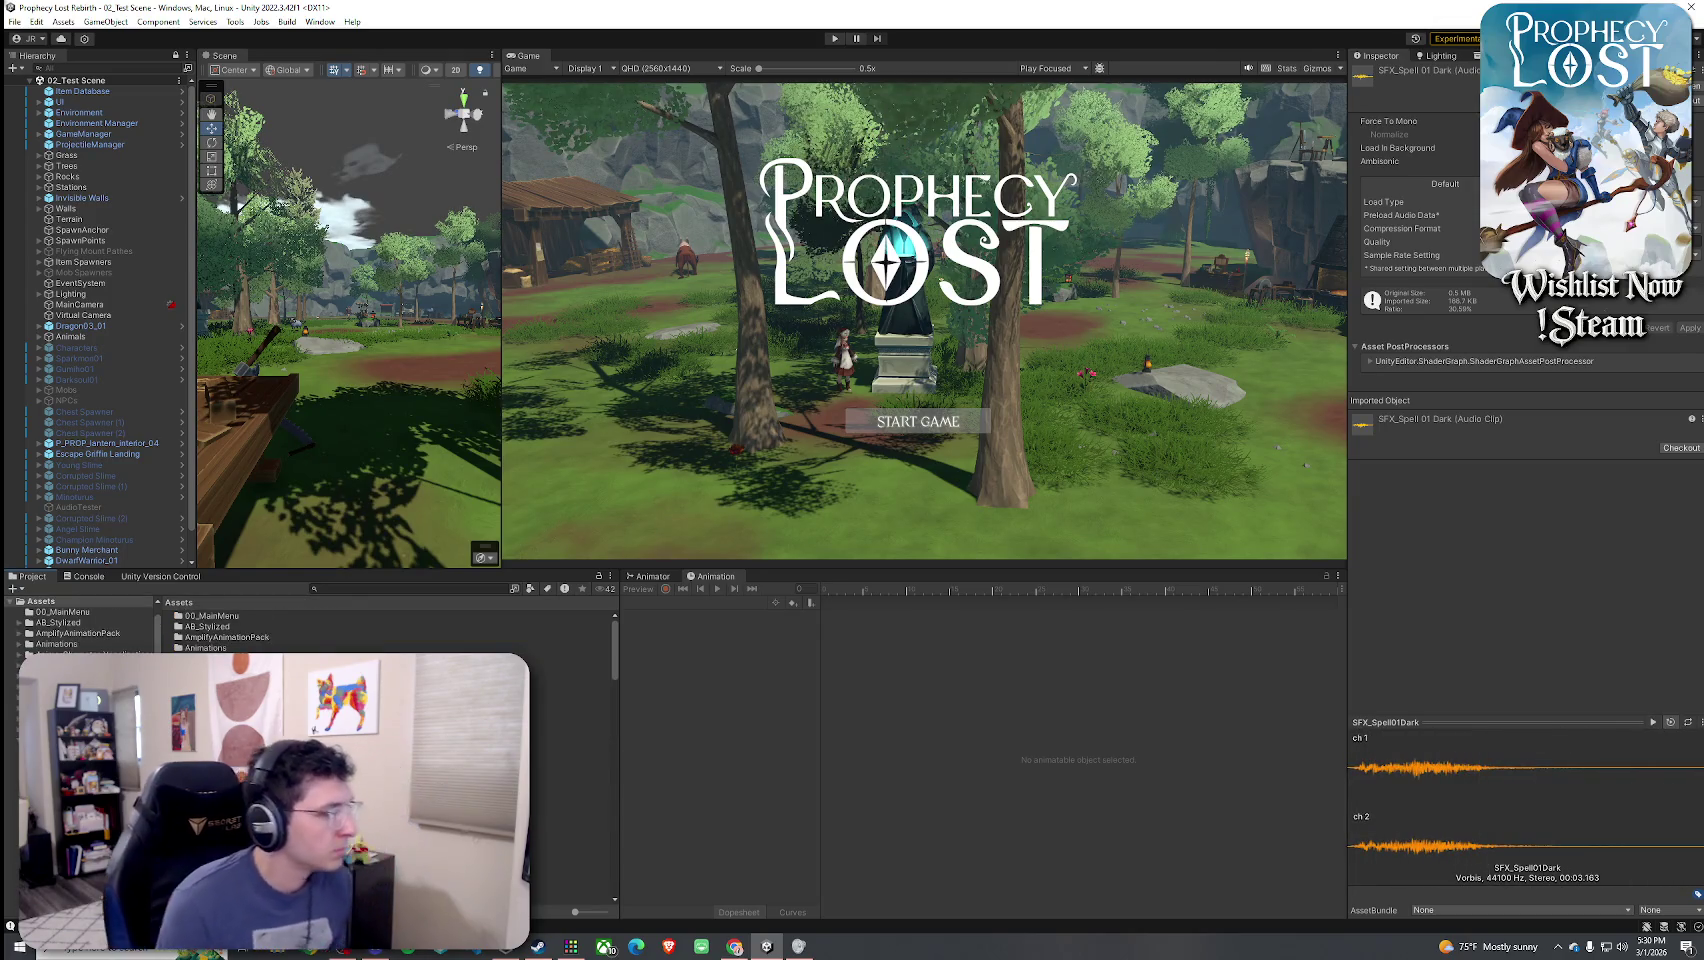
- Find Prophets Gale's charging clip, preview Cinematic Metallic Impact 01 and 02, then search 'draco glaive'
left_click(336, 590)
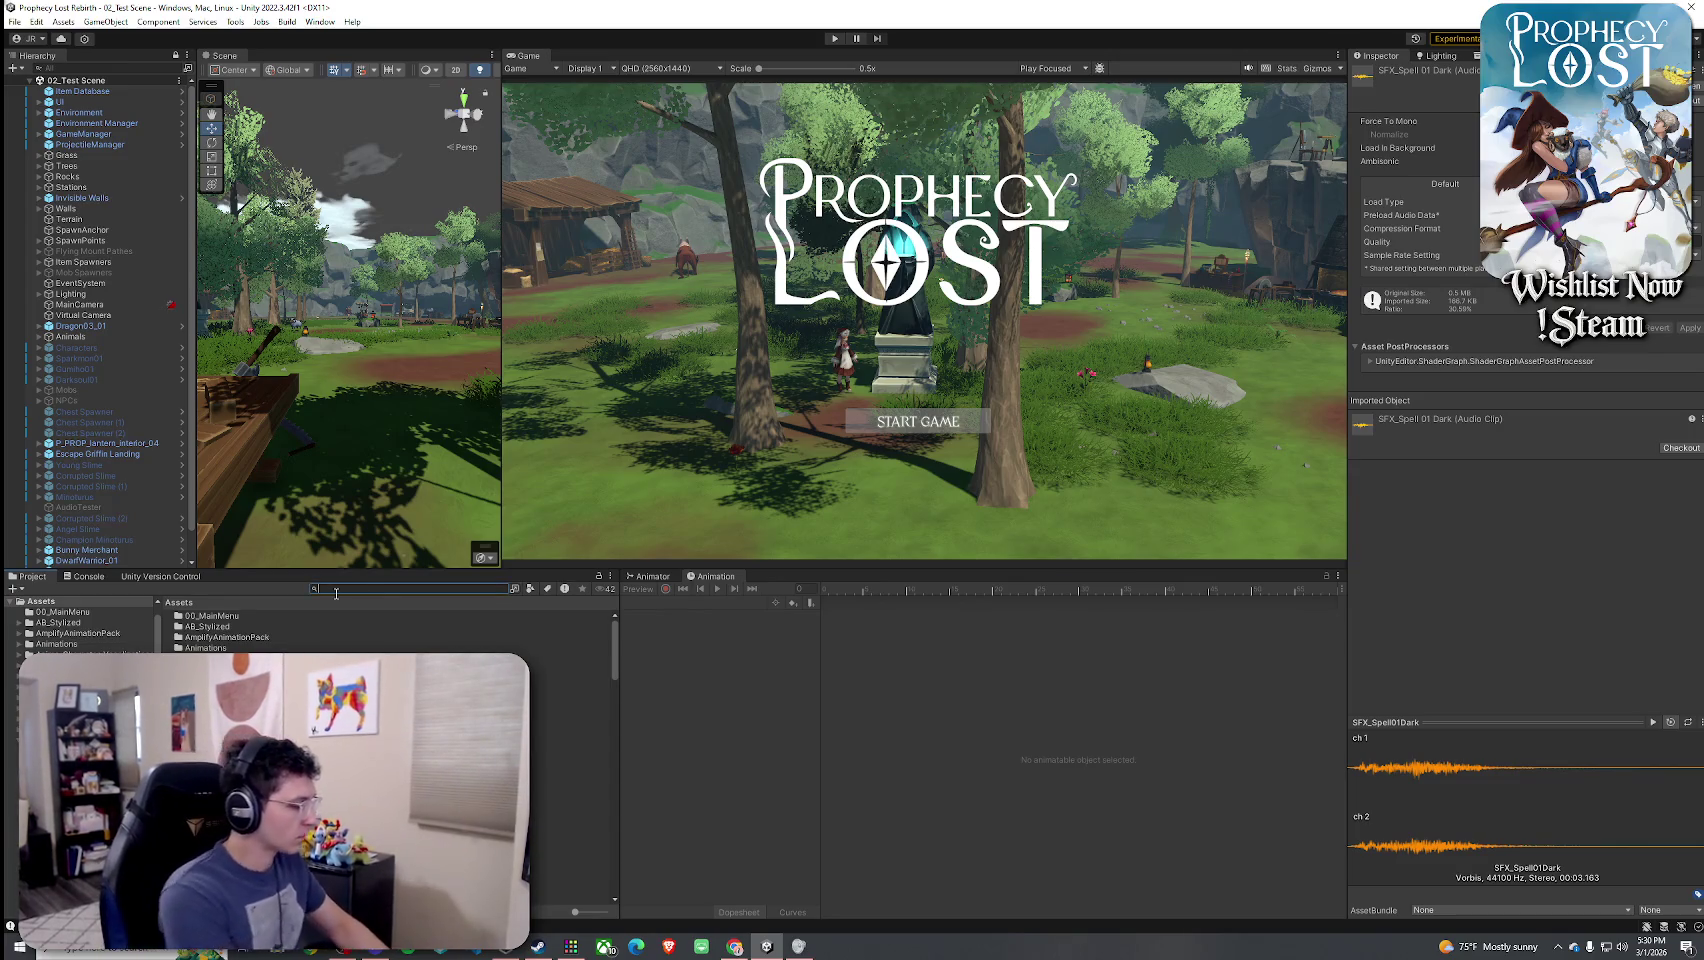
type("prophet gale")
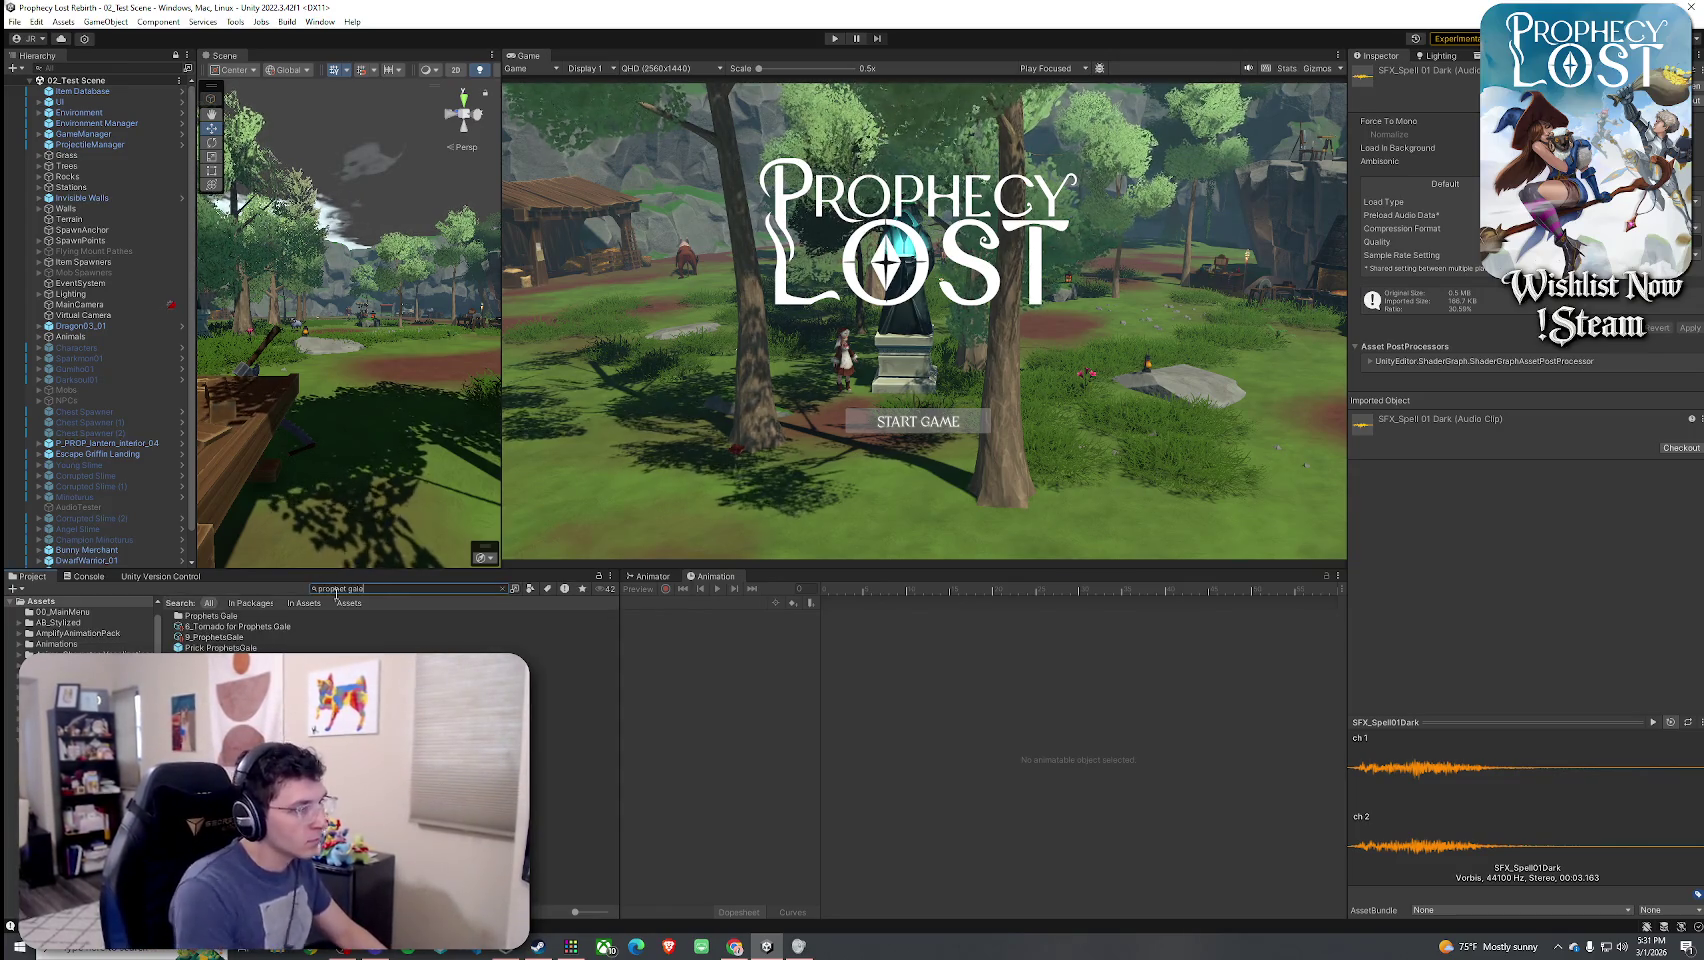
left_click(396, 638)
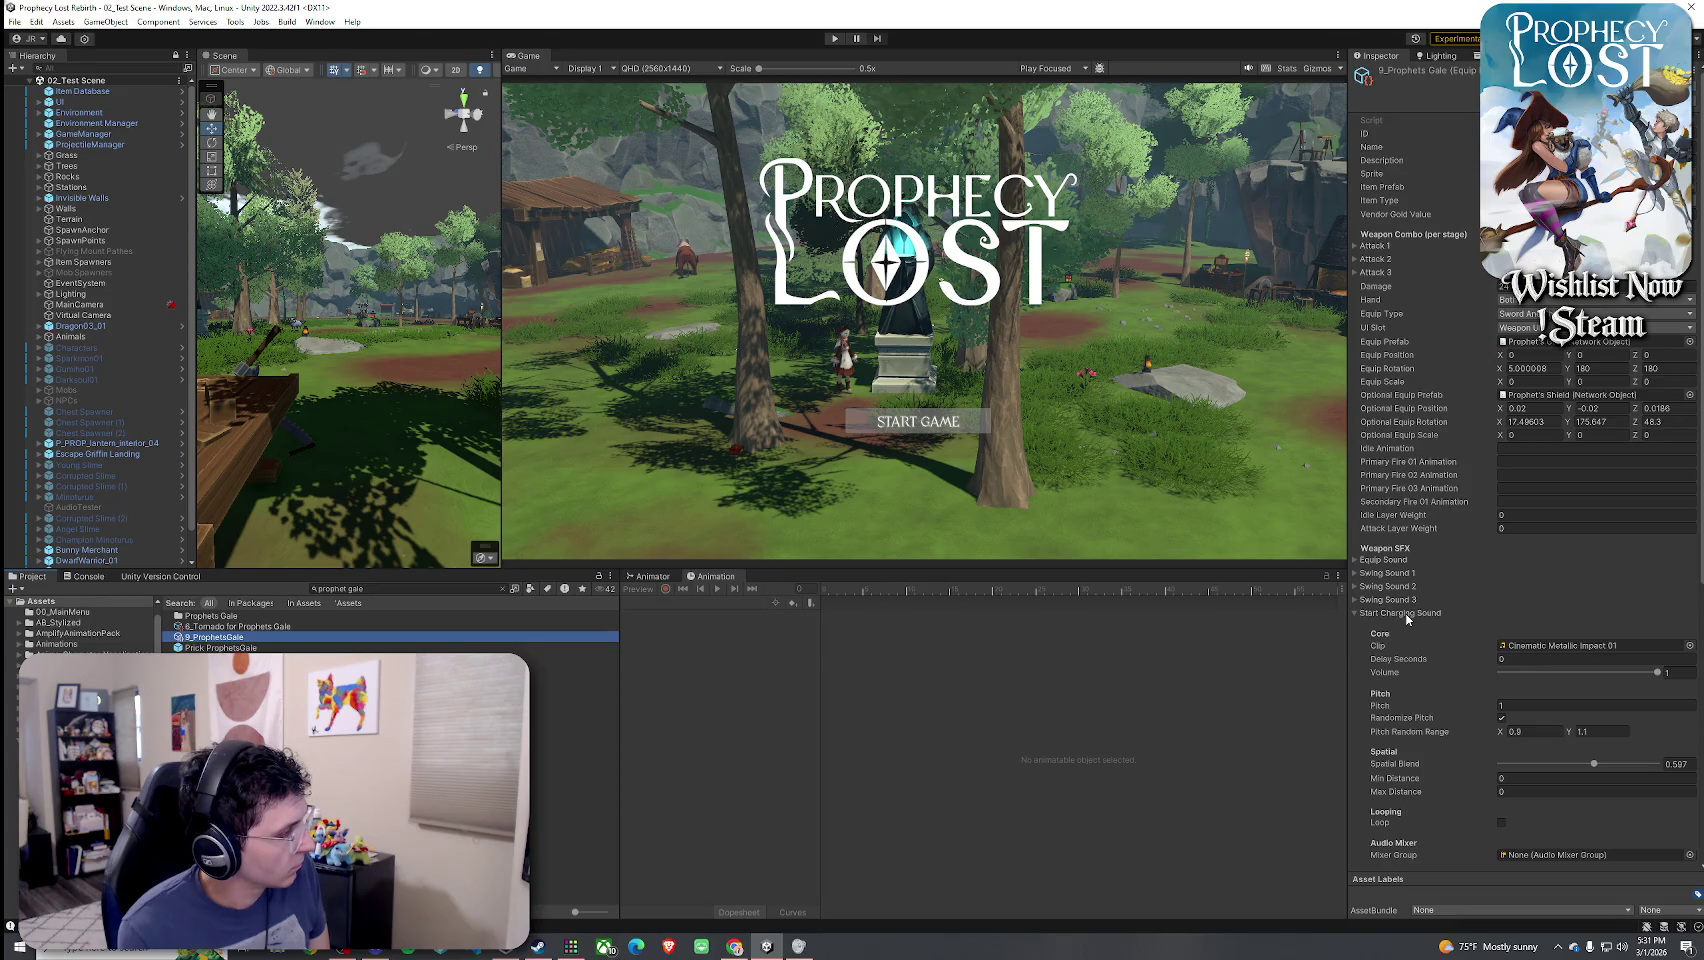
left_click(1555, 646)
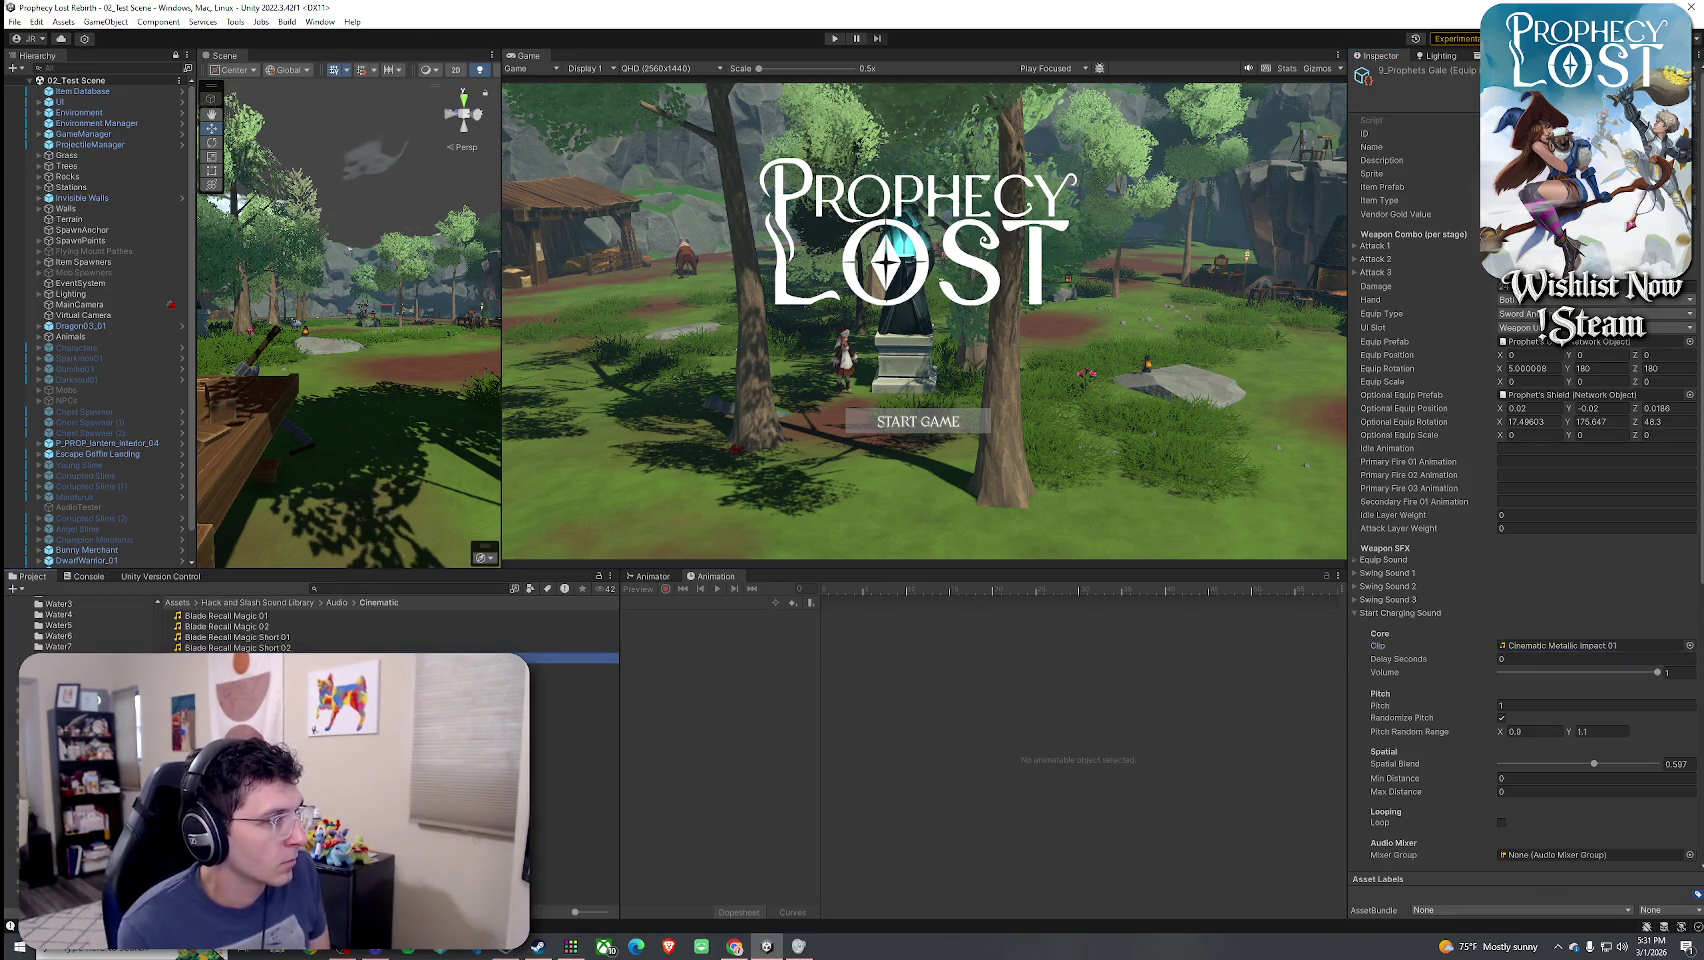
double_click(1555, 646)
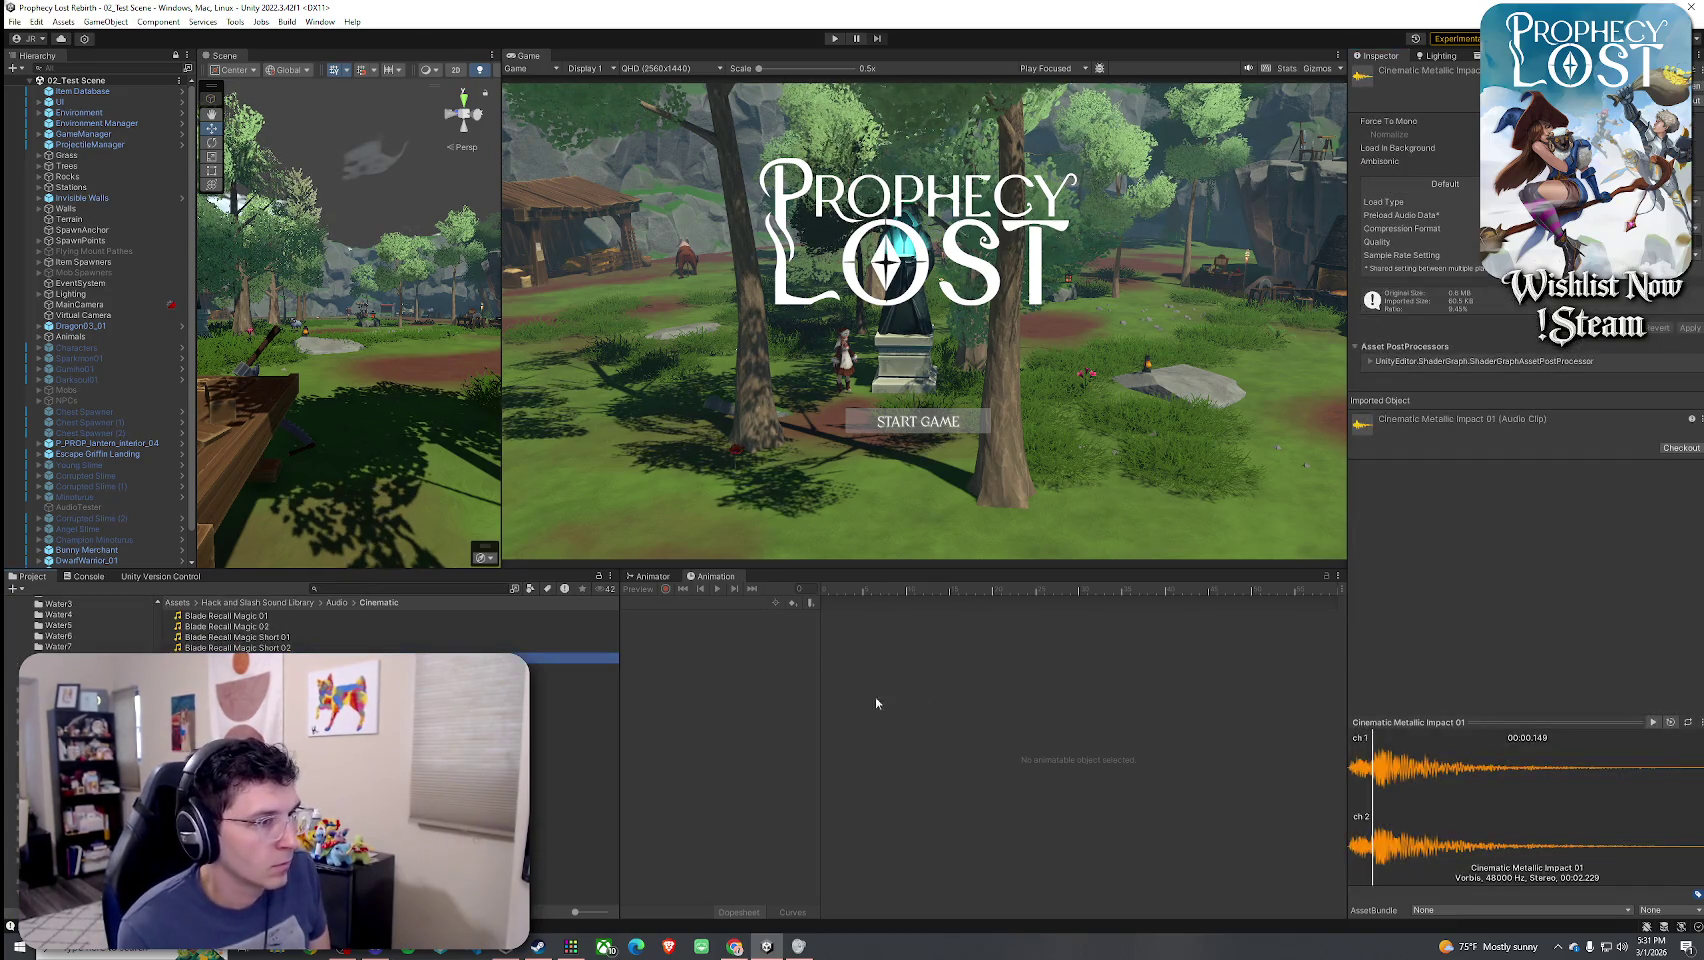
left_click(515, 668)
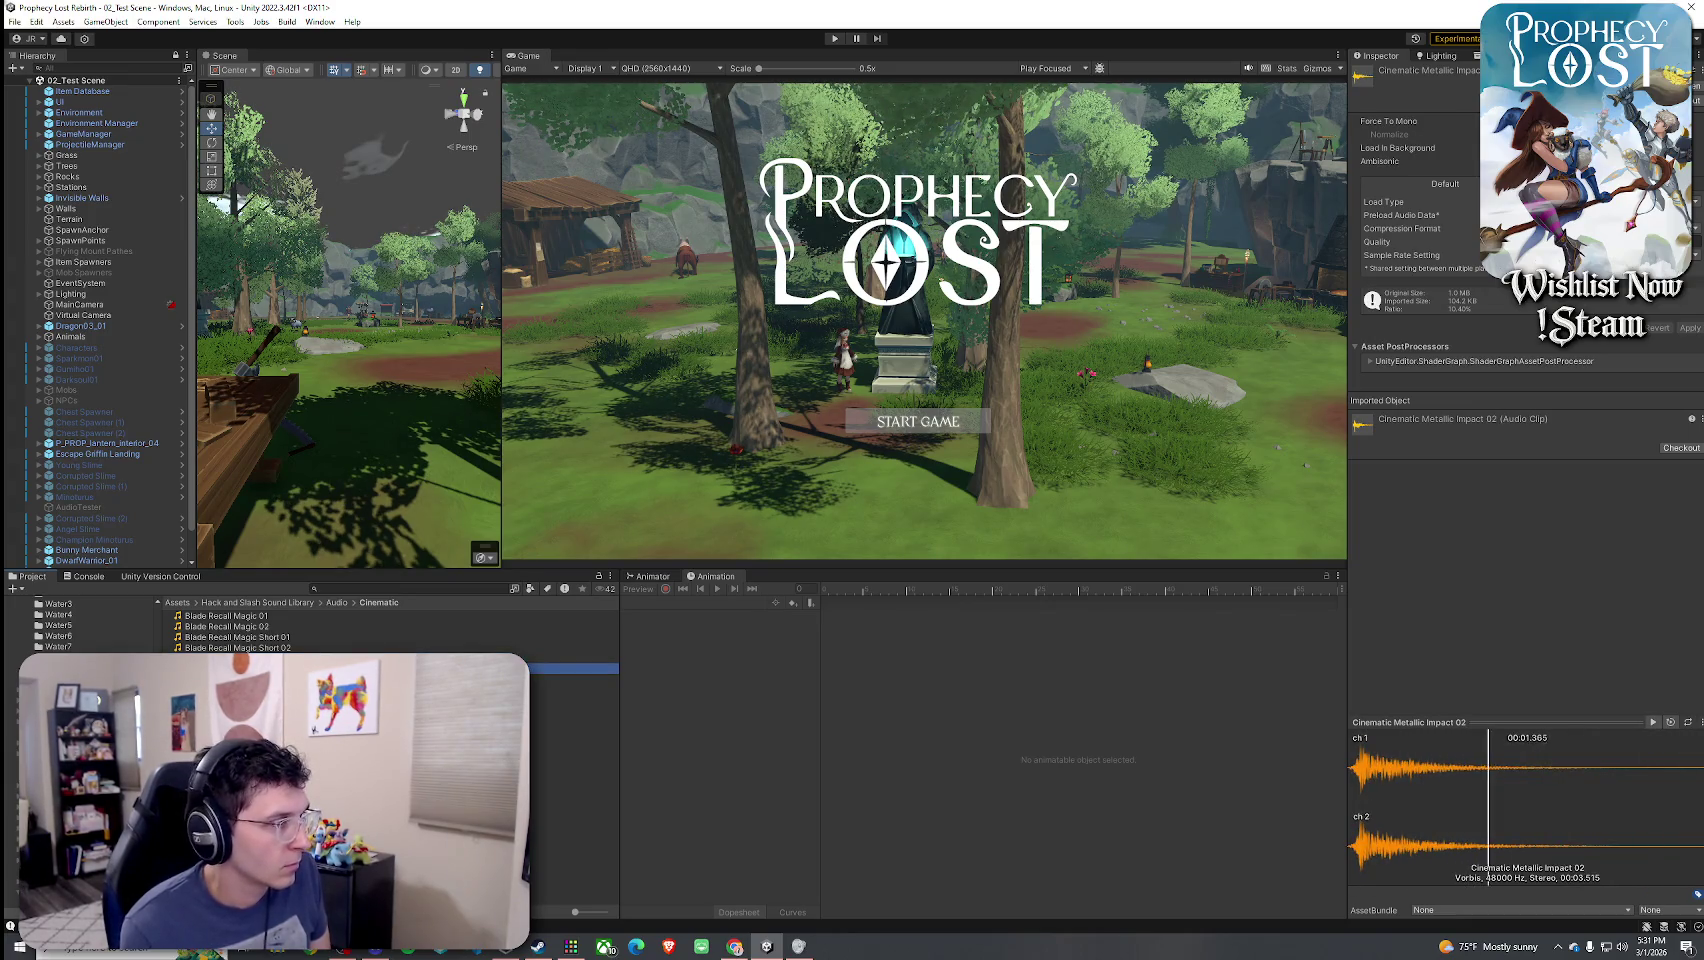
left_click(350, 589)
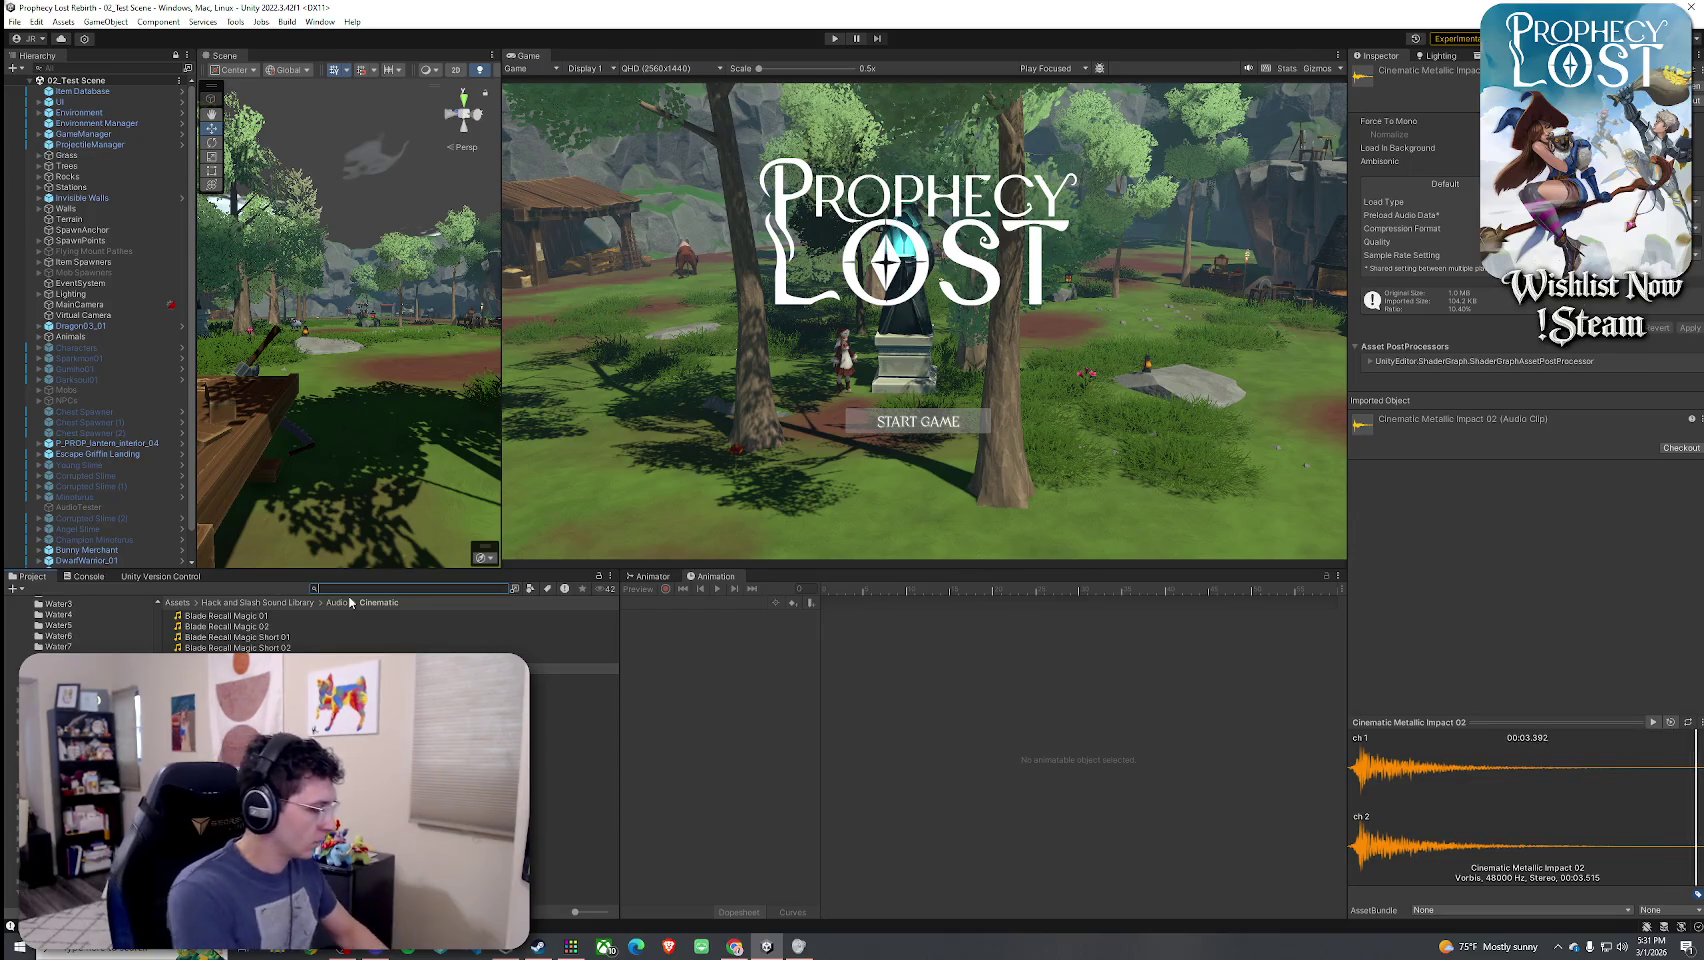
type("draco gl")
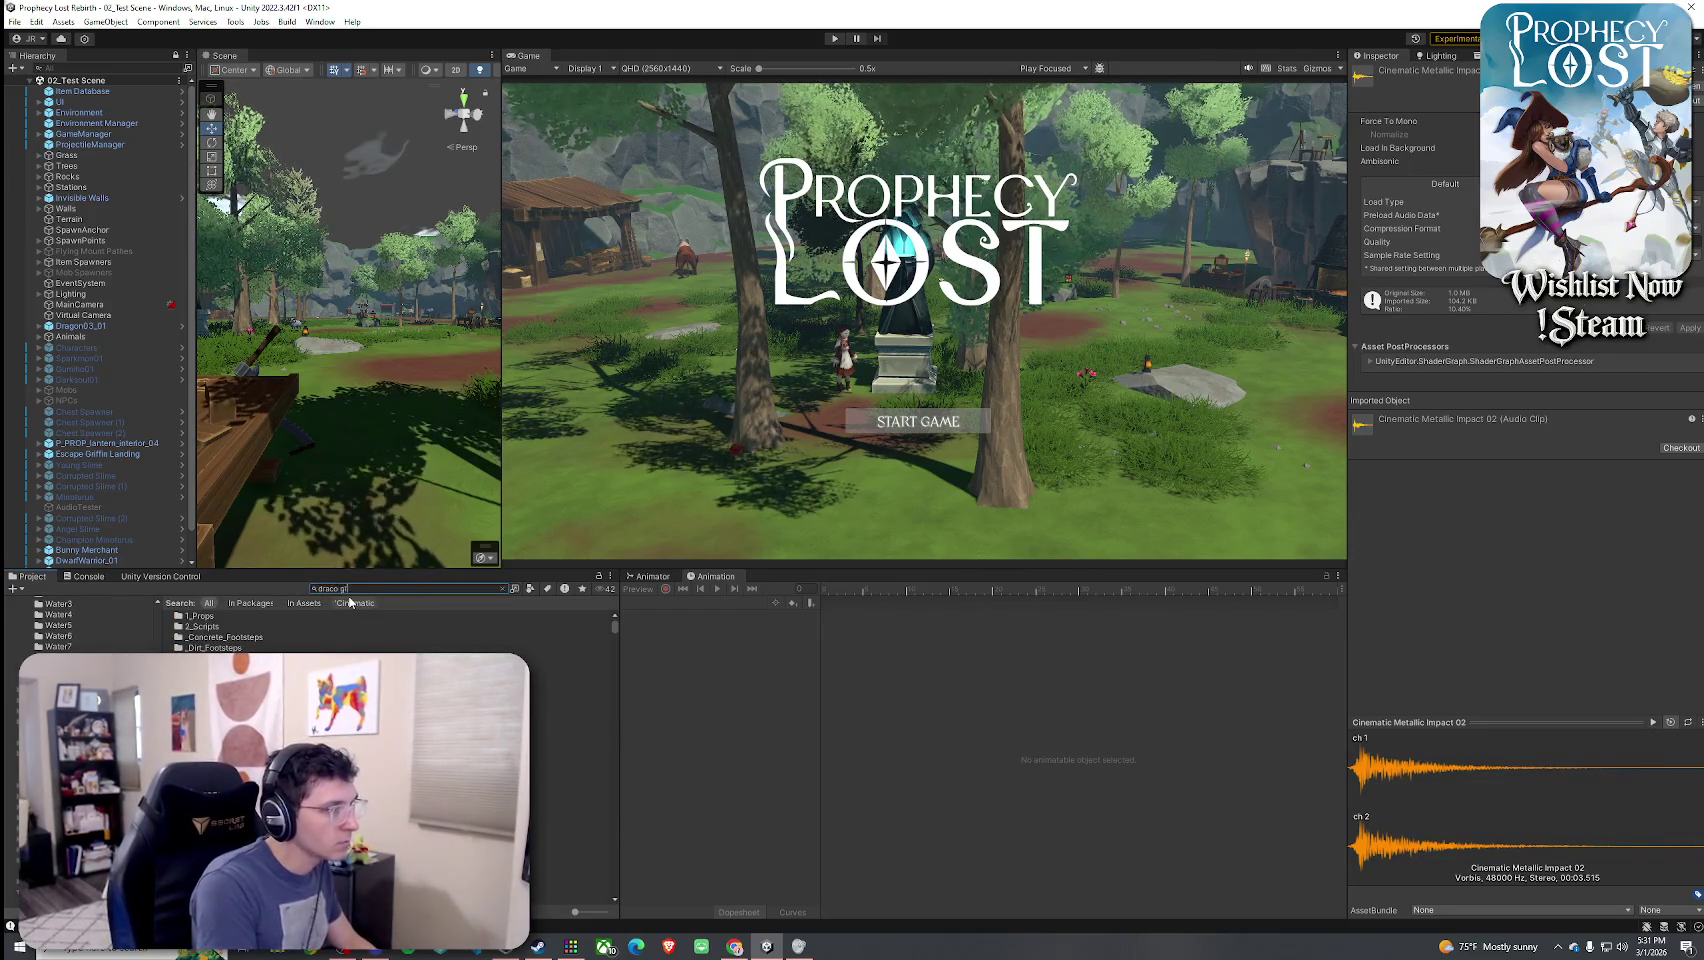
type("aive")
- Assign Cinematic Metallic Impact 02 as 8_DracoGlaive's start charging sound clip
left_click(247, 627)
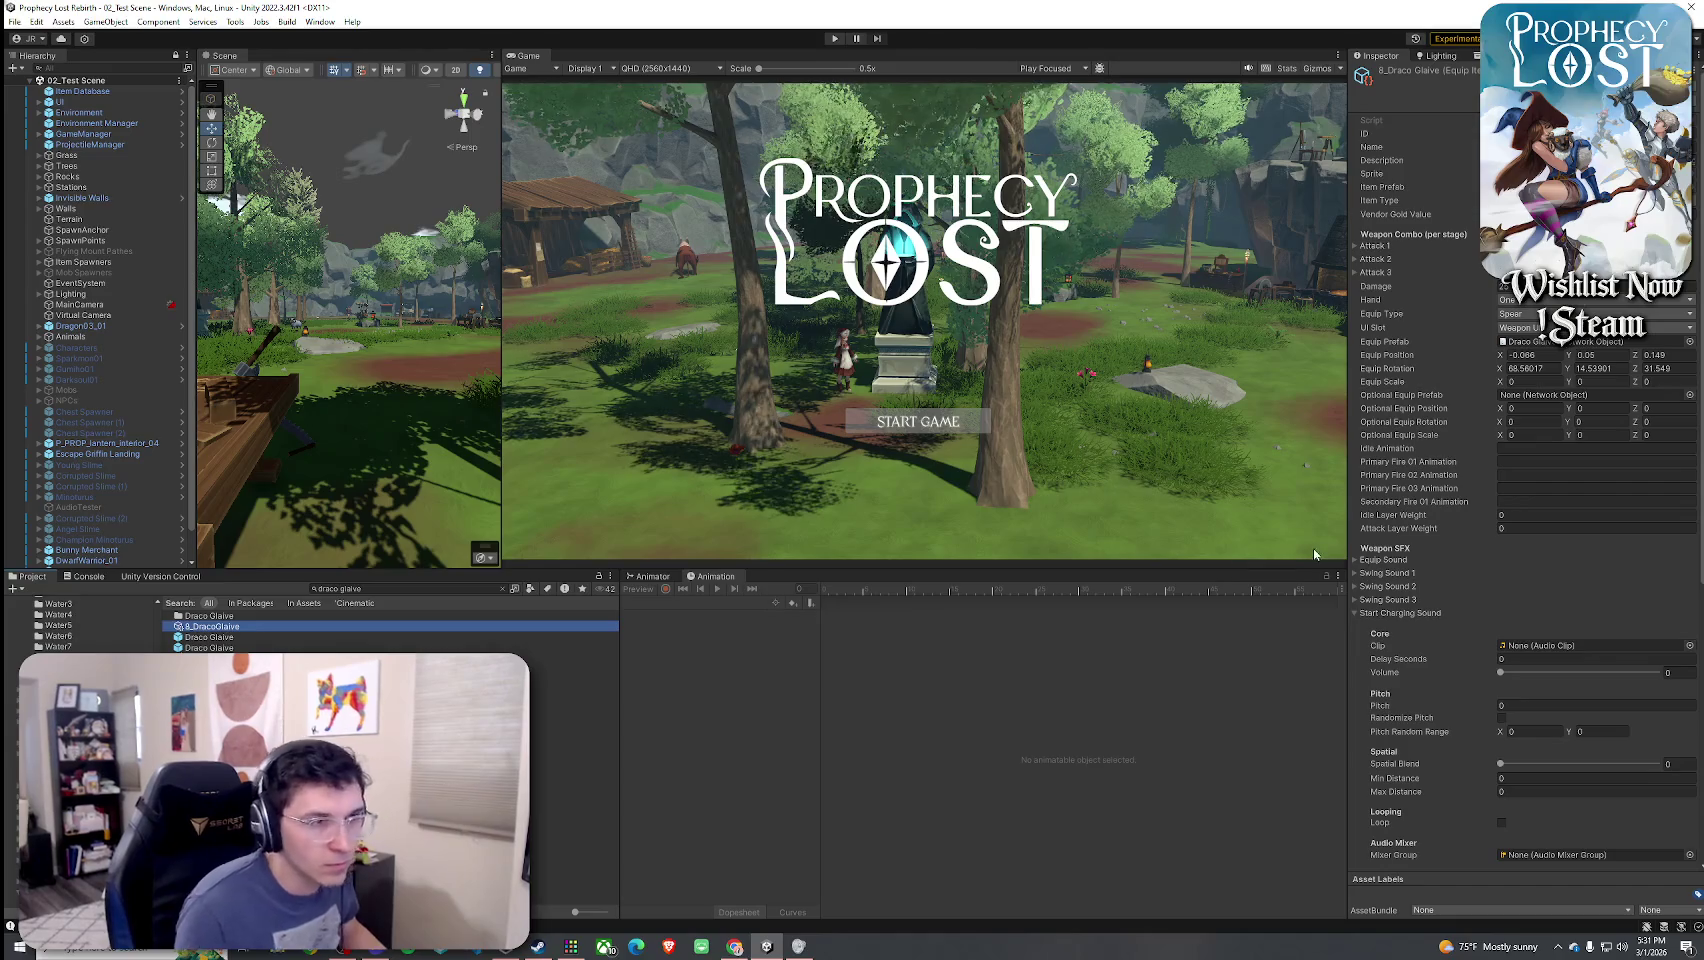
left_click(1689, 645)
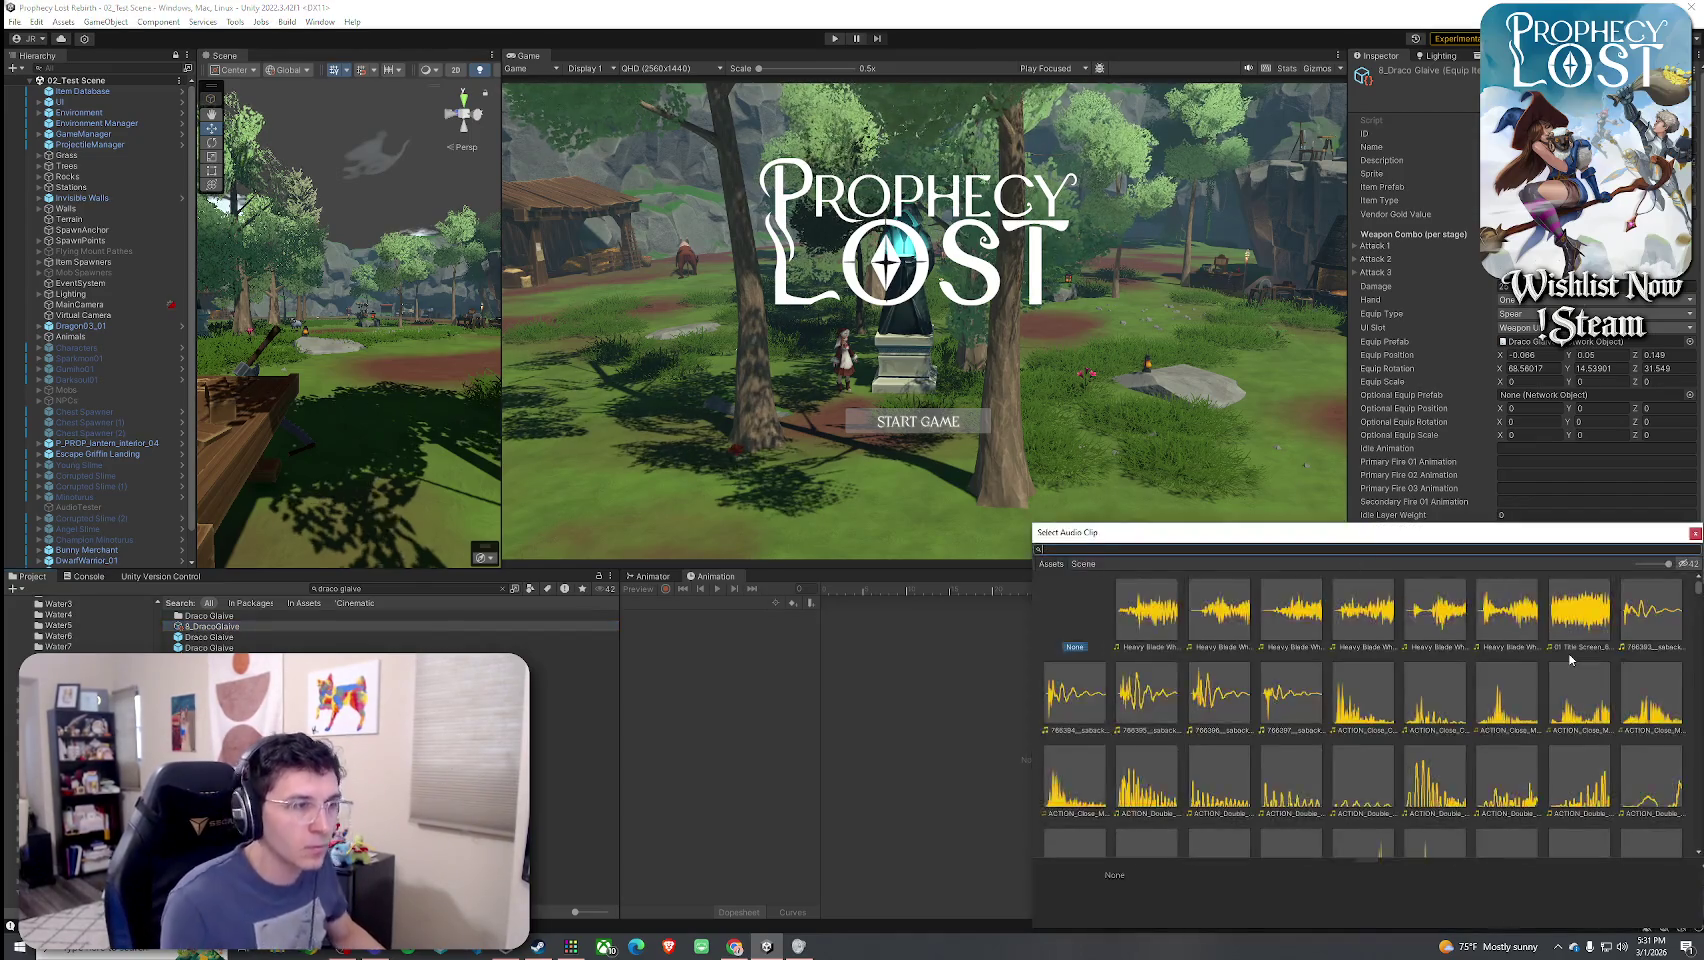
type("cinematic impact 2")
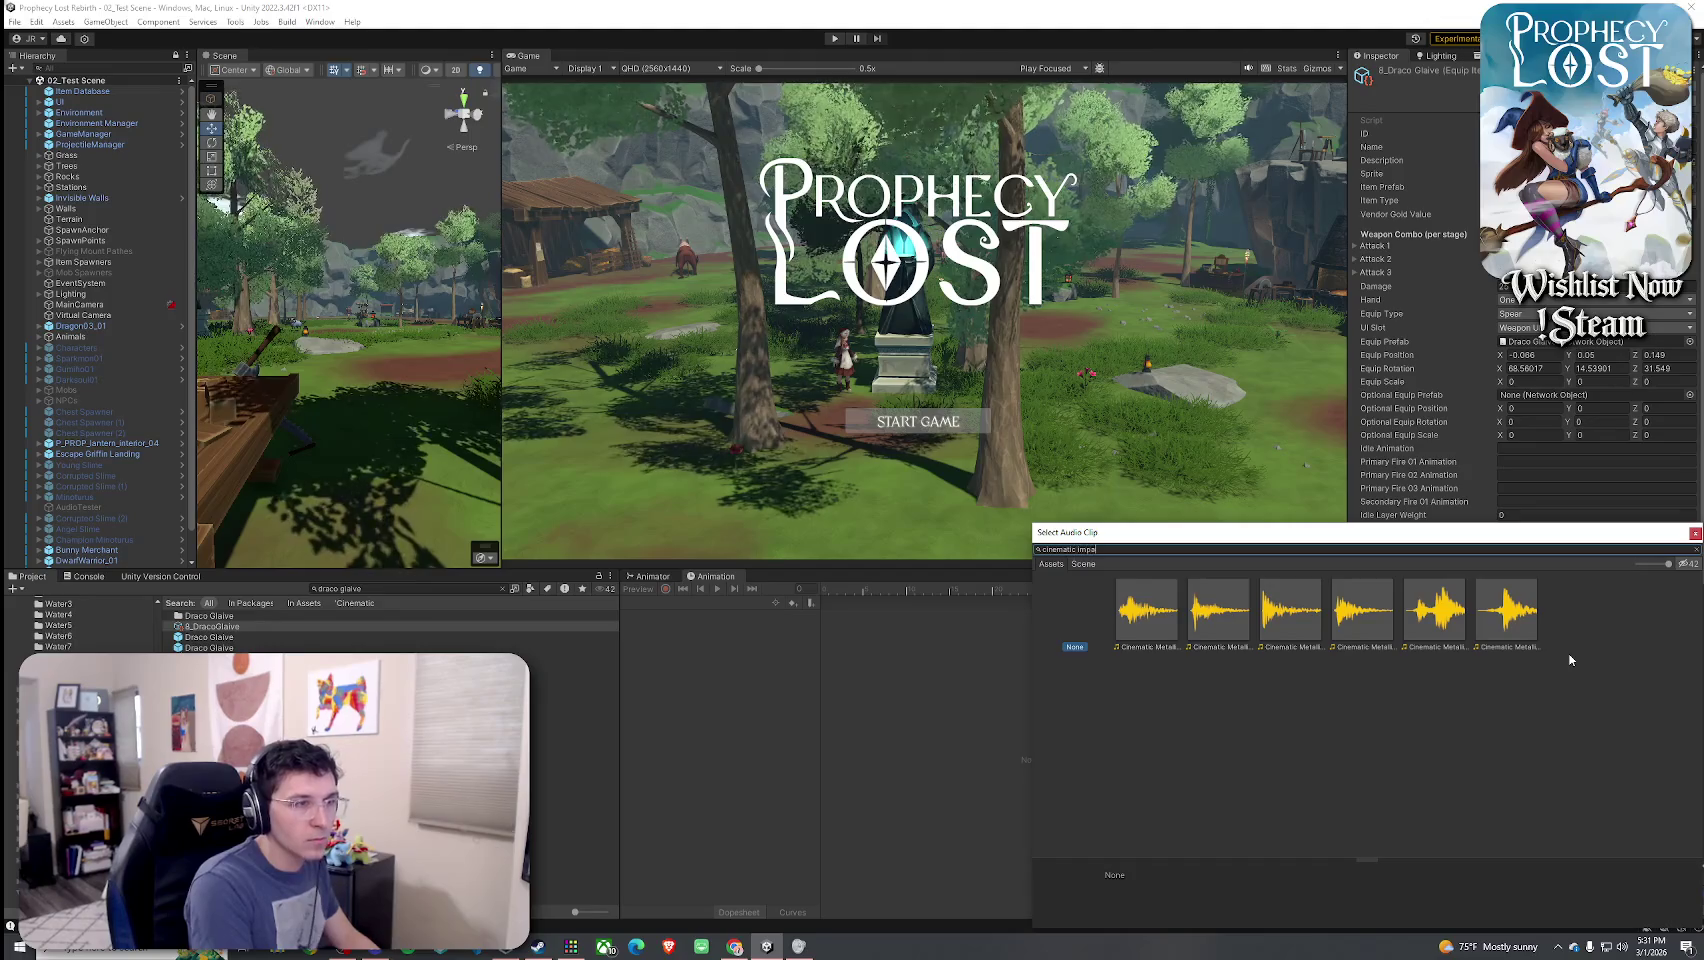
key("Return")
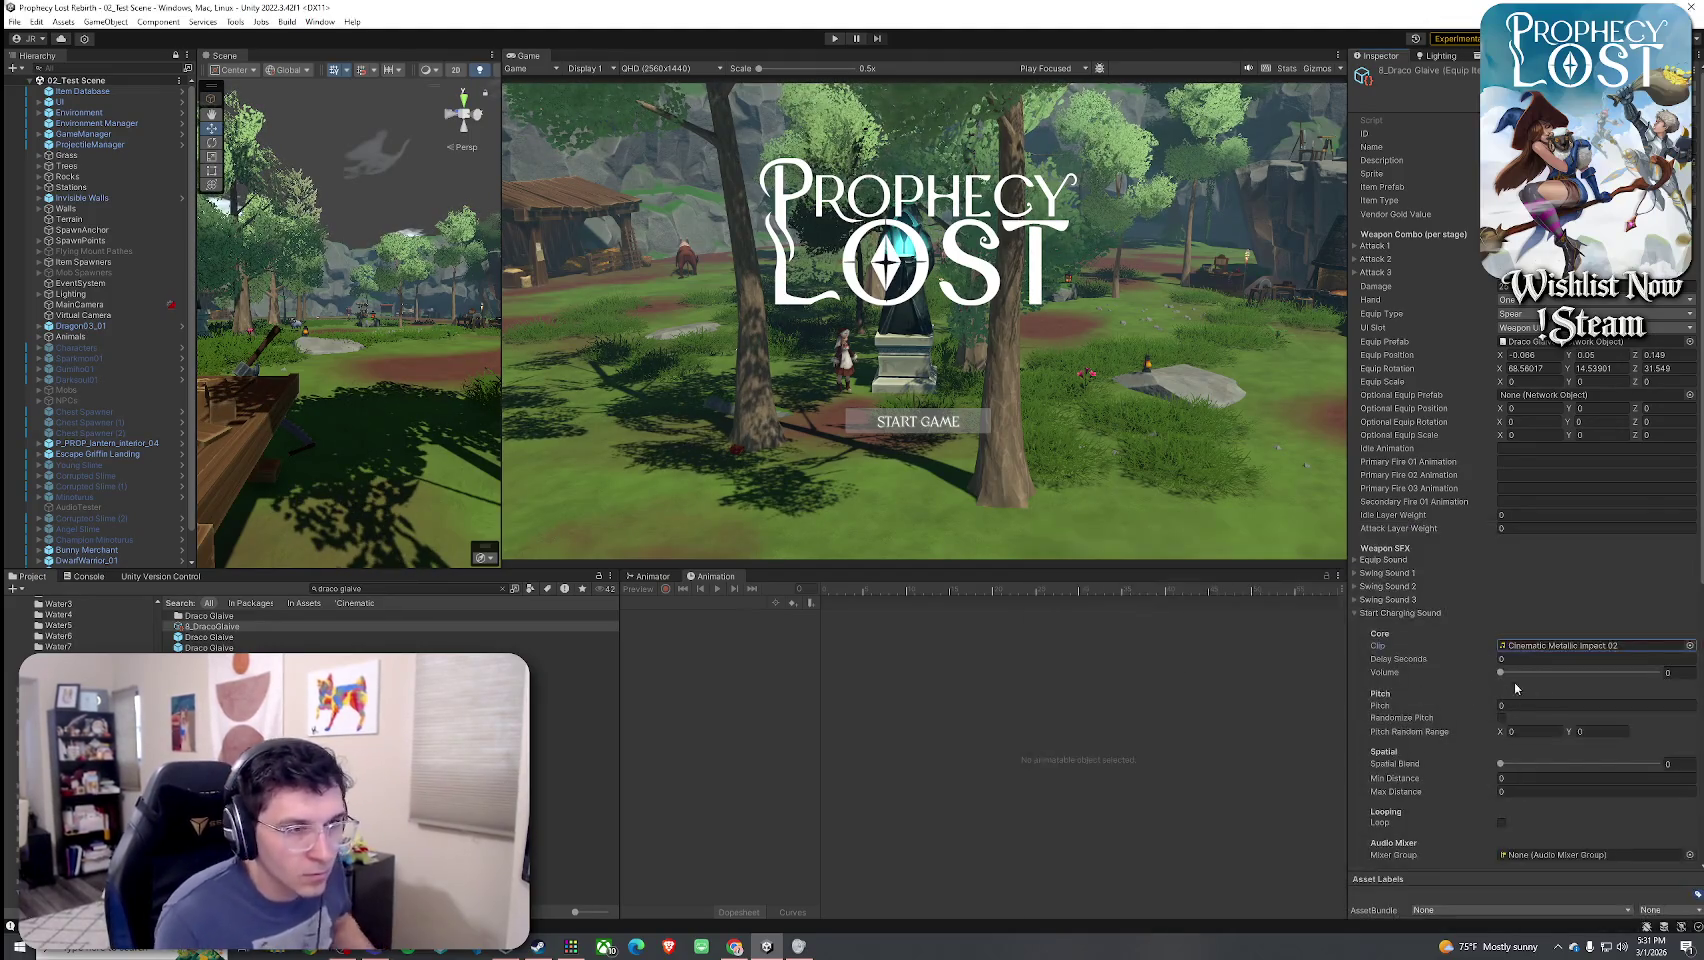
- Set the charging sound's pitch to 1, randomized between 0.9 and 1.1
left_click(1594, 710)
type("1")
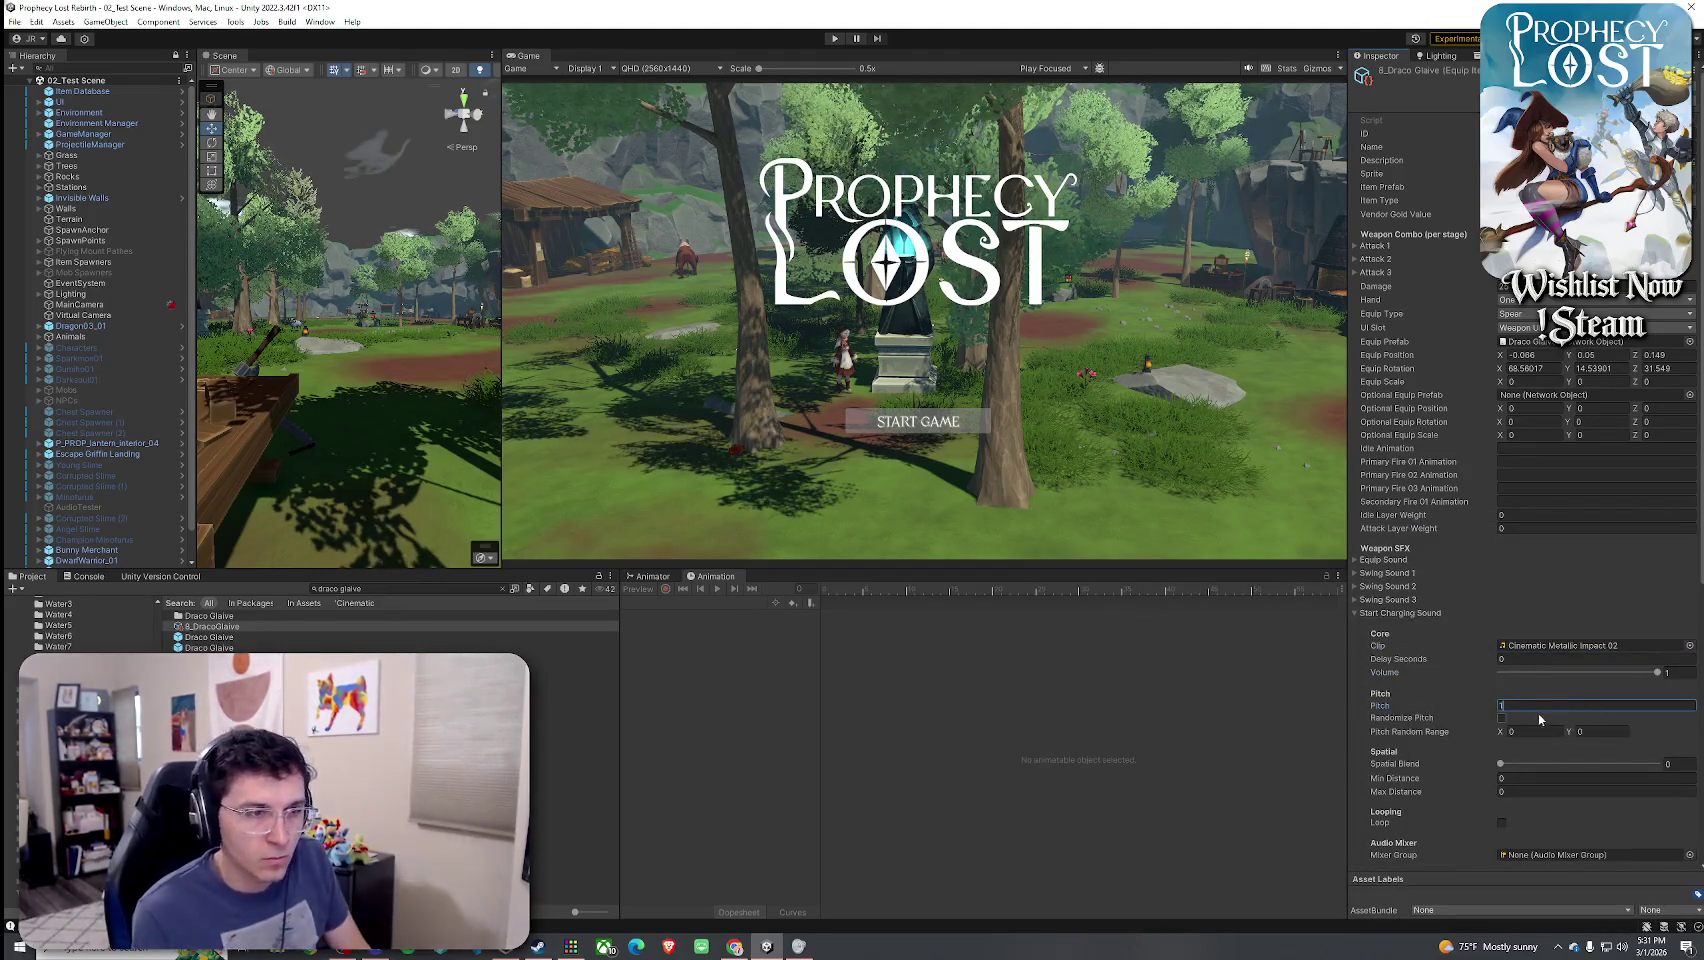
left_click(1501, 718)
left_click(1530, 731)
type(".8")
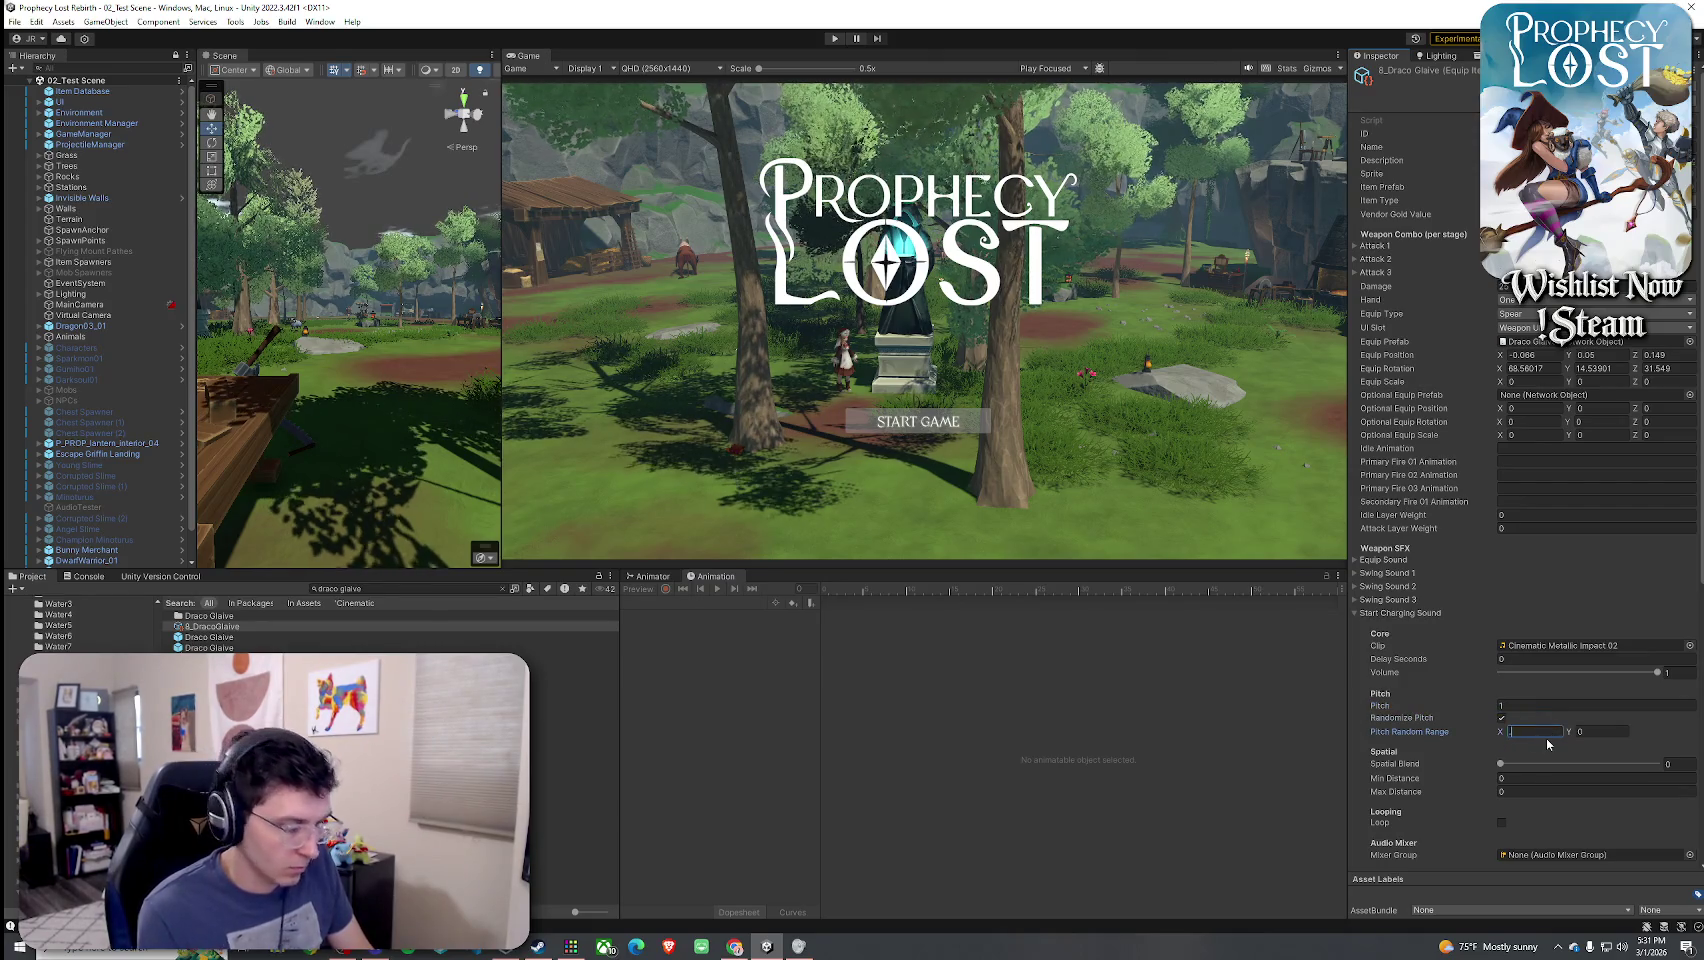
left_click(1610, 731)
type("1.1")
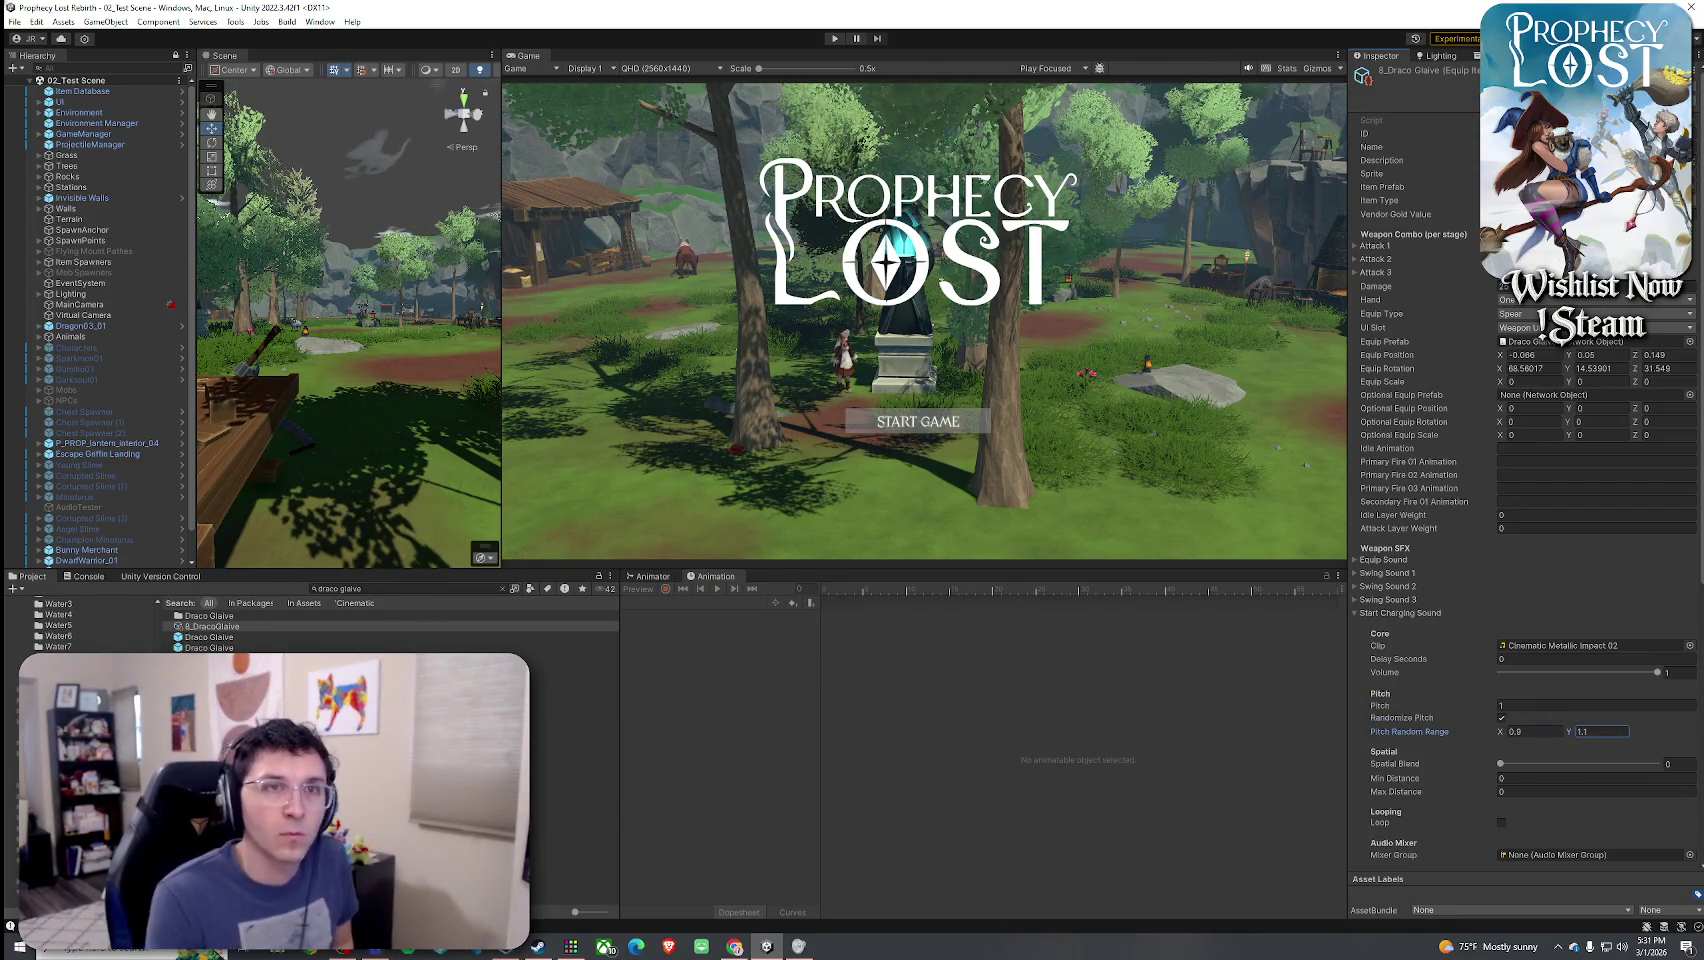
key("Return")
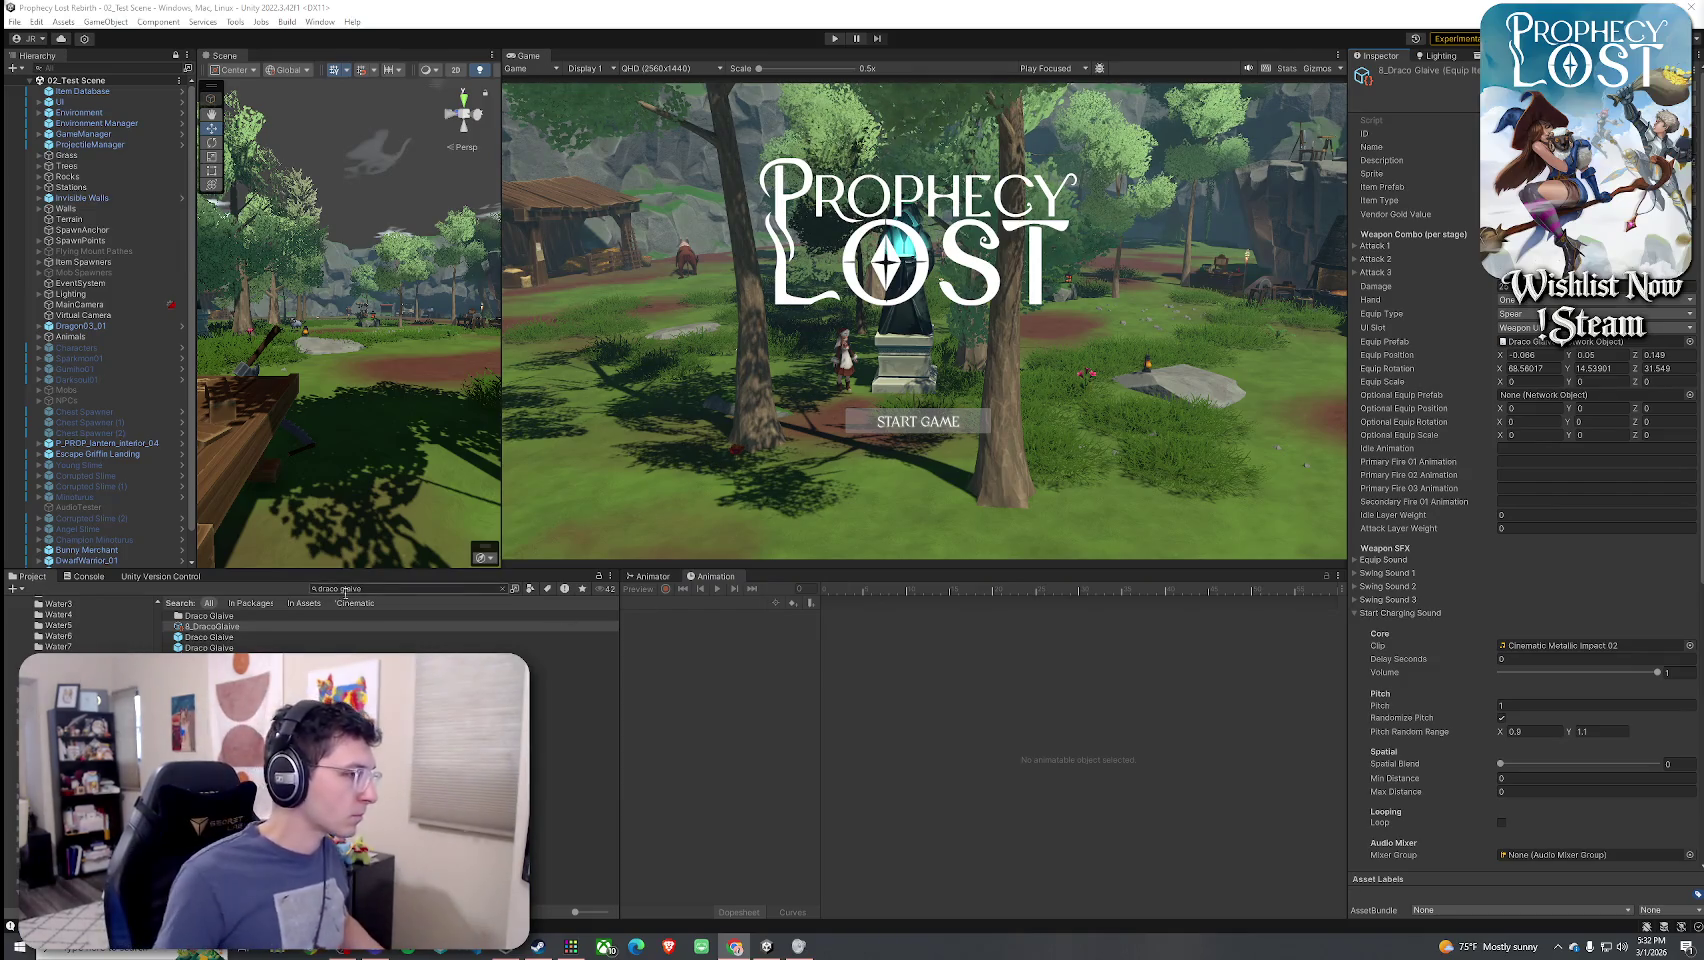
- Search 'dragon', preview dragon growl clips, and open the Dragon03 folder
left_click(395, 590)
type("dragon")
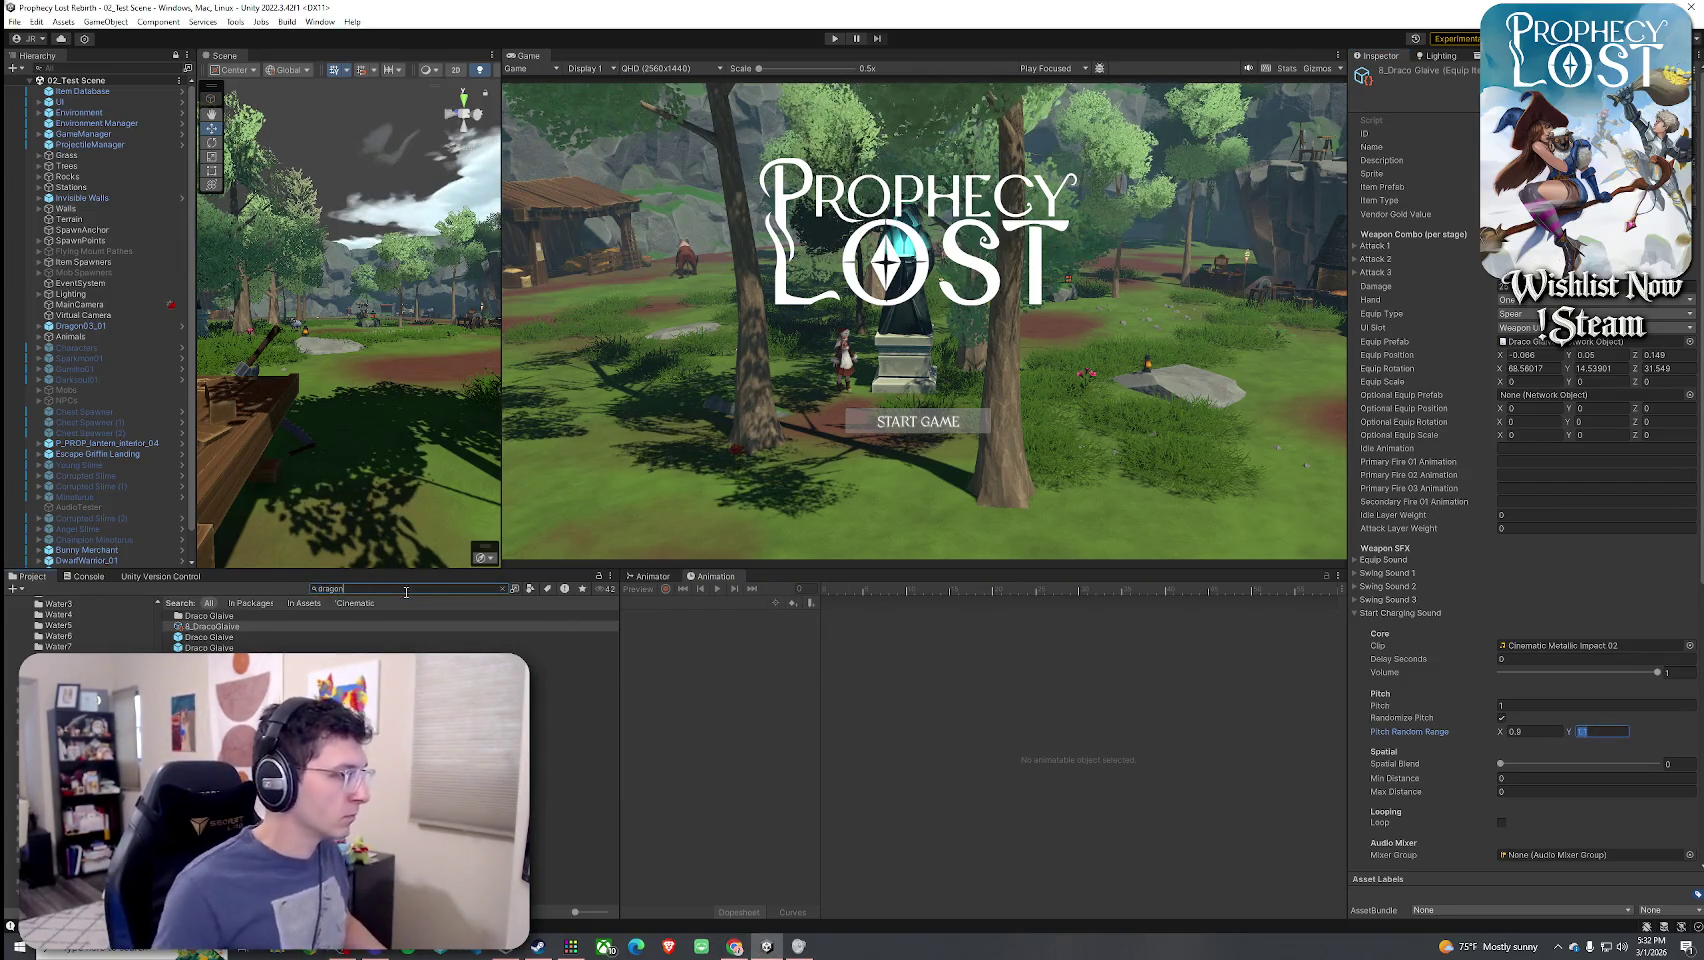
left_click(531, 589)
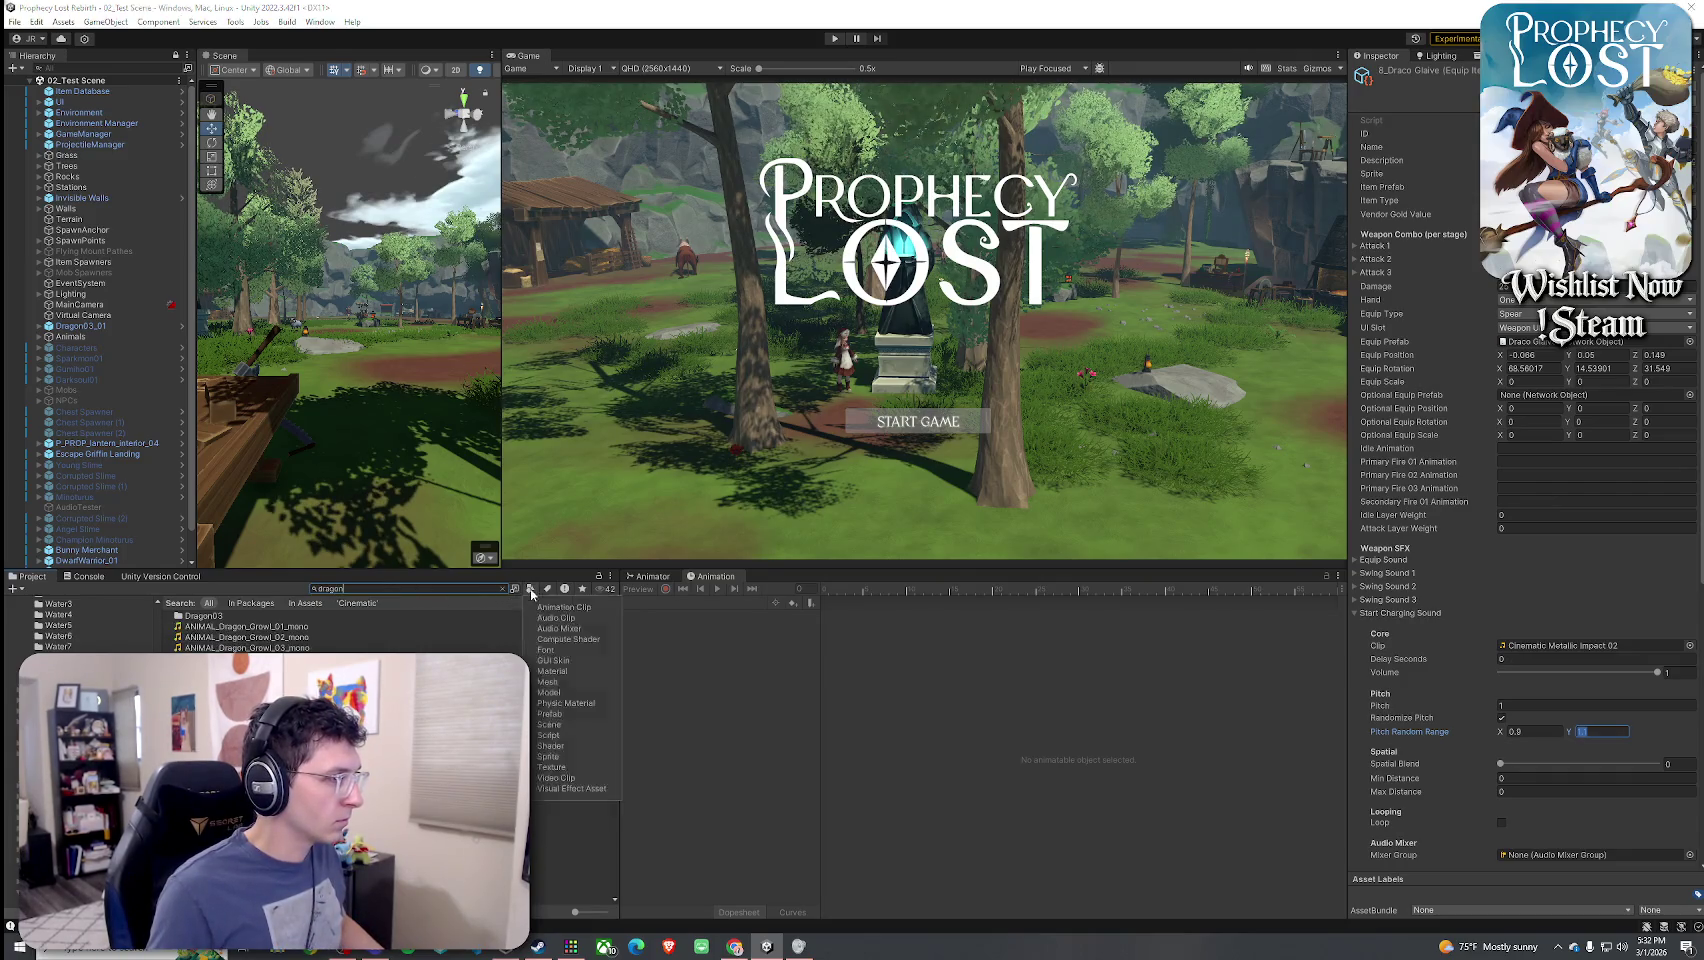
left_click(362, 637)
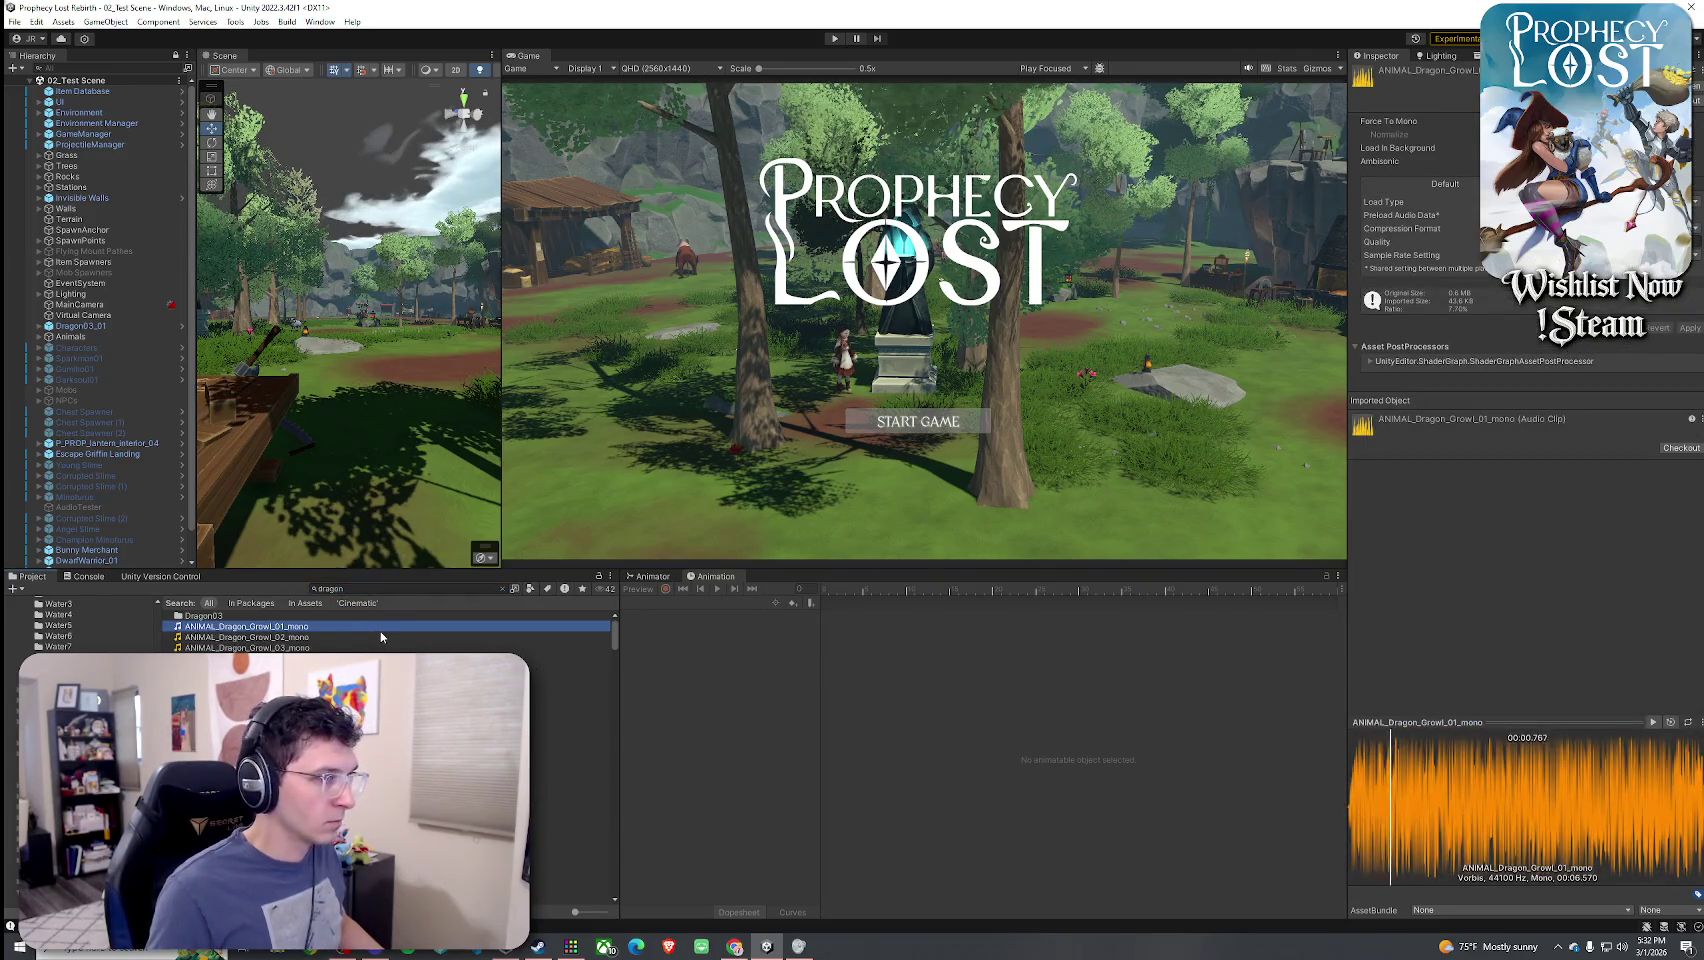
key("Down")
key("Down")
key("Down")
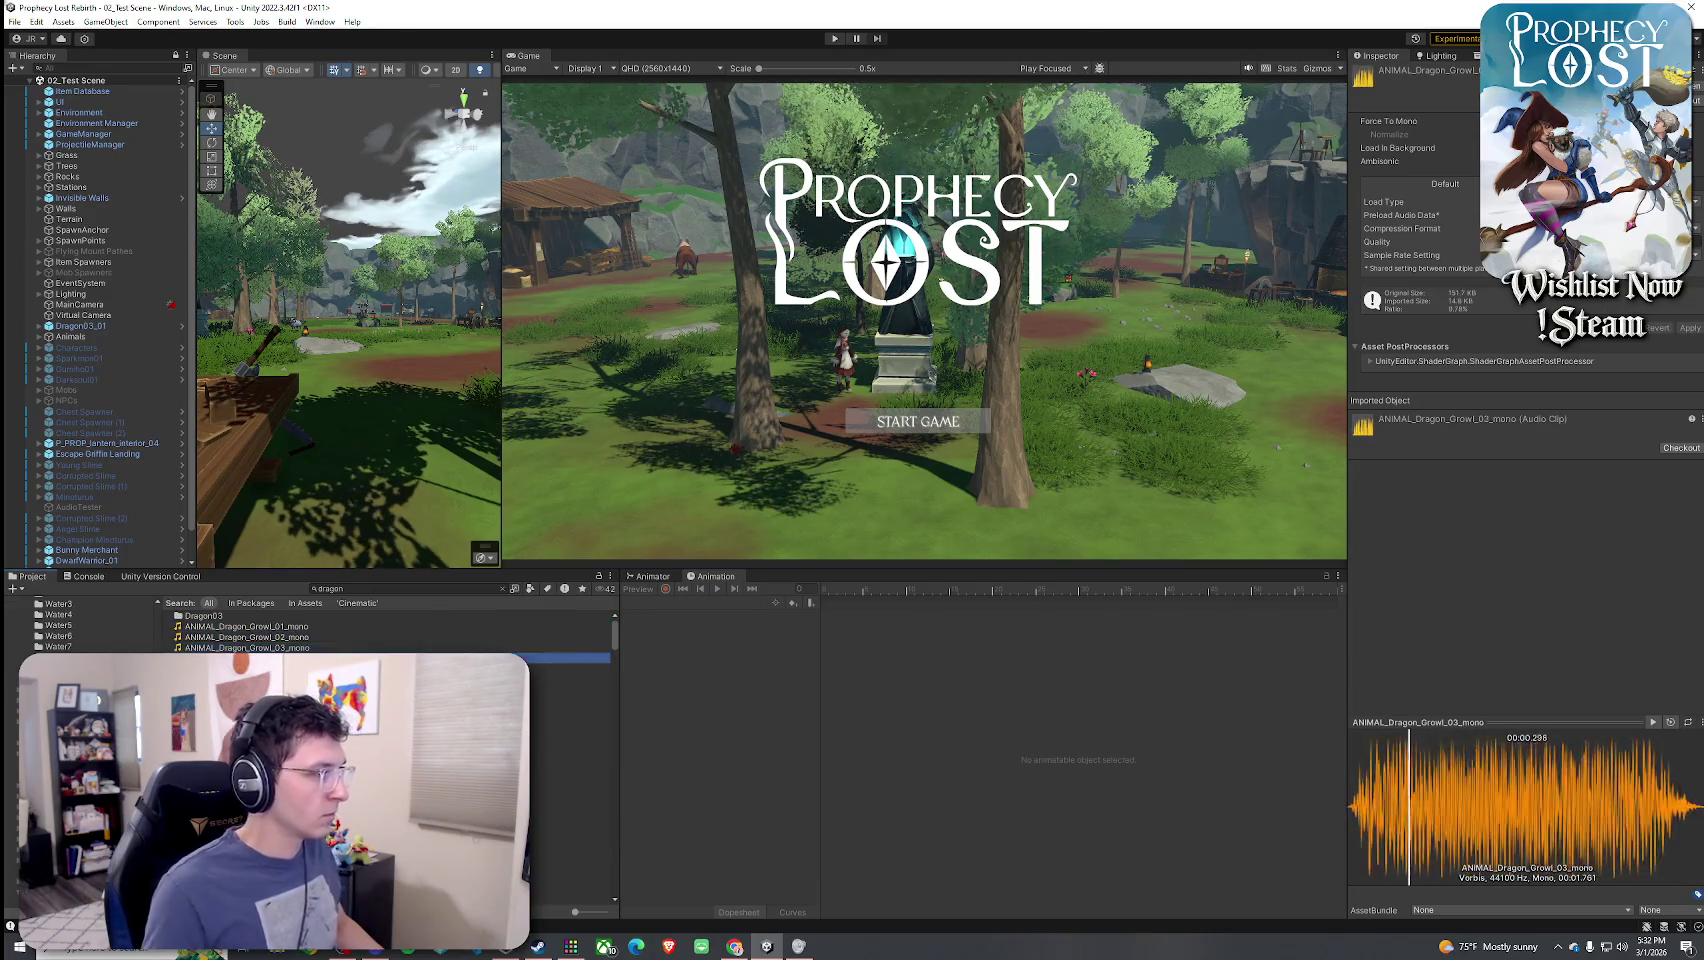
double_click(285, 615)
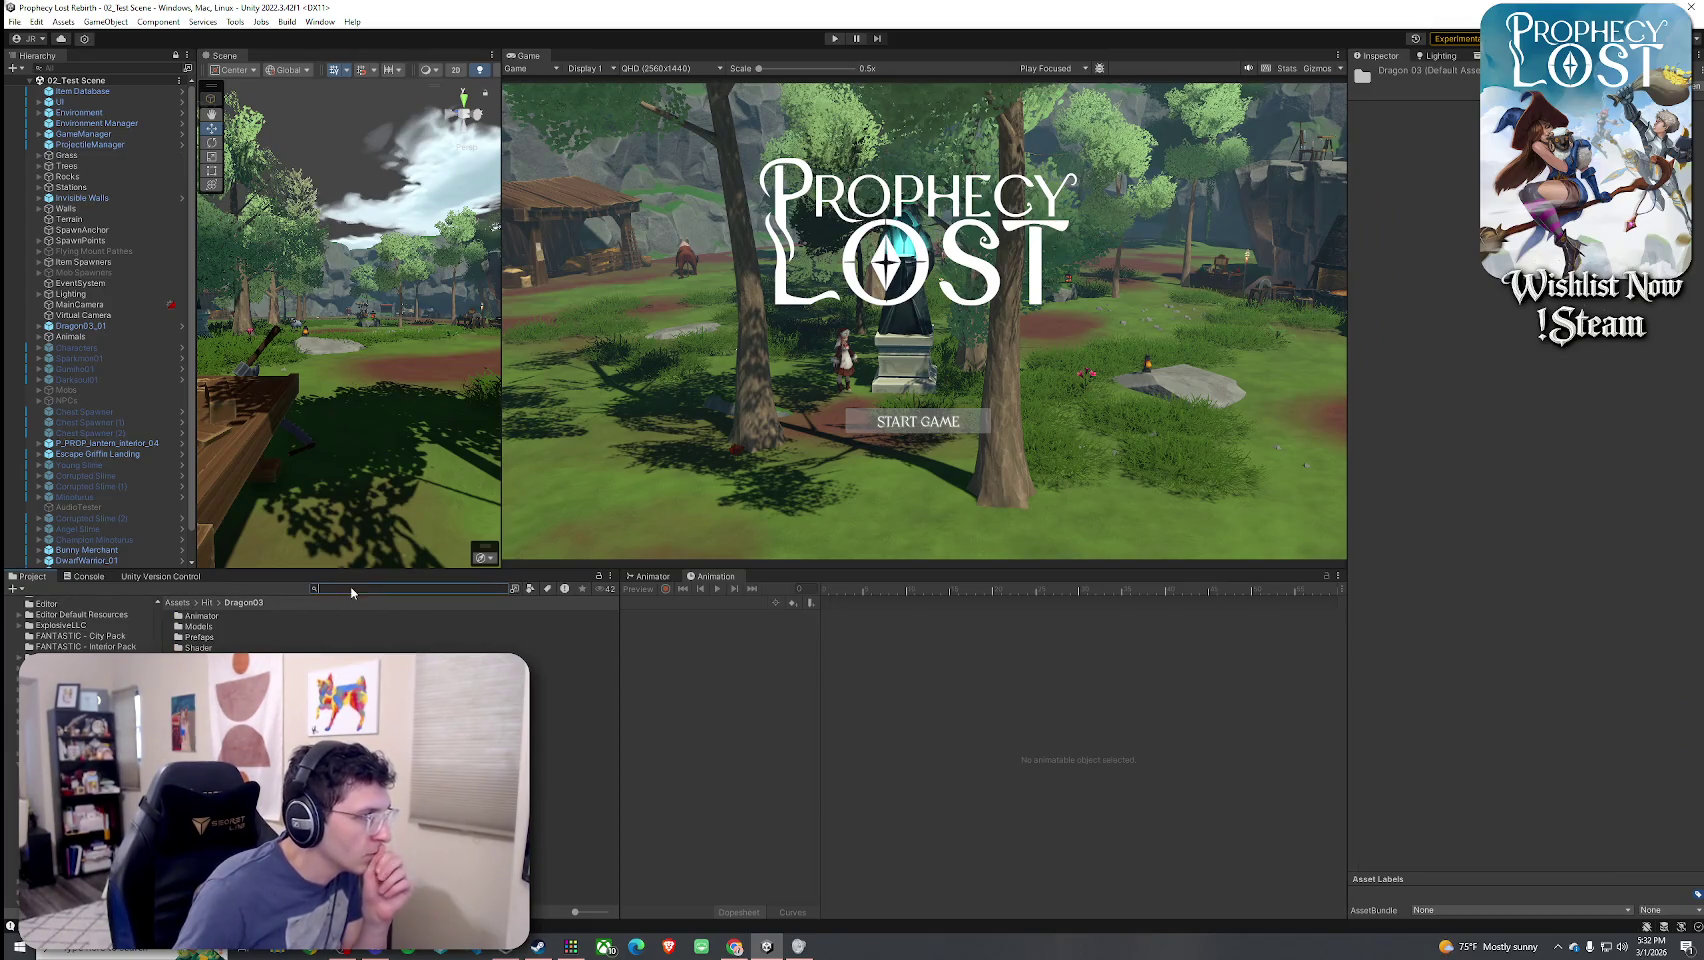
- Search 'dragon' and then 'eagle' limited to Audio Clips, previewing two eagle sounds
type("dragon")
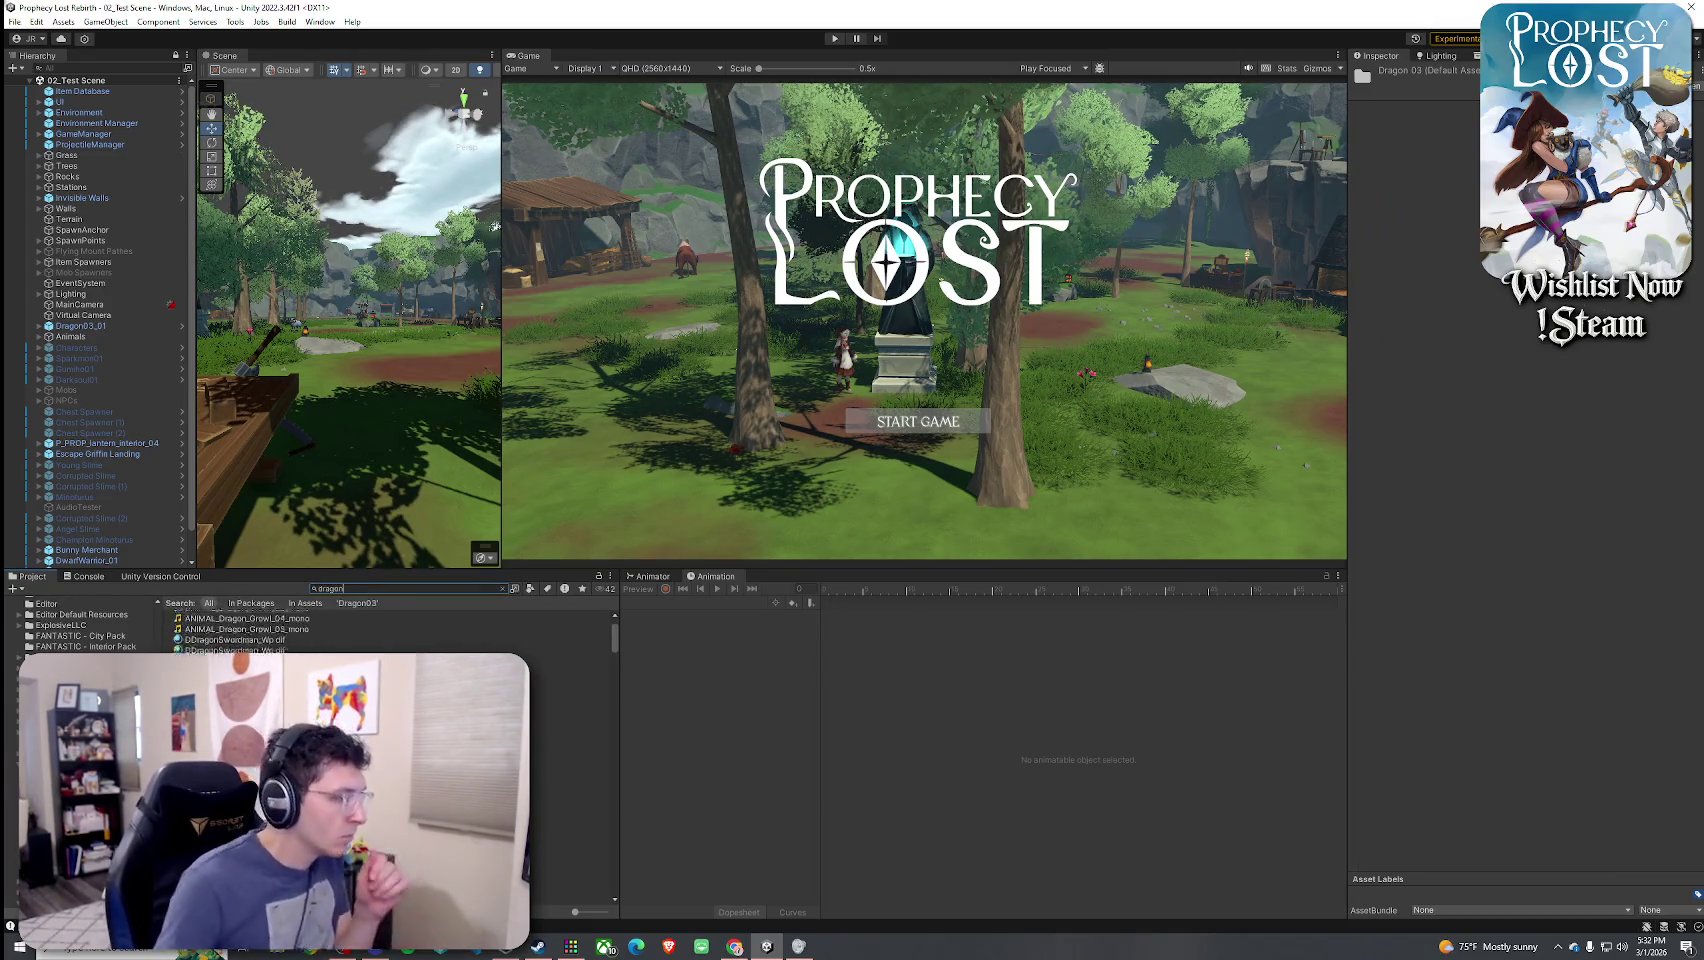
left_click(530, 588)
left_click(556, 617)
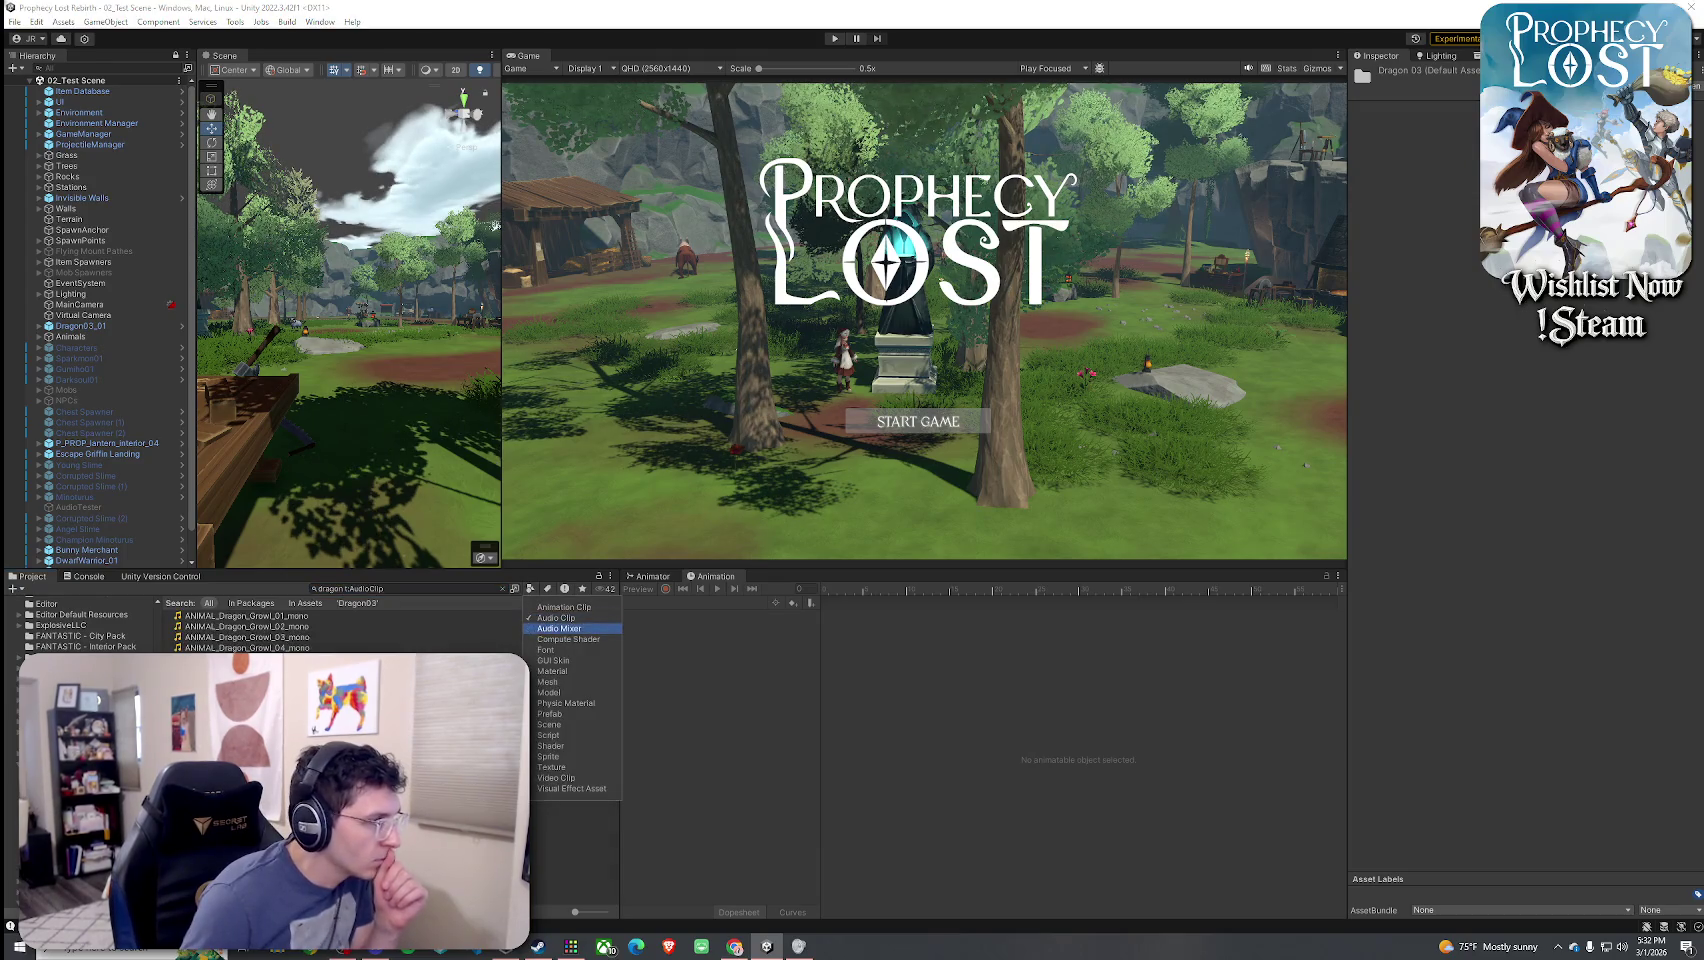
left_click(321, 612)
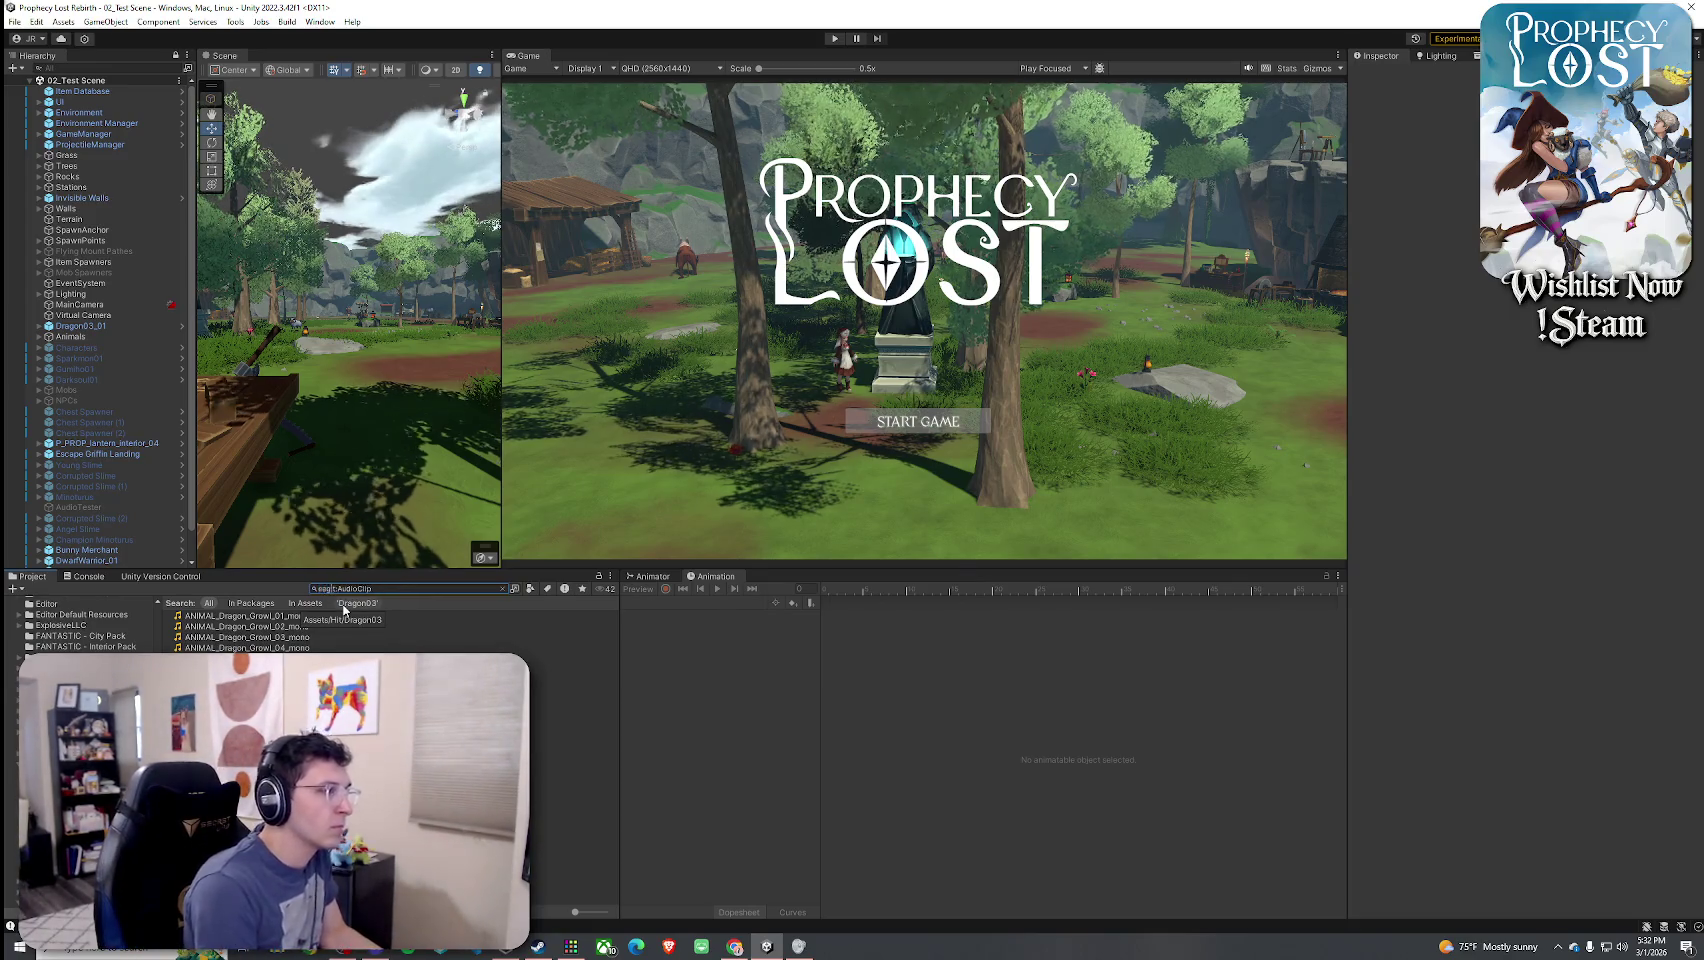
type("eagle")
left_click(302, 616)
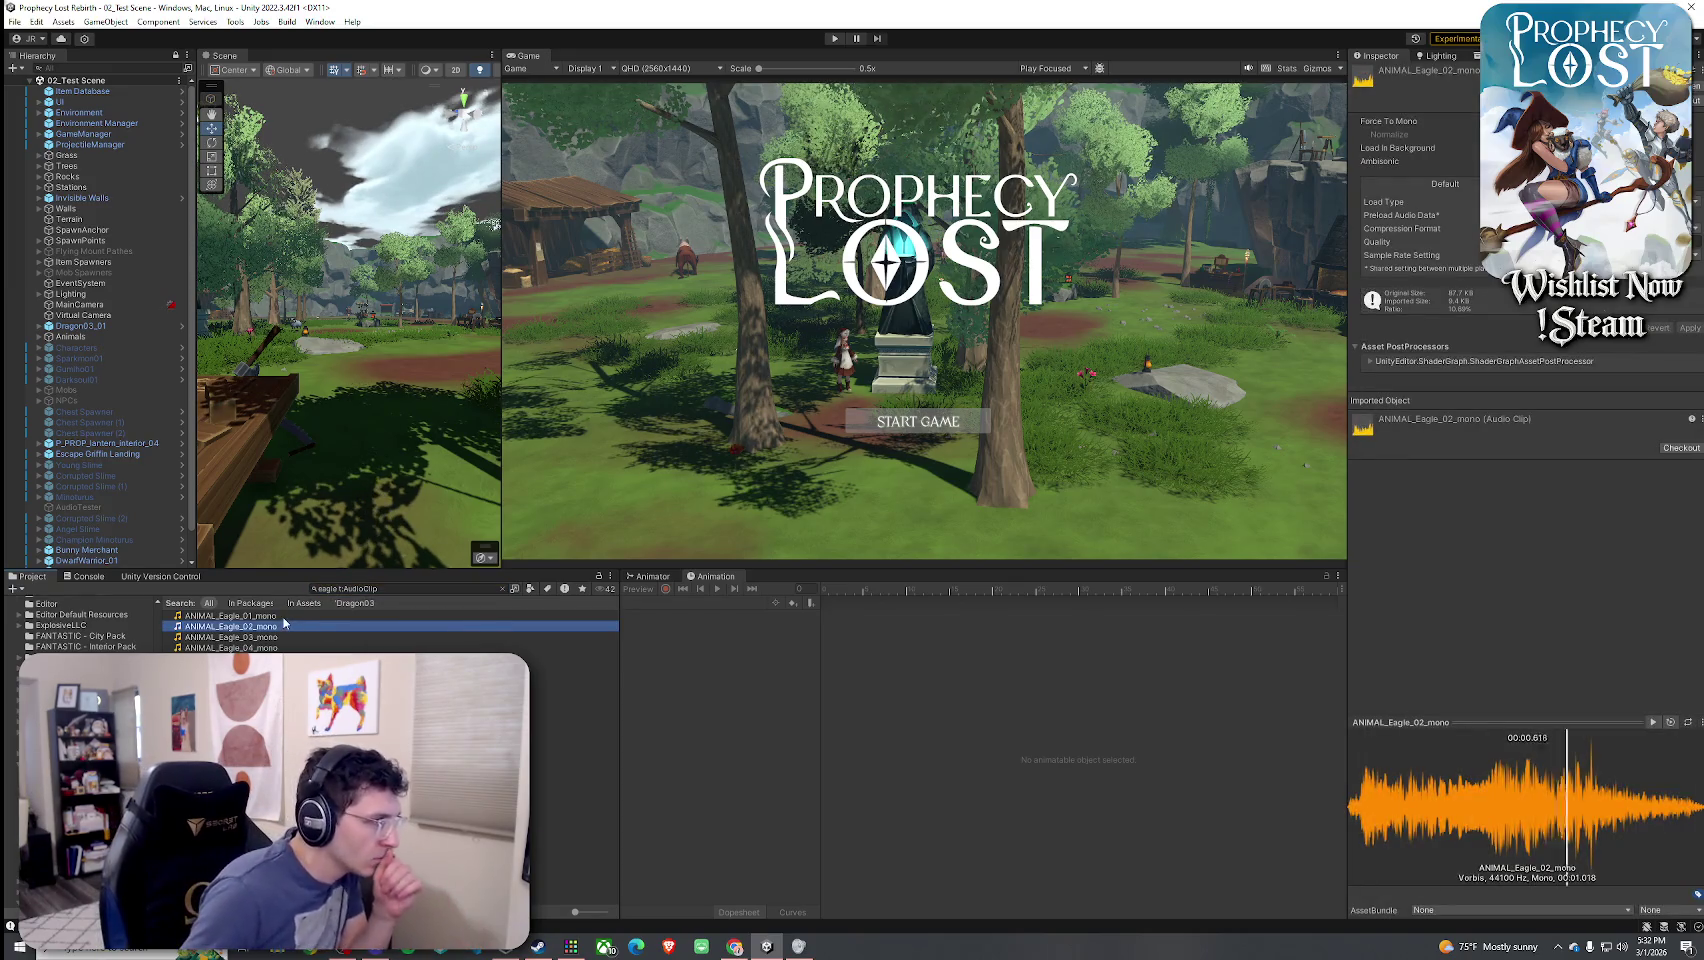
left_click(273, 637)
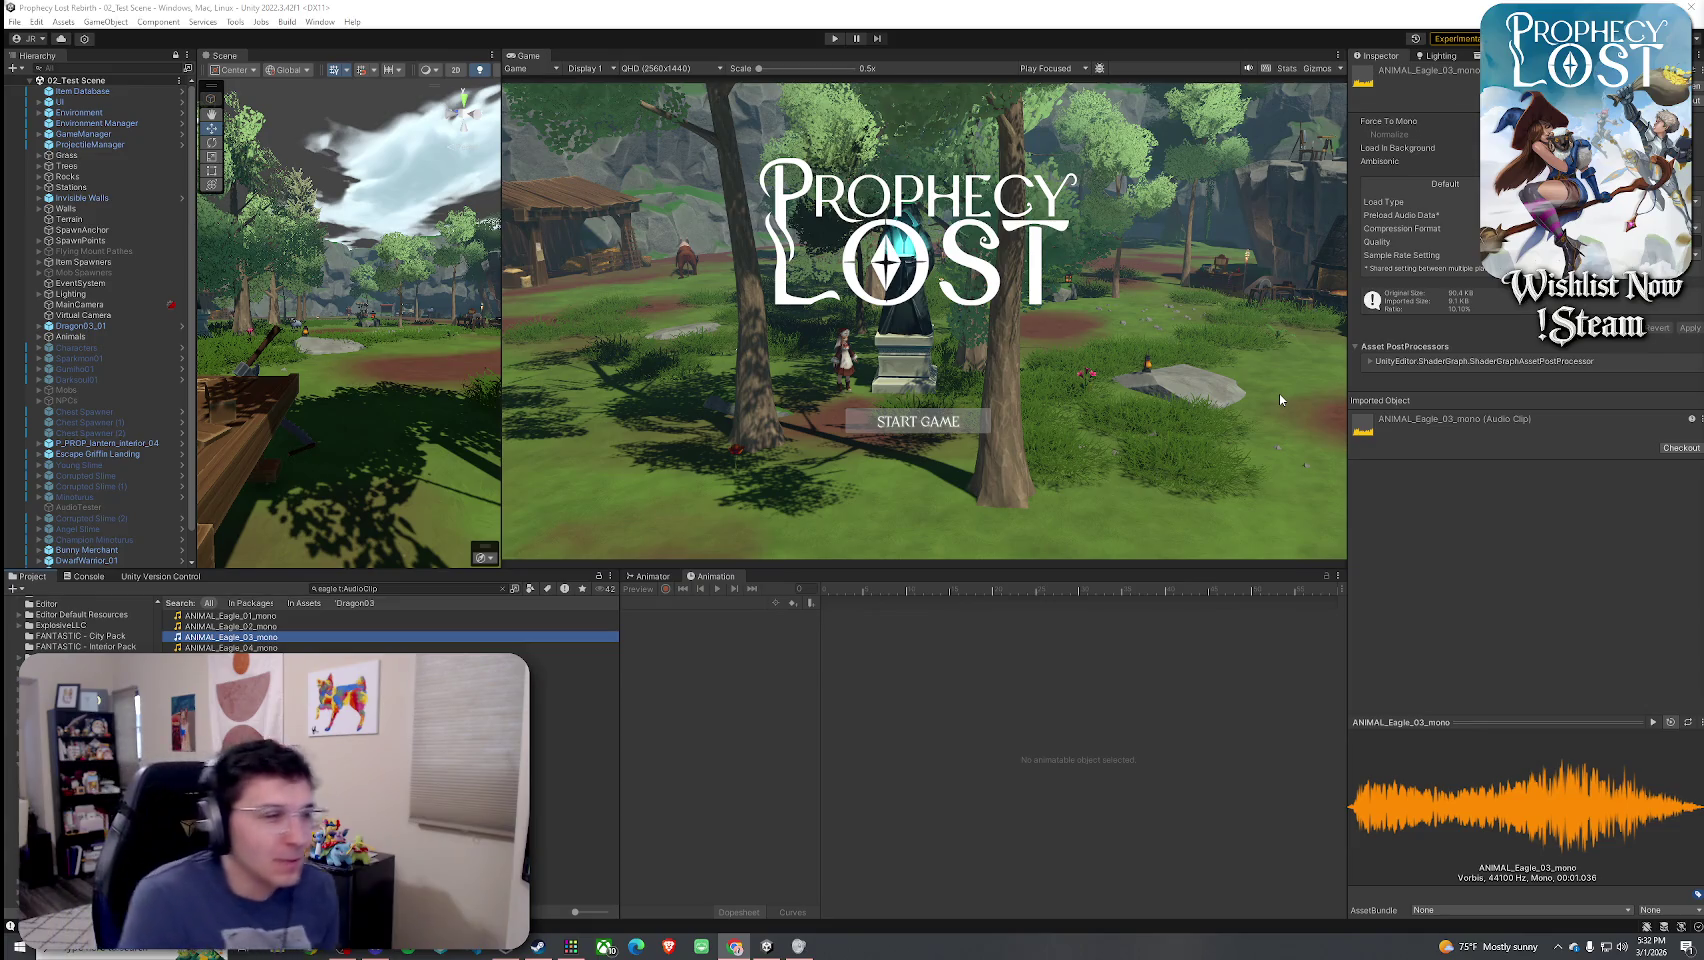
- Preview ANIMAL_Lion_Roar_08, Lion_Roar_01 and Tiger_Roar_01 in ANIMALS, then return to Assets root
left_click(376, 591)
key("BackSpace")
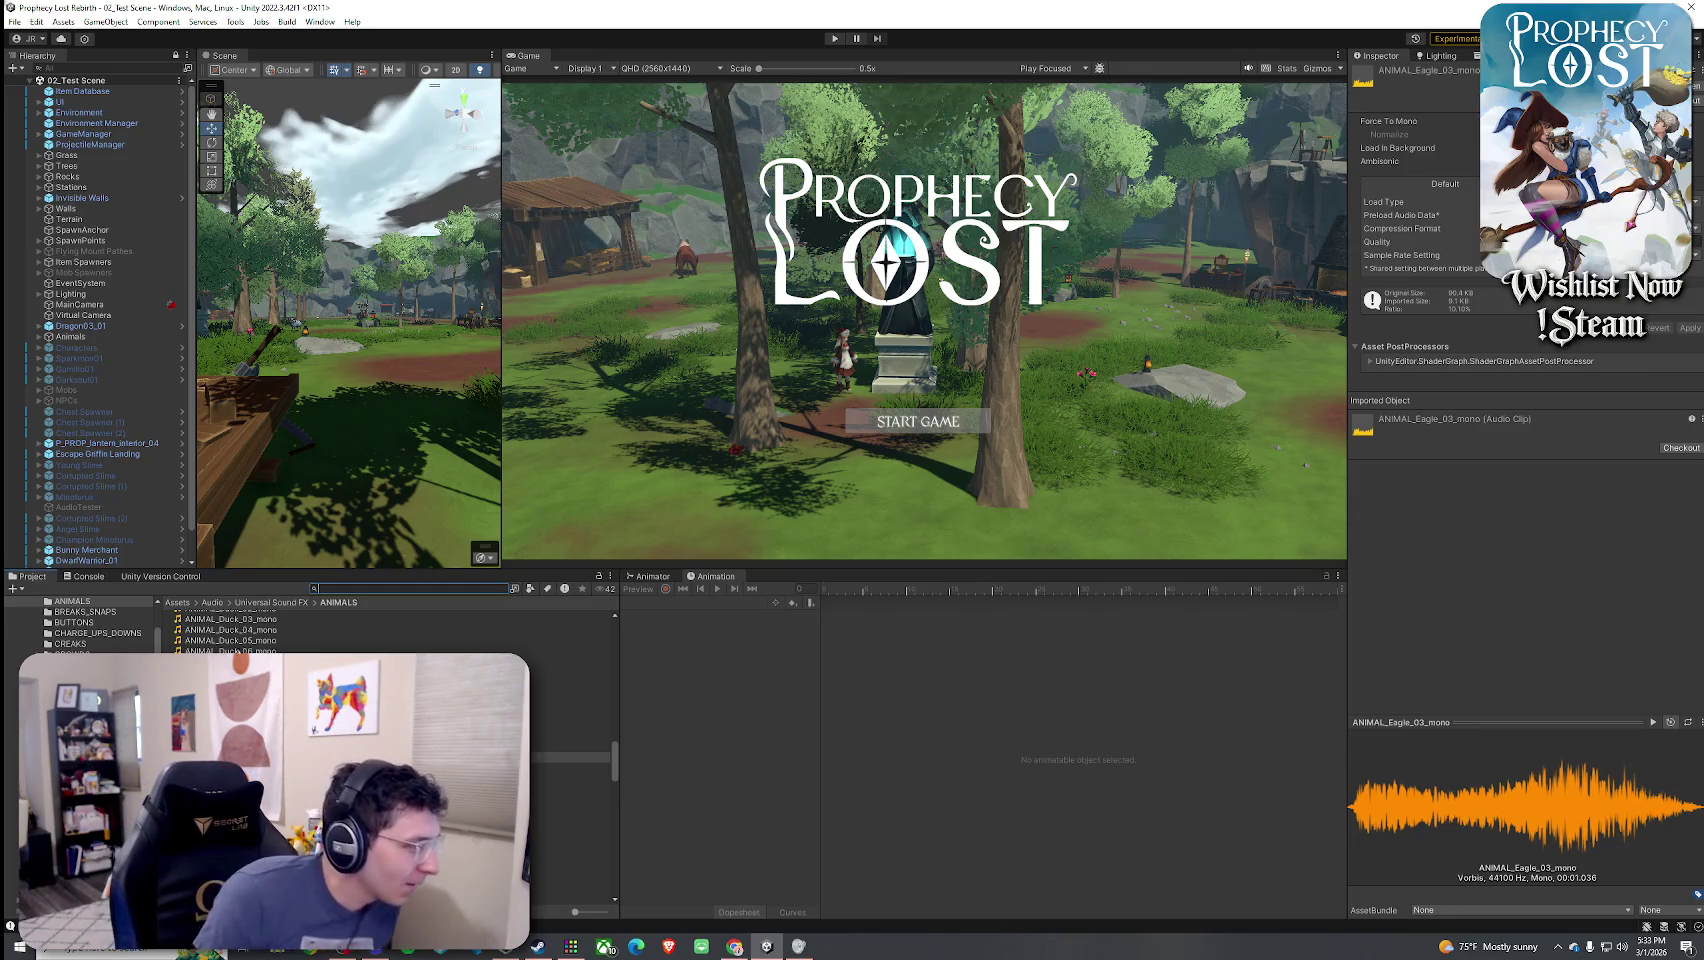
scroll(390, 630, "down", 10)
scroll(390, 630, "up", 4)
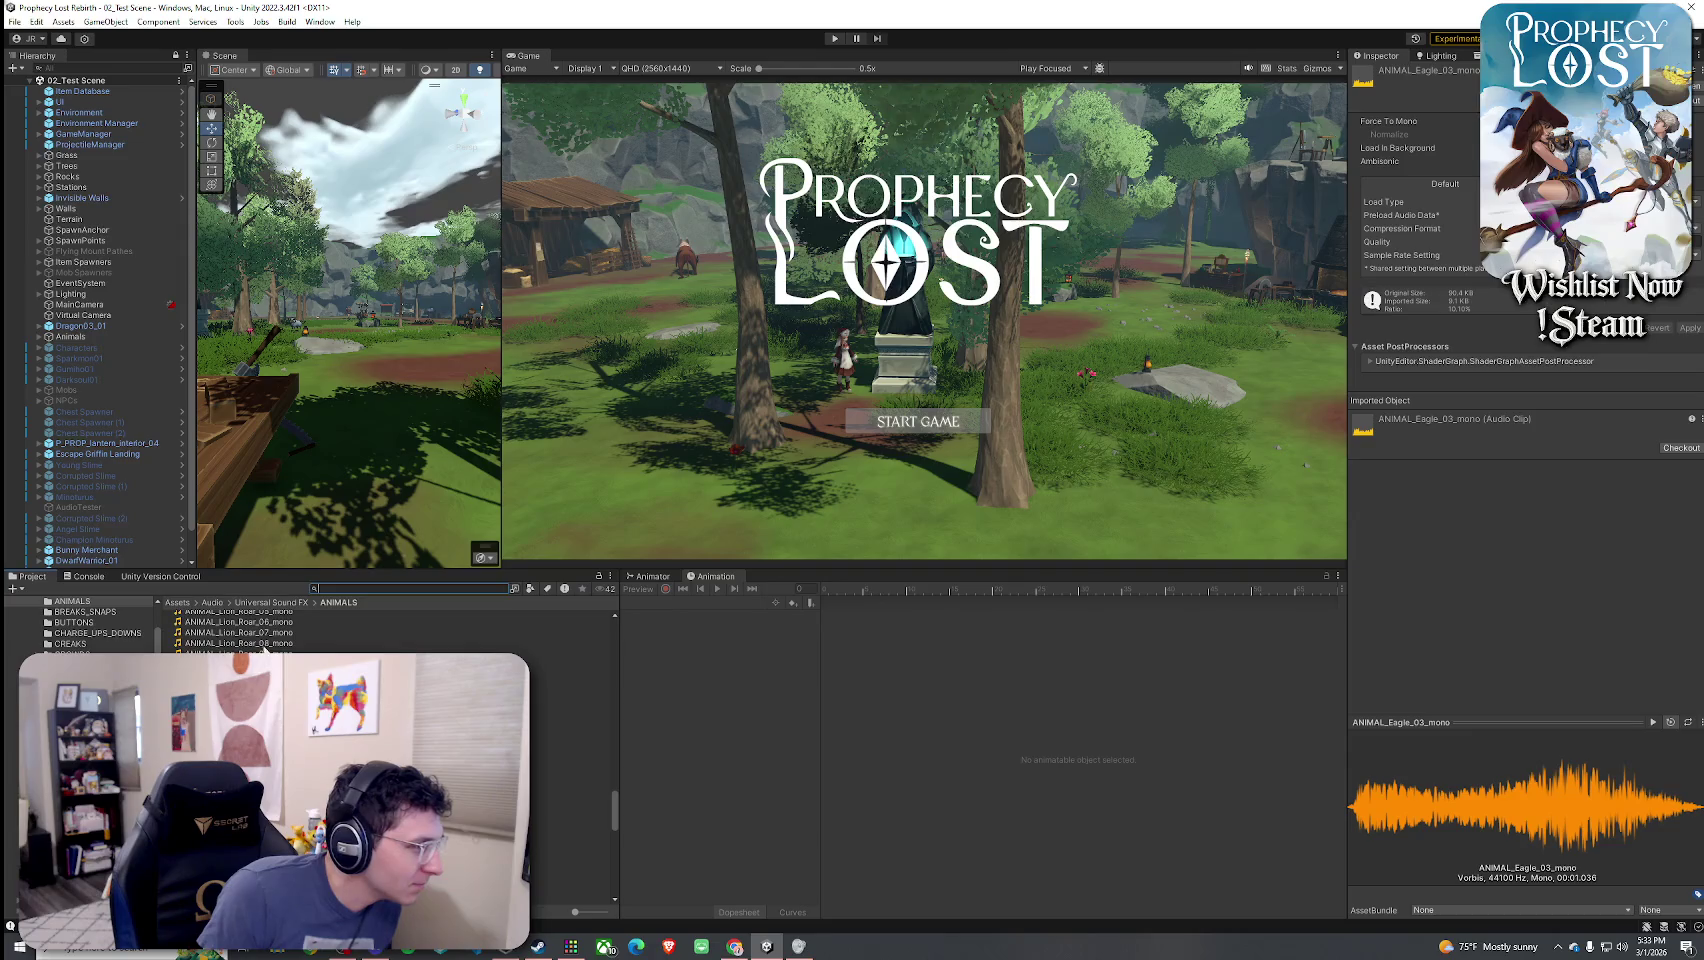
left_click(239, 643)
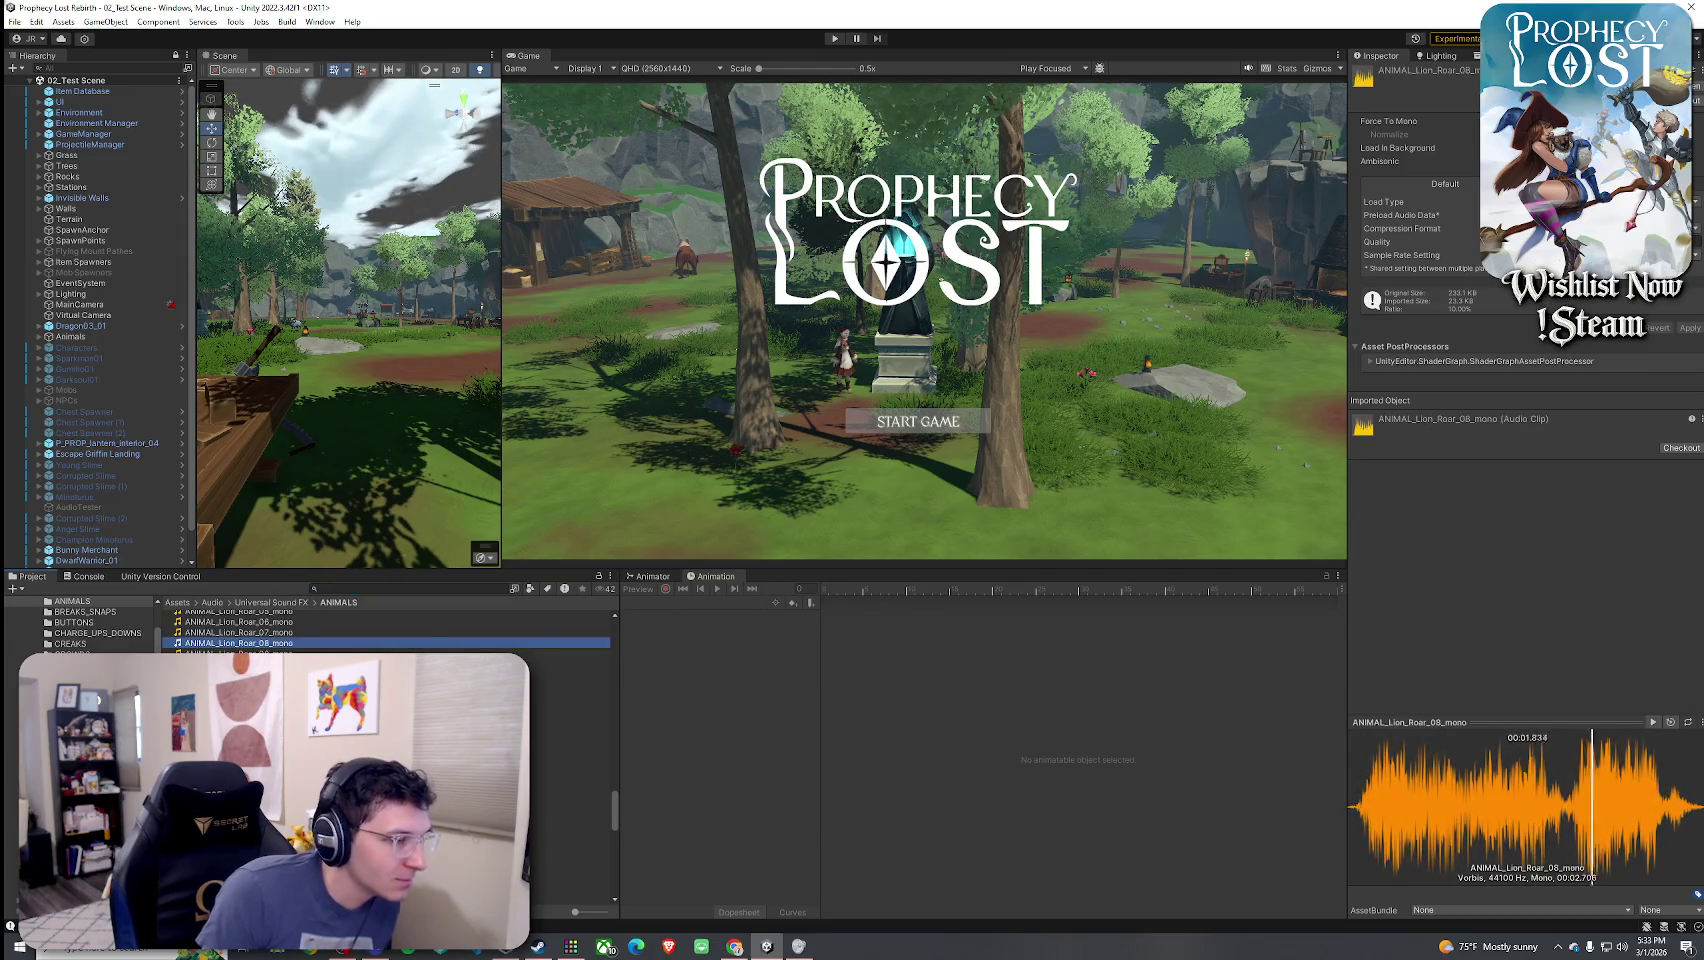
scroll(390, 630, "up", 3)
left_click(239, 648)
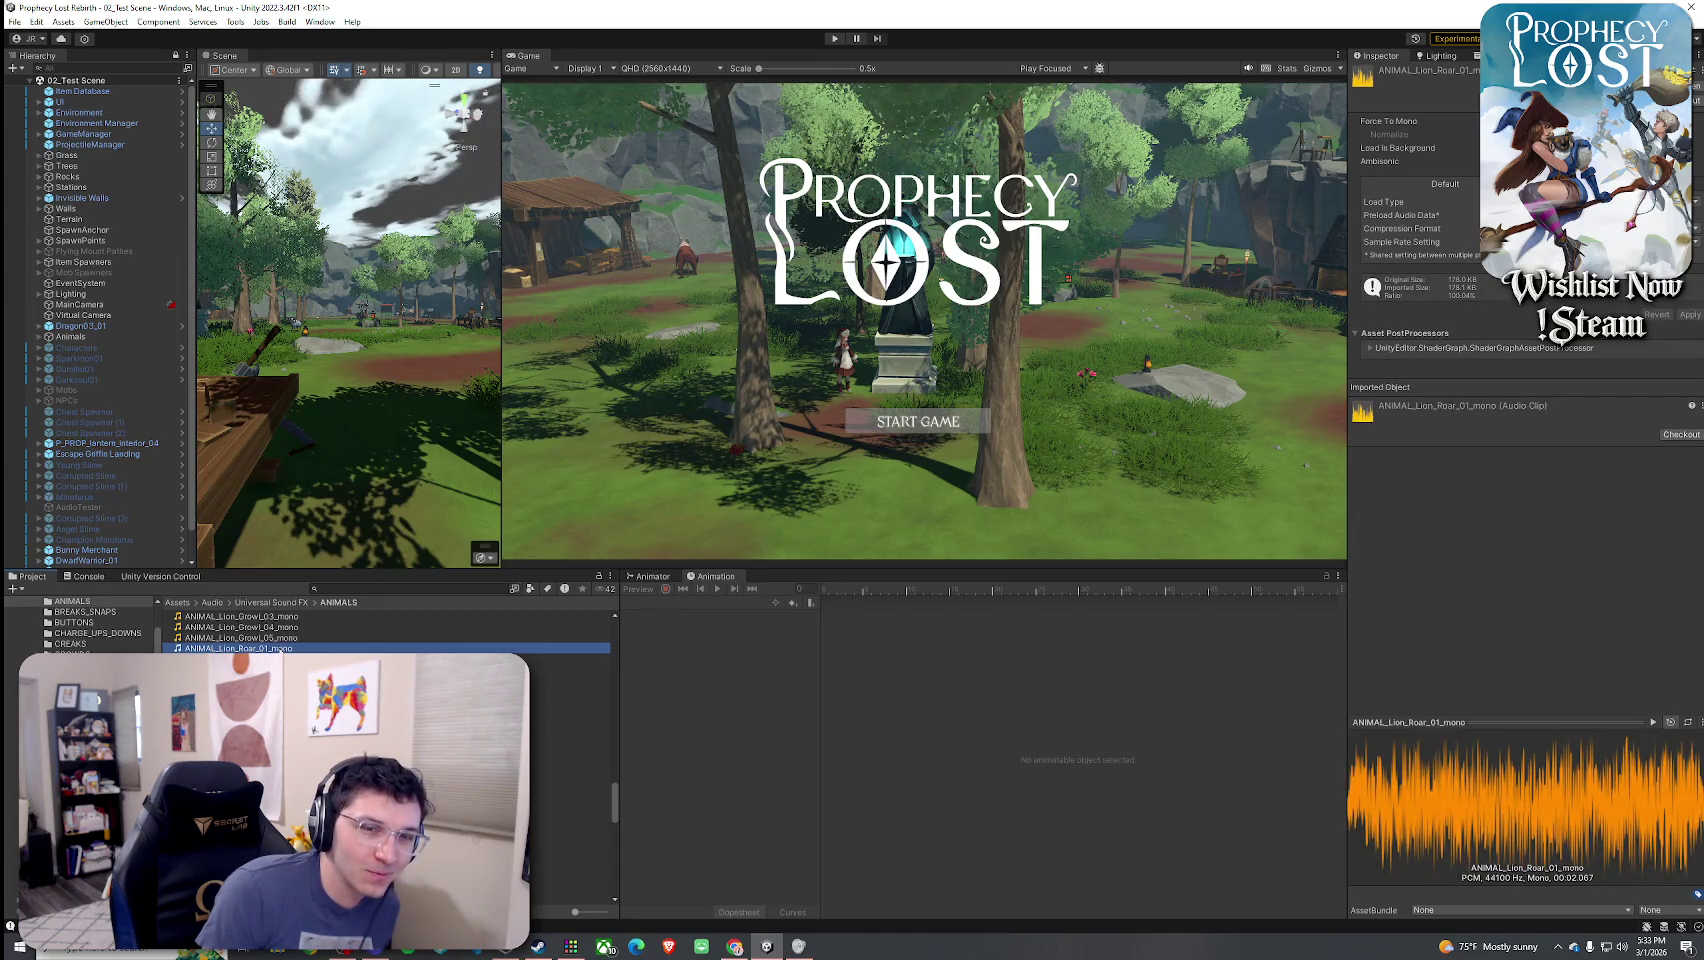
scroll(390, 632, "down", 10)
scroll(300, 630, "down", 10)
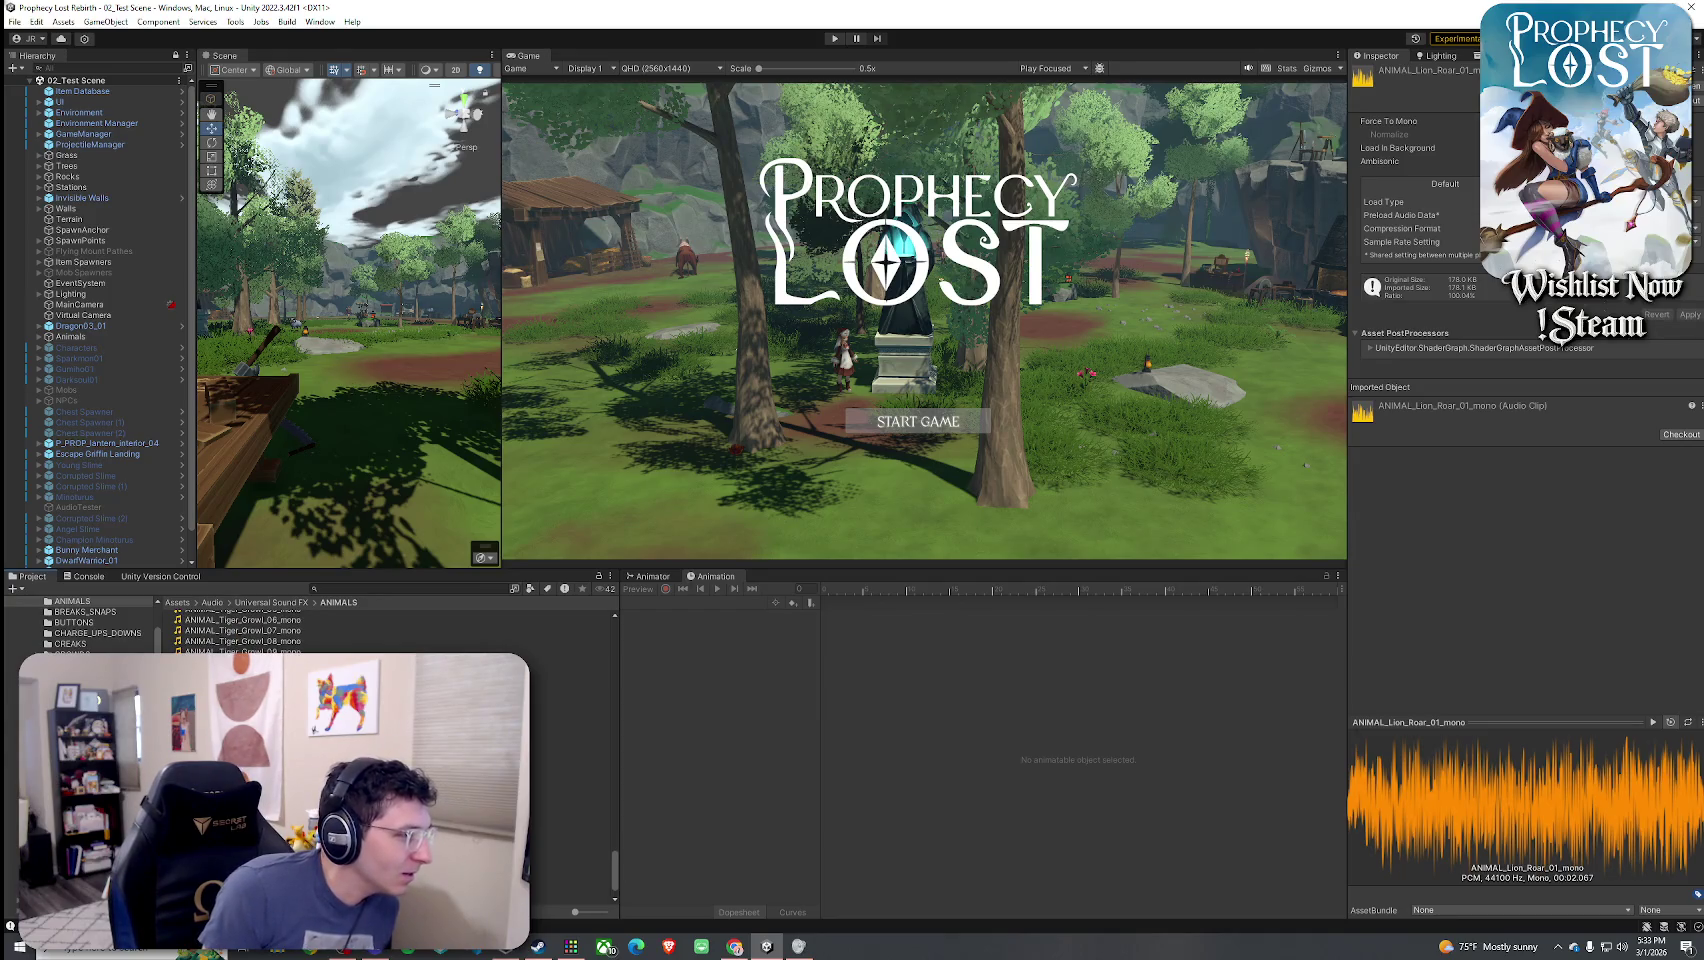
left_click(240, 672)
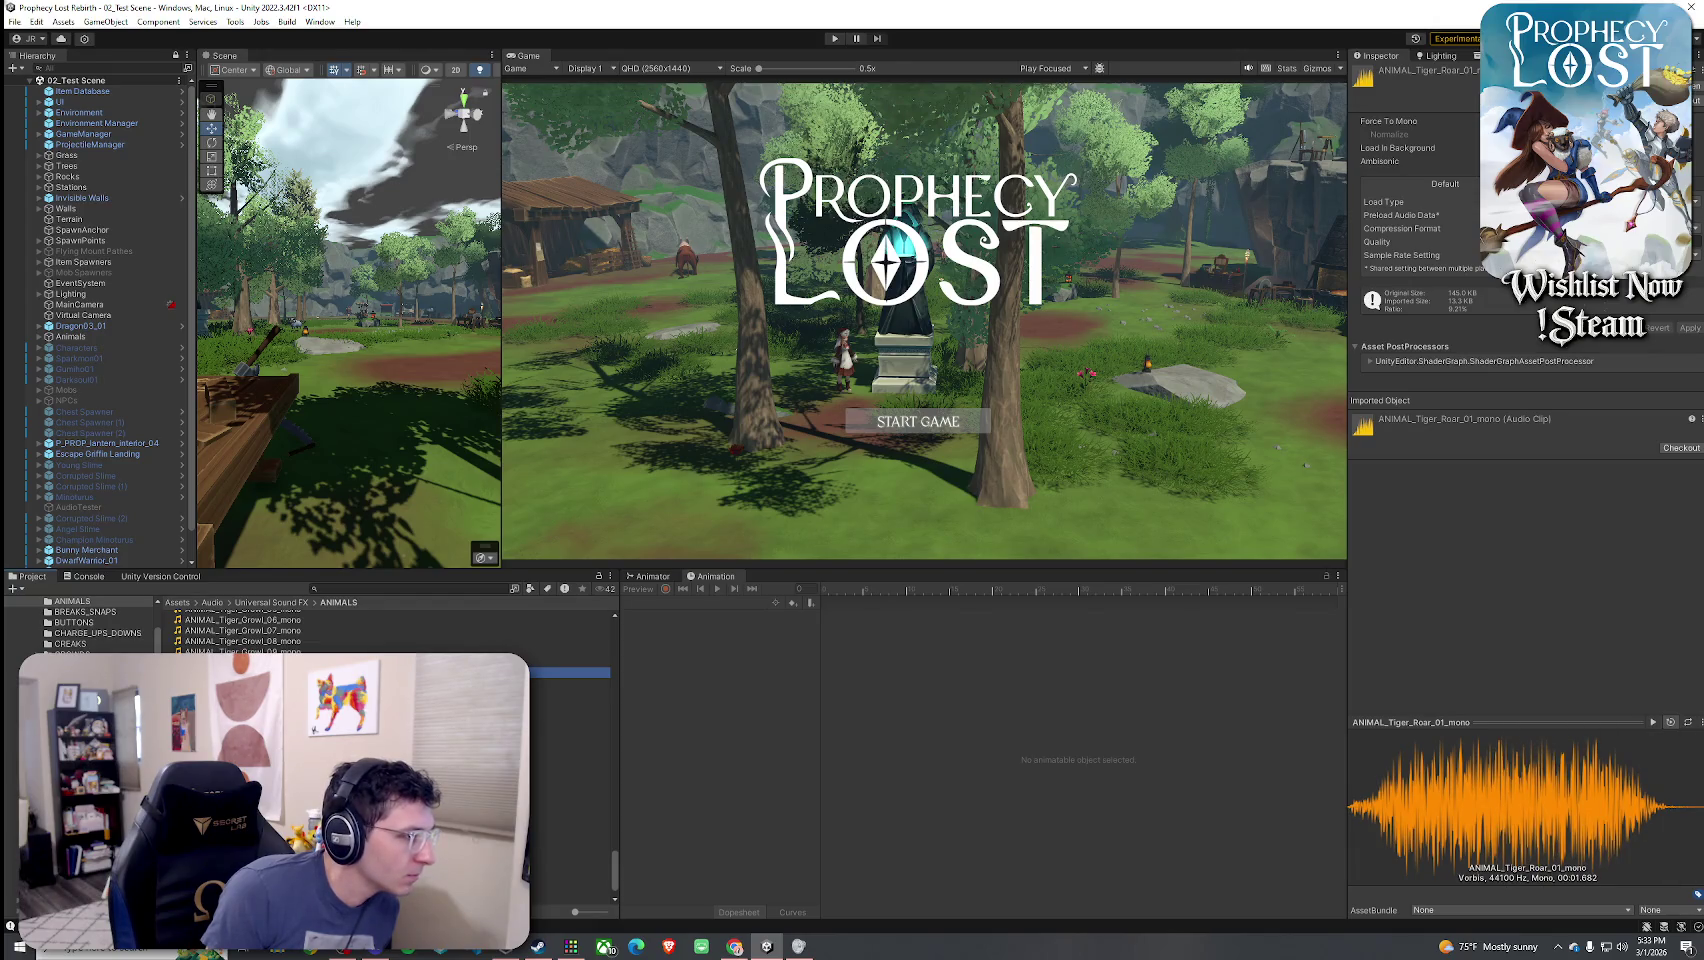
left_click(186, 603)
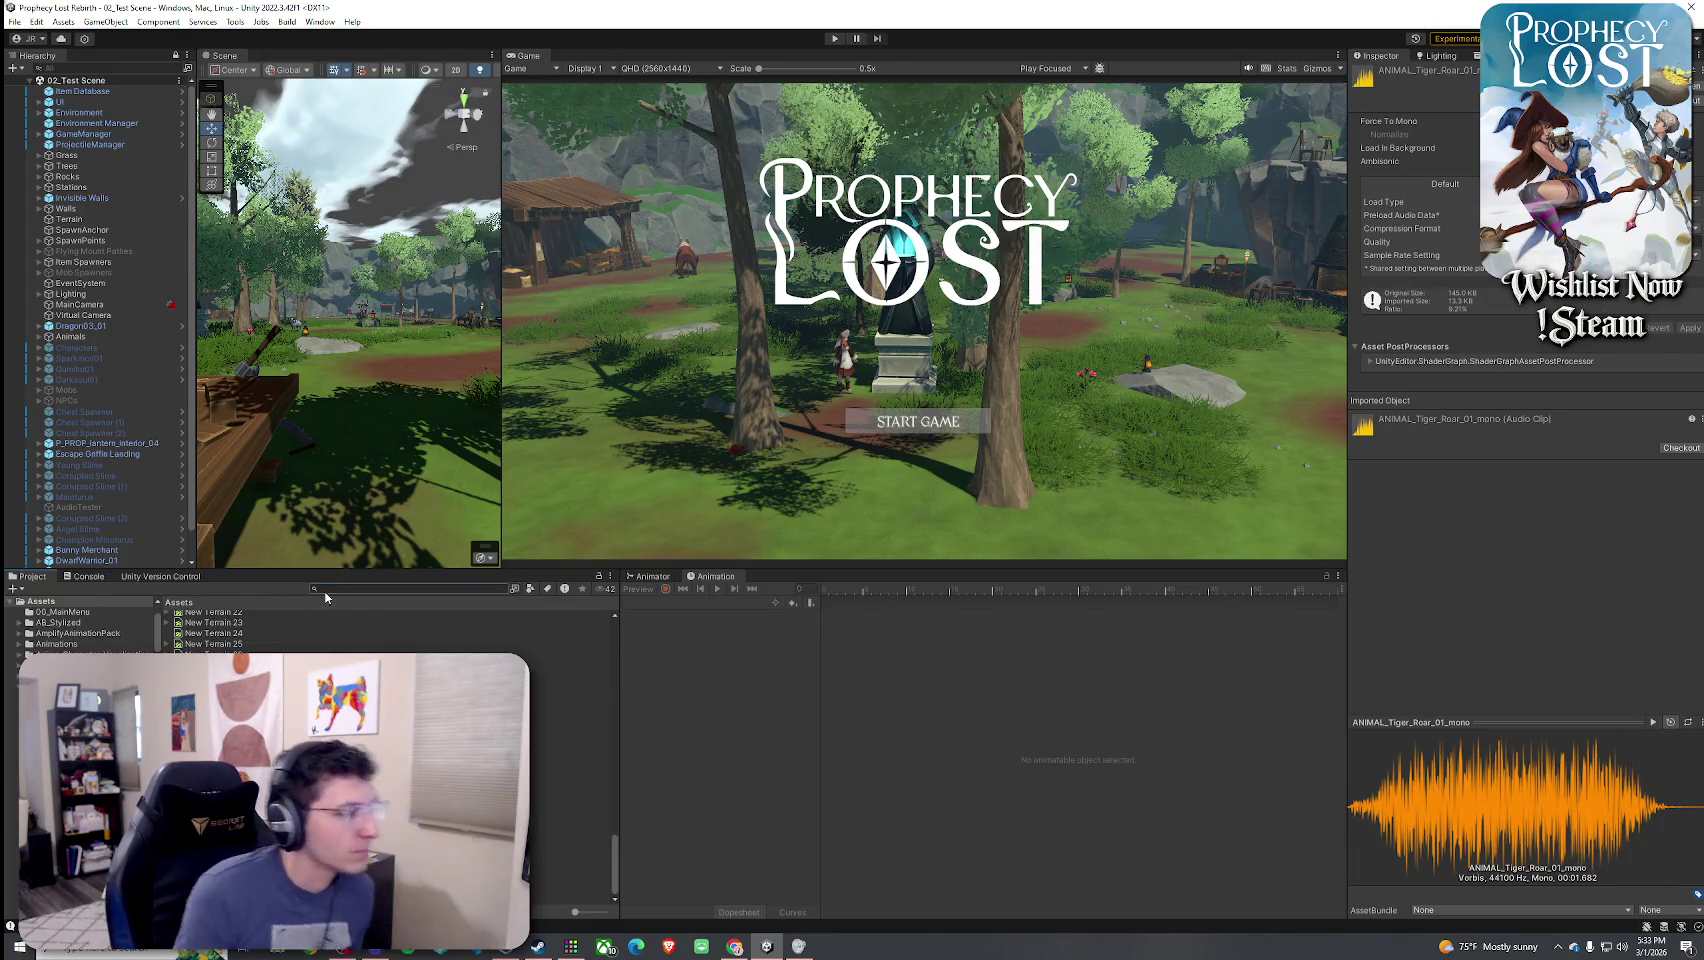
- Search 'draco glaive', check 8_DracoGlaive's empty Weapon VFX swing slots, and start a 'guard spear' search
left_click(15, 21)
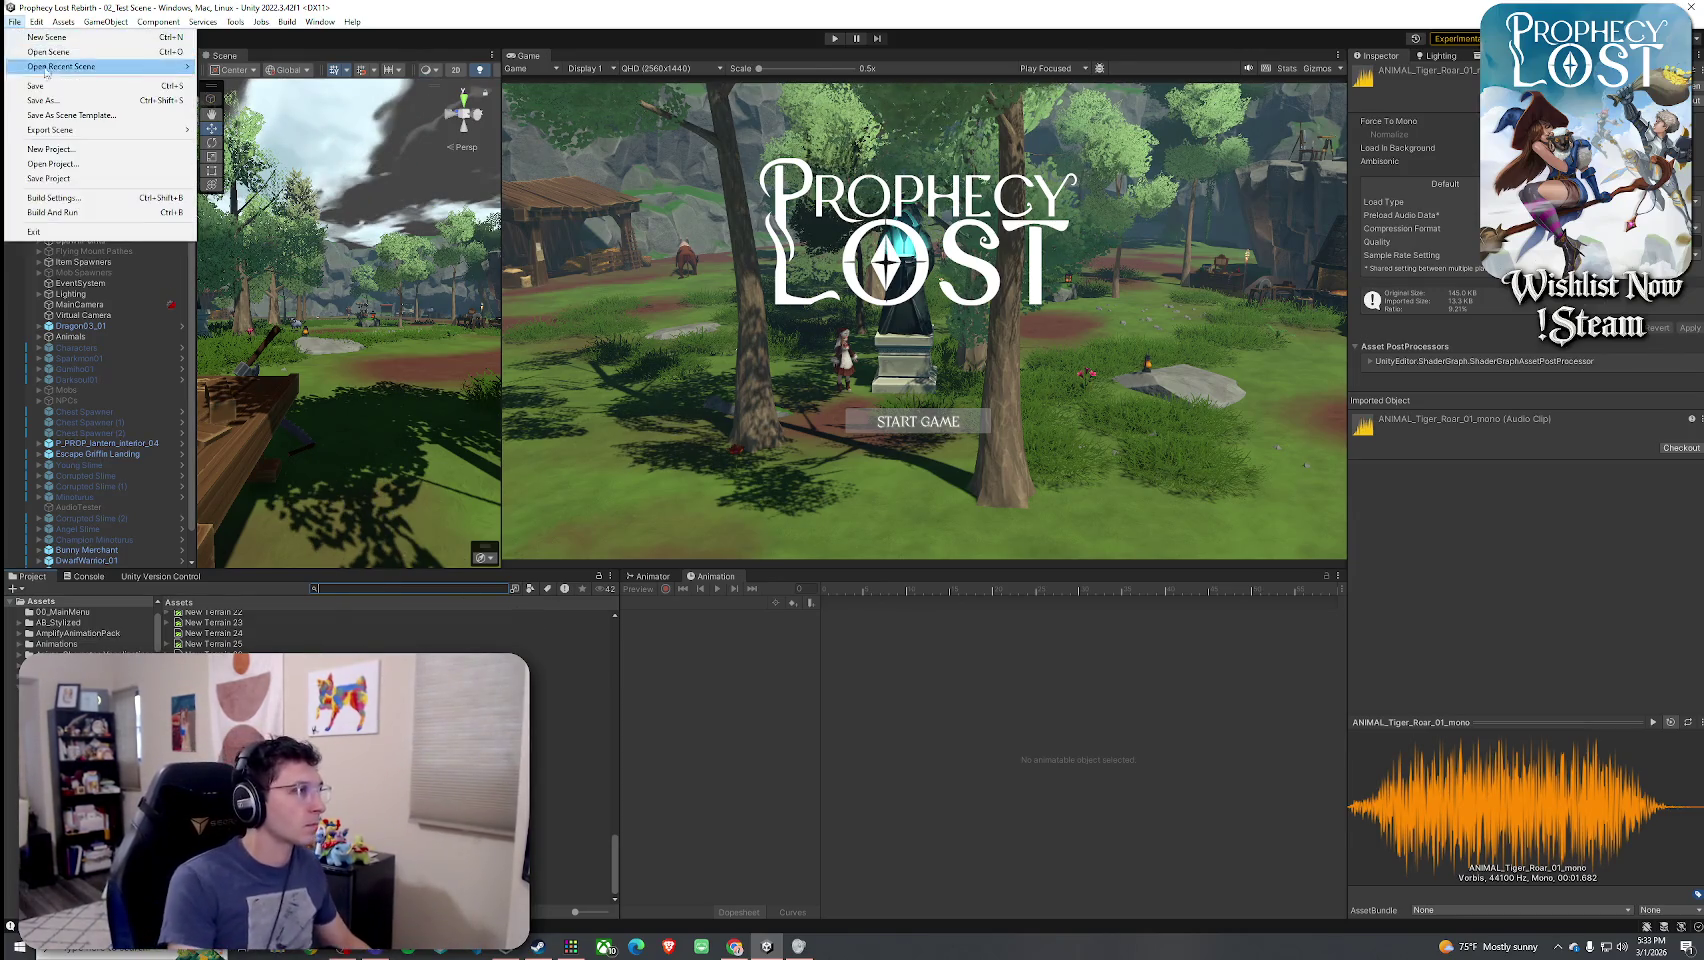
left_click(15, 21)
type("draco")
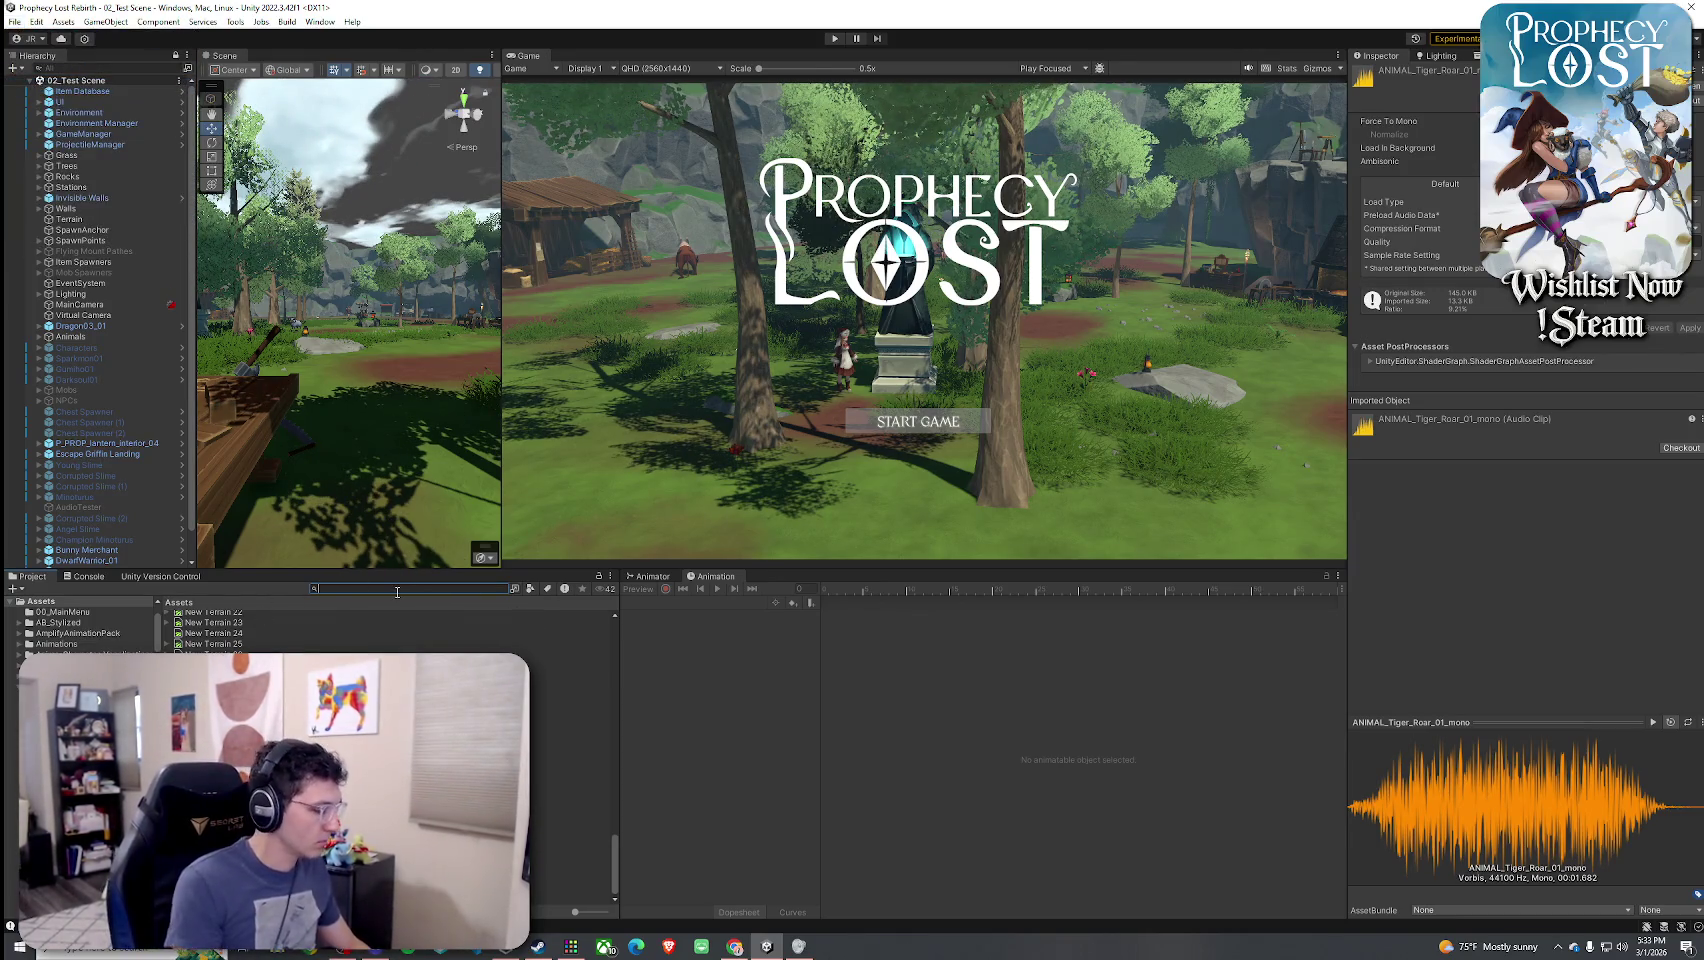
type(" glaive")
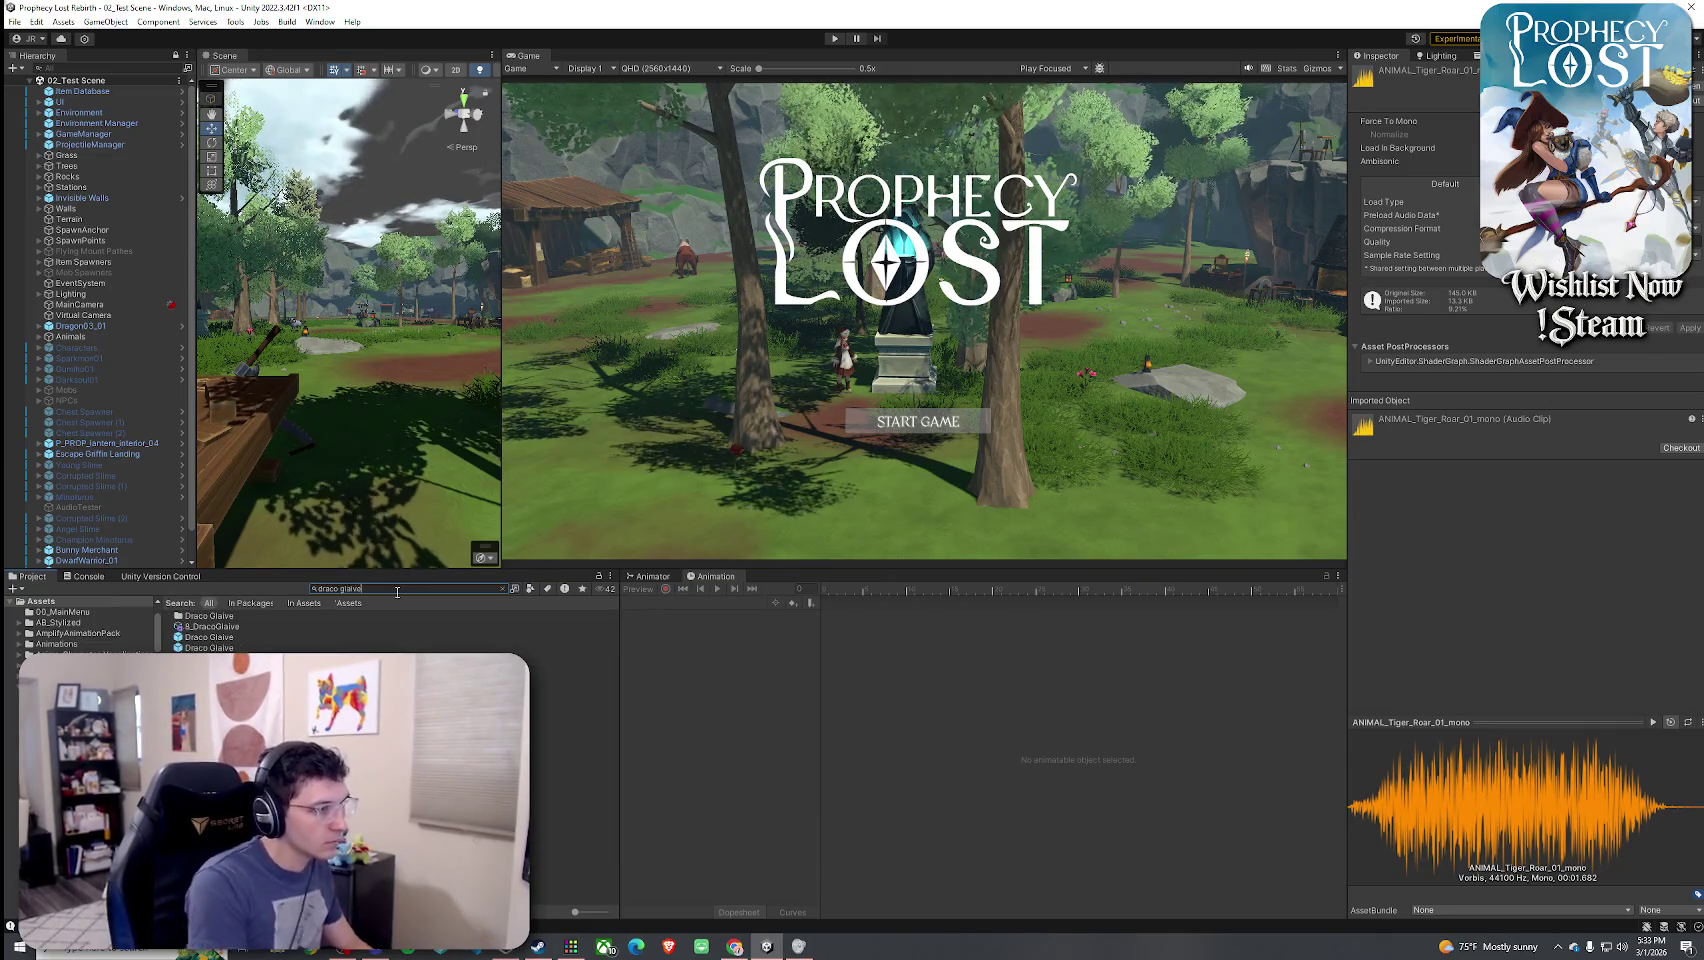
left_click(367, 627)
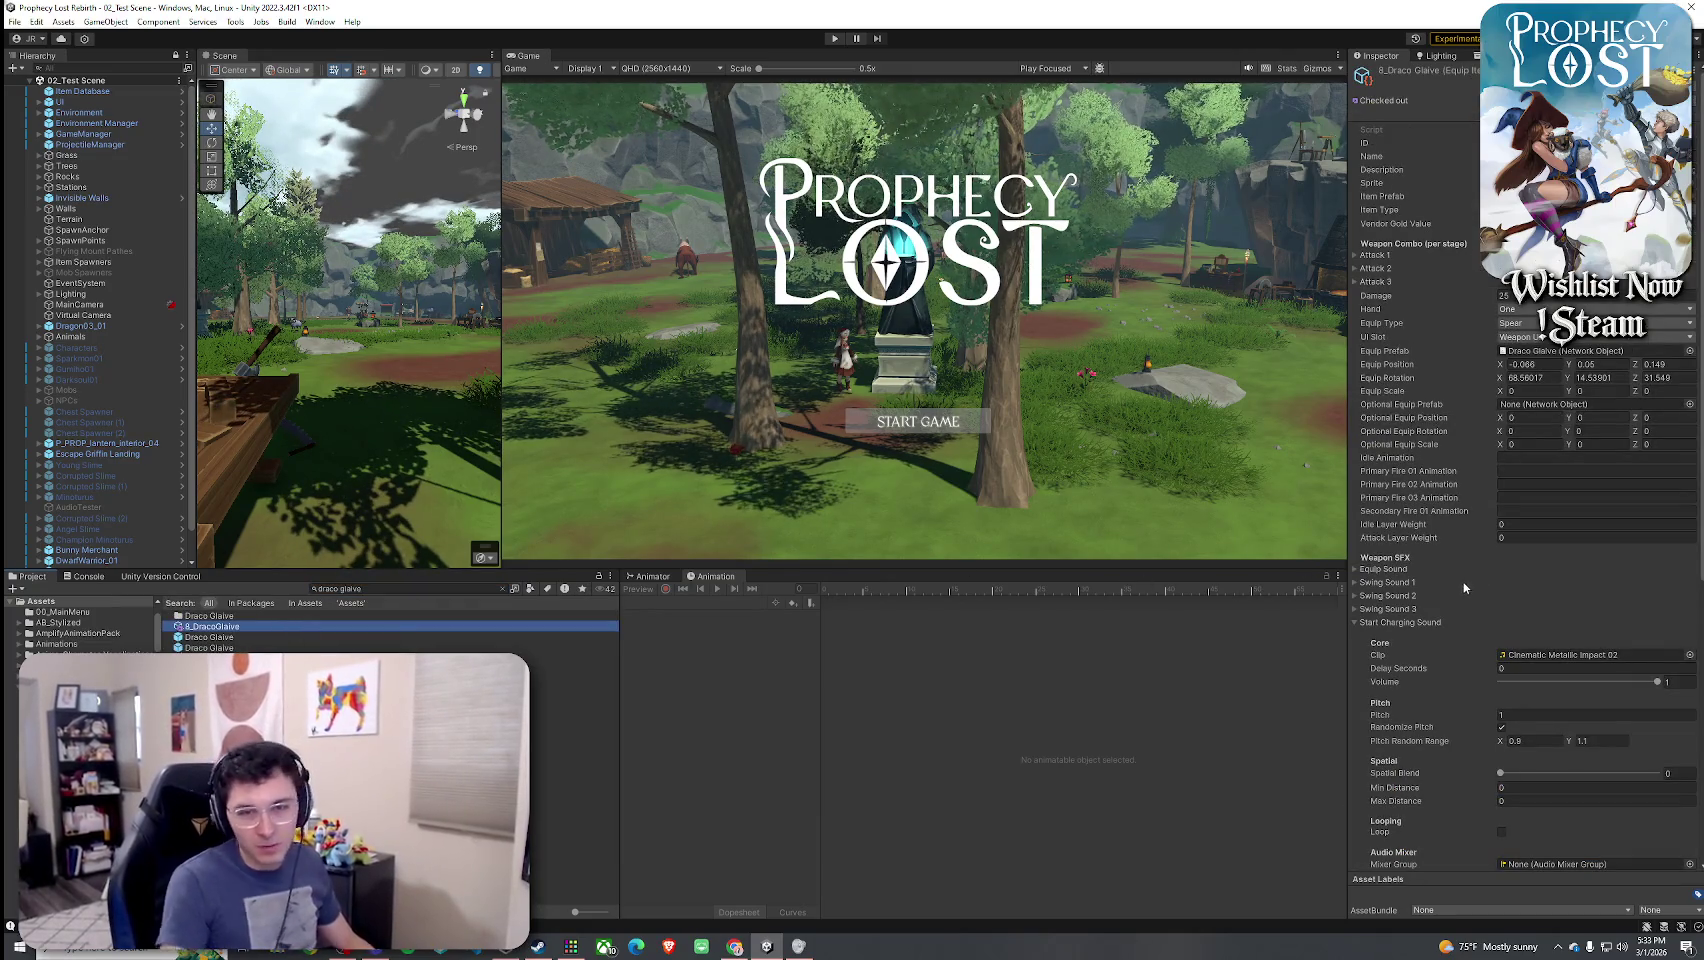
scroll(1489, 604, "down", 10)
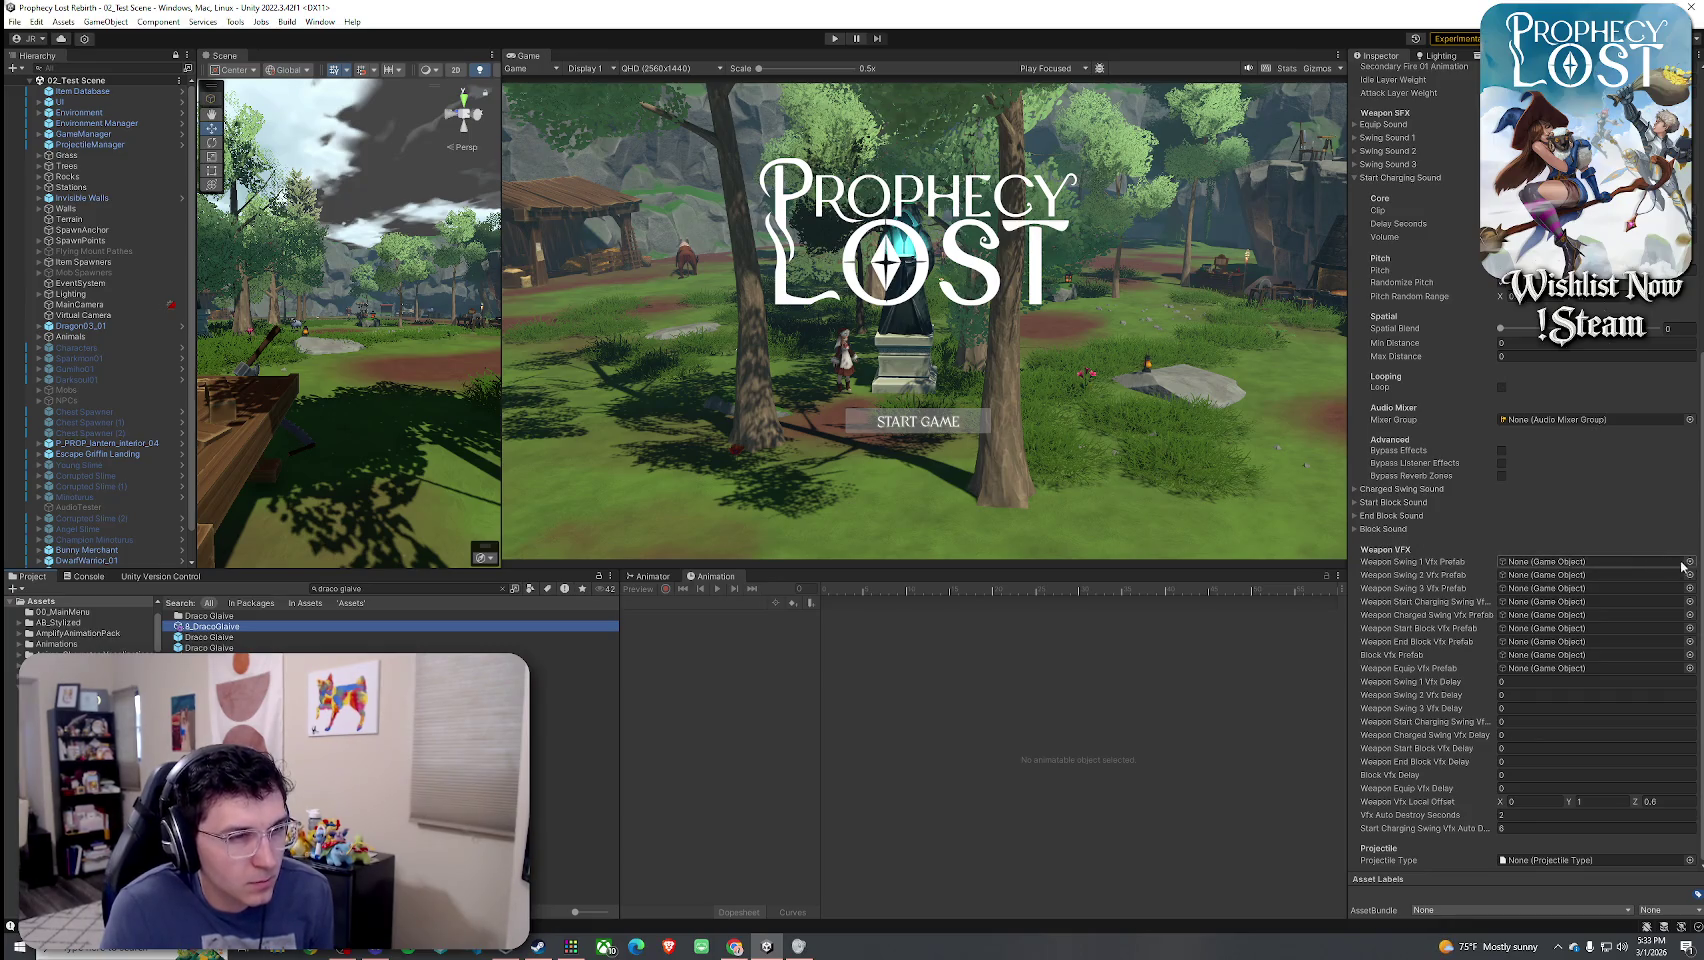
left_click(384, 589)
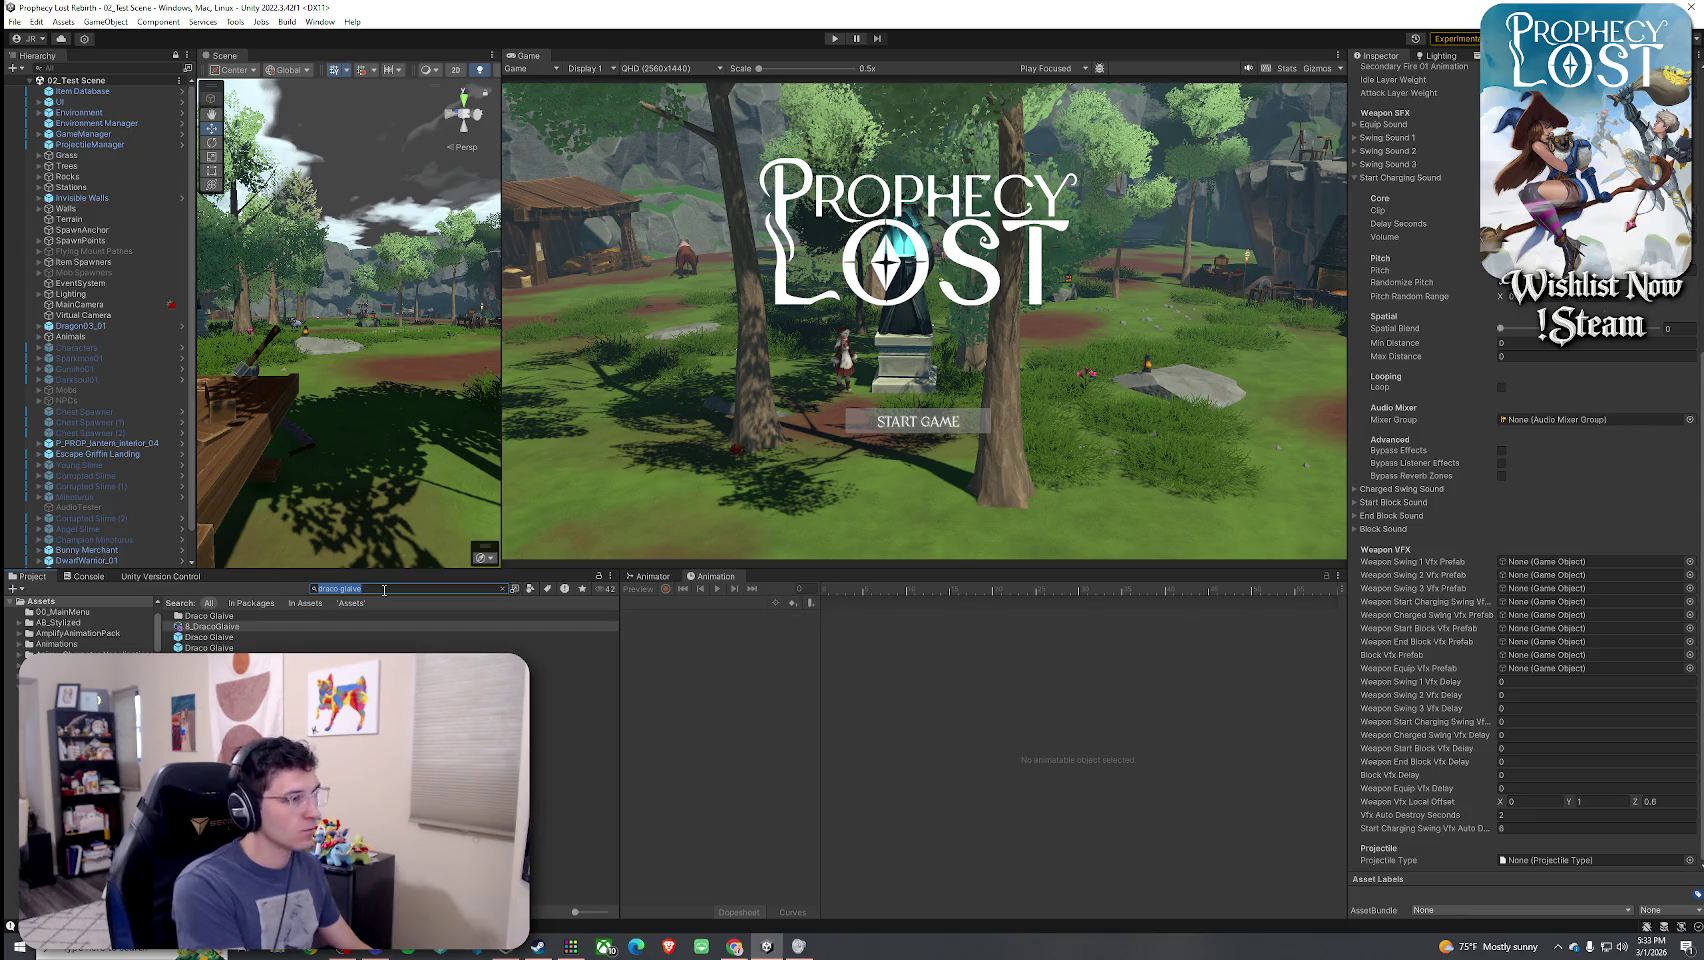
- Find the Guards Spear weapon and ping its Swing 1 VFX prefab in the project
type("guard spear")
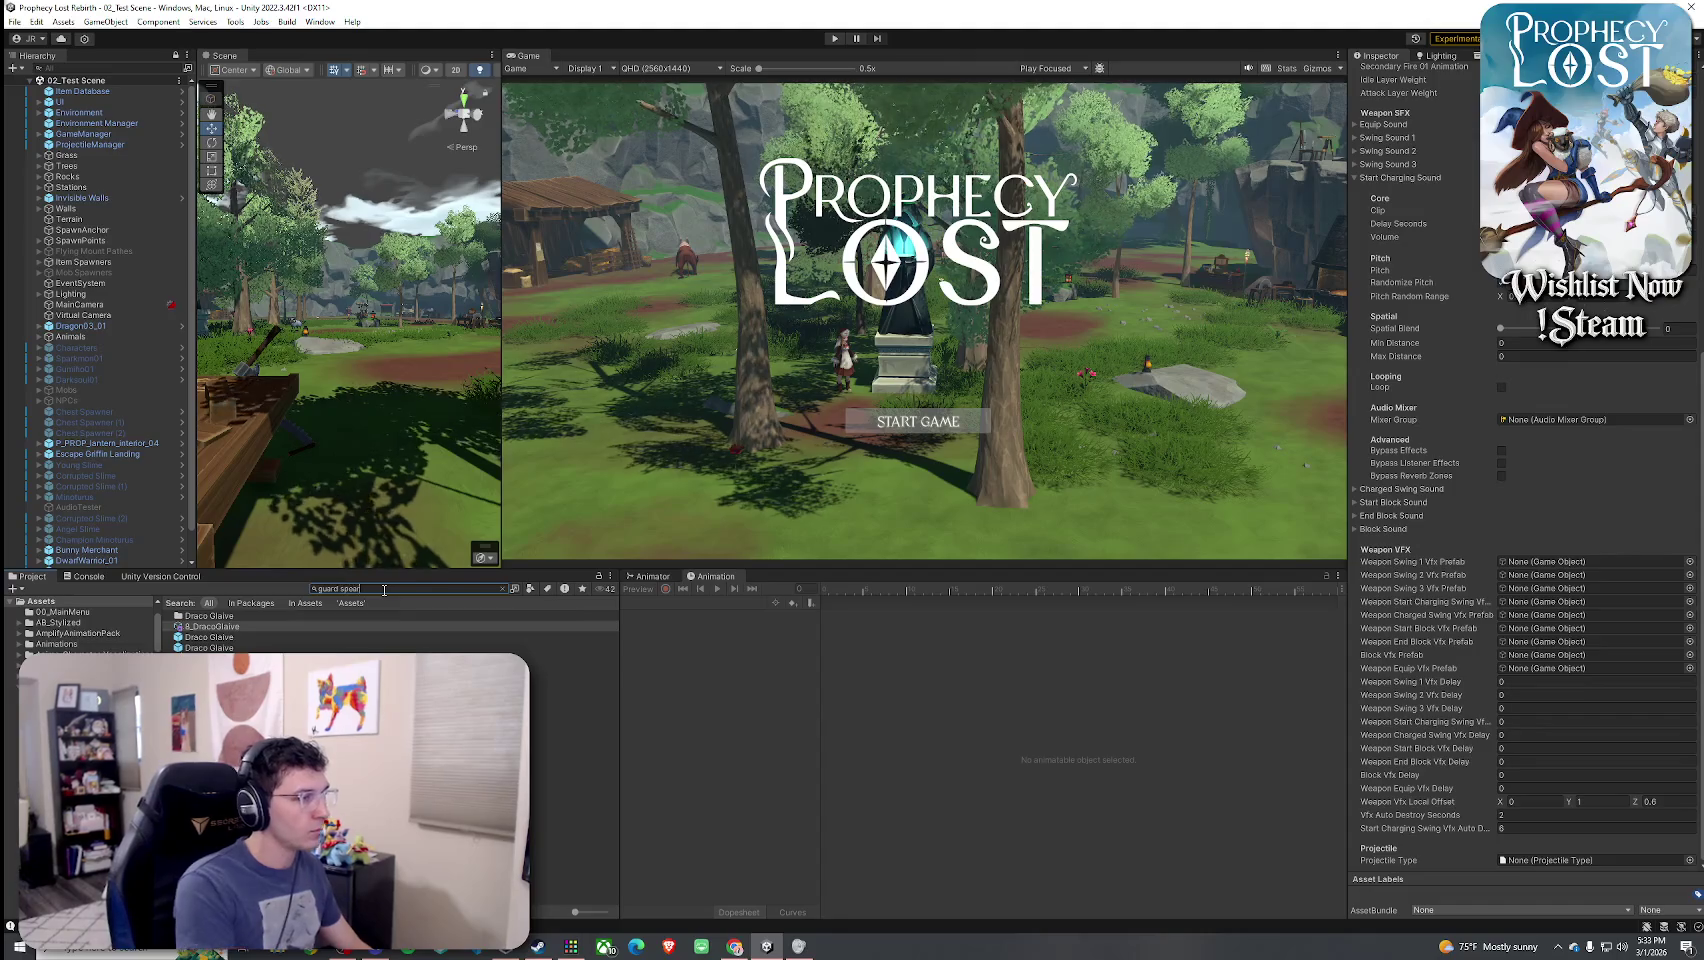
left_click(210, 626)
left_click(1590, 561)
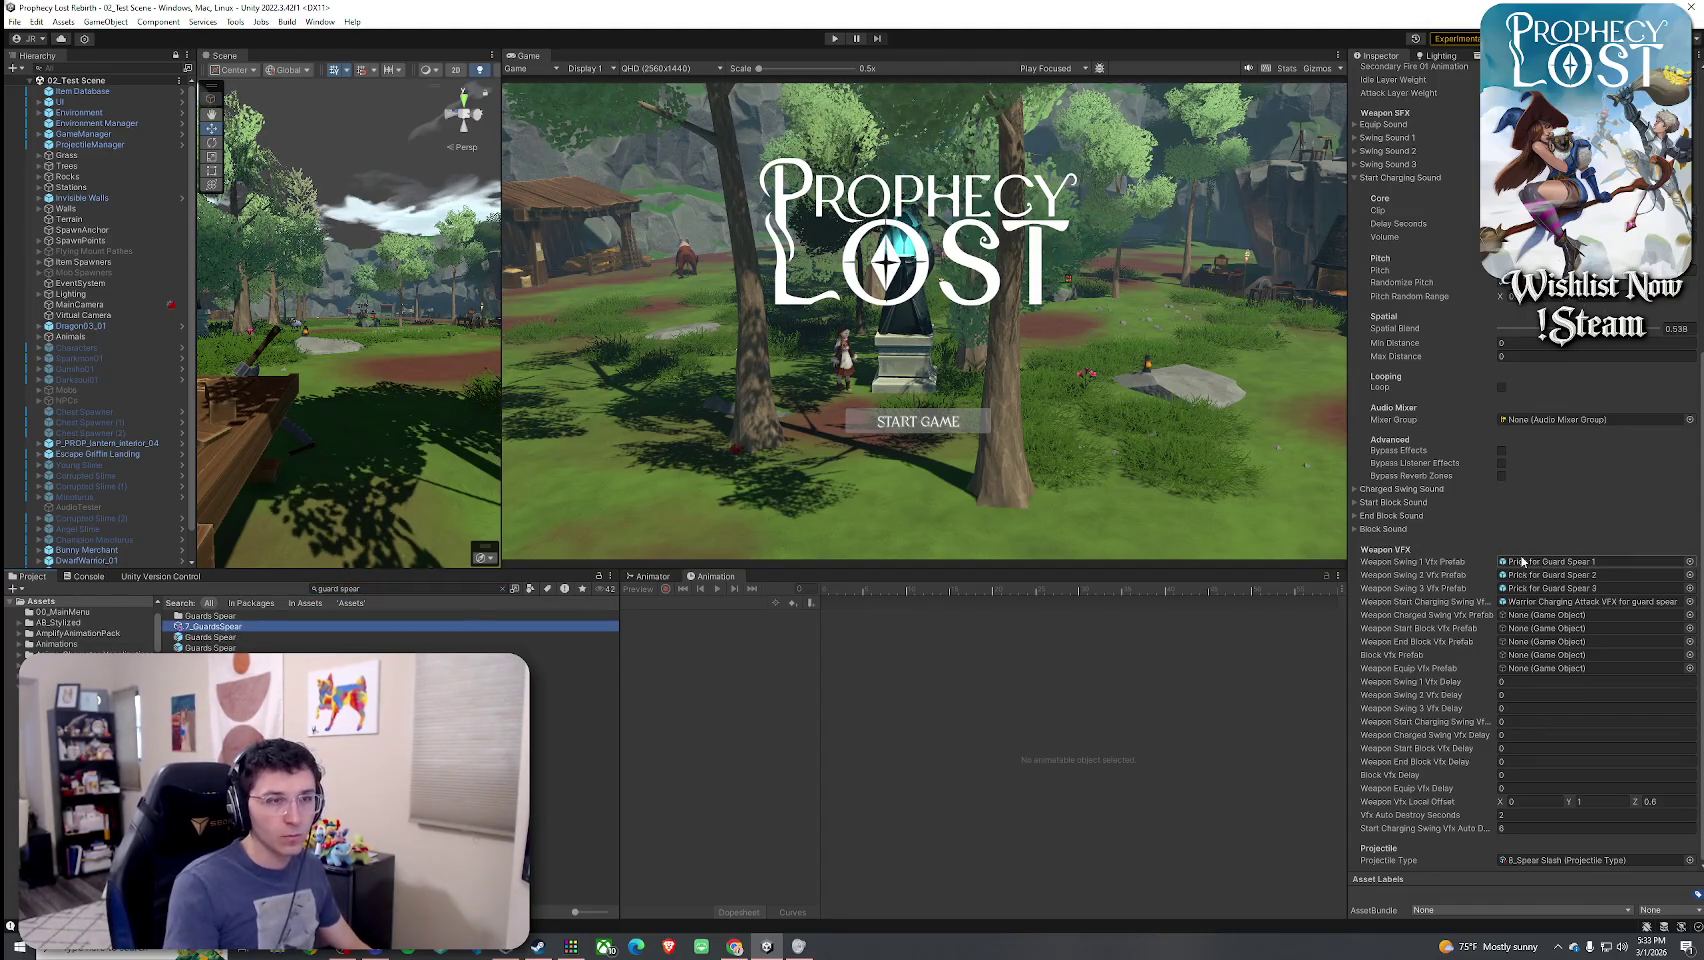
- Select several Prick prefabs together in the Sword slash VFX Prefabs folder
left_click(570, 701)
left_click(570, 723, "shift")
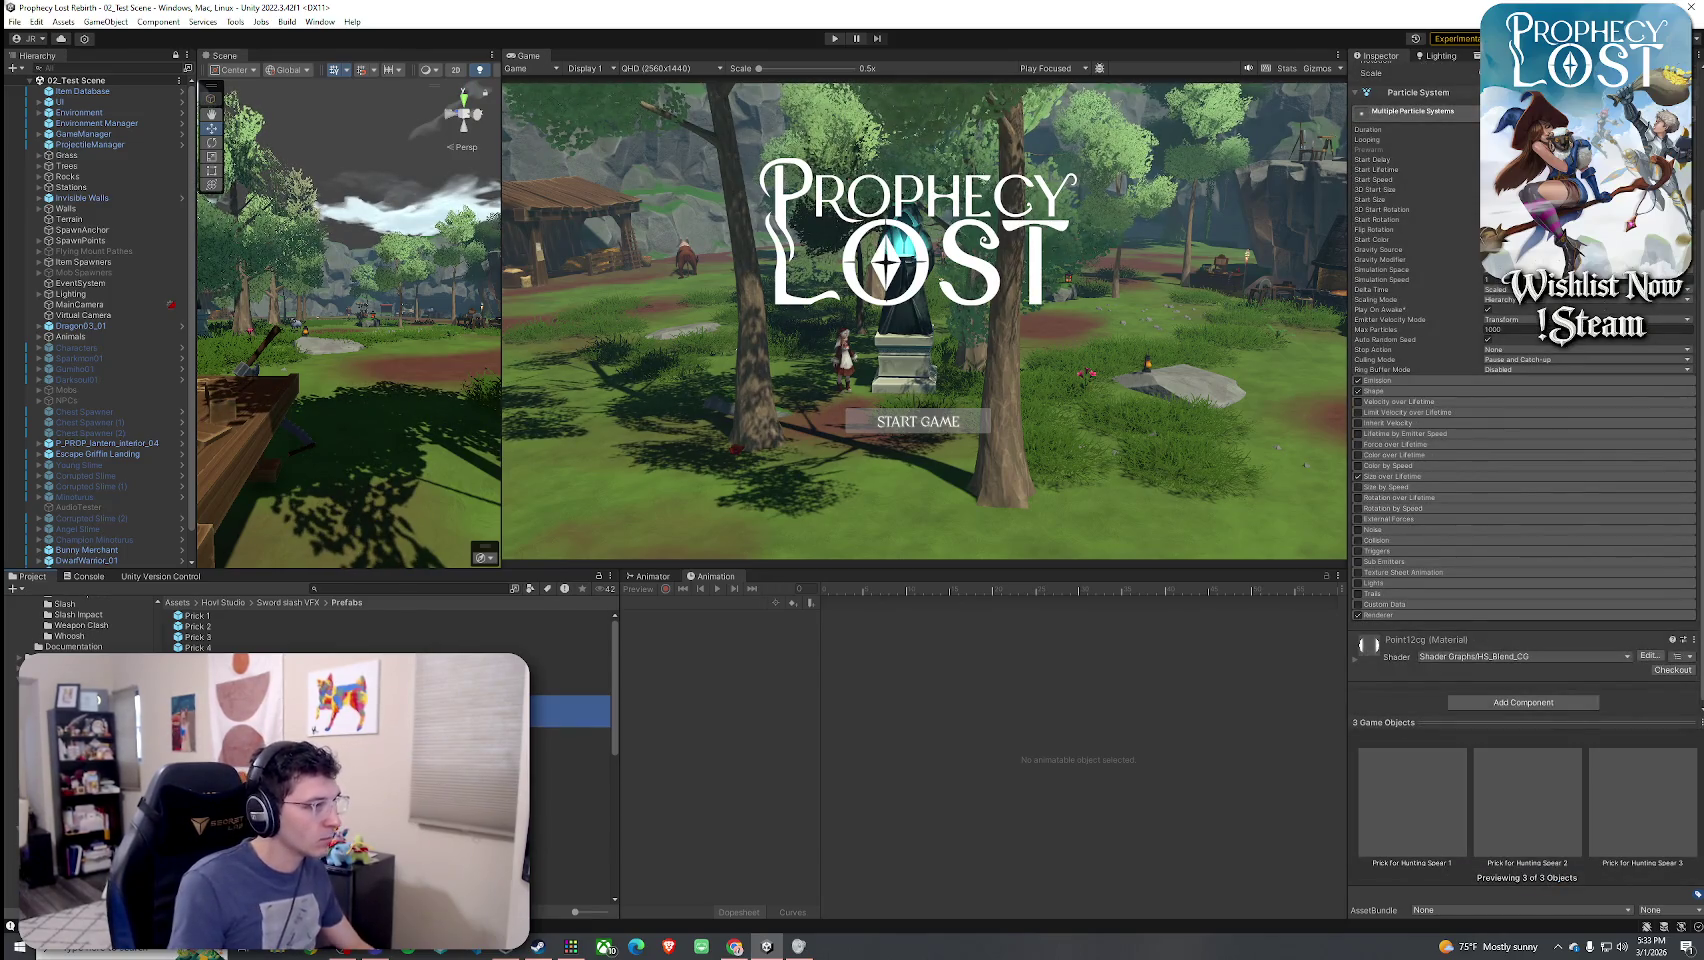
left_click(570, 735)
left_click(570, 756, "shift")
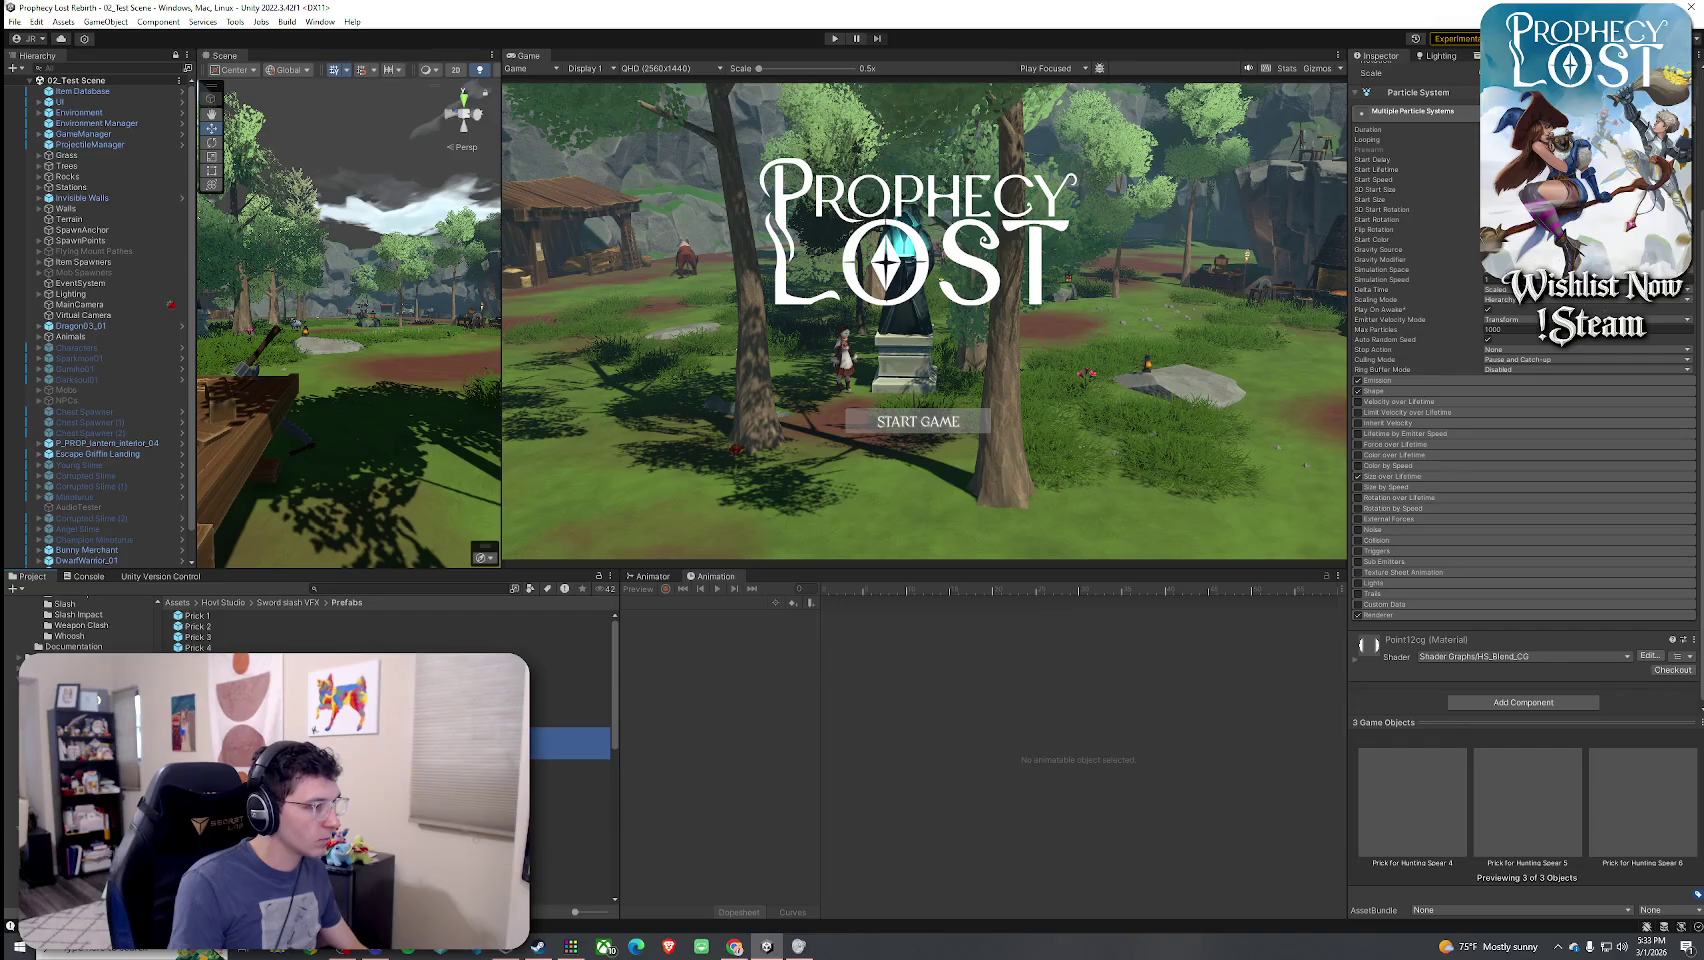
- Compare Prick for Hunting Spear 4–6 against Prick for Draco Glaive 1–3, one at a time
left_click(570, 733)
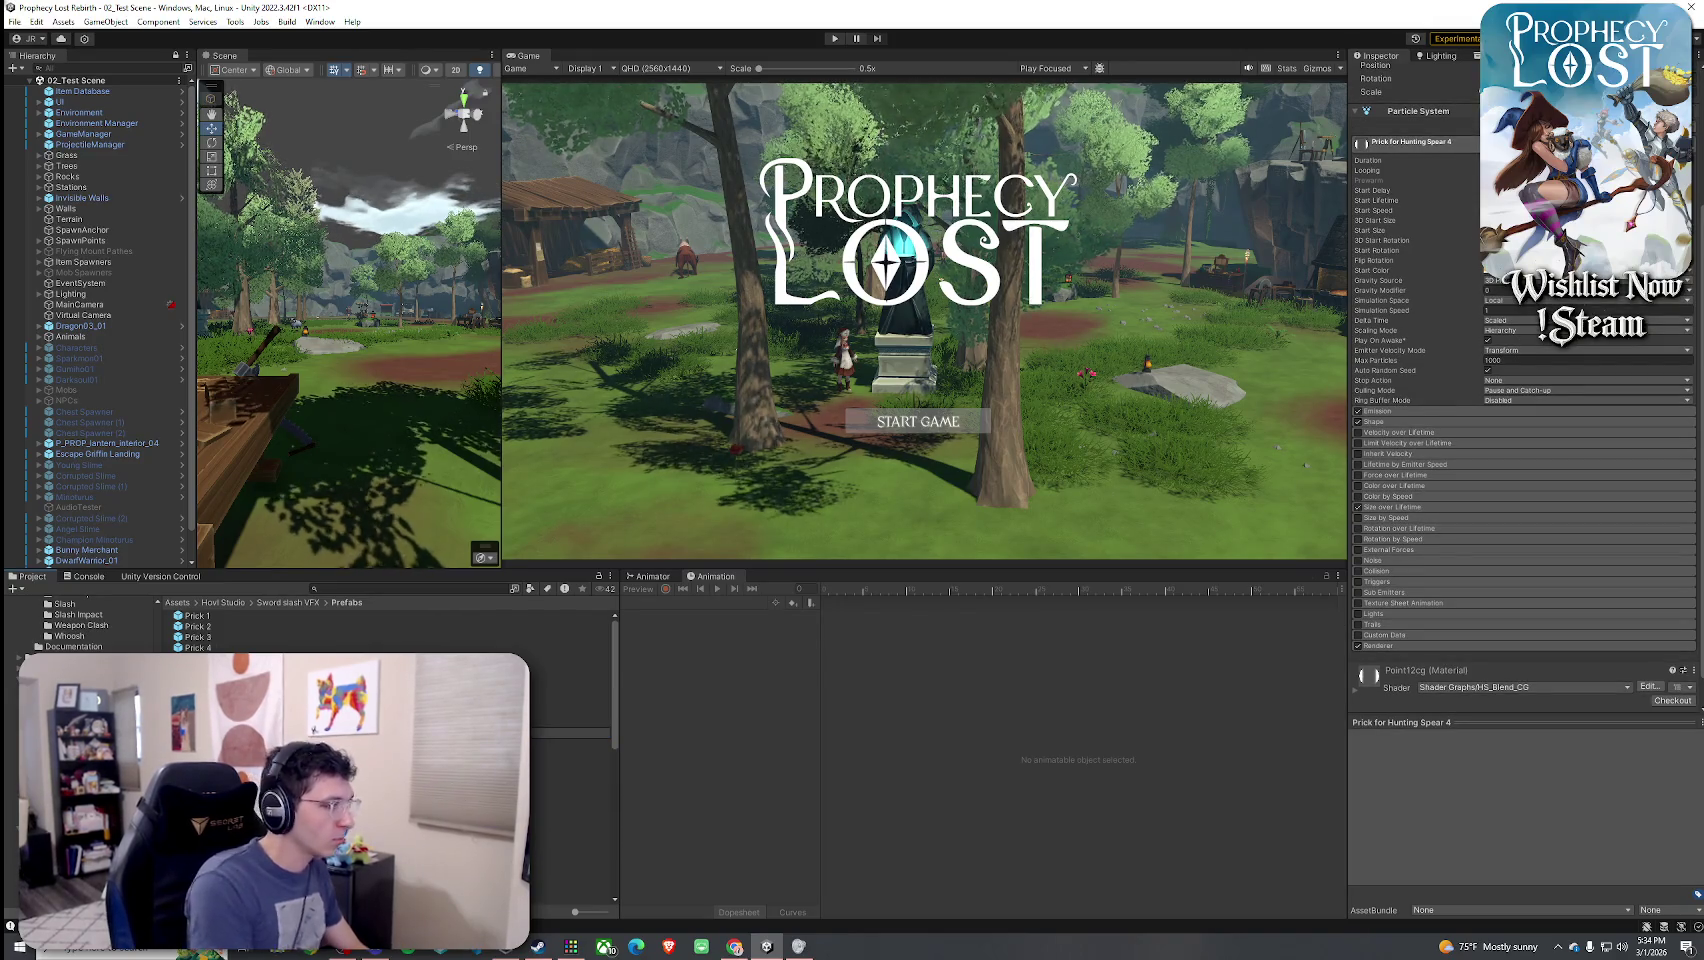
left_click(570, 668)
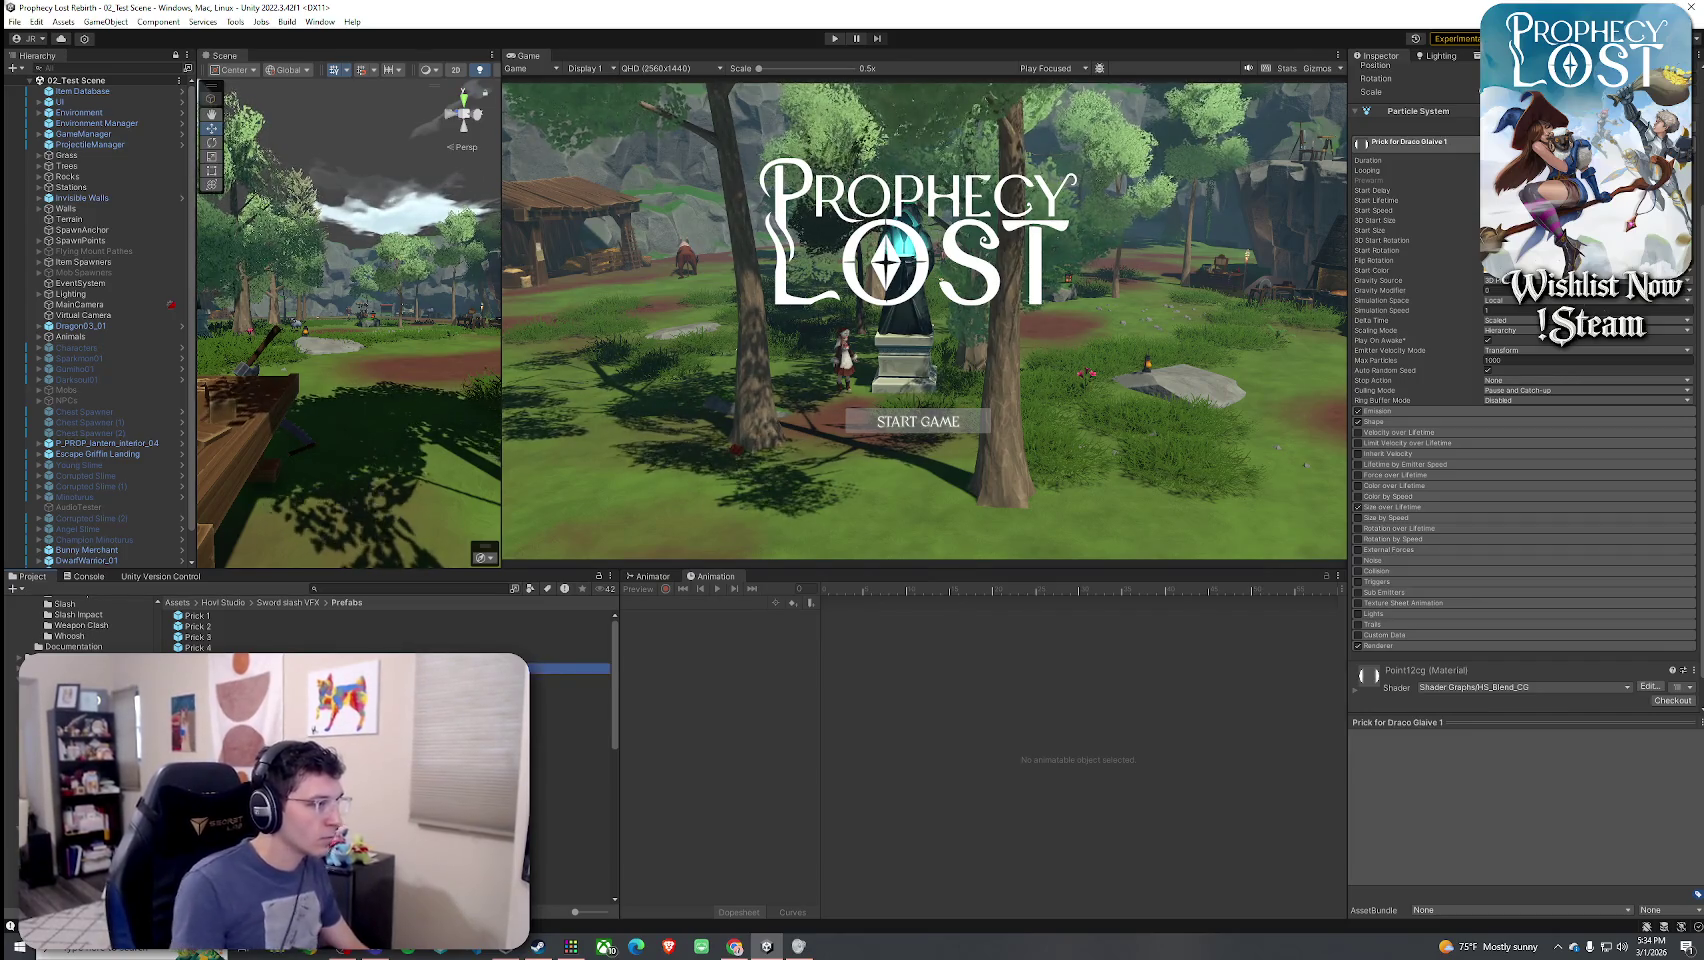
left_click(570, 744)
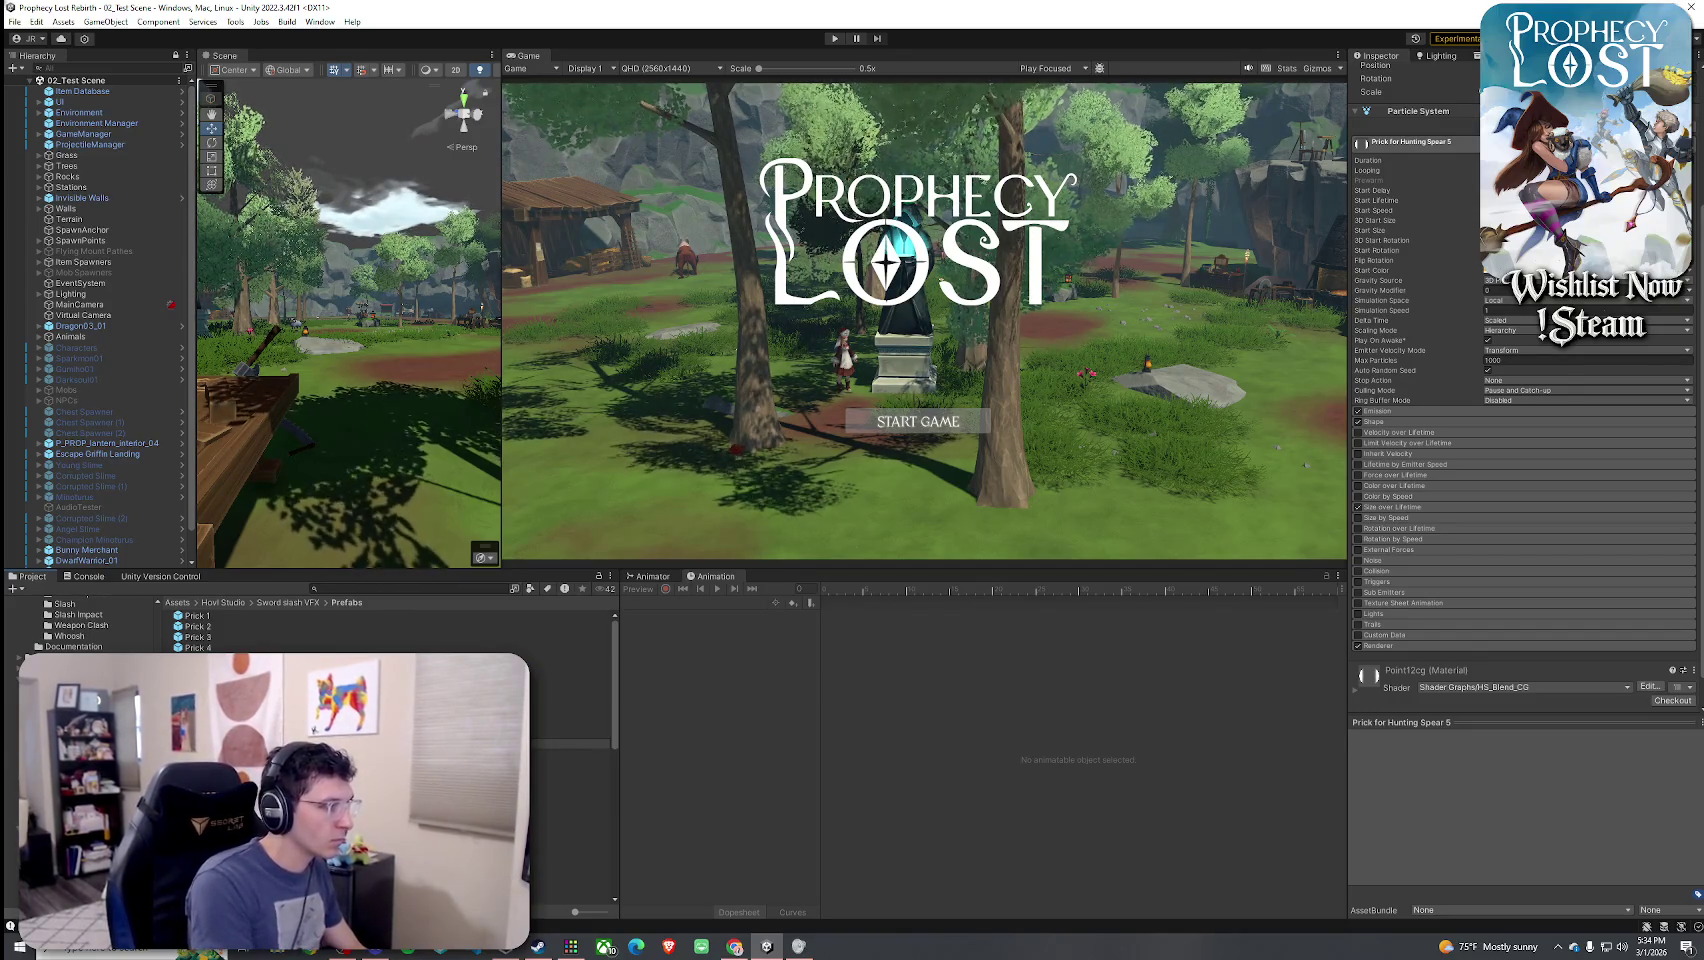
left_click(570, 679)
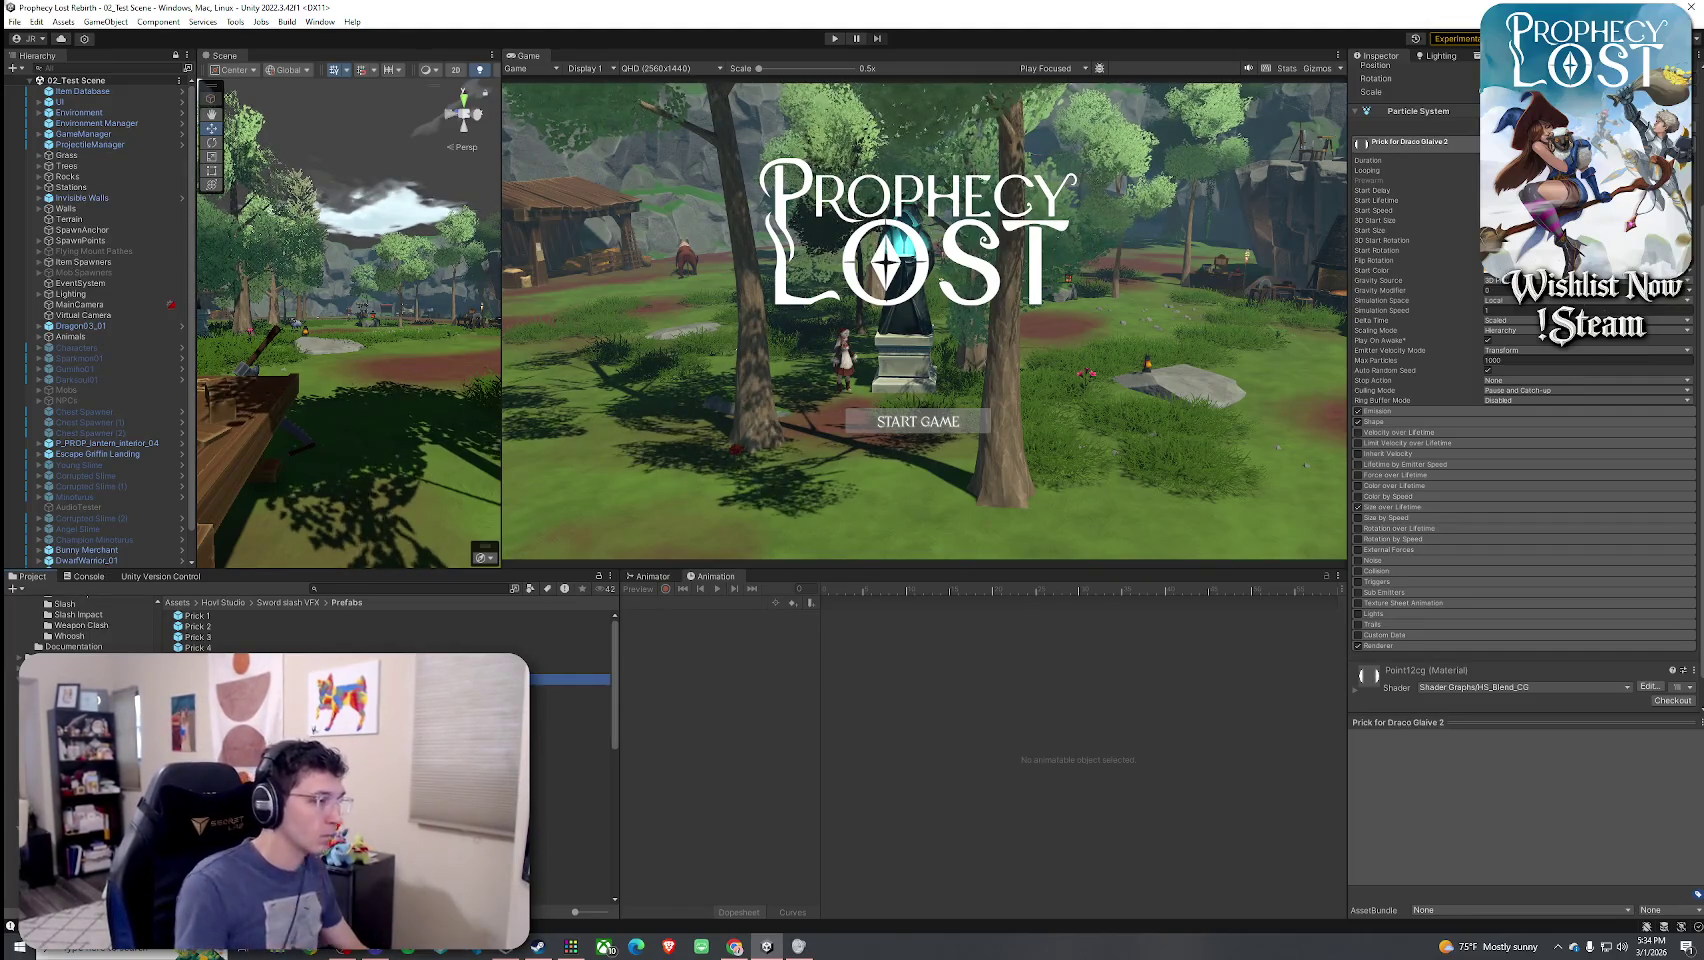
left_click(570, 753)
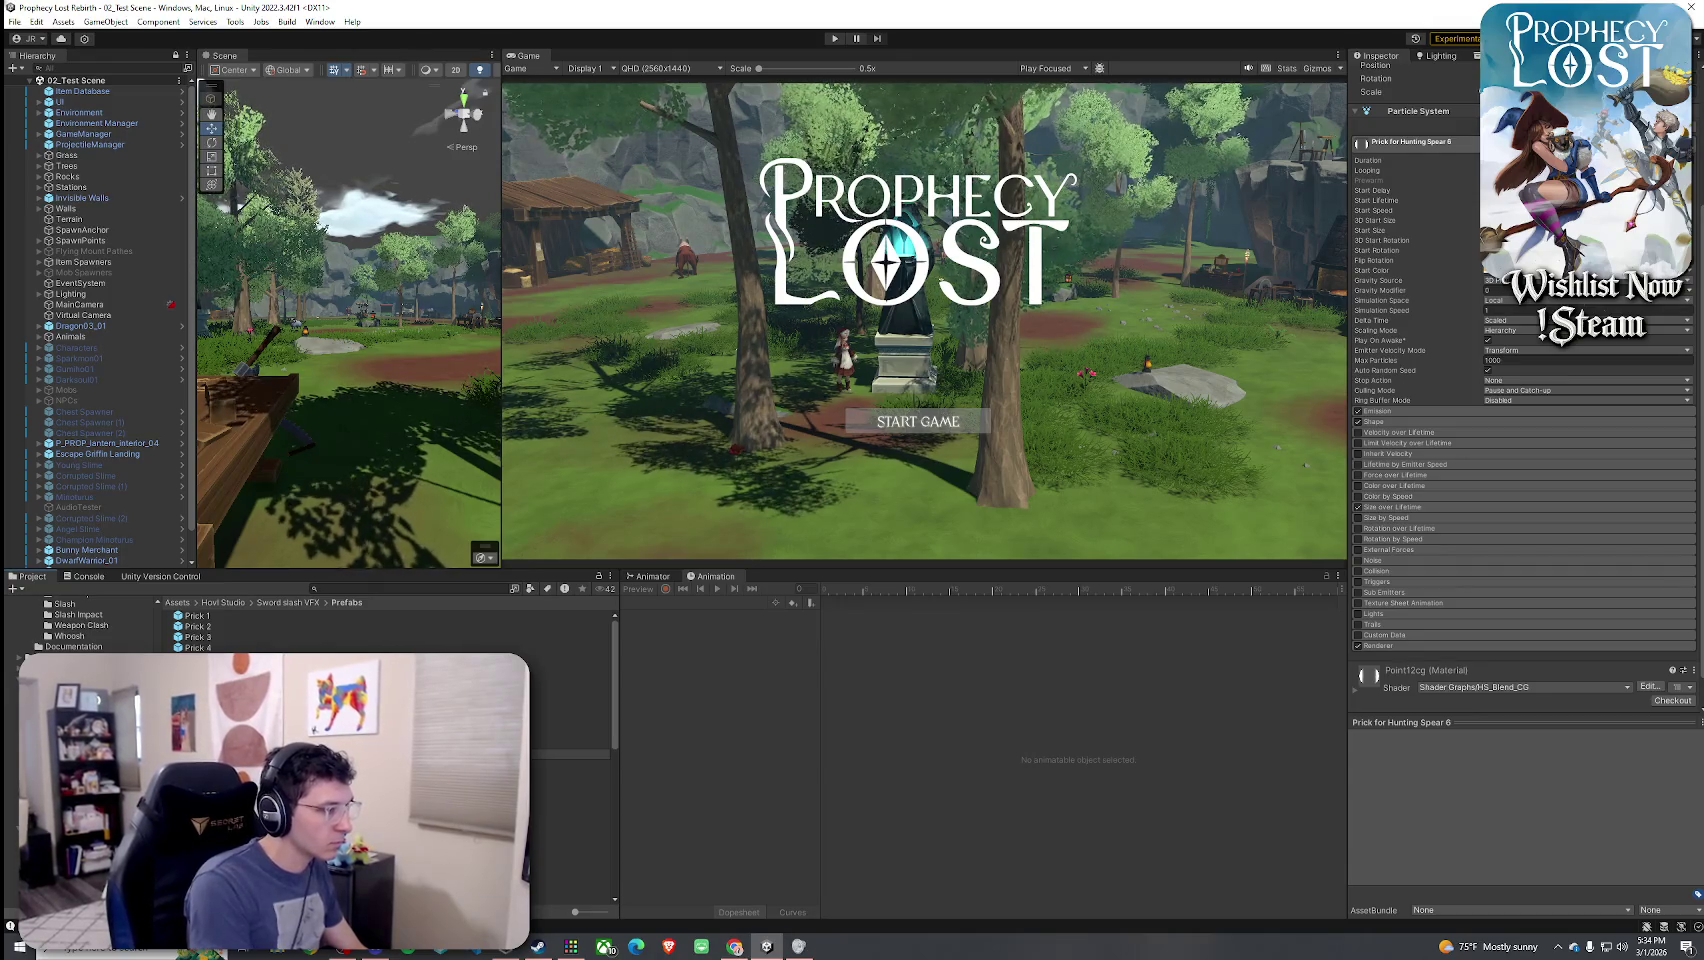
left_click(570, 689)
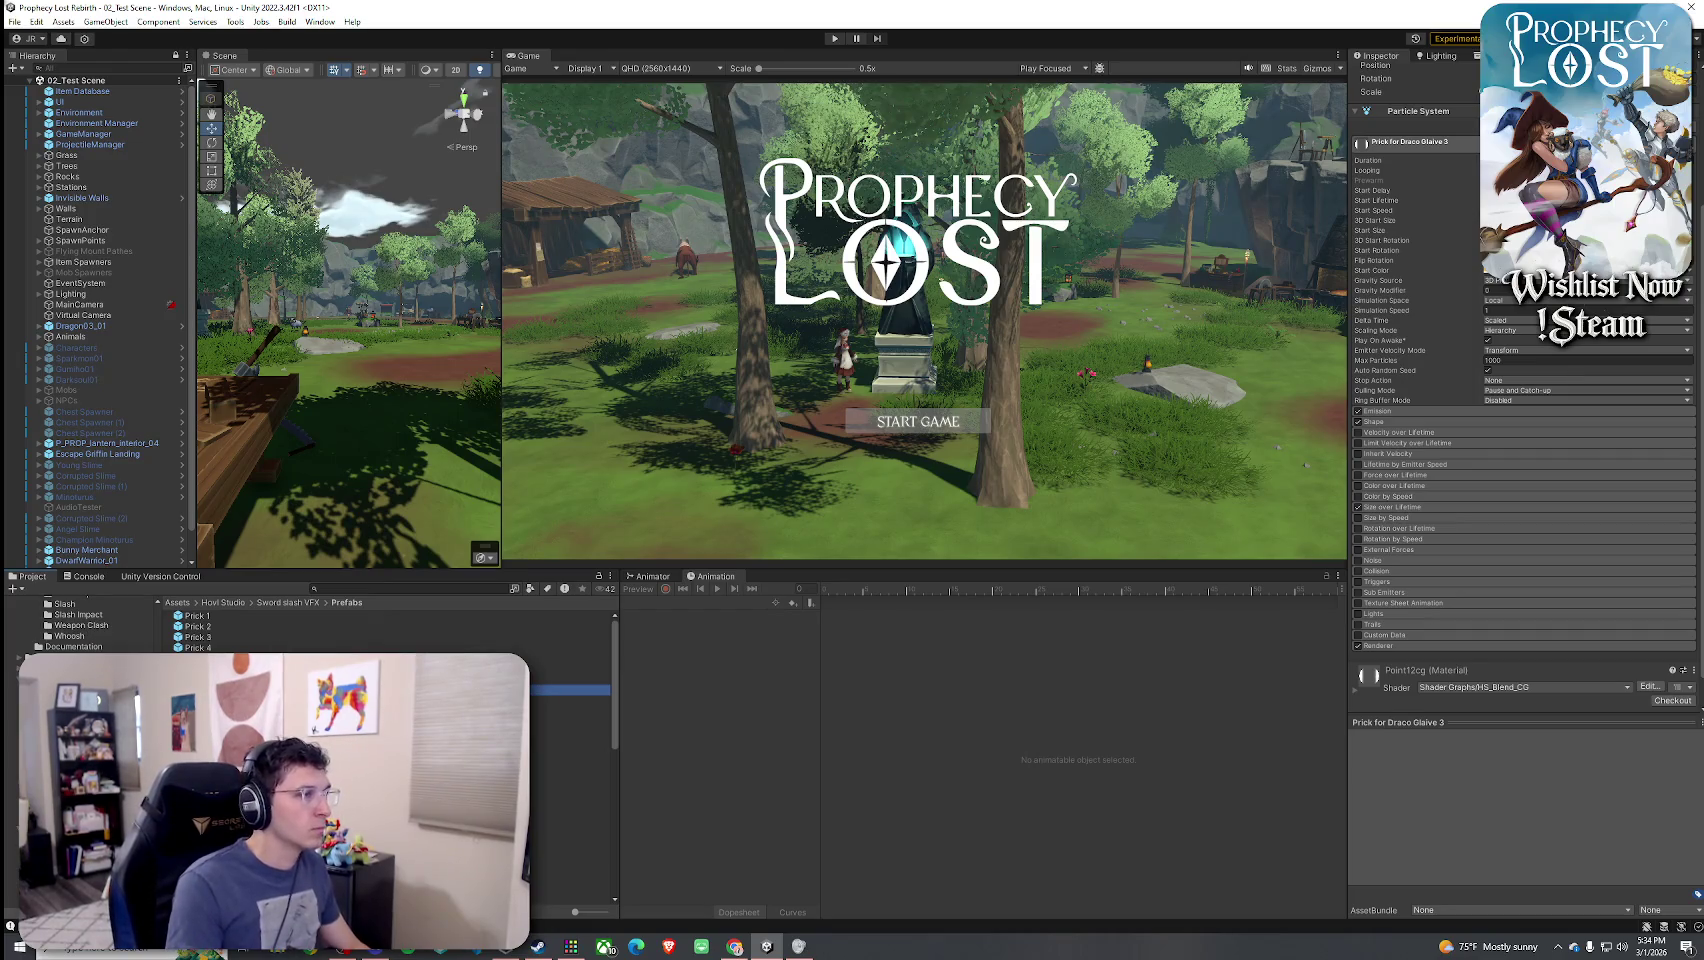
- Open Prick for Draco Glaive 1 in prefab mode, replay it, then select all three Draco Glaive Pricks
double_click(570, 689)
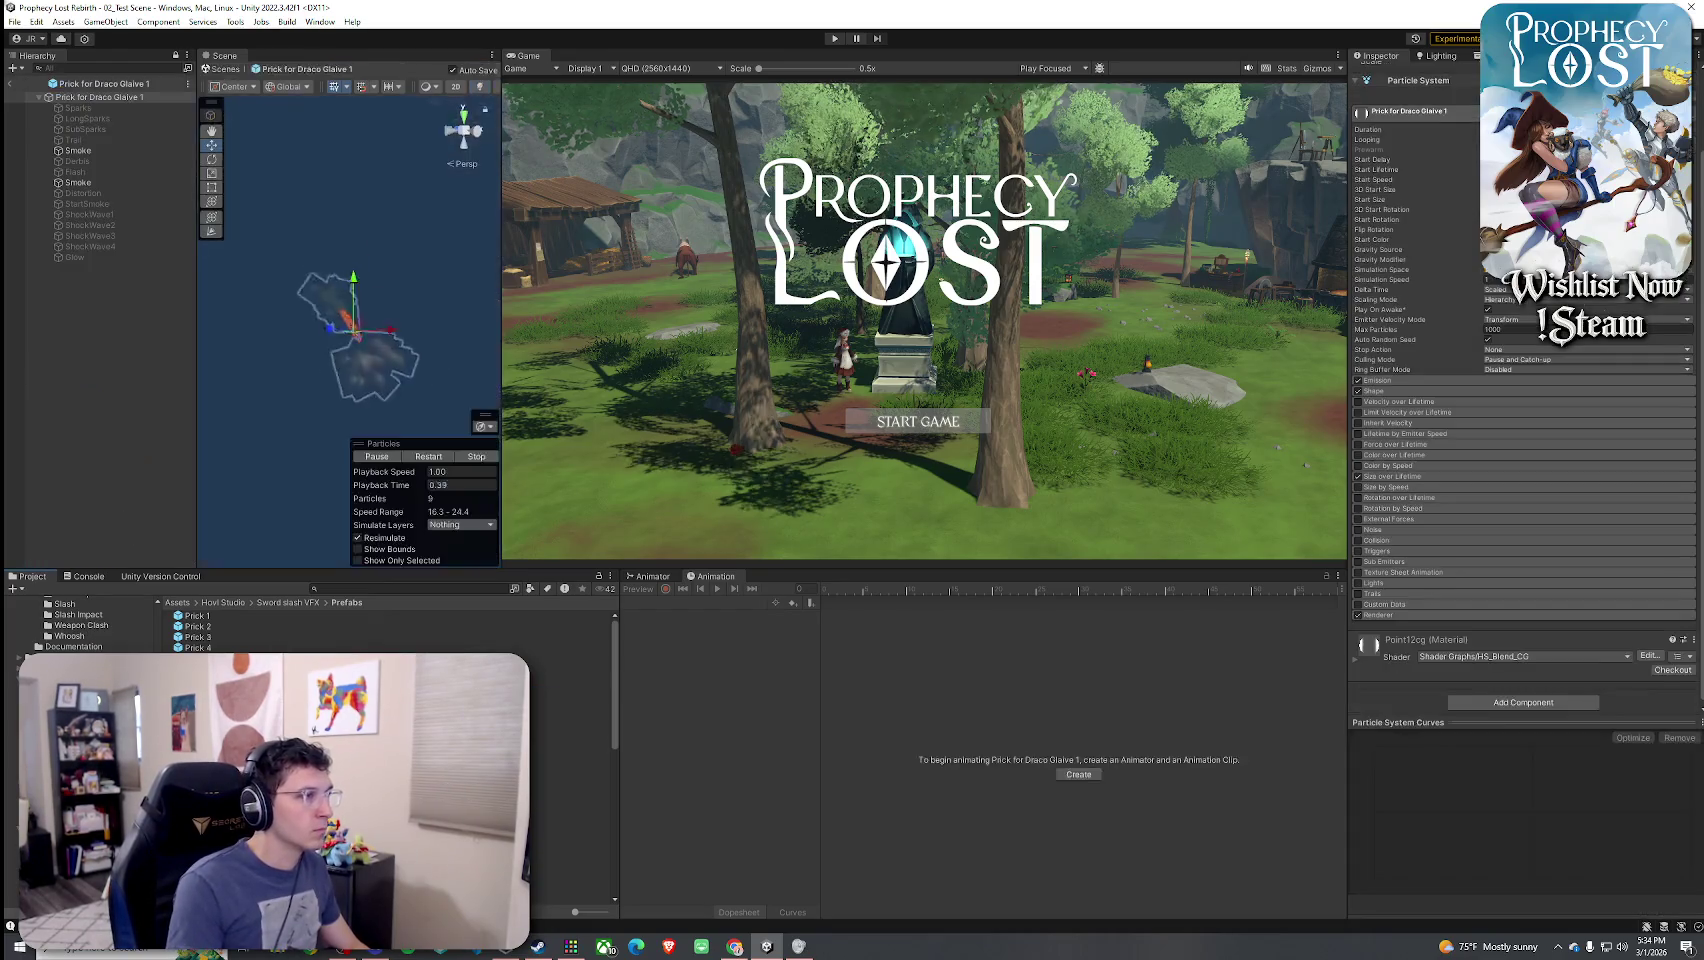
left_click(422, 456)
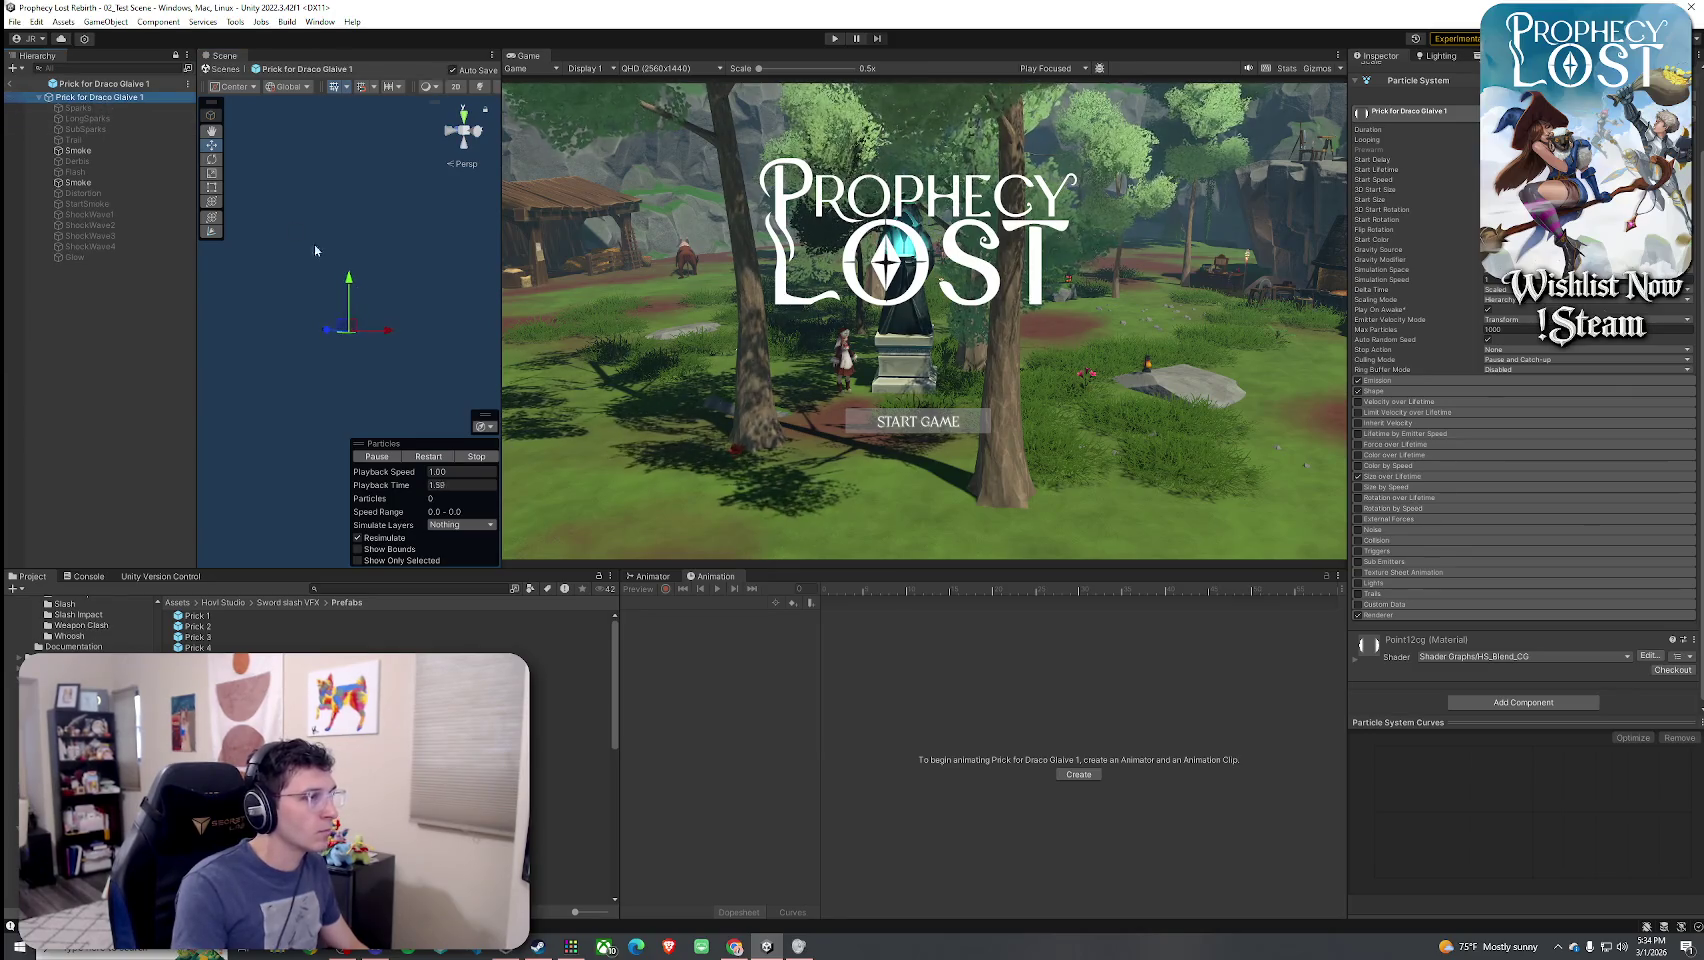
left_click(420, 455)
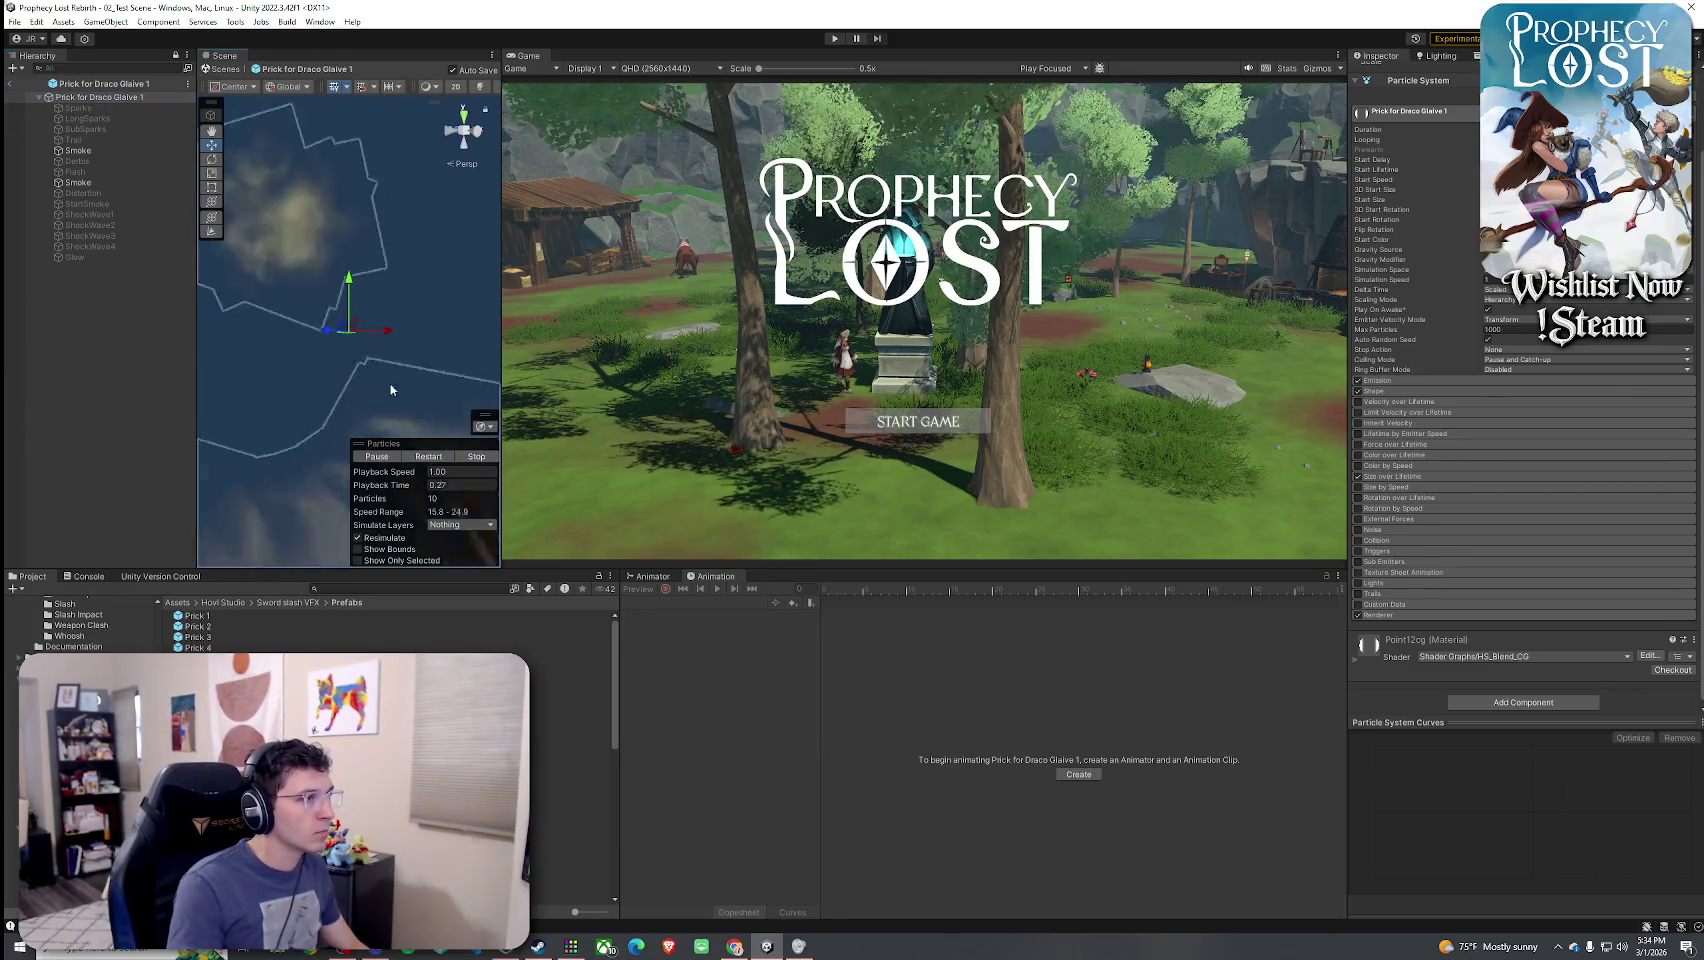
left_click(418, 455)
left_click(423, 457)
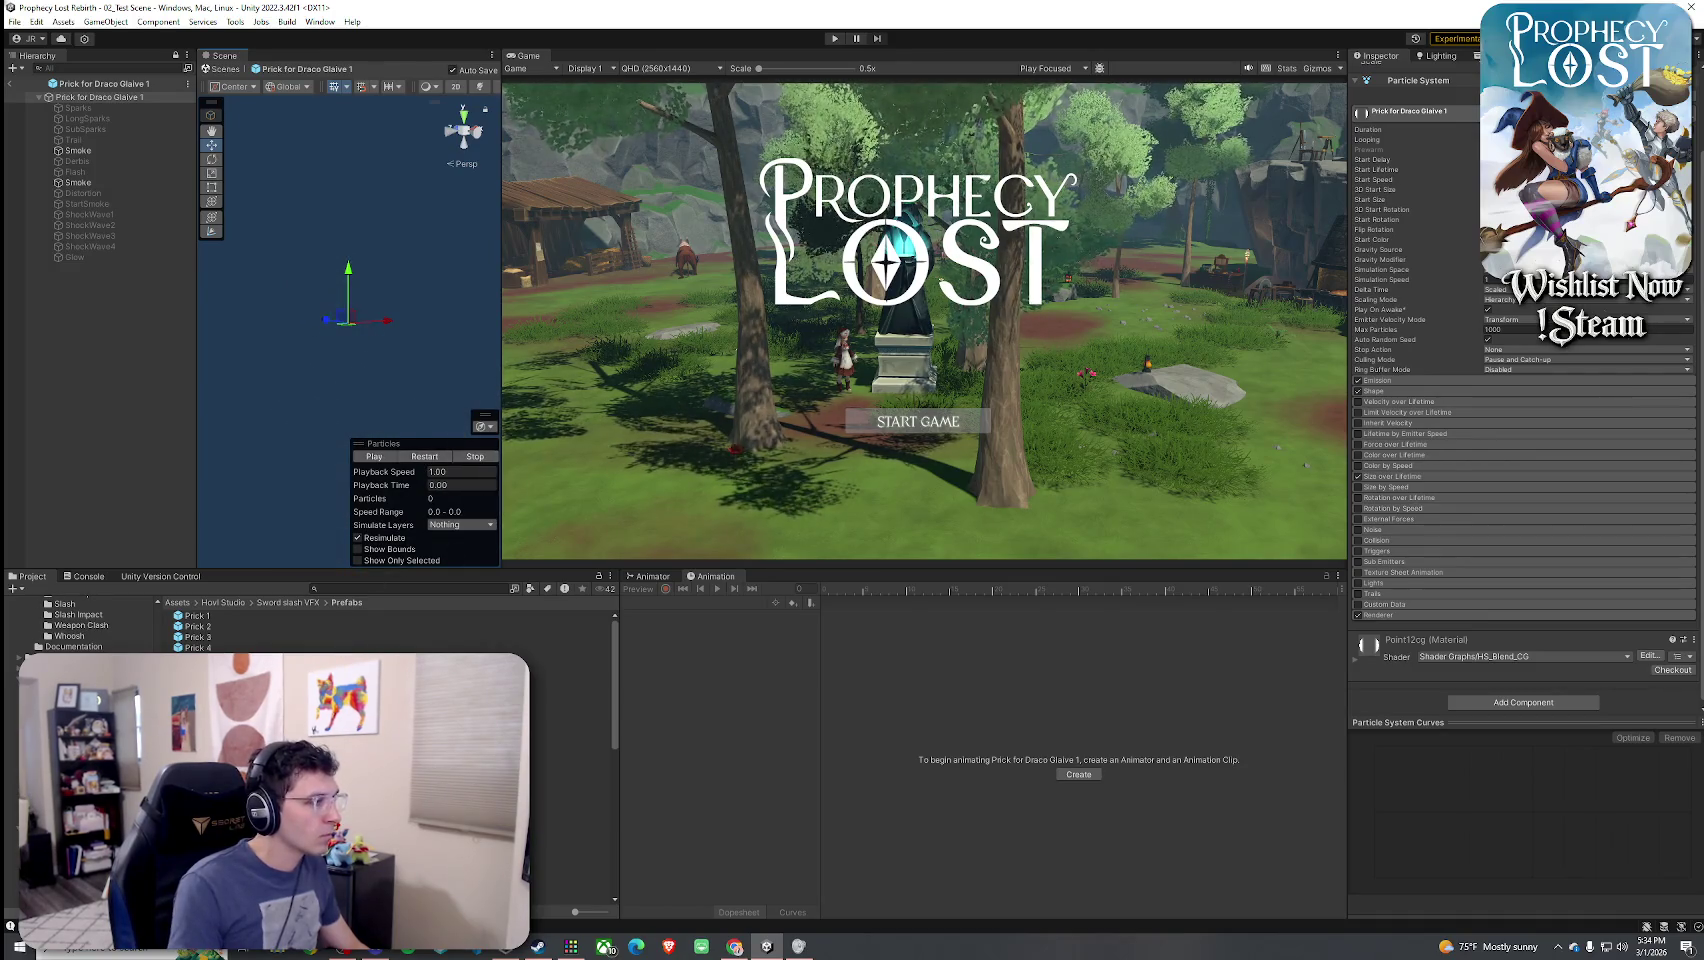
left_click(570, 675)
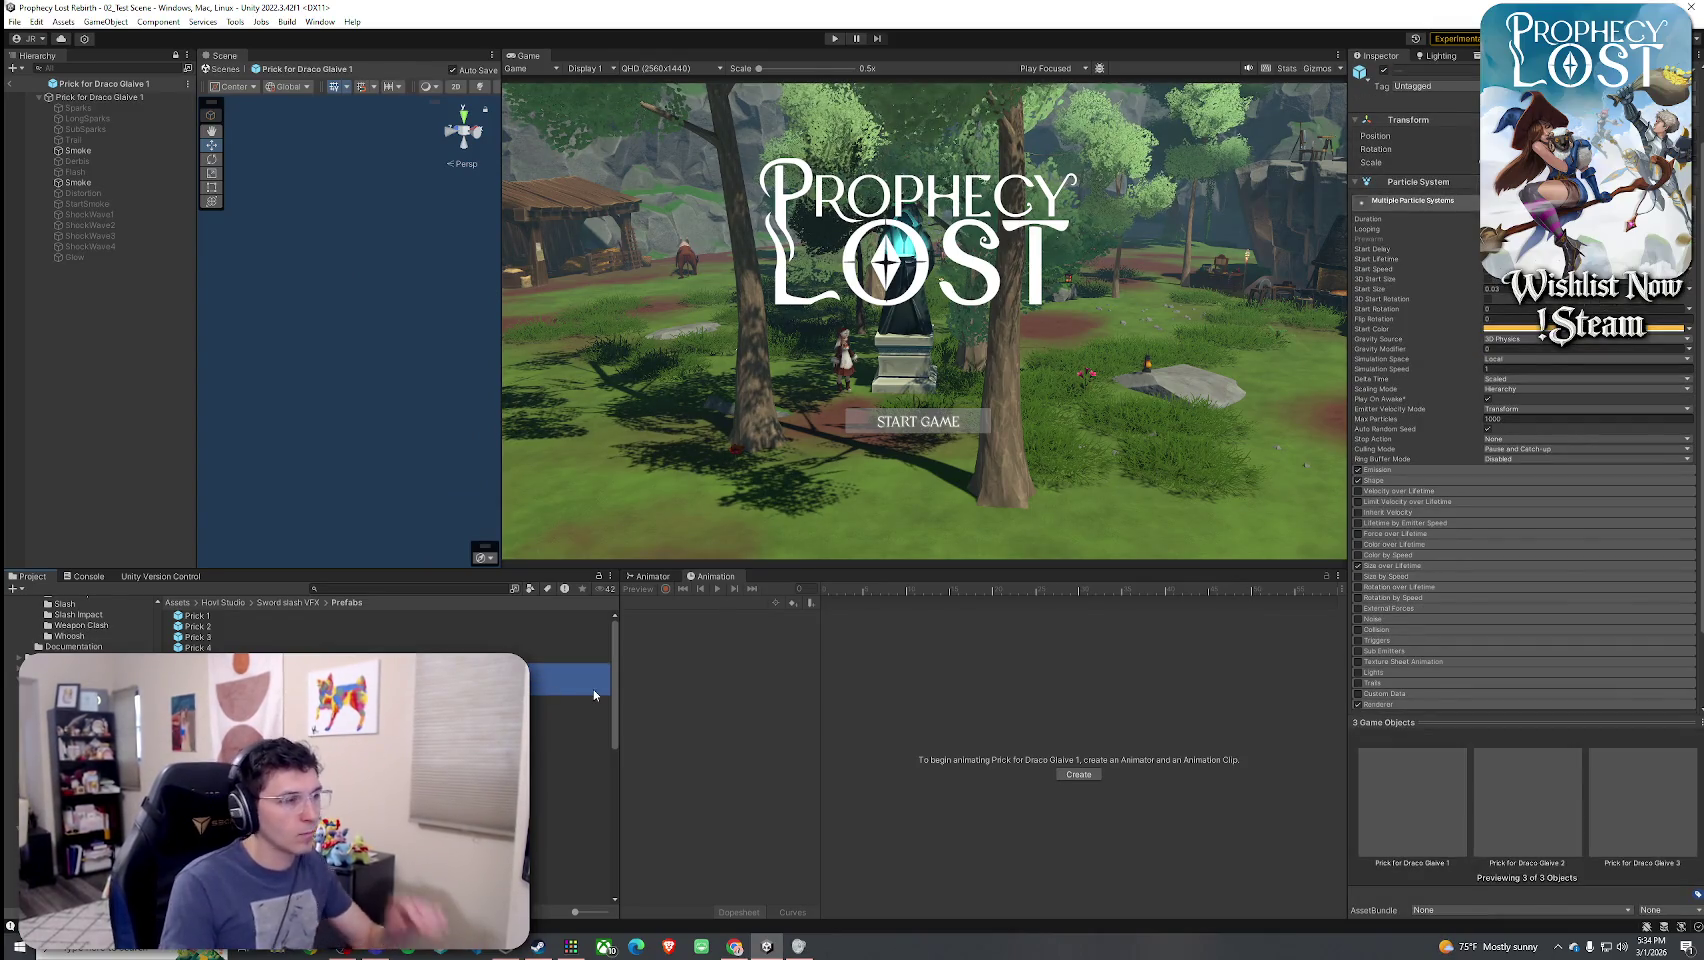
- Delete the three Draco Glaive Prick prefabs, confirm, and switch to the web browser
key("ctrl+d")
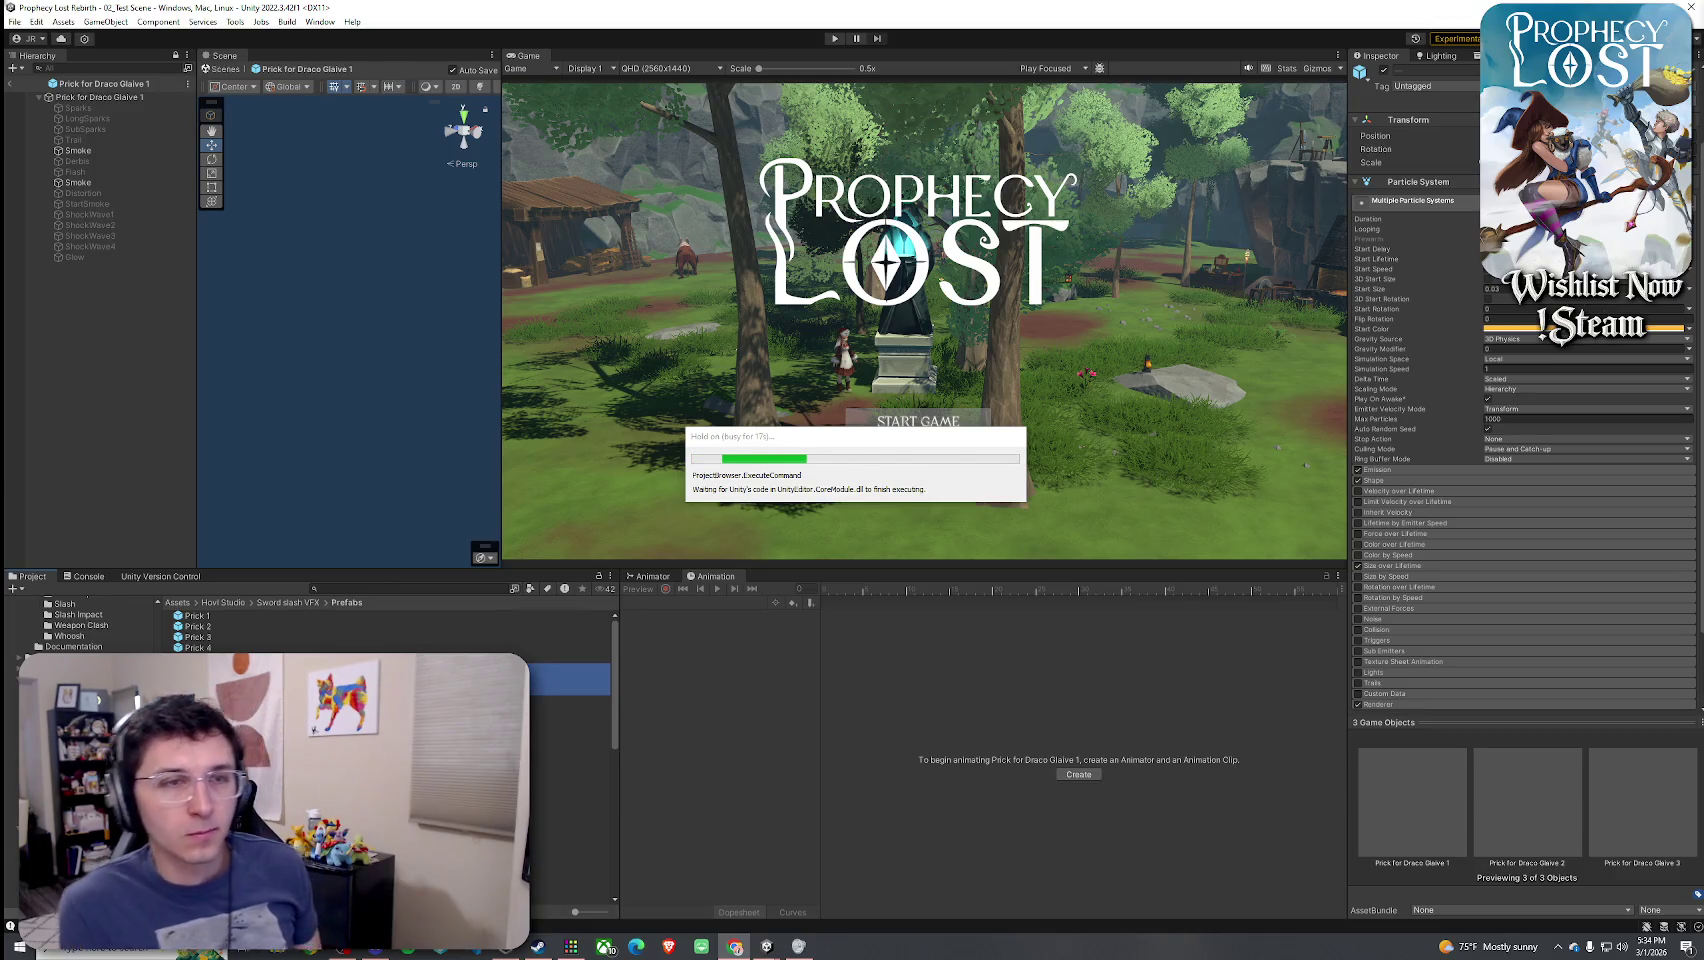
key("Return")
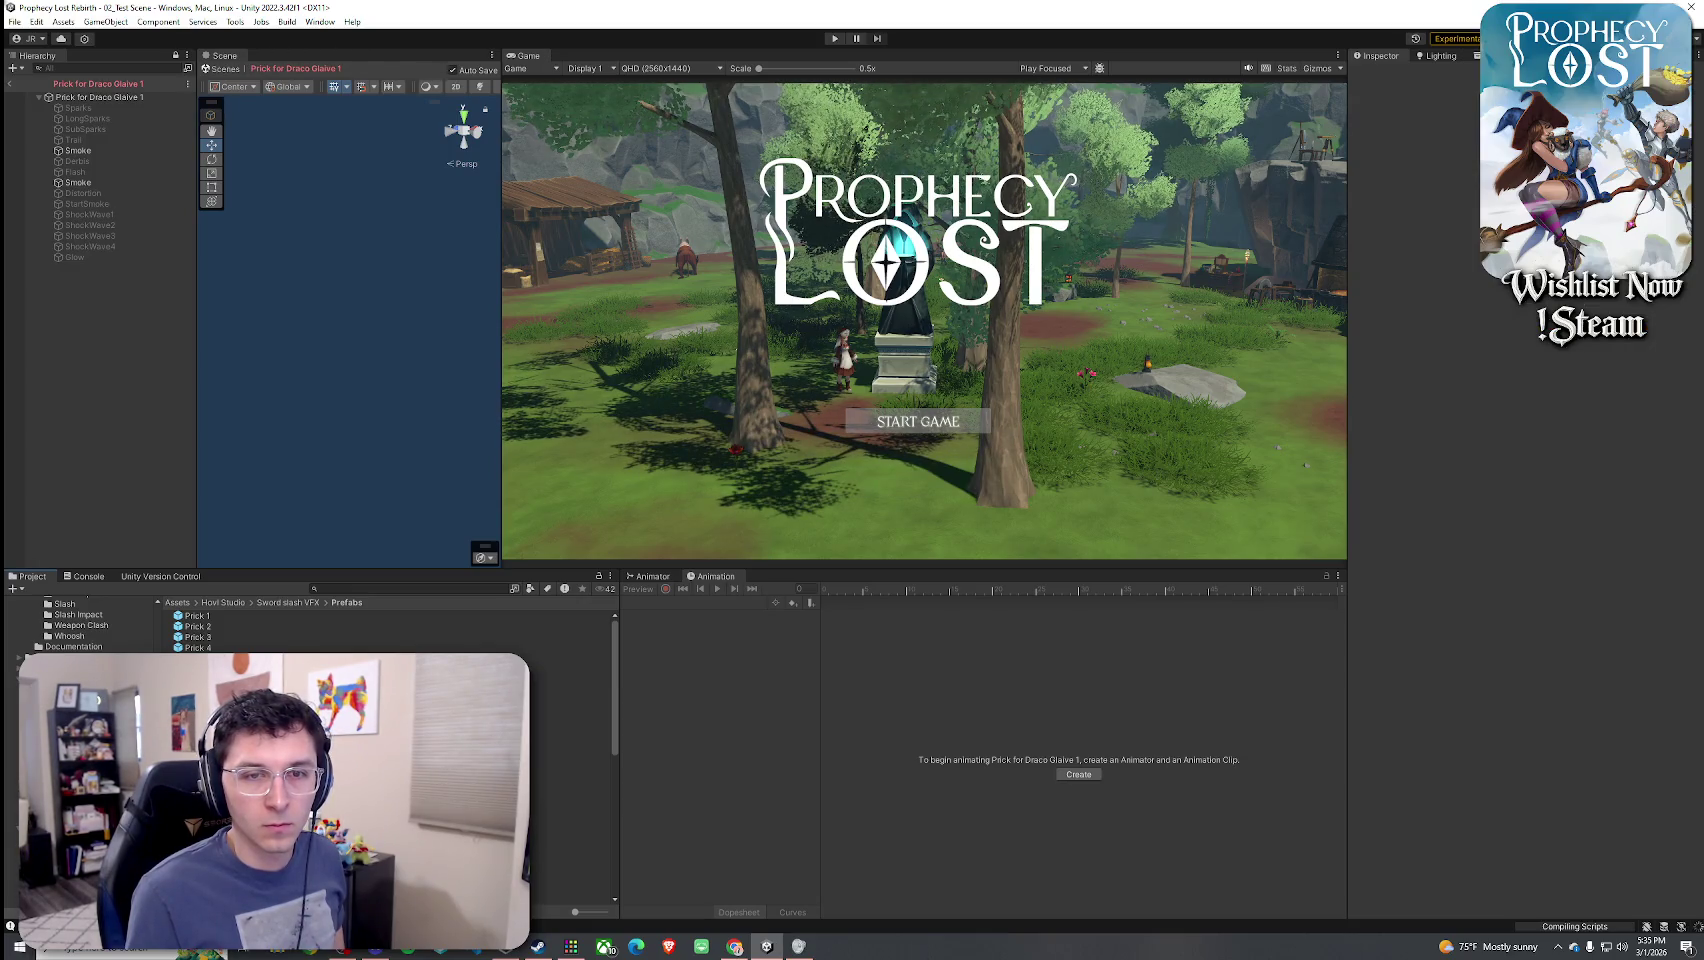
key("alt+Tab")
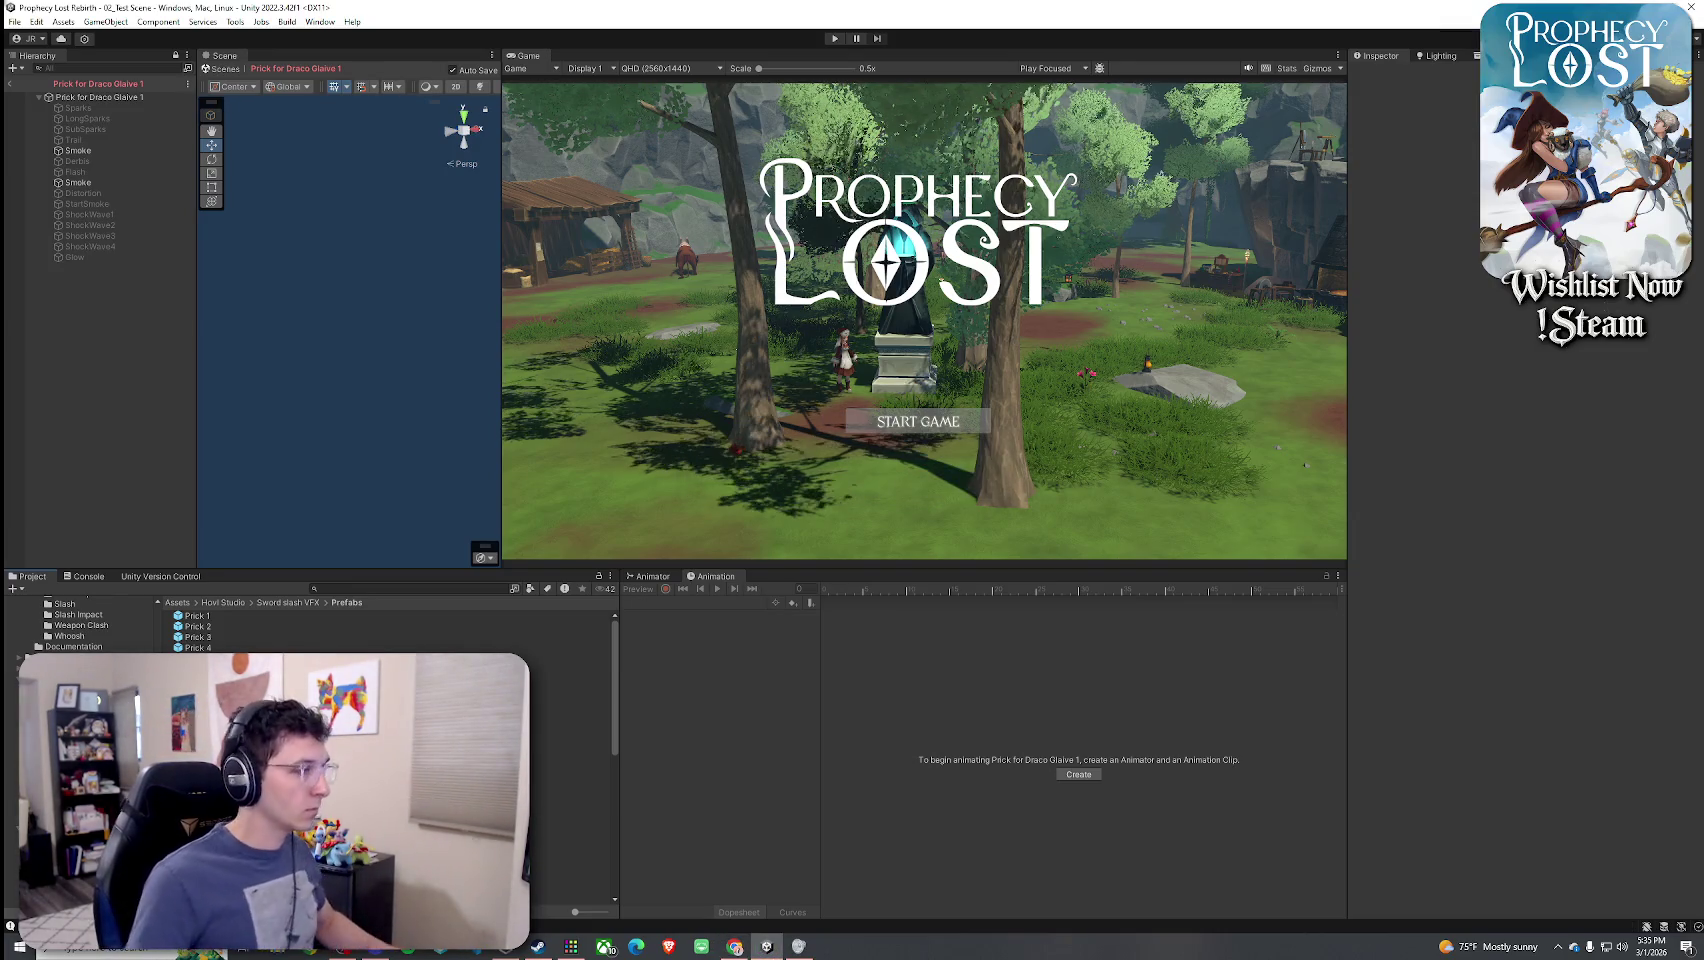
- Compare the Prick for Guard Spear 1–4 prefabs with the Draco Glaive ones
left_click(570, 679)
left_click(570, 667)
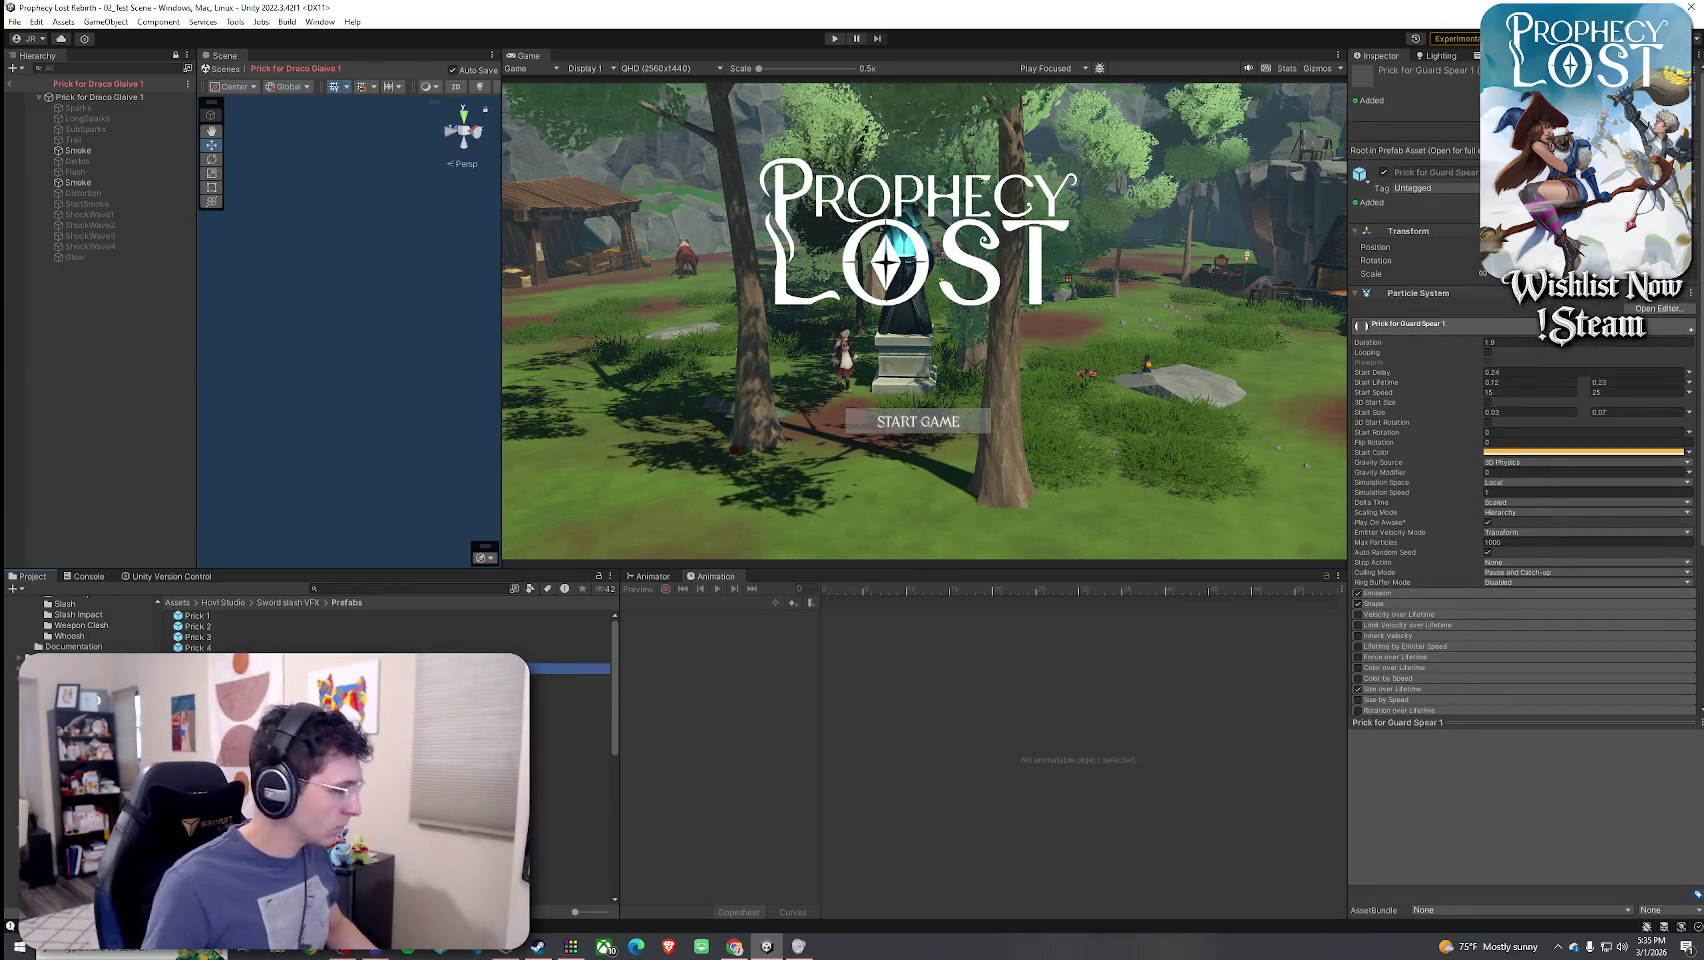
left_click(570, 700)
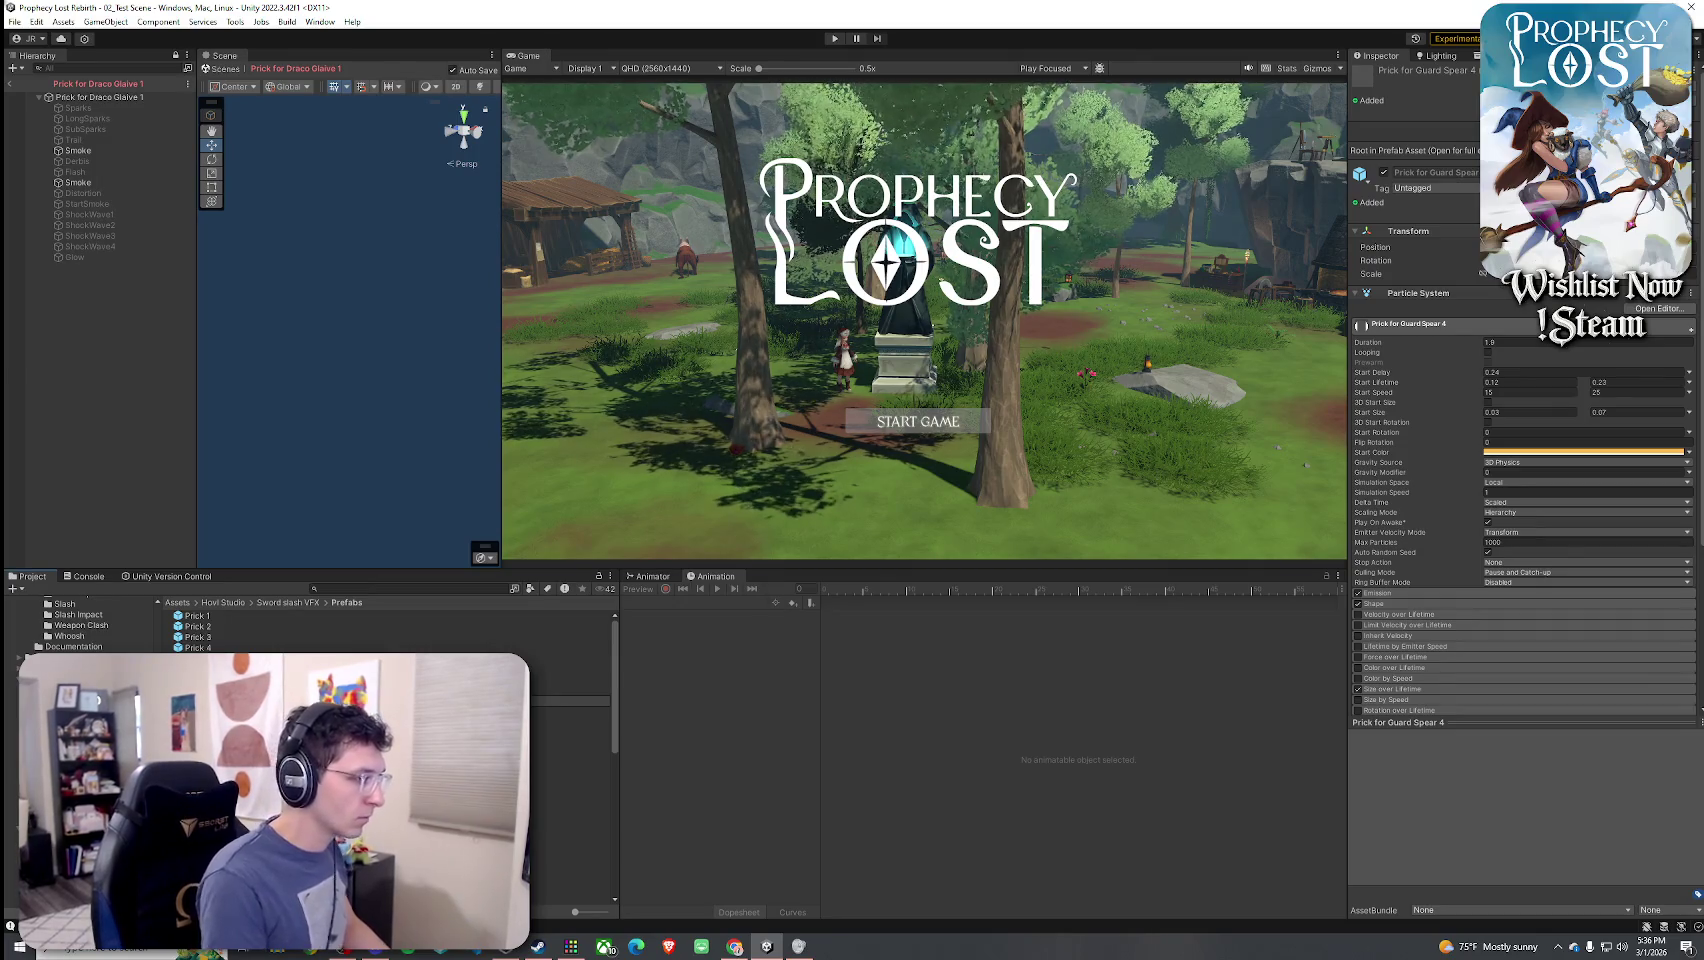
double_click(200, 668)
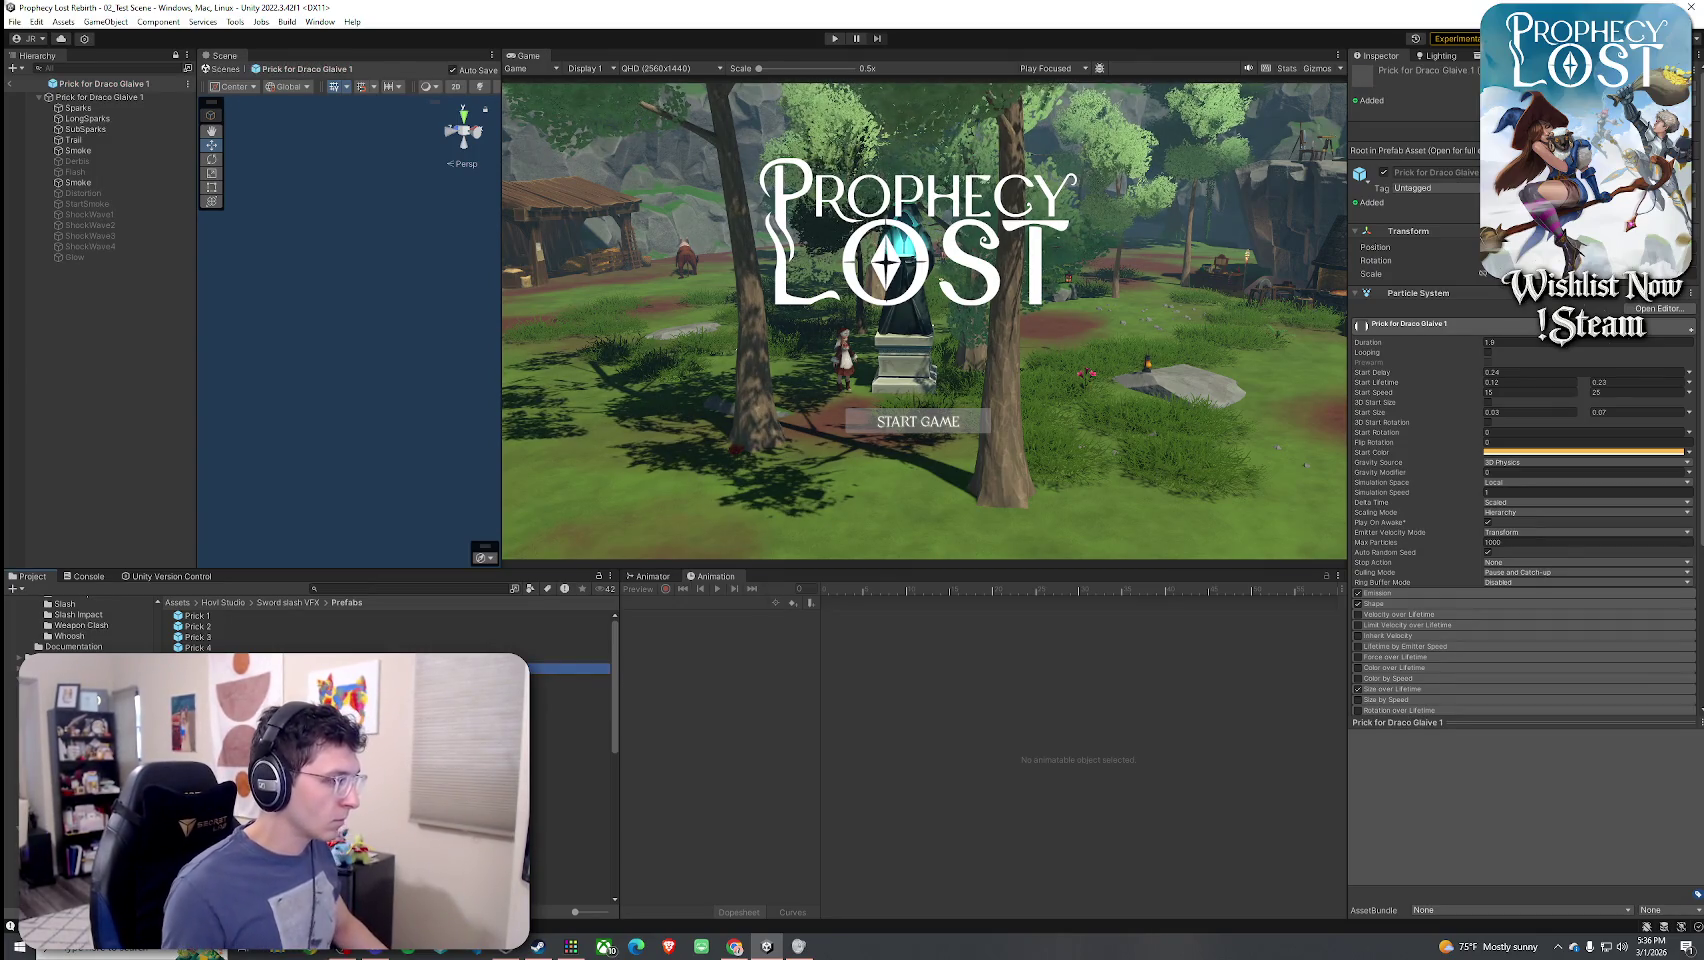
left_click(200, 690)
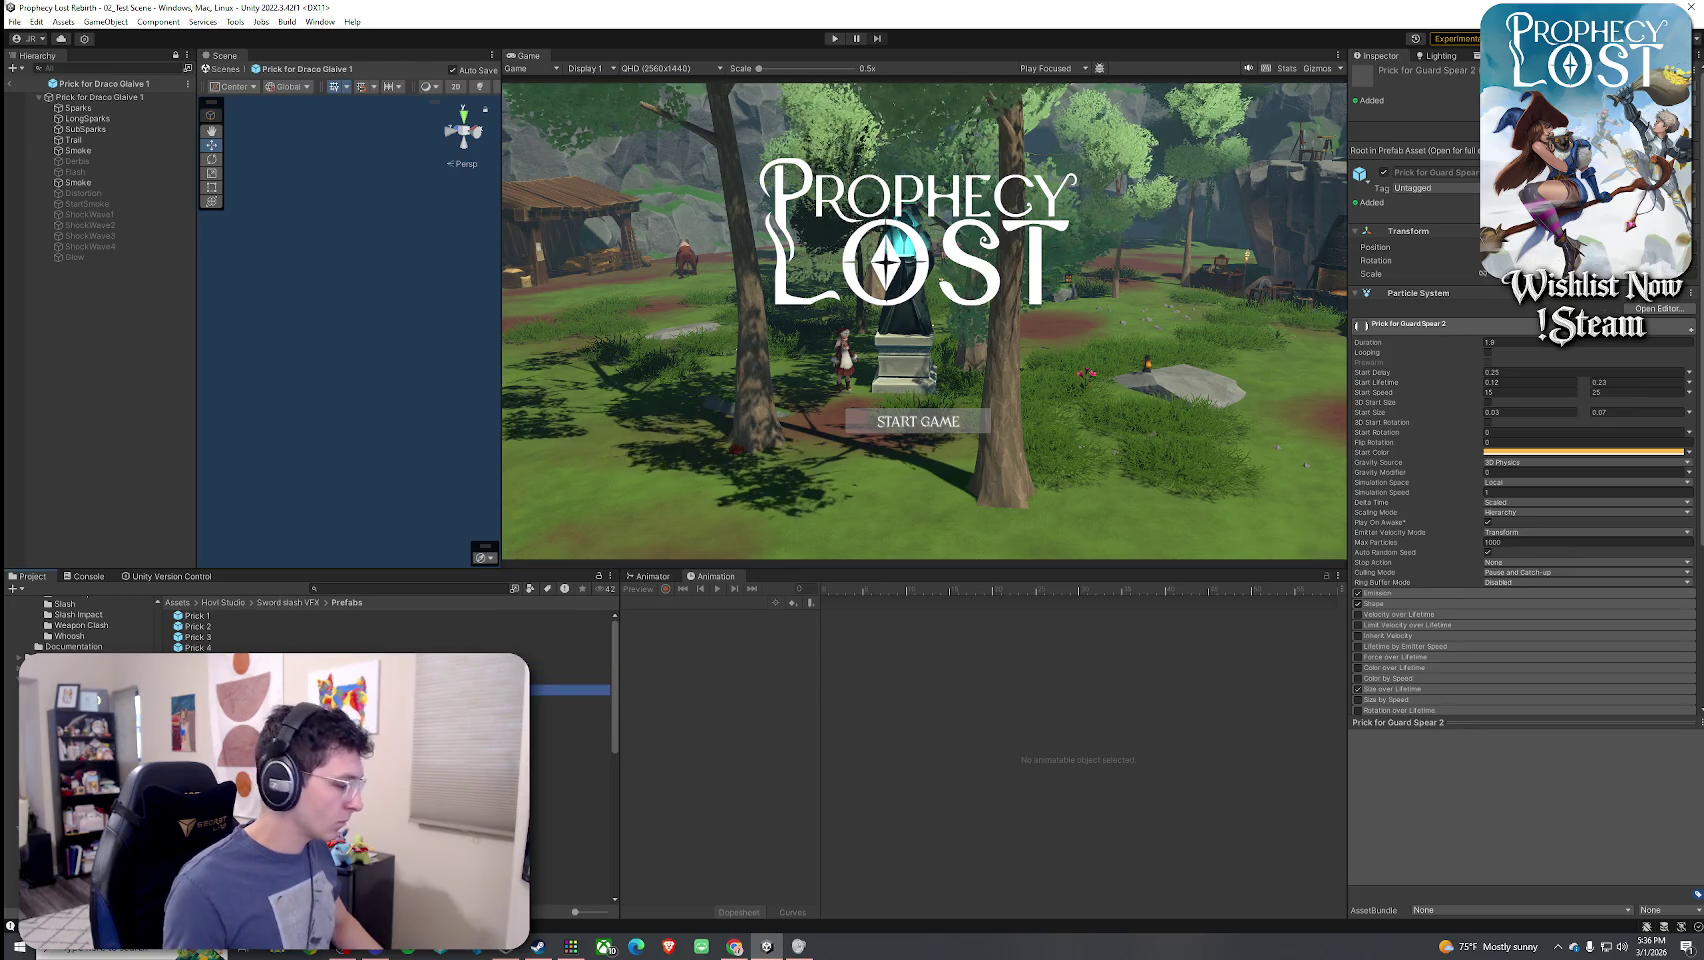
left_click(200, 711)
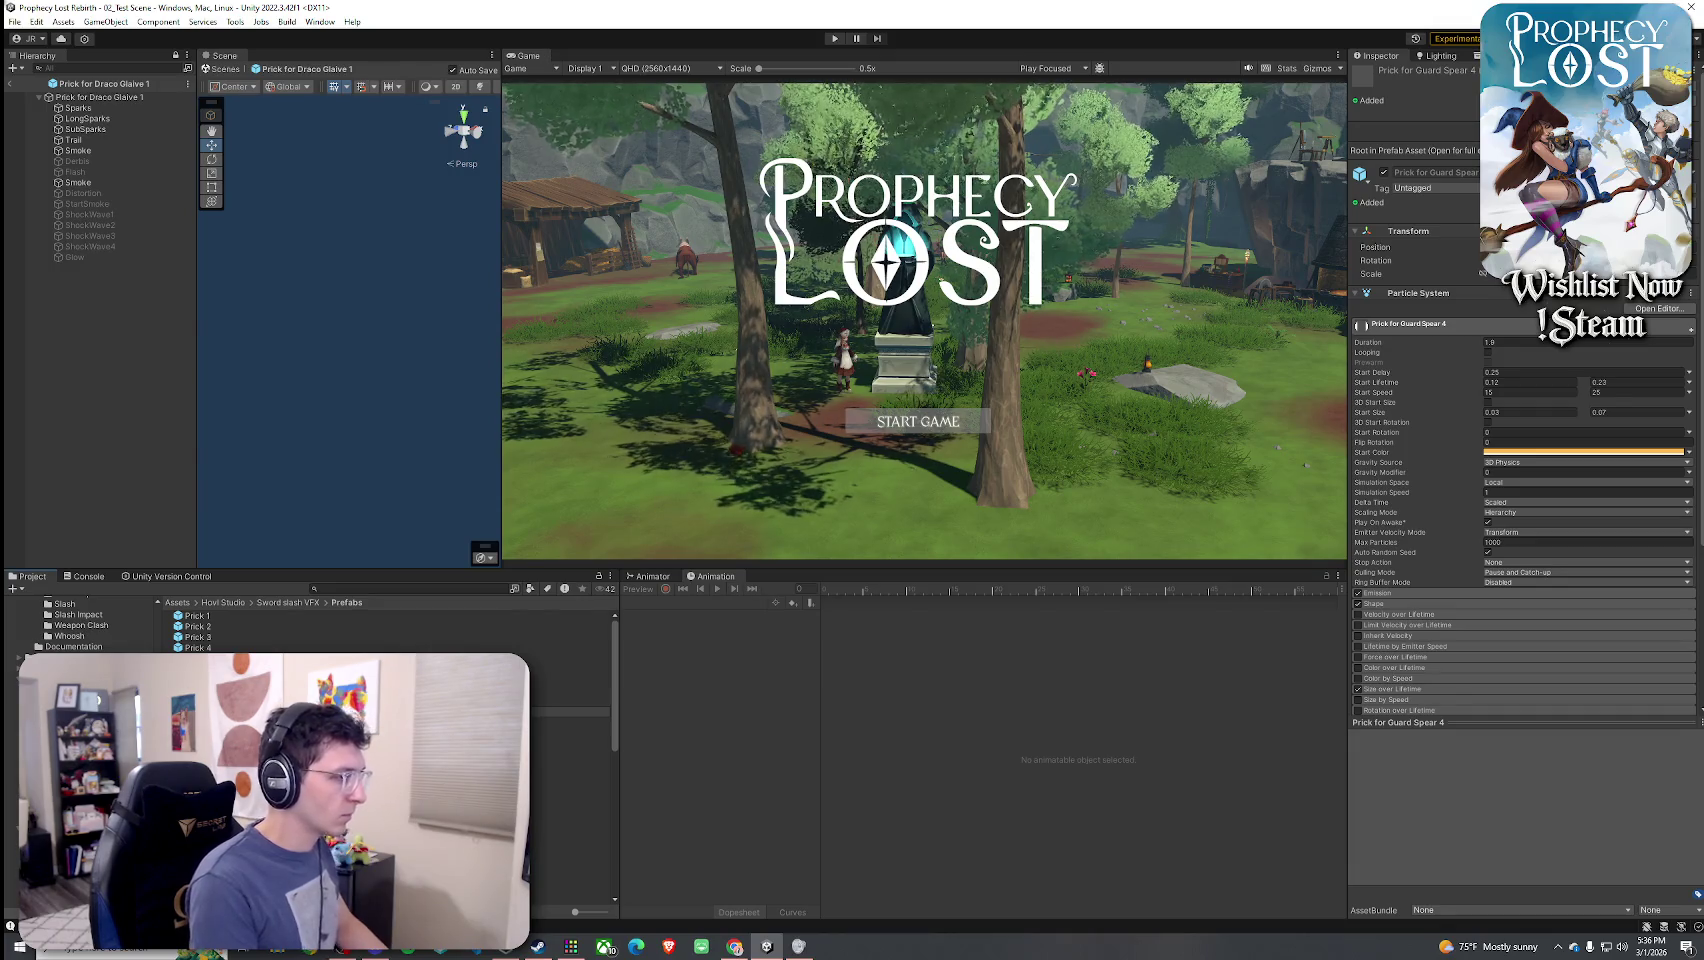
left_click(200, 679)
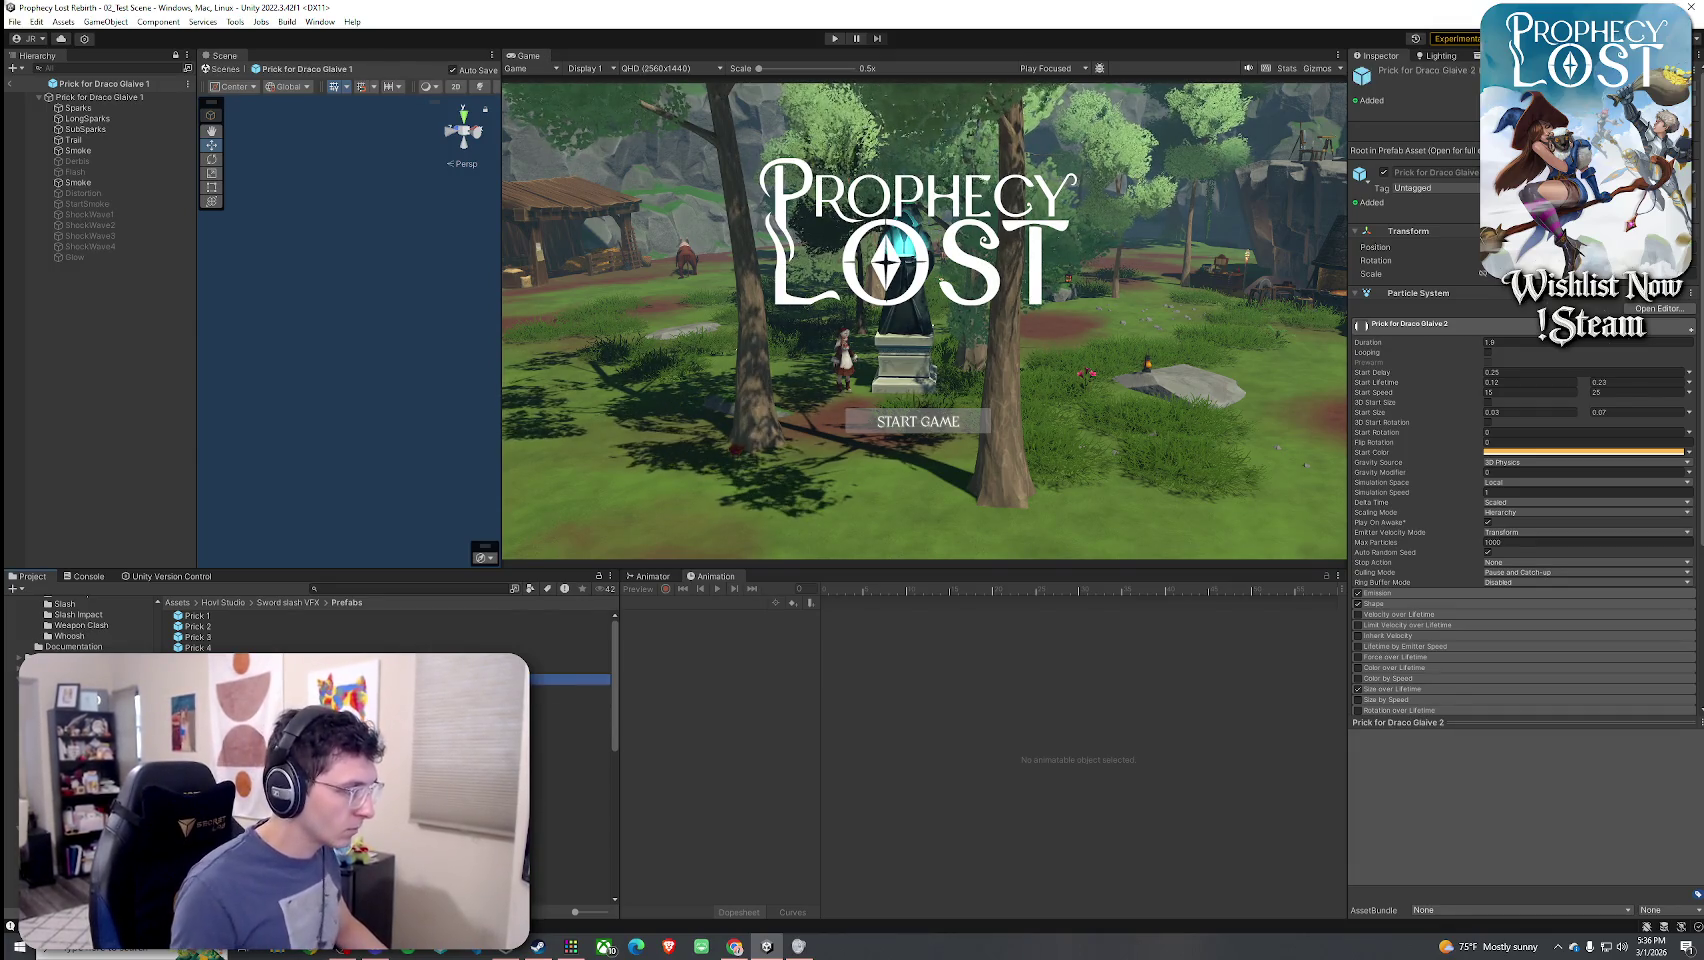
right_click(272, 711)
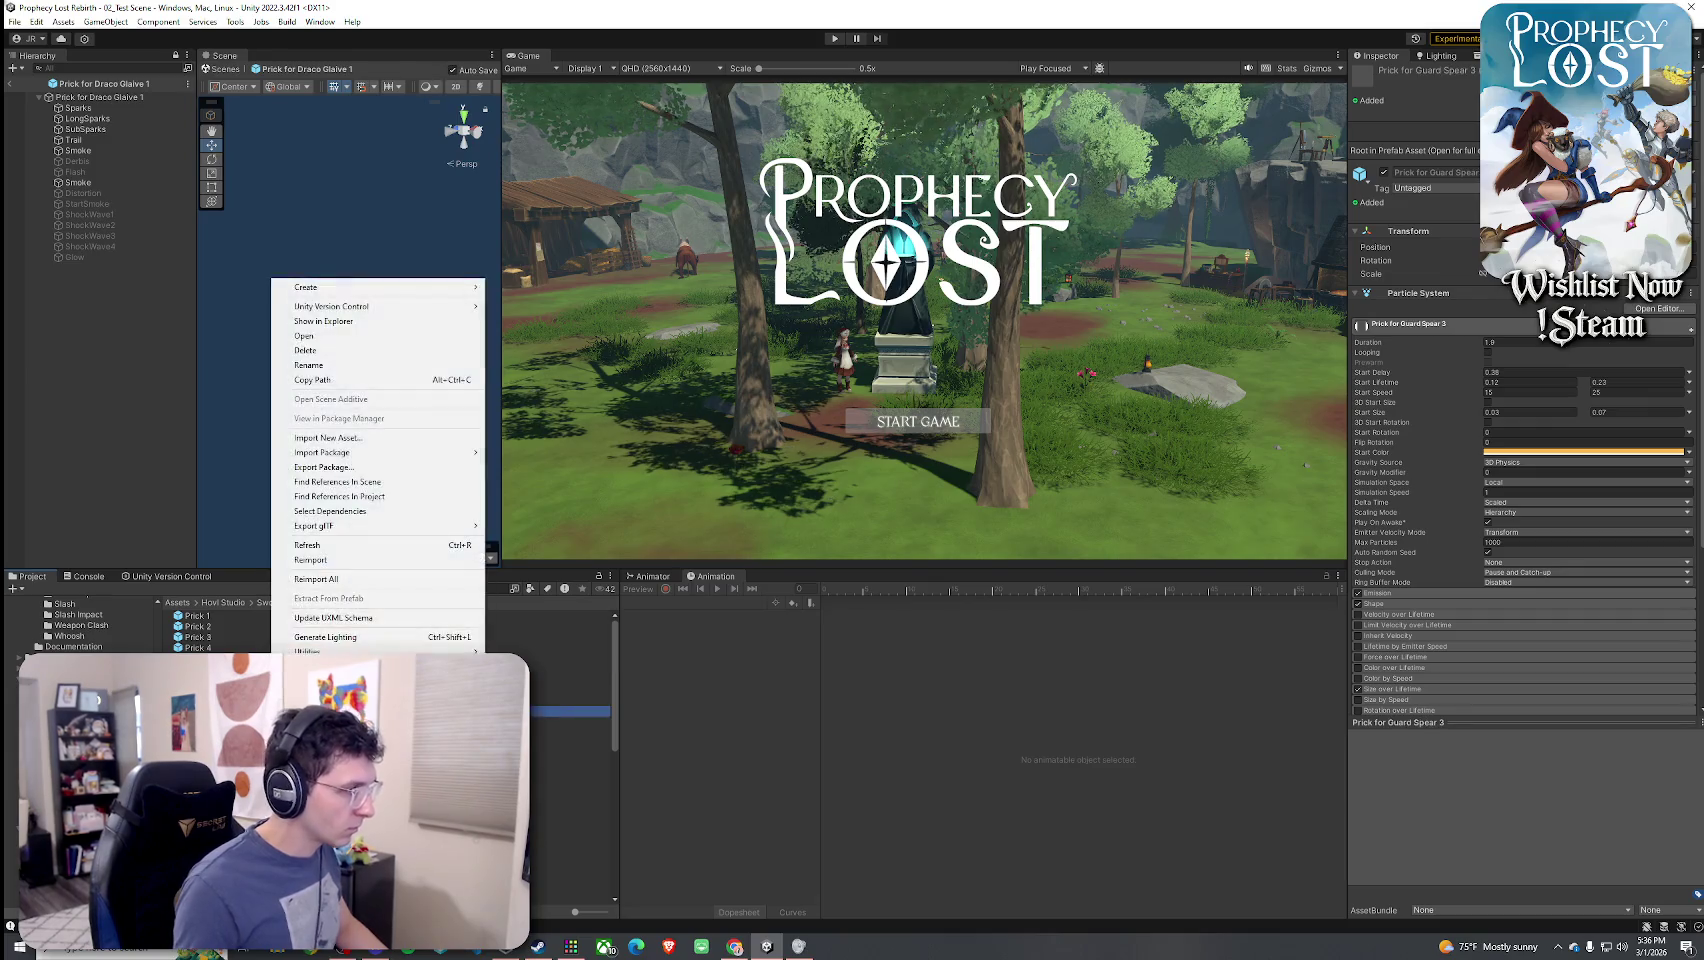
key("Escape")
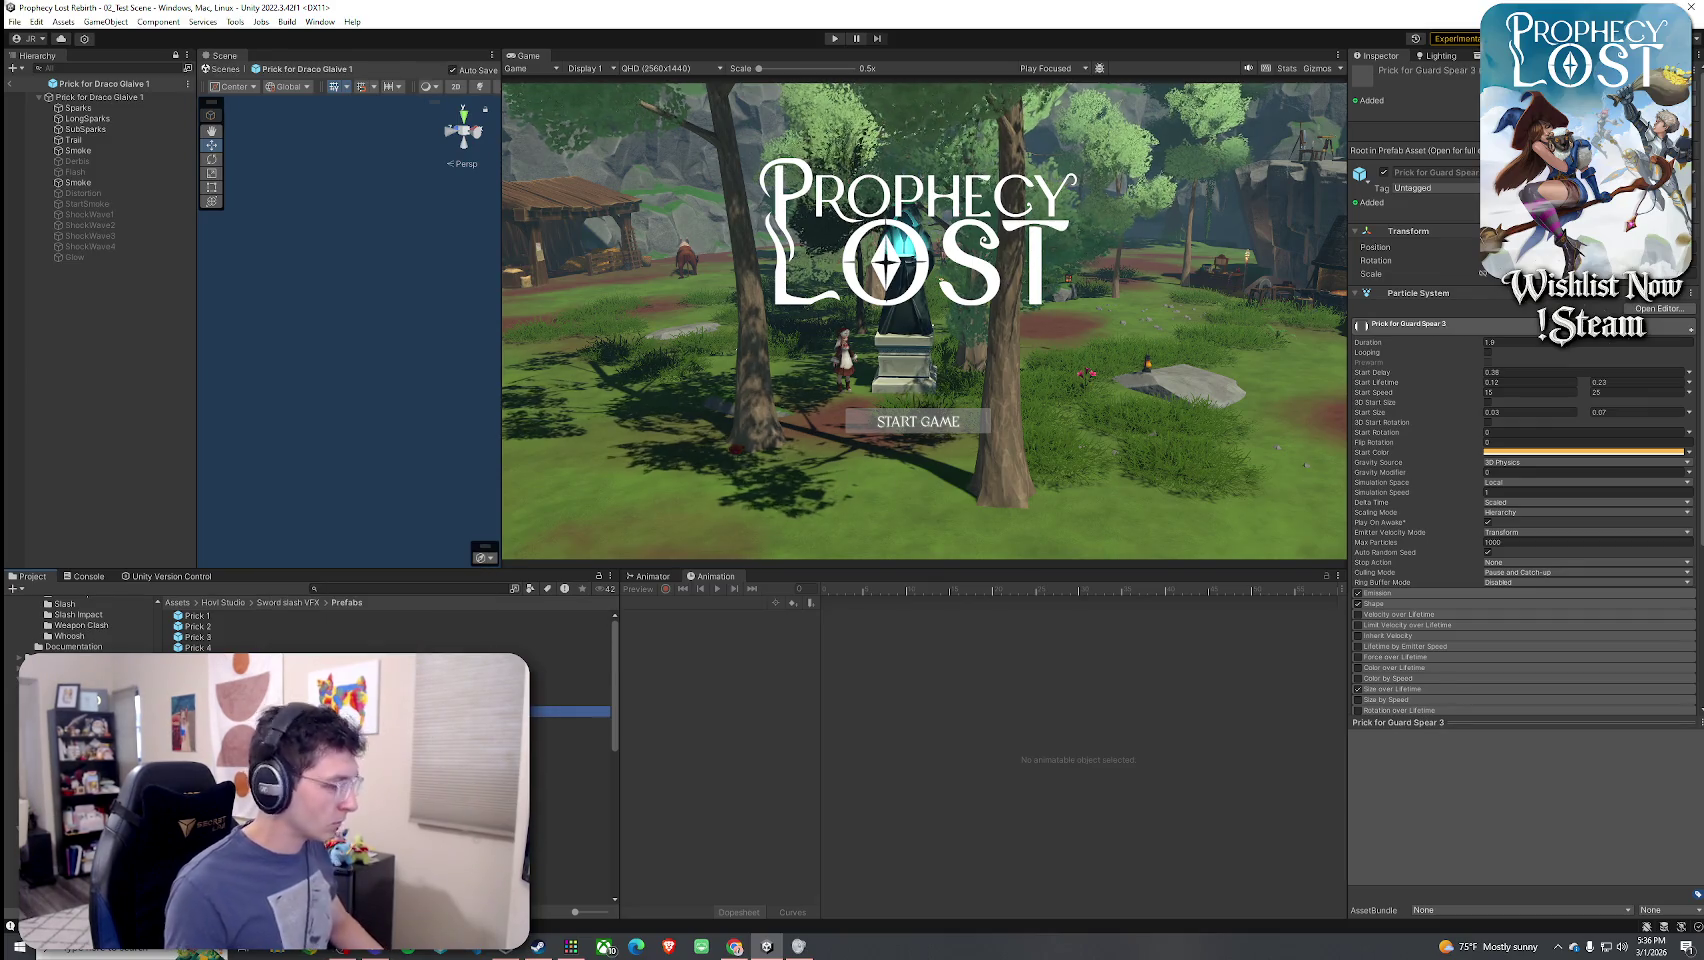
left_click(272, 721)
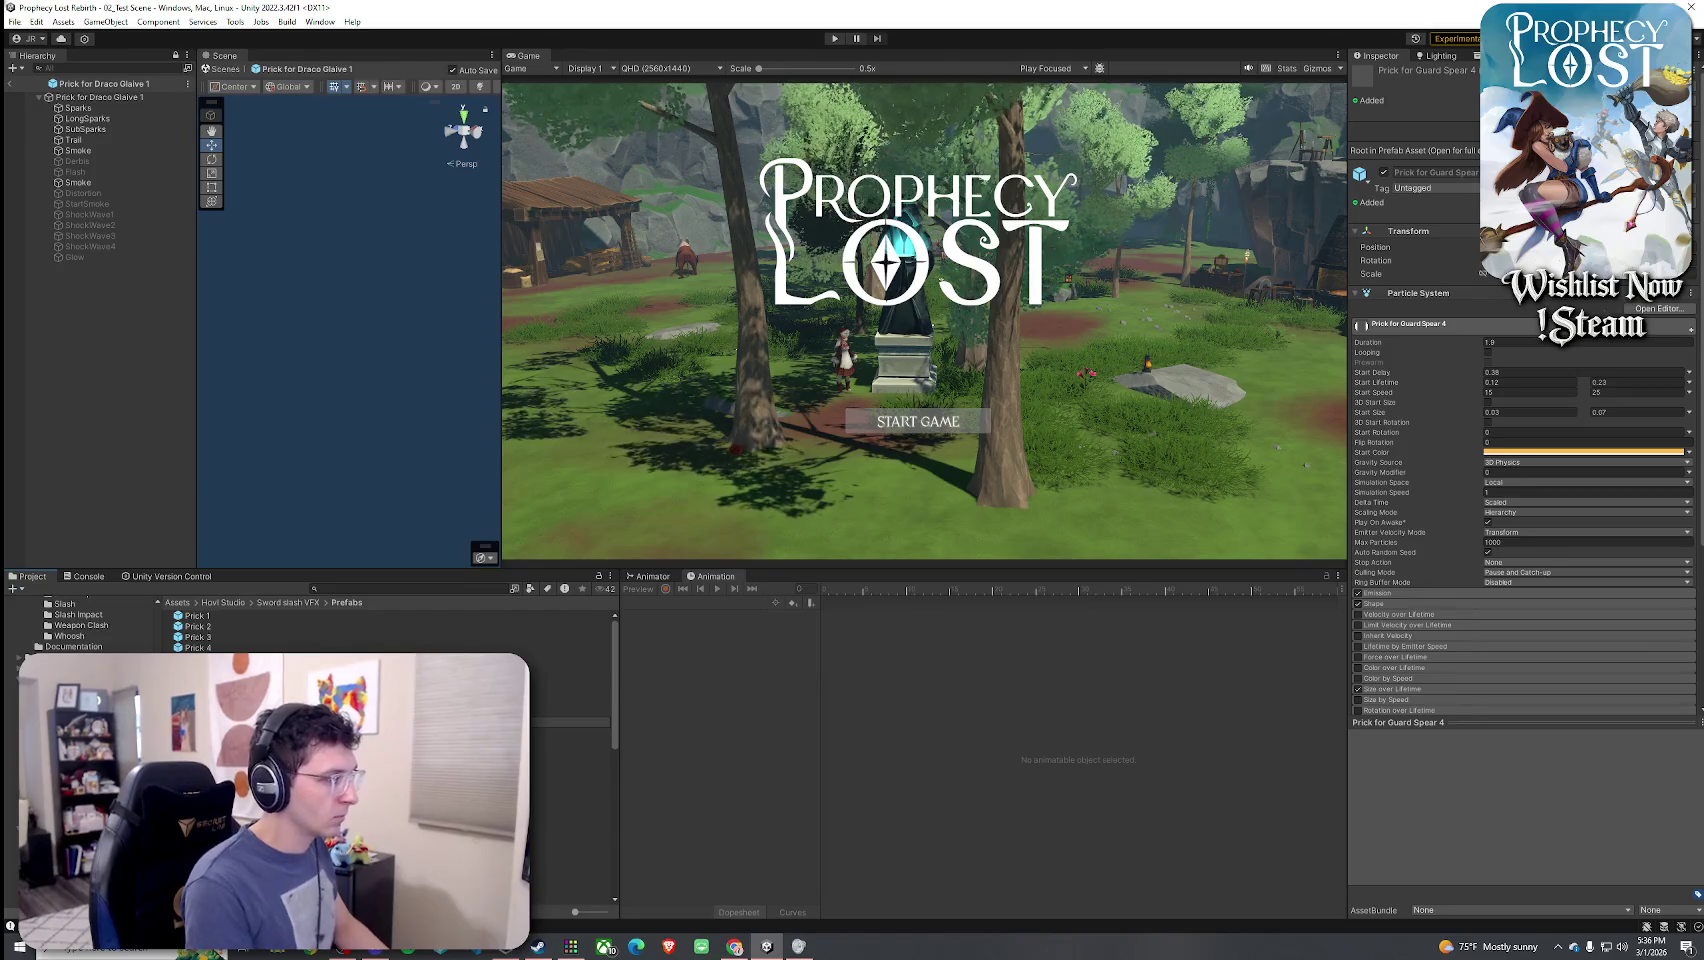
- Reselect Prick for Draco Glaive 1, replay its slash, and select the Derbis layer
left_click(570, 691)
left_click(570, 669)
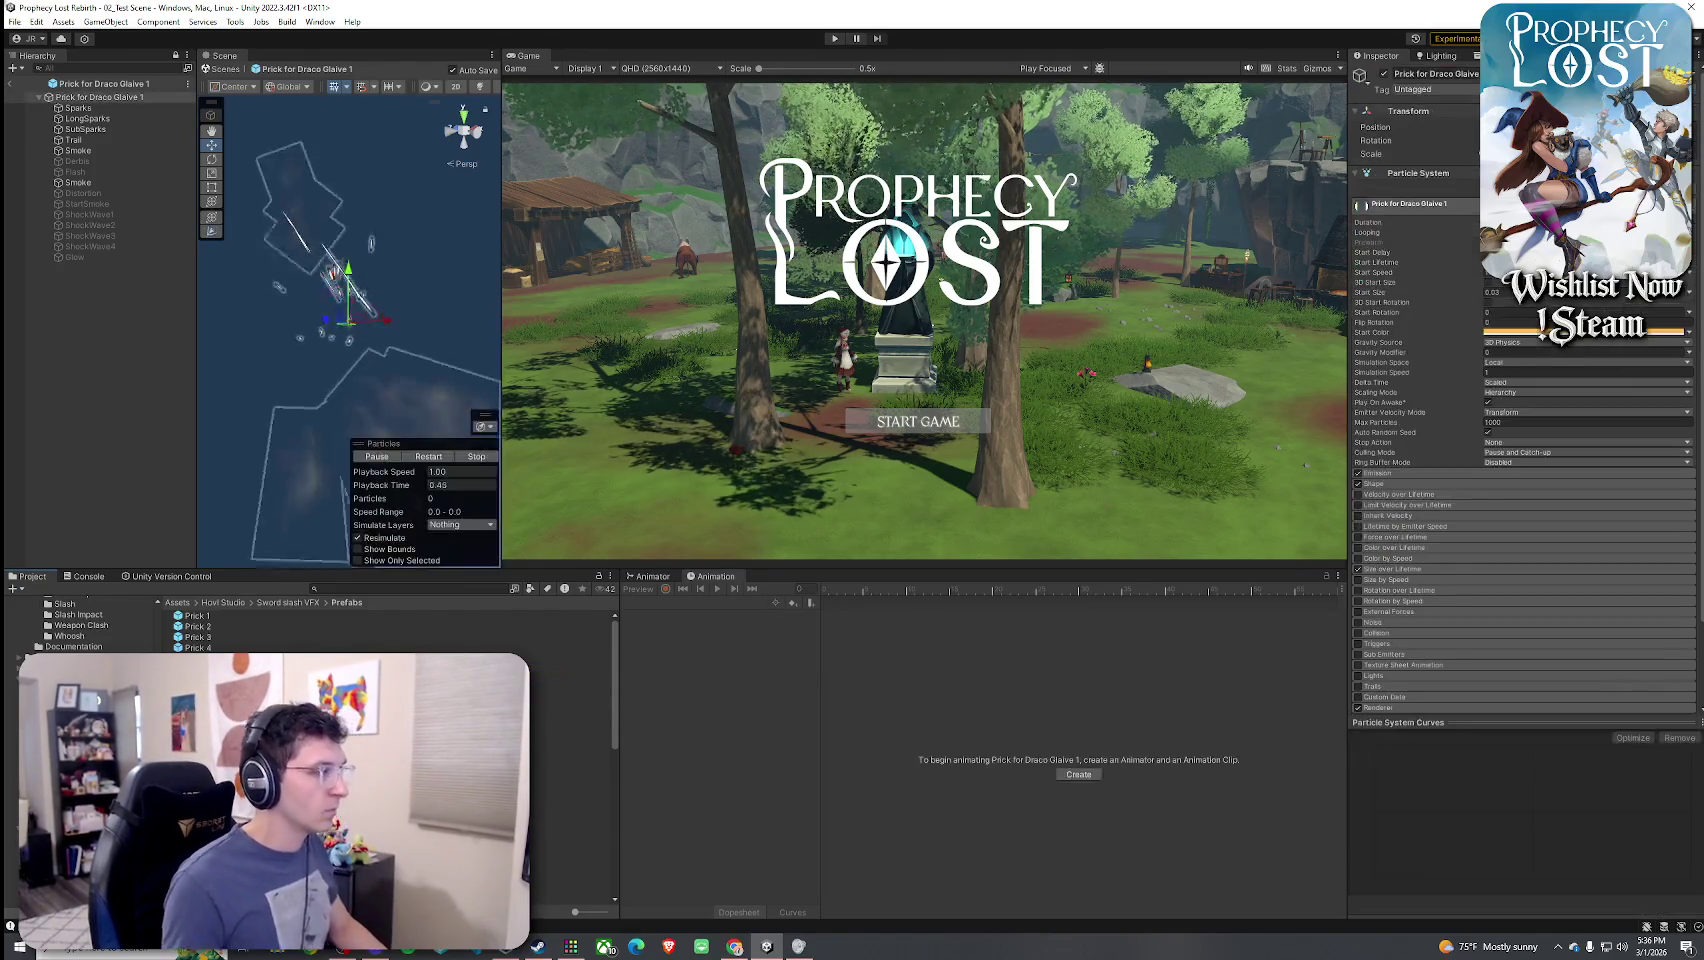
left_click(430, 457)
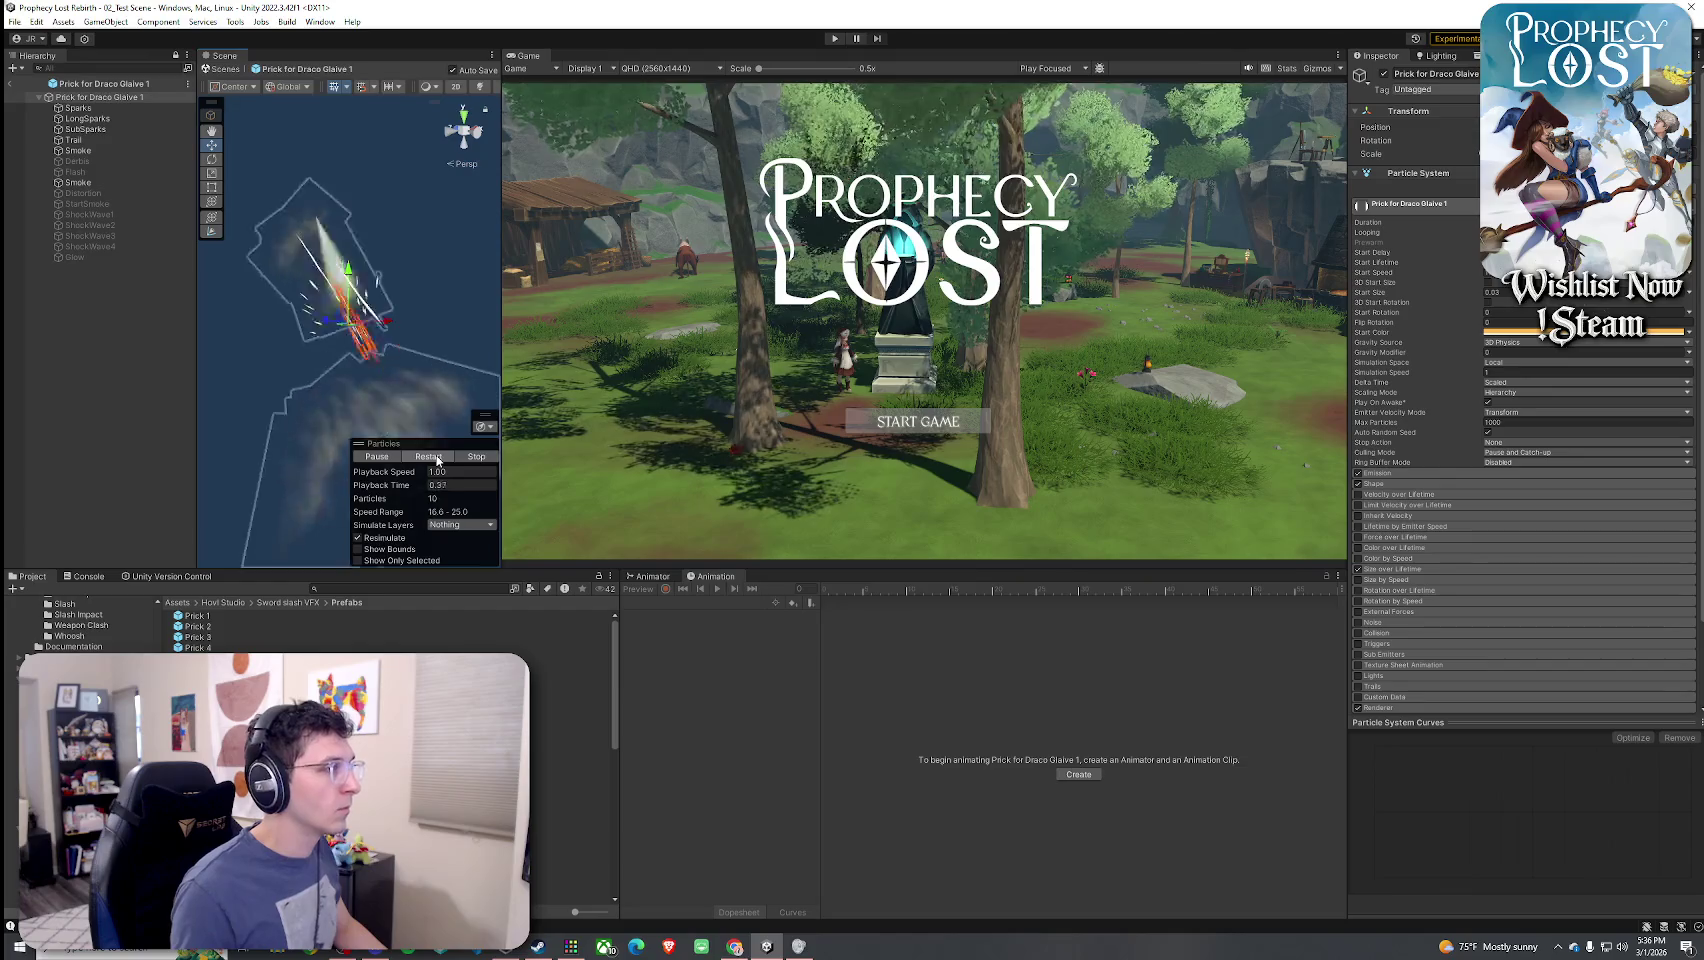
left_click(101, 160)
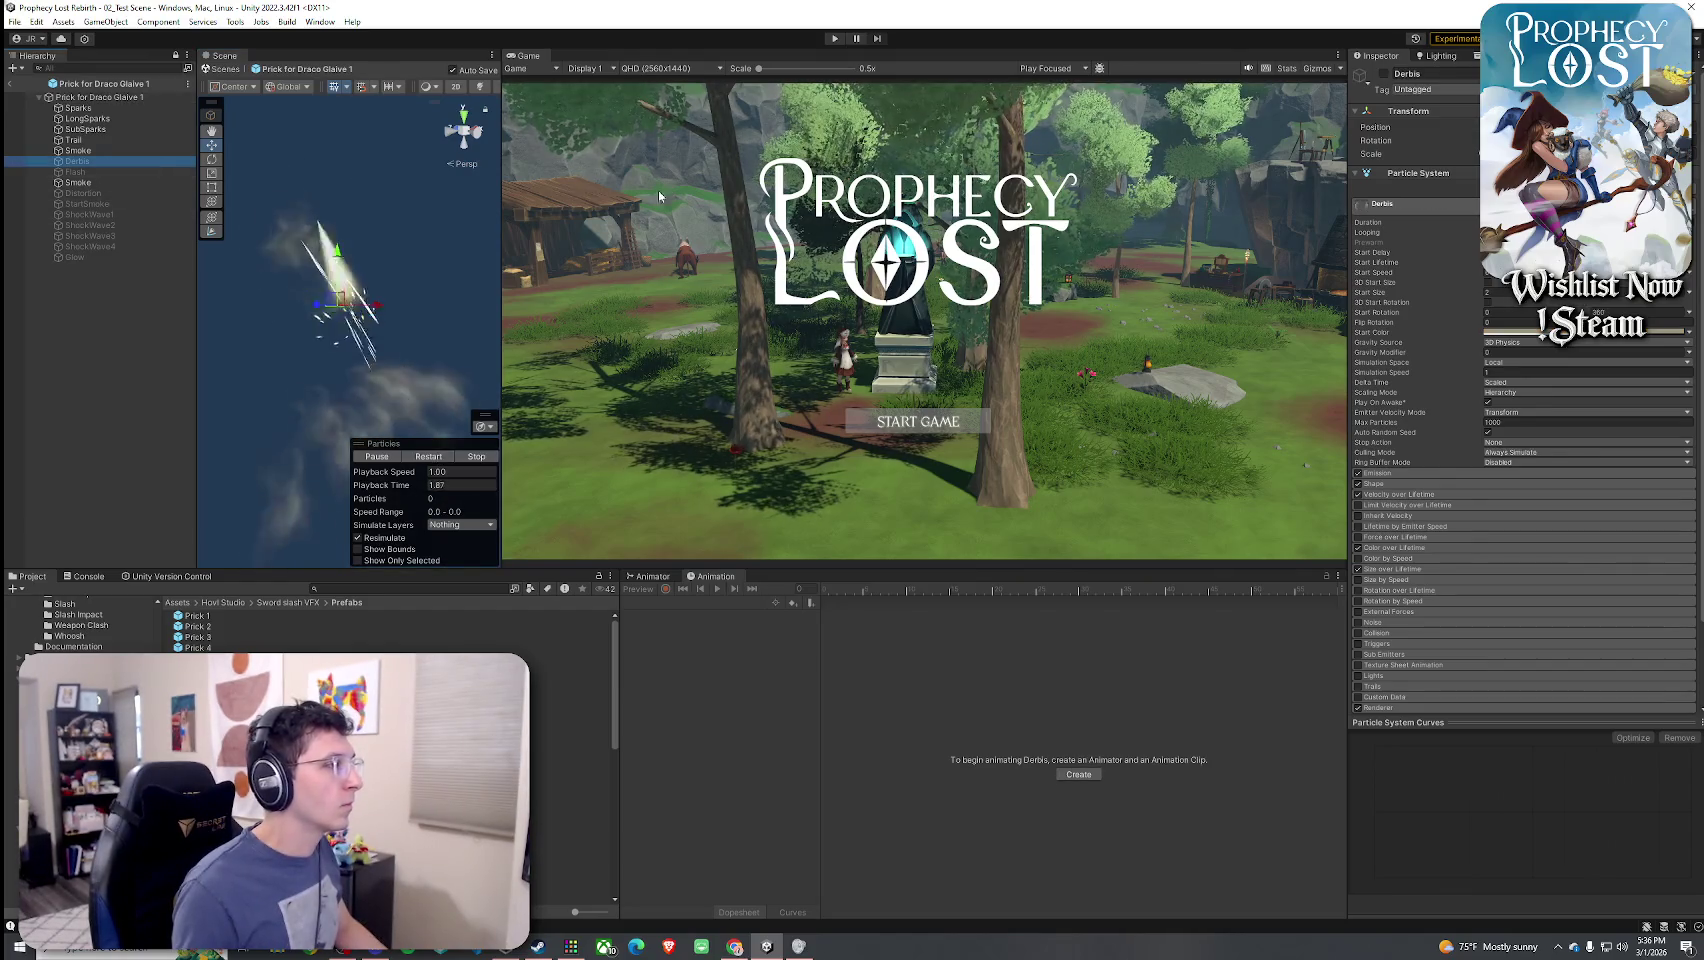
- Preview the Derbis layer's particles, framing it in the Scene view
left_click(1370, 83)
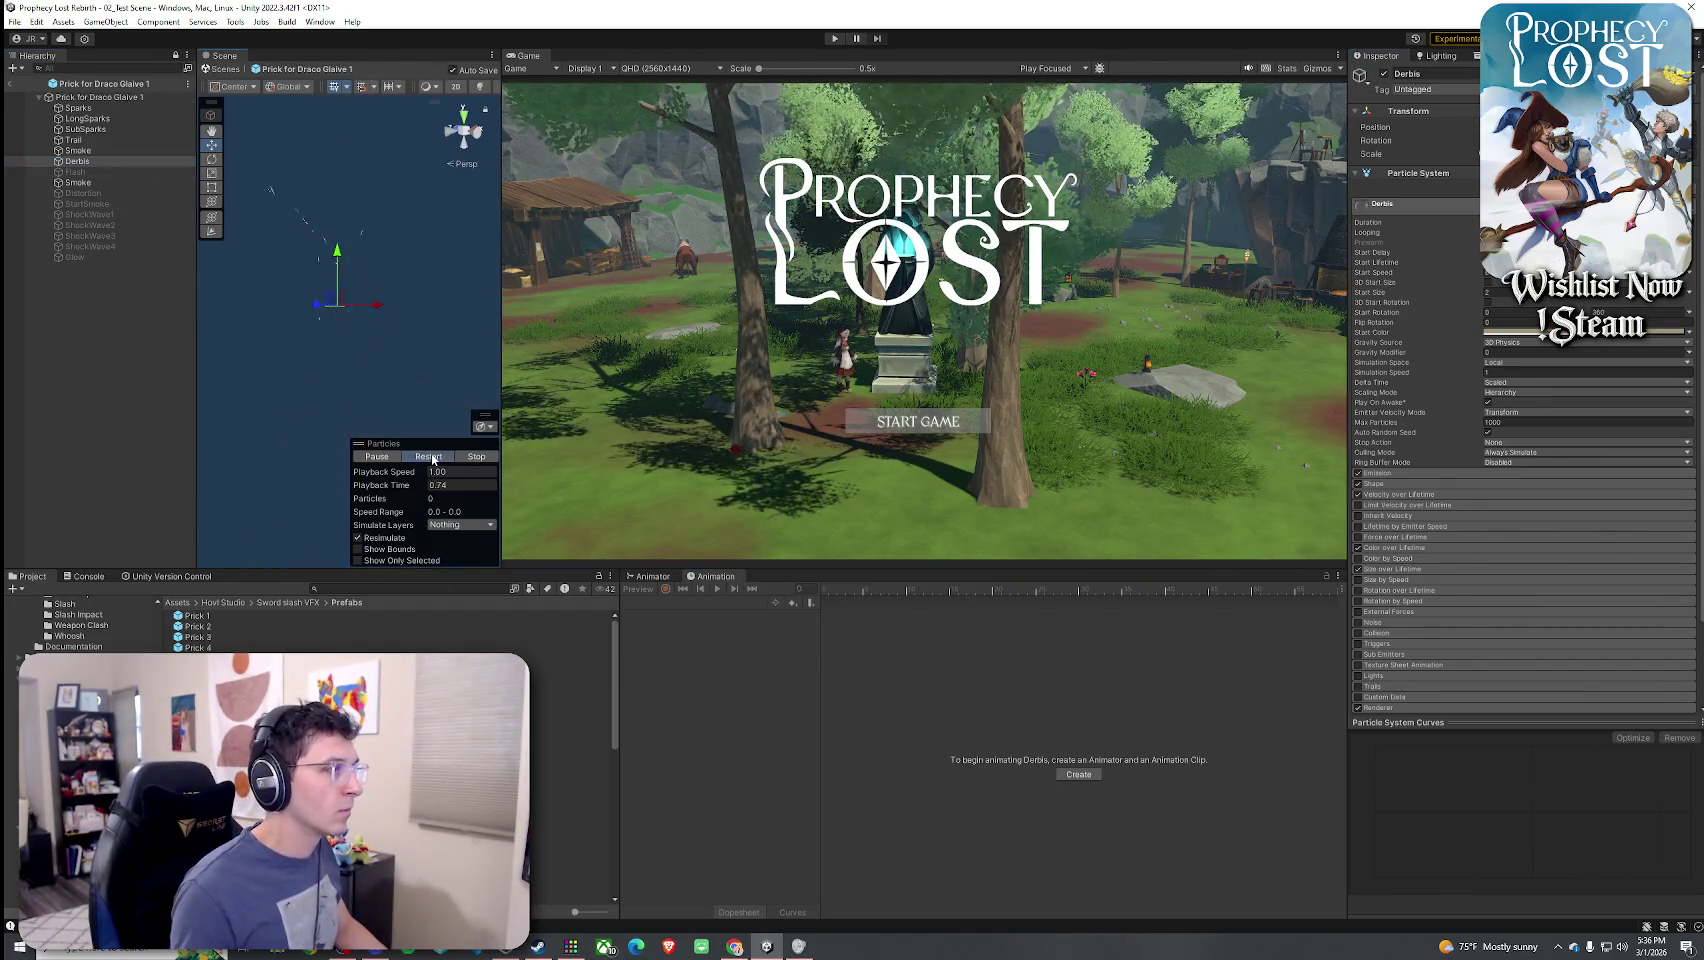
left_click(432, 457)
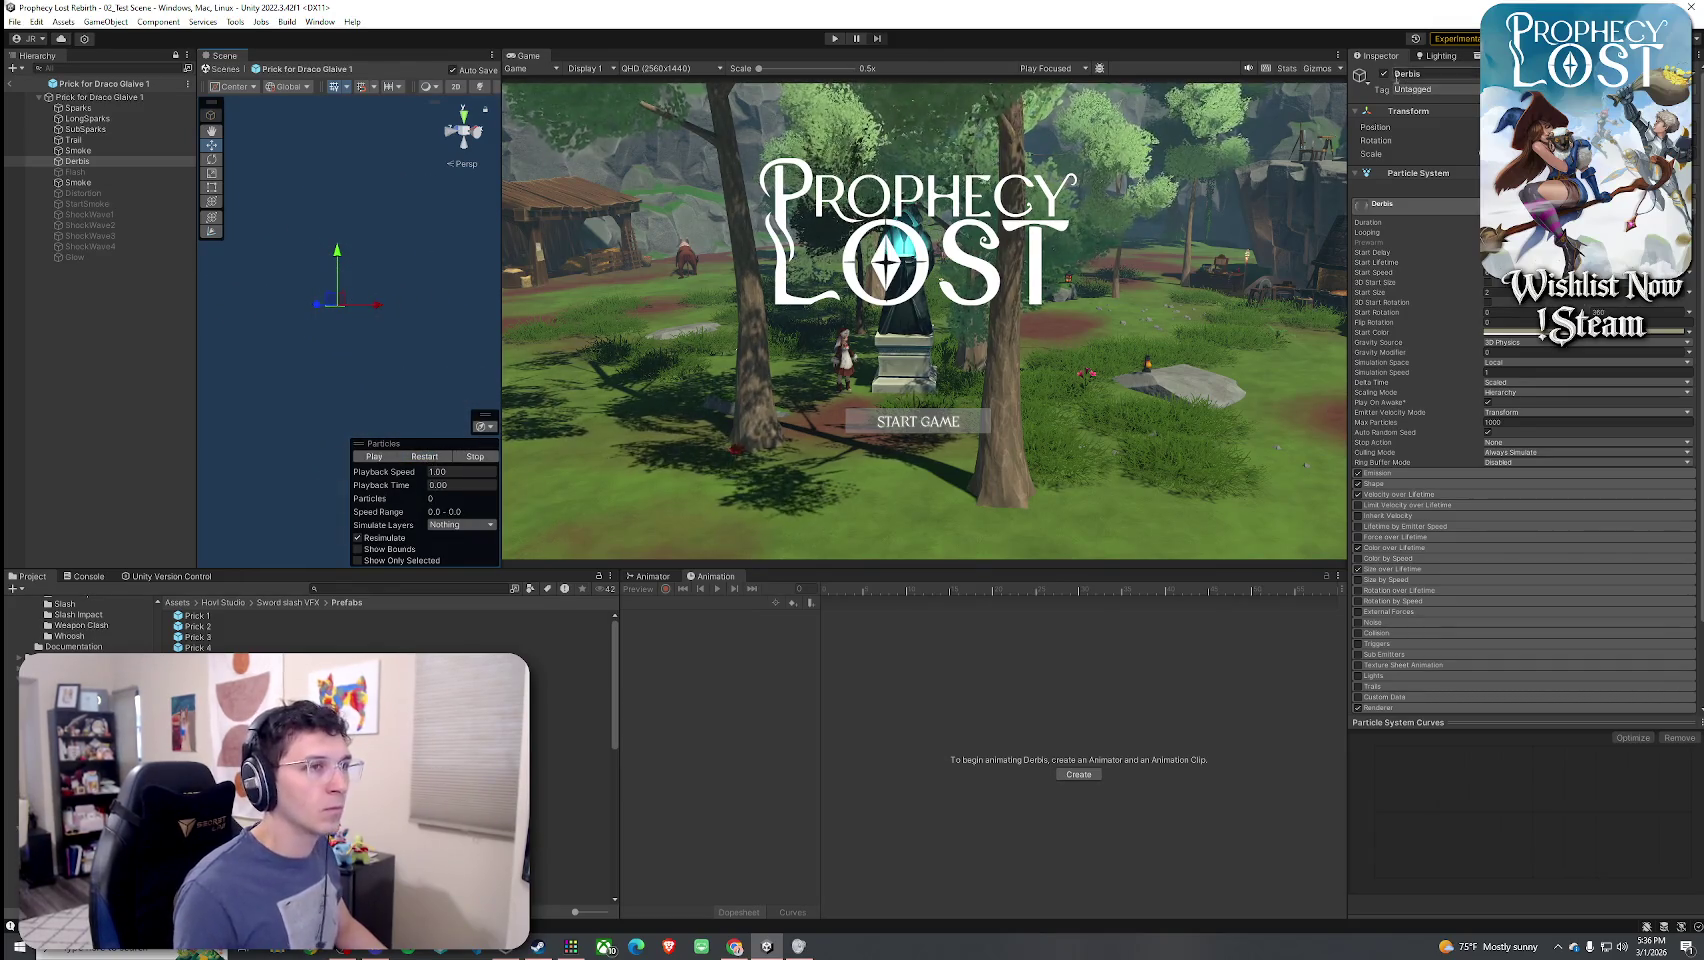
left_click(439, 455)
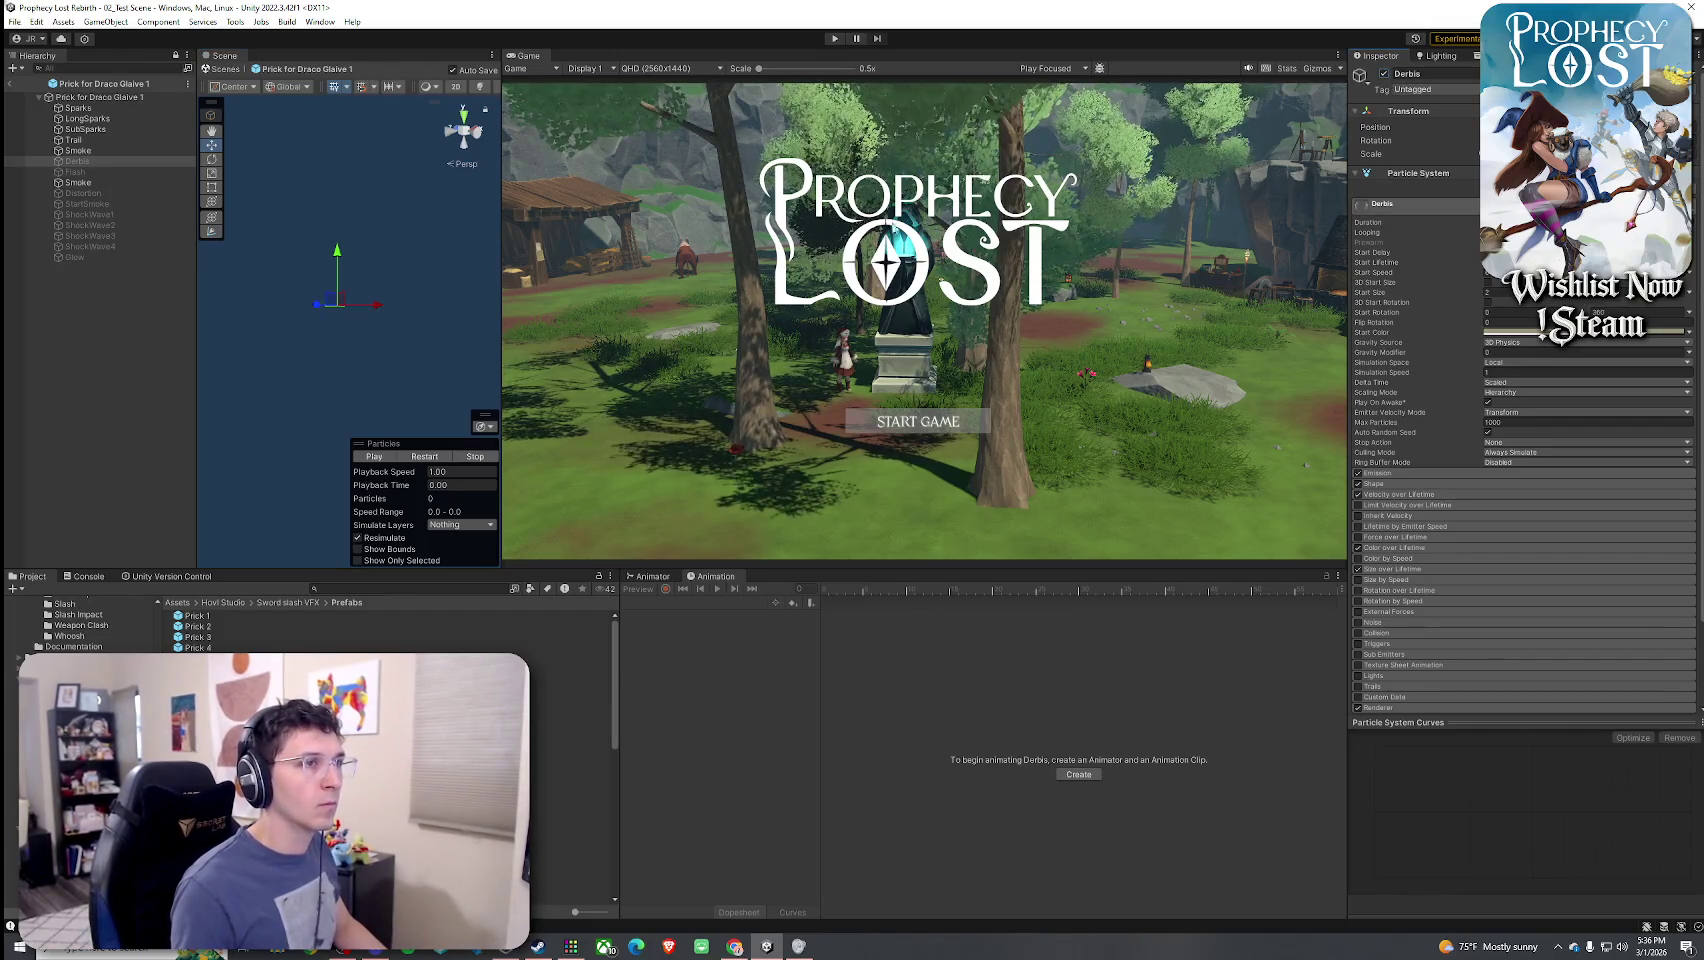
key("f")
left_click(410, 460)
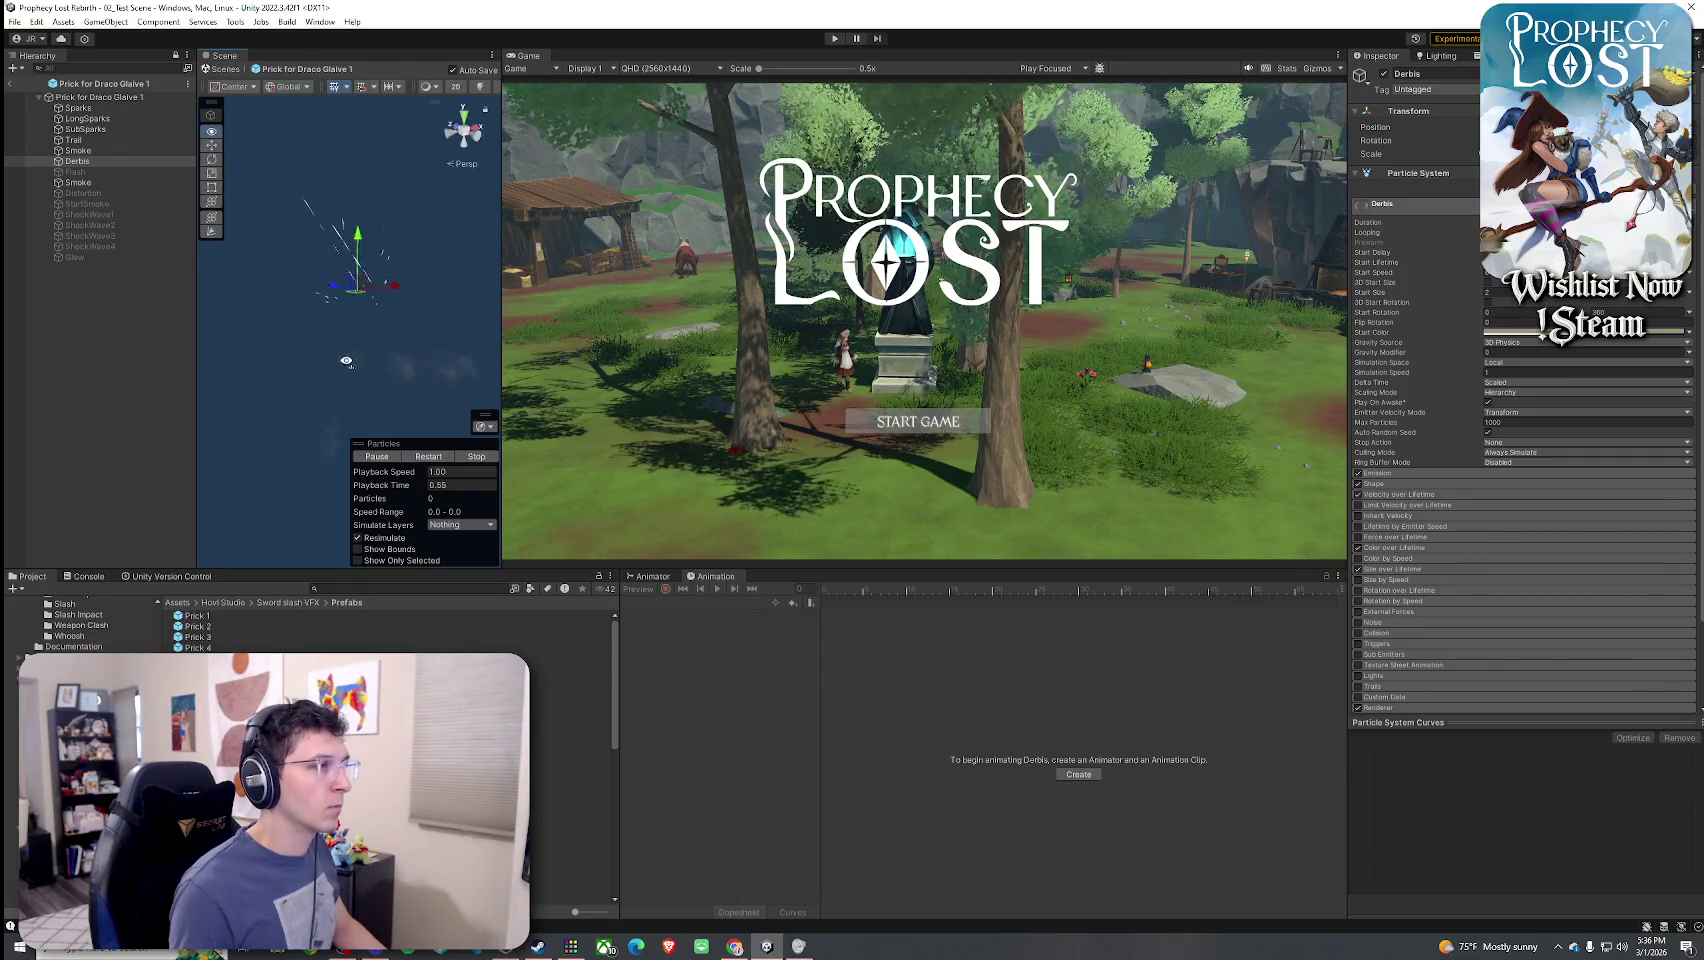
- Select the Flash layer and replay its effect several times
left_click(90, 172)
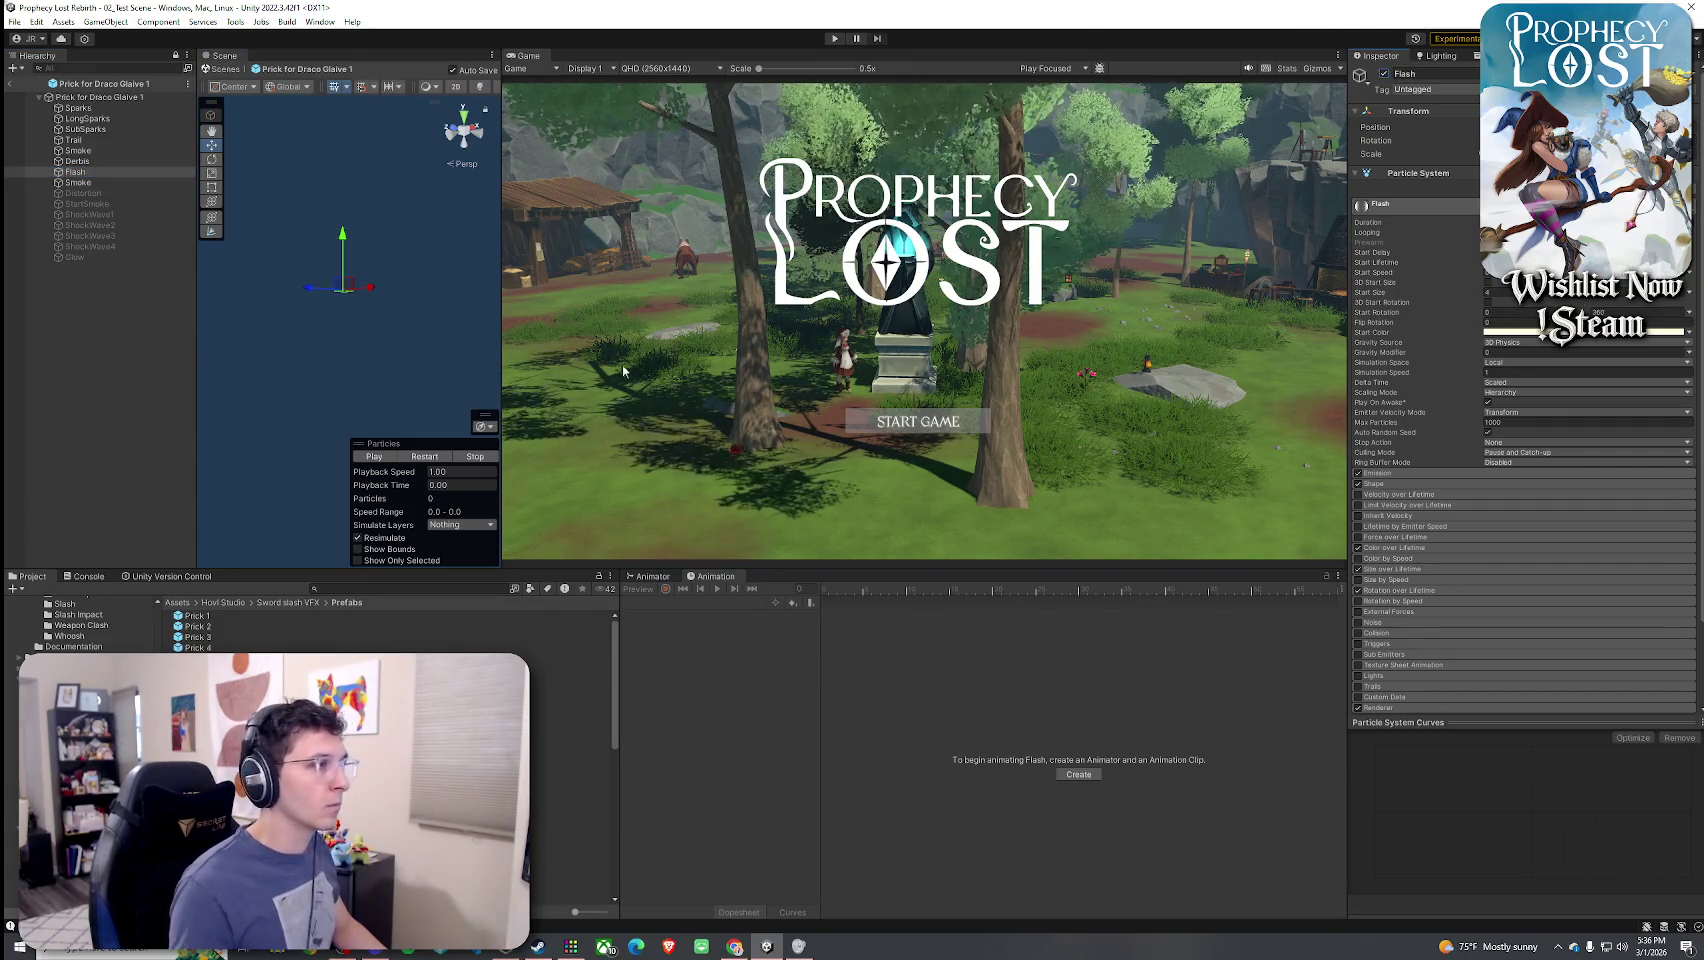
left_click(435, 458)
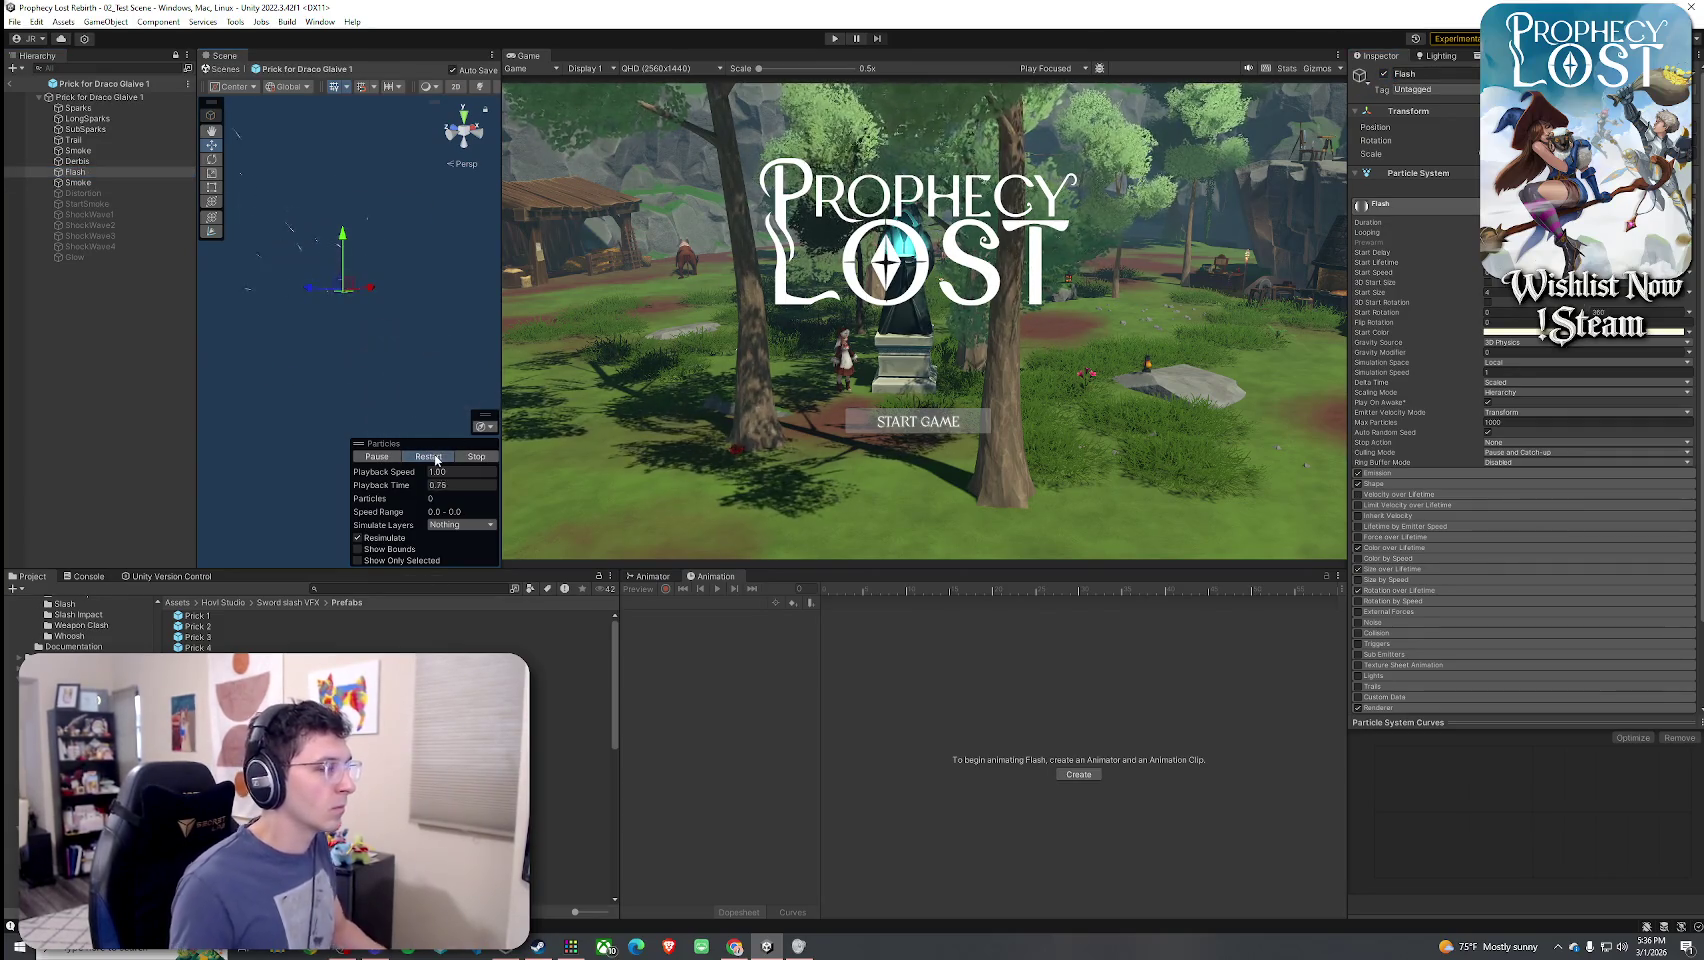
left_click(435, 458)
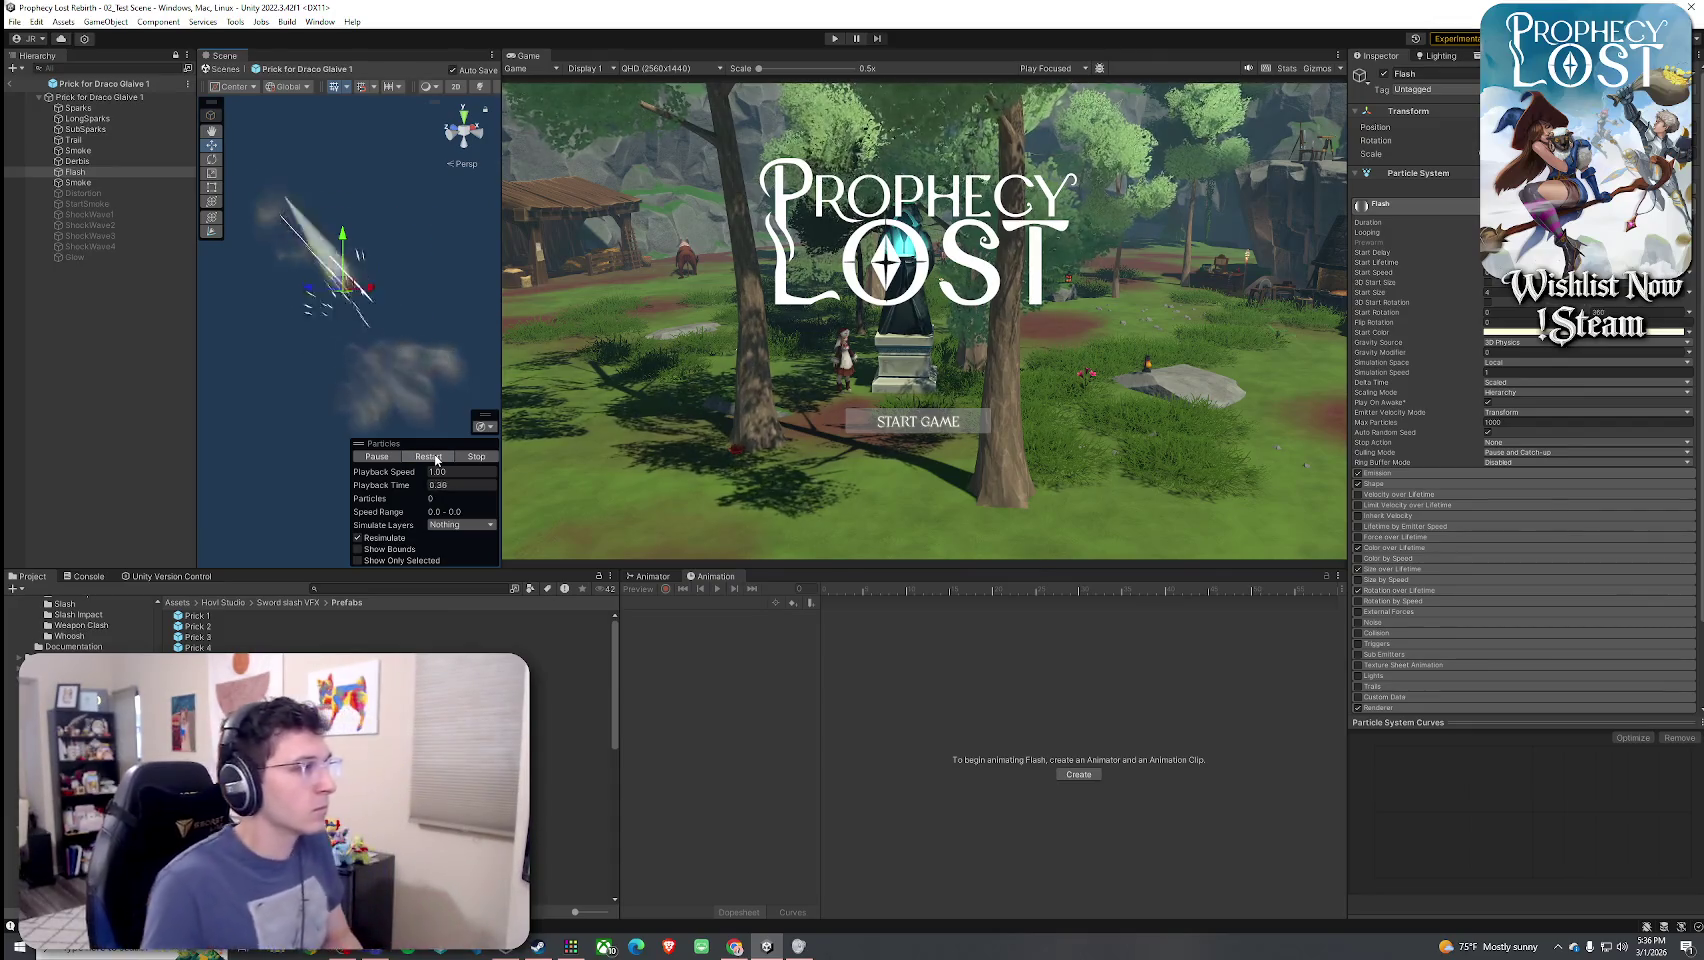
left_click(435, 458)
left_click(435, 458)
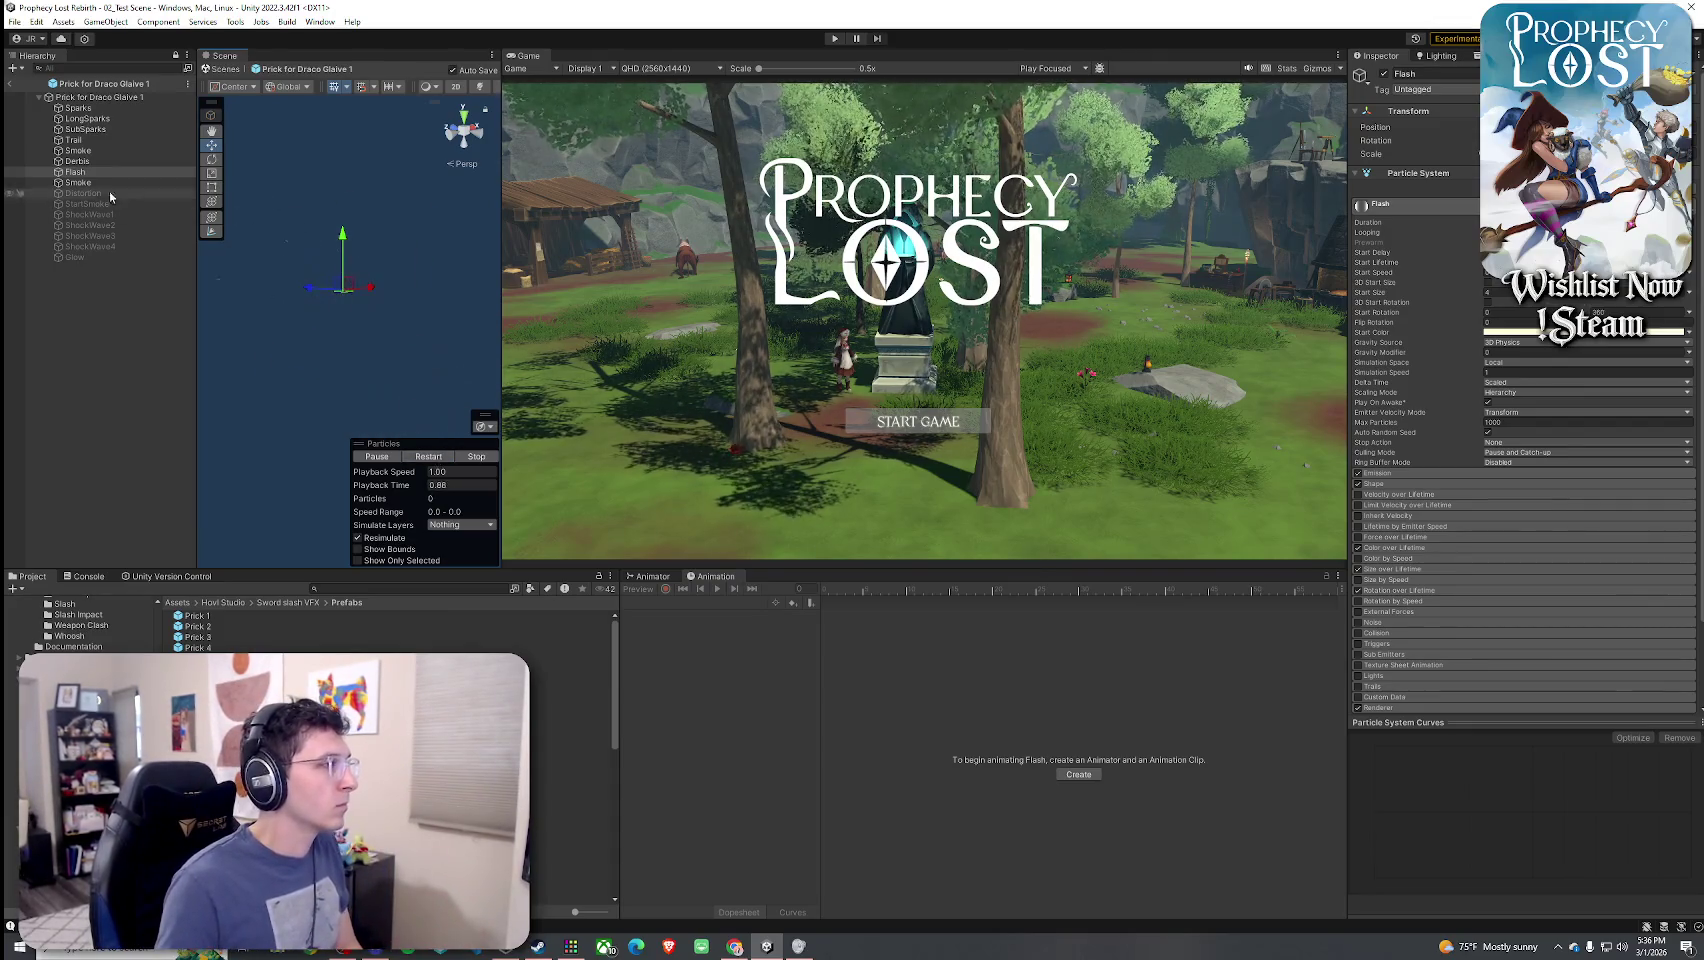
- Select the Derbis and Flash layers together
left_click(90, 161)
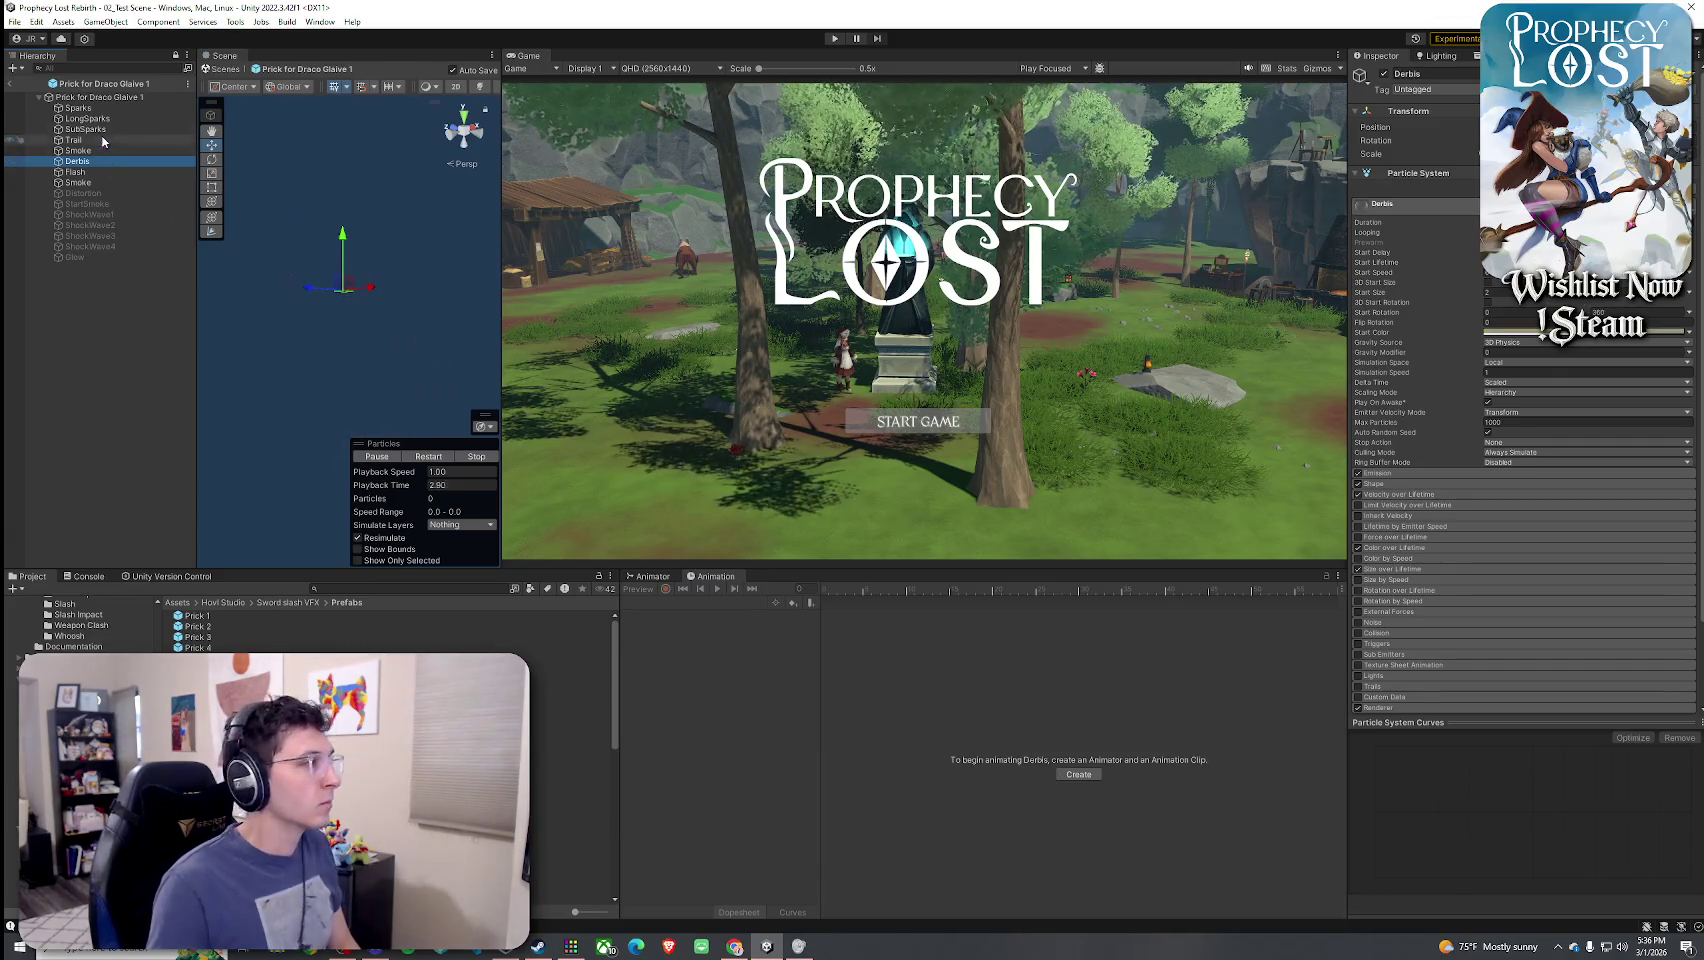
left_click(100, 130)
left_click(106, 162)
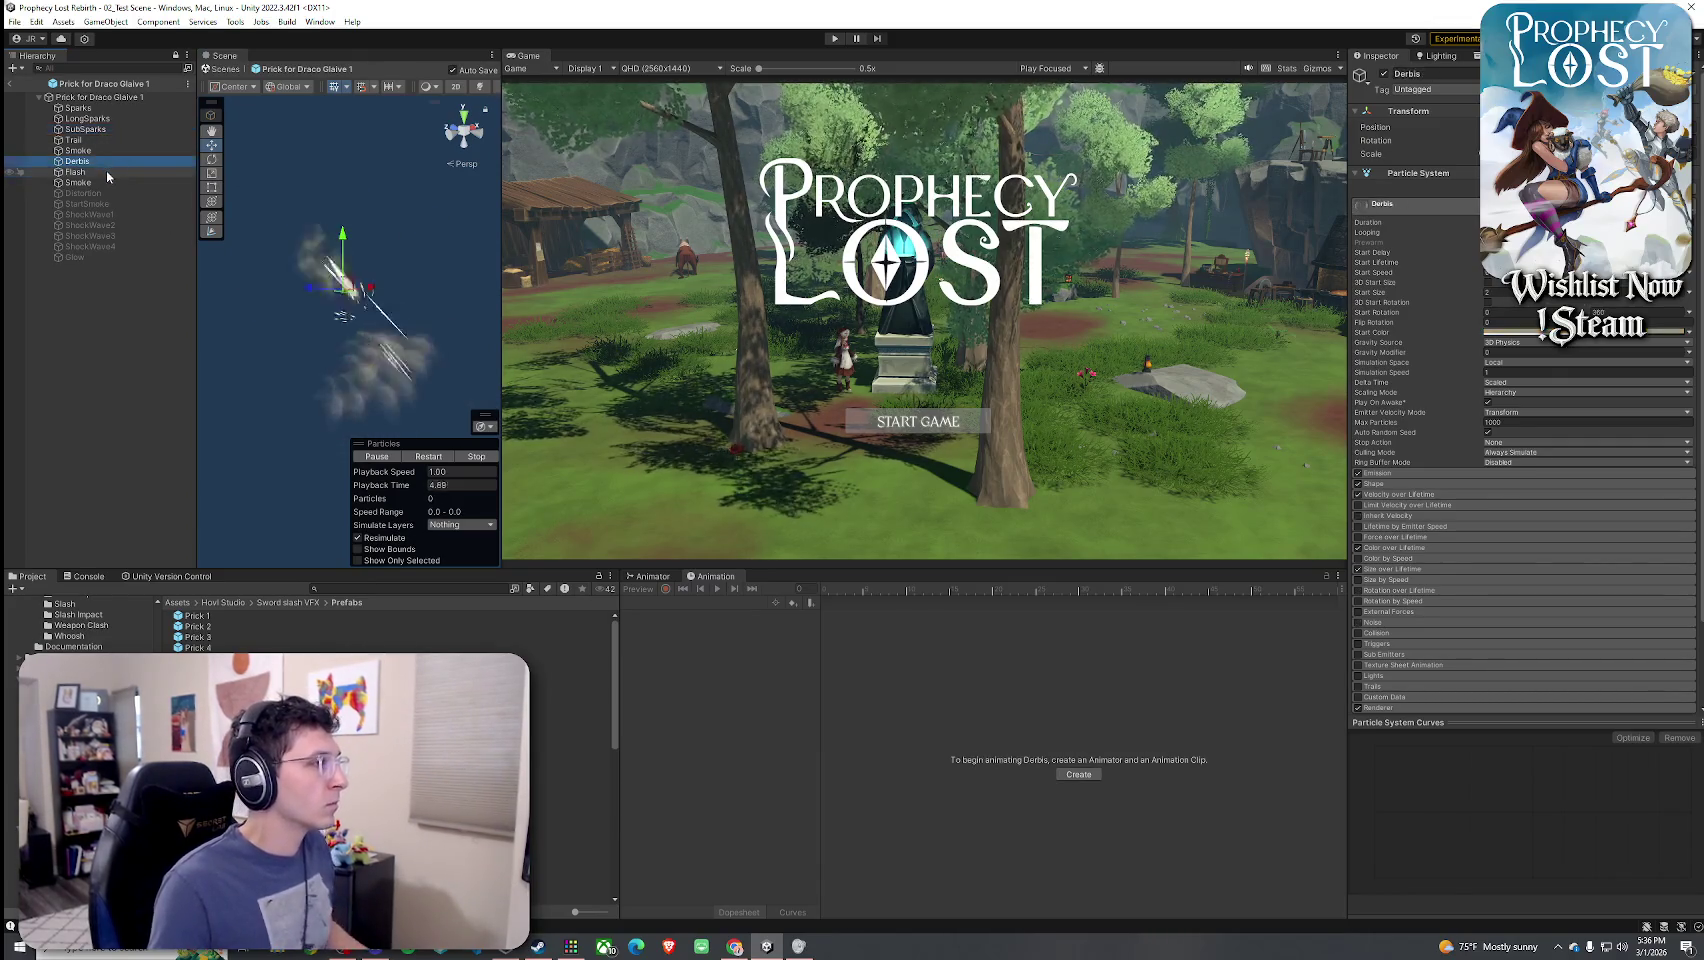
left_click(106, 171, "ctrl")
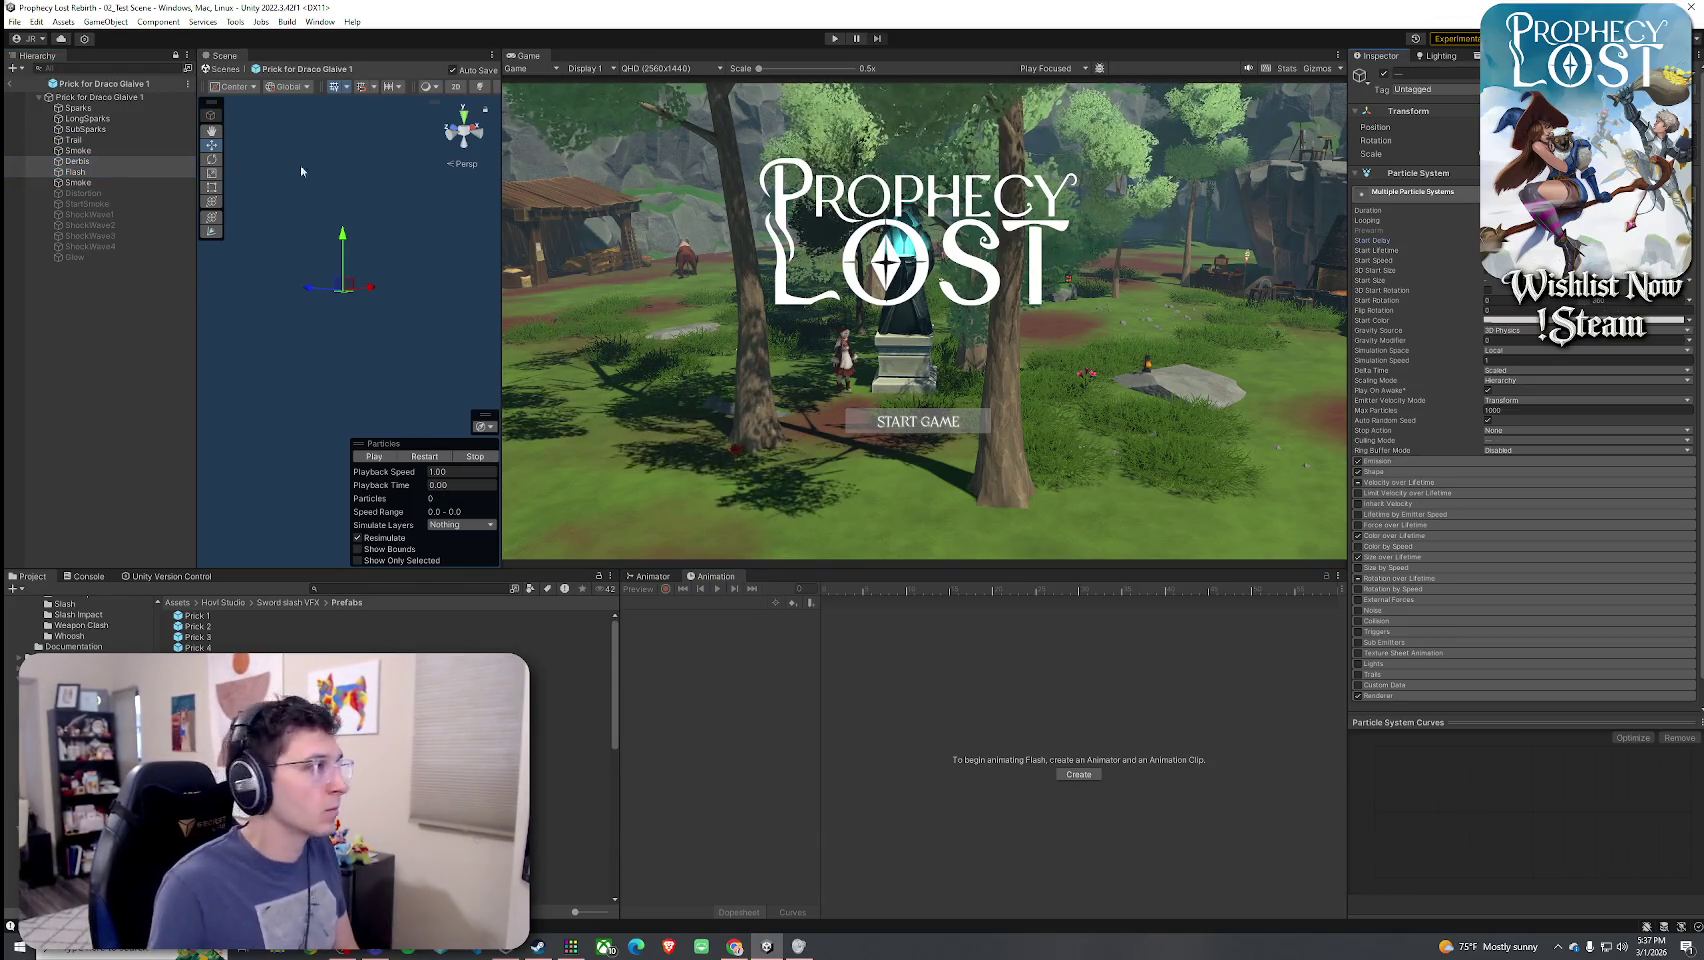
- Select the Smoke layer and replay its particles
left_click(78, 182)
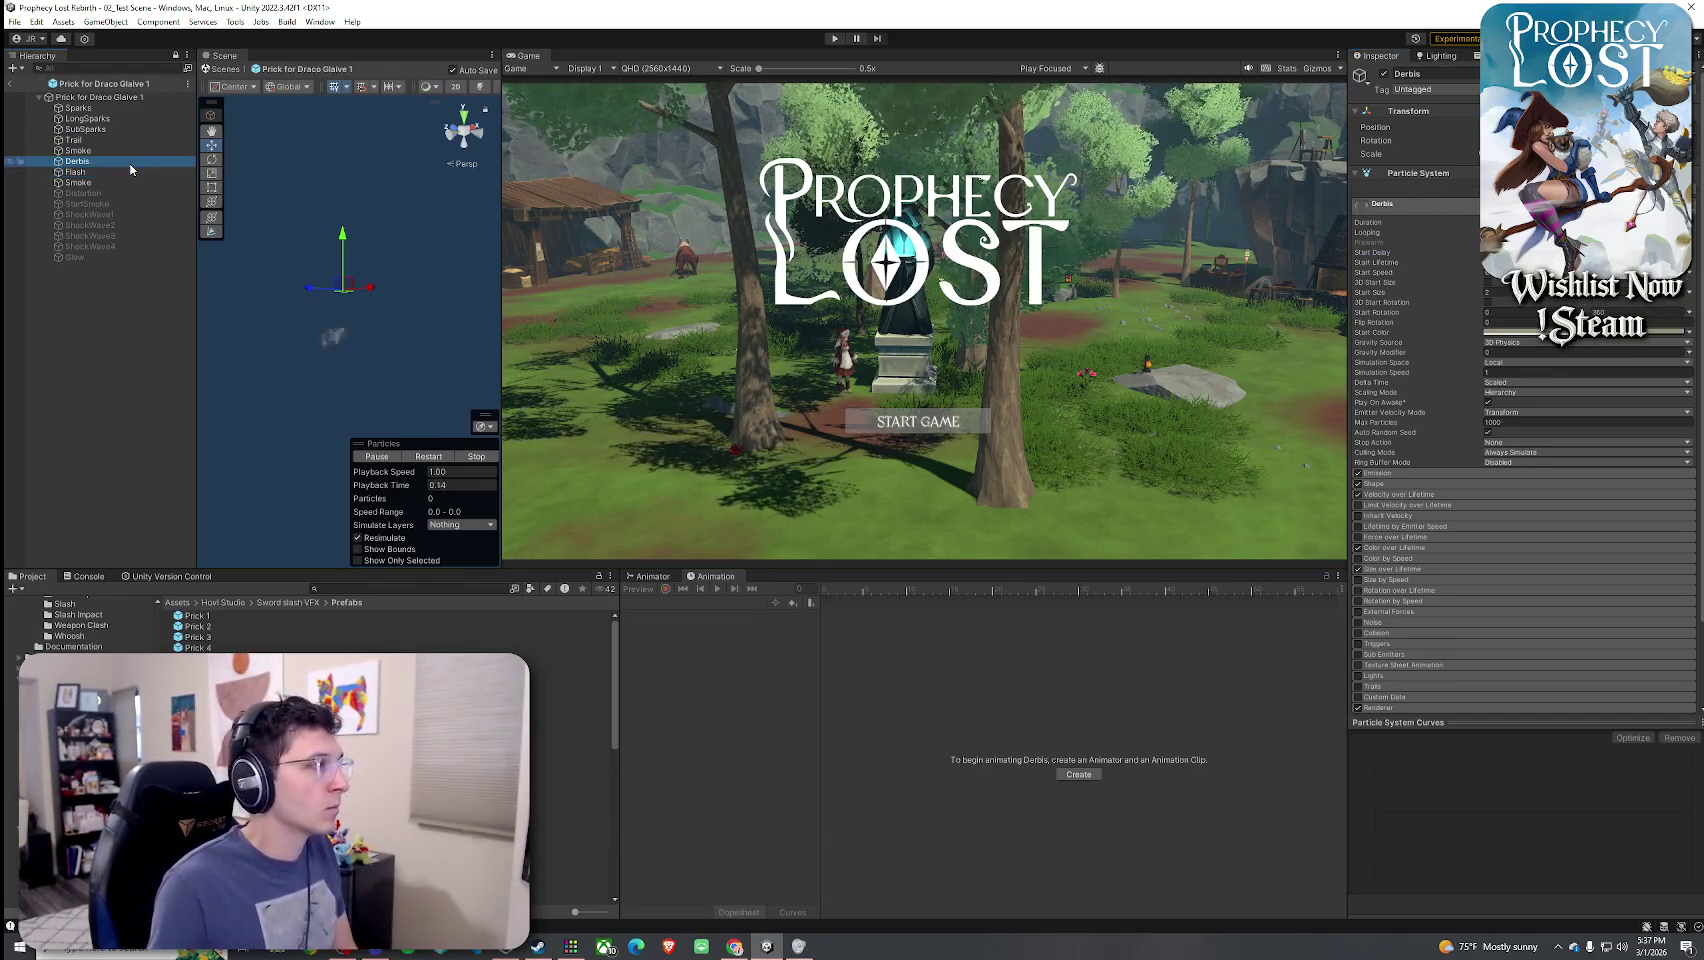
left_click(424, 455)
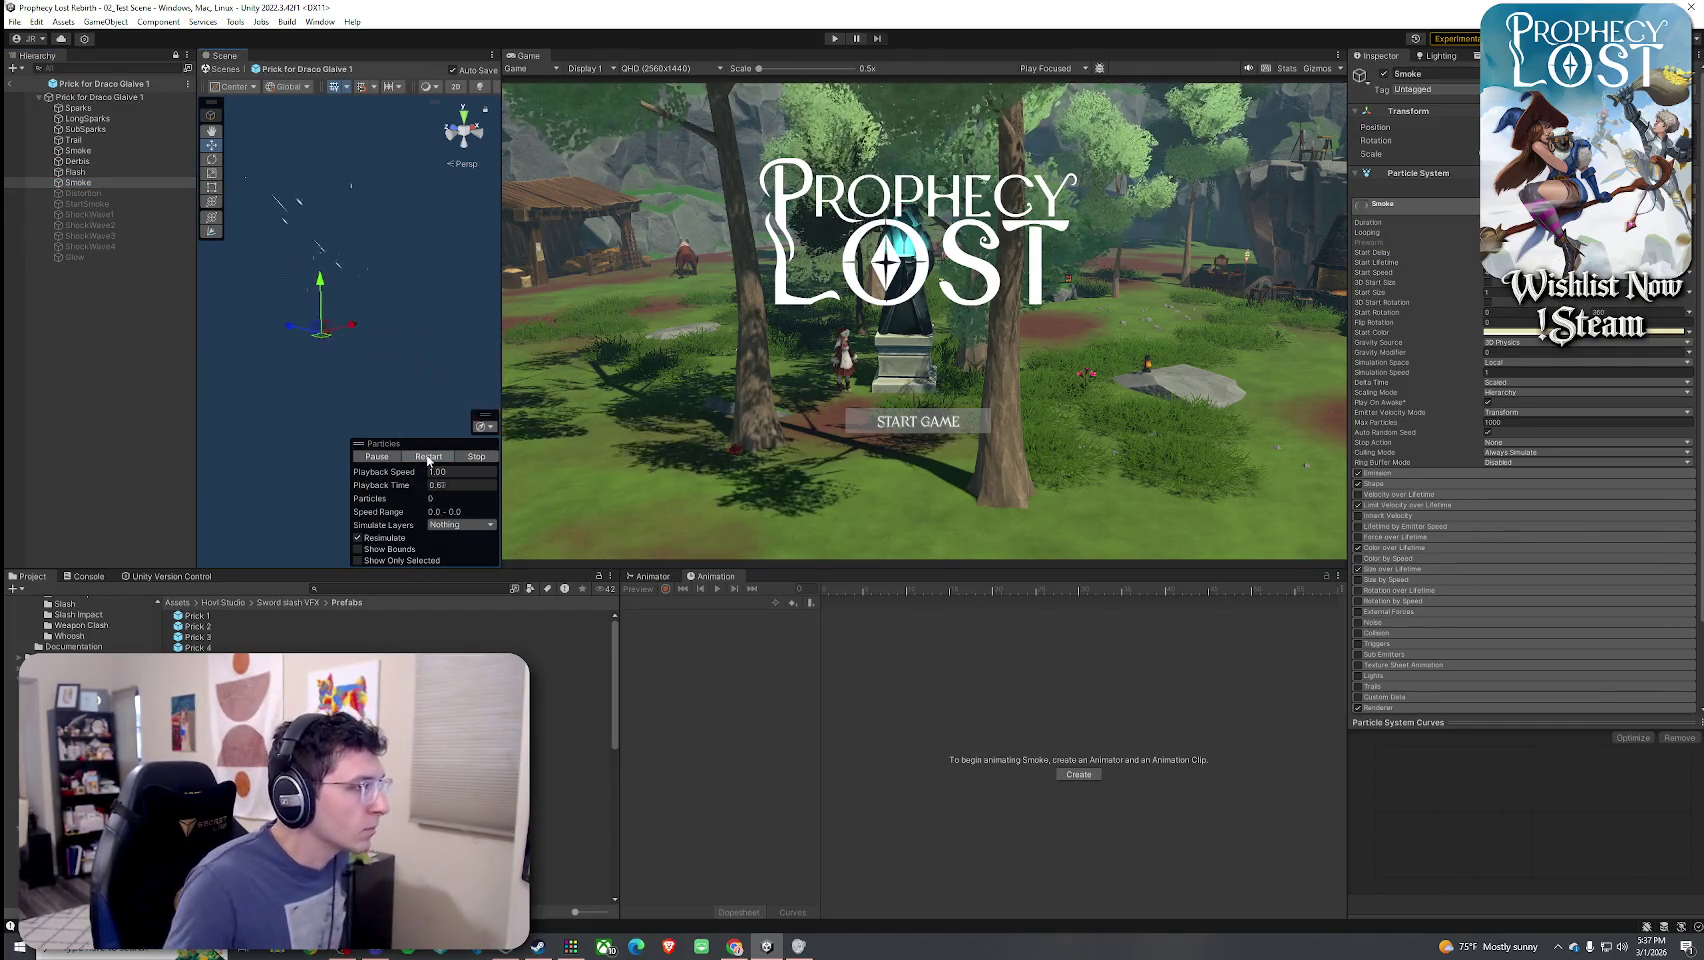
left_click(428, 457)
- Replay the StartSmoke layer from two angles, then select ShockWave1
left_click(96, 194)
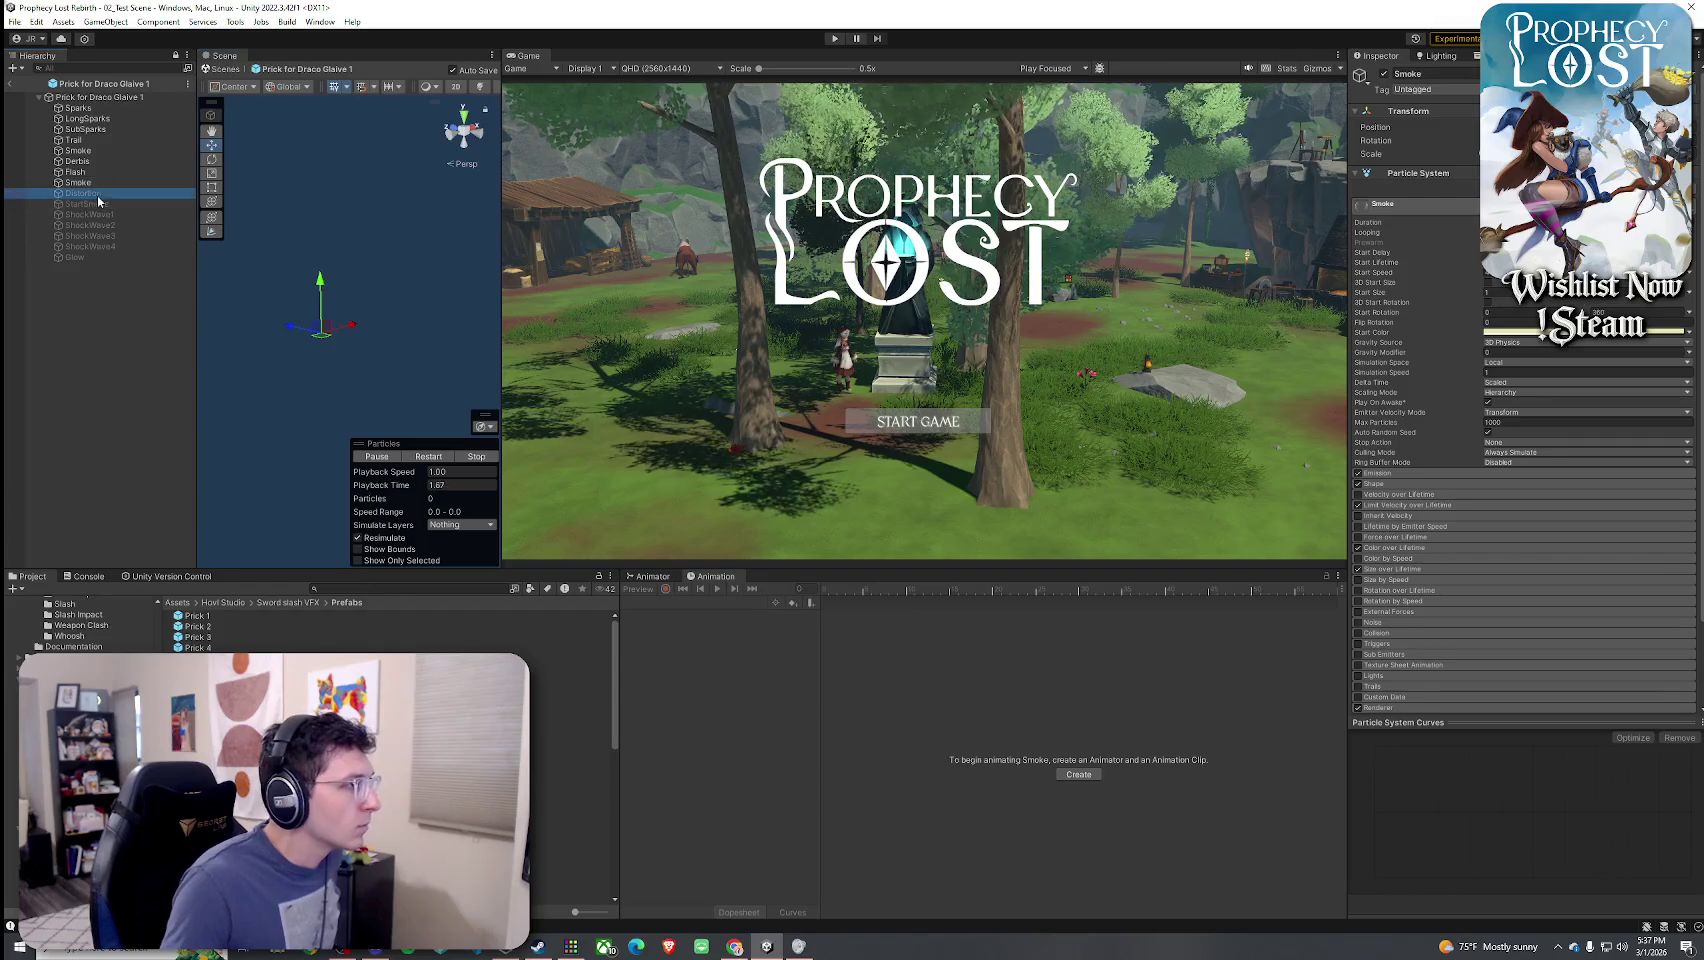
left_click(98, 203)
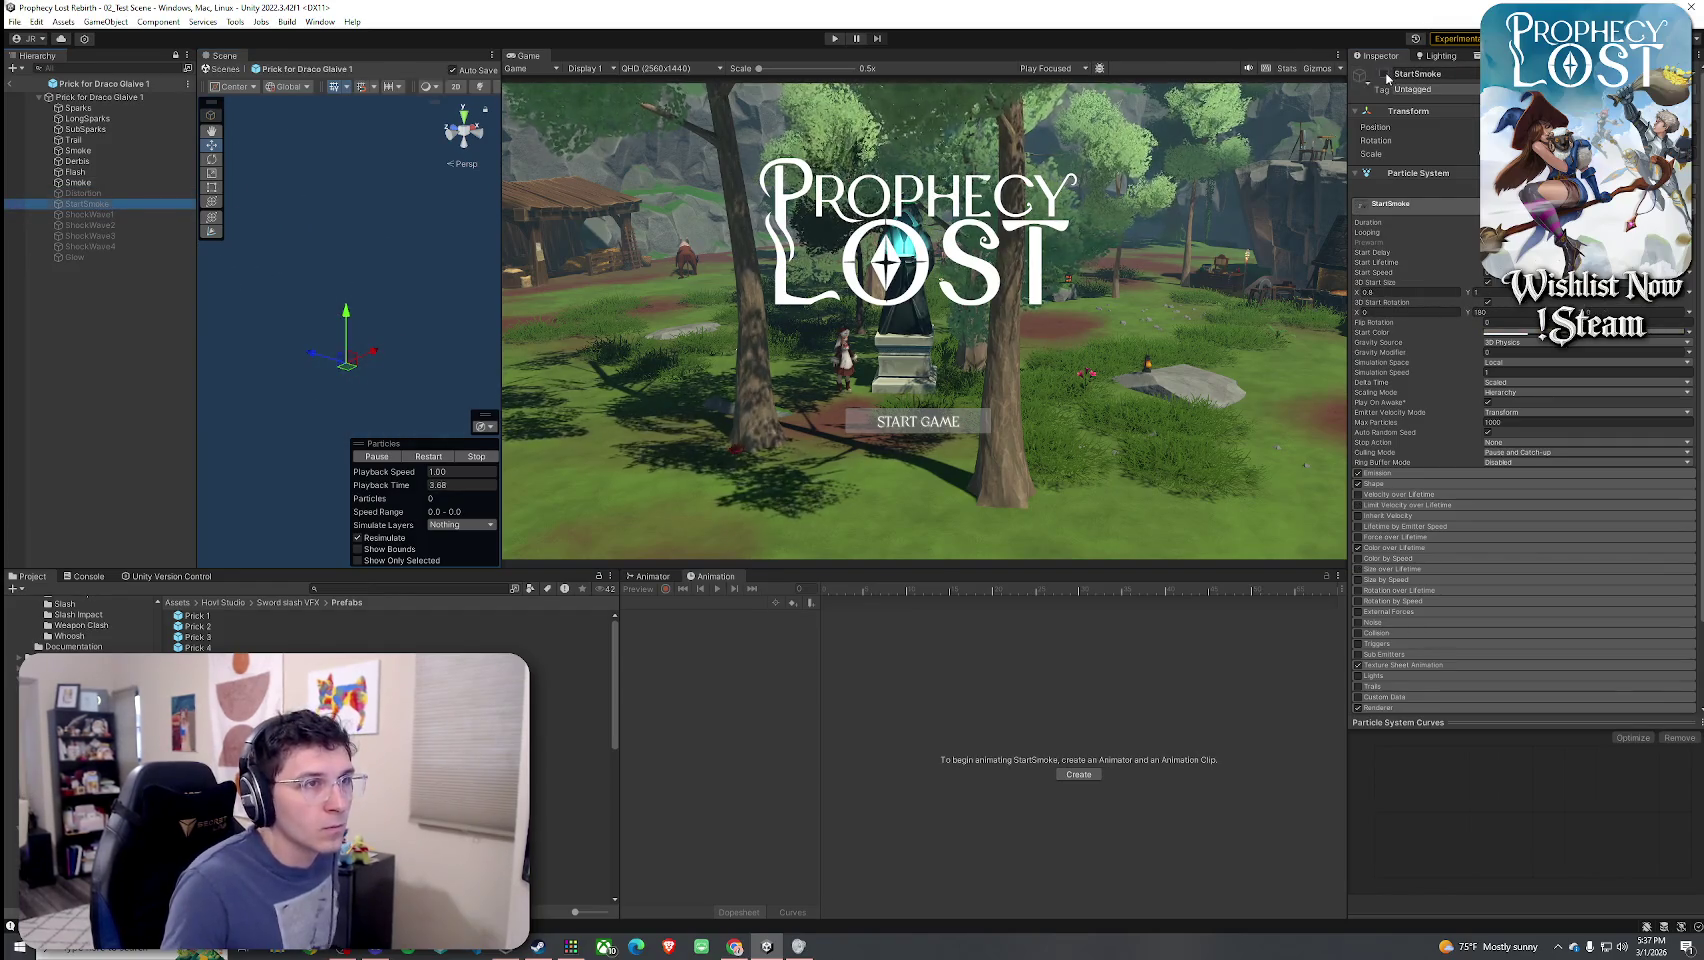
left_click(436, 459)
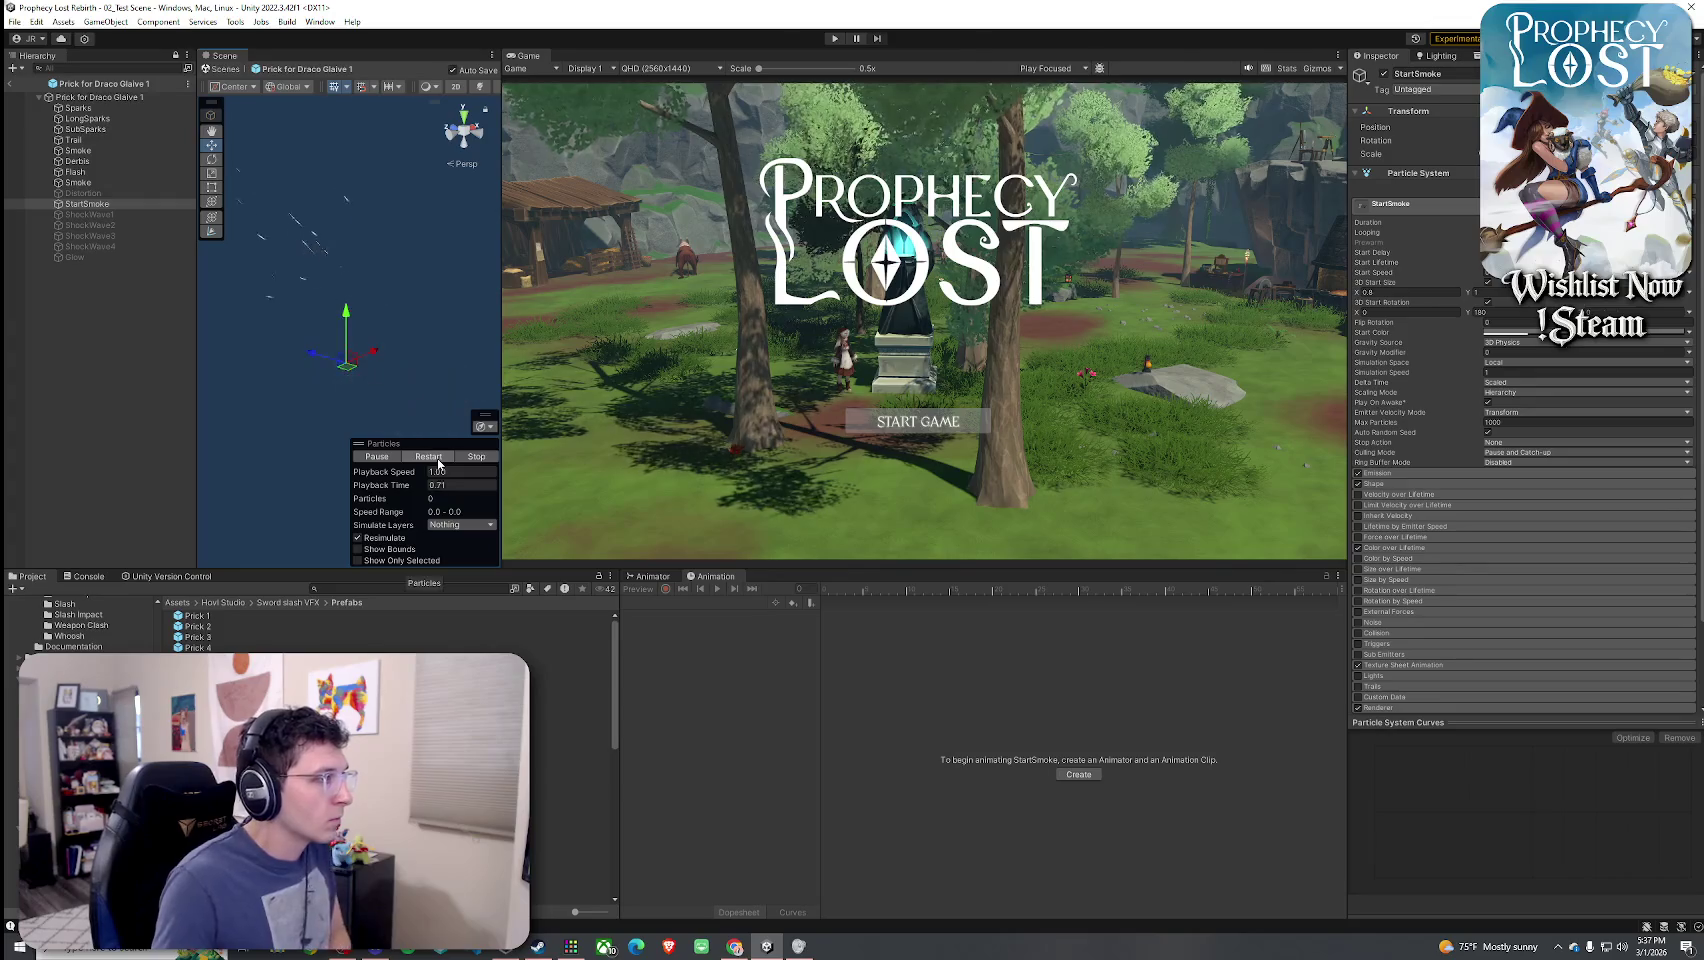
left_click(437, 459)
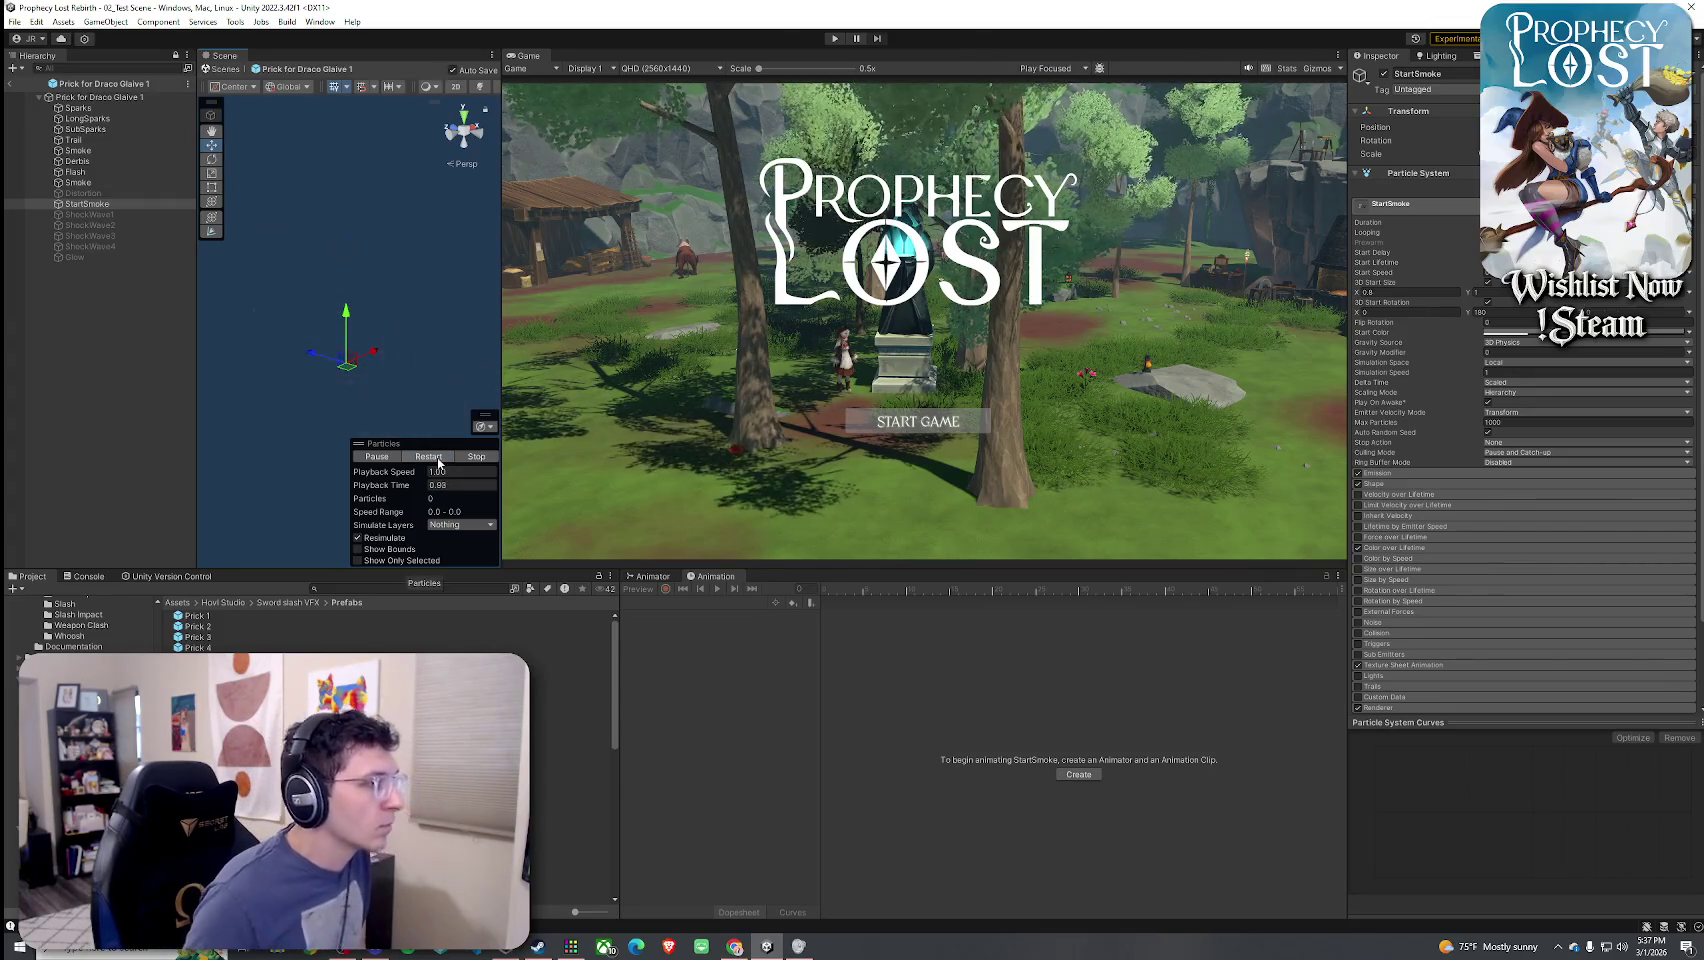
left_click(437, 459)
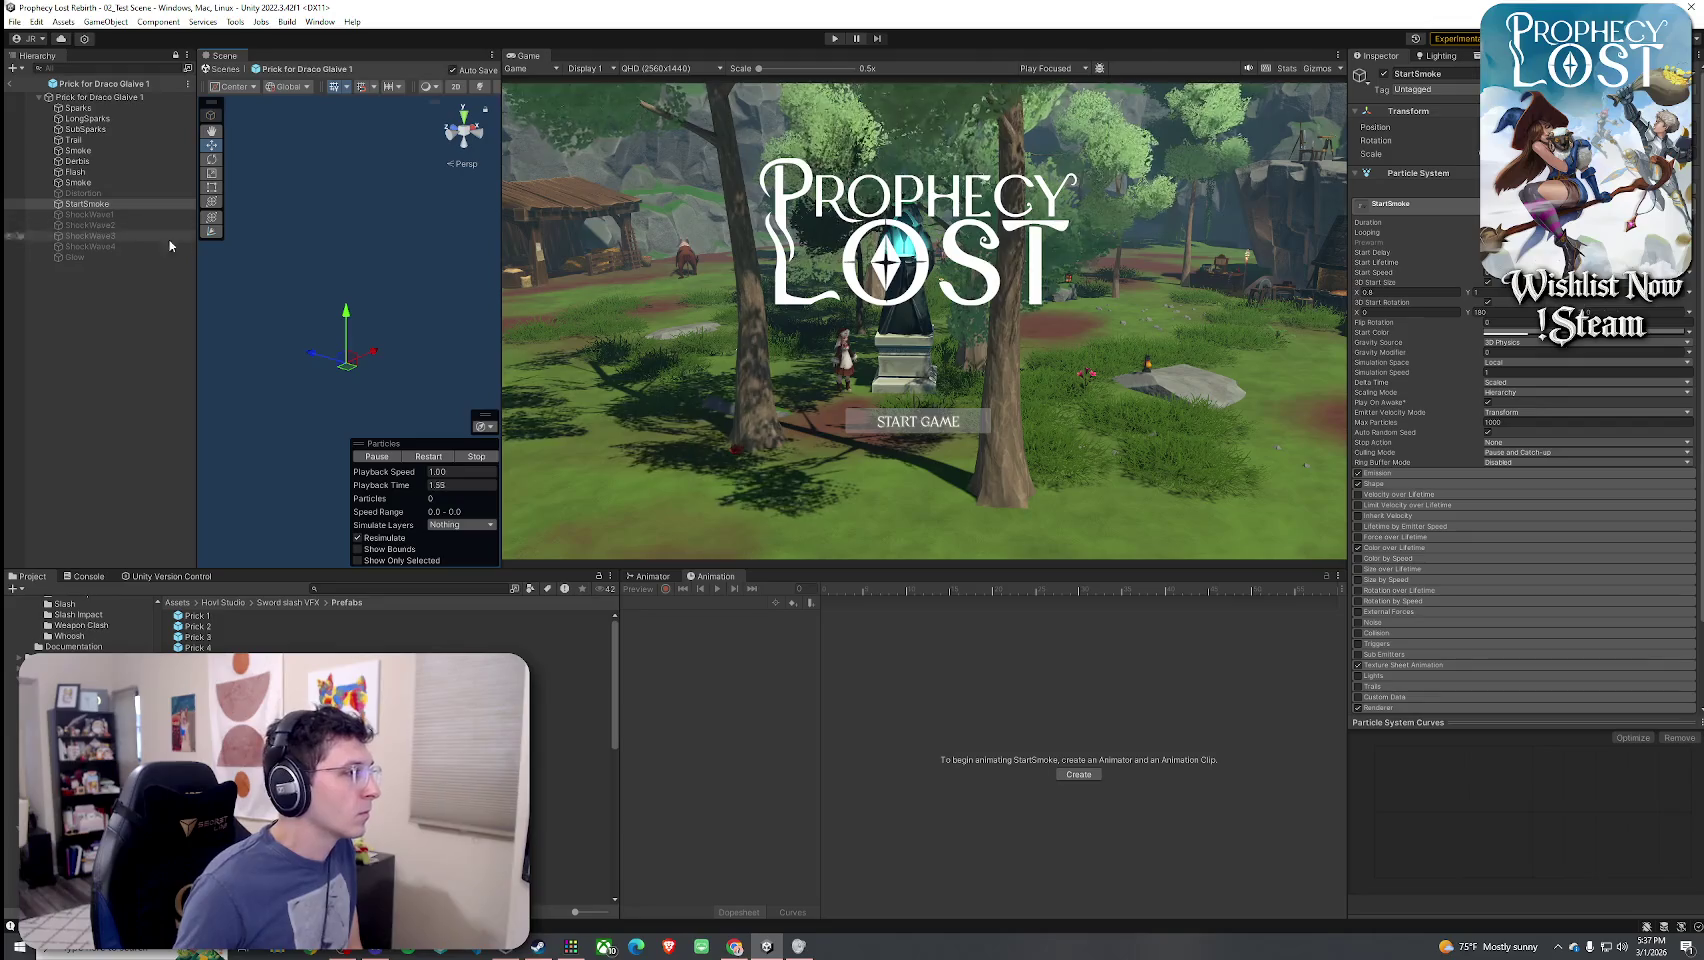
left_click_drag(400, 348, 328, 370)
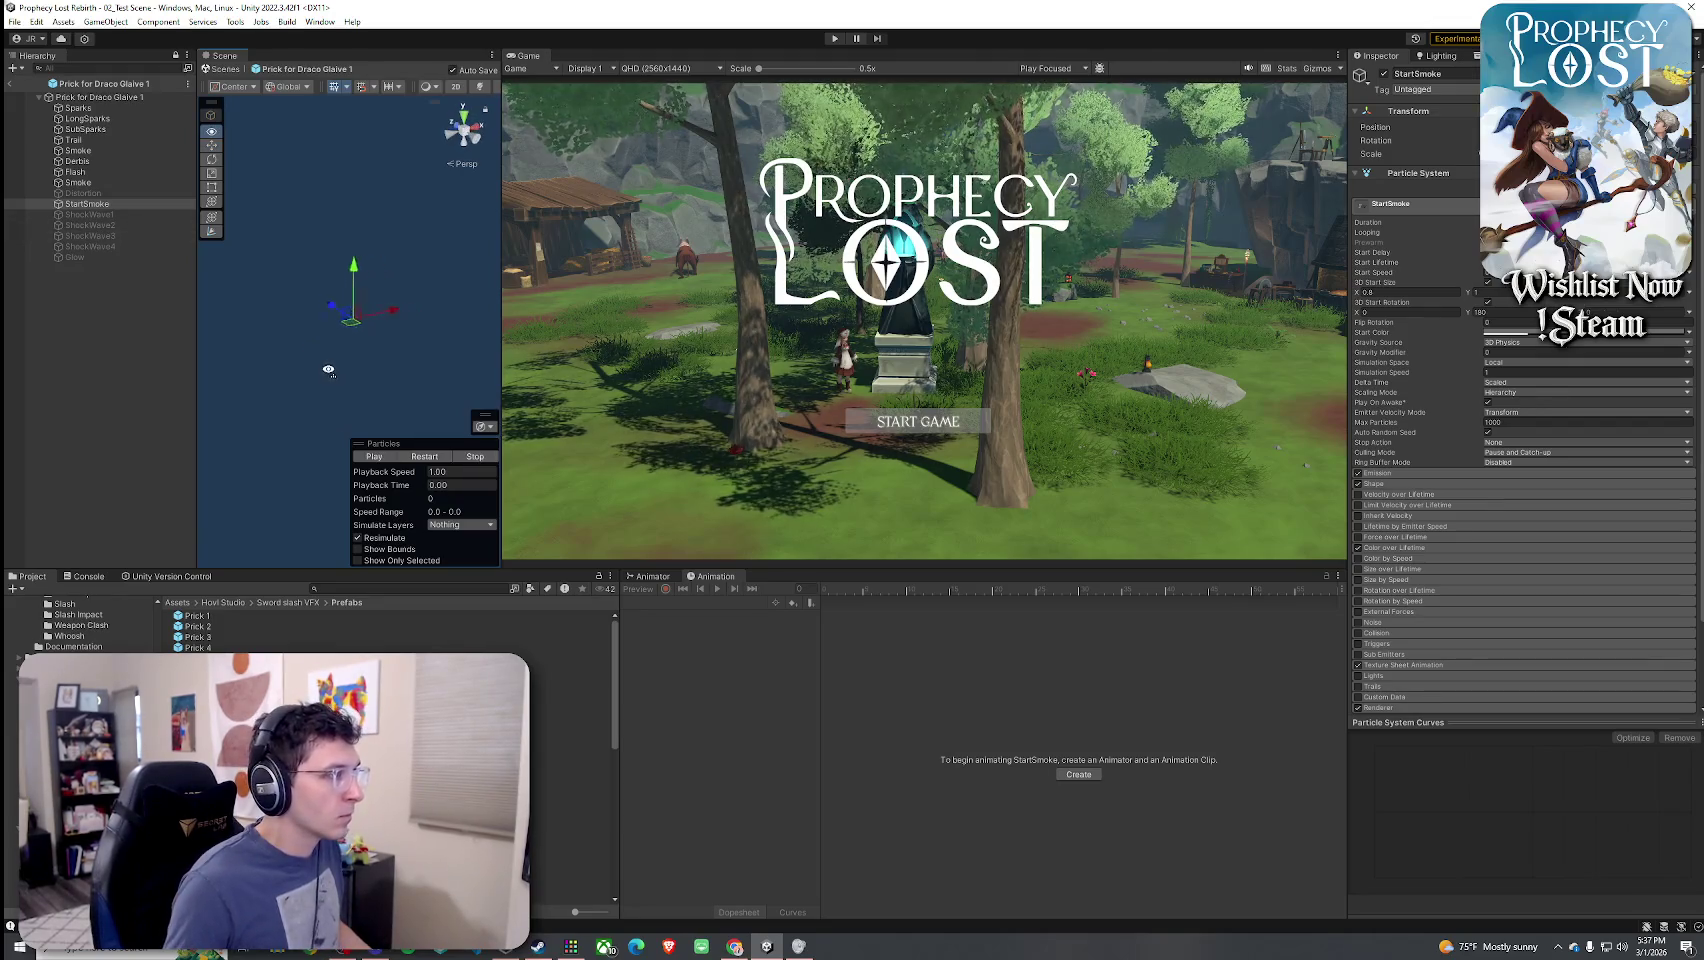
left_click(426, 457)
left_click(426, 458)
left_click(426, 458)
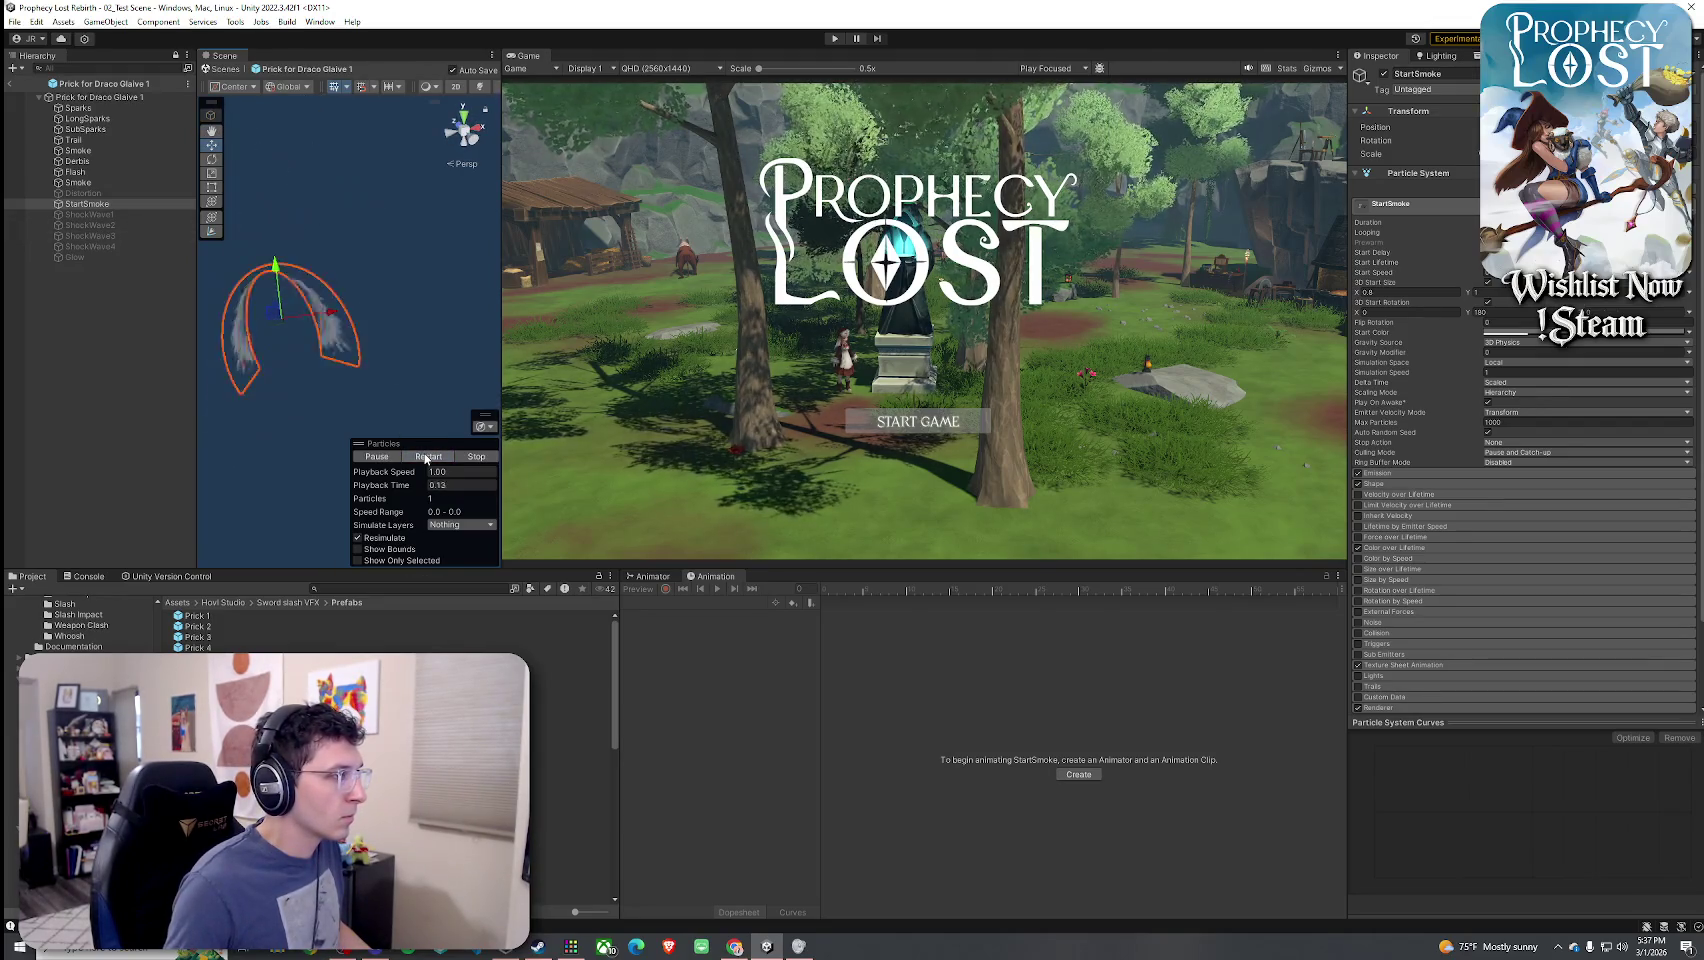
left_click(426, 458)
left_click(113, 216)
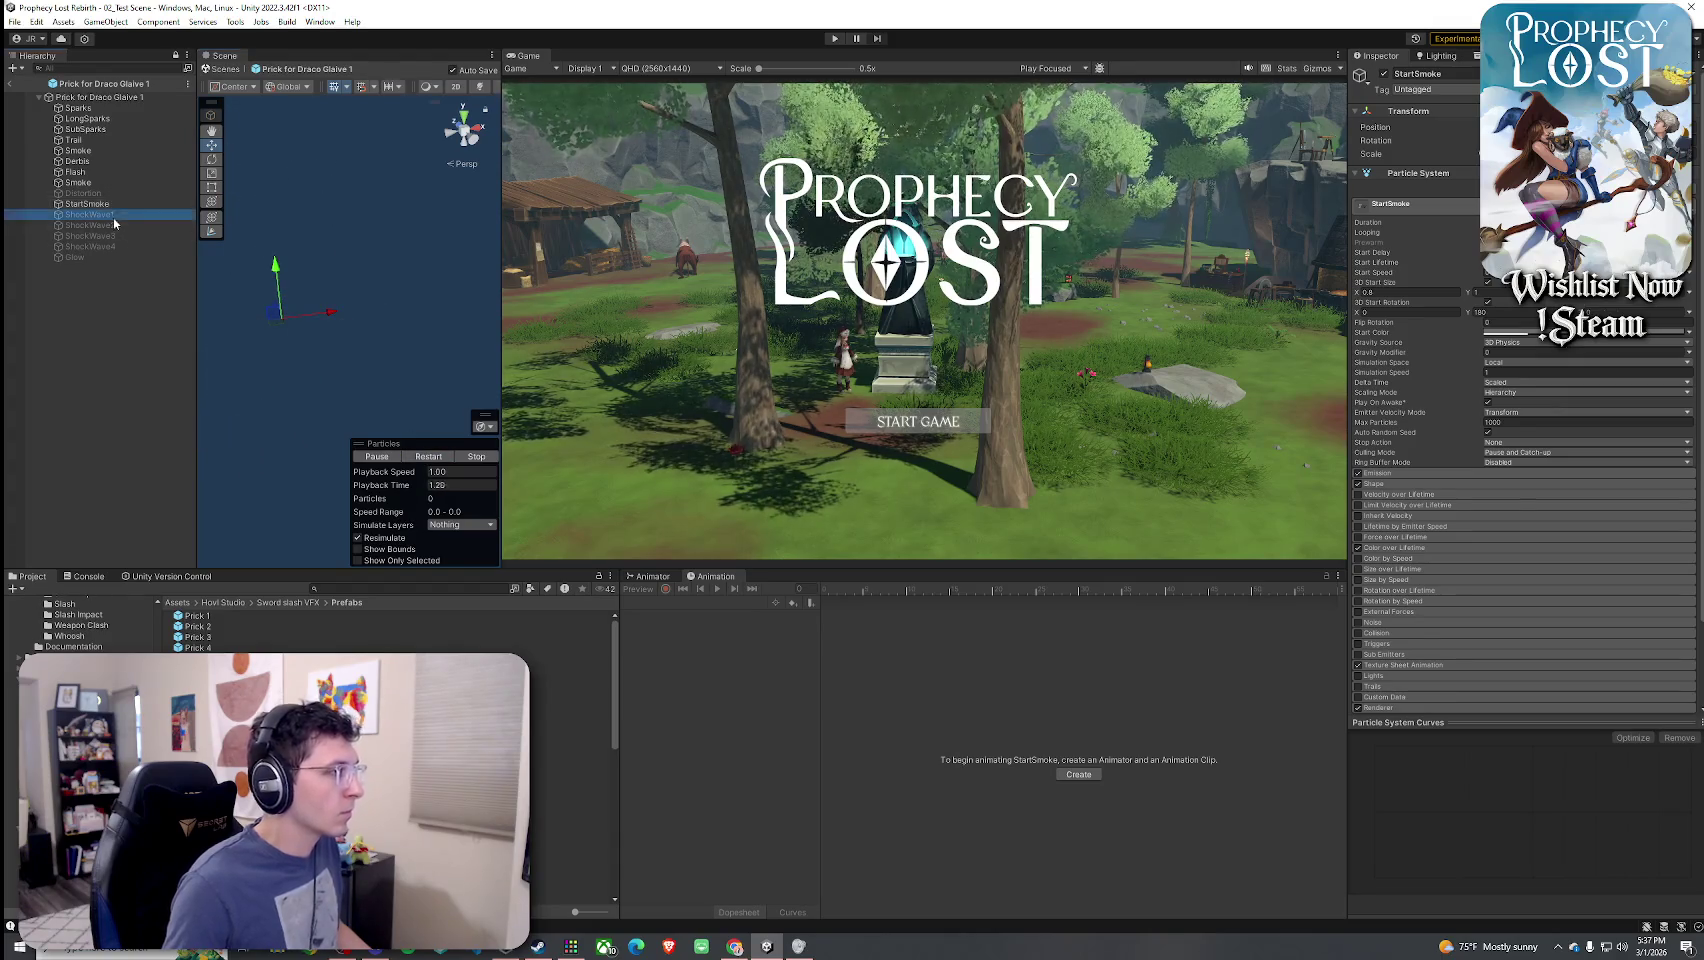
- Replay the ShockWave1 ring burst while orbiting to two new viewpoints
left_click(1447, 50)
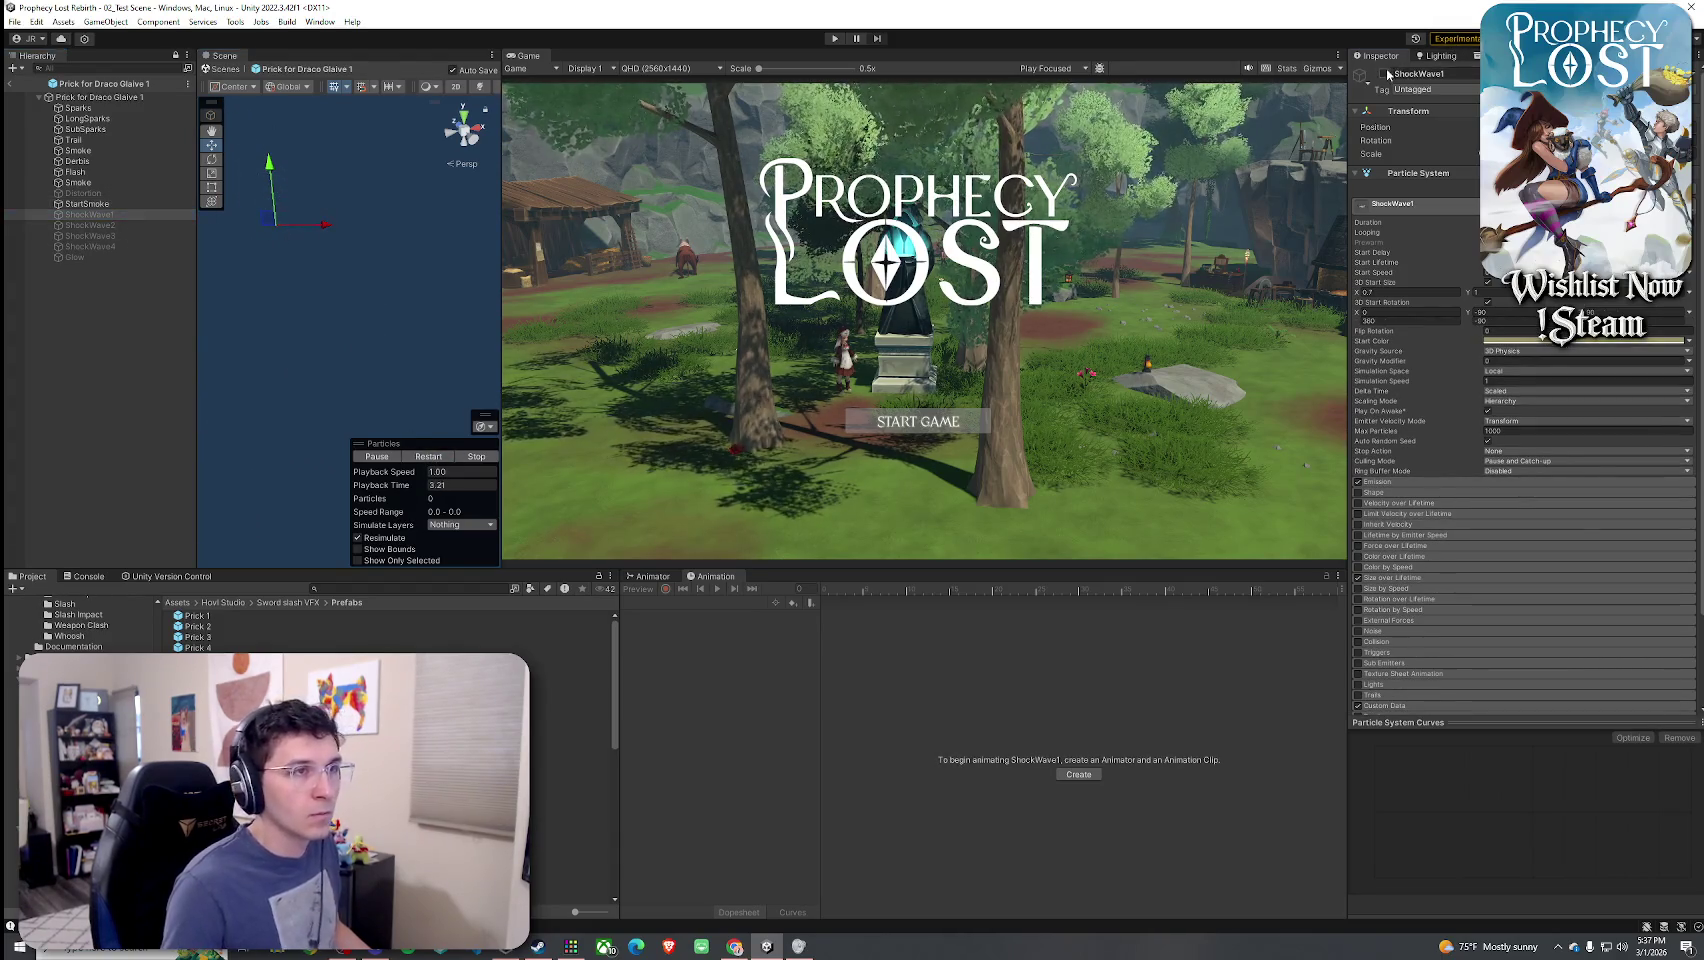
left_click(440, 458)
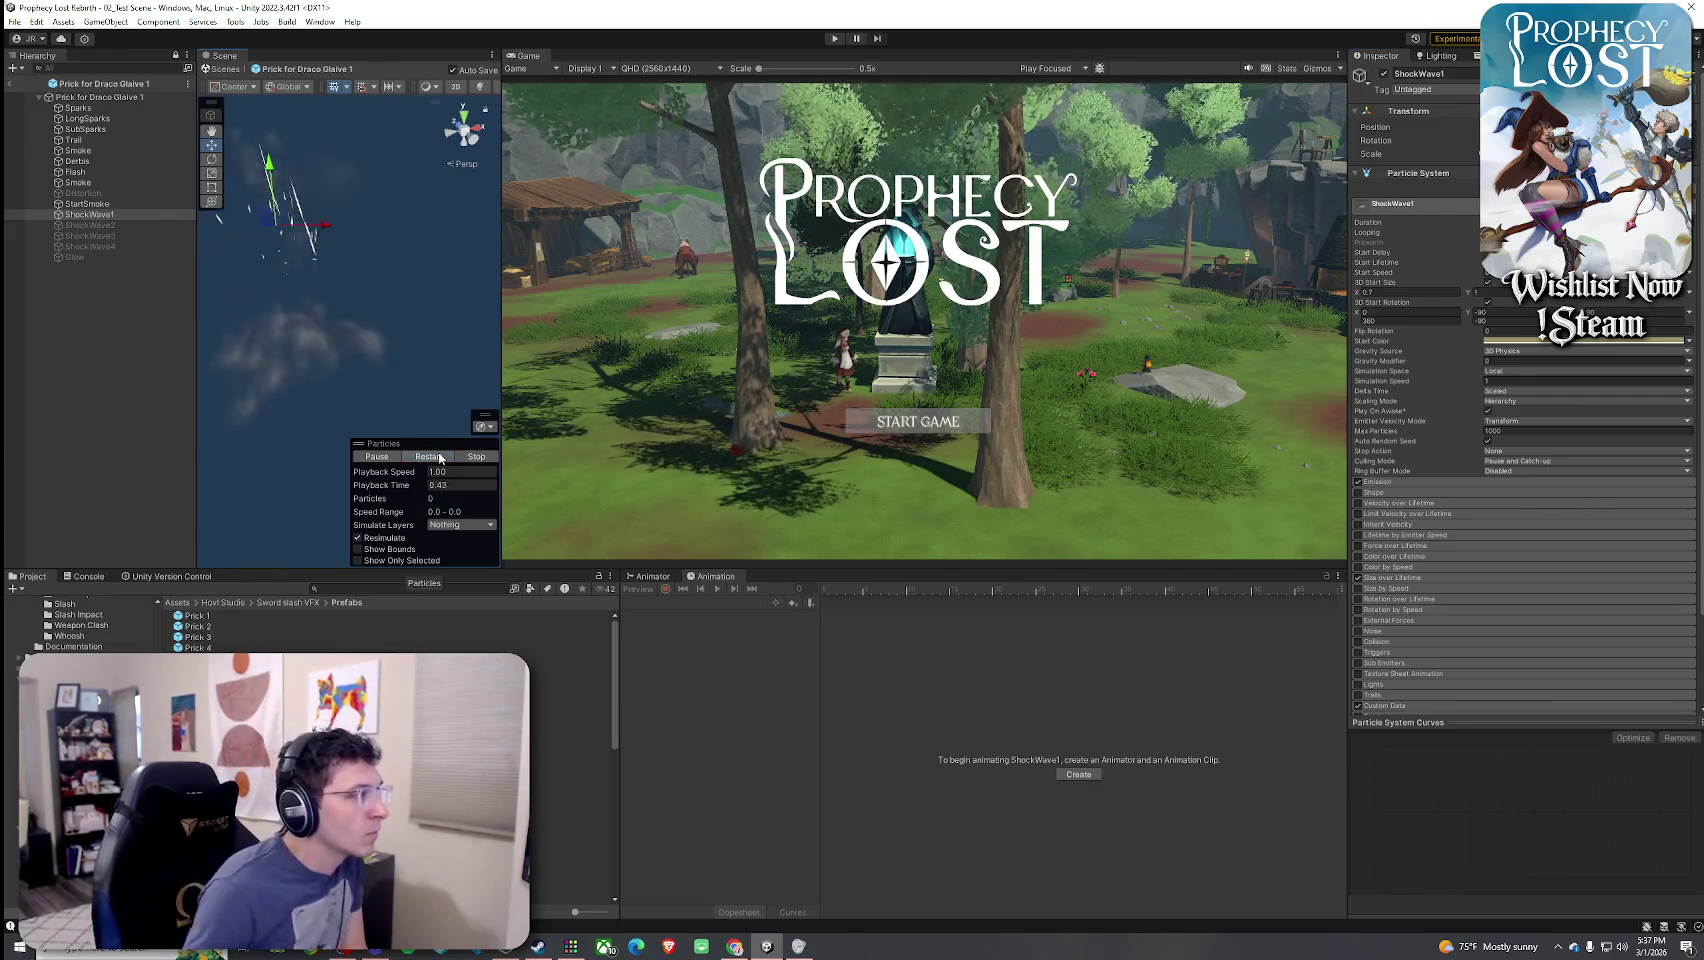
mouse_move(402, 390)
left_mouse_down()
mouse_move(286, 340)
mouse_move(274, 377)
mouse_move(484, 290)
left_mouse_up()
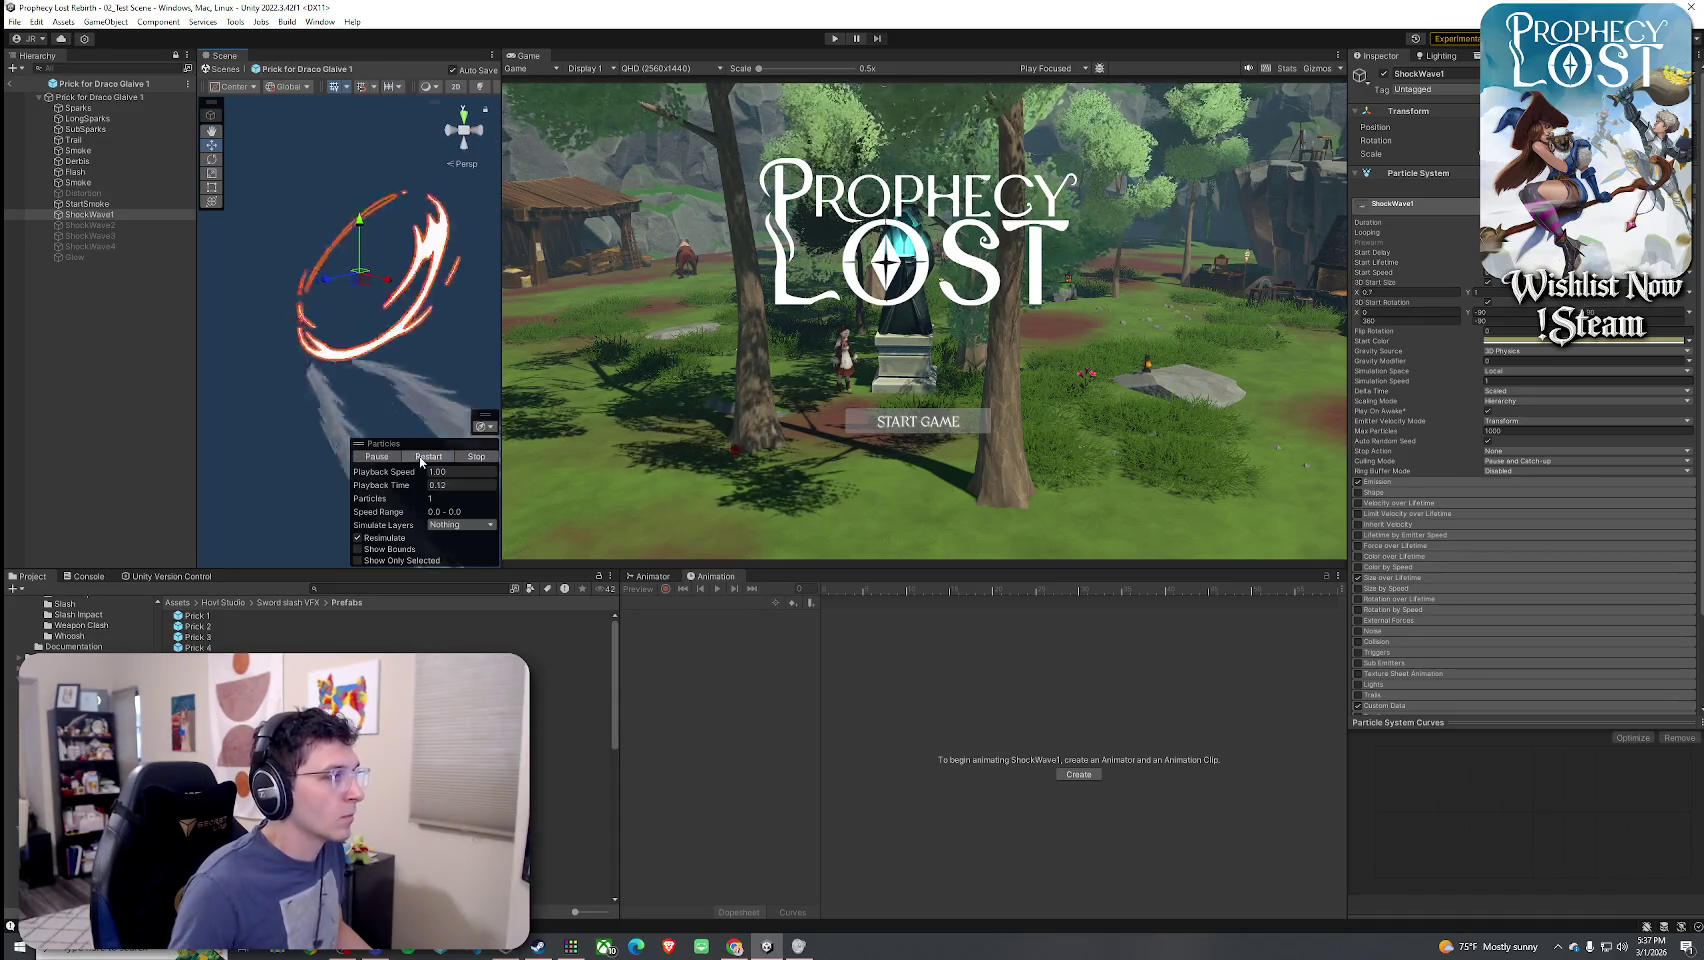
left_click_drag(398, 312, 253, 357)
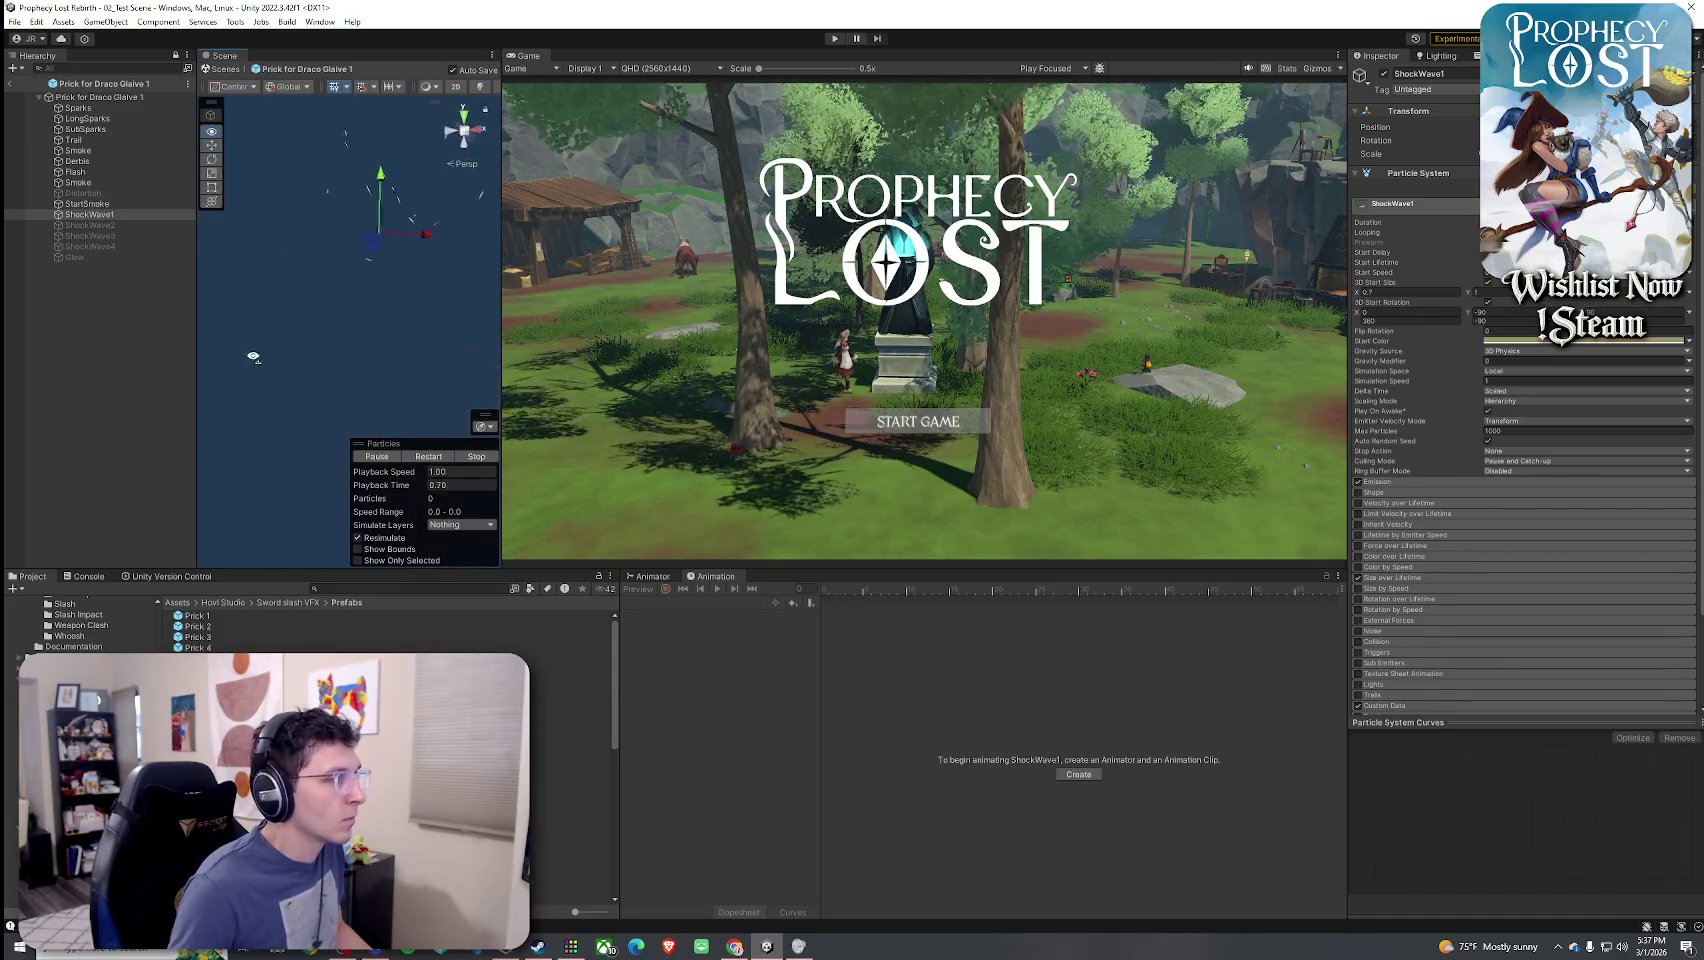
left_click(430, 456)
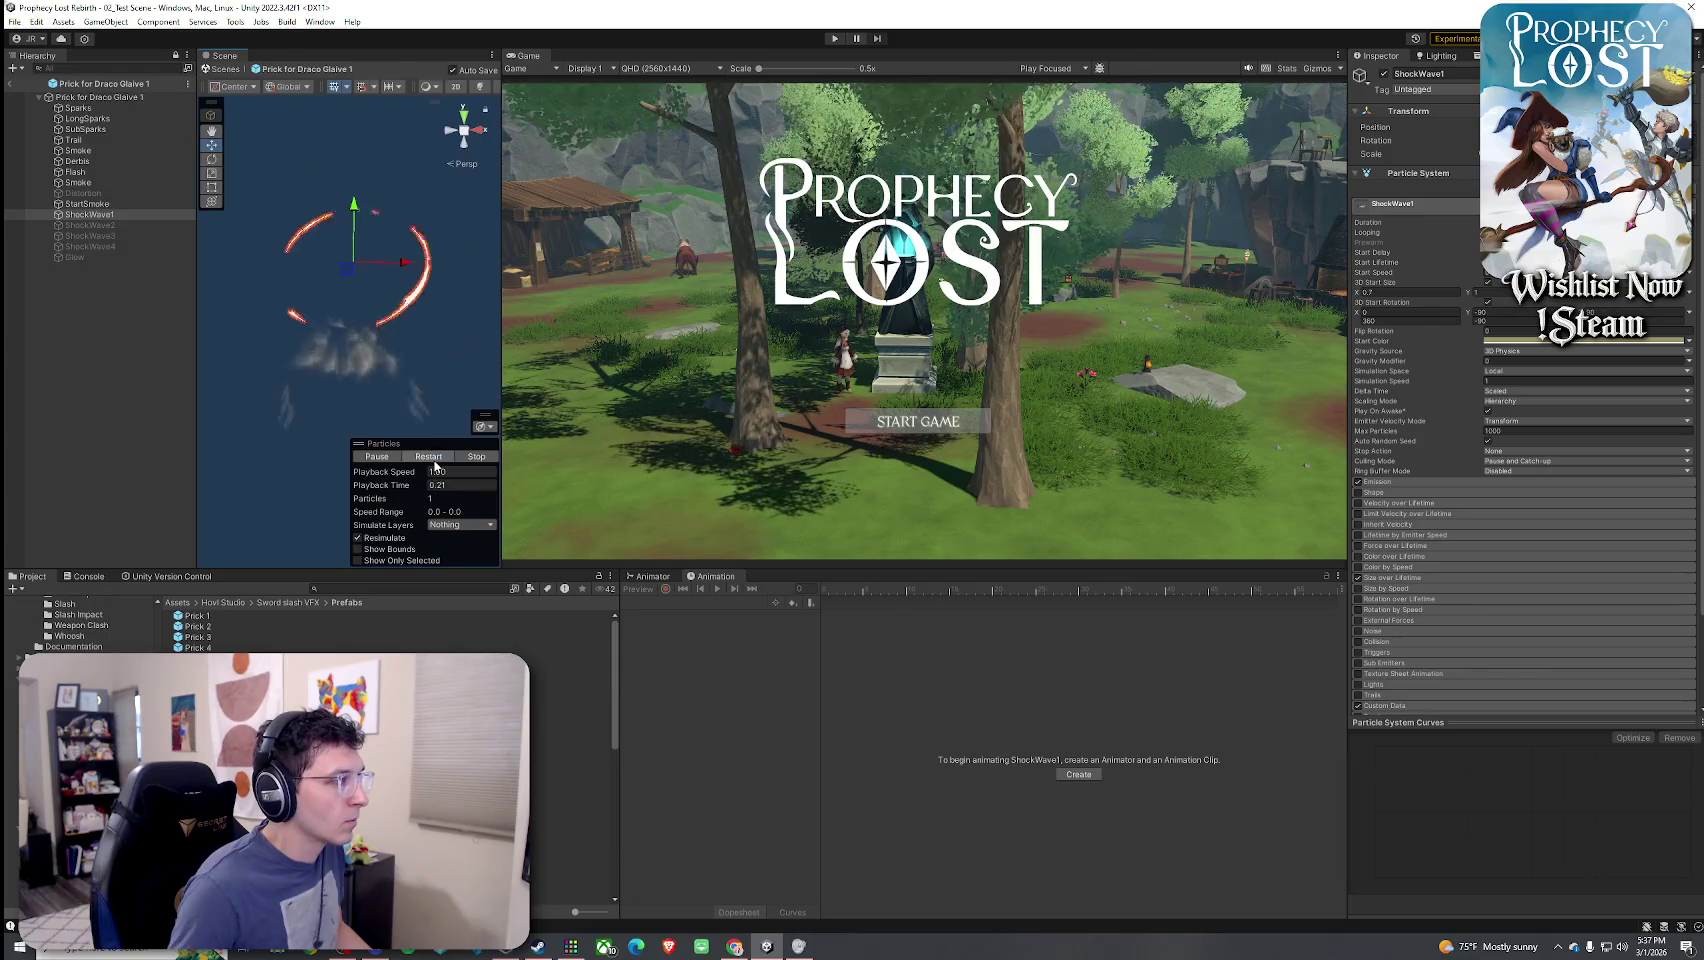
left_click(430, 458)
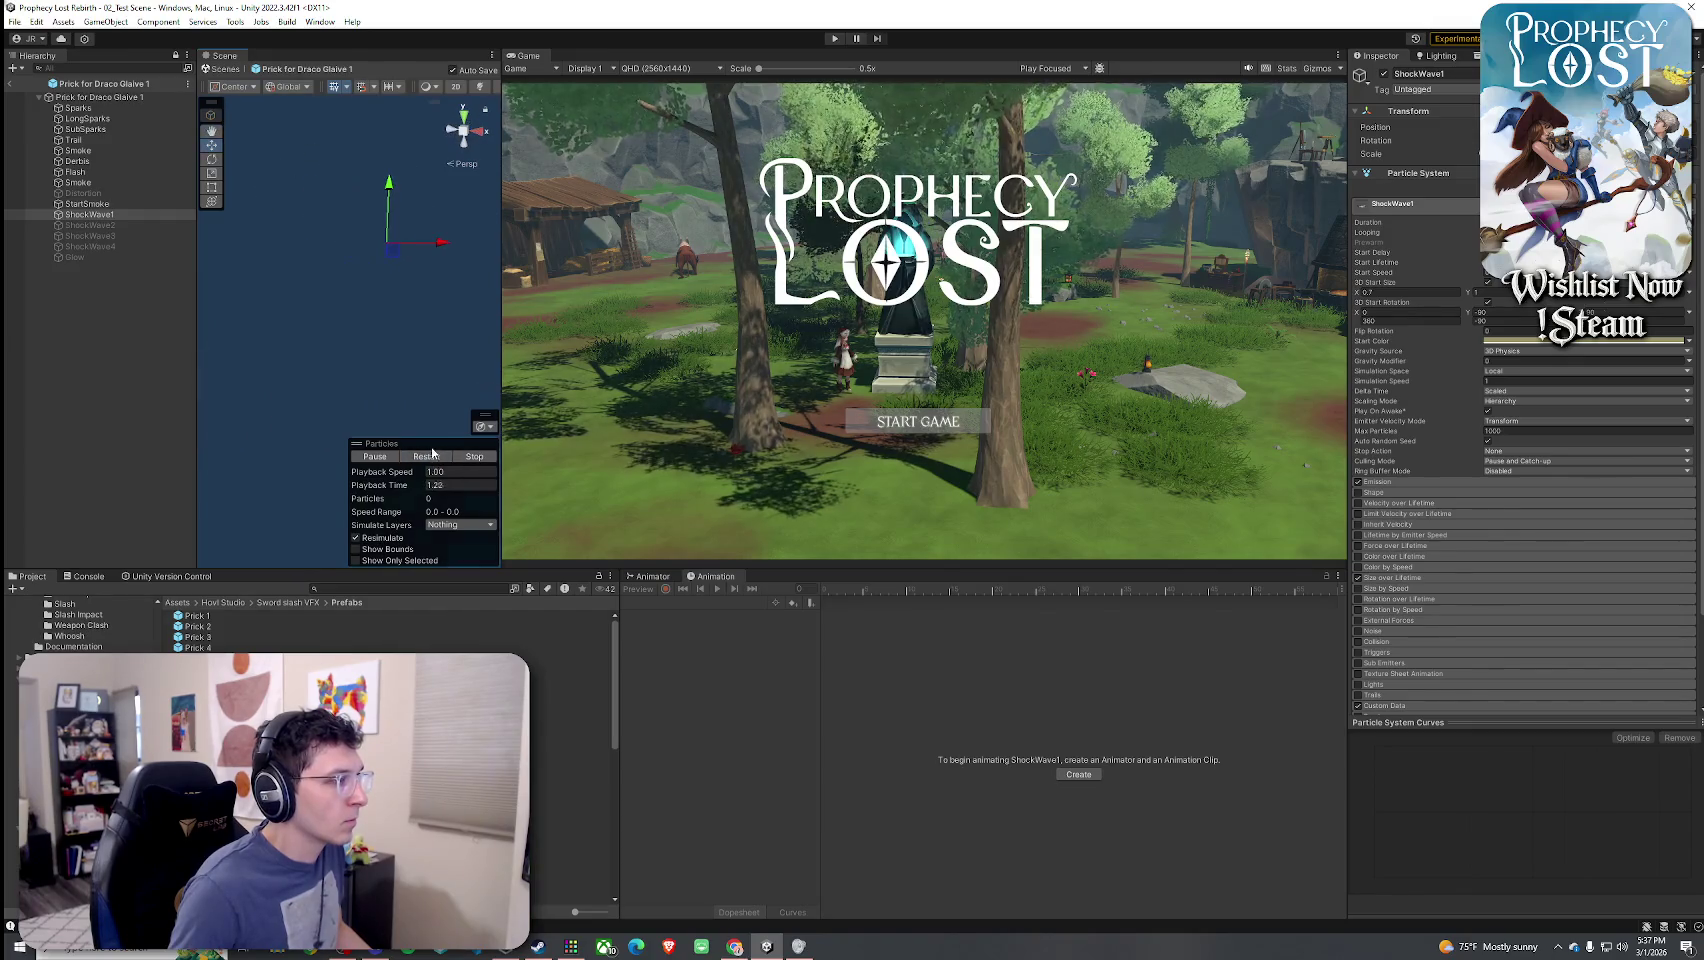
left_click(435, 458)
- Orbit further around the ShockWave1 ring, replay it, then select ShockWave2
mouse_move(225, 262)
left_mouse_down()
mouse_move(266, 305)
mouse_move(251, 198)
mouse_move(75, 497)
mouse_move(21, 501)
left_mouse_up()
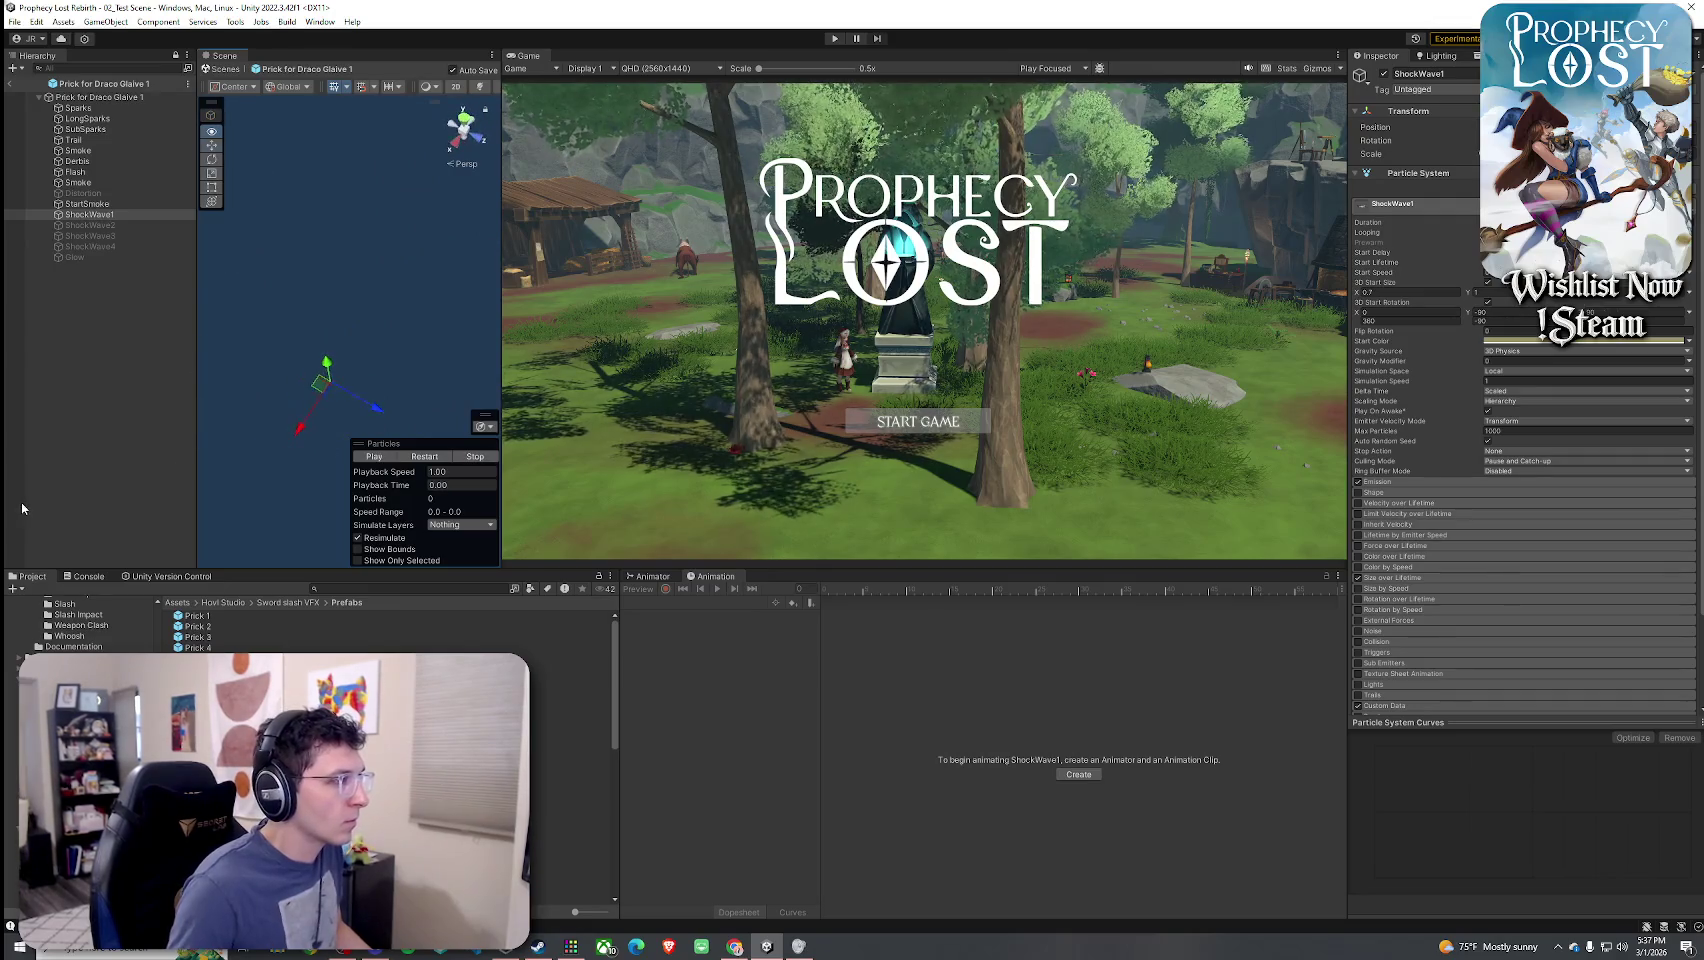
left_click(425, 456)
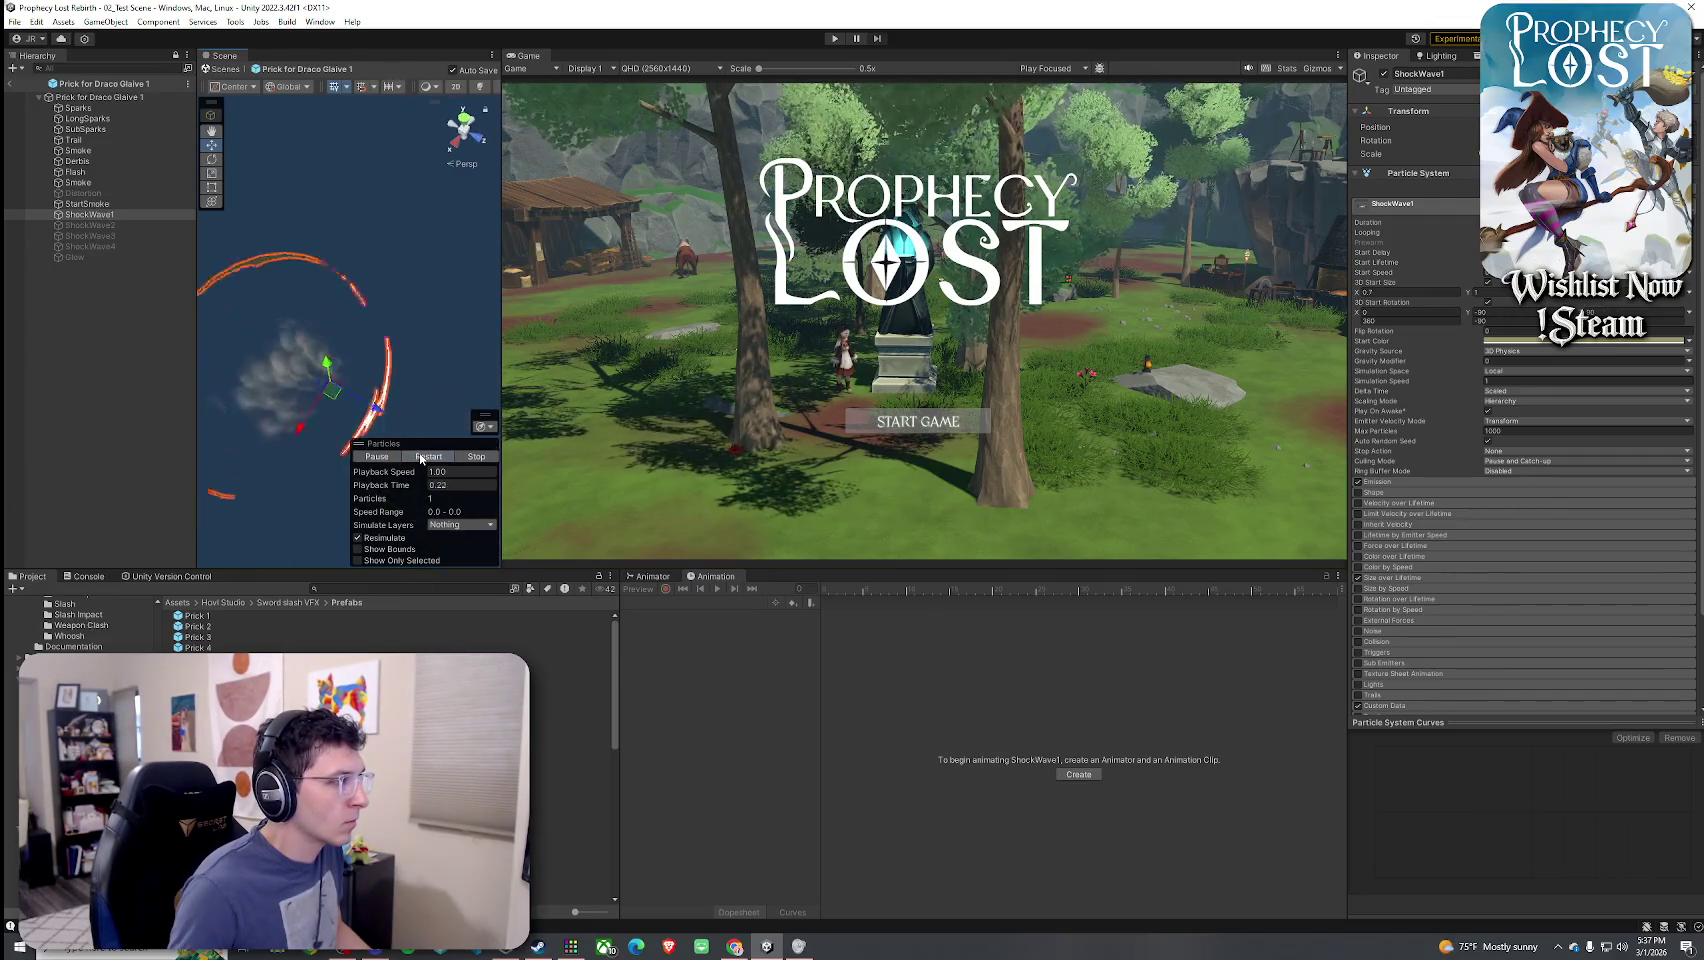
left_click(421, 458)
mouse_move(410, 425)
left_mouse_down()
mouse_move(366, 408)
mouse_move(400, 435)
left_mouse_up()
left_click(425, 457)
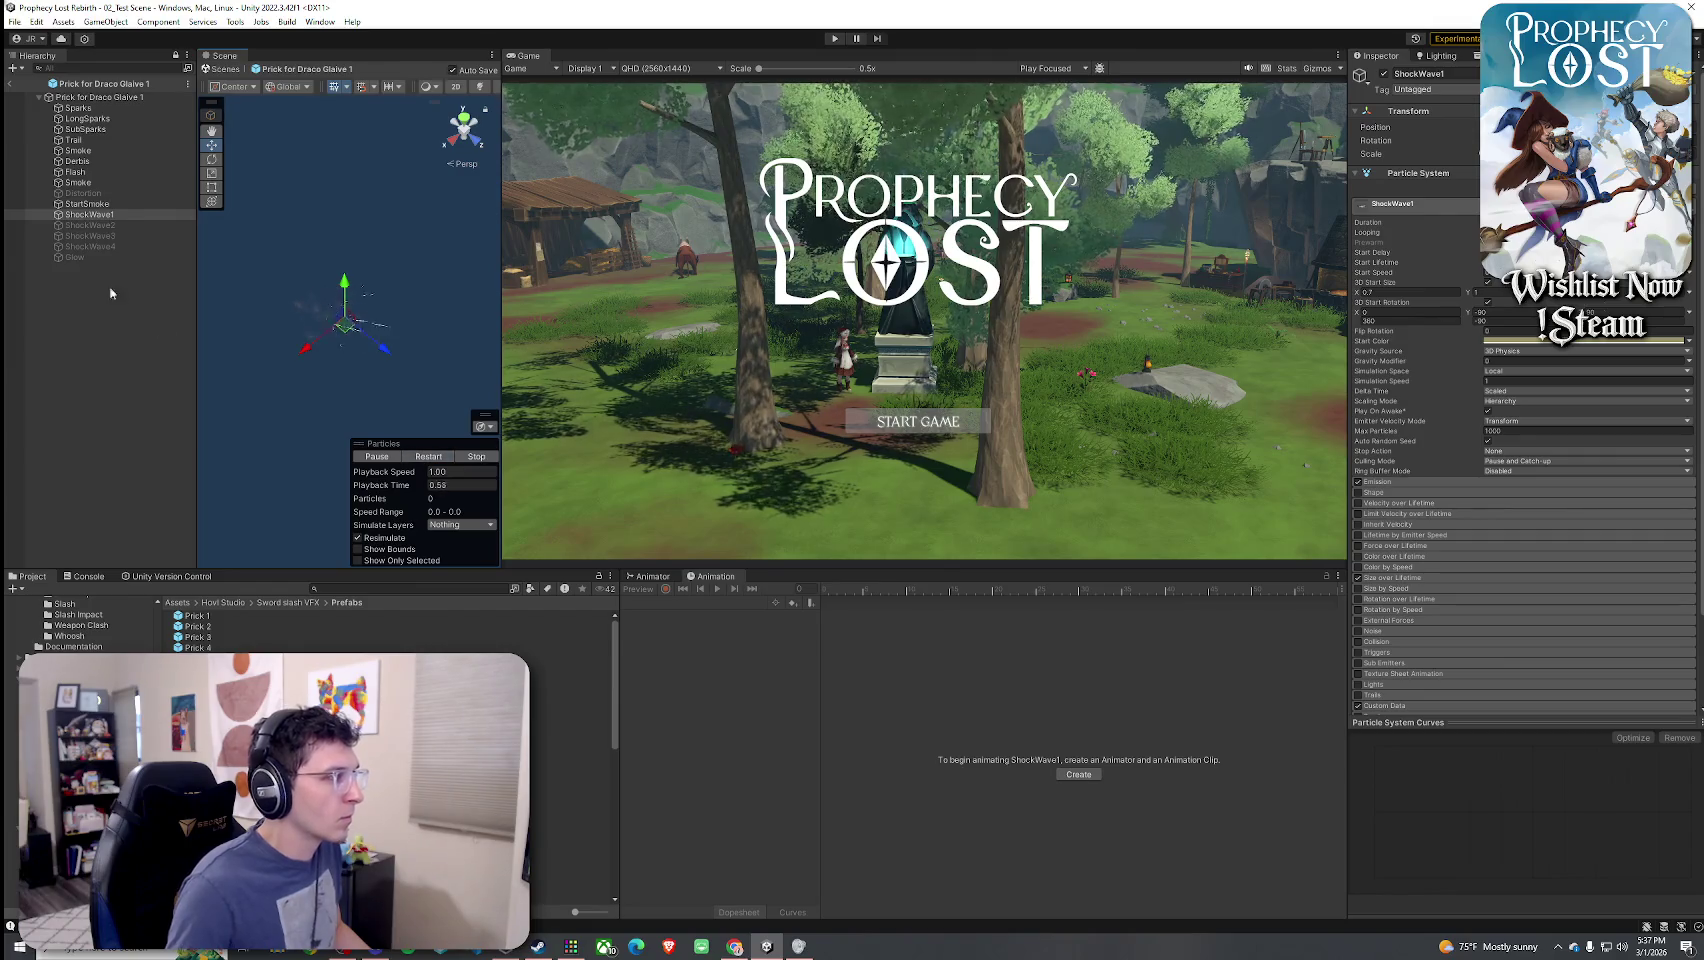
left_click(116, 226)
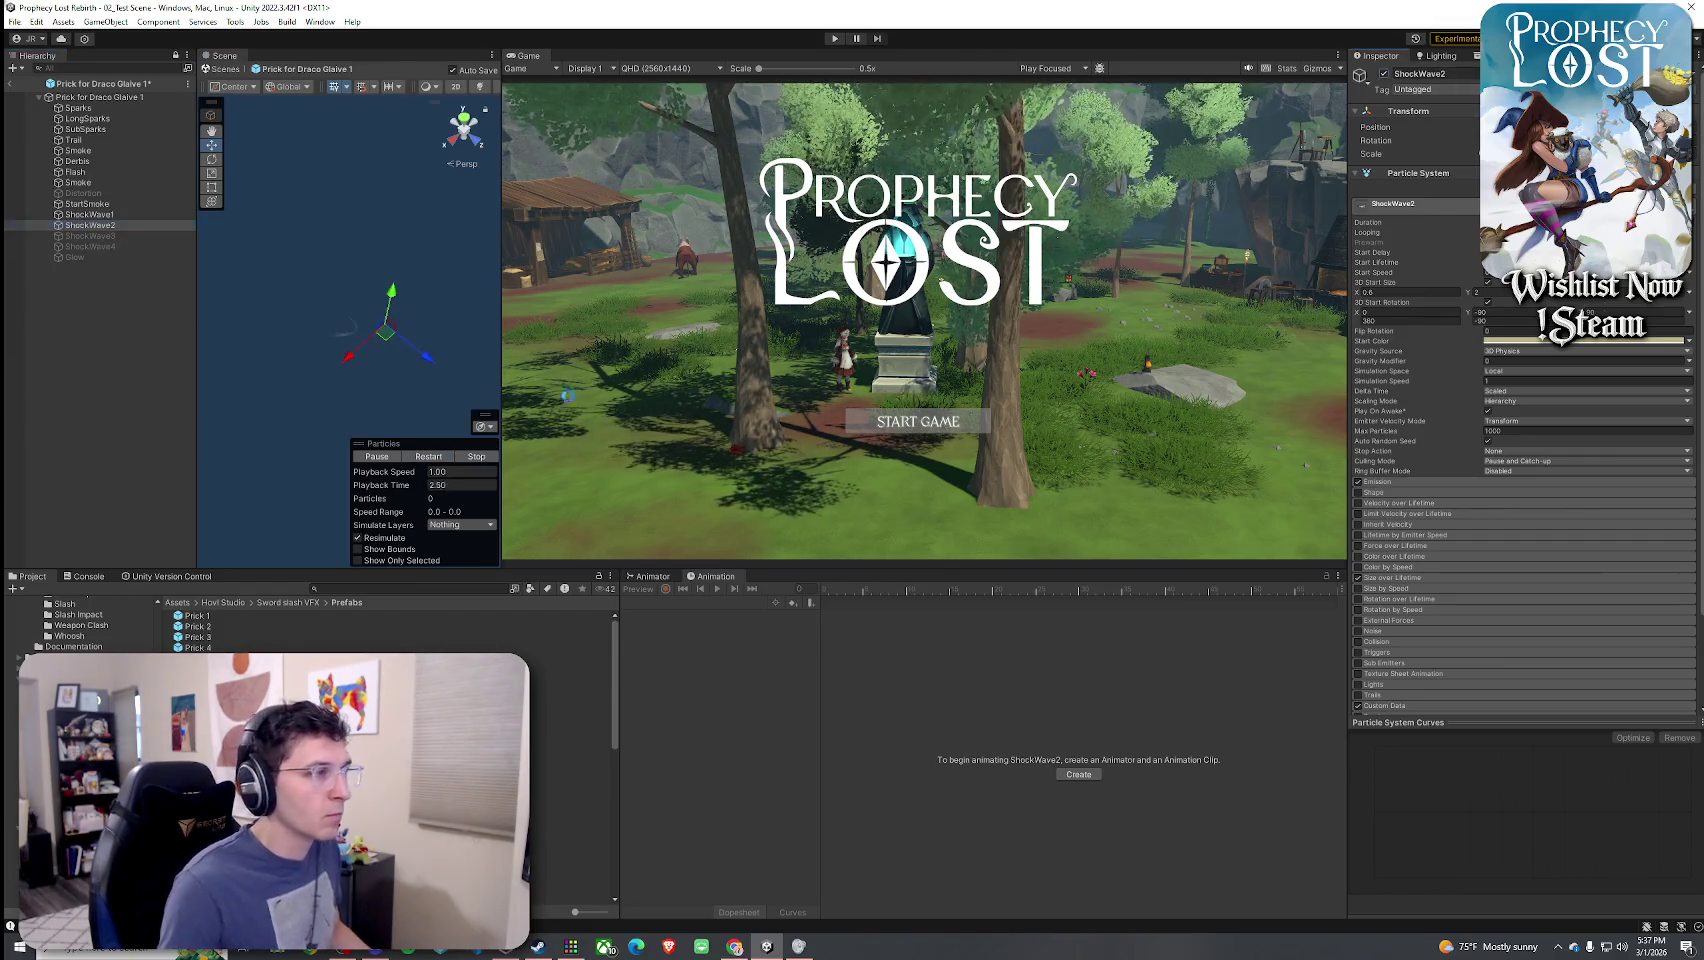
- Replay ShockWave2, then play ShockWave1 and ShockWave2 together
left_click(426, 457)
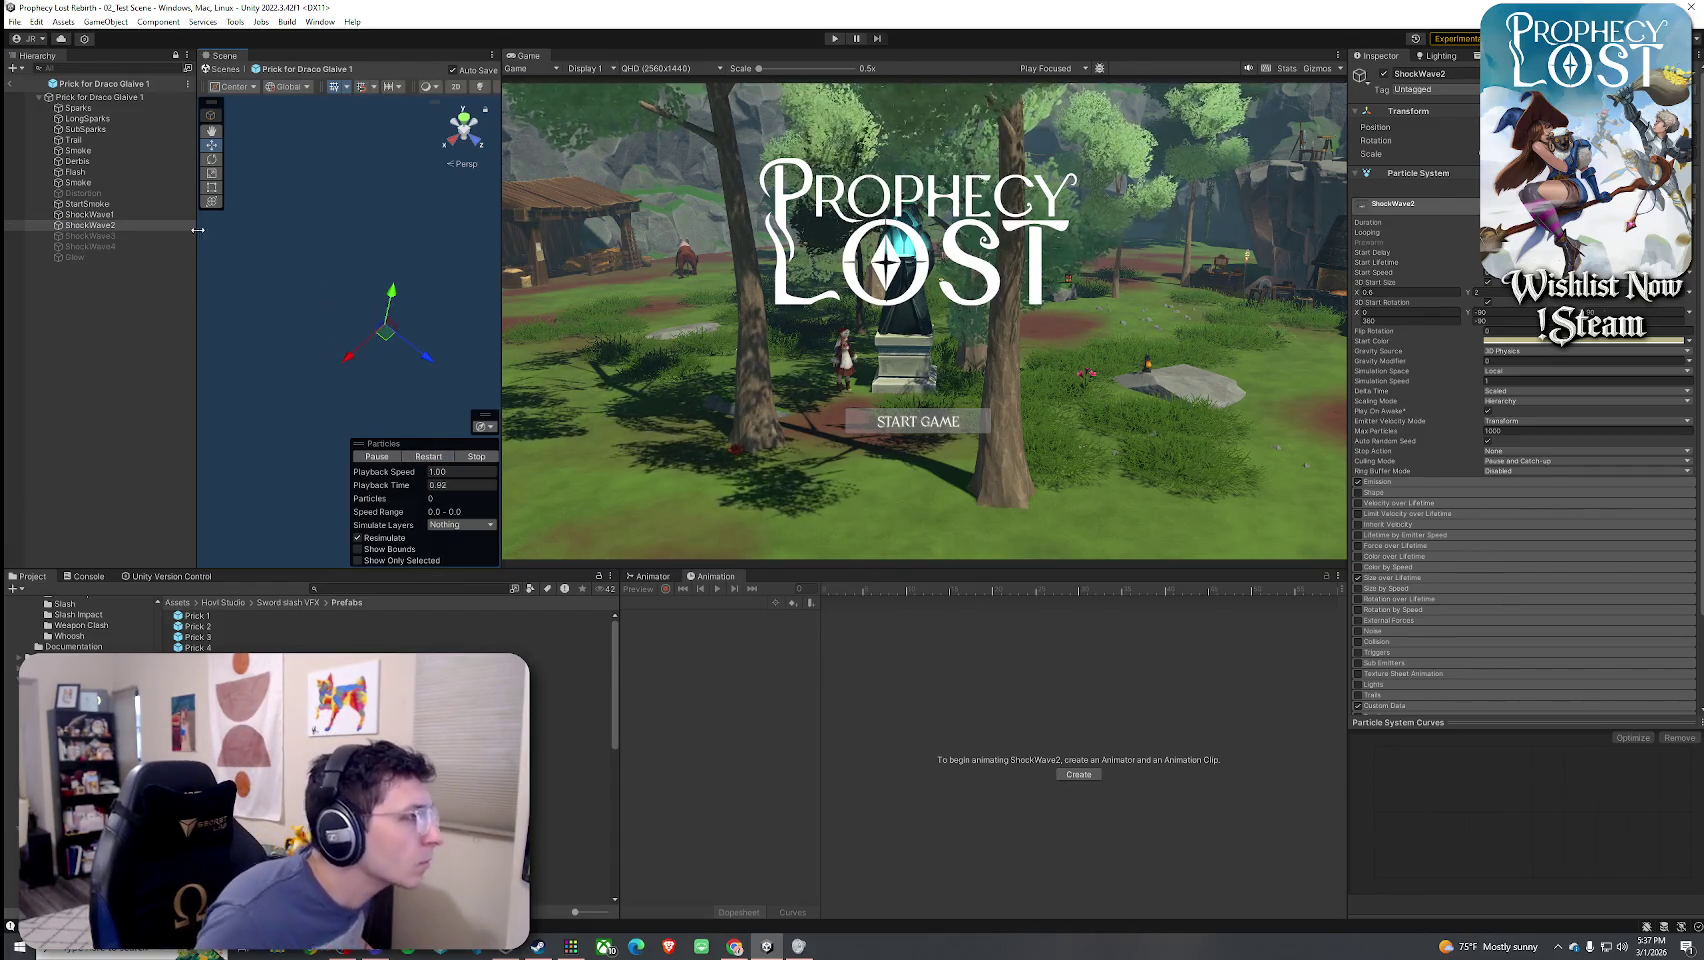
left_click(141, 216, "ctrl")
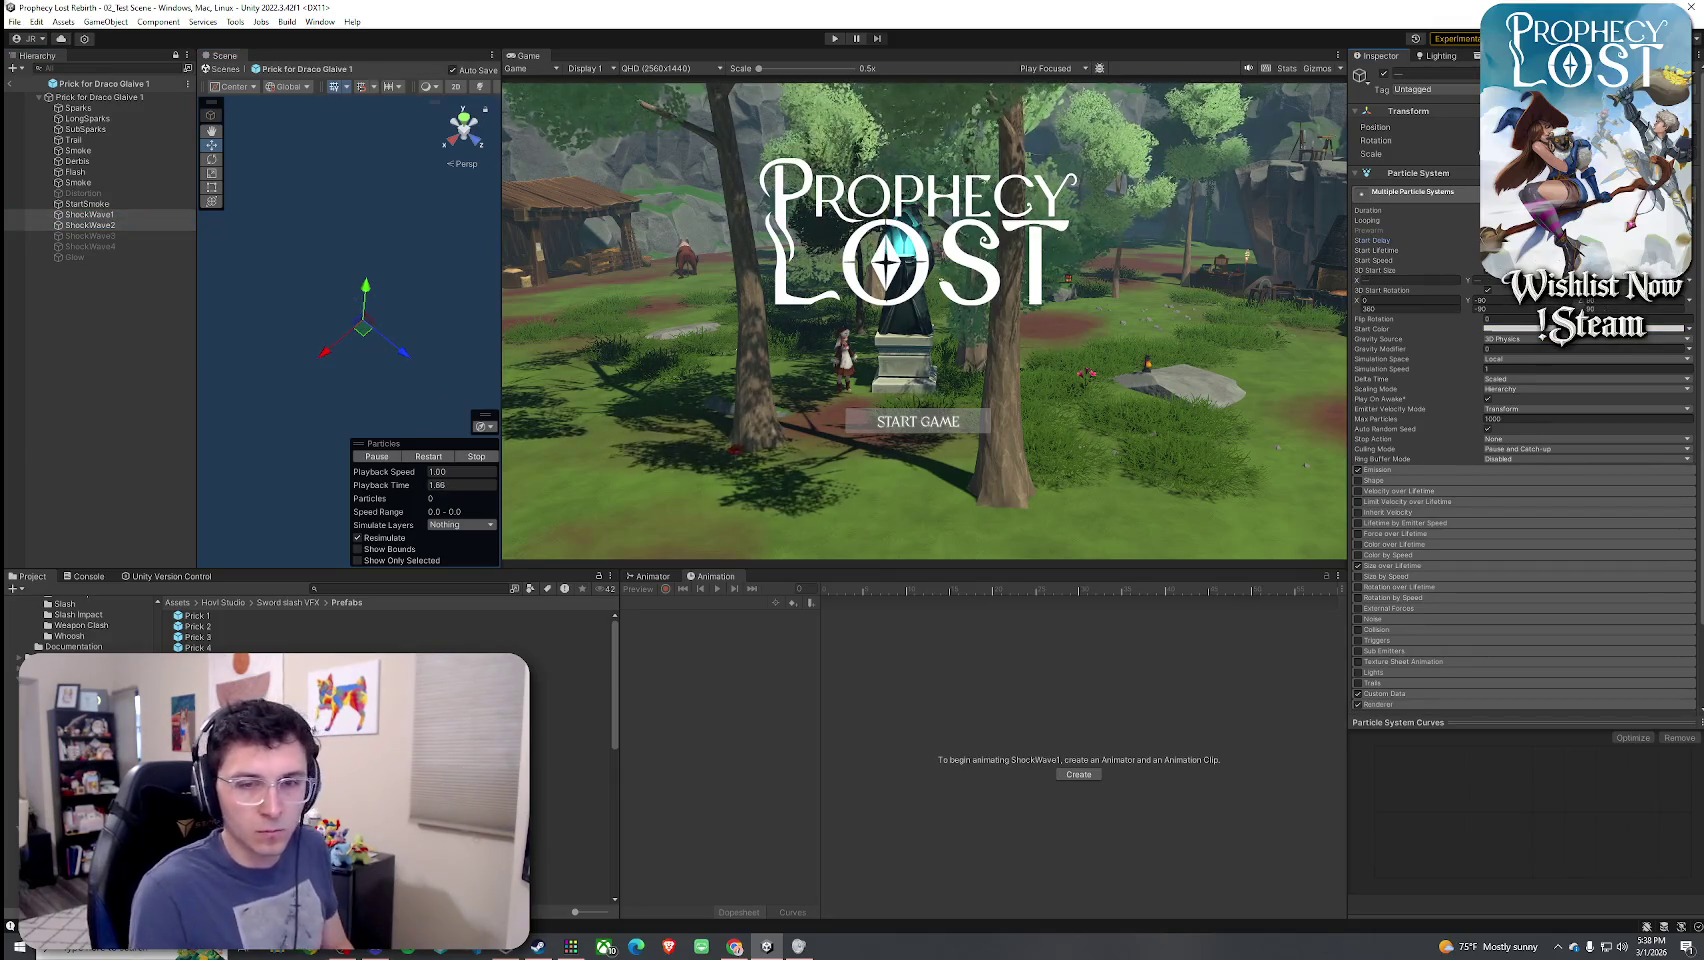
left_click(426, 458)
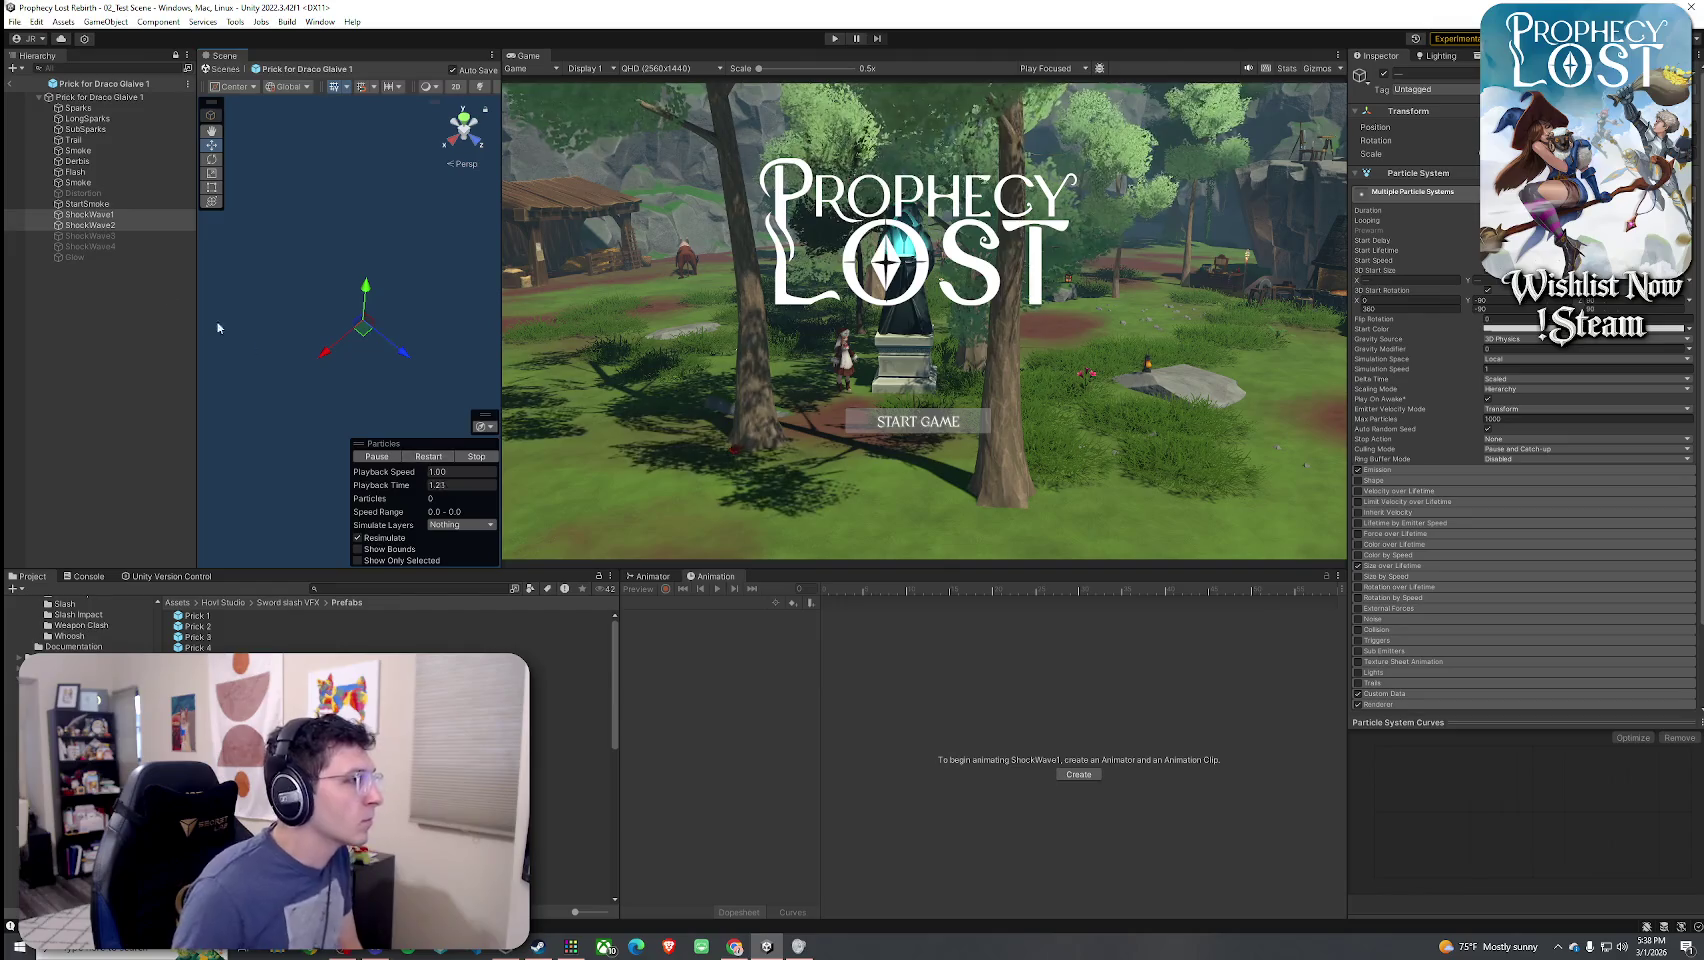
- Enable the disabled ShockWave3 and ShockWave4 layers and preview the shockwaves
left_click(95, 236)
left_click(1384, 73)
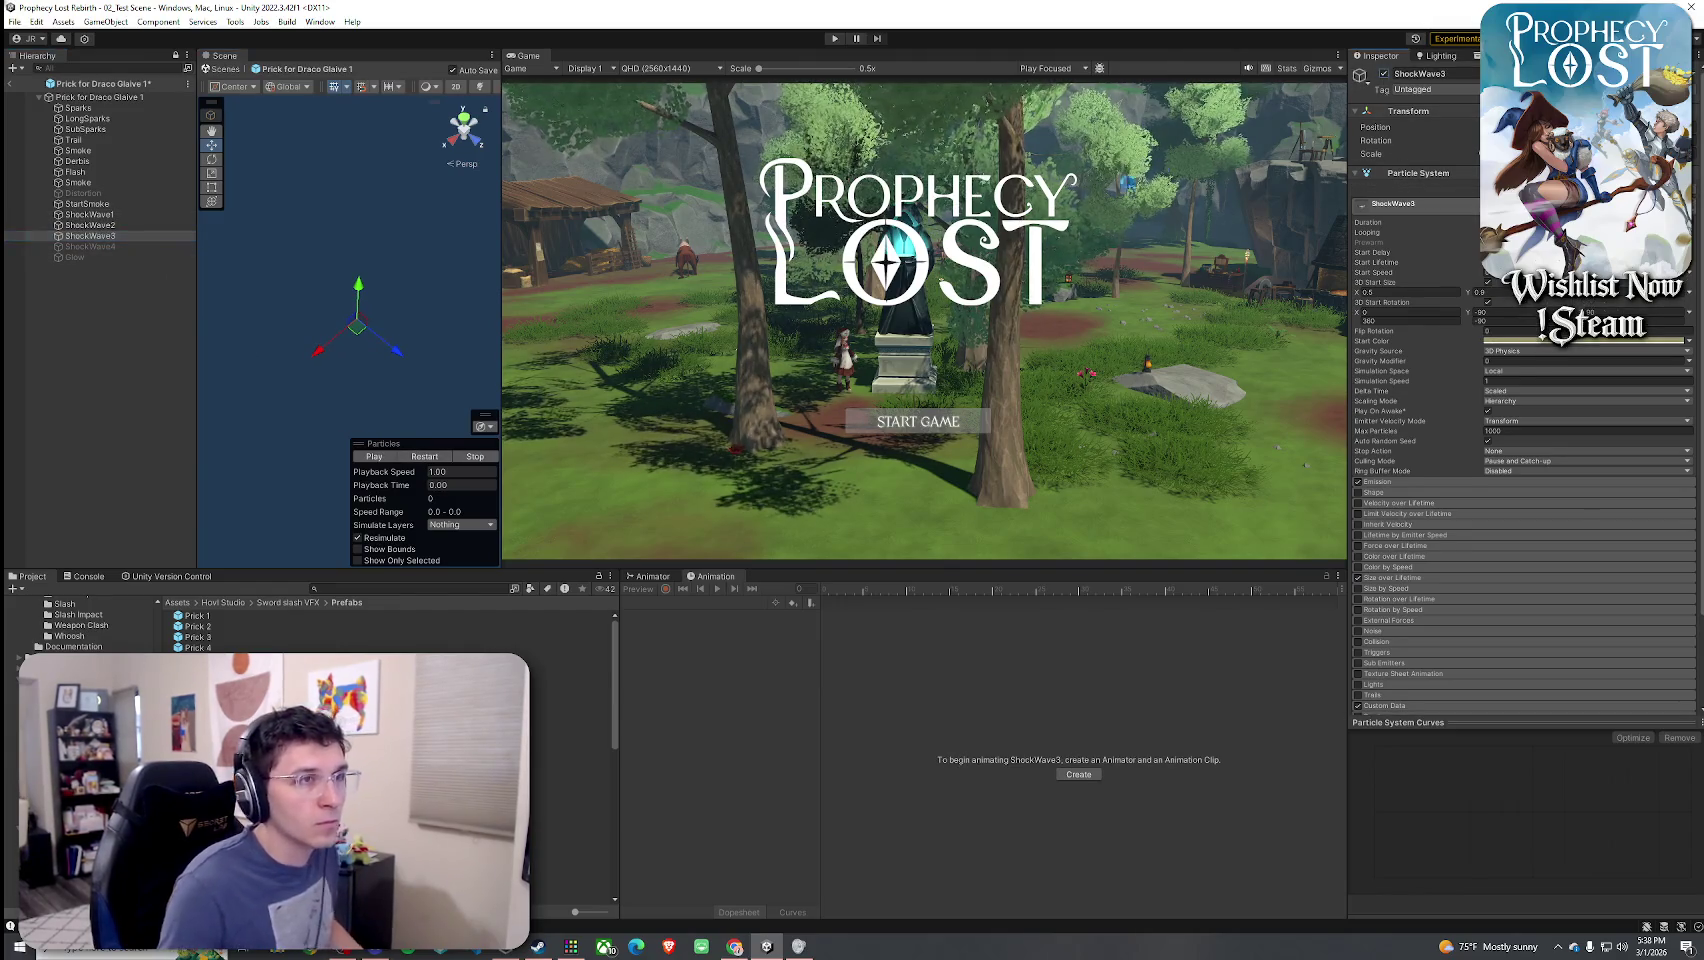
left_click(150, 247, "ctrl")
left_click(1384, 73)
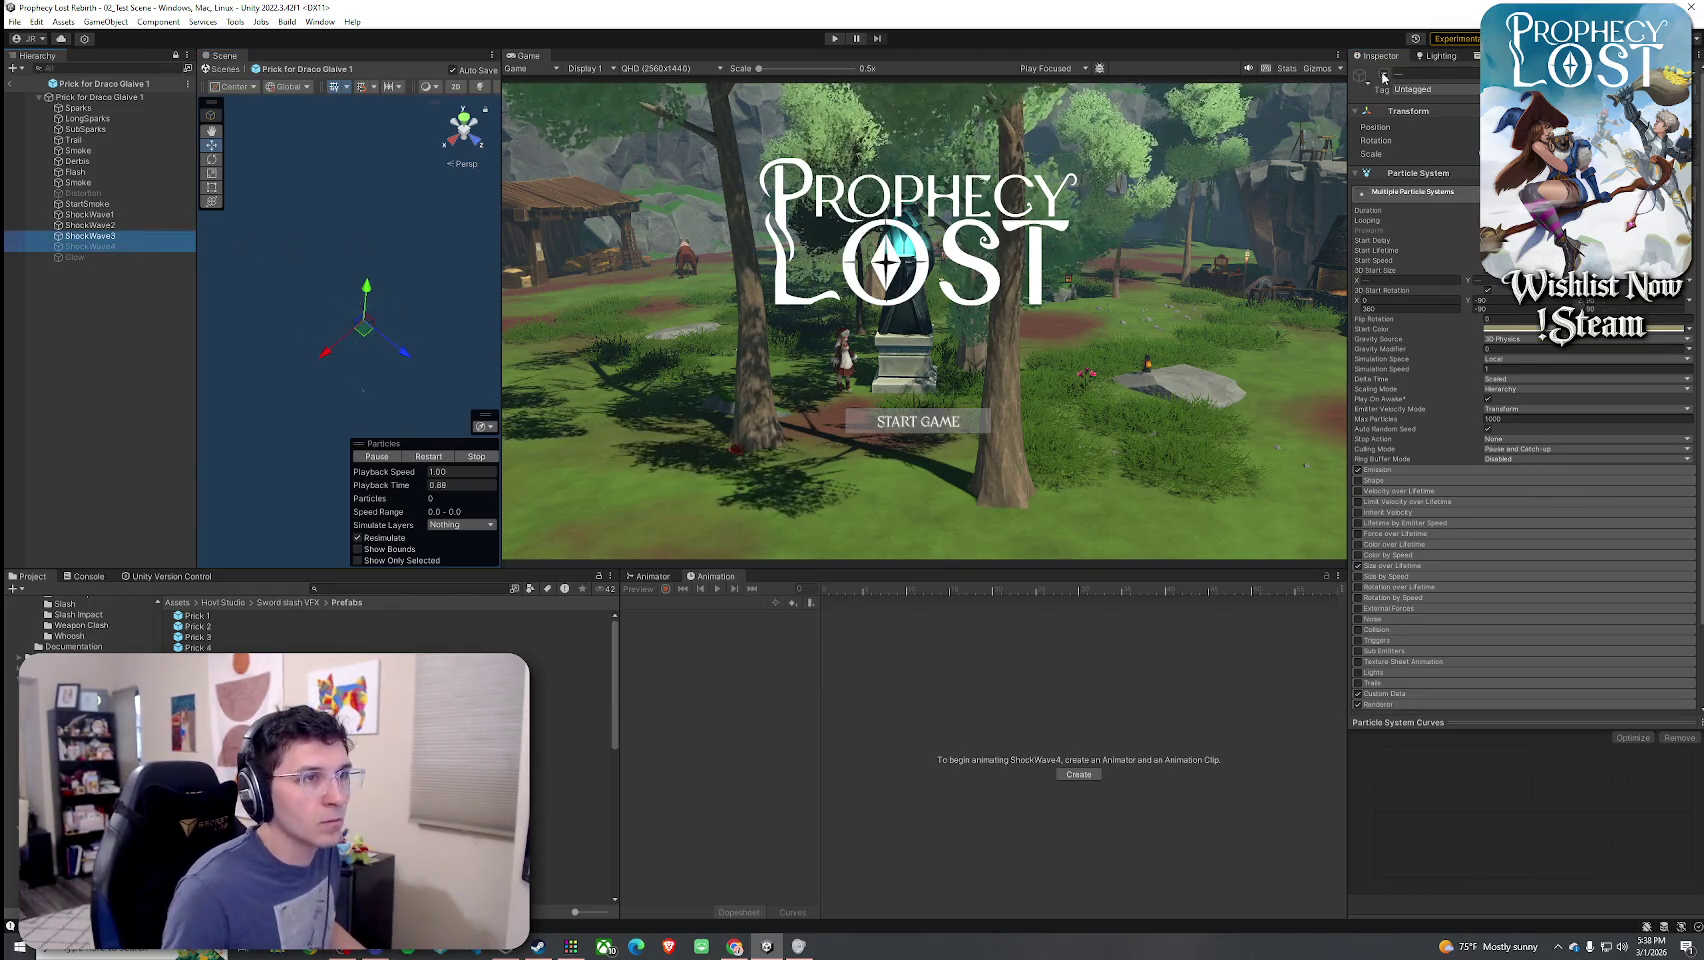
left_click(1384, 73)
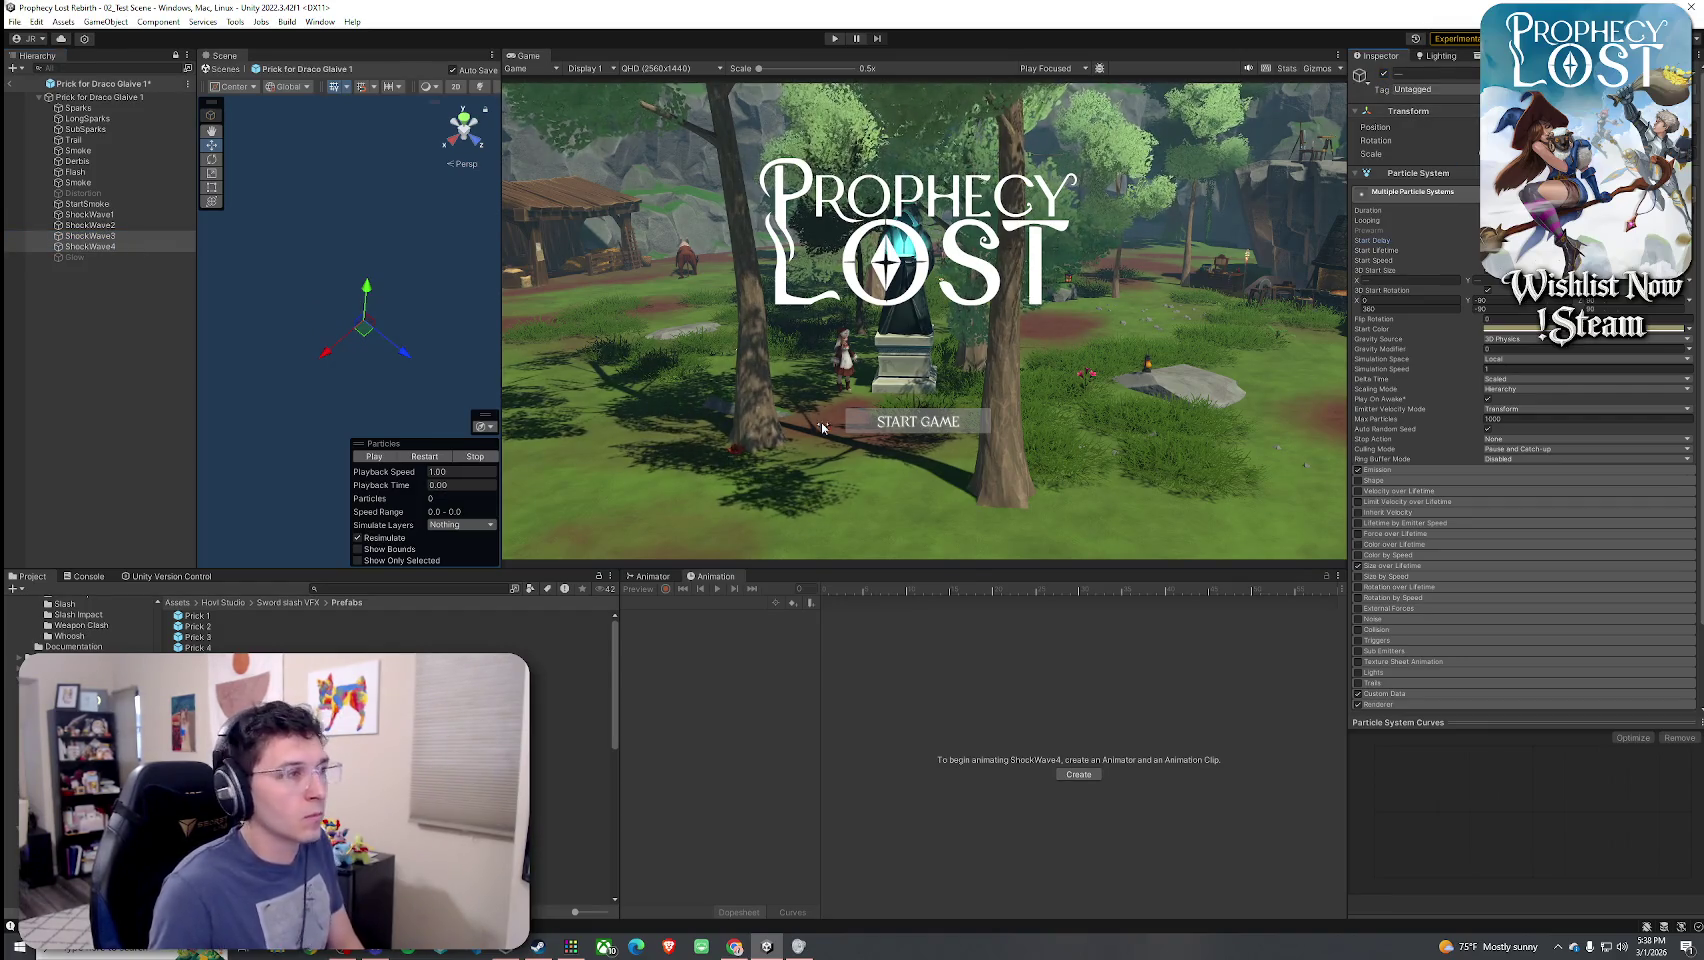
left_click(425, 456)
left_click(425, 456)
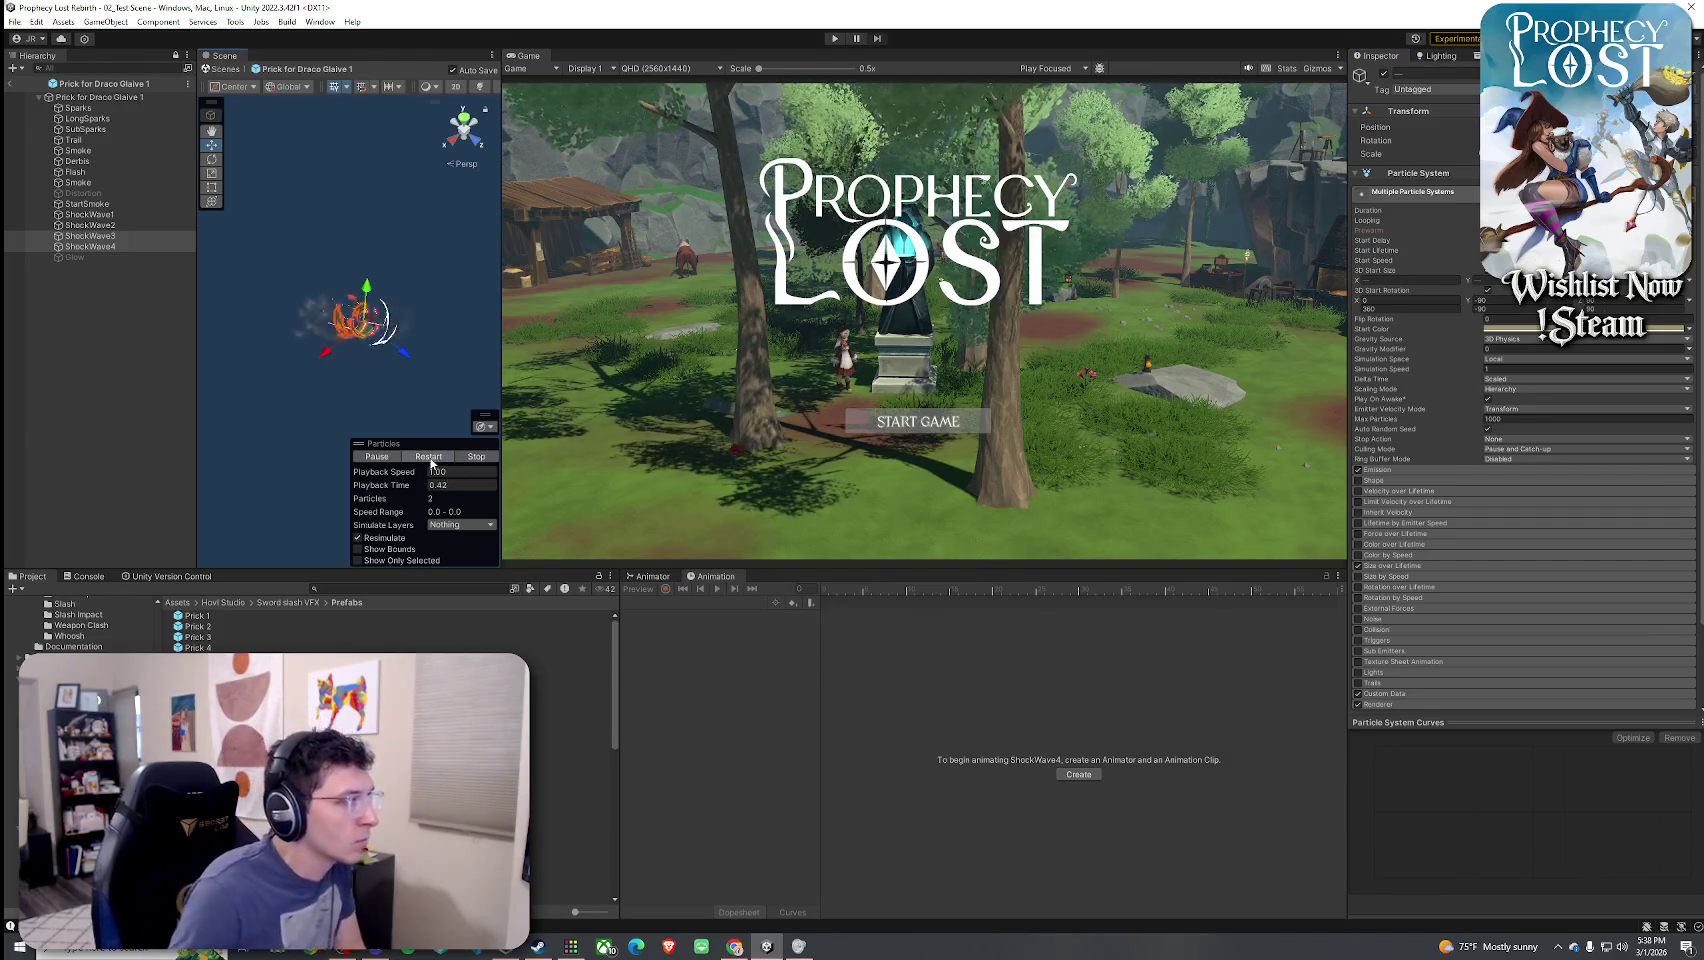
- Select the Glow layer and replay its effect several times
left_click(150, 257)
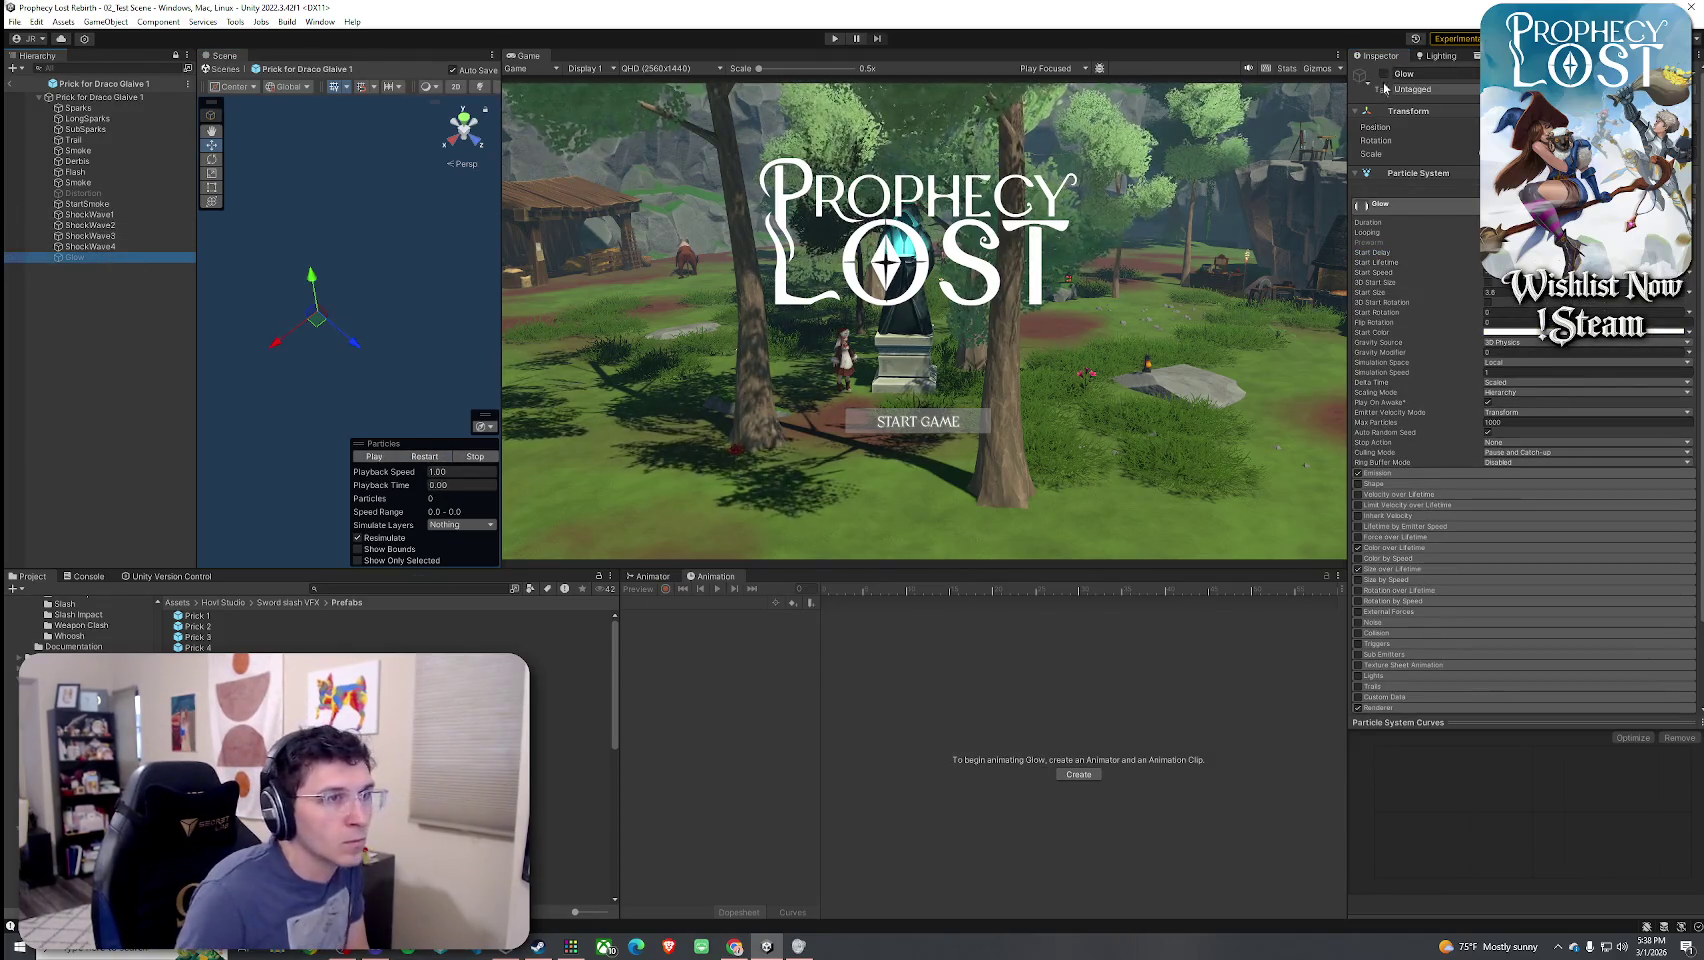
left_click(436, 457)
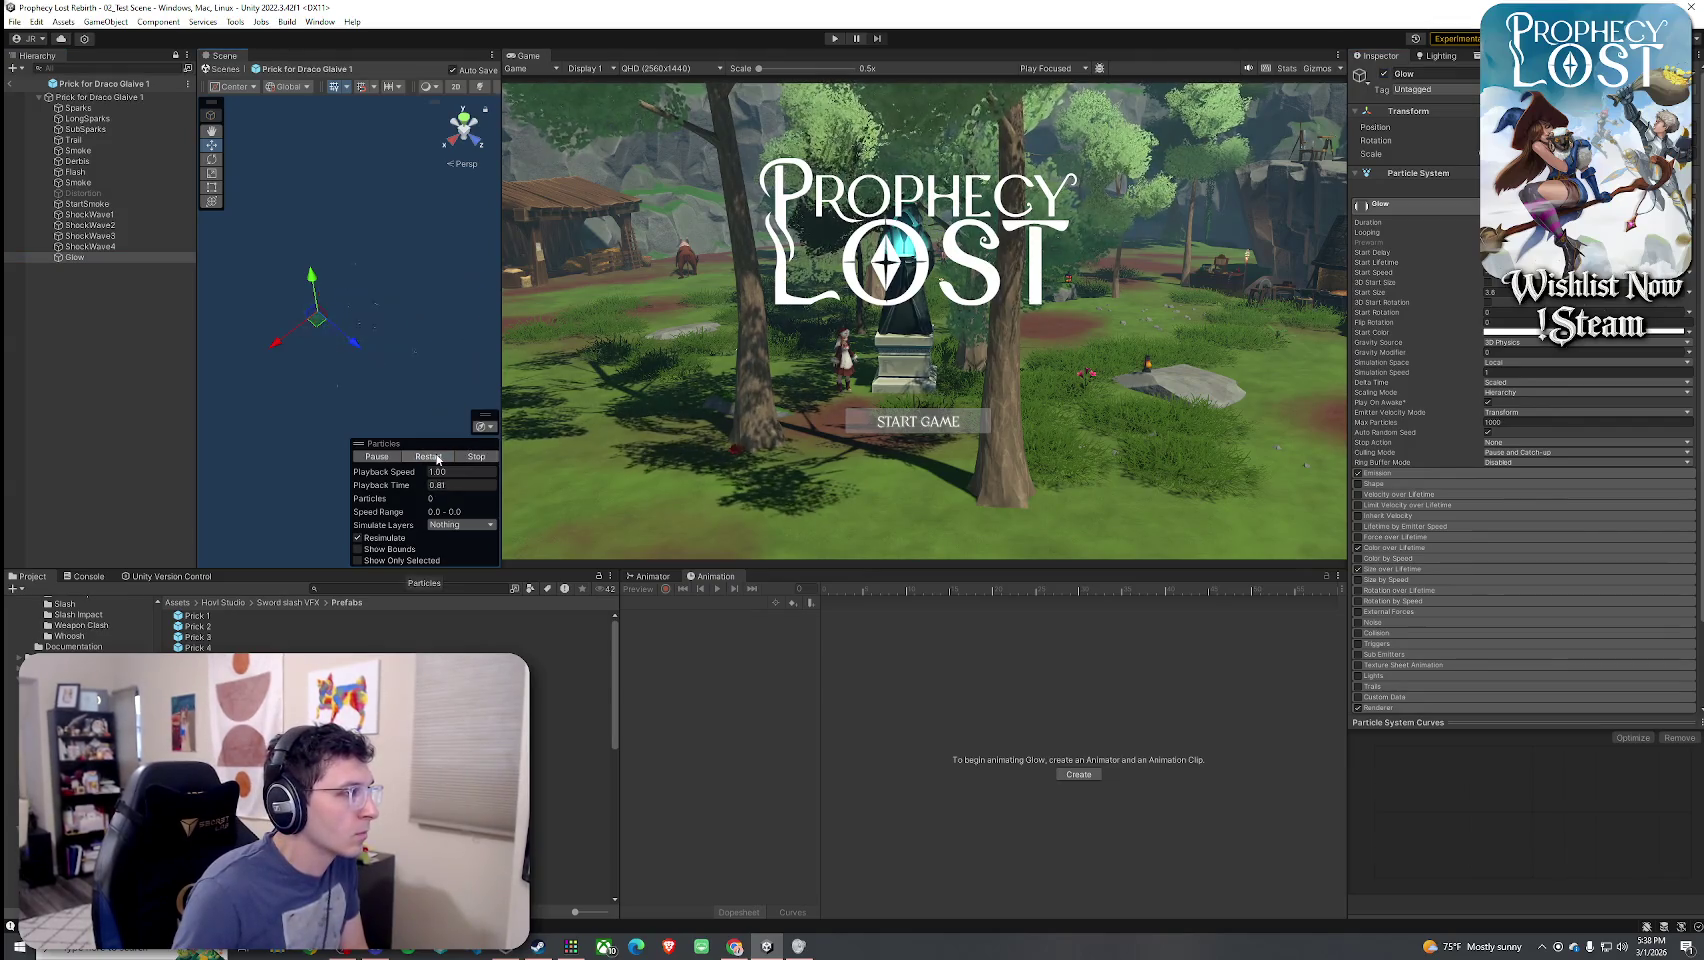
left_click(437, 458)
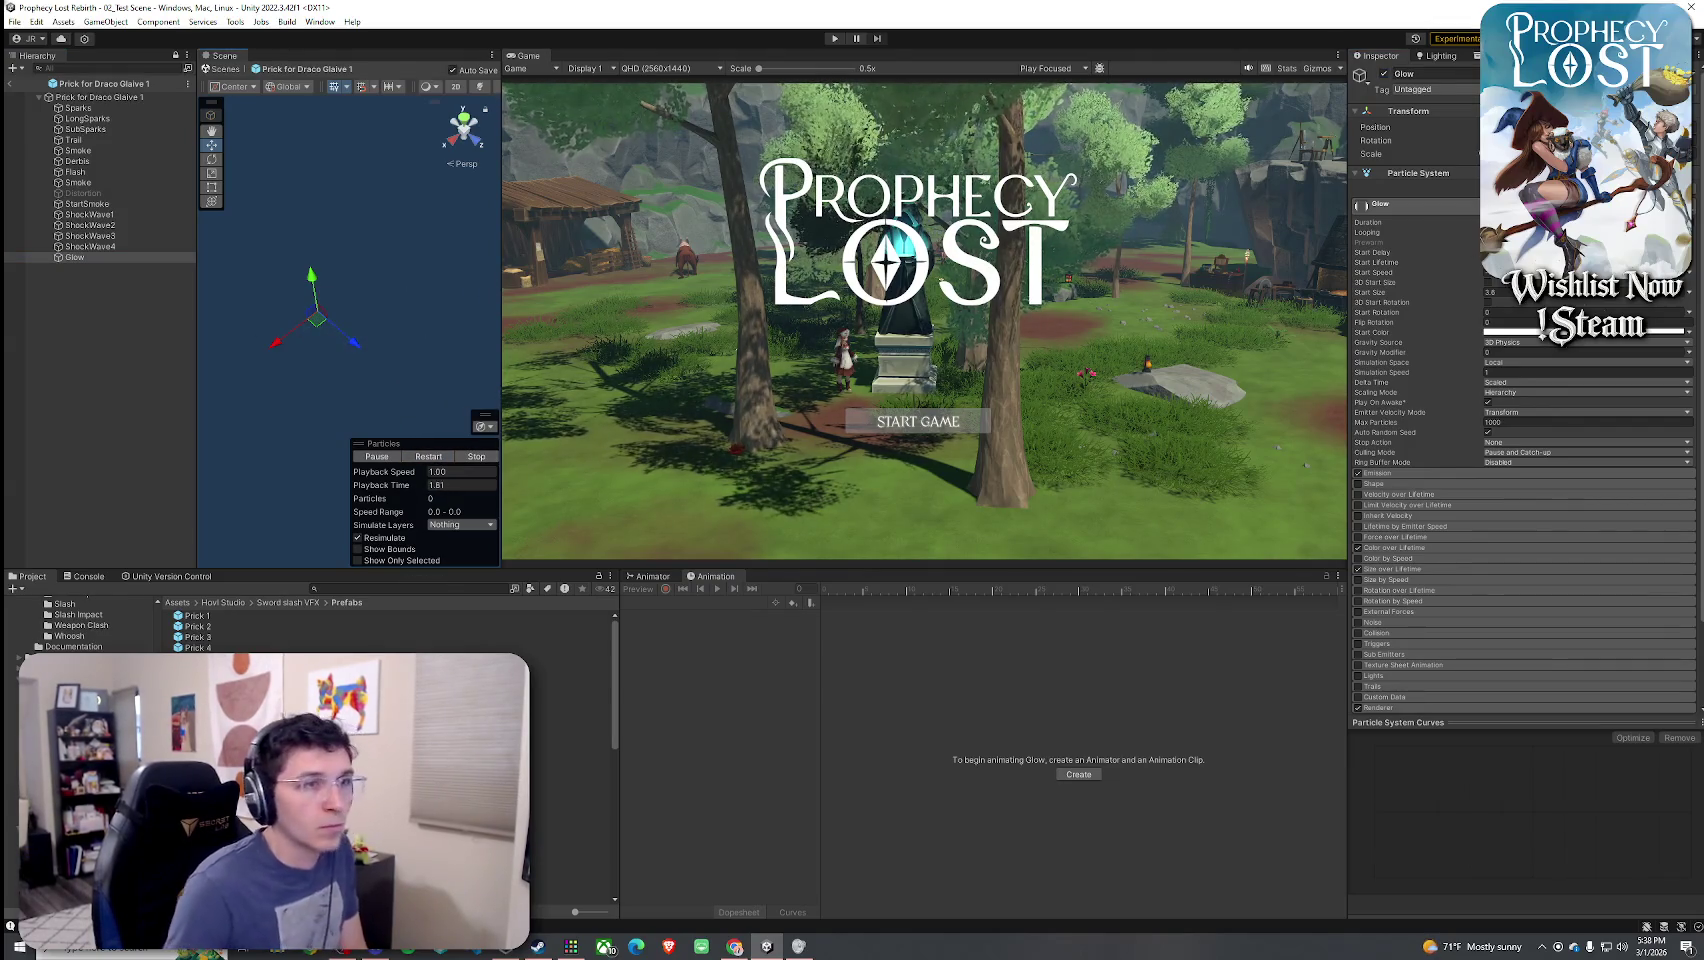
left_click(428, 460)
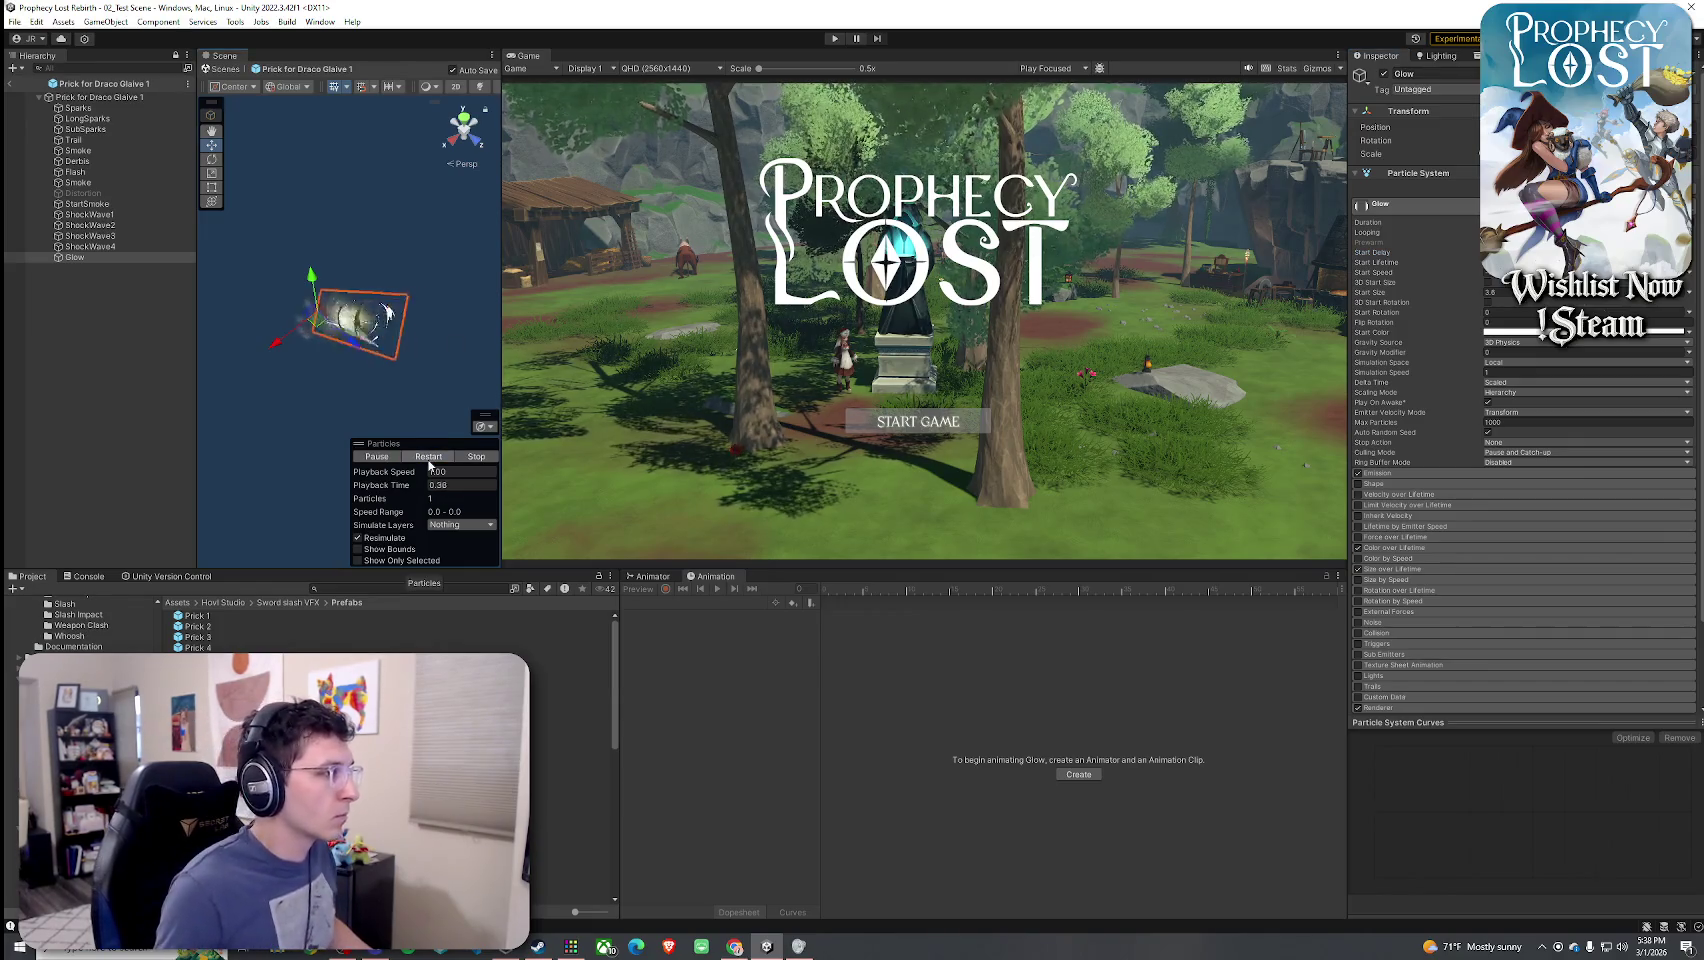
left_click(428, 457)
left_click(428, 457)
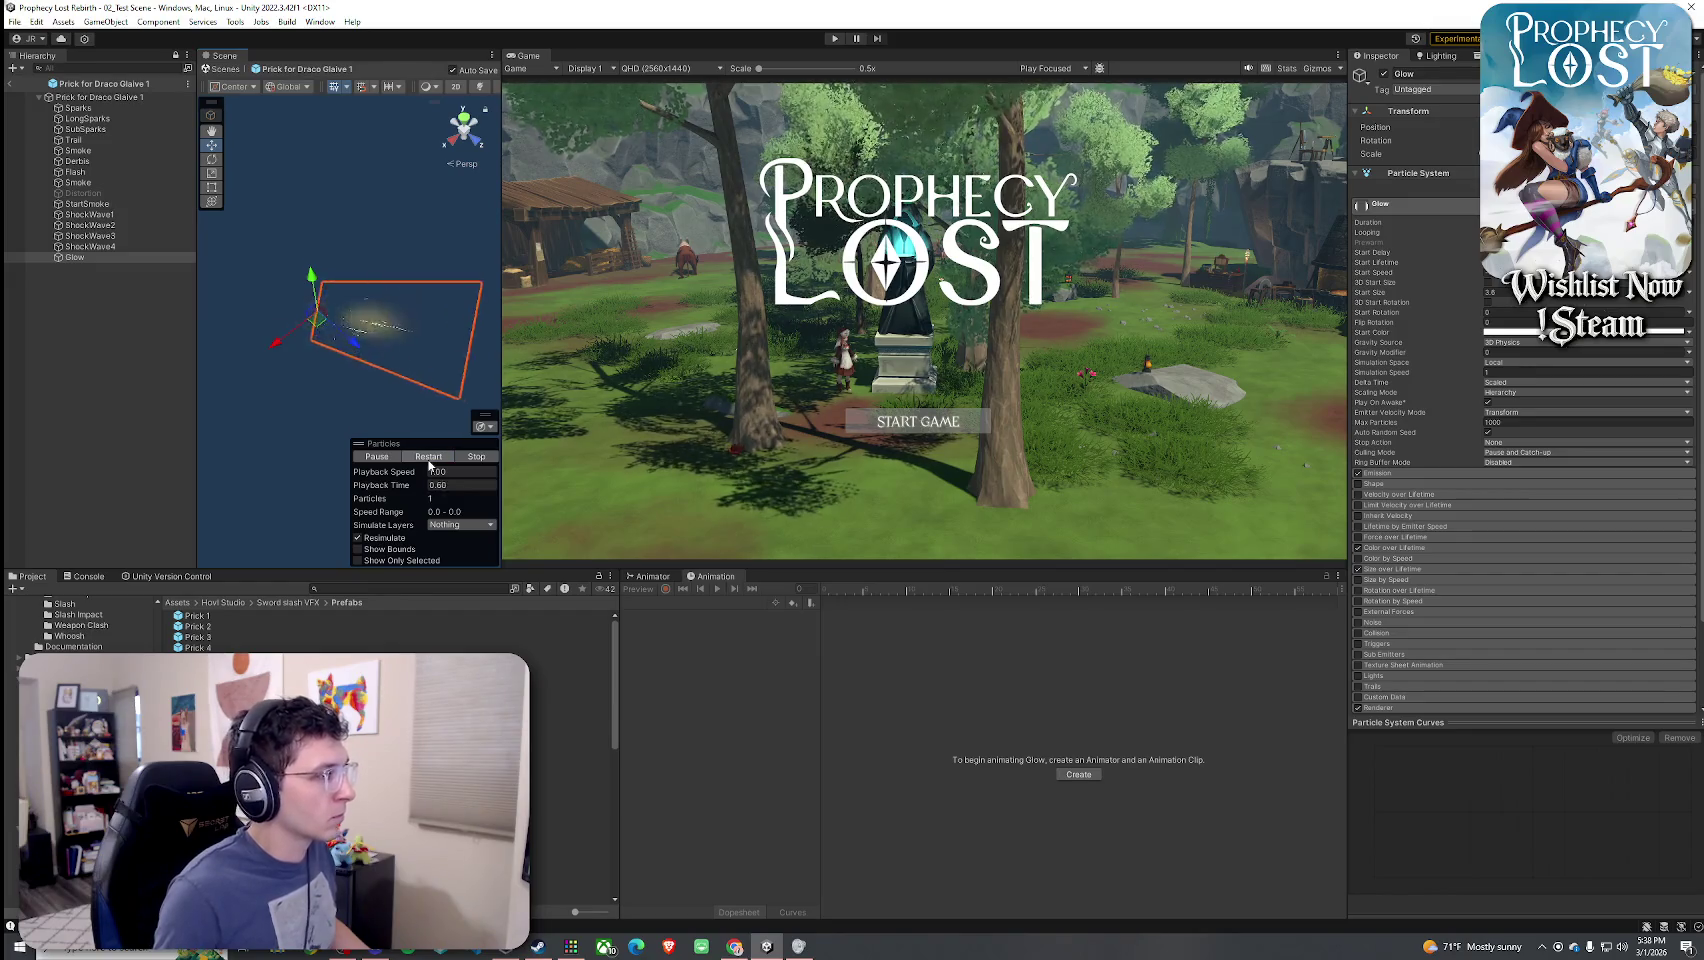
- Check Glow's start colour, then shift ShockWave4's start colour hue slightly warmer
left_click(105, 247)
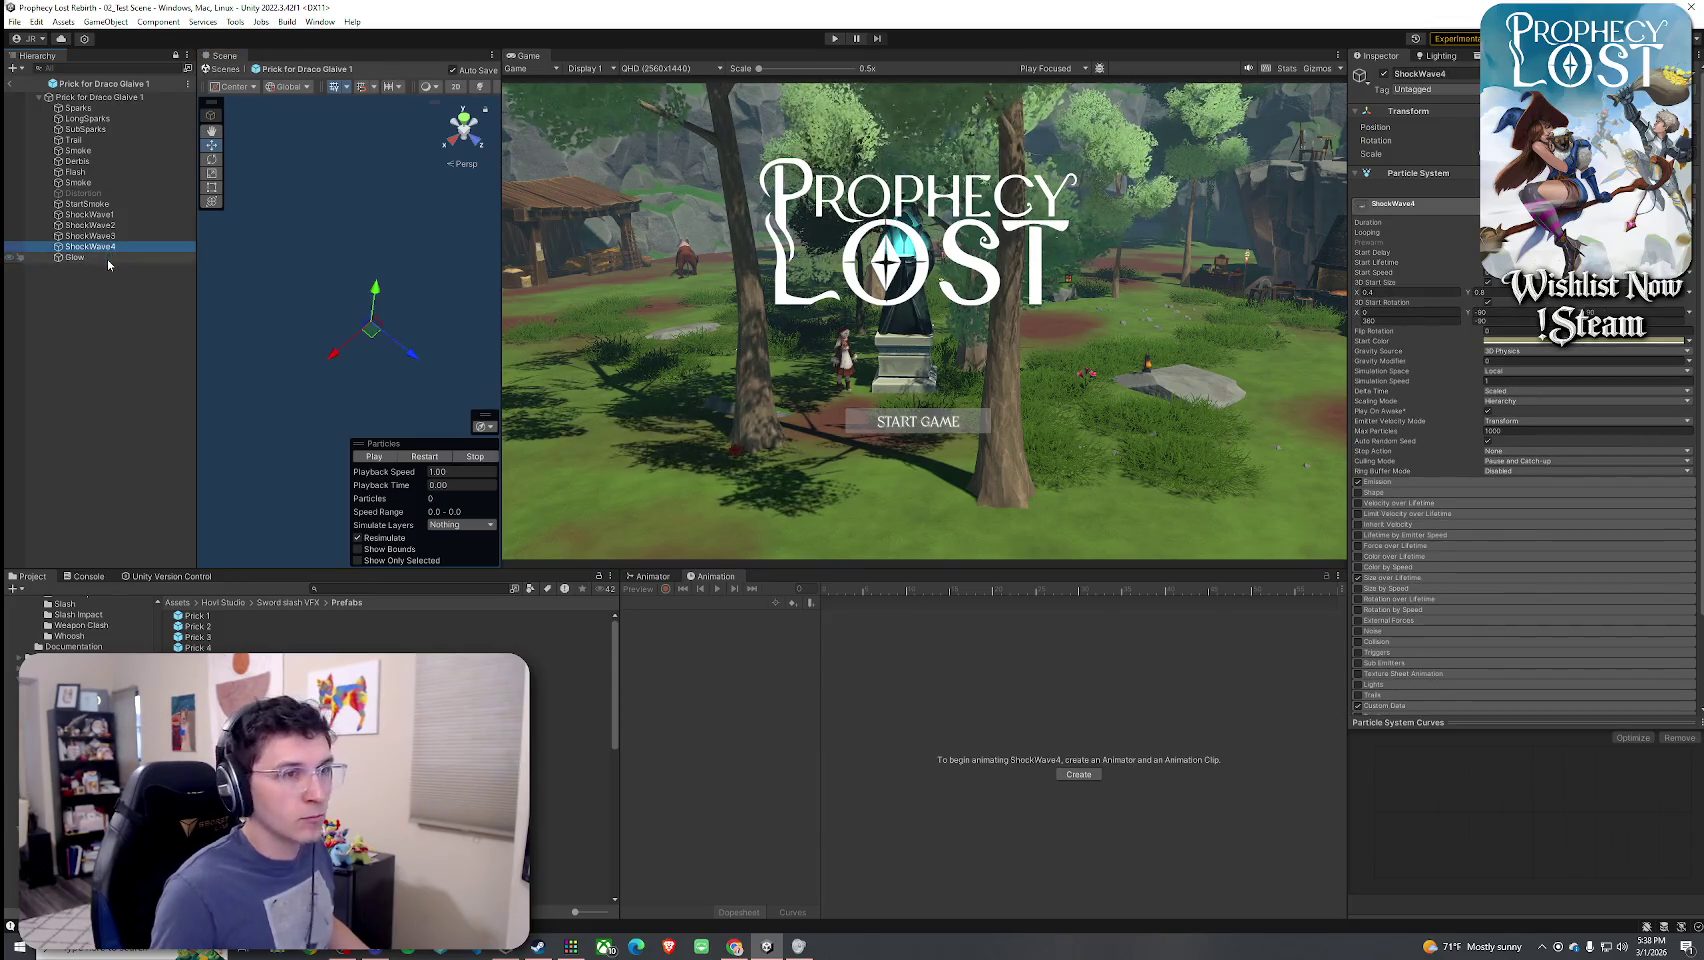
left_click(108, 259)
left_click(1512, 334)
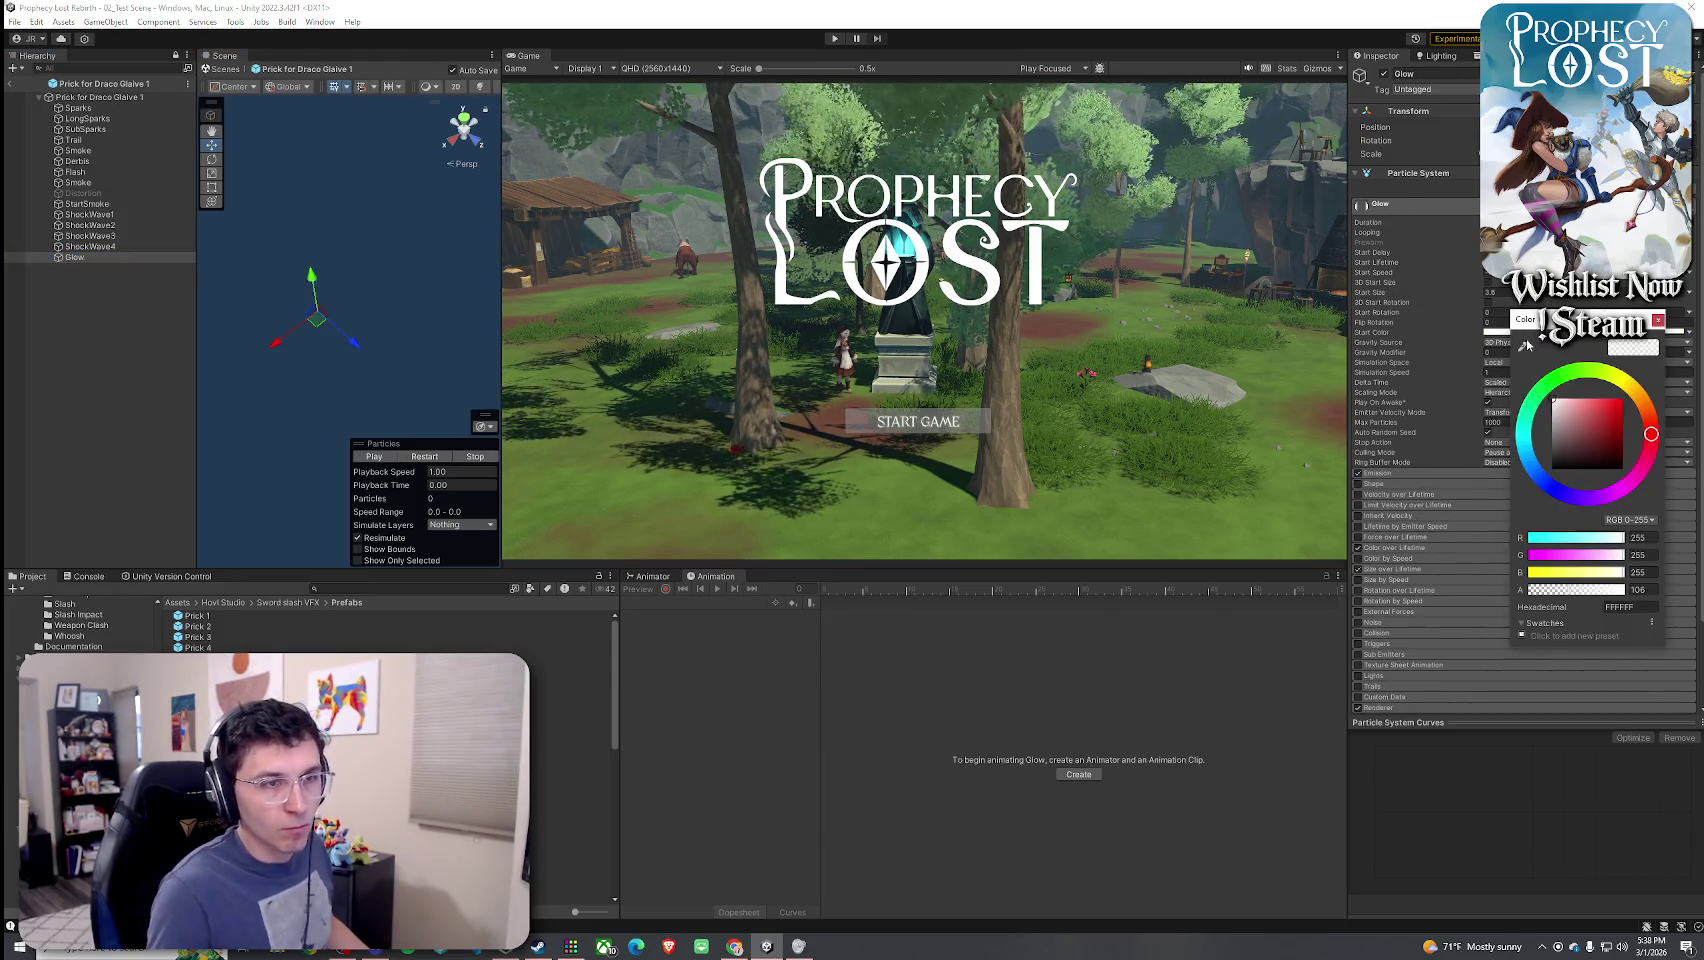
left_click(1657, 321)
left_click(90, 246)
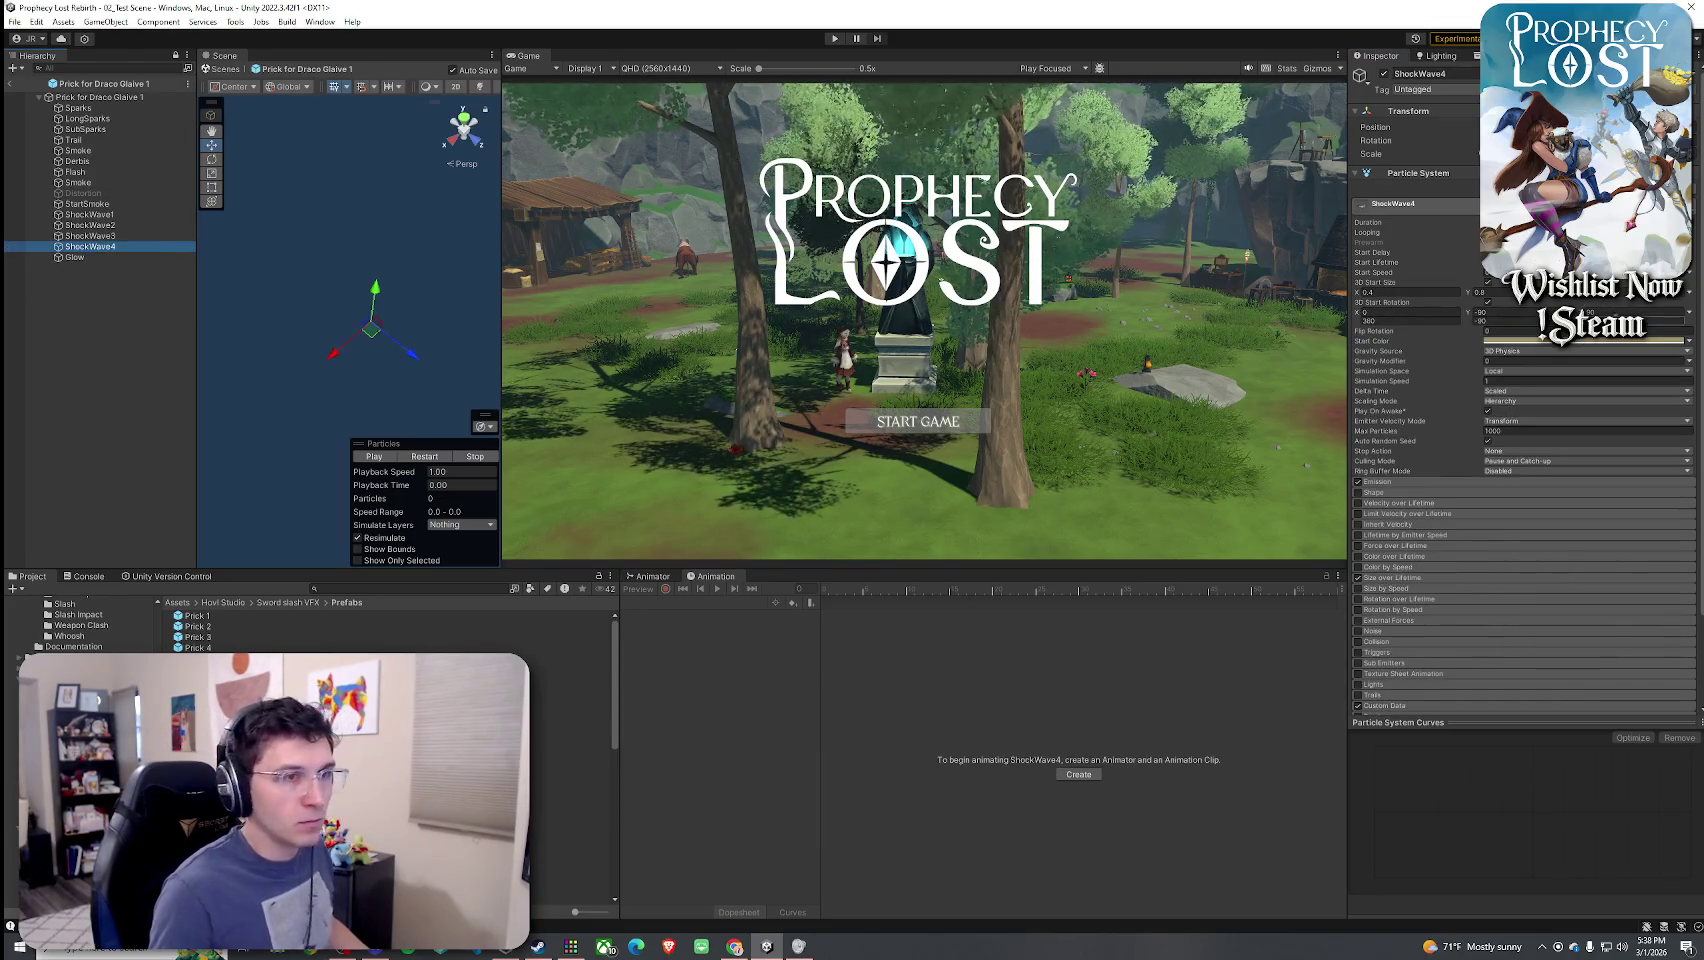
left_click(1618, 342)
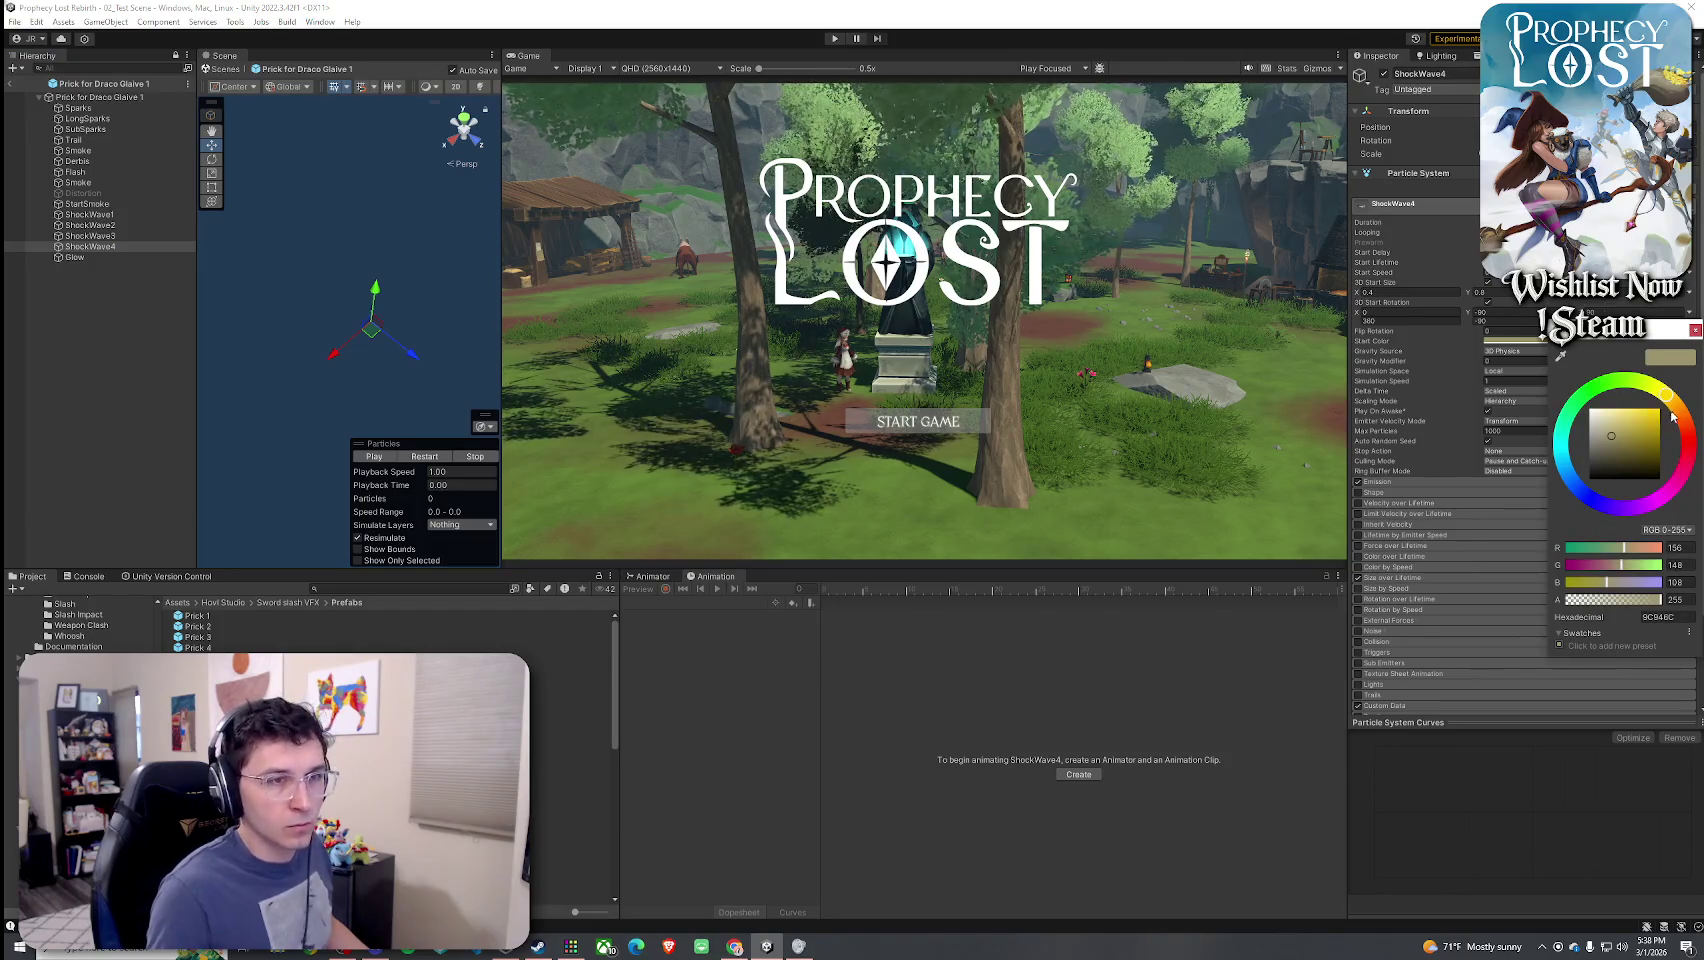
left_click_drag(1681, 413, 1679, 405)
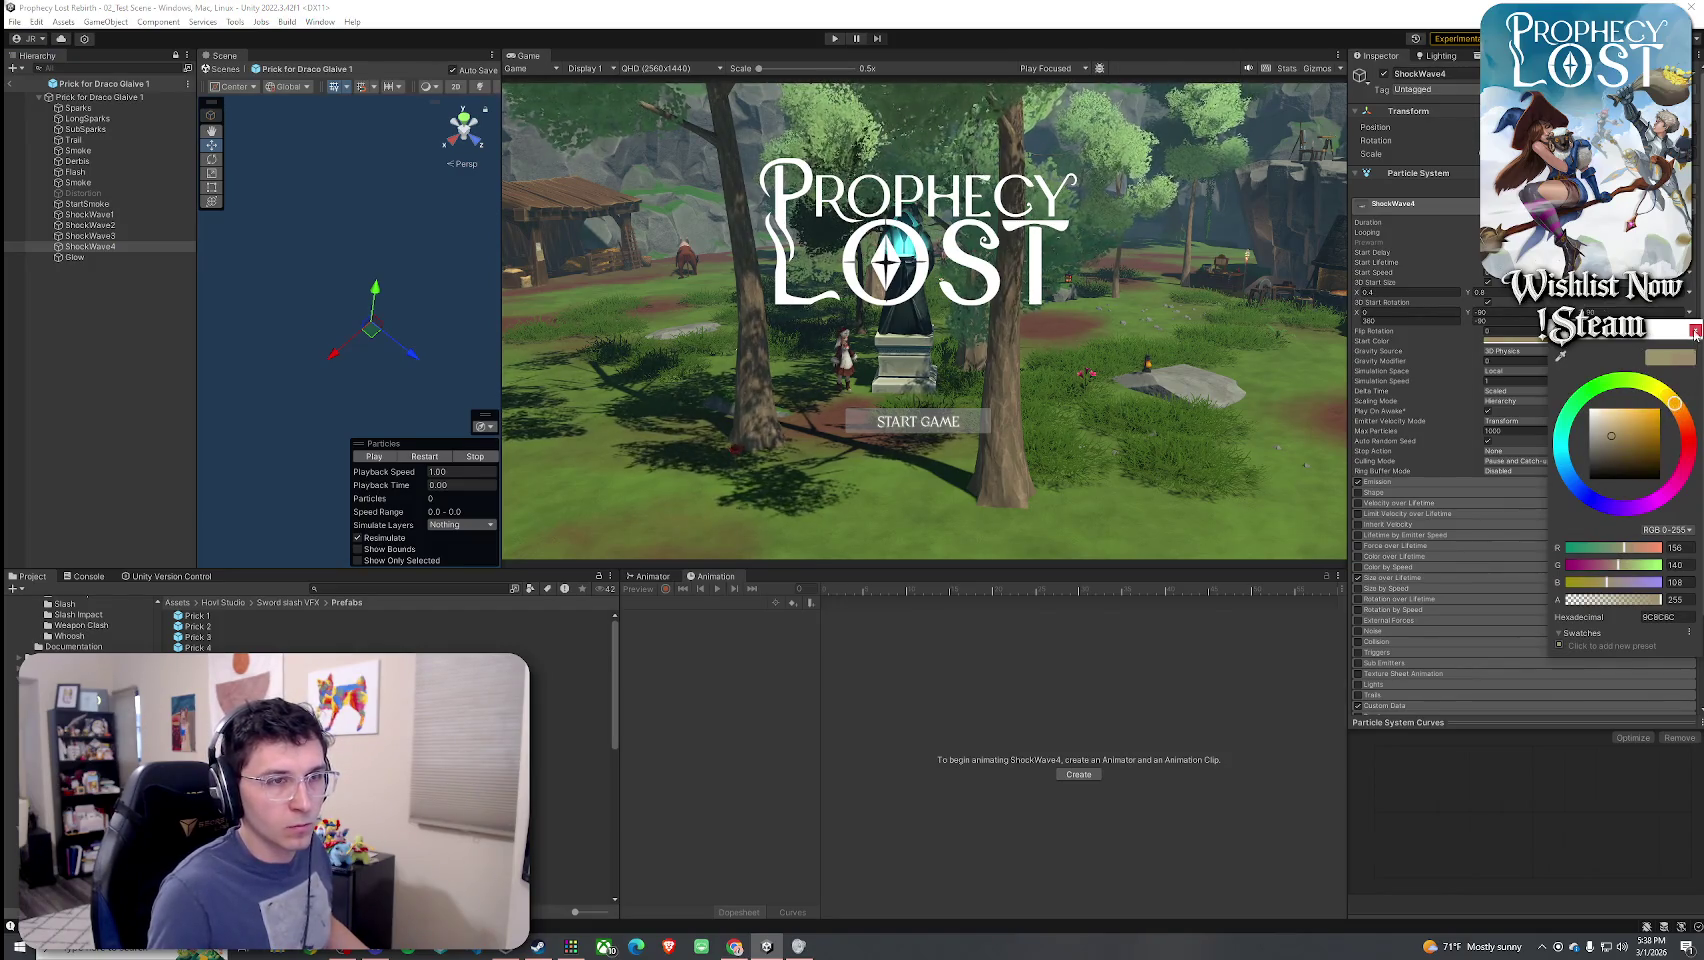
left_click(1695, 331)
- Check ShockWave3's start colour and change ShockWave2's to BEAE87
left_click(129, 236)
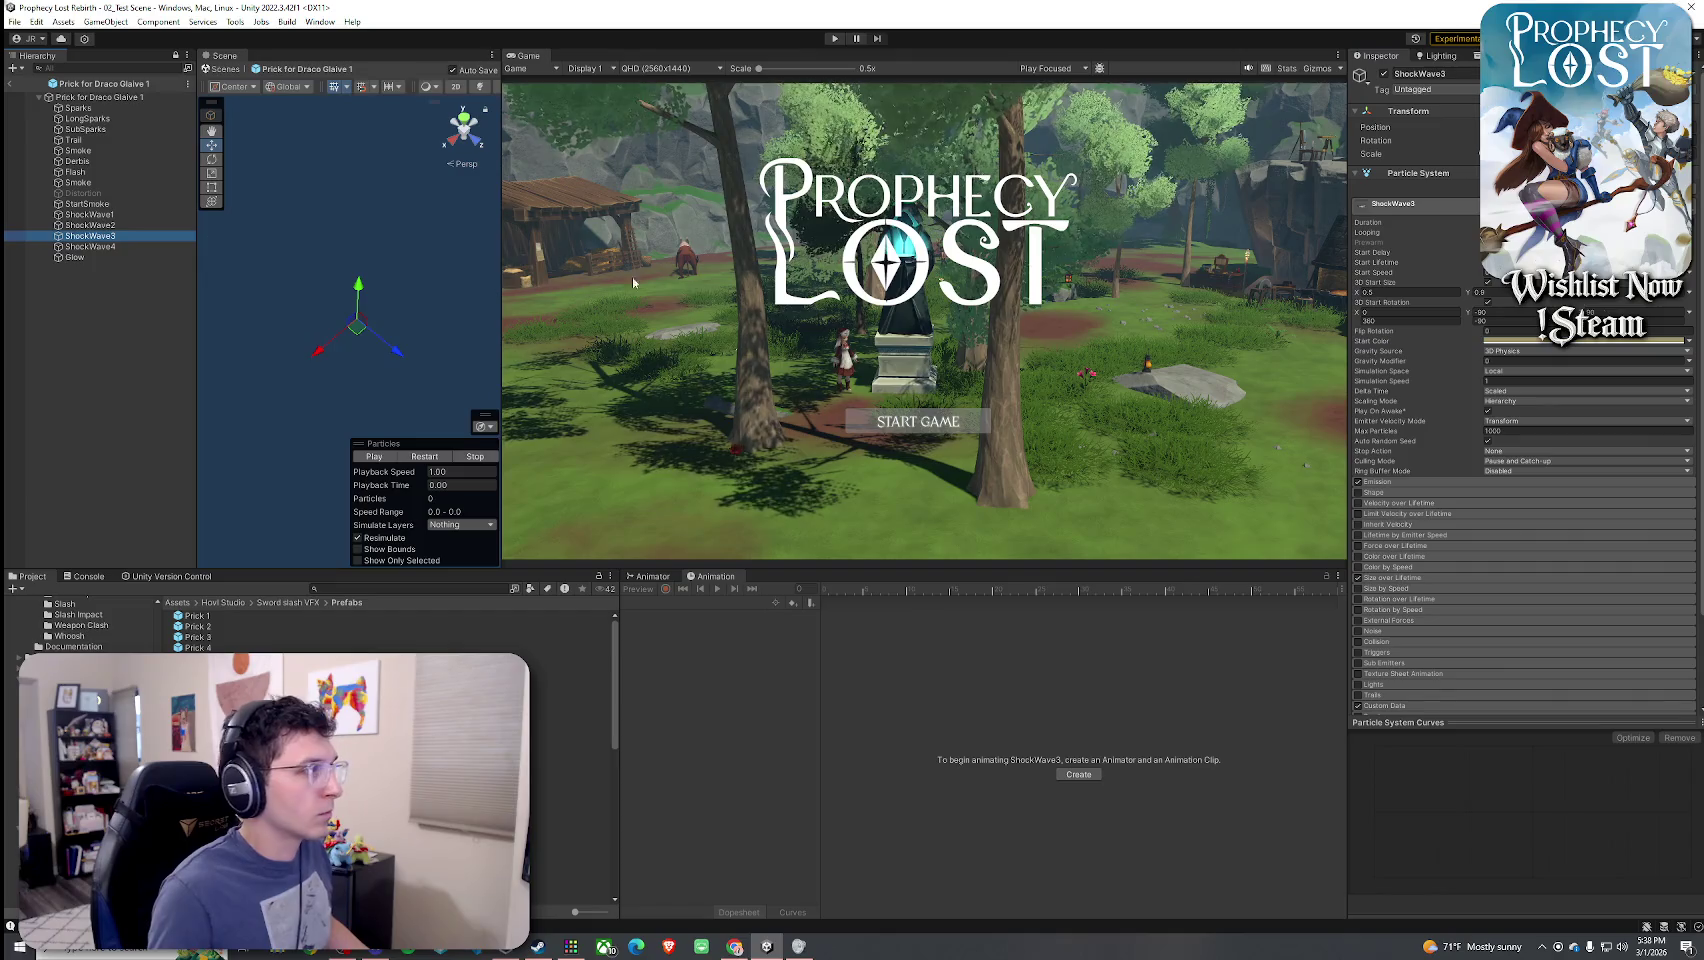
left_click(1519, 343)
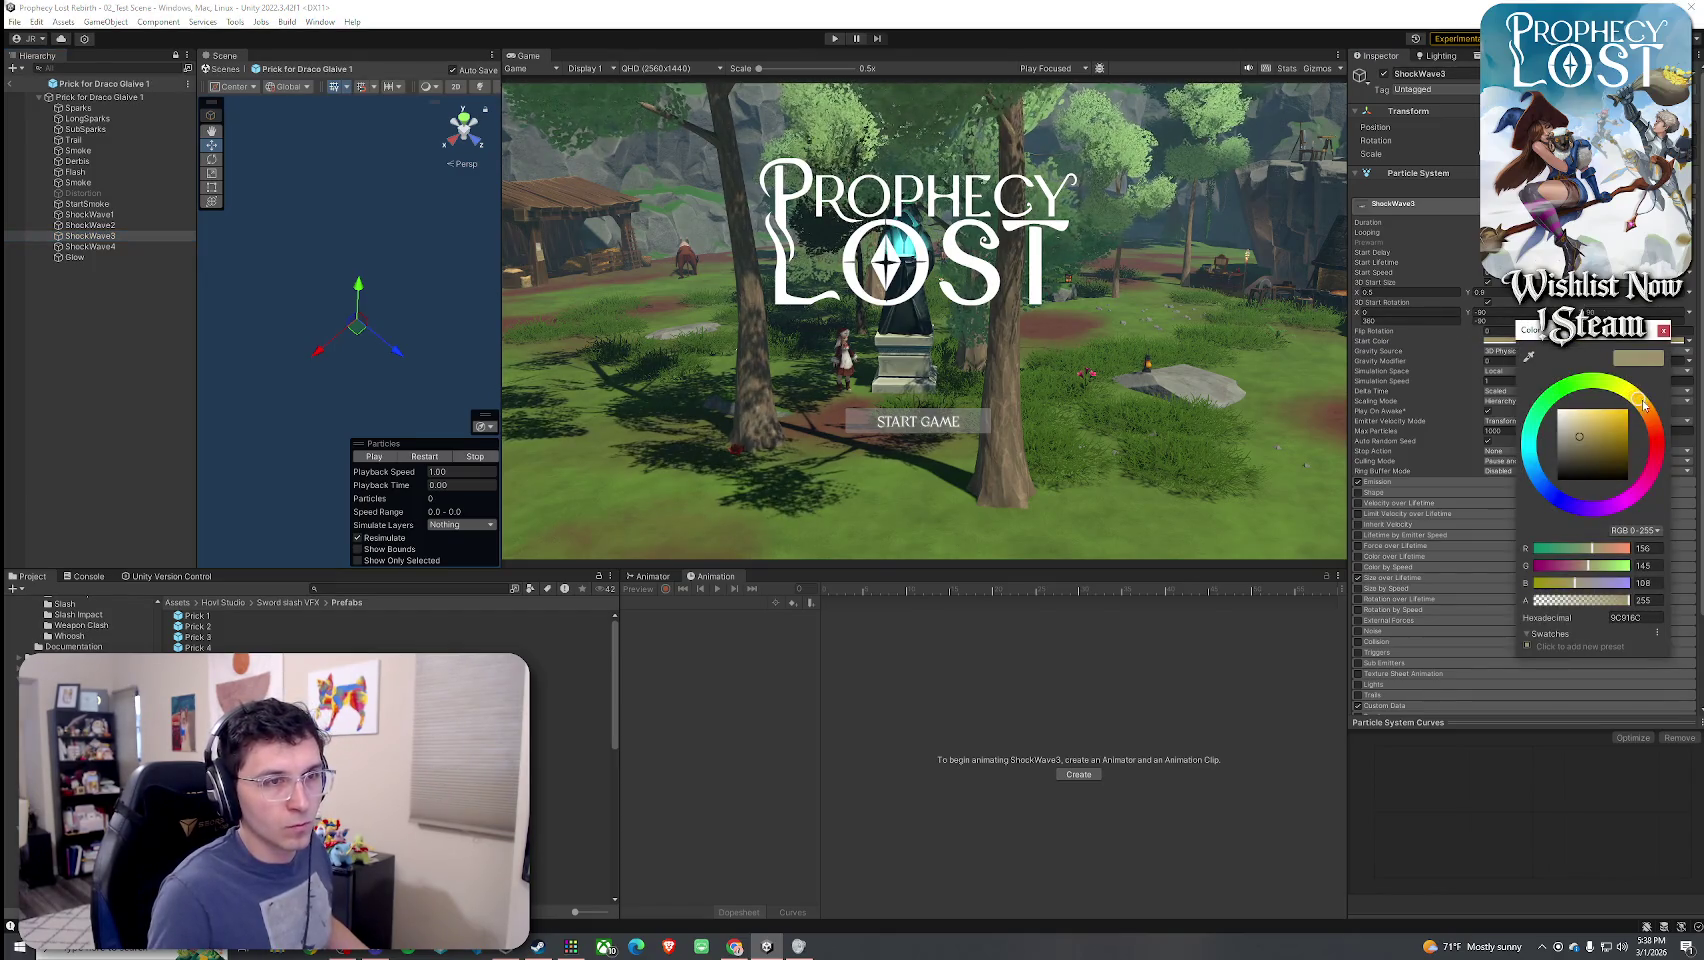
left_click(1663, 331)
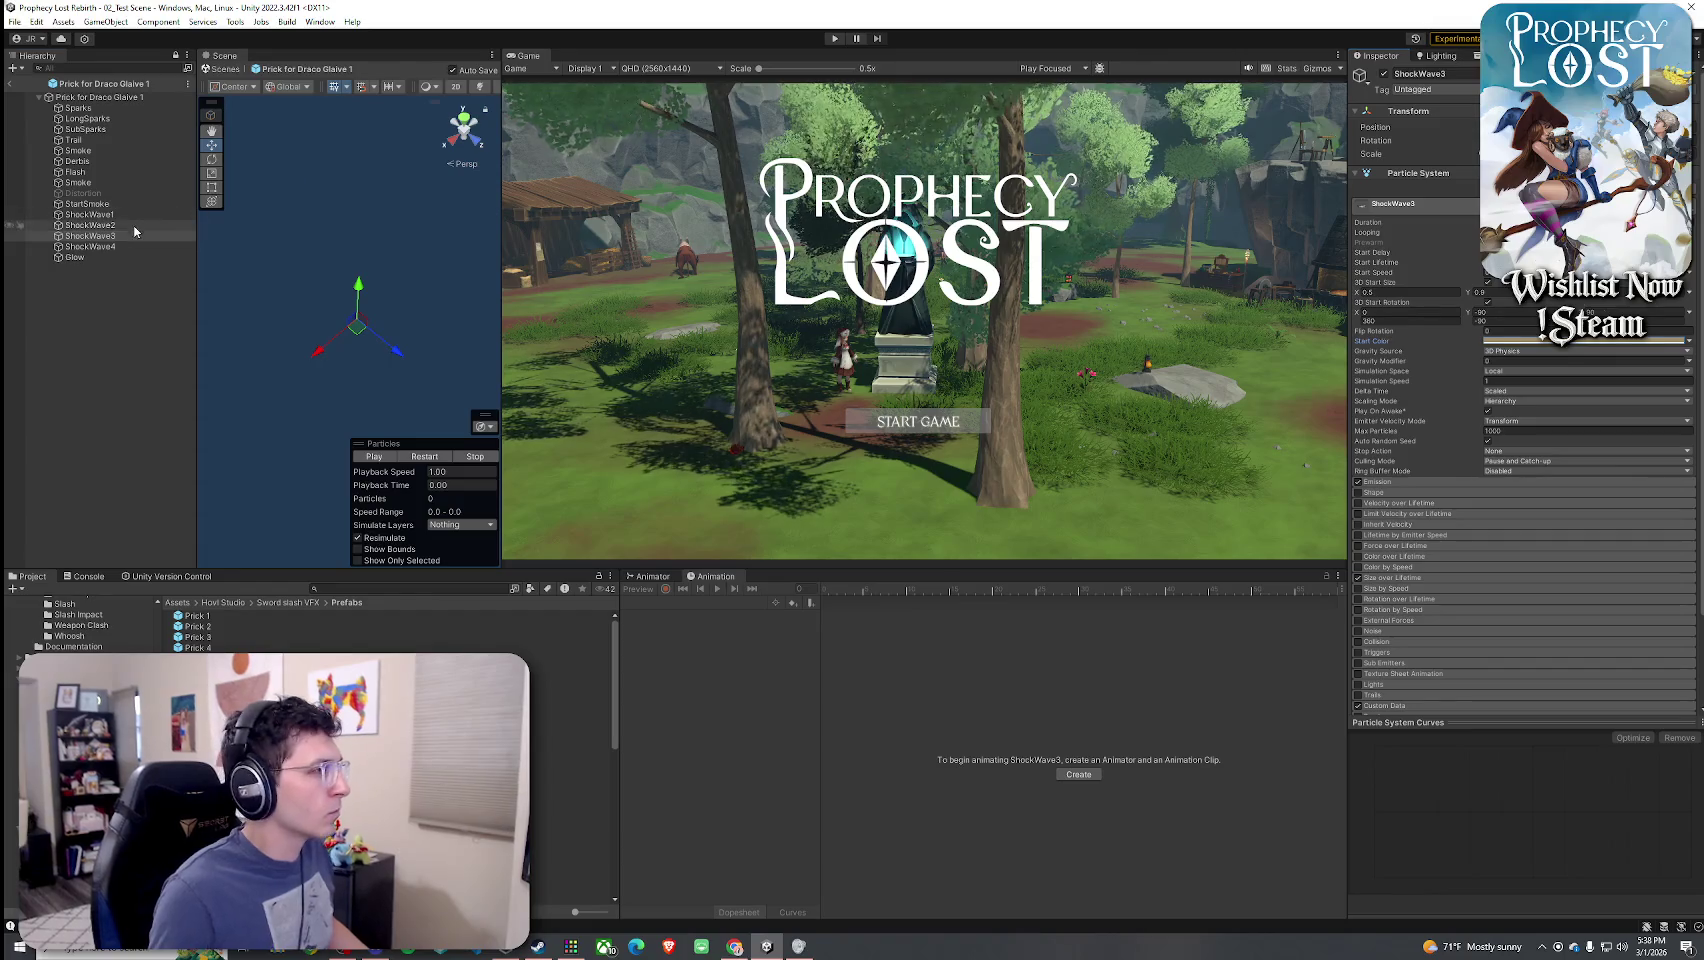
left_click(90, 225)
left_click(1513, 341)
left_click(1637, 402)
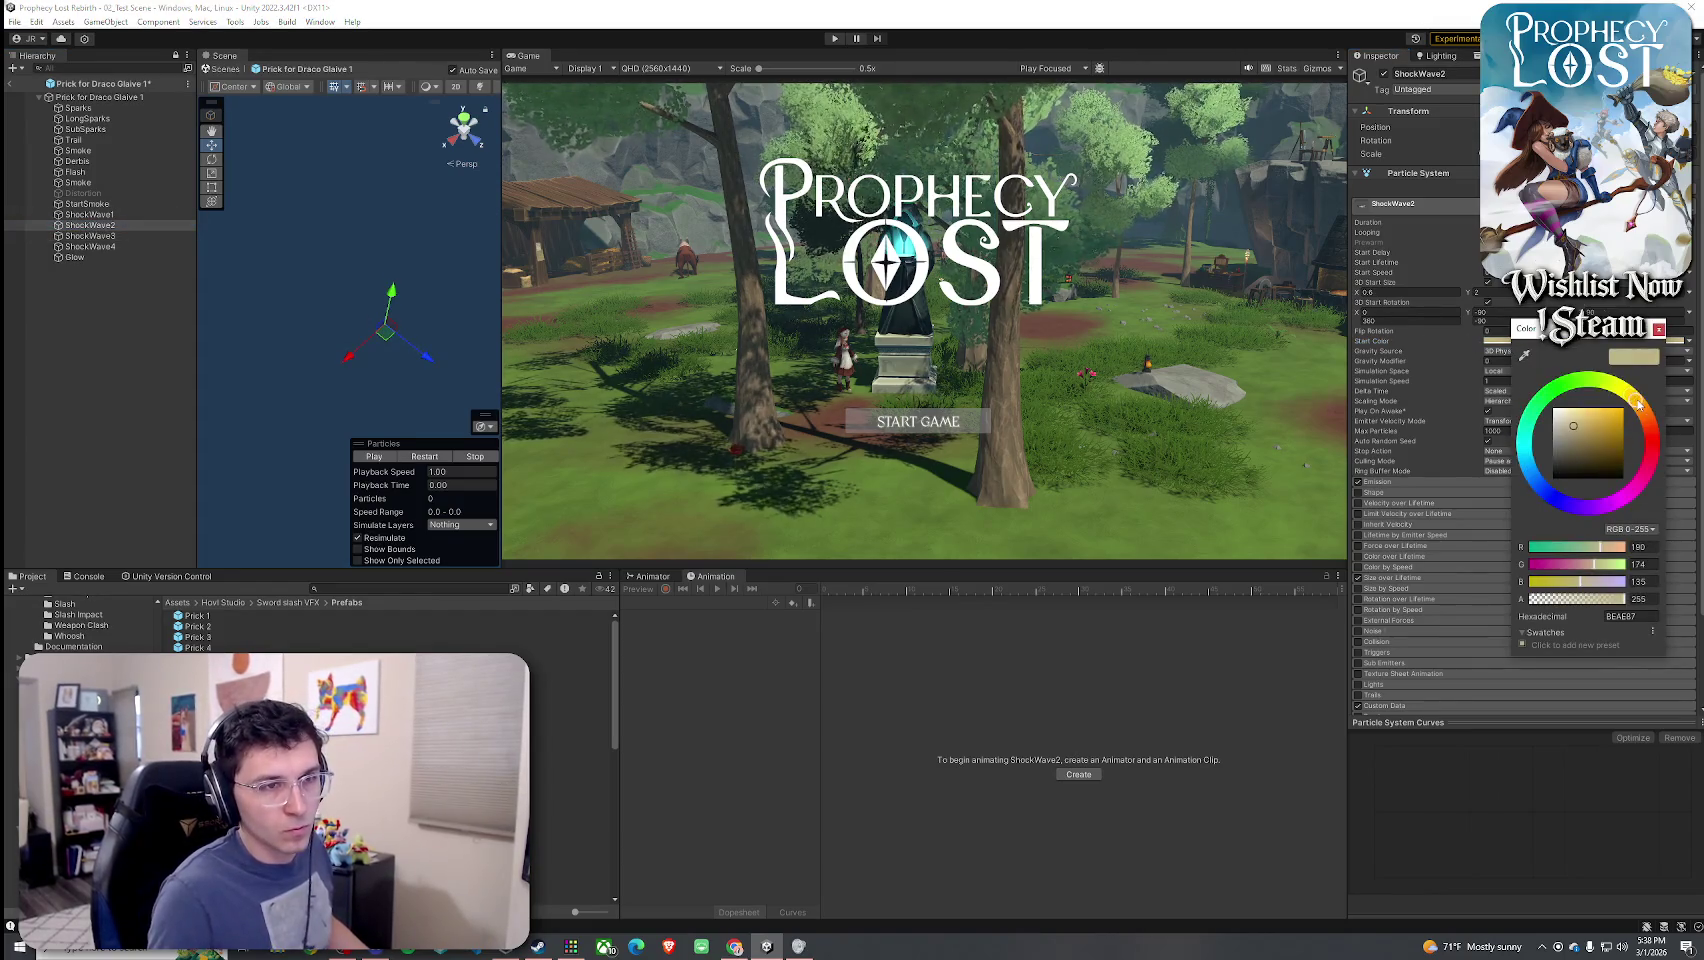
left_click(1658, 334)
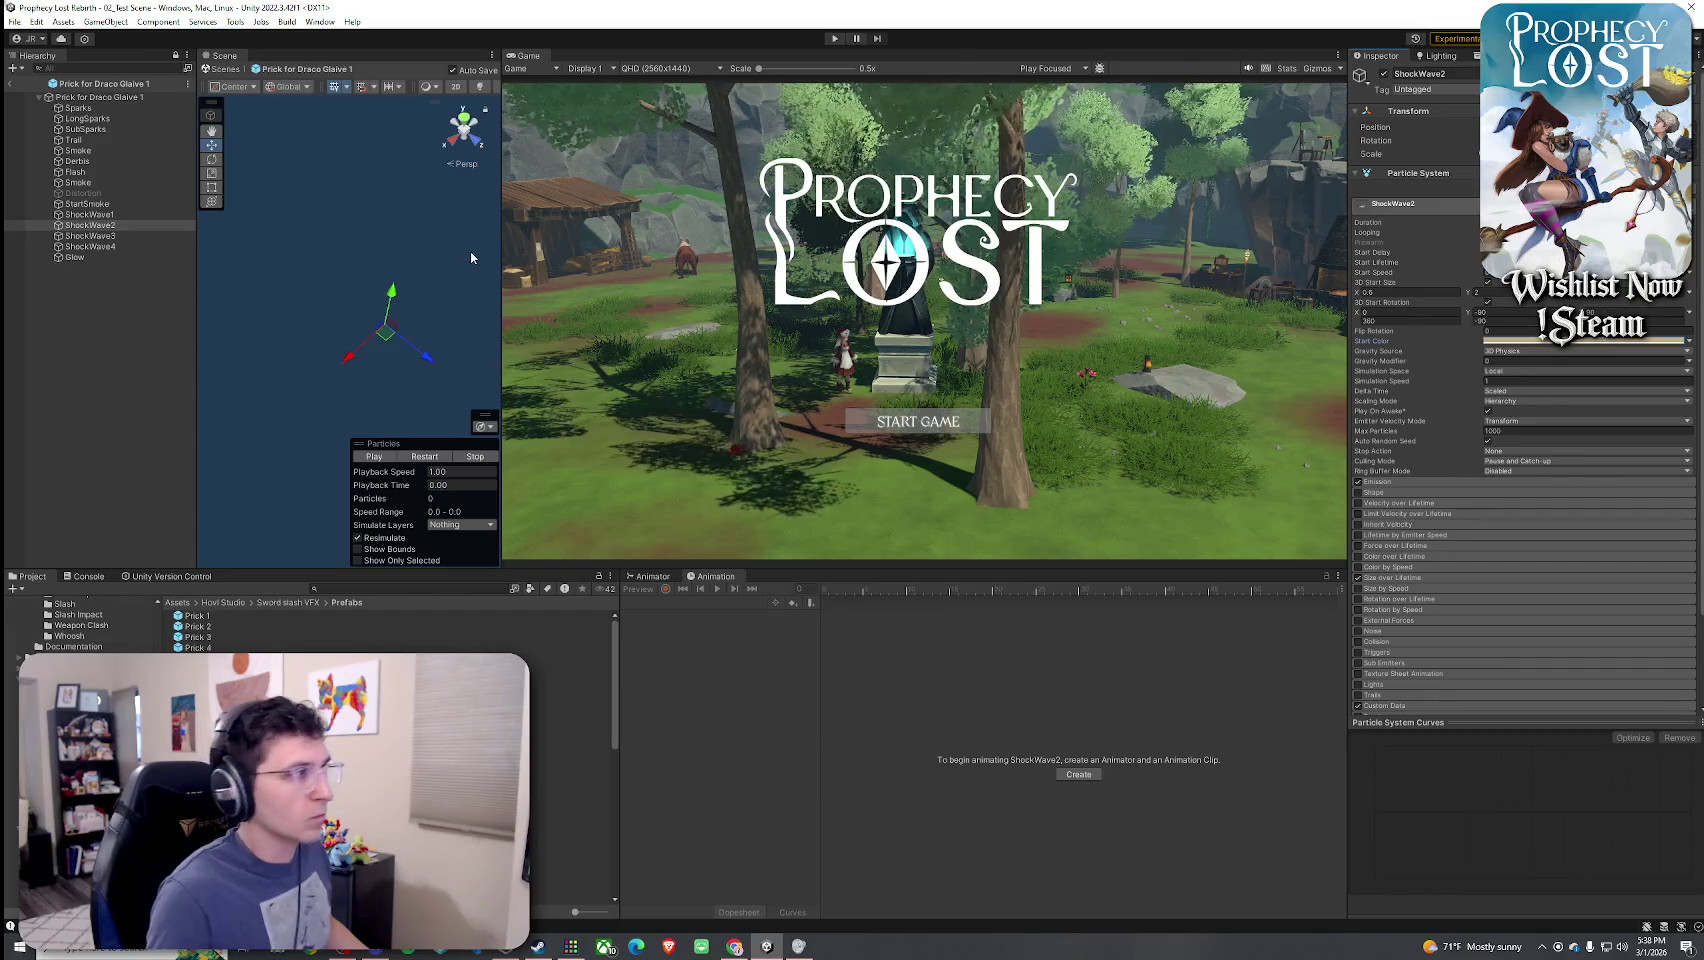
- Check ShockWave1's start colour and warm Flash's start colour to FFF5D7
left_click(120, 214)
left_click(1500, 345)
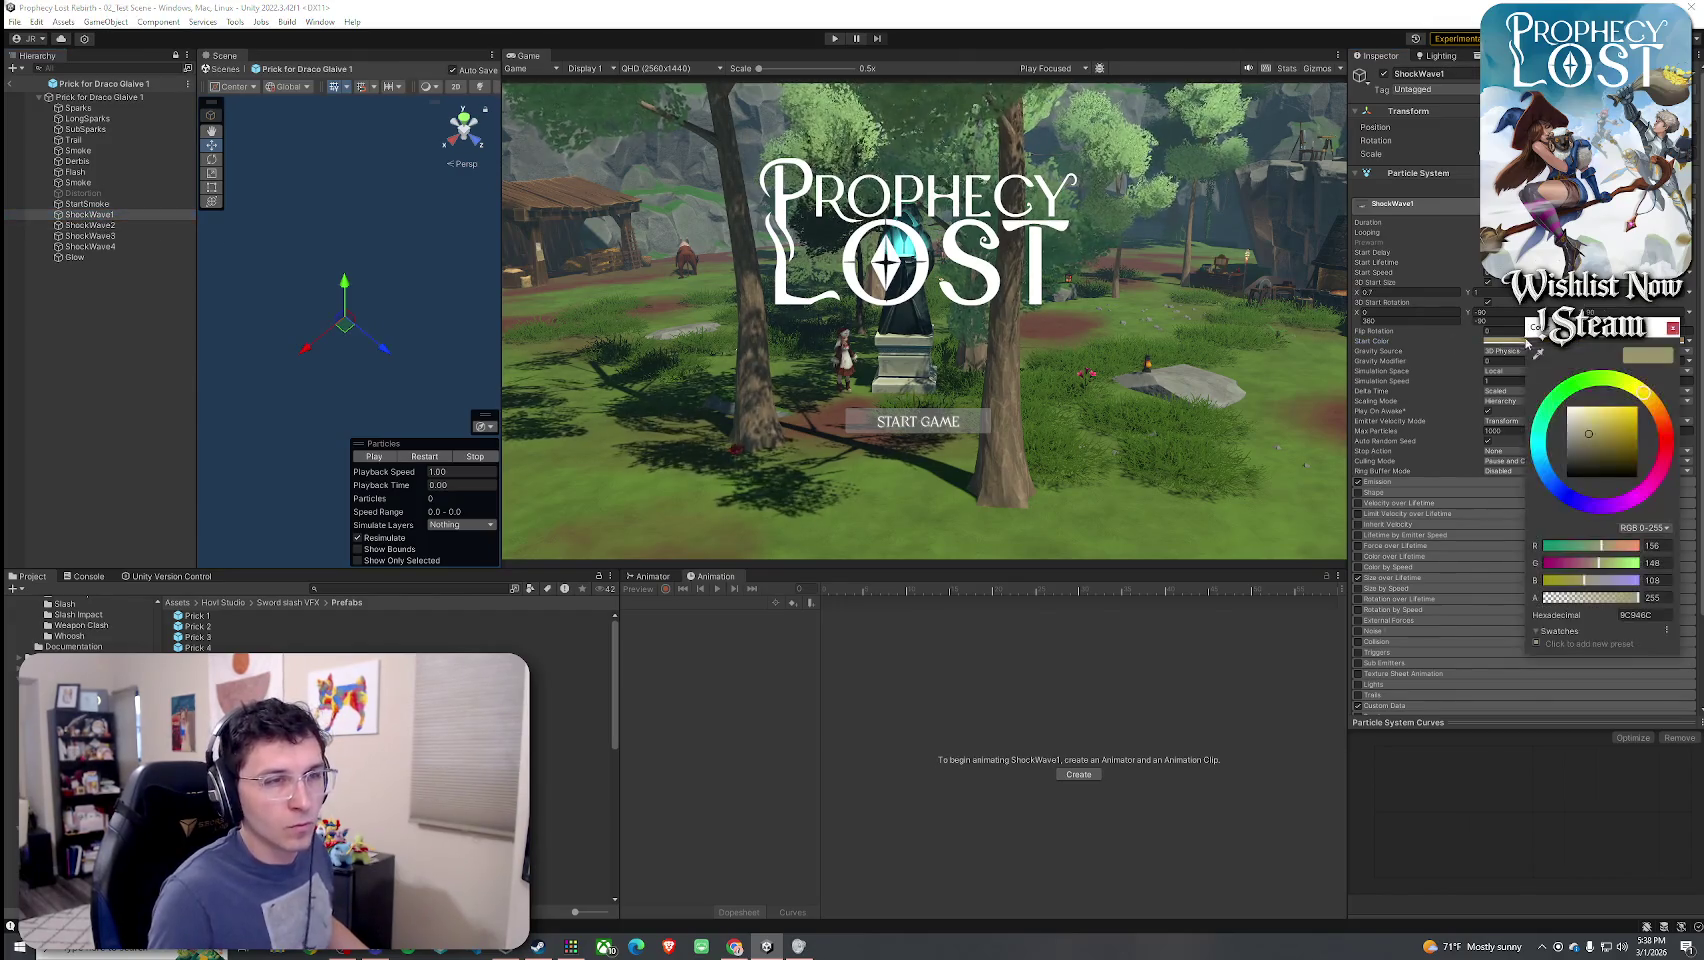
left_click(1672, 327)
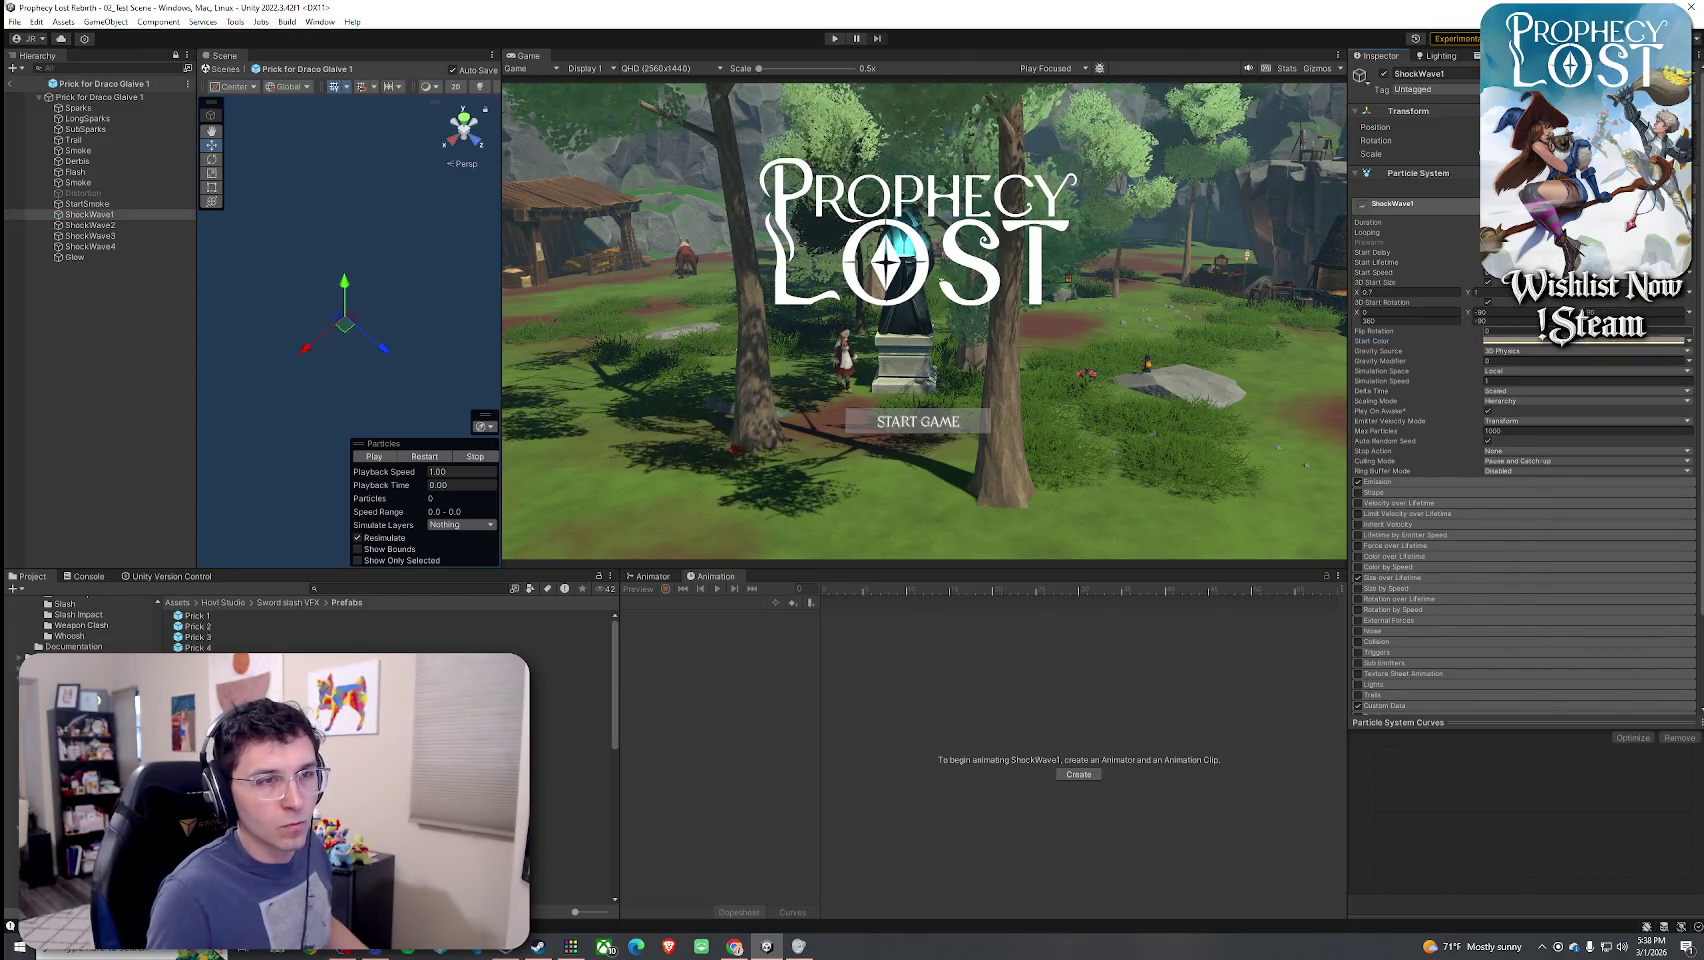
left_click(125, 204)
left_click(138, 173)
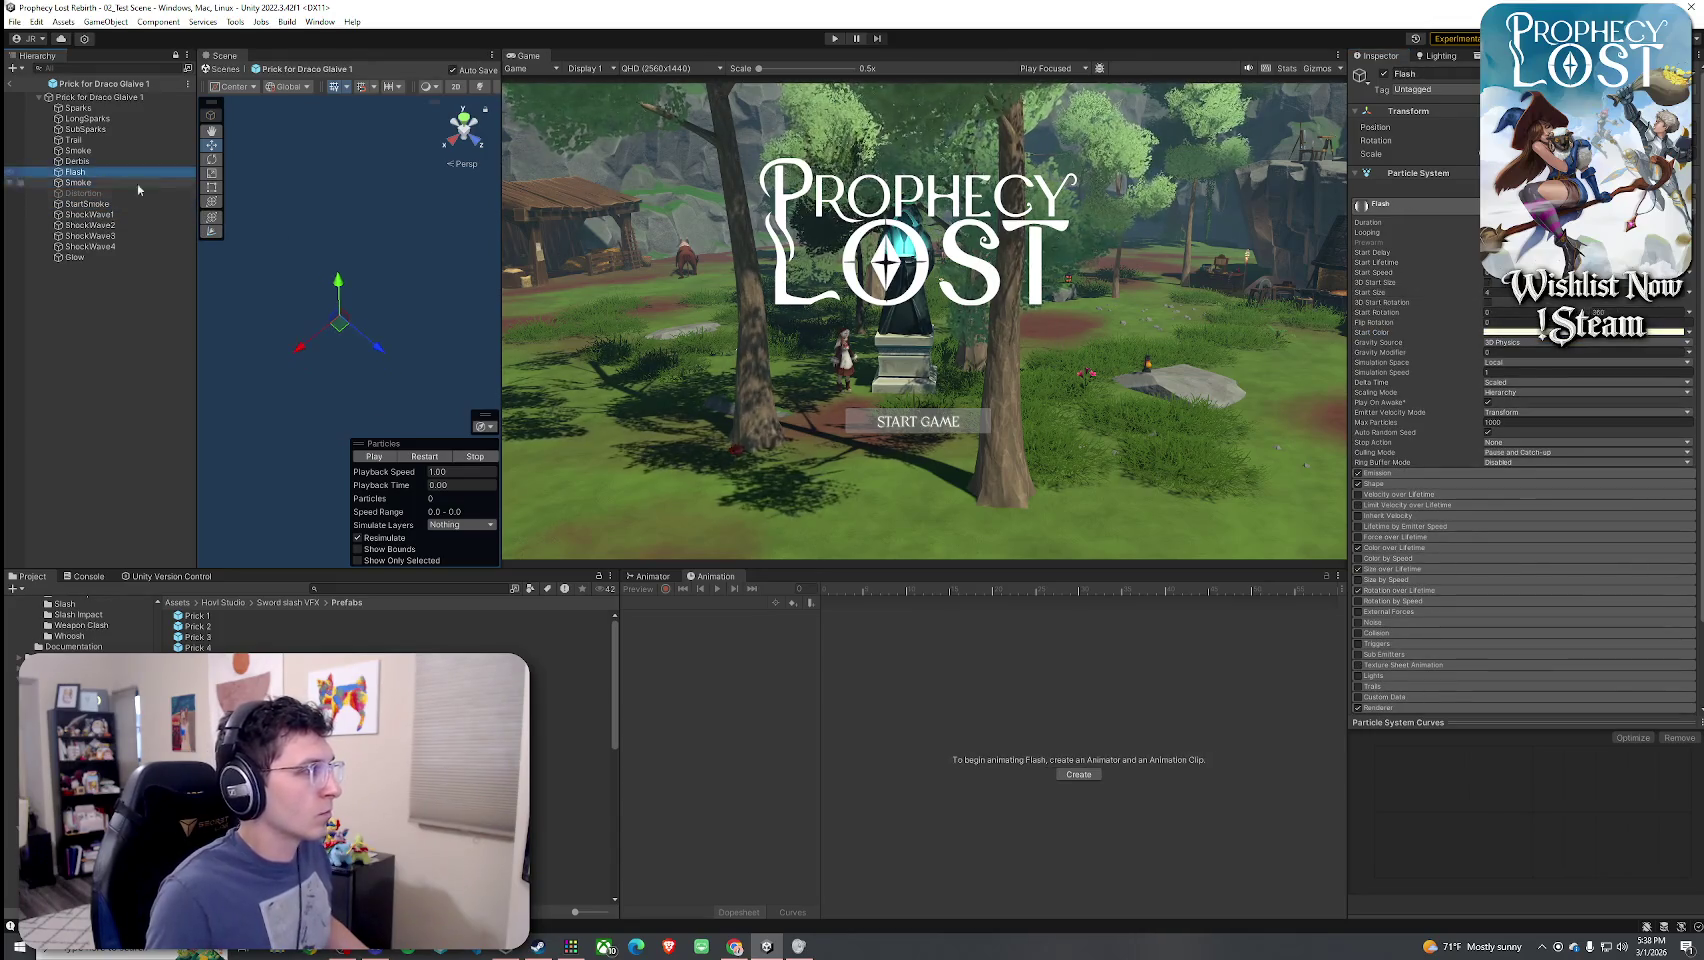
left_click(1536, 333)
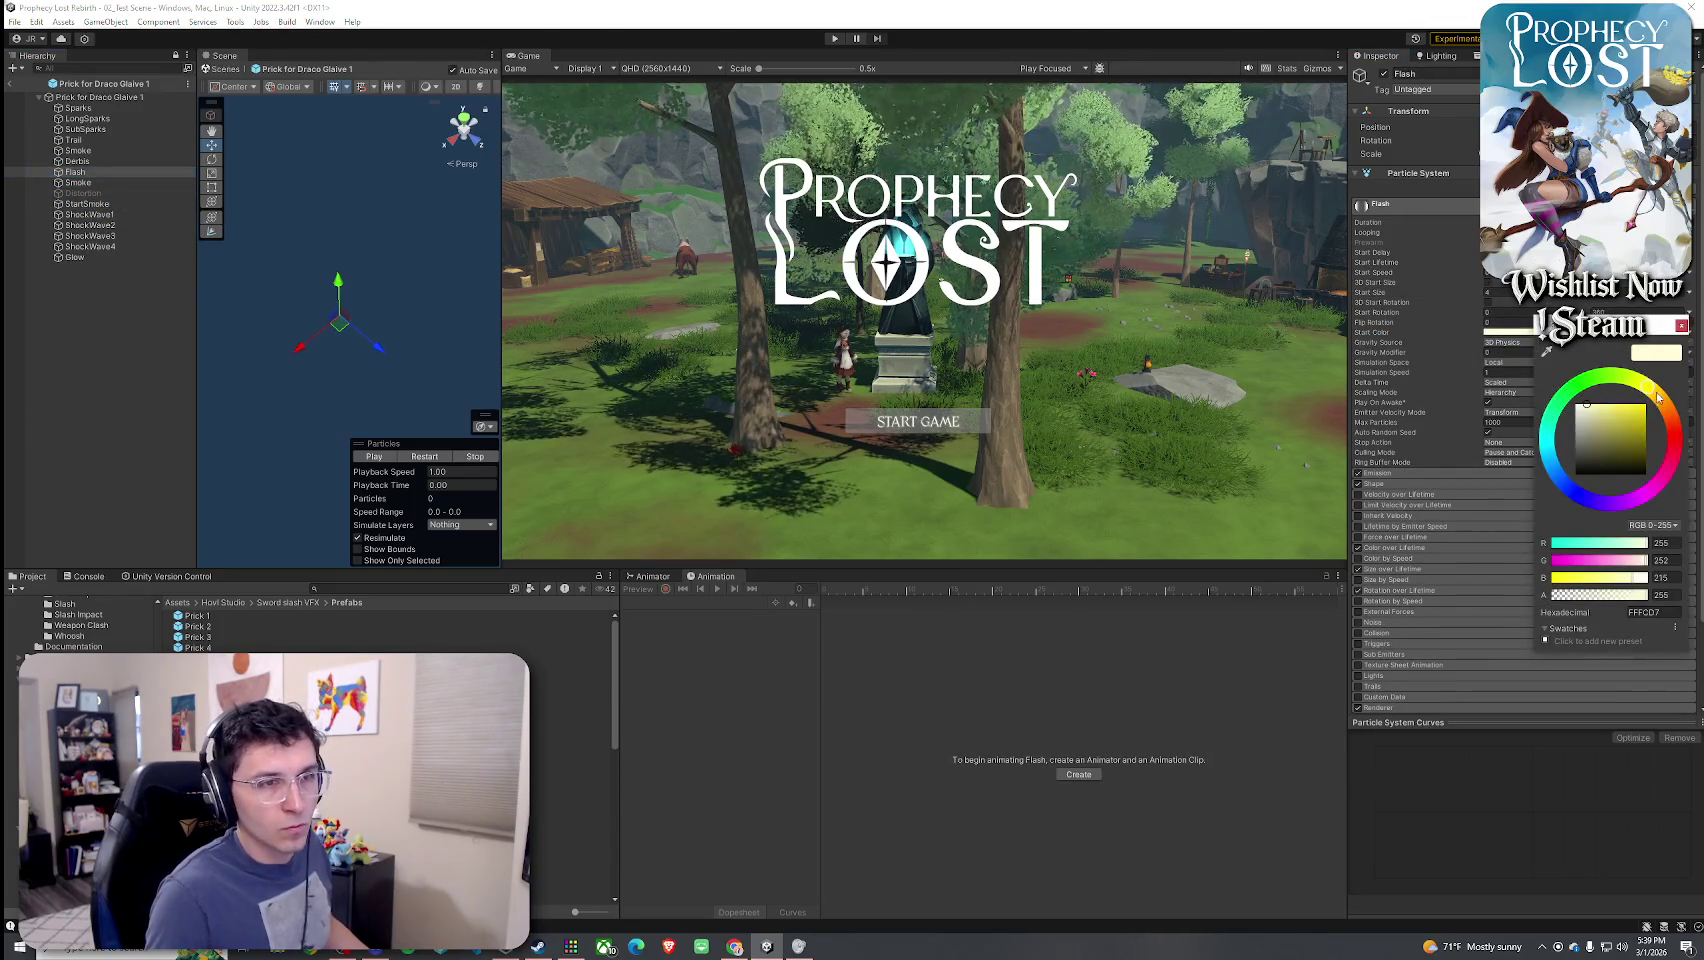
left_click_drag(1657, 398, 1661, 401)
left_click(1682, 325)
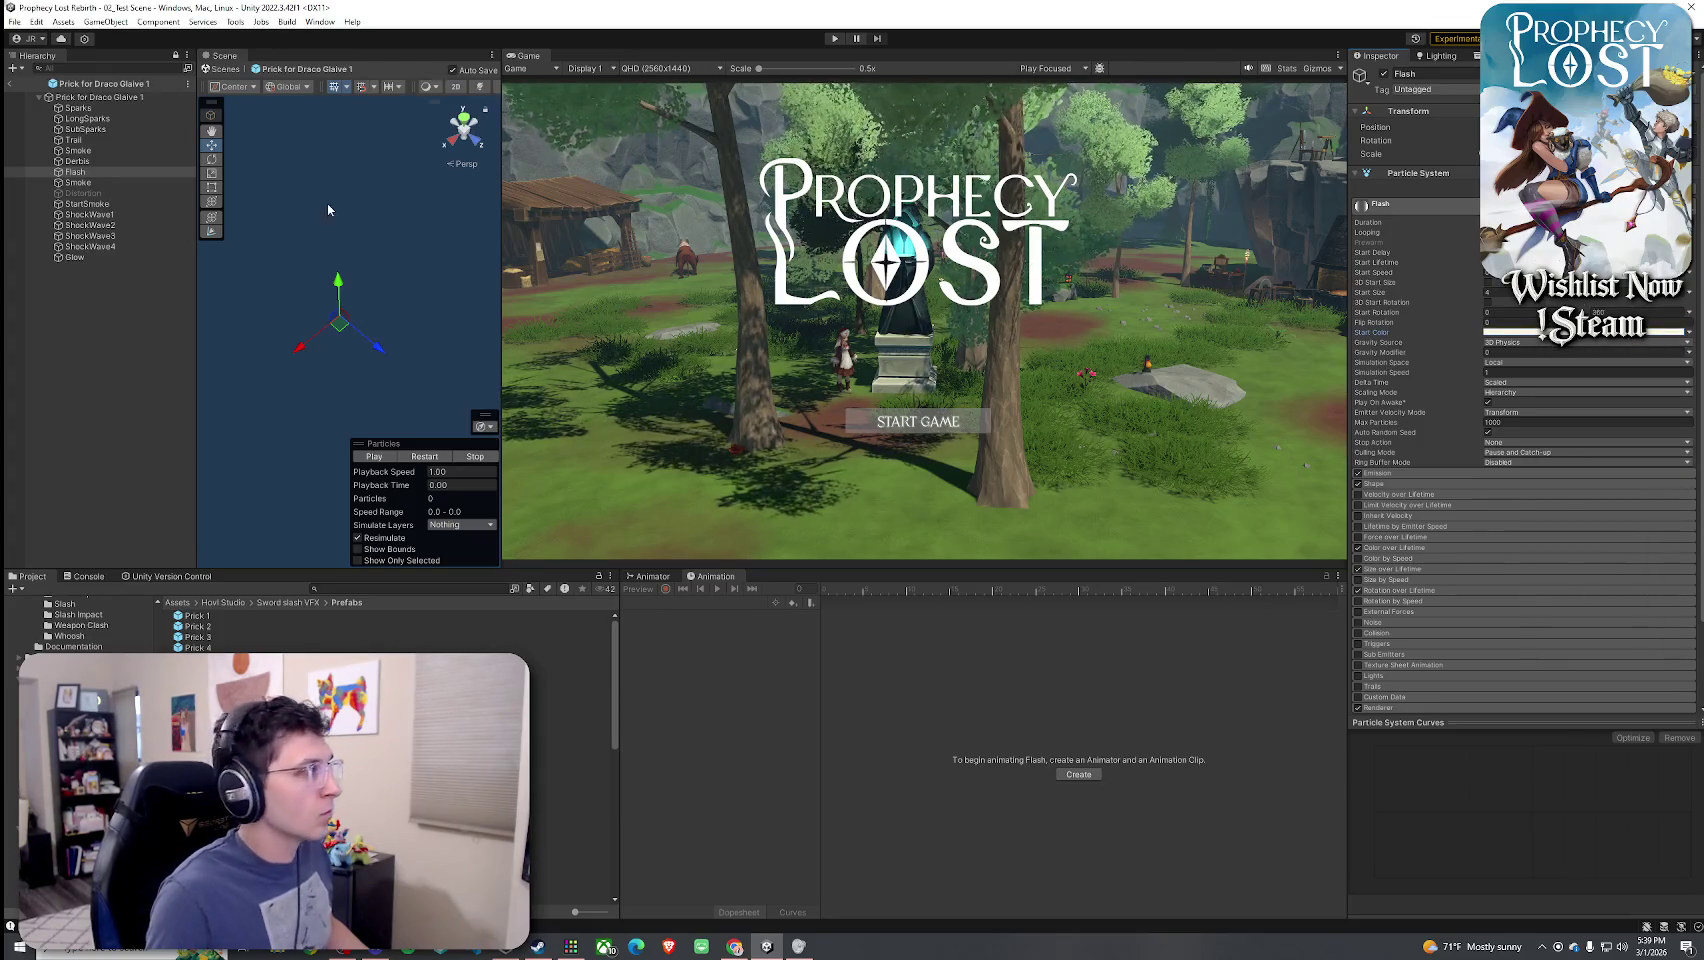
- Check Trail's colour, set the root start colour to orange FFBA4C, and preview the slash
left_click(97, 142)
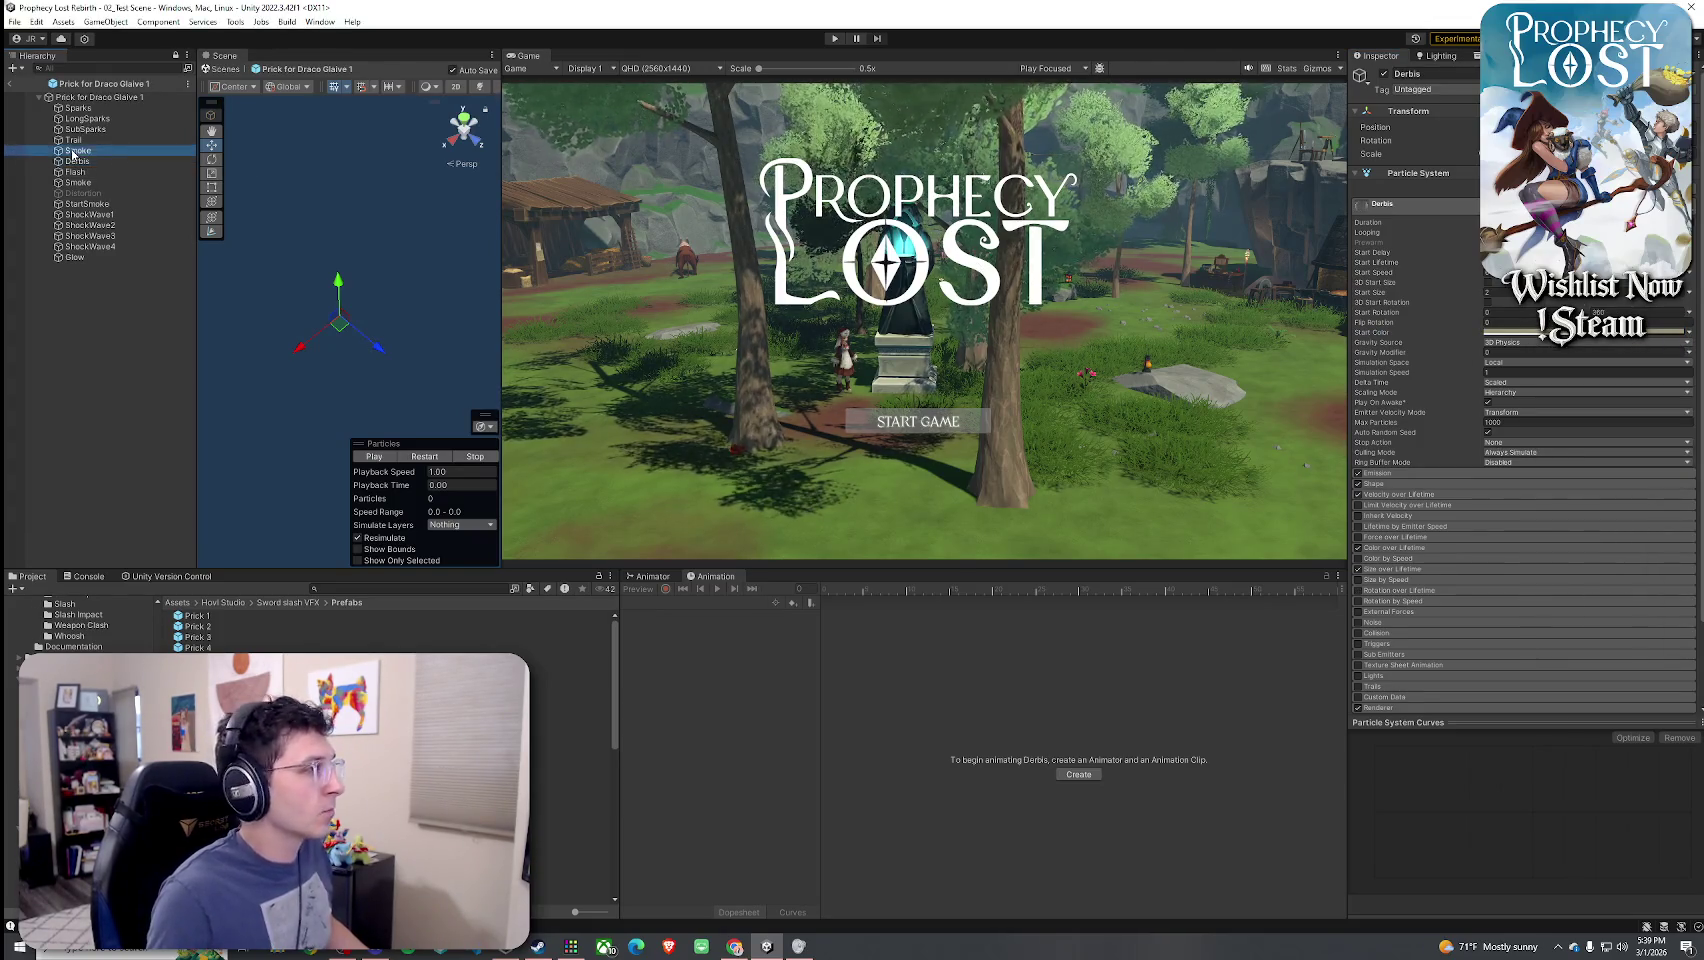
left_click(1627, 334)
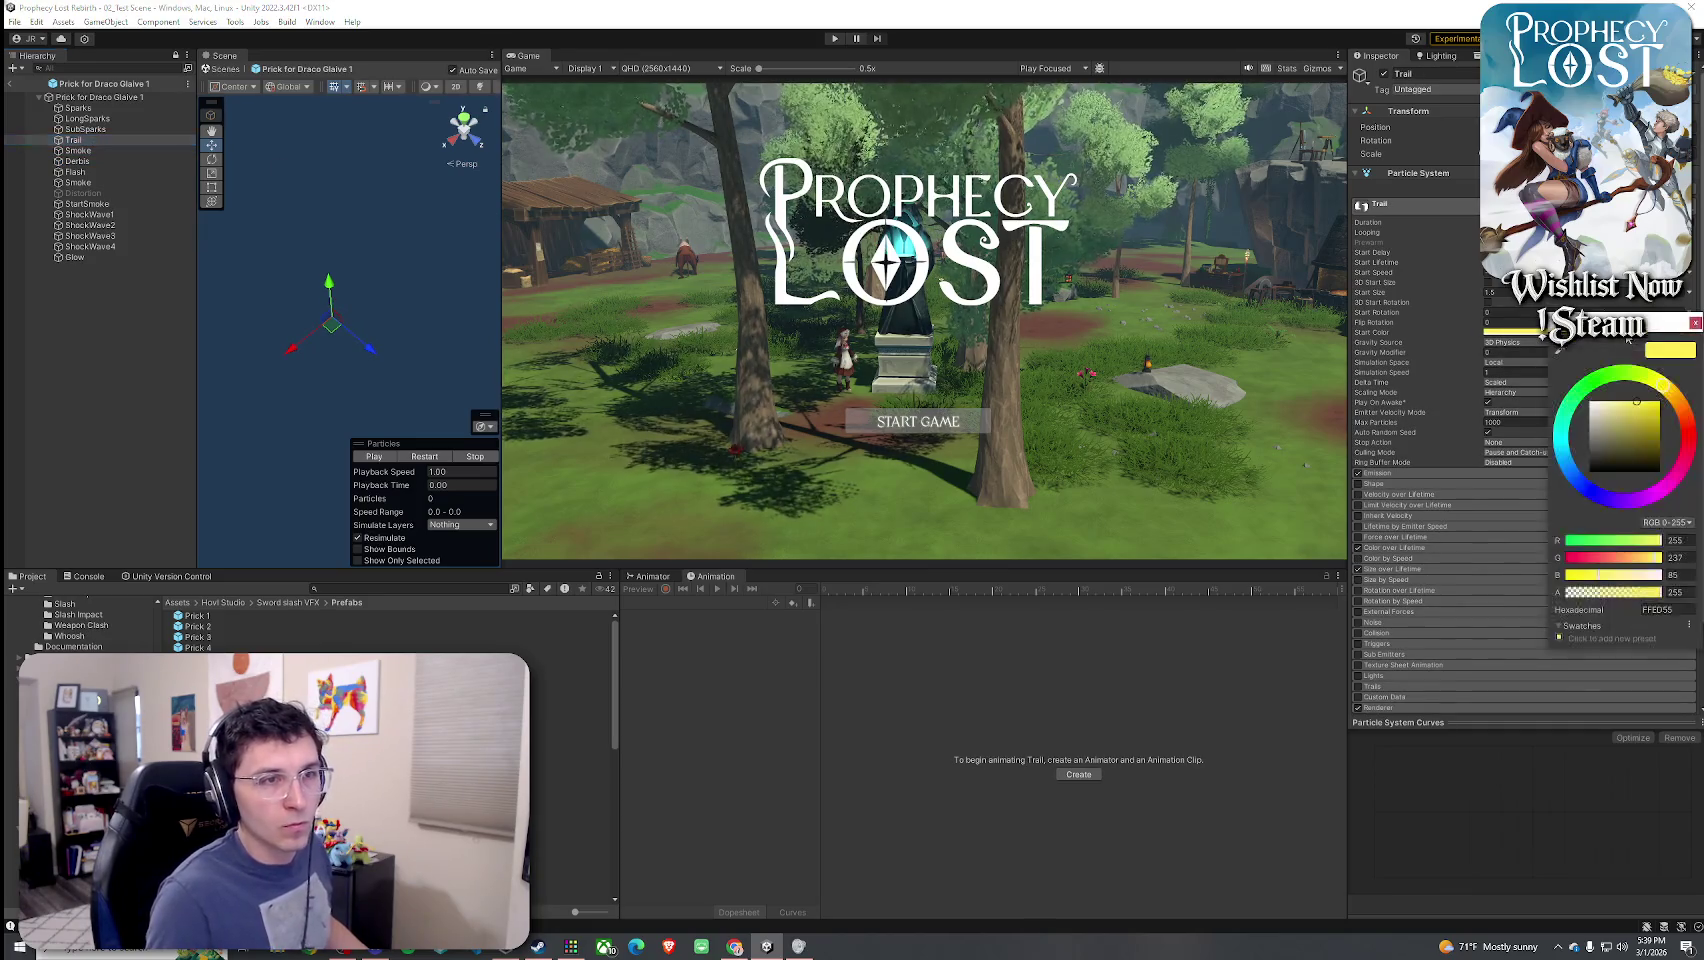
left_click(1695, 323)
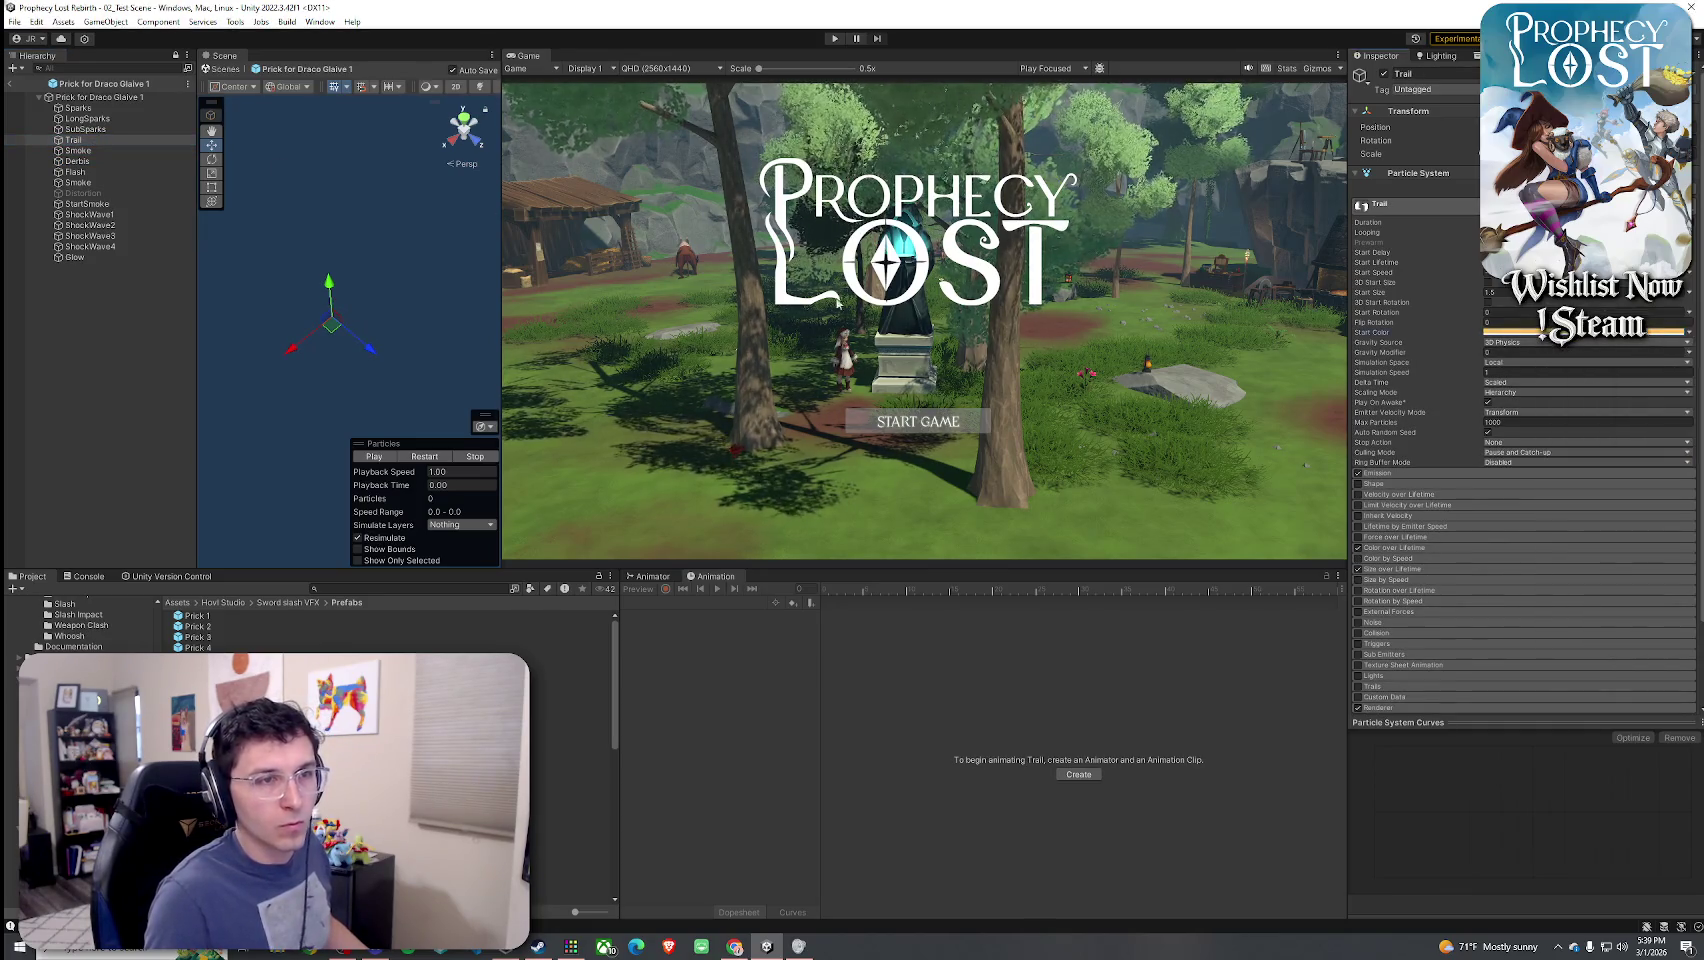
left_click(100, 129)
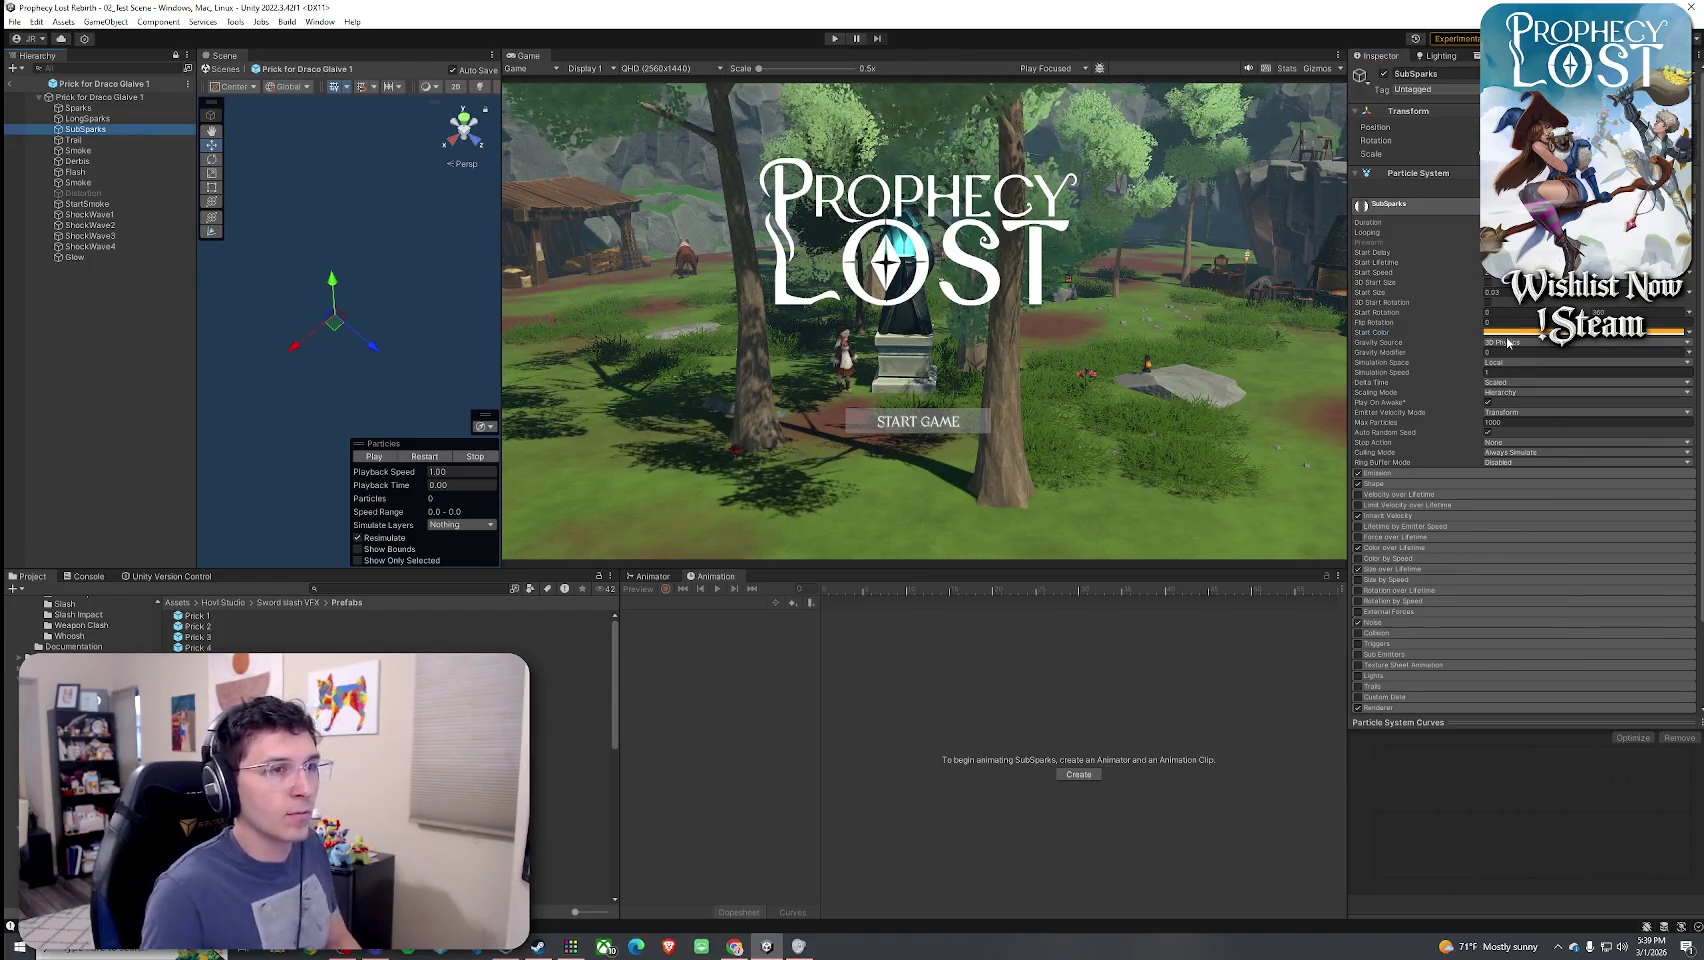
key("Up")
key("Up")
key("Up")
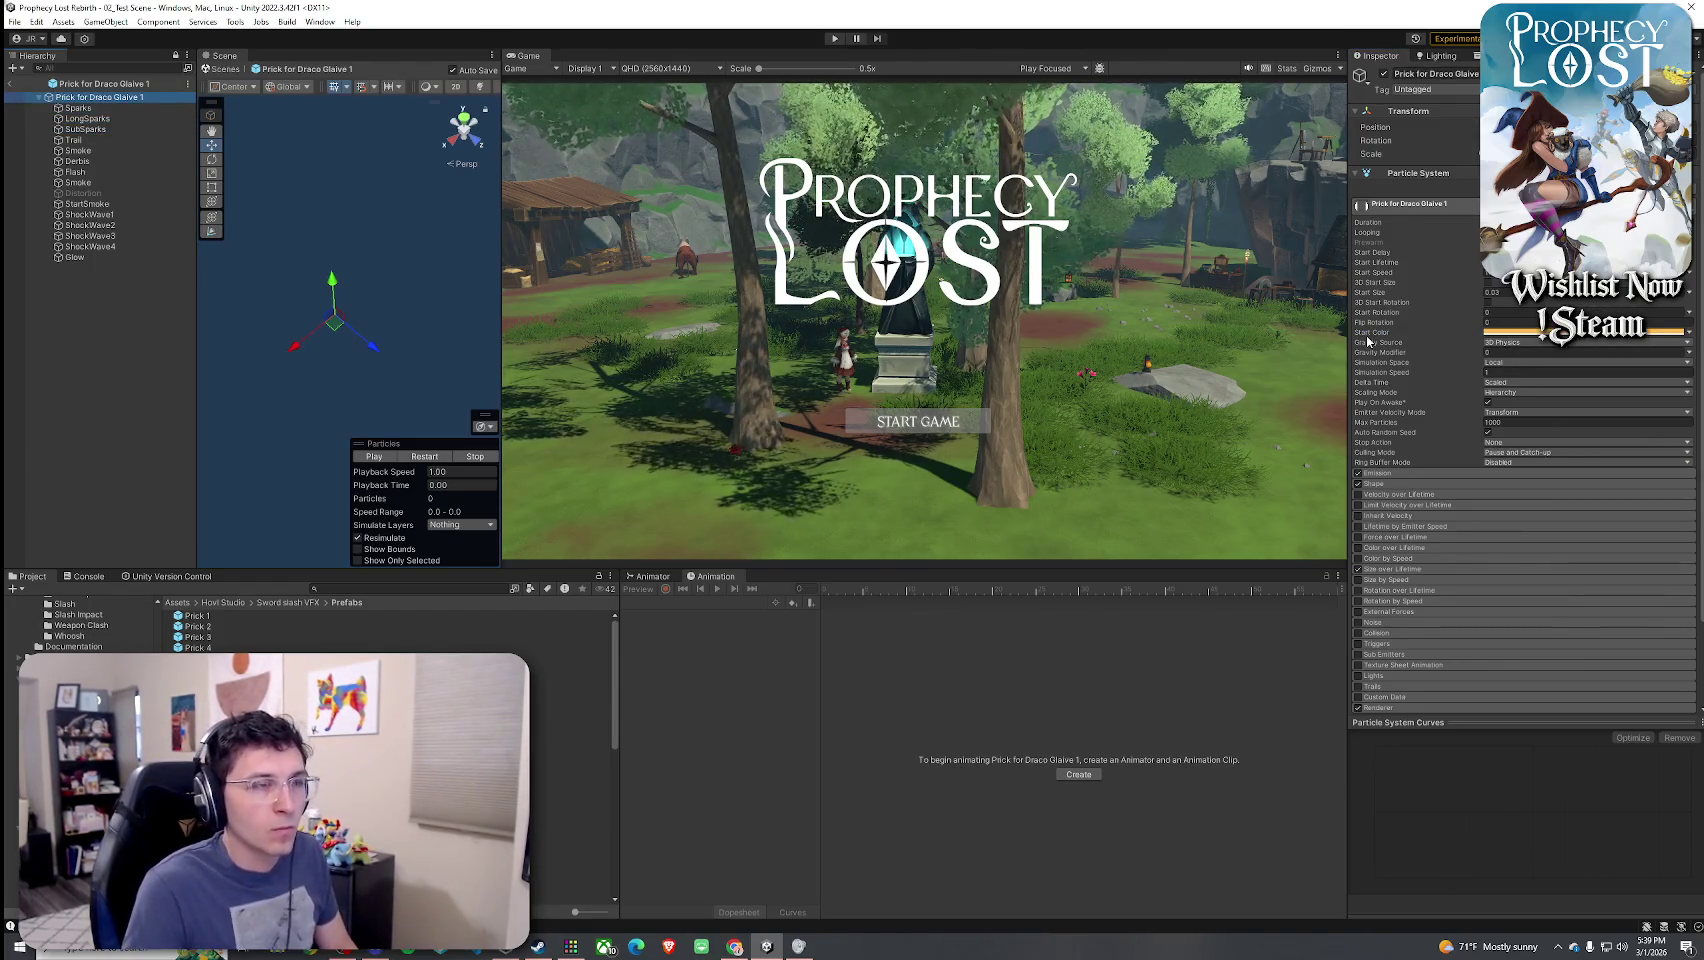
left_click(1522, 332)
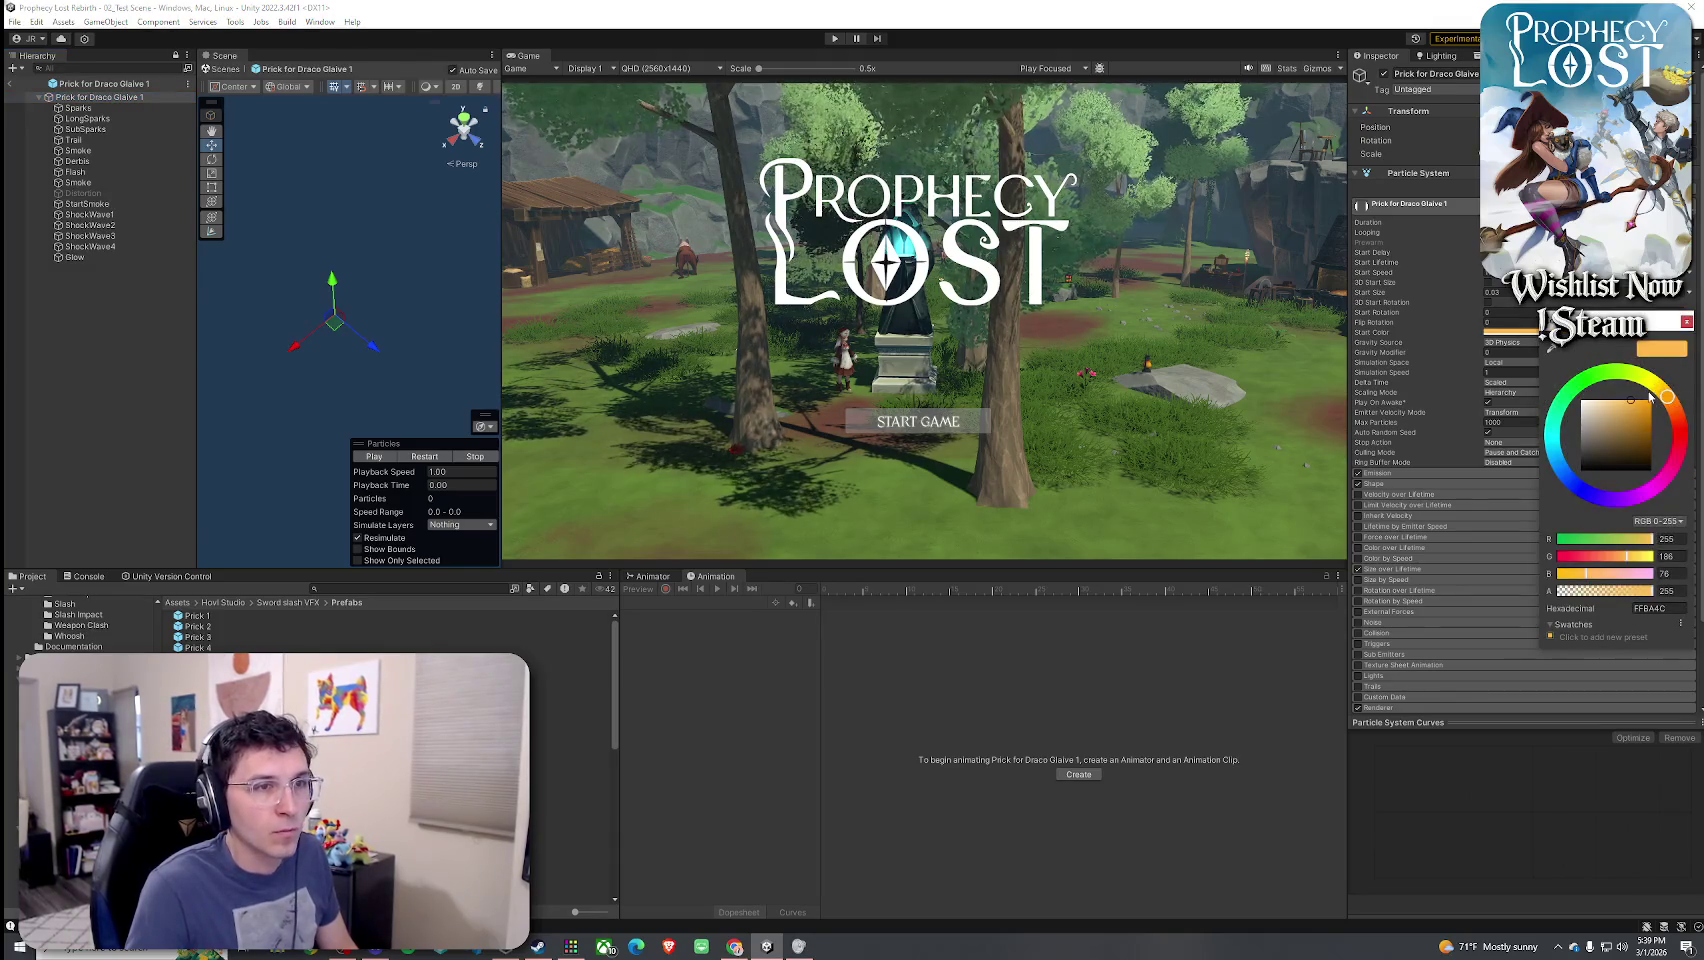
left_click(430, 457)
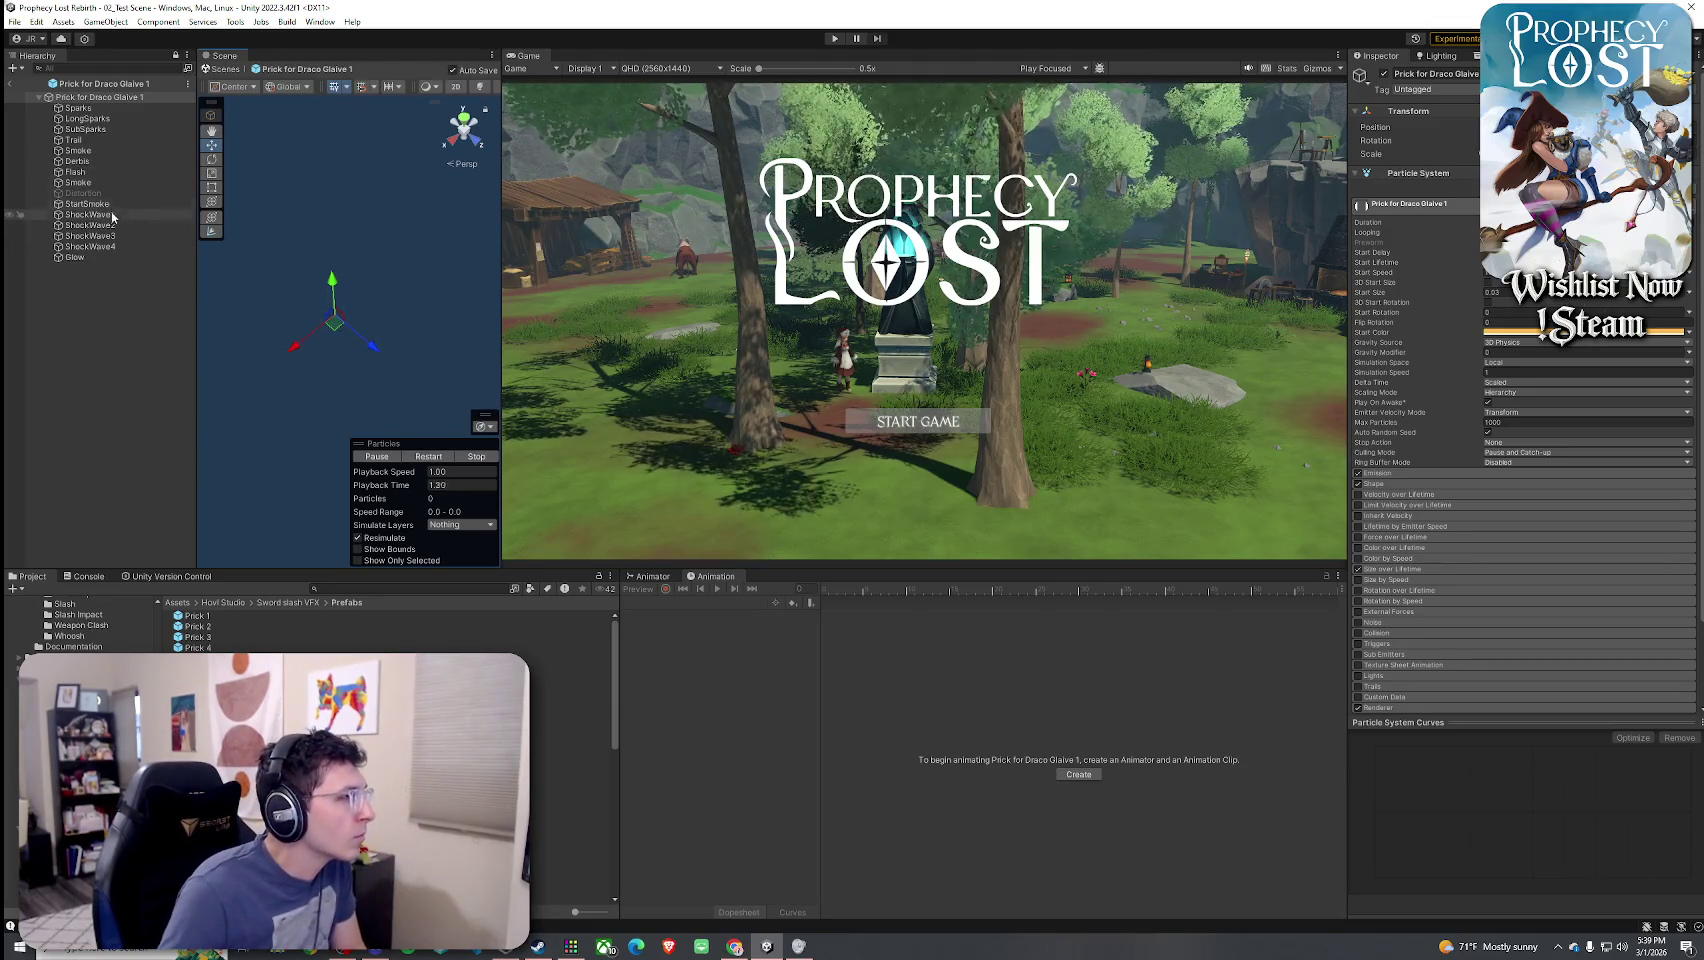
left_click(104, 258)
- Set Glow's start colour to white, shift its colour-over-lifetime gradient key from olive to brown, and replay
left_click(1535, 333)
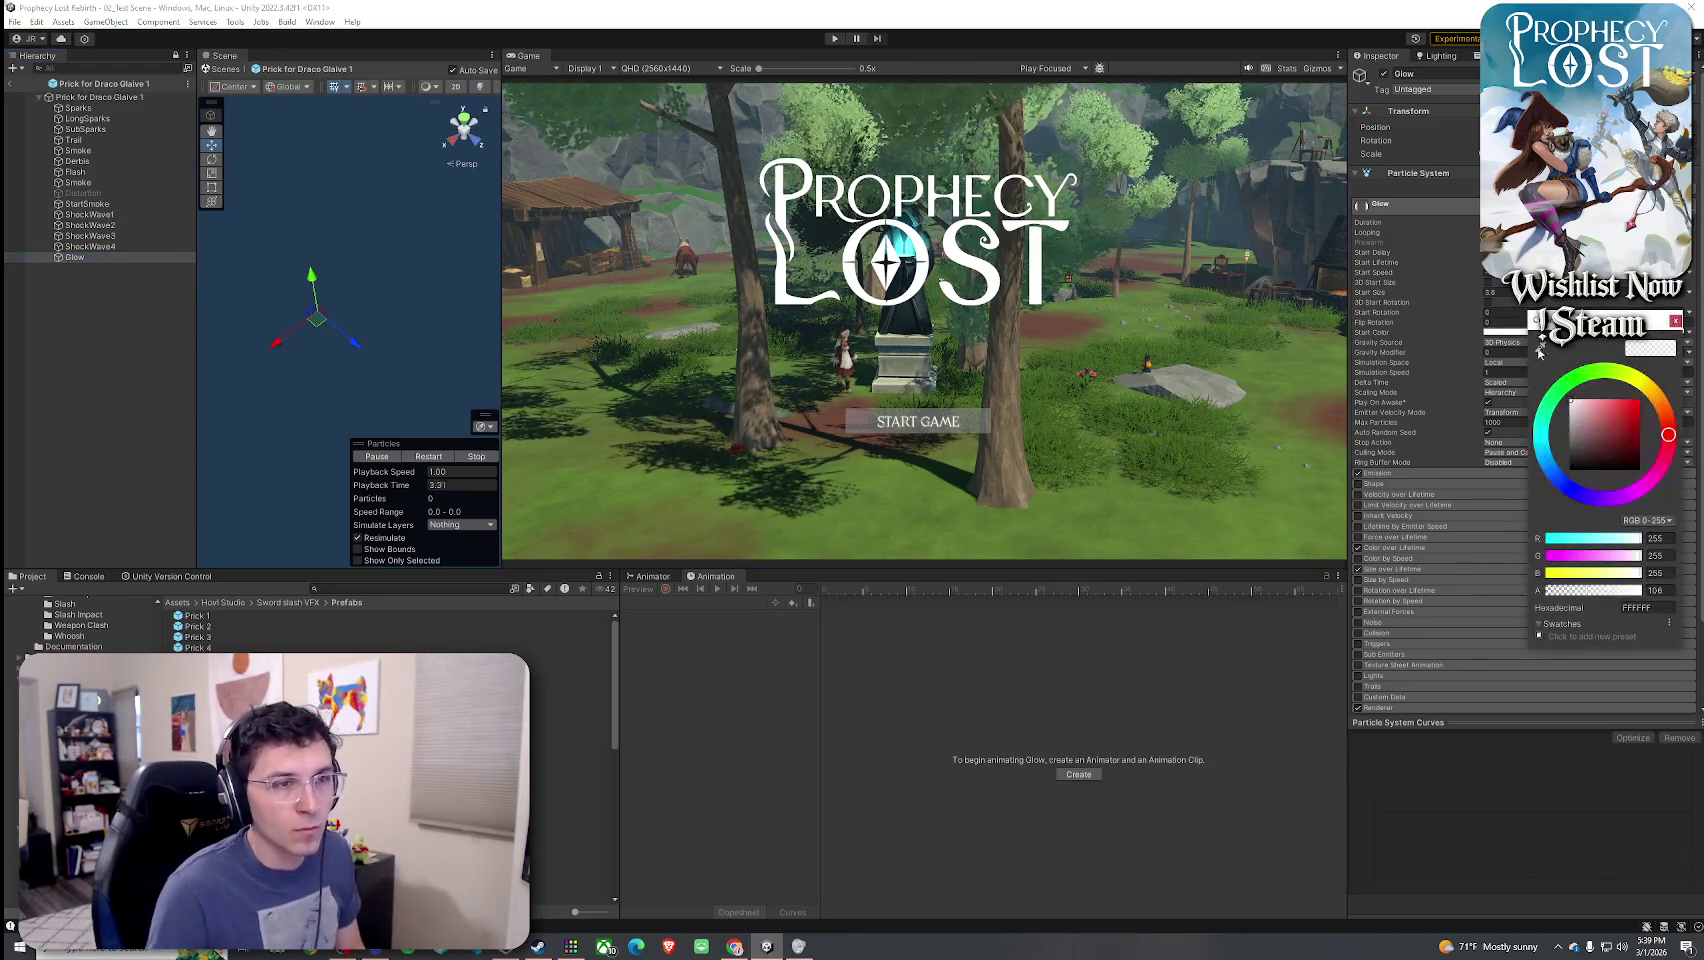
left_click(1690, 355)
left_click(1395, 547)
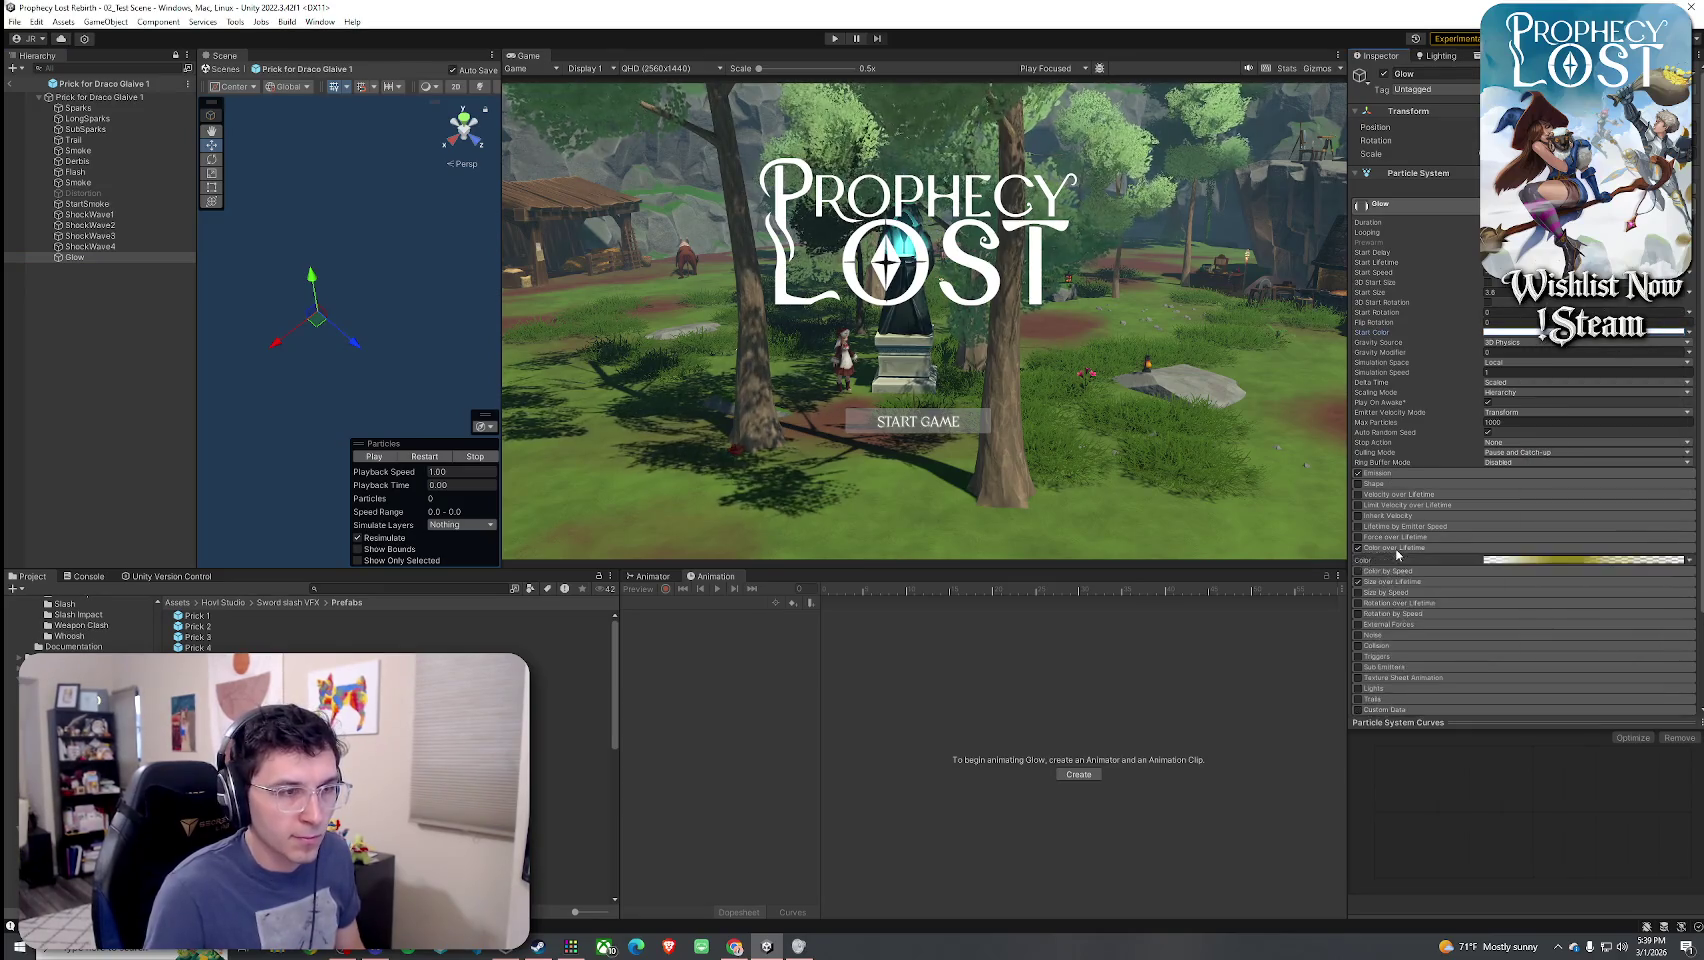
scroll(1539, 523, "down", 2)
left_click(1560, 488)
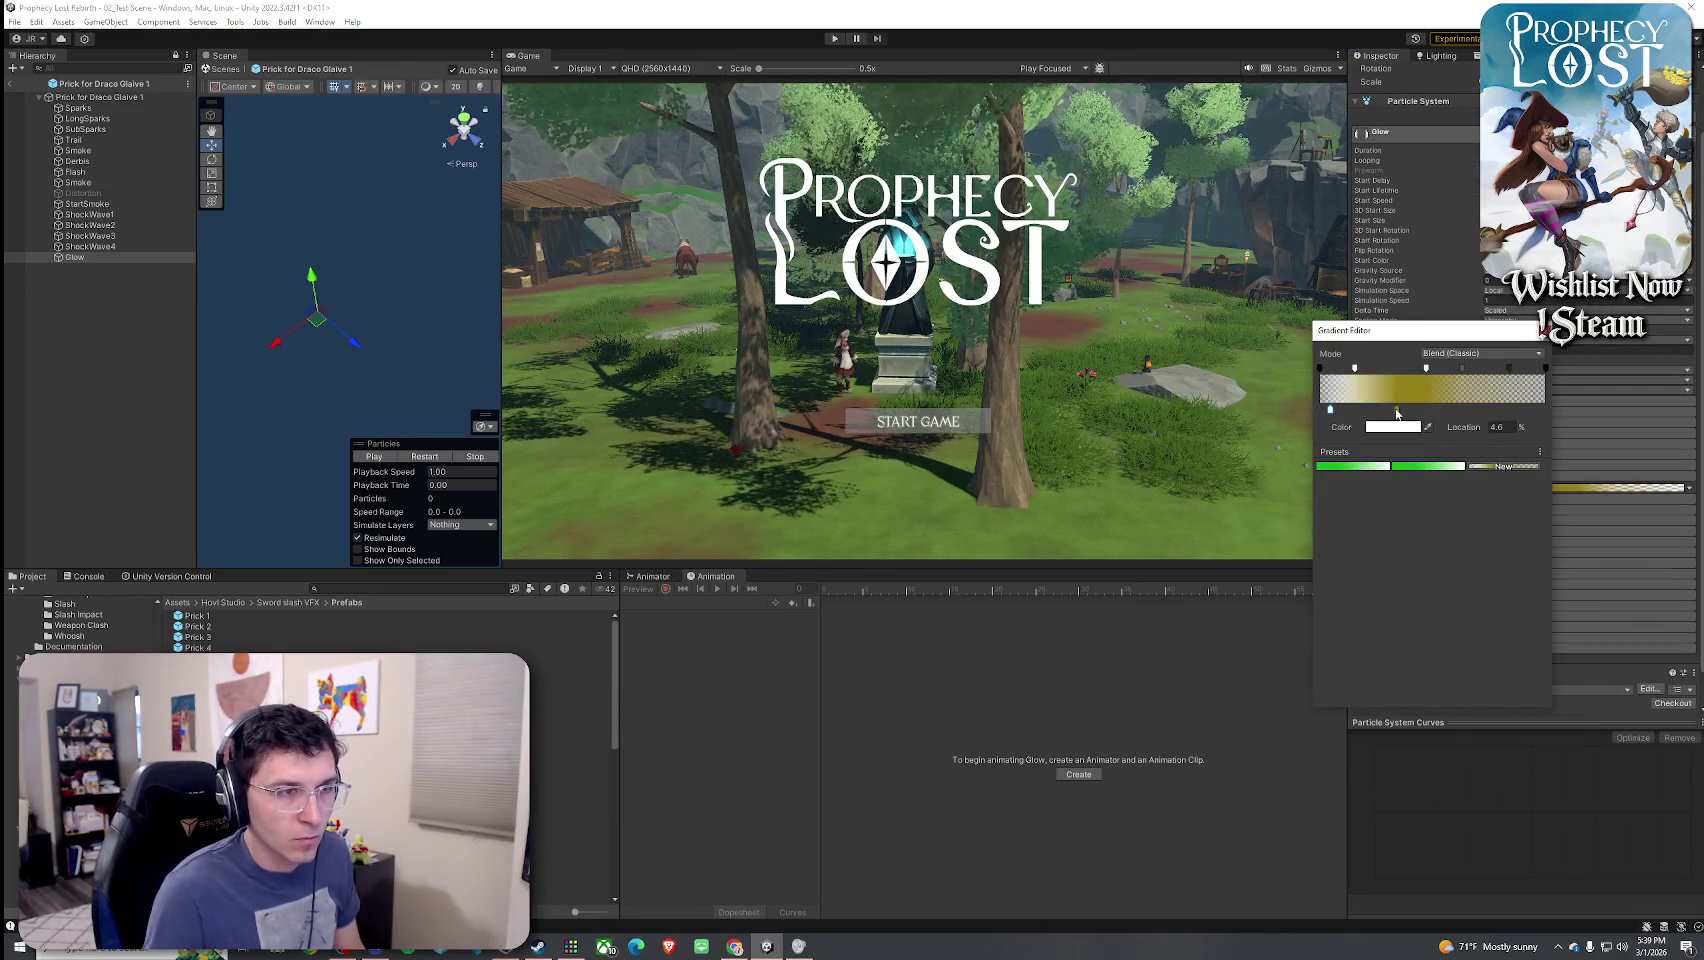
left_click(1399, 429)
left_click(1530, 495)
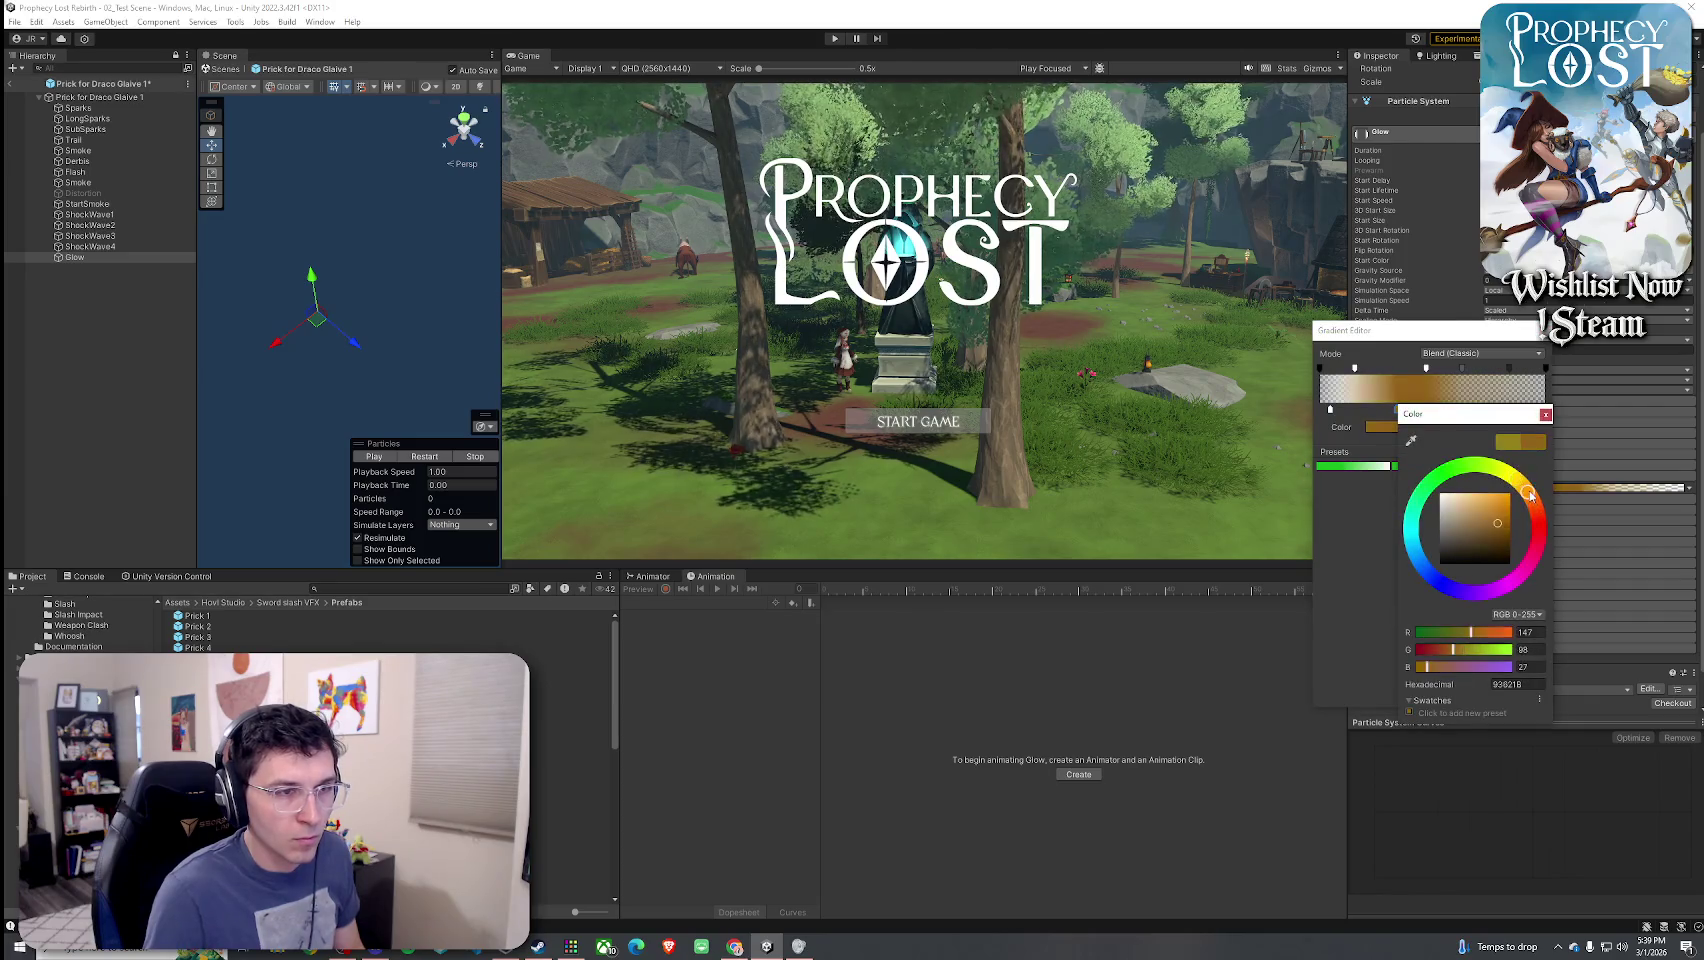
left_click(424, 457)
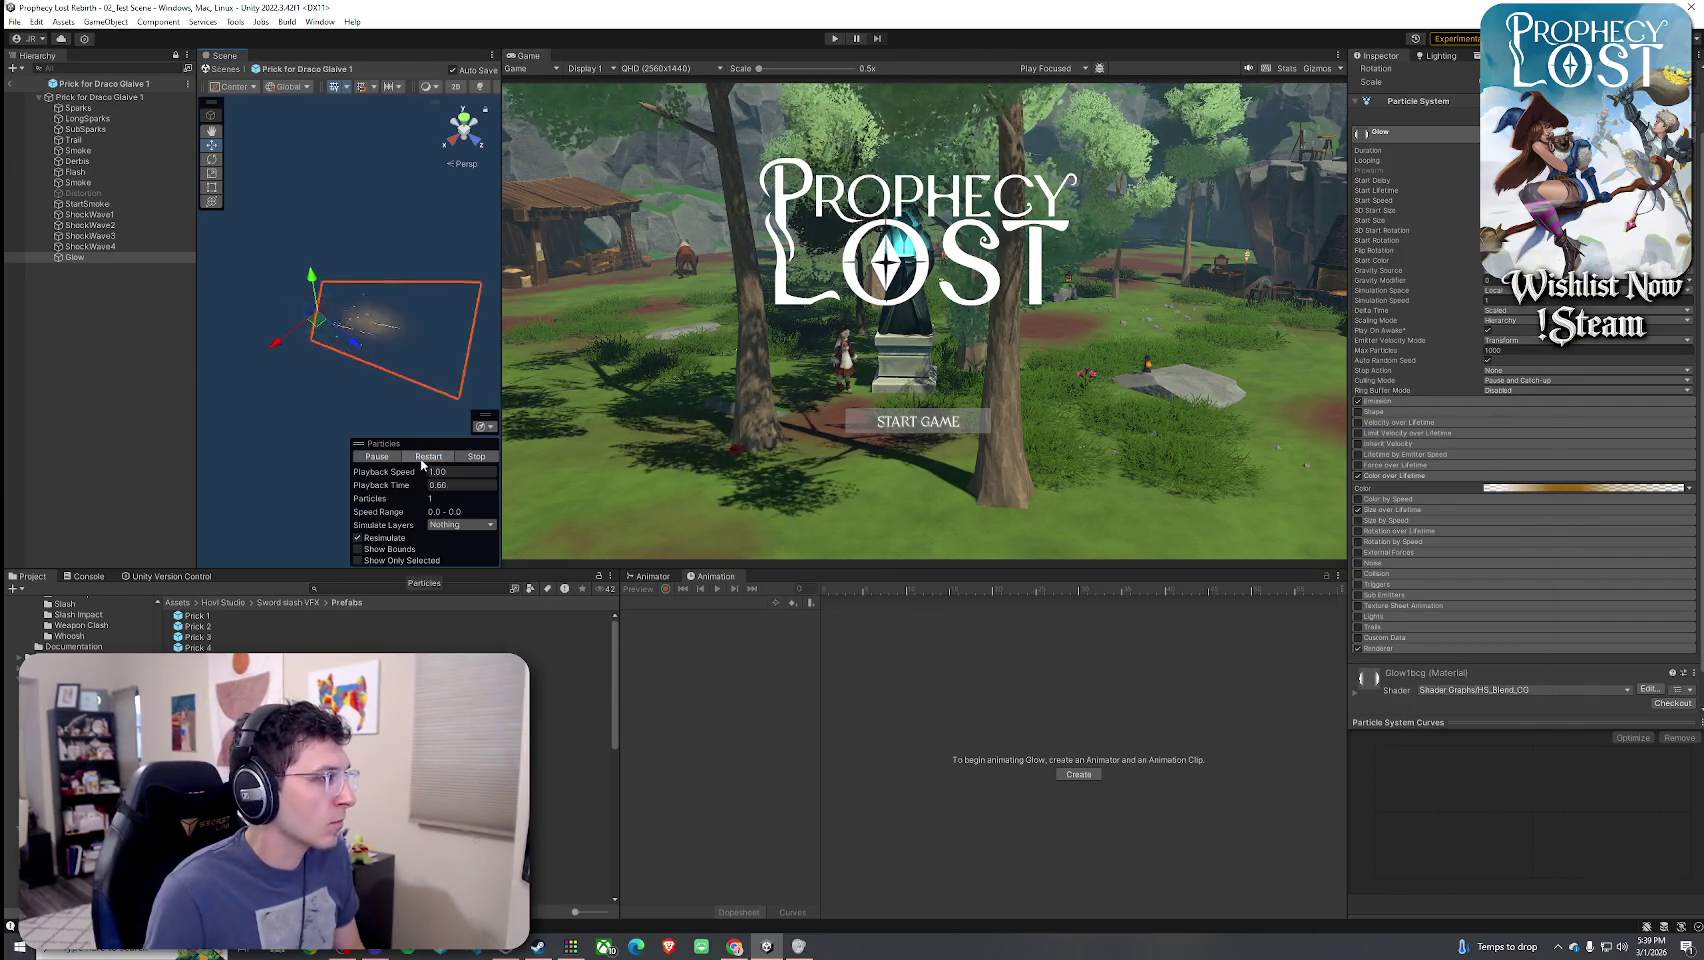
left_click(421, 458)
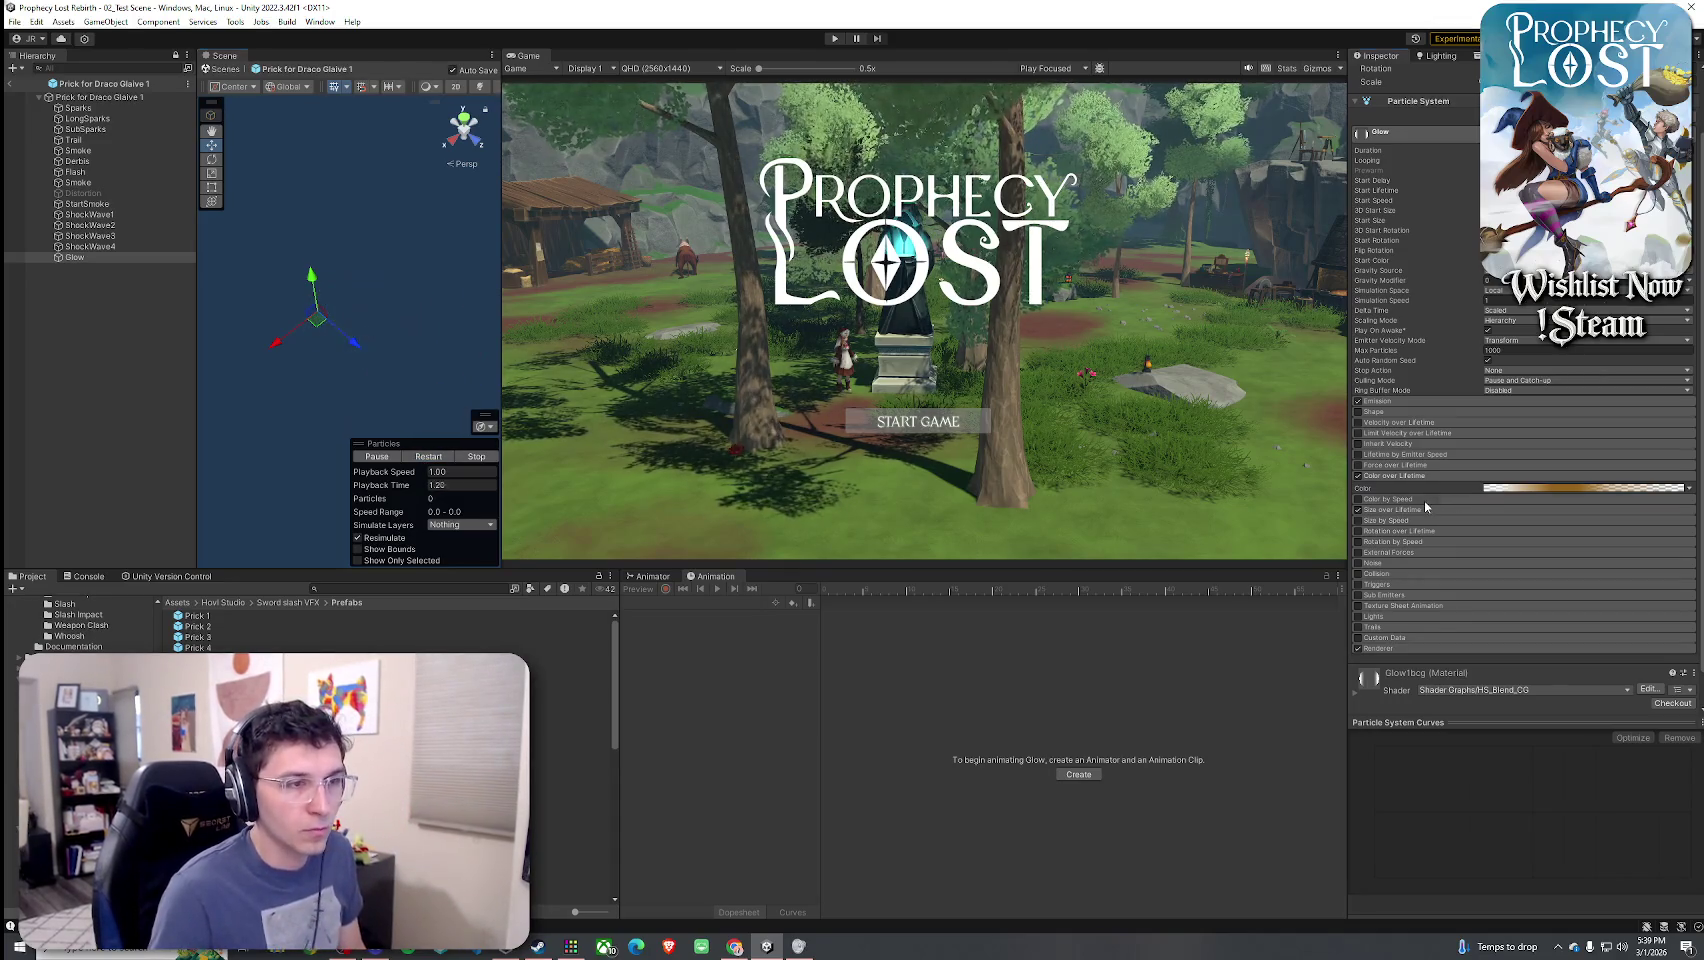
- Locate and open Glow's Glow1bcg material from its renderer settings
left_click(1392, 509)
scroll(1418, 509, "down", 2)
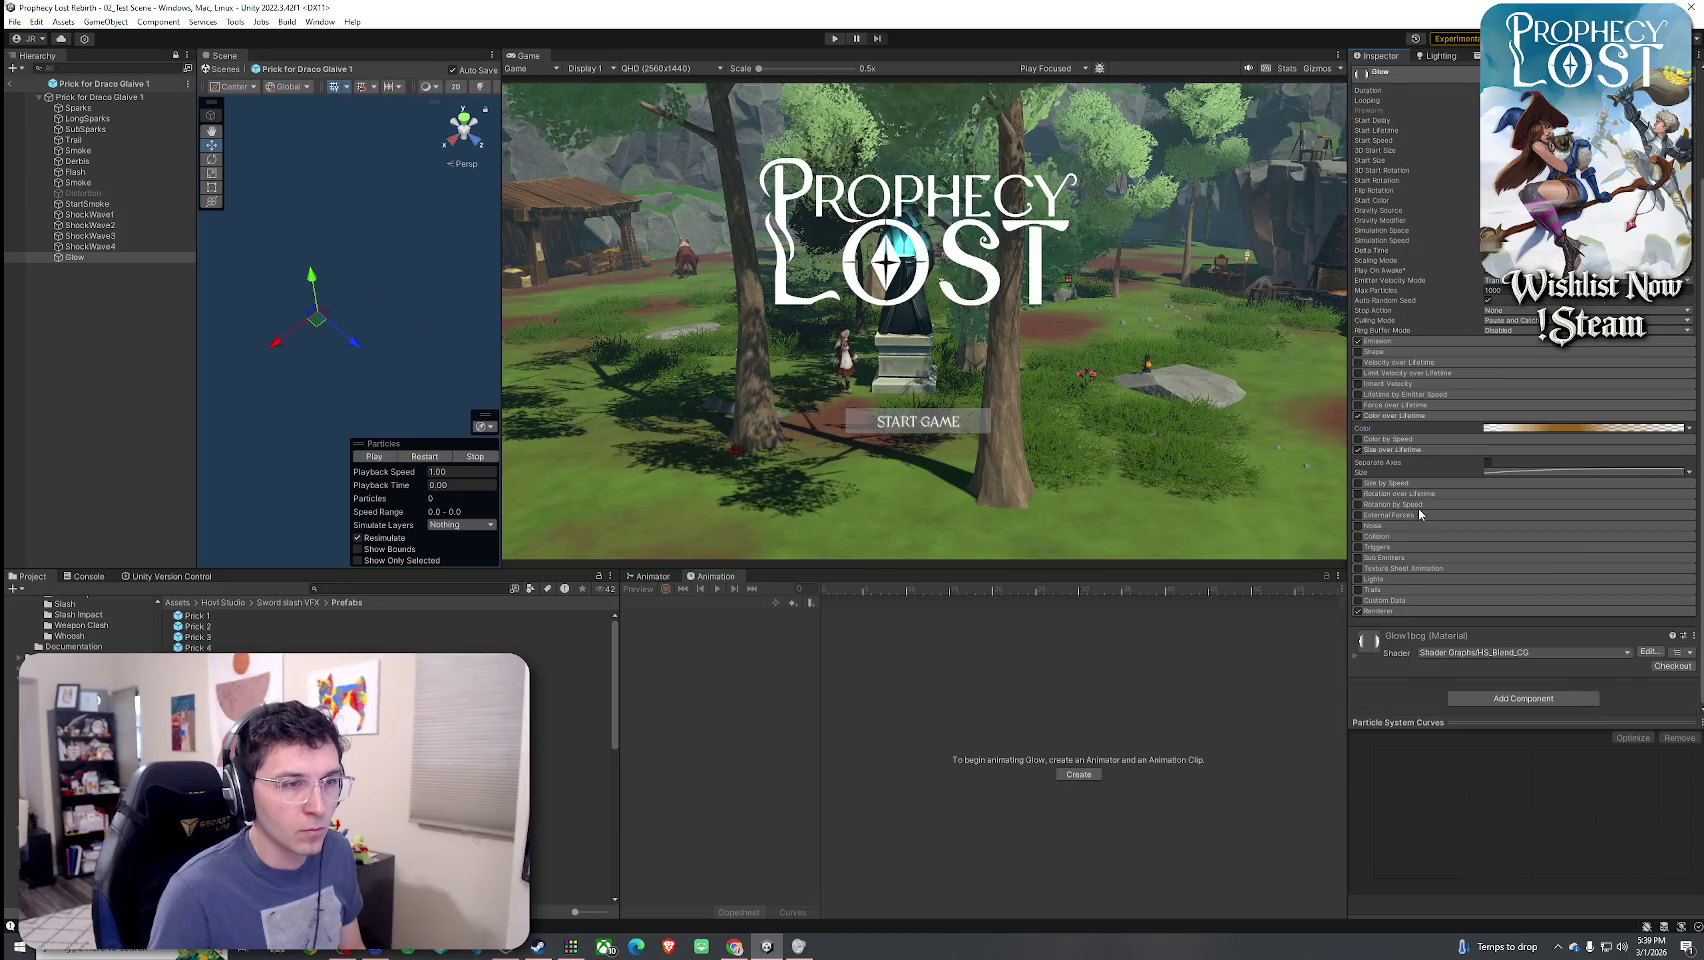
left_click(1390, 610)
scroll(1450, 580, "down", 5)
left_click(1514, 550)
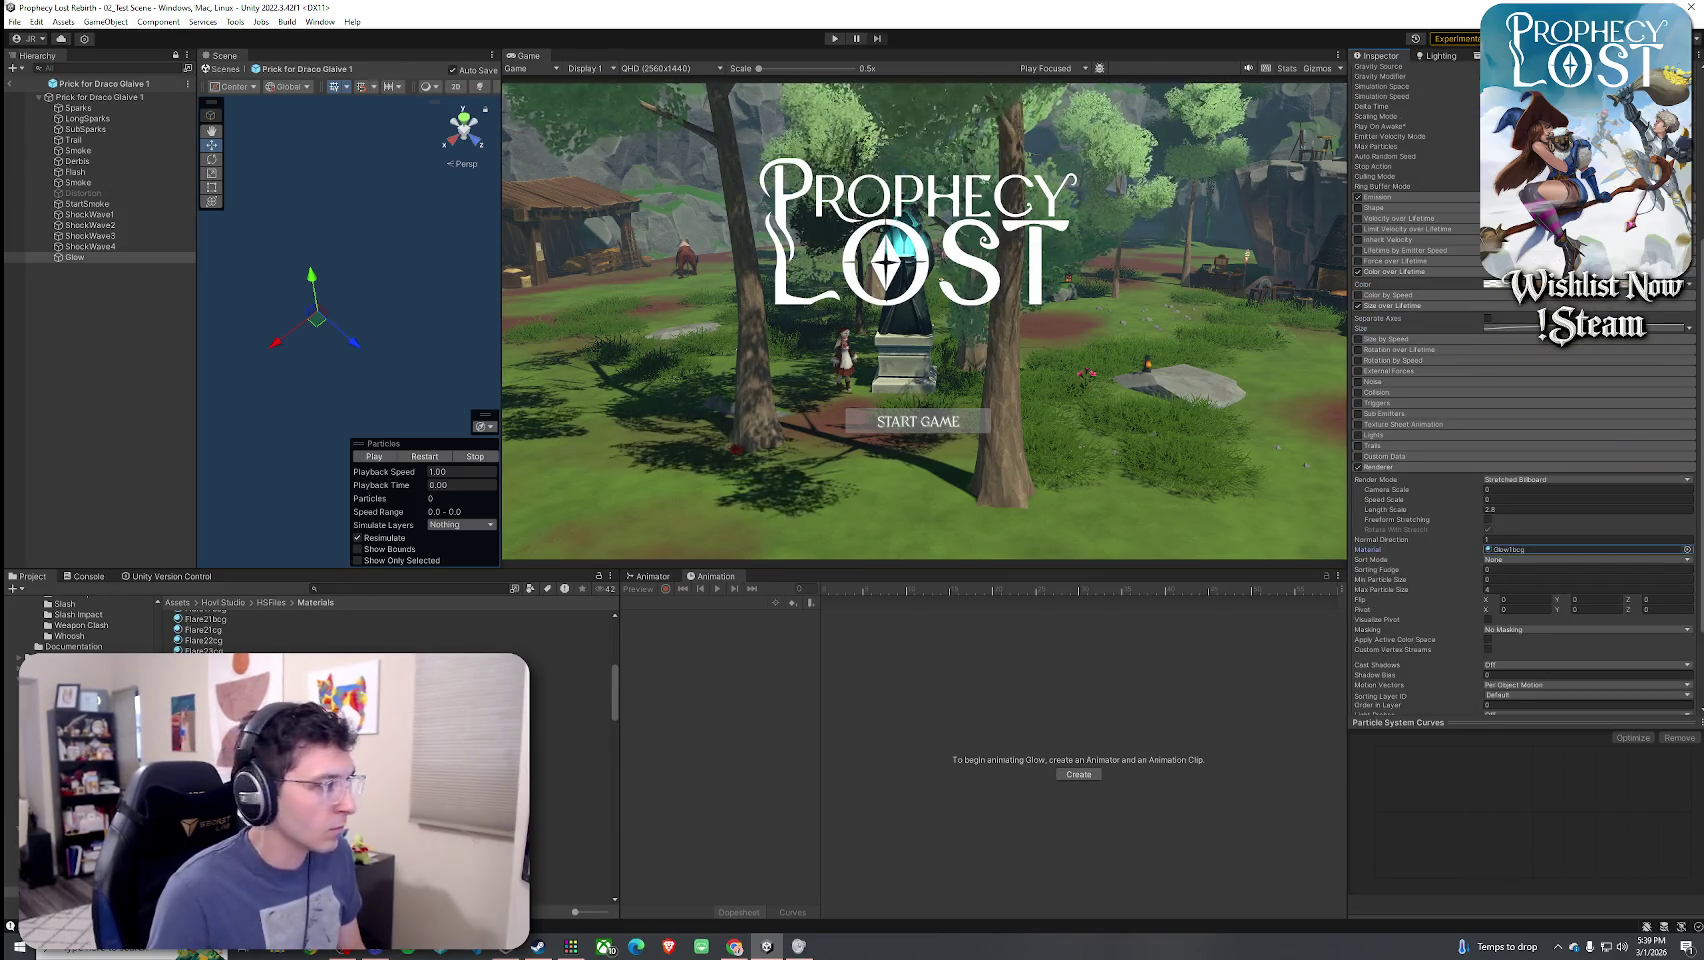
left_click(570, 757)
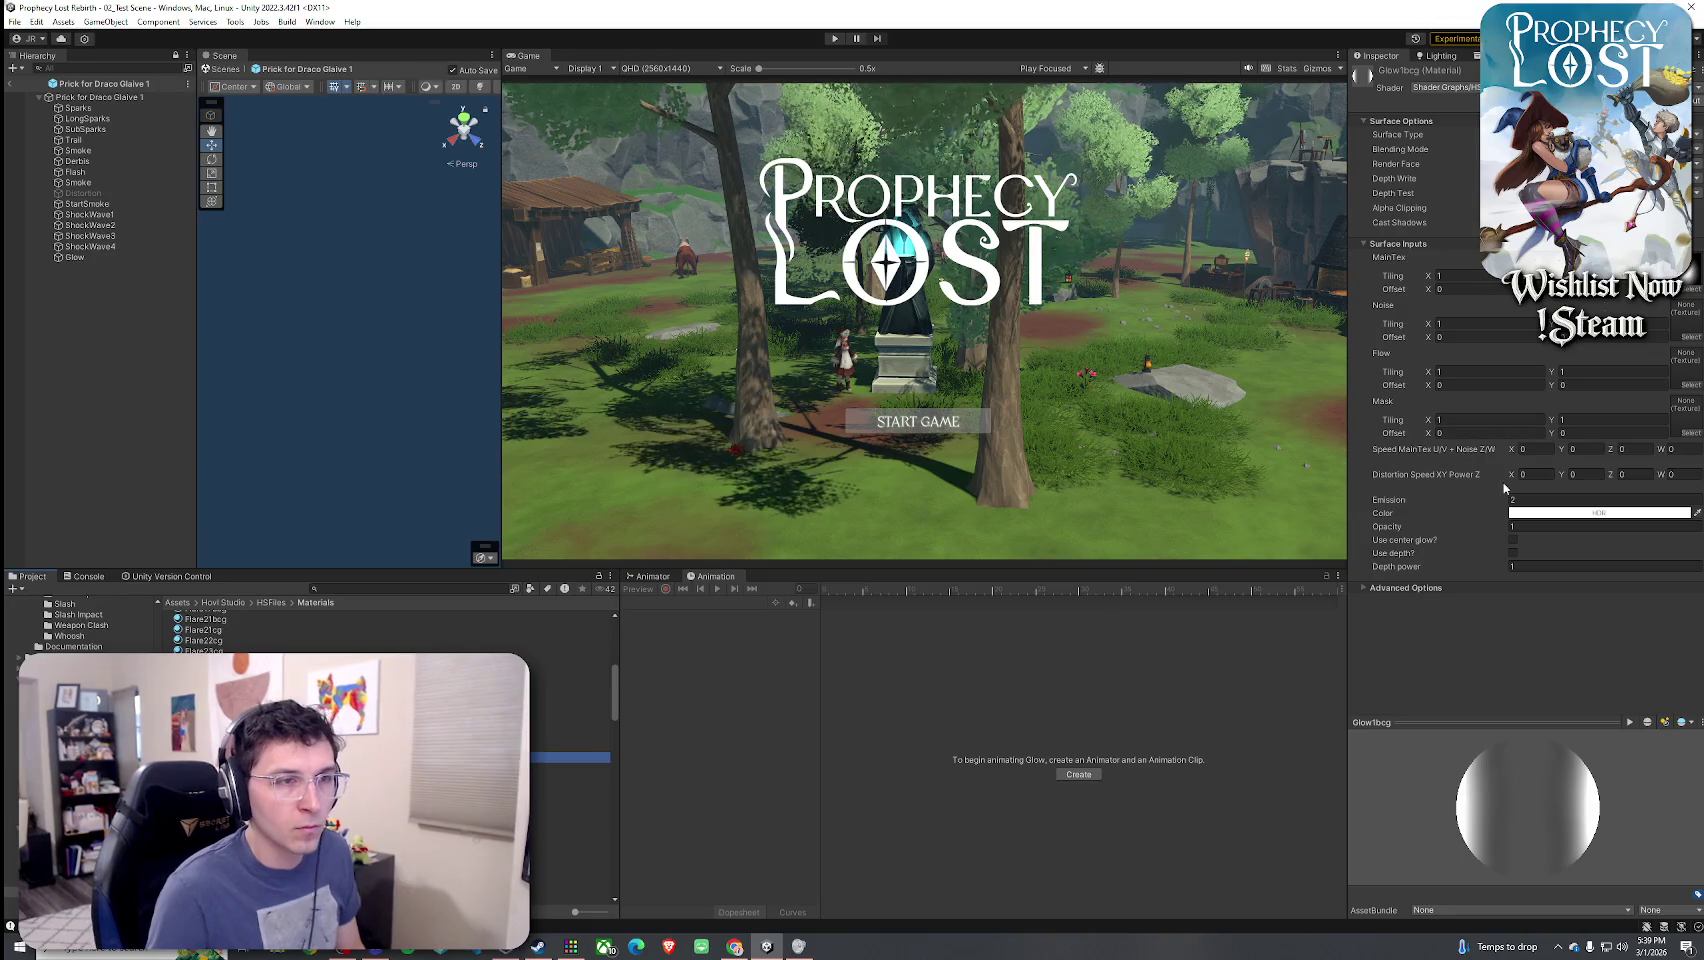
- Adjust the Glow1bcg material colour, ending at peach R243 G170 B119, and restart the Glow preview
left_click(1560, 513)
left_click(1657, 593)
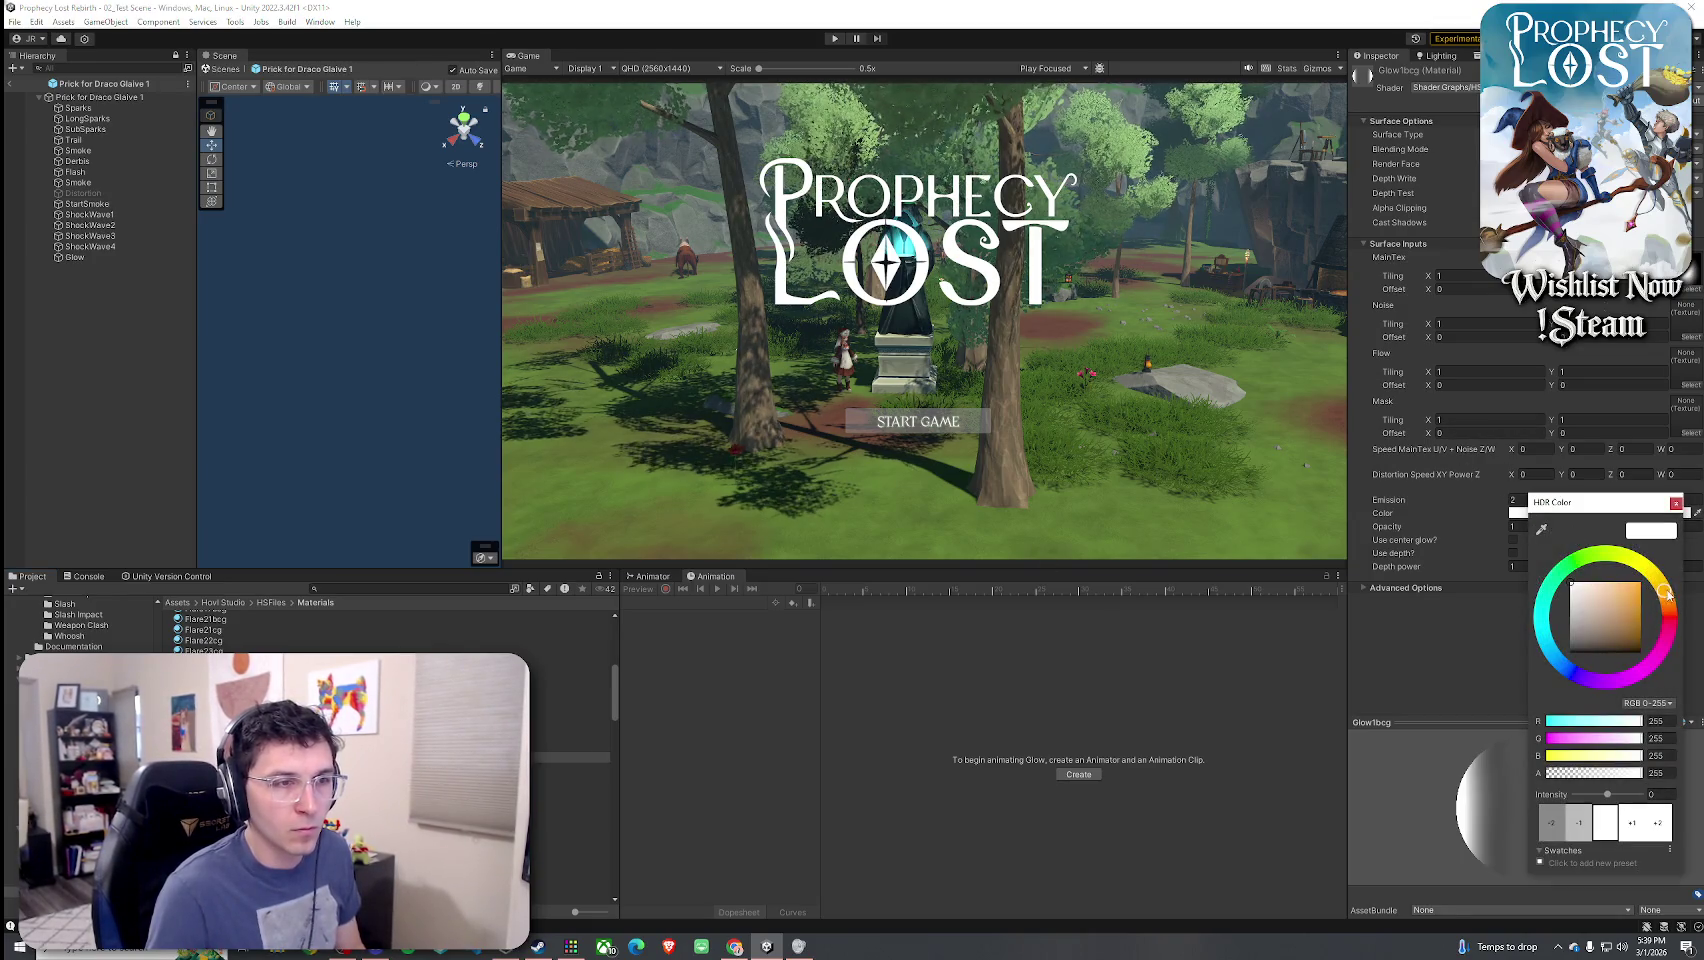
left_click(1597, 590)
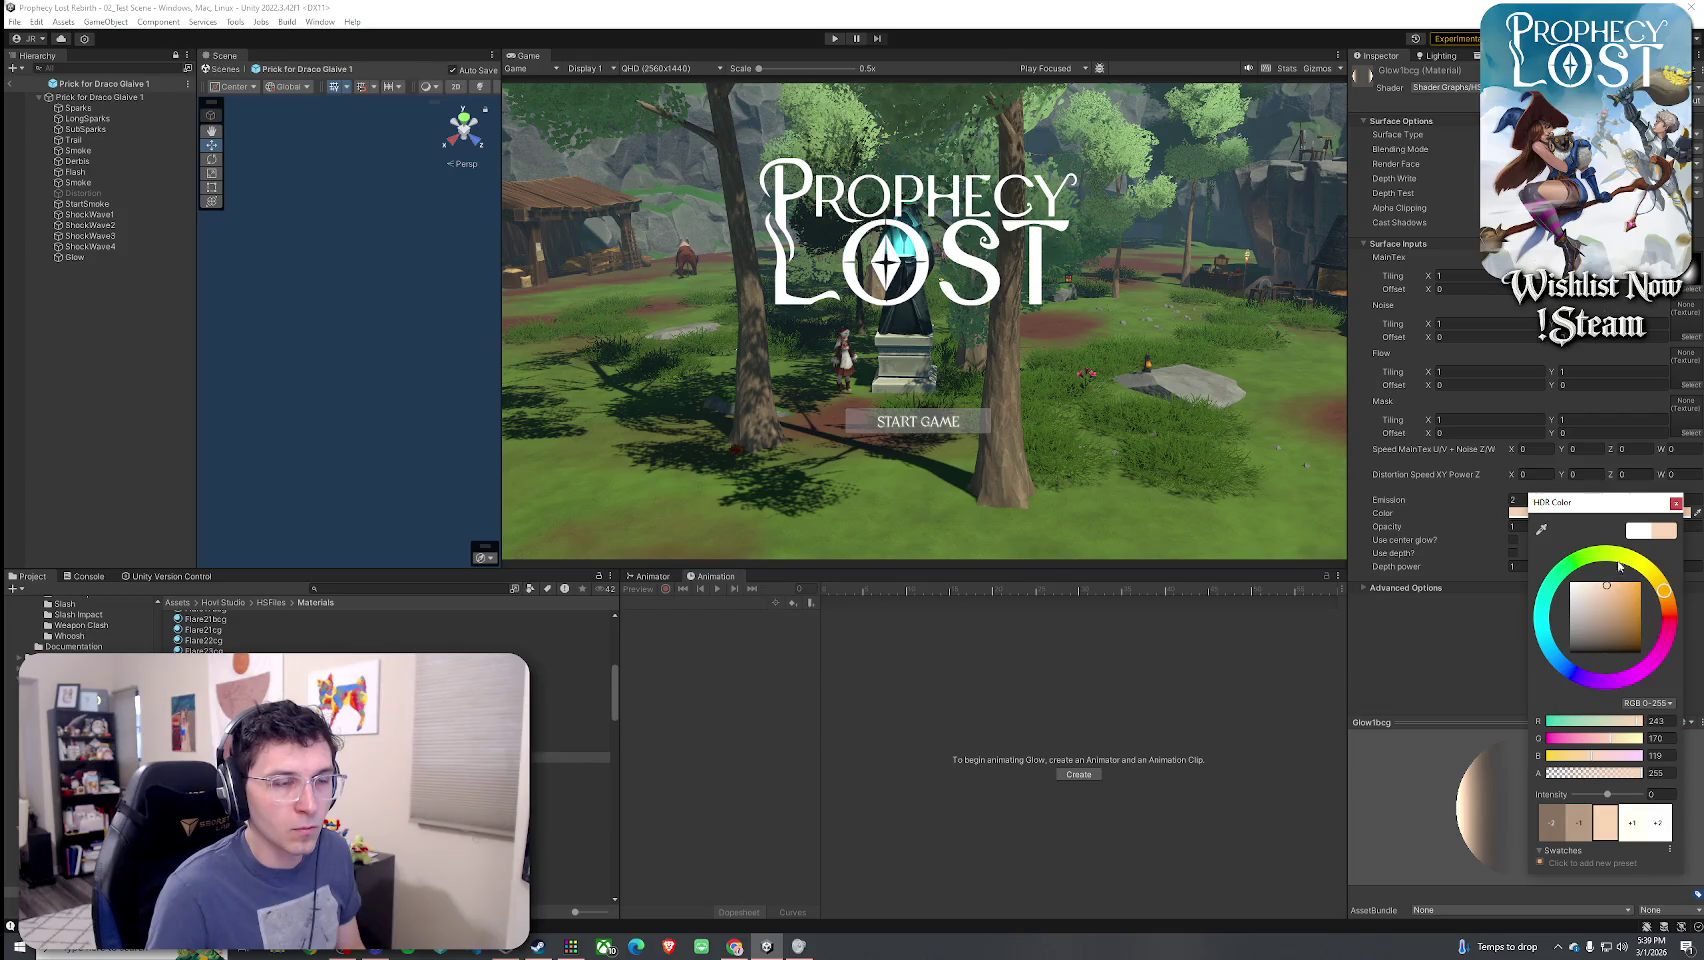
left_click_drag(1619, 566, 1571, 581)
left_click_drag(1660, 502, 1527, 475)
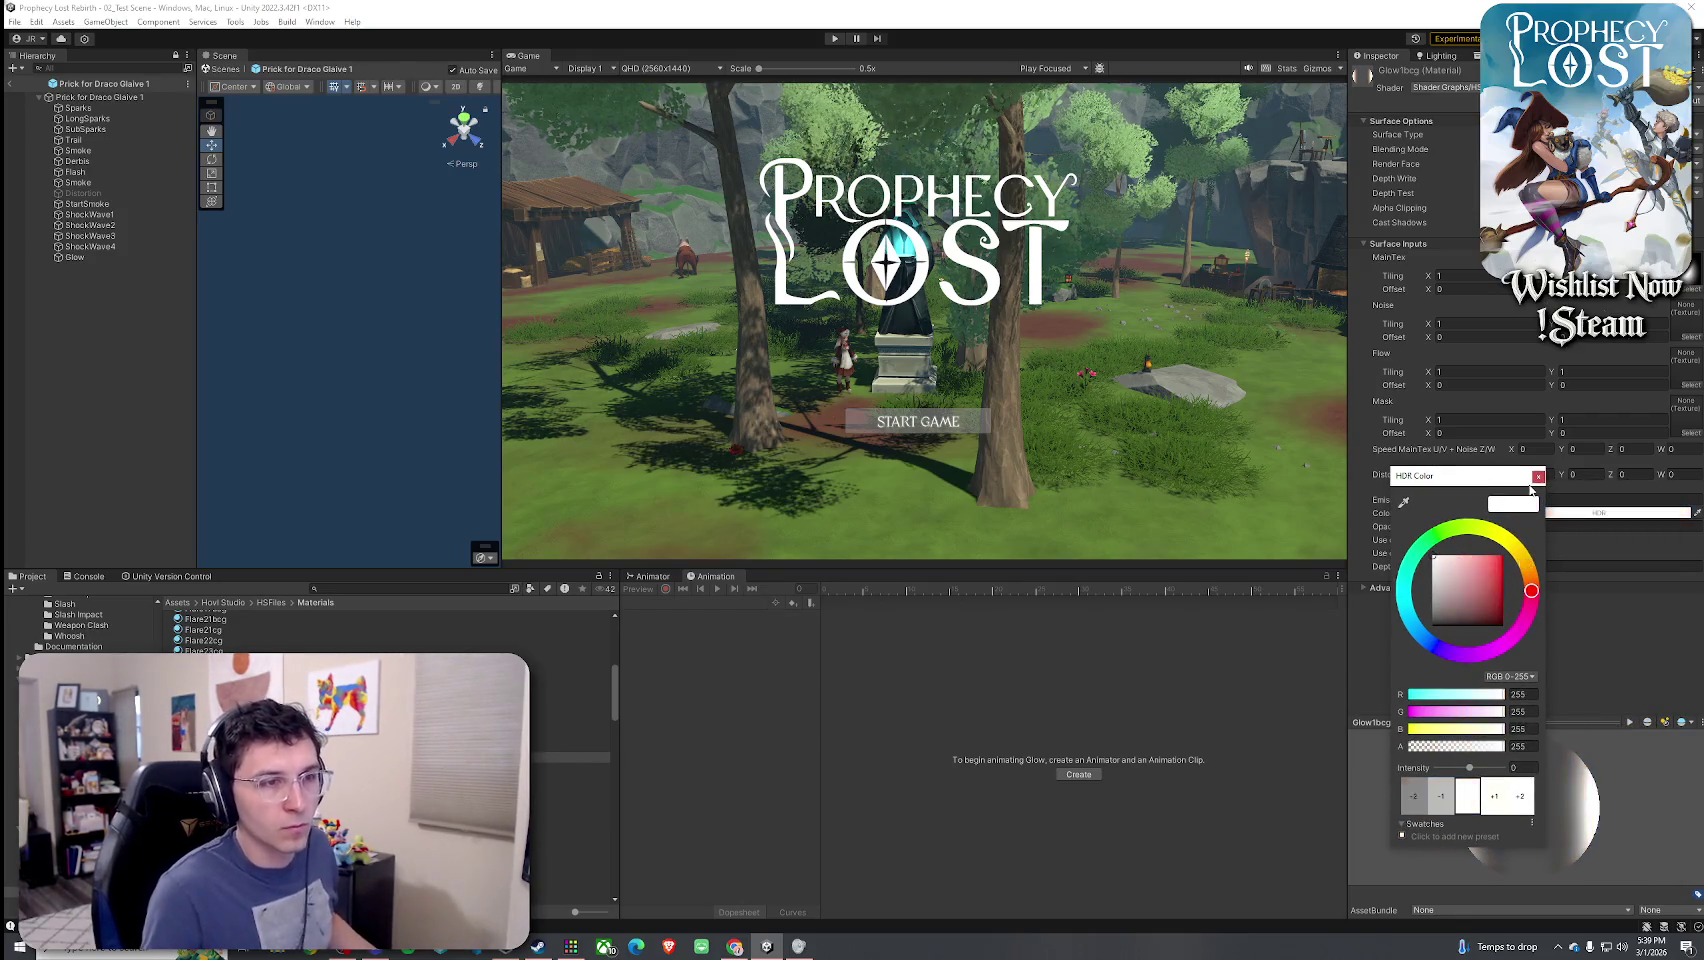
left_click(1539, 479)
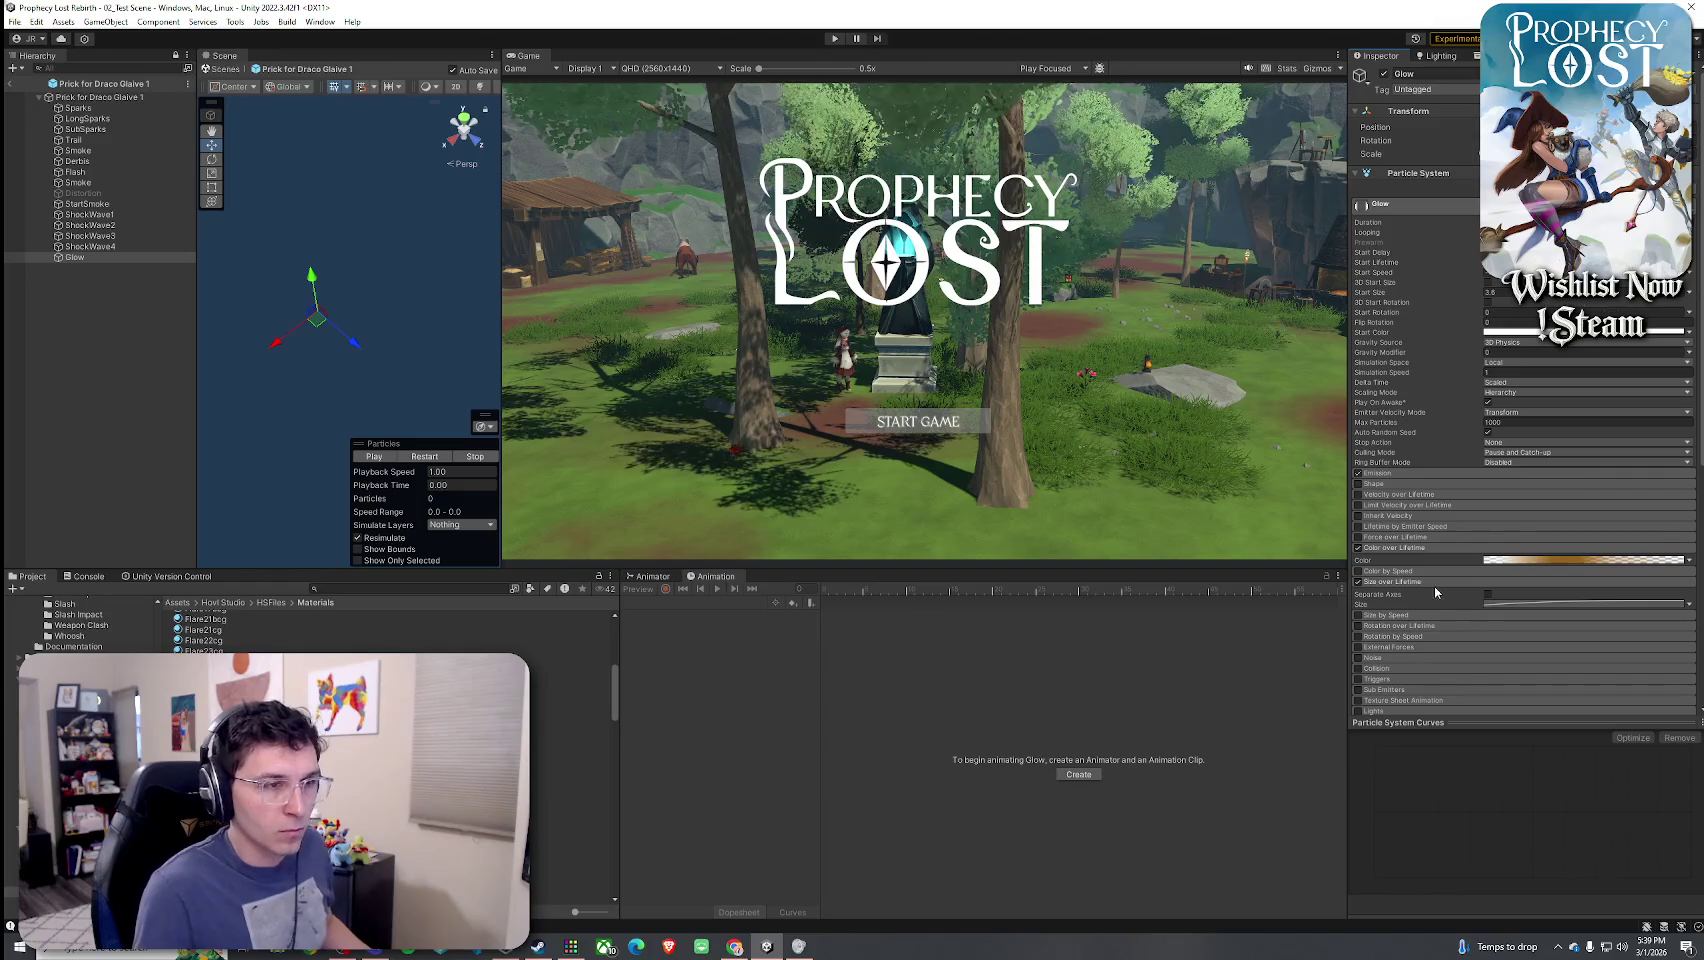
scroll(1434, 590, "down", 6)
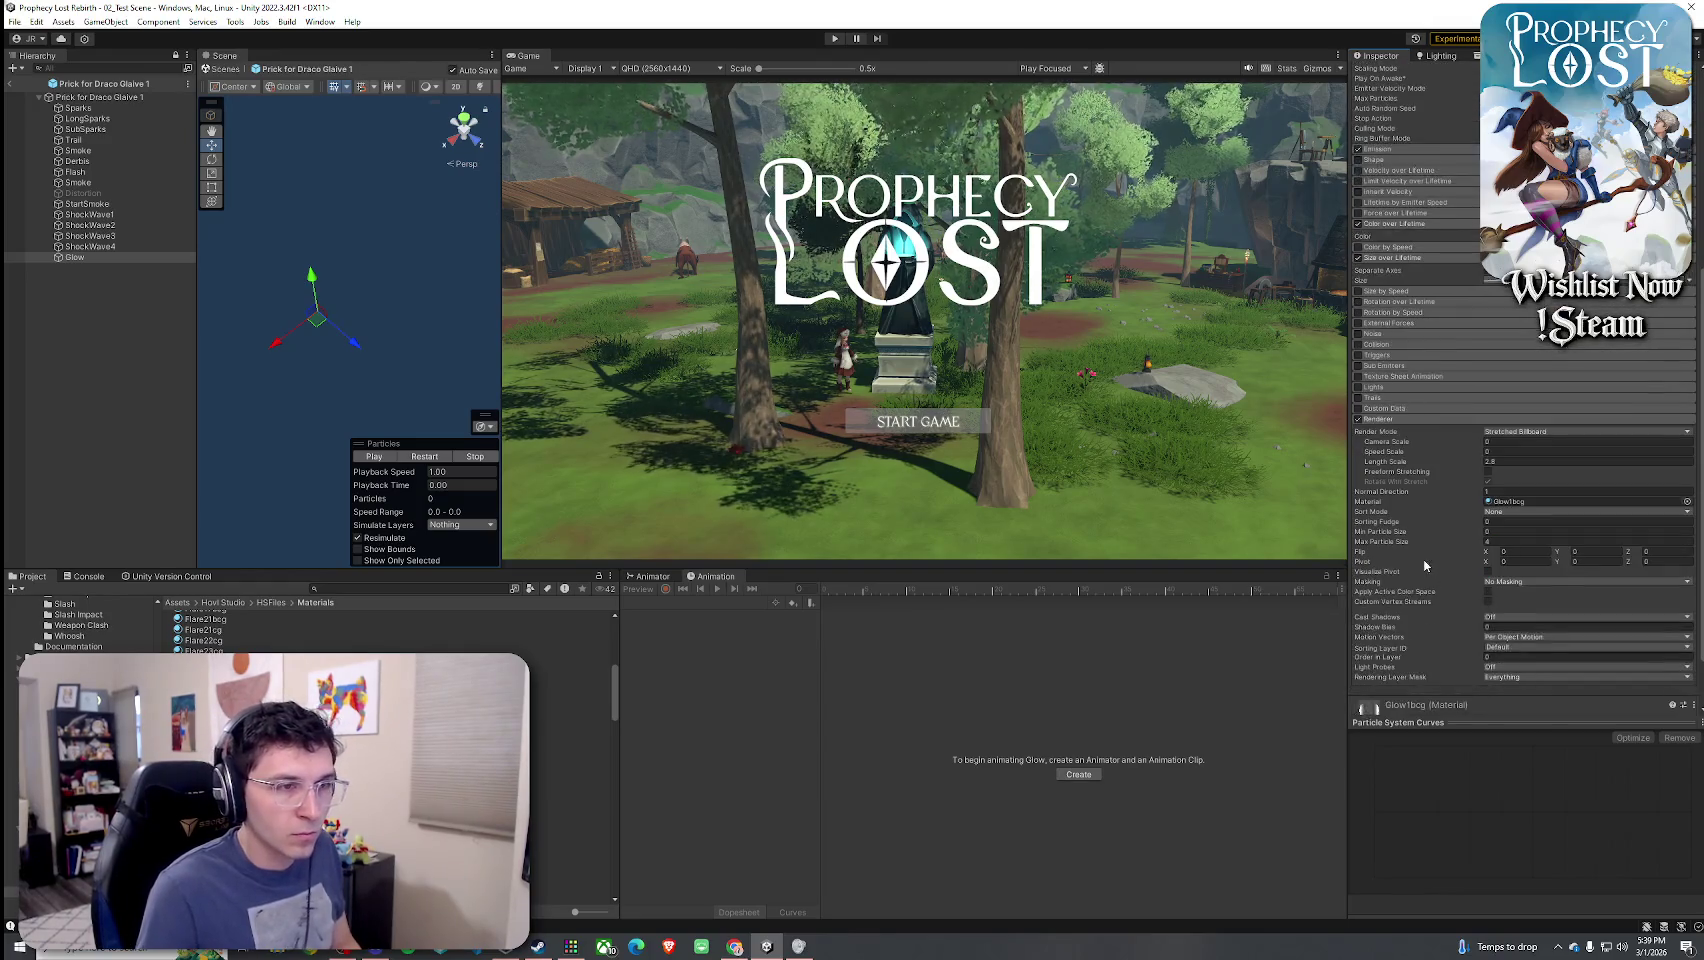
left_click(426, 456)
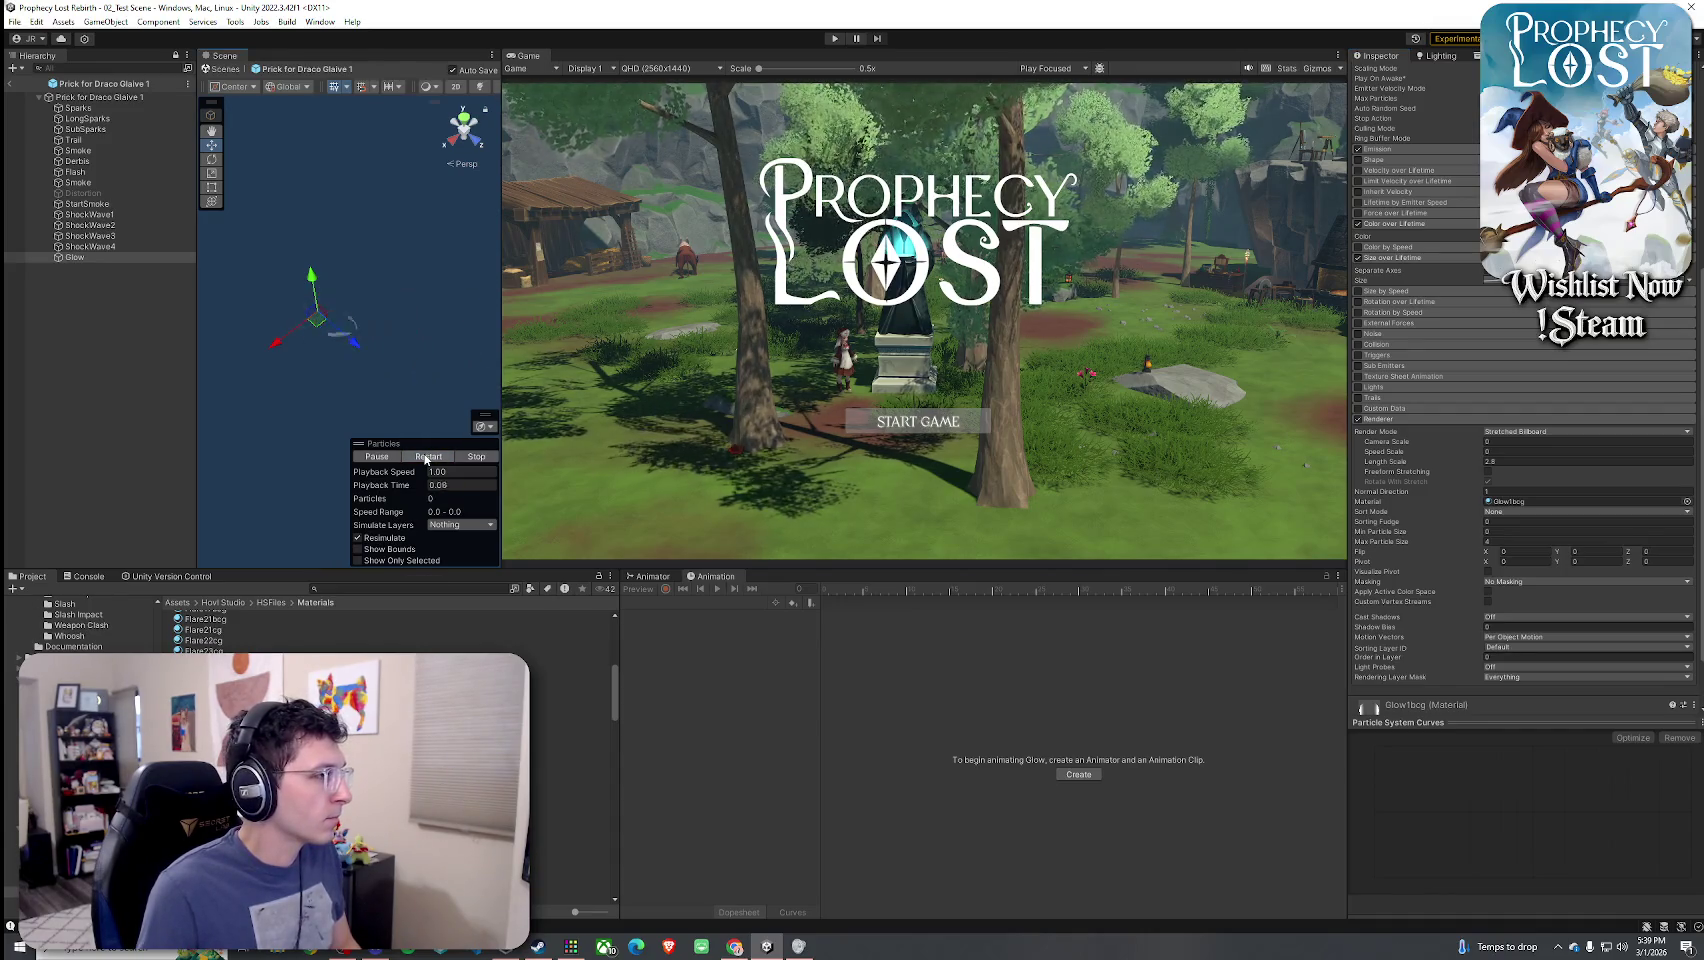
- Leave prefab mode and save the scene and prefab changes
left_click(9, 83)
left_click(15, 21)
left_click(49, 85)
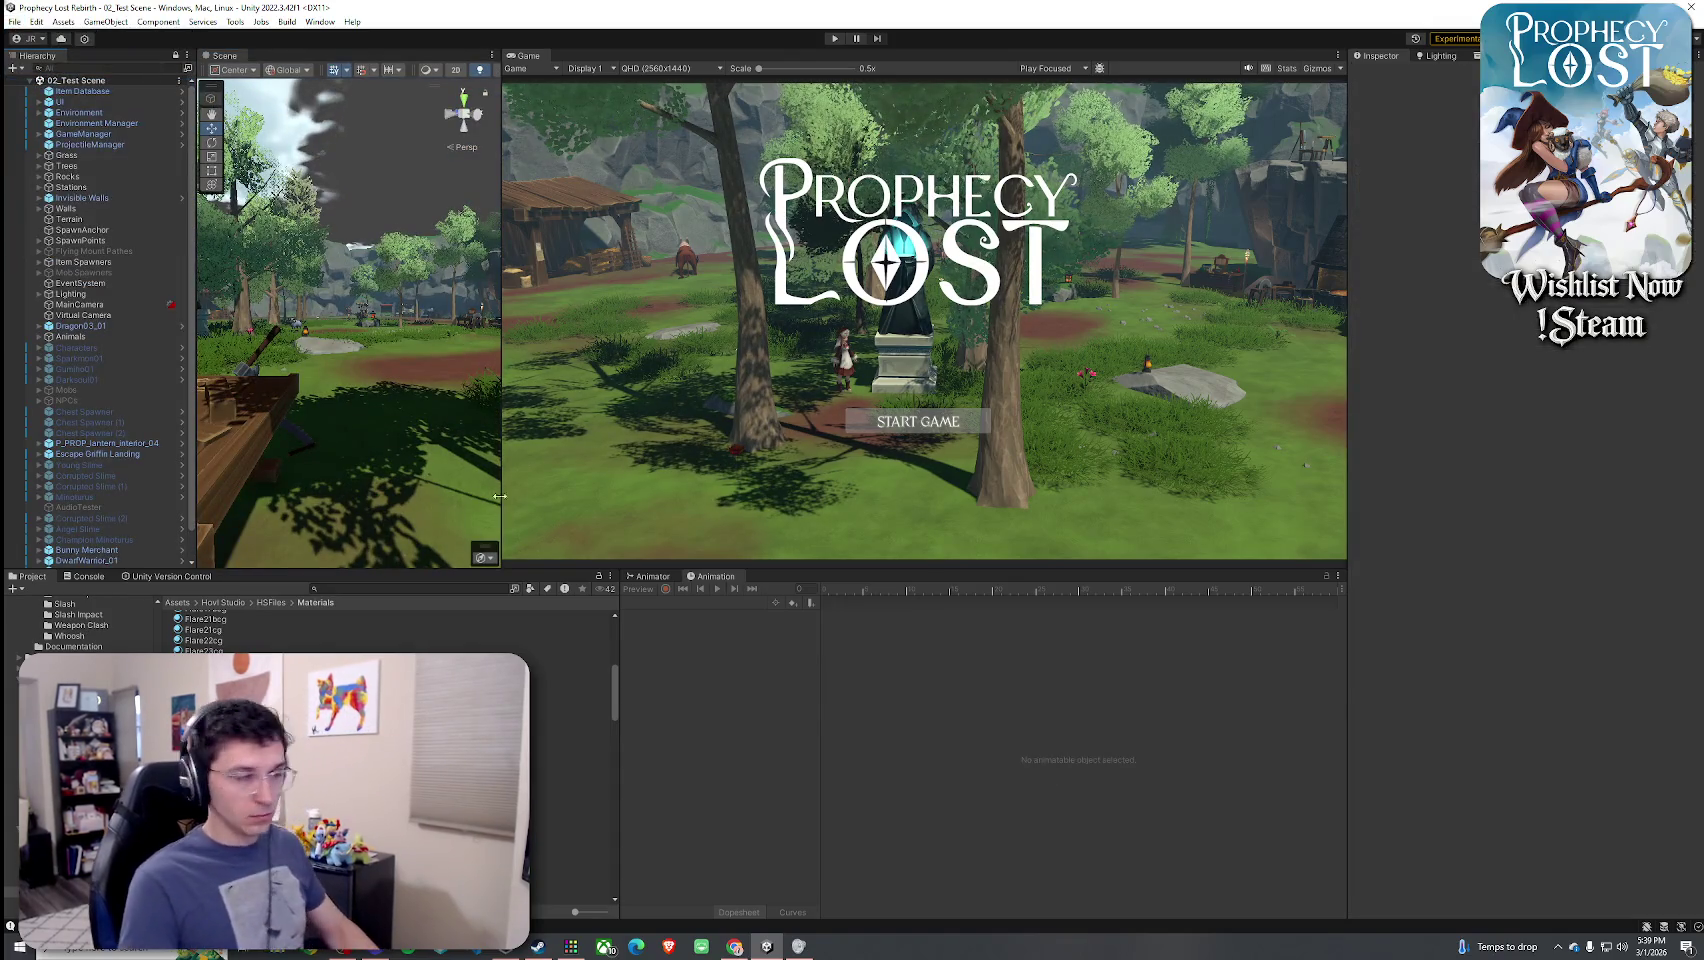
- Find the 8_DracoGlaive asset and set its Projectile Type to 8_Spear Slash
left_click(343, 588)
type("raco glaive")
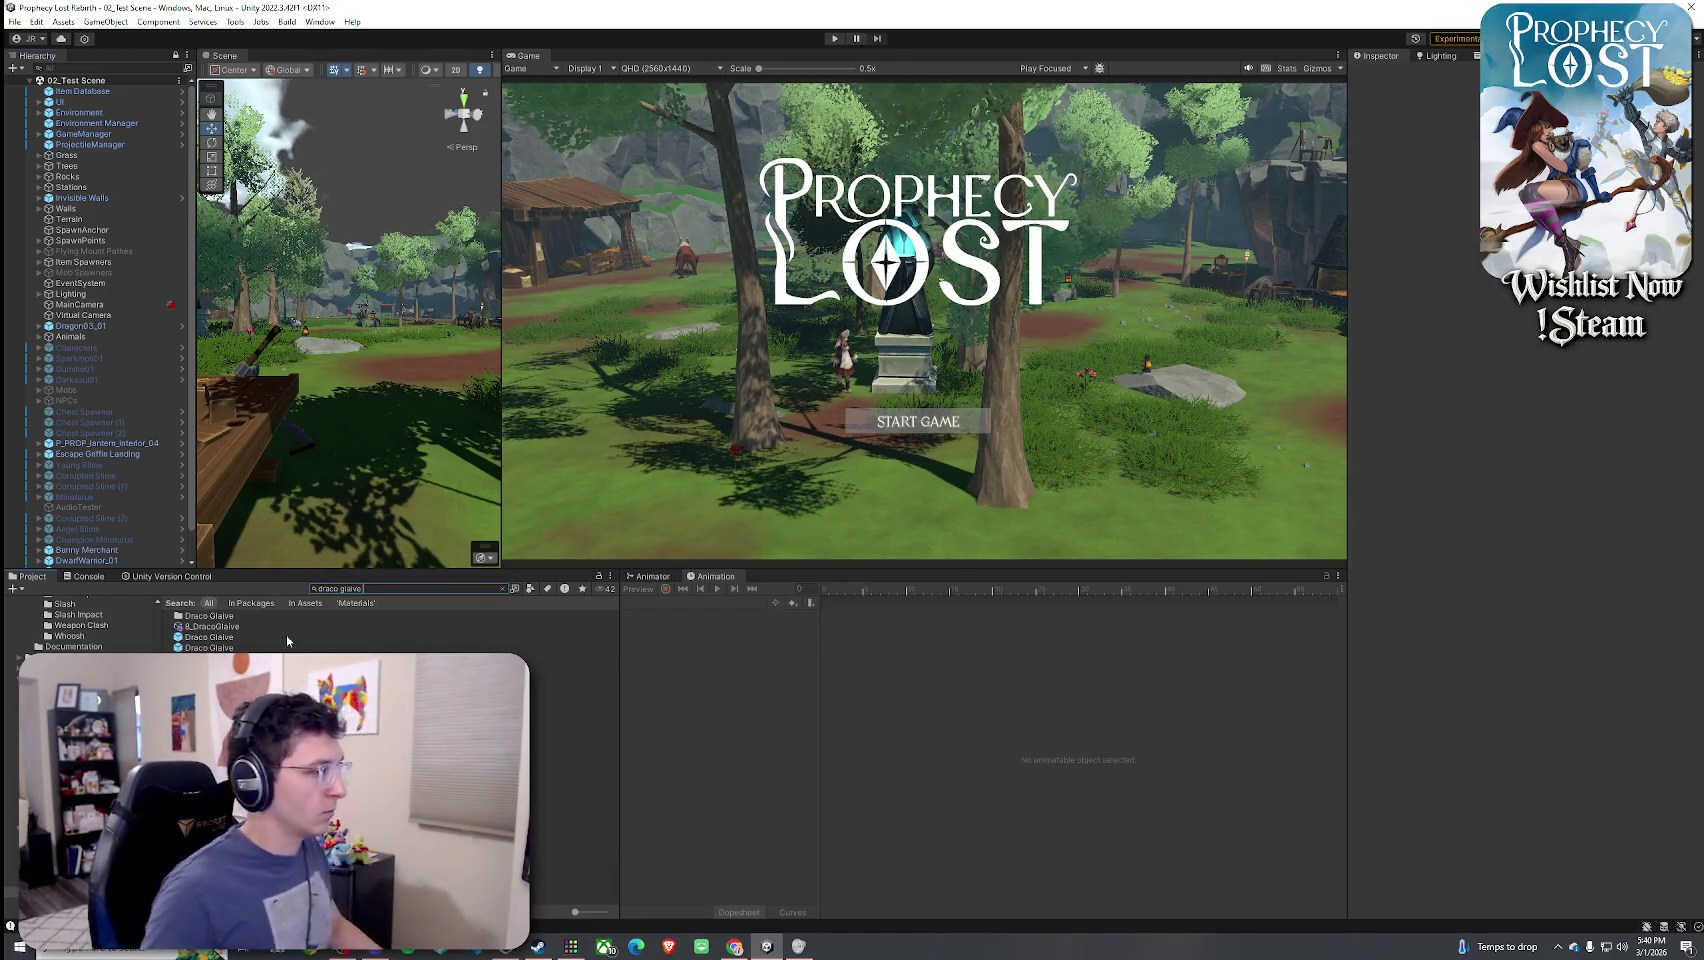
left_click(286, 627)
scroll(1447, 626, "down", 5)
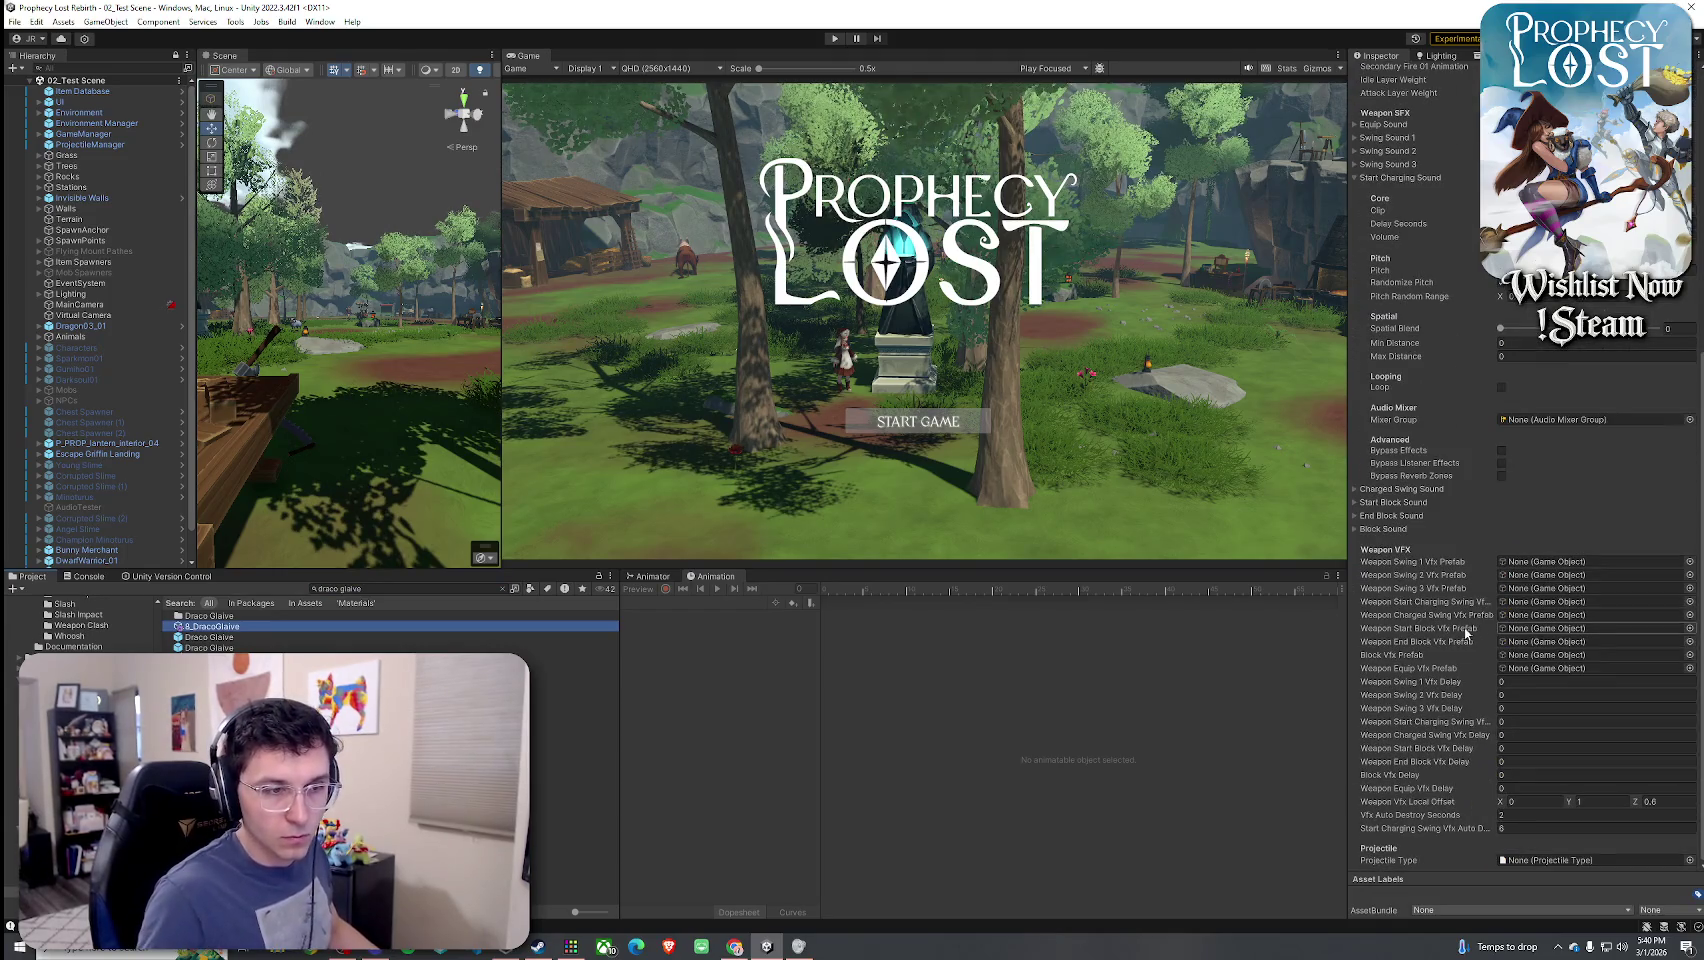
left_click(1690, 861)
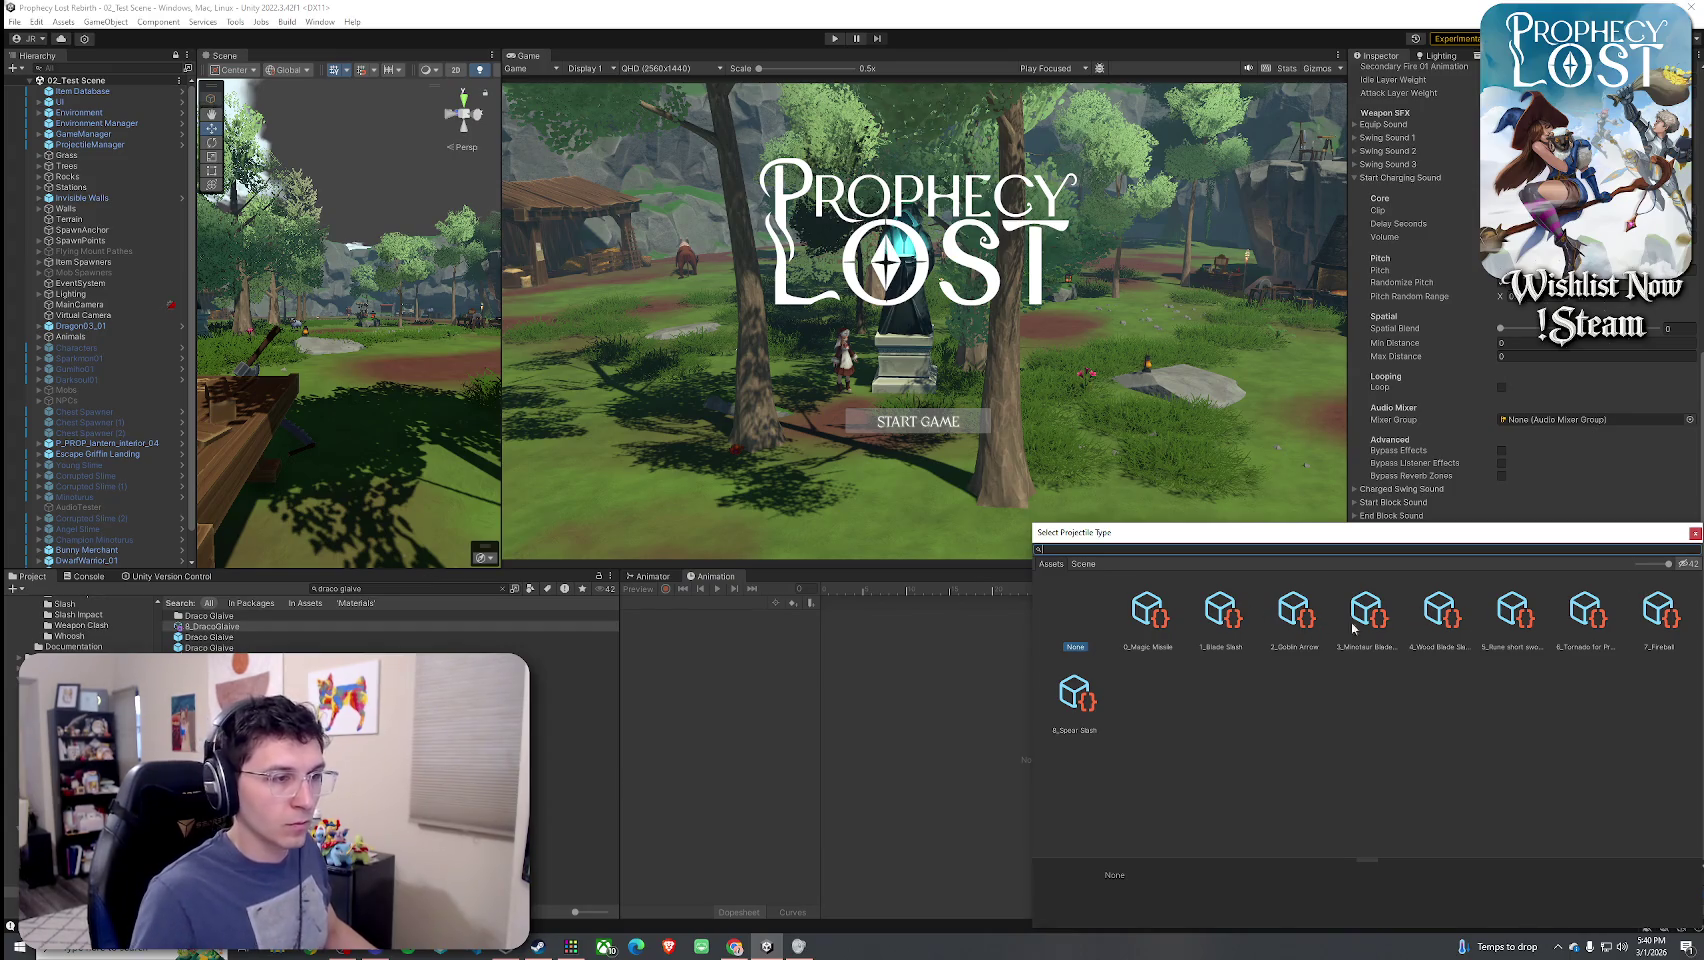
double_click(1086, 699)
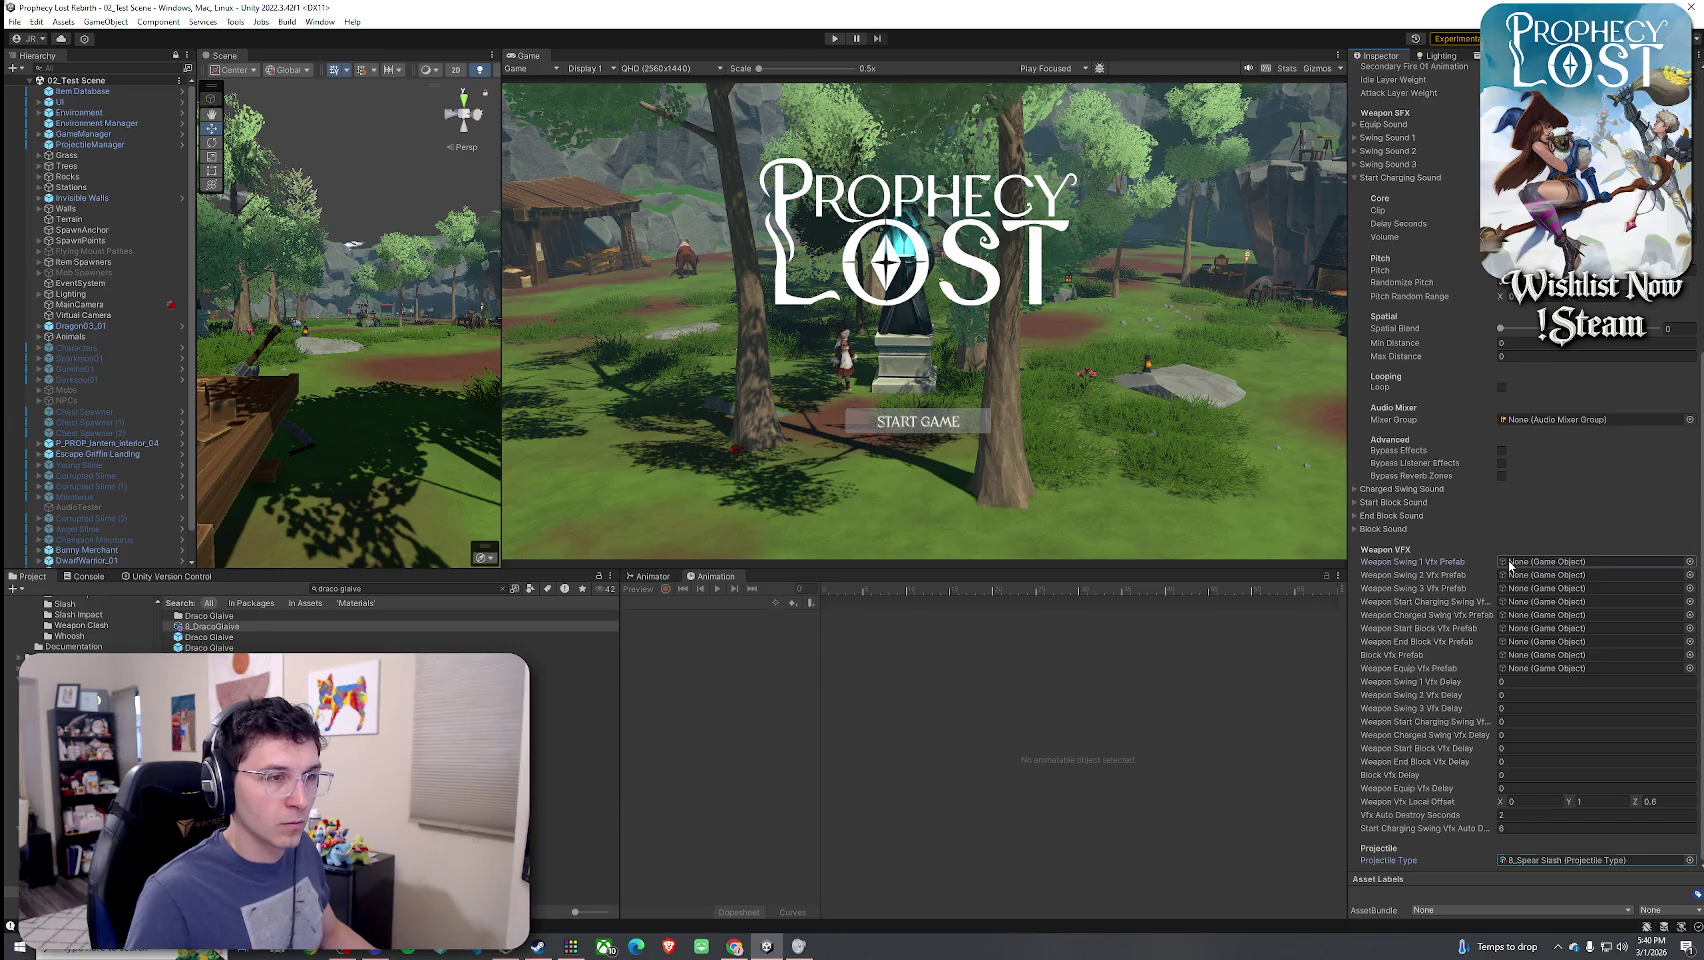
- Assign Prick for Draco Glaive 1 as Weapon Swing 1 Vfx Prefab, save, and enter Play mode
left_click(1689, 561)
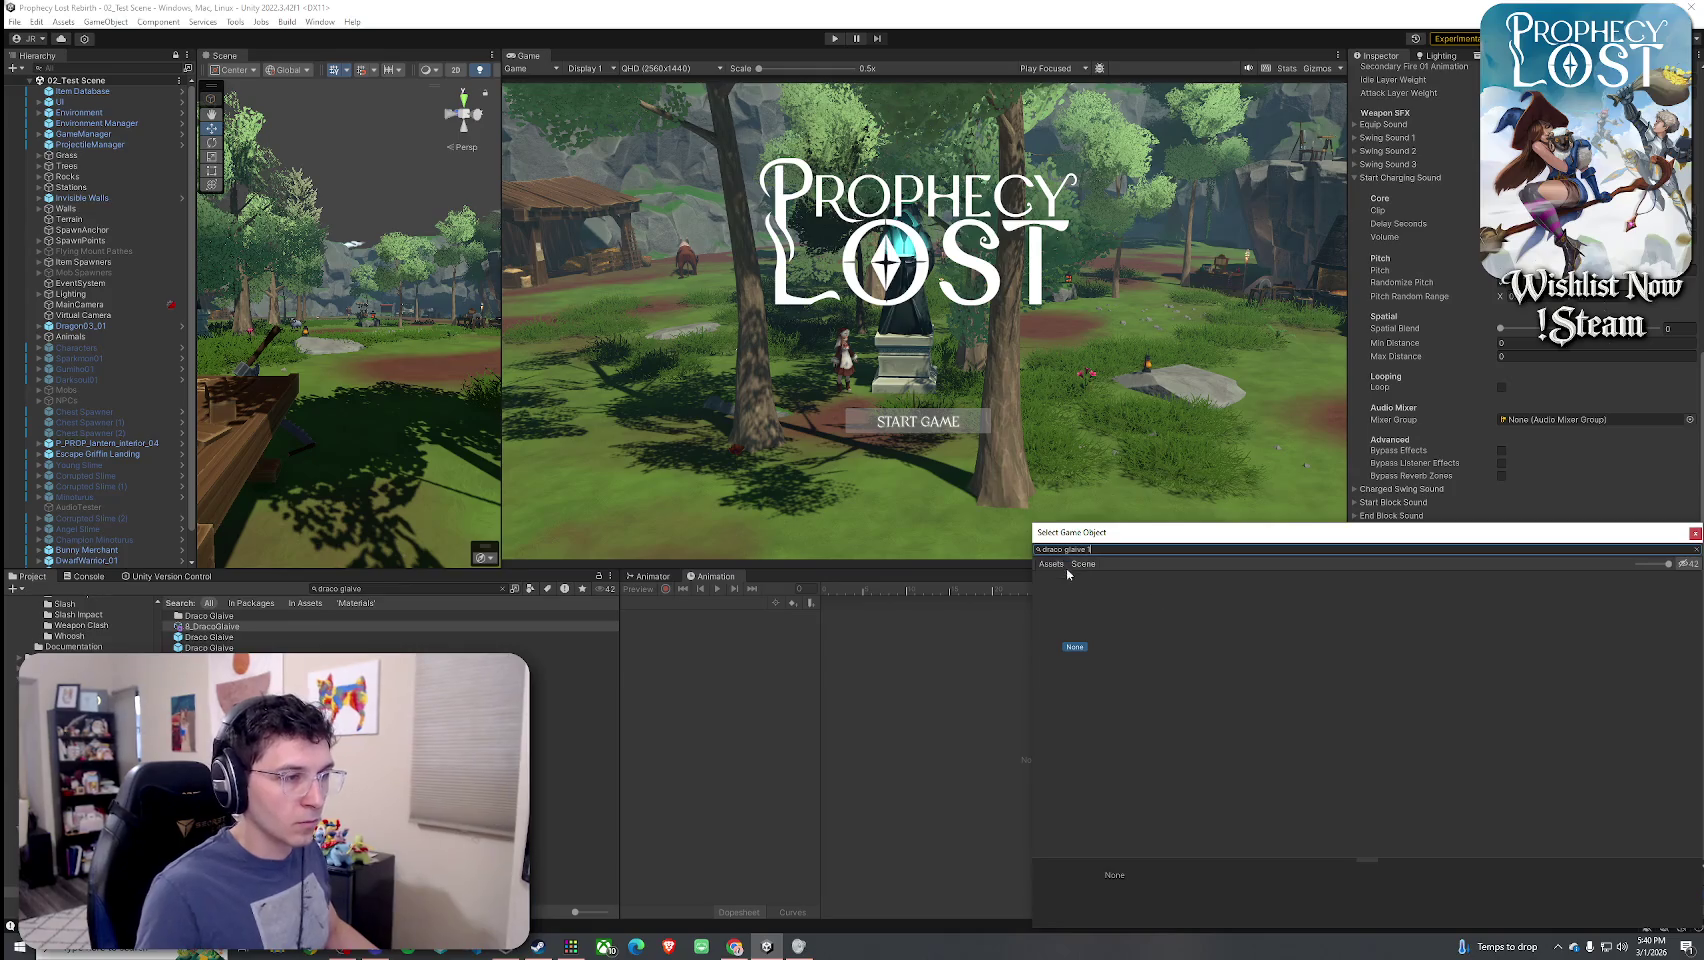
double_click(1140, 607)
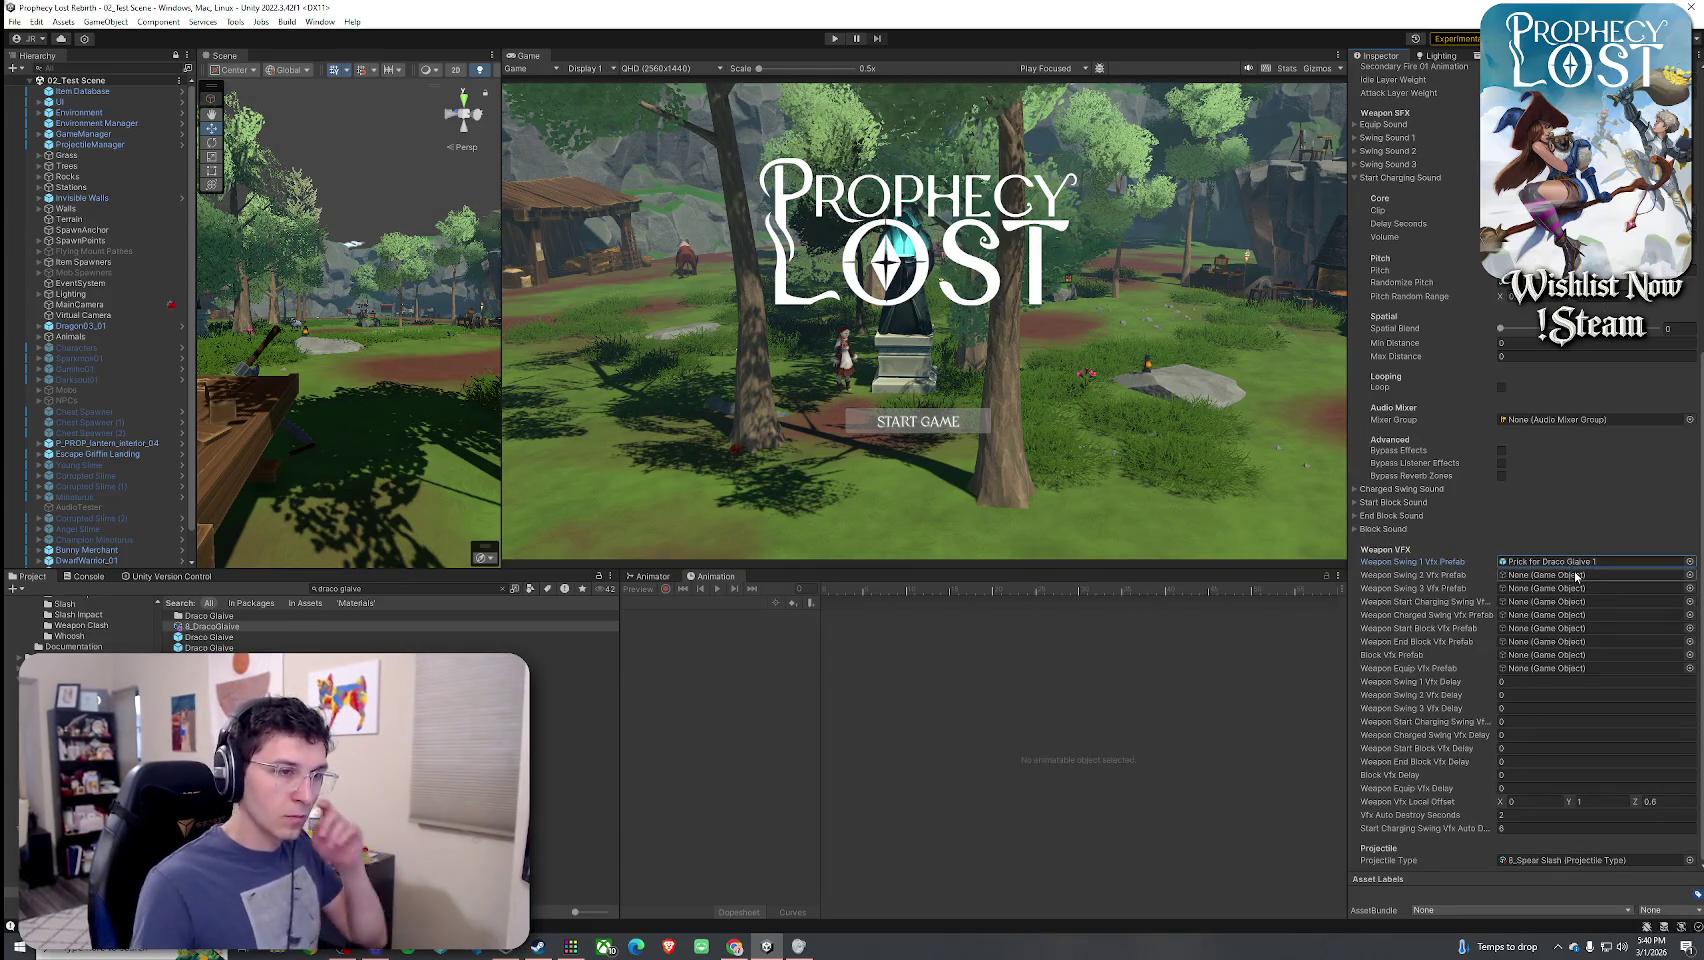
left_click(14, 21)
left_click(40, 86)
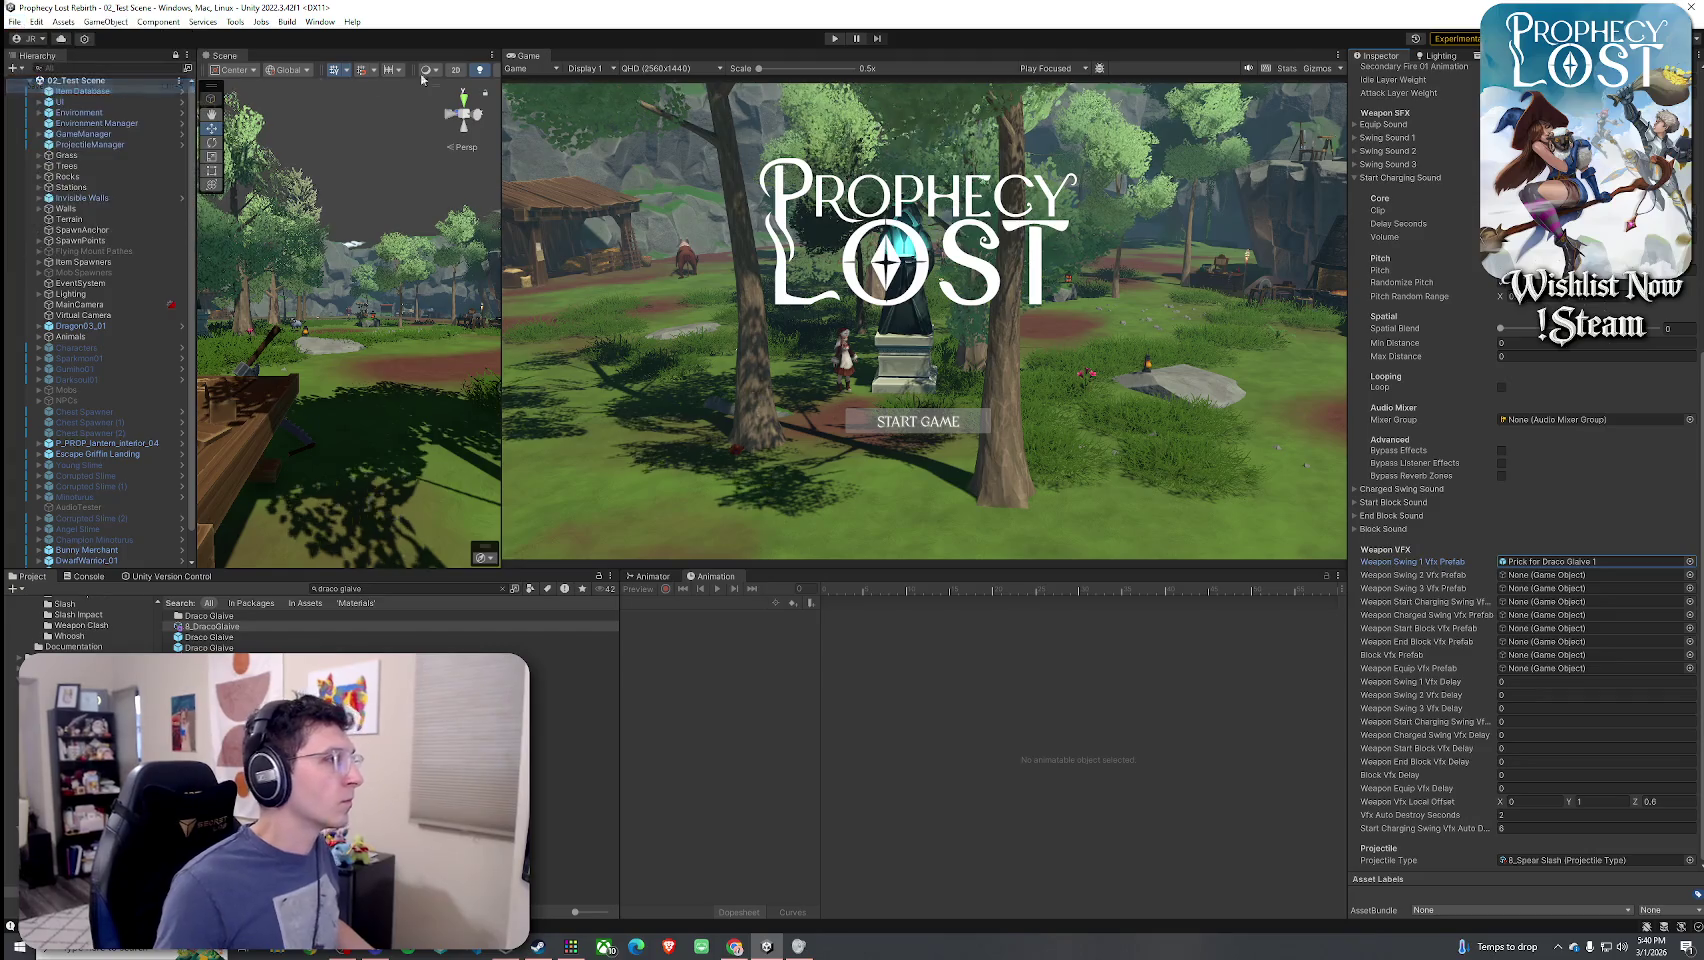
left_click(834, 39)
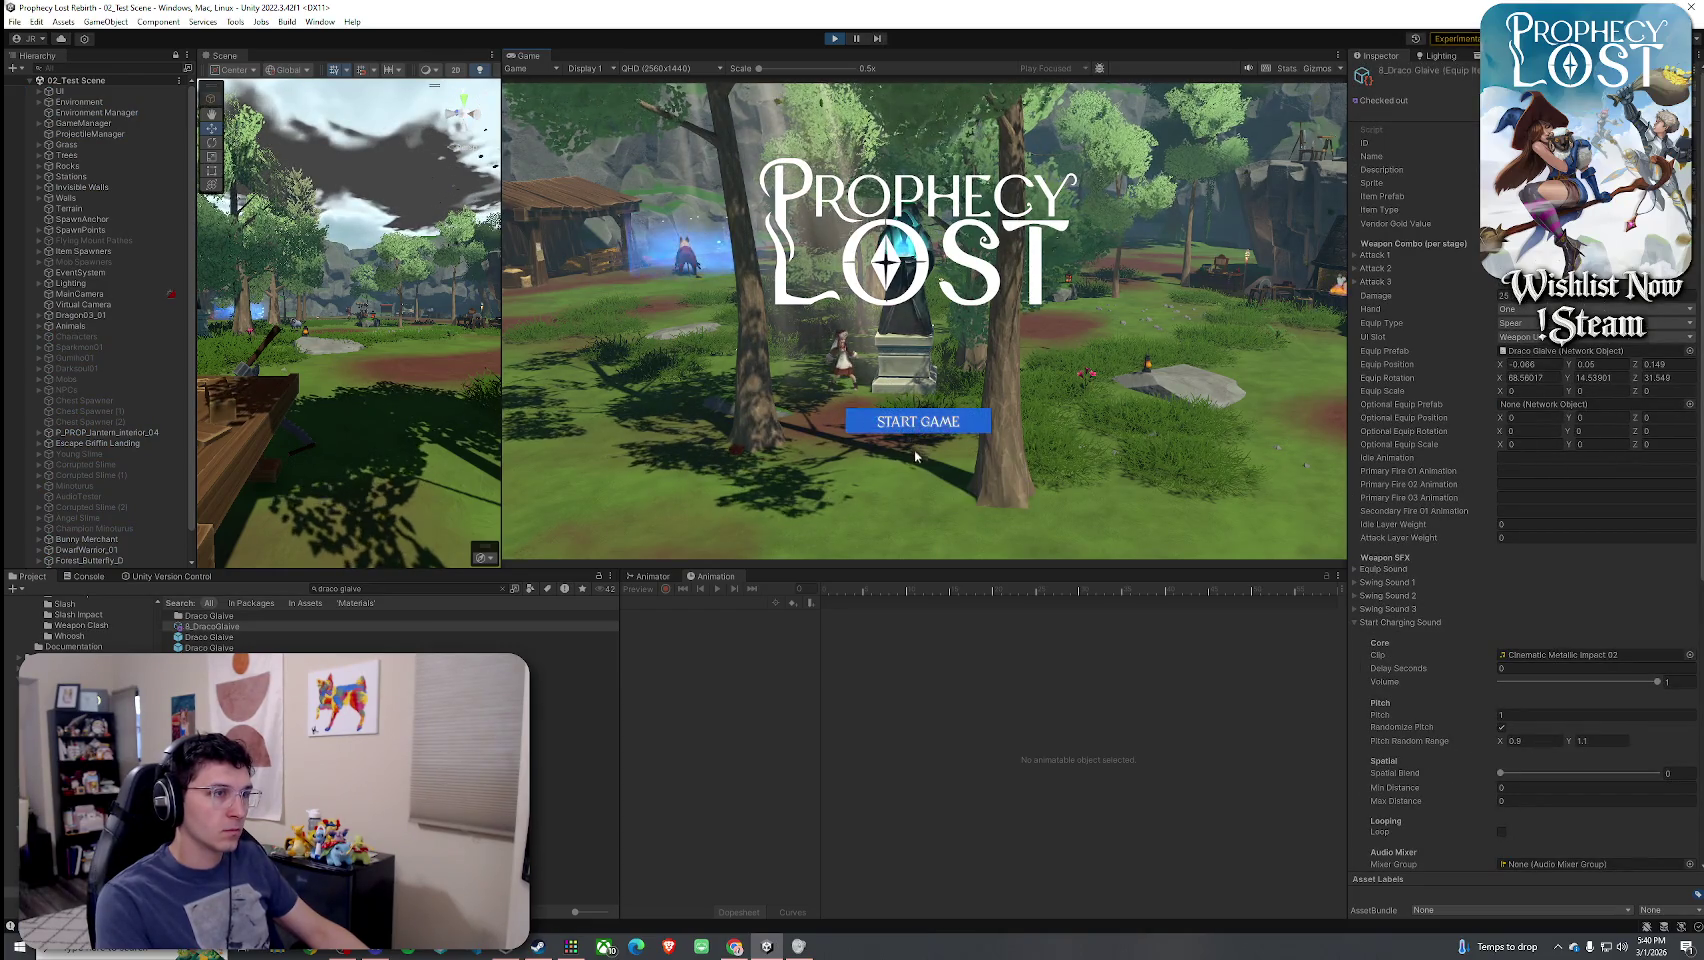
- Start the game session and walk the character, holding the golden spear, into the clearing
left_click(908, 428)
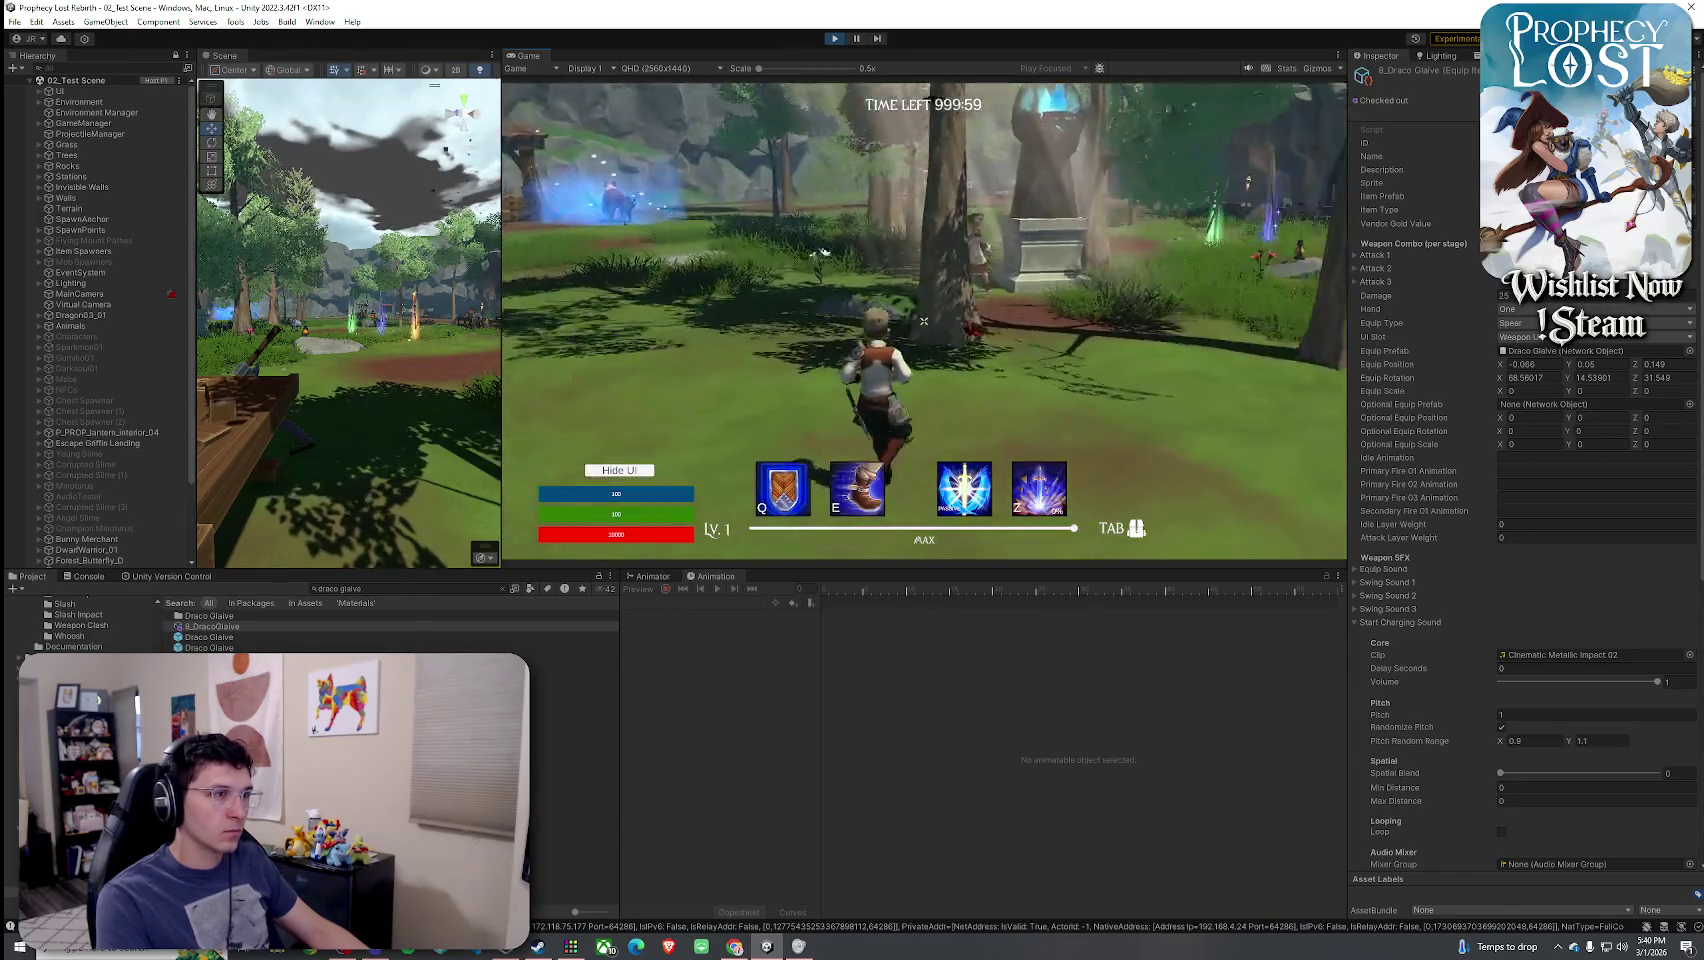
key("w")
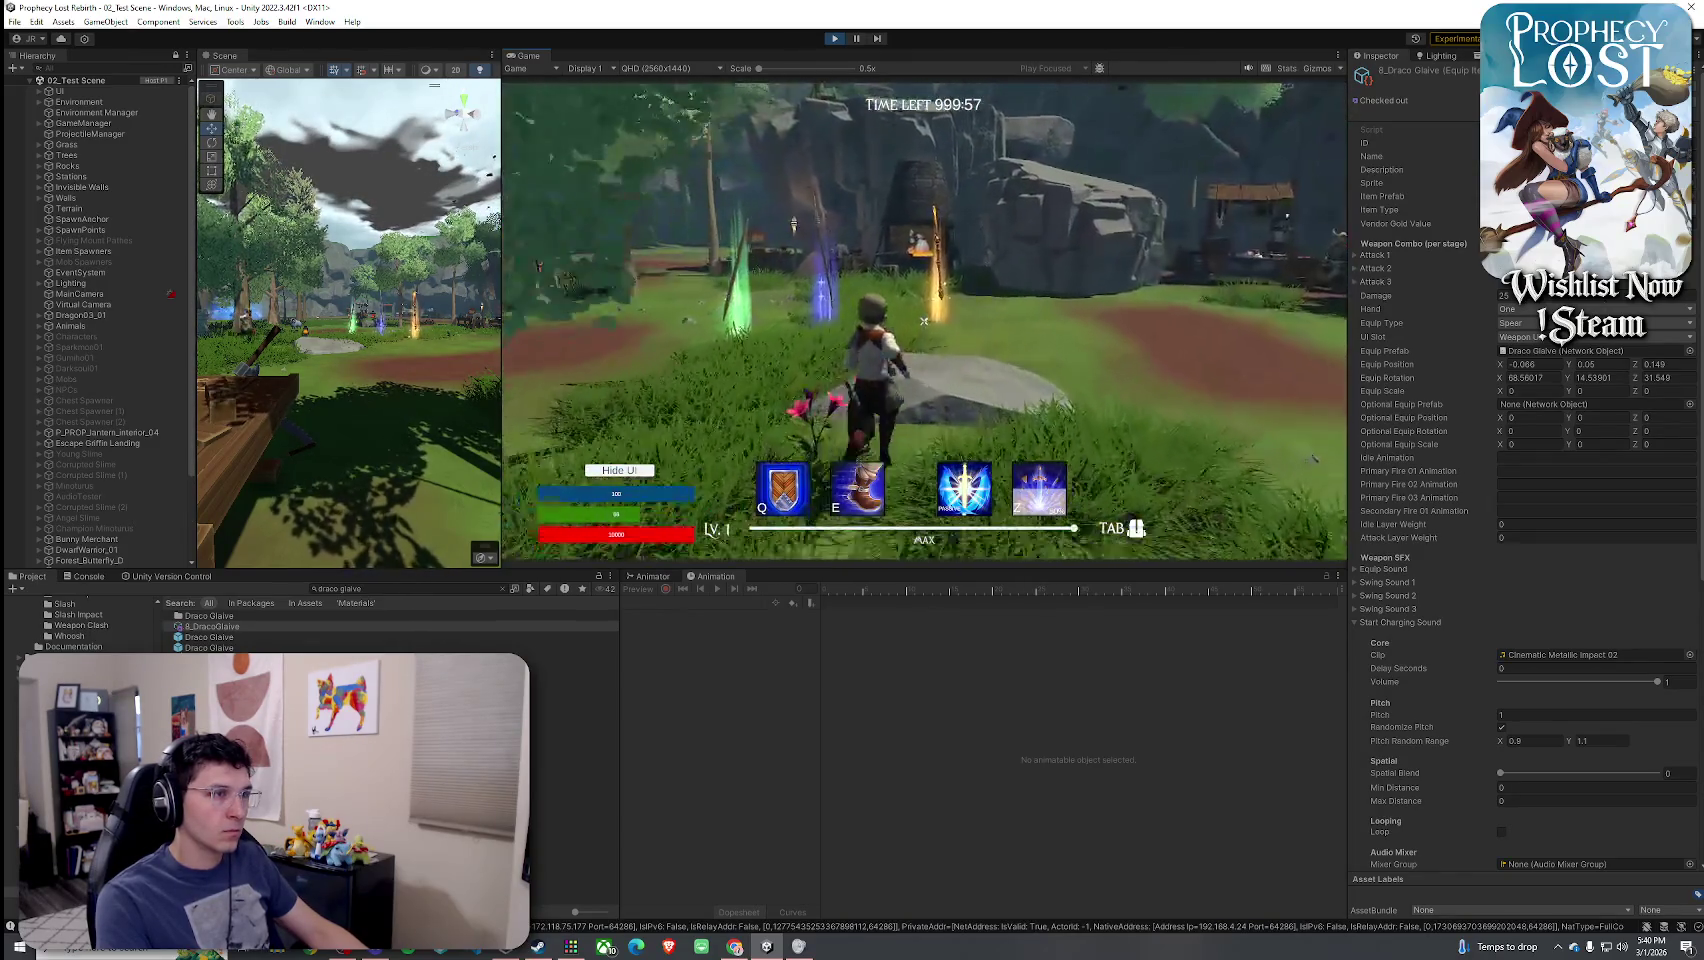
key("w")
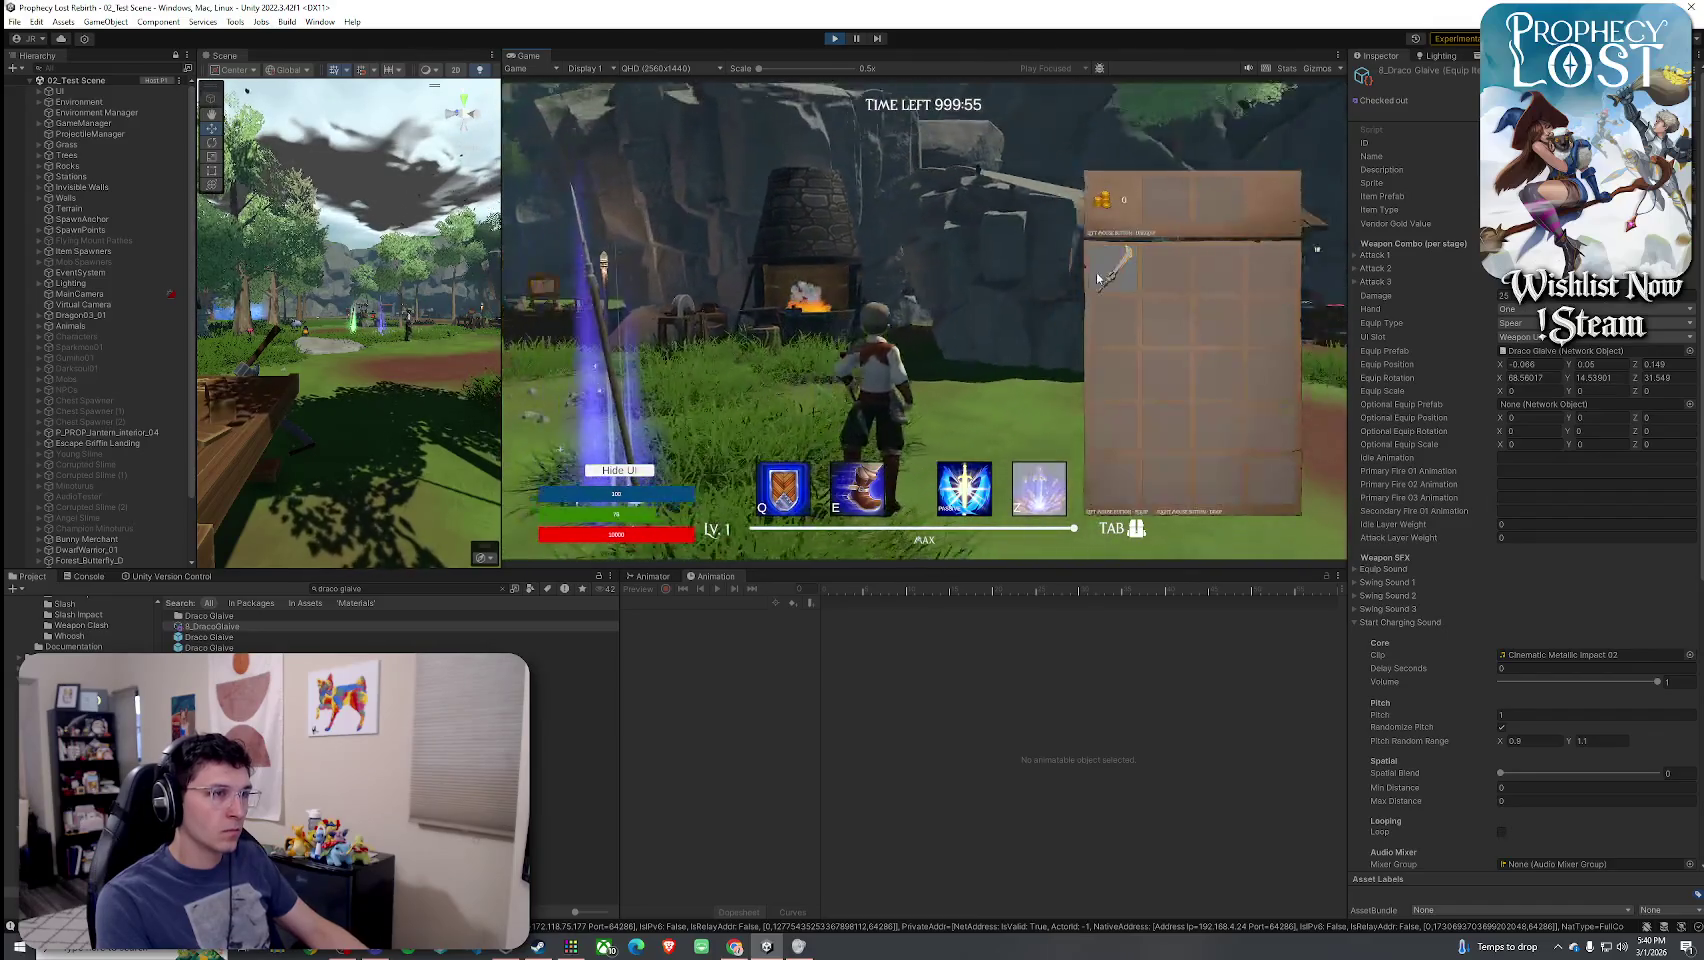
key("w")
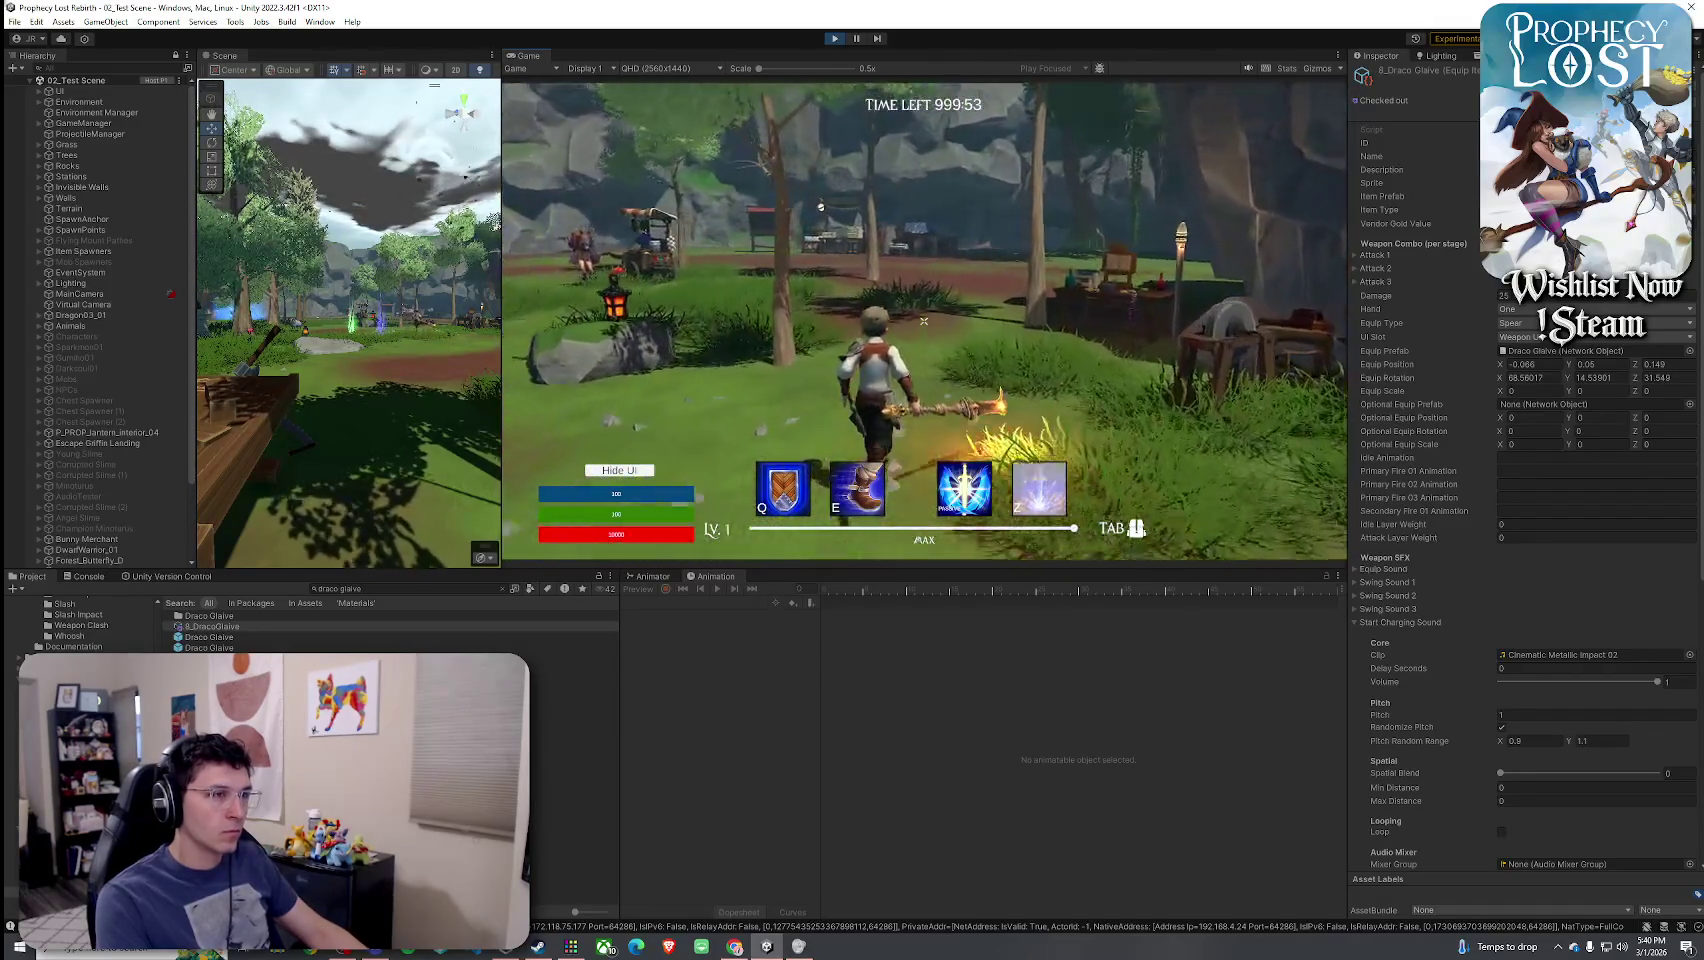
key("w")
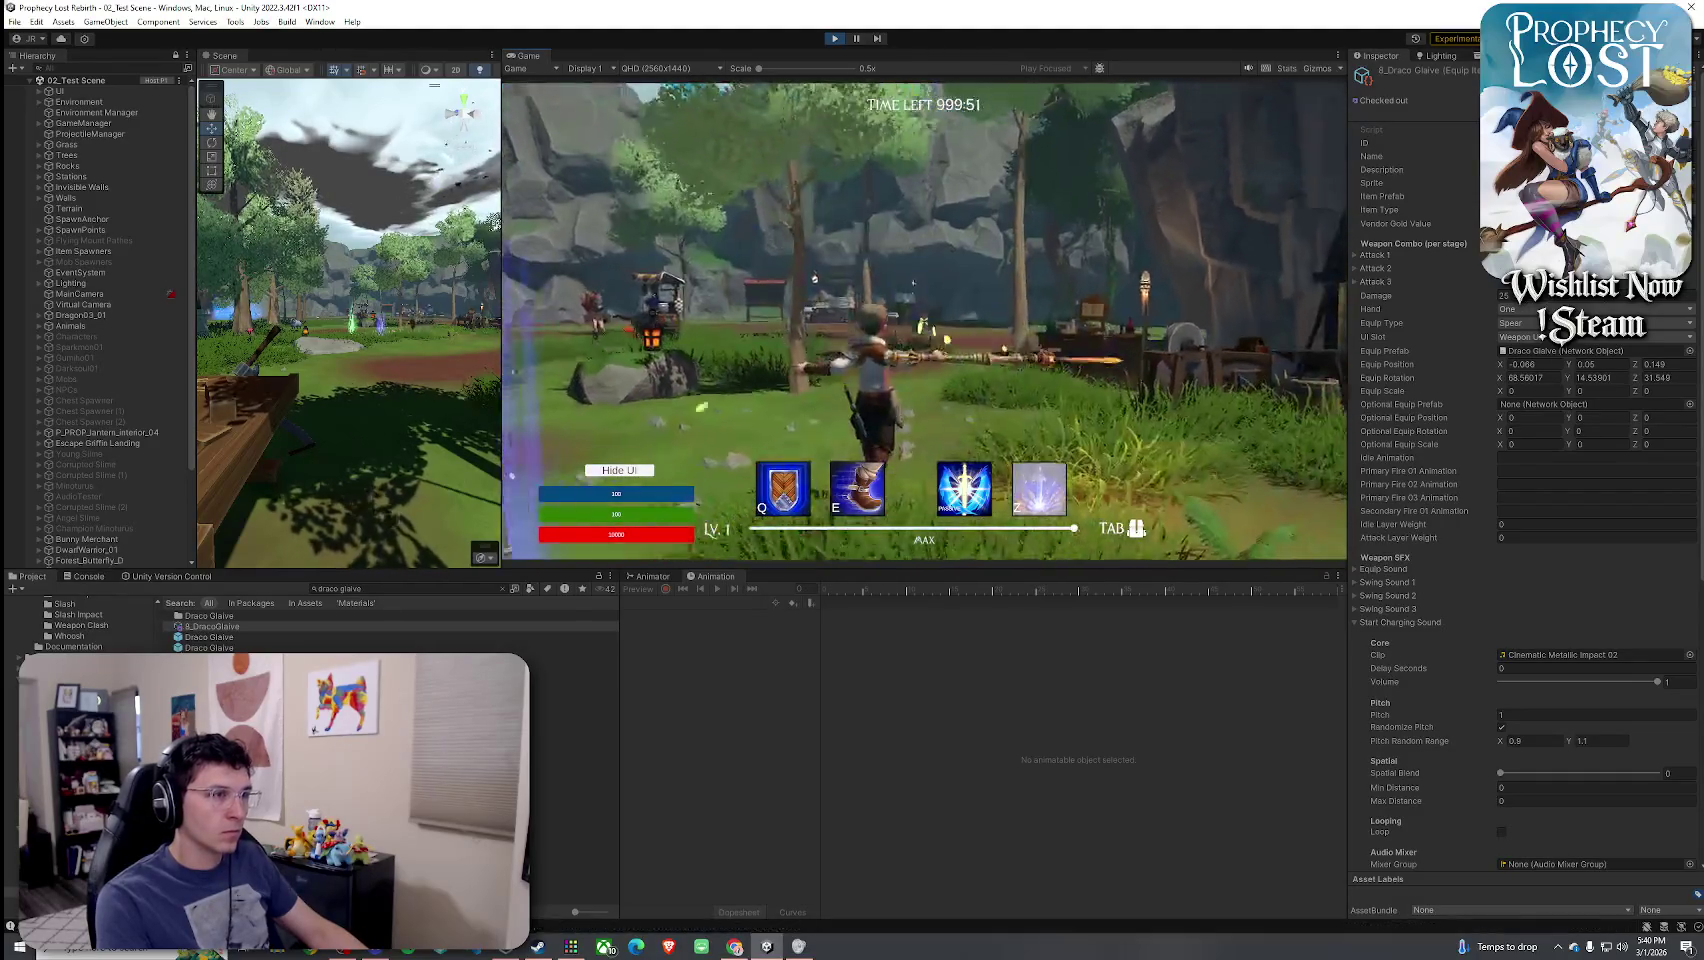
key("w")
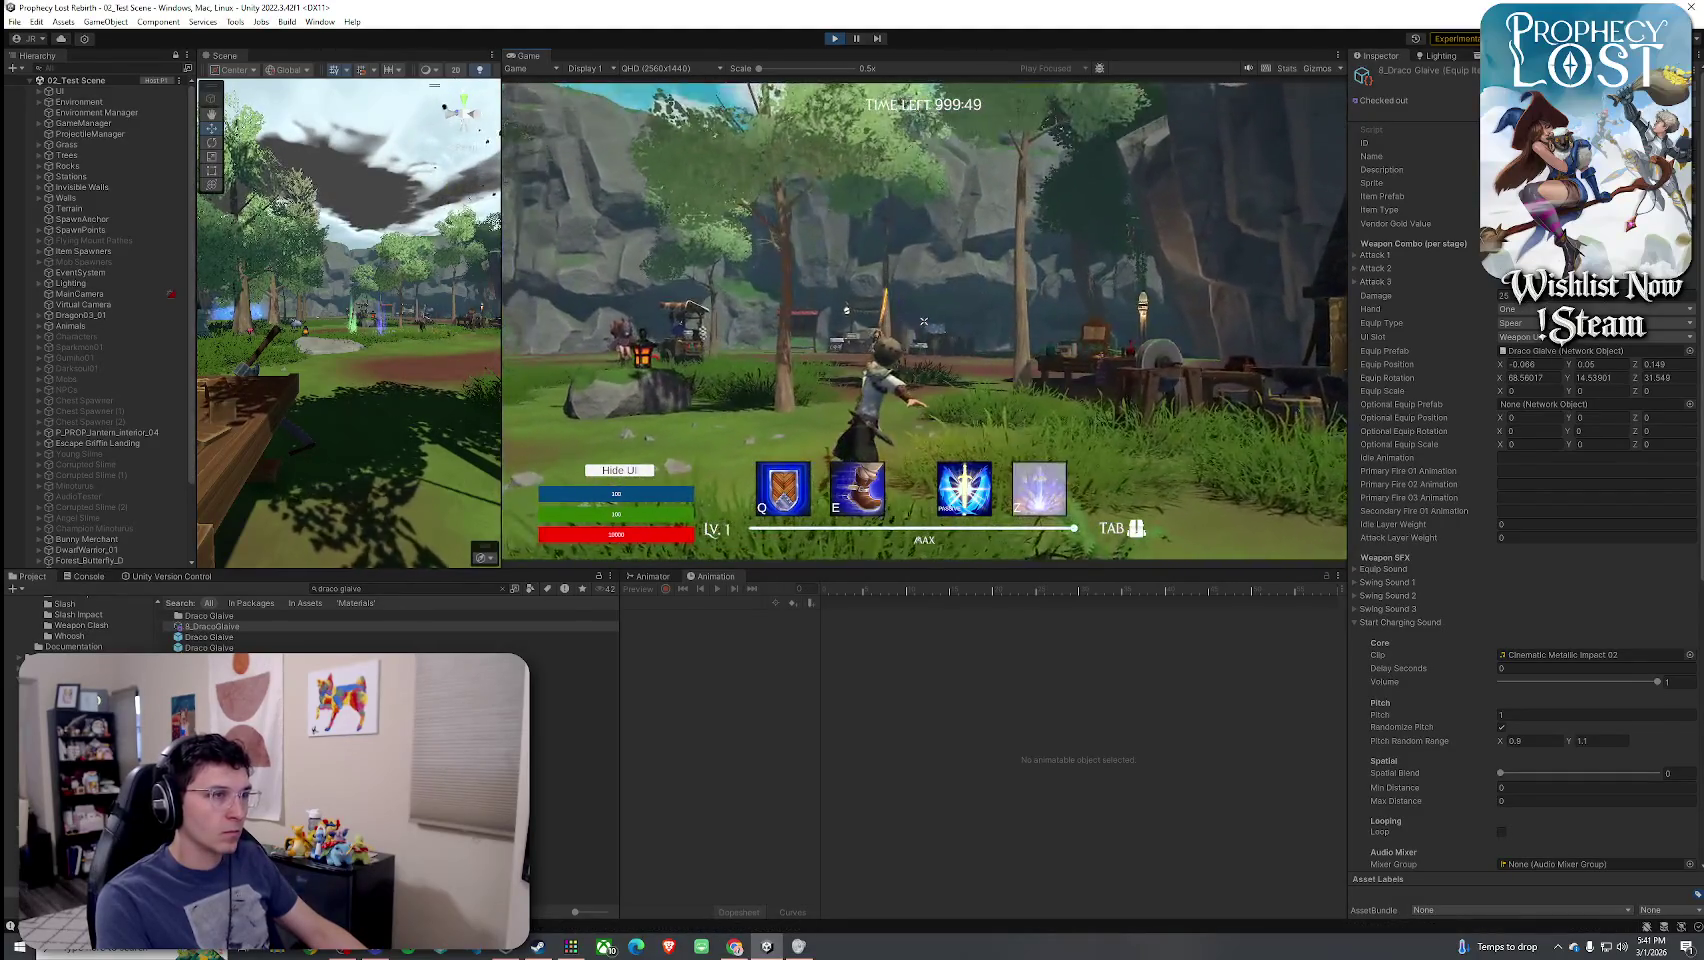
- Run along the path toward the portal and forge hut, swinging the Draco Glaive repeatedly to fire its slash
left_click(930, 289)
key("w")
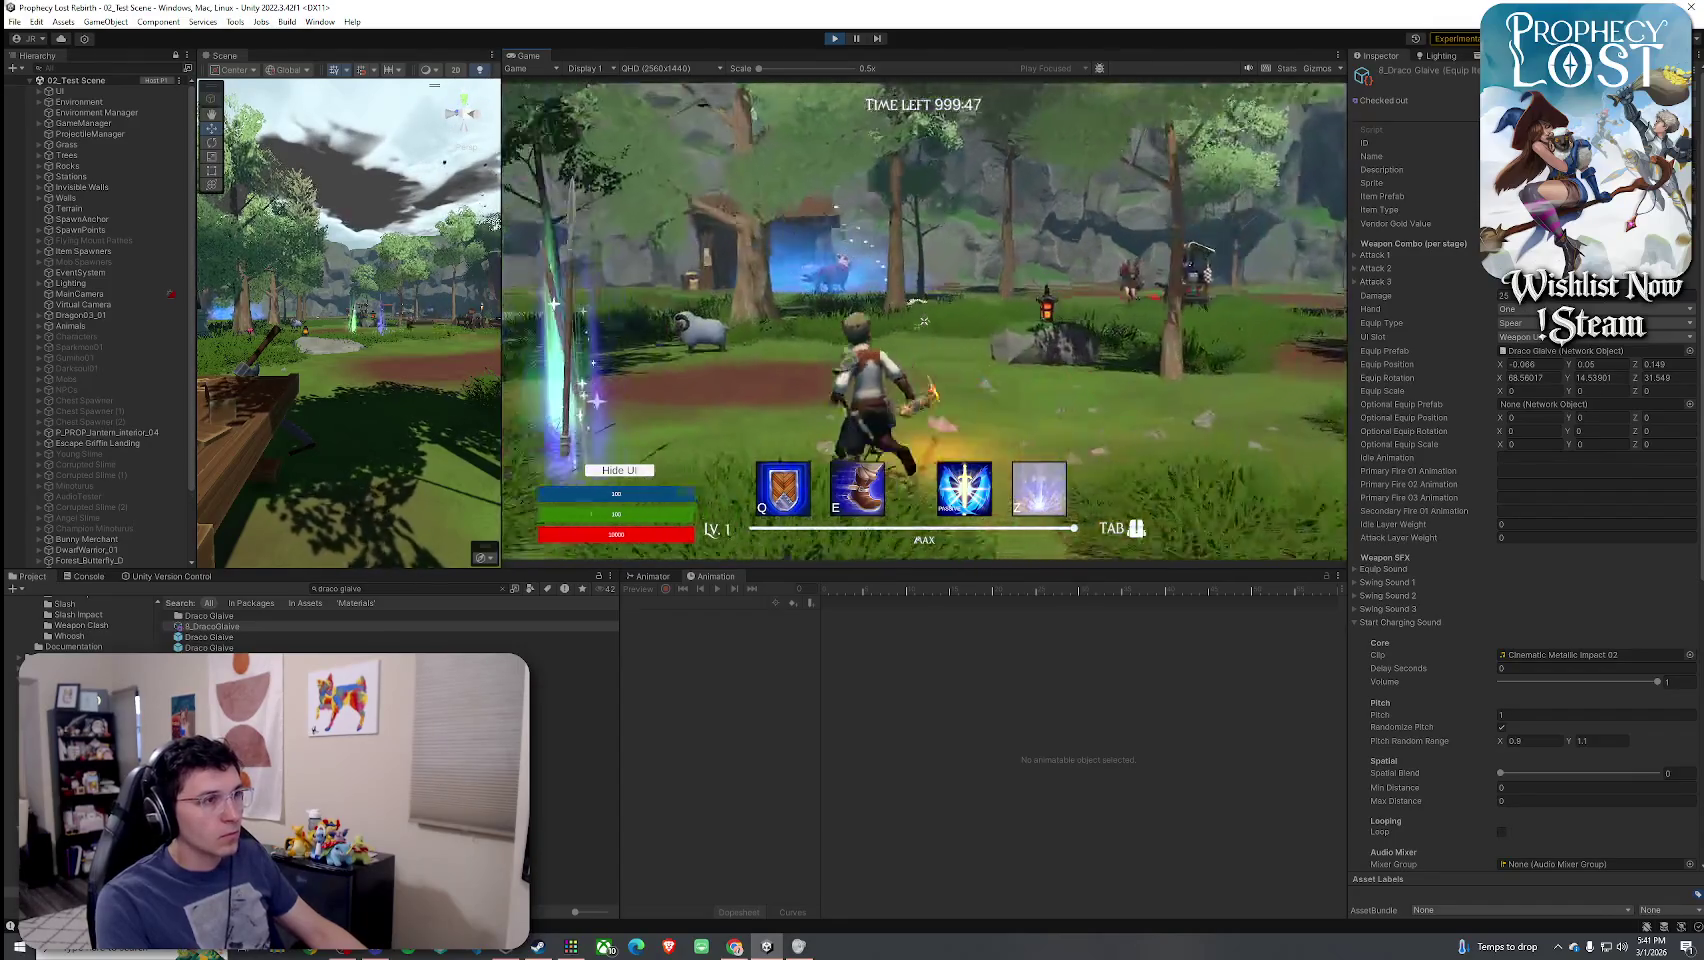
key("w")
left_click(924, 321)
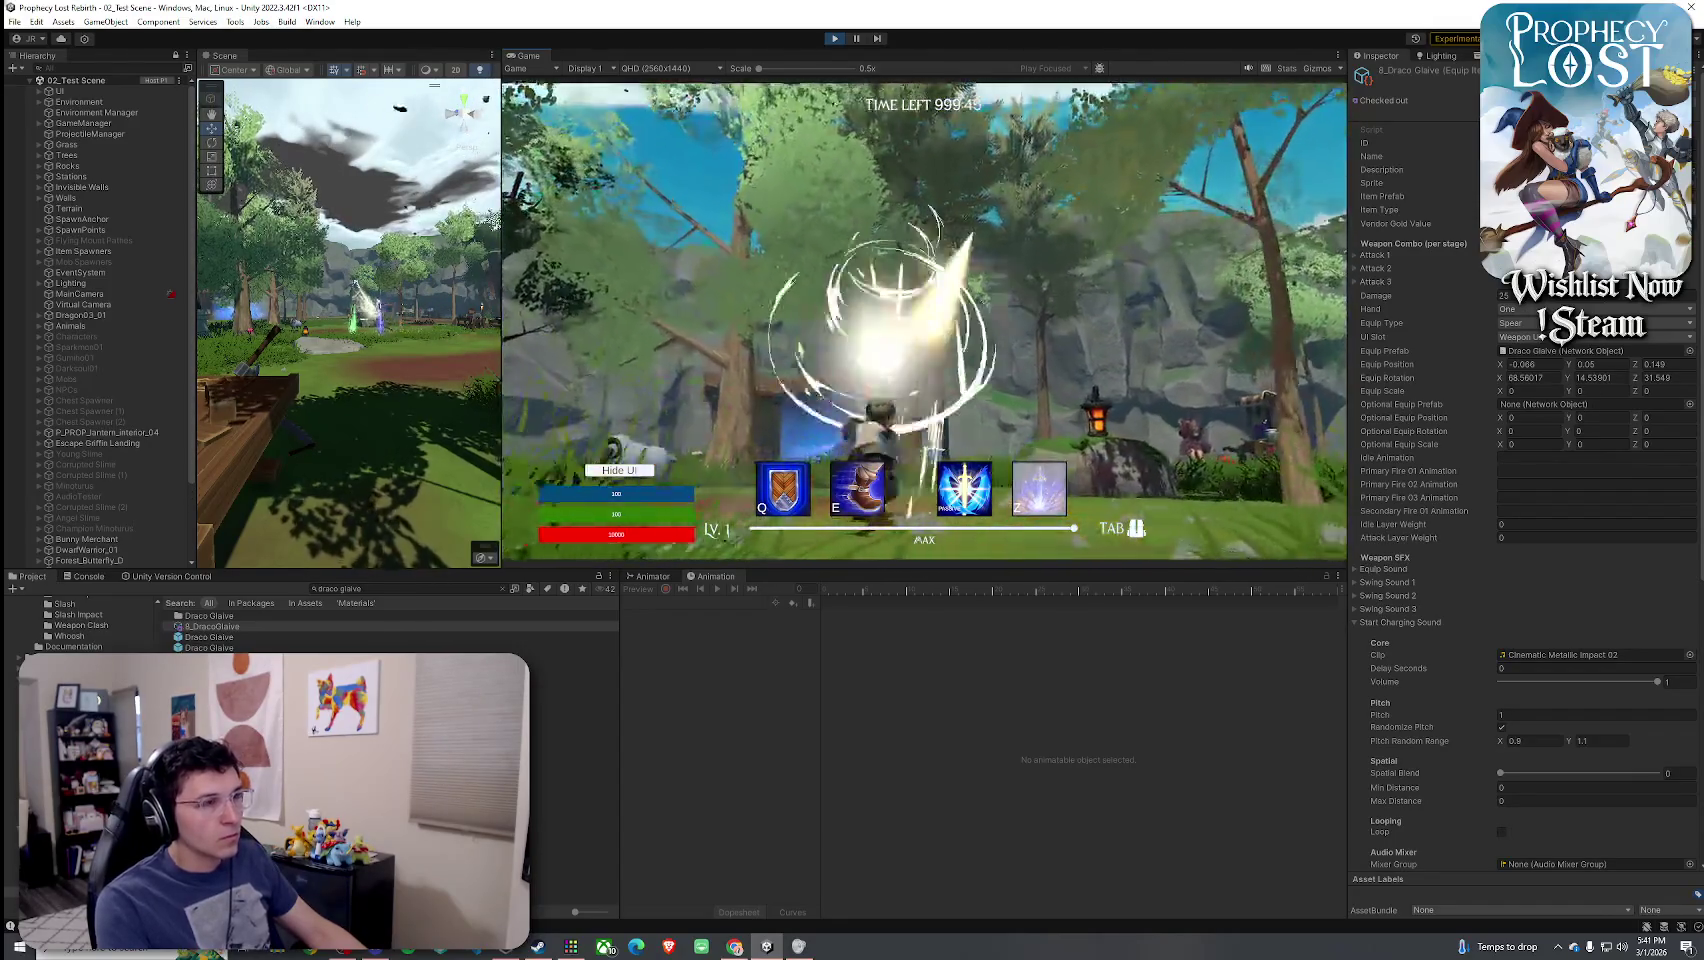
key("w")
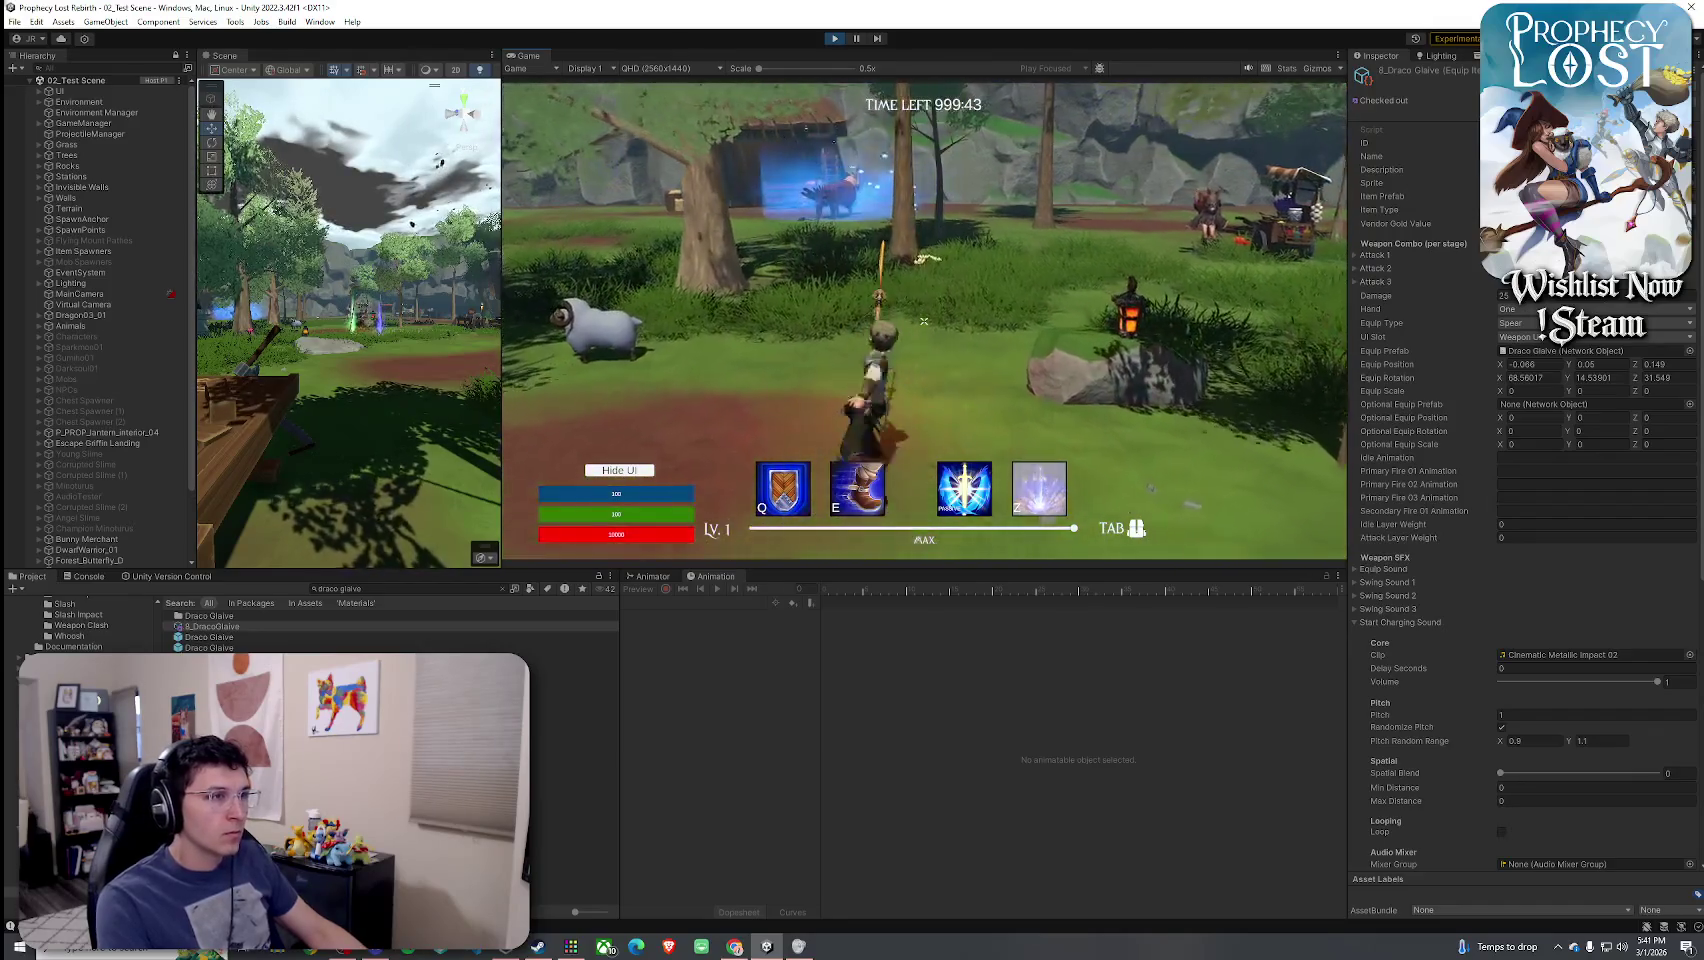
key("w")
left_click(924, 321)
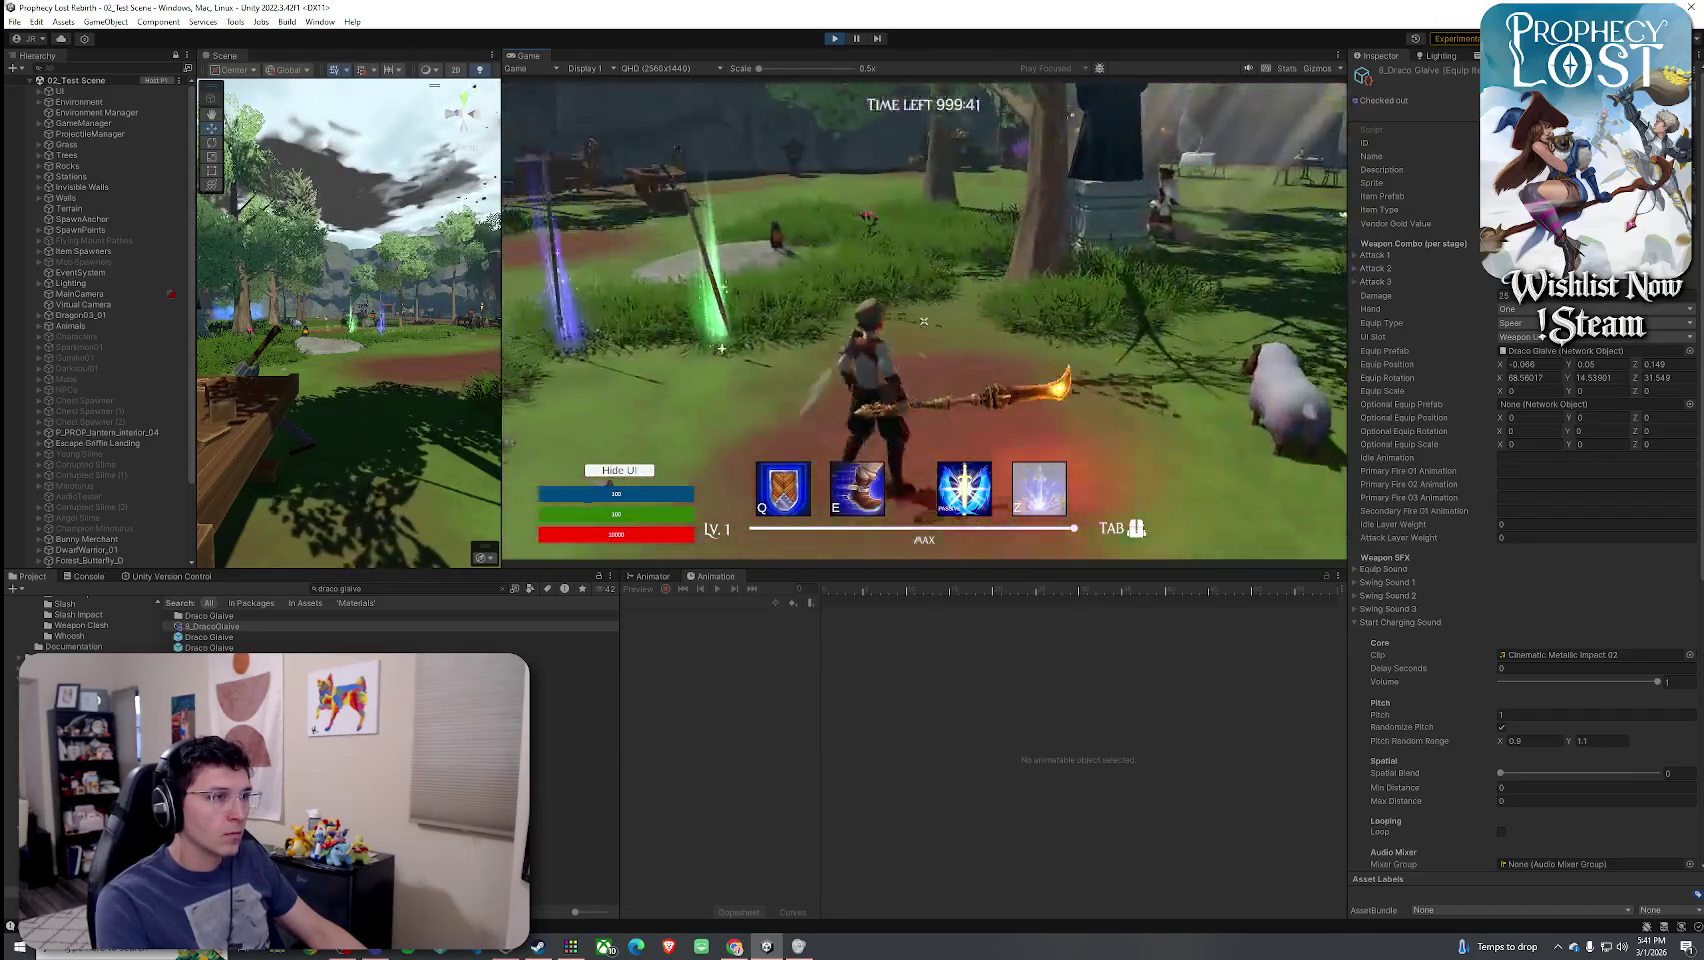
left_click(924, 321)
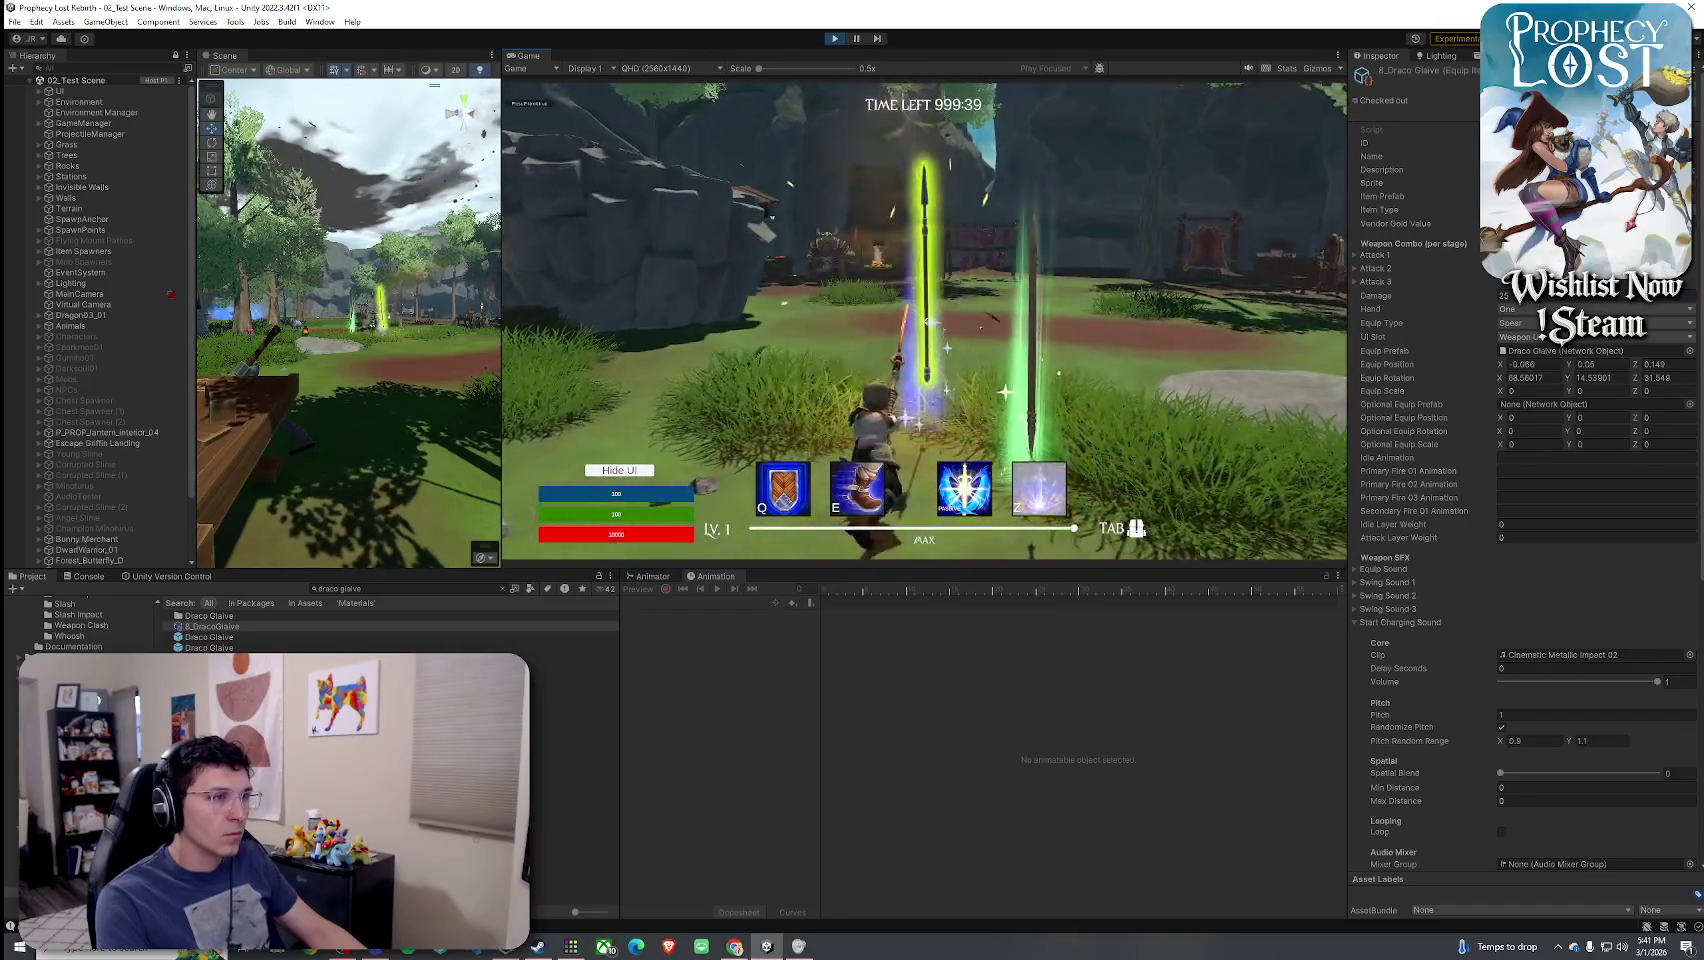
key("w")
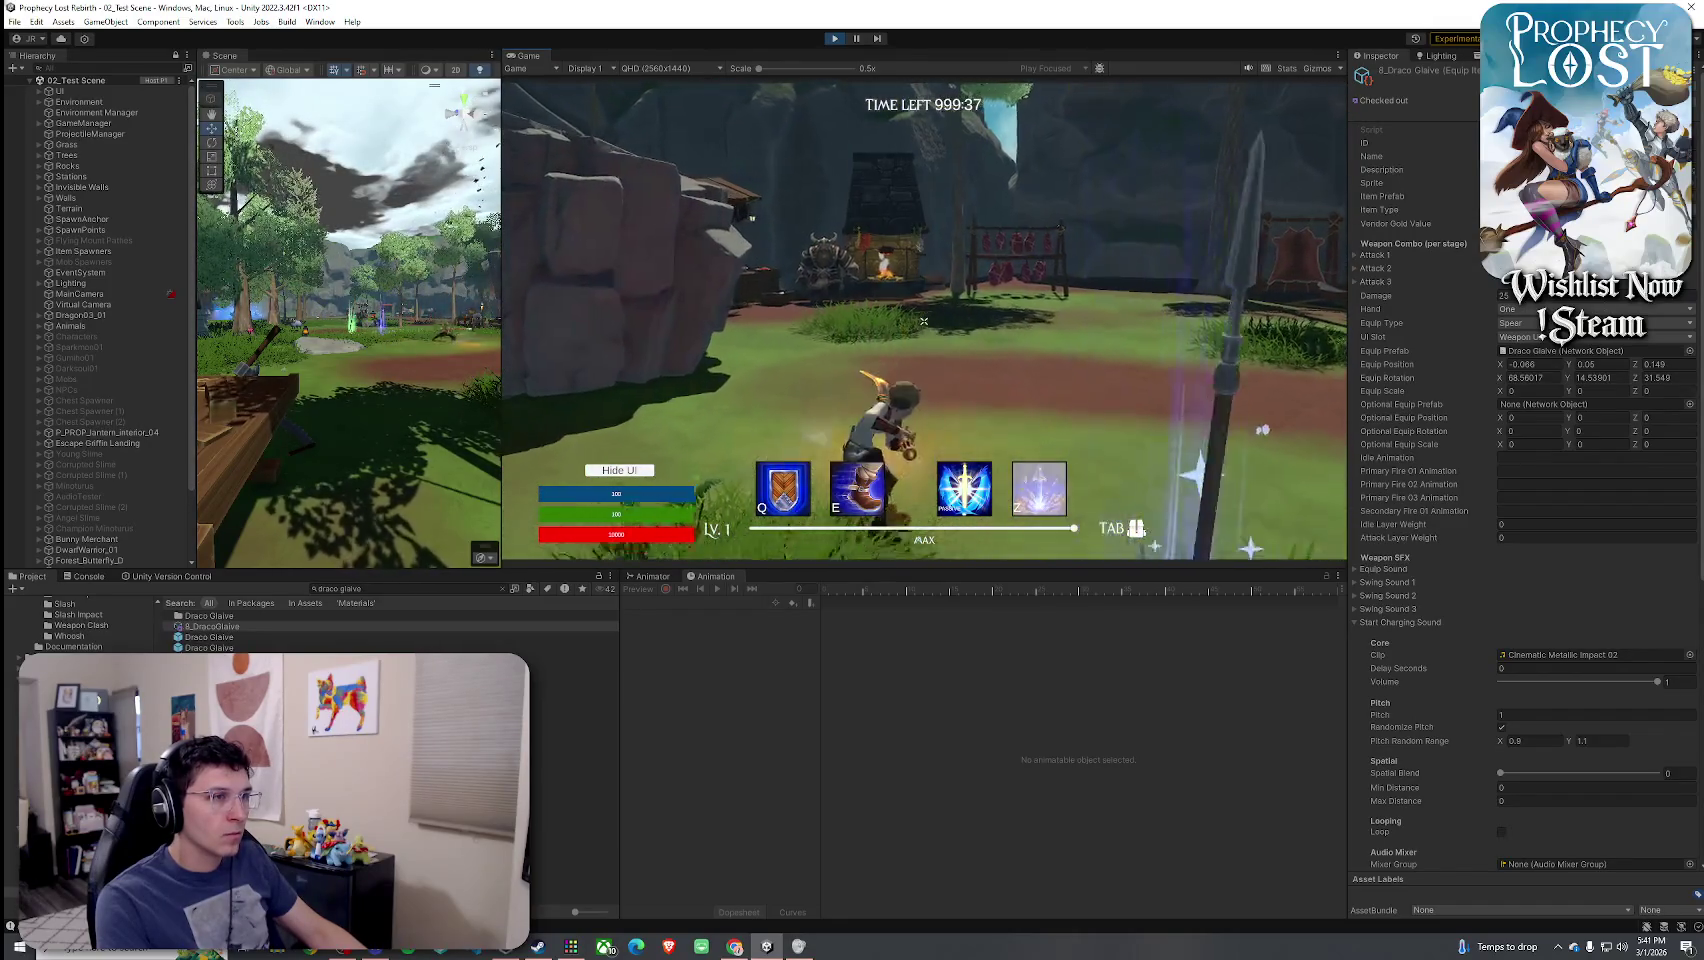
left_click(924, 321)
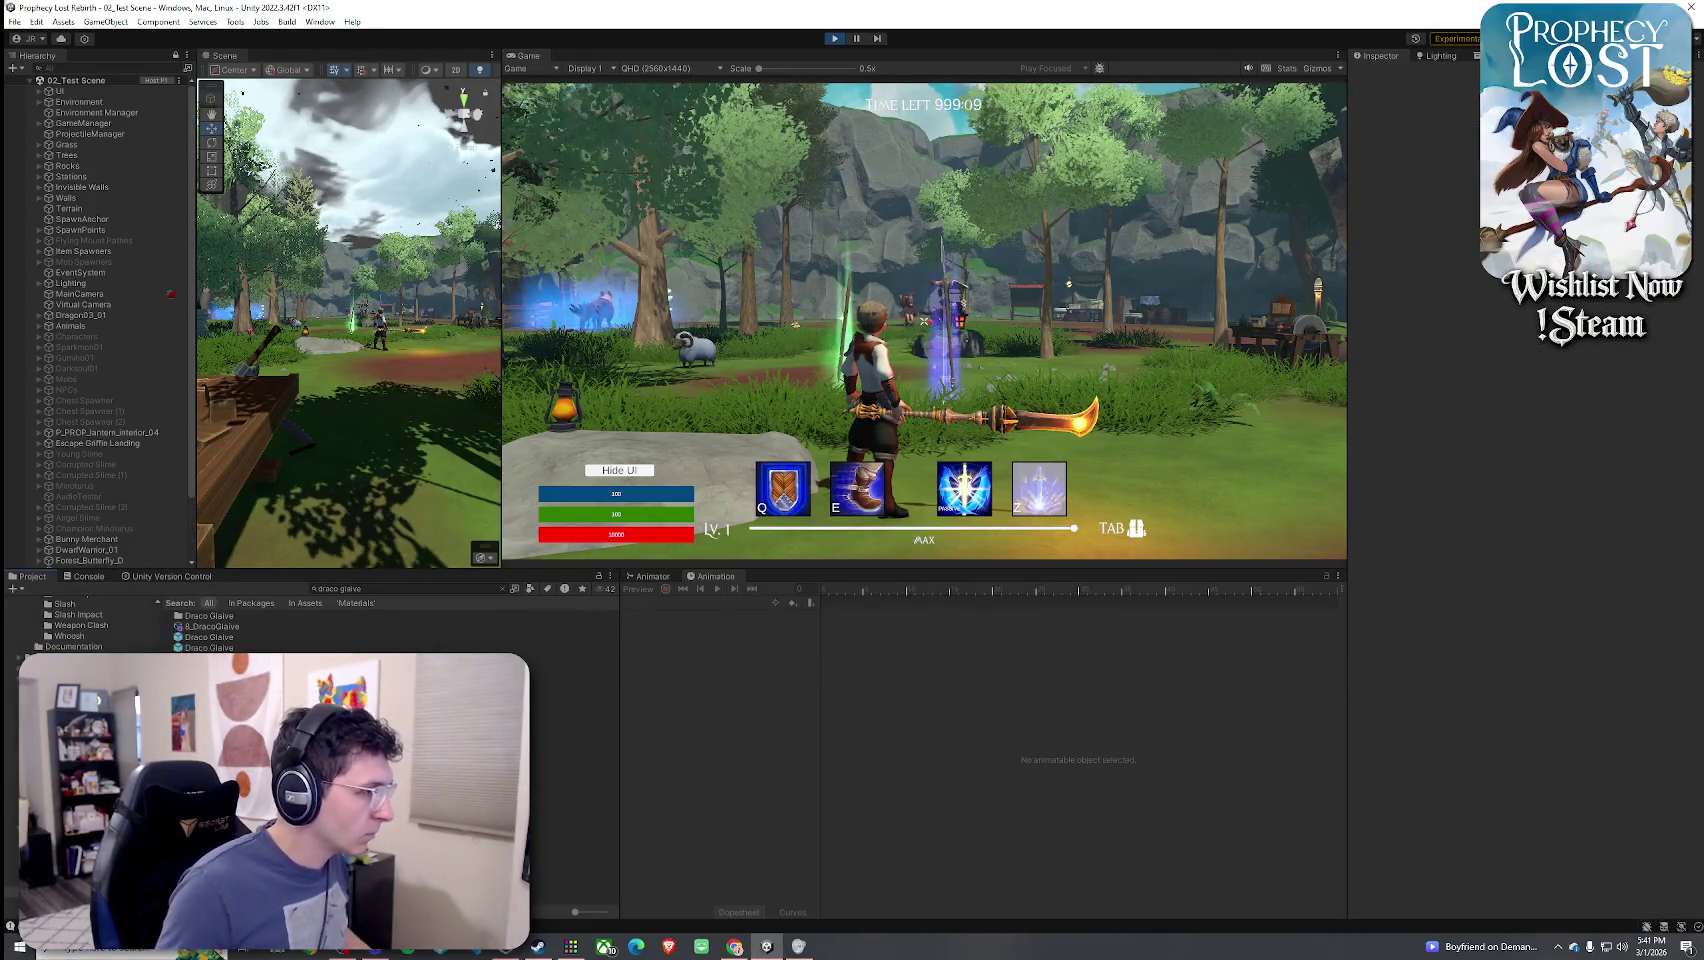
- Open the Prick for Draco Glaive 1 prefab and step through its Trail, SubSparks, root, Smoke, Derbis and Flash layers
left_click(575, 690)
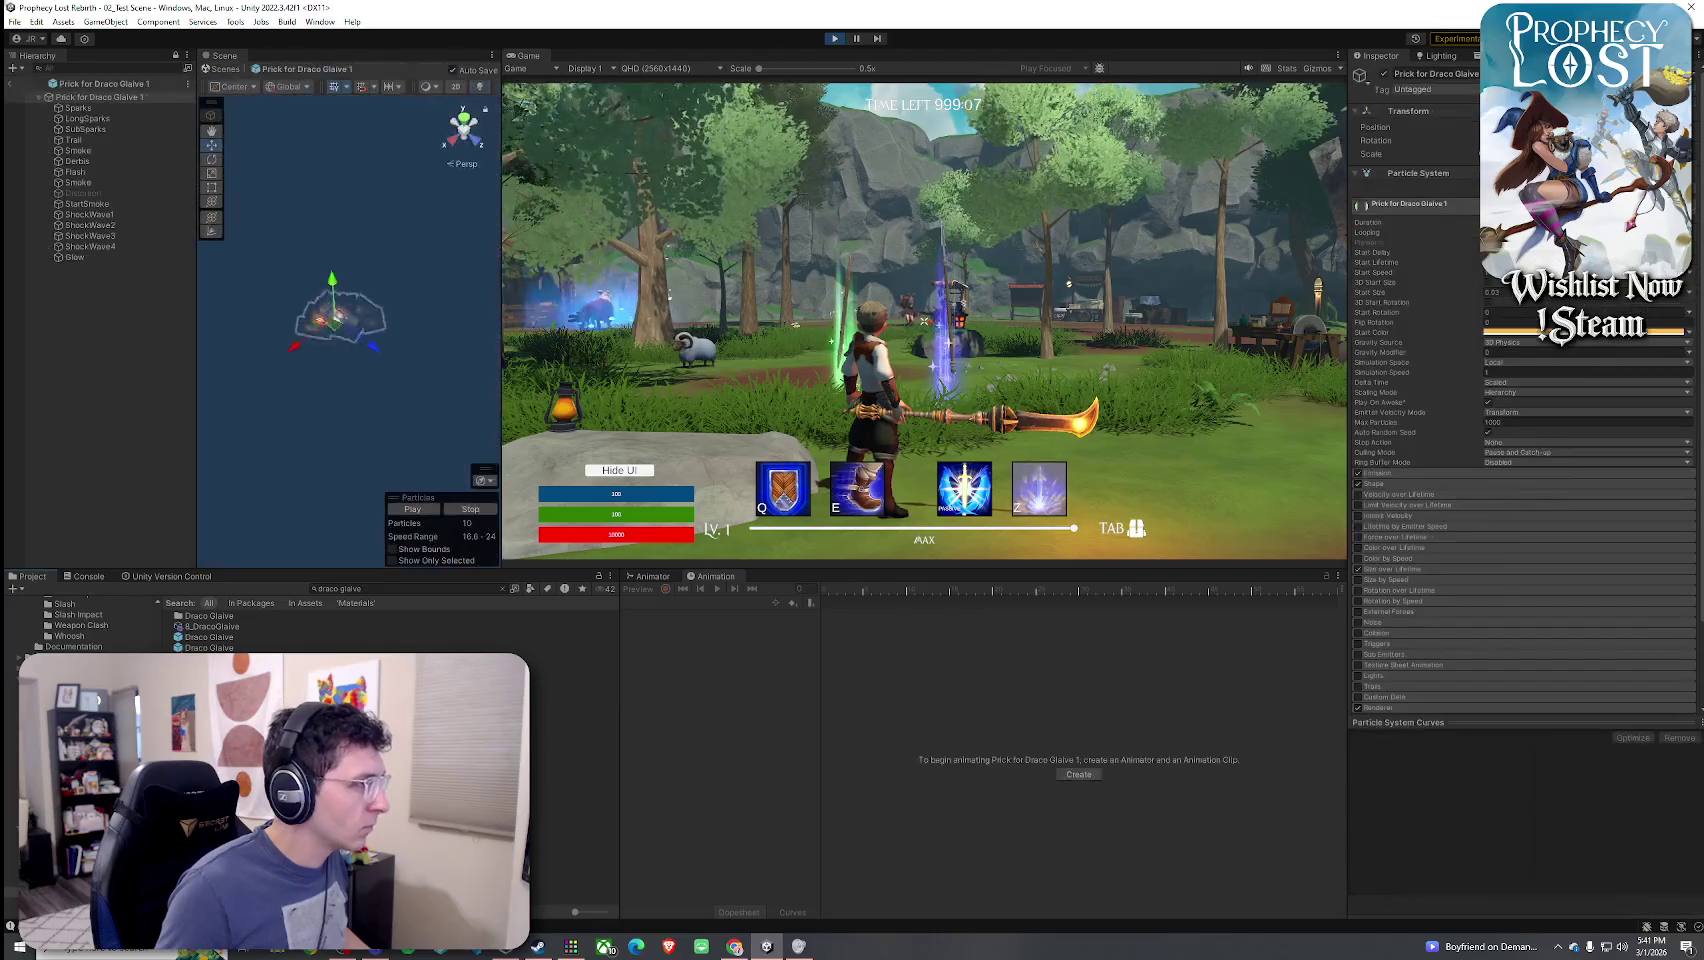
double_click(575, 690)
left_click(103, 141)
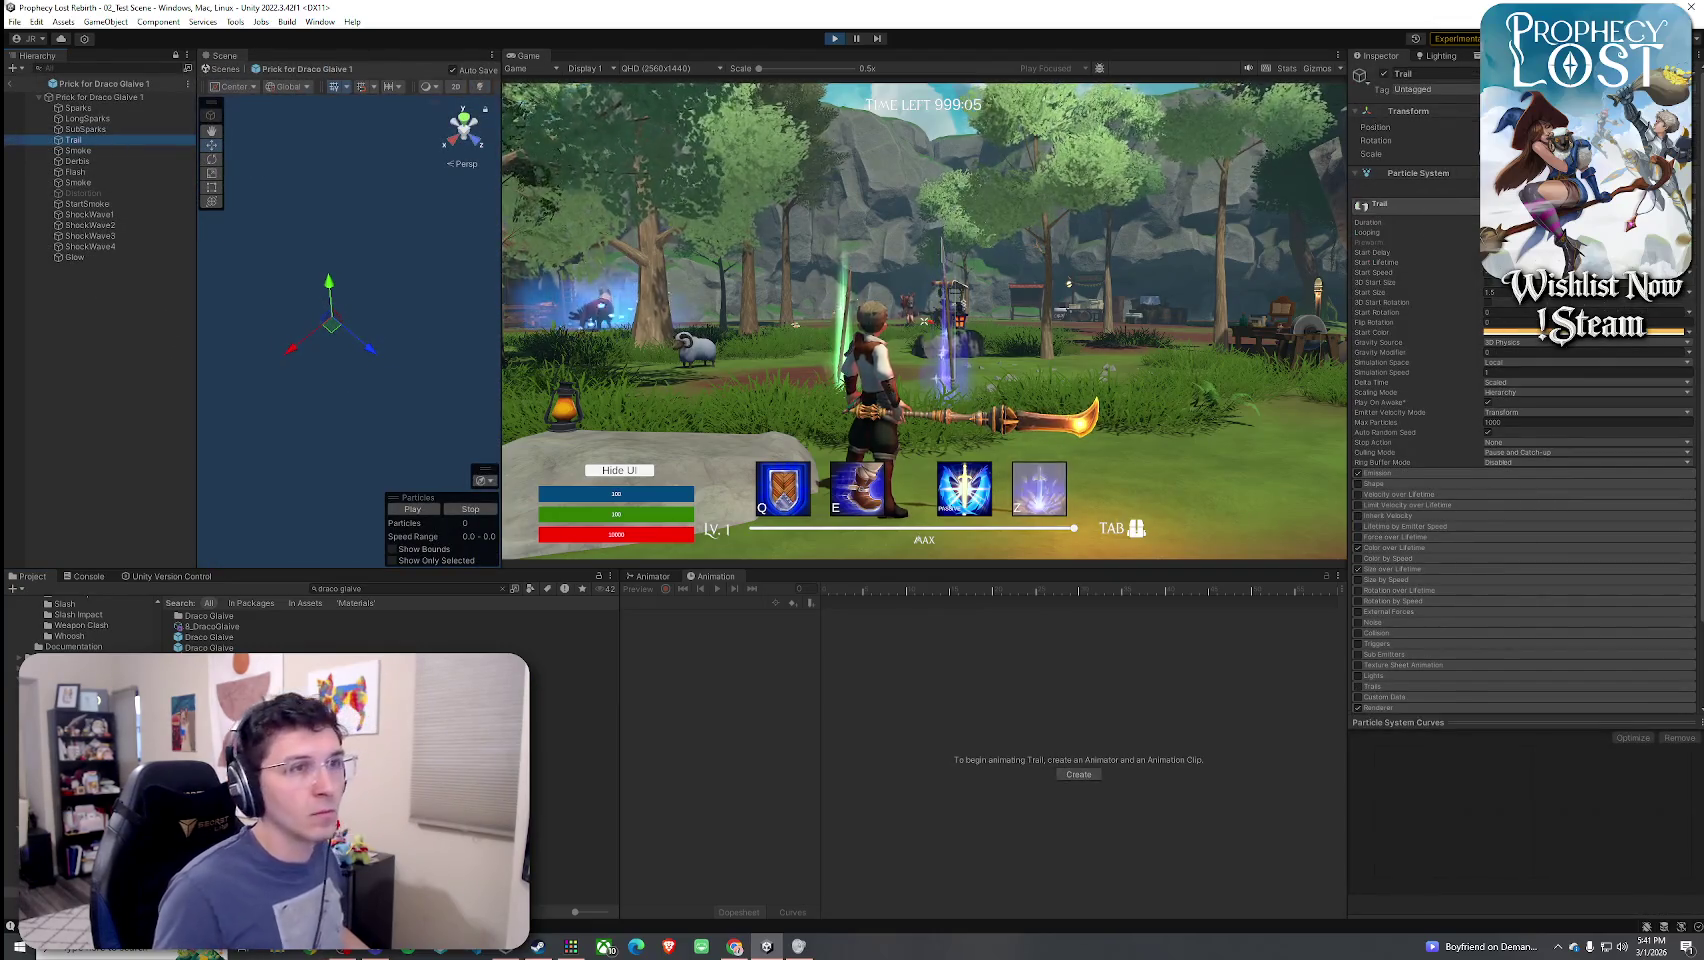
key("Up")
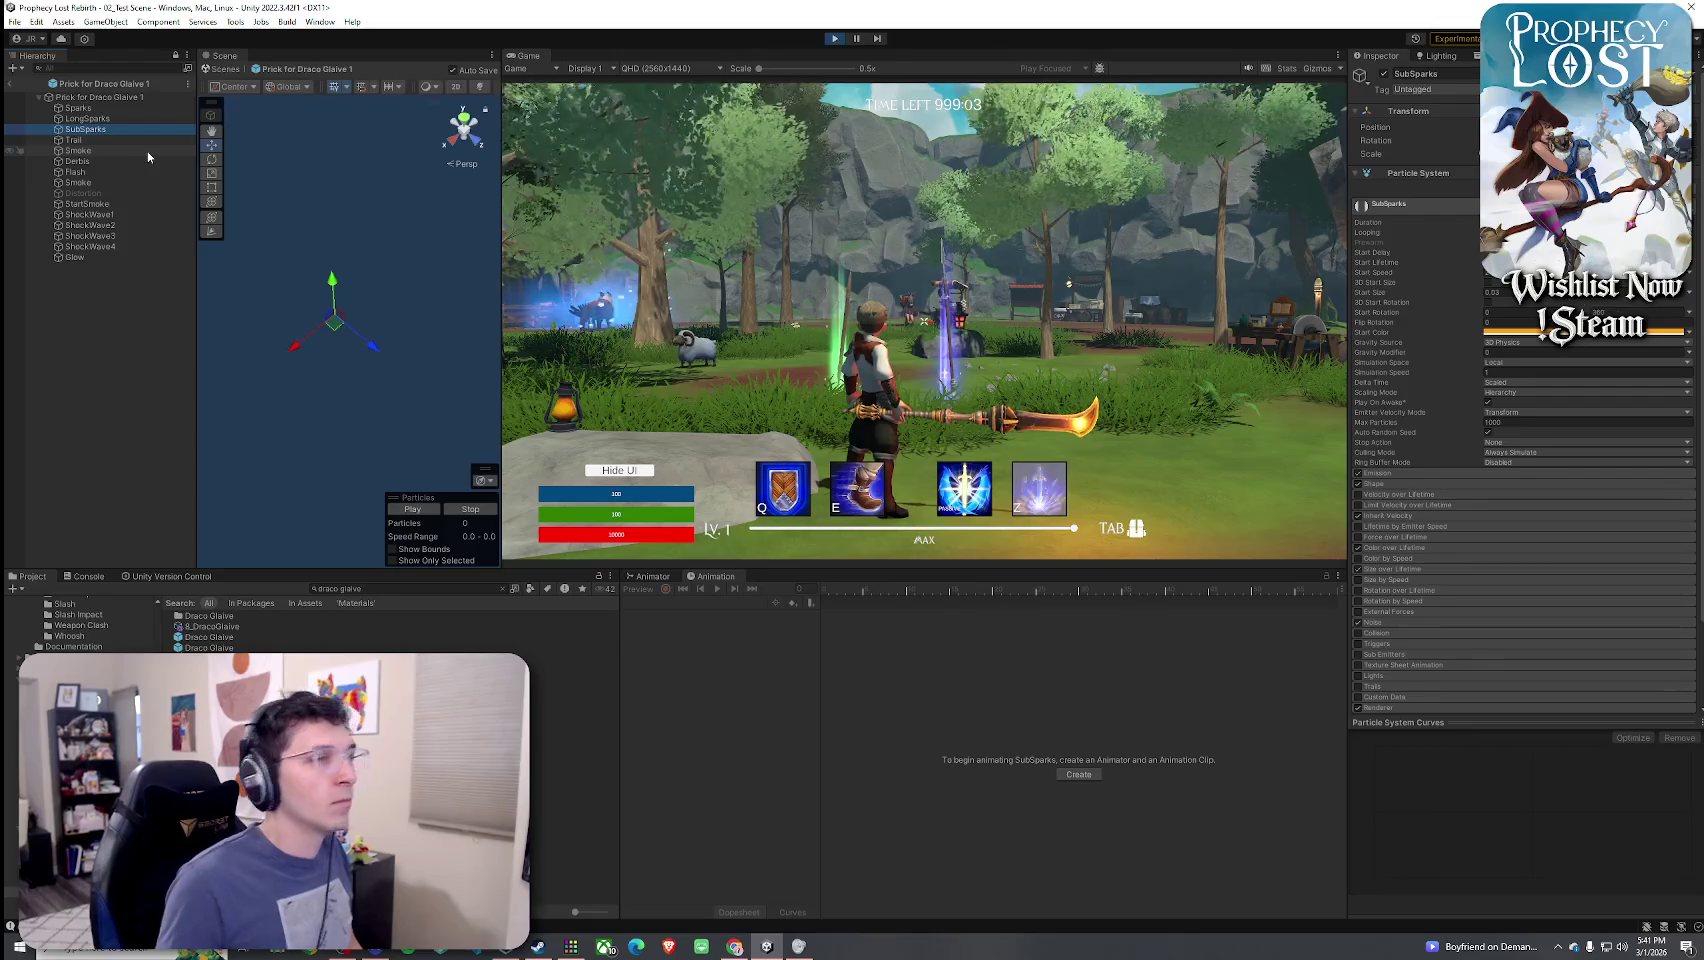
key("Up")
key("Up")
key("Up")
key("Down")
key("Down")
key("Down")
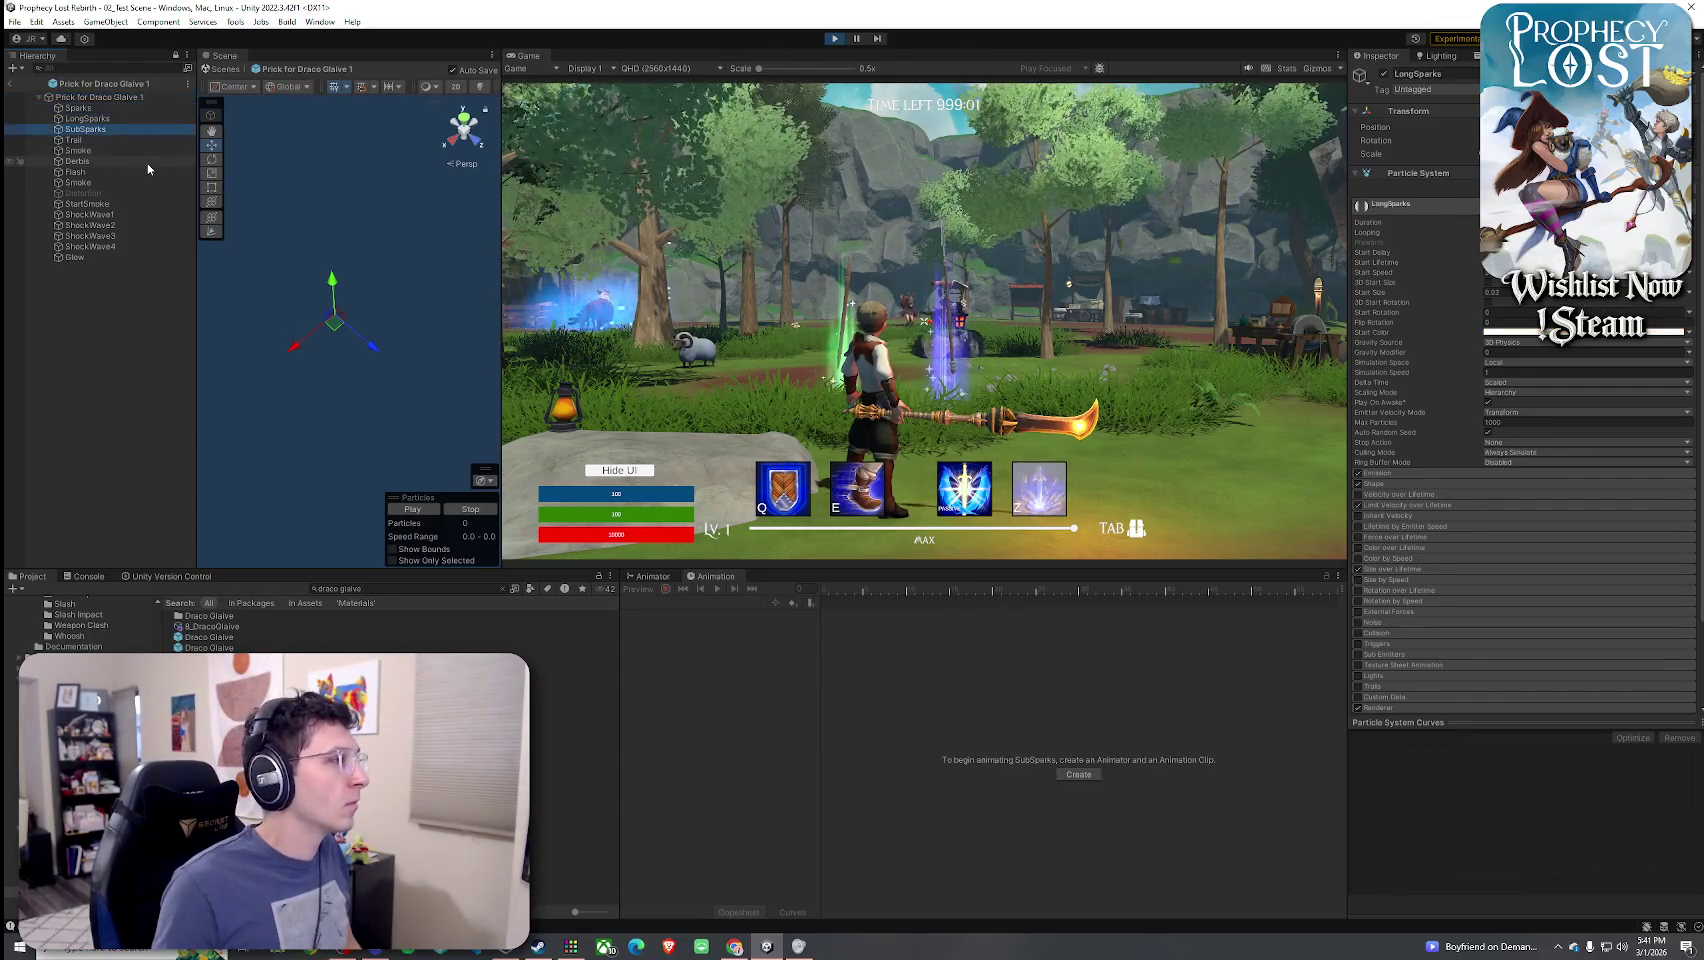
key("Down")
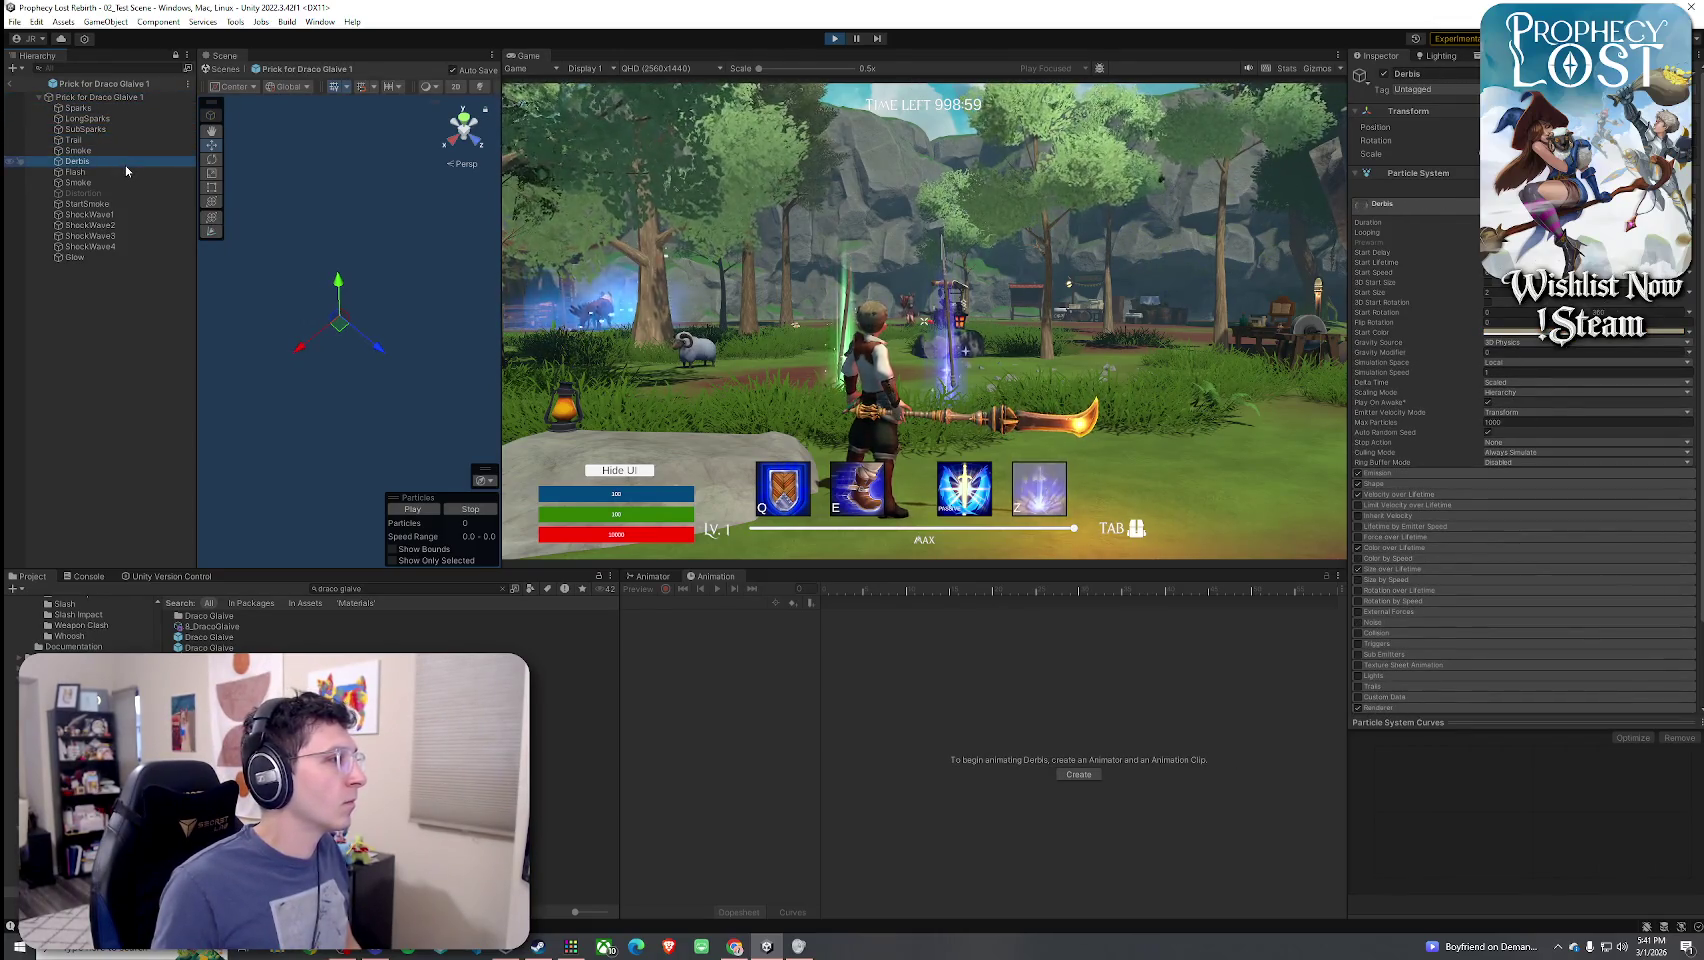
key("Down")
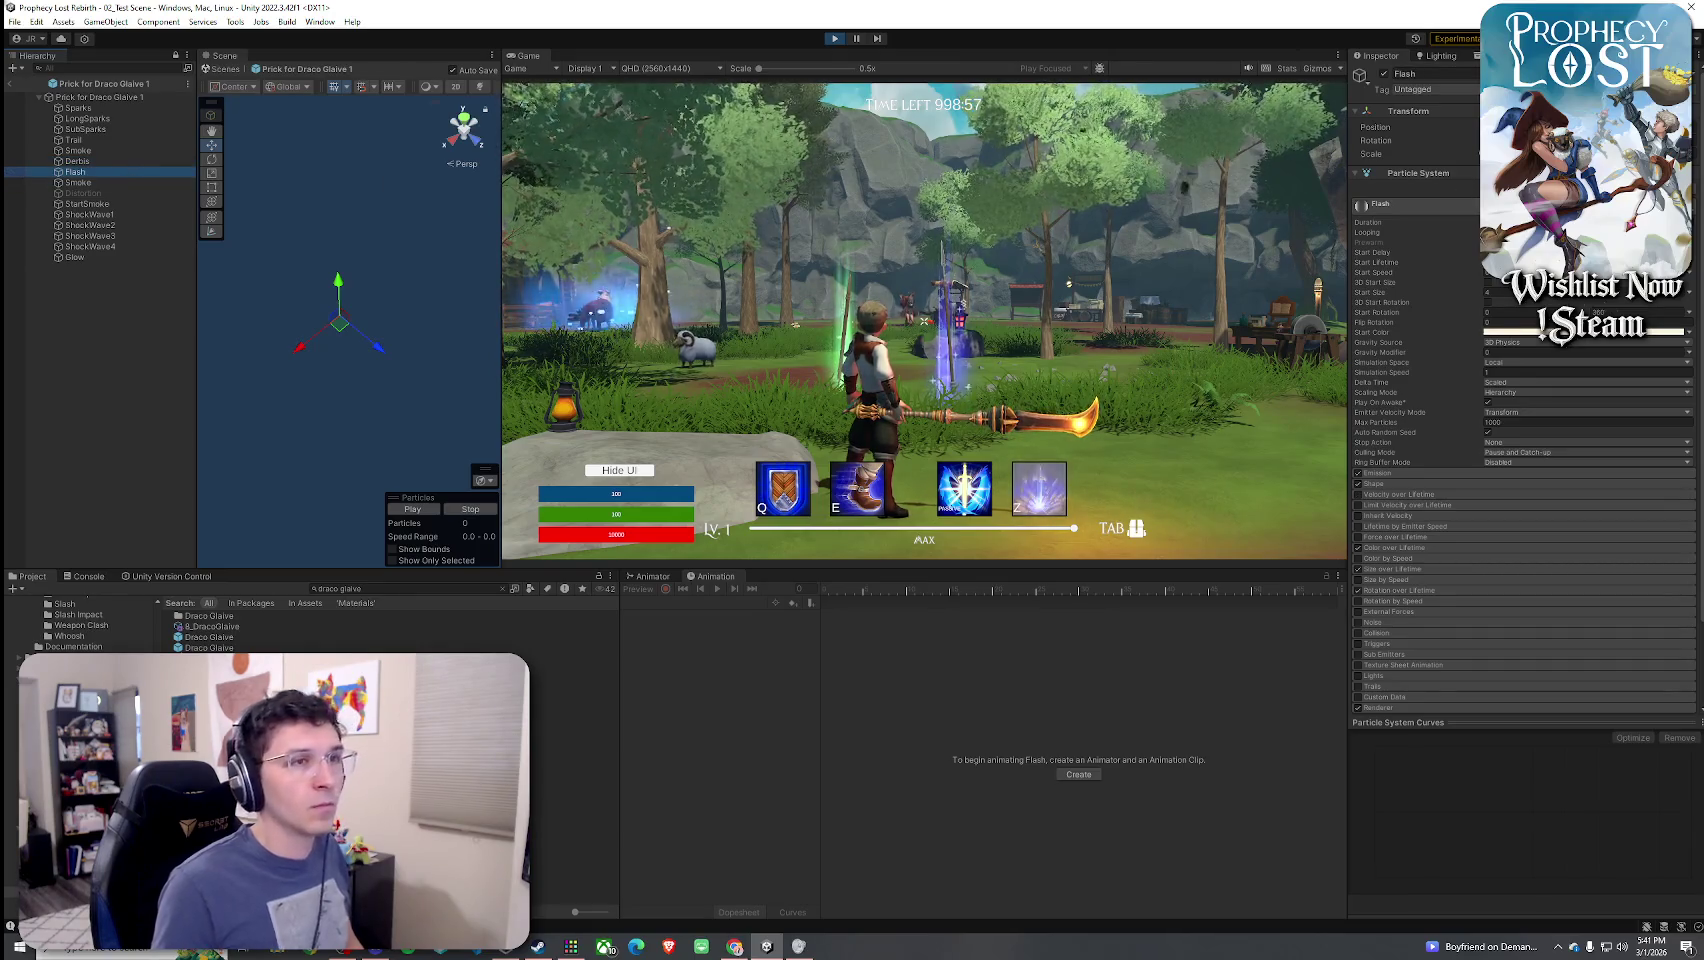
- Inspect the StartSmoke, ShockWave1 through ShockWave4, and Glow layers
left_click(88, 204)
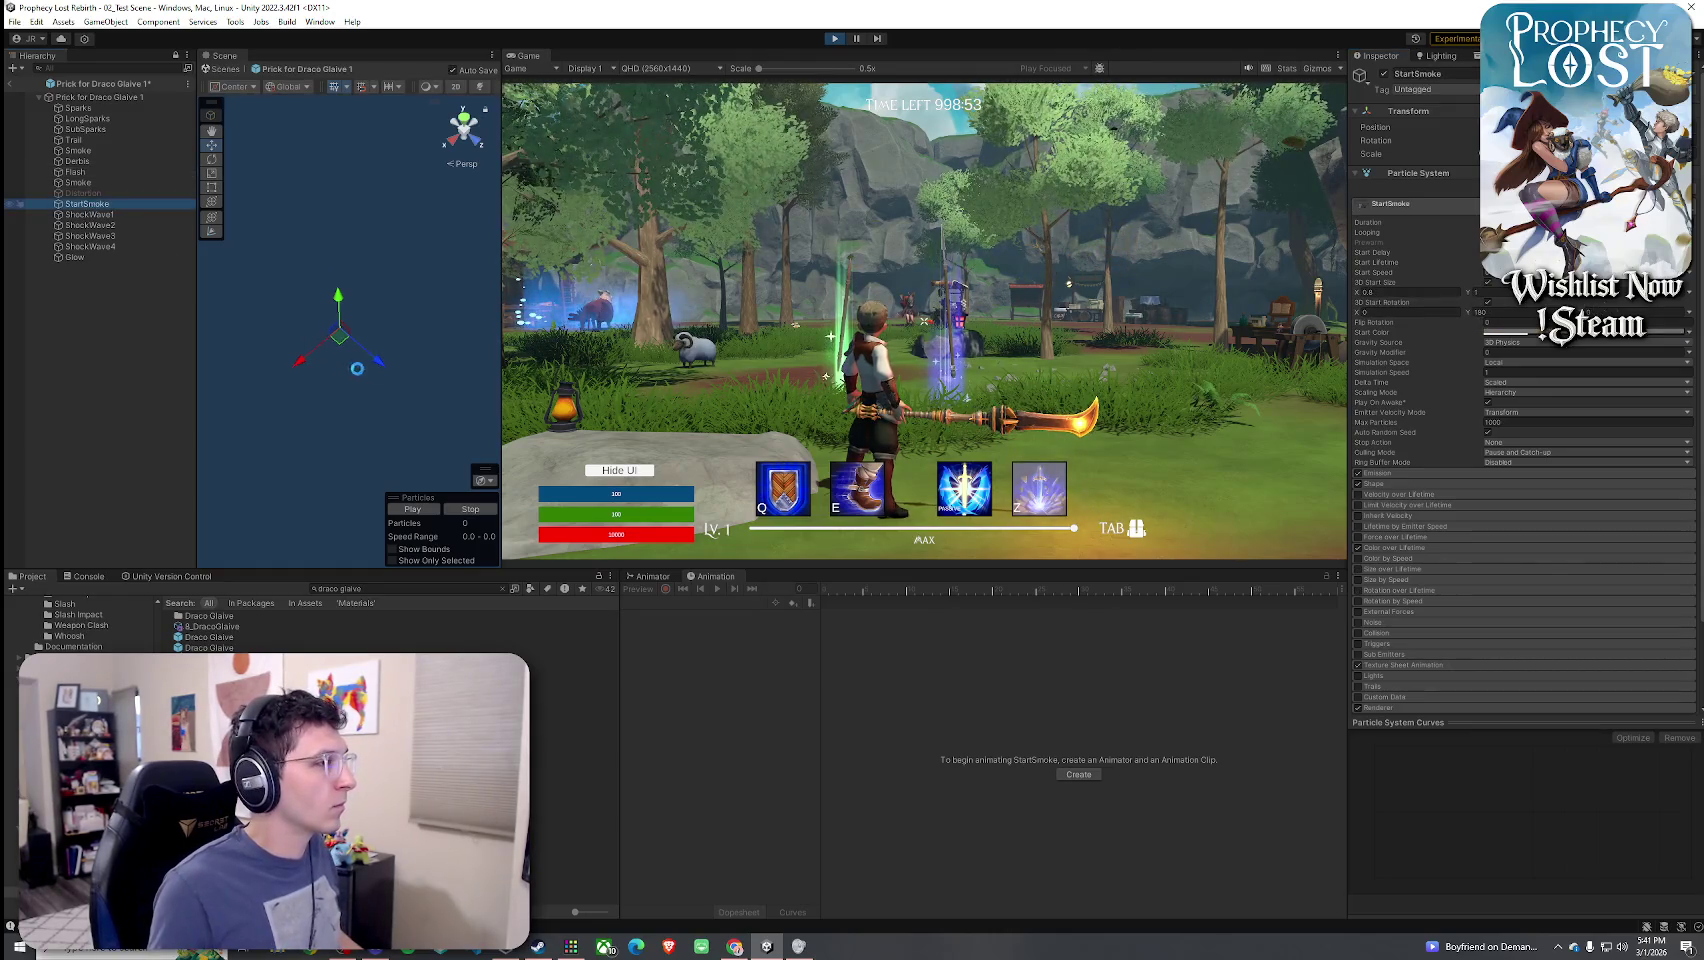
left_click(88, 214)
left_click(90, 246, "shift")
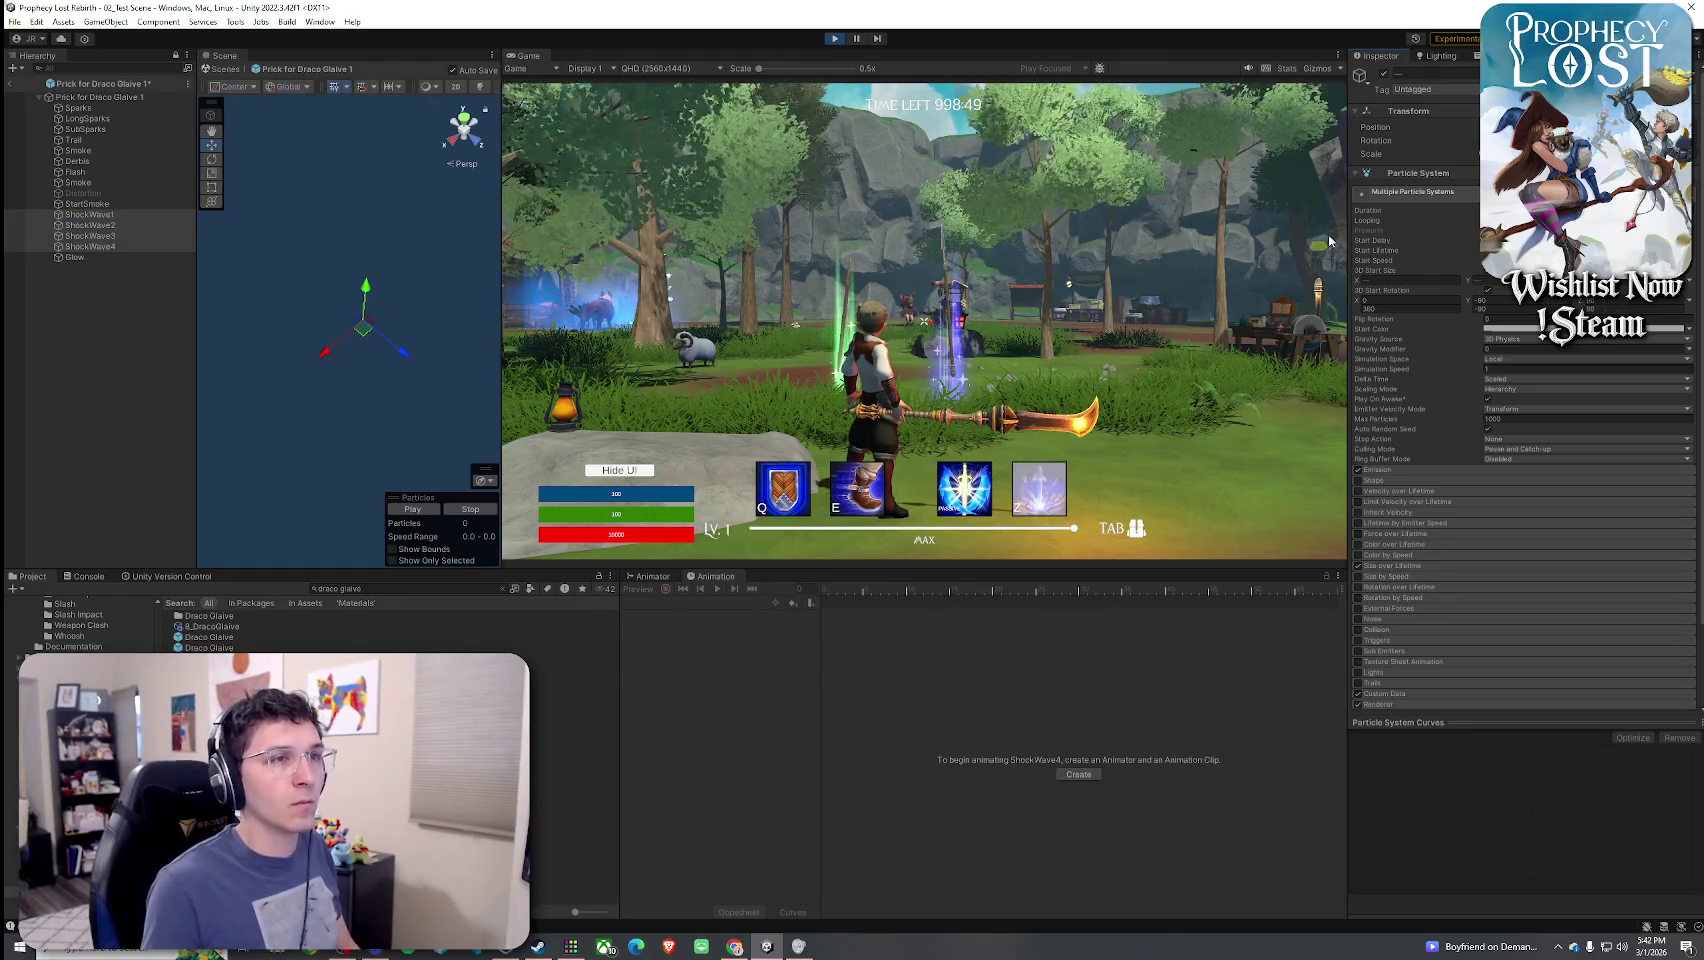
left_click(118, 257)
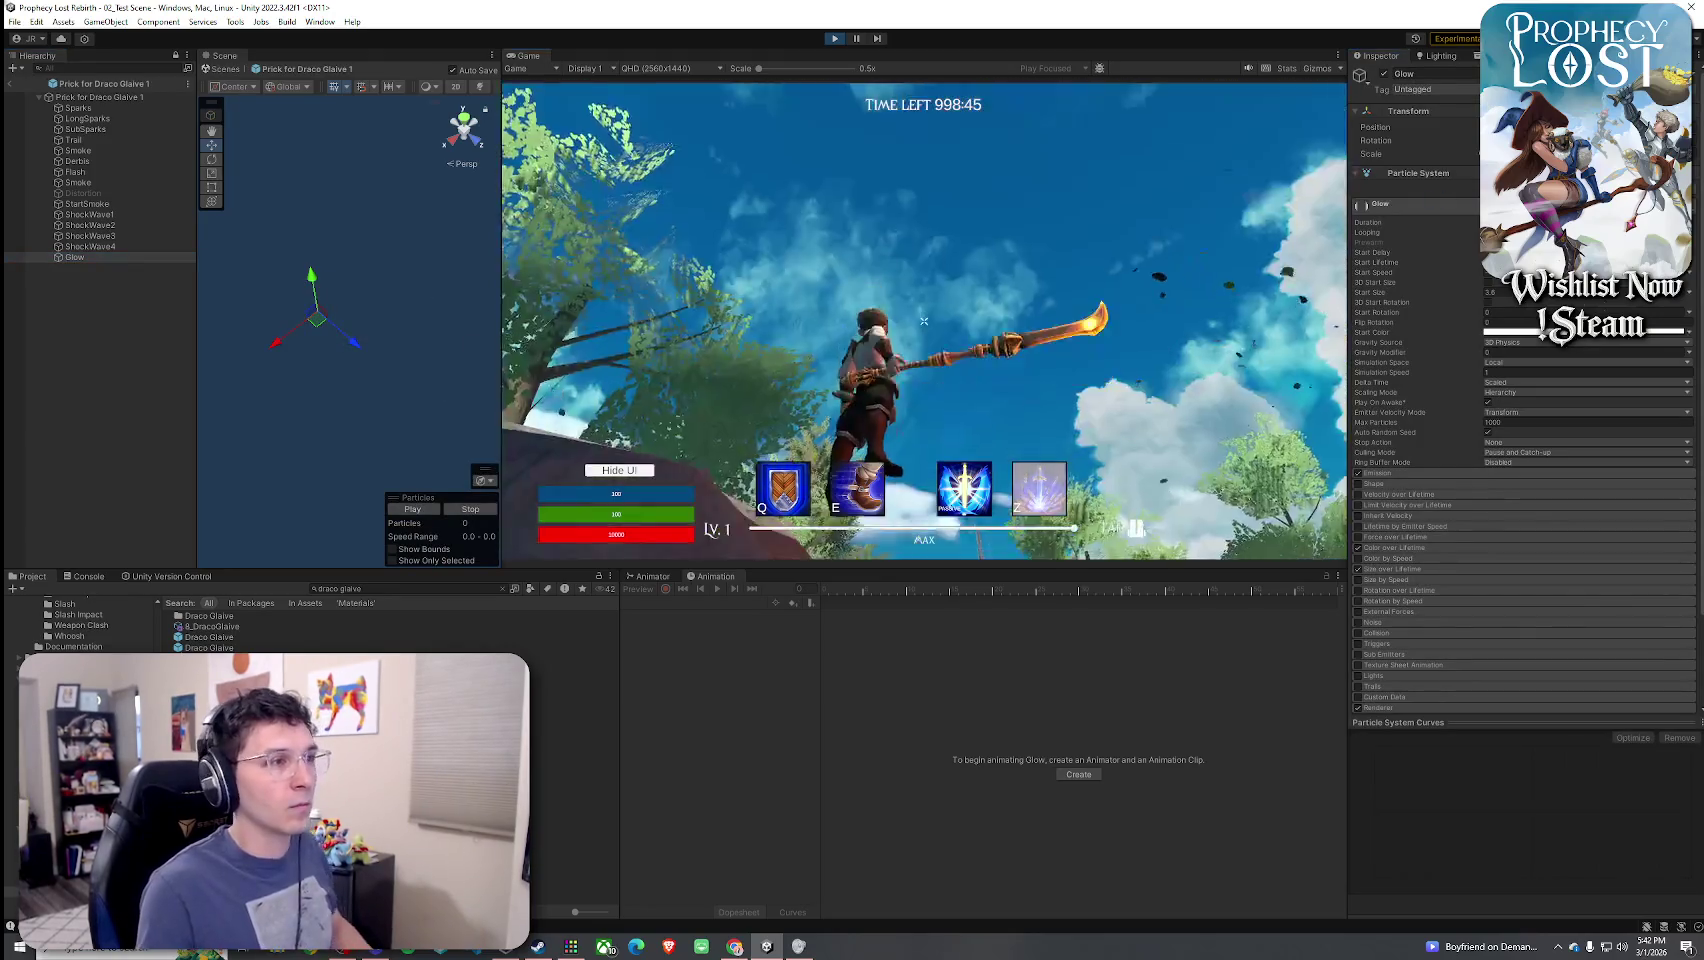
- Swing the glaive four times in the running game to watch the slash
left_click(924, 320)
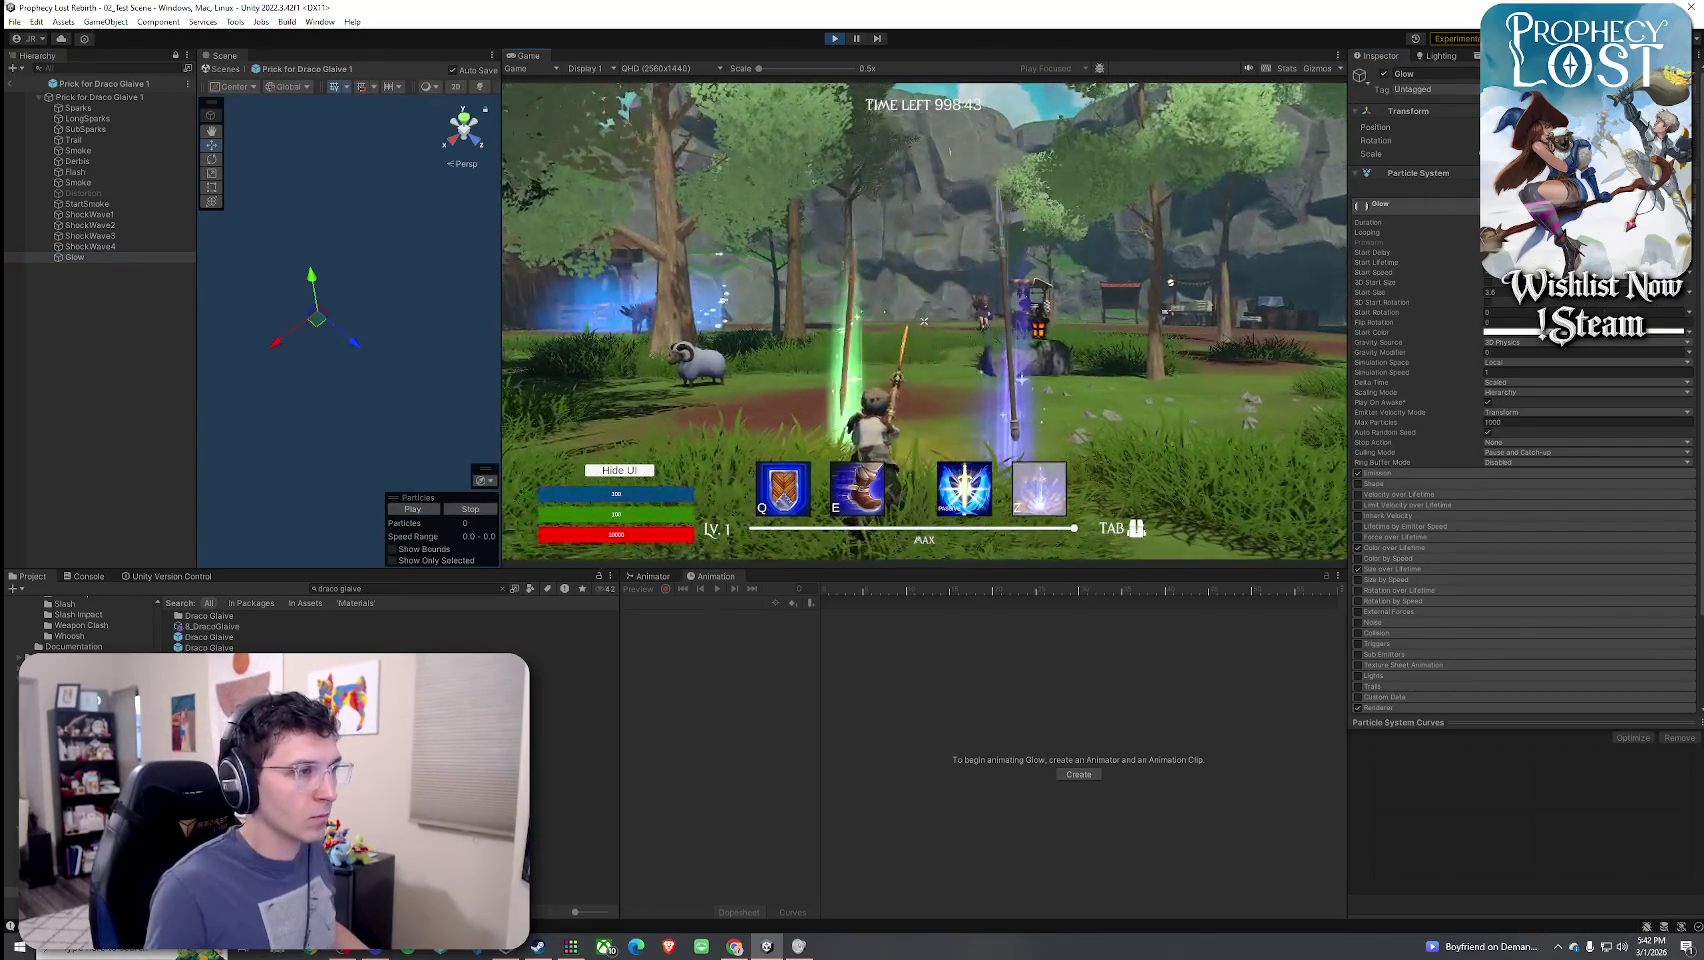
left_click(924, 320)
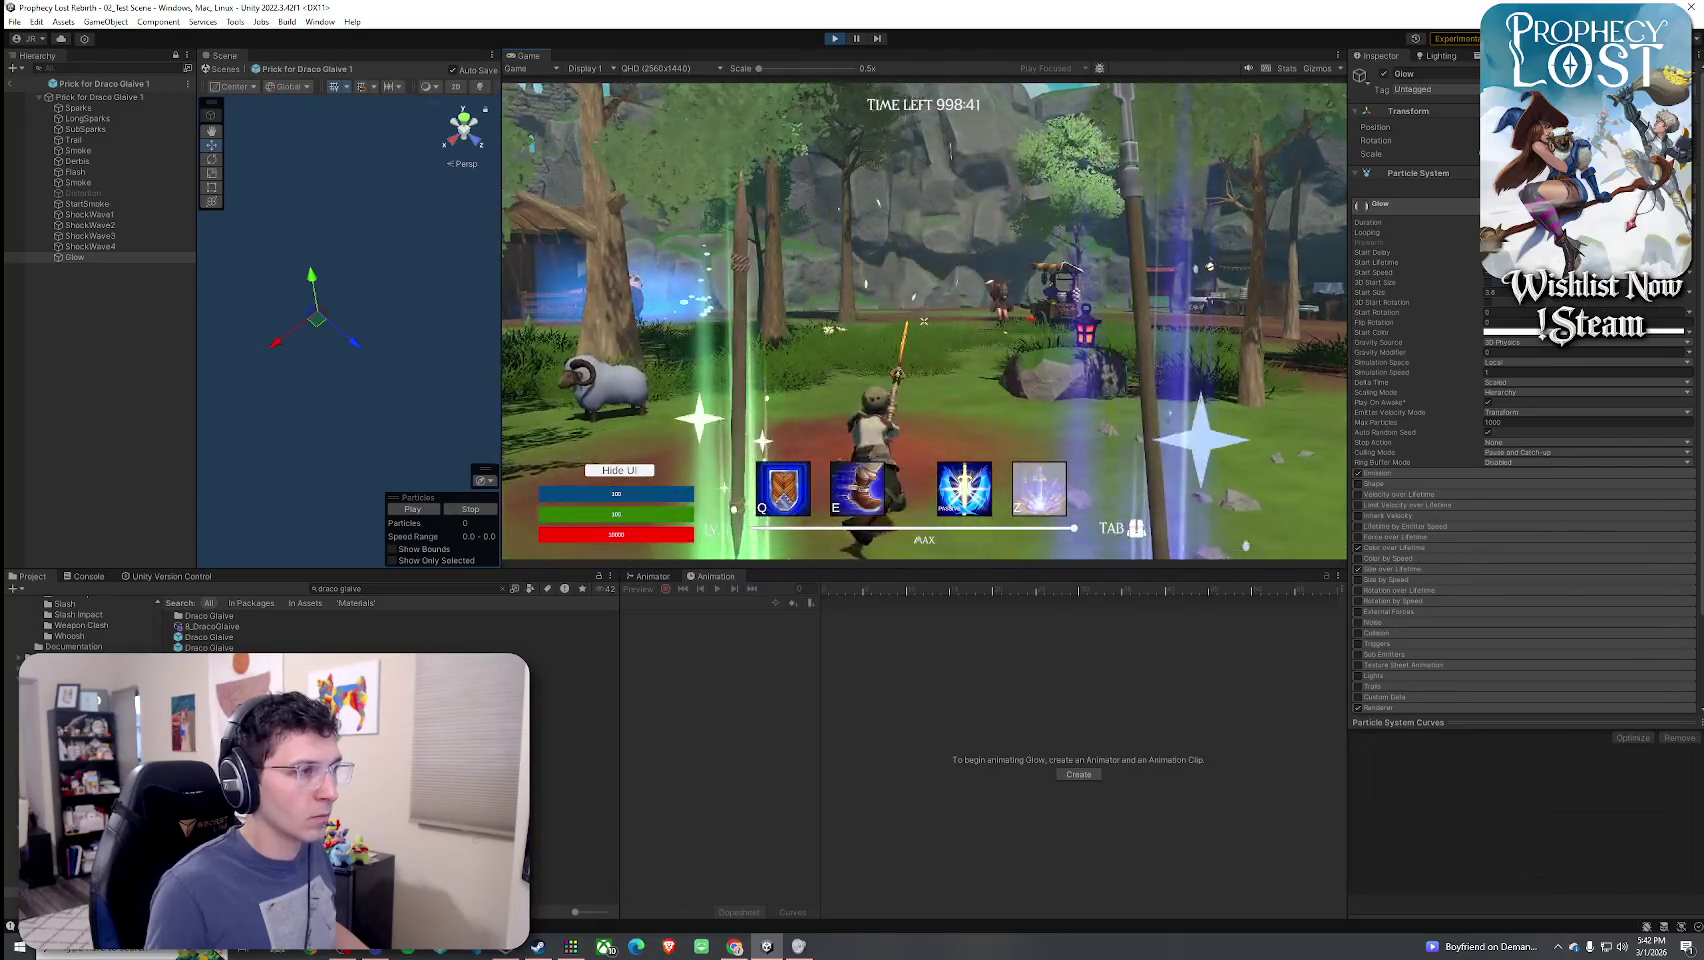
left_click(924, 320)
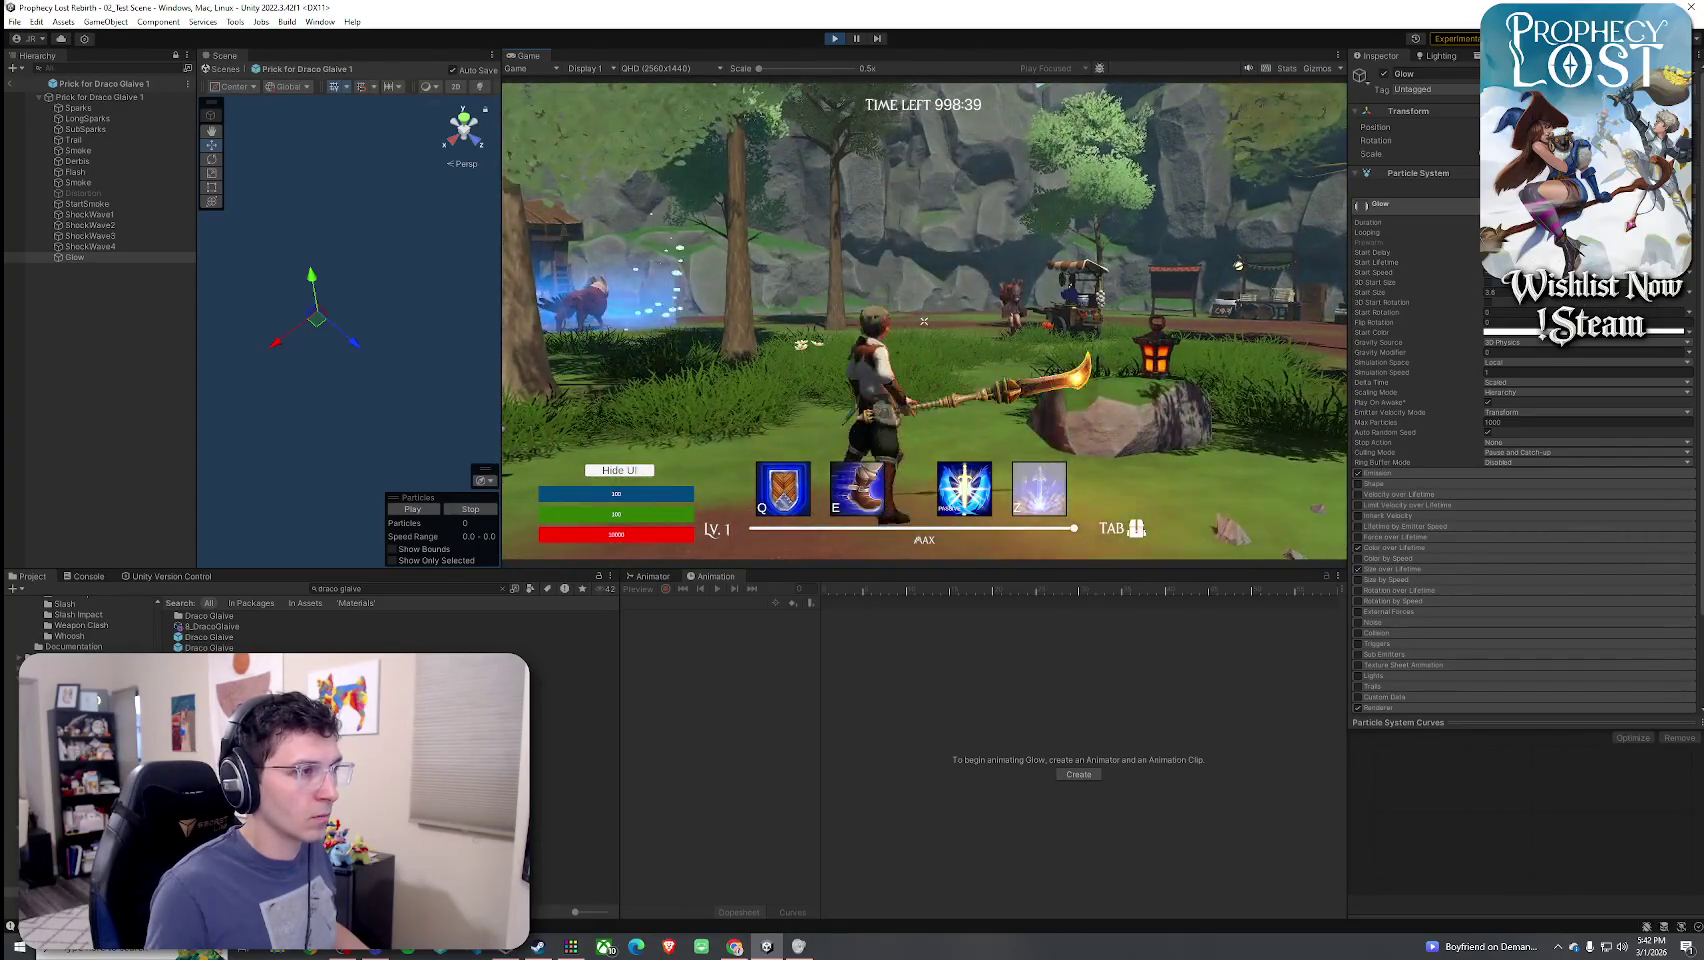
left_click(924, 320)
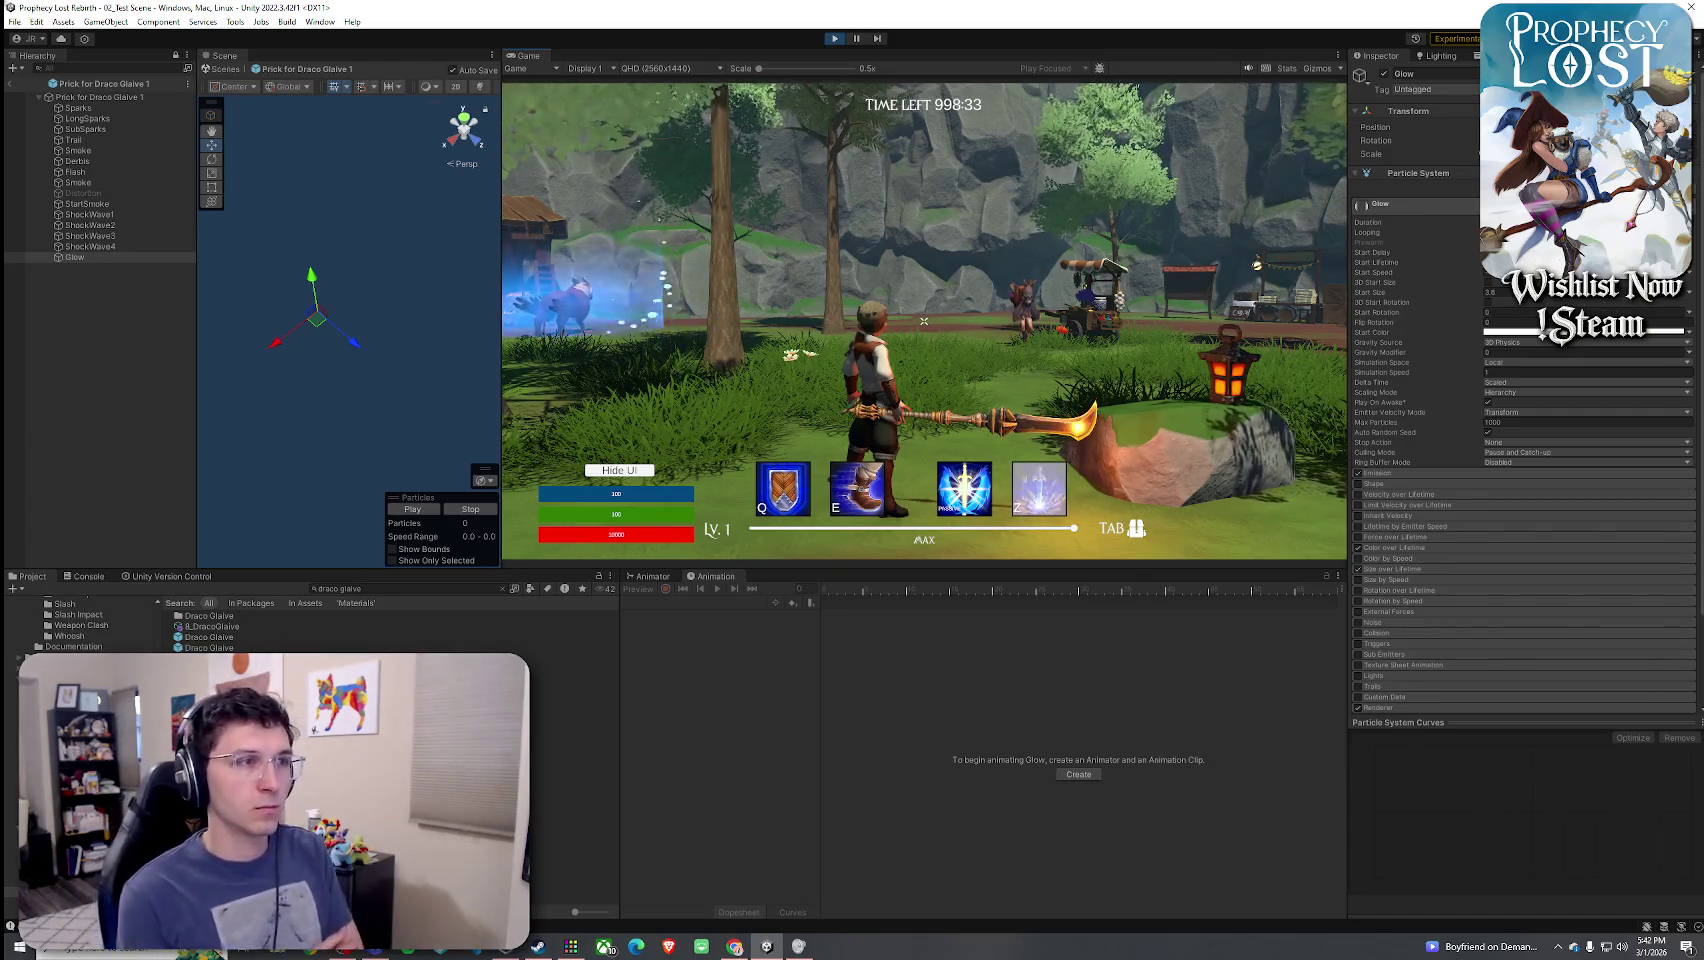
- Orbit the prefab preview and replay the Glow effect several times from different angles
left_click_drag(230, 430, 256, 424)
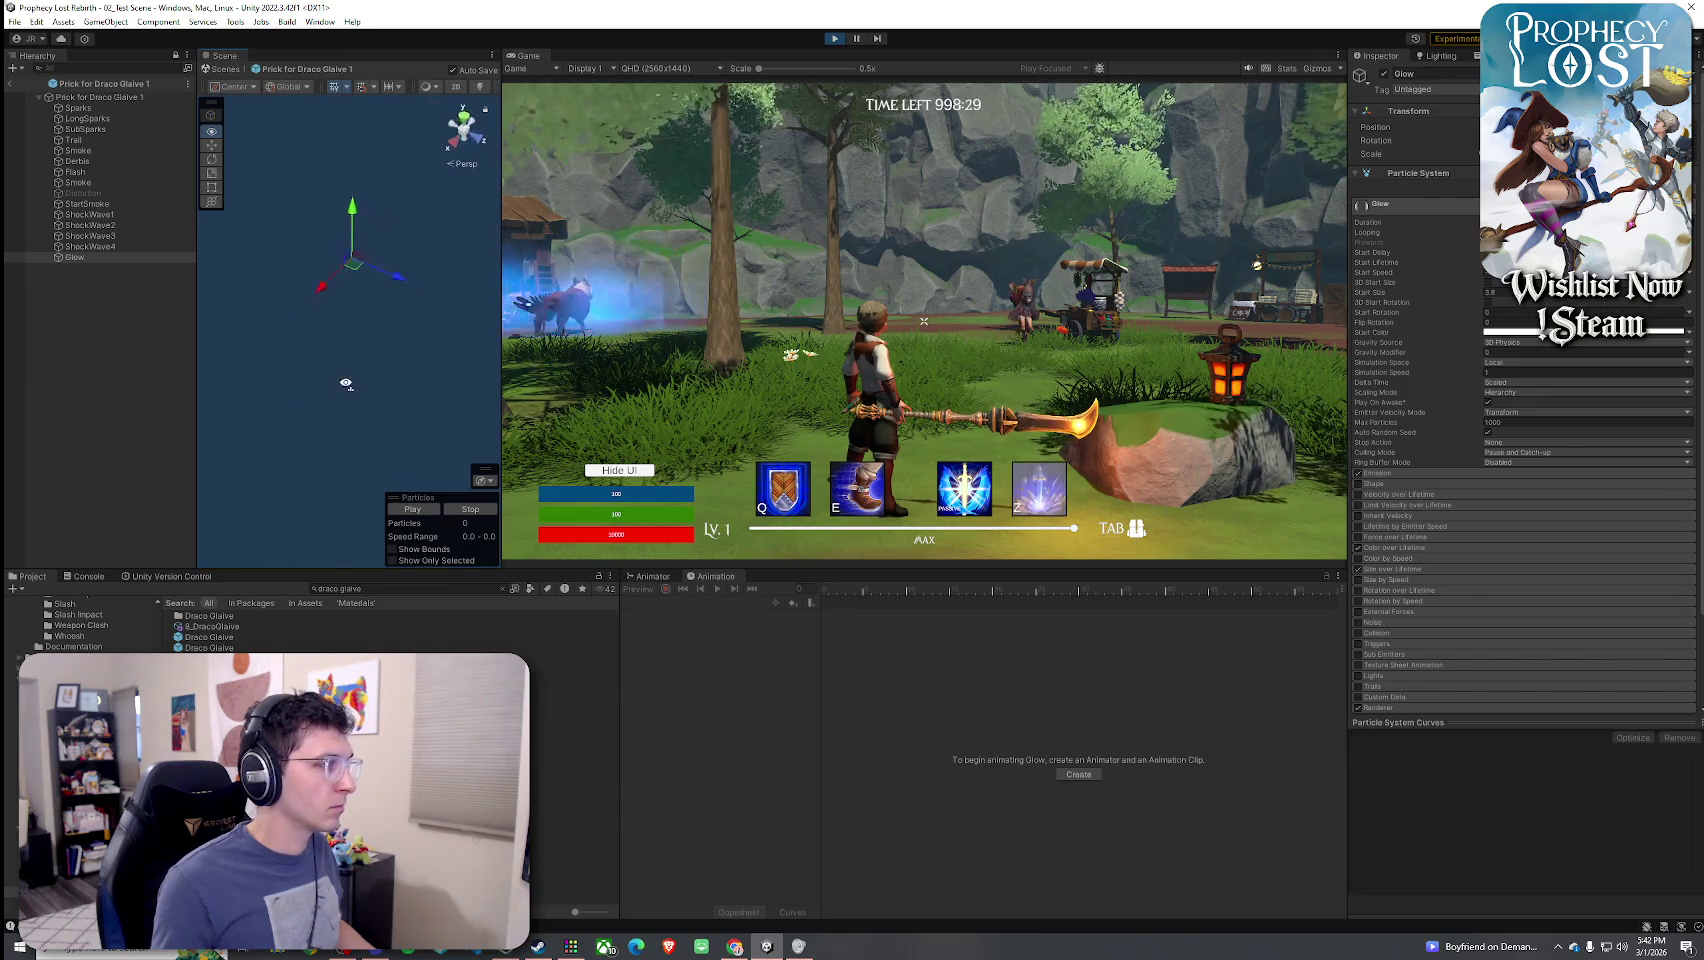
left_click_drag(419, 470, 423, 421)
left_click_drag(424, 483, 495, 427)
left_click(432, 511)
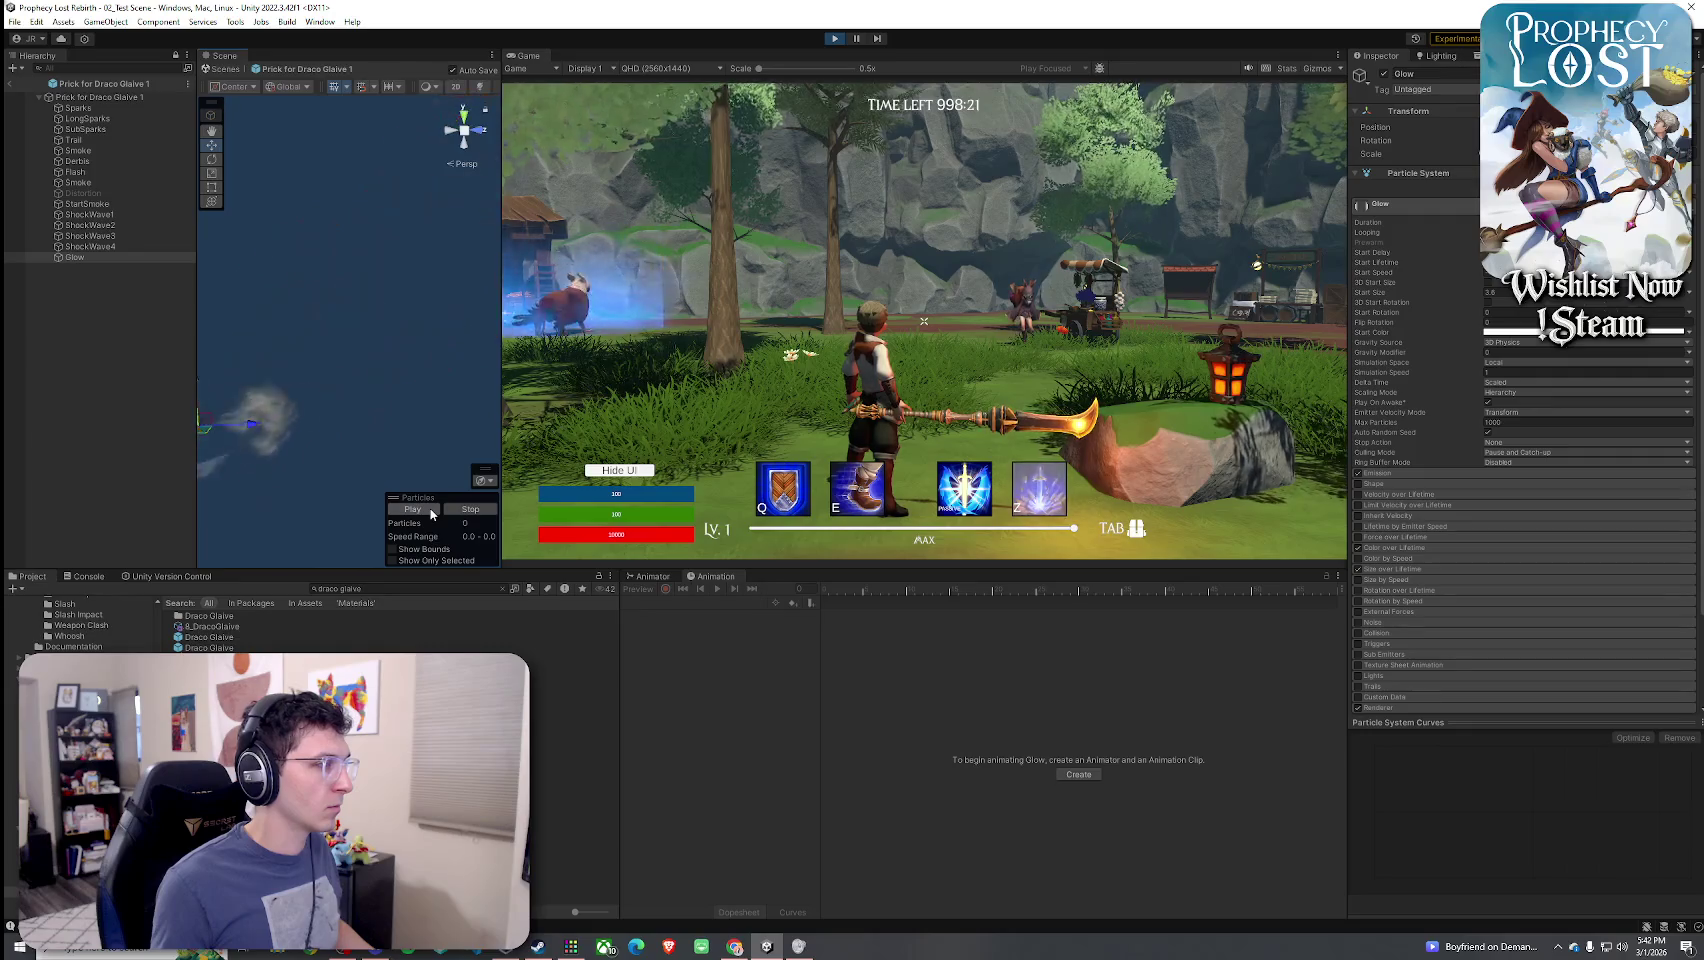
left_click(432, 511)
left_click_drag(400, 470, 257, 458)
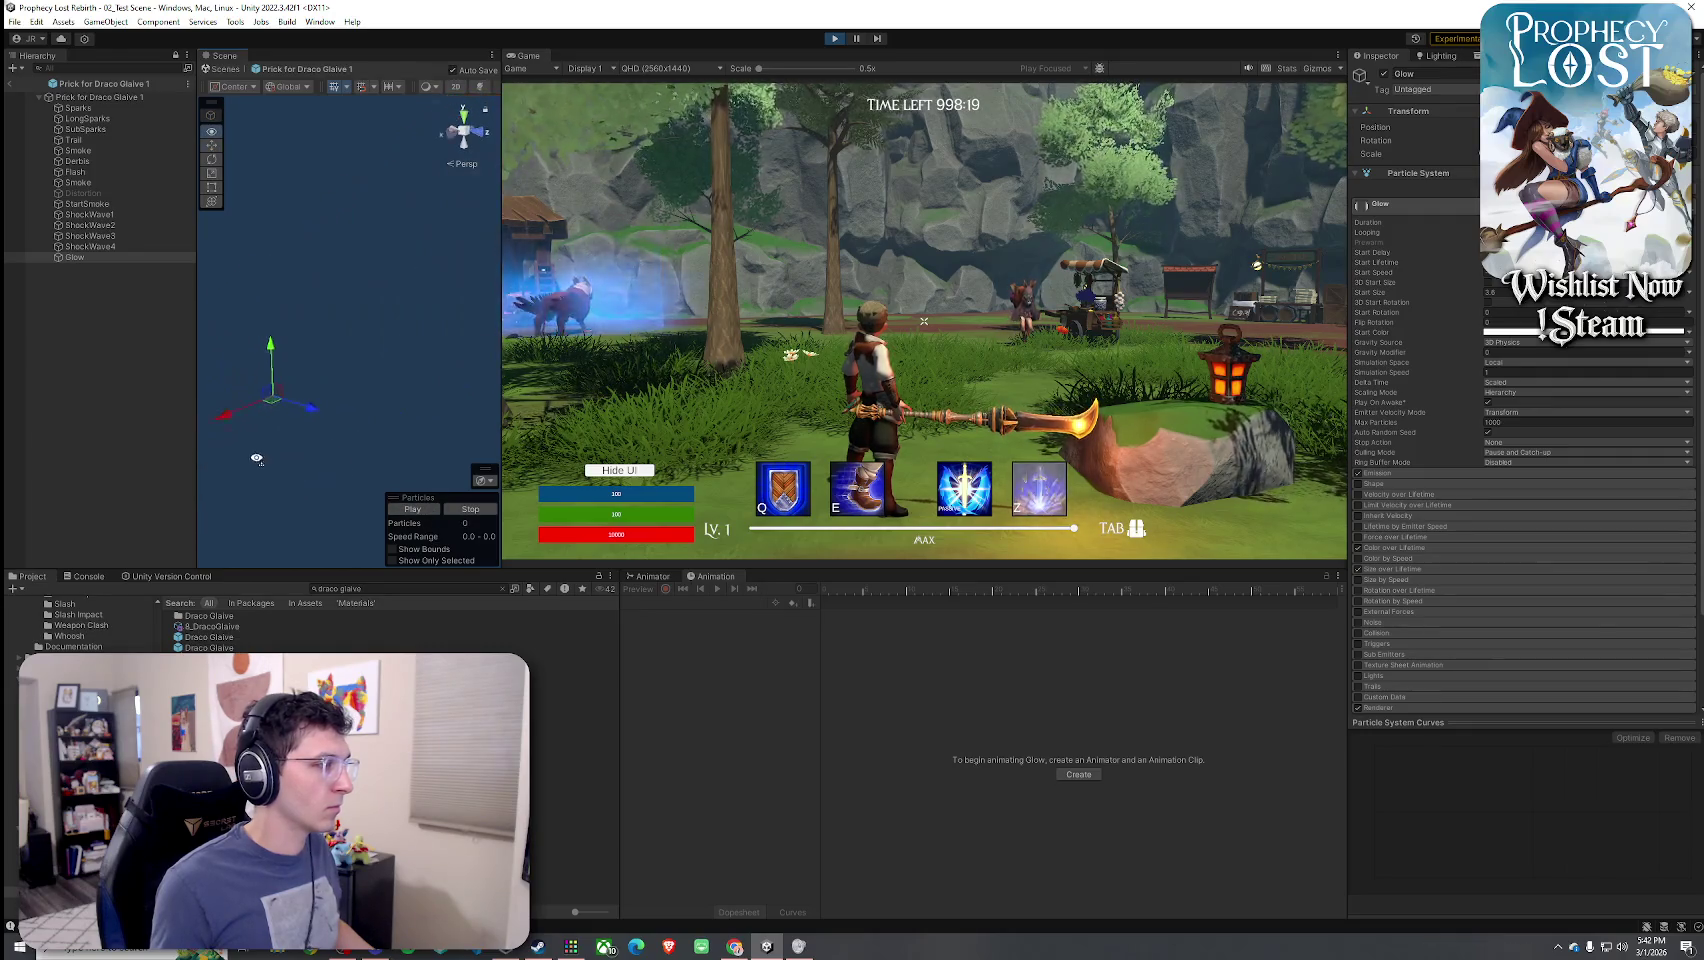
left_click(420, 508)
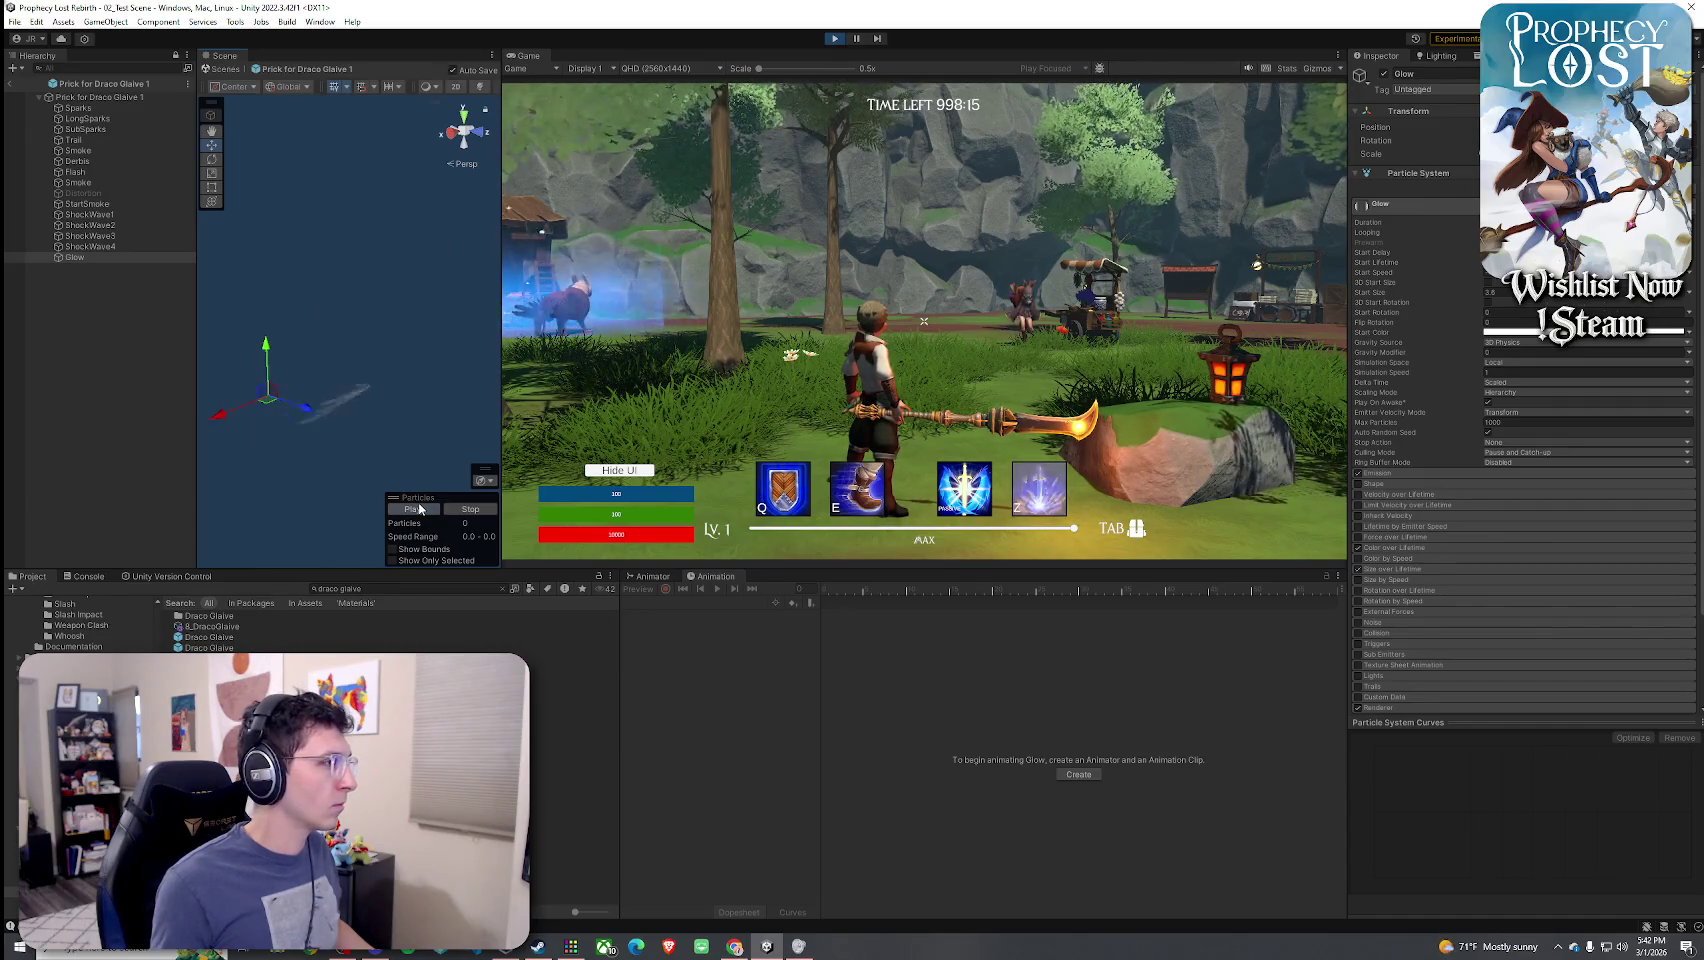
left_click(420, 508)
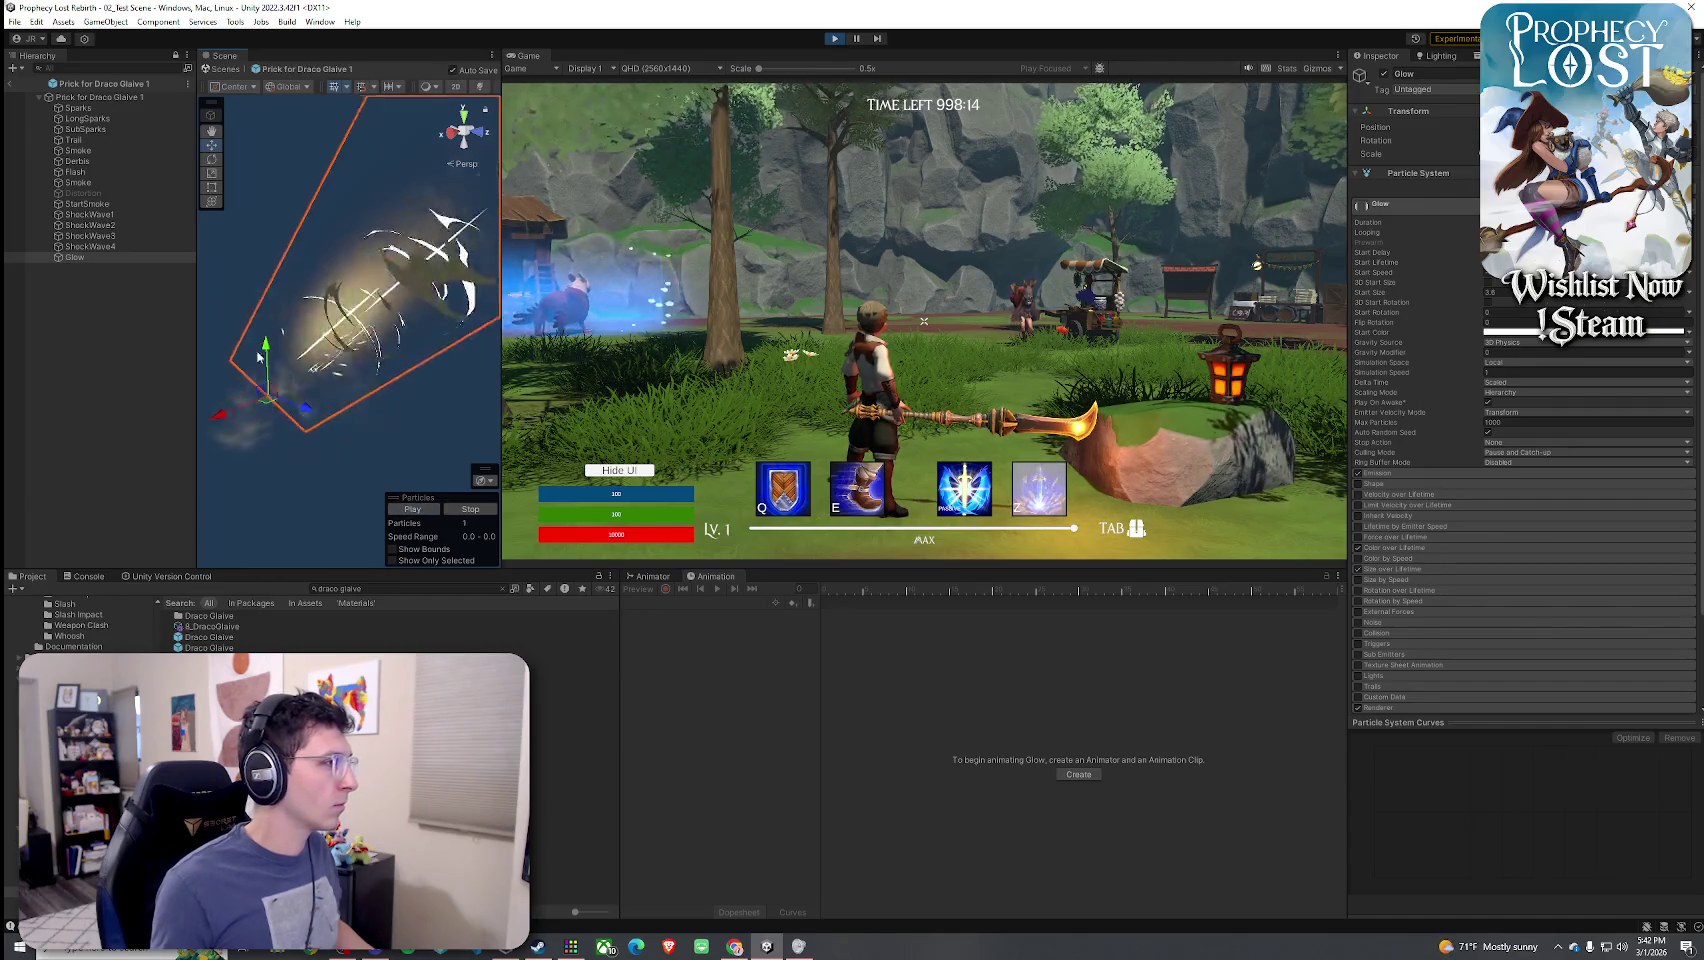
- Preview the StartSmoke effect, then swing the glaive three times toward the rocks and trees in the game
left_click(104, 205)
left_click(410, 509)
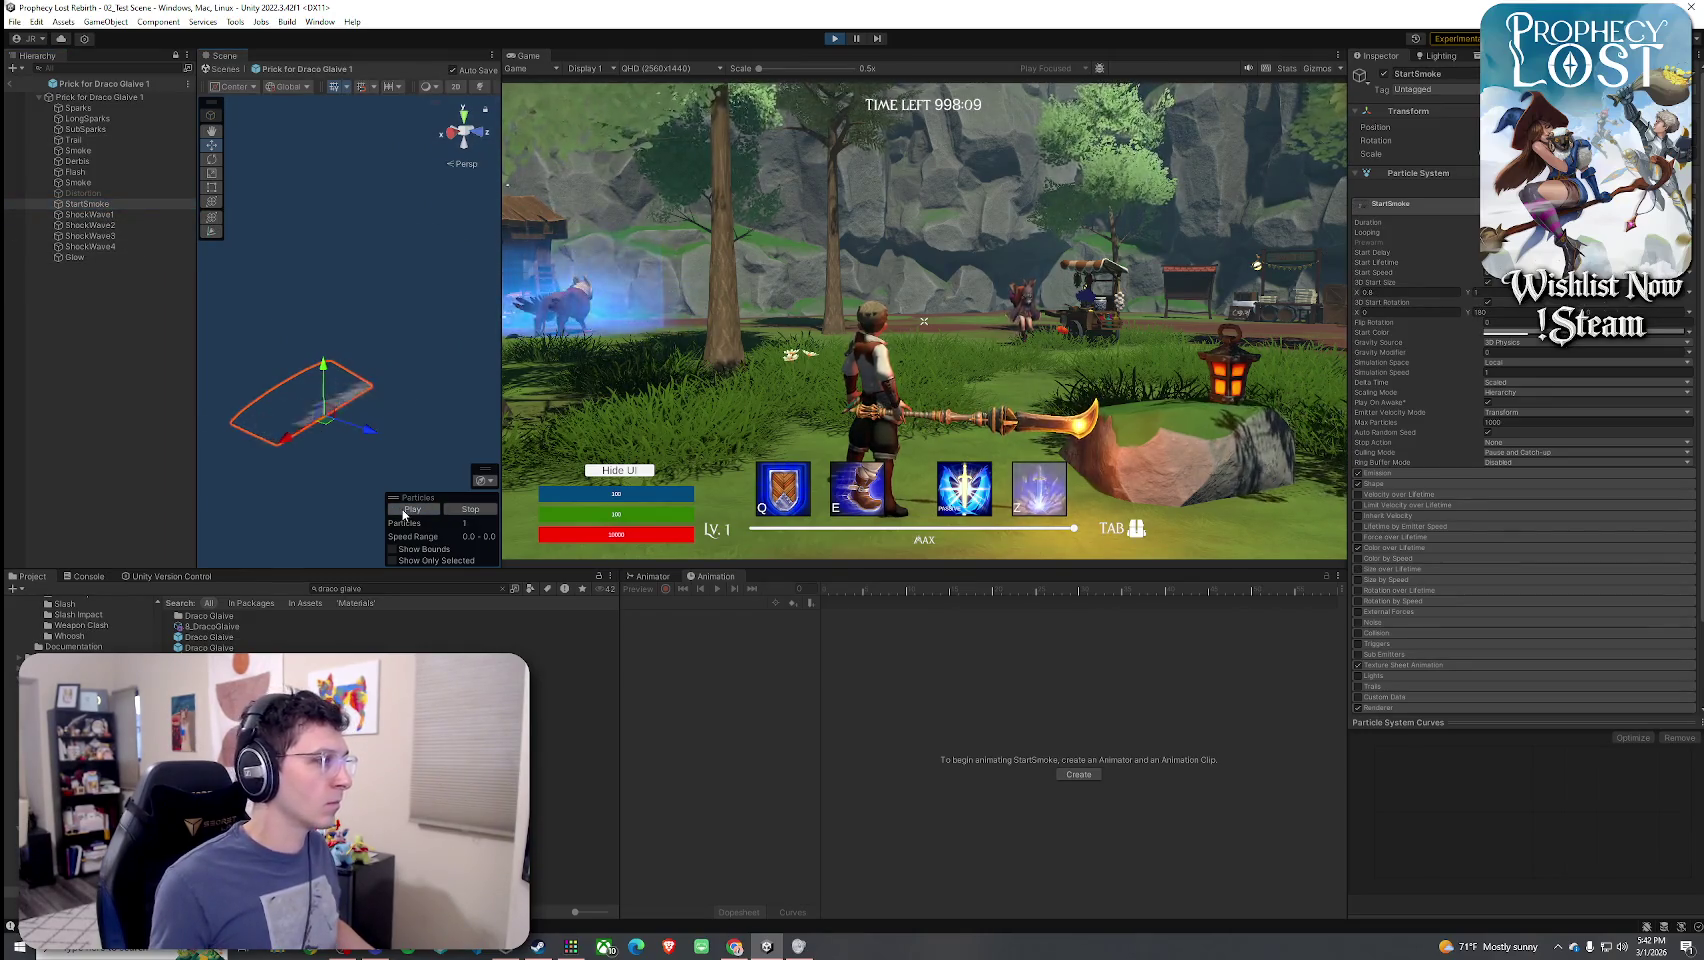
left_click(505, 388)
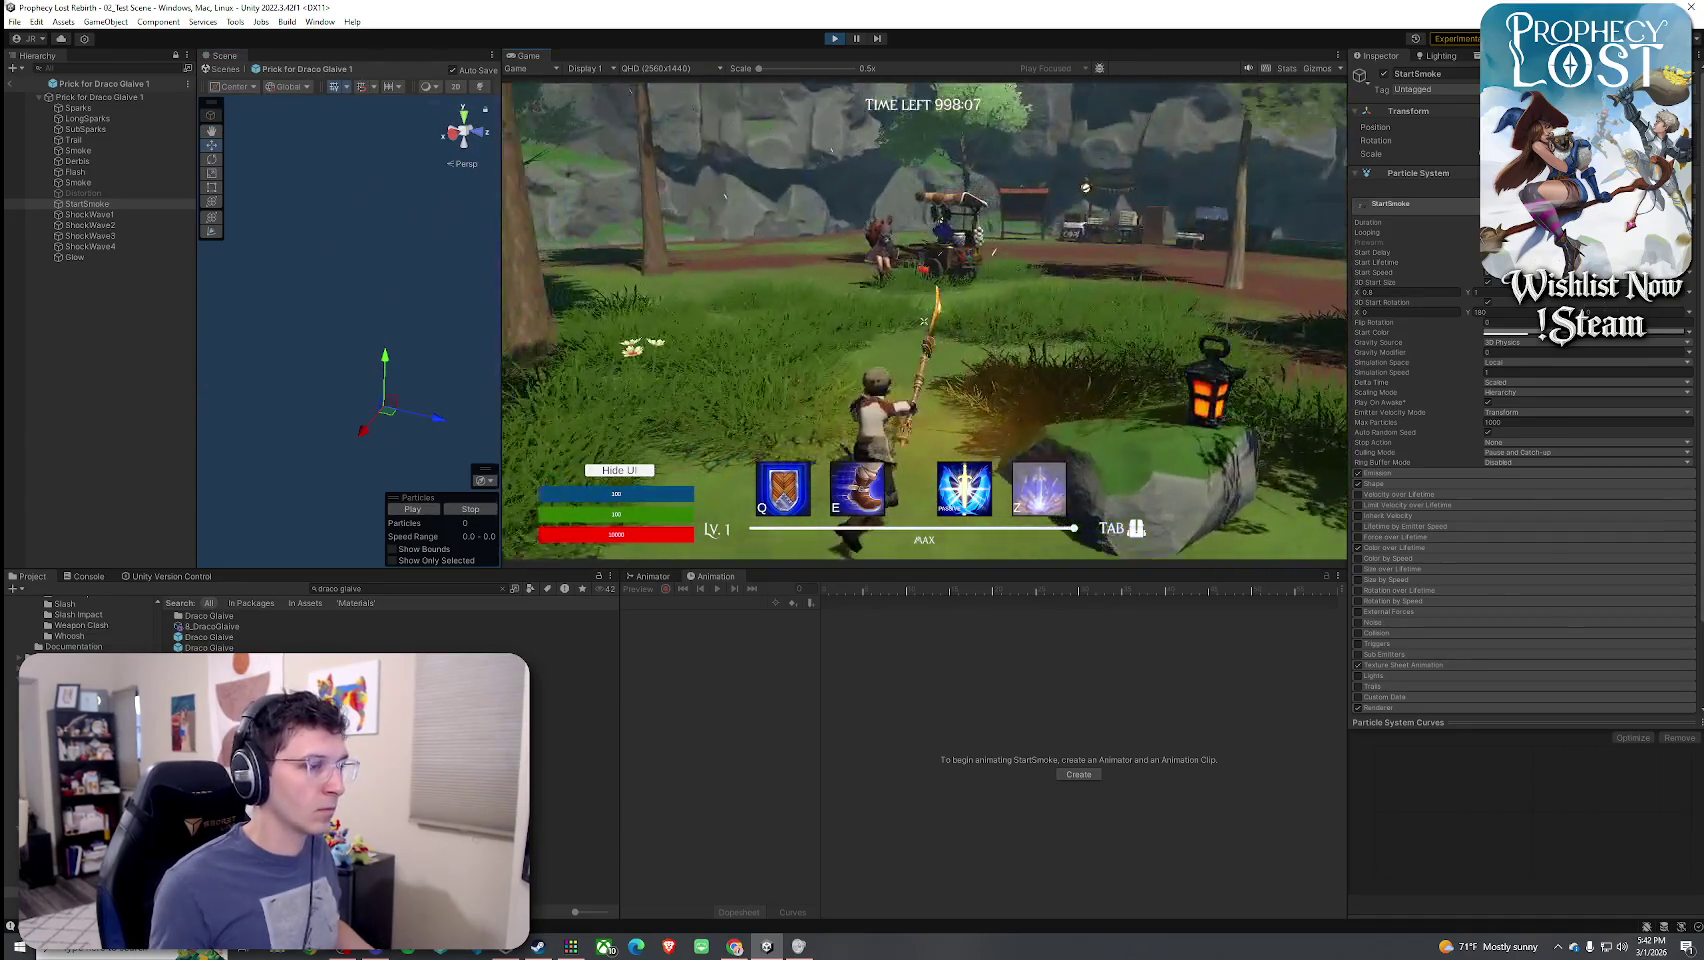
left_click(505, 388)
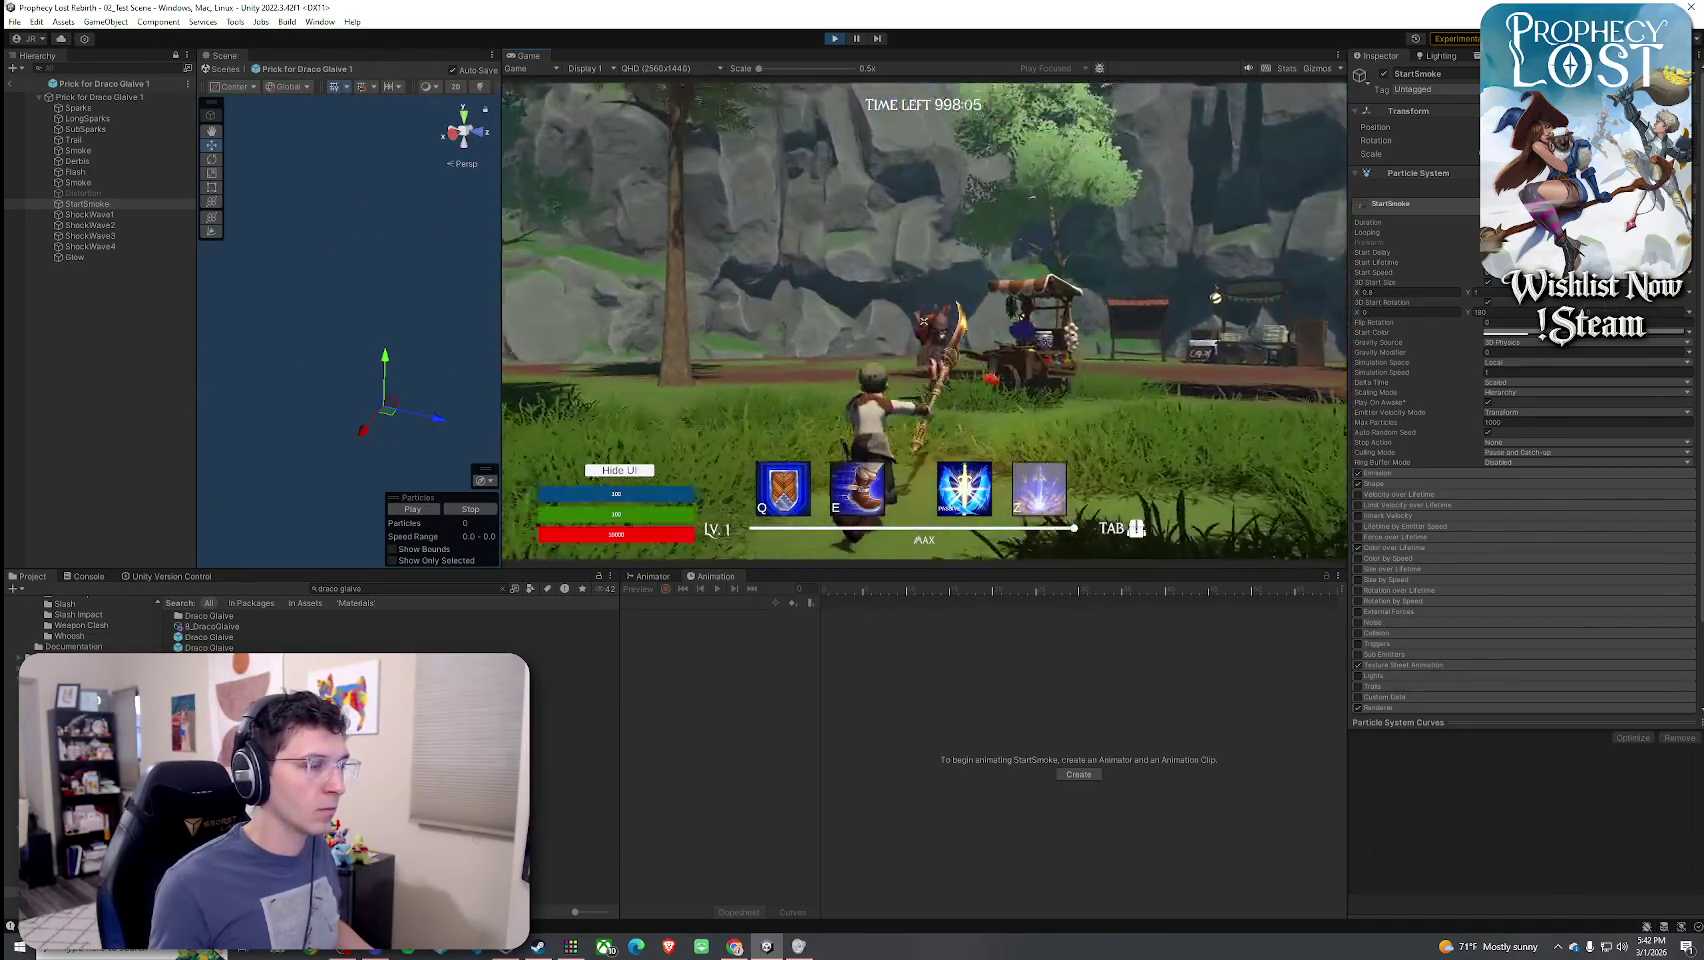
left_click(505, 388)
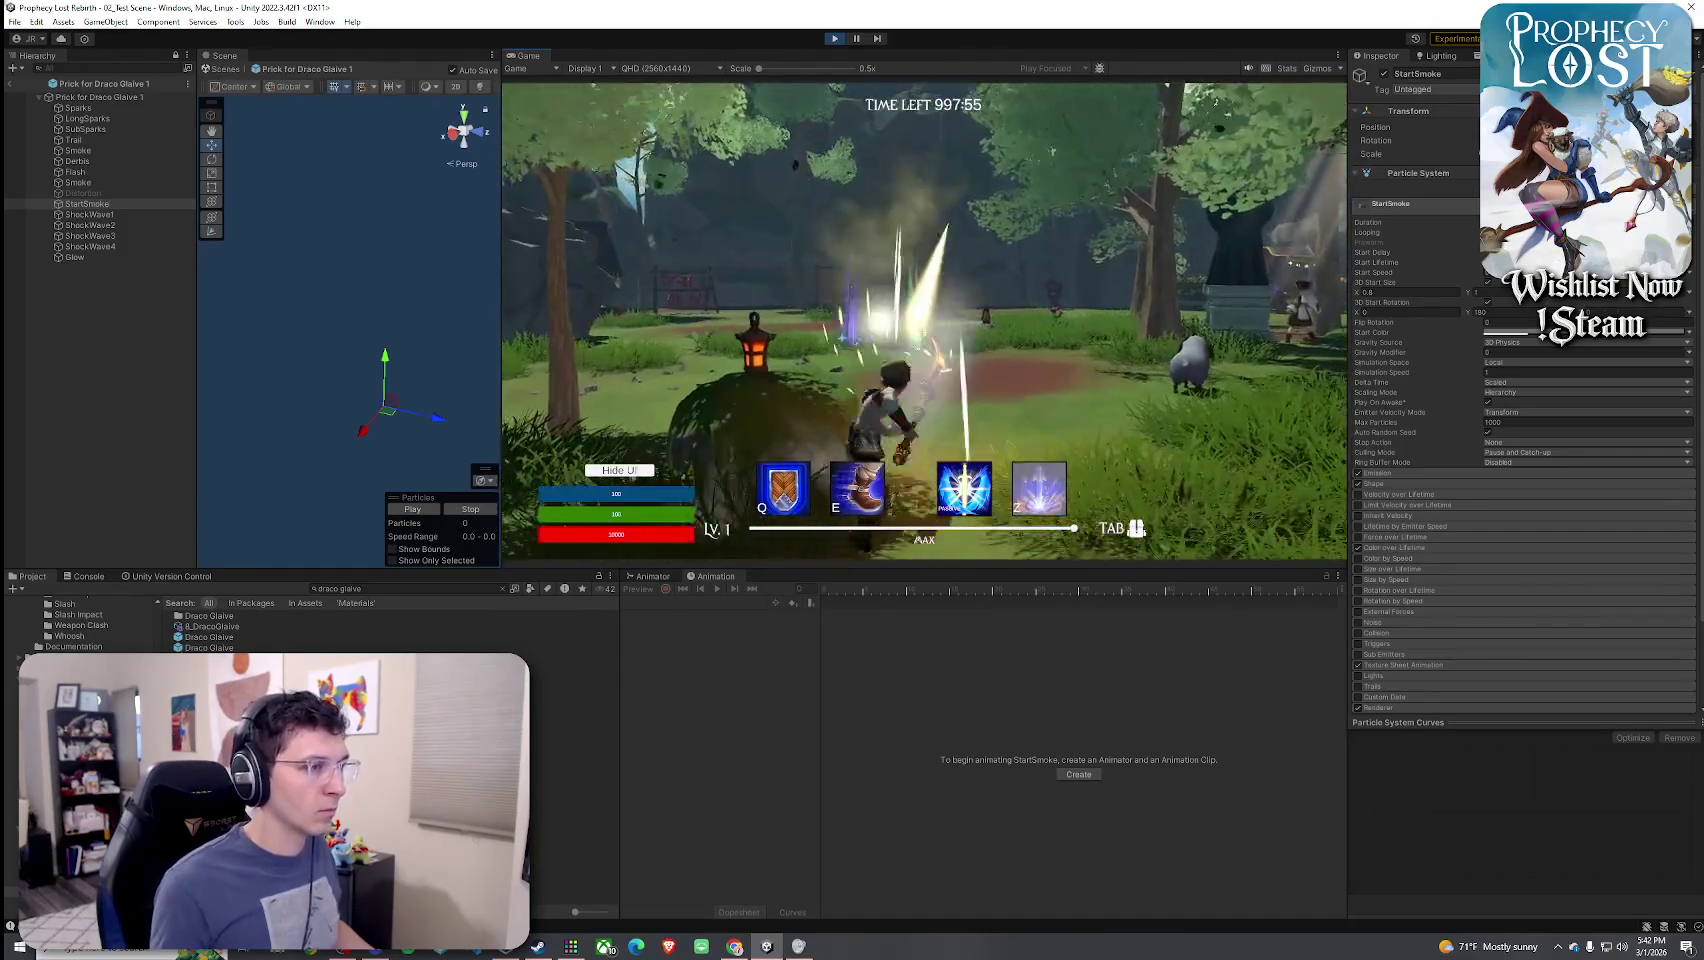
key("super")
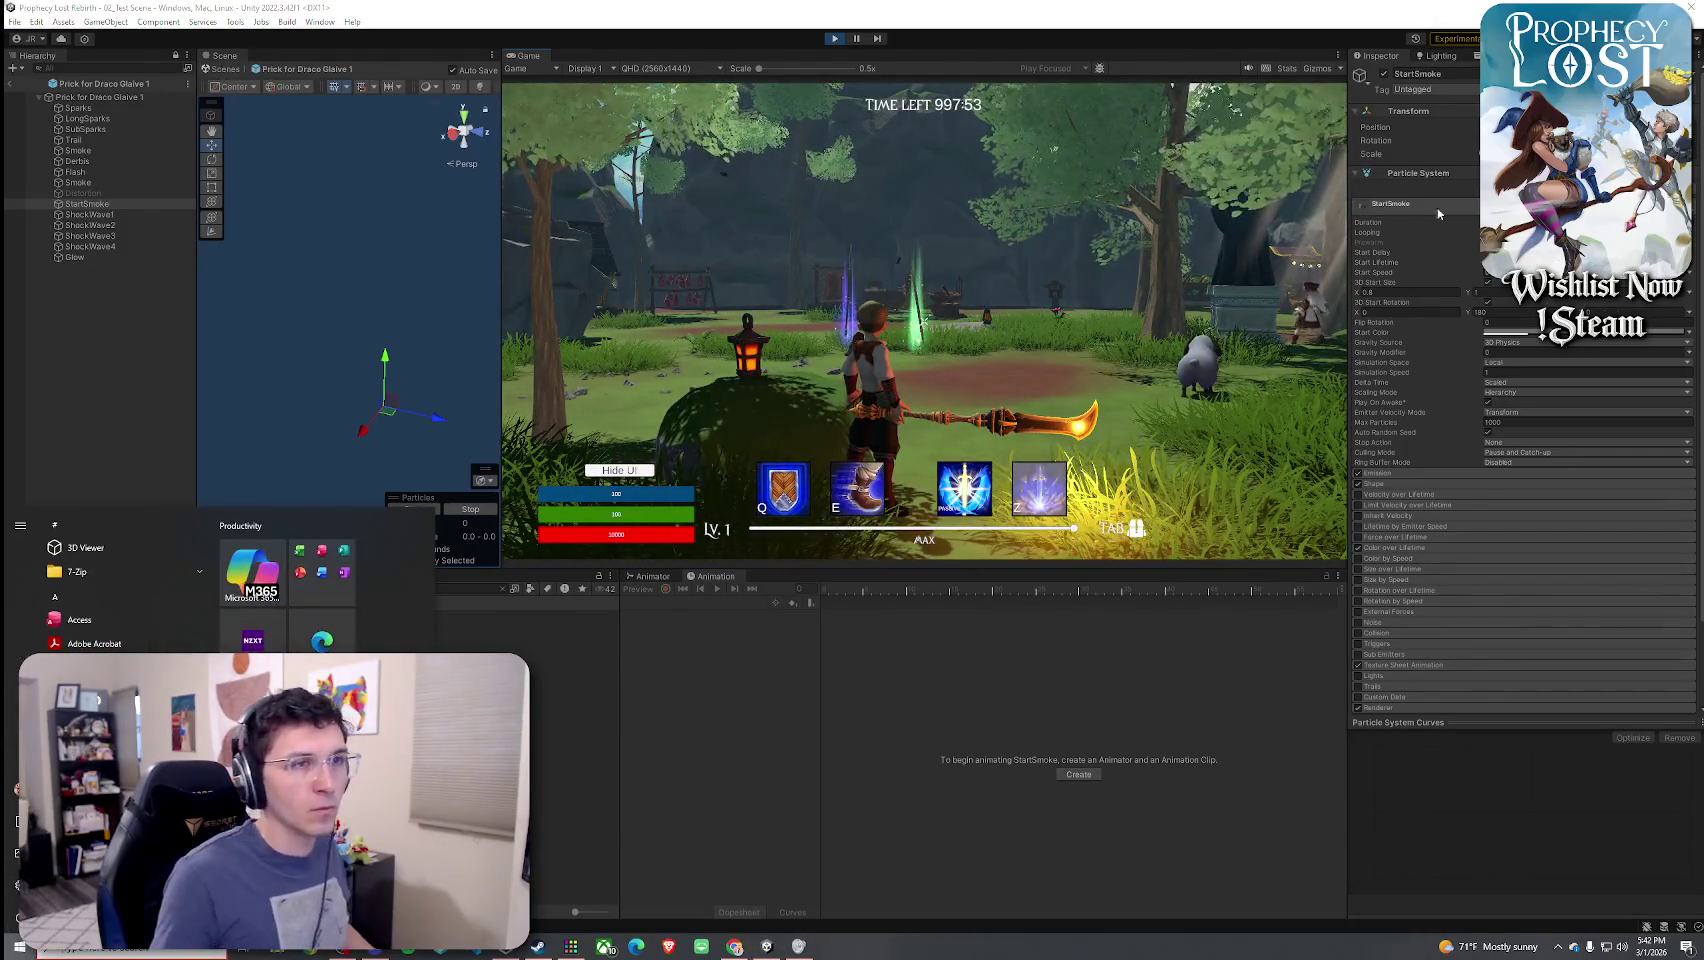
key("Escape")
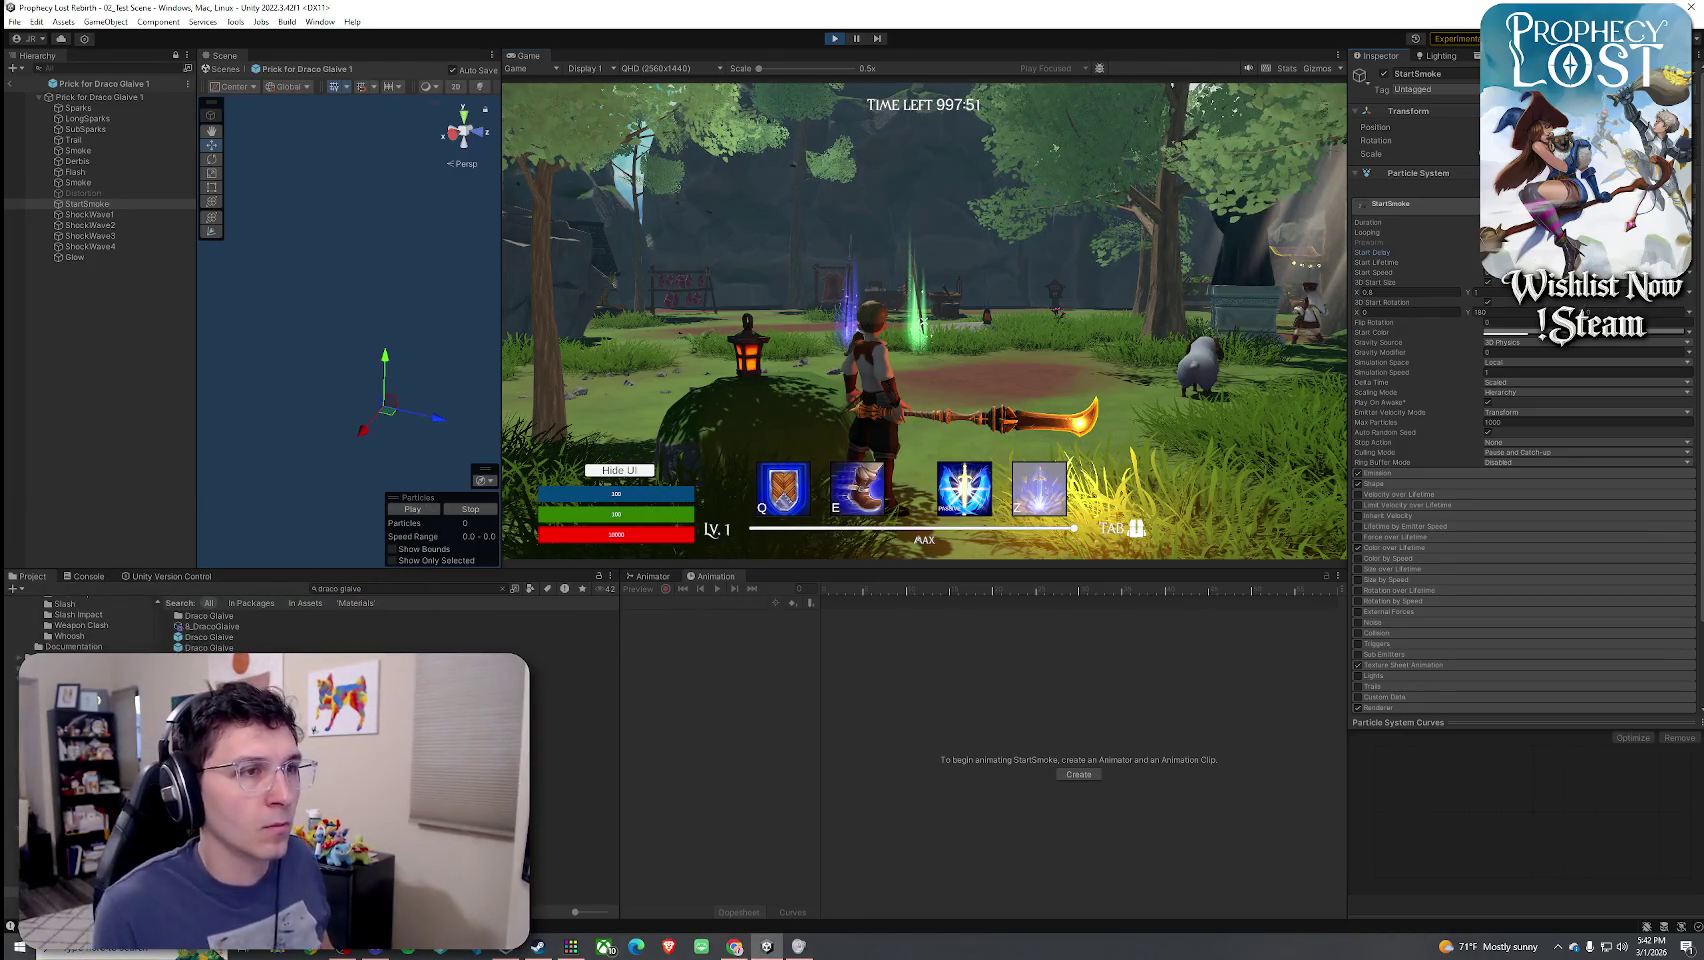
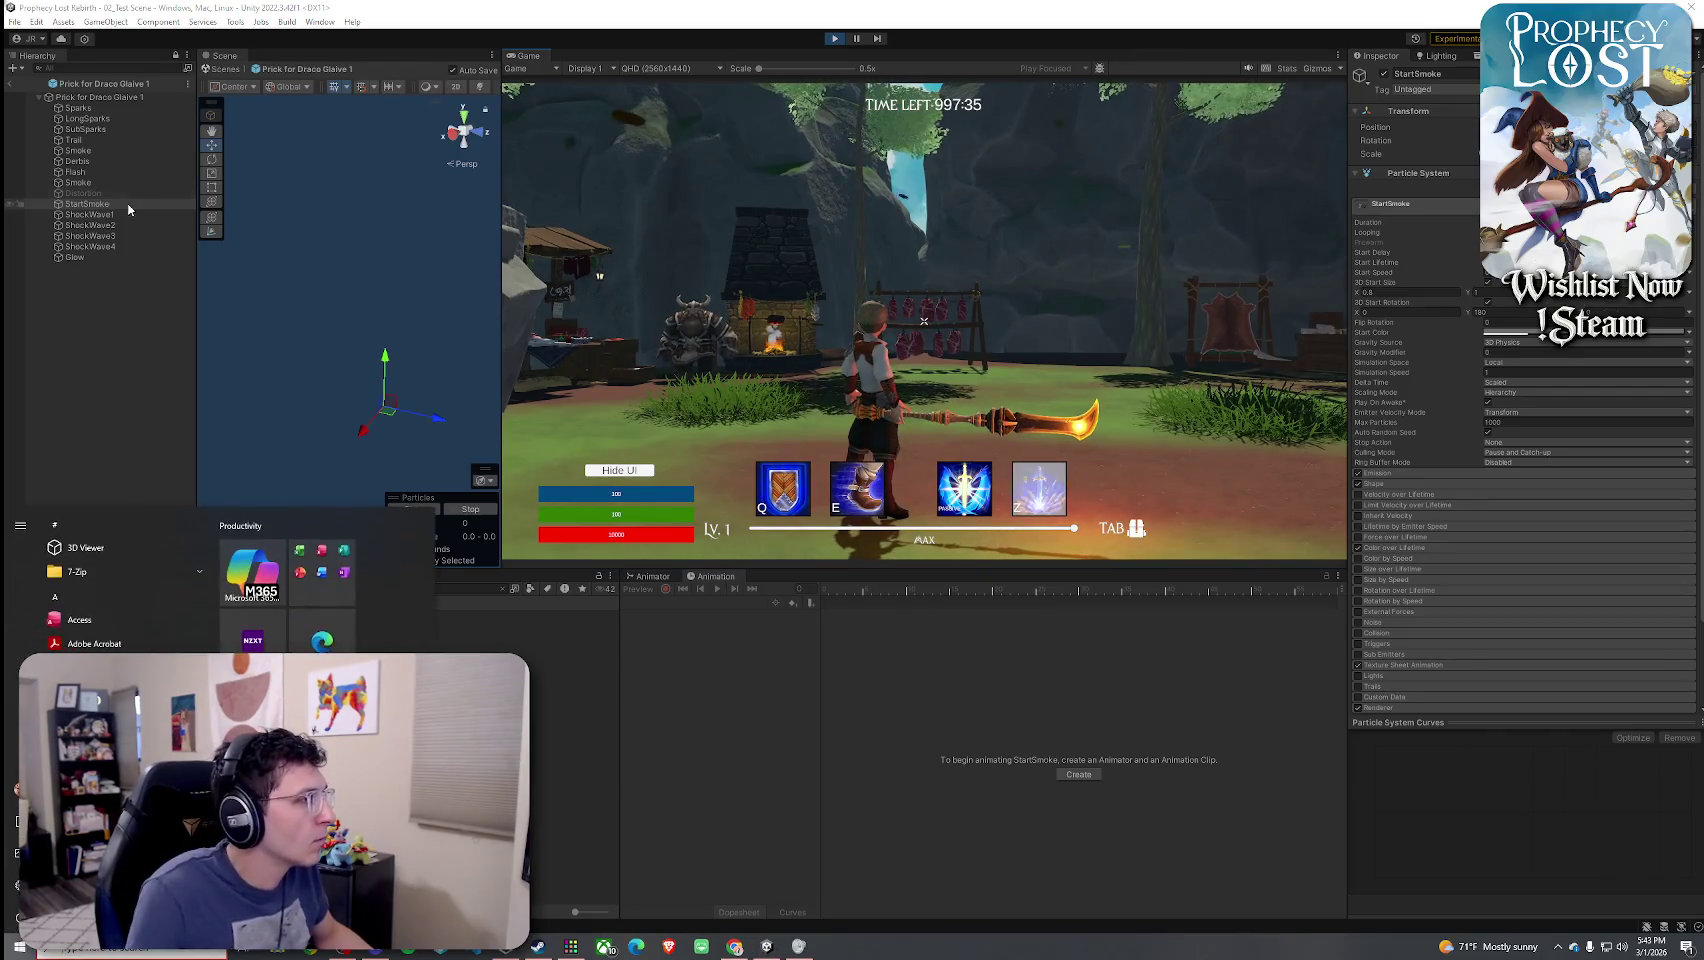
- Compare the Particle System settings of ShockWave1, ShockWave2, ShockWave3 and ShockWave4 in the Inspector
left_click(124, 216)
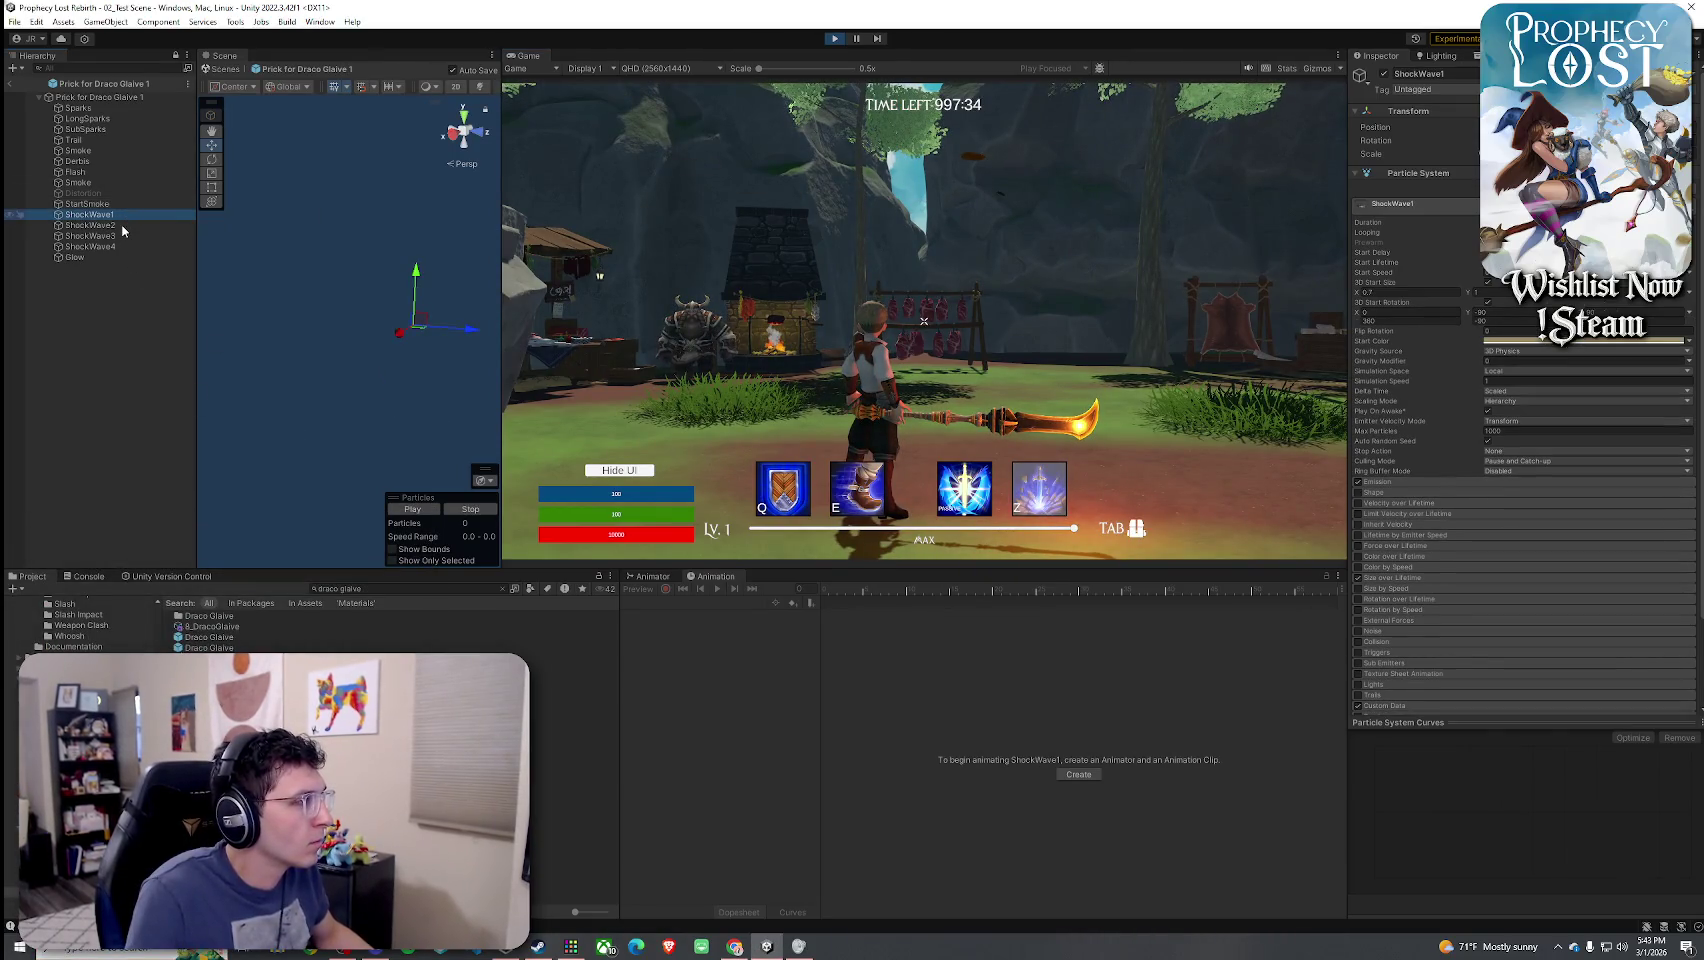
left_click(121, 225)
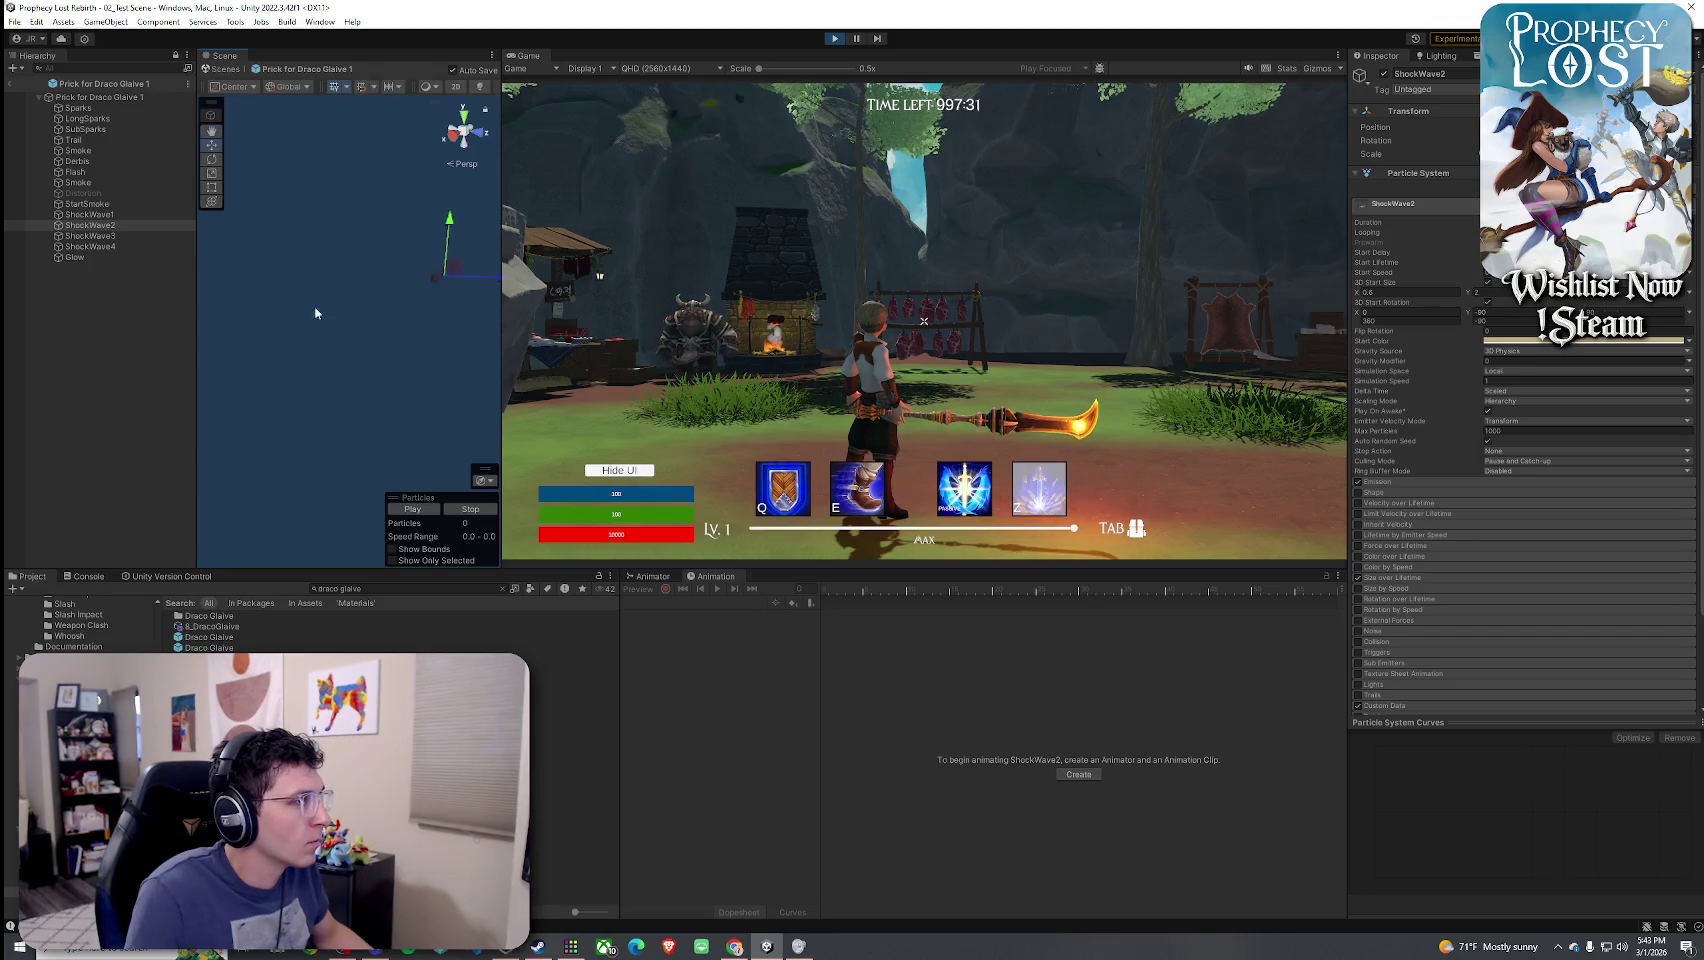
left_click(108, 236)
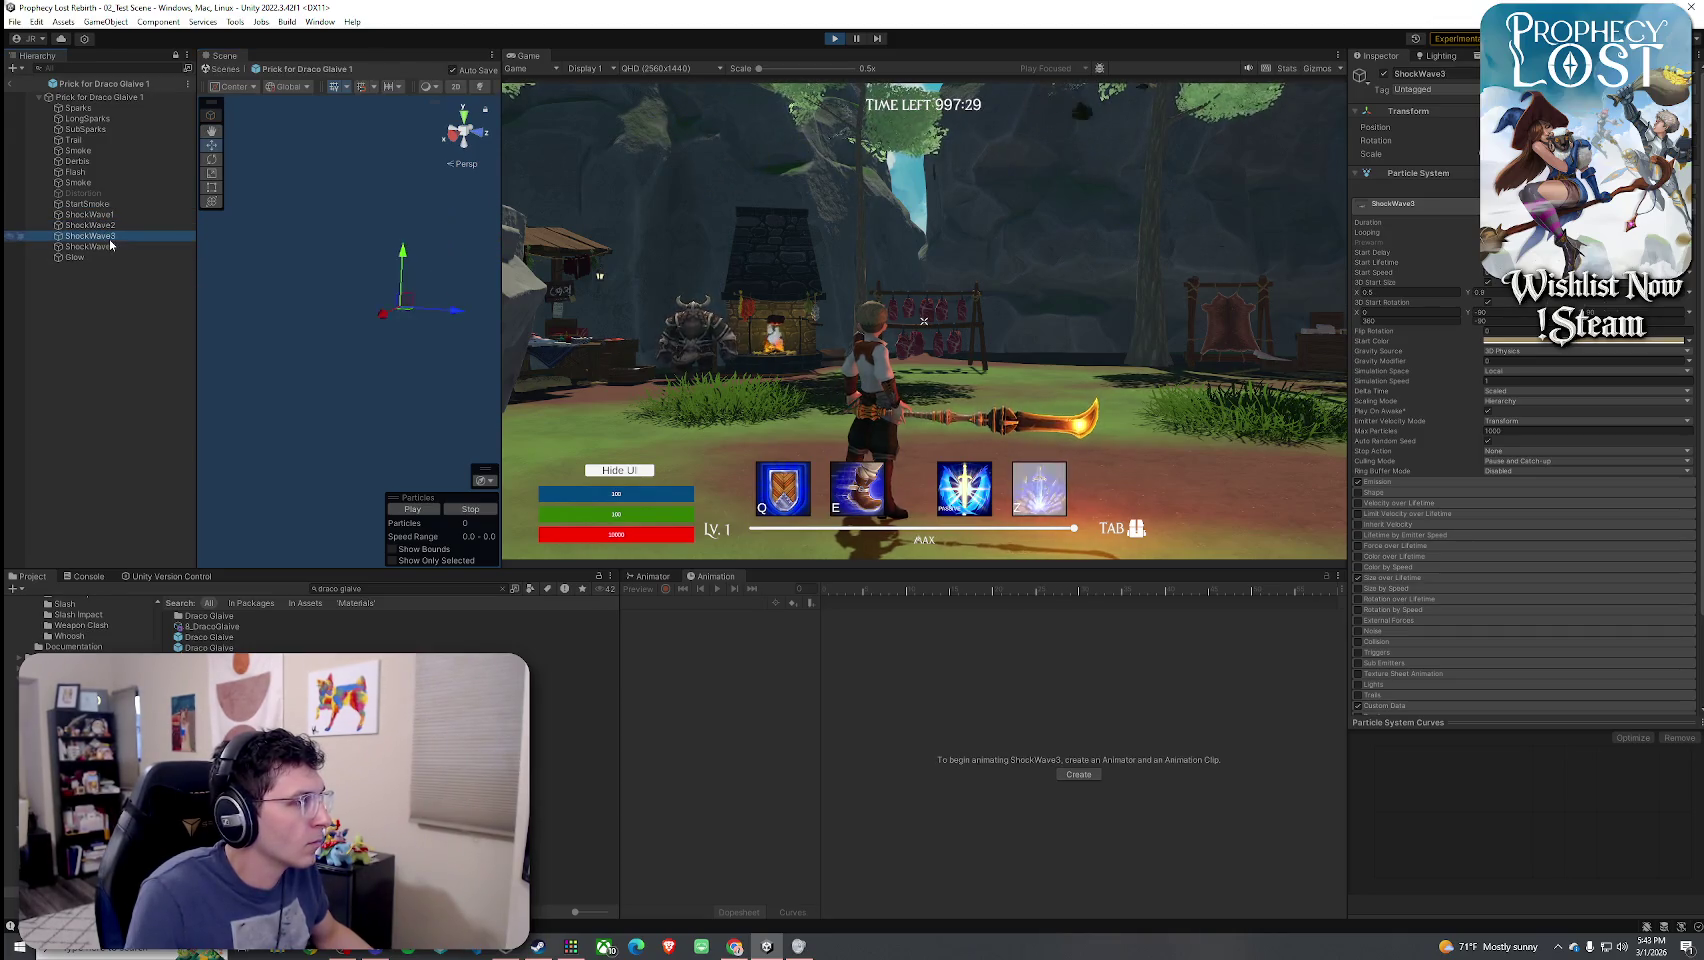
left_click(108, 225)
left_click(110, 237)
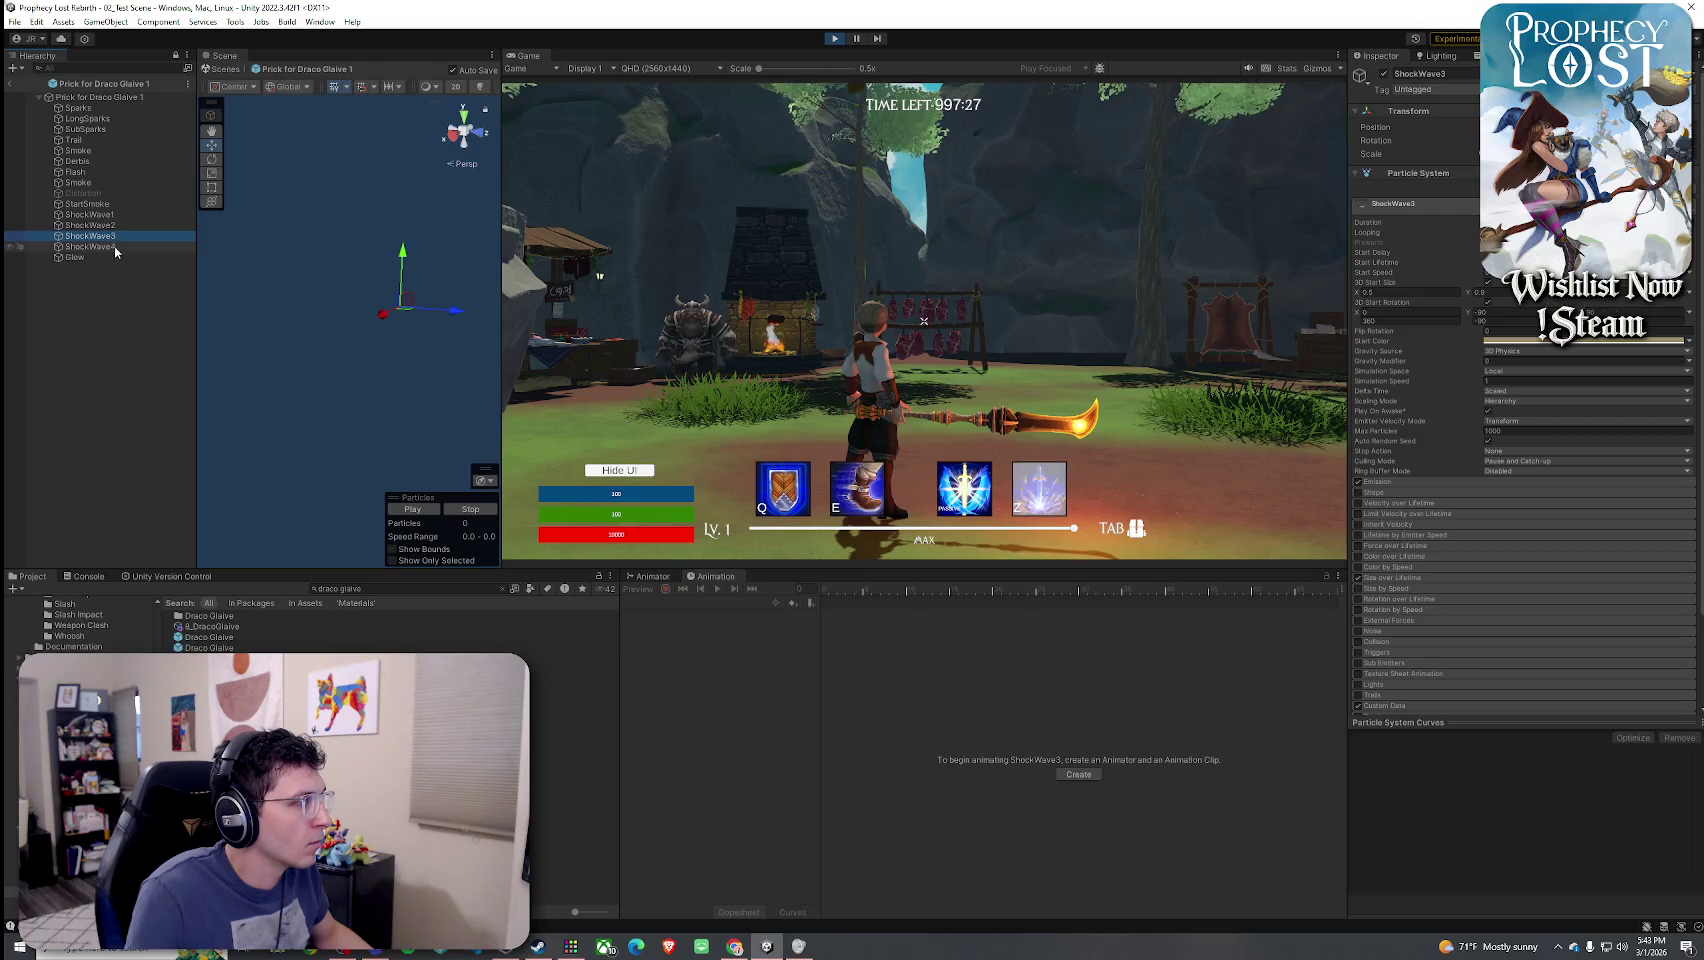
left_click(116, 247)
left_click(110, 236)
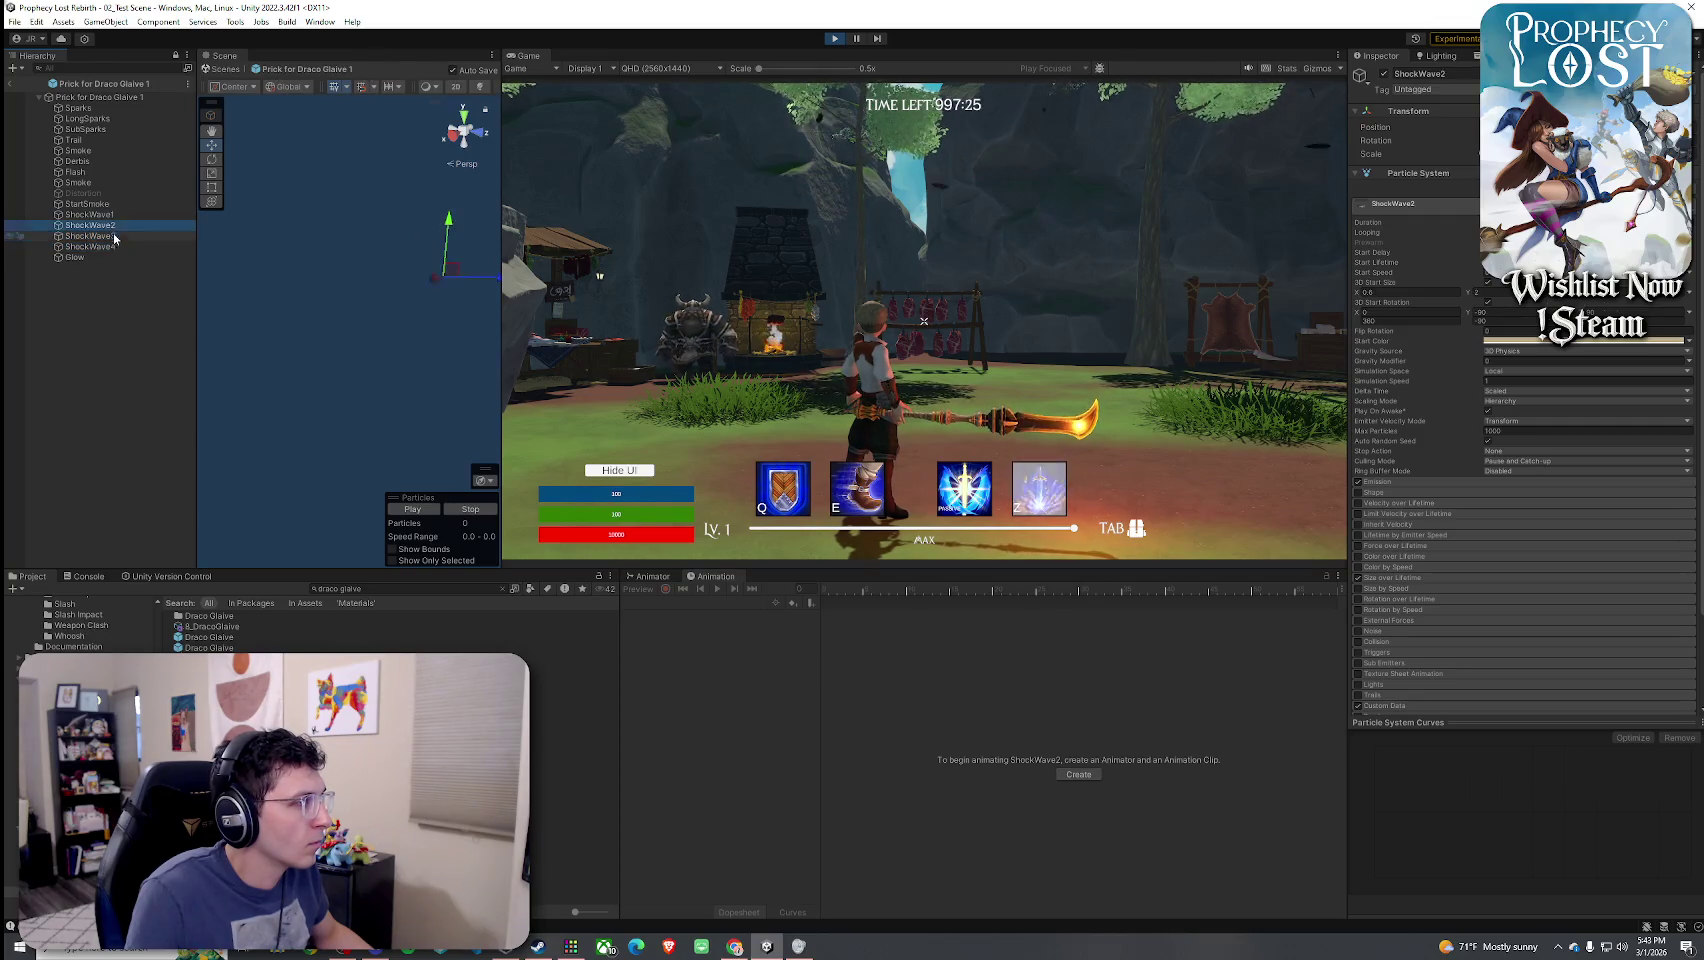
left_click(113, 215)
left_click(116, 237)
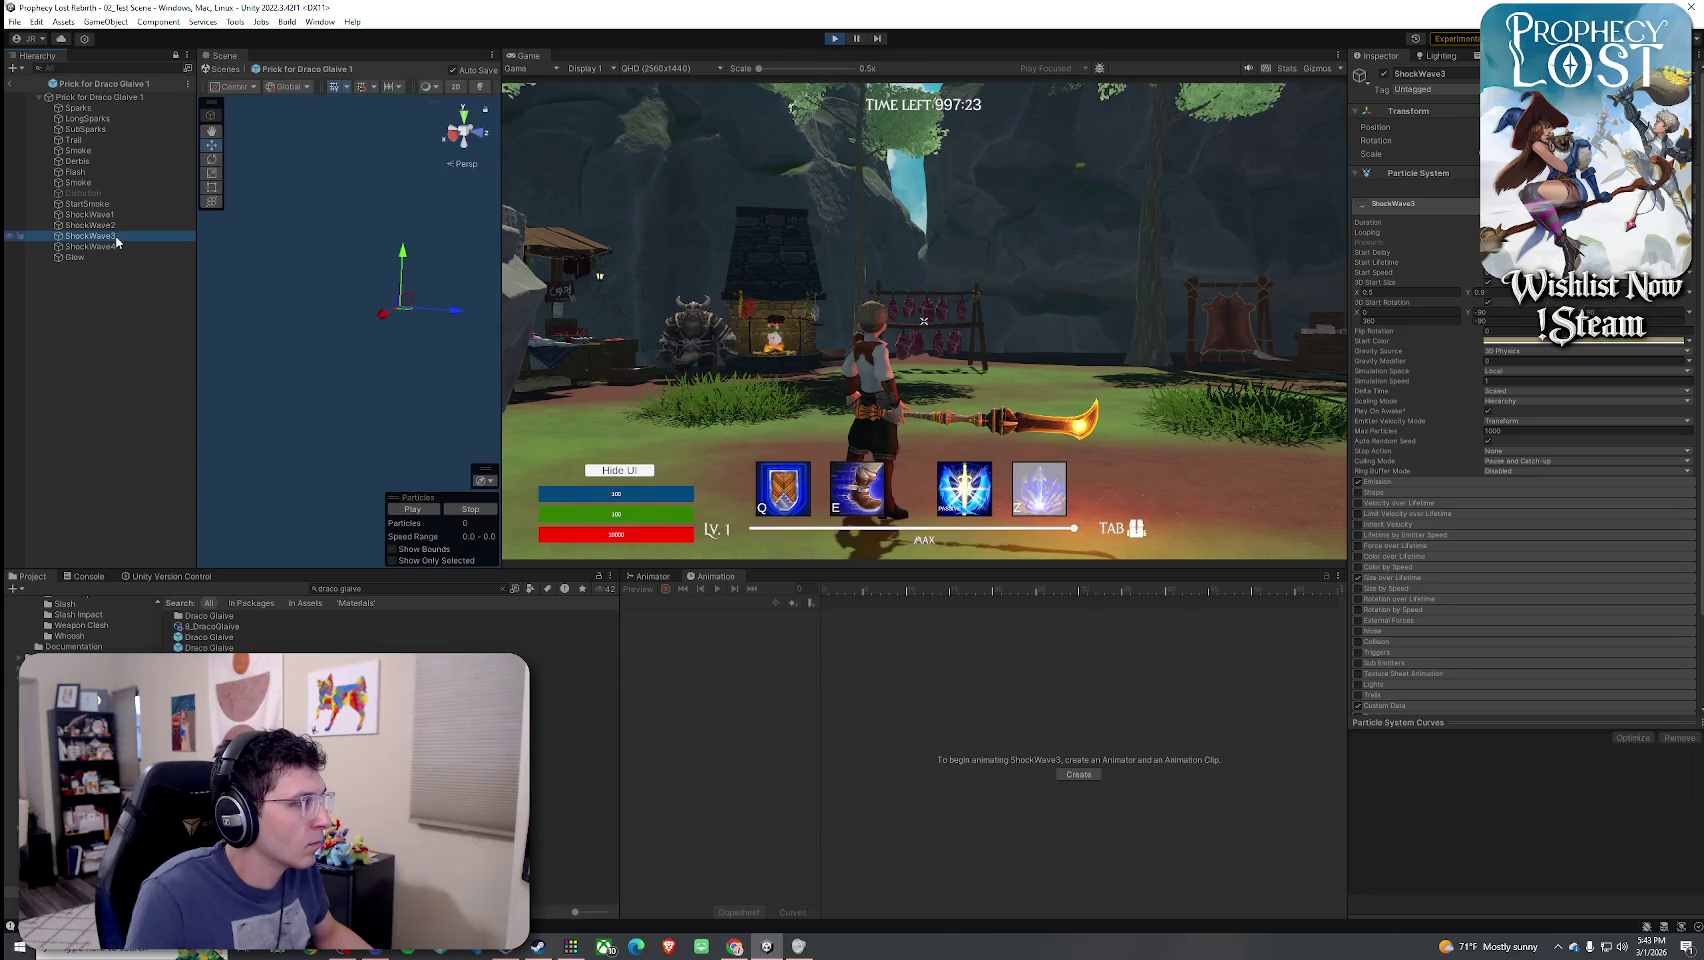
left_click(113, 225)
left_click(117, 247)
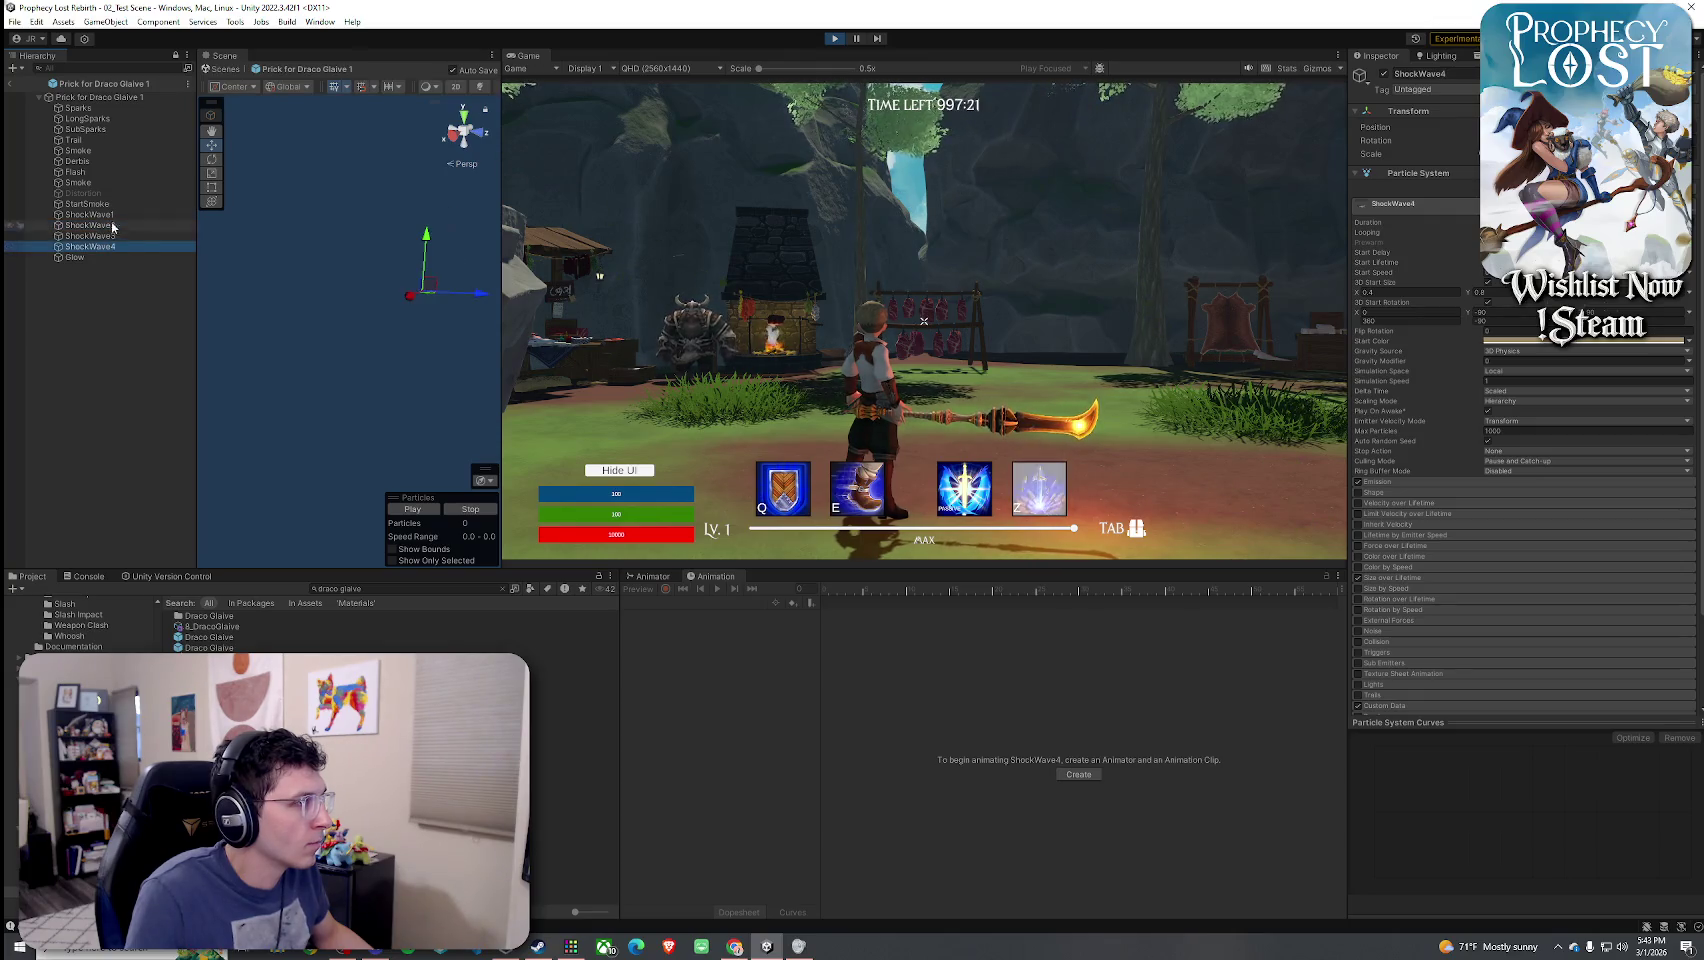
left_click(113, 214)
left_click(116, 236)
left_click(118, 247)
left_click(113, 226)
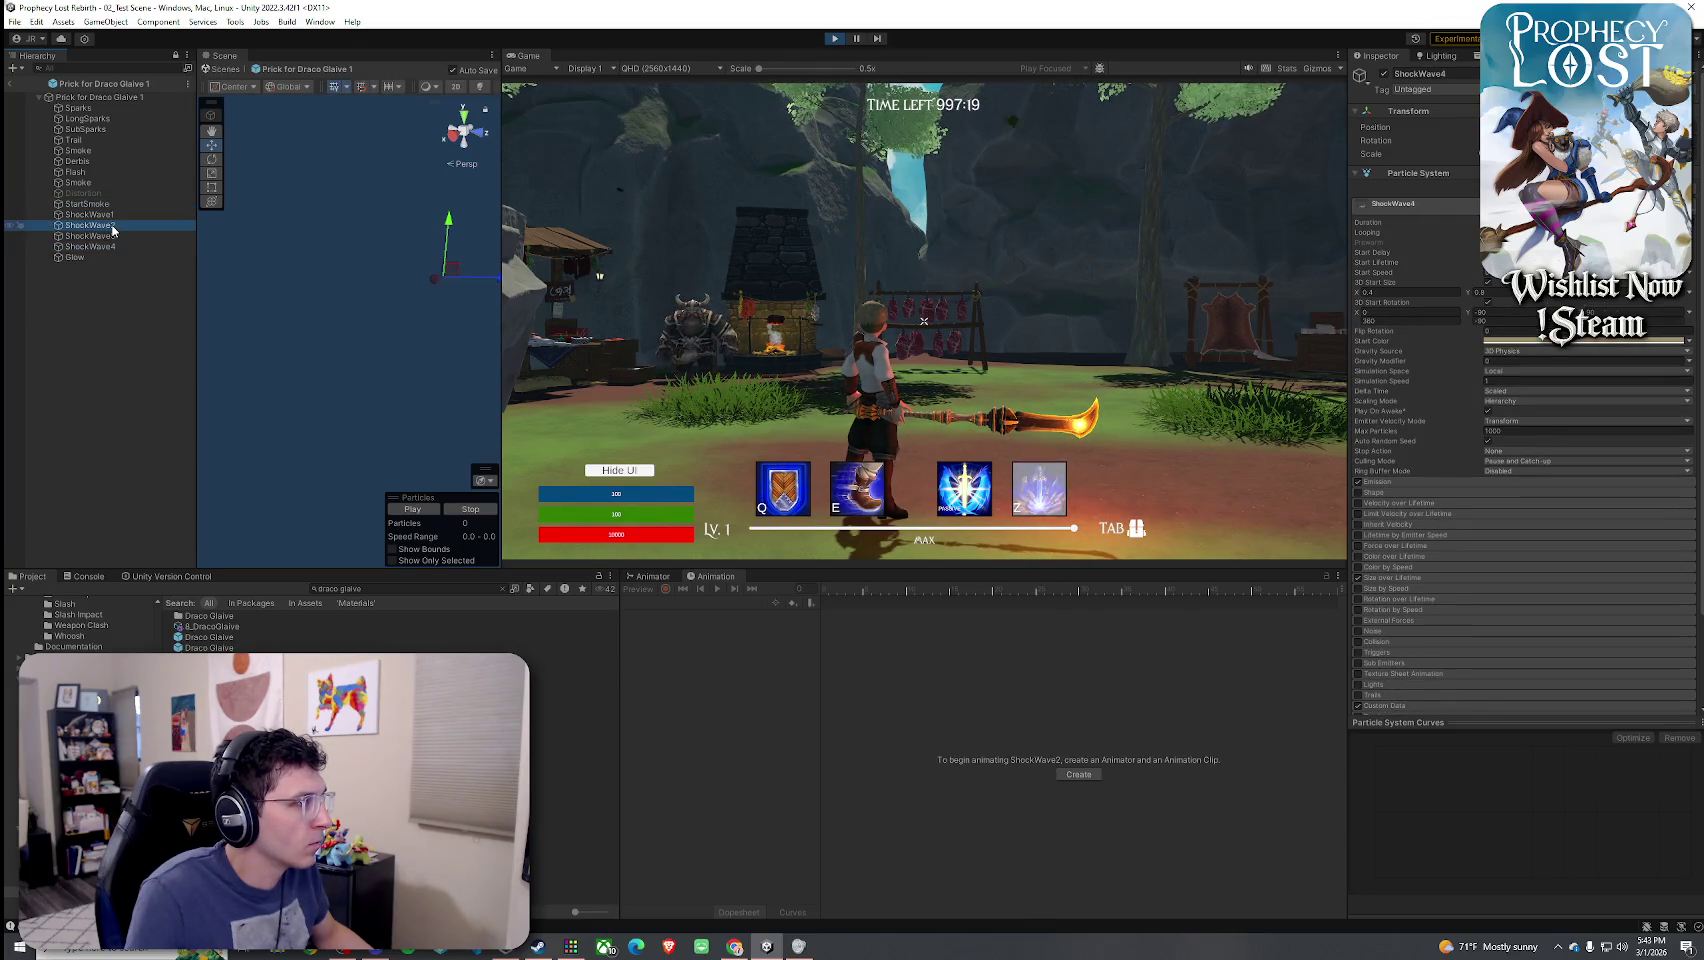
left_click(115, 215)
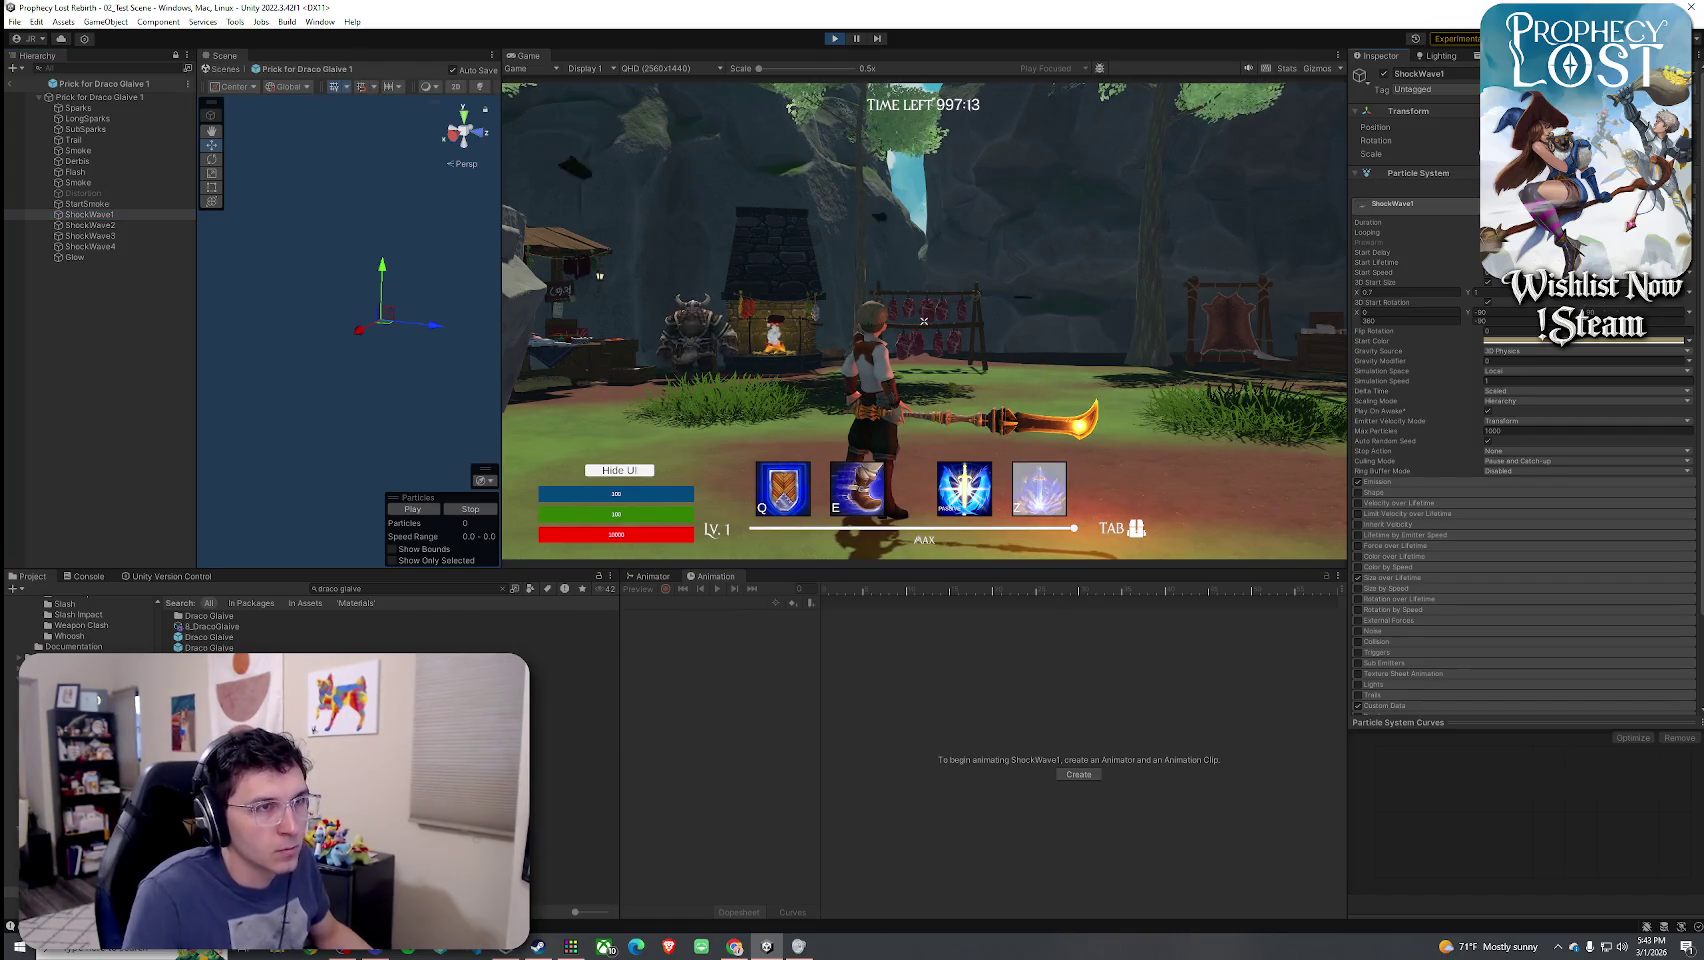
- Check the Trail layer, then revisit ShockWave1, ShockWave3 and ShockWave4, ending on ShockWave2
left_click(142, 140)
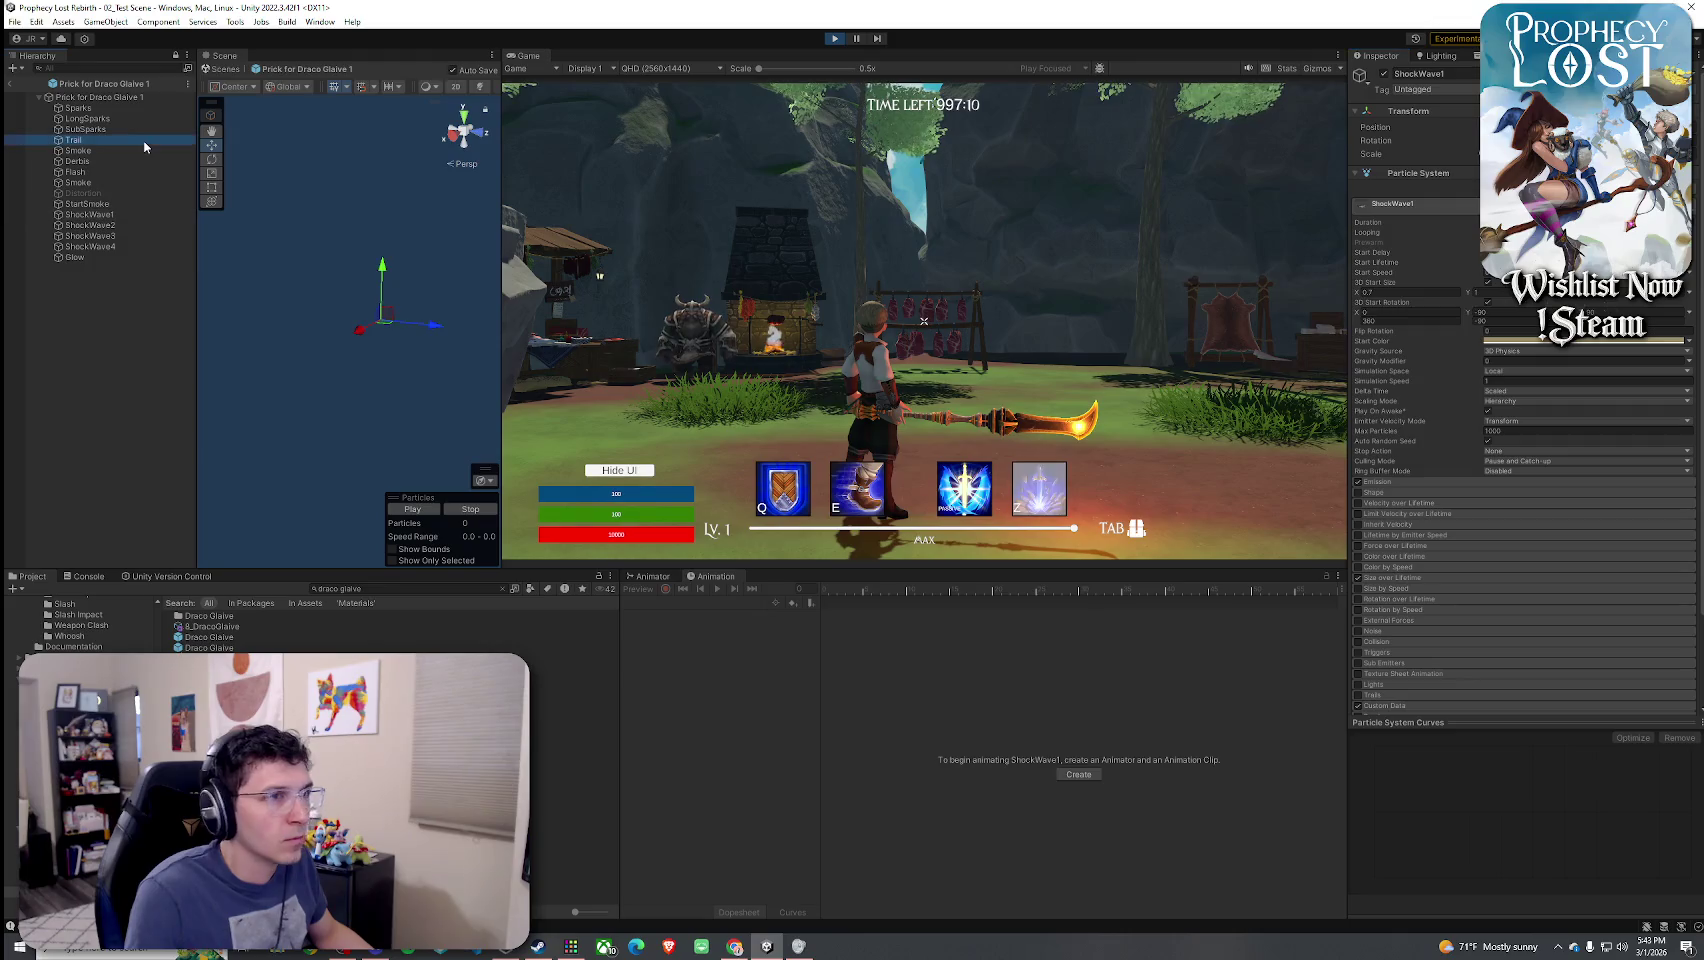
left_click(145, 214)
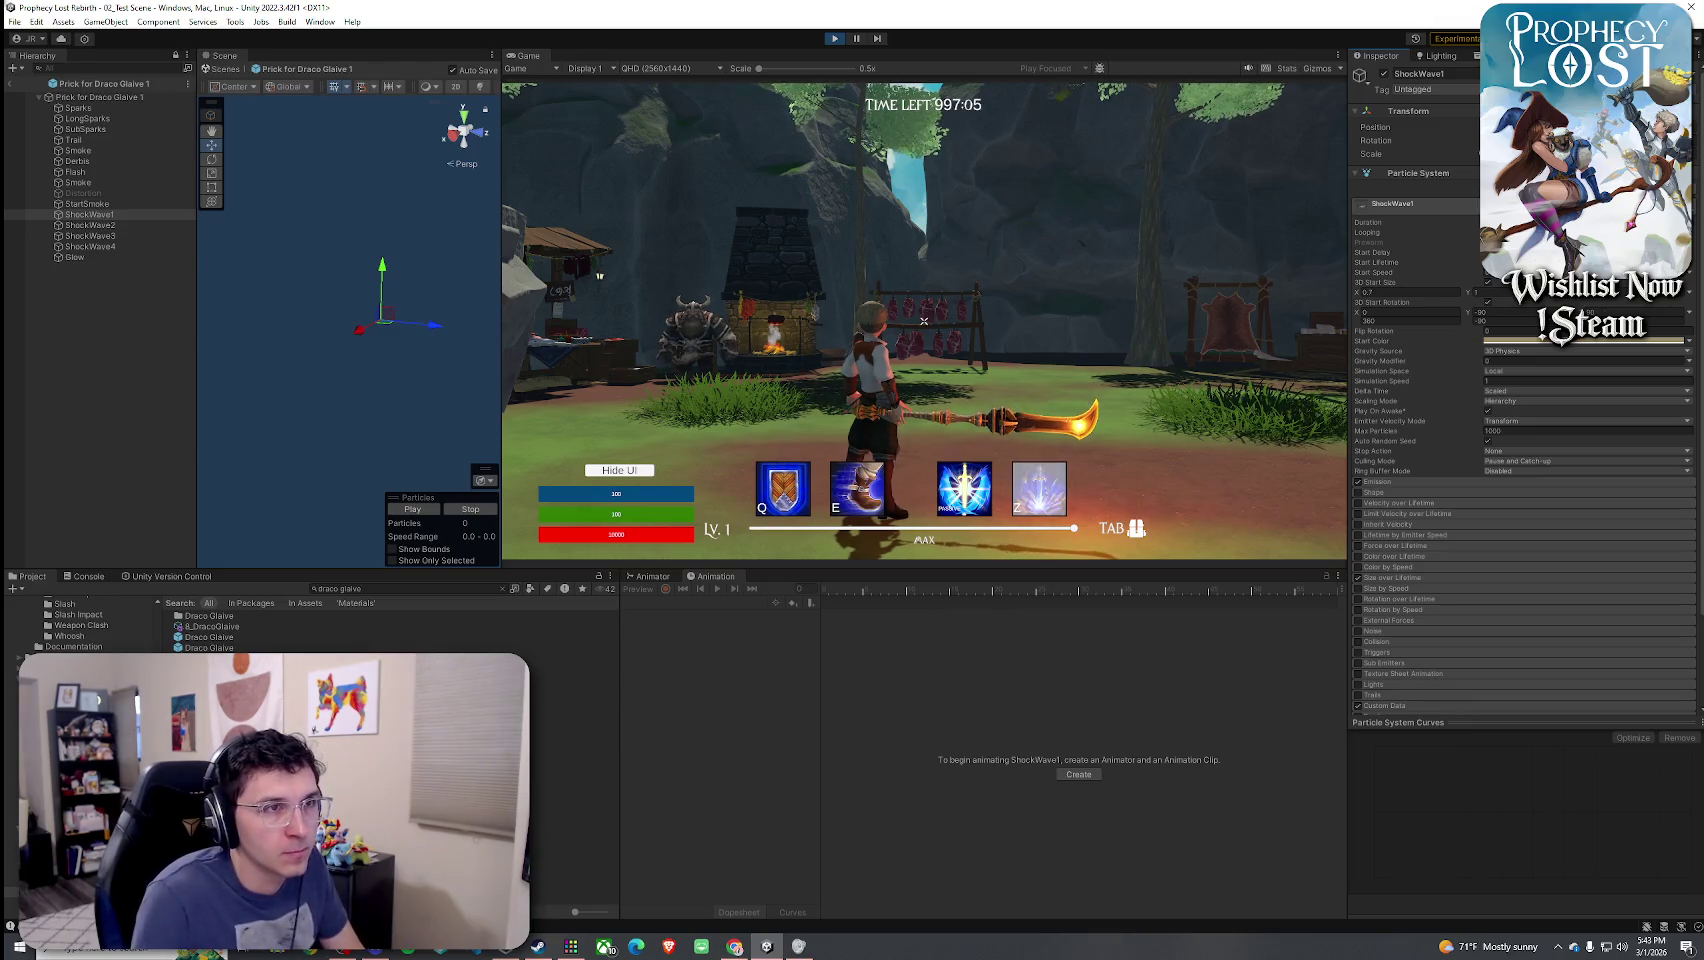
left_click(148, 236)
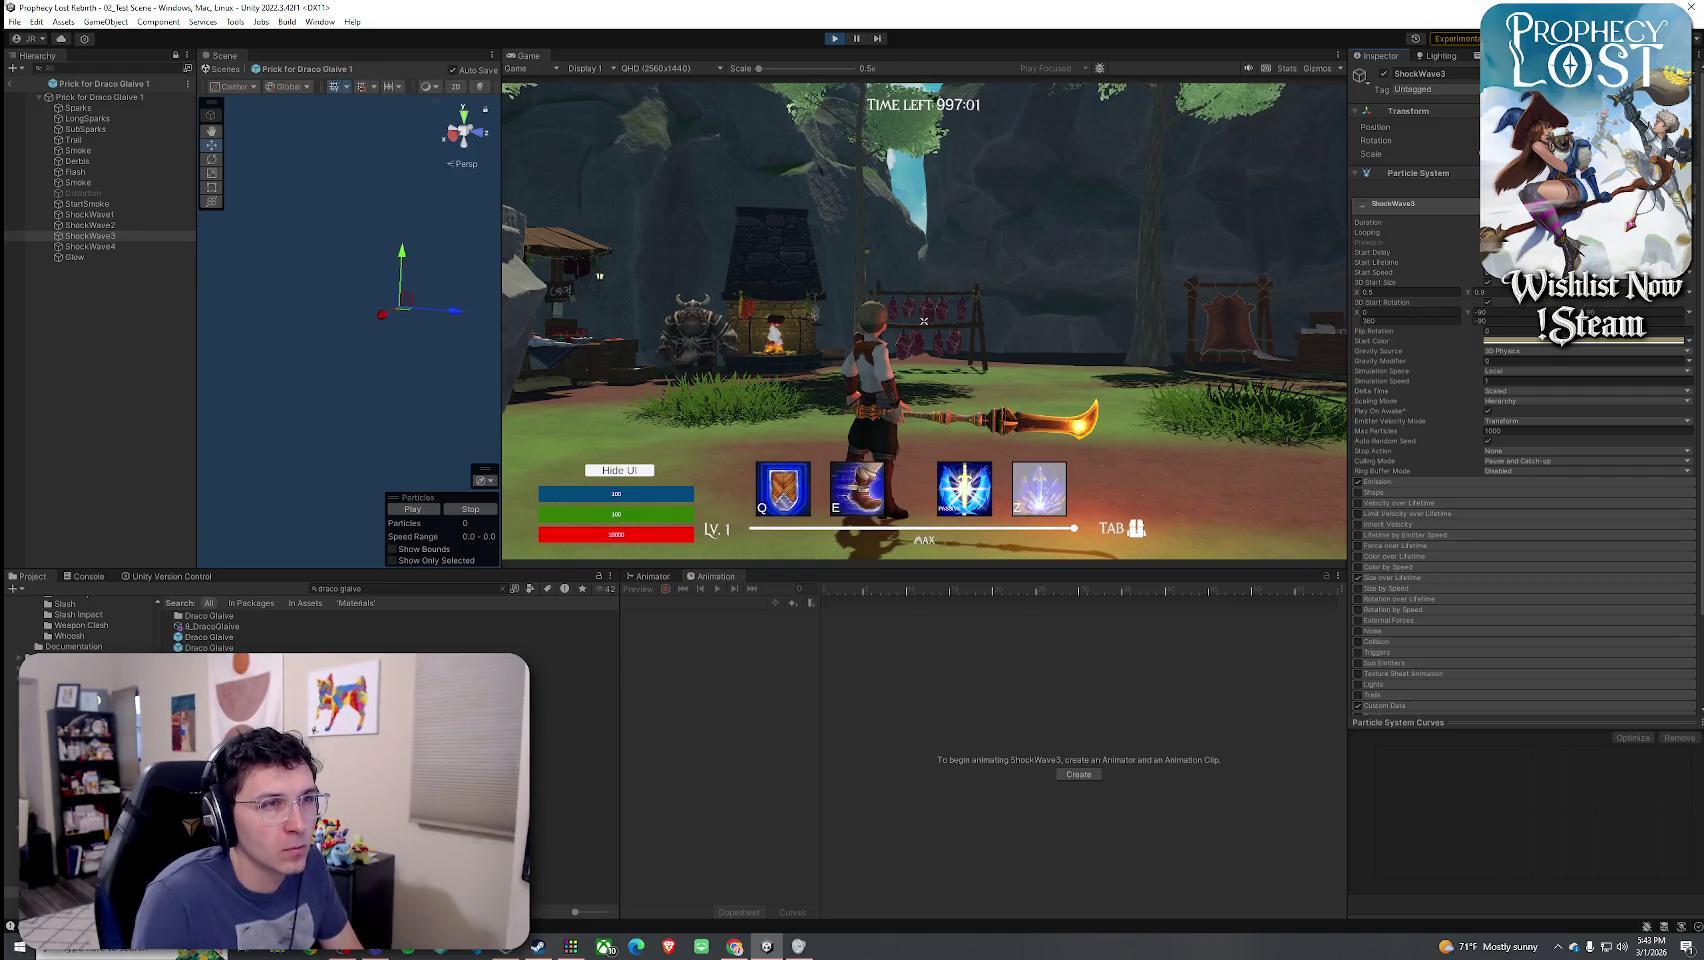
left_click(150, 246)
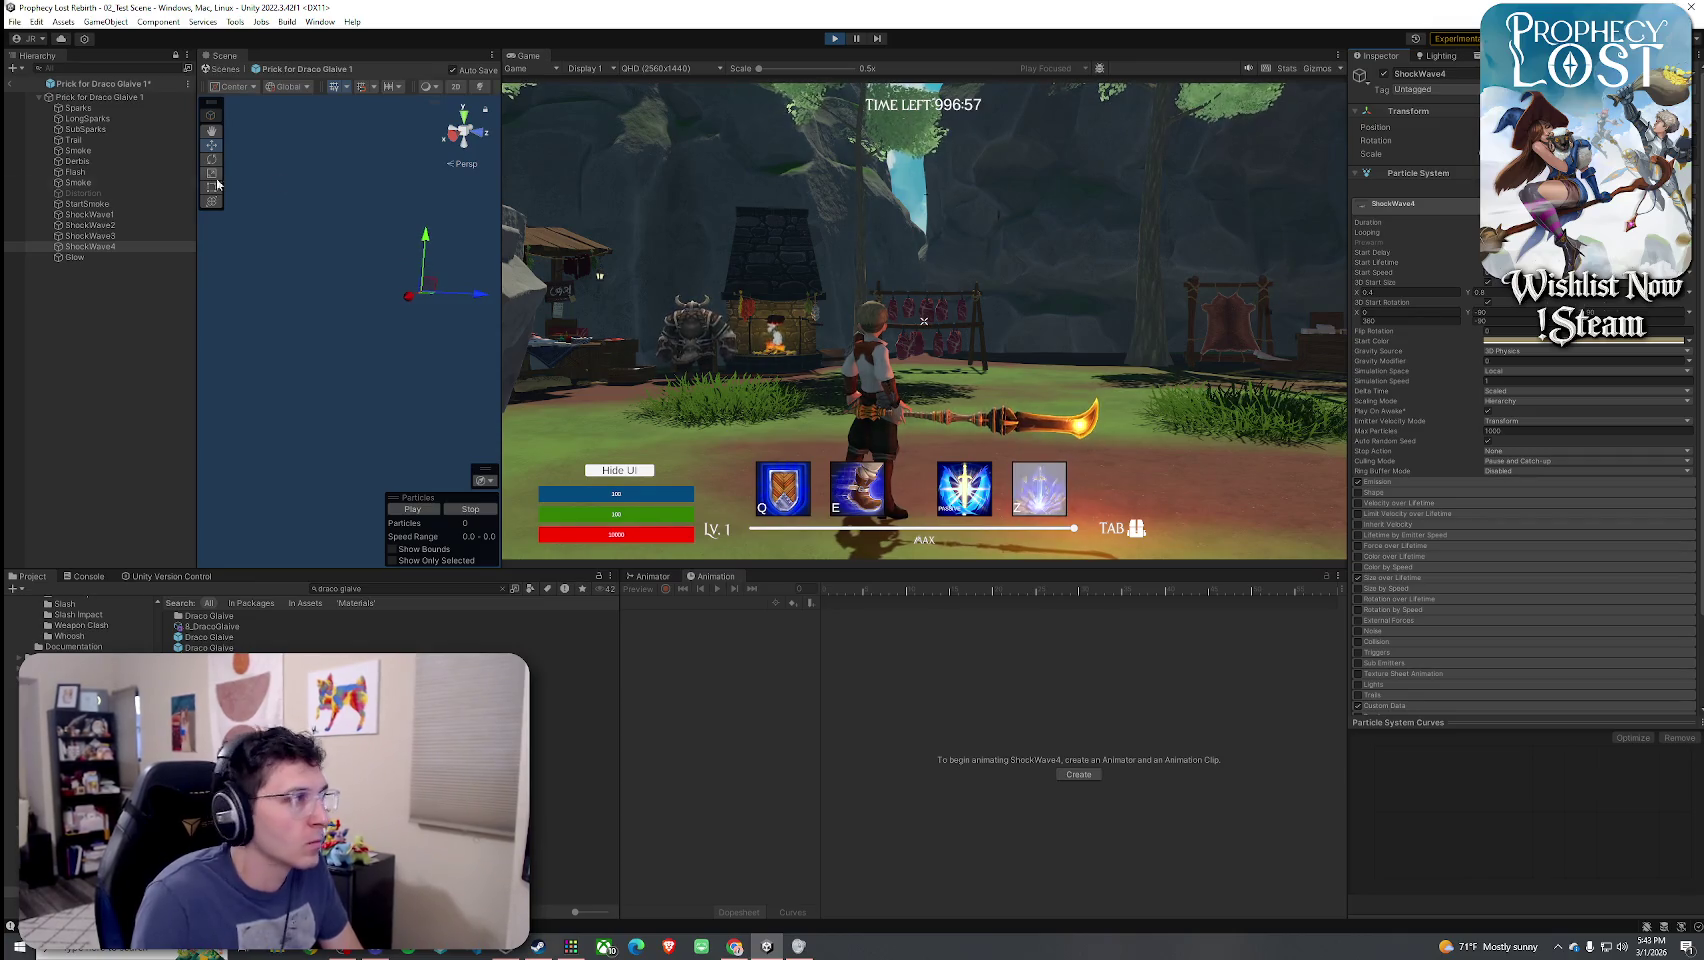
left_click(134, 226)
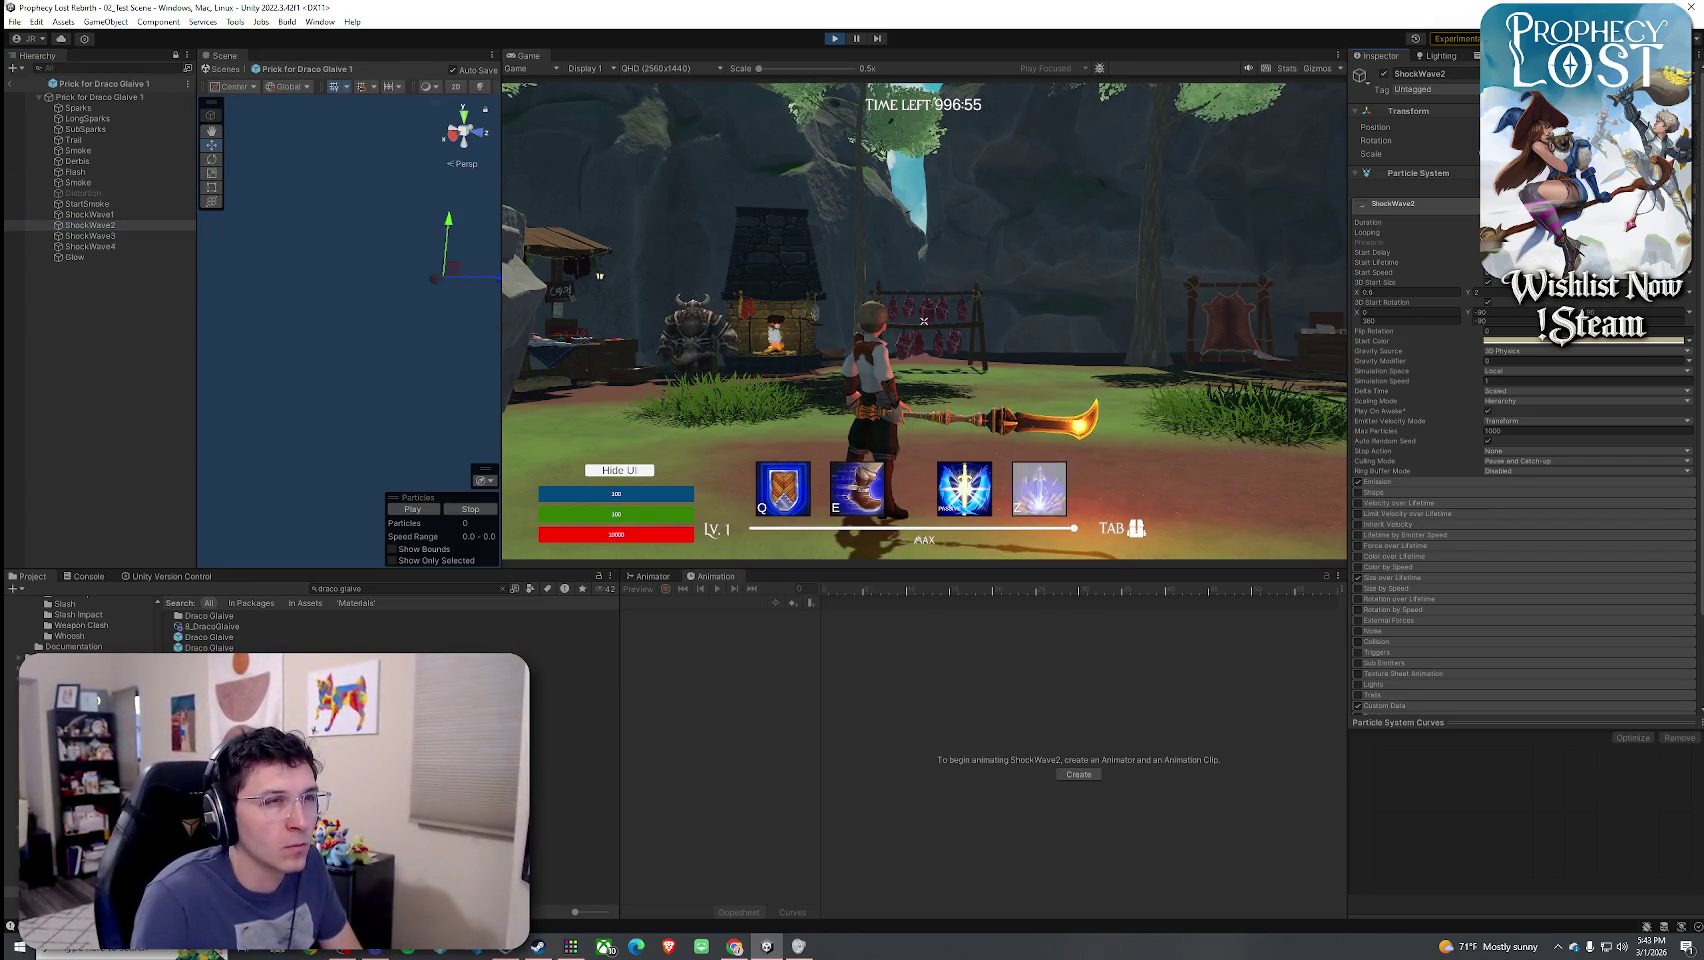
- Run the character forward and swing the glaive four times to watch the slash effect
key("w")
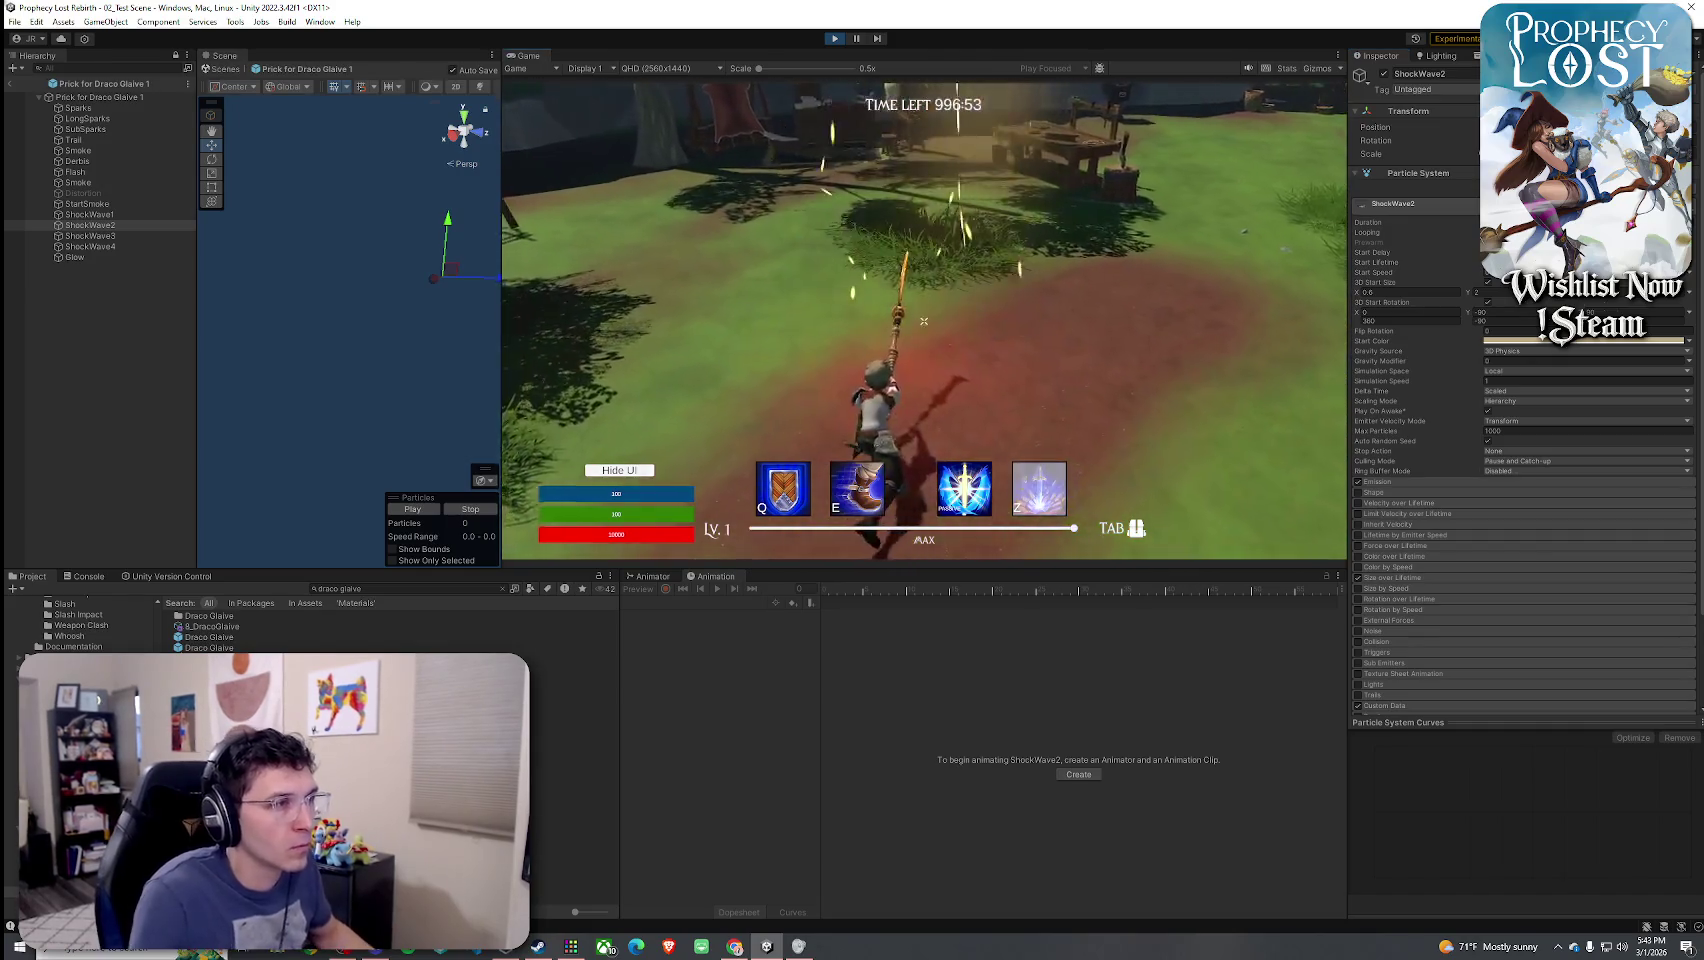
left_click(924, 320)
left_click(924, 320)
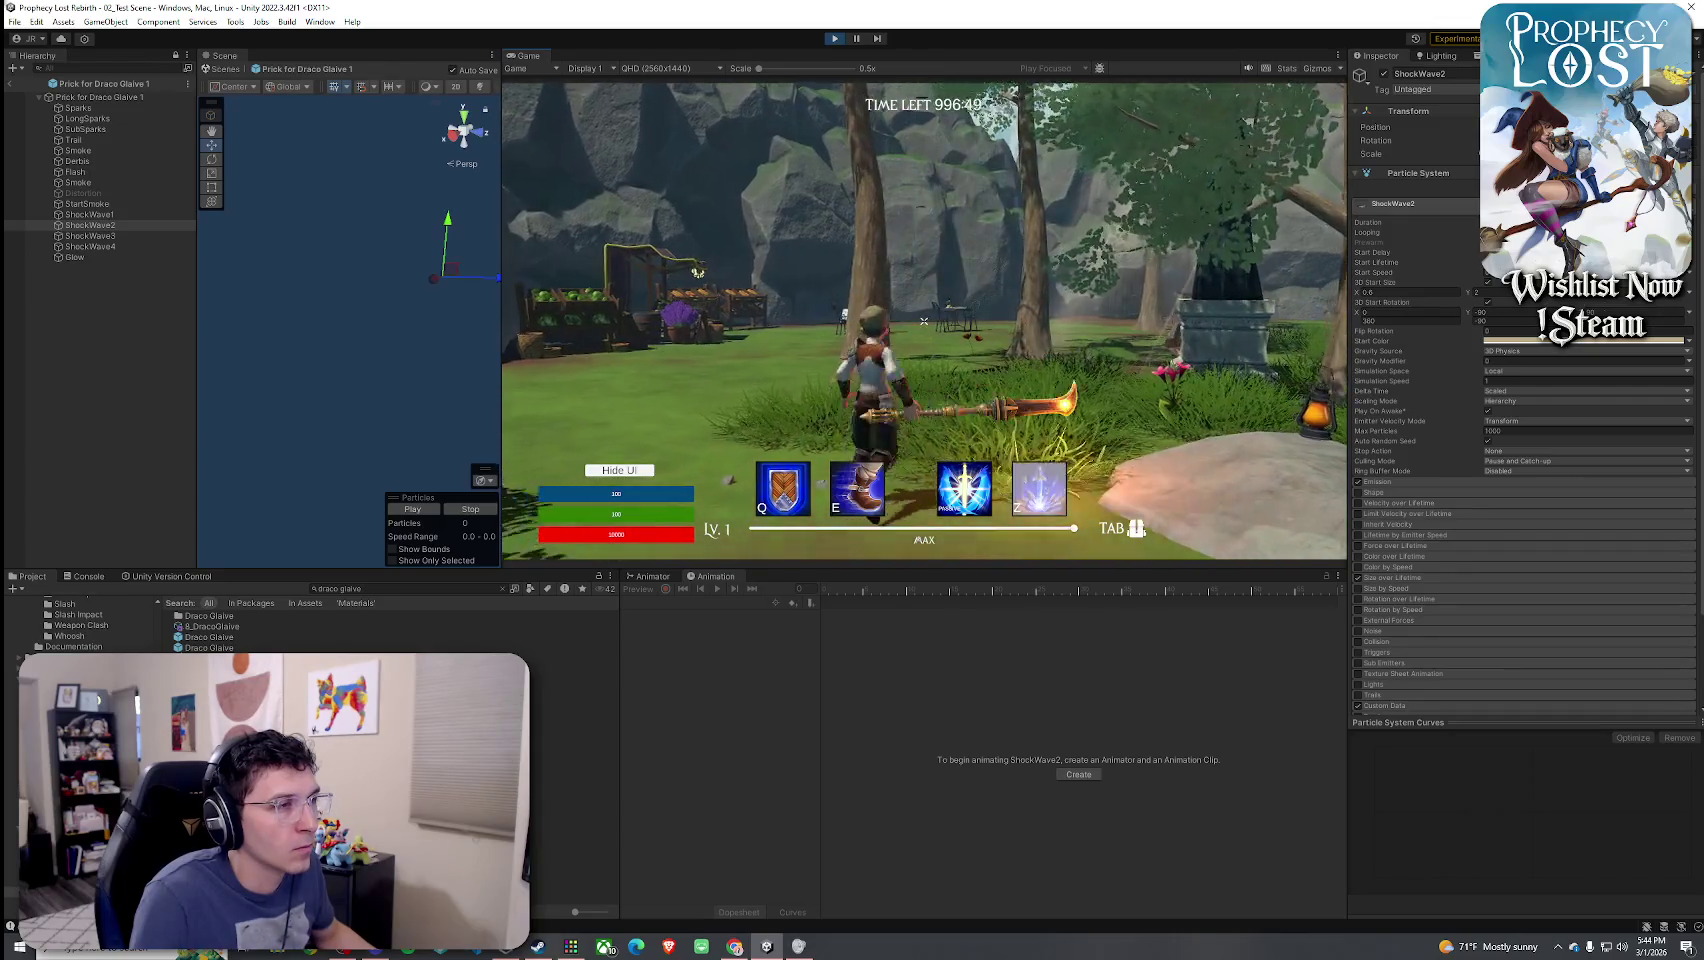
left_click(924, 320)
left_click(924, 320)
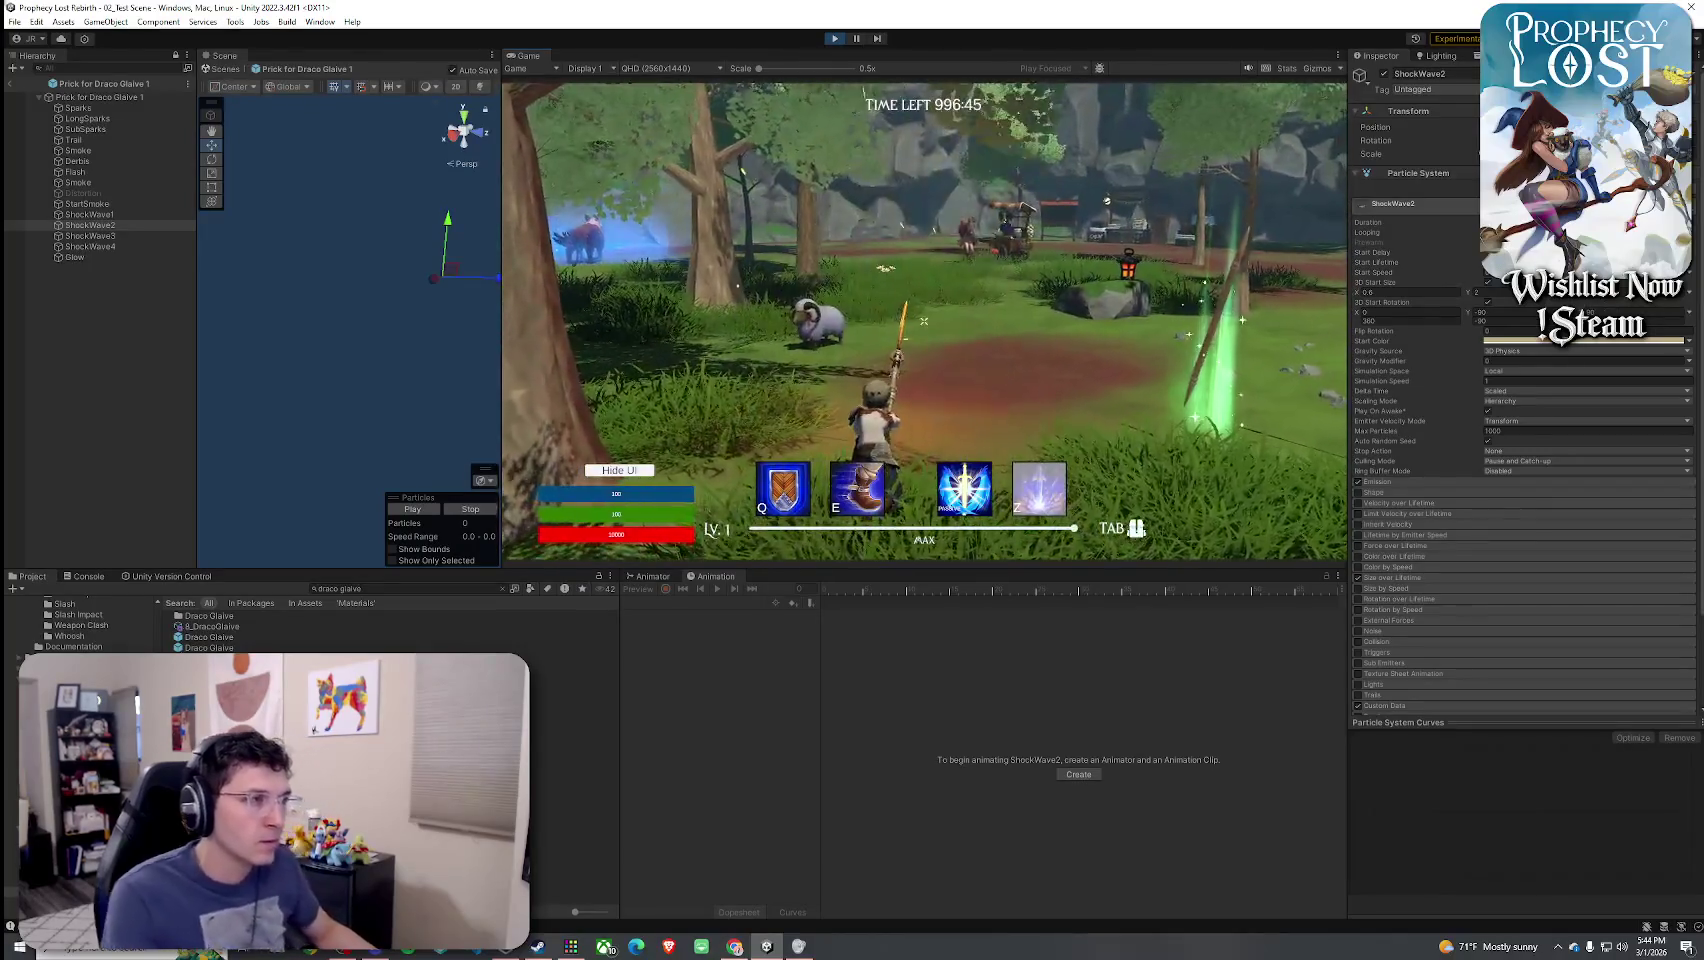
- Attack once more for the spiral slash, then replay the particle effect in the Scene view
left_click(924, 320)
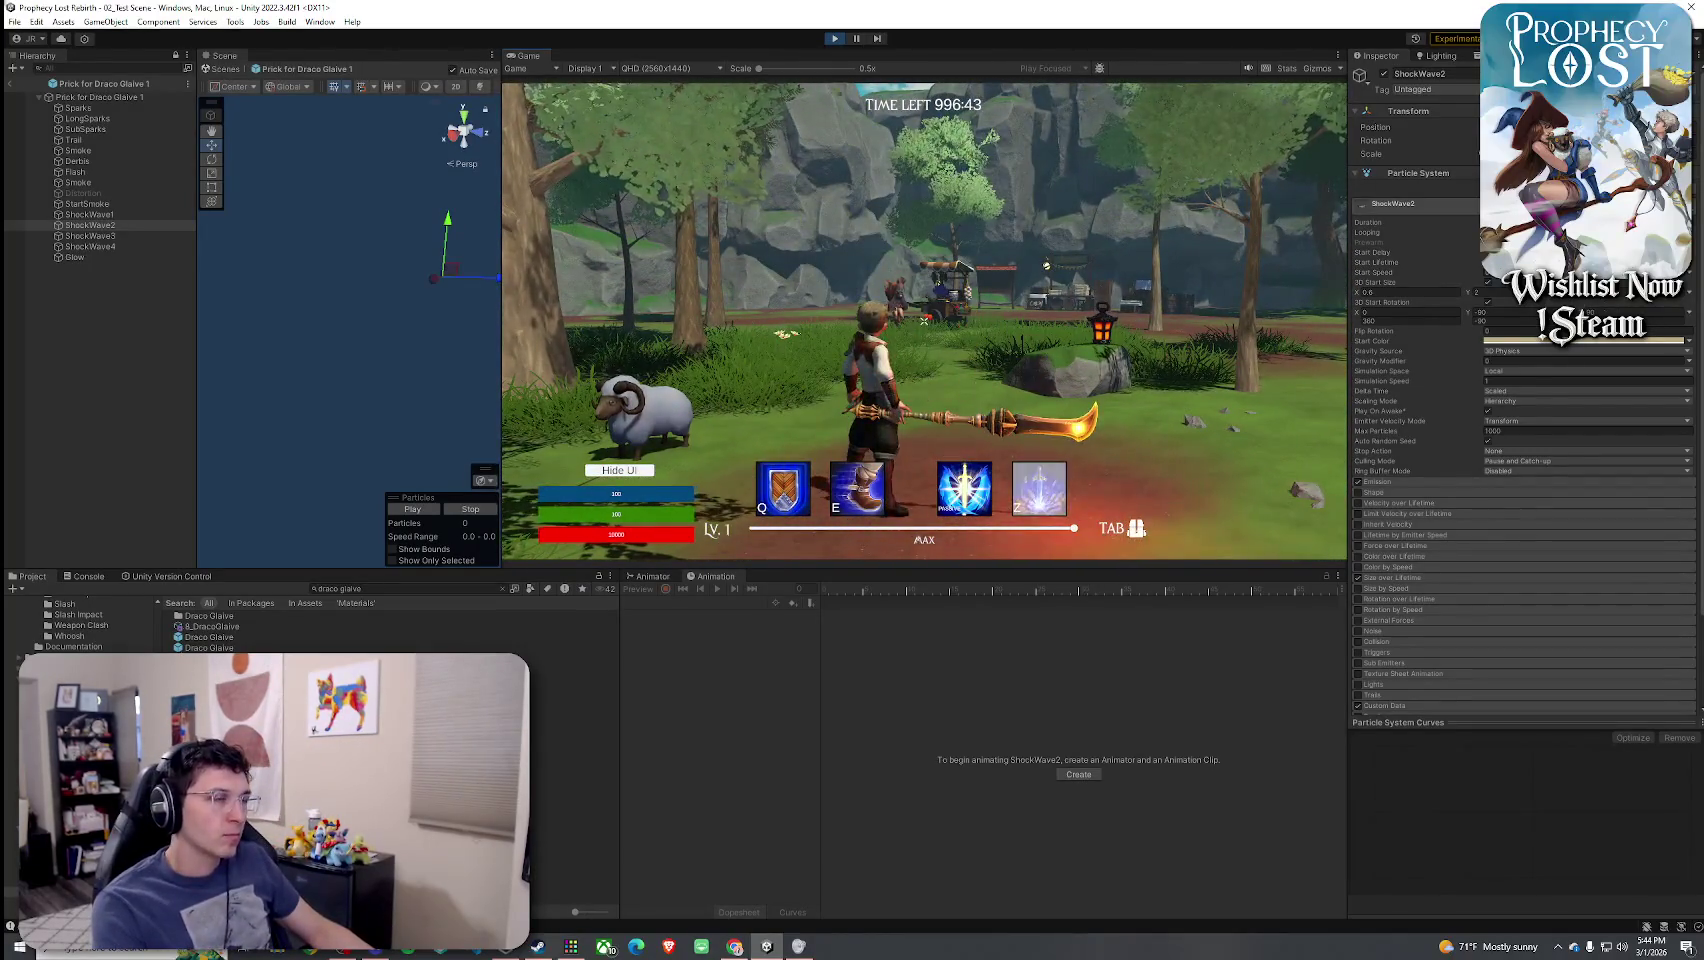
key("super")
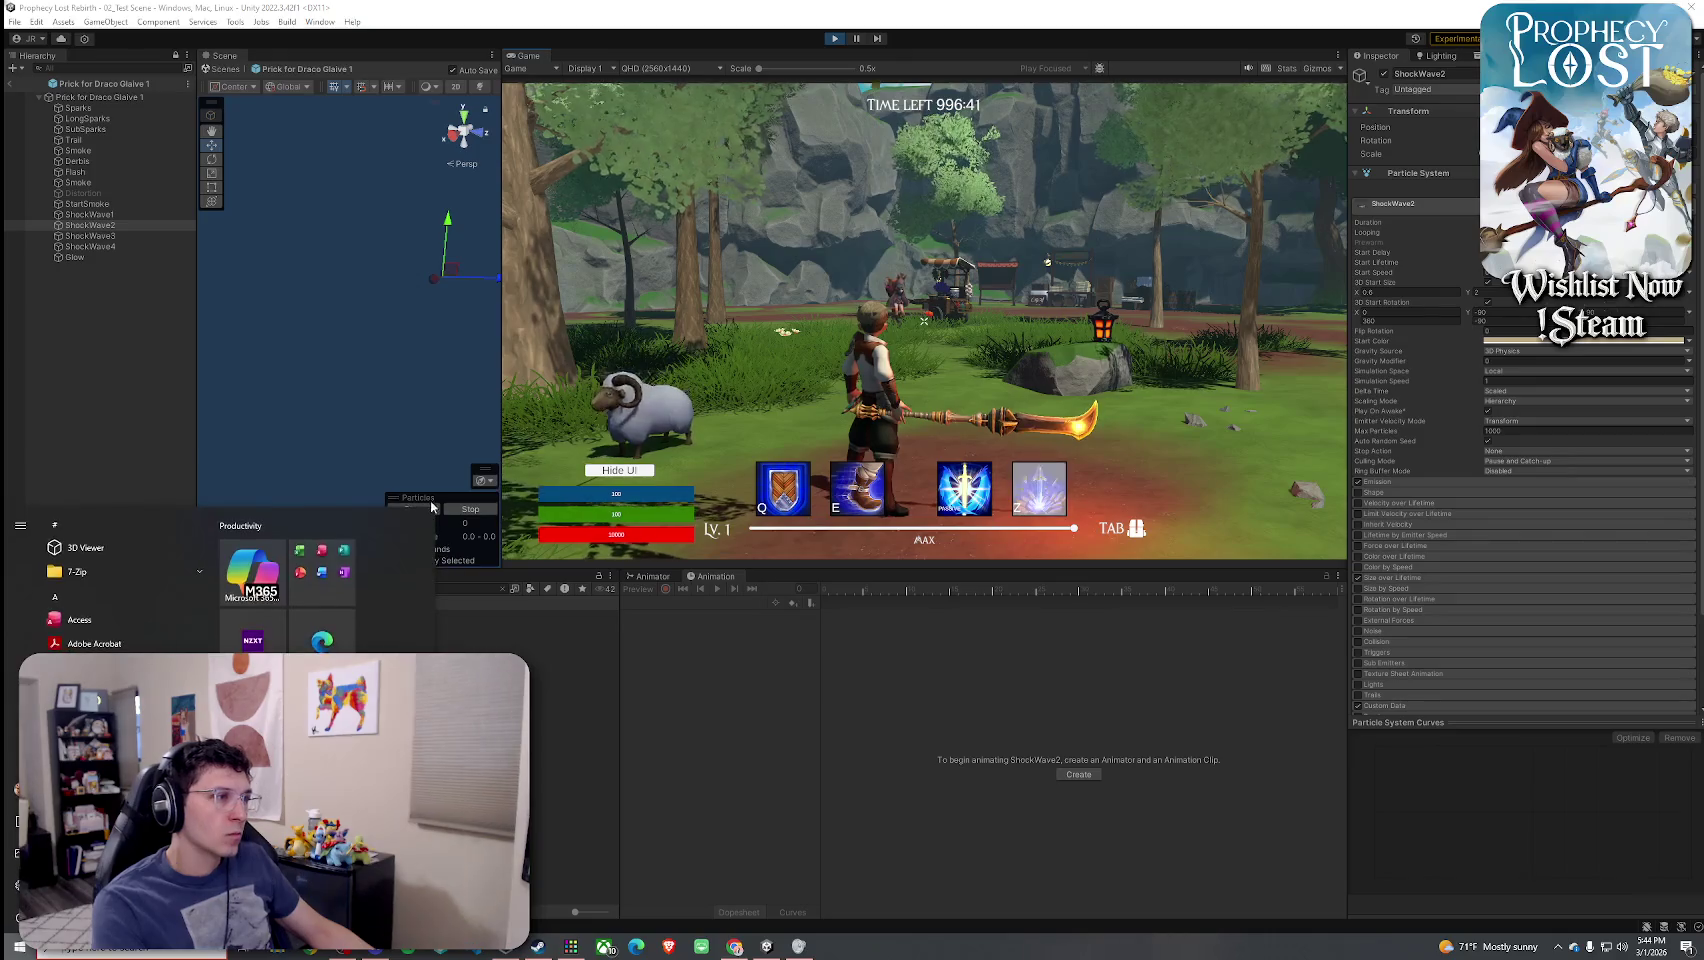
left_click(433, 497)
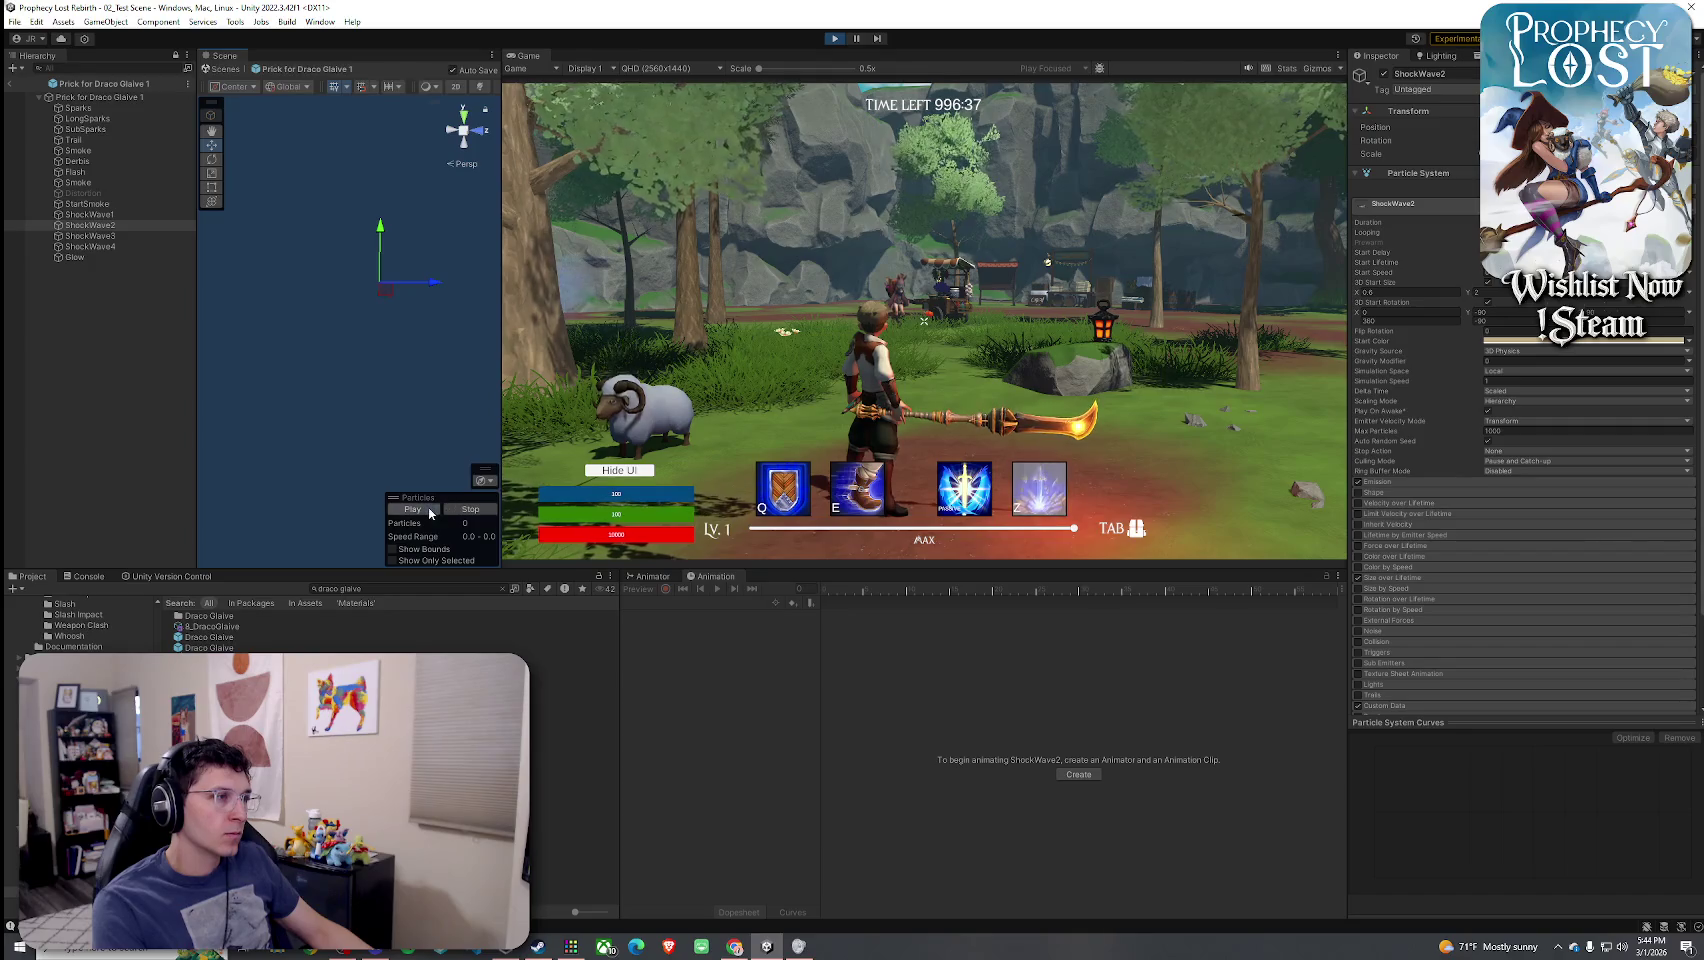
- Replay the particle effect preview repeatedly in the Scene view, orbiting around the burst
left_click(430, 510)
left_click_drag(380, 448, 220, 448)
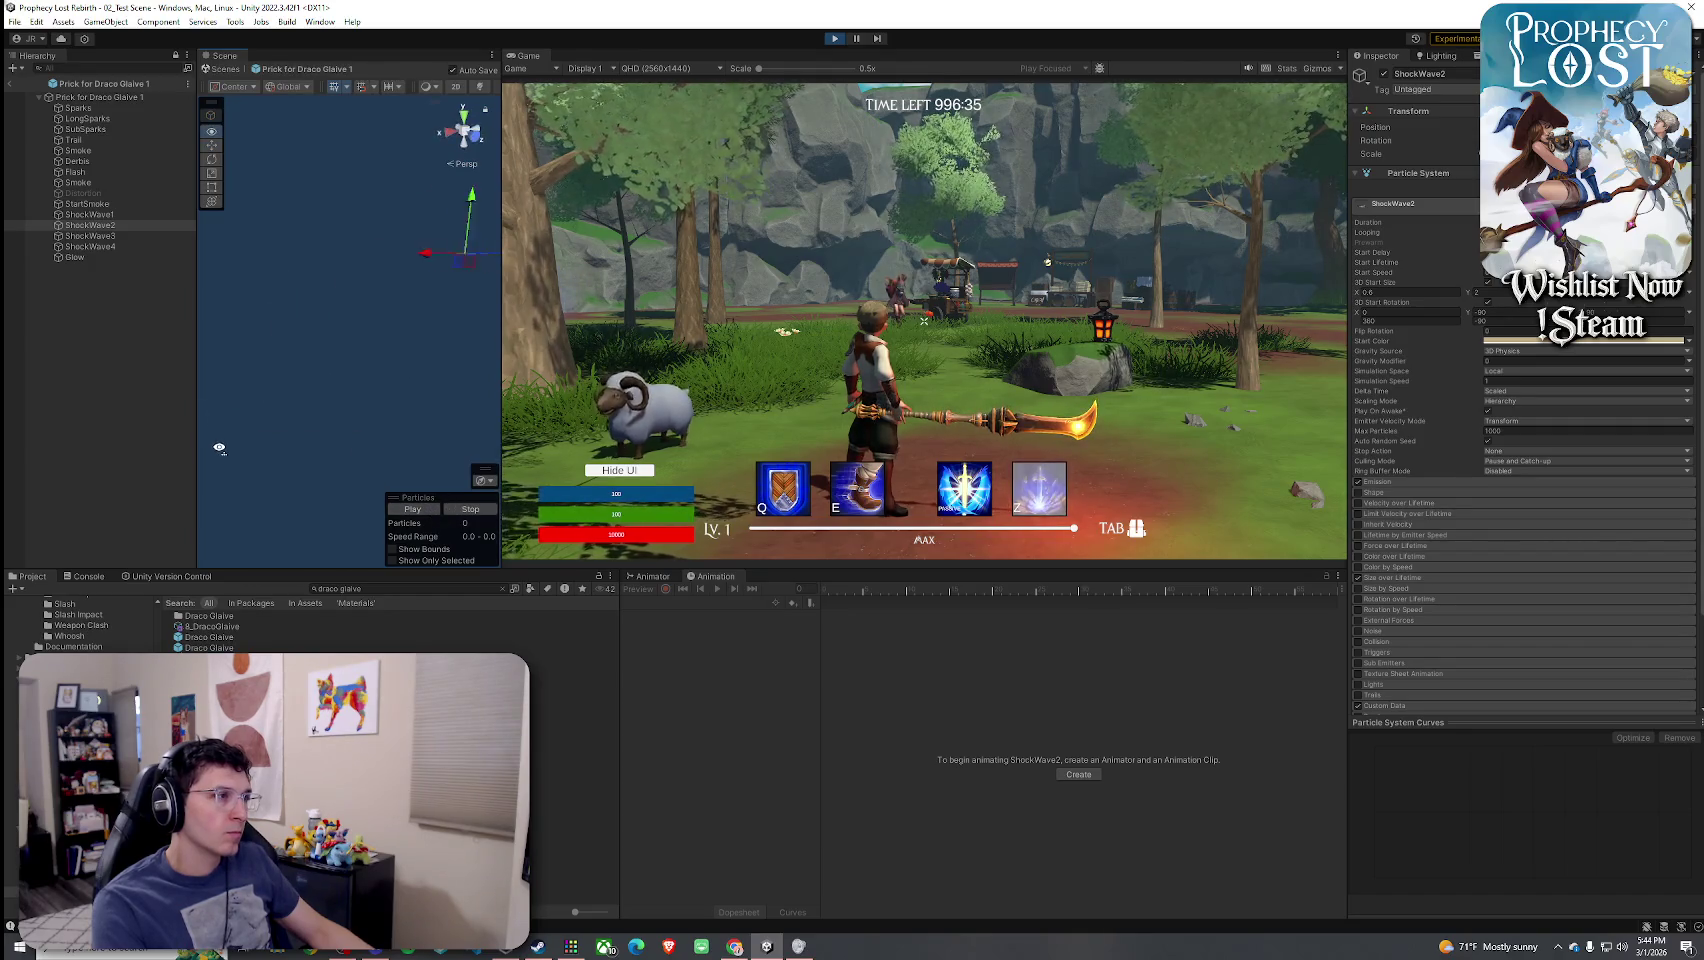
left_click(425, 510)
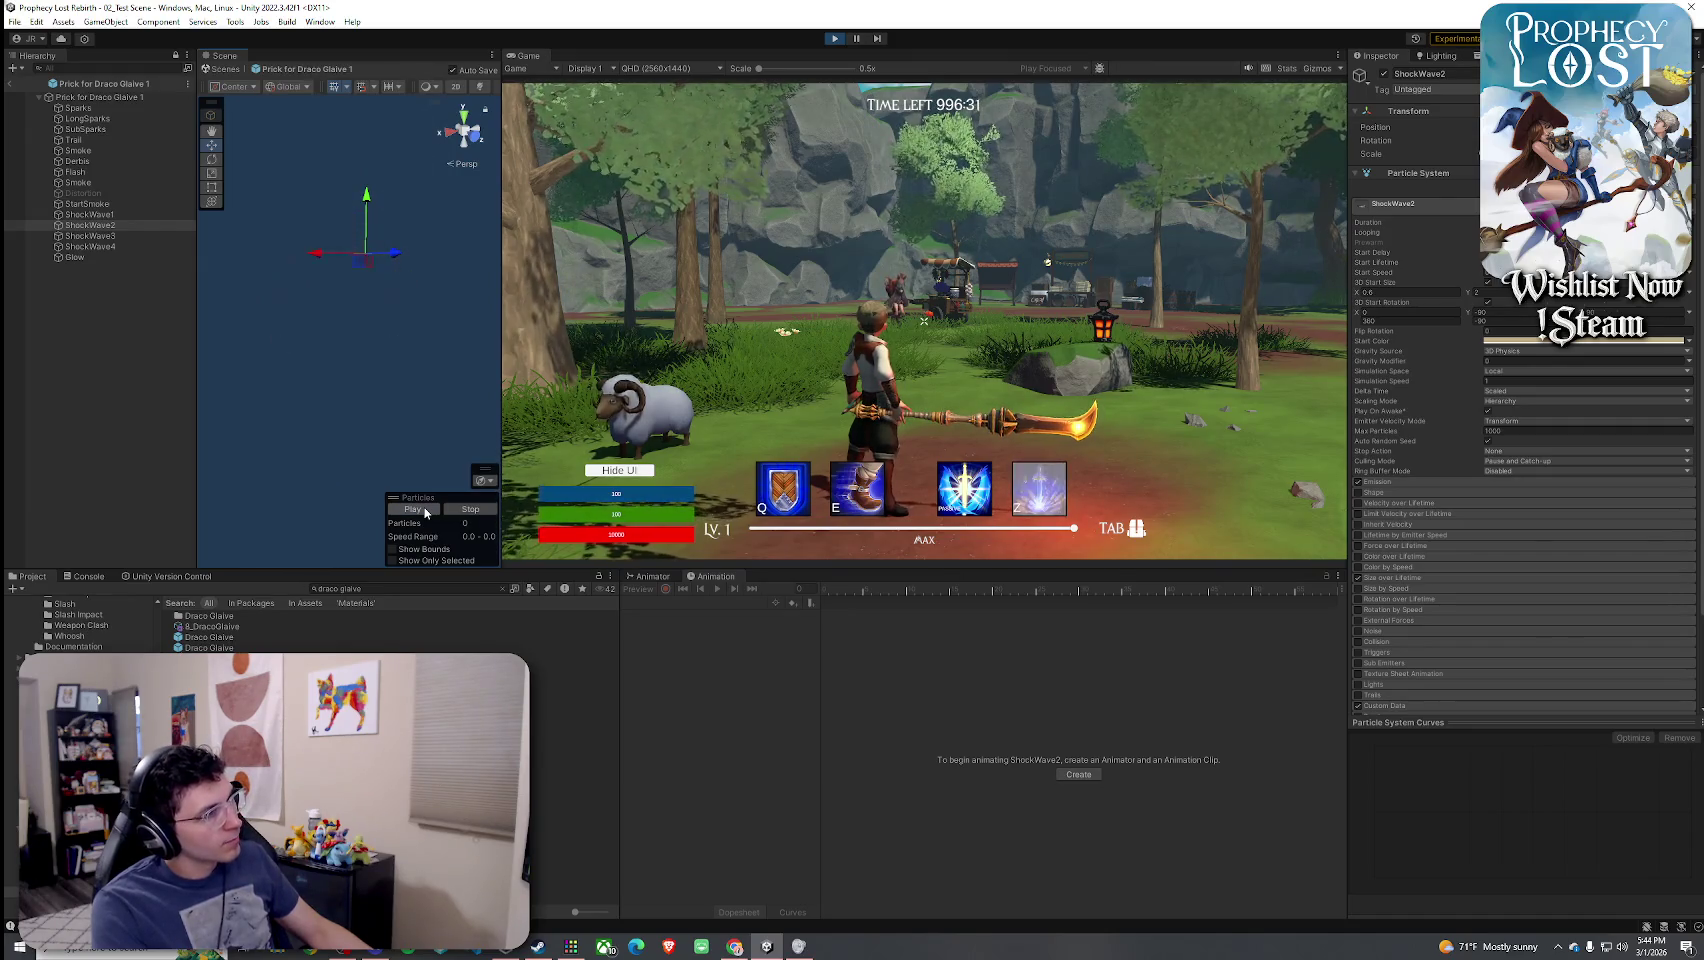
left_click(425, 510)
left_click(425, 510)
left_click(425, 510)
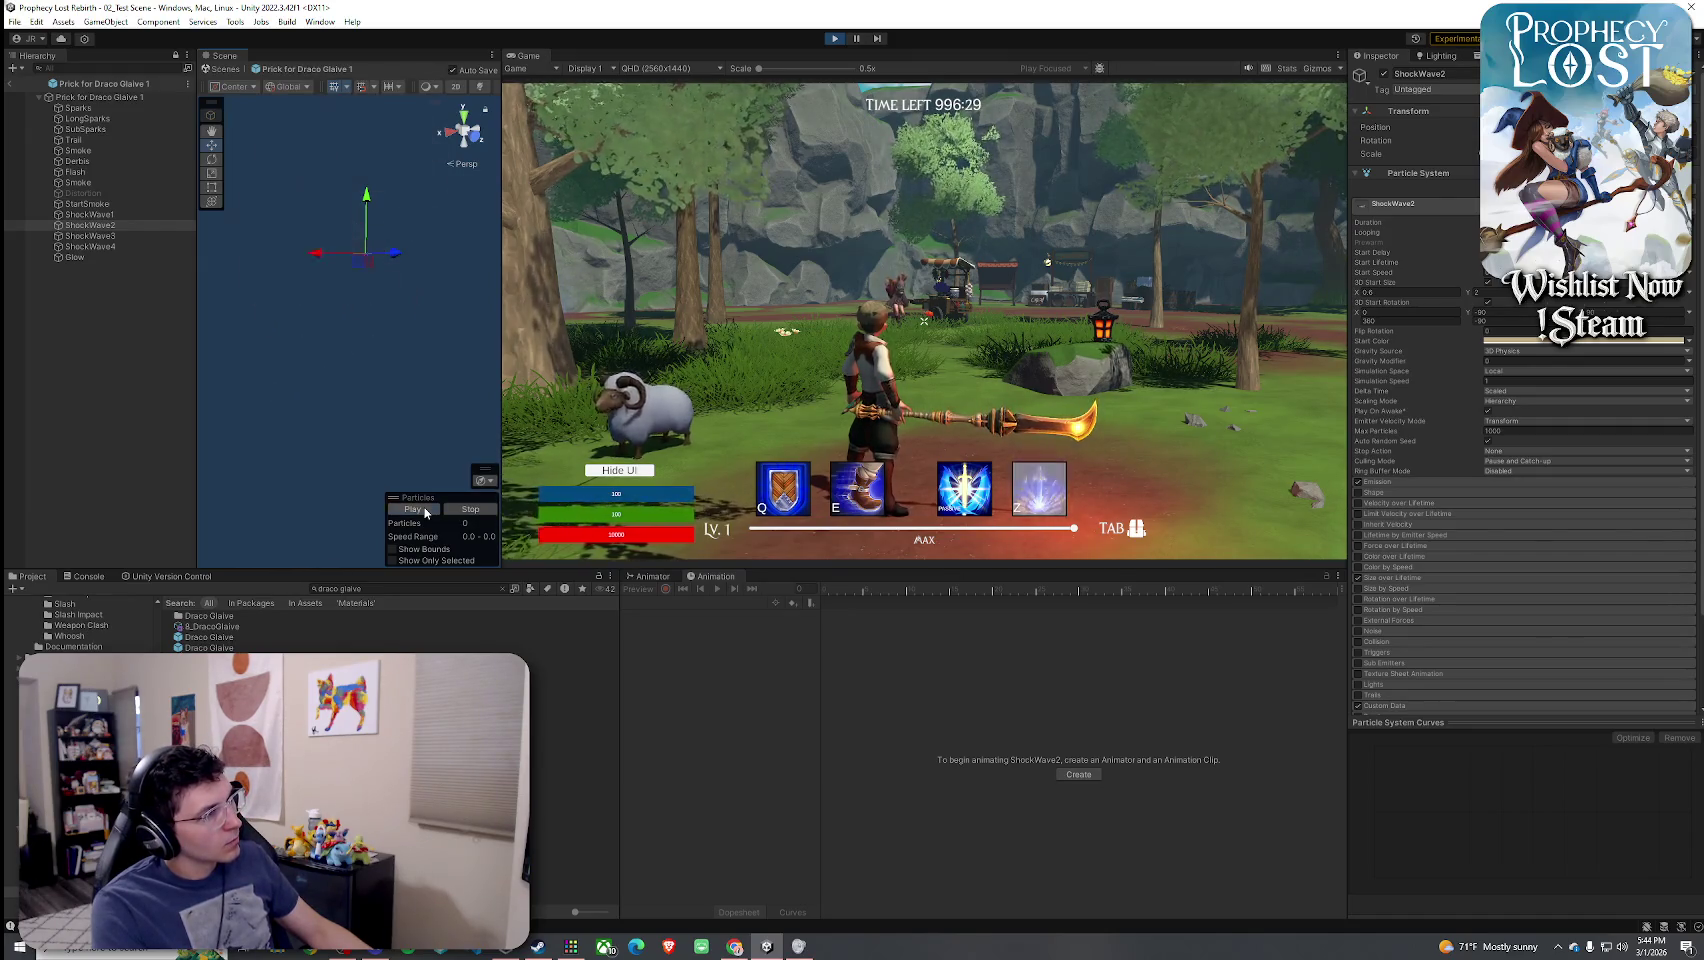
left_click(425, 510)
left_click(425, 510)
left_click(425, 510)
left_click(425, 510)
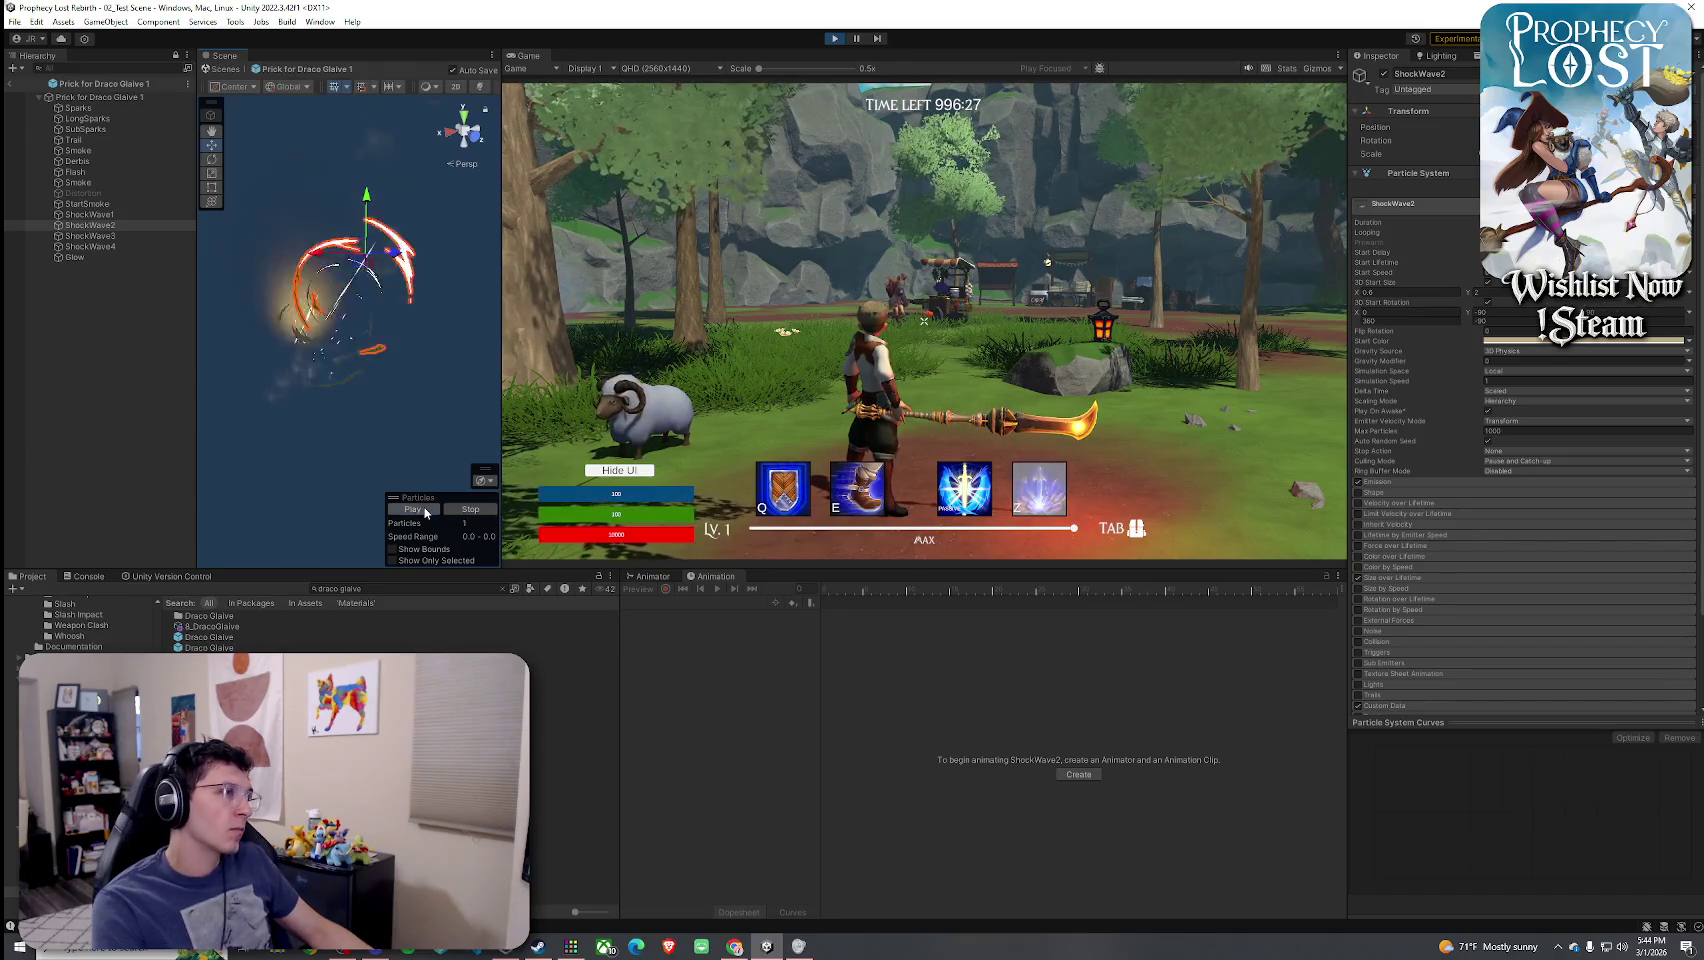
left_click(425, 510)
left_click(425, 510)
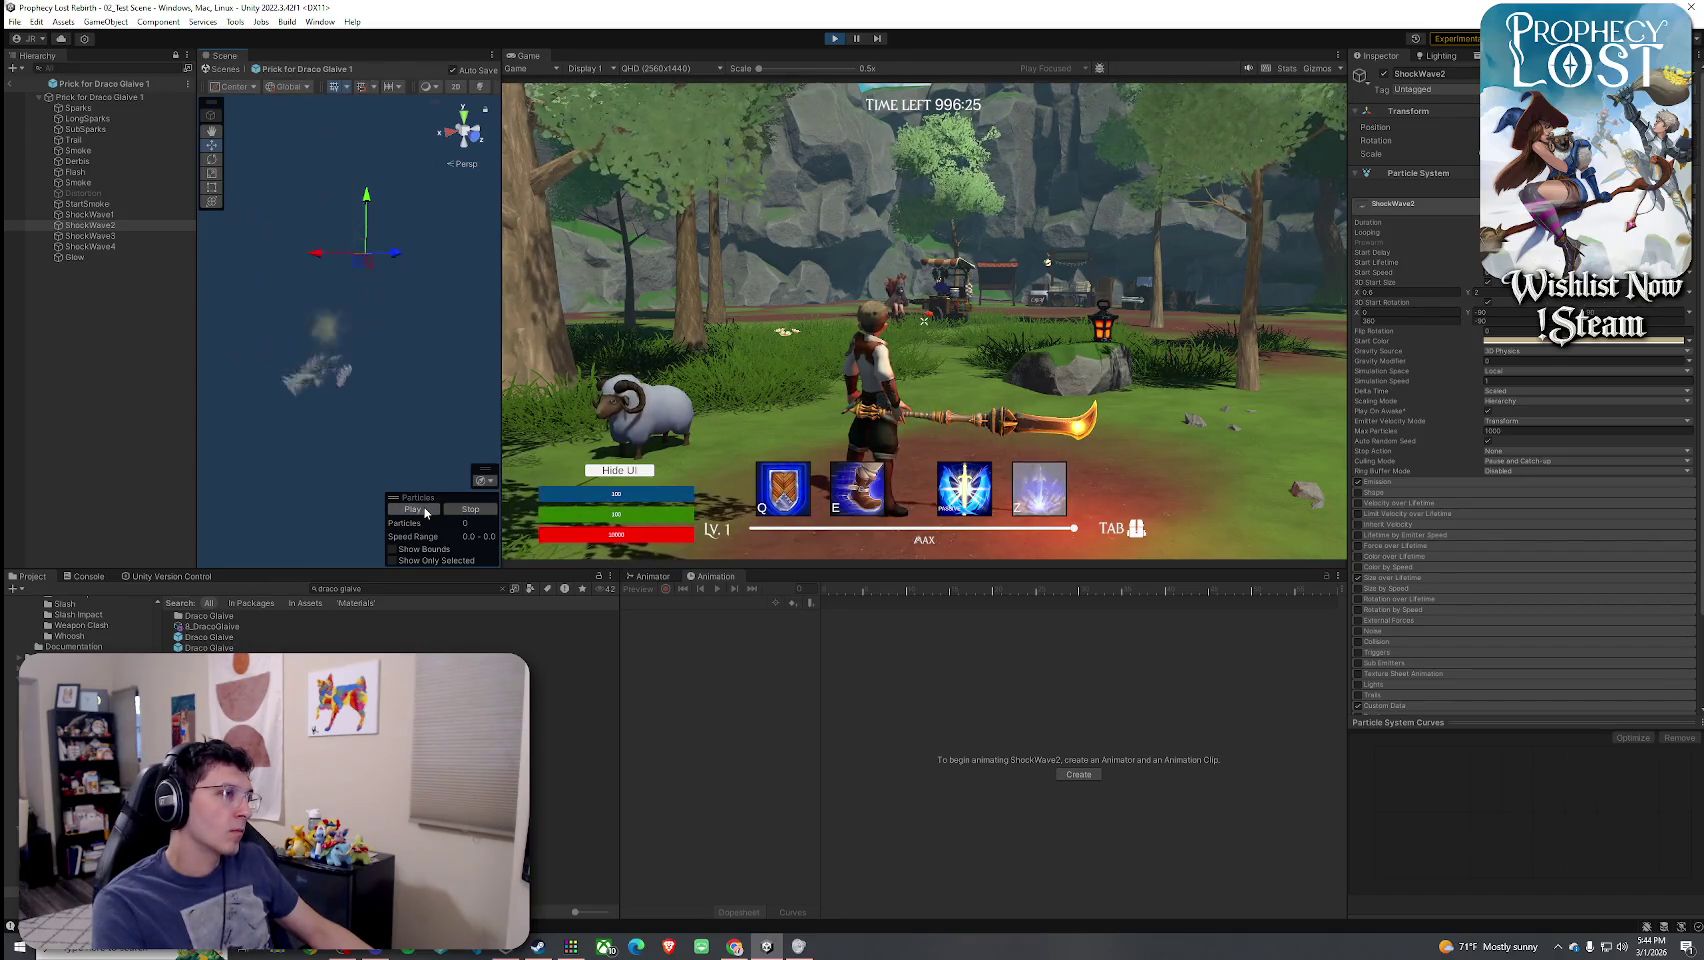
left_click(425, 510)
left_click(425, 510)
left_click(425, 510)
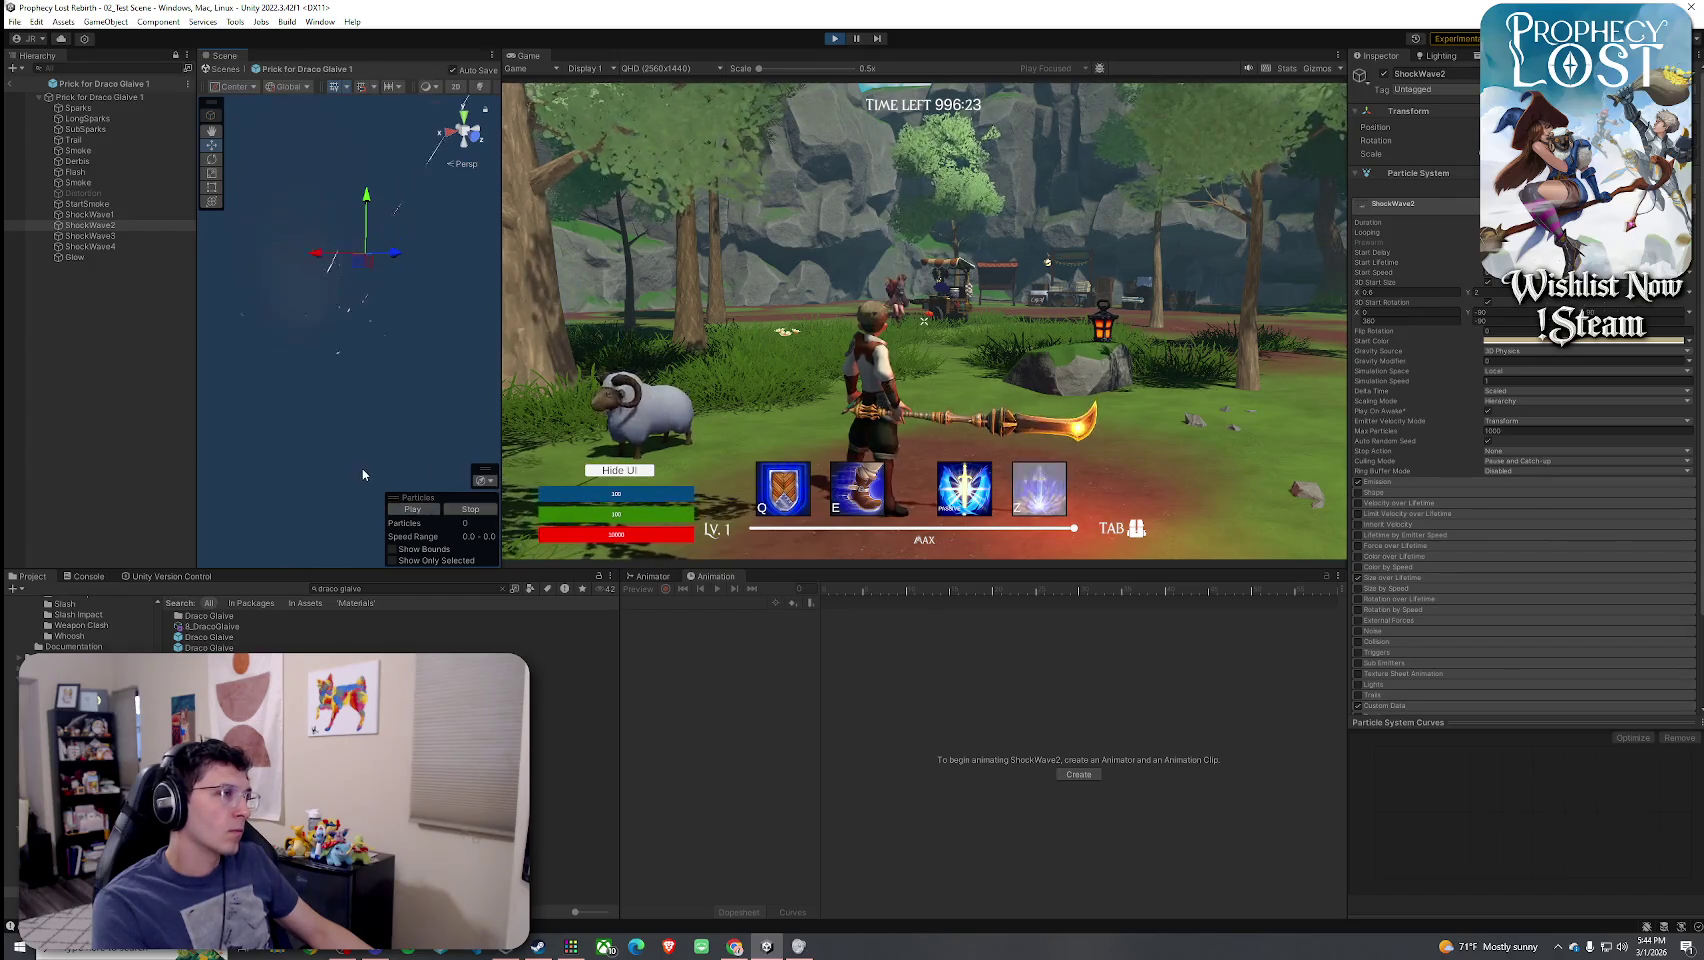
- Check the Trail layer, then return focus to the running game
left_click(122, 140)
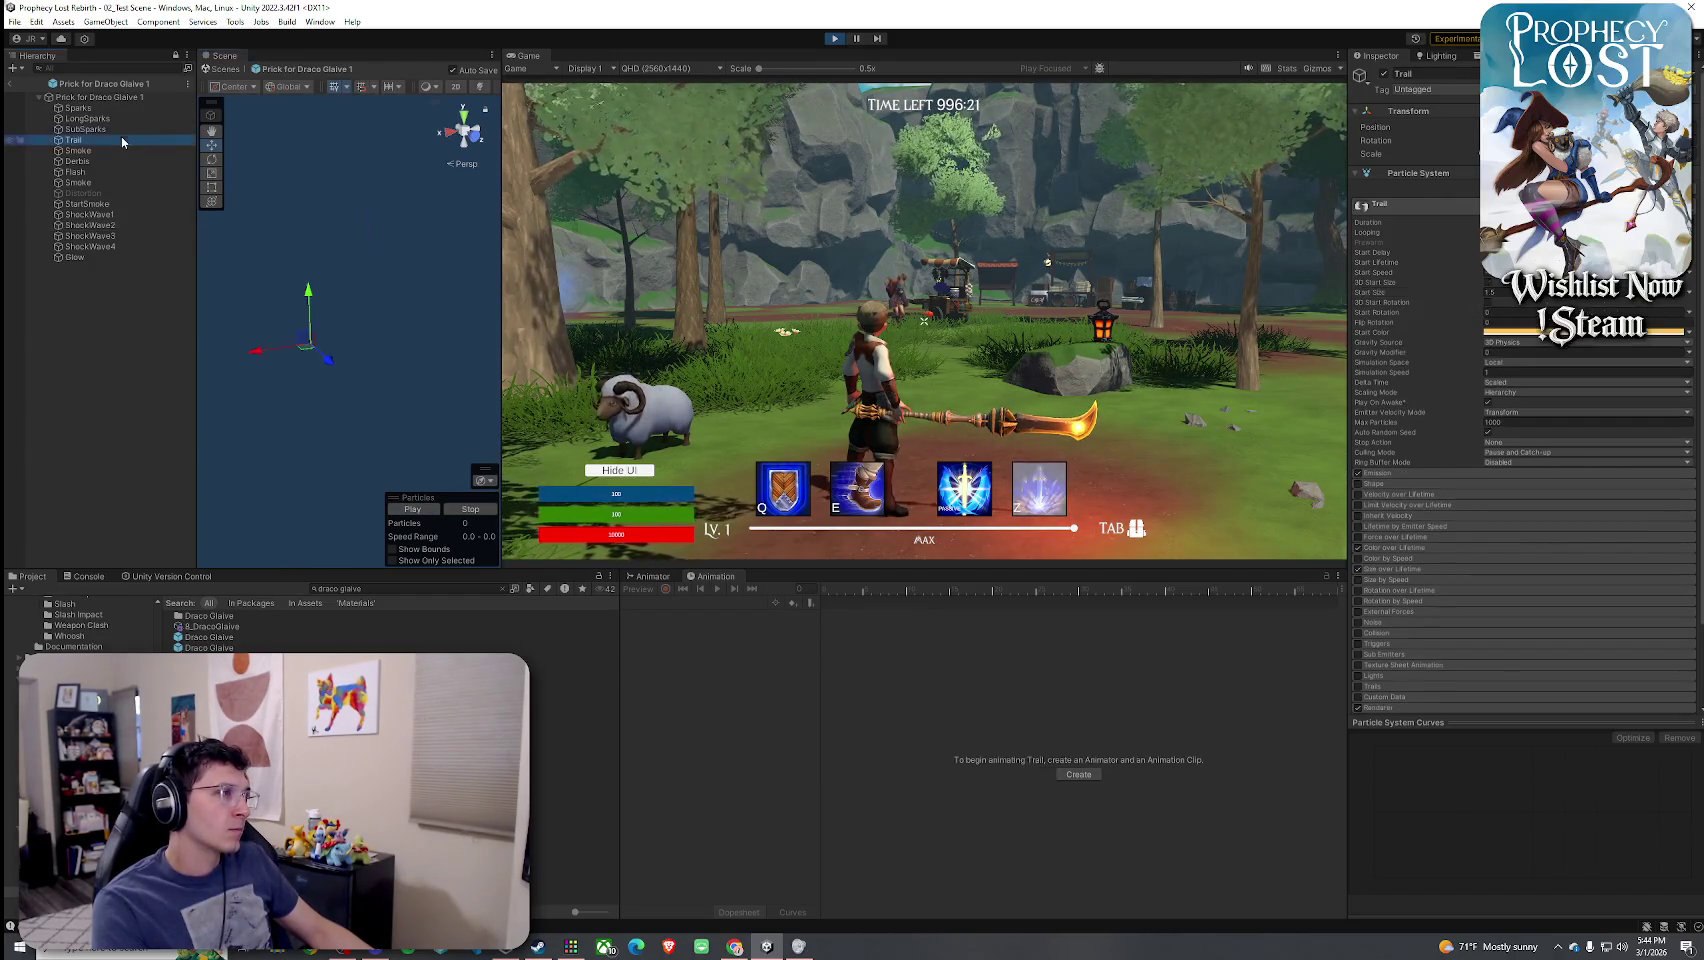
left_click(905, 175)
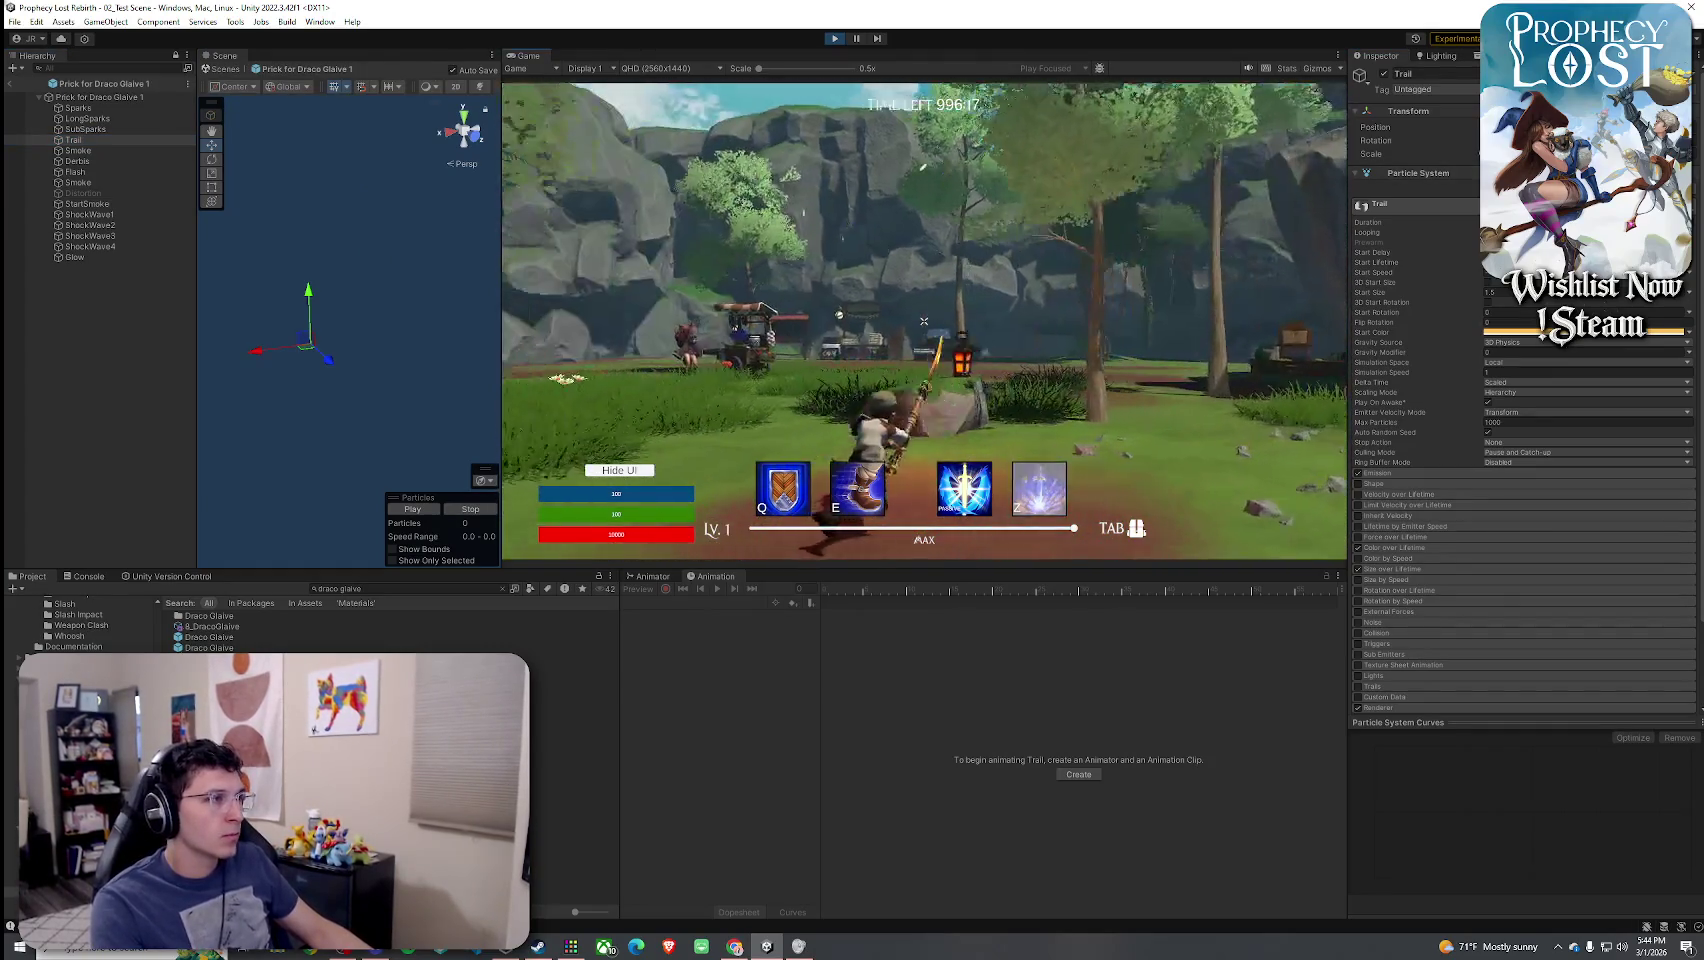
key("super")
key("super")
left_click(426, 497)
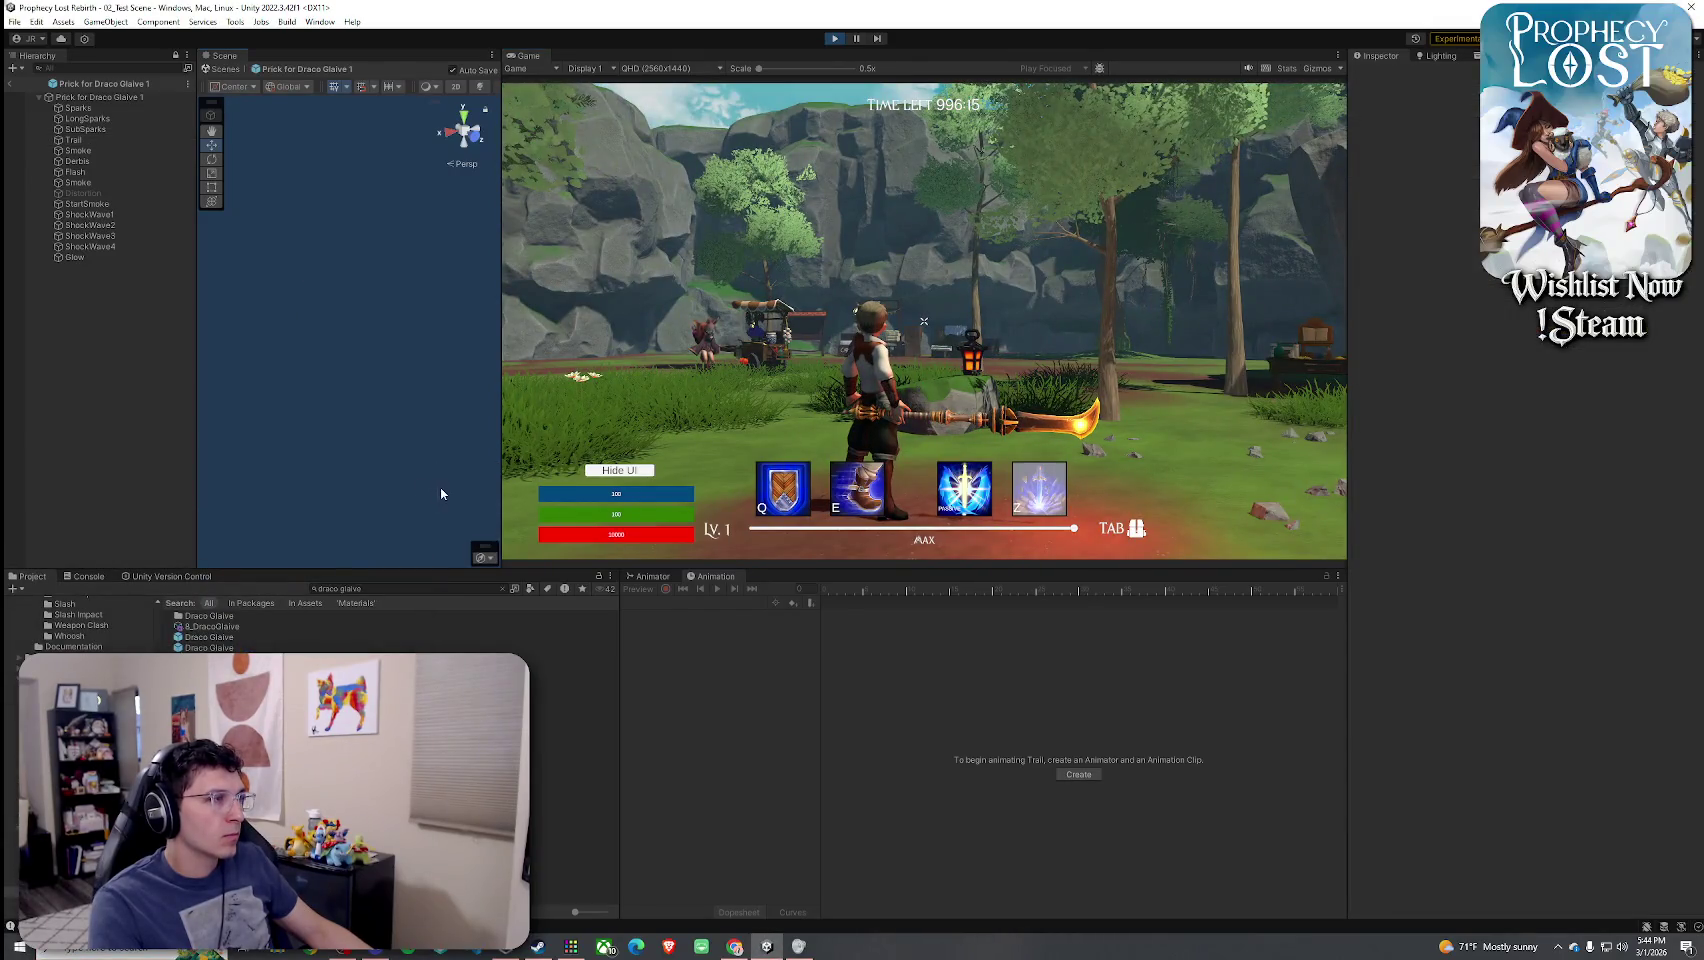
- Select Prick for Draco Glaive 1 and replay its preview from several orbited angles
left_click(140, 97)
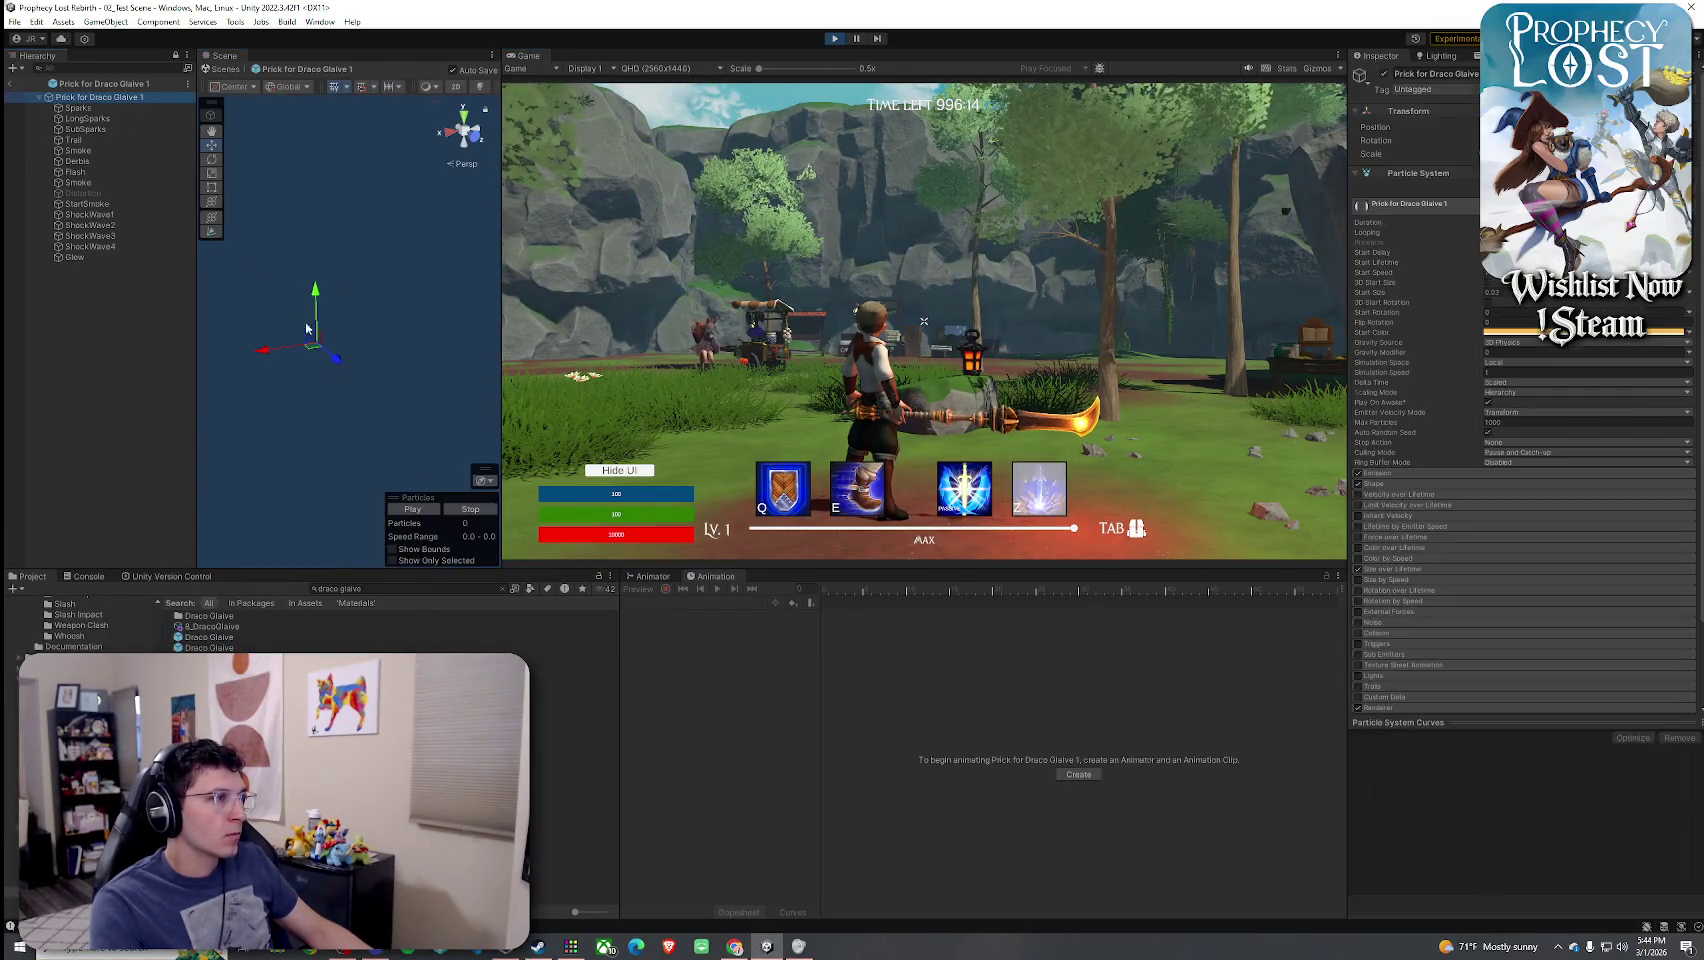
left_click(413, 509)
mouse_move(380, 362)
left_mouse_down()
mouse_move(393, 369)
mouse_move(363, 445)
left_mouse_up()
left_click(413, 509)
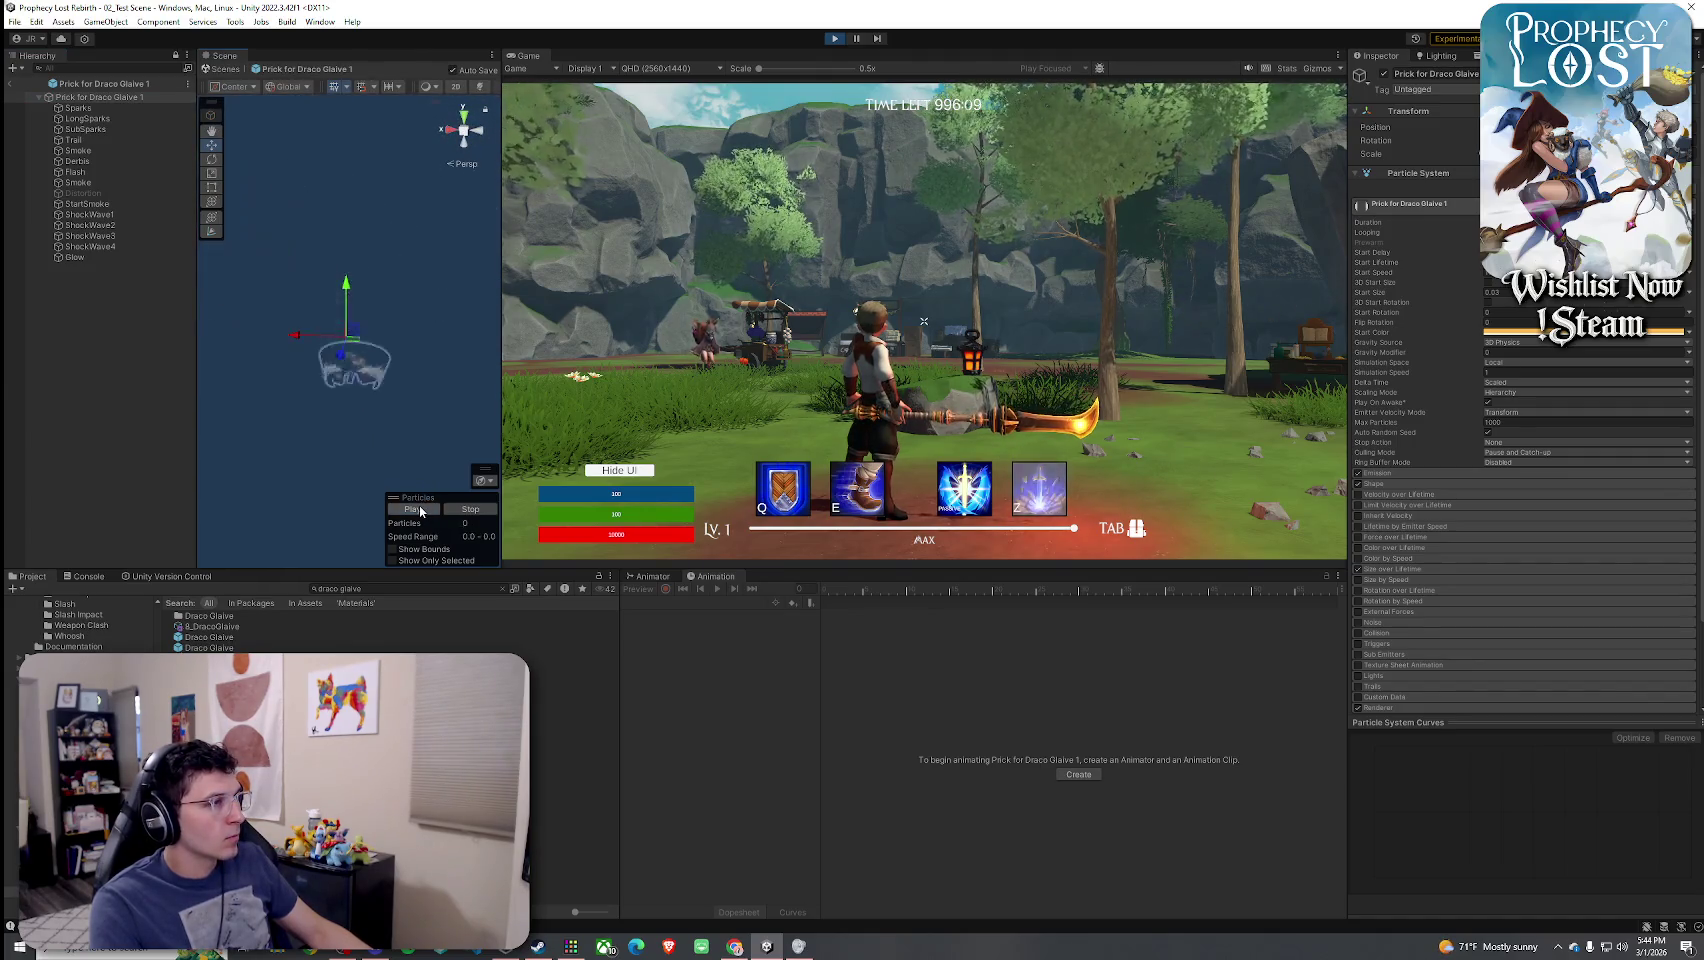
mouse_move(419, 505)
left_mouse_down()
mouse_move(410, 397)
mouse_move(401, 473)
mouse_move(455, 480)
mouse_move(484, 458)
left_mouse_up()
left_click(421, 509)
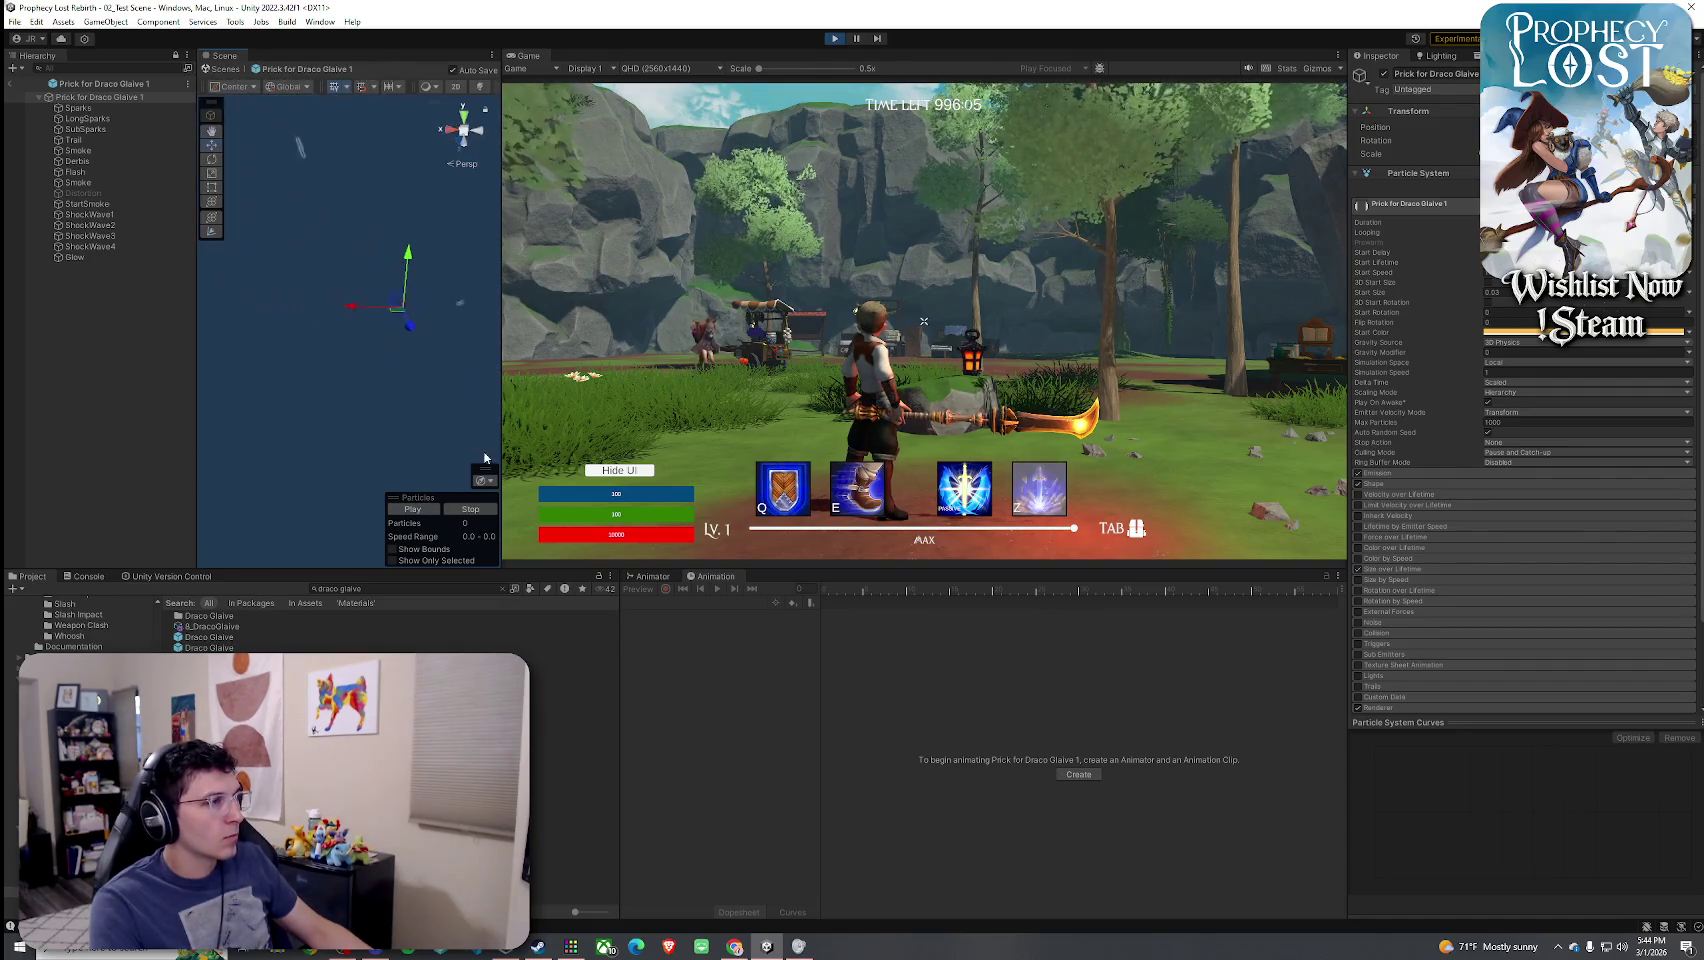
left_click(429, 510)
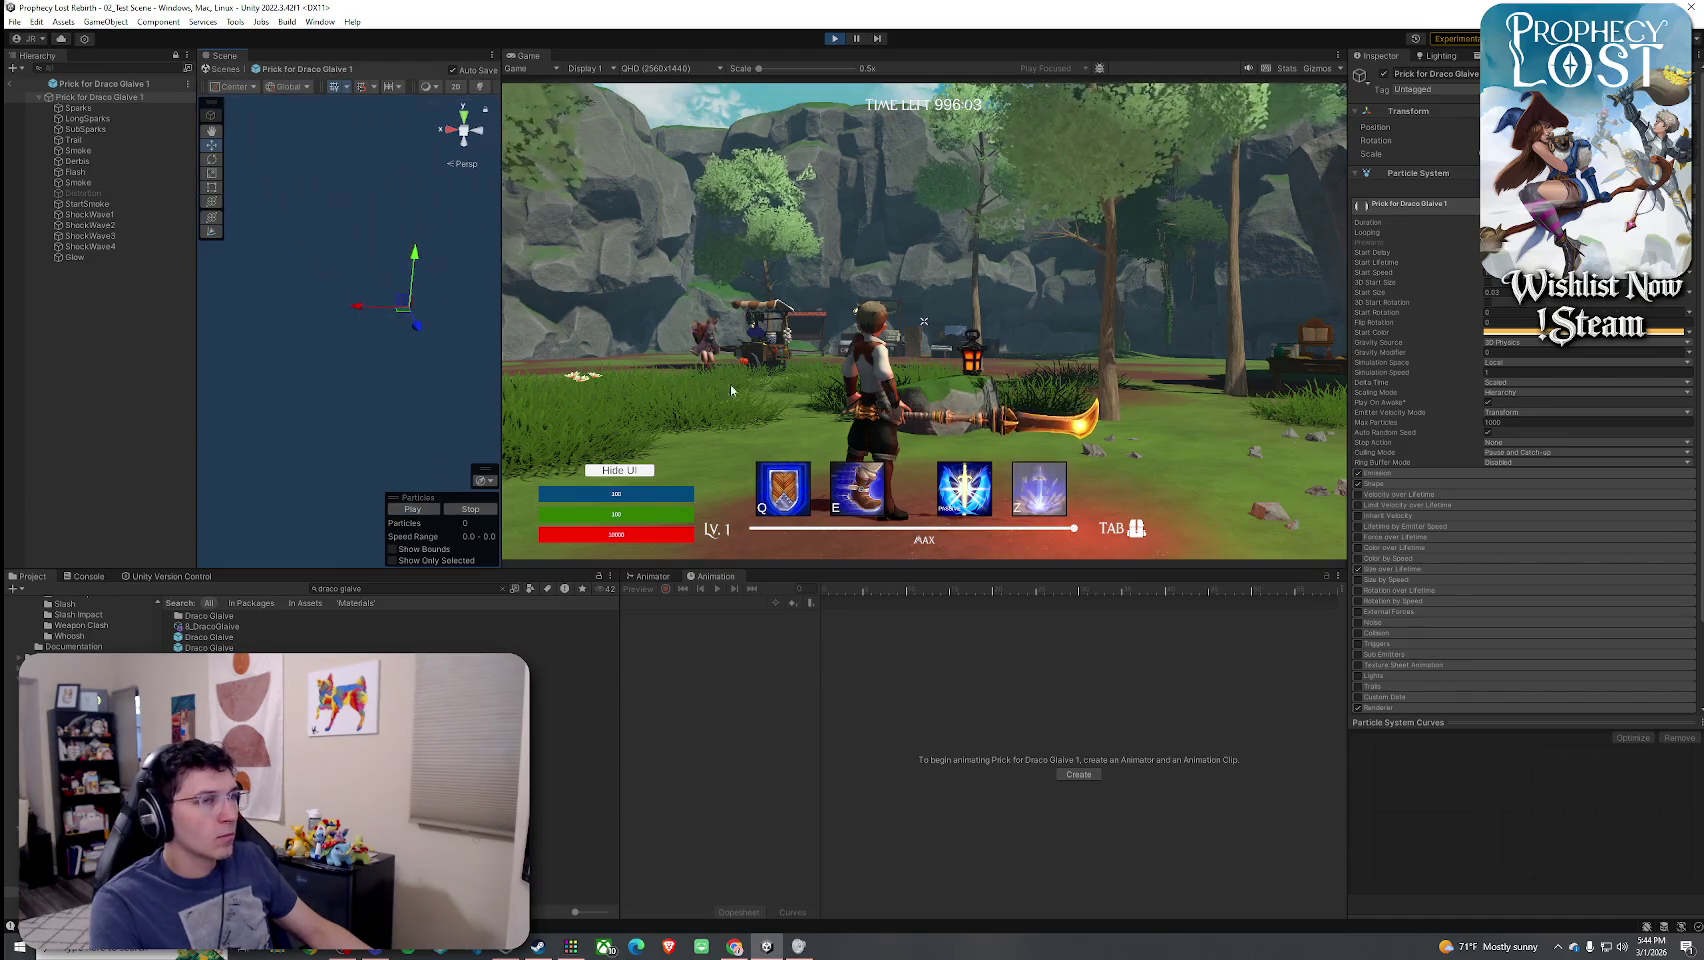
left_click_drag(956, 297, 1335, 378)
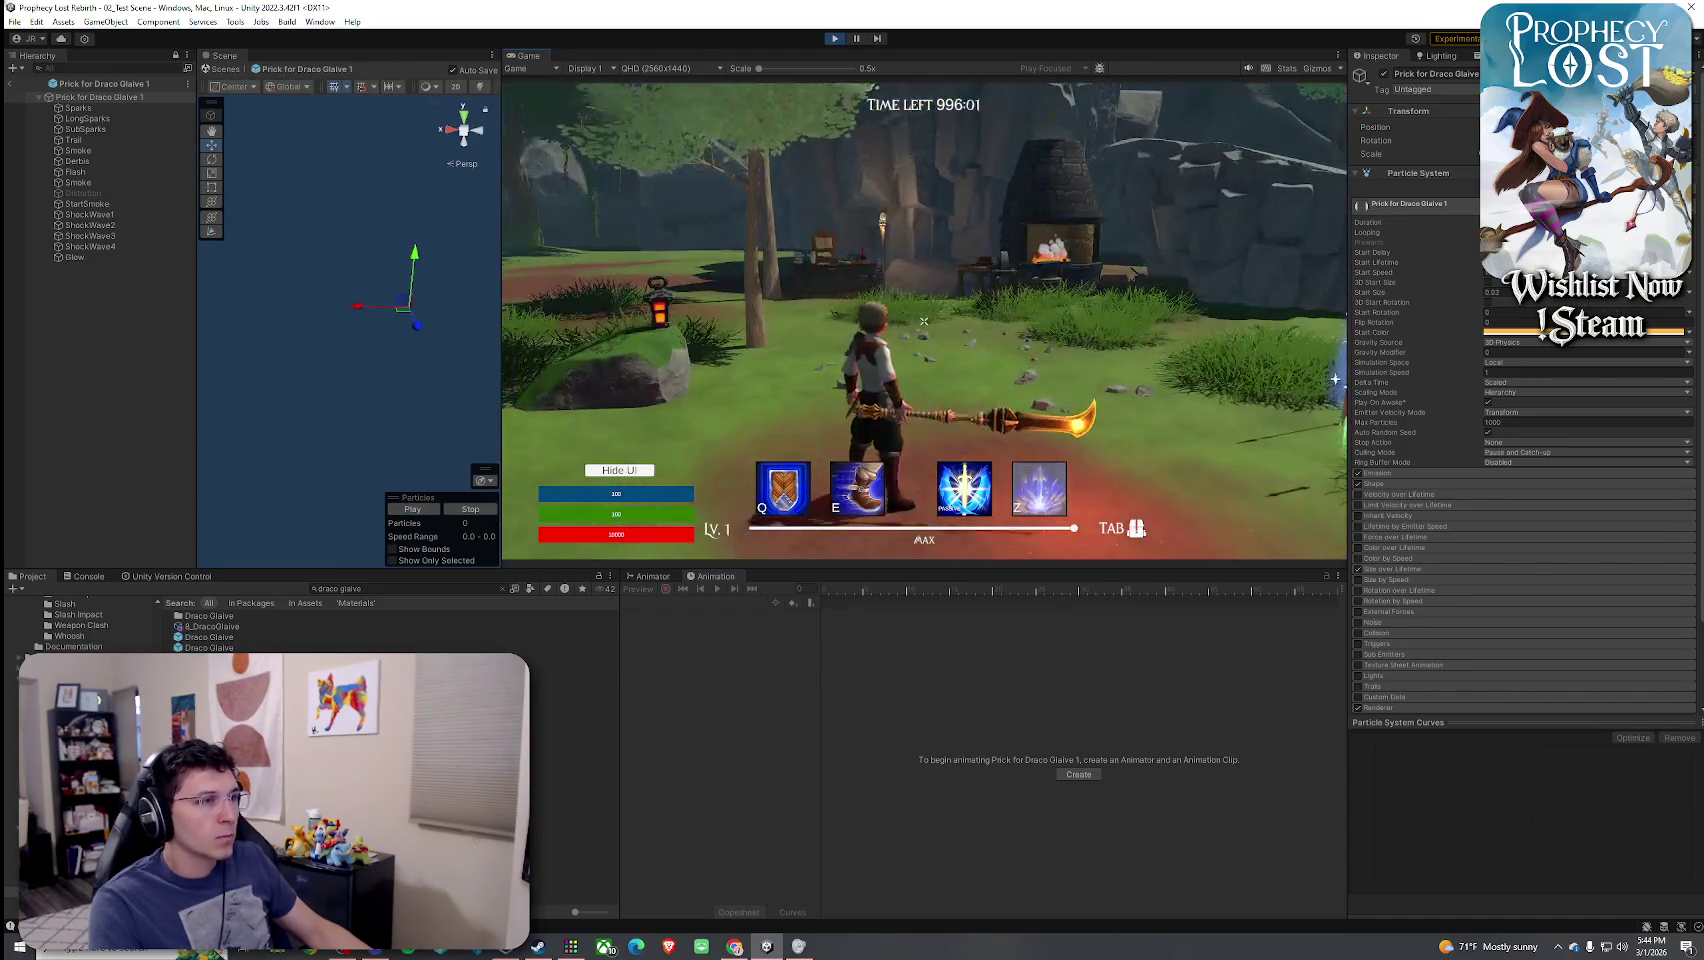
- Swing the glaive, run into the clearing, and attack four more times to watch the effects
left_click(924, 321)
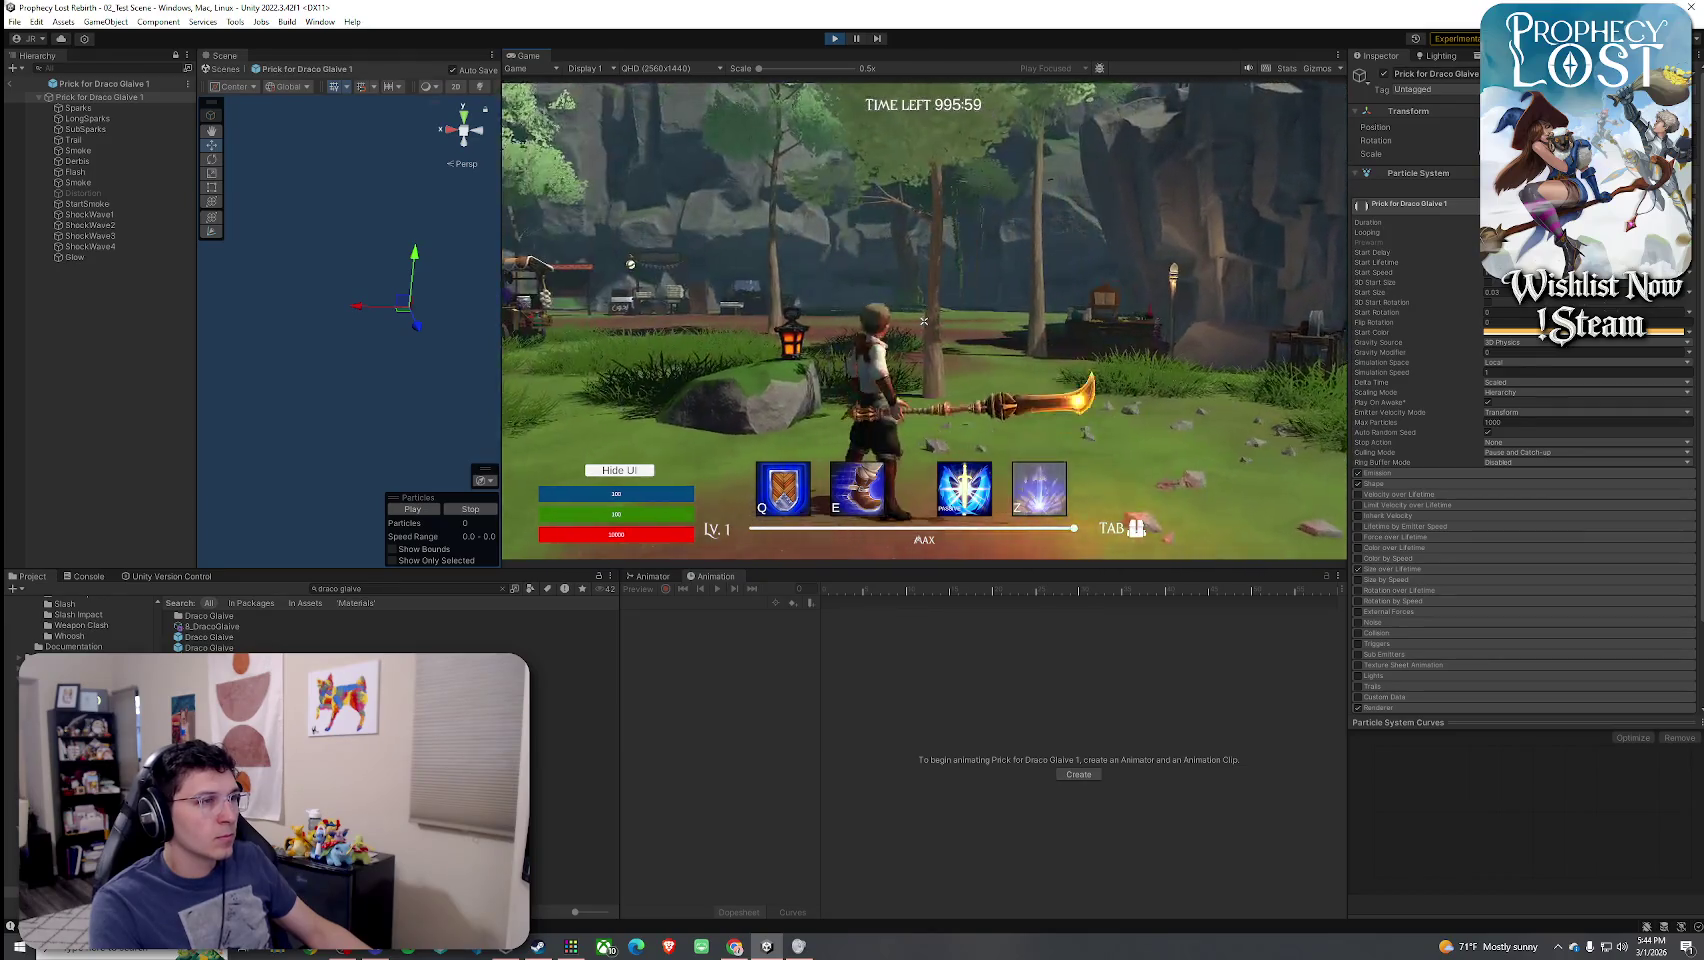
key("w")
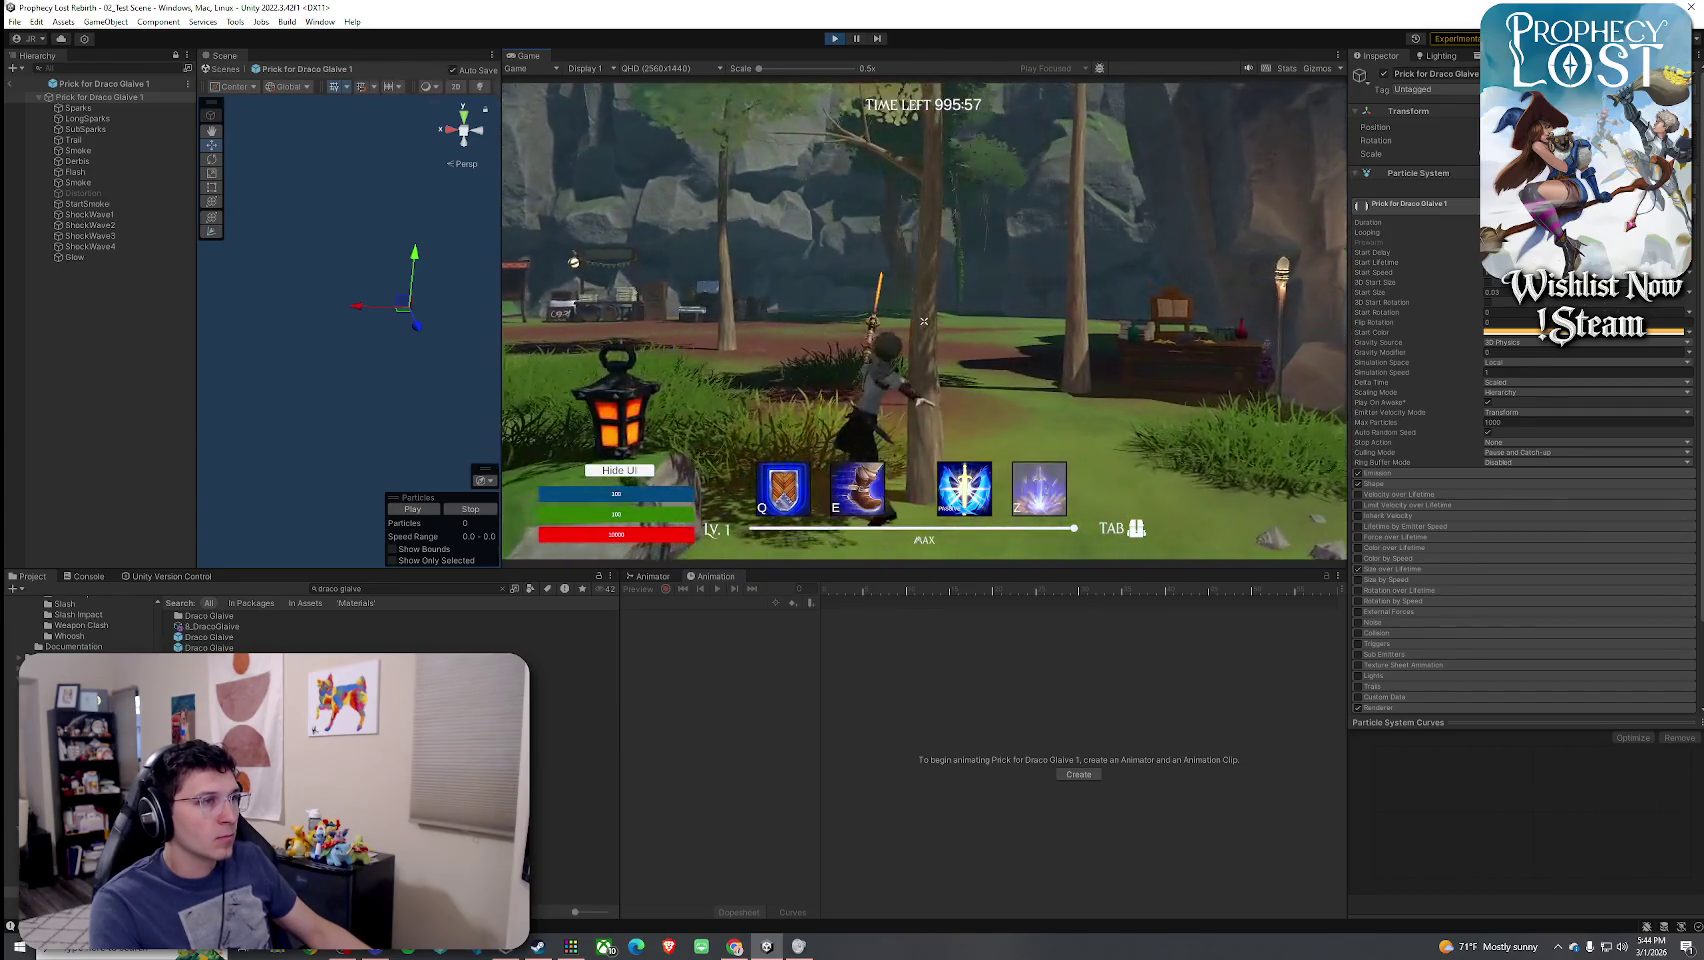
key("w")
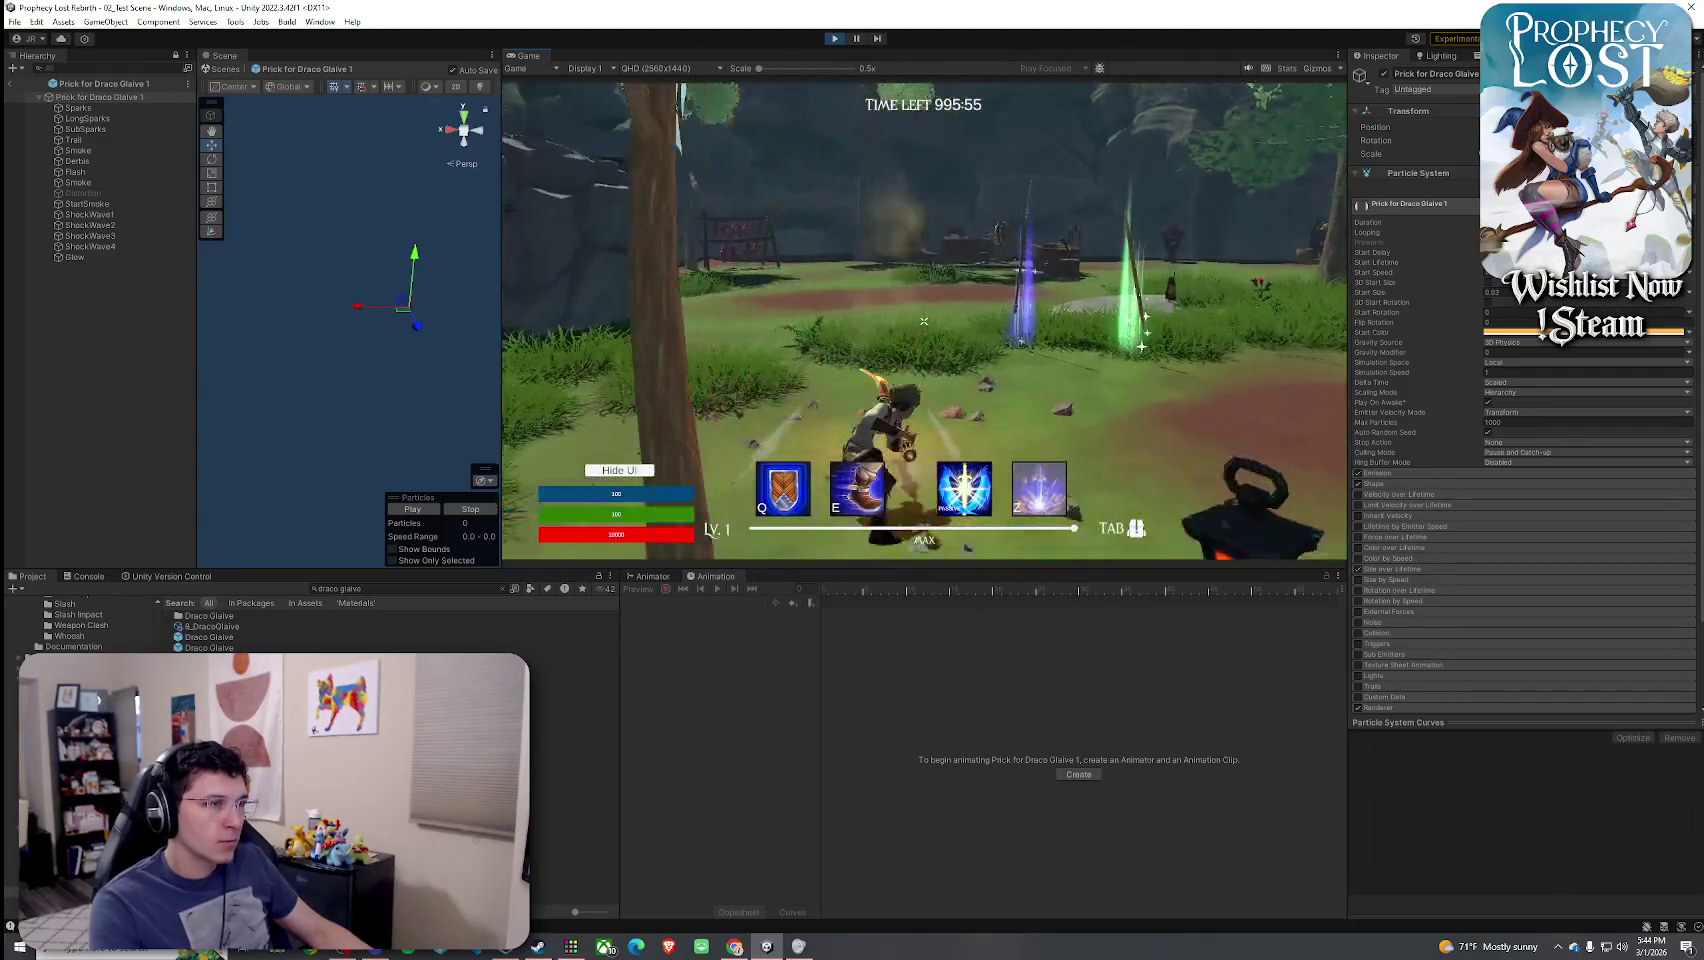
left_click(924, 321)
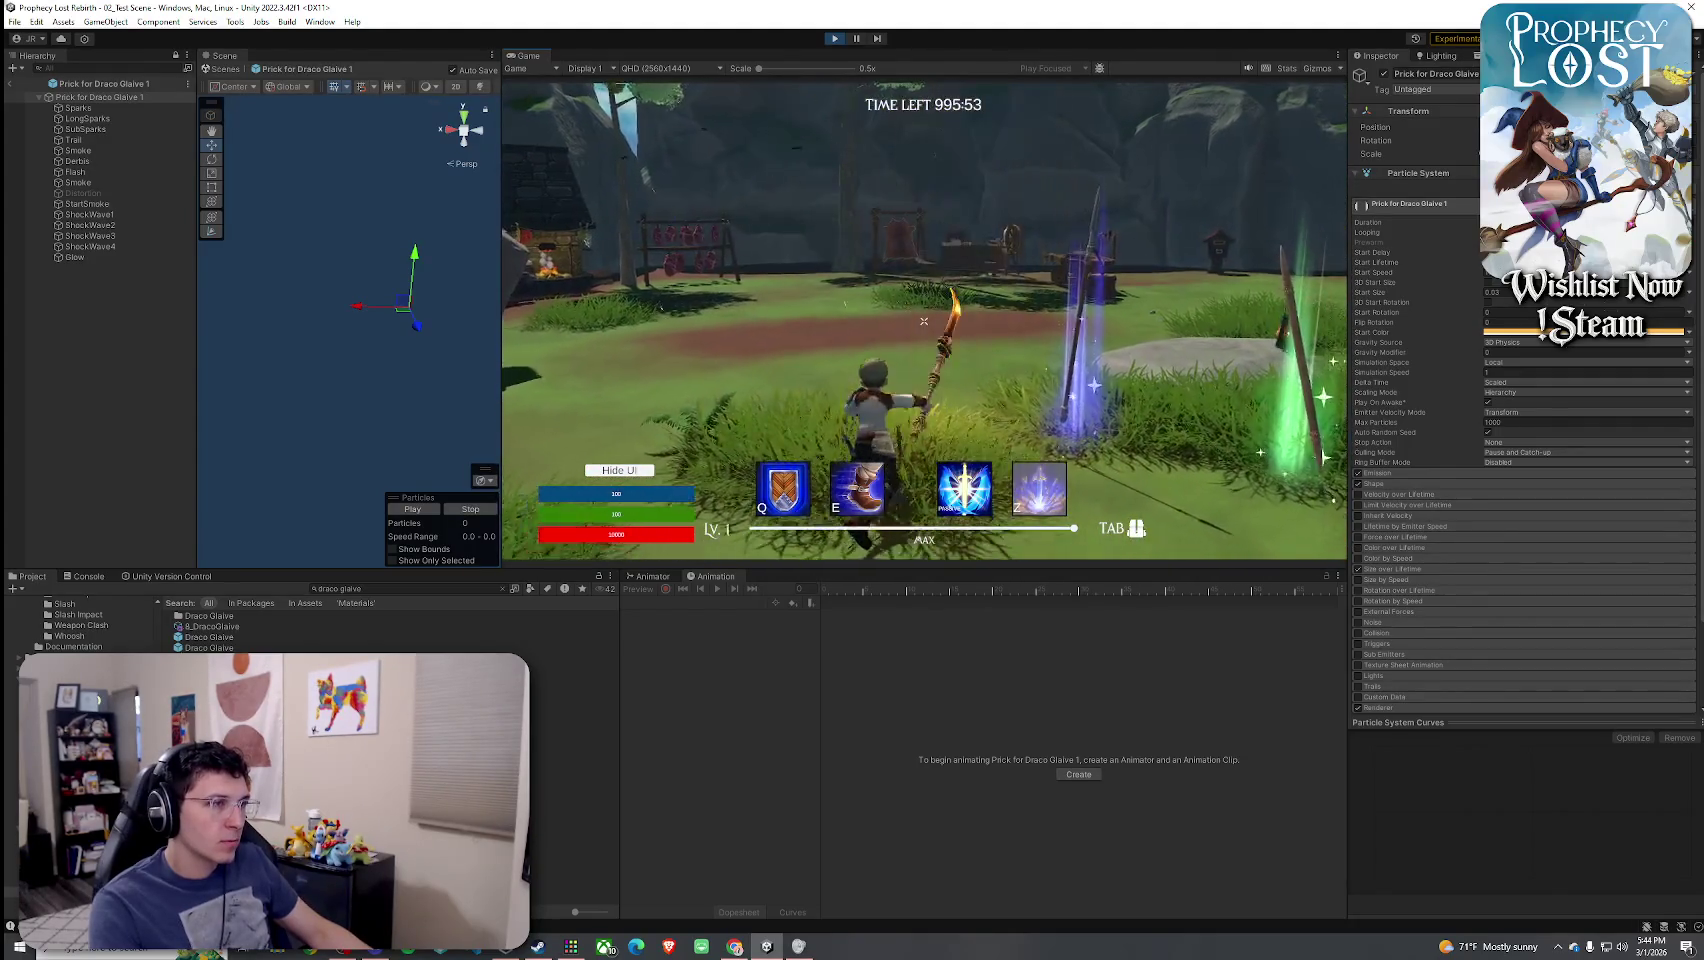
left_click(924, 321)
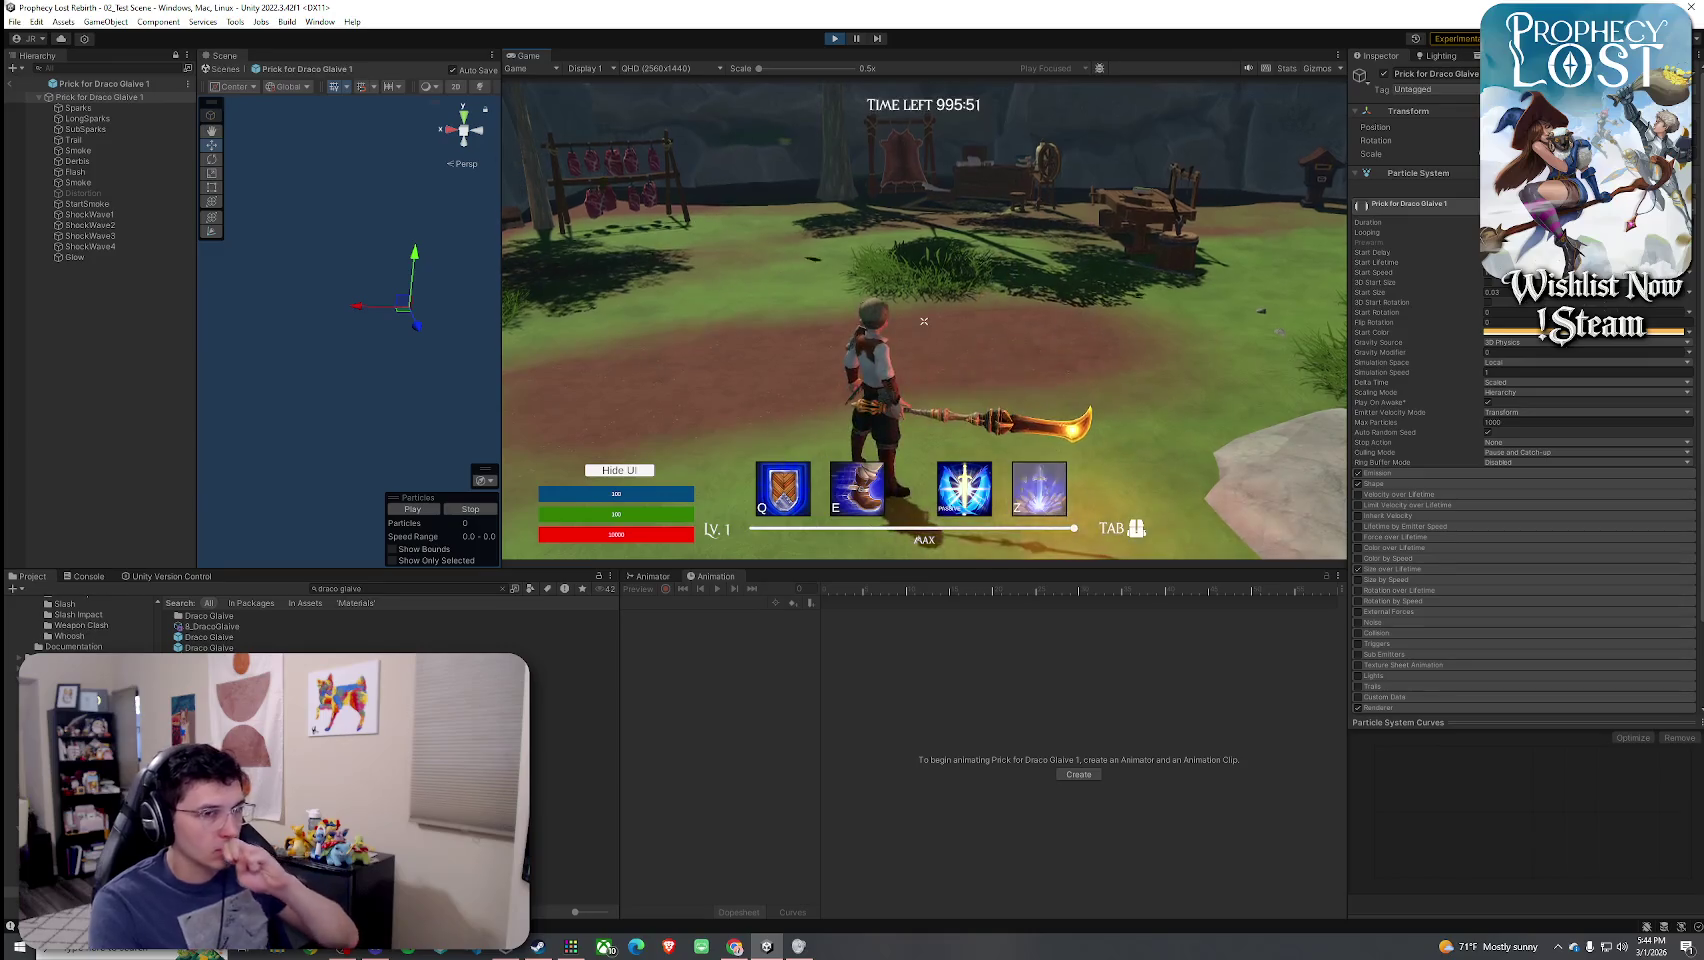
left_click(924, 321)
left_click(924, 321)
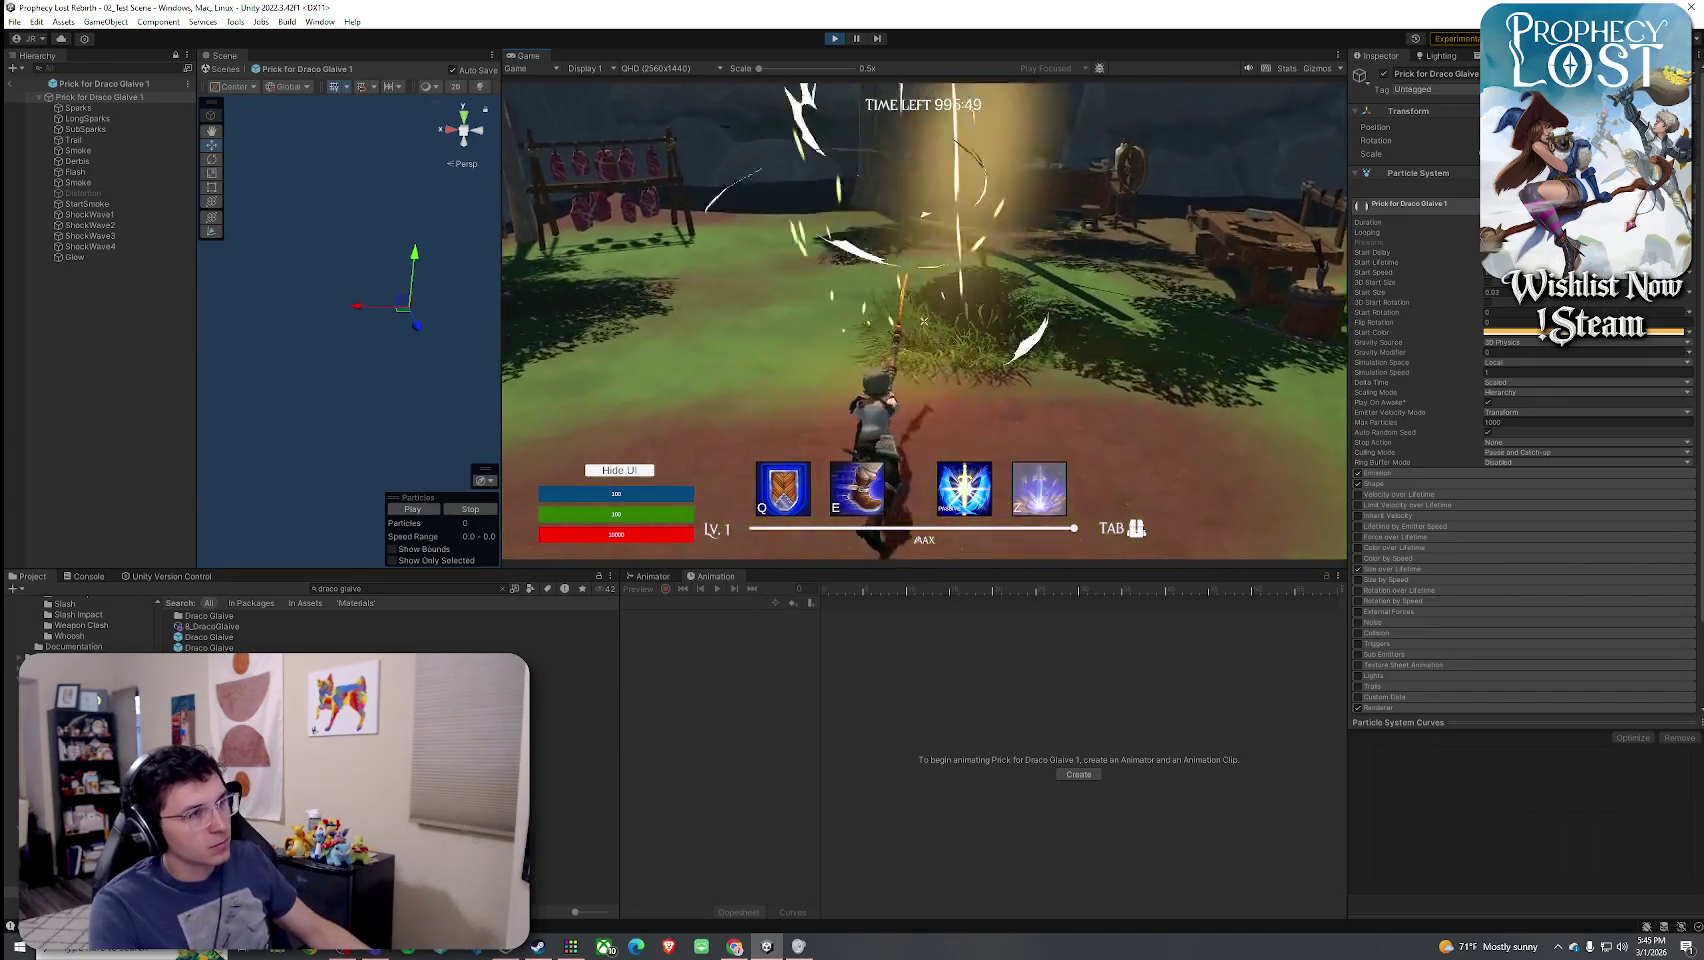
- Attack three more times near the market stall, then select Sparks and step down to Trail
key("super")
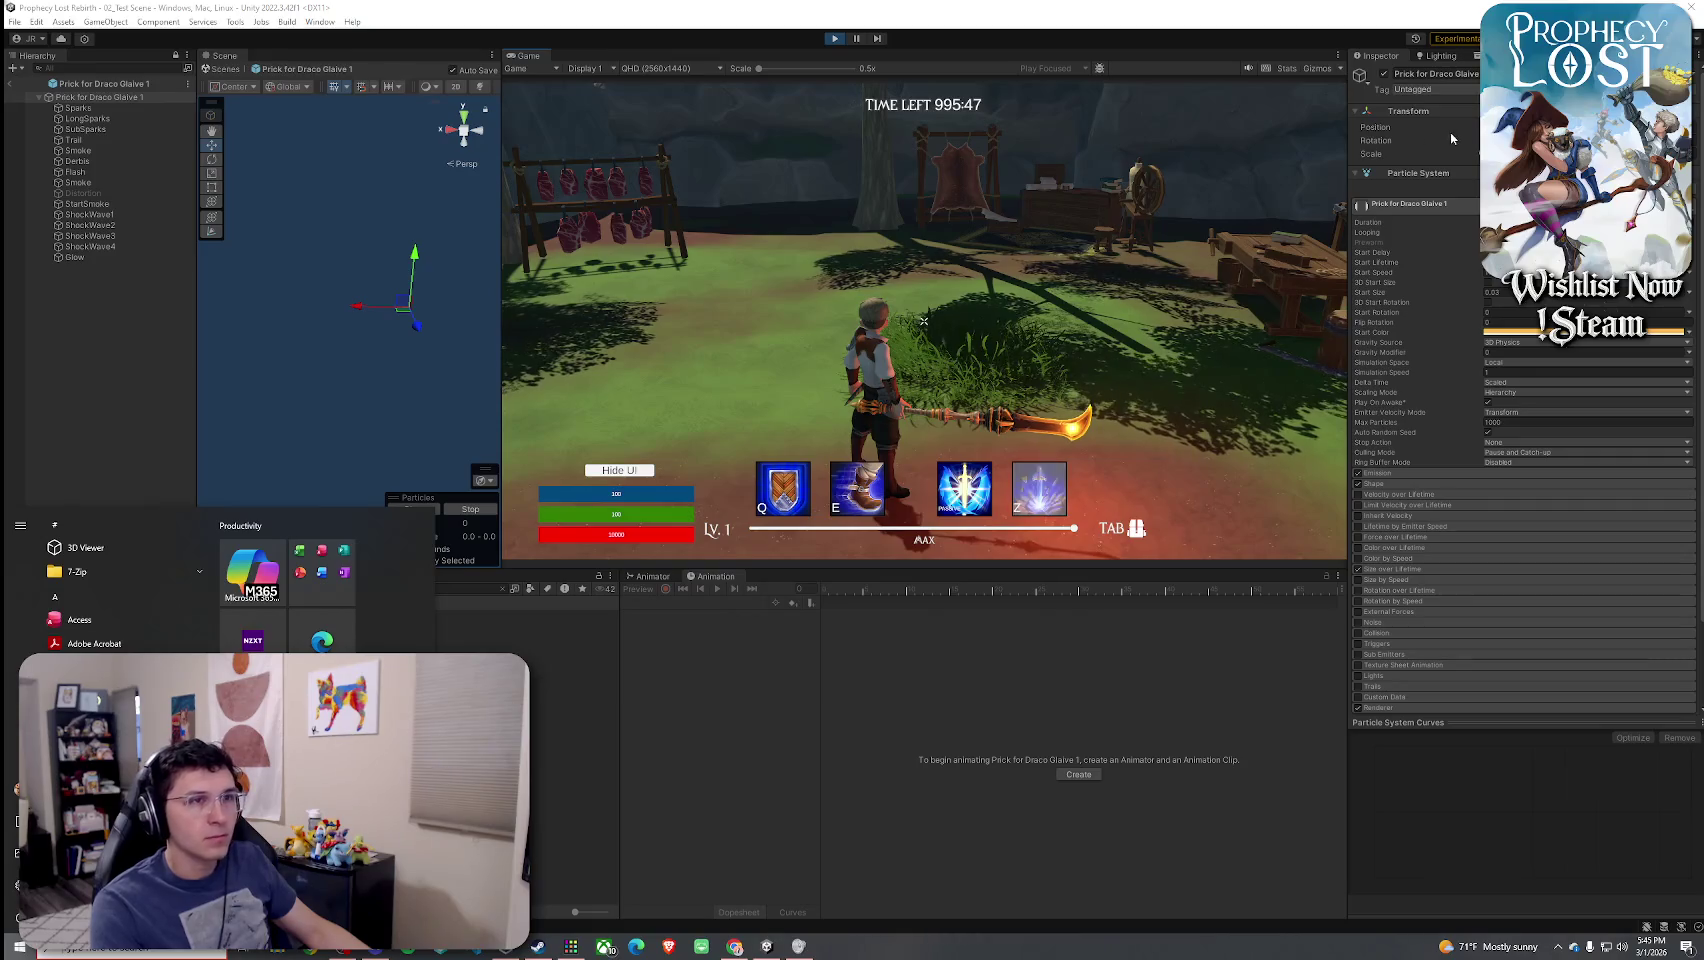
key("super")
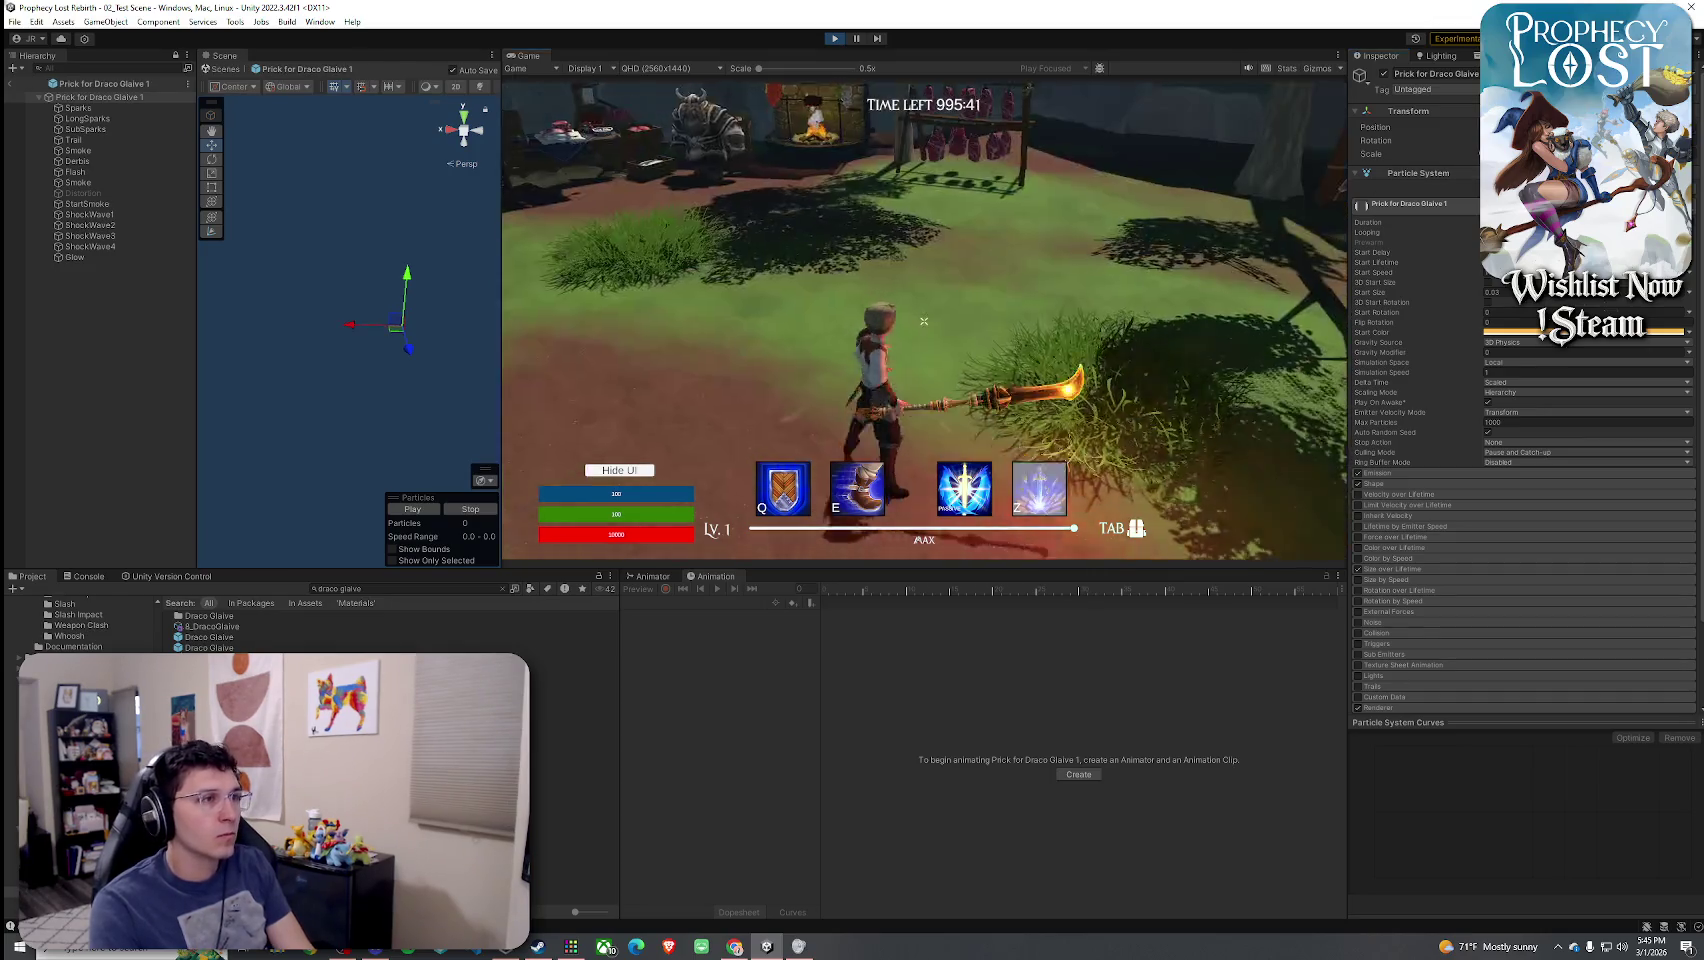
left_click(924, 321)
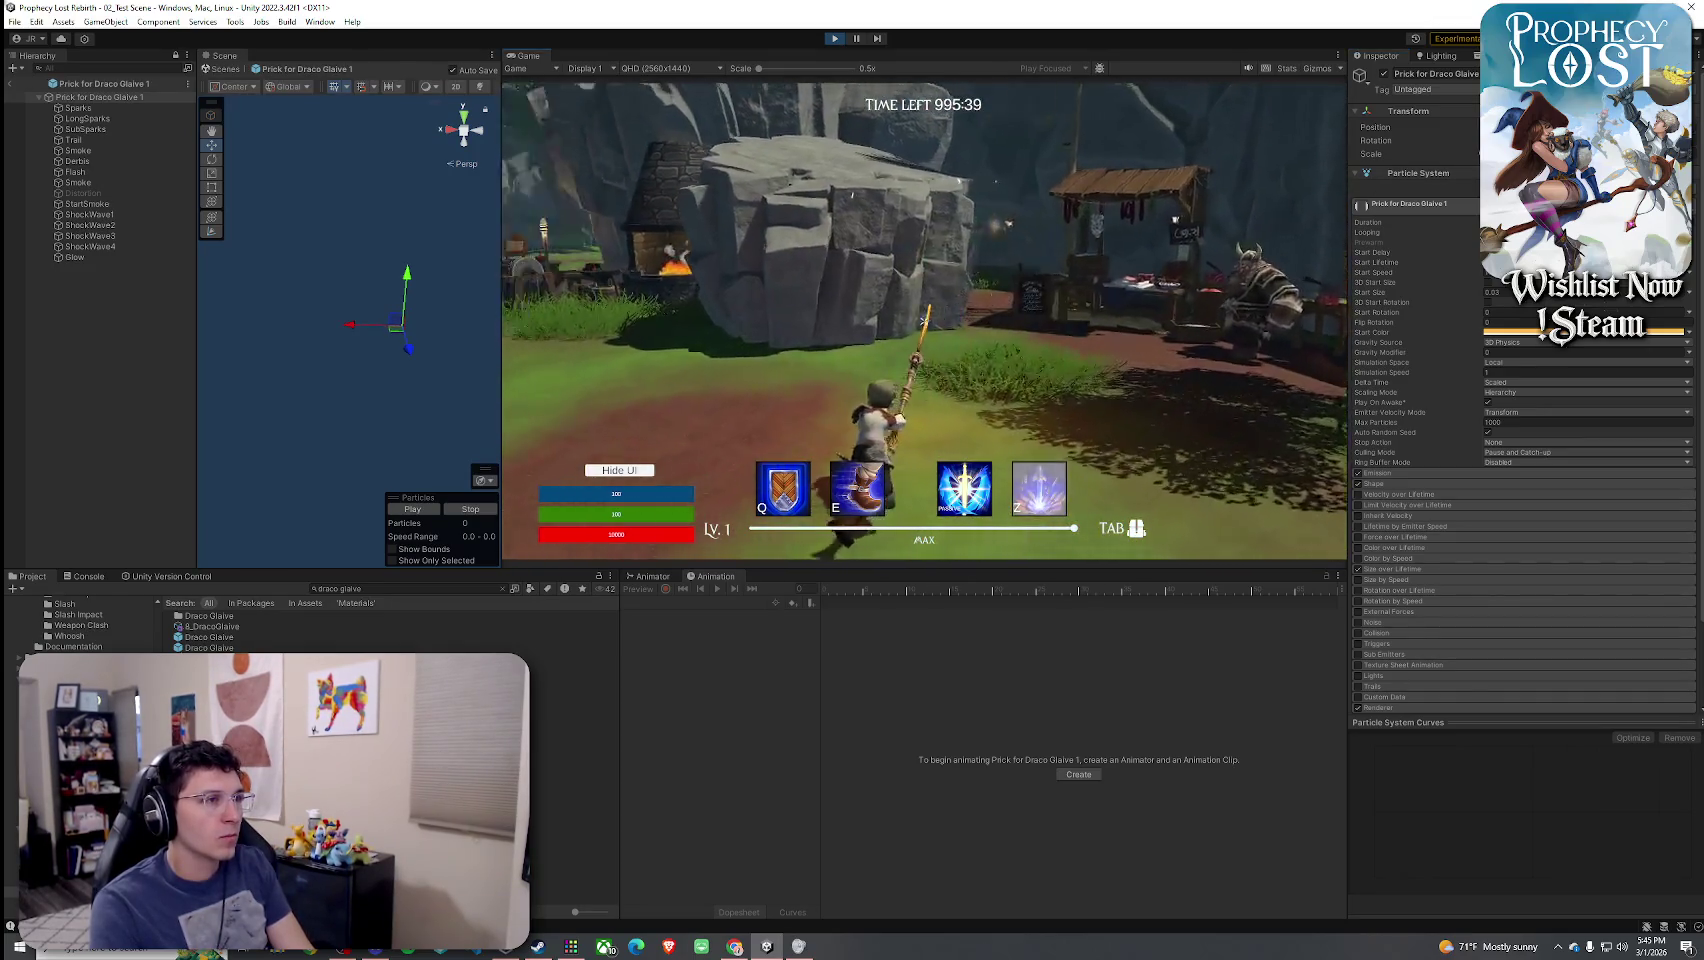
left_click(924, 321)
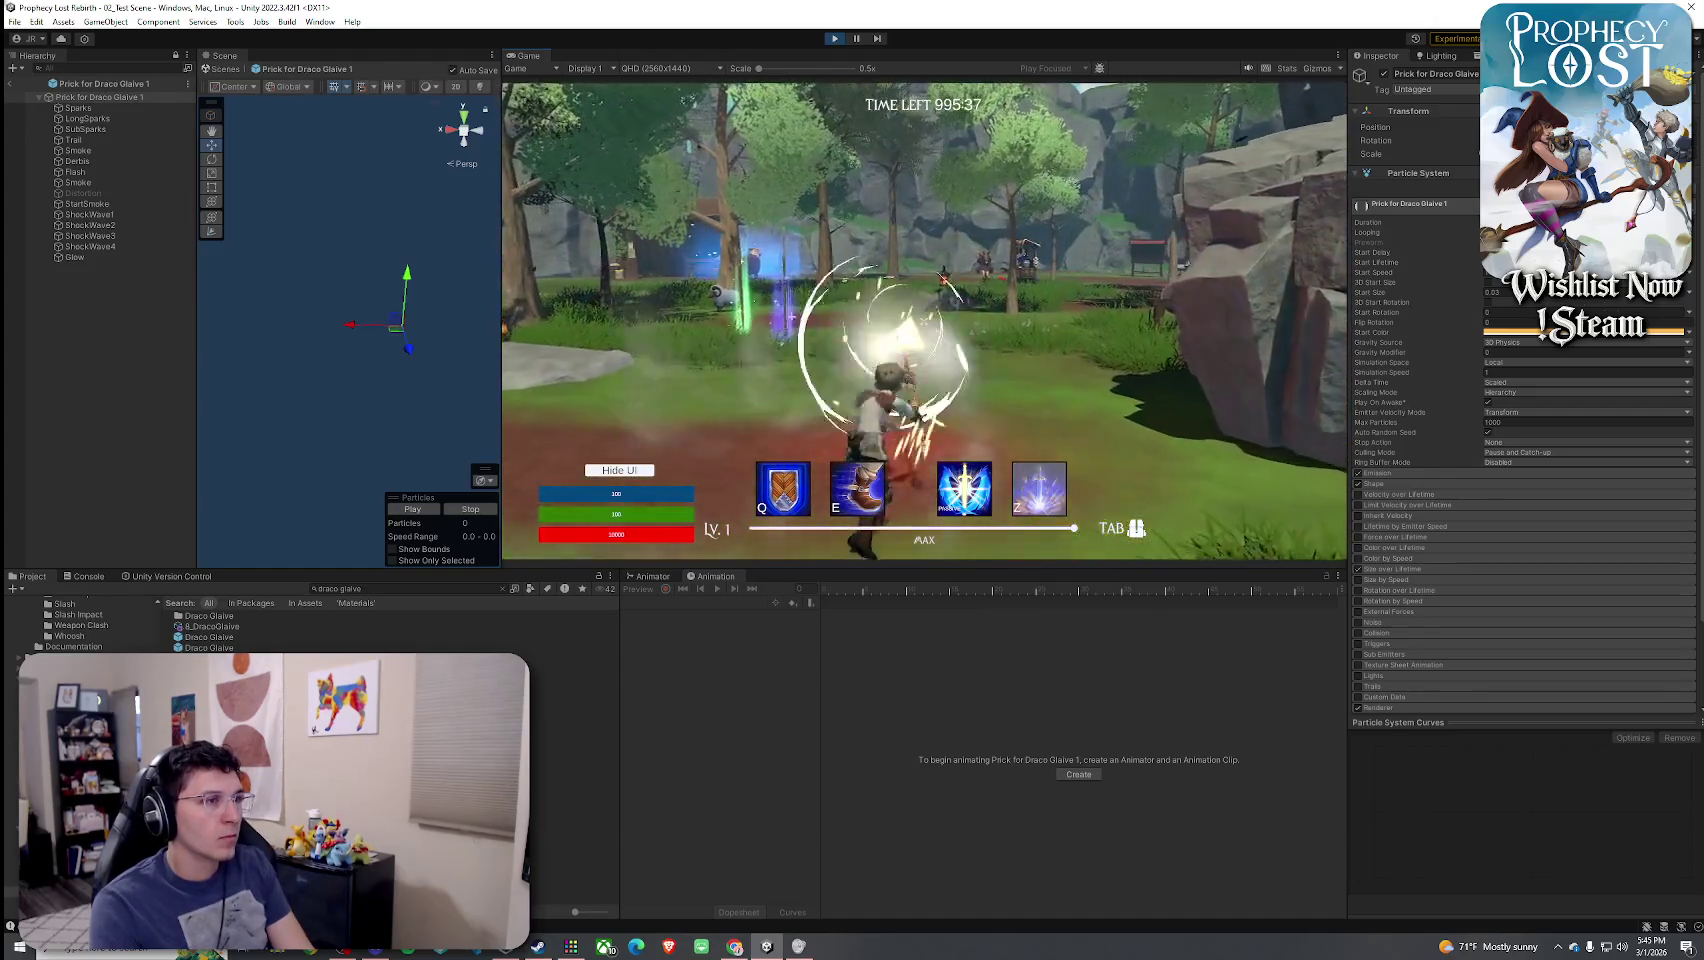
left_click(924, 321)
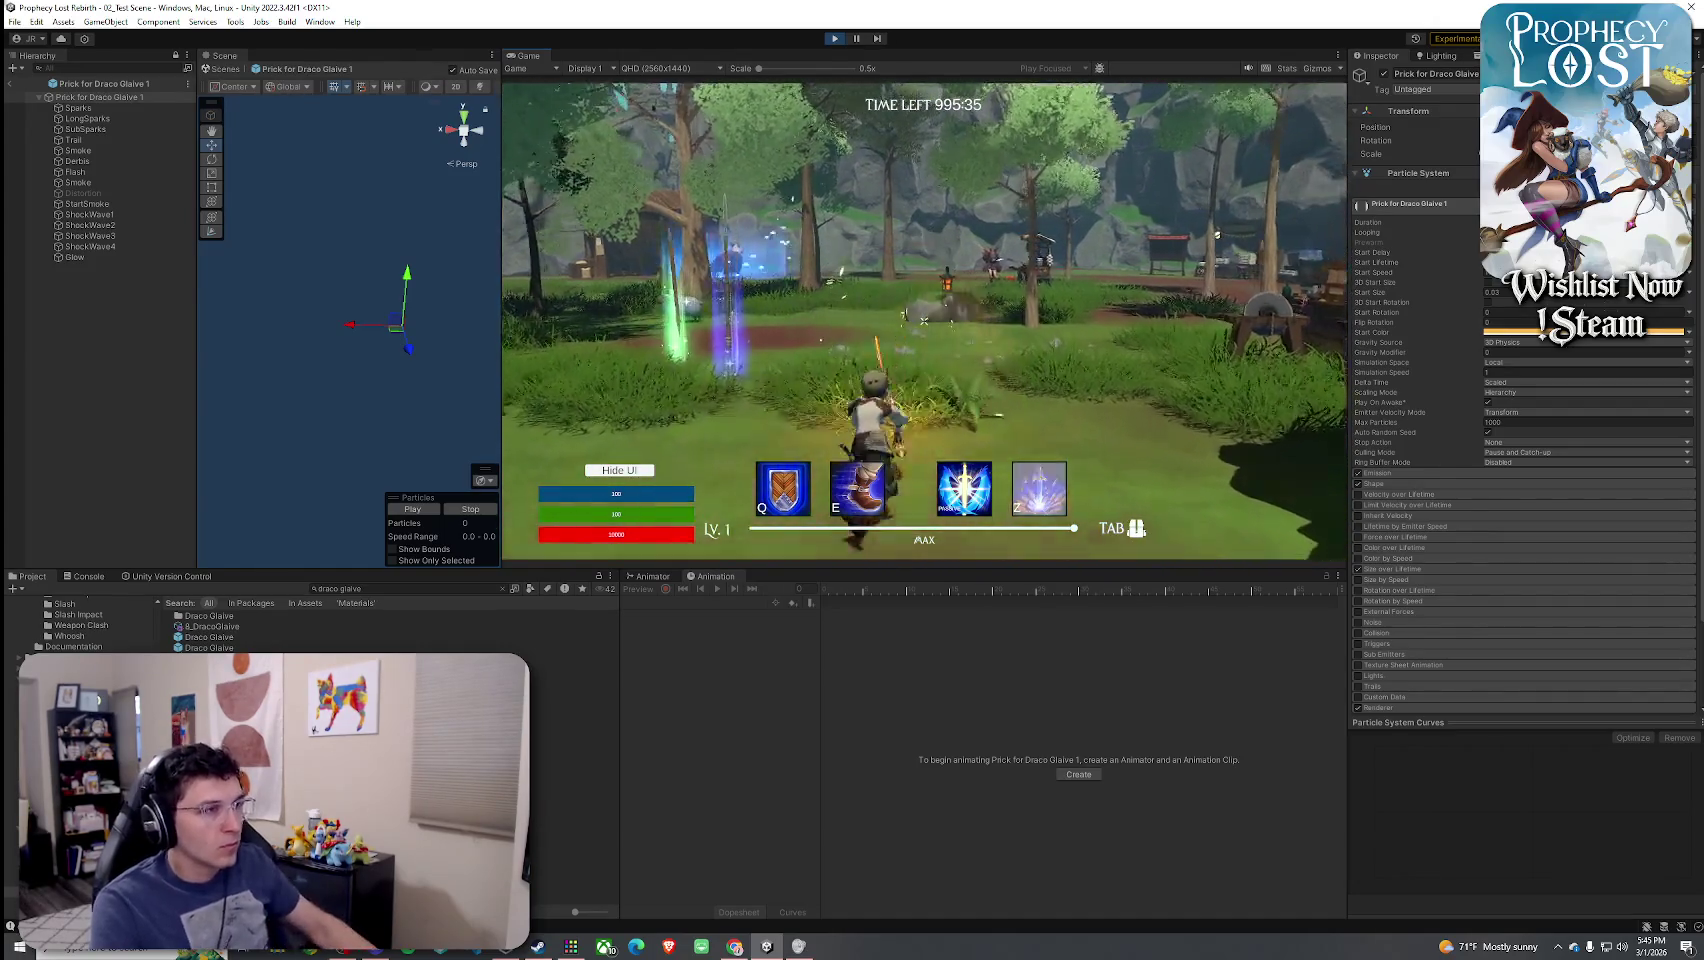
key("super")
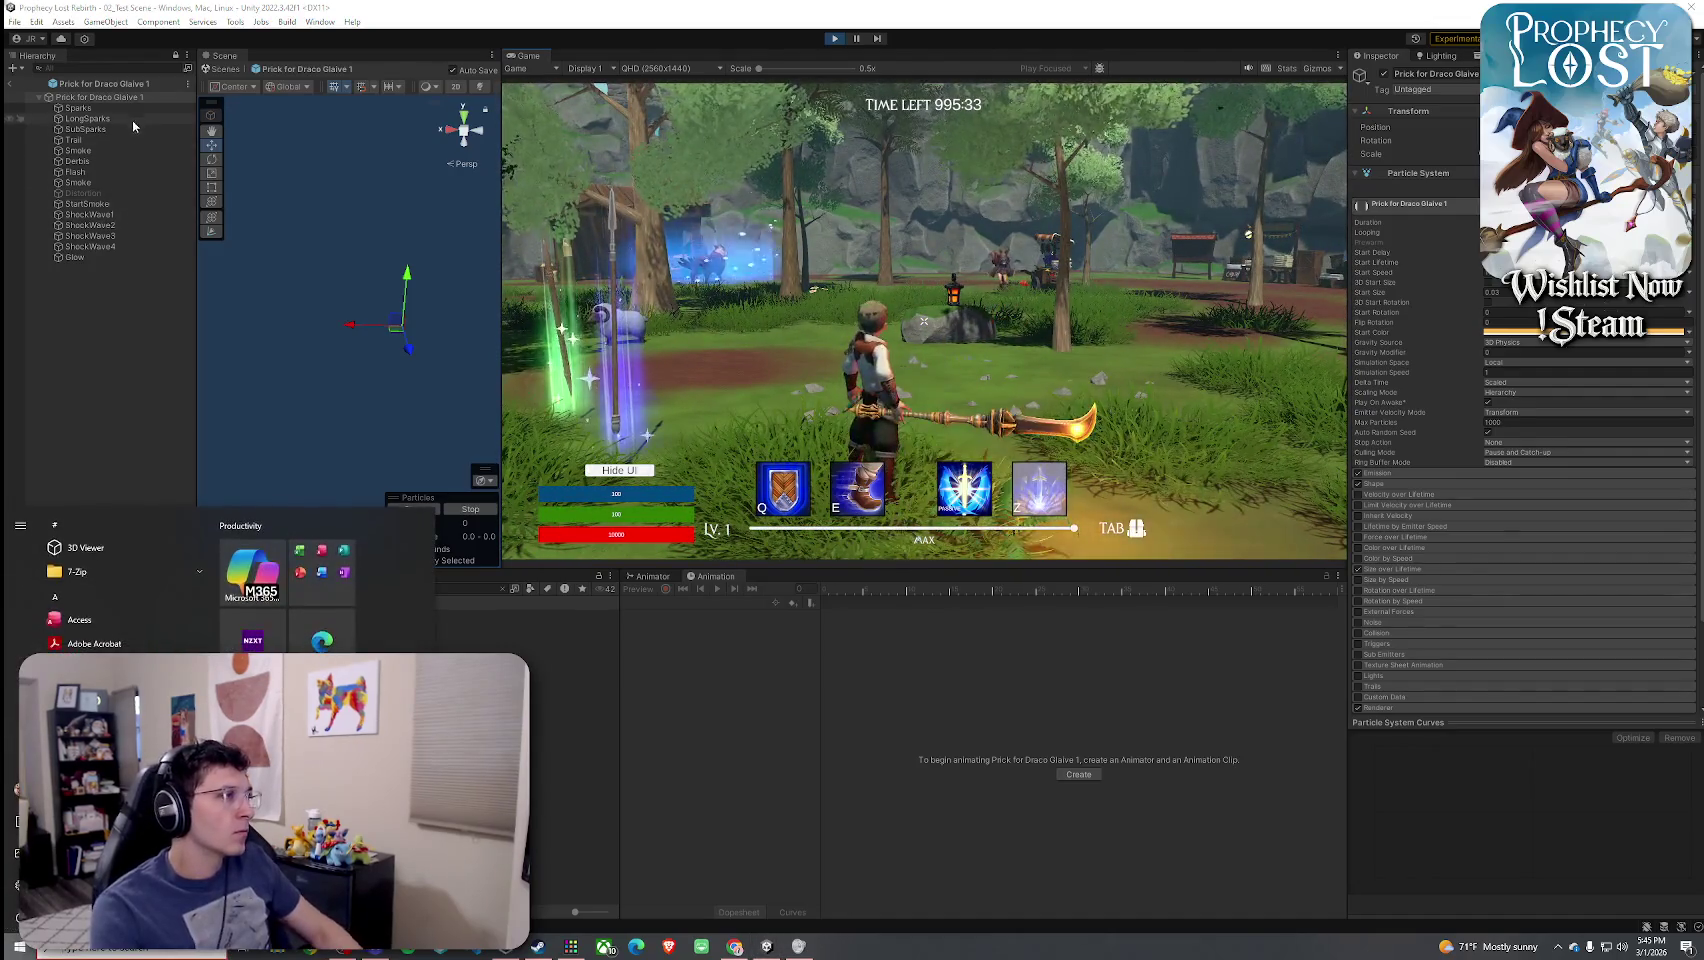
left_click(130, 108)
key("Down")
key("Down")
key("Down")
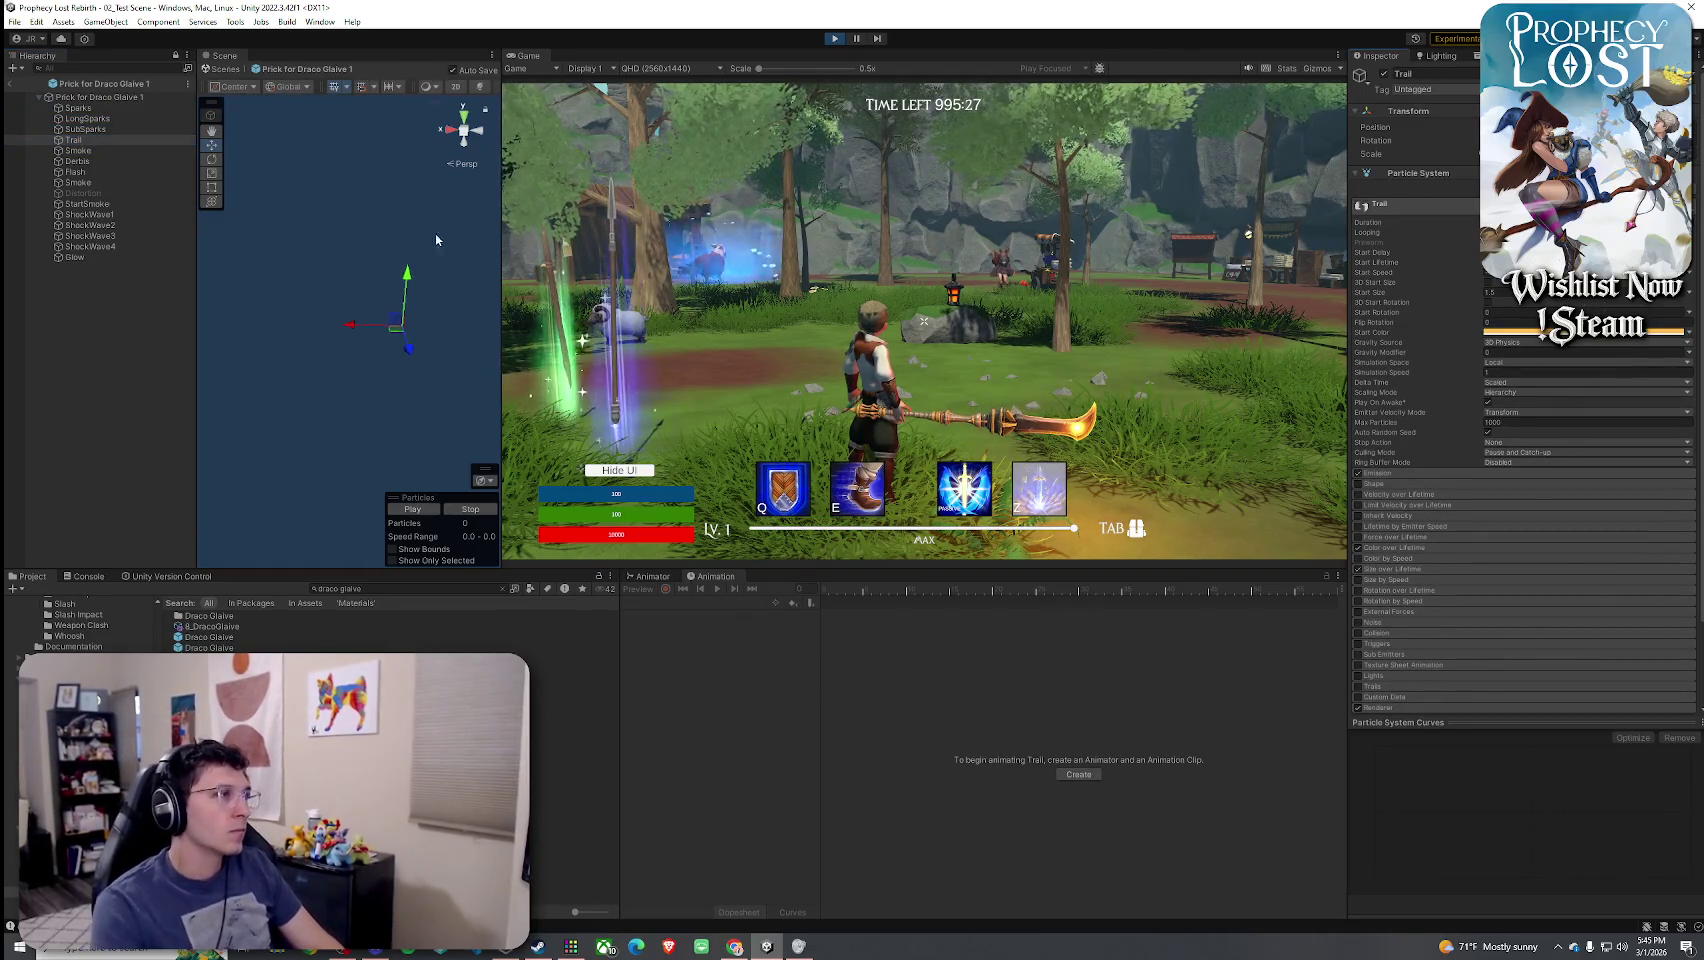
- Preview the Smoke and StartSmoke particle systems in the Scene view
left_click(125, 150)
key("Down")
key("Down")
key("Down")
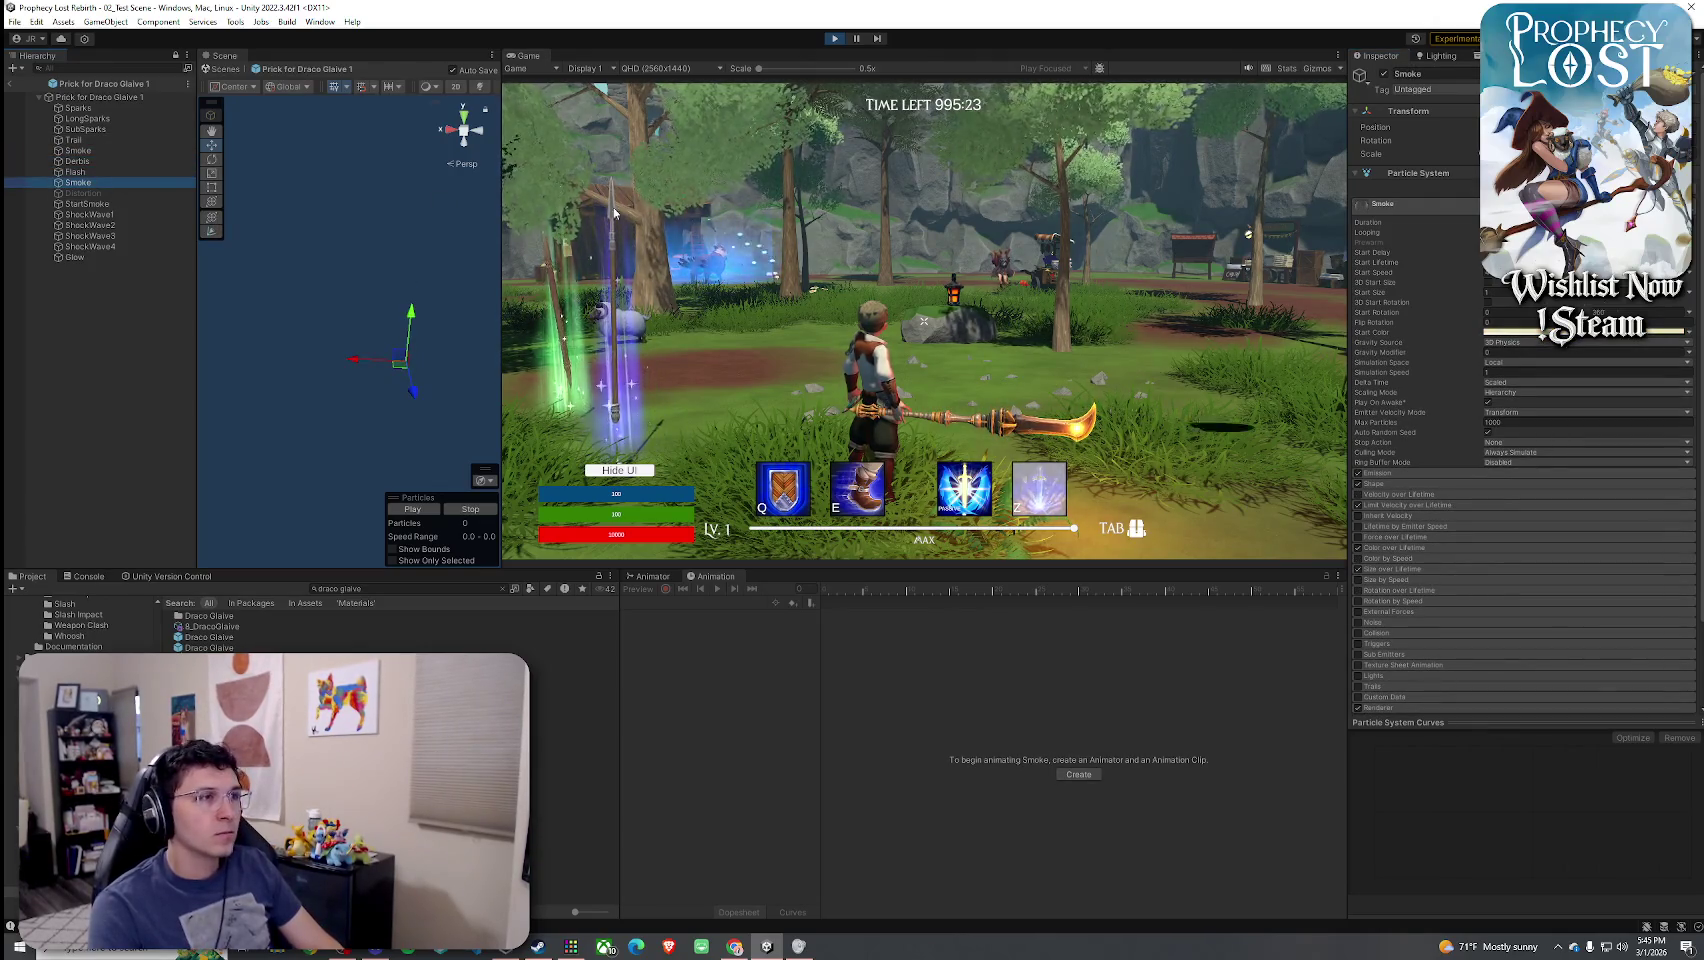
left_click(427, 510)
left_click(427, 510)
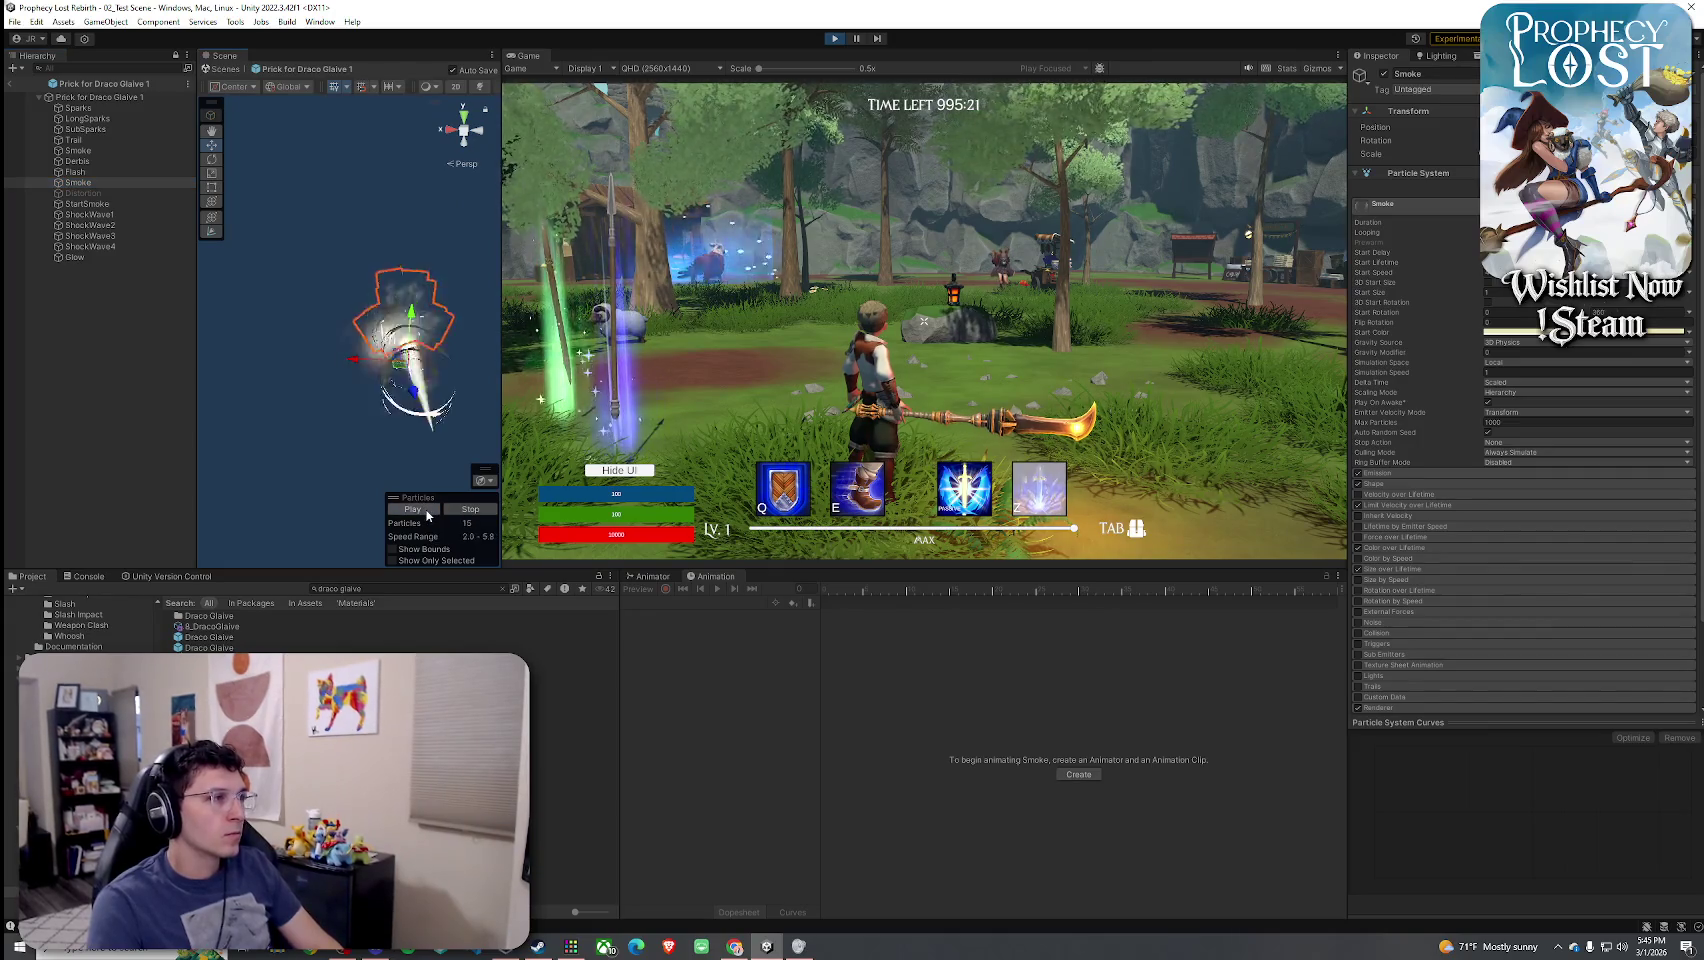
left_click(126, 206)
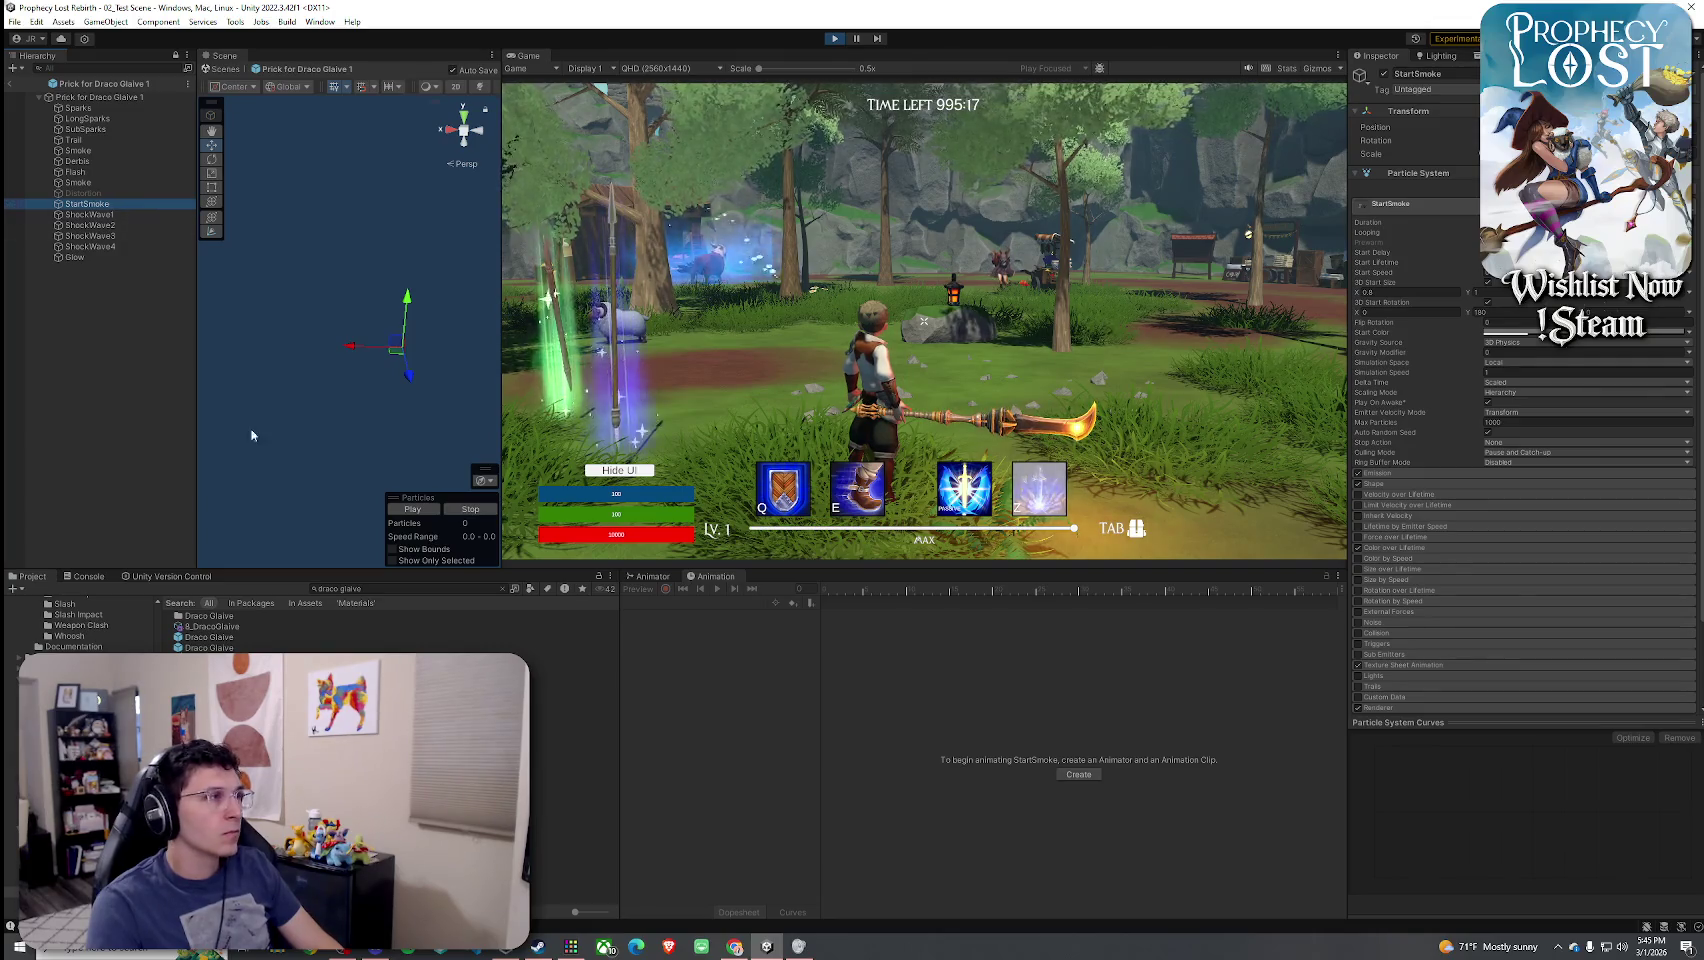
left_click(427, 512)
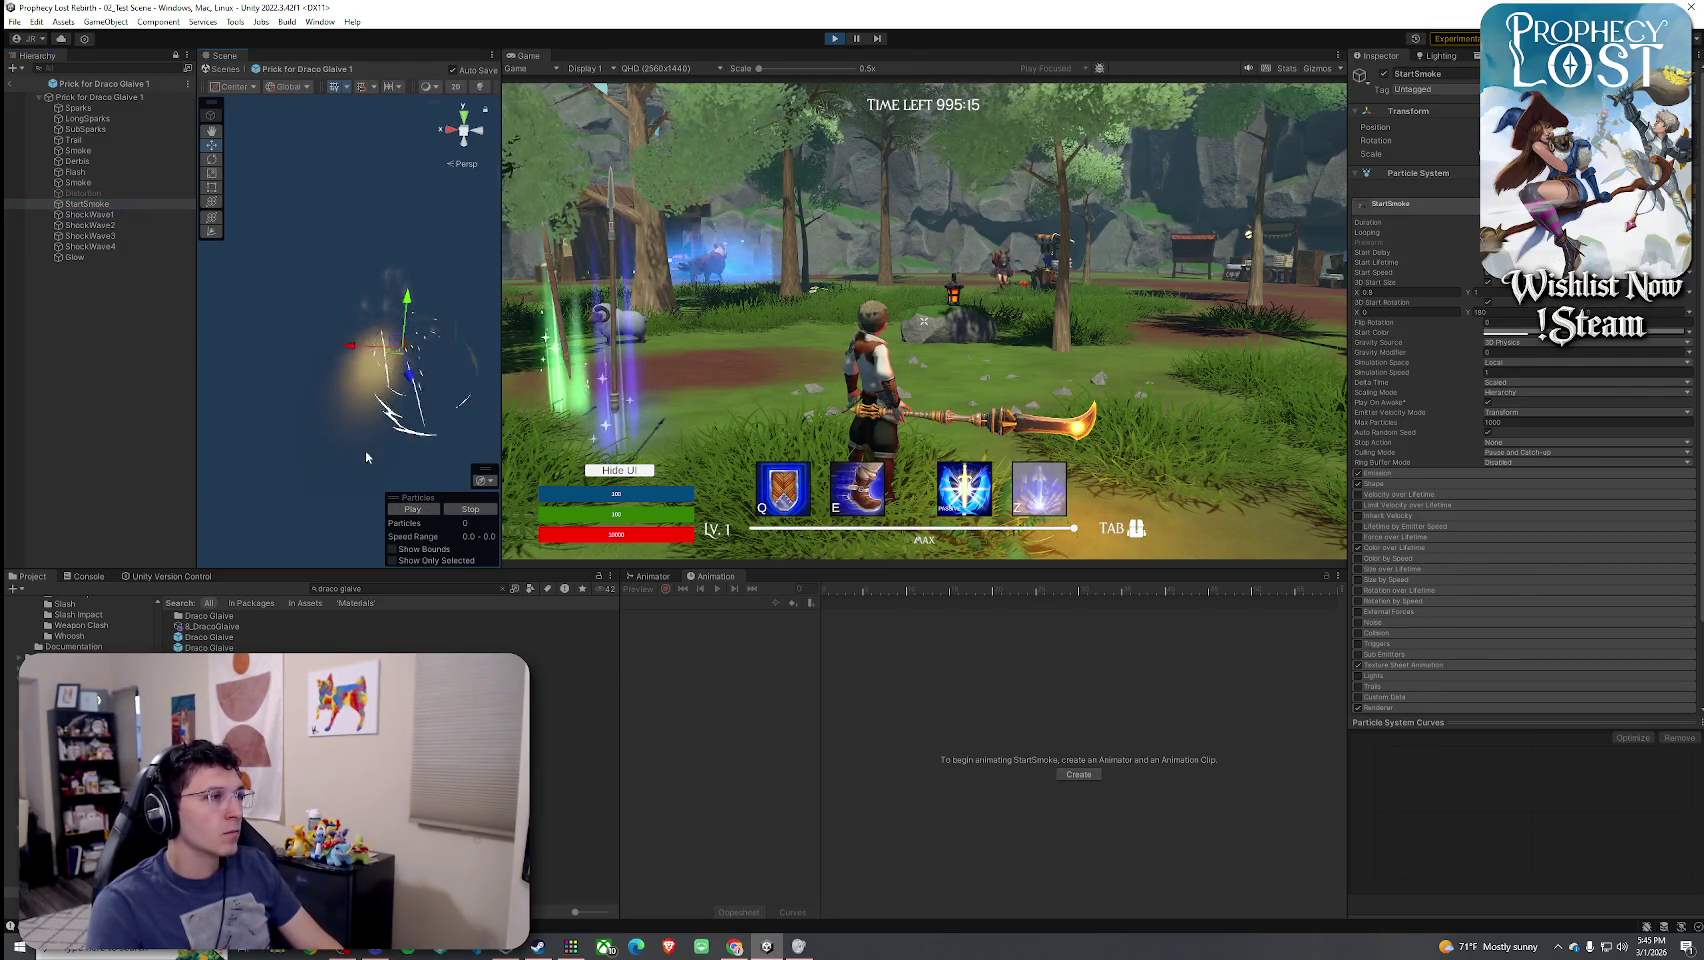
- Step through ShockWave1 to ShockWave4 settings, then select the Glow particle system
left_click(141, 216)
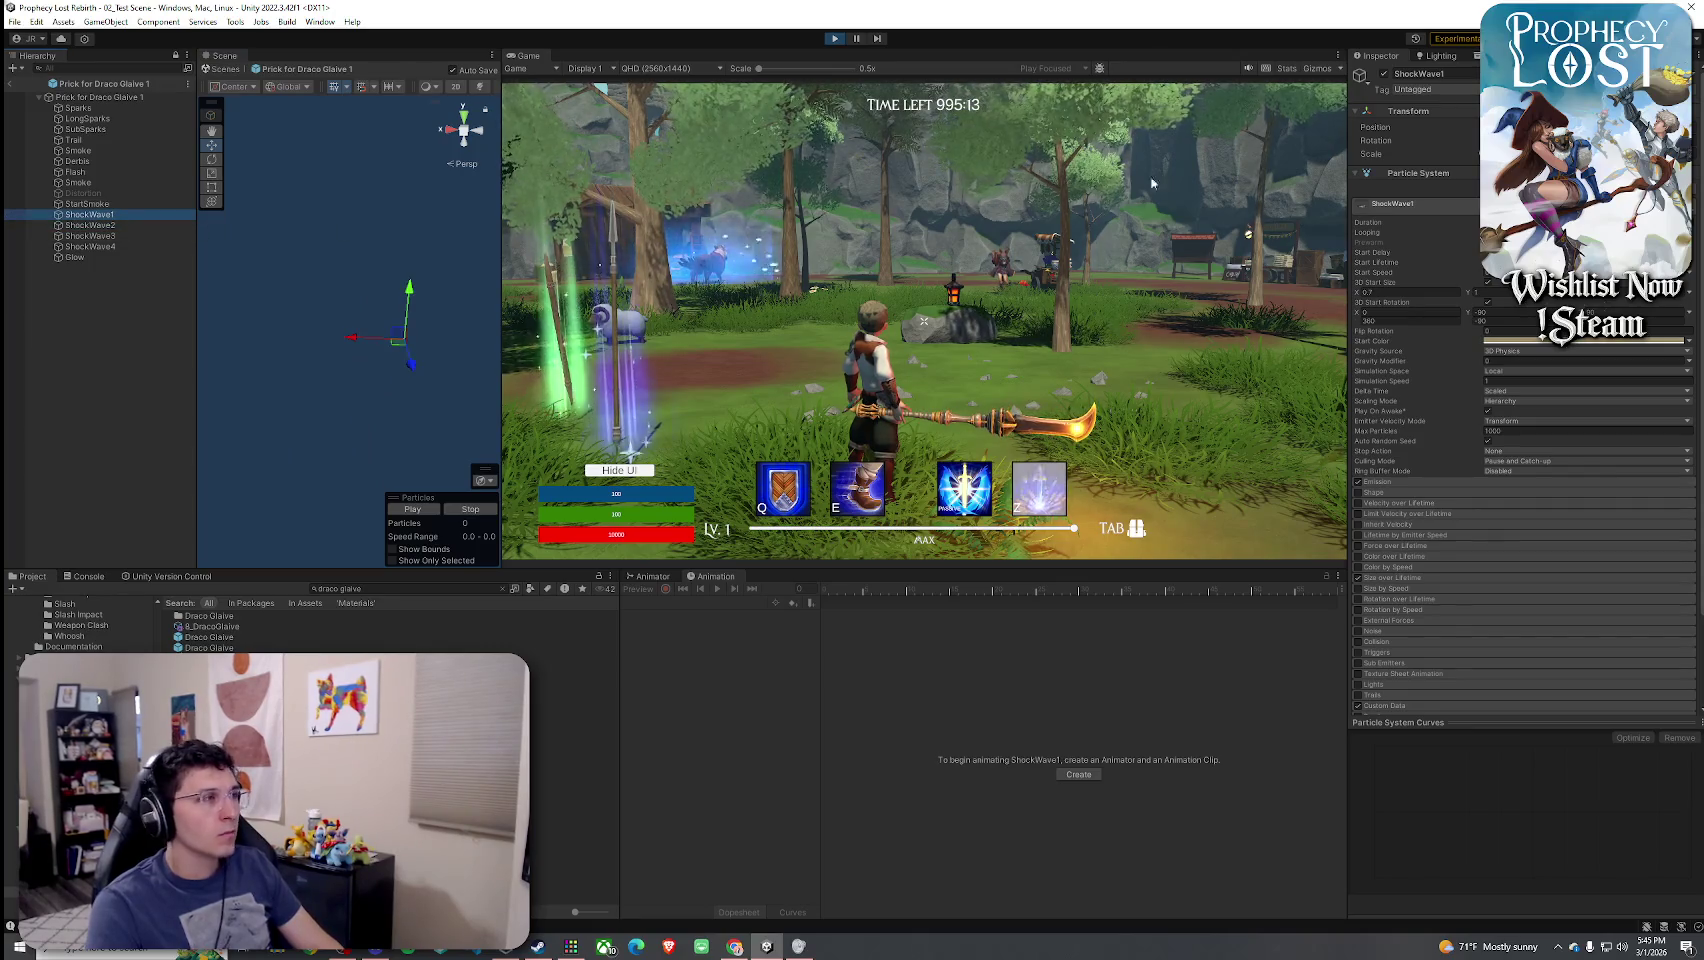
left_click(170, 226)
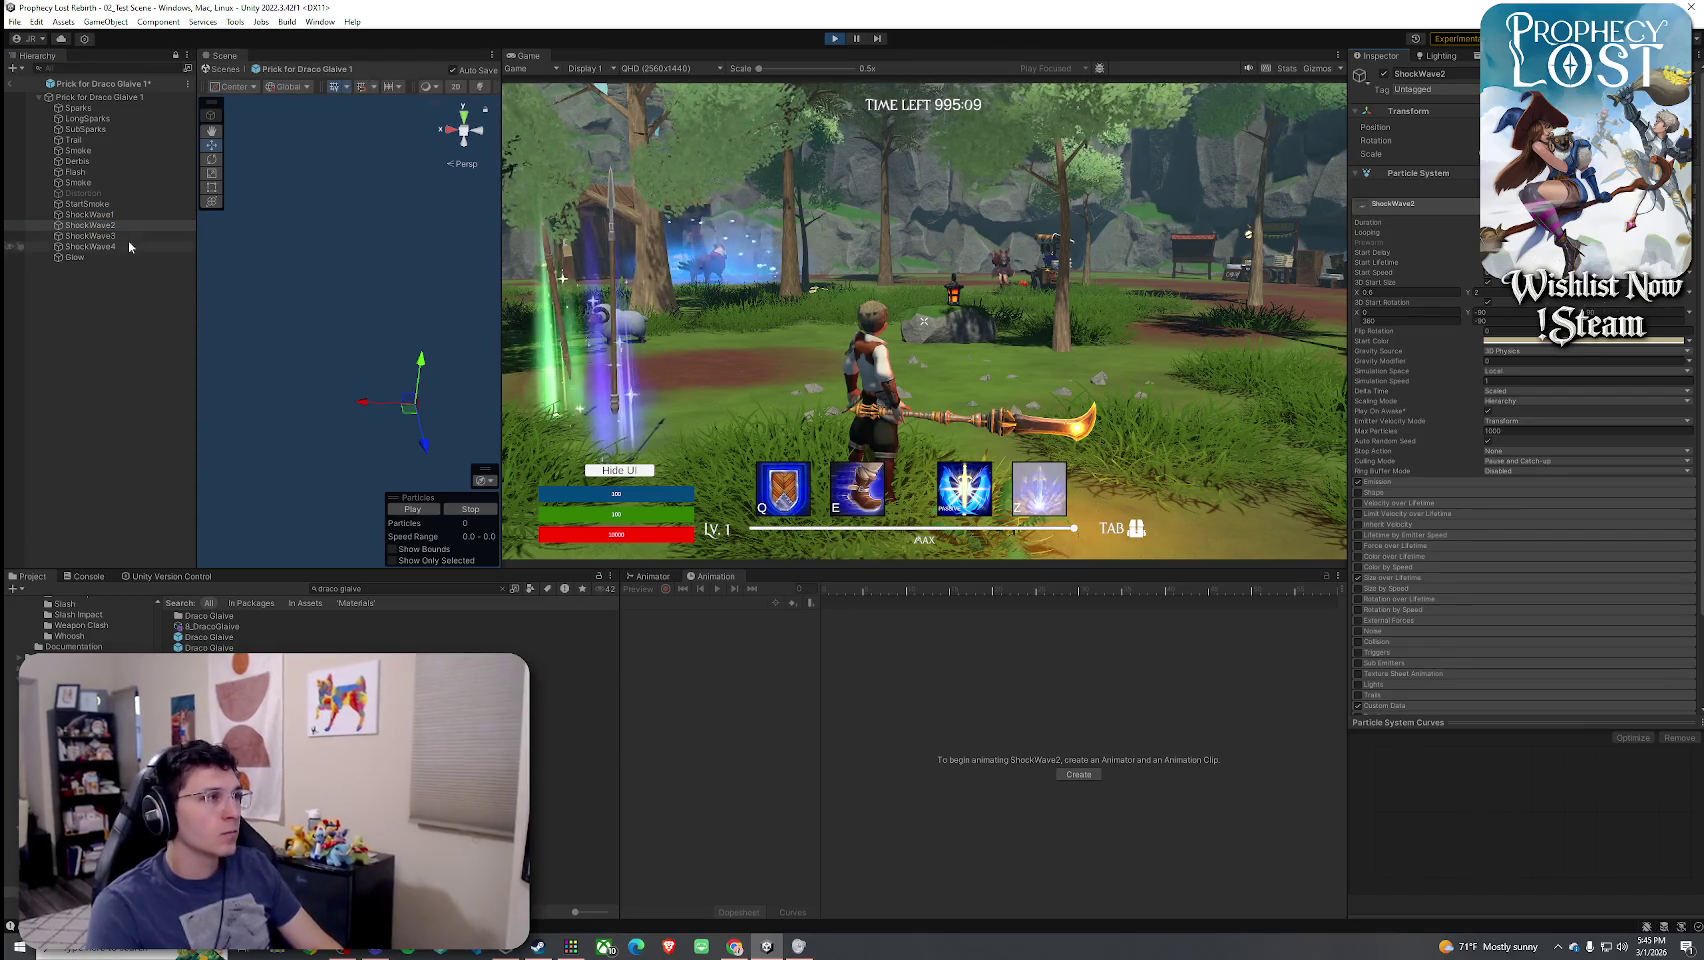
left_click(128, 237)
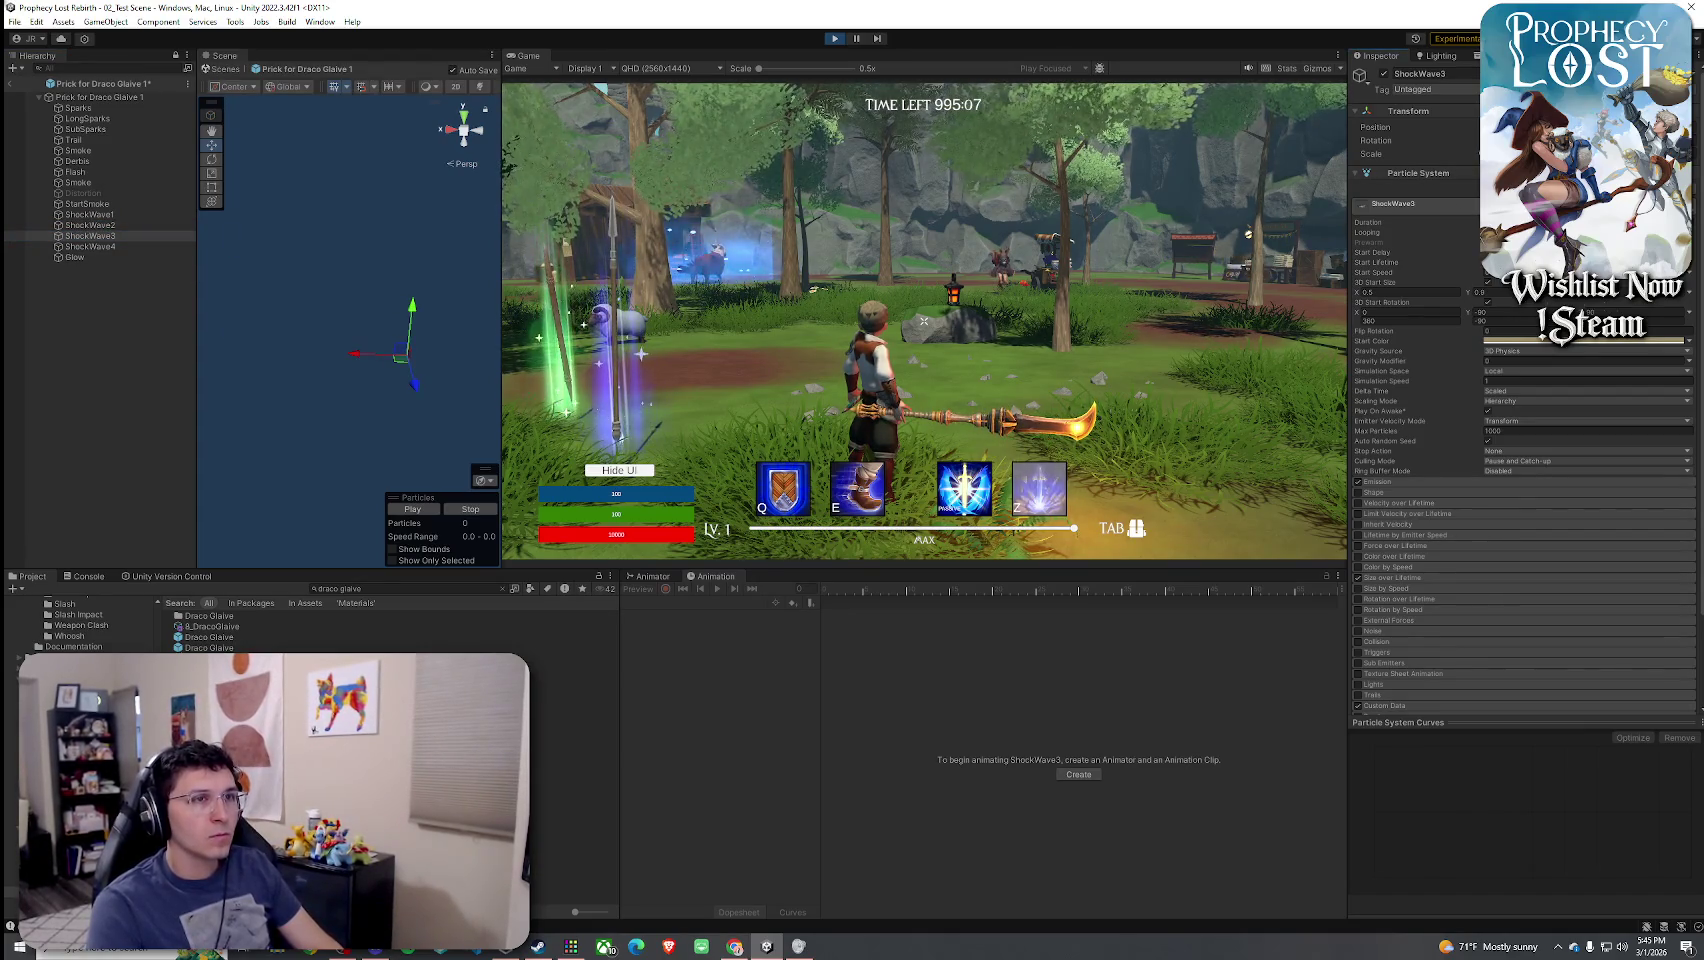
left_click(67, 225)
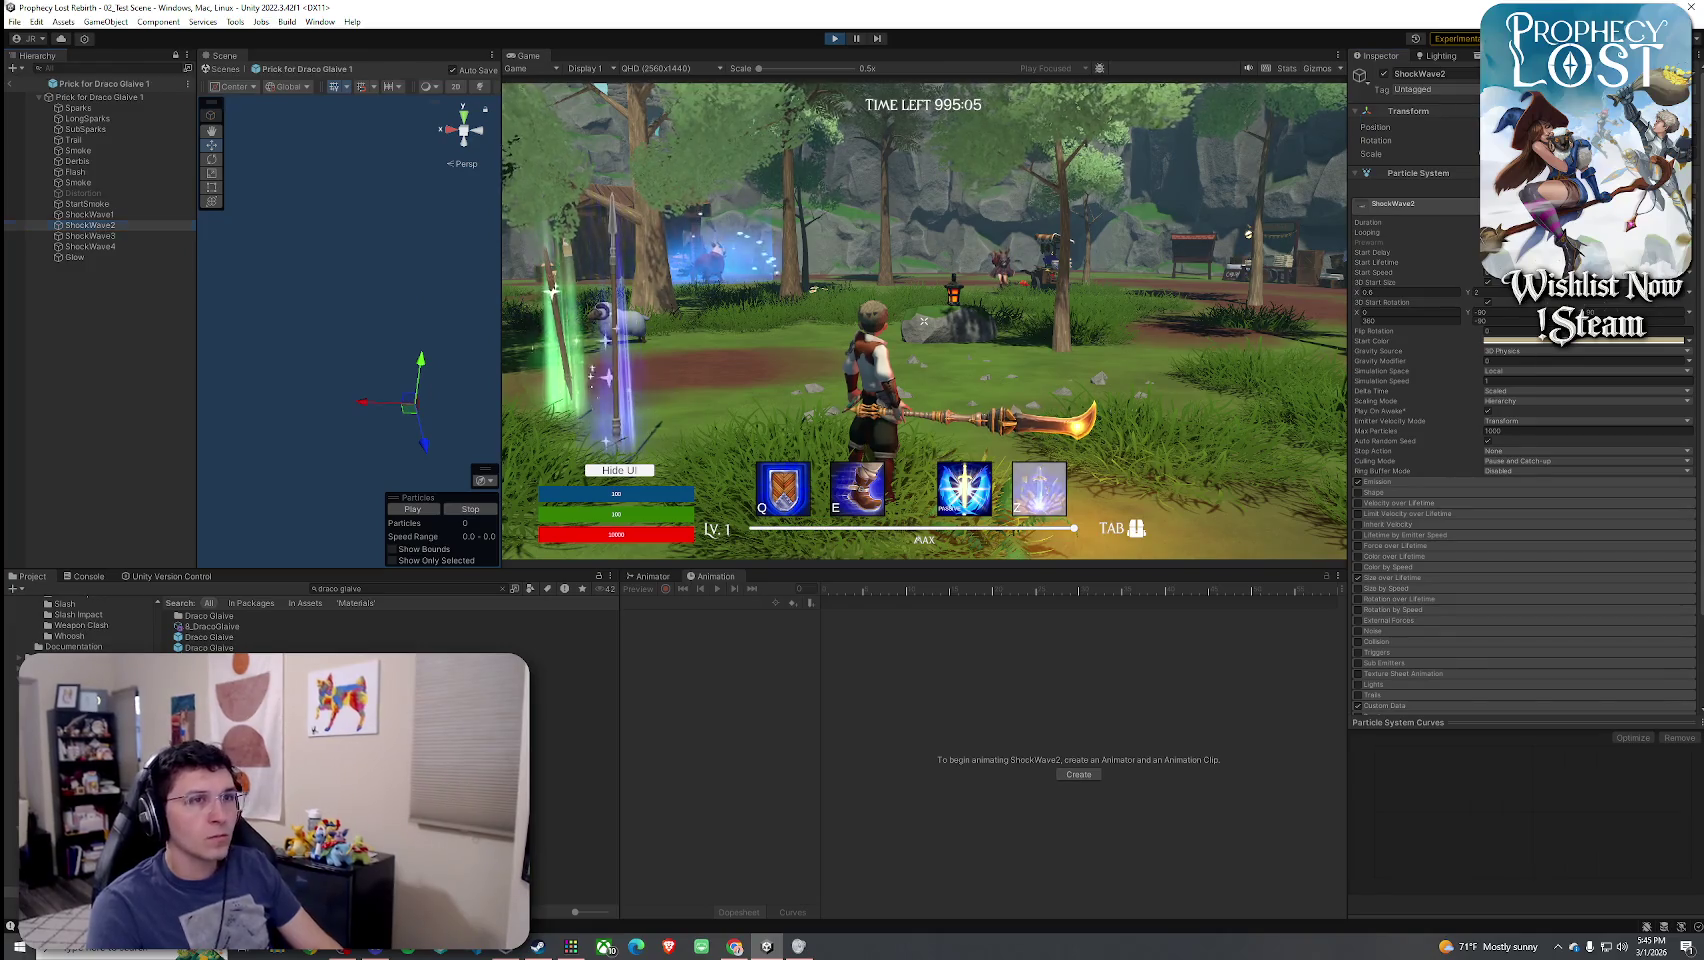
left_click(68, 214)
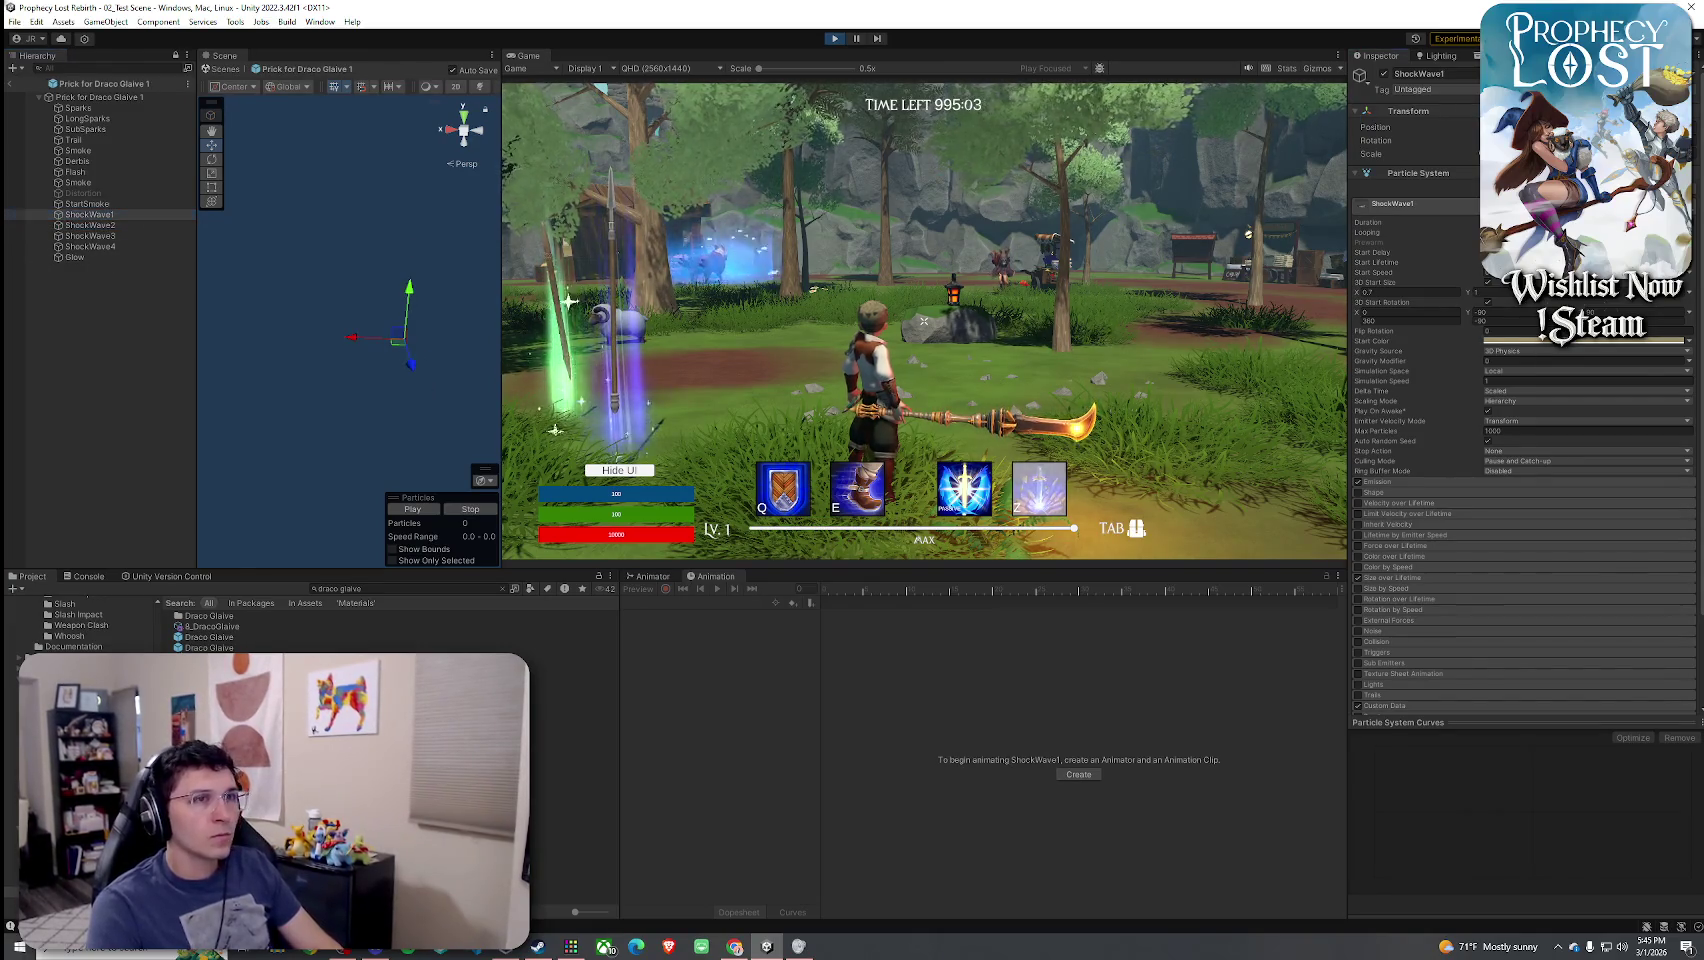
key("Down")
key("Down")
key("Down")
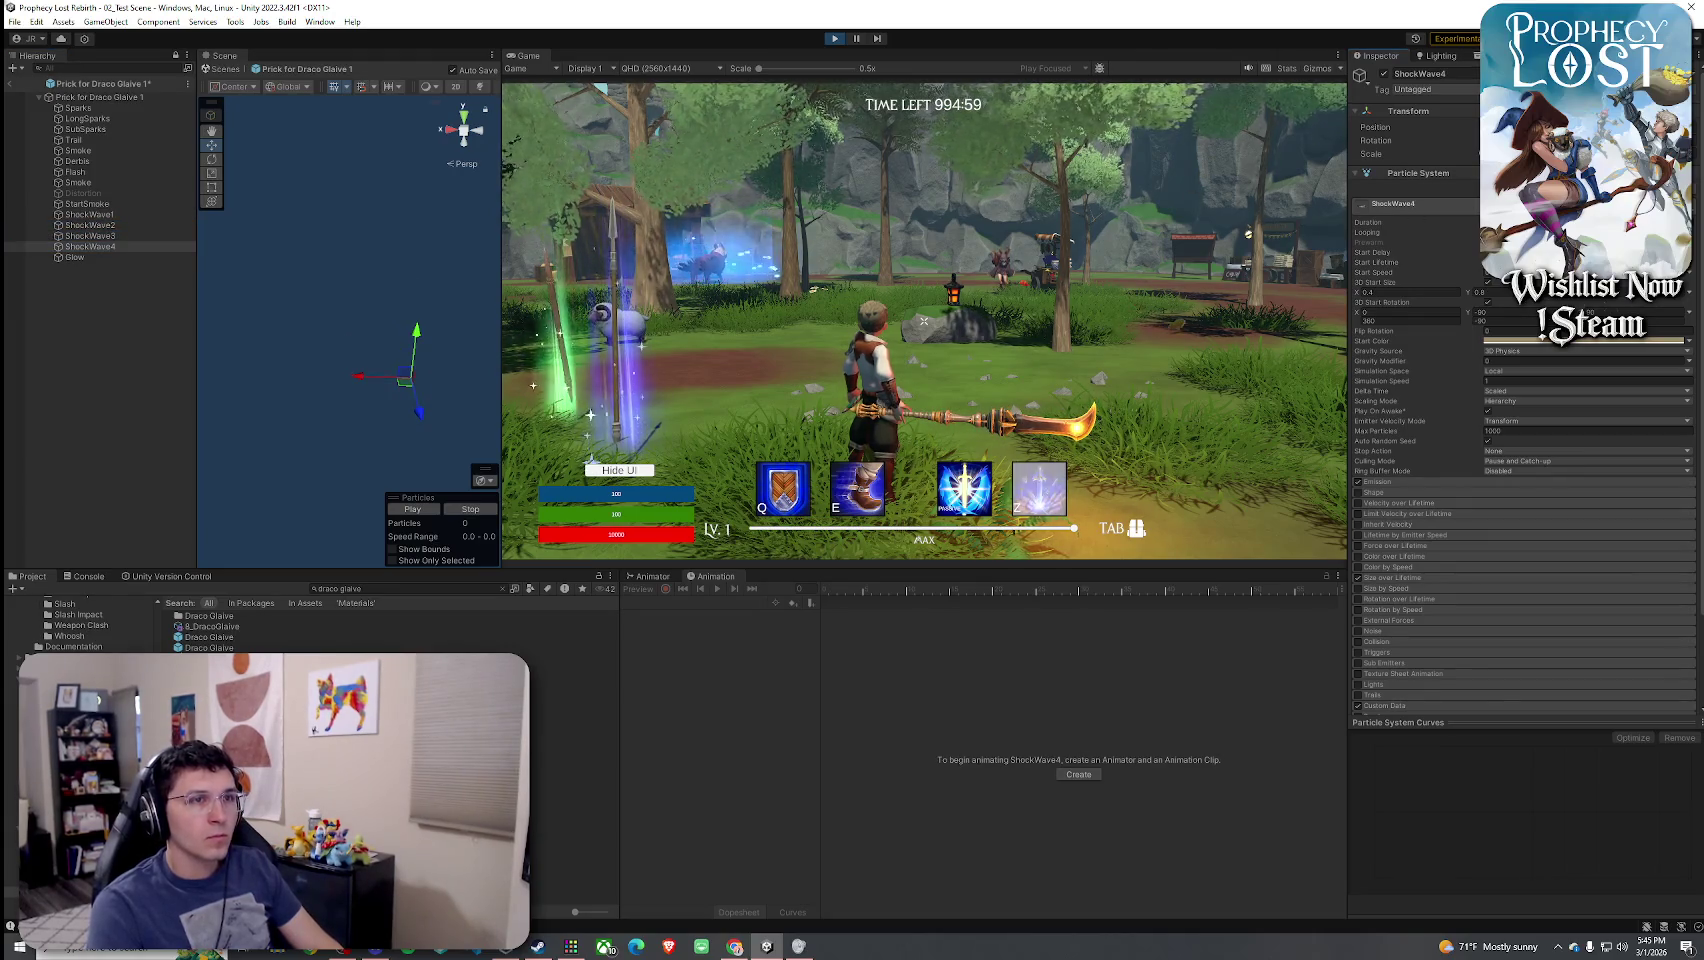
left_click(76, 258)
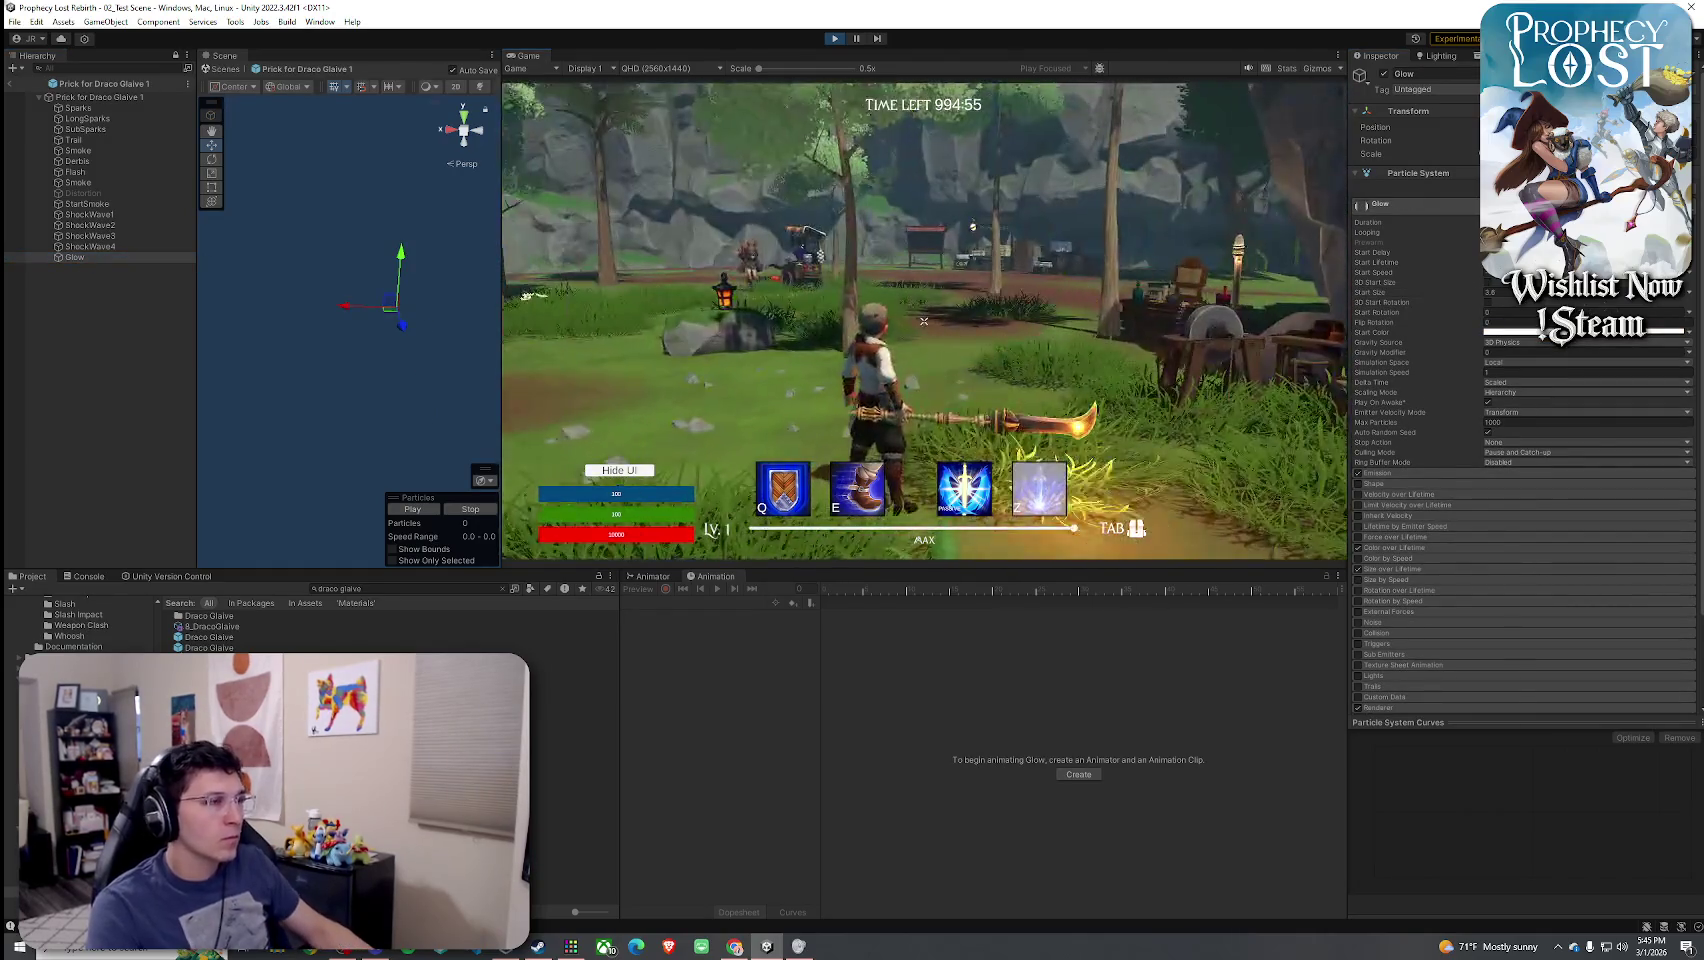
- Play the Glow particle effect three times in the Scene view
key("super")
key("Escape")
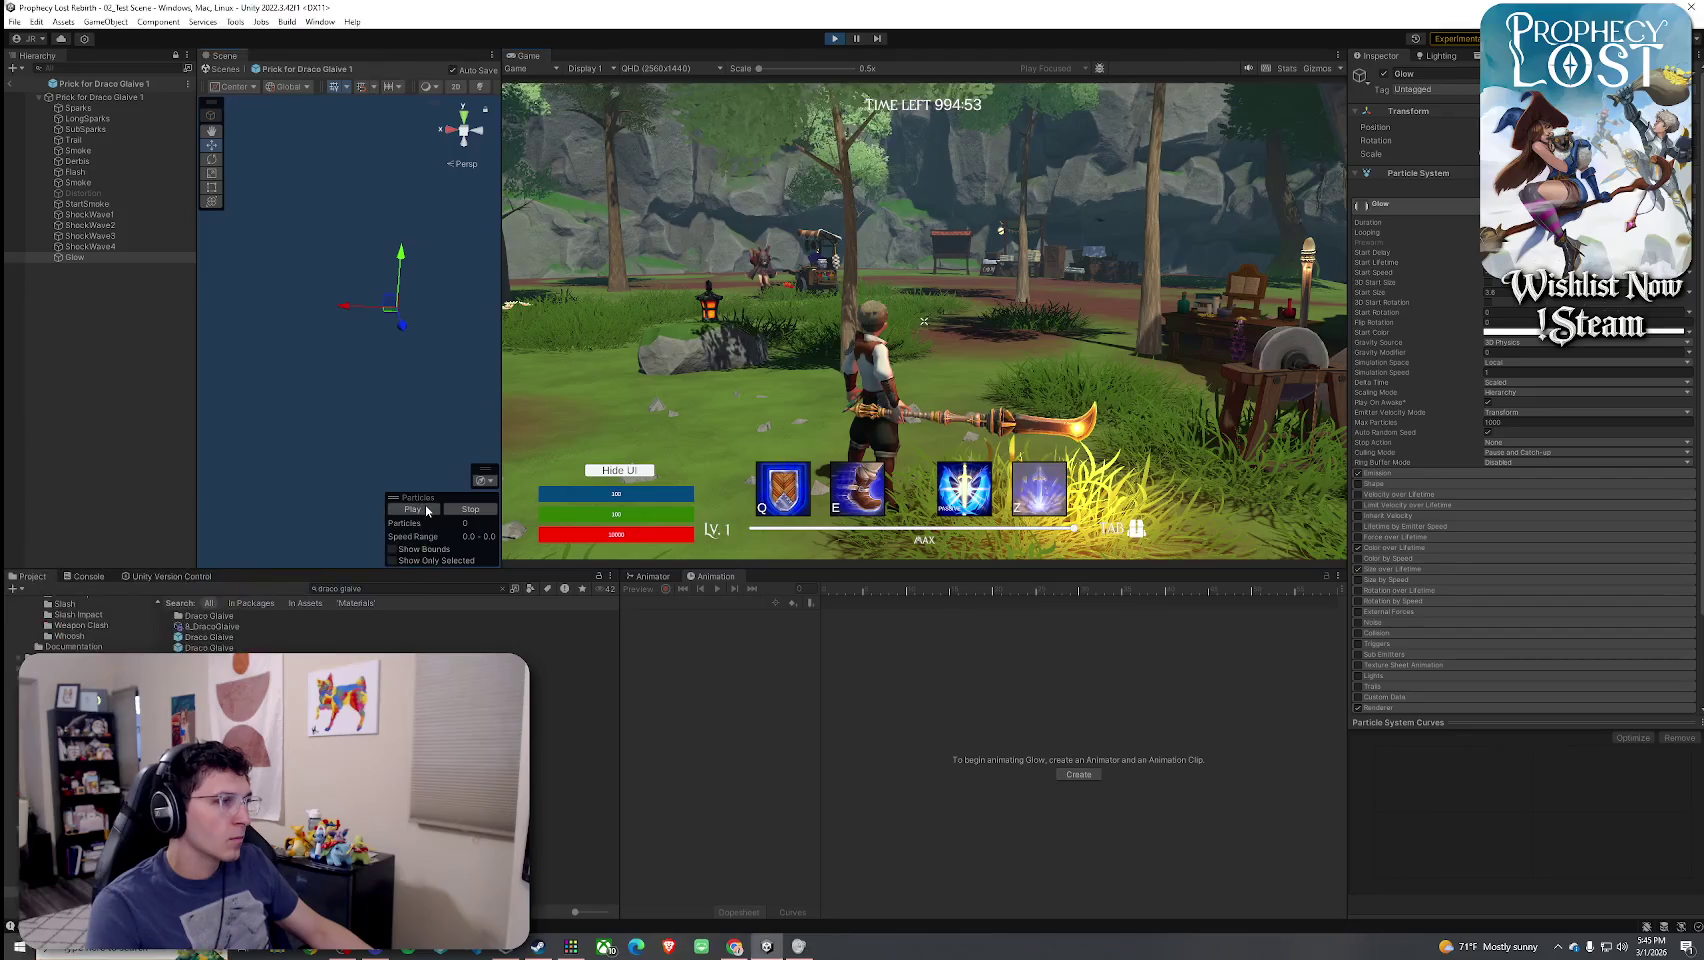
left_click(425, 509)
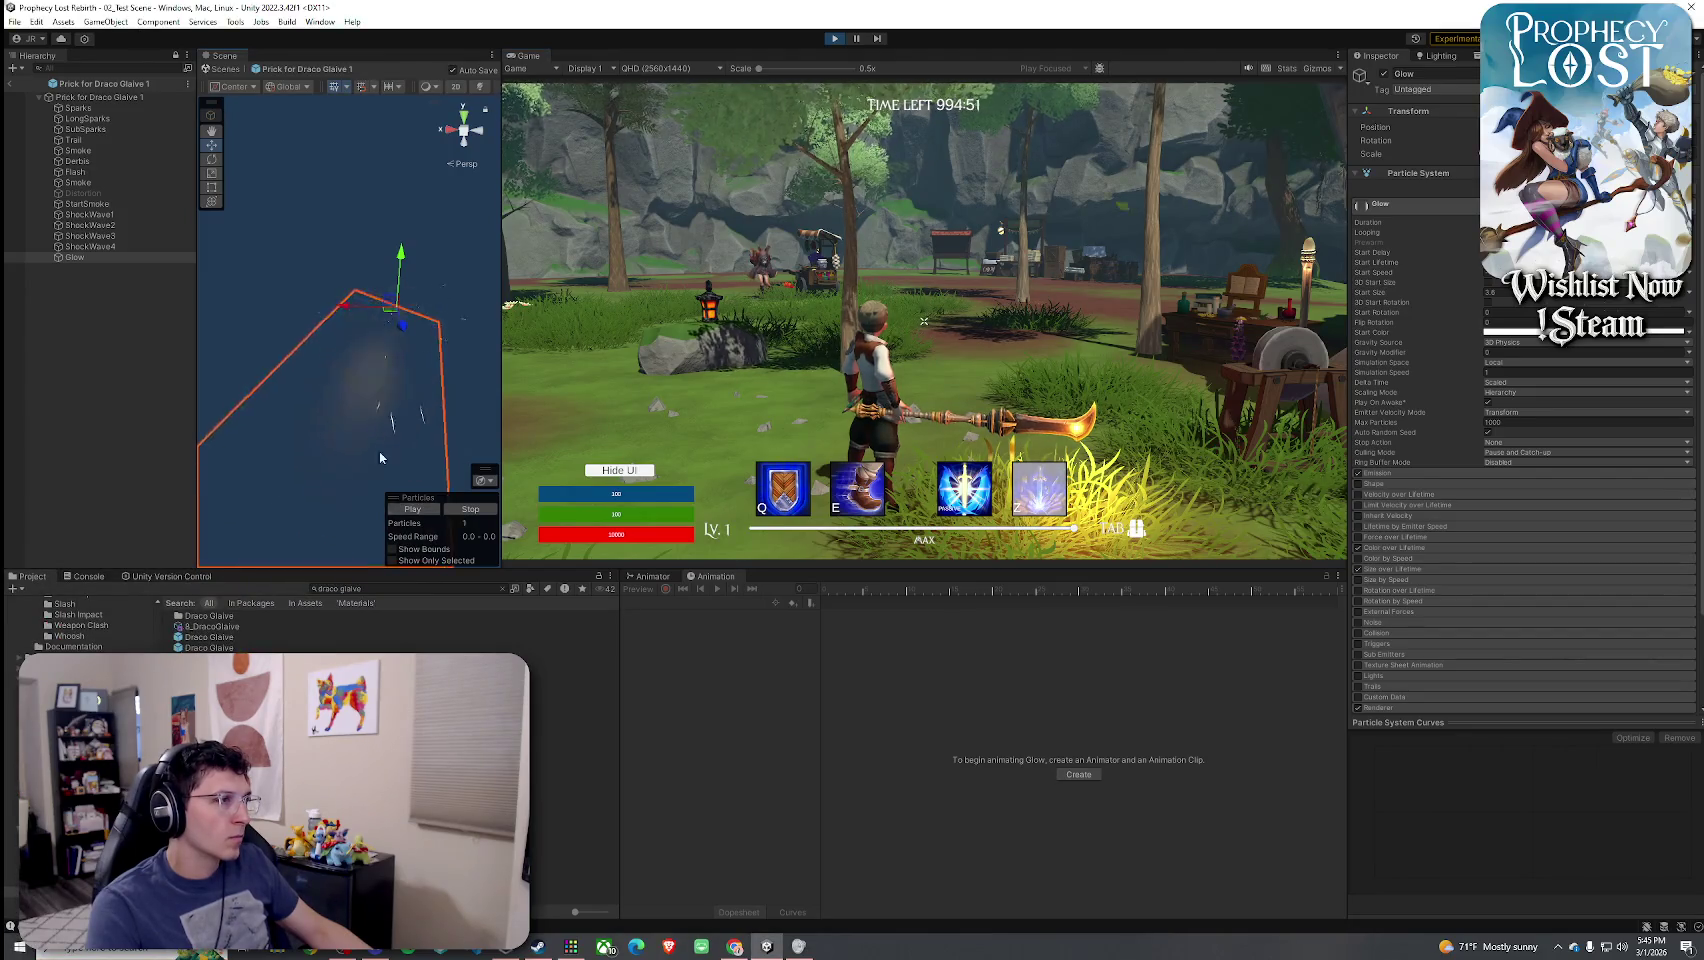
left_click(394, 511)
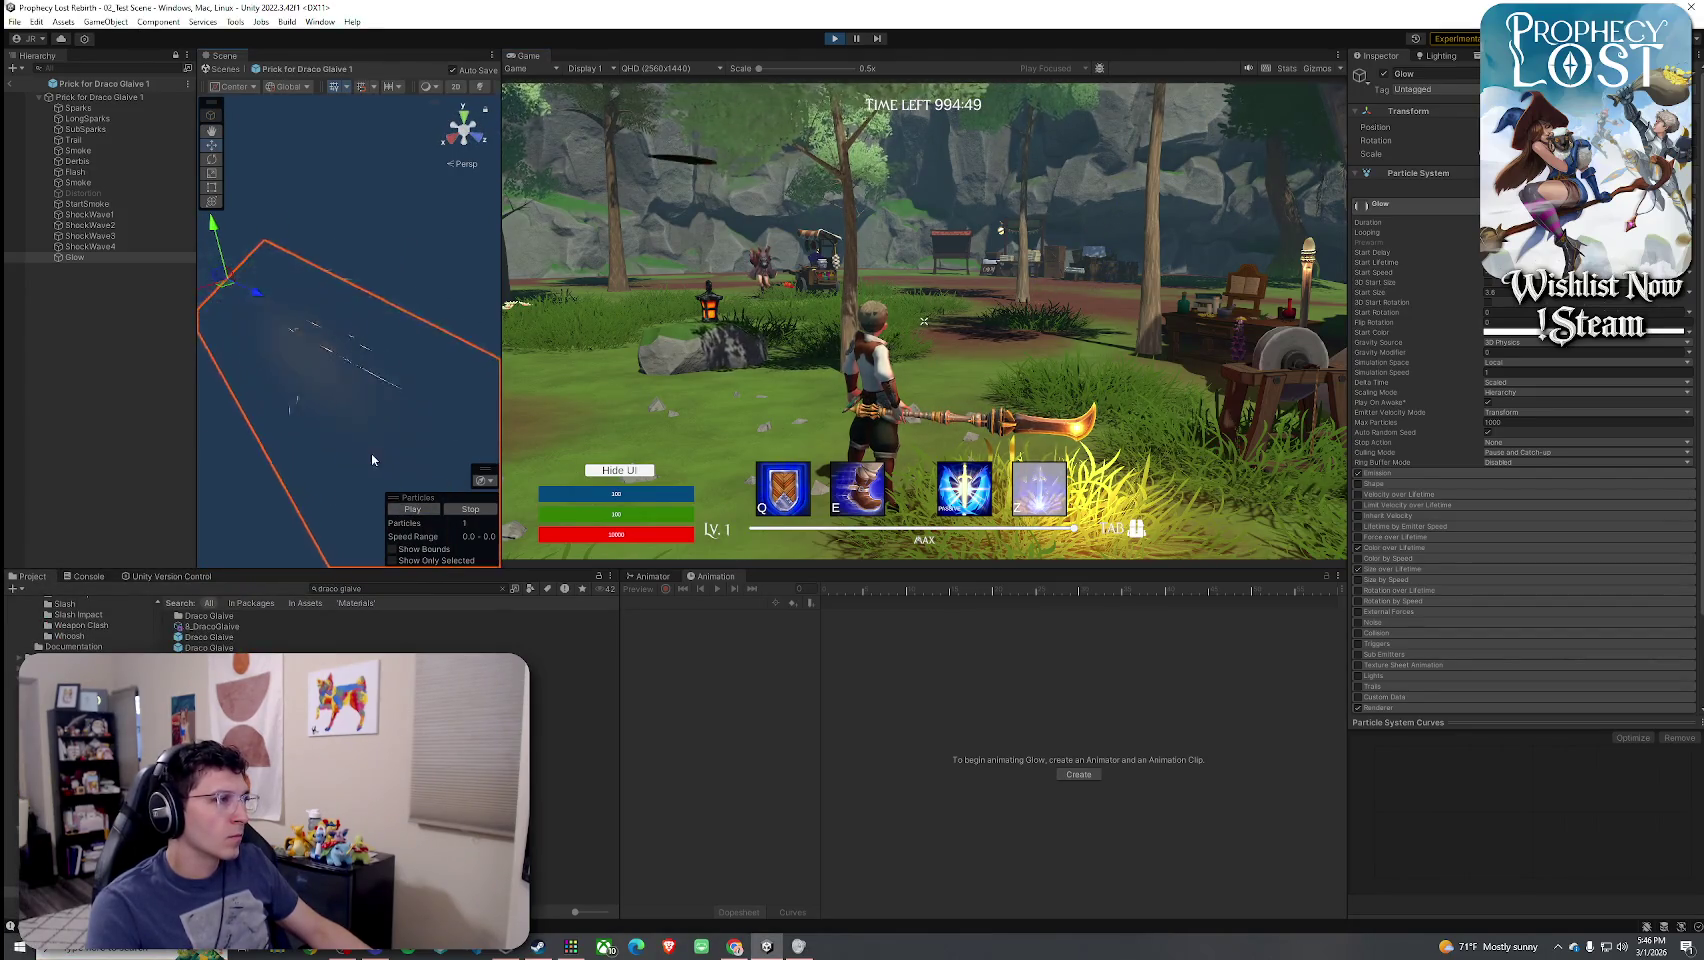
left_click(412, 512)
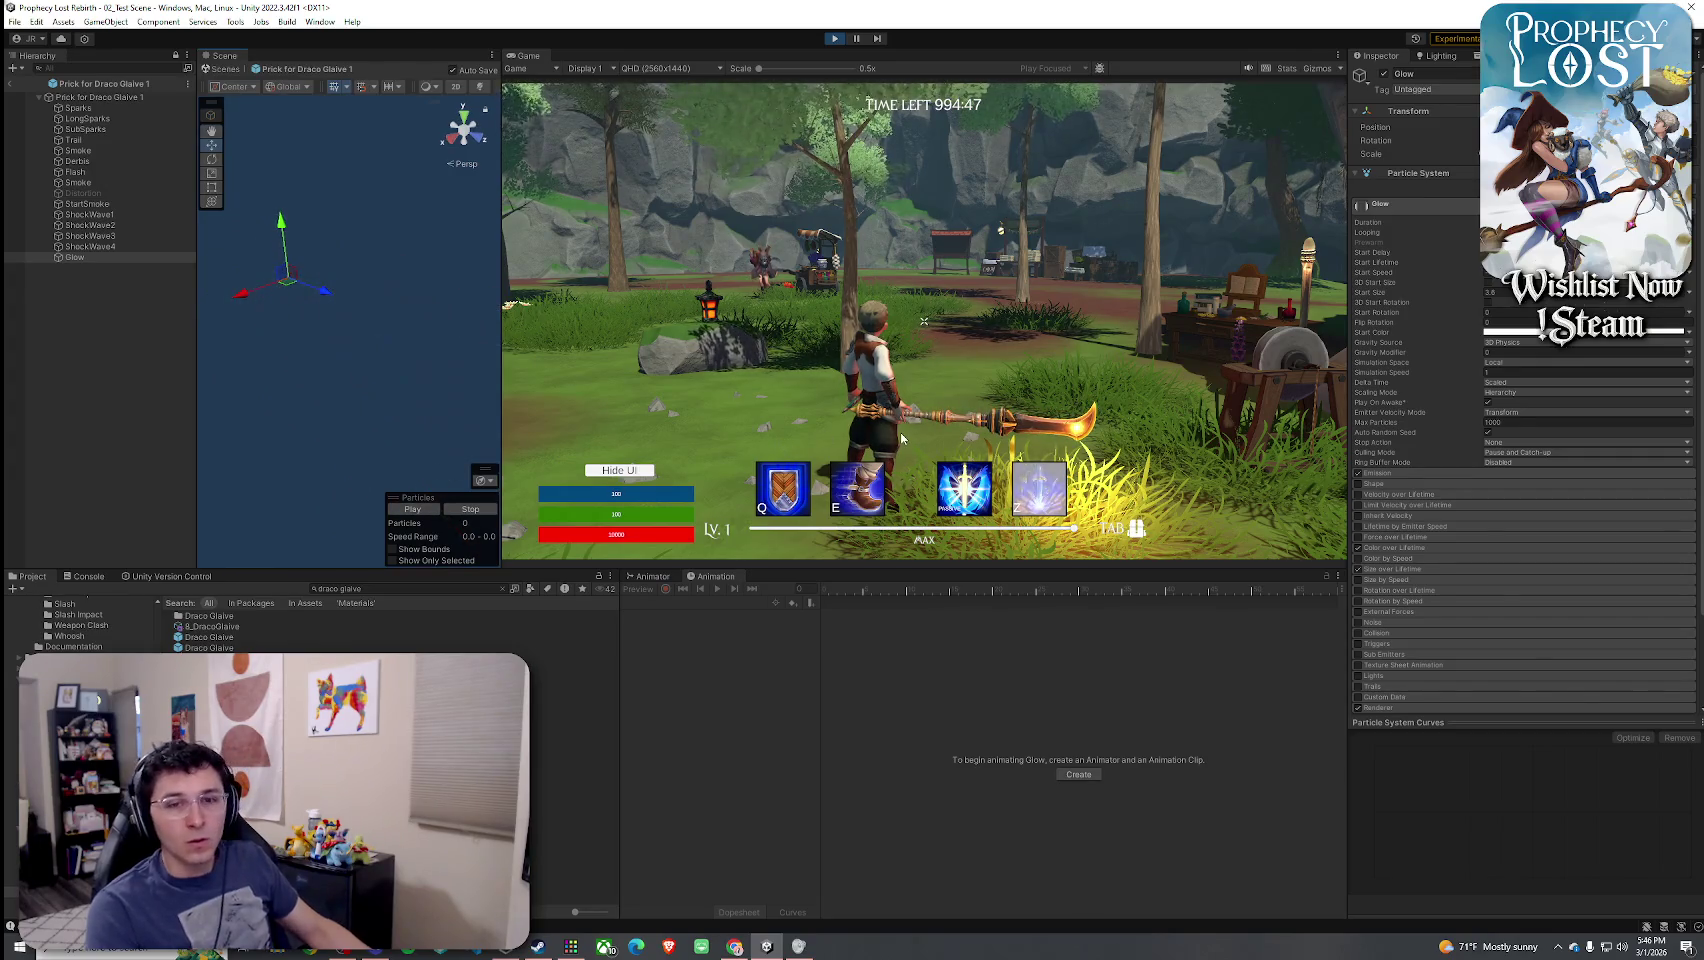
- Stop Play mode and save the test scene with File > Save
left_click(836, 40)
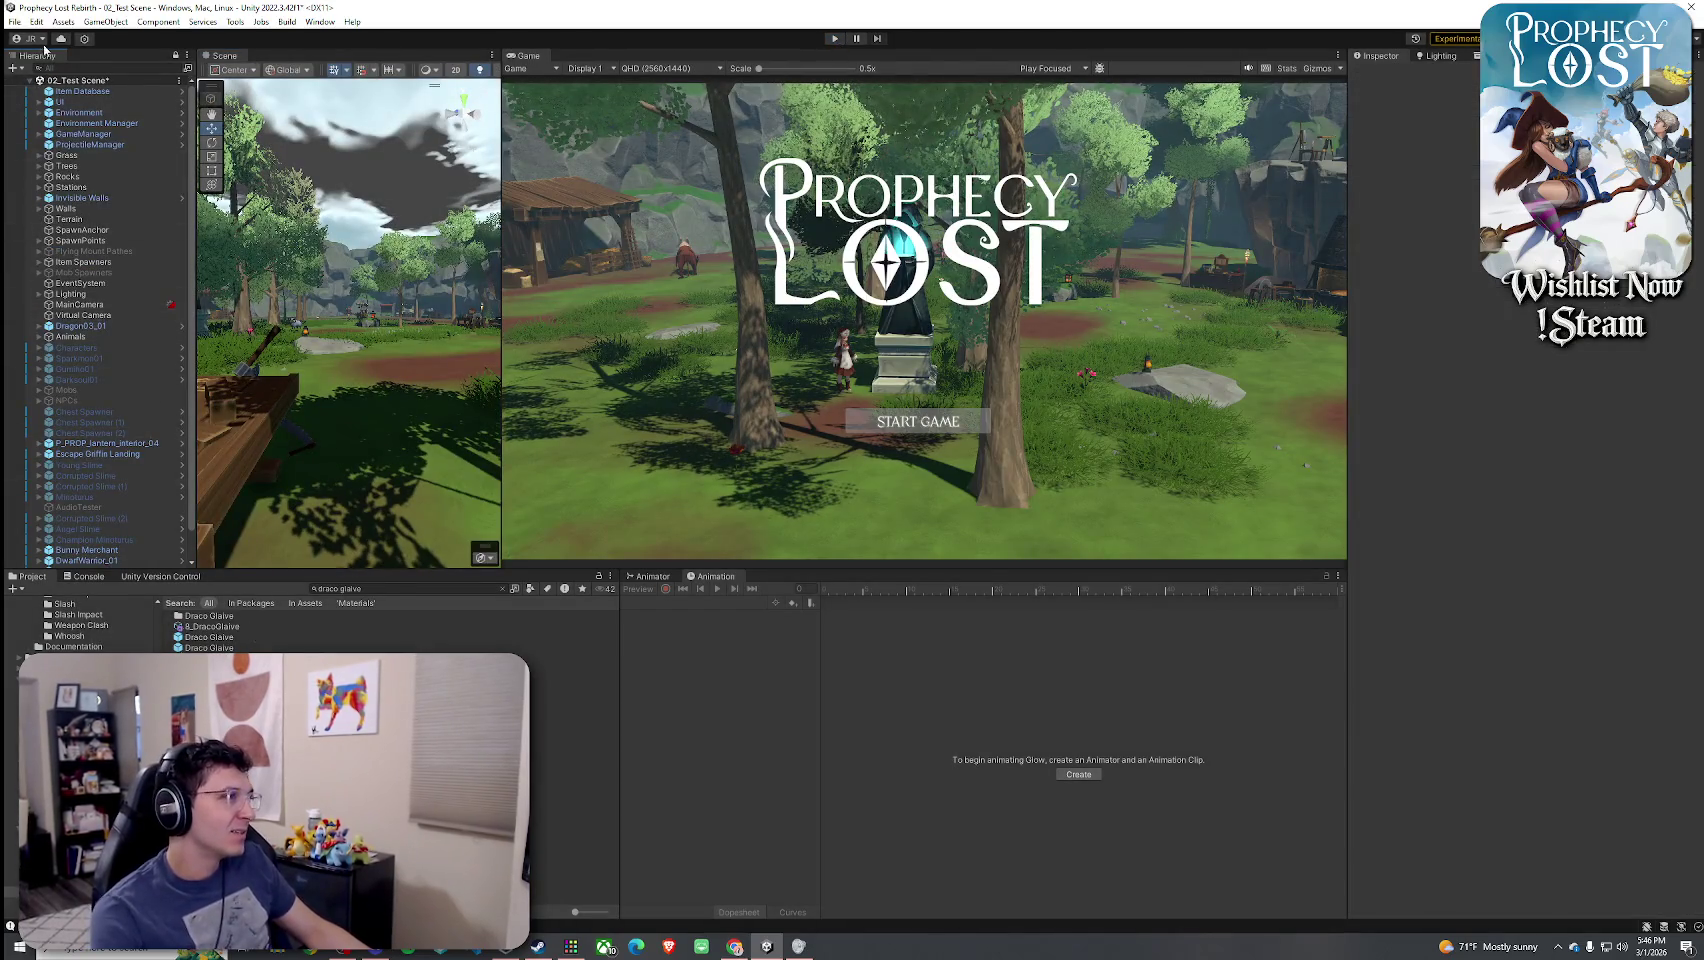
left_click(15, 21)
left_click(40, 82)
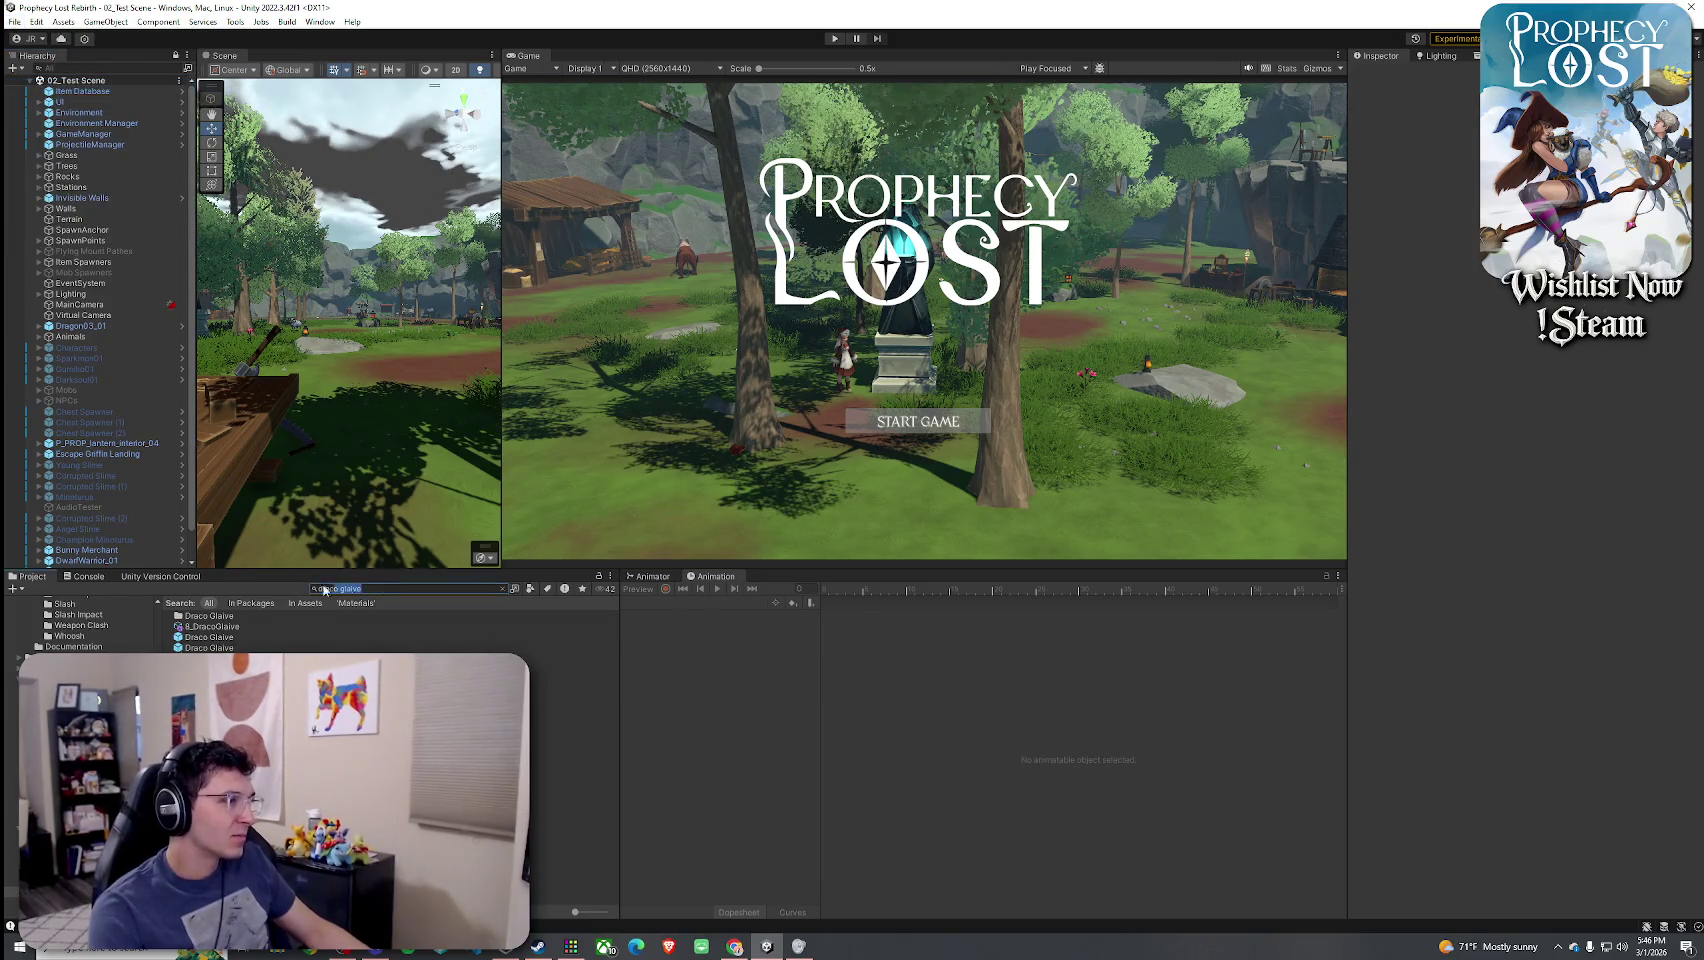
- Search the Project for 'prick', open the Prick 1 prefab and replay its burst
type("prick")
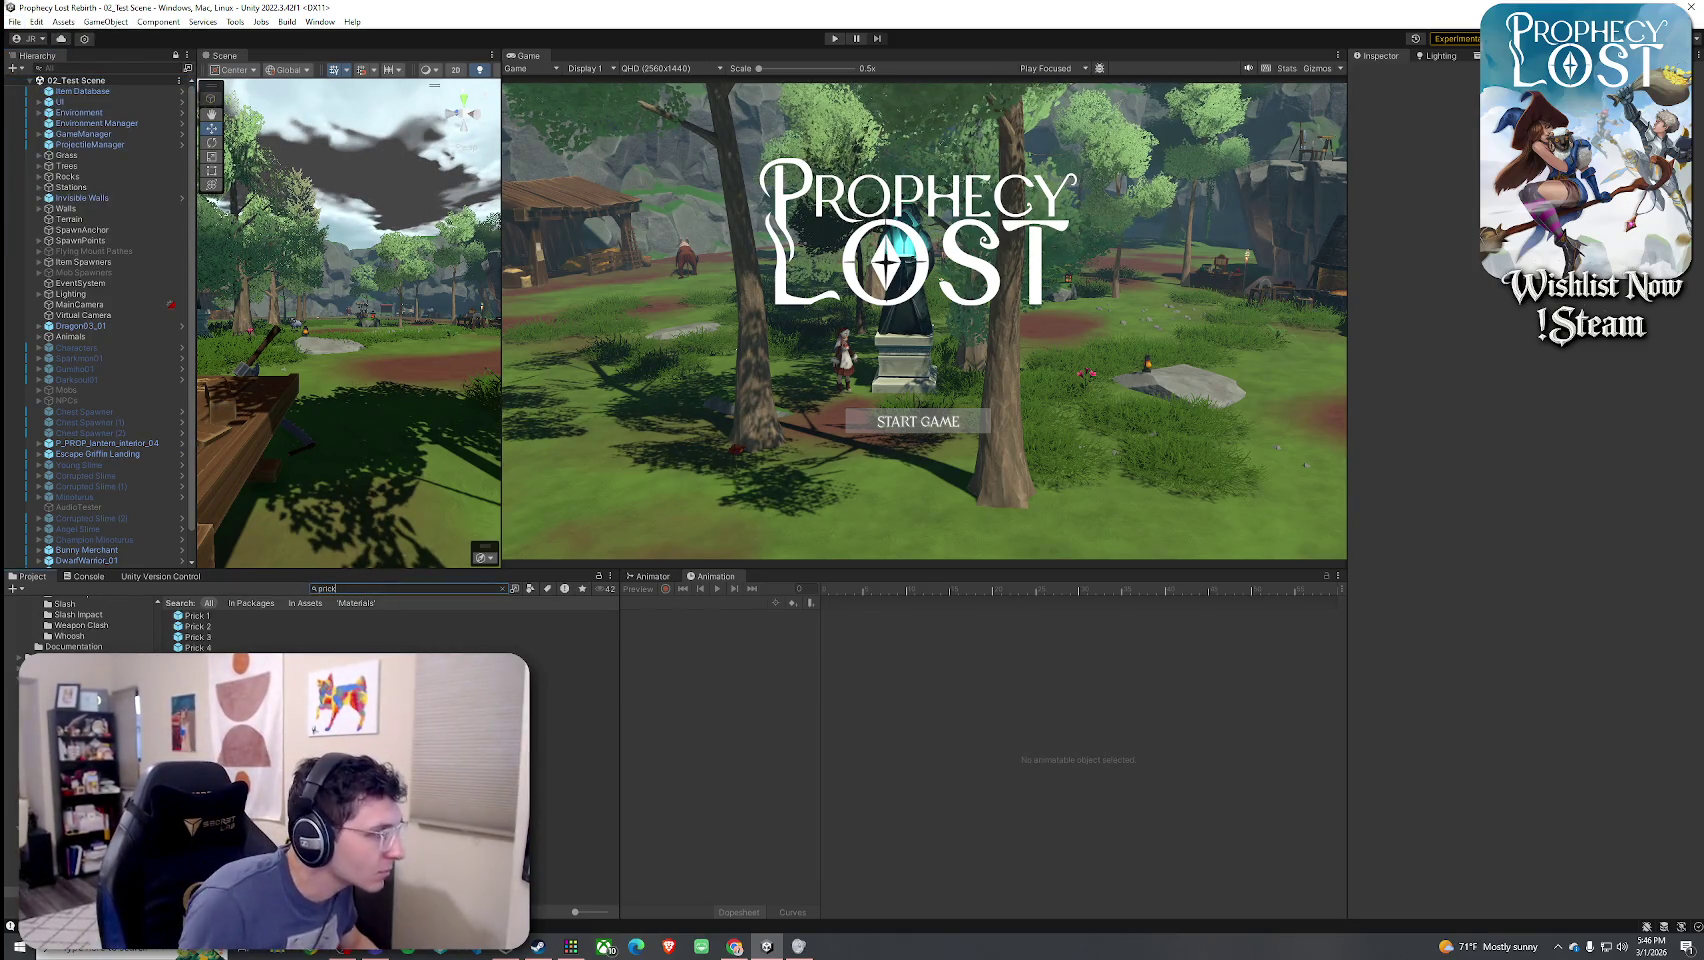
double_click(215, 619)
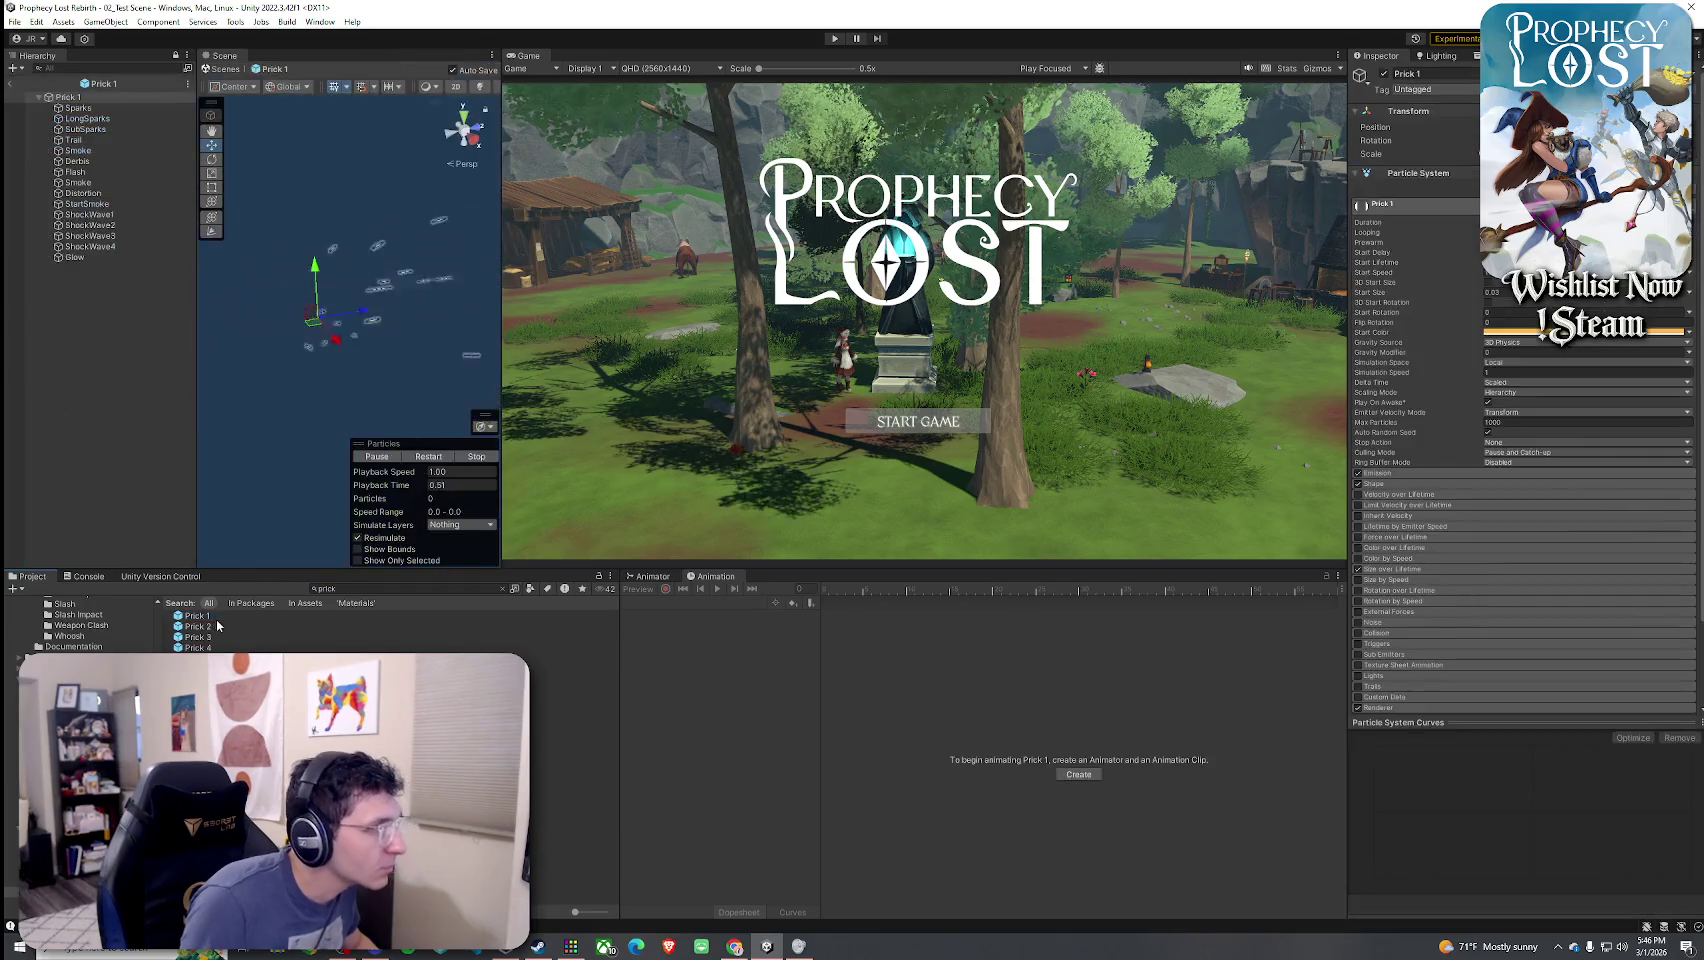
left_click(438, 457)
left_click_drag(400, 435, 359, 421)
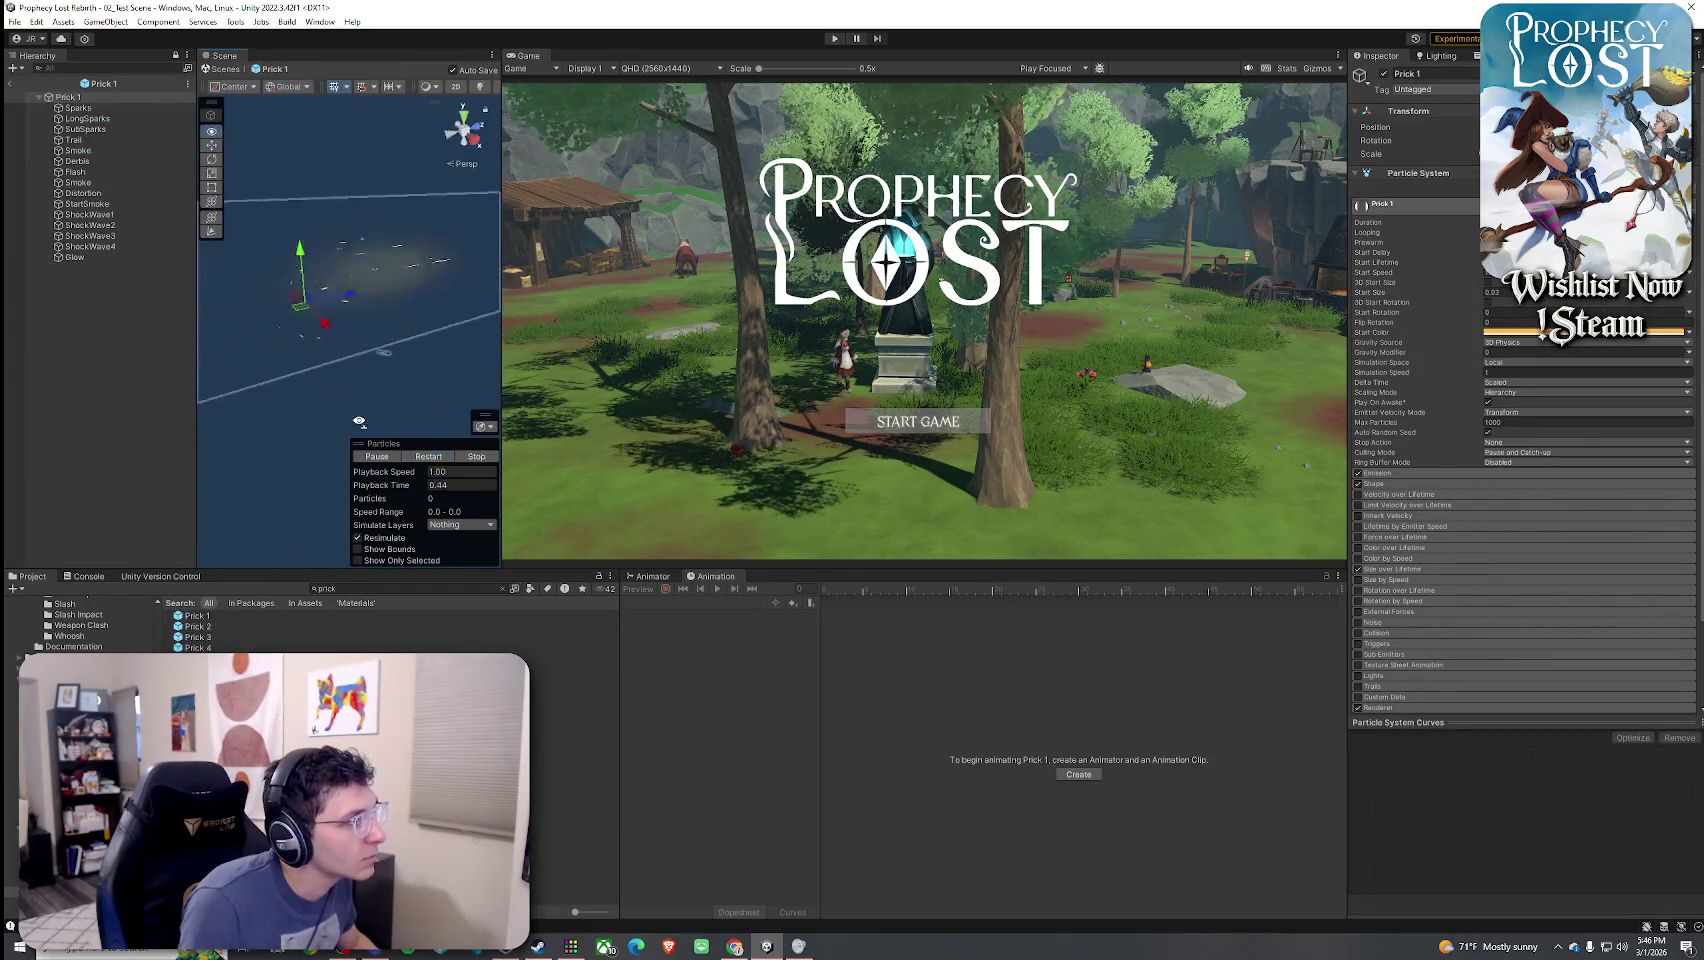
left_click(421, 460)
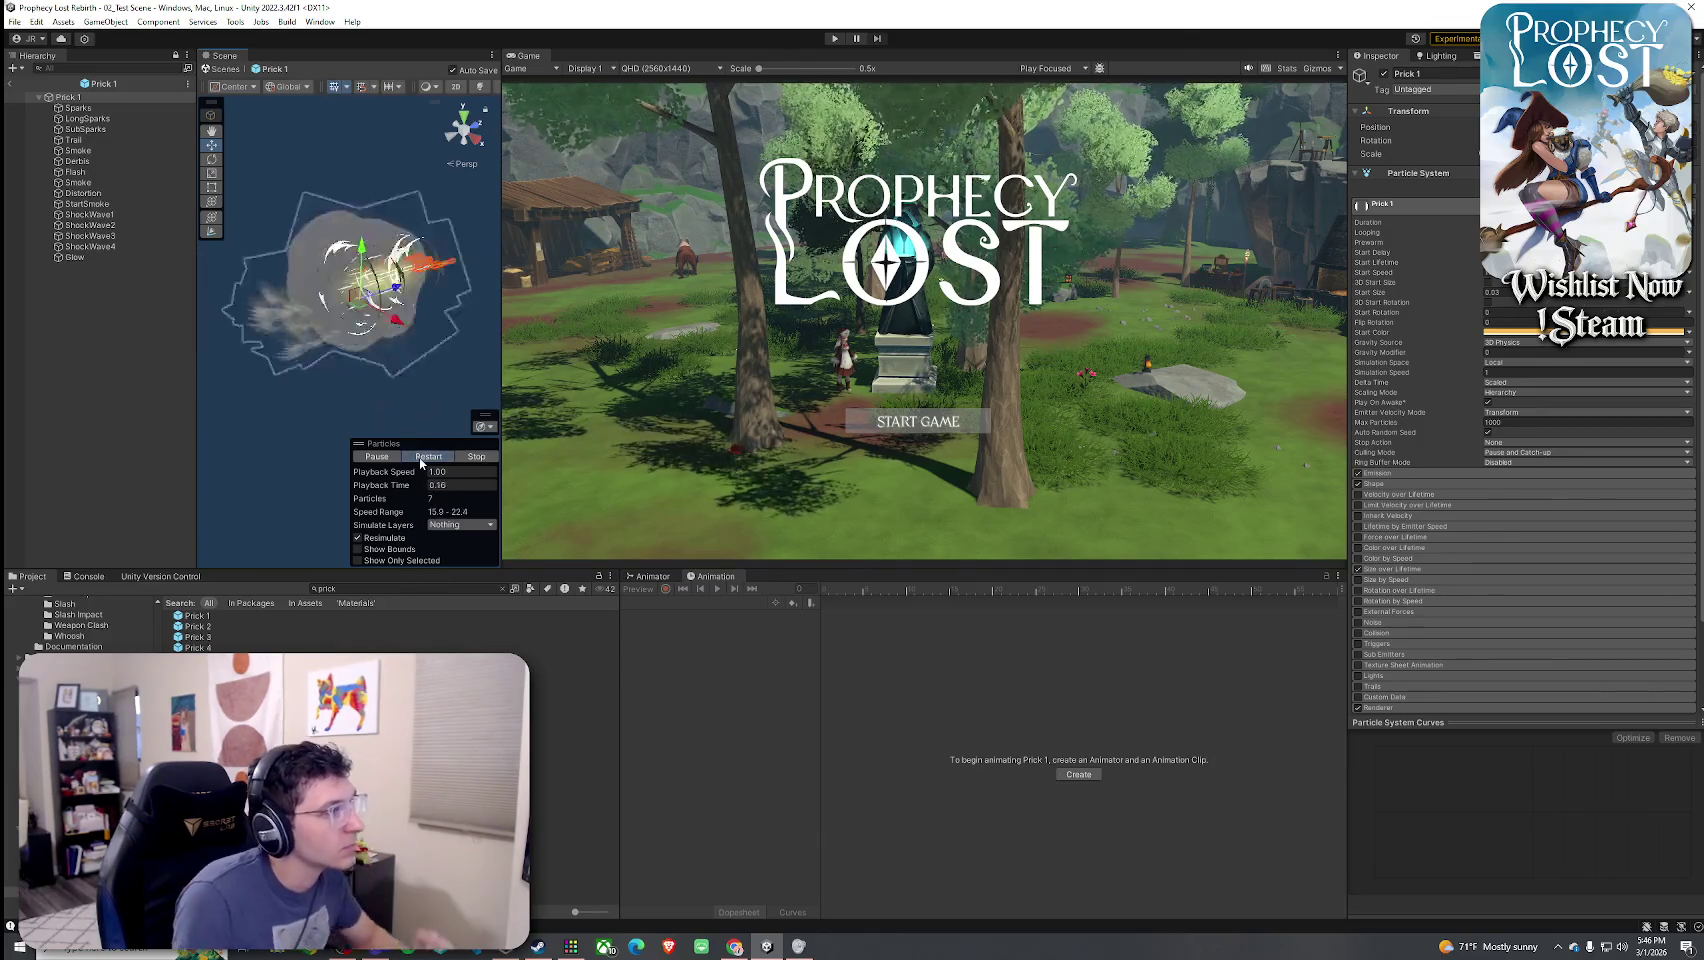
left_click(421, 460)
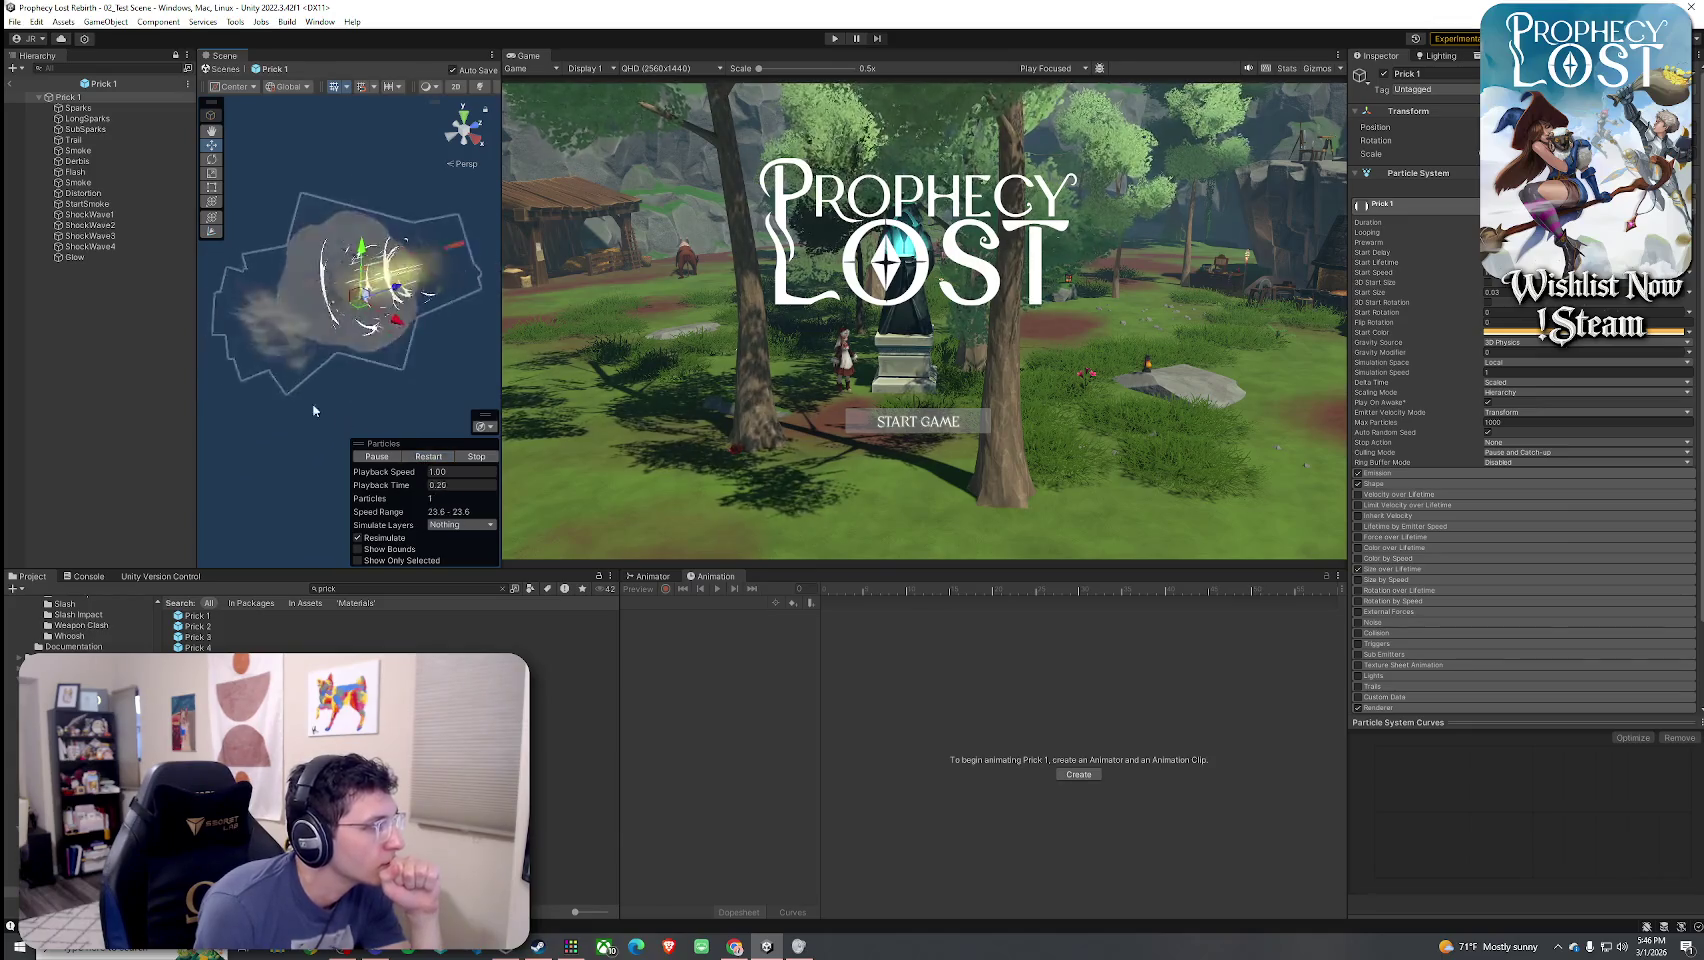
- Select both Smoke emitters, StartSmoke and Derbis, and replay the combined preview
left_click(78, 182)
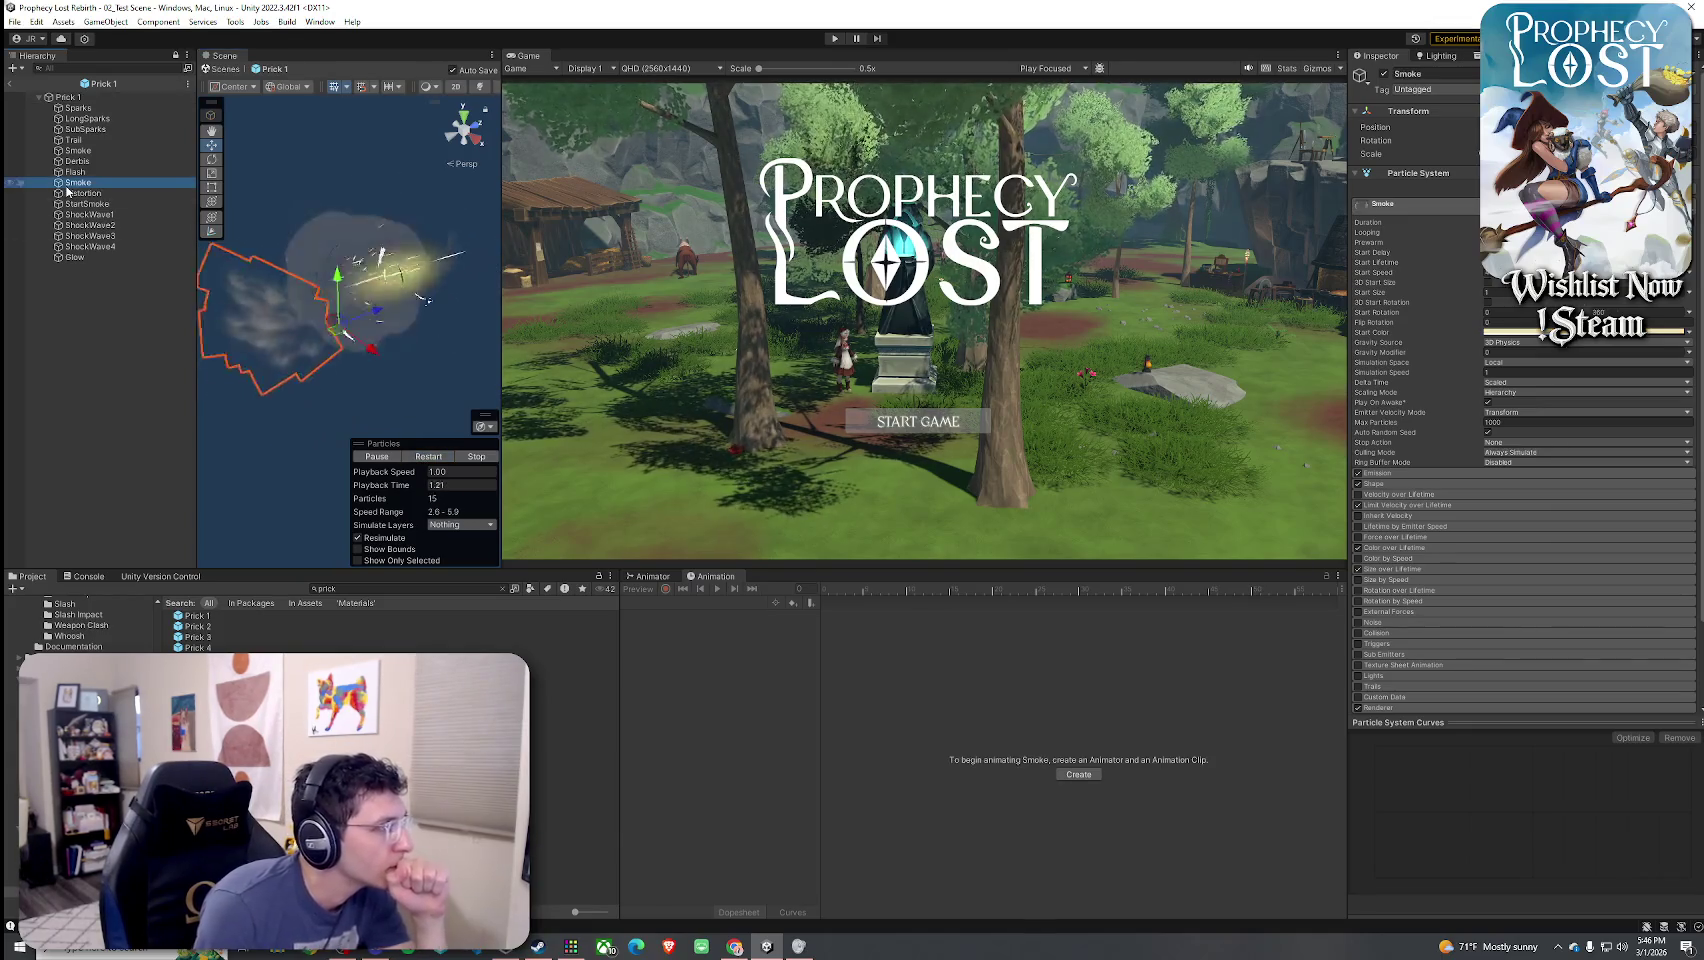
left_click(120, 204, "ctrl")
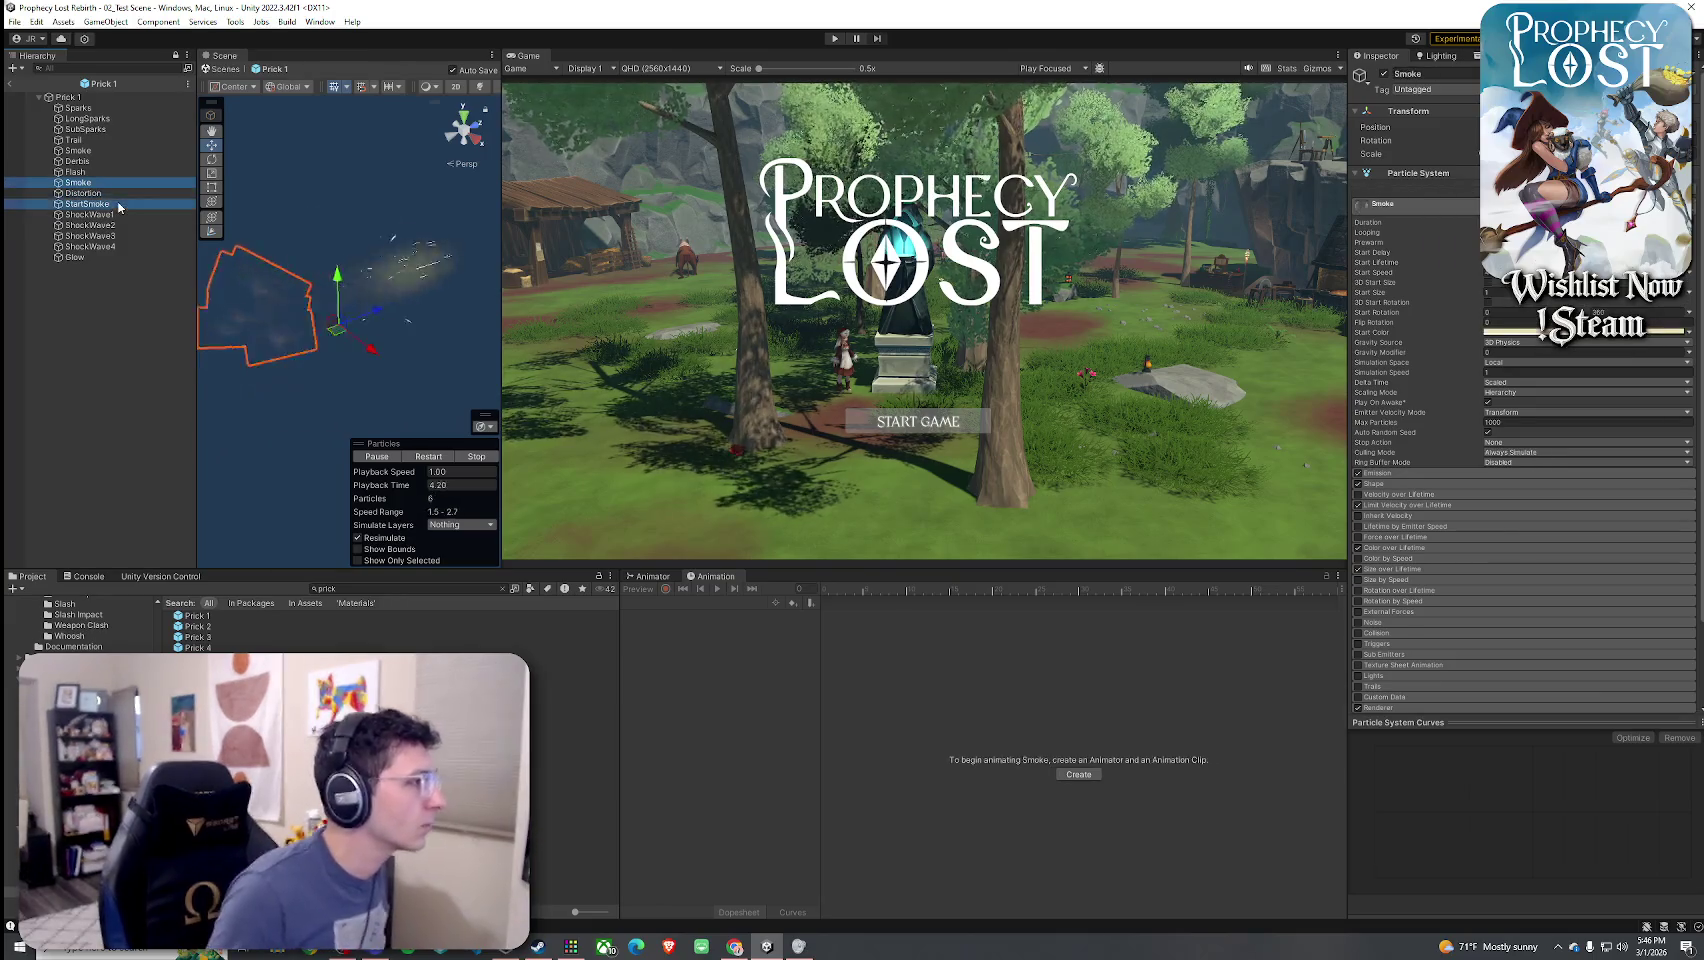
left_click(95, 148, "ctrl")
left_click(93, 162, "ctrl")
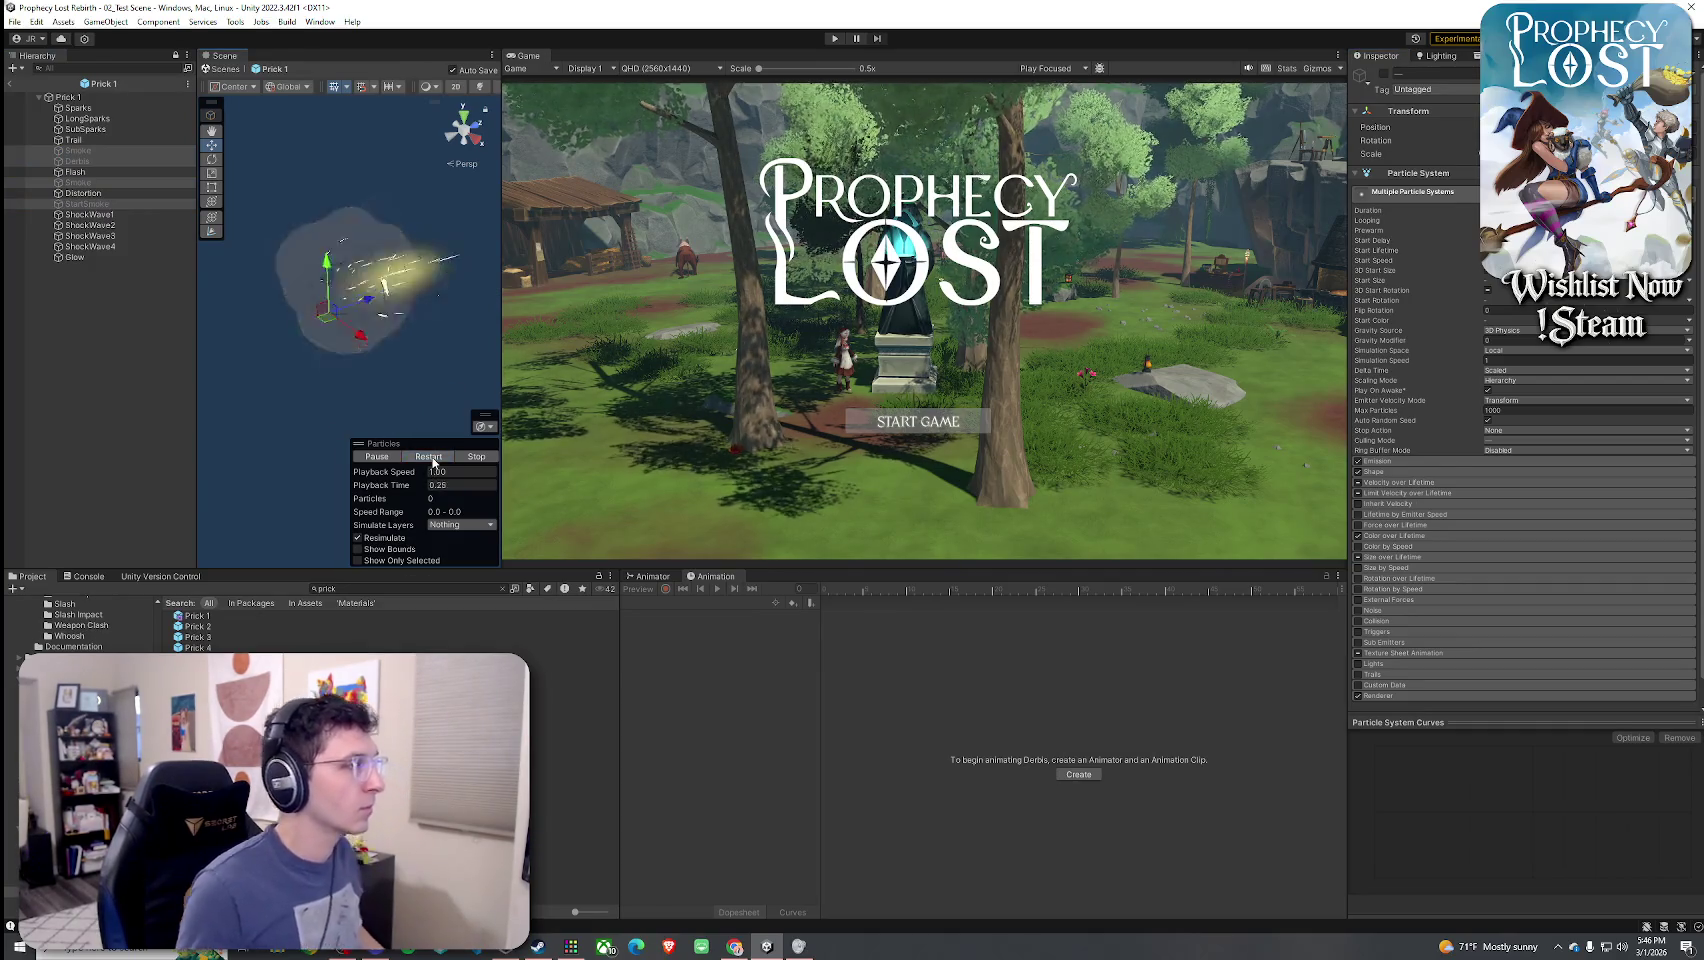
left_click(432, 459)
left_click(432, 459)
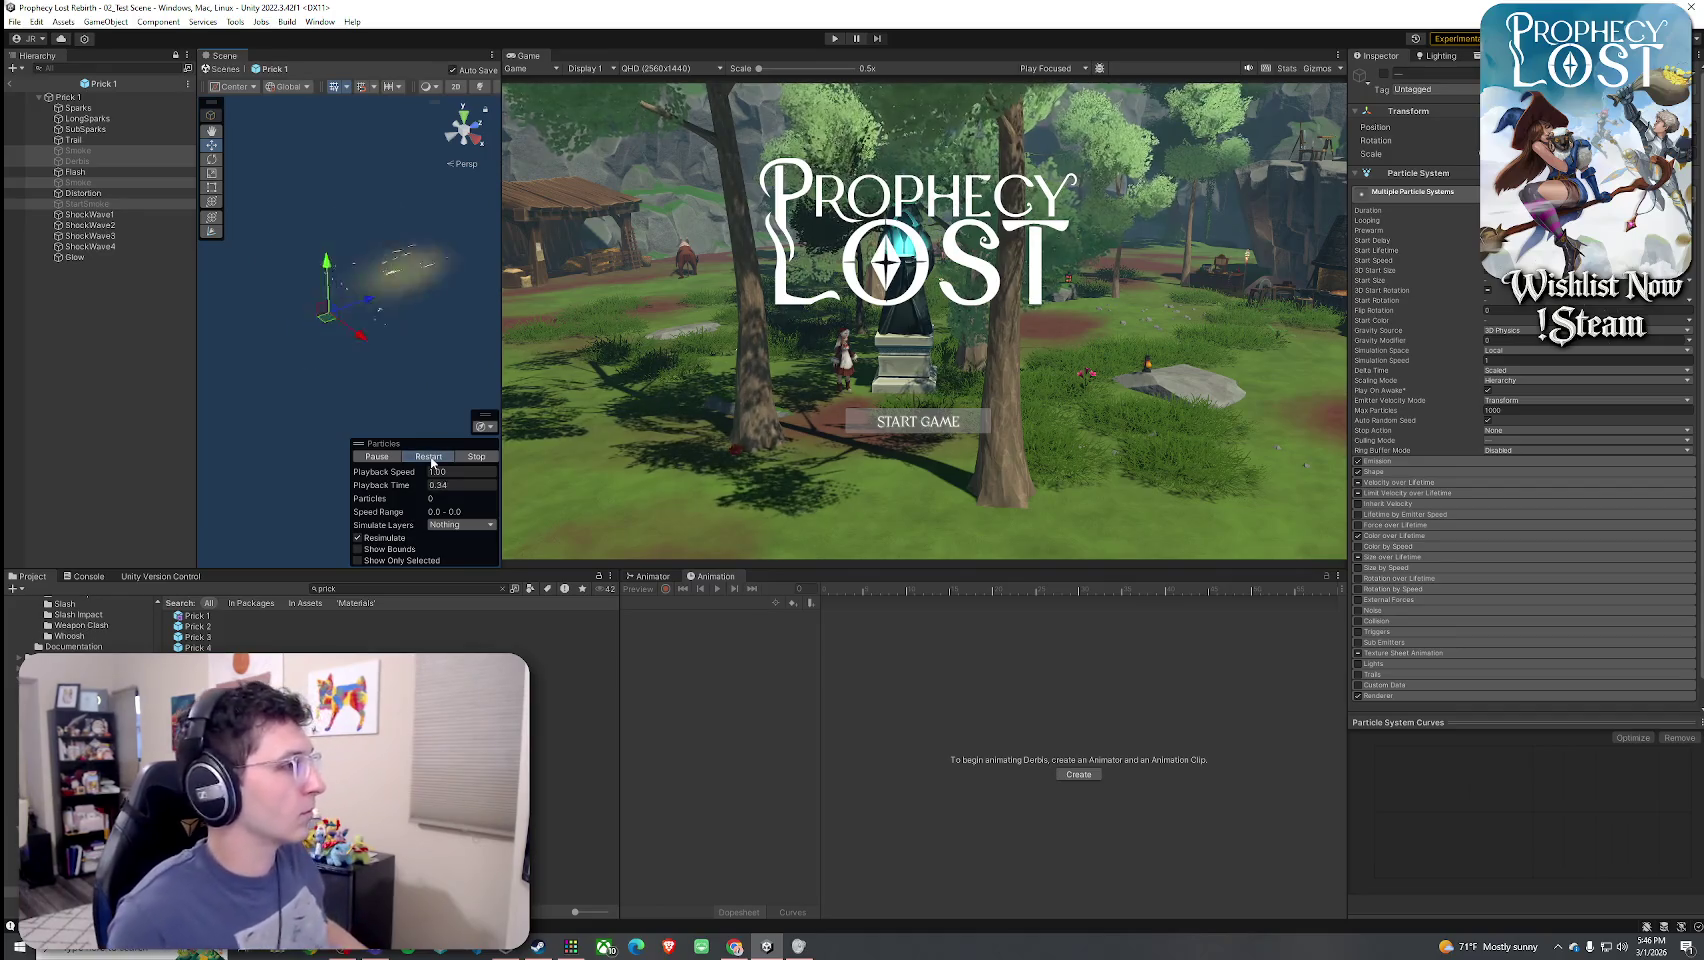
left_click(432, 459)
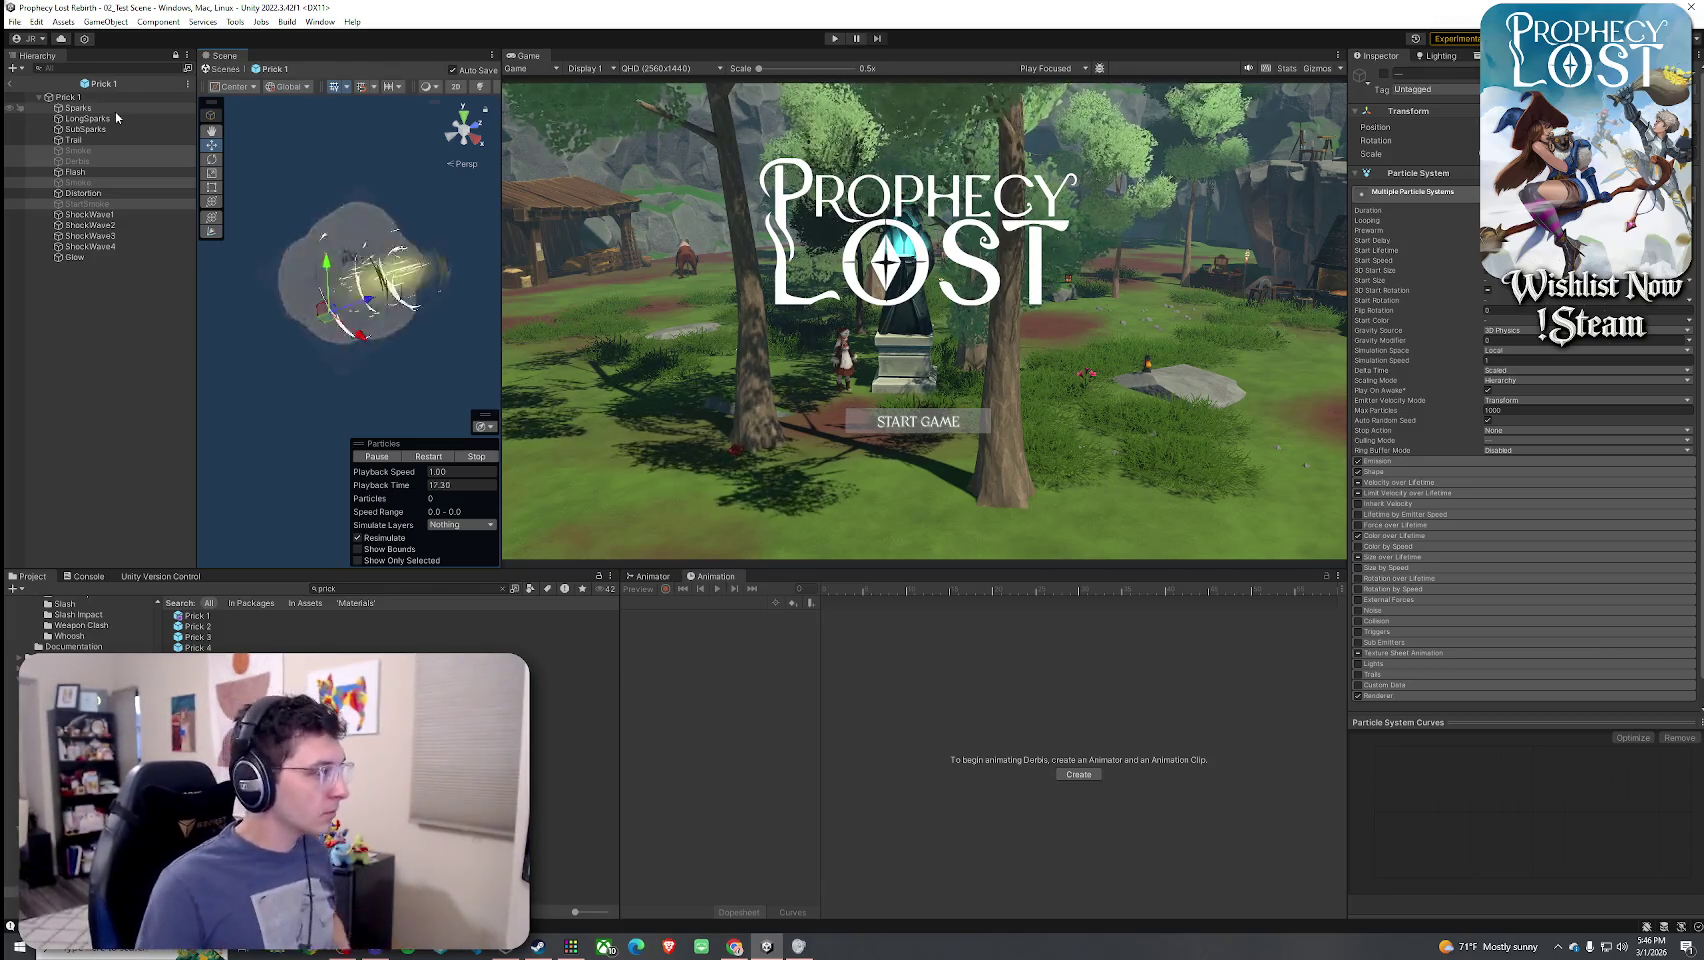
- Replay the burst from a few orbited angles, then re-enable the smoke and Derbis emitters
left_click(428, 456)
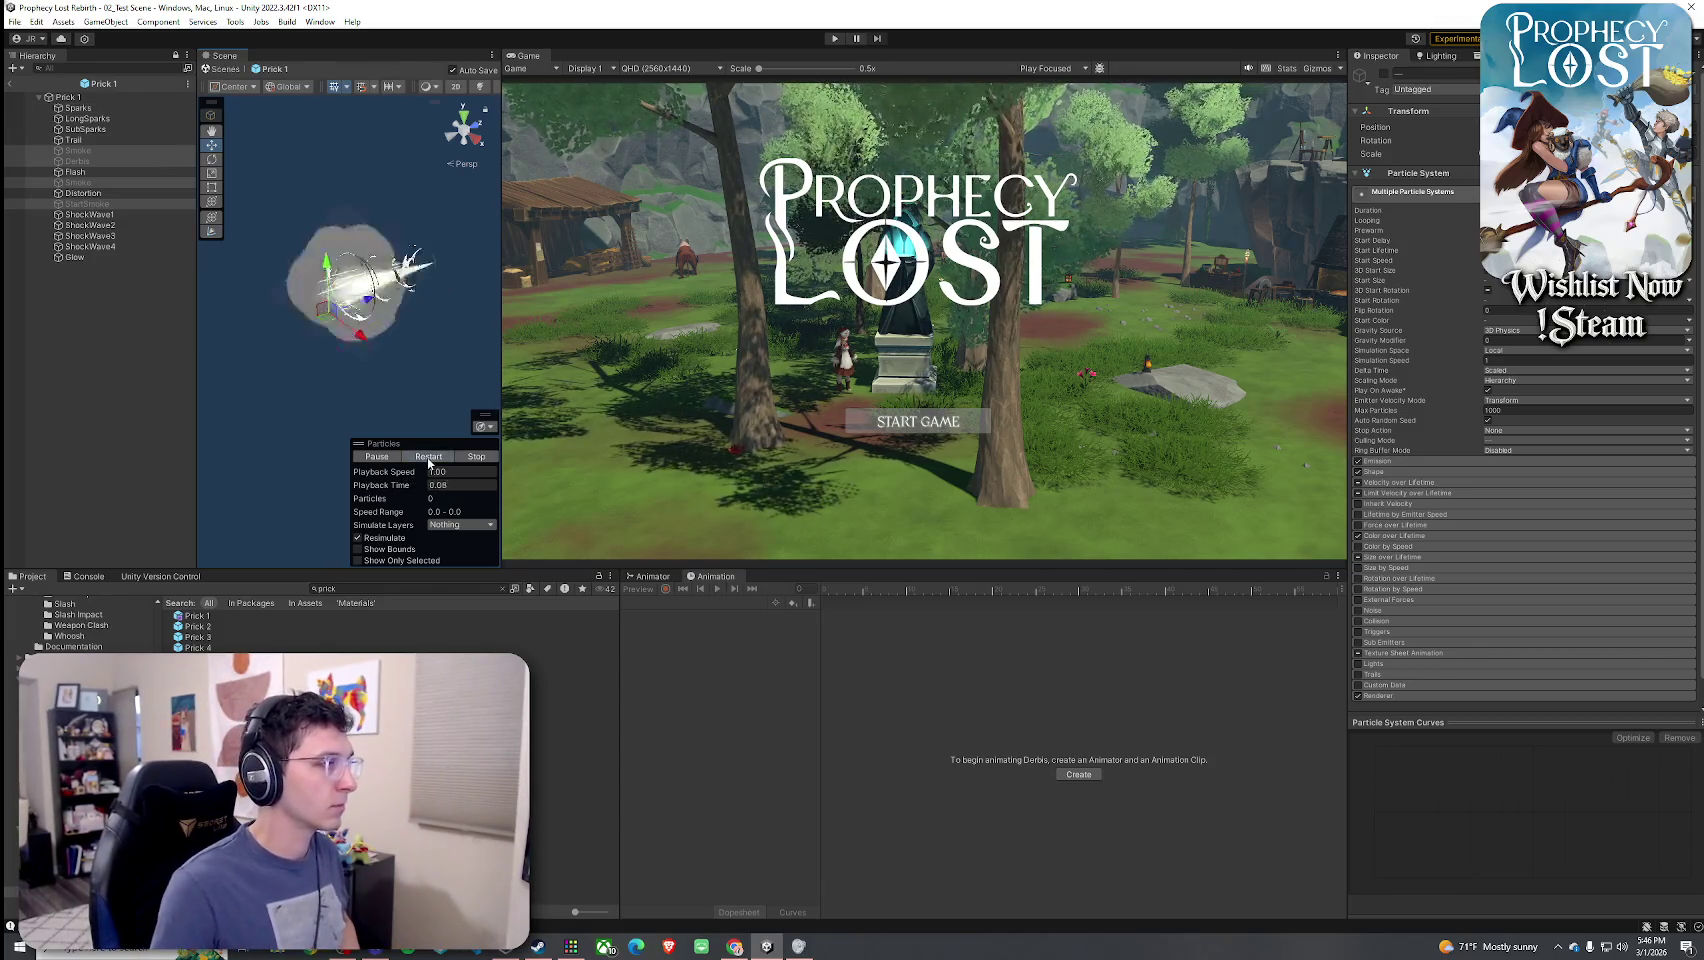
mouse_move(318, 390)
left_mouse_down()
mouse_move(297, 378)
mouse_move(482, 346)
left_mouse_up()
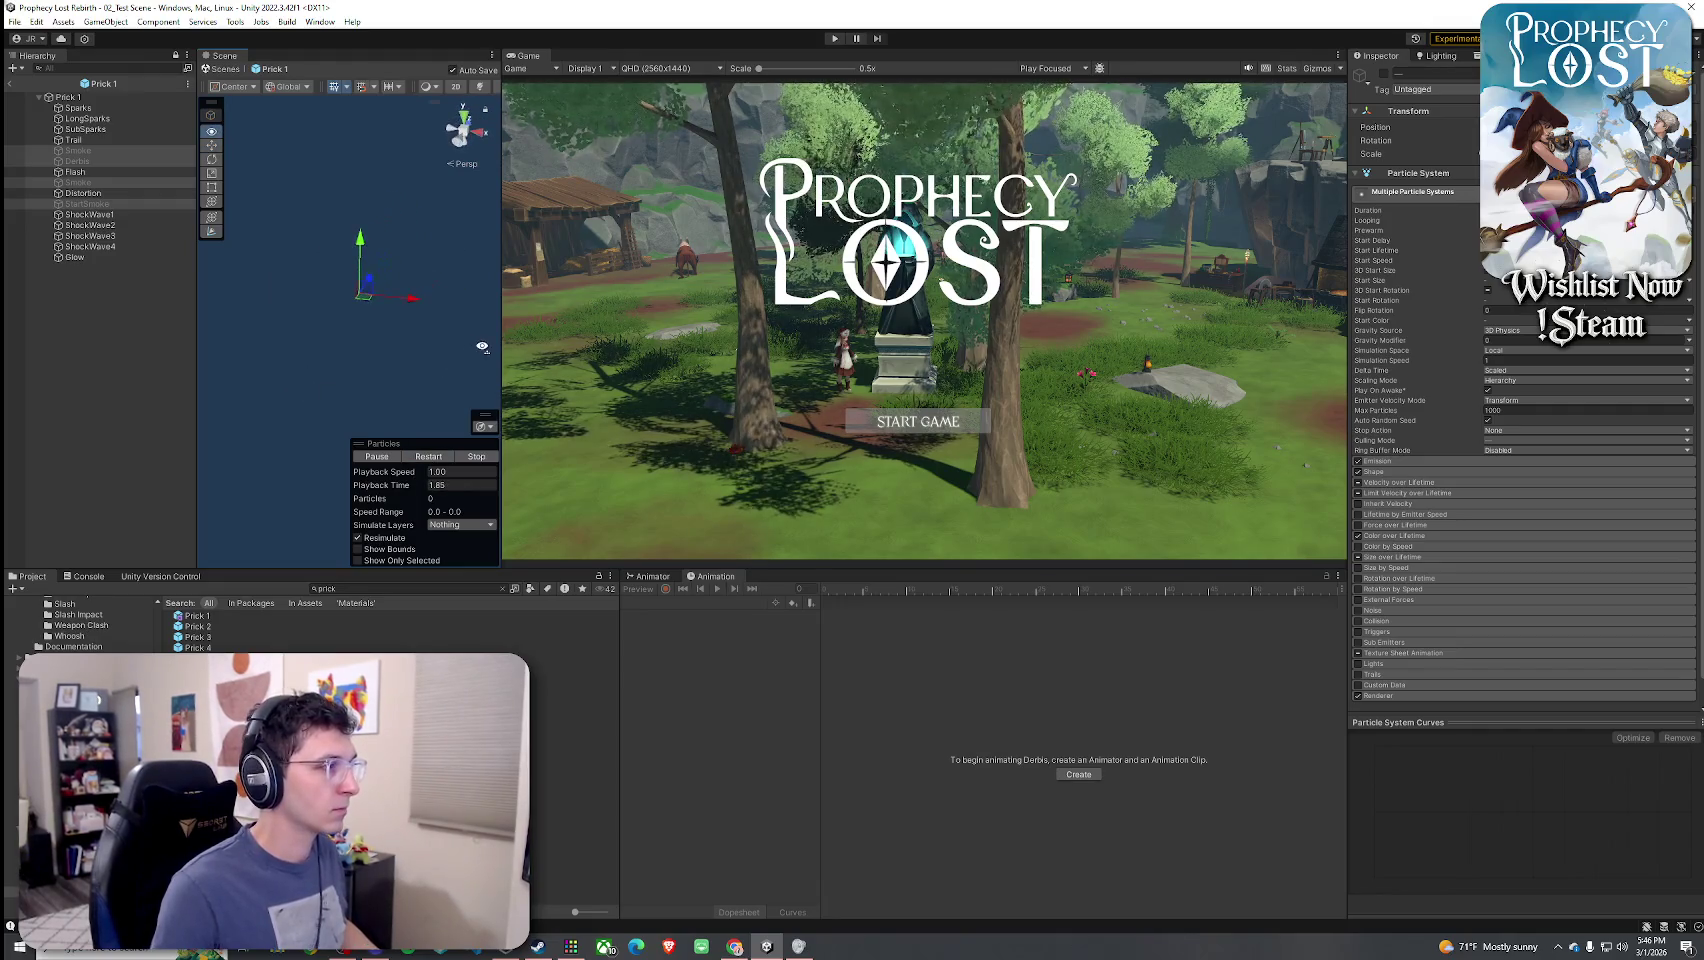
left_click(428, 456)
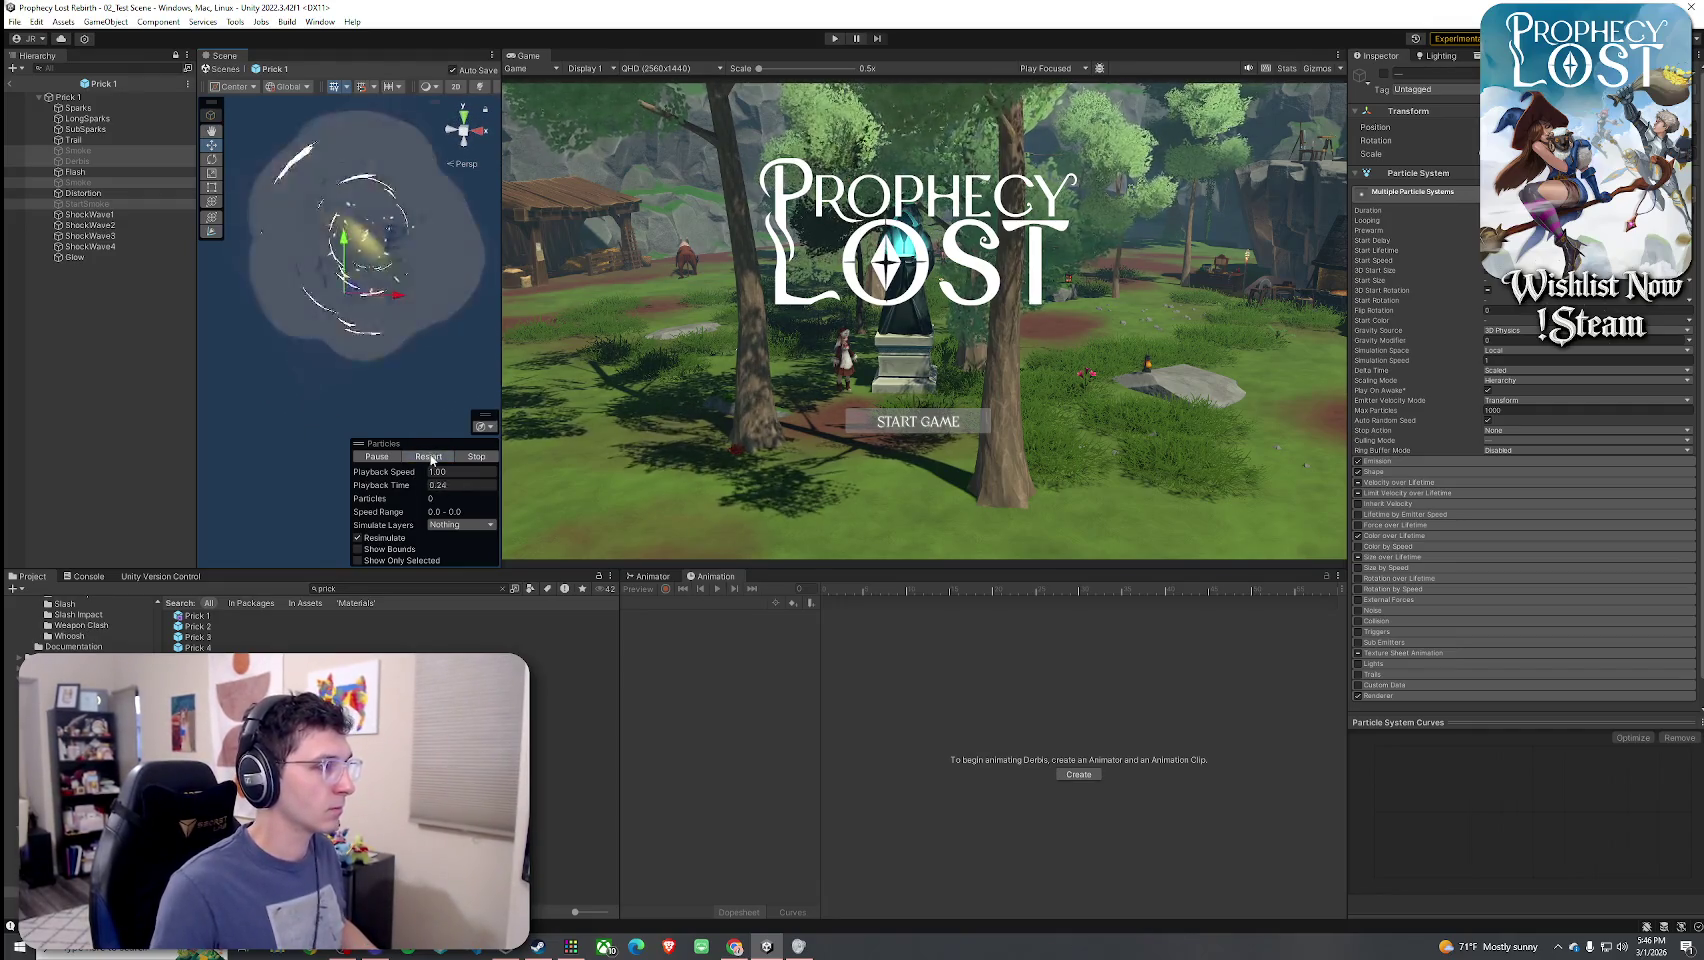
left_click_drag(412, 385, 404, 377)
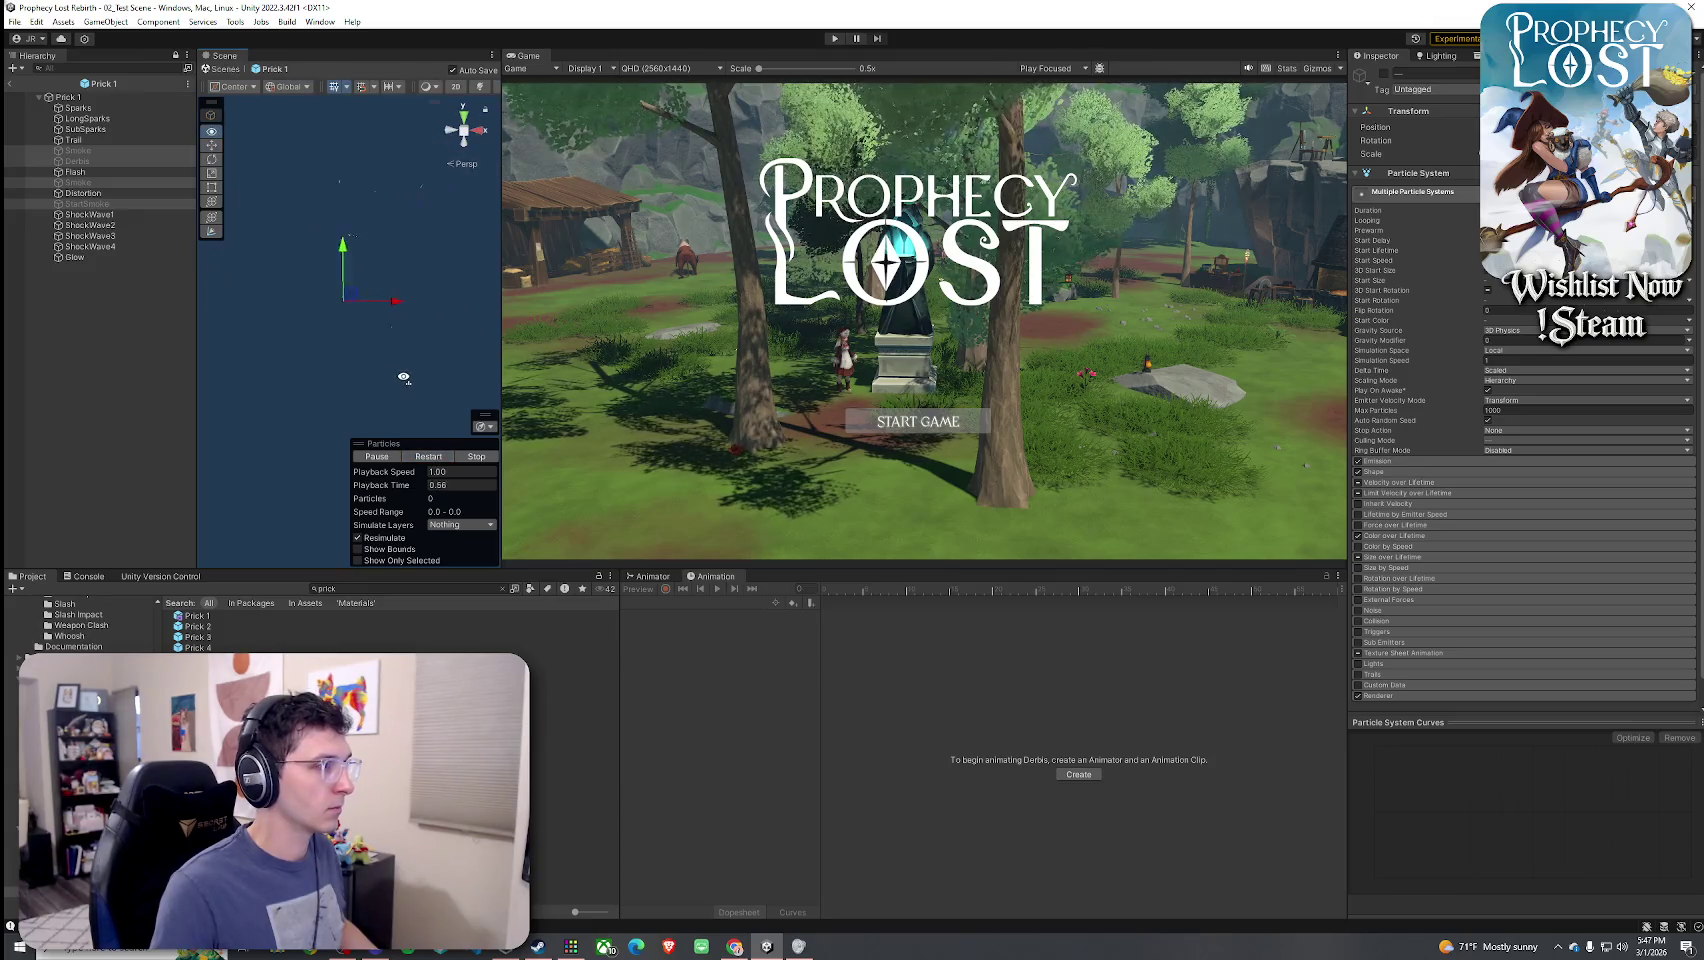
left_click(428, 456)
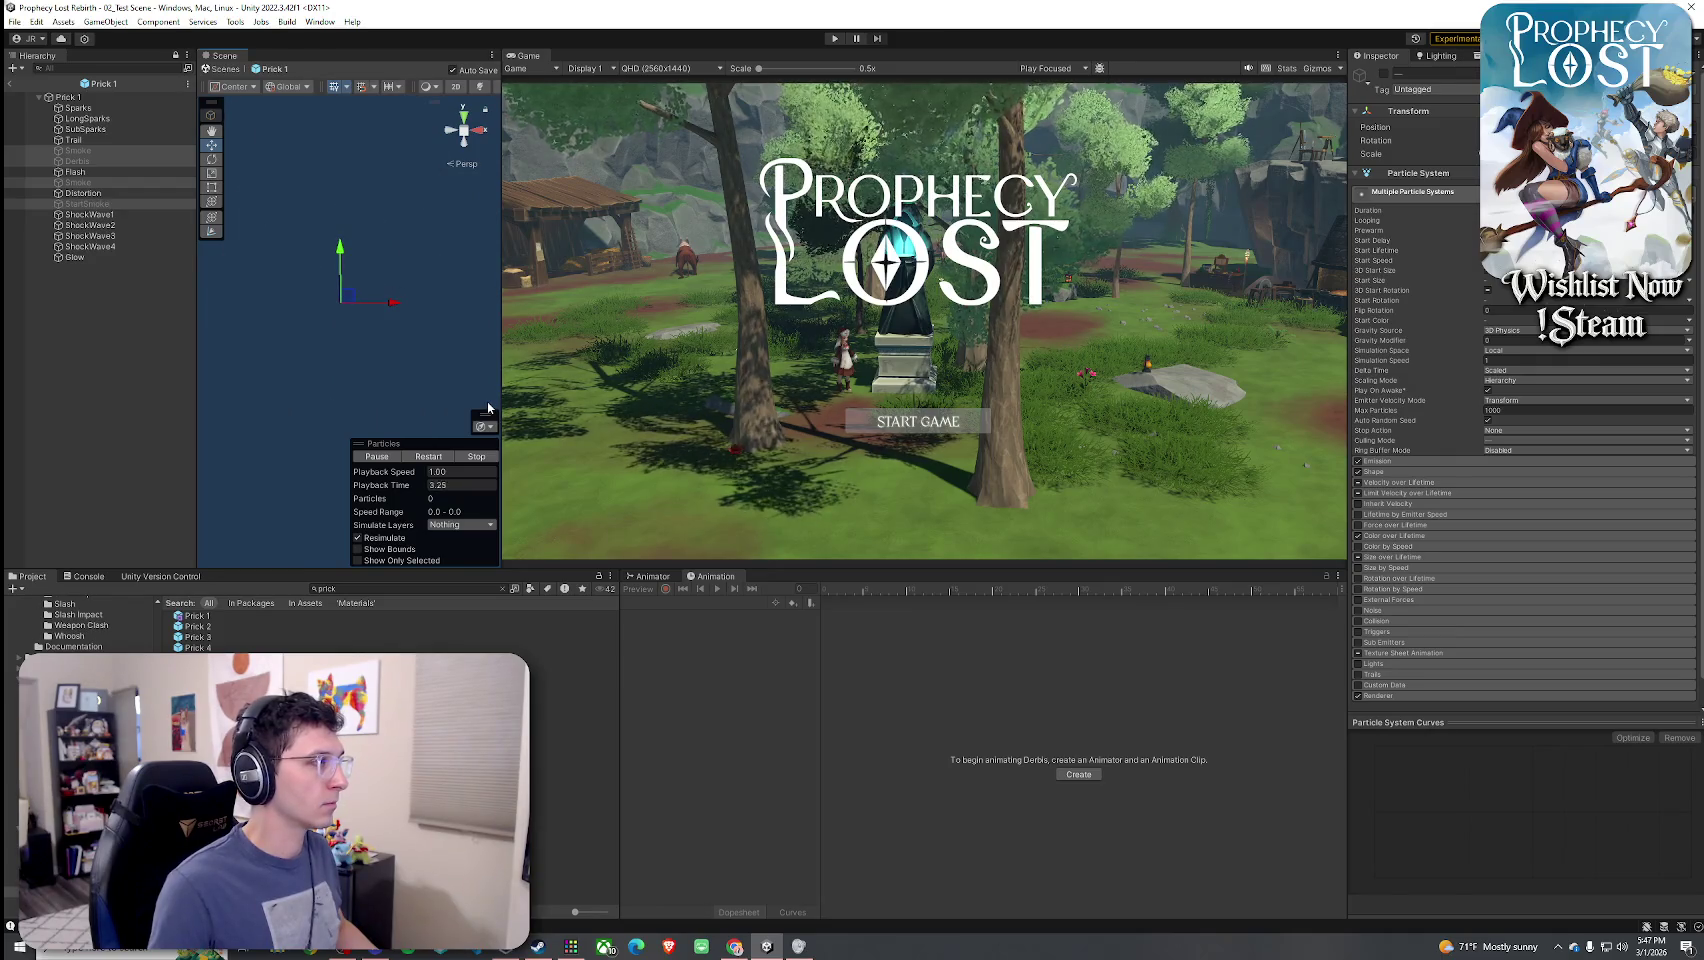
key("alt+shift+a")
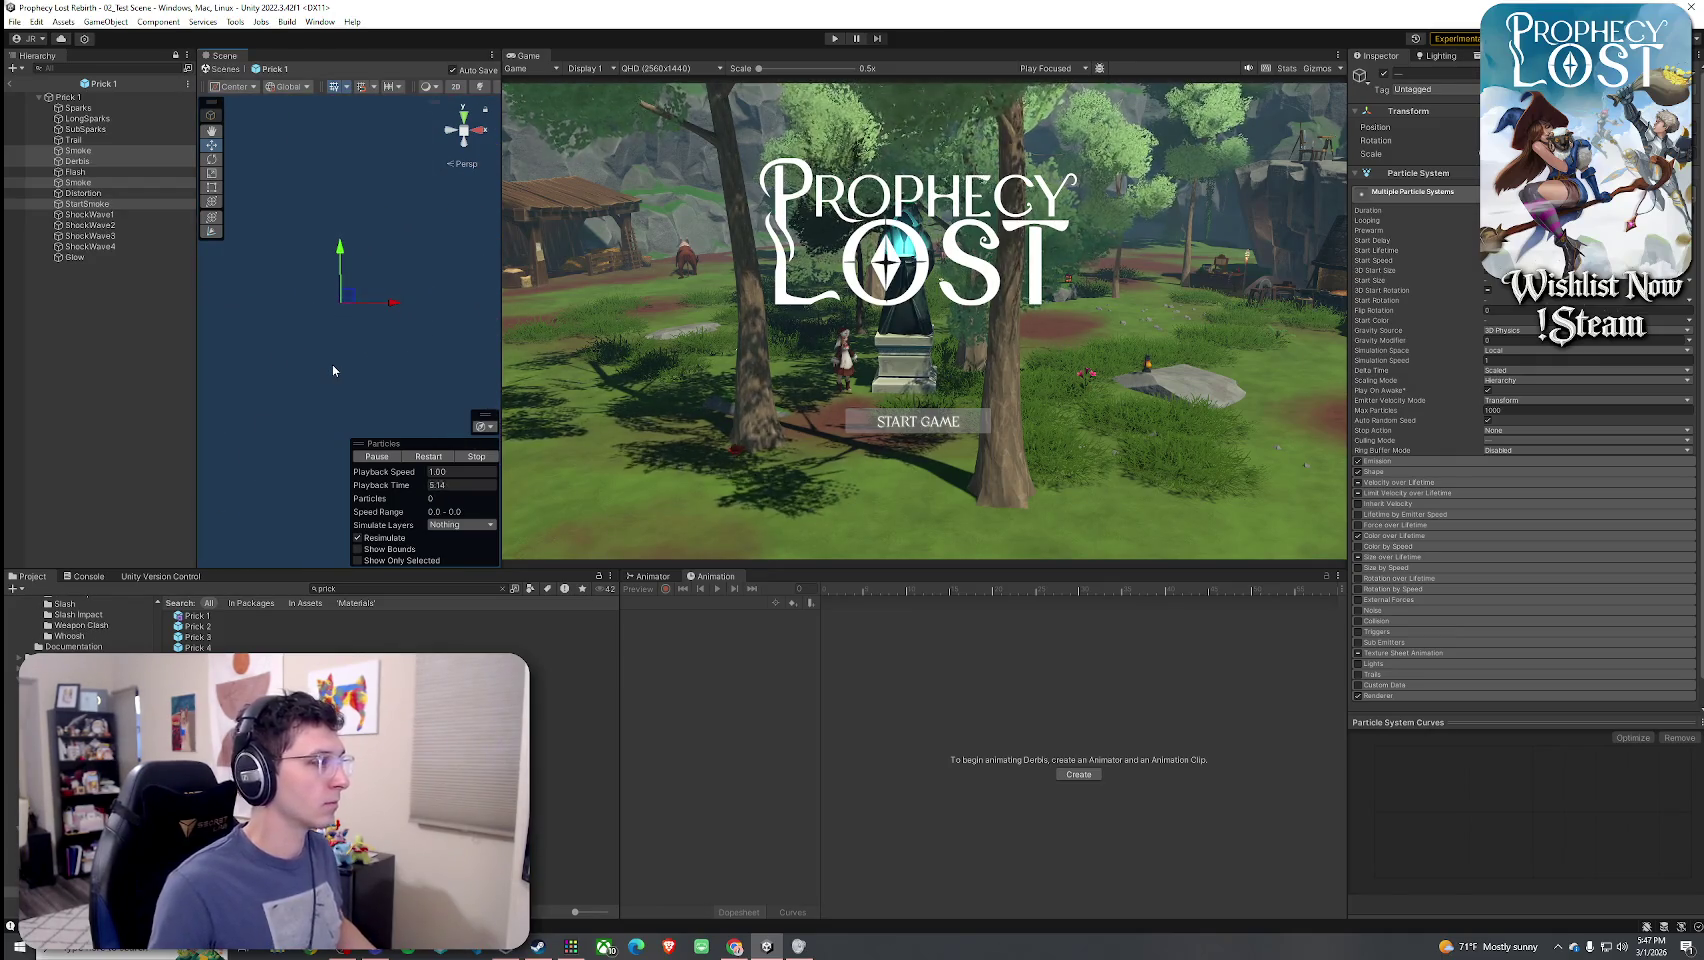
- Delete the three old Prick for Draco Glaive prefabs from the Project
left_click(197, 615)
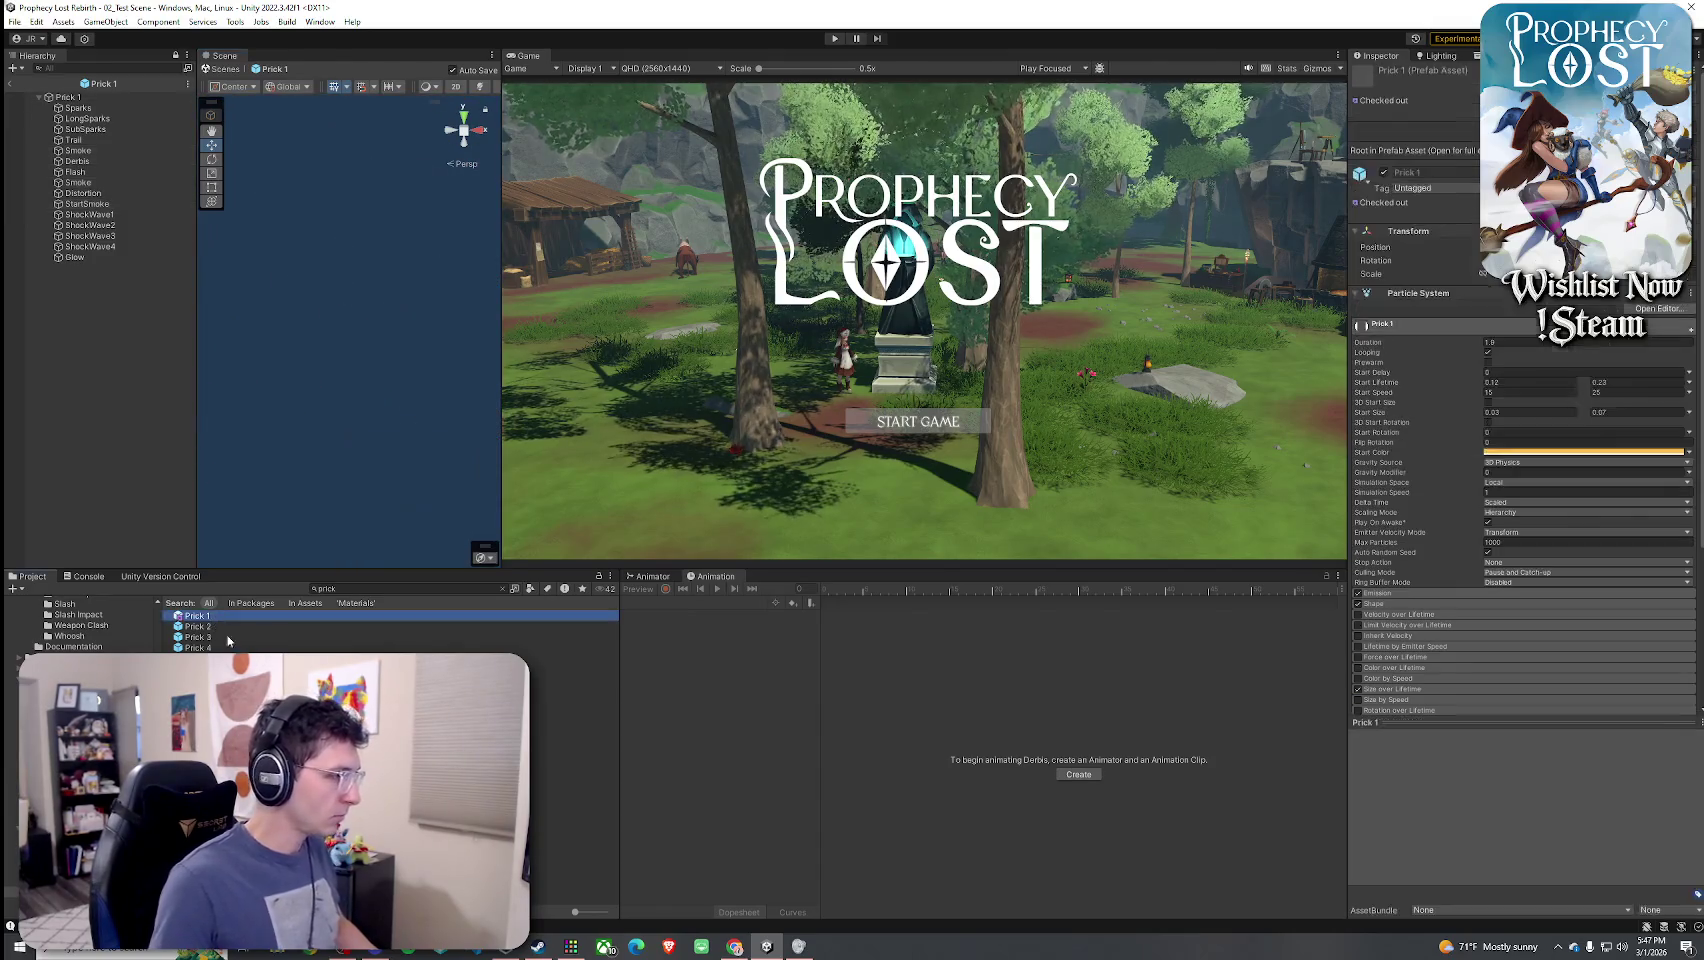
left_click(210, 668)
left_click(210, 690, "shift")
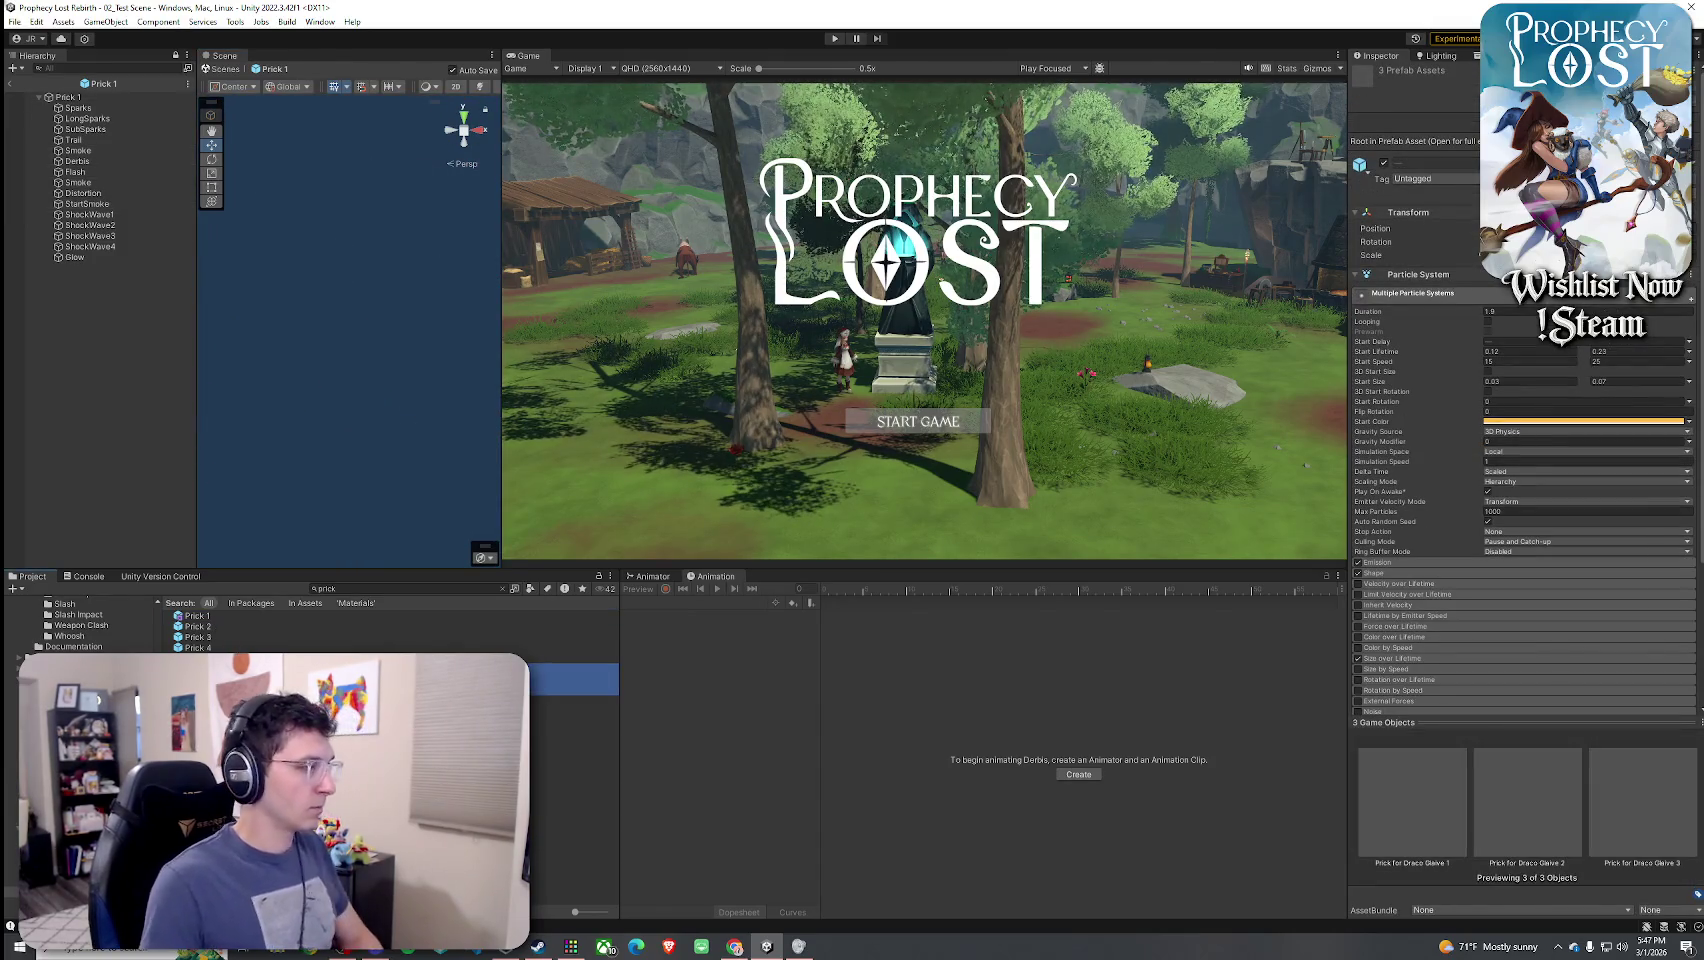
key("Delete")
key("Return")
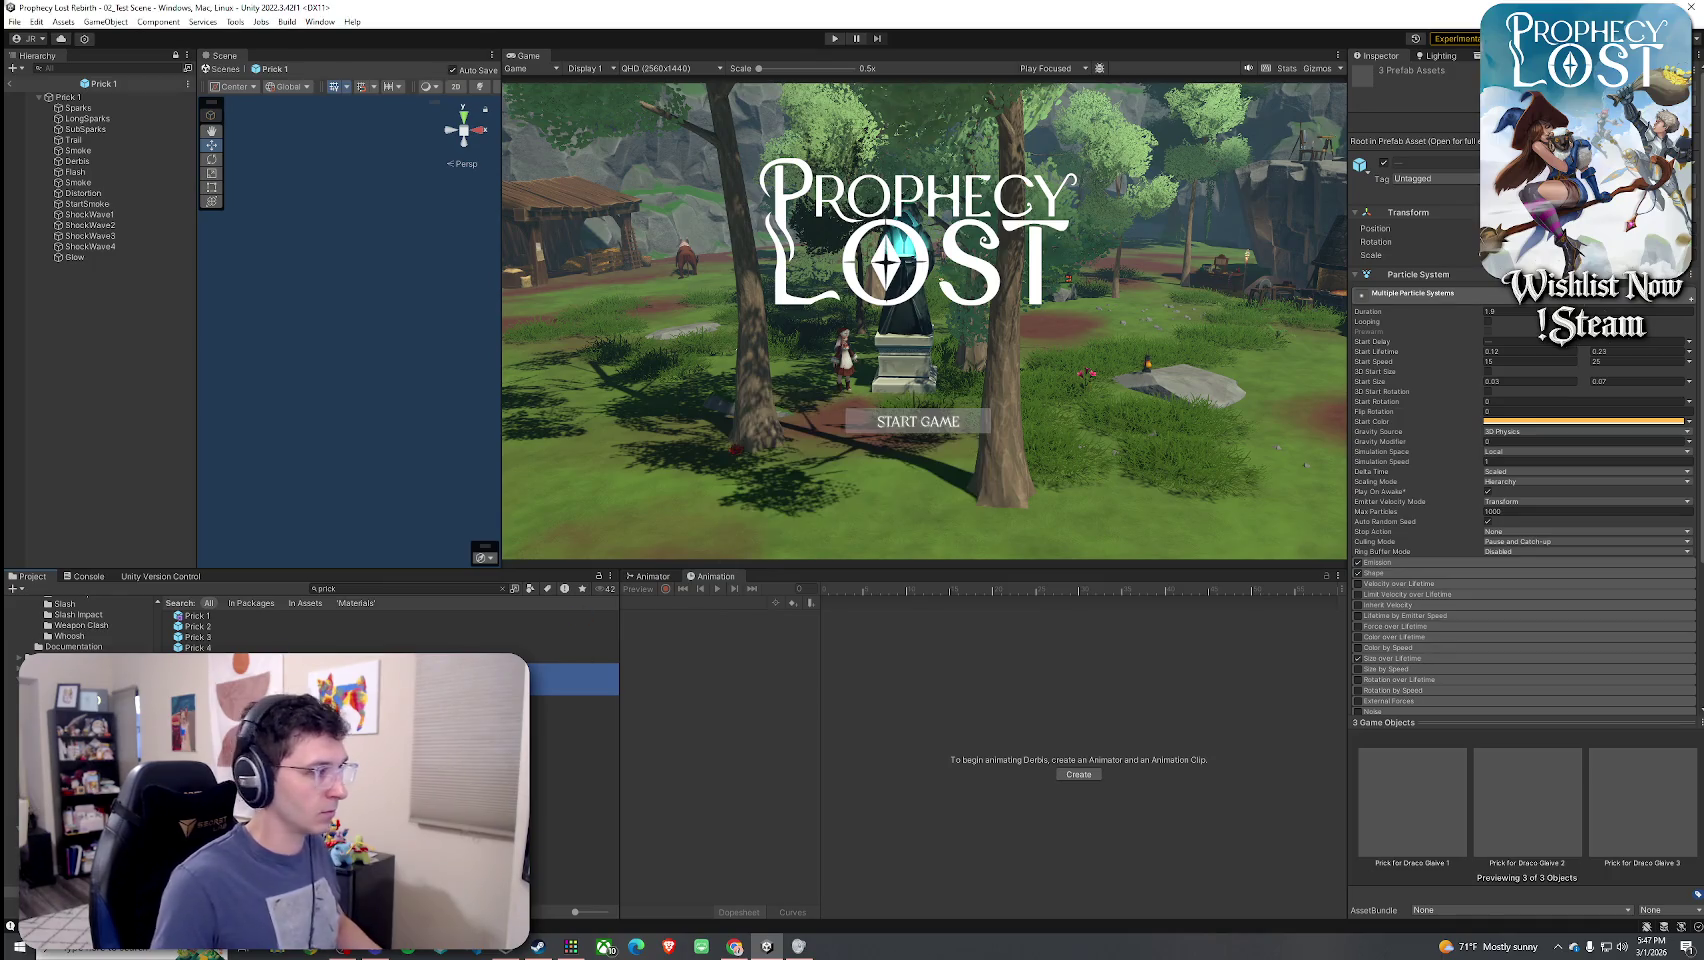
- Rename Prick 6 to 'Prick for Draco Glaive 1' and open it for editing
left_click(215, 616)
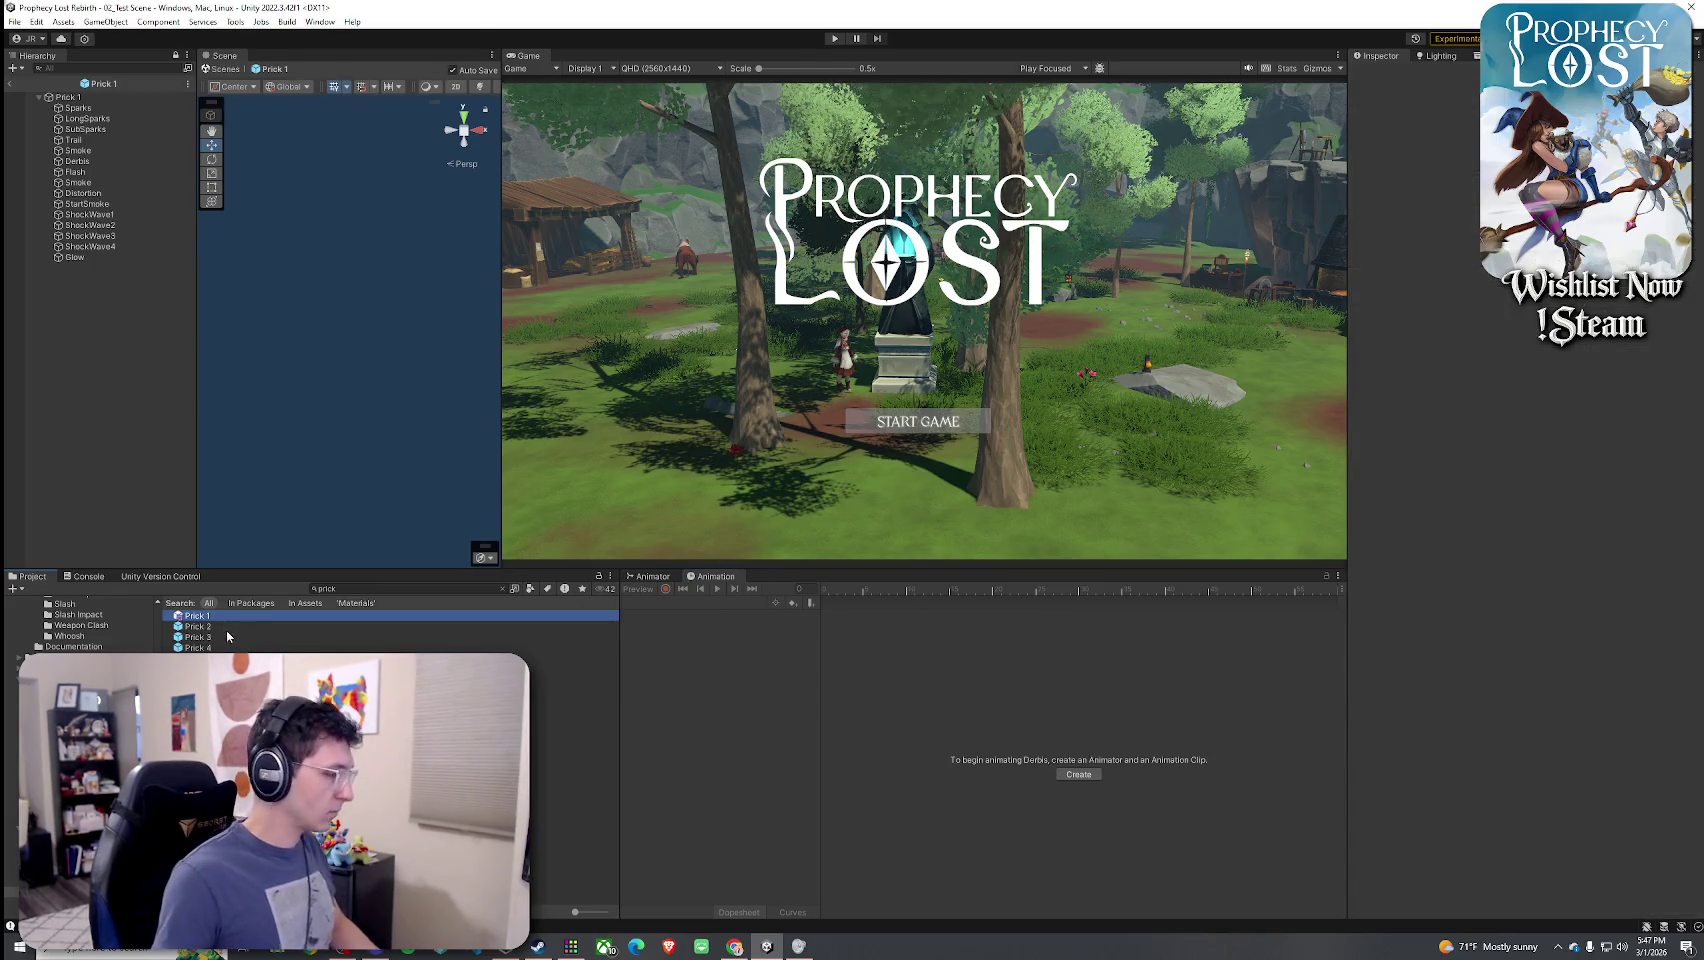
left_click(210, 668)
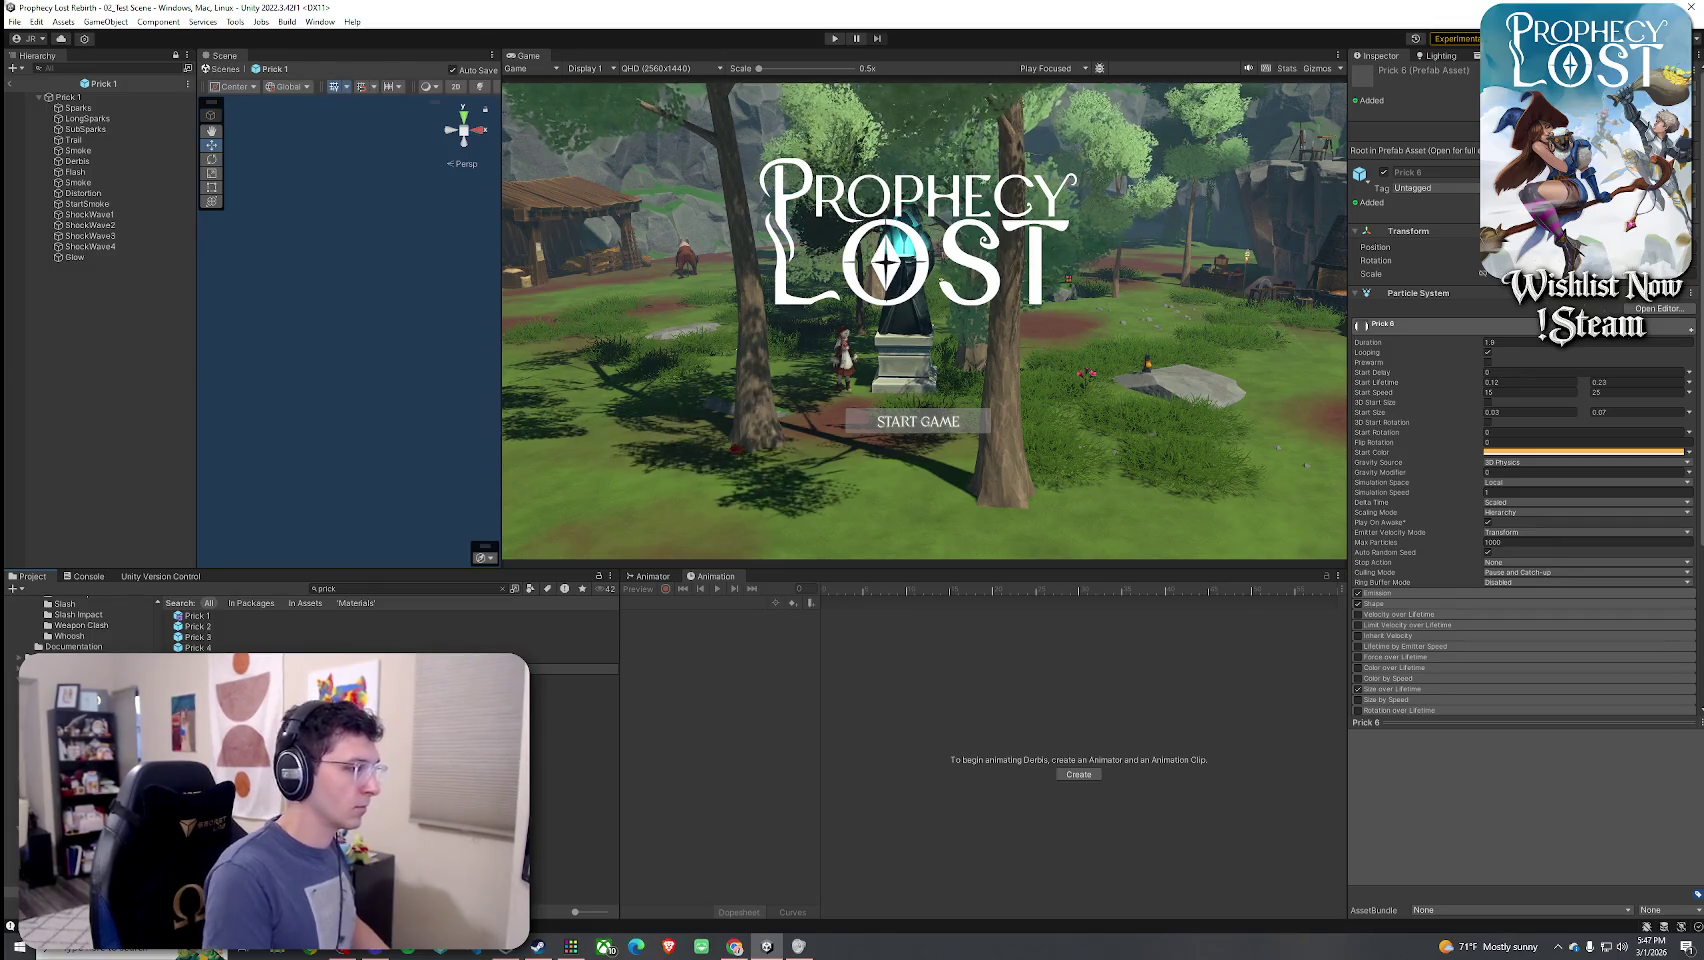
key("Return")
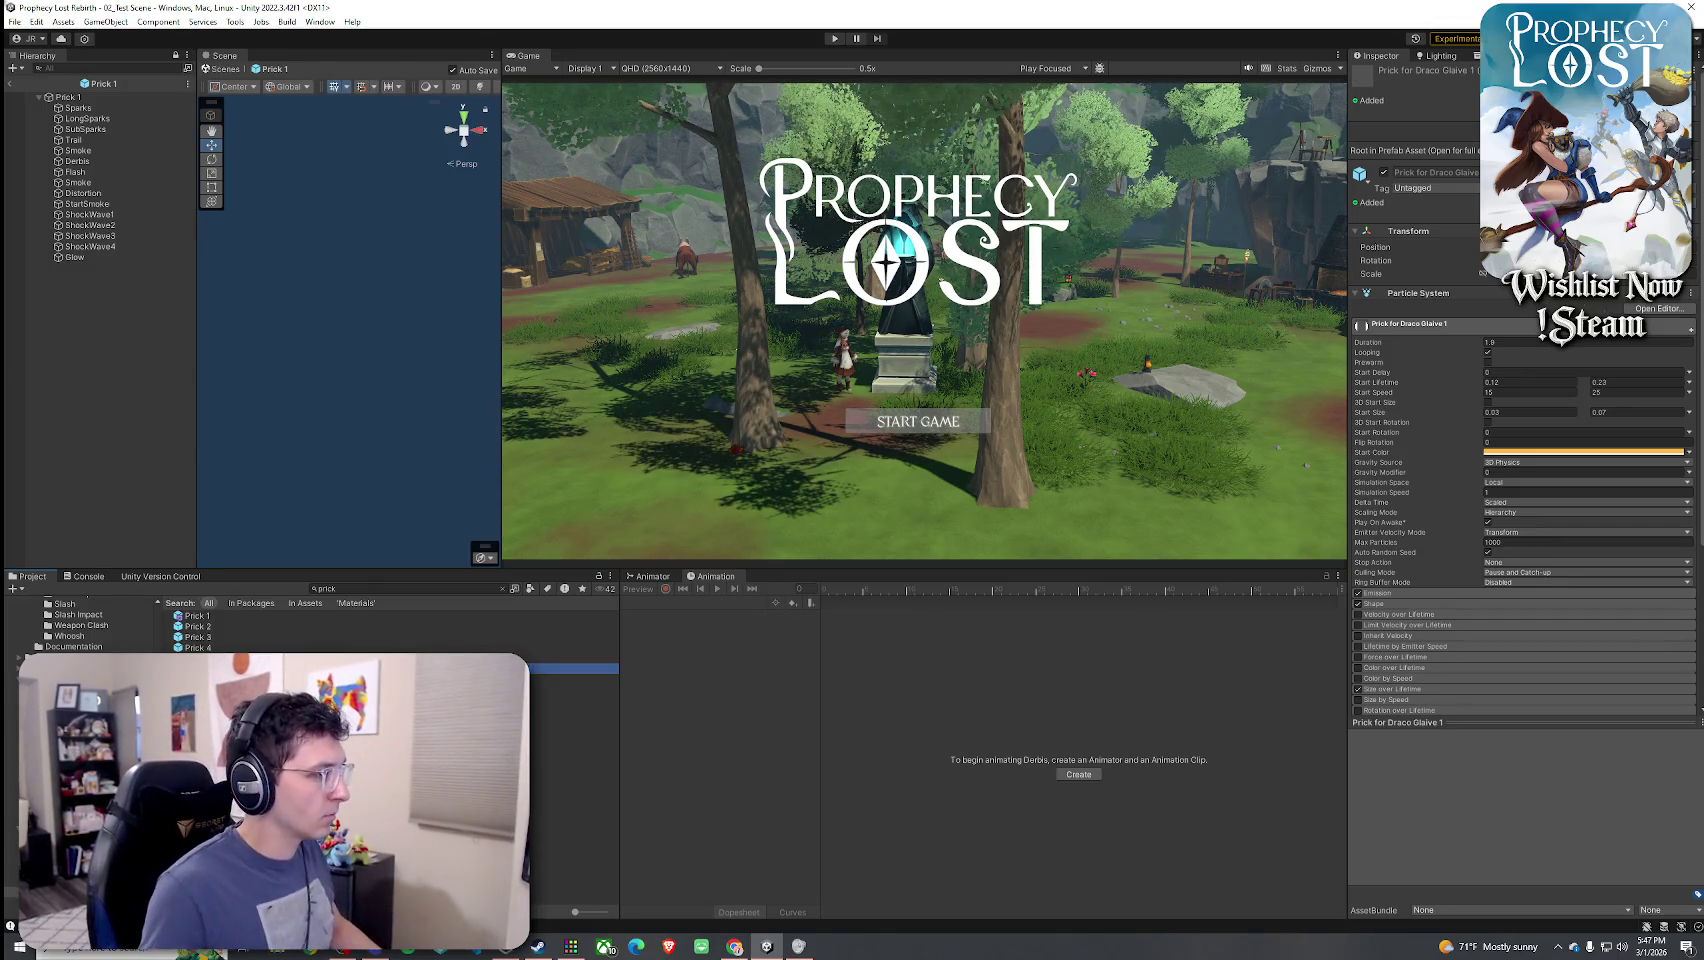
key("Return")
- Deactivate both Smoke emitters, Derbis and StartSmoke
left_click(78, 150)
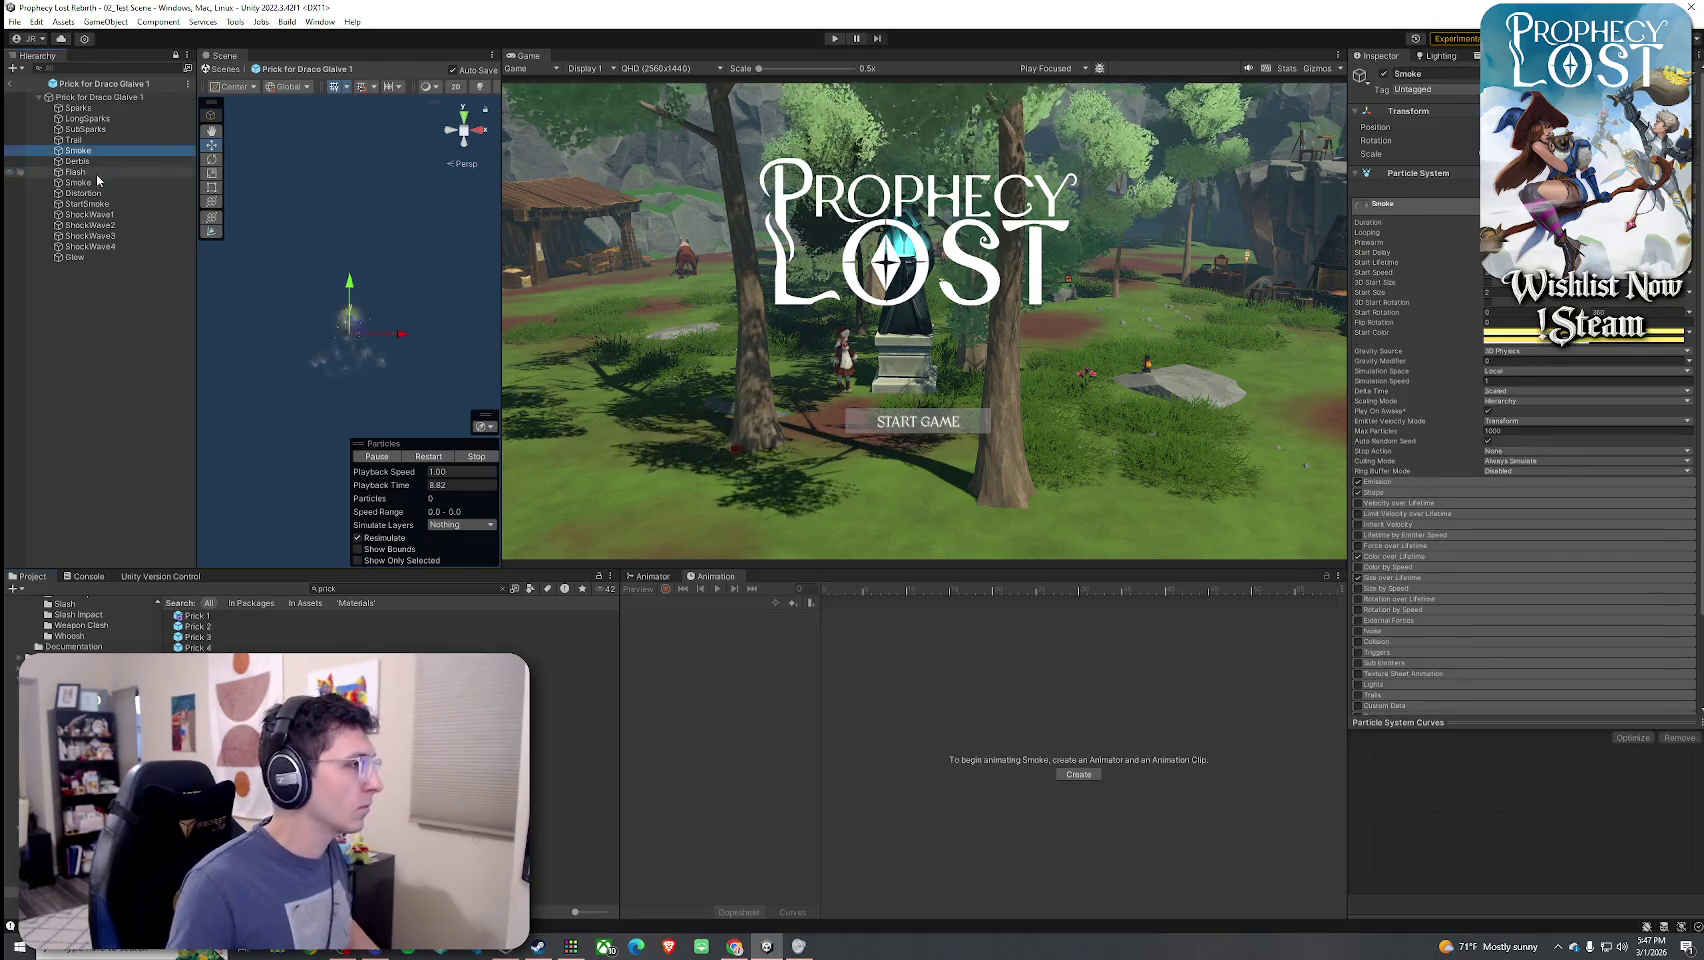
left_click(78, 161, "shift")
left_click(97, 182, "ctrl")
left_click(100, 204, "ctrl")
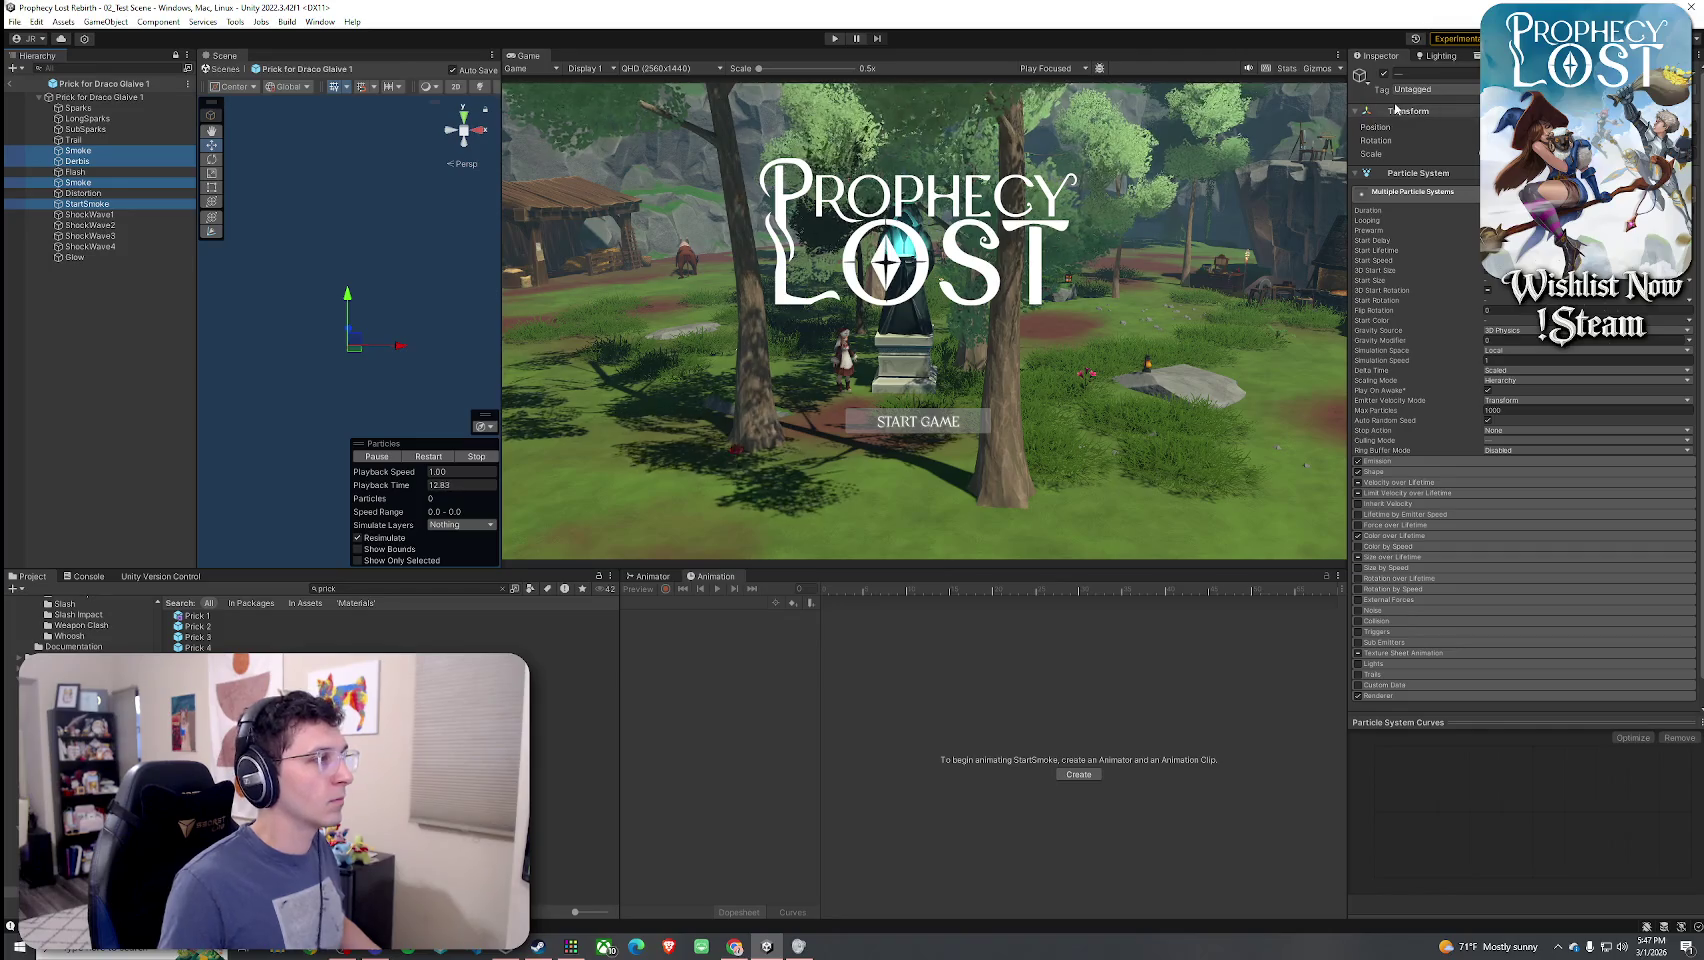
left_click(1384, 73)
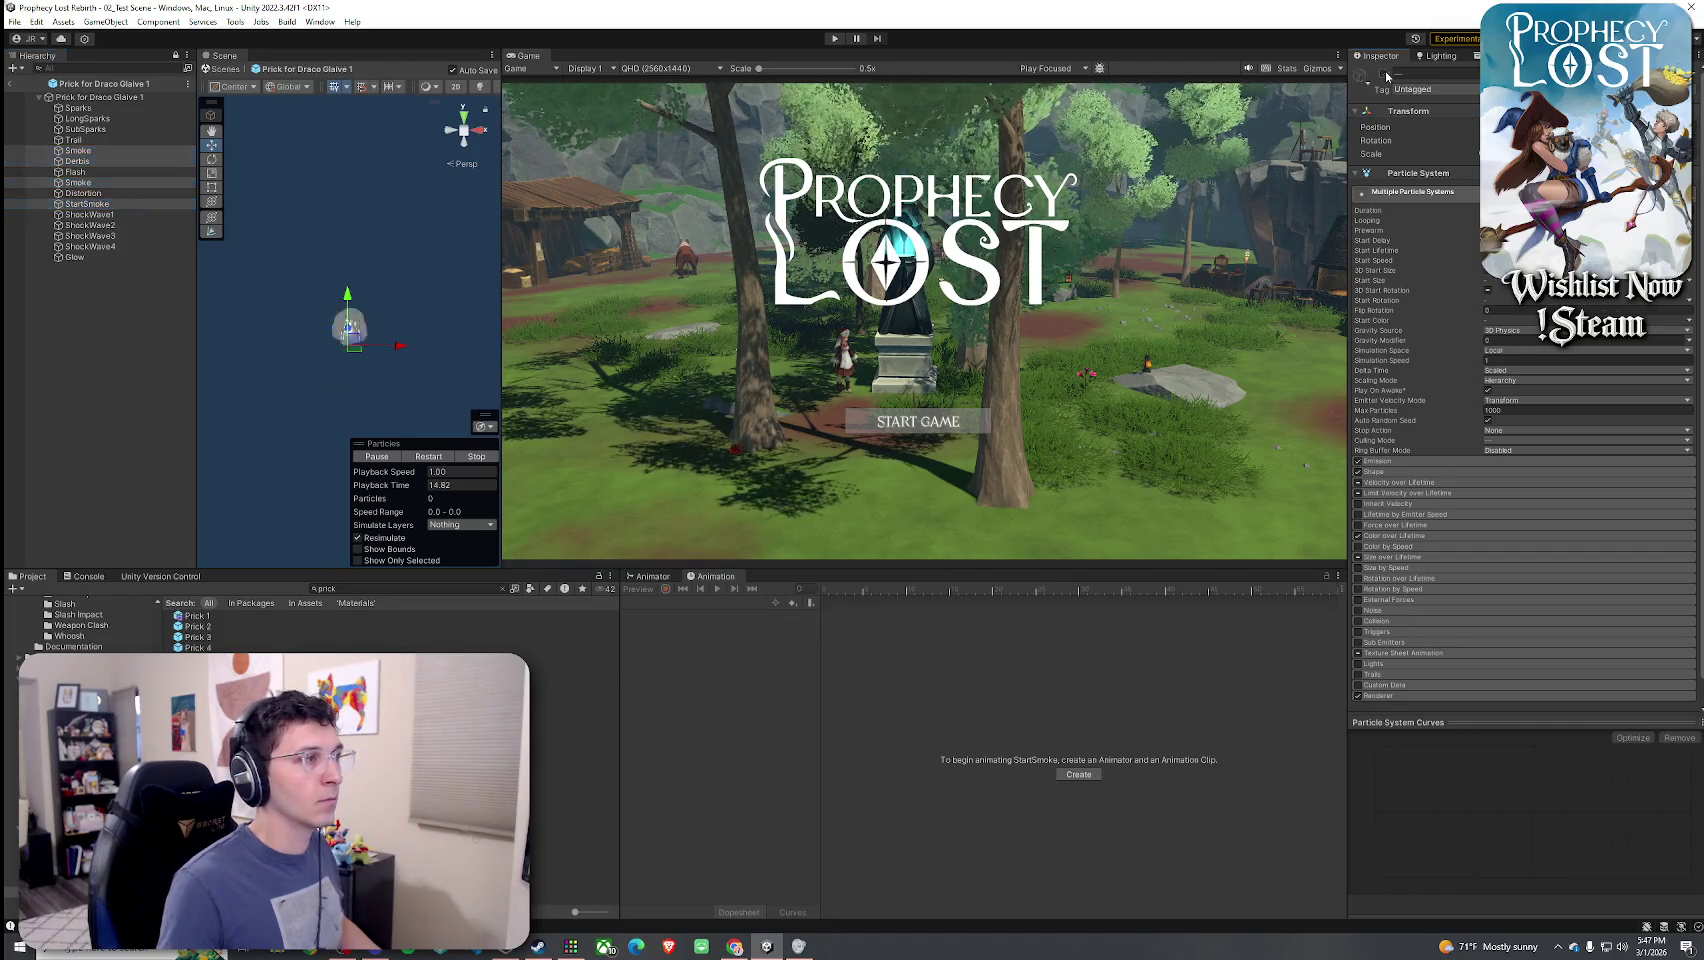
- Select the Distortion layer and replay its effect from the start several times
left_click(146, 194)
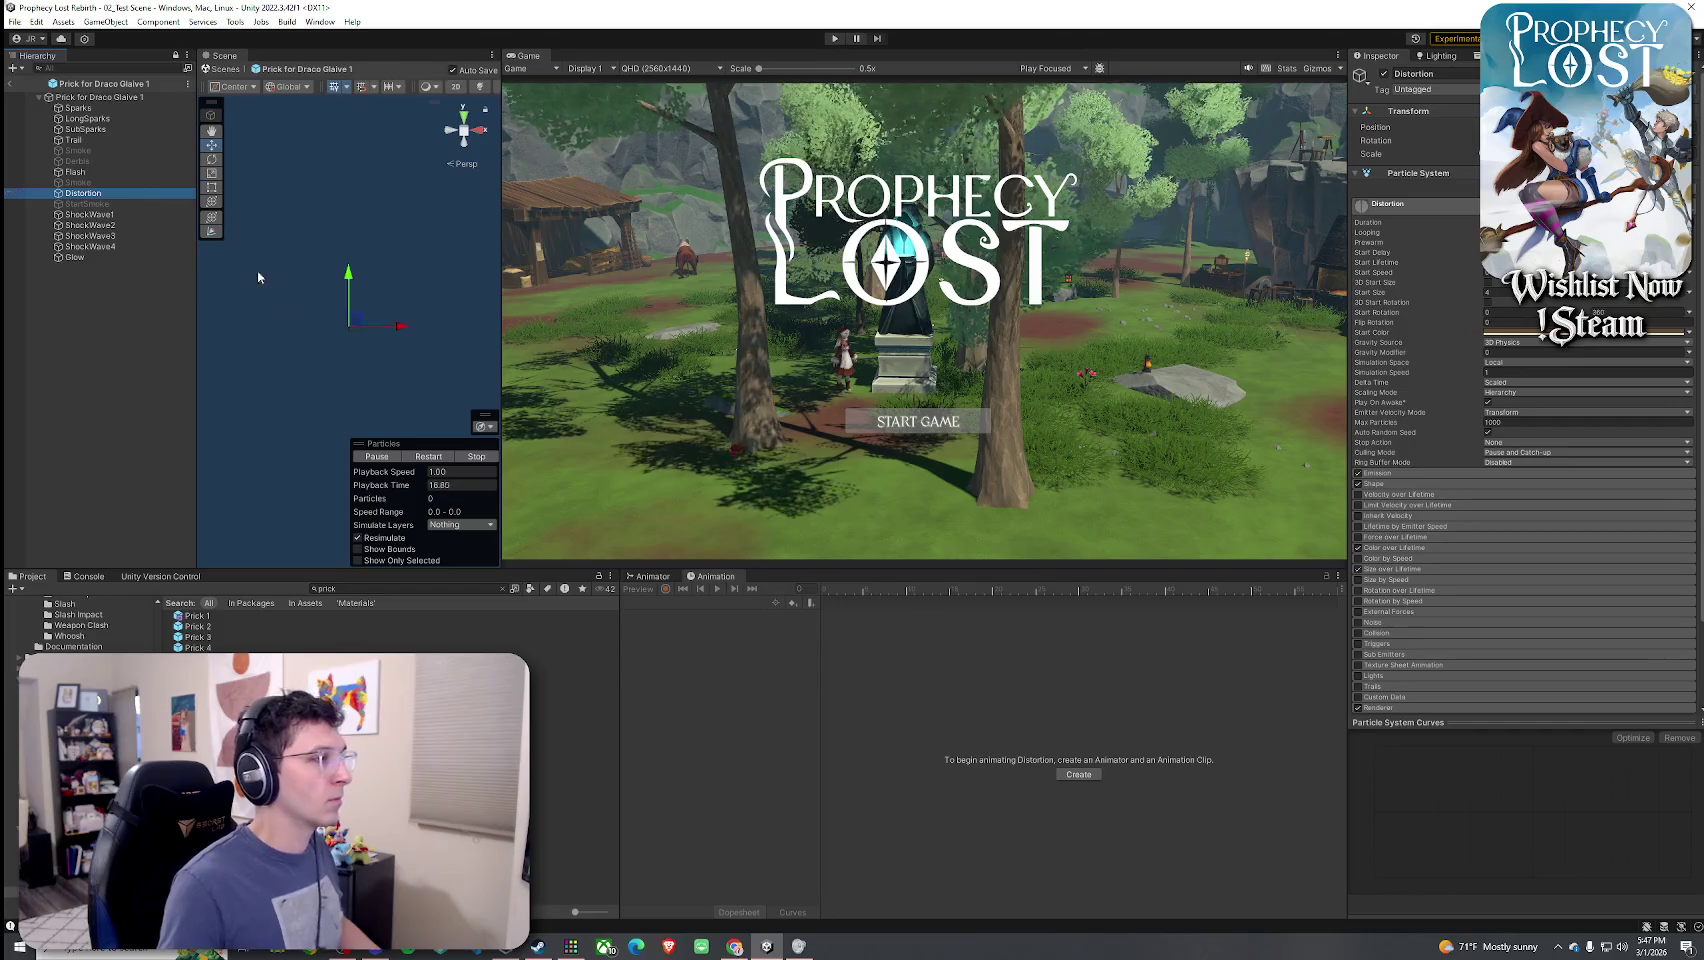
left_click(394, 458)
left_click(410, 458)
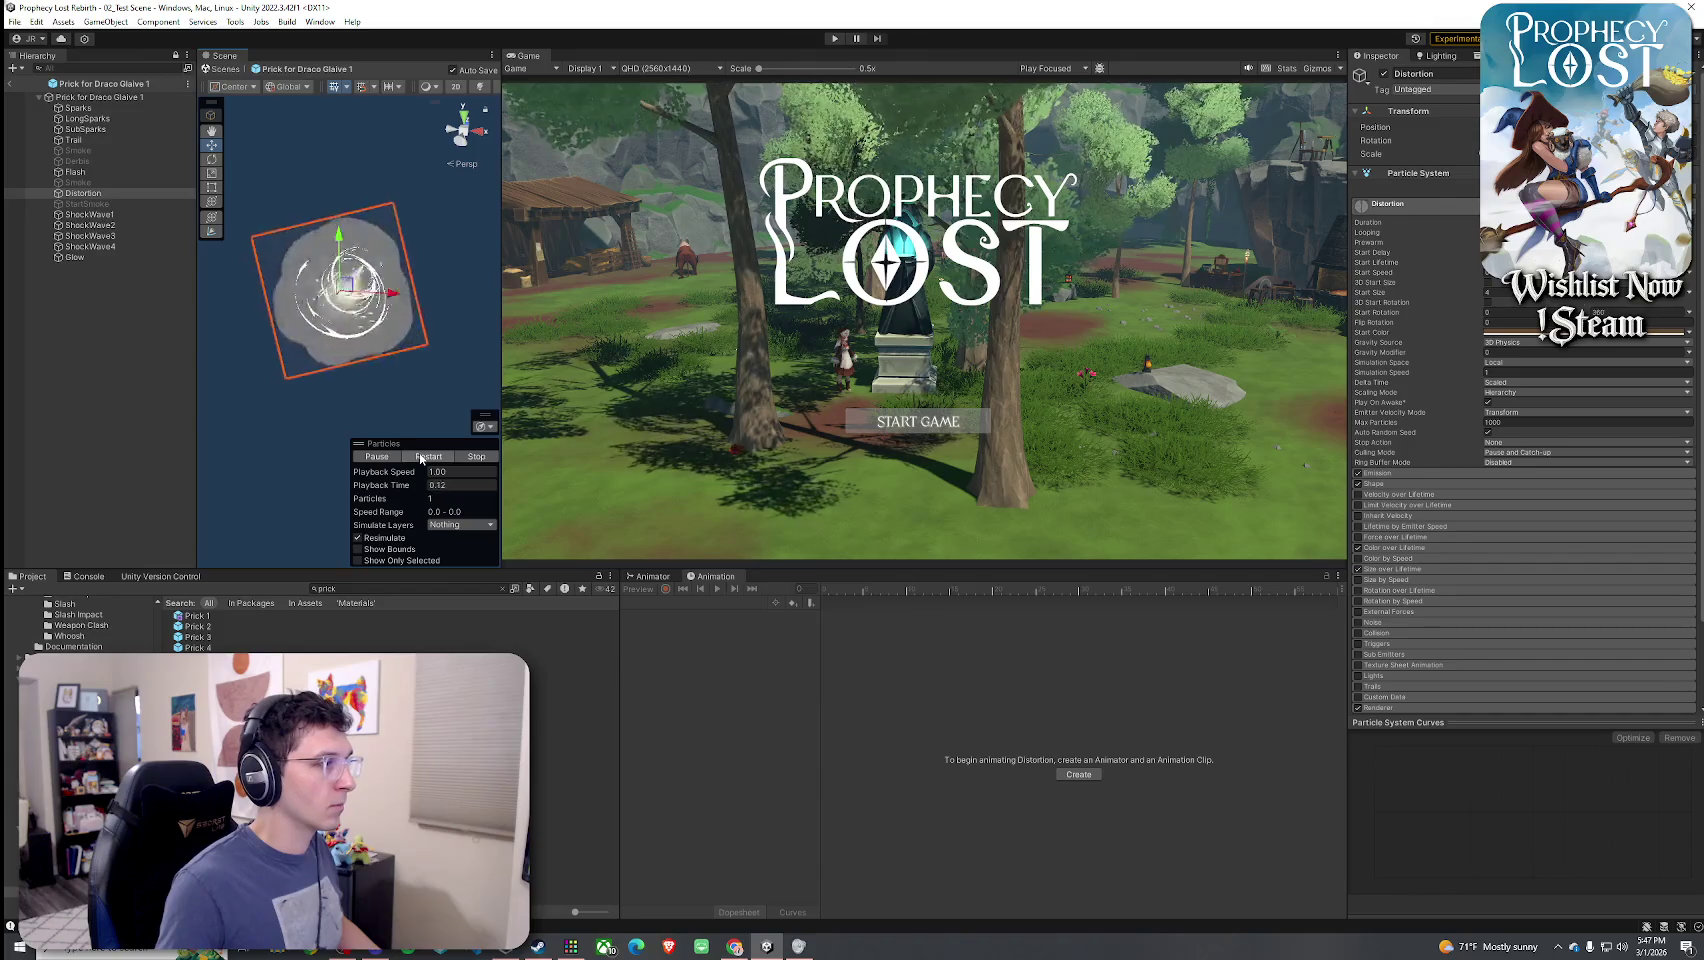
left_click_drag(408, 401, 316, 403)
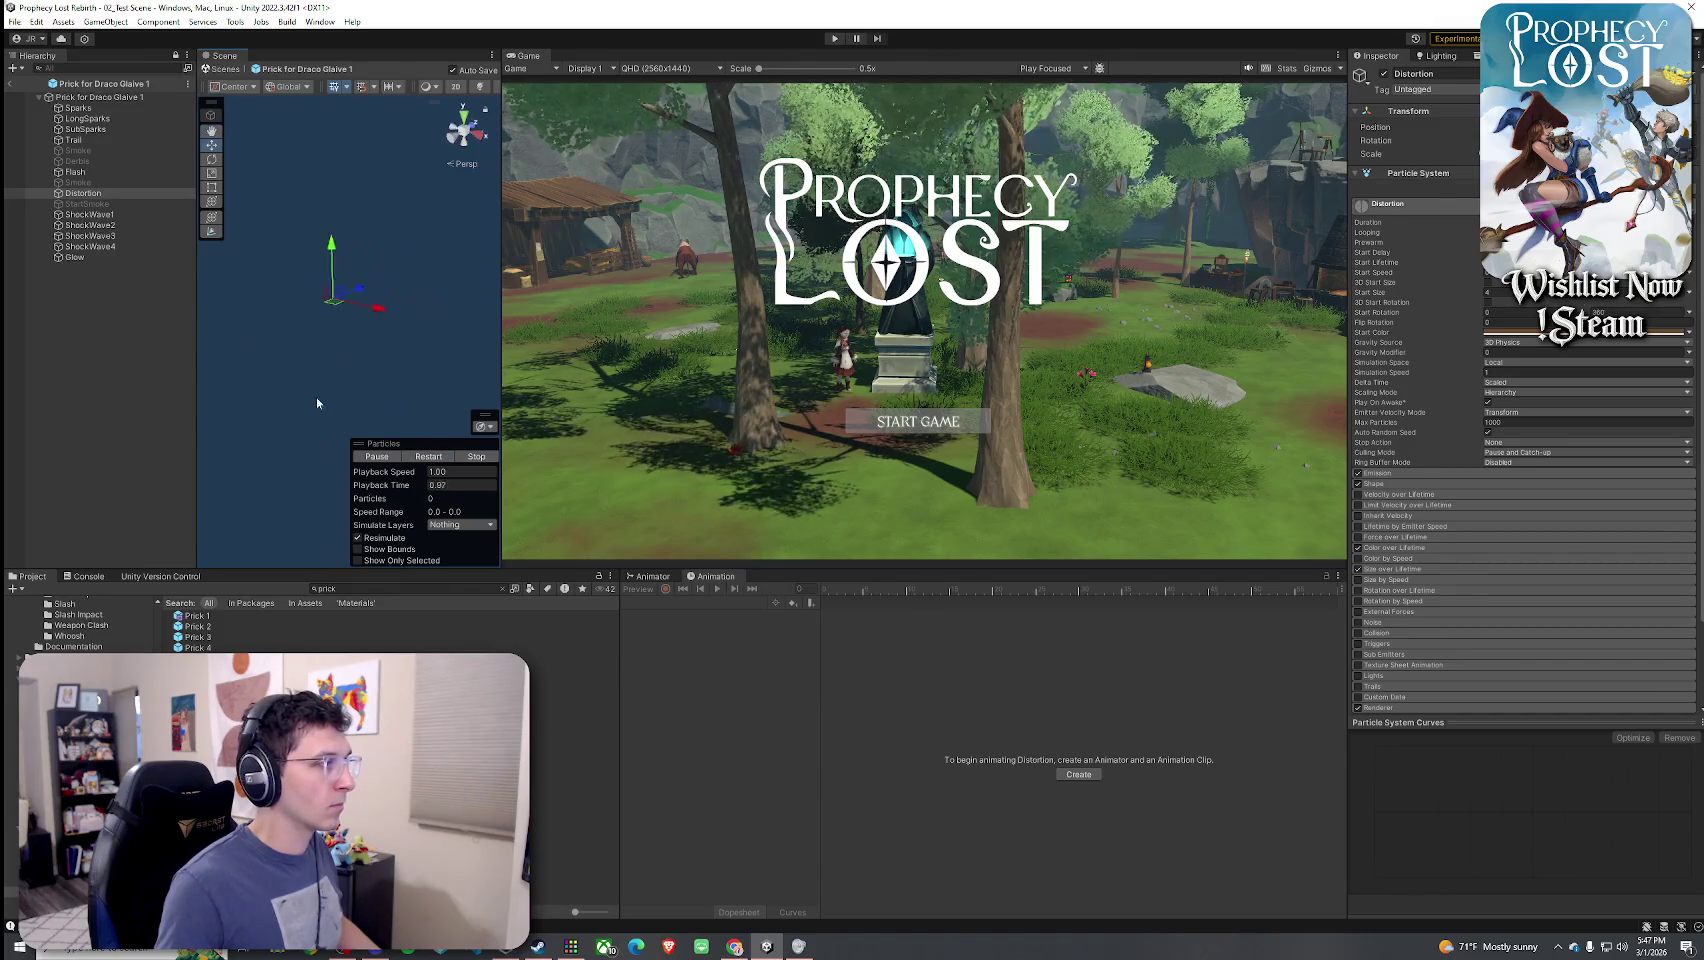
left_click(430, 456)
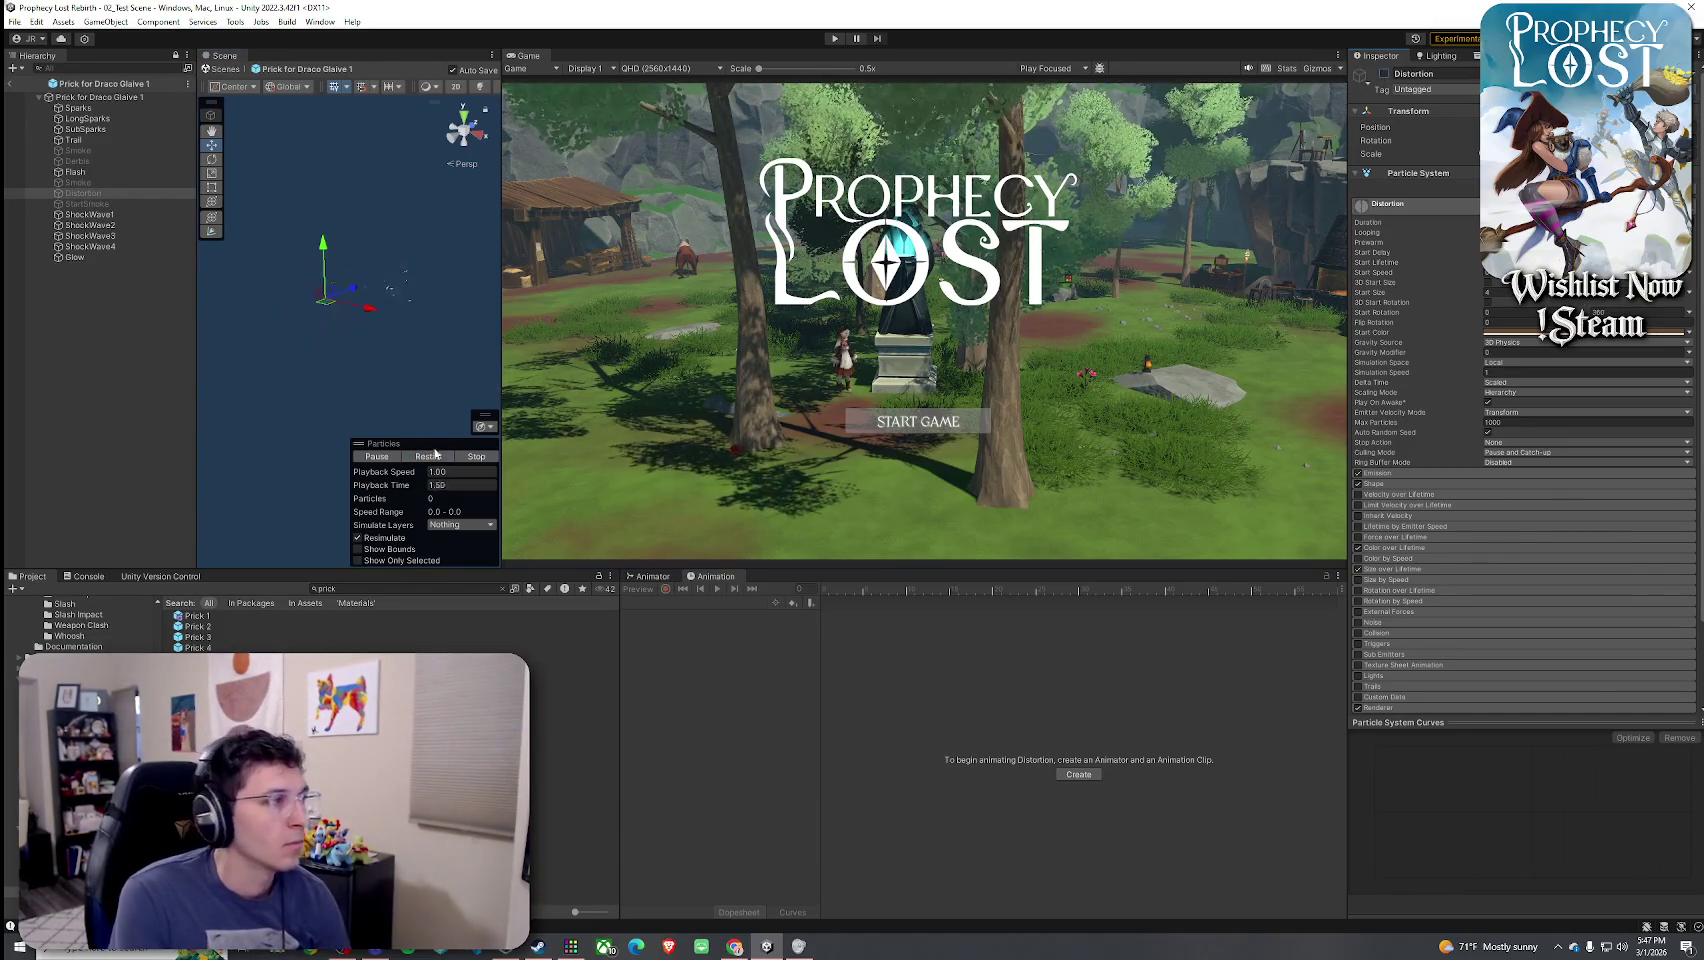
left_click(426, 457)
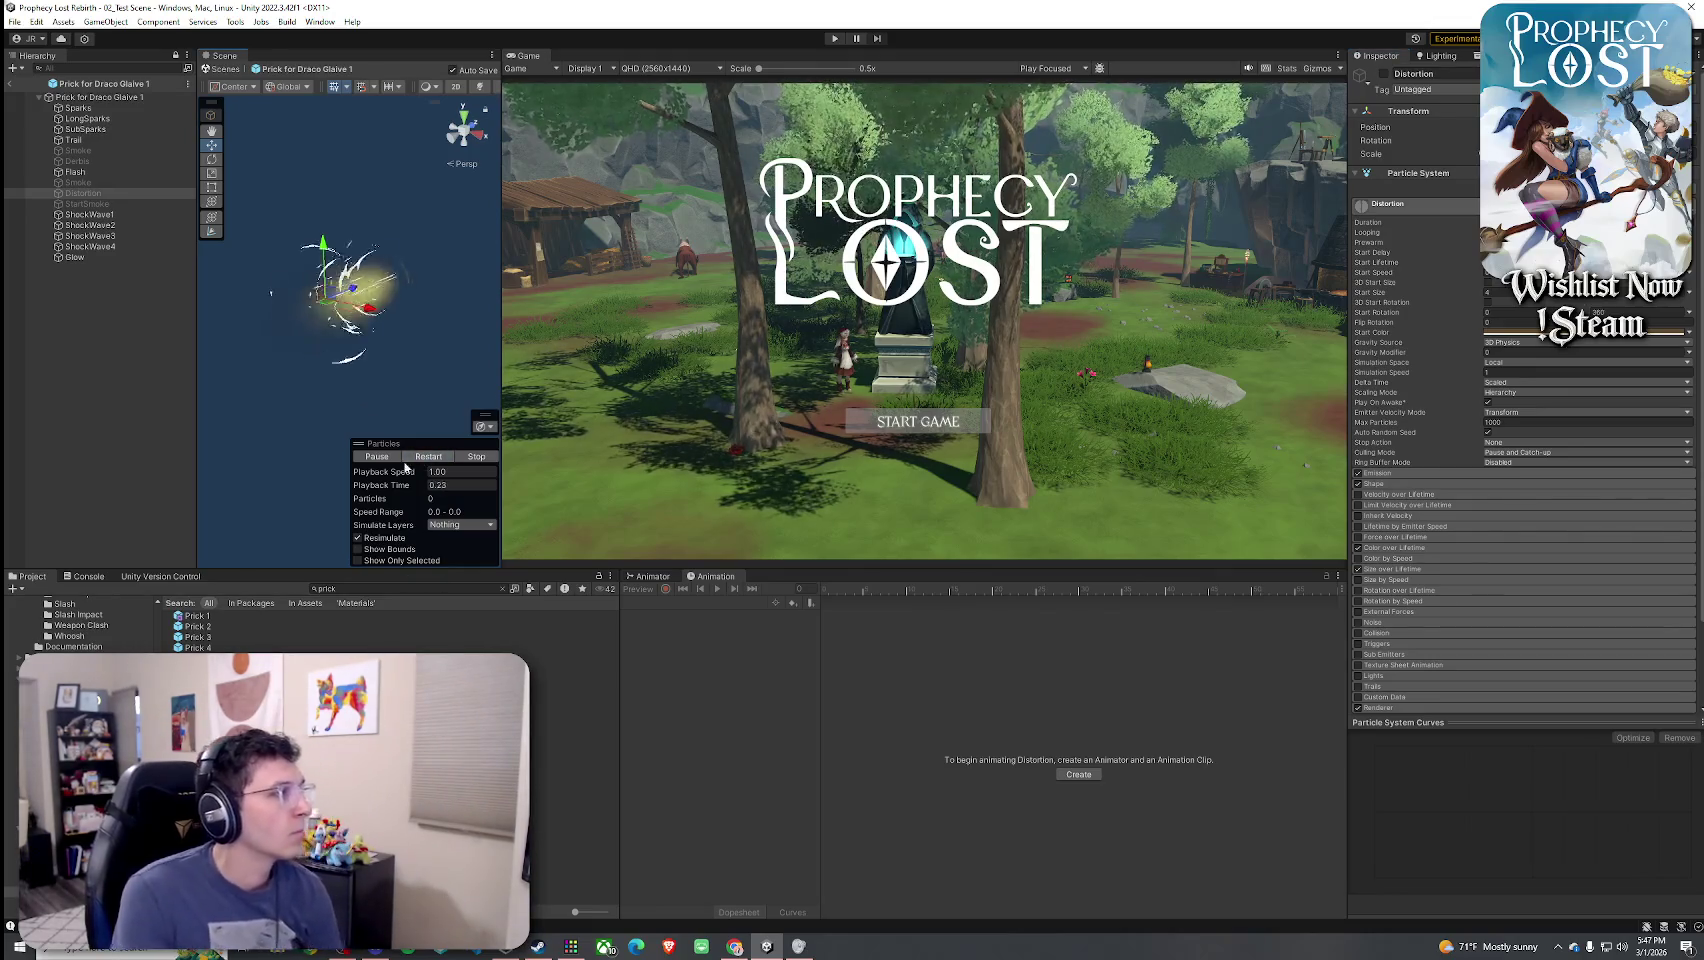
- Delete the Distortion object from the prefab
left_click(106, 289)
left_click(110, 198)
key("Delete")
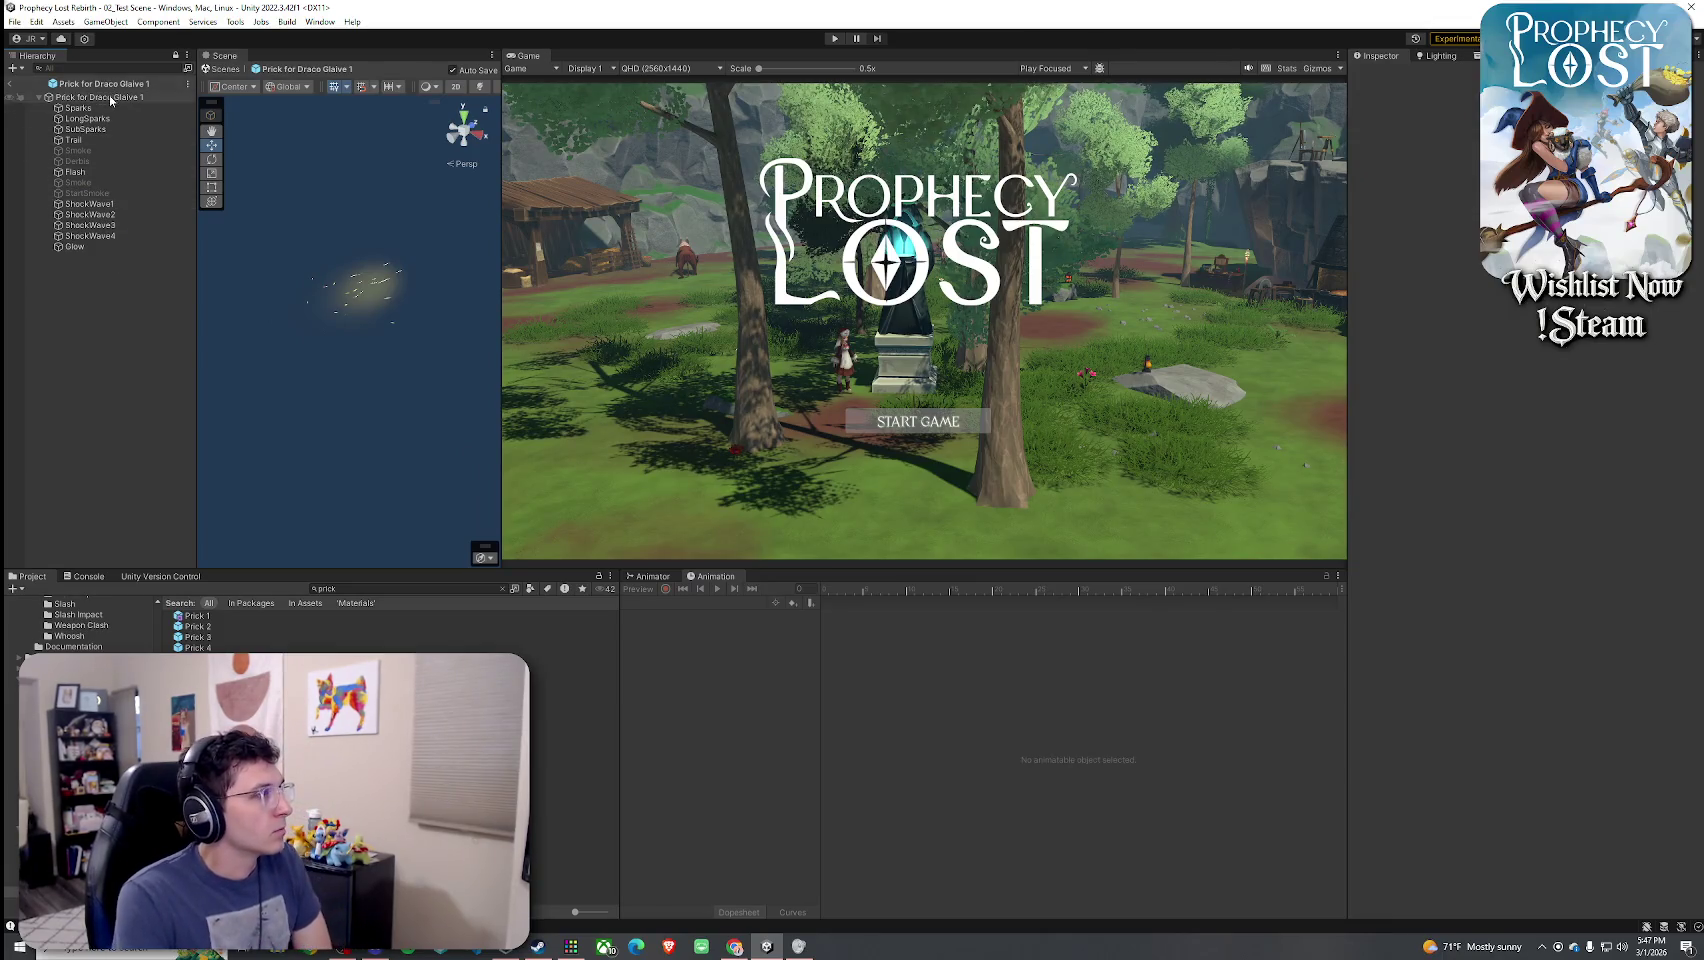
- Save the Prick for Draco Glaive 1 prefab twice through File > Save
left_click(14, 21)
left_click(40, 101)
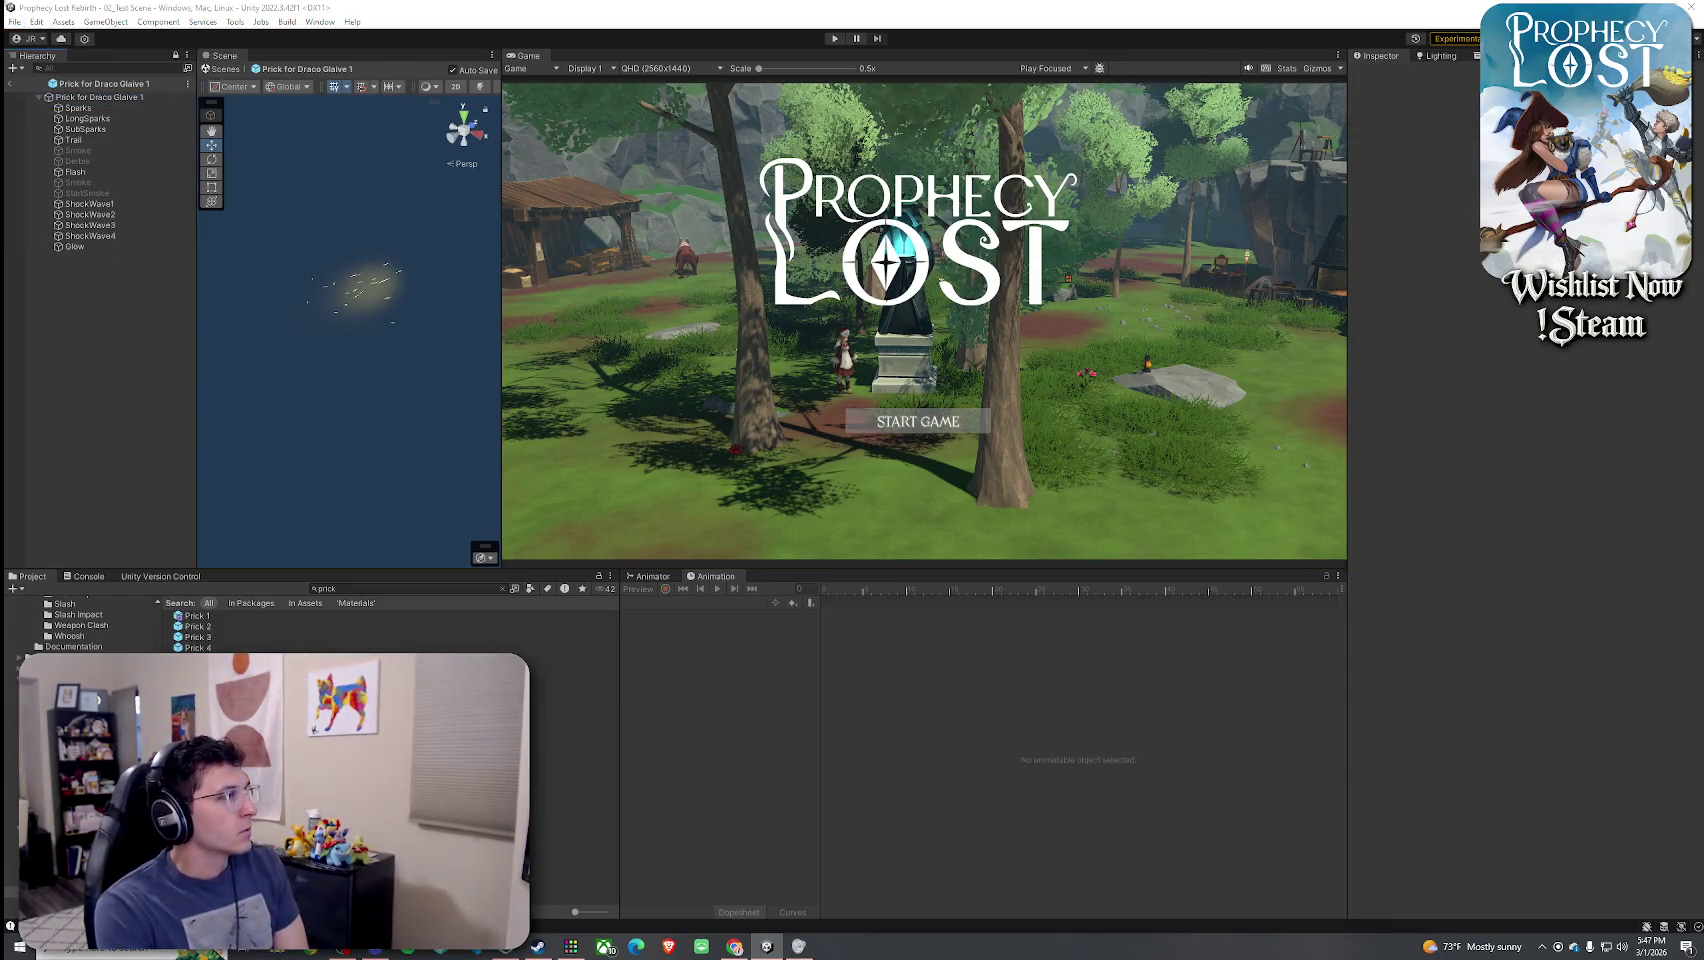
left_click(14, 21)
left_click(40, 101)
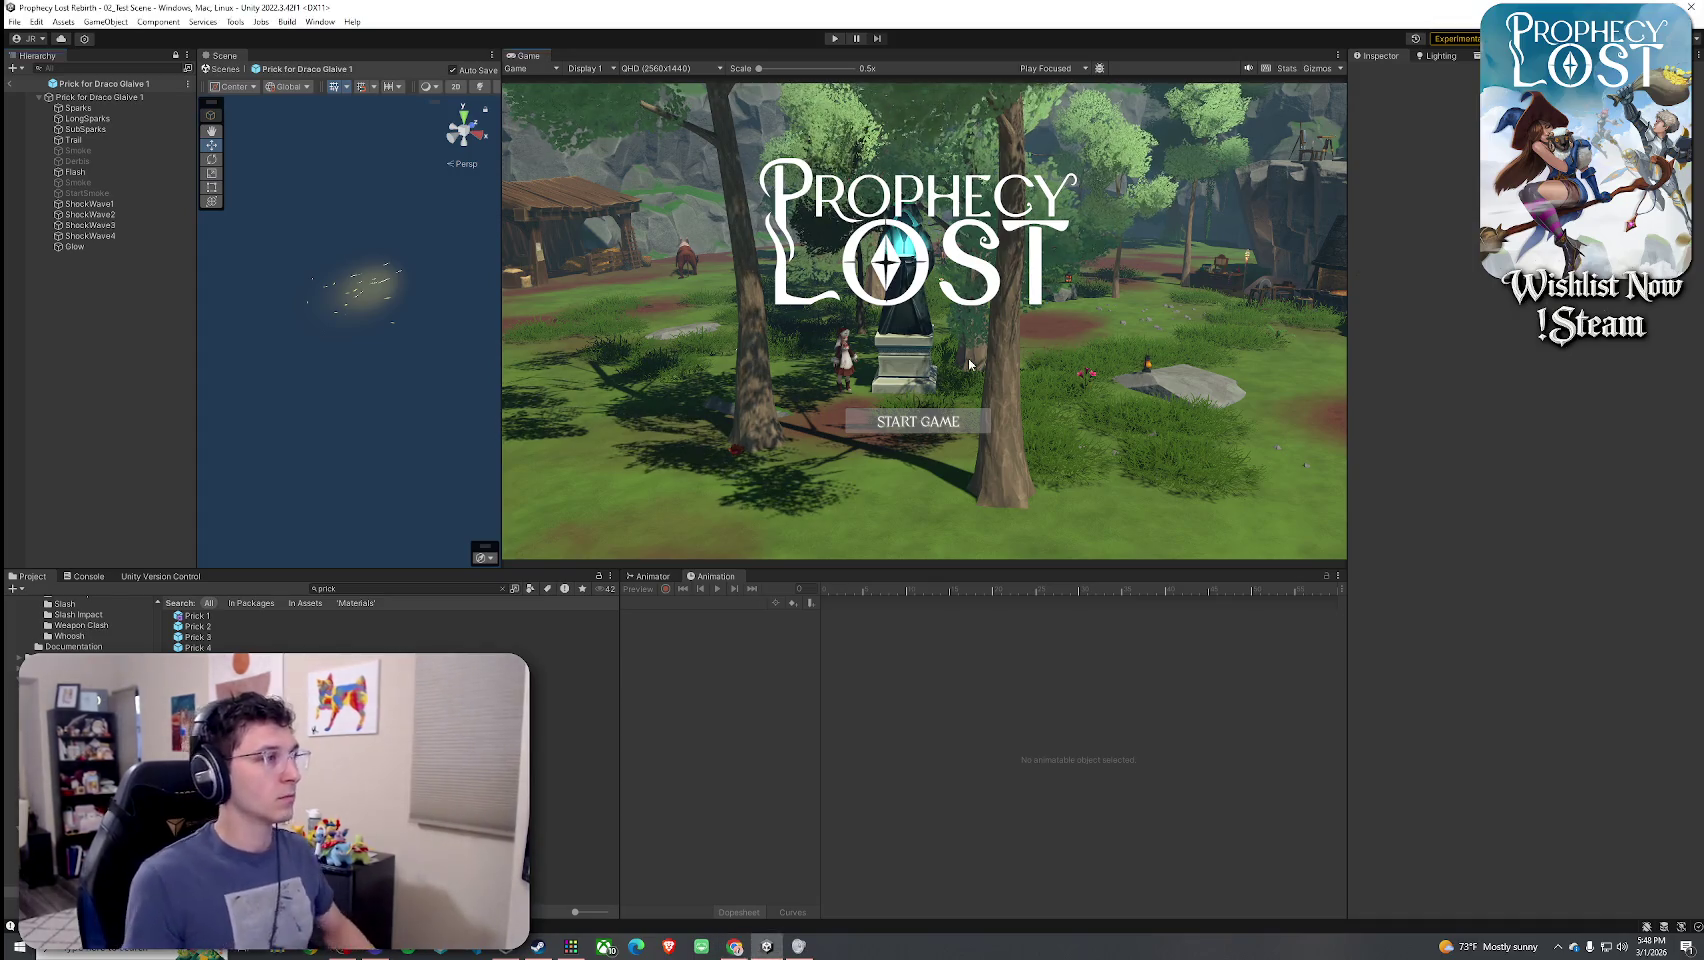
- Select the root Prick for Draco Glaive 1 and replay the full effect several times
left_click(132, 97)
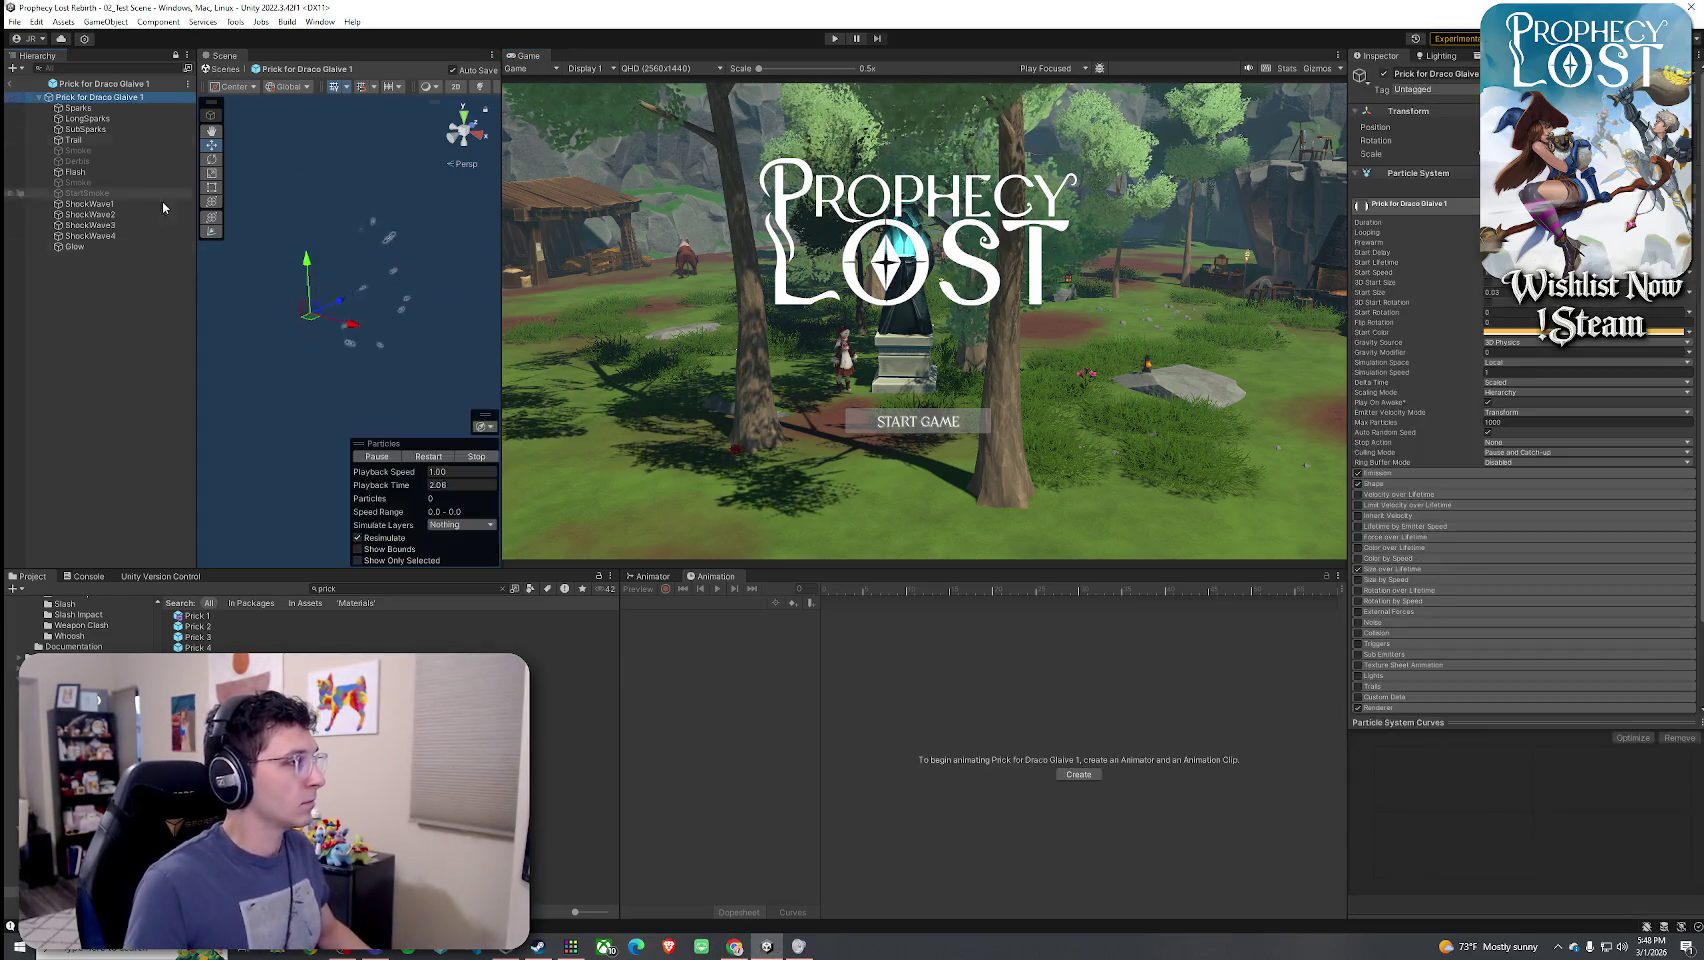
left_click(430, 456)
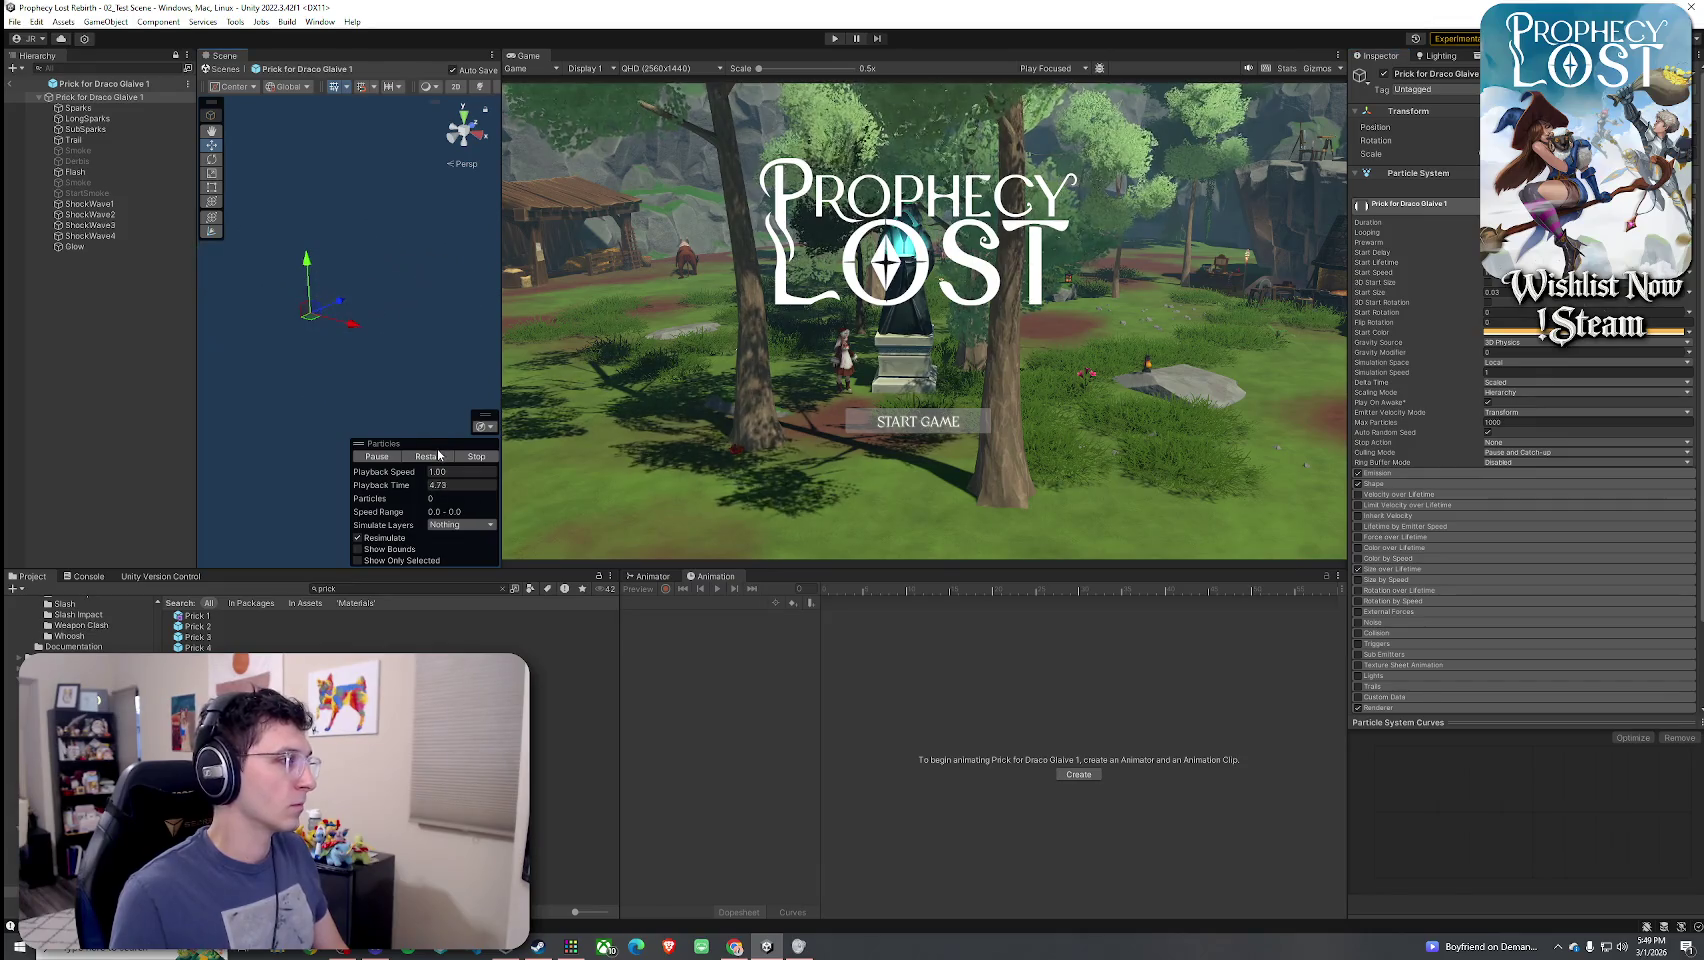
left_click(430, 457)
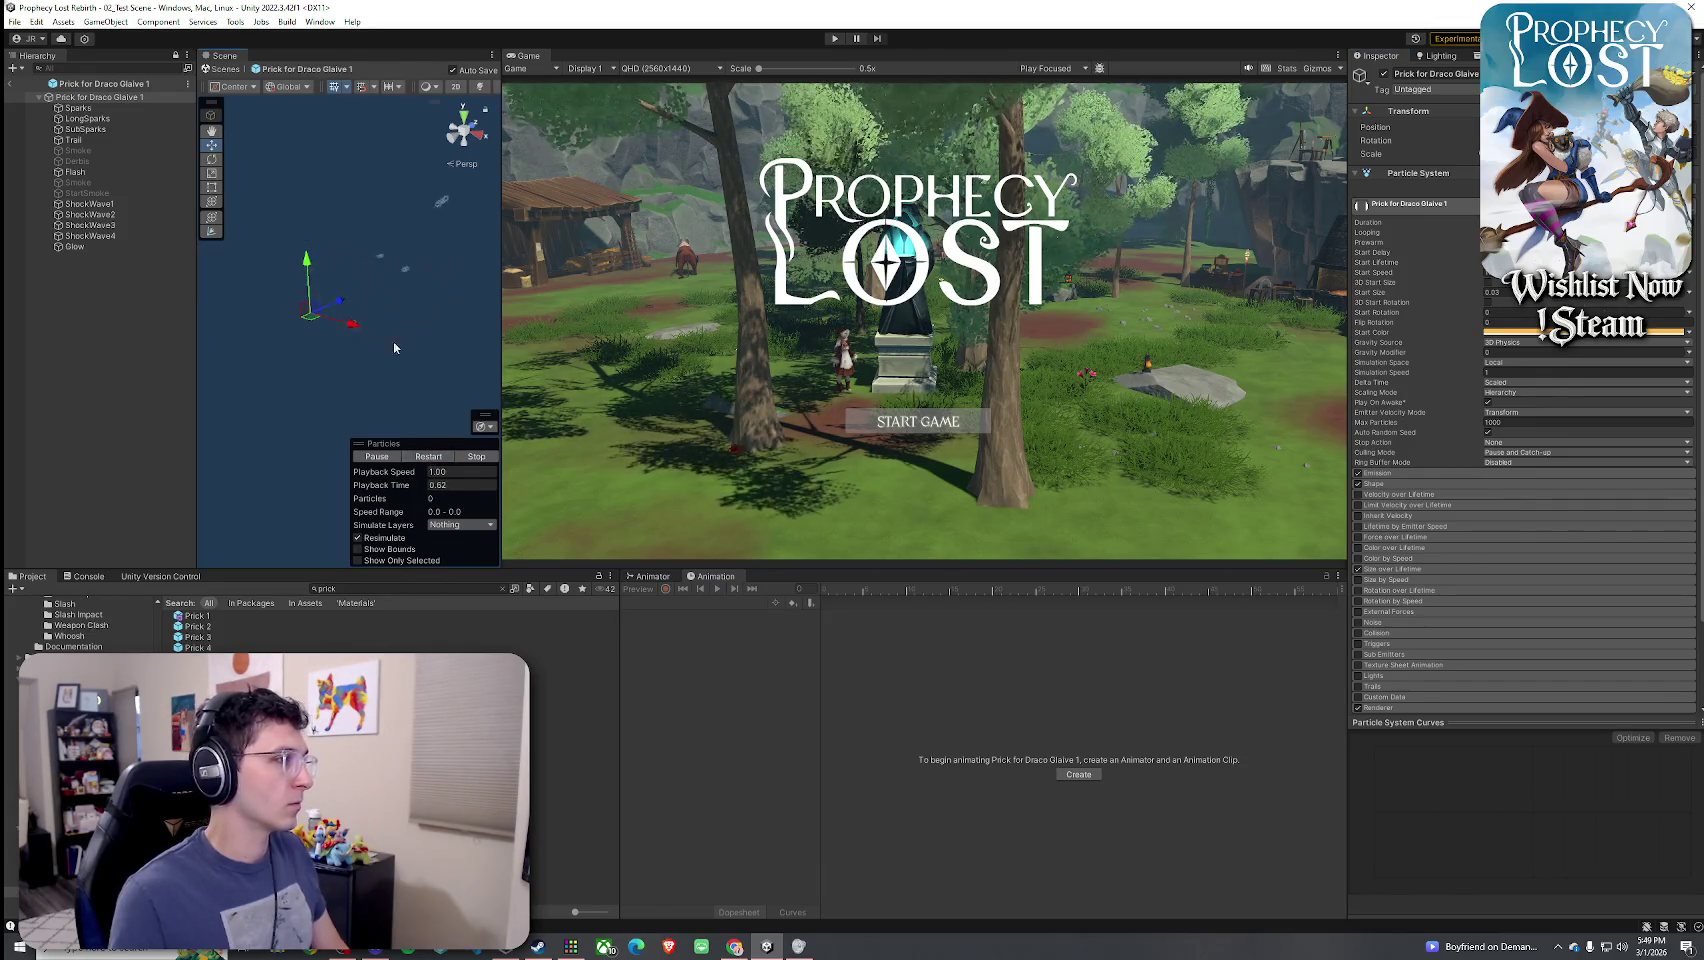
key("r")
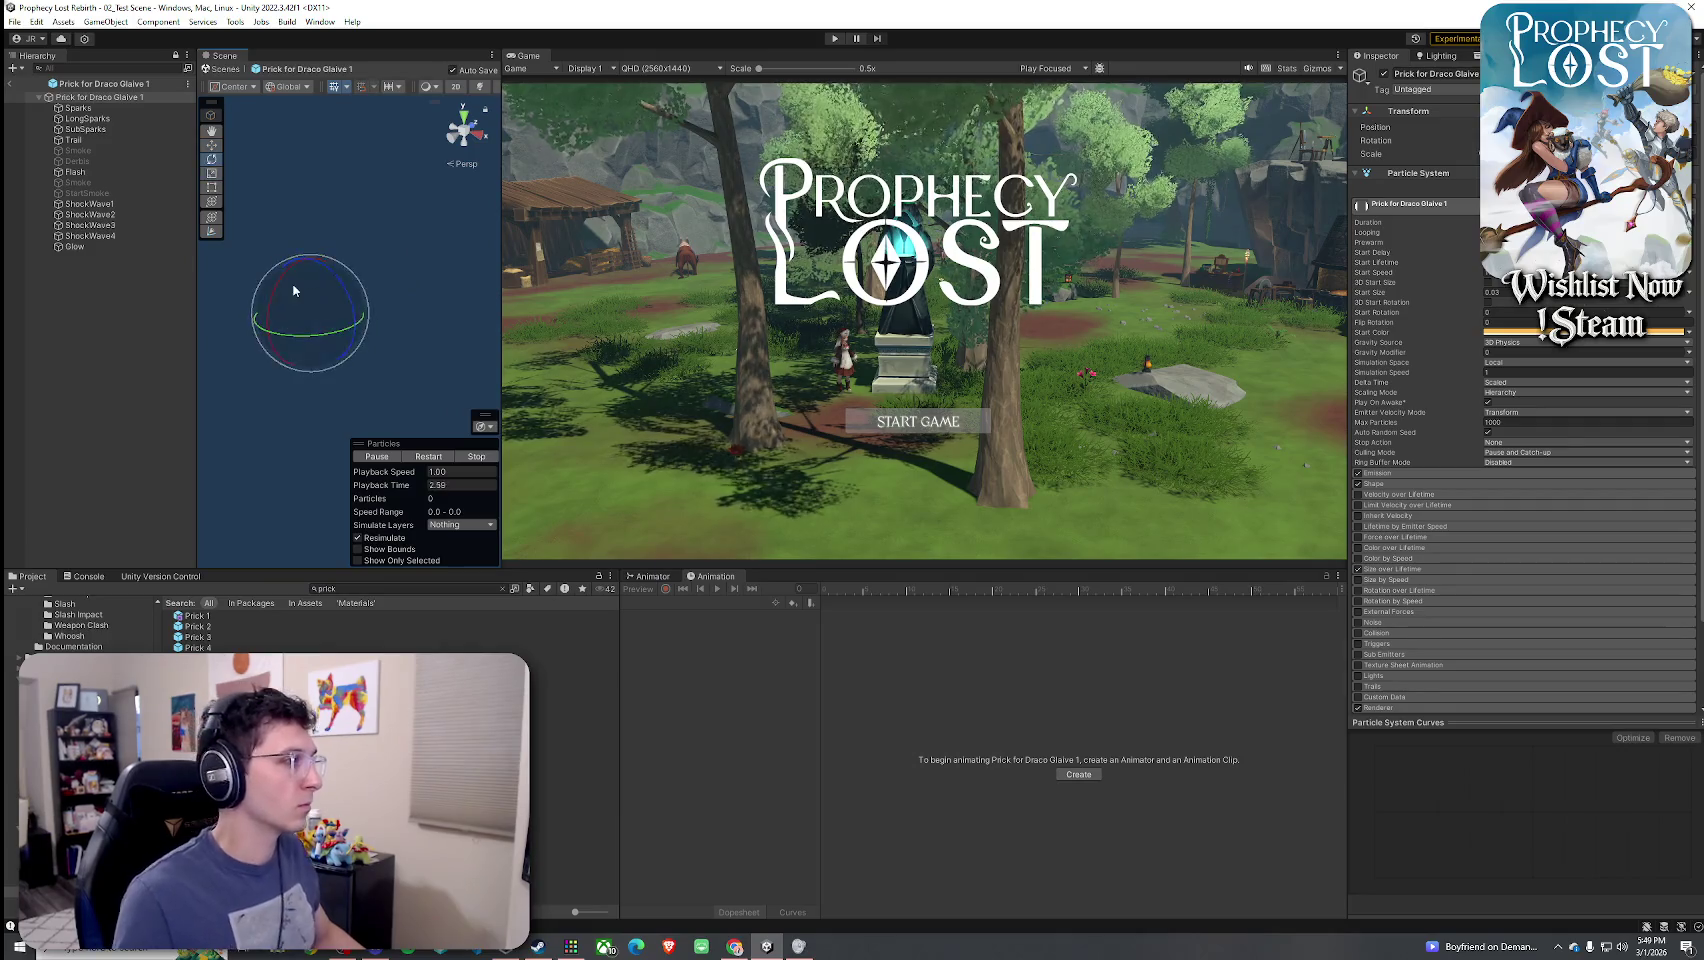
left_click(442, 457)
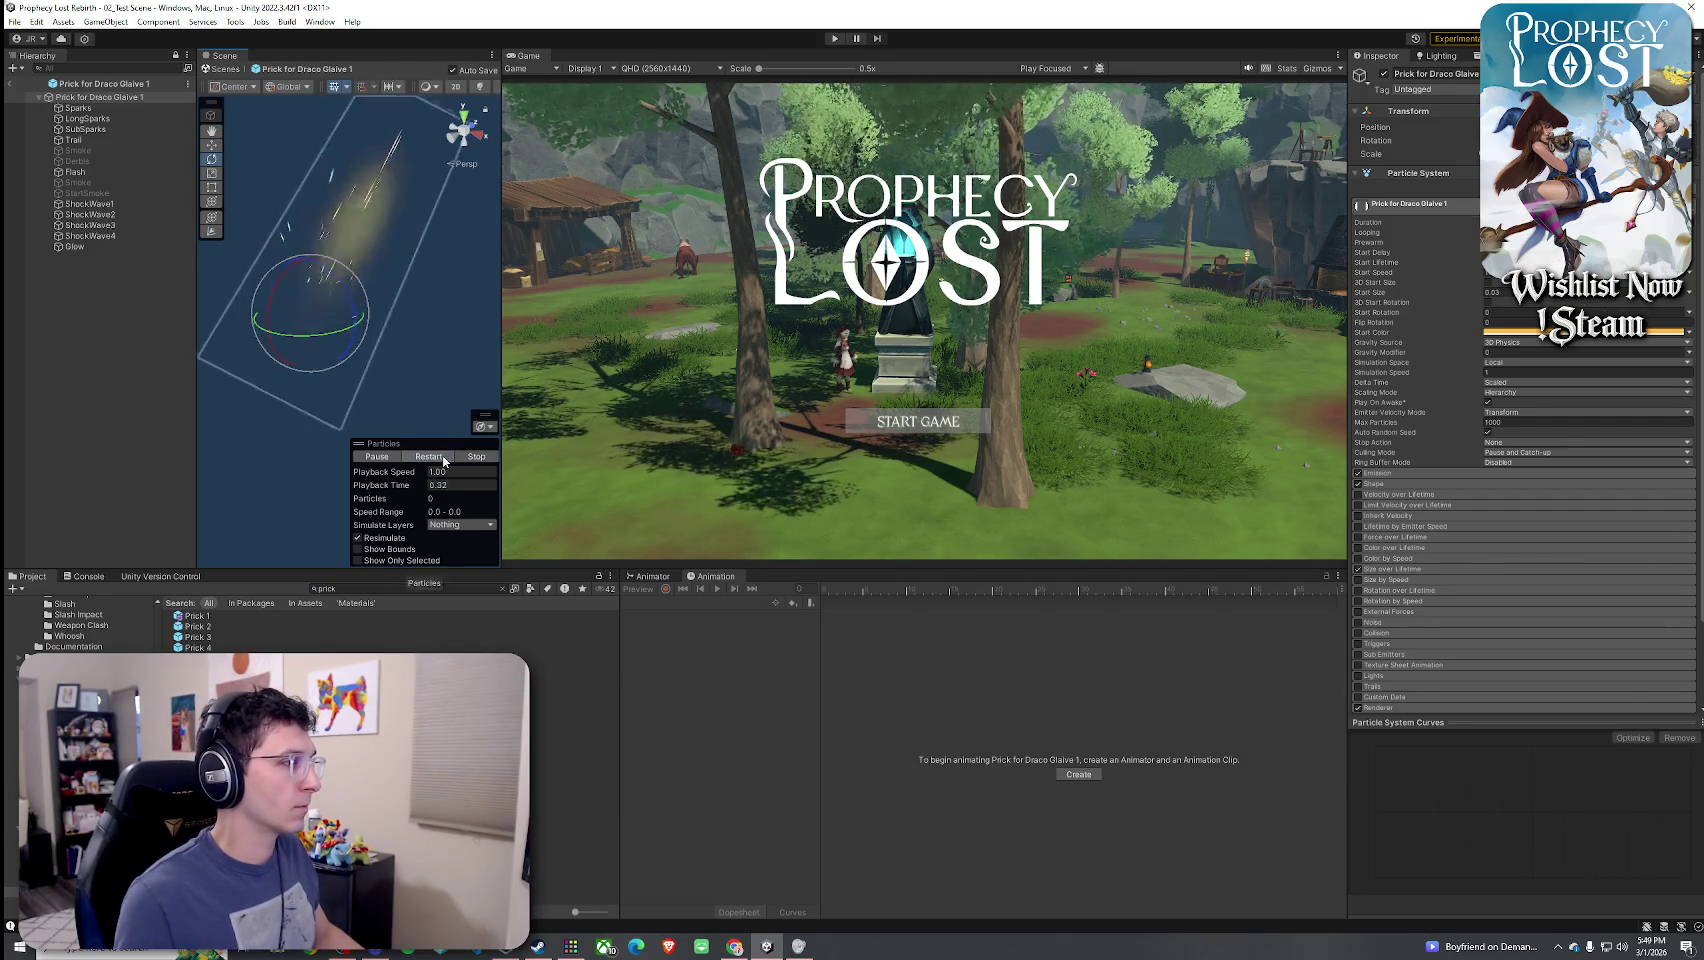
left_click(443, 458)
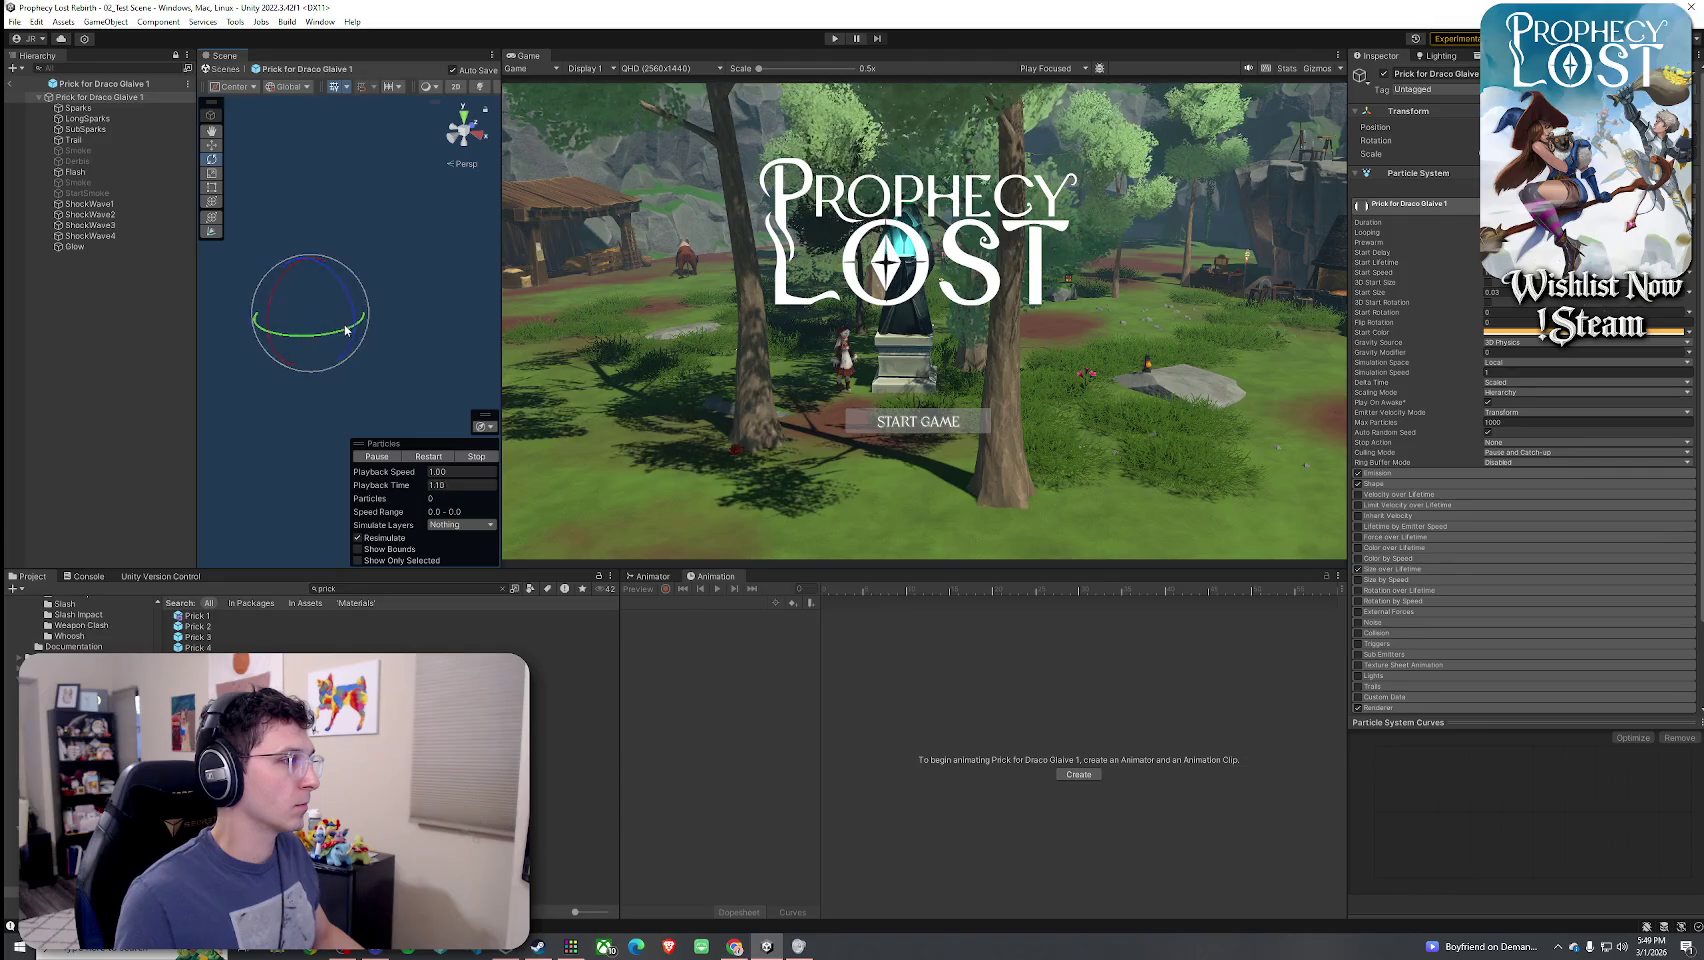
key("w")
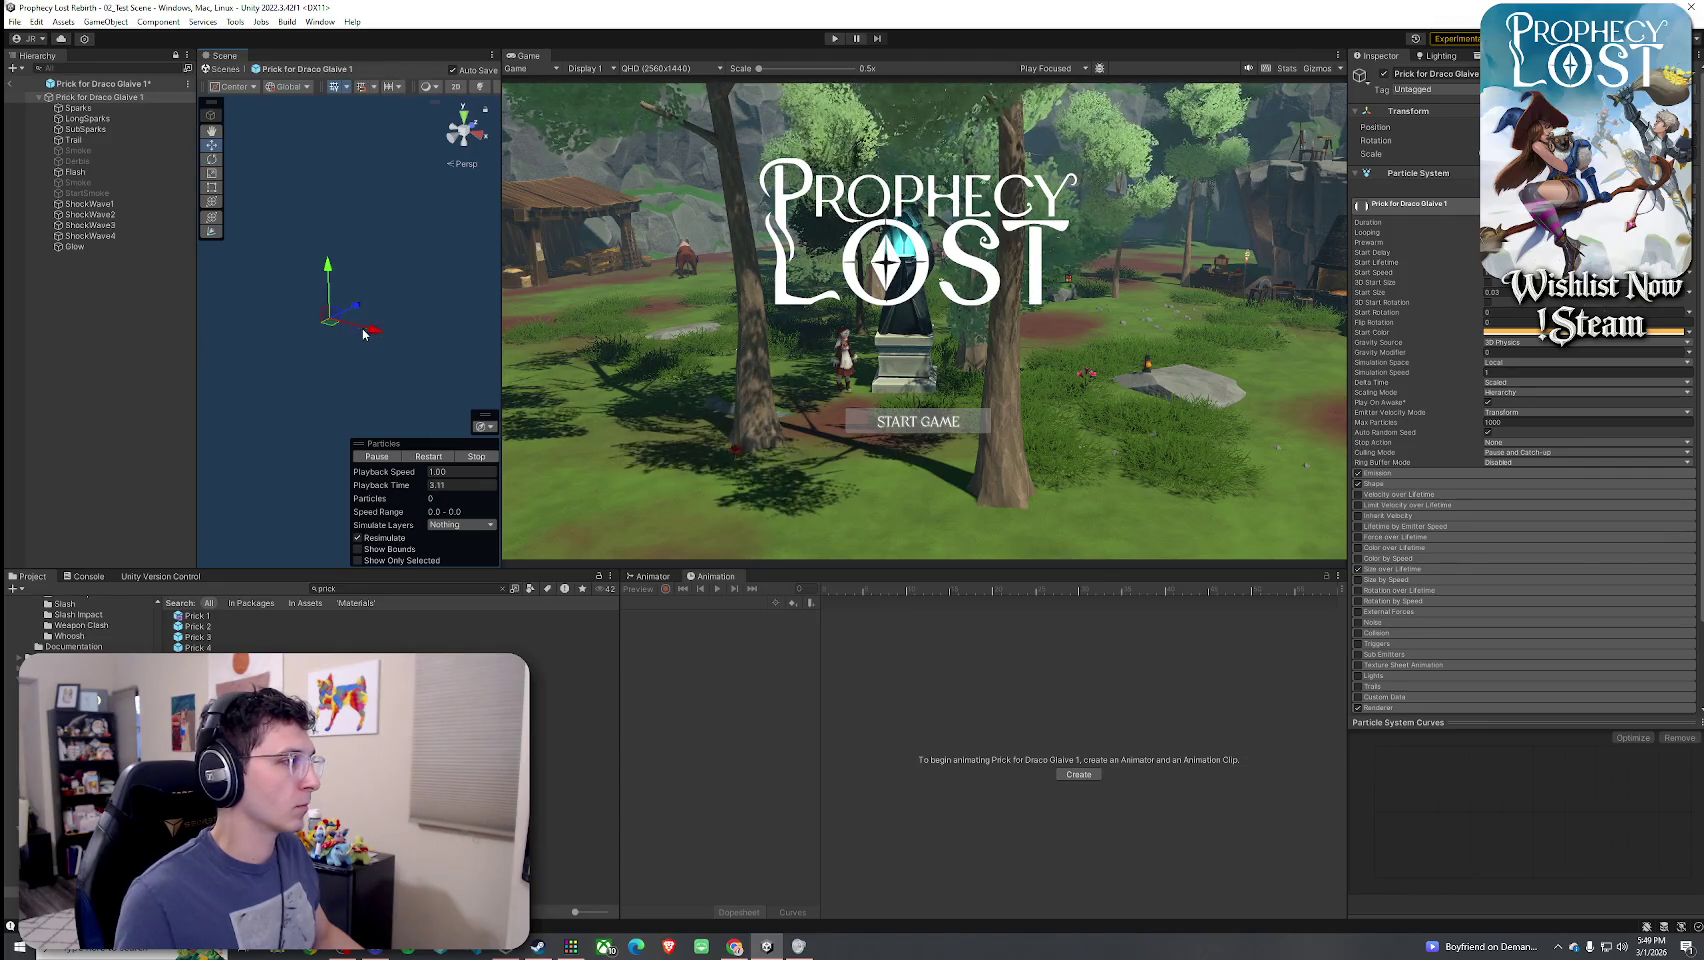
left_click(430, 457)
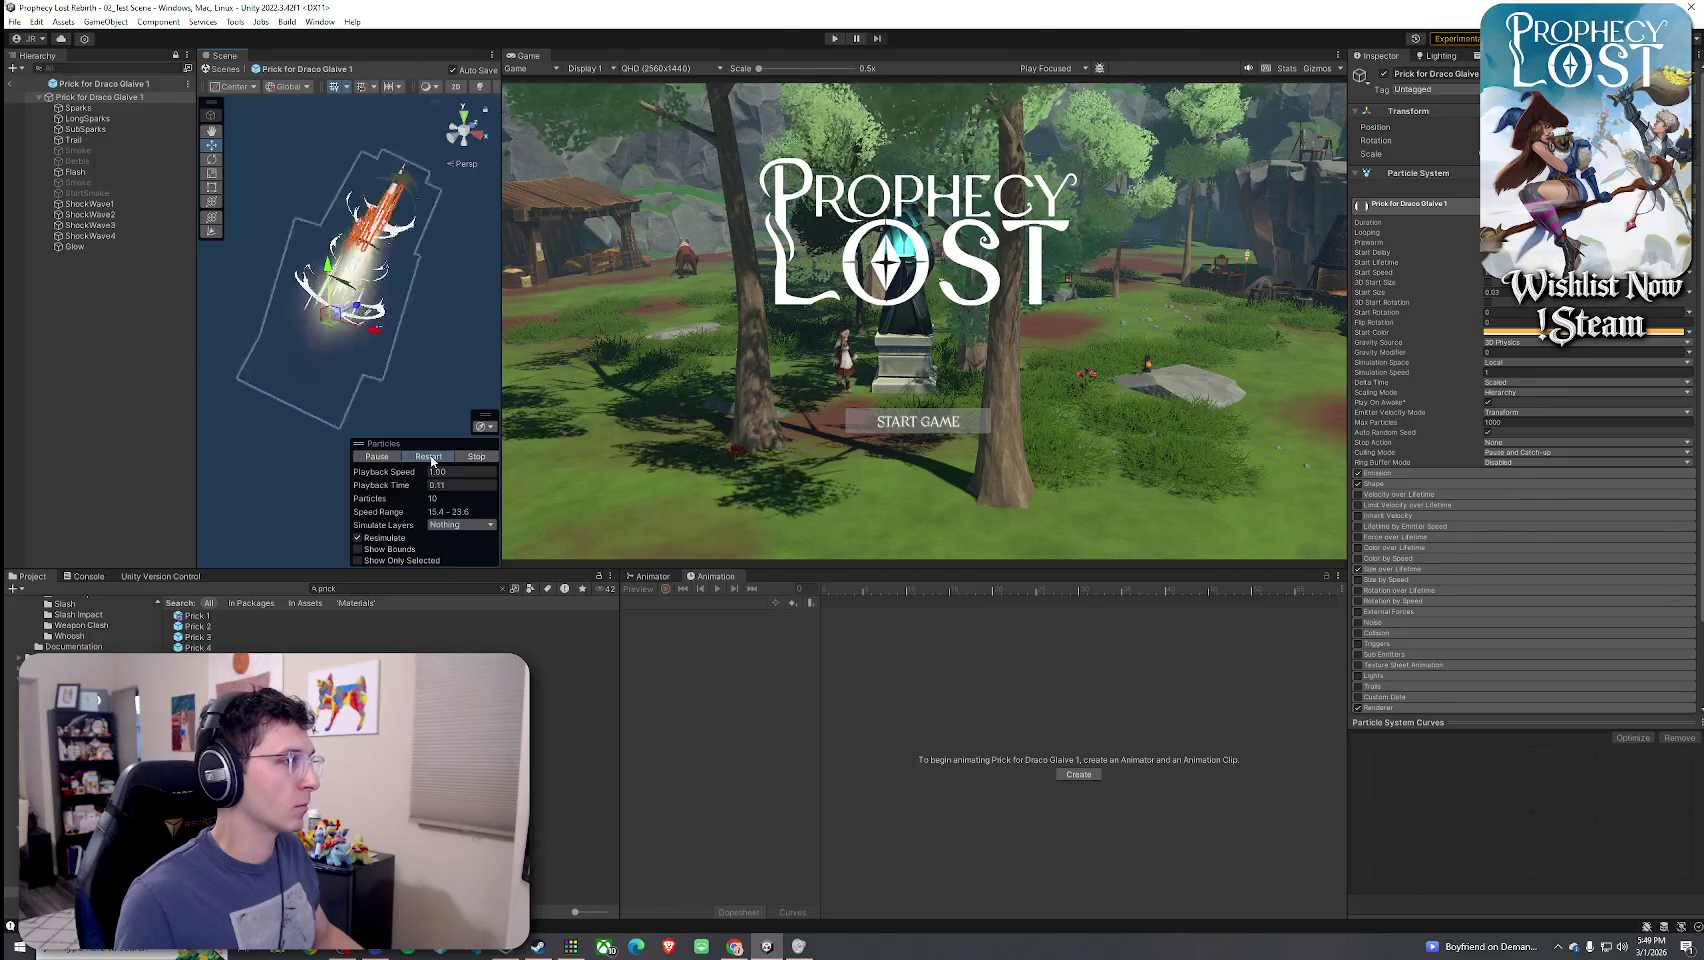
left_click(431, 458)
left_click(431, 458)
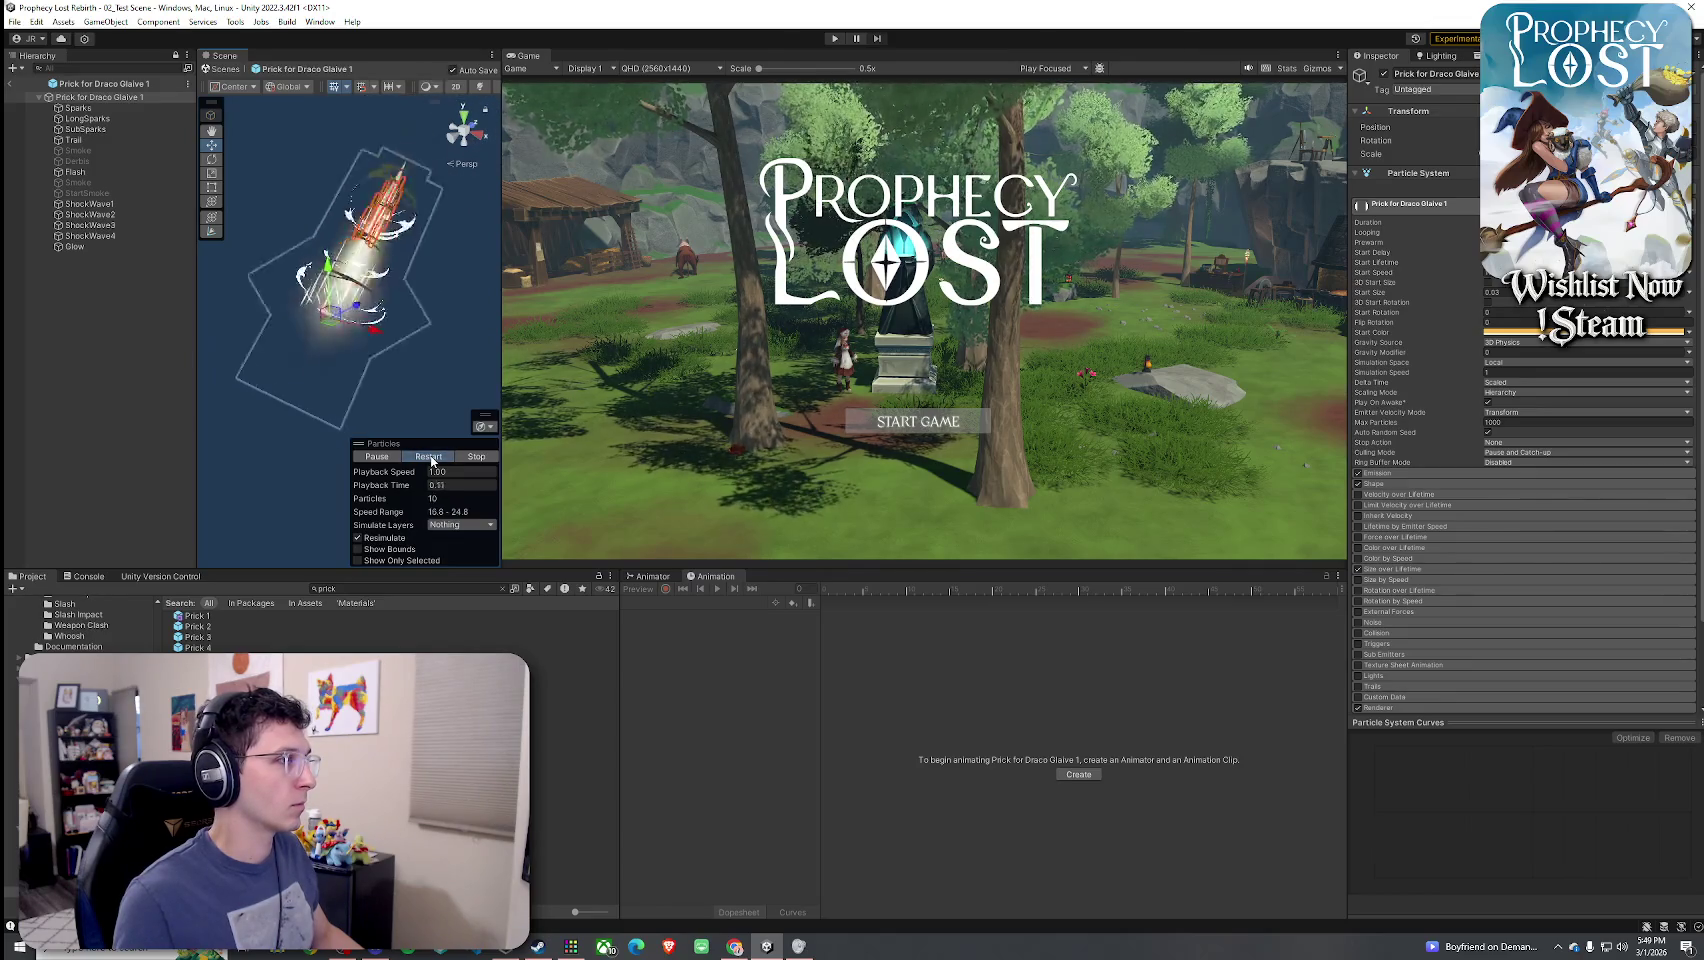
- Shift the effect left and down, save the prefab, and return to 02_Test Scene
left_click_drag(375, 330, 359, 328)
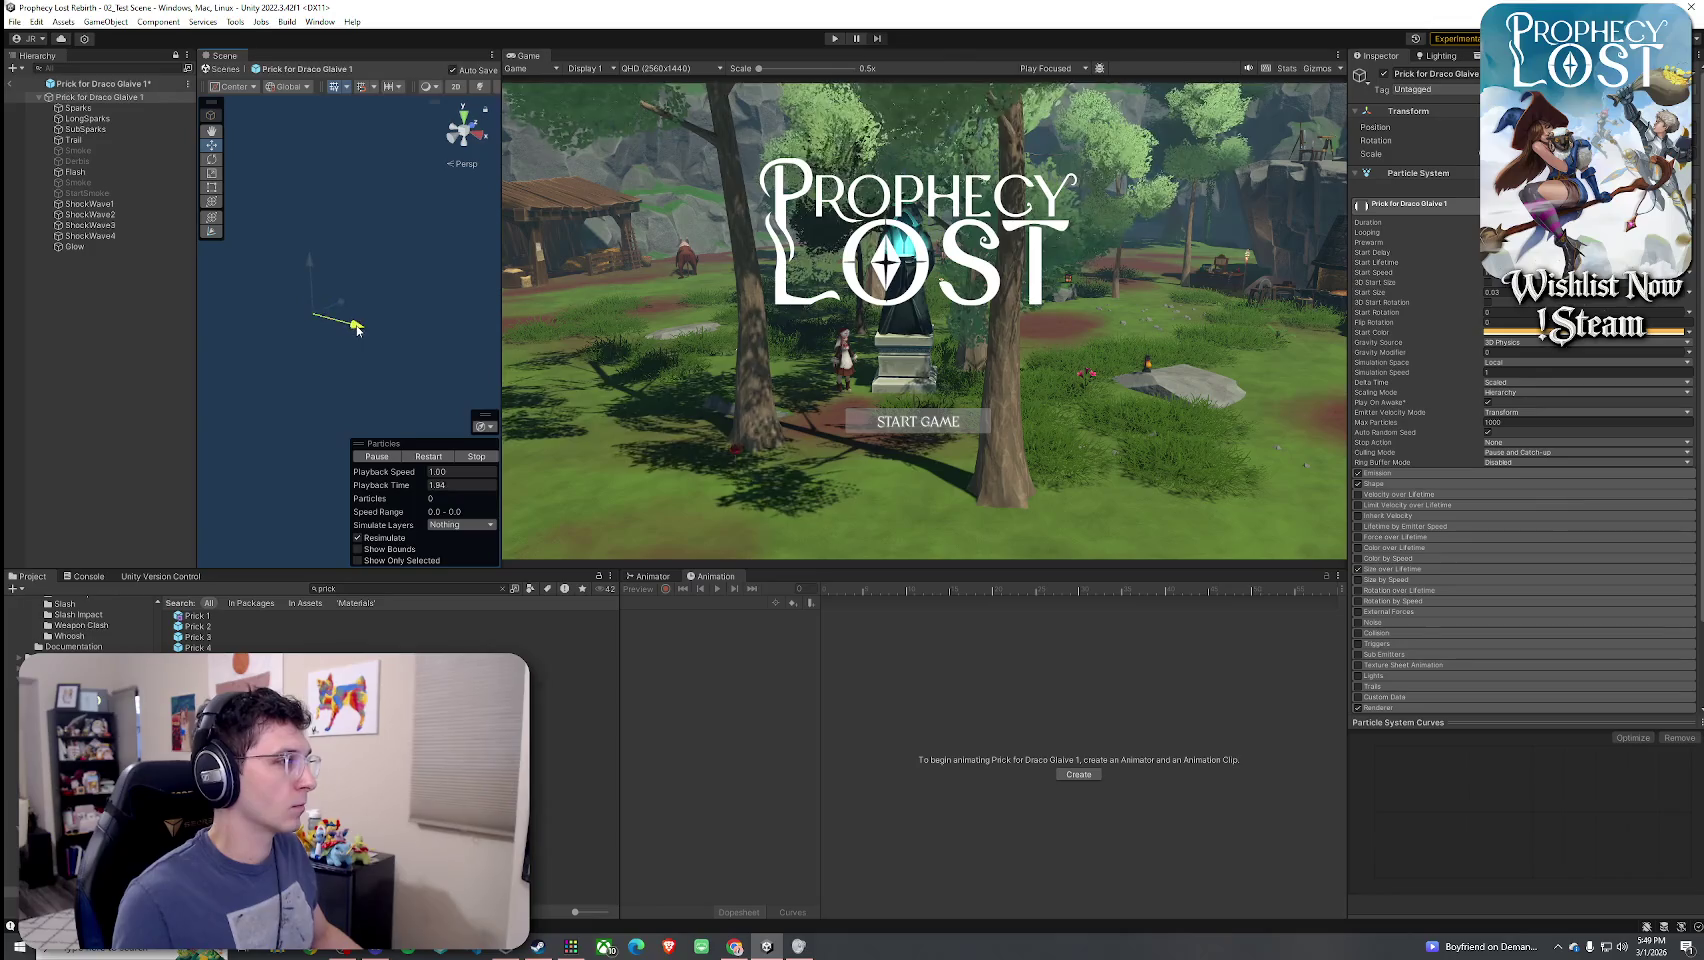
key("ctrl+s")
key("e")
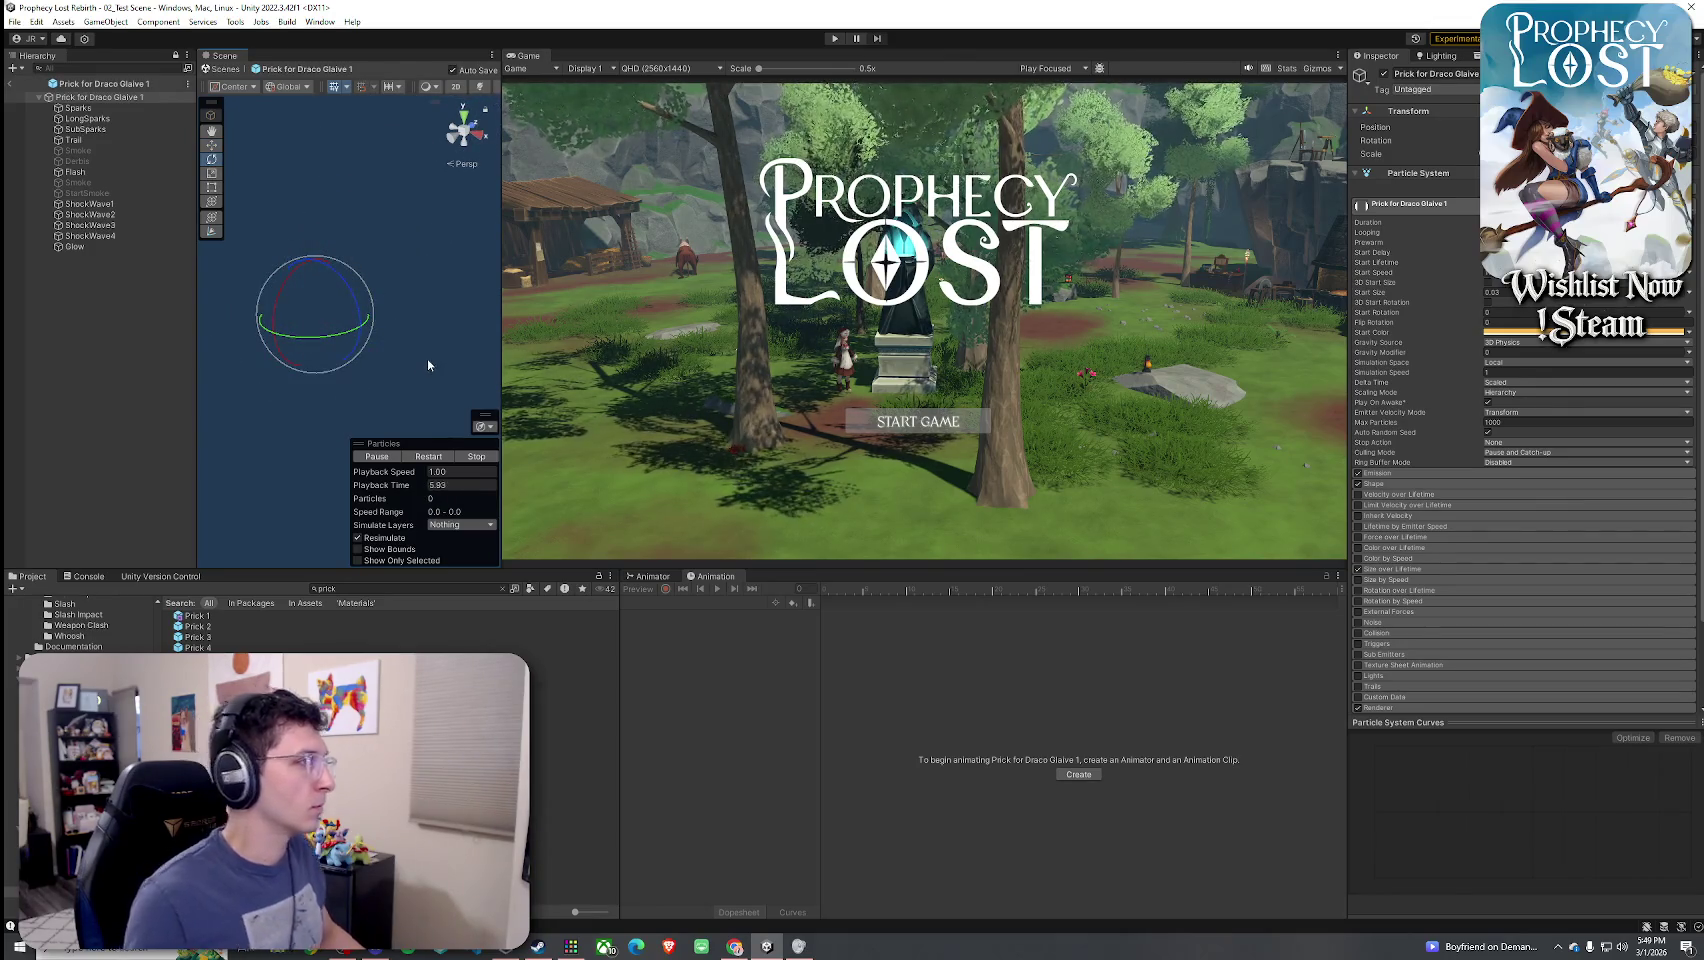
key("w")
left_click_drag(312, 262, 322, 328)
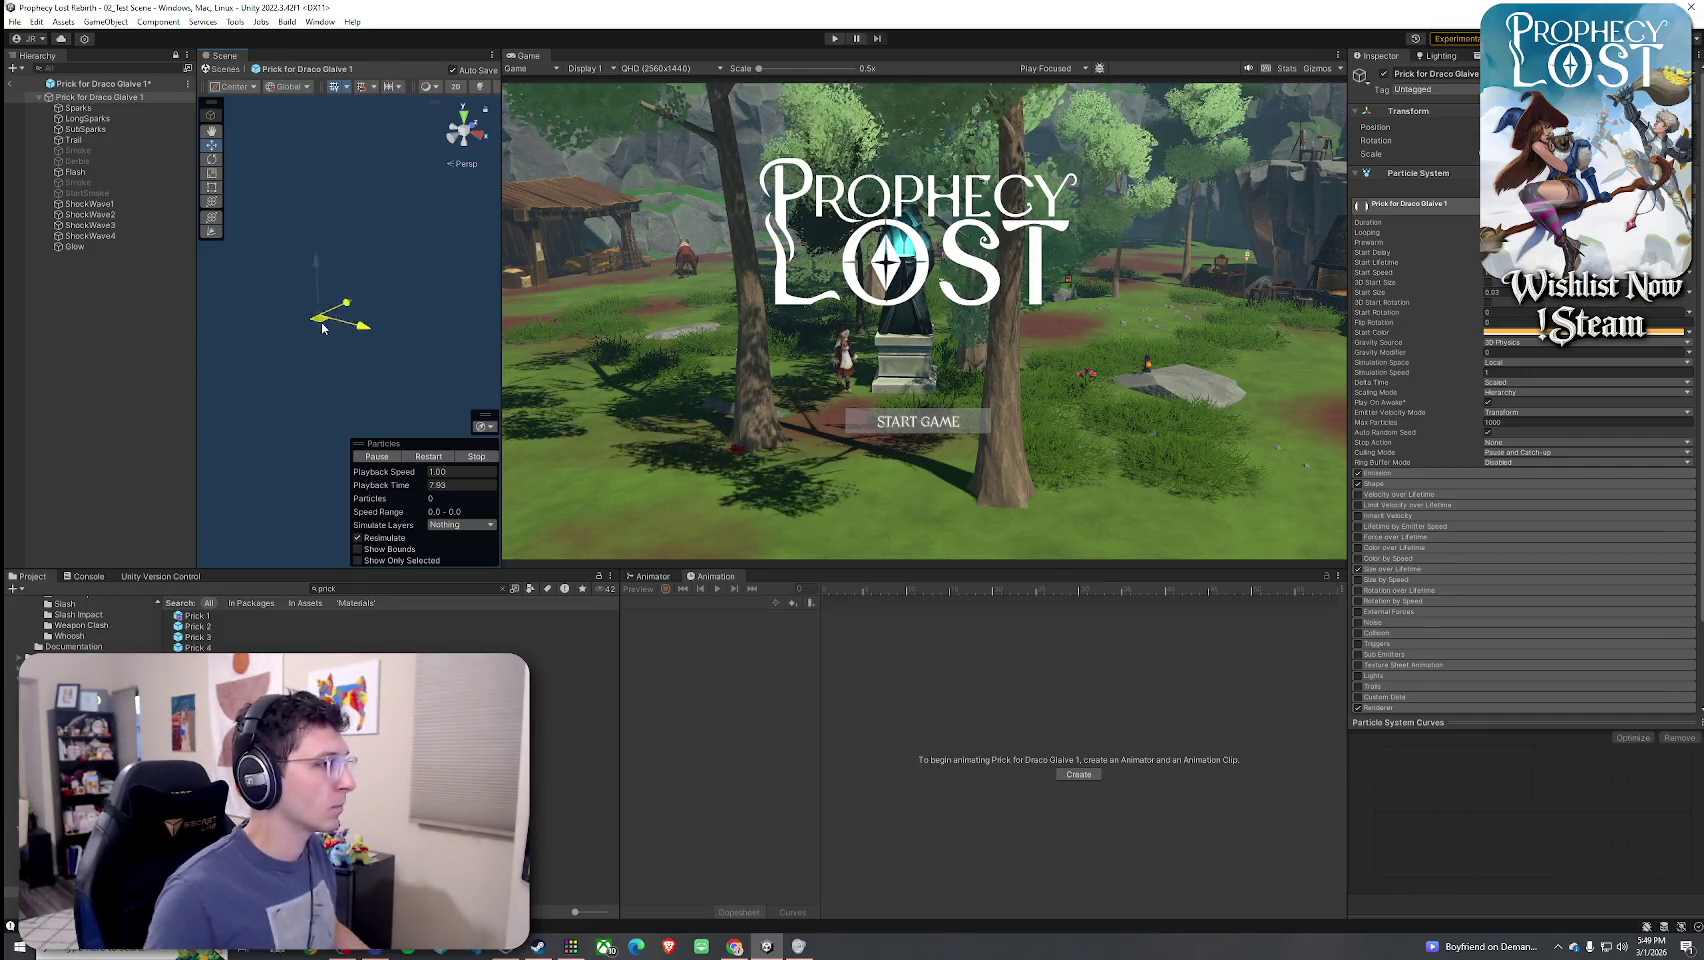
left_click(9, 83)
- Search the Project for 'draco glaive' and select the B_DracoGlaive weapon item
left_click(14, 22)
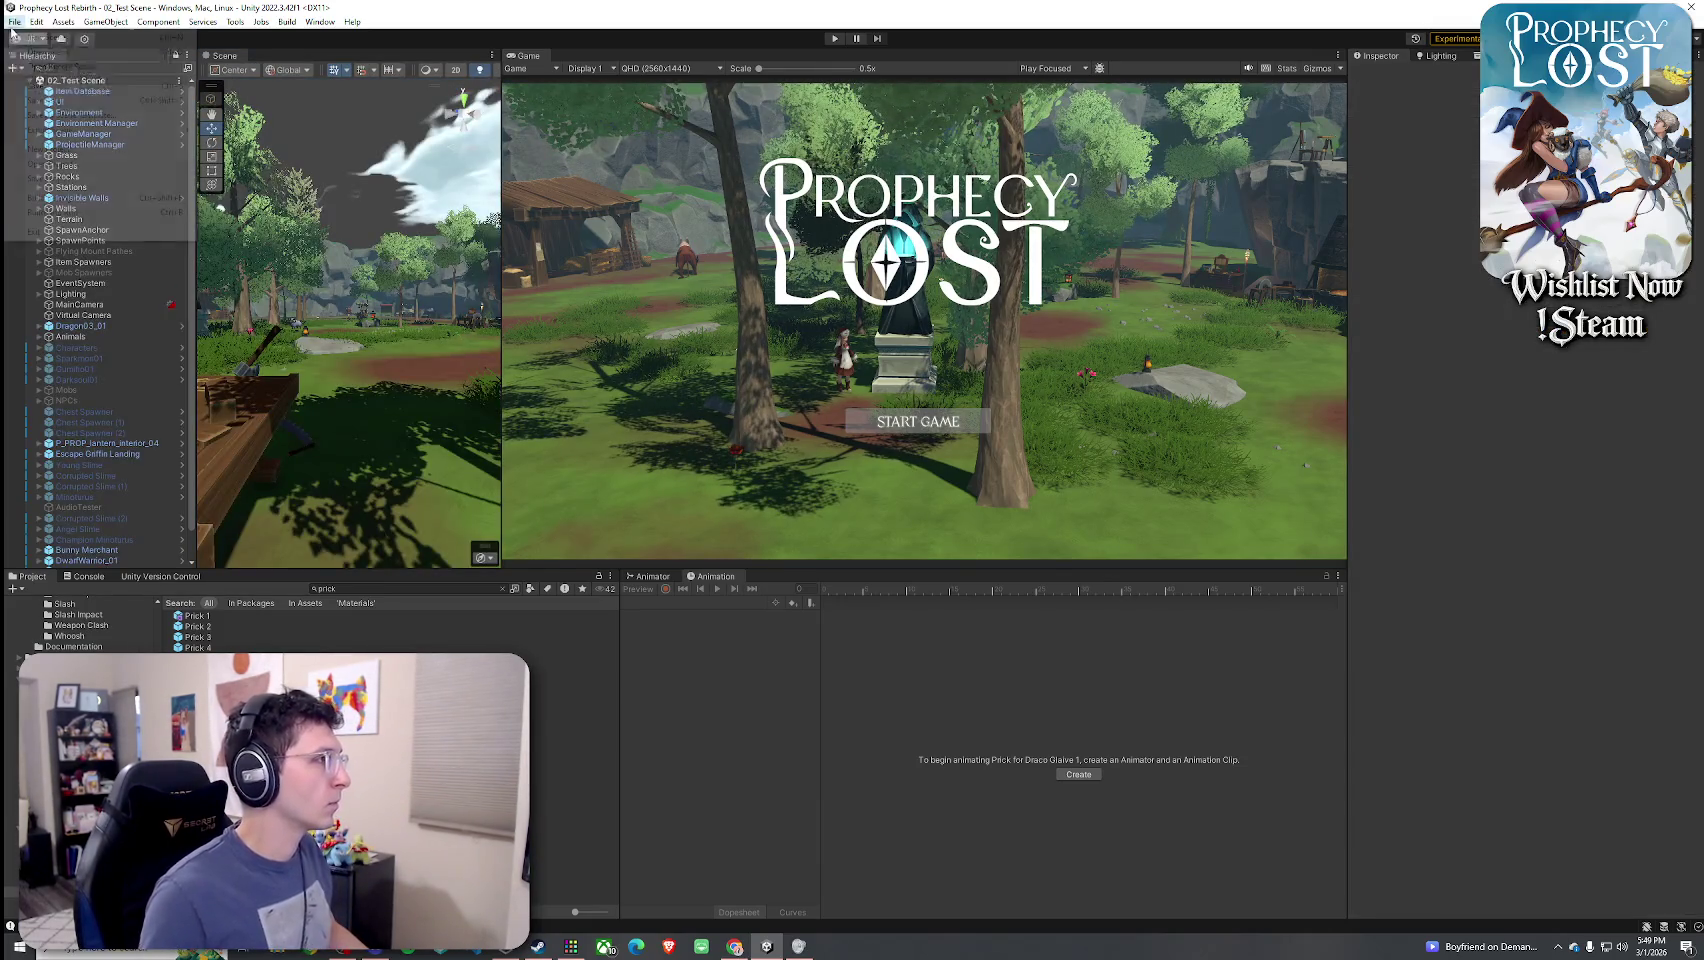
left_click(40, 90)
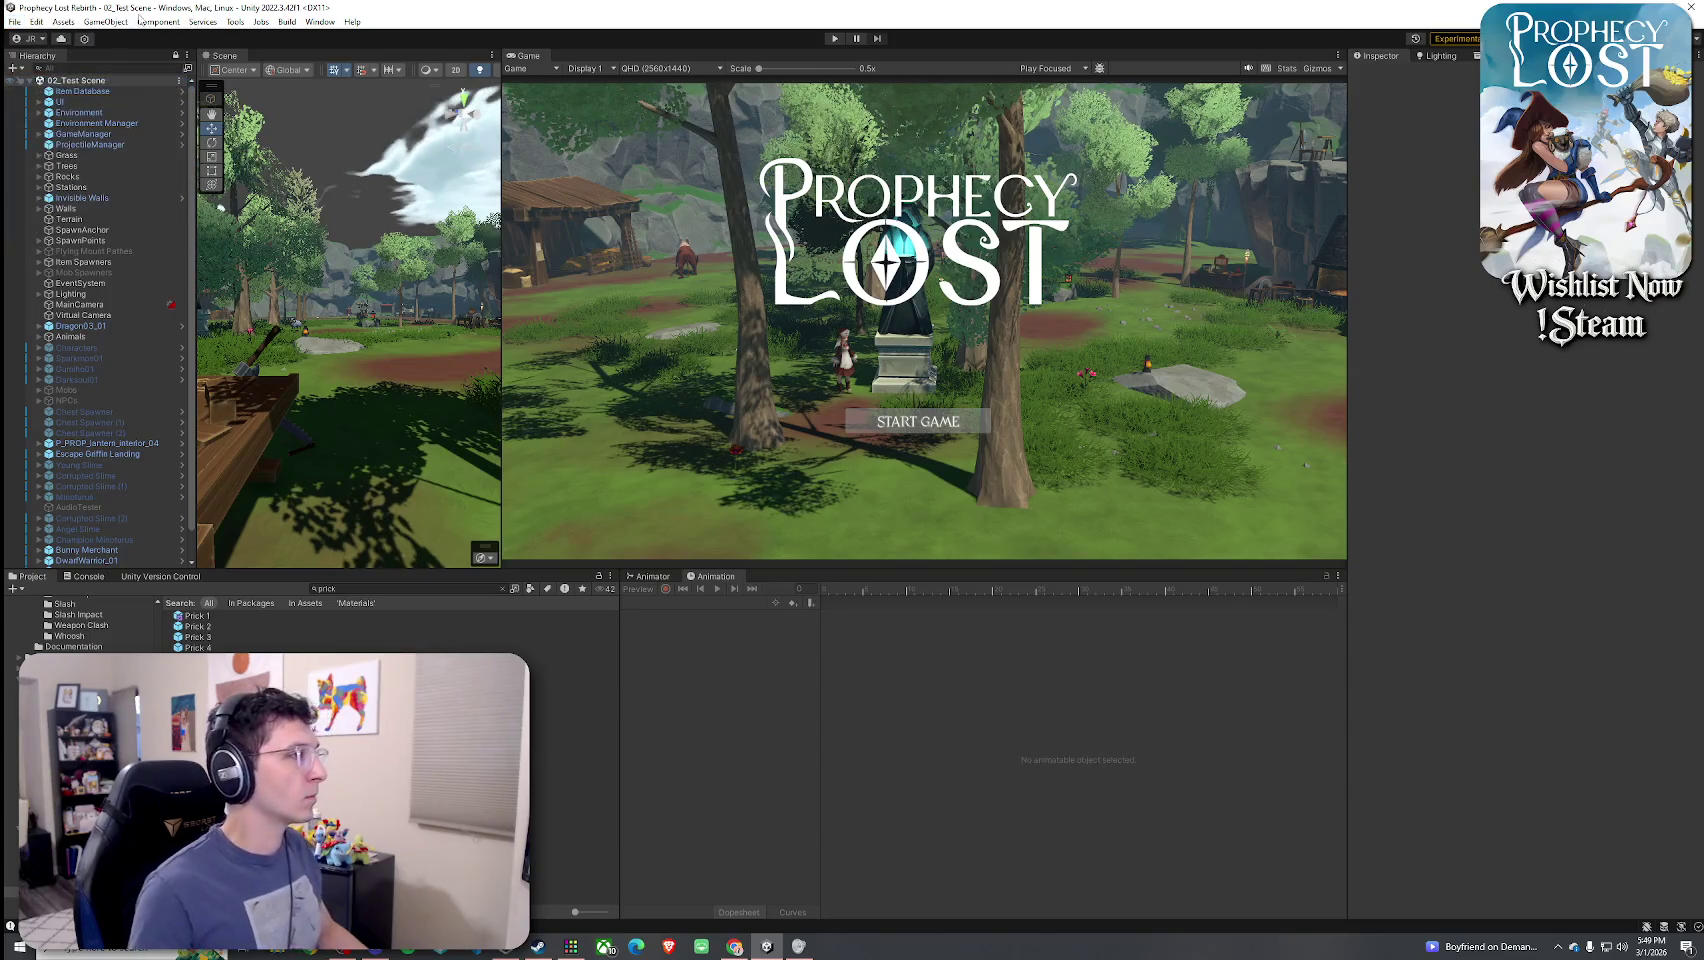
left_click(380, 589)
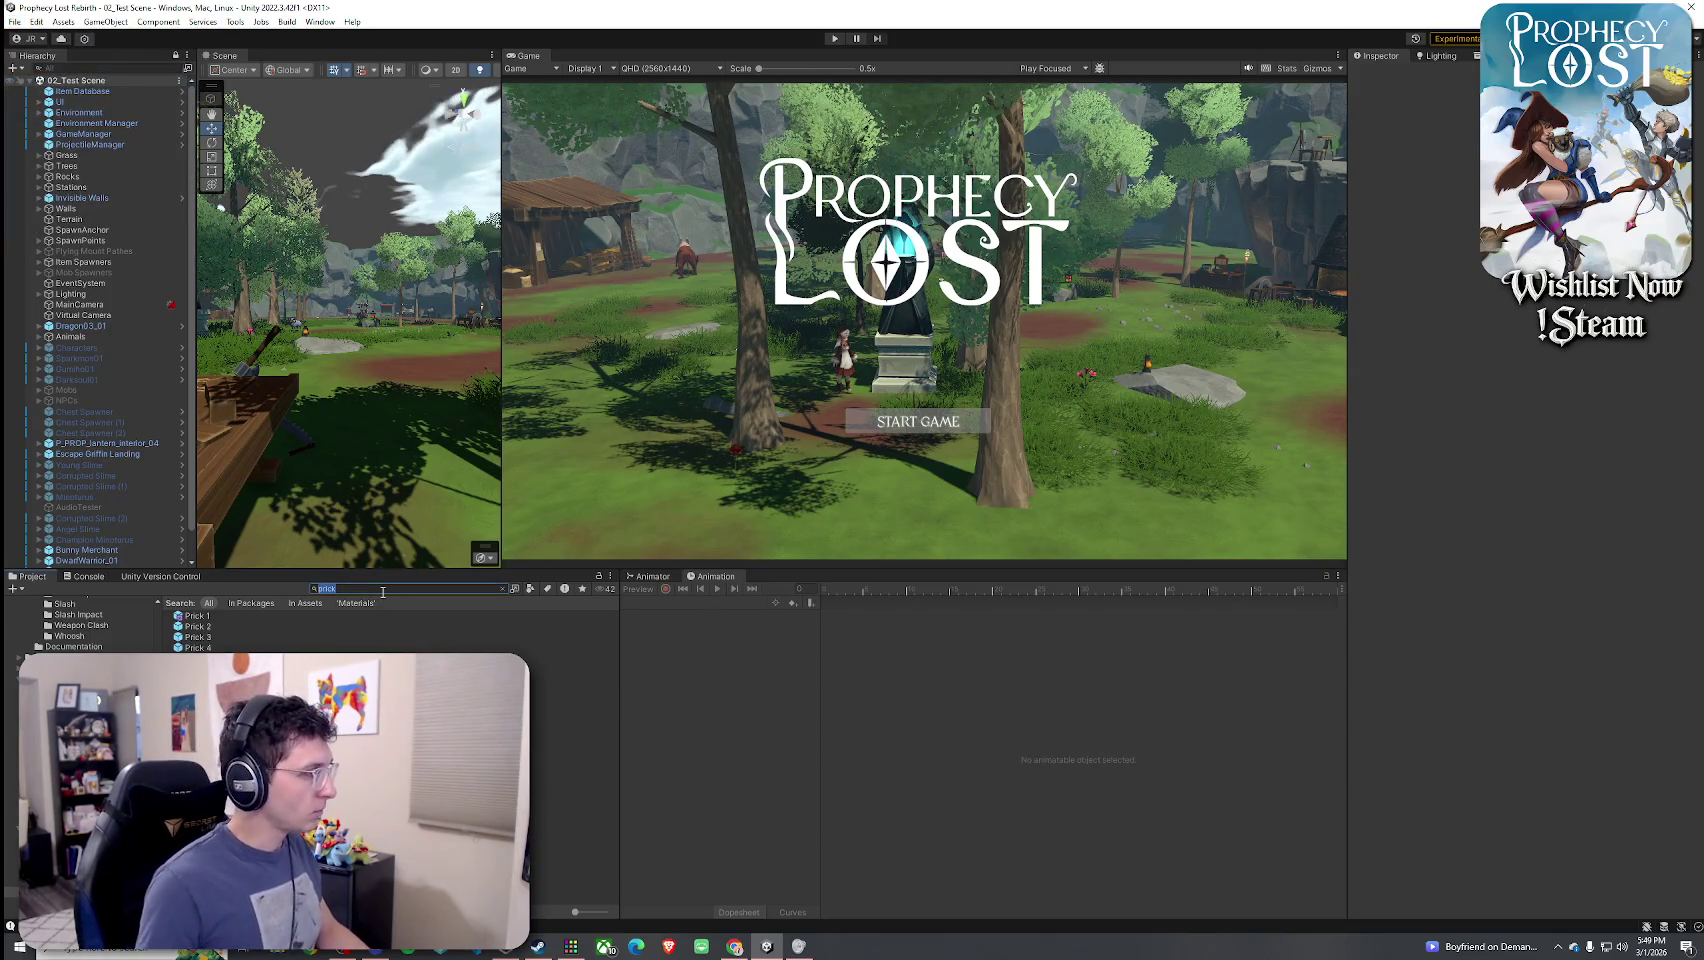
type("d")
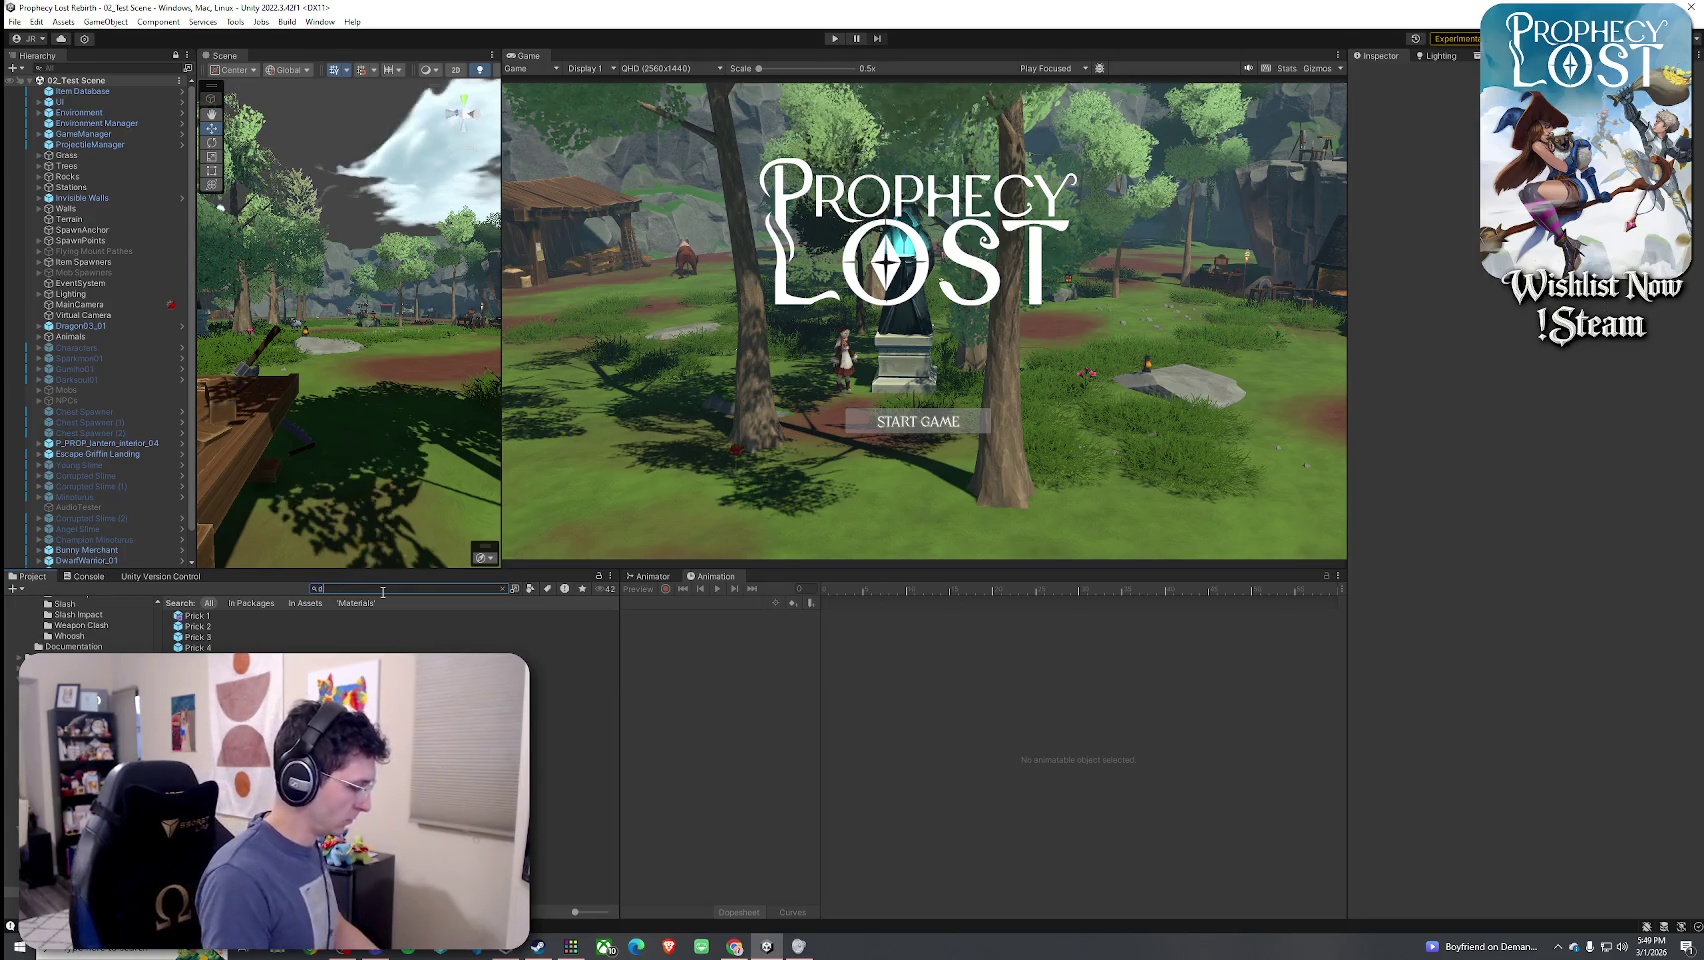
type("raco glaive")
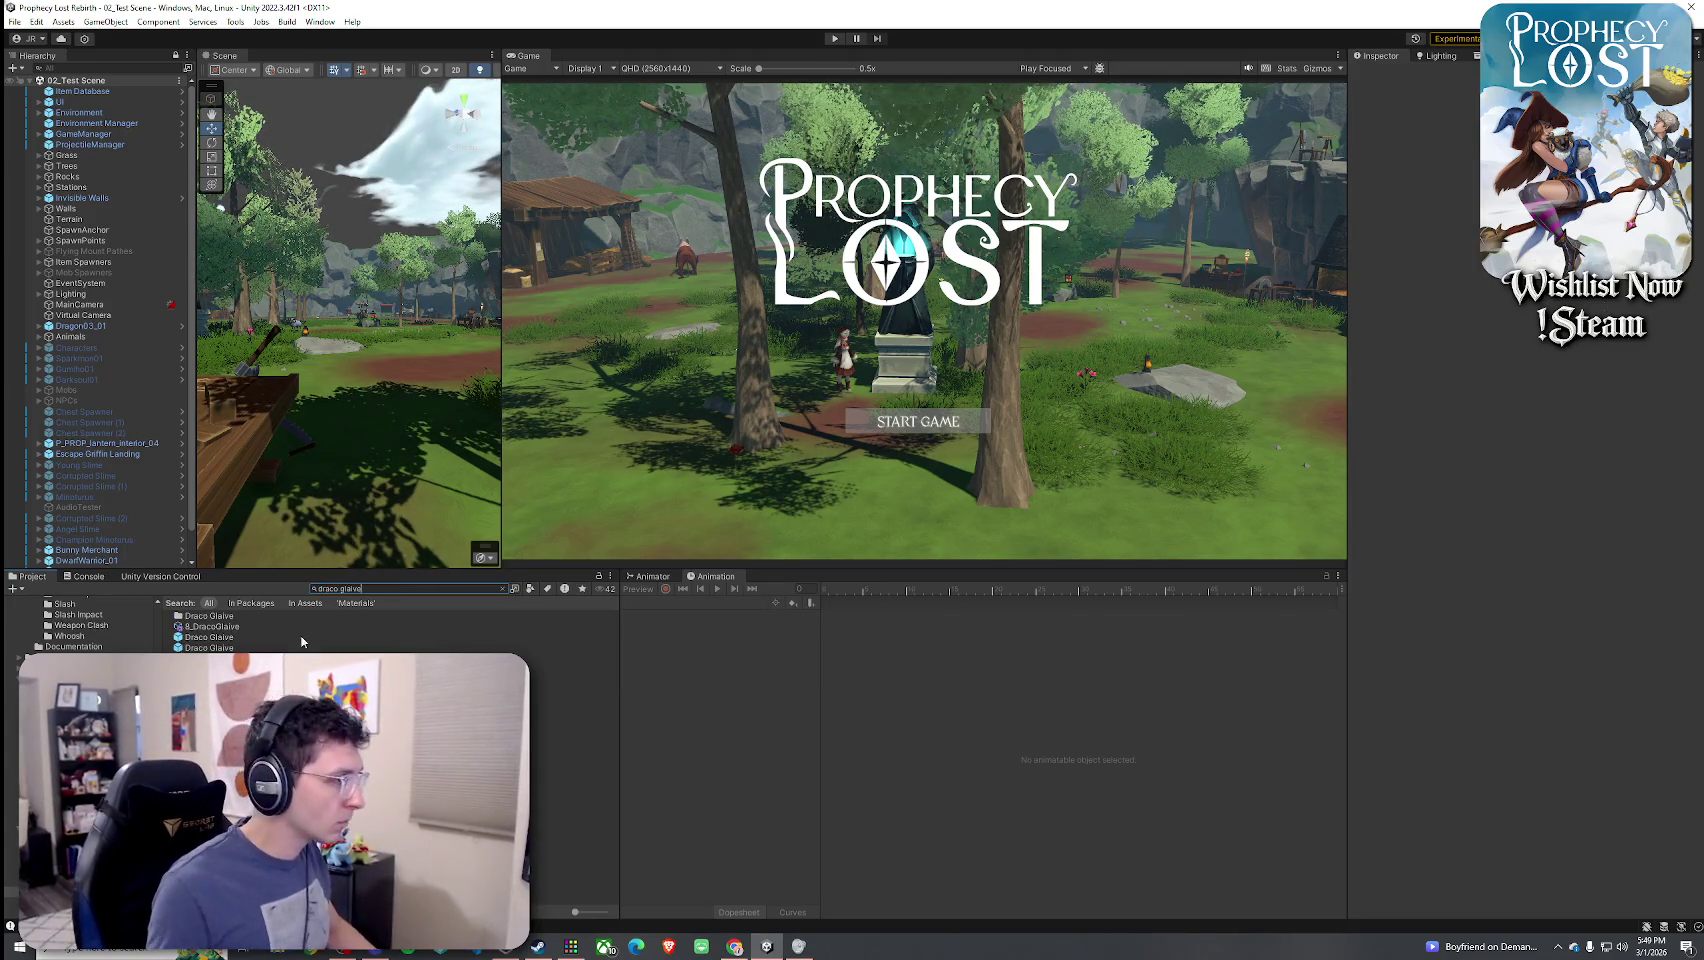
left_click(249, 624)
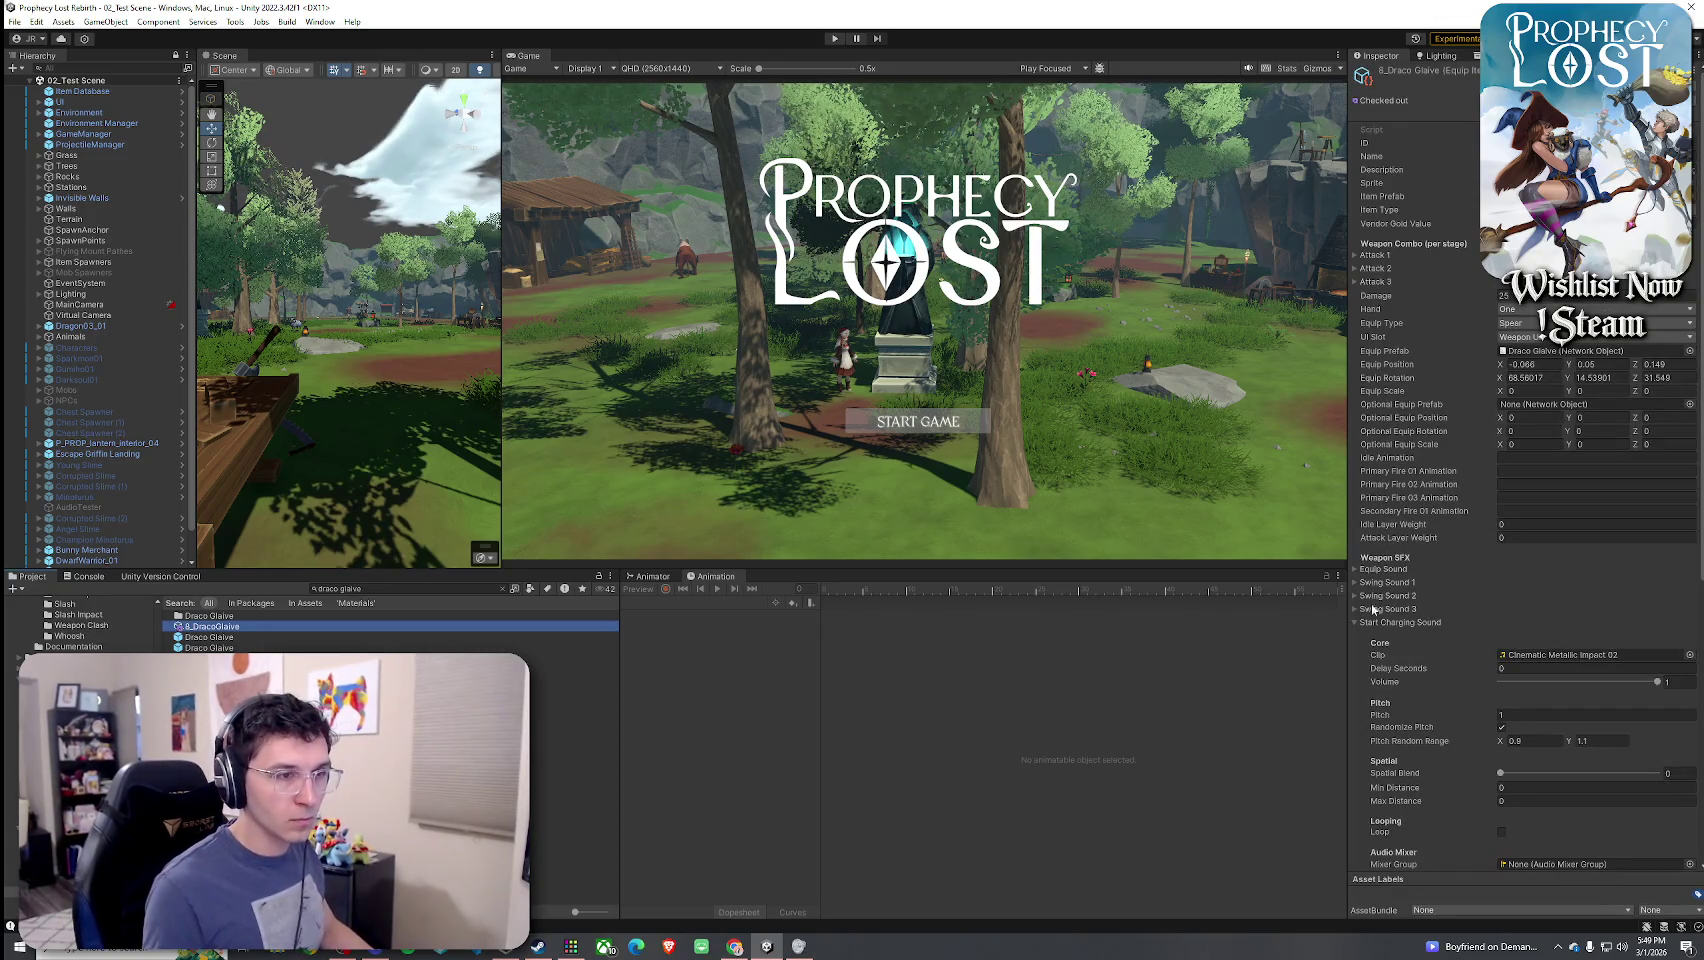
- Save Prick for Draco Glaive 1 as B_DracoGlaive's Weapon Swing 1 Vfx Prefab and enlarge the game view
scroll(1373, 607, "down", 5)
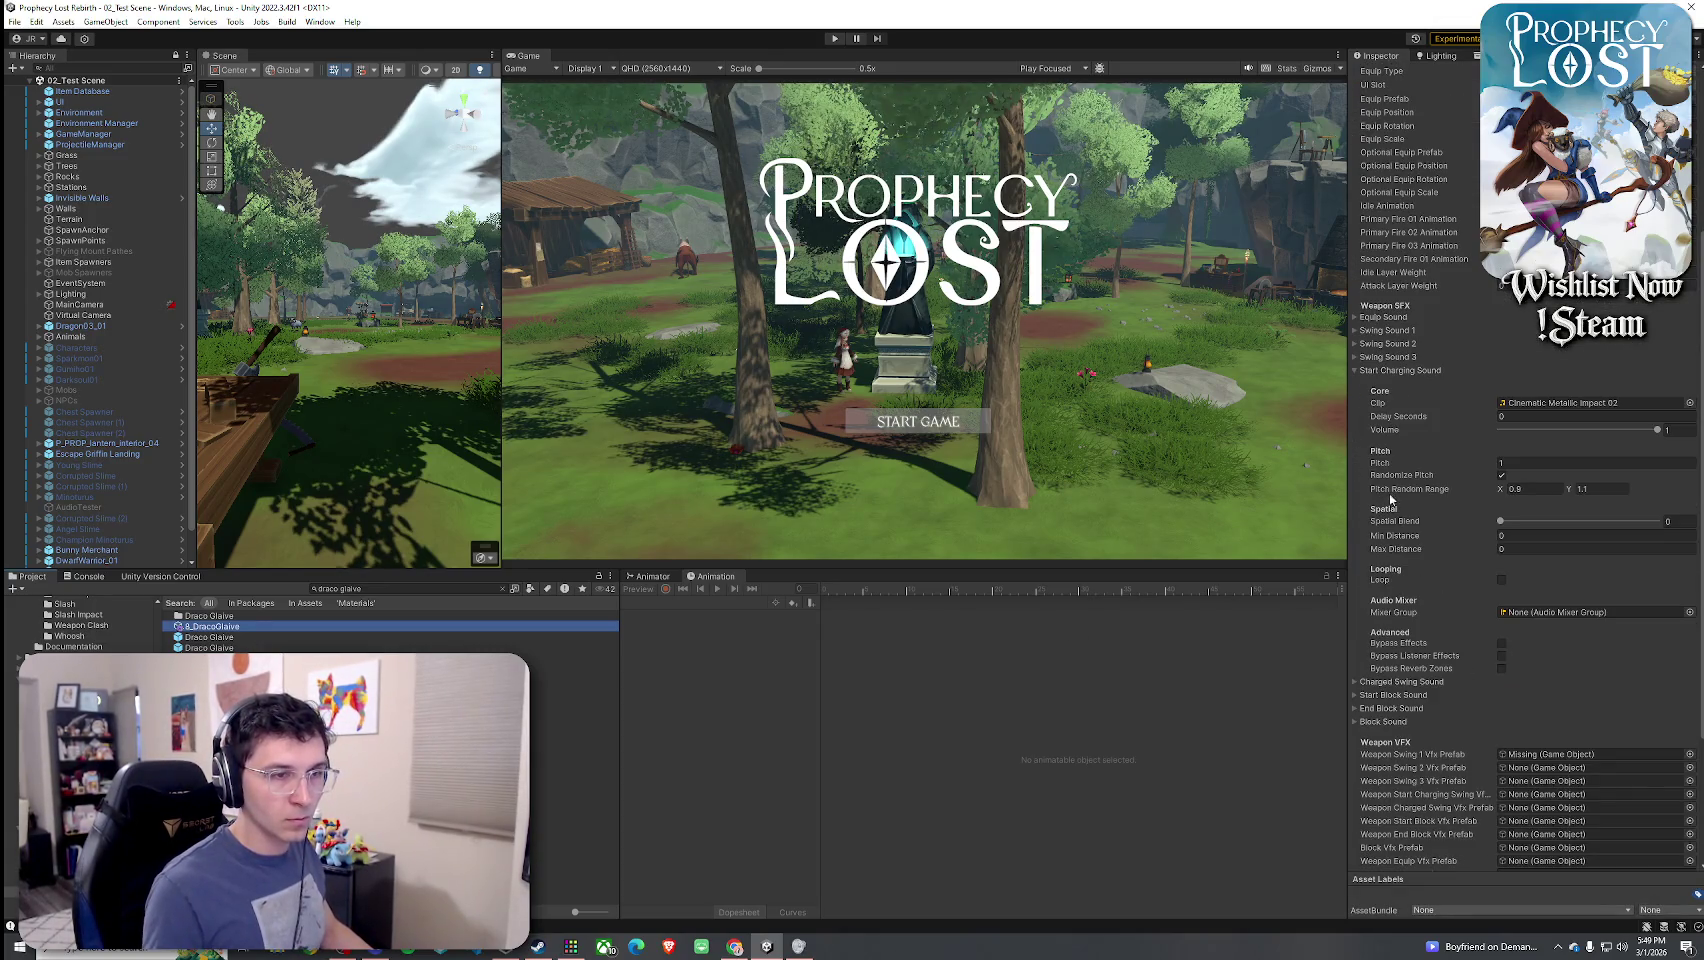
left_click(1400, 370)
left_click(1399, 489)
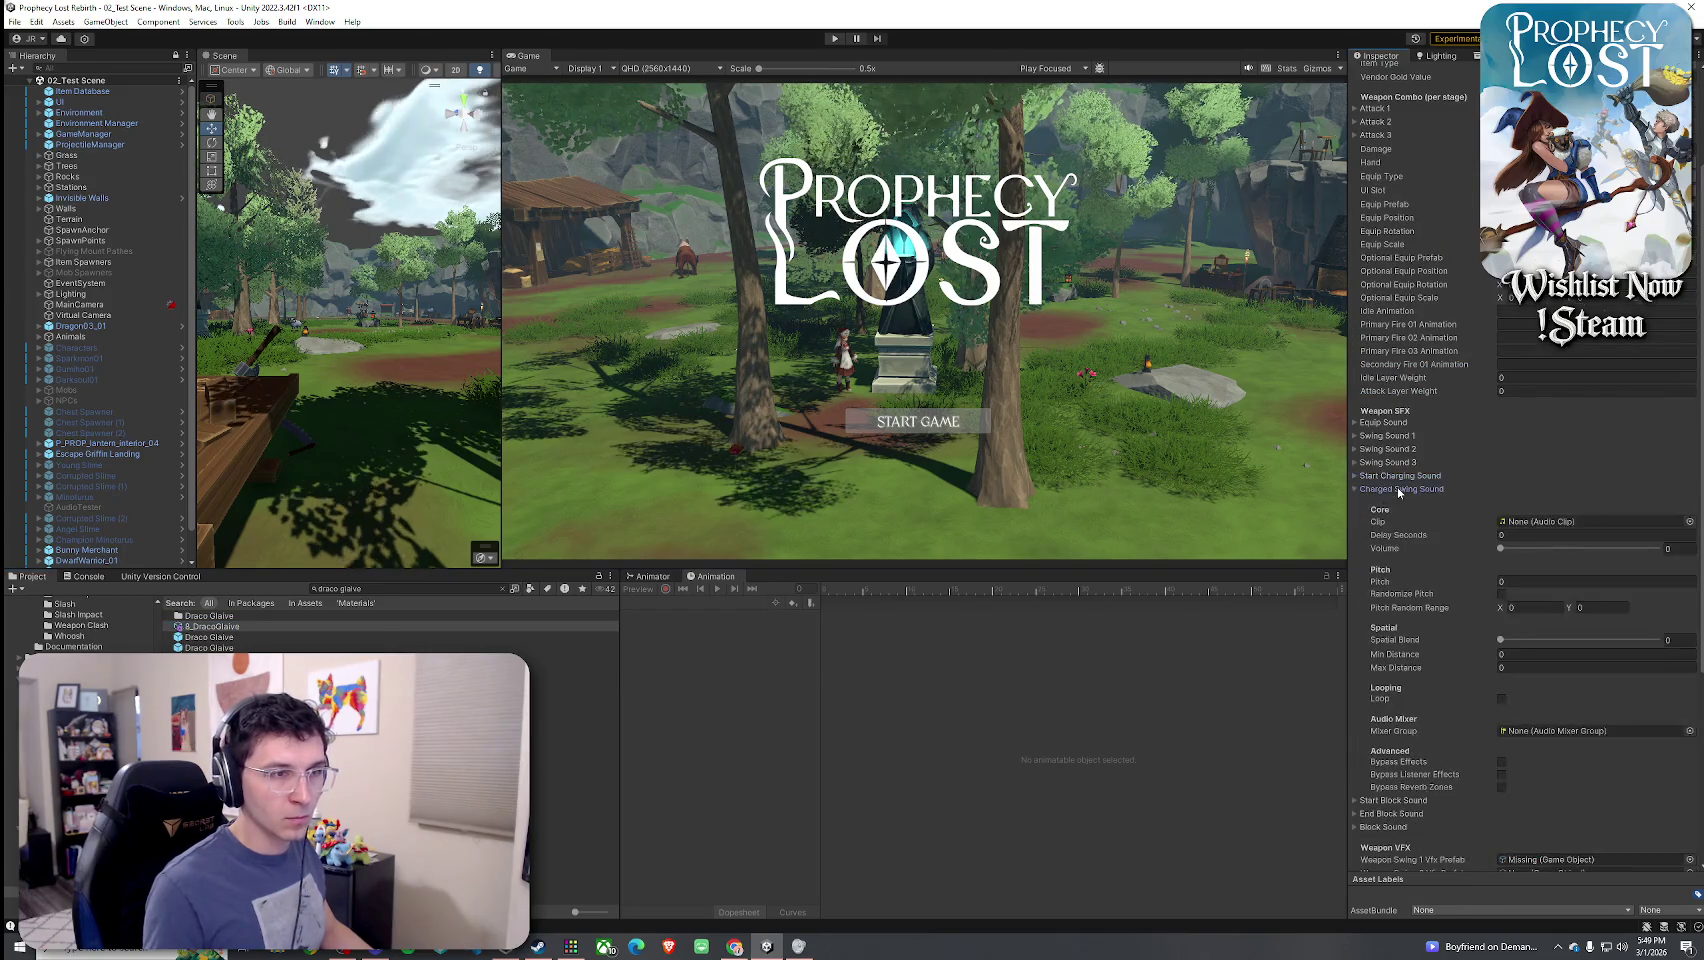
scroll(1416, 537, "down", 6)
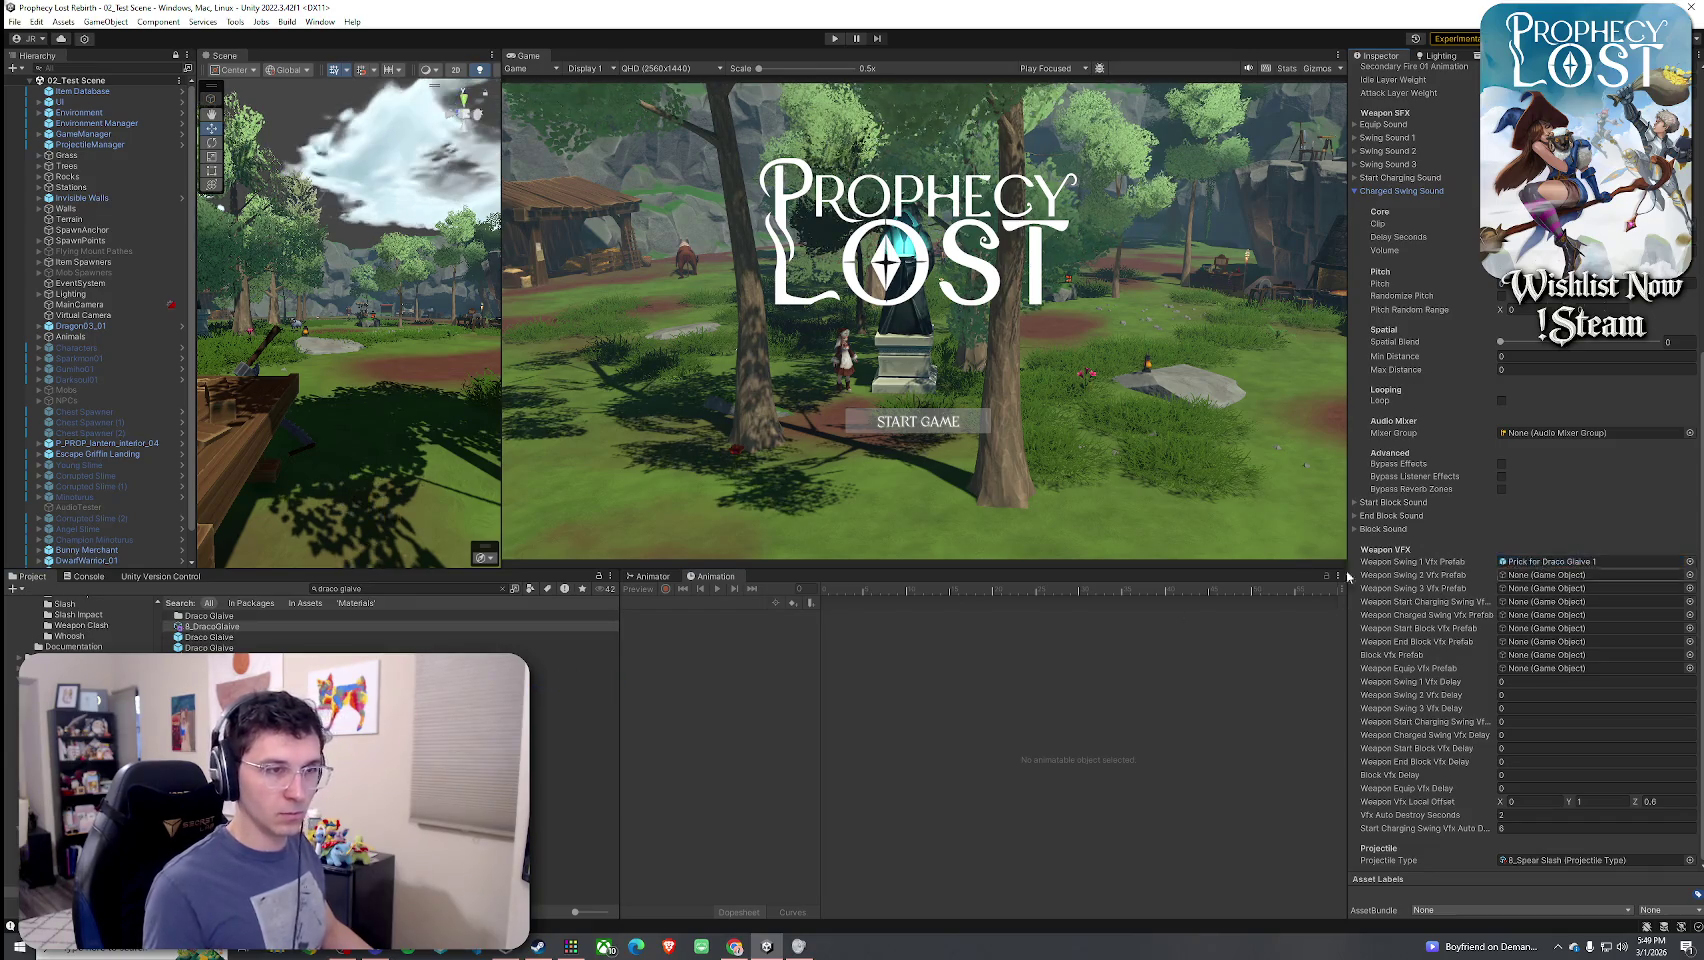
left_click(14, 21)
left_click(45, 90)
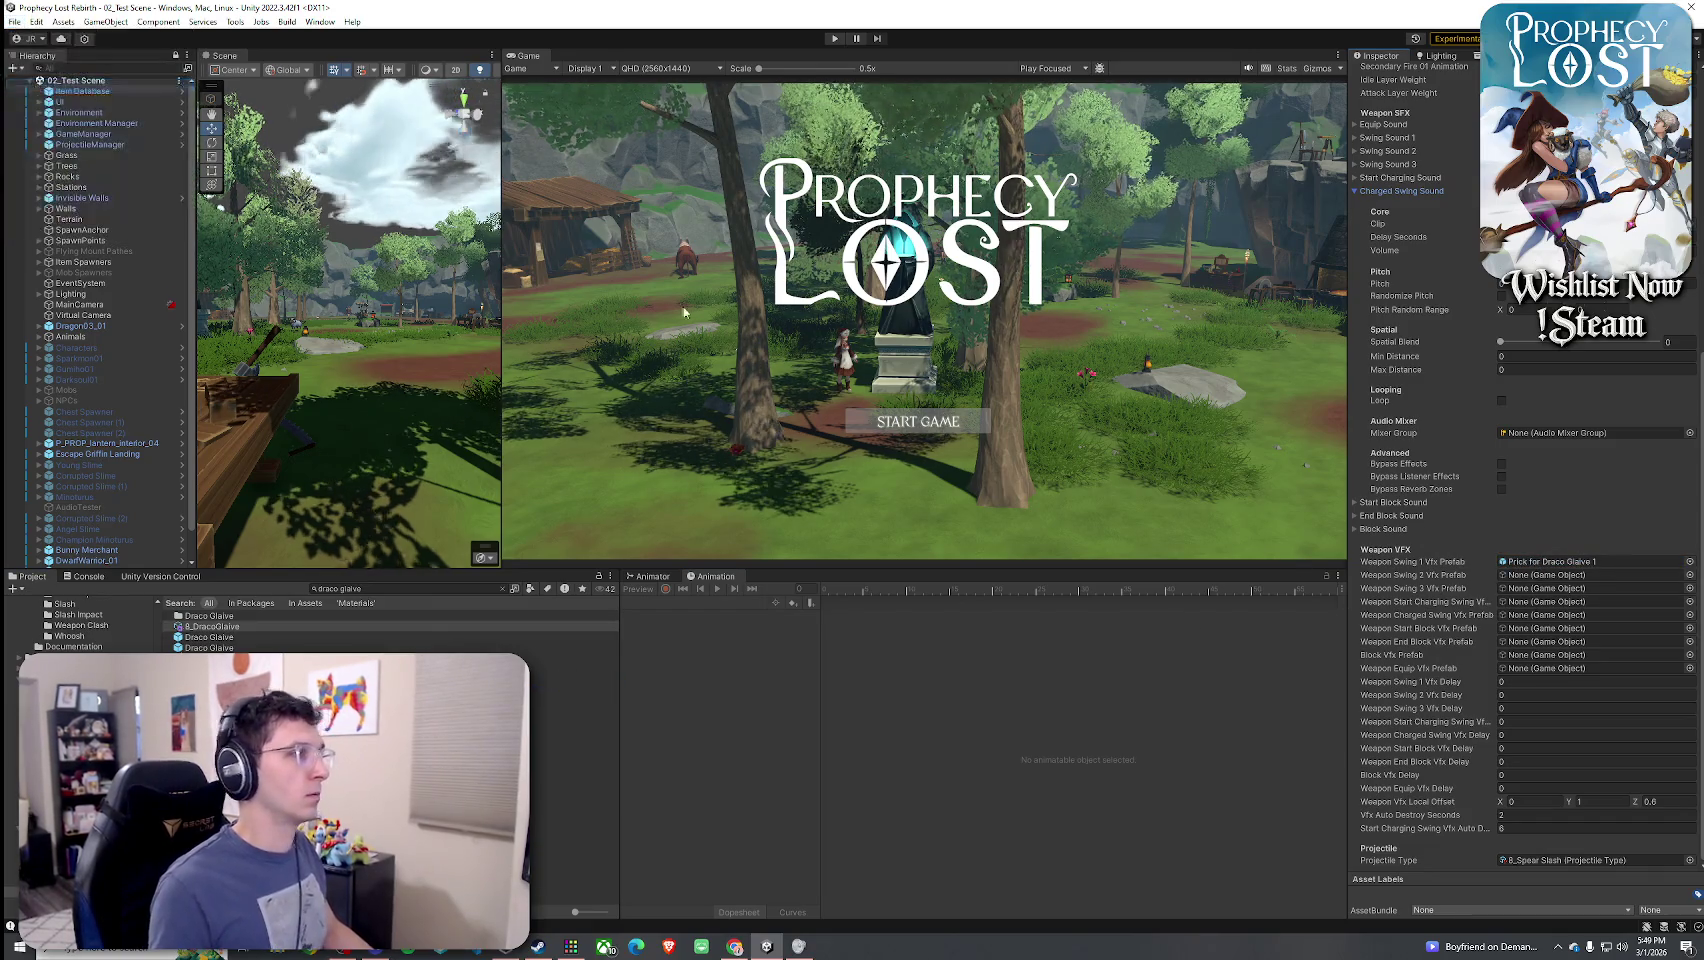
left_click_drag(799, 566, 799, 705)
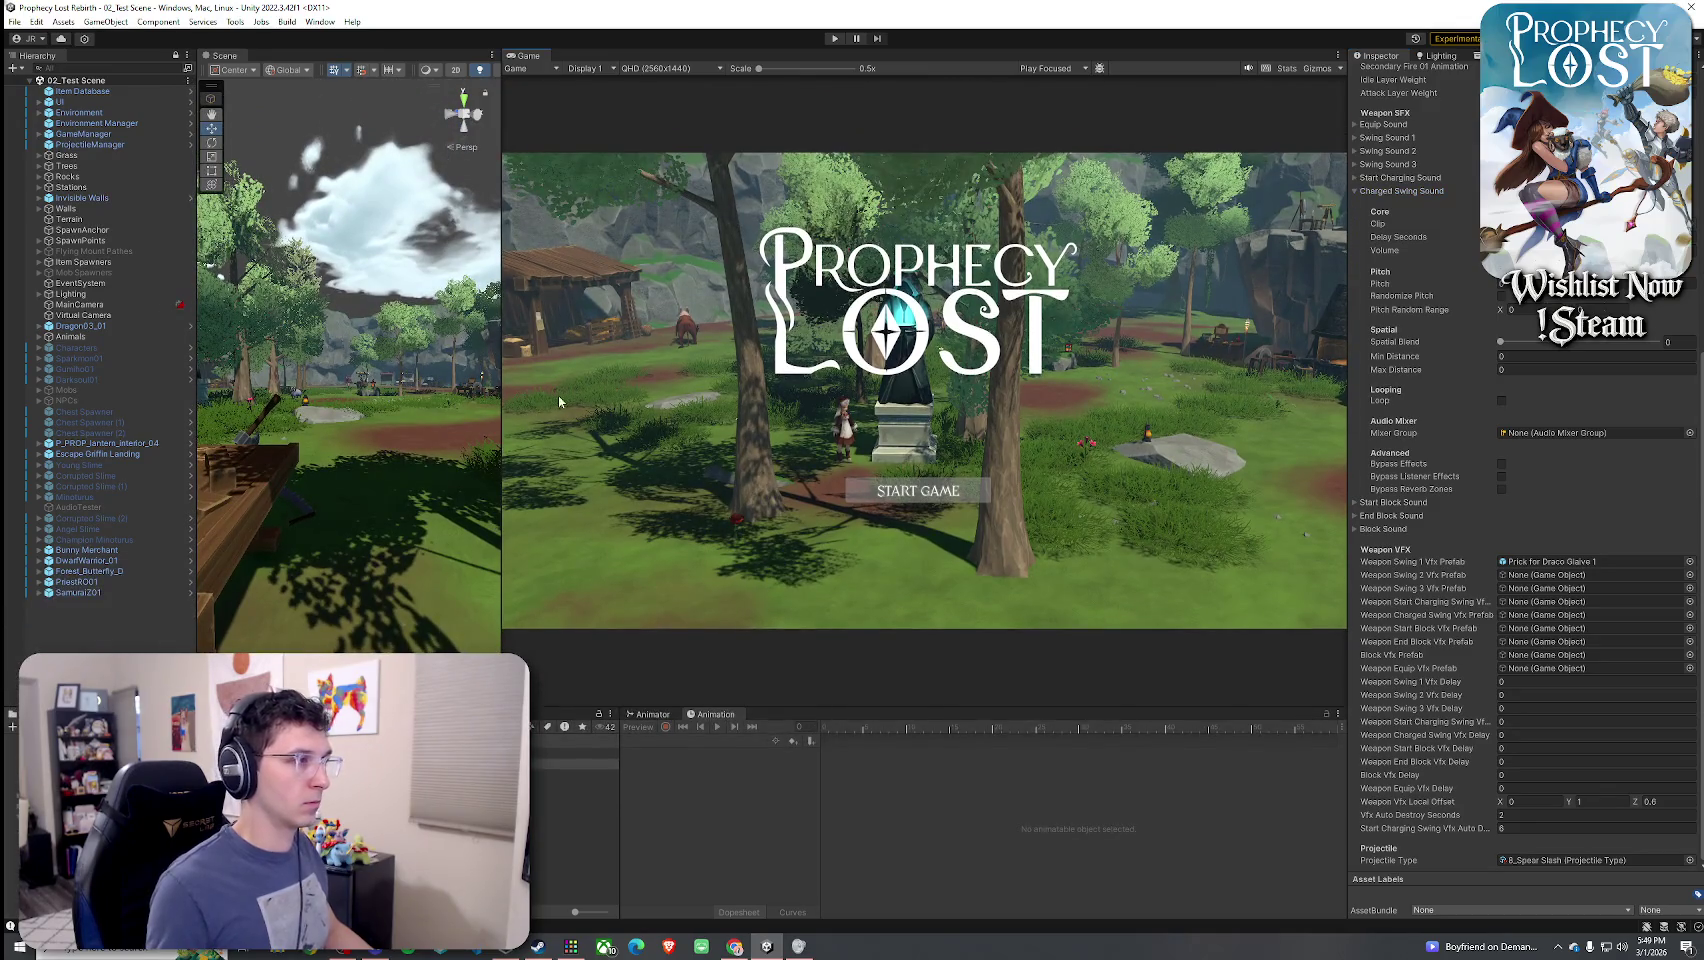
- Widen the scene view, enter Play mode, start the game and run the character forward
mouse_move(503, 382)
left_mouse_down()
mouse_move(469, 382)
mouse_move(580, 382)
left_mouse_up()
left_click(834, 40)
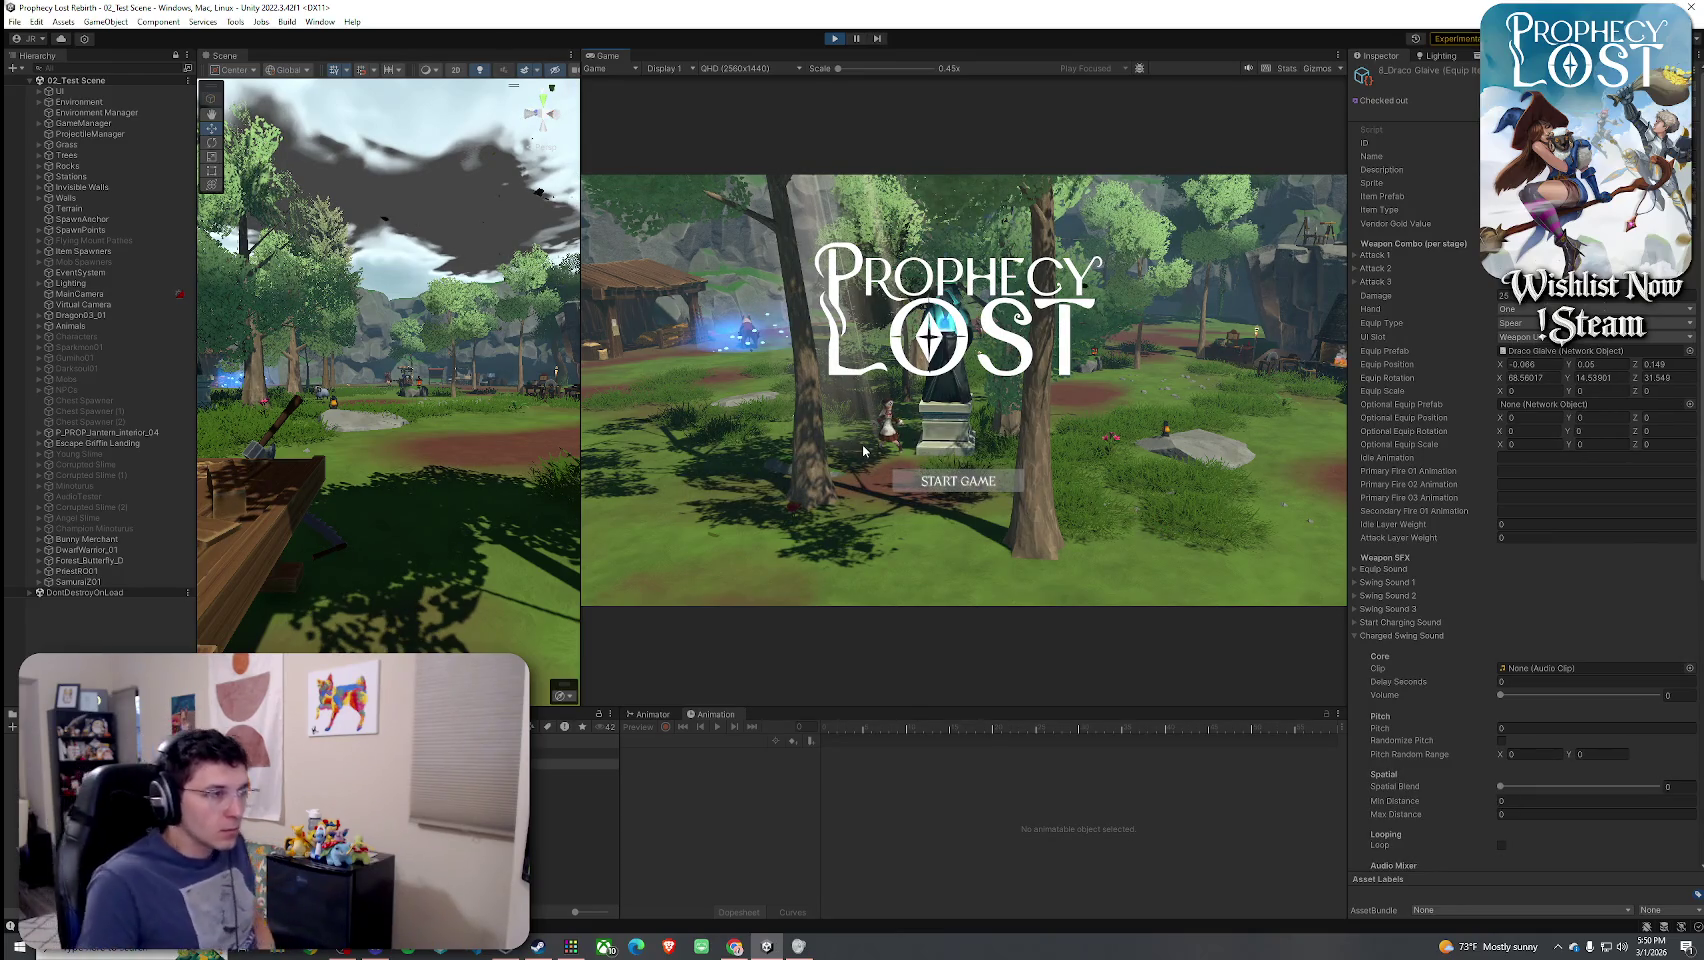
left_click(998, 472)
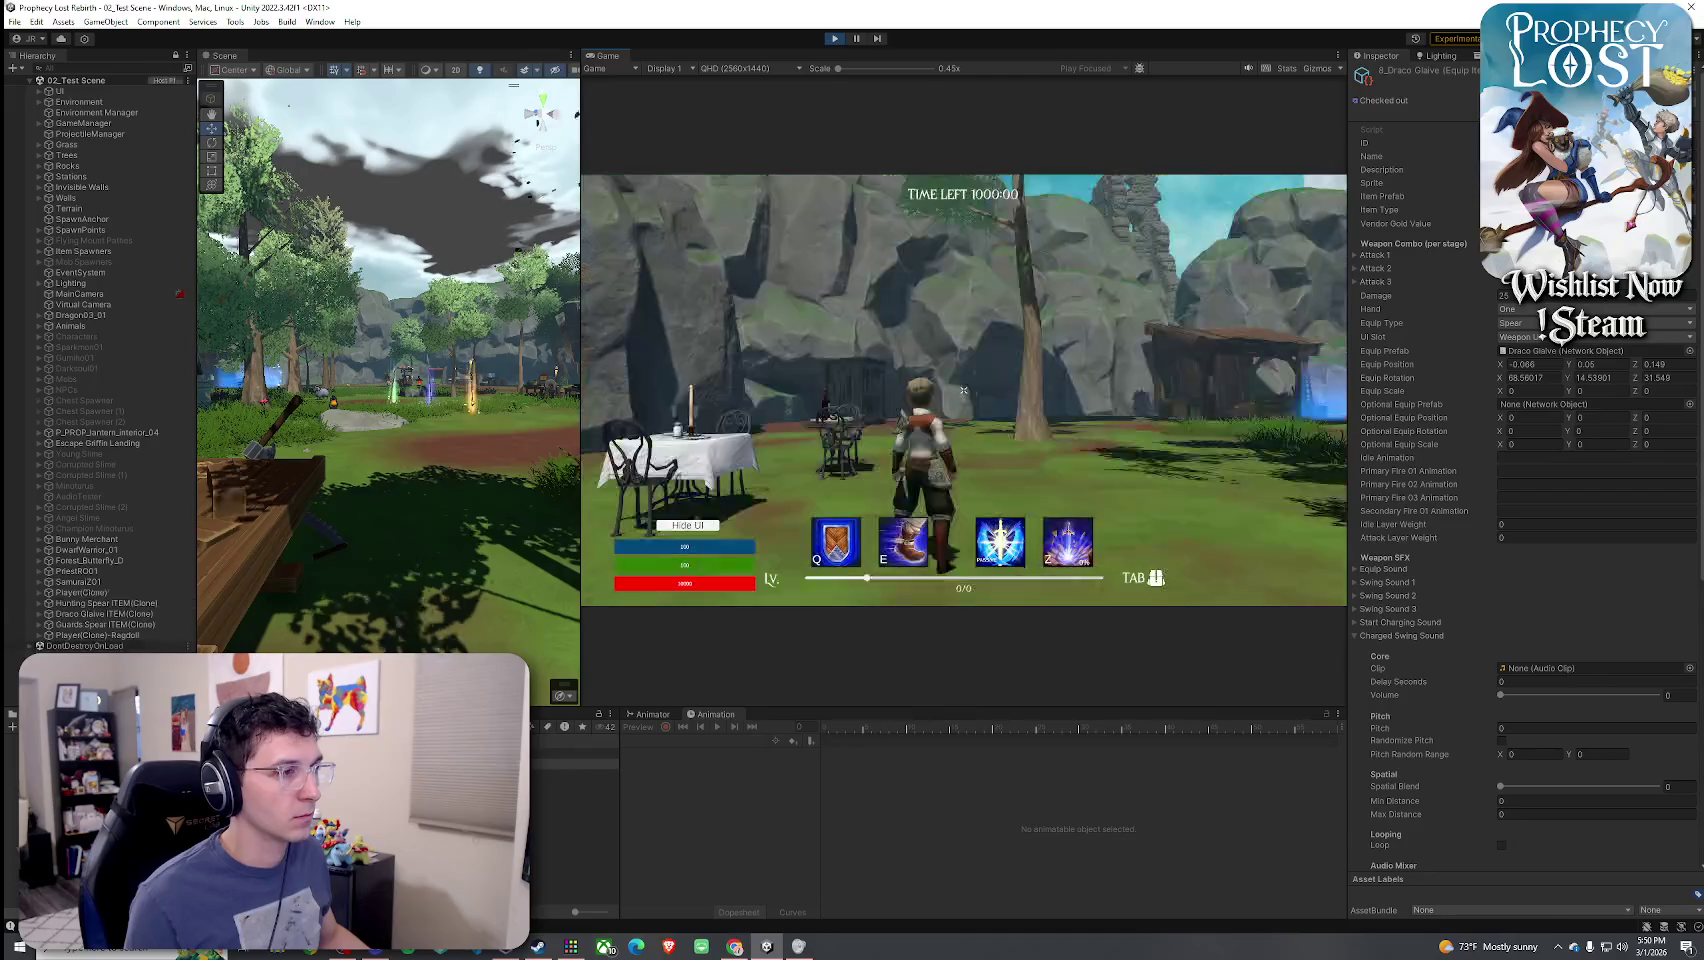
key("w")
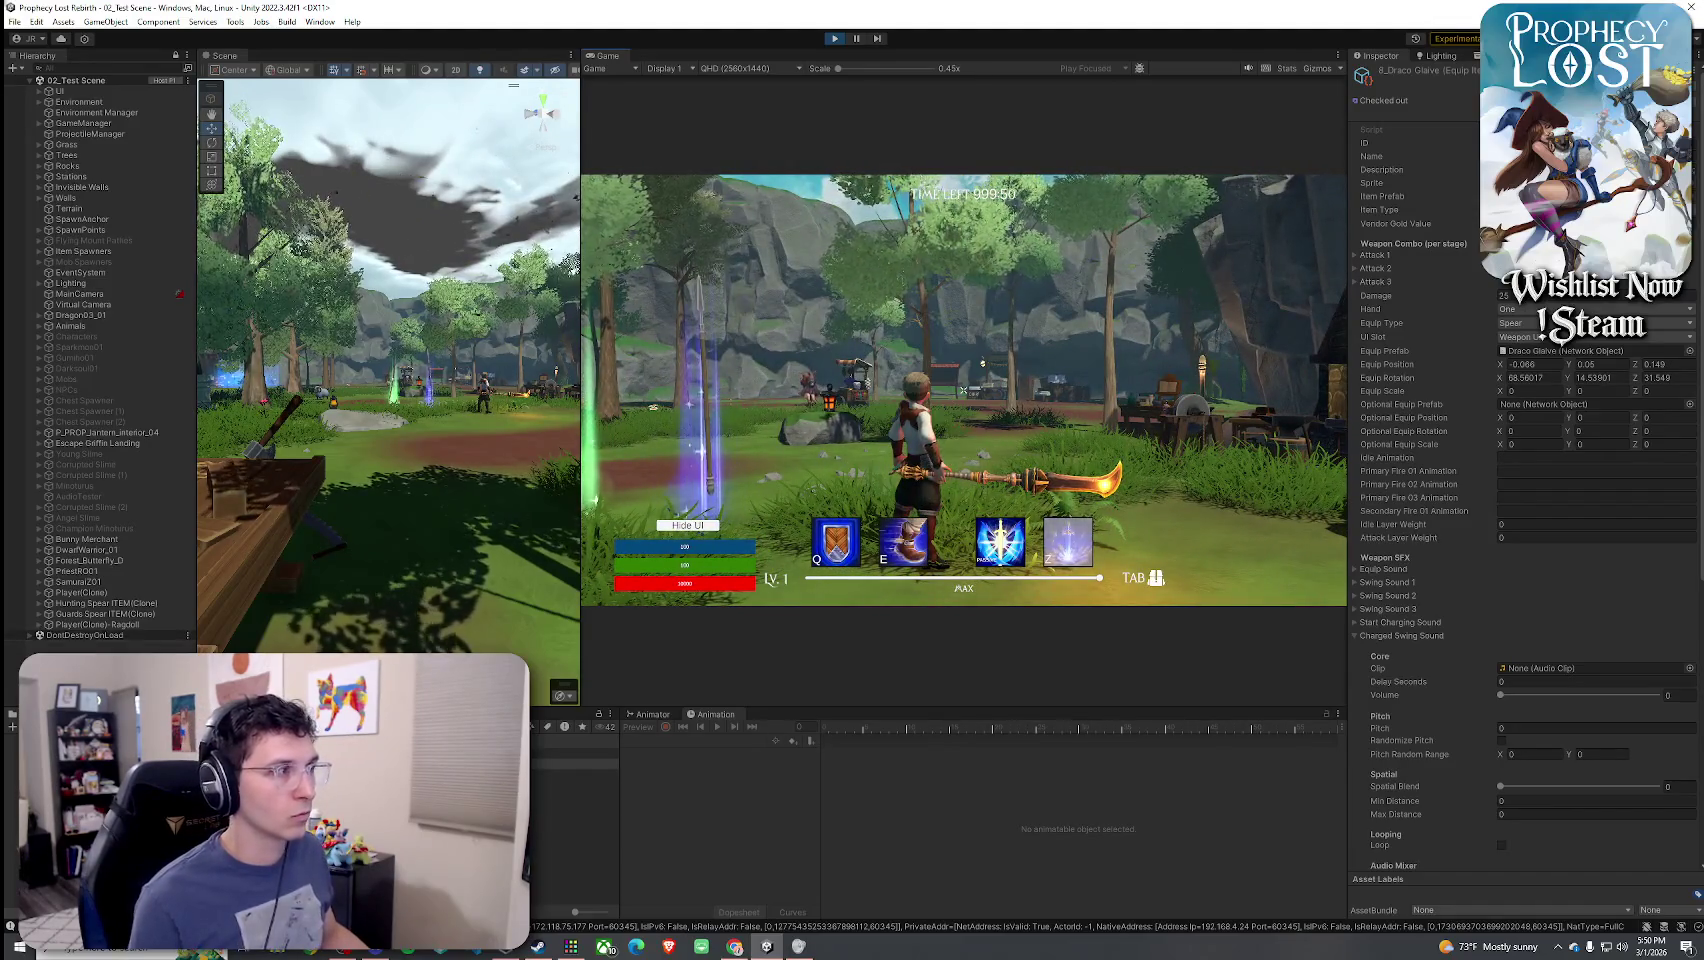
- Ping the Weapon Swing 1 Vfx Prefab and show Prick for Draco Glaive 1's particle settings
key("super")
scroll(1563, 578, "down", 10)
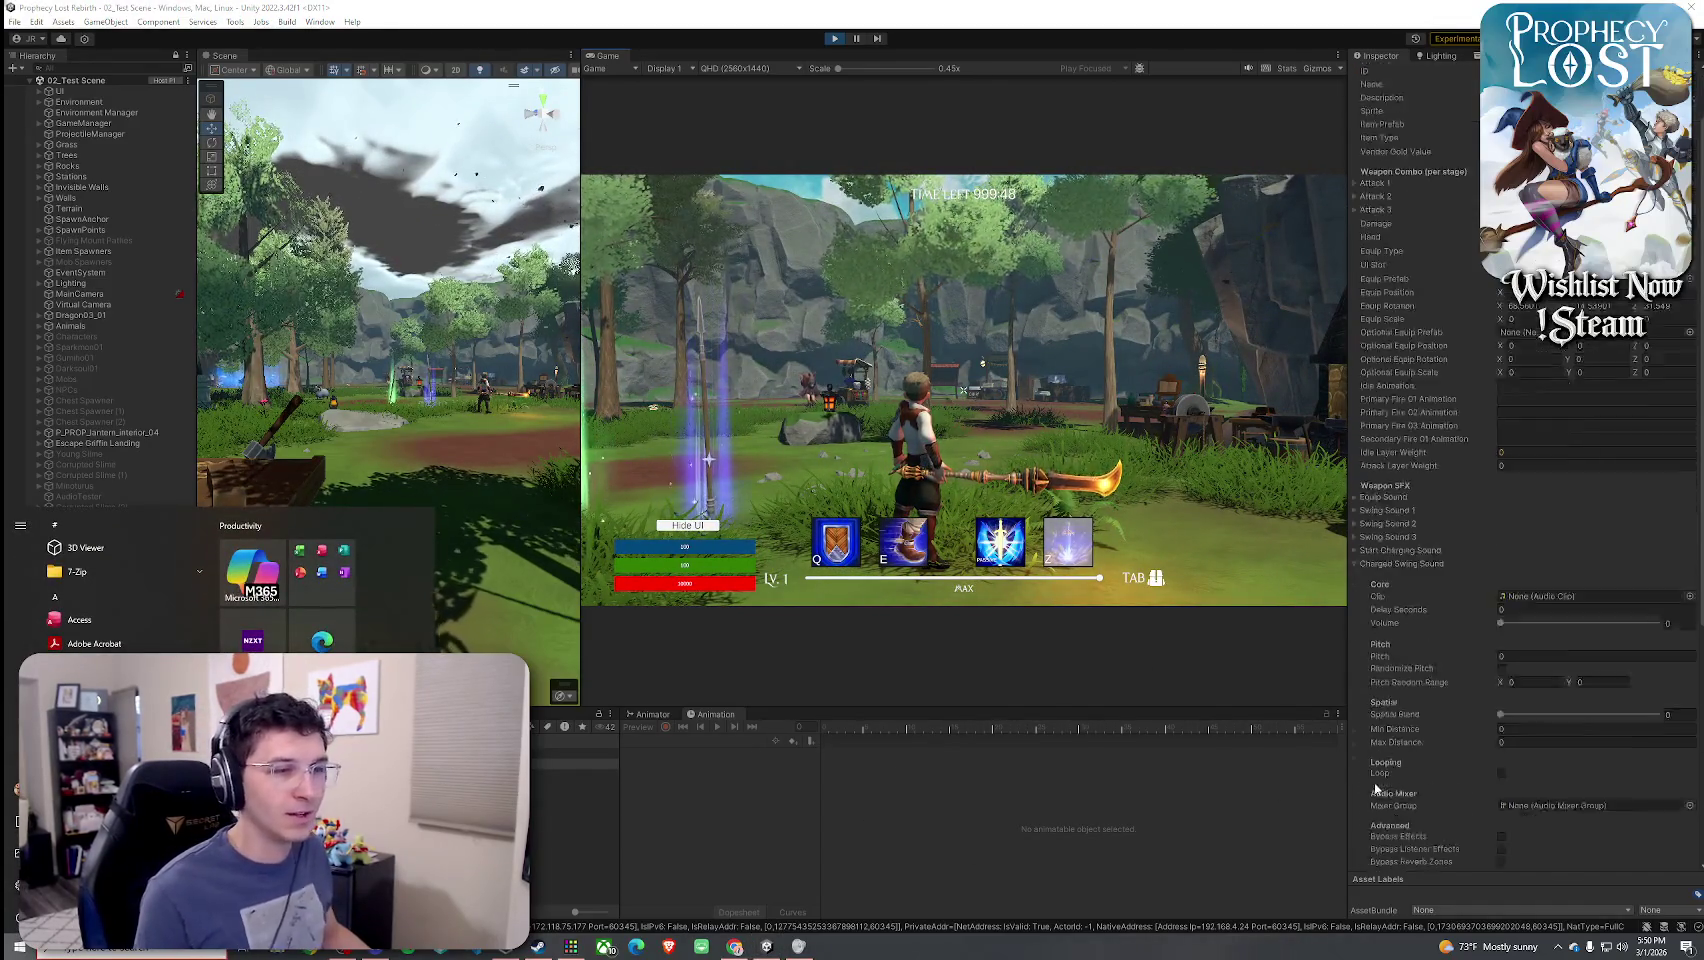
left_click(786, 808)
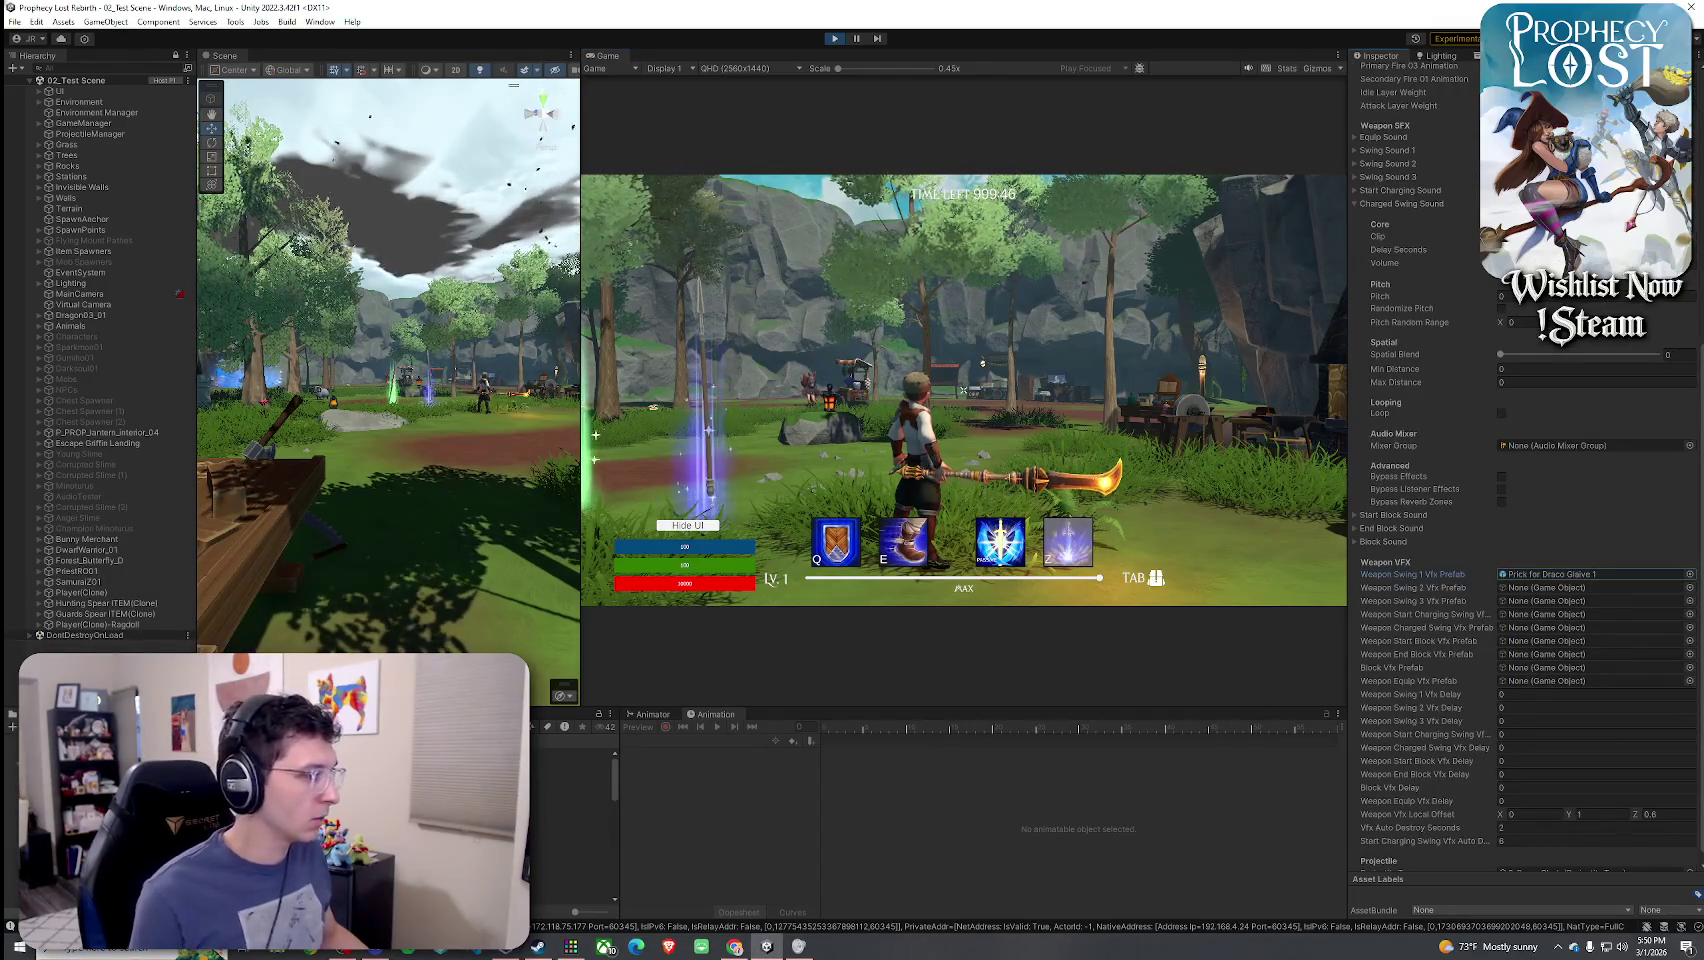
left_click(570, 805)
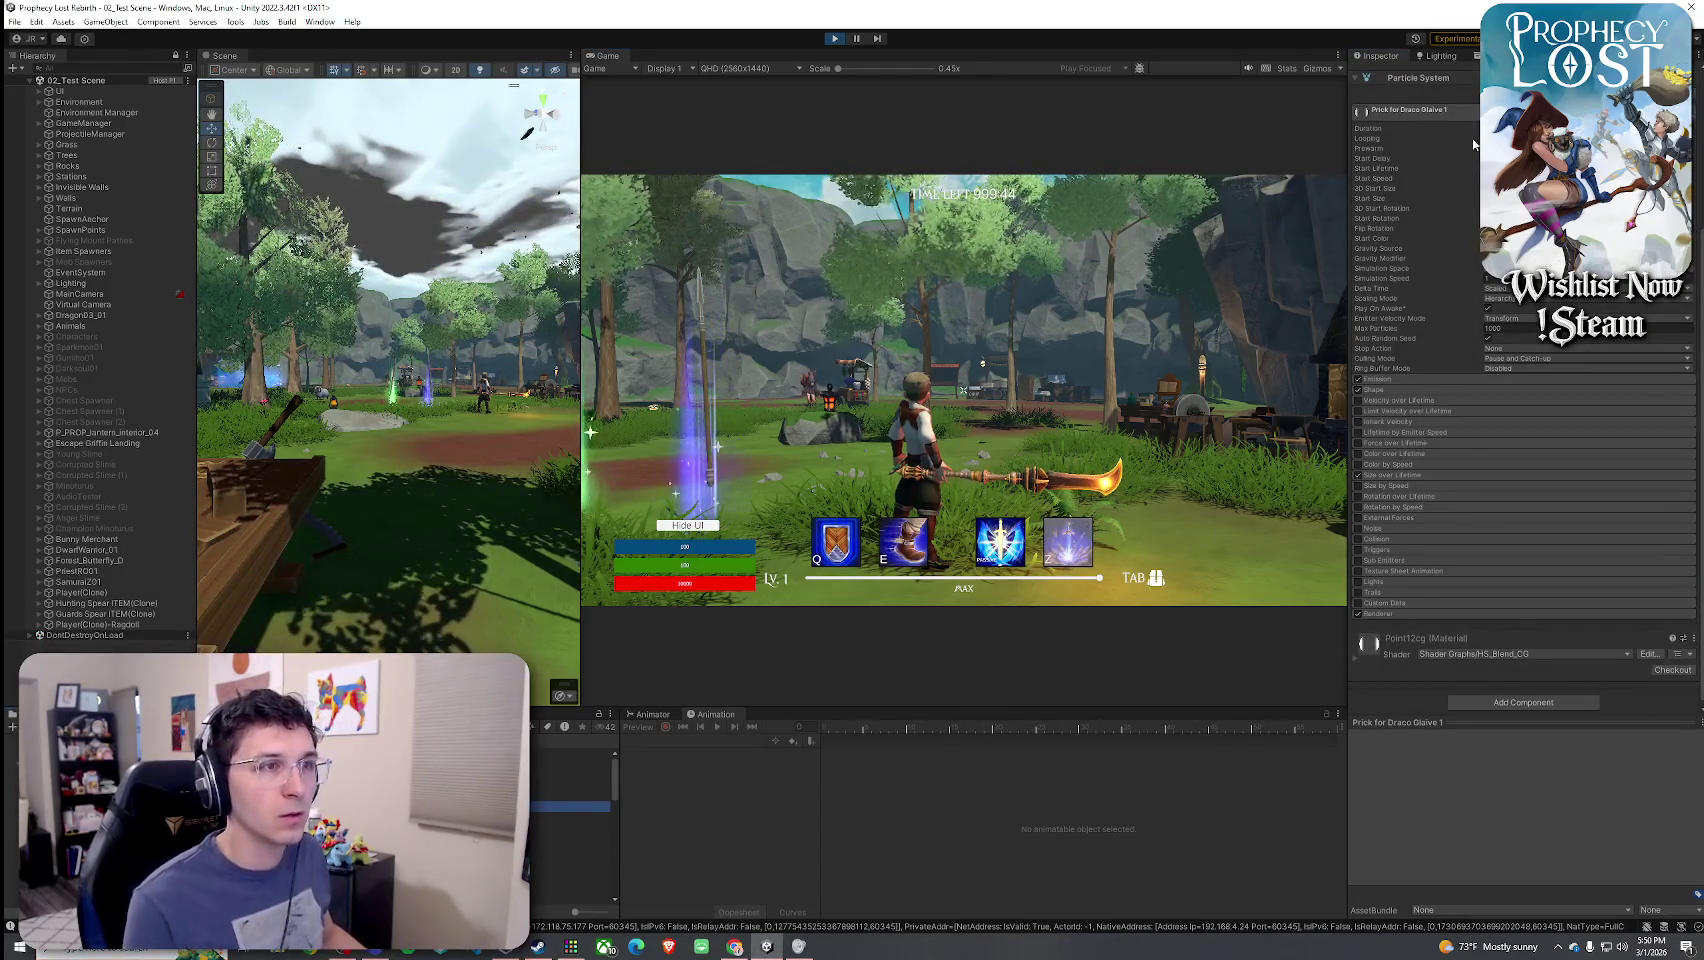
- Open the Prick for Draco Glaive 1 prefab and select all its child particle systems together
left_click(724, 525)
double_click(570, 805)
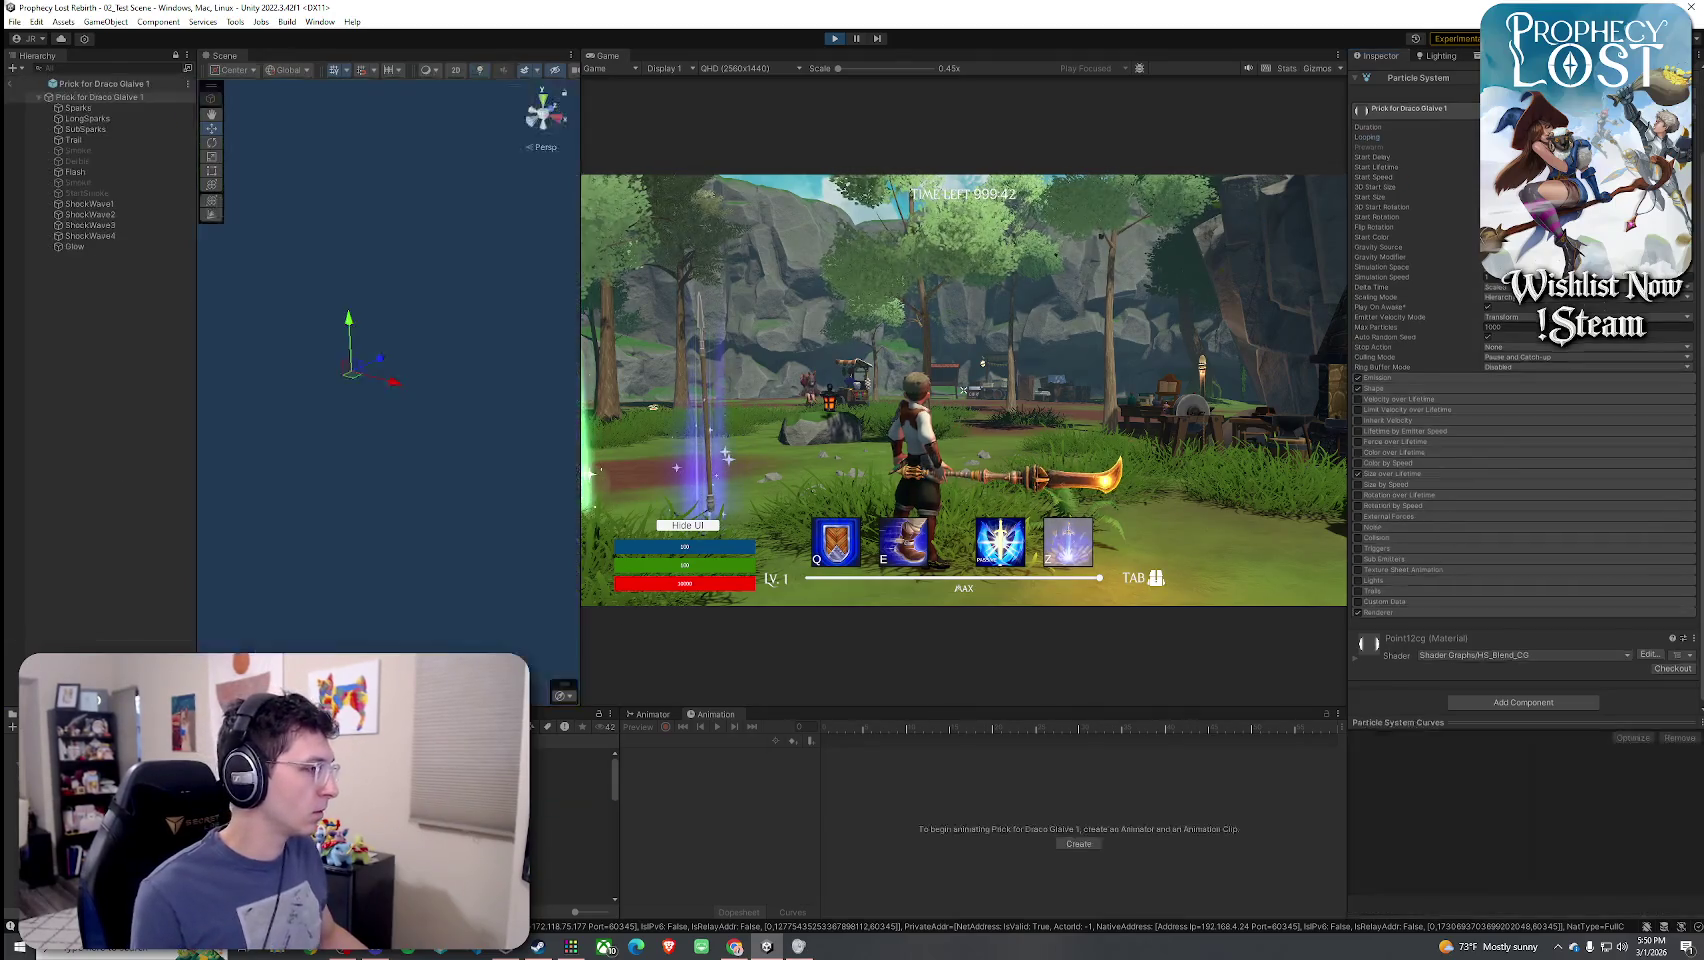
left_click(99, 246, "shift")
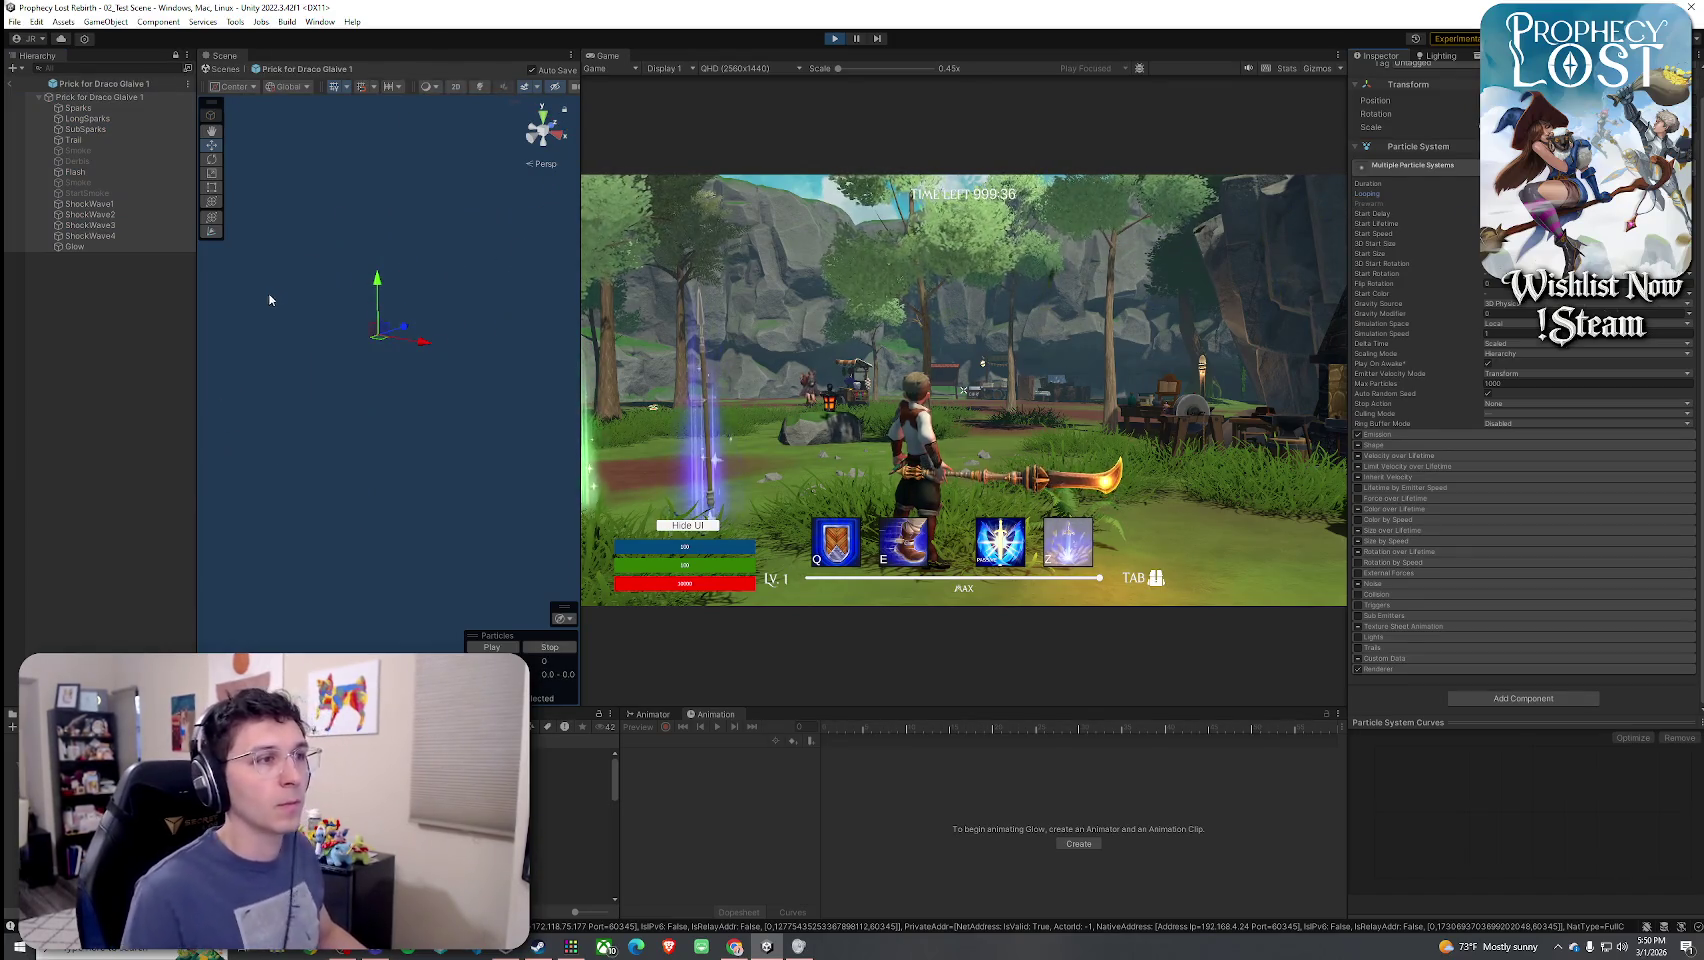
left_click(95, 158)
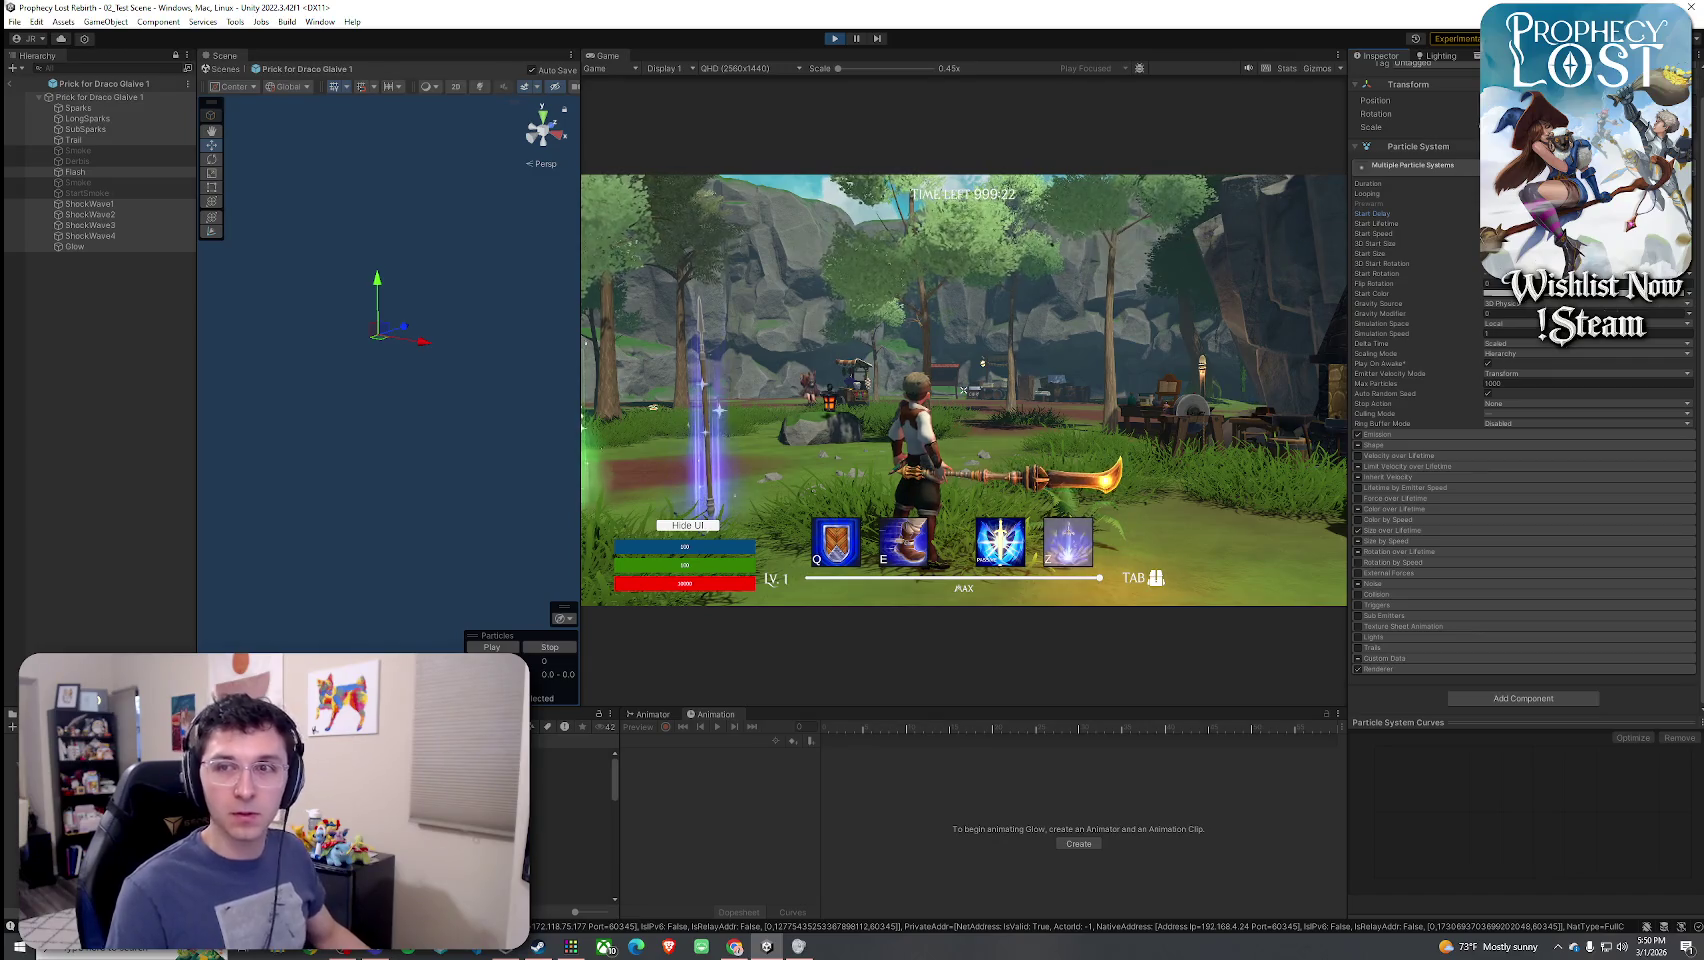
- Swing the glaive repeatedly while running toward the trees to watch the spark effect
left_click(963, 390)
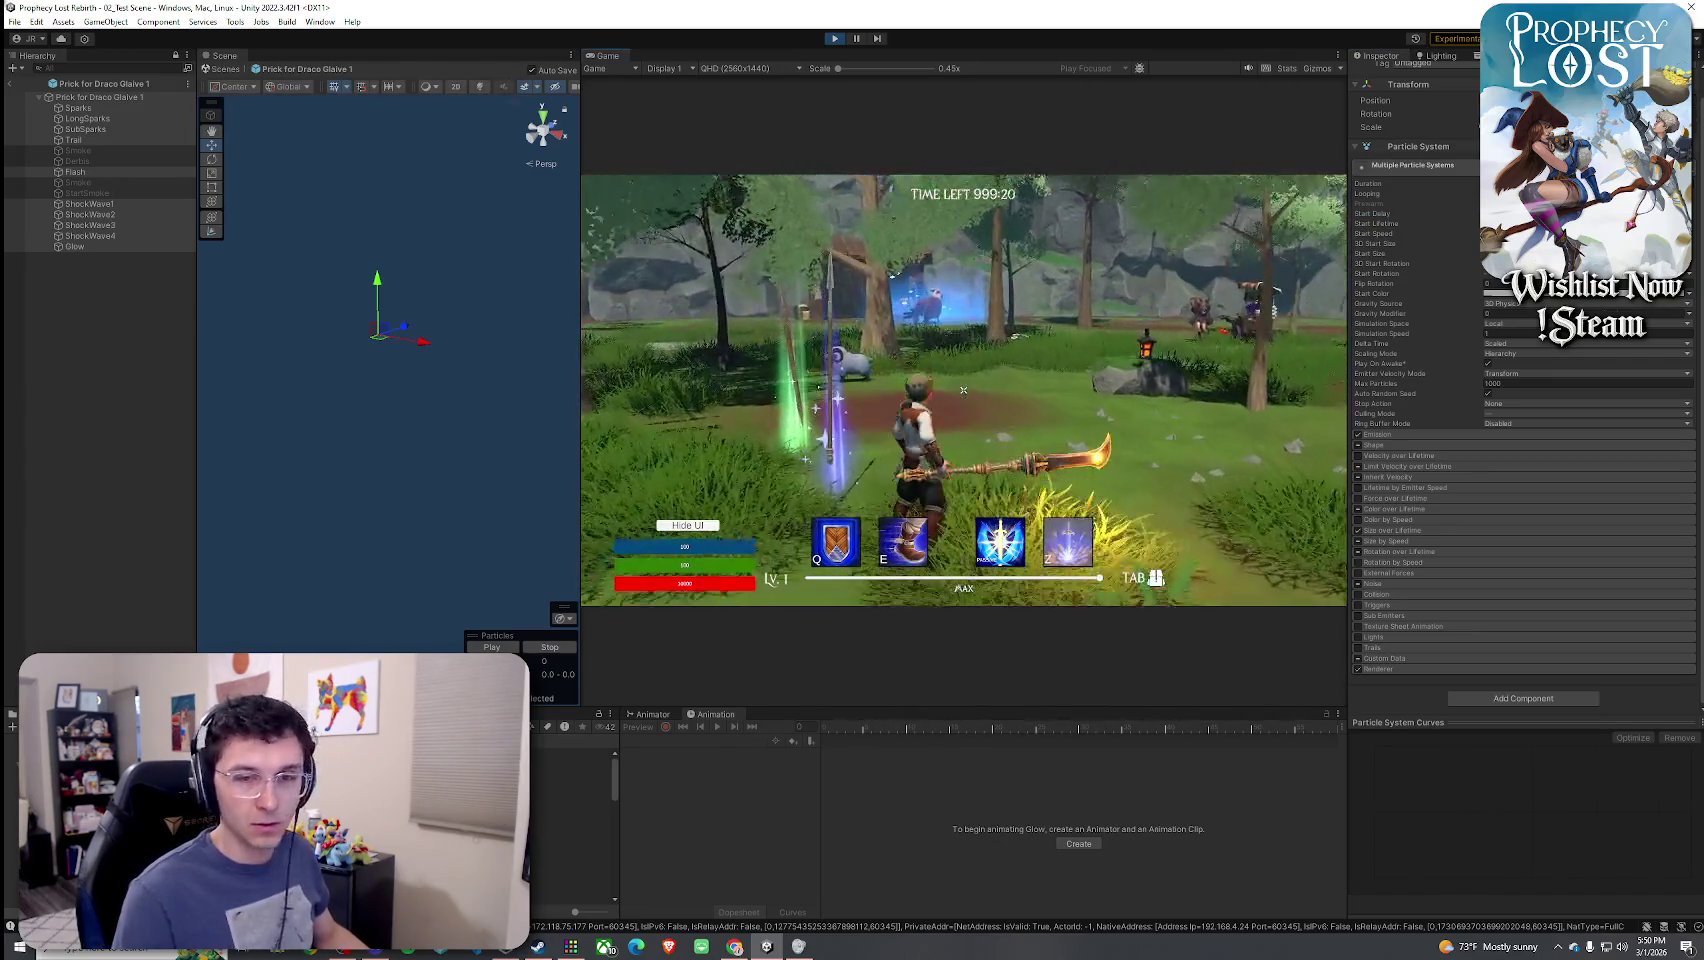
left_click(963, 390)
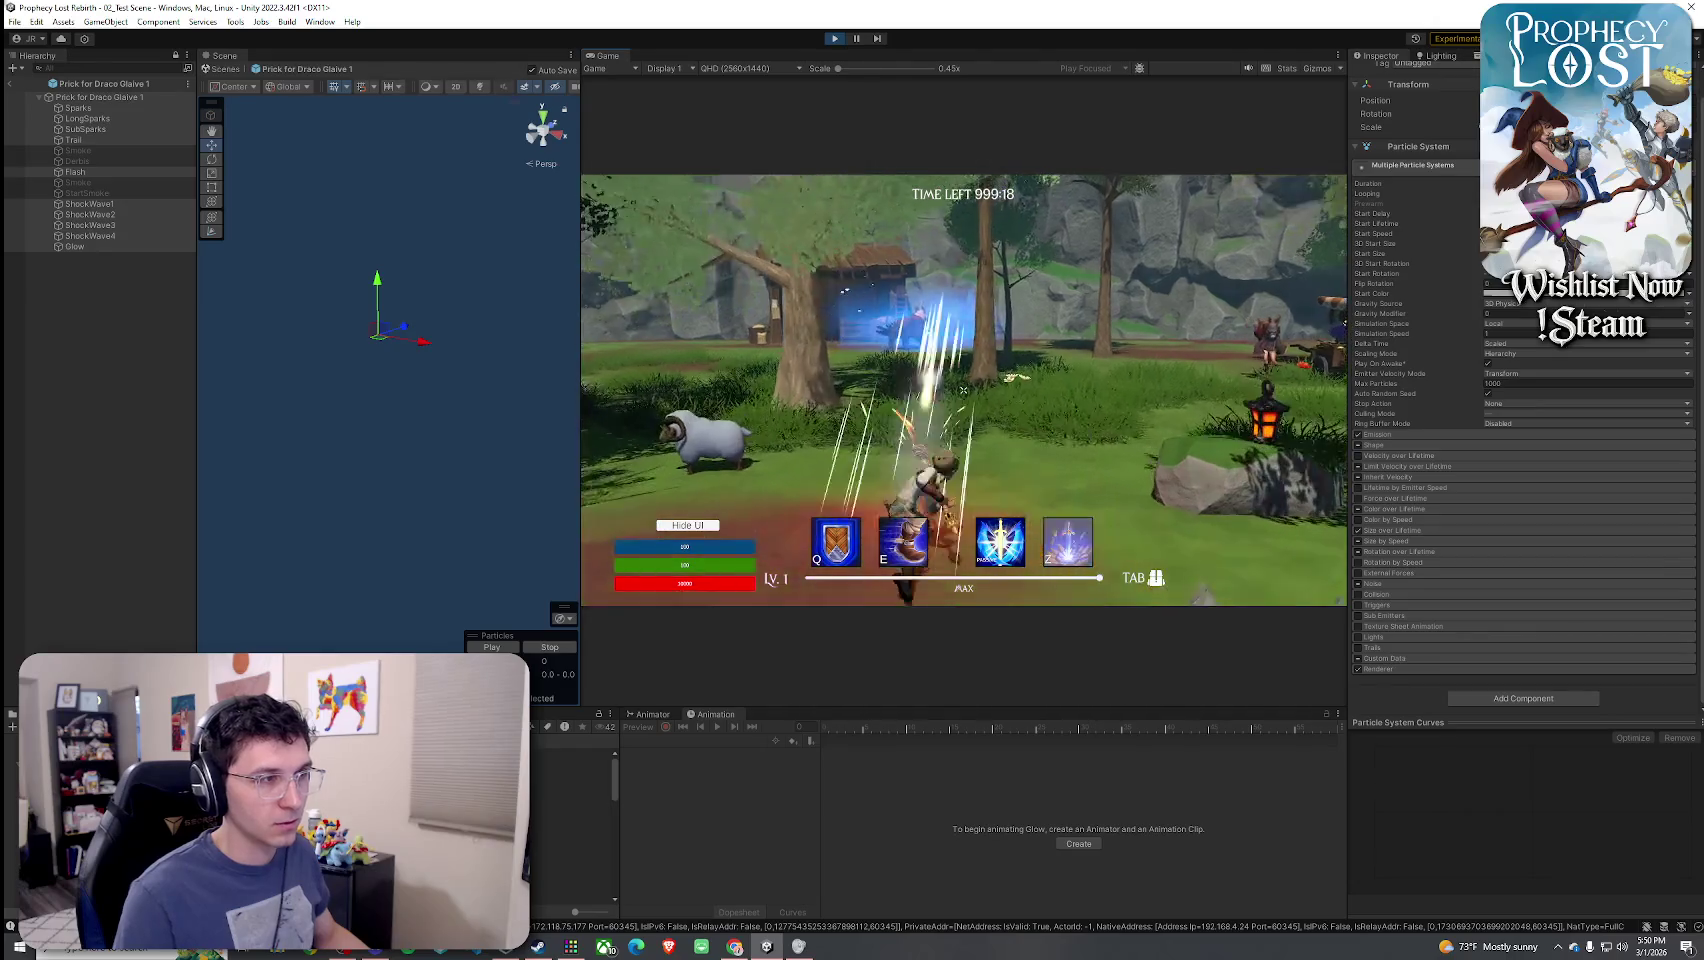
left_click(963, 390)
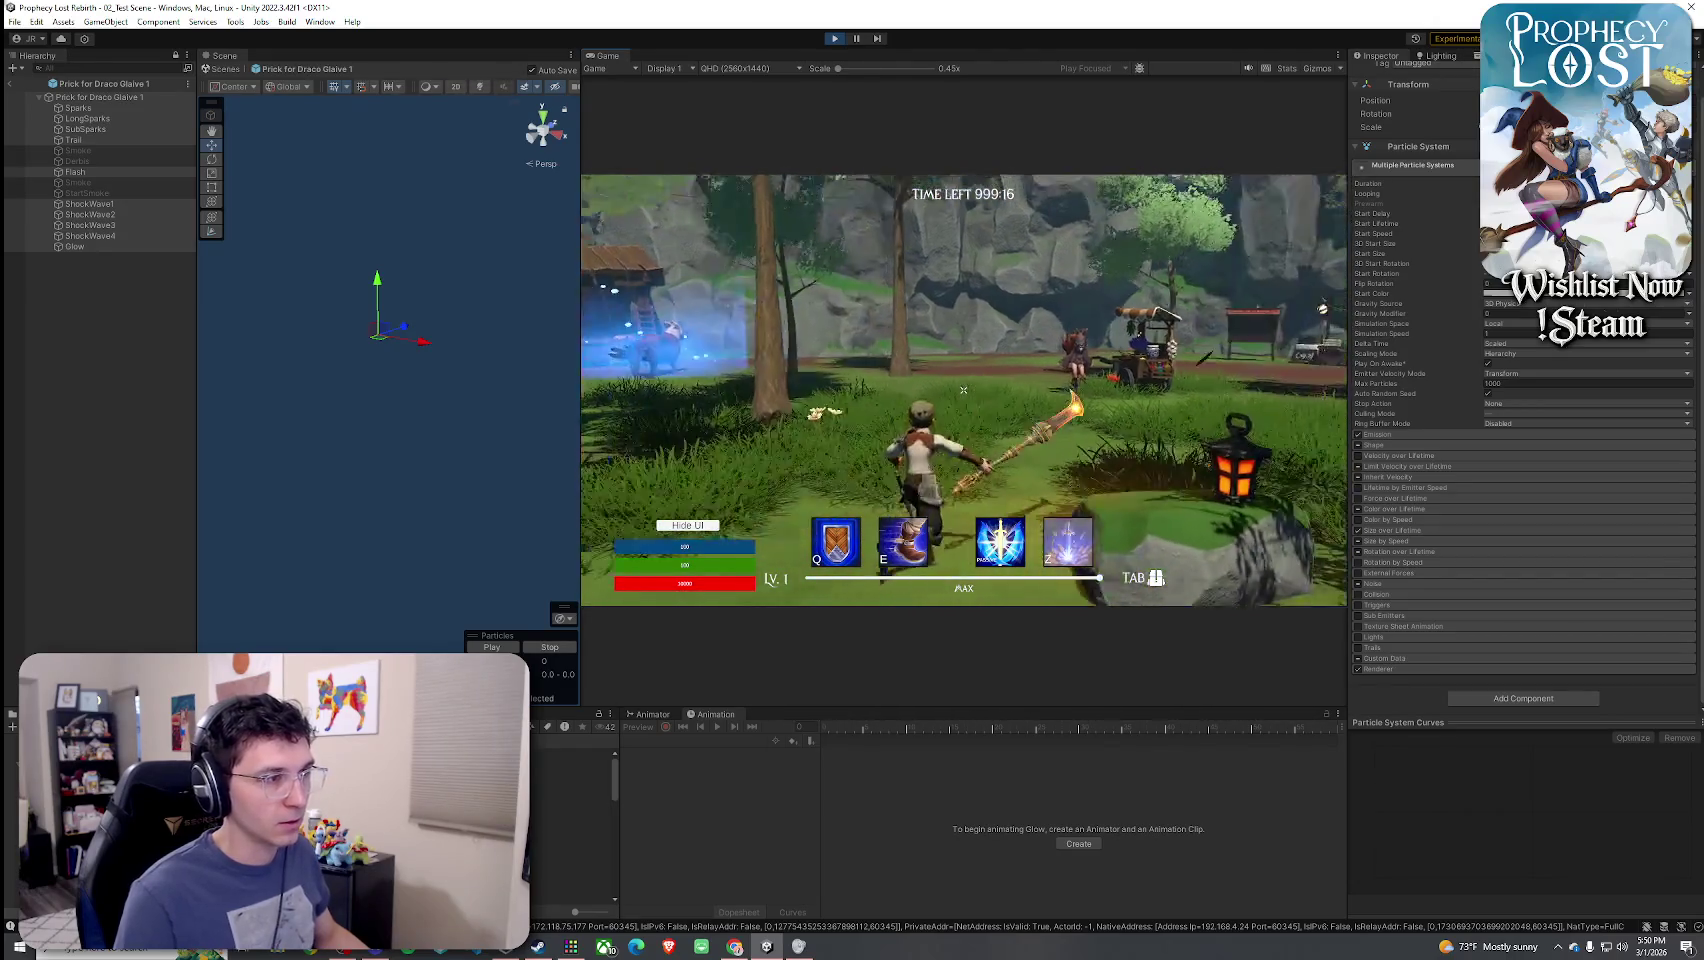
left_click(963, 390)
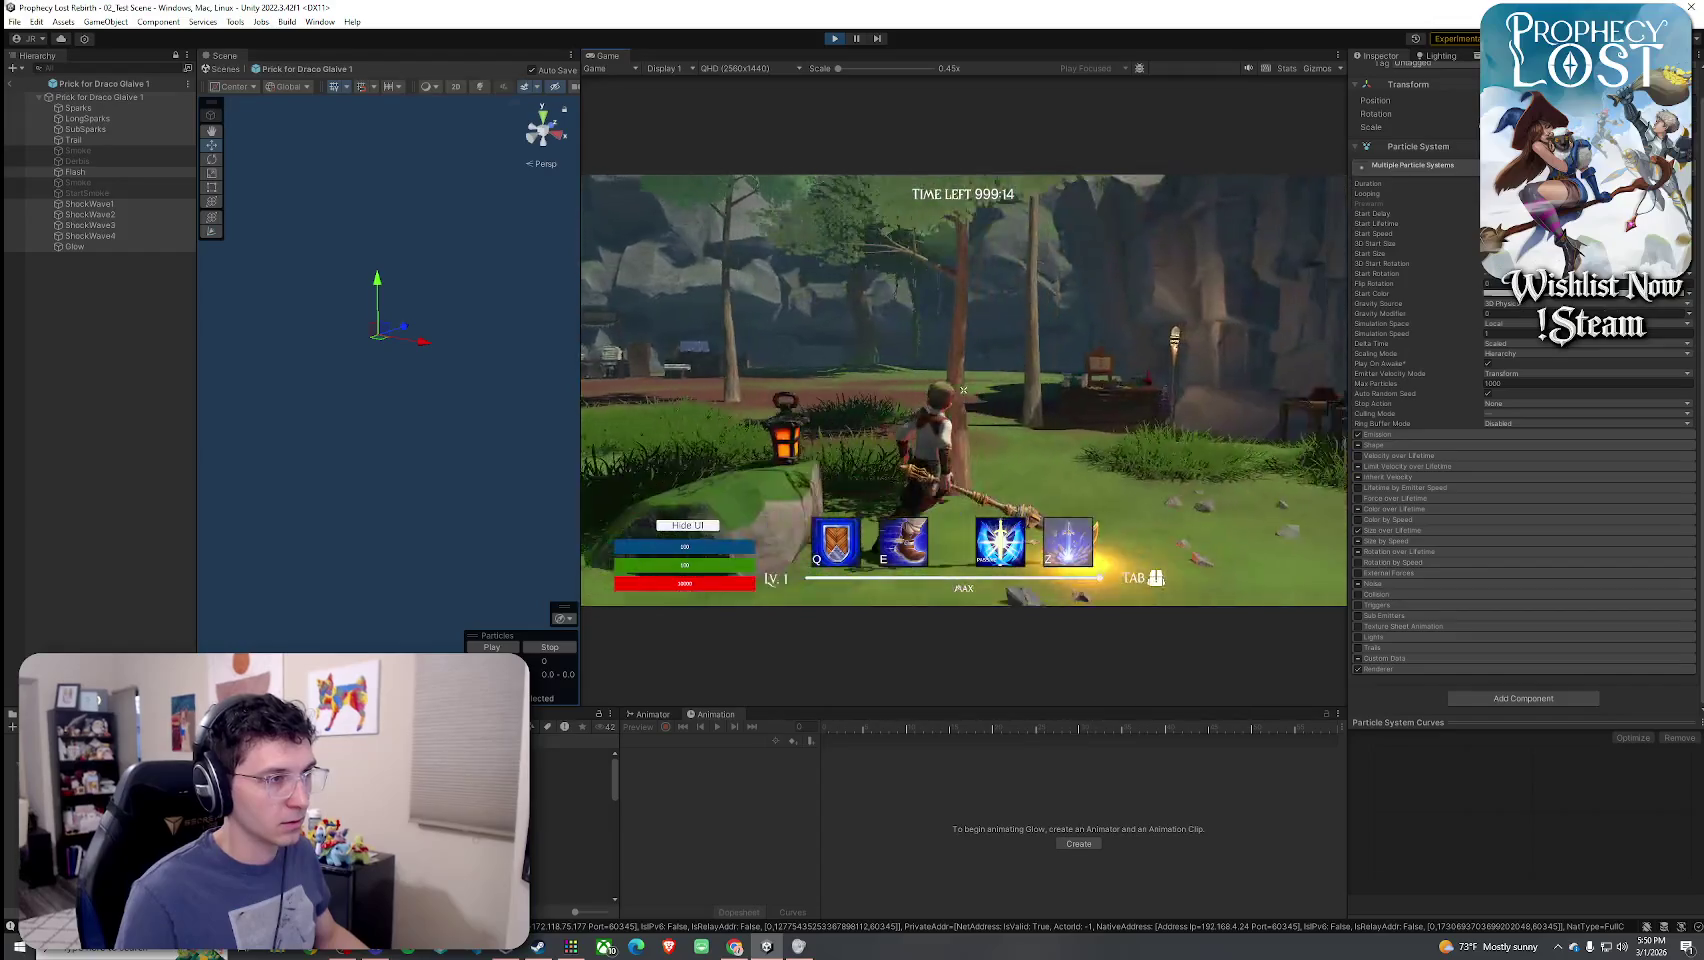
left_click(963, 390)
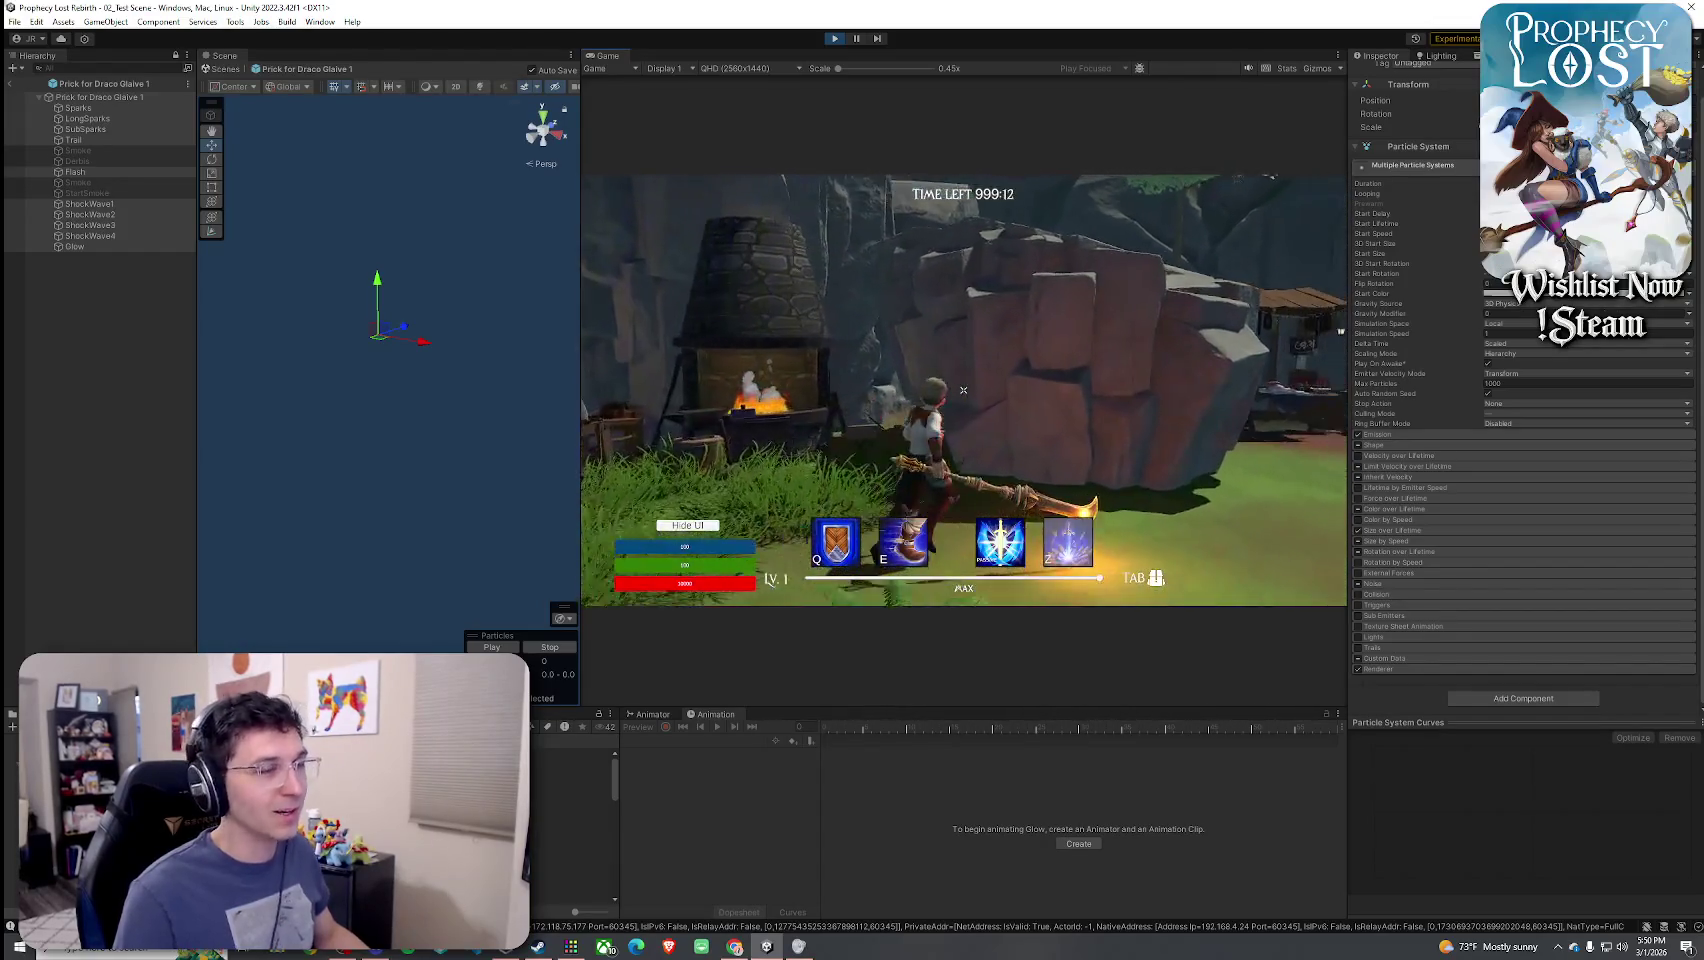
left_click(963, 390)
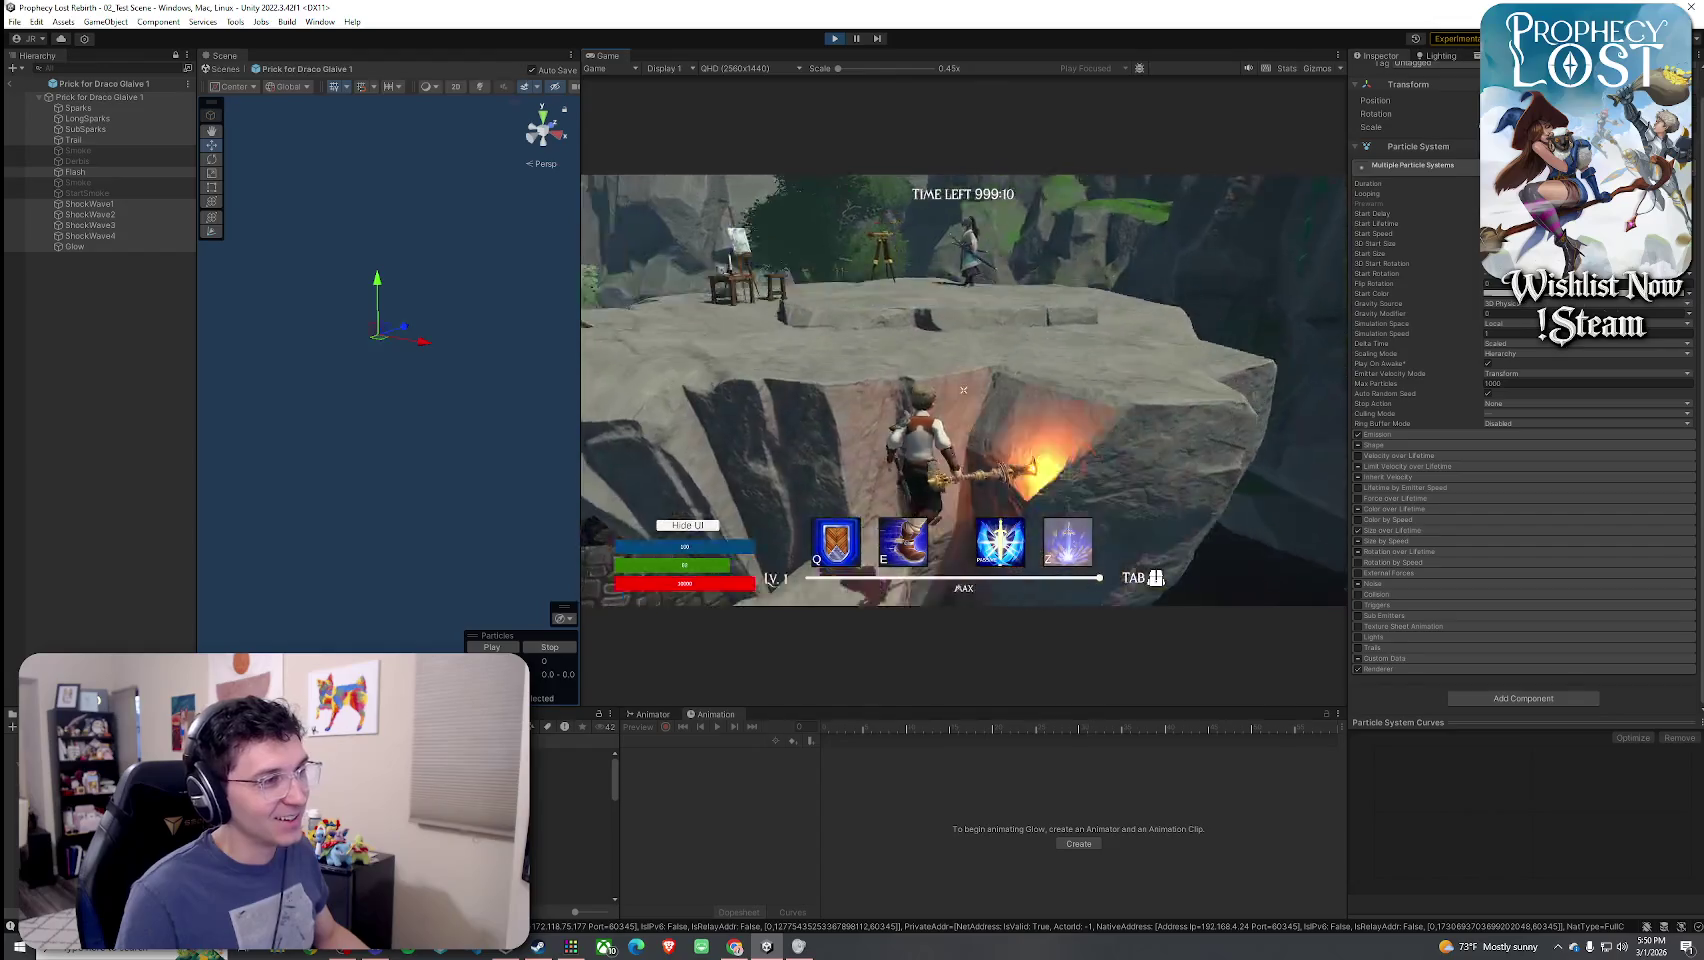
key("Tab")
left_click(963, 390)
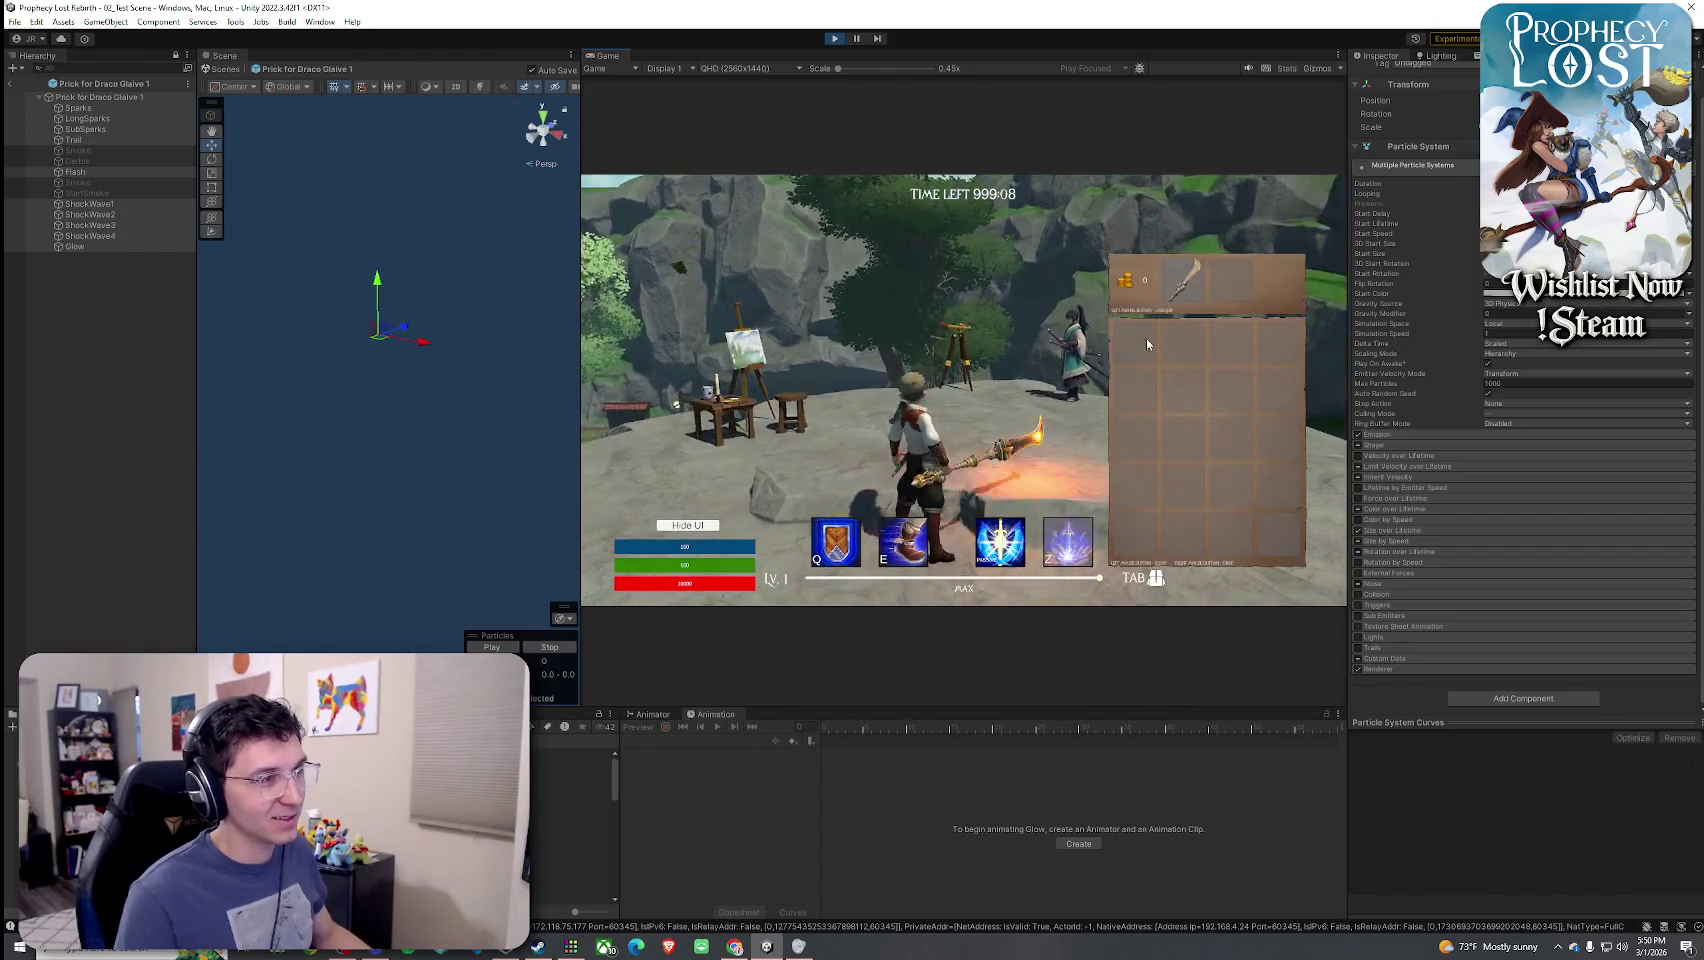
key("Tab")
key("w")
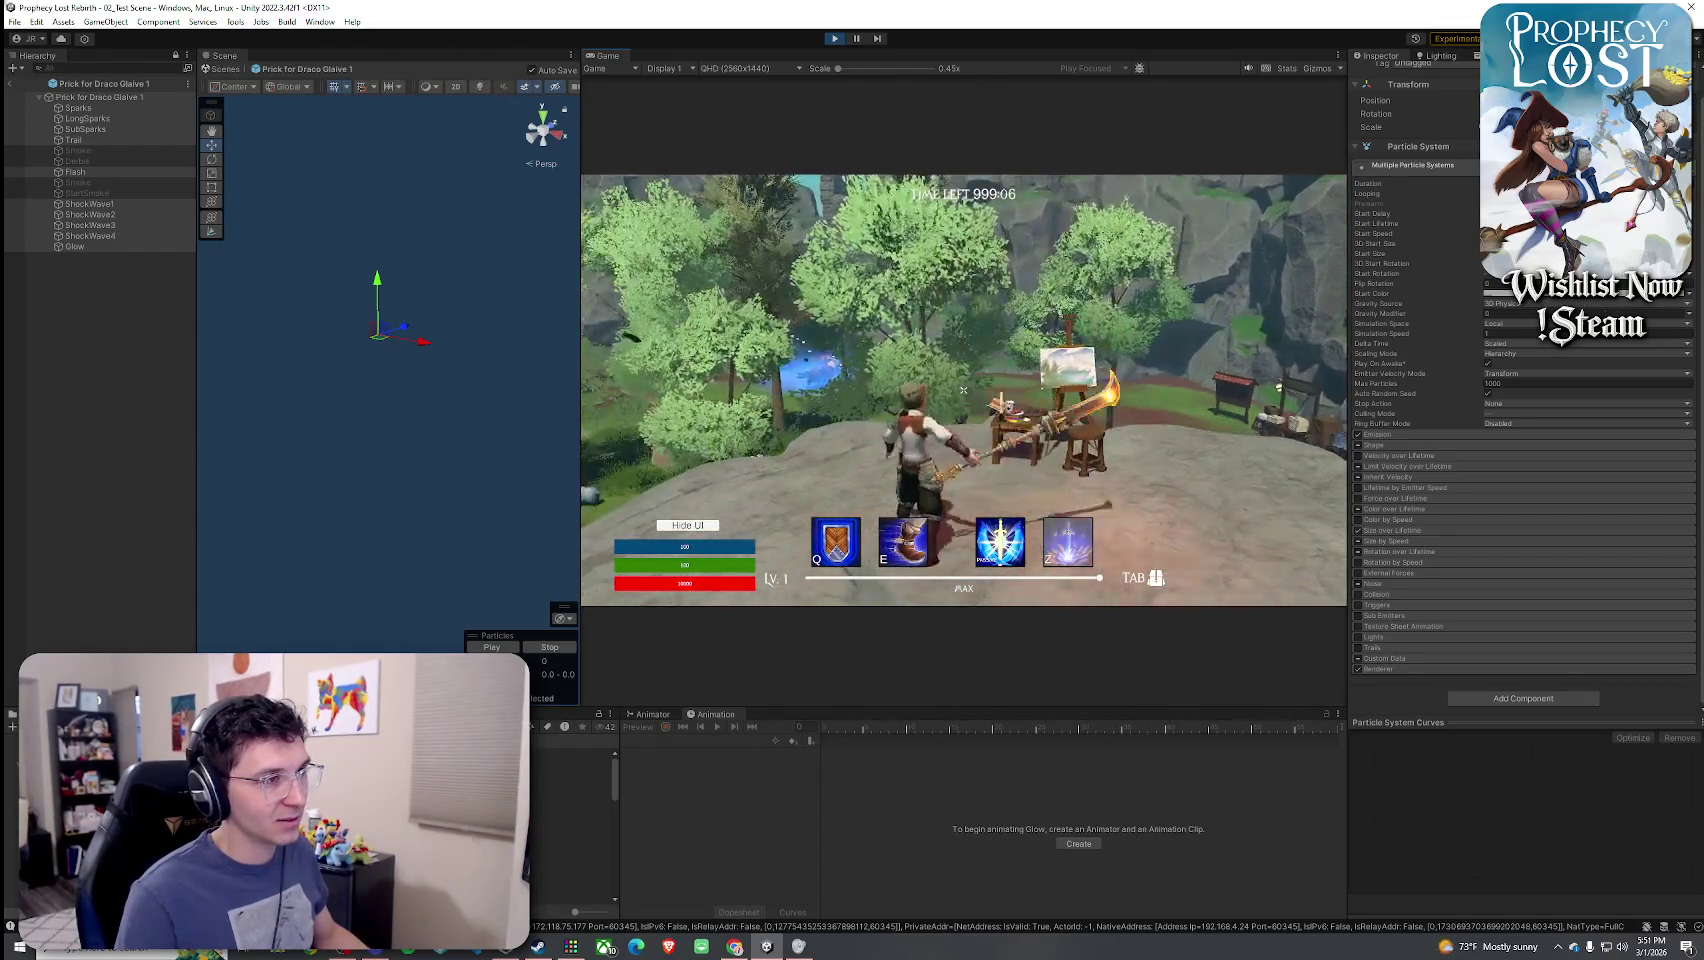
key("w")
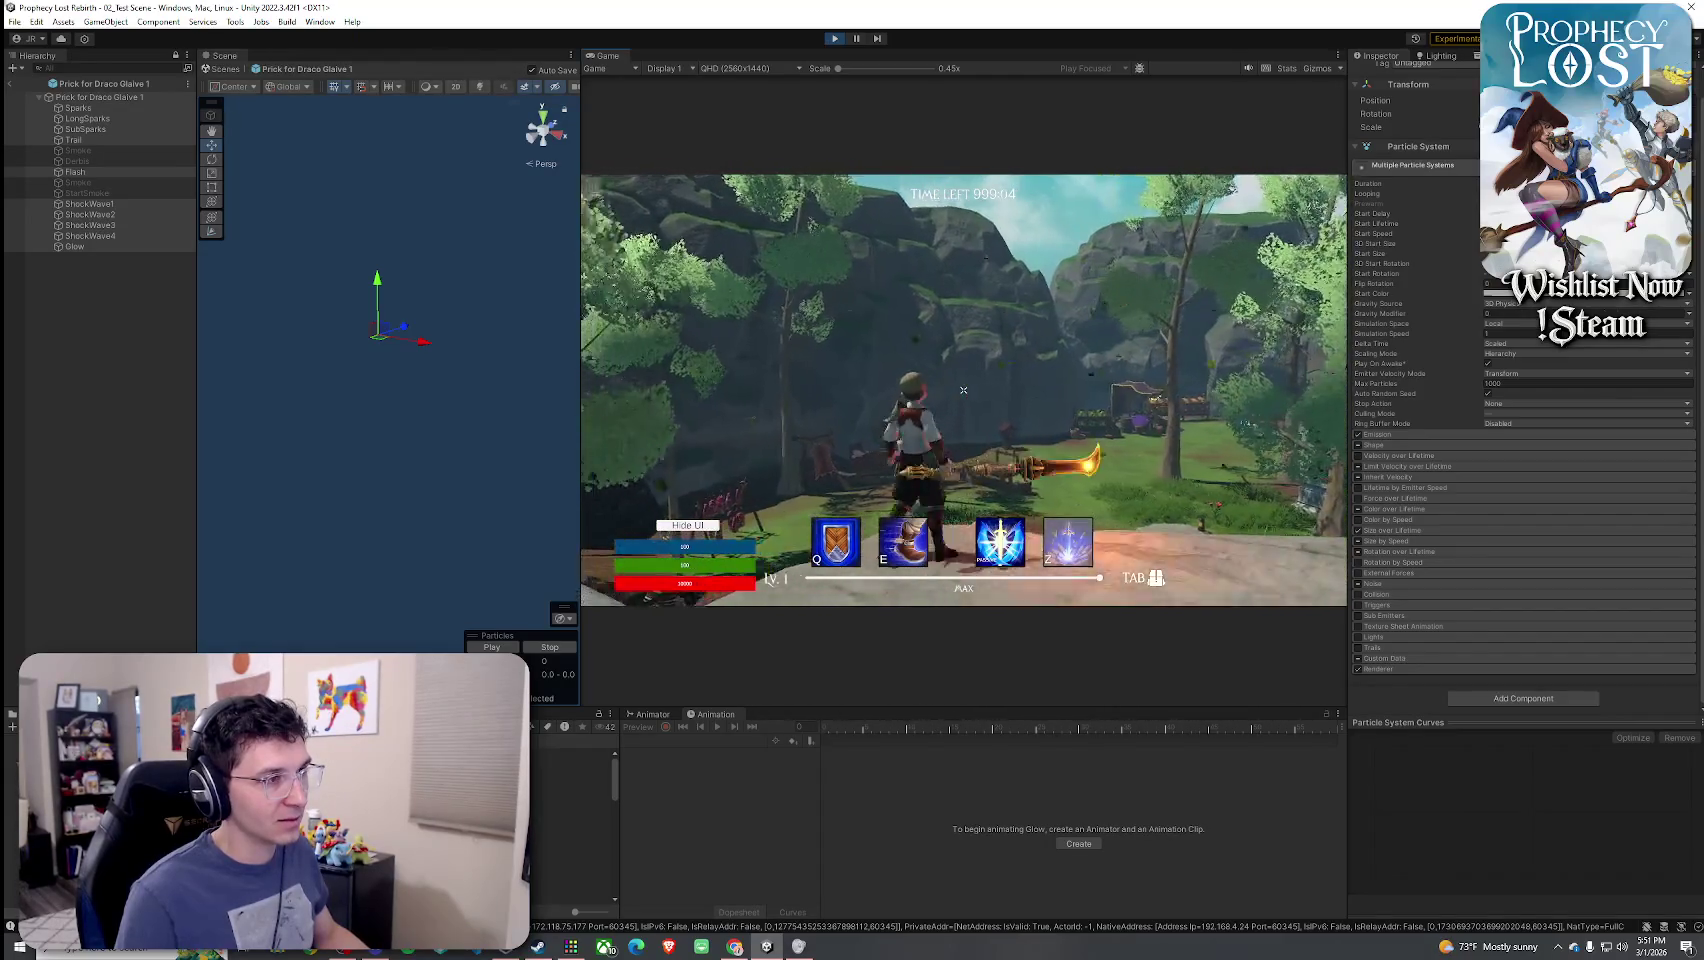
left_click(963, 390)
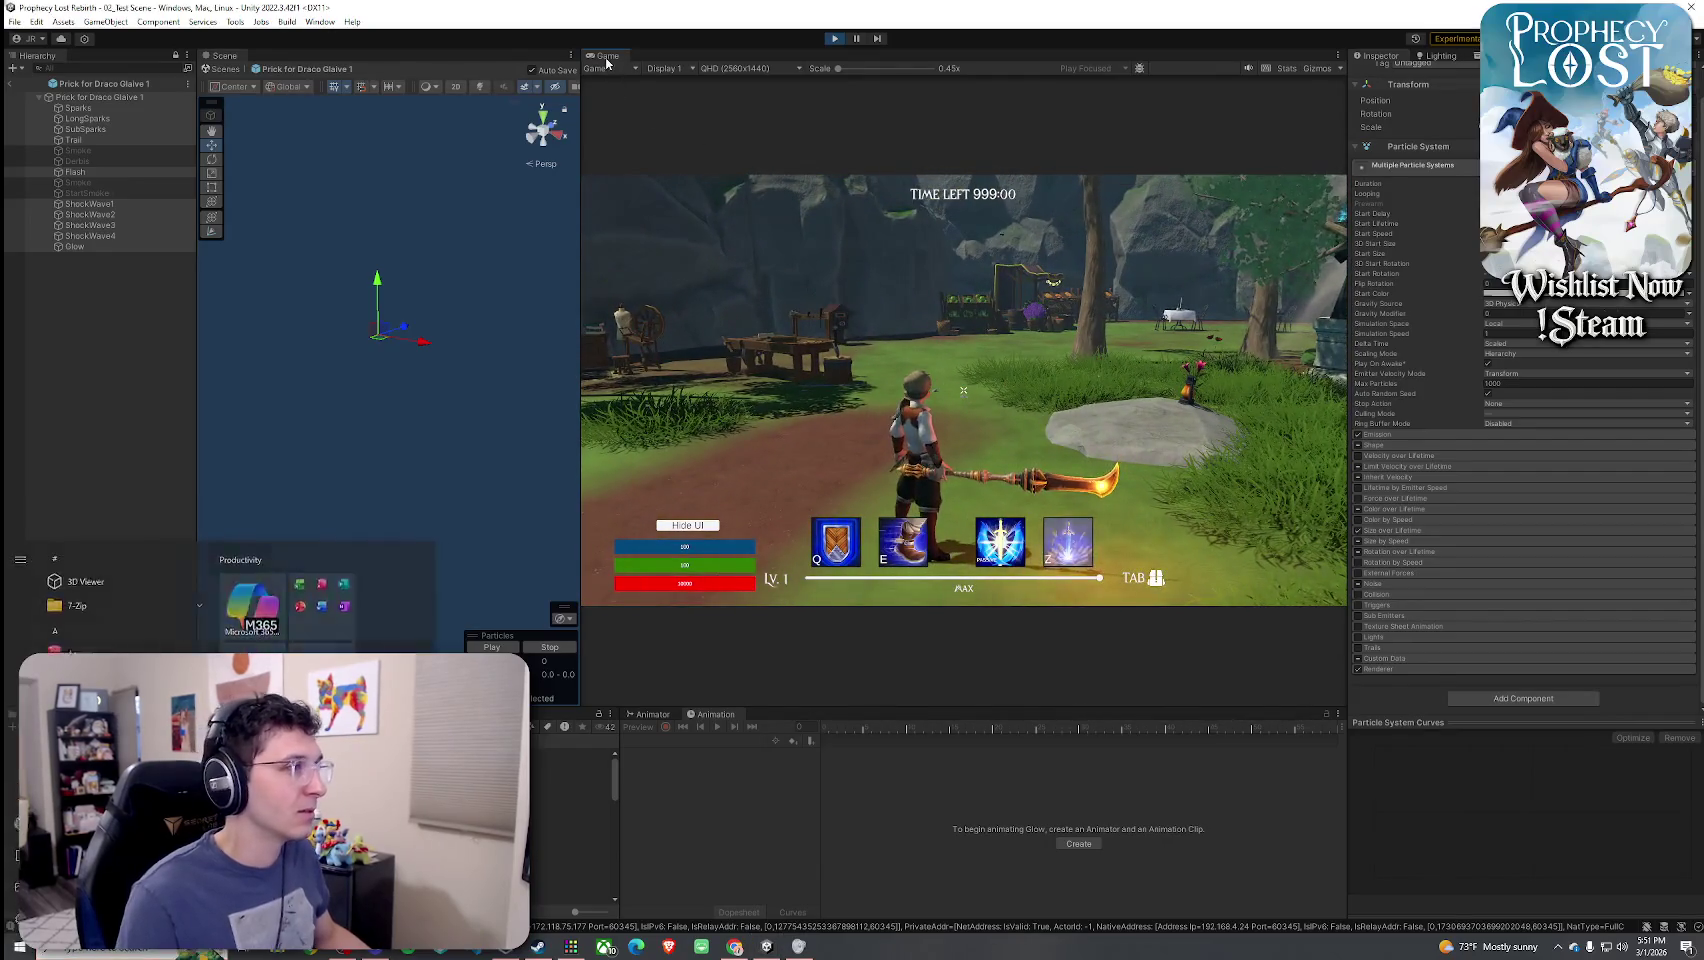
- Maximize the Game view, slash several more times, then stop Play mode with Ctrl+P
key("shift+space")
left_click(885, 396)
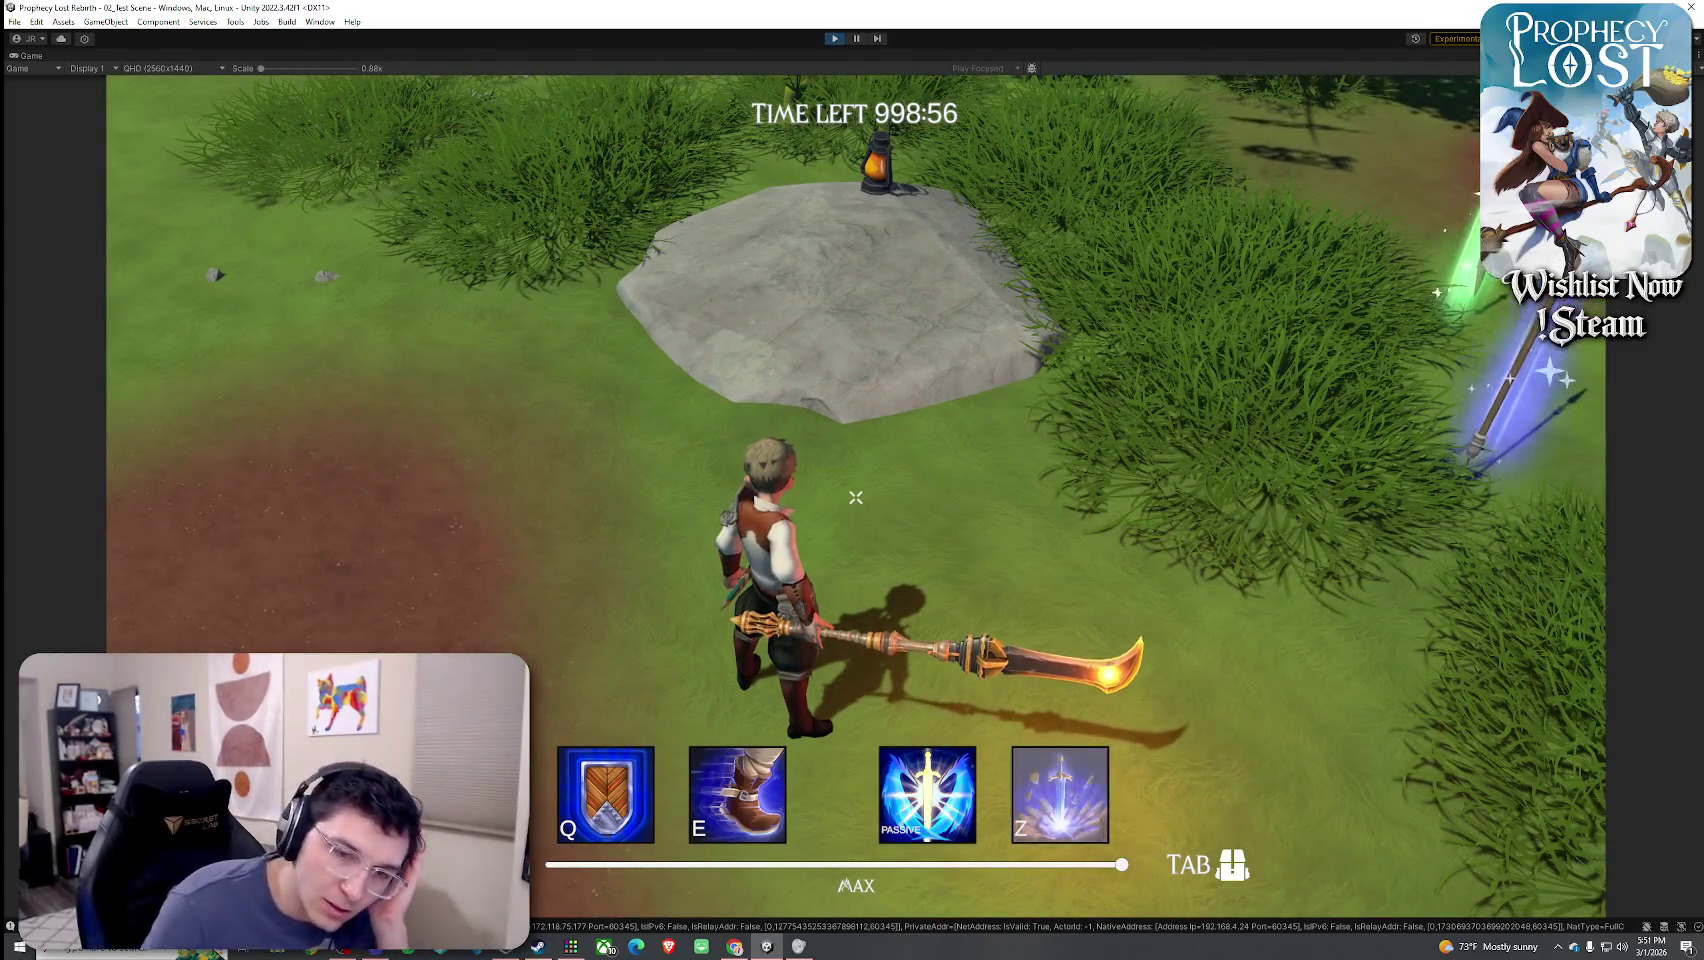
left_click(855, 497)
left_click(855, 497)
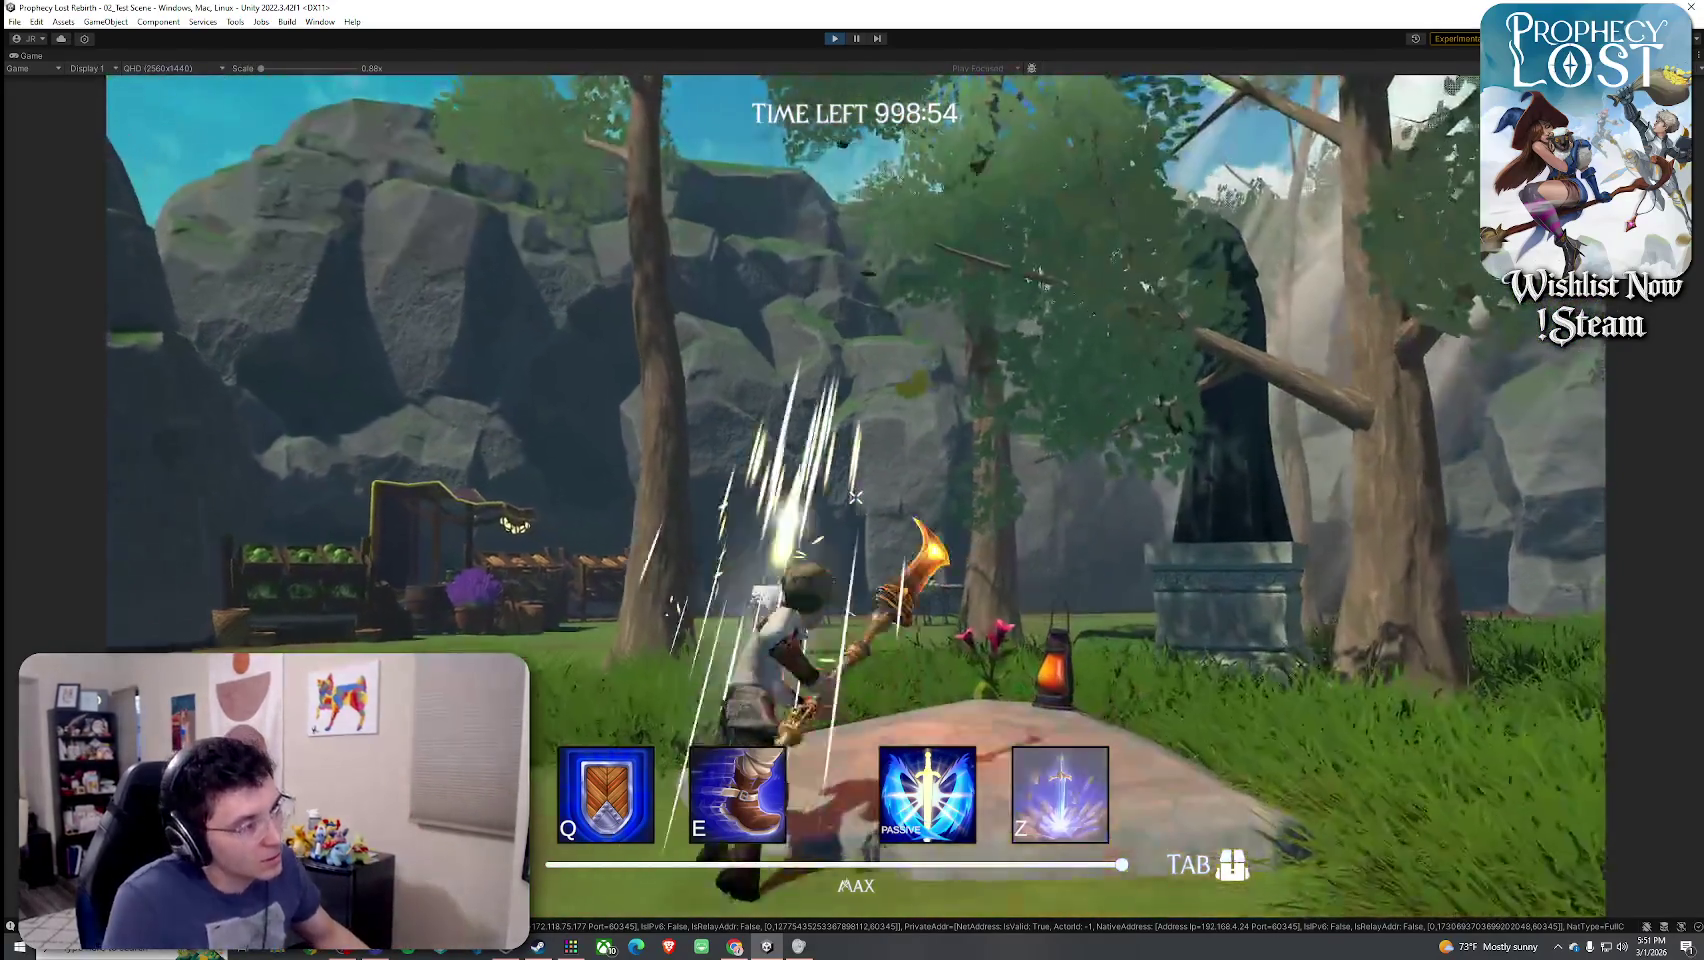
key("w")
left_click(855, 497)
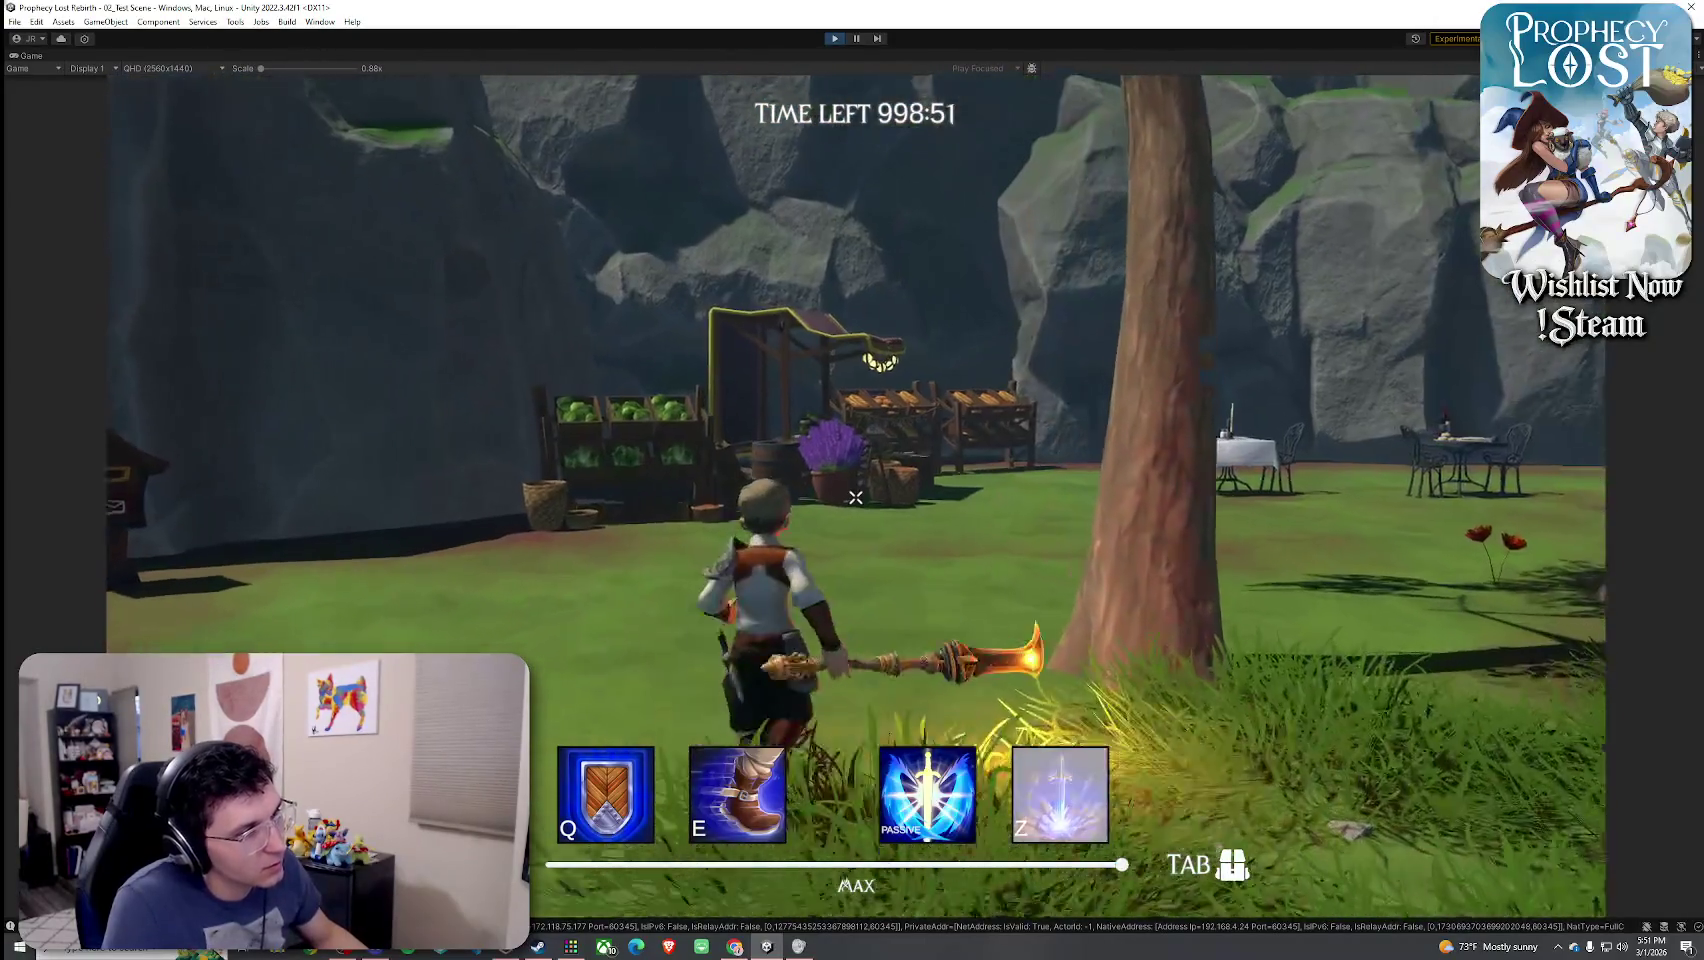
left_click(855, 497)
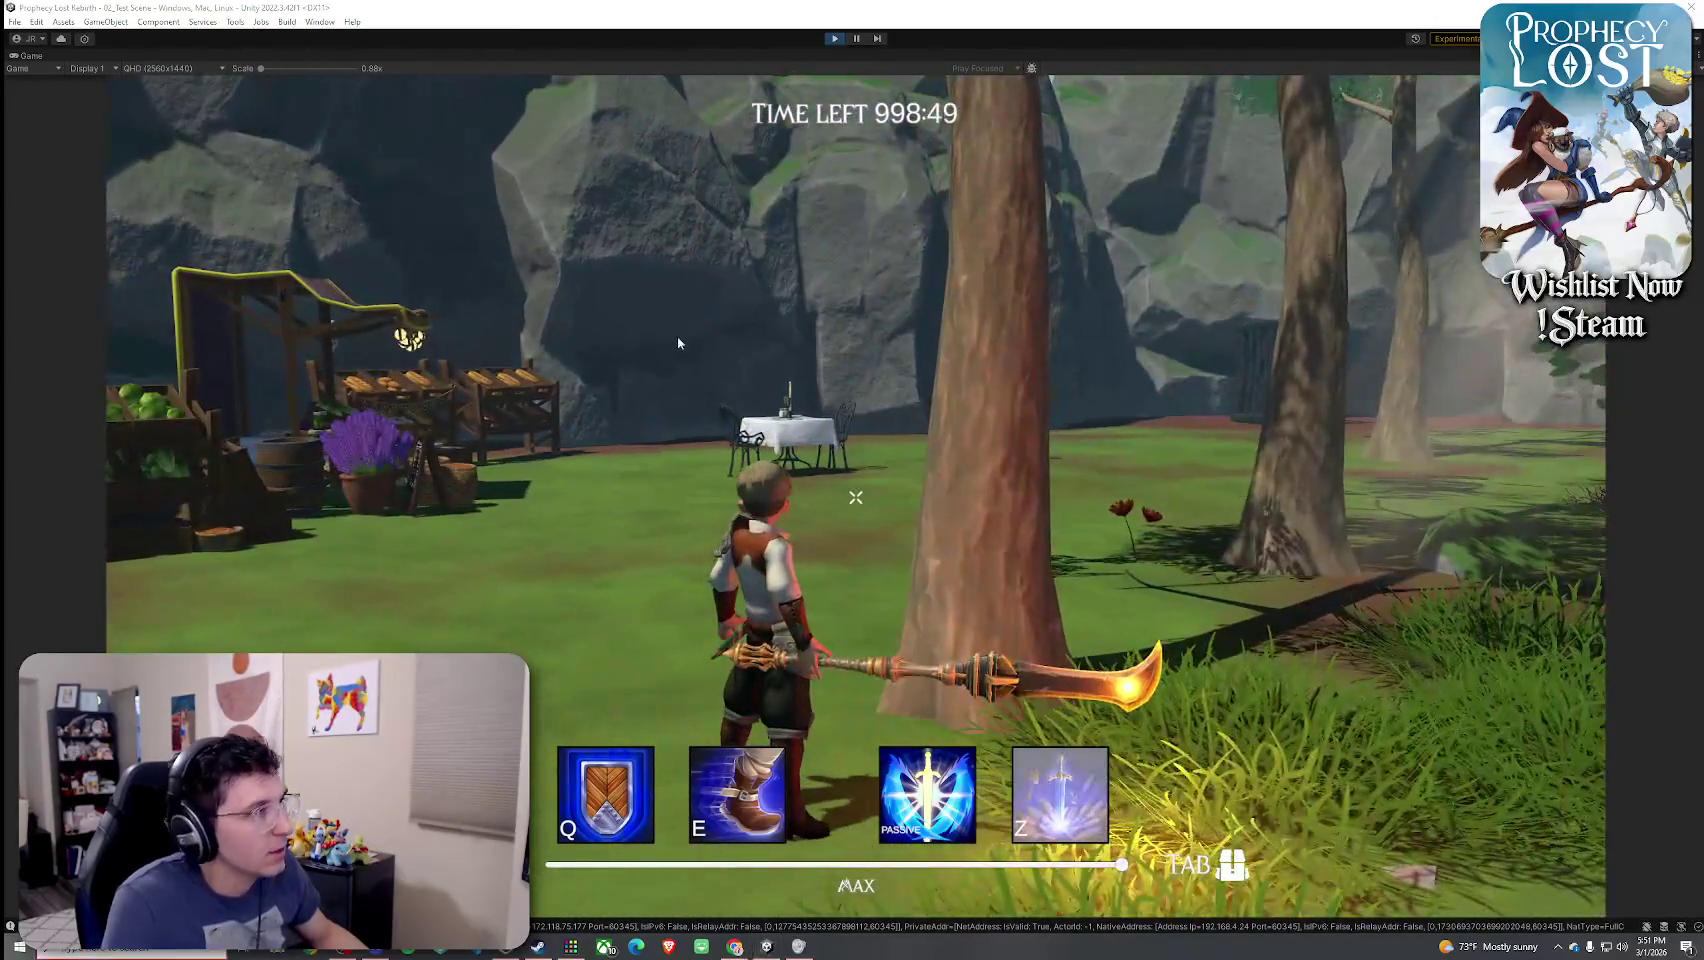
key("super")
left_click(37, 55)
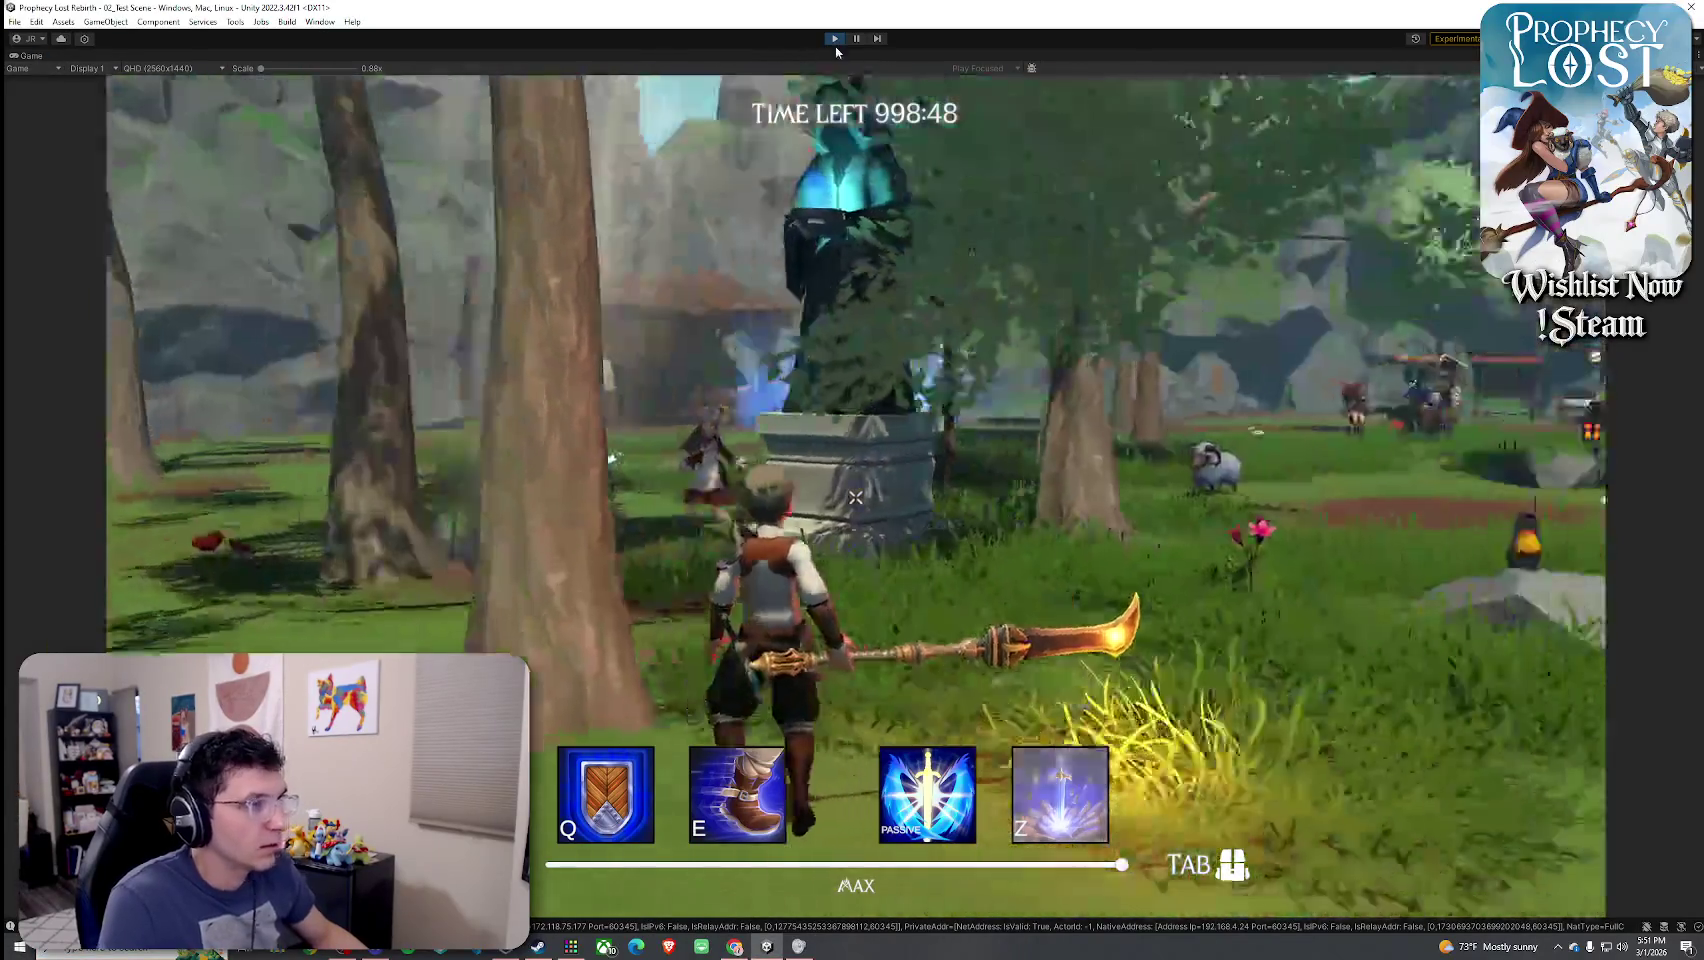
key("ctrl+p")
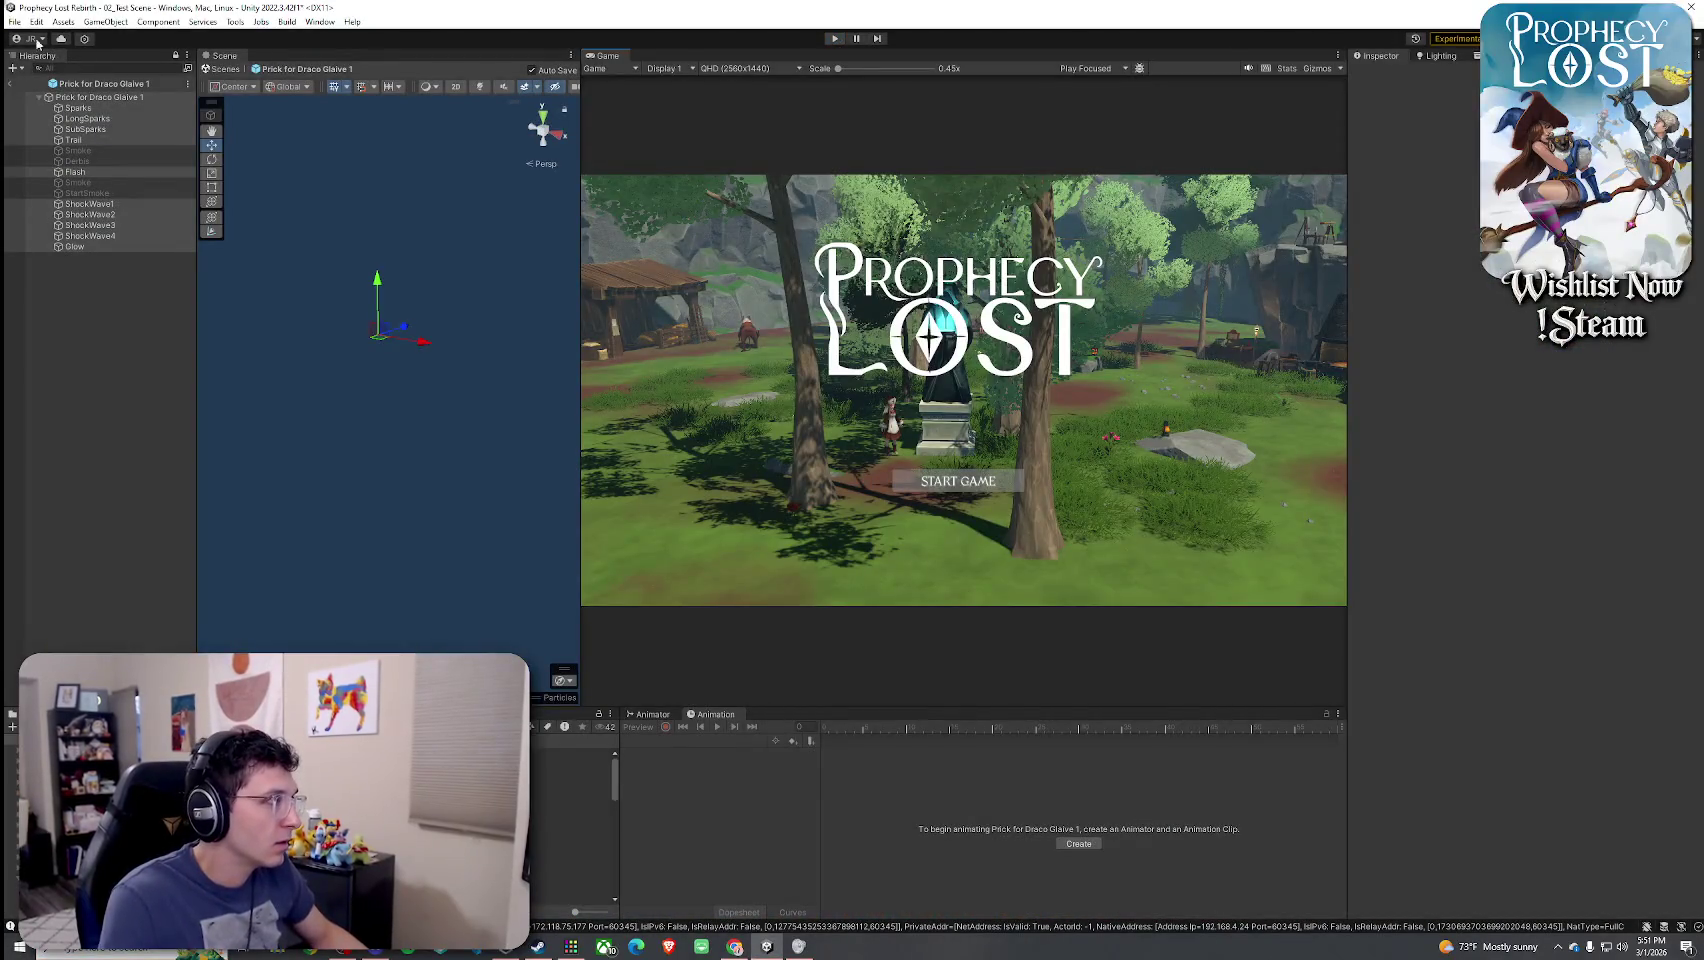
- Exit prefab mode back to 02_Test Scene and start Play mode again
left_click(15, 21)
key("Escape")
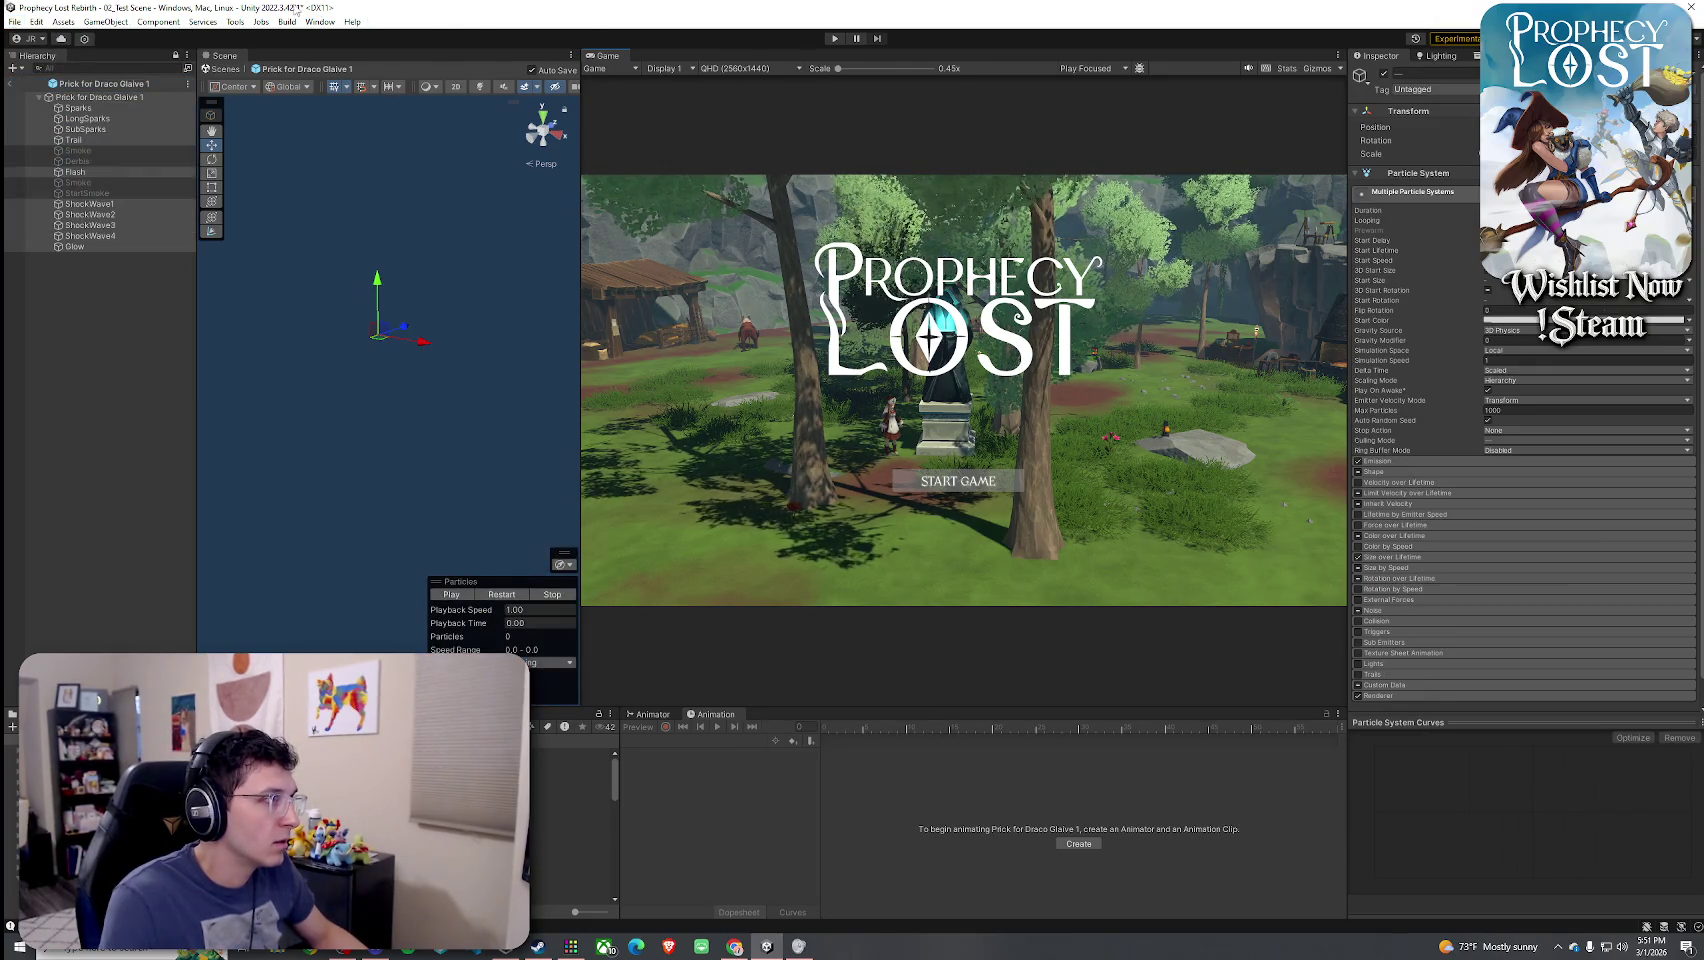
left_click(13, 86)
left_click(15, 21)
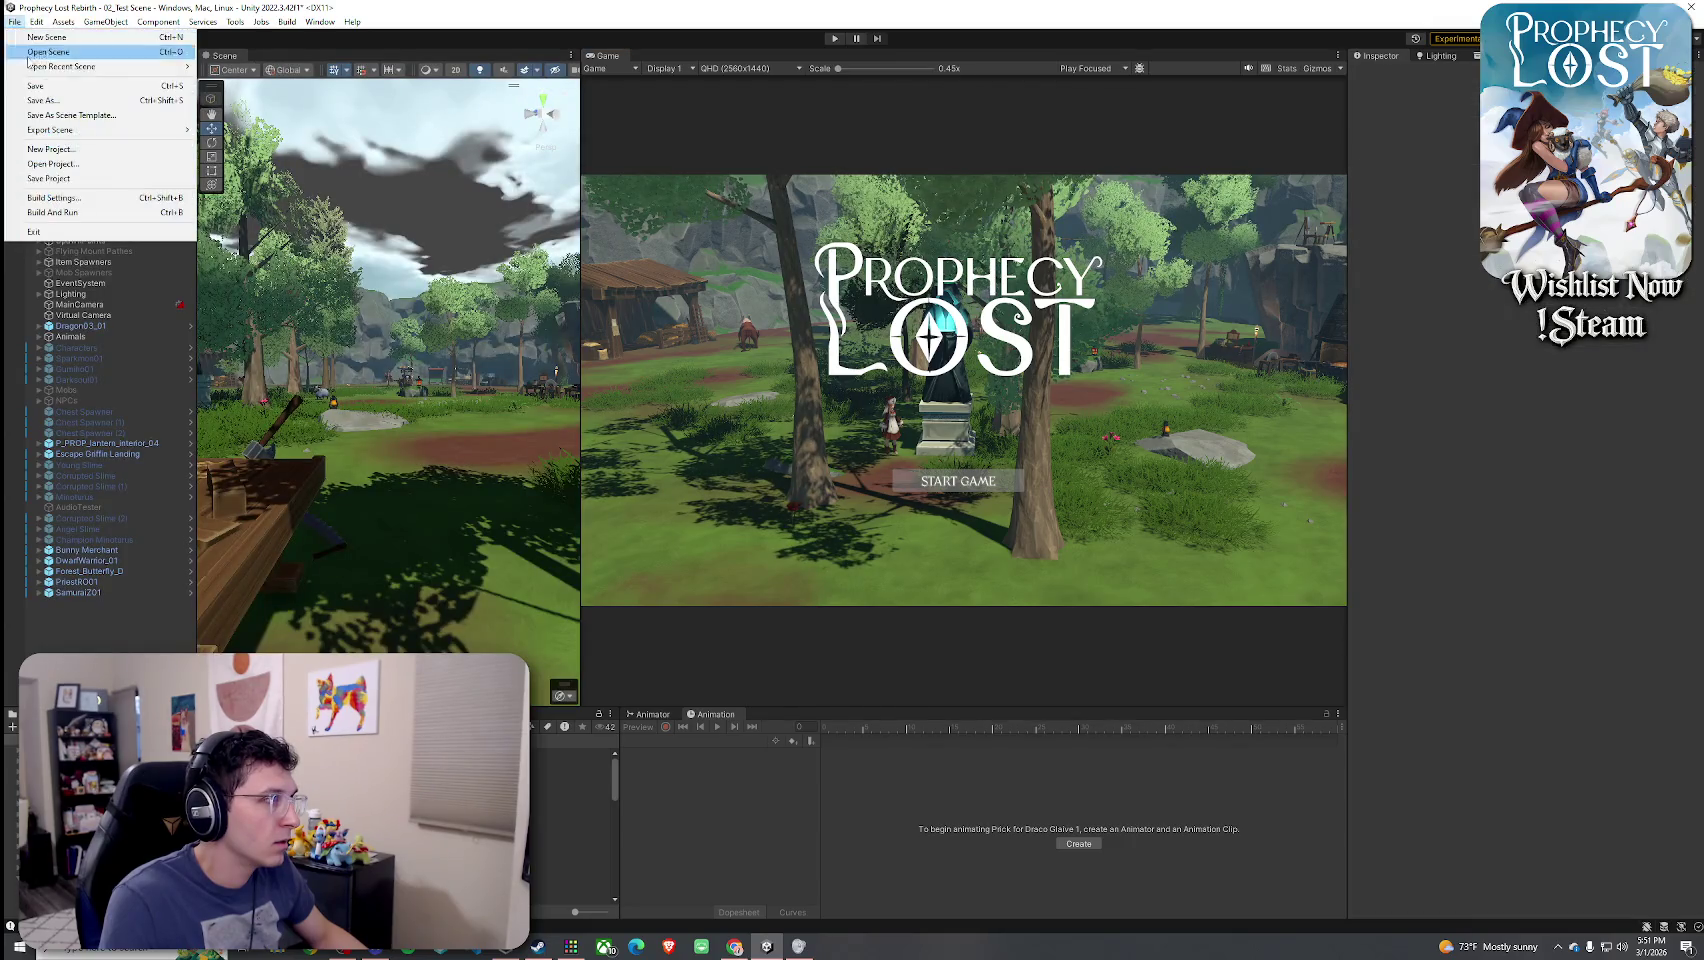
key("Escape")
left_click(835, 38)
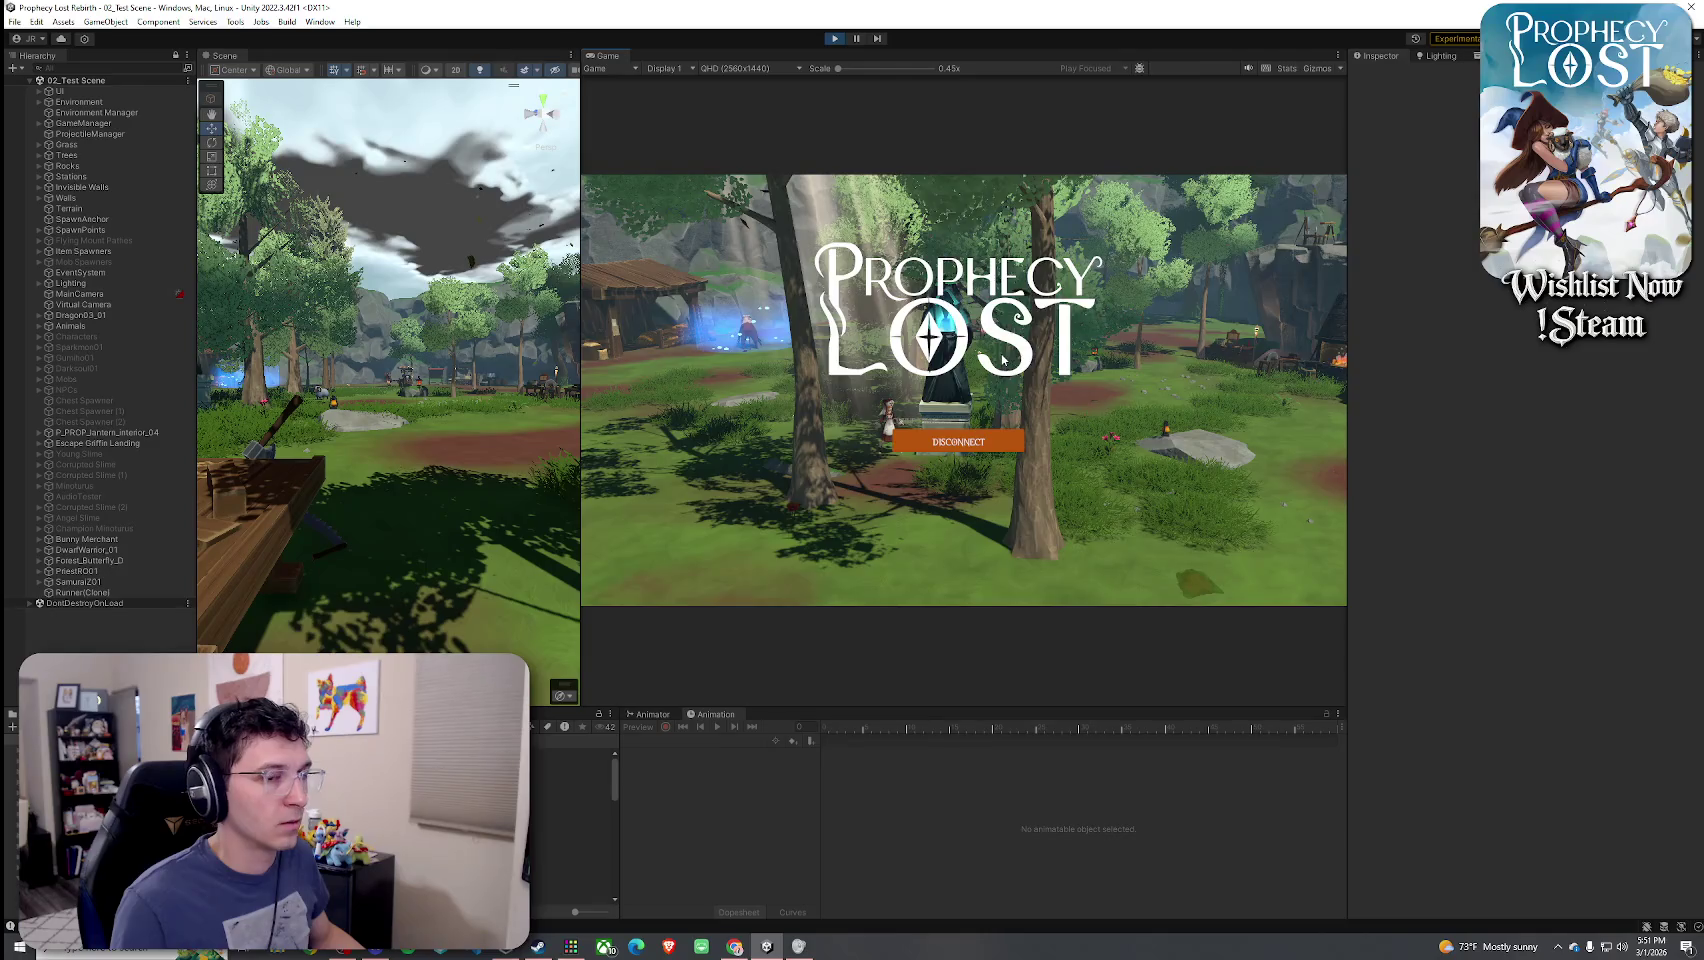
- Run the glaive-wielding character forward once it spawns in the meadow
key("w")
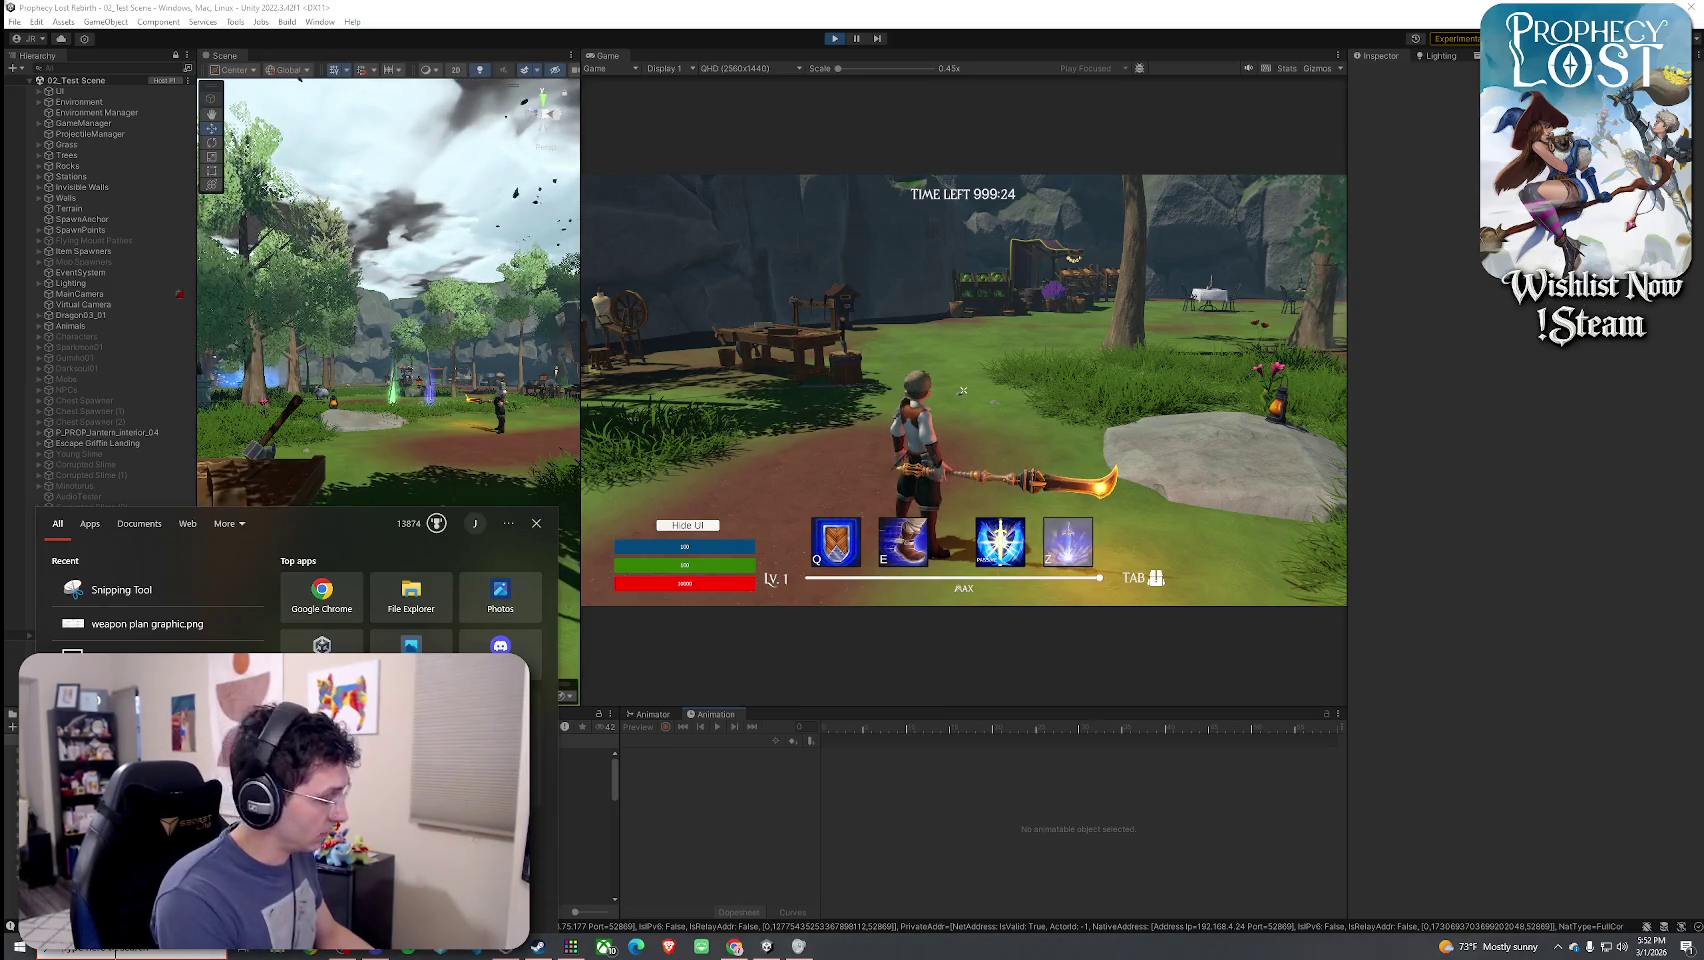
- Open Night light settings via Windows search, then close the Settings window
type("ni")
key("Return")
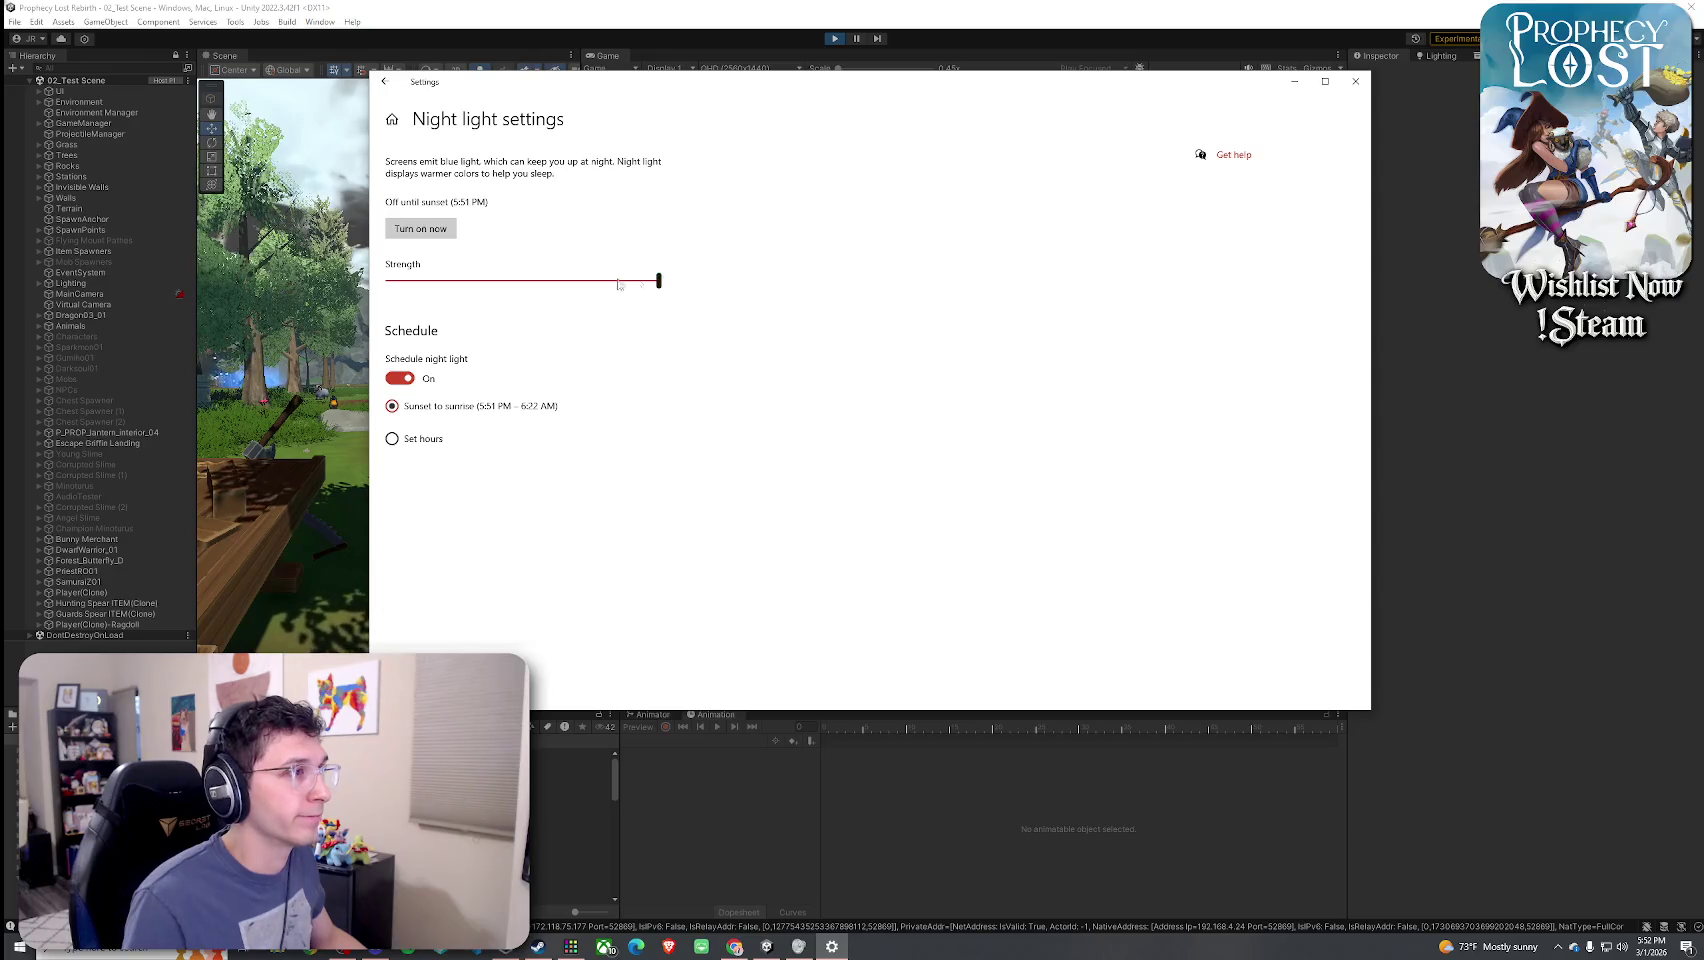
left_click(1355, 81)
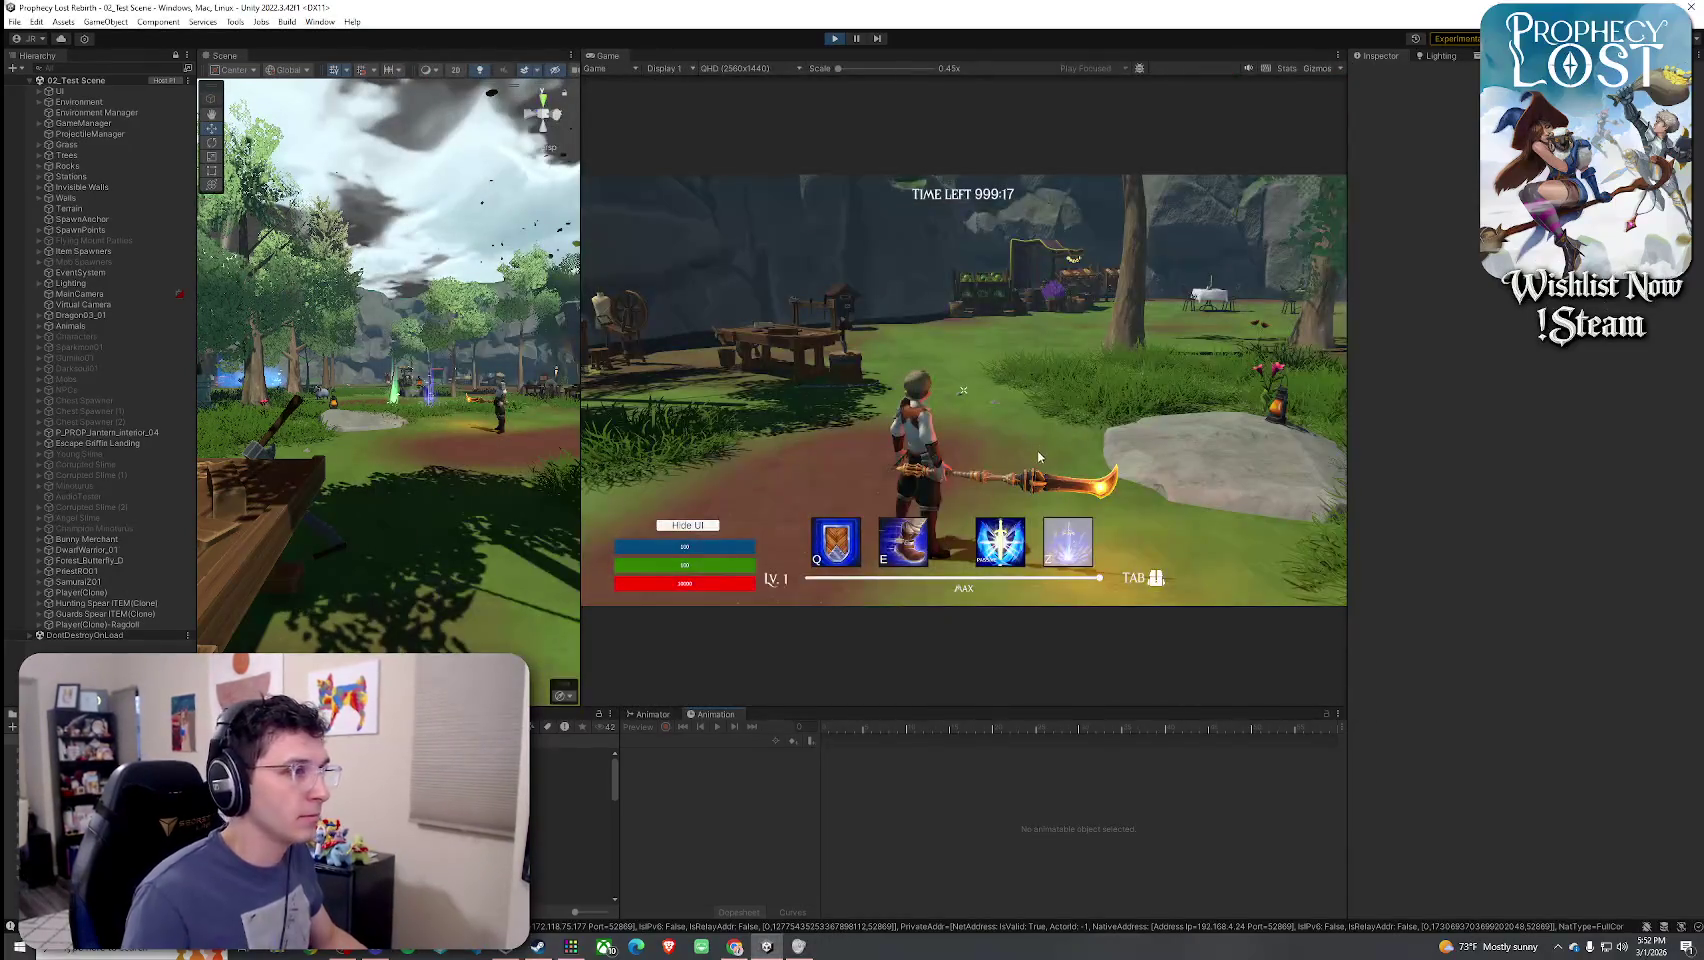
- Run toward the village and forge, swinging the glaive to trigger its burst effect
key("Tab")
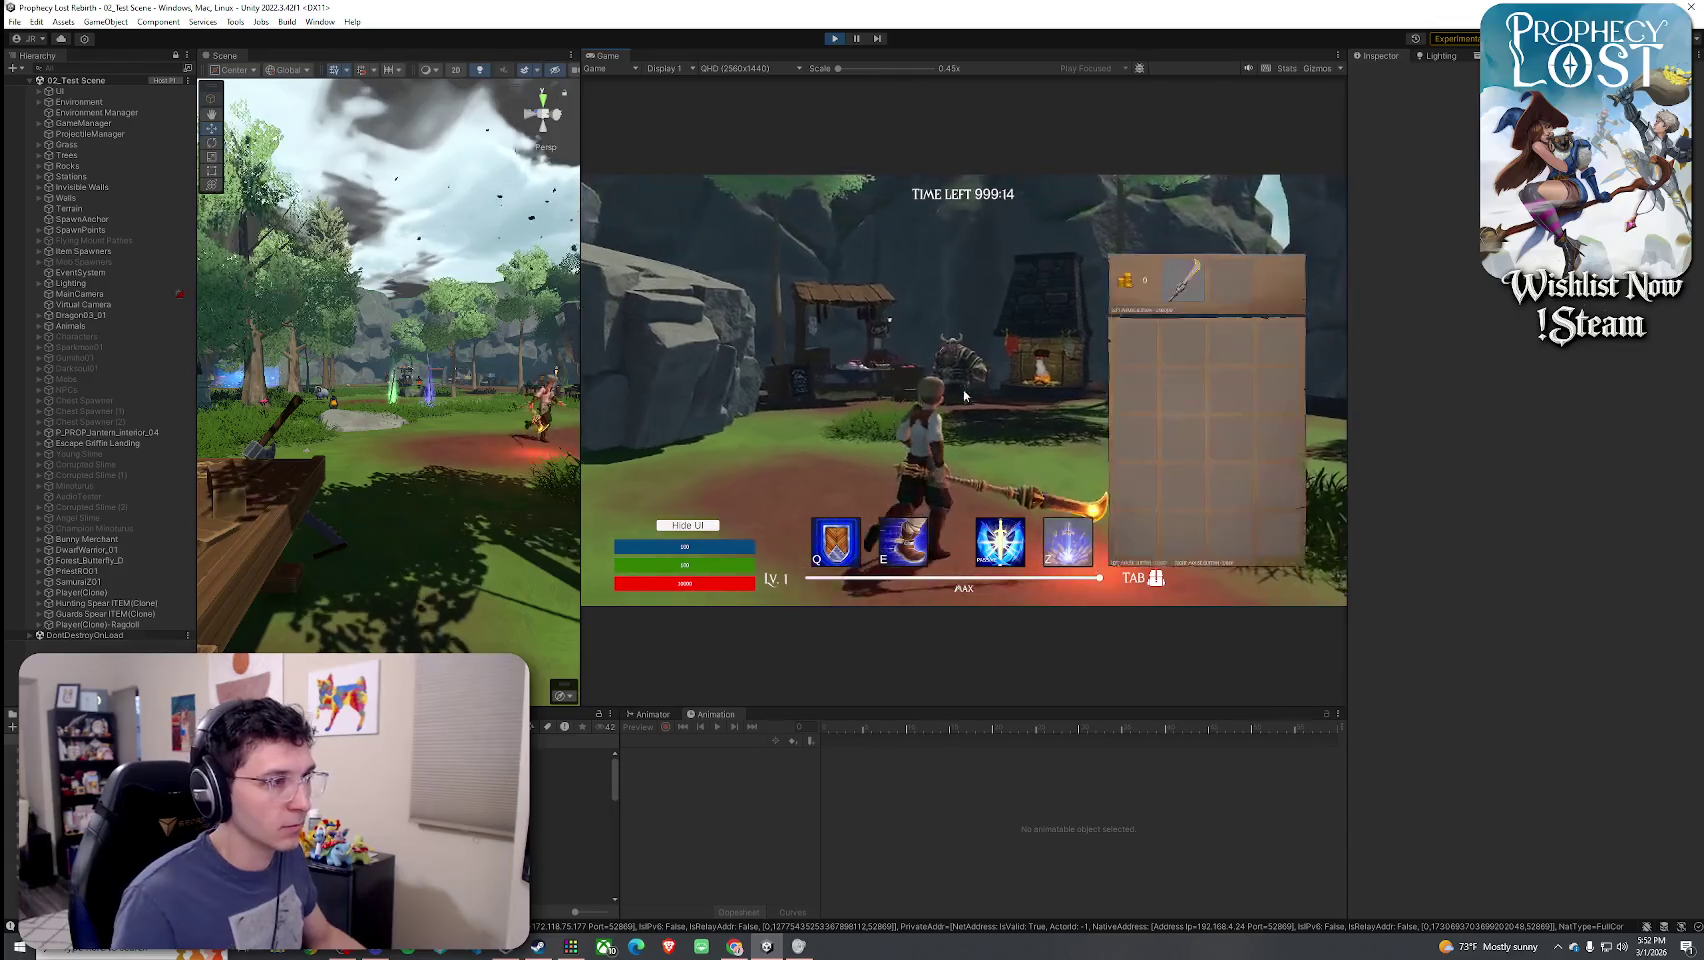
key("Tab")
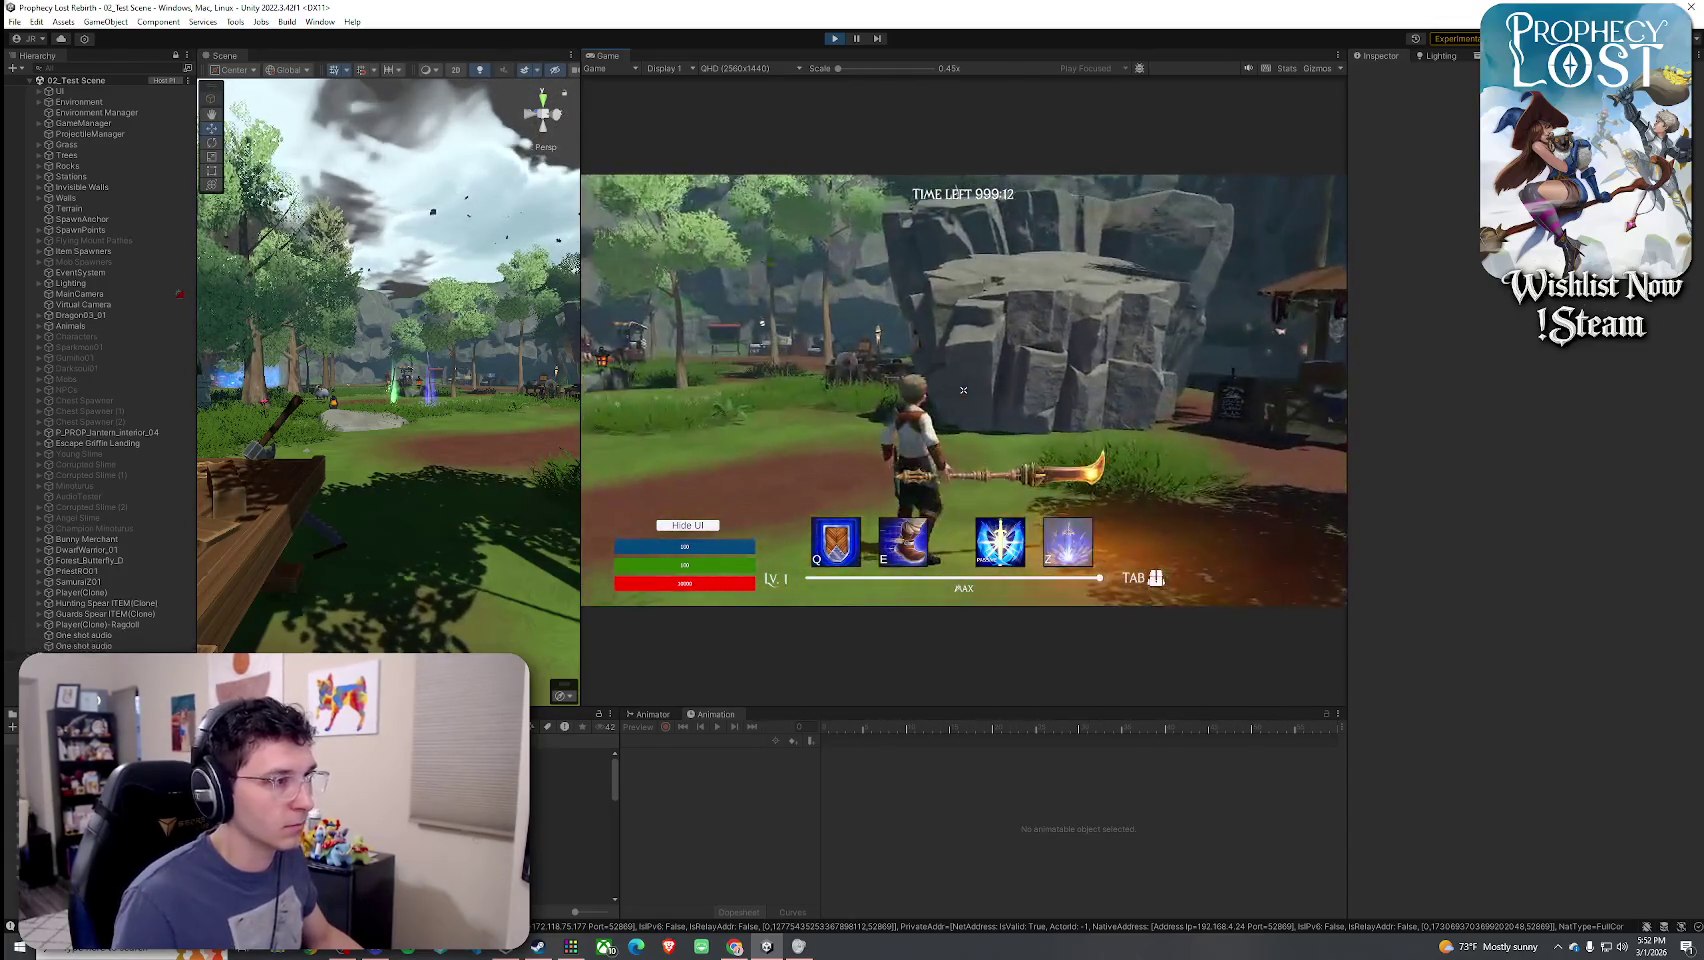
left_click(963, 390)
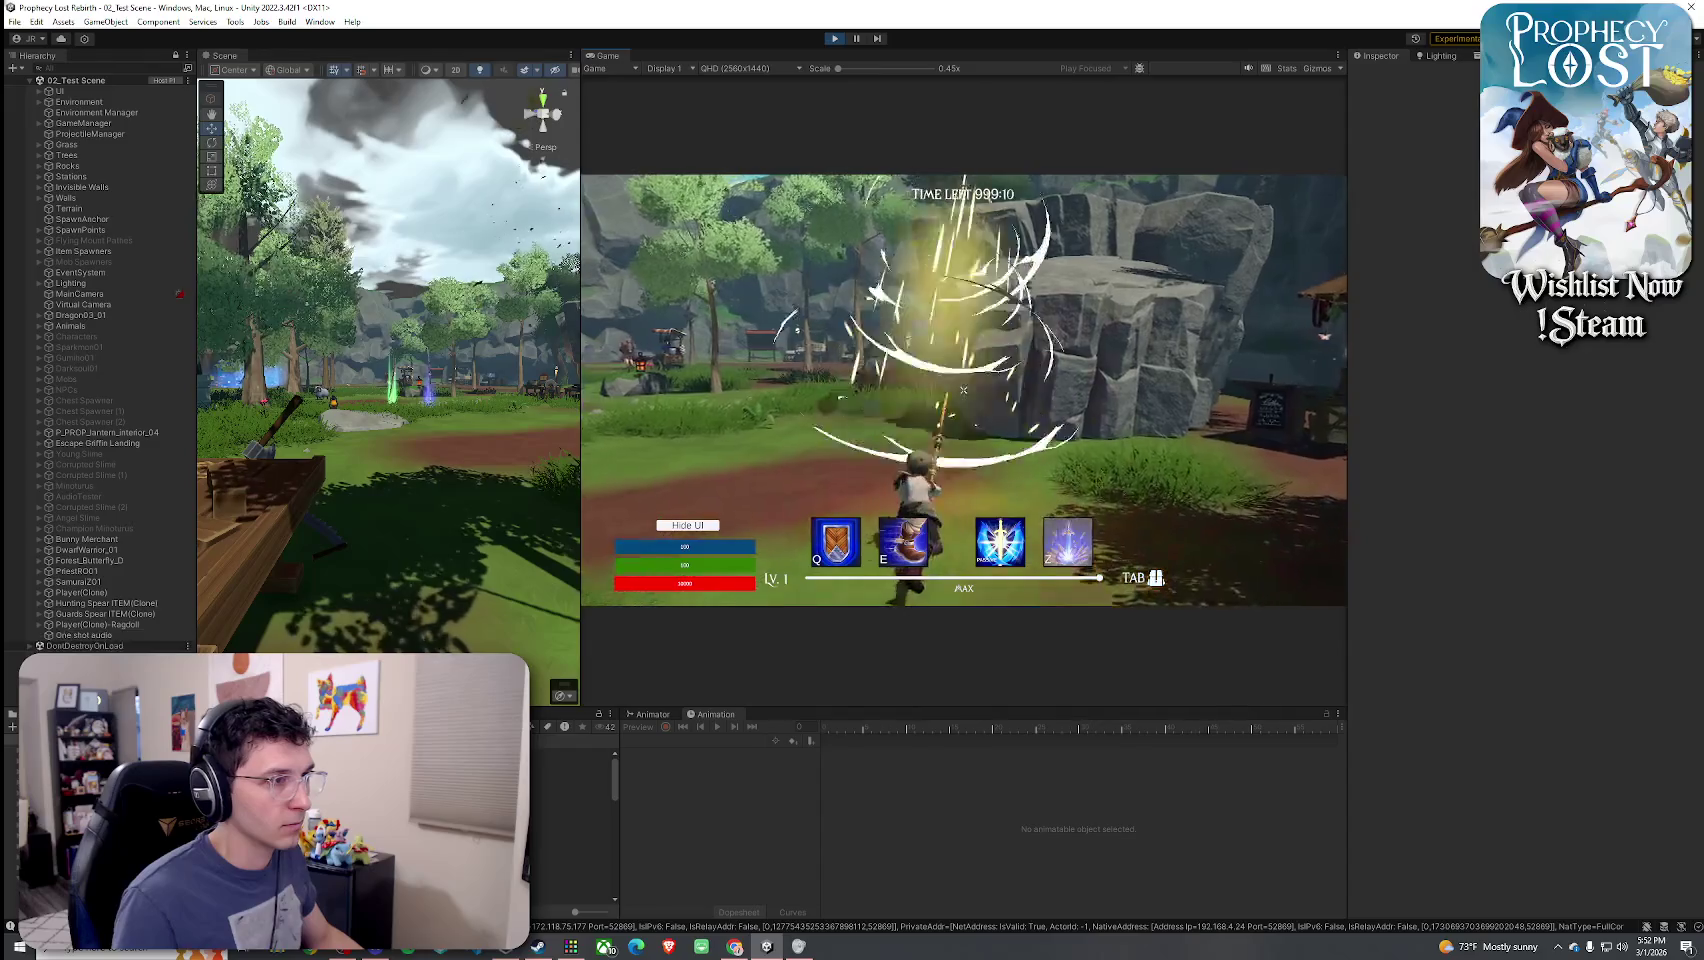
key("w")
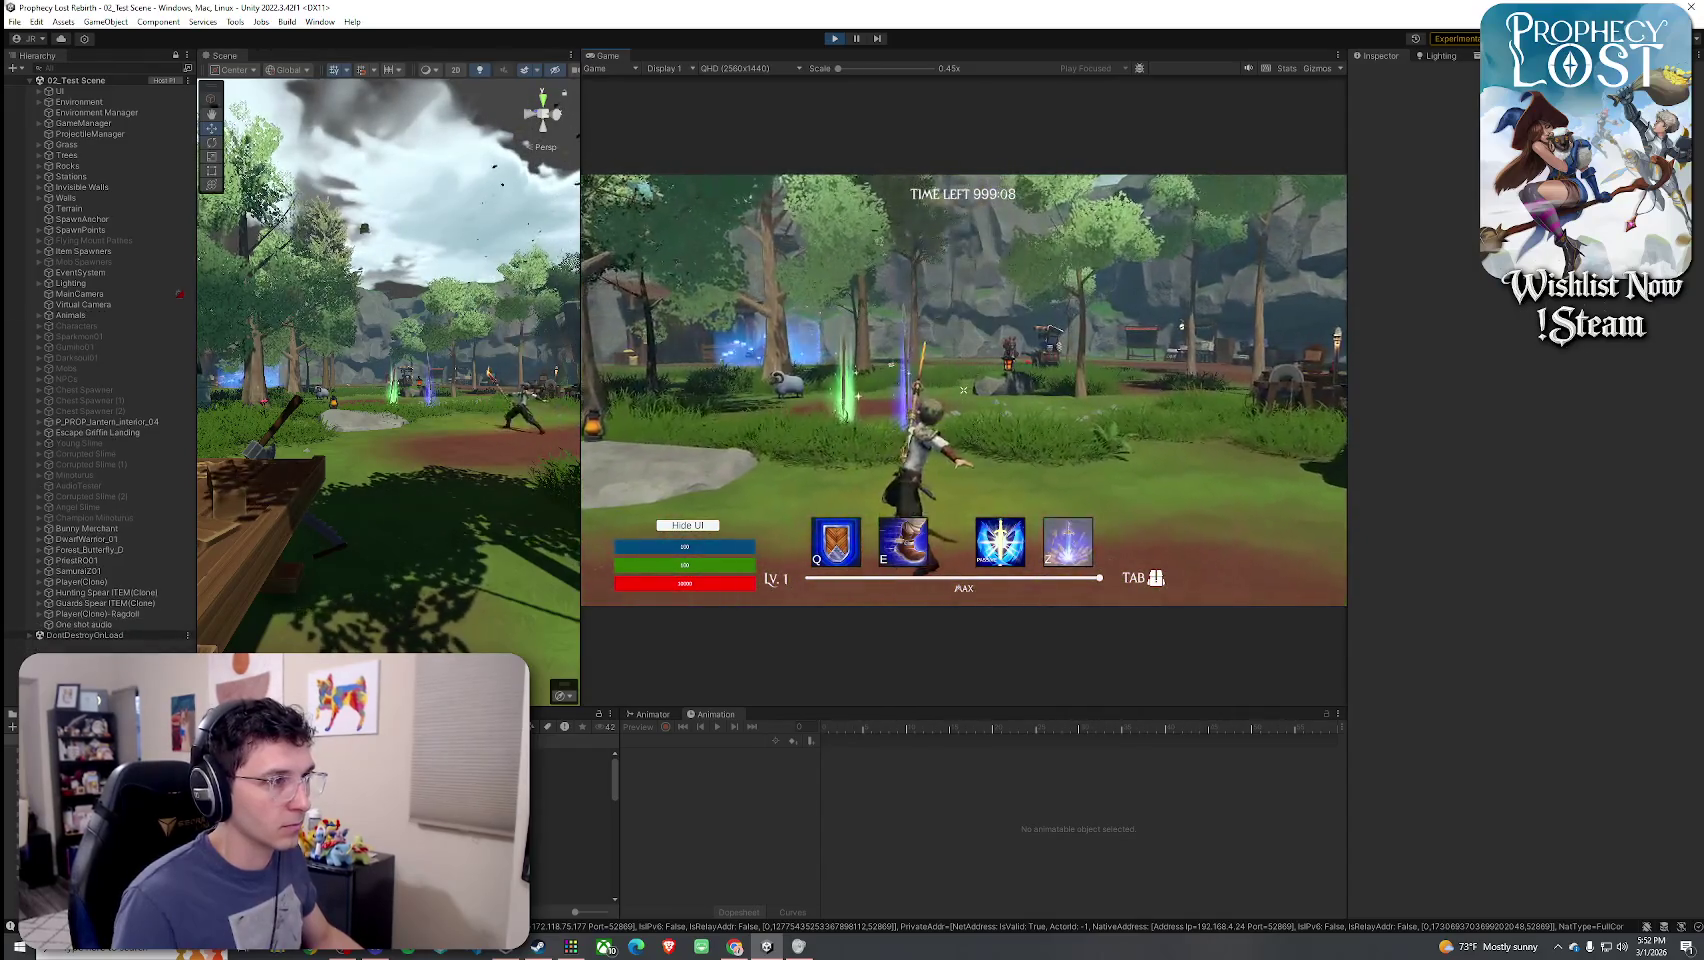
key("w")
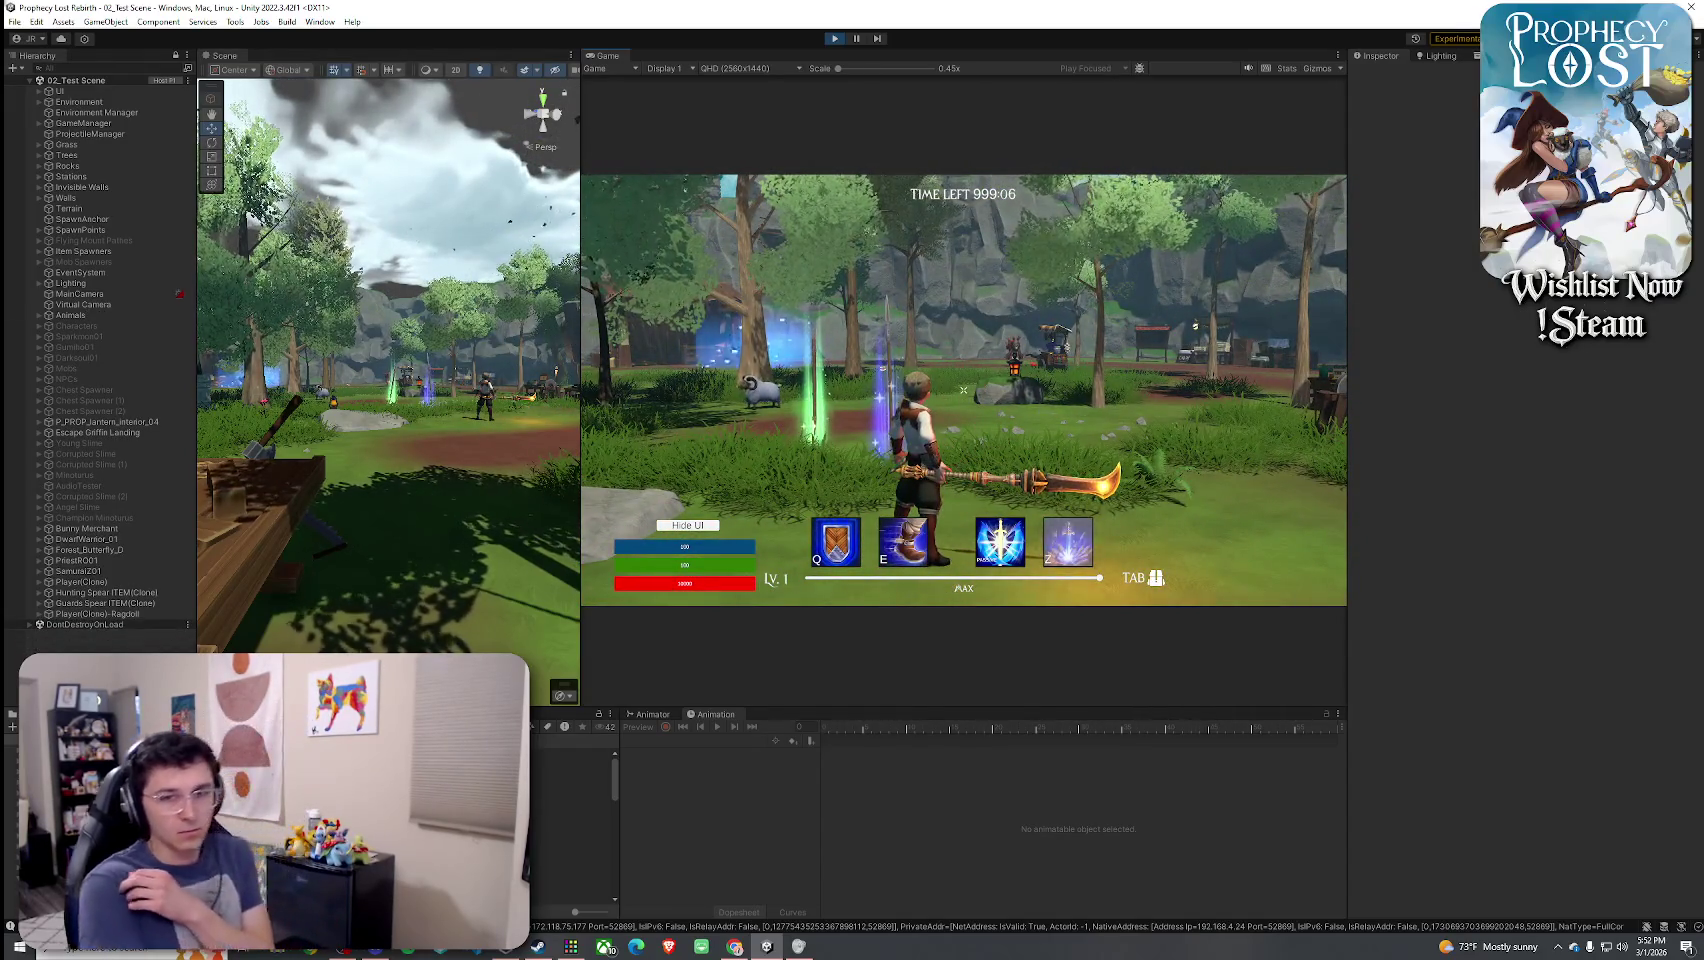
left_click(963, 390)
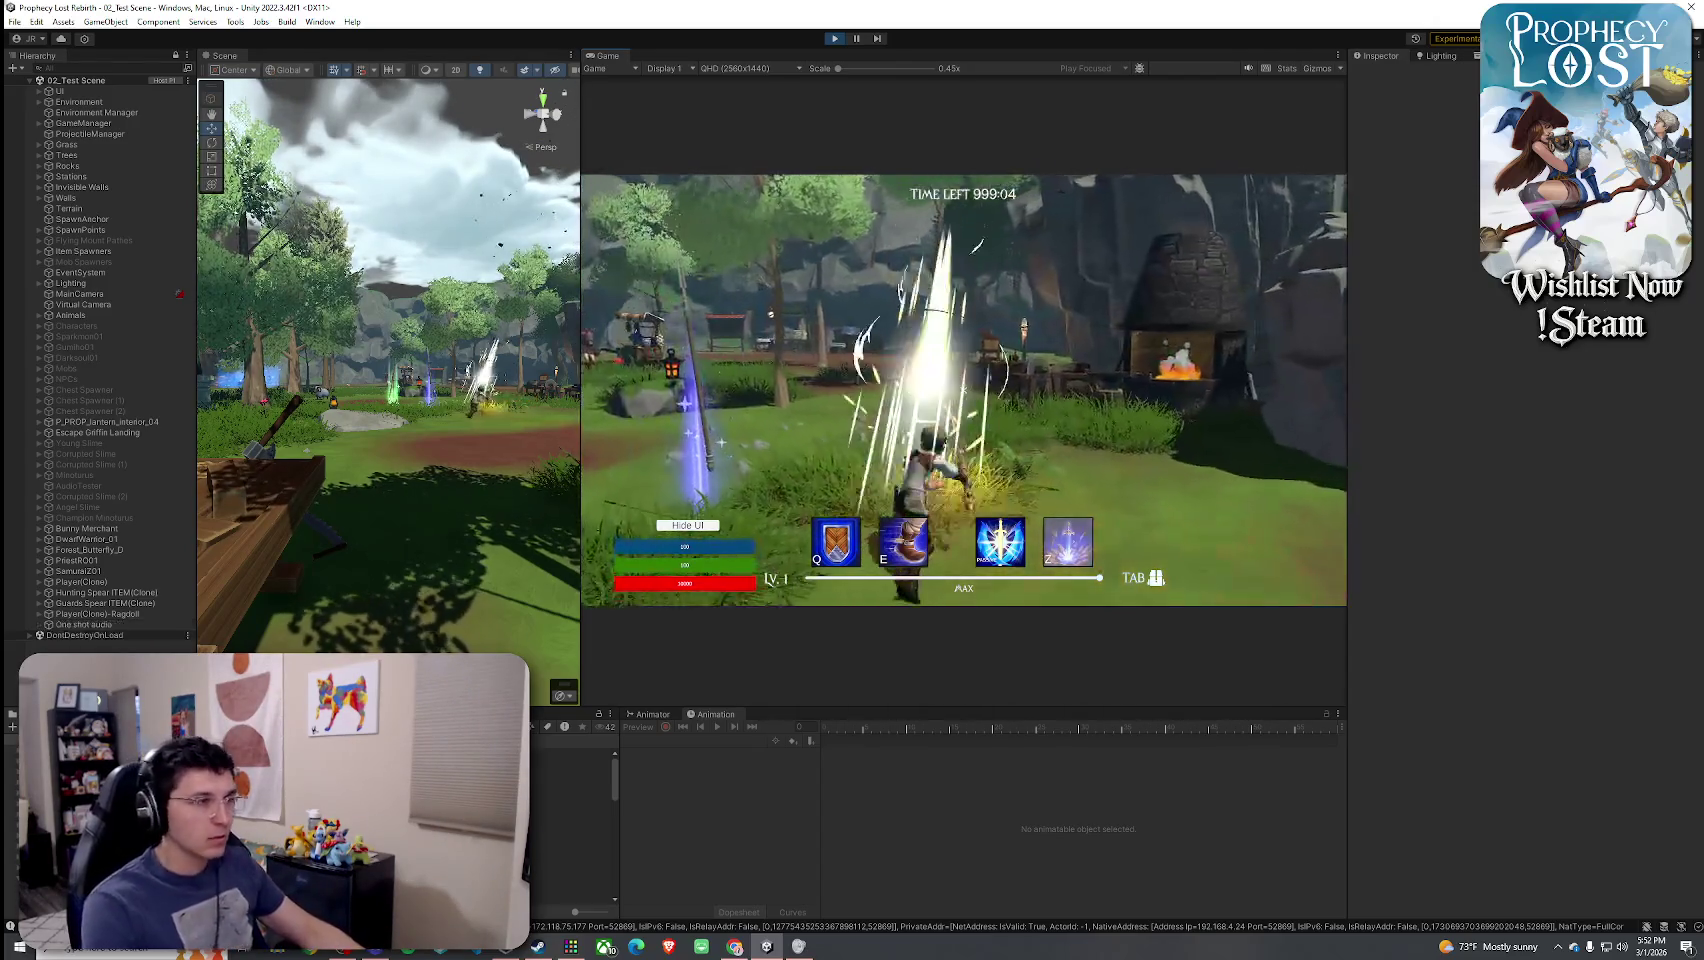
left_click(963, 390)
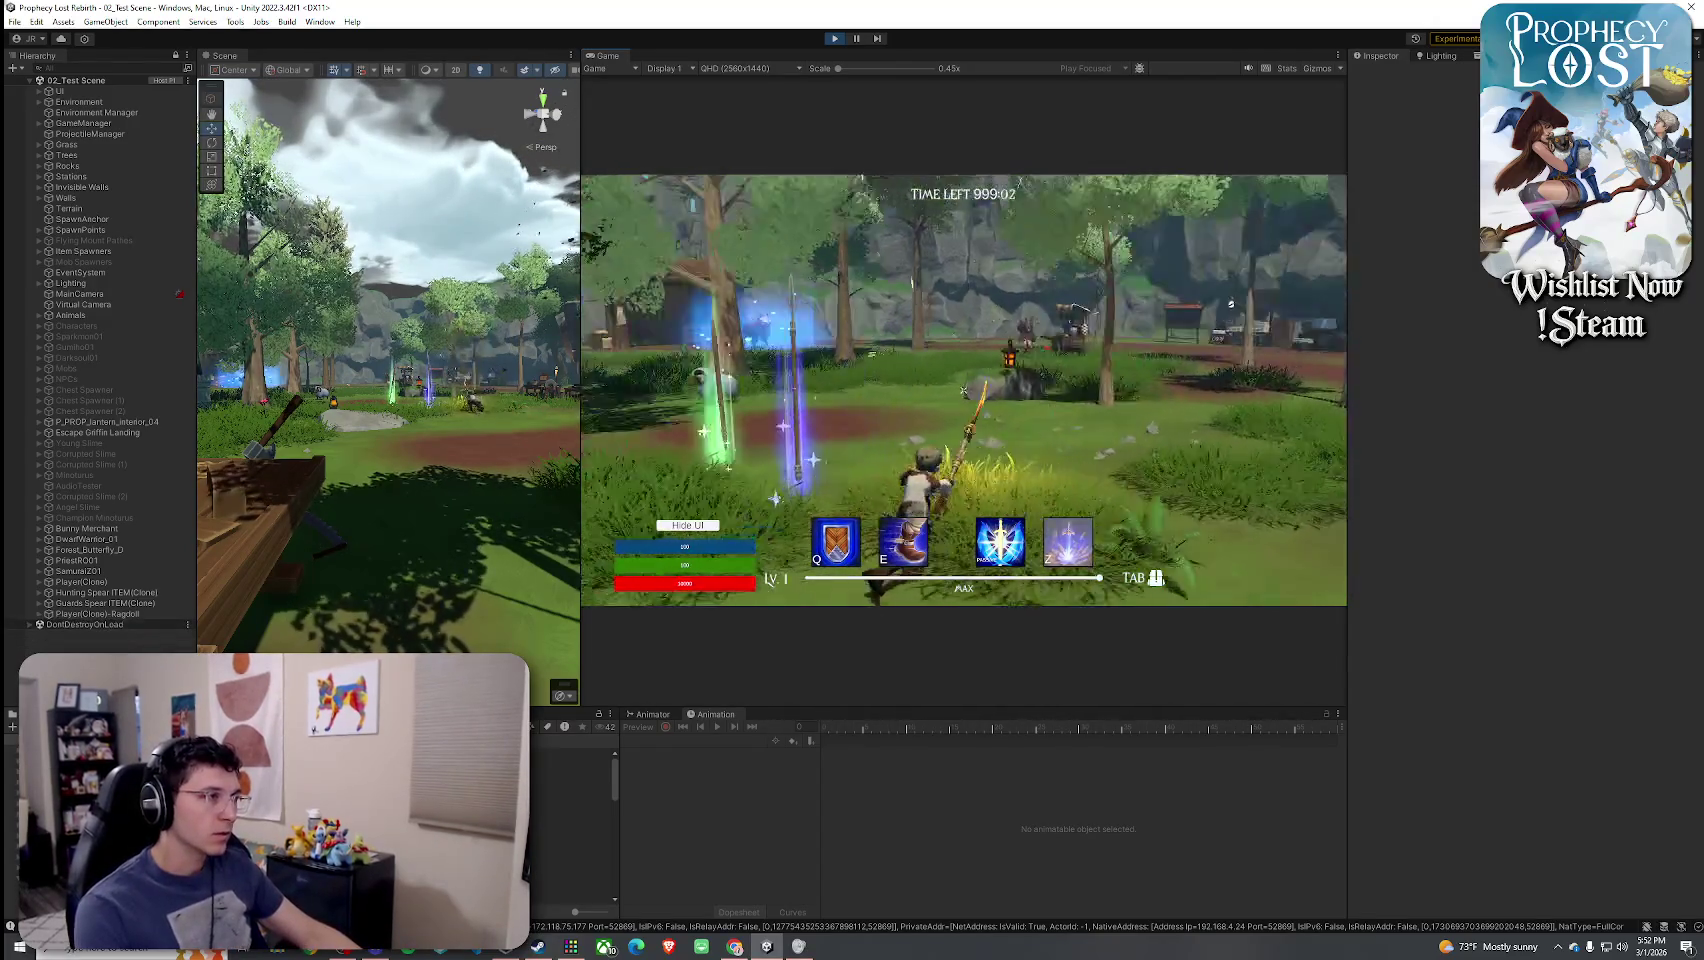
key("w")
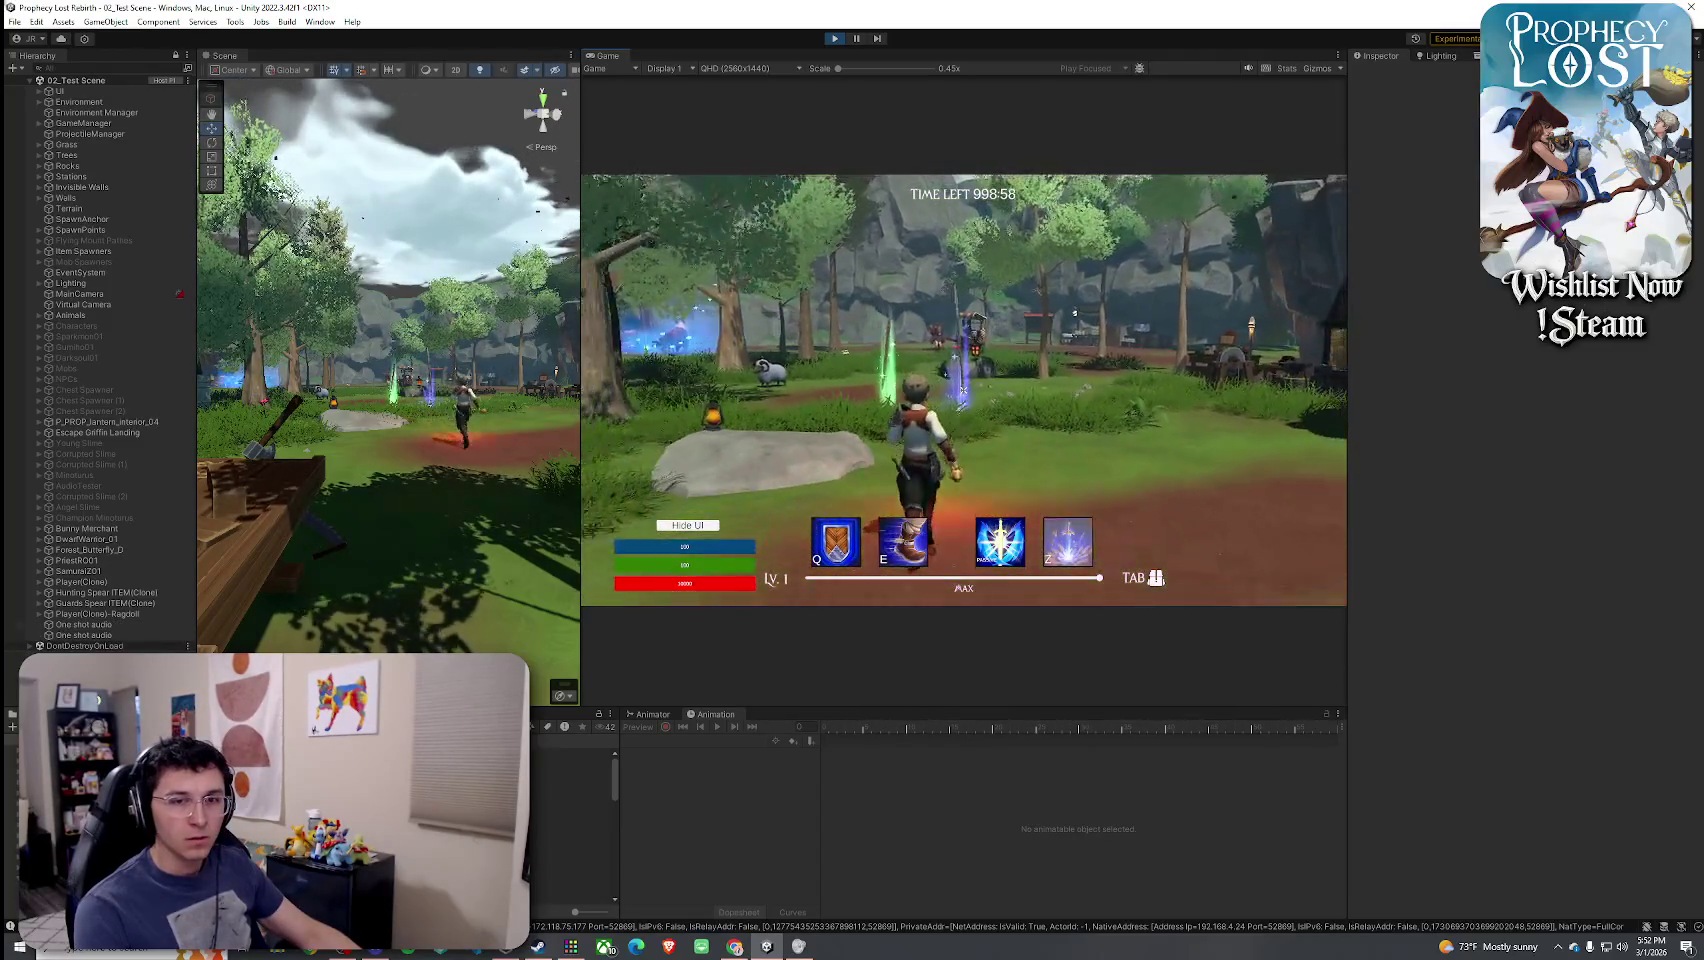
left_click(963, 390)
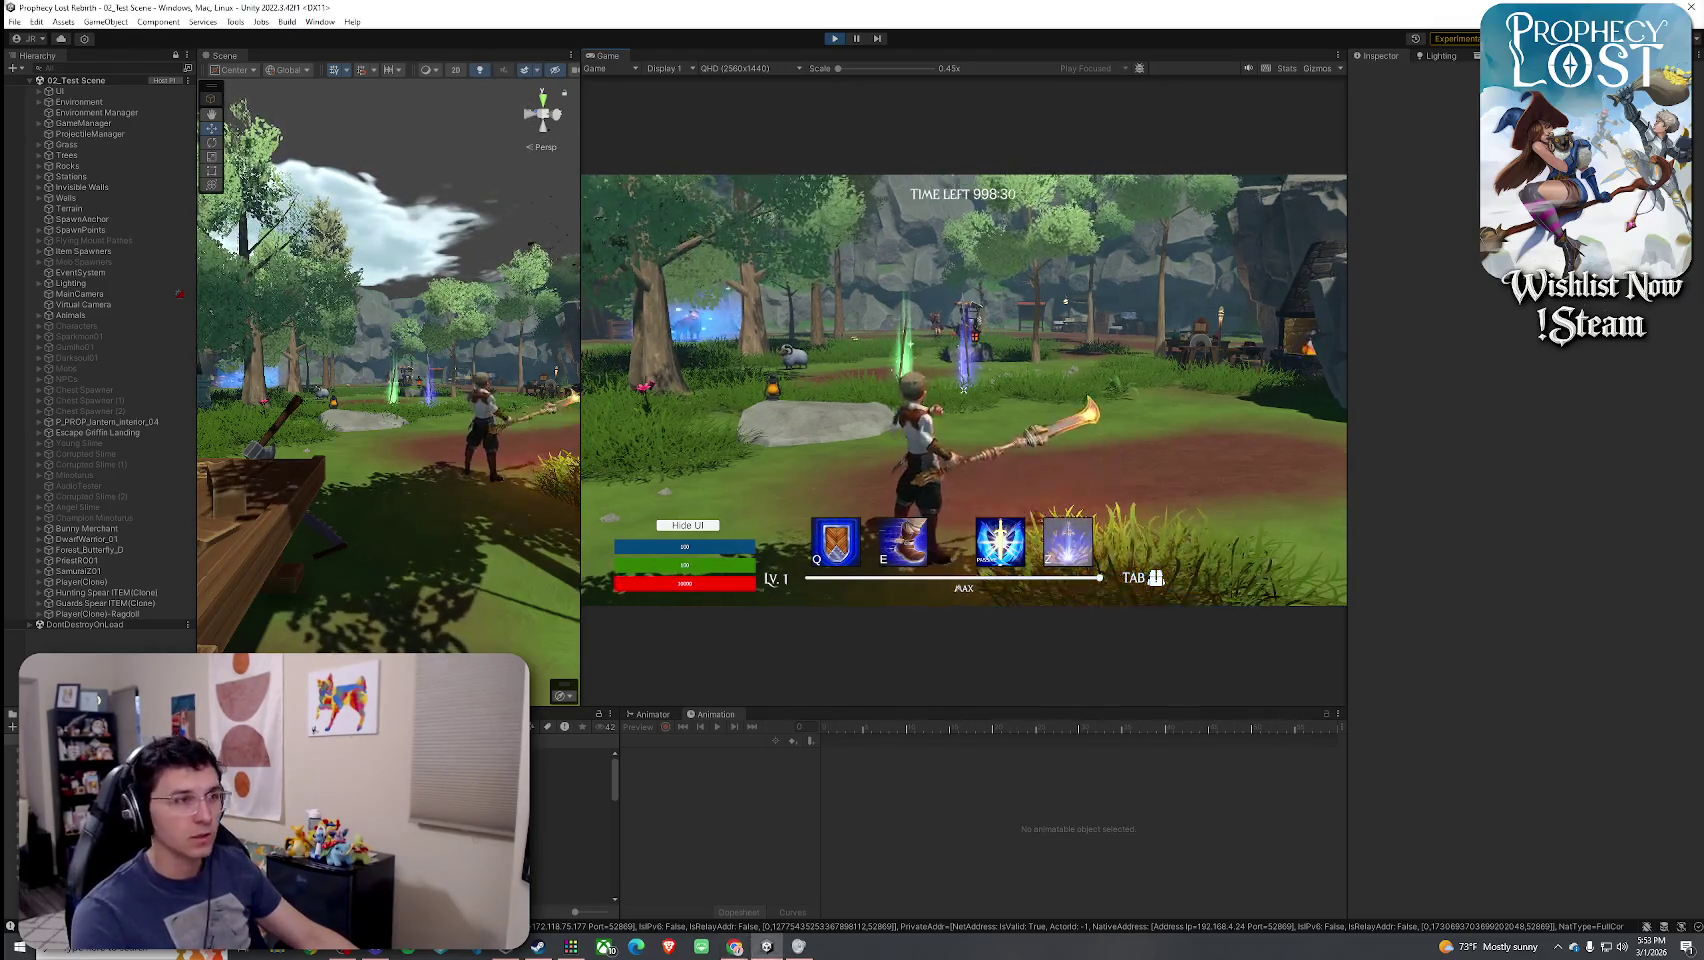
- Attack for the yellow burst and trigger the swirling lightning ability with E
left_click(963, 389)
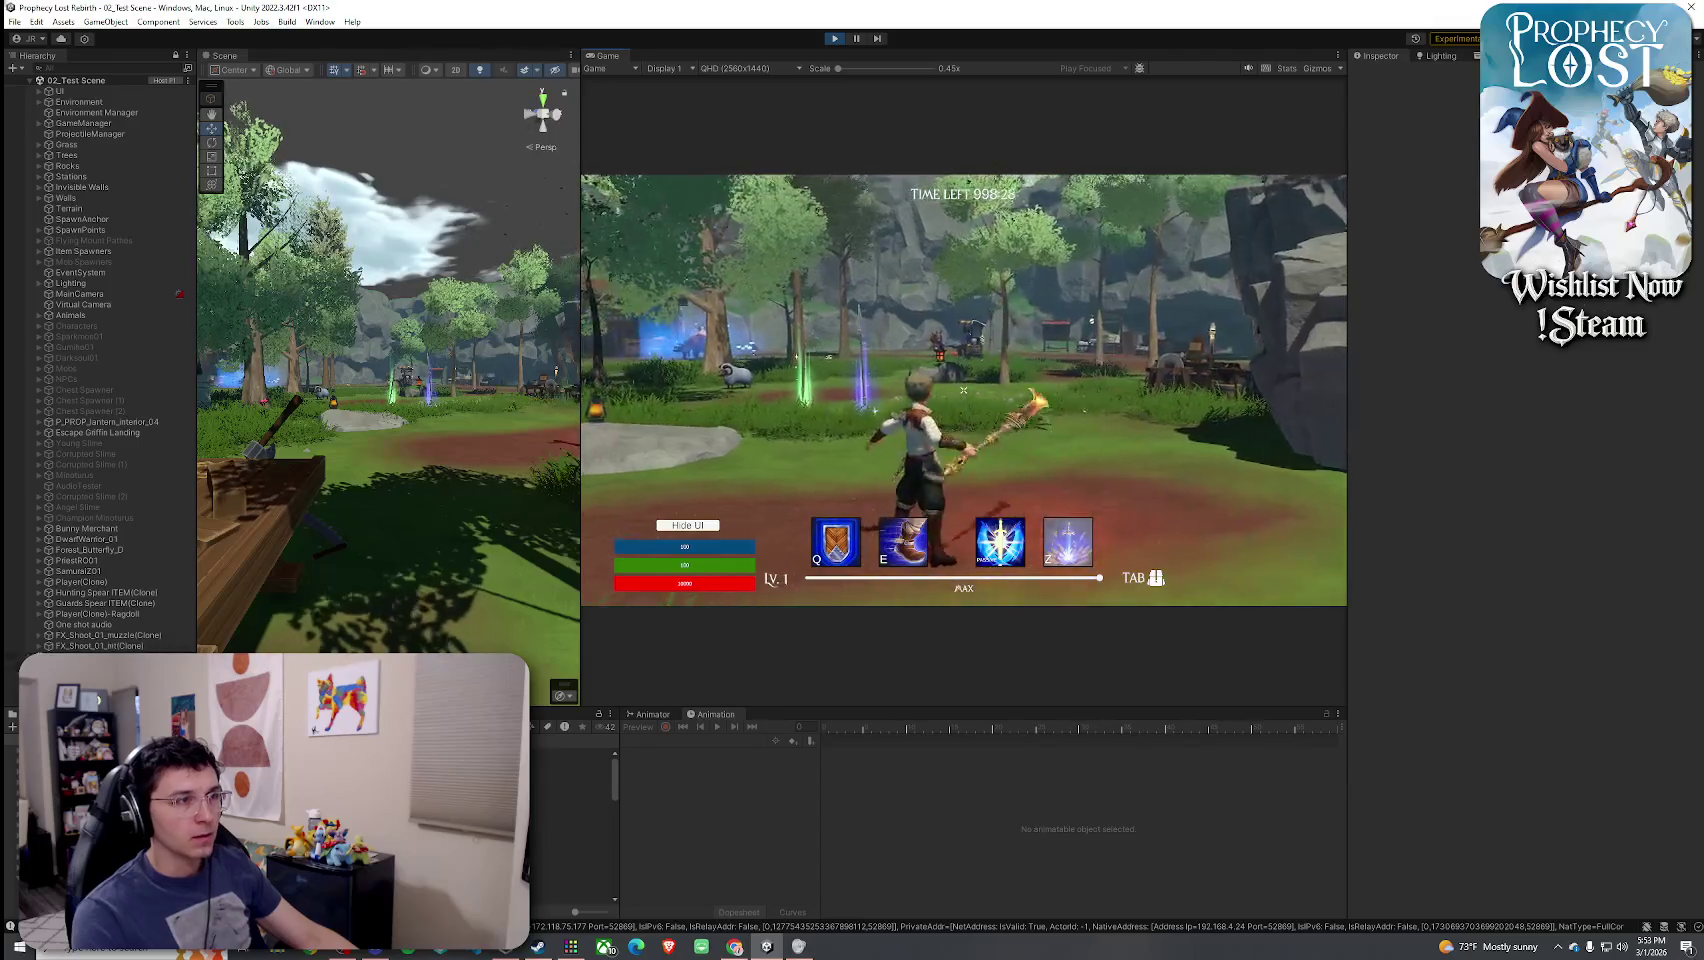
key("e")
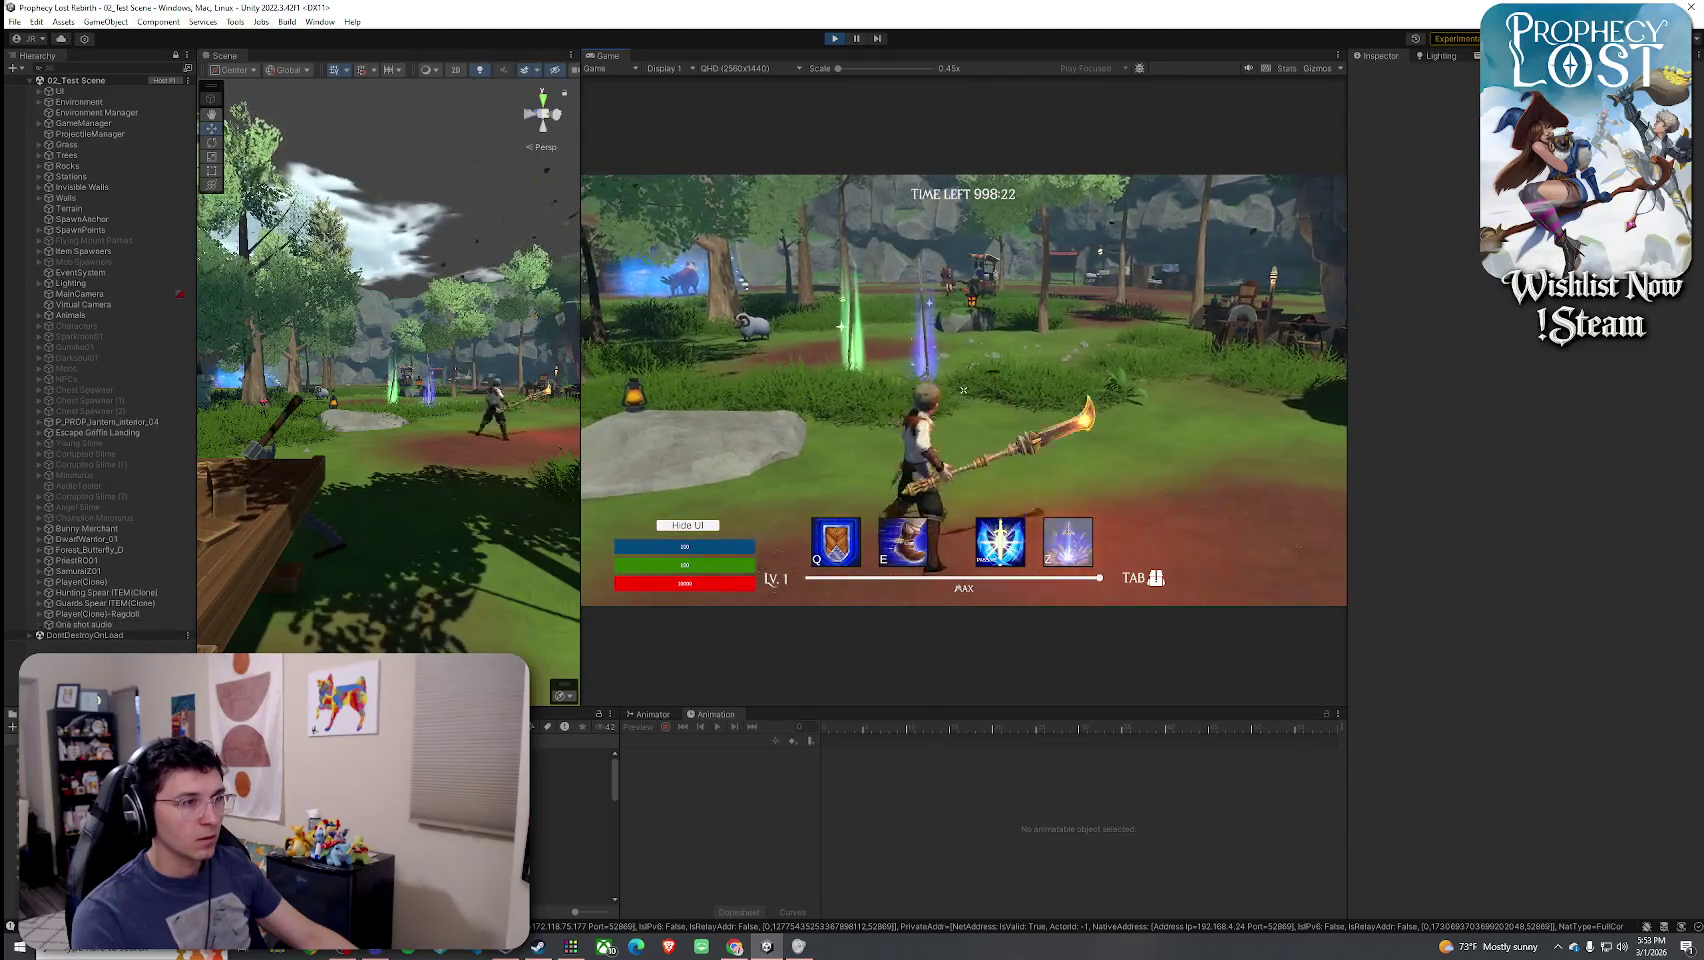
left_click(963, 389)
key("super")
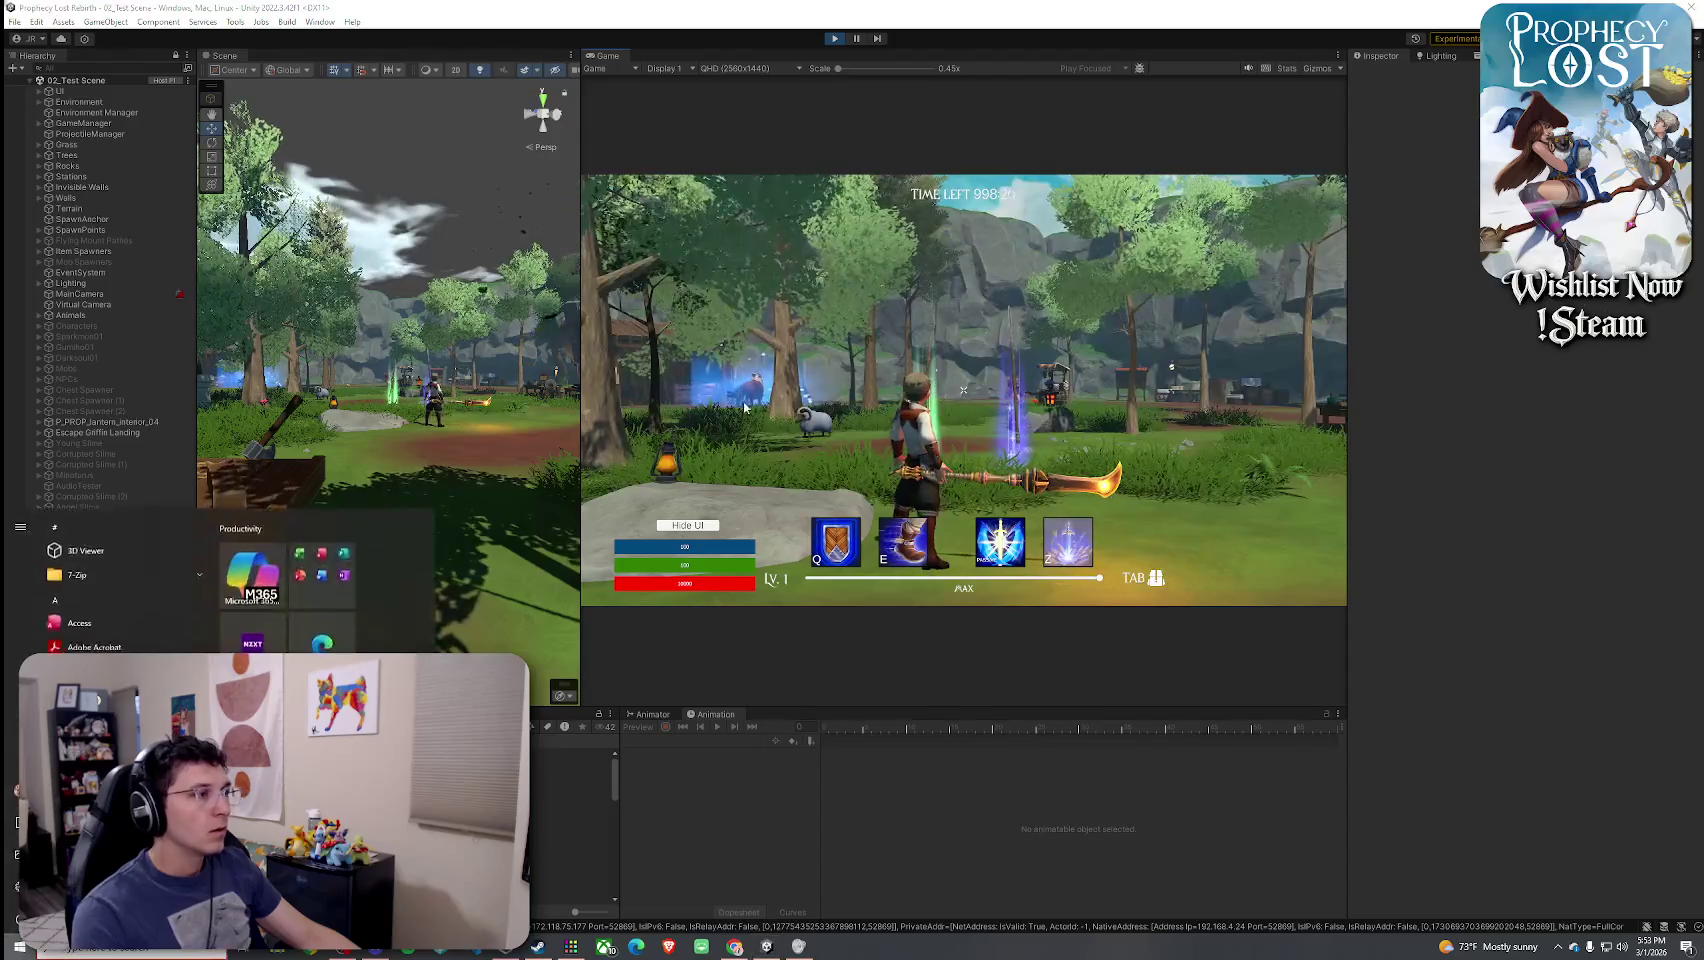
- Open the Prick for Draco Glaive 1 prefab and enable its Smoke, Debris and StartSmoke systems
left_click(575, 777)
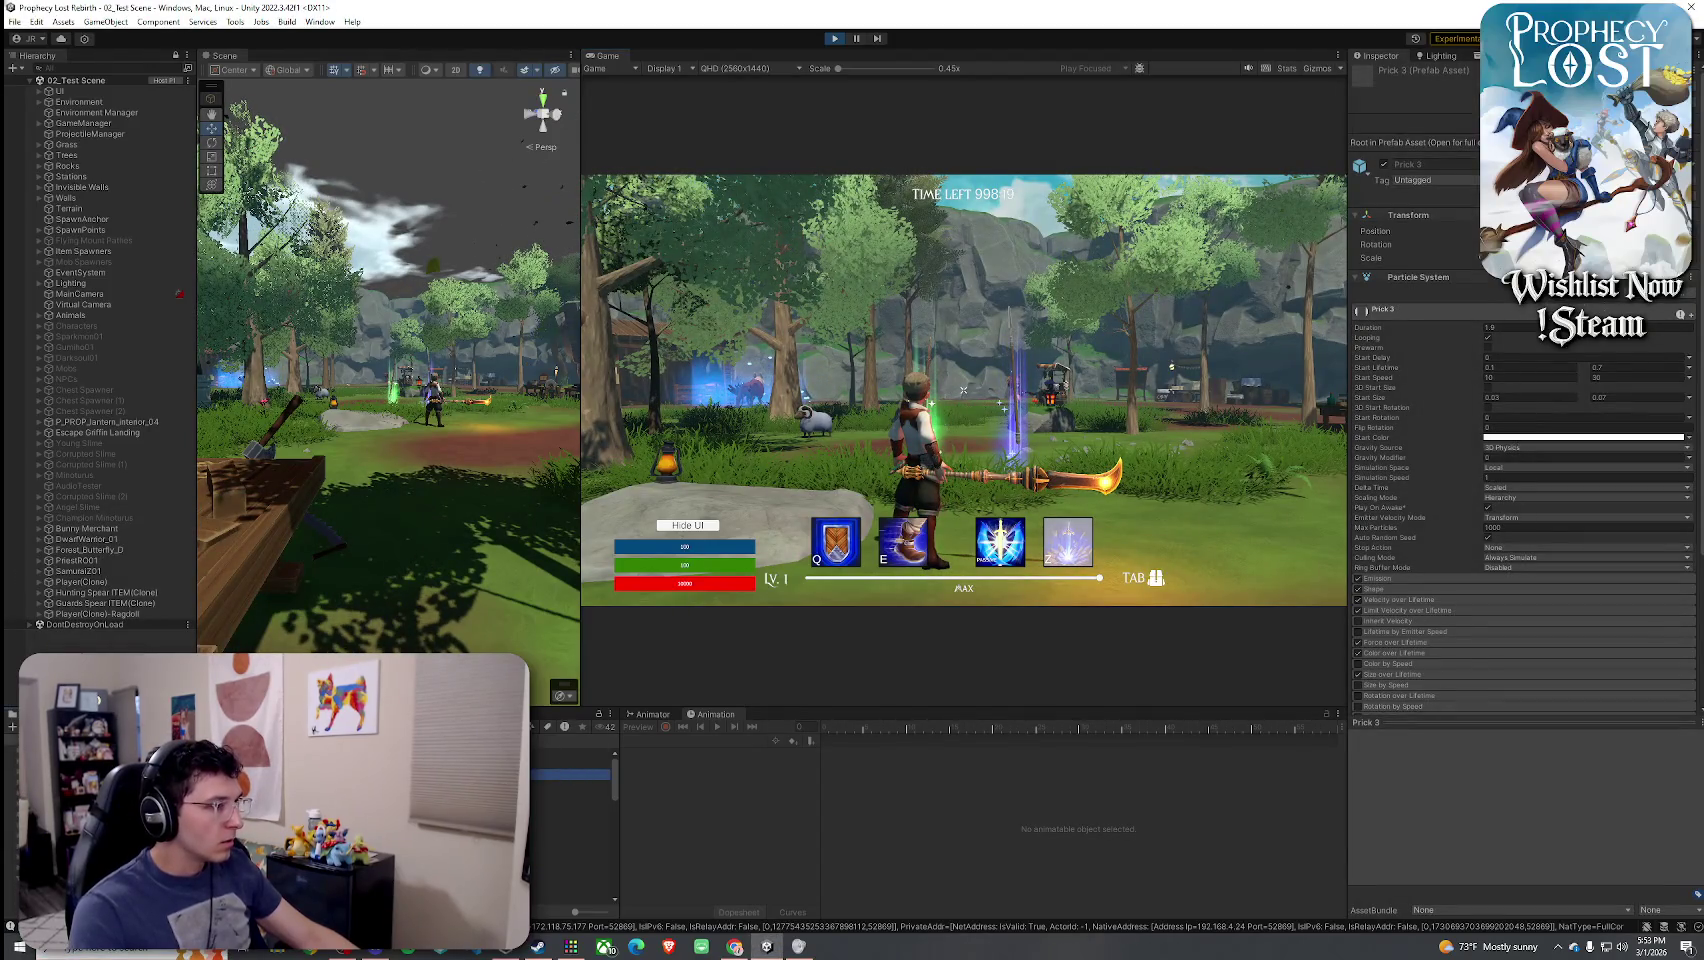
double_click(575, 777)
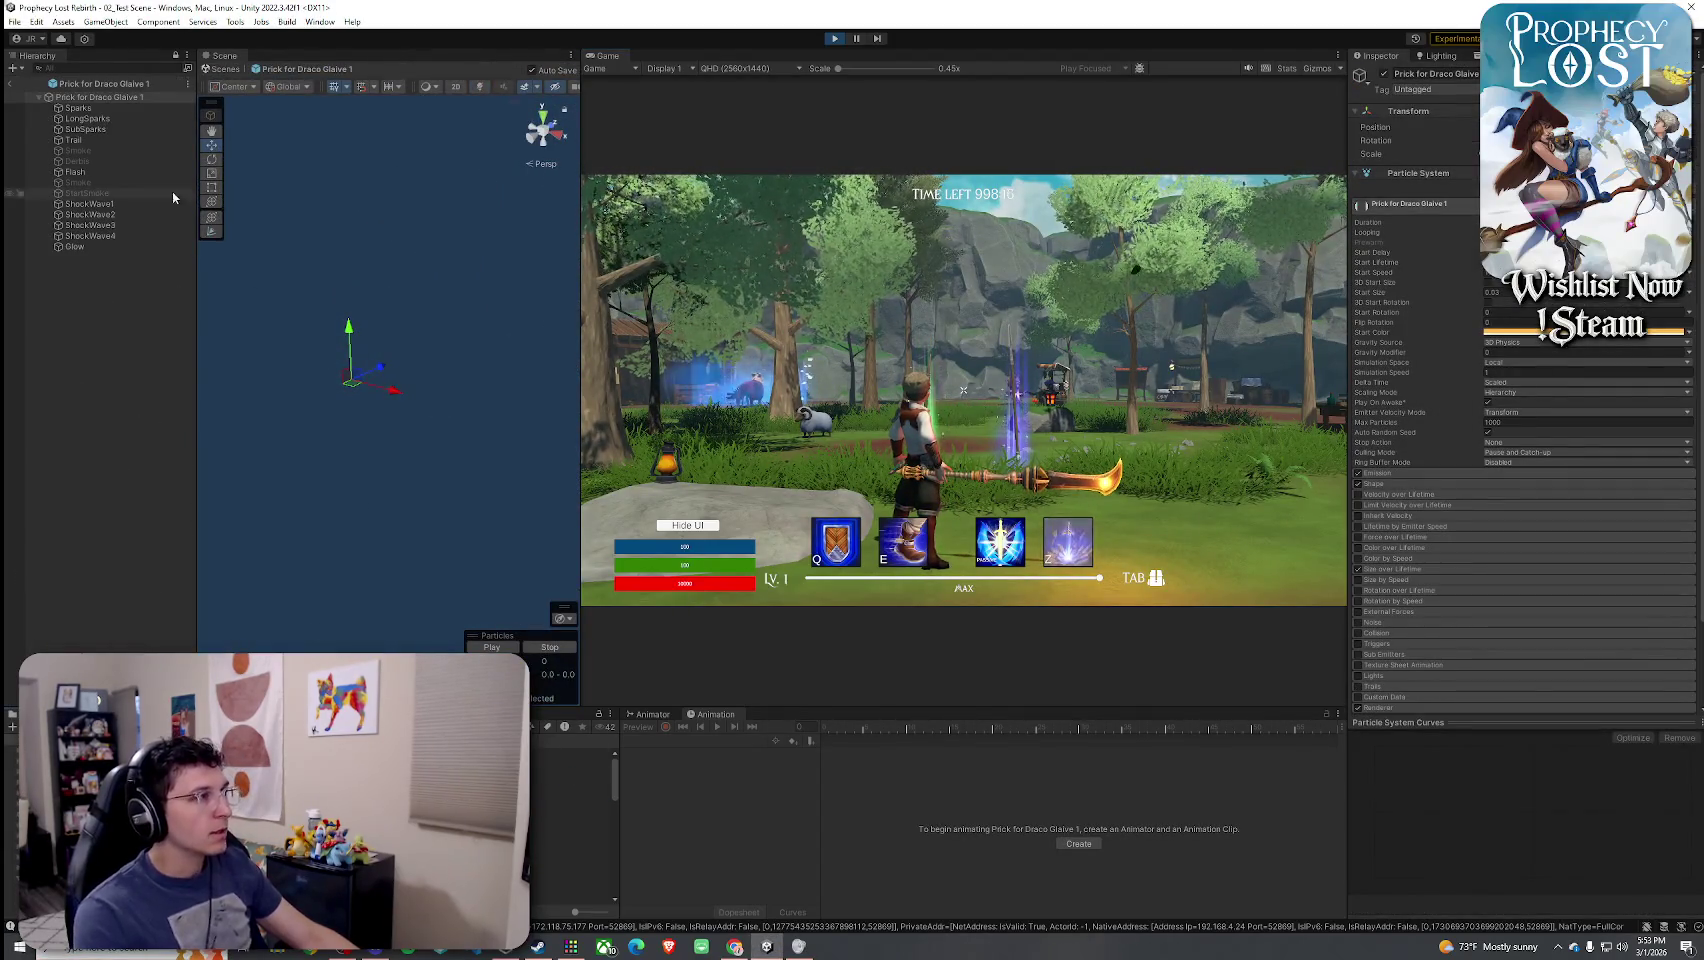
left_click(78, 150)
left_click(78, 161, "ctrl")
left_click(78, 182, "ctrl")
left_click(87, 193, "ctrl")
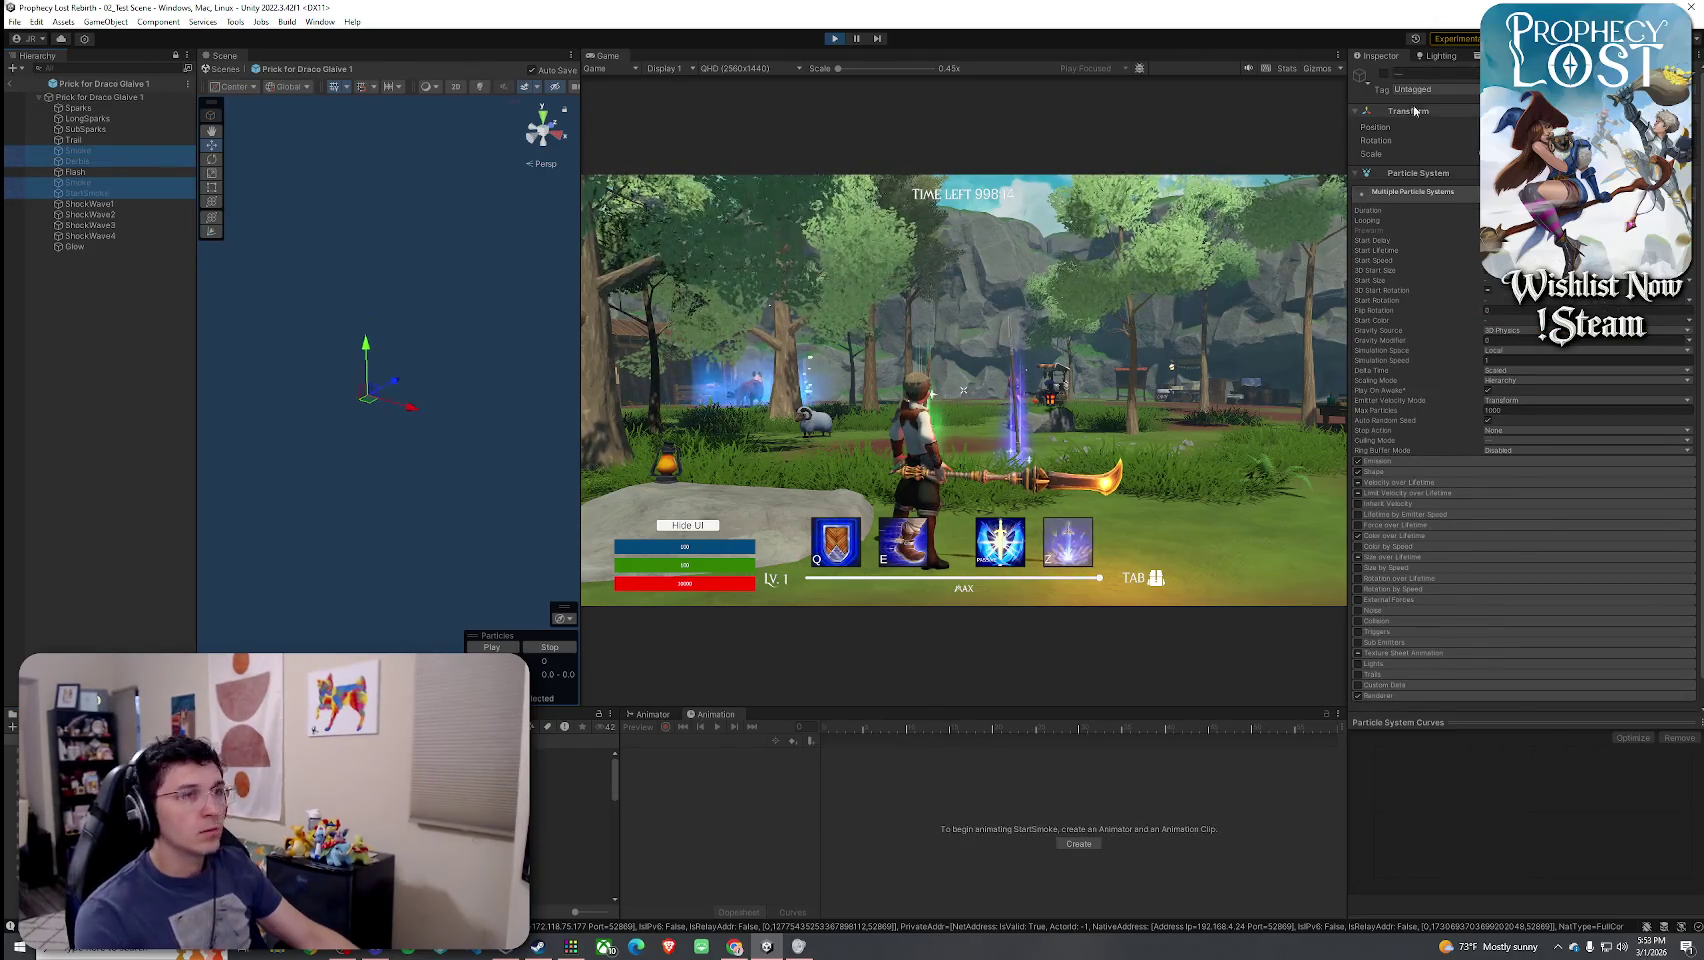
left_click(1384, 74)
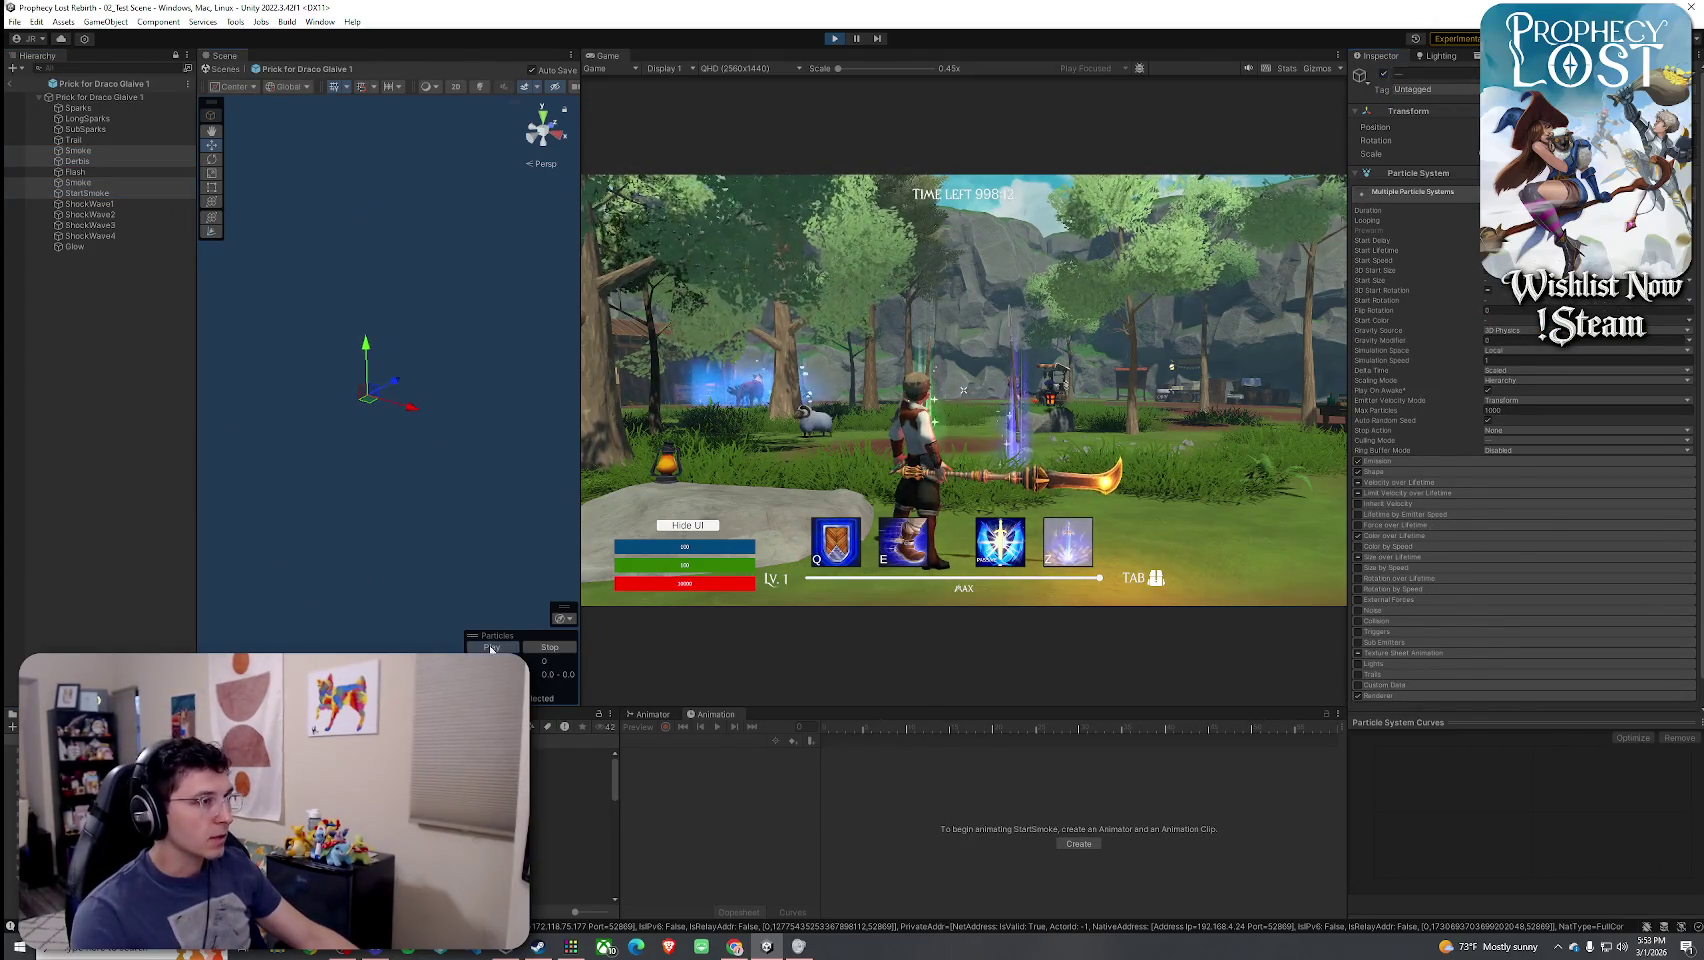
- Preview the combined prick particle effect several times from a slightly orbited view
left_click(490, 648)
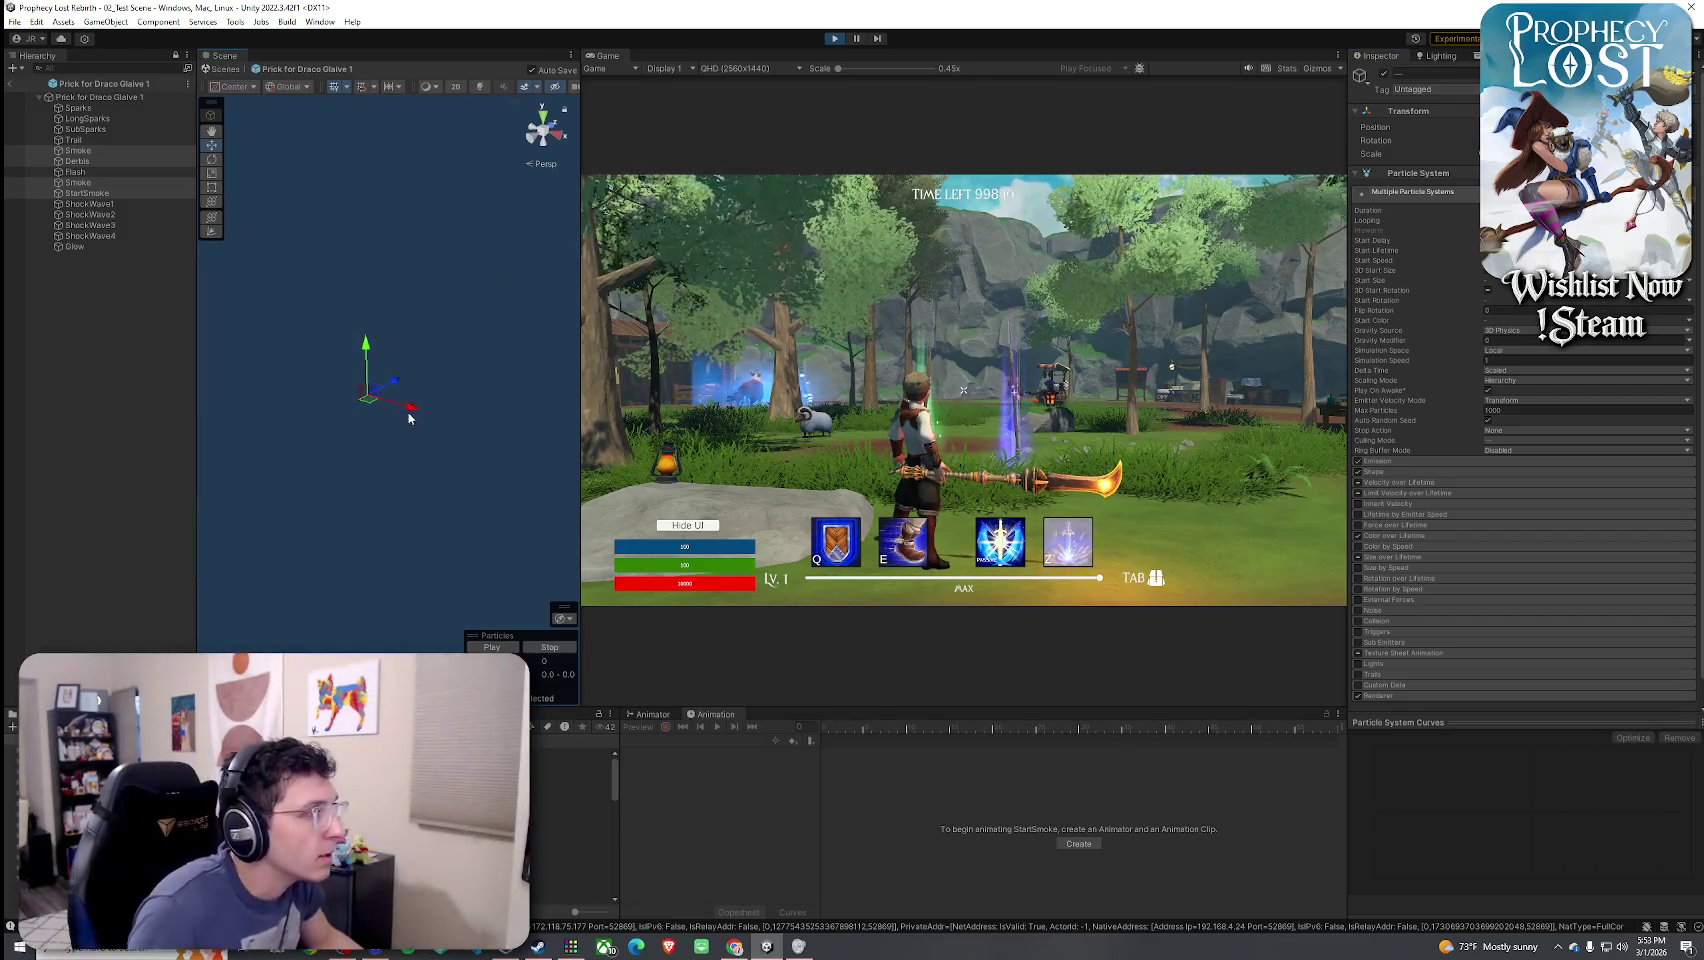
left_click(491, 647)
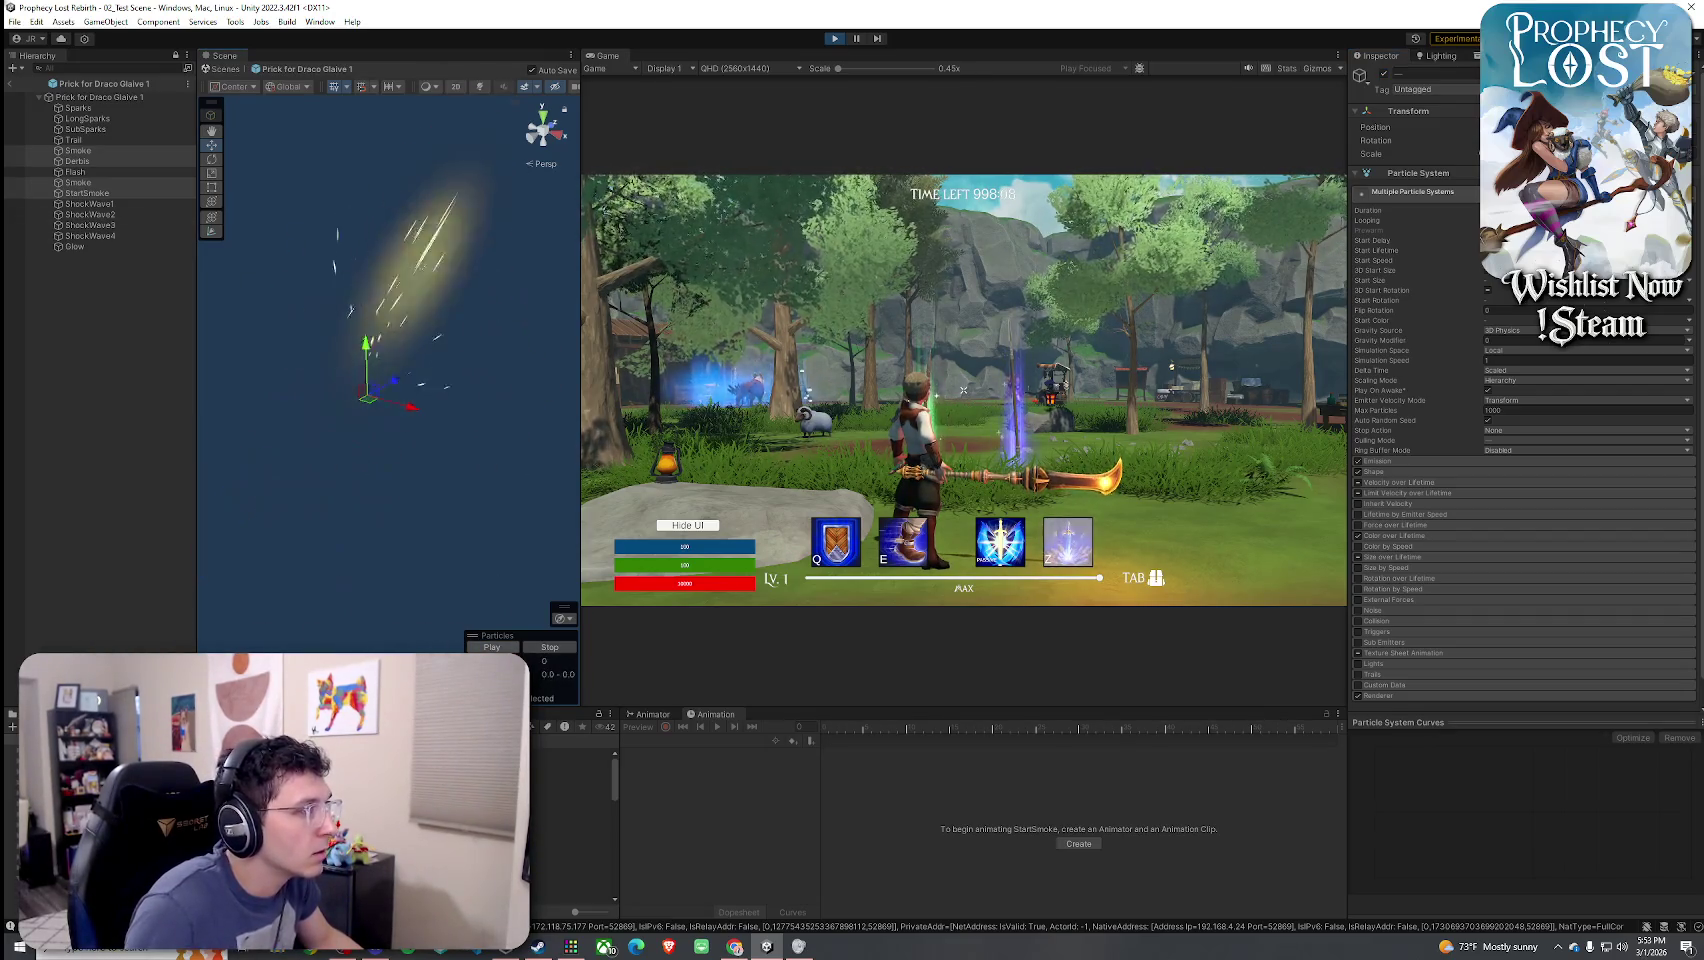
left_click_drag(432, 494, 438, 488)
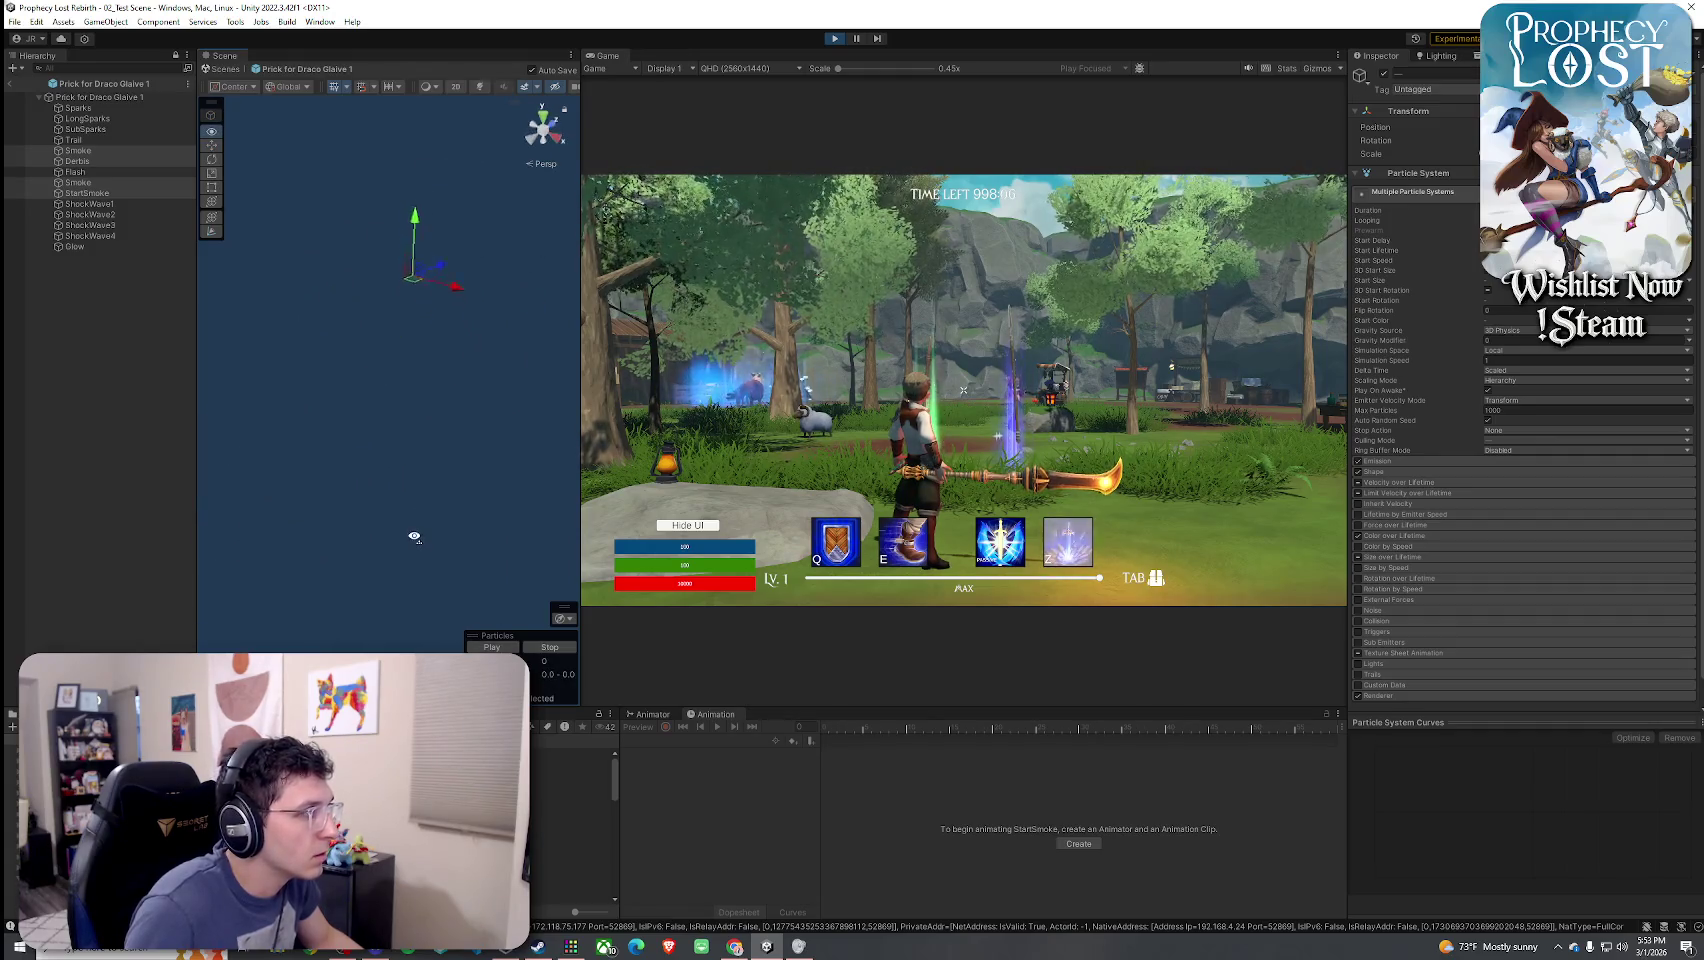
left_click(492, 645)
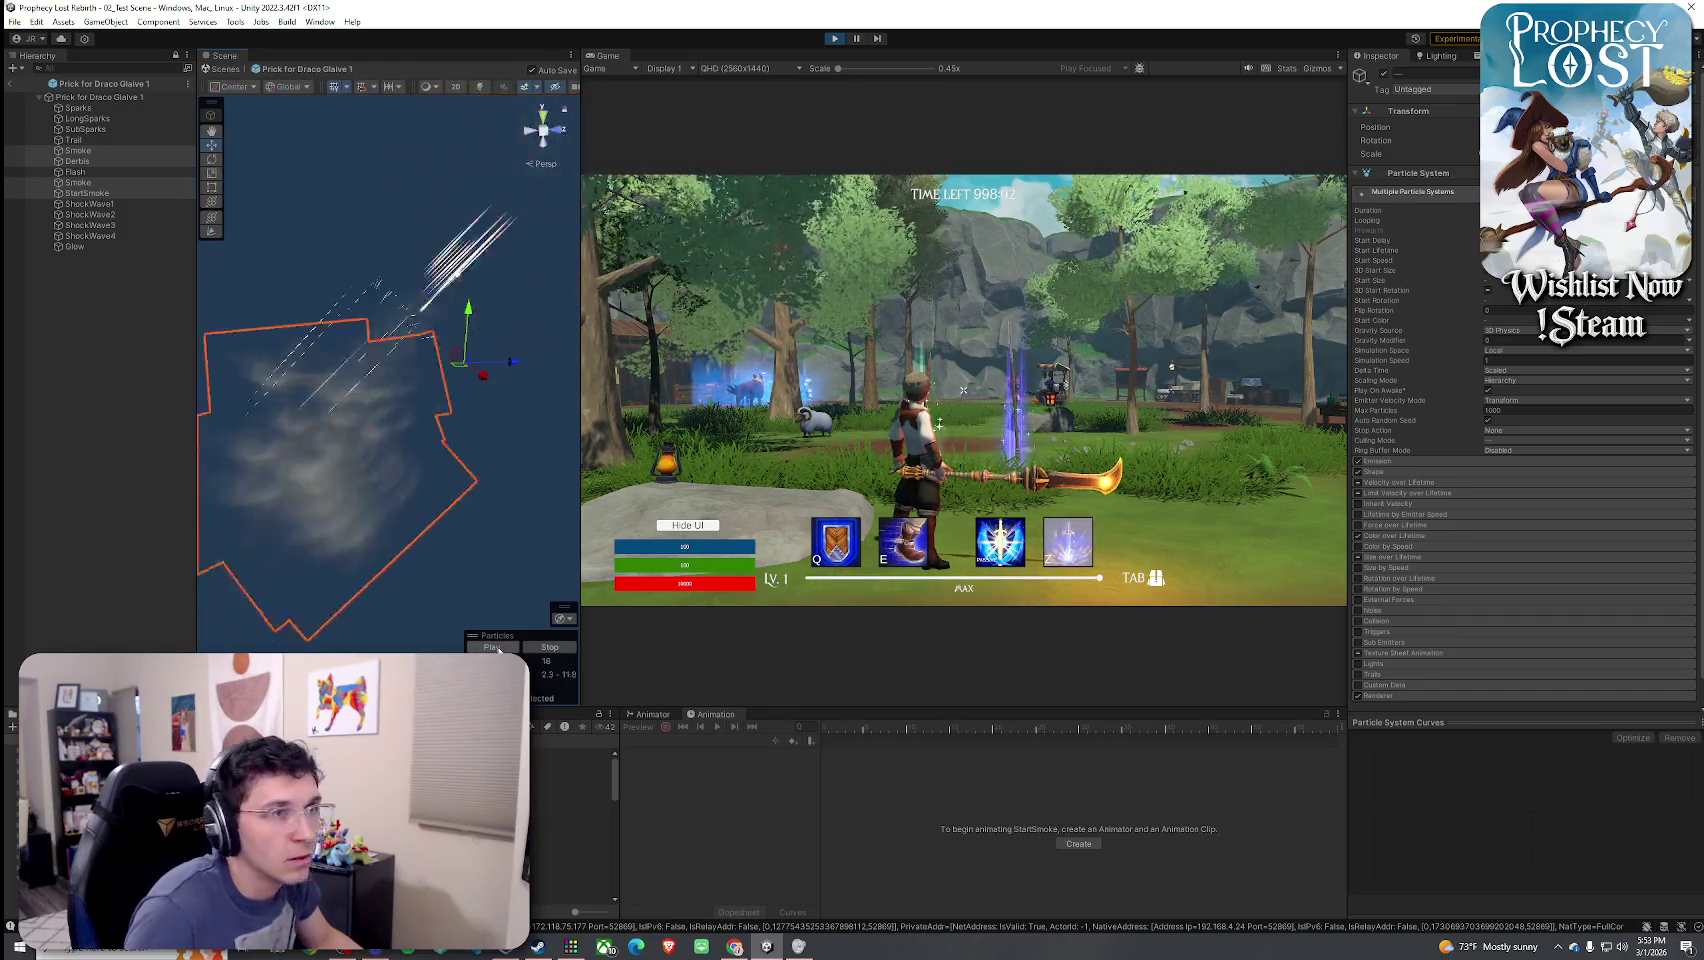
- Select LongSparks and step down through the child systems to Flash
left_click(112, 151)
left_click(120, 97)
left_click(133, 119)
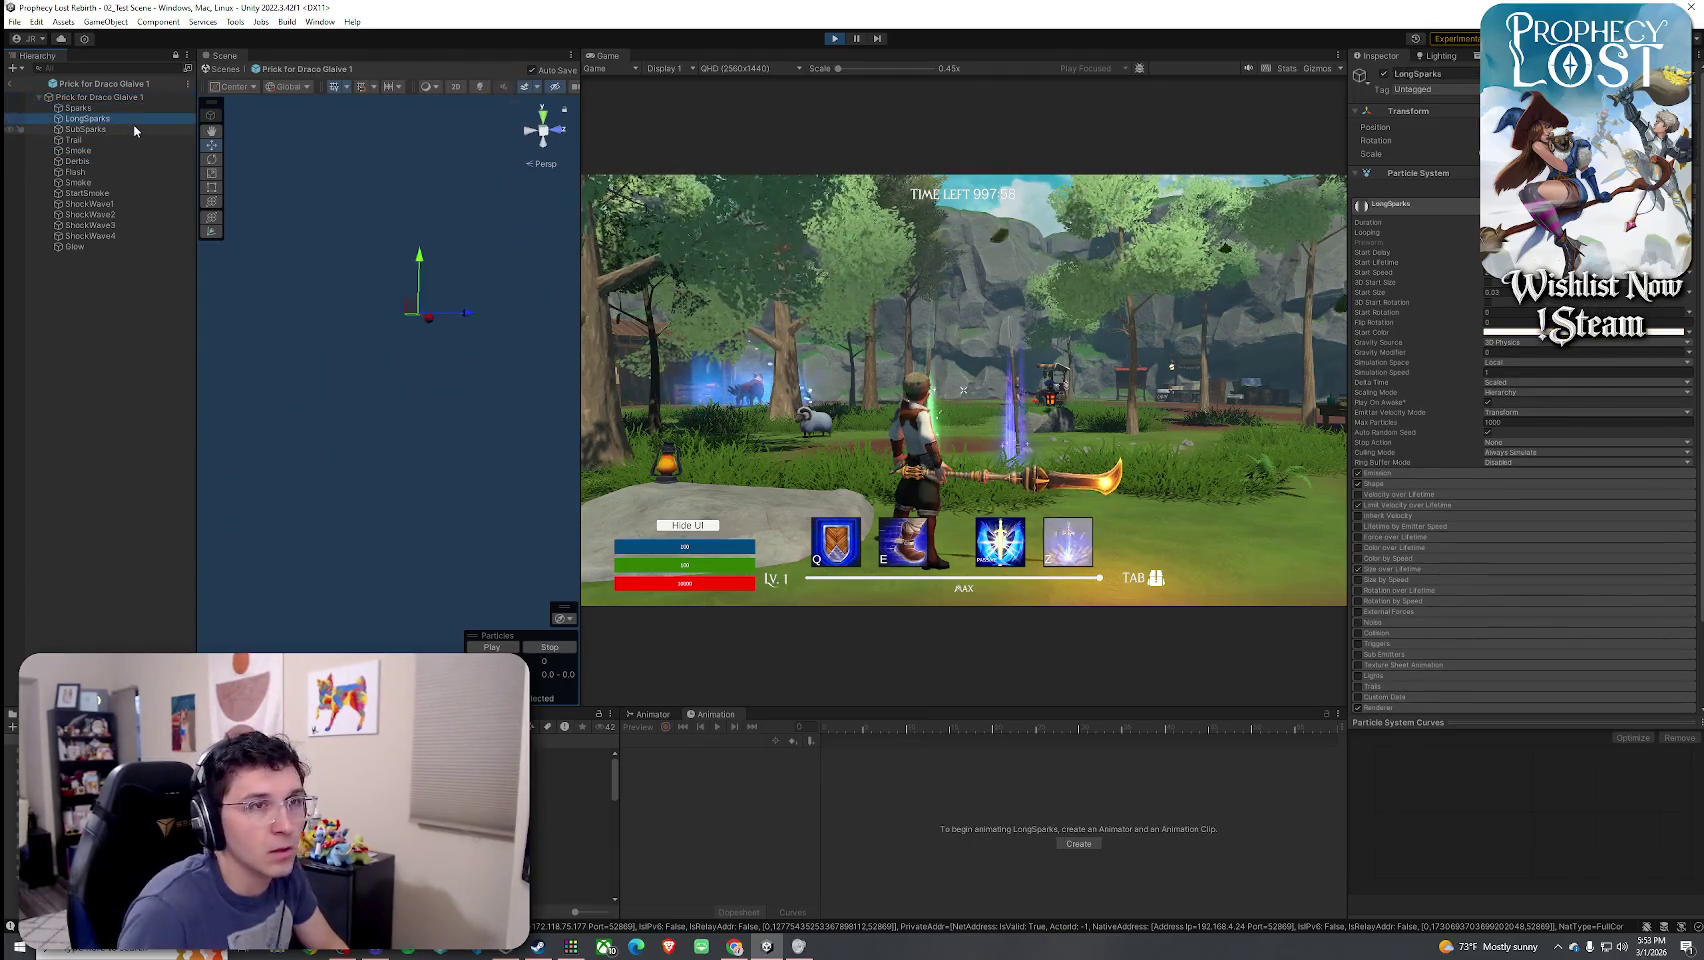
key("Down")
key("Down")
key("Down")
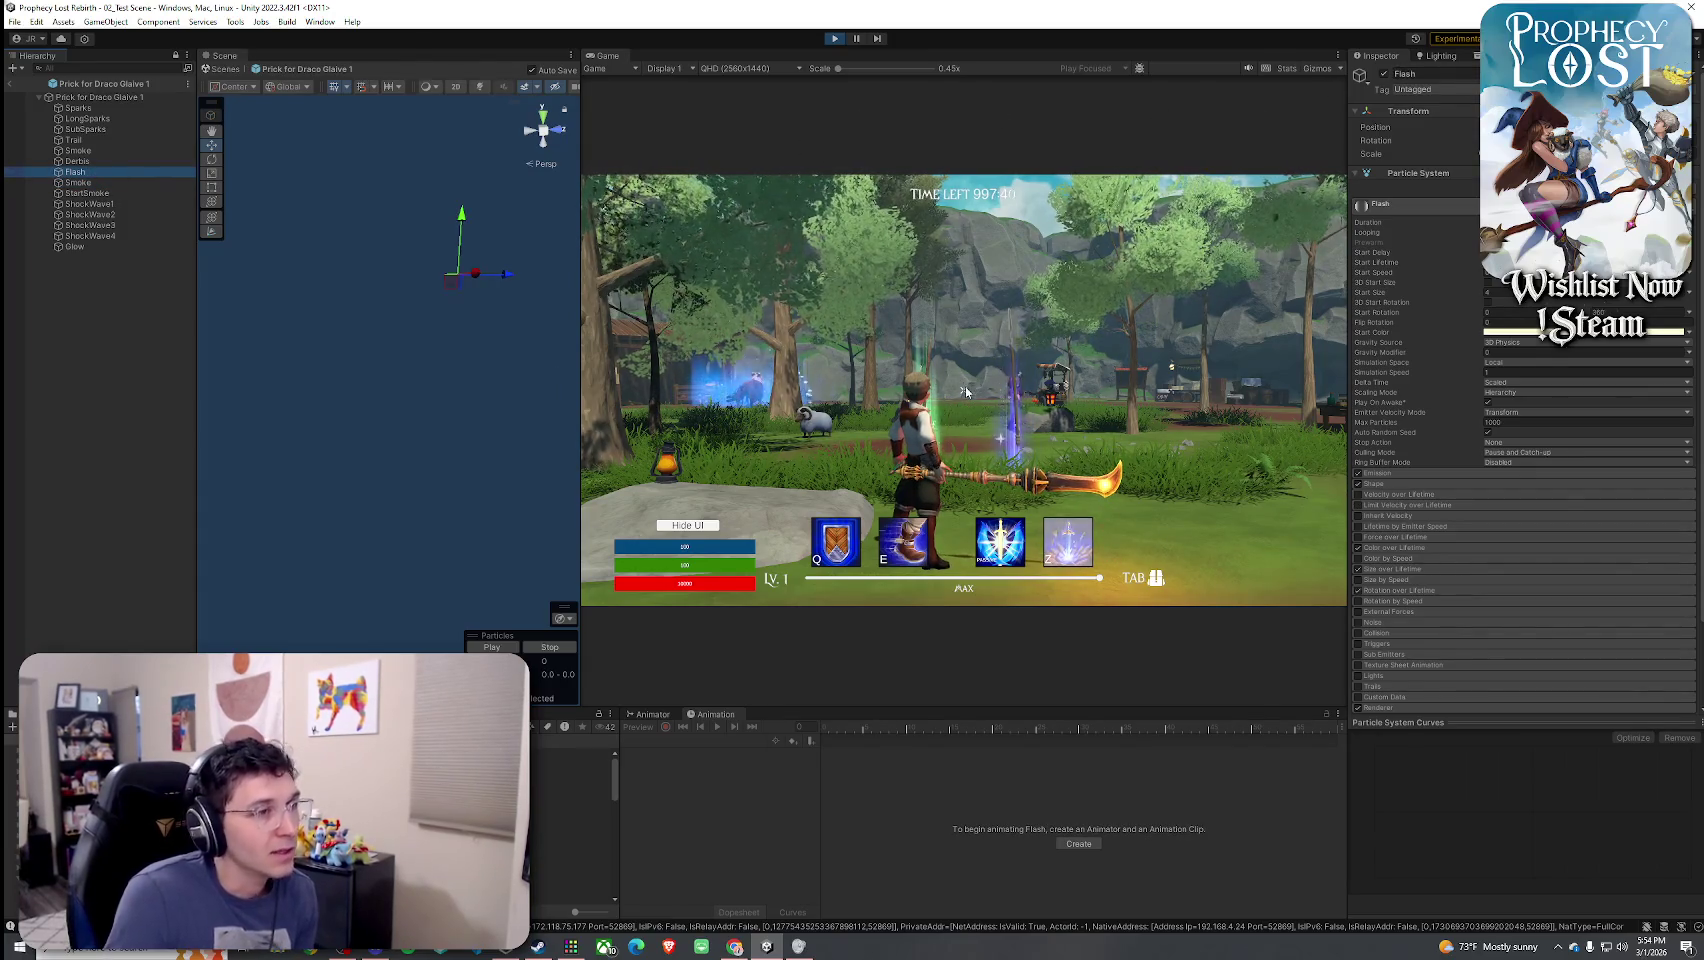
- Replay the prick particle effect preview twice from the Particles overlay
left_click(965, 391)
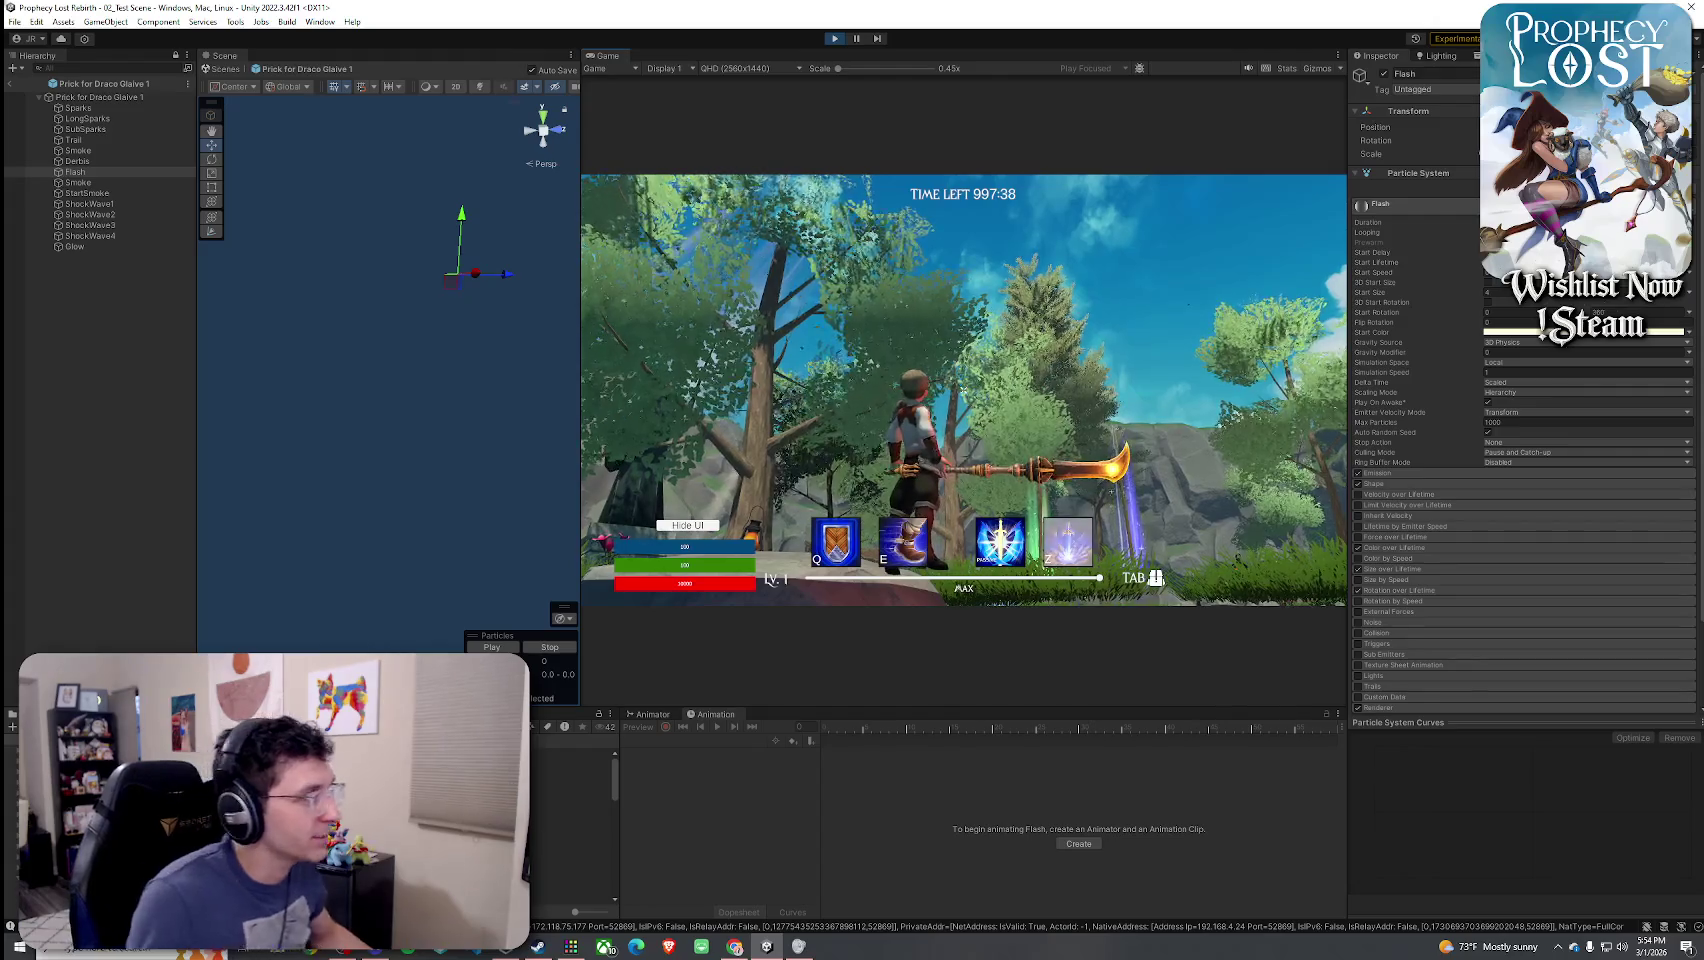
key("Escape")
left_click(490, 648)
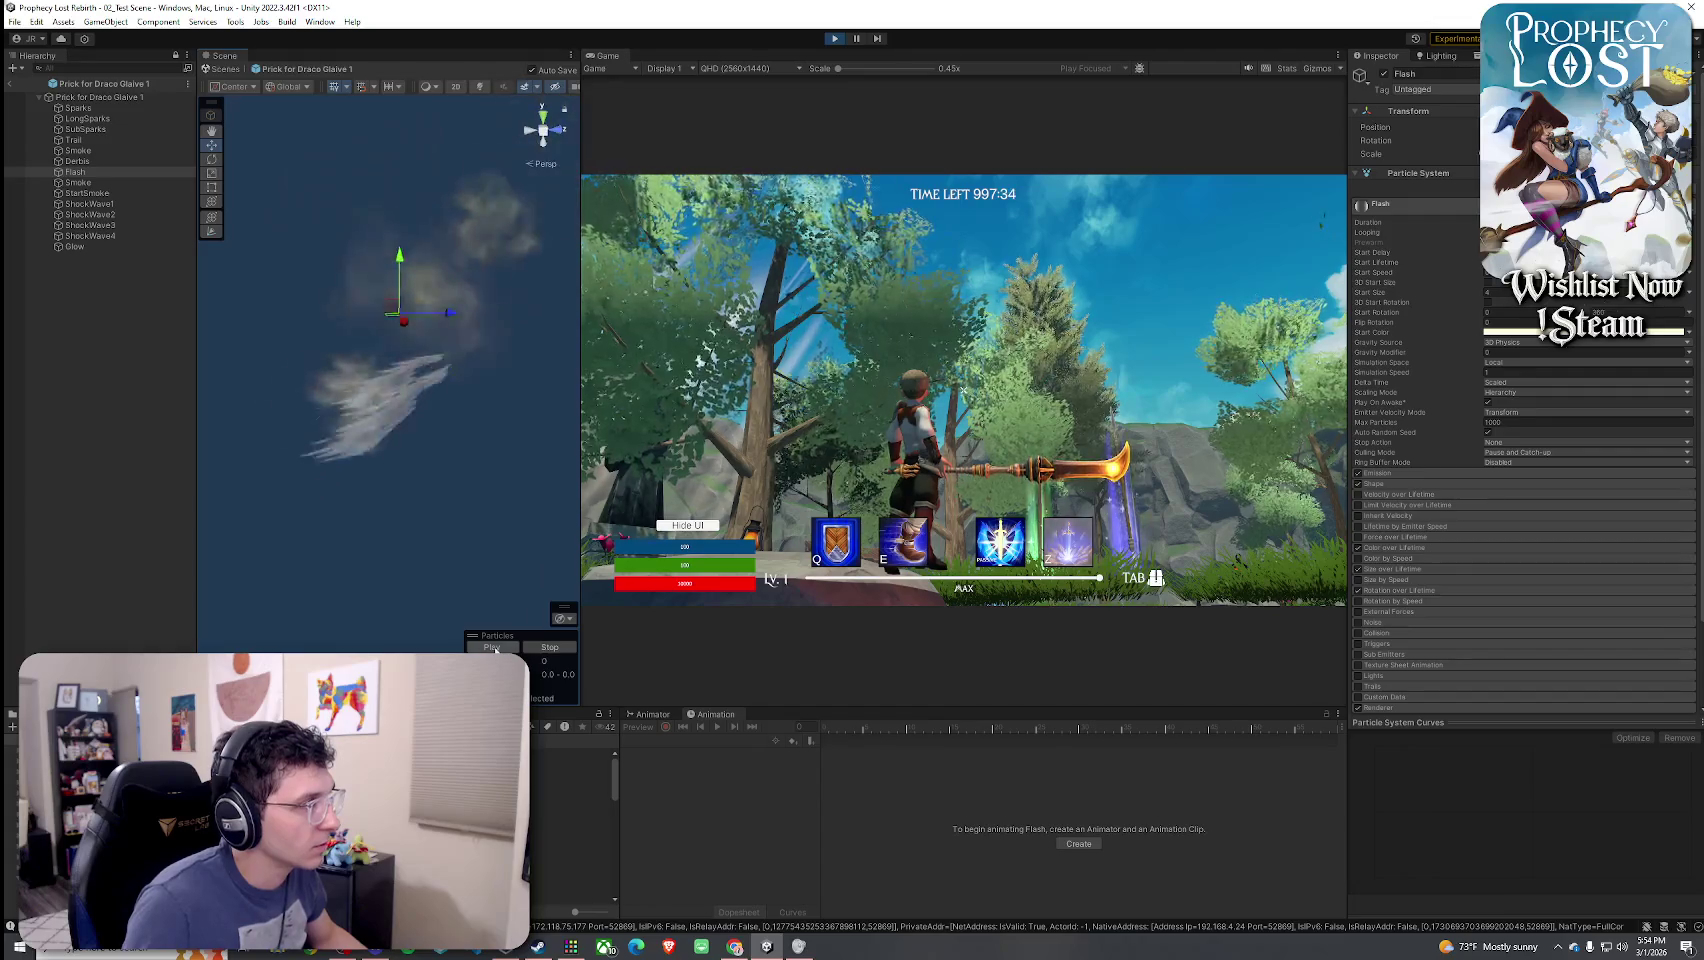
left_click(492, 648)
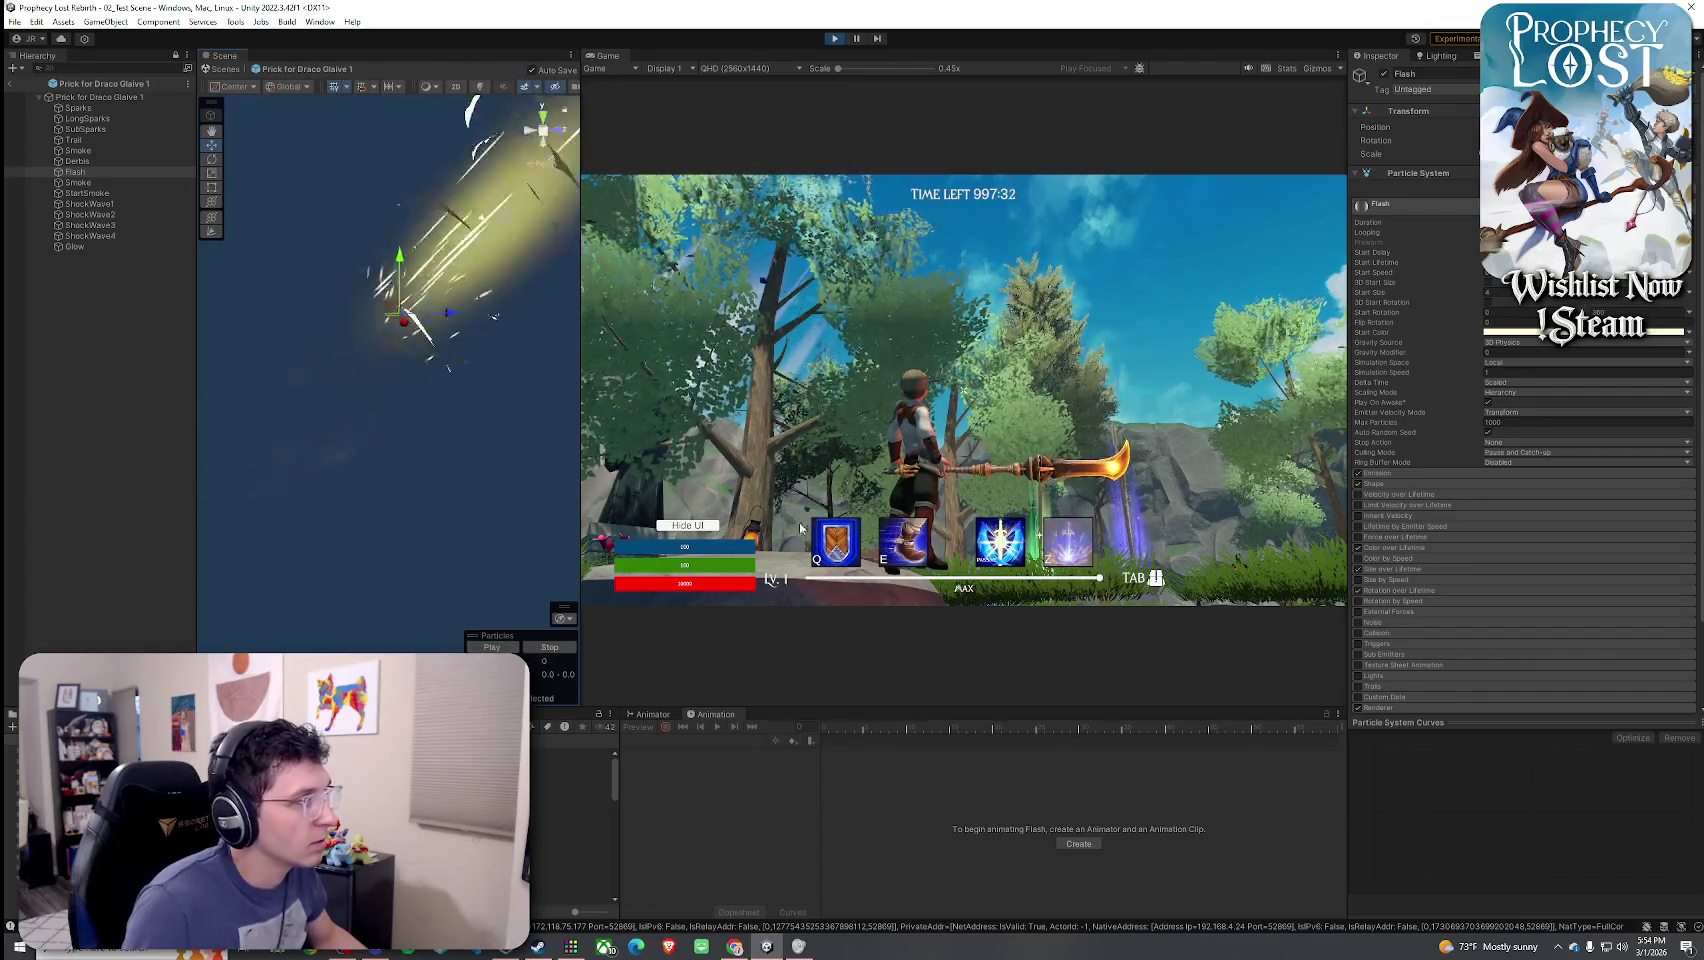
- Attack in the running game to check the slash, then exit the prefab to 02_Test Scene
left_click(963, 390)
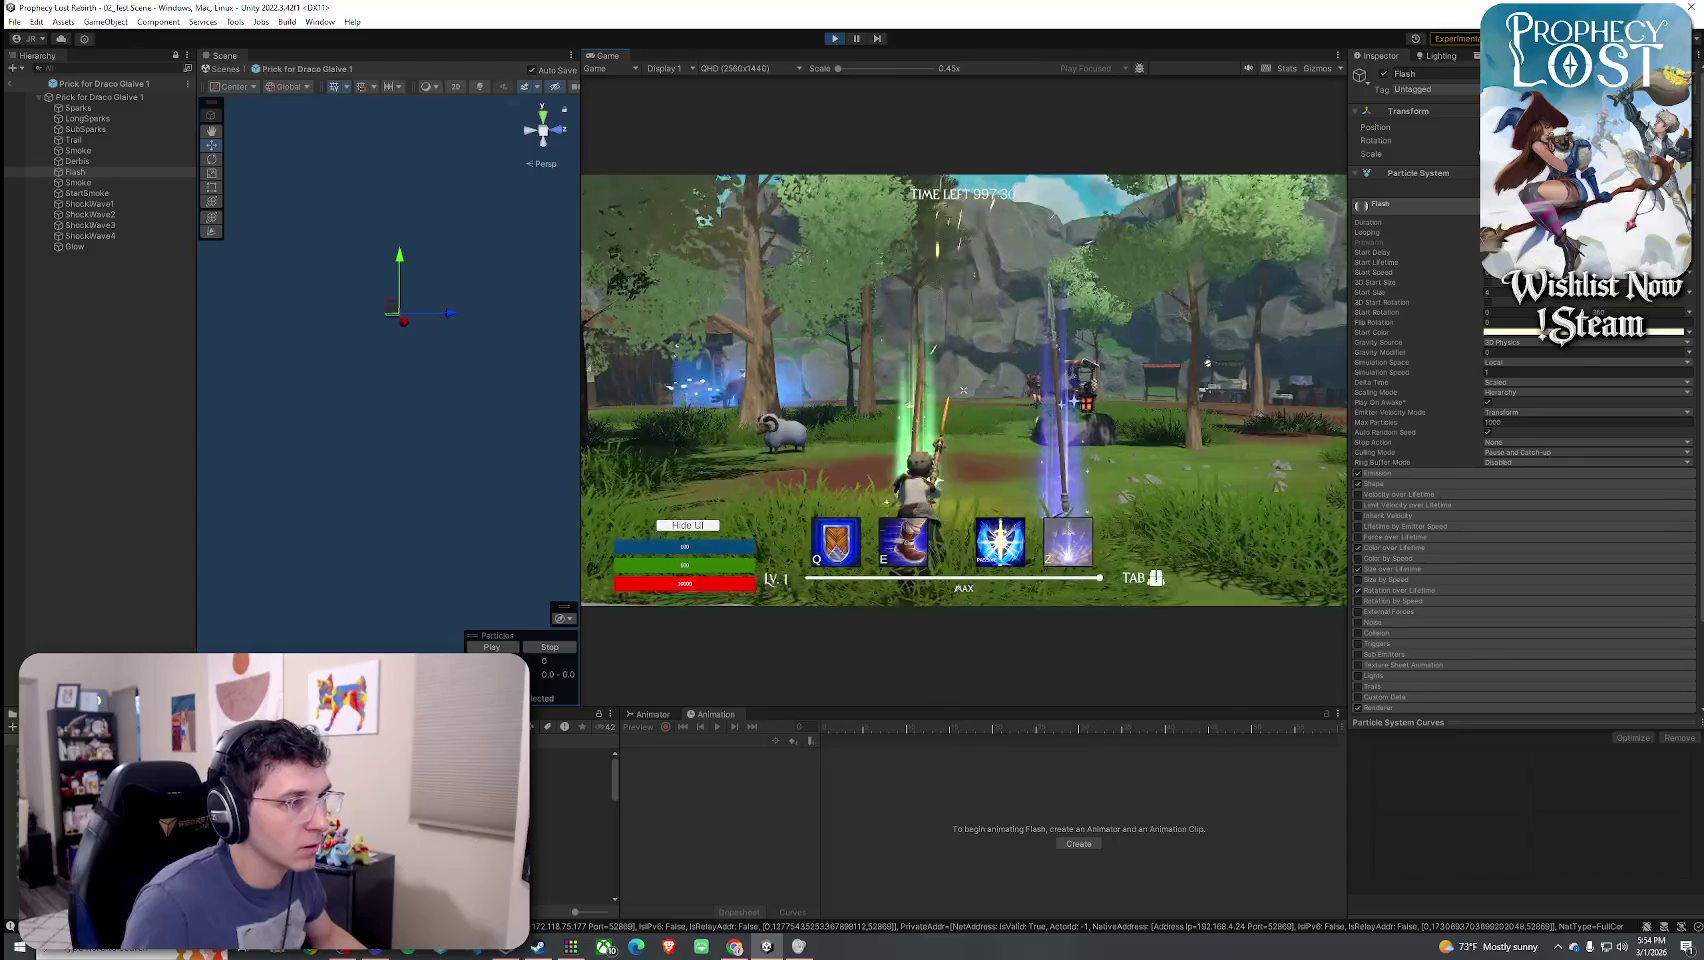
left_click(963, 390)
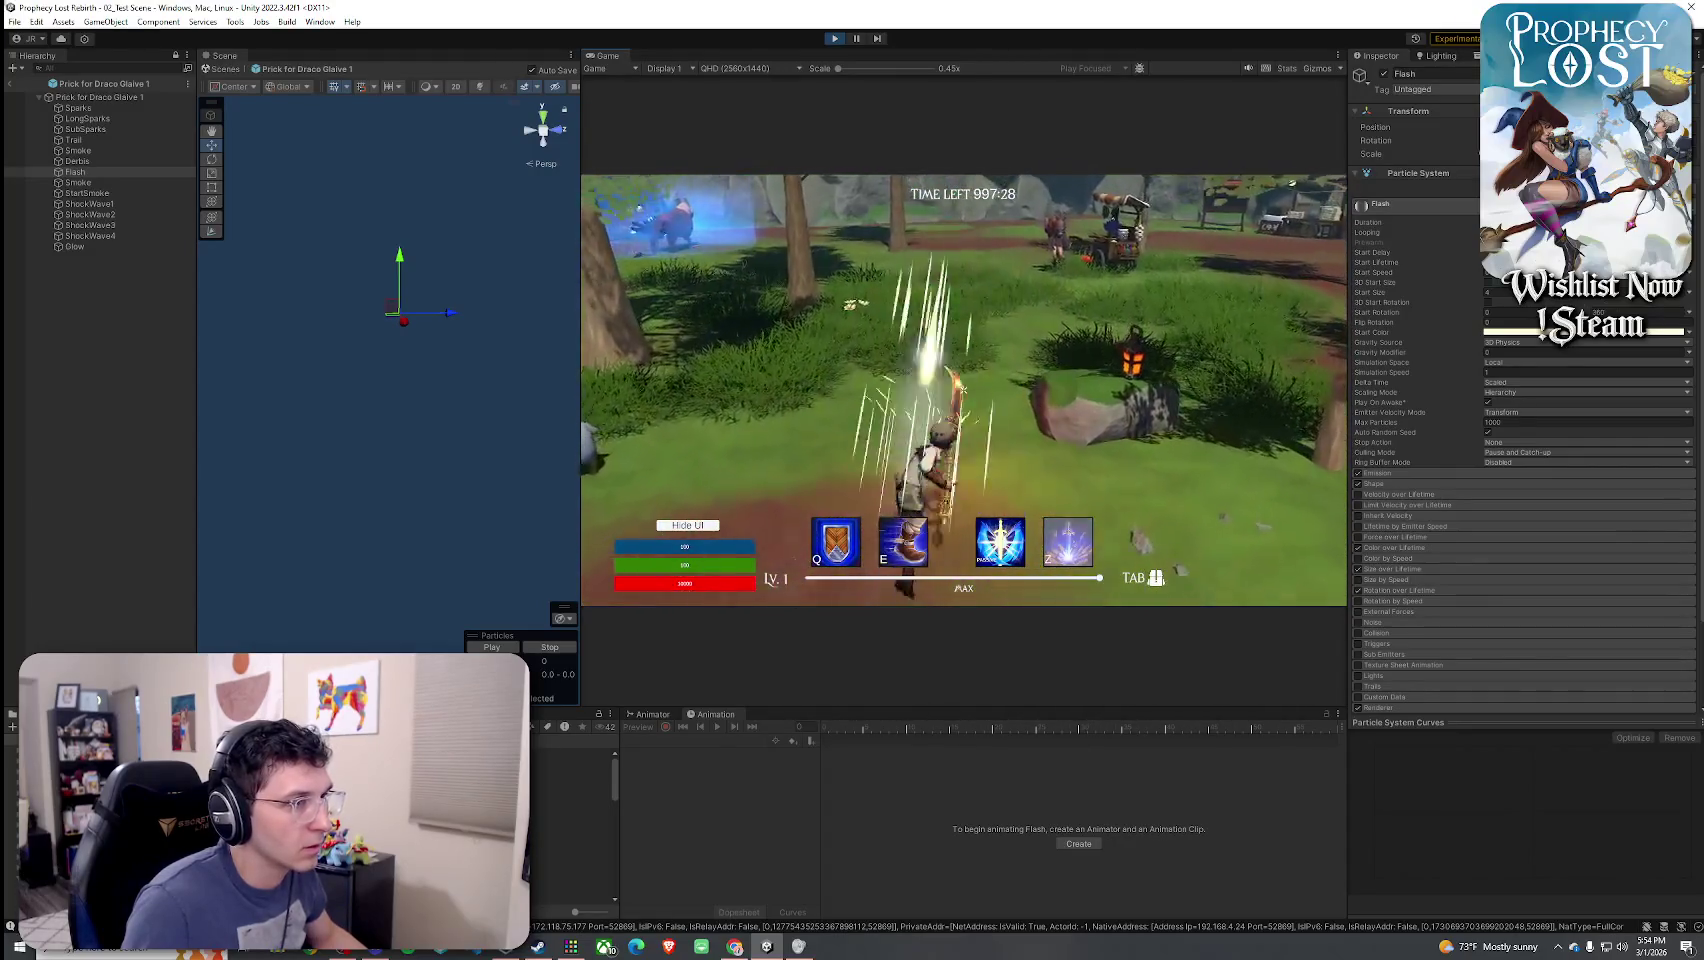
left_click(9, 84)
left_click(963, 390)
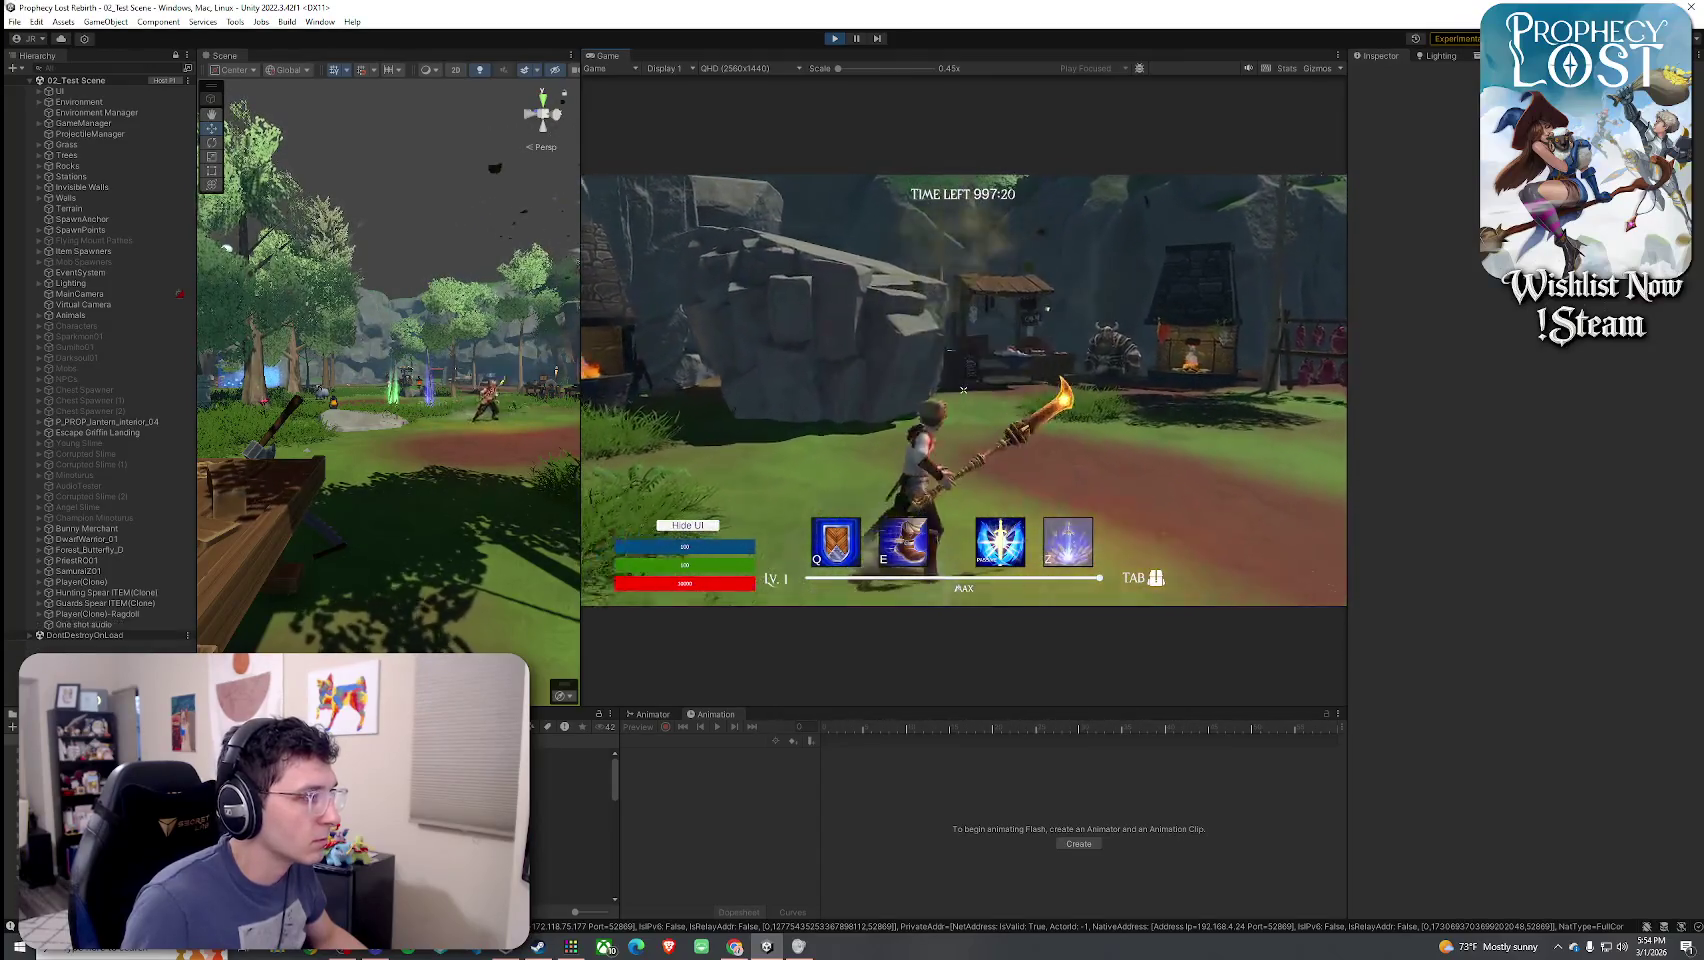
- Swing the glaive repeatedly in the Game view to watch the slash effect
left_click(963, 390)
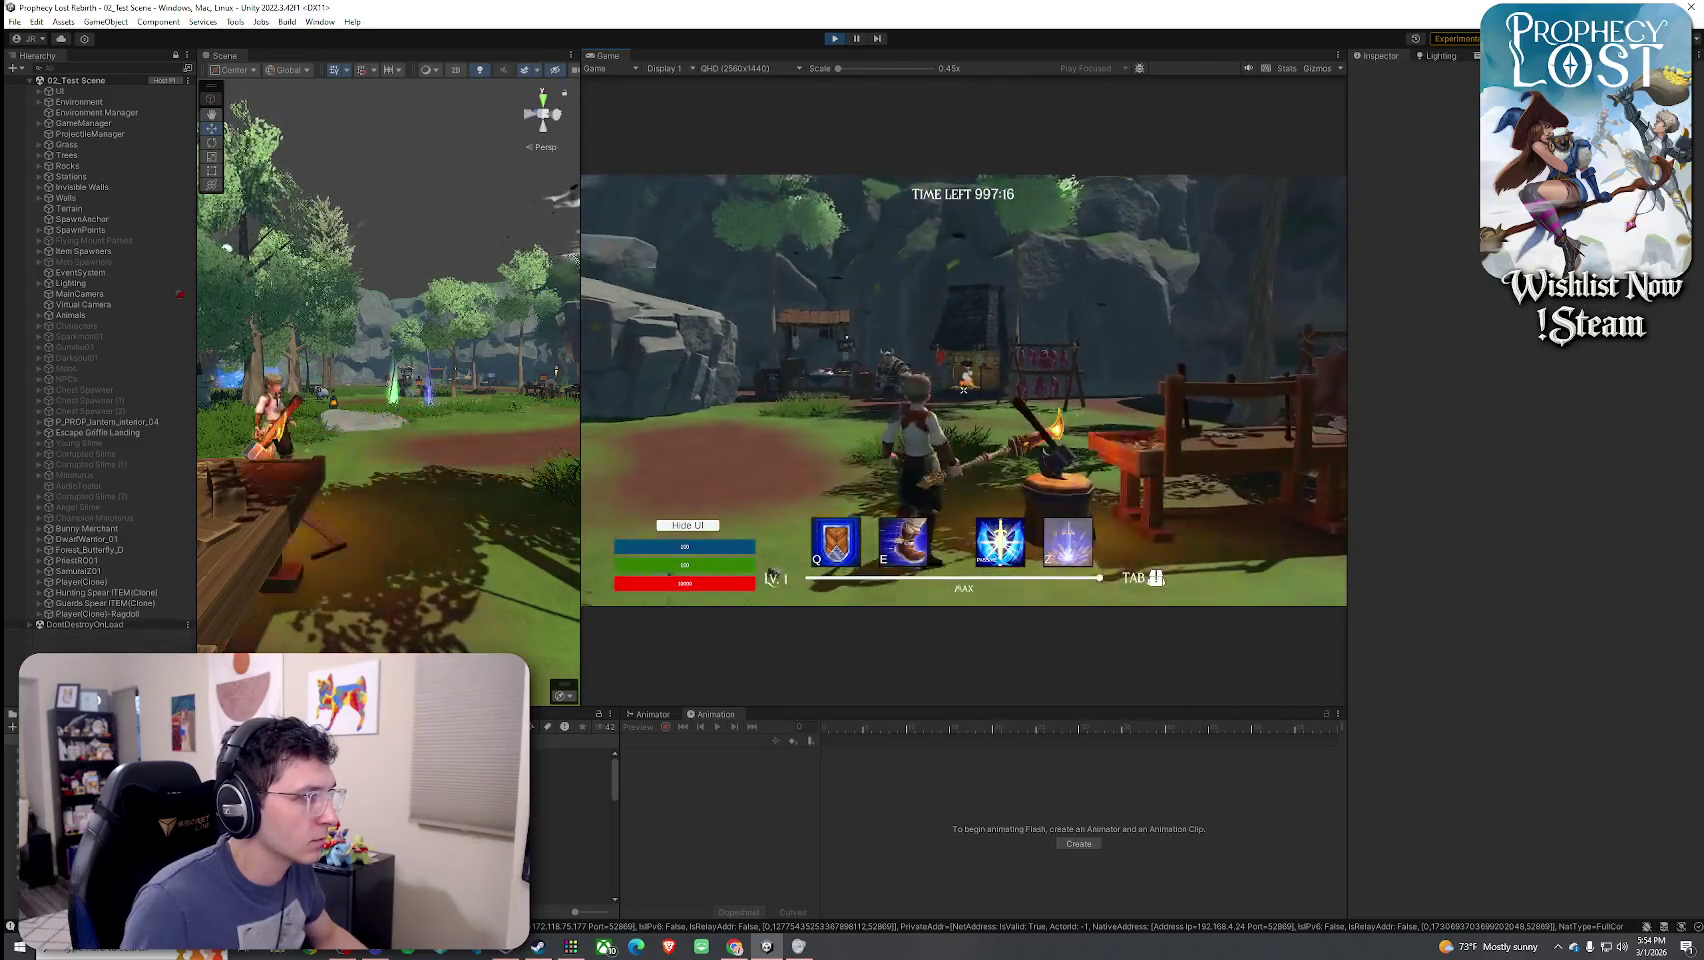
left_click(963, 390)
left_click(963, 390)
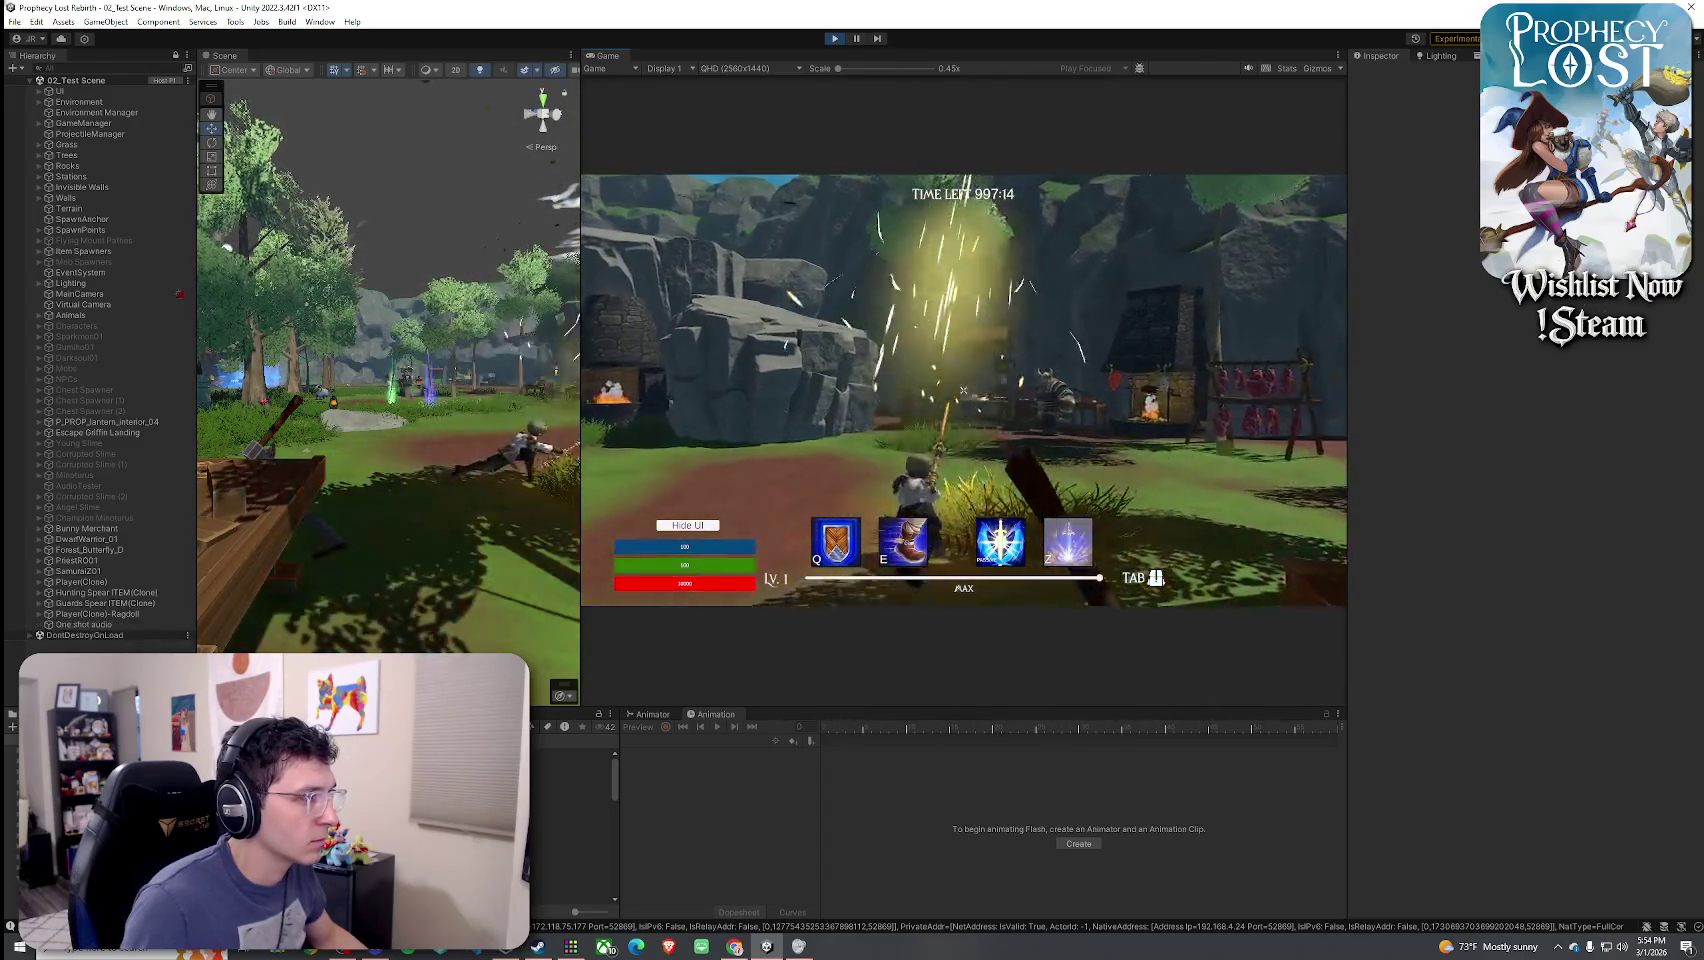
left_click(963, 390)
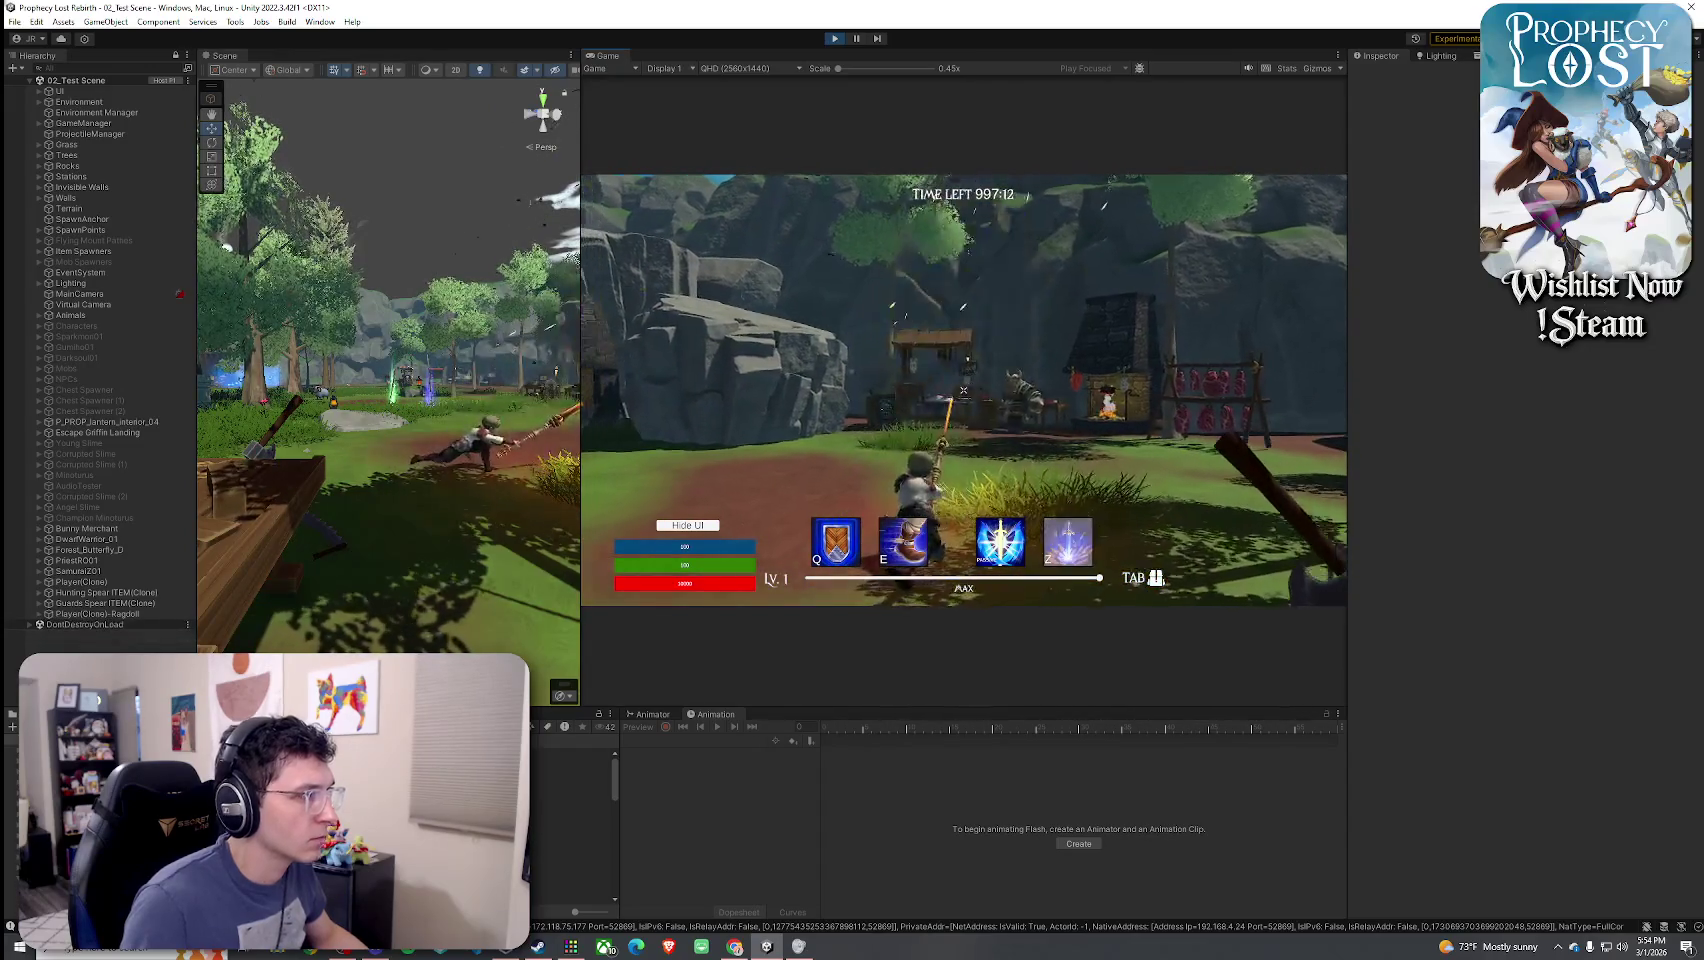
left_click(963, 390)
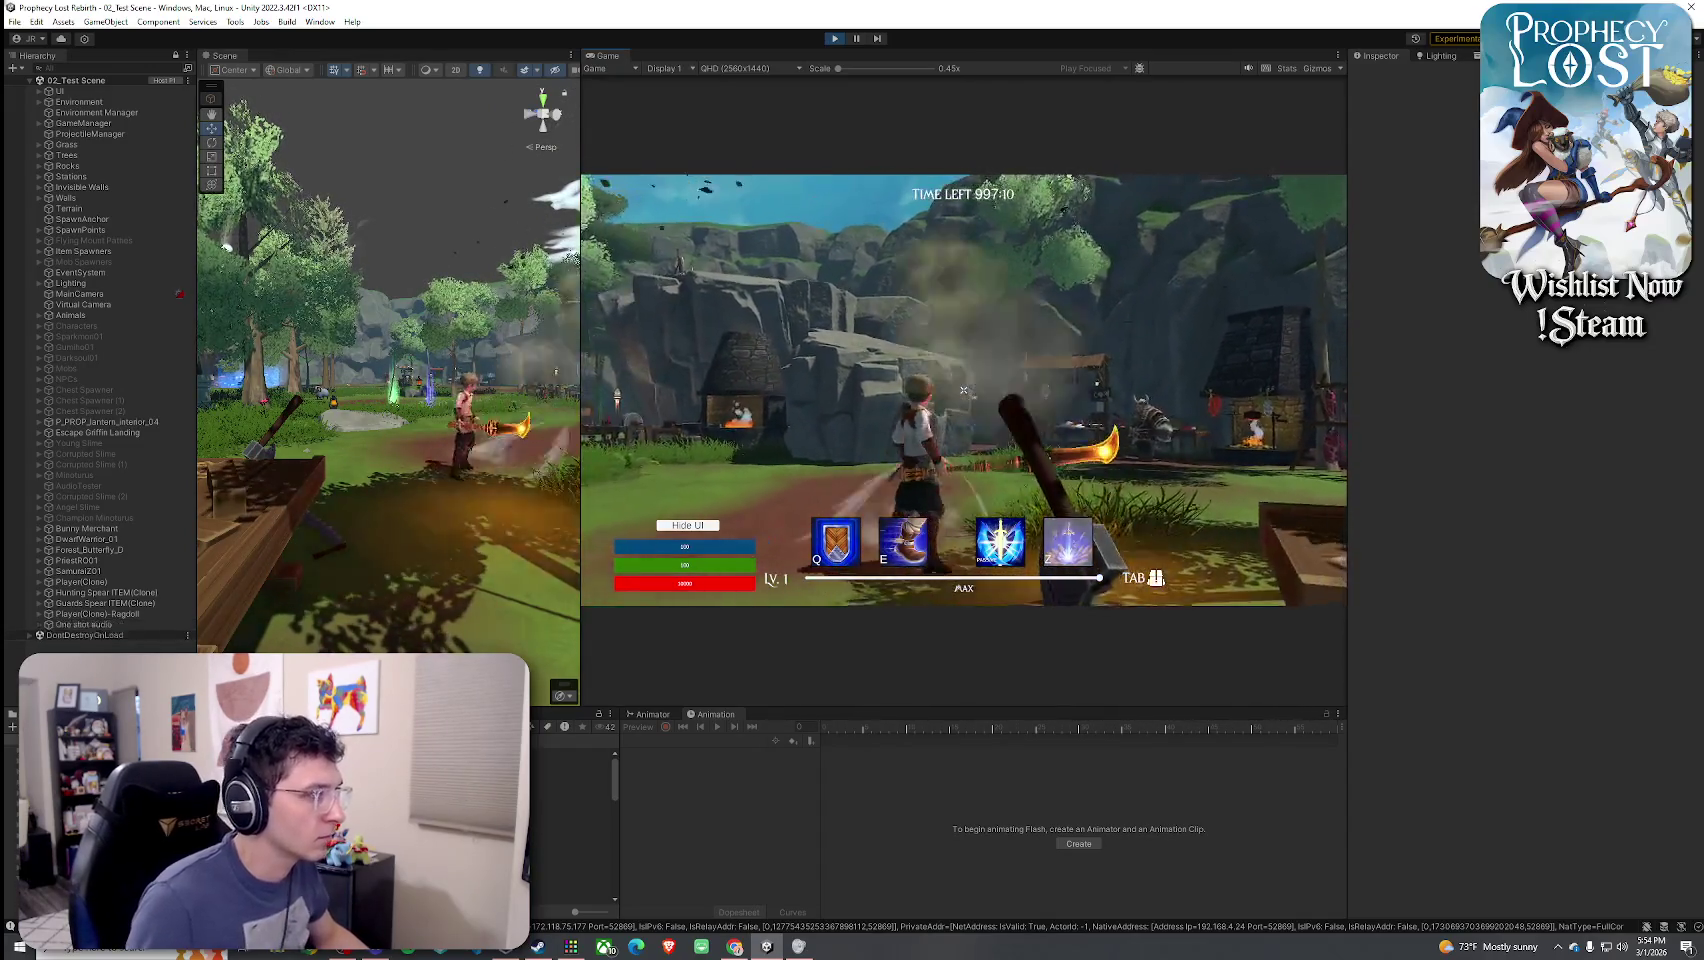
- Attack once more, then open the Prick for Draco Glaive 1 prefab in Prefab Mode
left_click(963, 390)
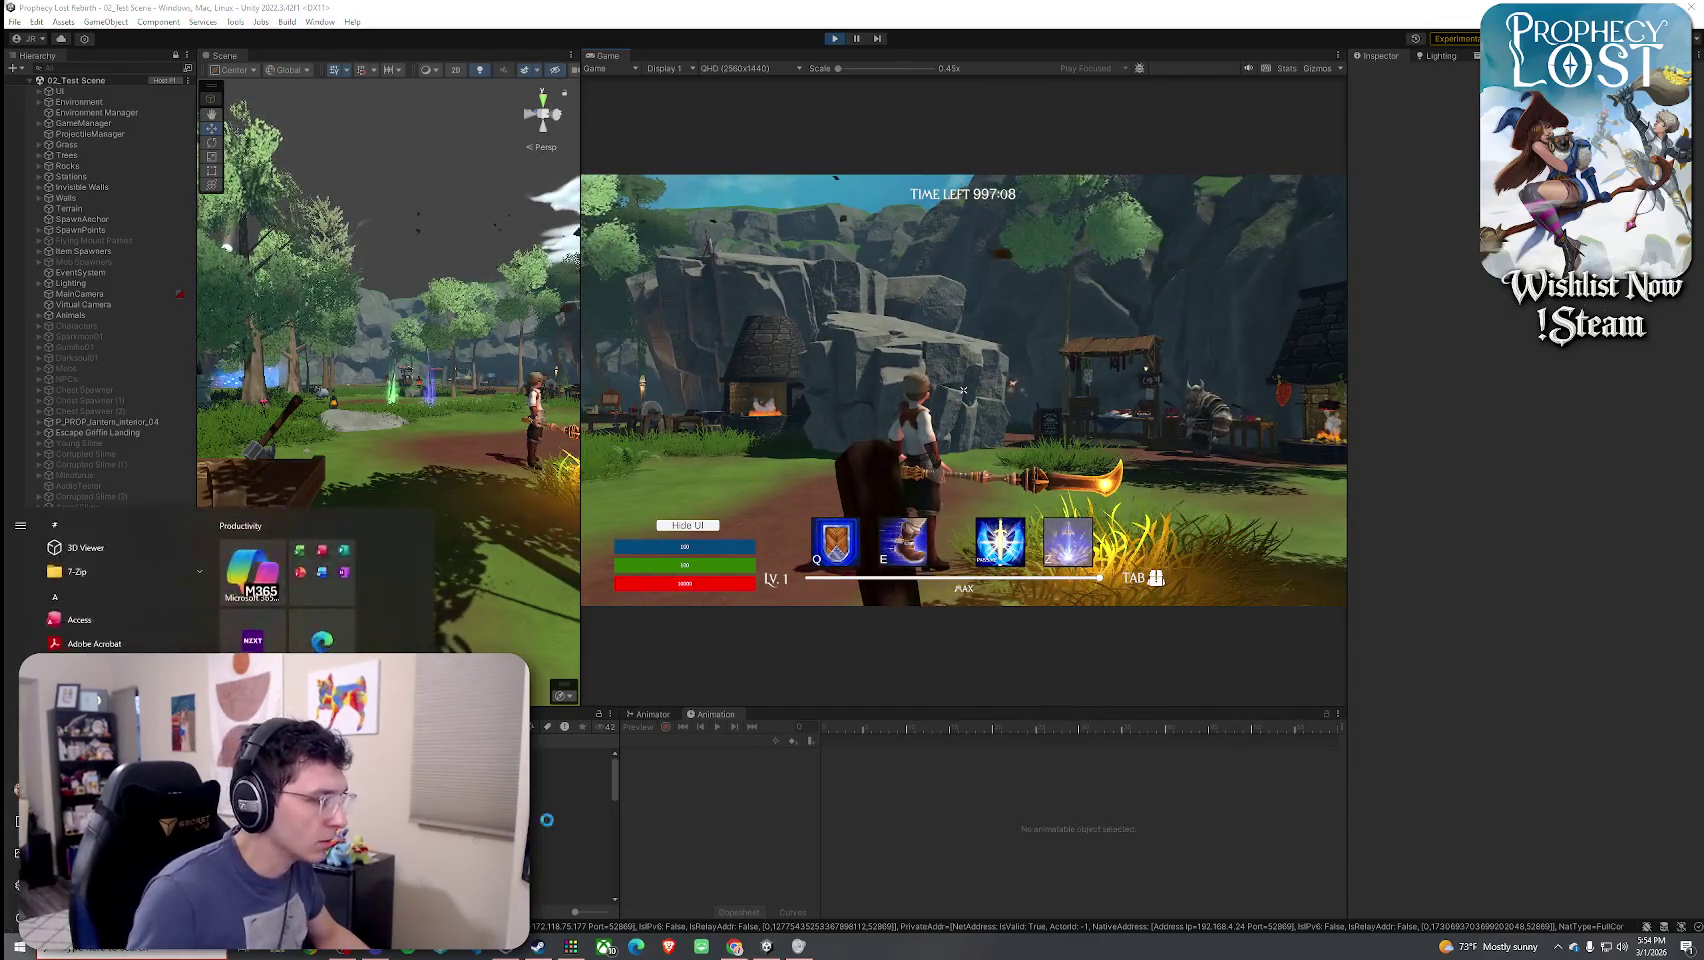
left_click(963, 390)
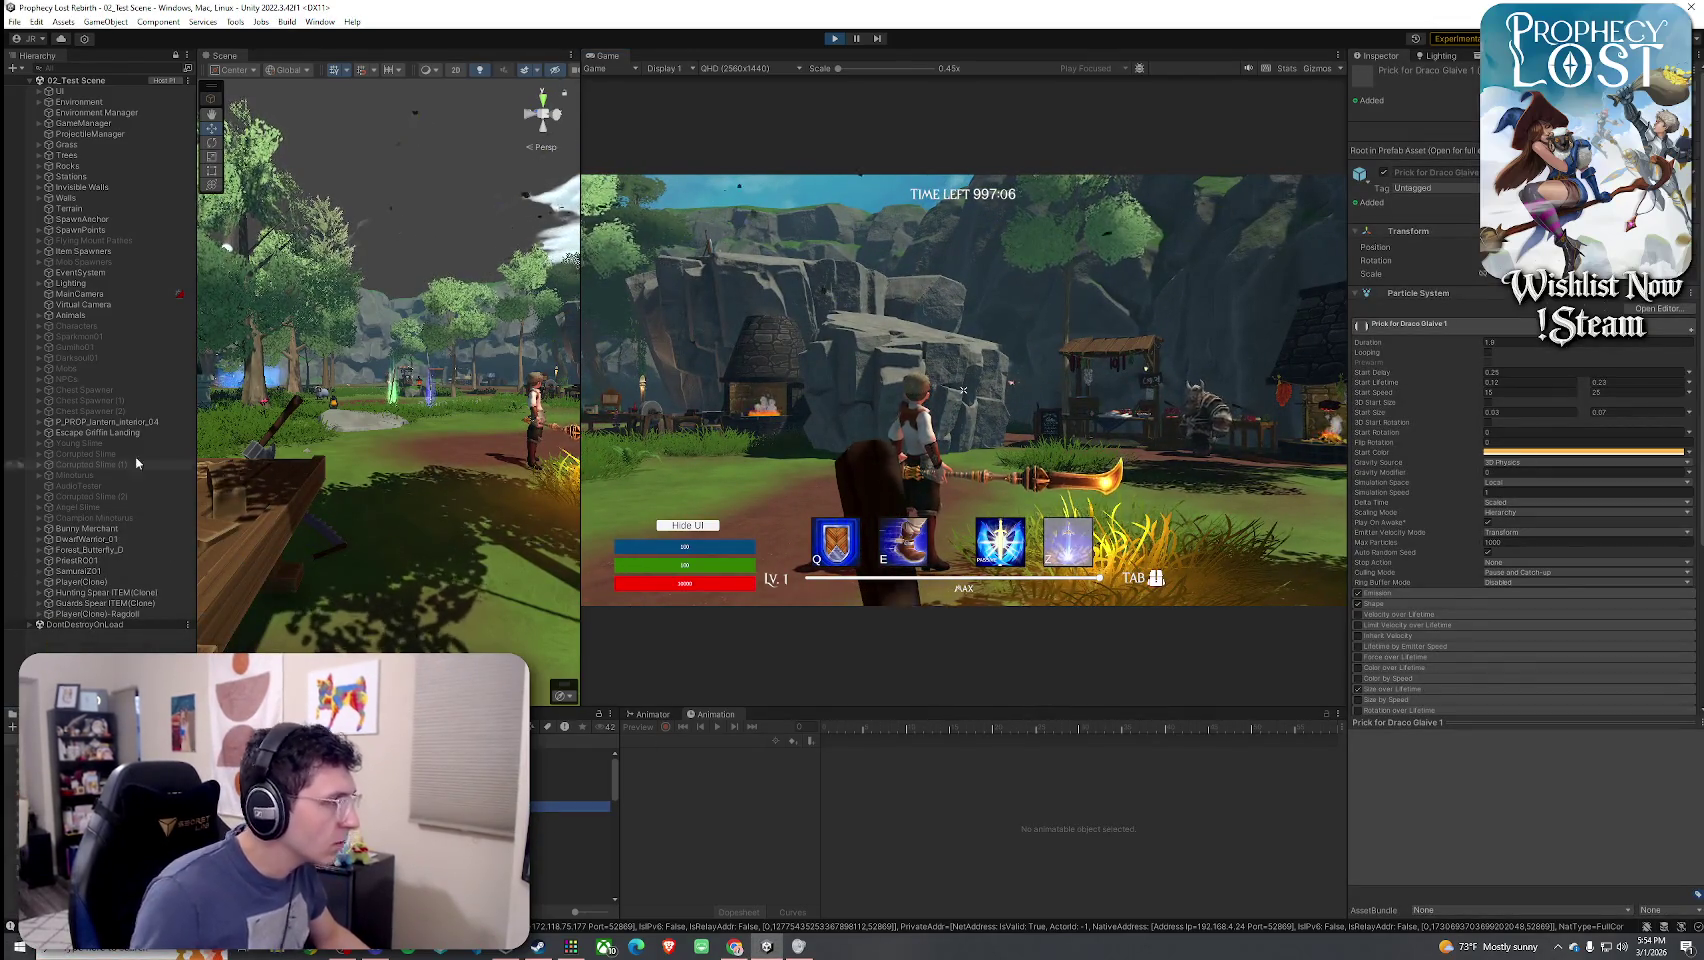
left_click(1680, 150)
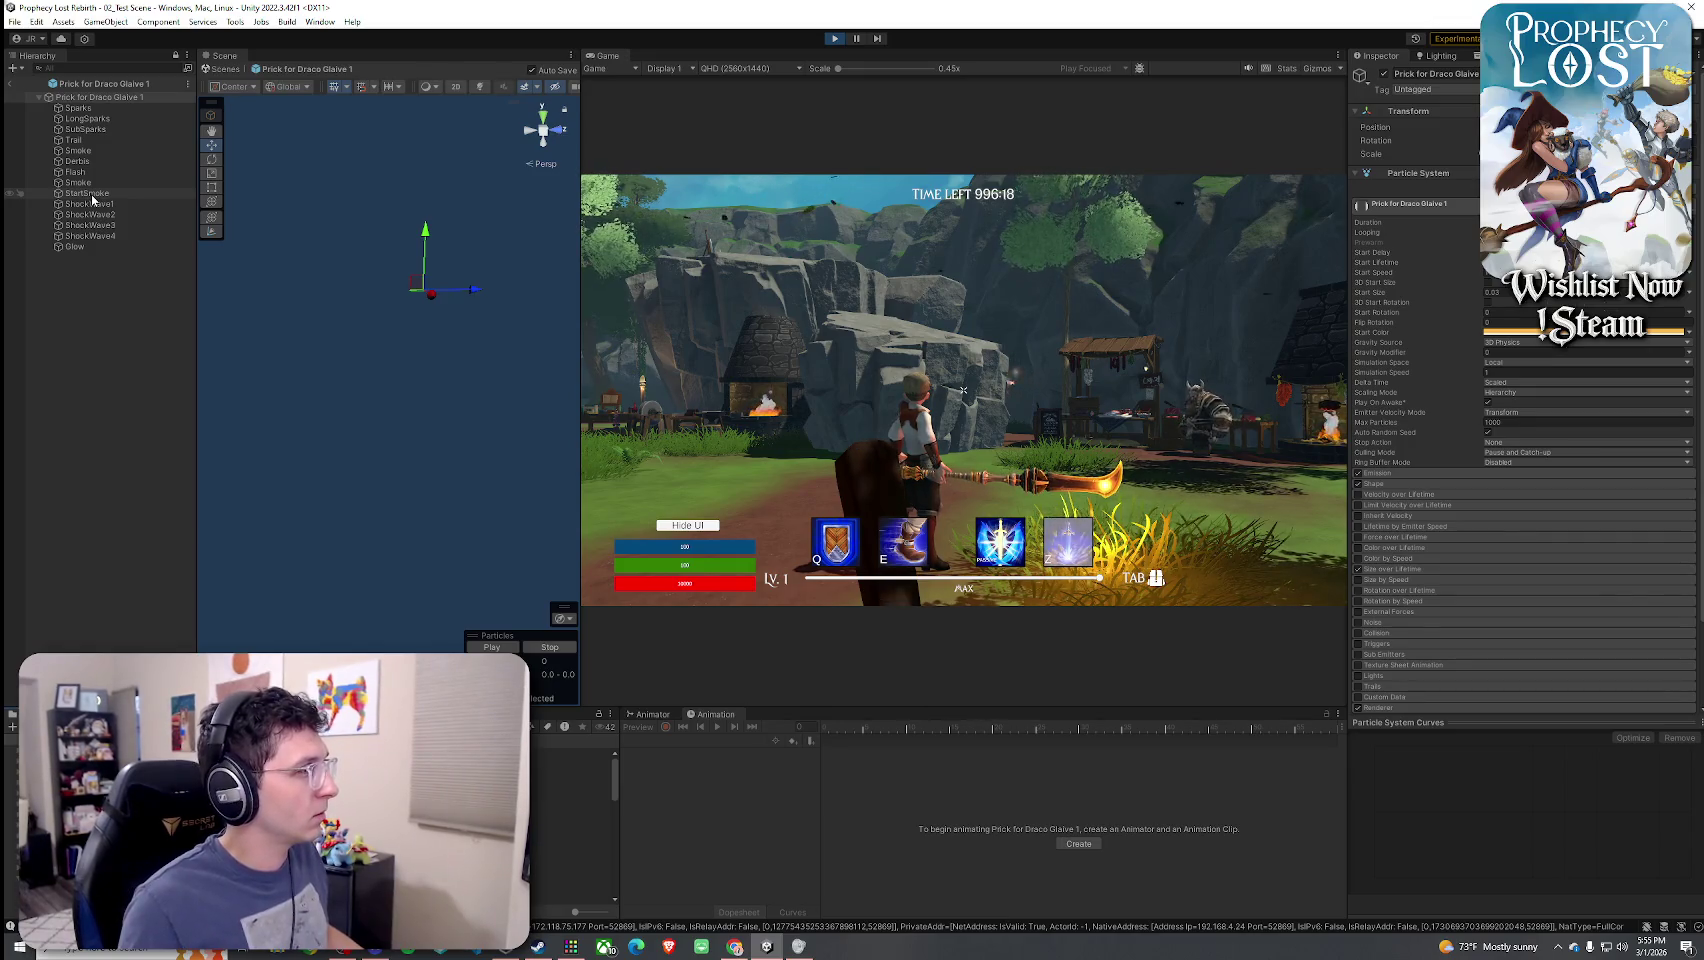
- Select the StartSmoke child and replay its particle burst preview three times
left_click(88, 193)
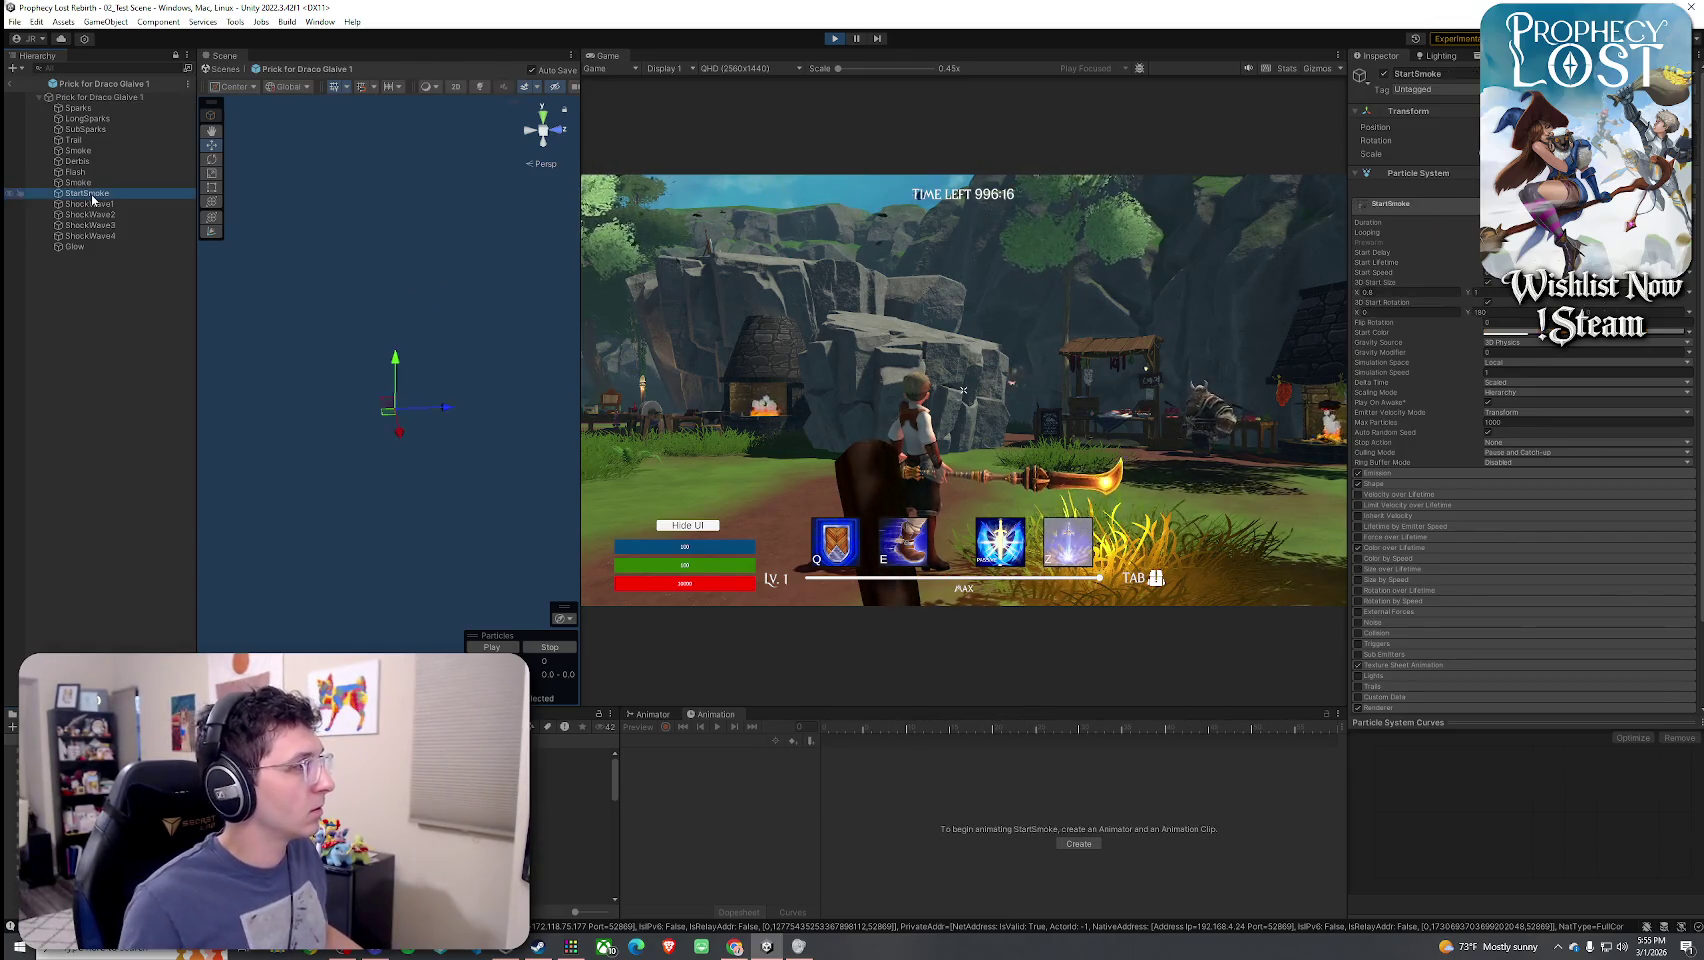
left_click(732, 340)
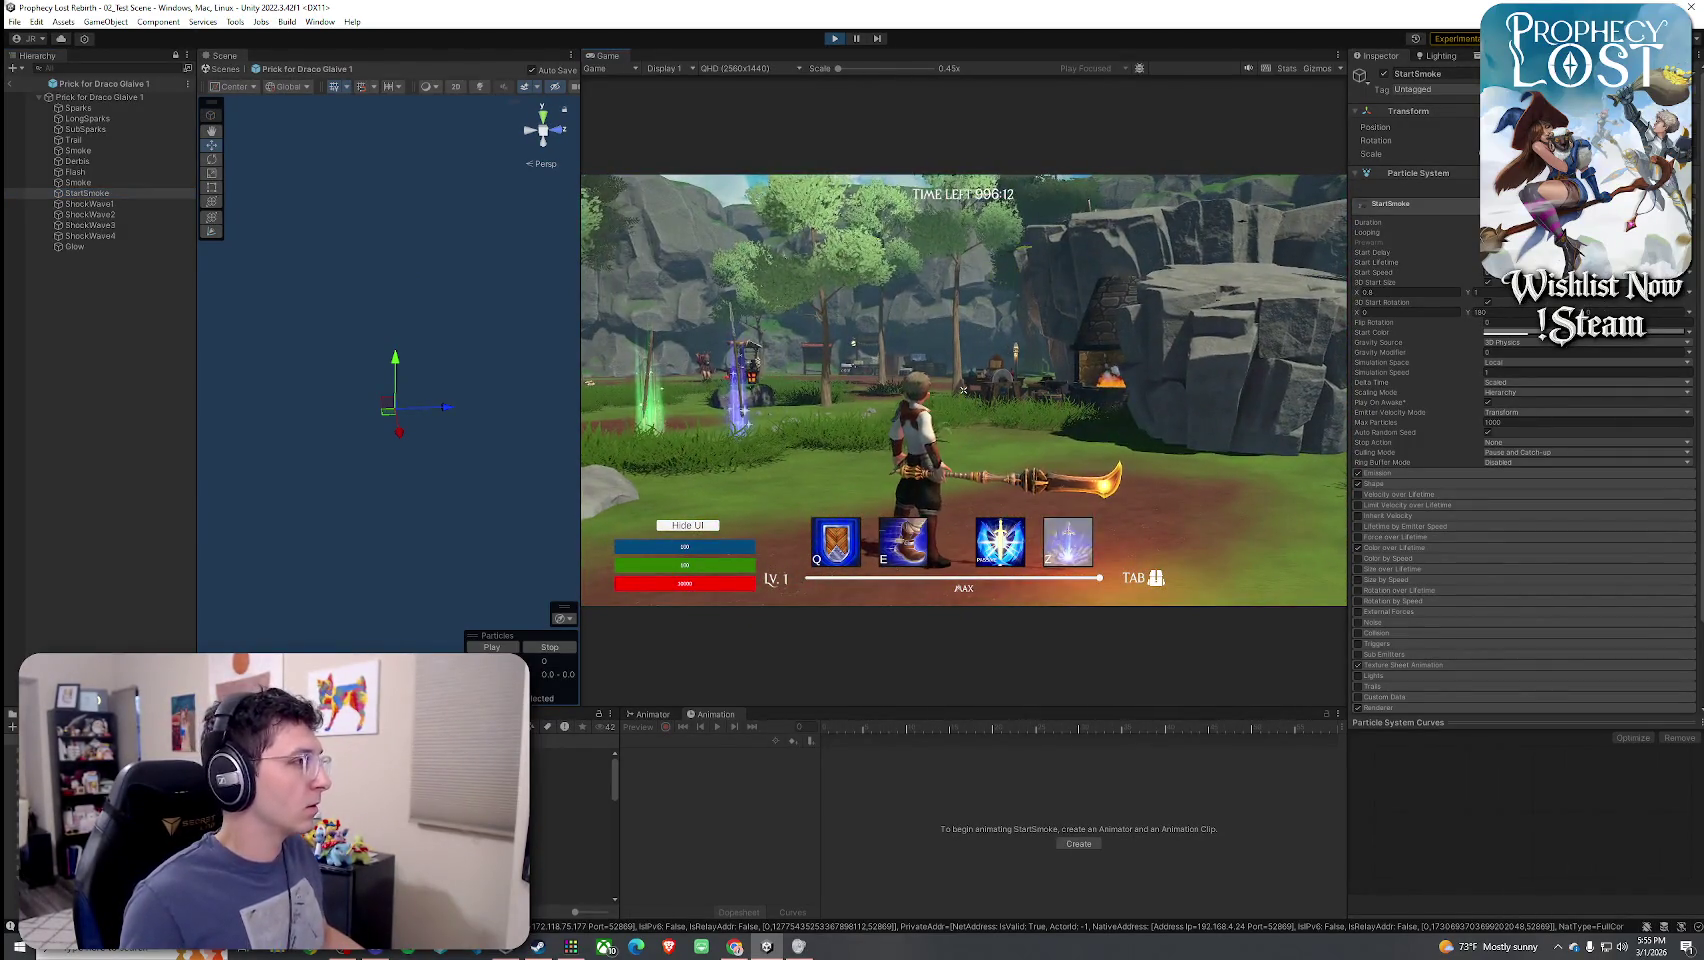
left_click(512, 648)
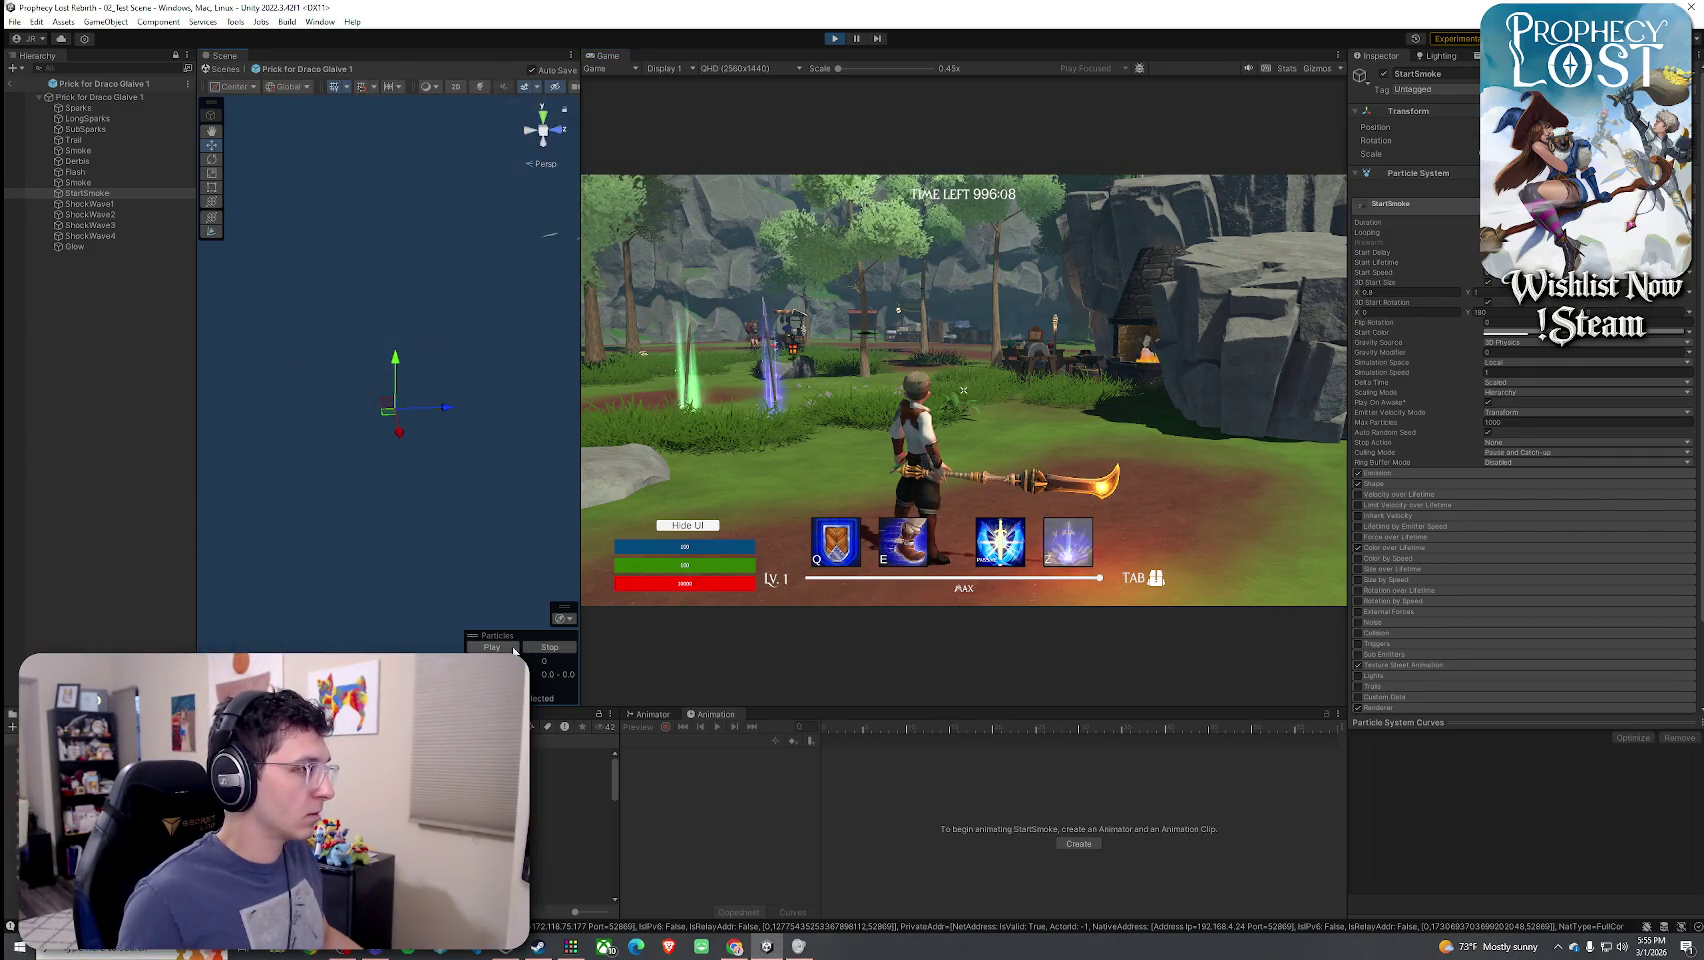
left_click(512, 648)
left_click(514, 648)
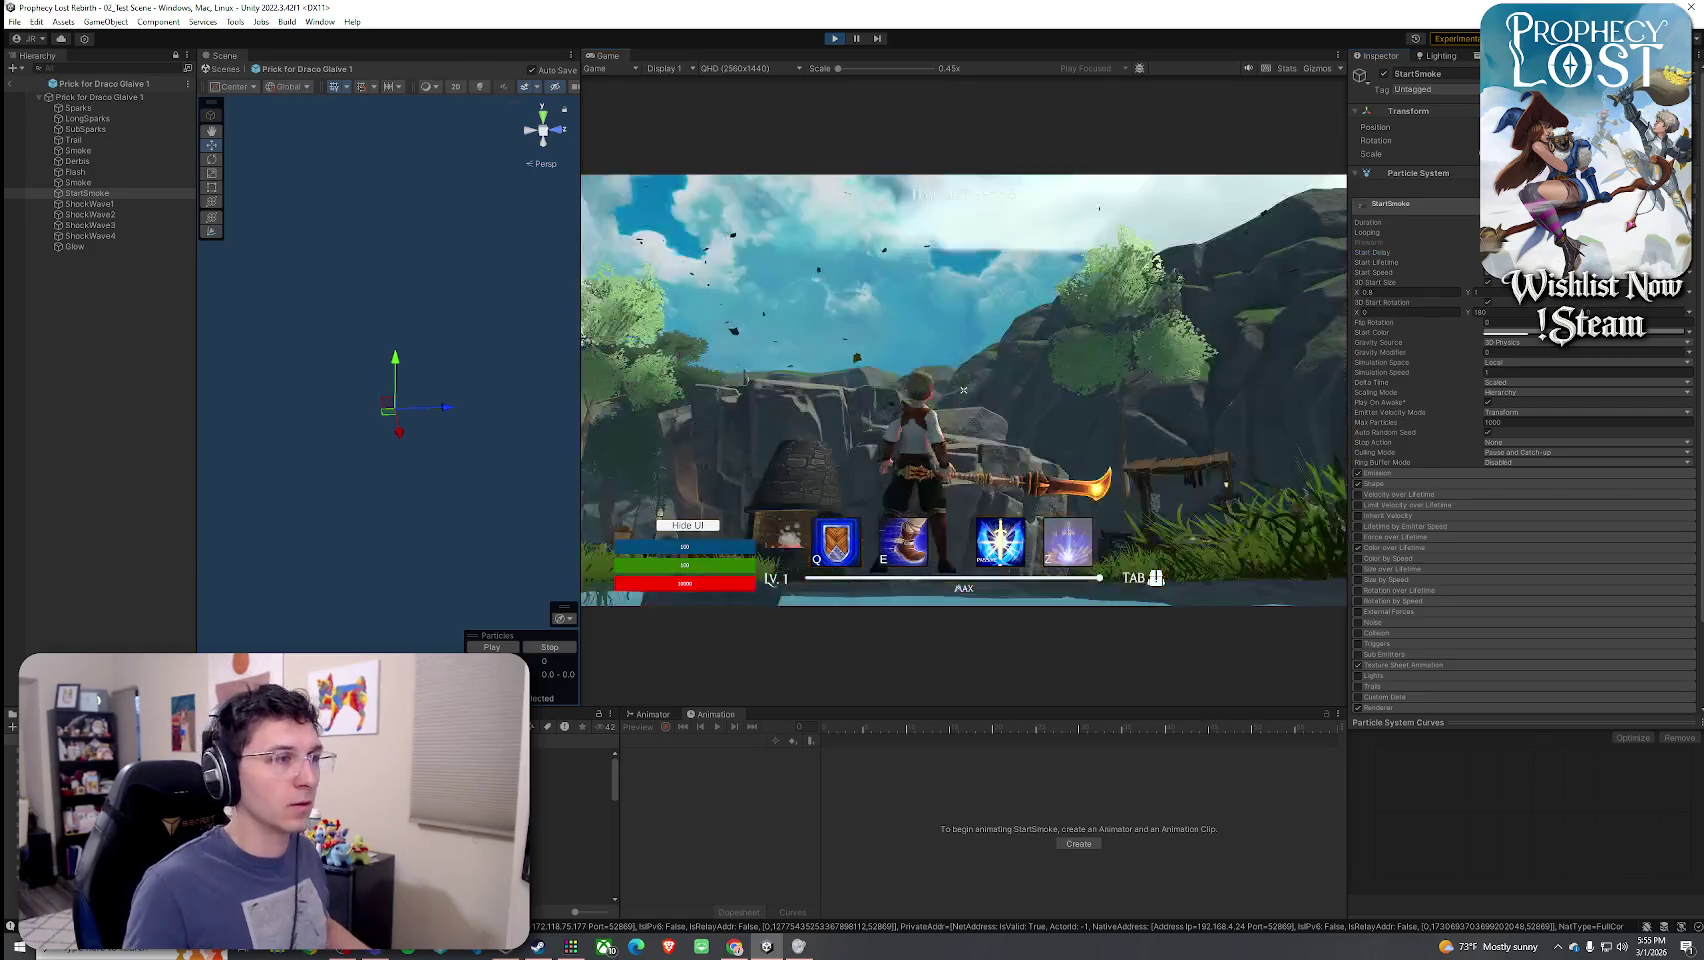
- Attack four times in the running game to watch the slash burst
key("super")
left_click(506, 648)
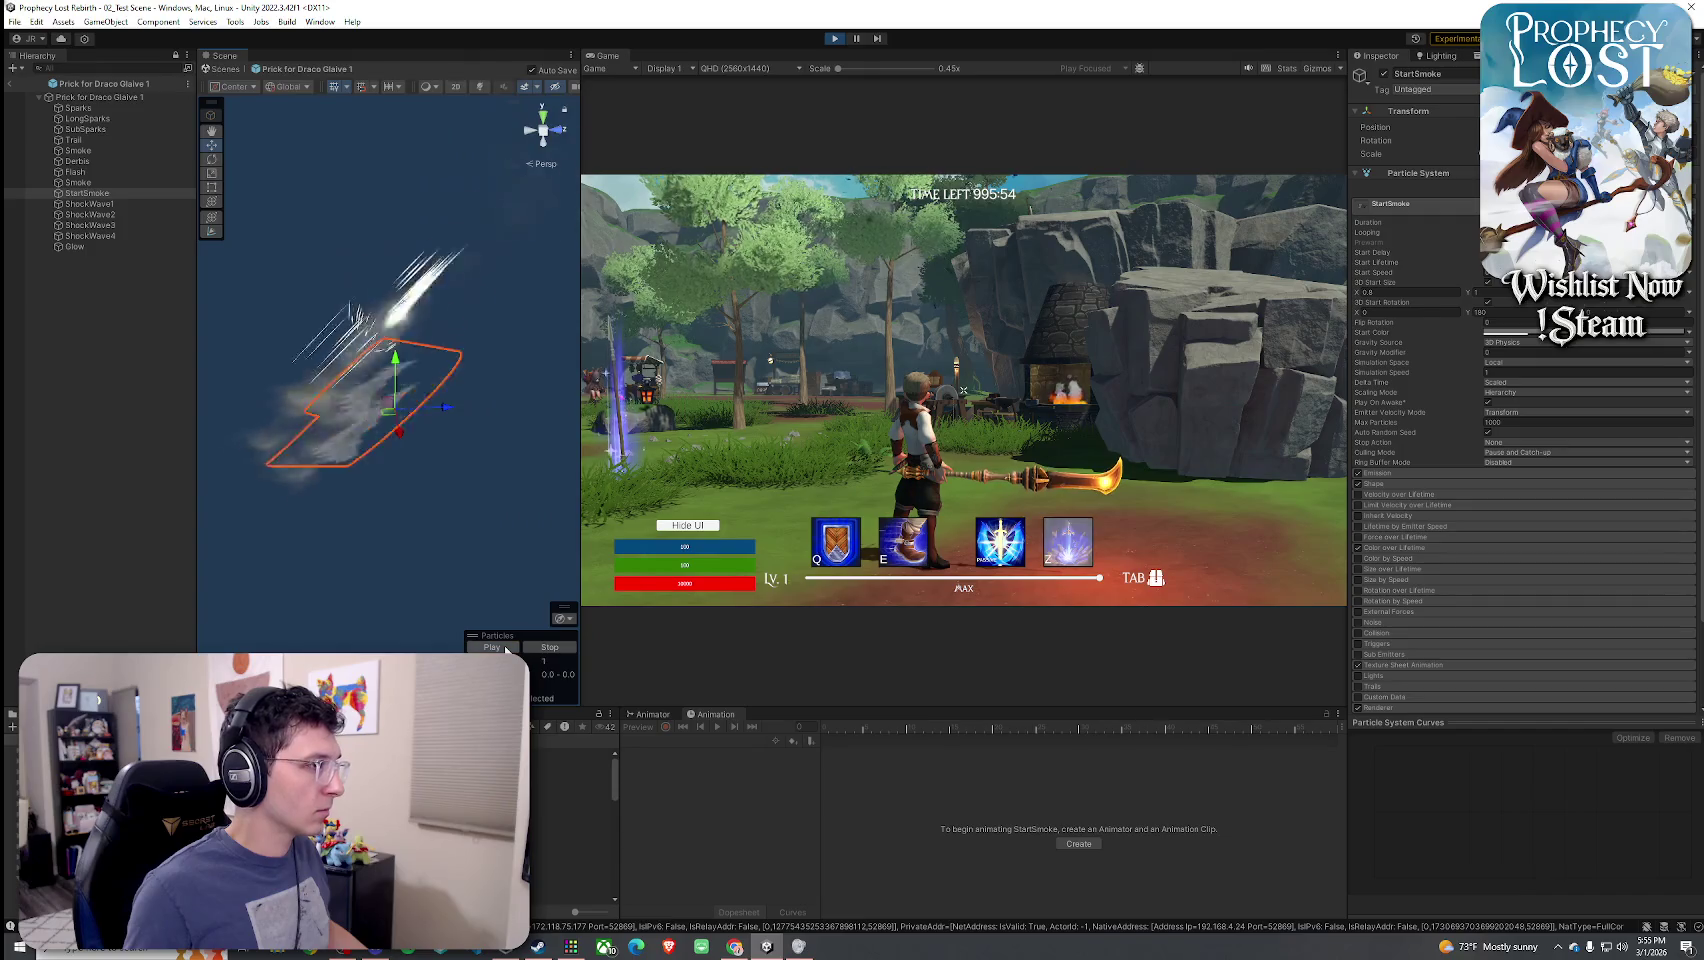
left_click(963, 390)
left_click(963, 390)
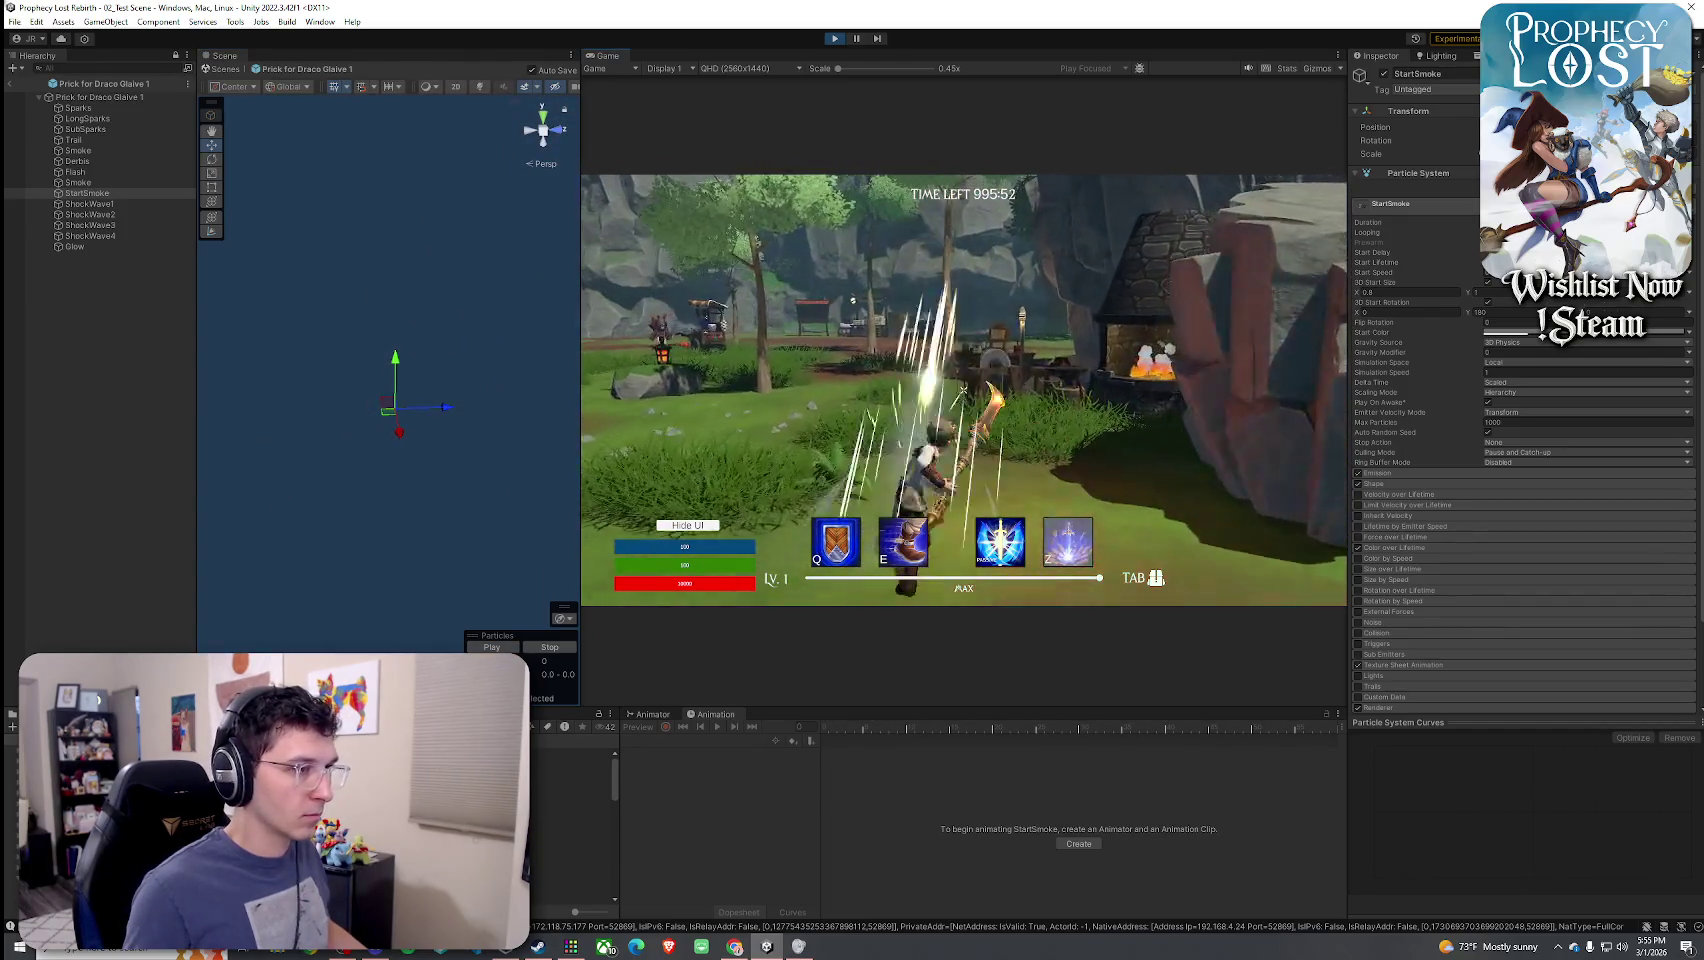
left_click(963, 390)
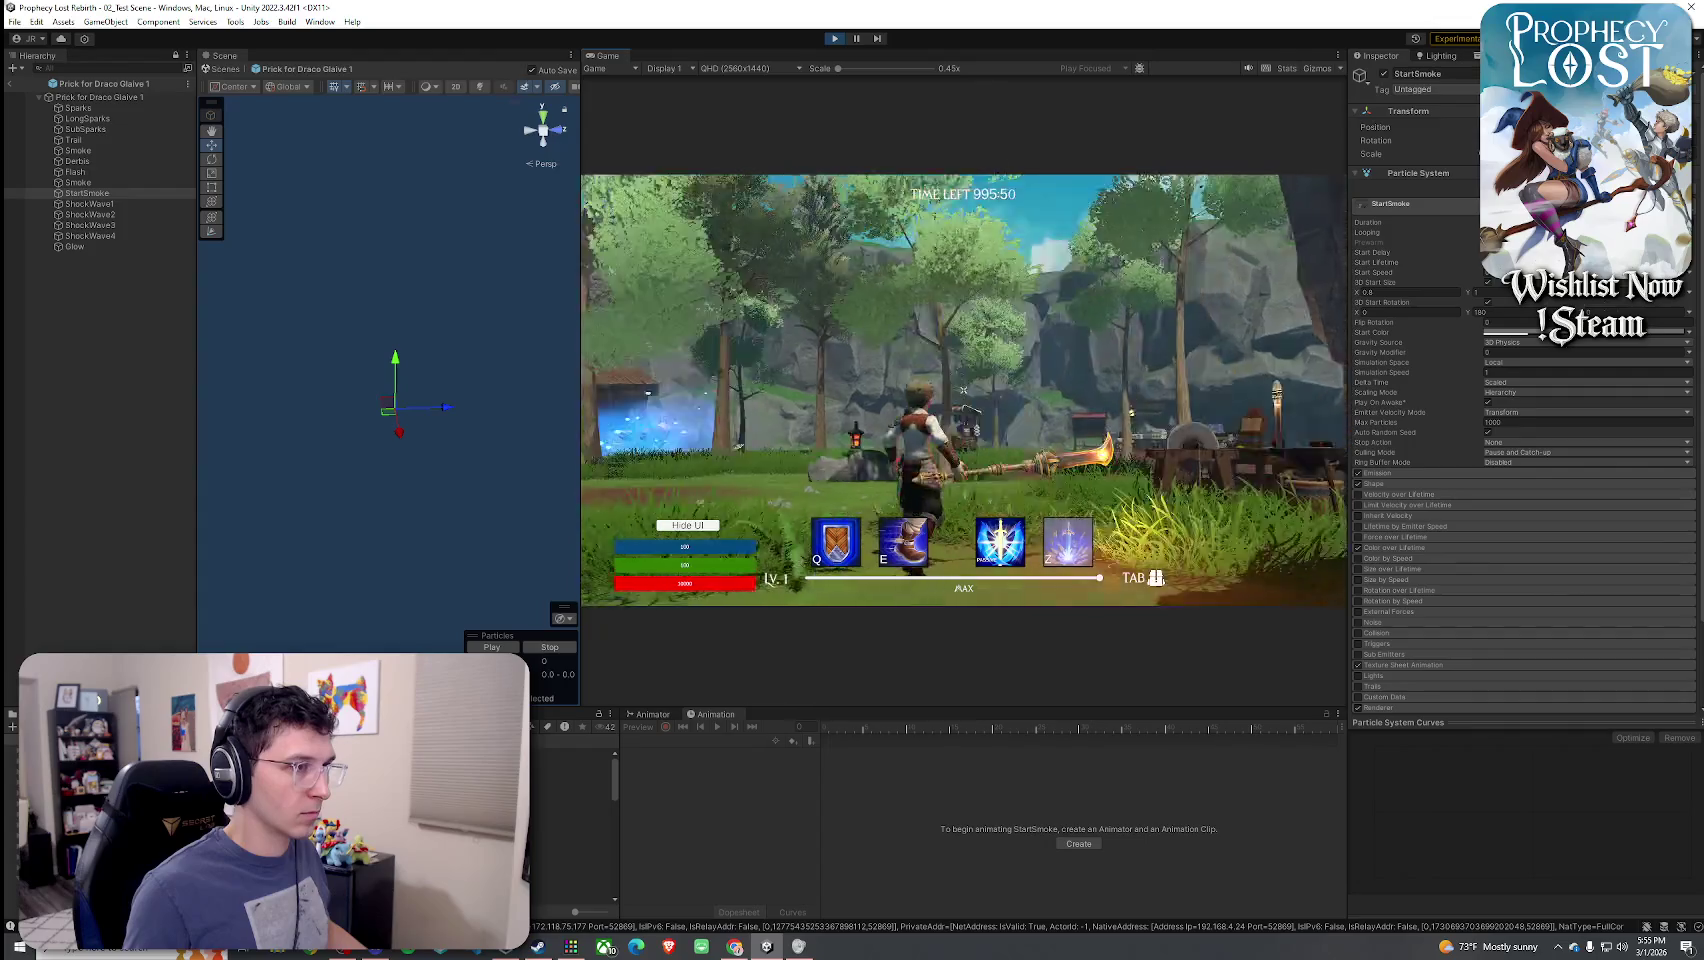
left_click(963, 390)
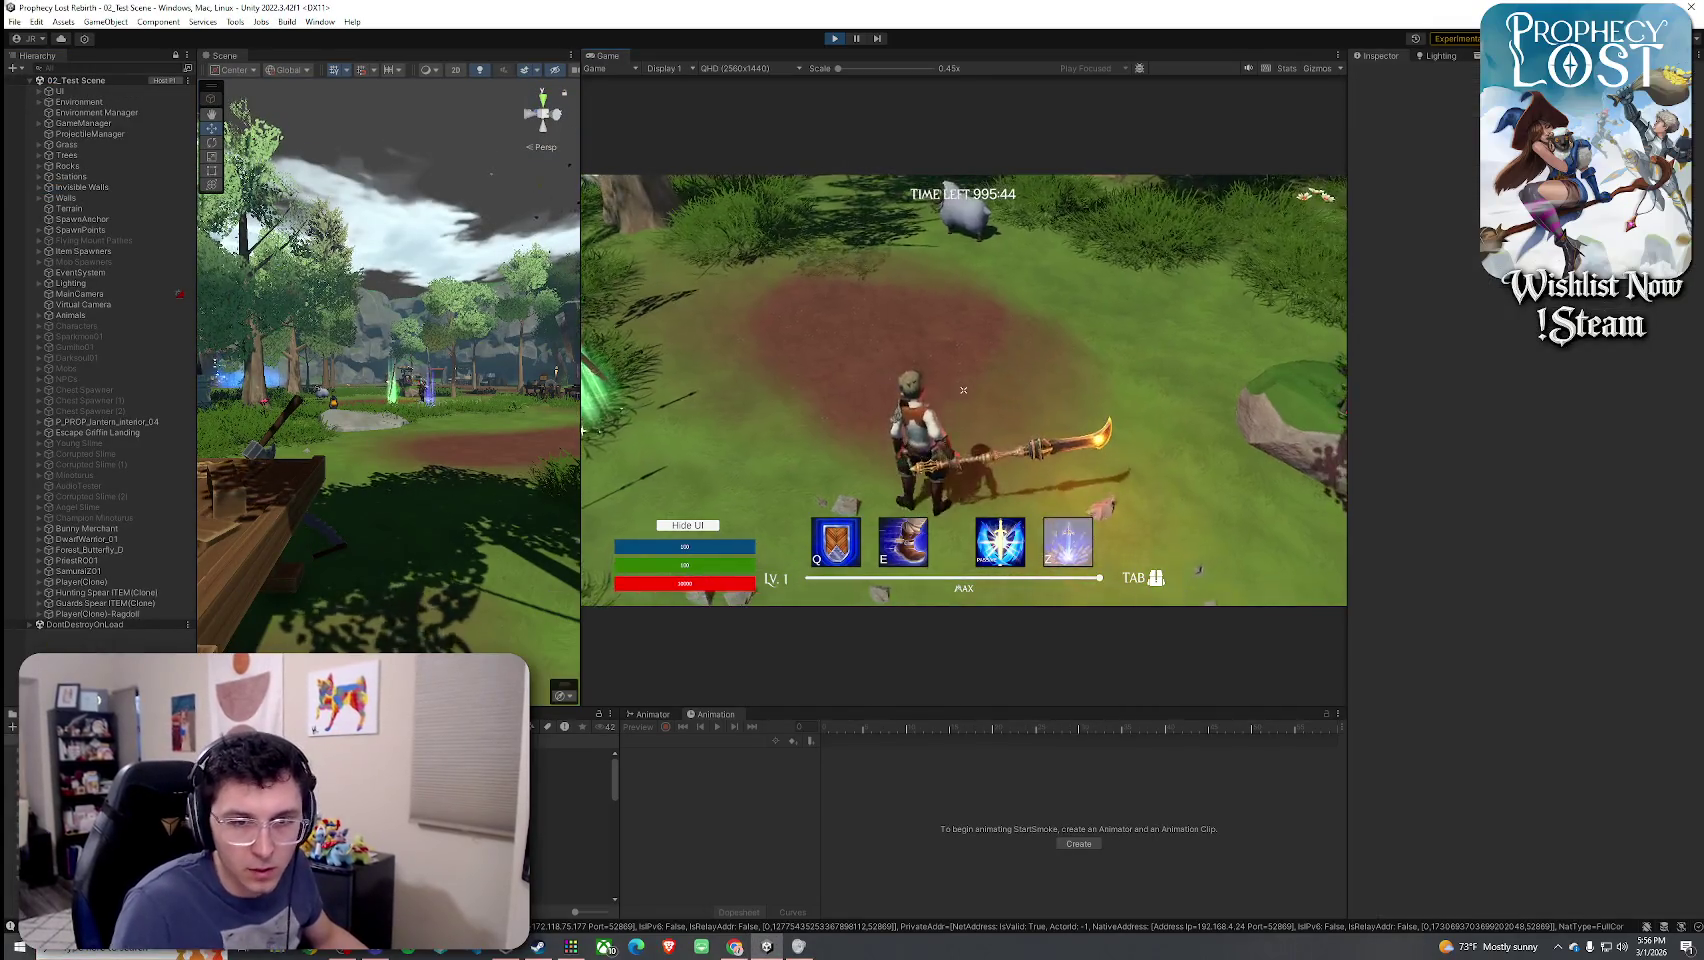
- Run the character forward and swing the glaive several times to compare slash effects
left_click(963, 390)
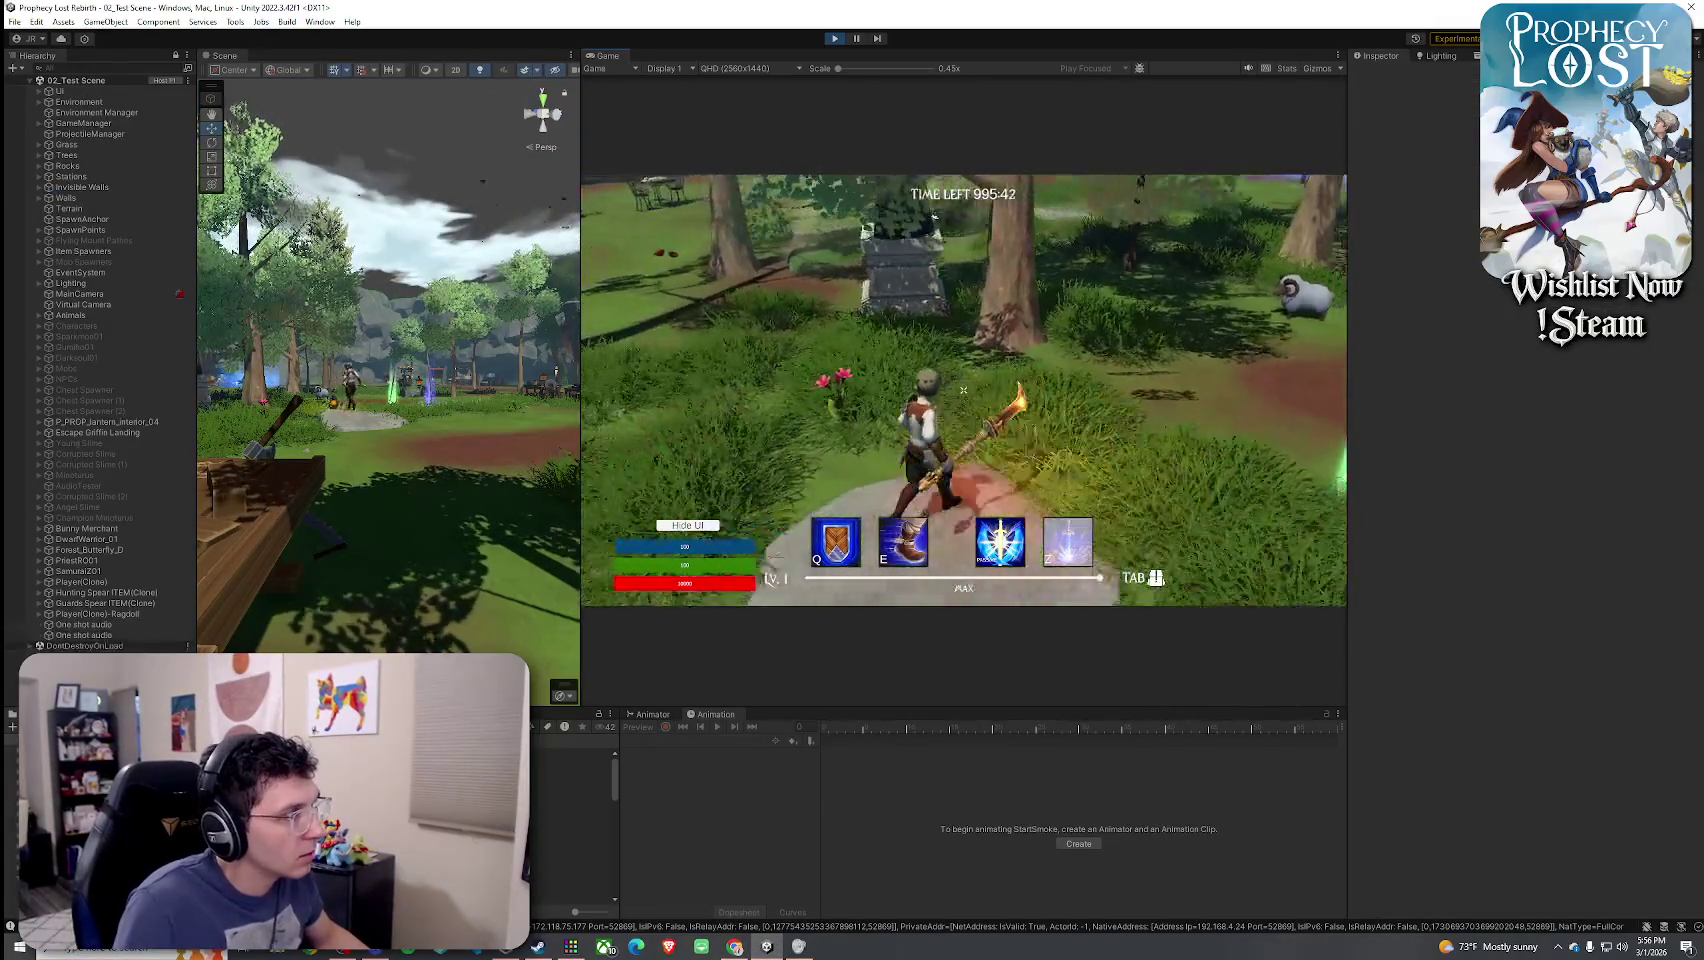
key("w")
left_click(963, 390)
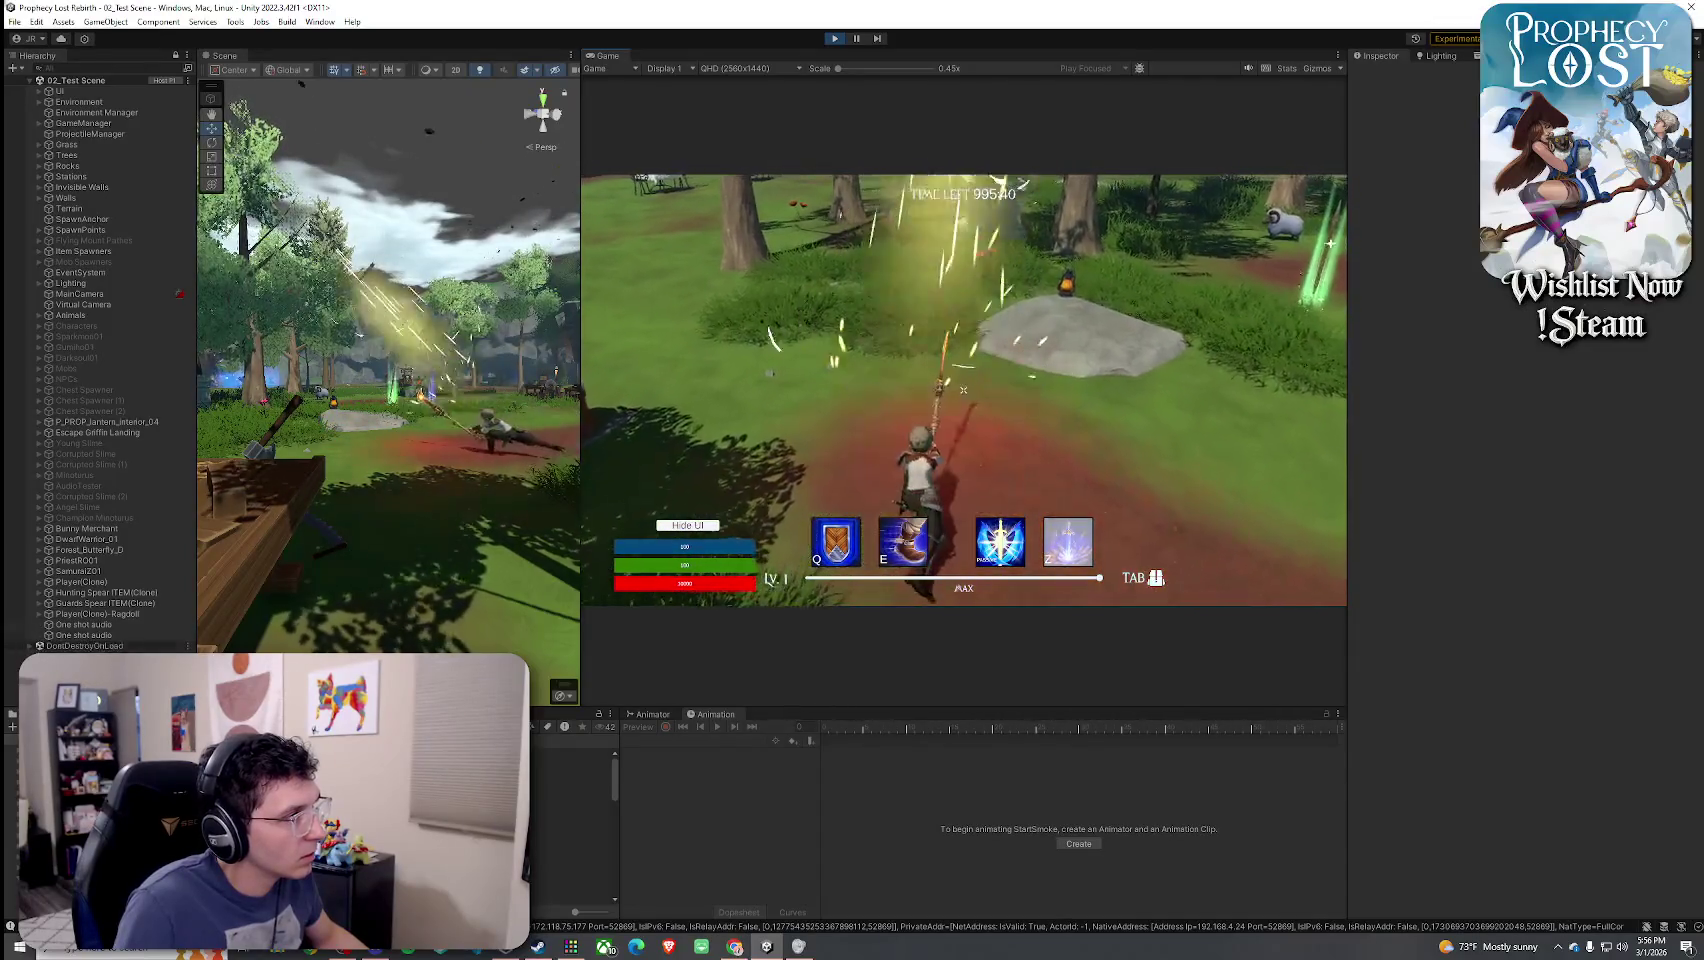
left_click(963, 390)
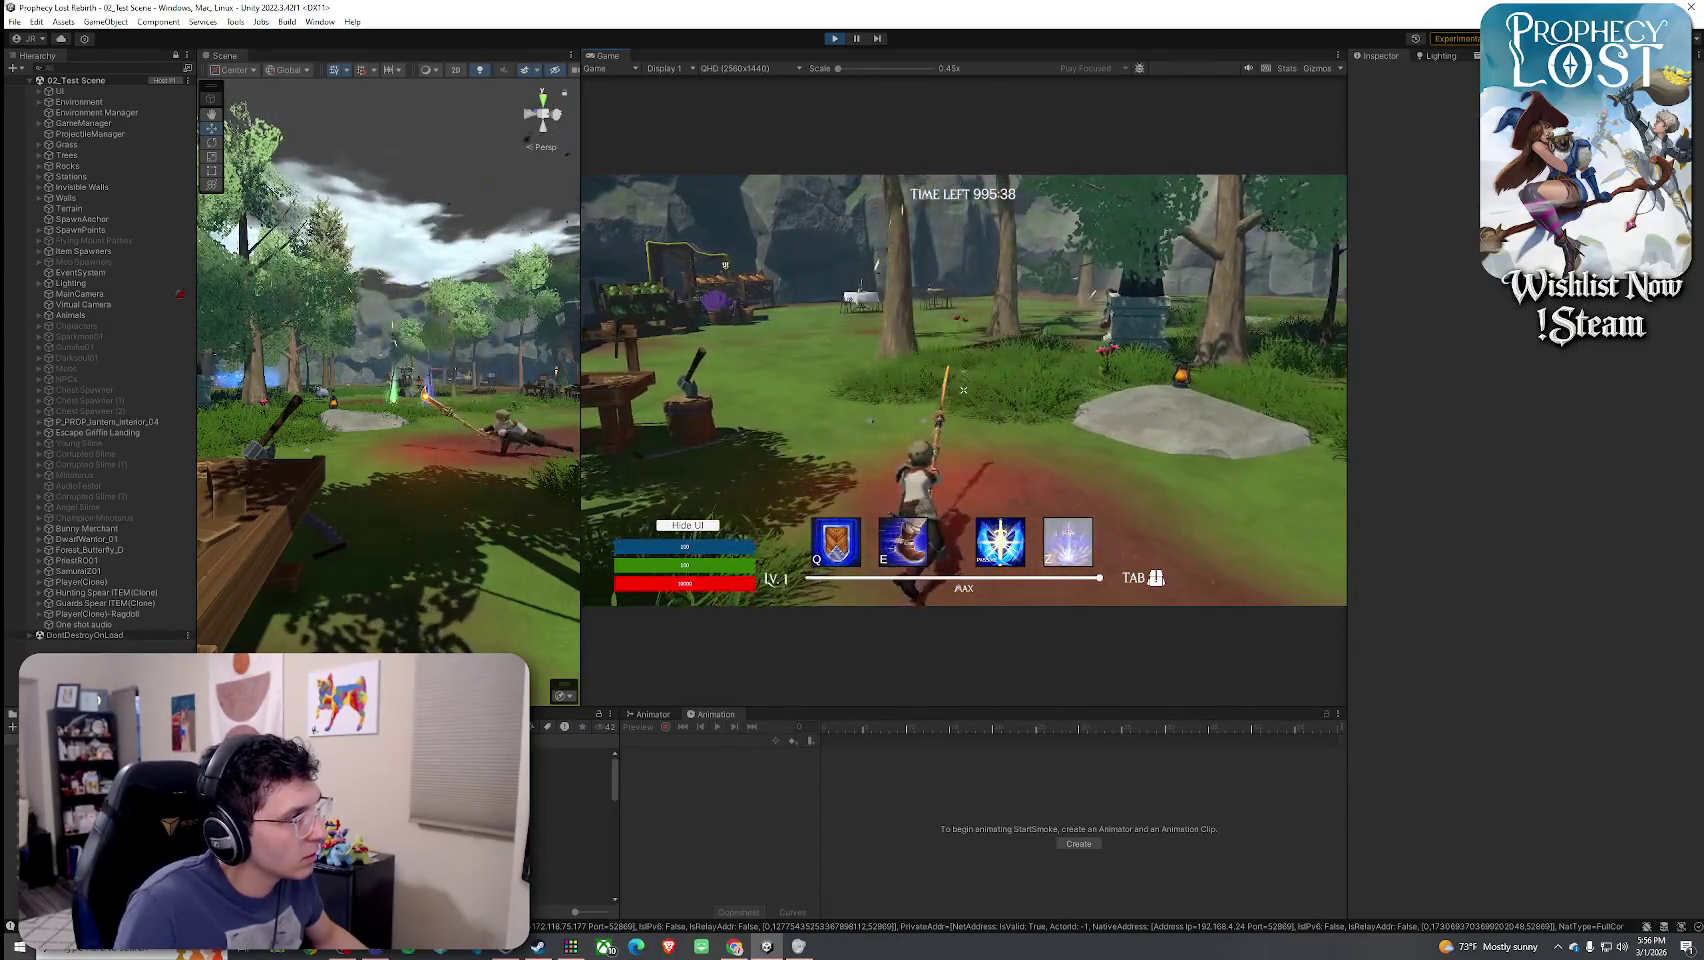
key("w")
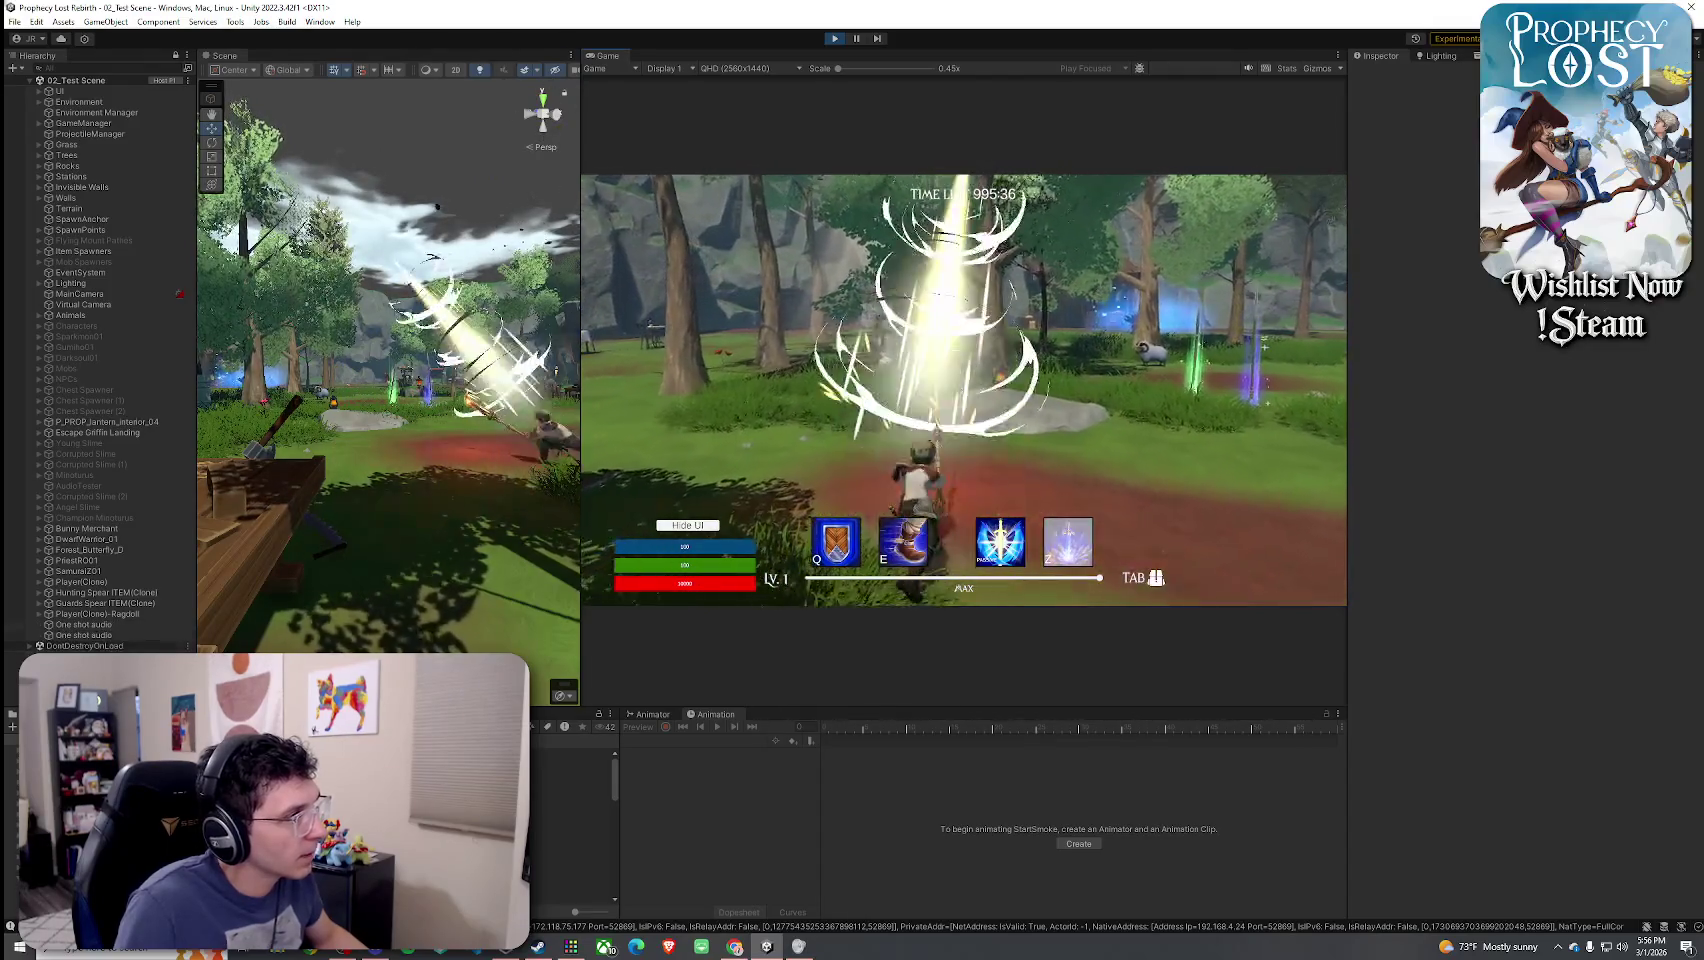
- Select and open the Prick for Draco Glaive 1 prefab in Prefab Mode
key("super")
left_click(594, 876)
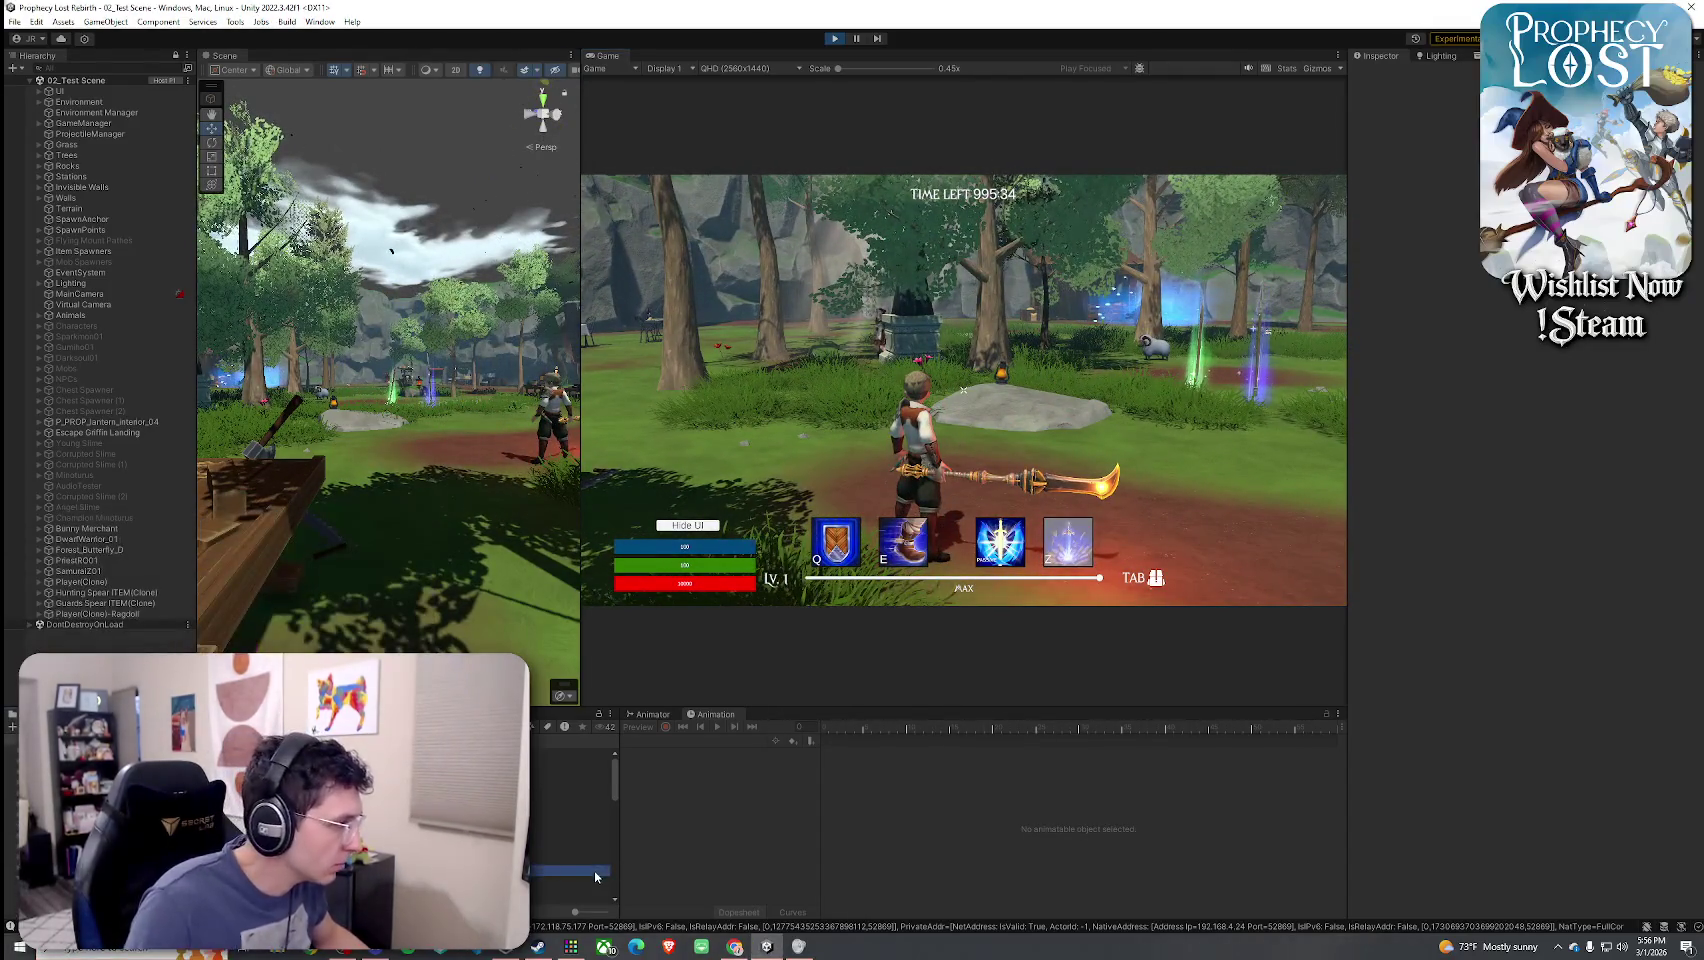
double_click(570, 794)
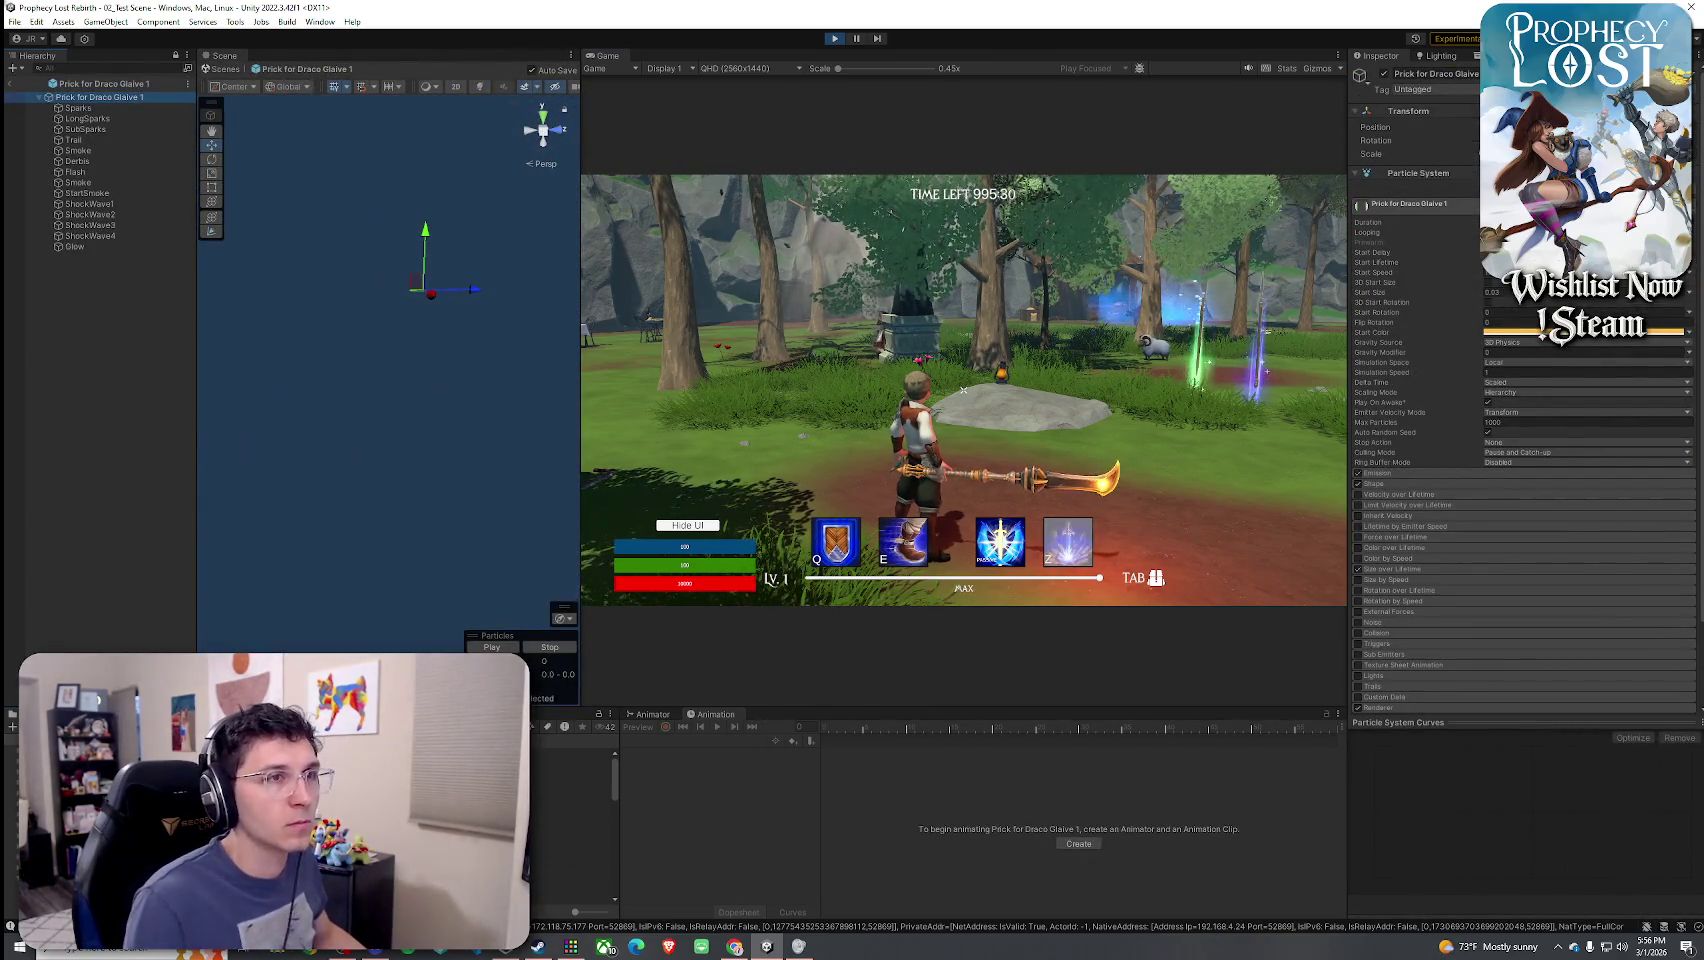
- Select the prefab's root particle system, test one swing, and exit back to 02_Test Scene
left_click(121, 98)
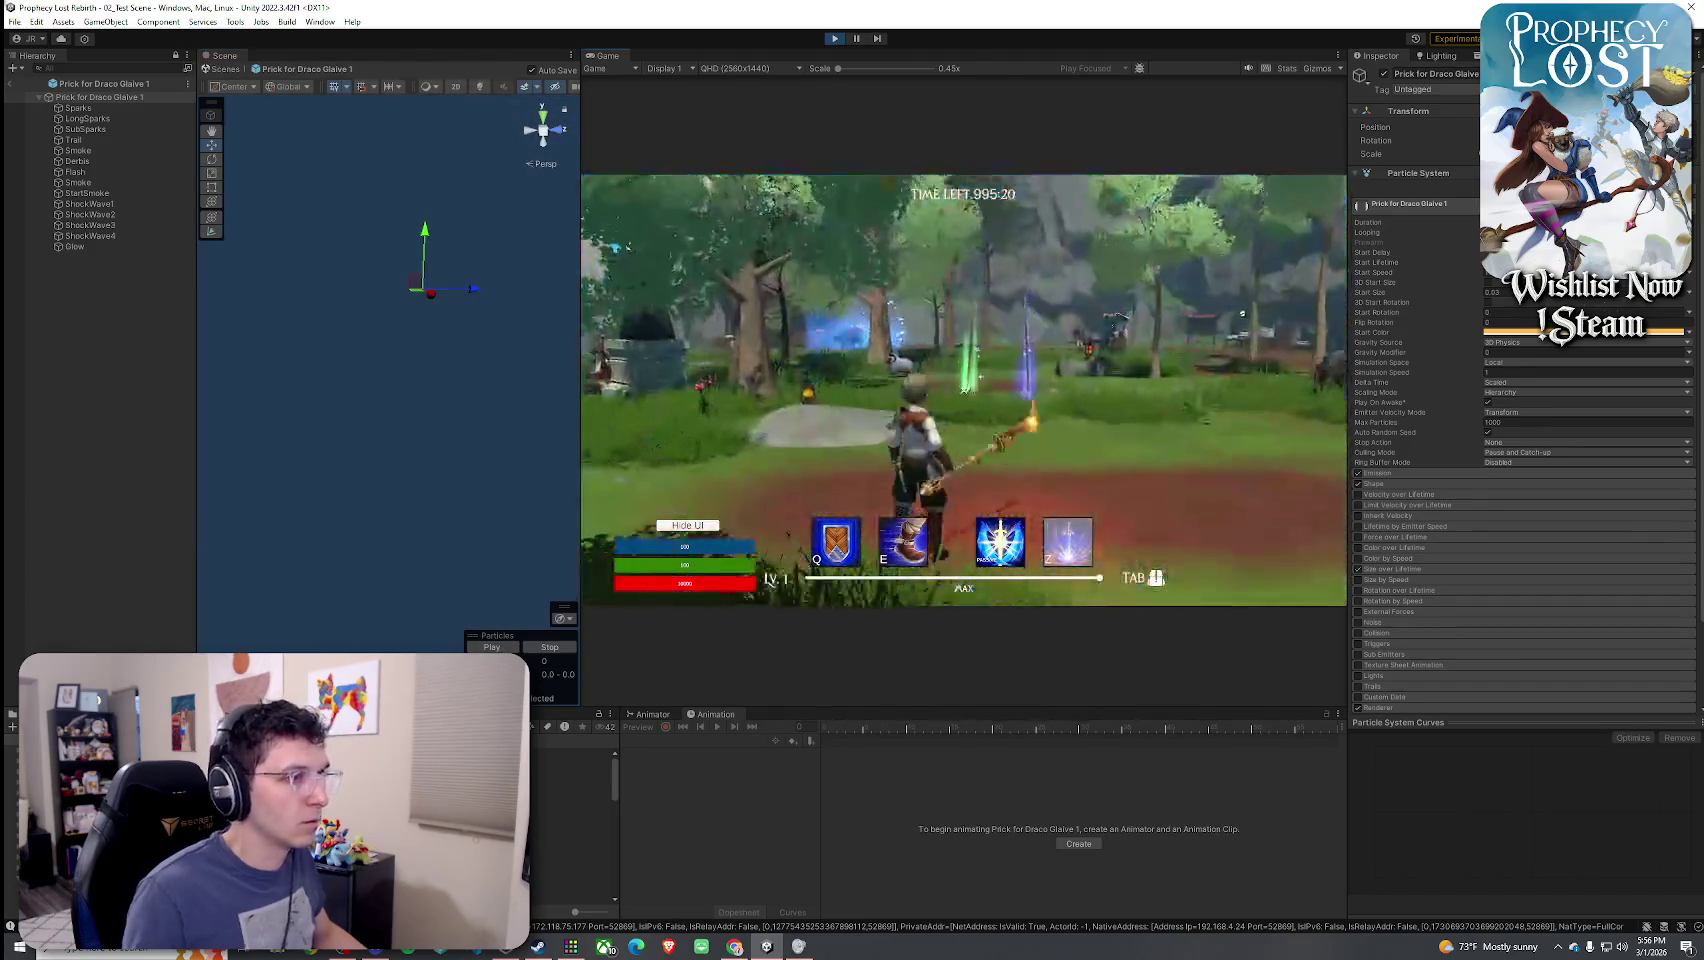
left_click(963, 390)
key("super")
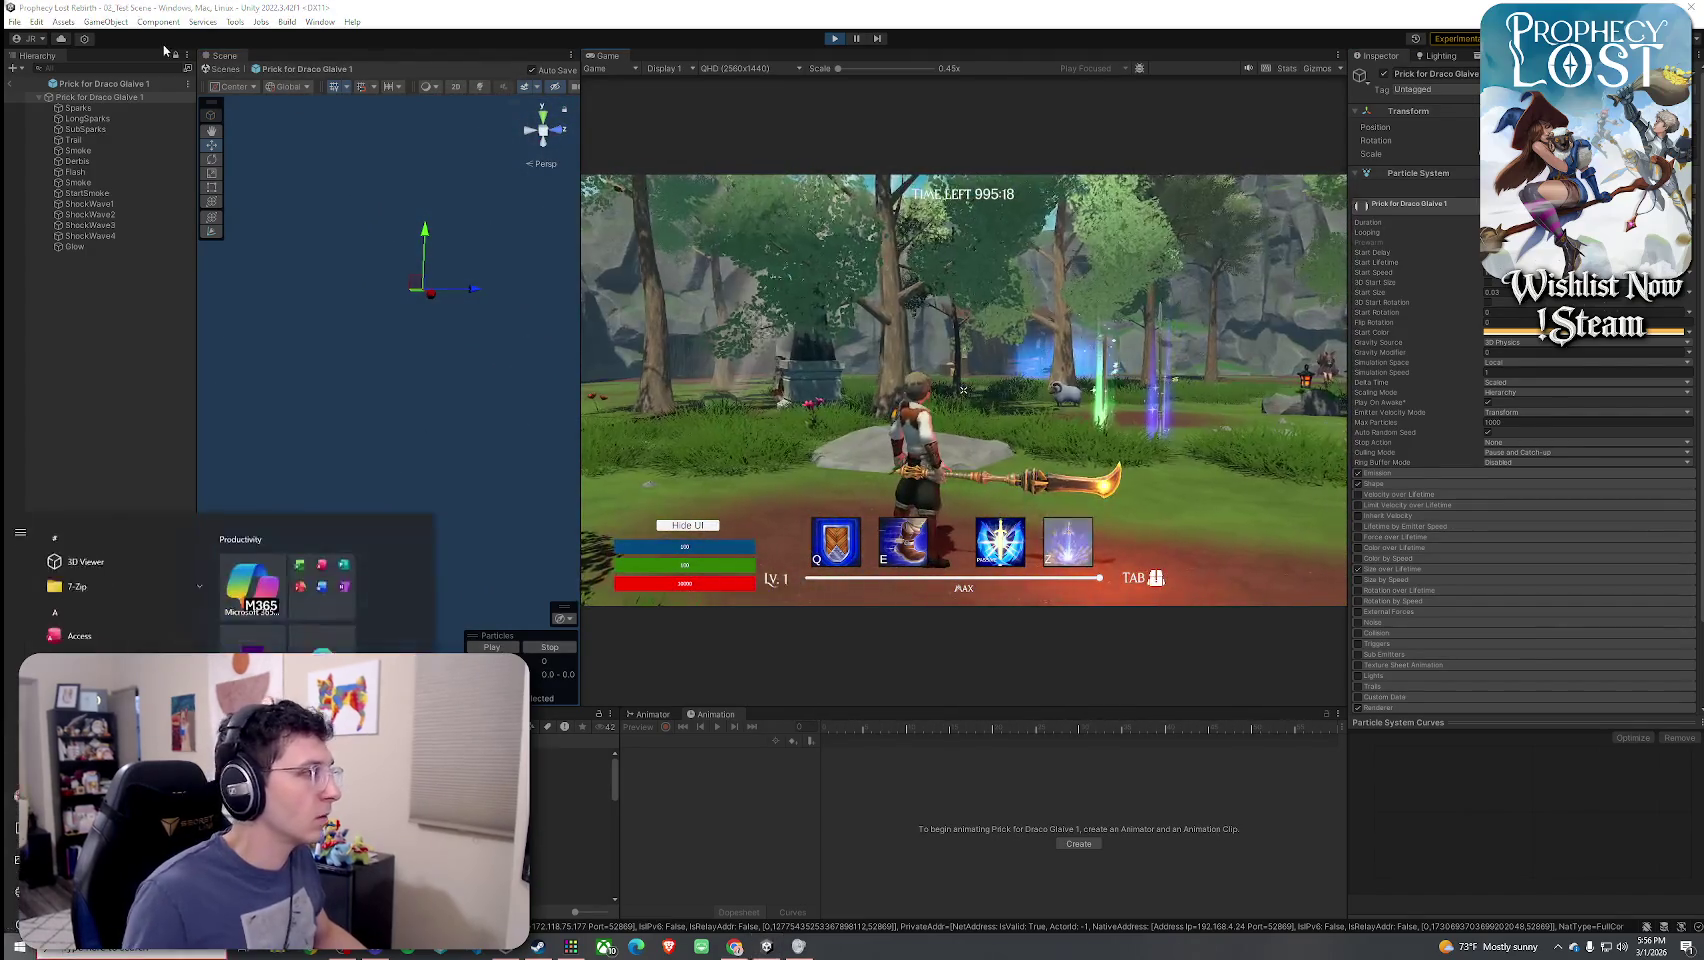
left_click(16, 87)
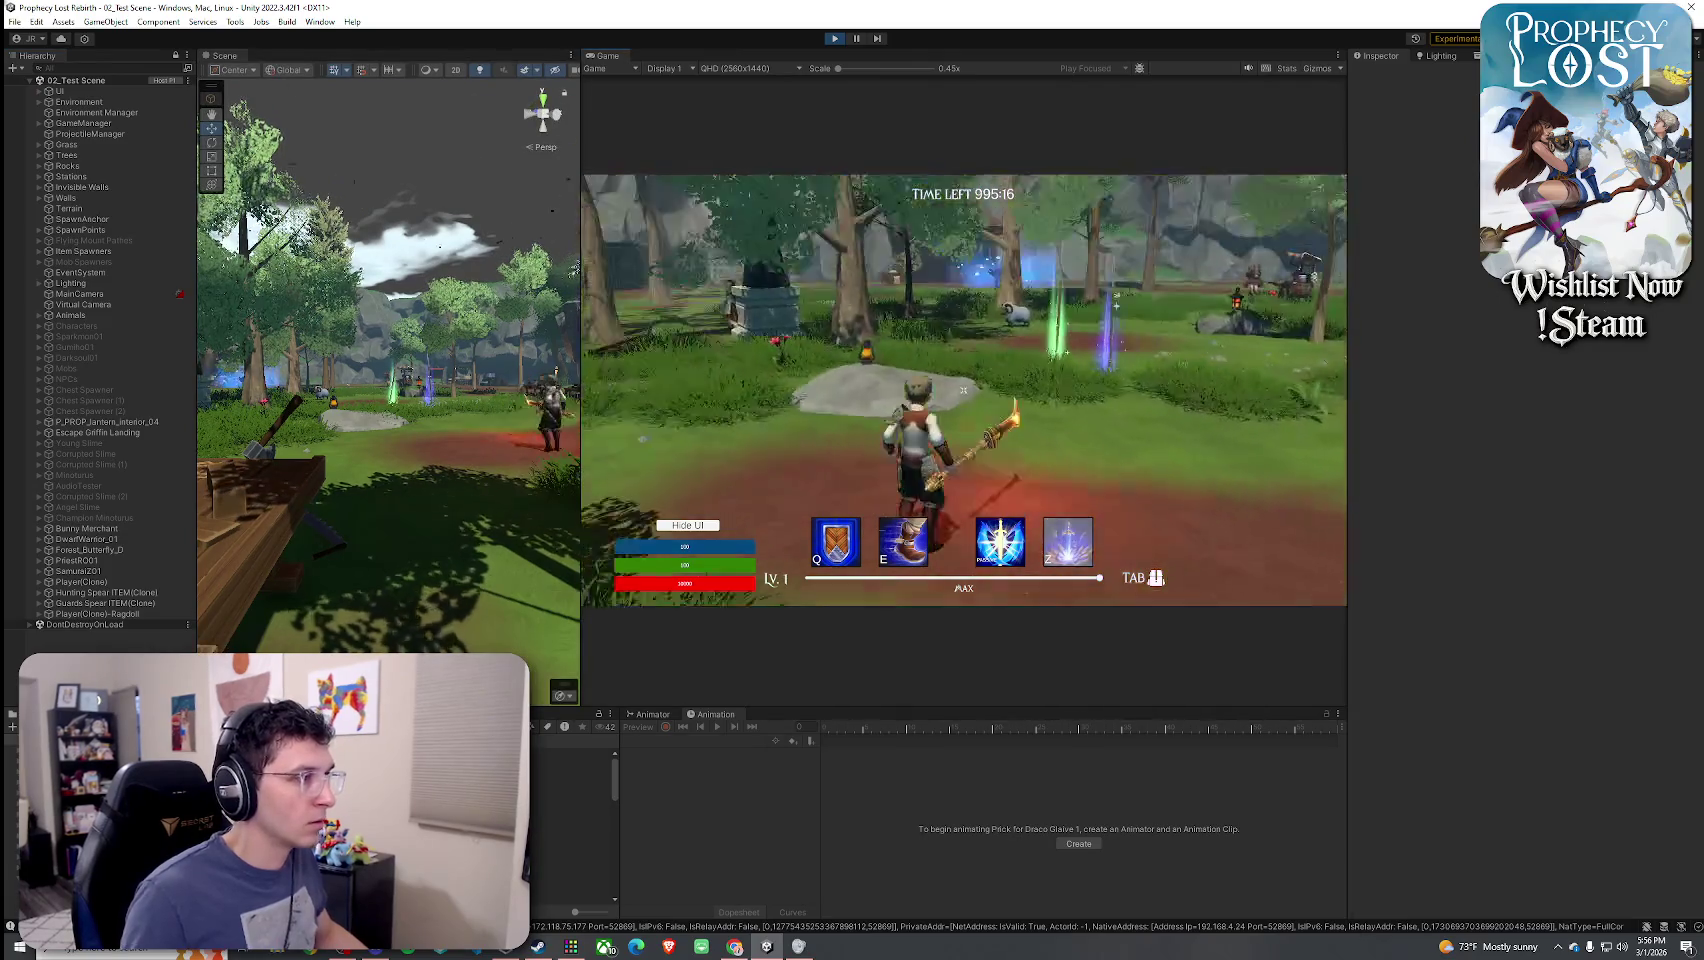
- Run forward and swing the glaive to test the glowing slash effect
left_click(963, 390)
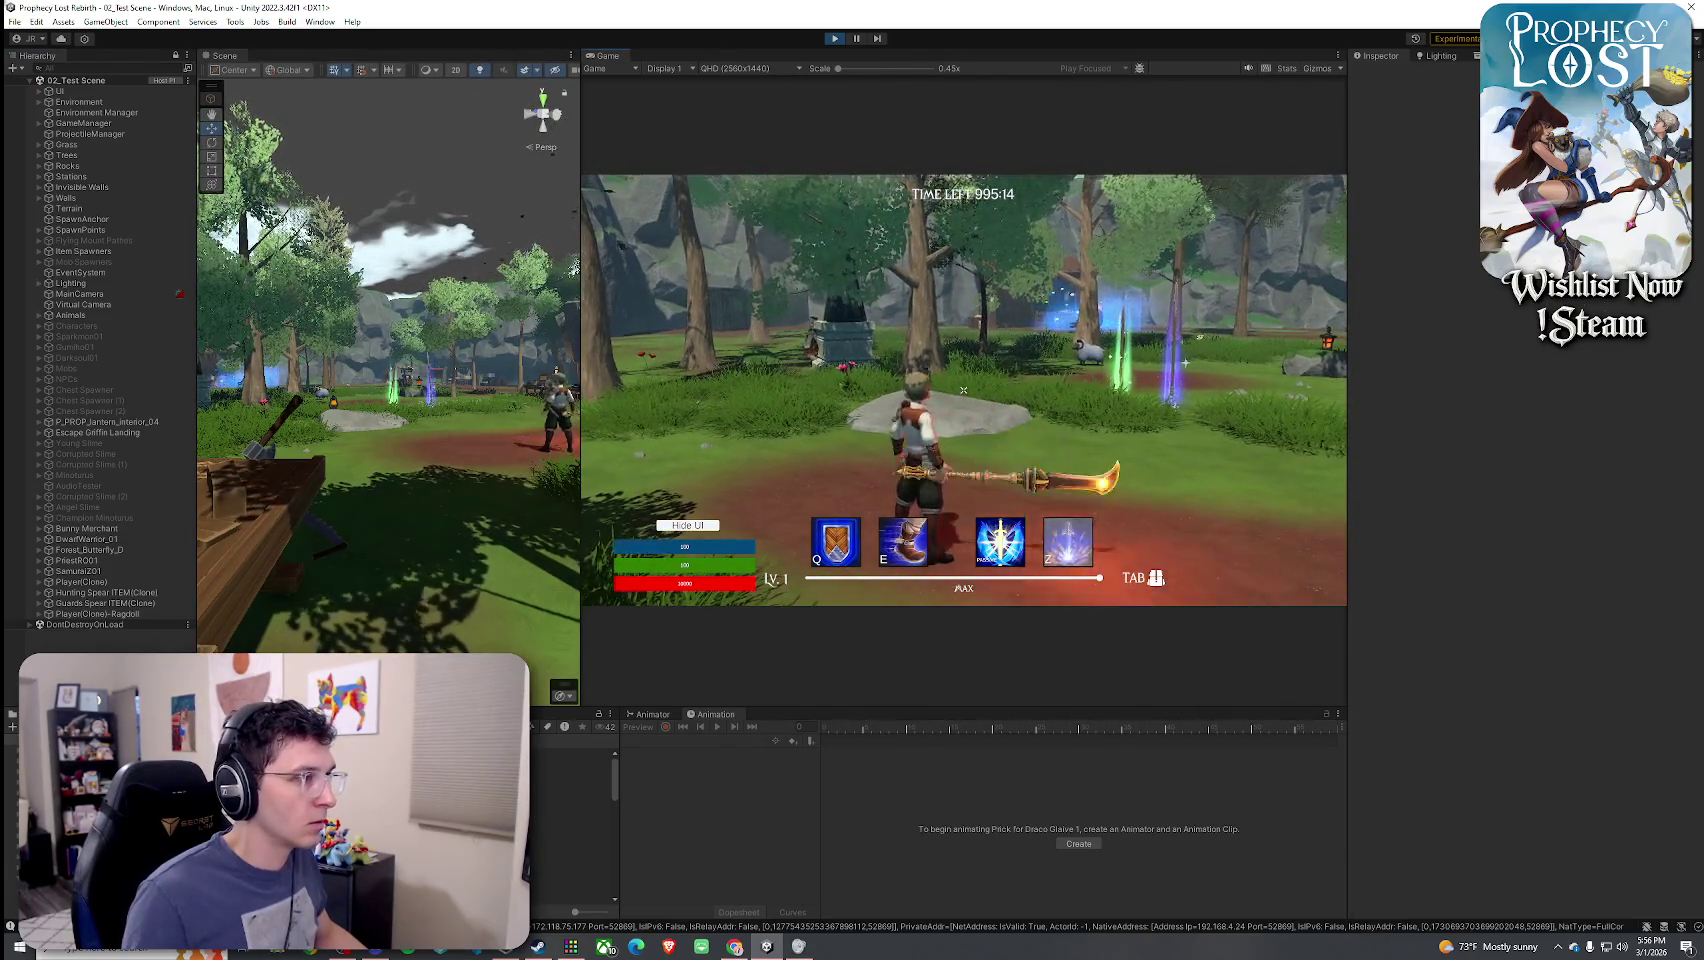
key("w")
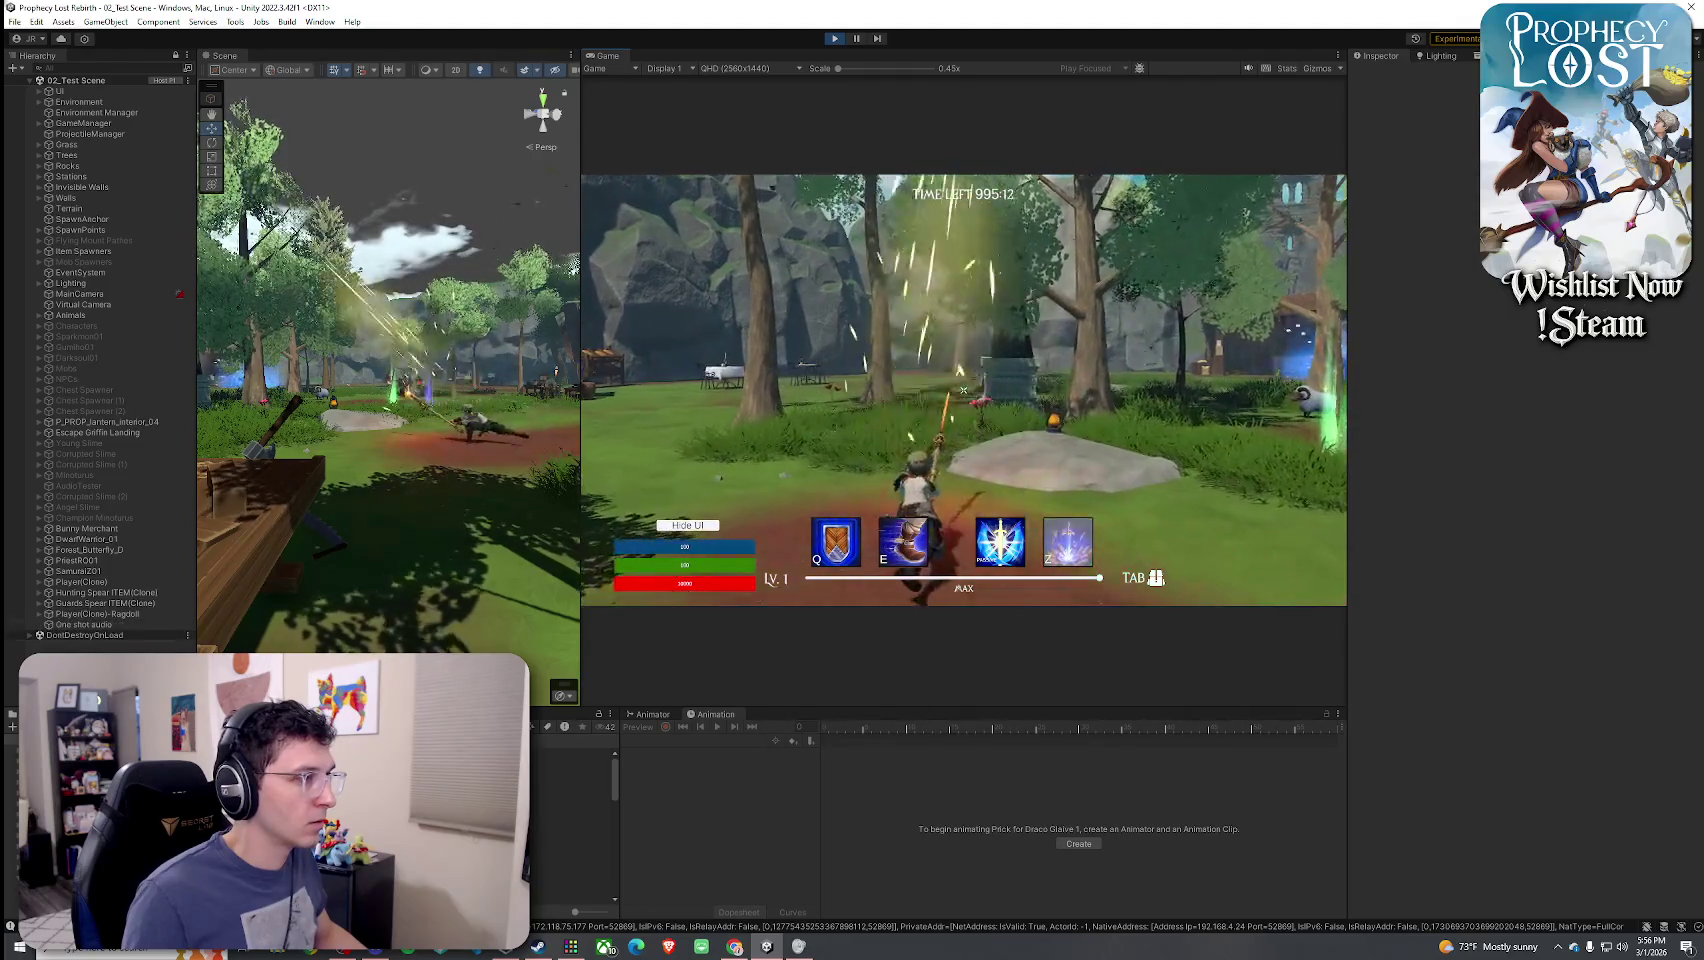
left_click(963, 390)
key("super")
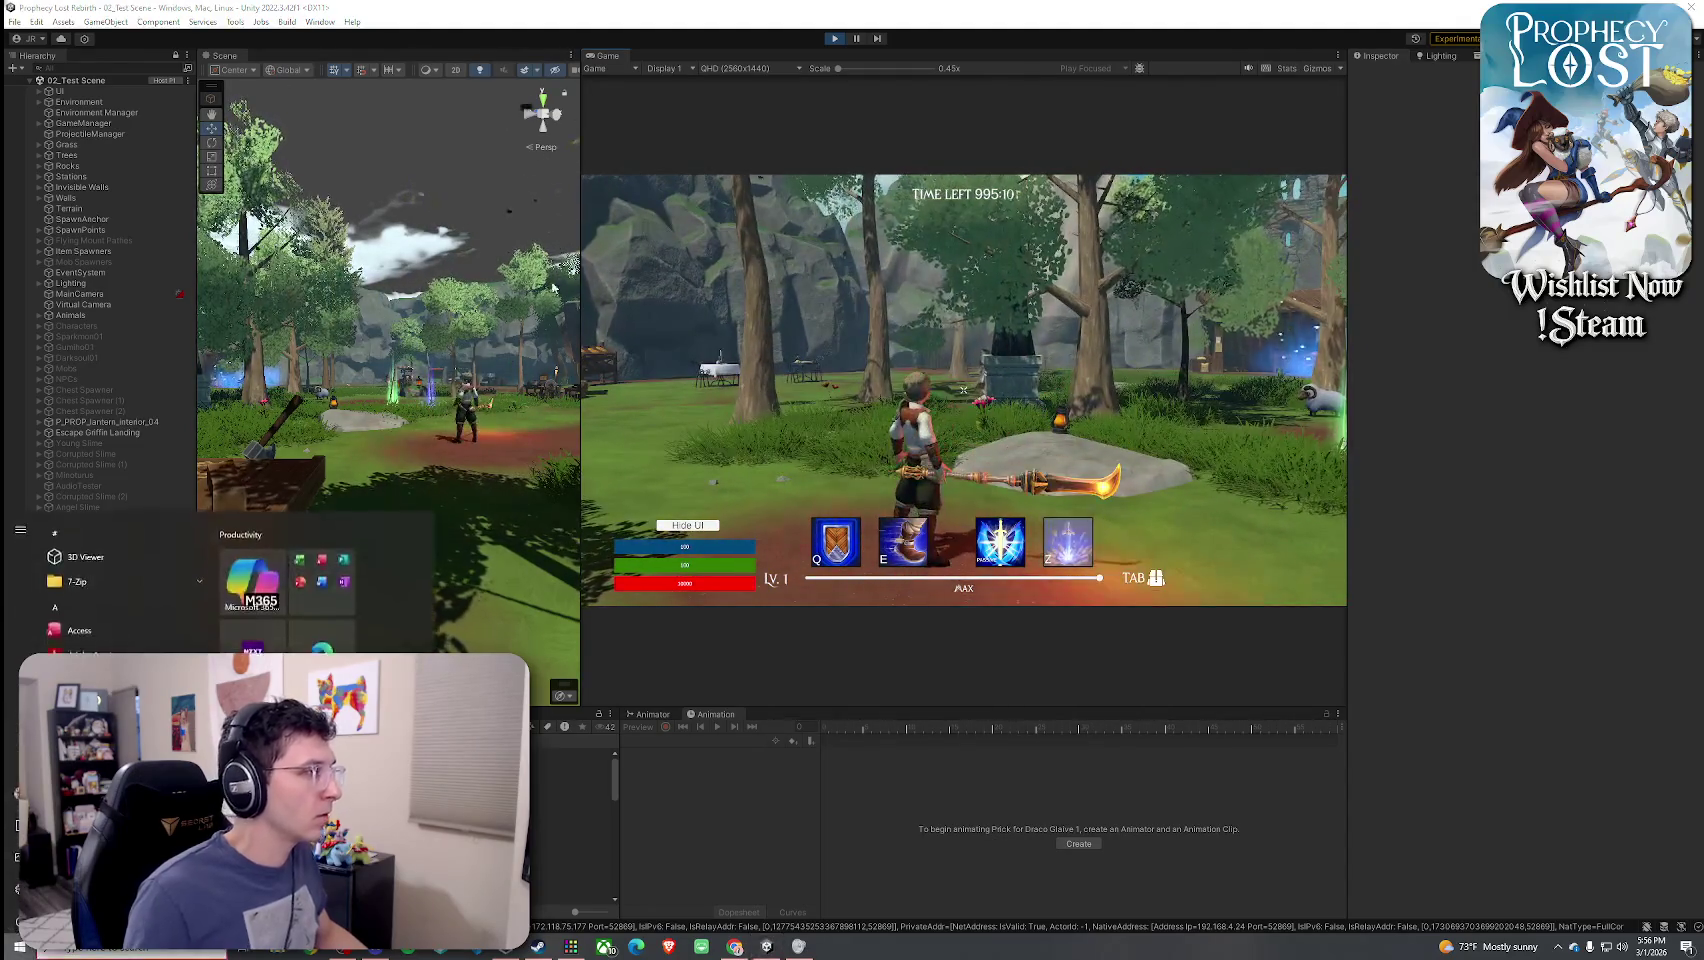
left_click(184, 103)
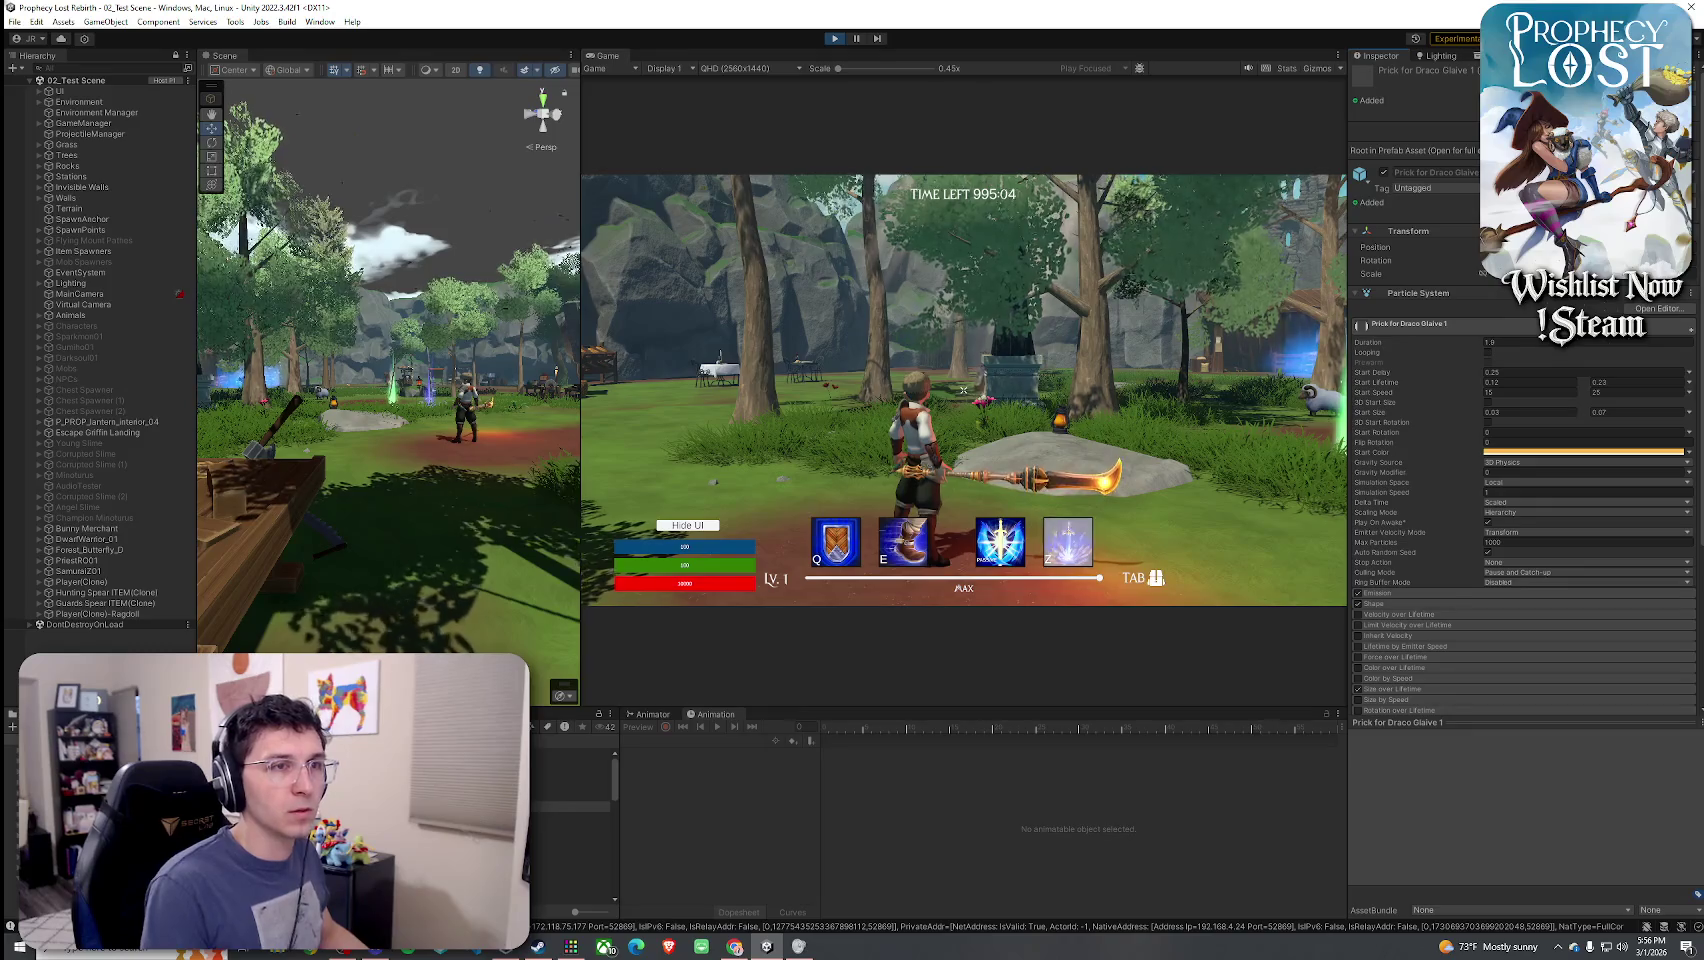
- Attack twice more to watch the spinning slash effect
left_click(963, 390)
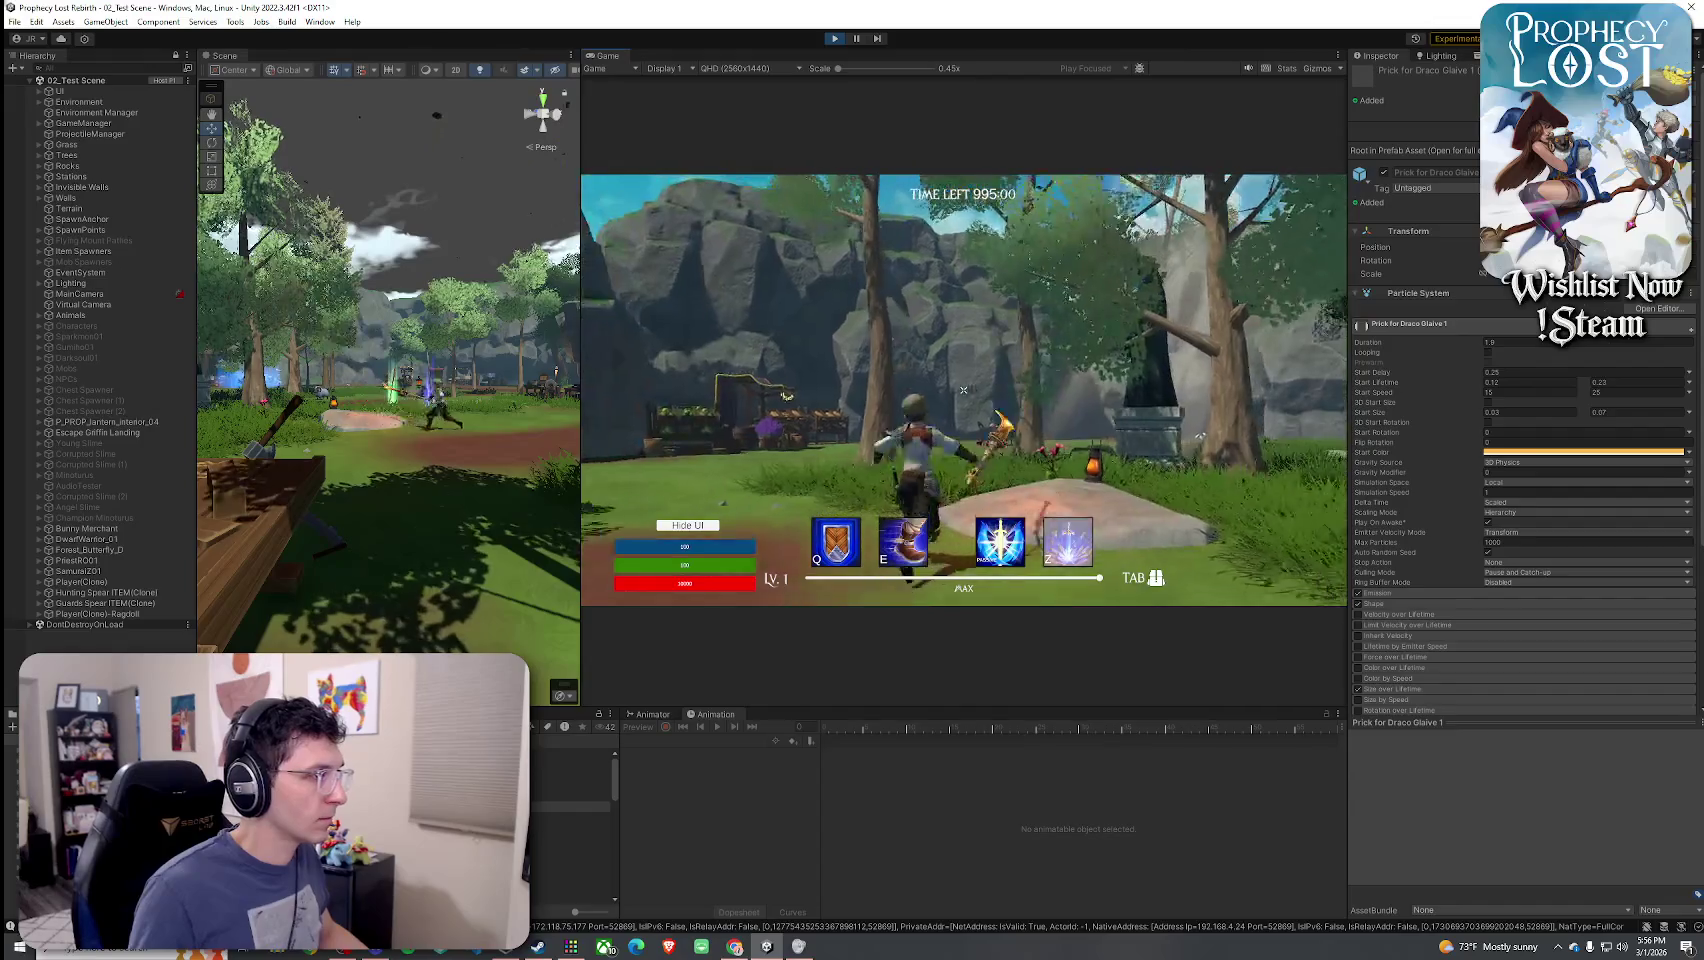
left_click(963, 390)
key("super")
key("super")
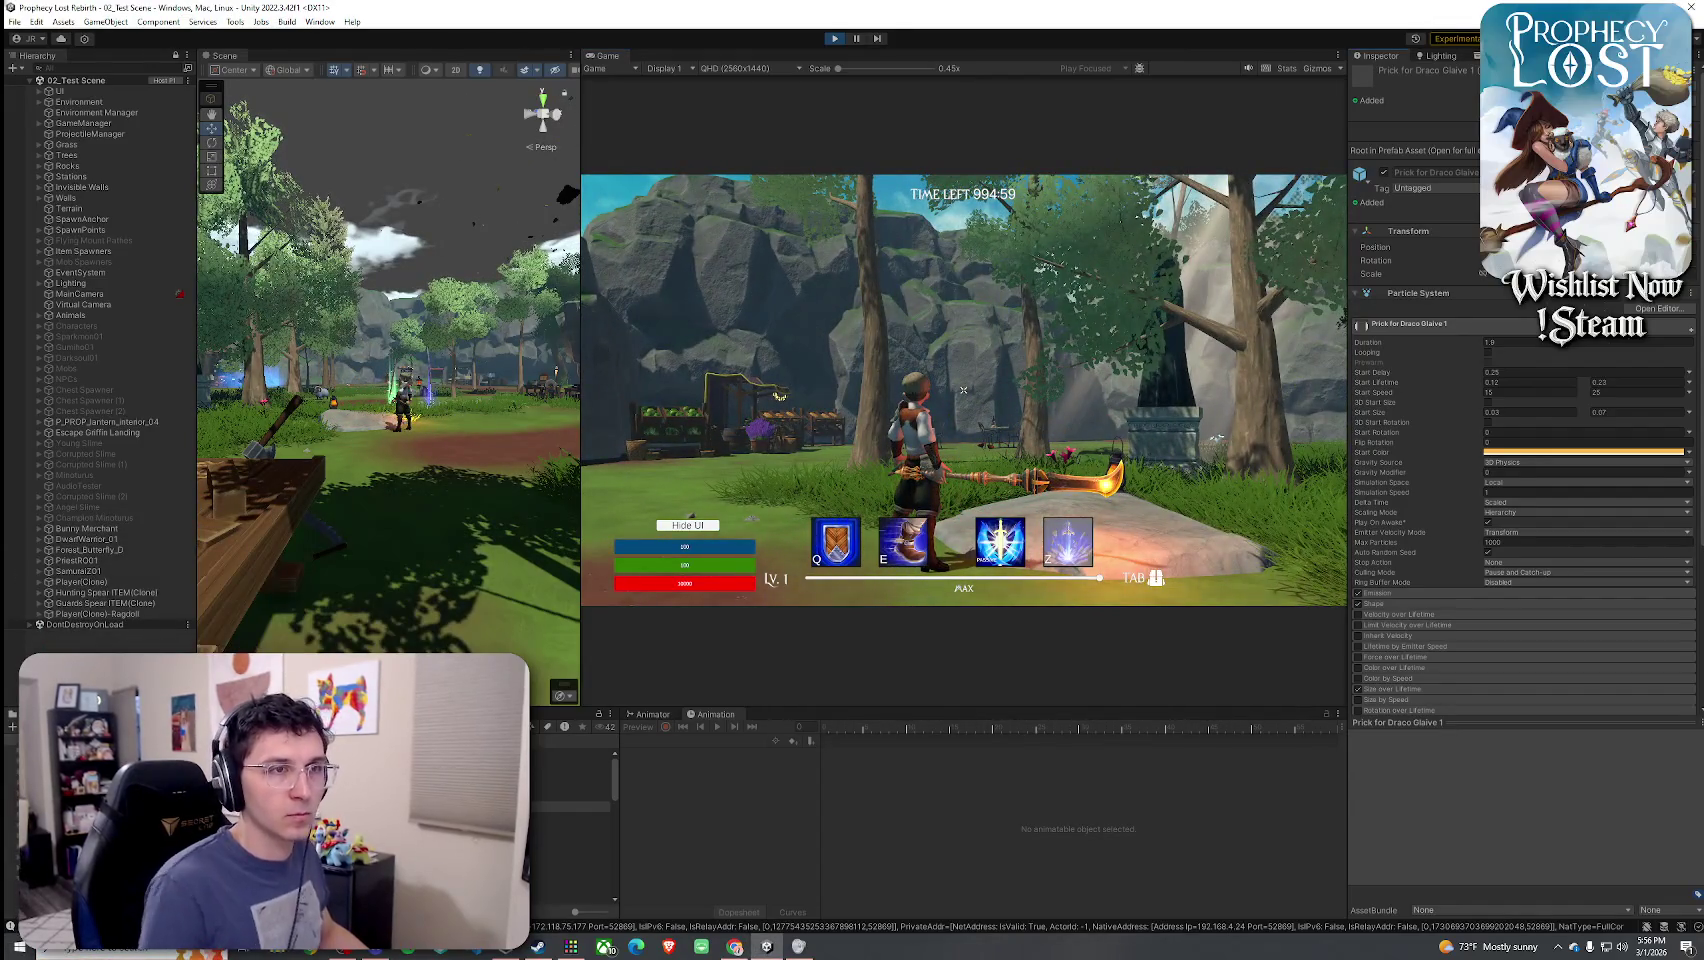